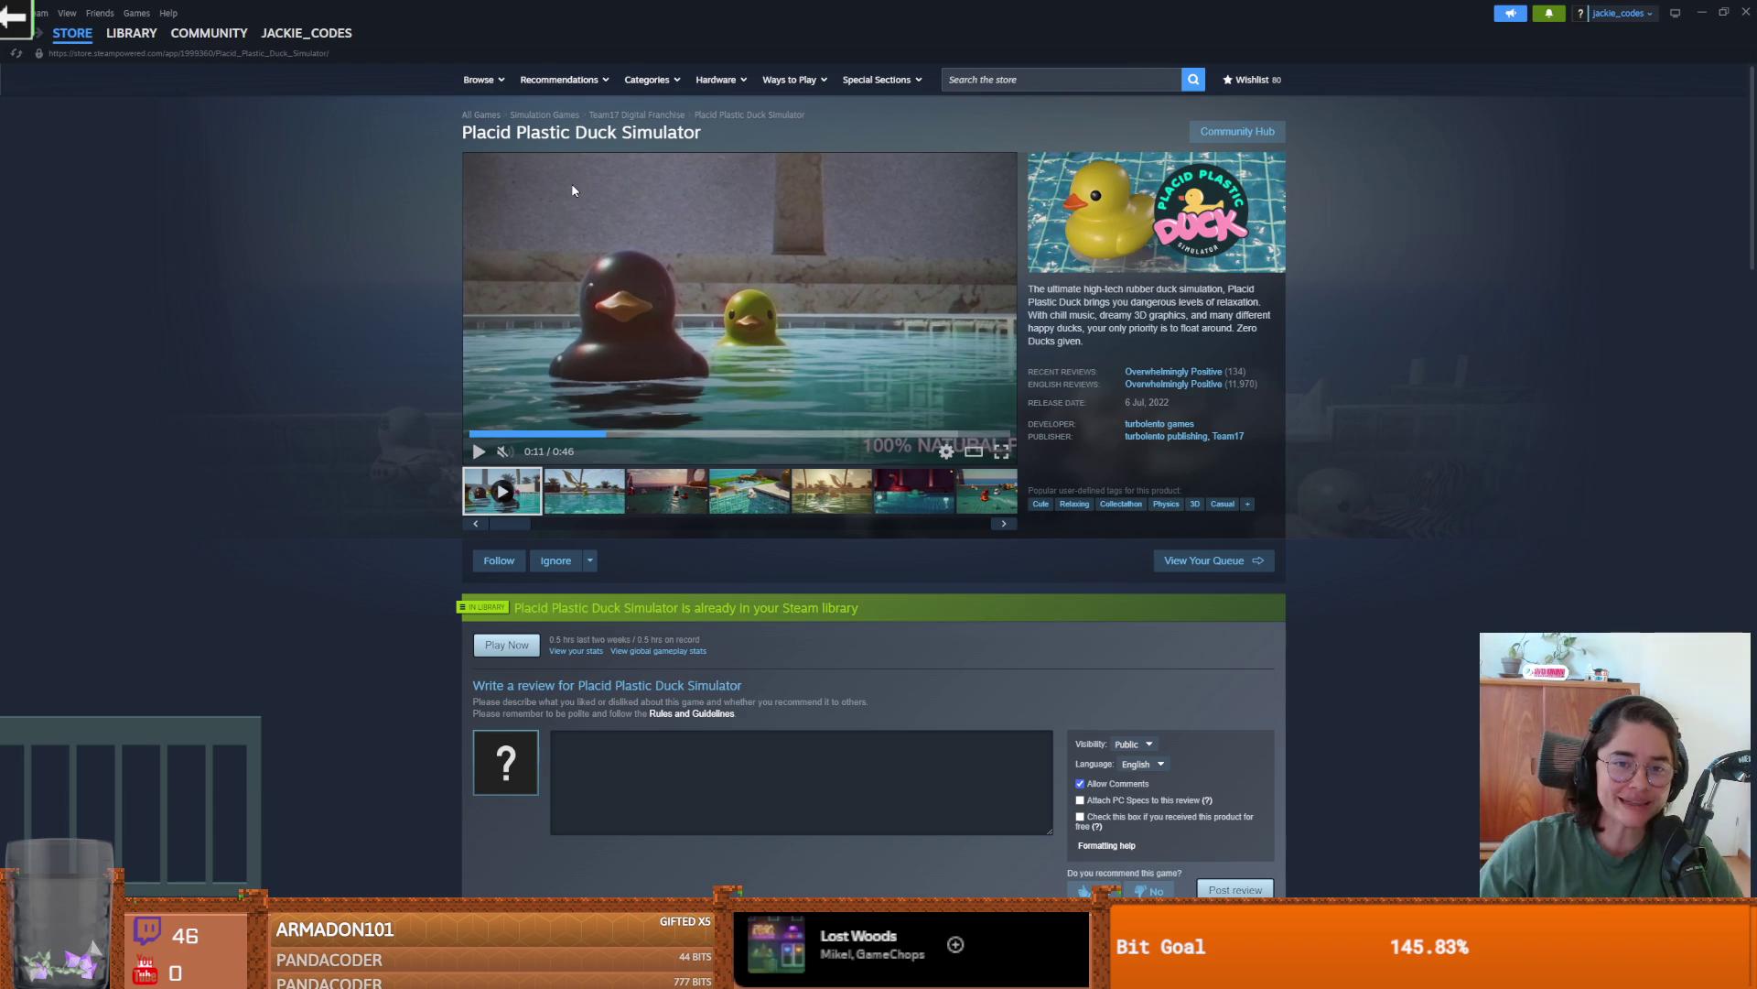
- Browse the Placid Plastic Duck Simulator store screenshots, then switch back to the Godot editor
key(alt+Tab)
key(alt+Tab)
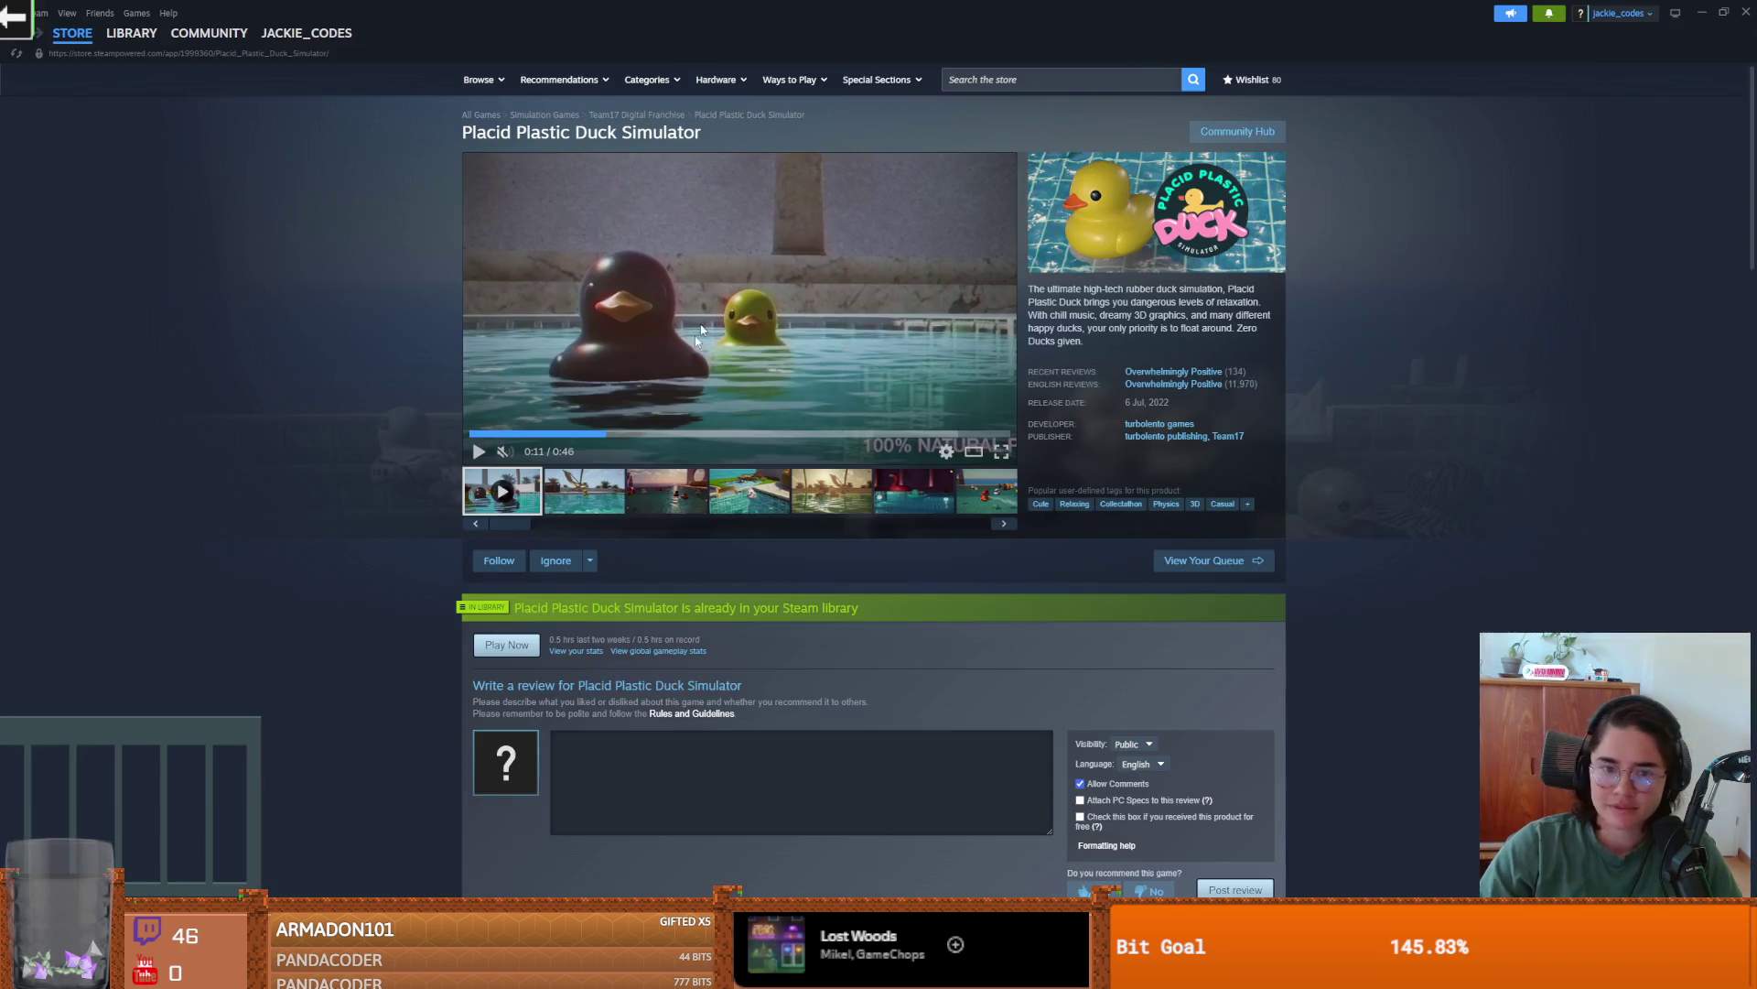
click(589, 487)
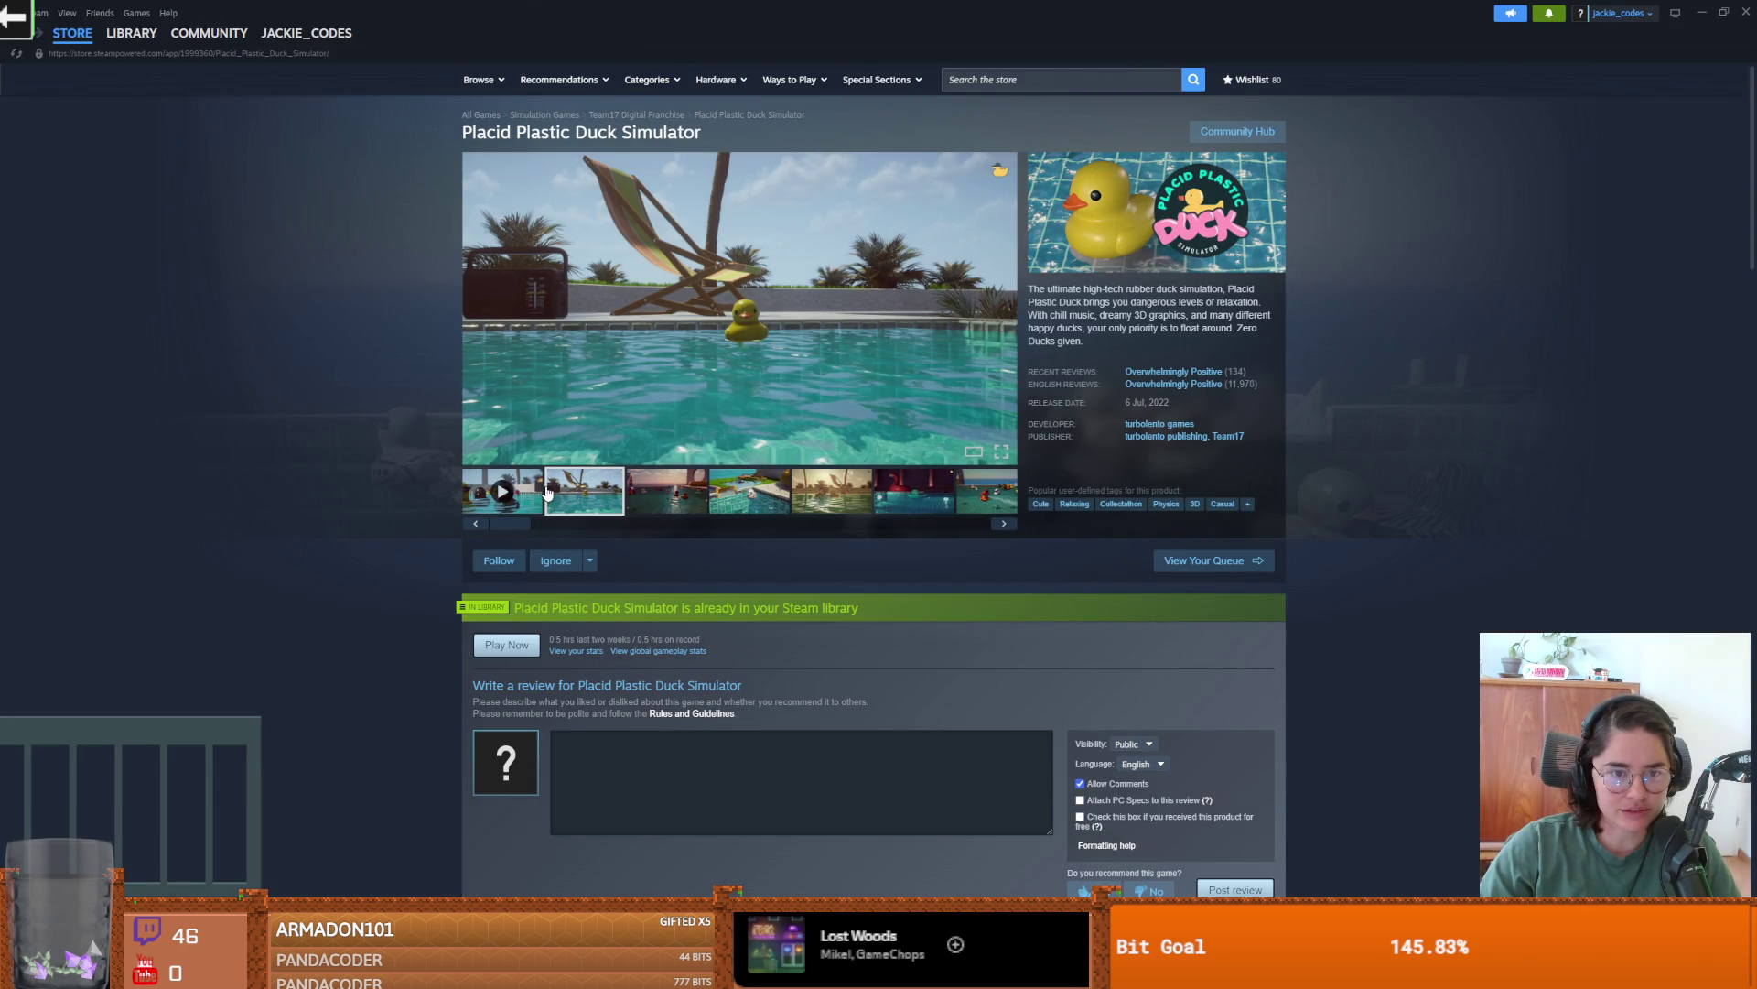
click(513, 492)
click(831, 492)
click(984, 492)
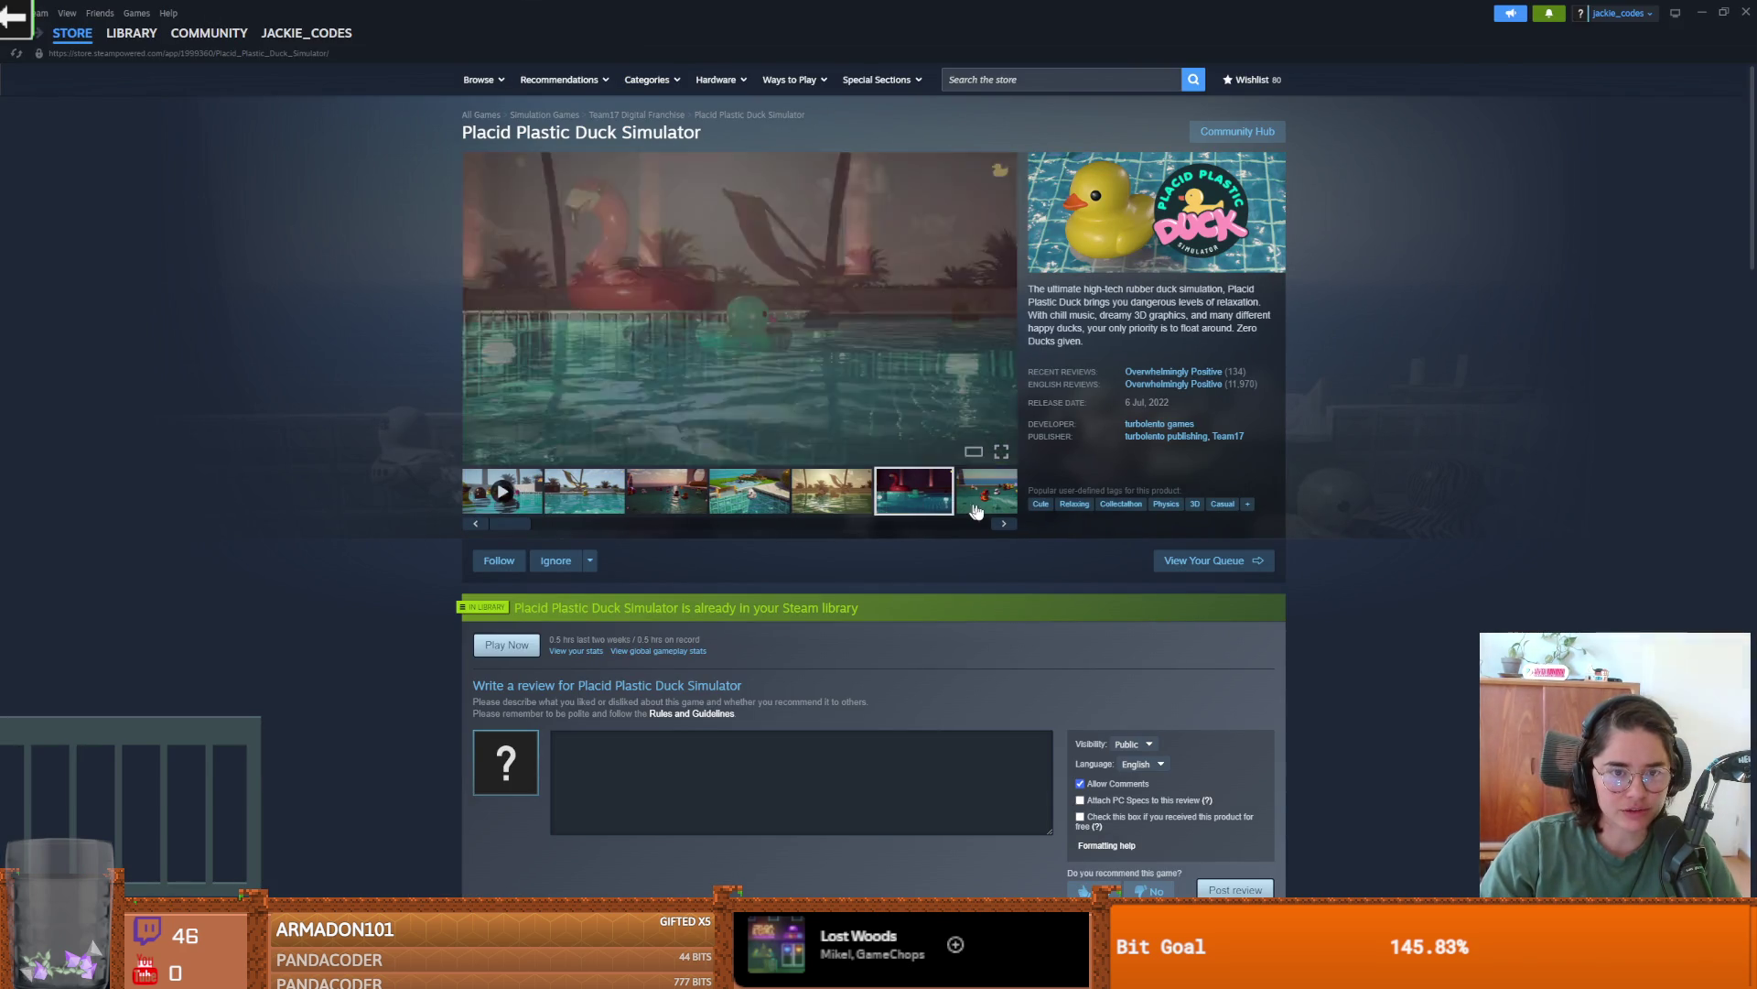
click(994, 495)
click(805, 491)
click(759, 493)
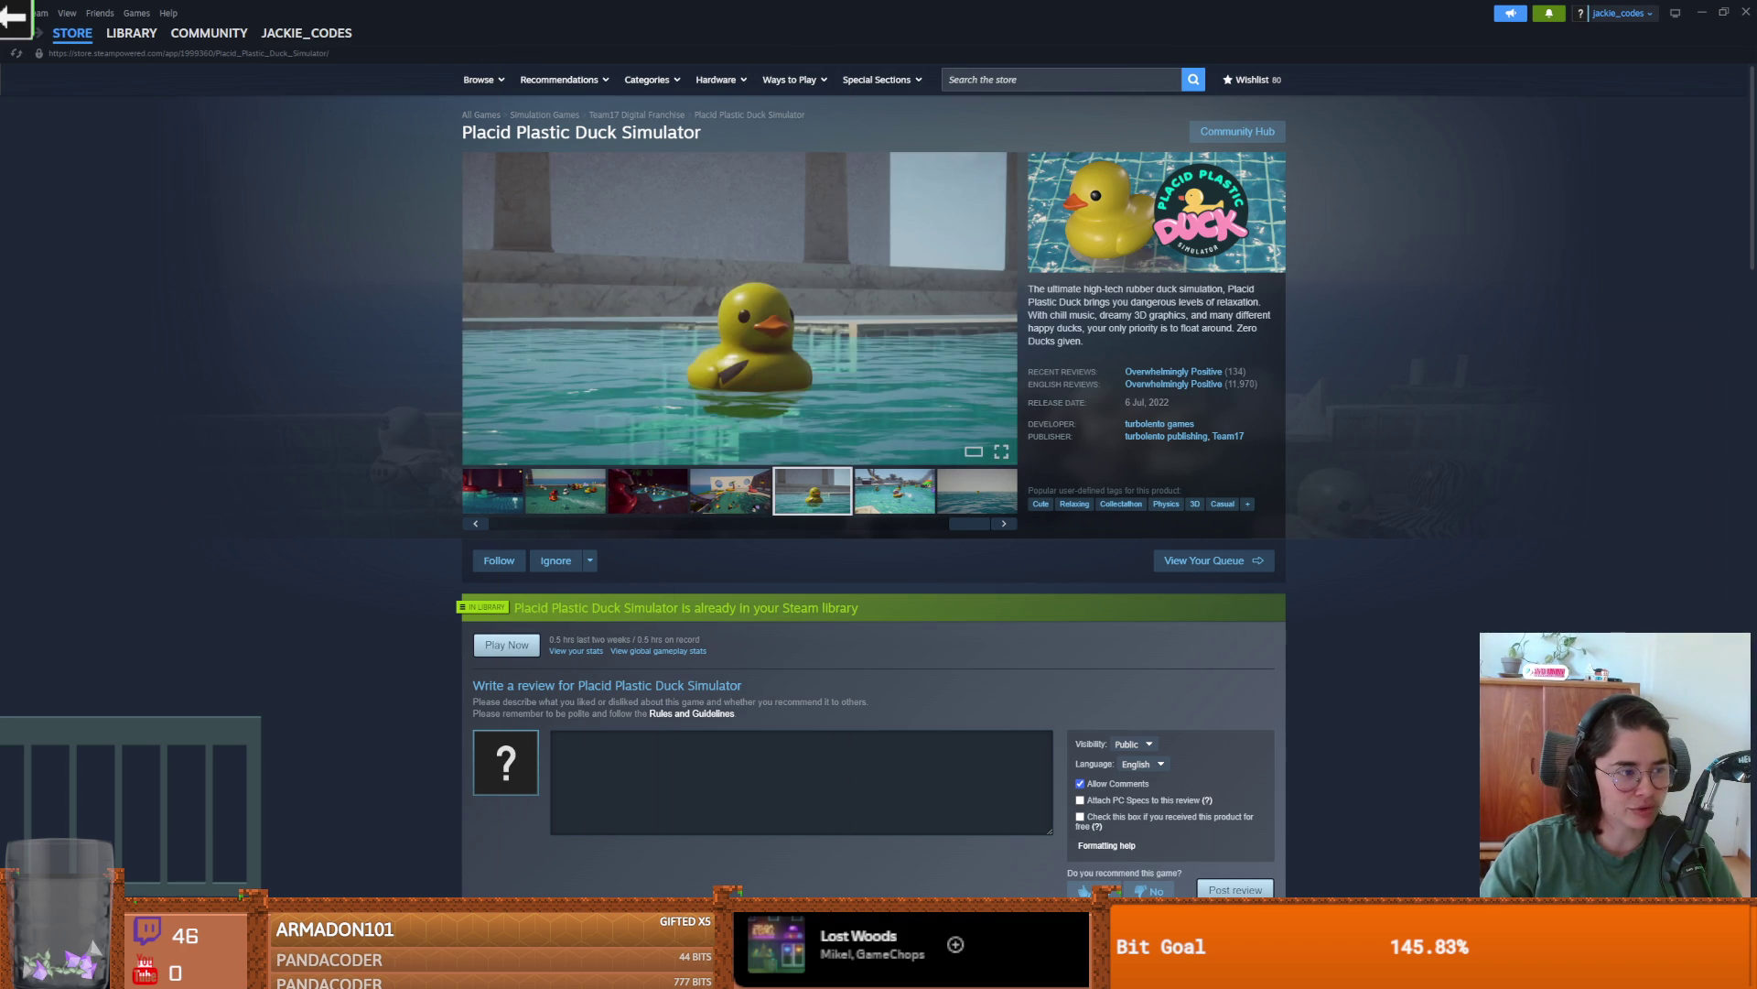
key(alt+Tab)
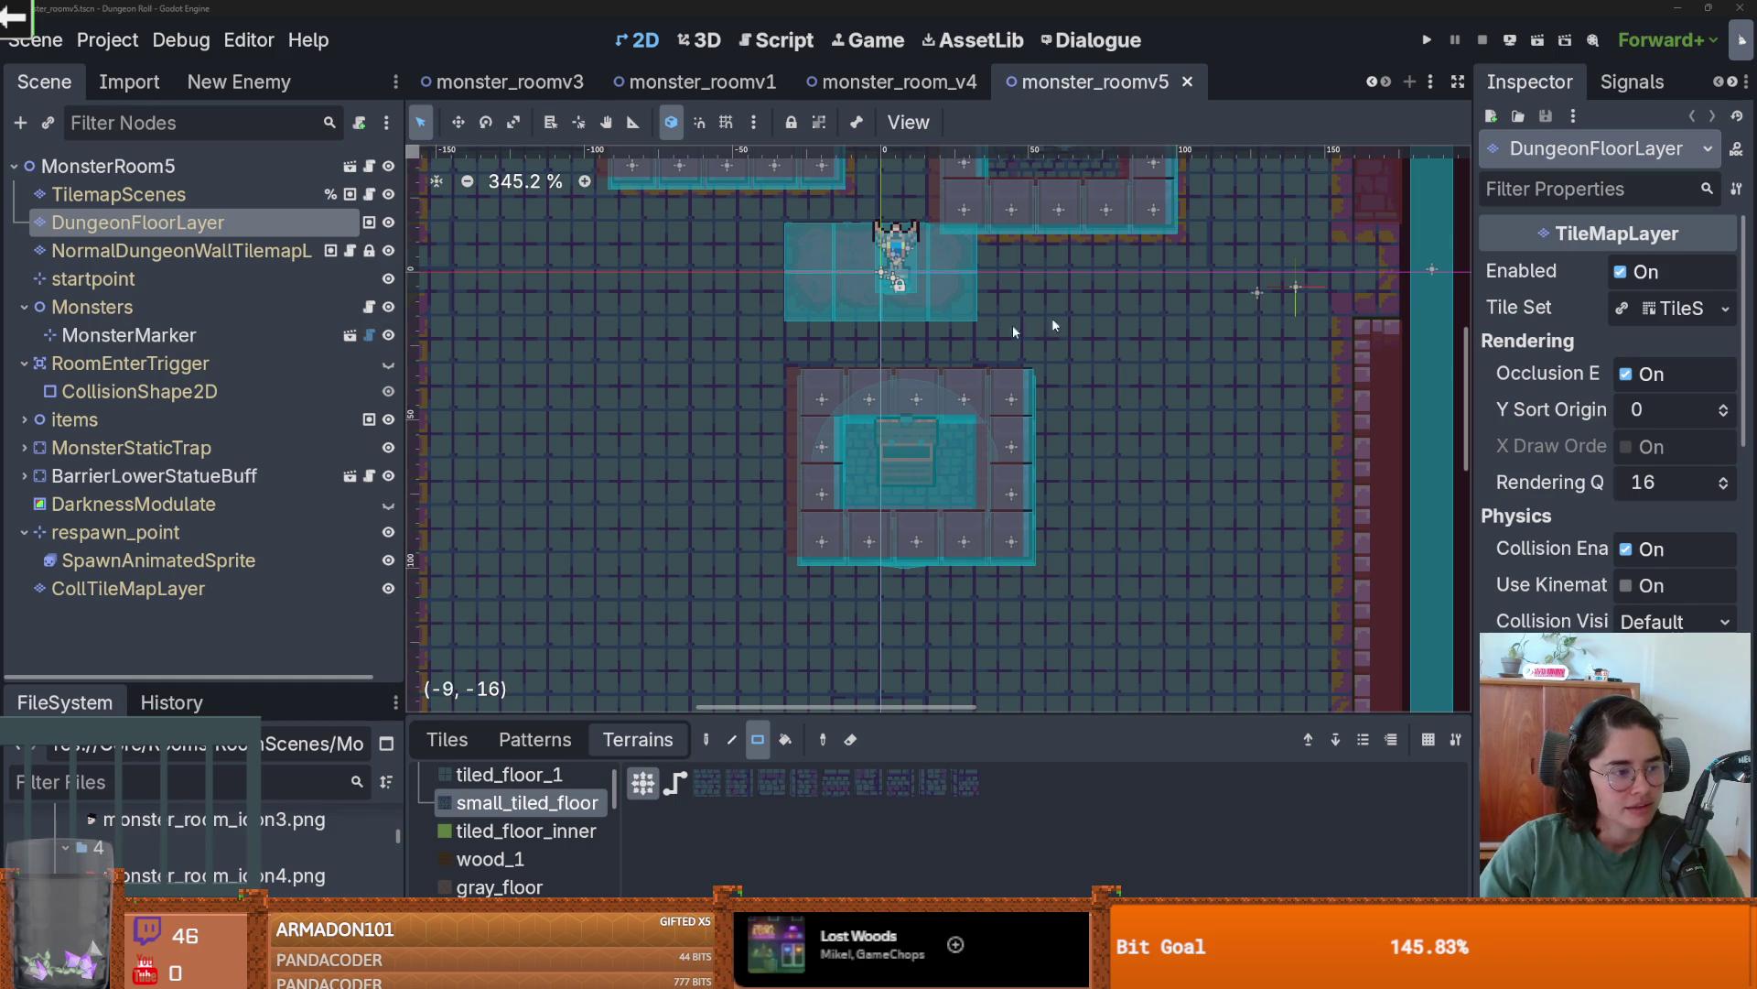
- Undo the accidental terrain patch and save monster_roomv5 unchanged
click(623, 430)
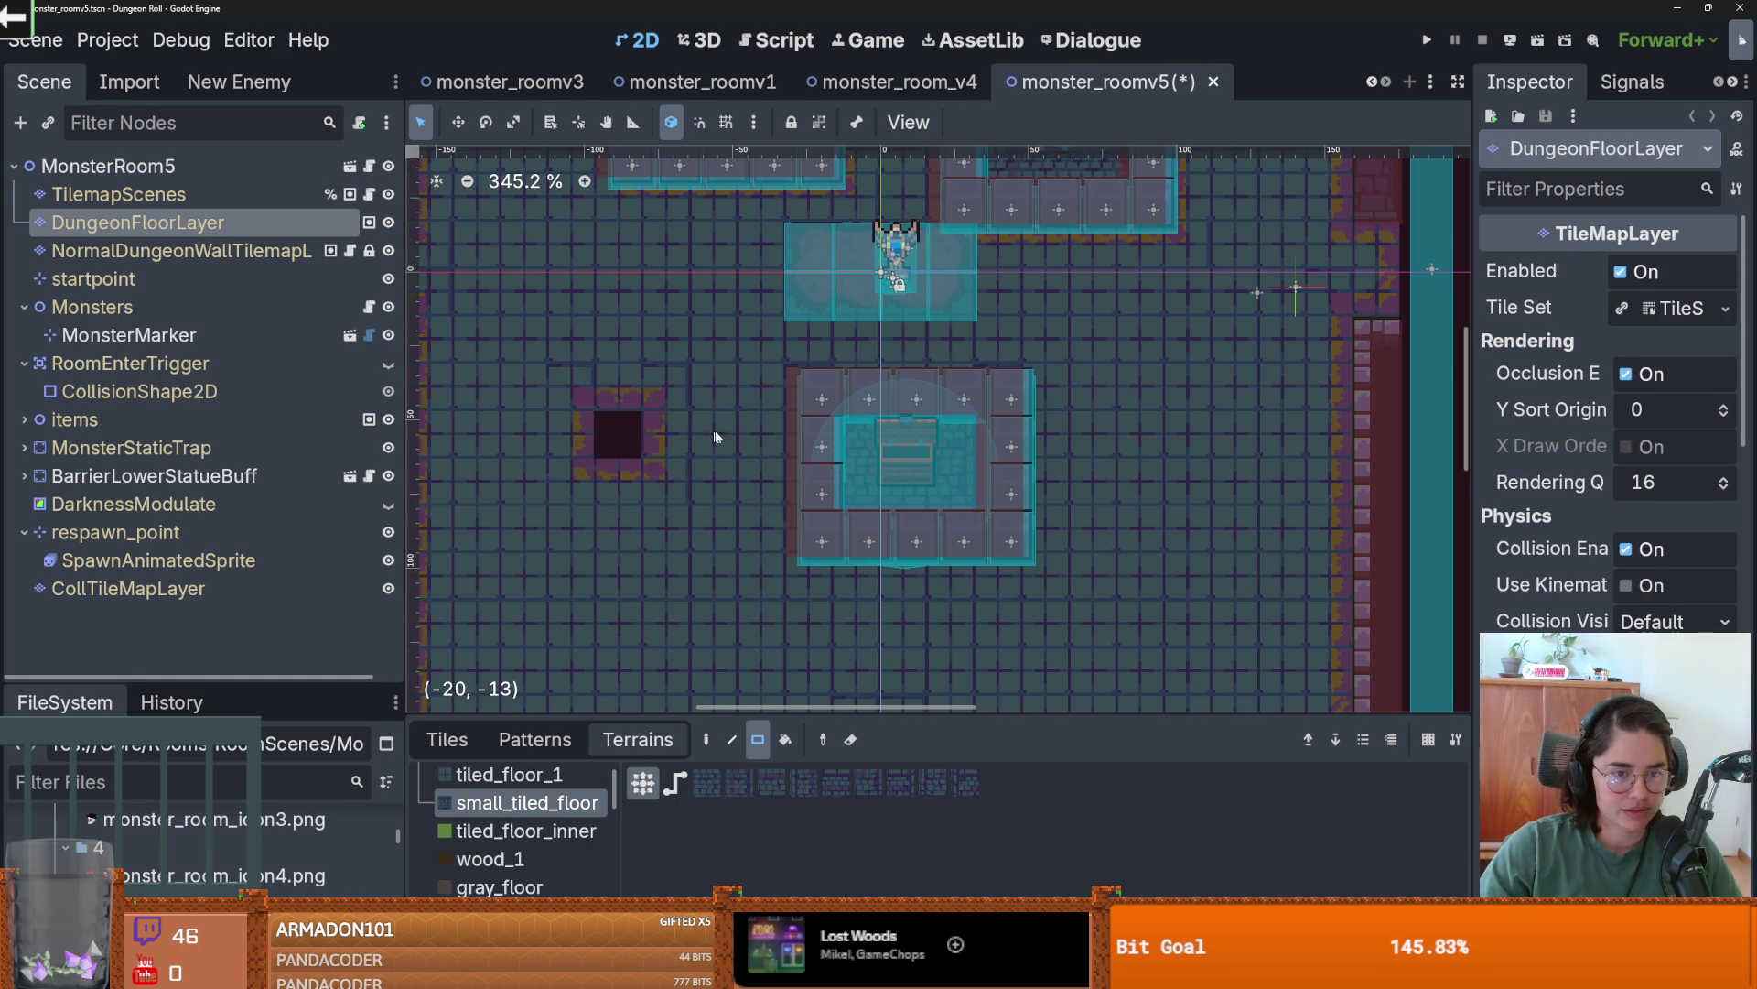
key(ctrl+z)
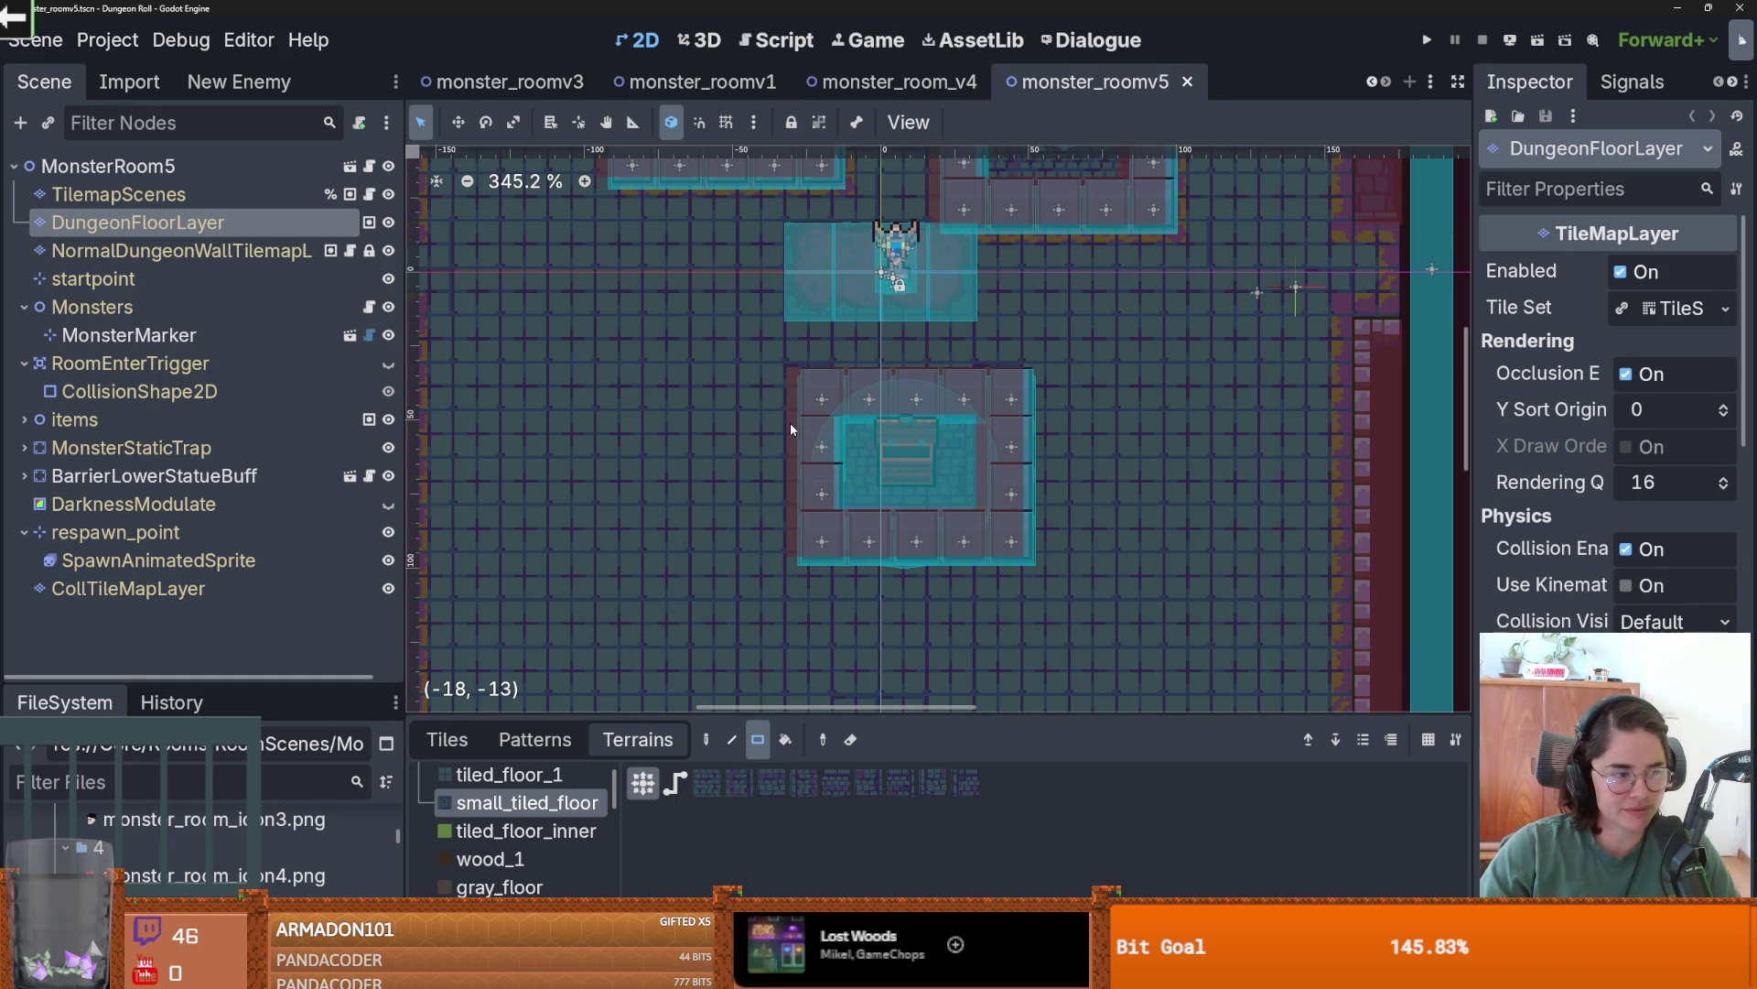
scroll(790, 428, down, 3)
scroll(790, 428, down, 2)
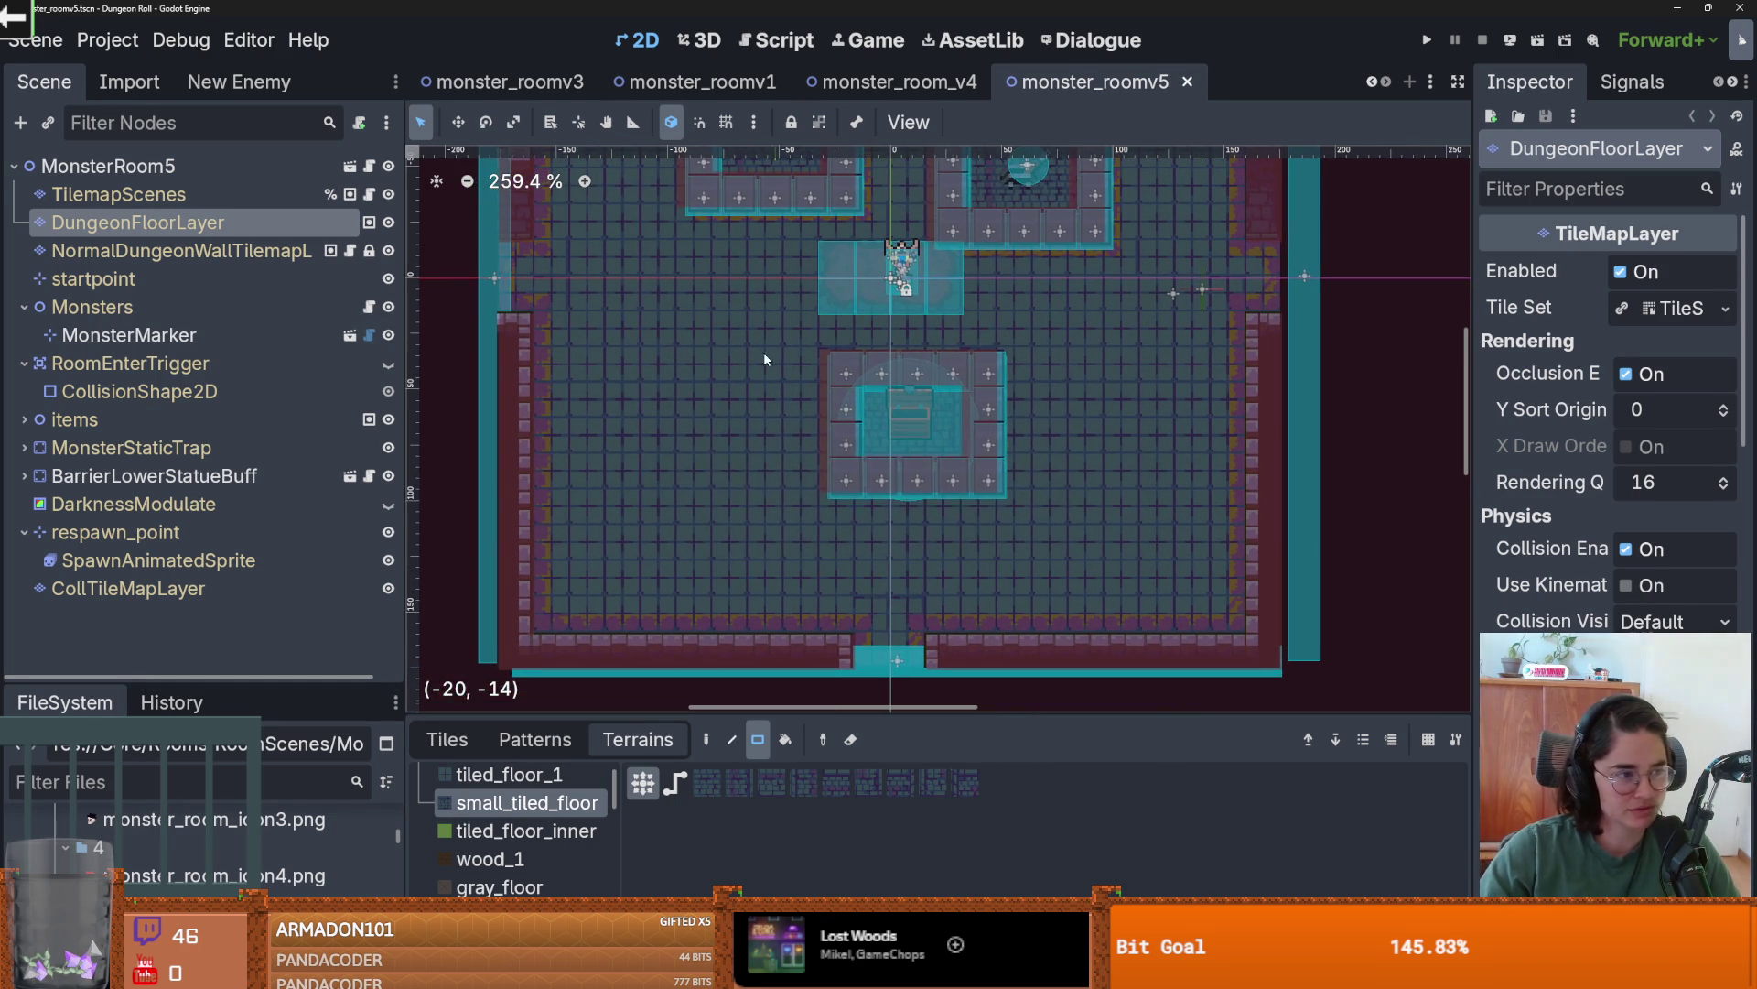
key(ctrl+s)
- Expand folder 6 in FileSystem and open monster_room_6.tscn
scroll(870, 416, down, 3)
scroll(870, 417, up, 2)
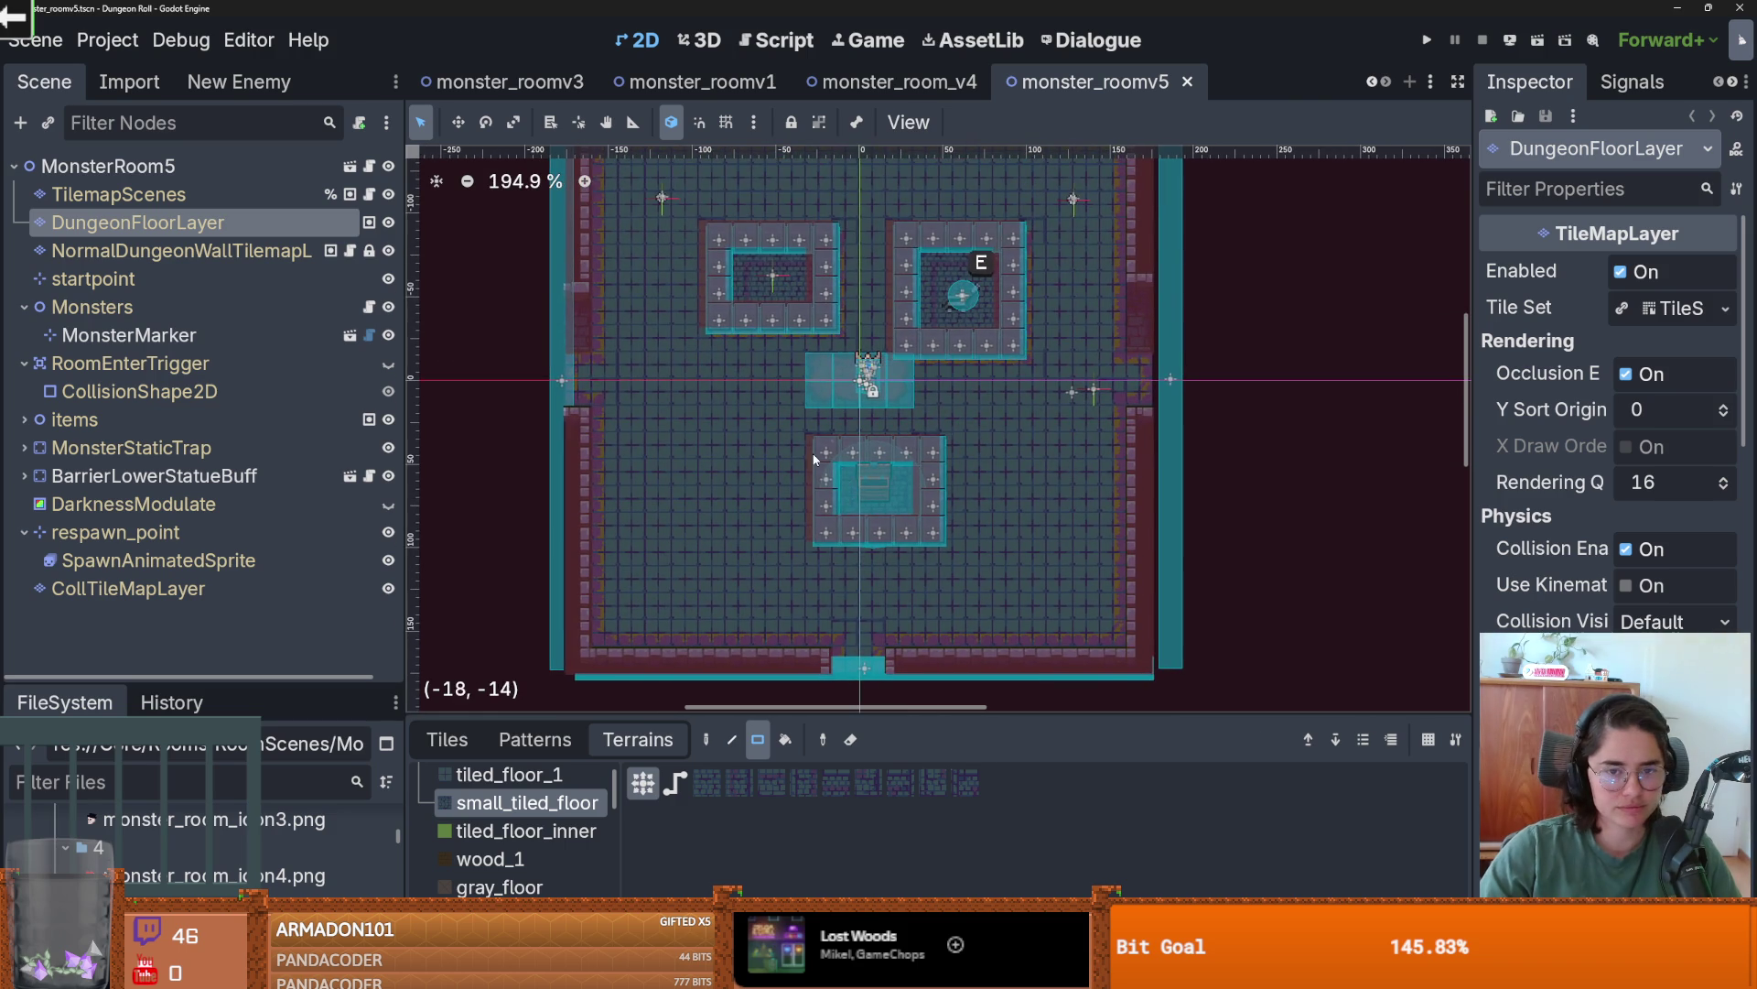
drag(224, 682, 224, 515)
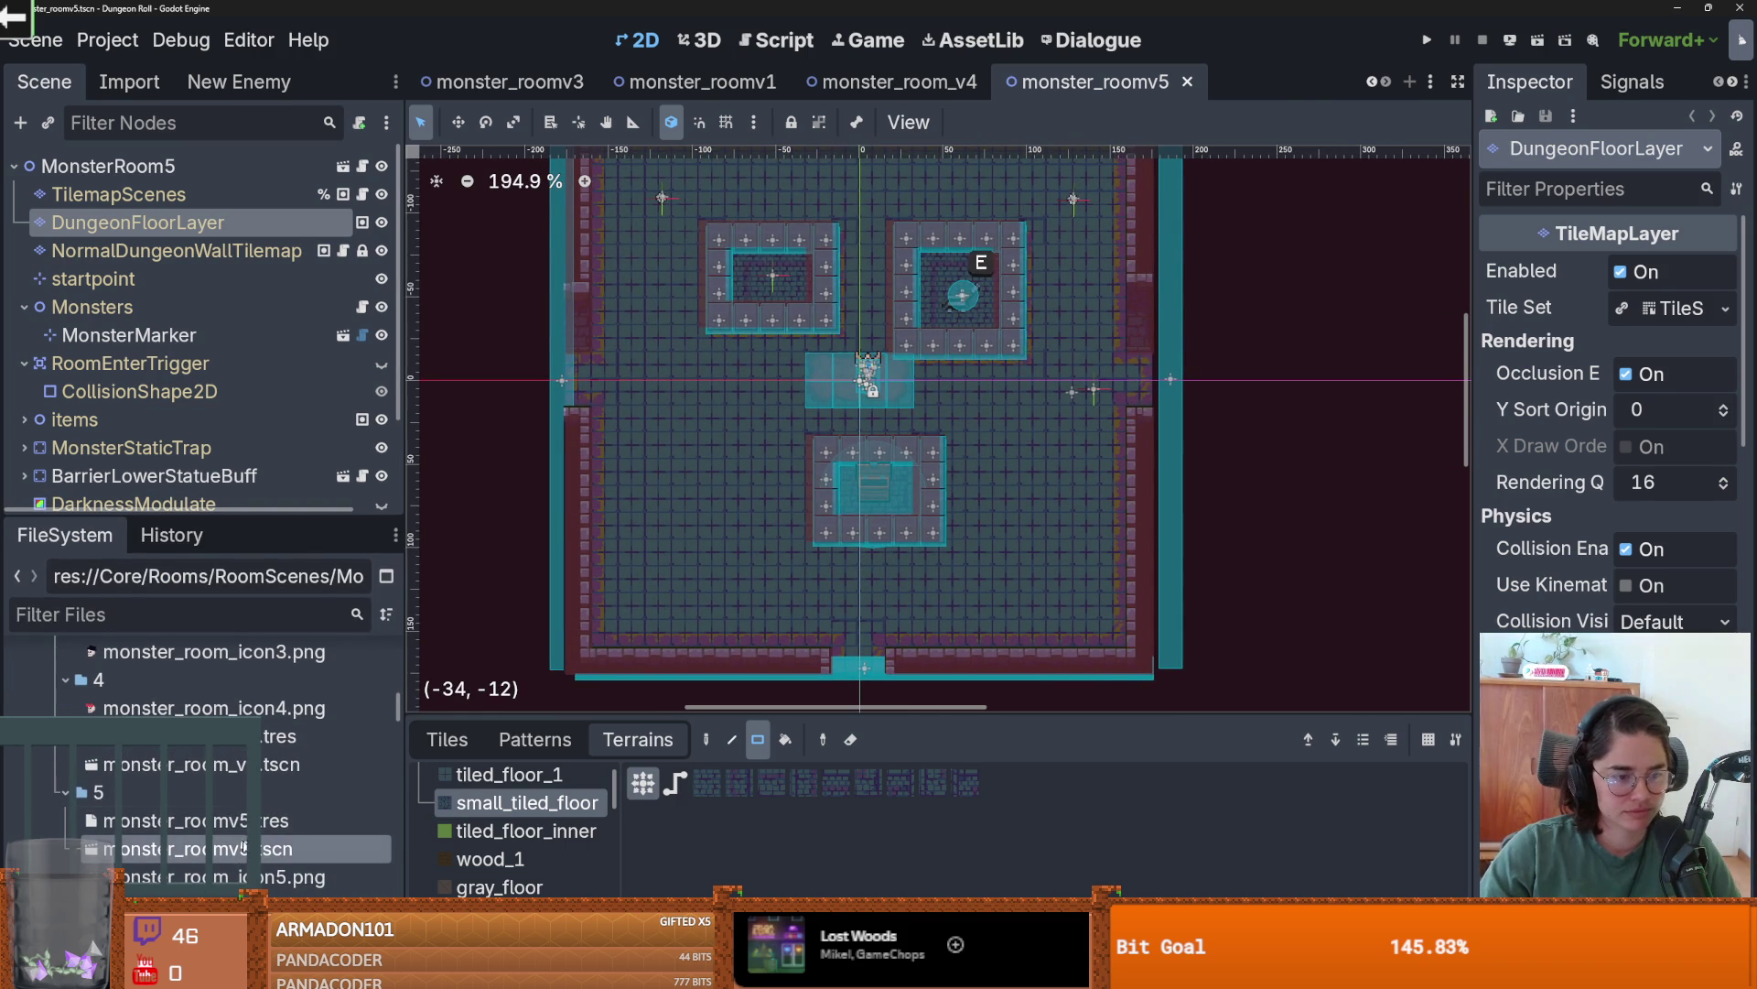
scroll(219, 811, down, 1)
scroll(219, 811, down, 1)
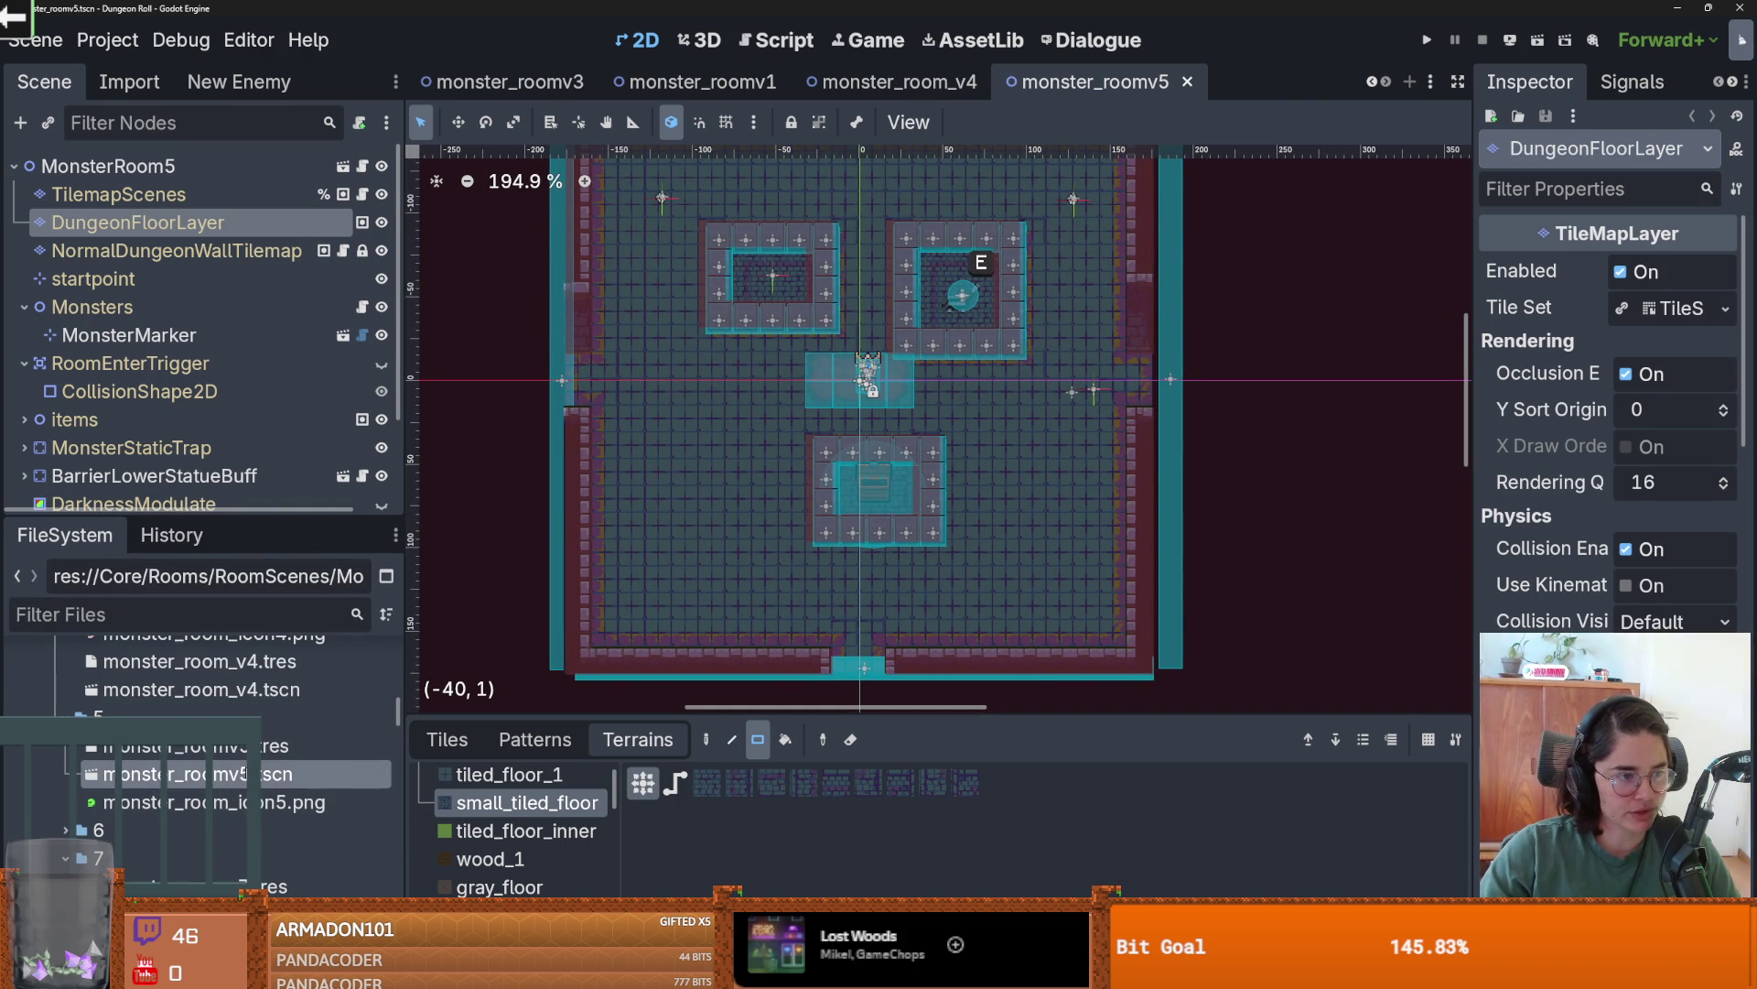
click(65, 830)
scroll(220, 787, down, 1)
double_click(183, 811)
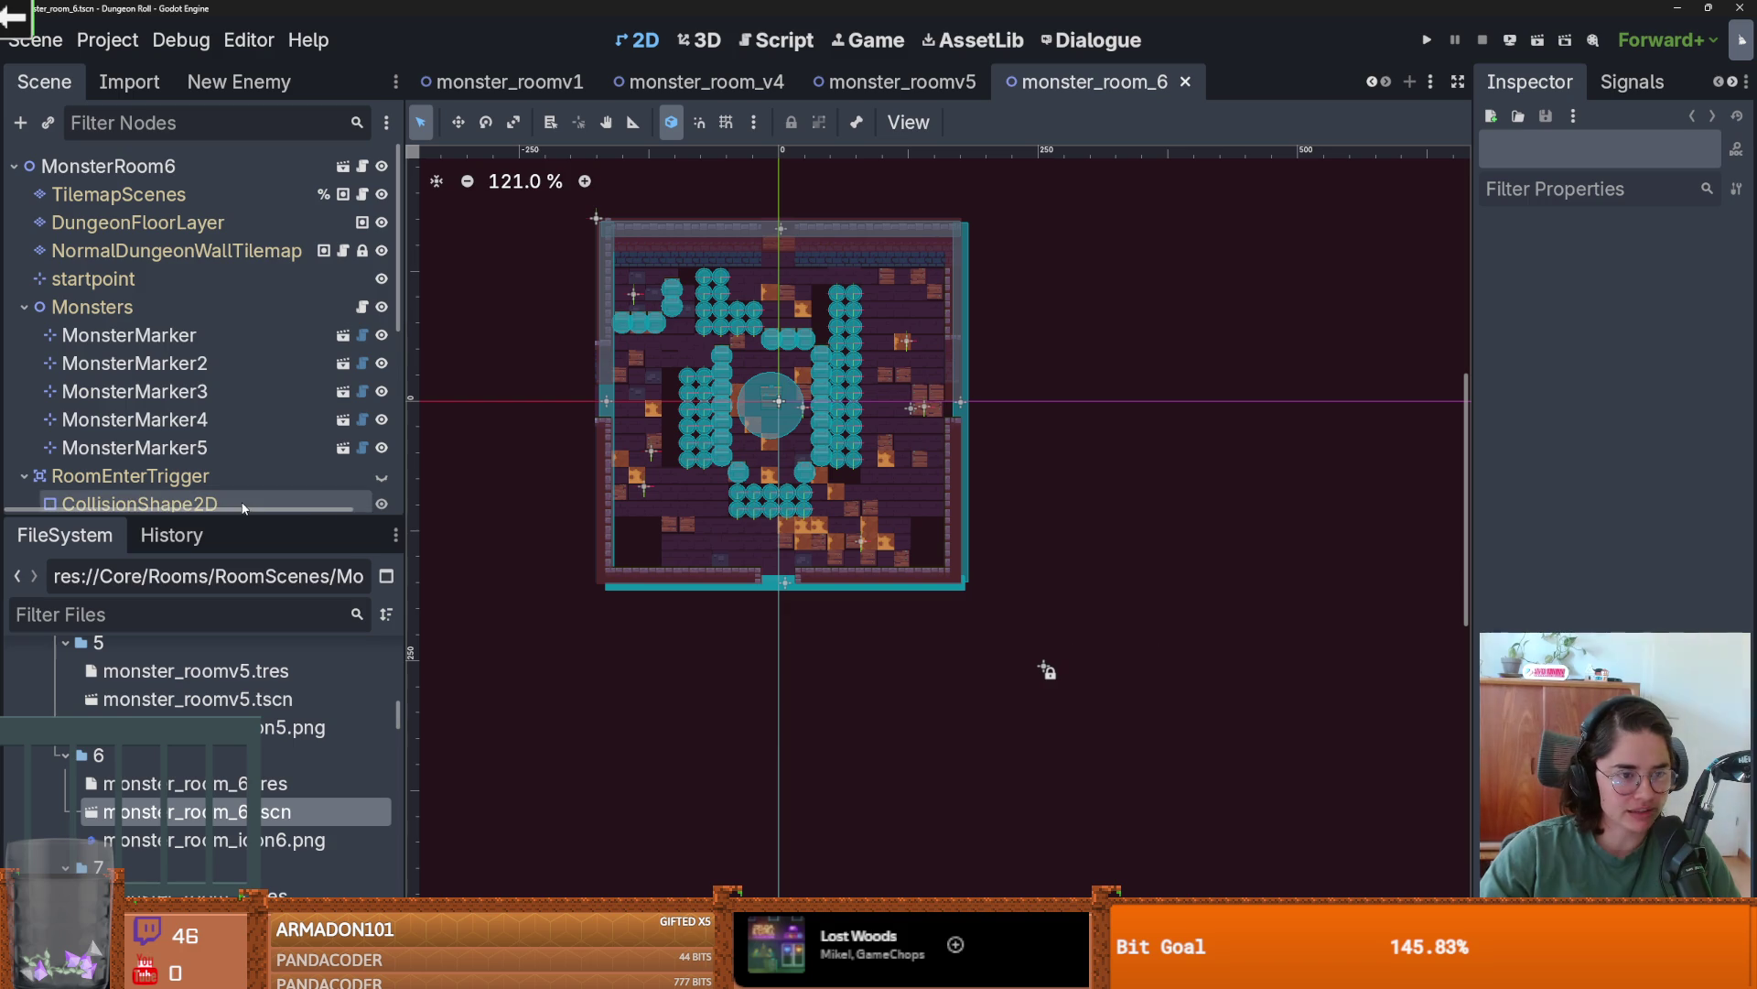
- Collapse the Monsters, MonsterStaticTrap, RoomEnterTrigger and respawn_point nodes, then select DungeonFloorLayer
drag(240, 515, 240, 735)
click(24, 306)
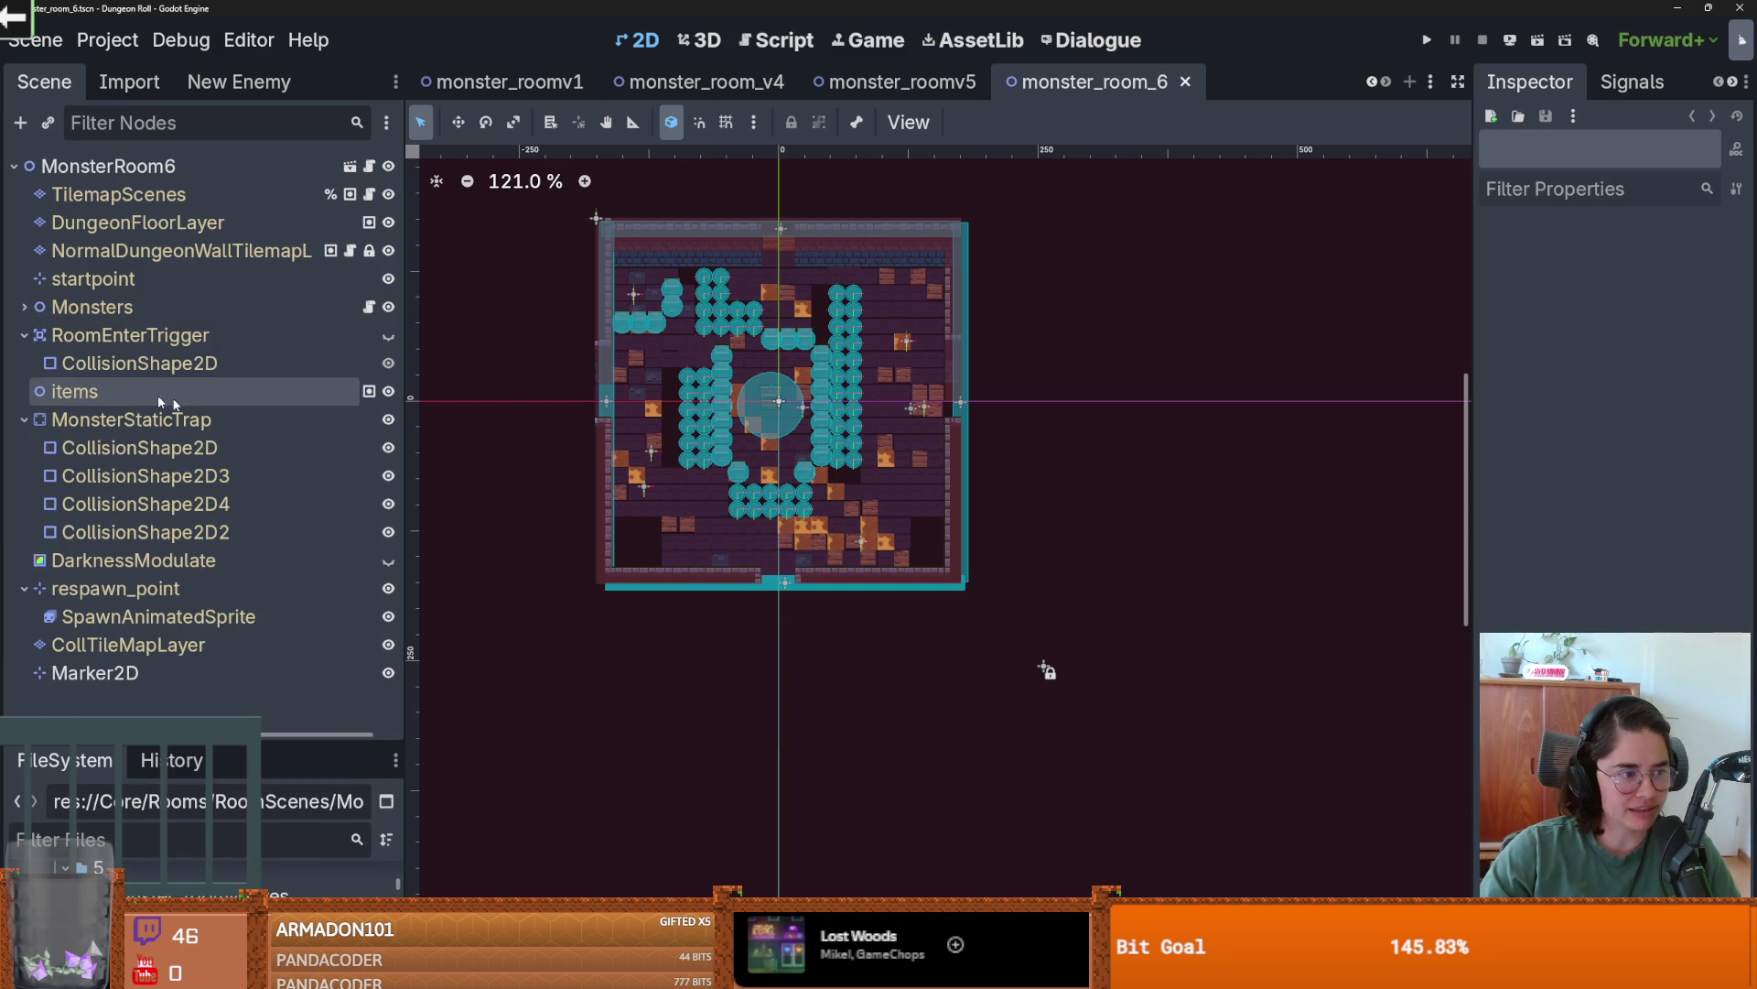
click(24, 419)
click(24, 335)
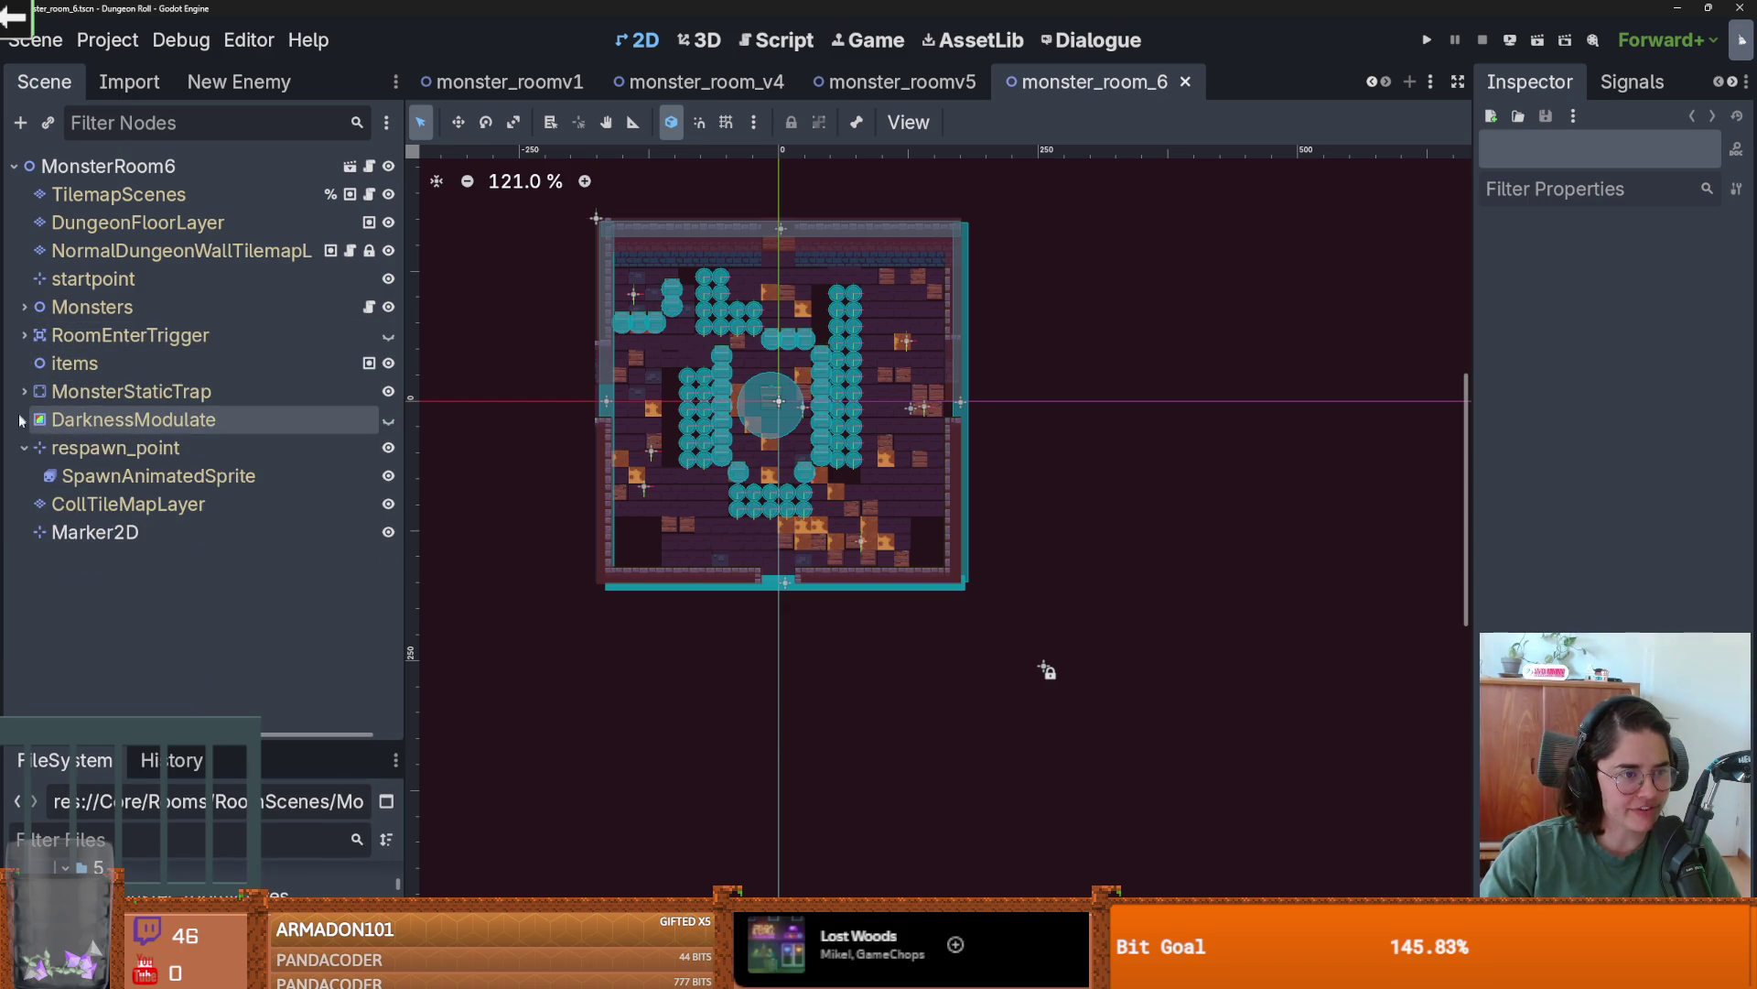
click(24, 447)
click(137, 222)
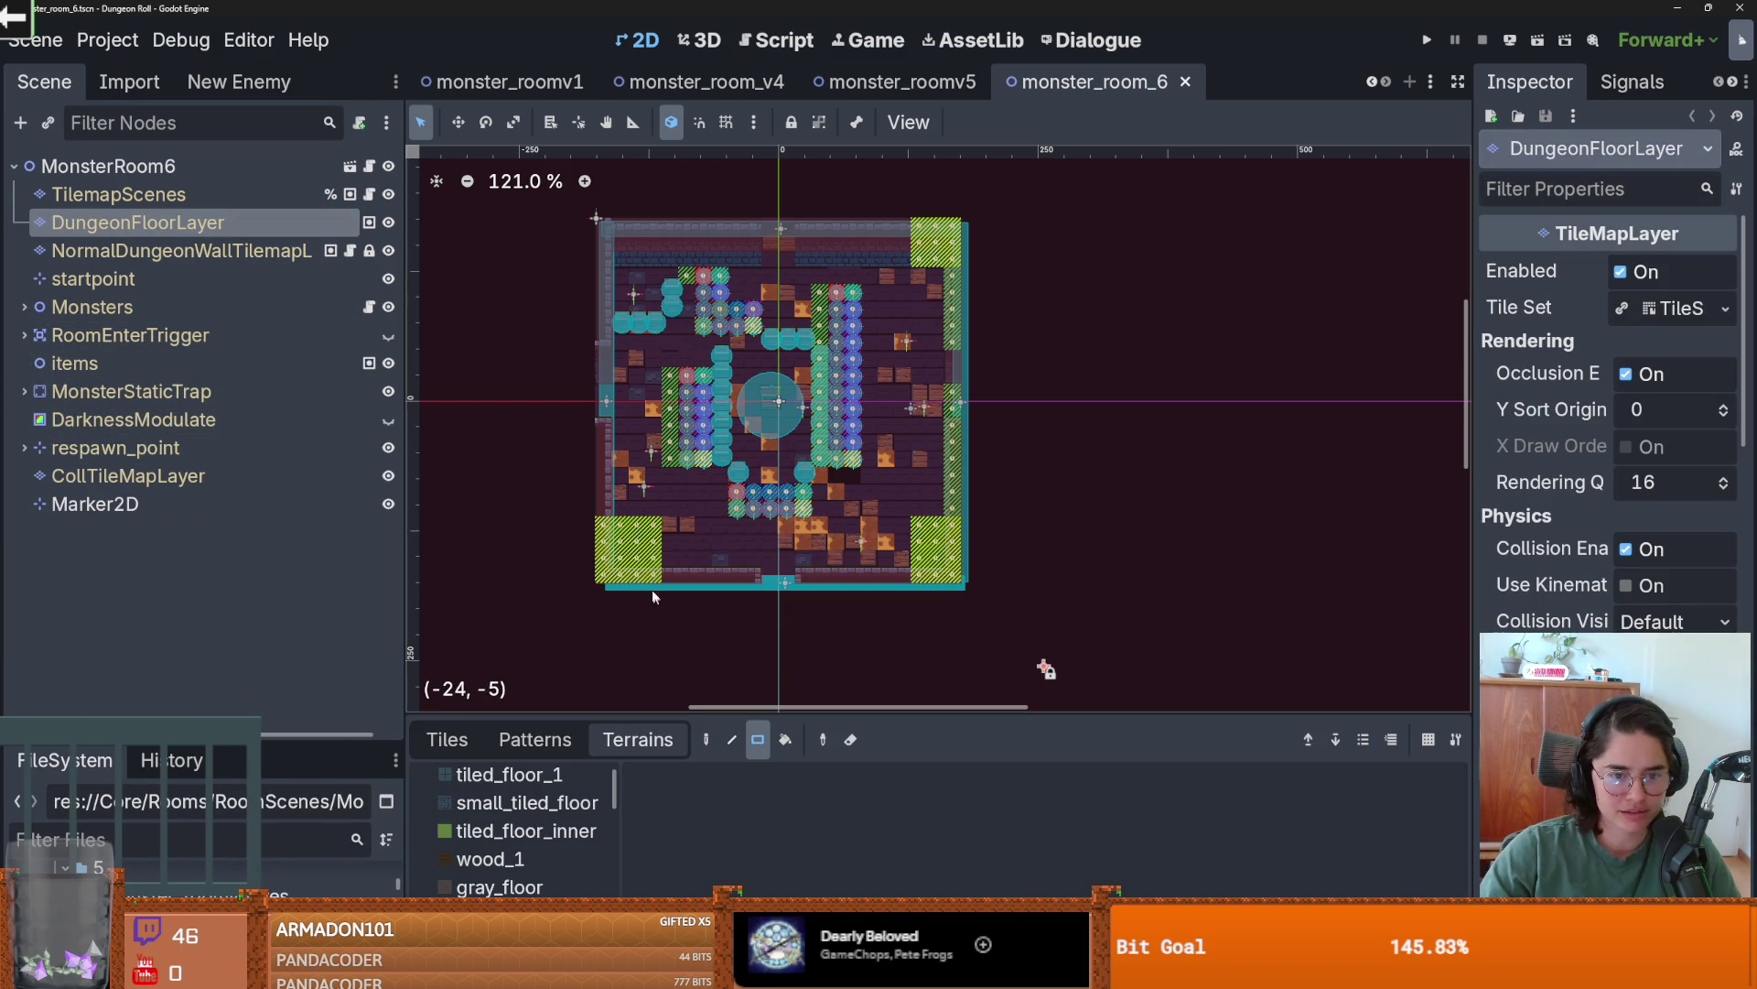
- Paint tiled_floor_1 over the bottom-left, bottom-right, right-edge and top-right green areas
click(509, 774)
drag(655, 575, 589, 525)
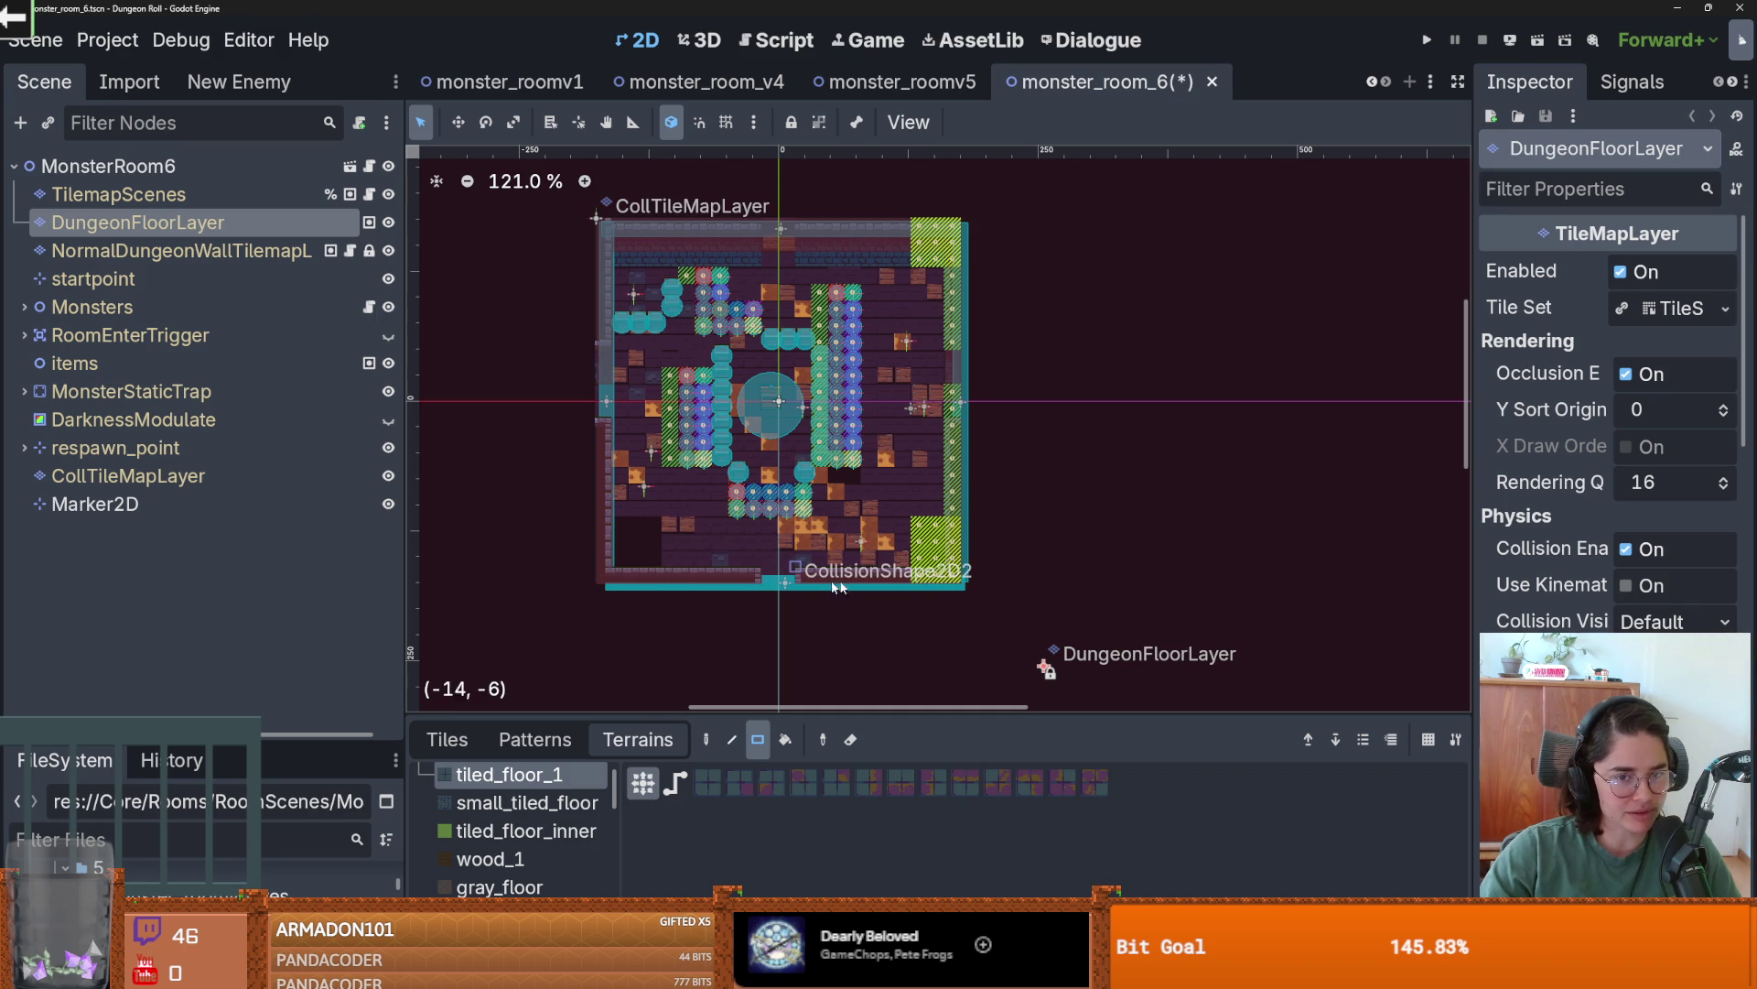
mouse_move(911, 575)
mouse_down()
mouse_move(972, 501)
mouse_move(952, 529)
mouse_move(961, 482)
mouse_up()
drag(961, 265, 959, 265)
drag(954, 228, 955, 391)
drag(943, 225, 921, 261)
- Paint tiled_floor_1 over the inner green column, the central tiles and the left green column
scroll(834, 413, up, 1)
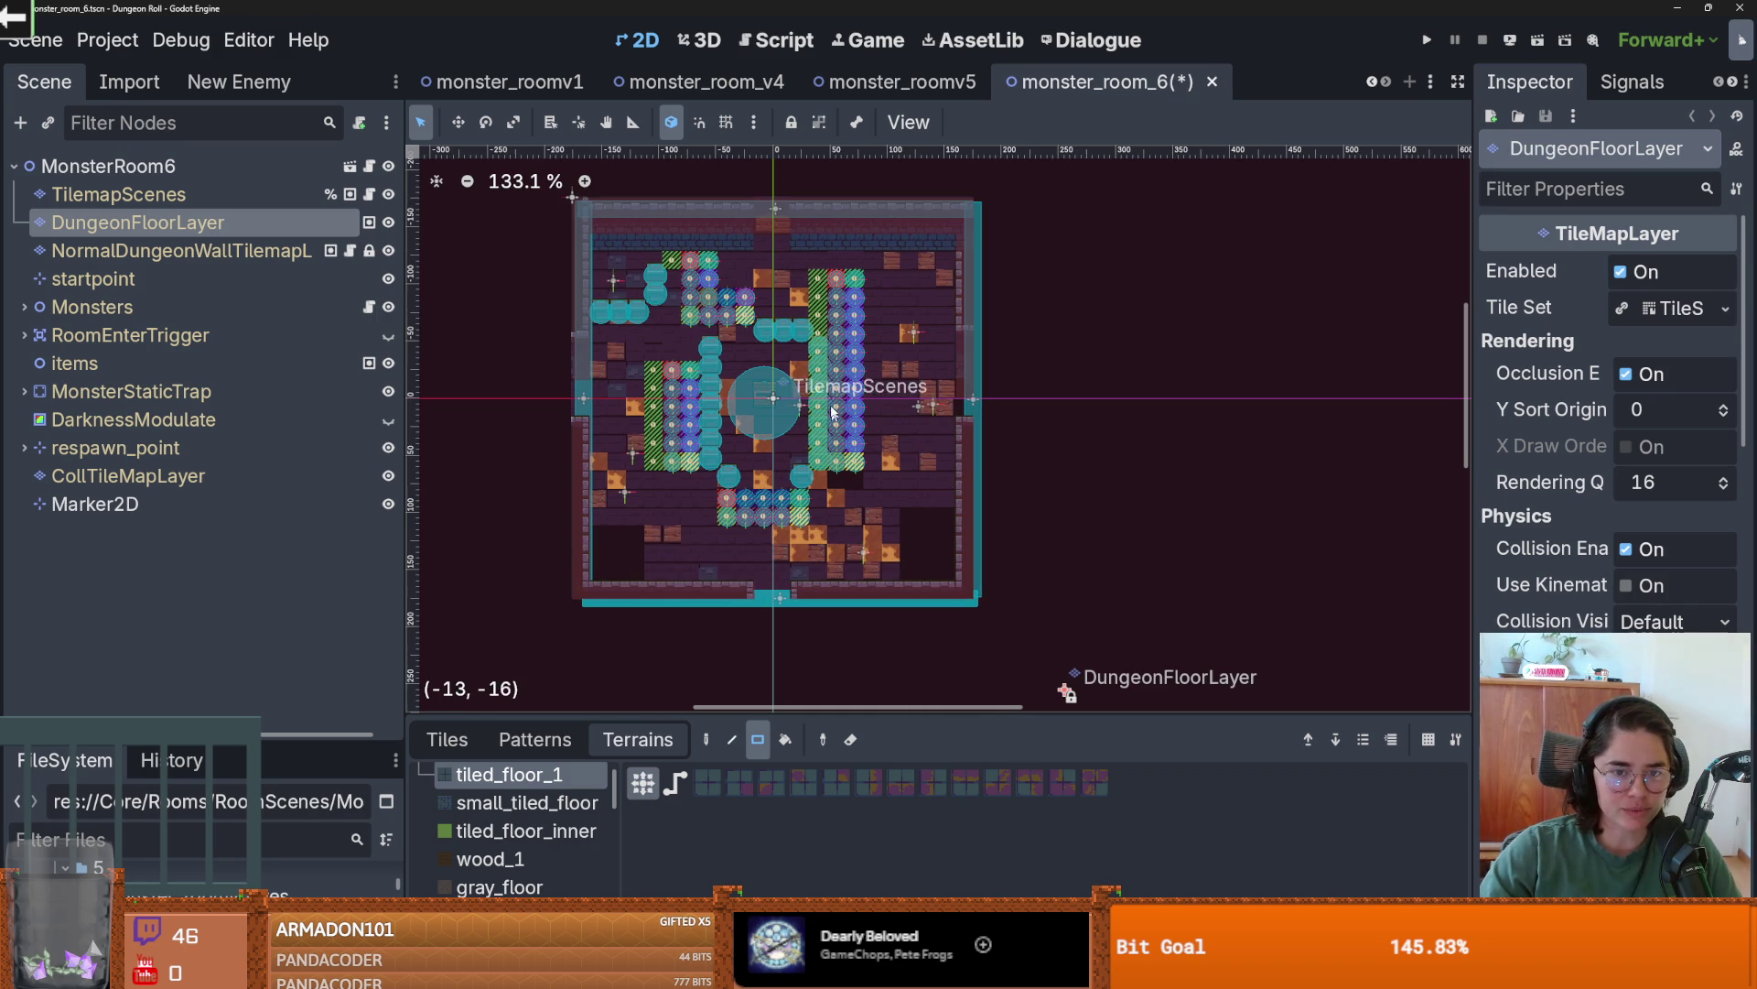
drag(820, 285, 842, 449)
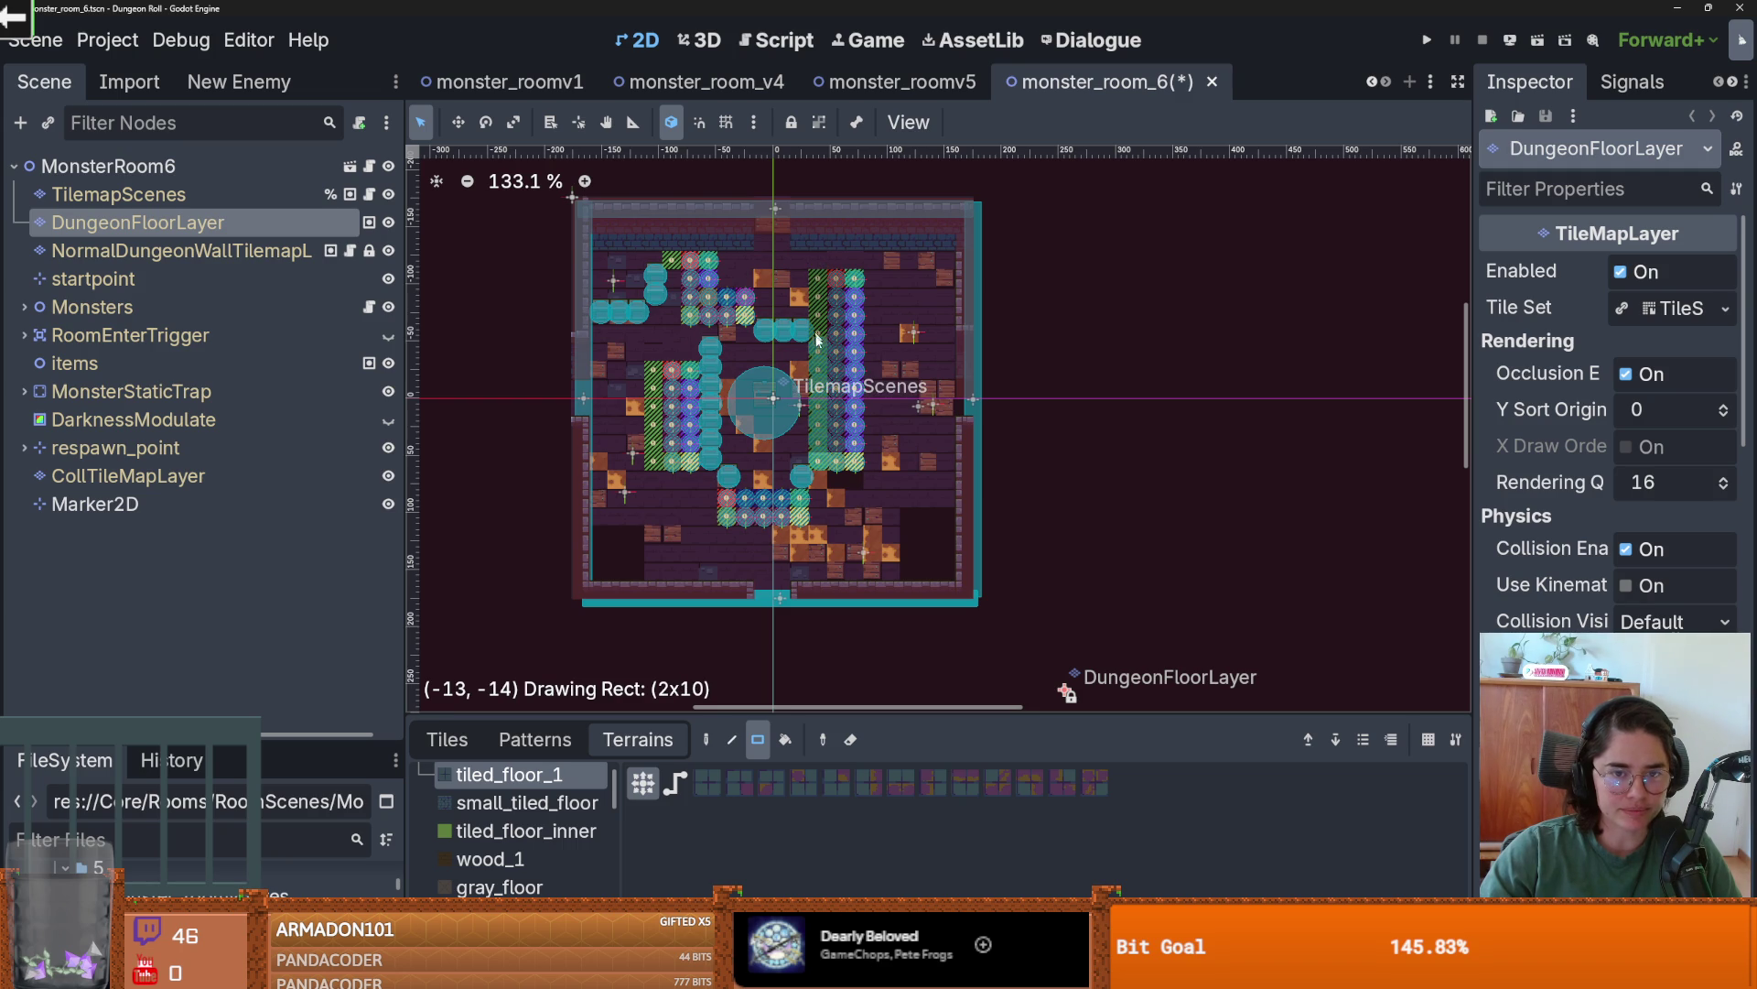
drag(645, 243, 784, 367)
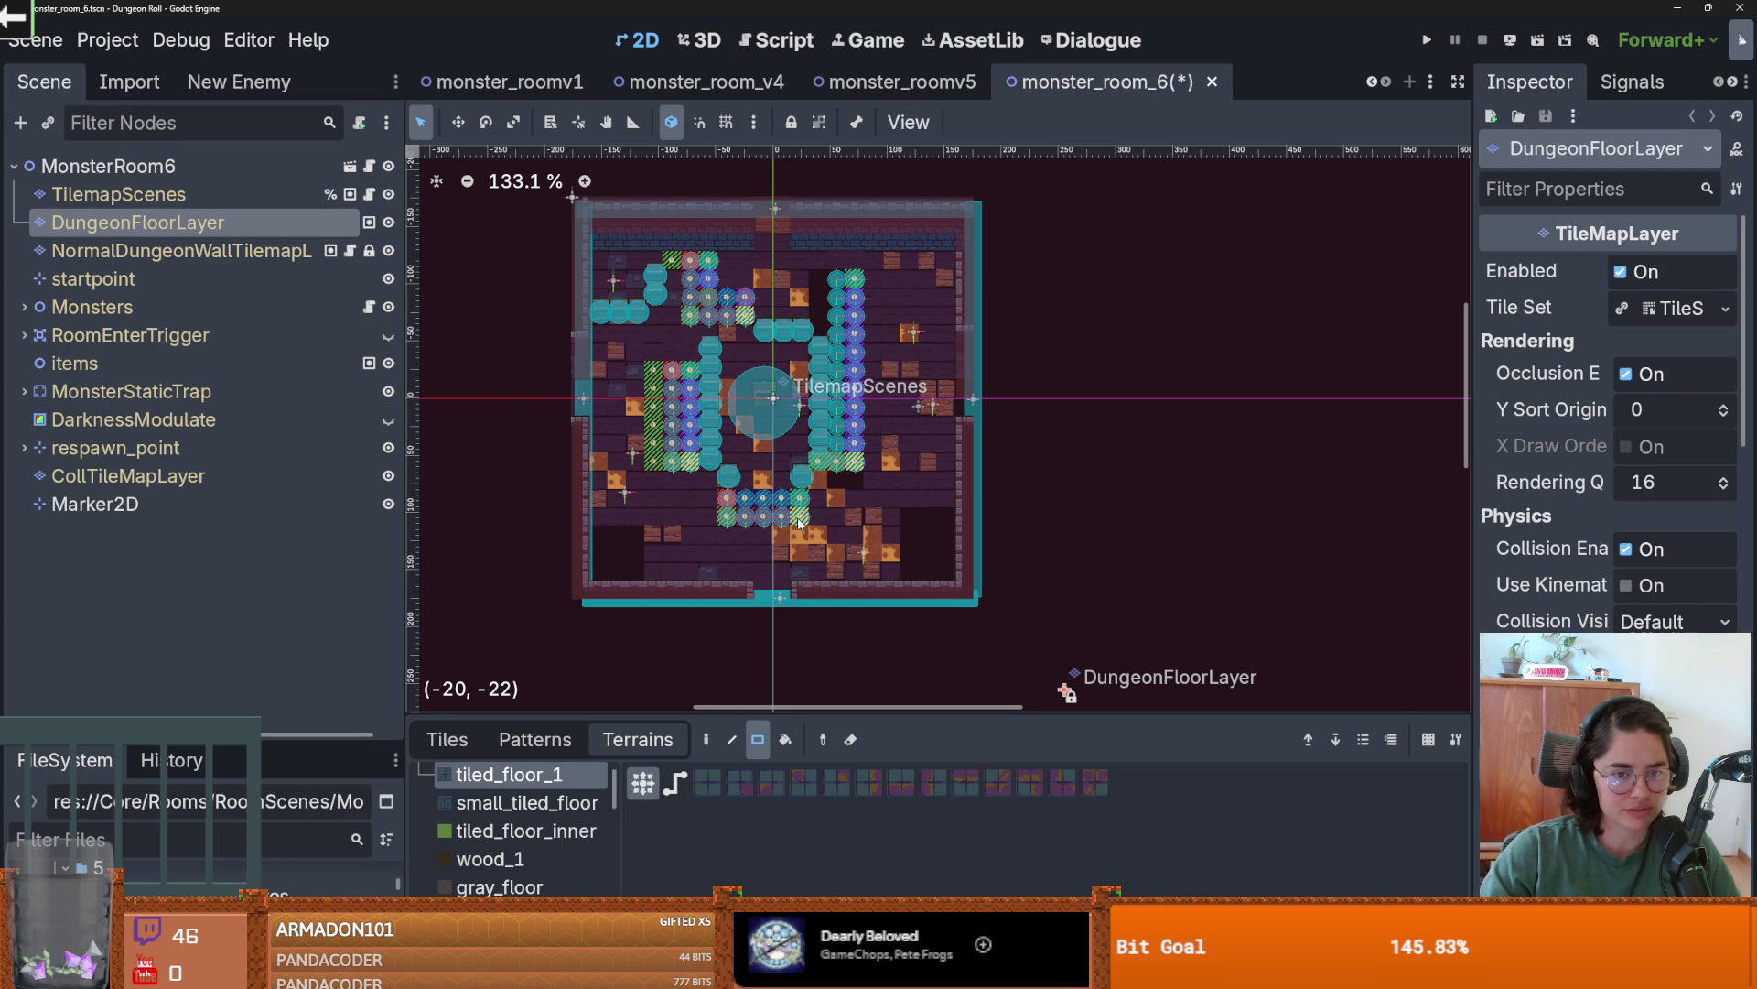
drag(805, 261, 740, 499)
drag(909, 522, 866, 488)
scroll(867, 489, up, 1)
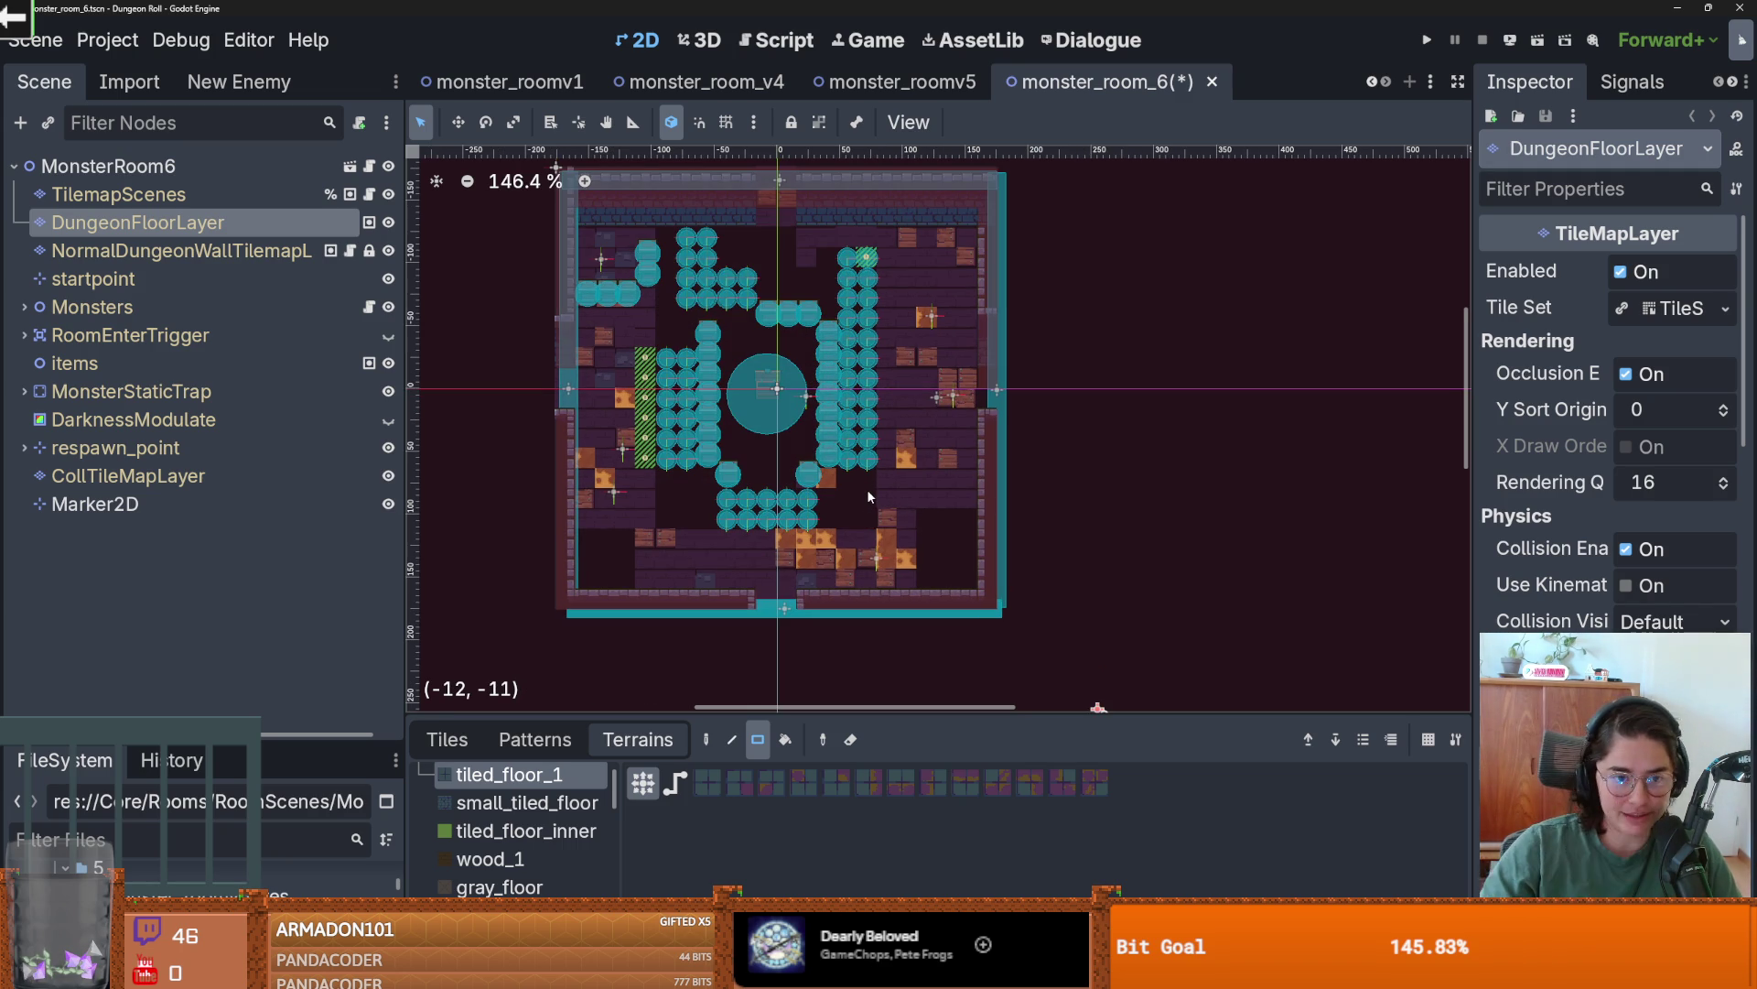
drag(648, 358, 652, 428)
drag(680, 518, 680, 519)
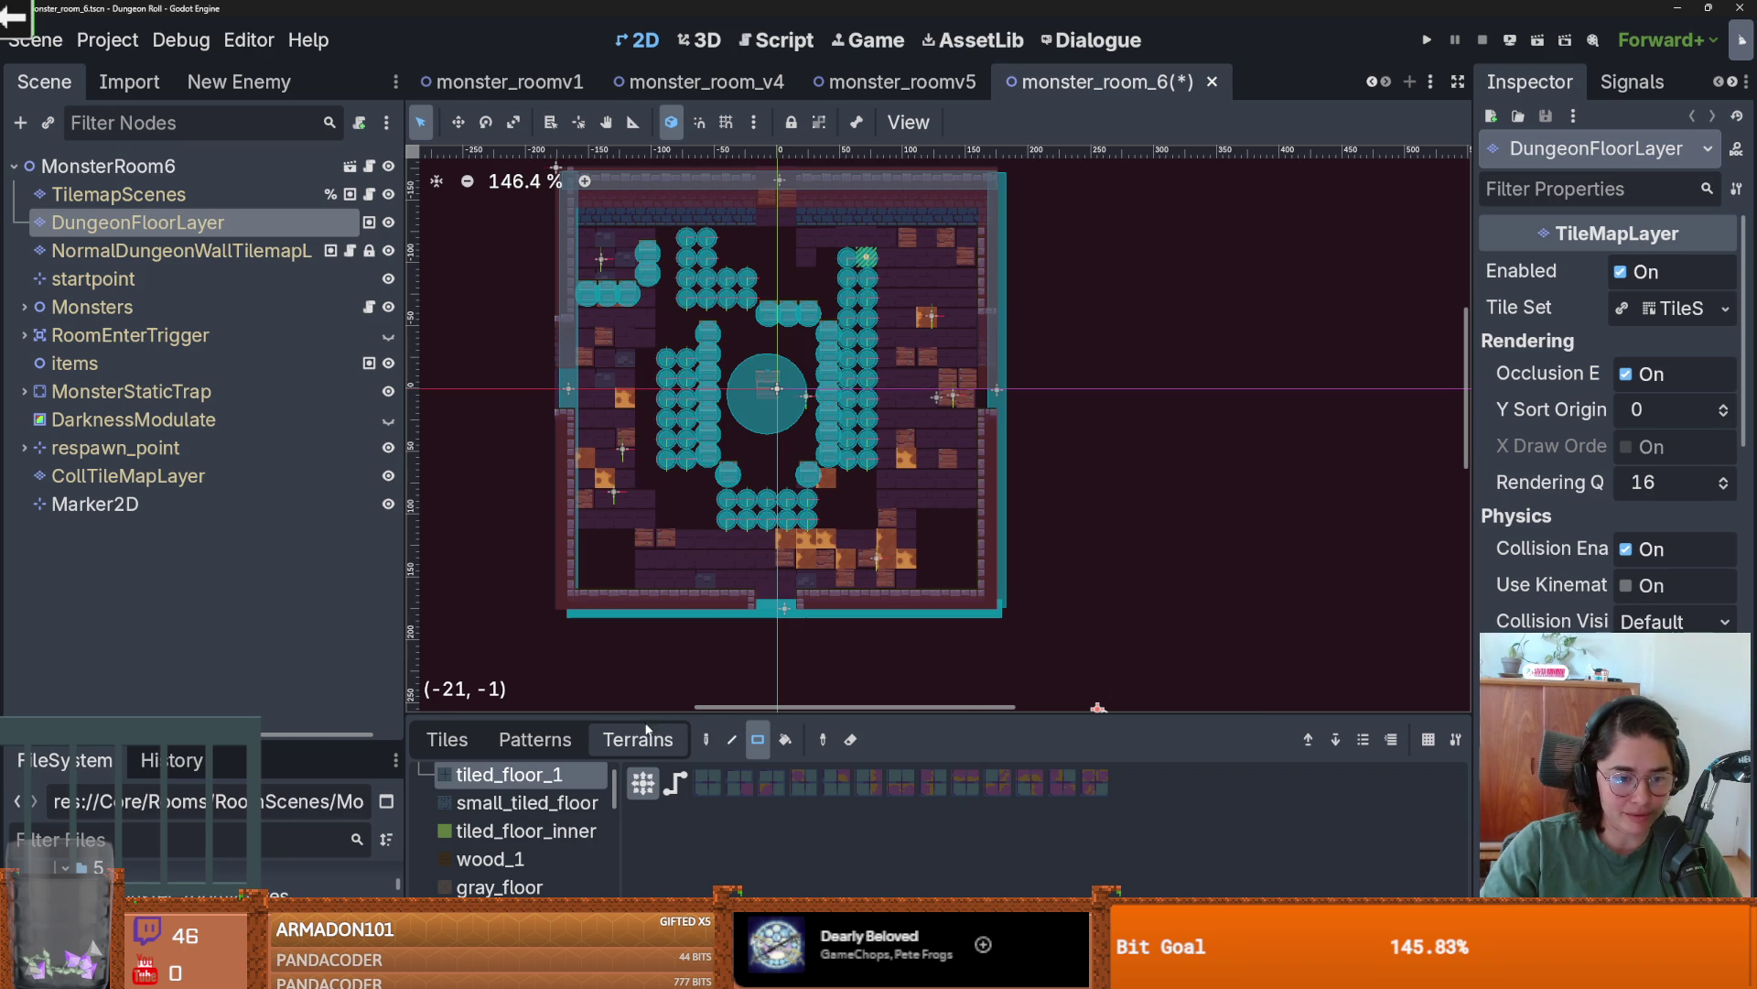
- Switch to the gray_floor terrain and paint a short vertical strip
scroll(517, 823, down, 2)
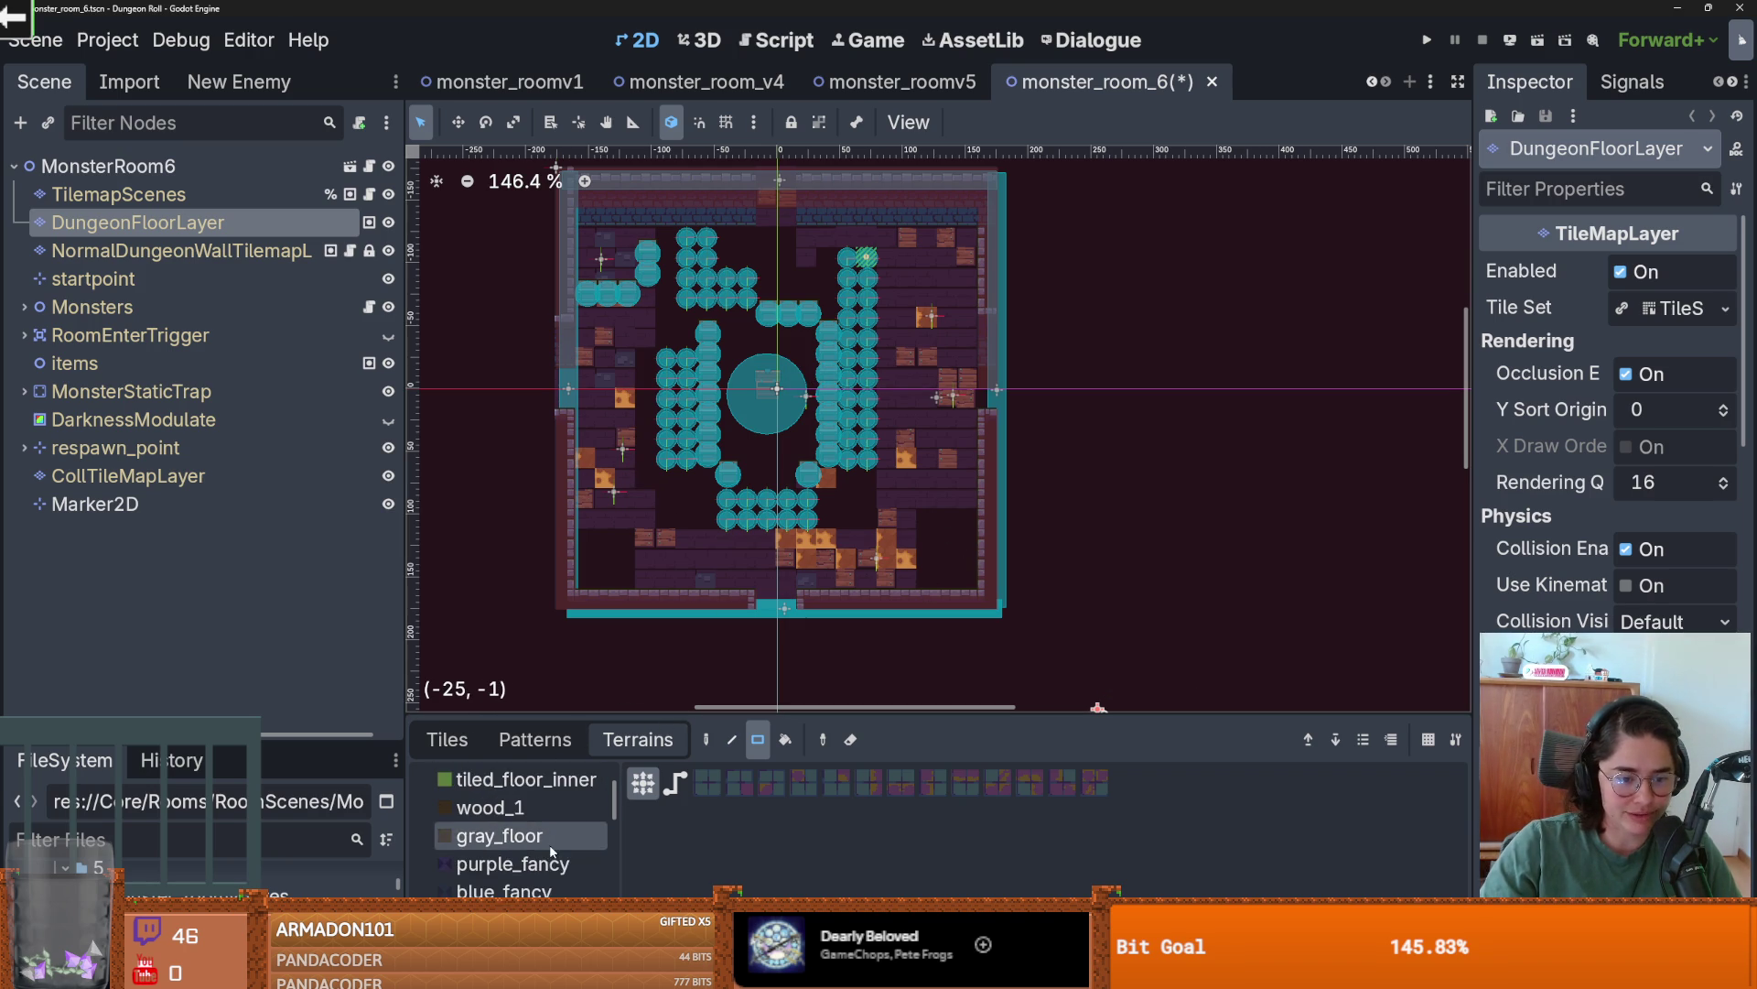
click(528, 824)
mouse_move(792, 716)
mouse_down()
mouse_move(792, 623)
mouse_move(792, 643)
mouse_up()
scroll(544, 804, down, 2)
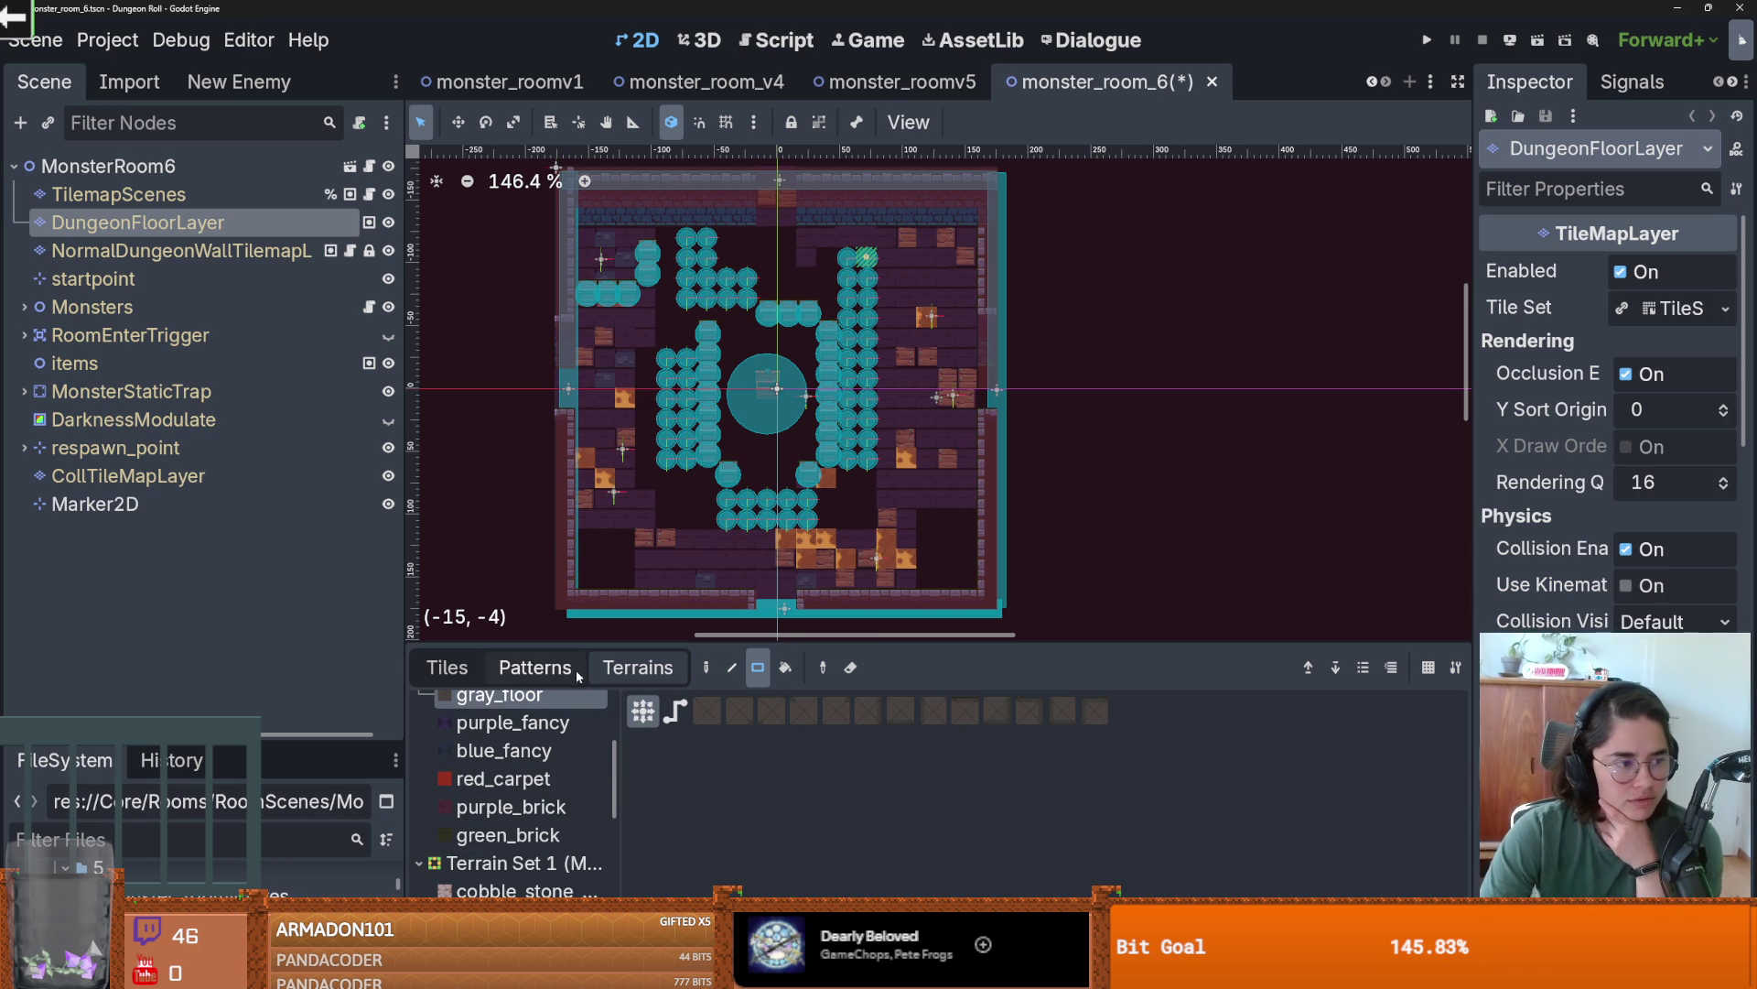
- Try filling the room interior with cobble_stone, then undo it
scroll(567, 787, down, 5)
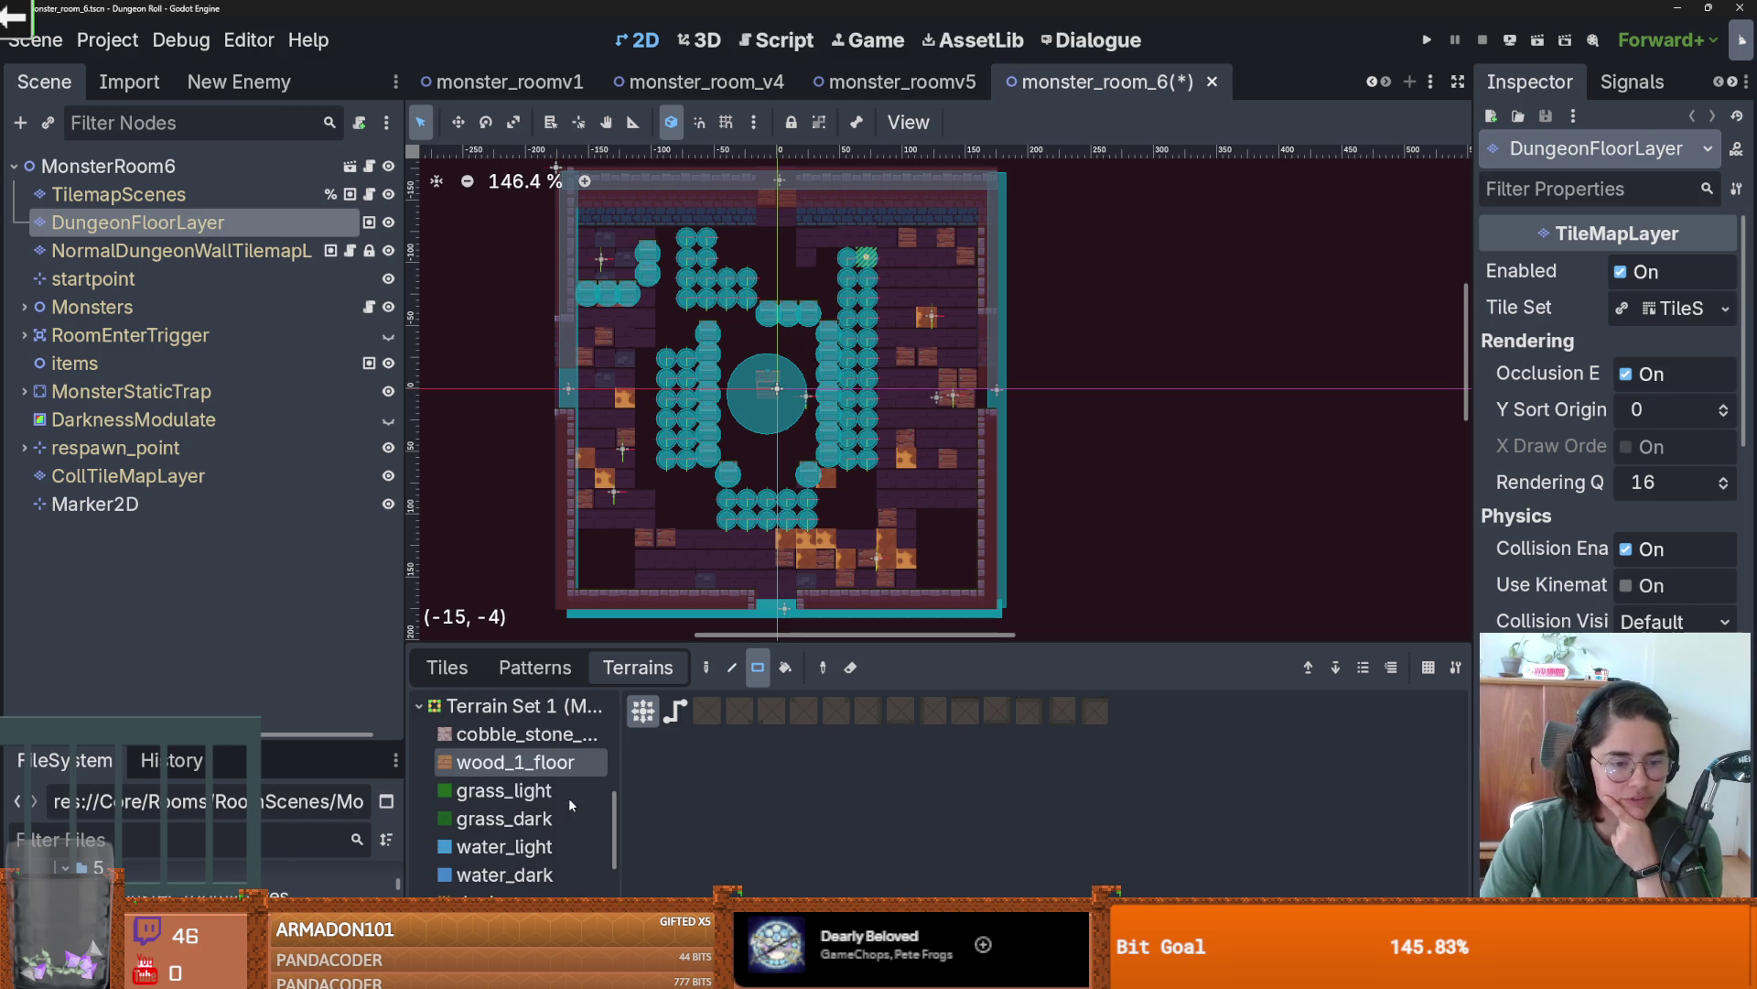
click(584, 728)
drag(965, 579, 581, 234)
scroll(733, 385, up, 4)
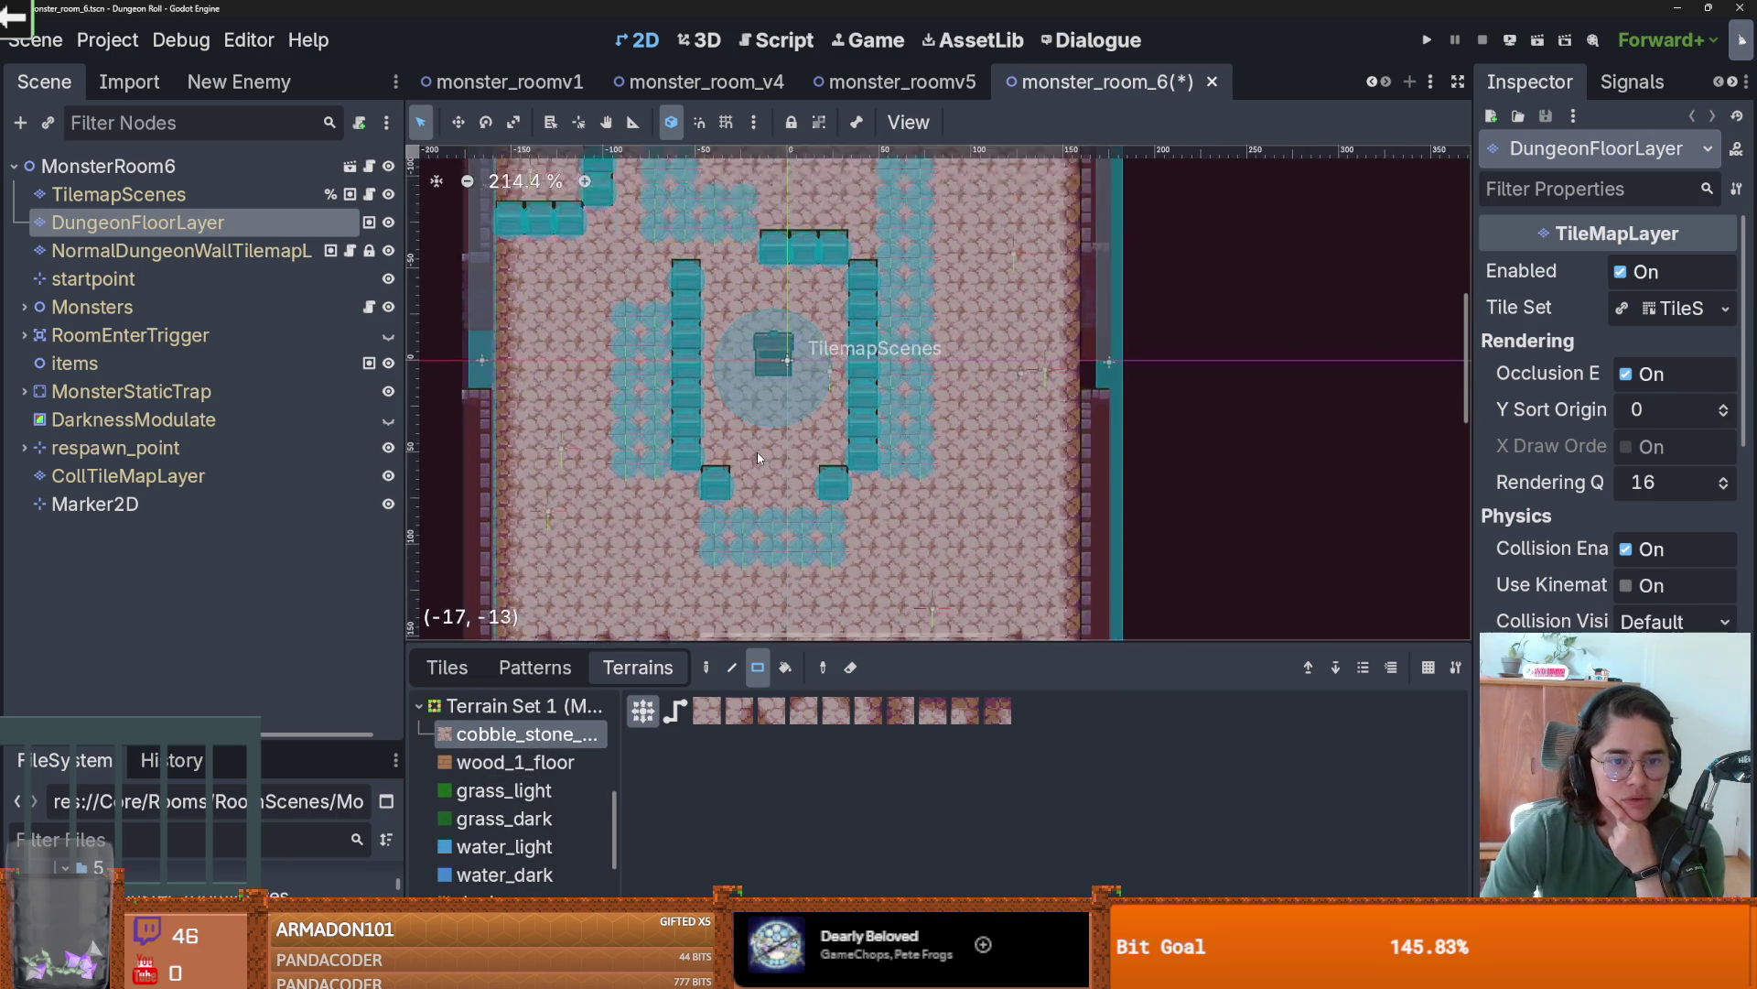
scroll(810, 456, down, 3)
key(ctrl+z)
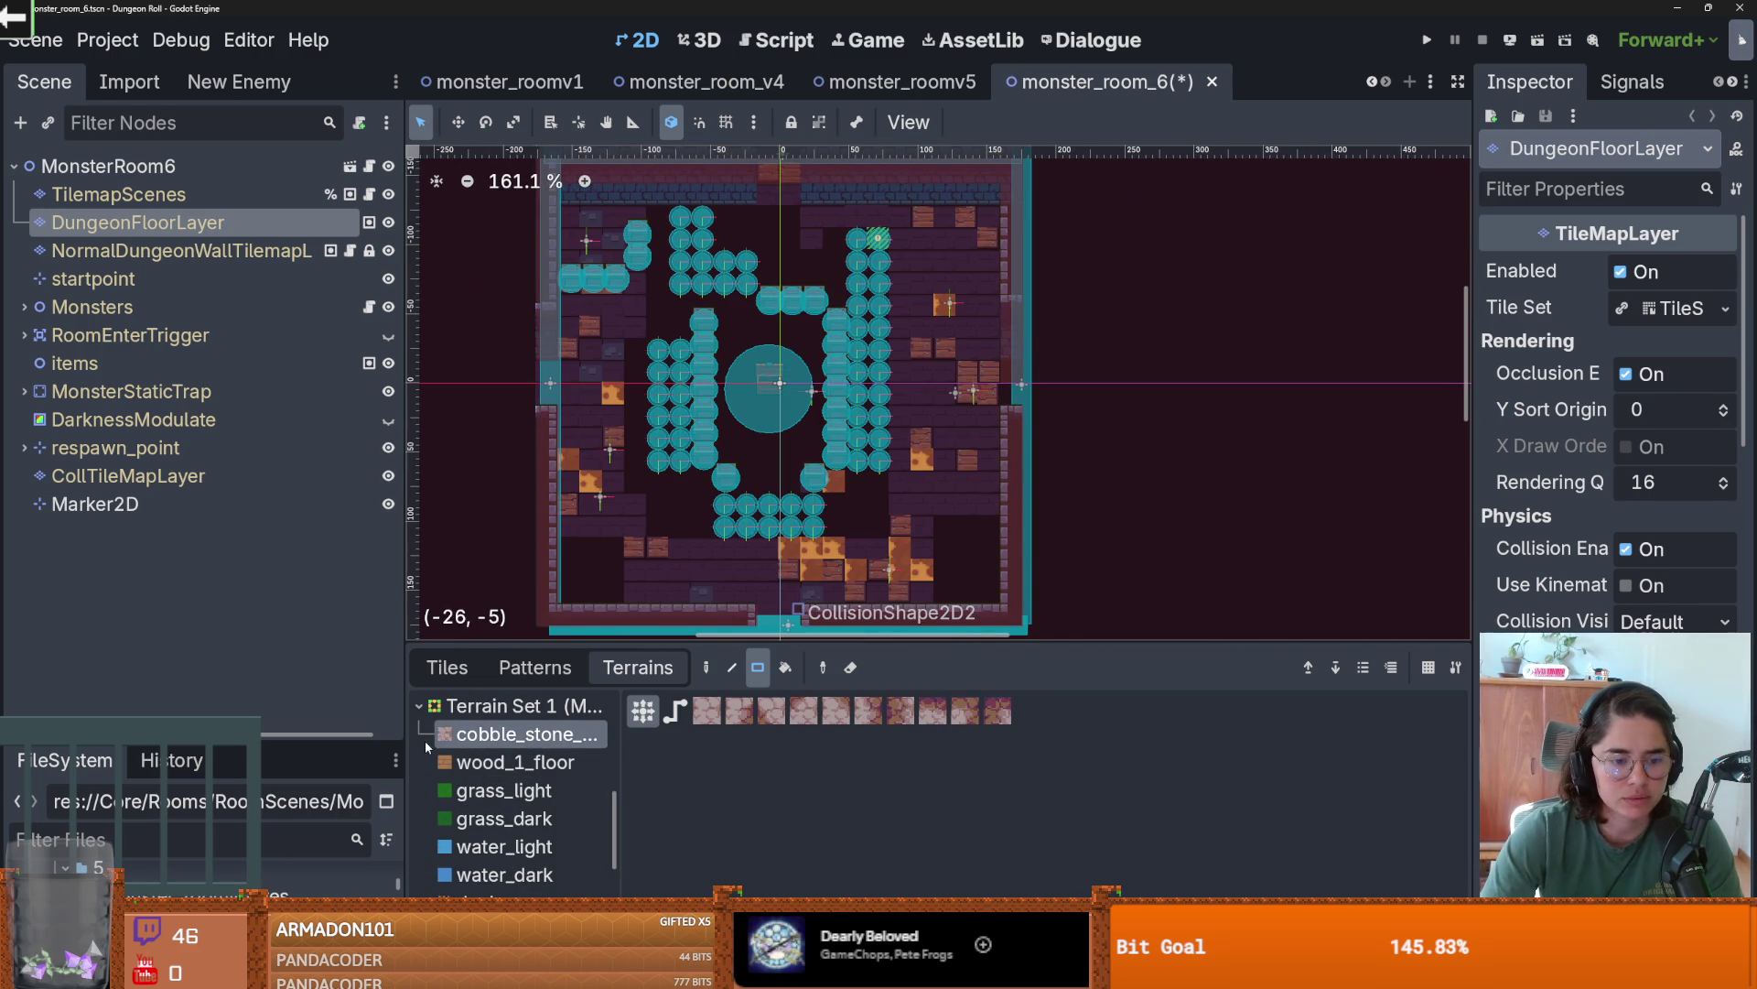
- Fill the whole room floor with the wood_1 terrain
click(515, 762)
scroll(540, 787, down, 3)
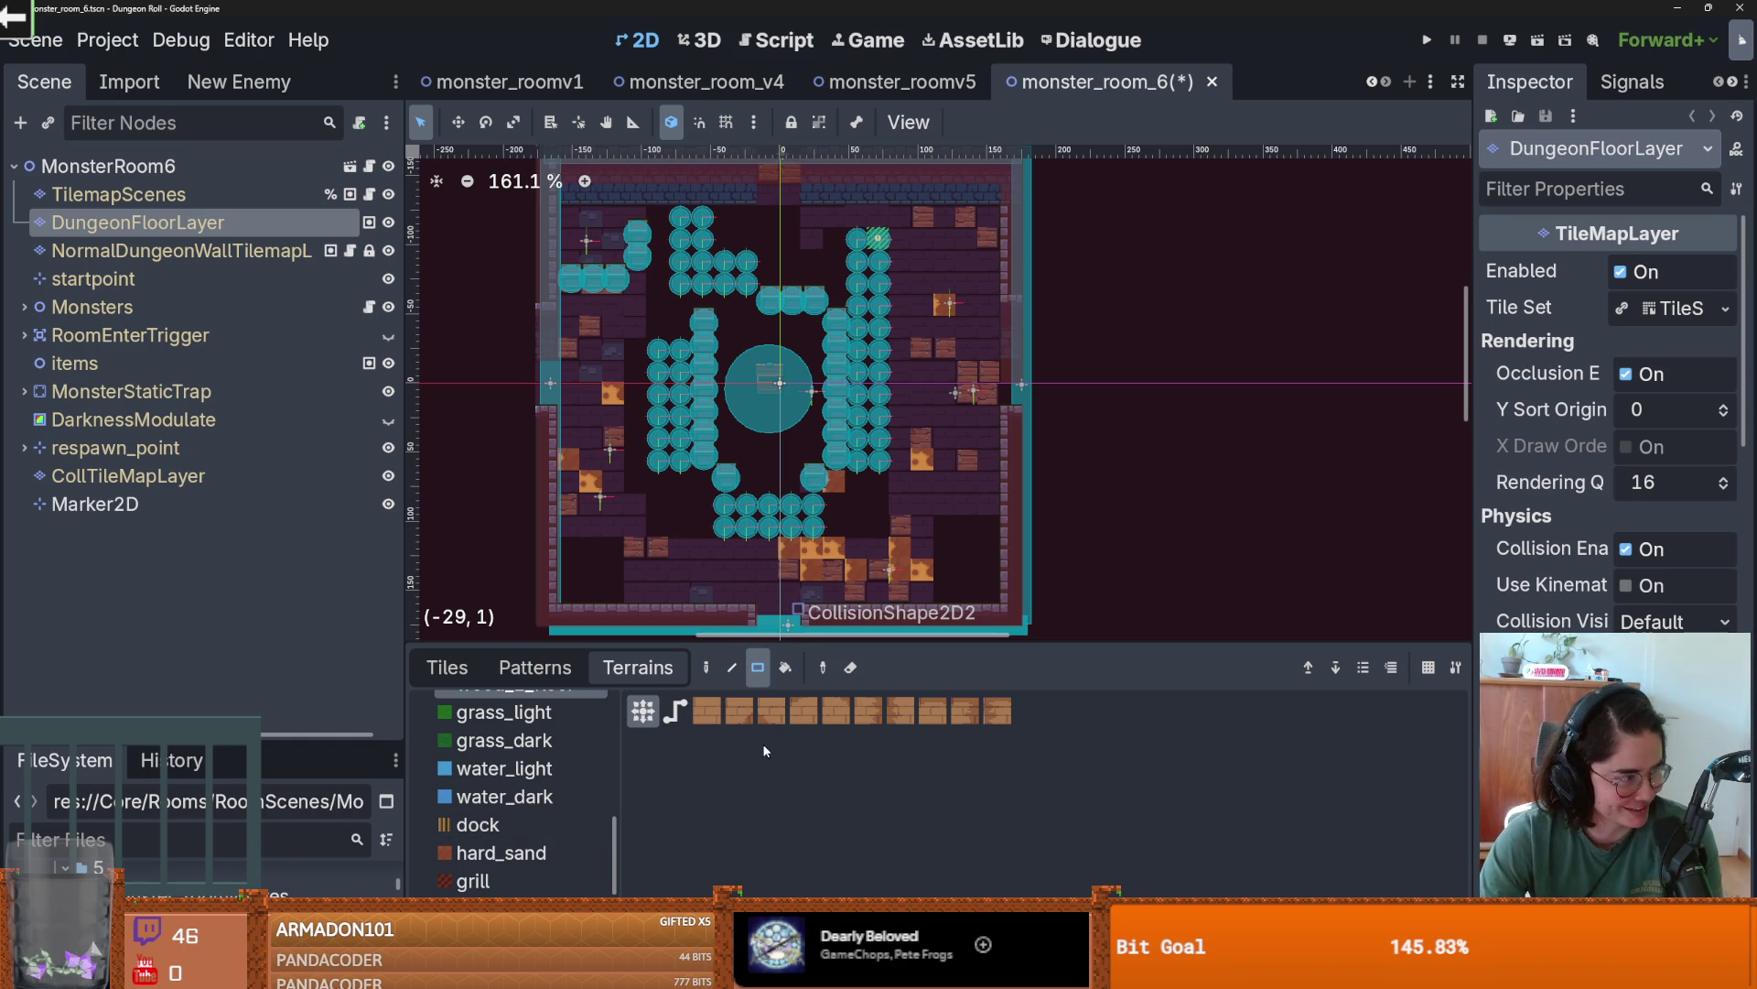
scroll(563, 783, down, 2)
scroll(517, 810, up, 4)
scroll(517, 811, up, 8)
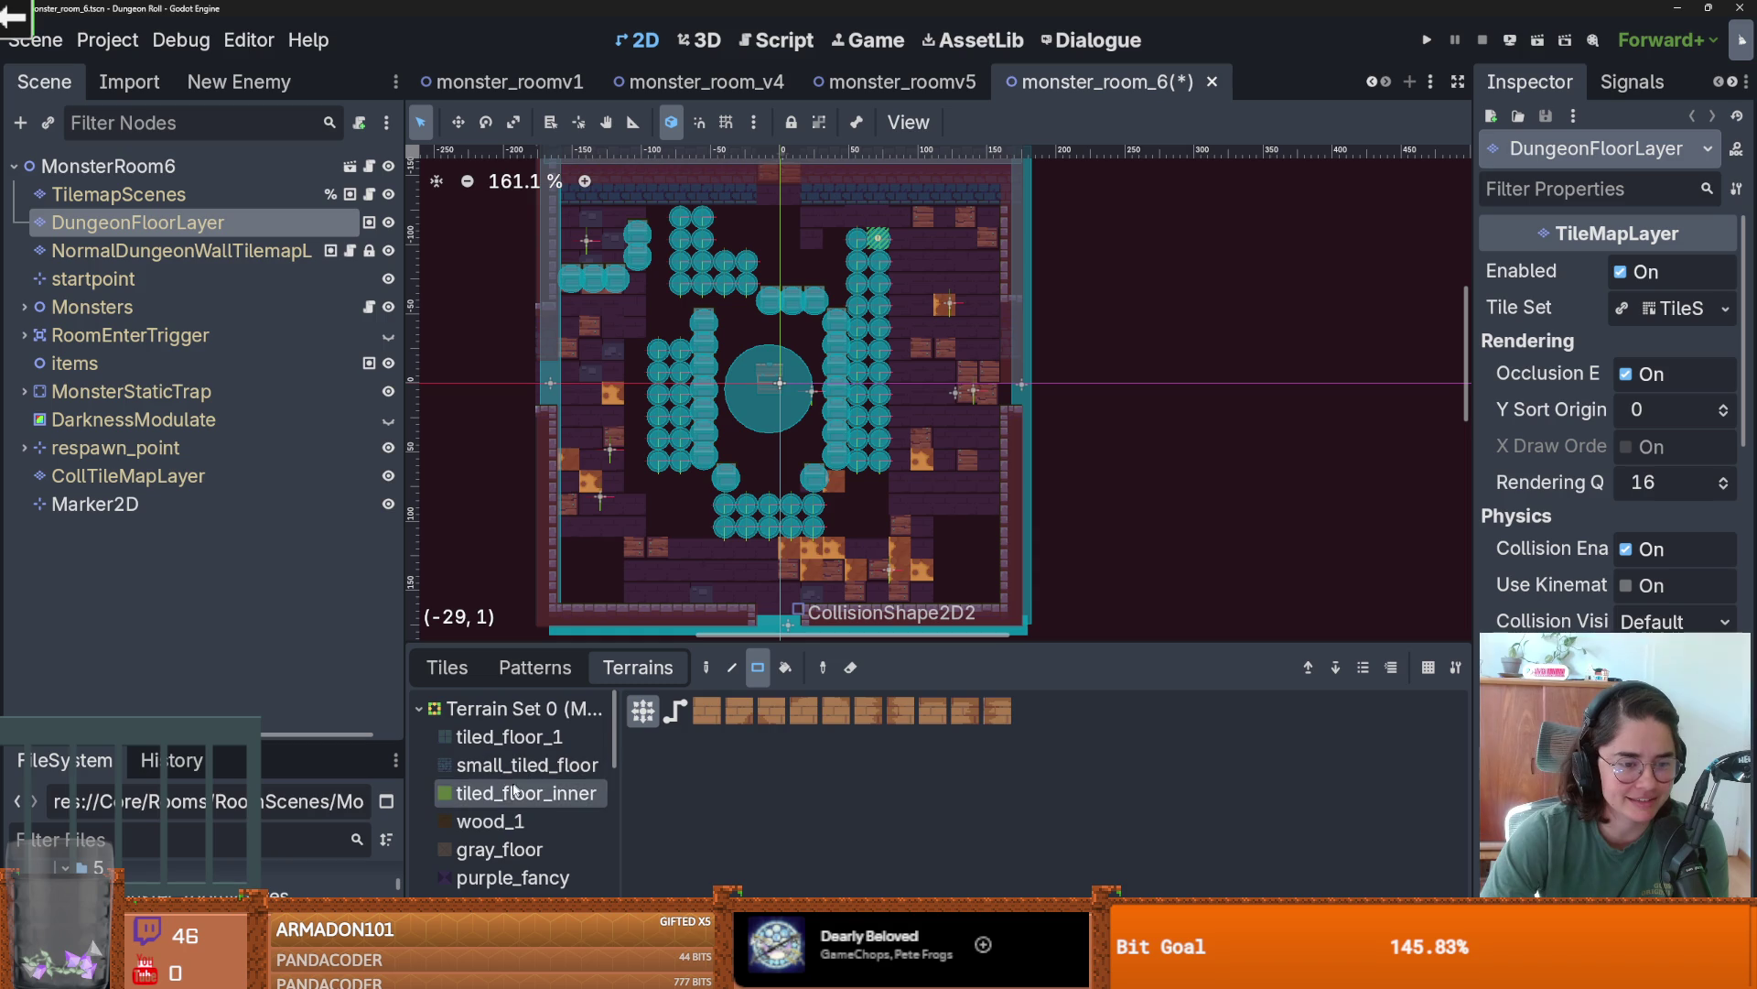
click(506, 824)
mouse_move(960, 565)
mouse_down()
mouse_move(582, 188)
mouse_move(676, 211)
mouse_move(665, 272)
mouse_up()
- Fill the bottom doorway gap with wood_1 floor and centre the room in view
scroll(770, 384, up, 3)
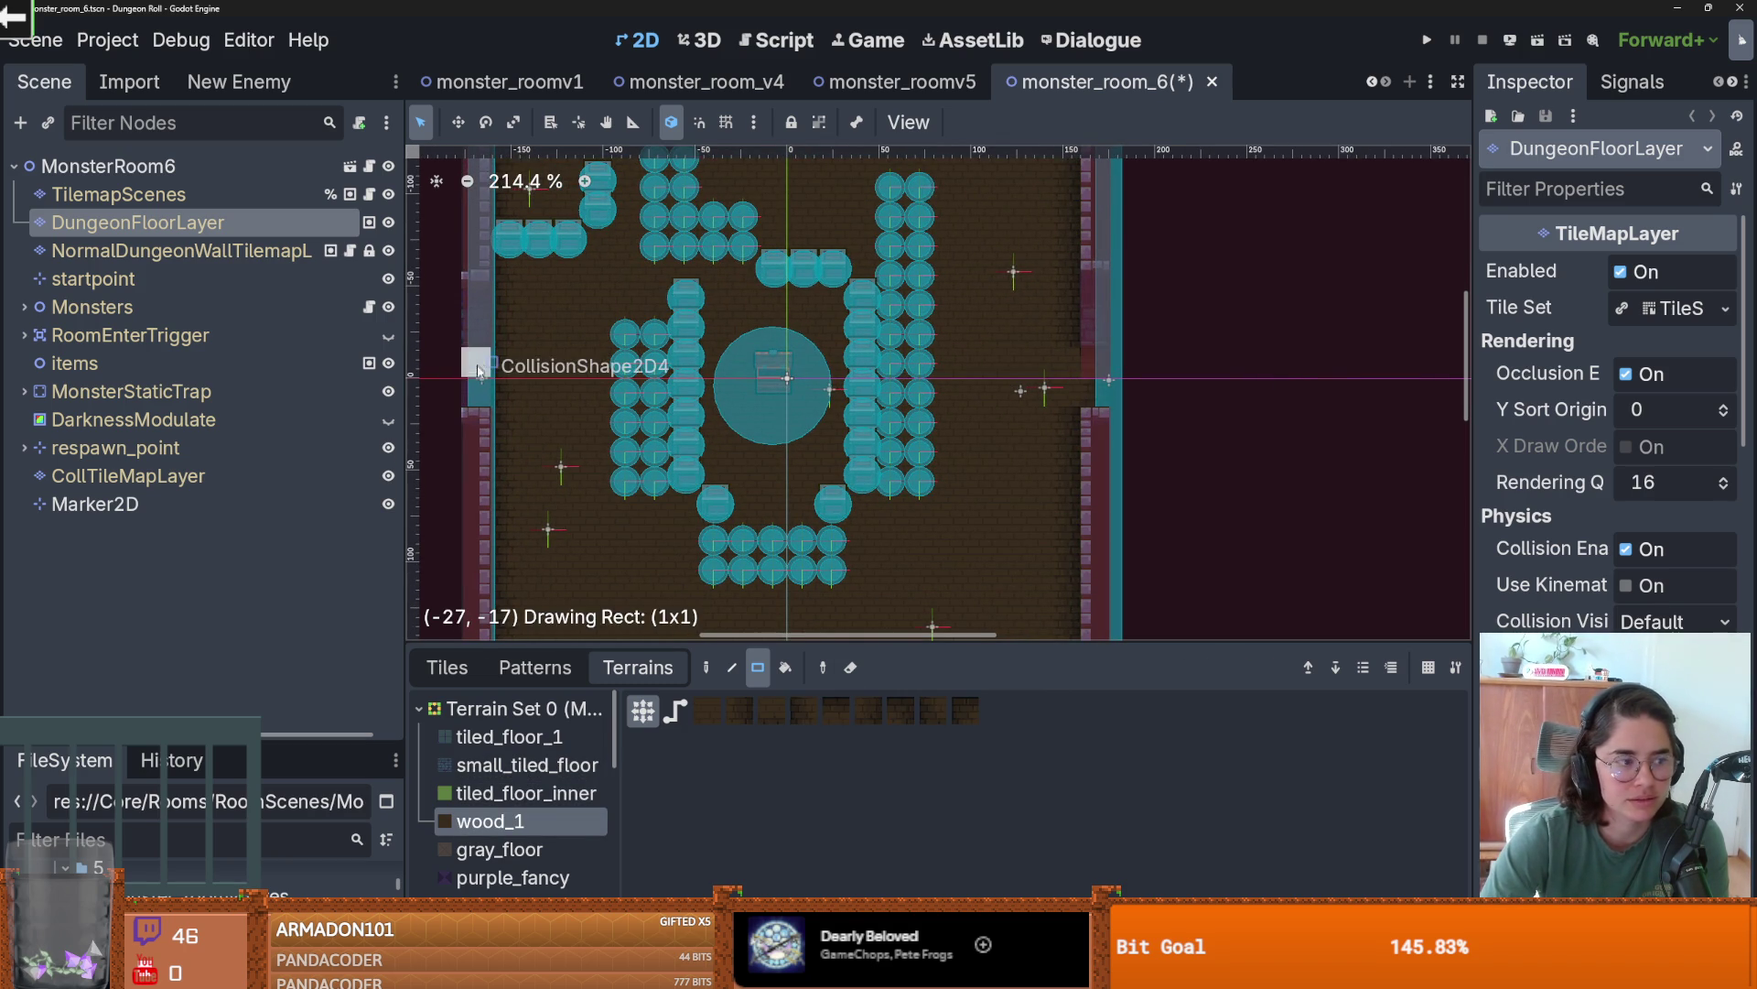
scroll(745, 366, down, 1)
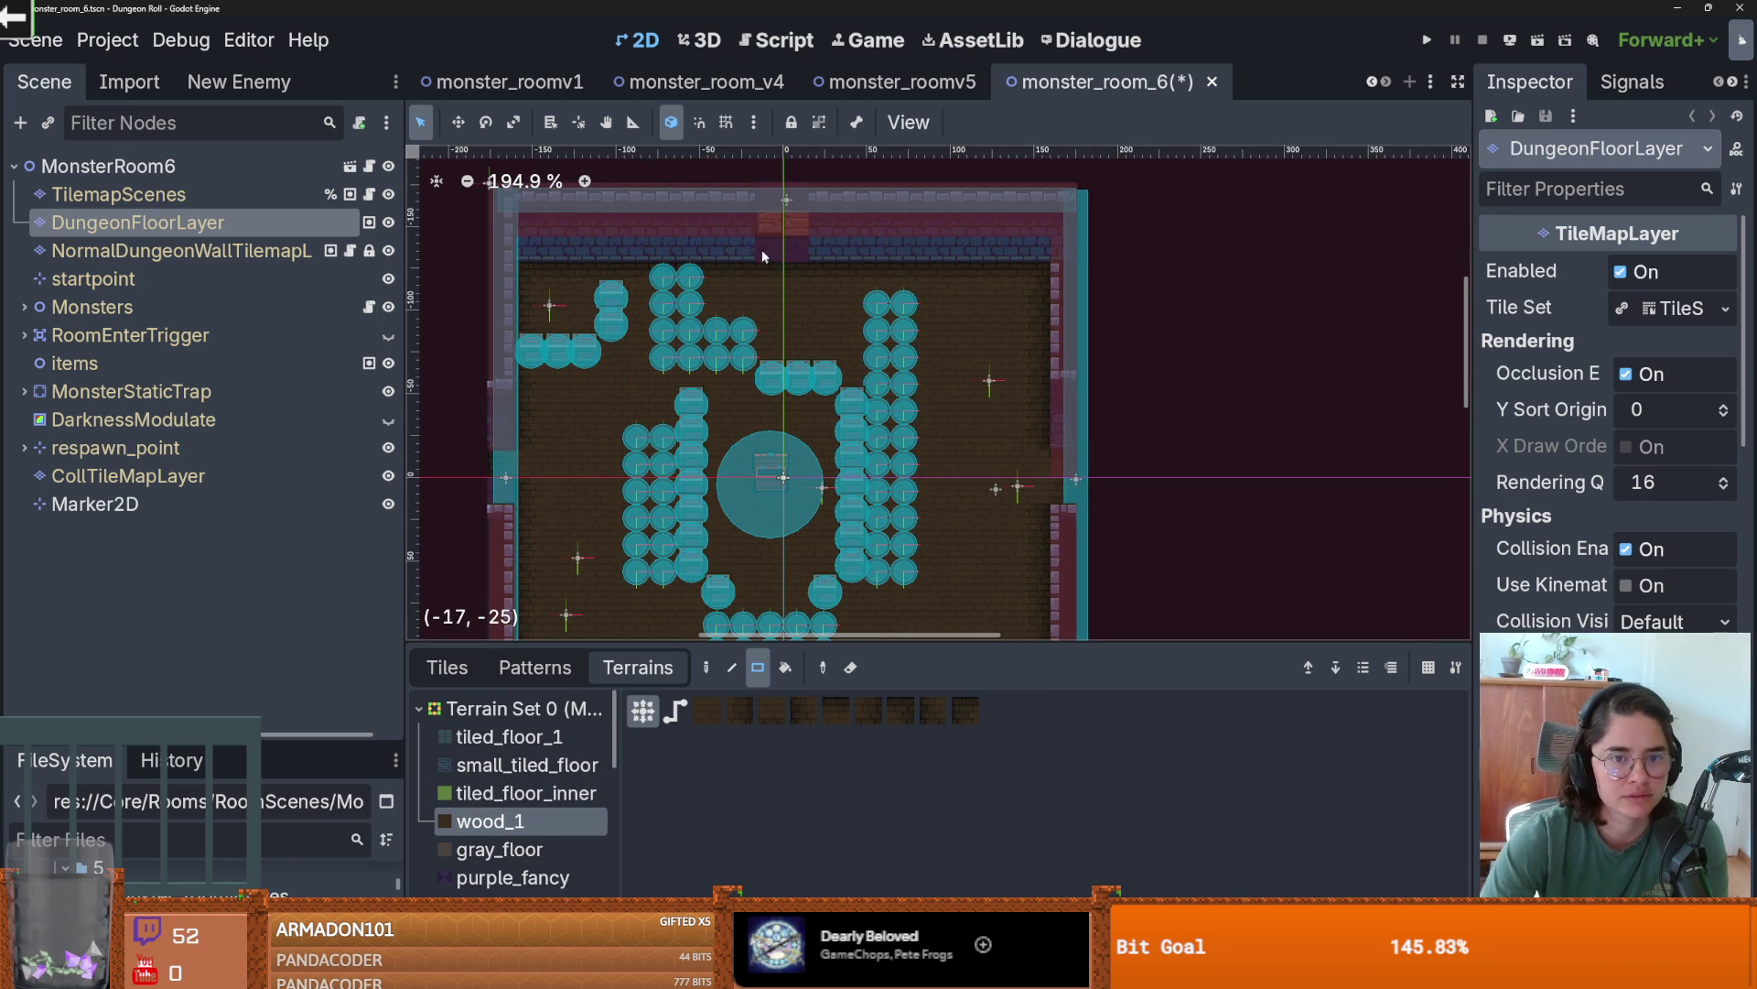
scroll(788, 249, up, 2)
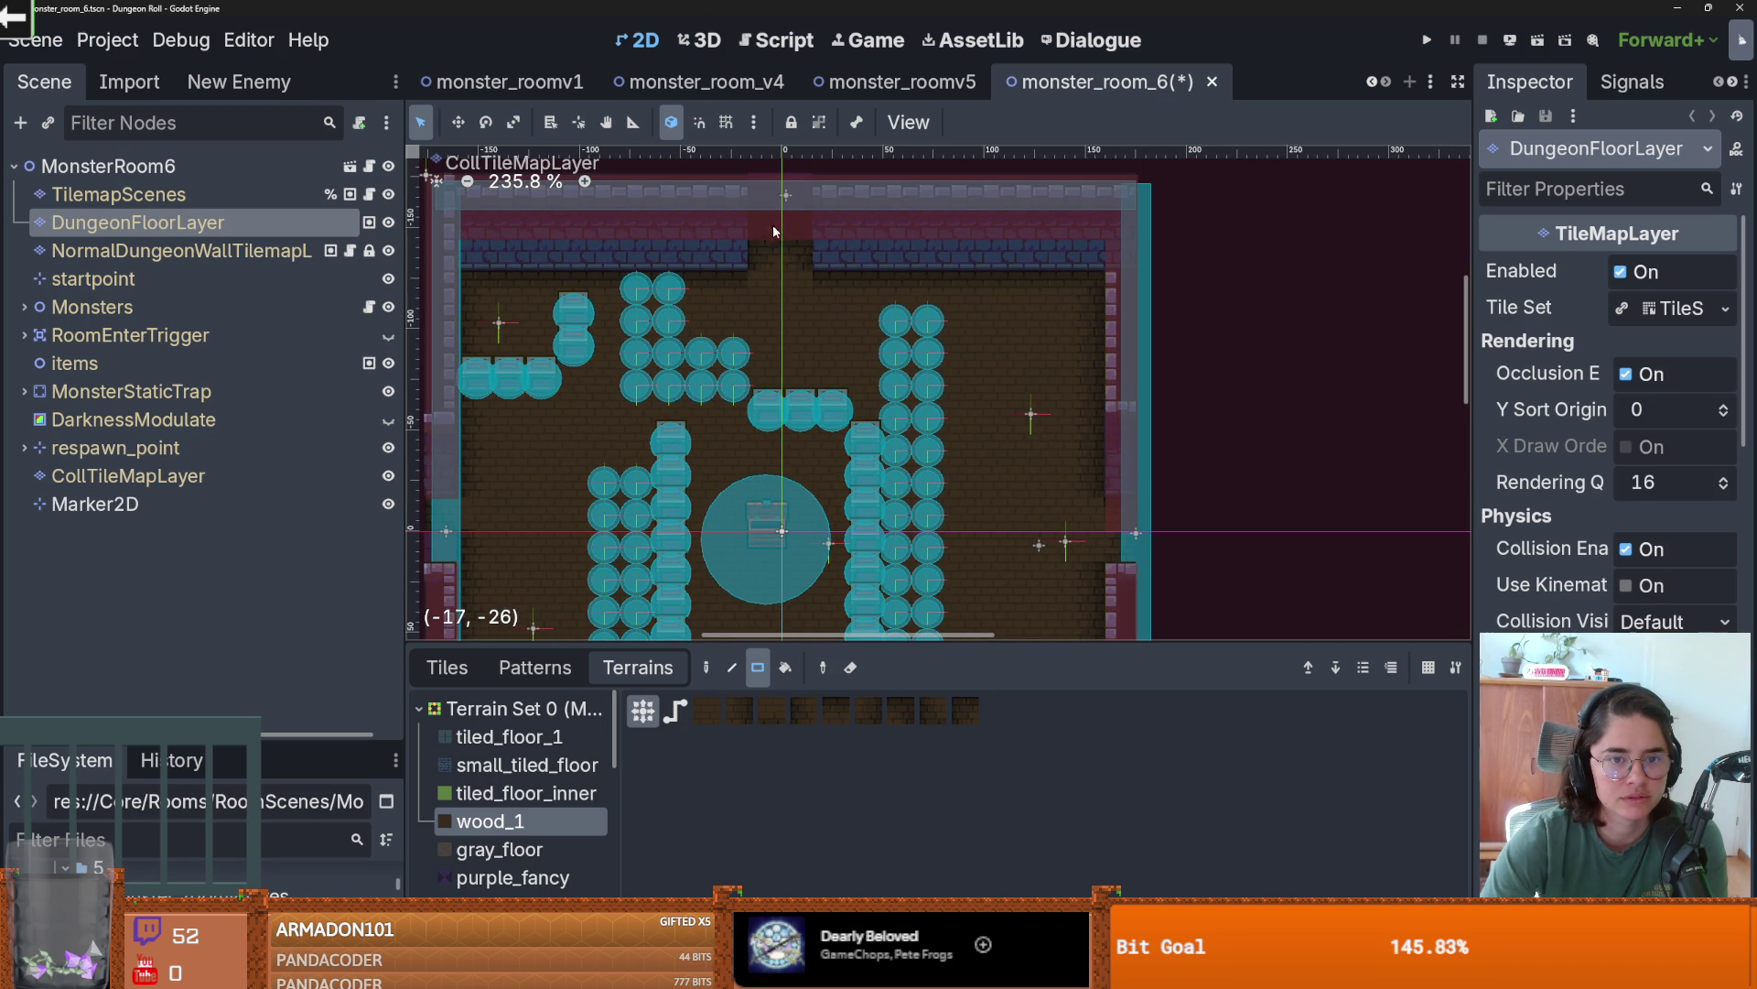
scroll(828, 521, down, 2)
scroll(848, 502, up, 2)
drag(849, 520, 879, 529)
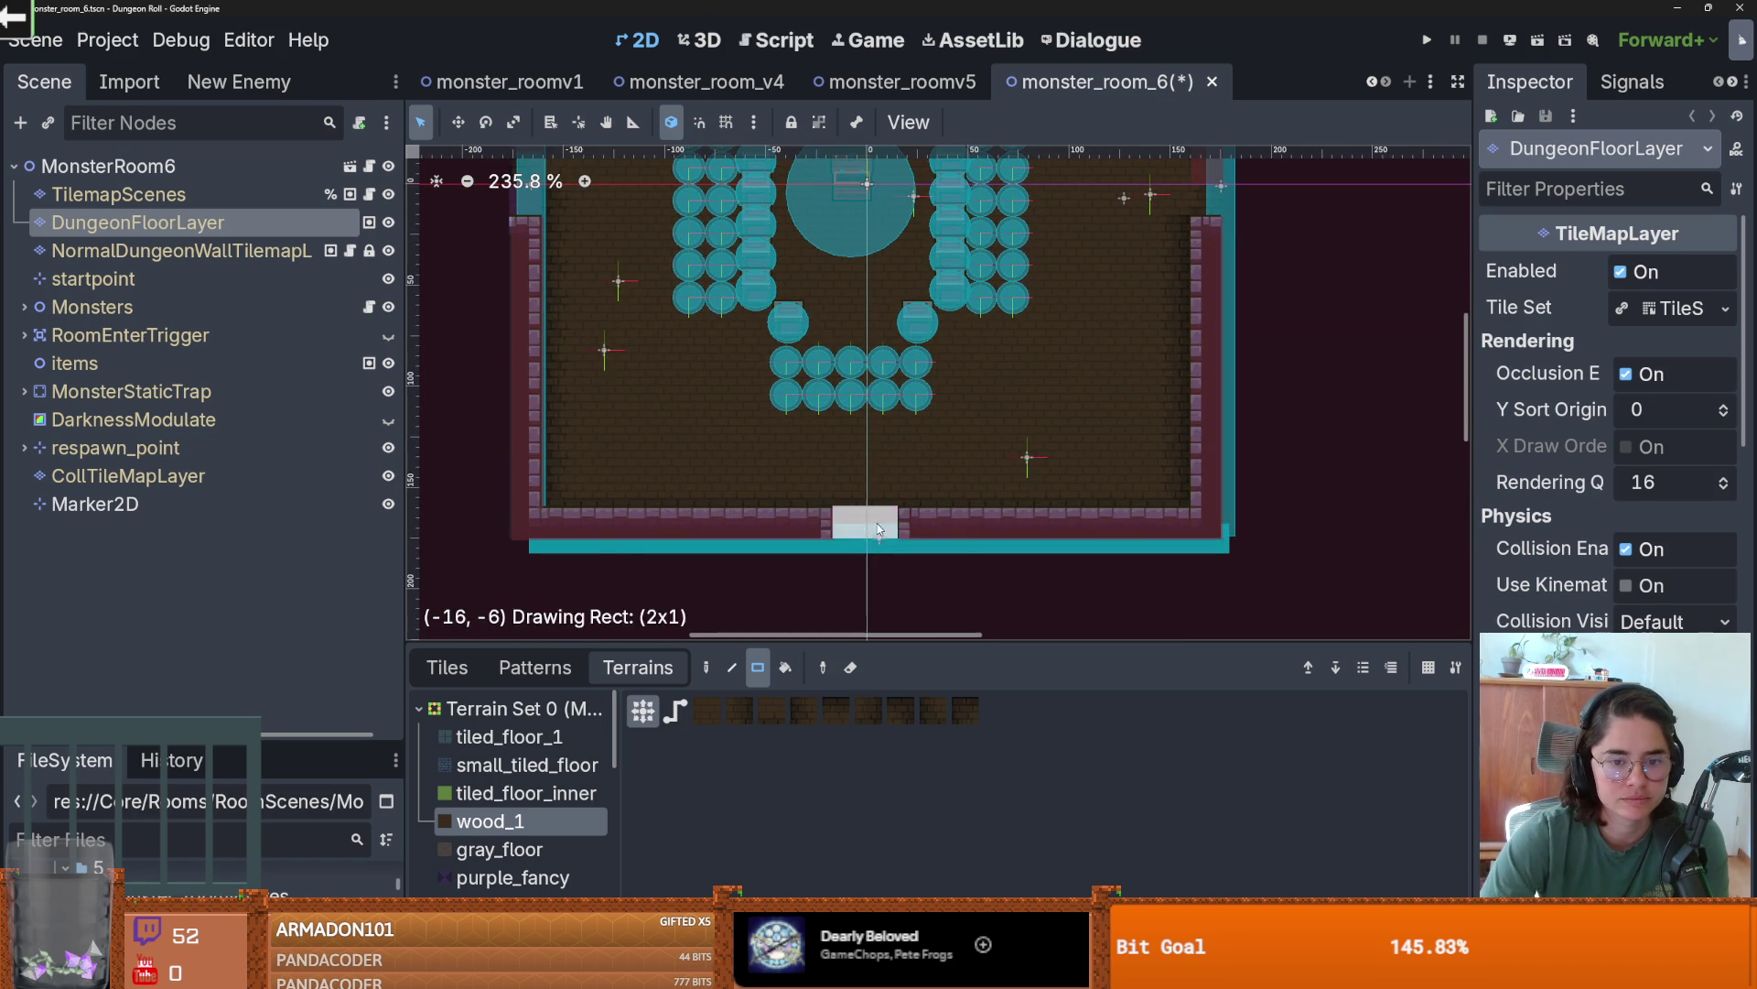
scroll(879, 529, down, 1)
scroll(888, 494, up, 3)
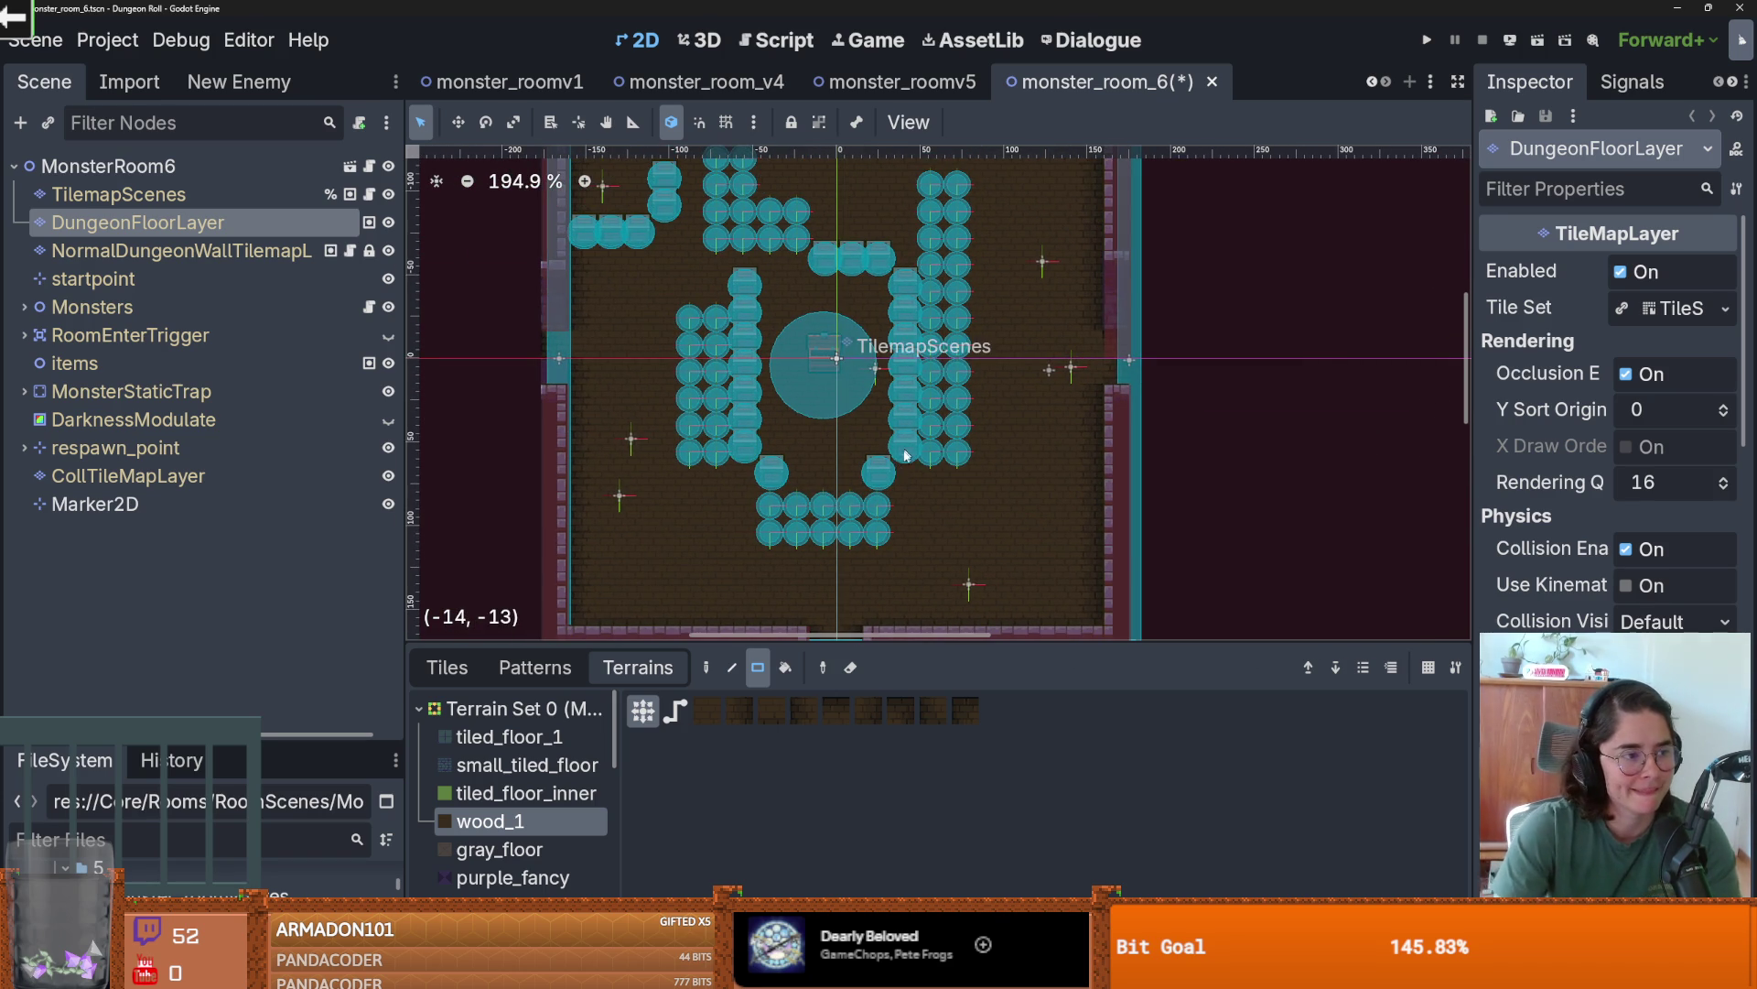
drag(969, 496, 924, 508)
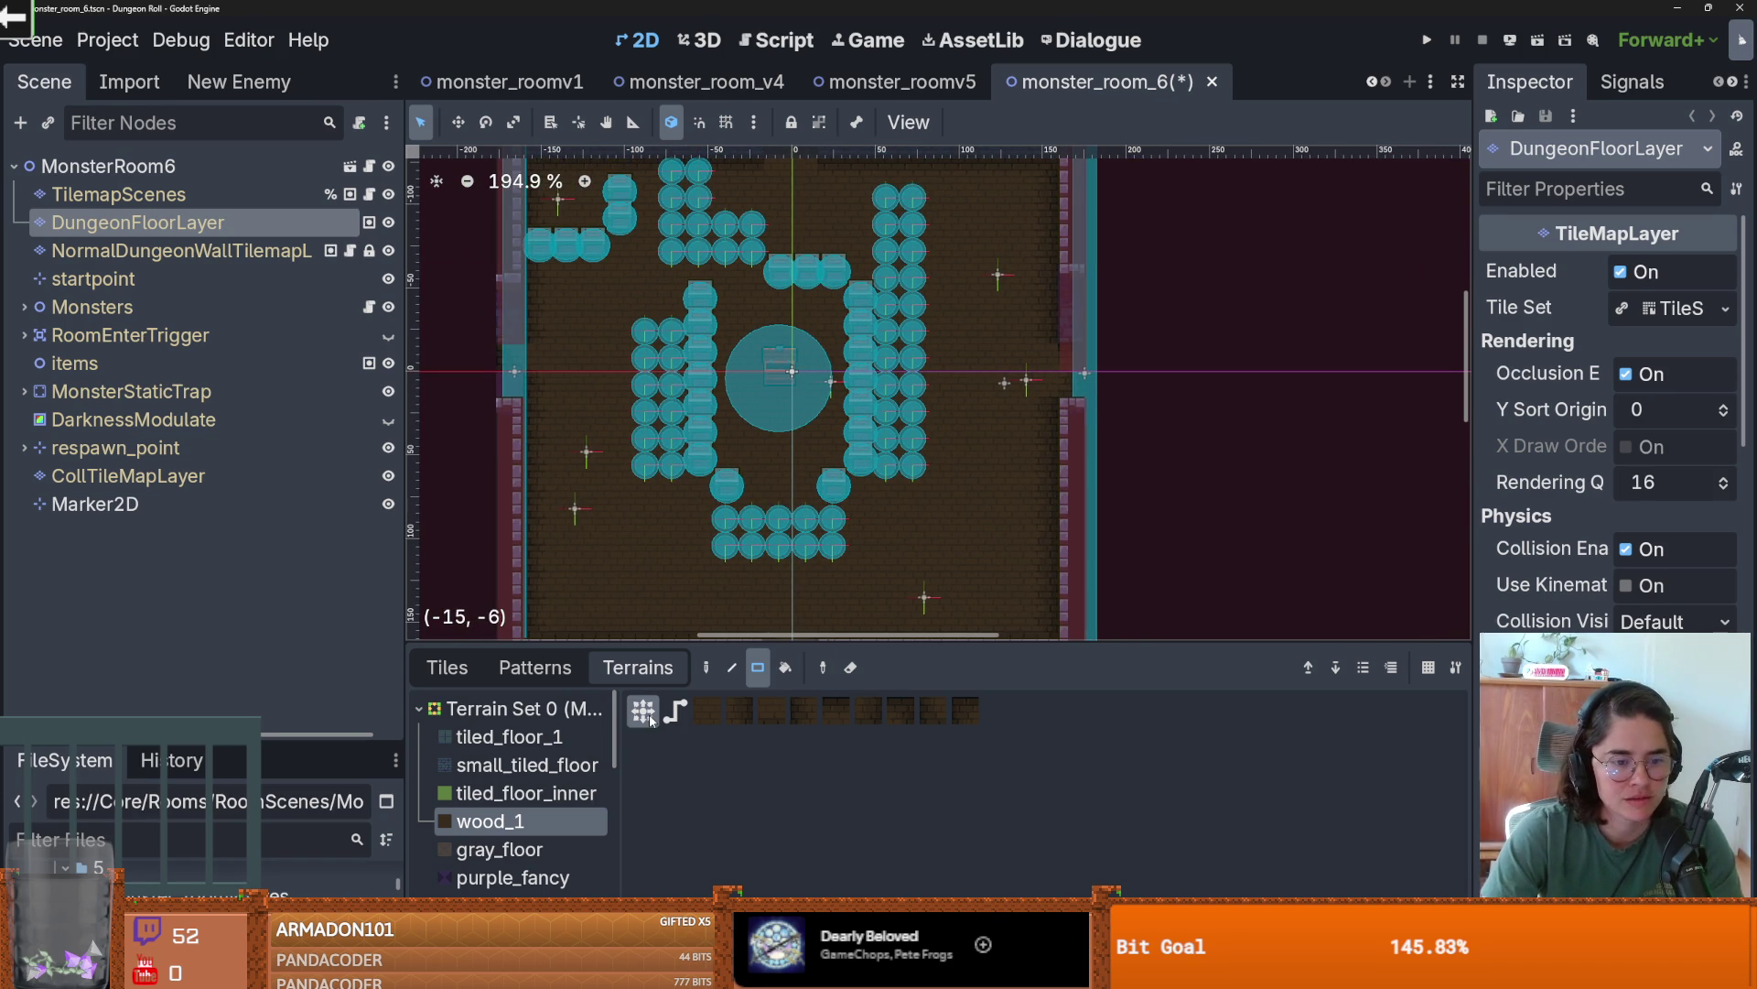
- Save the monster_room_6 scene
key(ctrl+s)
drag(760, 453, 787, 499)
scroll(788, 499, down, 1)
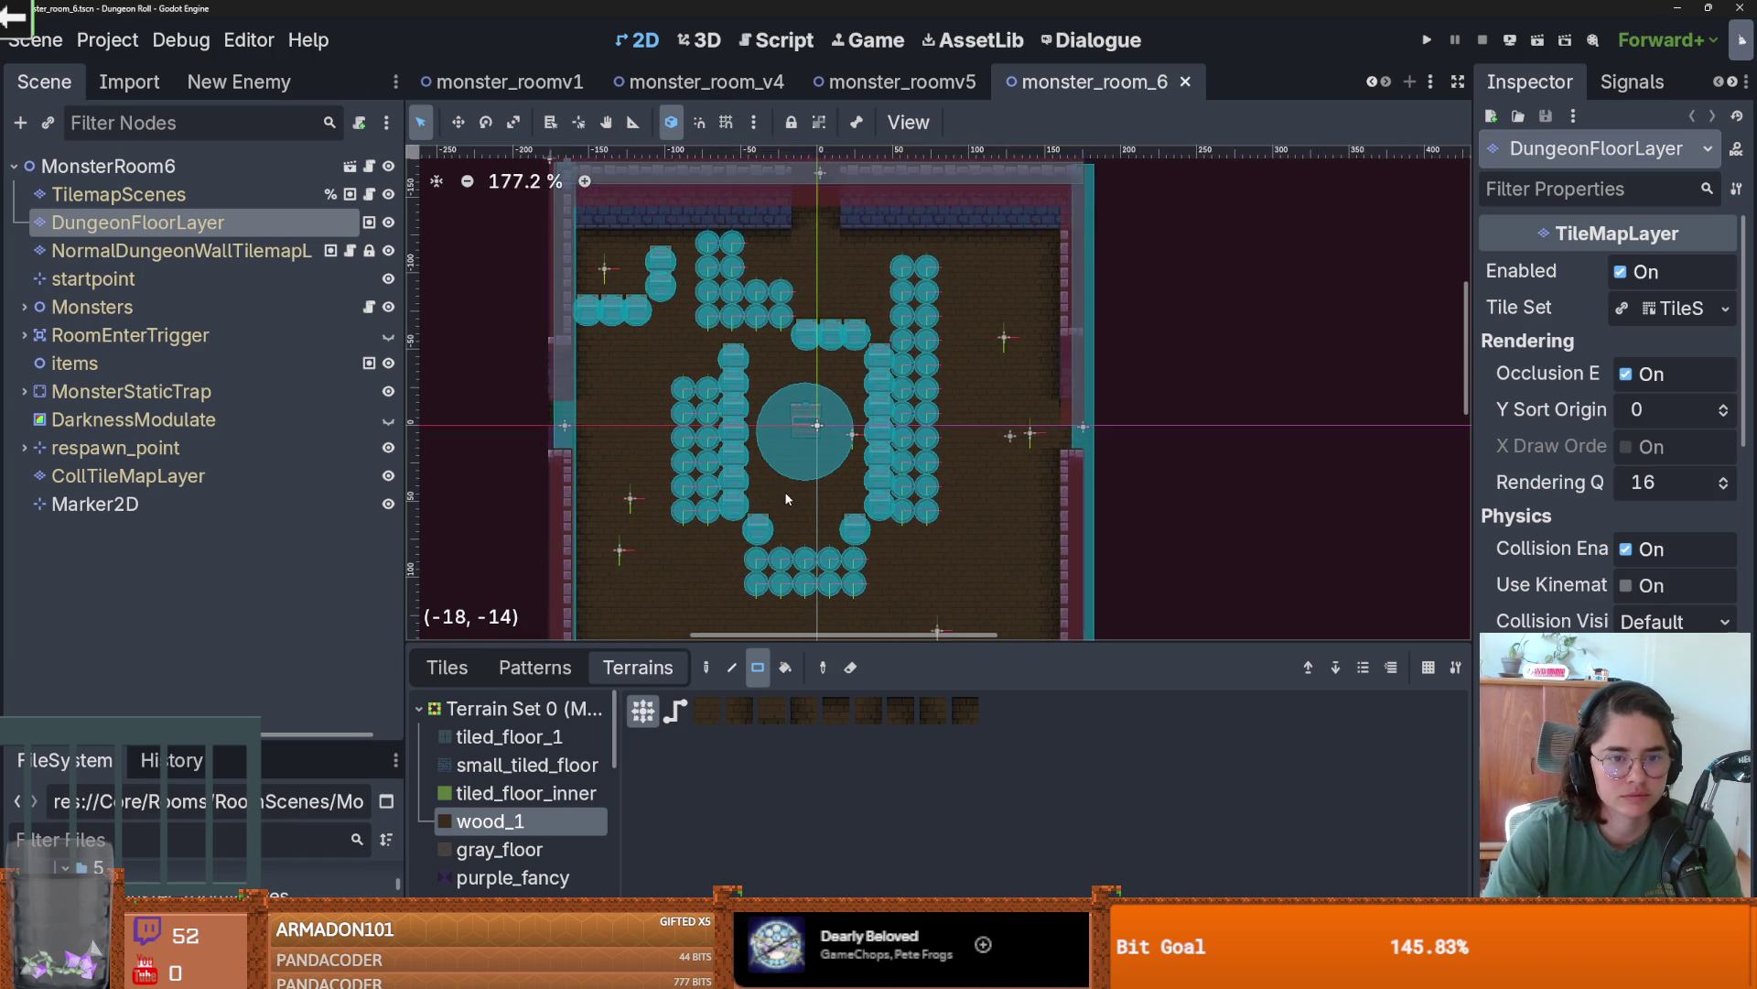
scroll(774, 483, up, 4)
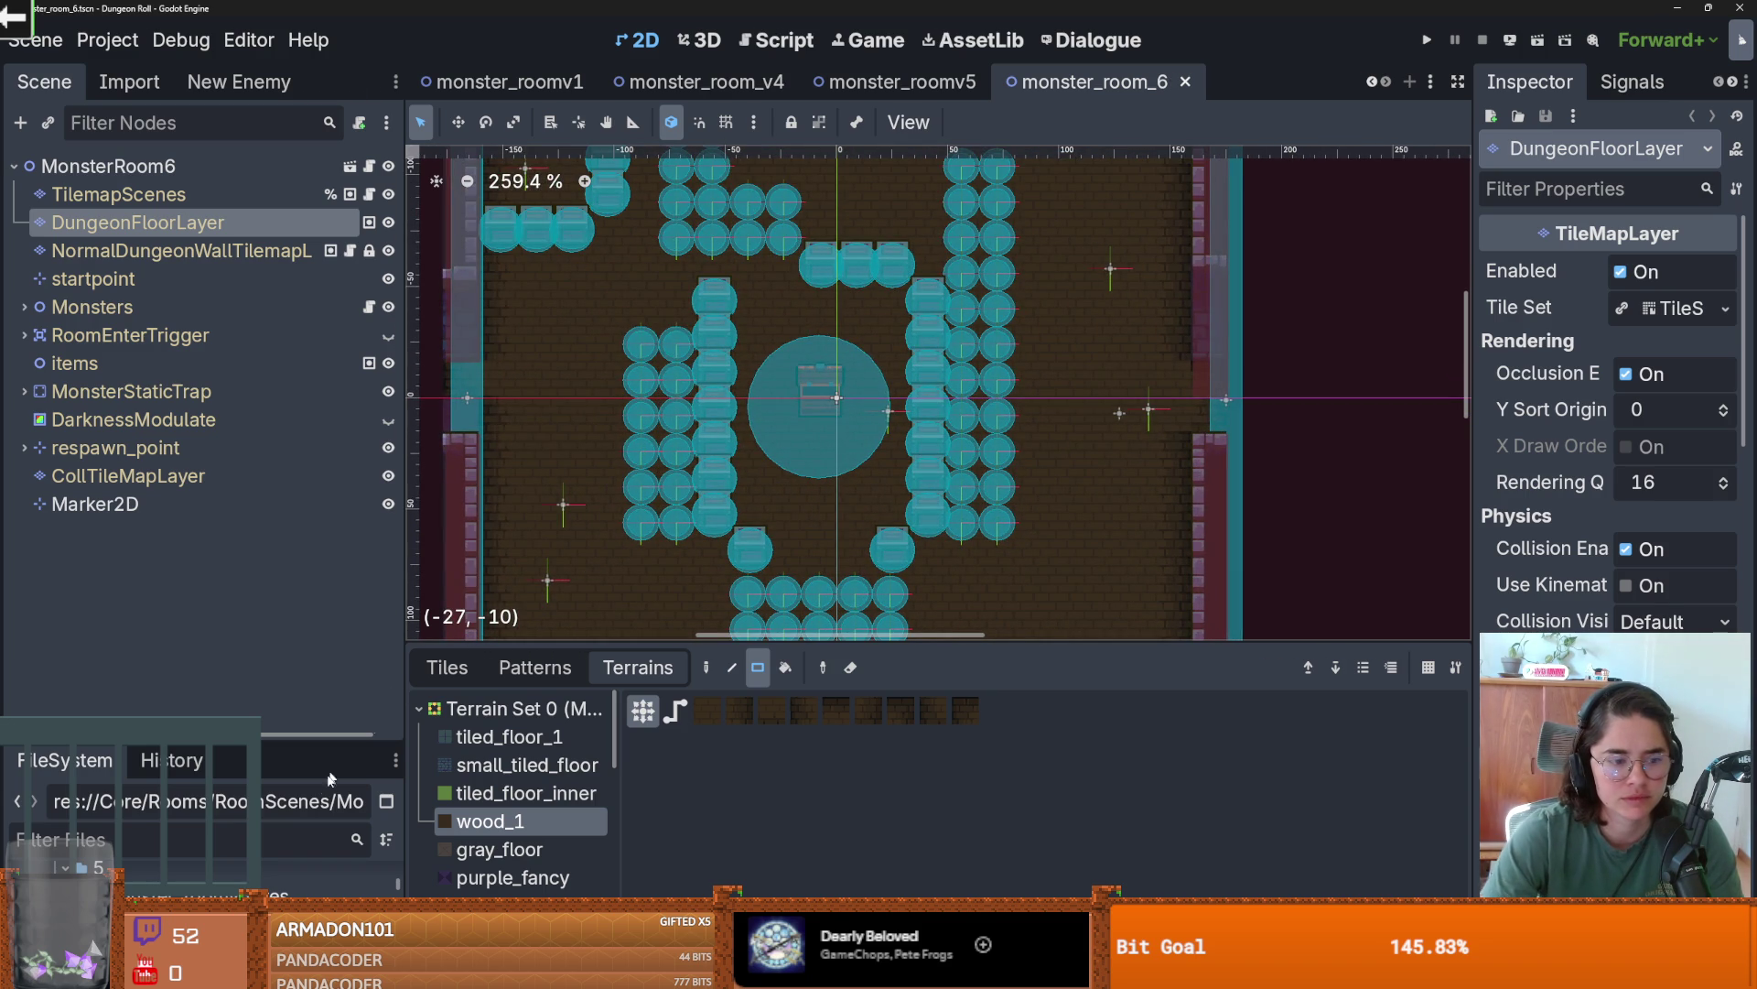
drag(291, 742, 291, 304)
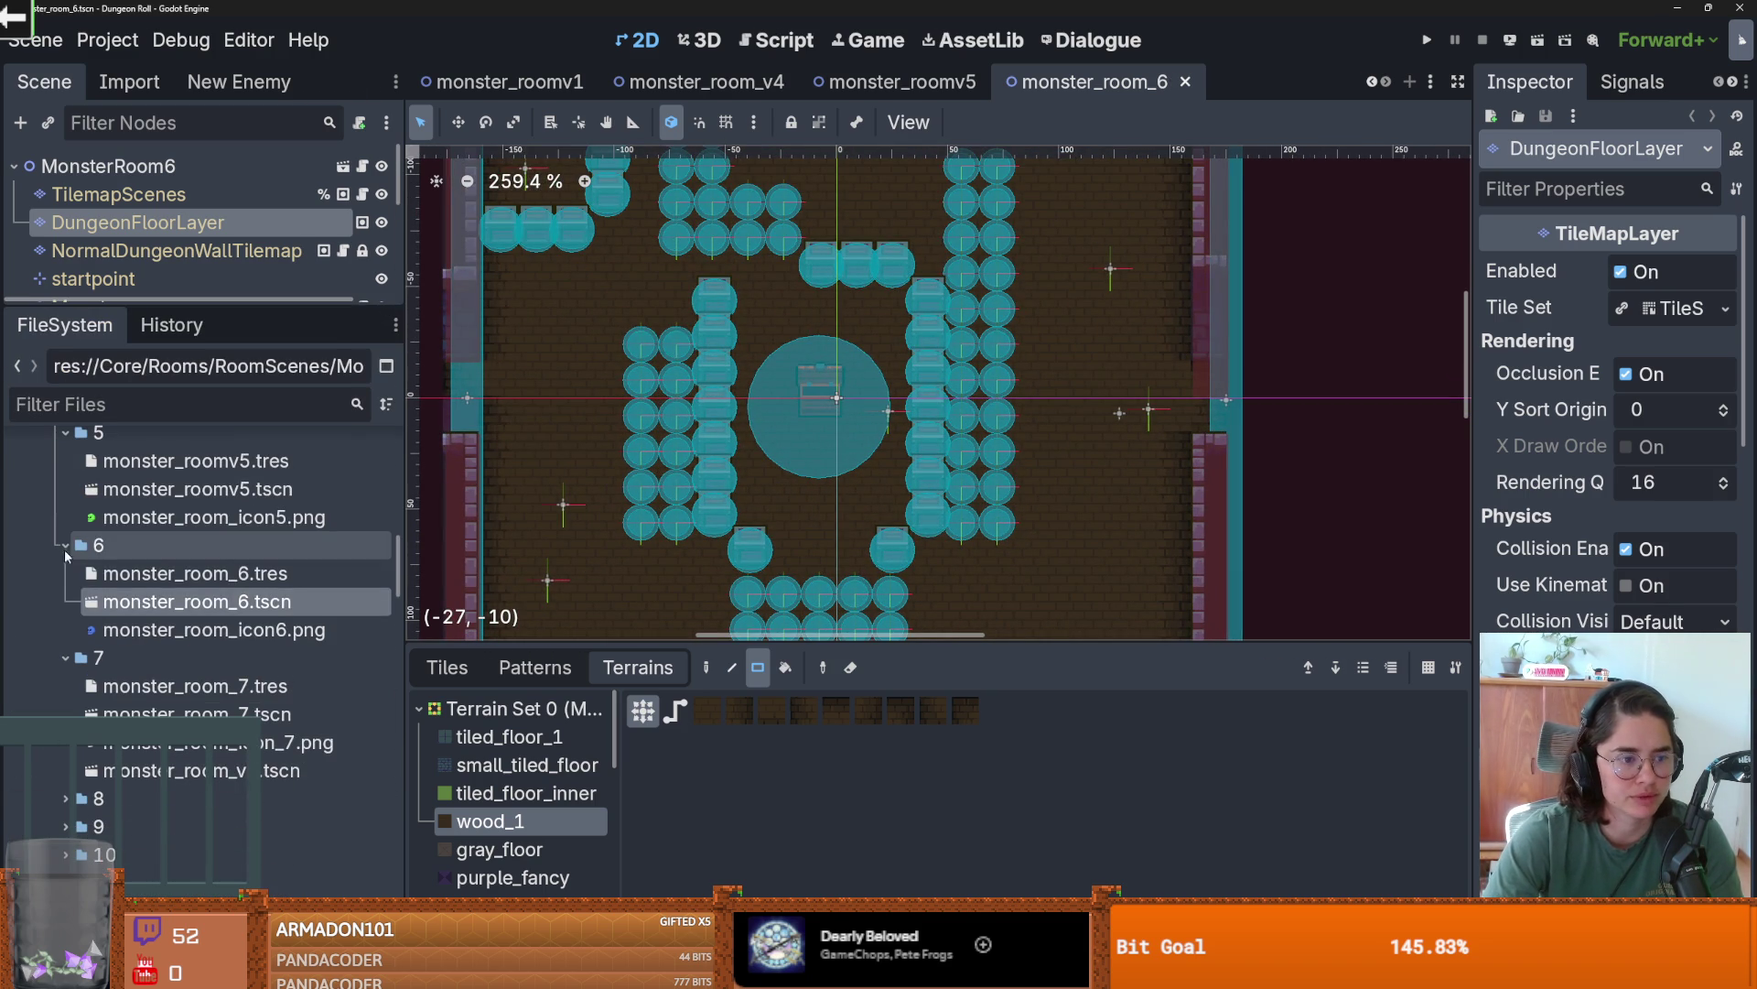
- Collapse folders 4–6 and open the monster_room_7 scene
click(64, 549)
scroll(53, 552, up, 3)
click(64, 559)
click(64, 447)
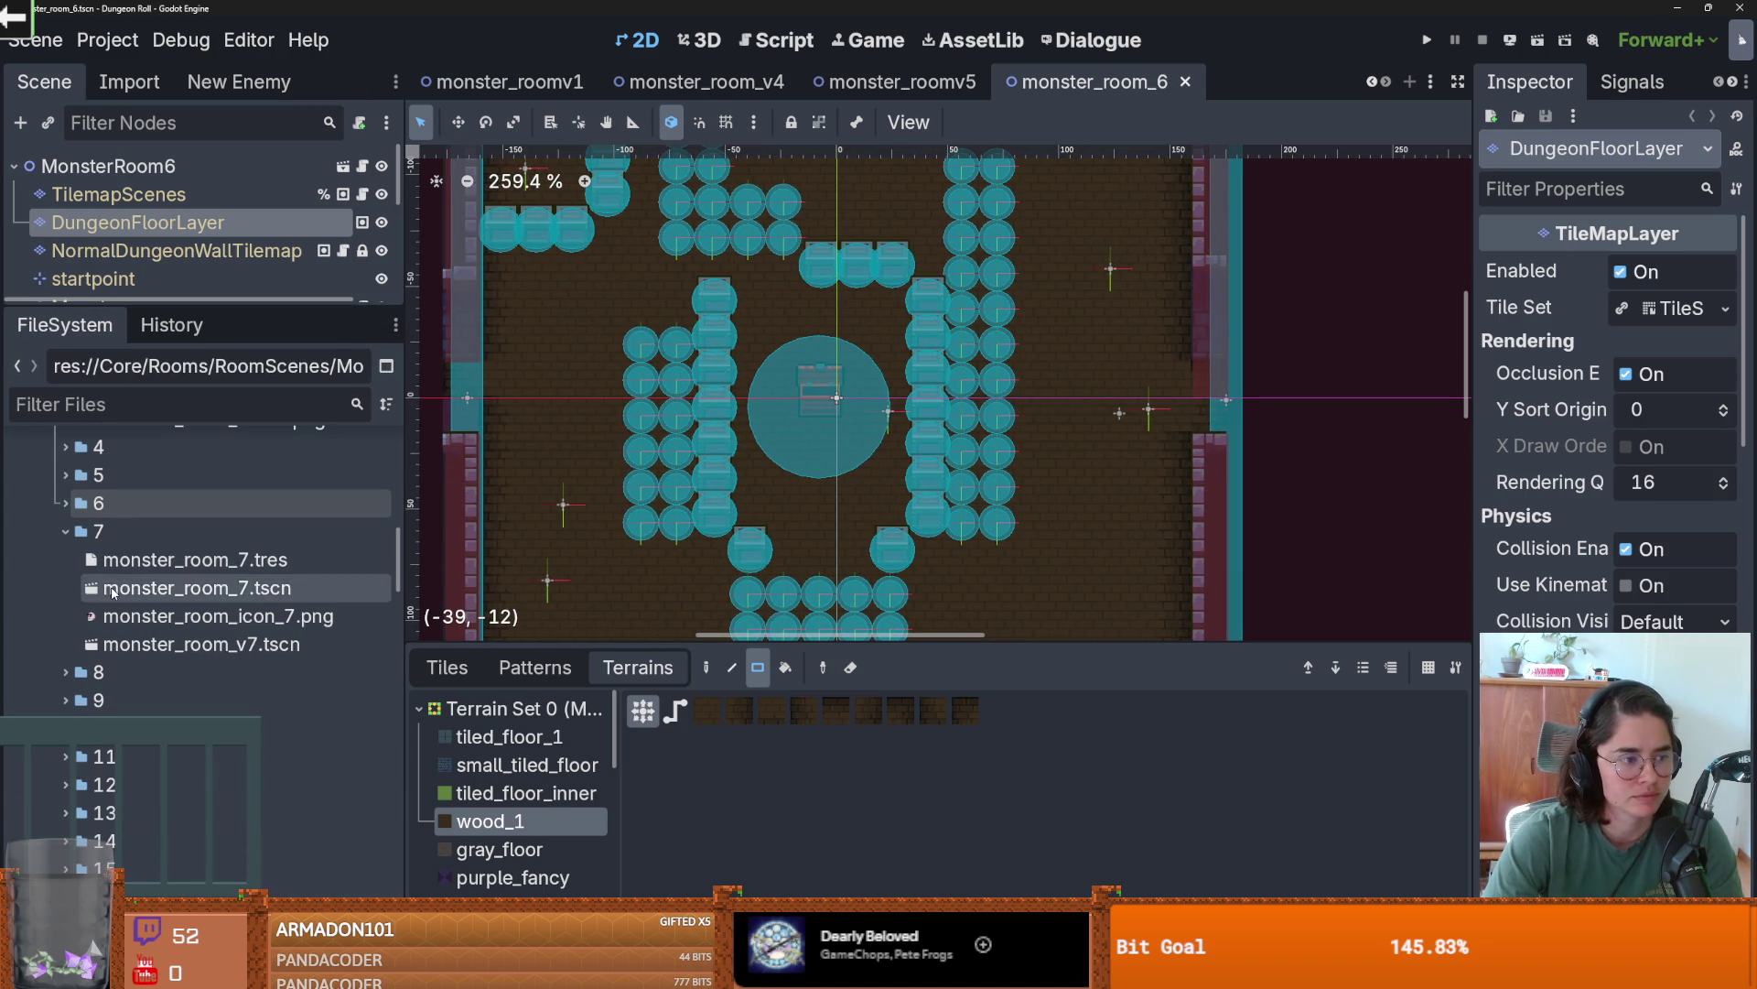
double_click(197, 588)
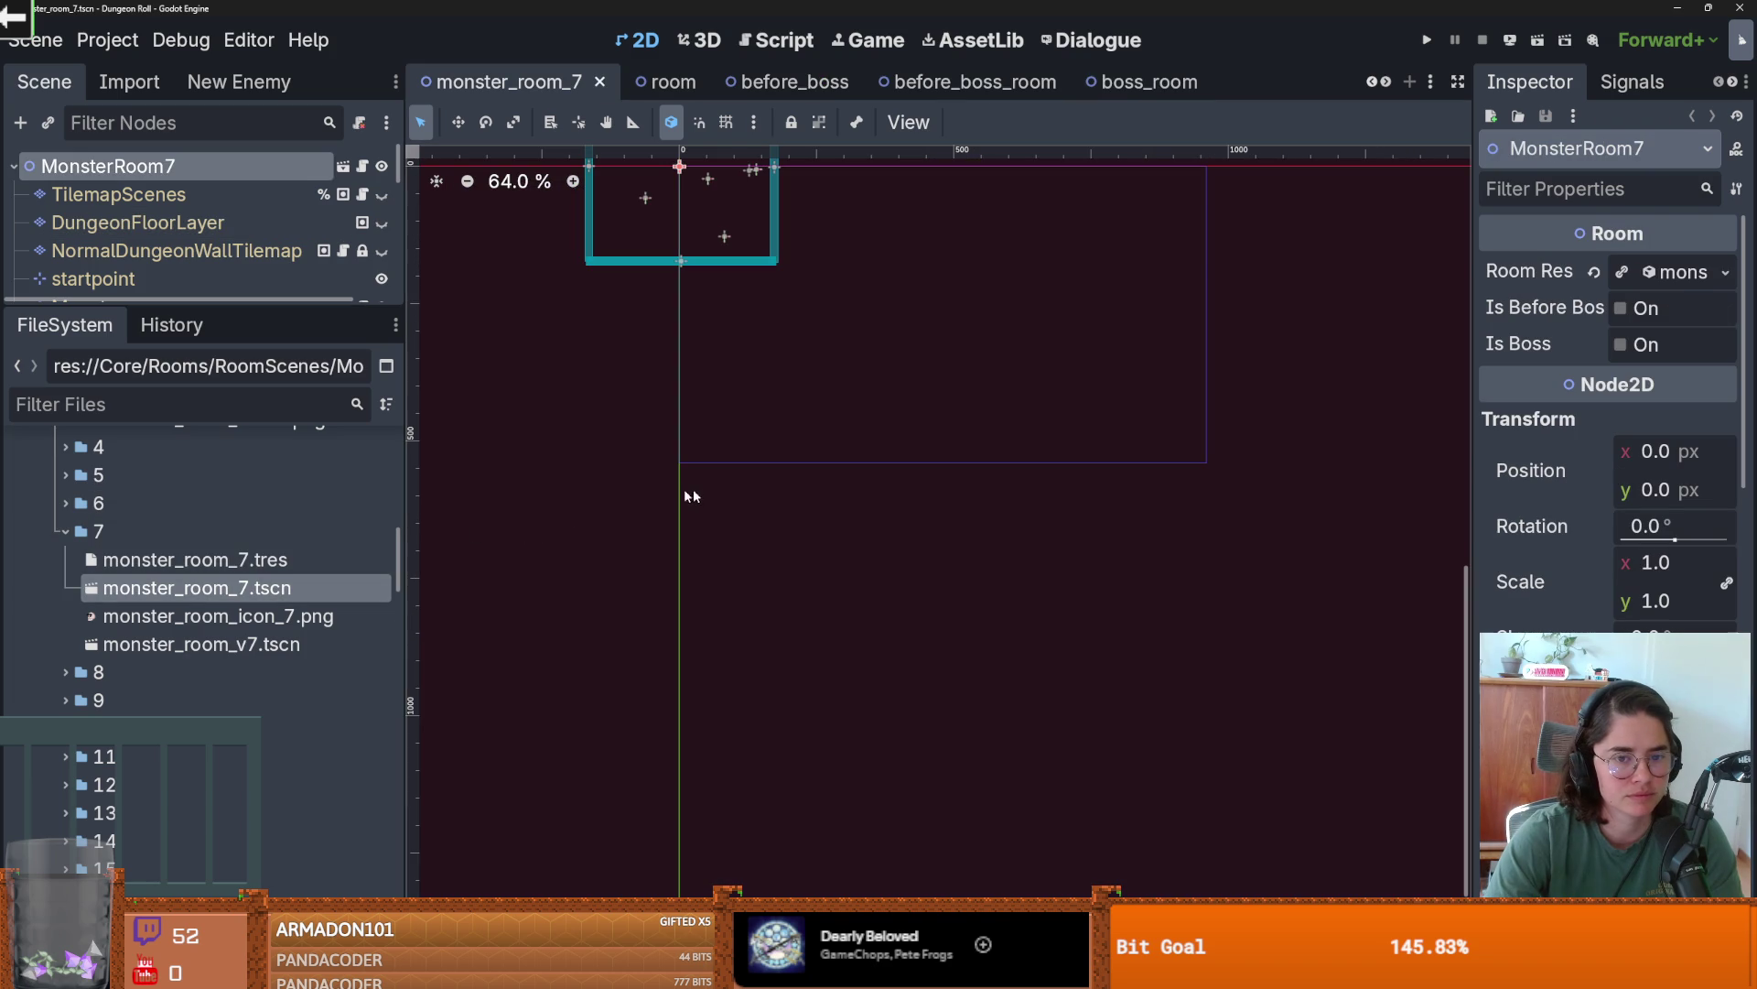
- Delete monster_room_7.tscn from FileSystem, then re-save the open scene
right_click(219, 588)
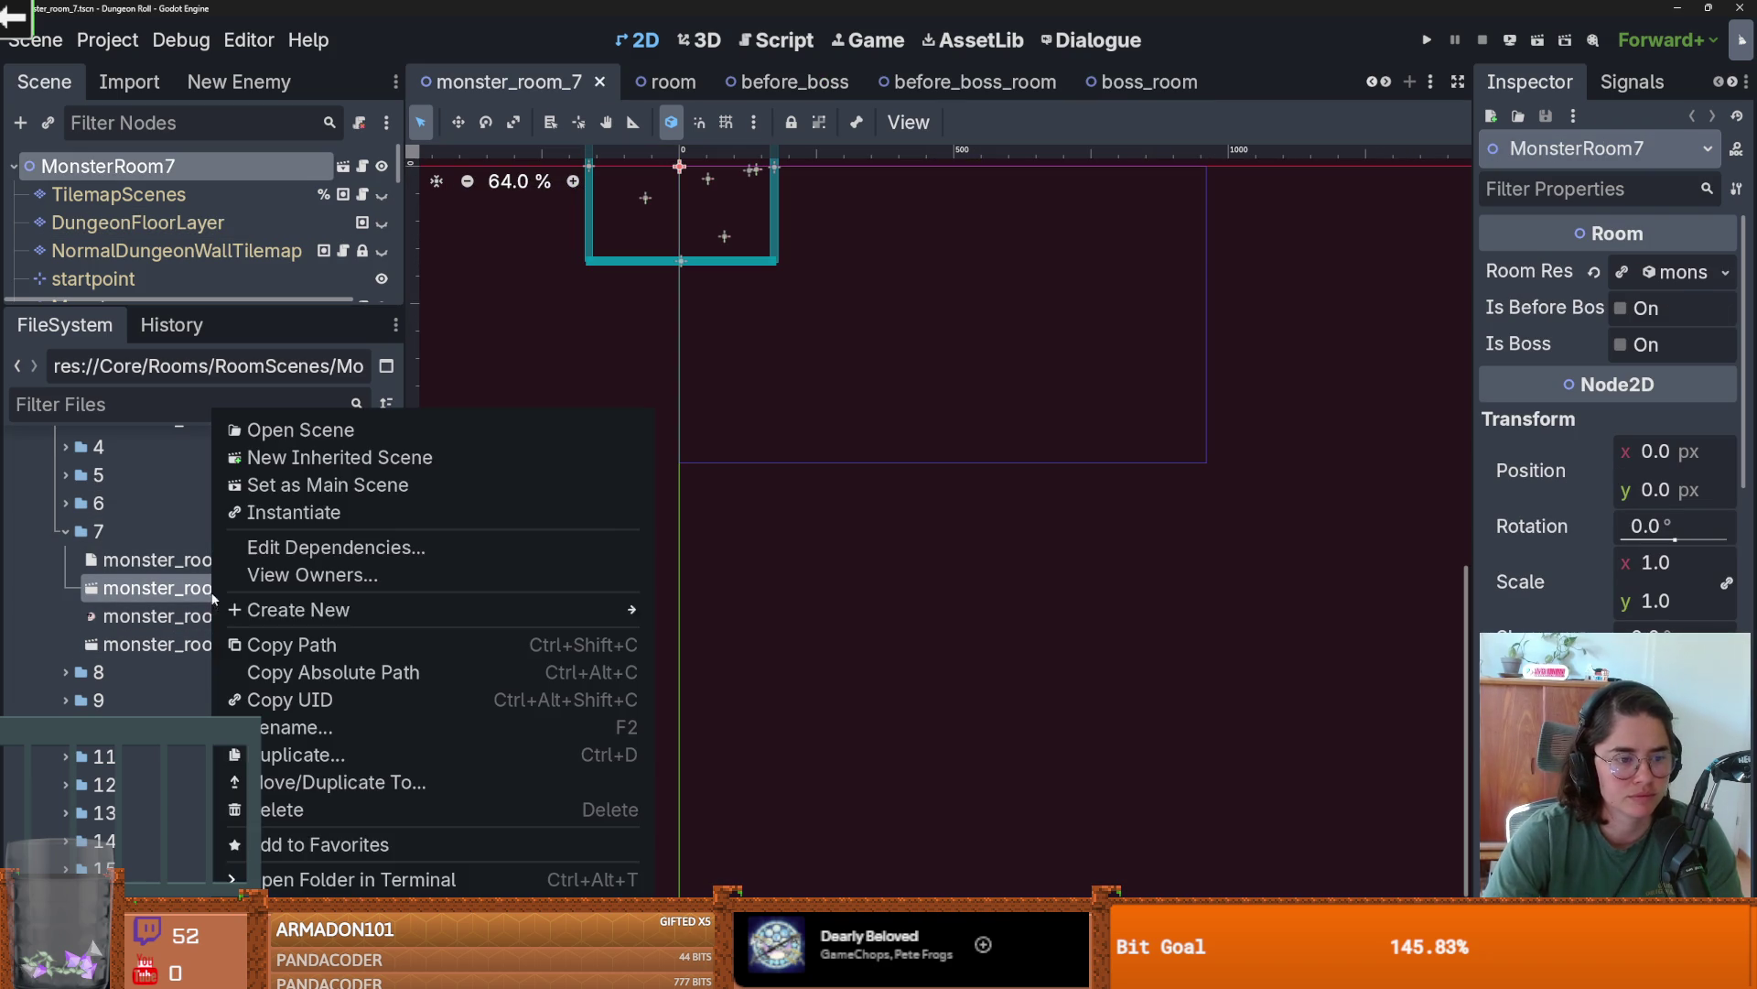
click(292, 809)
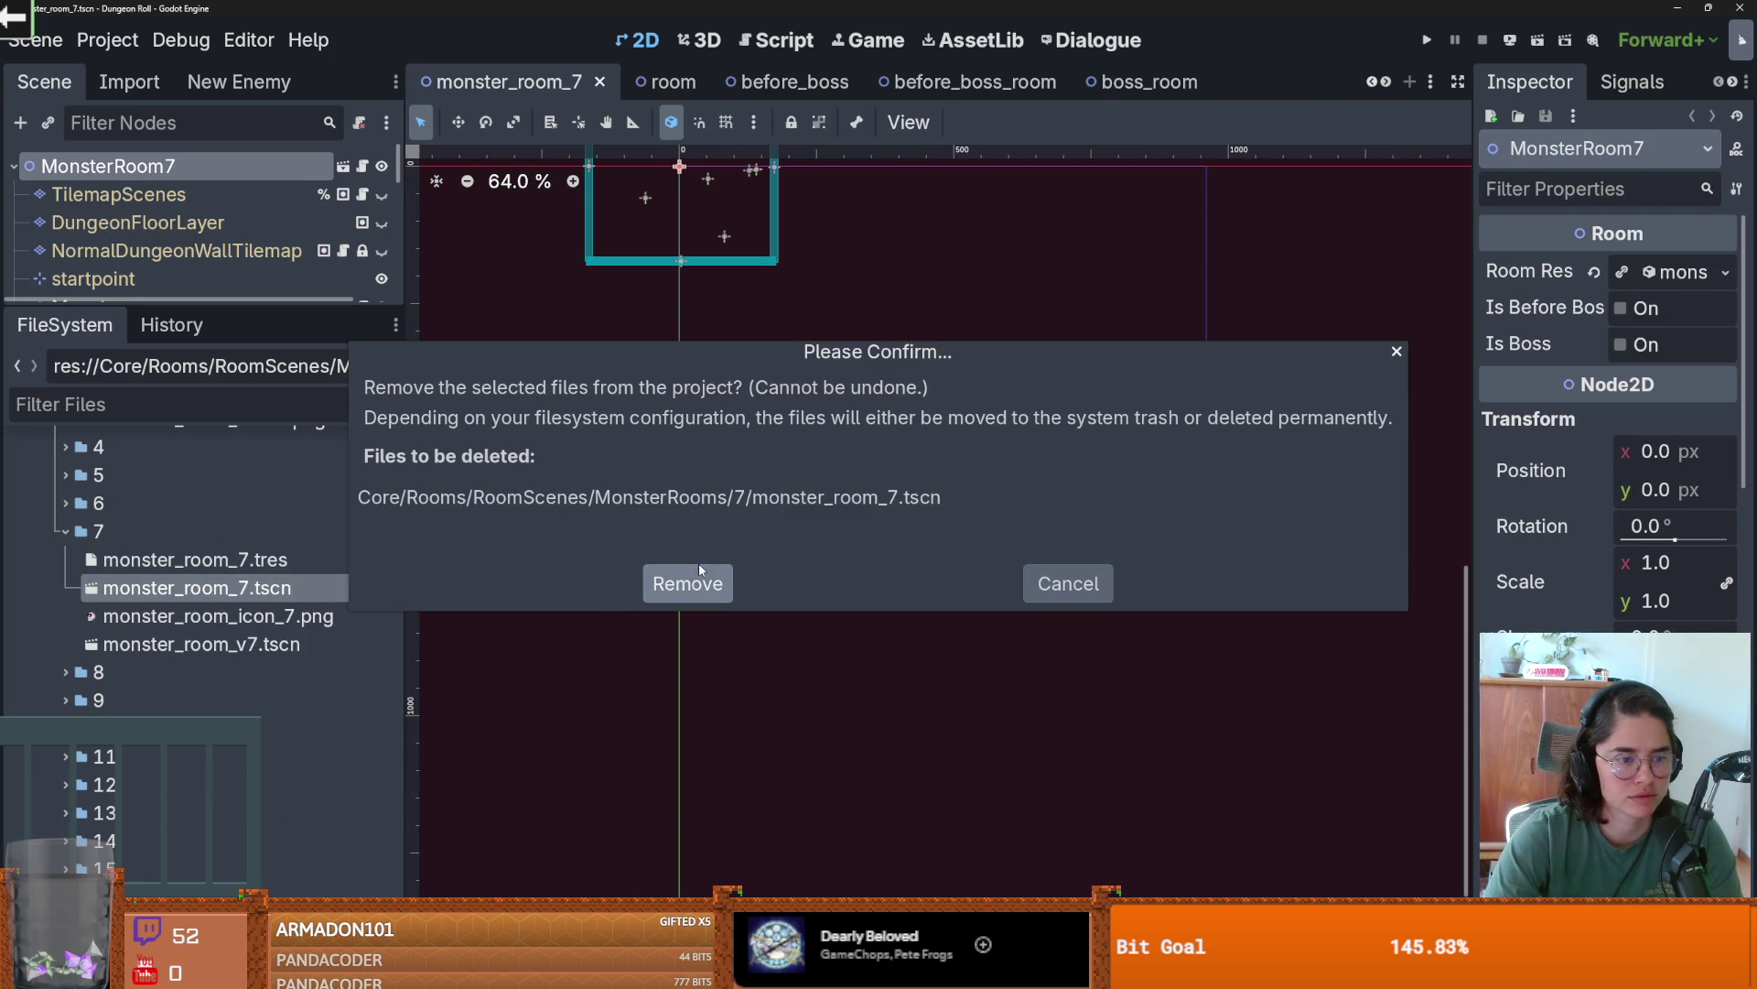
click(688, 578)
scroll(705, 587, up, 4)
key(ctrl+s)
- Collapse and re-expand folder 7, then collapse the MonsterRooms folder
click(66, 533)
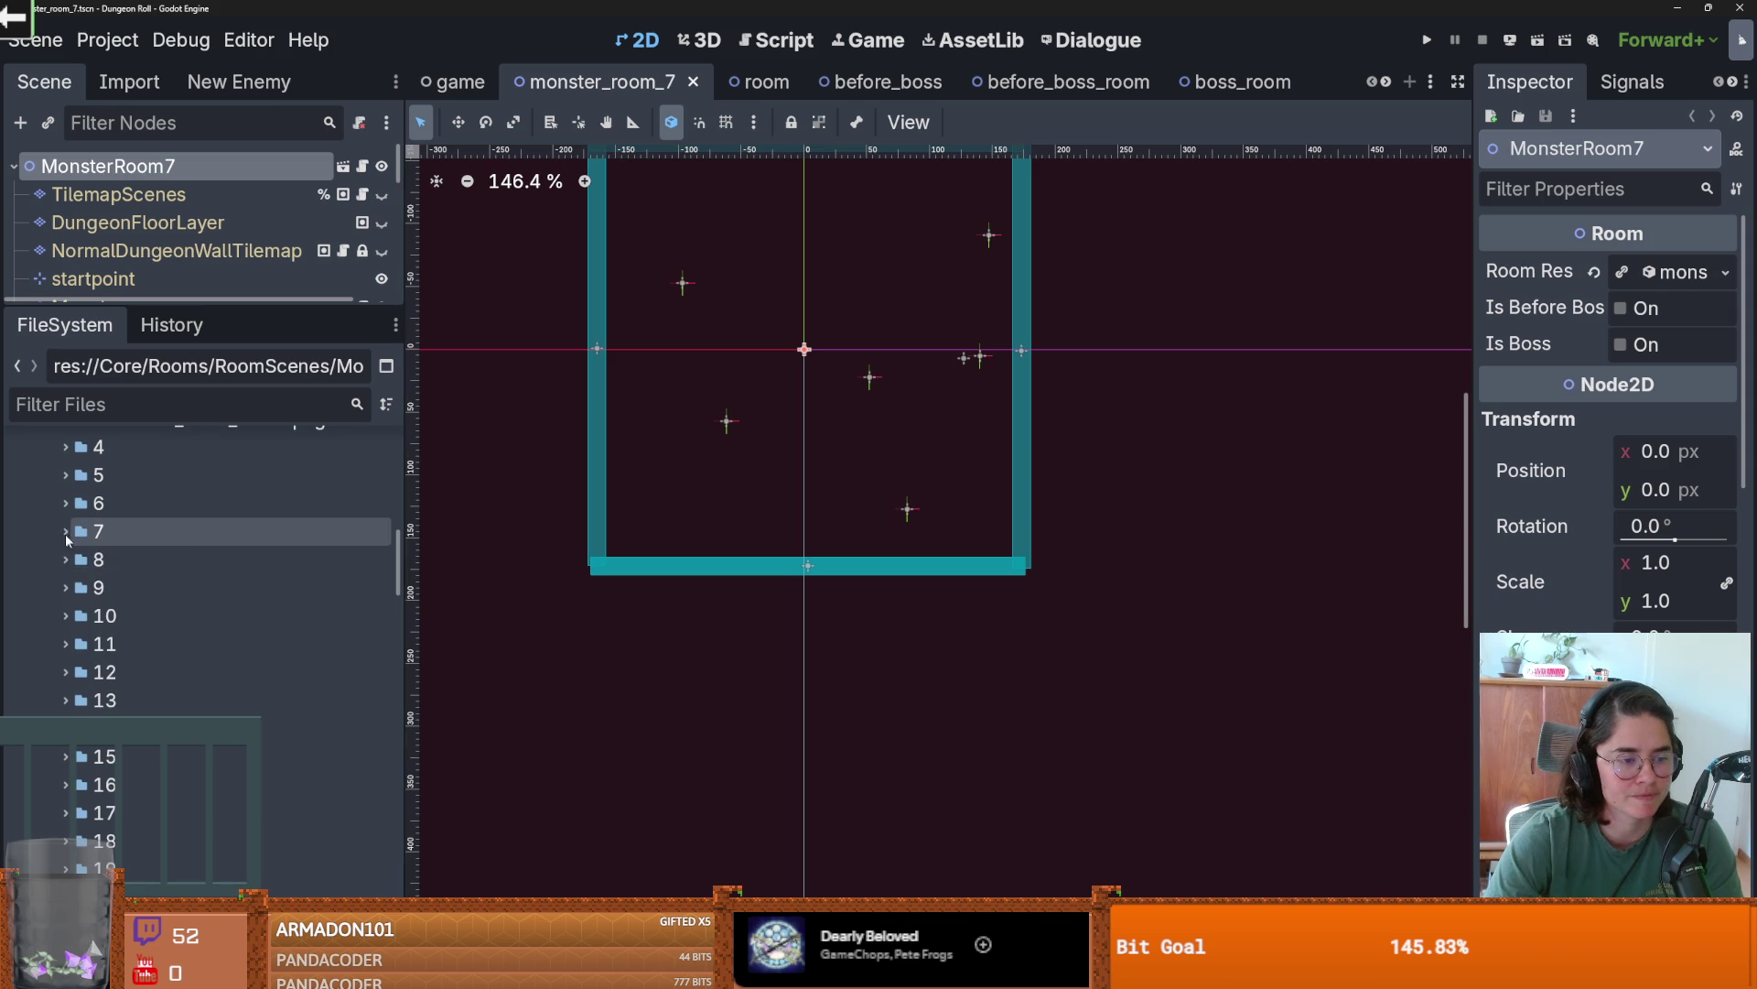
click(65, 534)
scroll(715, 552, up, 2)
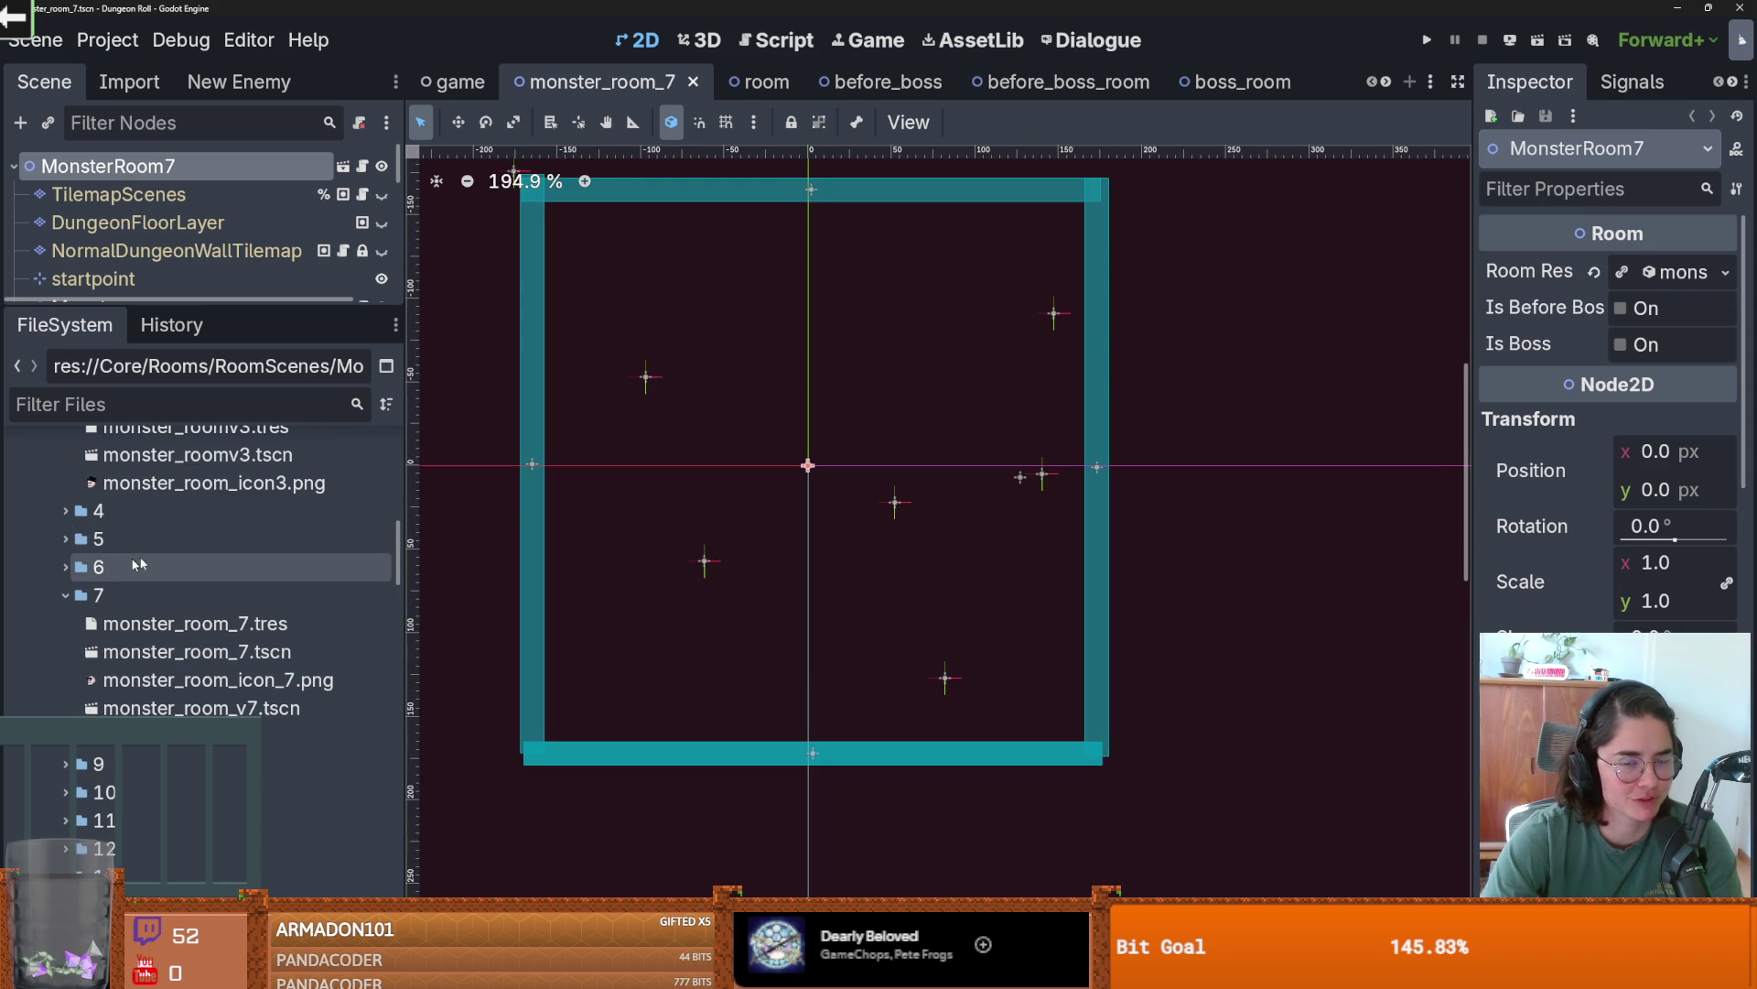
scroll(693, 483, down, 2)
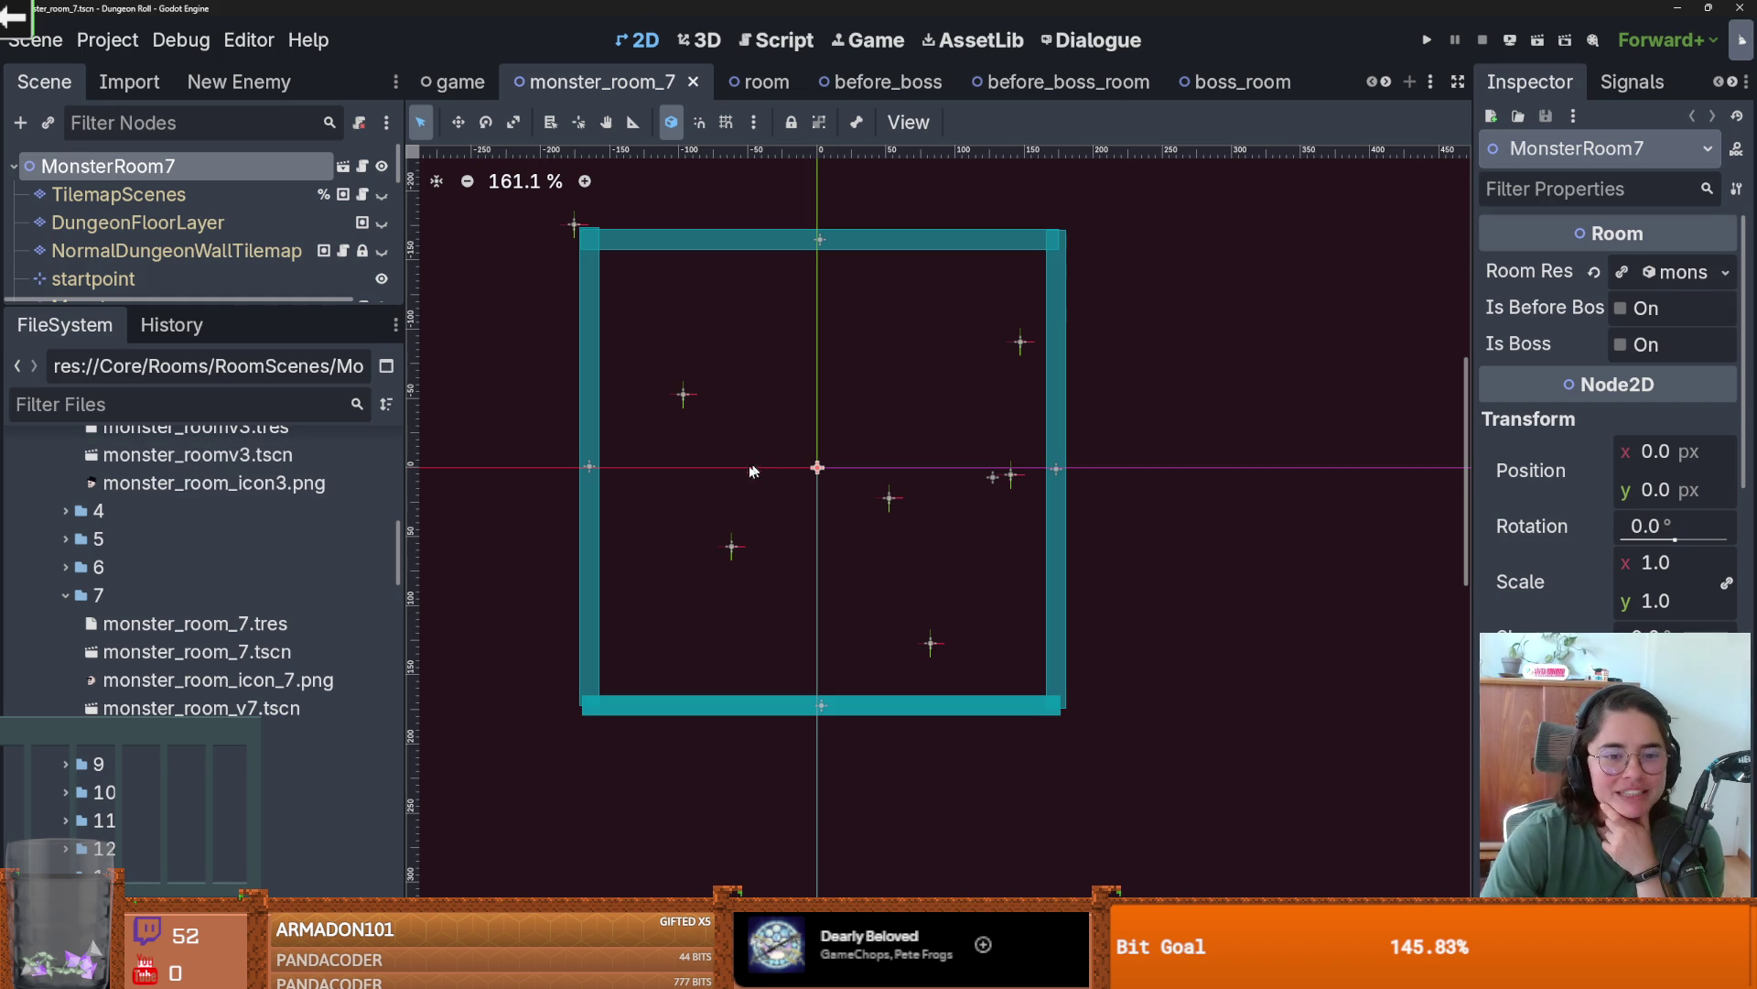
scroll(101, 512, up, 5)
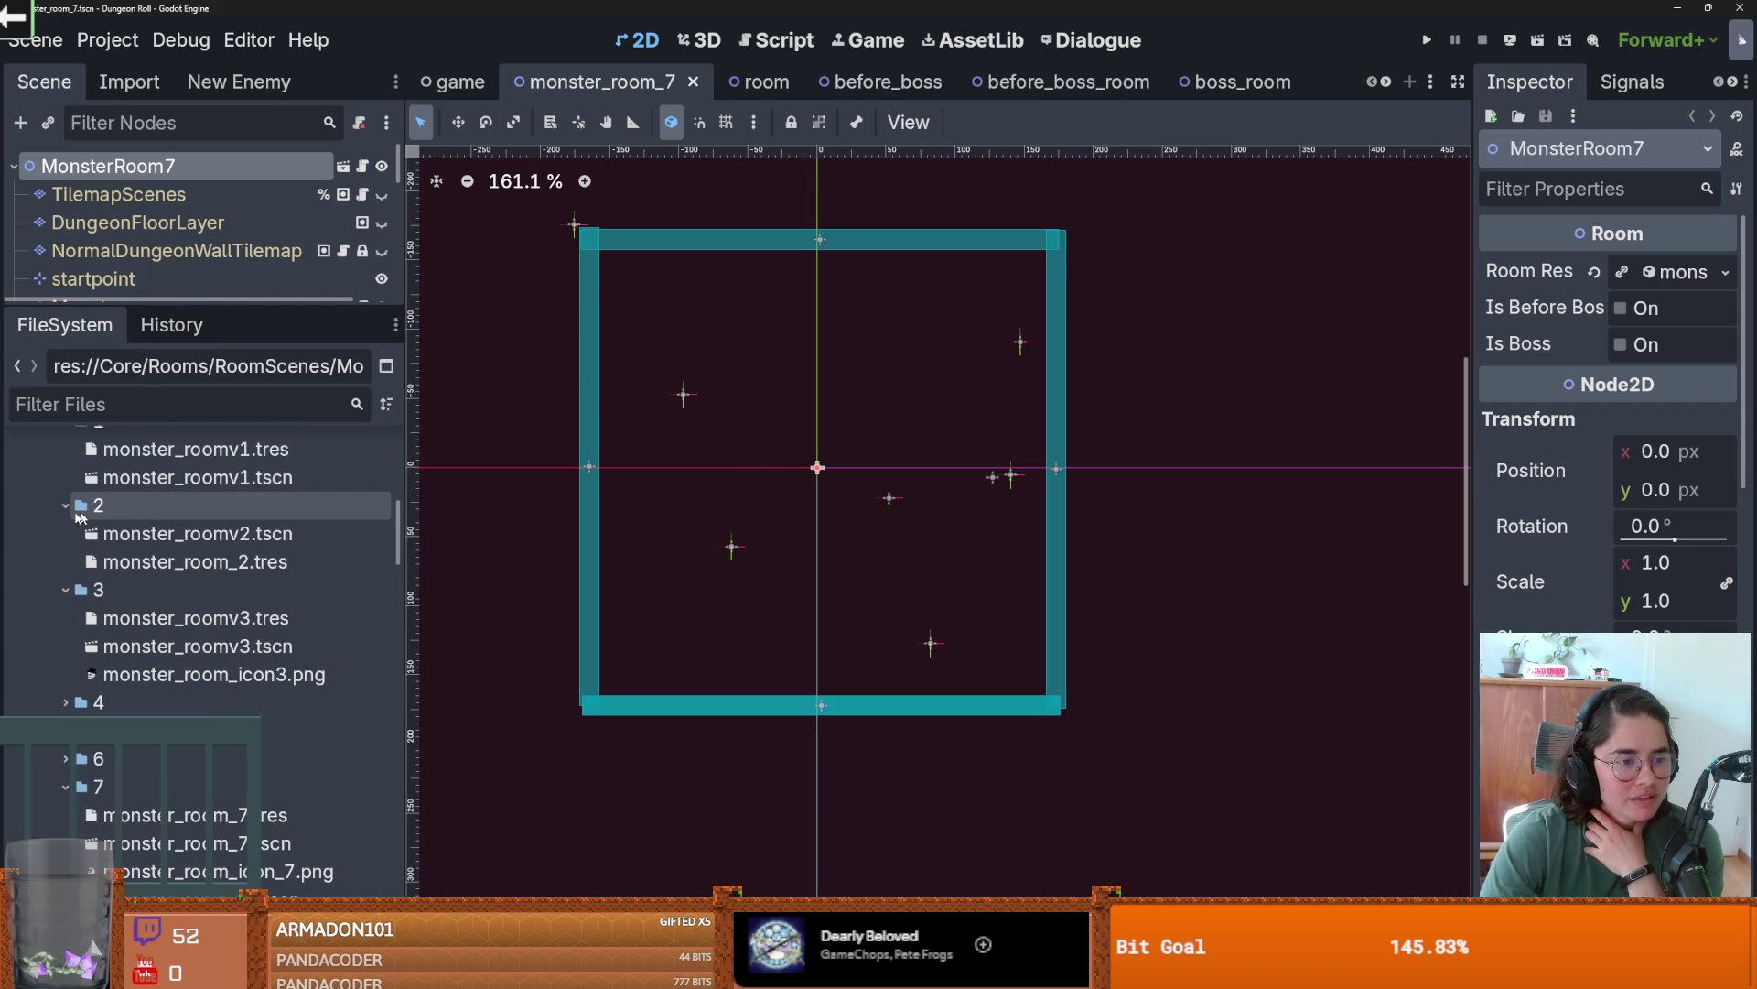
click(54, 648)
scroll(46, 600, up, 3)
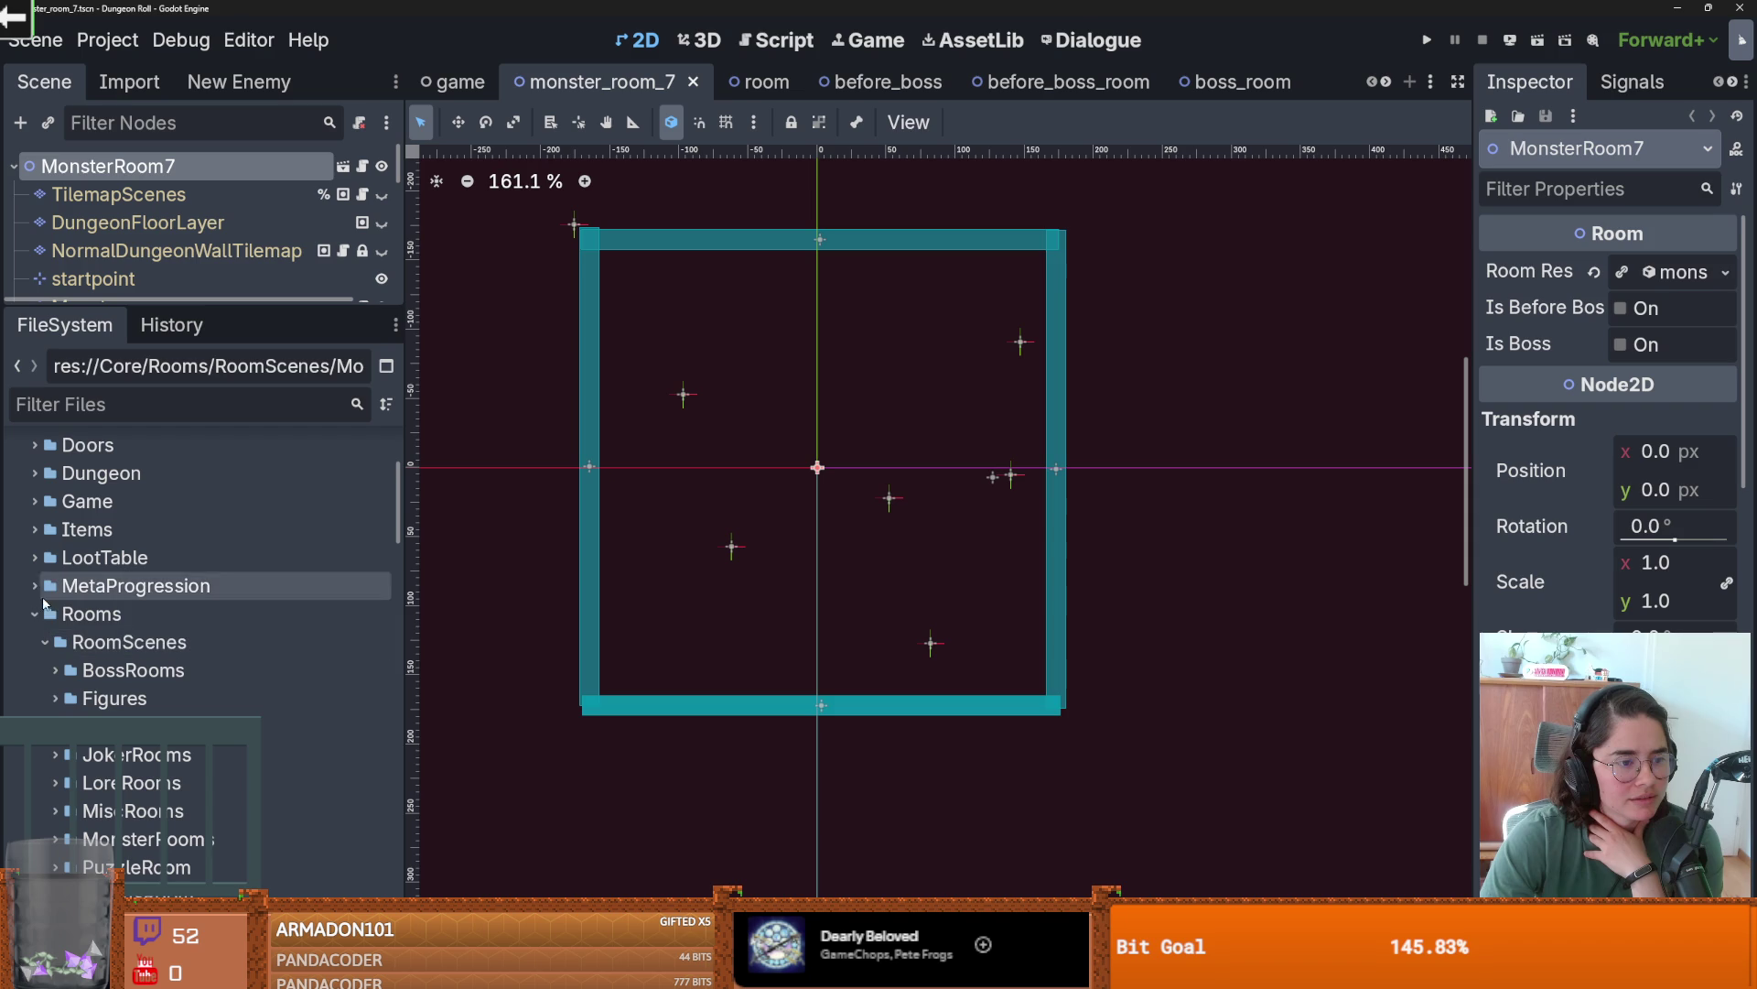
scroll(48, 646, down, 3)
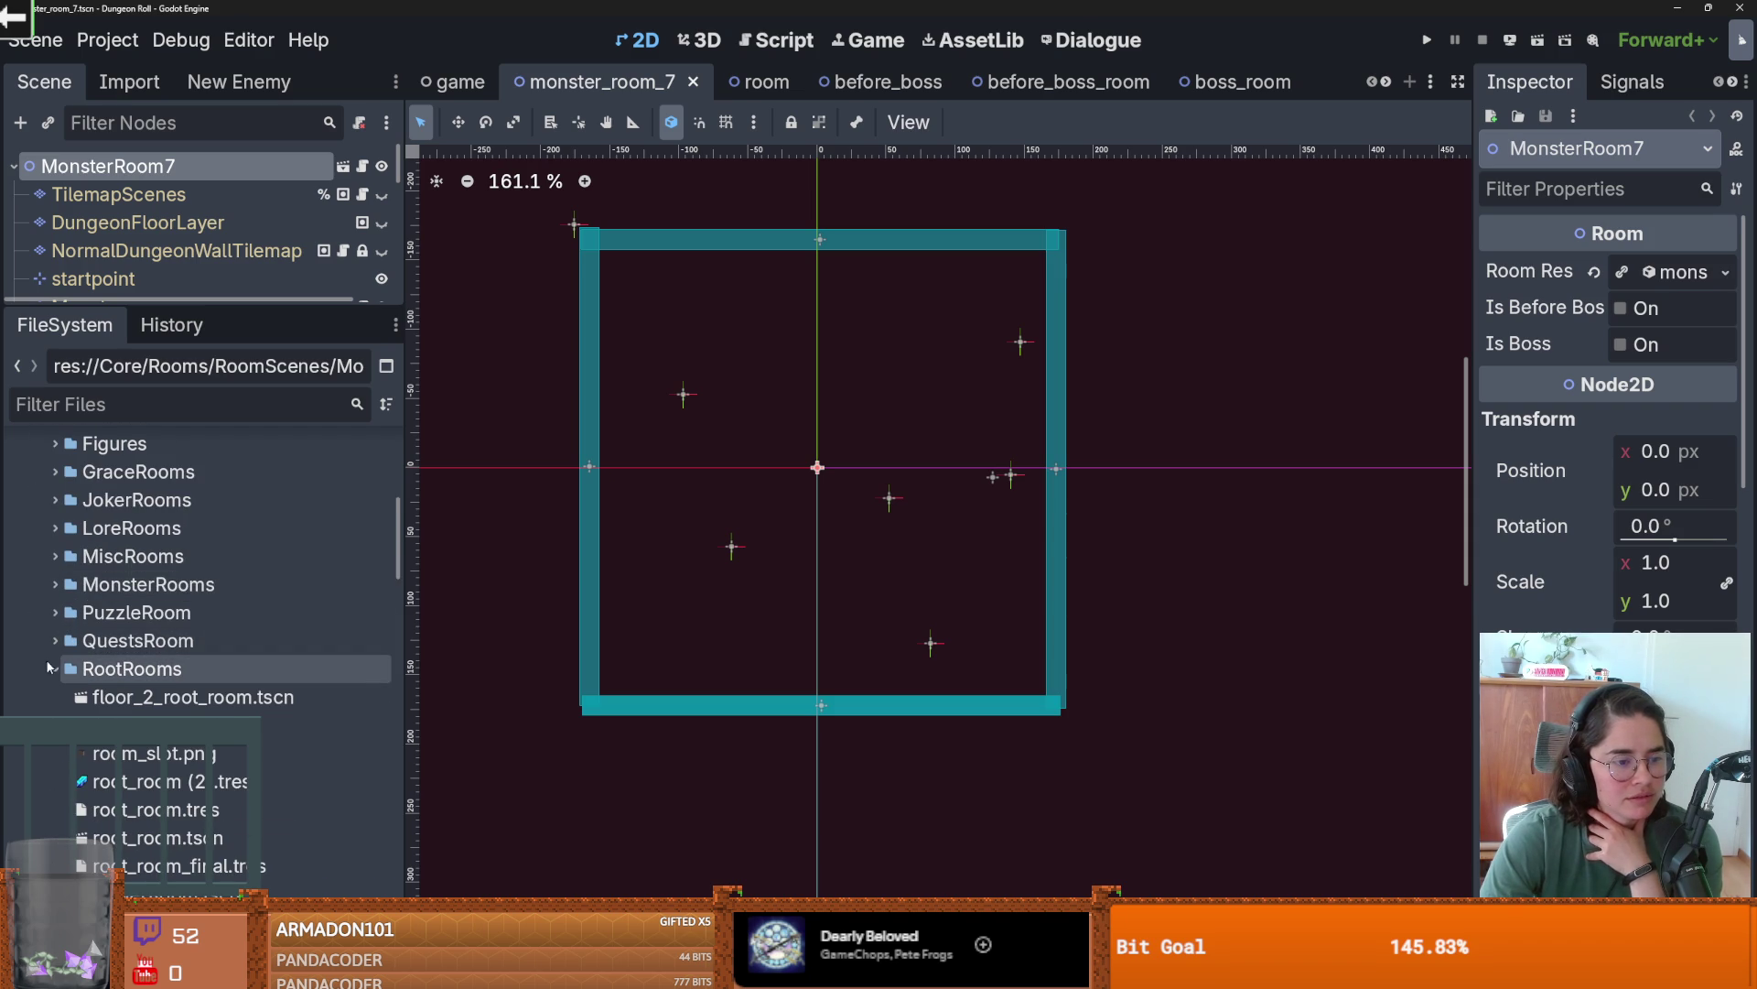
scroll(272, 666, down, 1)
scroll(271, 661, up, 1)
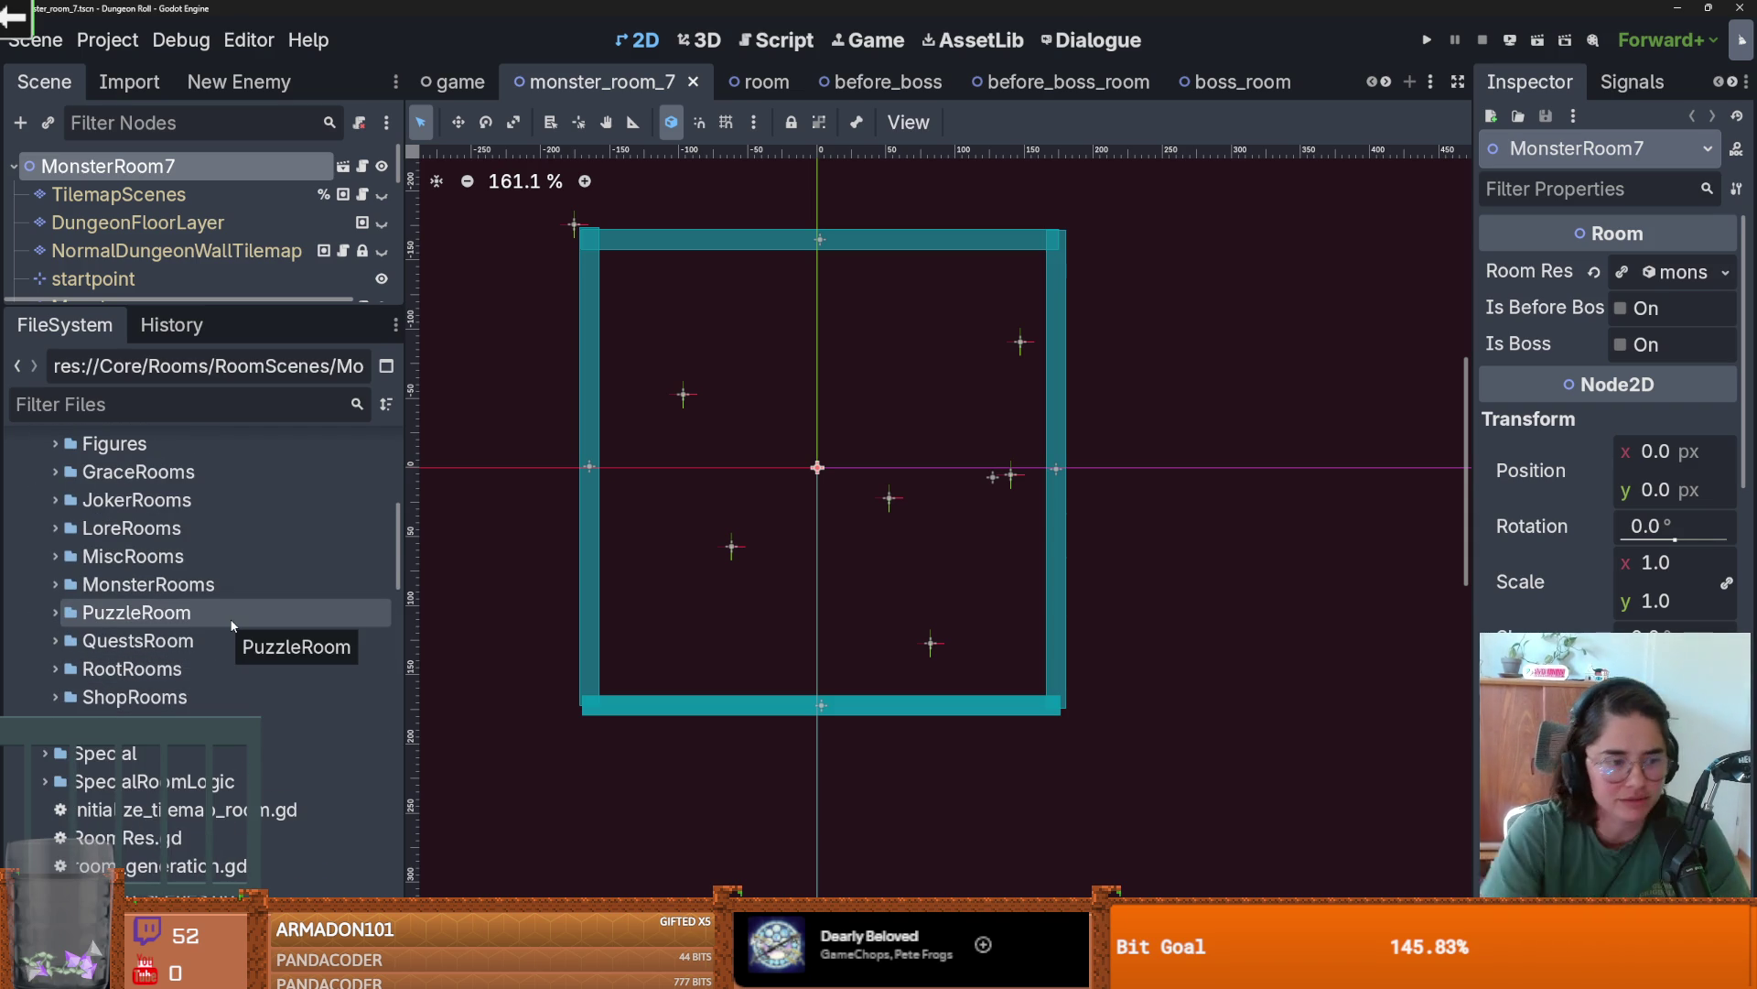
scroll(231, 622, up, 3)
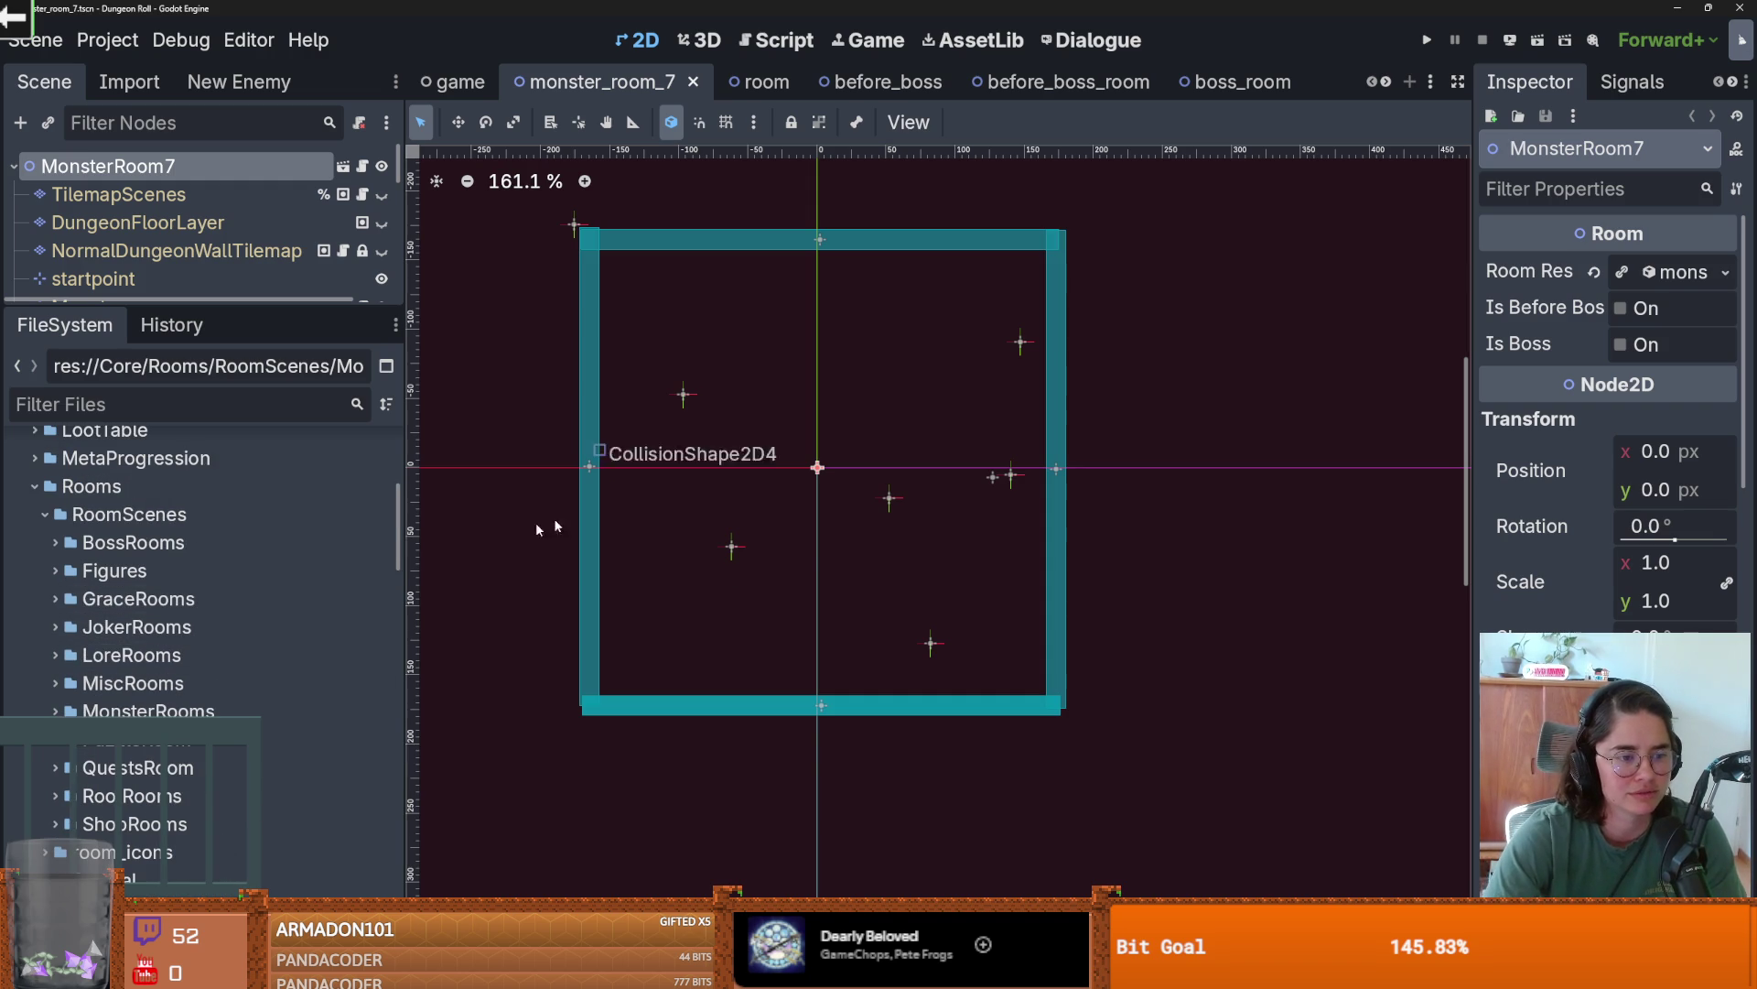
scroll(229, 667, down, 3)
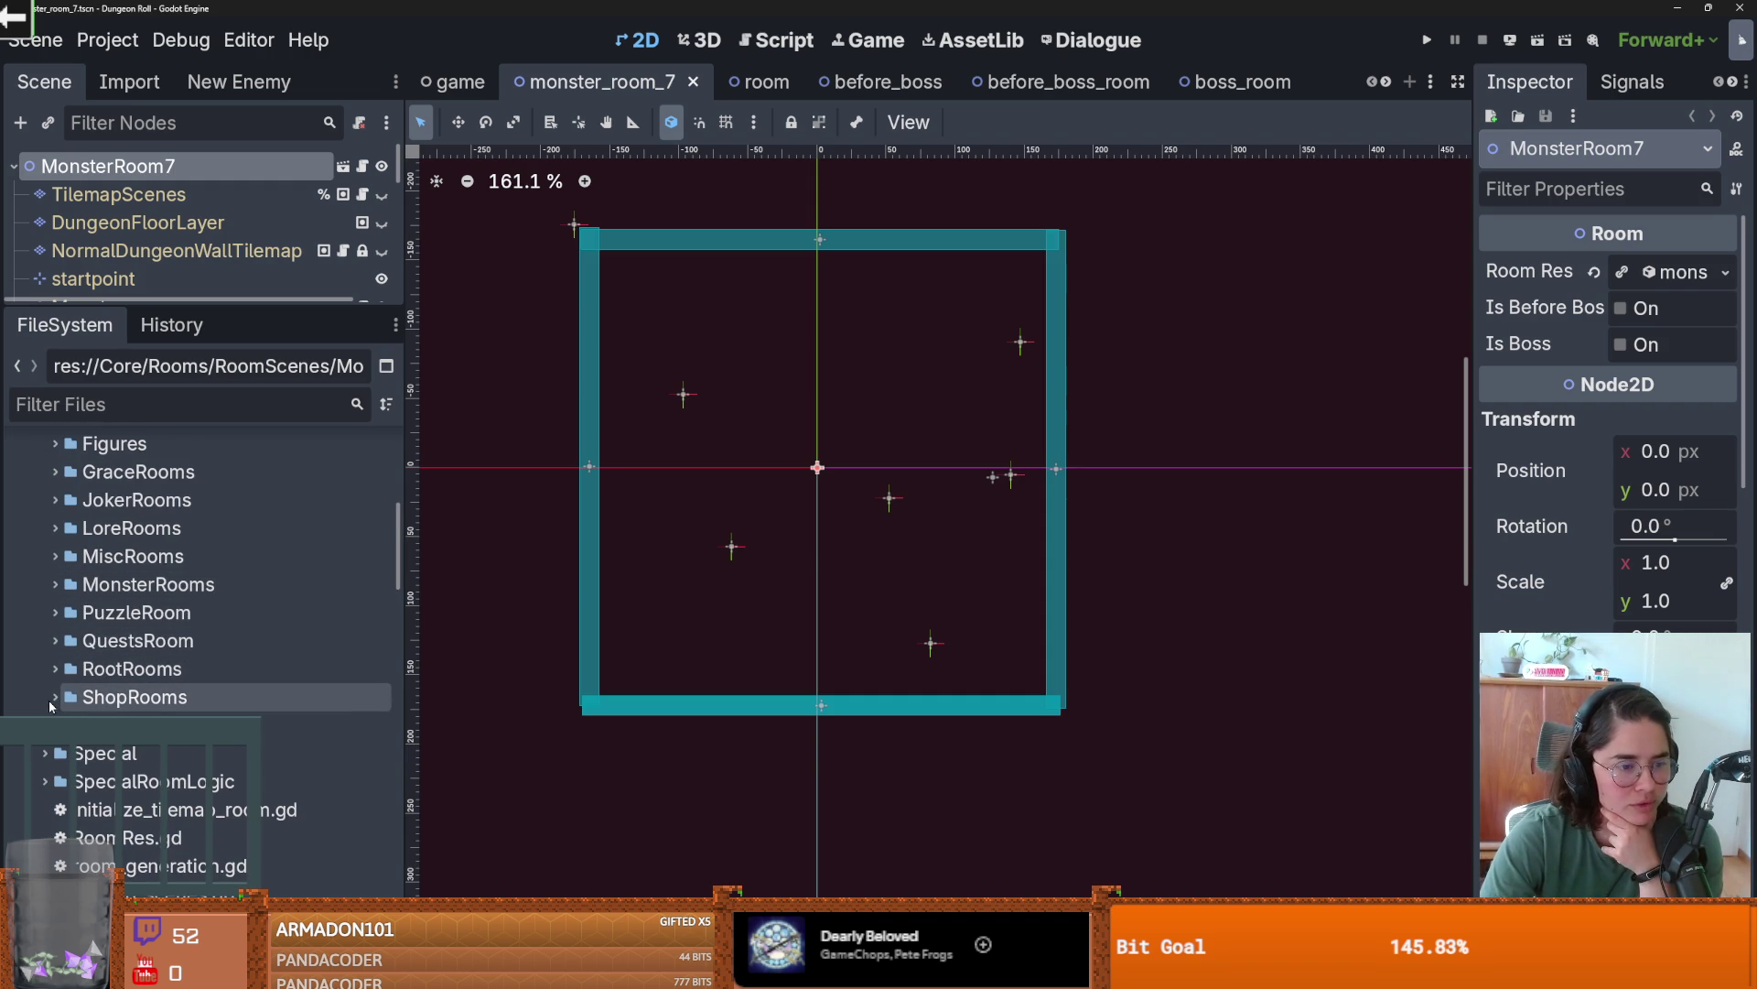
scroll(46, 668, up, 1)
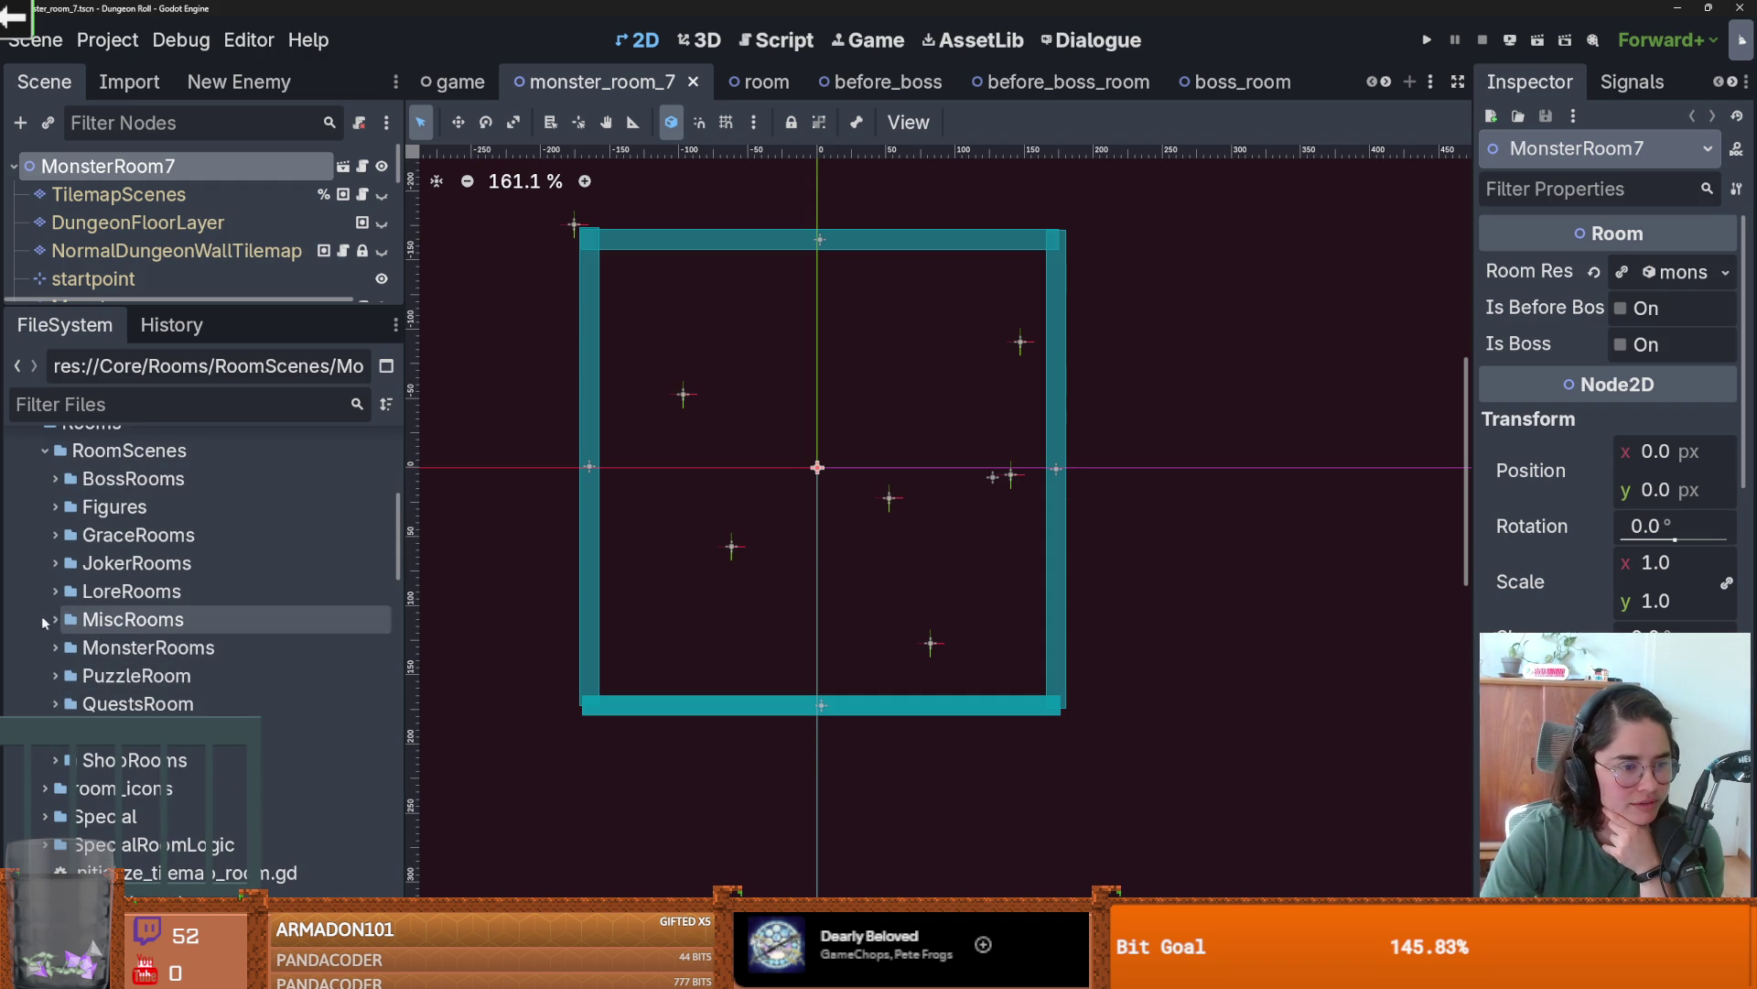
- Expand MonsterRooms, collapse subfolders 1–3, and open MonsterRoom24 from folder 24
click(55, 647)
scroll(69, 610, down, 2)
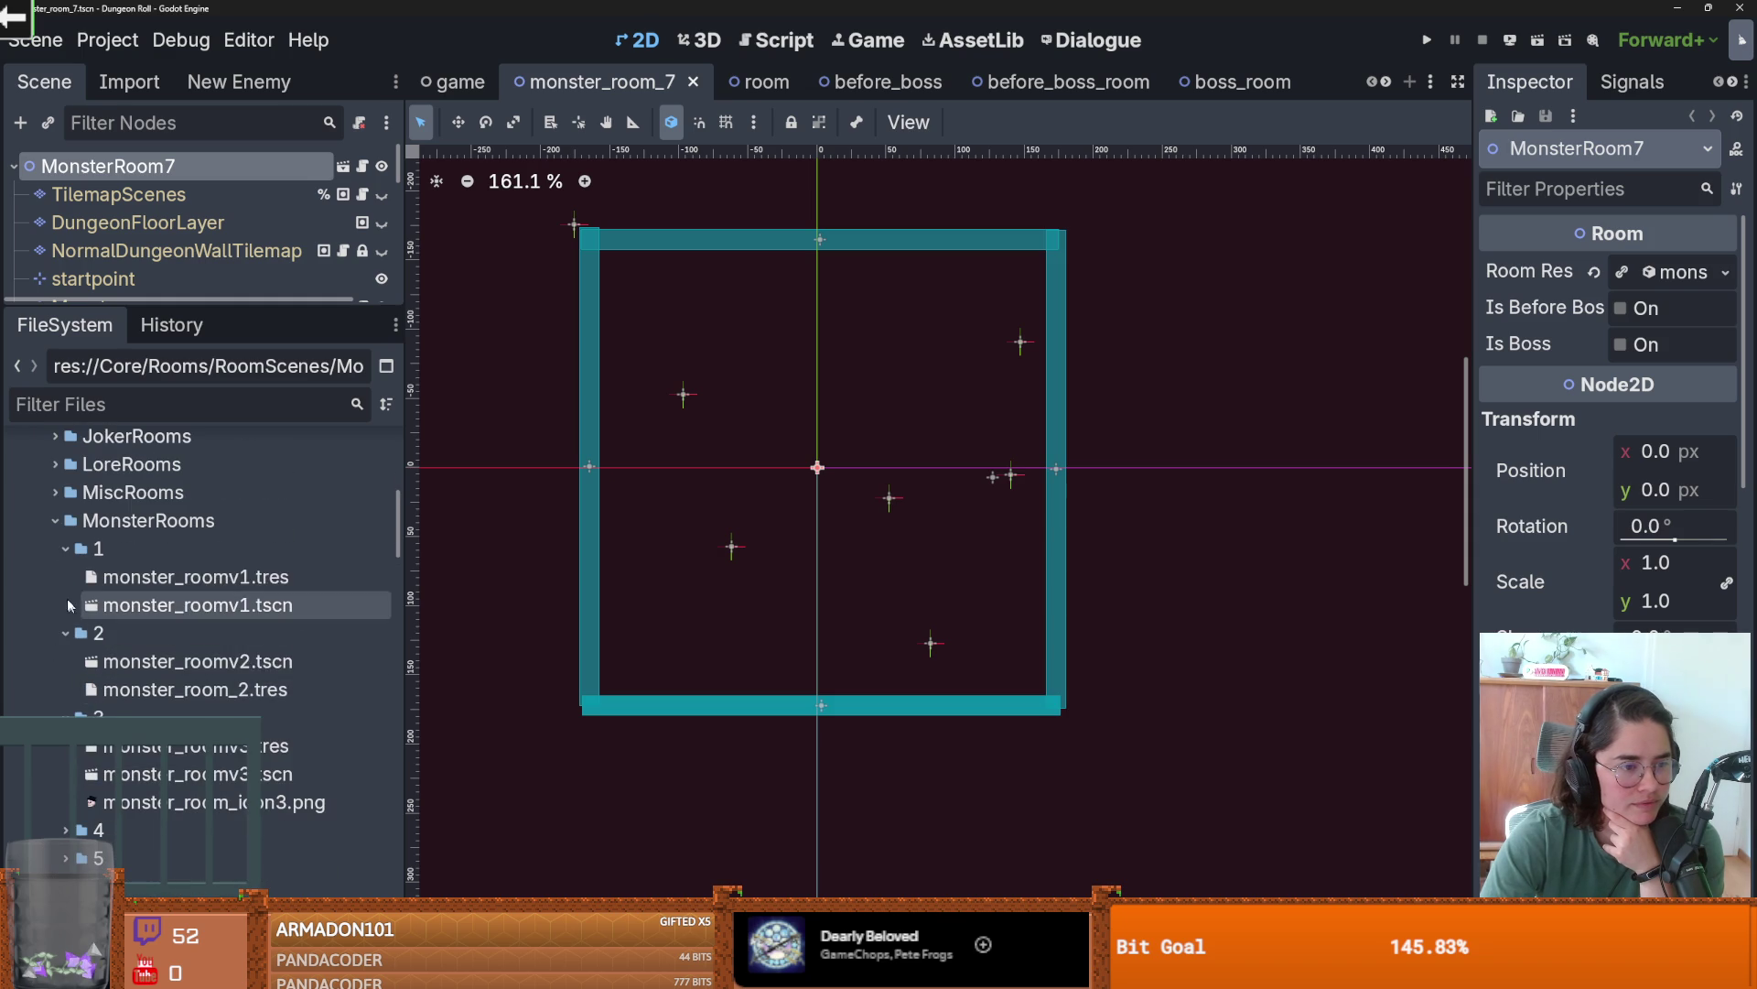
click(65, 549)
click(65, 577)
click(65, 605)
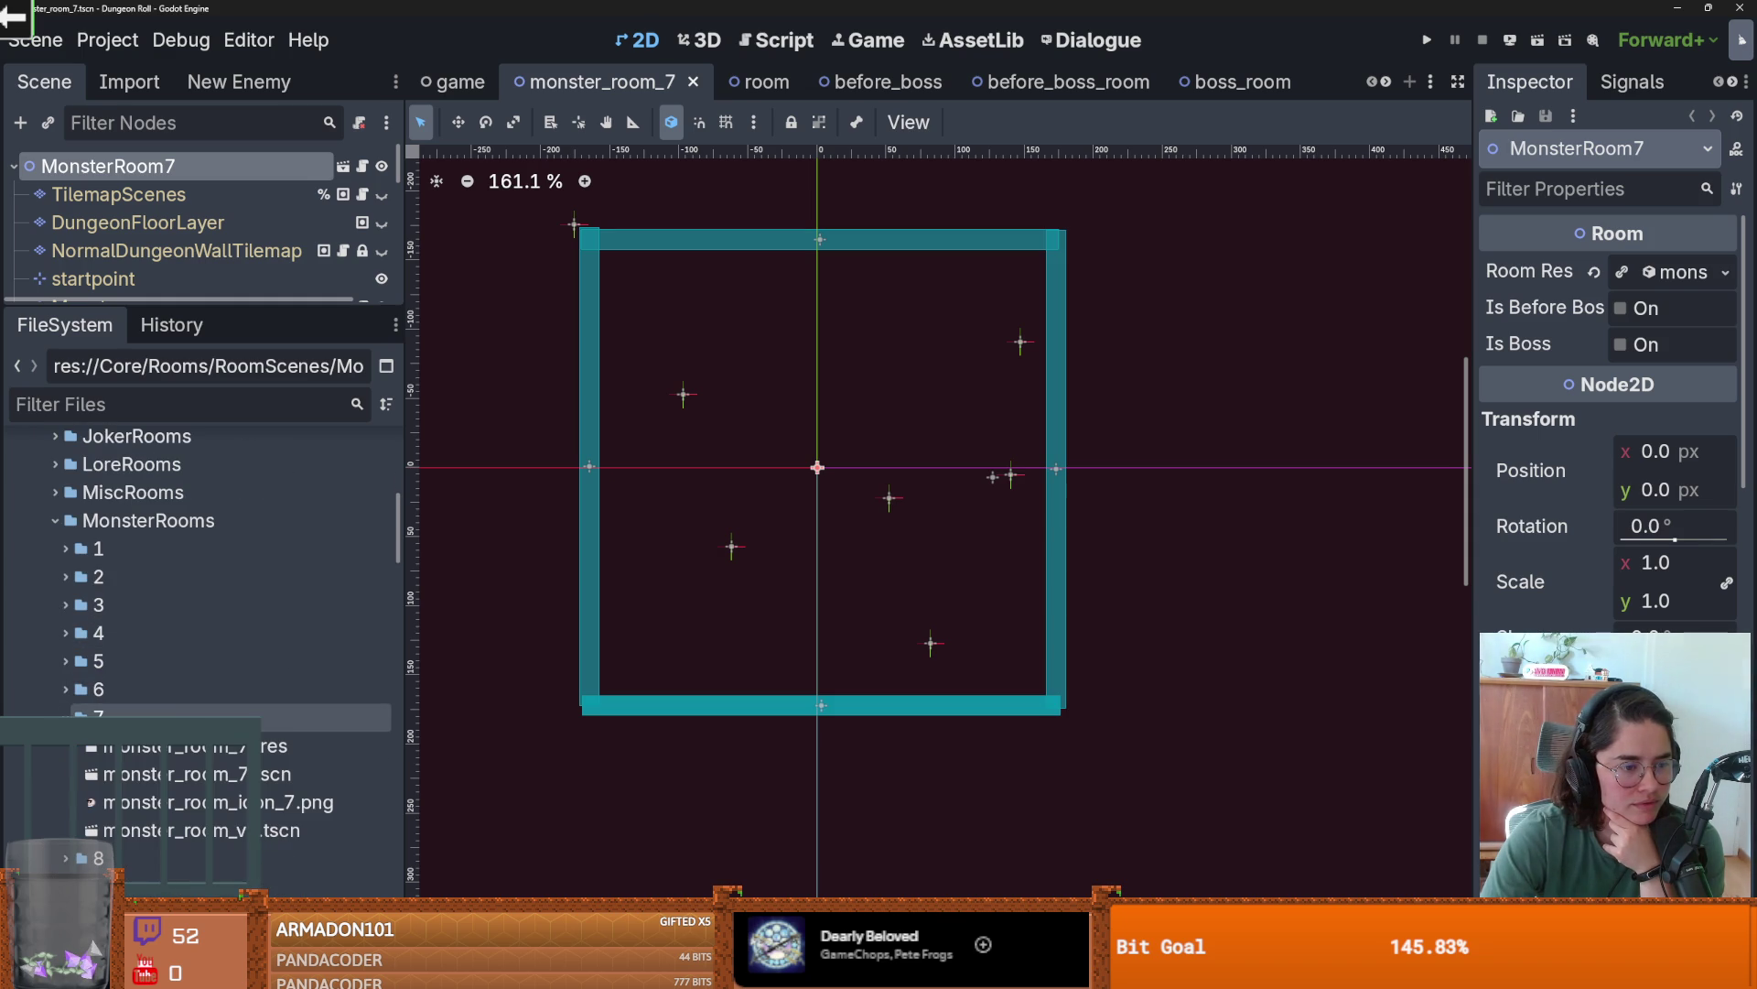
scroll(157, 651, down, 10)
scroll(157, 651, up, 1)
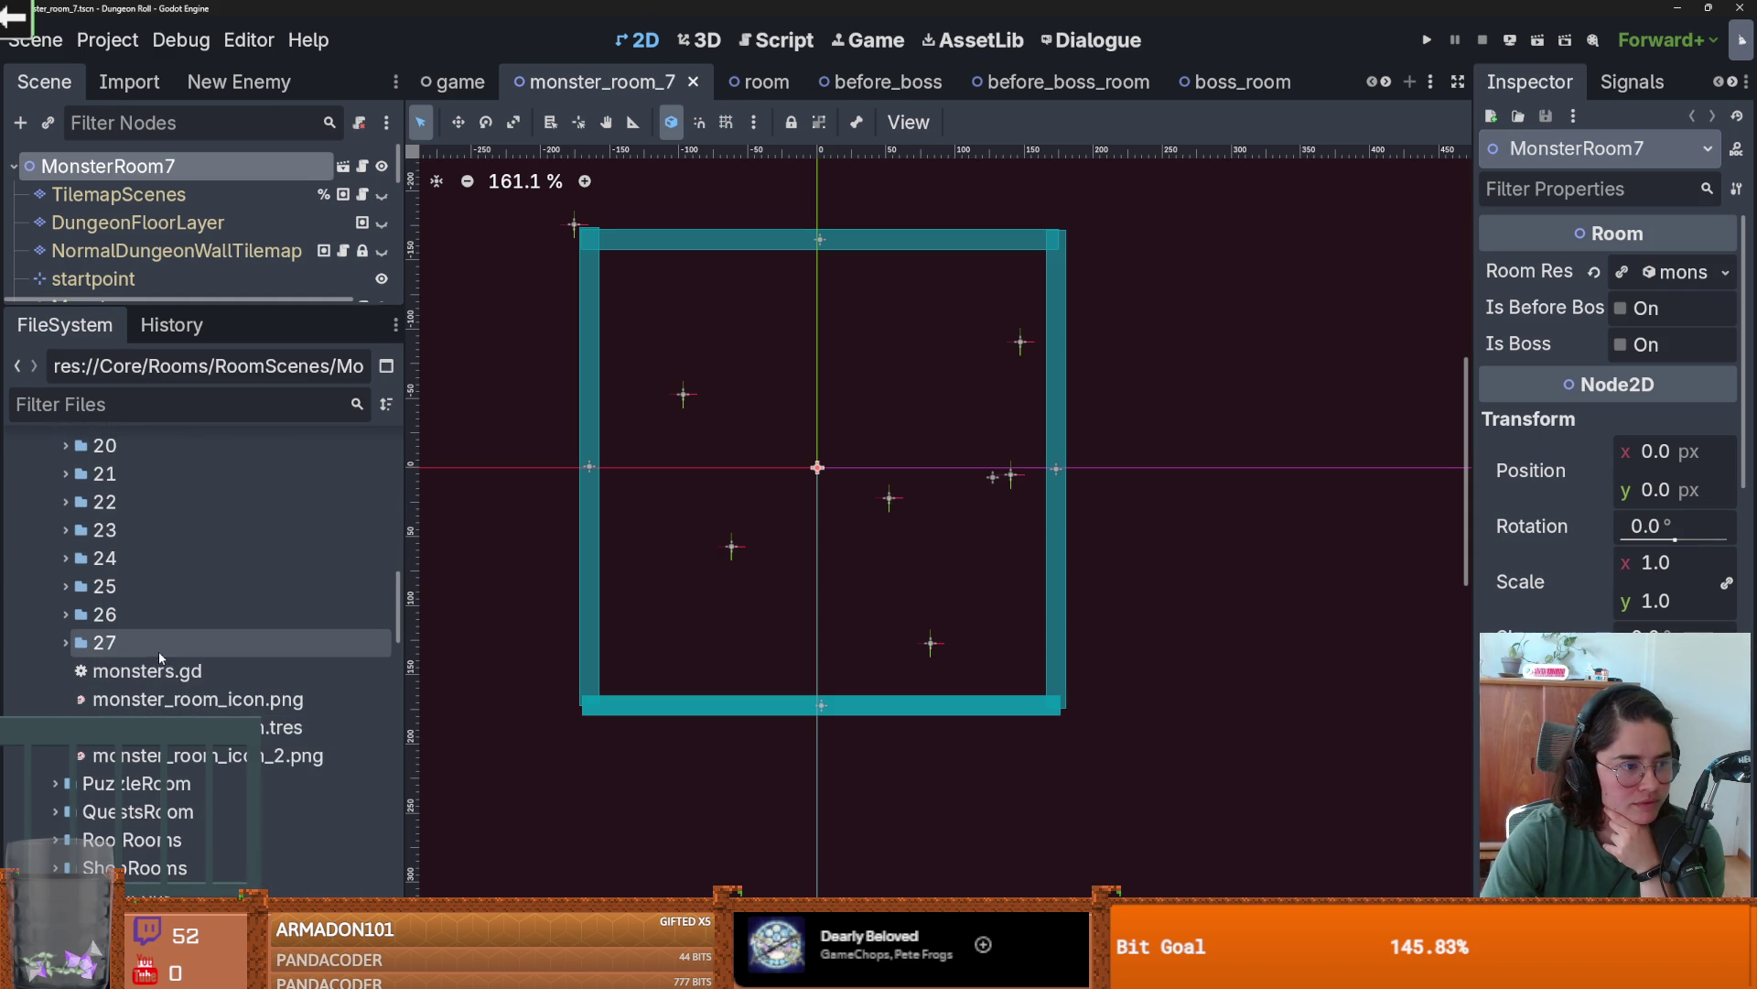
click(64, 559)
double_click(197, 585)
- Select DungeonFloorLayer, fill the dark floor strip with tiled_floor_1, and save MonsterRoom24
scroll(709, 576, up, 5)
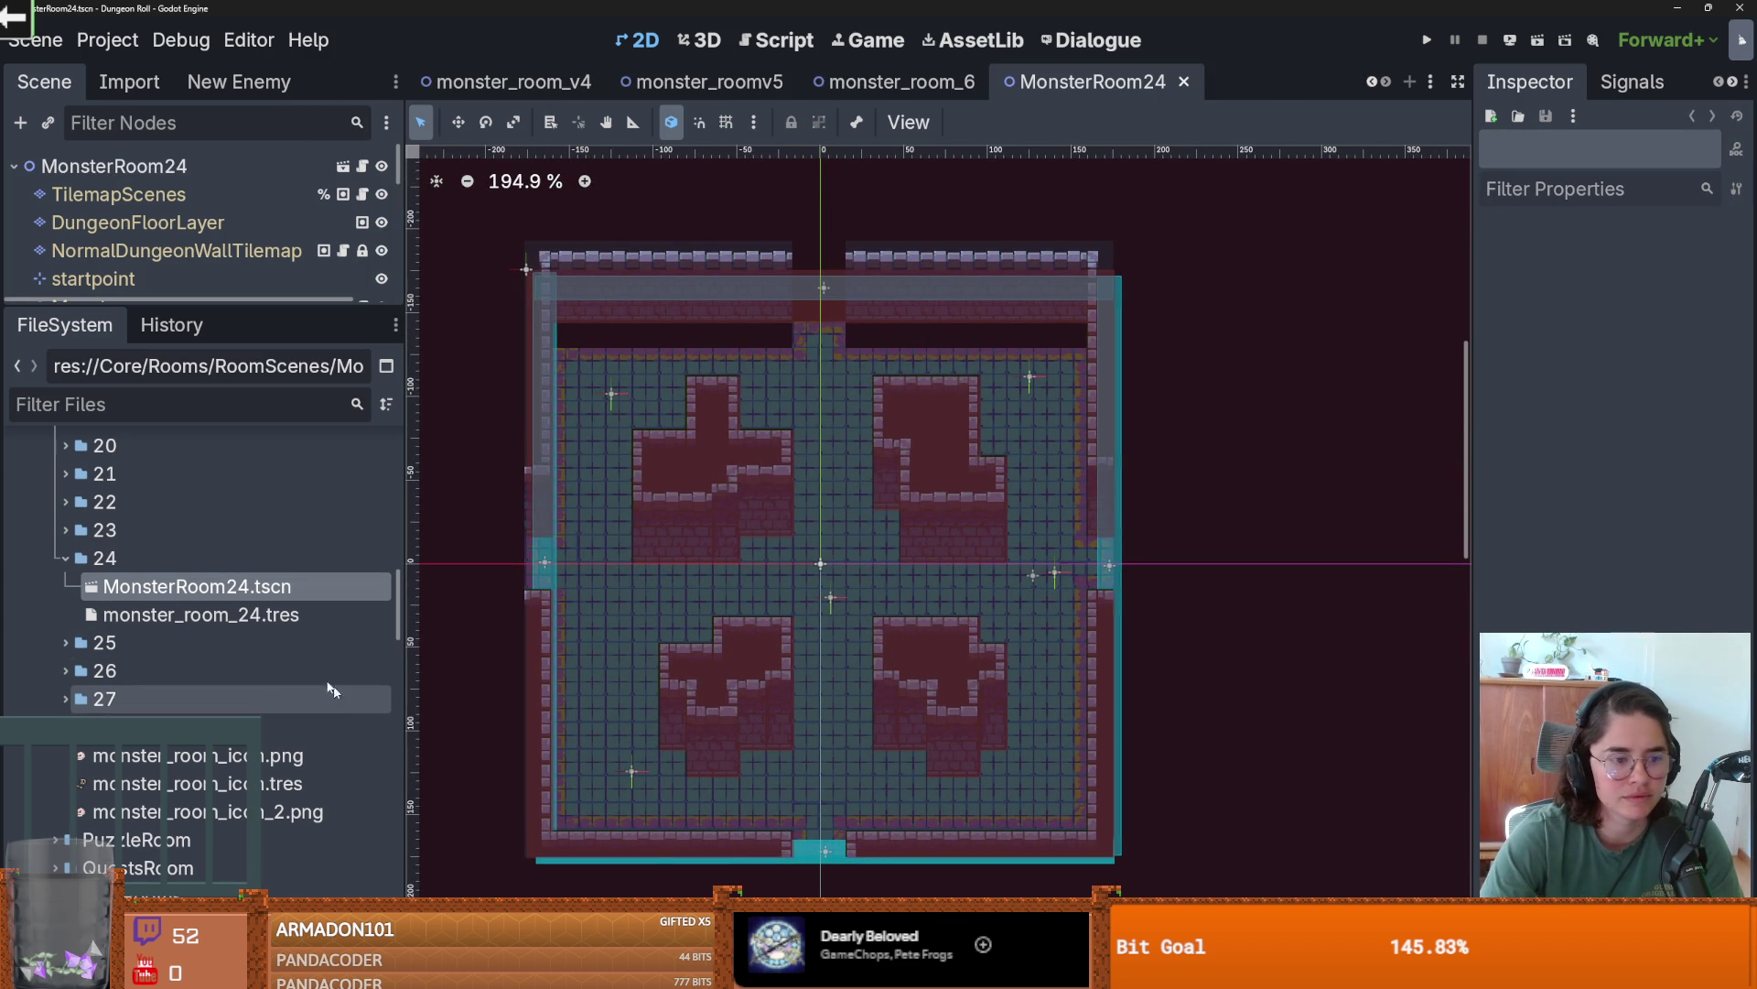
scroll(162, 302, right, 1)
click(170, 229)
drag(278, 309, 278, 385)
drag(753, 334, 591, 334)
drag(834, 335, 1069, 340)
scroll(1068, 342, down, 2)
scroll(998, 406, left, 3)
key(ctrl+s)
- Collapse folder 24, expand folder 25, and open monster_room_25
click(58, 634)
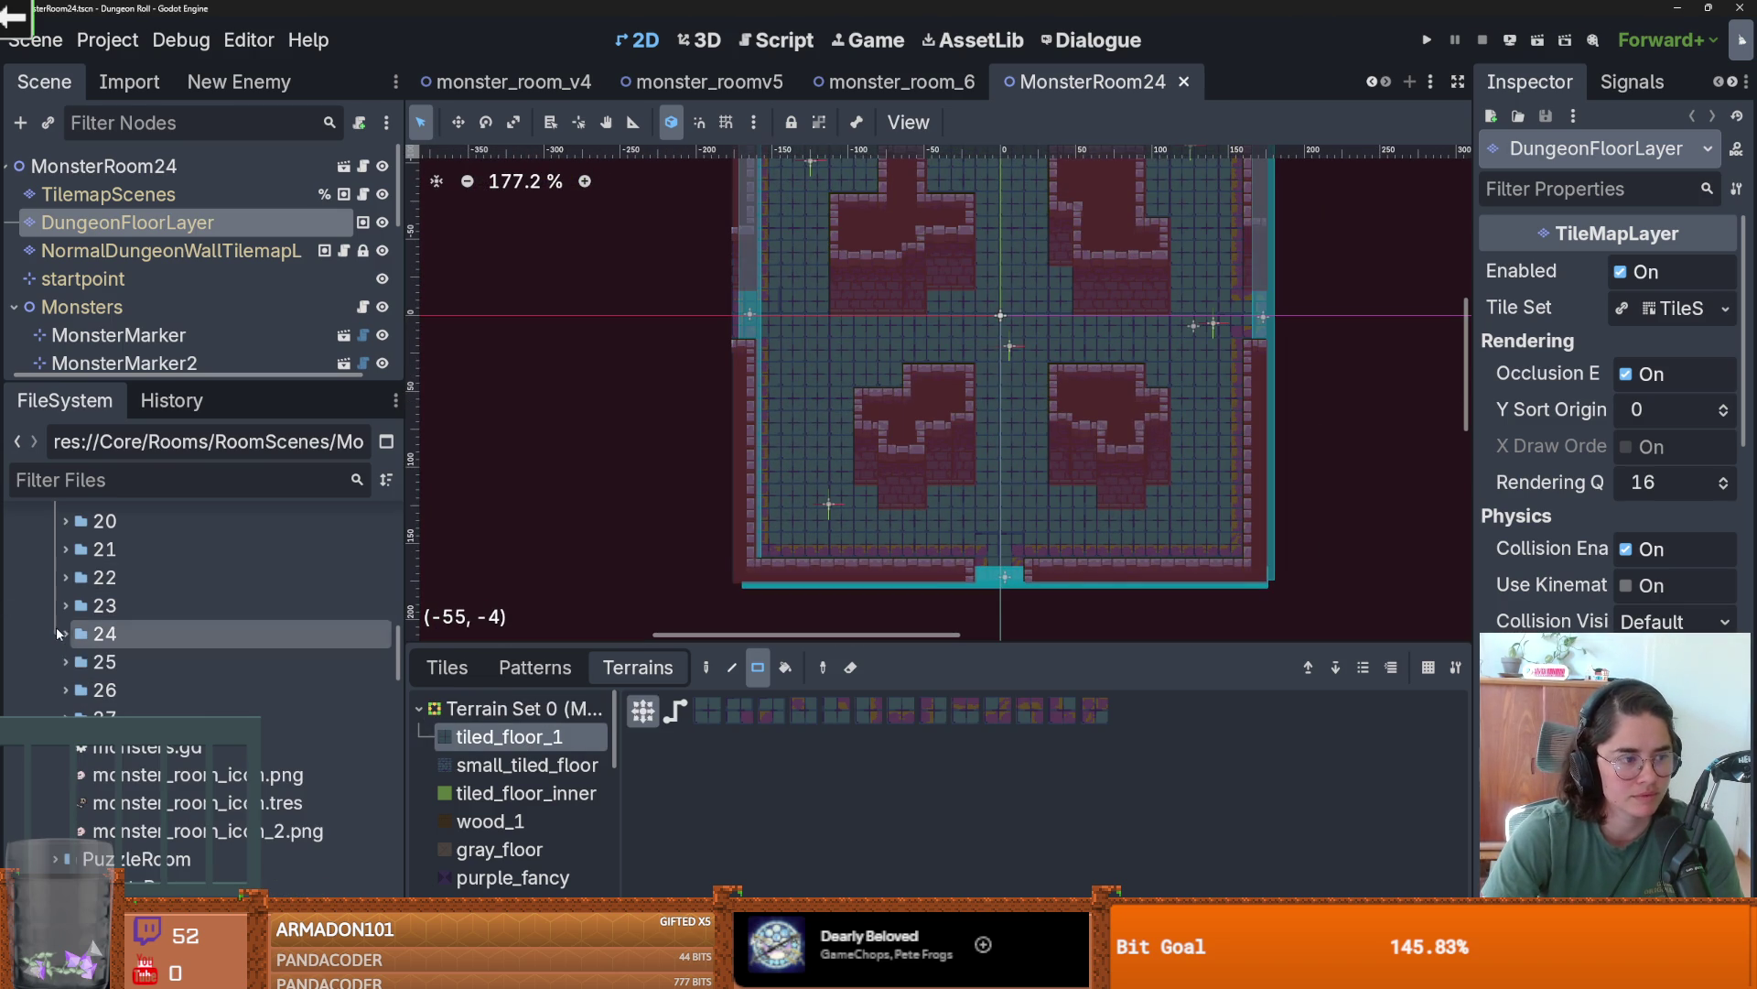
click(66, 662)
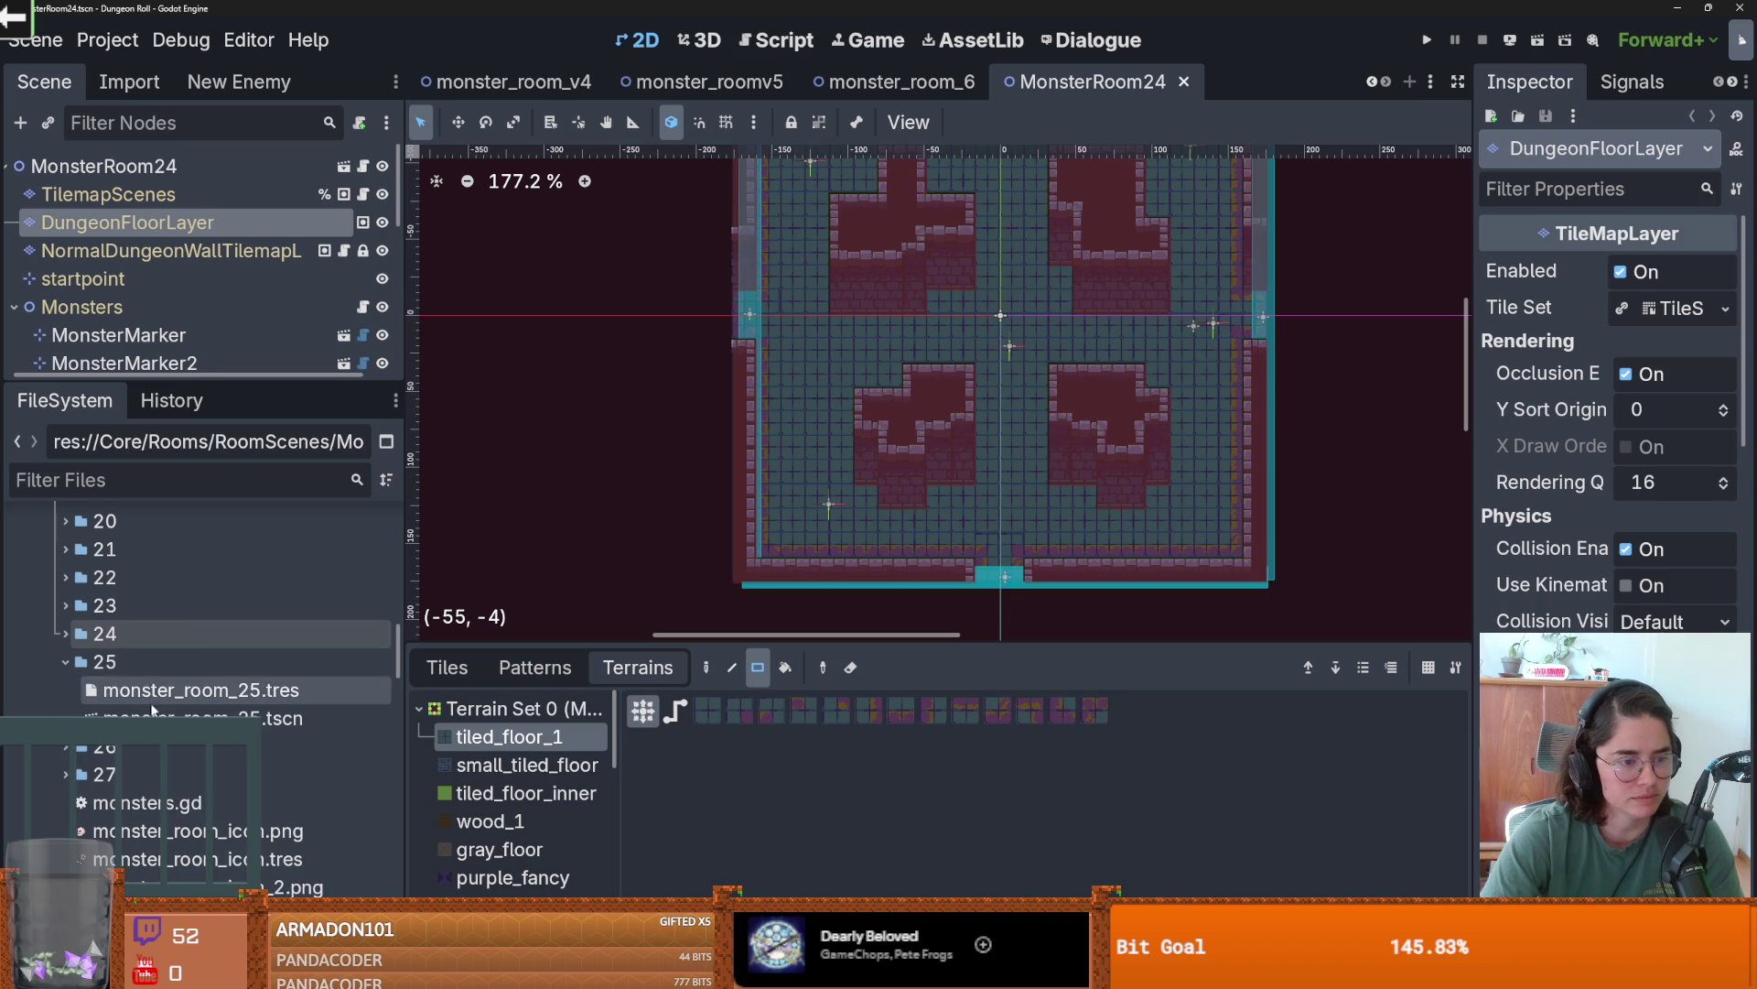
double_click(153, 718)
scroll(871, 489, down, 1)
- Select DungeonFloorLayer and choose the gray_floor terrain for painting
scroll(992, 537, up, 3)
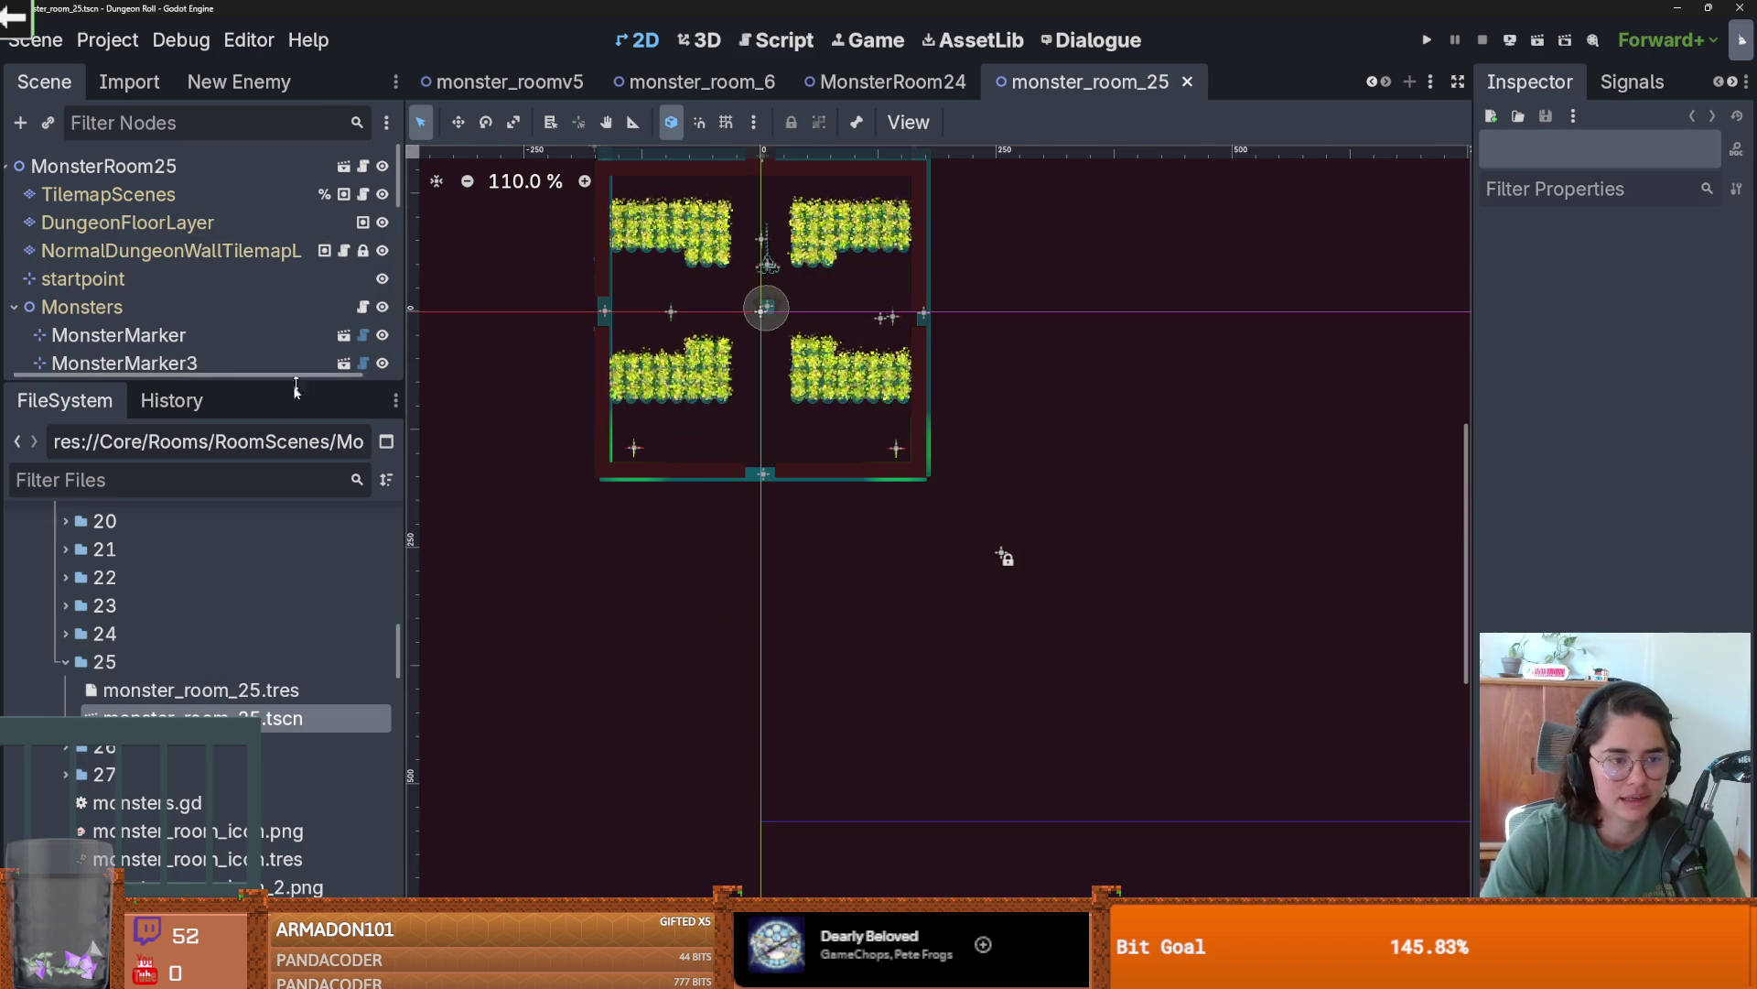
drag(295, 389, 311, 541)
scroll(769, 513, up, 4)
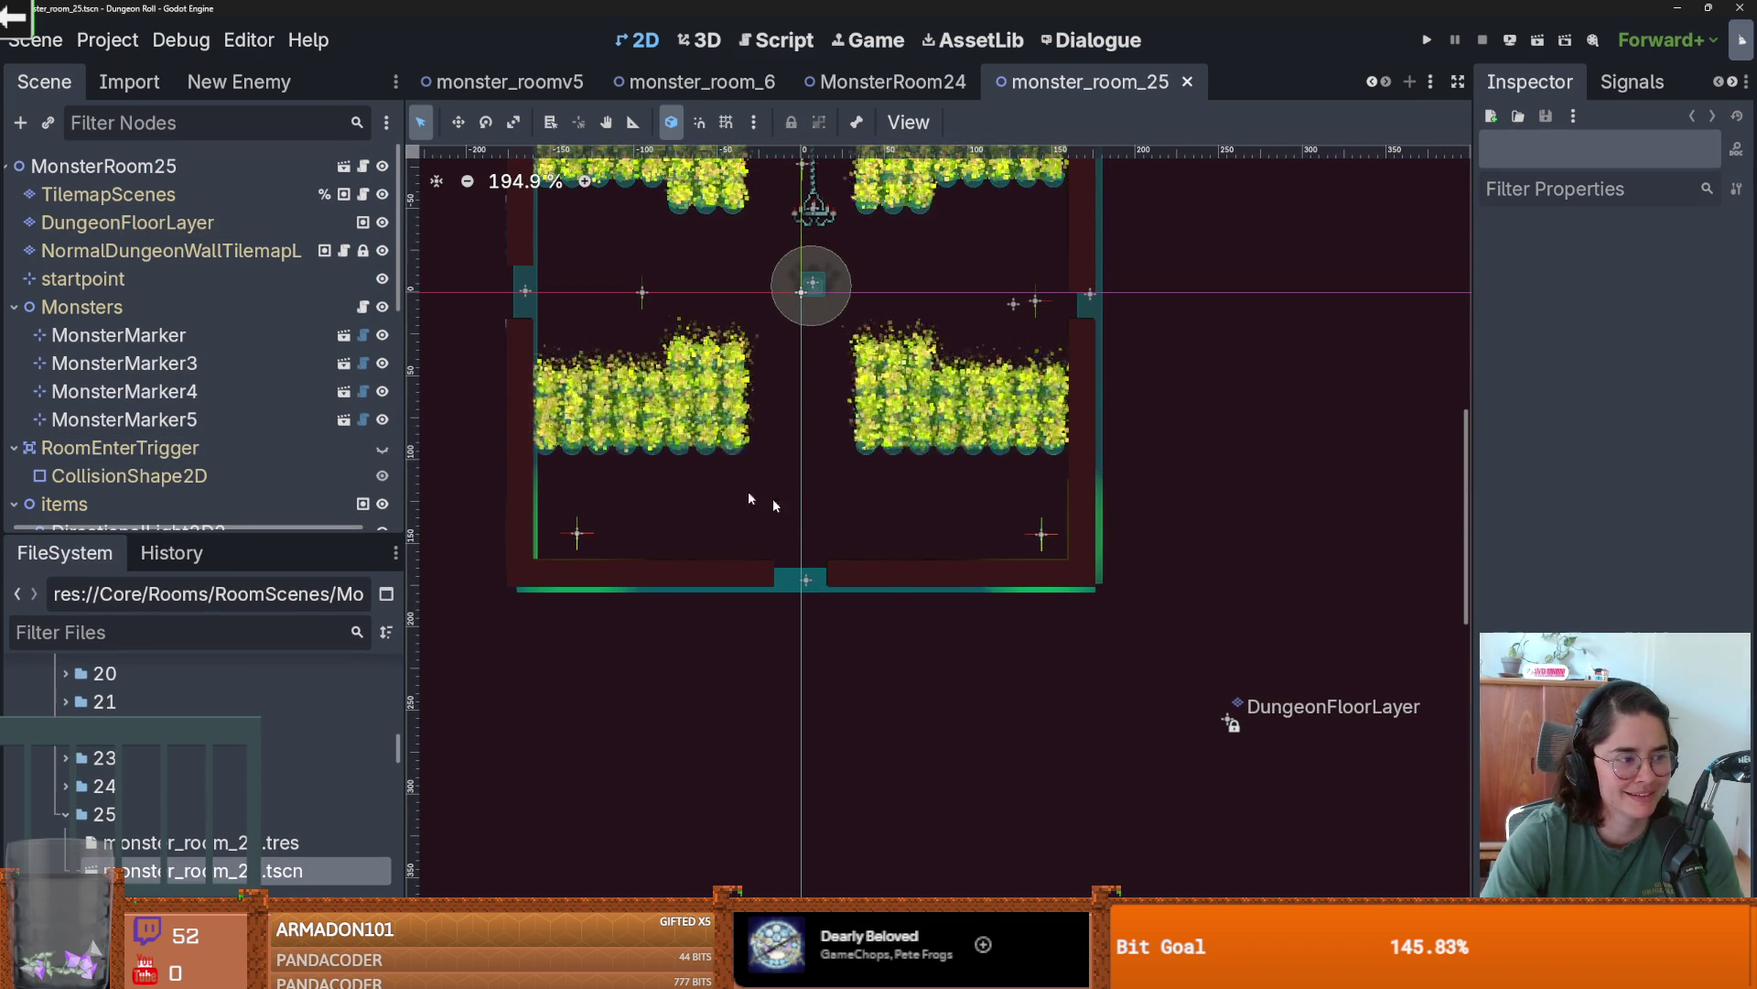
click(168, 224)
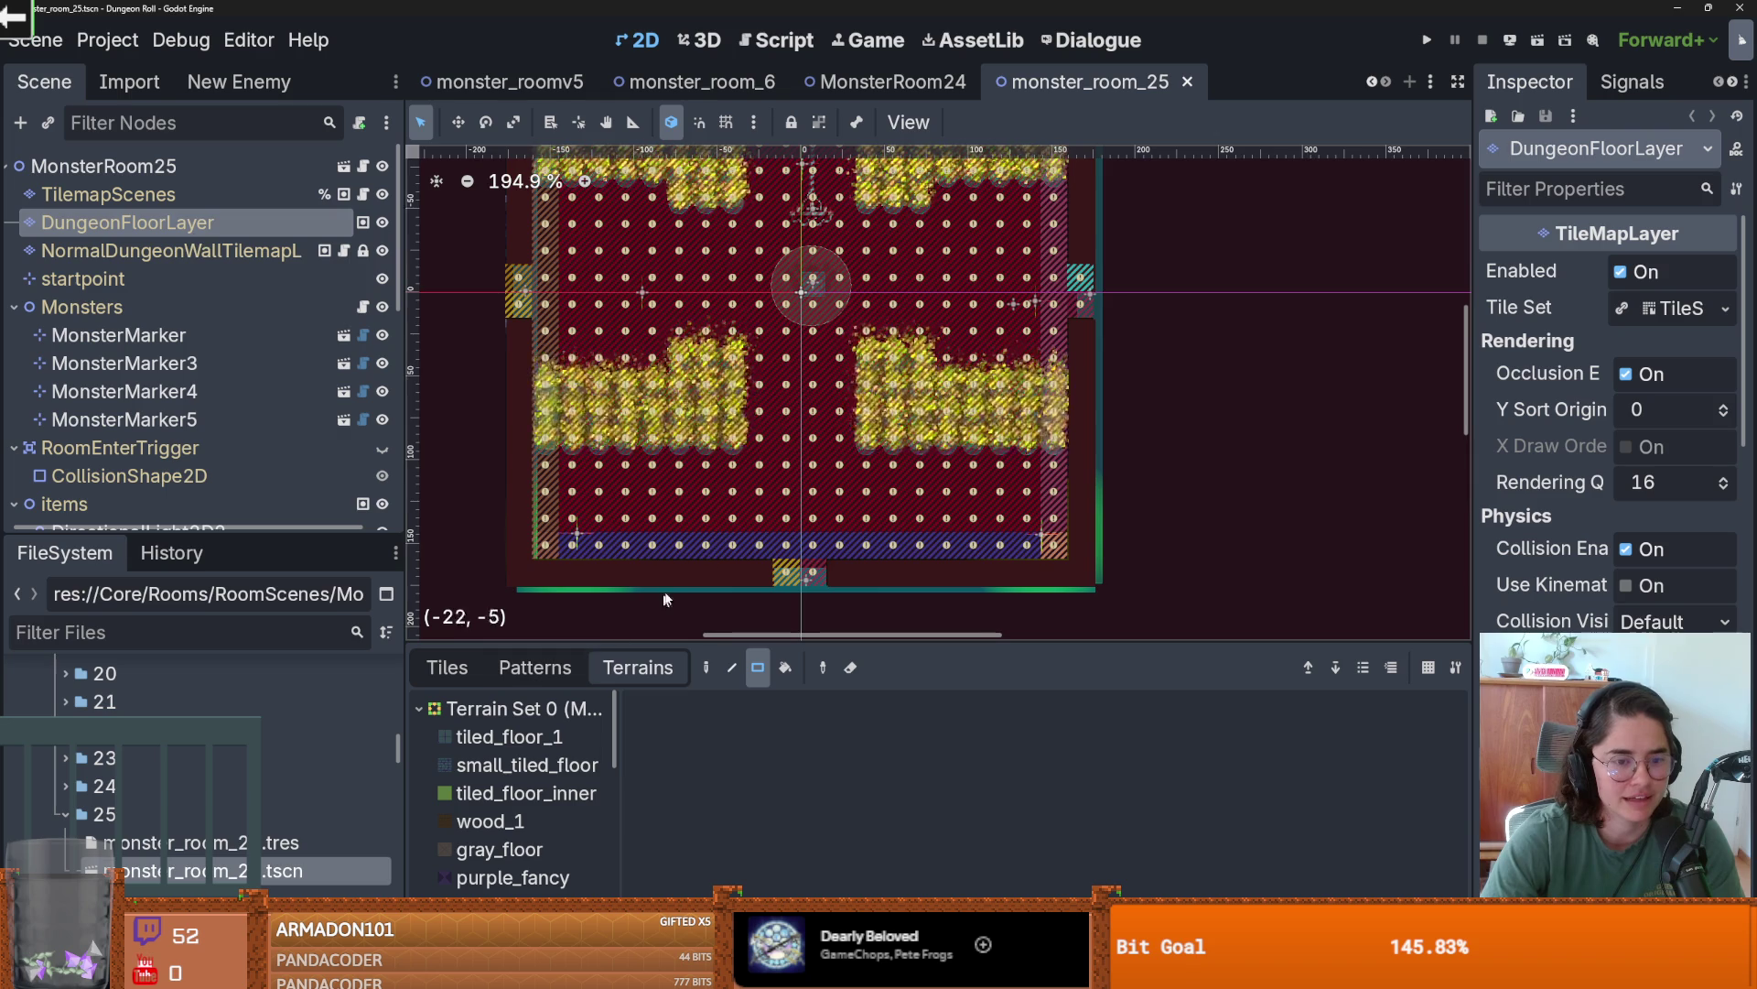
scroll(512, 586, down, 2)
click(499, 850)
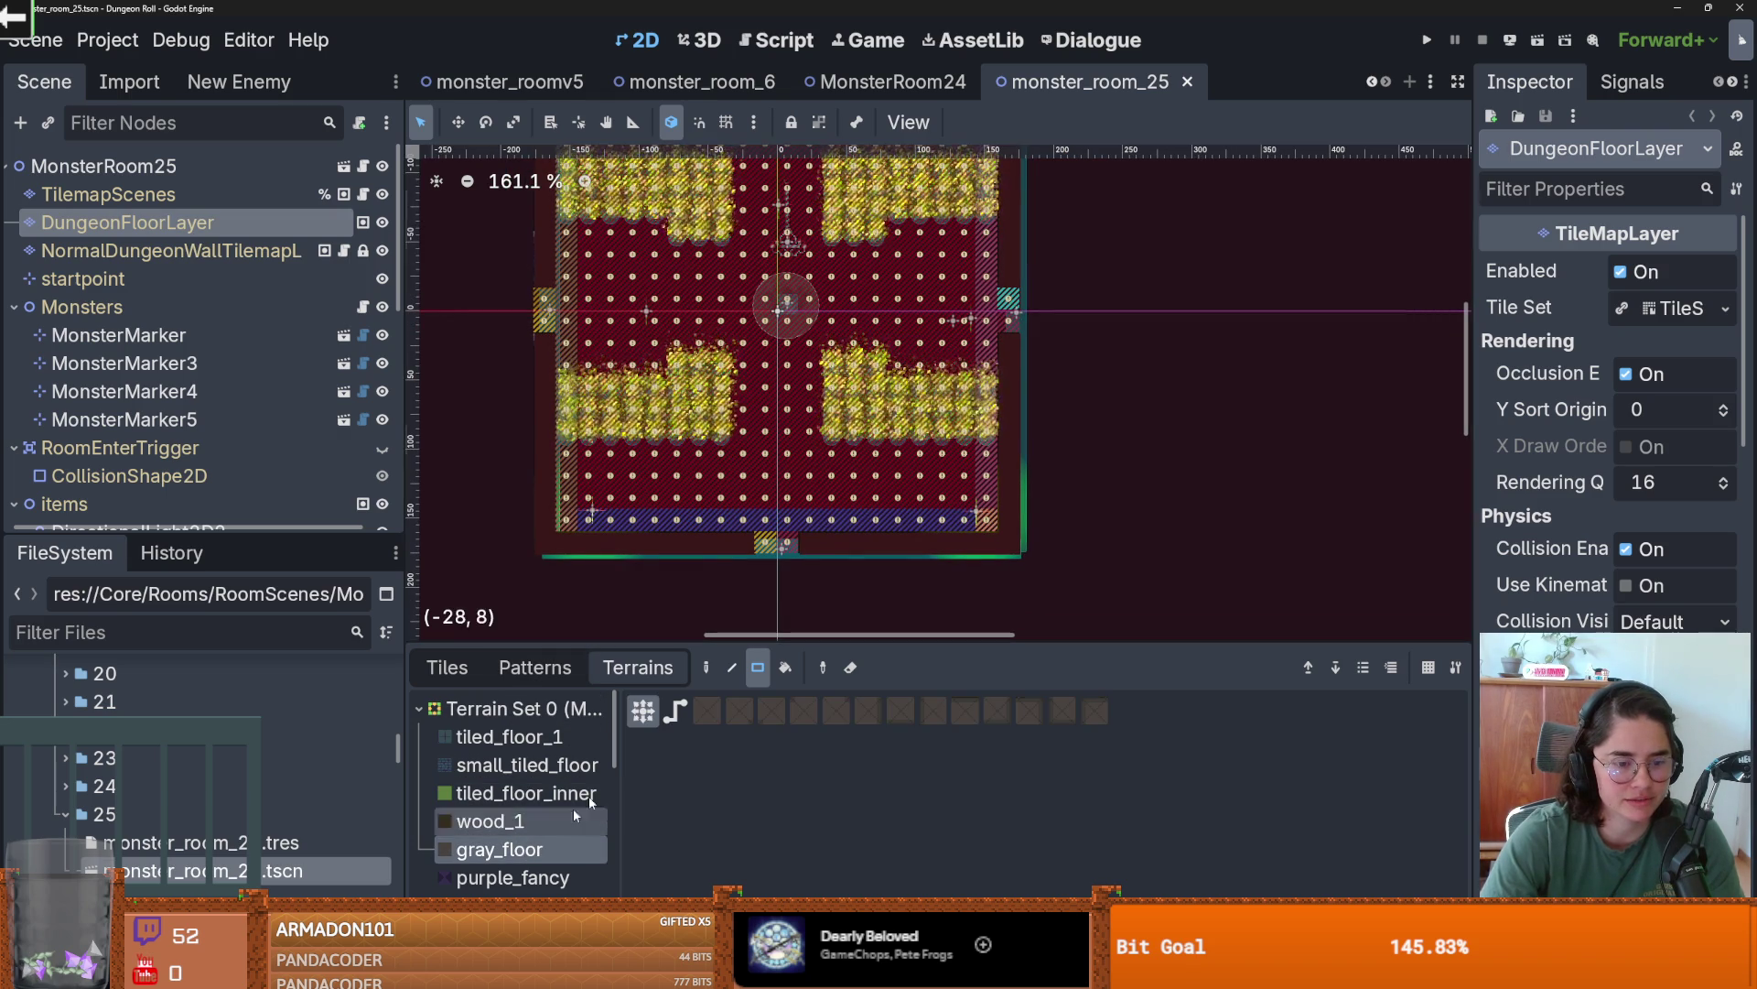
- Paint a 19x8 gray_floor block and a 2x7 strip along the left edge
mouse_move(988, 521)
mouse_down()
mouse_move(778, 348)
mouse_move(671, 344)
mouse_up()
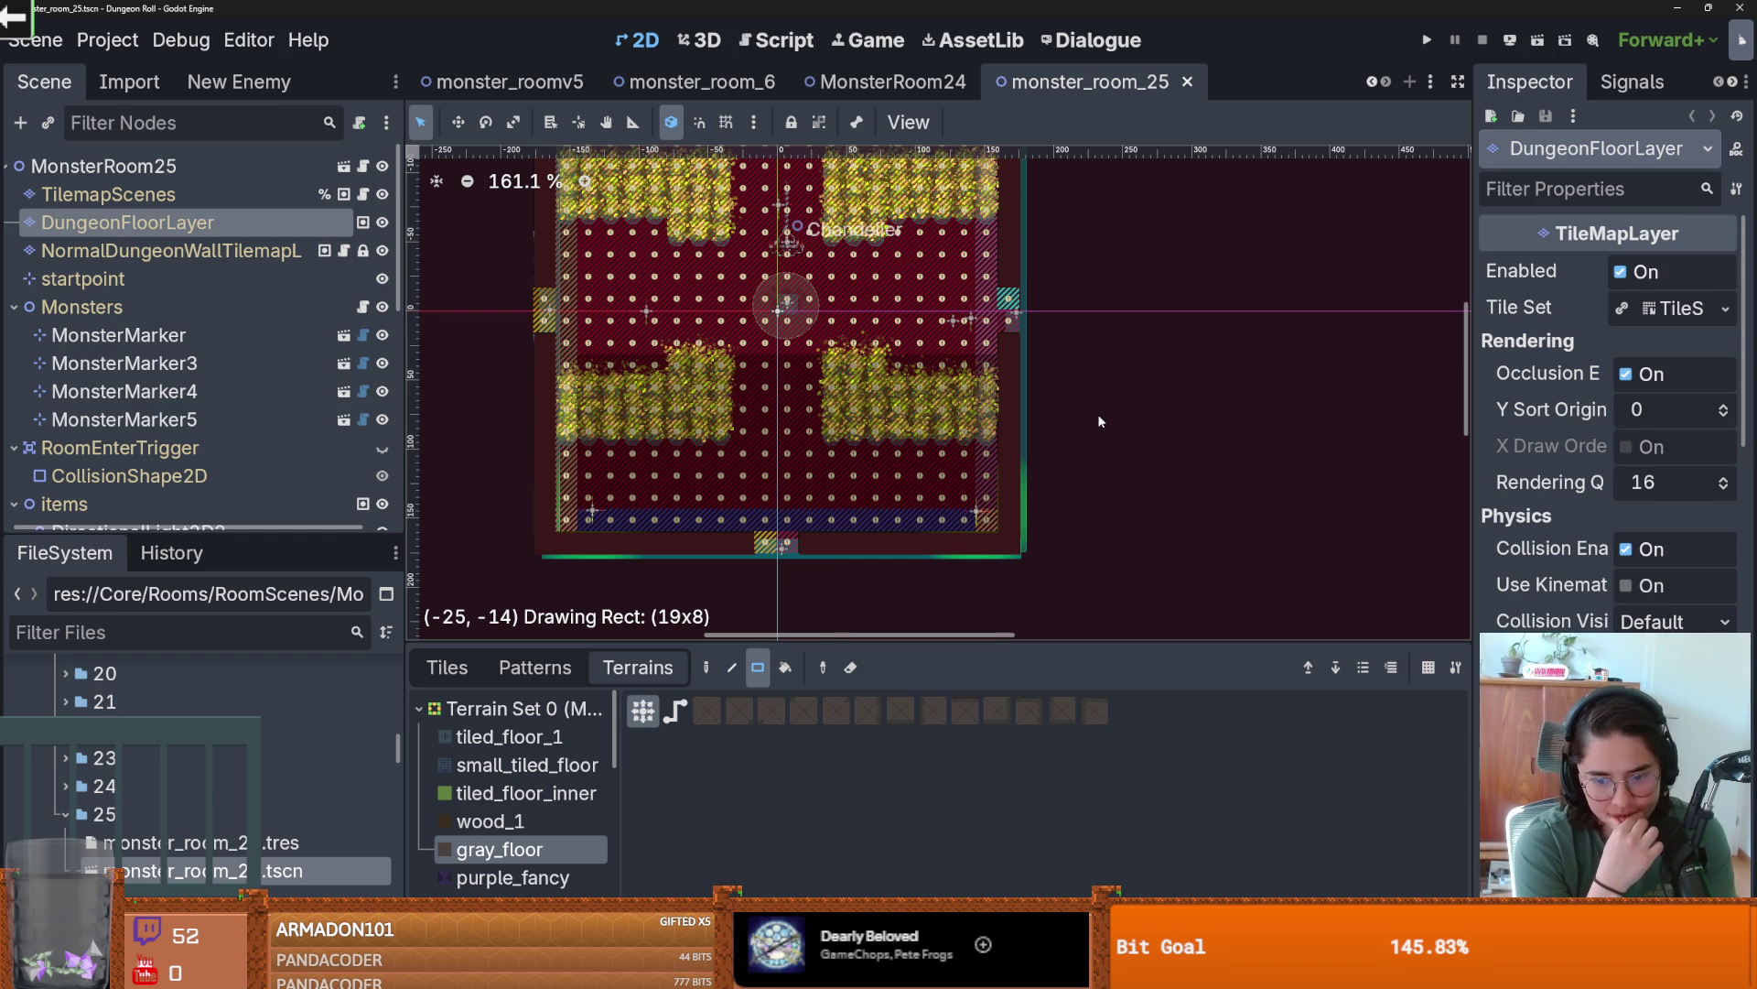
drag(1100, 421, 1101, 421)
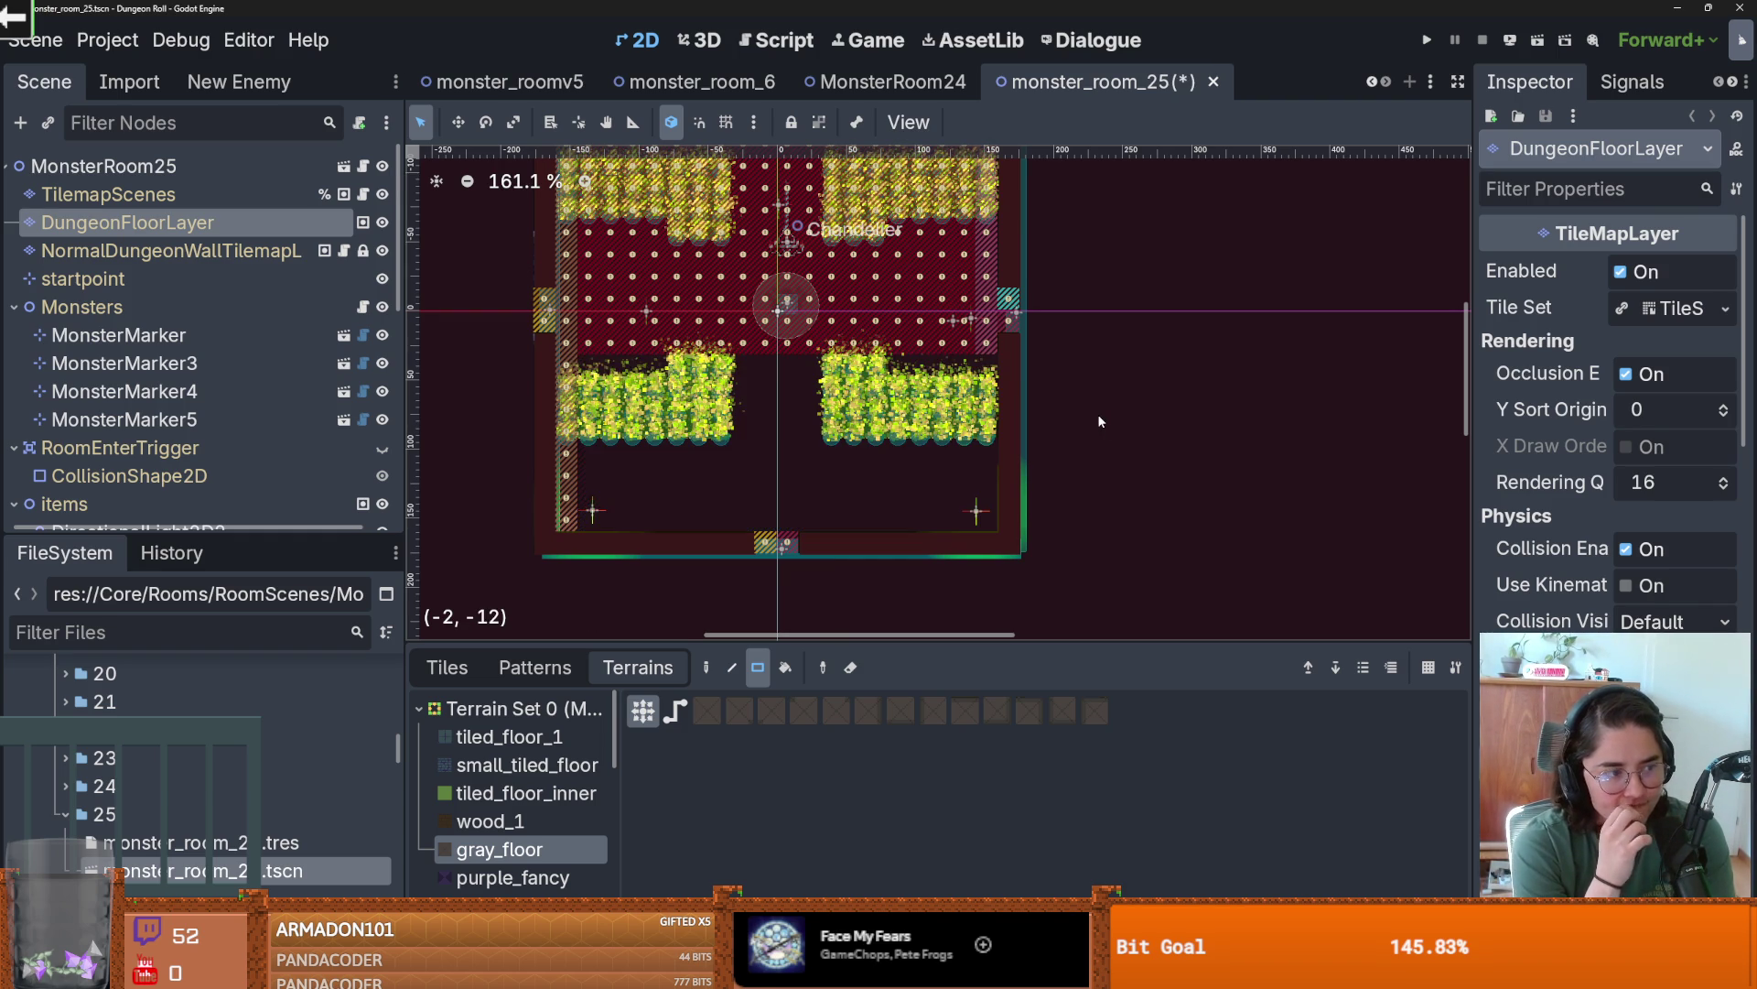
scroll(1100, 421, down, 2)
scroll(690, 504, up, 3)
mouse_move(690, 503)
mouse_down()
mouse_move(635, 313)
mouse_move(661, 350)
mouse_move(622, 398)
mouse_move(641, 401)
mouse_up()
click(595, 366)
- Add gray floor: a top tile, an 18x4 block, a 1x7 right column, a 17x1 top row
click(1103, 350)
drag(1080, 400, 674, 338)
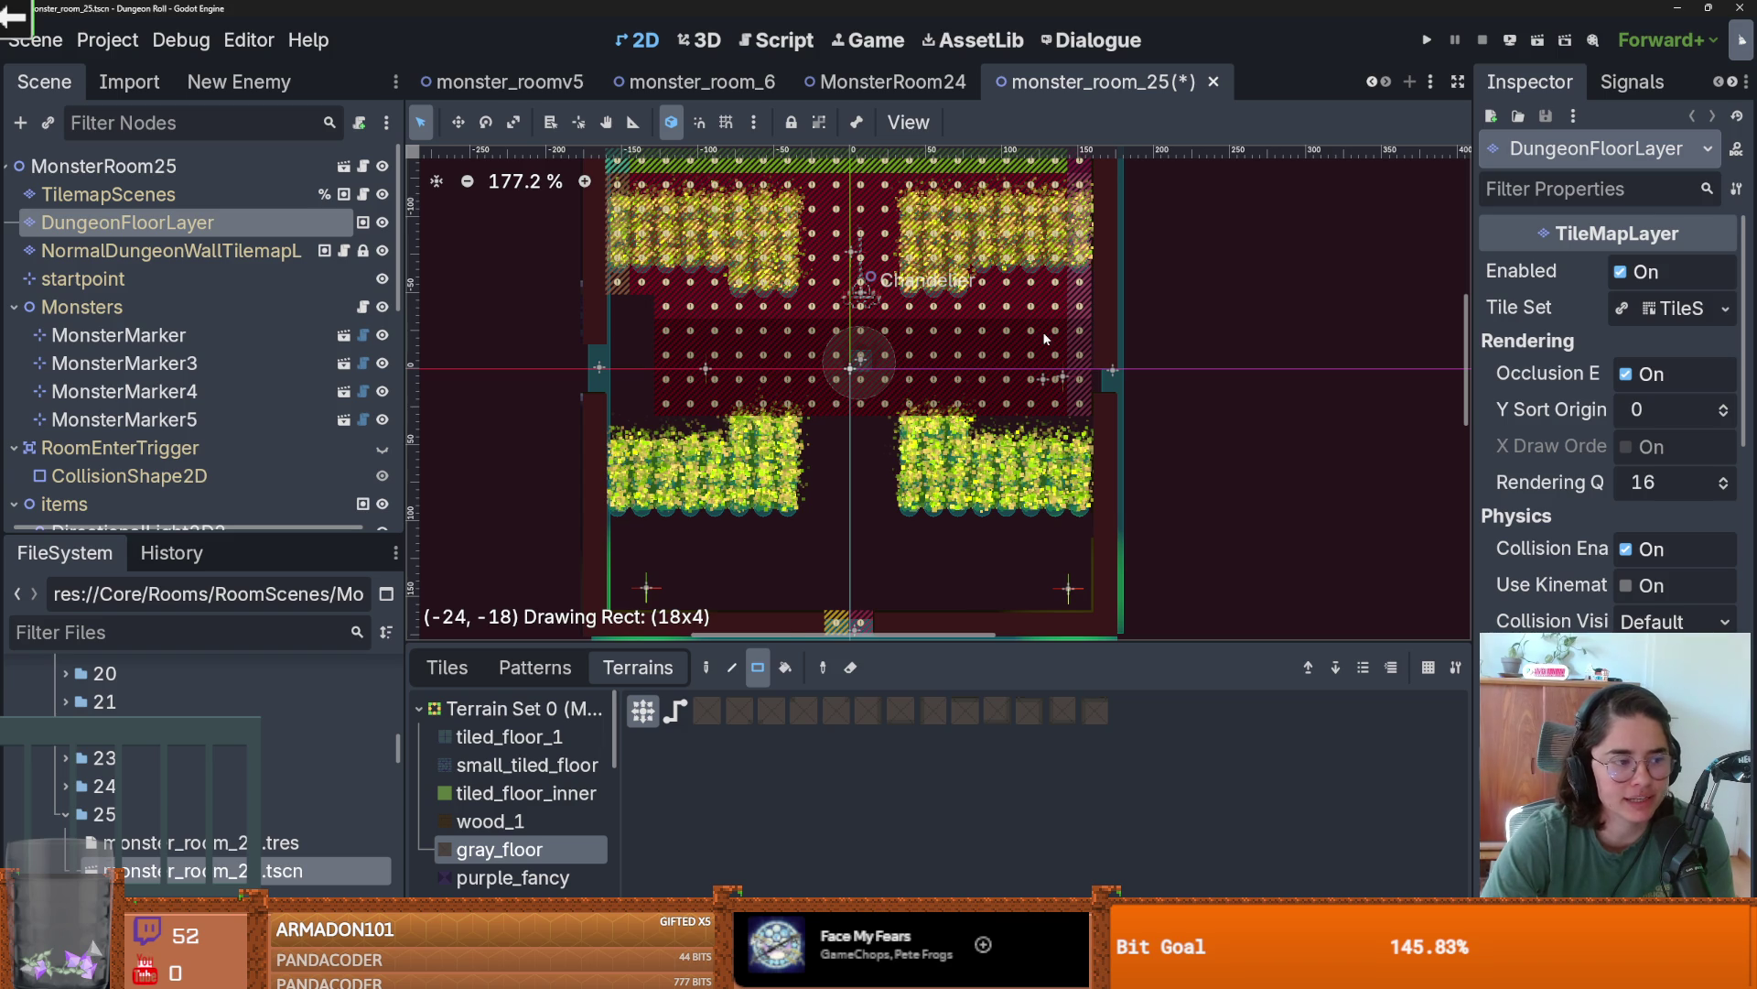
drag(1108, 296, 1091, 283)
scroll(1091, 283, up, 1)
drag(1091, 378, 1091, 224)
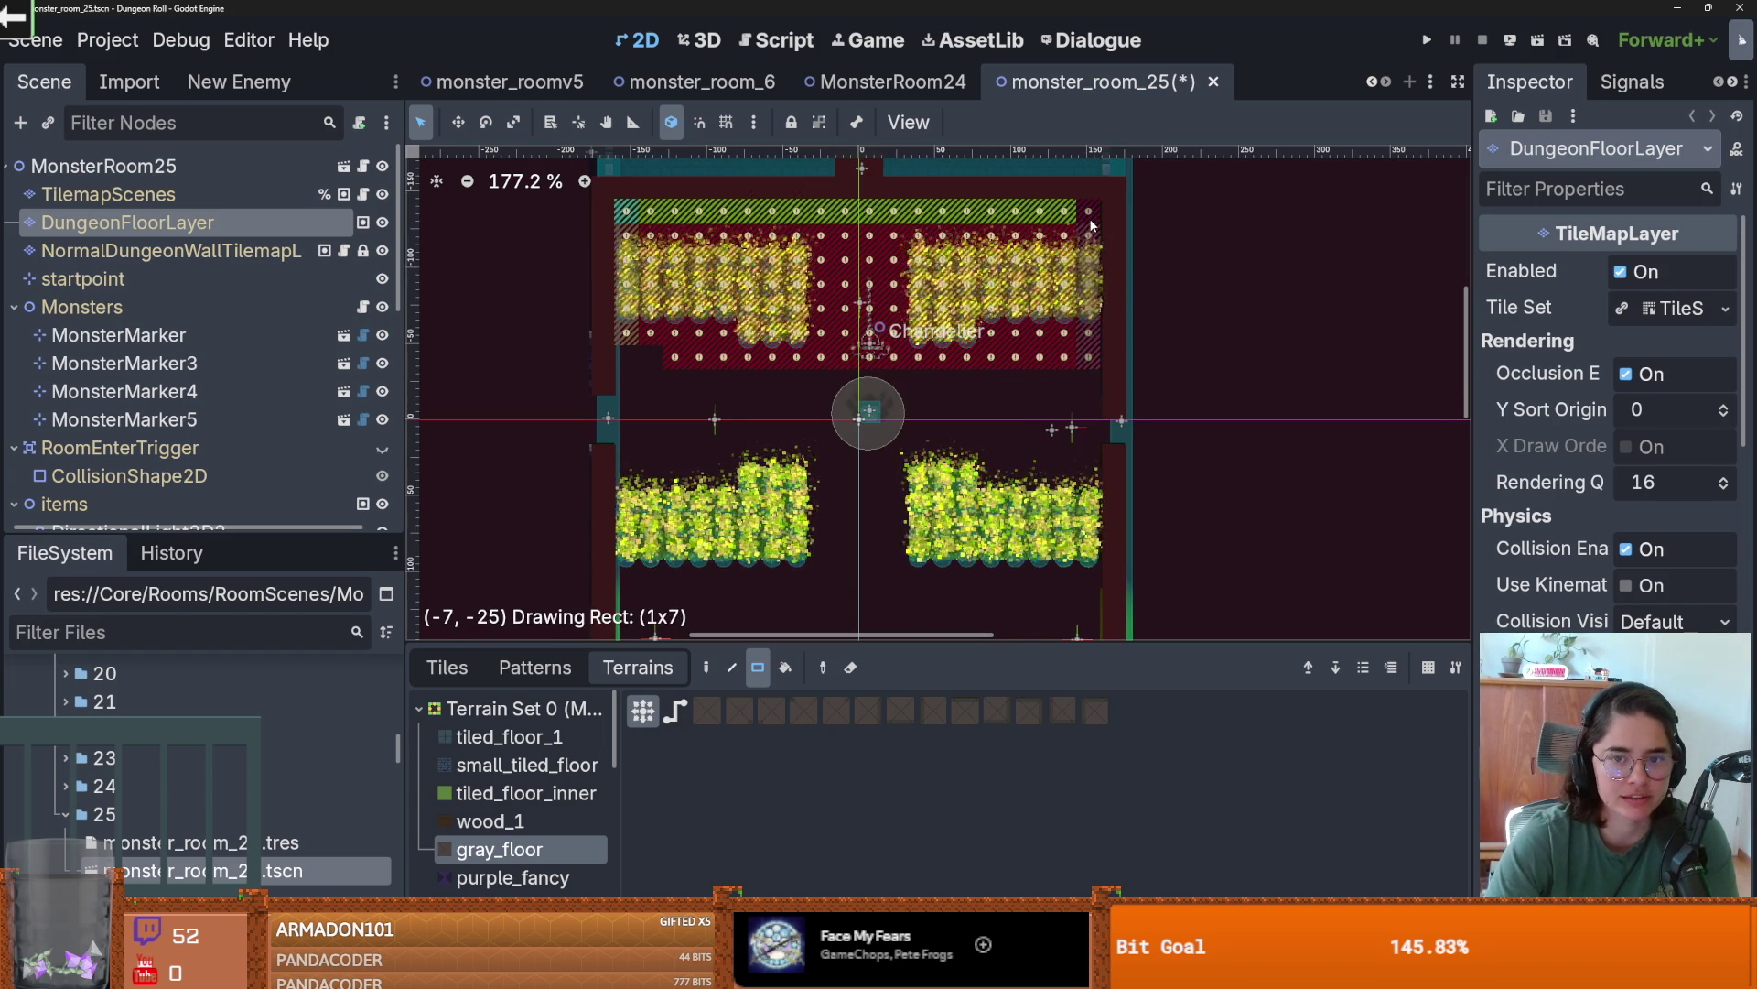
mouse_move(1091, 336)
mouse_down()
mouse_move(781, 333)
mouse_move(762, 356)
mouse_up()
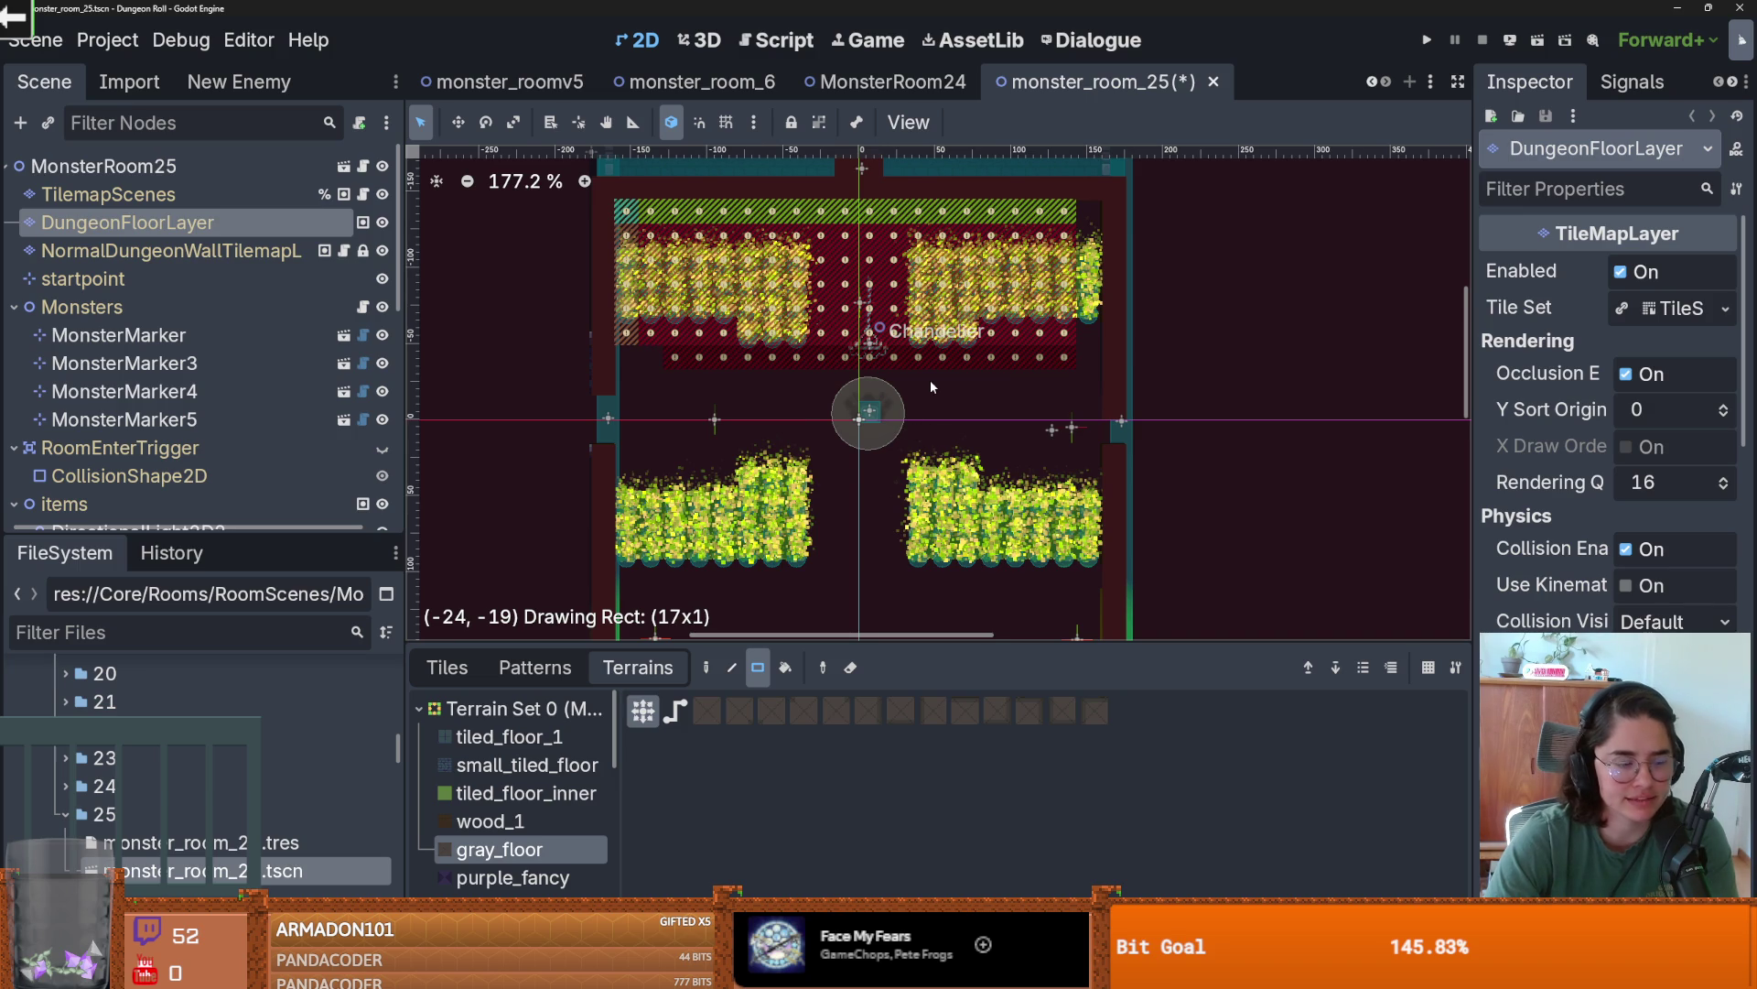
drag(930, 385, 930, 385)
- Paint a 2x1 patch at the bottom doorway and a 19x8 gray block over the room
scroll(924, 302, down, 4)
drag(886, 547, 868, 546)
scroll(833, 438, up, 2)
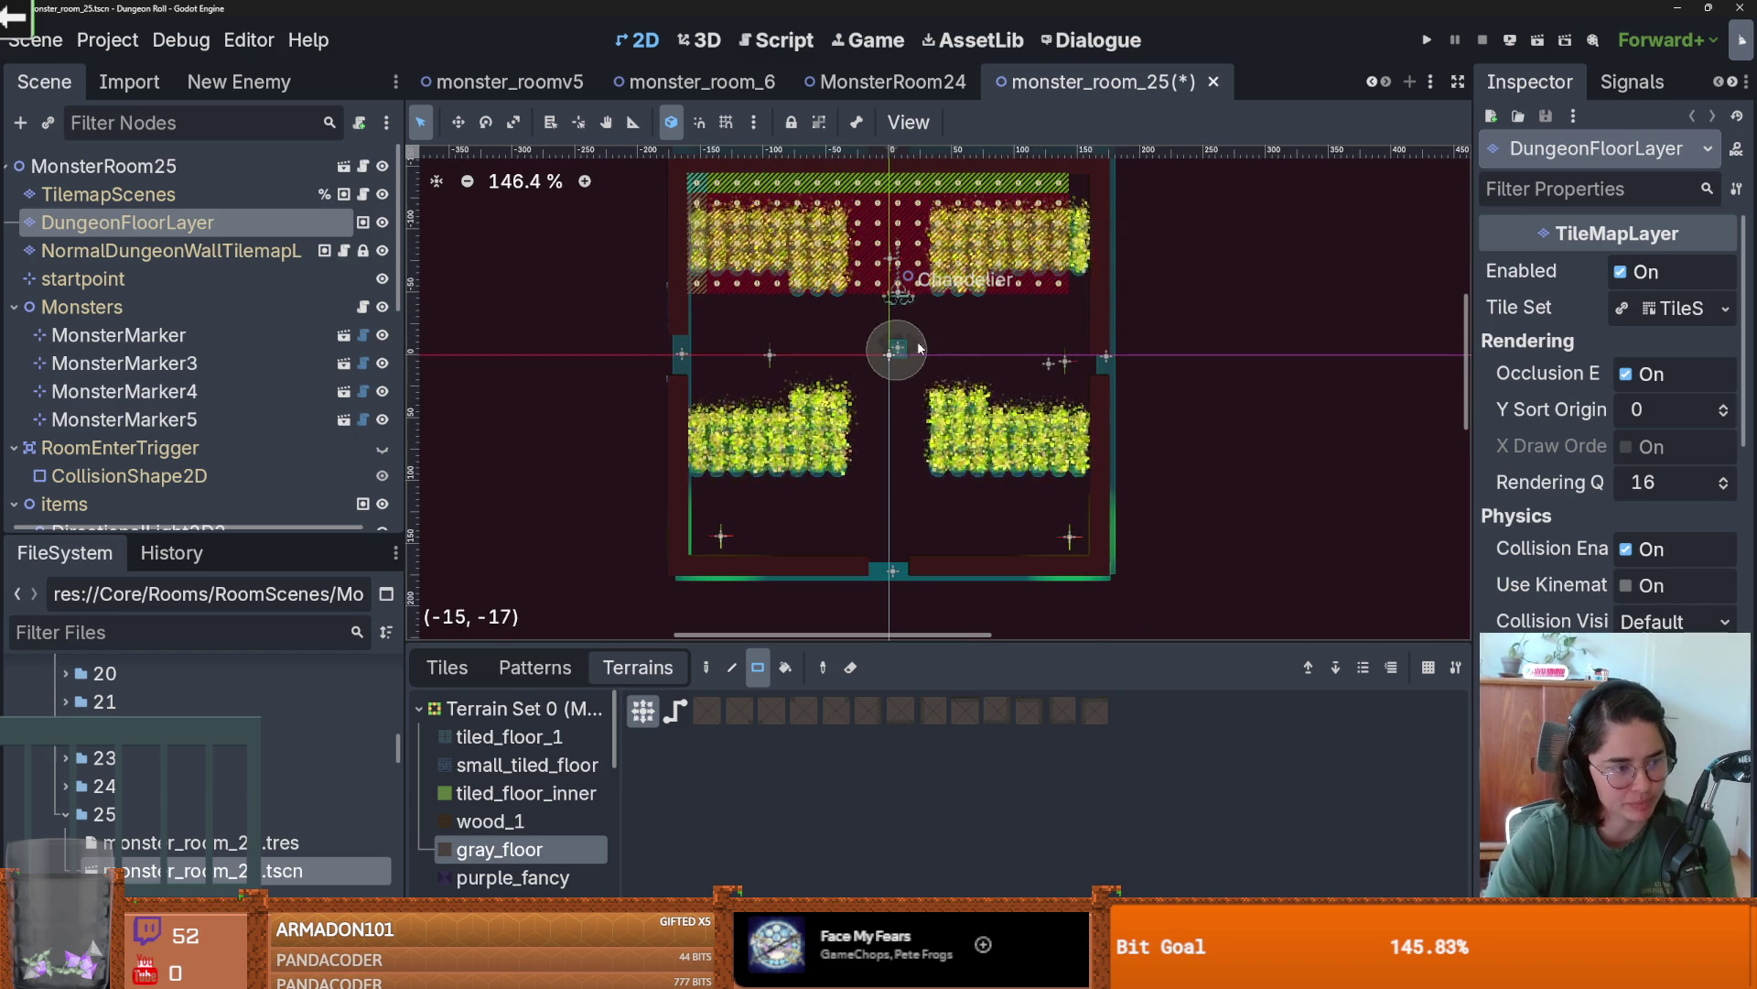
scroll(920, 348, up, 2)
mouse_move(1075, 346)
mouse_down()
mouse_move(780, 348)
mouse_move(714, 325)
mouse_move(685, 203)
mouse_up()
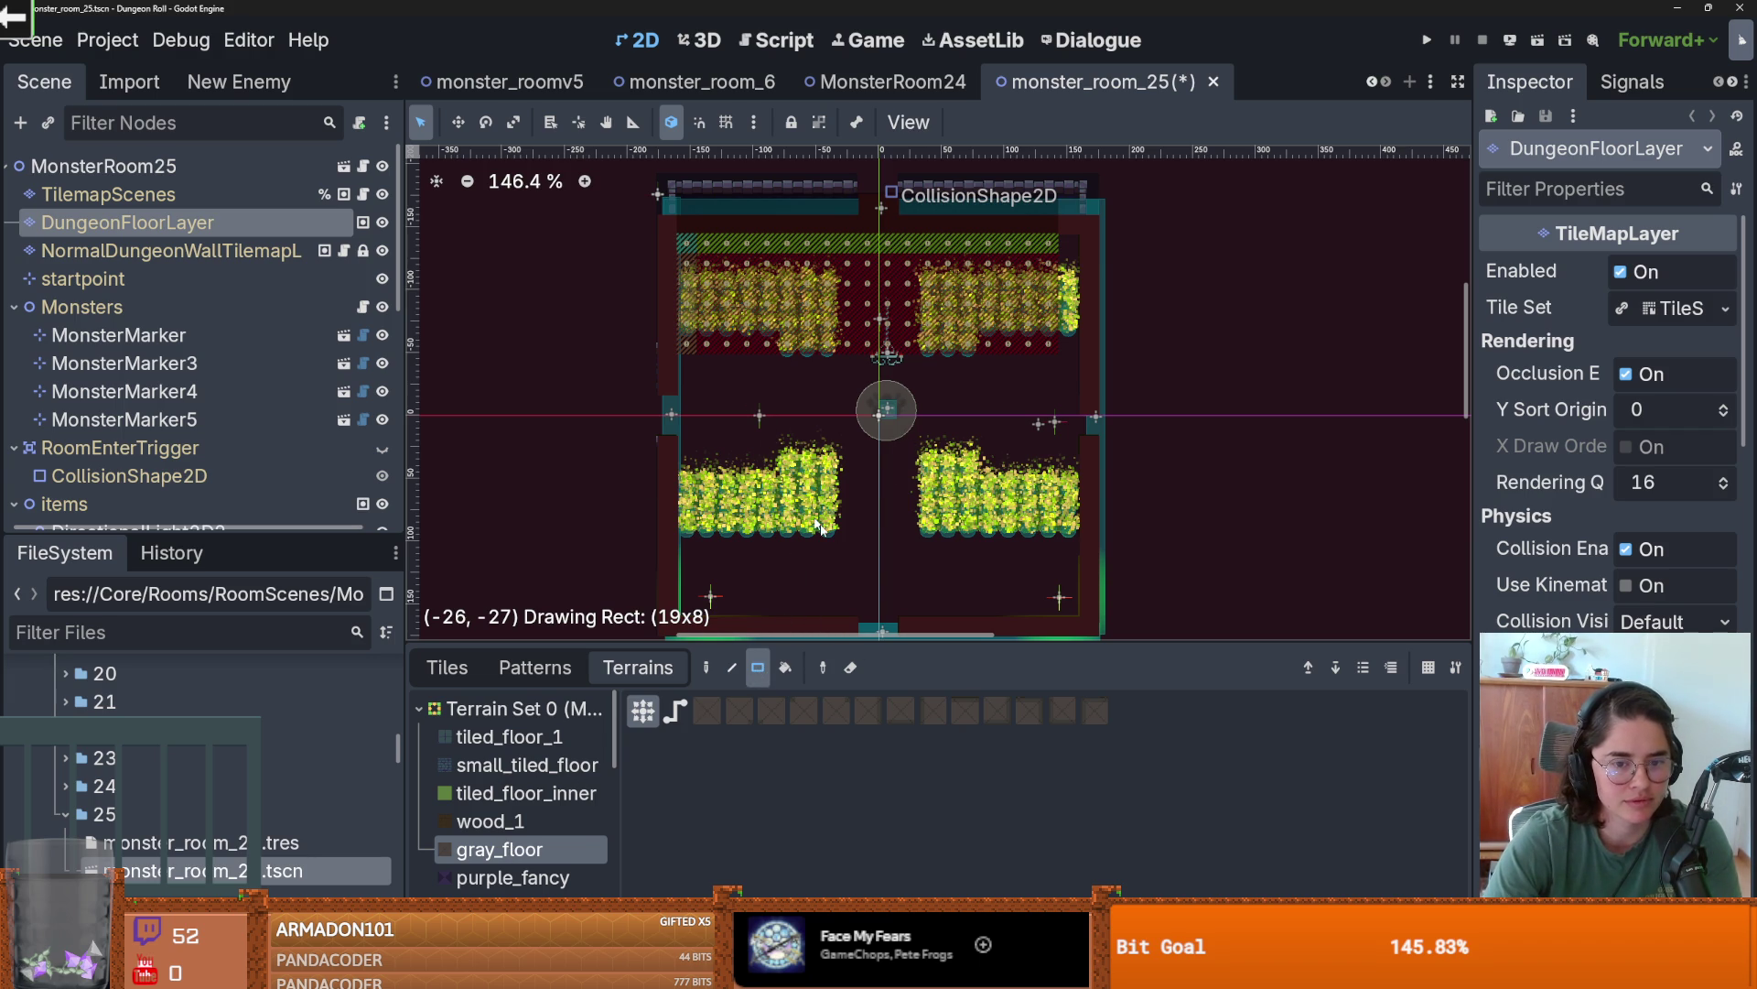
scroll(771, 507, down, 2)
- Fill the remaining gray floor: bottom-door 2x2, lower room, left doorway, and a 12x6 block
scroll(777, 474, up, 2)
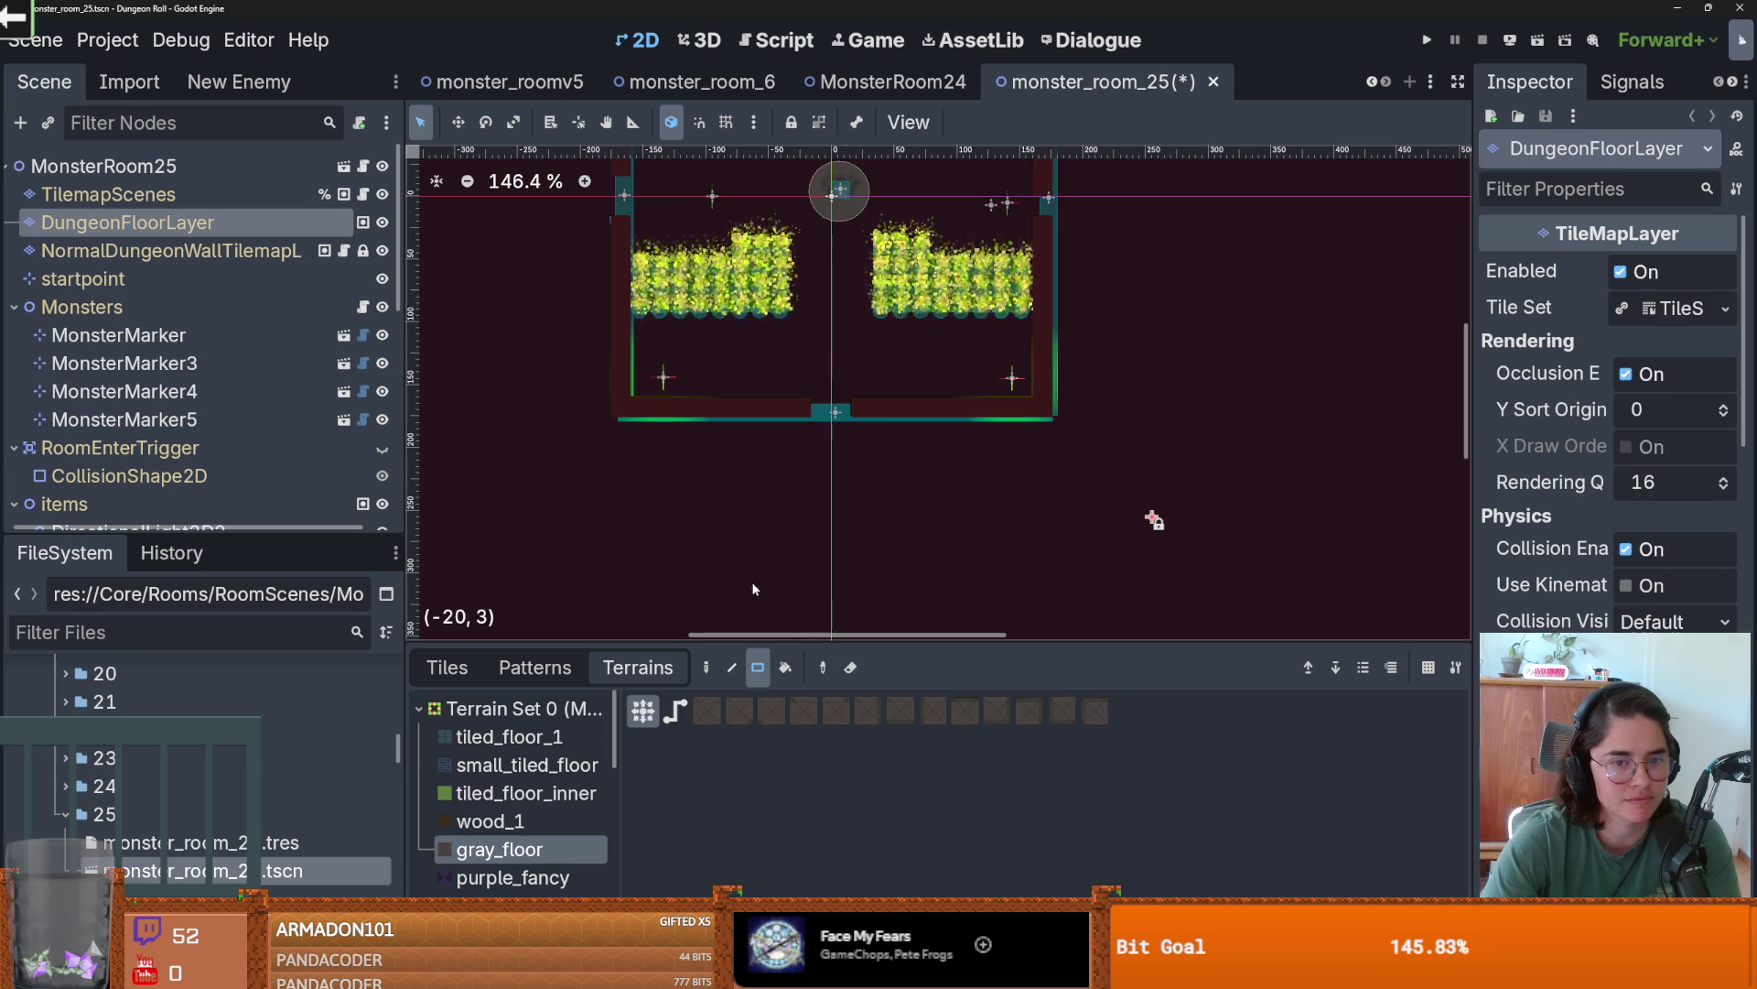
drag(816, 497, 802, 481)
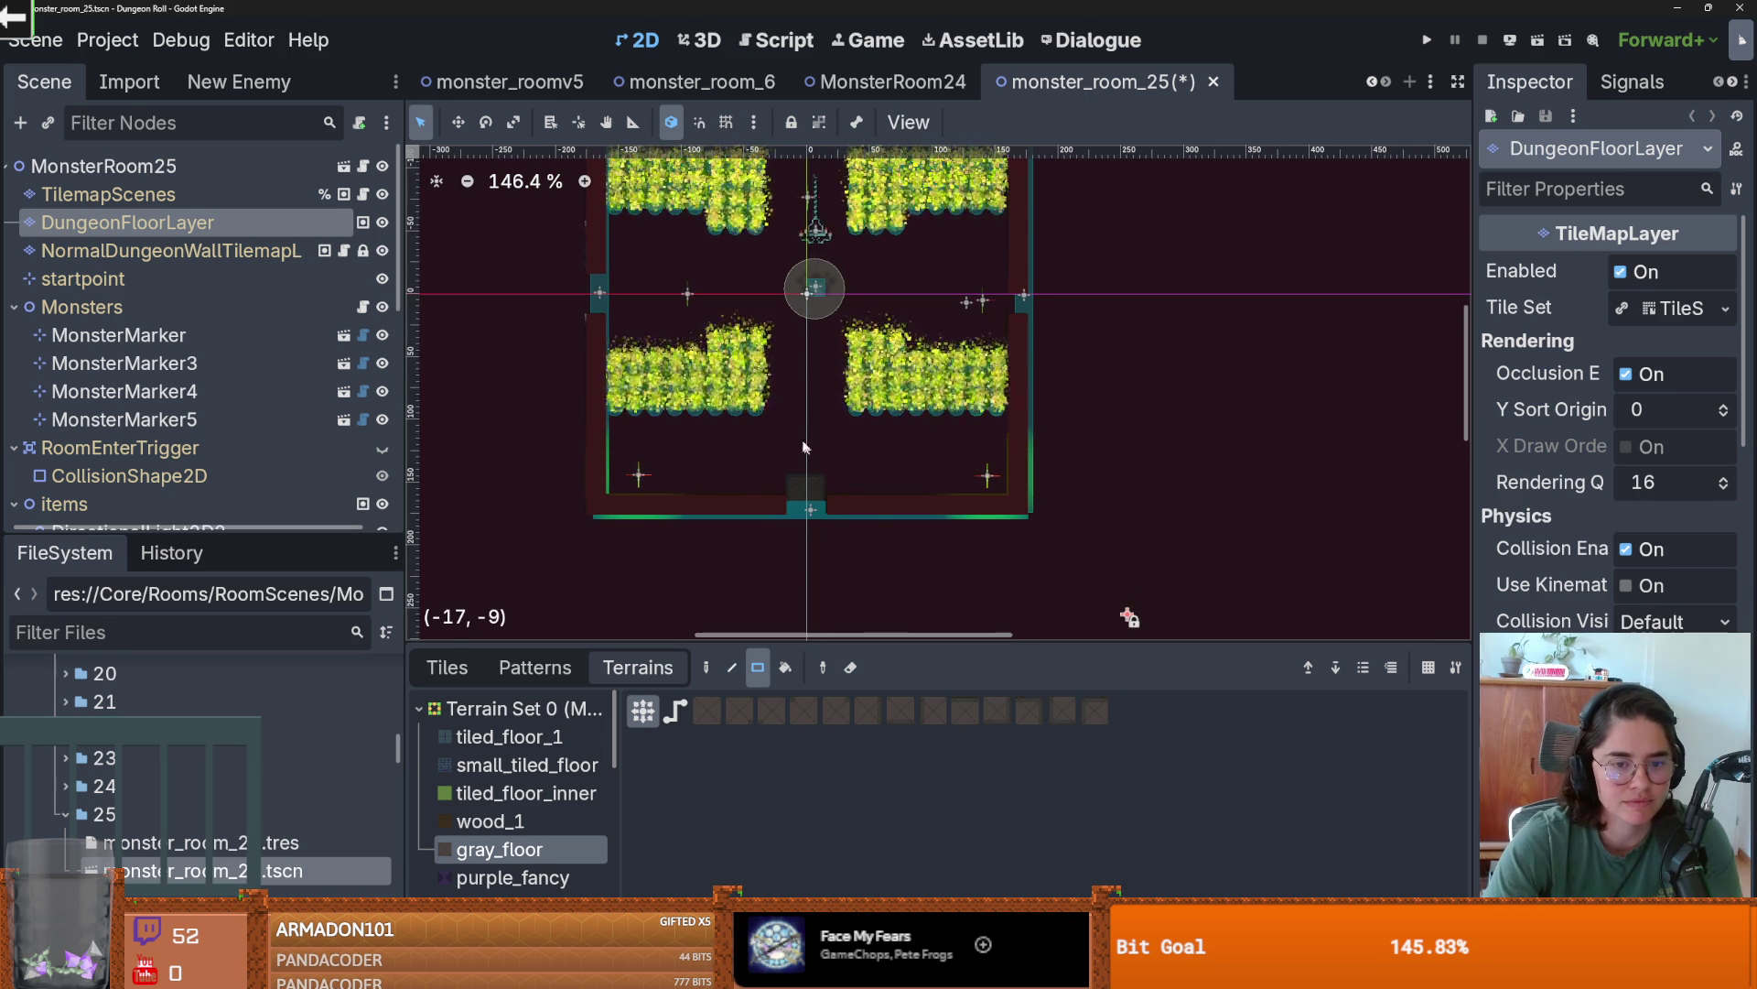
mouse_move(636, 485)
mouse_down()
mouse_move(785, 495)
mouse_move(1000, 347)
mouse_move(1018, 280)
mouse_up()
drag(591, 306, 606, 289)
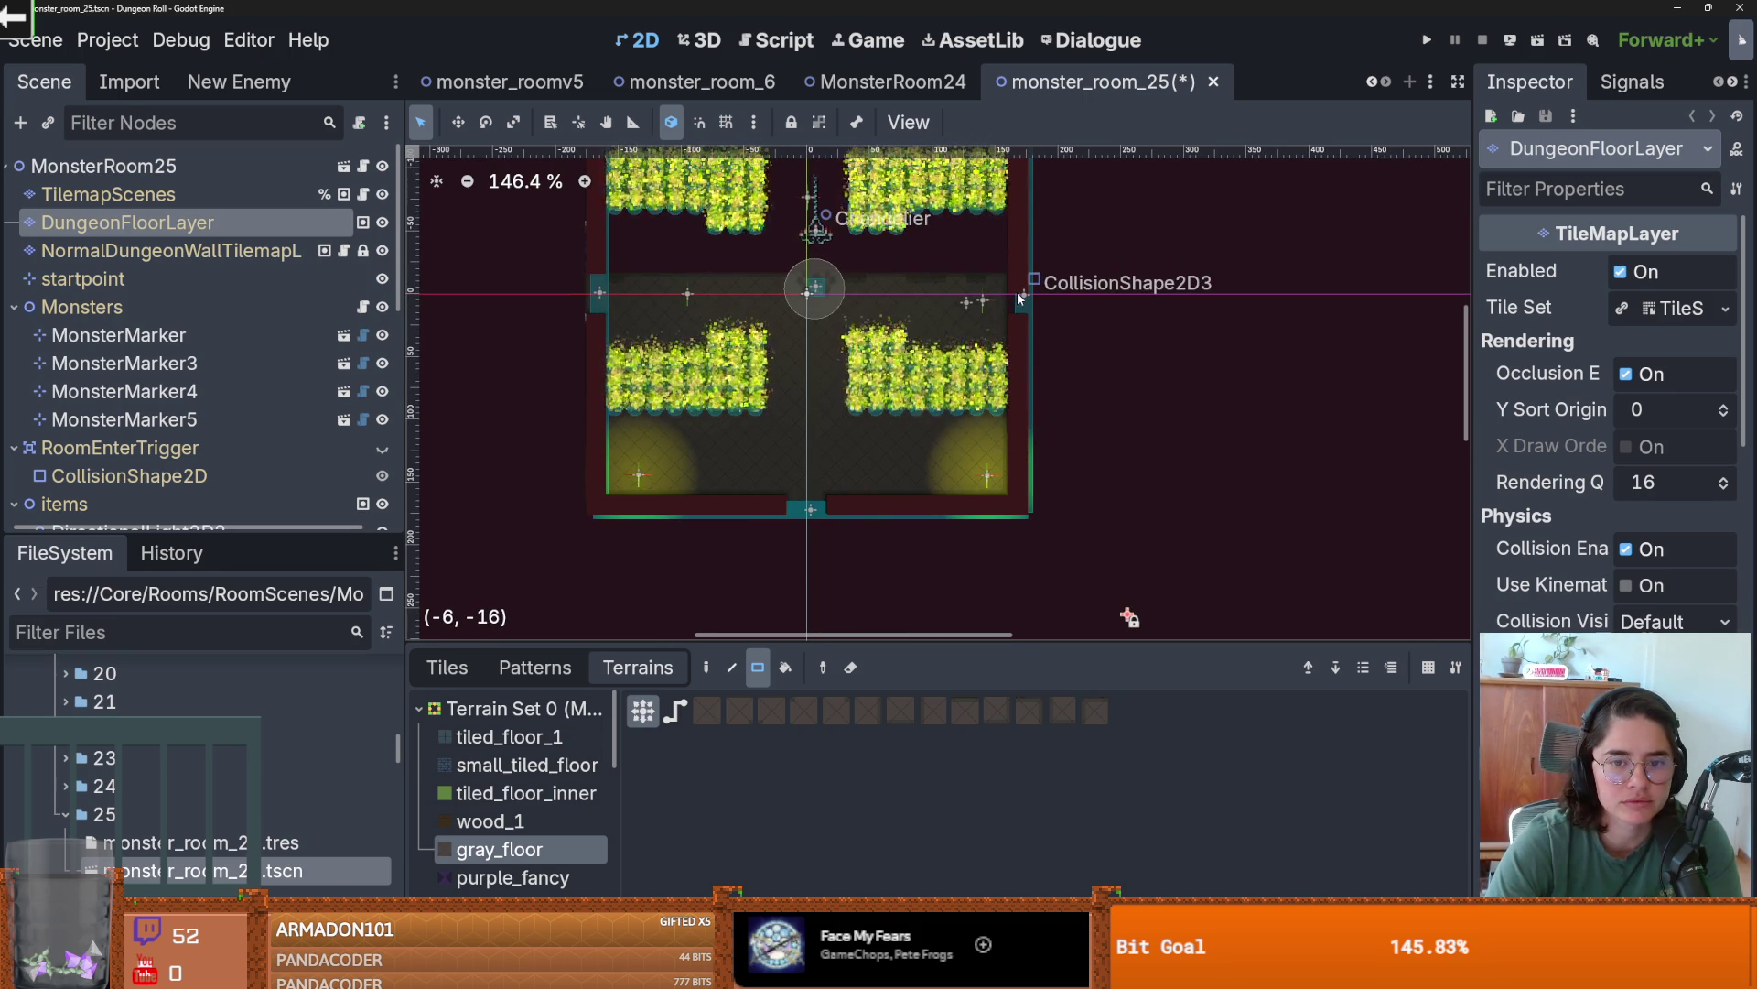
scroll(831, 376, up, 3)
scroll(814, 478, down, 1)
scroll(814, 477, up, 2)
mouse_move(985, 459)
mouse_down()
mouse_move(732, 348)
mouse_move(565, 348)
mouse_move(684, 279)
mouse_up()
- Save the monster_room_25 scene with Ctrl+S
scroll(749, 415, up, 3)
scroll(563, 426, up, 2)
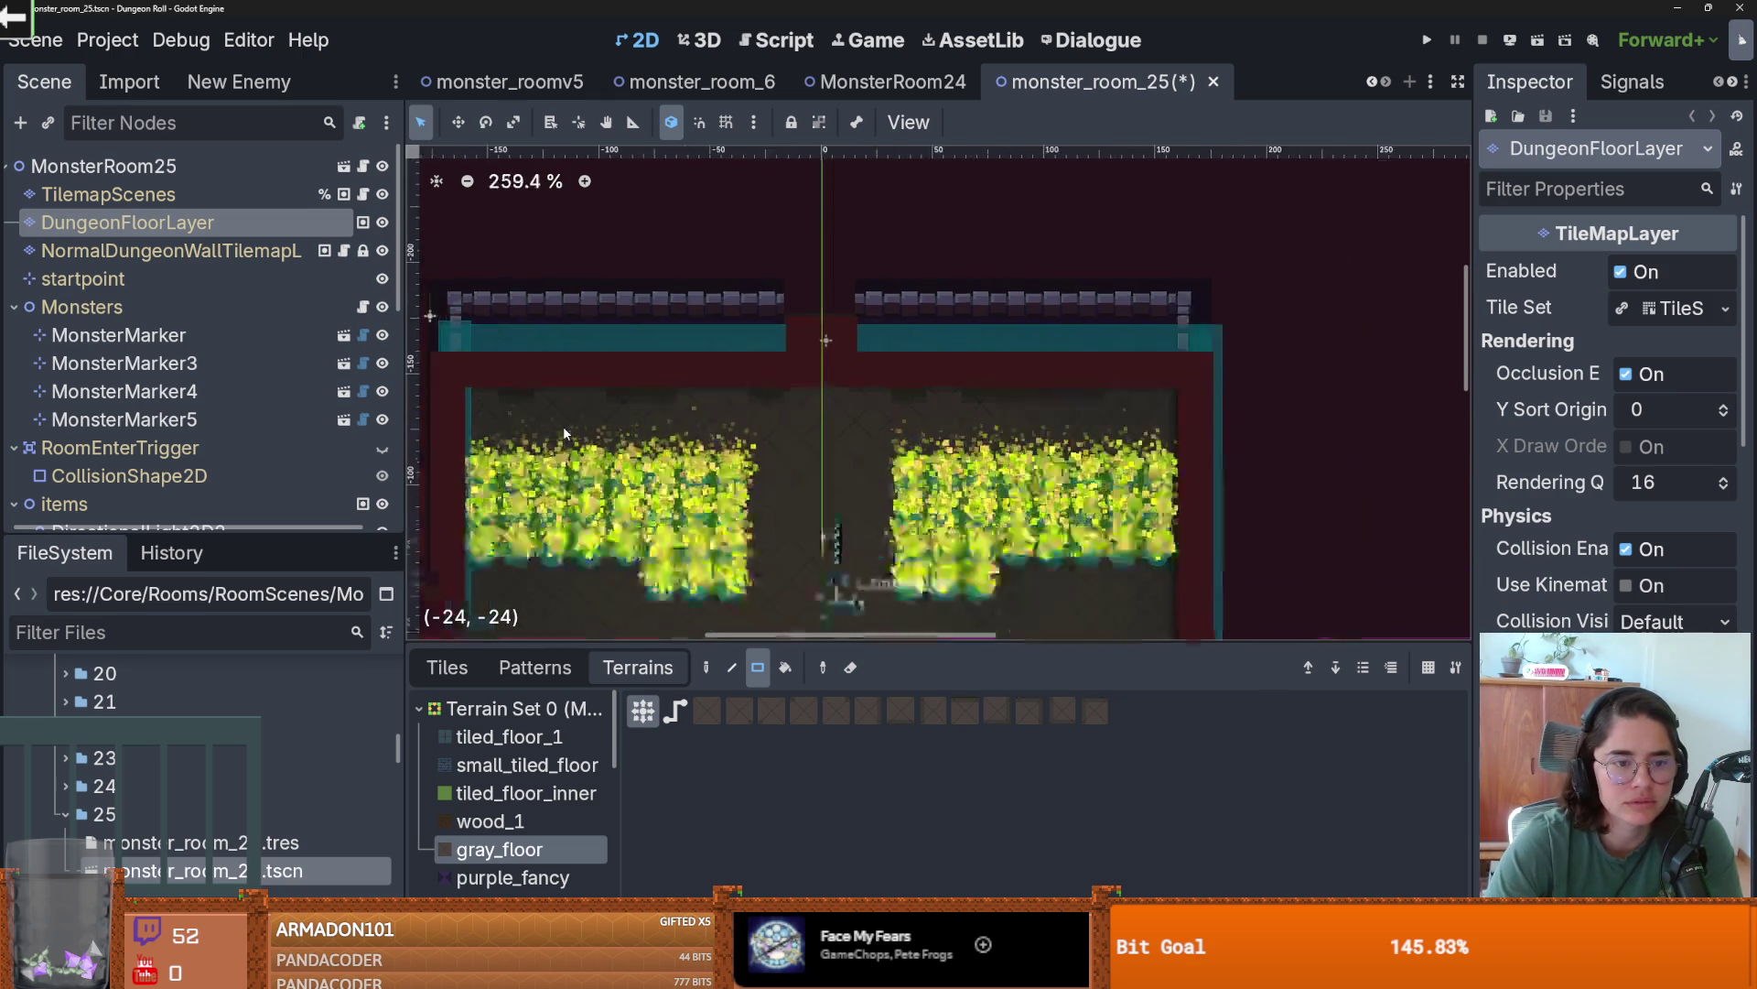
scroll(765, 343, down, 3)
scroll(766, 343, down, 2)
scroll(658, 481, up, 2)
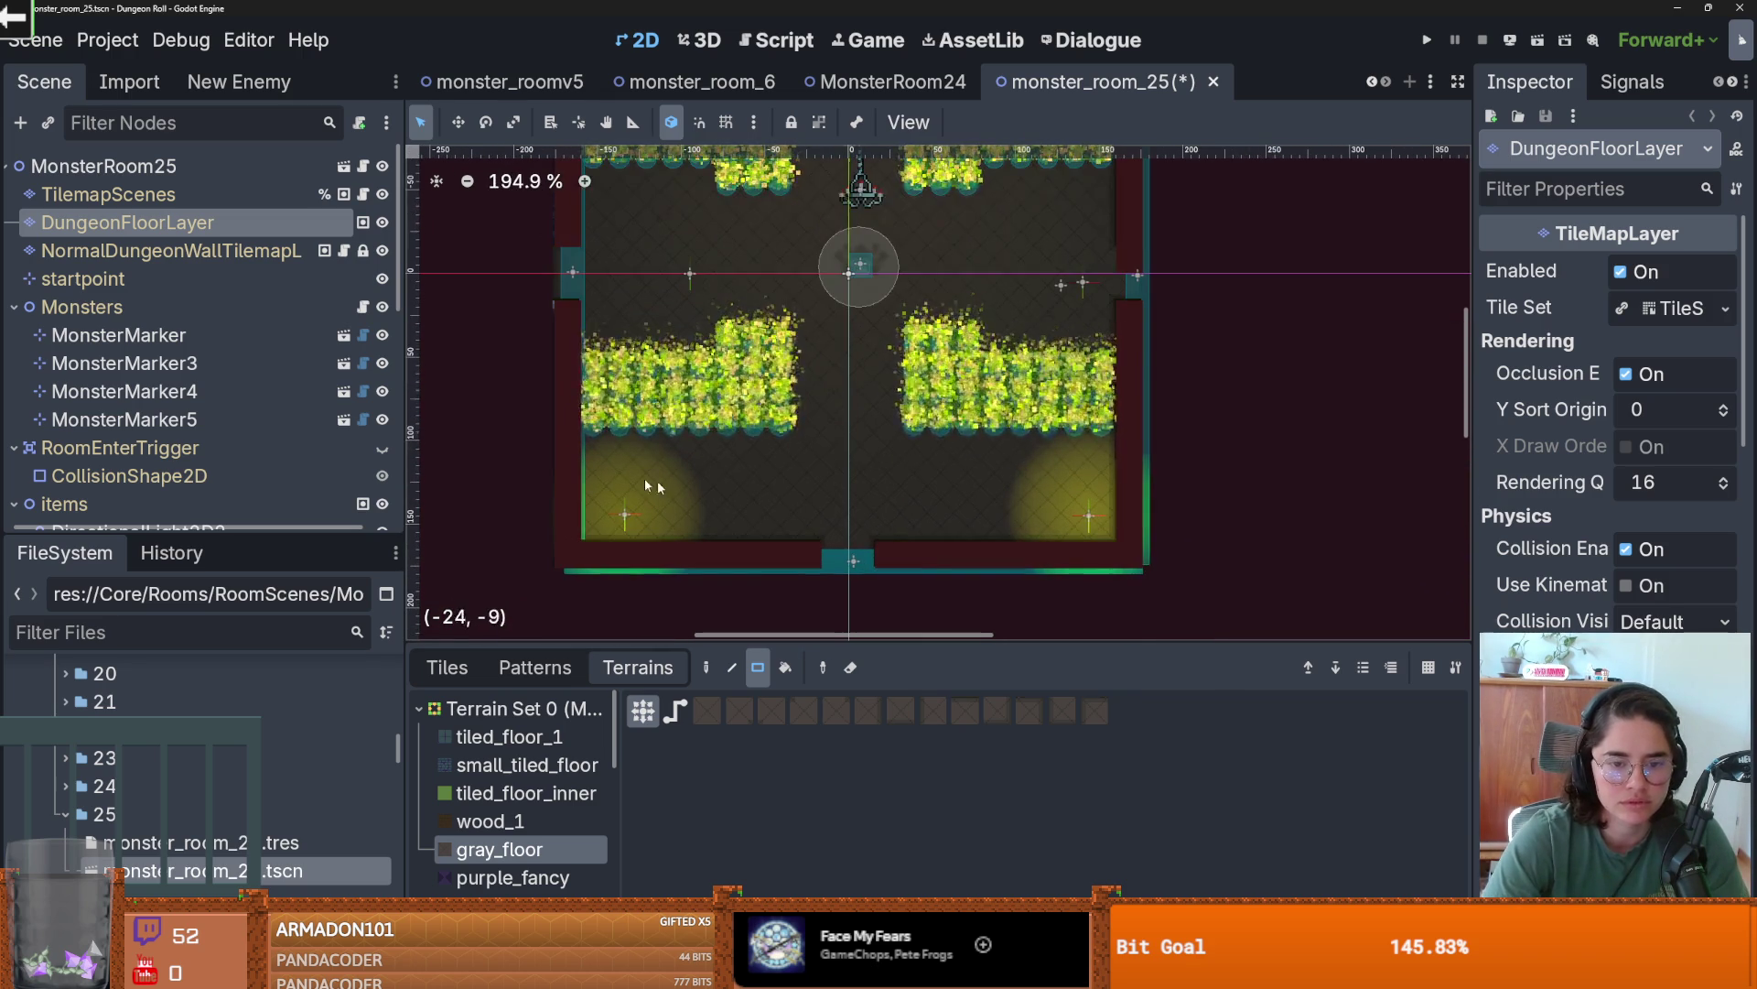
scroll(805, 421, down, 1)
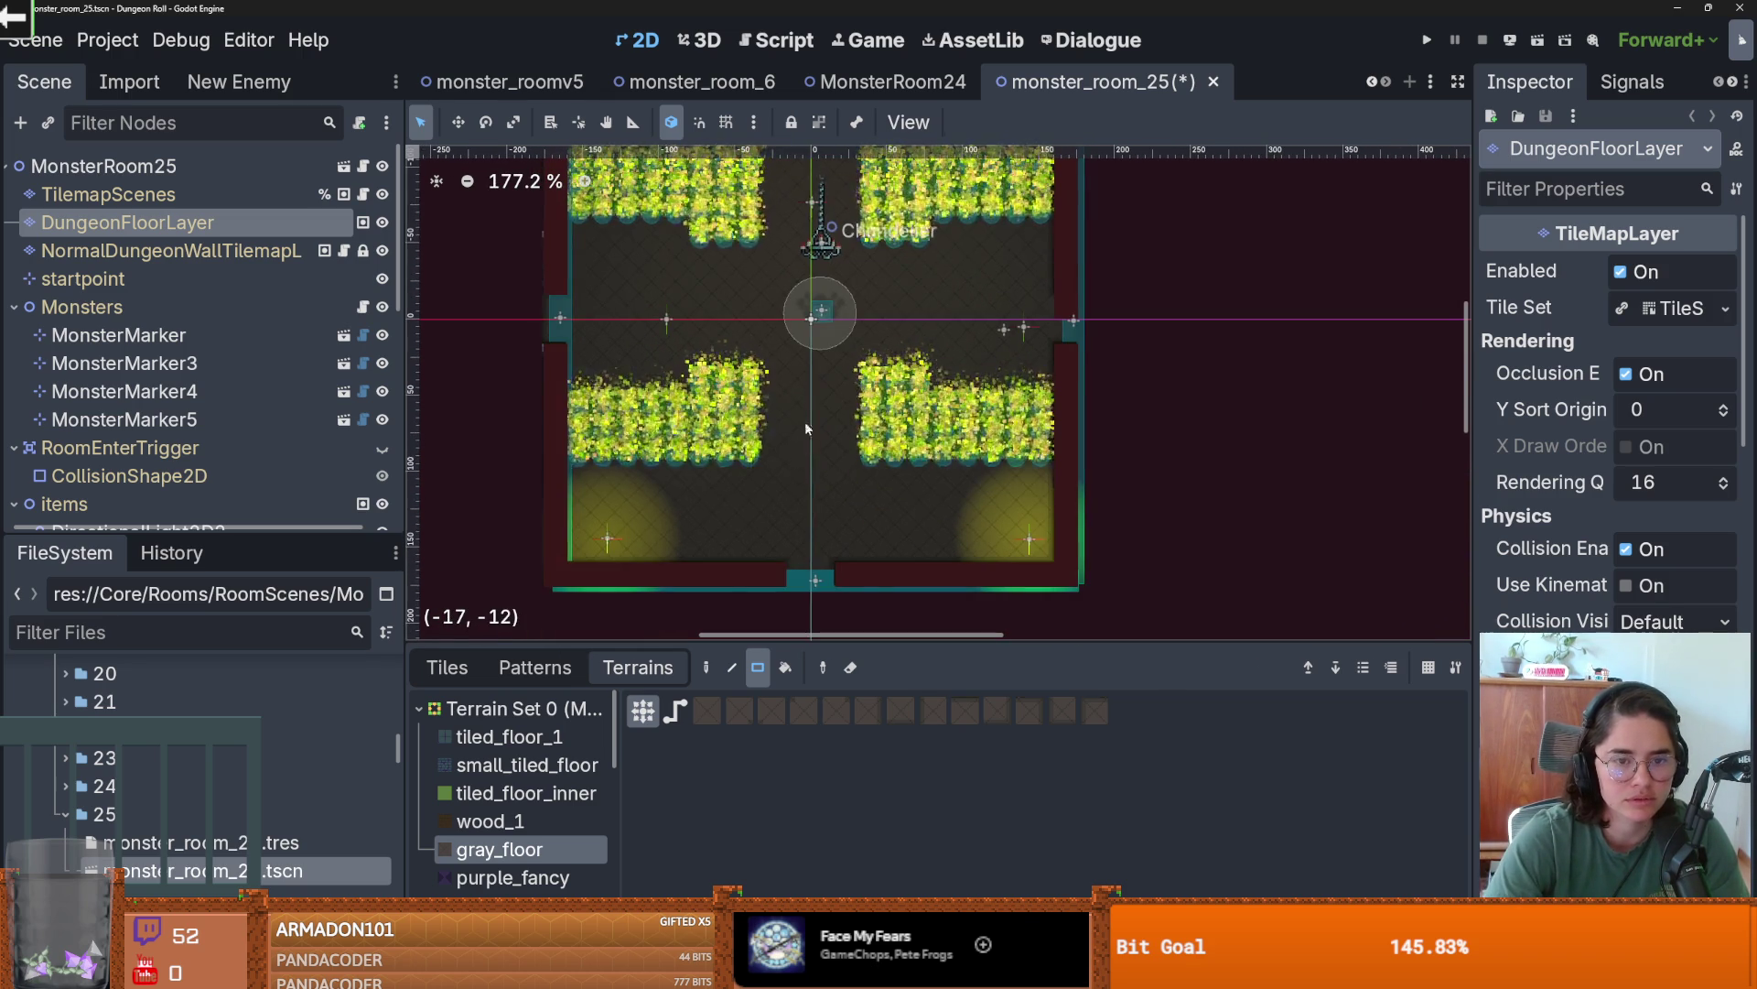
key(ctrl+s)
- Collapse folder 25, expand folder 26, and open monster_room_26
scroll(831, 458, up, 3)
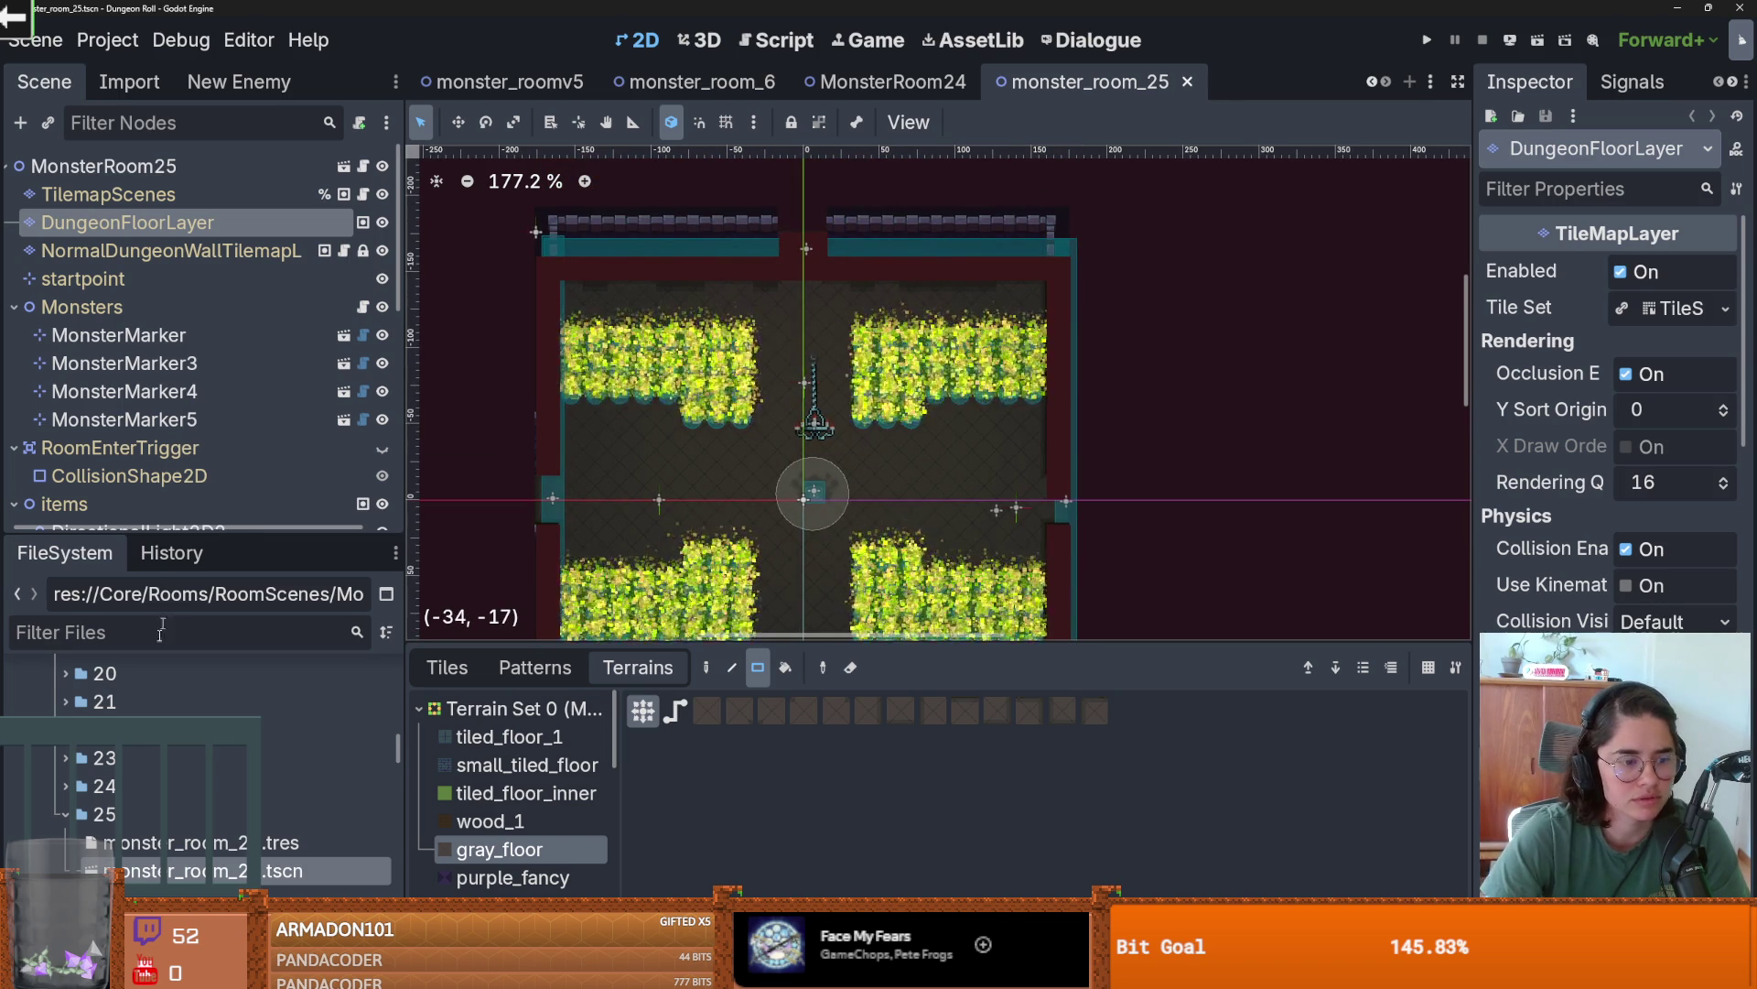
scroll(64, 784, down, 1)
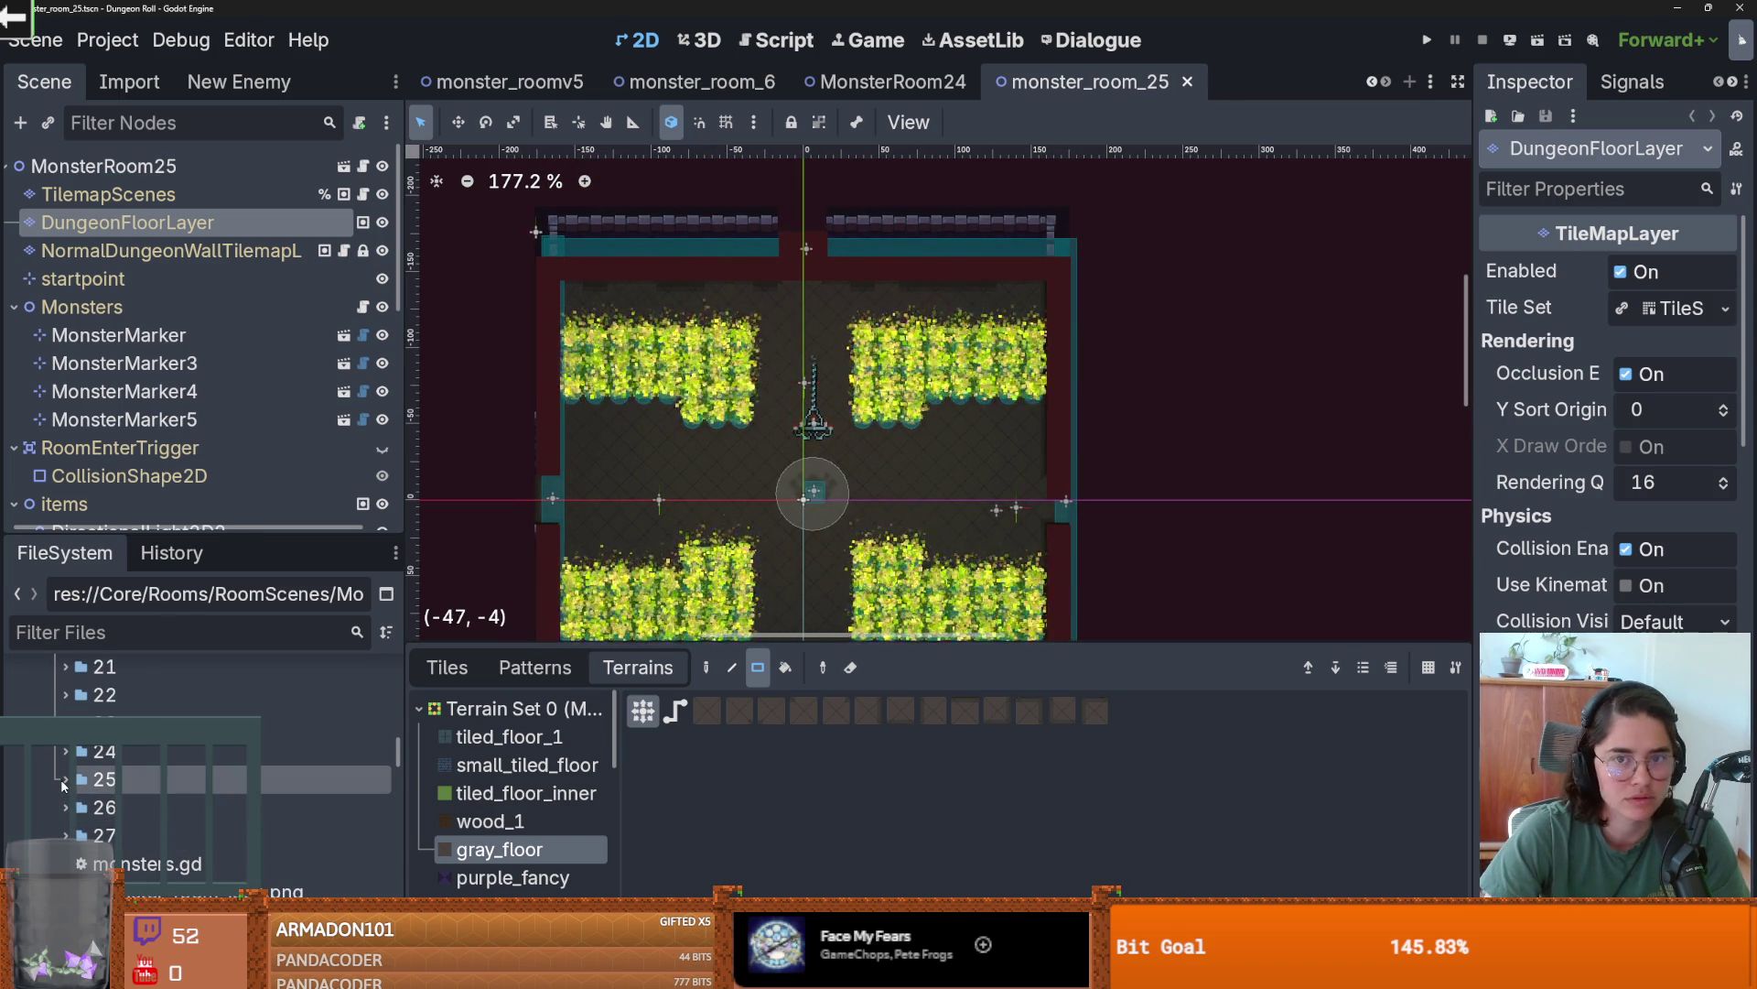
click(61, 778)
click(65, 807)
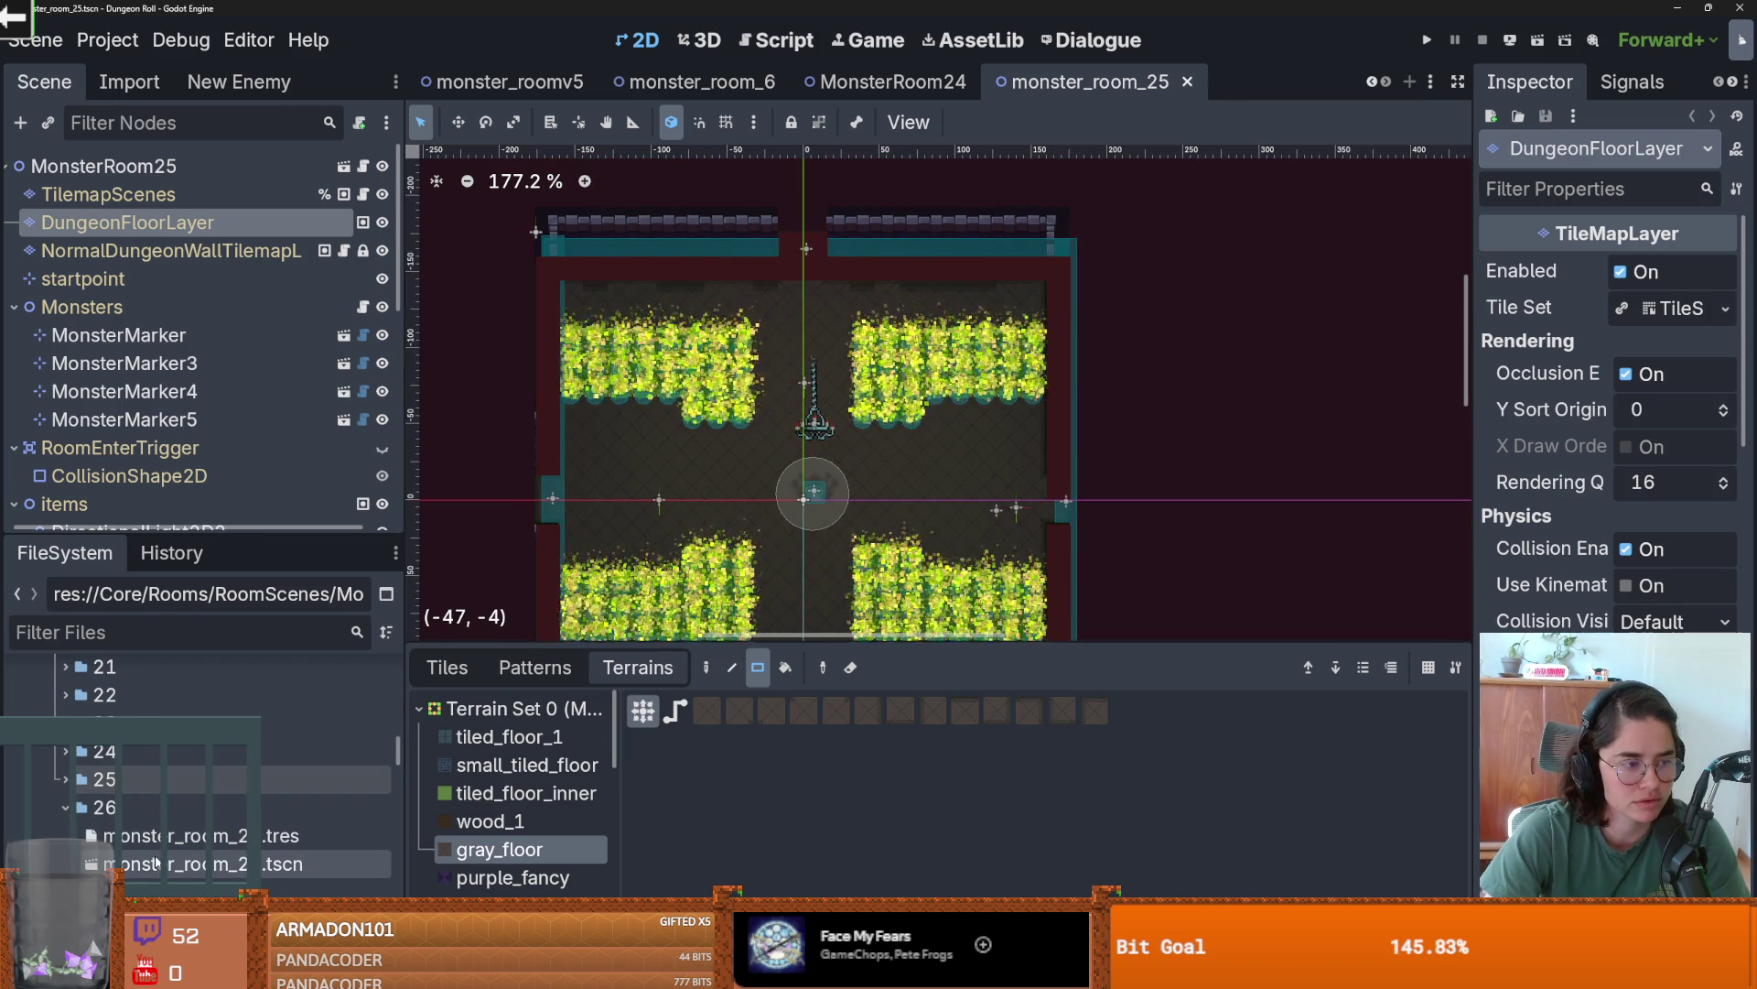
double_click(174, 863)
- Select DungeonFloorLayer and choose the tiled_floor_1 terrain
scroll(851, 659, up, 6)
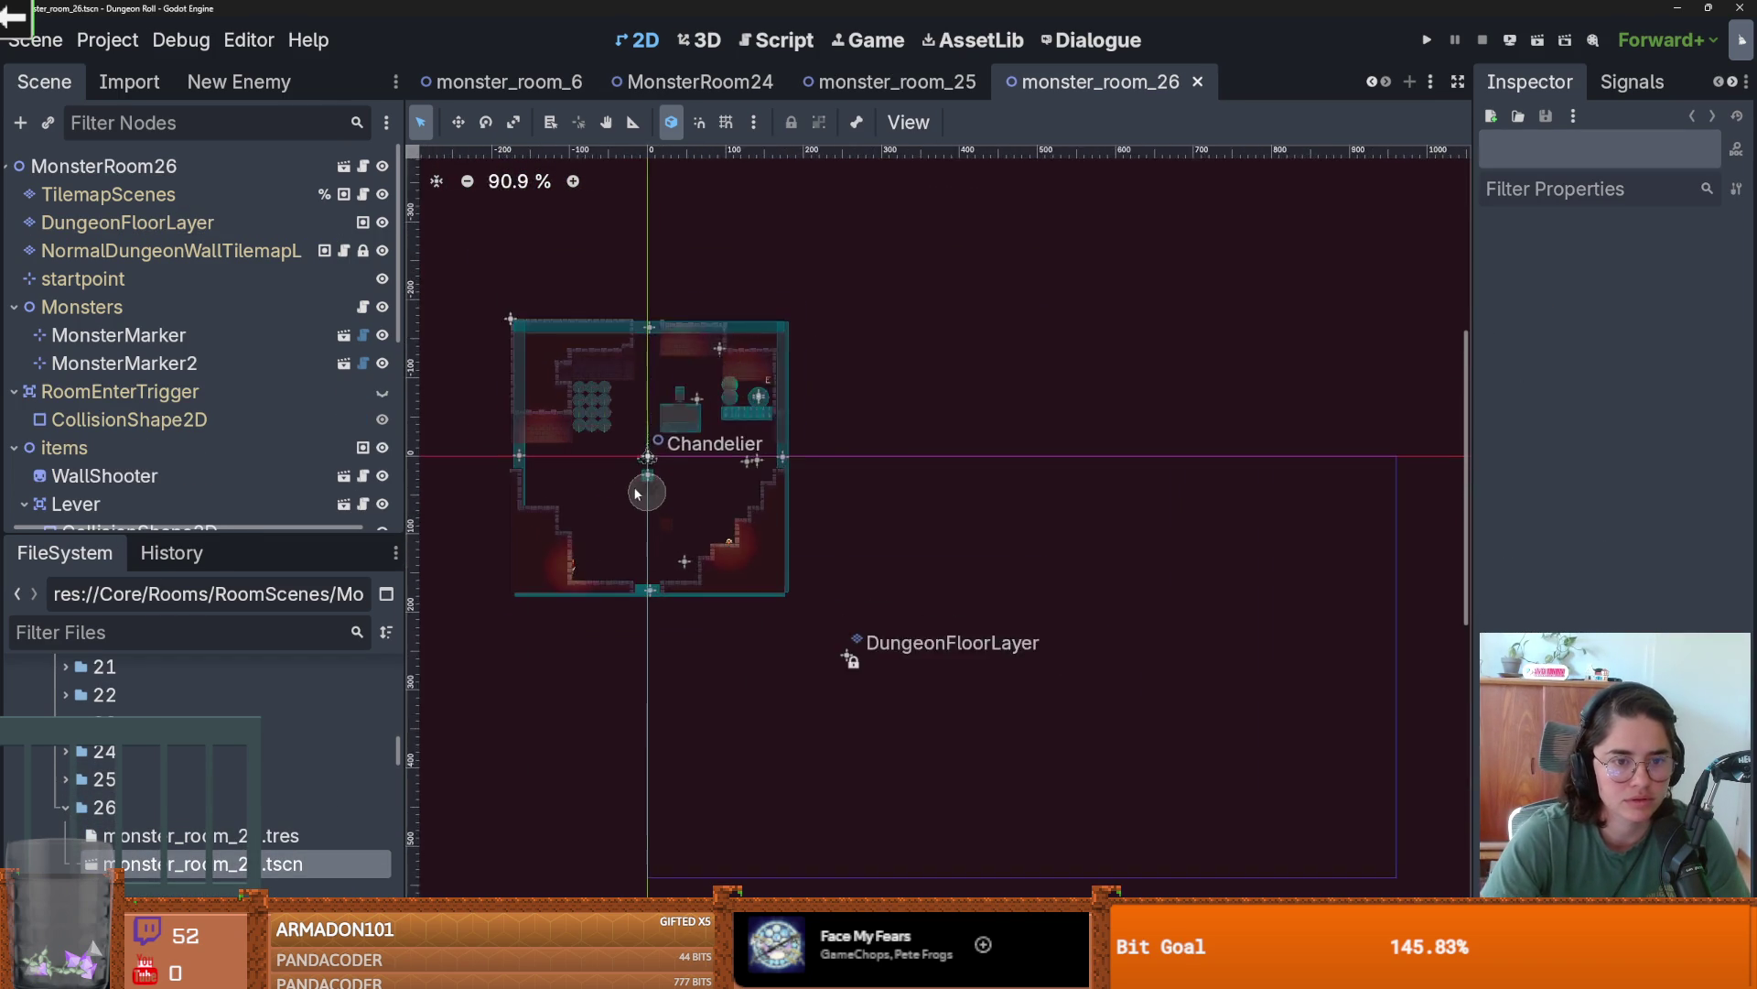
click(127, 222)
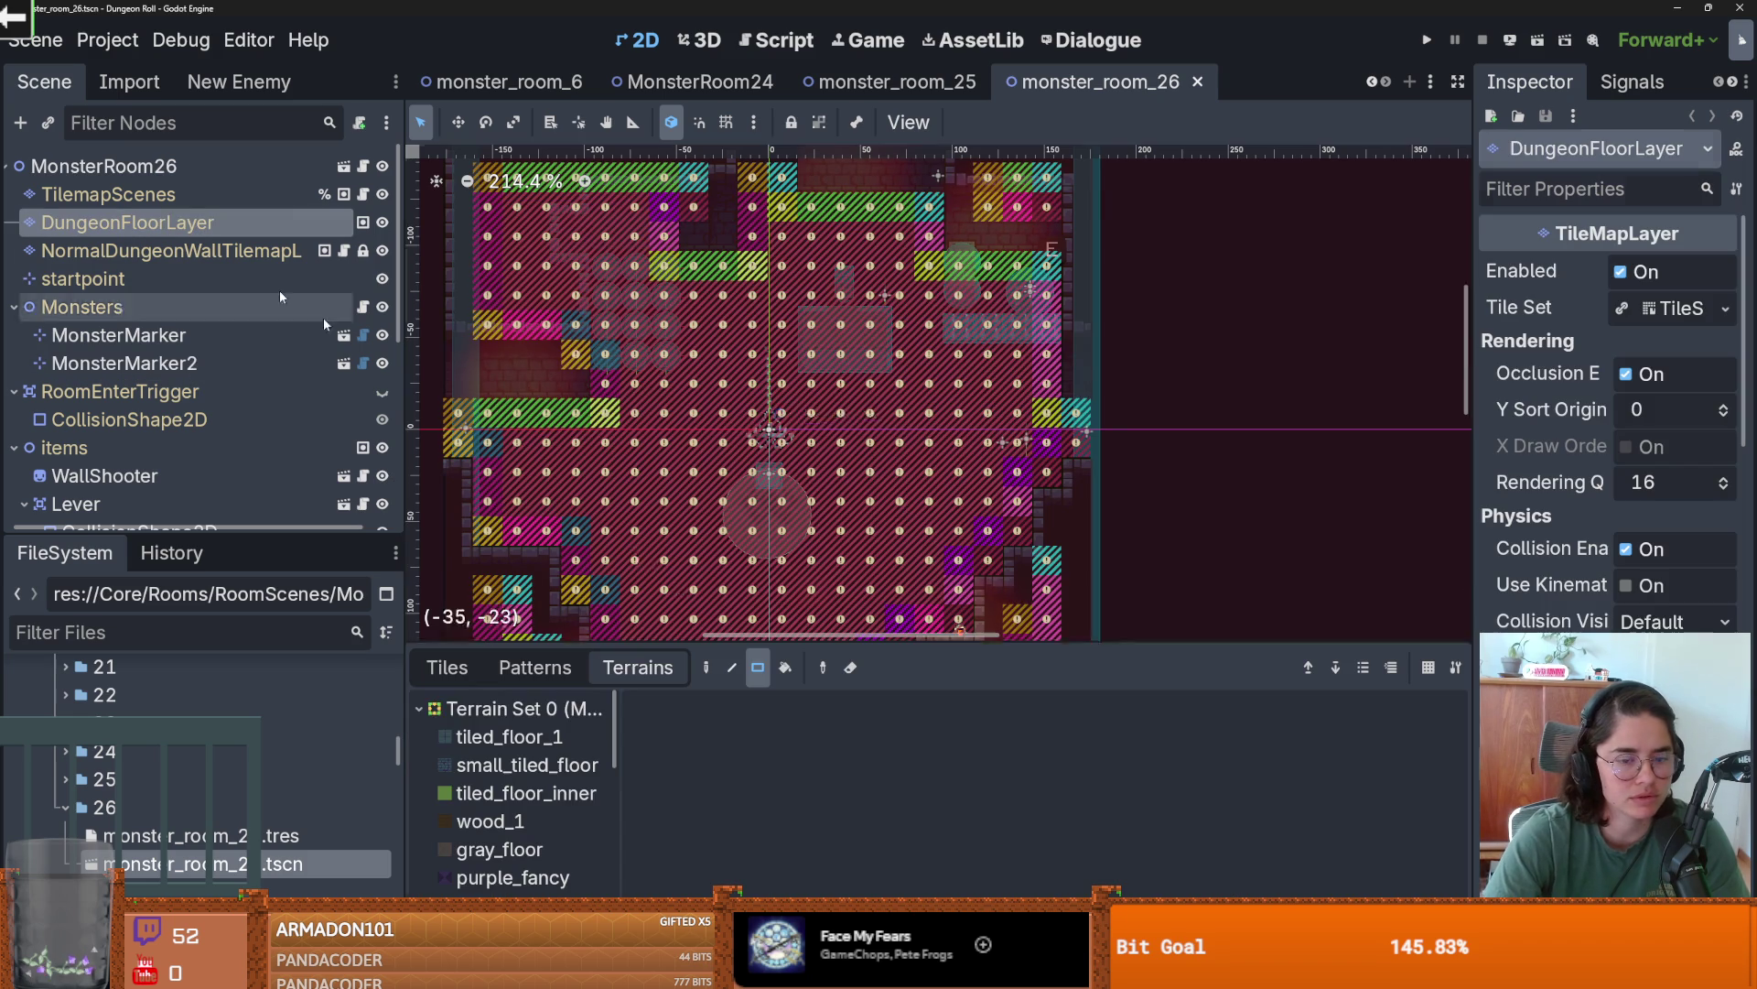
scroll(668, 628, down, 4)
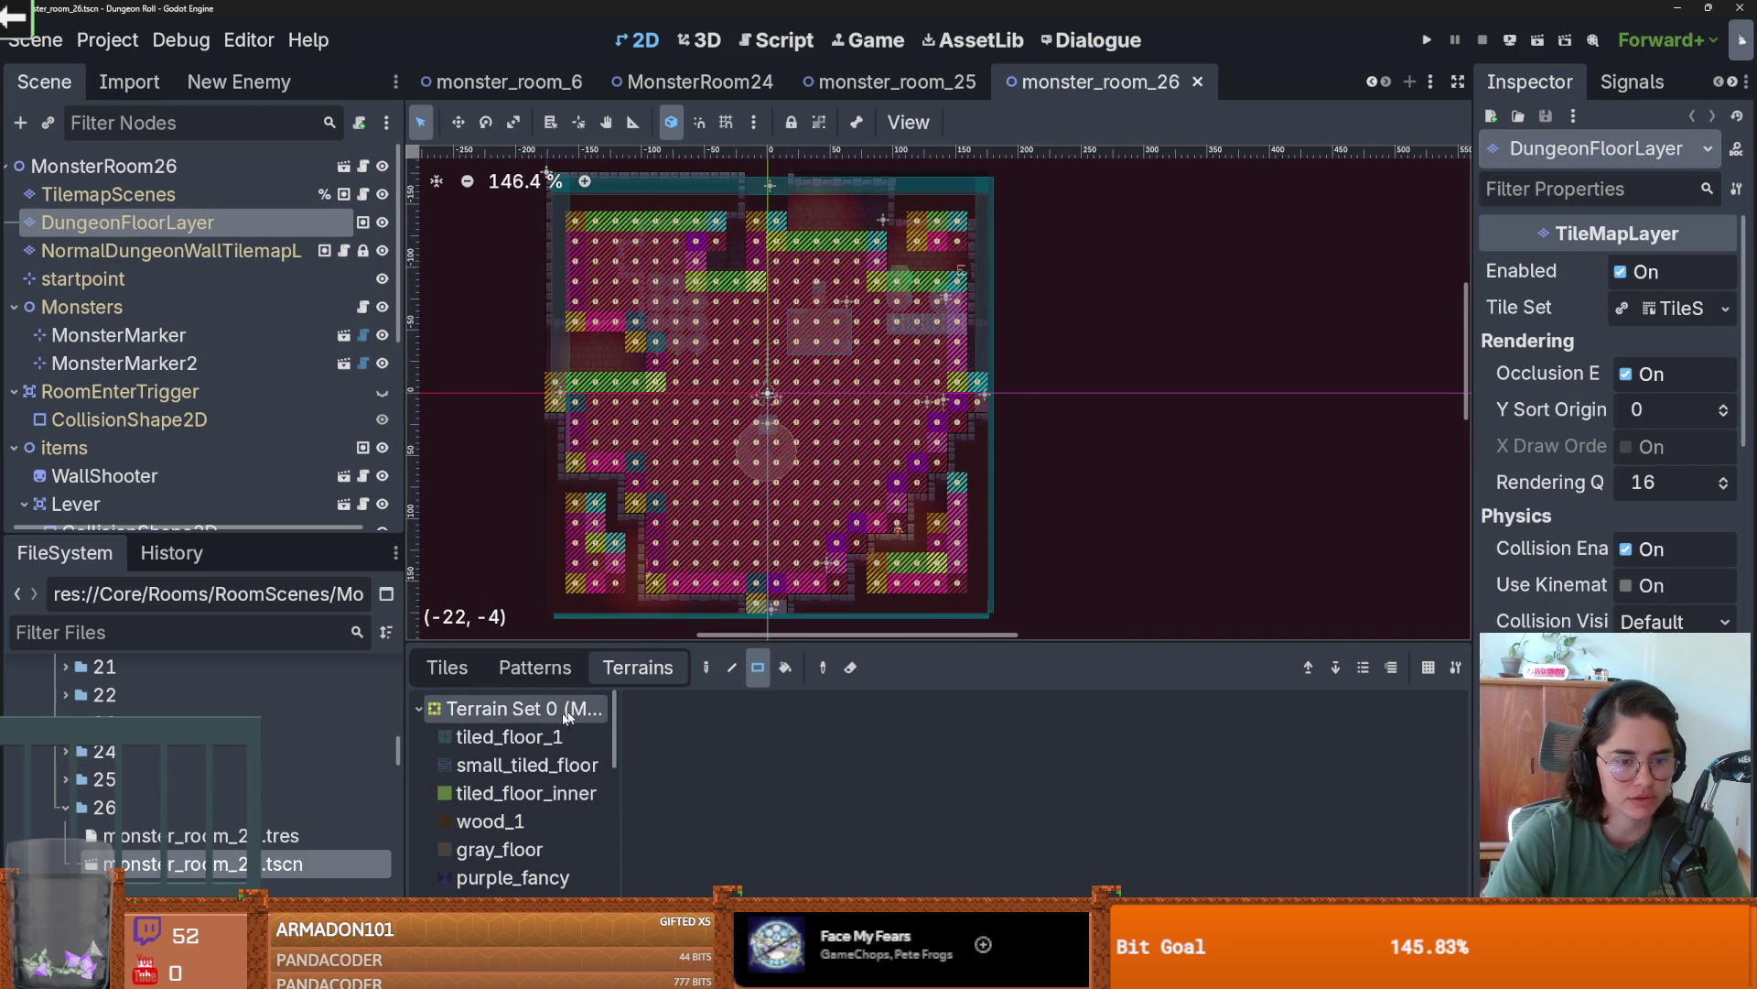
click(510, 743)
- Erase old floor tiles in the lower-left, beside the chandelier, upper right, and another block
mouse_move(846, 585)
mouse_down()
mouse_move(837, 549)
mouse_move(861, 540)
mouse_up()
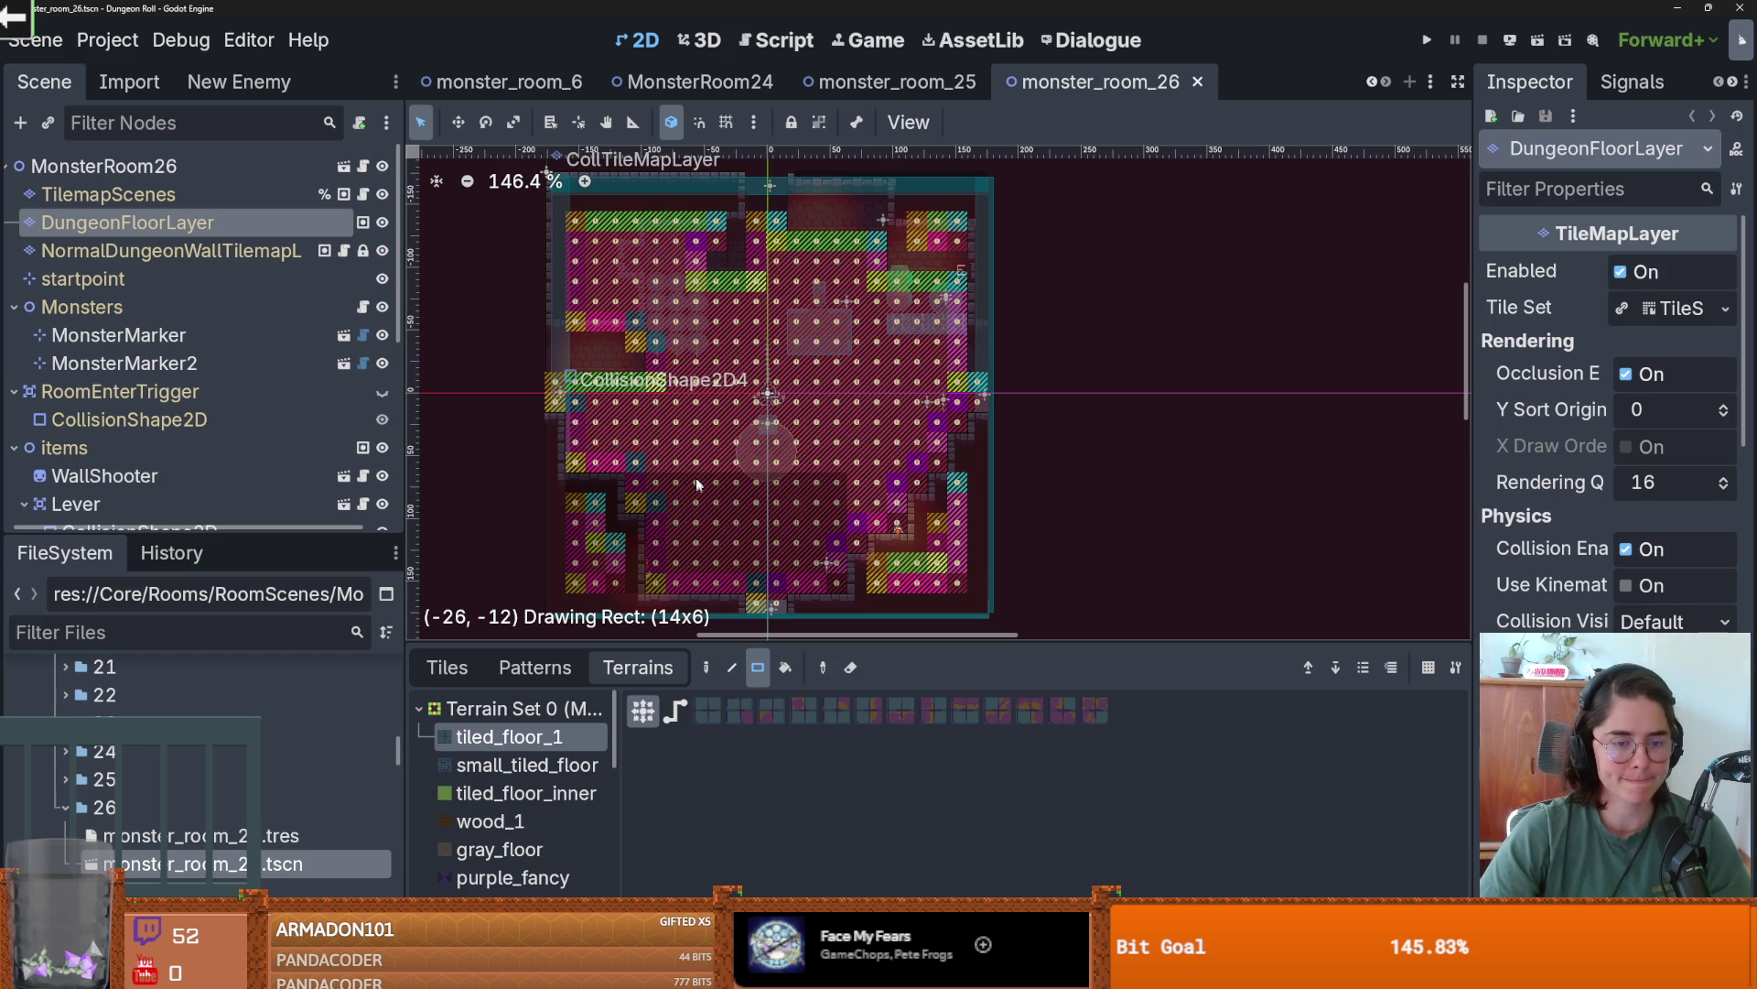
drag(695, 484, 696, 484)
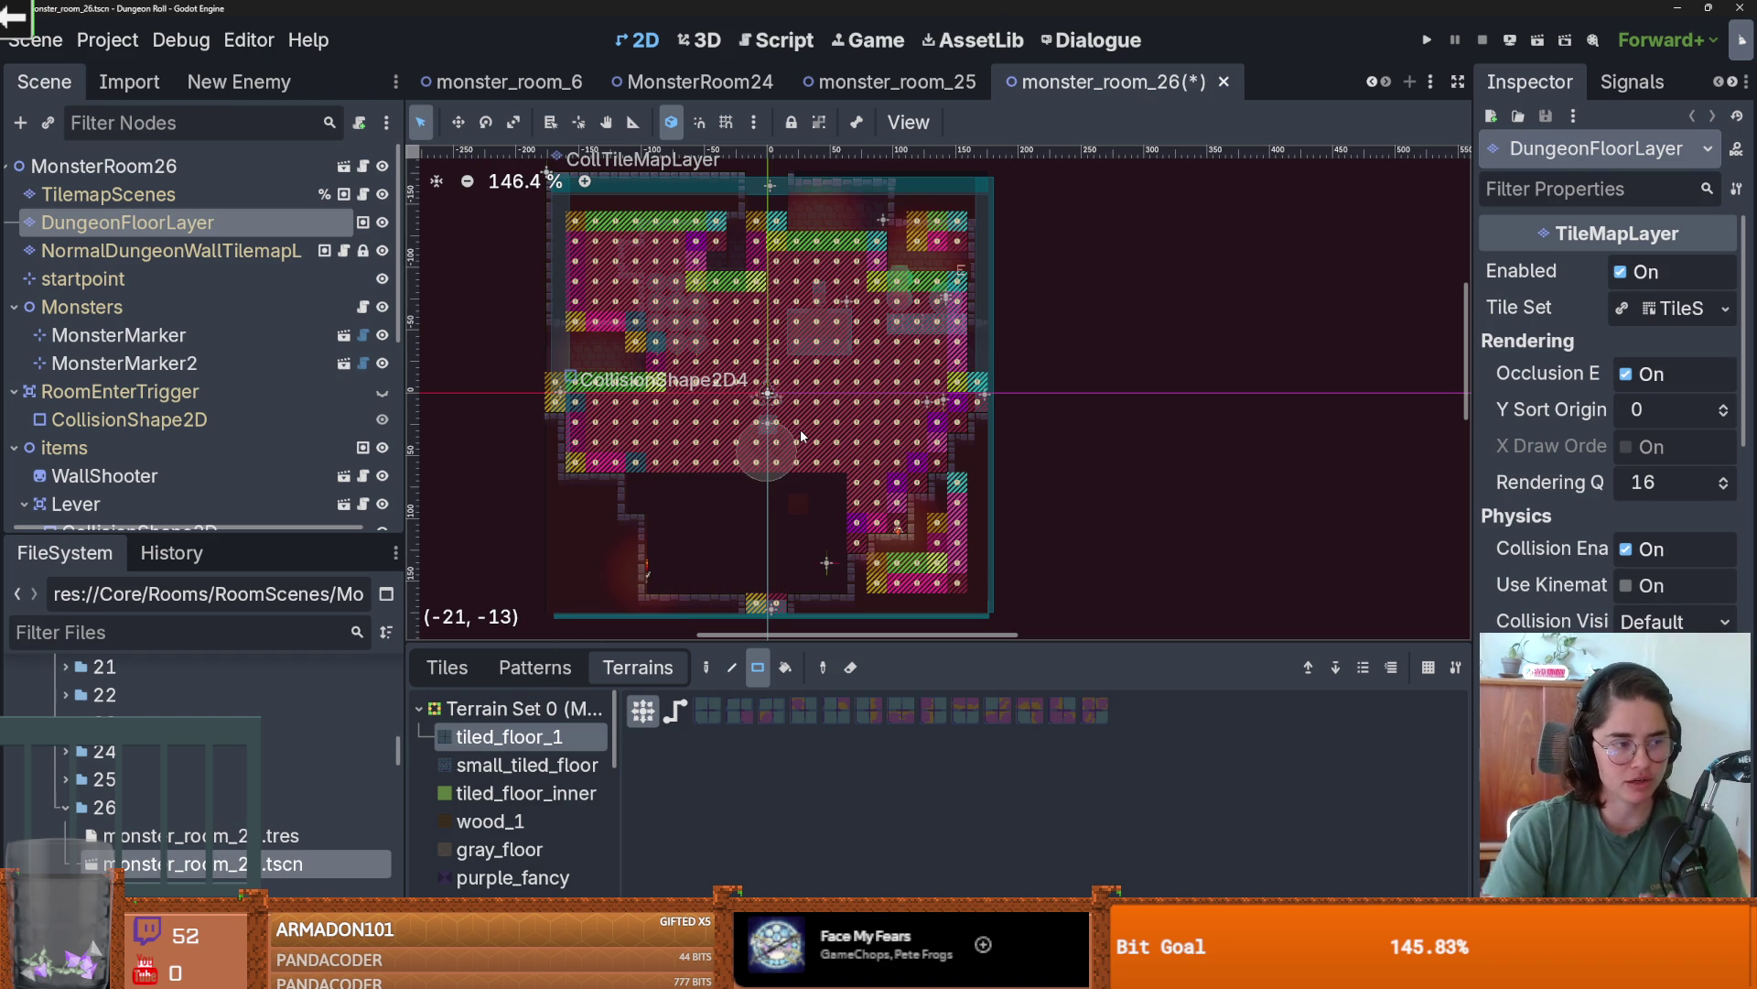
key(ctrl+z)
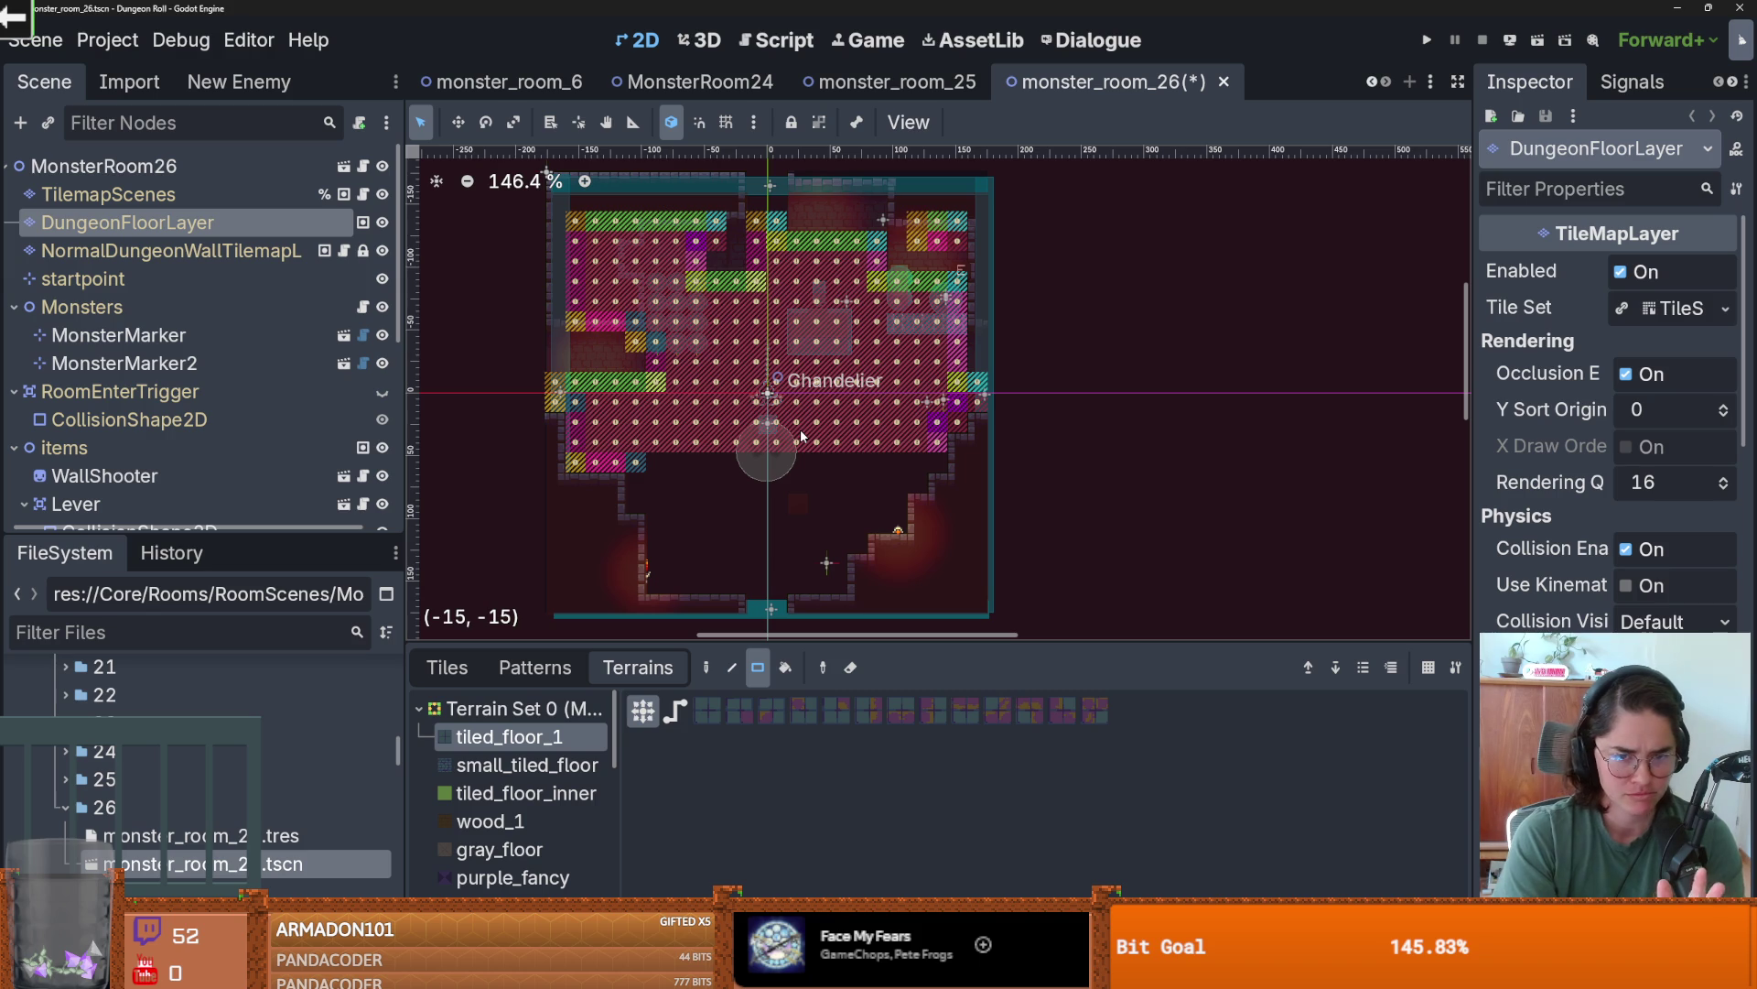
mouse_move(541, 392)
mouse_down()
mouse_move(728, 446)
mouse_move(994, 437)
mouse_move(795, 304)
mouse_move(886, 370)
mouse_up()
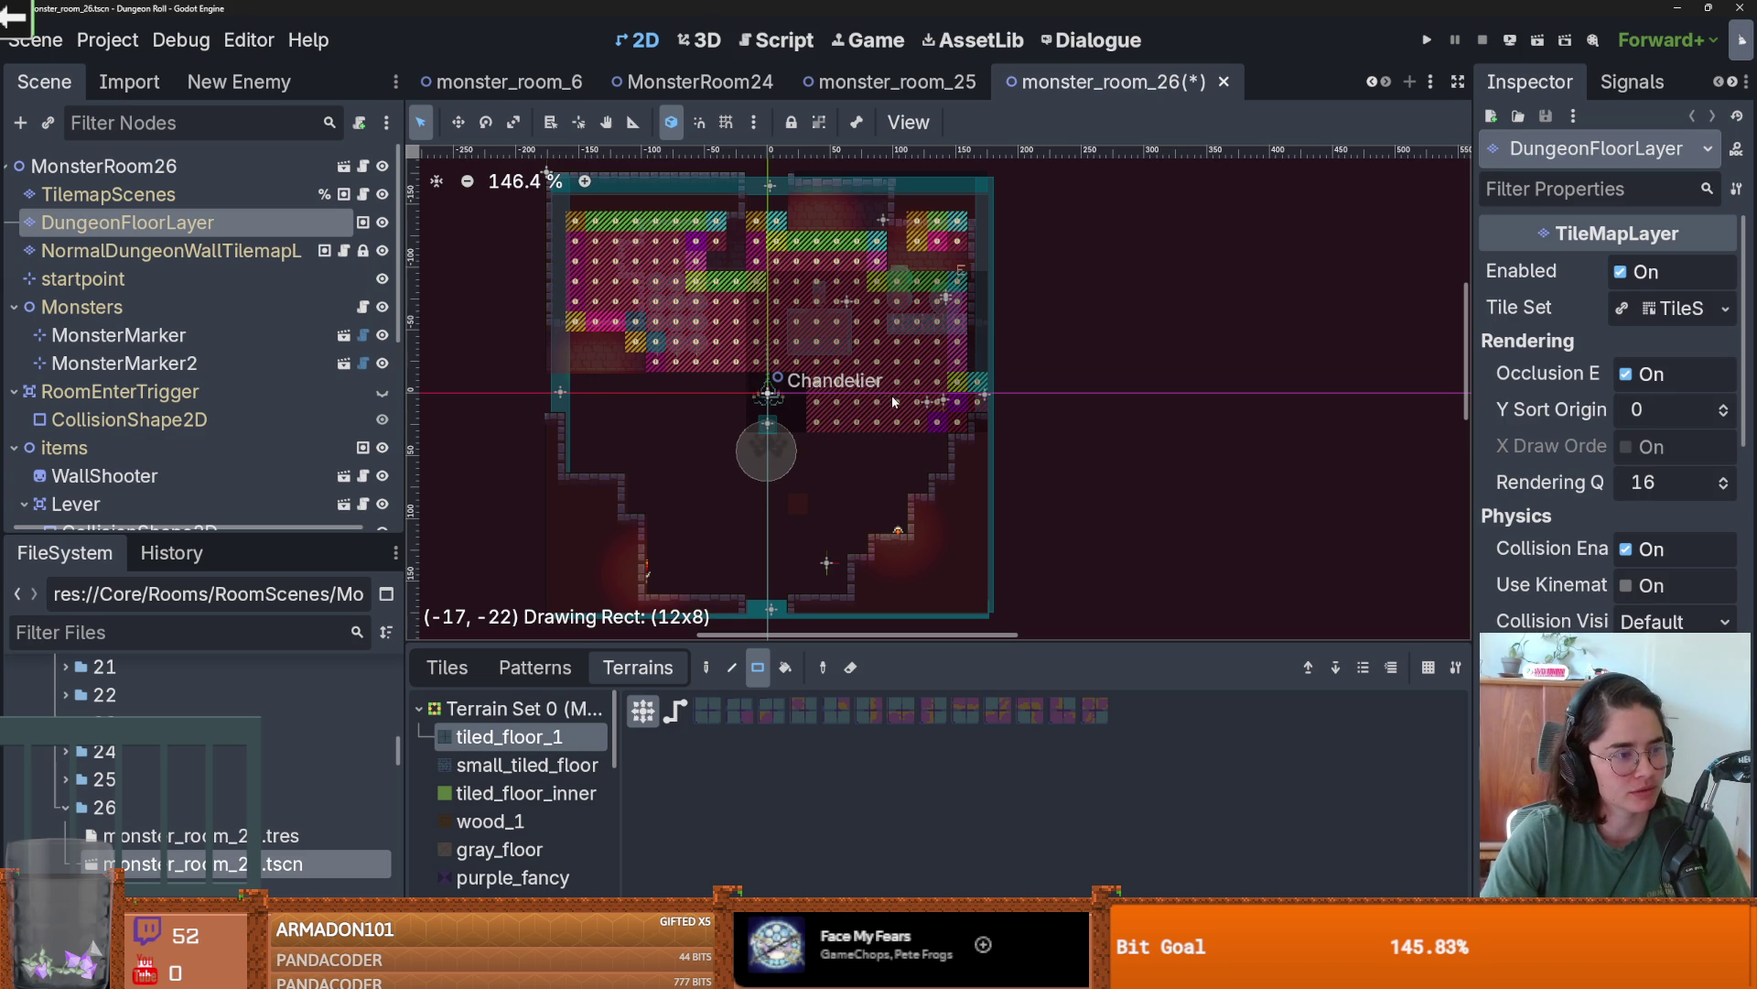
drag(894, 401, 894, 401)
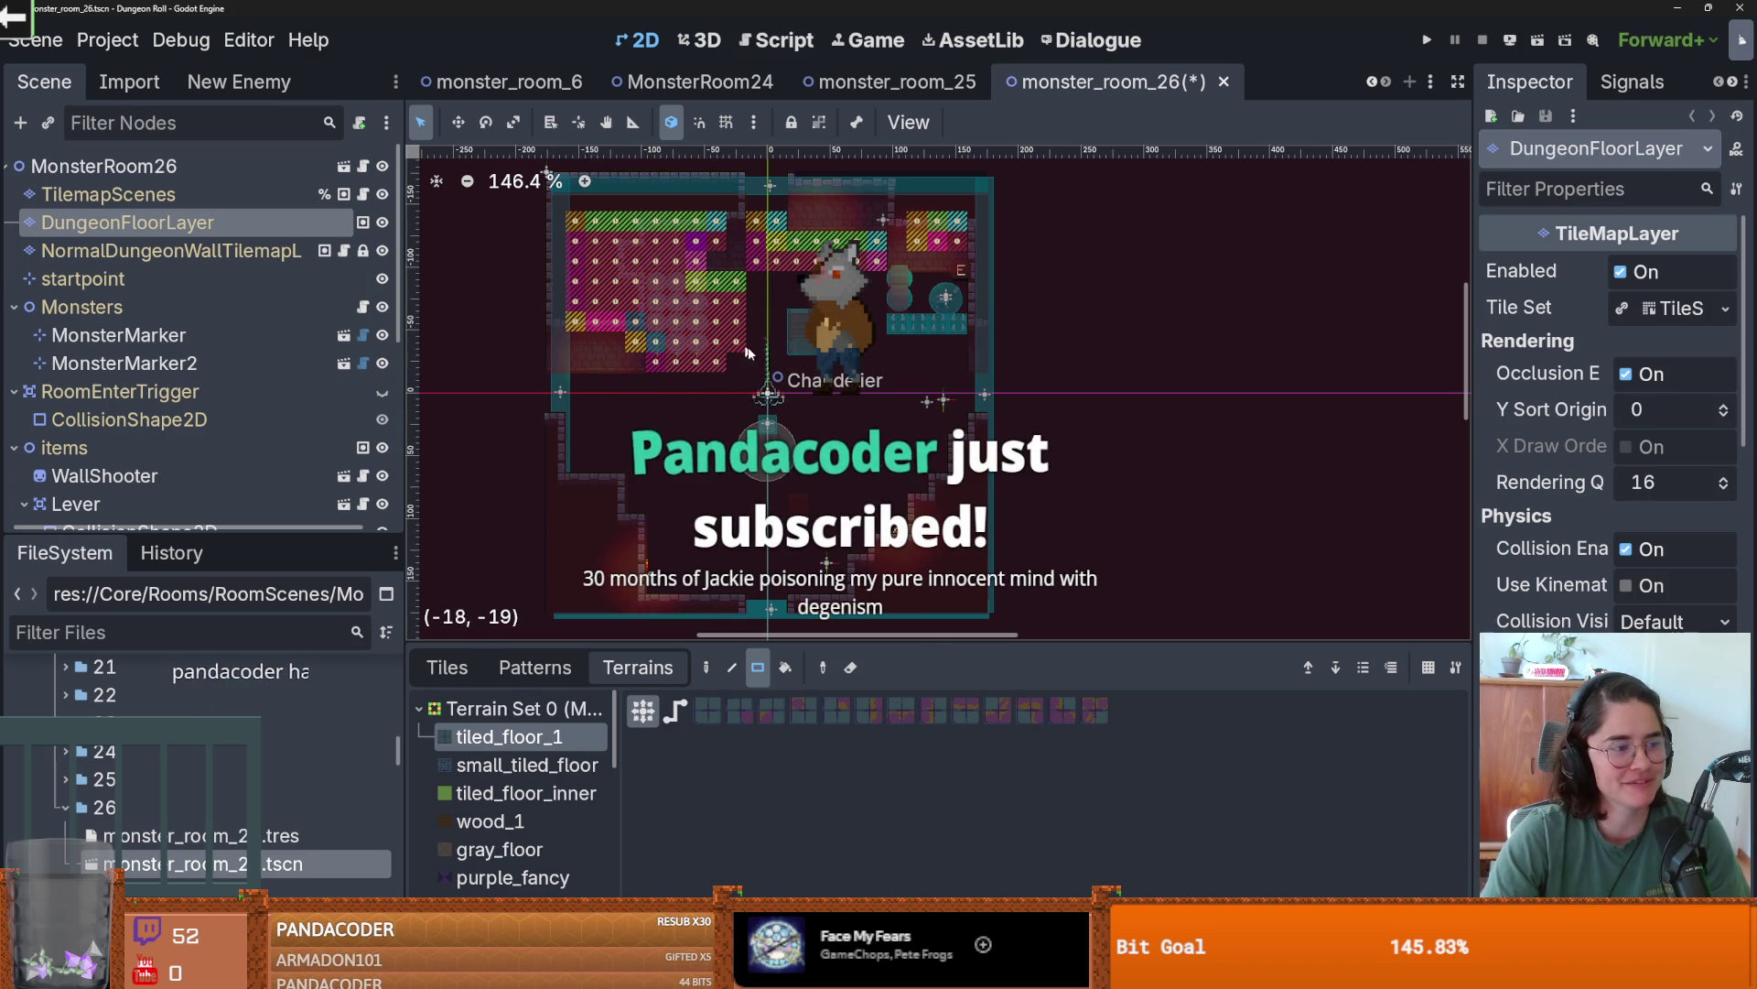
mouse_move(515, 216)
mouse_down()
mouse_move(792, 388)
mouse_move(734, 387)
mouse_move(771, 372)
mouse_move(851, 399)
mouse_move(750, 329)
mouse_move(839, 202)
mouse_move(986, 247)
mouse_move(1001, 323)
mouse_up()
scroll(931, 437, down, 1)
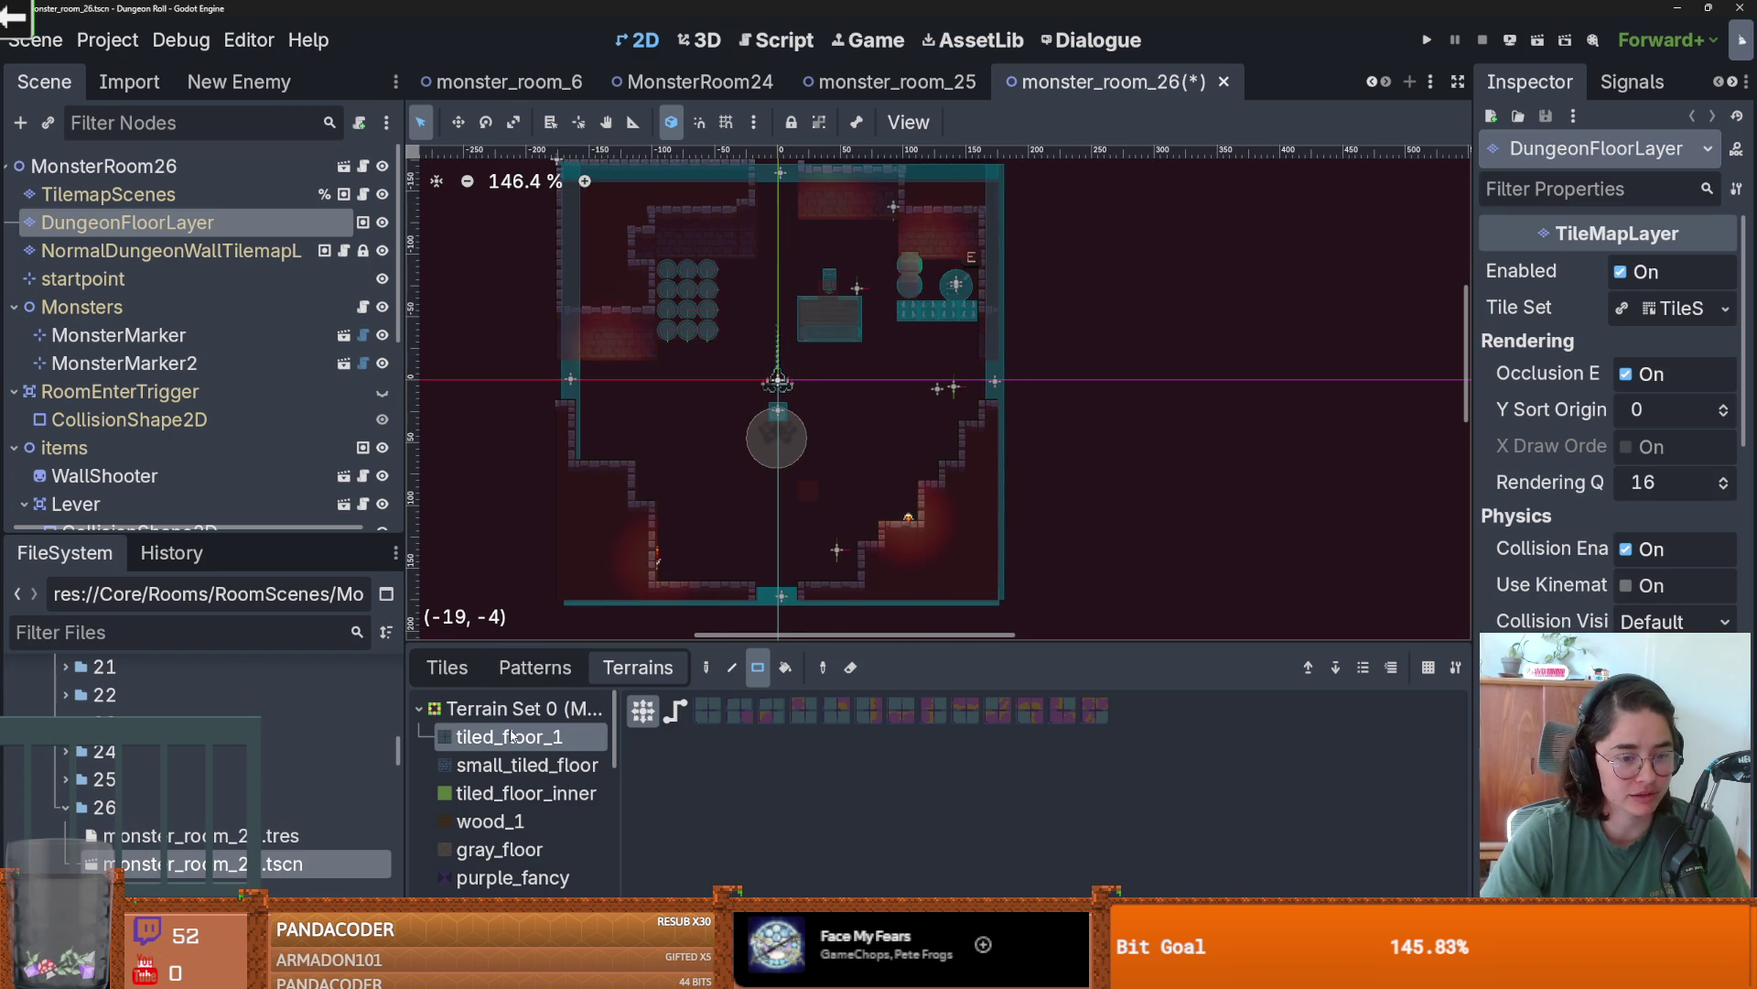
- Paint tiled_floor_1 strips across the room: 21x2, a block below, 12x2 and 14x2
mouse_move(570, 367)
mouse_down()
mouse_move(677, 389)
mouse_move(996, 391)
mouse_up()
drag(594, 416, 947, 458)
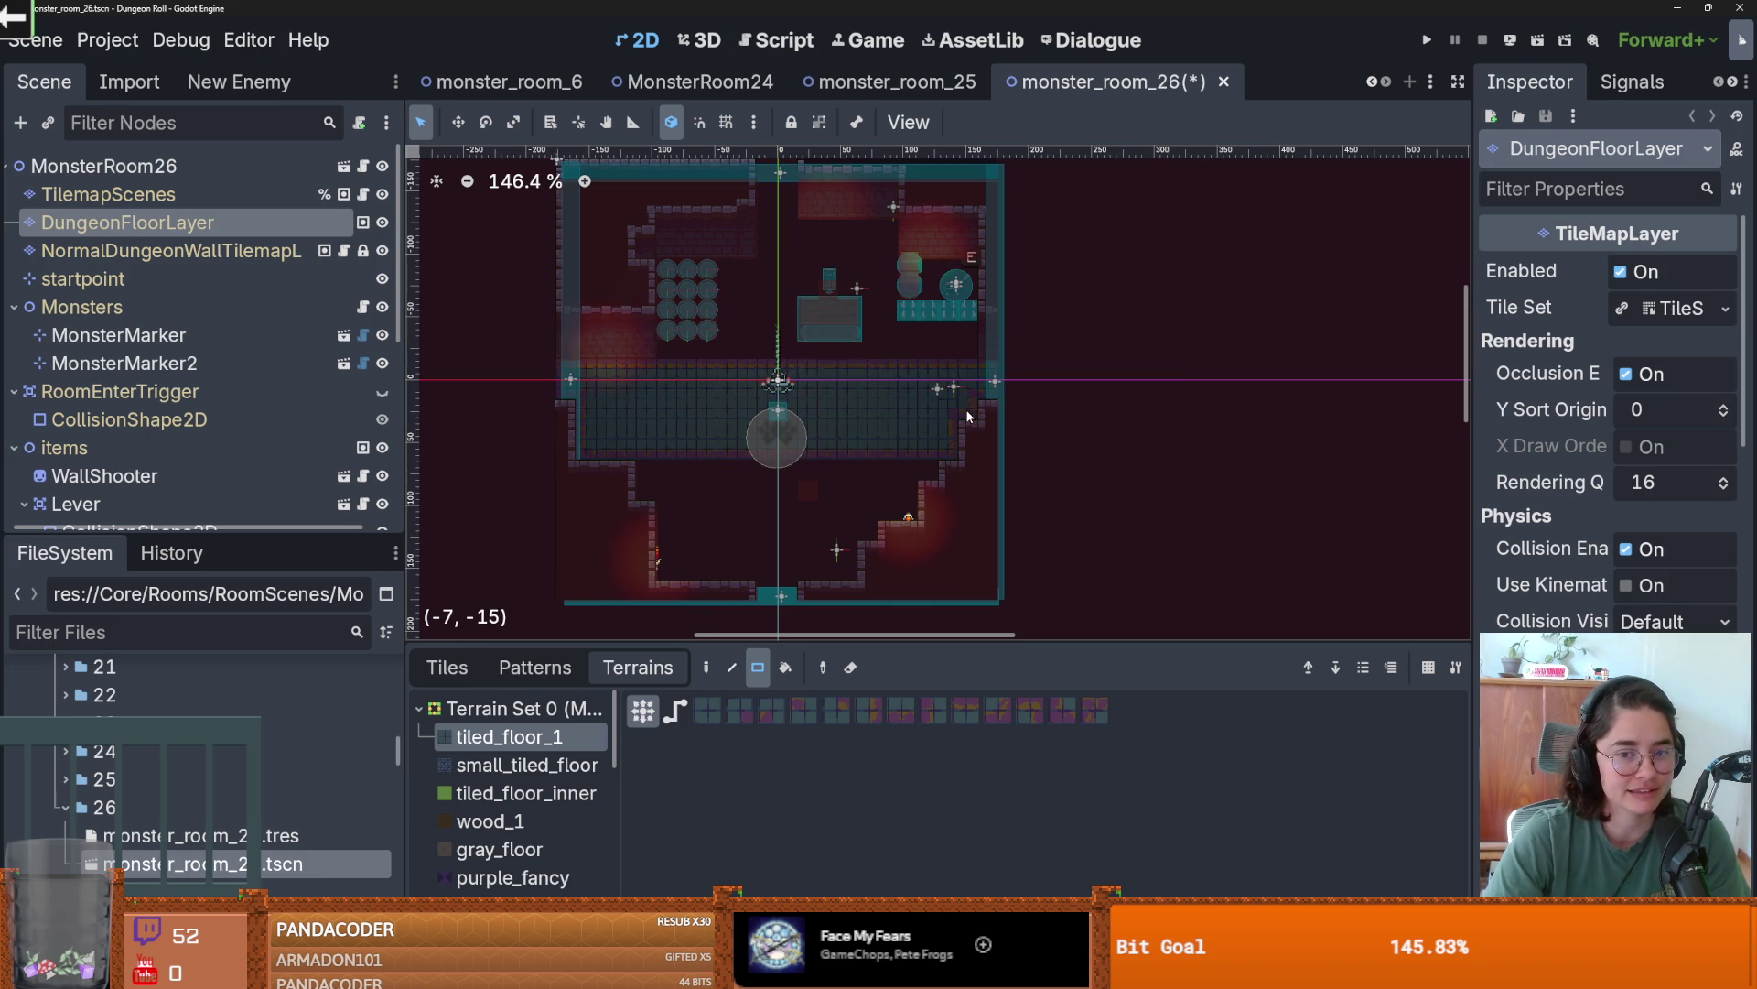
scroll(902, 458, up, 1)
mouse_move(611, 433)
mouse_down()
mouse_move(871, 476)
mouse_move(933, 448)
mouse_up()
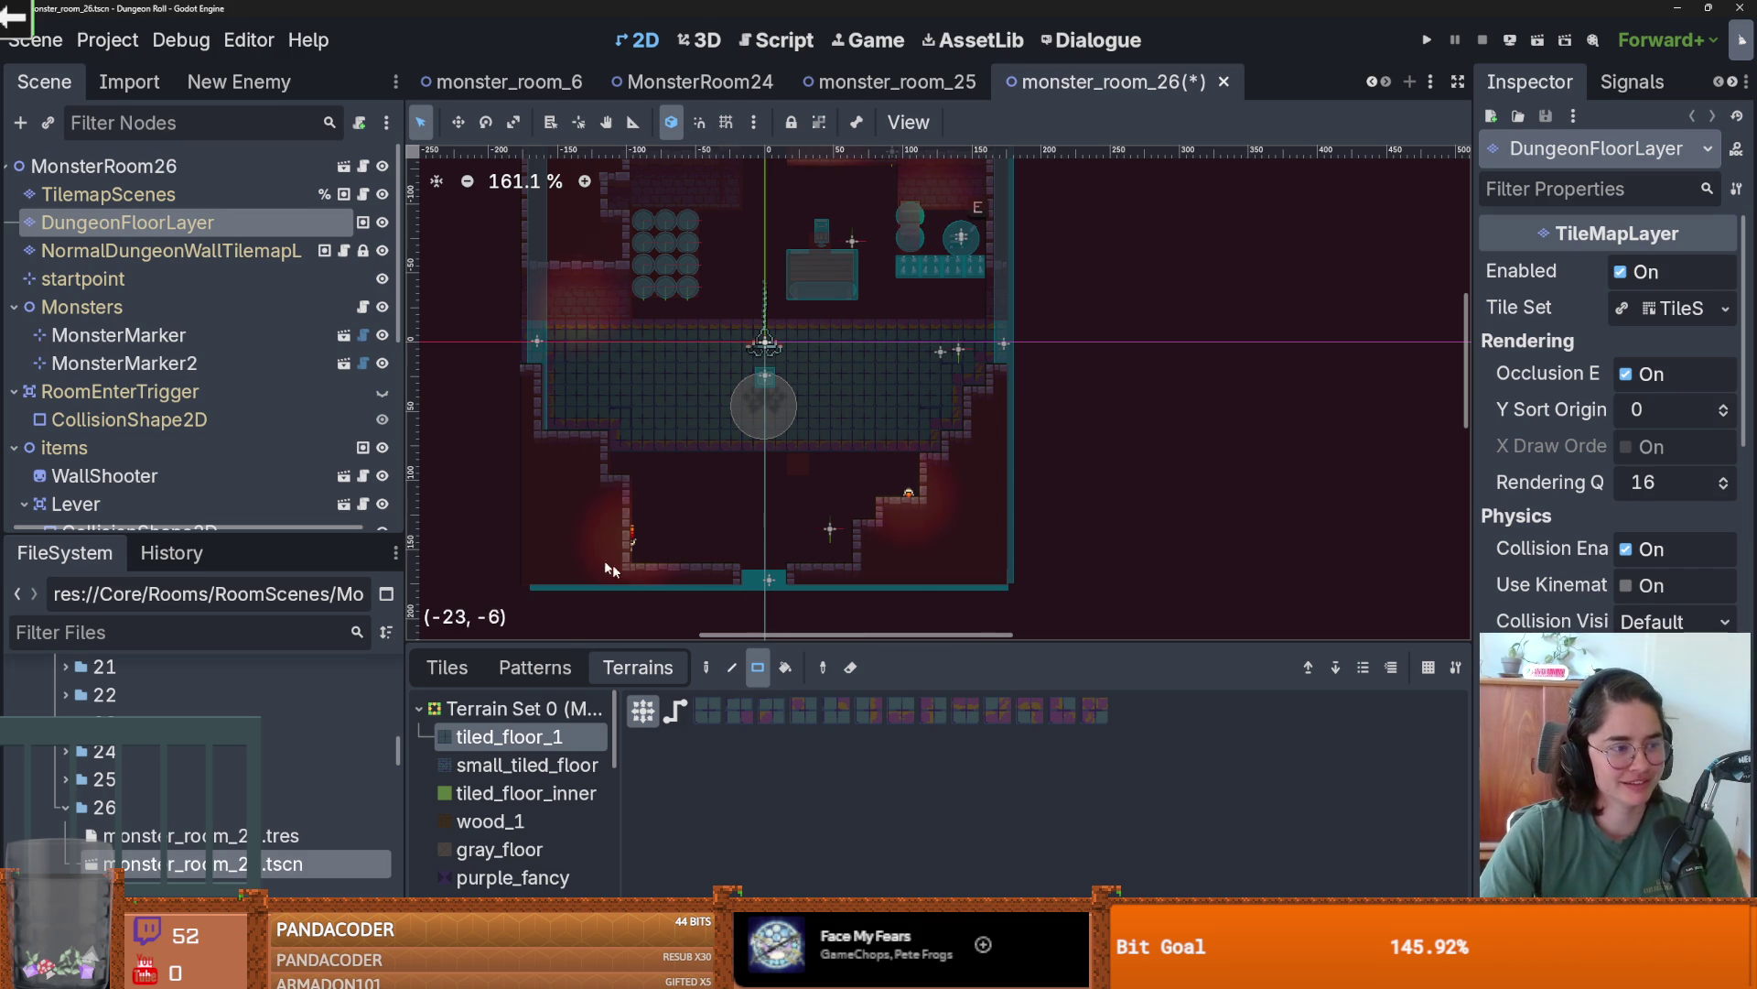
scroll(659, 487, up, 1)
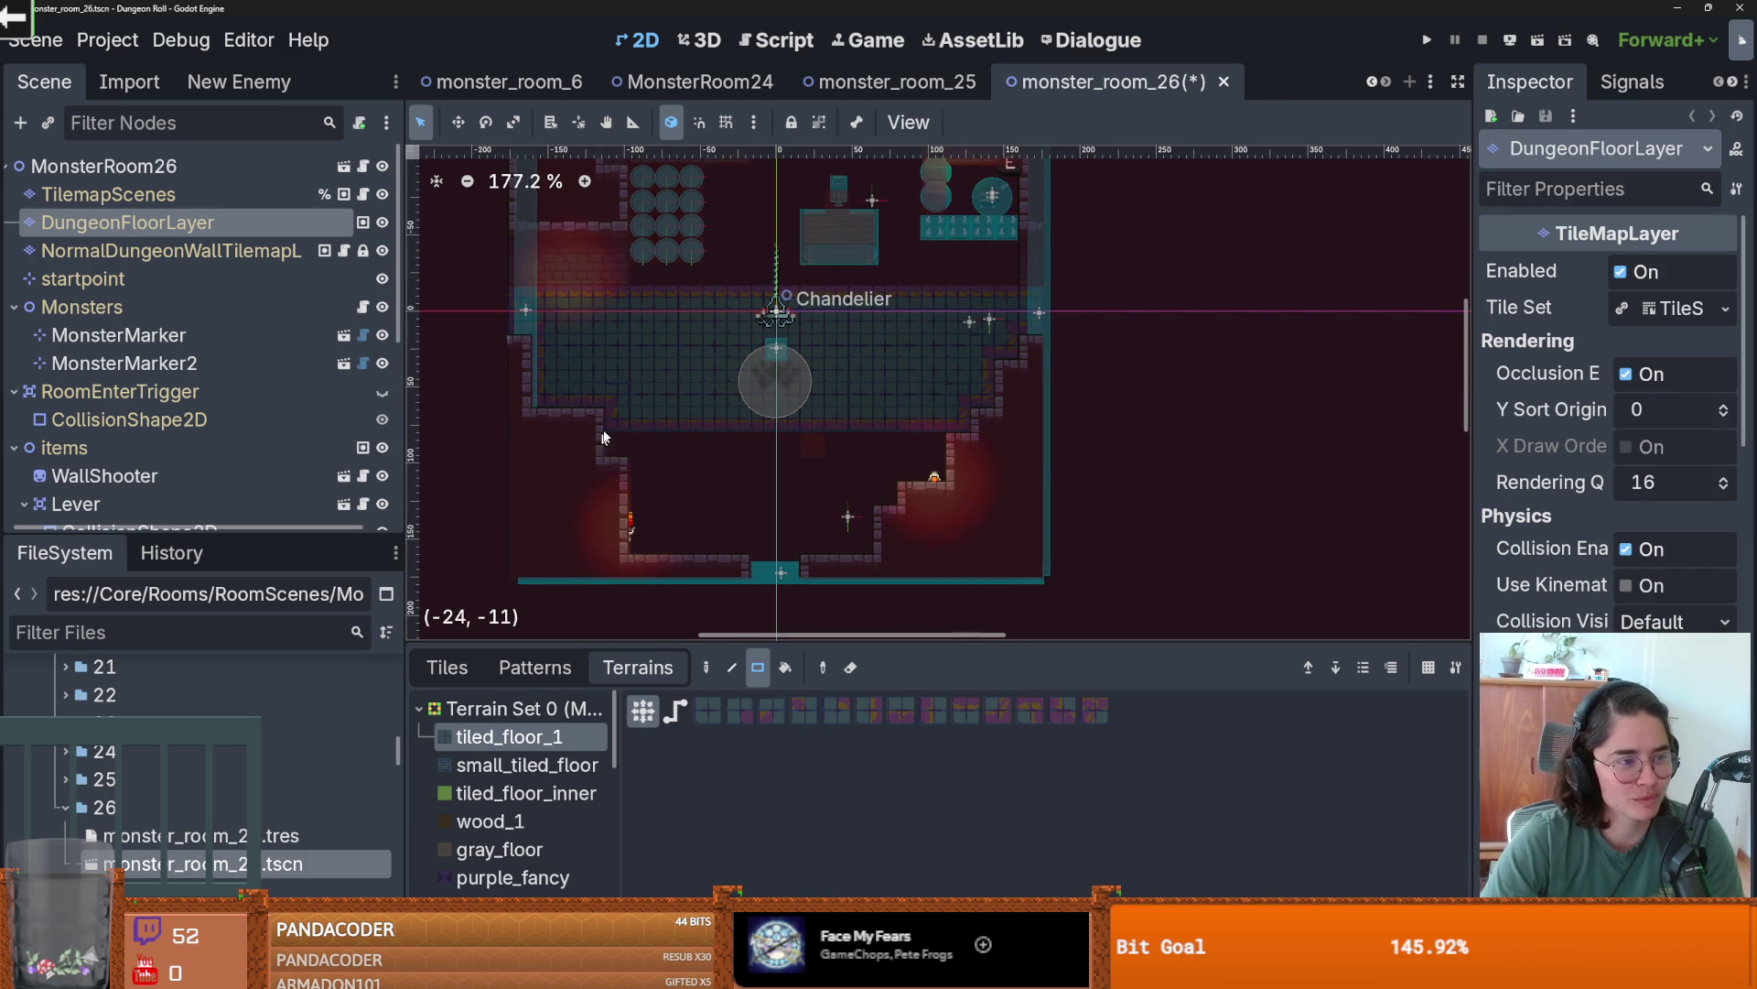
drag(615, 443, 920, 448)
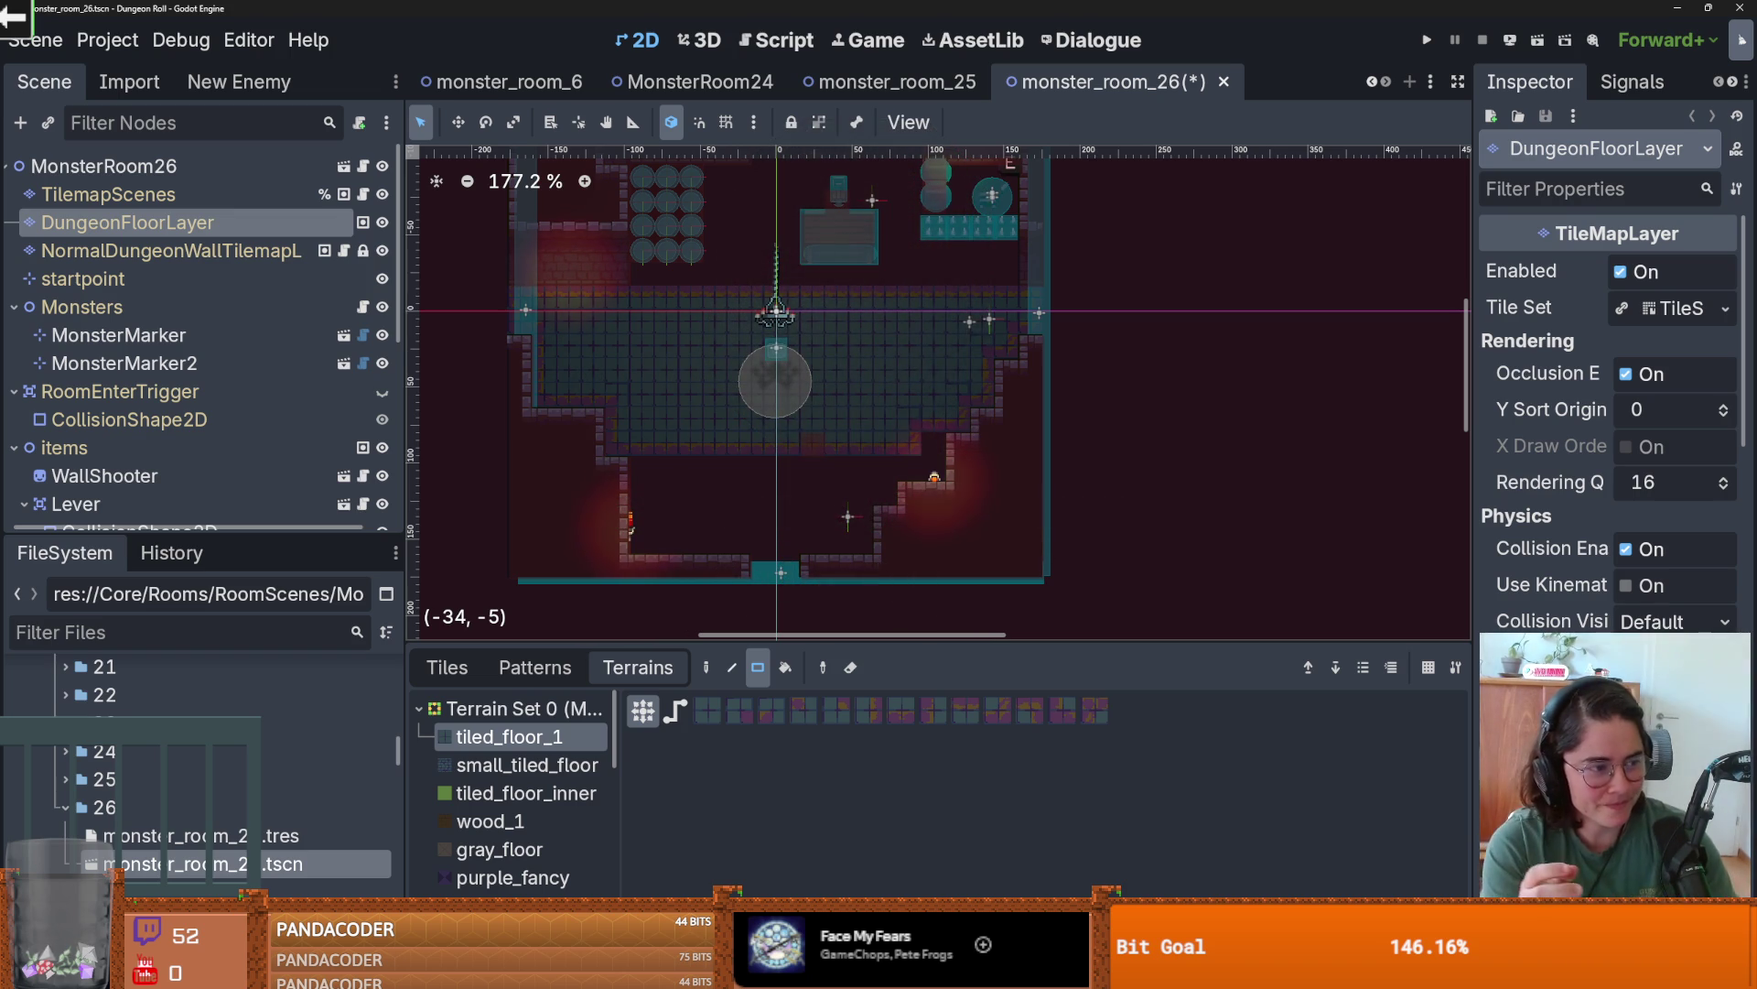
- Add a small tiled patch, a 13x1 row, and a tile at the bottom doorway
scroll(776, 366, down, 2)
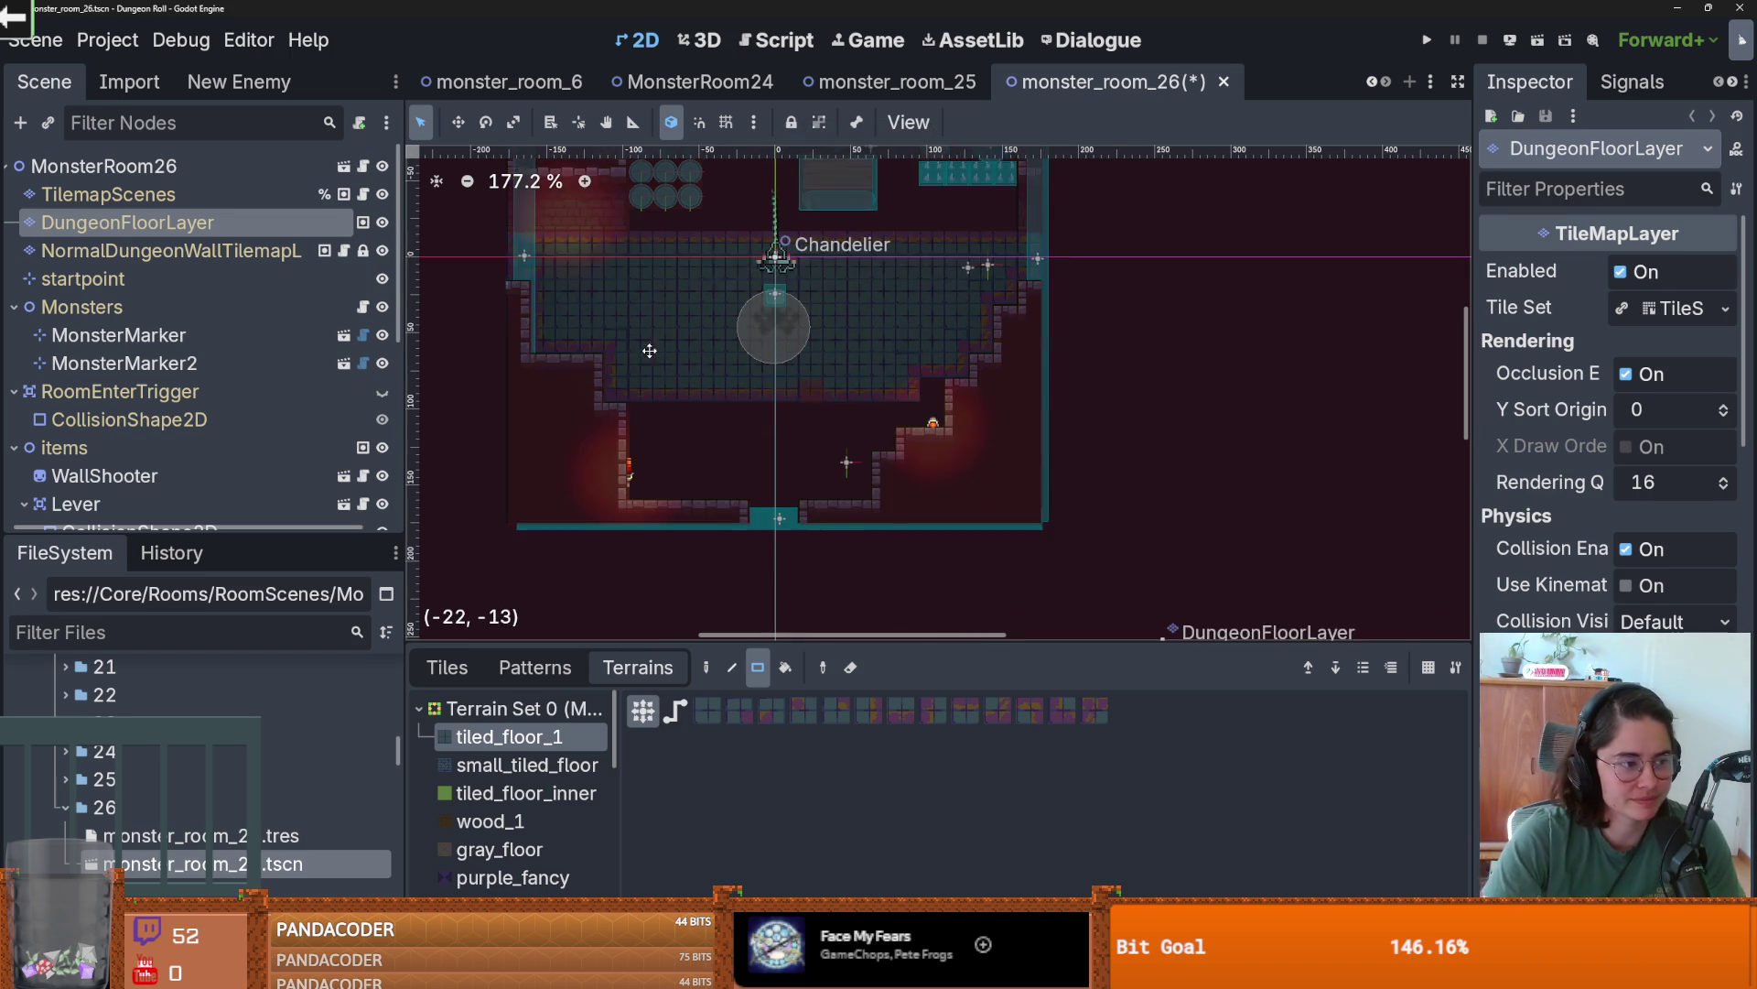
scroll(776, 247, up, 1)
drag(961, 387, 961, 415)
mouse_move(960, 416)
mouse_down()
mouse_move(620, 416)
mouse_move(846, 526)
mouse_move(872, 491)
mouse_up()
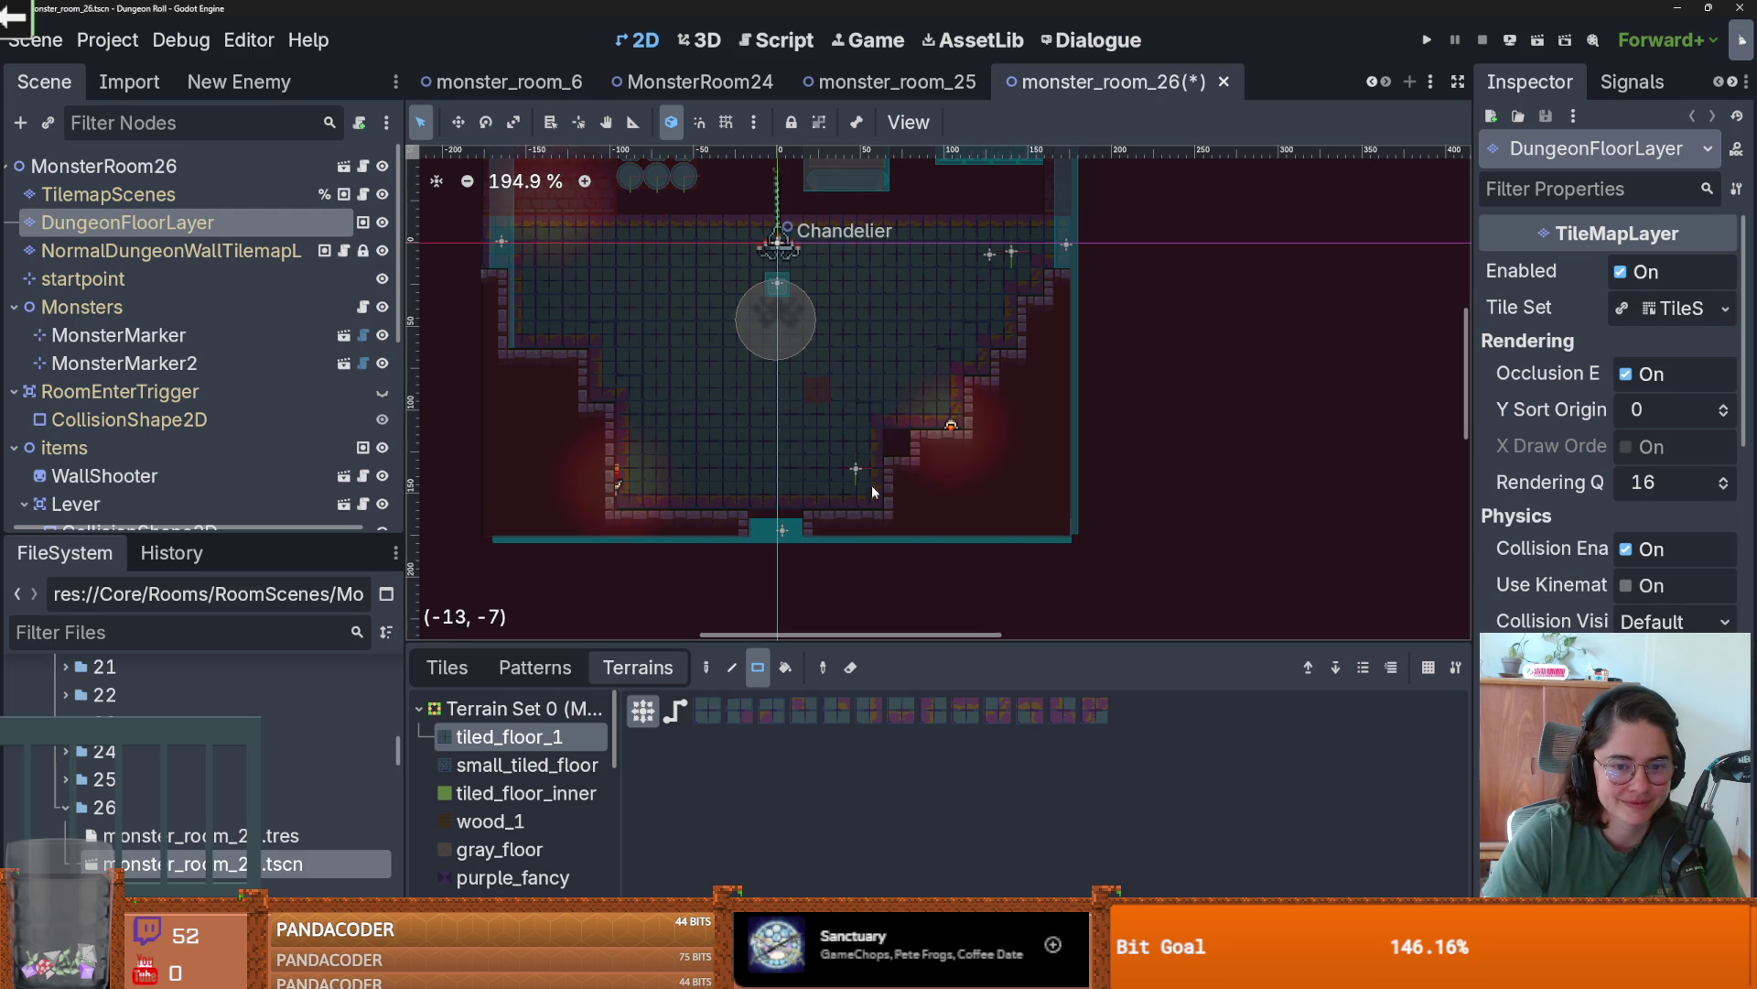
drag(752, 518, 750, 518)
scroll(752, 443, down, 1)
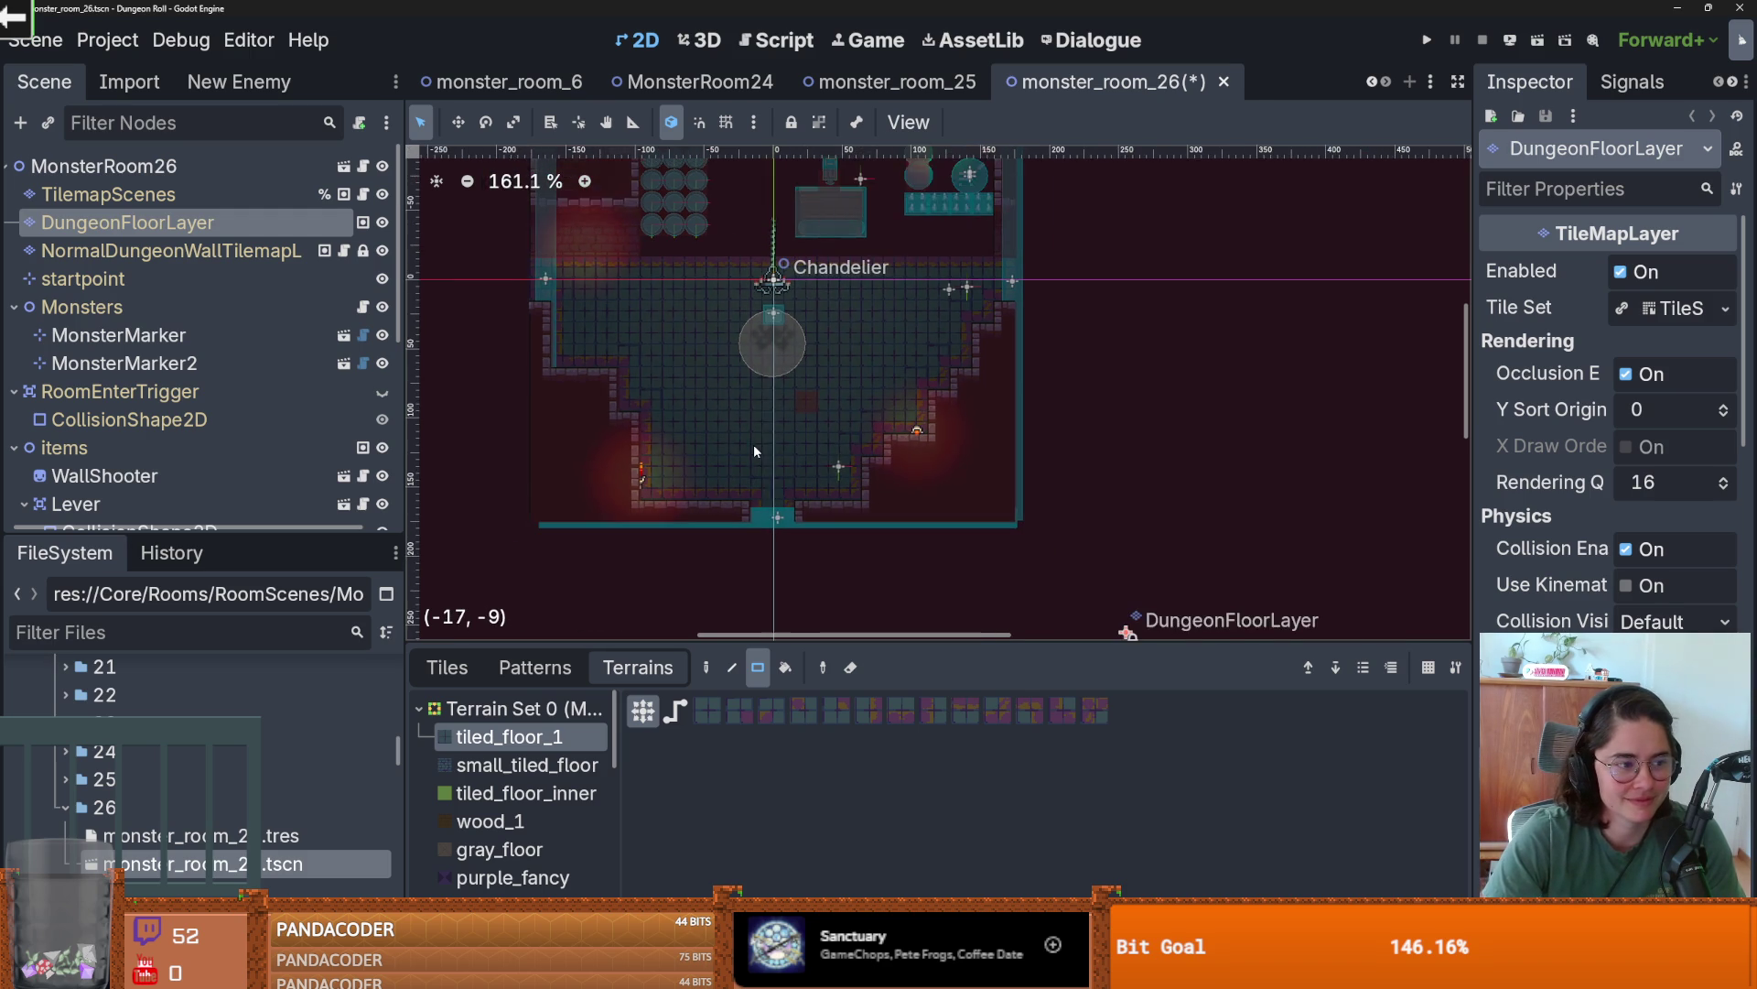
scroll(752, 443, up, 3)
scroll(734, 458, up, 1)
scroll(721, 482, up, 4)
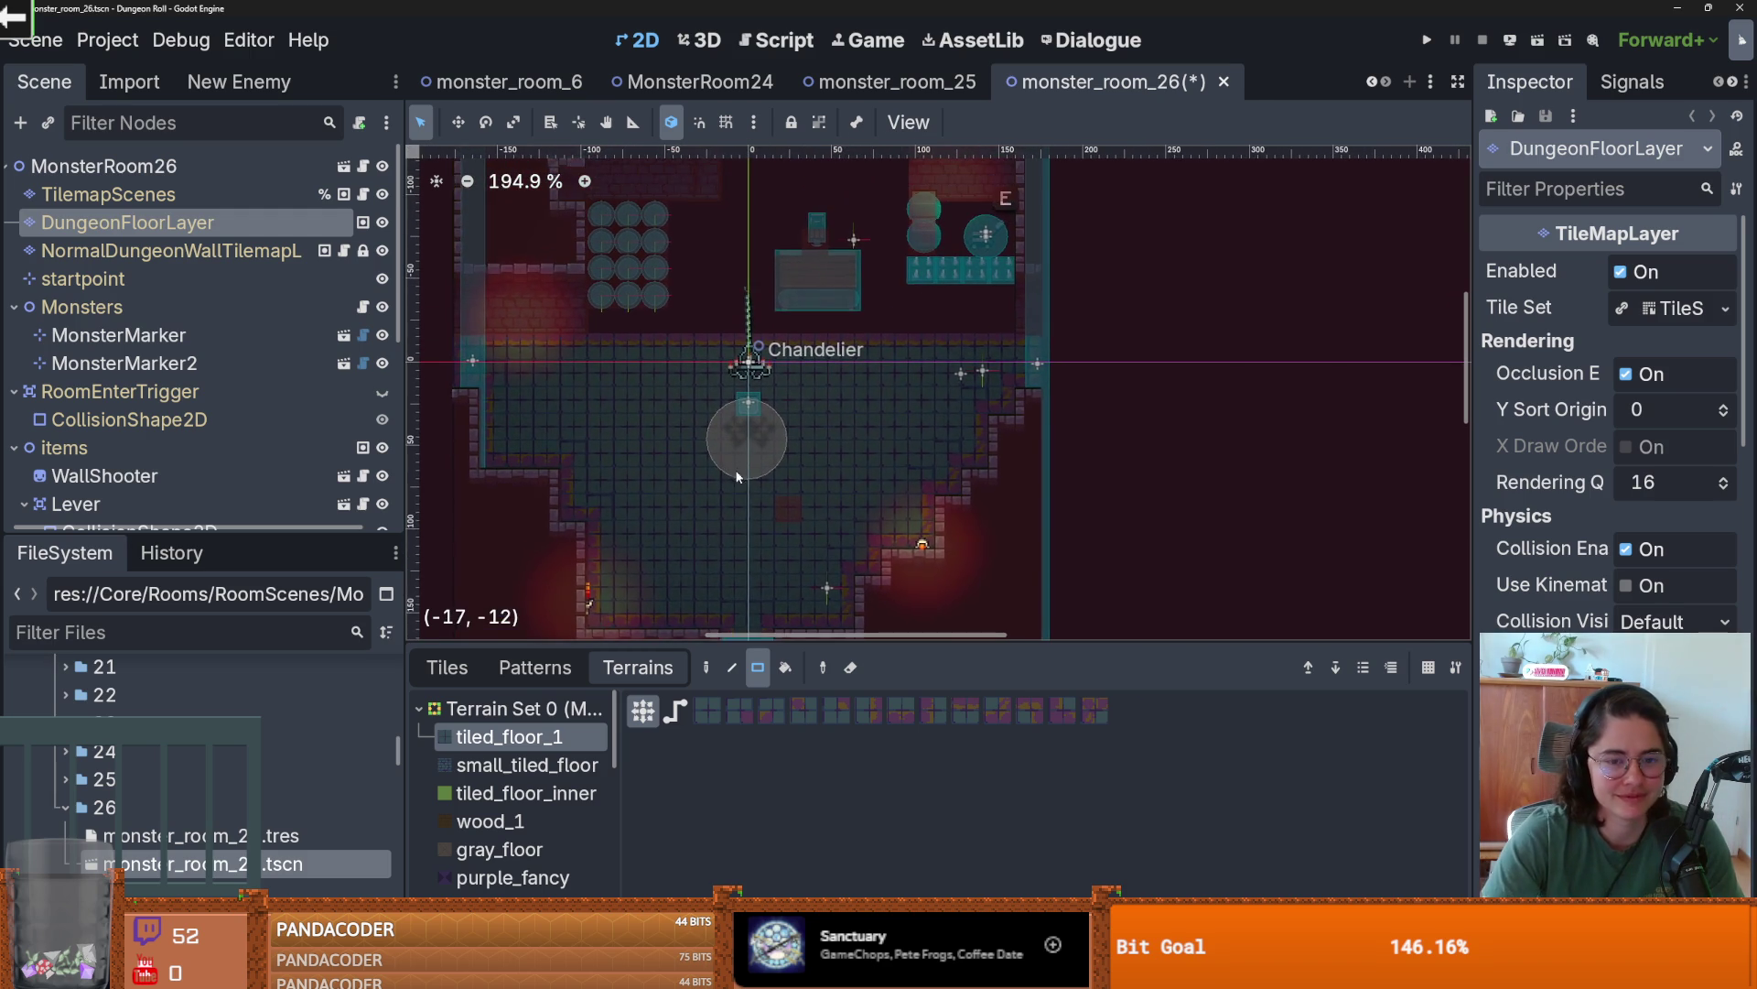
- Fill the upper area with tiled floor, including a 7x2 strip and one missing tile, then save
mouse_move(579, 293)
mouse_down()
mouse_move(974, 407)
mouse_move(1000, 436)
mouse_up()
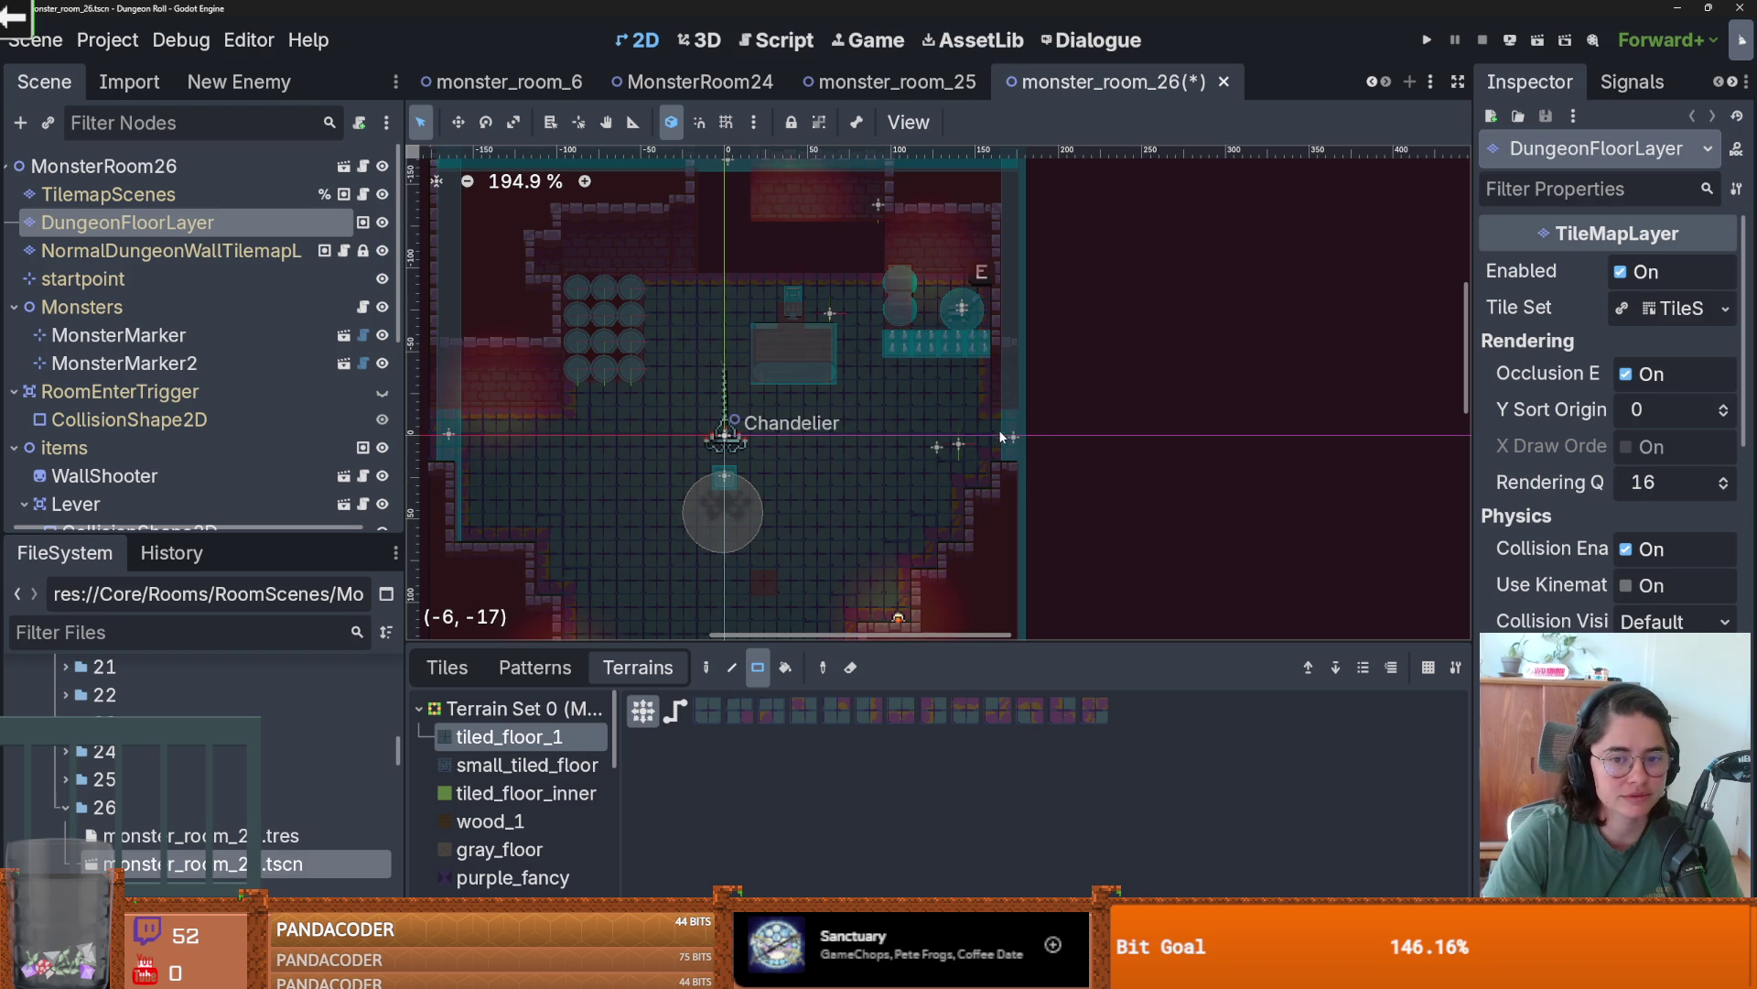
scroll(1007, 458, up, 2)
drag(881, 298, 732, 317)
click(738, 250)
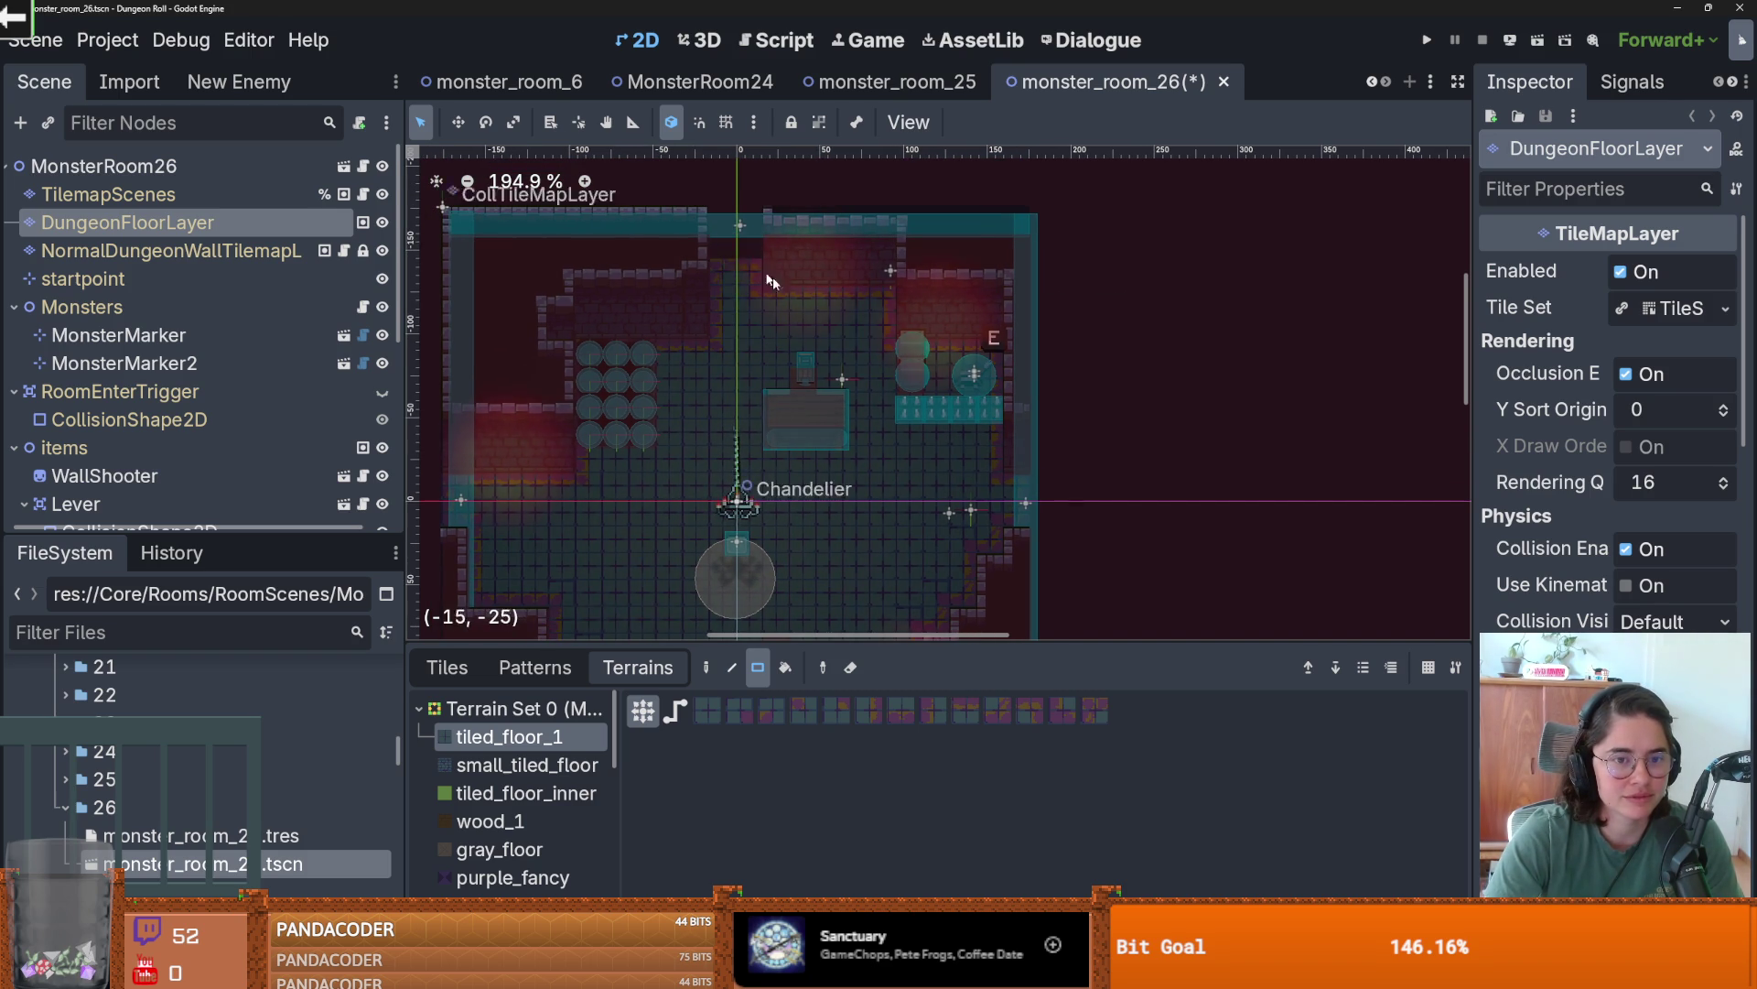
scroll(802, 354, down, 1)
scroll(802, 354, down, 3)
key(ctrl+s)
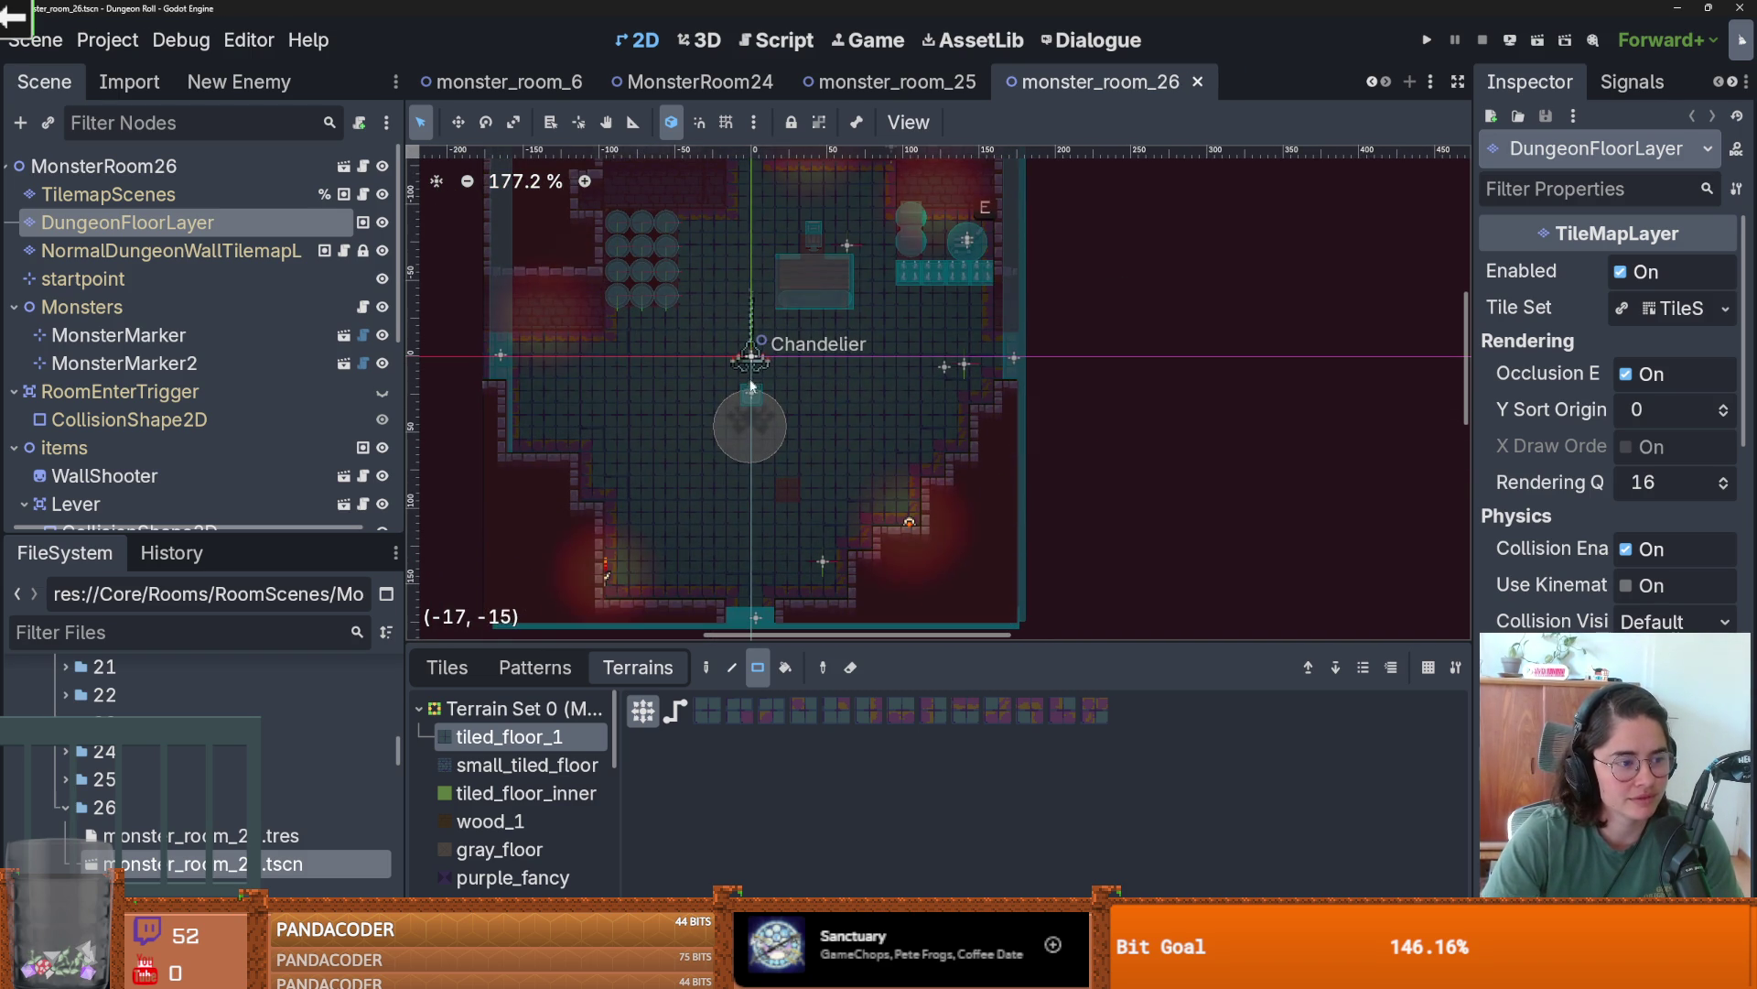
- Select CollTileMapLayer, view tilemap.png's individual tiles, and save the scene again
mouse_move(799, 635)
mouse_down()
mouse_move(799, 536)
mouse_move(799, 622)
mouse_up()
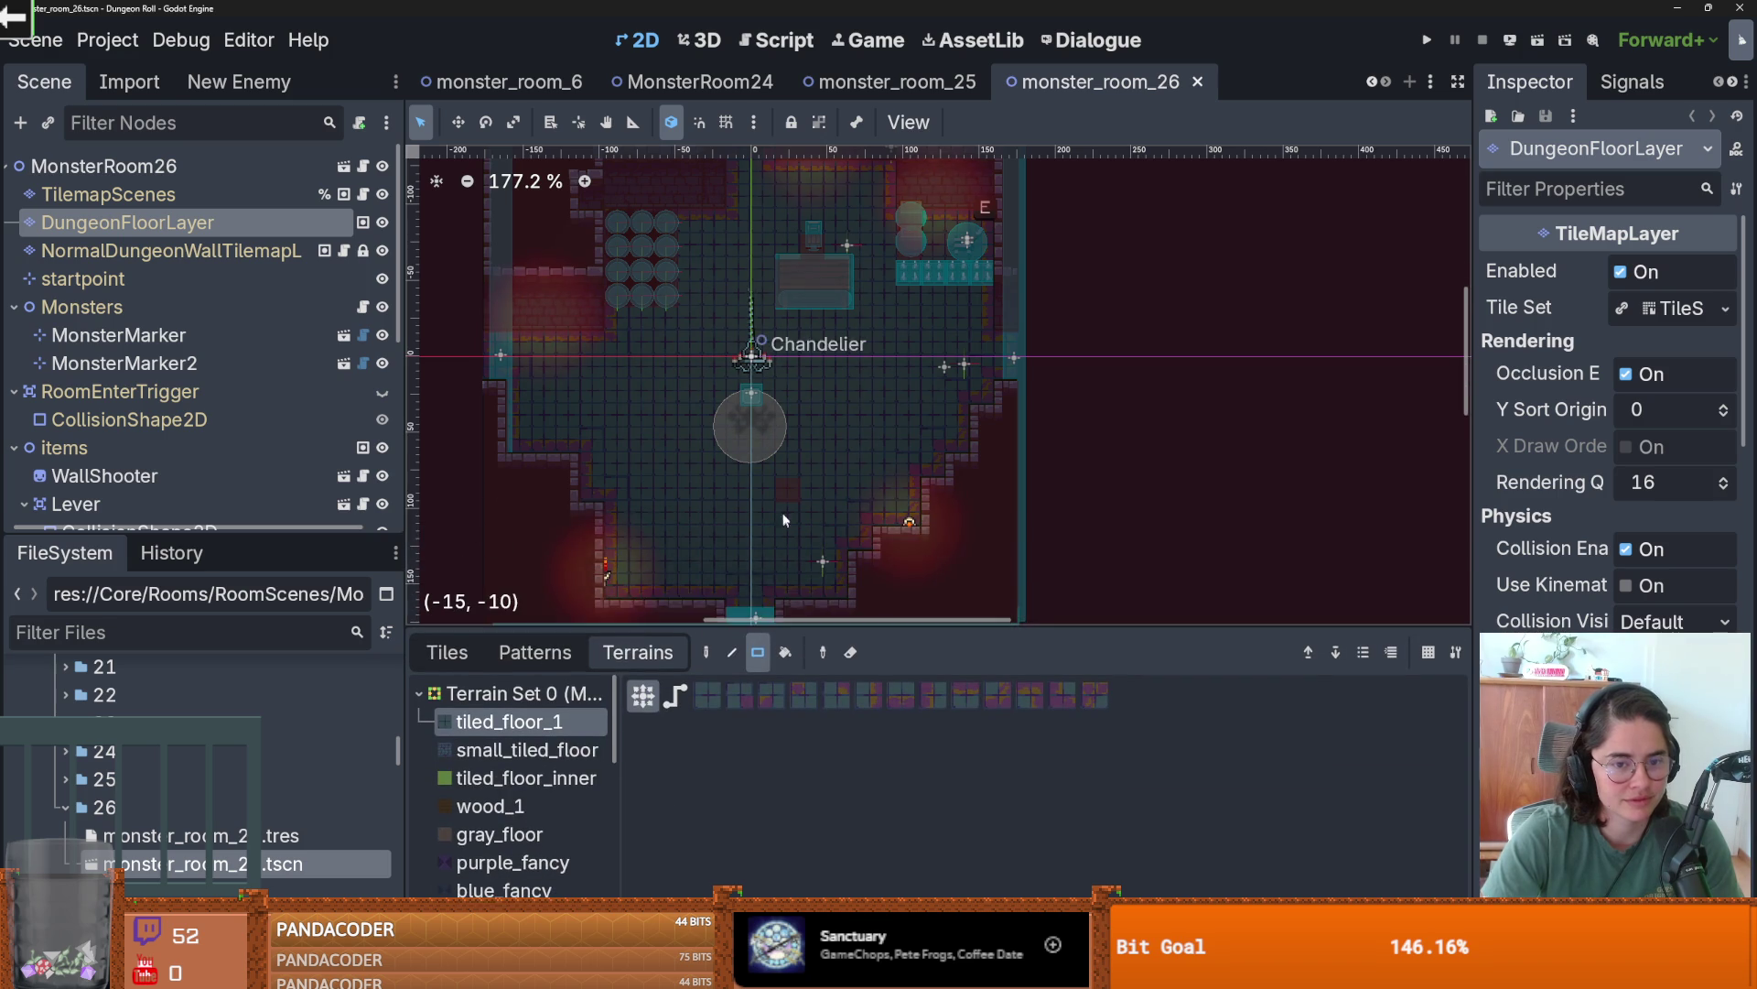
scroll(574, 555, down, 2)
drag(256, 538, 256, 813)
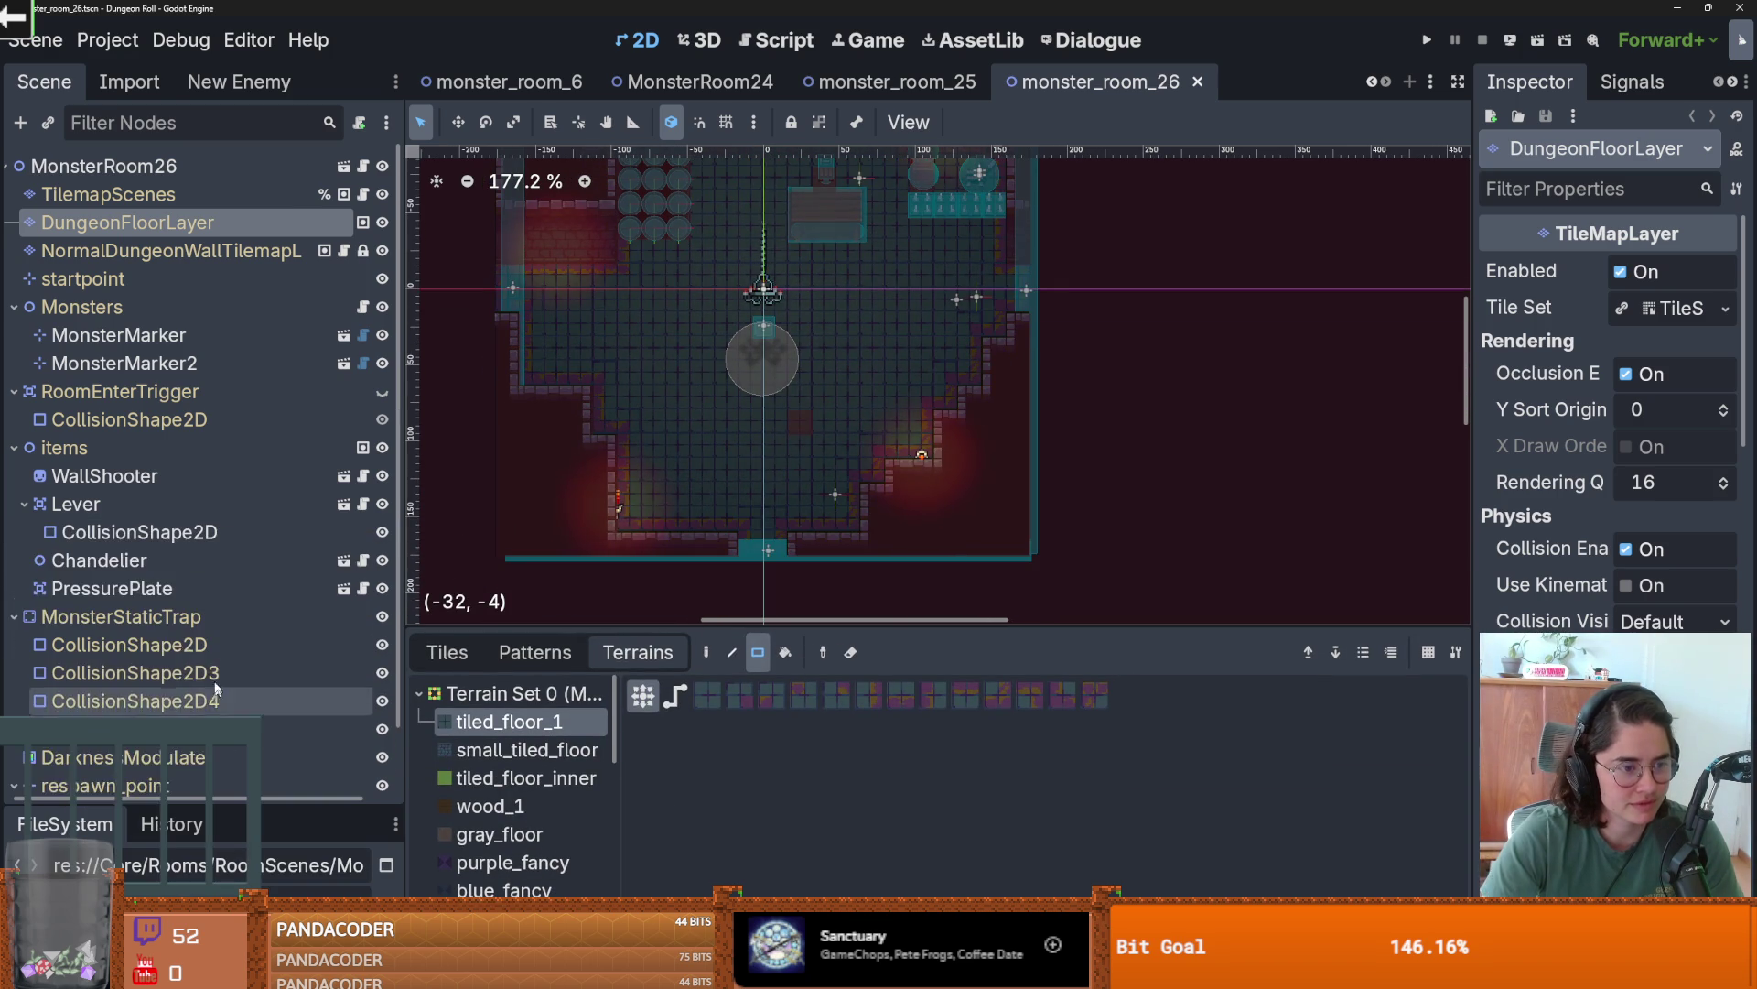
scroll(255, 712, down, 2)
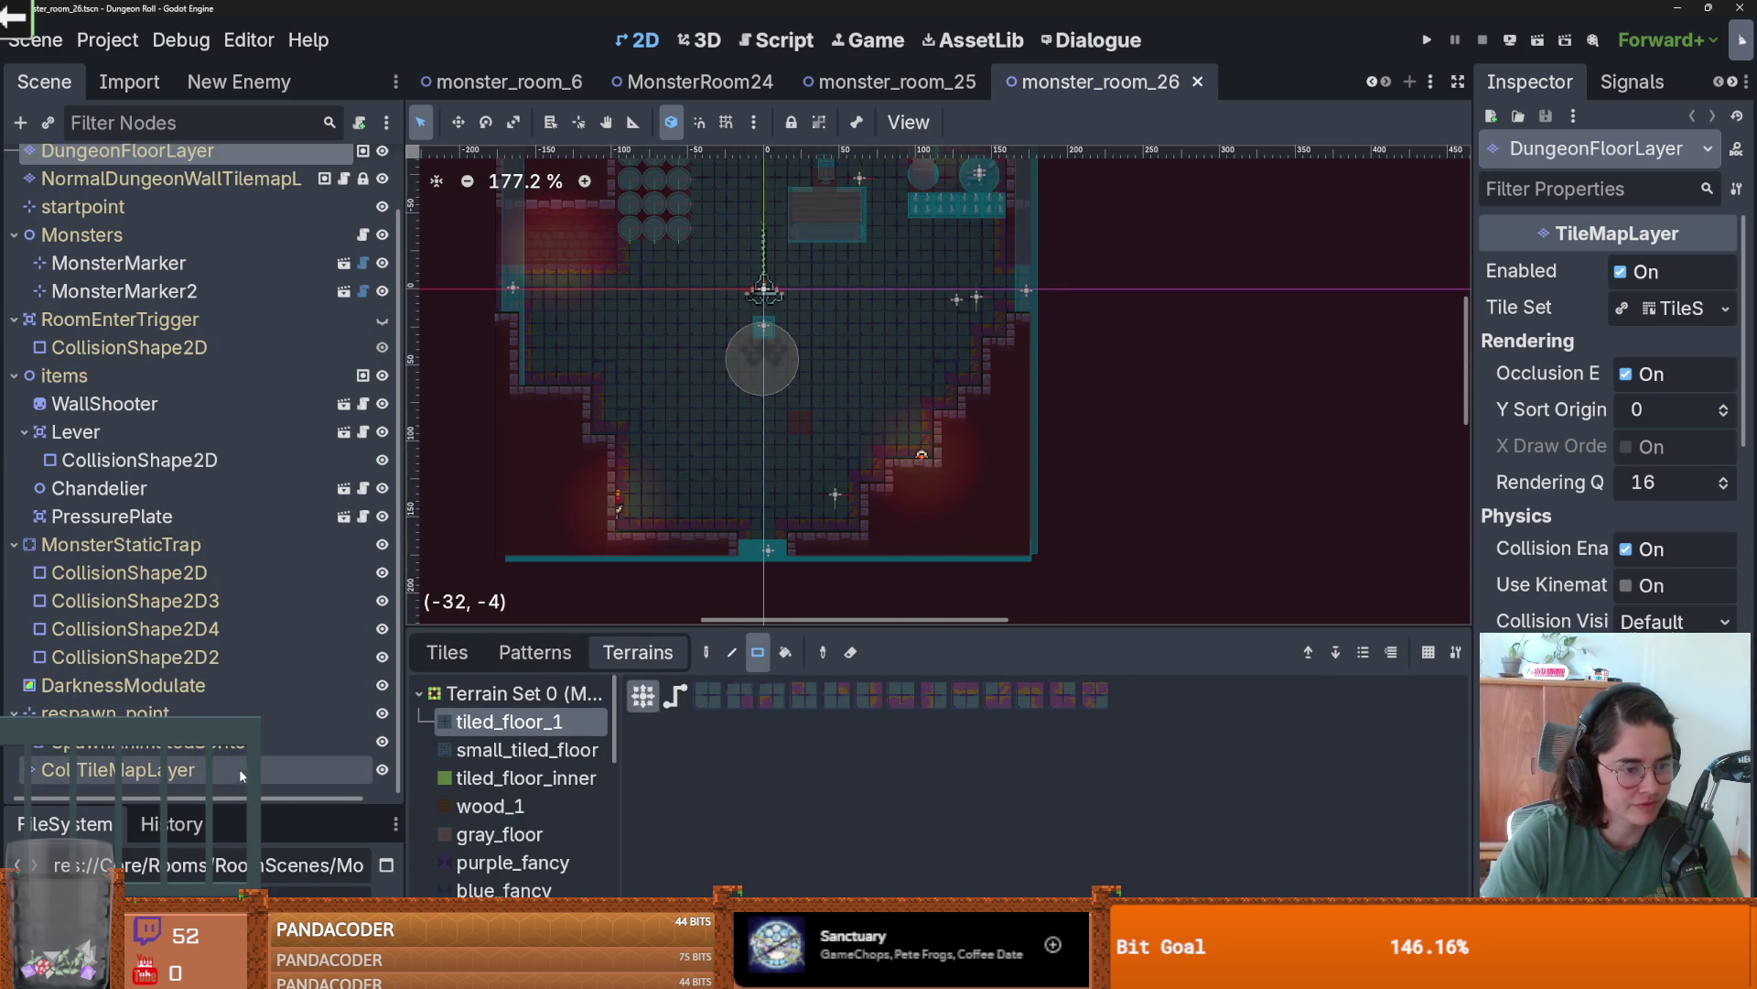
click(137, 770)
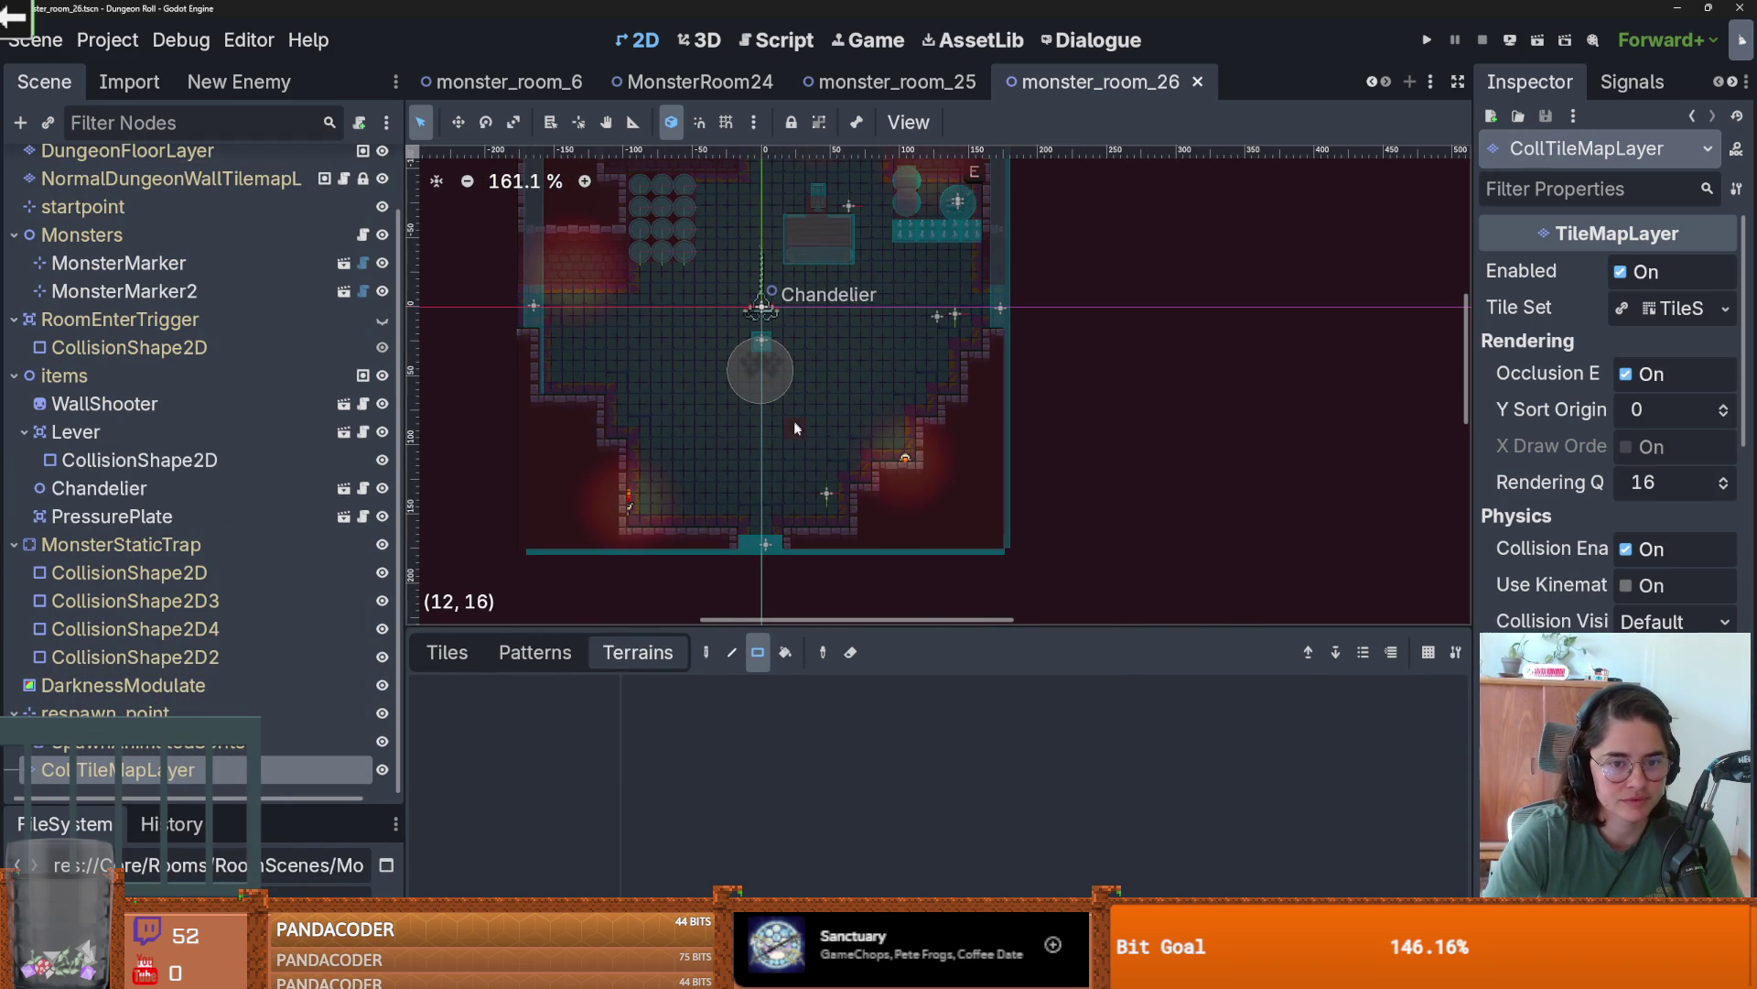
click(447, 652)
click(798, 447)
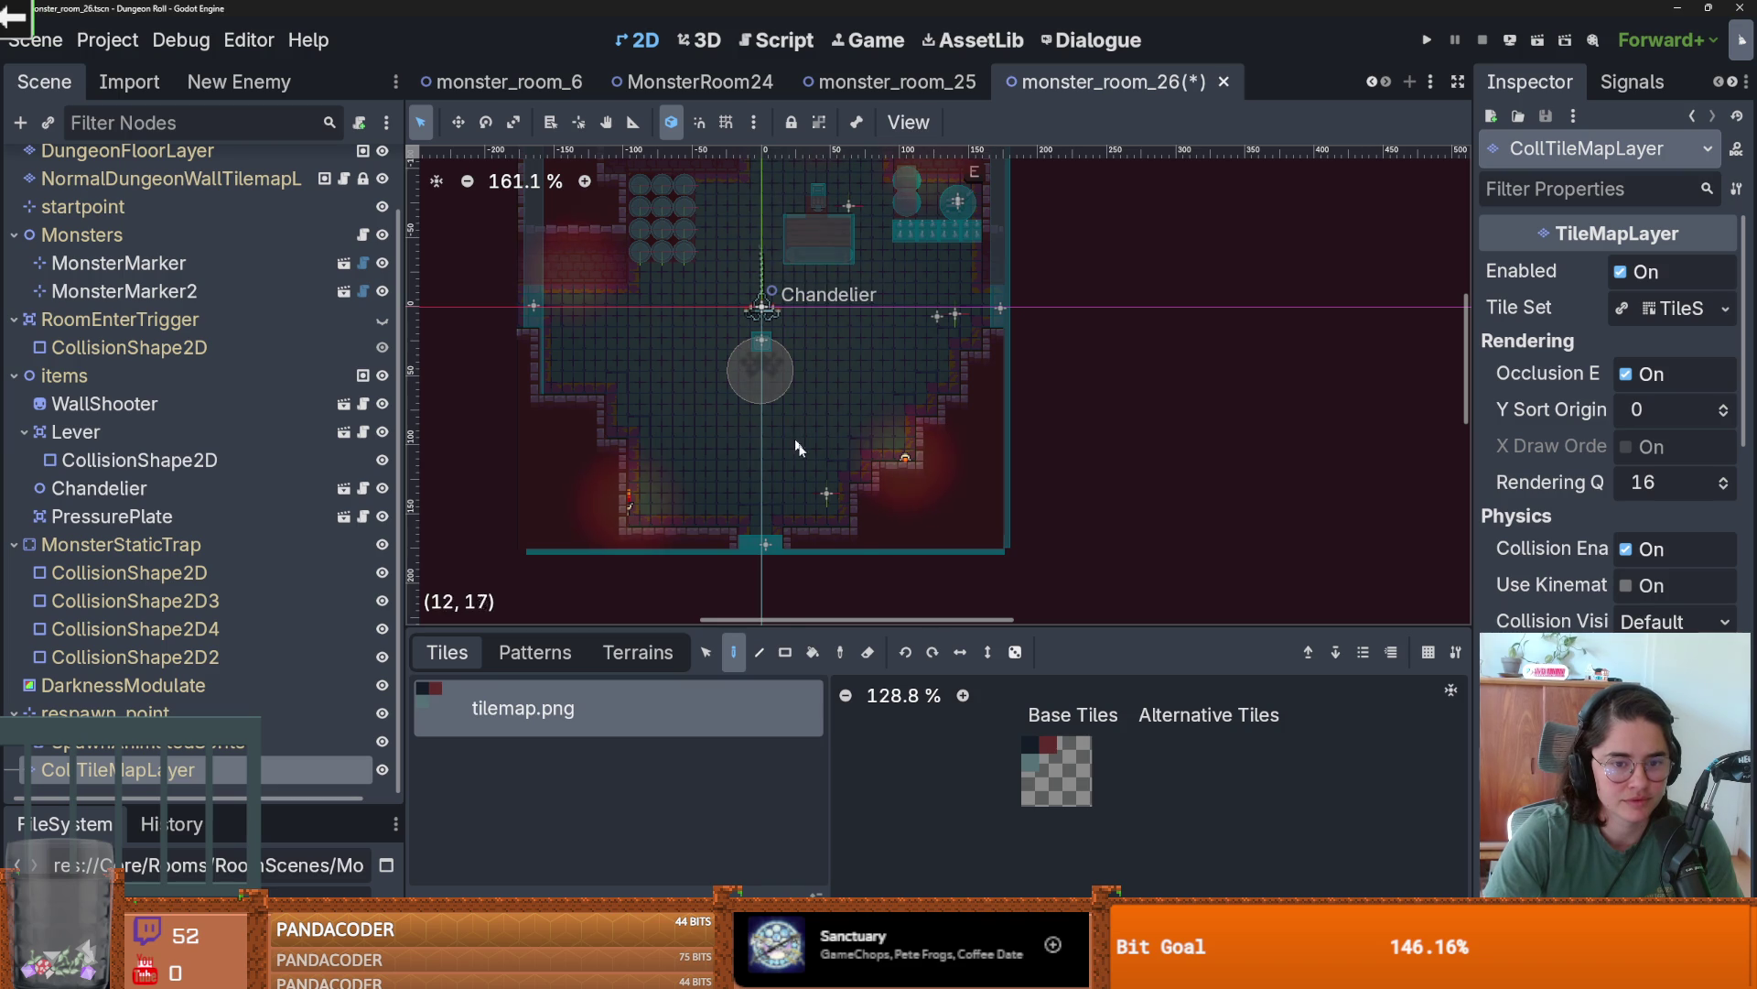
key(ctrl+s)
scroll(755, 448, down, 2)
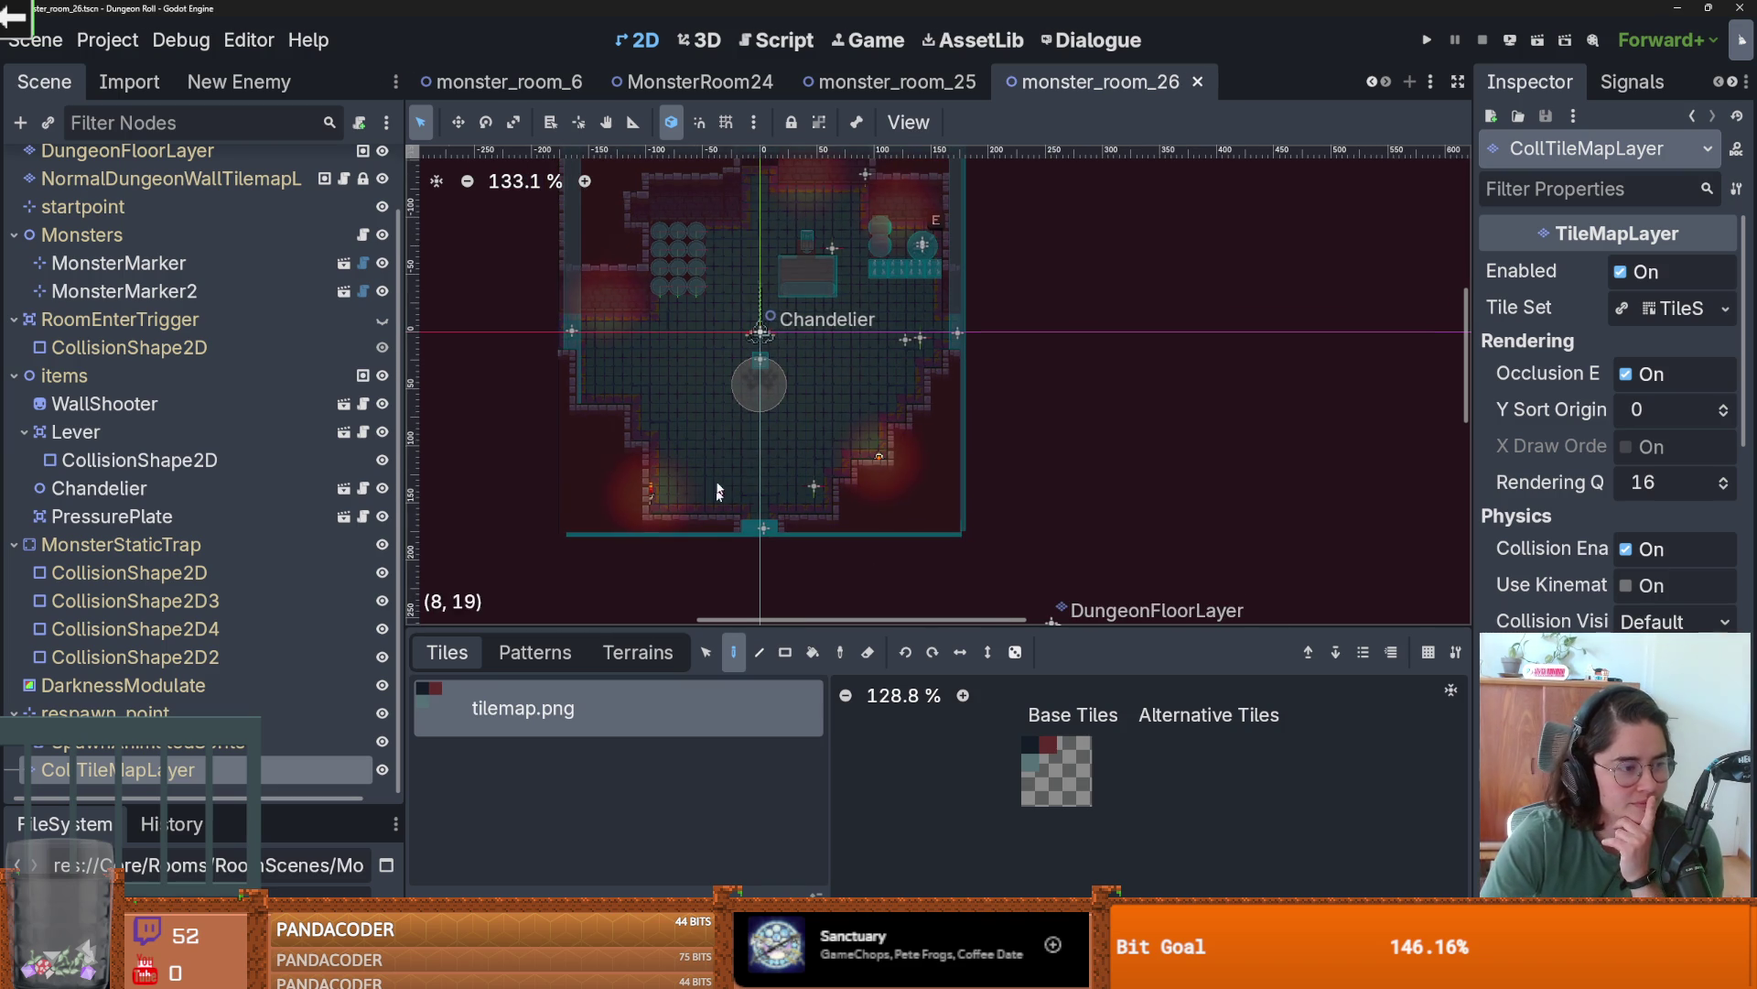
scroll(719, 491, up, 2)
key(ctrl+s)
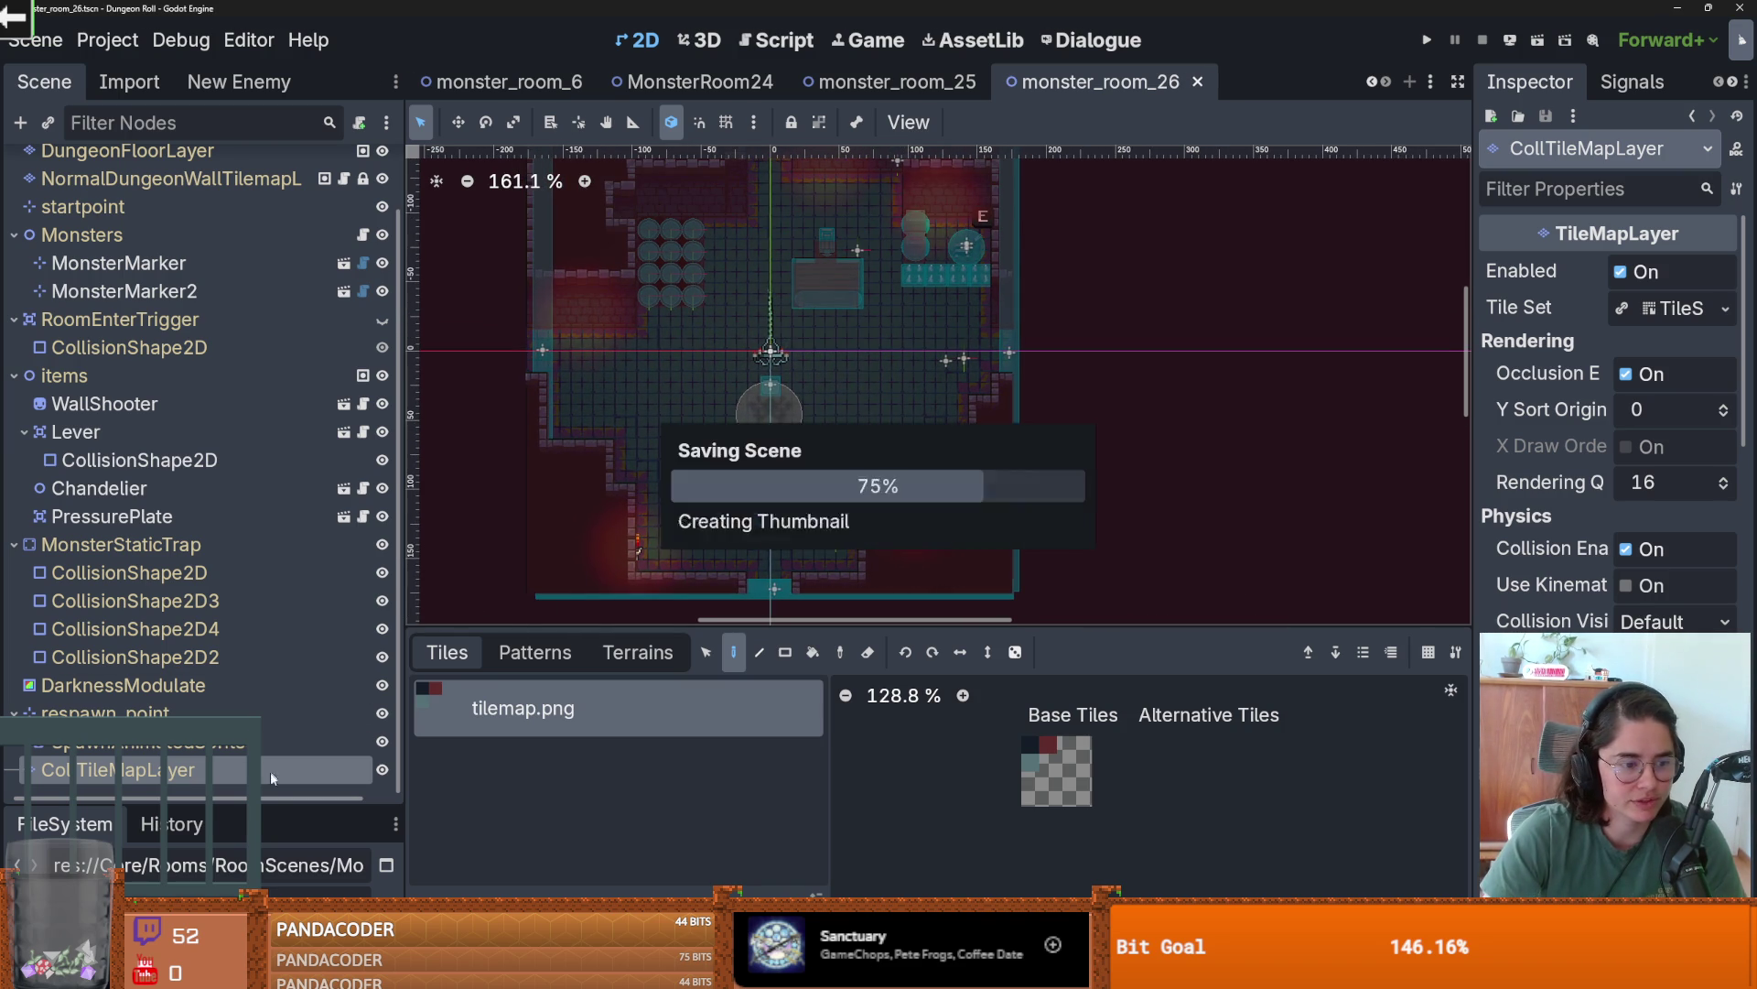
- Enlarge the file browser, collapse folder 26, and expand folder 27
drag(271, 806, 138, 334)
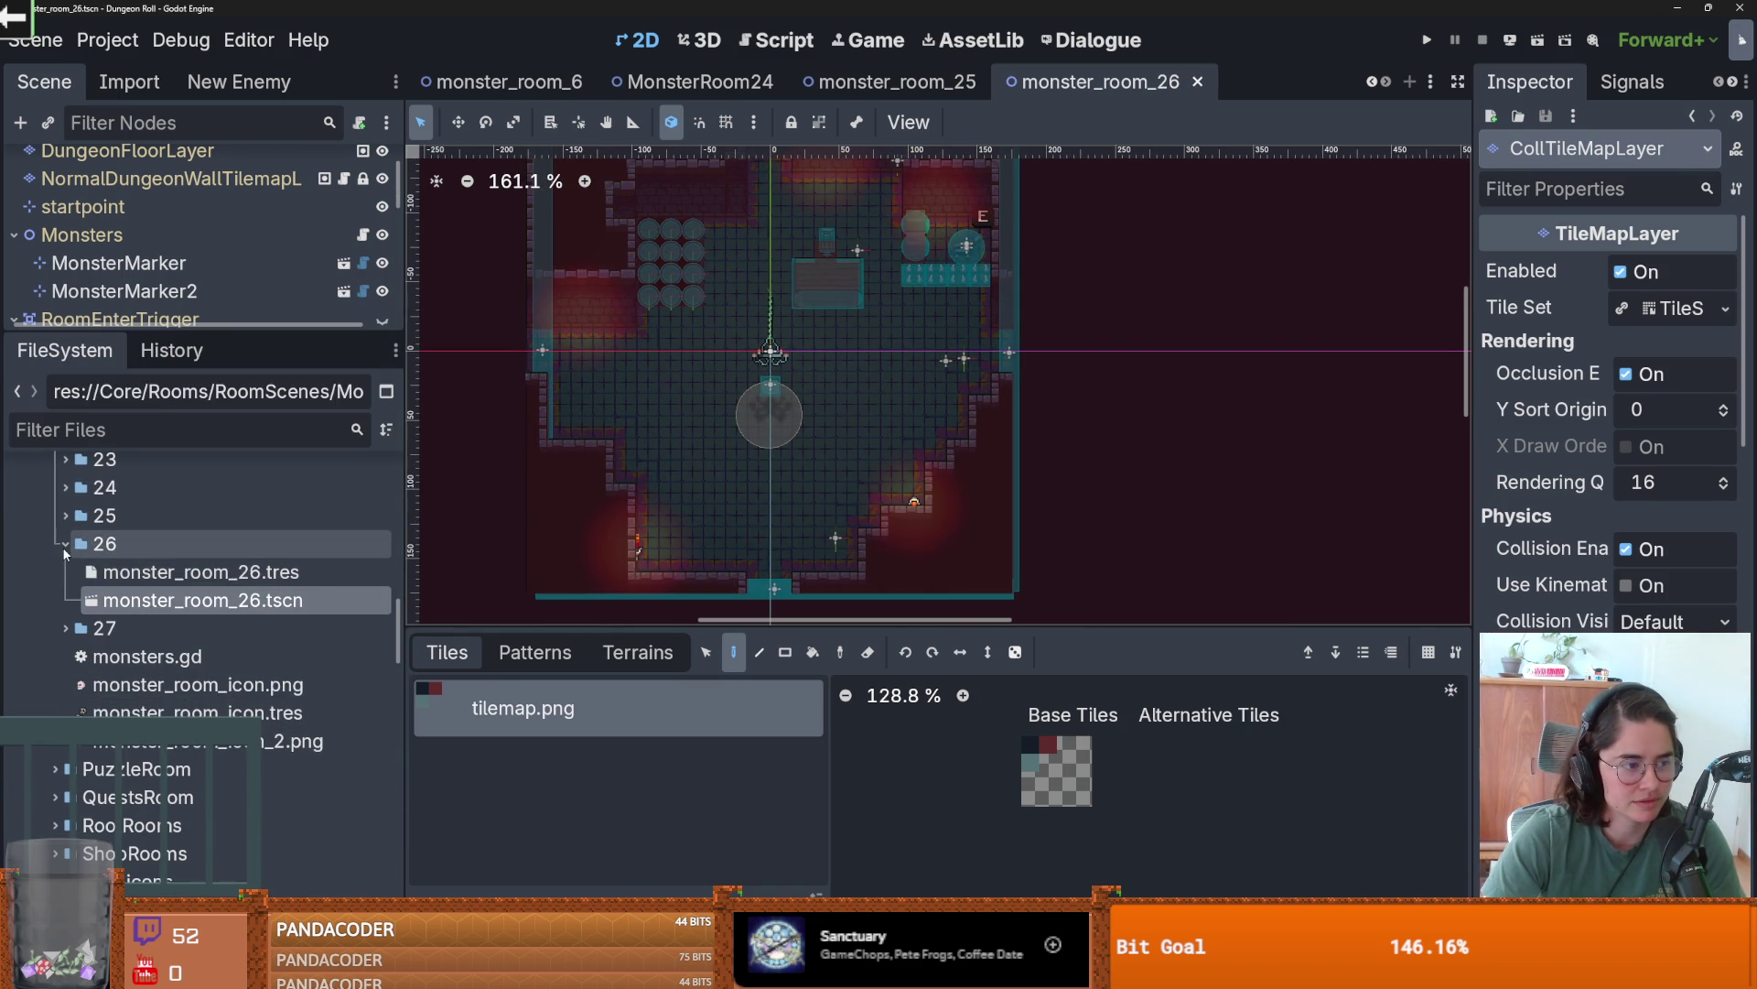
click(65, 549)
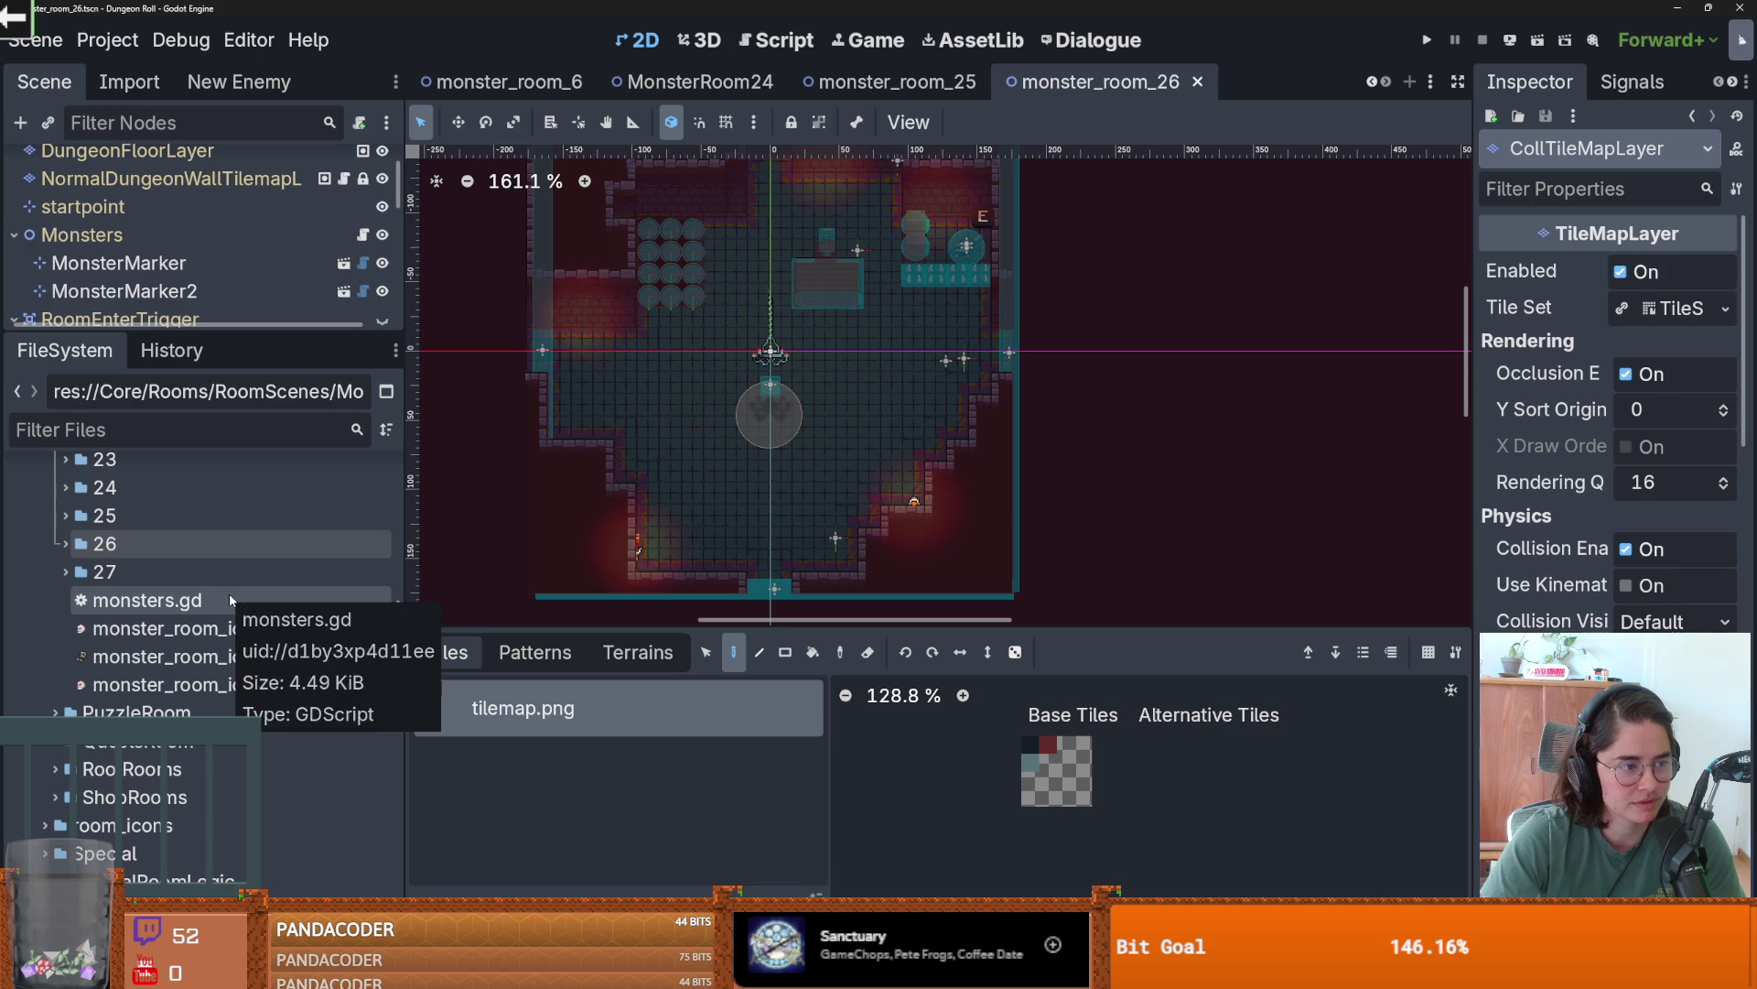
click(66, 572)
- Open monster_room_27, select DungeonFloorLayer, and choose tiled_floor_1 in Terrains
double_click(162, 626)
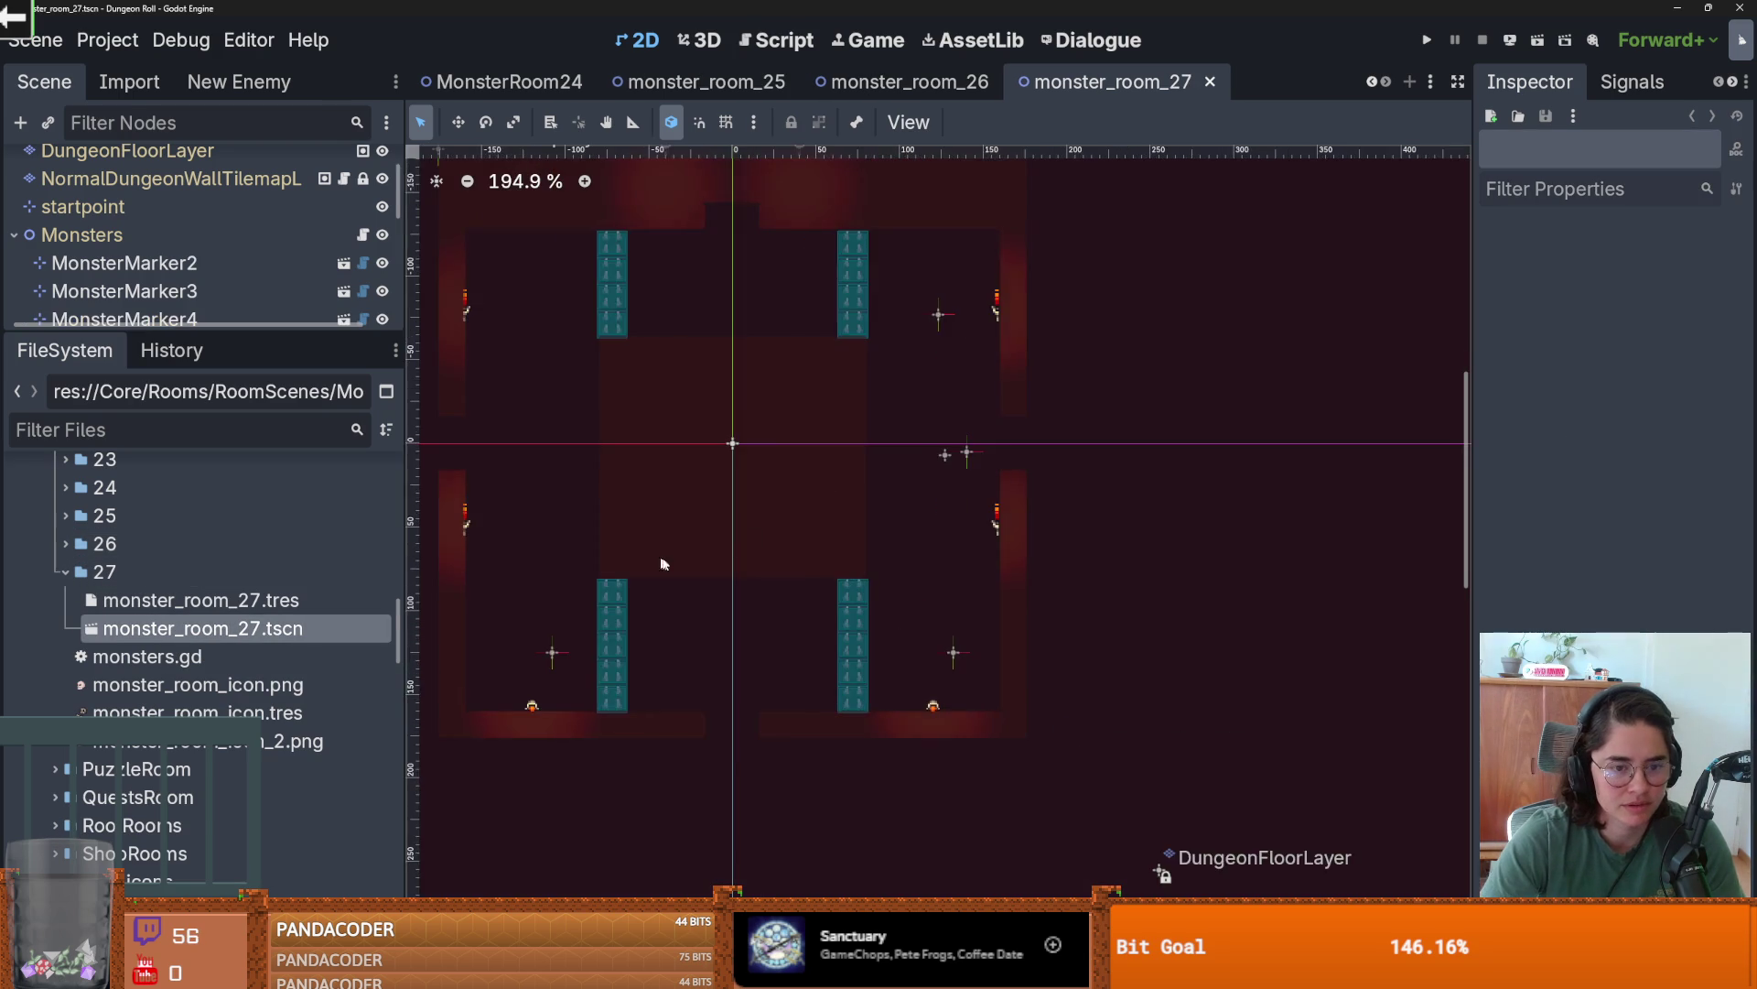
mouse_move(214, 335)
mouse_down()
mouse_move(213, 524)
mouse_move(213, 459)
mouse_up()
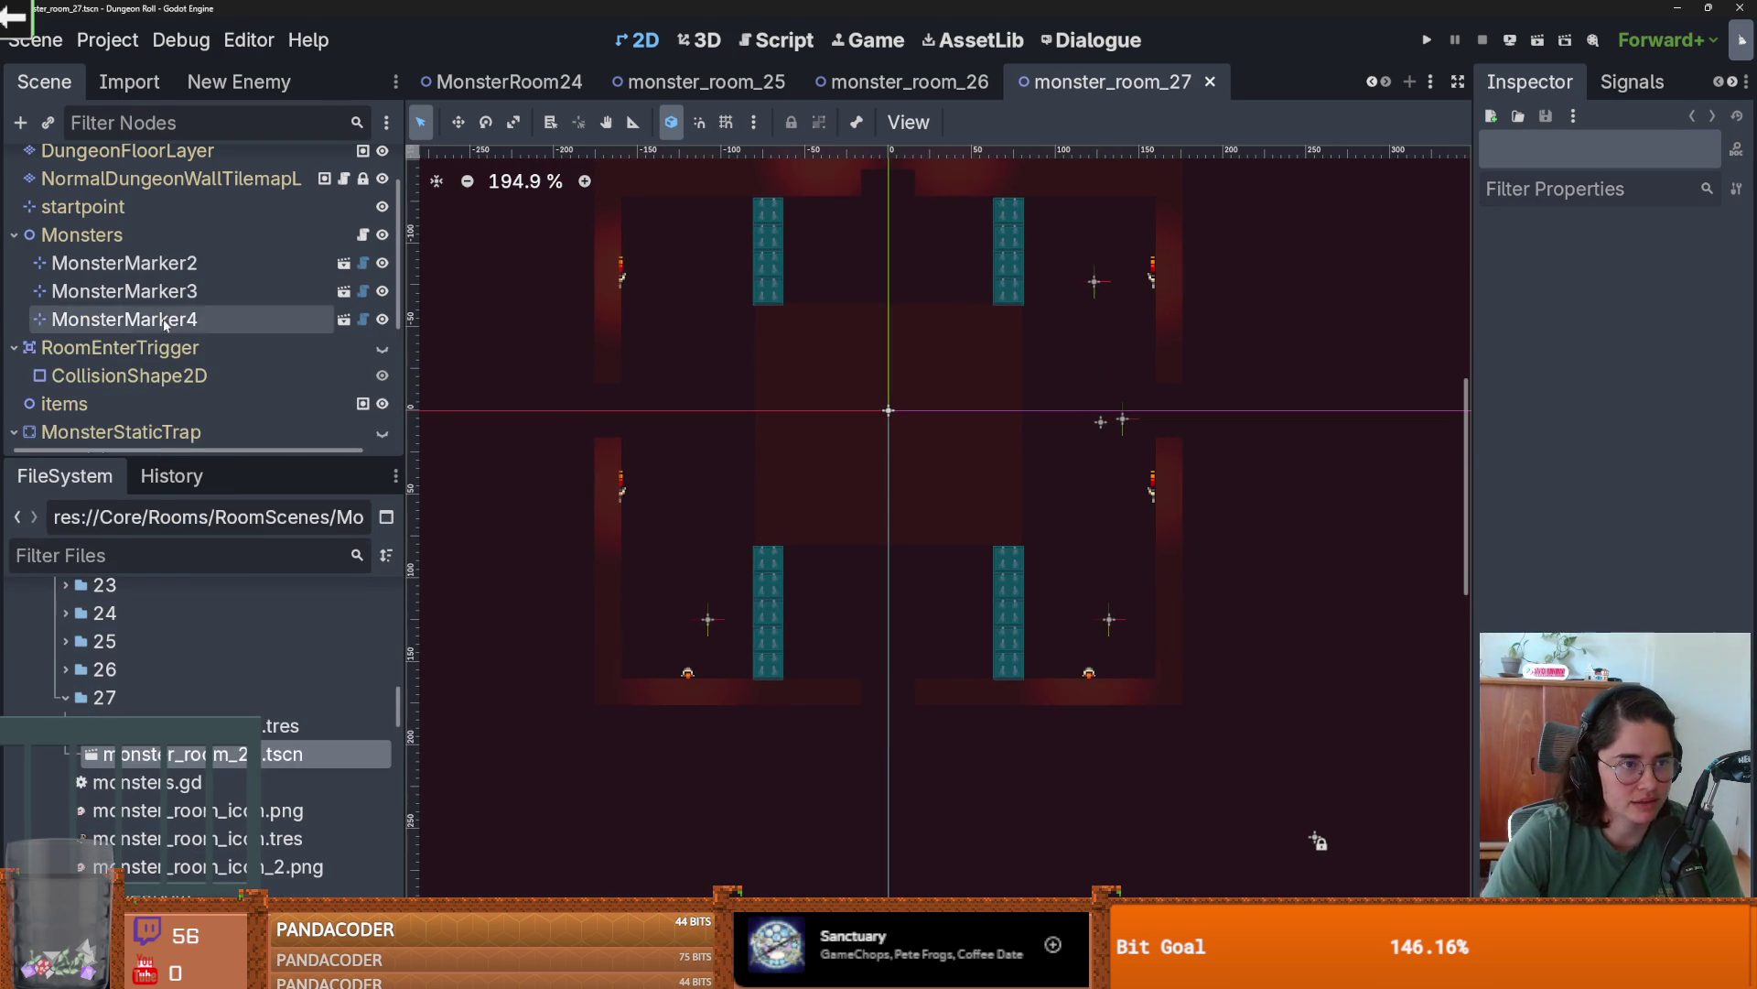
scroll(137, 320, up, 2)
click(128, 222)
scroll(826, 488, down, 2)
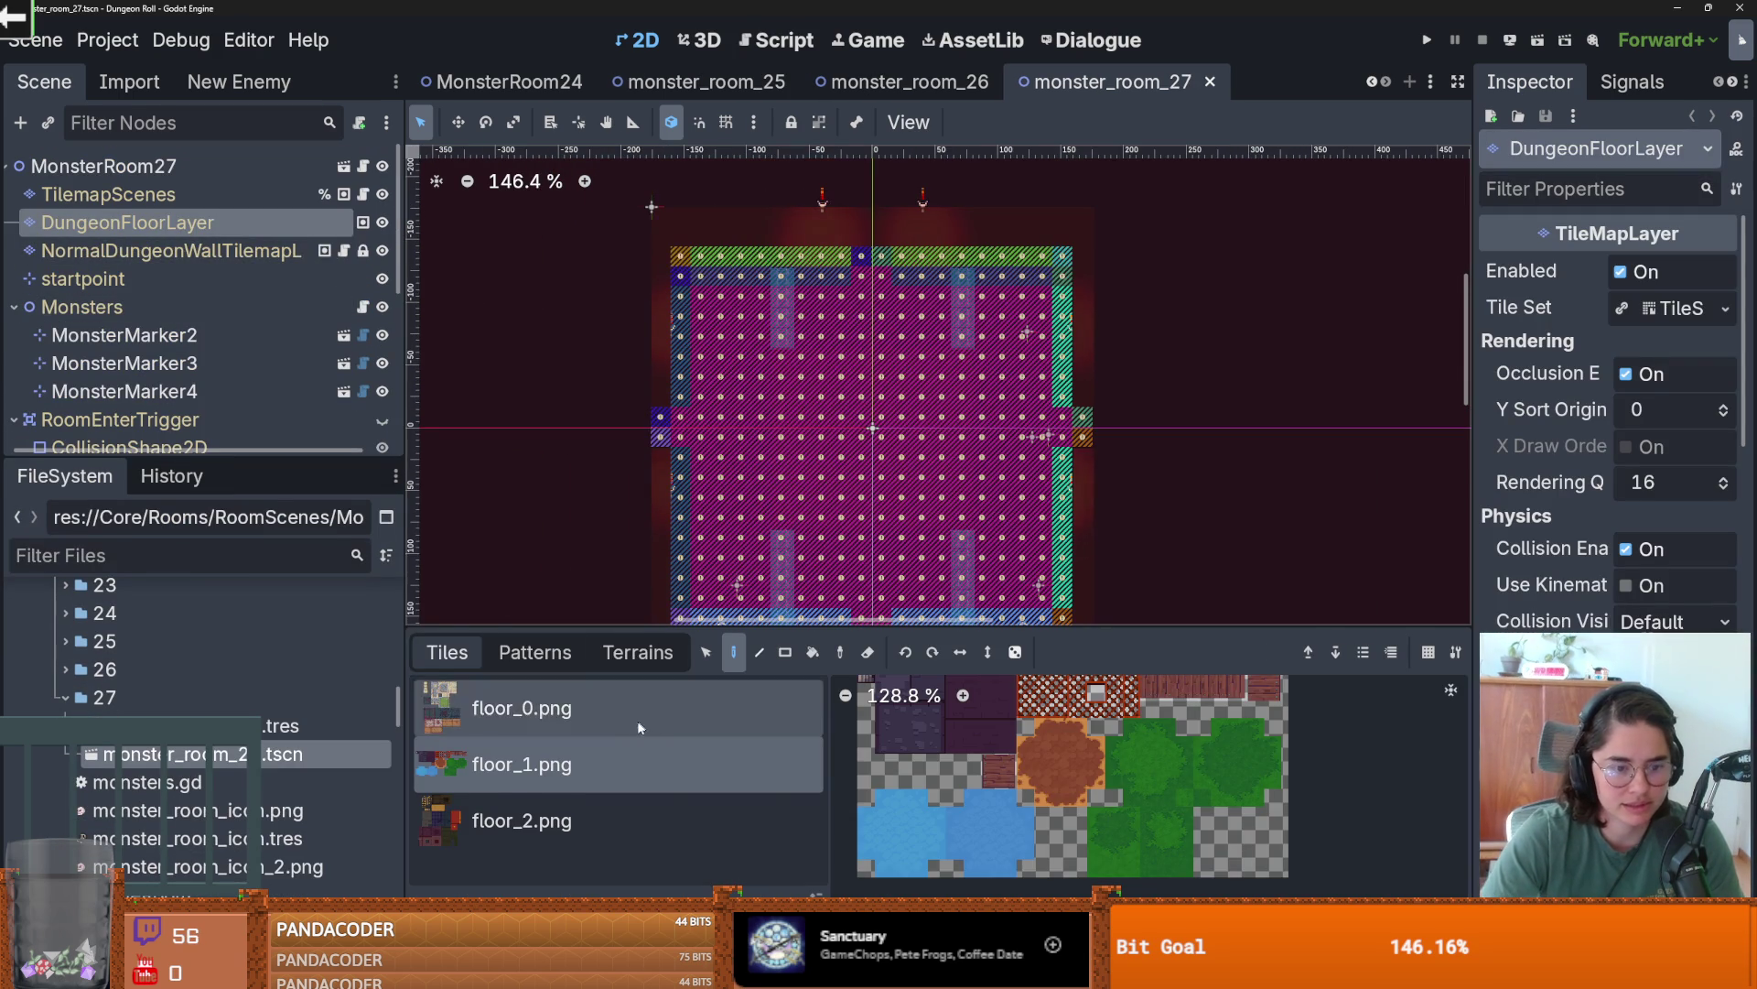
click(638, 651)
click(552, 775)
scroll(811, 443, down, 2)
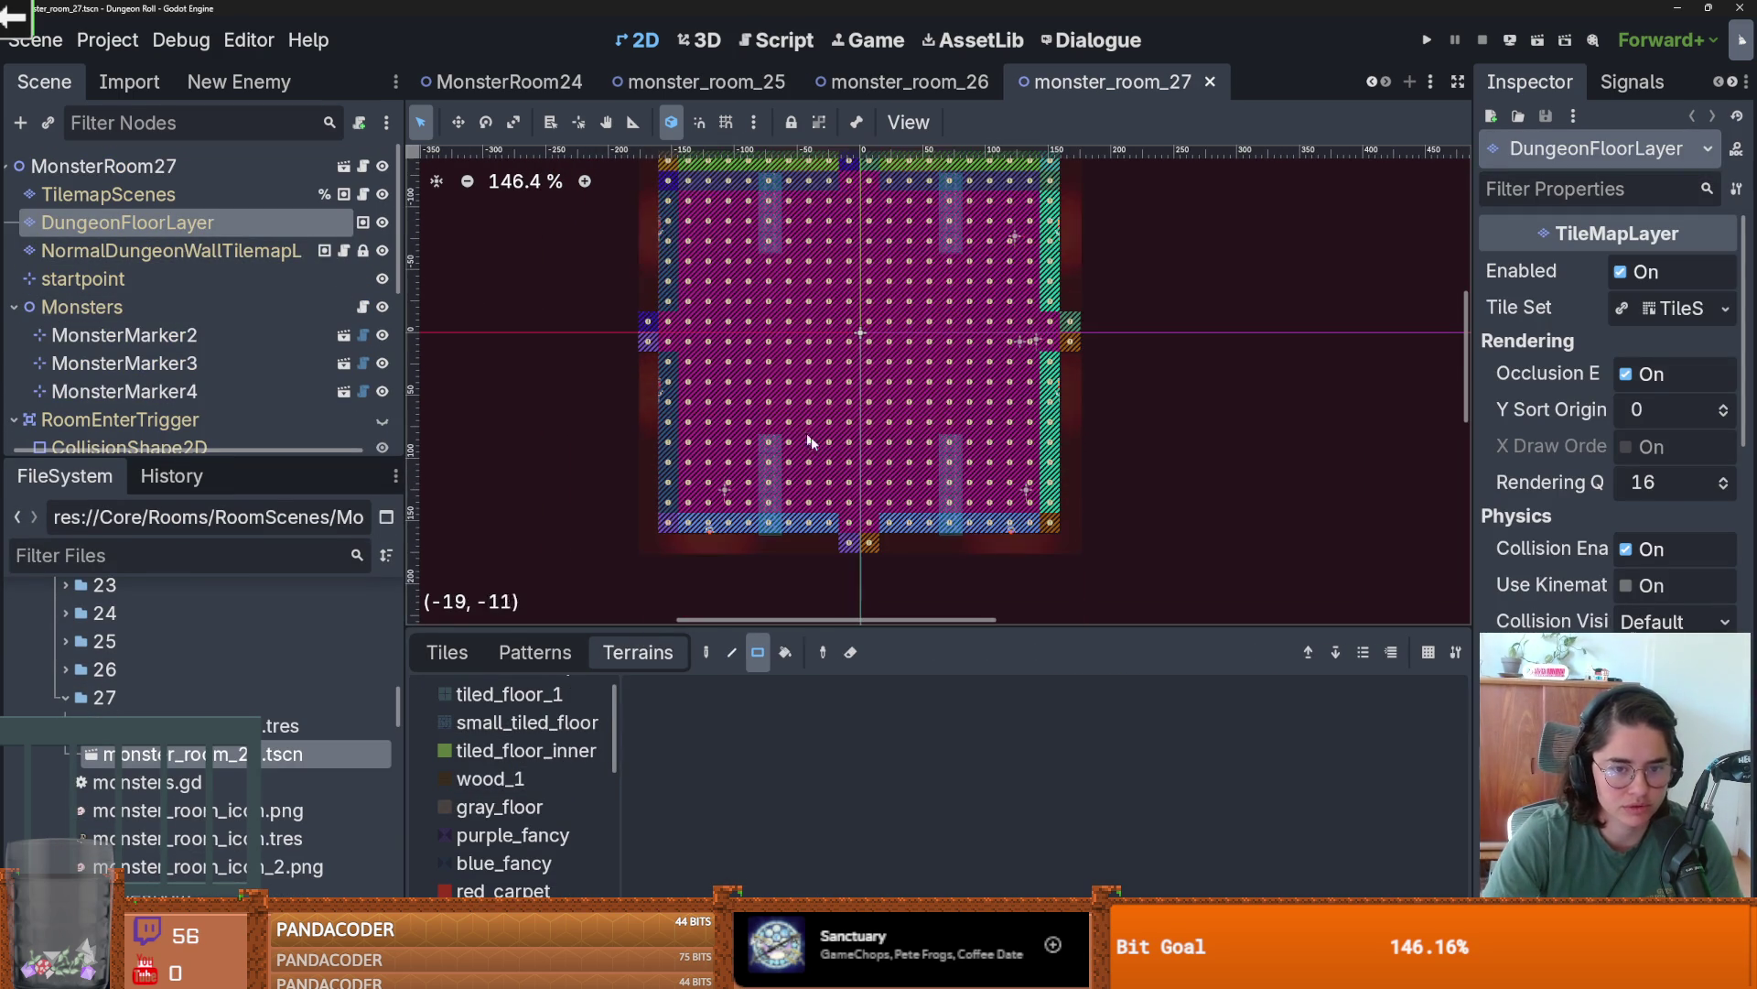
click(543, 693)
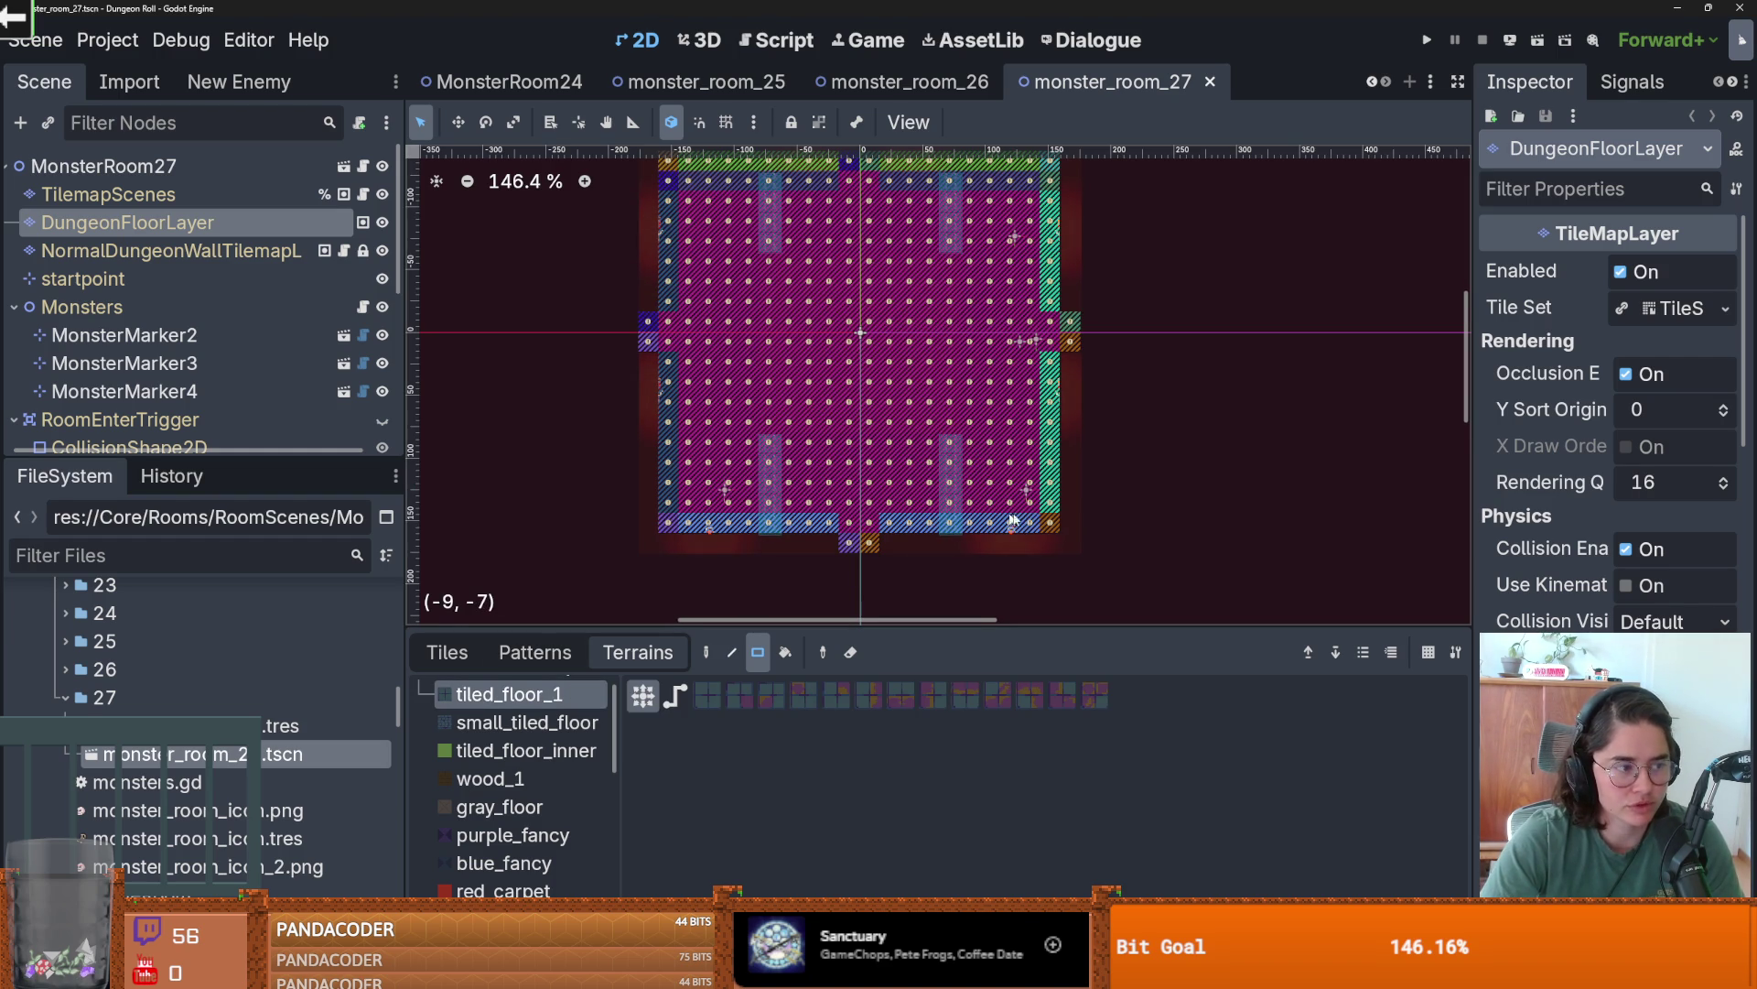
- Erase the old floor: a 20x4 block, then the rest of the room
mouse_move(1042, 526)
mouse_down()
mouse_move(716, 431)
mouse_move(678, 475)
mouse_up()
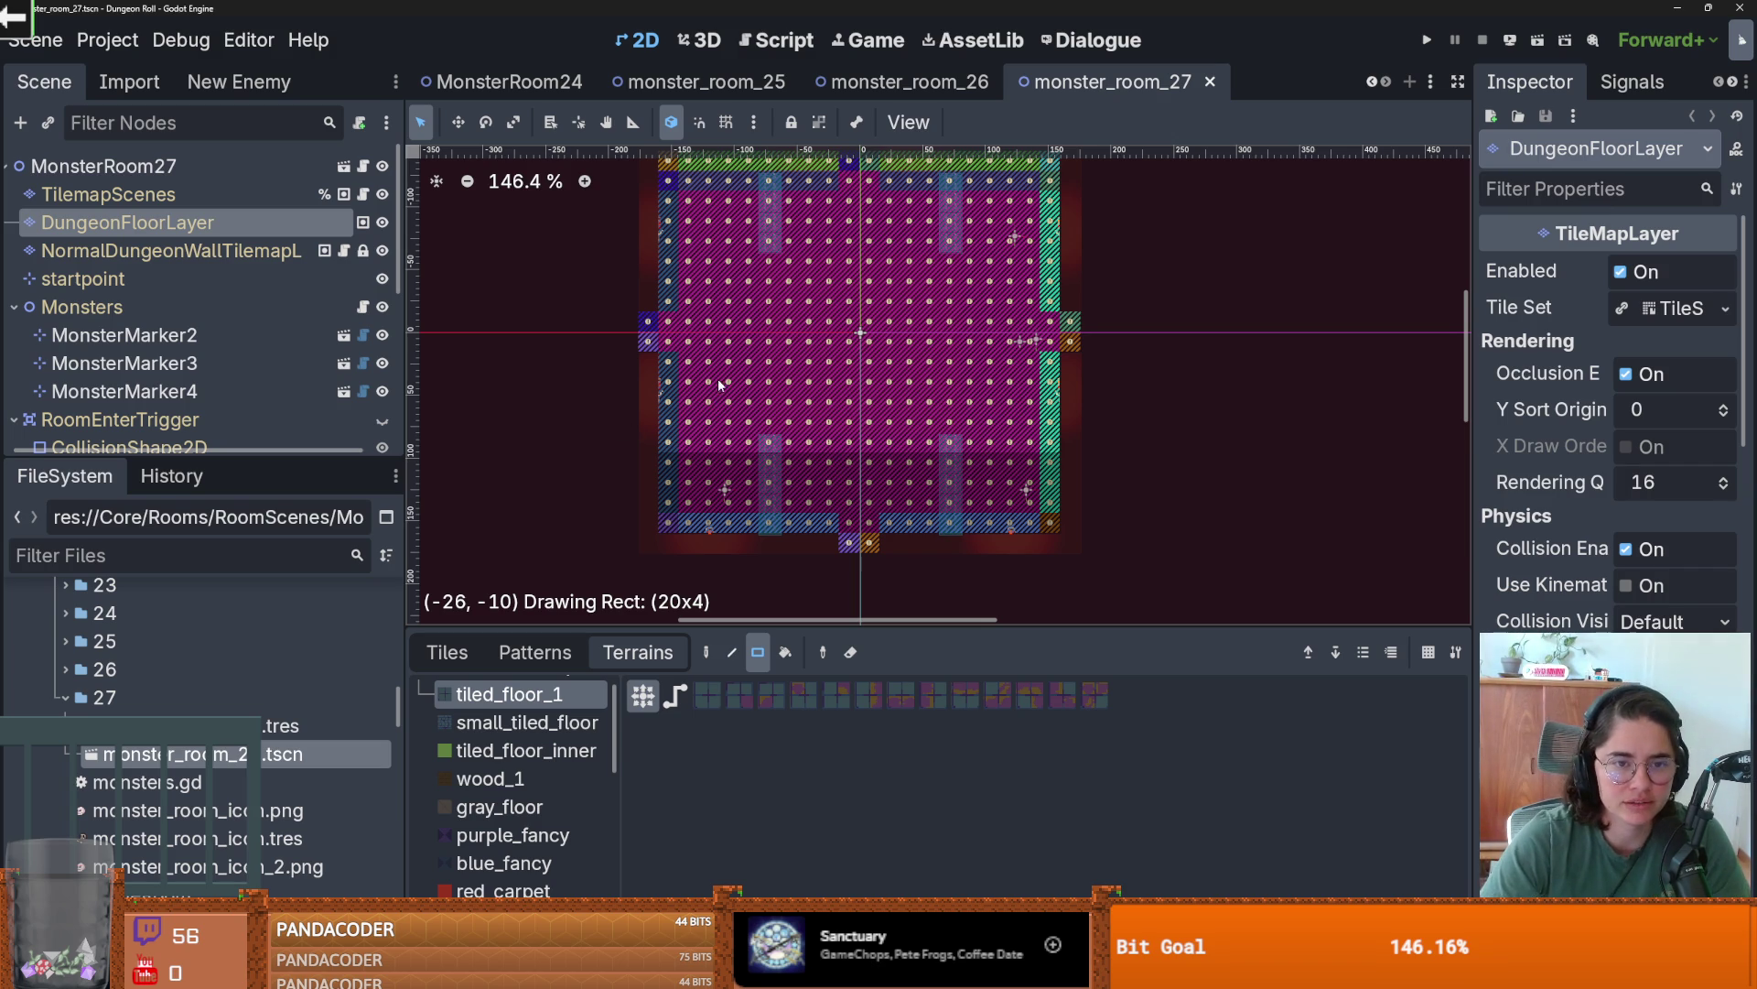
drag(719, 403, 718, 403)
scroll(719, 403, up, 2)
mouse_move(618, 245)
mouse_down()
mouse_move(774, 307)
mouse_move(1034, 556)
mouse_up()
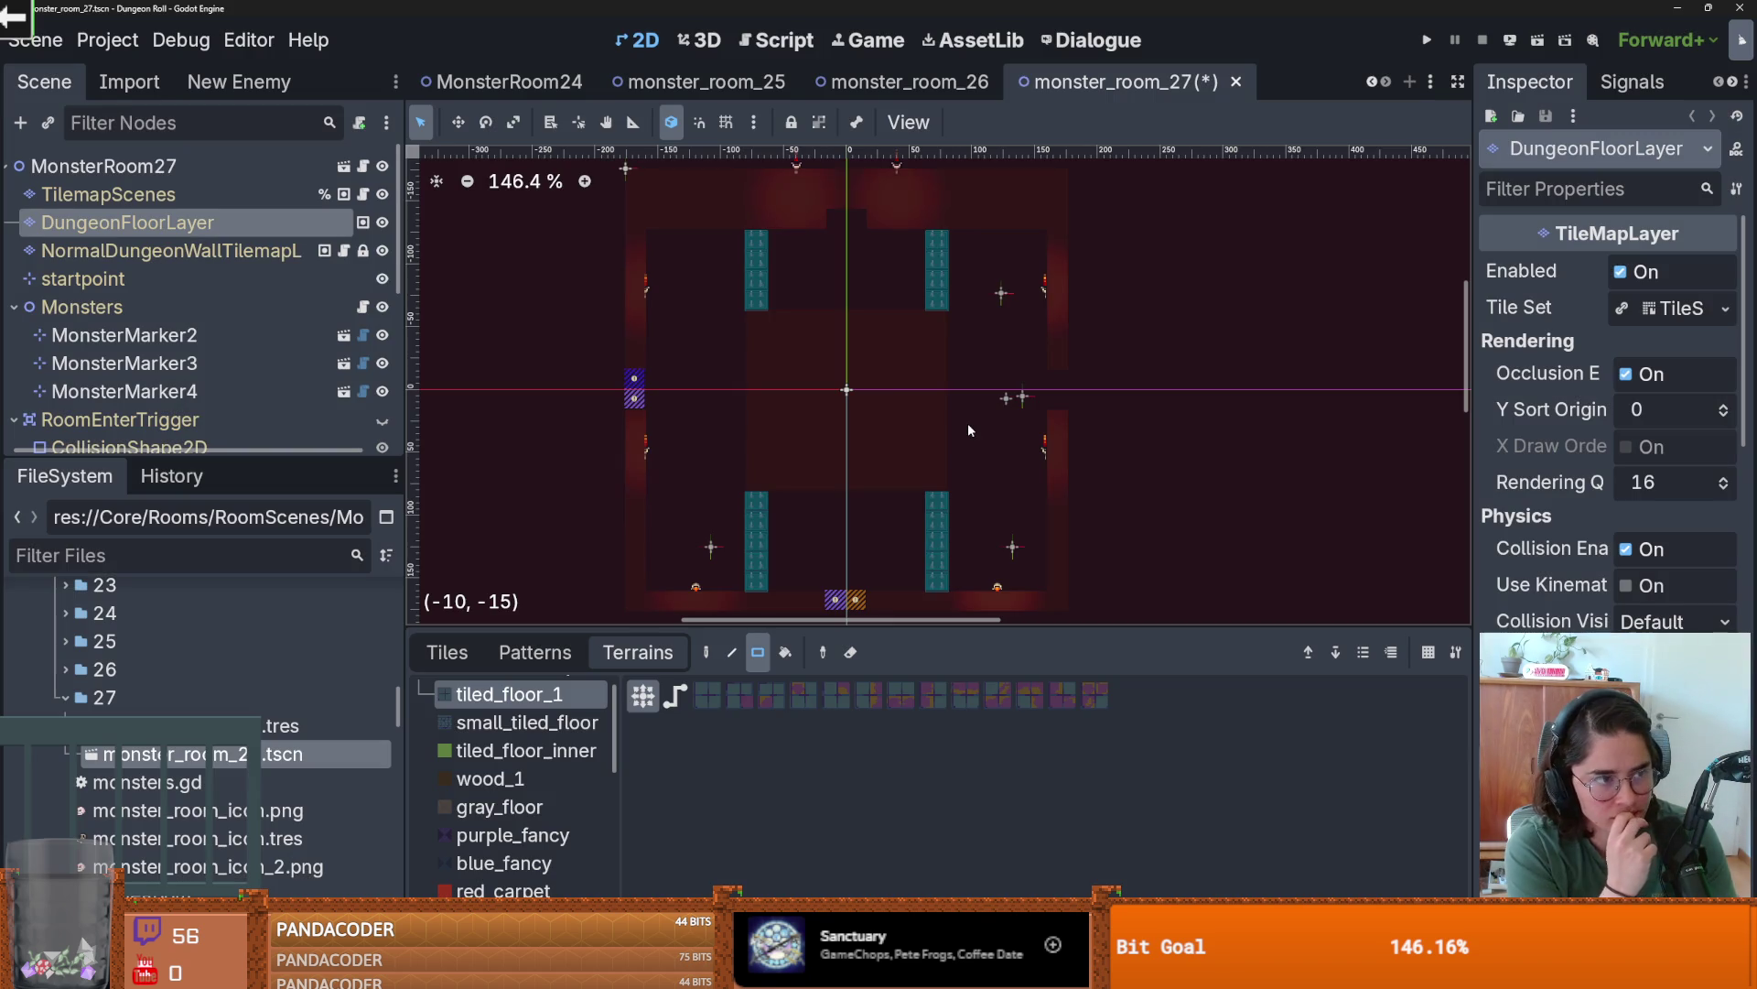
- Clear leftover floor, then paint wood_1 bands along the bottom and down the left side
drag(608, 386, 611, 388)
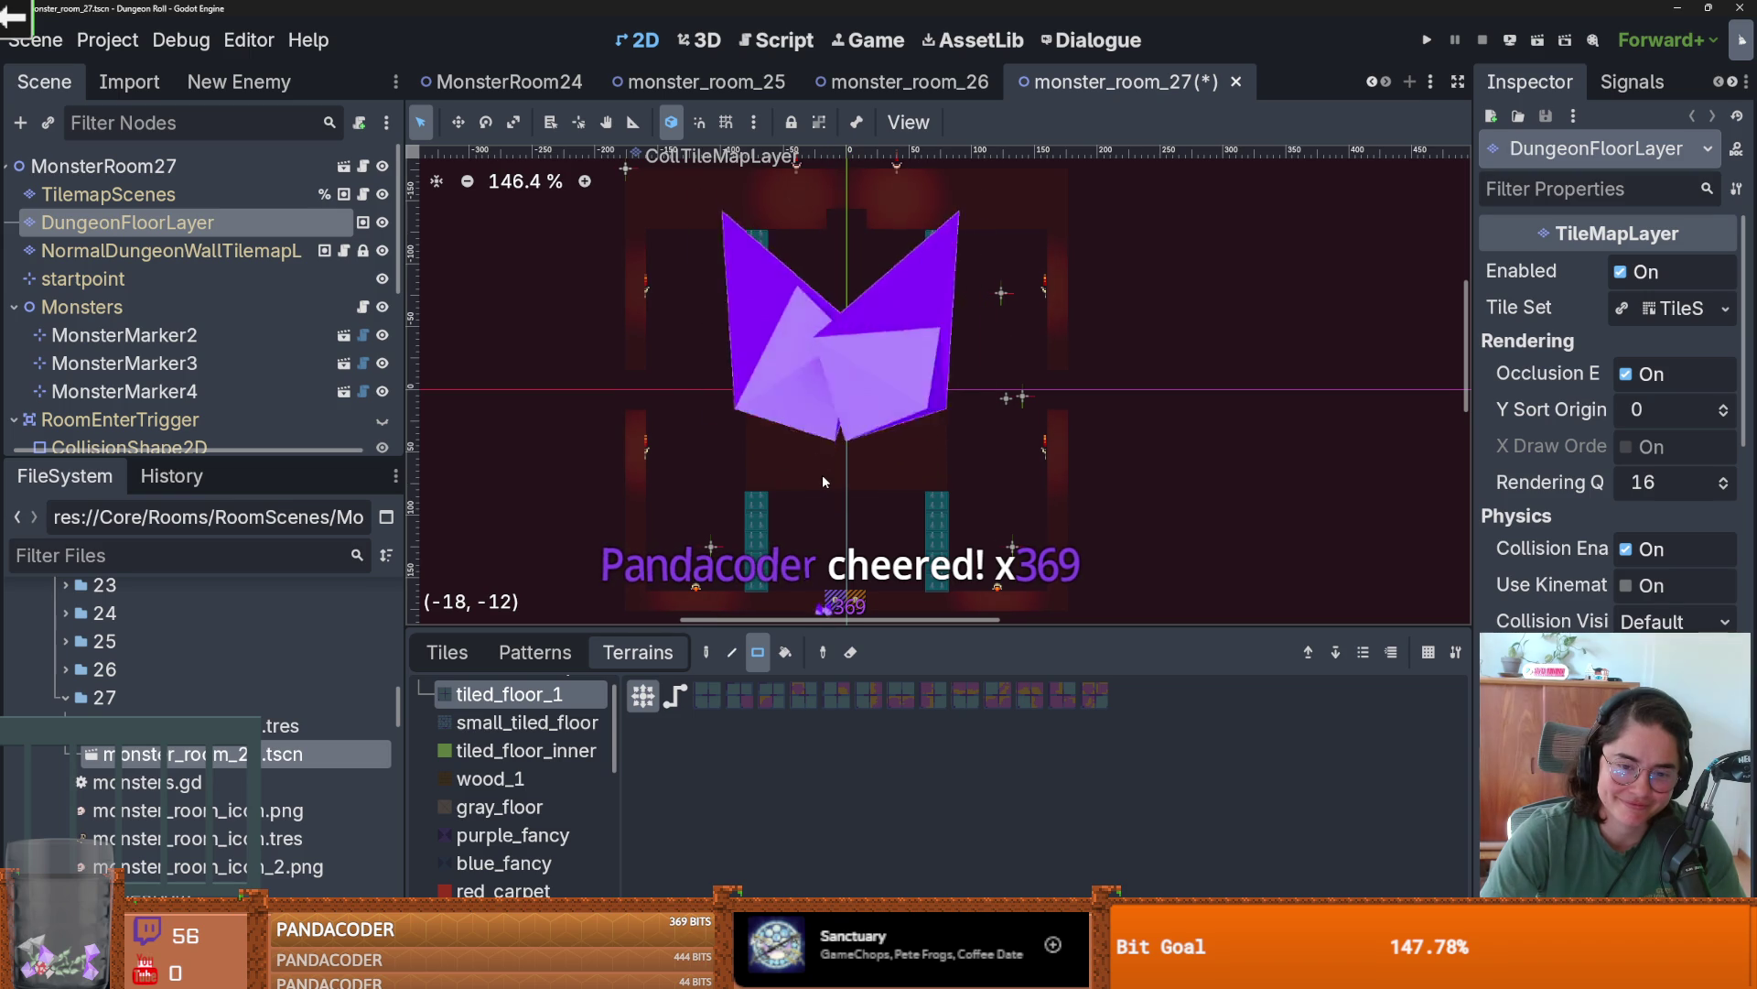
click(512, 778)
mouse_move(1042, 579)
mouse_down()
mouse_move(948, 577)
mouse_move(651, 499)
mouse_up()
drag(834, 602, 851, 605)
scroll(773, 565, up, 1)
mouse_move(760, 469)
mouse_down()
mouse_move(718, 291)
mouse_move(688, 260)
mouse_up()
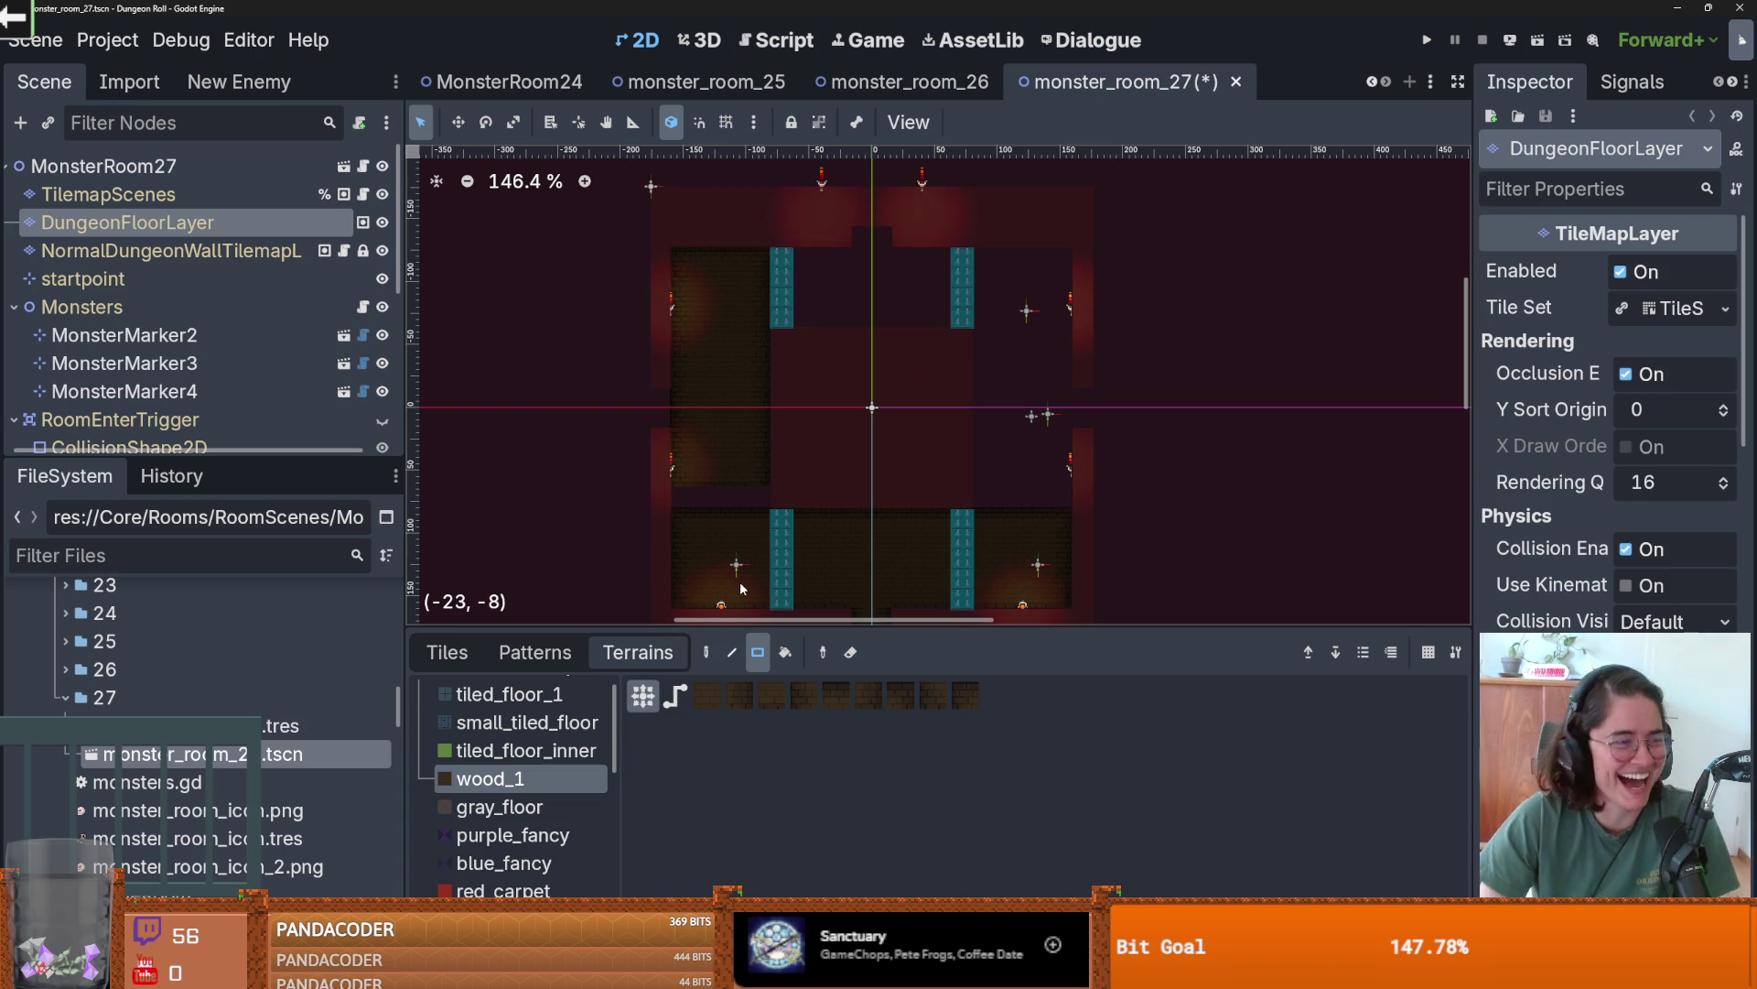
- Fill the wall gaps and paint the top and right wood_1 bands, then run the game
drag(706, 497, 689, 490)
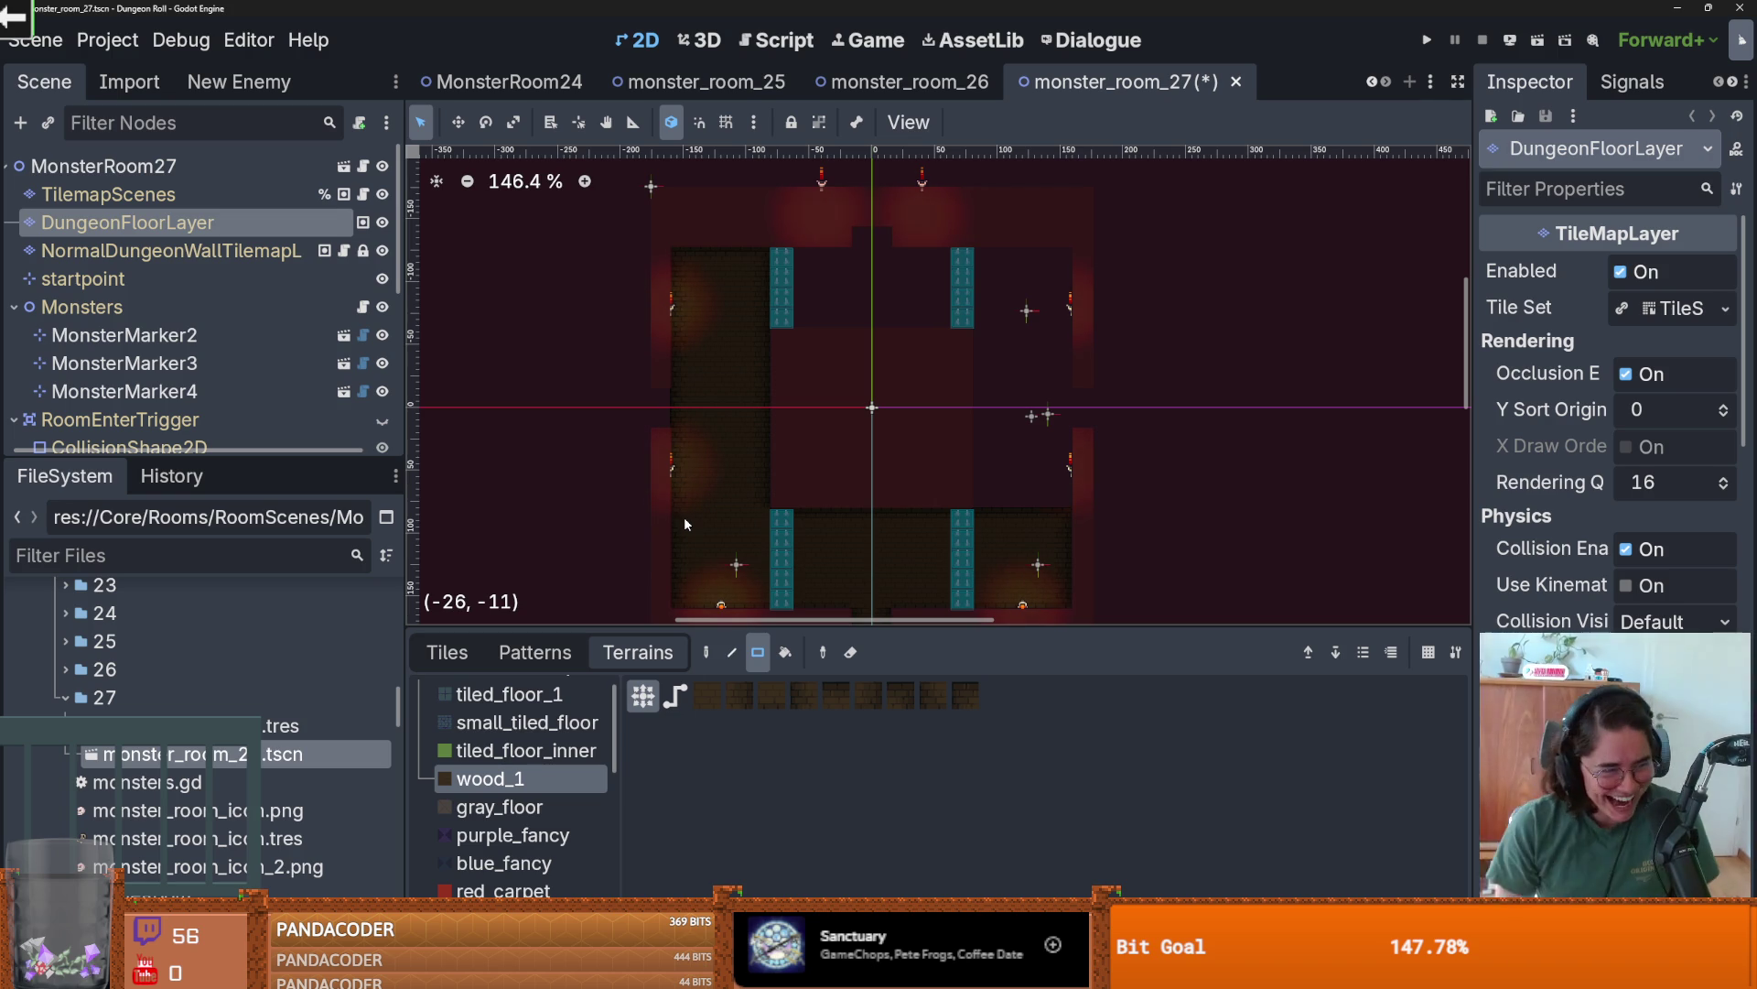
drag(659, 393, 660, 399)
drag(1089, 404, 1090, 404)
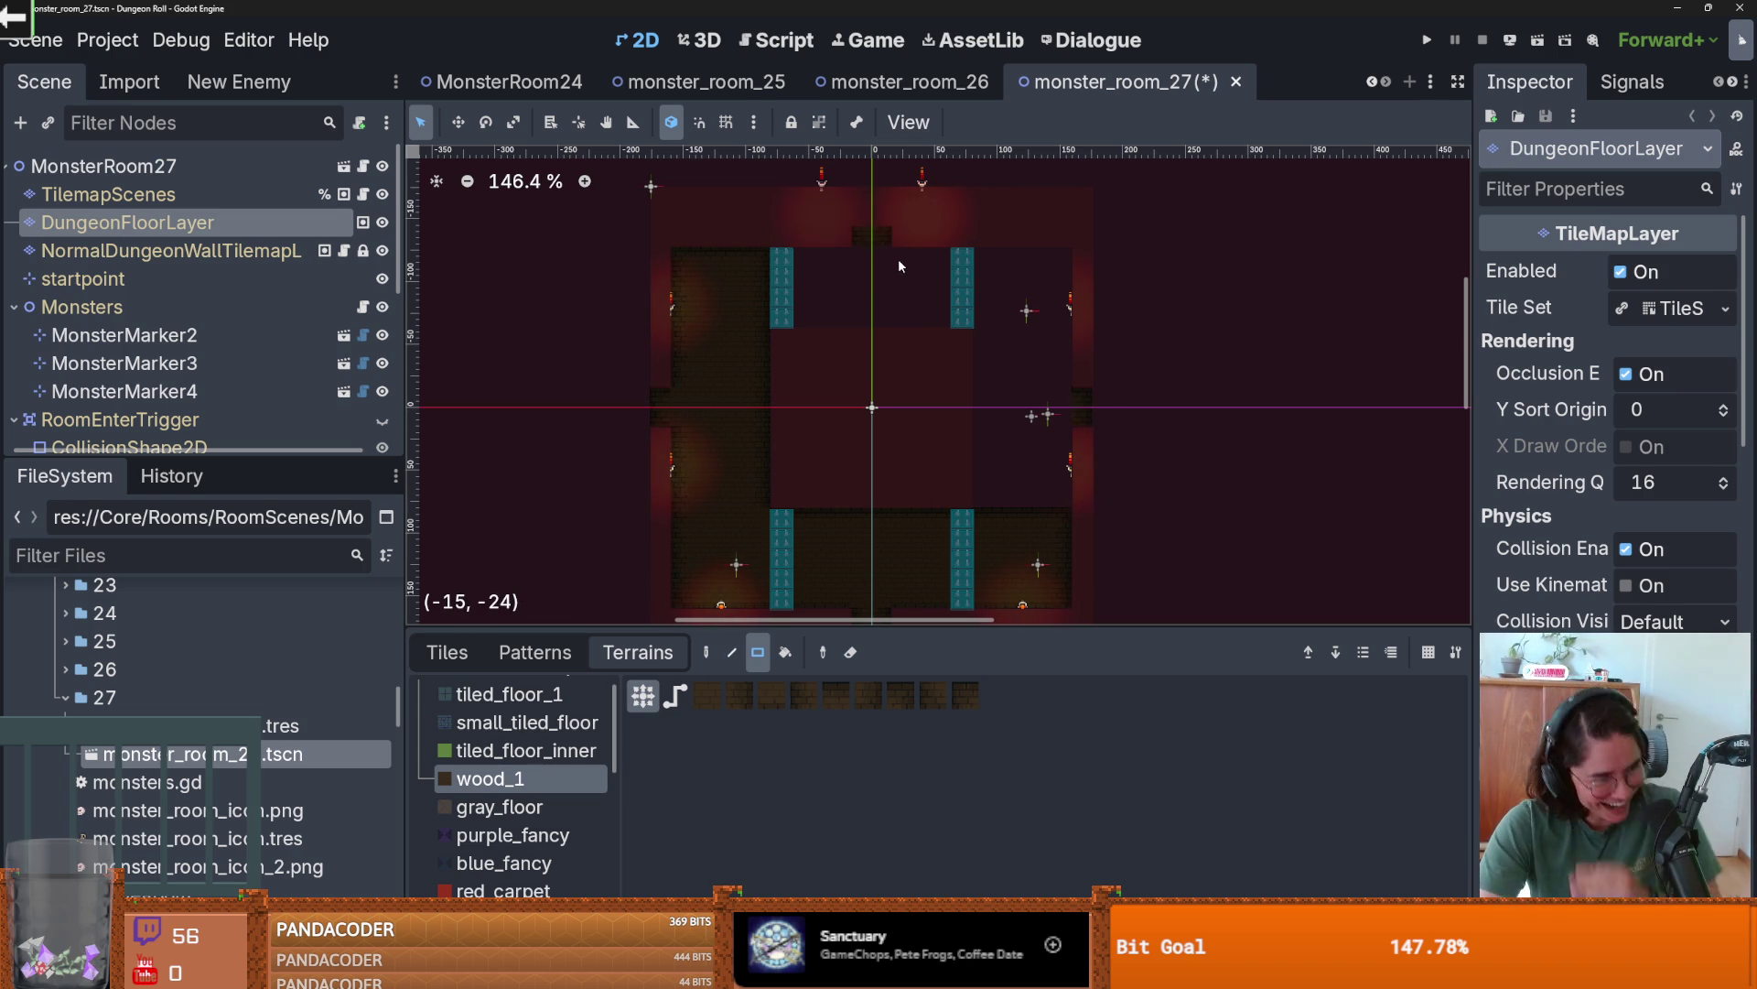
drag(763, 258, 1034, 320)
drag(1064, 518, 991, 340)
scroll(1009, 431, down, 1)
scroll(1001, 338, up, 1)
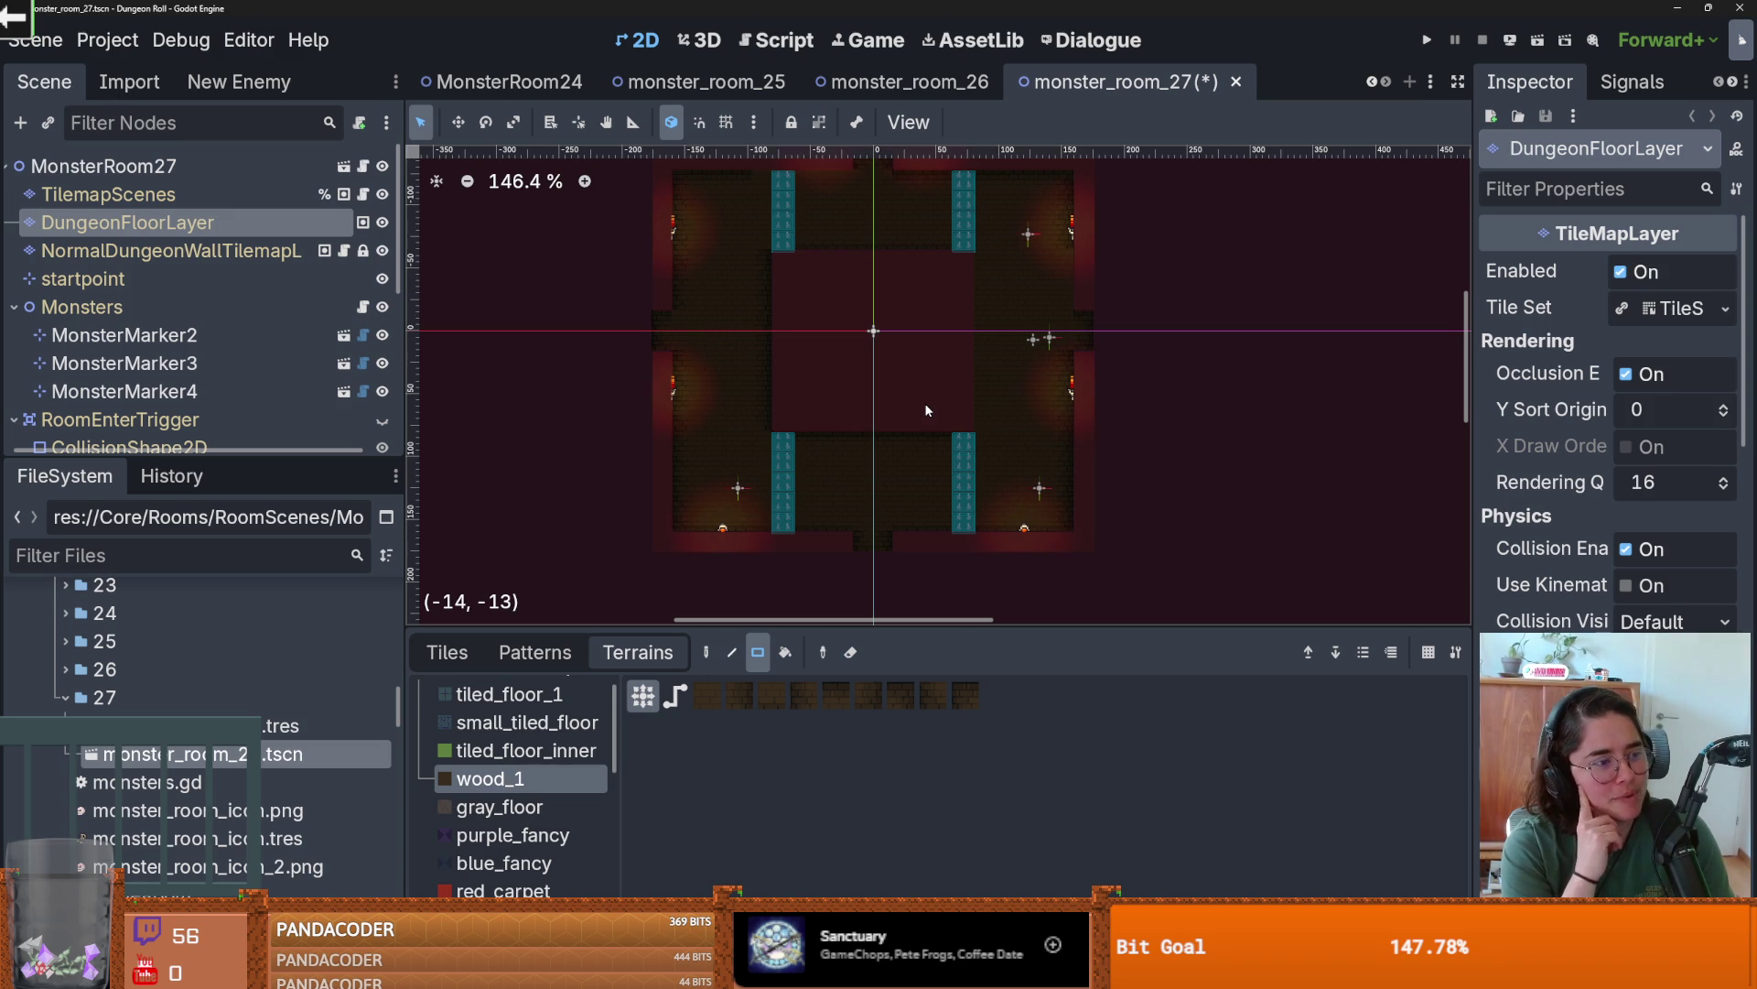
click(1427, 40)
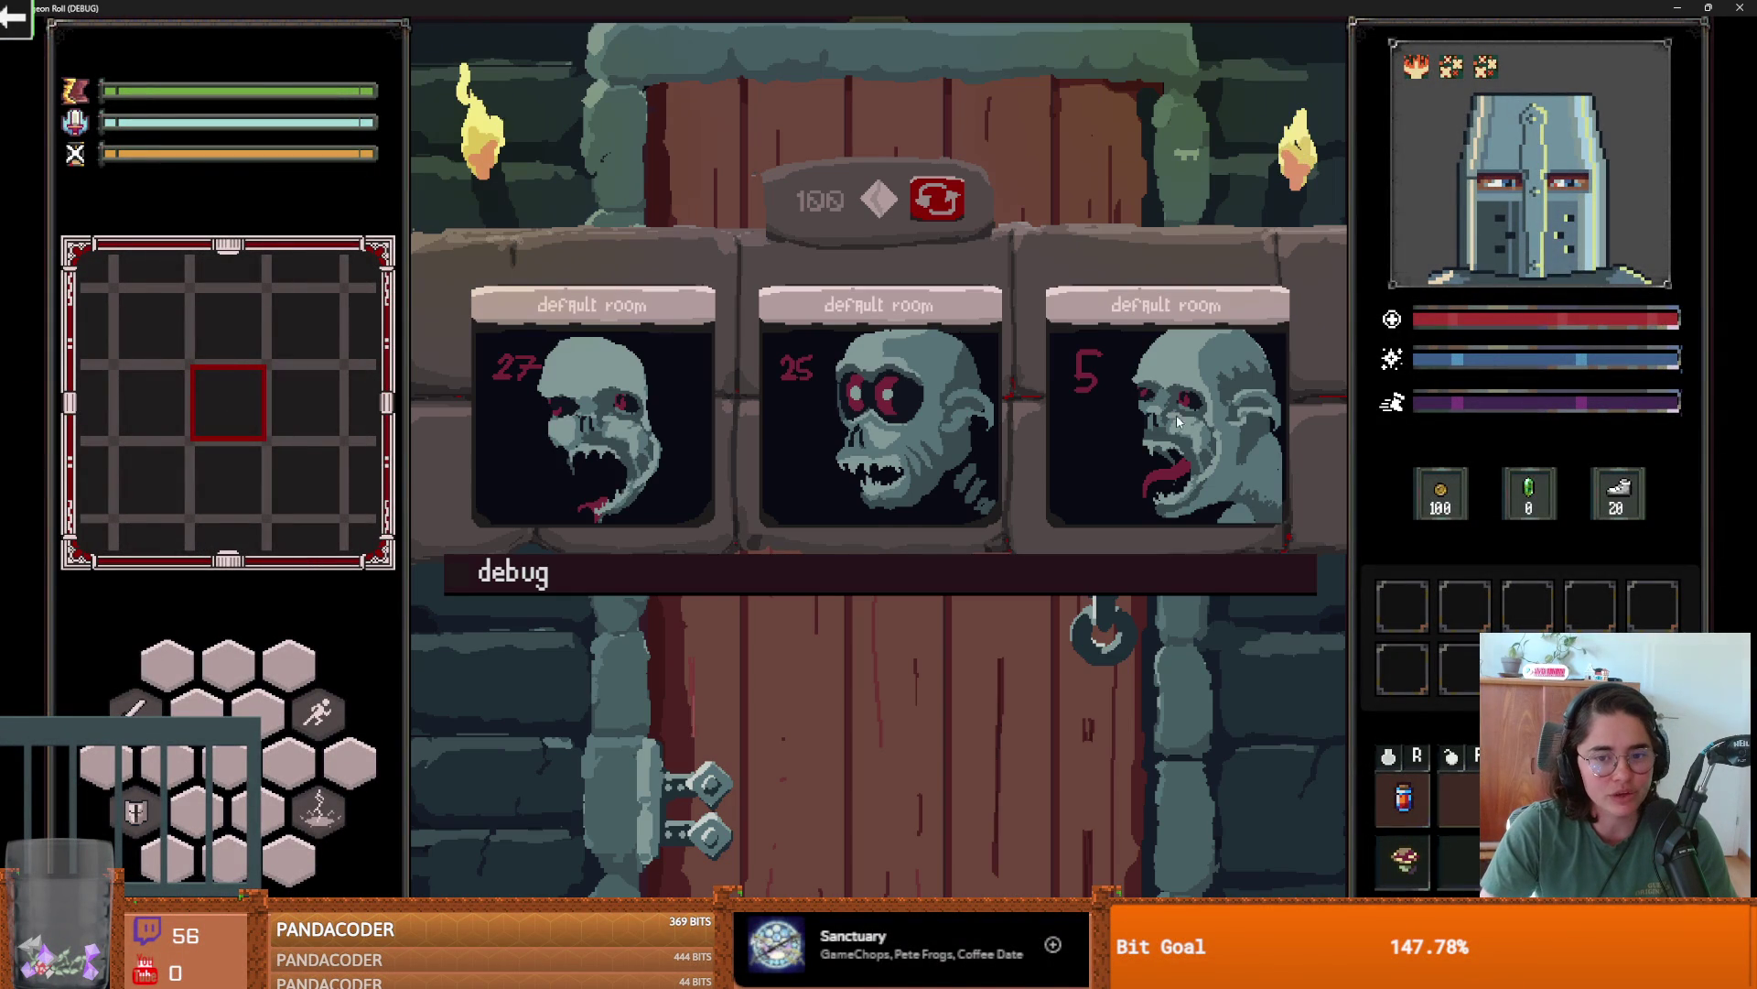
- Reroll the offered room cards repeatedly, enter the chosen room, and walk the knight forward
click(941, 216)
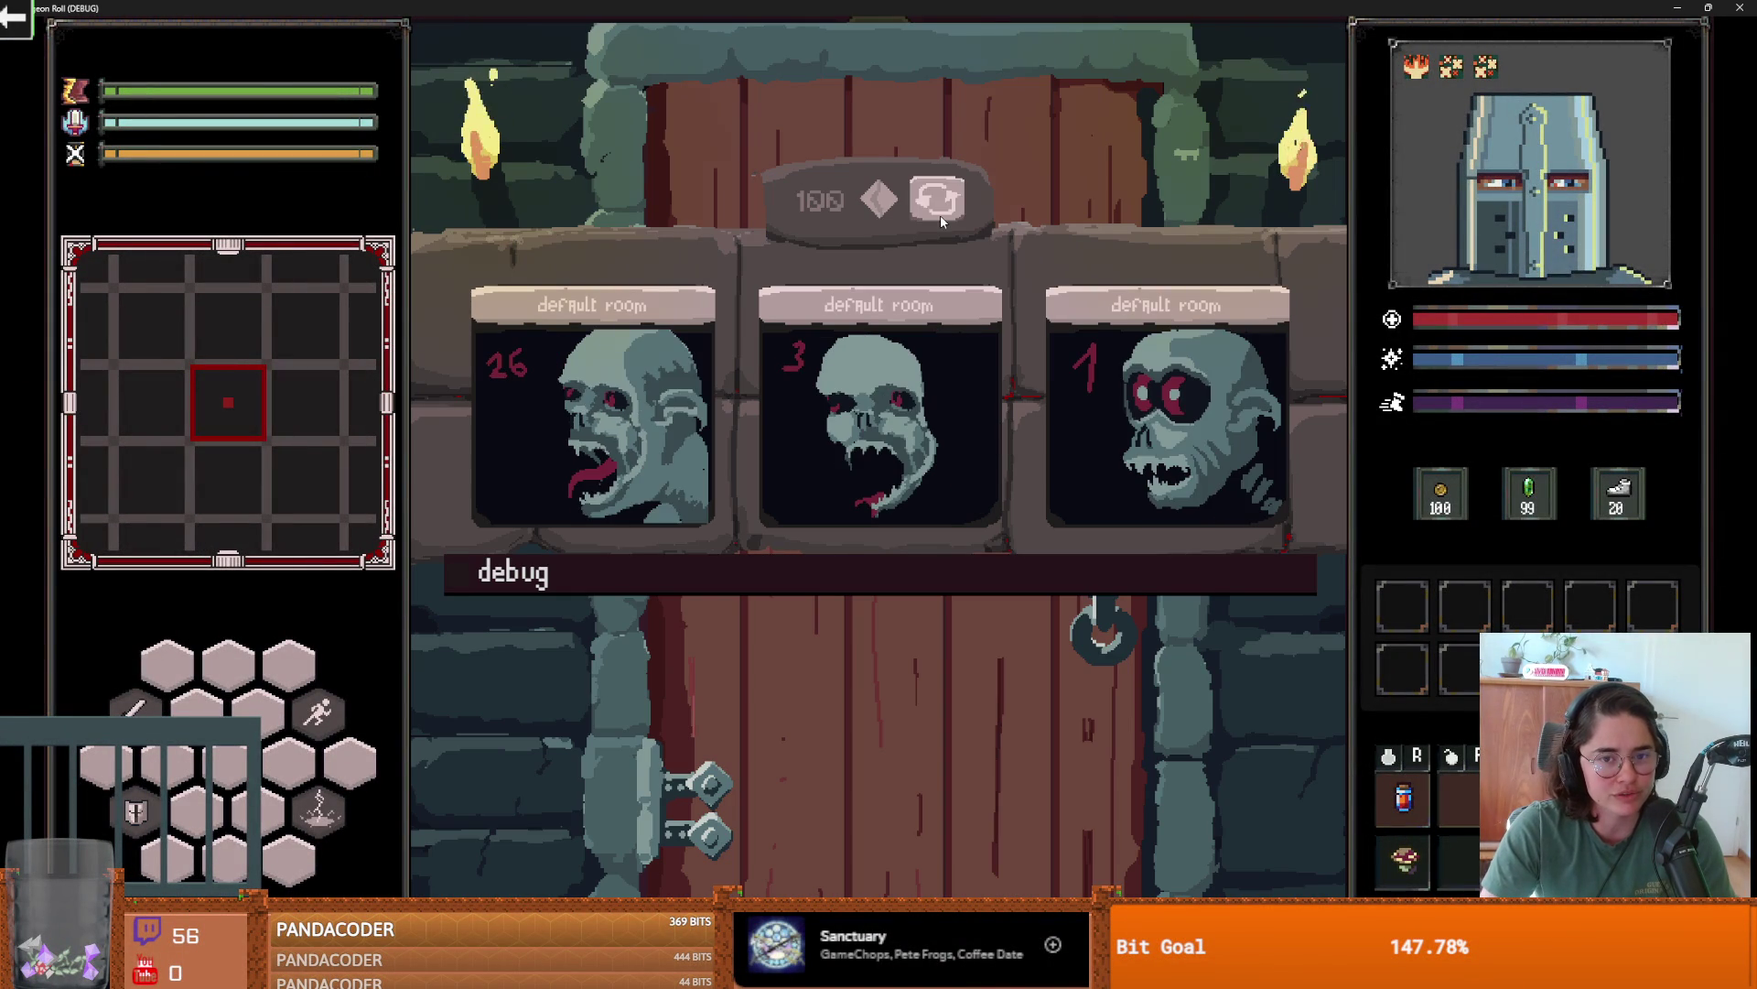
click(952, 203)
click(952, 203)
click(952, 203)
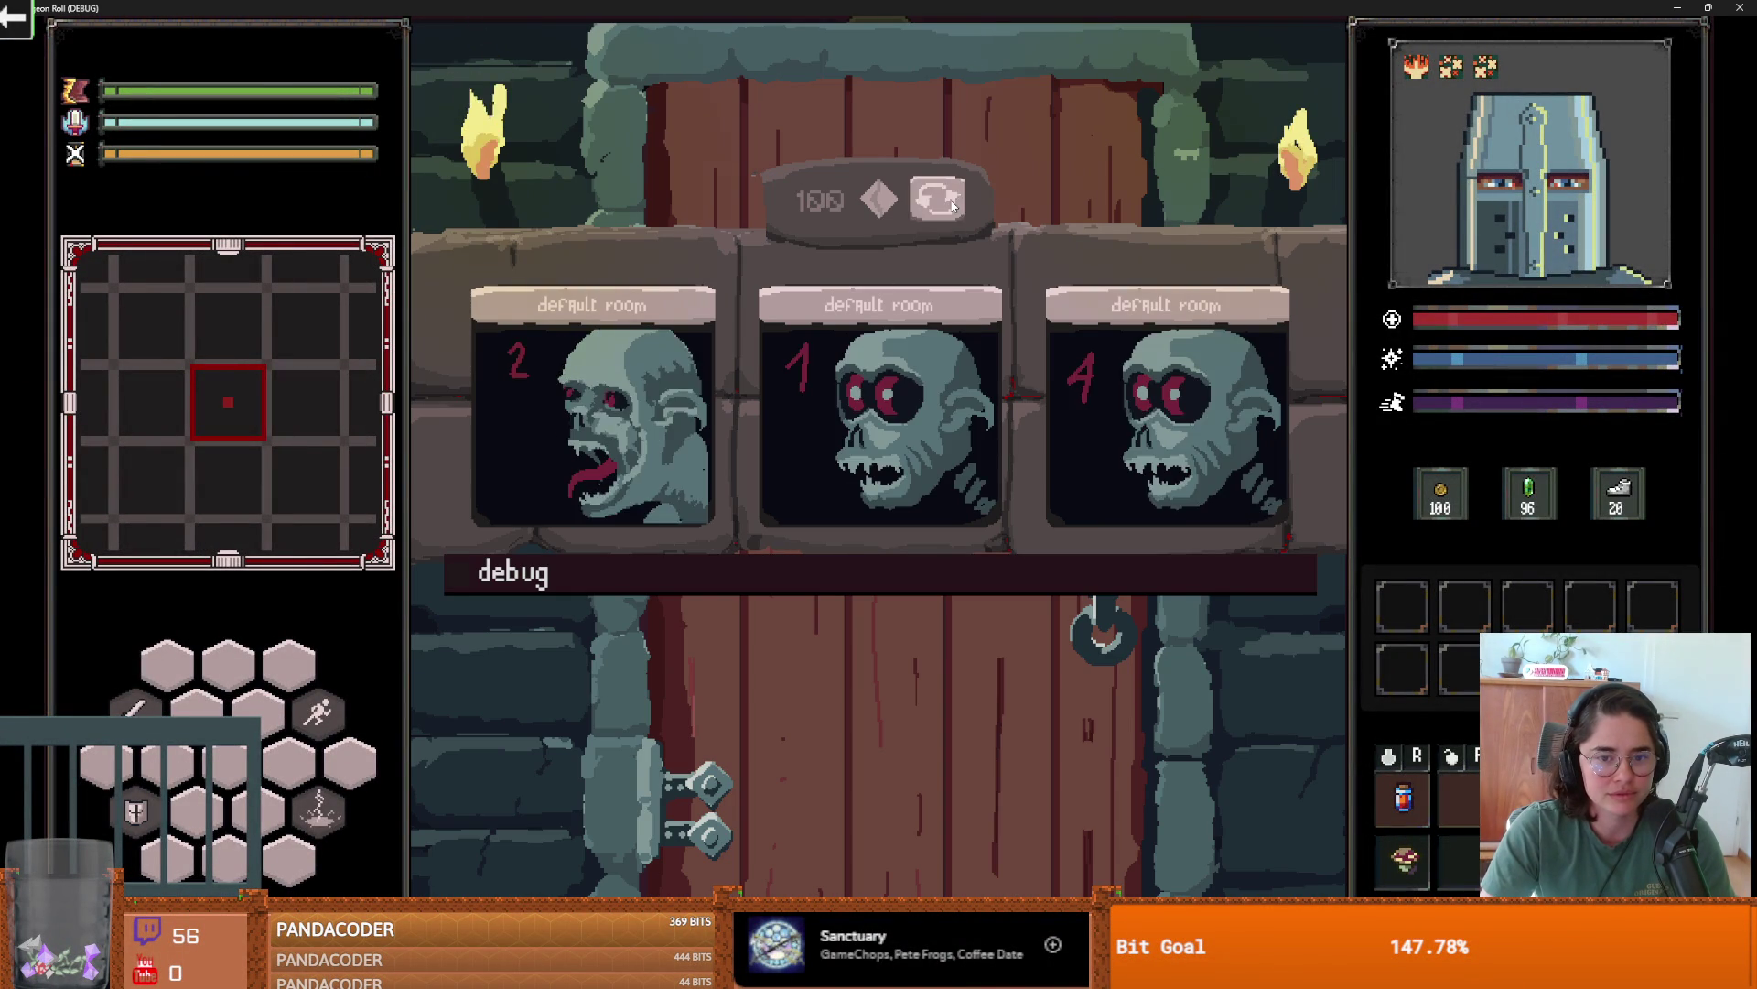
click(952, 203)
click(952, 203)
click(952, 204)
click(952, 203)
click(952, 203)
click(952, 204)
click(952, 203)
click(952, 203)
click(952, 204)
click(952, 204)
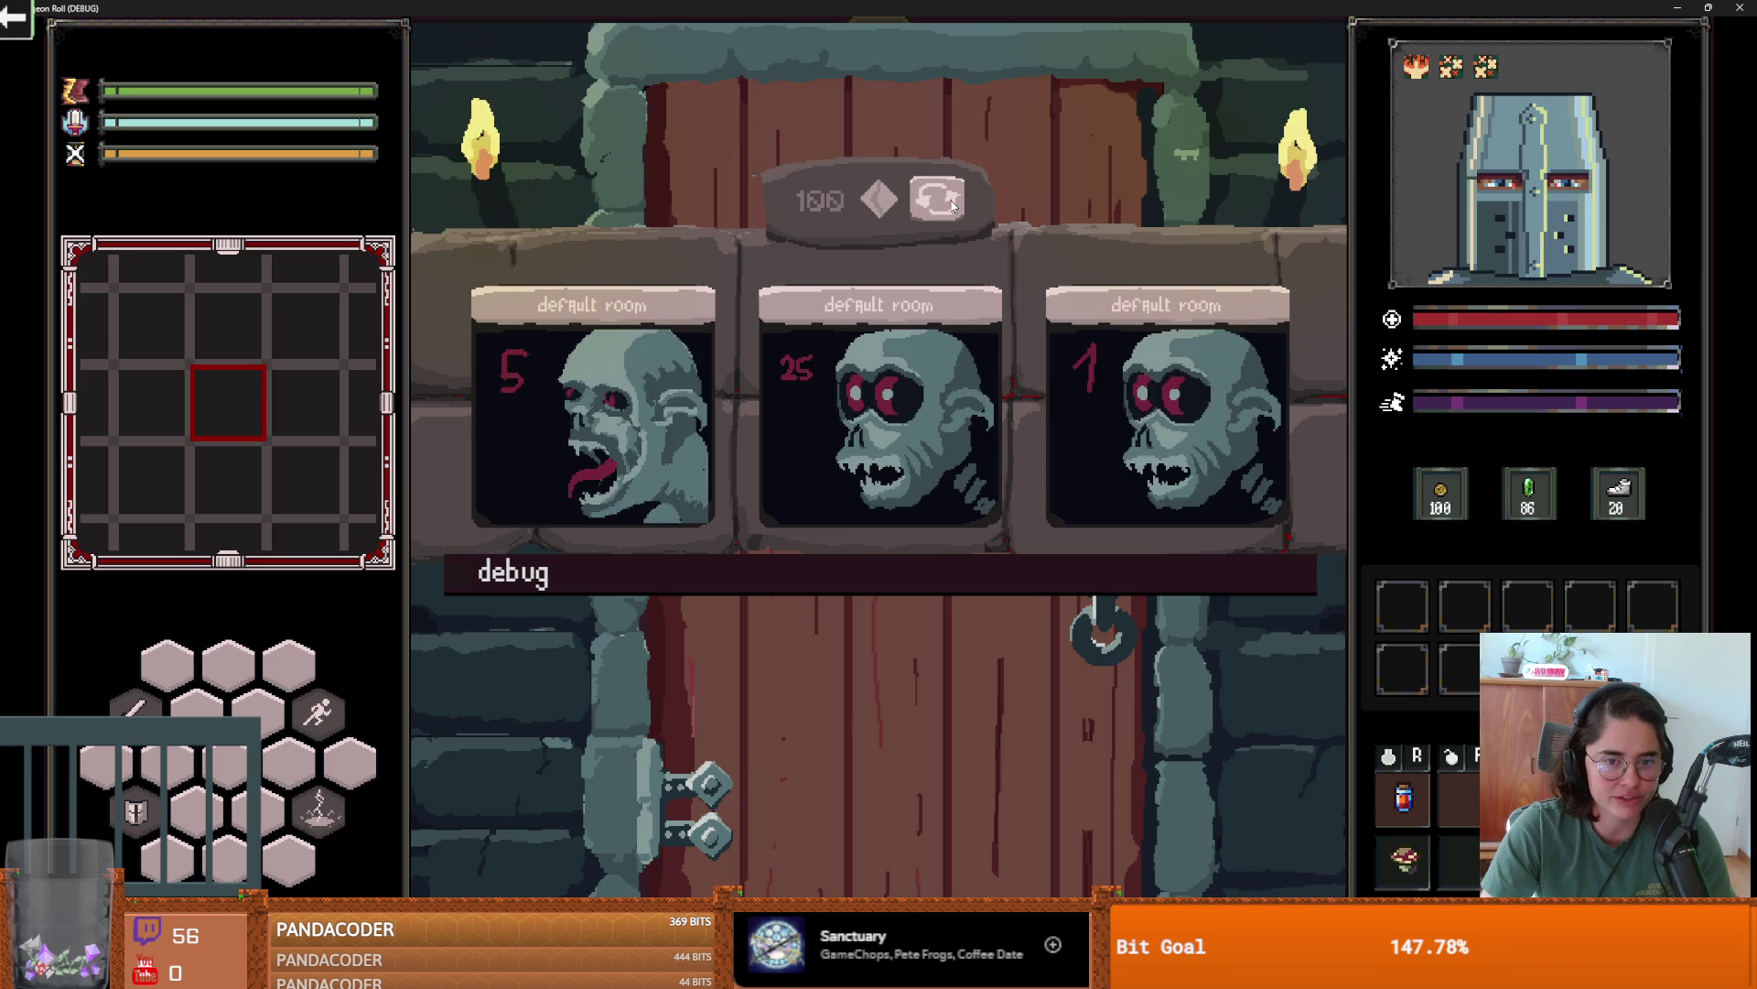
click(952, 203)
click(952, 203)
click(952, 203)
click(952, 203)
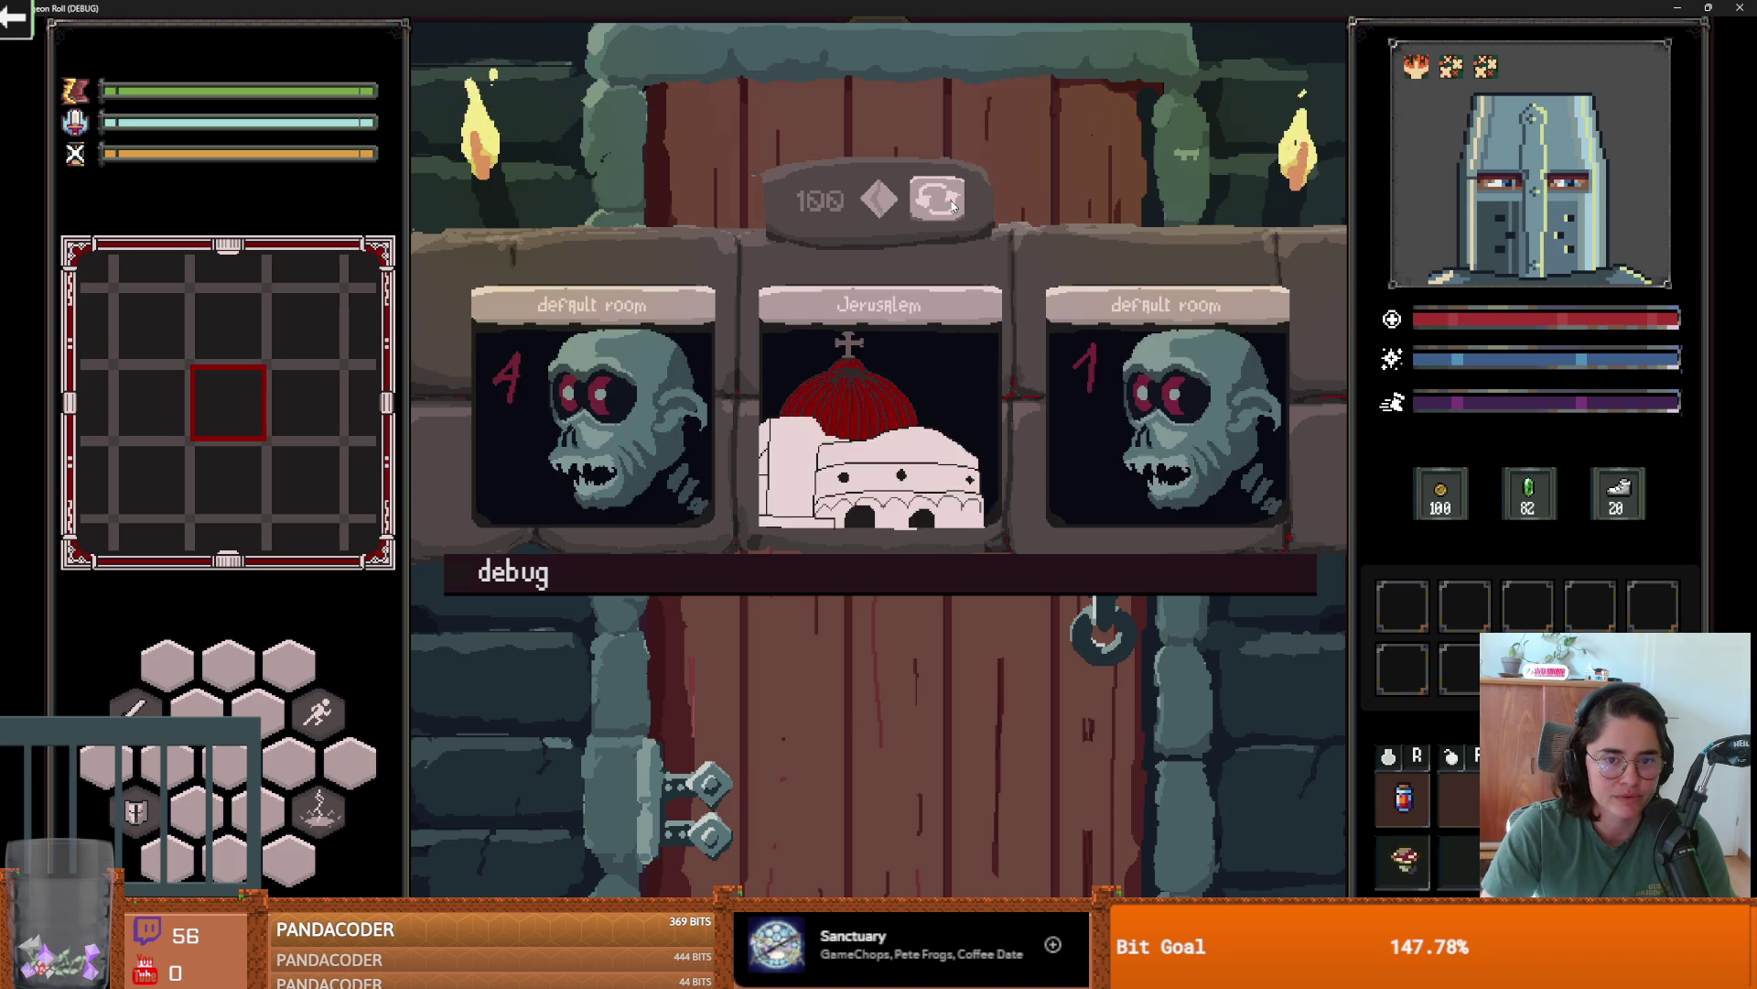
click(952, 203)
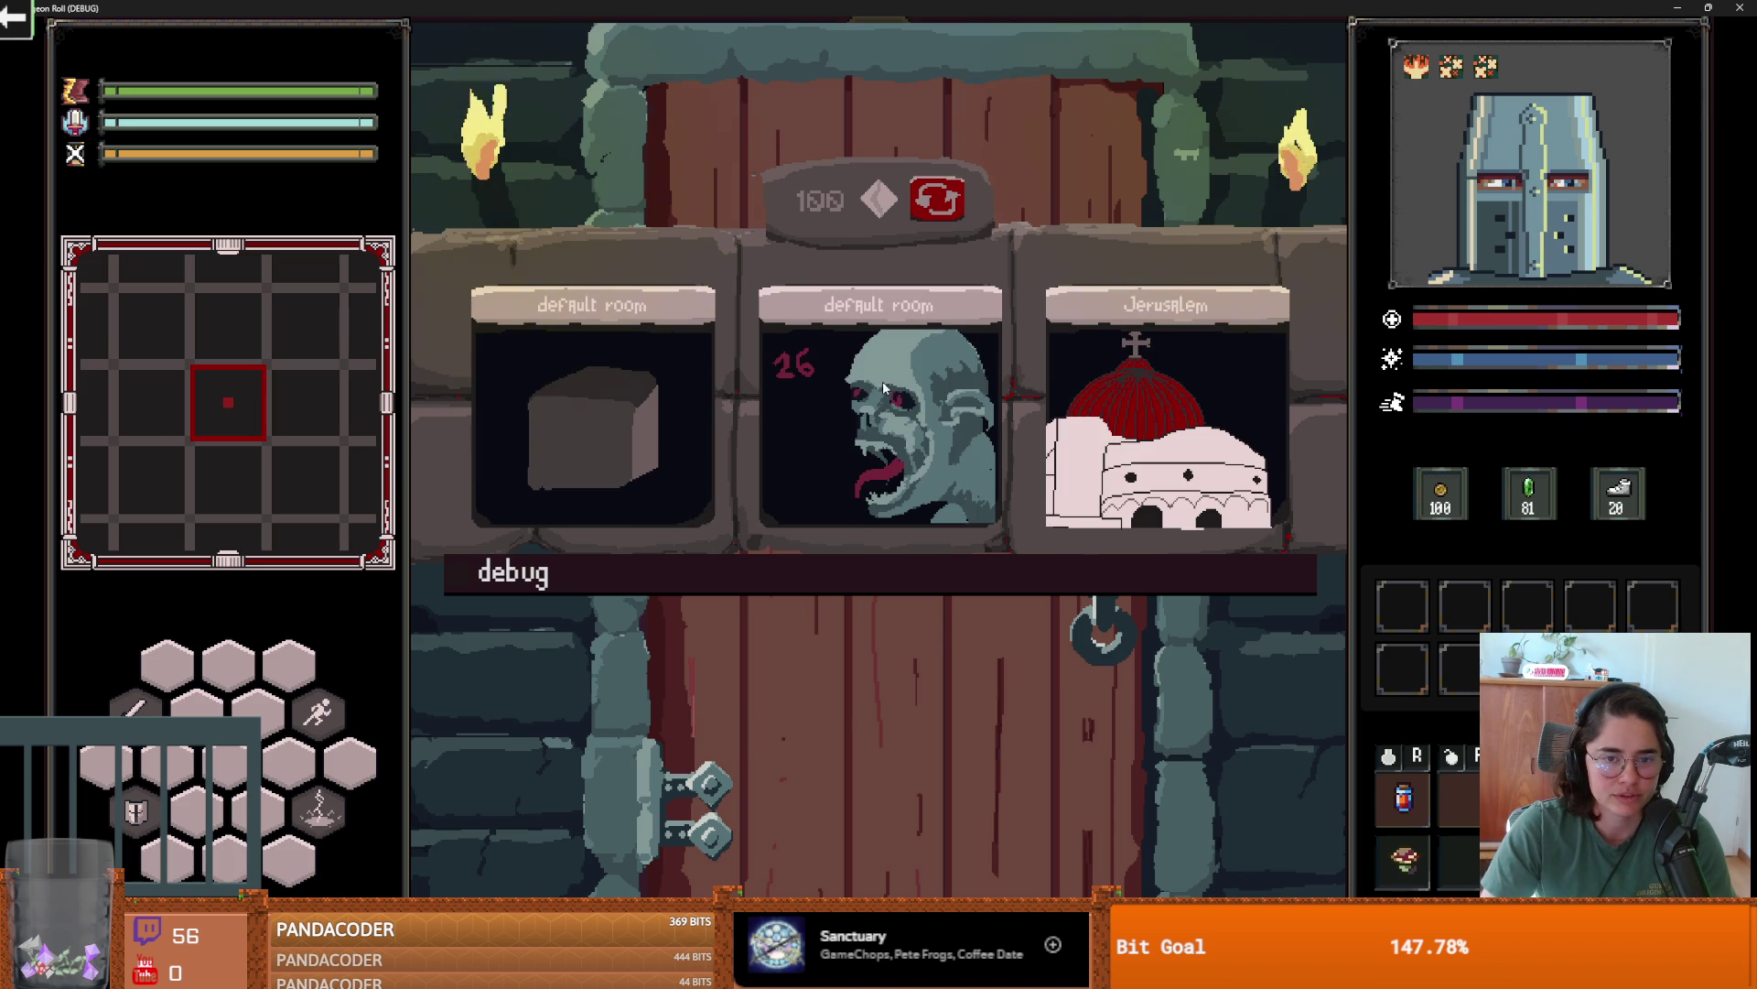
click(883, 382)
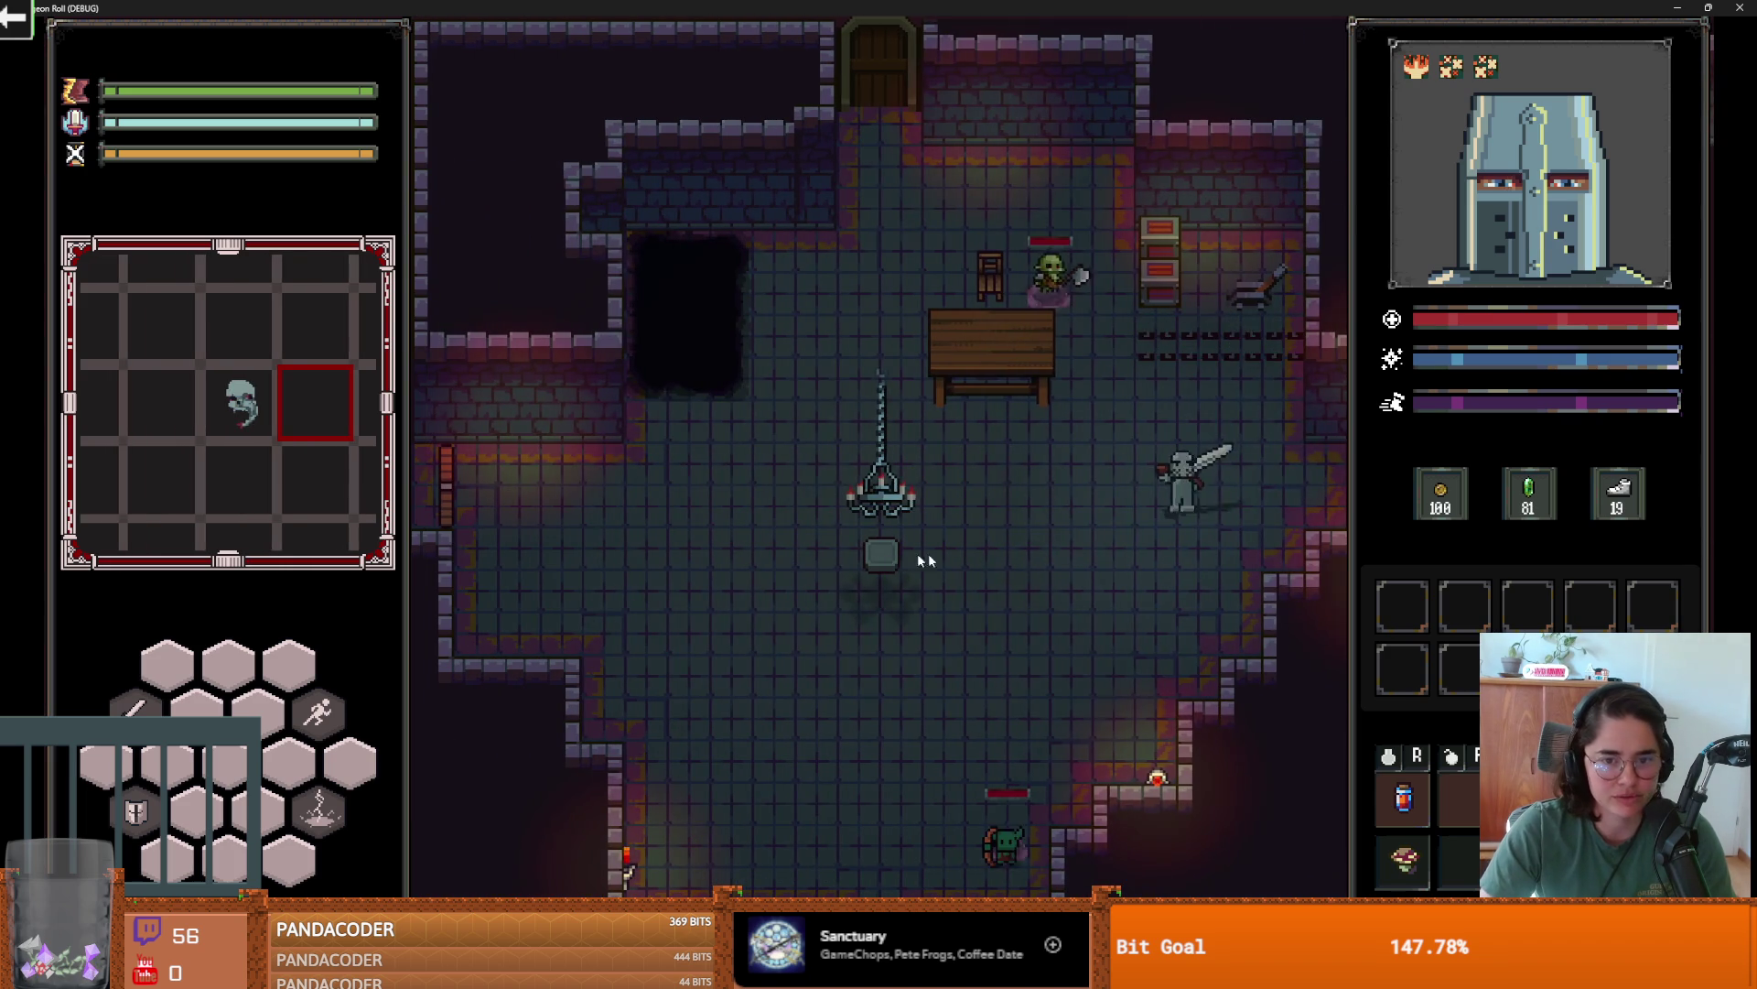
click(926, 561)
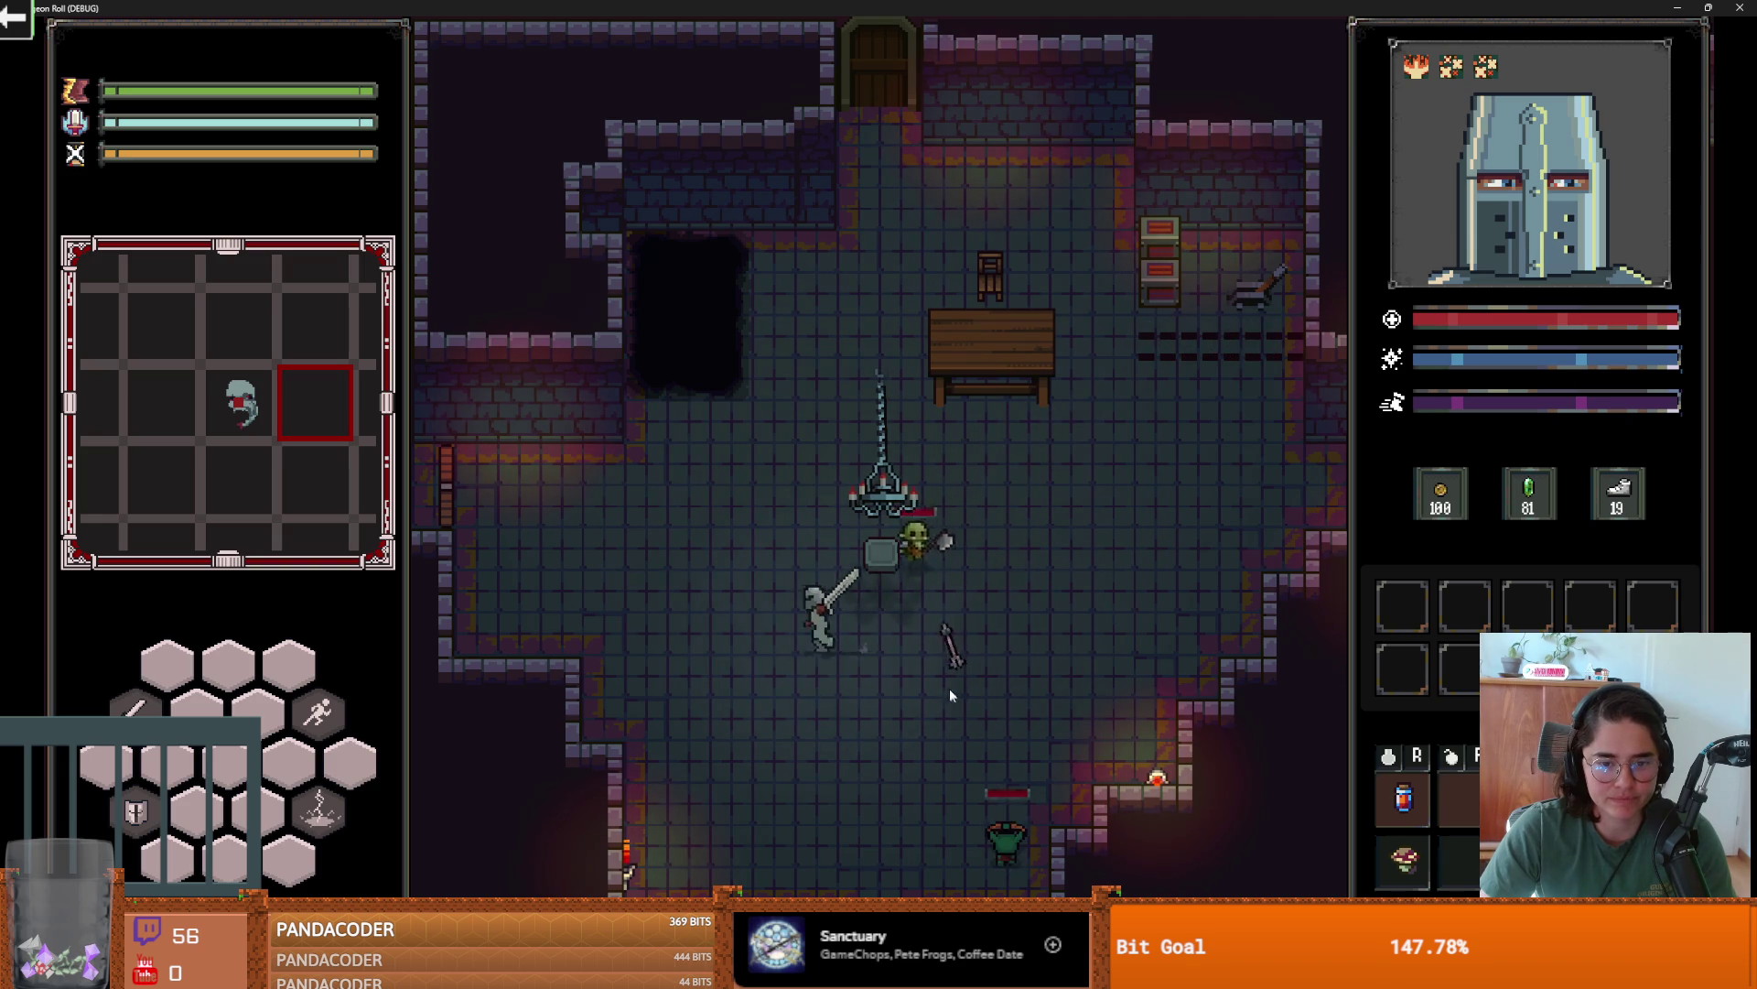
- Dodge around and slash the goblins until the room is cleared
click(926, 651)
click(927, 659)
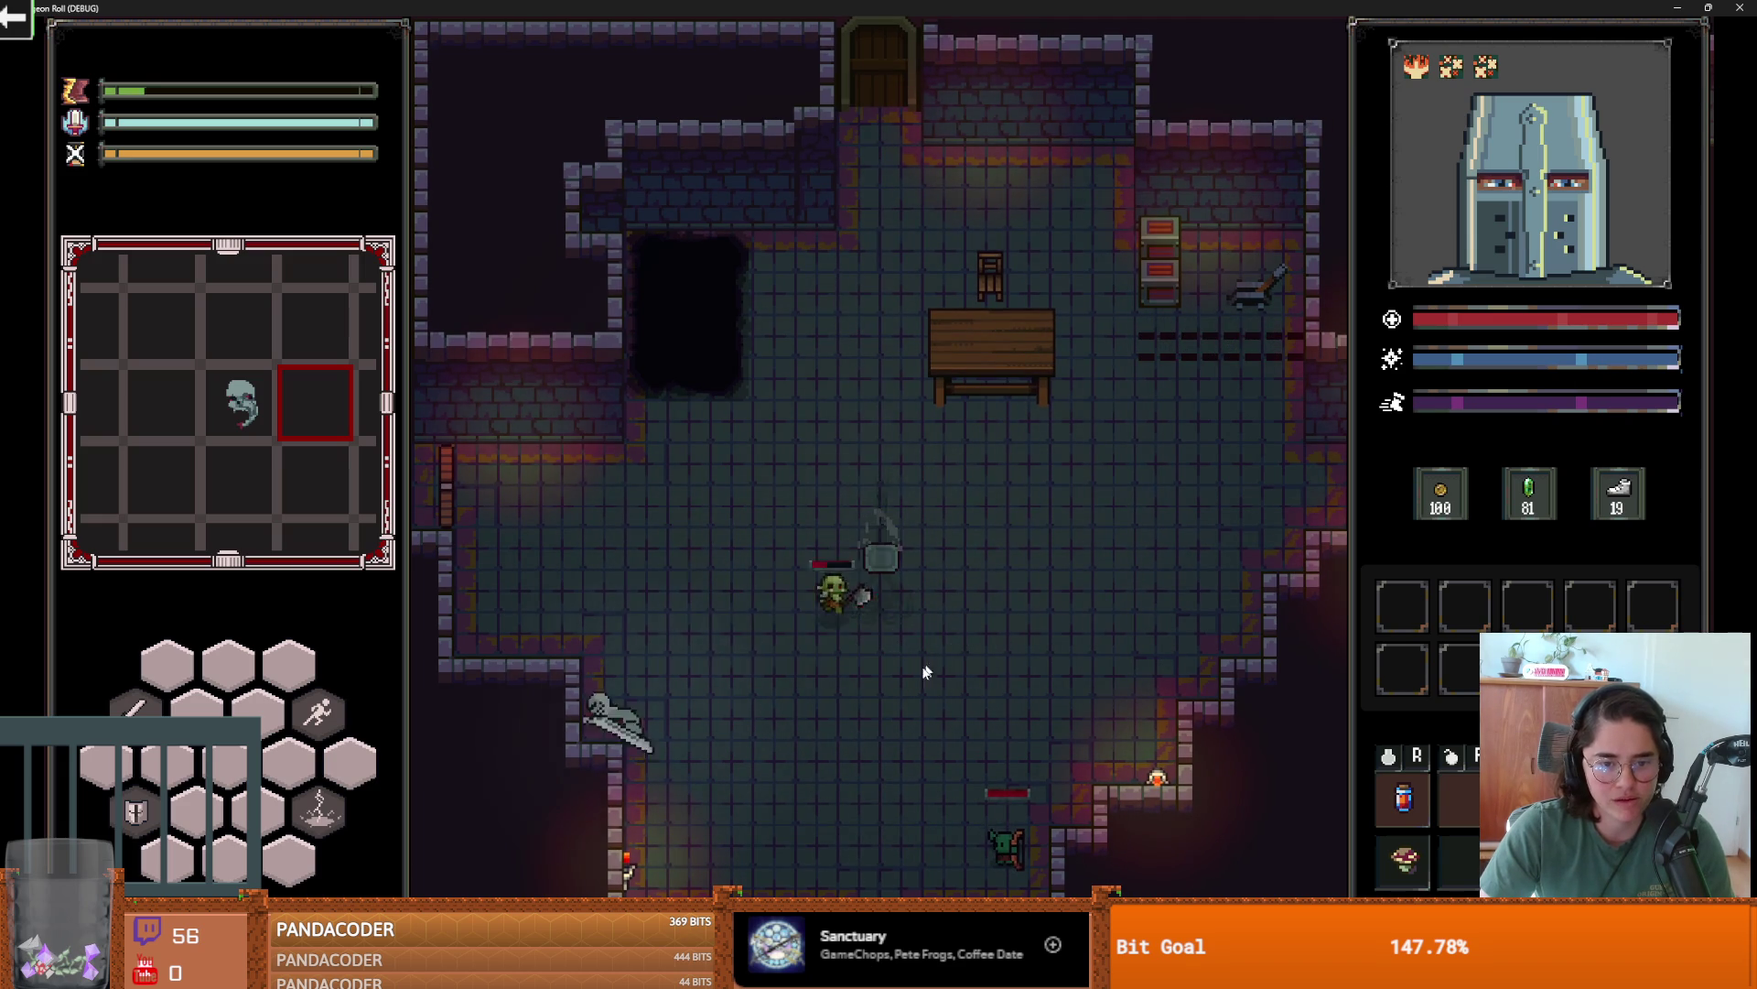
click(847, 719)
click(981, 855)
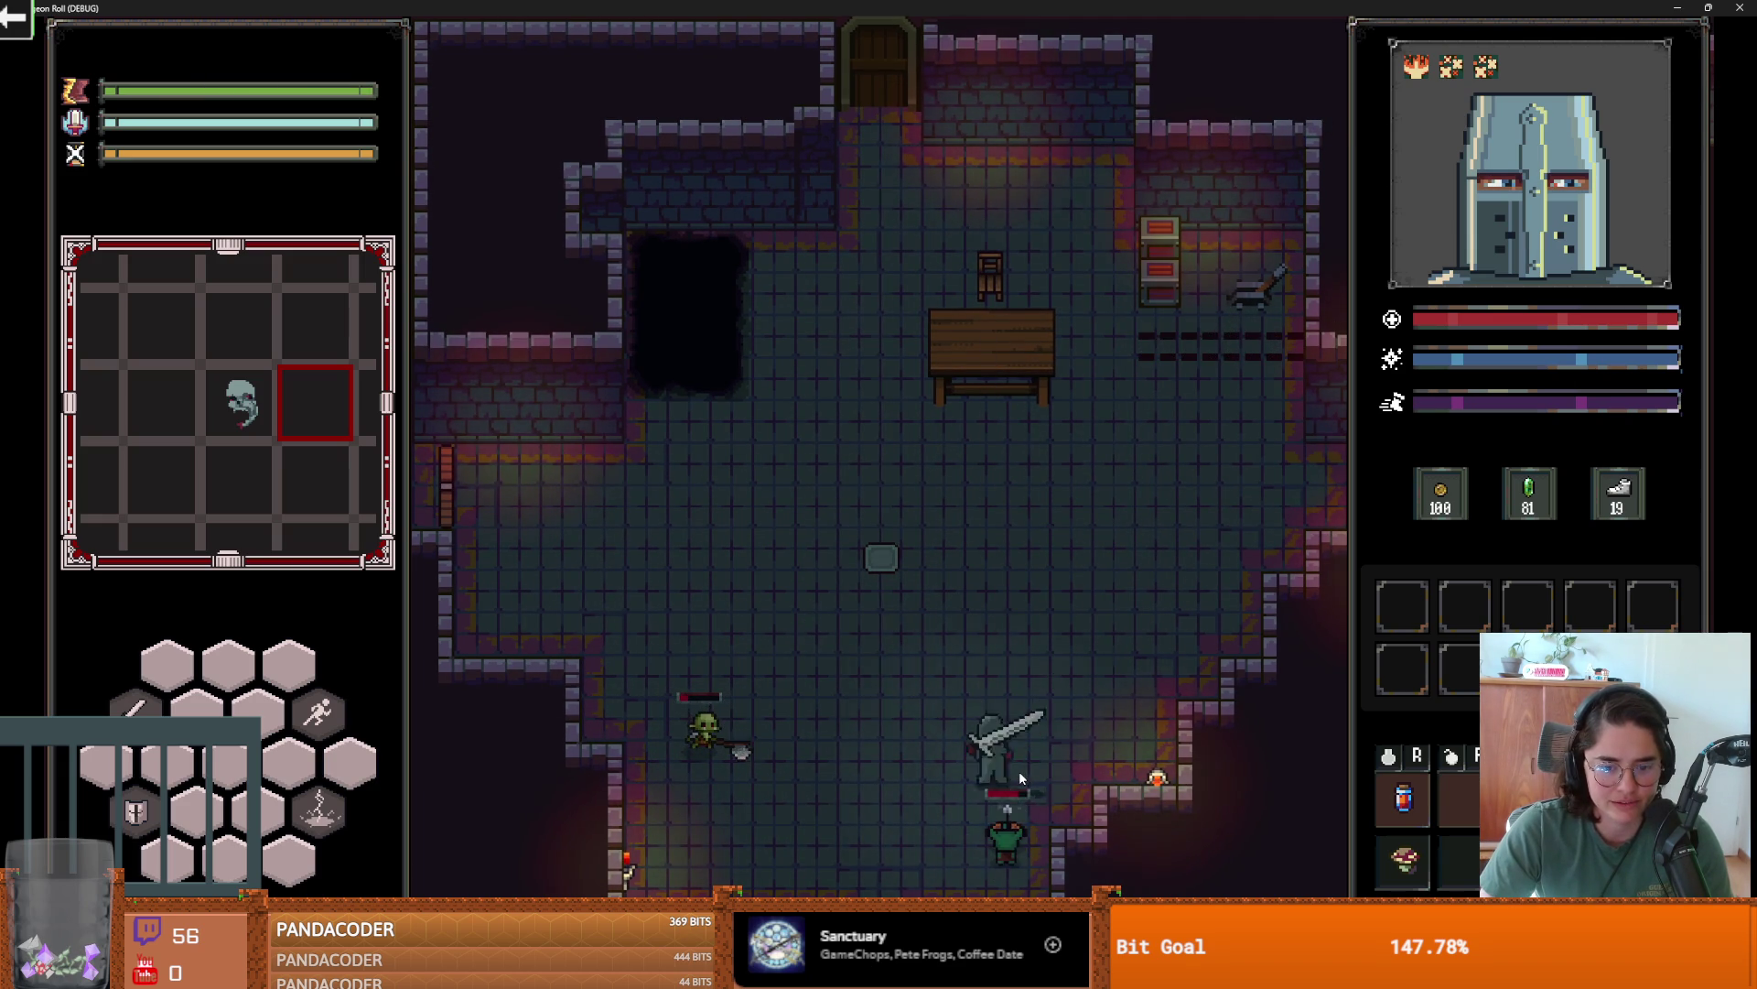
click(1018, 772)
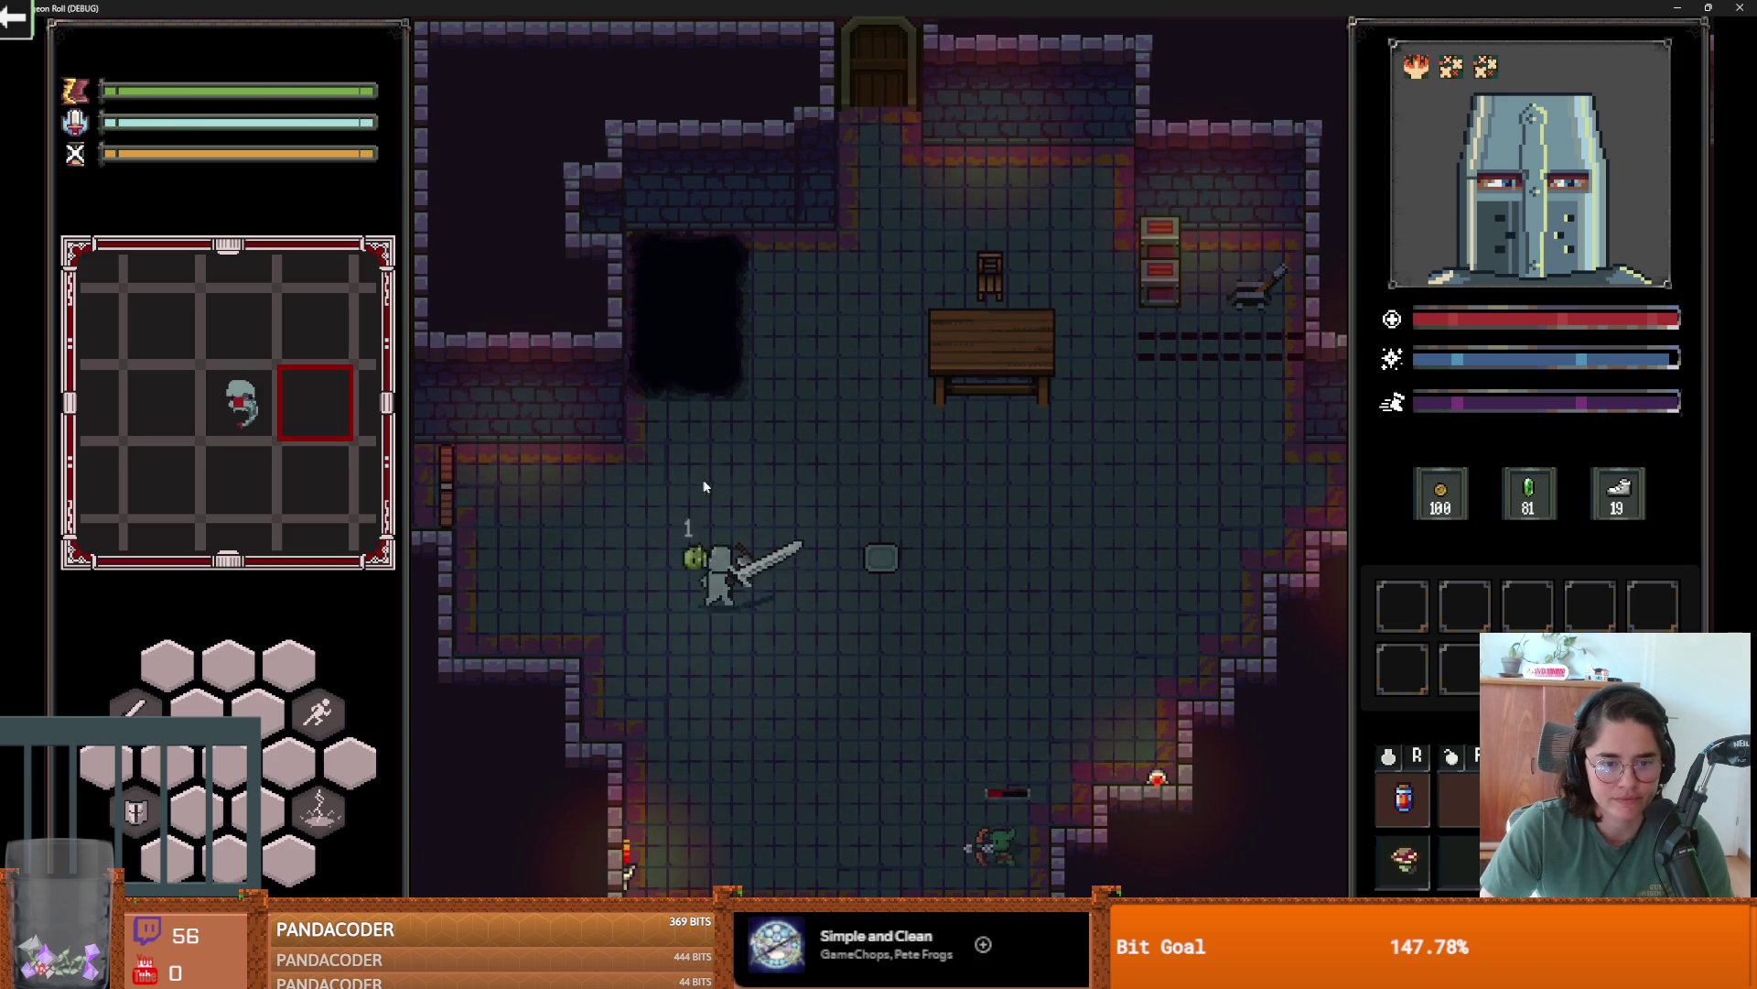
key(space)
click(914, 692)
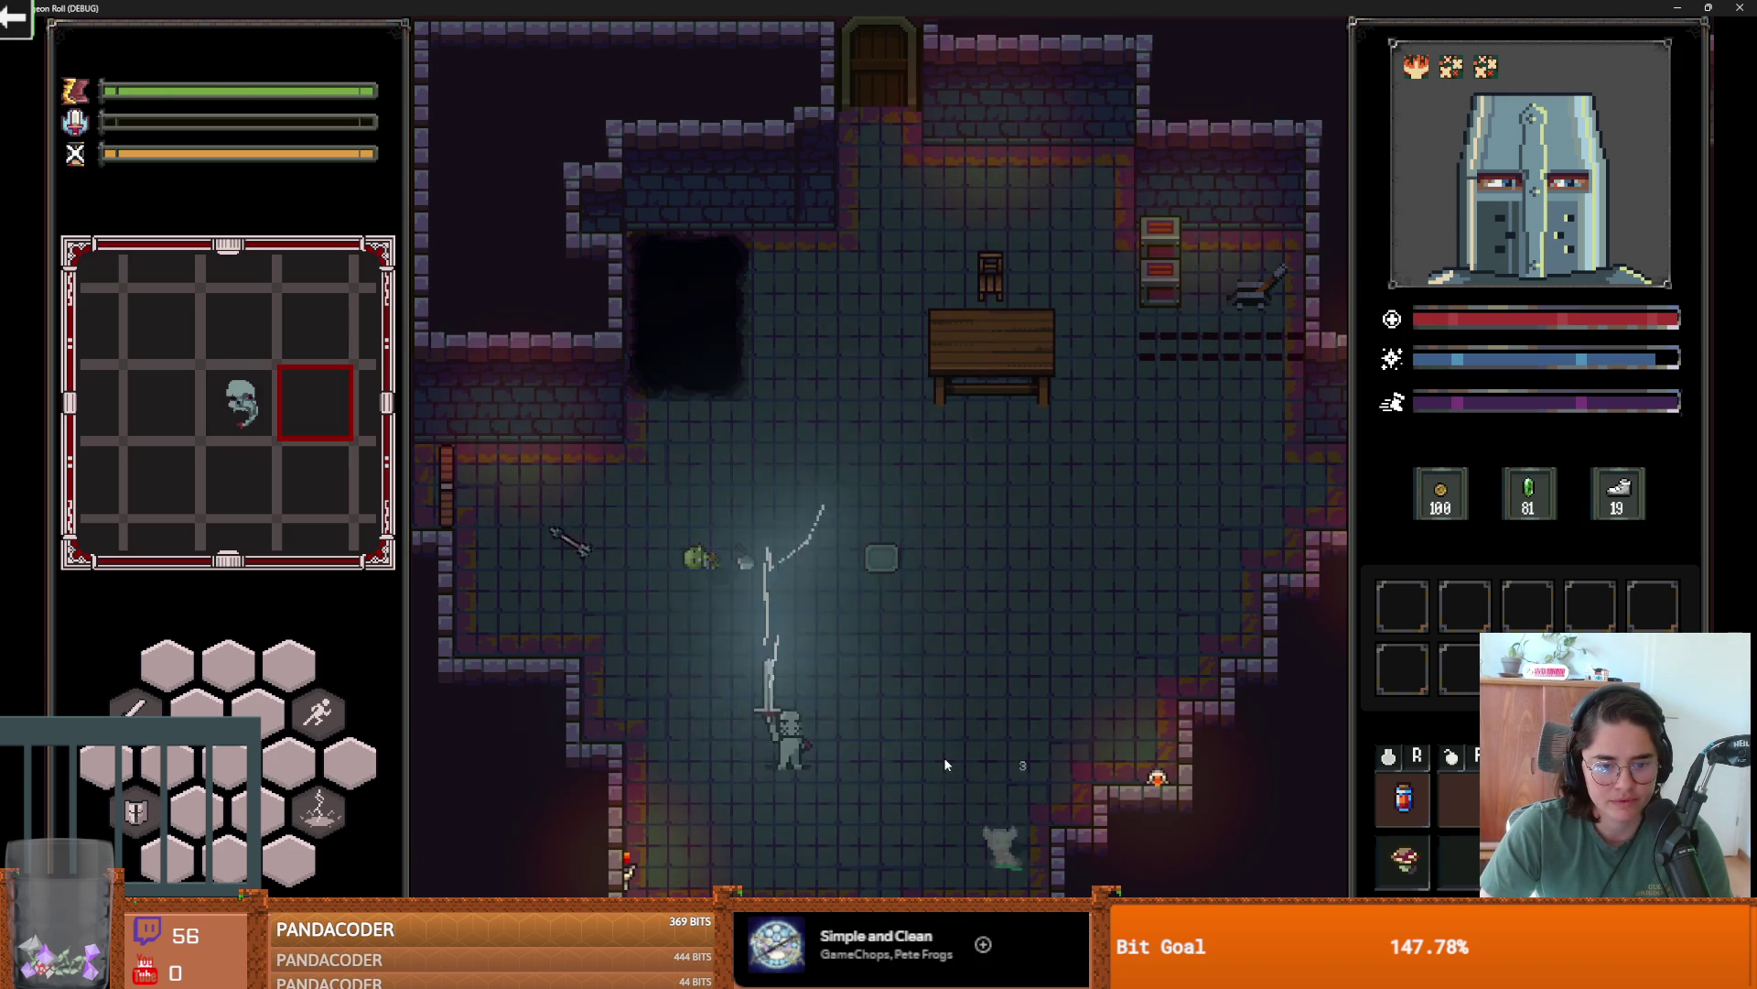
key(space)
- Walk past the table, smash the shelf, and leave through the top door
key(d)
key(w)
key(w)
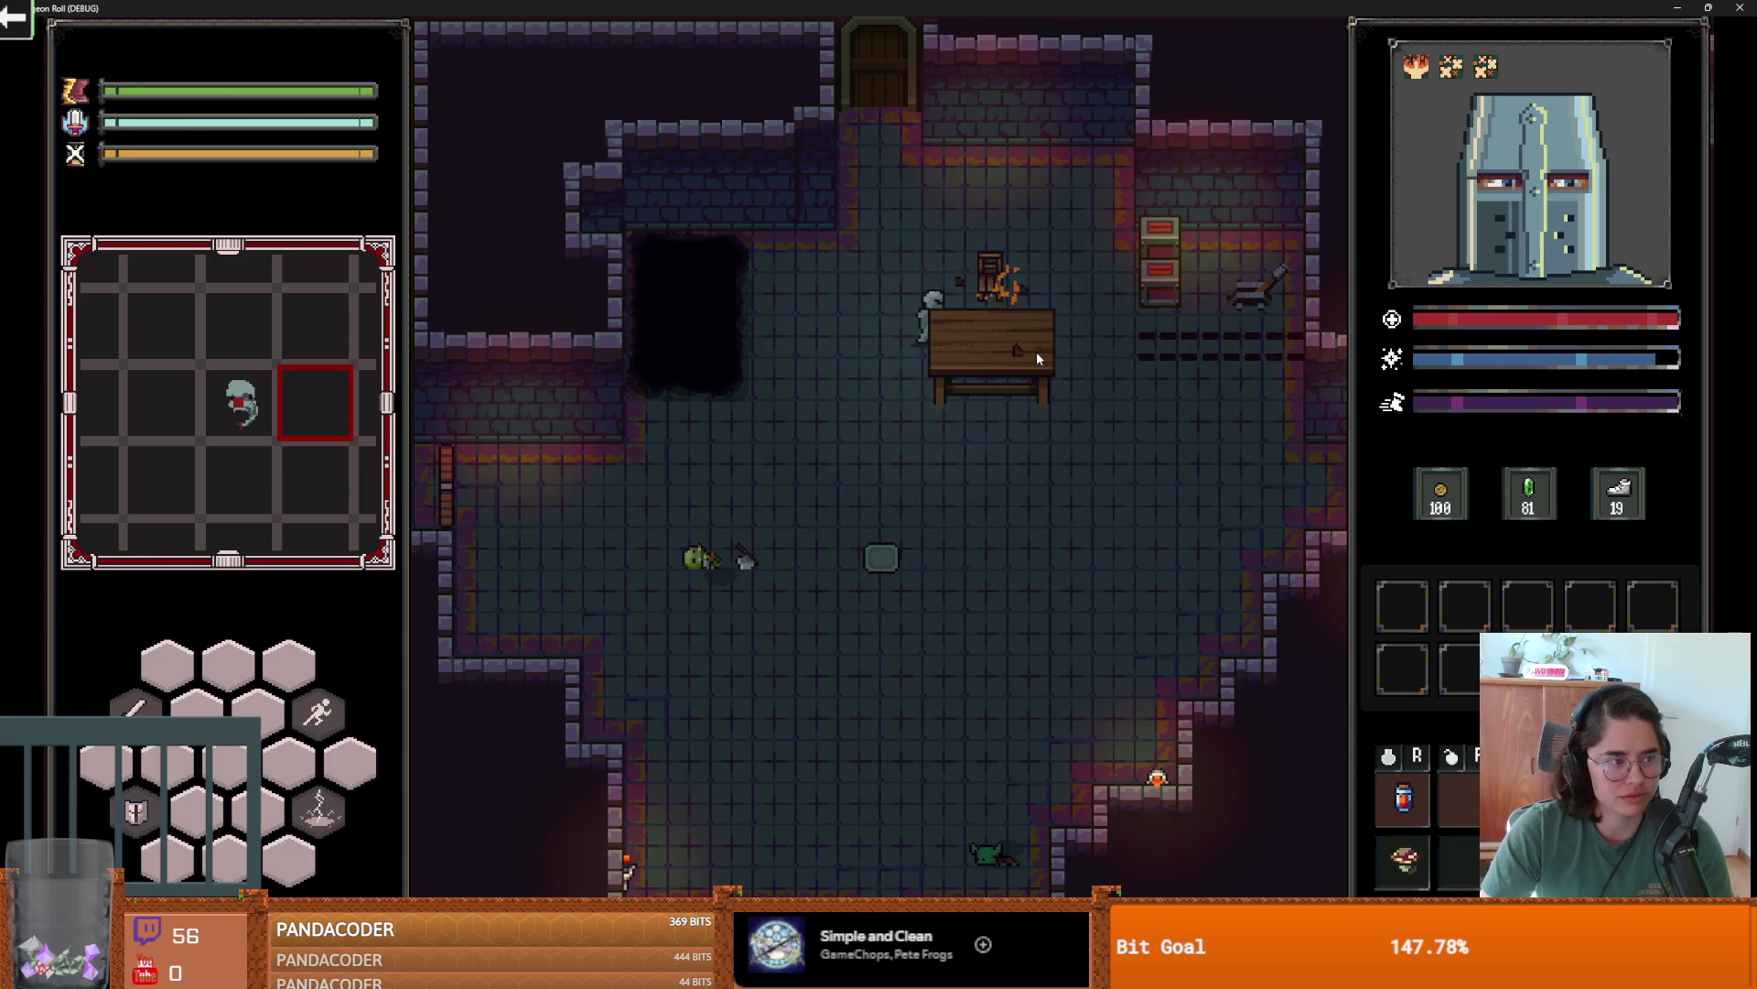
key(d)
key(d)
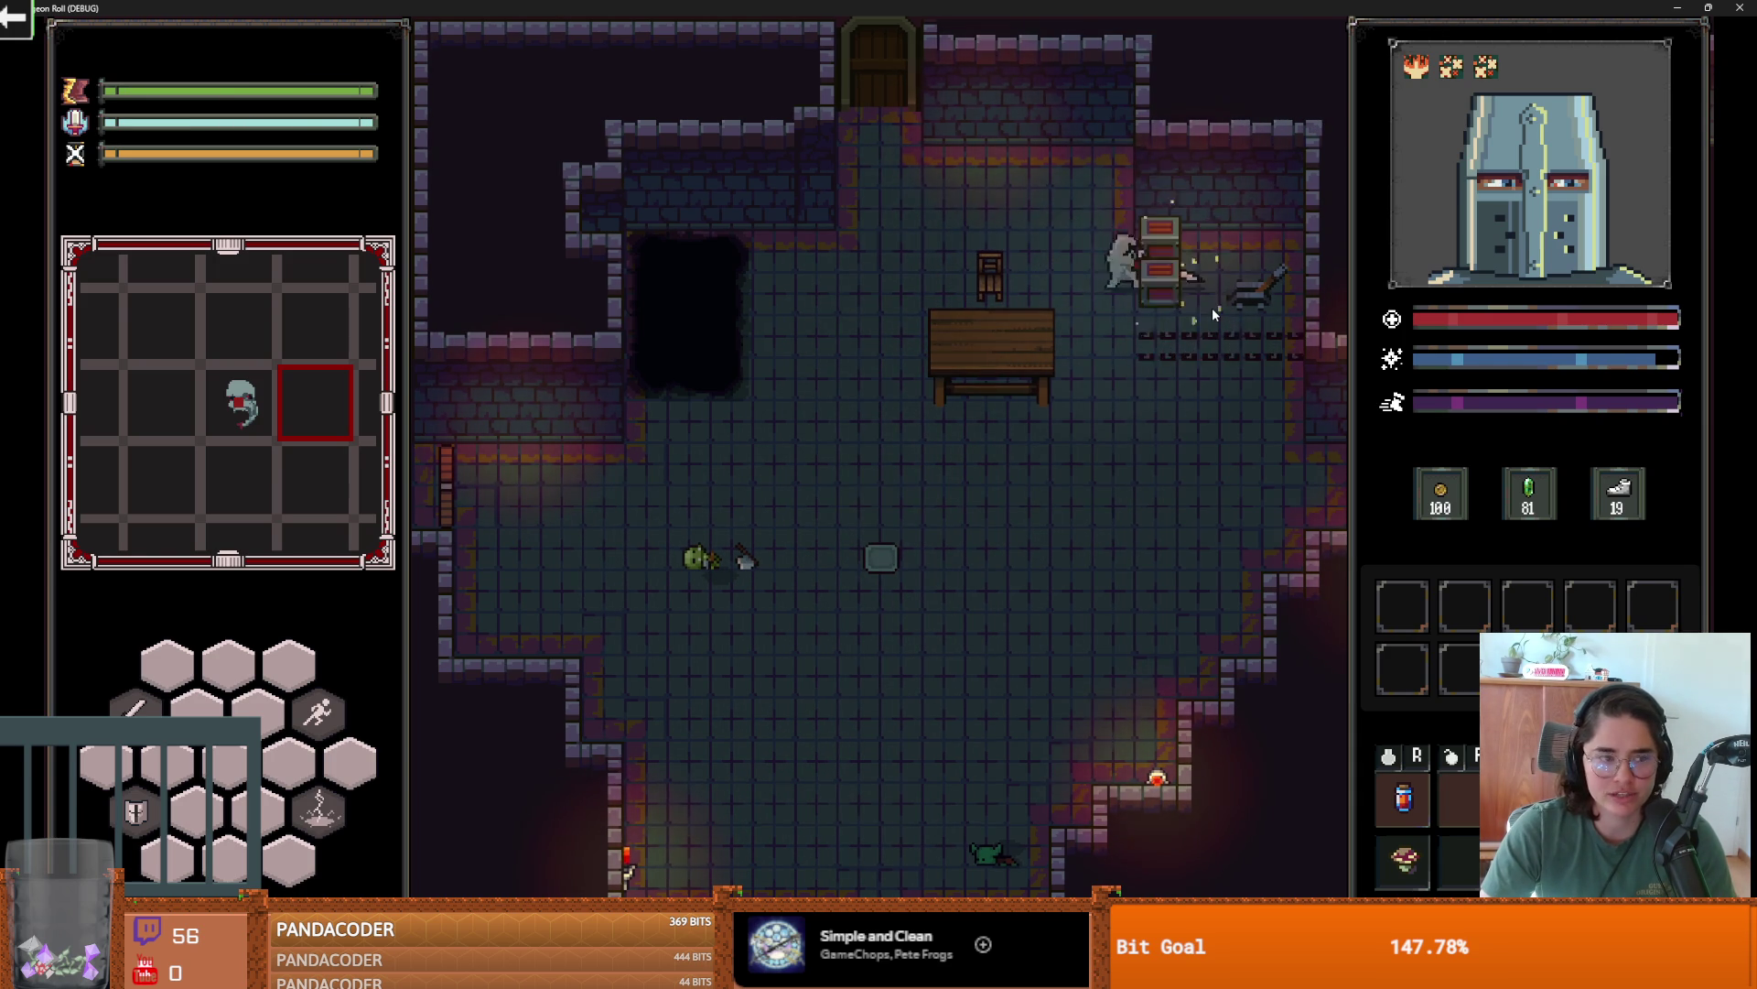
click(1212, 309)
key(d)
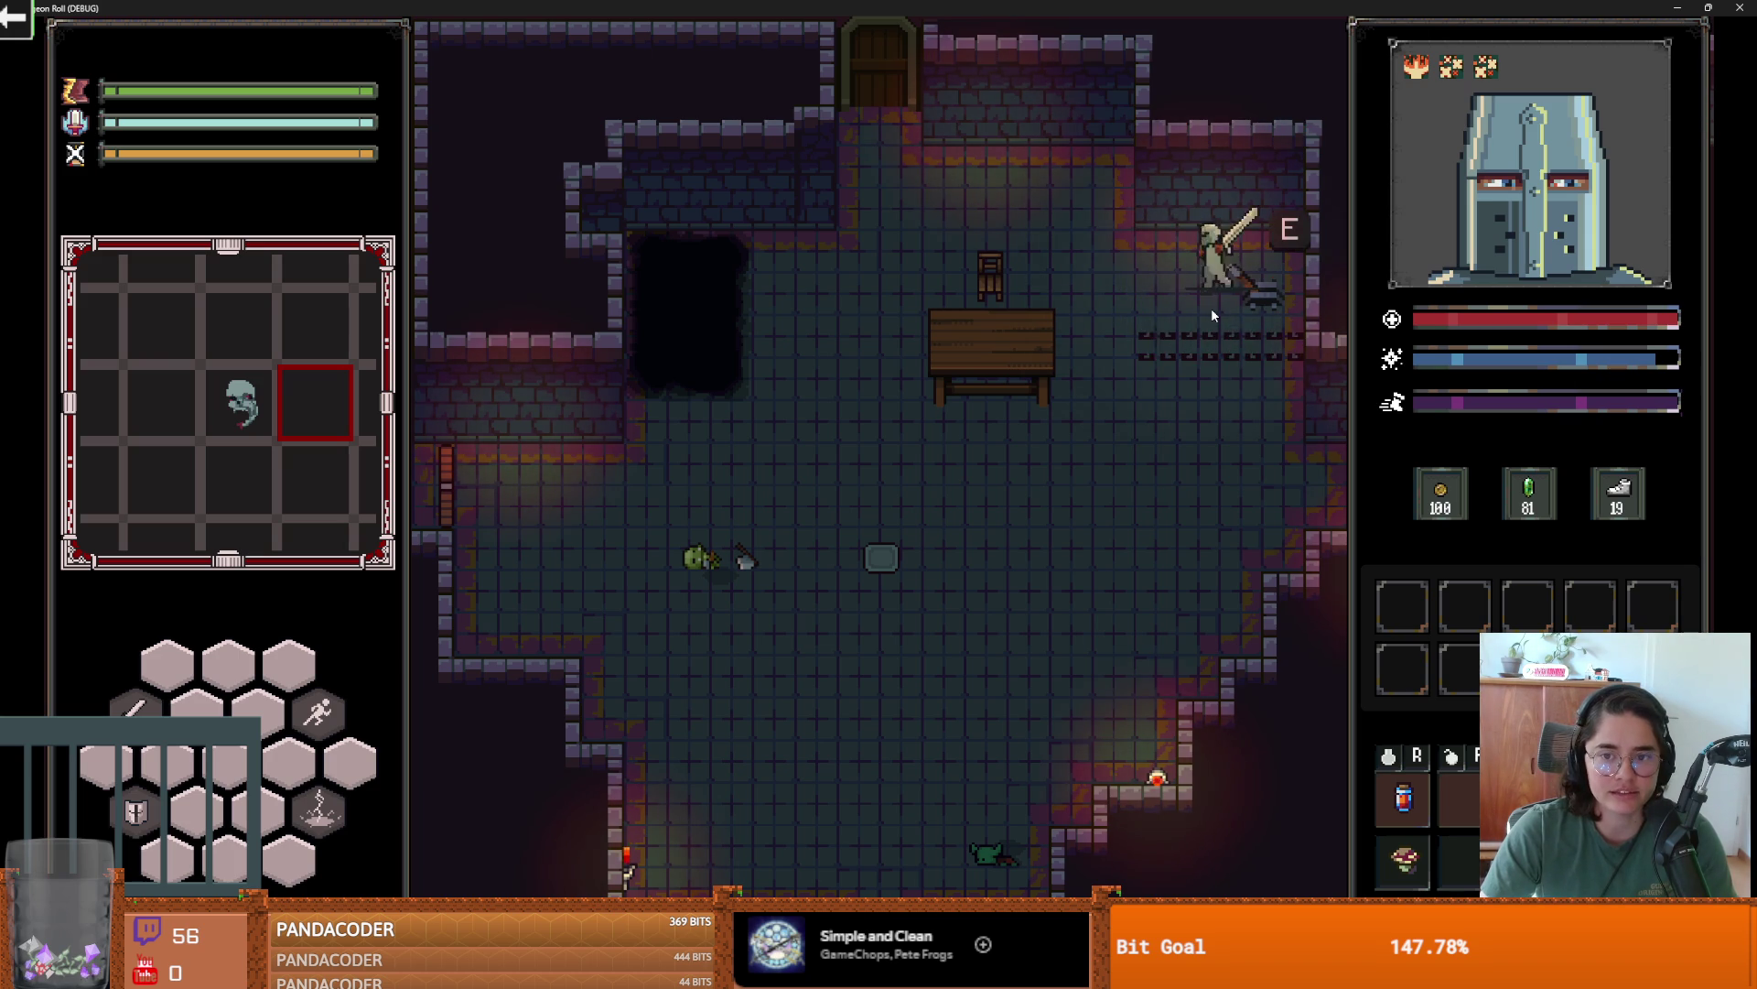
key(a)
key(w)
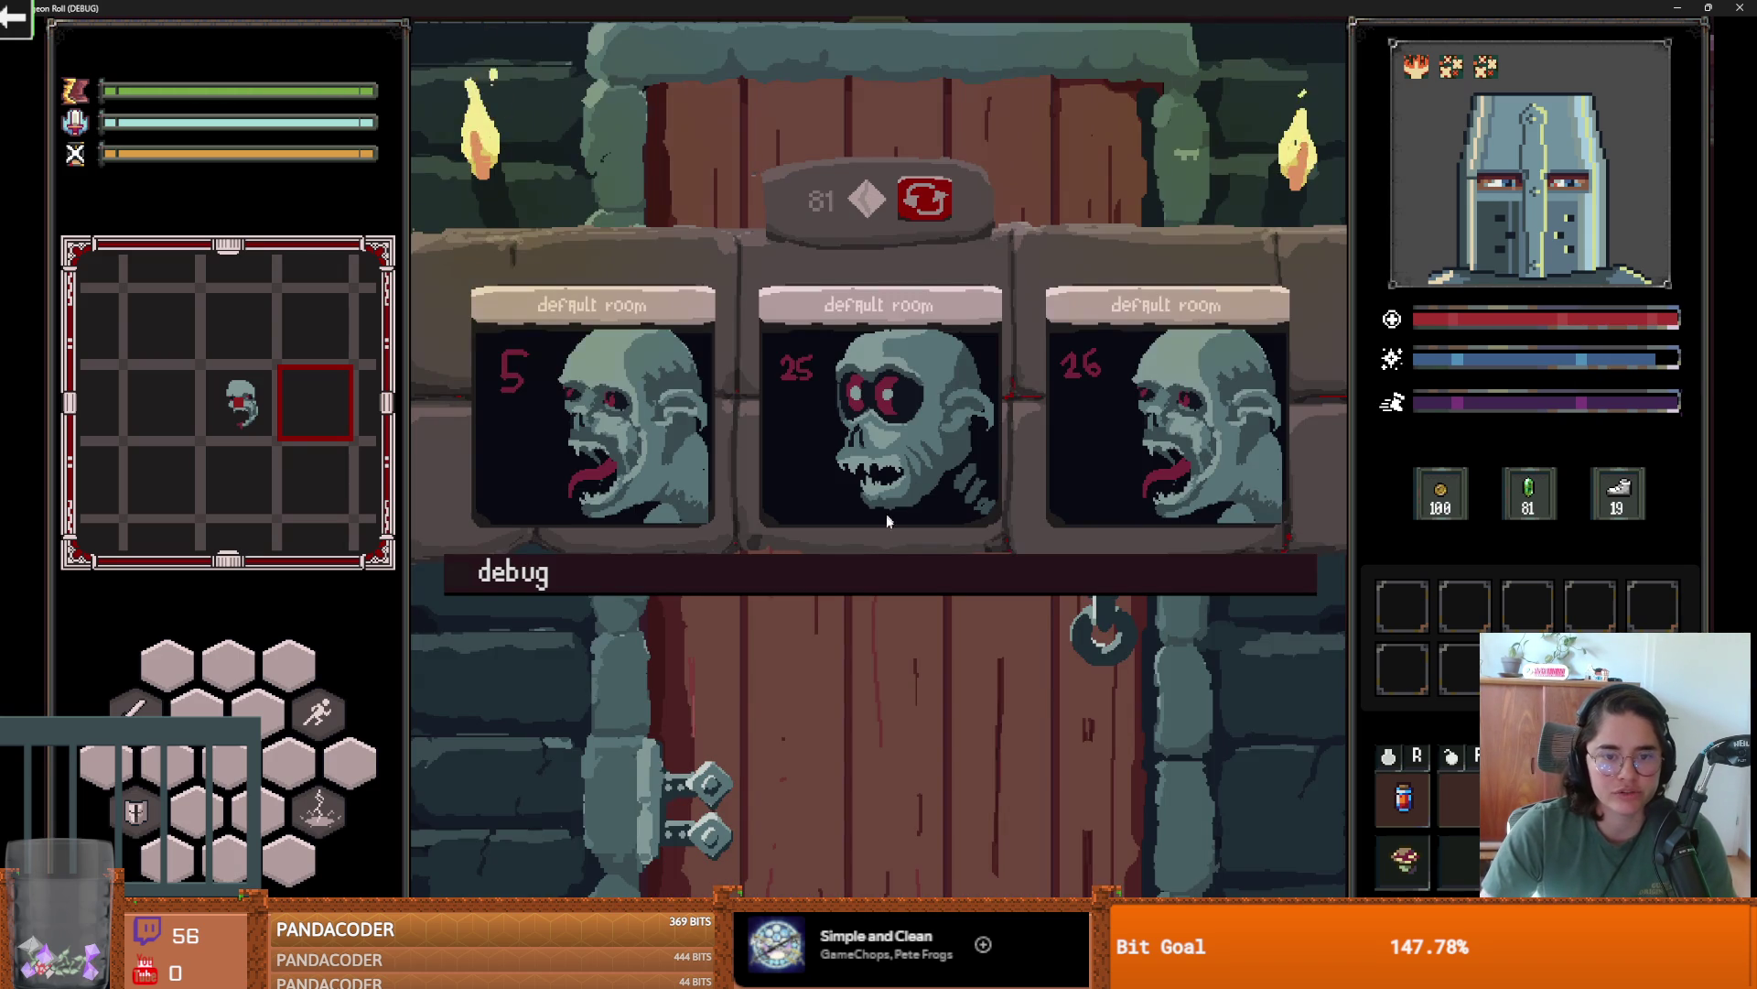
key(w)
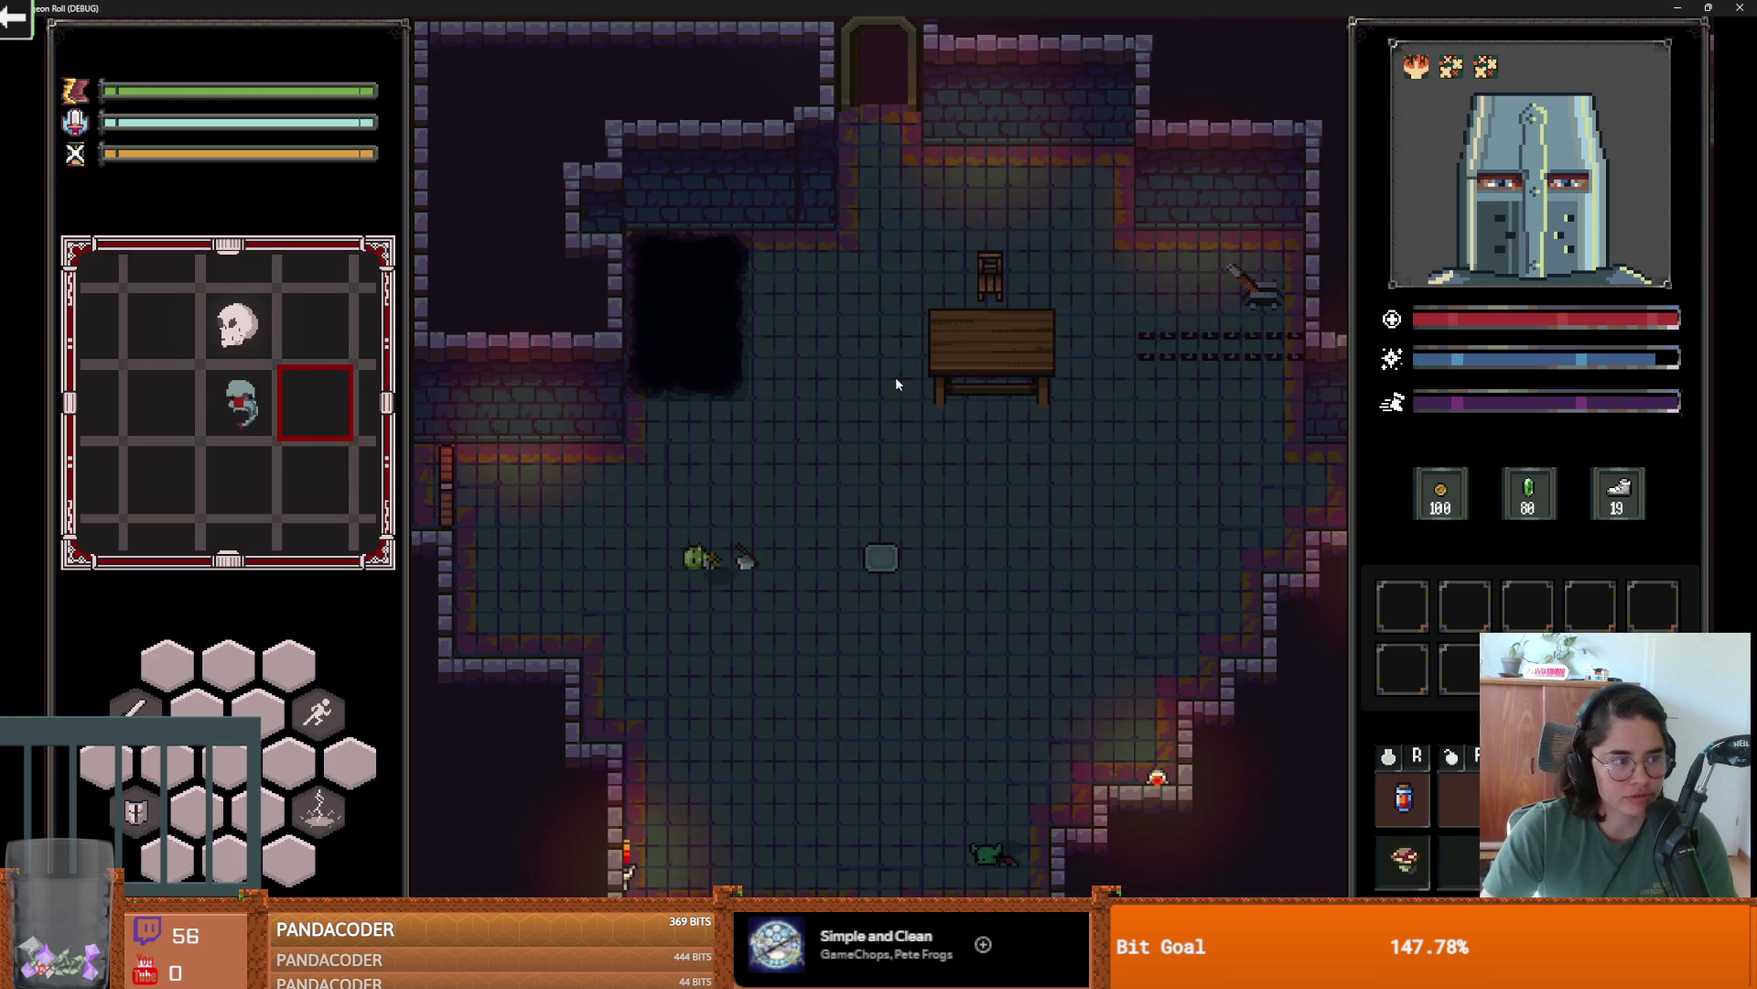
- Walk up to King Baldwin and talk through his full conversation
key(w)
key(d)
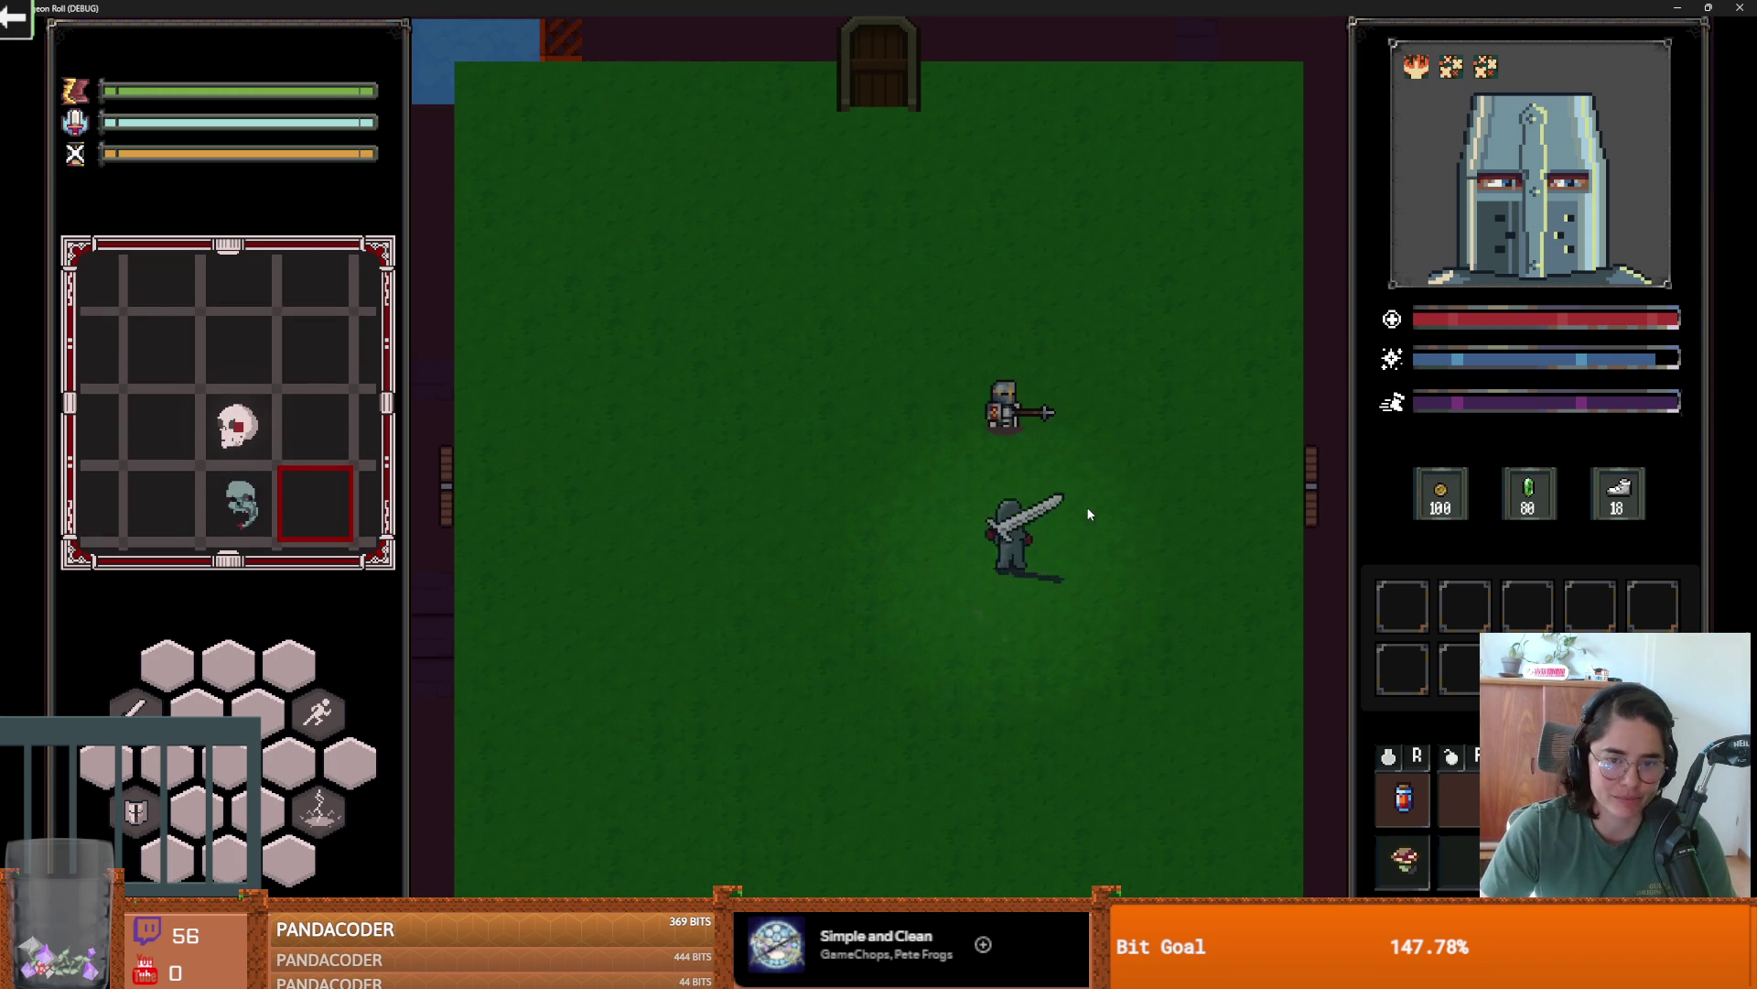
key(e)
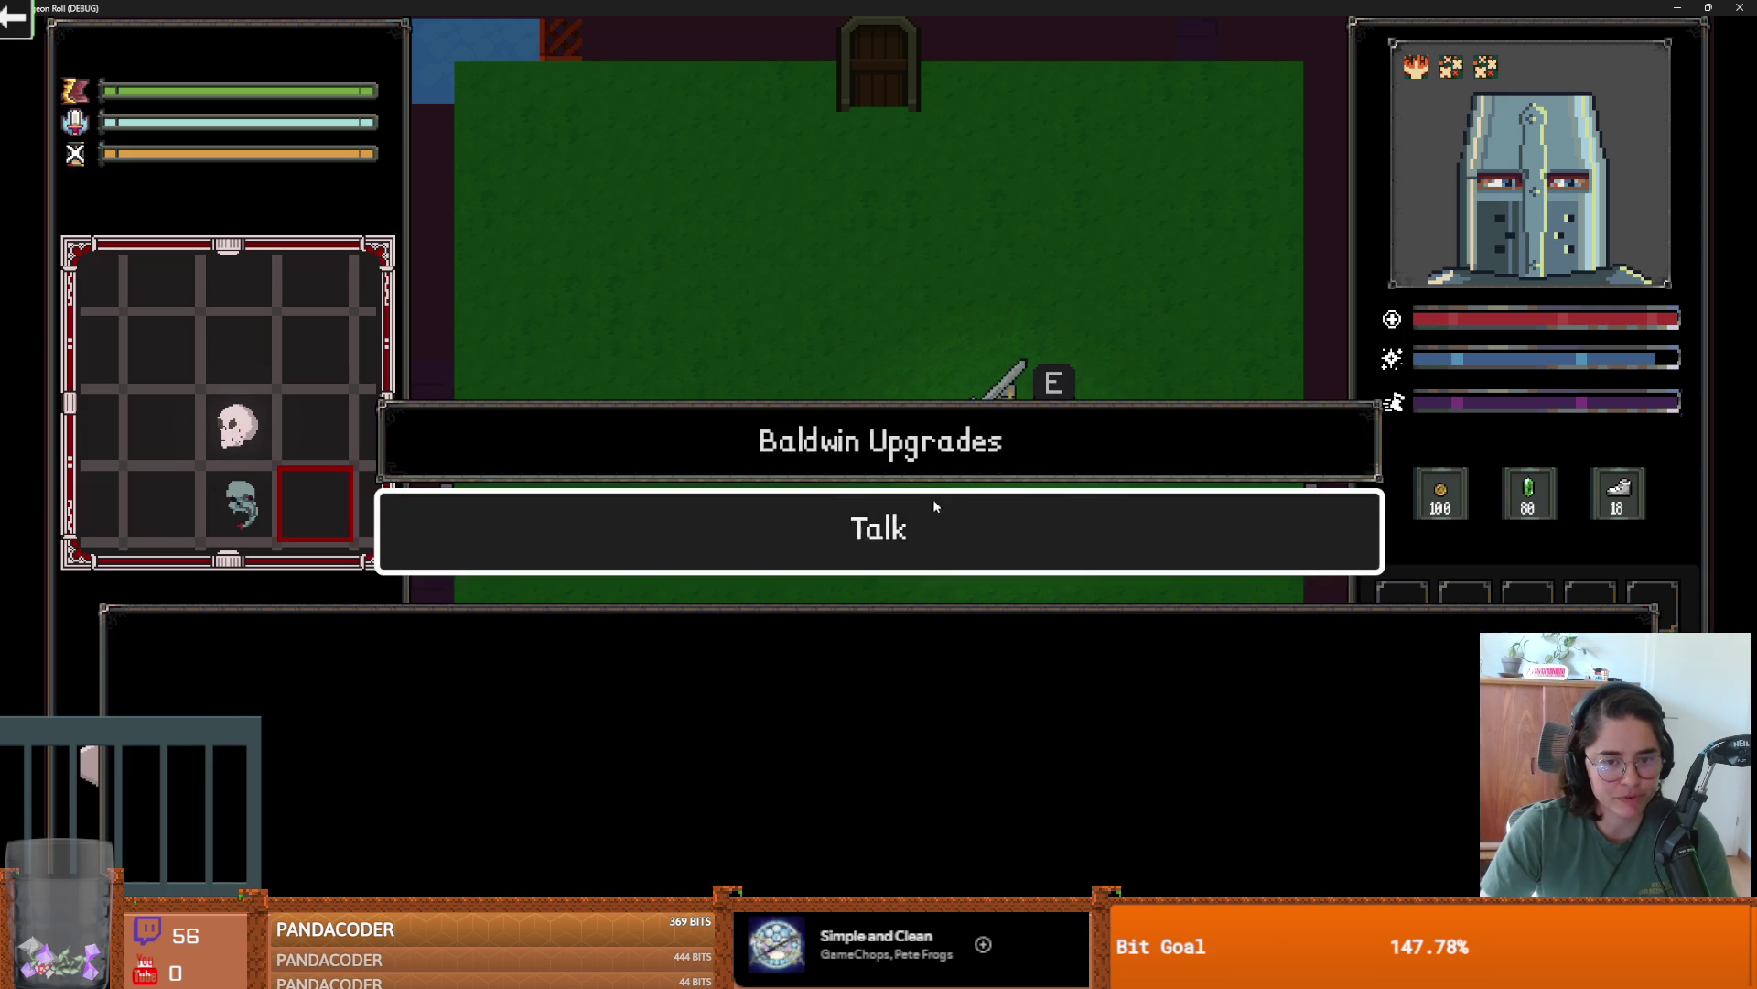
click(932, 502)
click(373, 732)
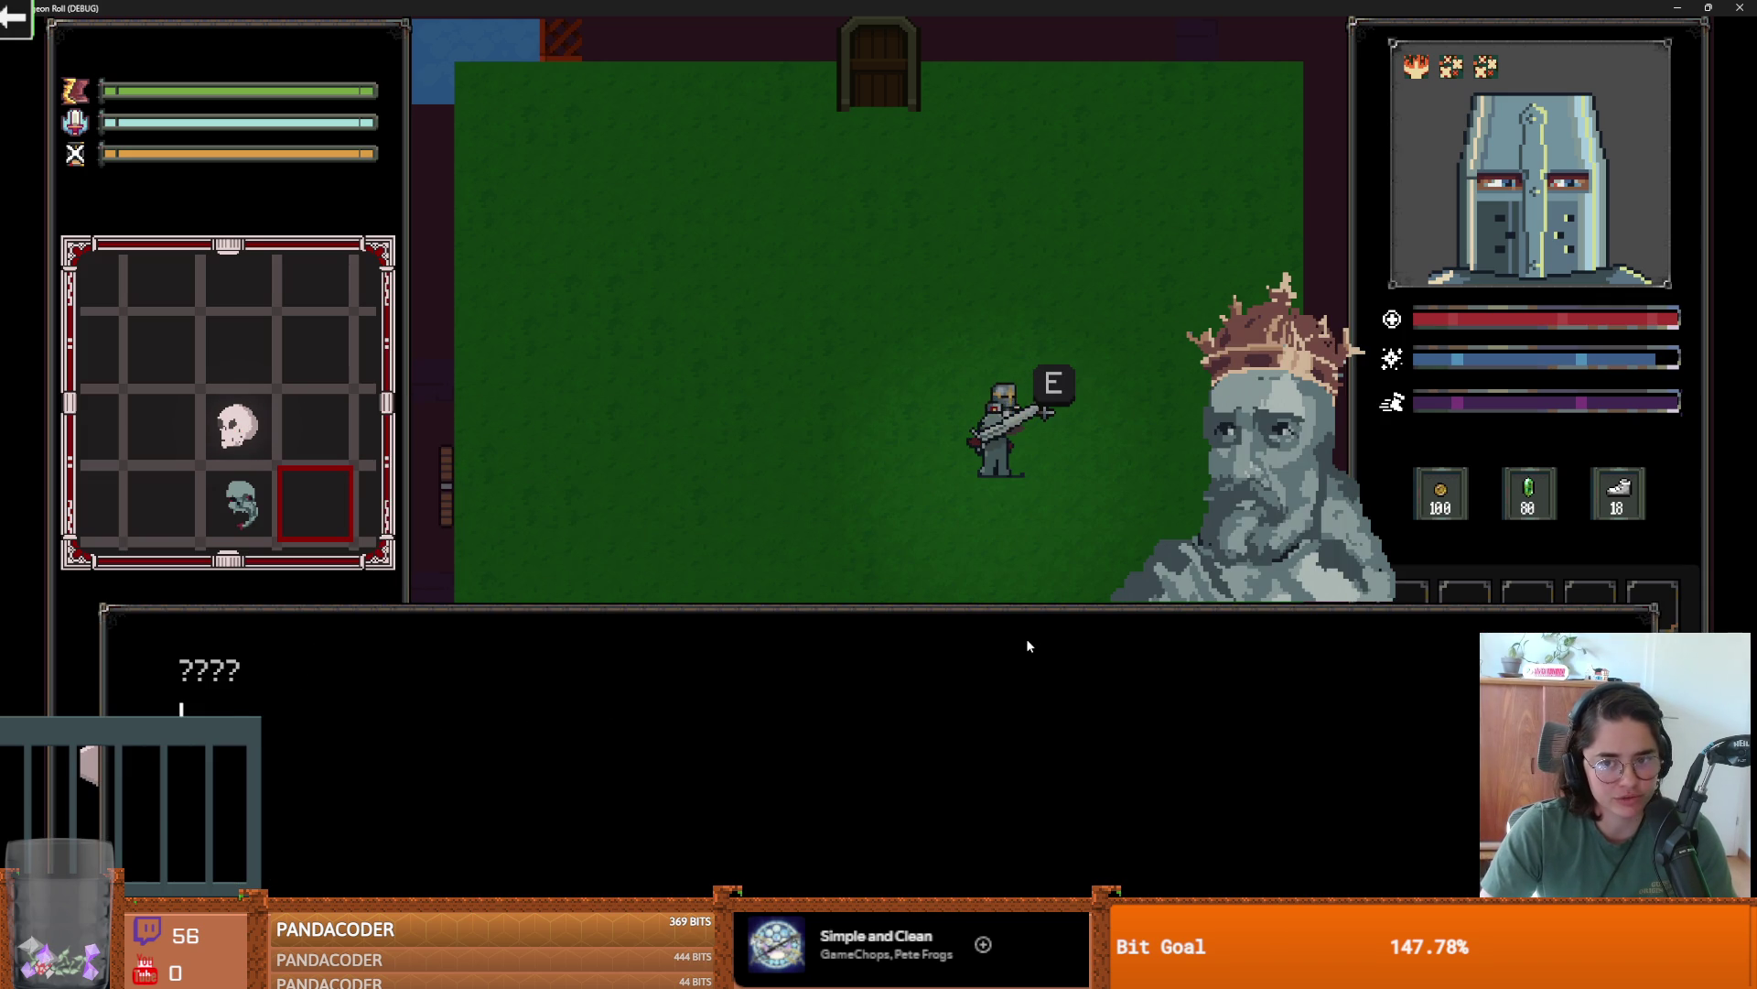
click(997, 670)
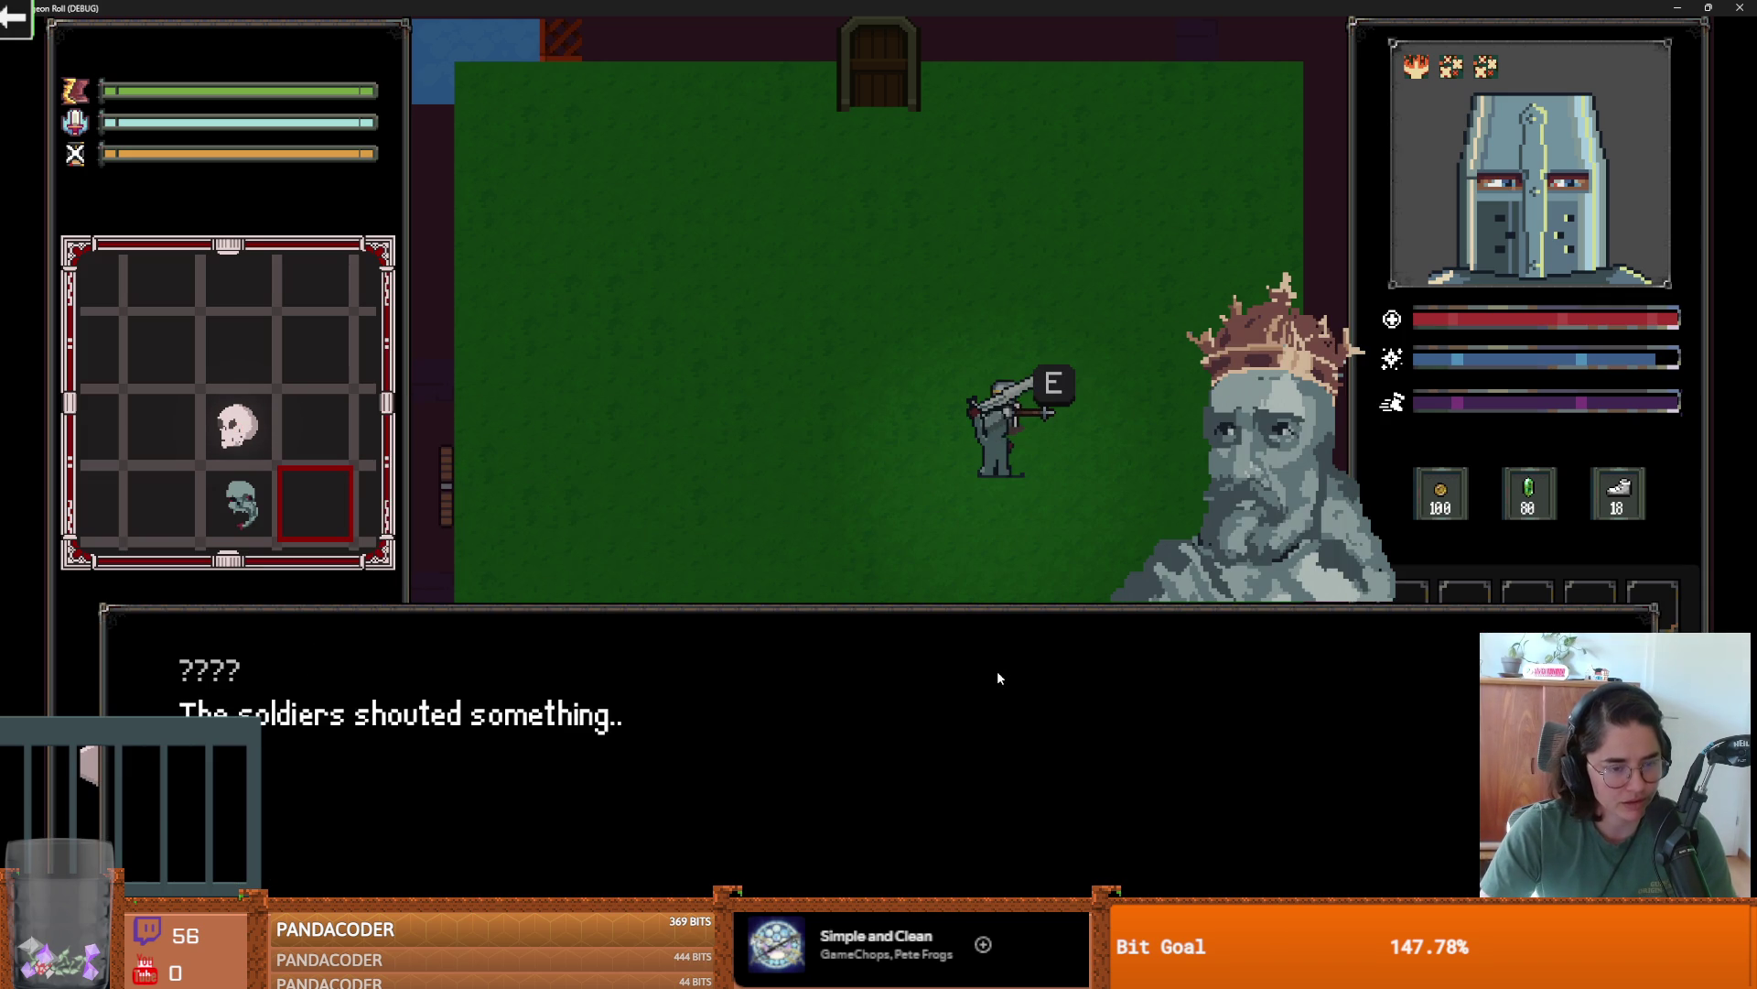
click(998, 673)
click(997, 672)
click(997, 670)
click(996, 421)
click(997, 420)
click(996, 420)
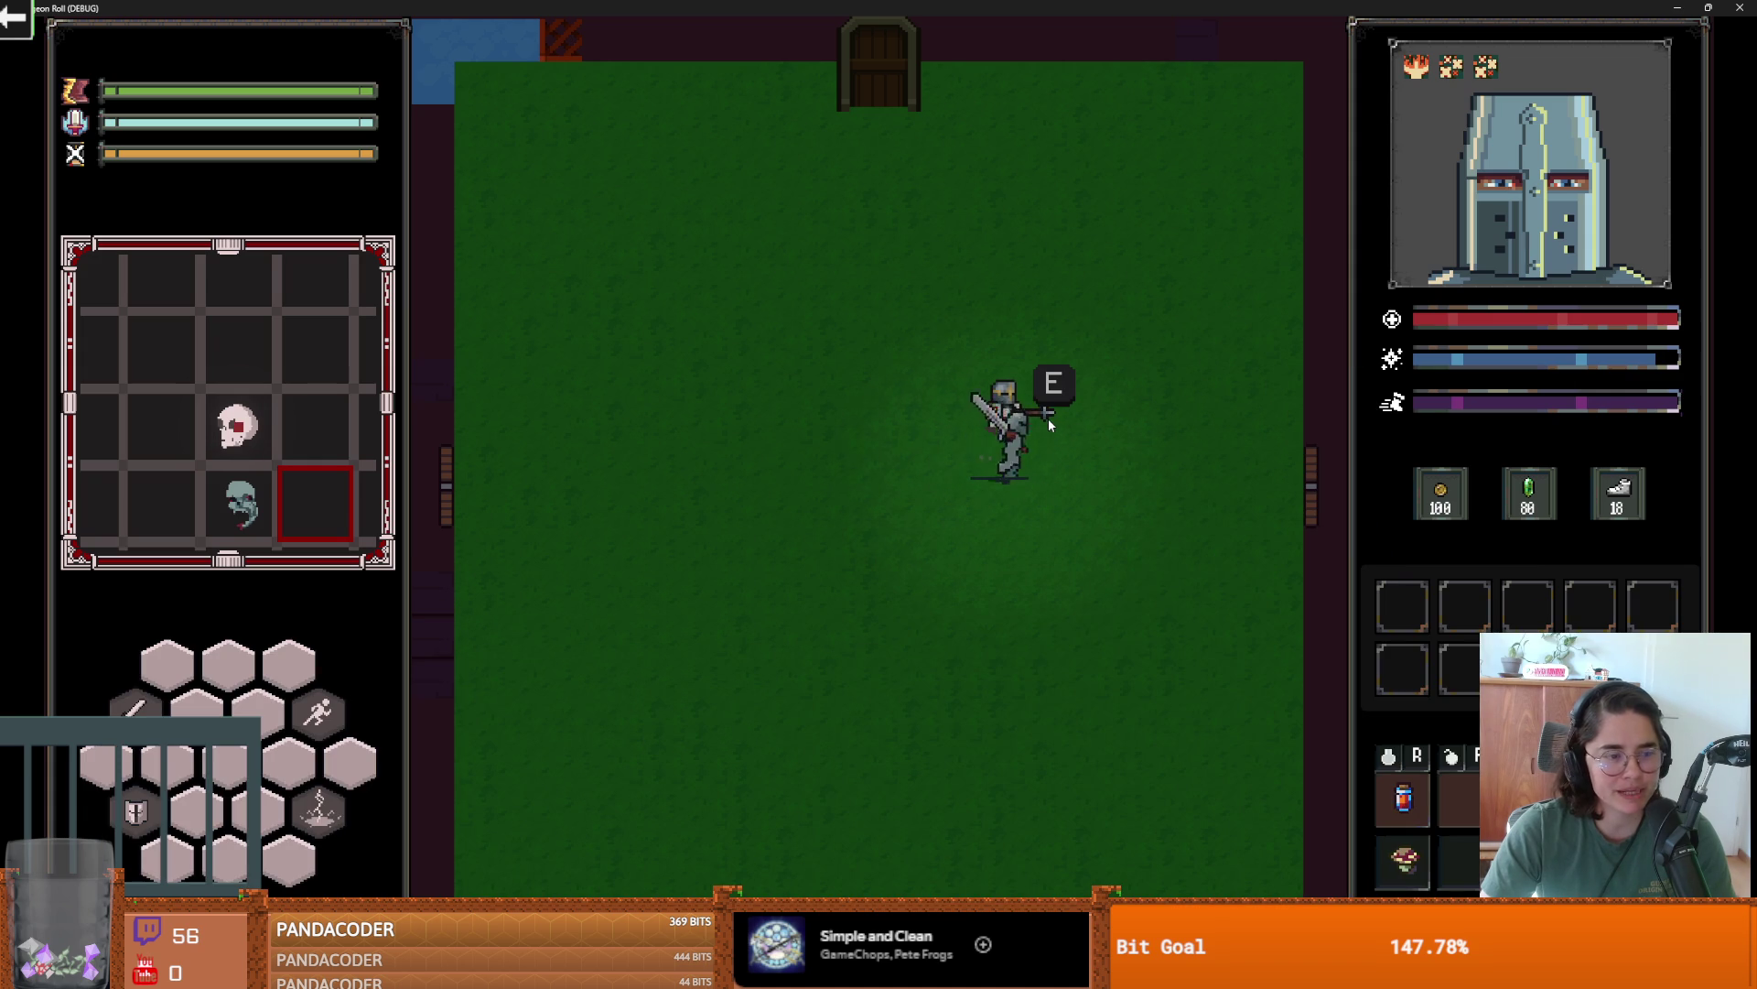
- Talk to the king again, take the Ricochet upgrade, then try the top door
key(e)
click(993, 526)
click(829, 556)
key(e)
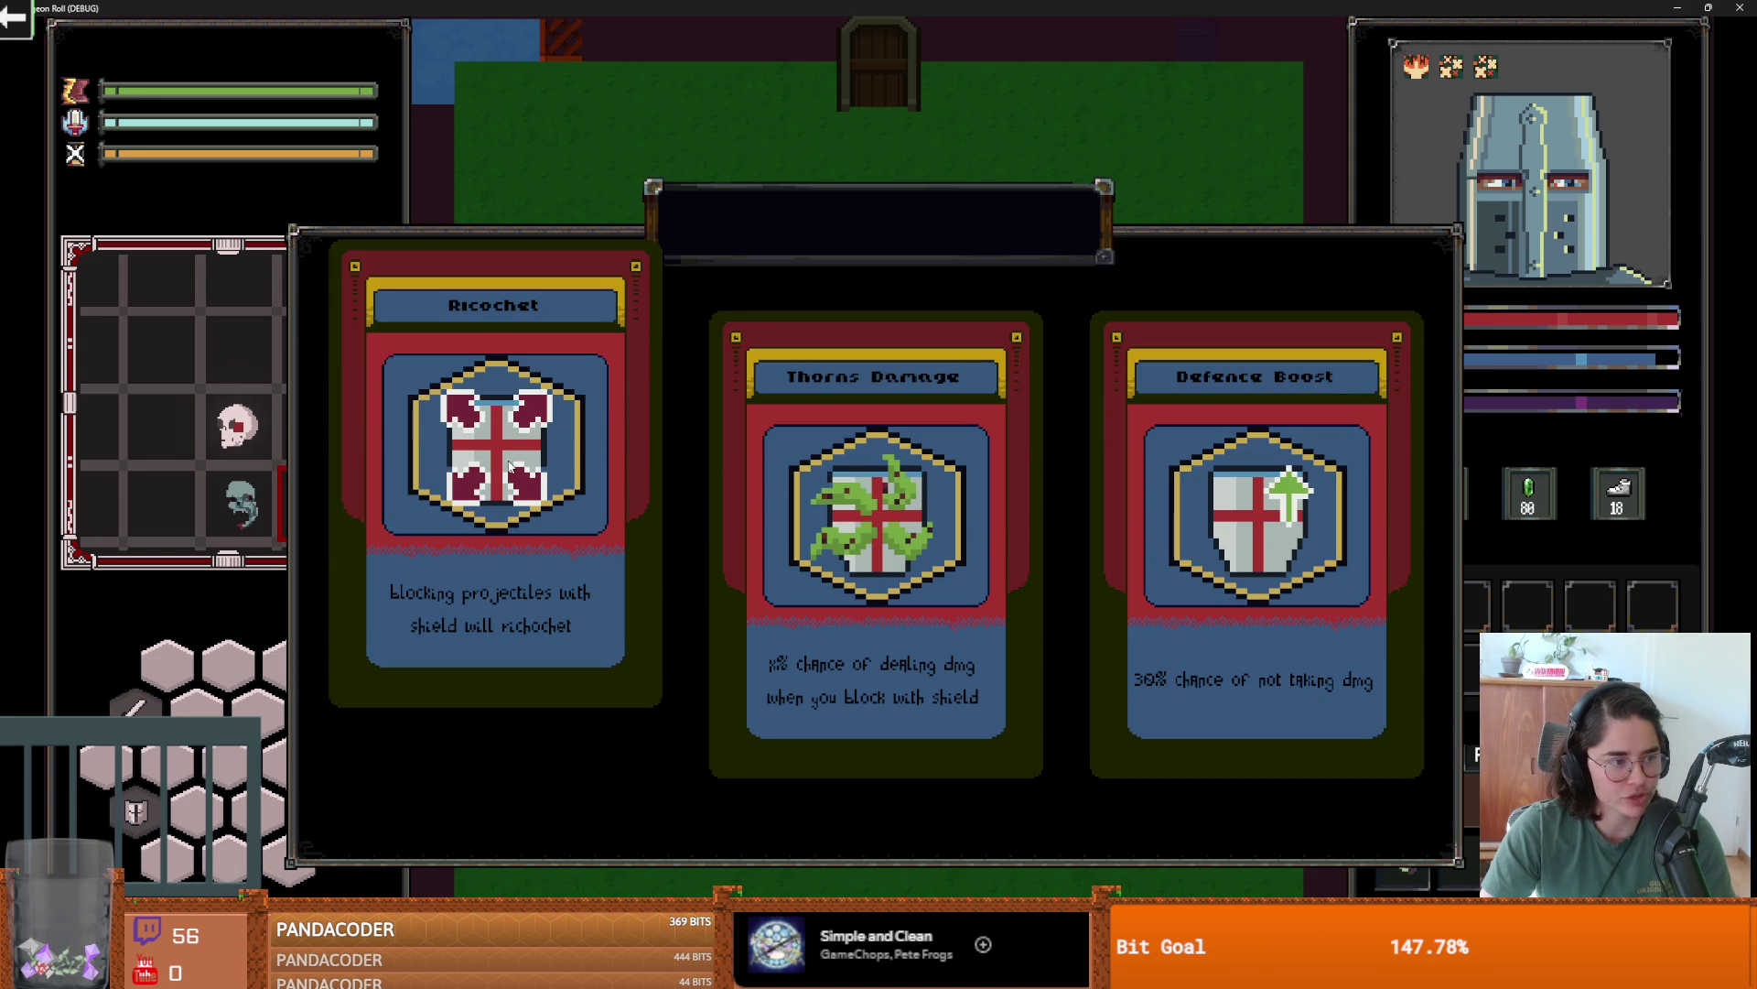
click(502, 467)
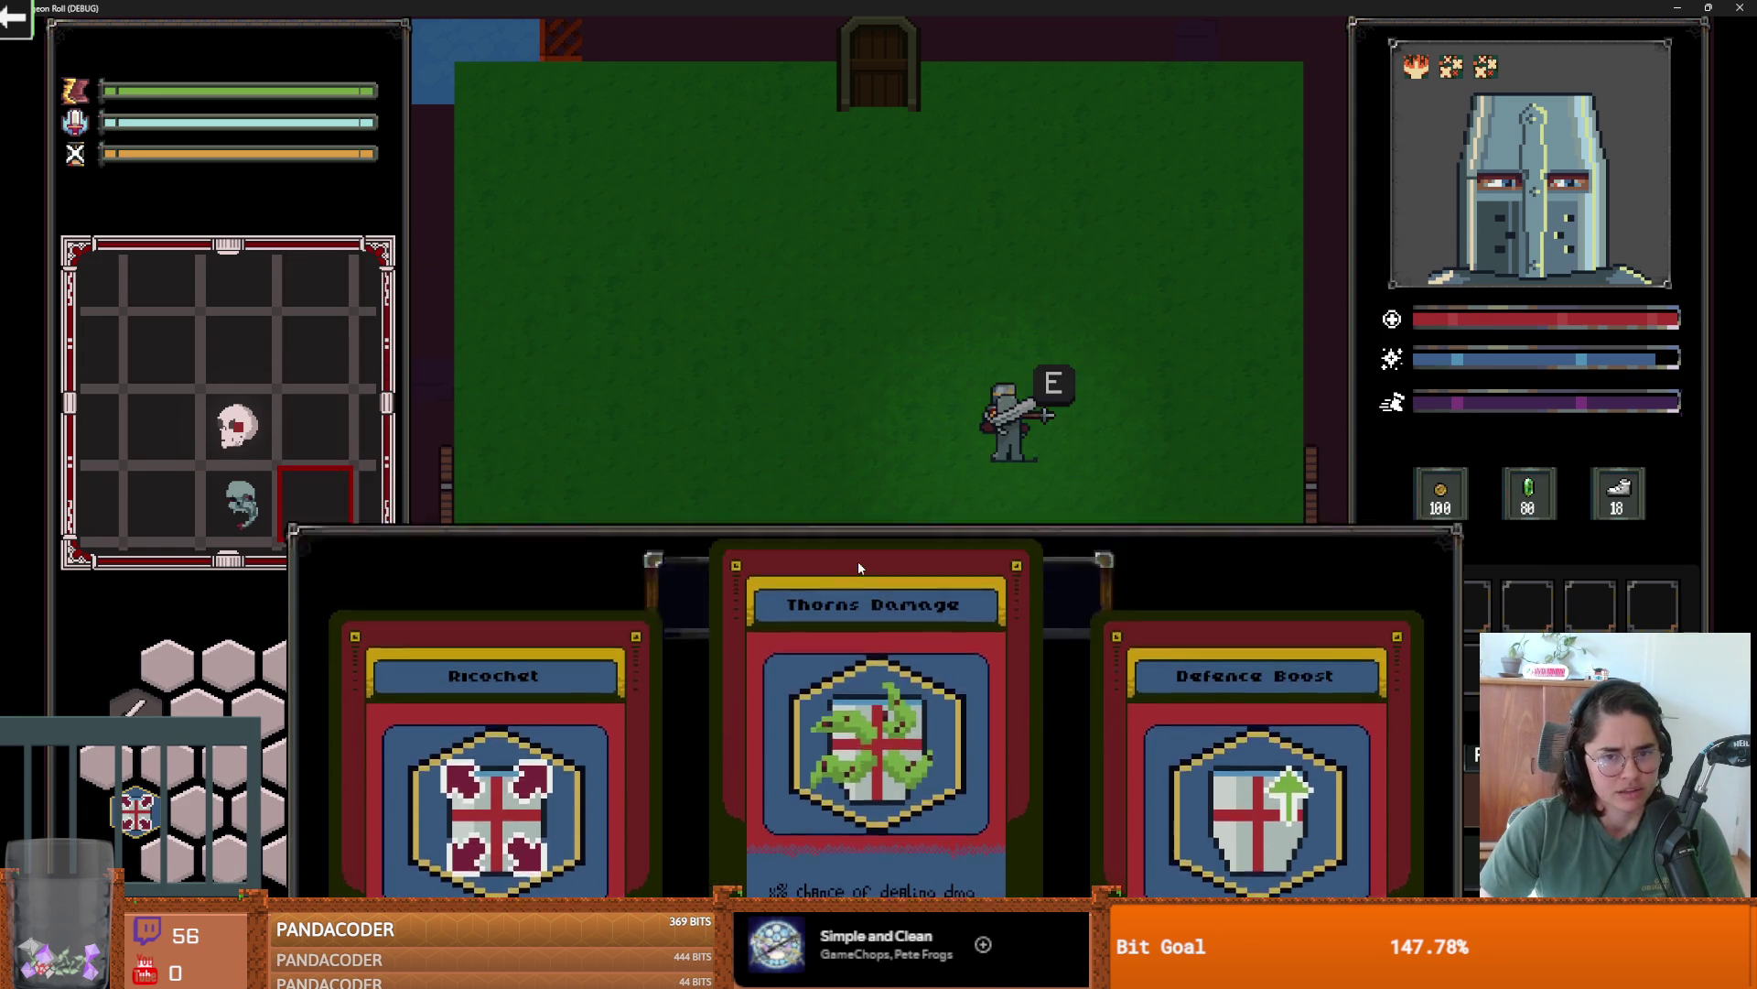
key(w)
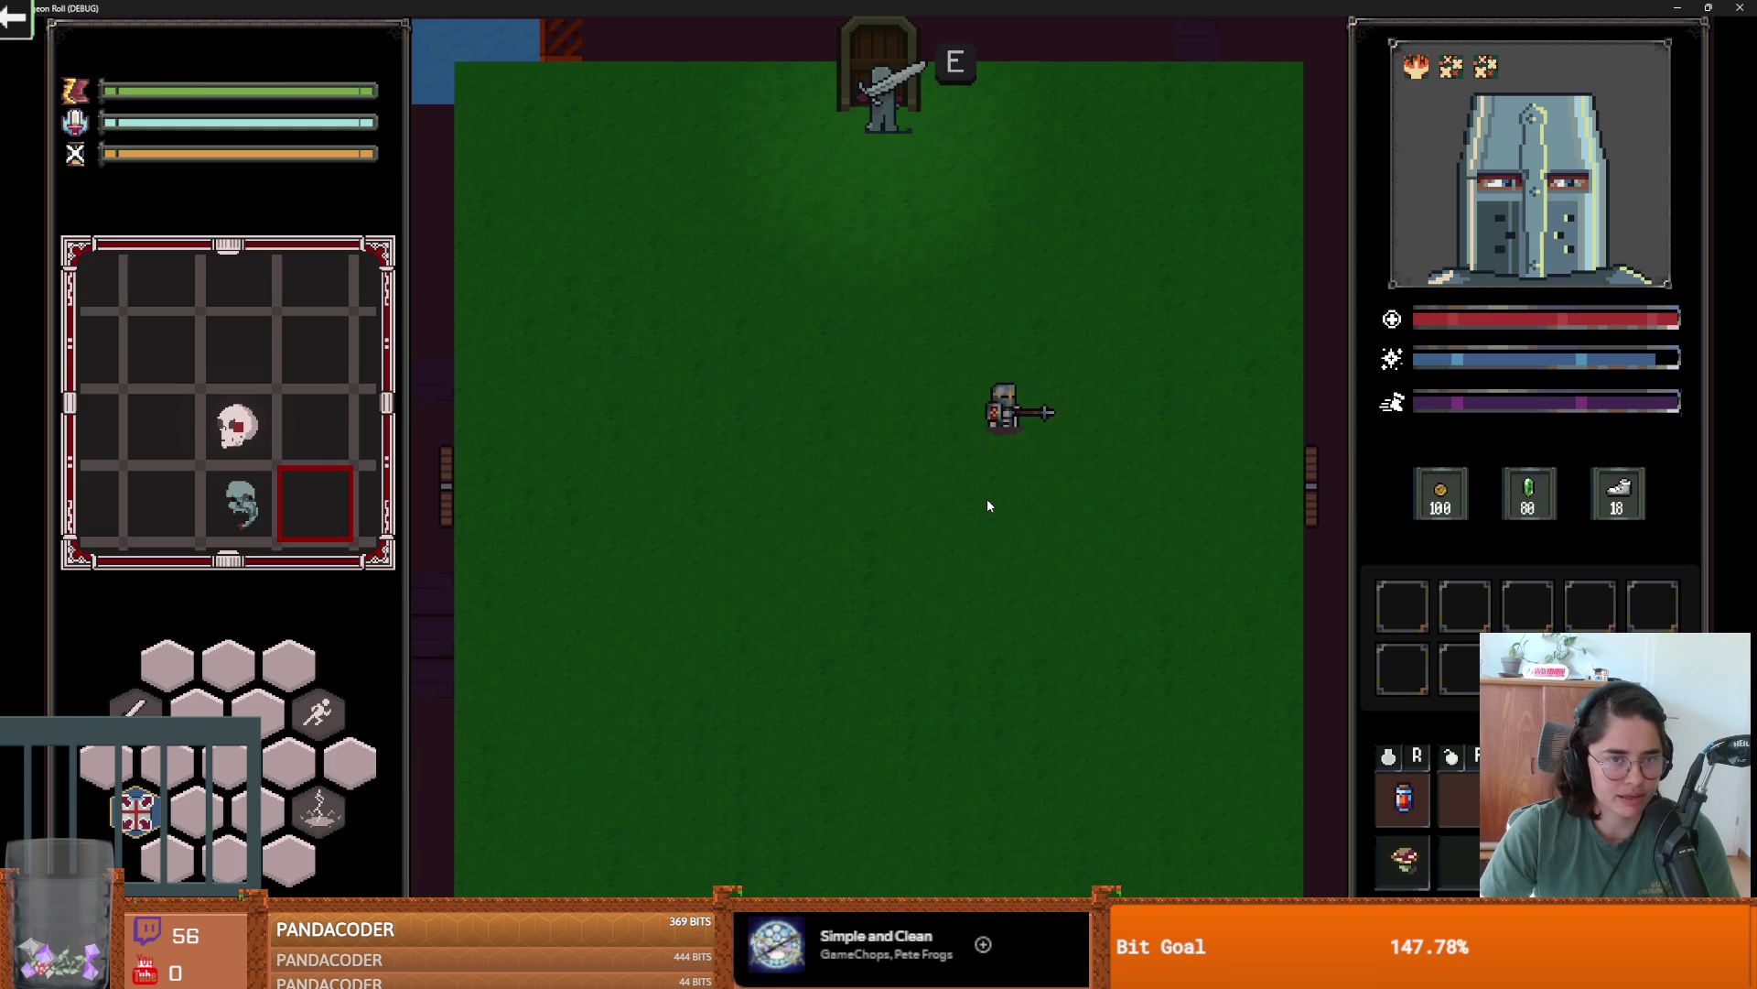
key(e)
click(986, 526)
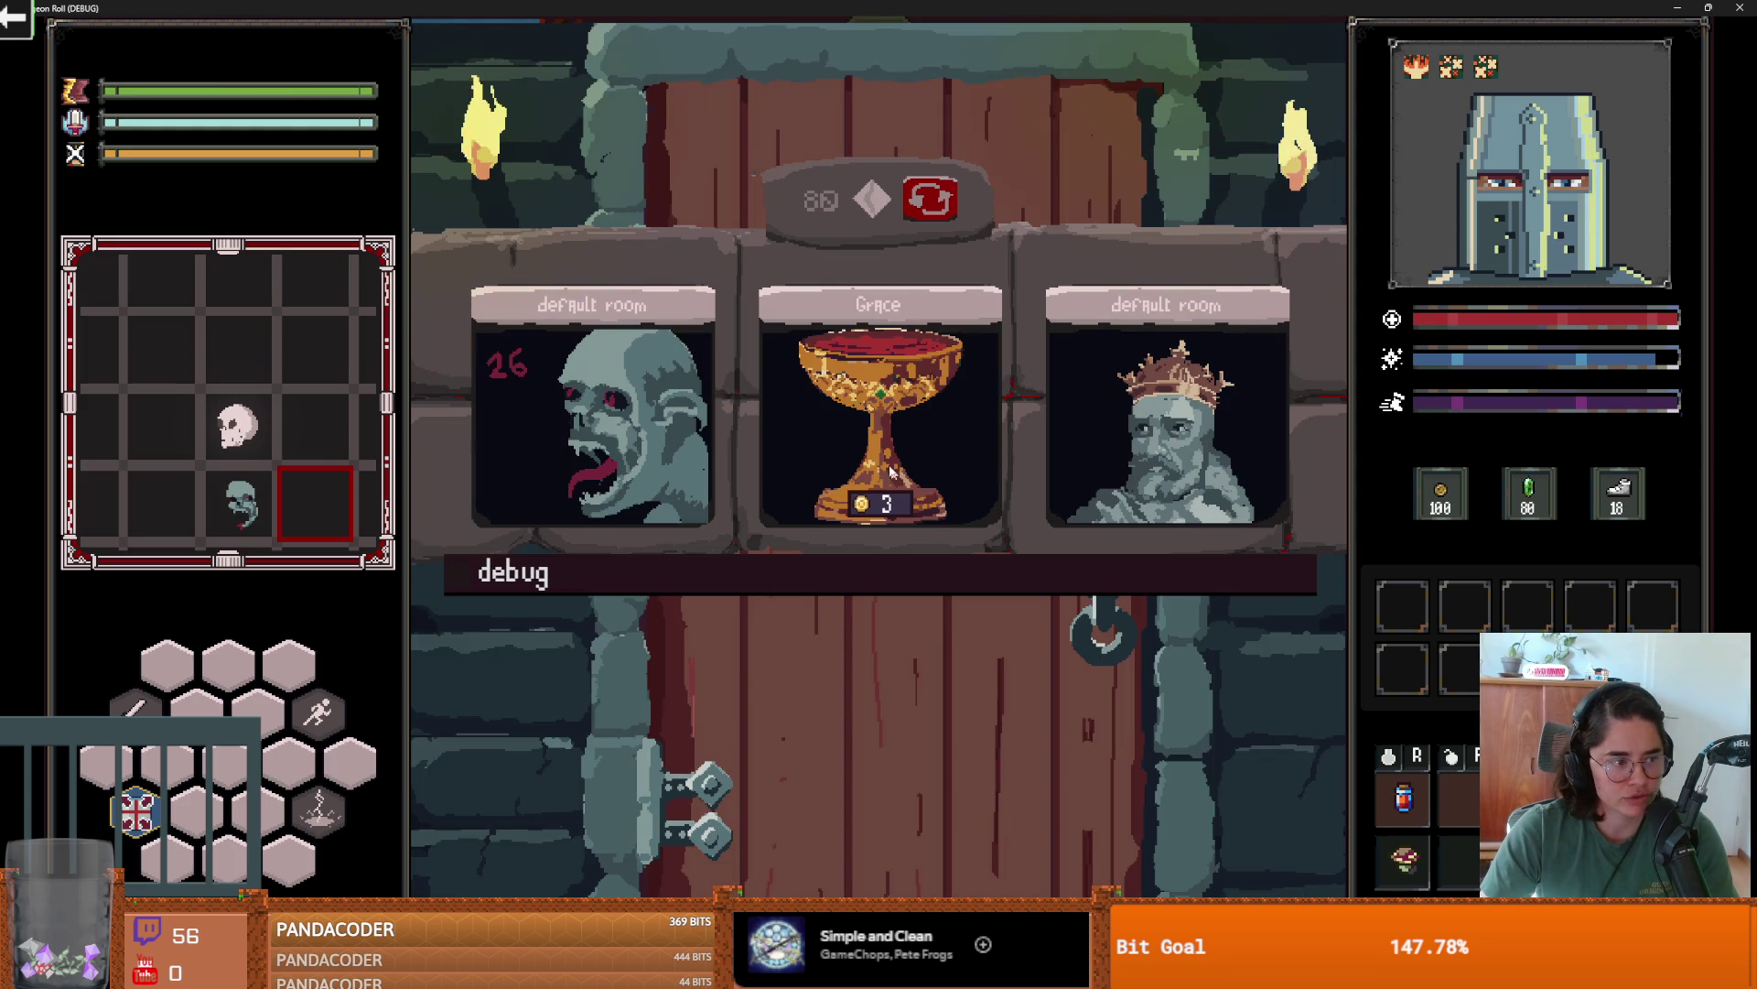
- Enable debug, enter the cauldron room, and drop the mushroom into the cauldron
click(797, 573)
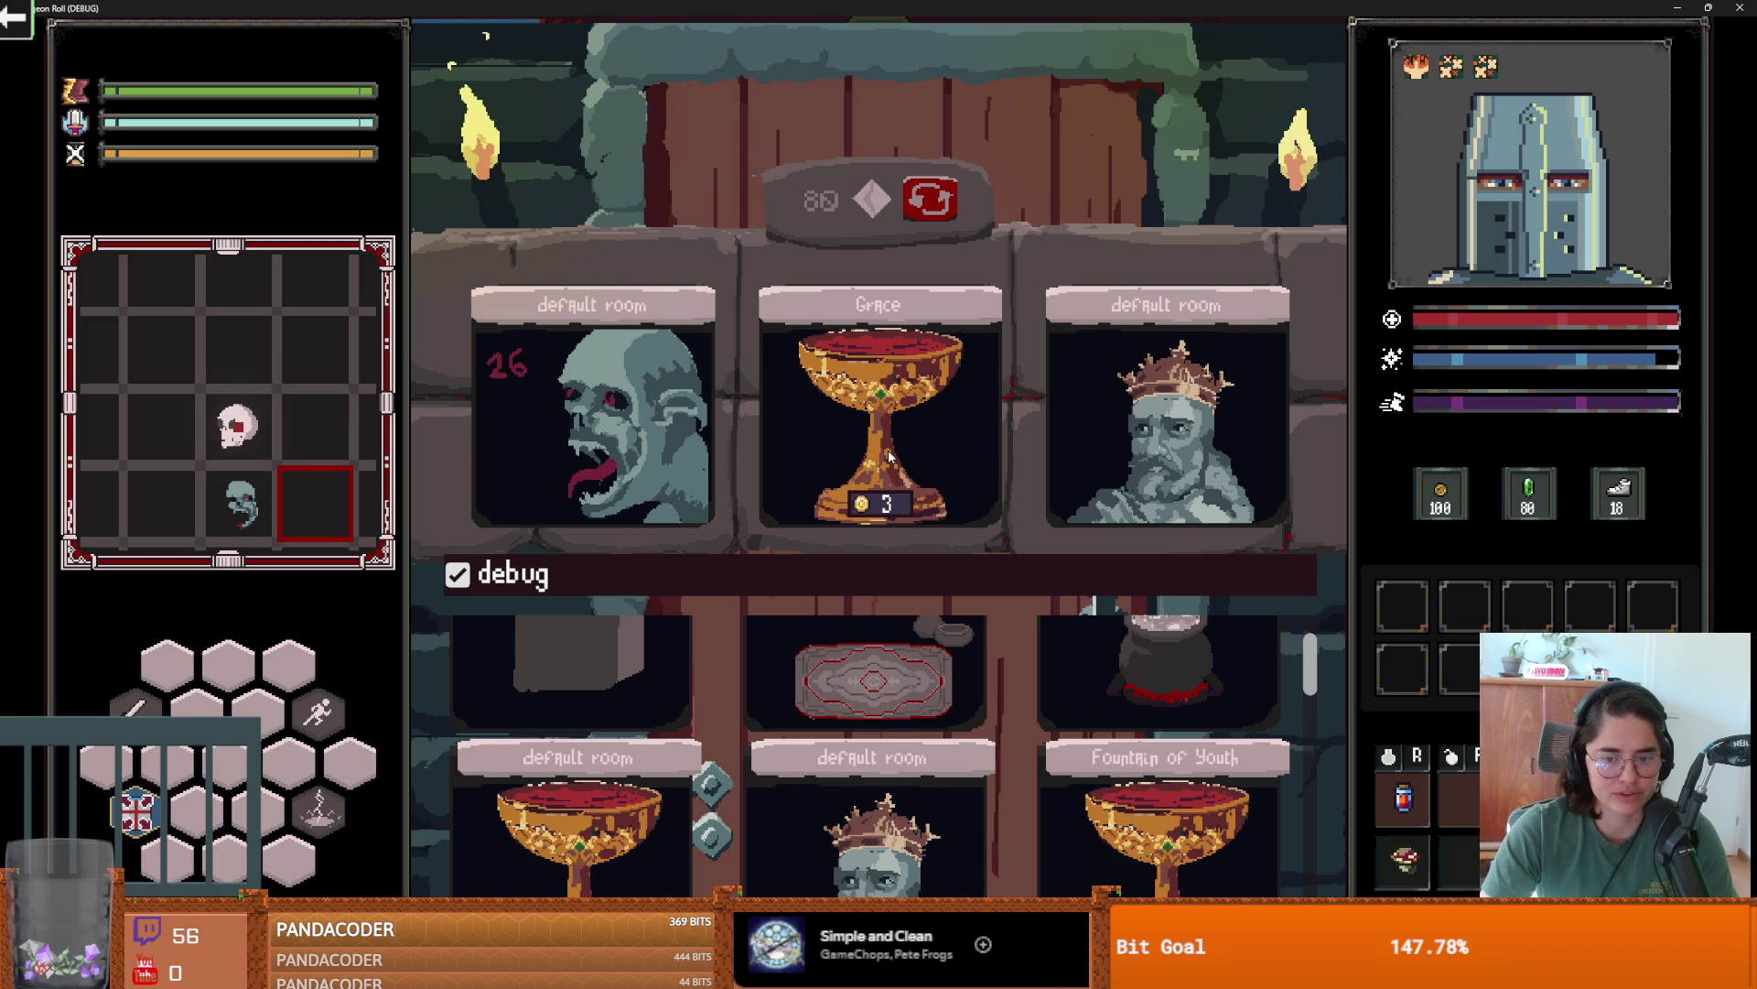
click(1107, 604)
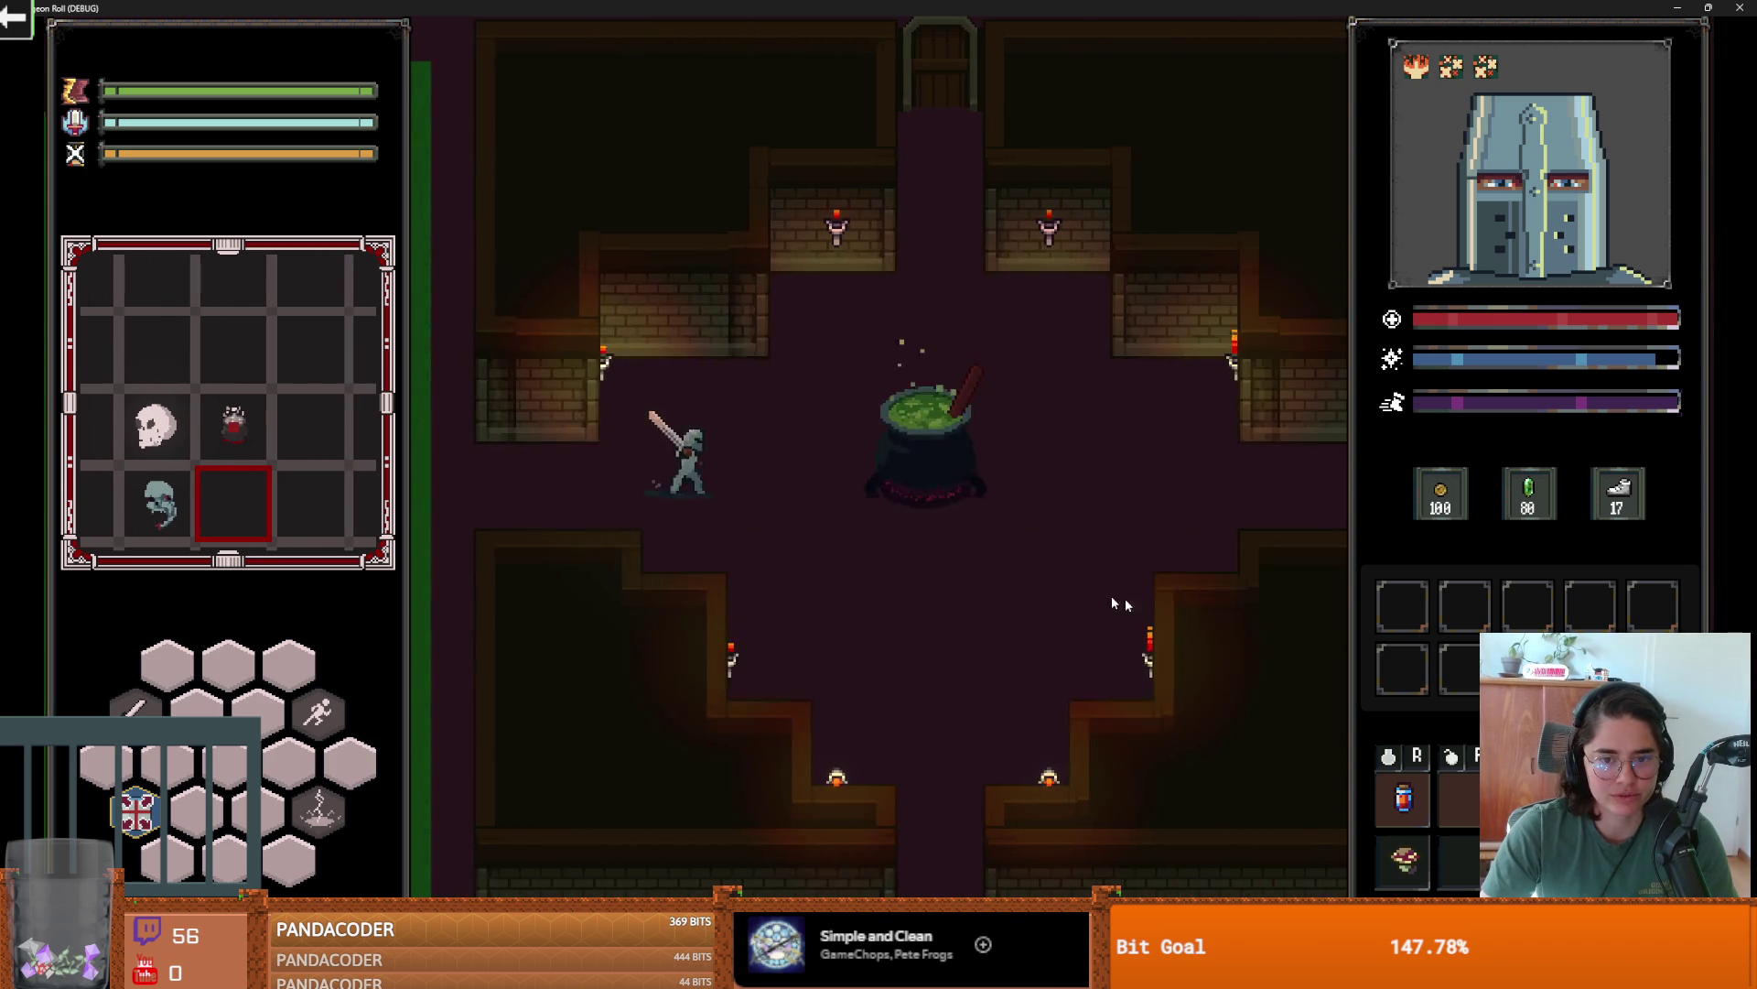
click(963, 474)
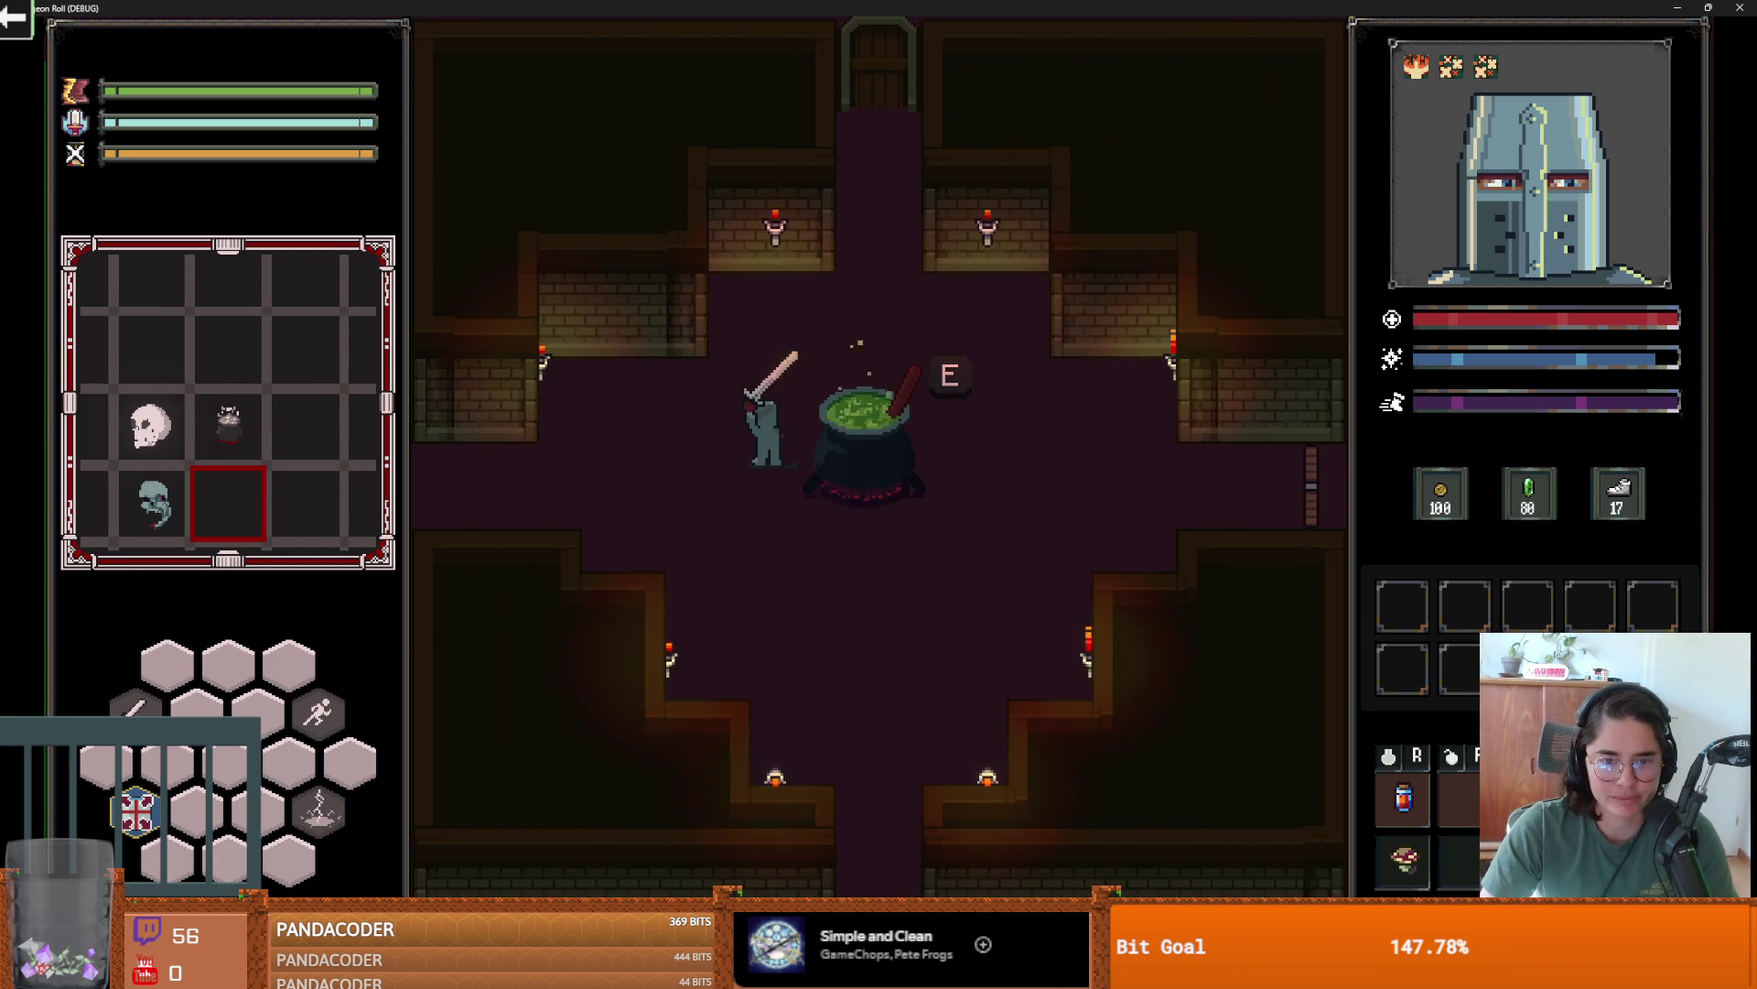
click(886, 405)
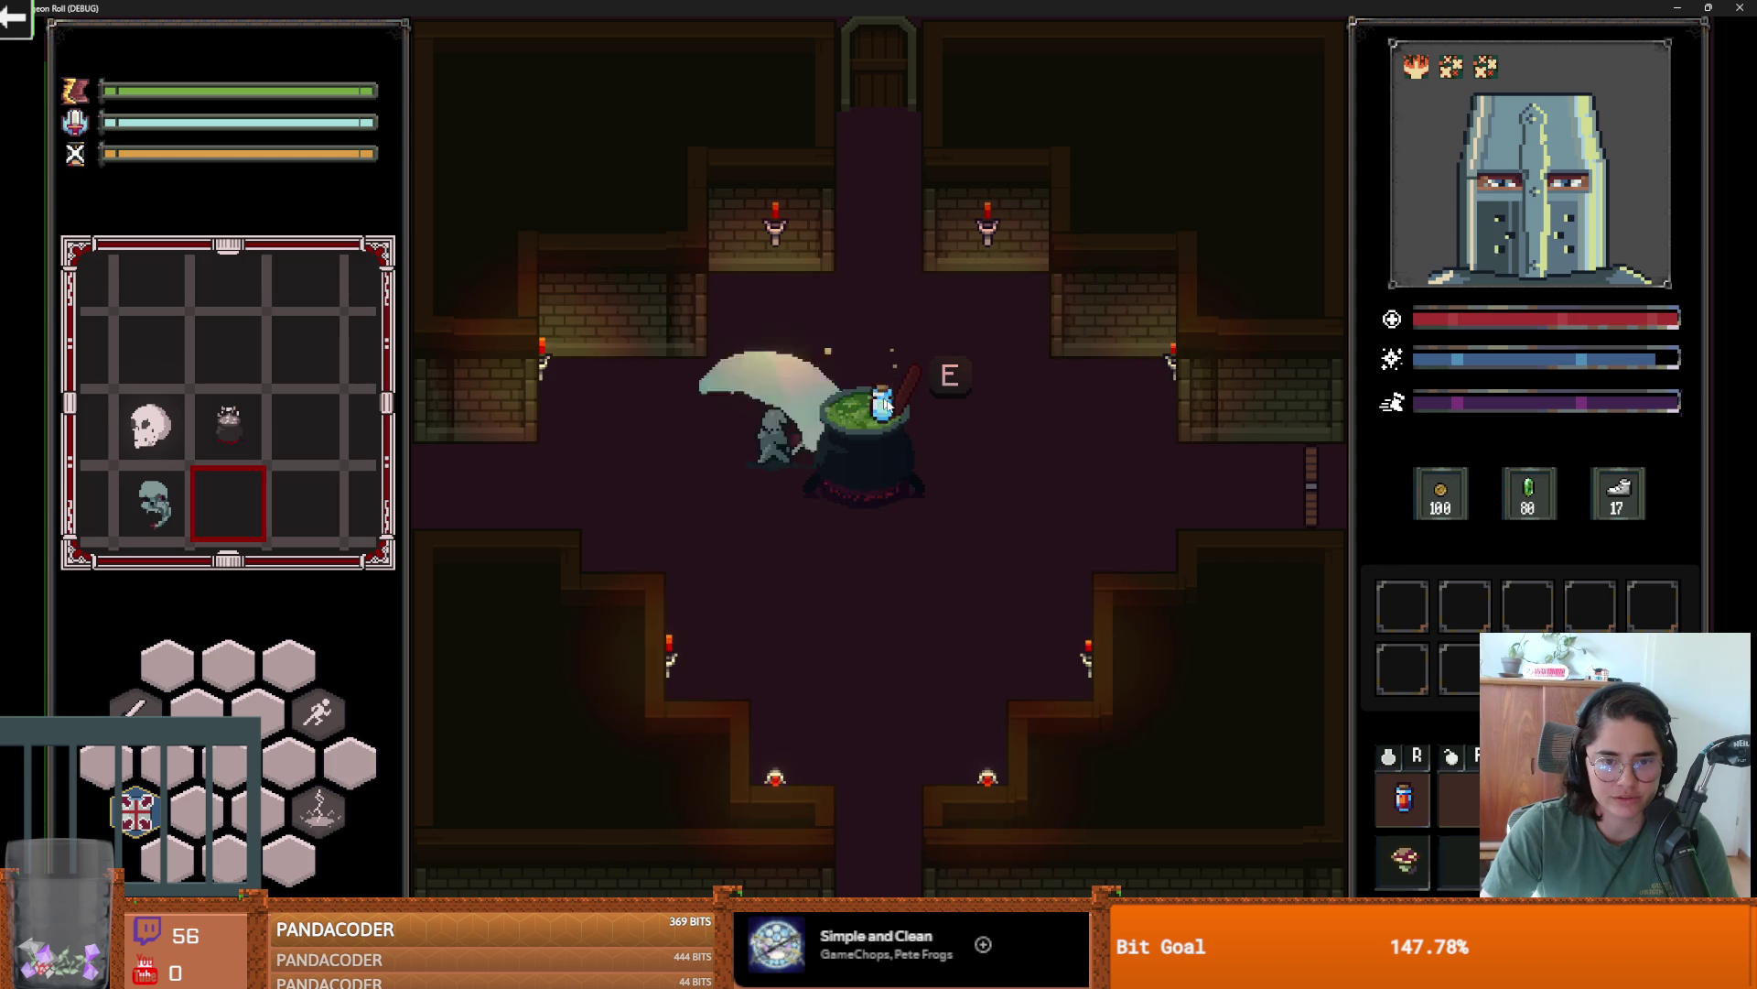
key(e)
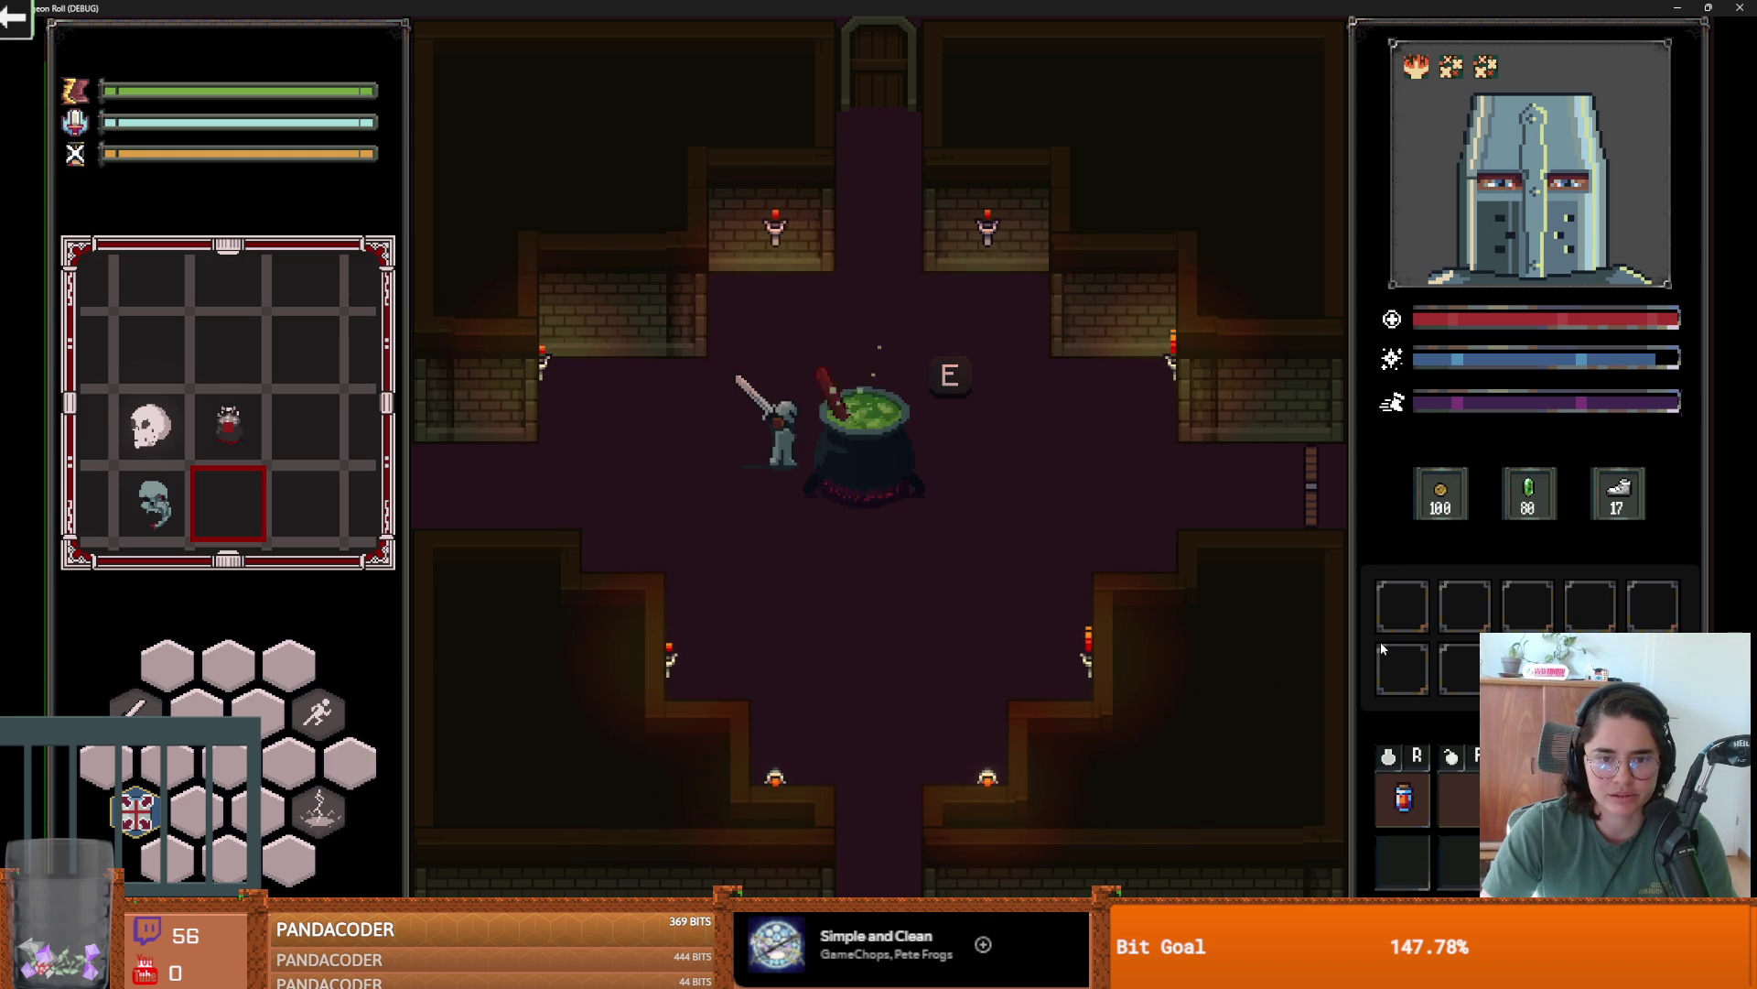
key(s)
key(a)
key(w)
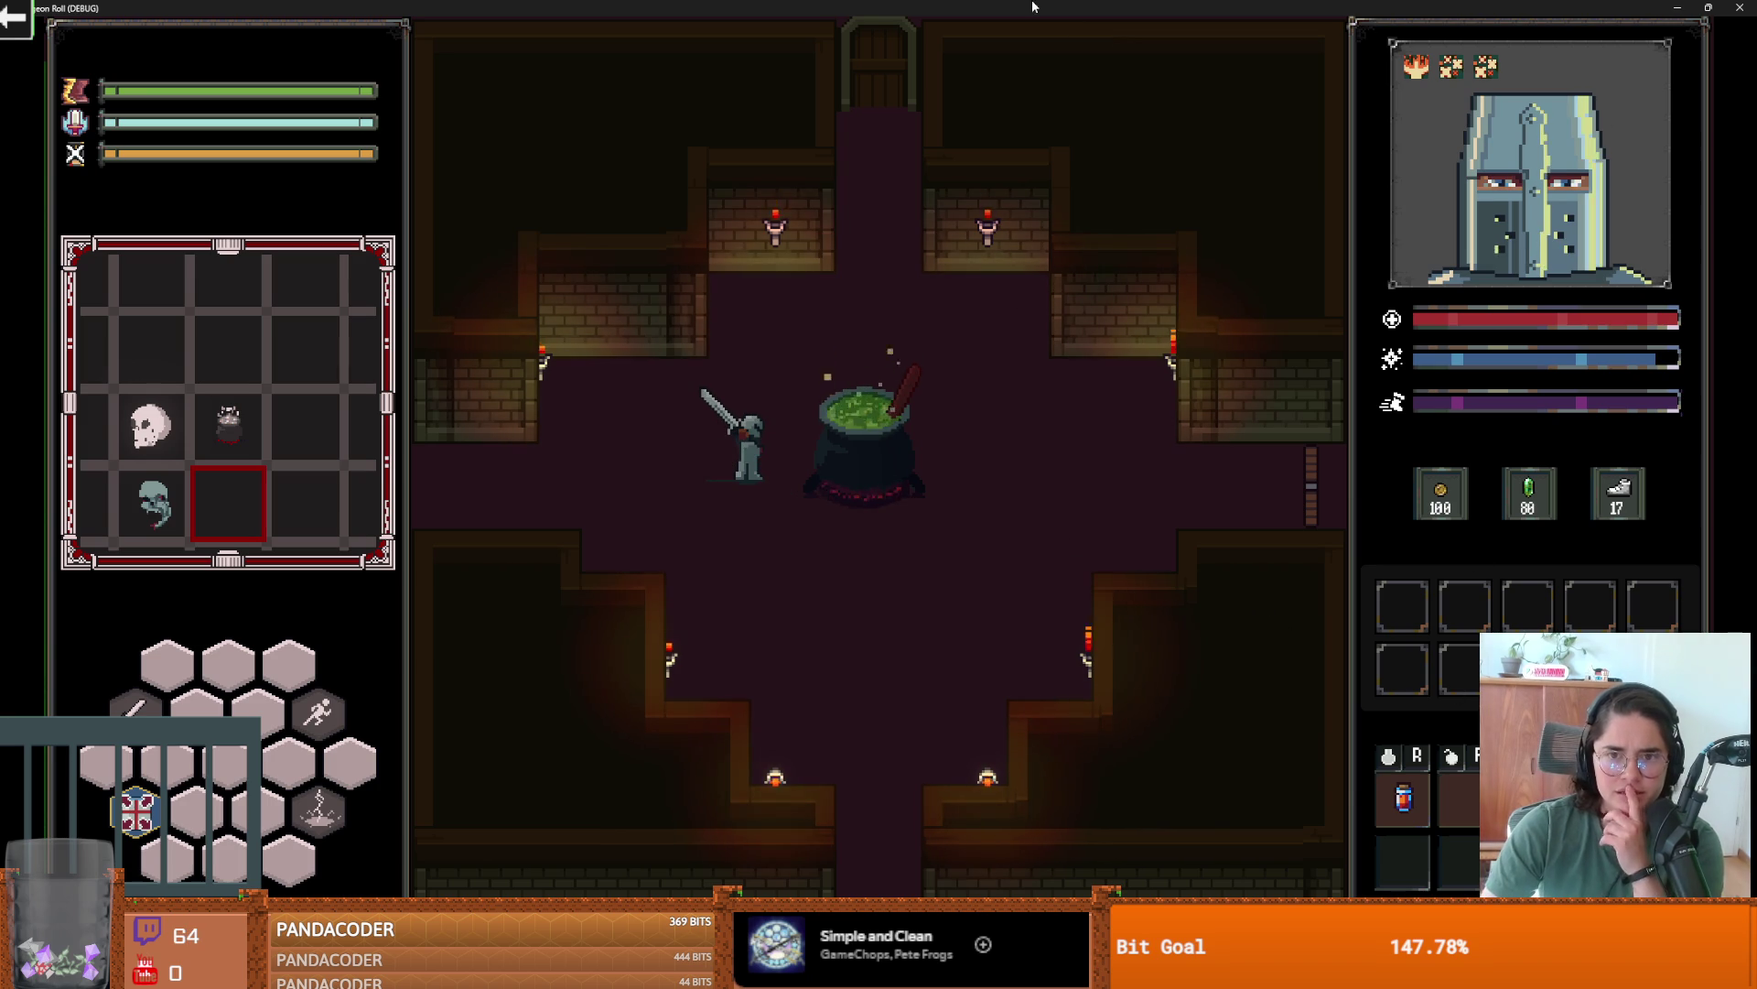
- Pause, leave the run, and close the debug game window
key(Escape)
click(903, 667)
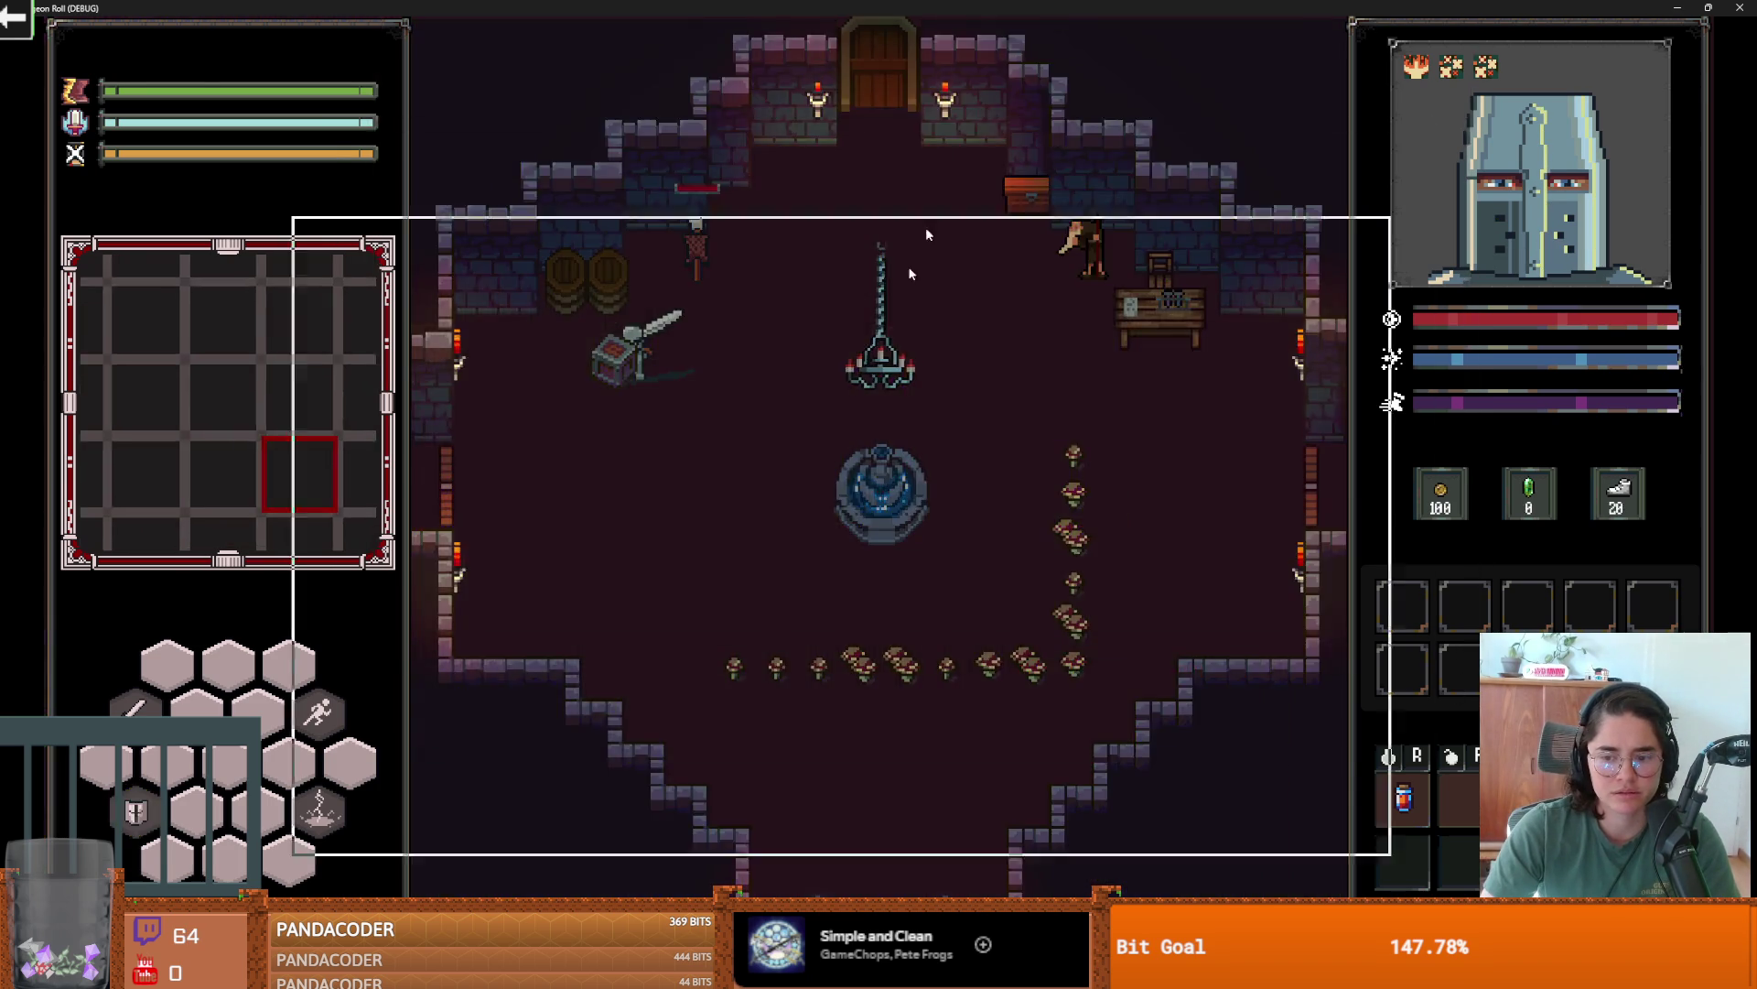
key(super+Down)
click(1307, 375)
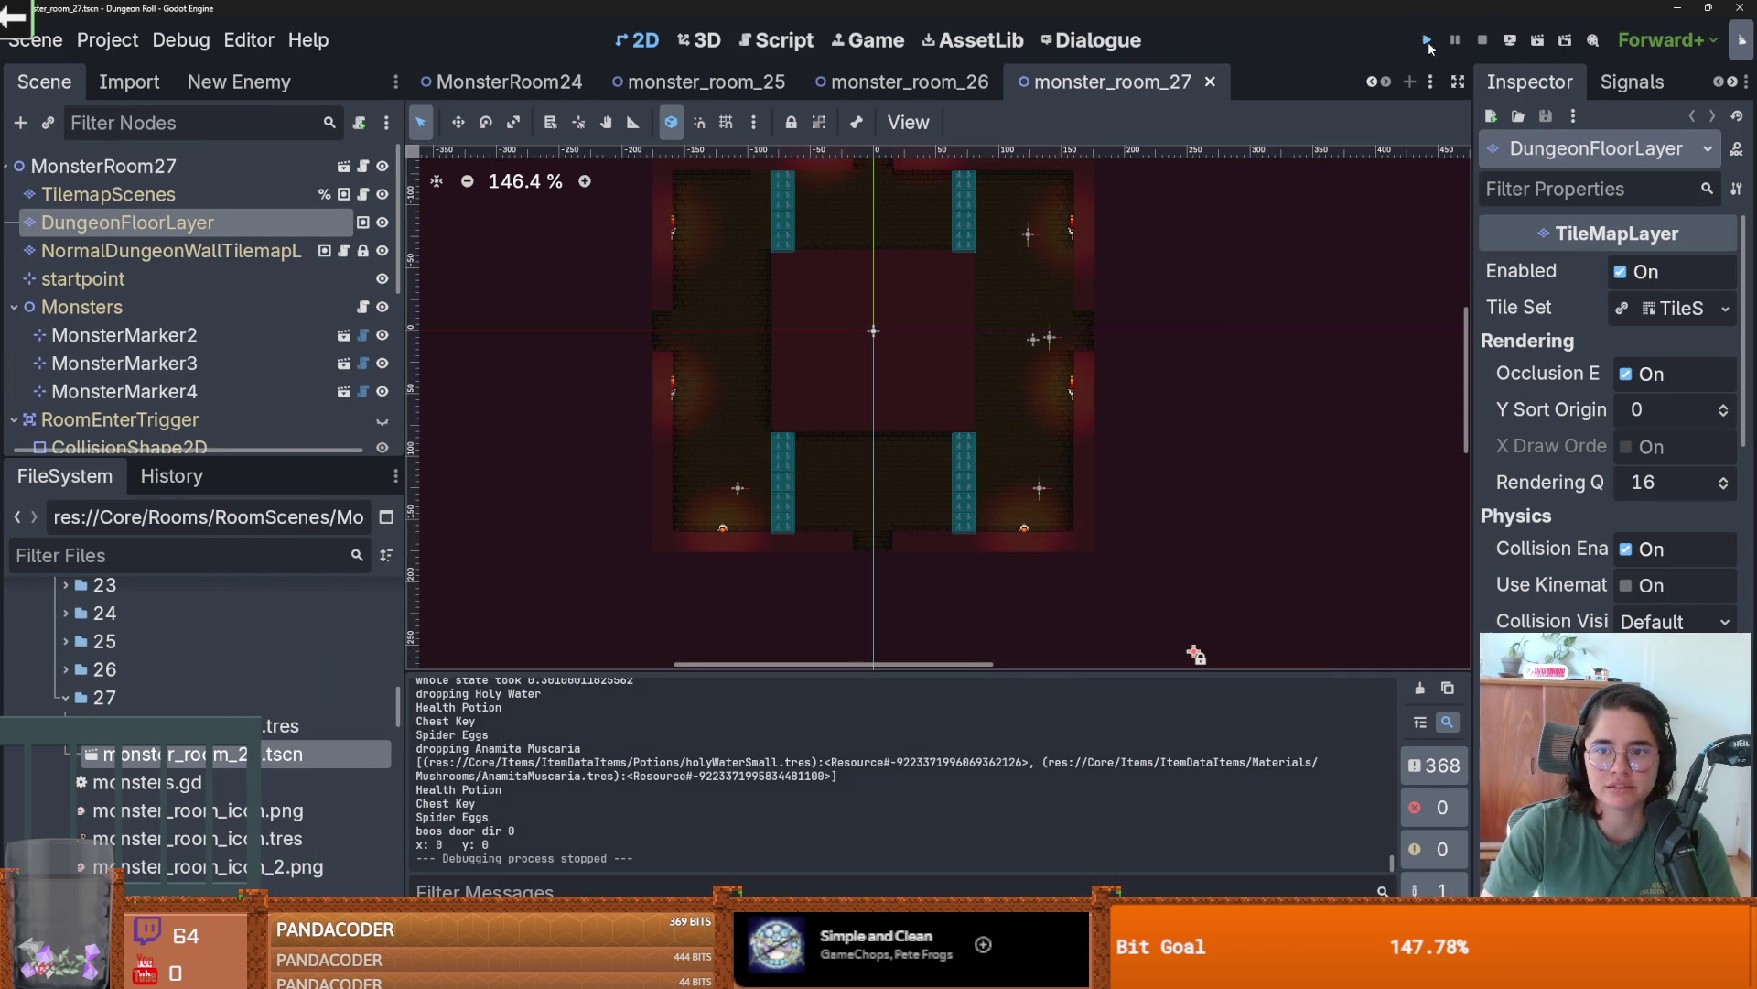
- Run the project, filter for 'spider_e', and open spider_eggs.tres with its AtlasTexture expanded
click(1427, 41)
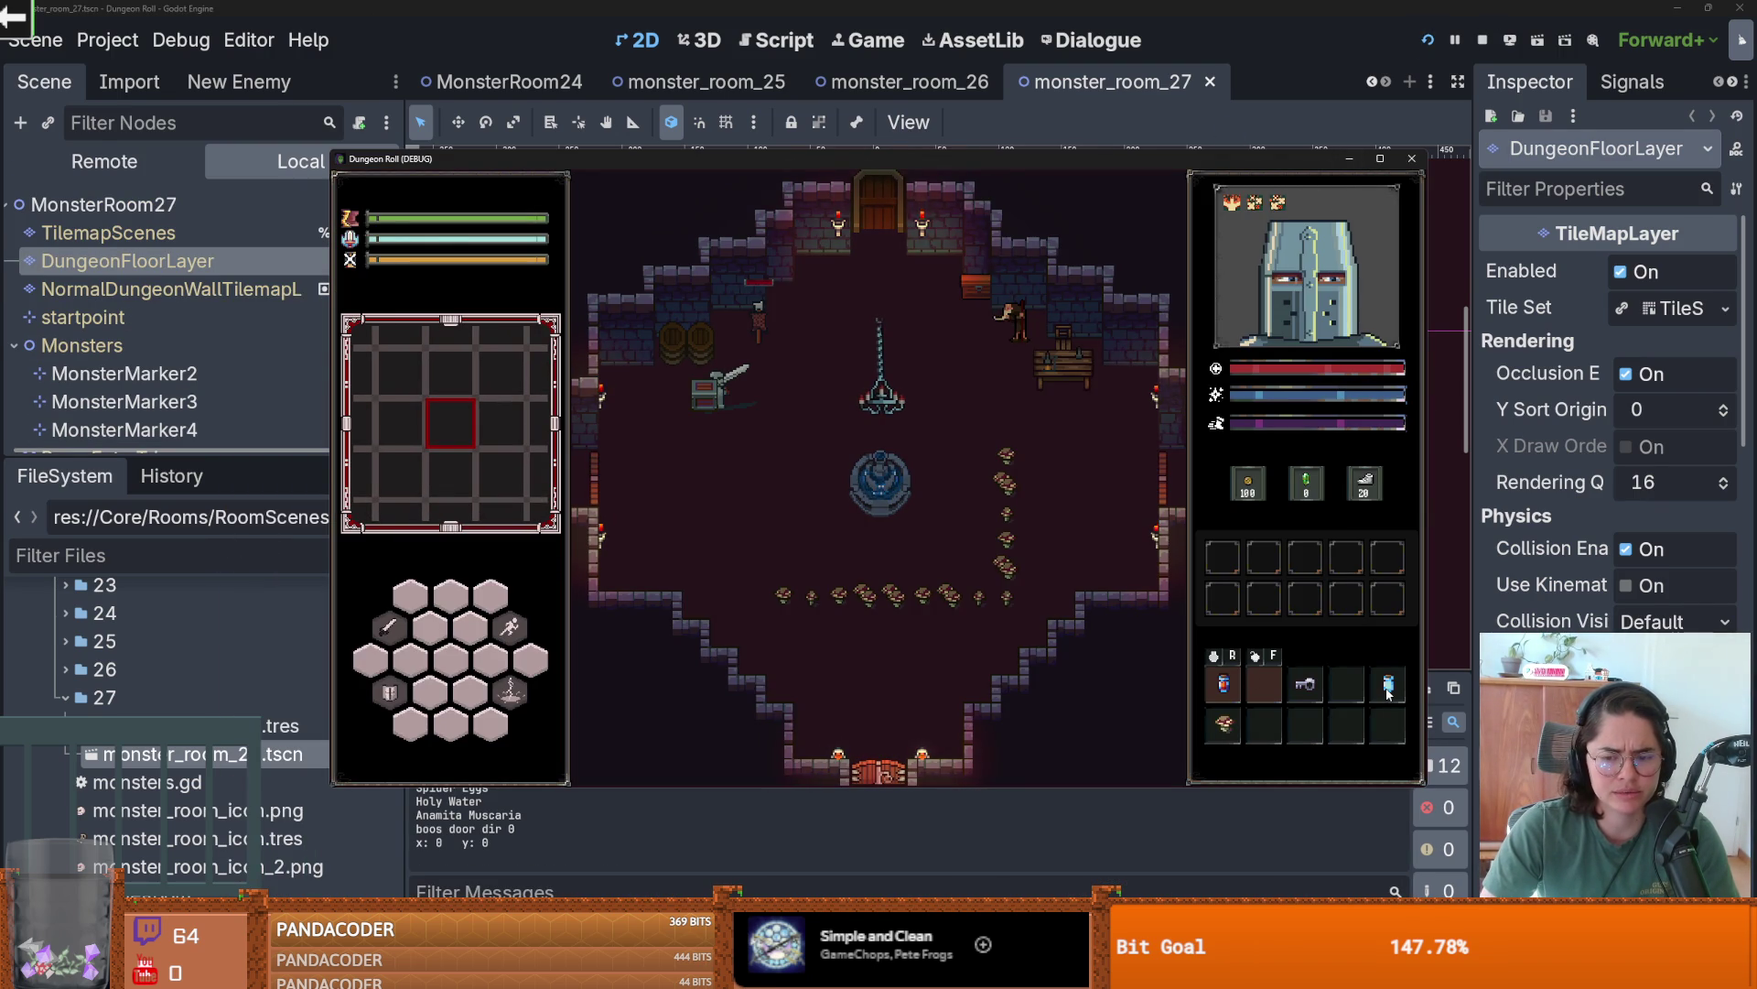
click(140, 554)
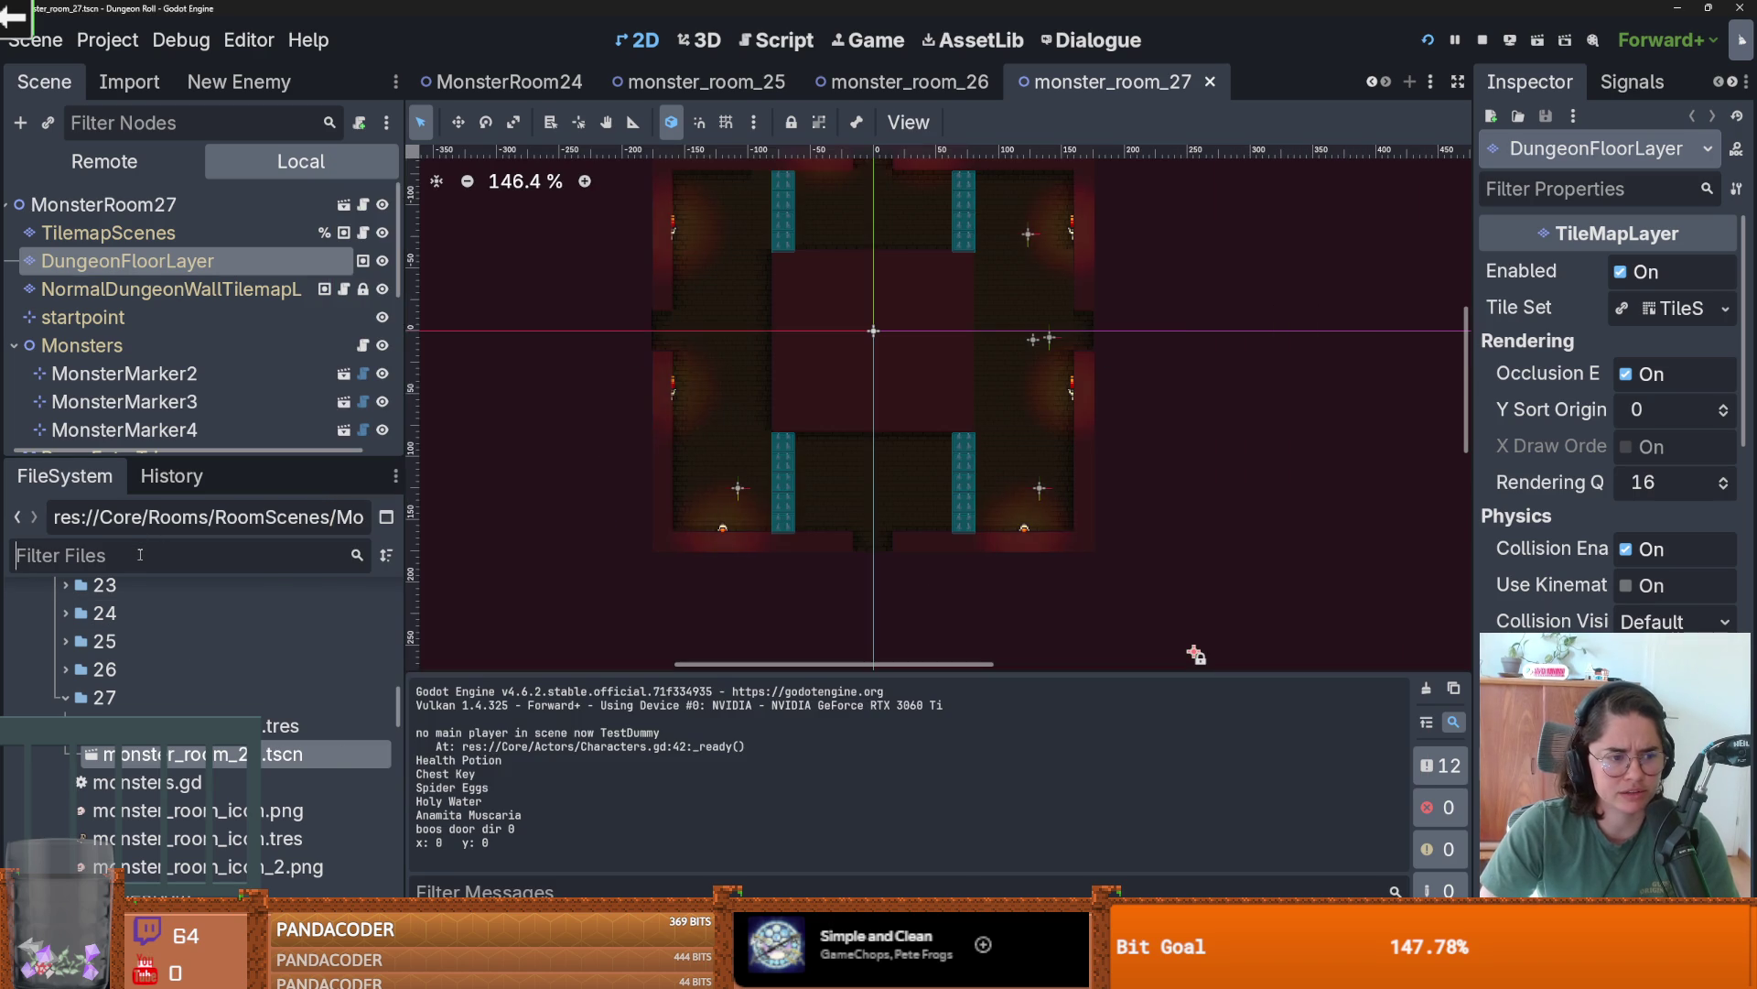
text(spider_egg)
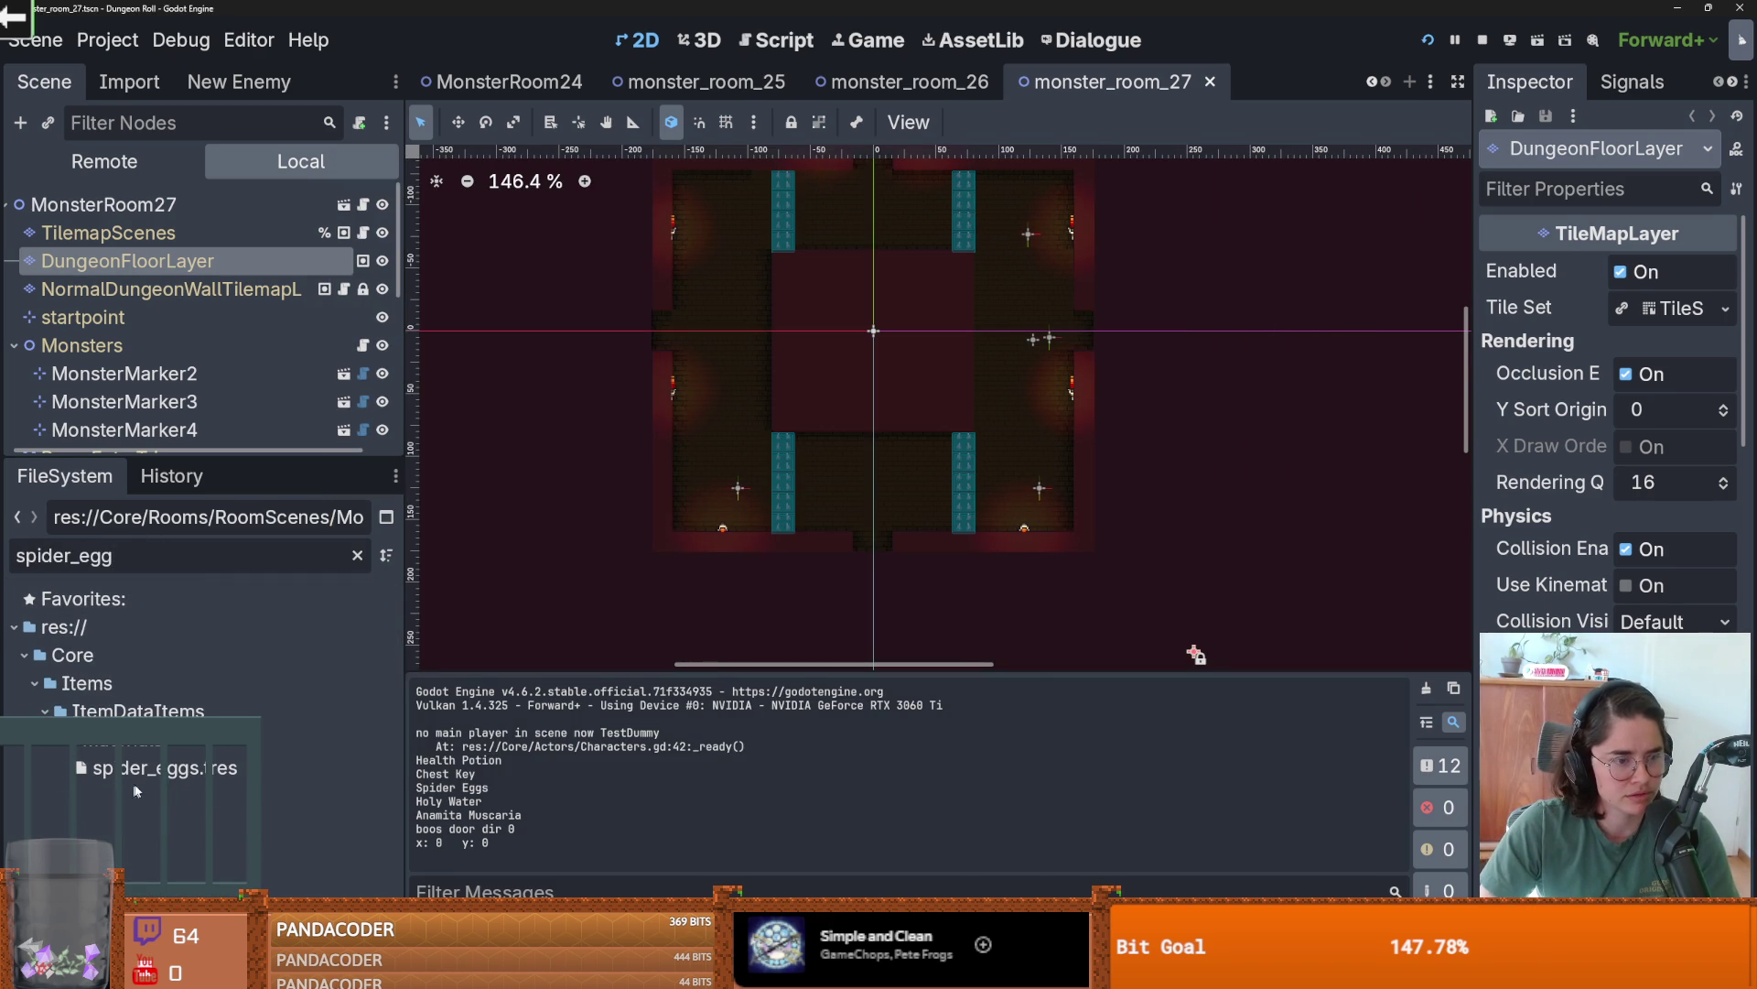
click(164, 767)
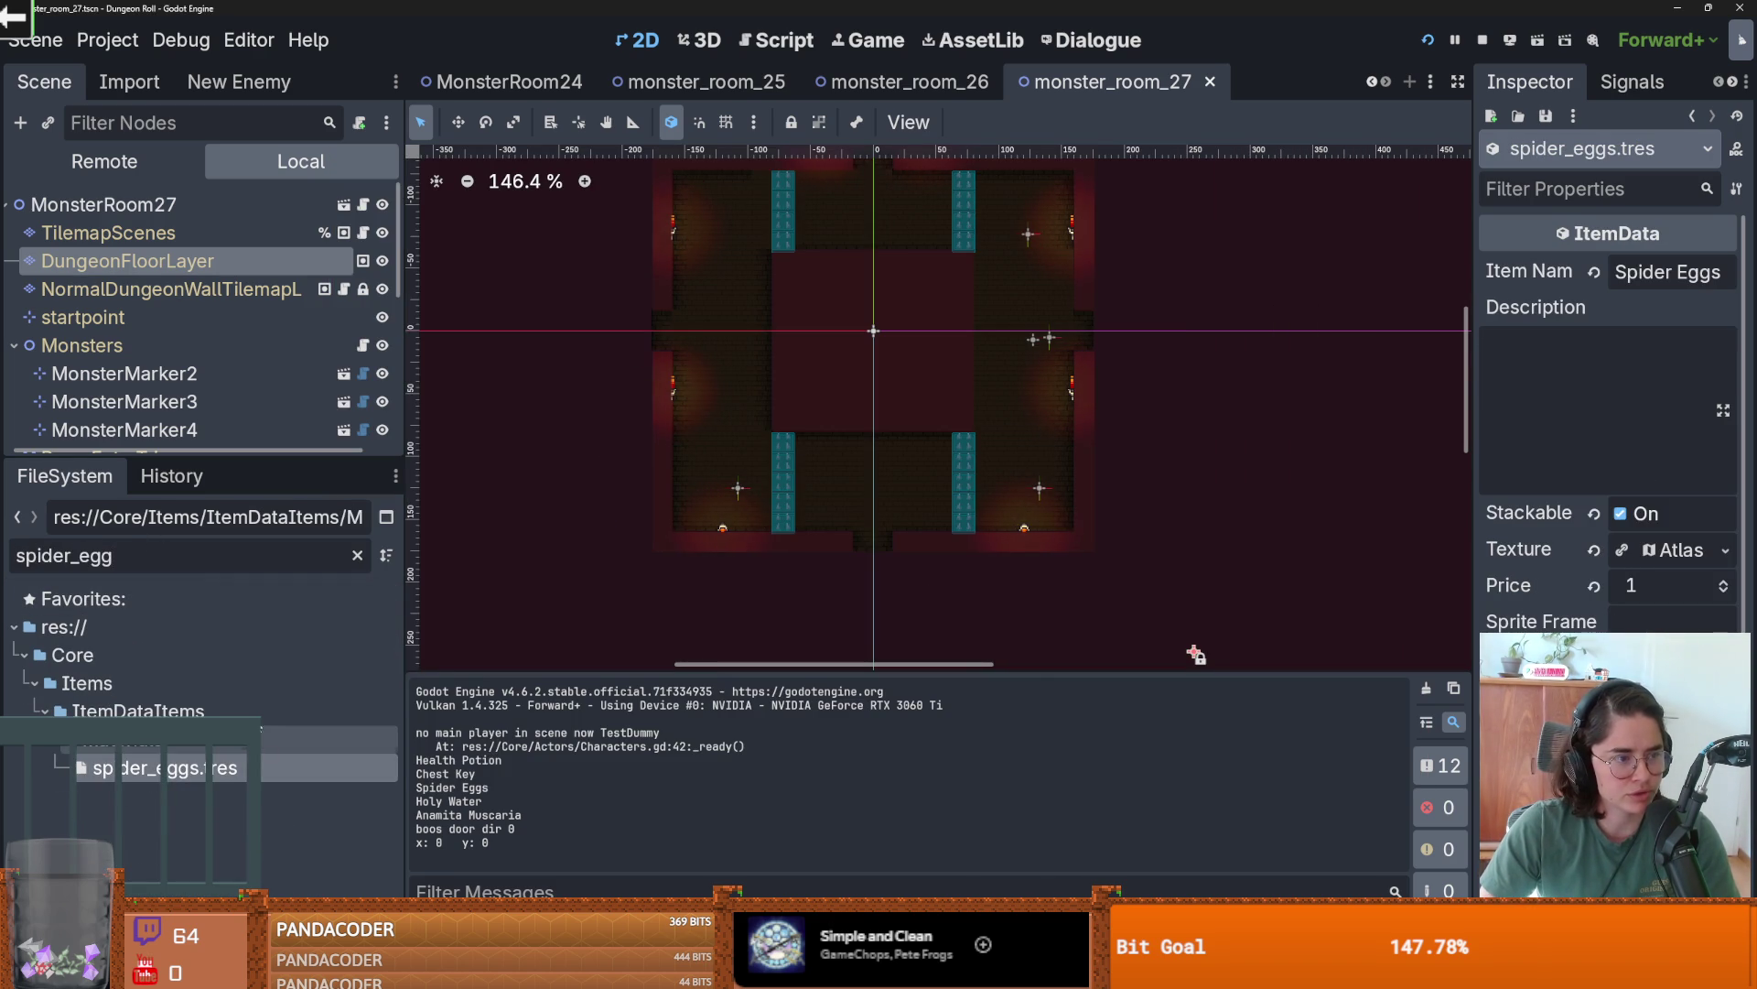
drag(1464, 469, 1324, 453)
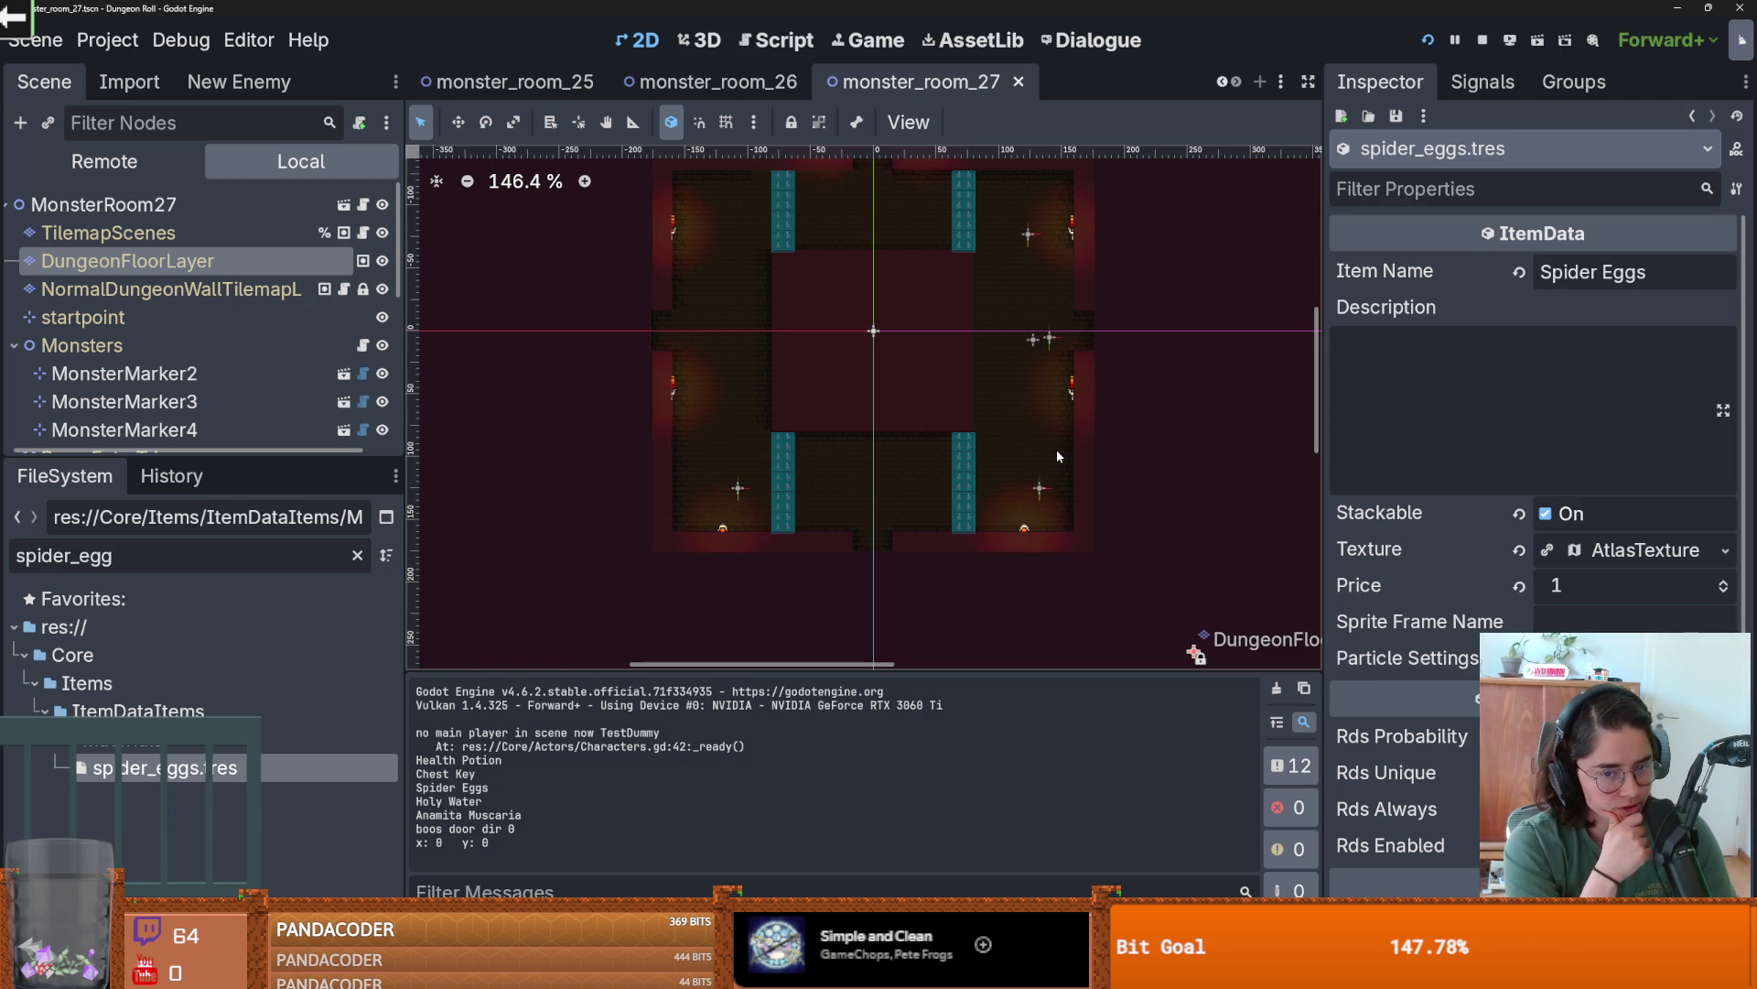
click(1588, 555)
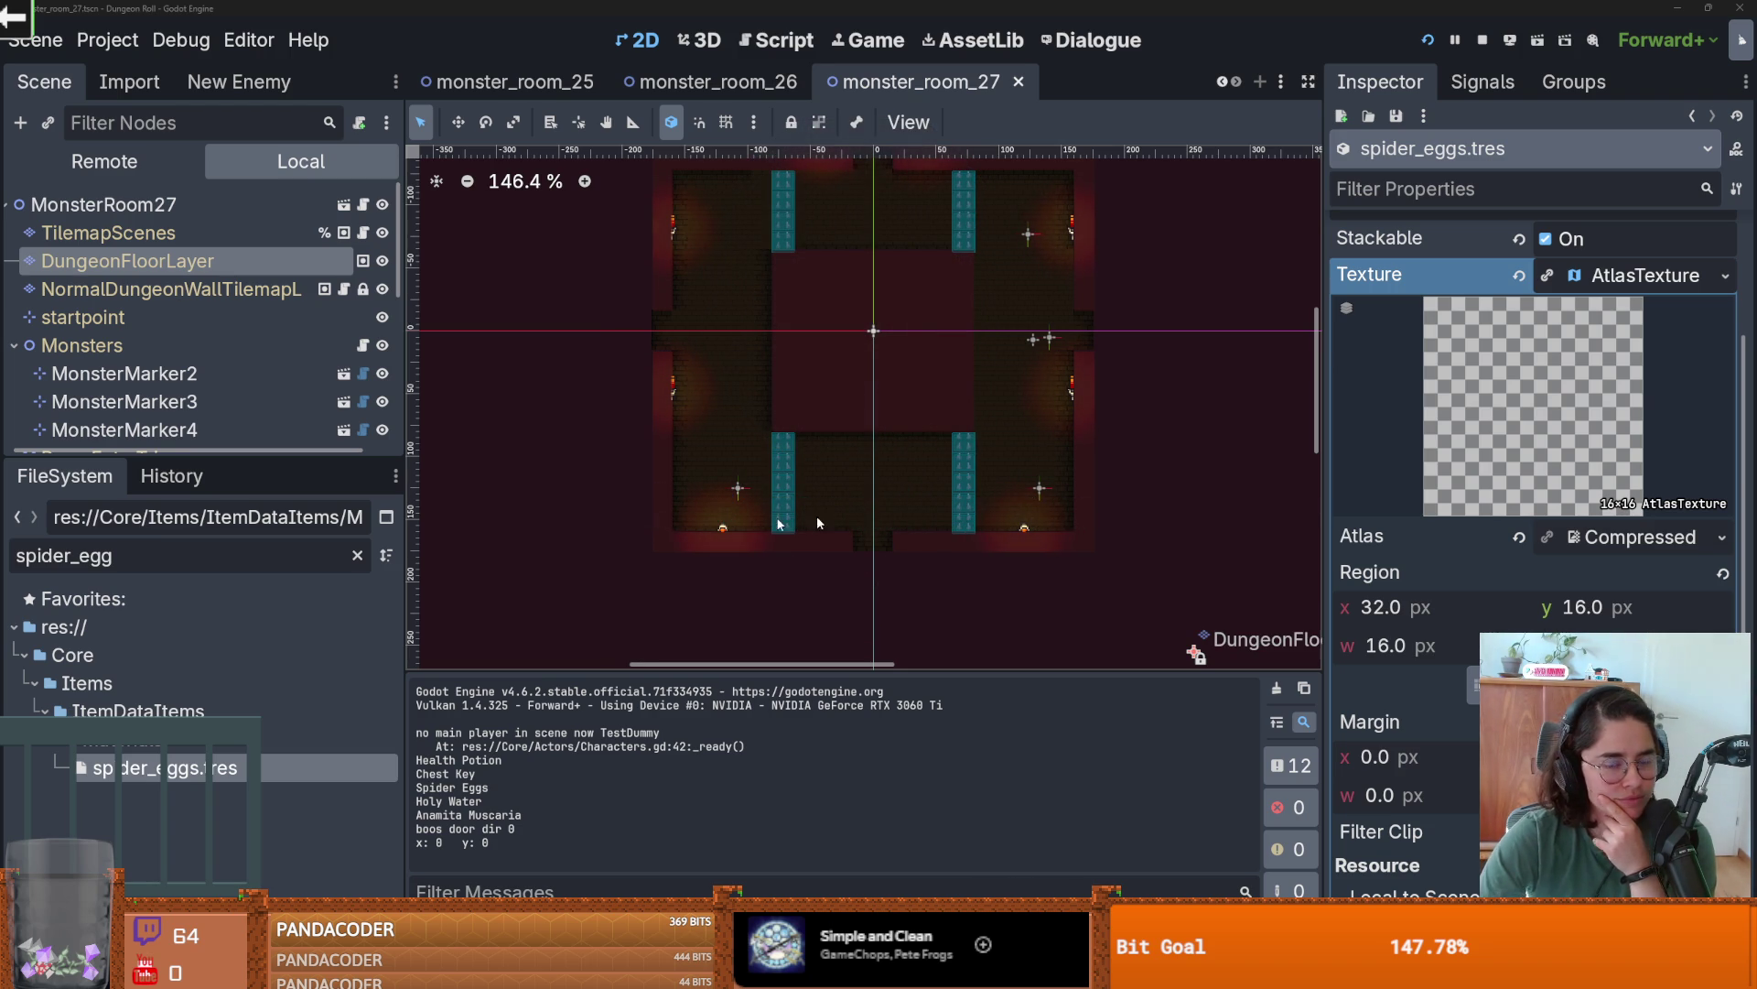
- Pan around the room view and save the monster_room_27 scene
drag(894, 518, 883, 521)
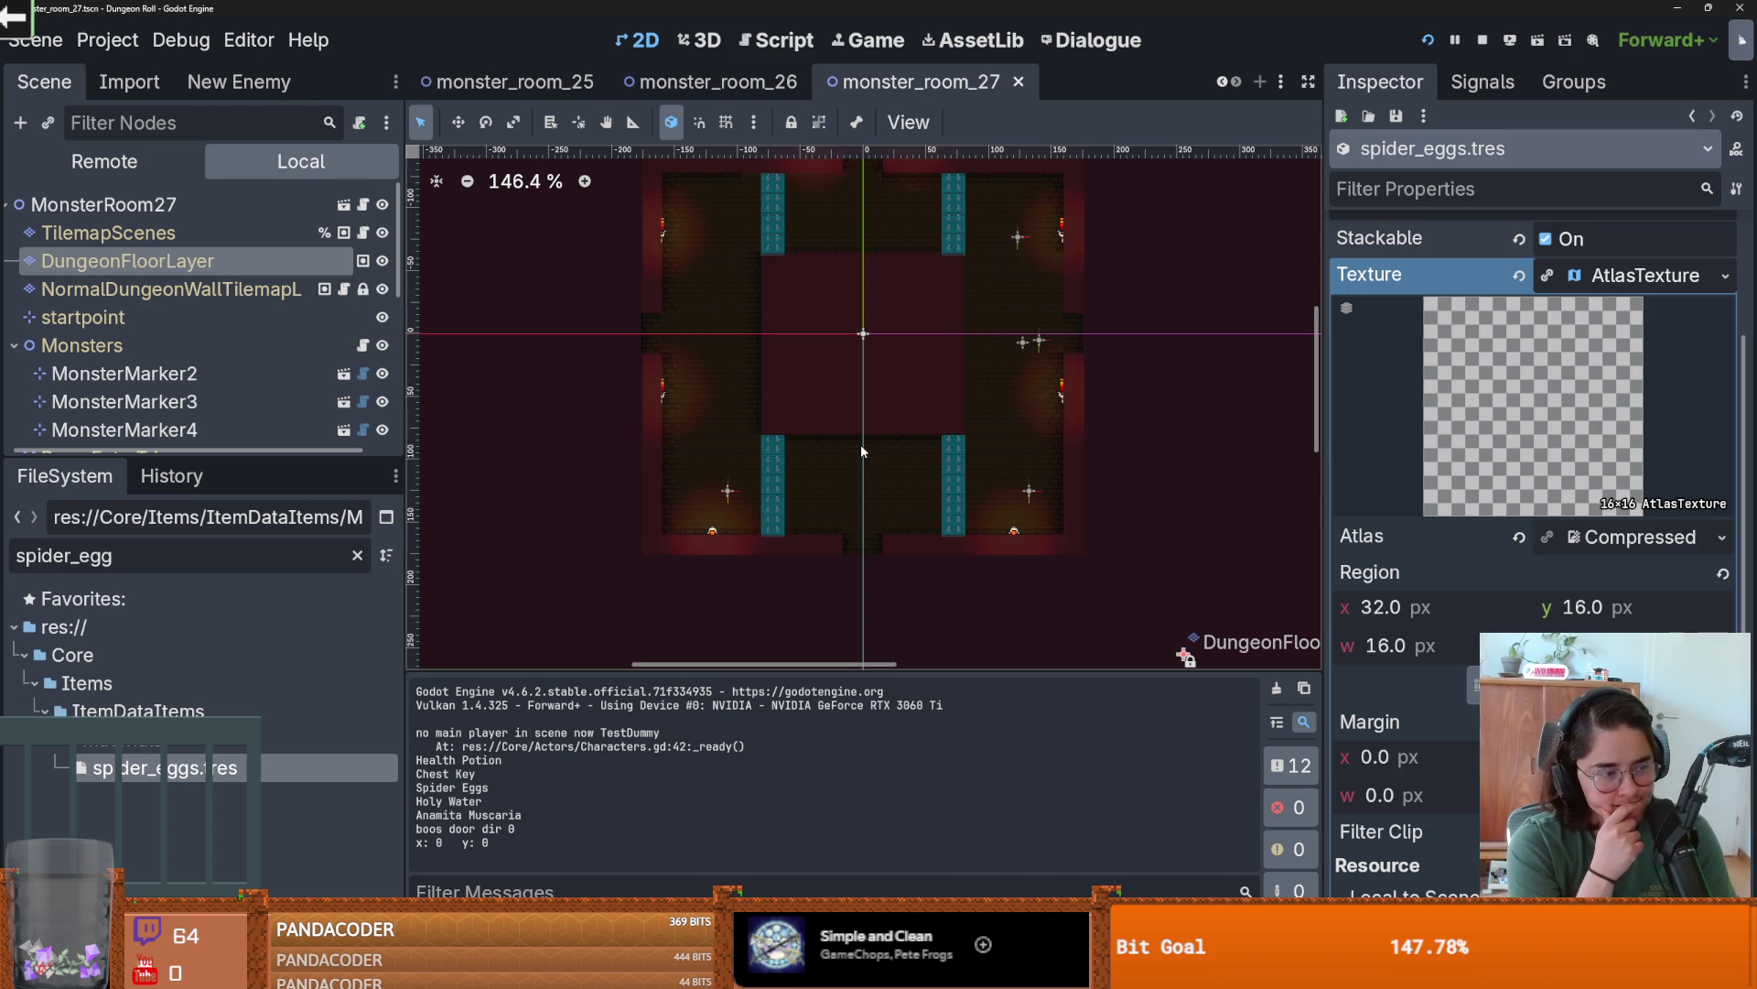
scroll(861, 448, up, 3)
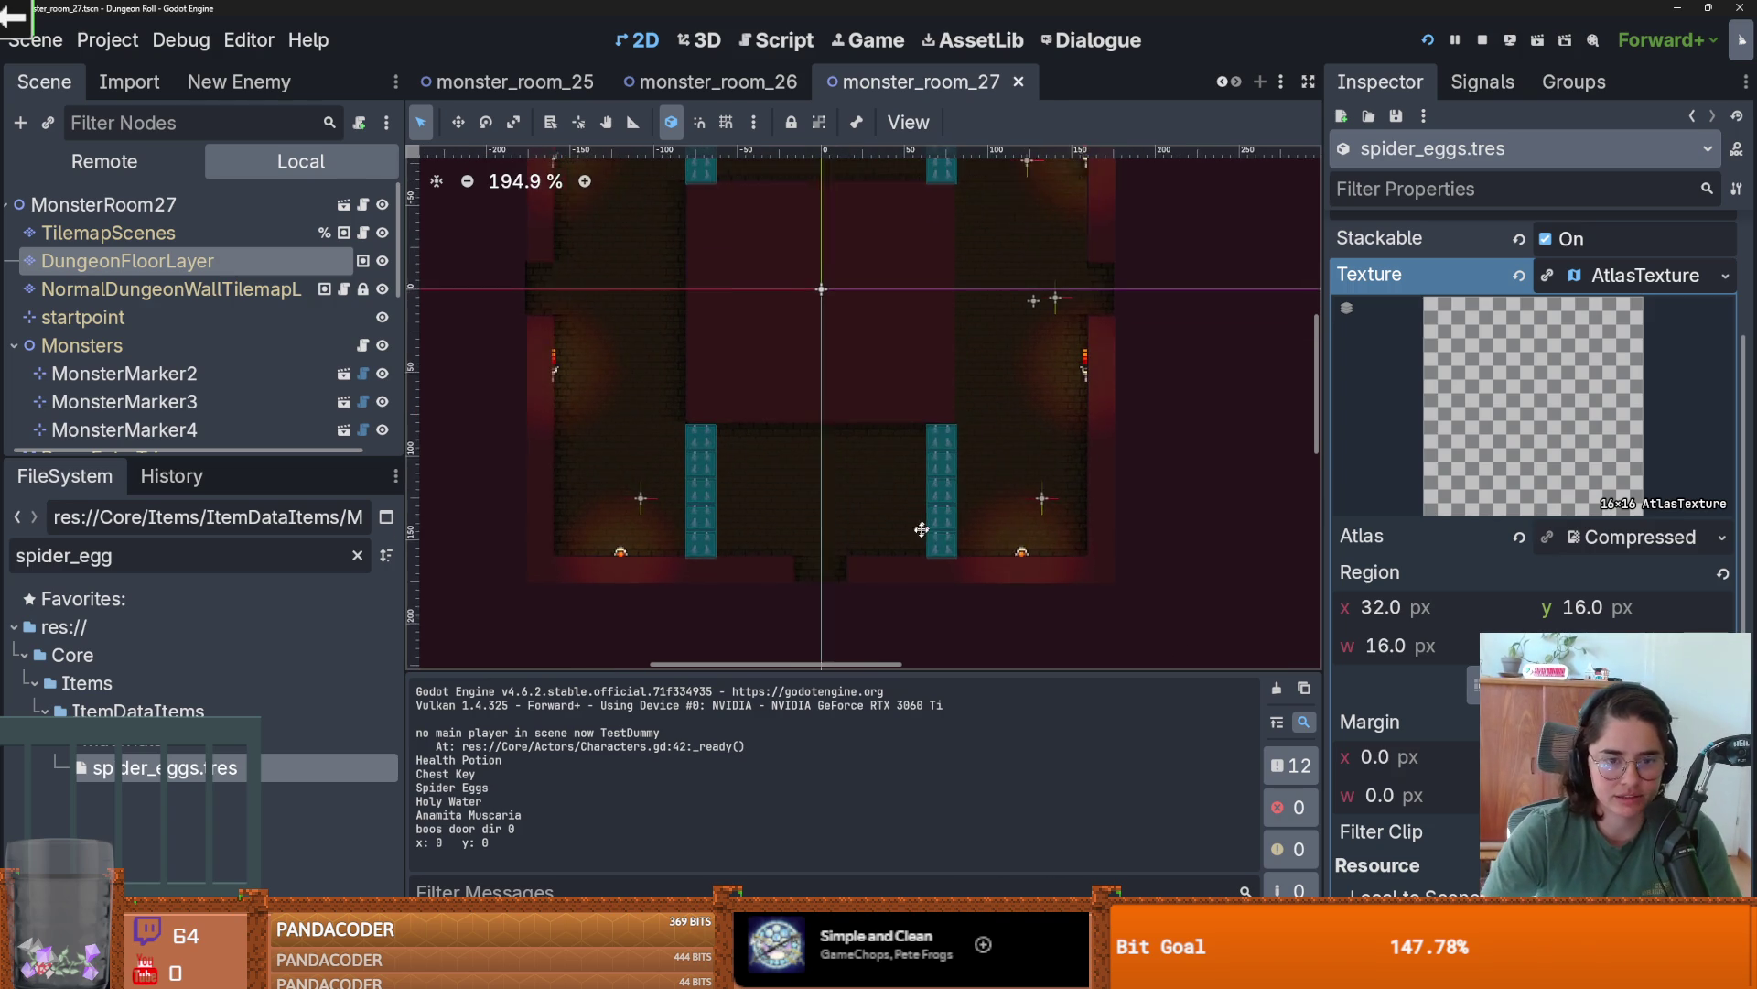
scroll(830, 623, down, 1)
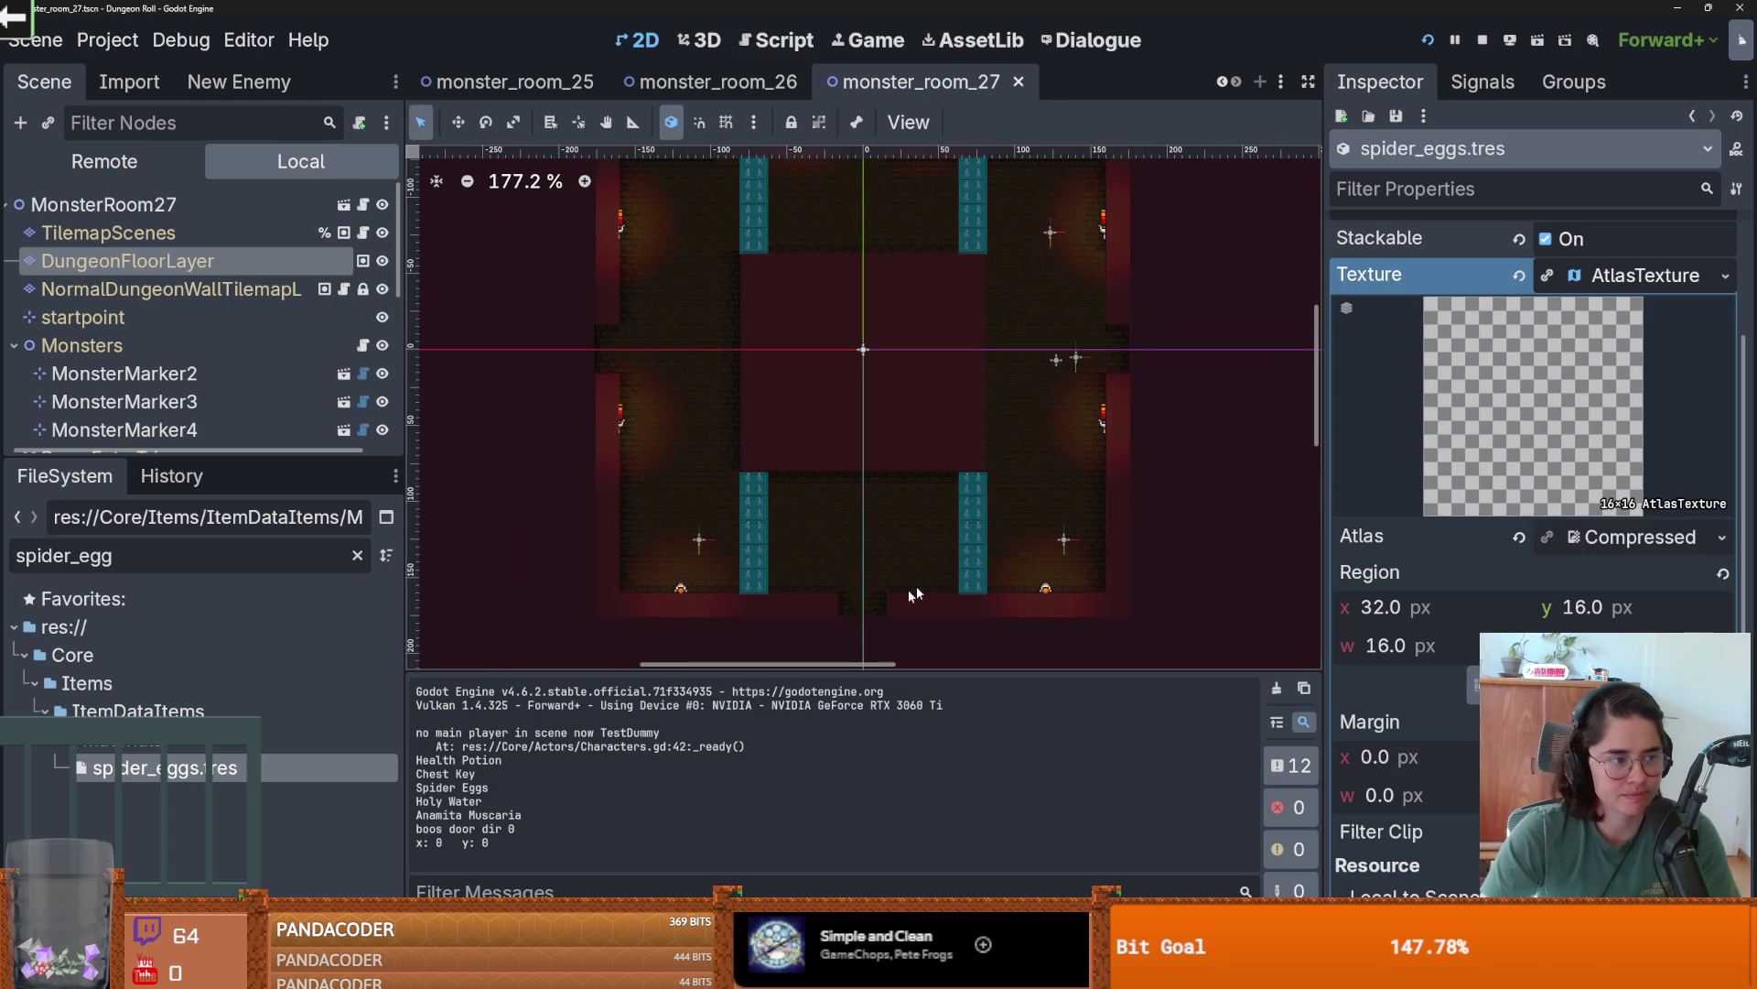
drag(785, 455, 792, 486)
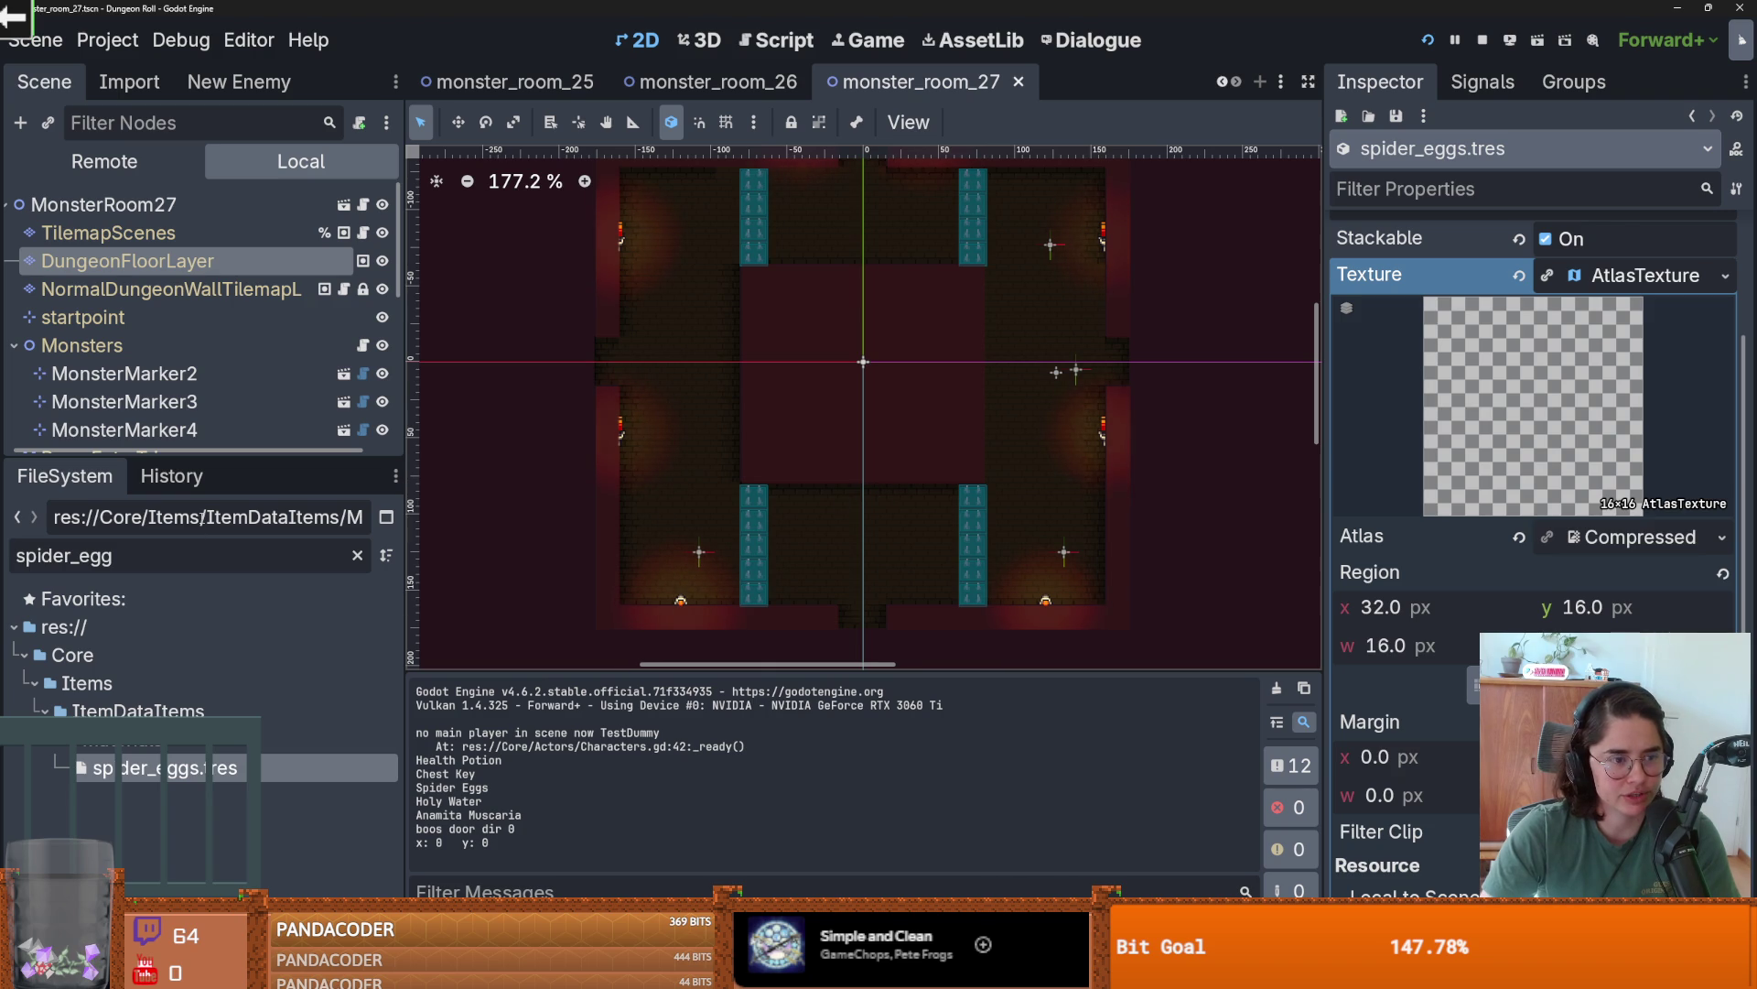
drag(226, 458, 275, 620)
drag(859, 494, 901, 467)
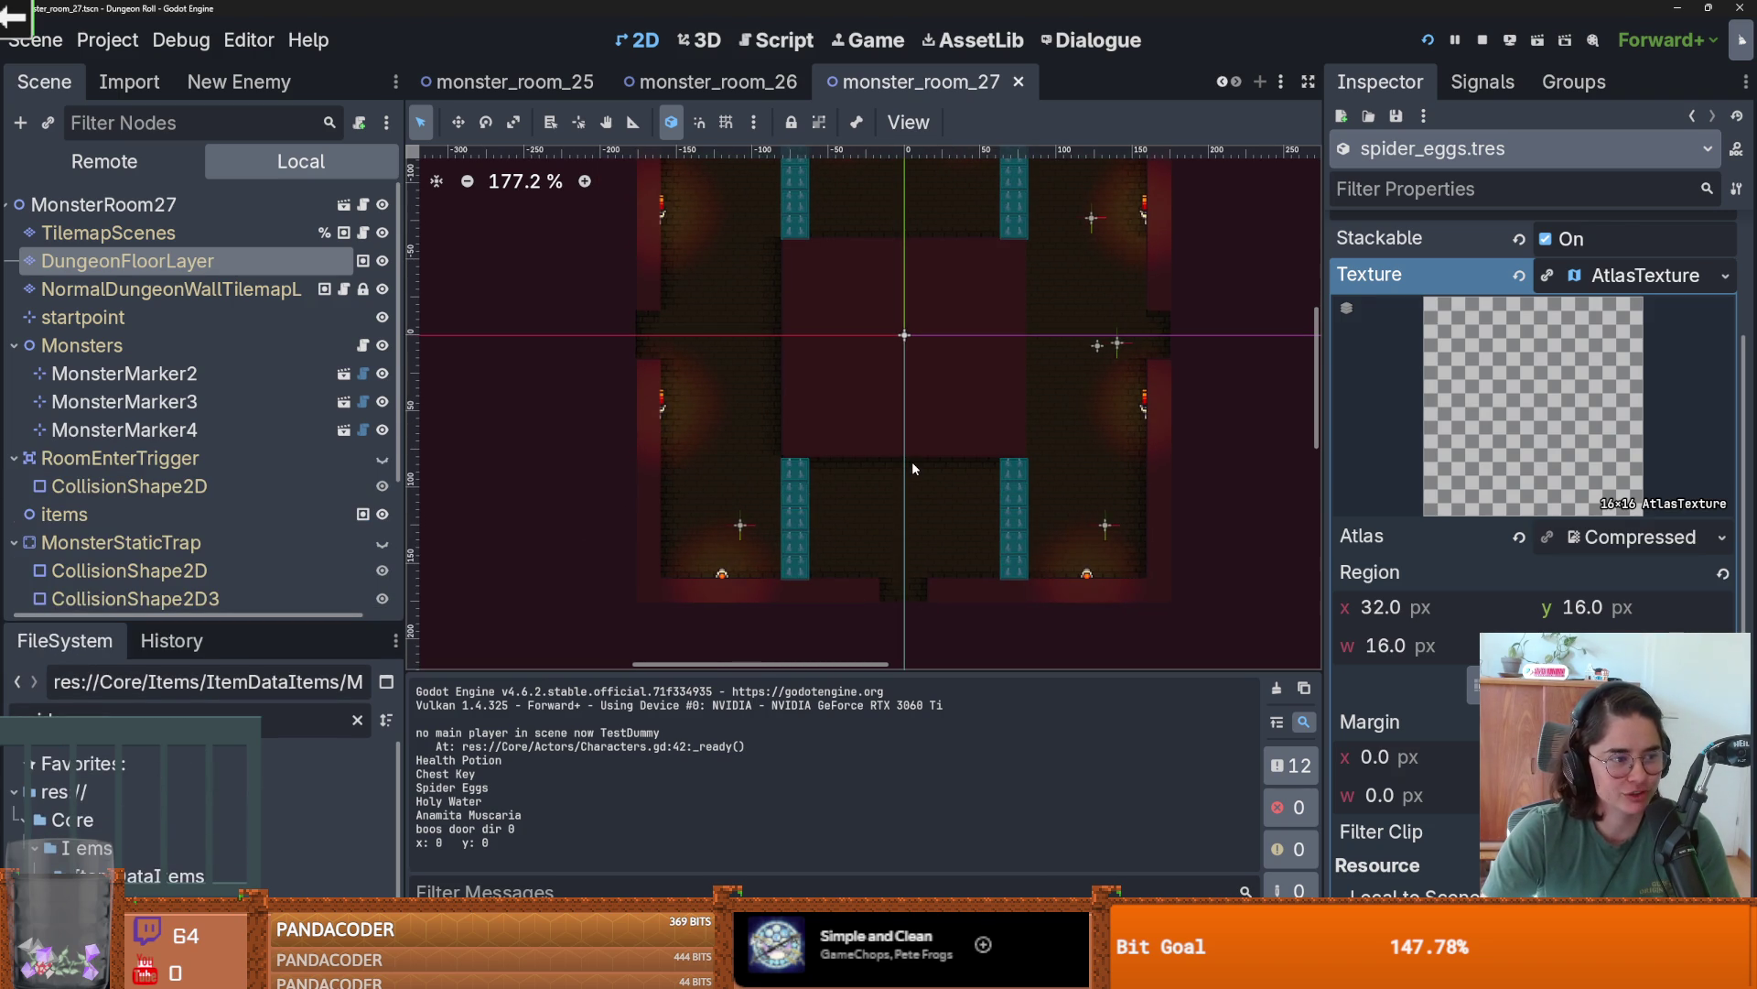
key(ctrl+s)
scroll(835, 476, up, 2)
scroll(835, 476, down, 1)
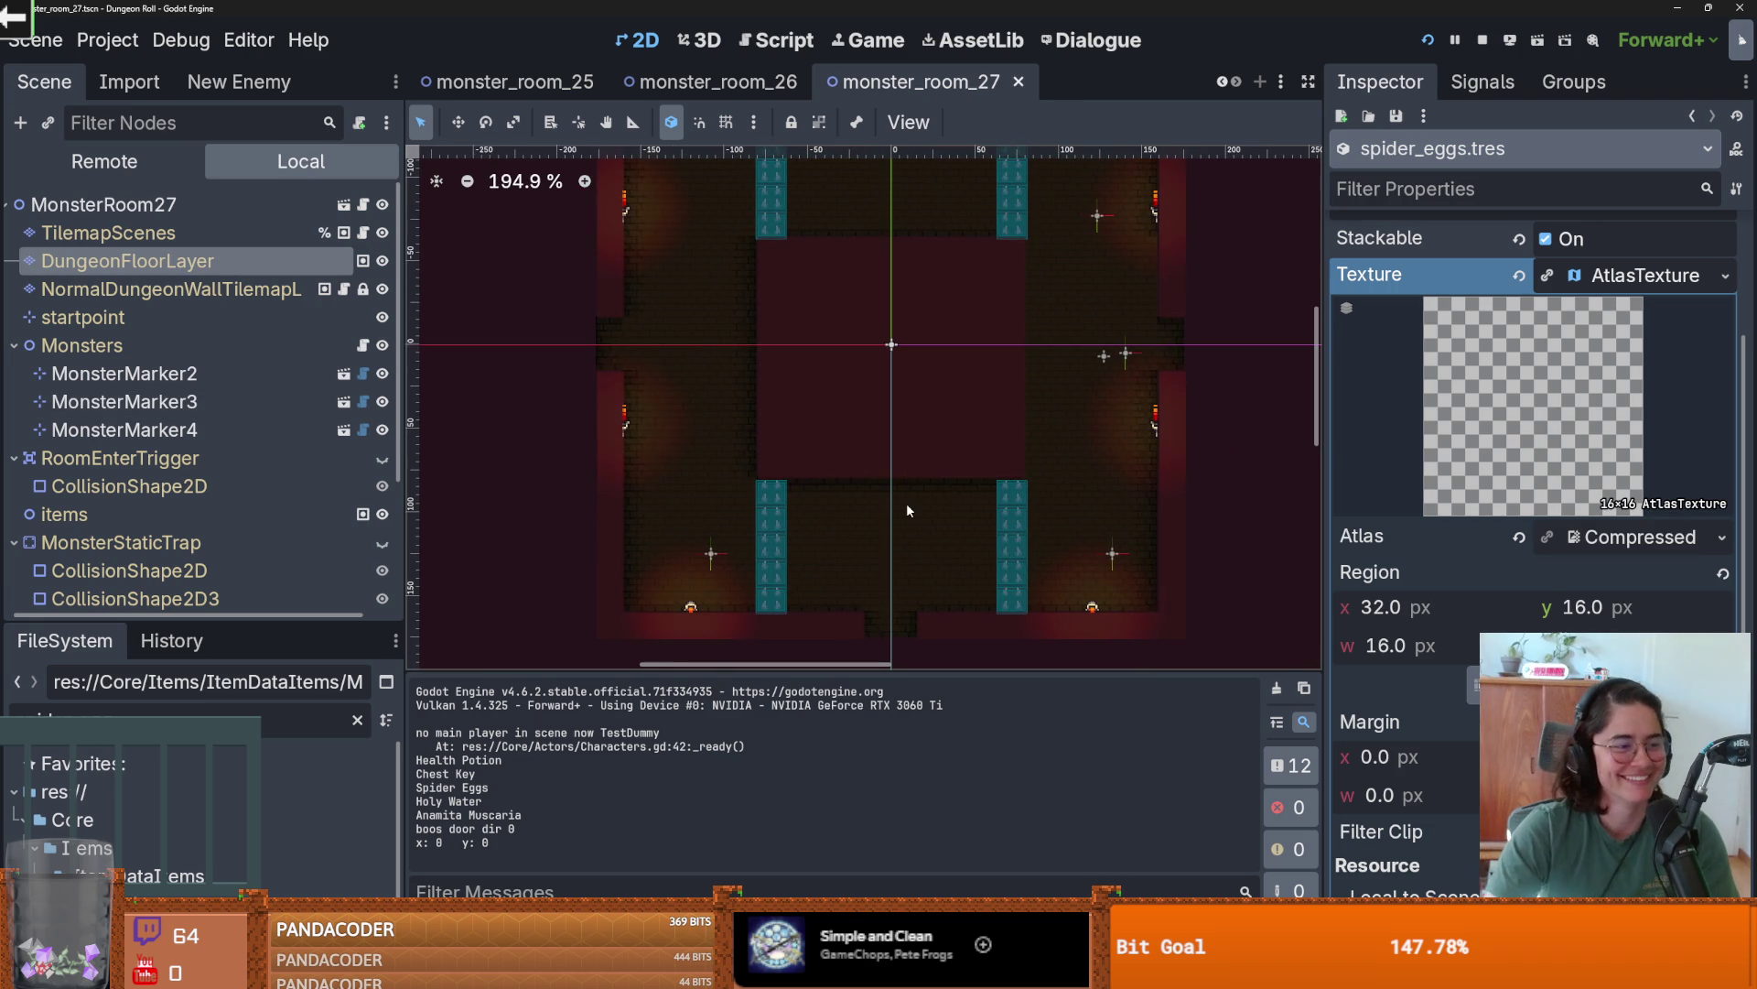
scroll(909, 483, up, 1)
key(ctrl+s)
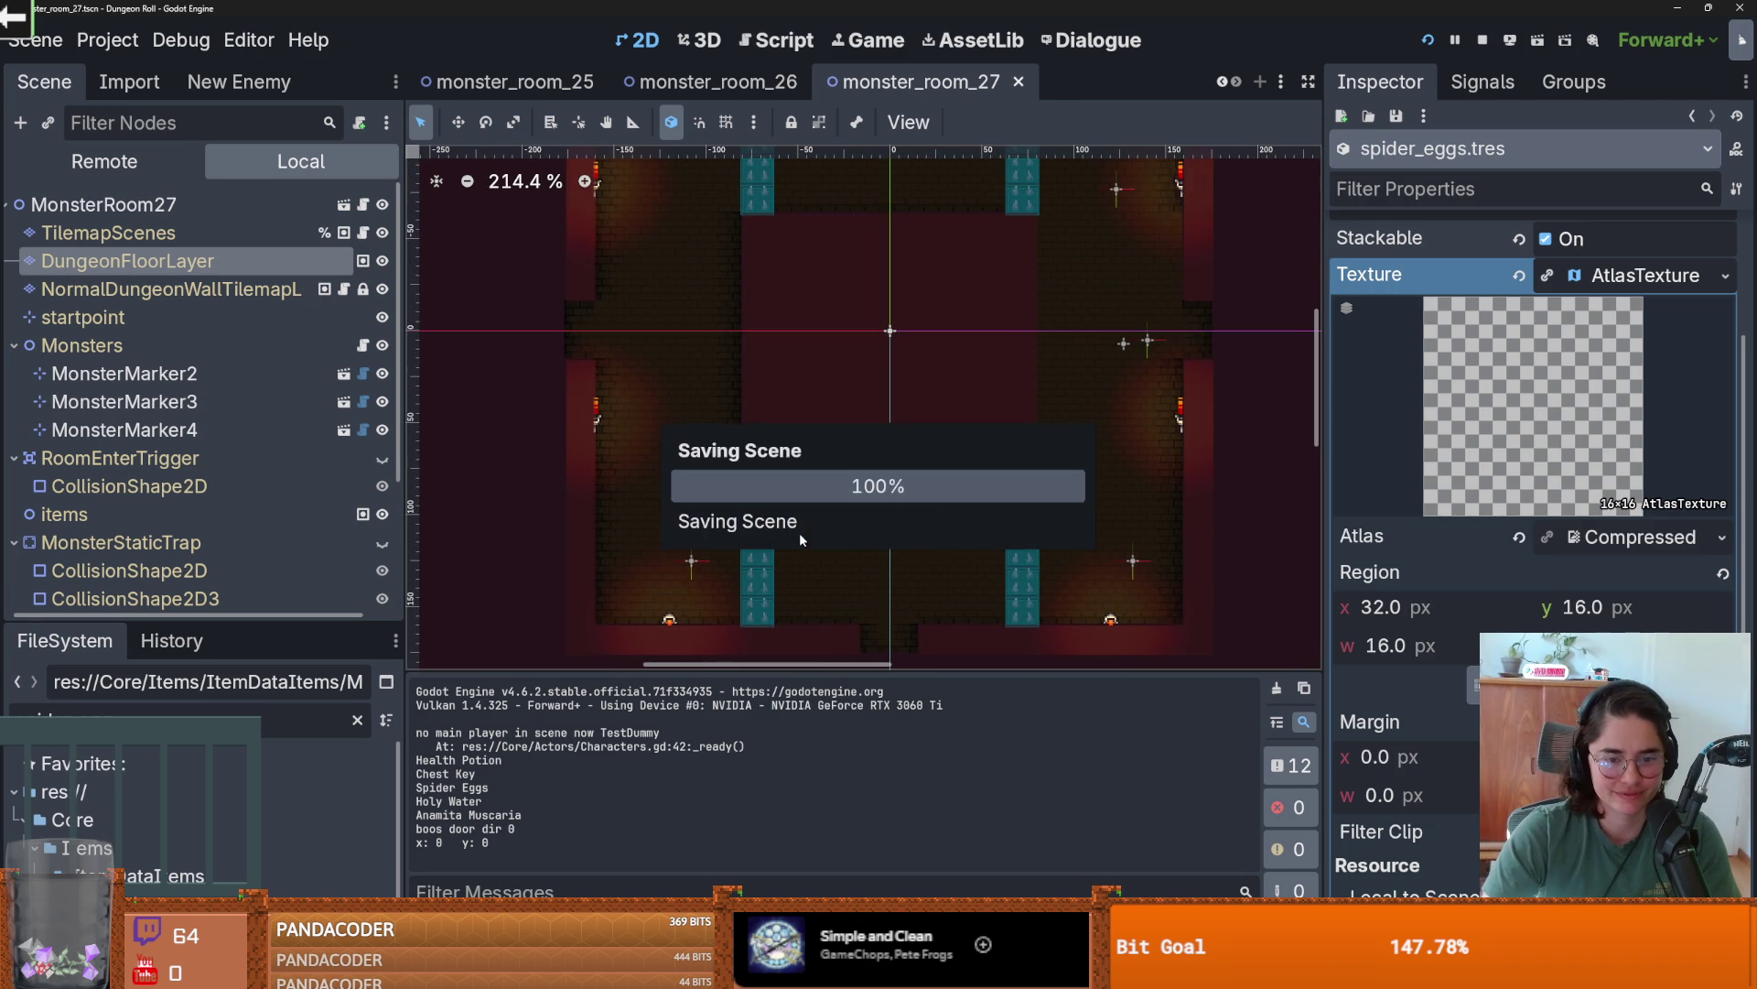
drag(807, 403, 793, 487)
scroll(793, 486, down, 1)
scroll(728, 505, down, 1)
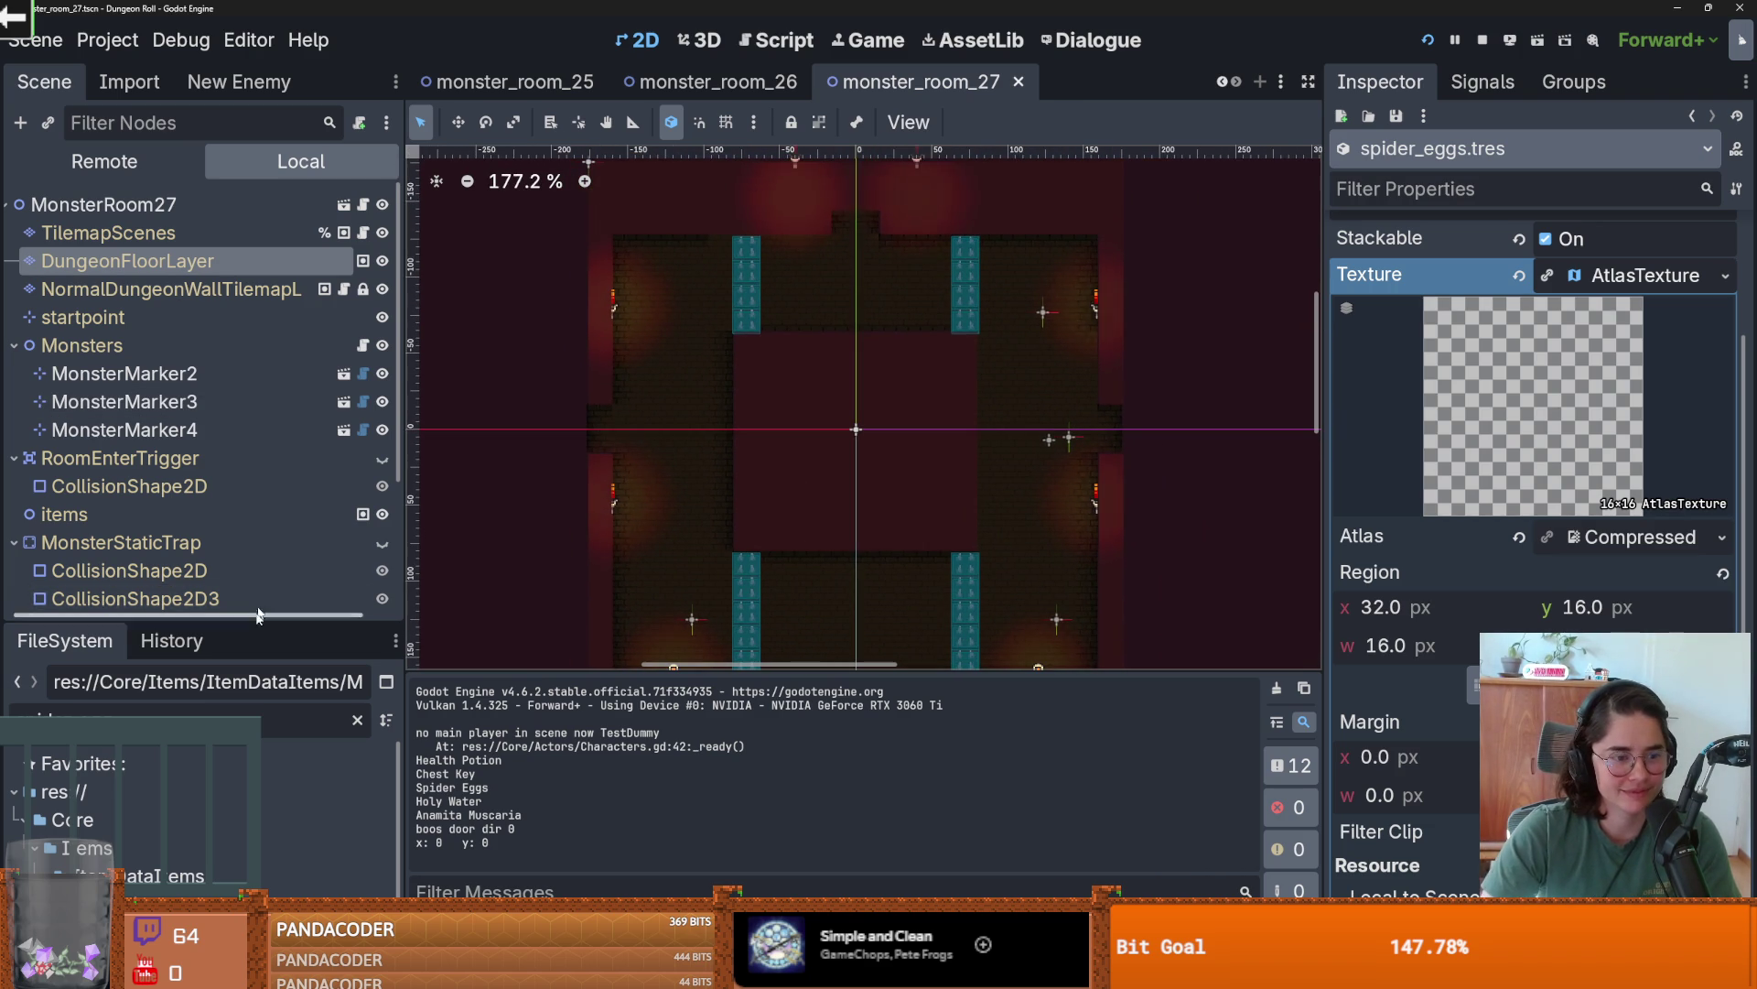
drag(260, 623, 260, 308)
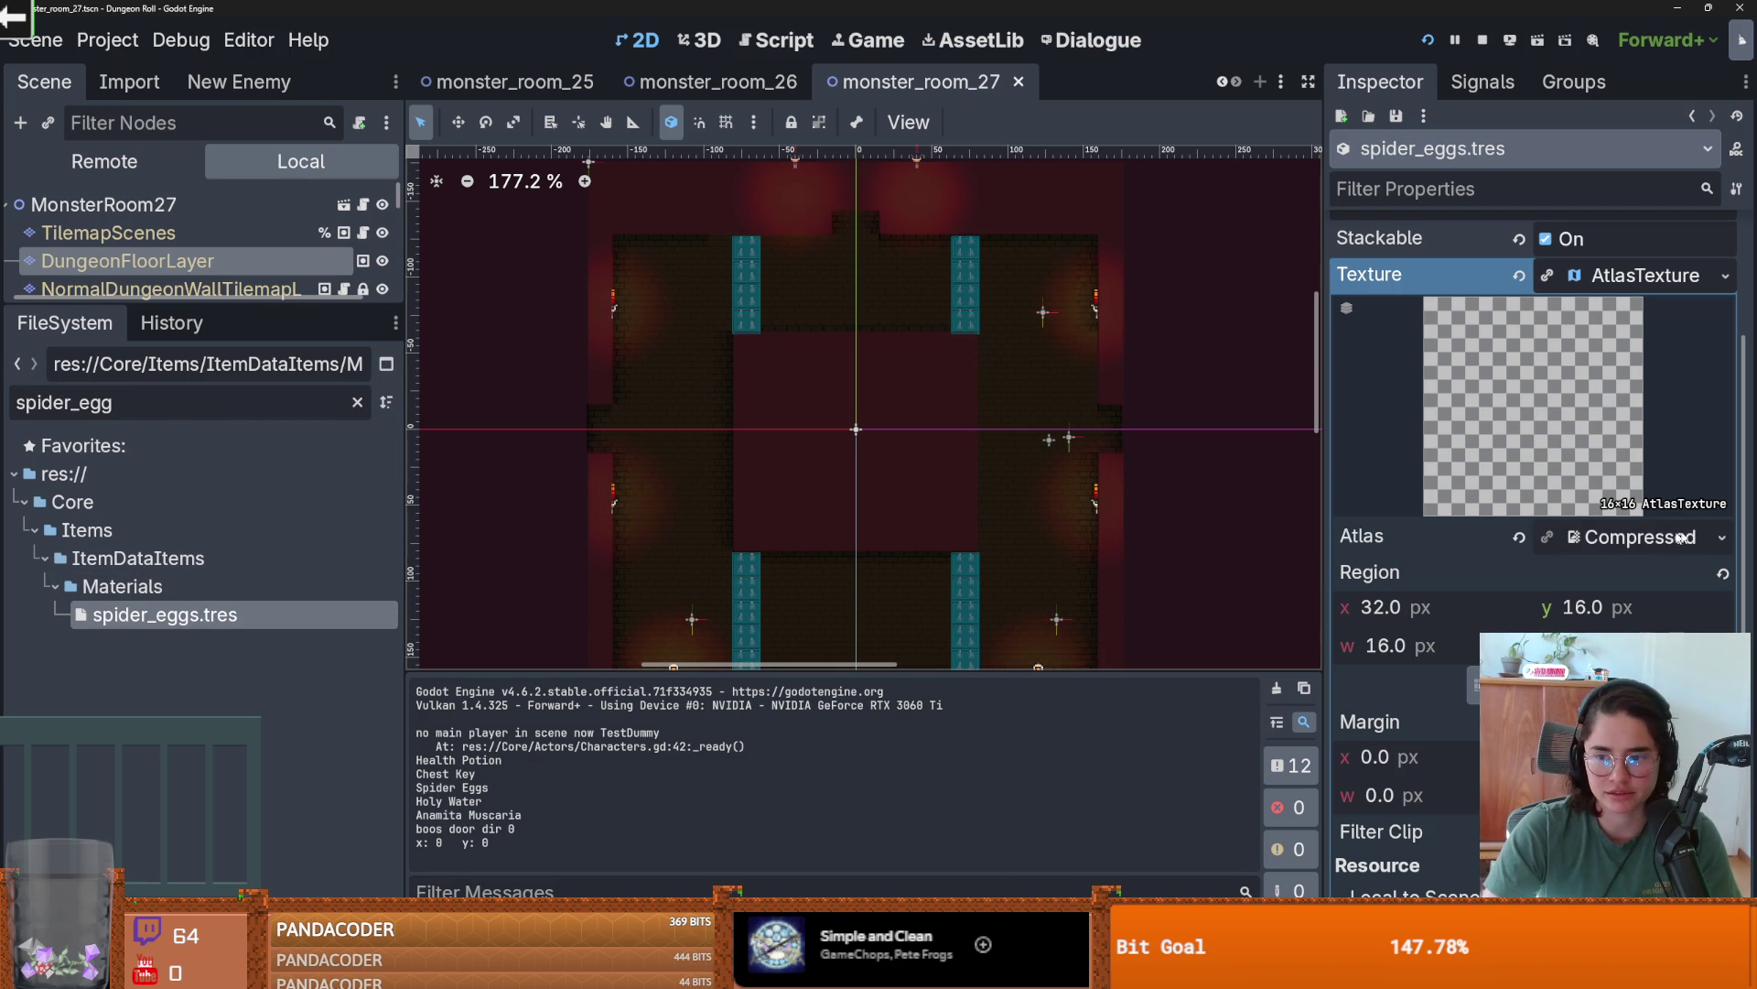
- Set the Spider Eggs texture atlas to items.png via Quick Load searching 'item'
click(1709, 539)
click(1709, 538)
click(1719, 538)
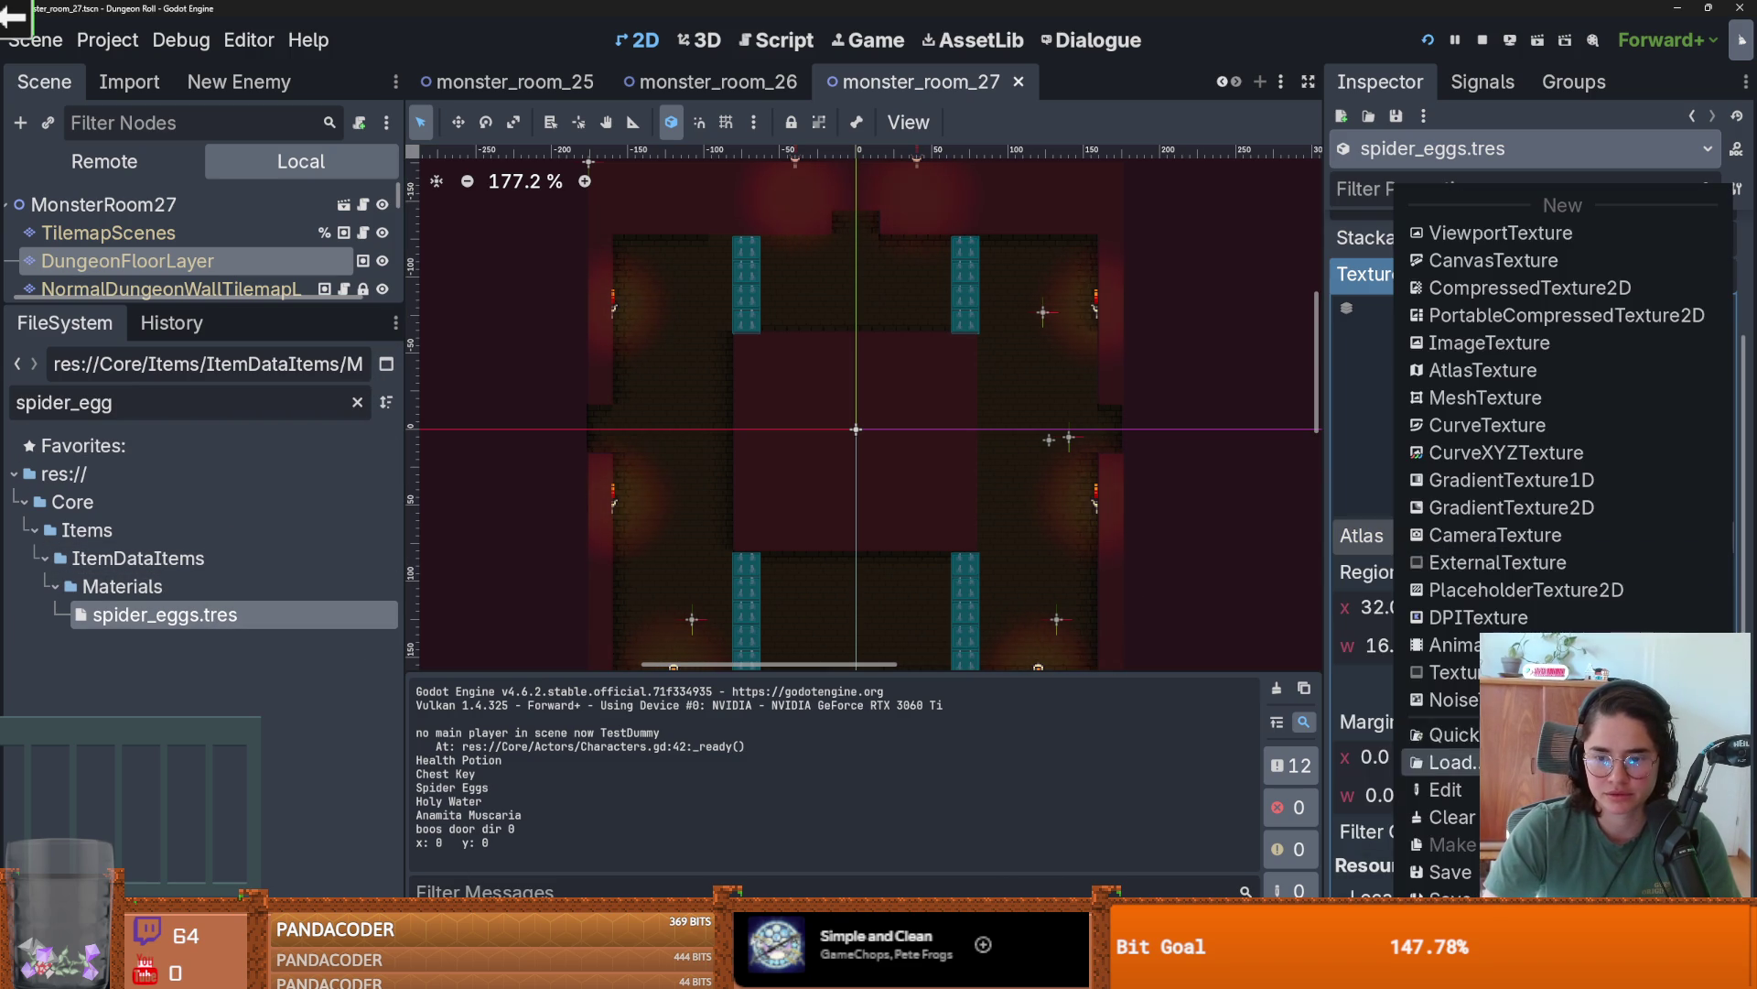
click(1450, 735)
text(item)
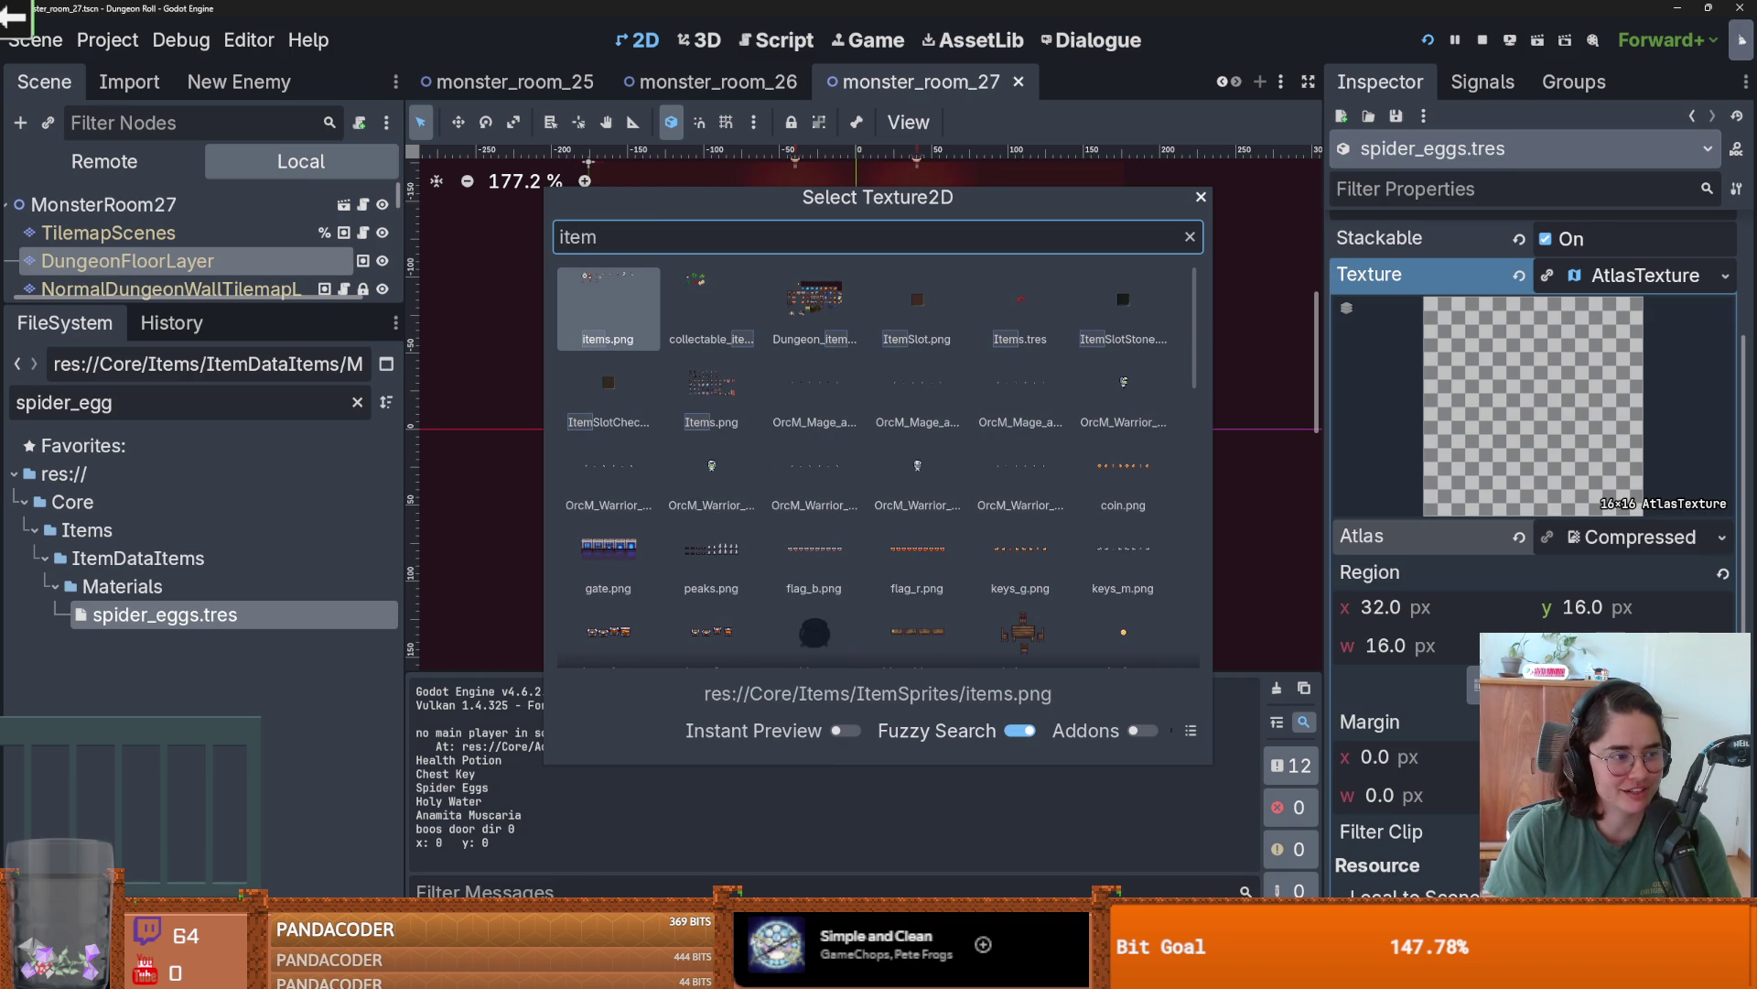
double_click(711, 389)
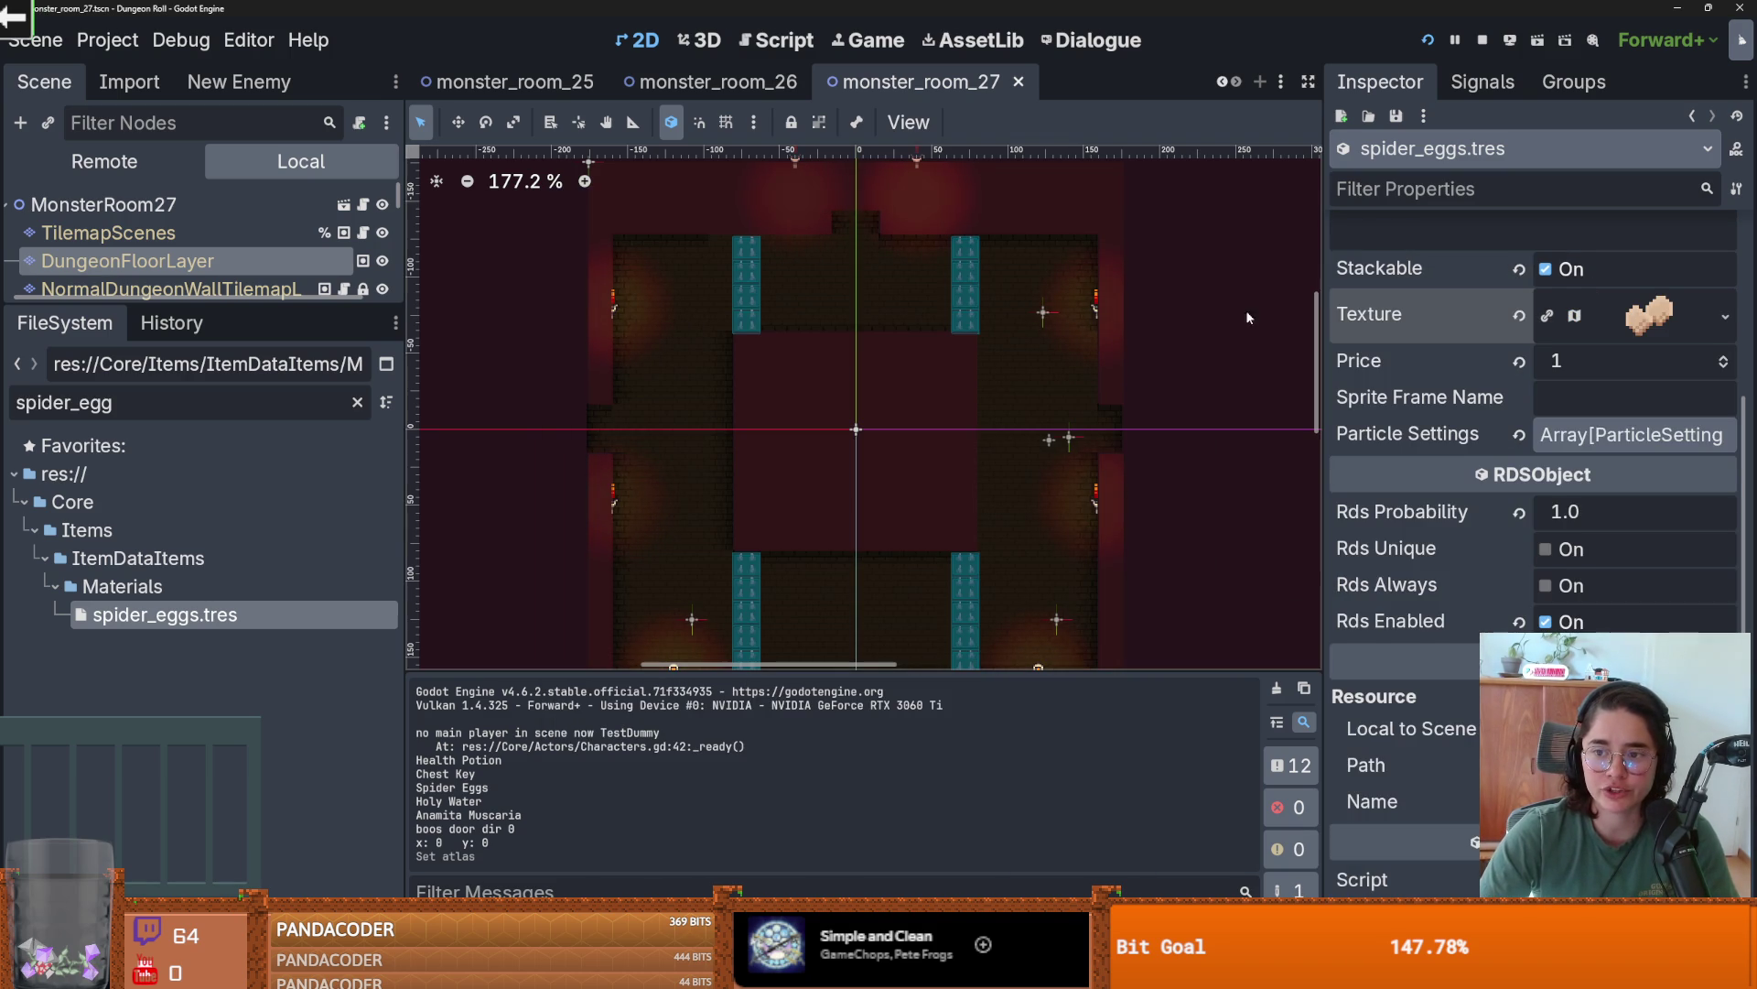
click(1373, 275)
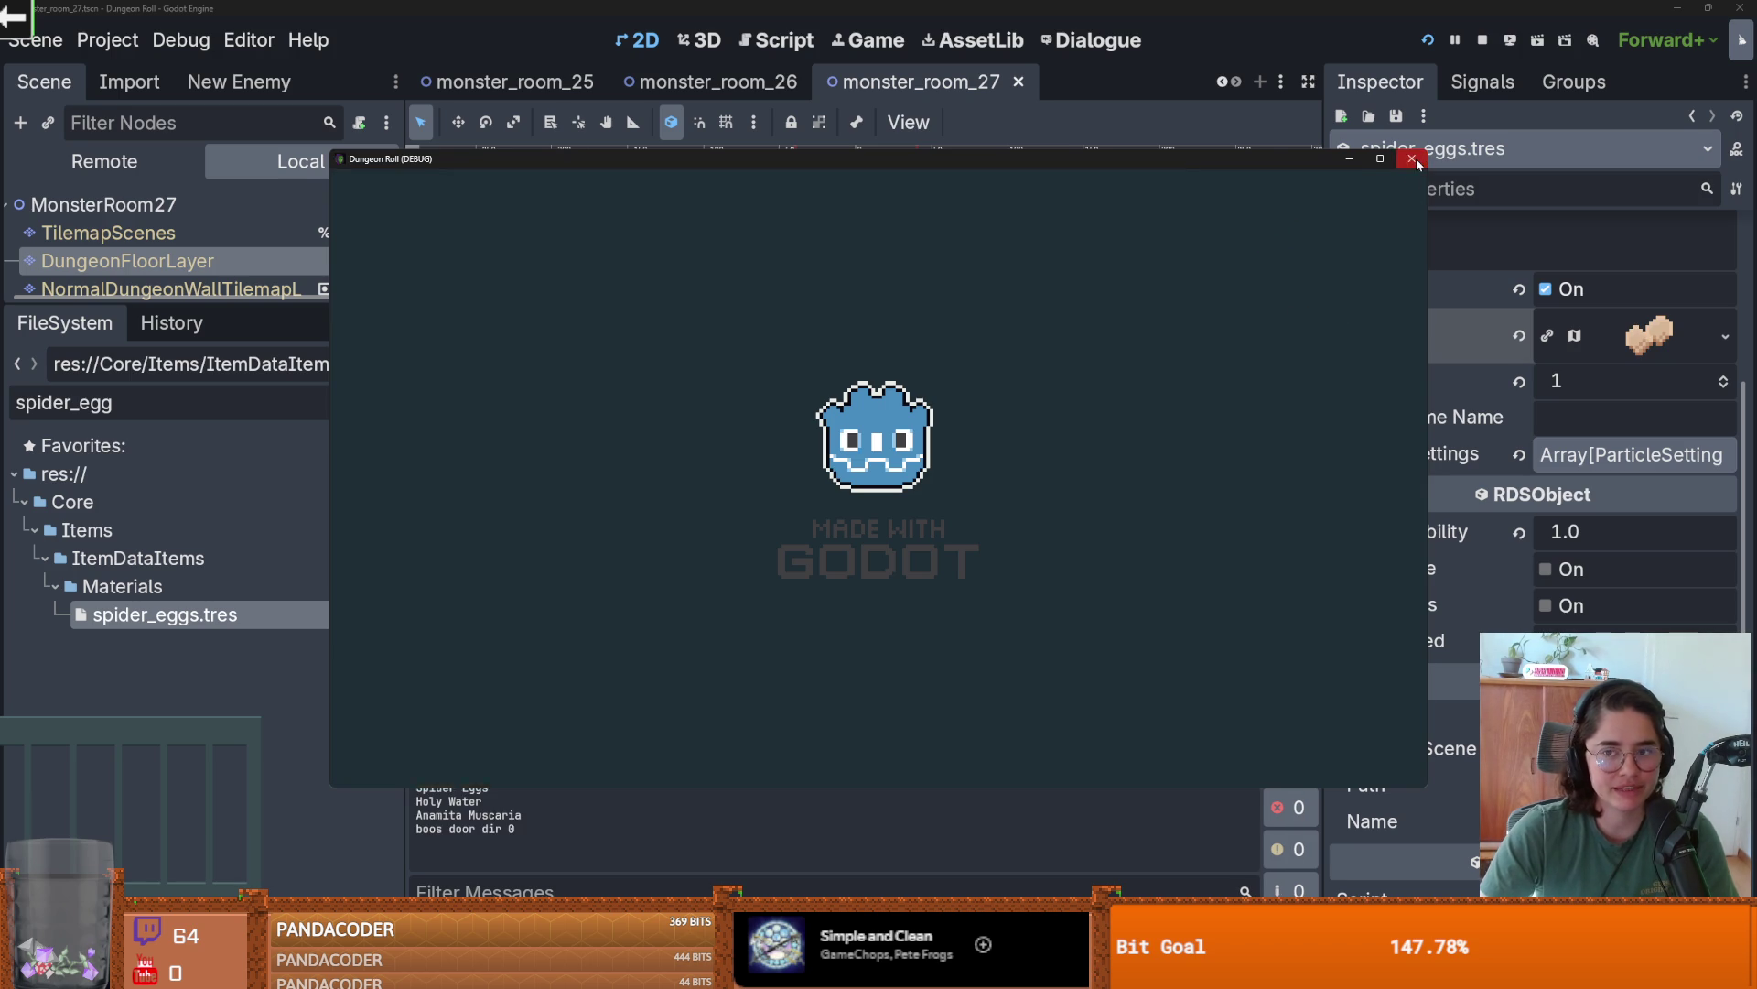
- Close the running game window and save the scene
click(1414, 159)
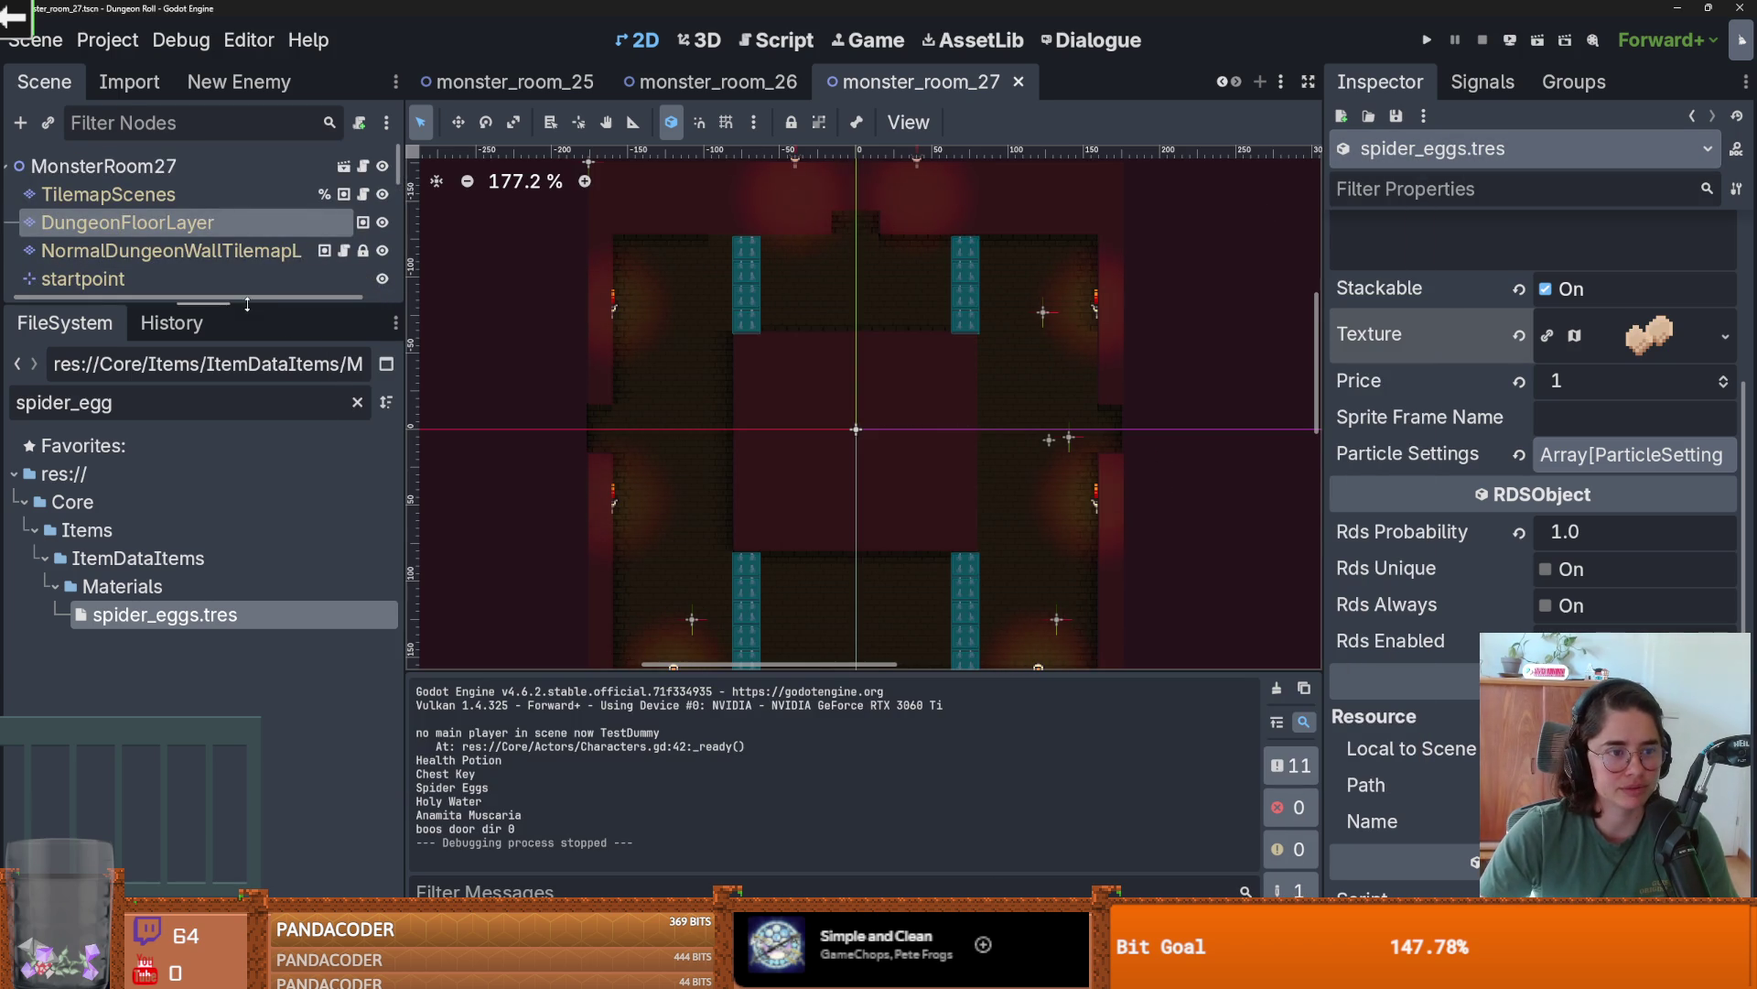
drag(247, 305, 238, 719)
key(ctrl+s)
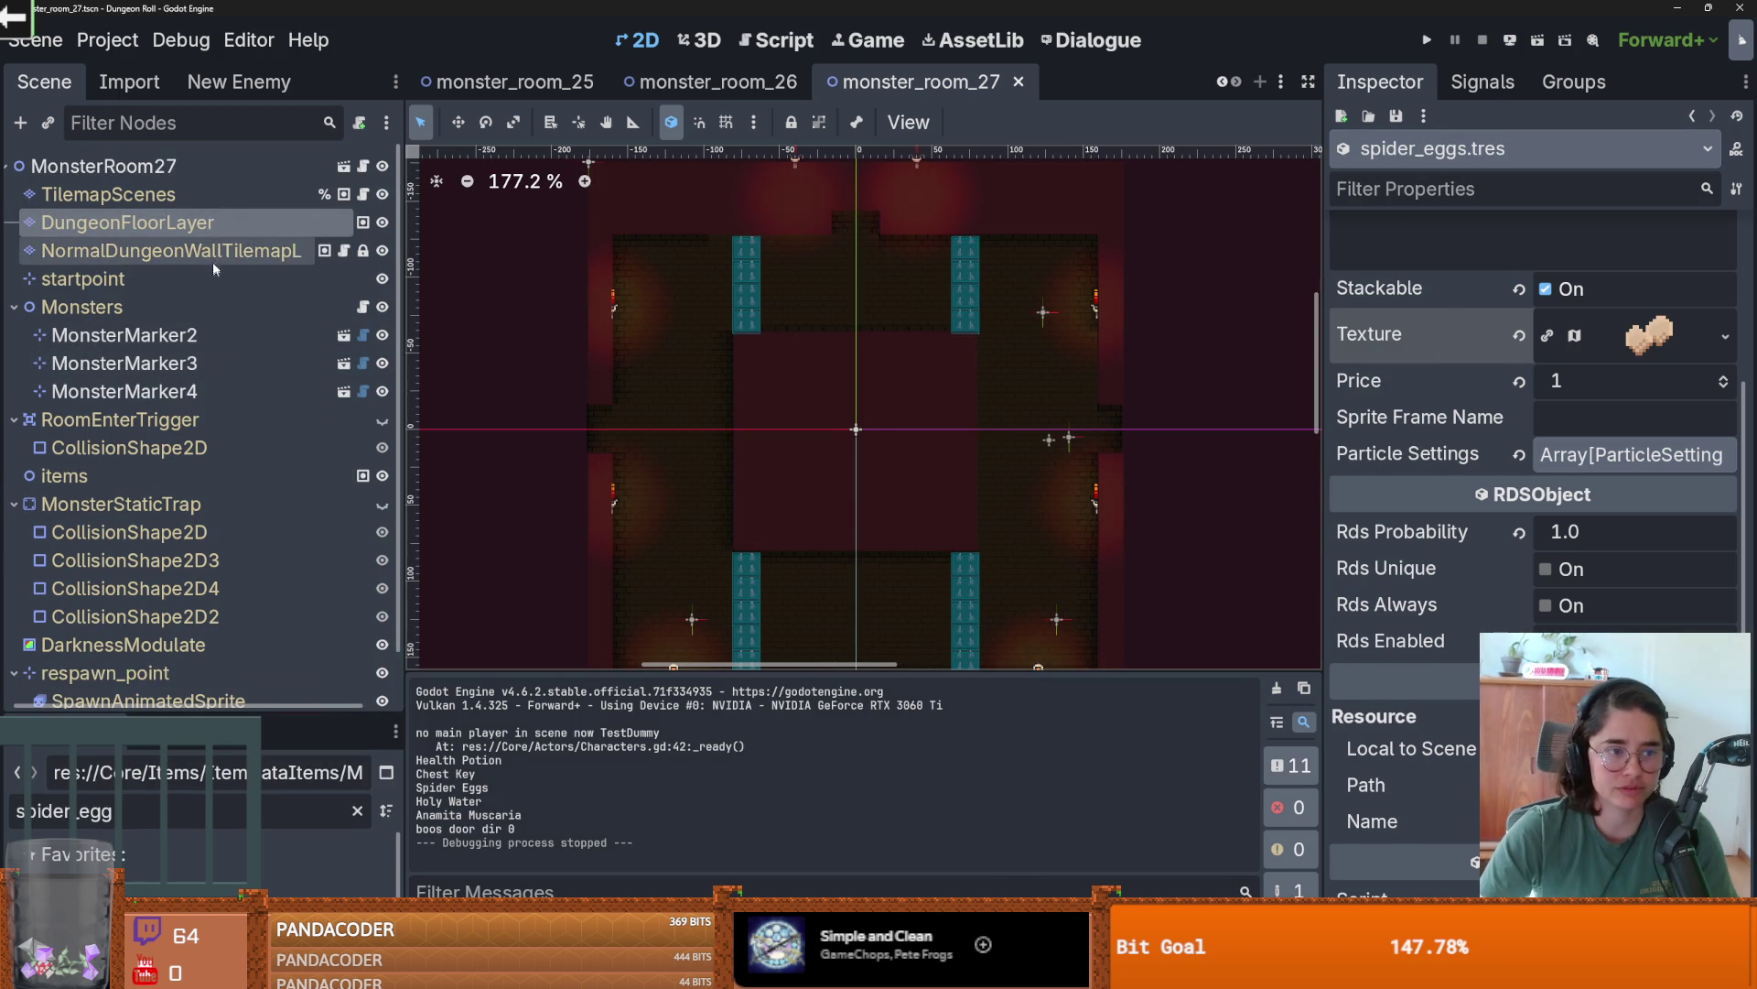
- Select the dungeon floor layer and save the current scene
click(212, 258)
scroll(793, 510, down, 3)
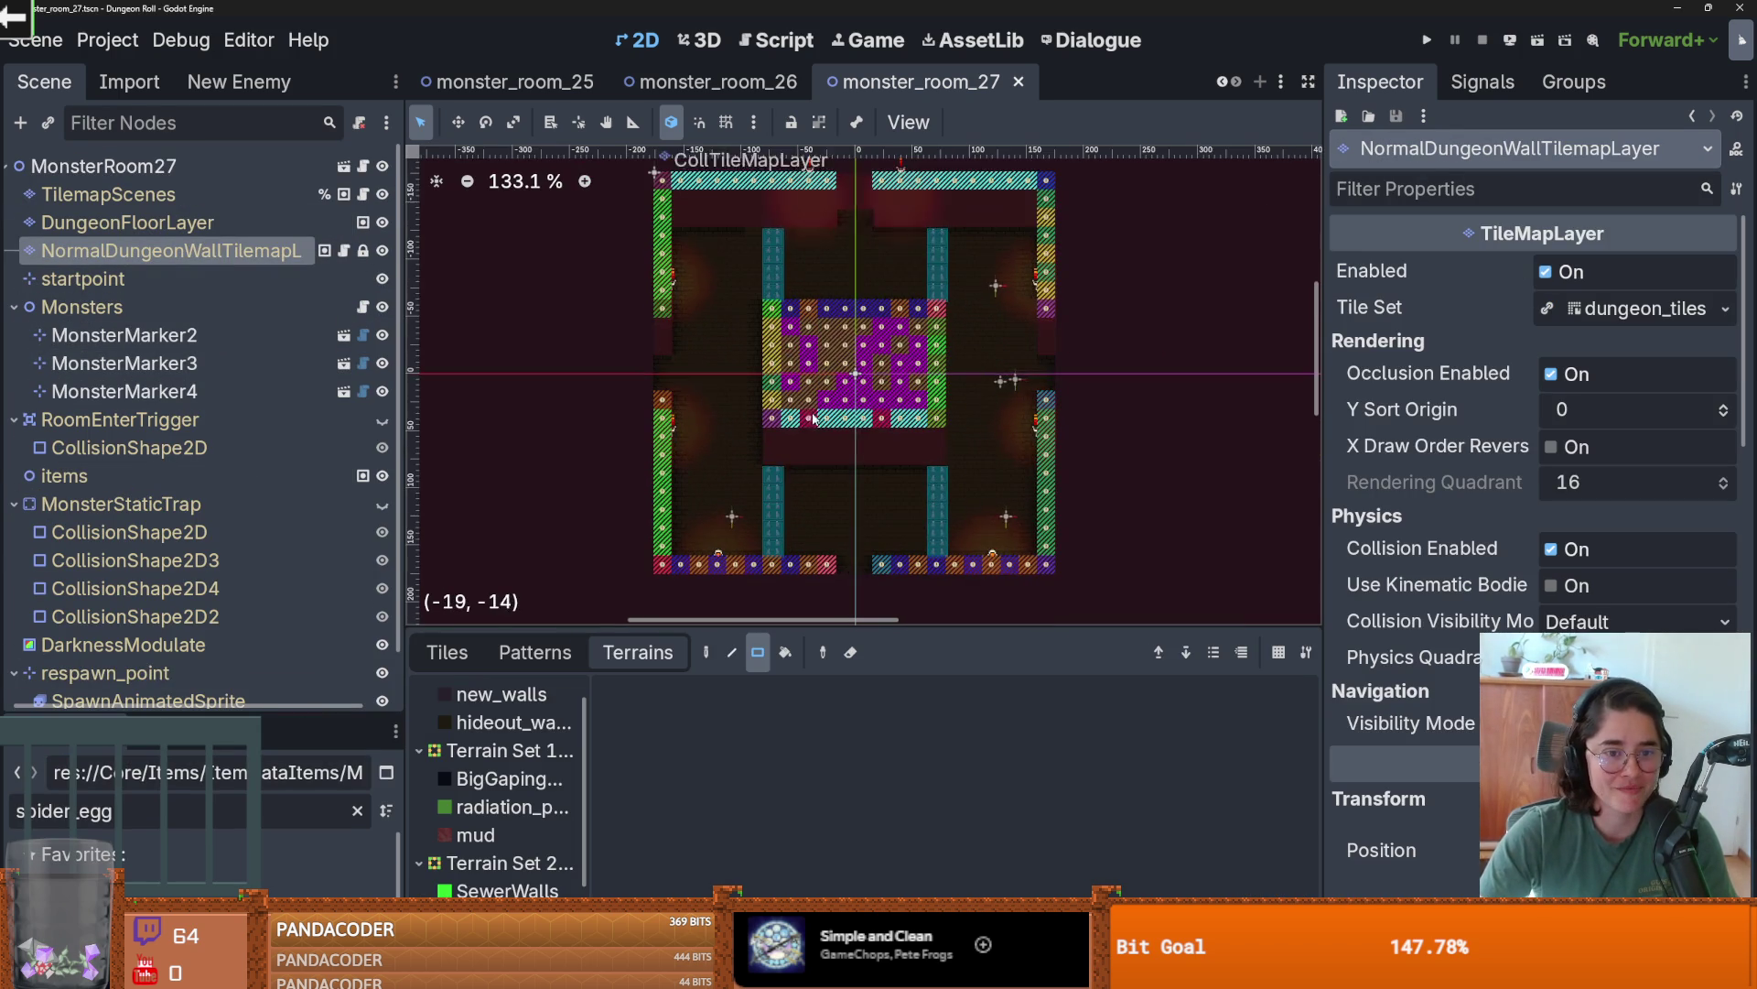
click(128, 222)
key(ctrl+s)
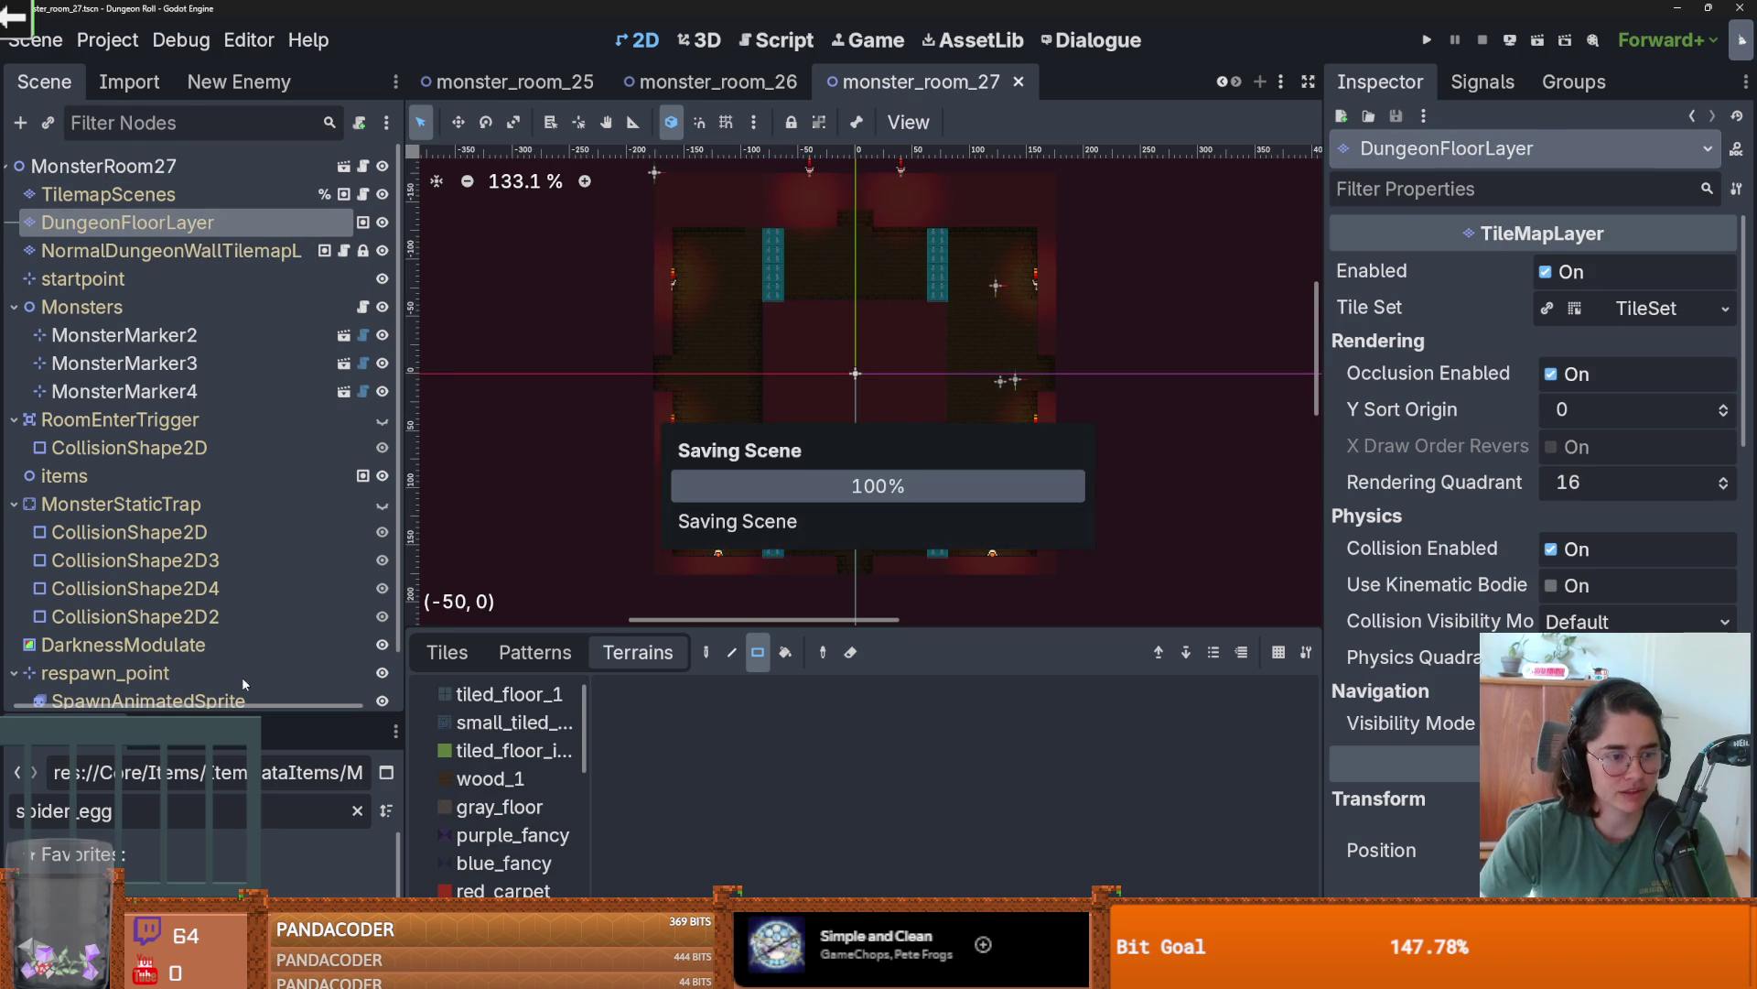
- Filter the FileSystem for 'cauldr' and open the cauldron room scene
drag(242, 718, 191, 370)
text(cauldr)
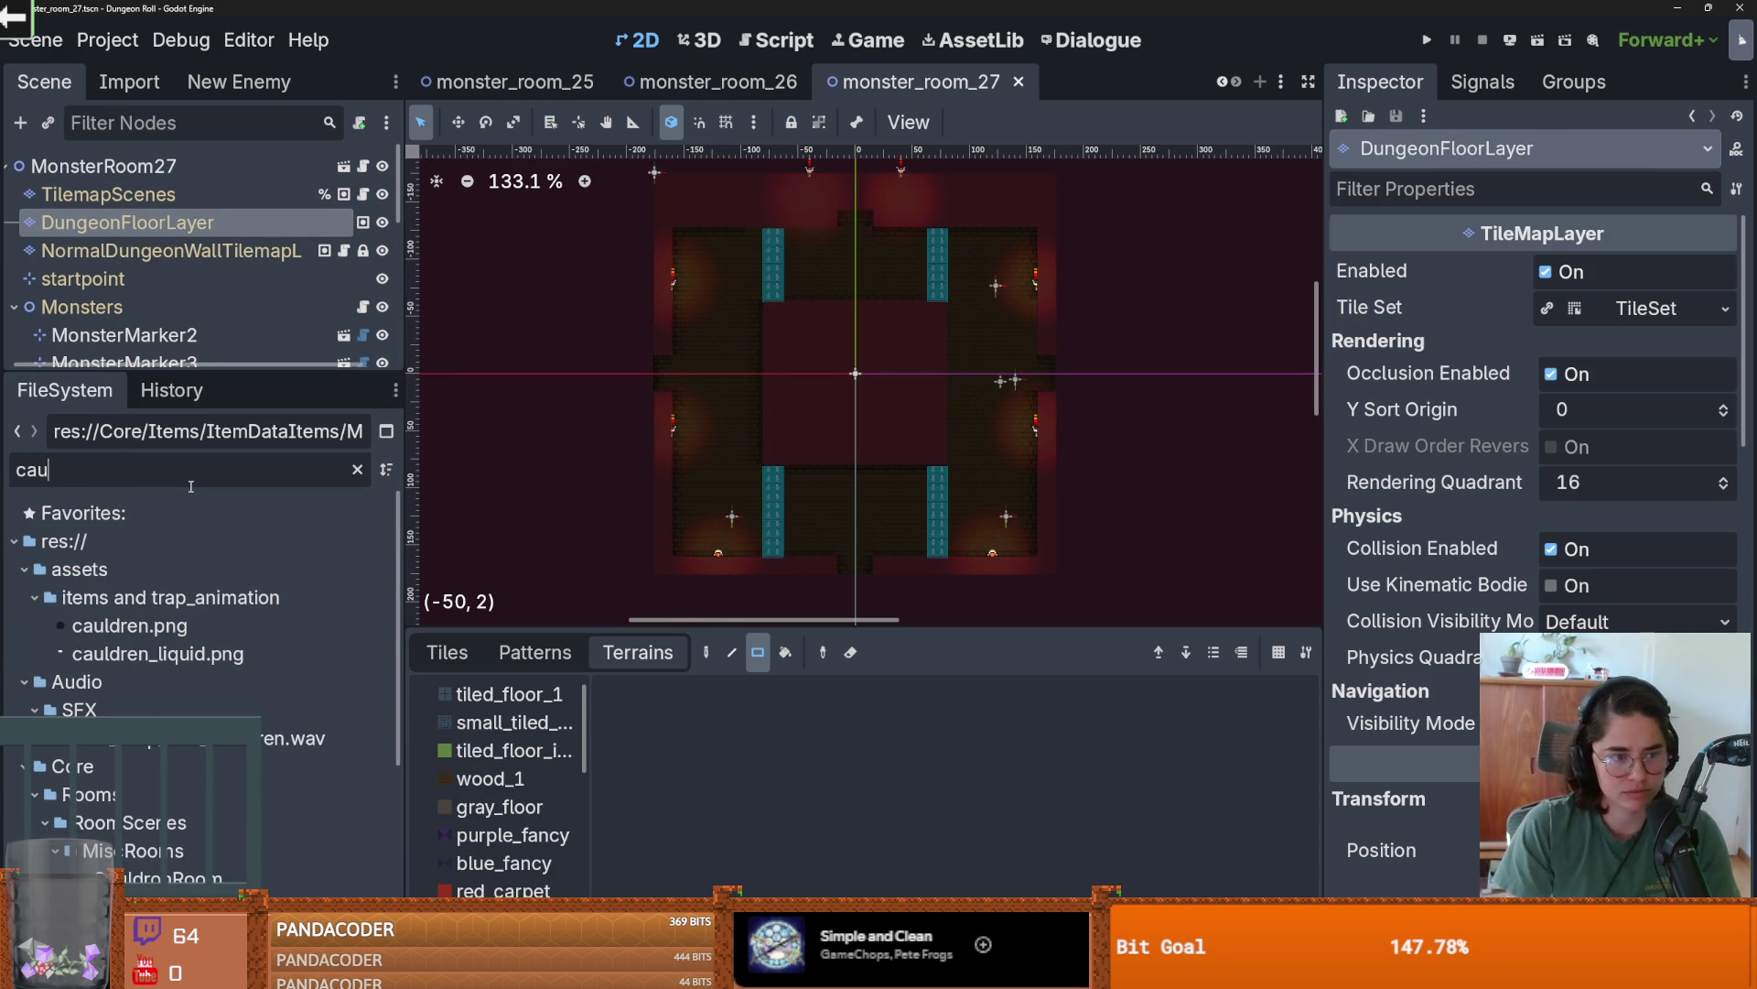
scroll(245, 813, down, 5)
scroll(245, 812, down, 3)
click(225, 705)
double_click(226, 705)
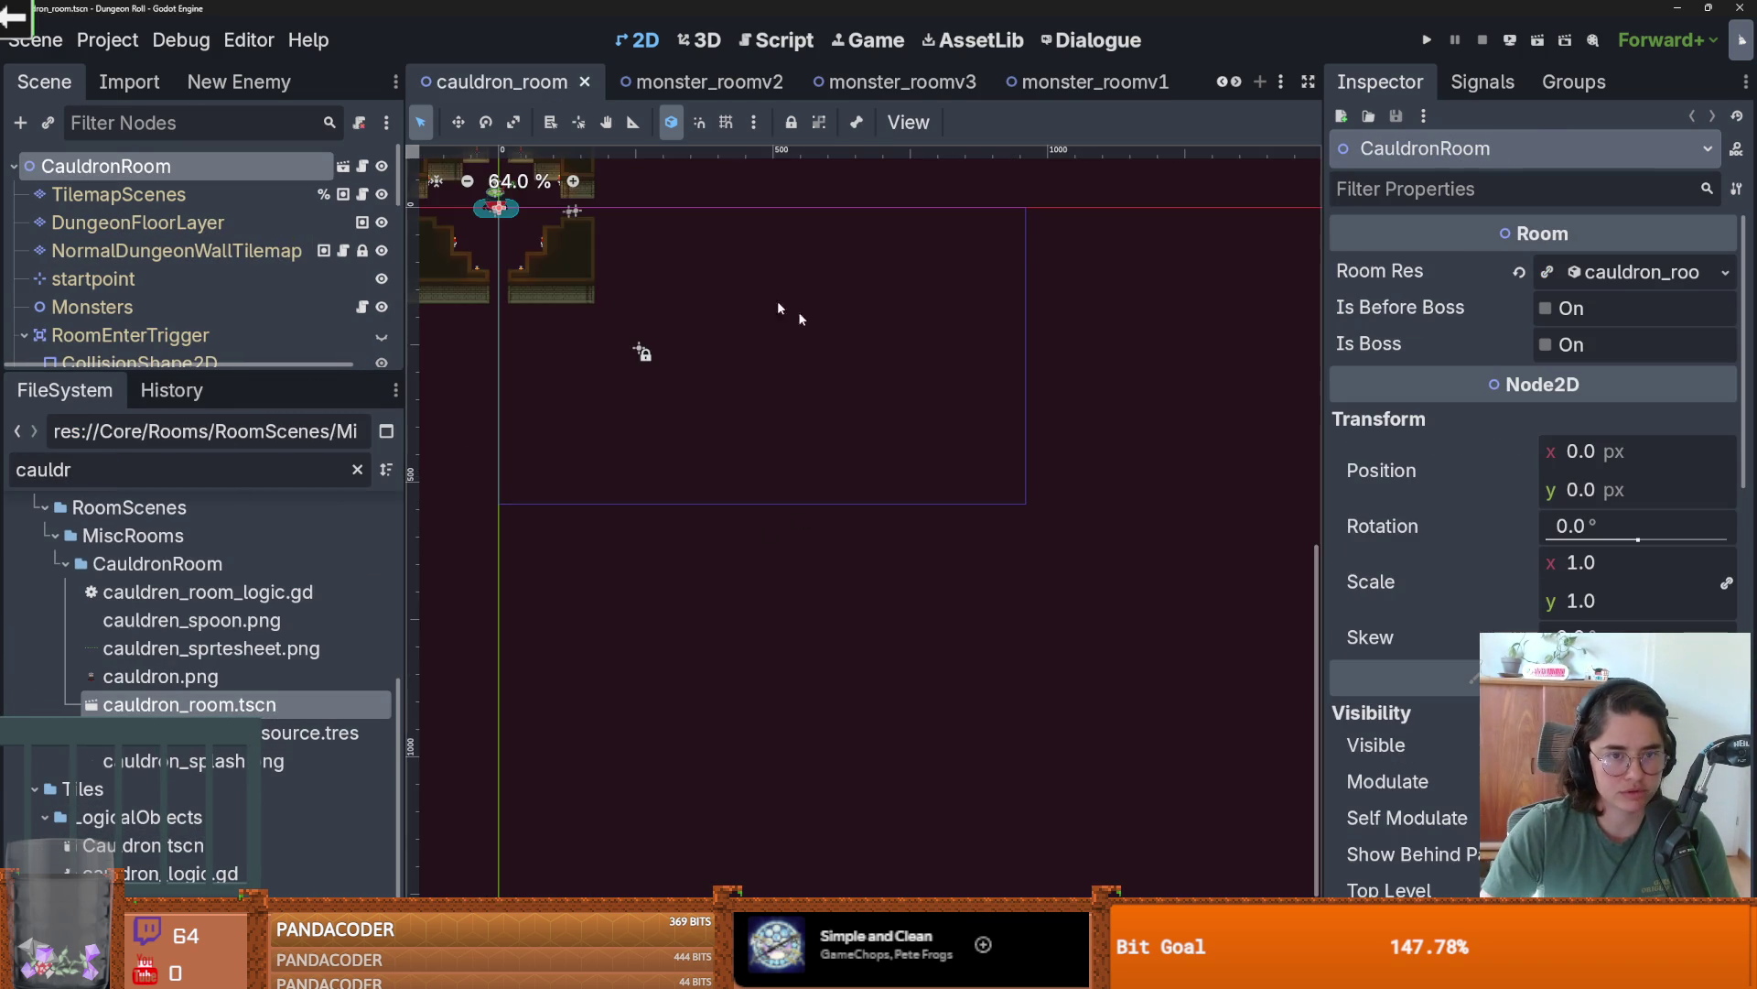
drag(201, 372, 202, 384)
- On the dungeon floor layer, draw a tiled_floor_1 rectangle over the room floor
click(138, 222)
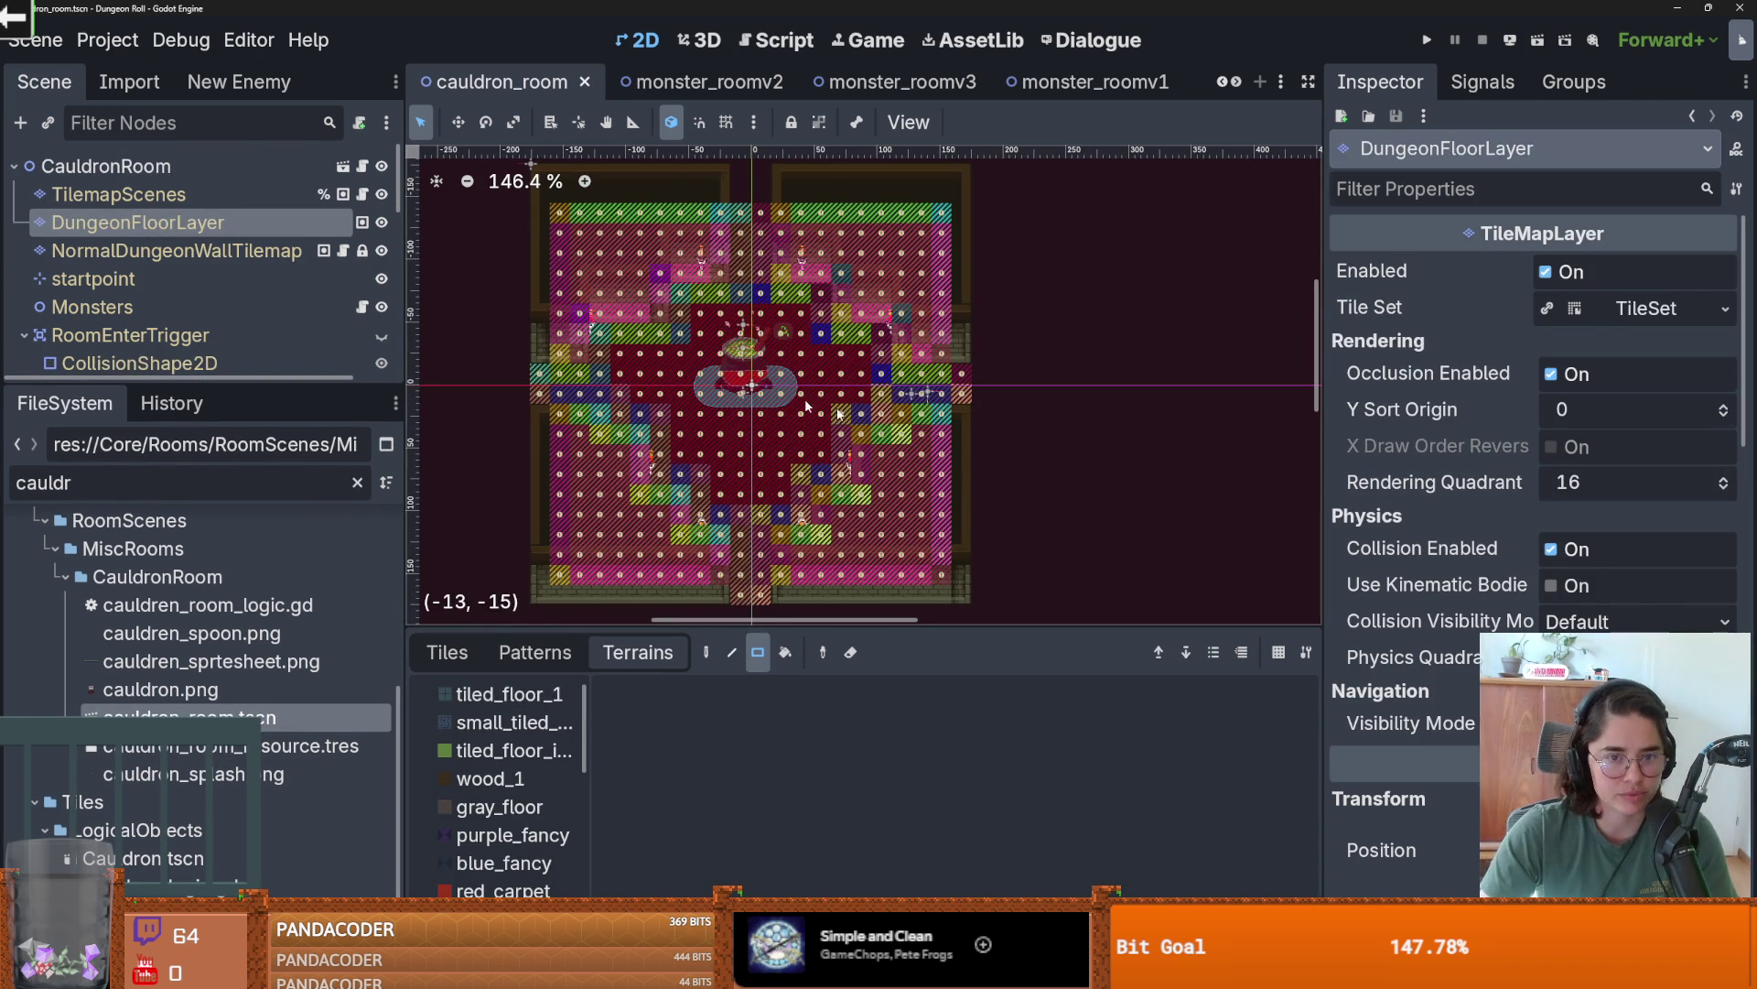
scroll(689, 409, up, 2)
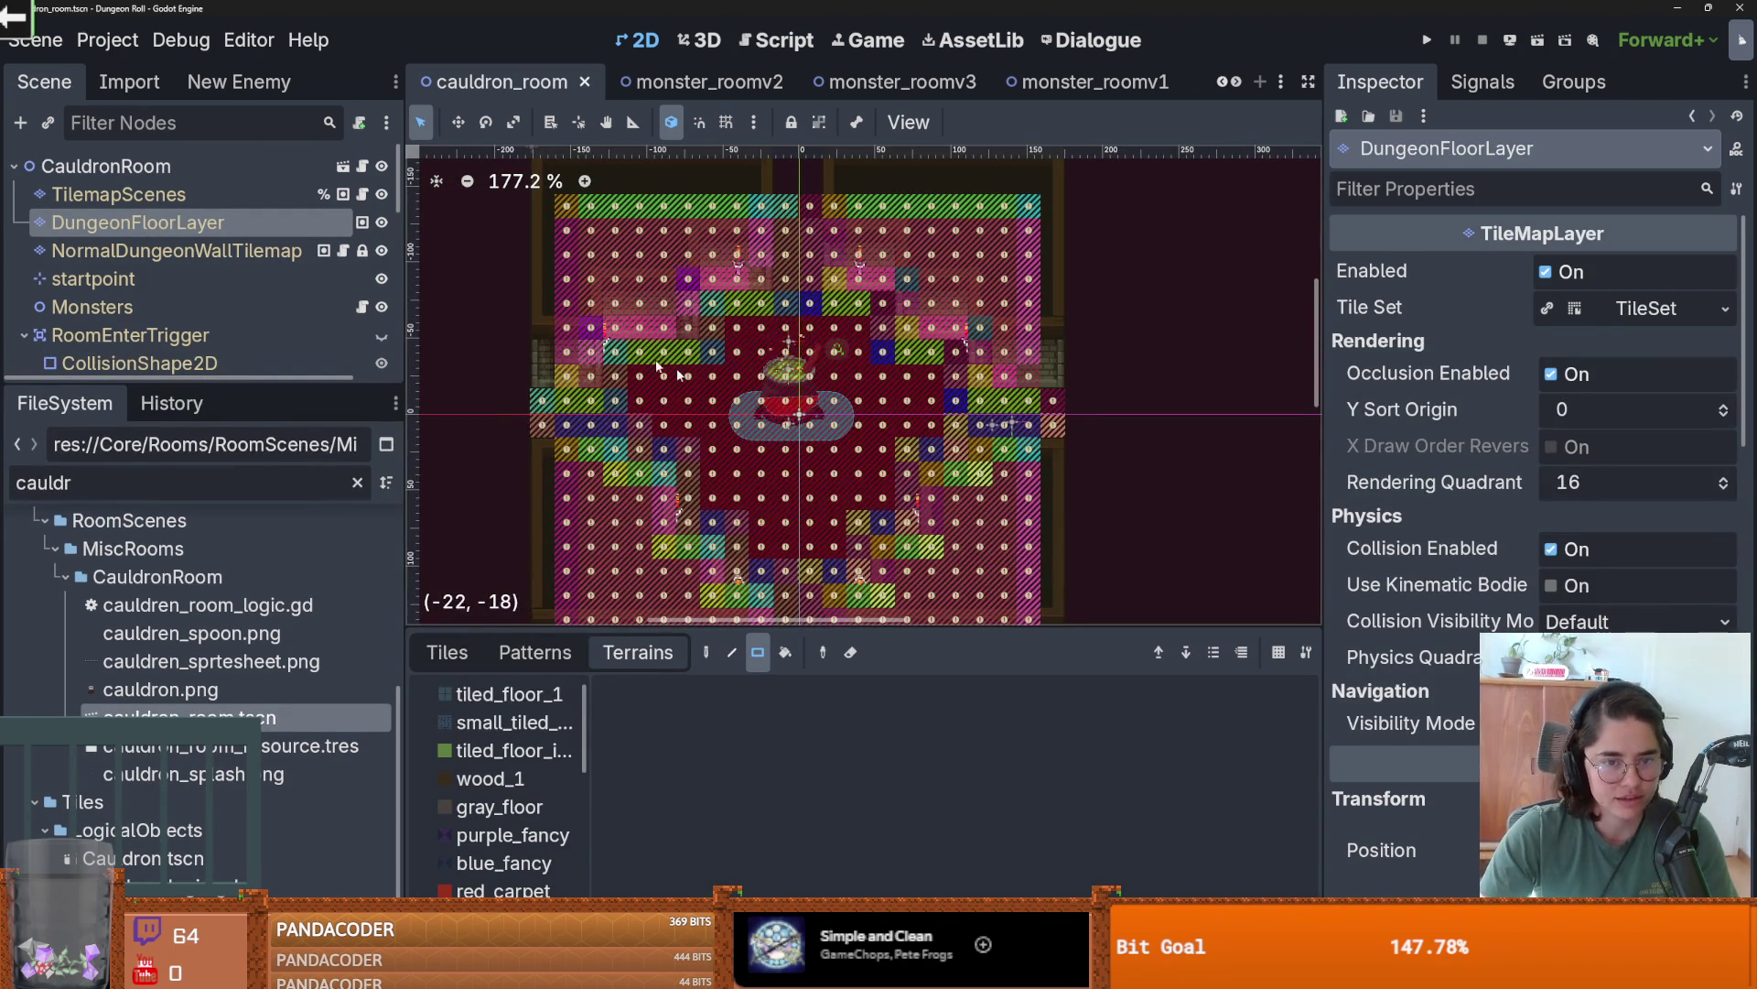
scroll(679, 374, down, 1)
scroll(678, 373, left, 3)
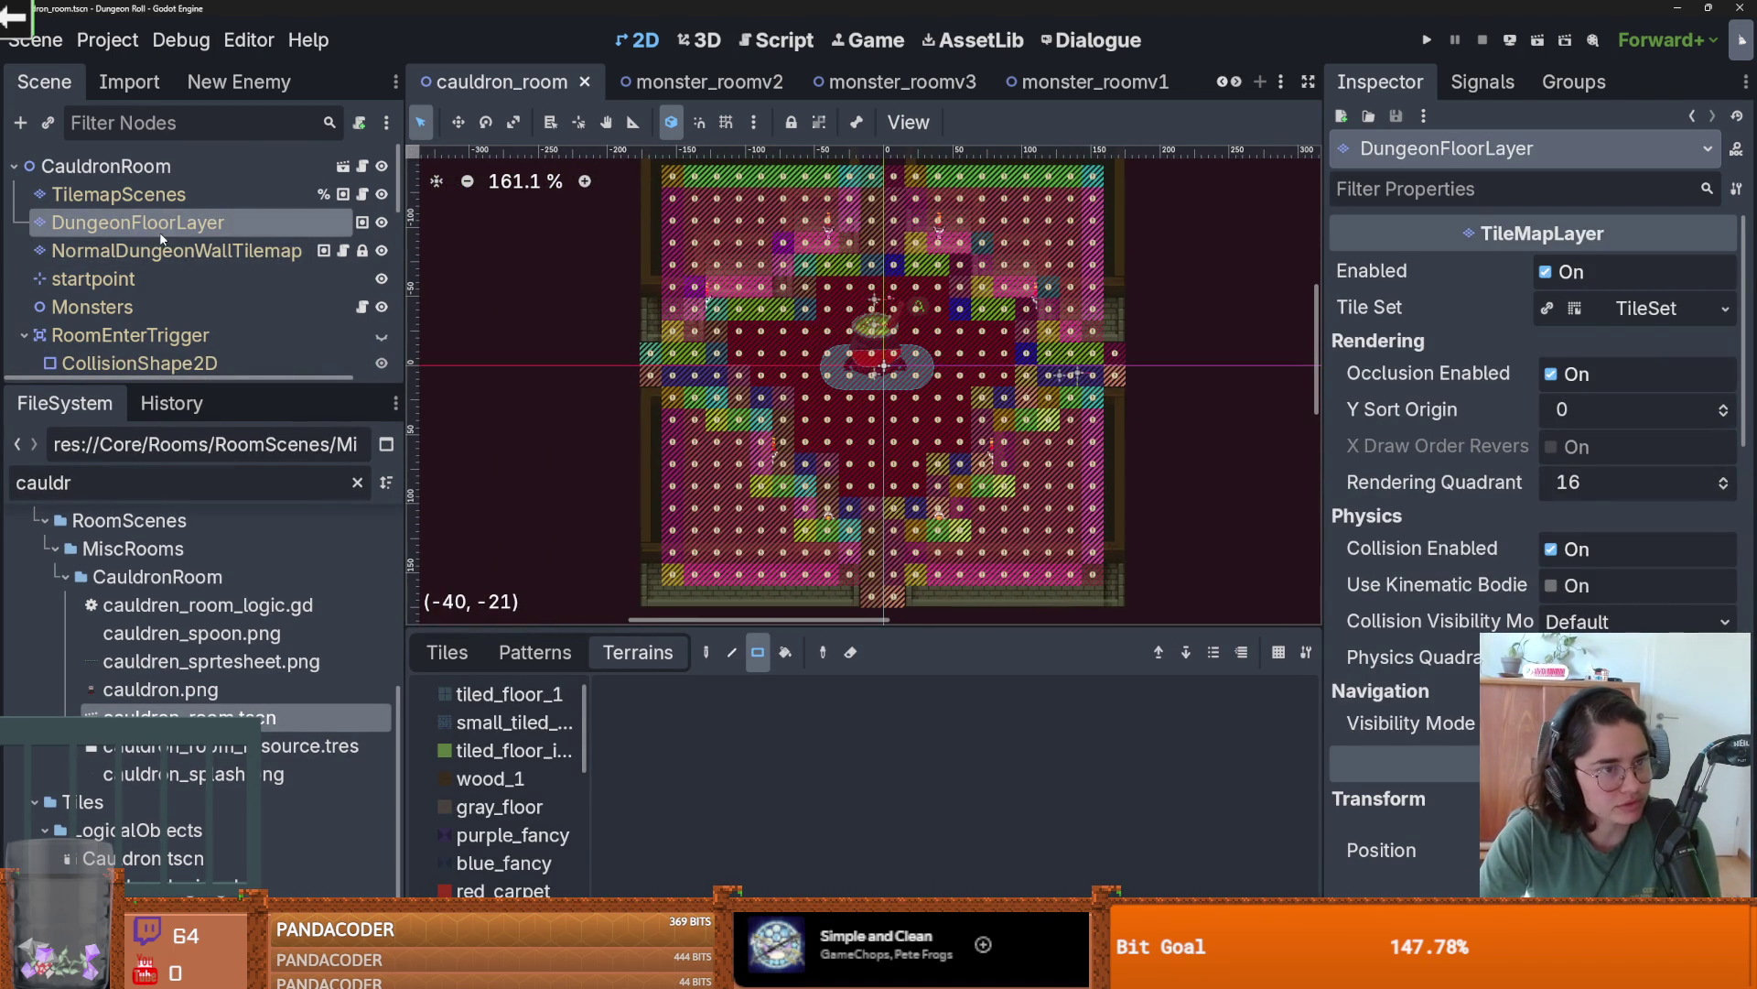
click(161, 249)
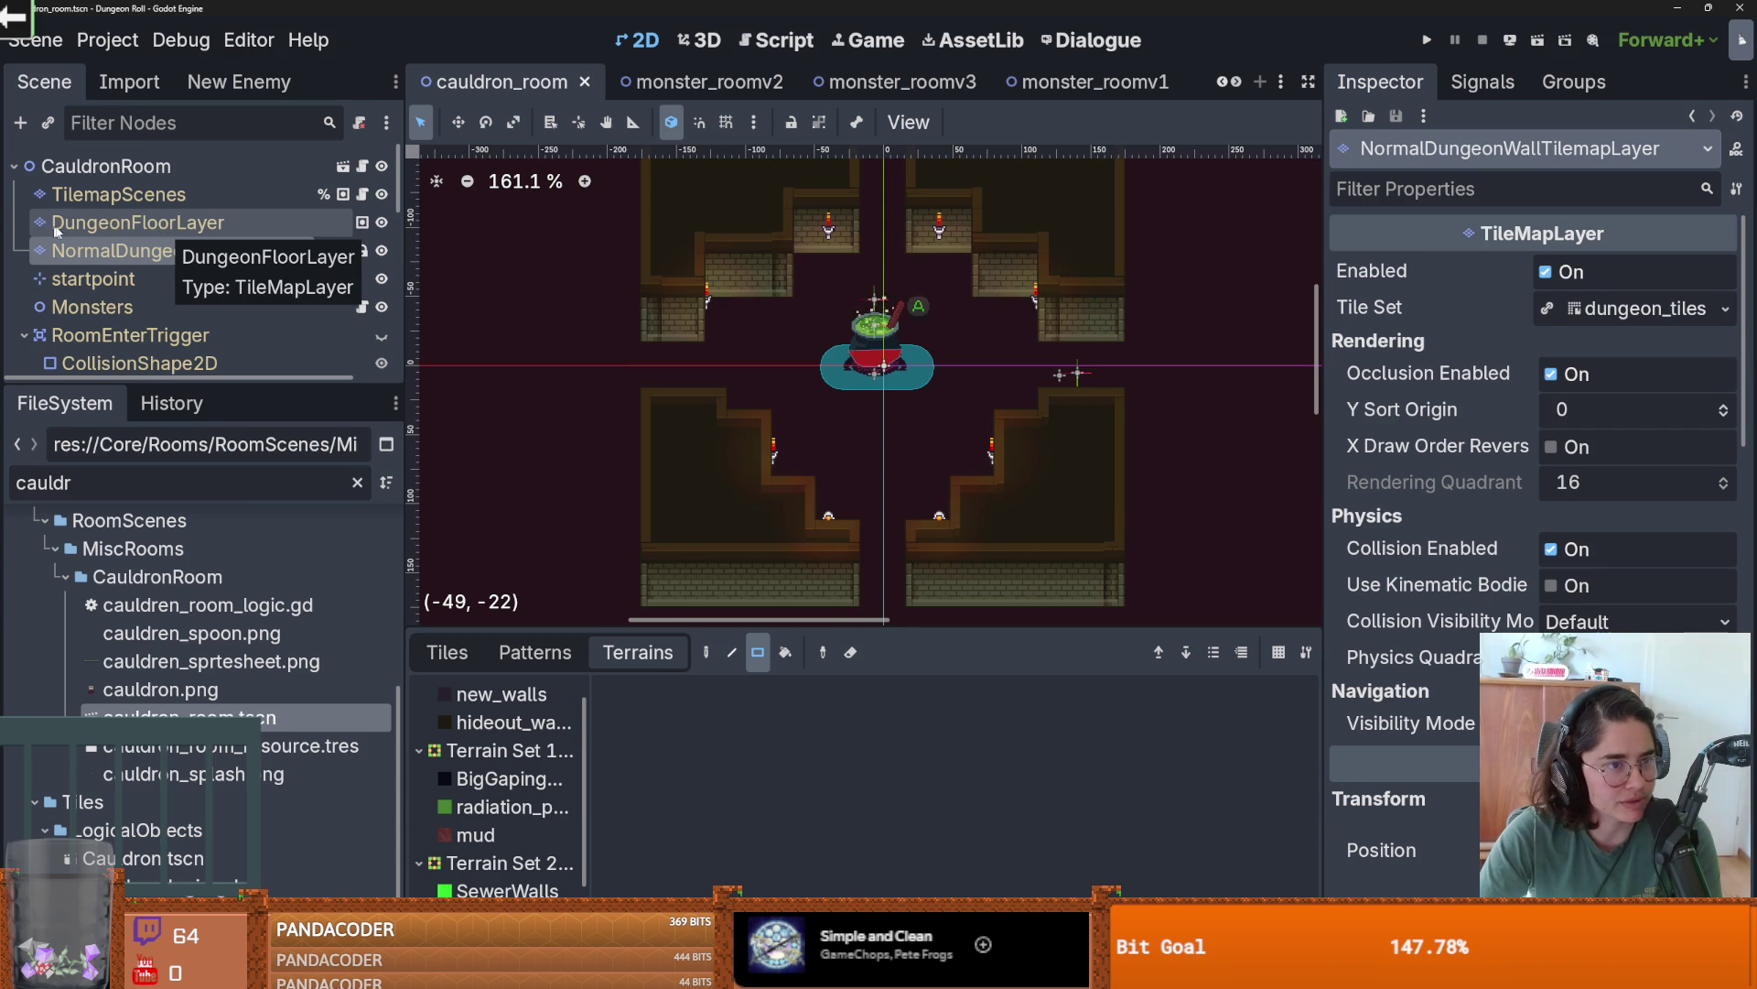
click(57, 230)
scroll(858, 452, down, 1)
scroll(856, 452, down, 1)
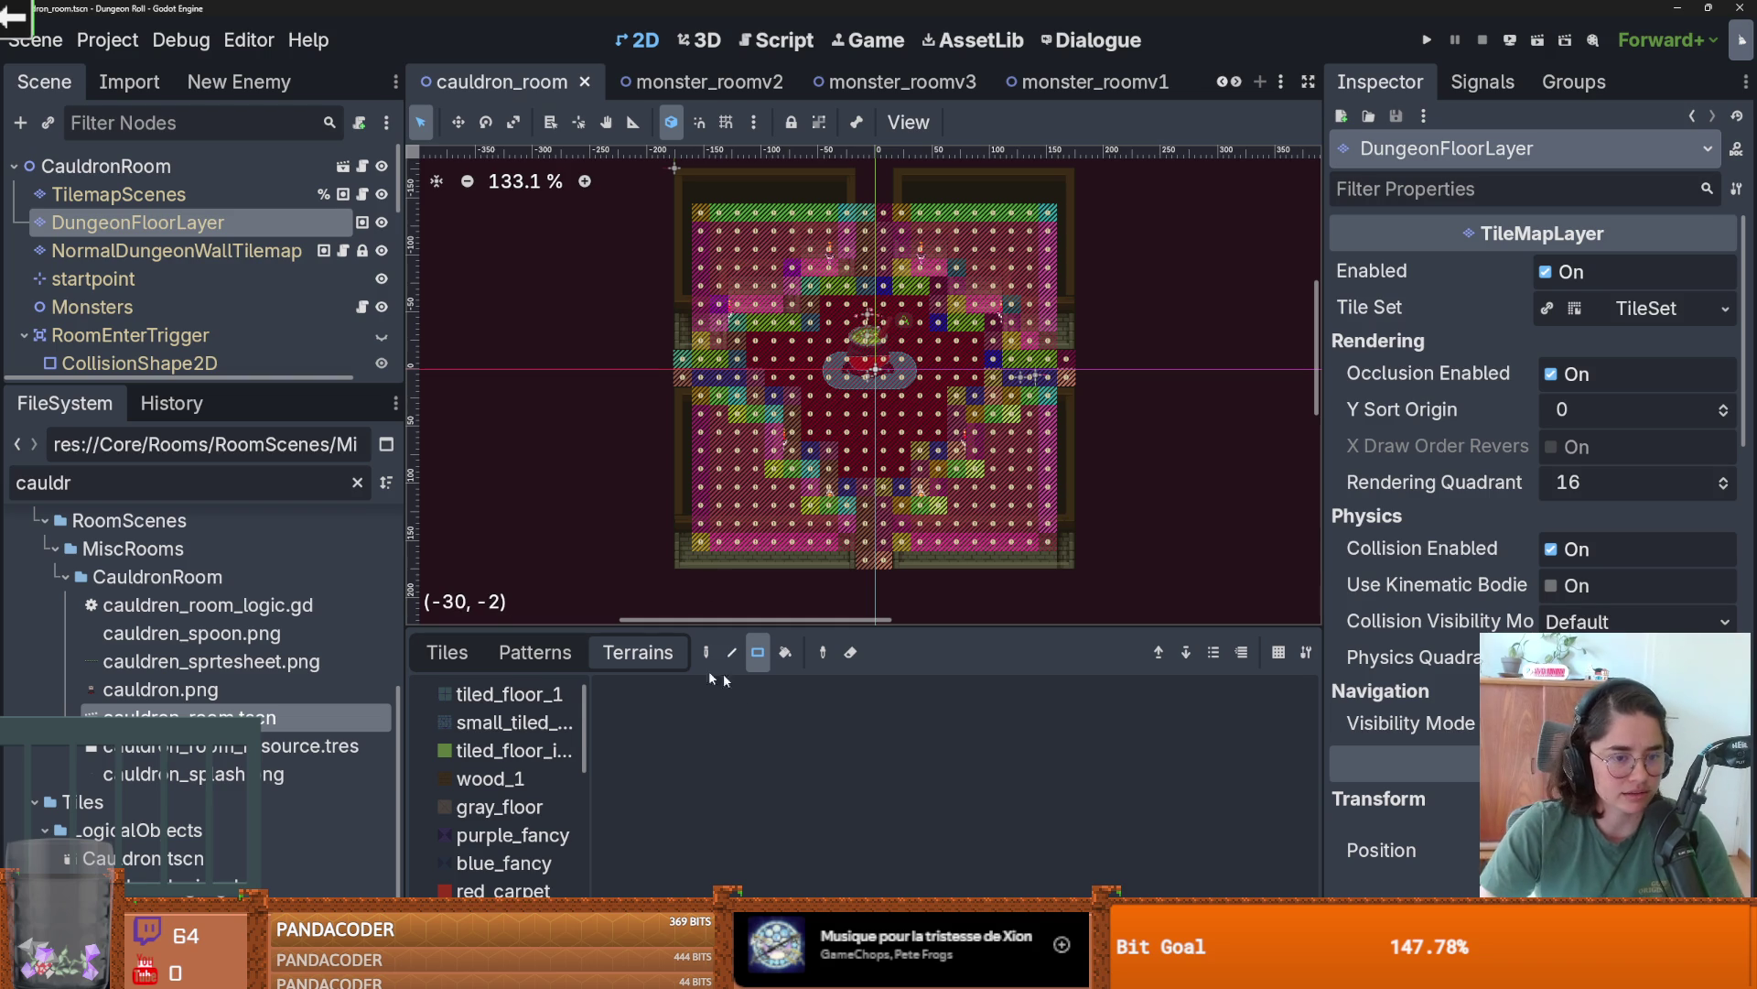
click(508, 694)
mouse_move(1053, 556)
mouse_down()
mouse_move(741, 334)
mouse_move(794, 247)
mouse_move(794, 321)
mouse_up()
- Paint gray_floor rectangles over the doorway, cross-shaped corridors and centre of the room
key(Down)
key(Down)
key(Down)
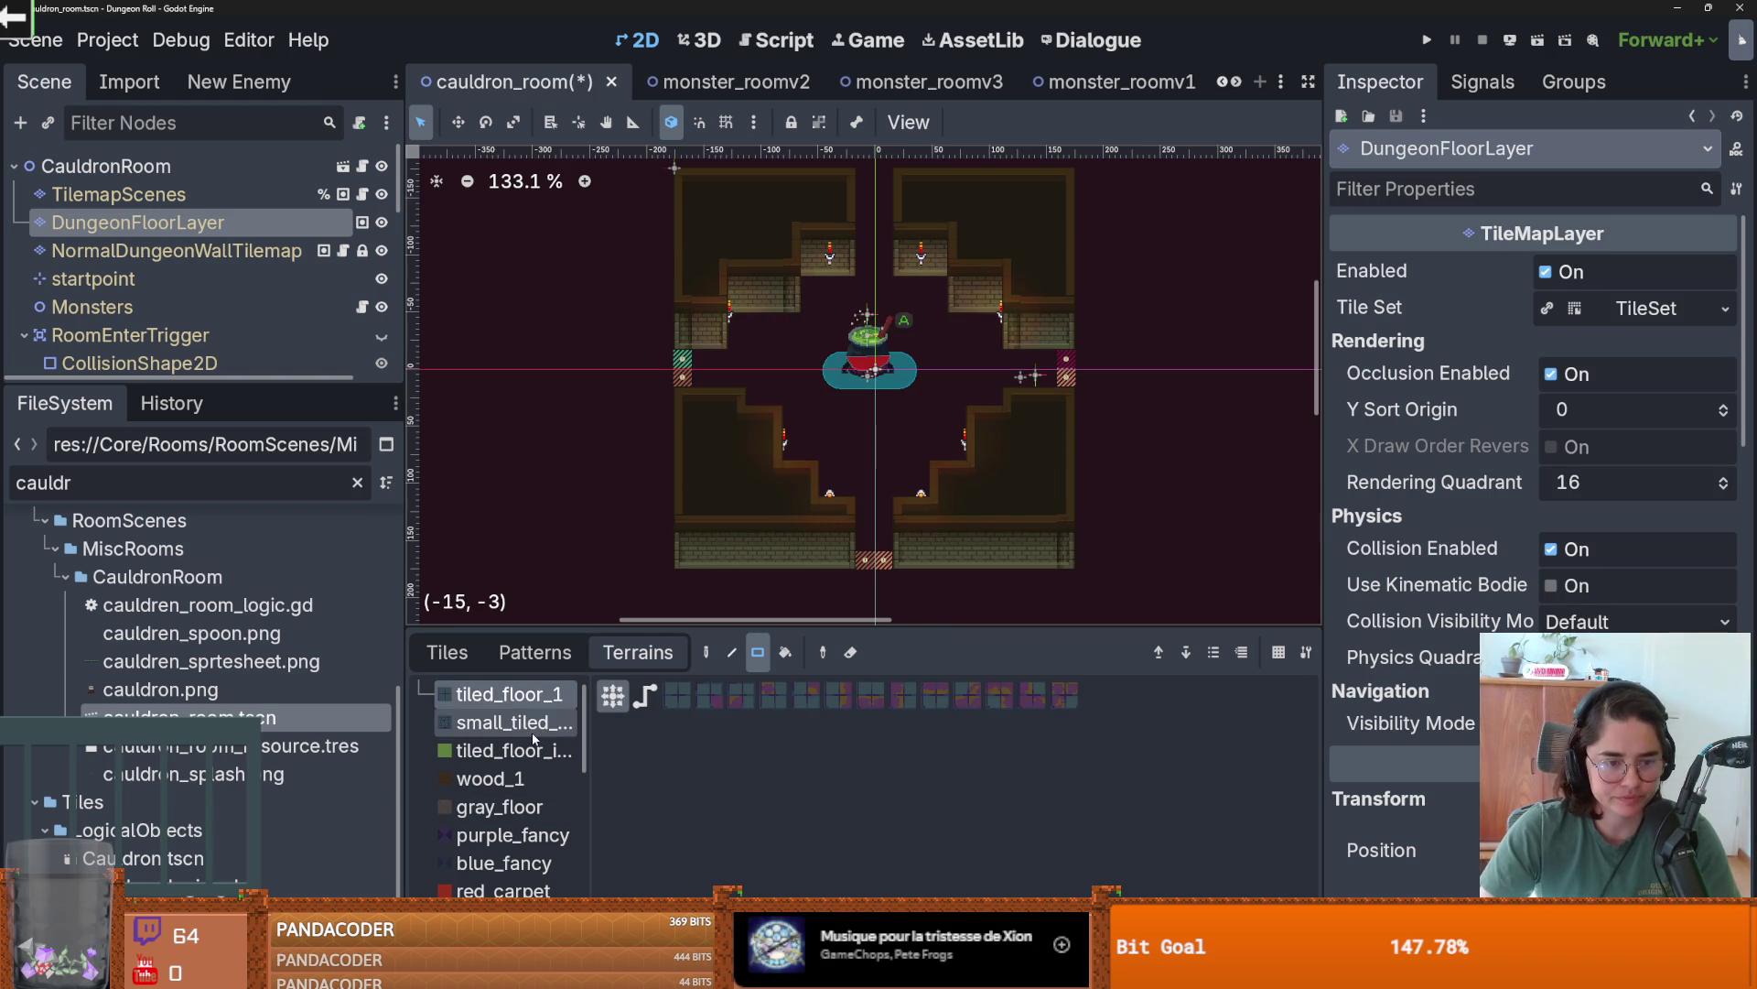
click(867, 563)
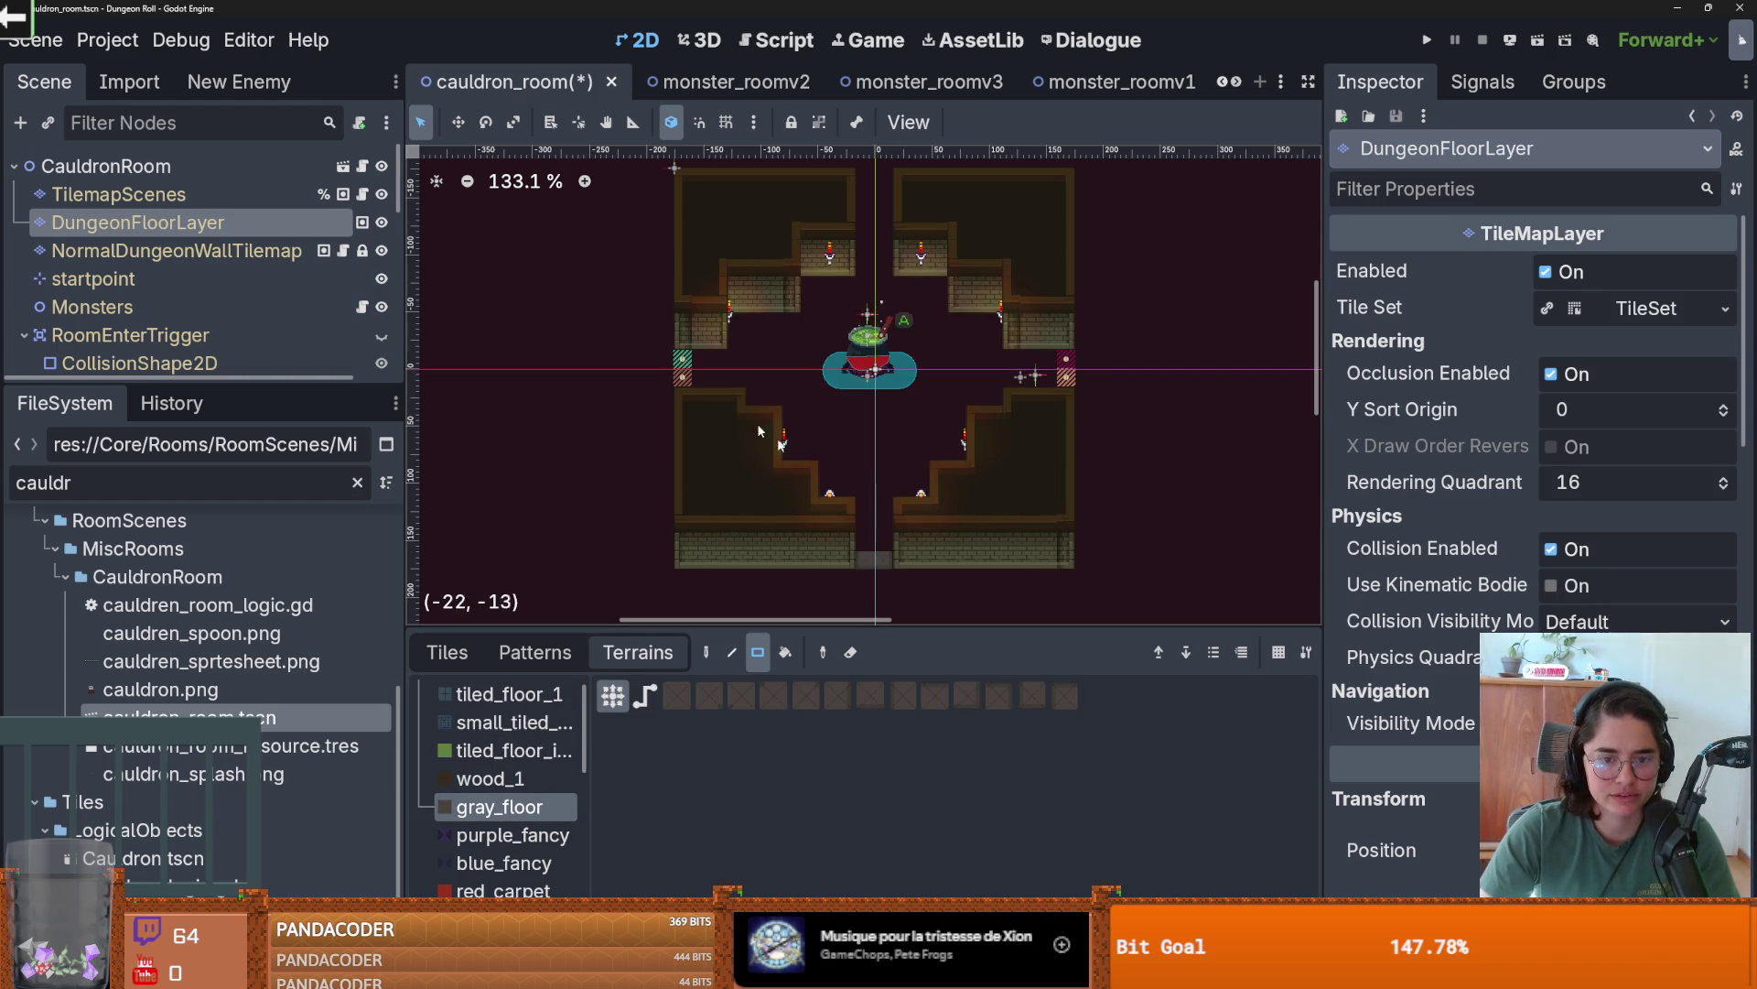
mouse_move(688, 366)
mouse_down()
mouse_move(1089, 384)
mouse_move(1066, 370)
mouse_up()
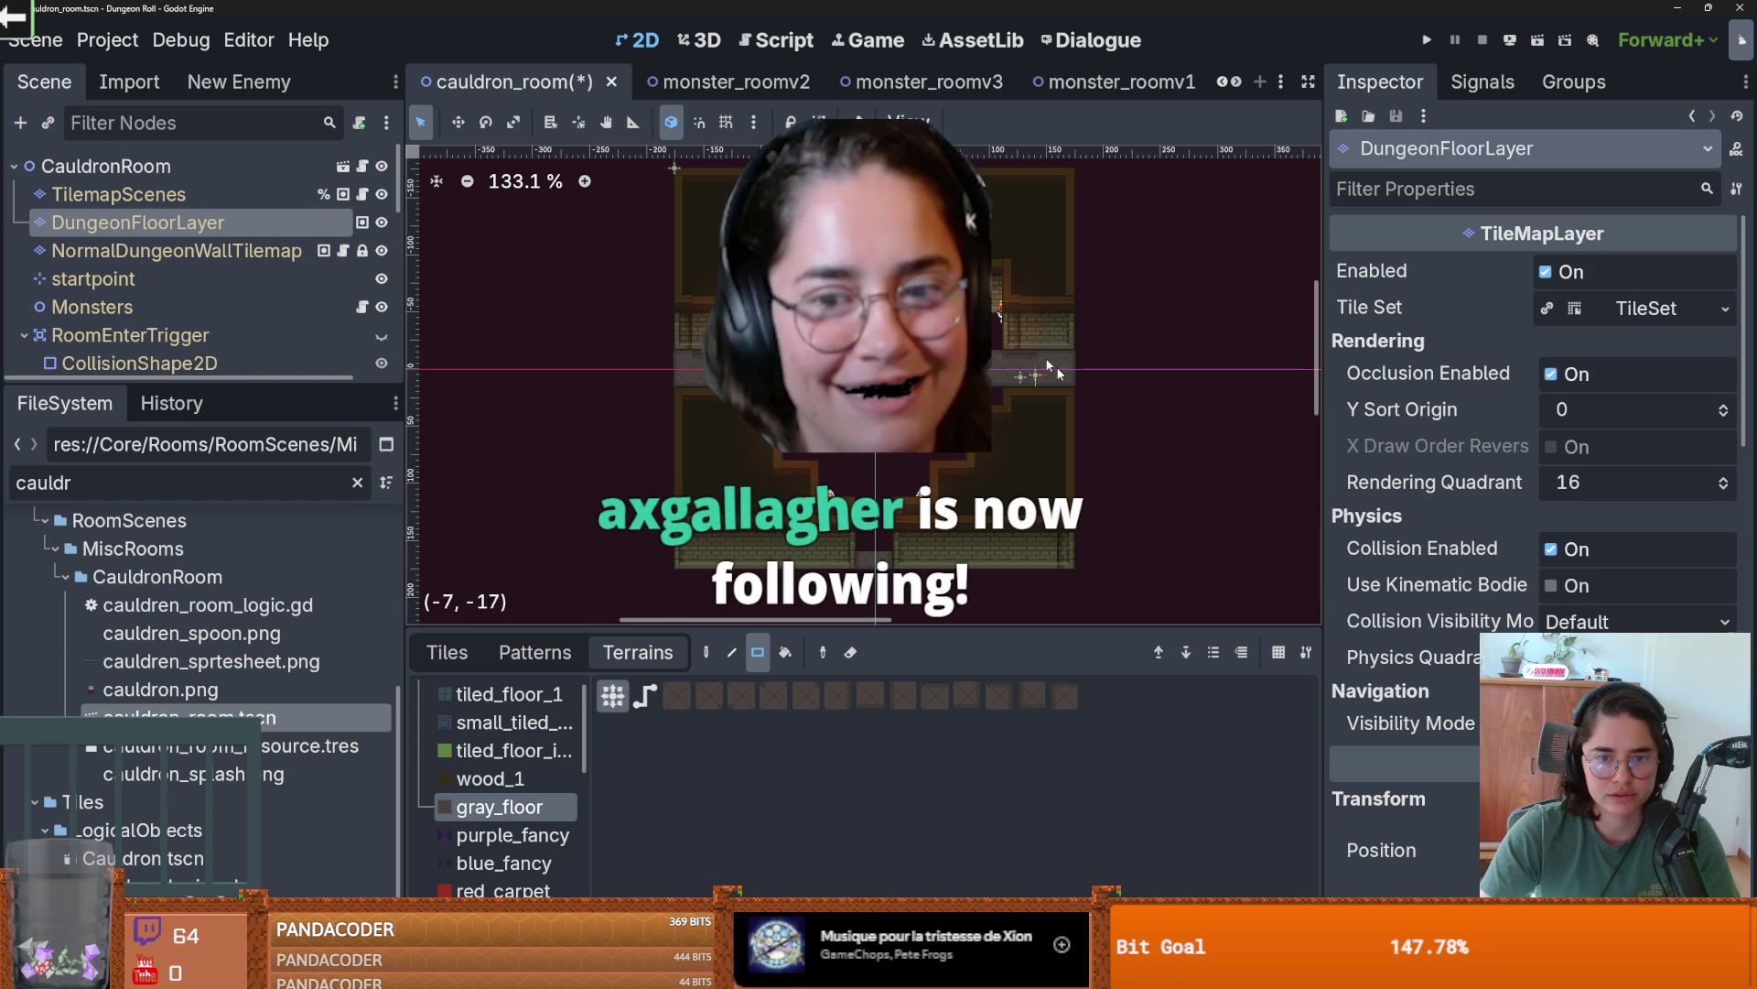
drag(879, 224, 952, 370)
mouse_move(882, 305)
mouse_down()
mouse_move(882, 366)
mouse_move(862, 382)
mouse_move(882, 554)
mouse_up()
mouse_move(751, 403)
mouse_down()
mouse_move(983, 389)
mouse_move(998, 359)
mouse_move(743, 325)
mouse_up()
scroll(851, 363, up, 7)
drag(815, 229, 1007, 249)
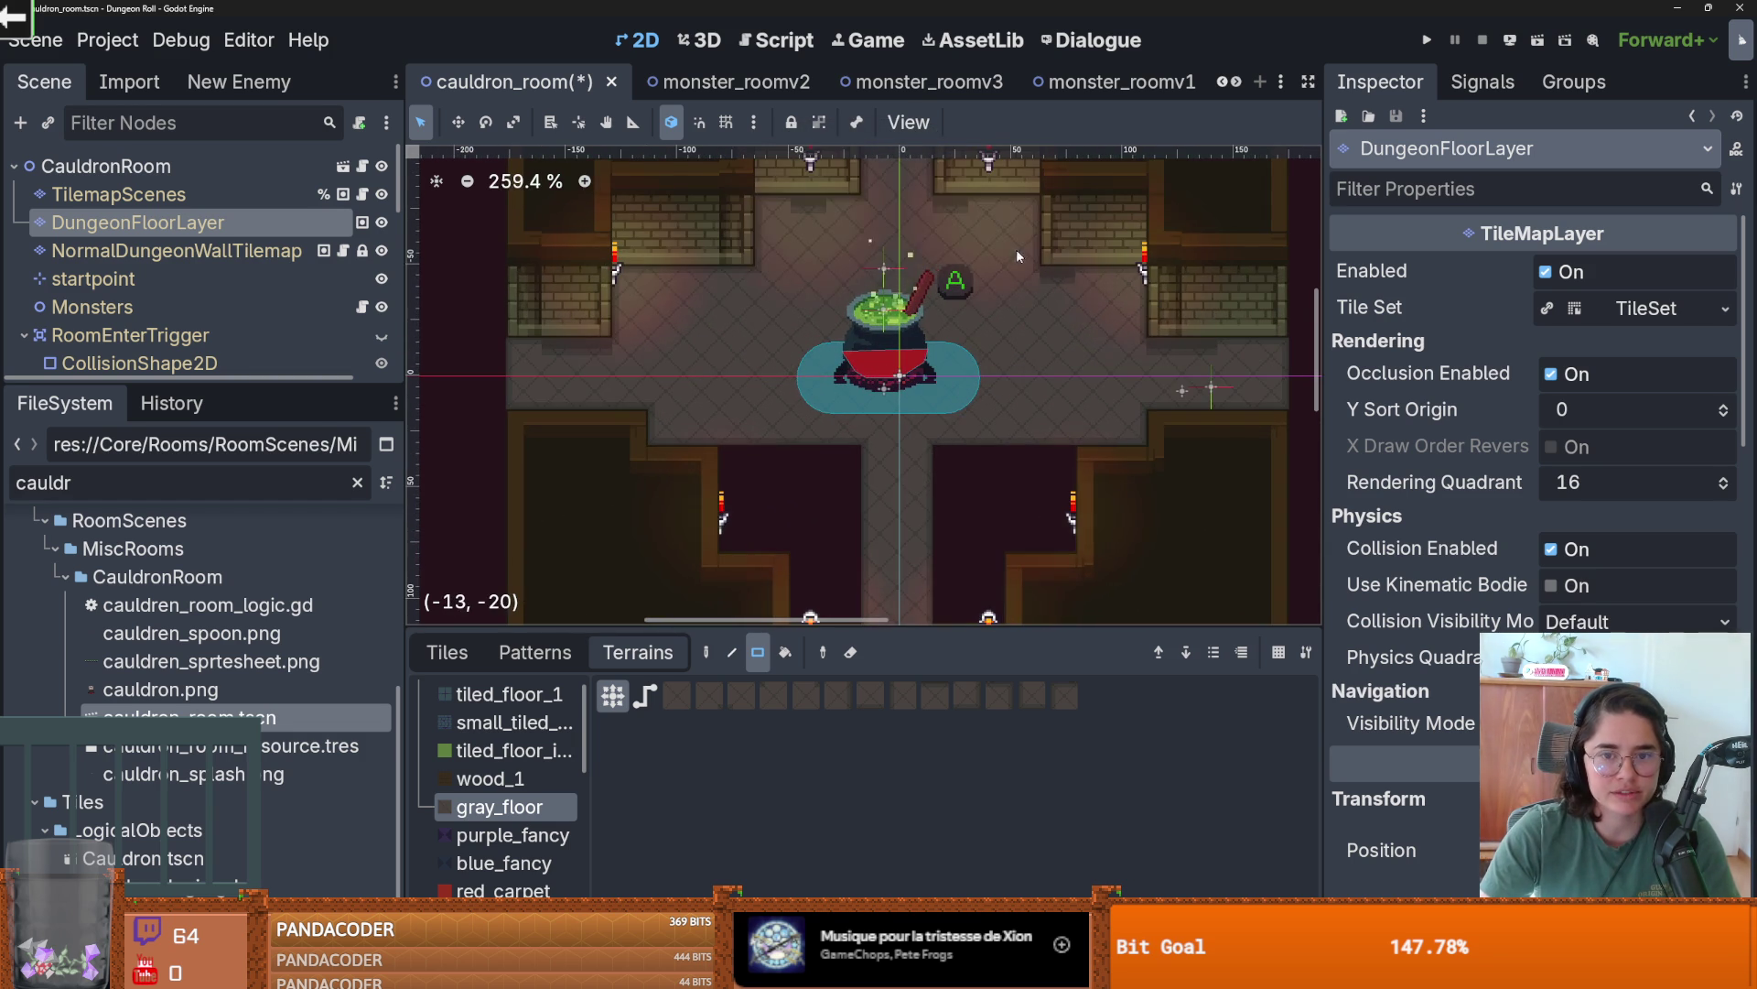
scroll(1014, 346, down, 2)
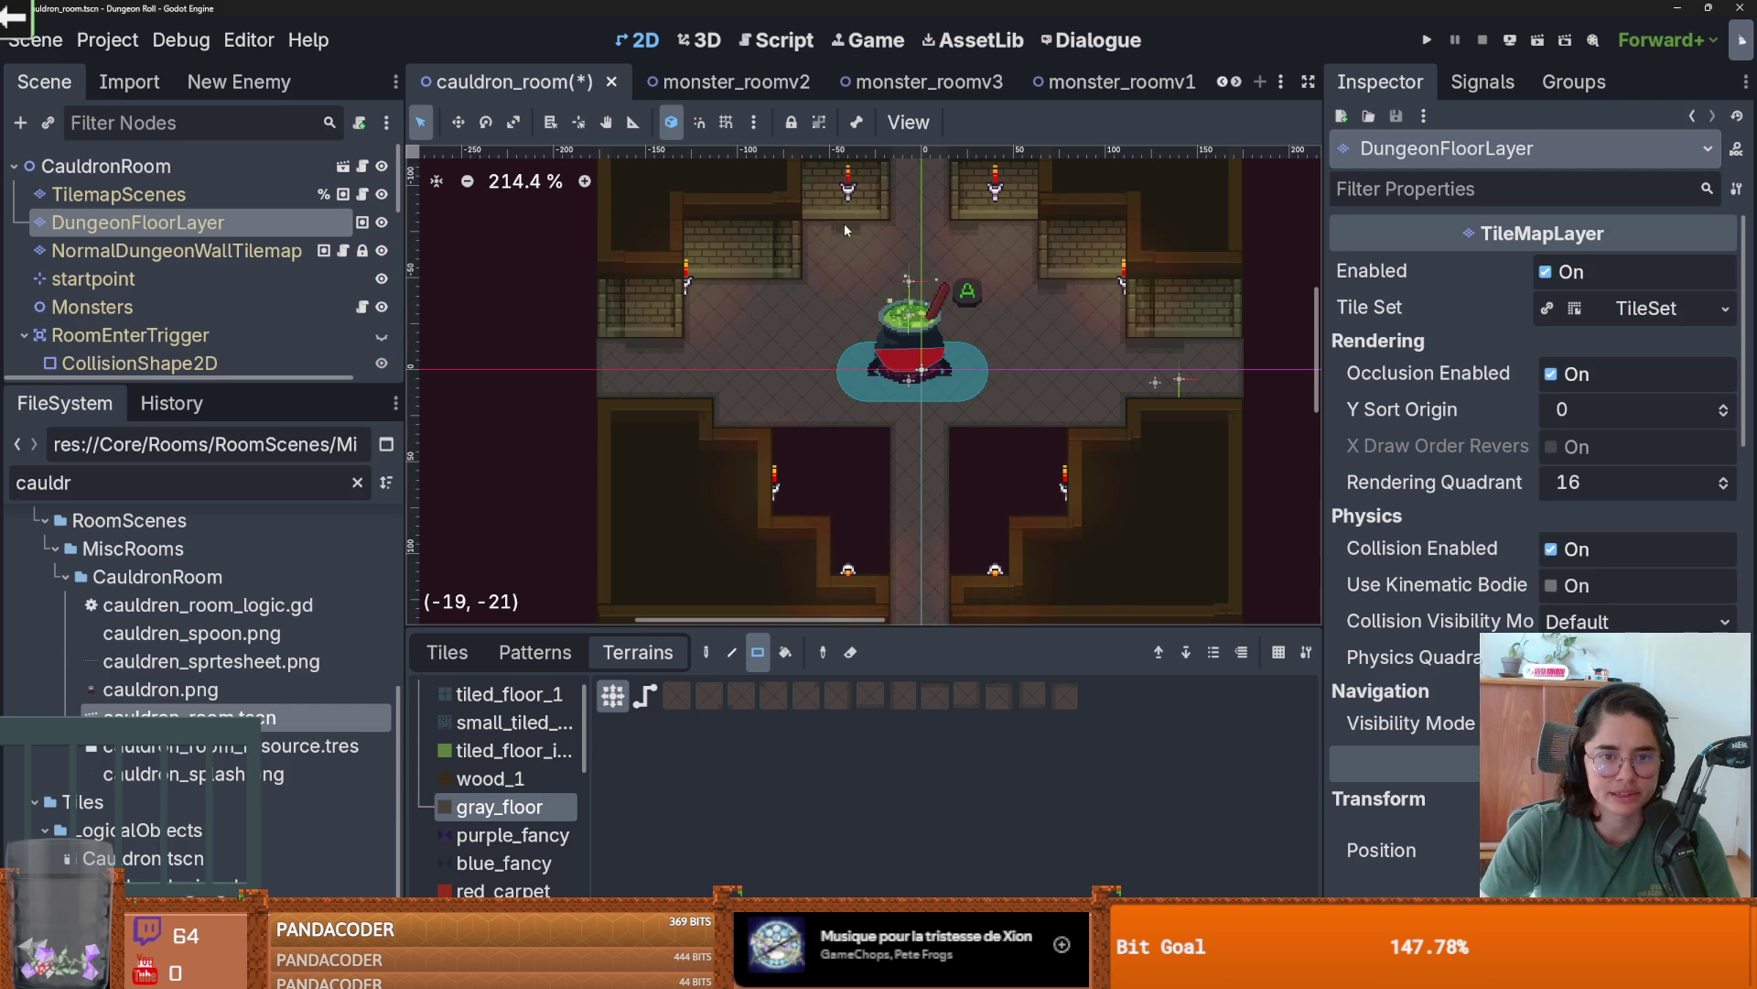
drag(770, 435, 939, 497)
drag(1050, 499, 833, 572)
scroll(995, 536, down, 1)
- Save the repainted cauldron room scene
key(ctrl+s)
scroll(860, 409, up, 1)
scroll(876, 408, down, 3)
scroll(876, 408, up, 2)
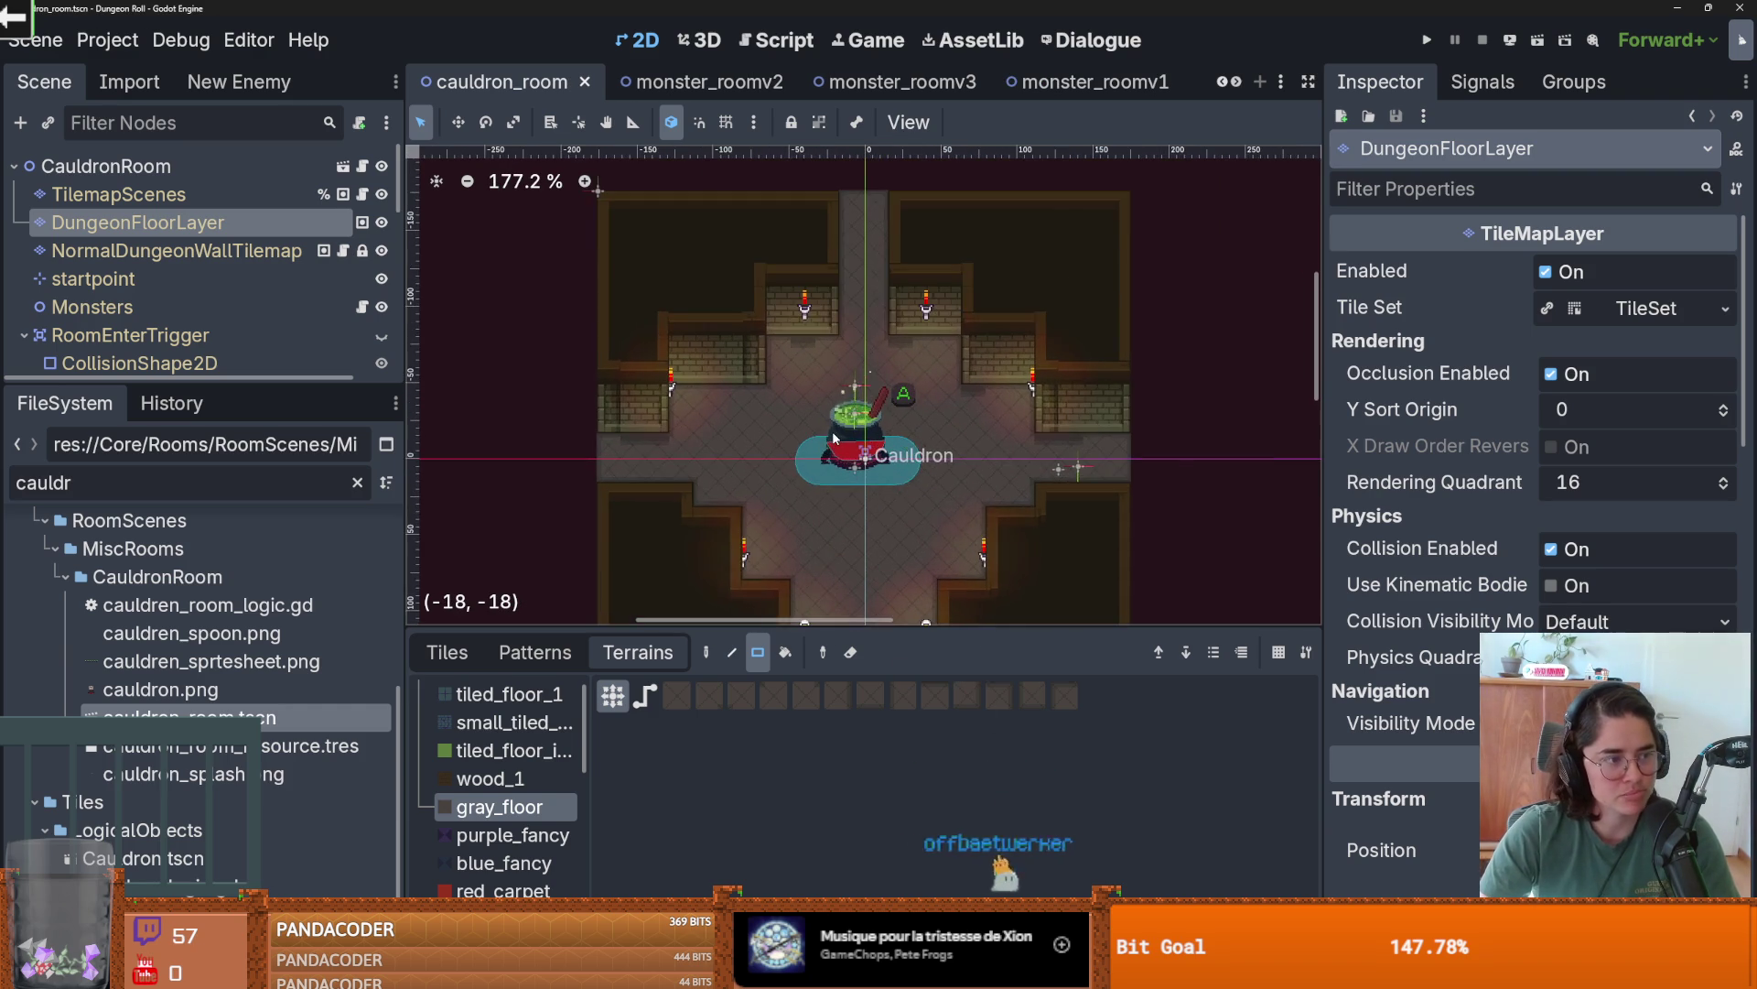
scroll(952, 389, up, 1)
scroll(952, 389, up, 1)
key(ctrl+s)
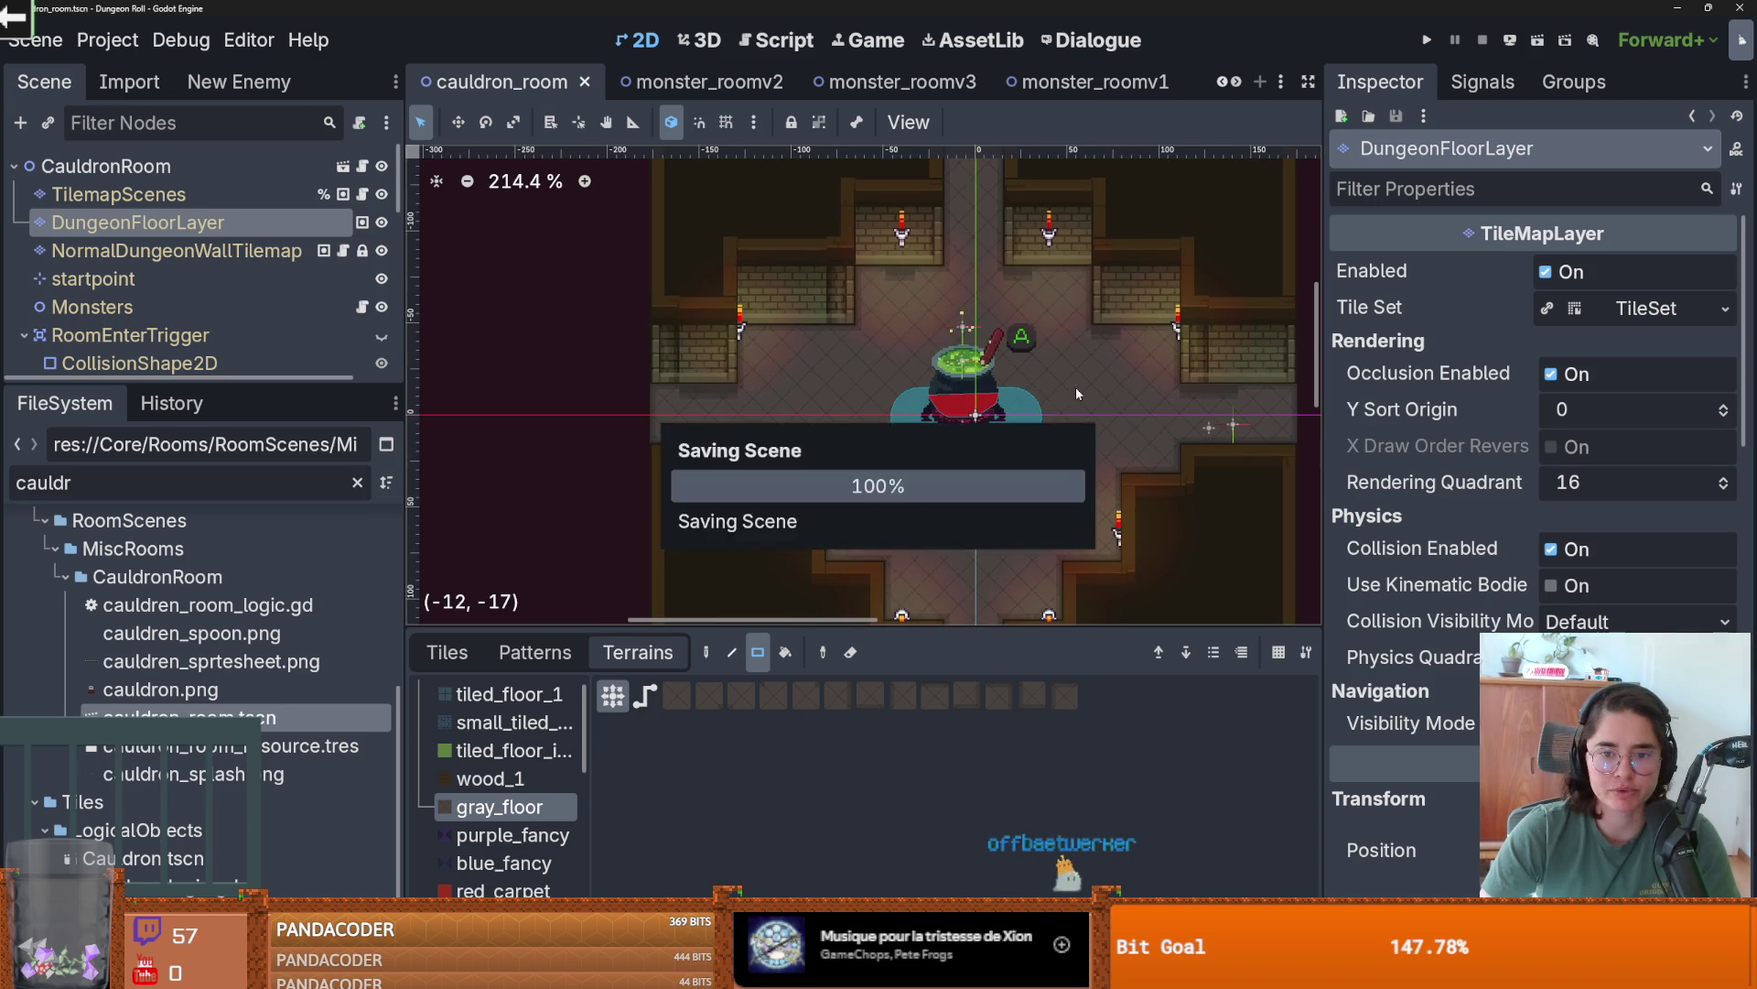
drag(211, 385, 211, 183)
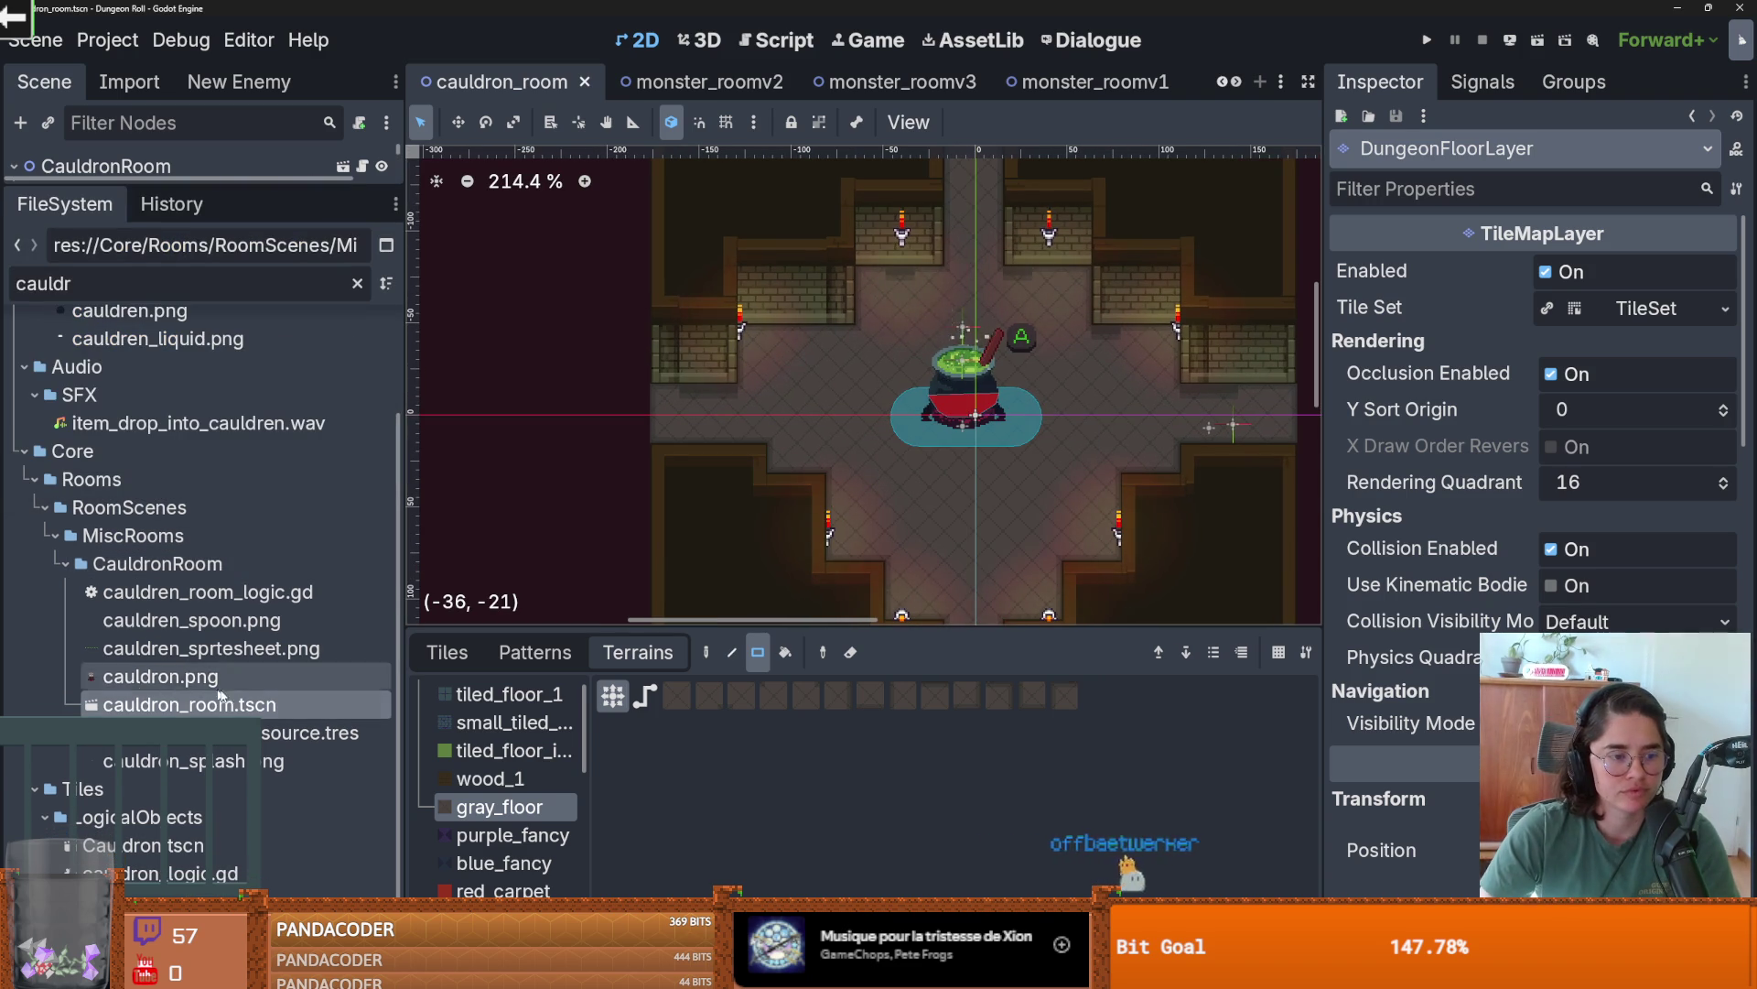
- Clear the 'cauldr' filter and open puzzle_room_1.tscn from PuzzleRooms > puzzle_1
click(65, 563)
click(54, 535)
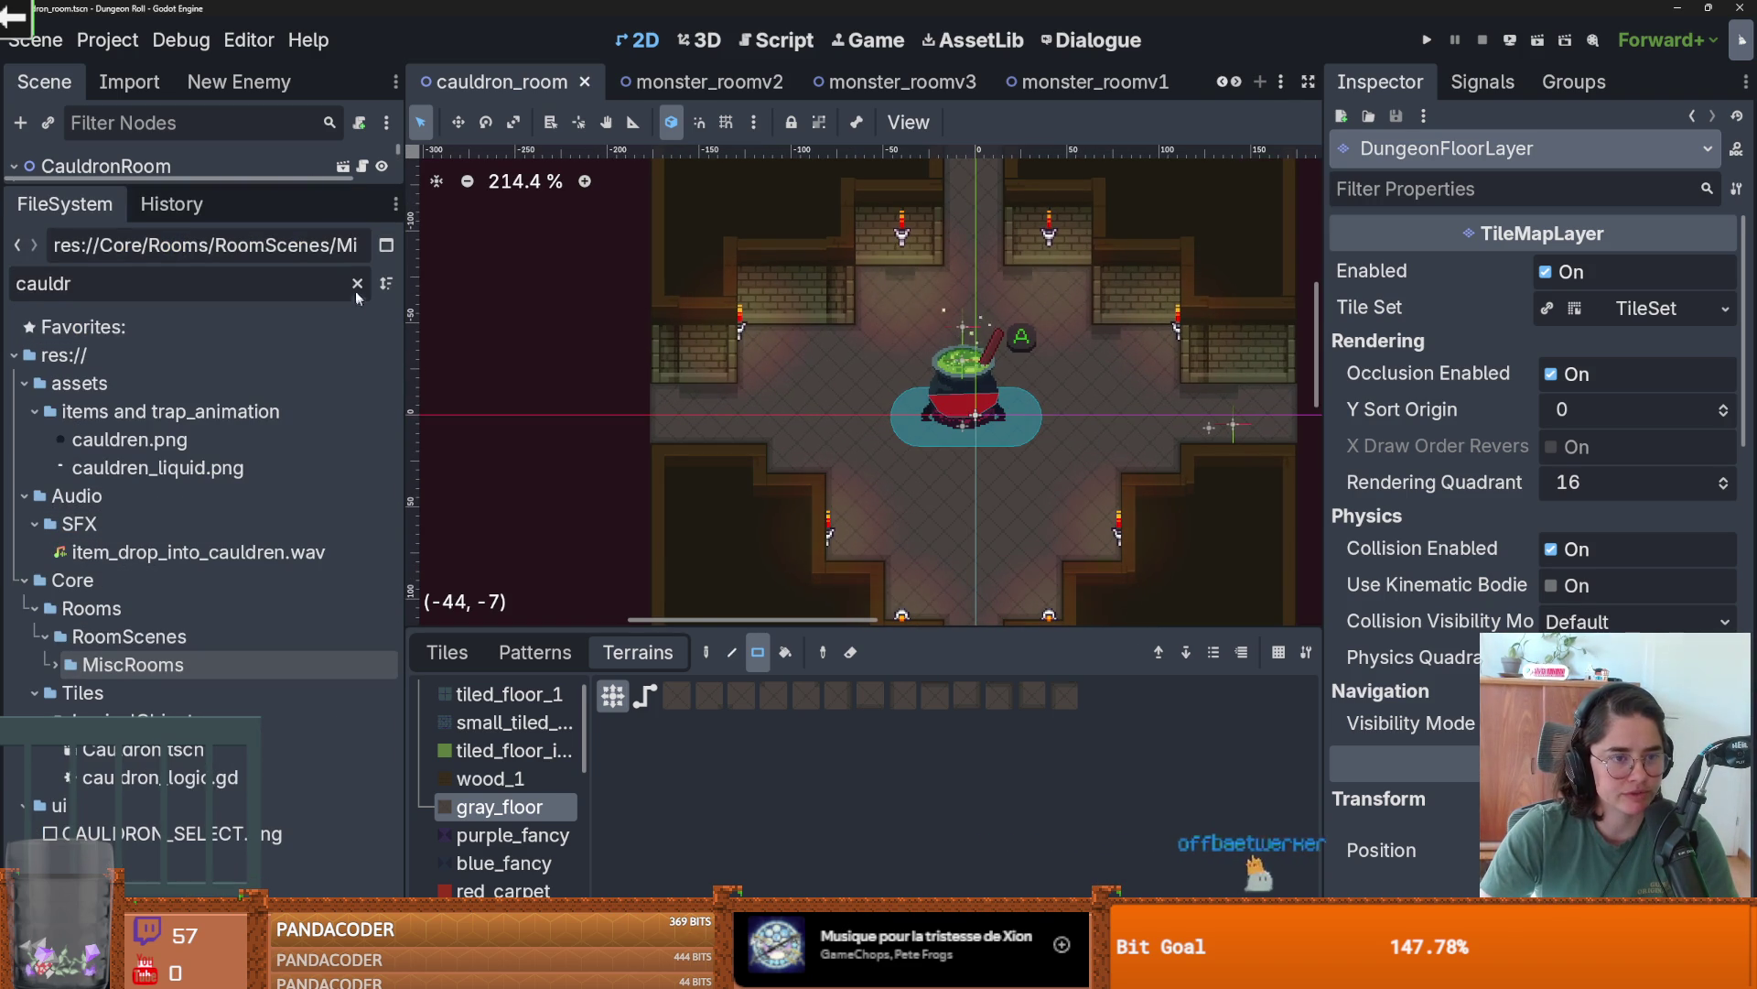
double_click(64, 665)
click(47, 673)
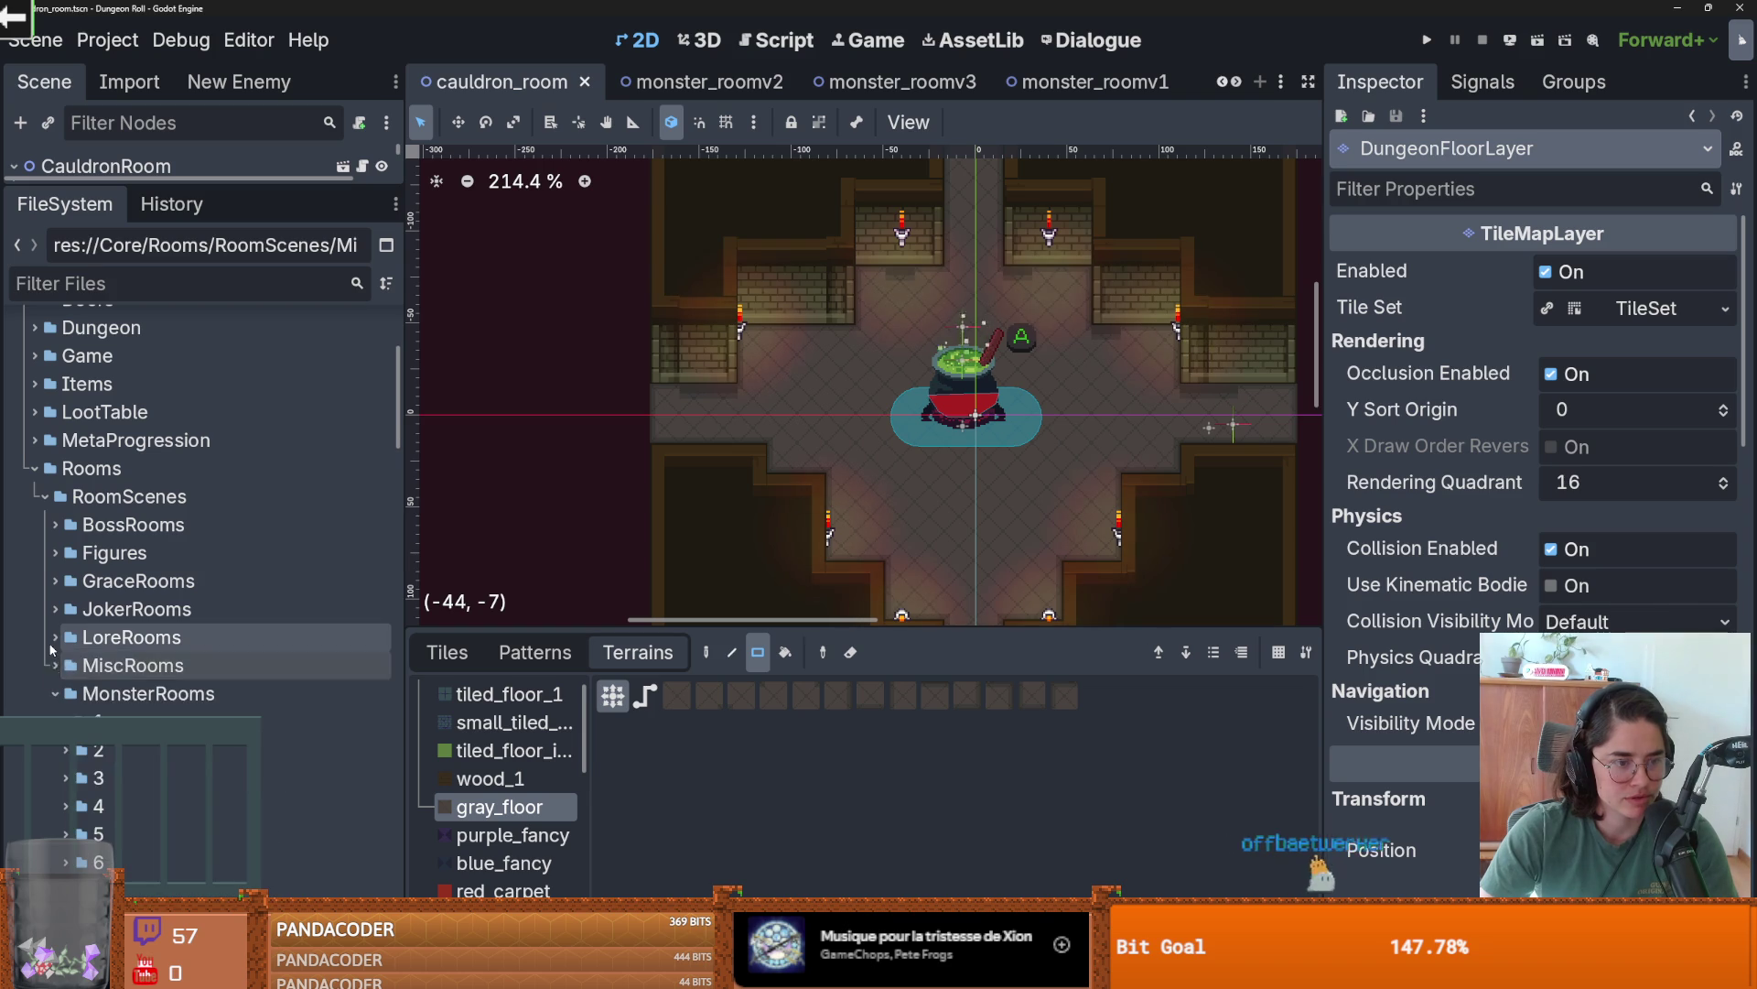
click(55, 693)
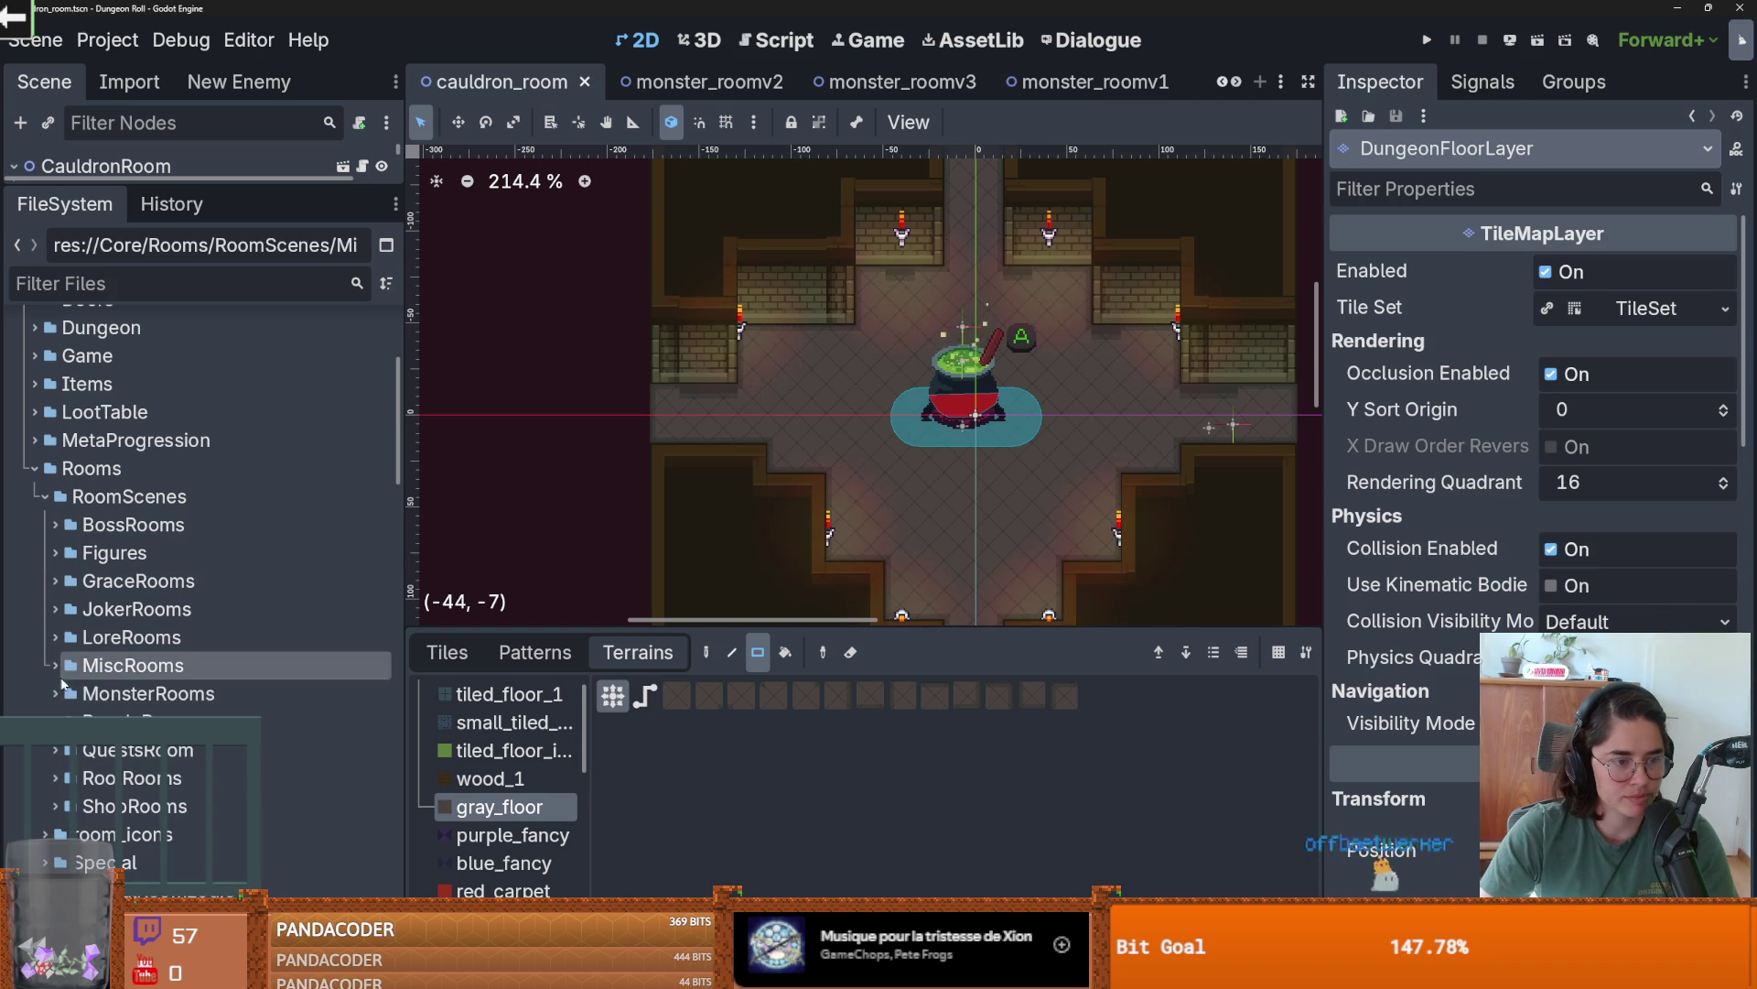
click(55, 722)
click(66, 750)
double_click(183, 805)
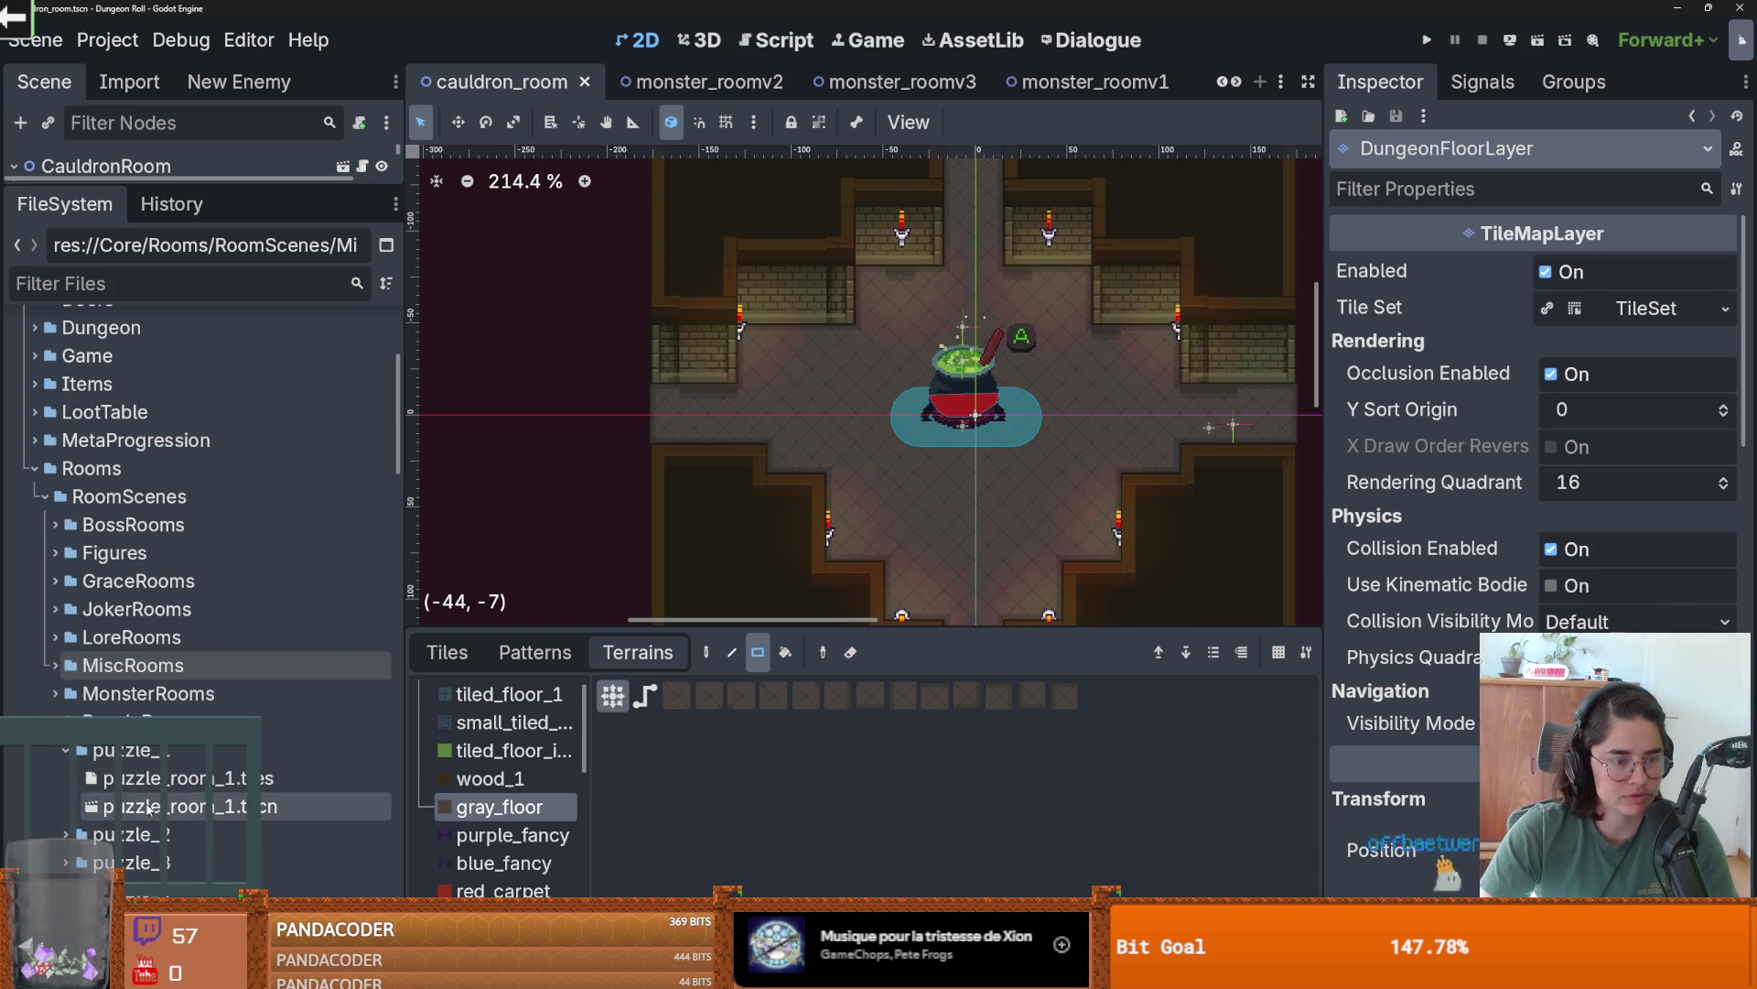
- Dismiss the add-node menu, expand the scene tree, and select DungeonFloorLayer
scroll(714, 544, up, 3)
scroll(735, 562, up, 1)
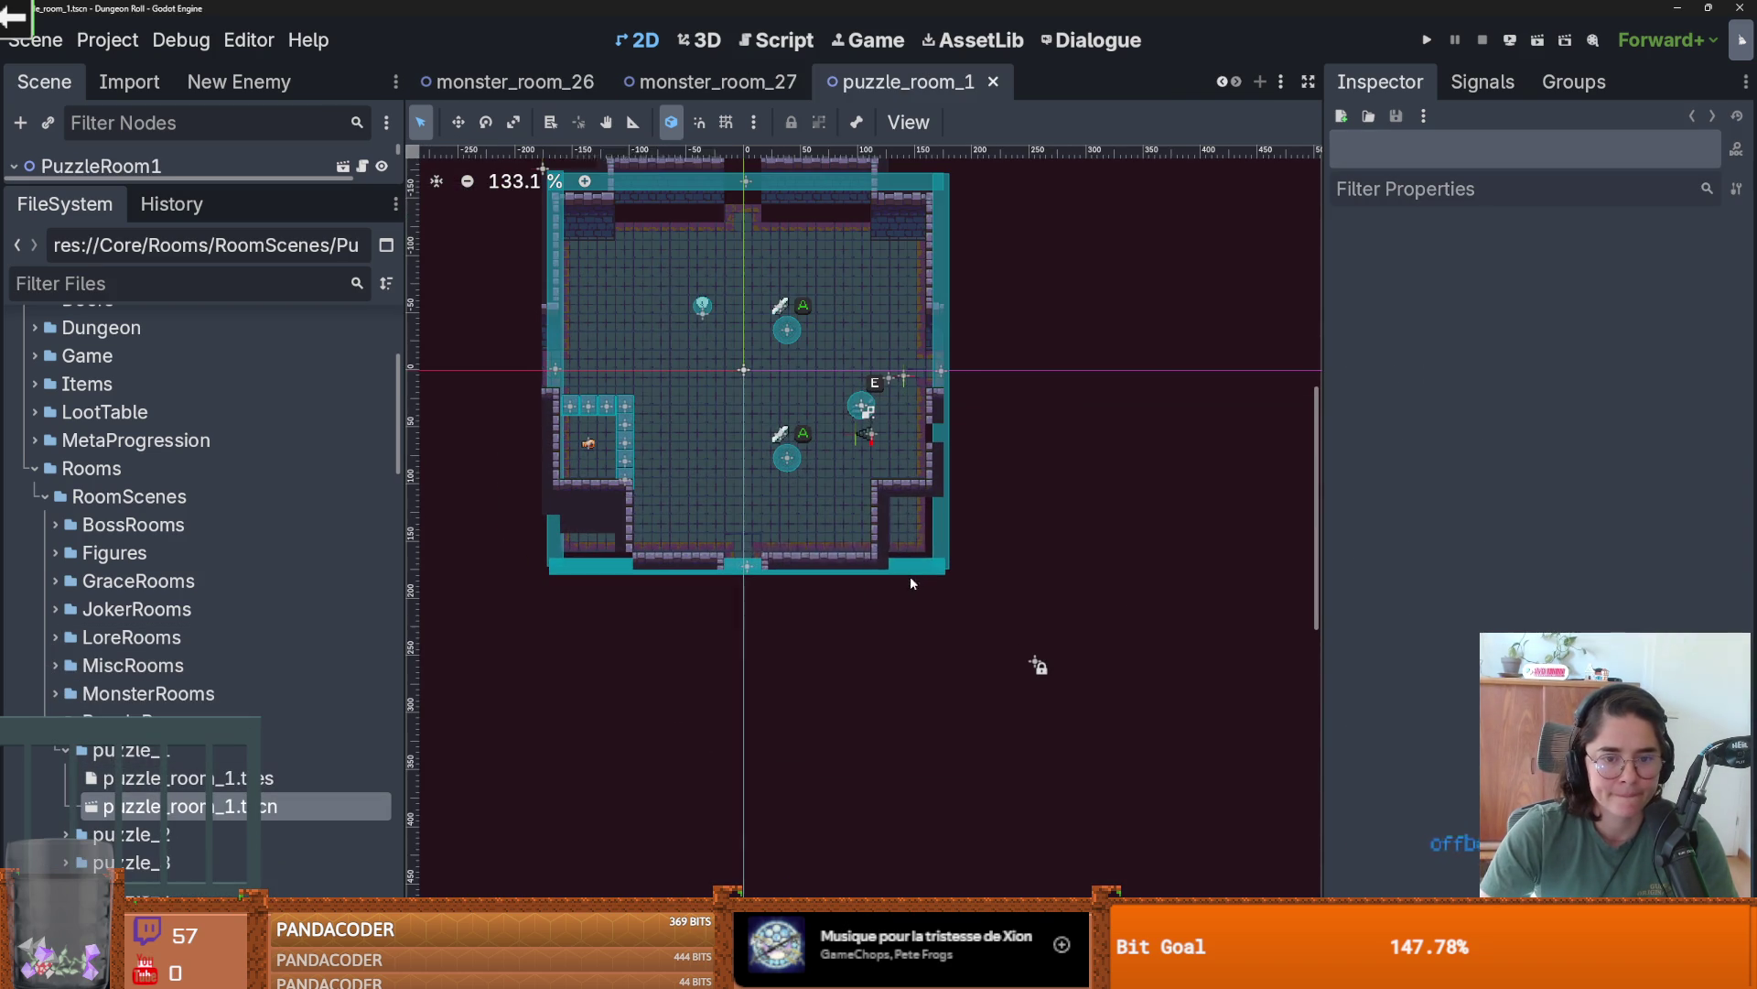
right_click(932, 561)
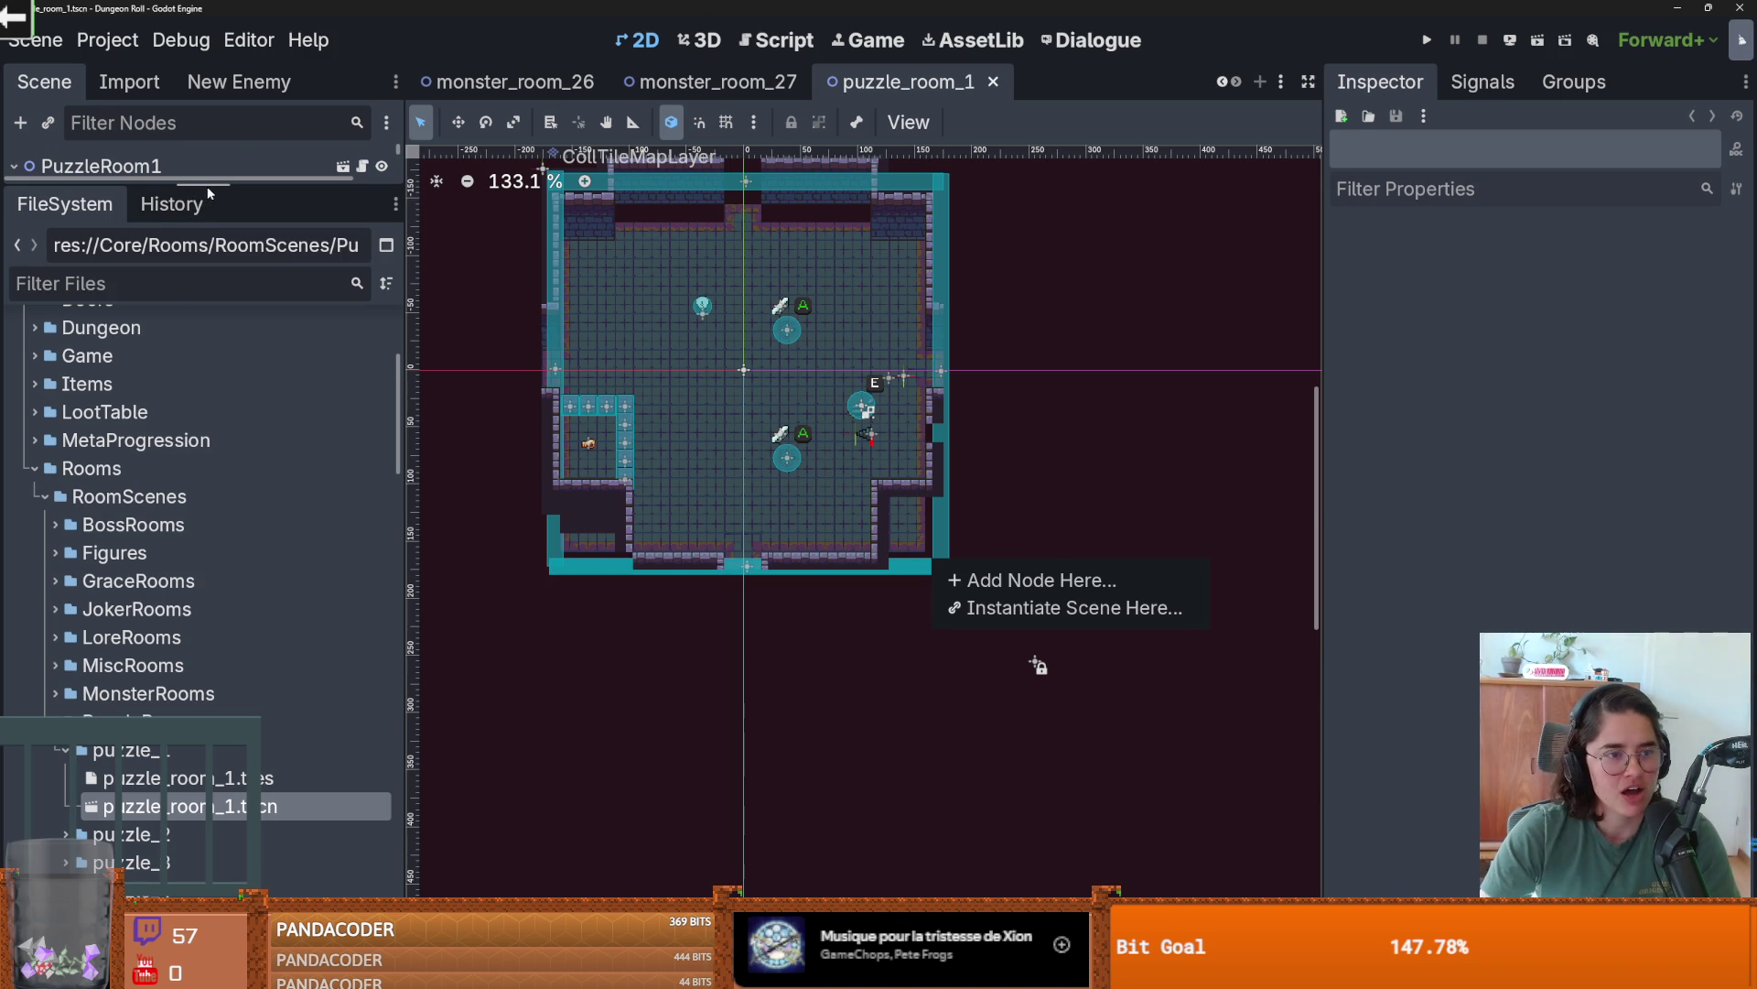
click(209, 192)
drag(208, 184, 220, 446)
click(137, 222)
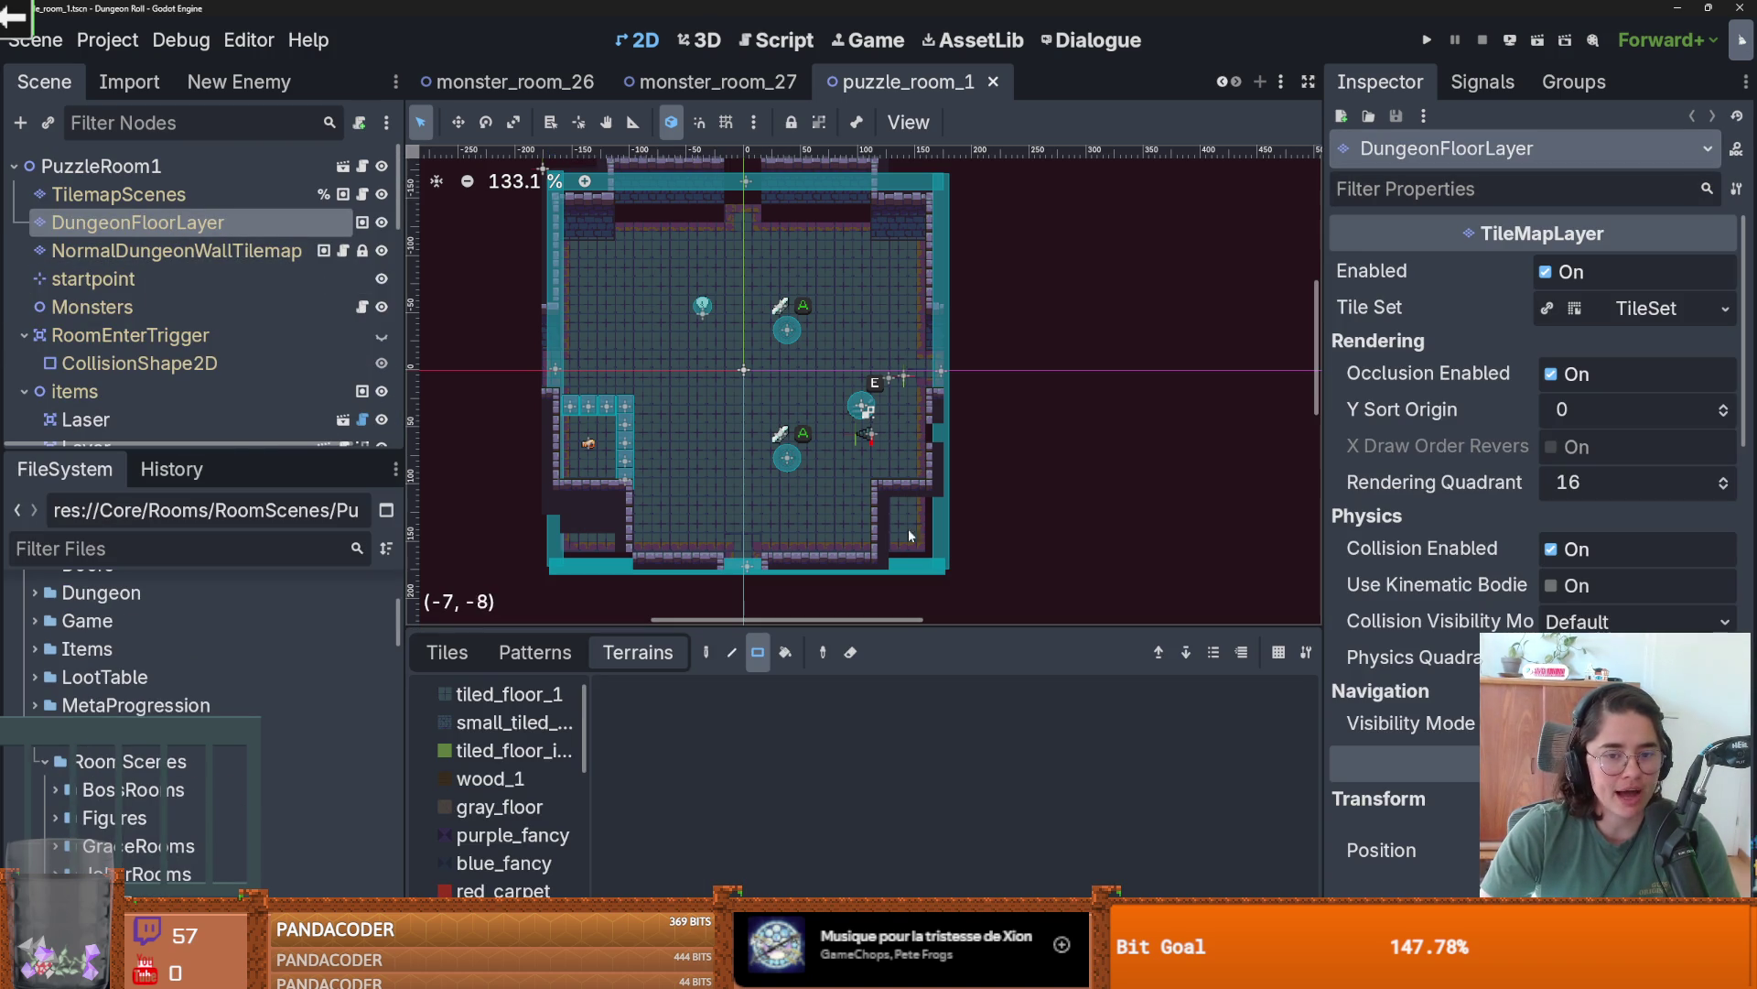
- Fill the floor gaps with tiled_floor_1 patches in the lower left and along the top wall
click(509, 694)
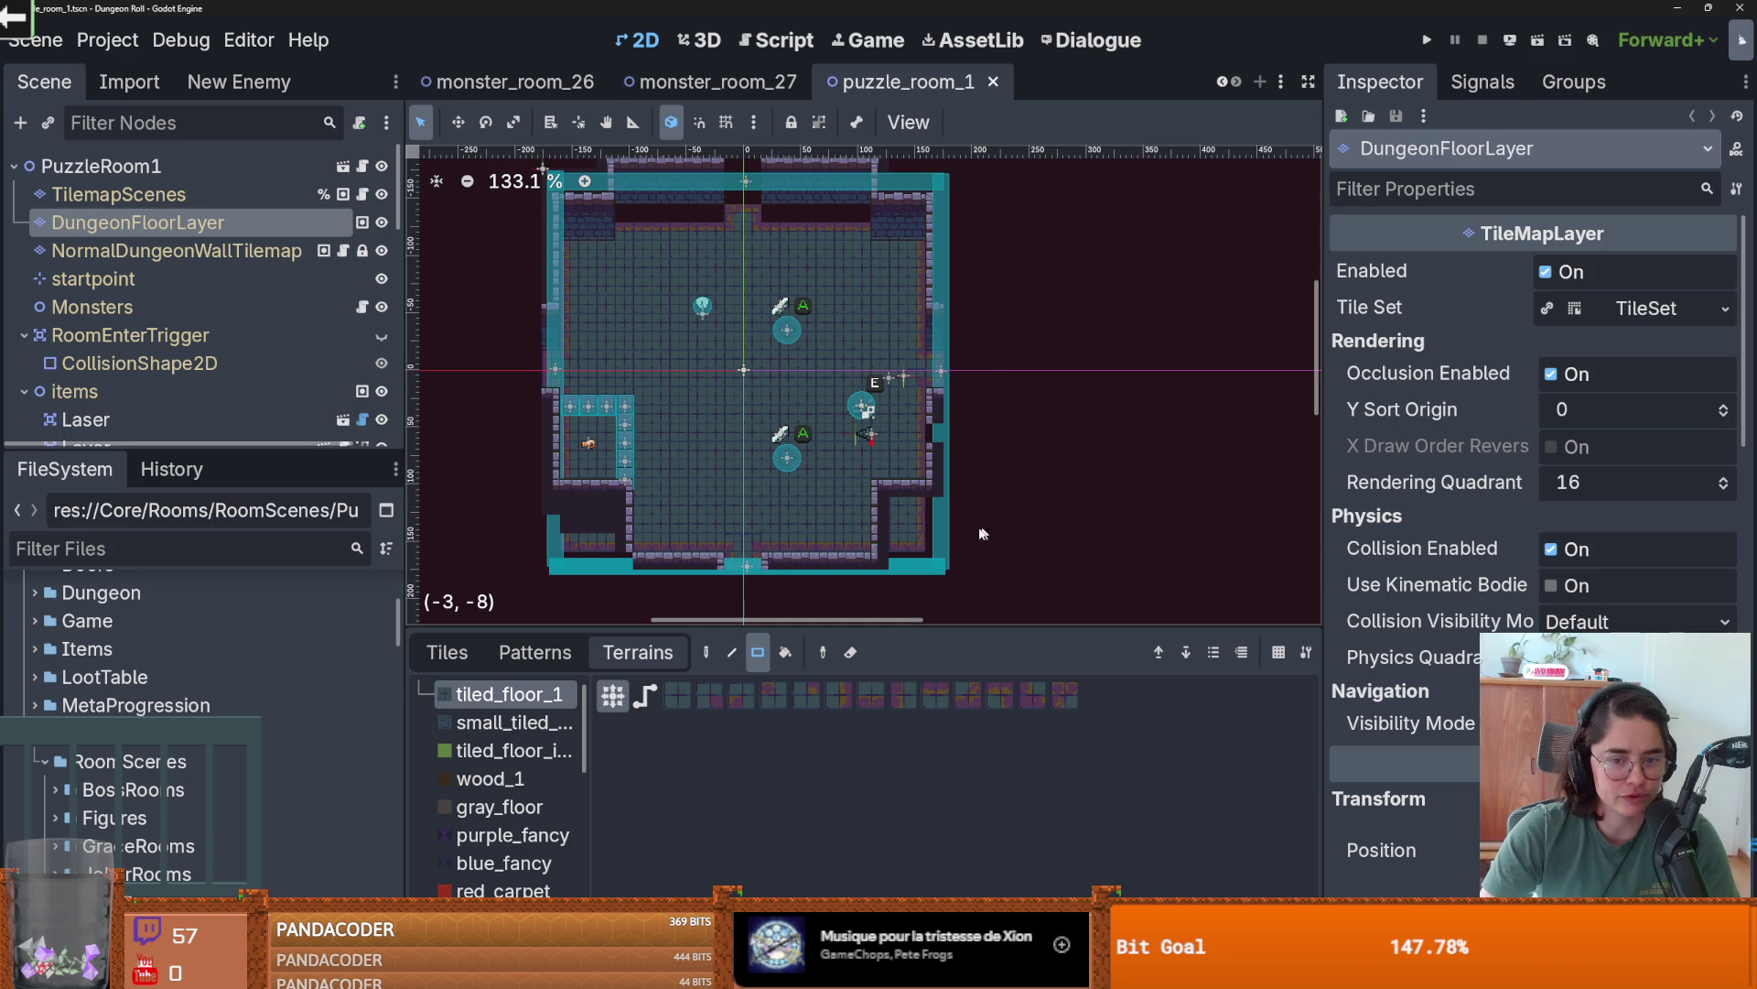
drag(902, 517, 925, 571)
scroll(899, 513, up, 2)
scroll(707, 537, left, 3)
scroll(746, 512, down, 1)
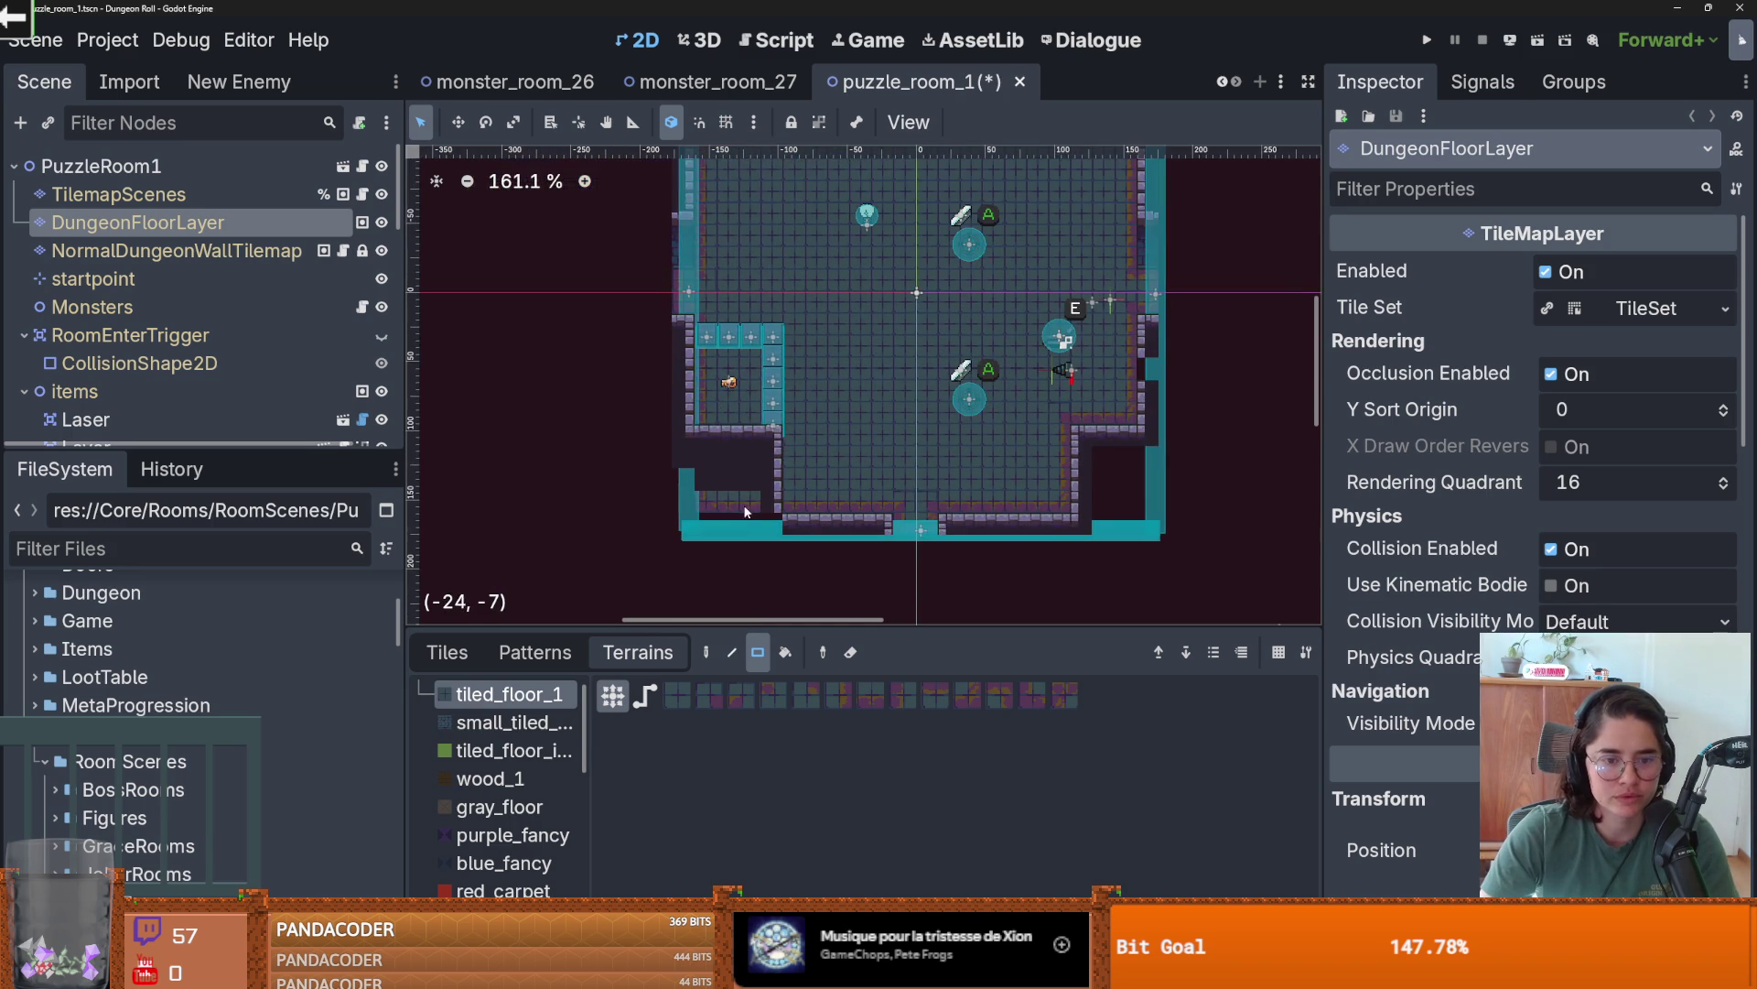
drag(721, 458, 689, 441)
scroll(689, 441, right, 2)
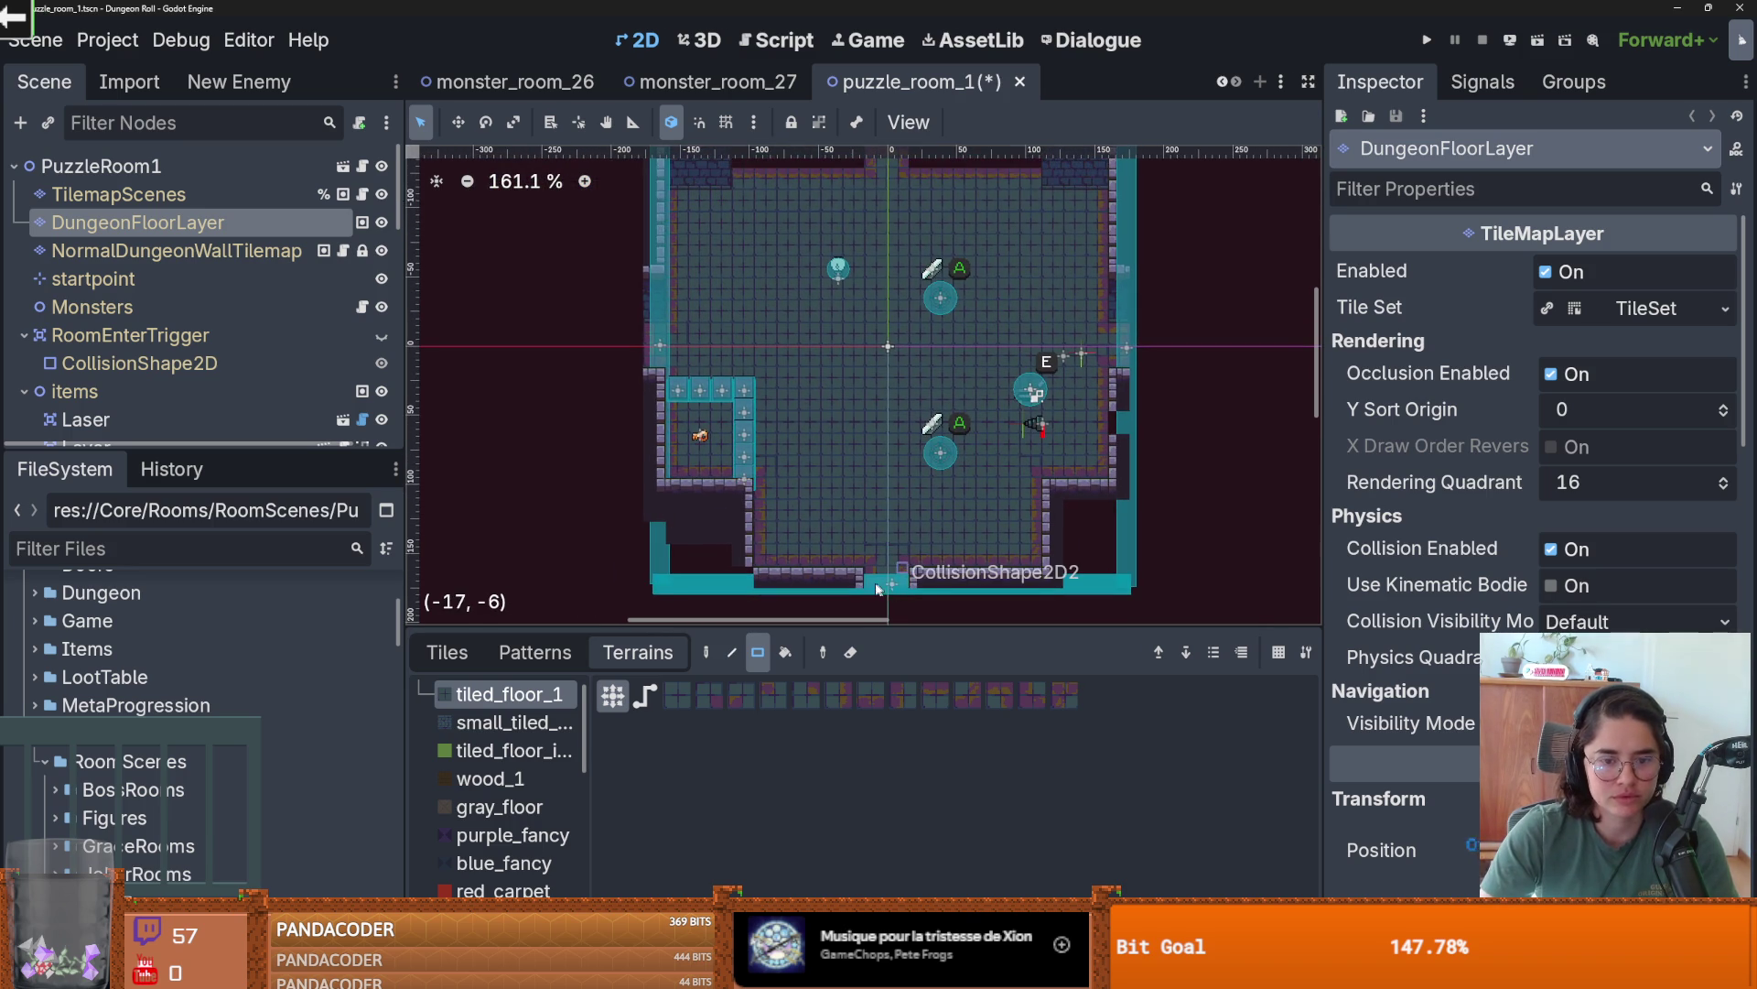
scroll(807, 324, up, 4)
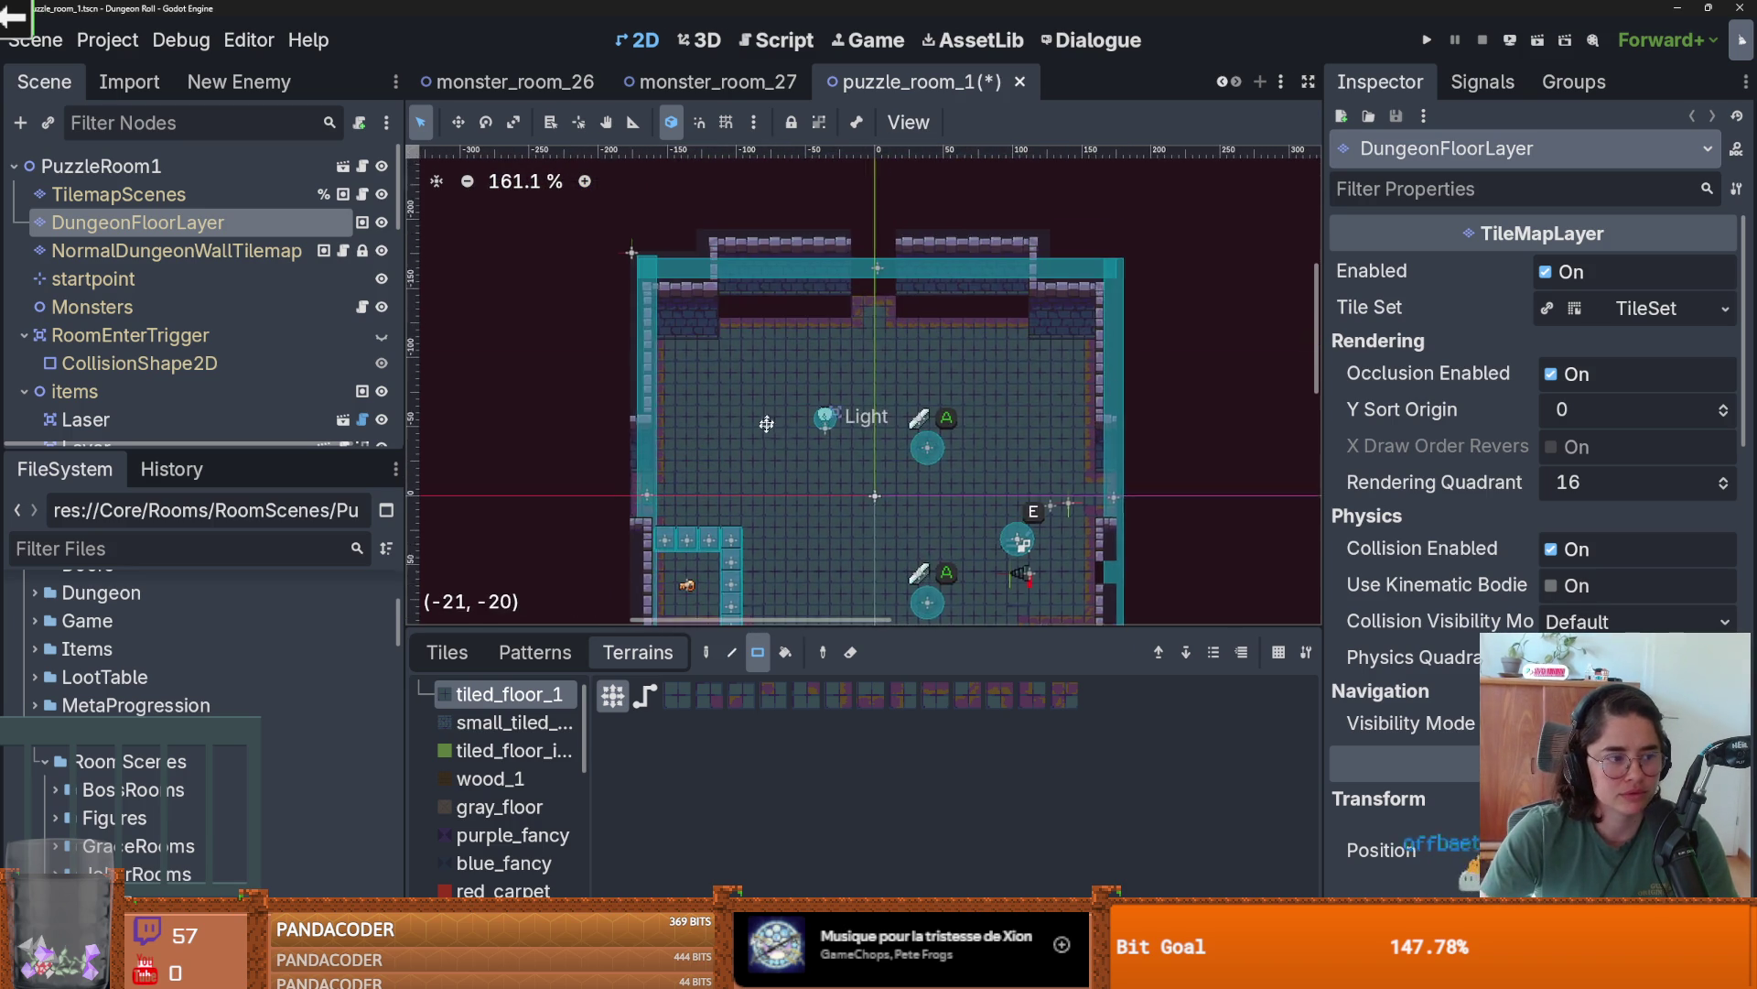
drag(836, 353, 722, 360)
drag(919, 357, 989, 359)
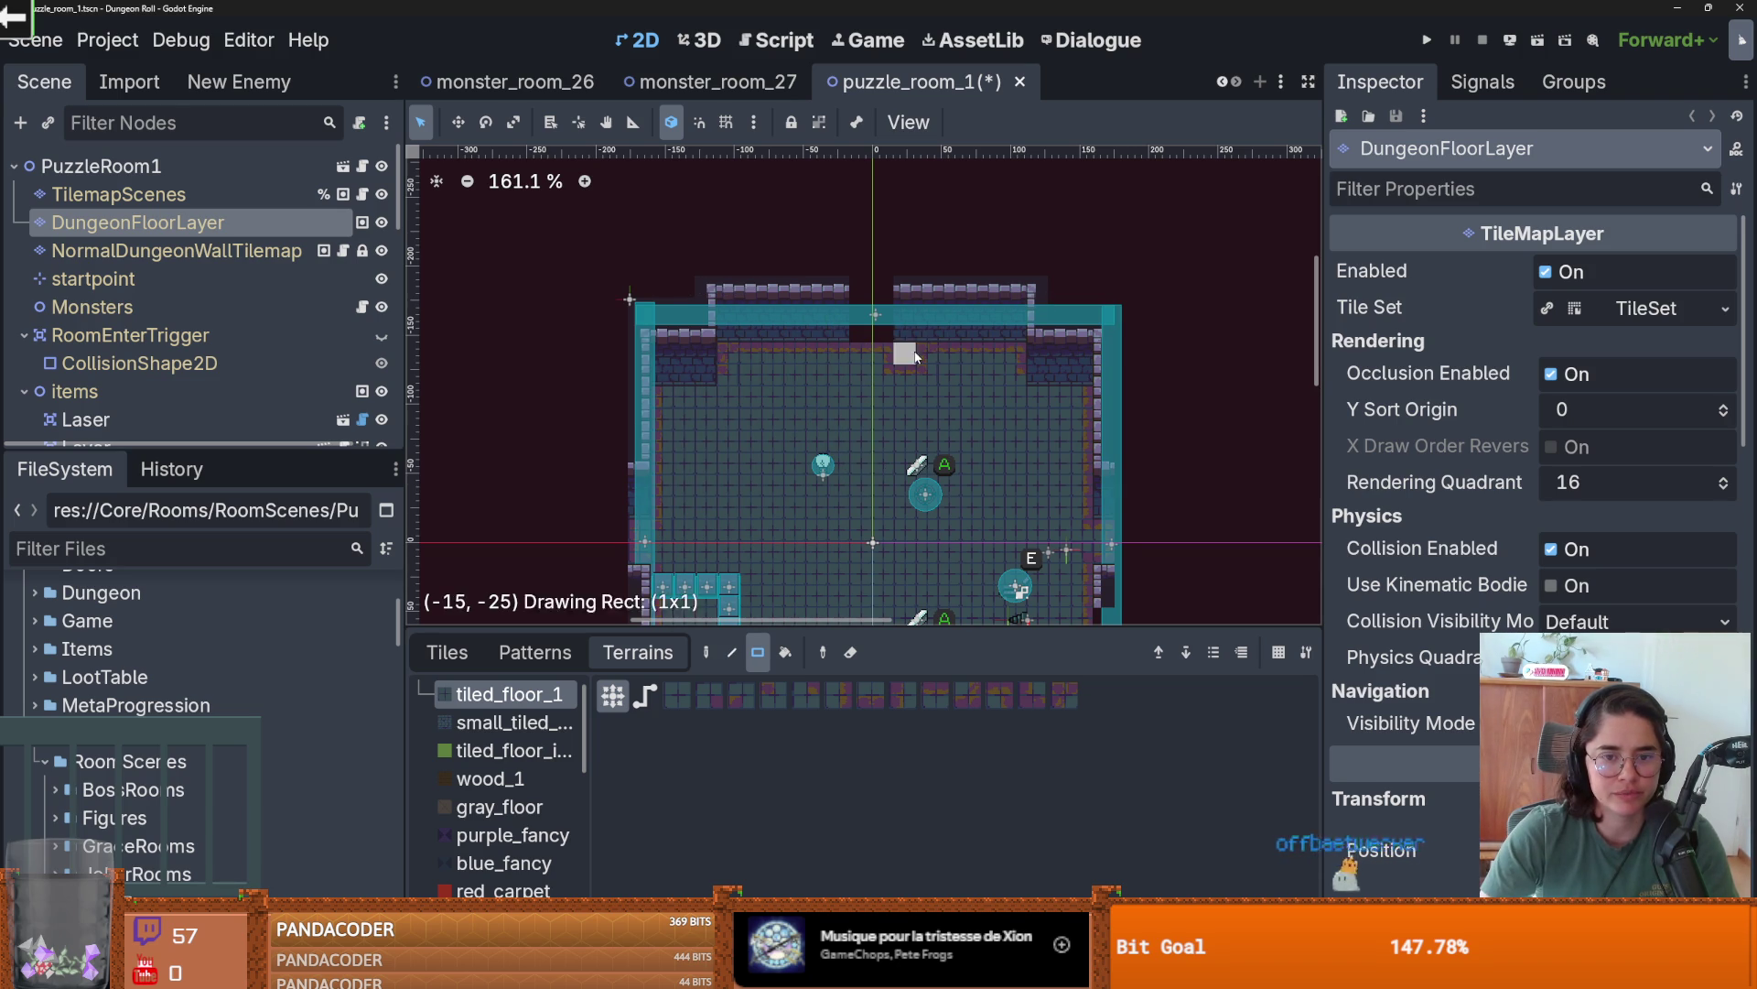
drag(676, 368, 645, 366)
drag(1061, 366, 1071, 369)
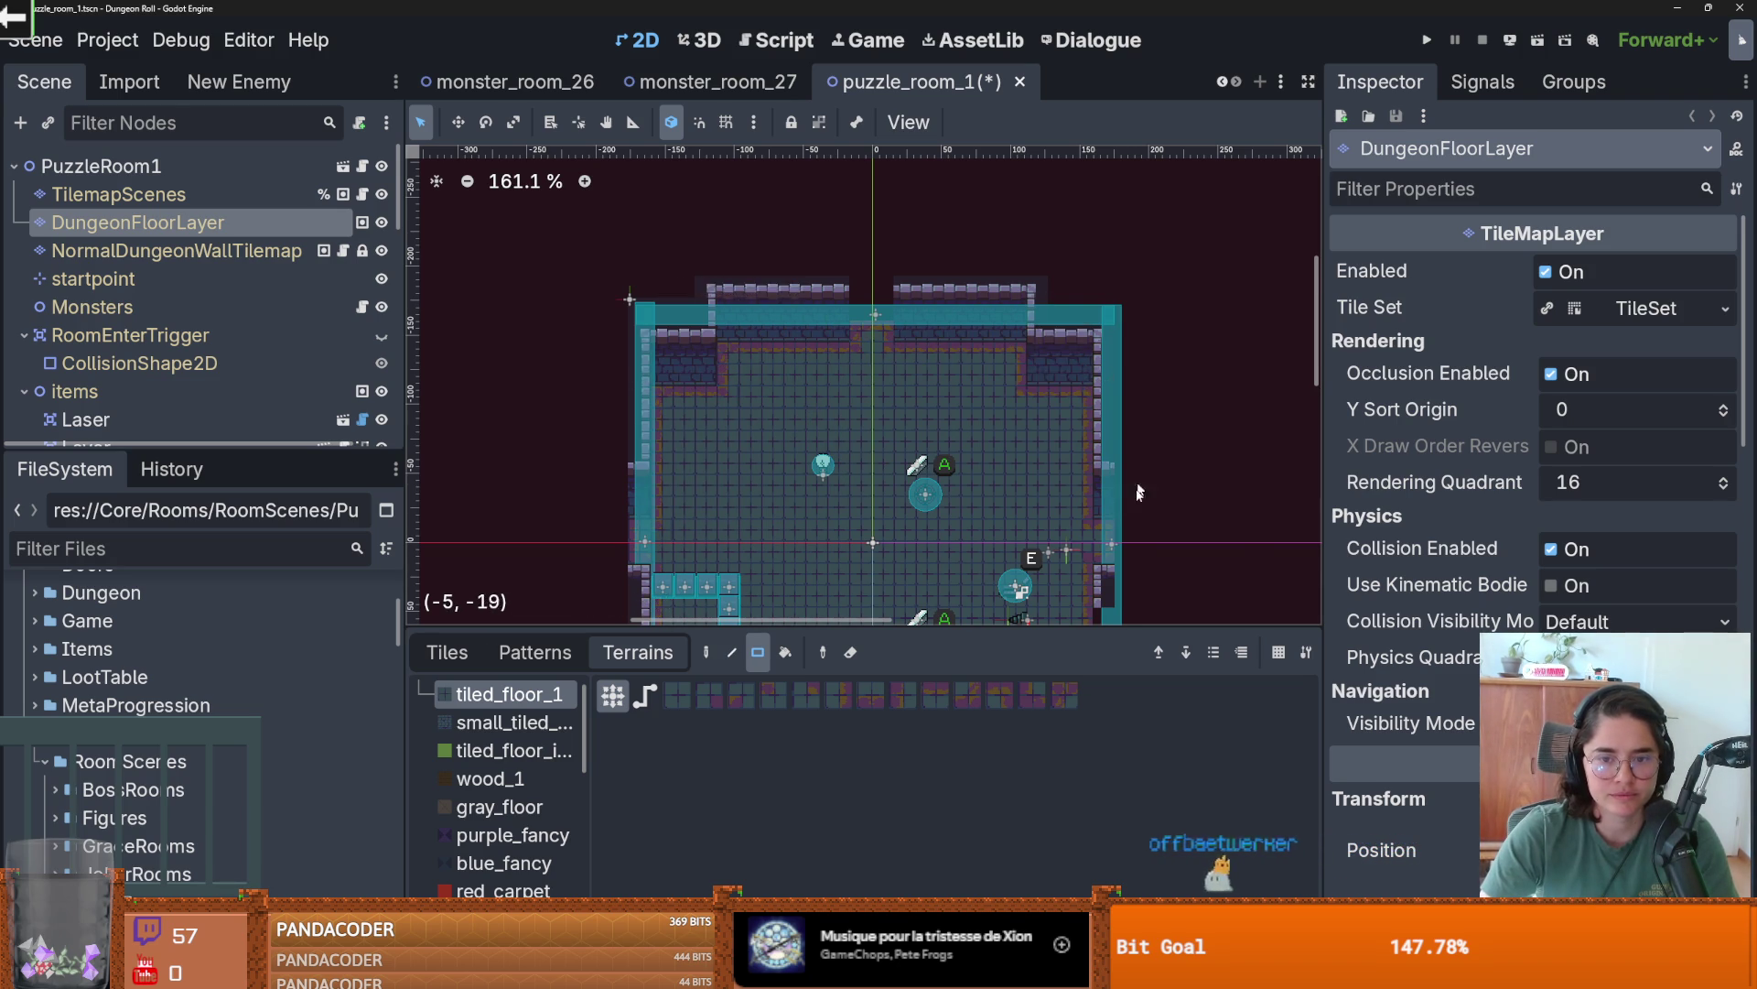
- Save the puzzle room scene, enlarge the terrain list panel, and save again
scroll(1139, 492, down, 2)
key(ctrl+s)
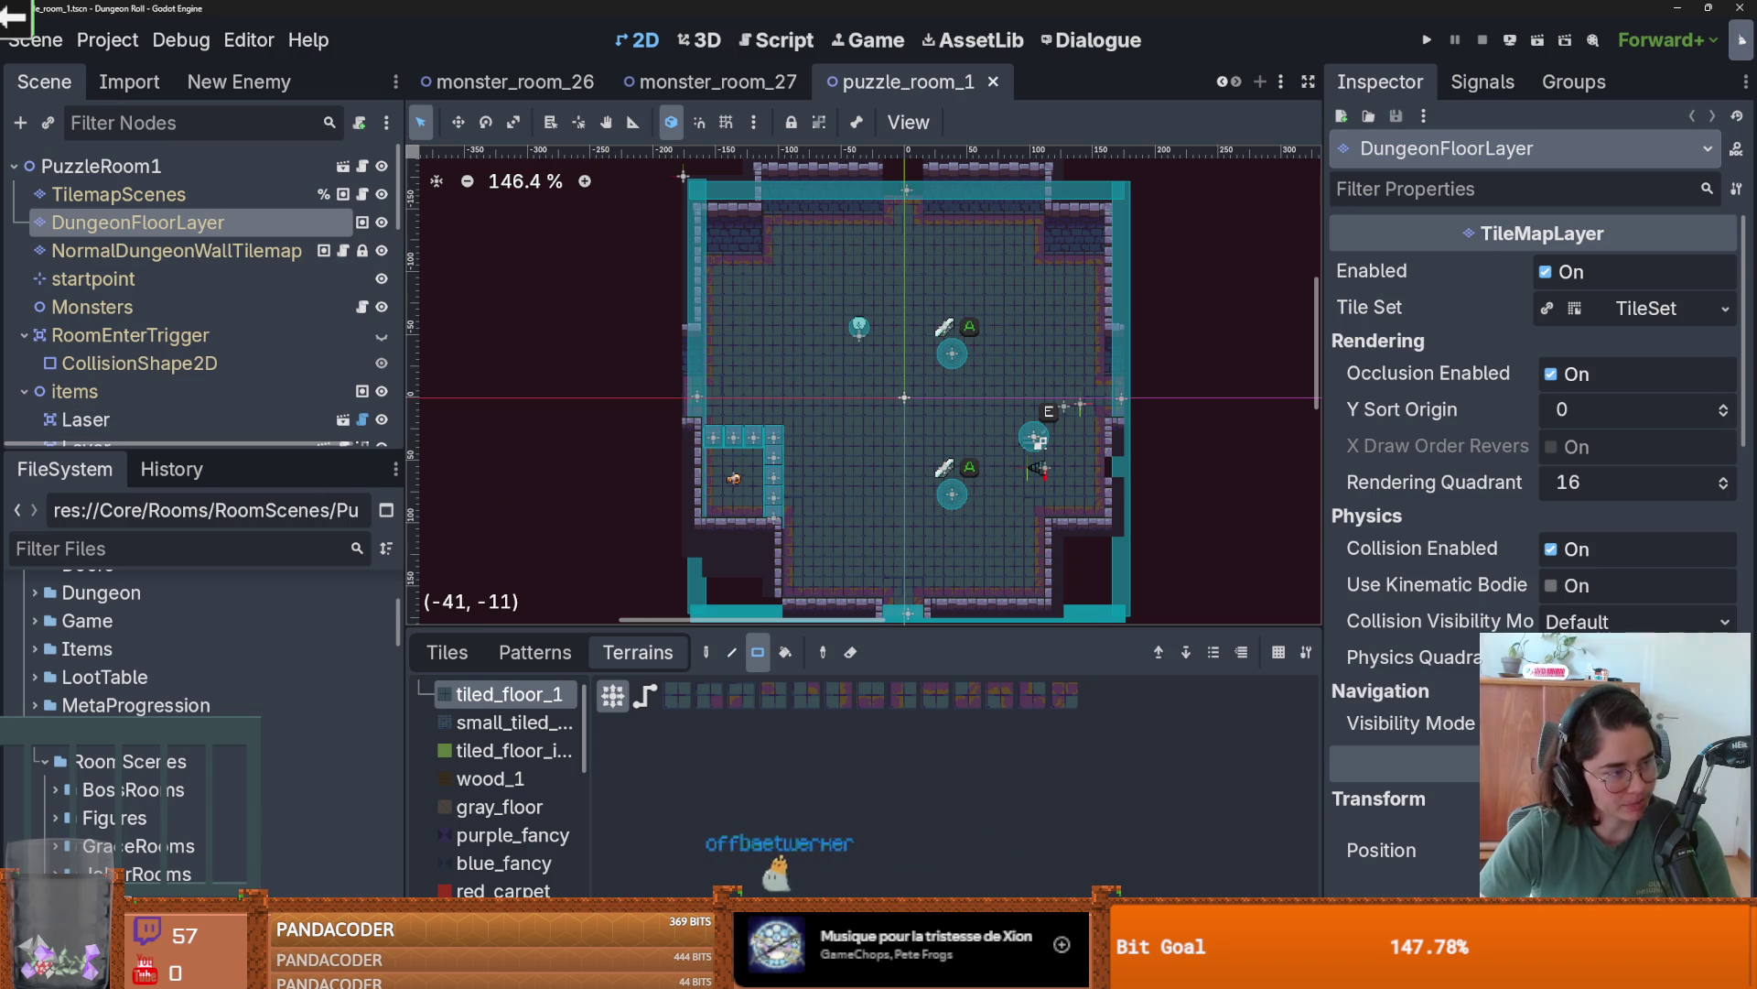
scroll(790, 430, up, 2)
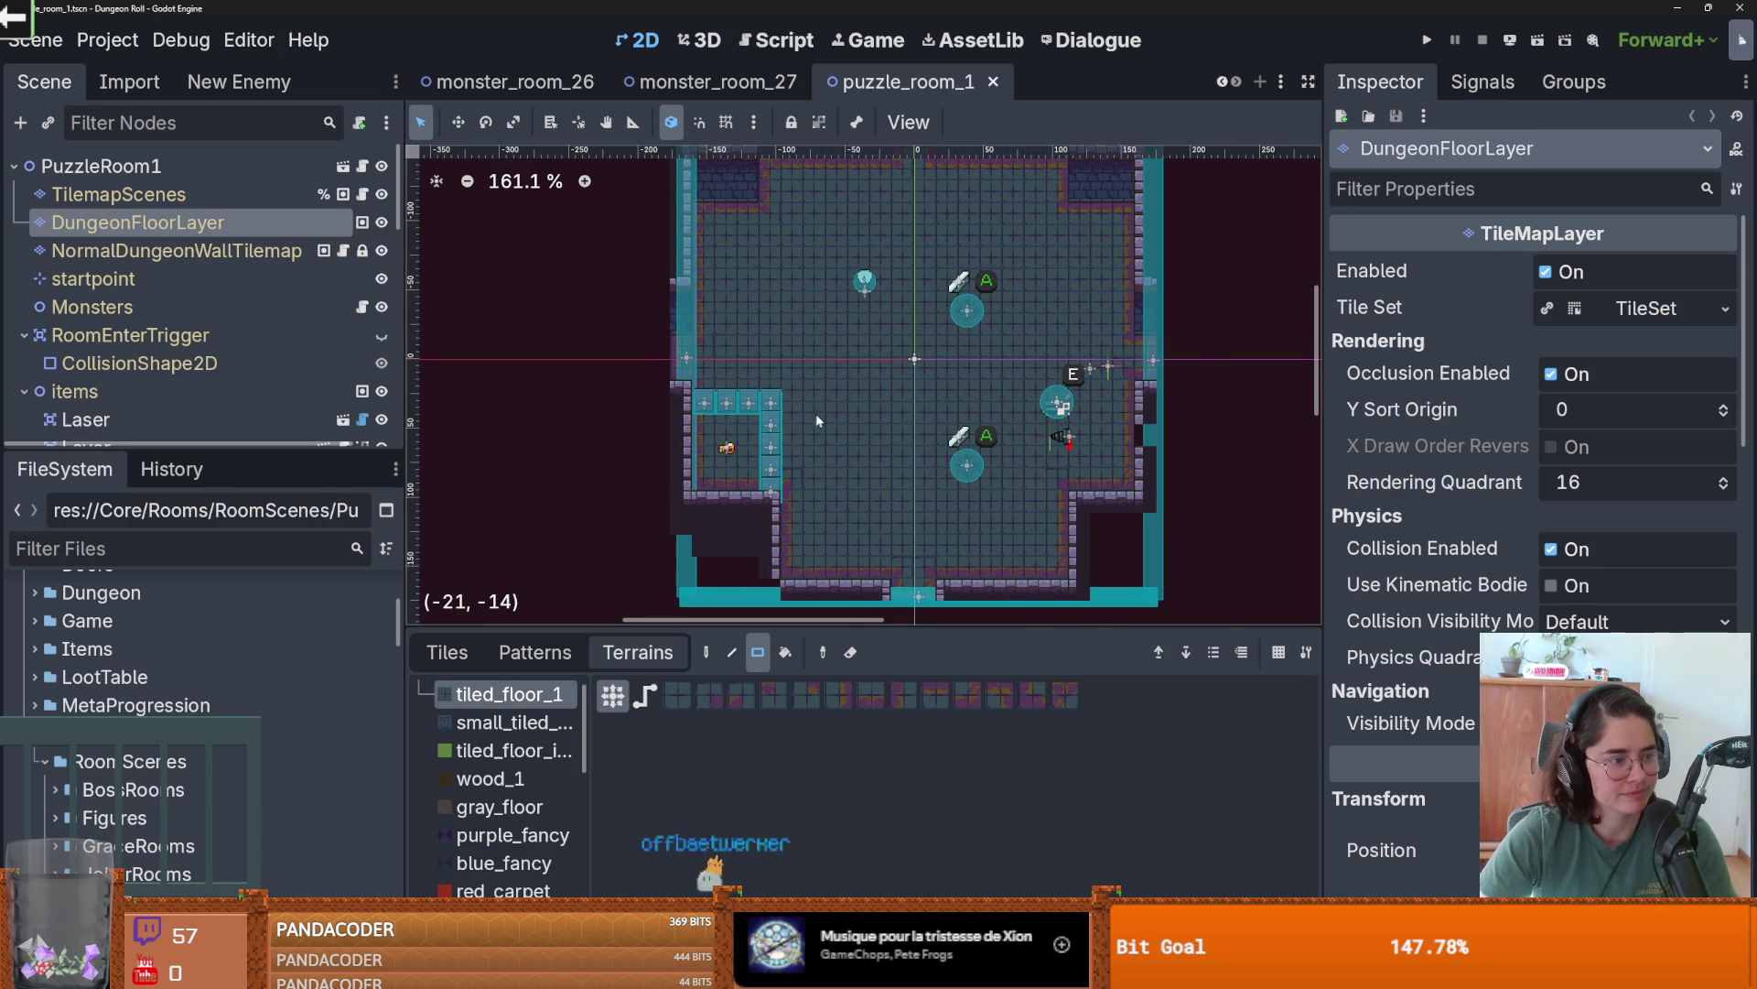
scroll(806, 400, up, 1)
scroll(897, 400, left, 2)
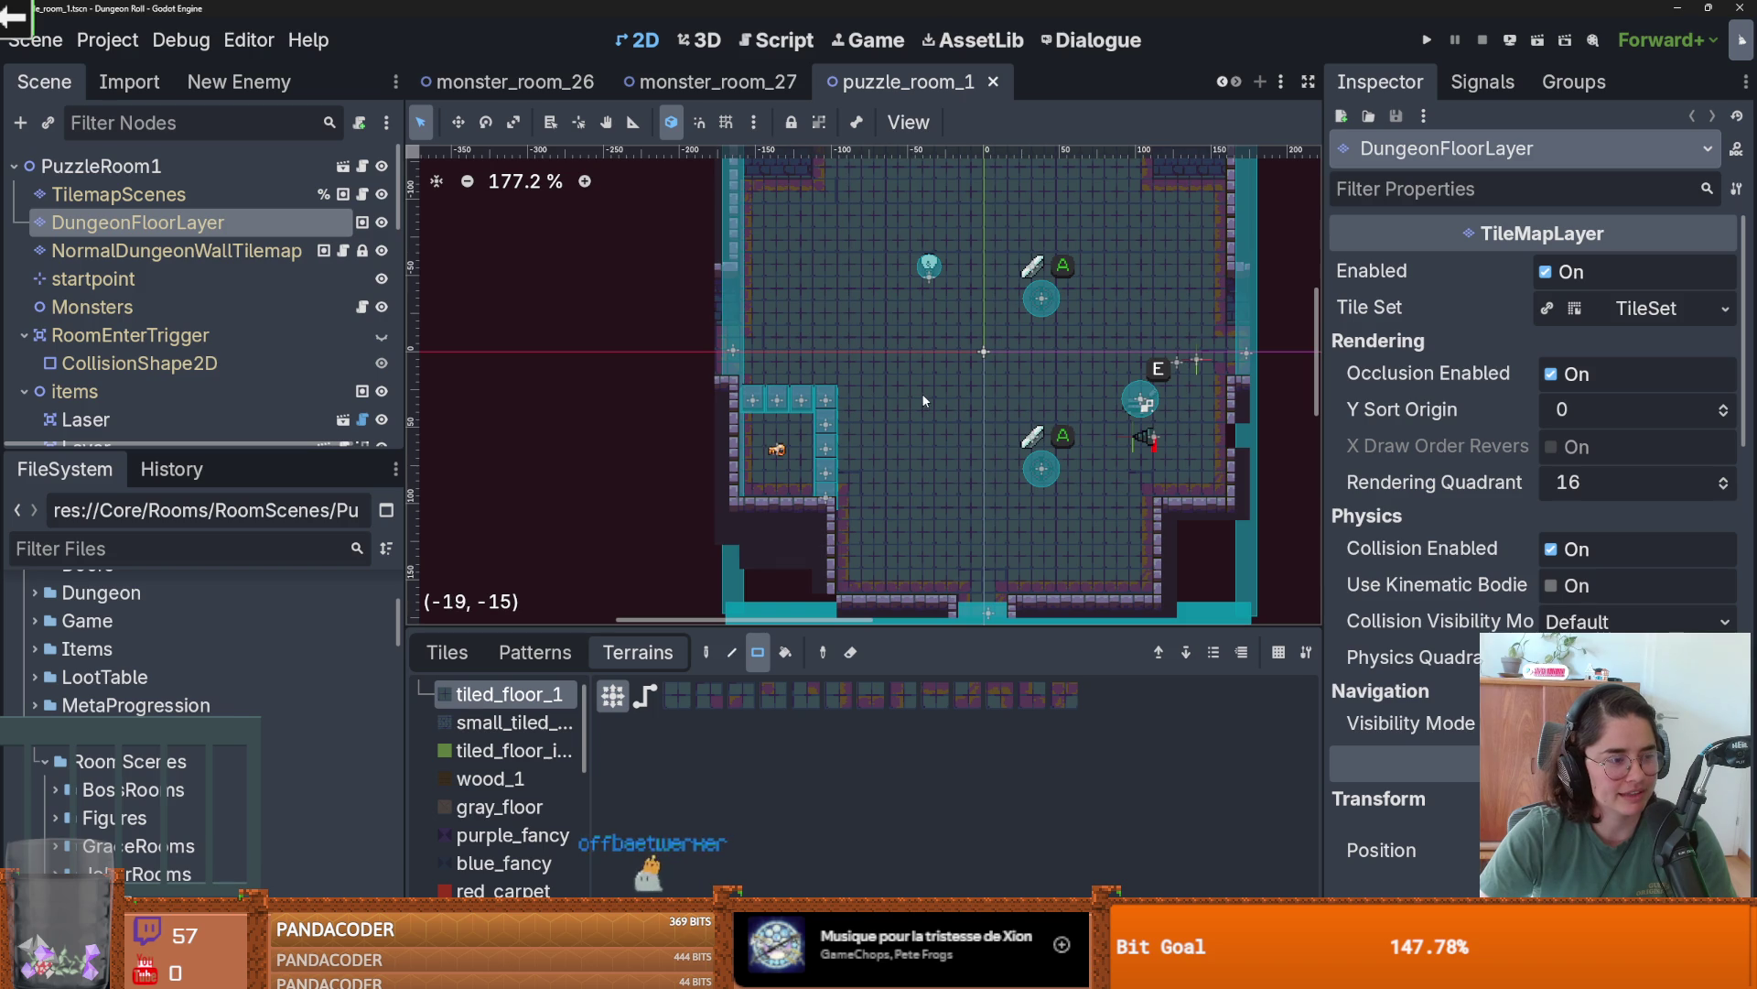
scroll(856, 395, up, 1)
scroll(861, 458, down, 2)
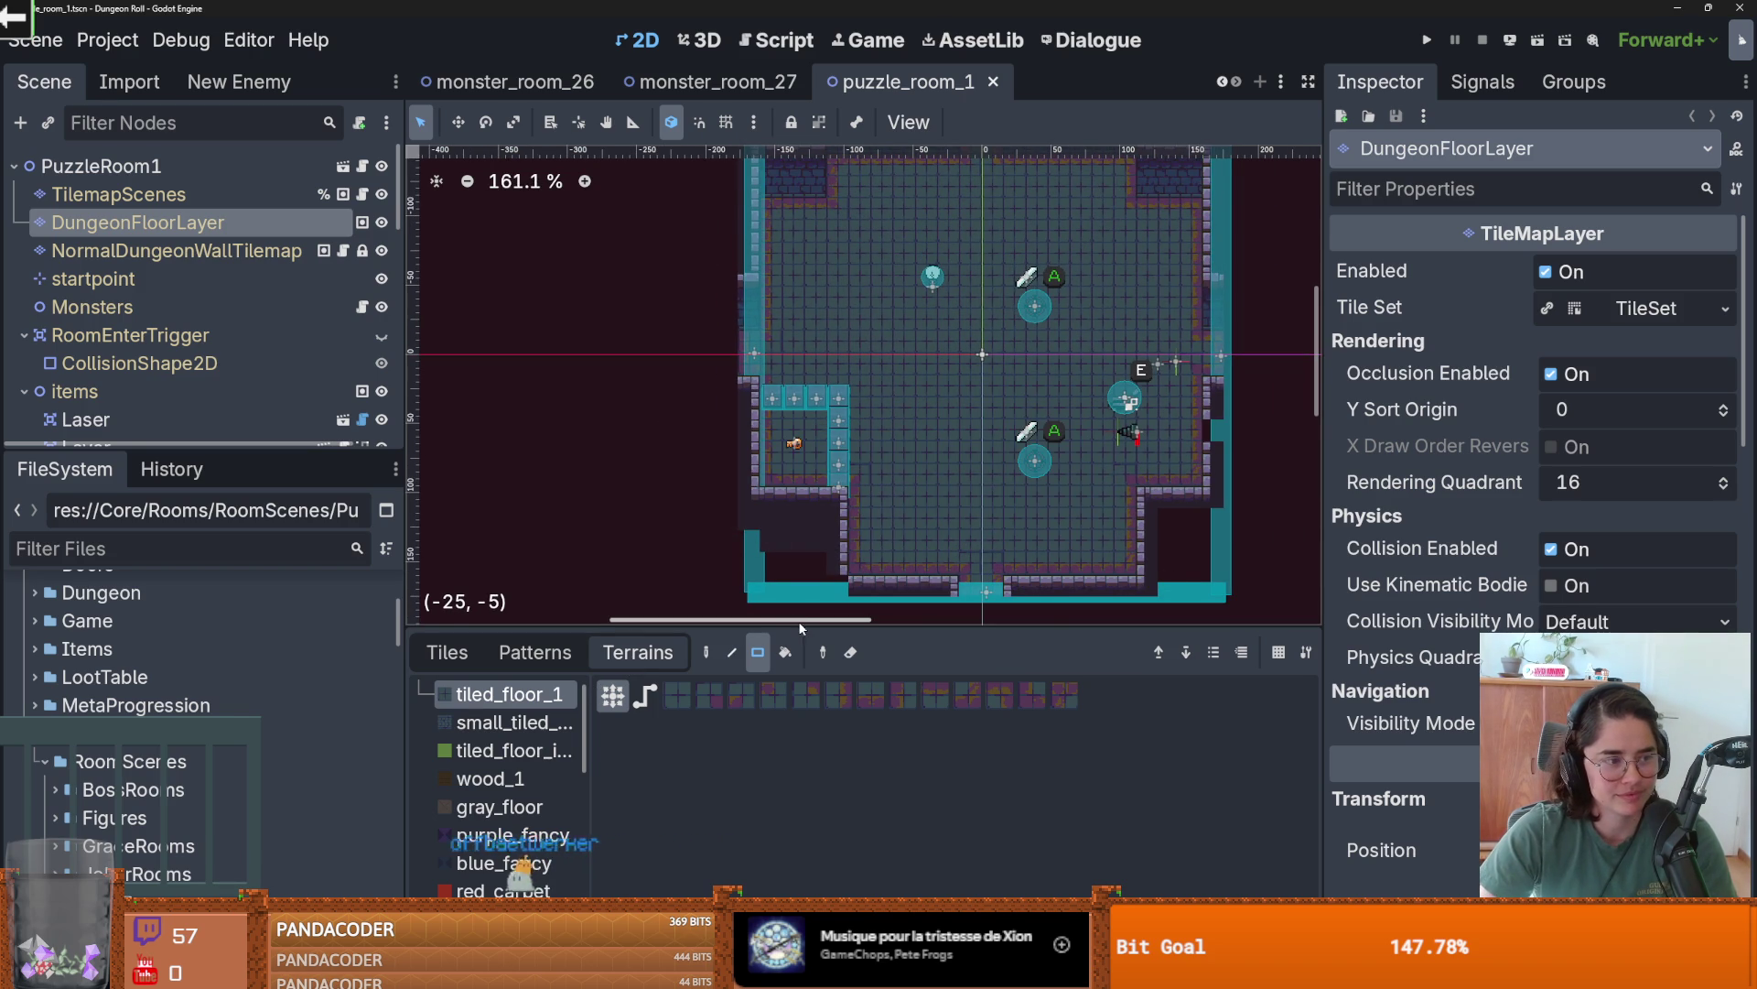
drag(812, 624, 812, 438)
key(ctrl+s)
- Expand the puzzle_2 folder in the FileSystem dock
drag(682, 440, 683, 606)
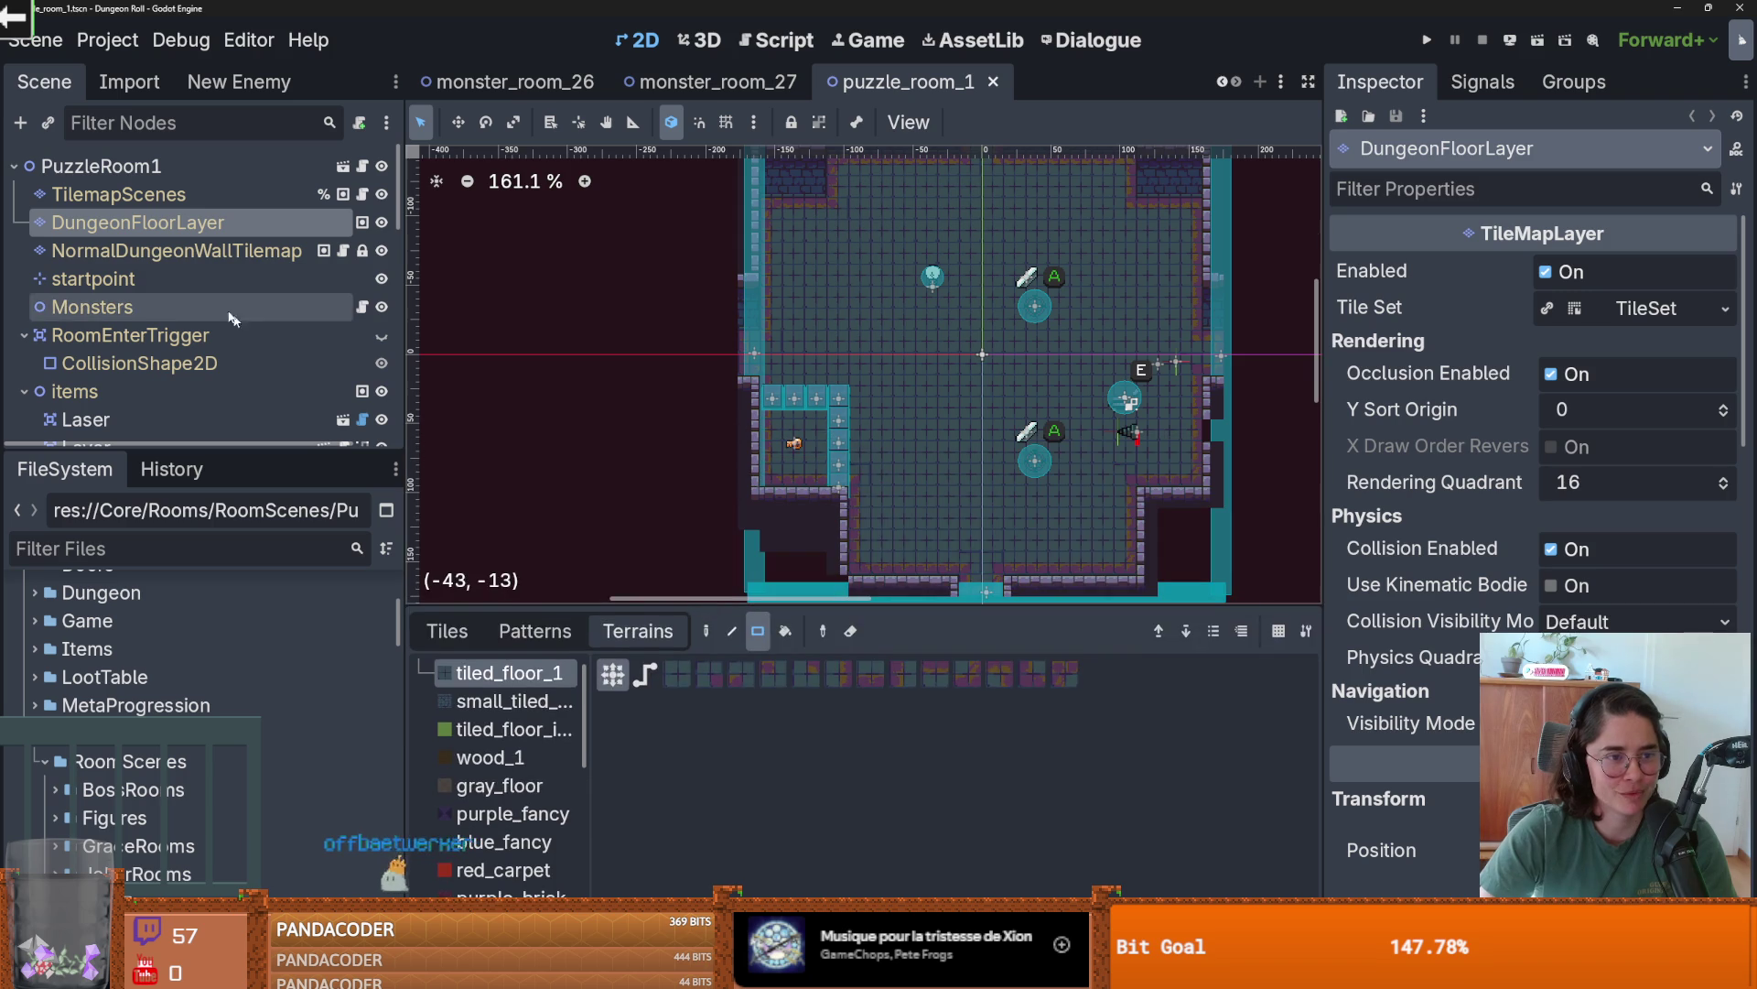
scroll(100, 817, down, 5)
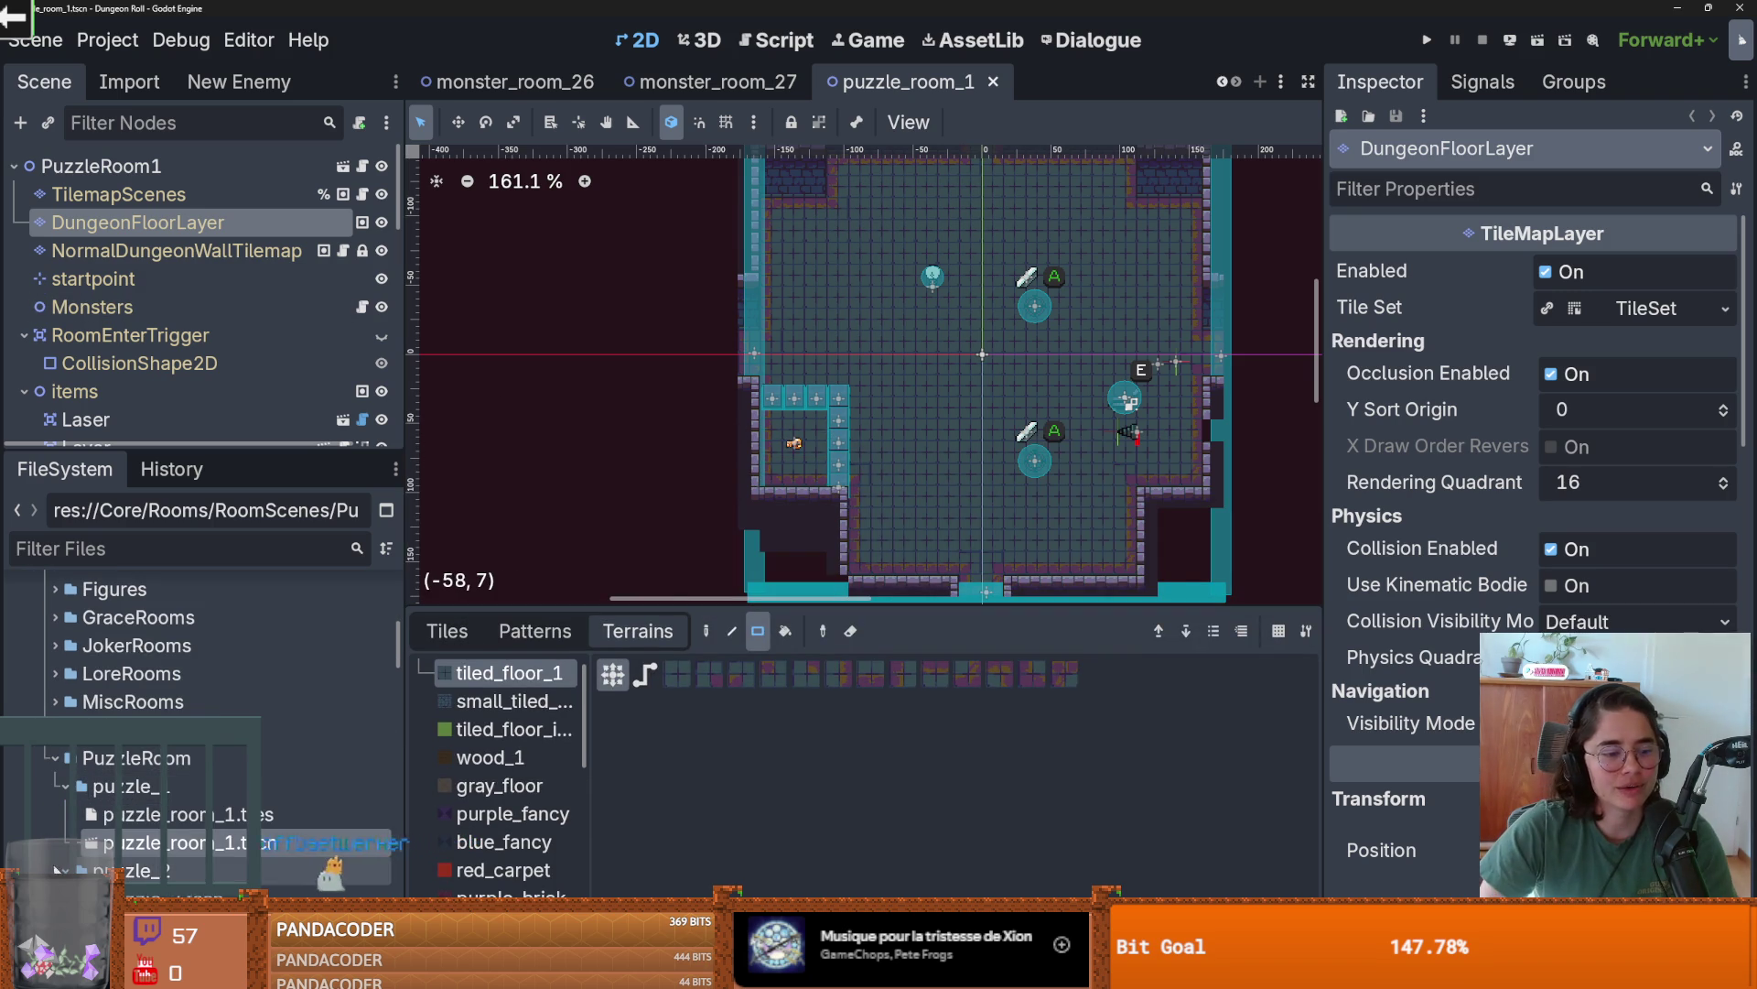
scroll(101, 818, down, 5)
click(66, 732)
- Open puzzle_2.tscn and puzzle_3.tscn, then enlarge the scene tree panel
double_click(156, 760)
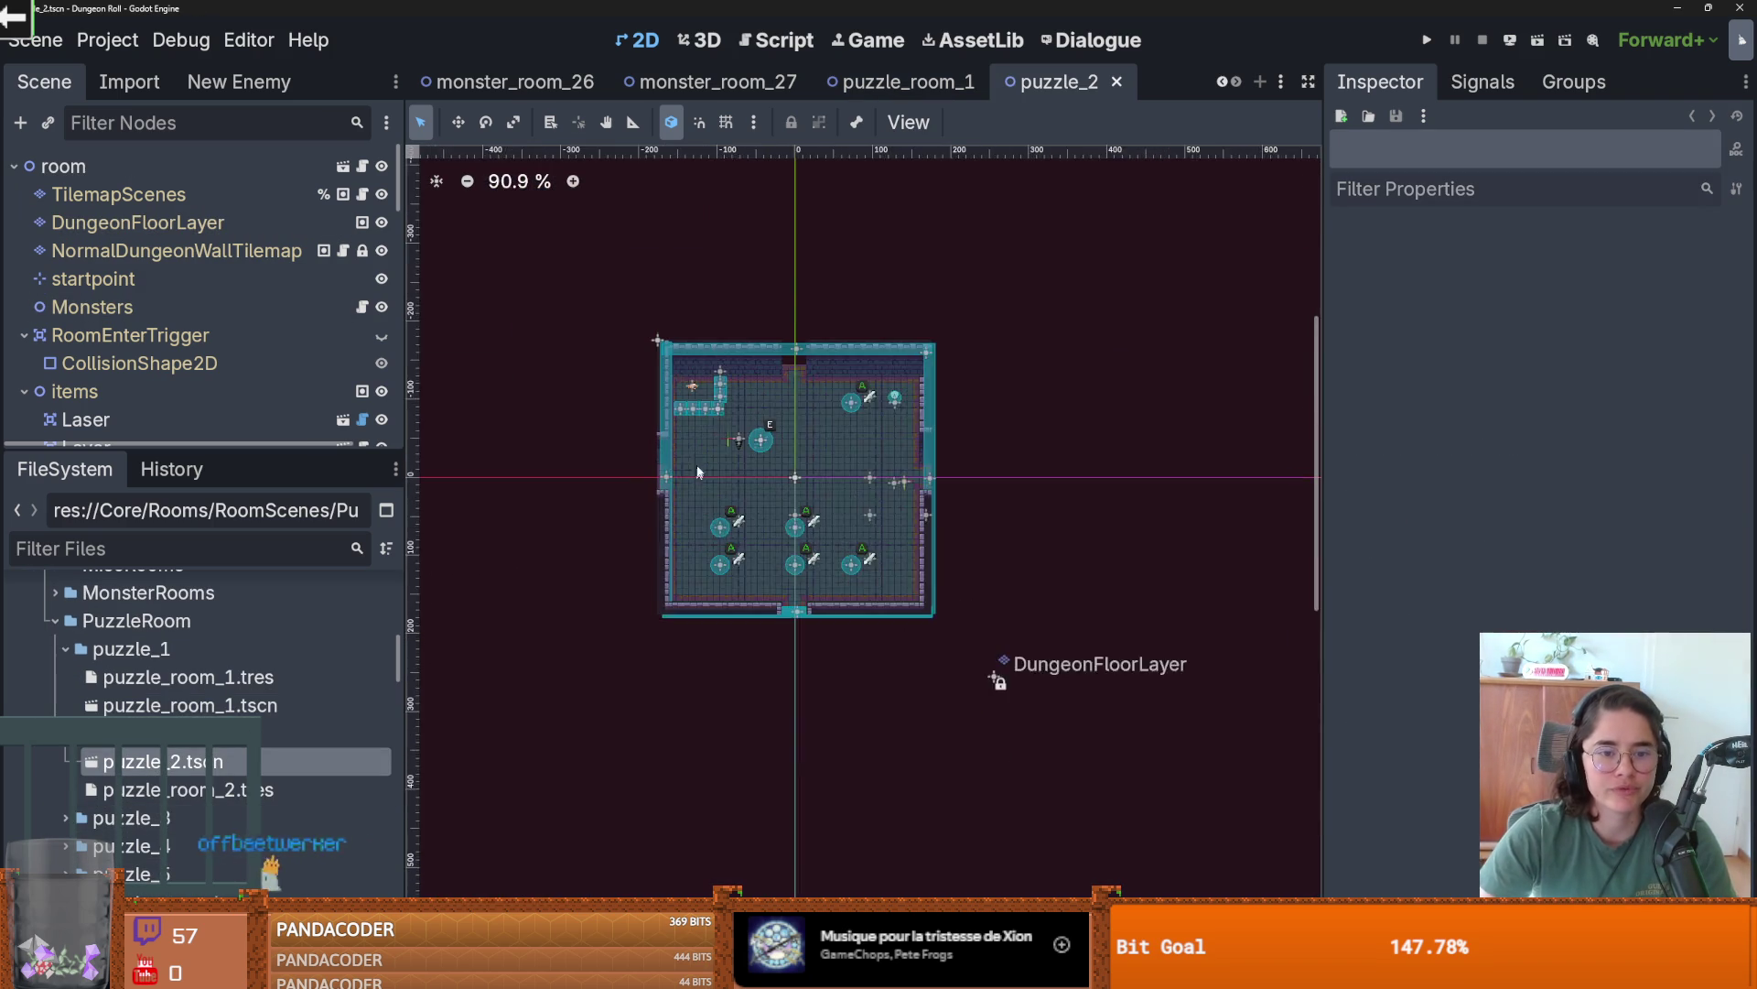
click(66, 818)
double_click(155, 846)
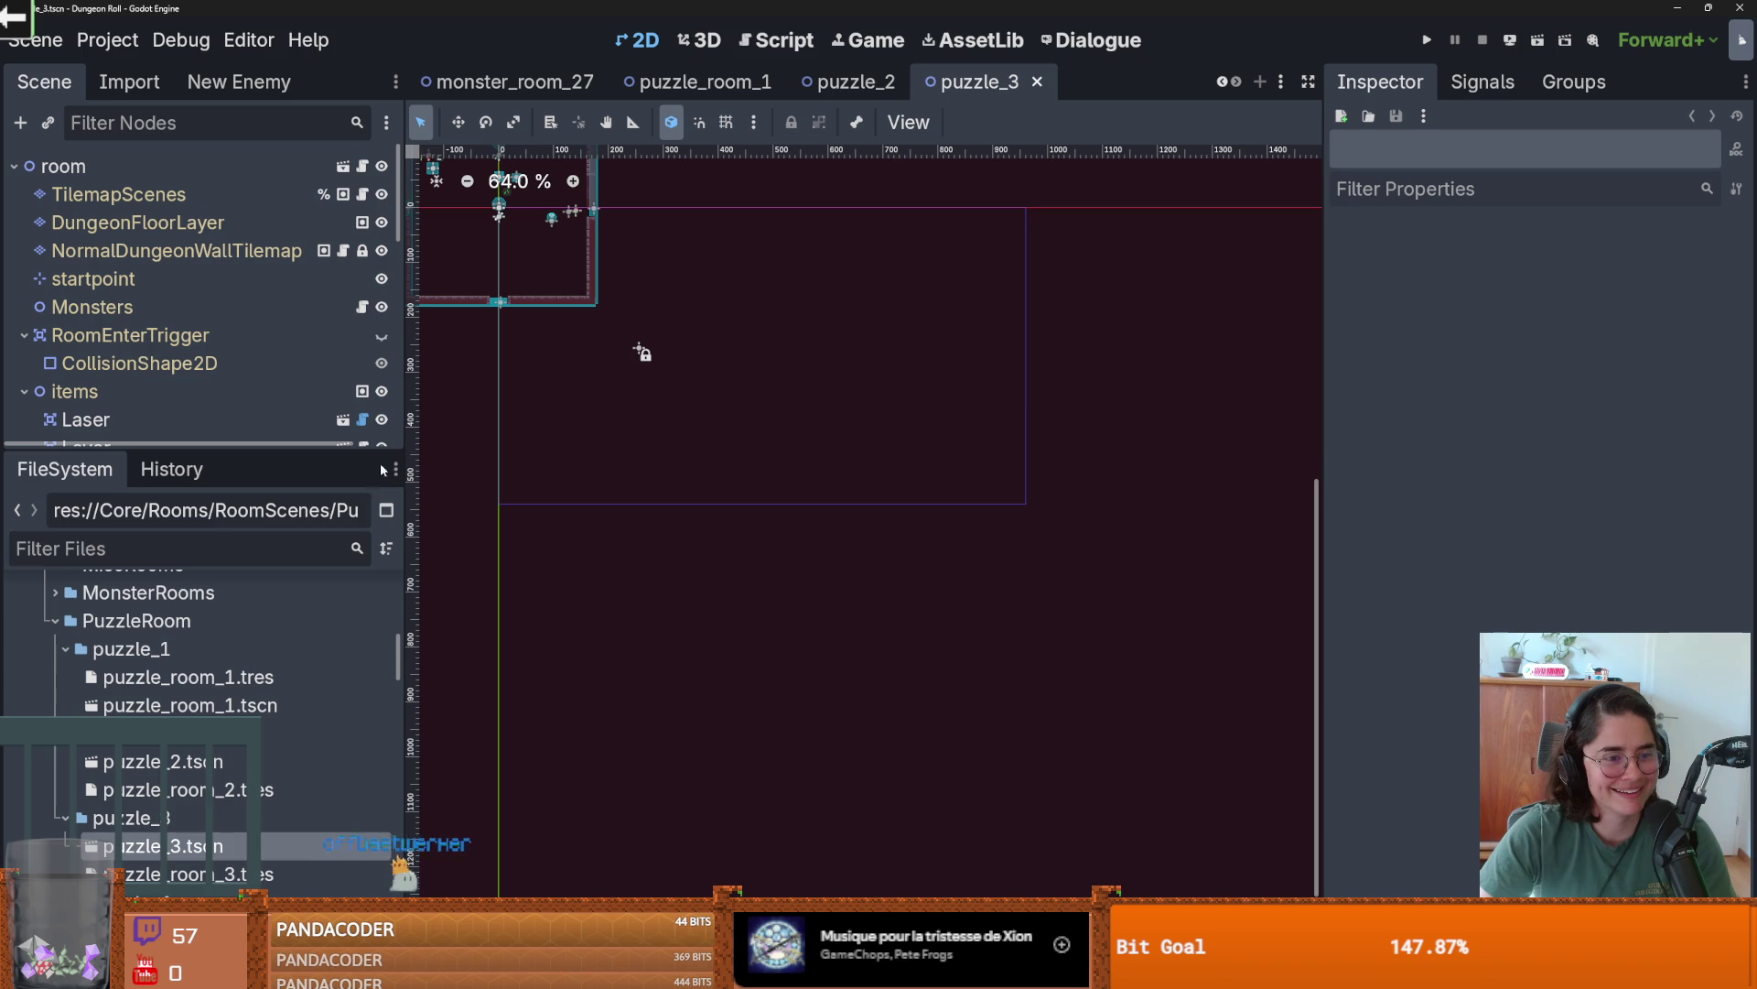
scroll(147, 732, down, 1)
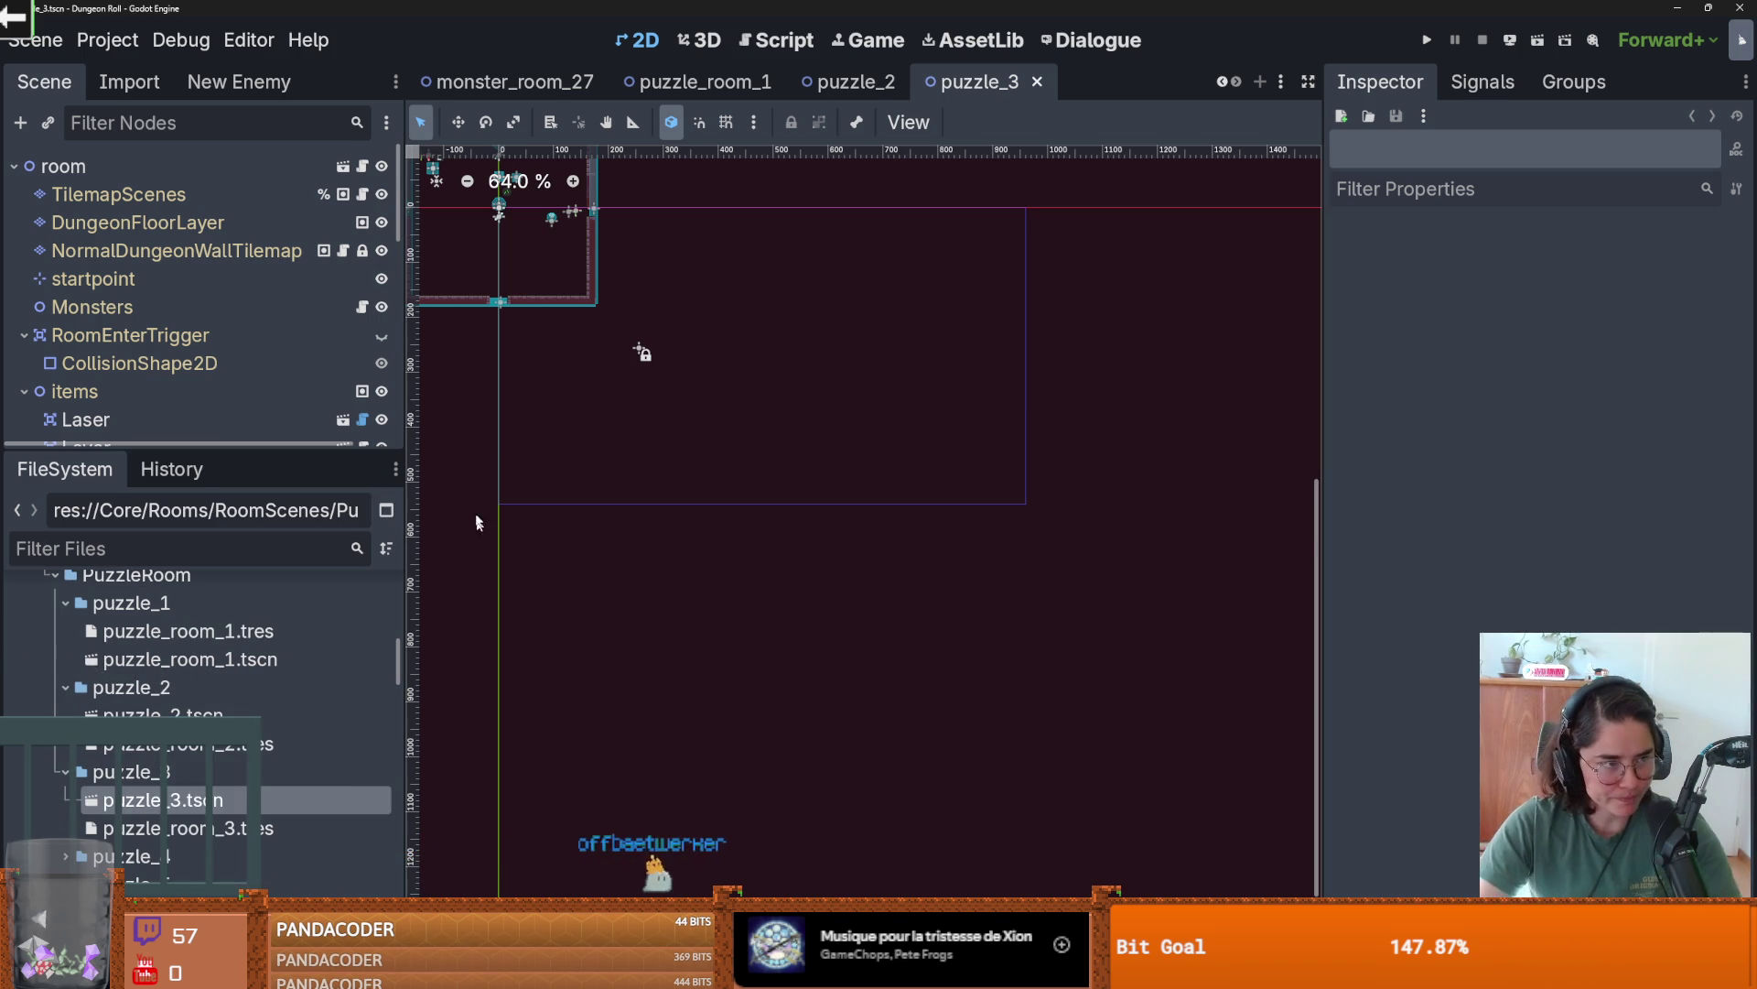
scroll(117, 675, down, 2)
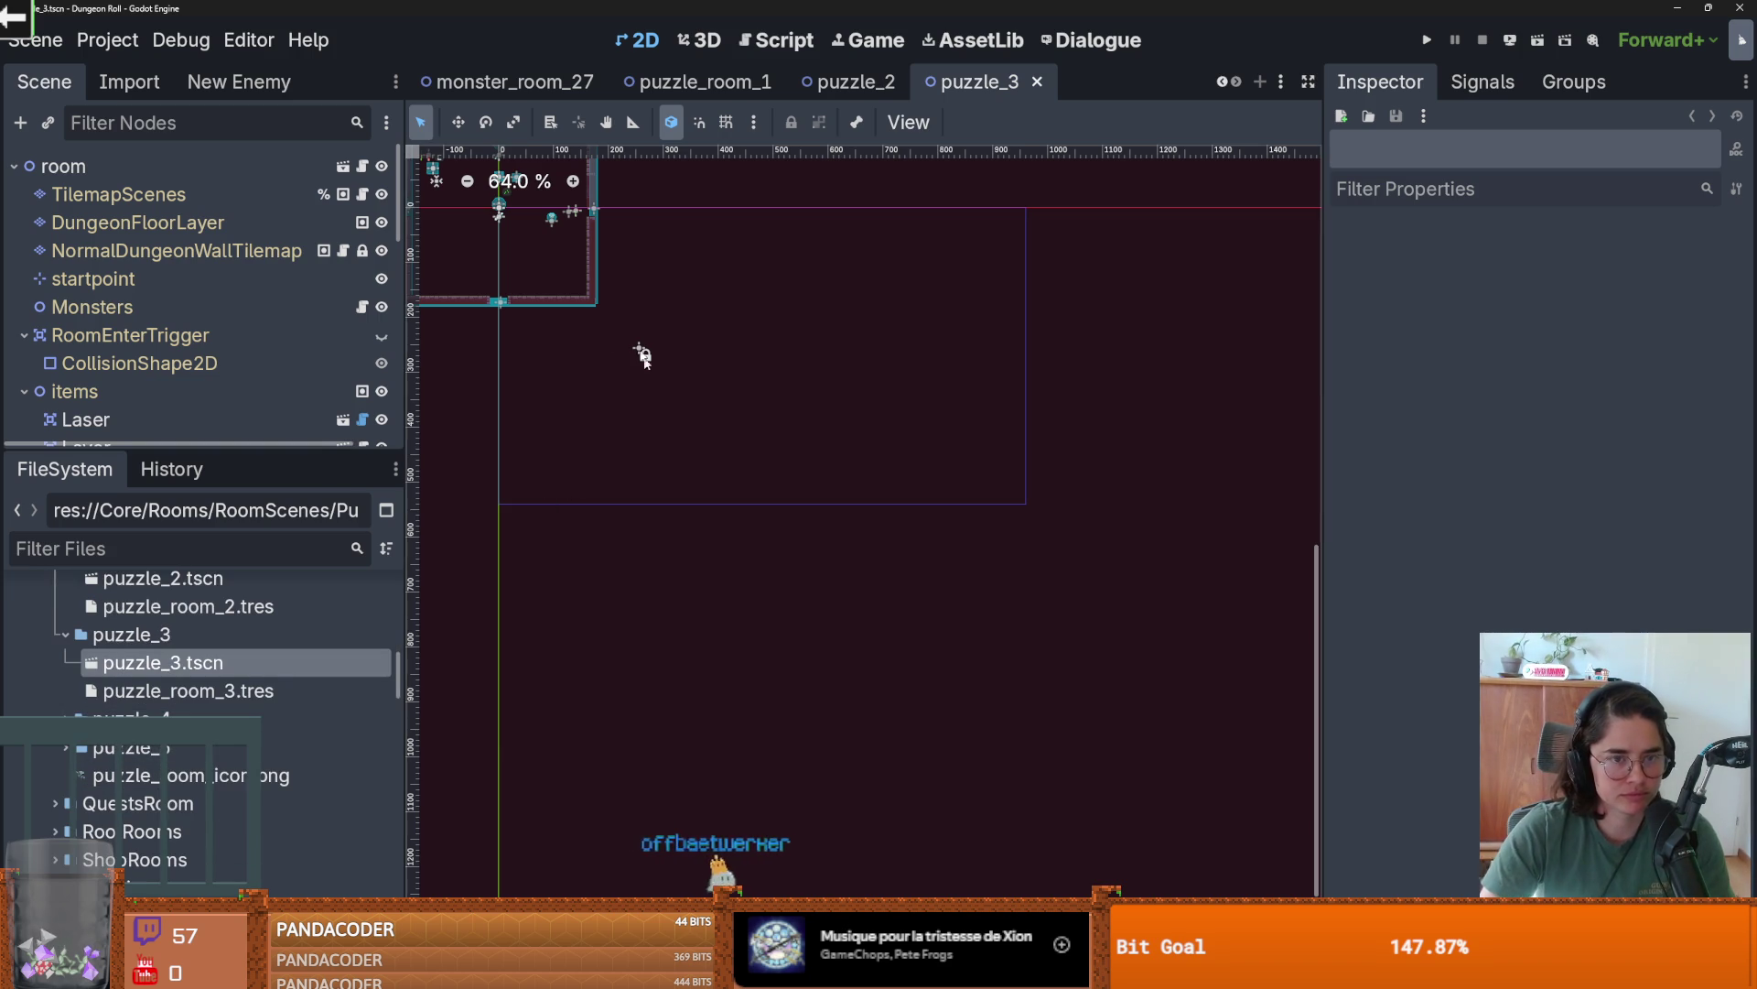
drag(179, 449, 178, 540)
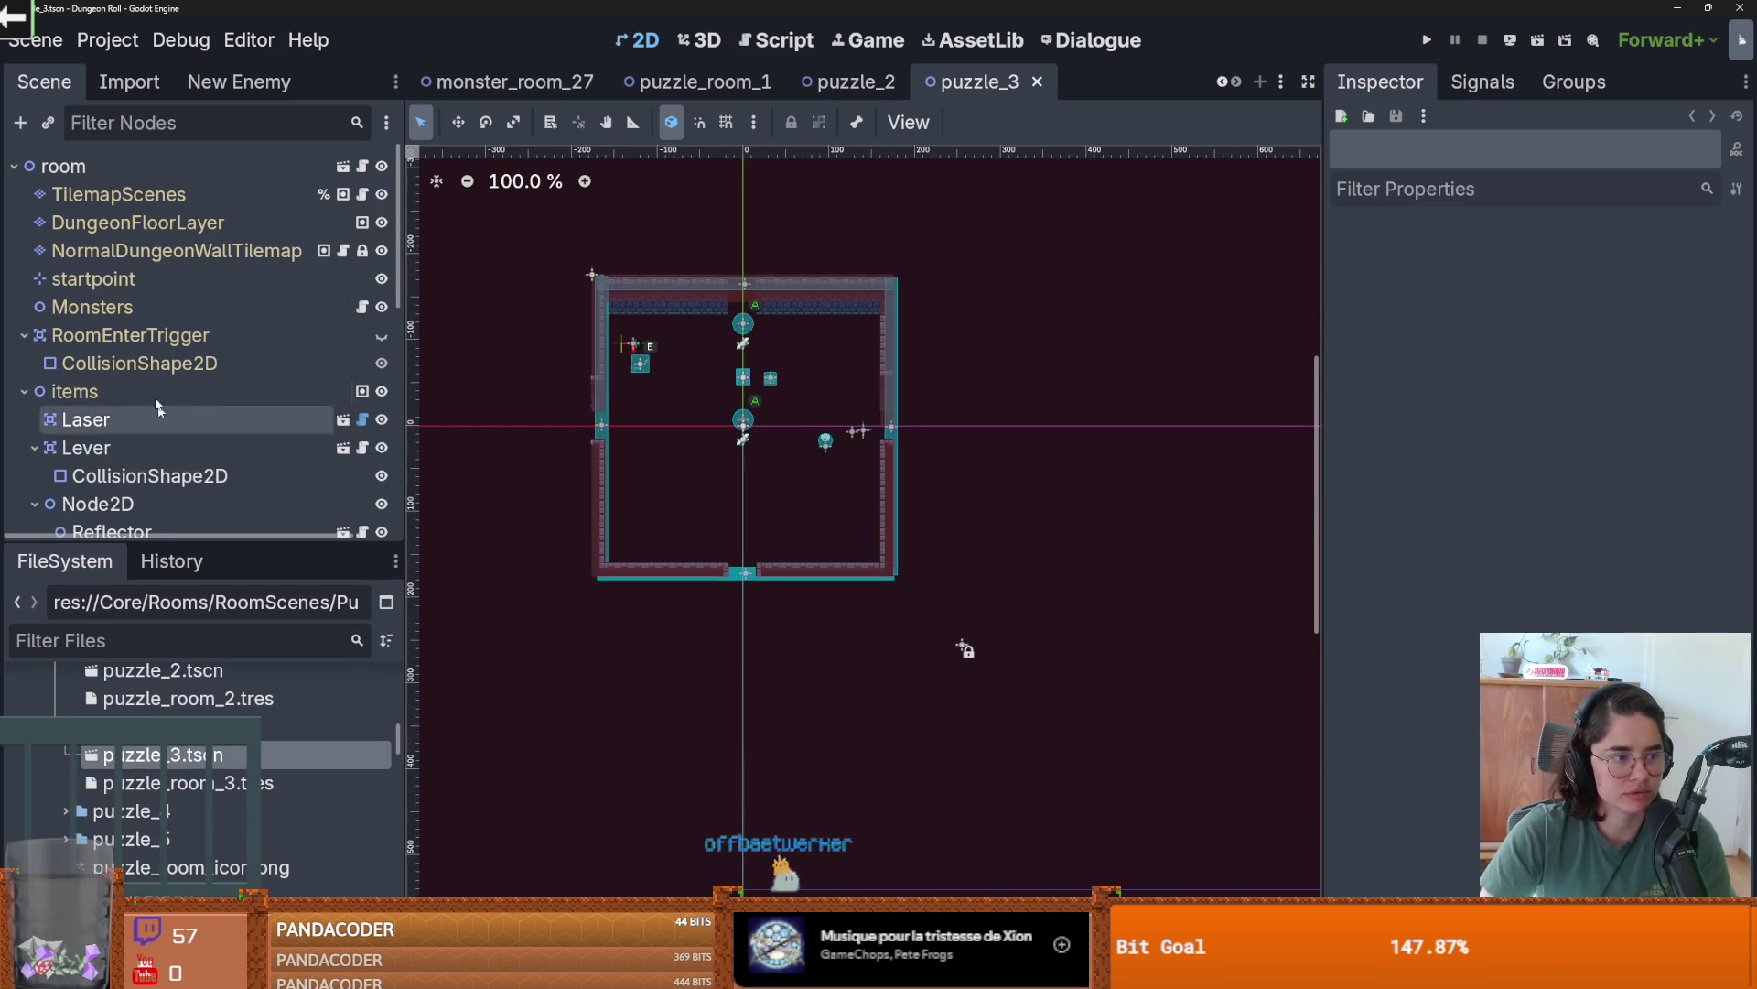
- Select DungeonFloorLayer and clear the puzzle_3 room's existing floor tiles
click(165, 225)
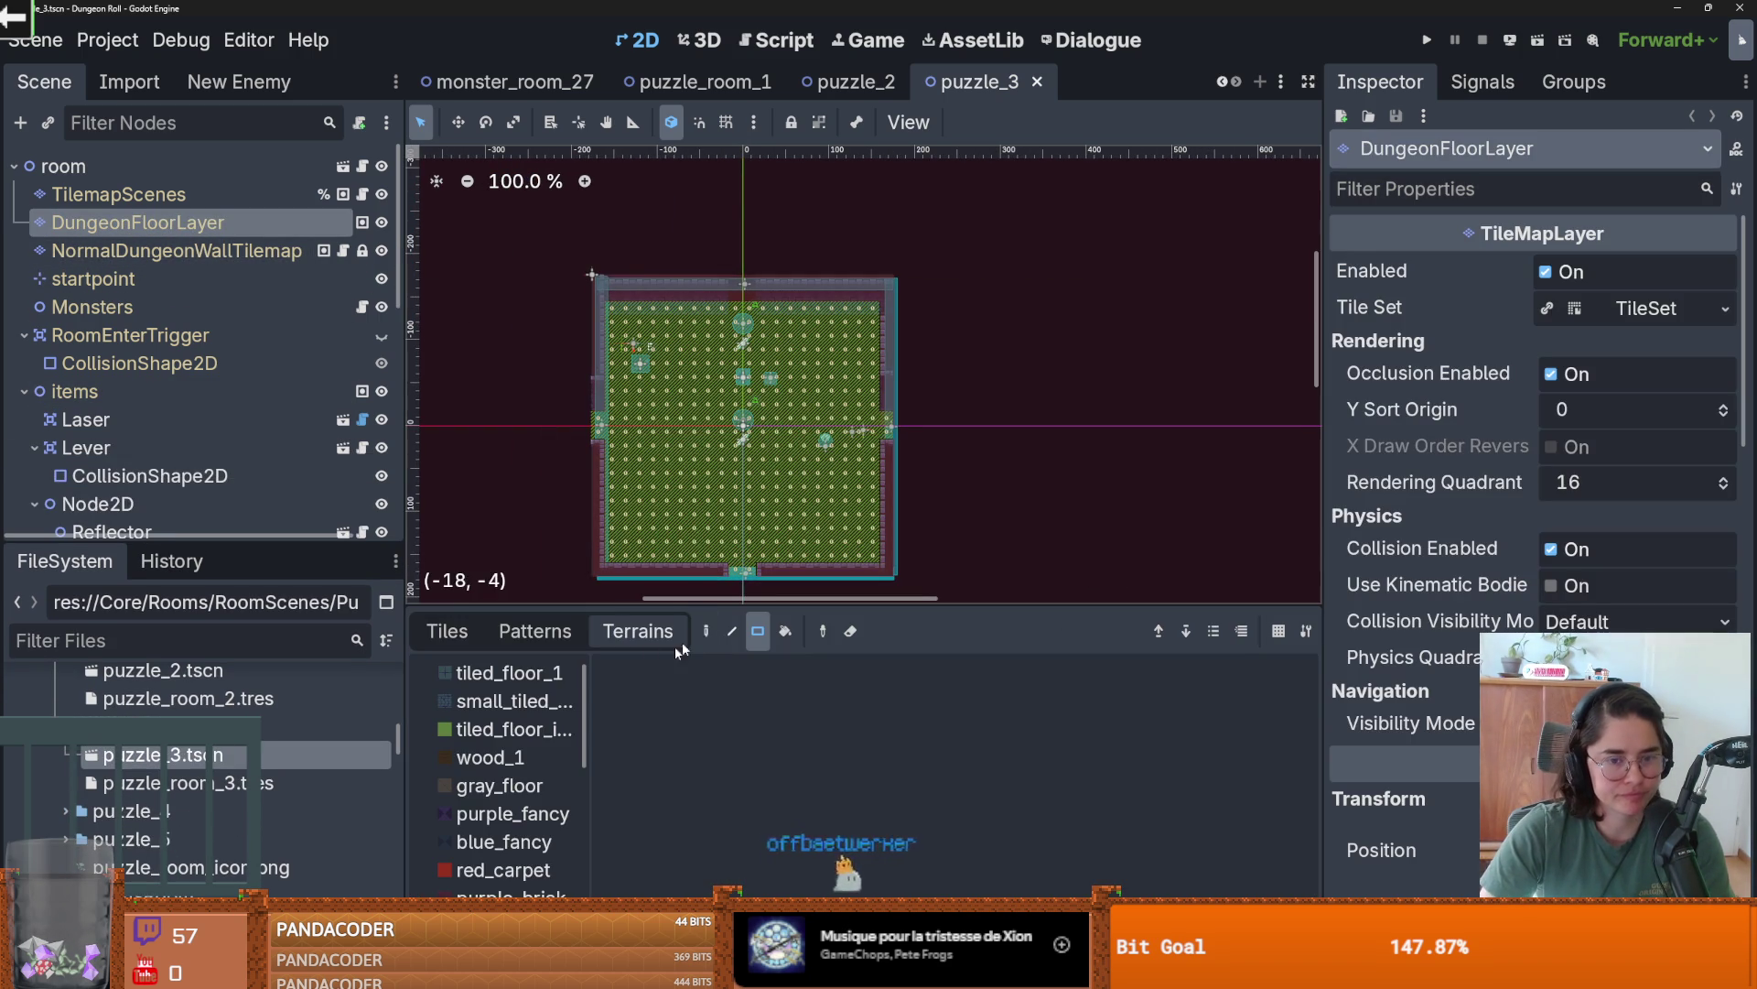
scroll(760, 494, up, 2)
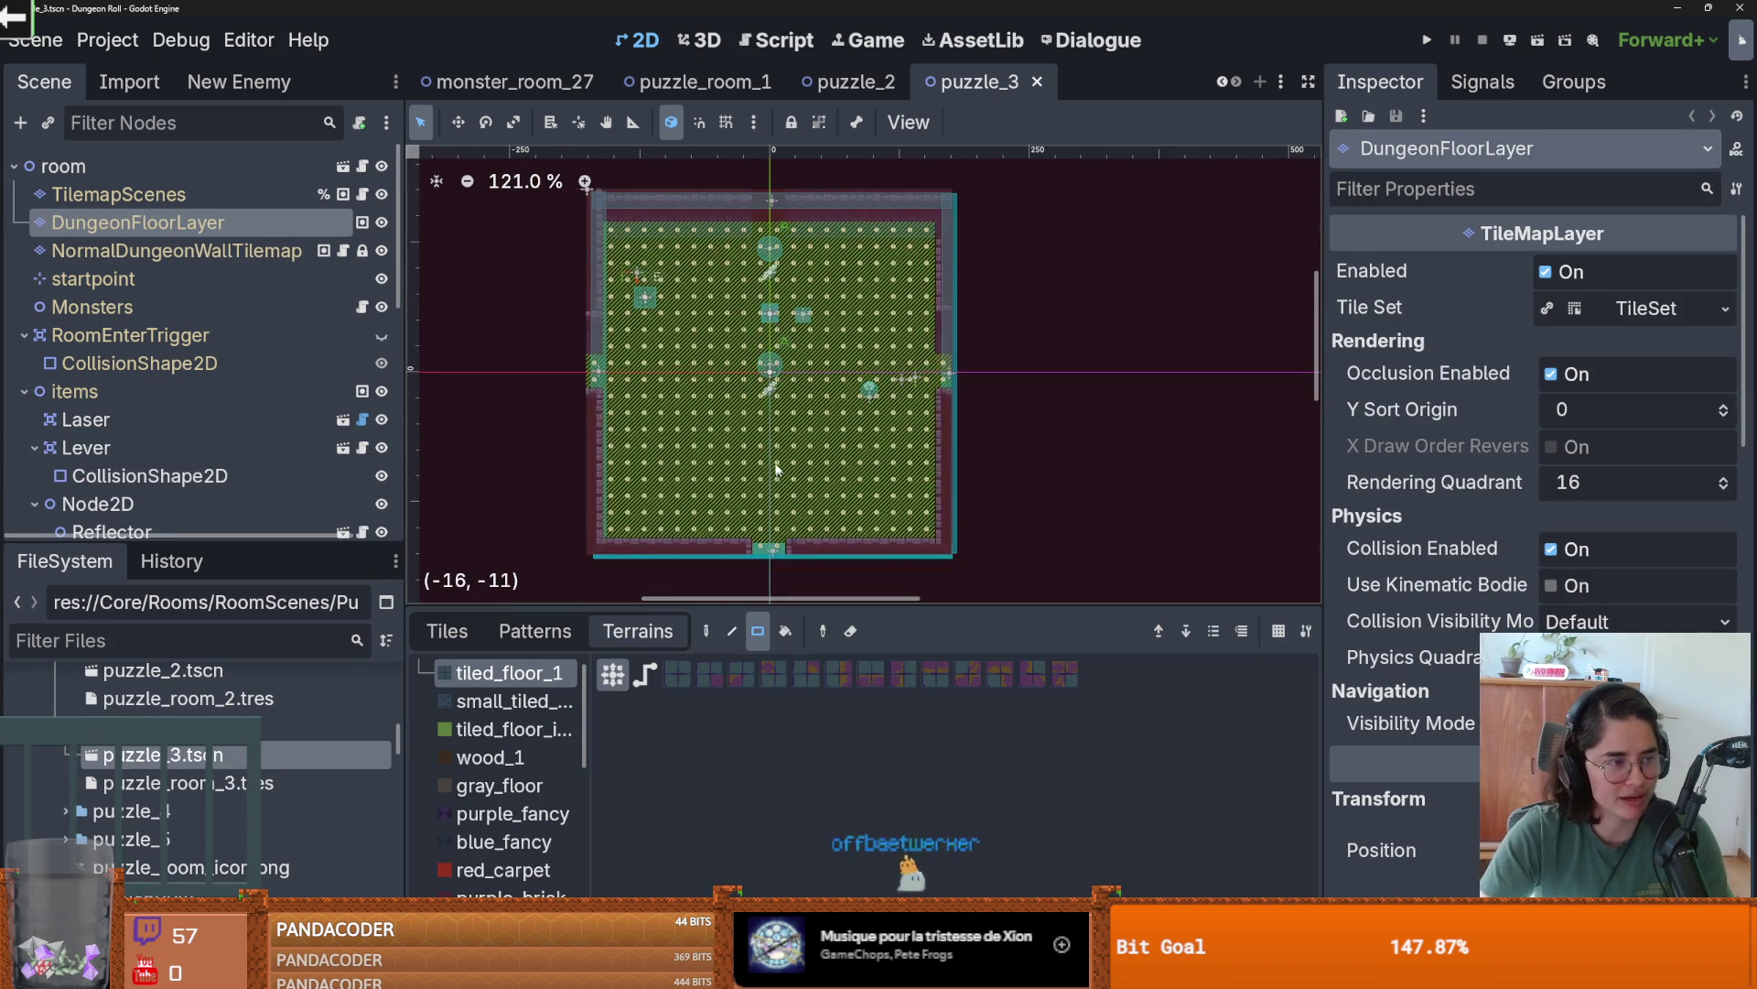
mouse_move(633, 253)
mouse_down()
mouse_move(931, 518)
mouse_move(782, 559)
mouse_up()
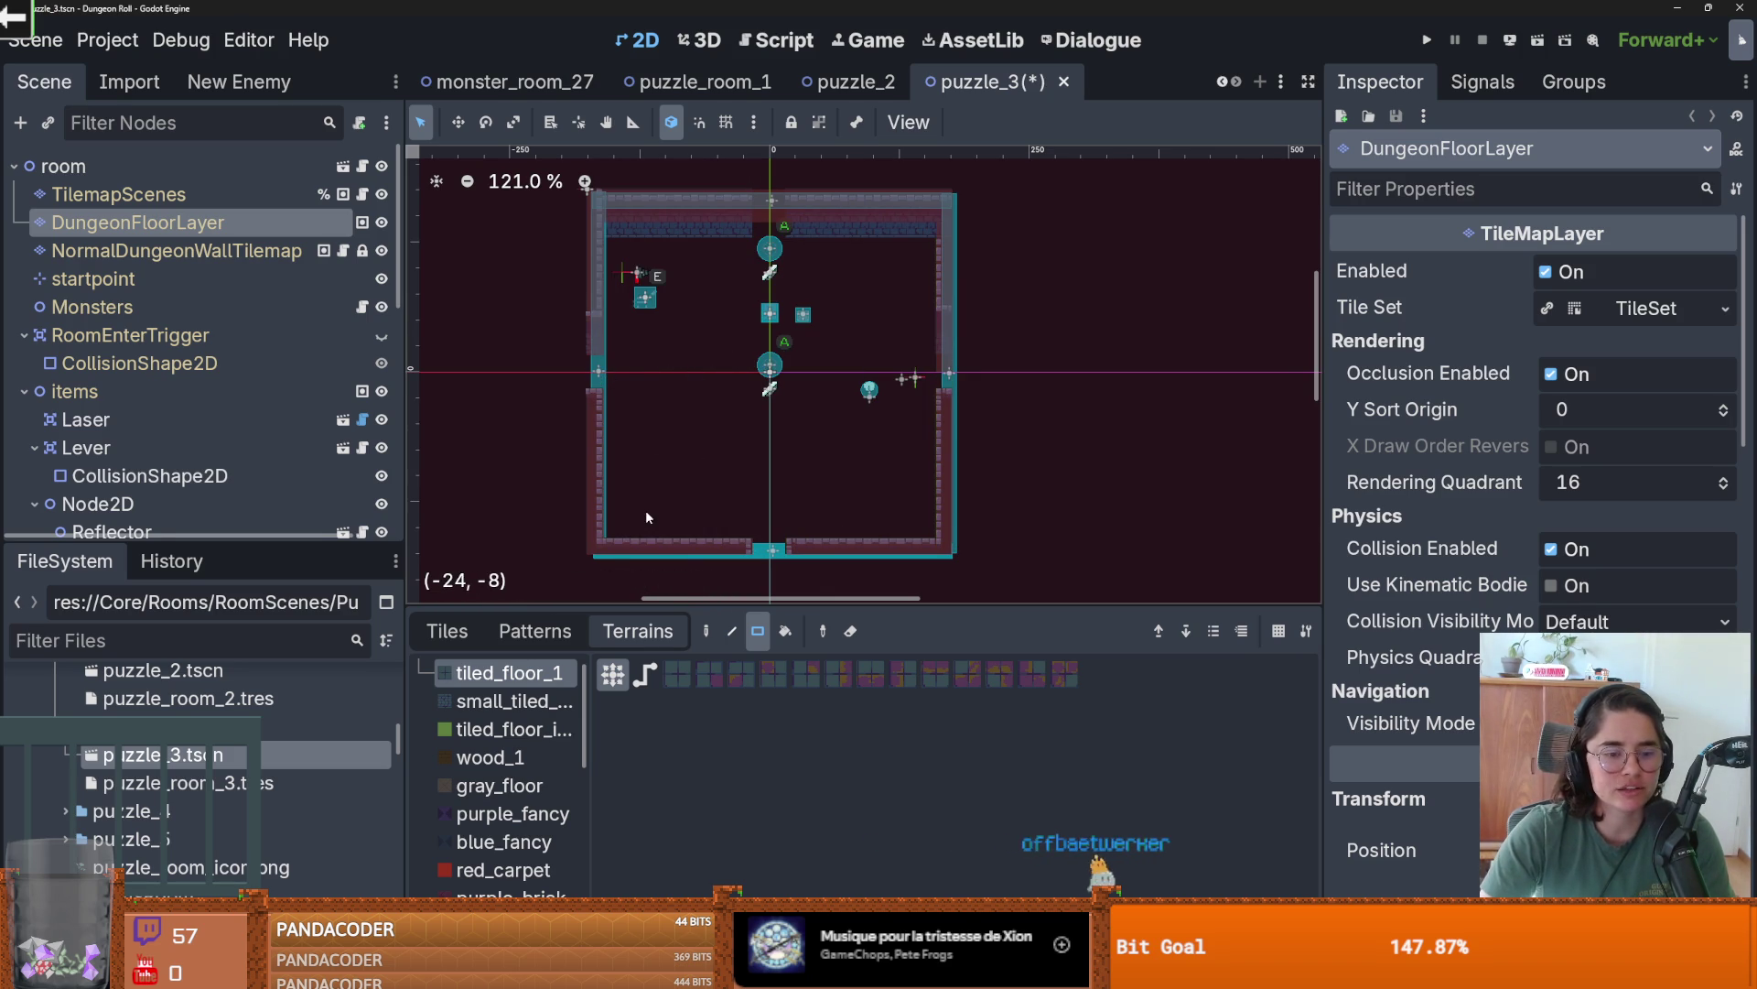
- Refill the whole floor with tiled_floor_1 terrain, including a central vertical strip, and save
click(462, 634)
click(638, 631)
mouse_move(613, 257)
mouse_down()
mouse_move(933, 517)
mouse_move(934, 540)
mouse_up()
mouse_move(949, 362)
mouse_down()
mouse_move(684, 395)
mouse_move(437, 379)
mouse_move(512, 366)
mouse_up()
drag(767, 239, 765, 568)
scroll(787, 494, up, 1)
key(ctrl+s)
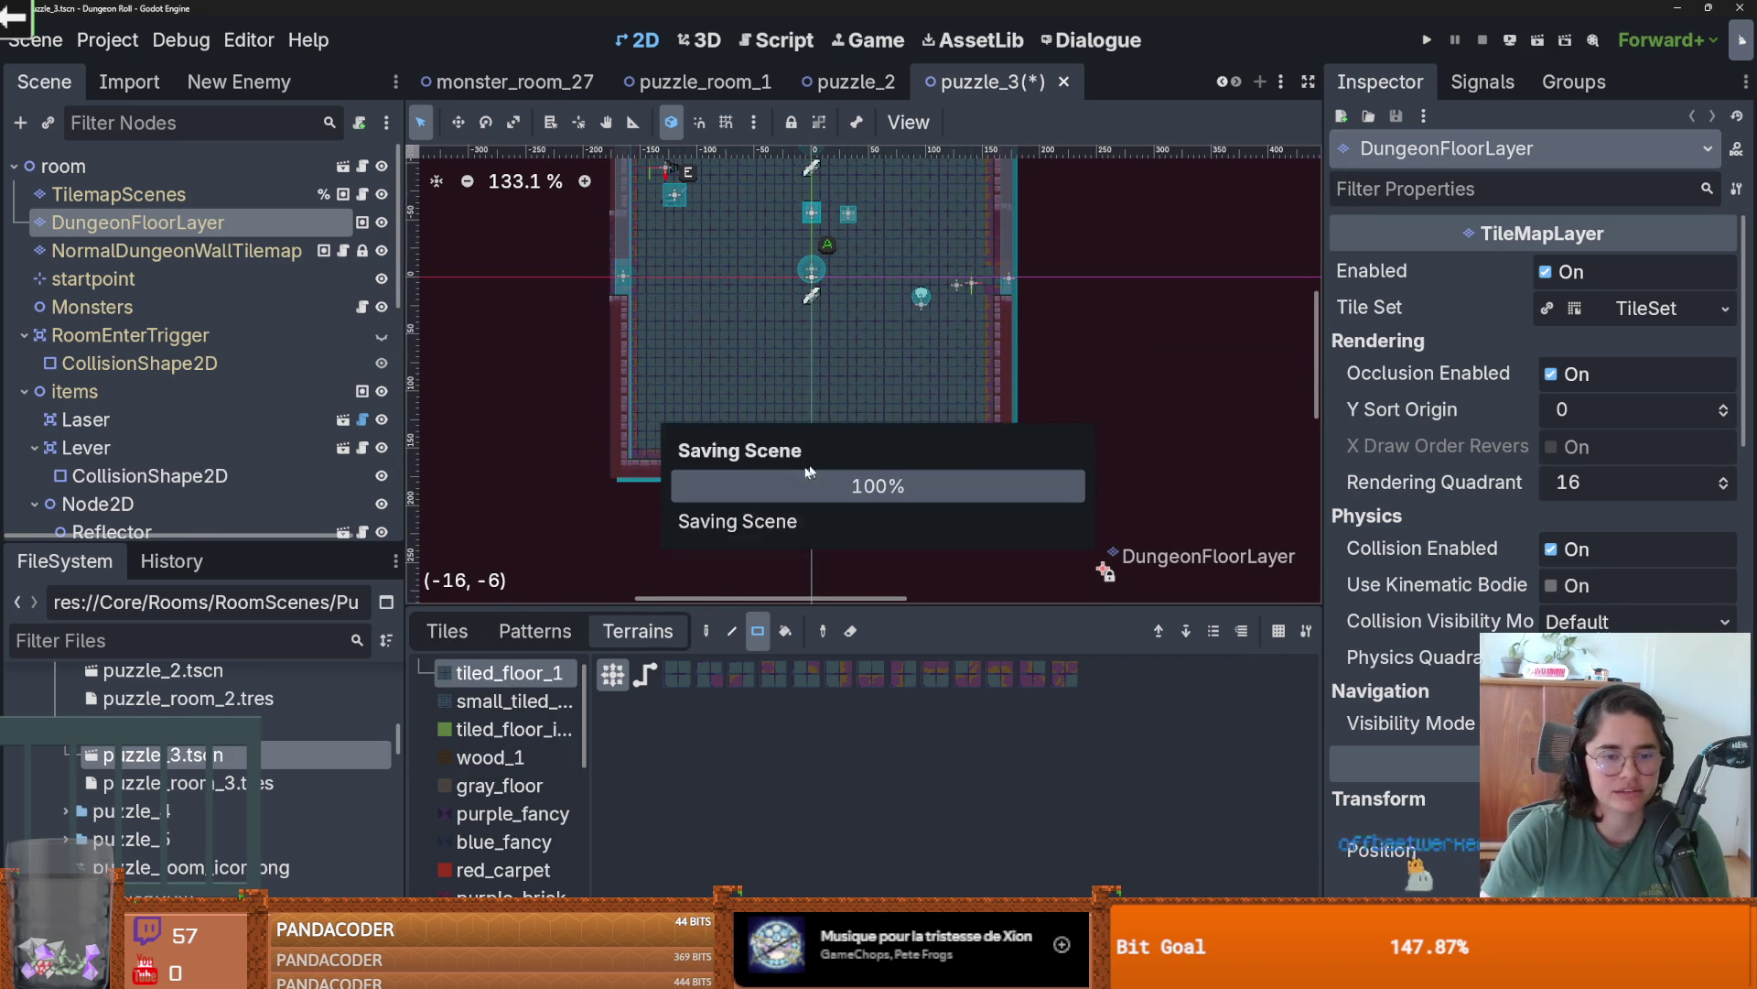
- Open the puzzle_4 and puzzle_5 room scenes from their folders
double_click(128, 811)
double_click(177, 839)
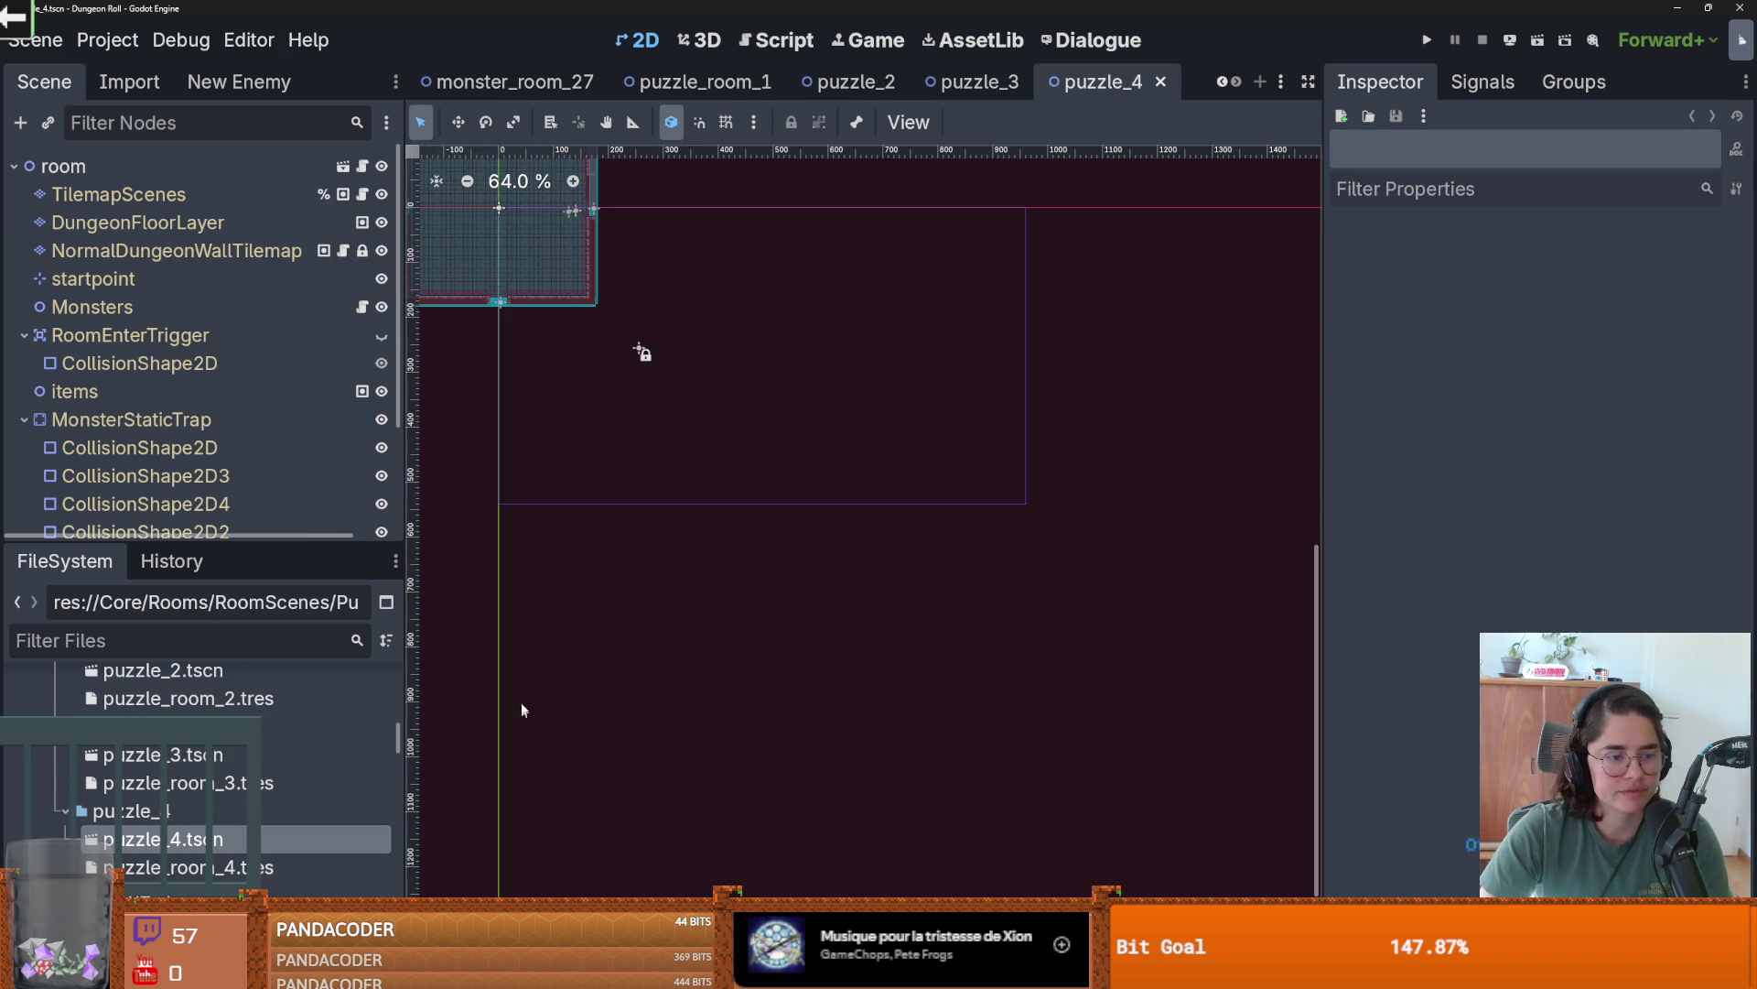
scroll(203, 756, down, 3)
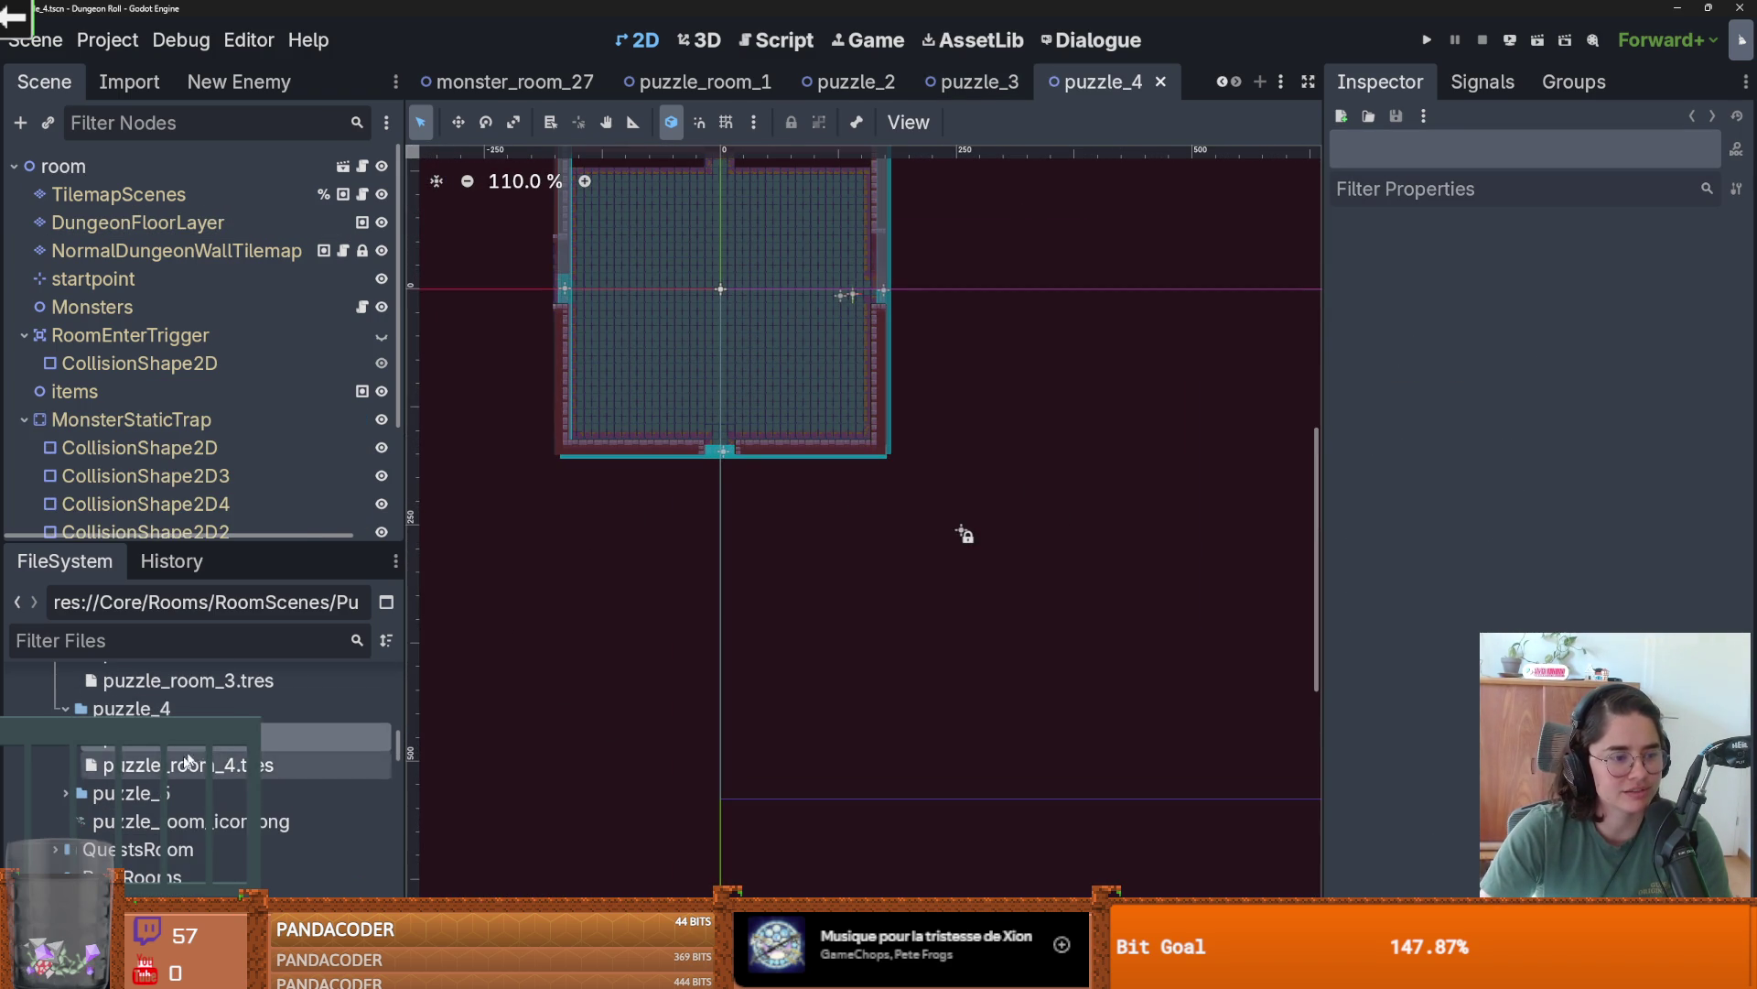
scroll(137, 769, down, 1)
click(66, 758)
click(125, 788)
double_click(126, 788)
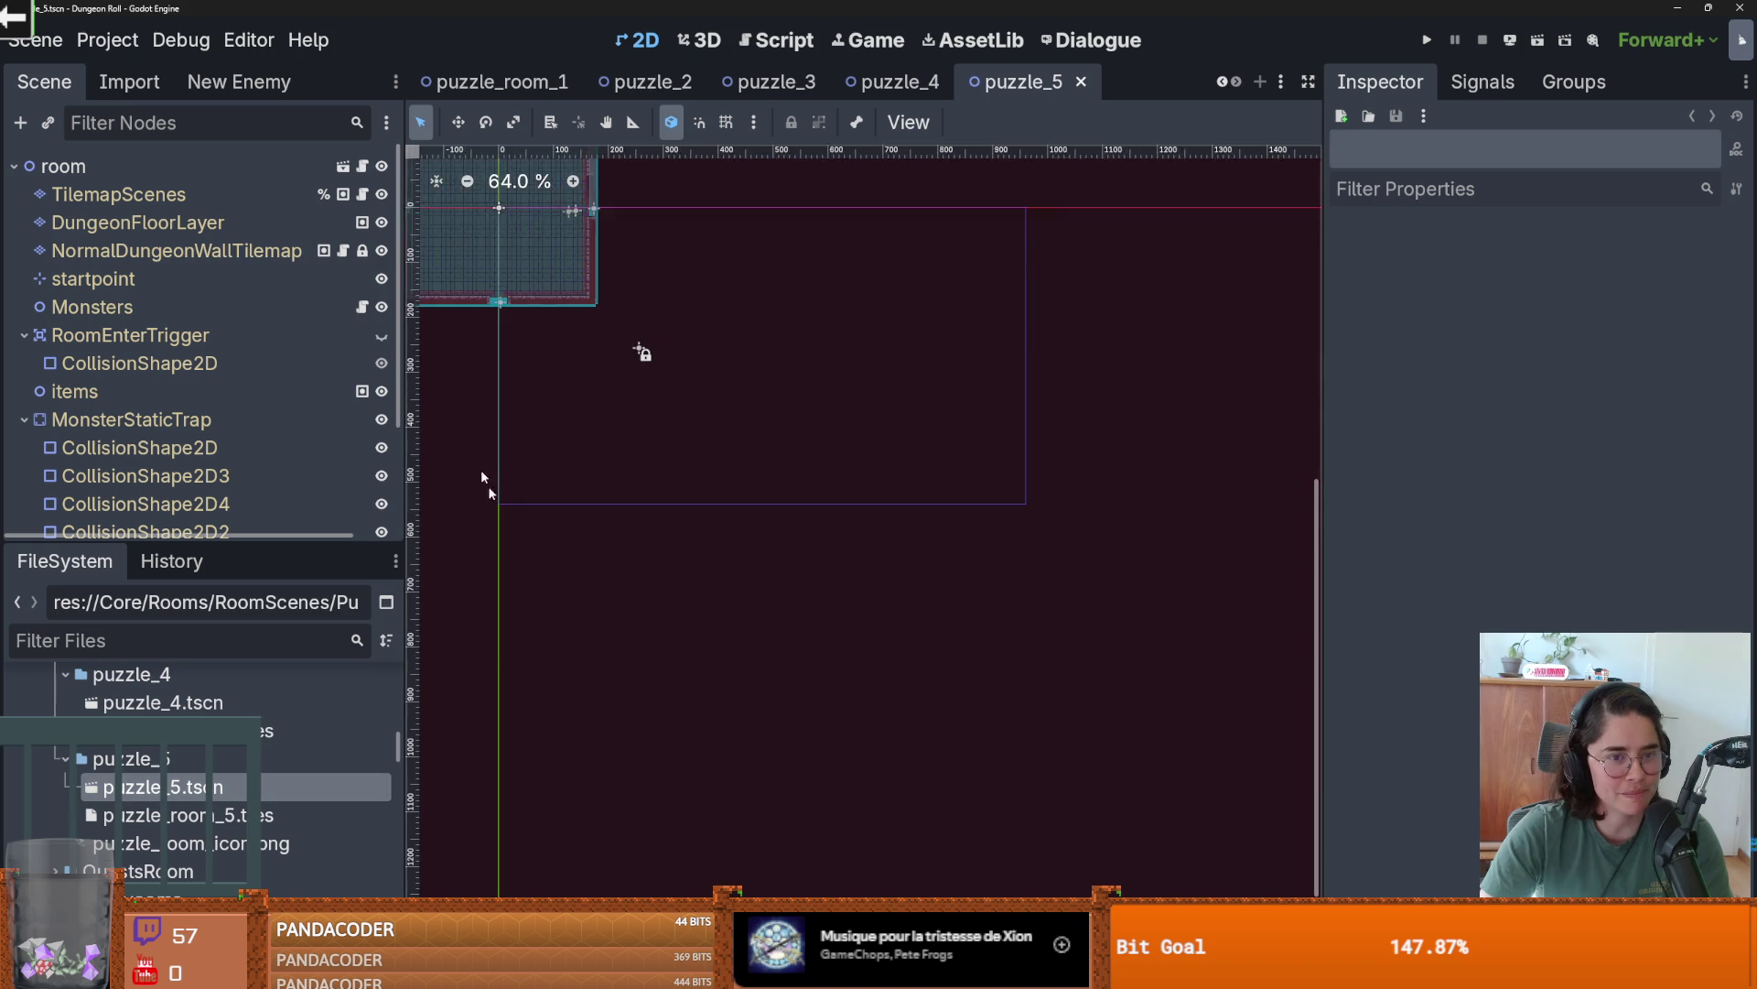
click(66, 673)
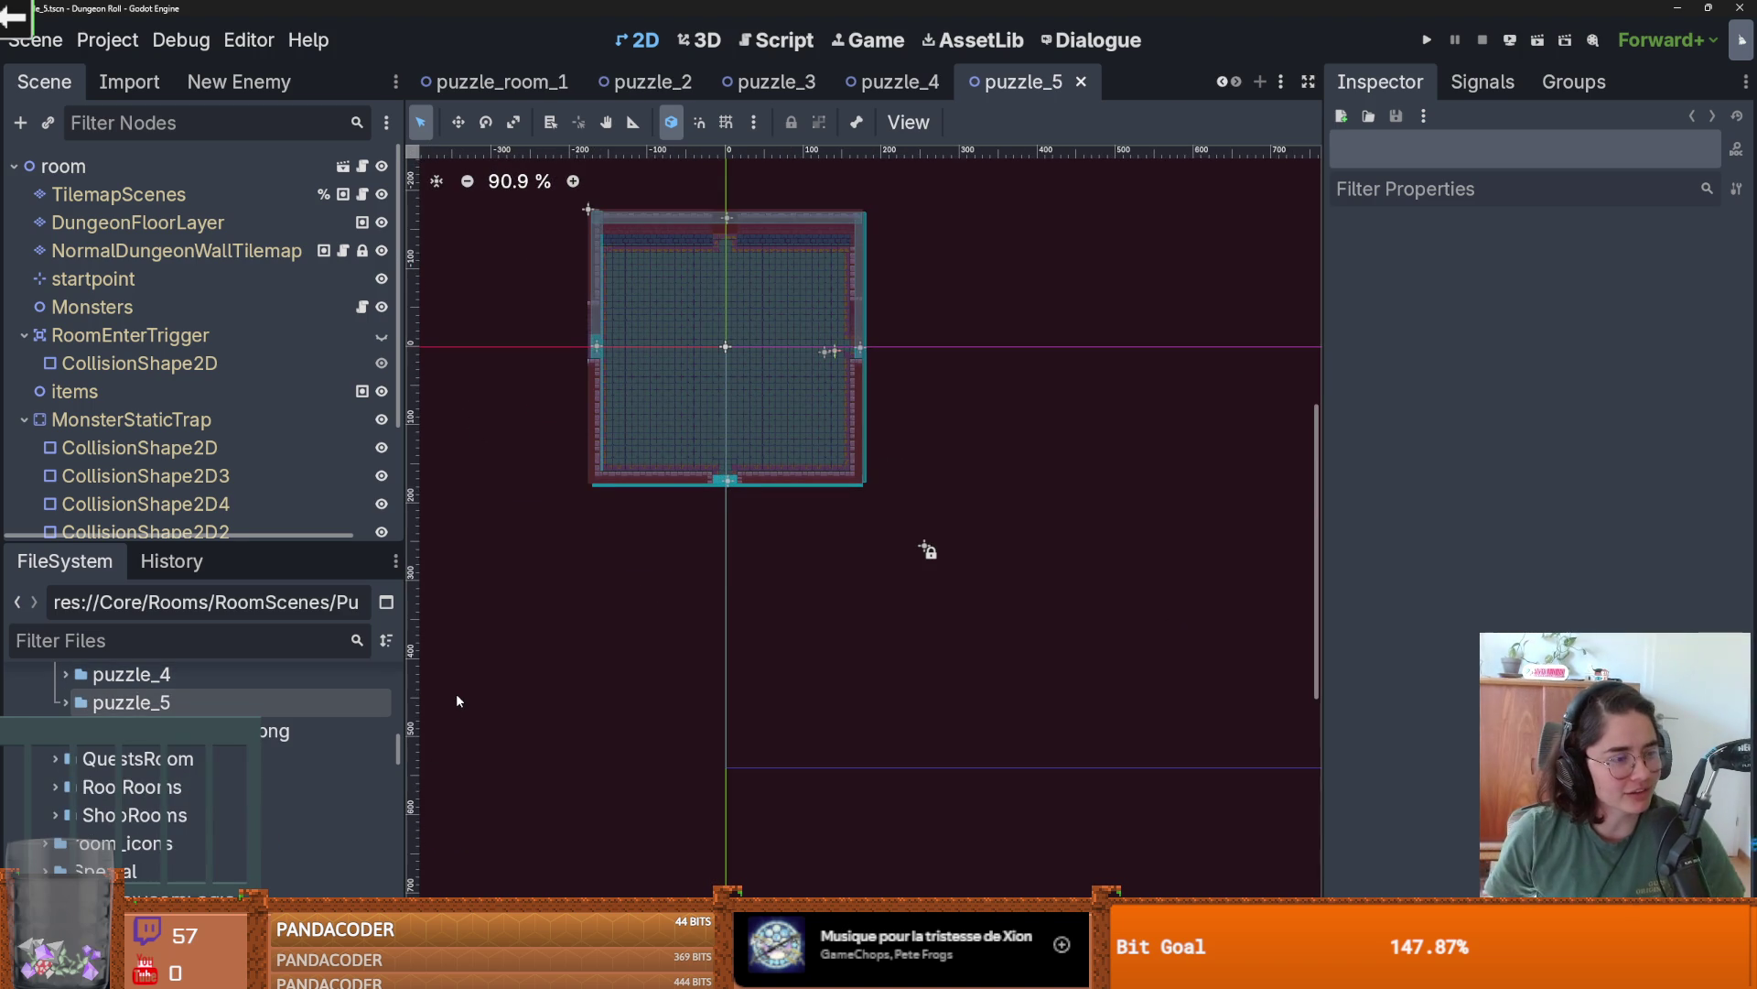
- Browse past QuestsRoom and RootRooms to ShopRooms and open Shop1_room.tscn
click(51, 760)
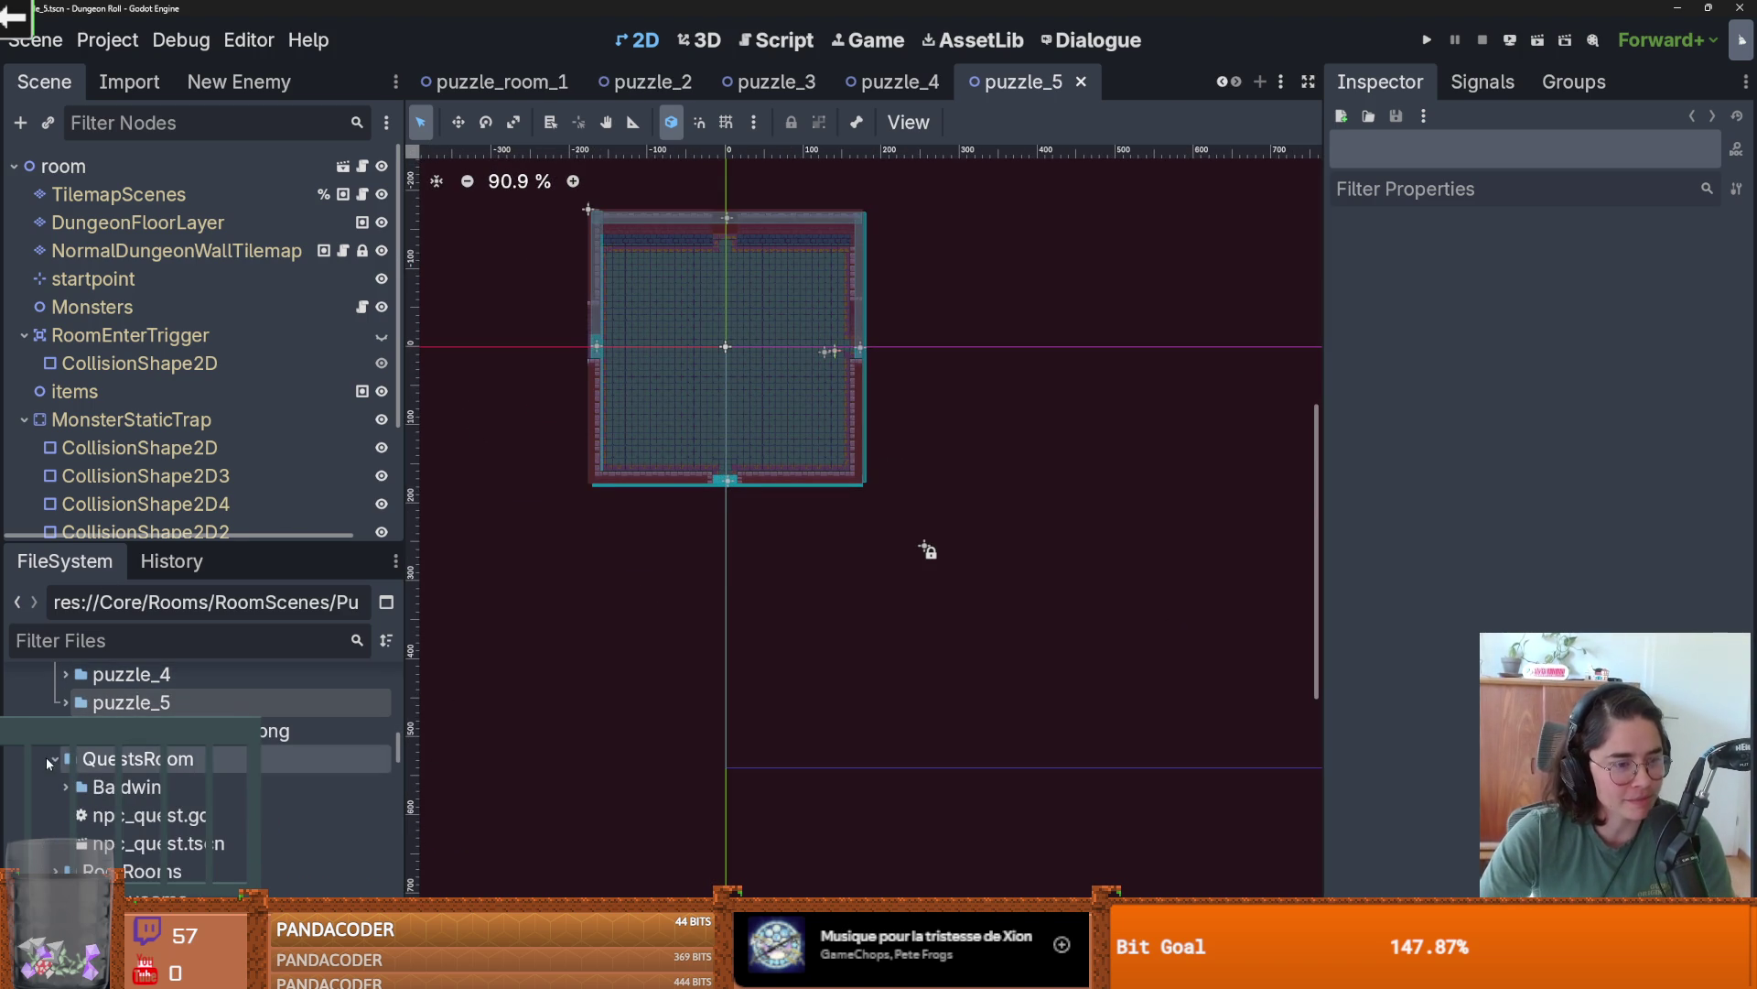
scroll(126, 806, down, 3)
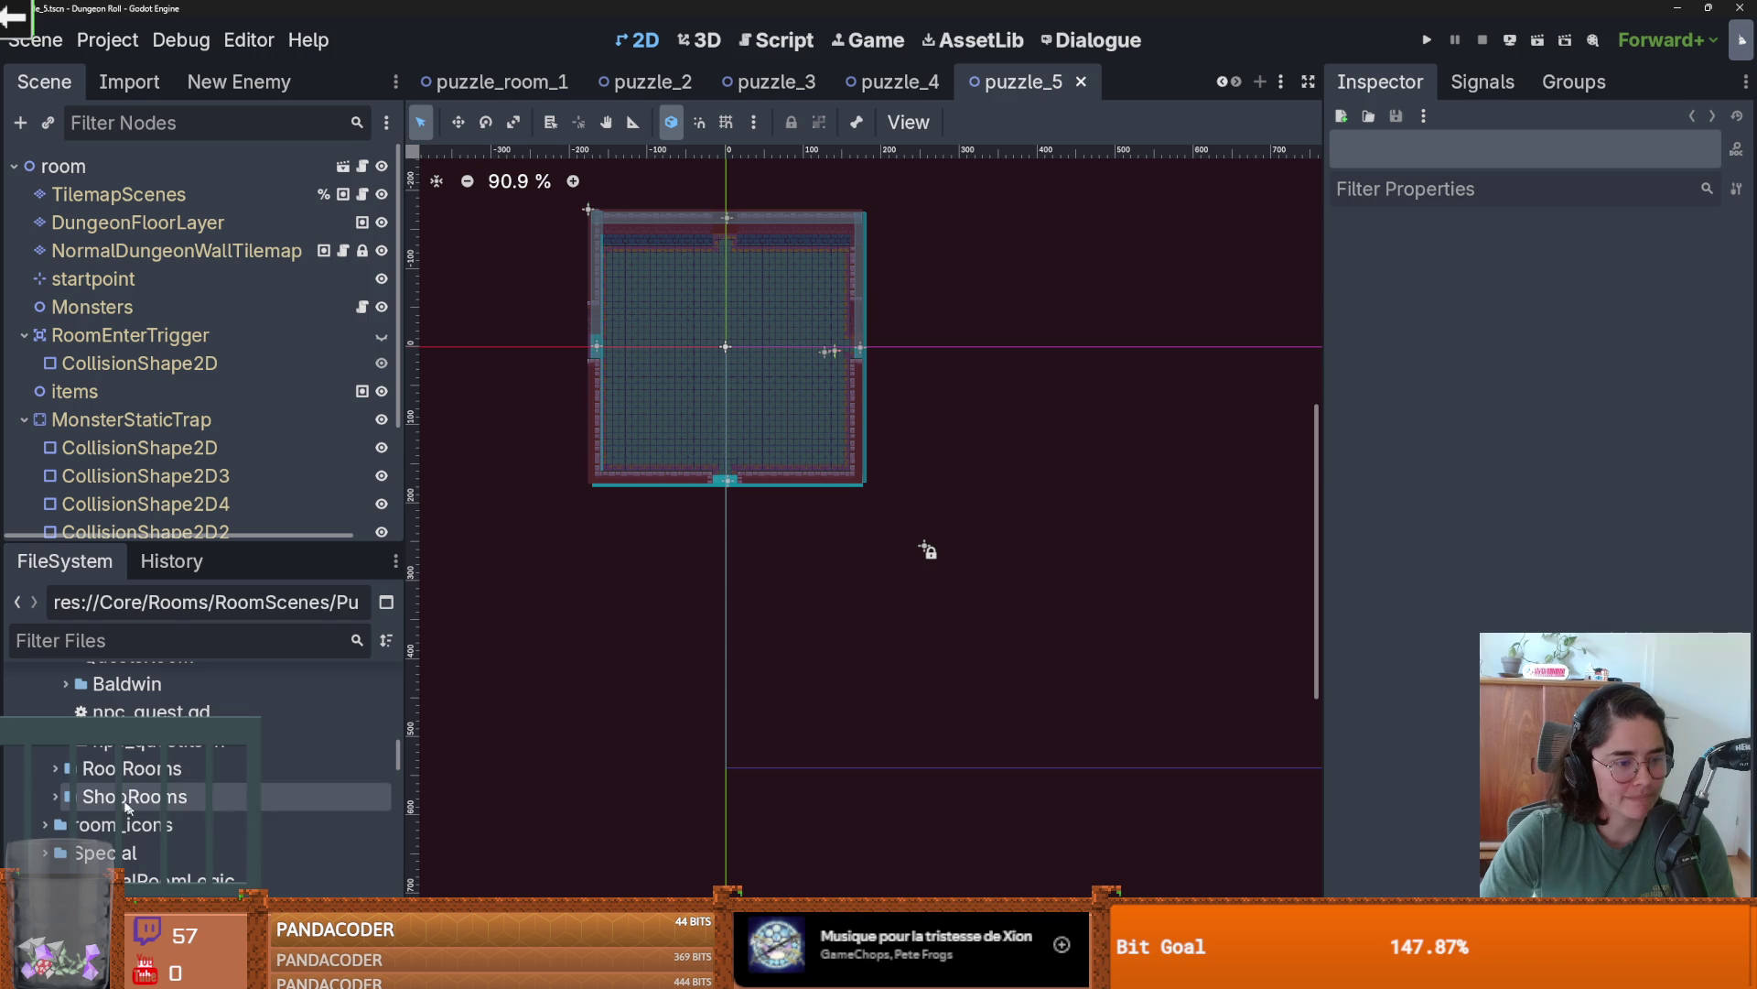
click(55, 768)
scroll(50, 732, down, 2)
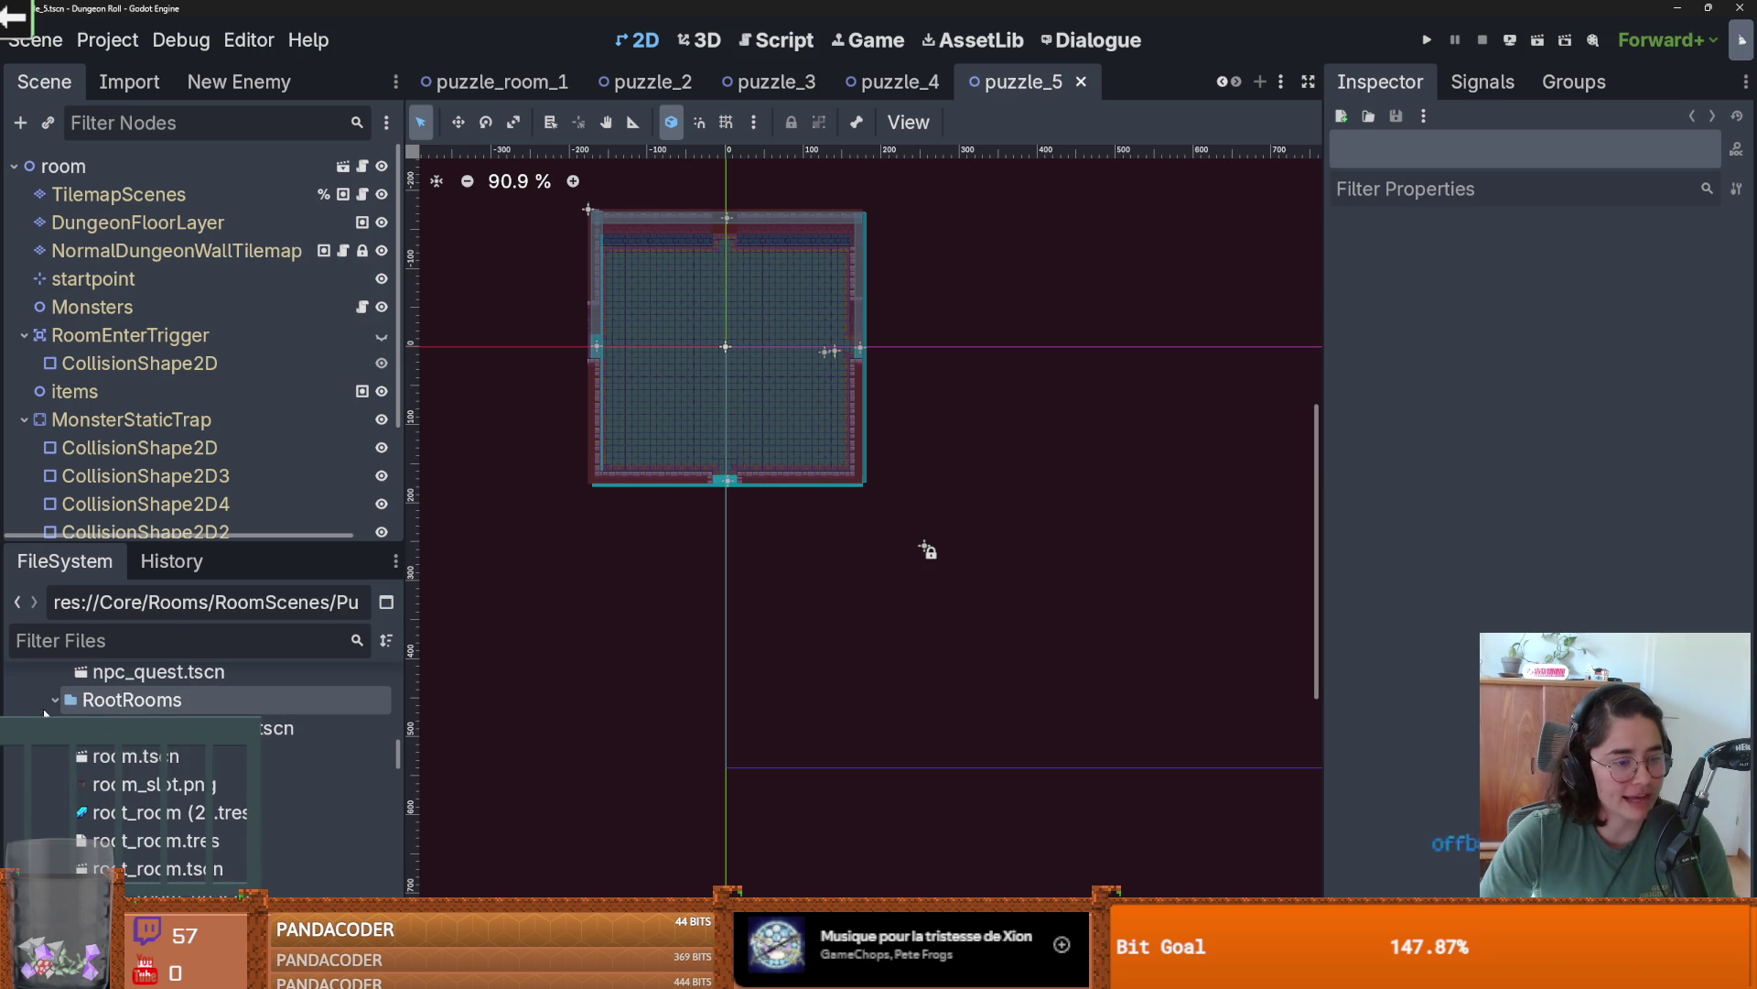
click(55, 699)
scroll(64, 710, down, 1)
click(70, 696)
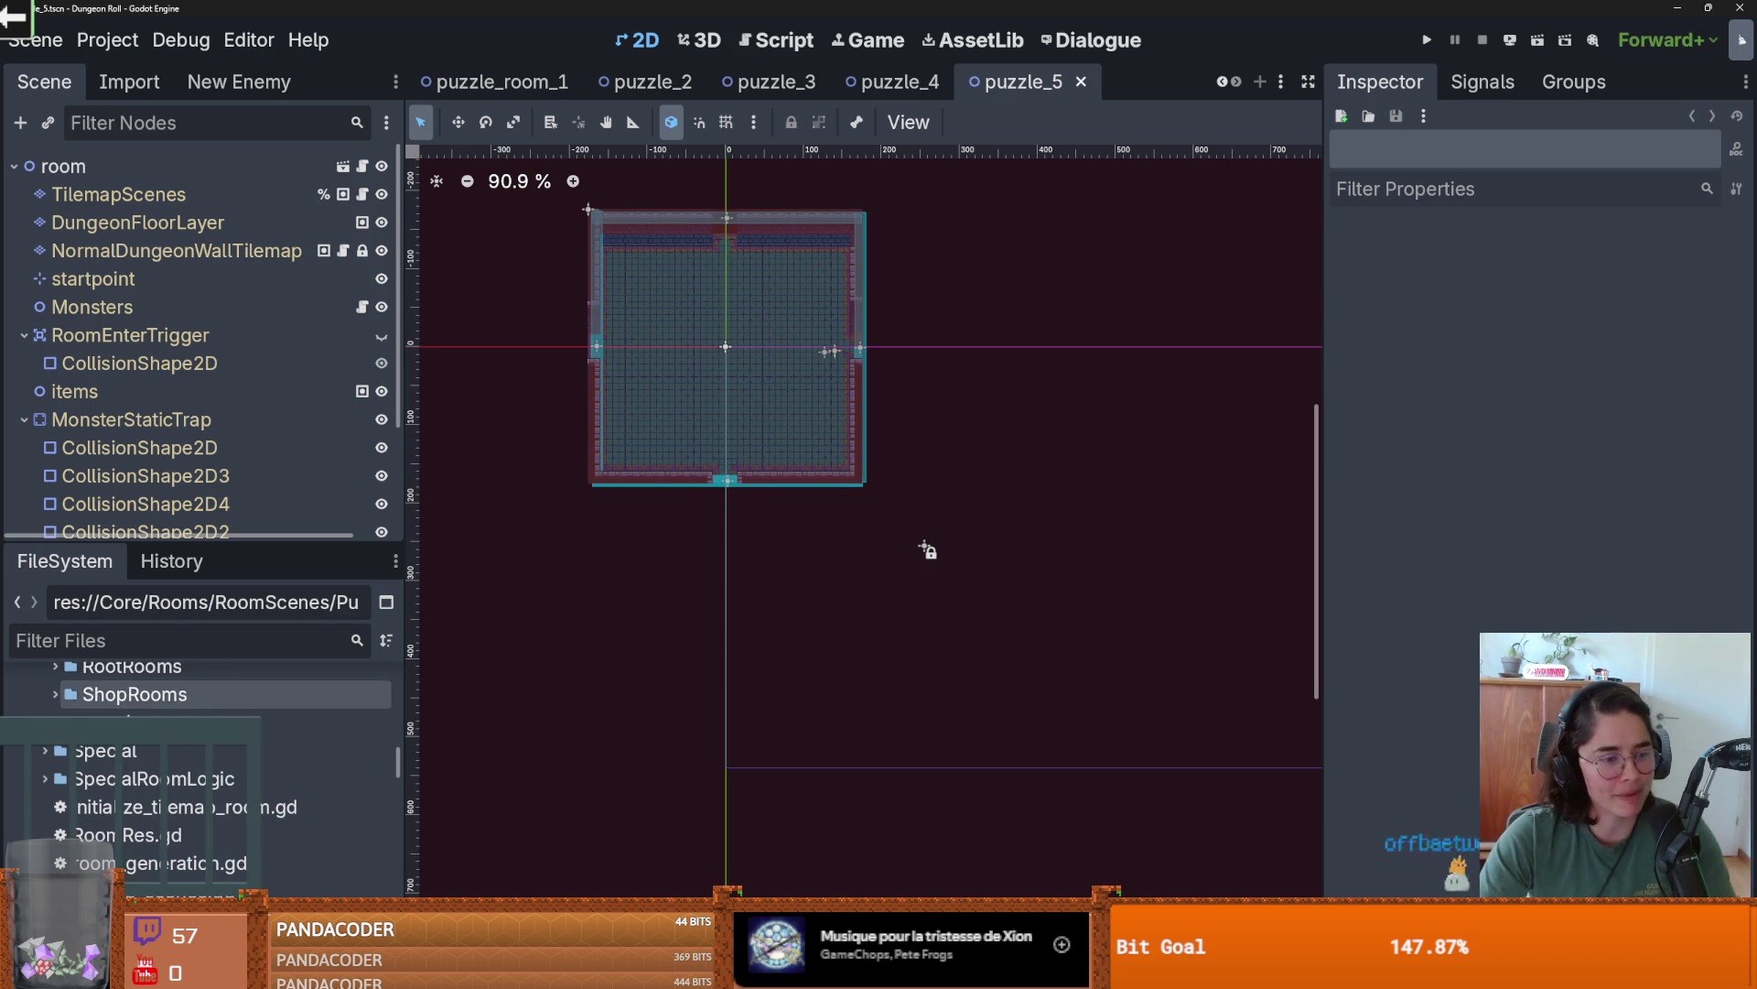
double_click(70, 696)
double_click(119, 723)
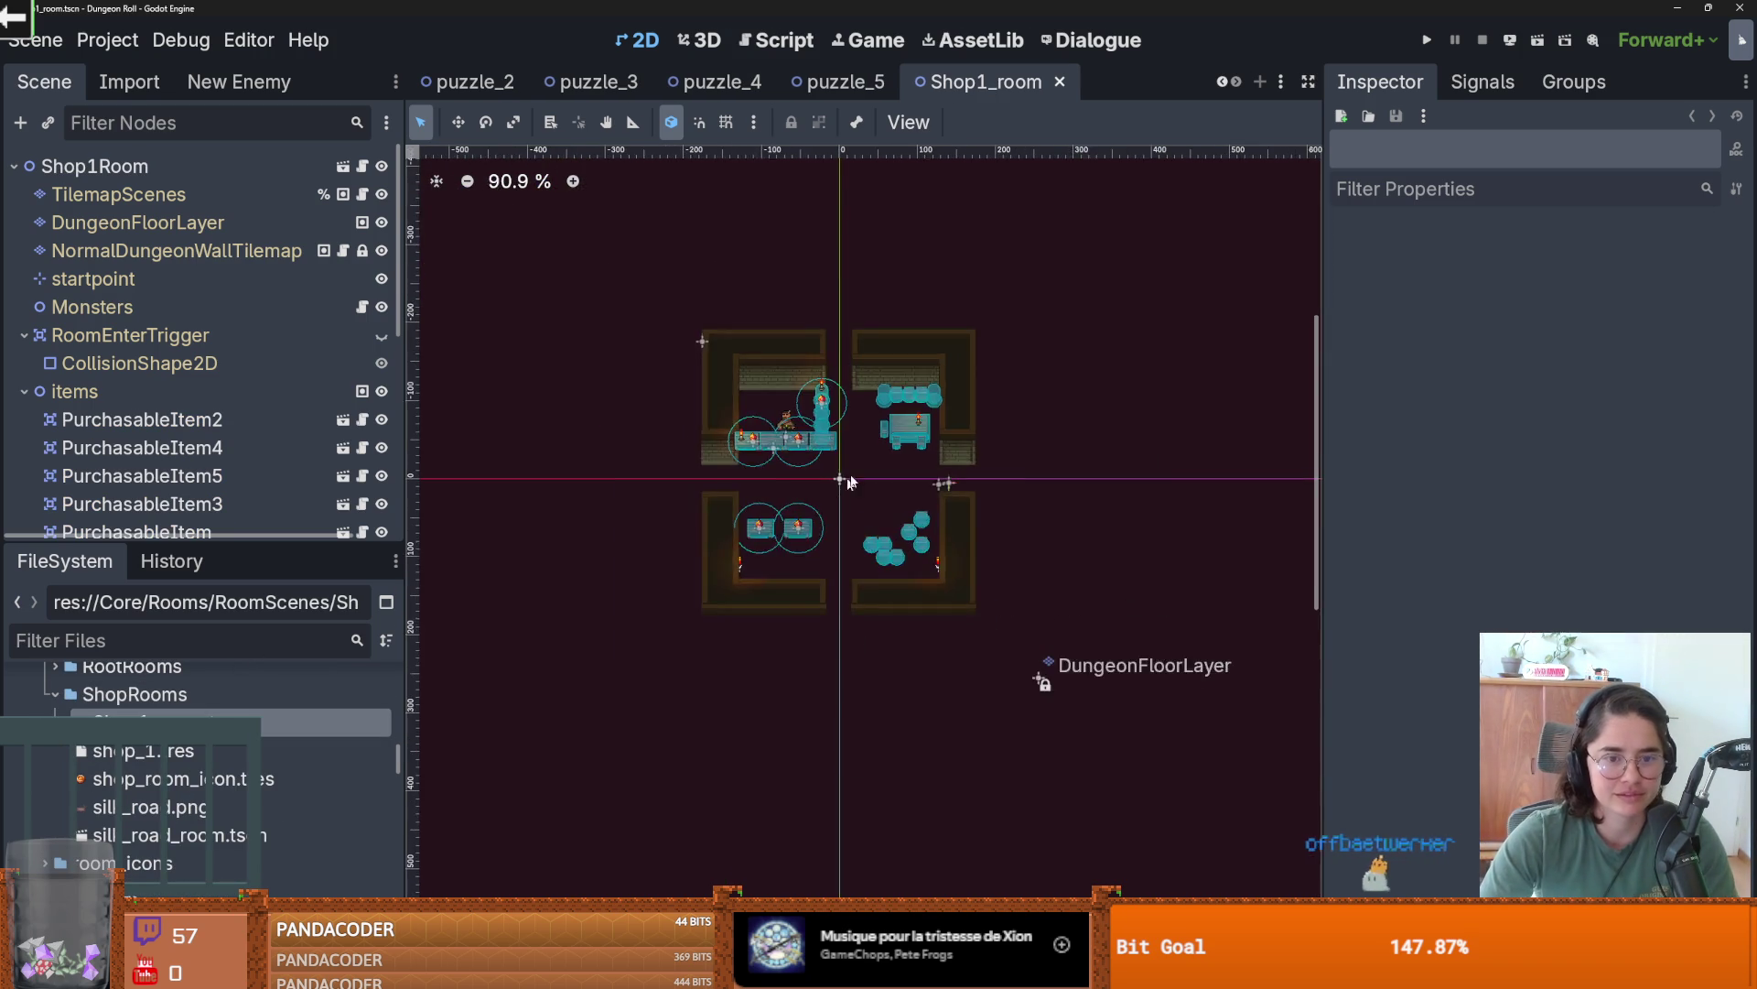
- On the floor tile layer with wood_1 selected, clear the lower floor area's tiles
scroll(848, 482, up, 4)
drag(240, 547, 240, 761)
click(137, 223)
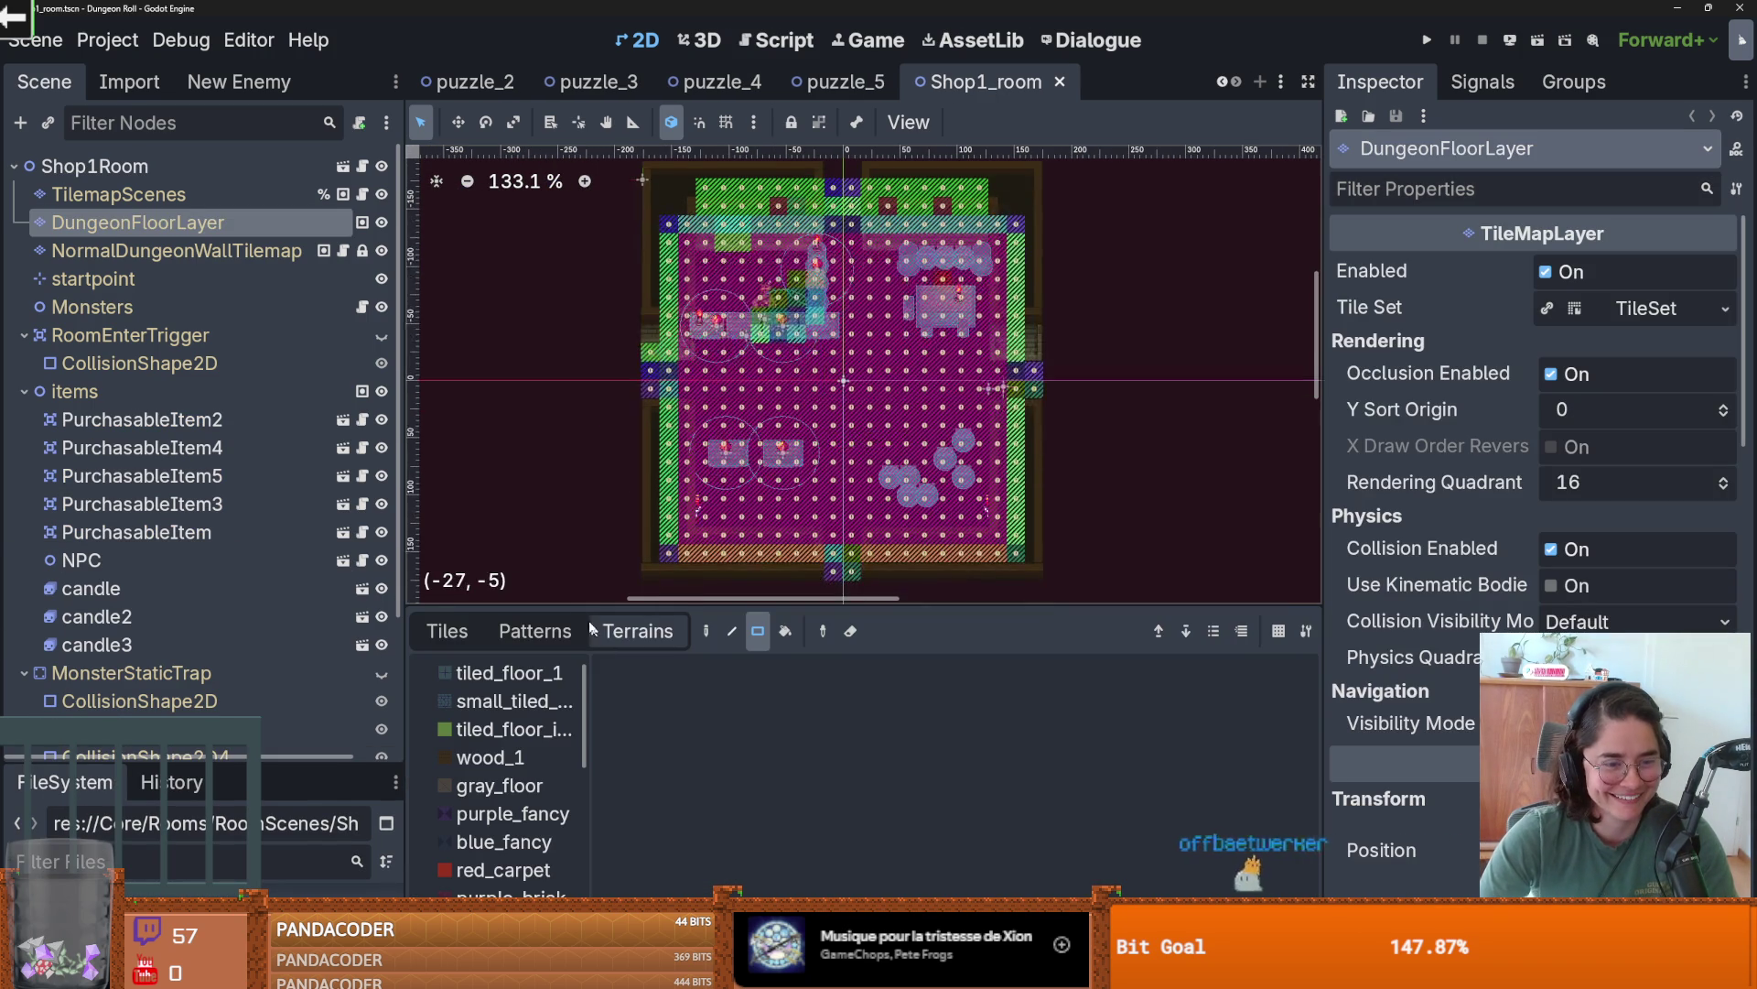
click(491, 757)
drag(1021, 557, 677, 344)
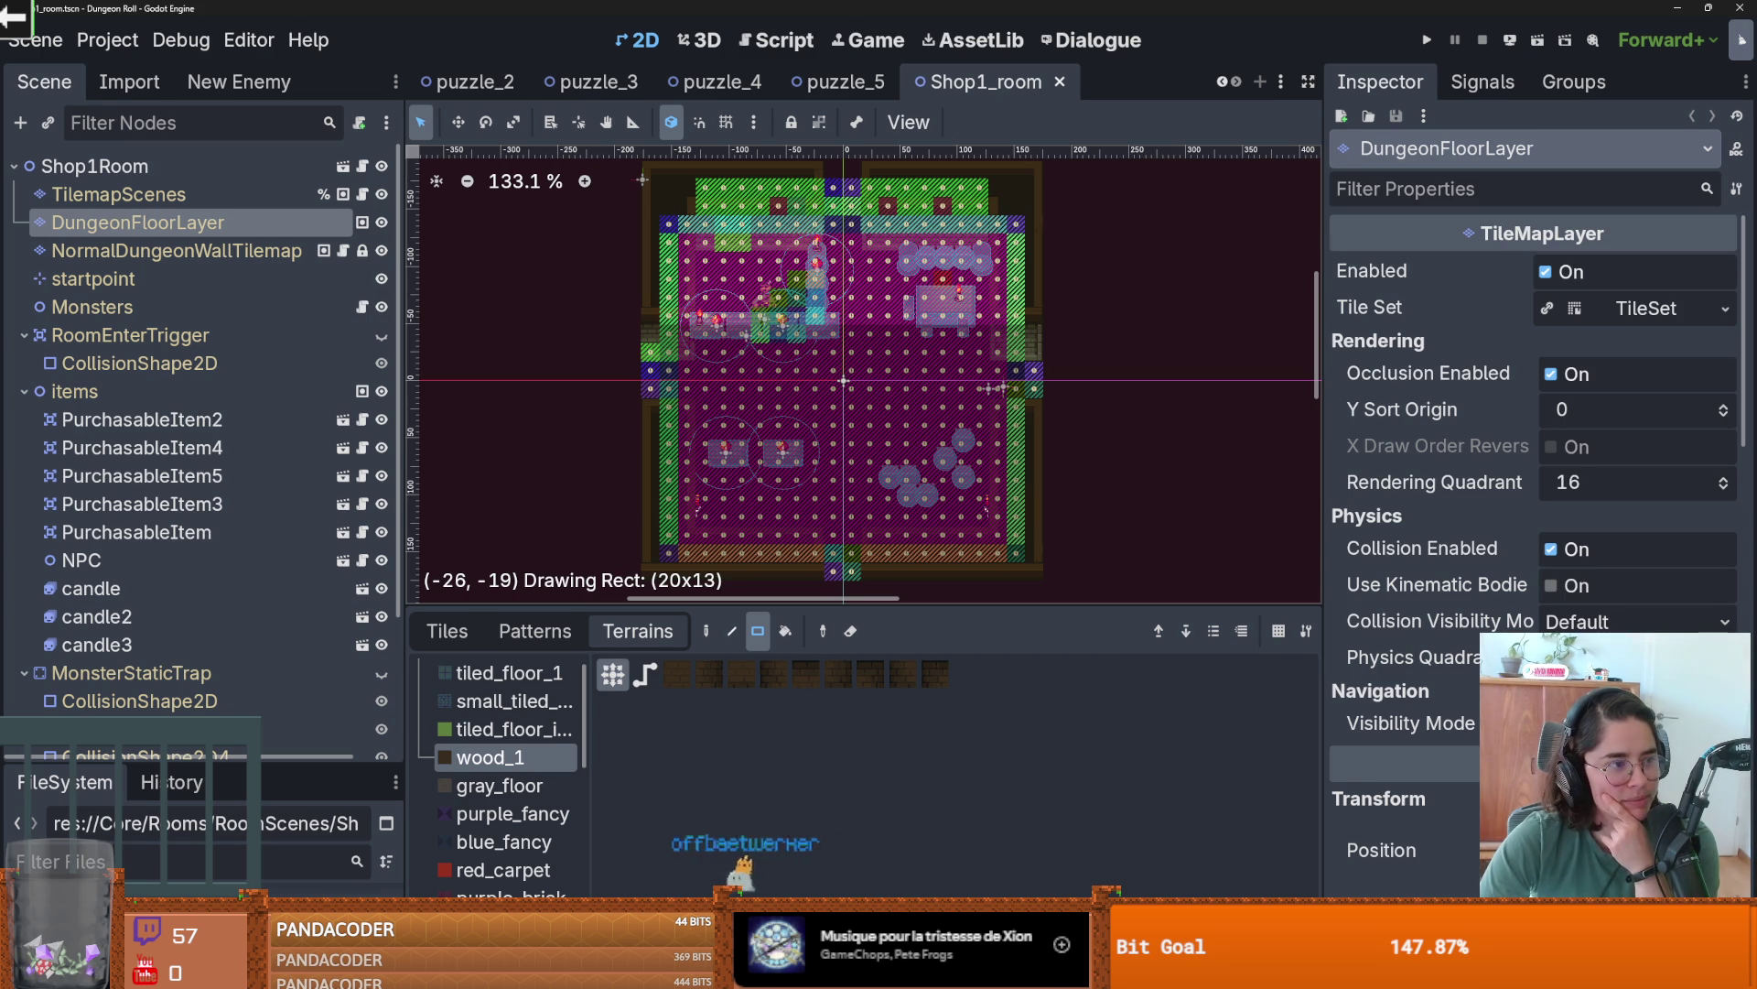
drag(664, 329, 664, 330)
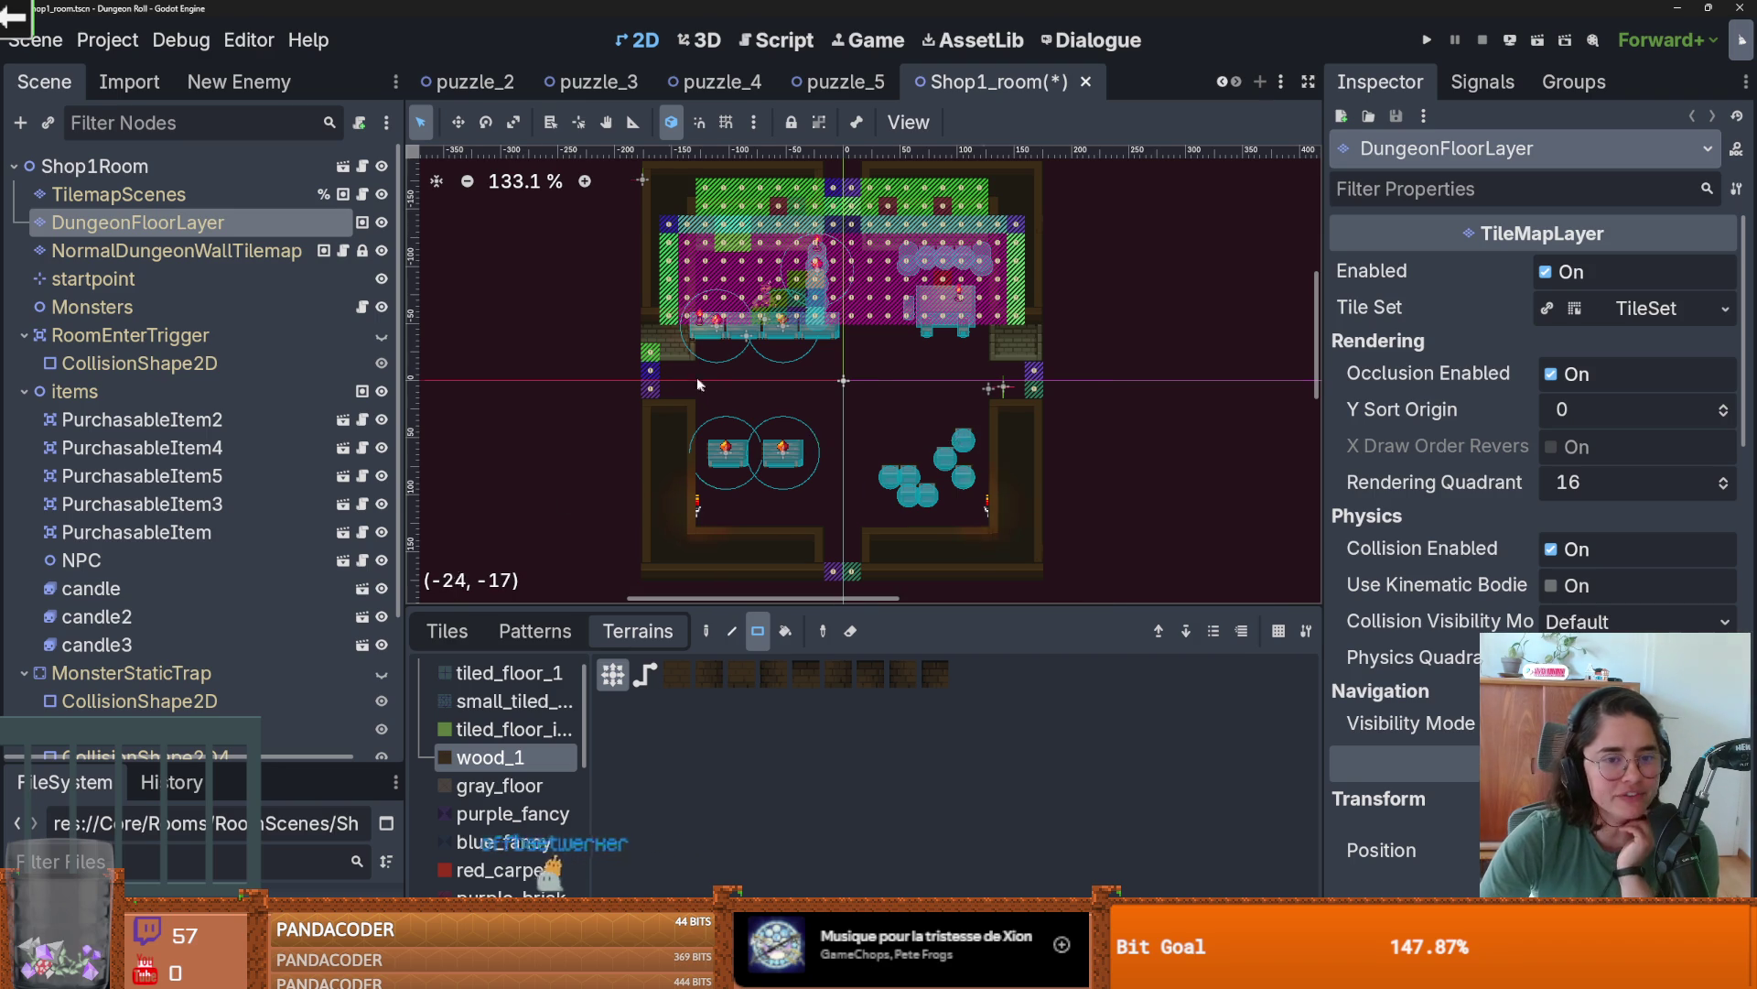
- Erase the upper rooms' floor tiles, then switch over to Discord
scroll(696, 380, up, 2)
drag(641, 352, 640, 373)
scroll(767, 339, up, 2)
drag(638, 276, 1073, 394)
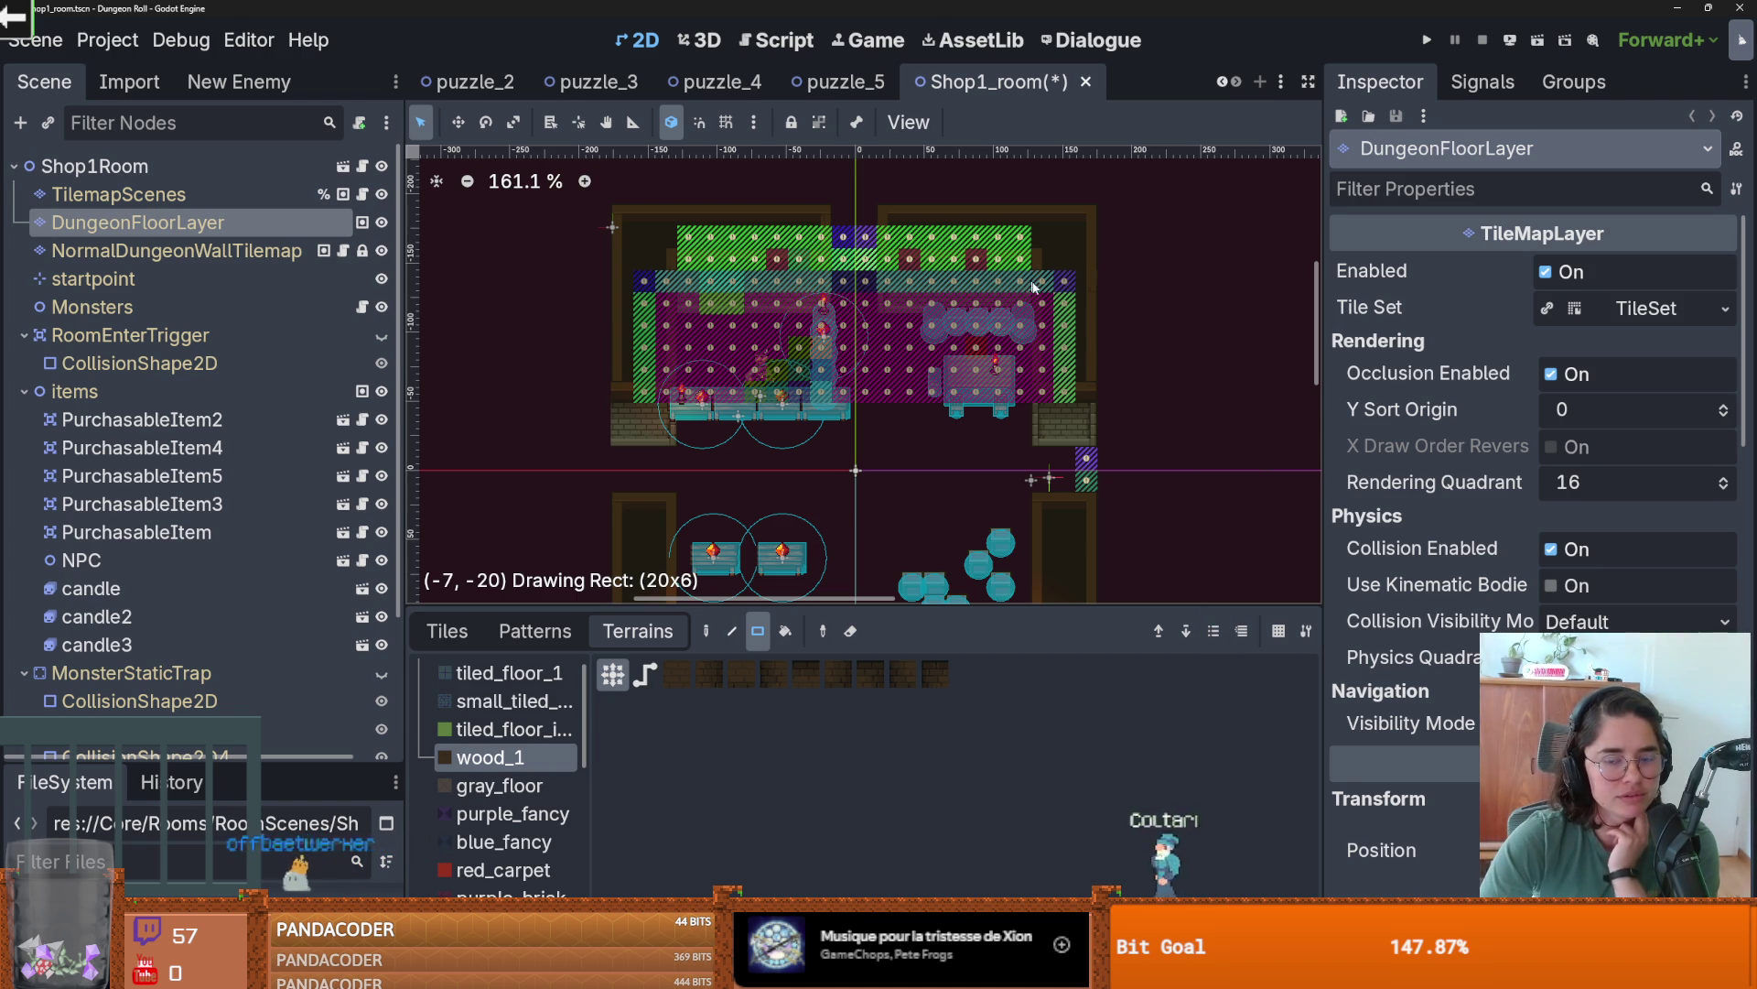
right_click(1240, 452)
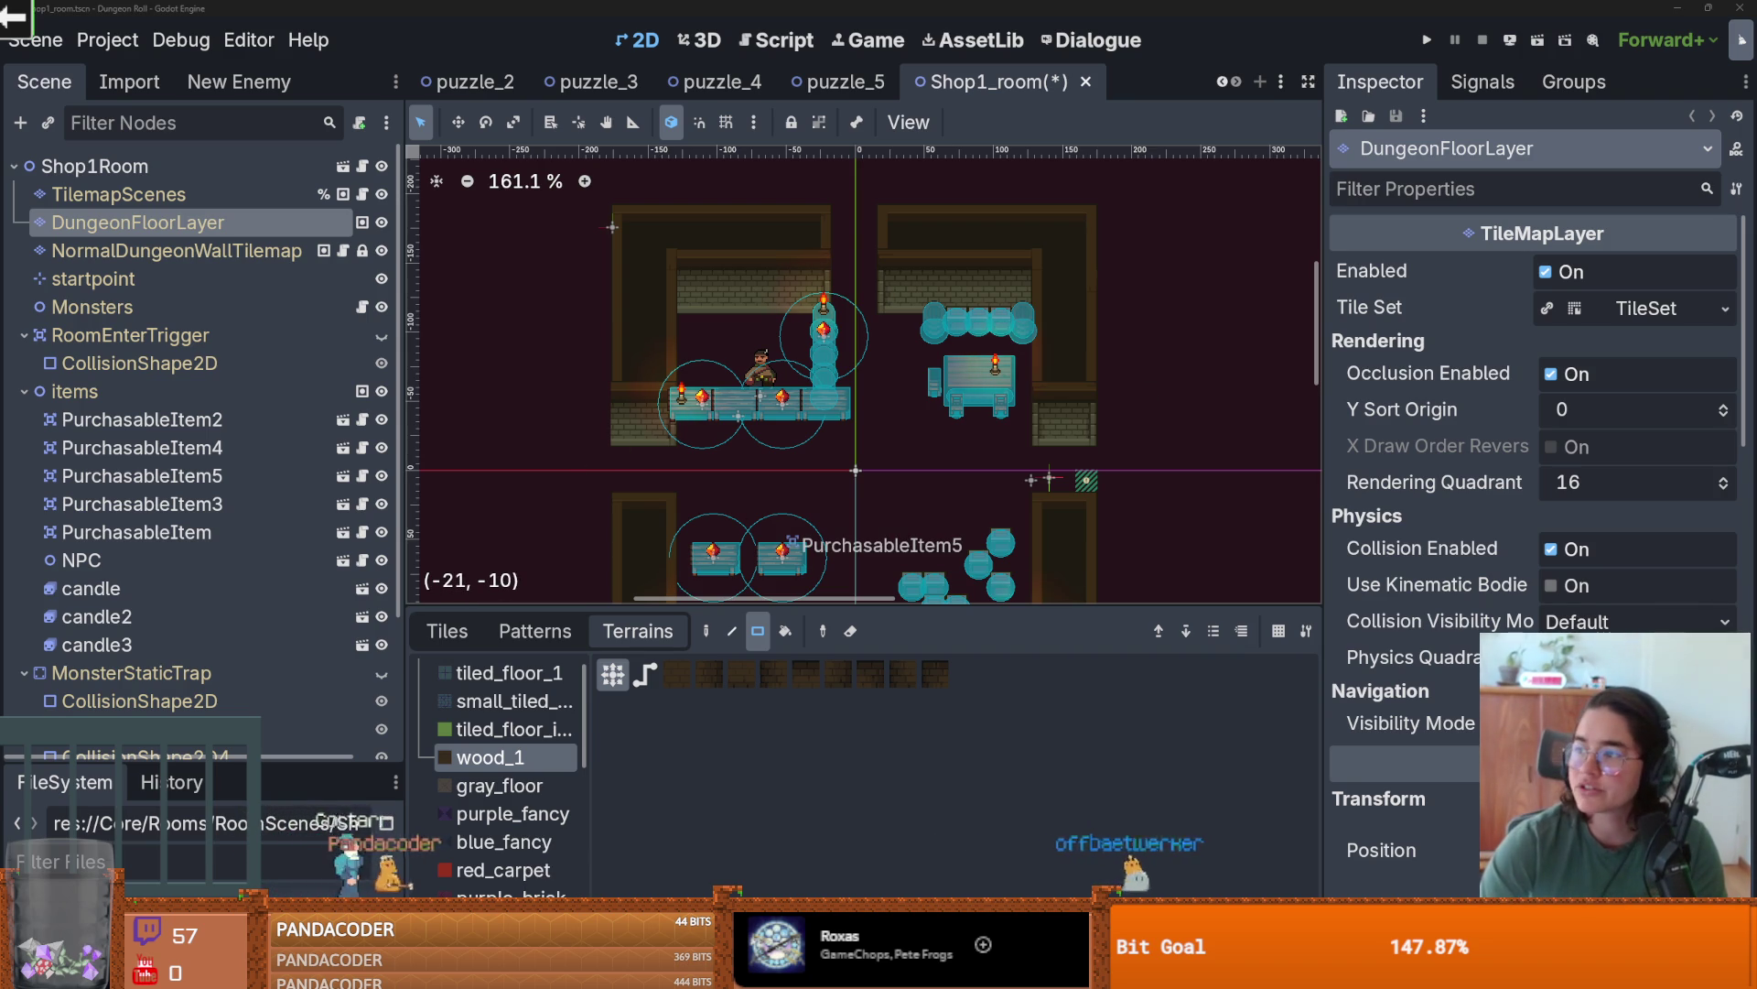
key(alt+Tab)
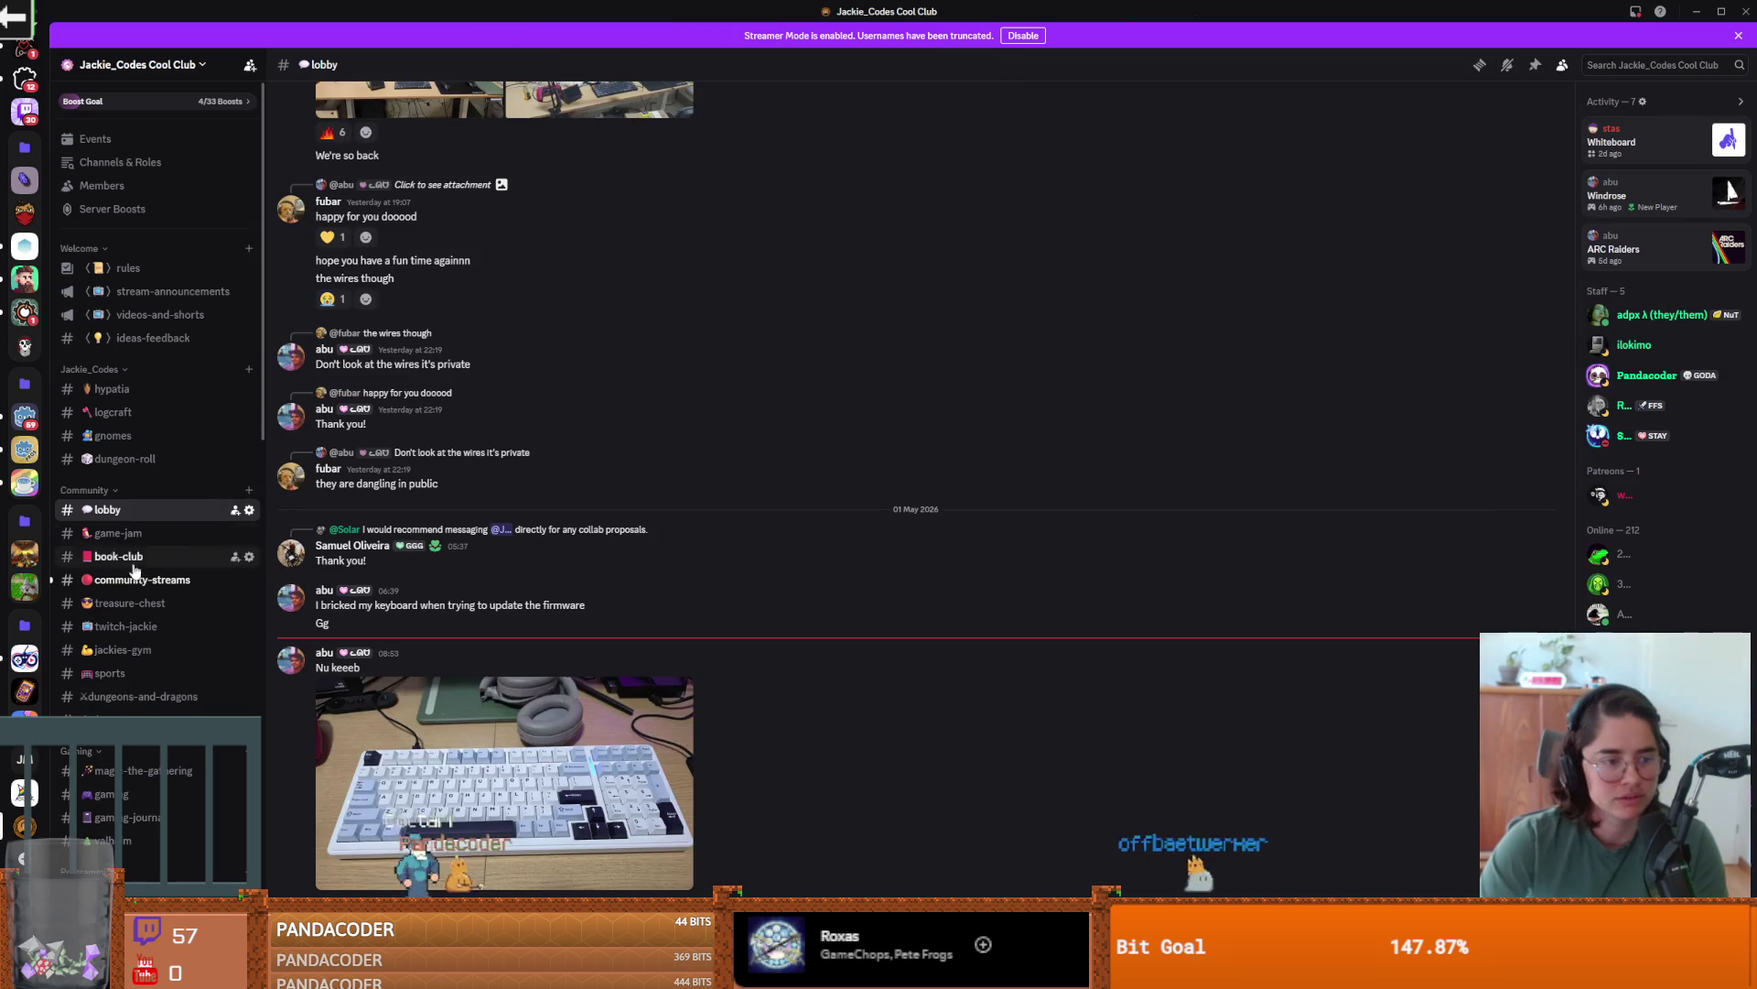
- Open #mushrooms and page through several mushroom photos in the image viewer
scroll(162, 574, down, 2)
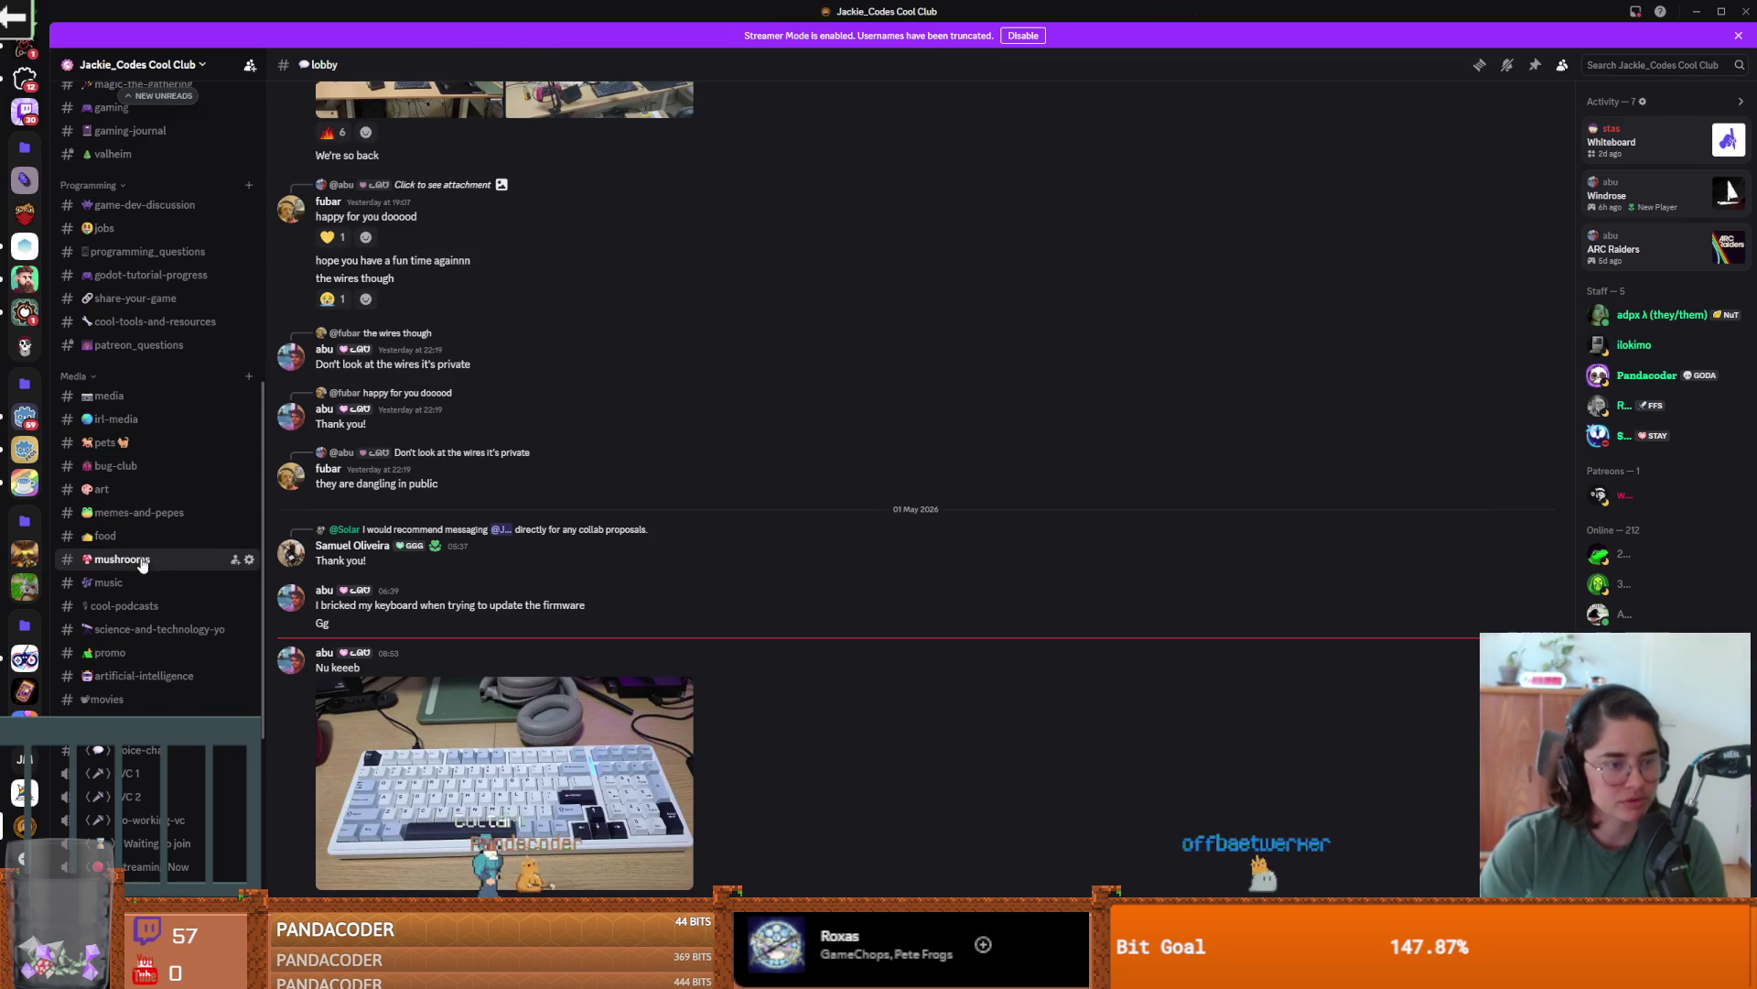
click(121, 558)
click(486, 674)
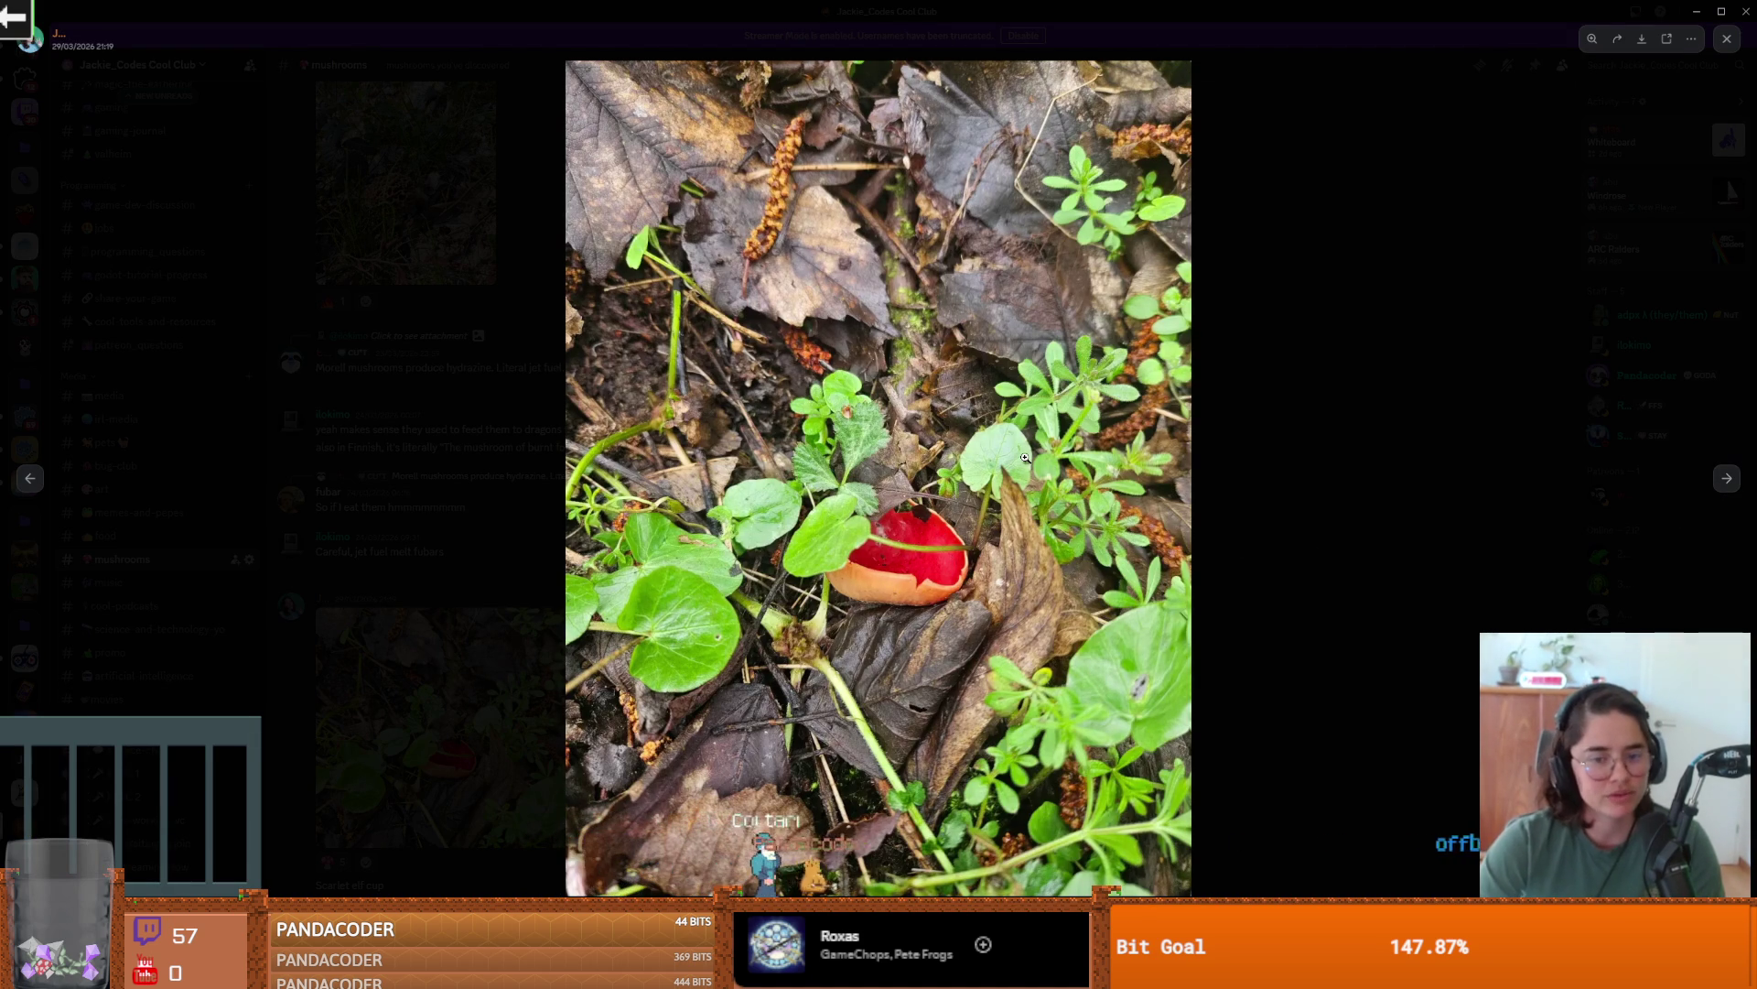
key(Right)
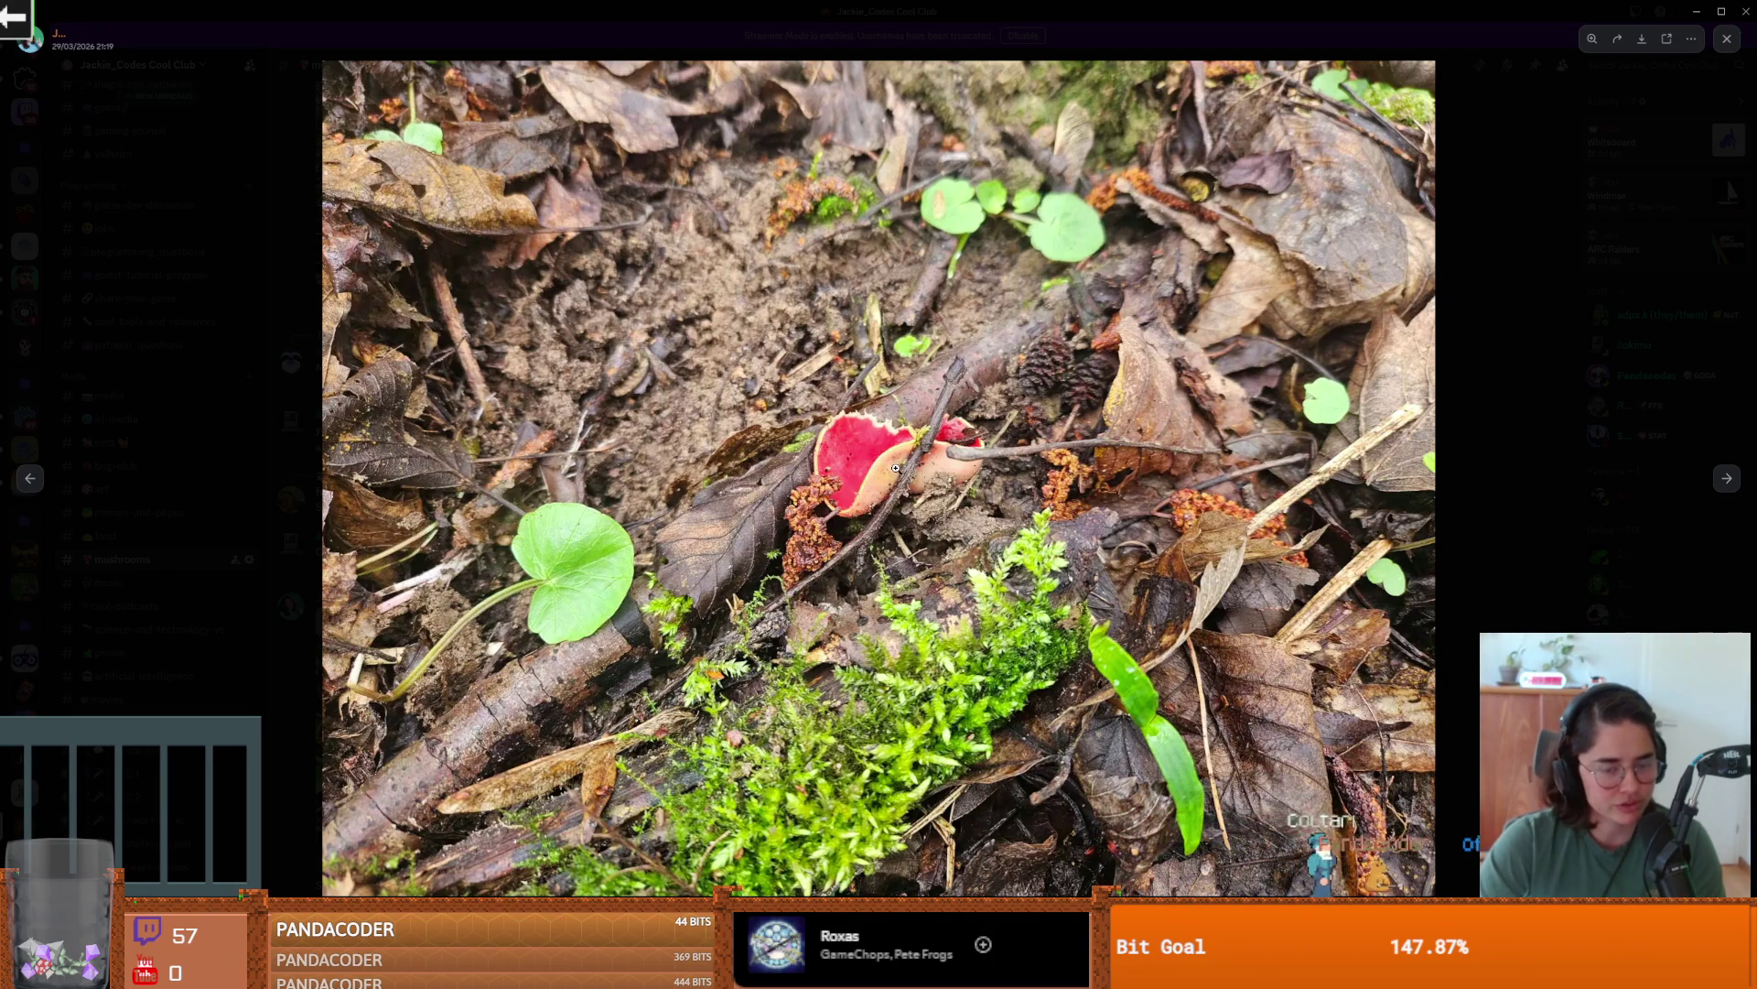
click(903, 463)
click(1106, 491)
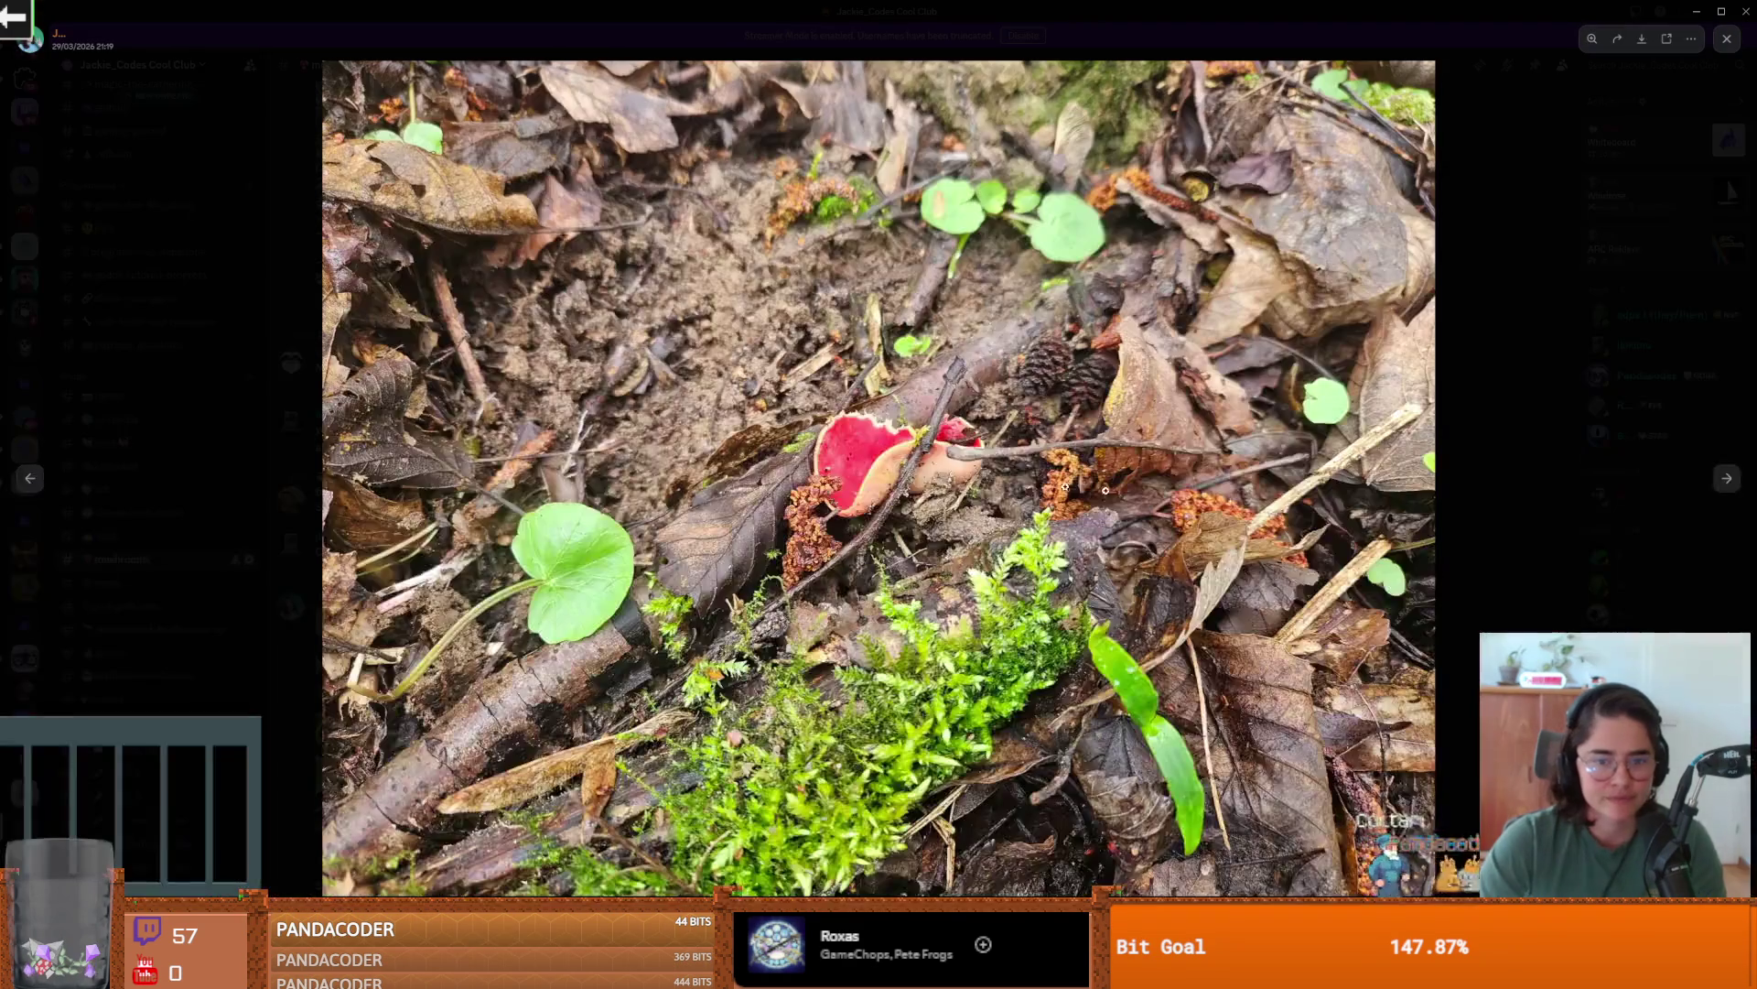
click(1729, 478)
click(1728, 477)
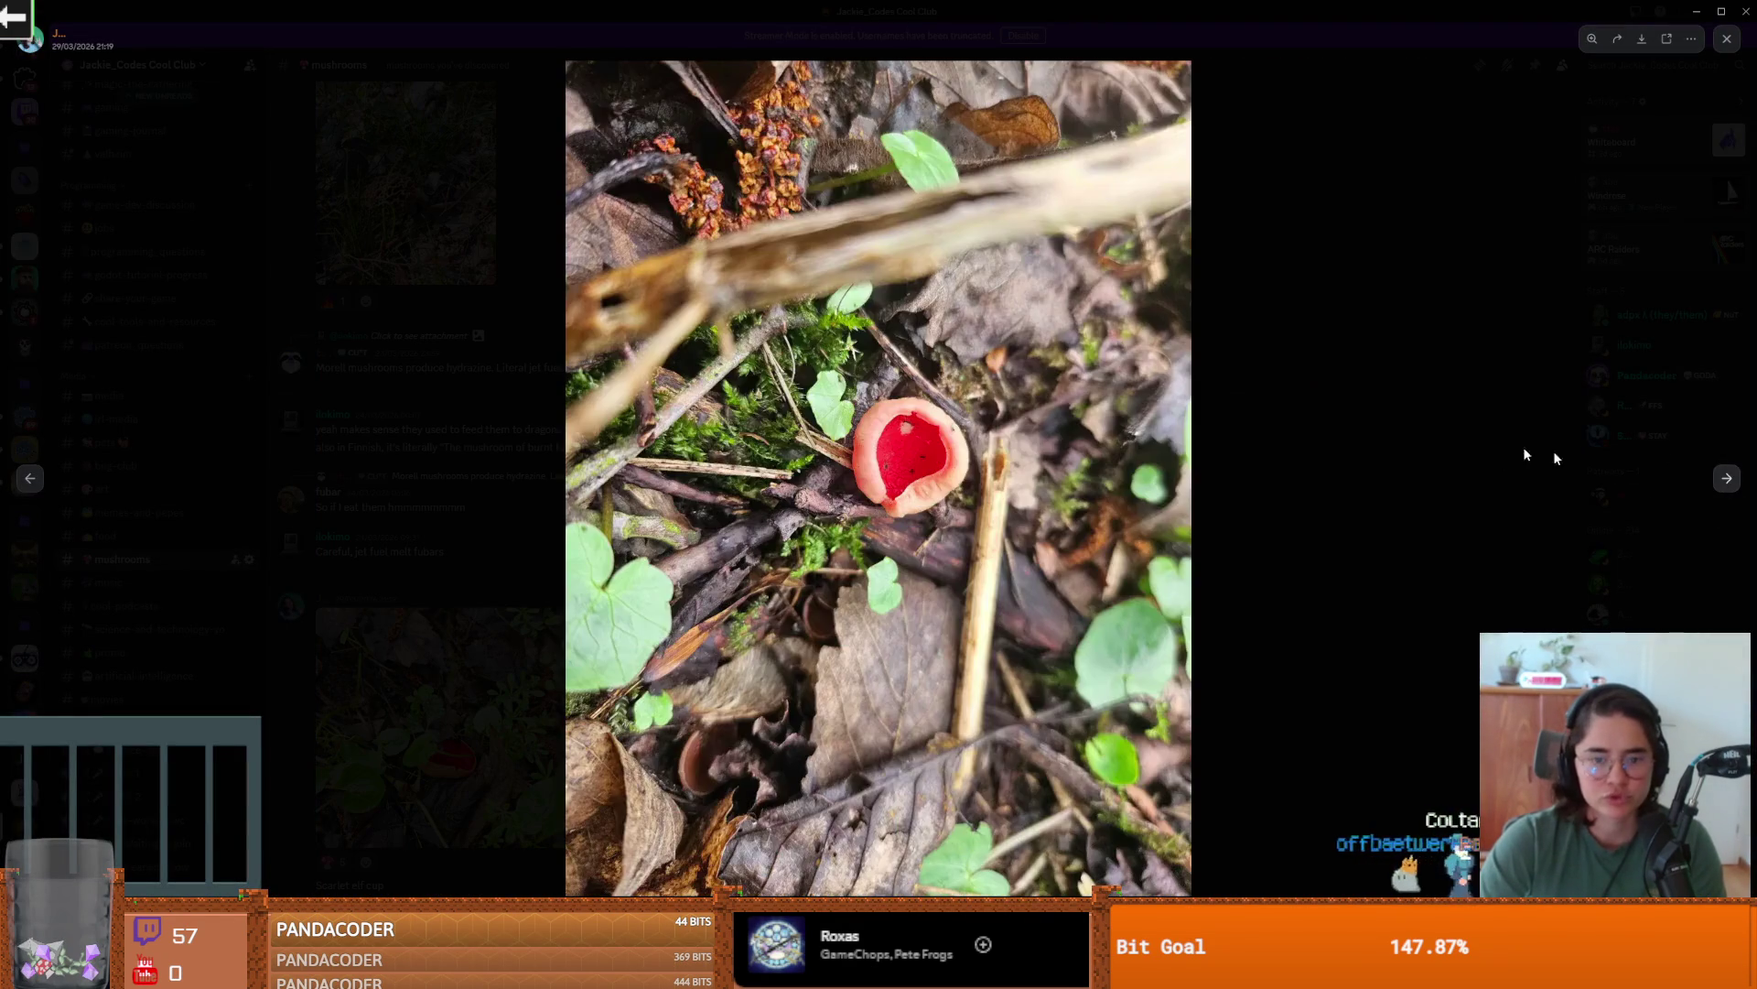
click(1223, 372)
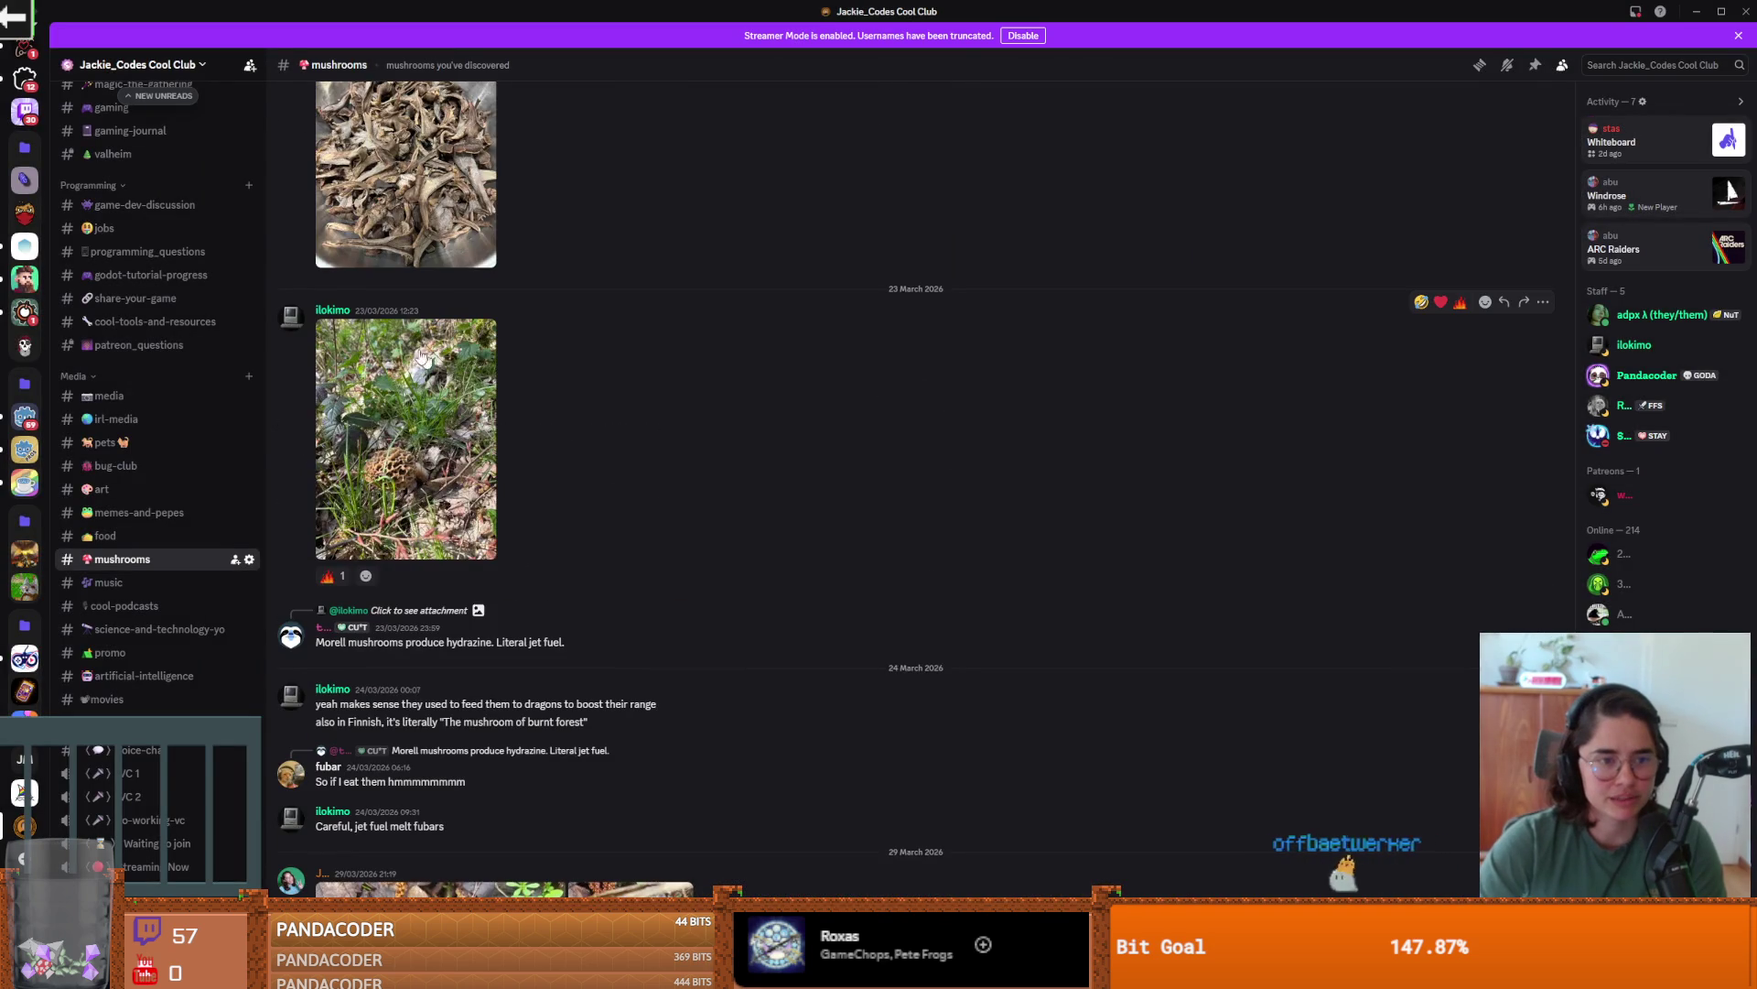
- Scroll back through the channel and view the forest mushroom photo full screen
scroll(434, 430, up, 3)
scroll(392, 423, up, 3)
scroll(390, 423, up, 6)
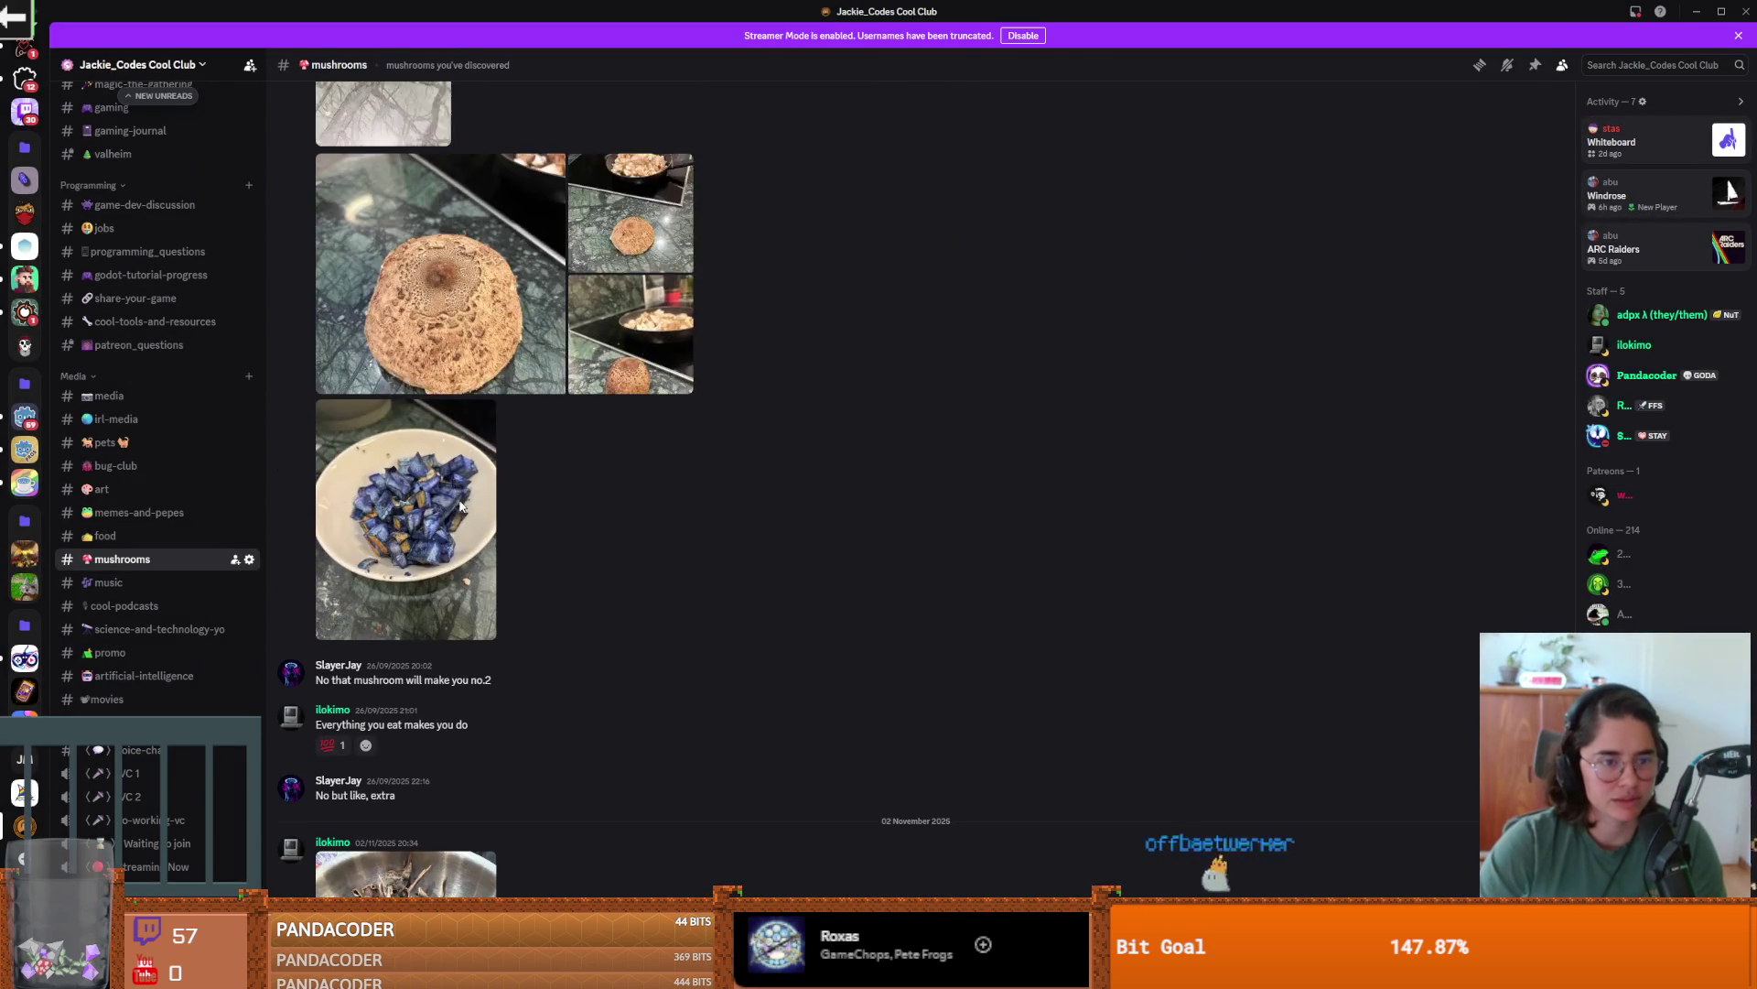
scroll(448, 512, up, 5)
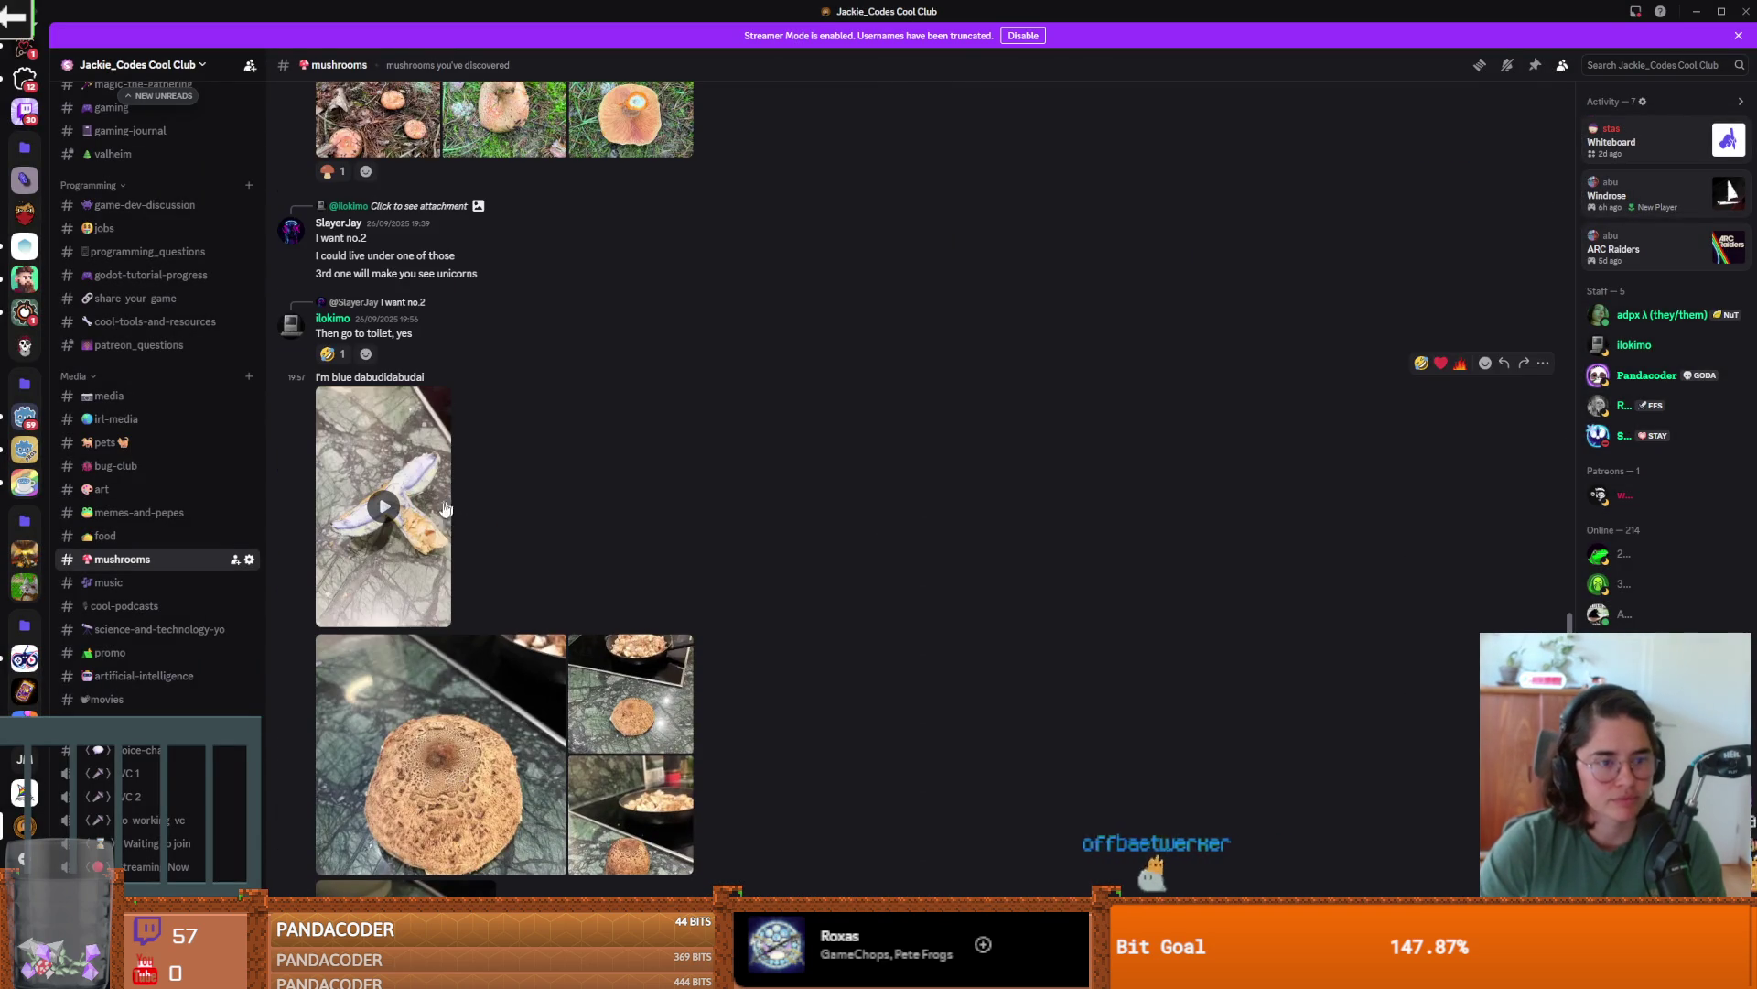
scroll(476, 512, up, 5)
scroll(583, 541, up, 3)
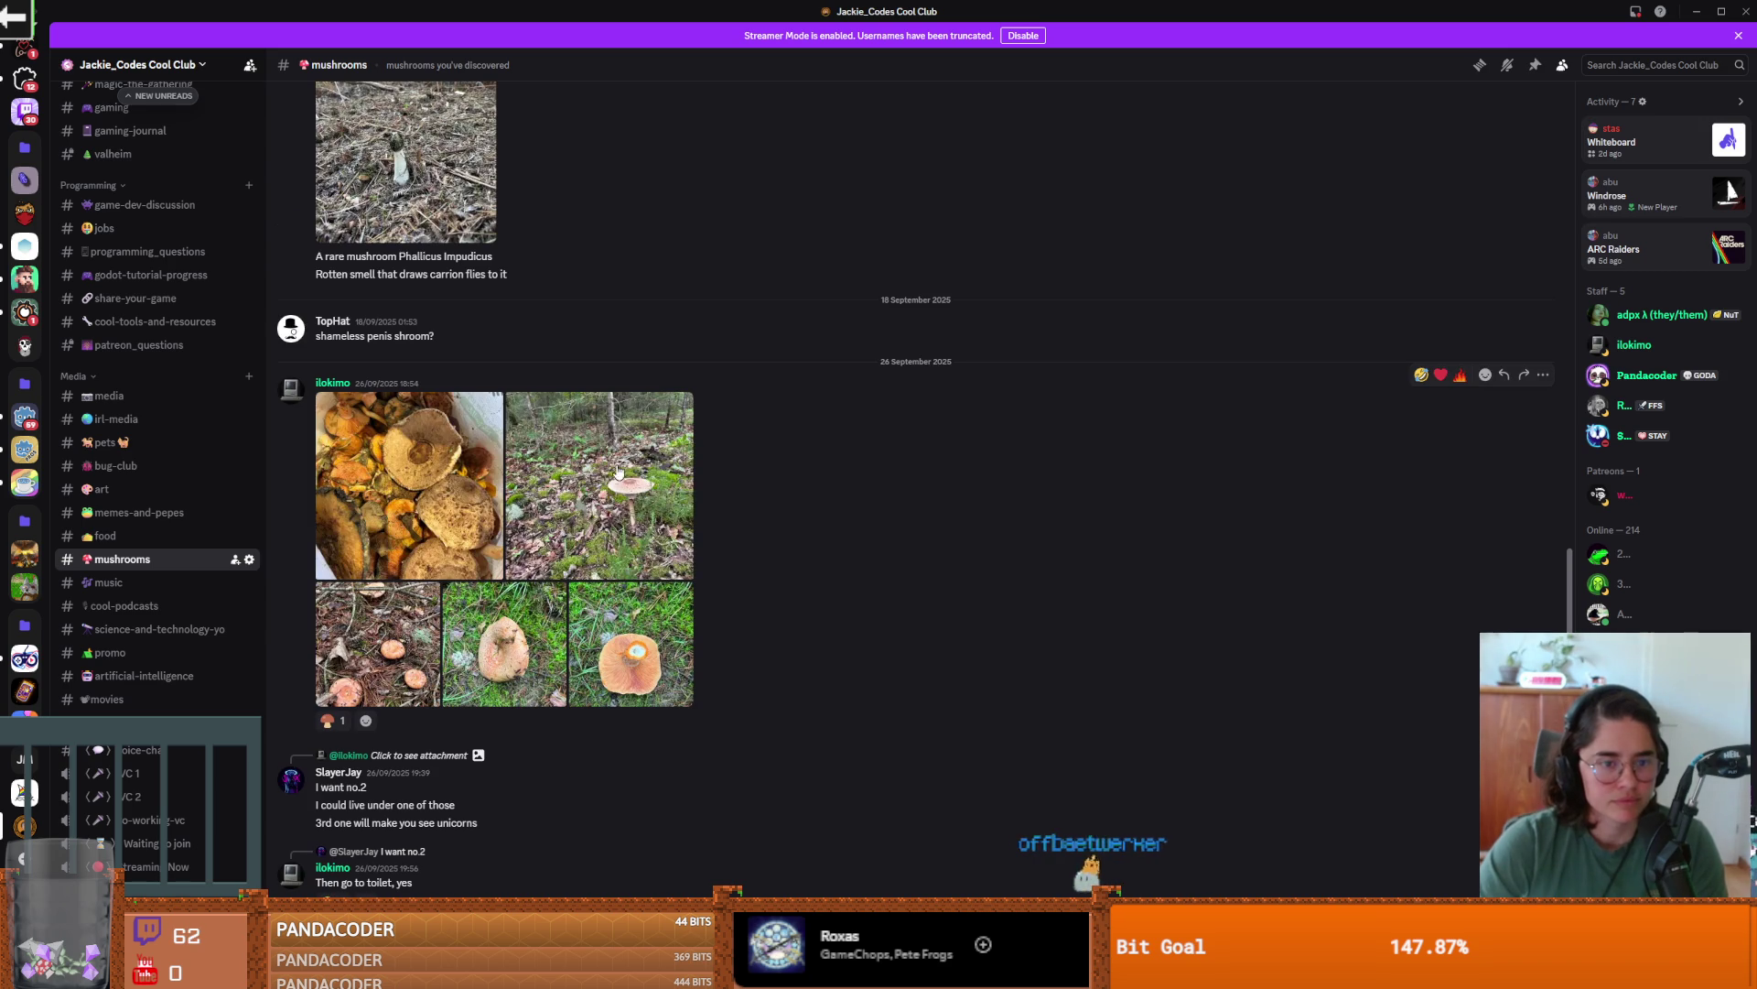
click(608, 485)
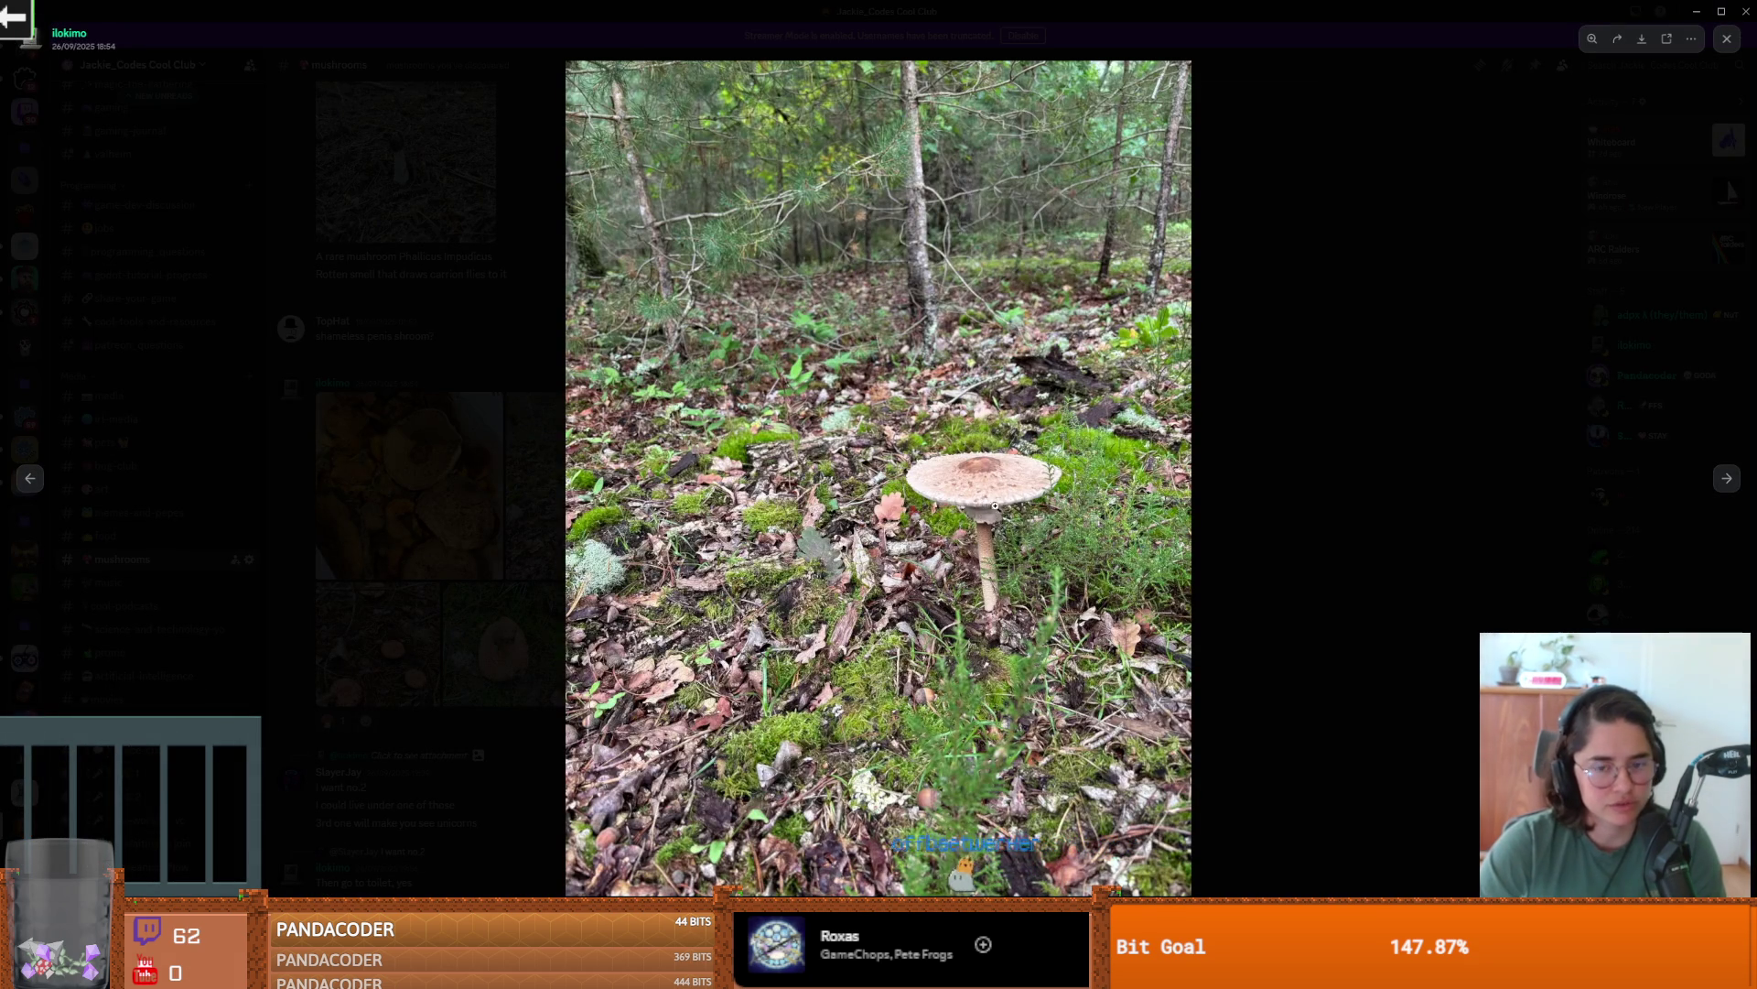
click(1576, 495)
- Browse a bit more of the channel, then return to the Godot editor
scroll(474, 600, up, 10)
scroll(475, 604, up, 15)
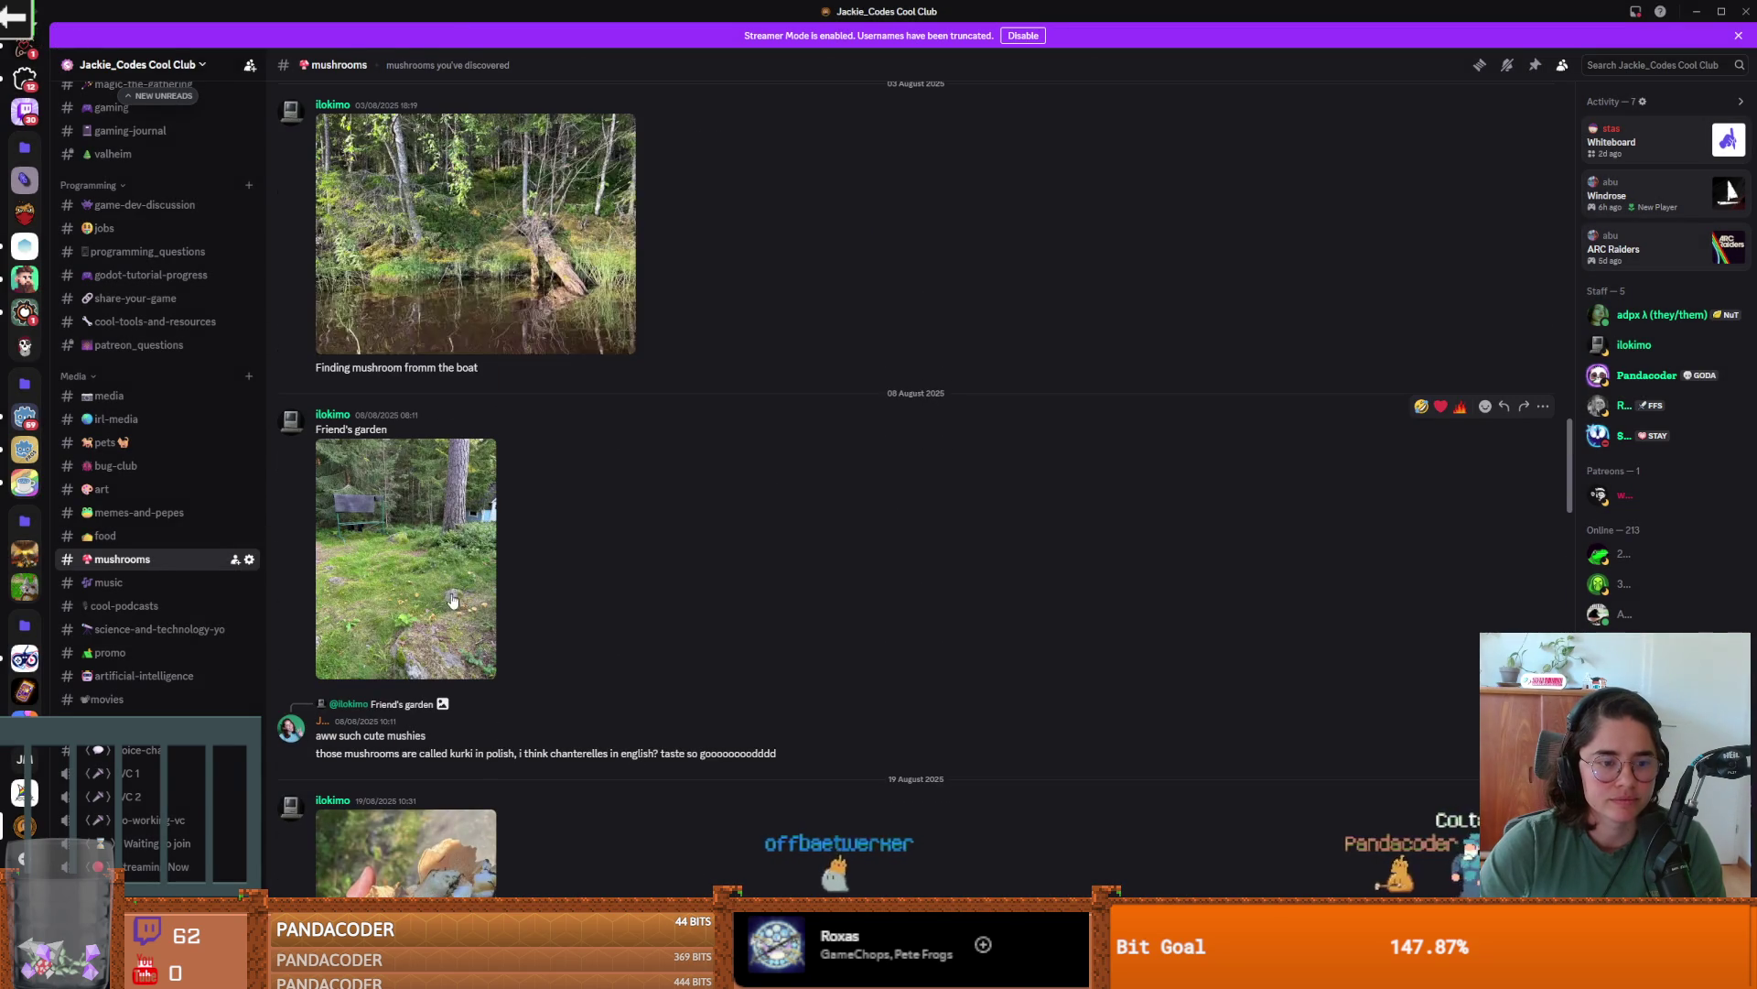
scroll(472, 609, up, 15)
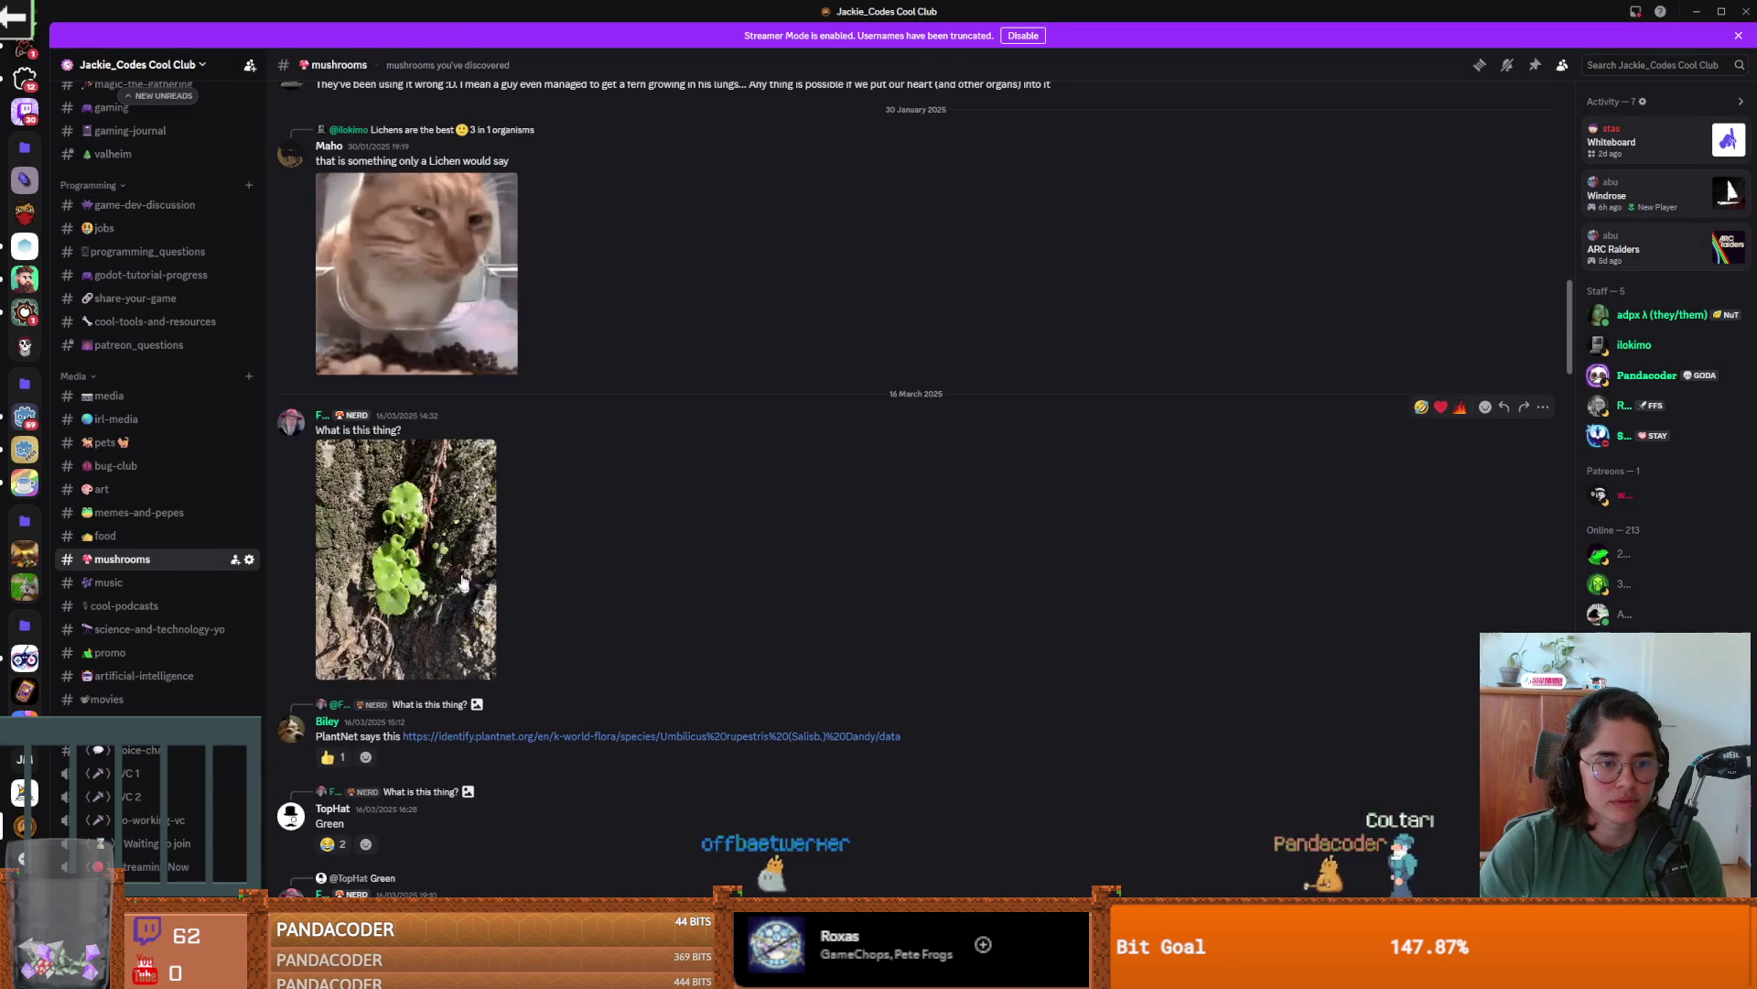
scroll(475, 590, up, 5)
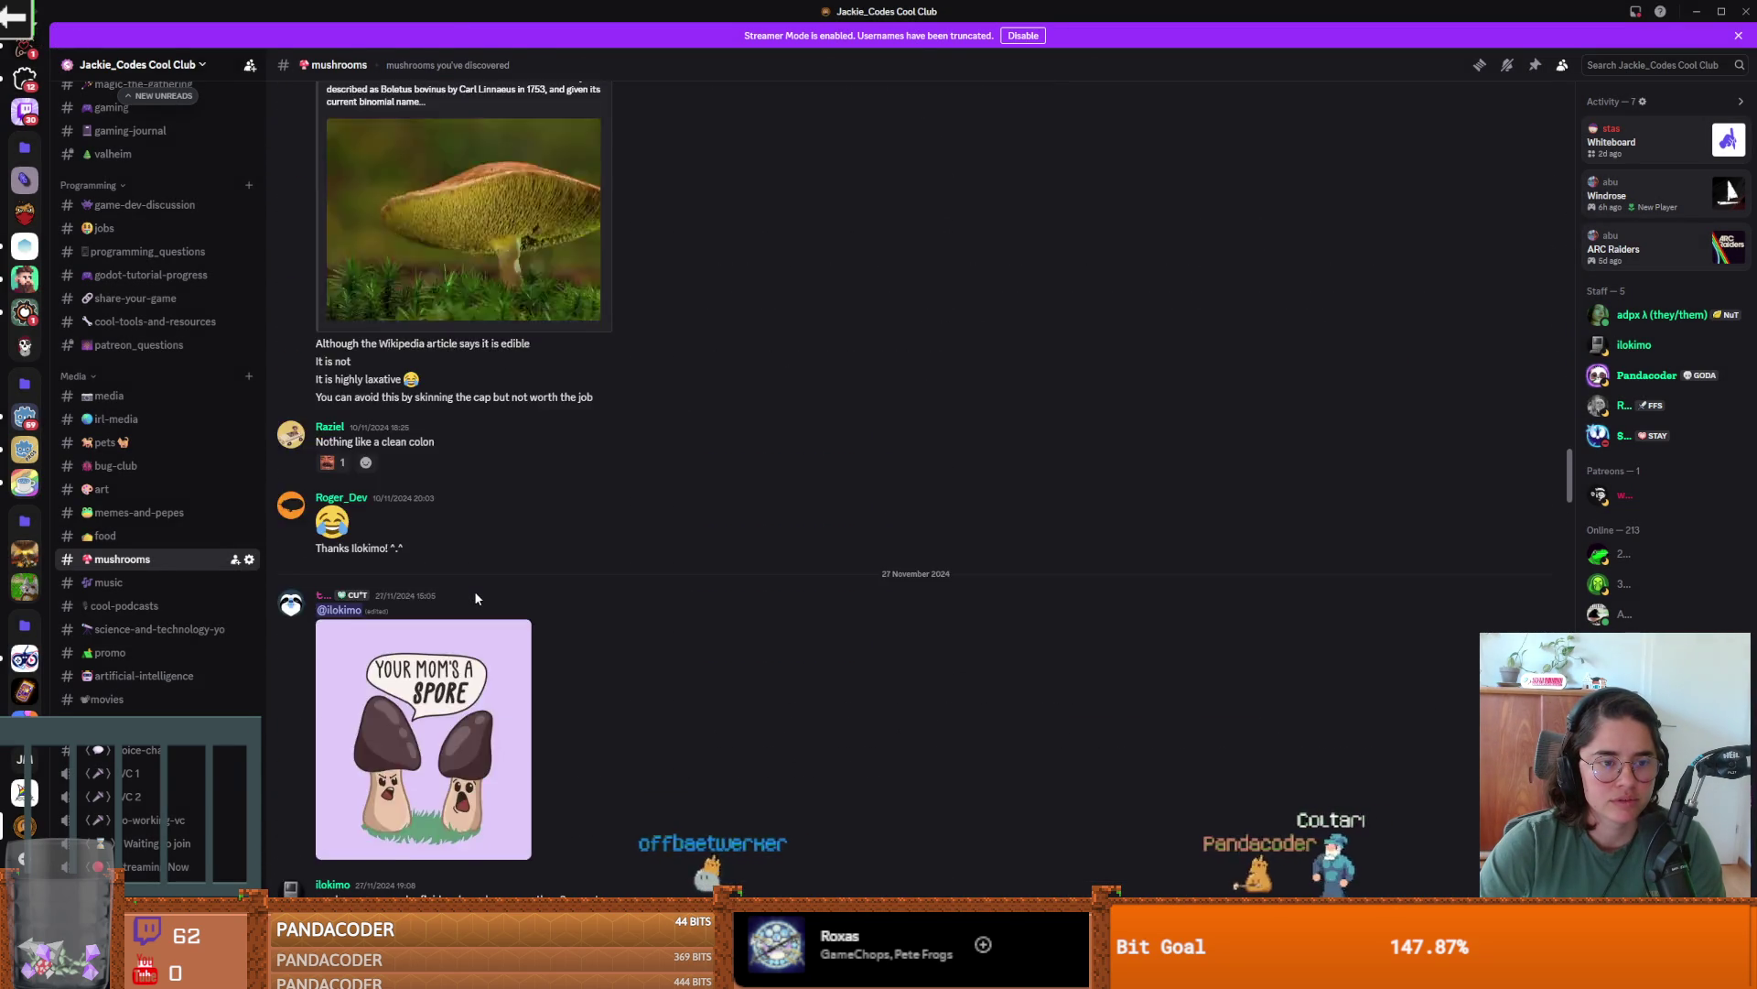
scroll(475, 590, down, 15)
scroll(570, 645, down, 15)
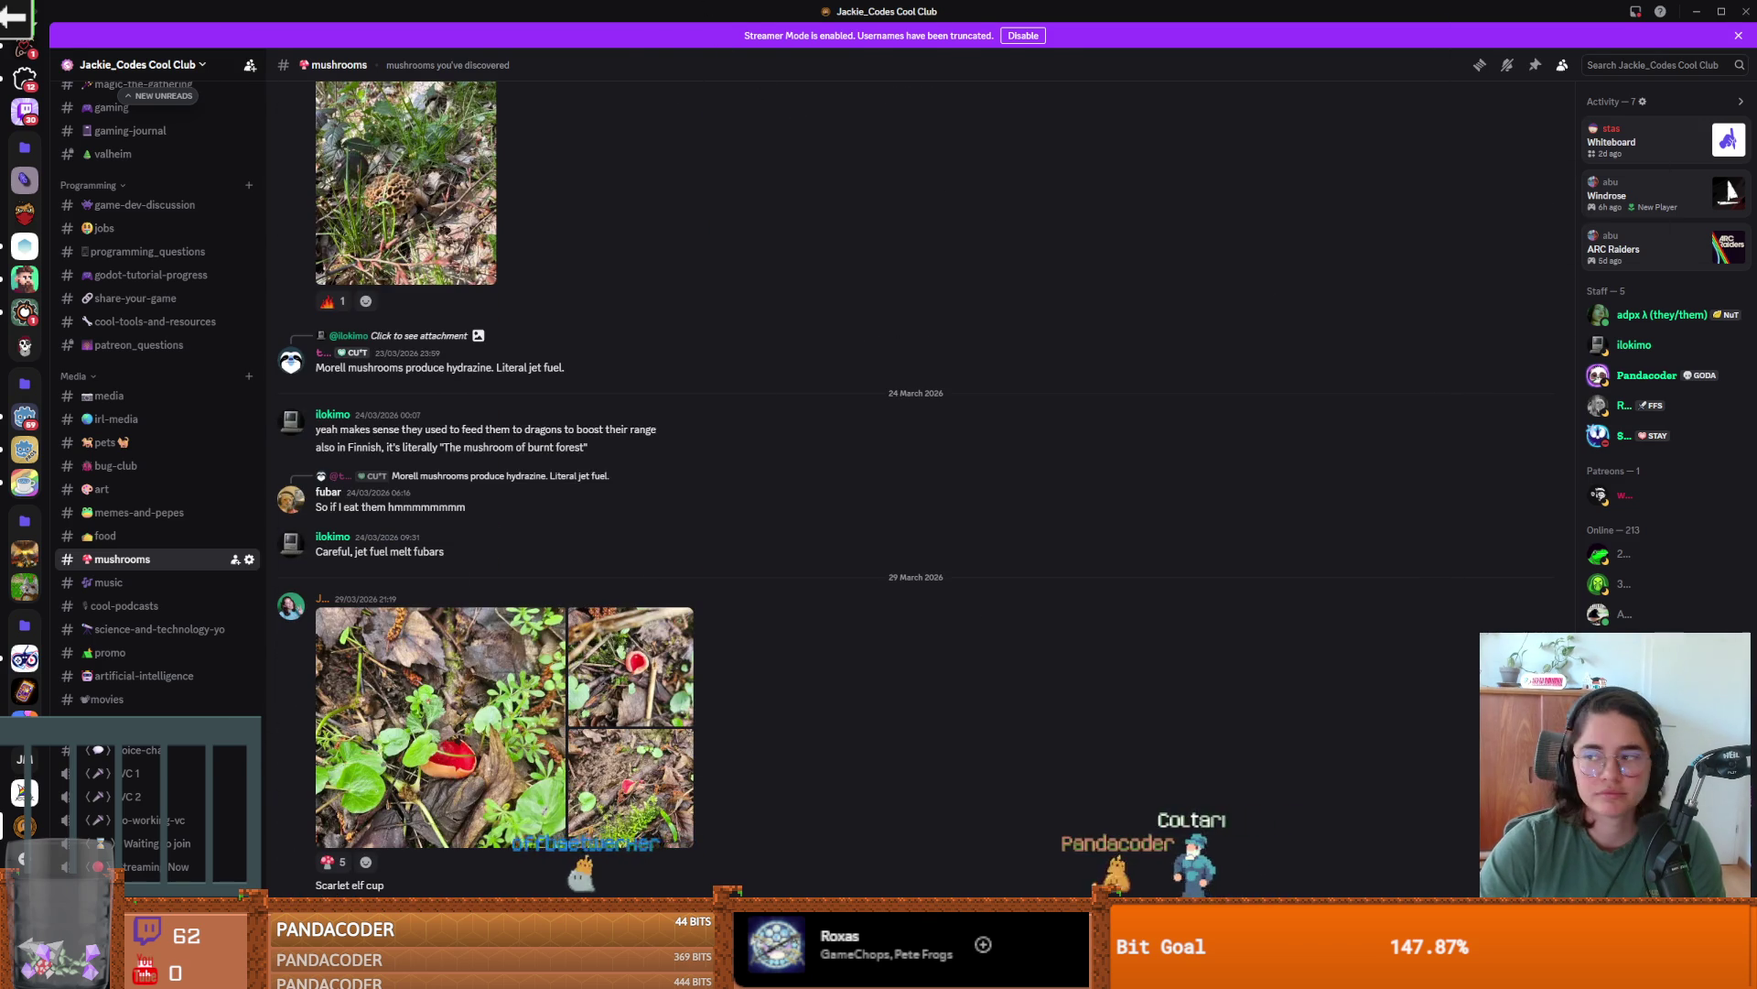
key(alt+Tab)
scroll(815, 524, up, 4)
scroll(815, 523, down, 3)
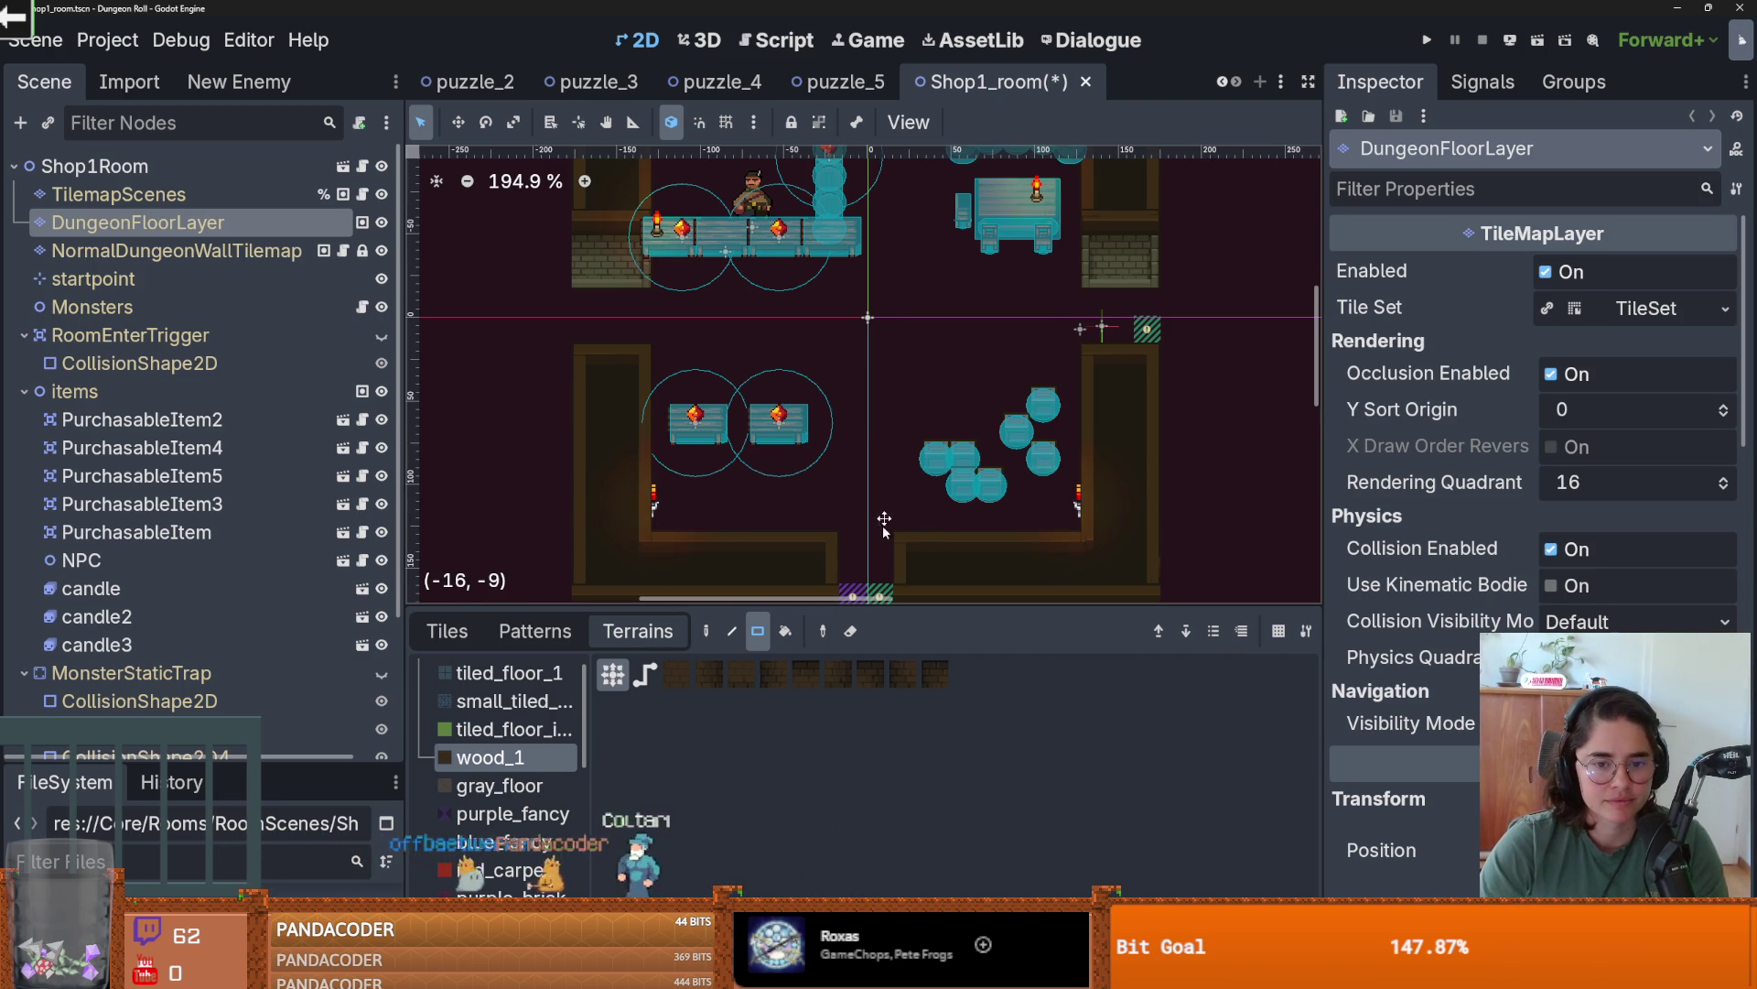
- Repaint the shop rooms' floors with wood_1 terrain strips and patches, and save Shop1_room
scroll(892, 540, down, 2)
drag(894, 514, 891, 523)
scroll(686, 363, up, 1)
drag(577, 273, 1159, 302)
mouse_move(1078, 486)
mouse_down()
mouse_move(661, 289)
mouse_move(1071, 412)
mouse_up()
scroll(766, 436, up, 2)
click(838, 236)
scroll(857, 220, up, 2)
drag(879, 273, 856, 238)
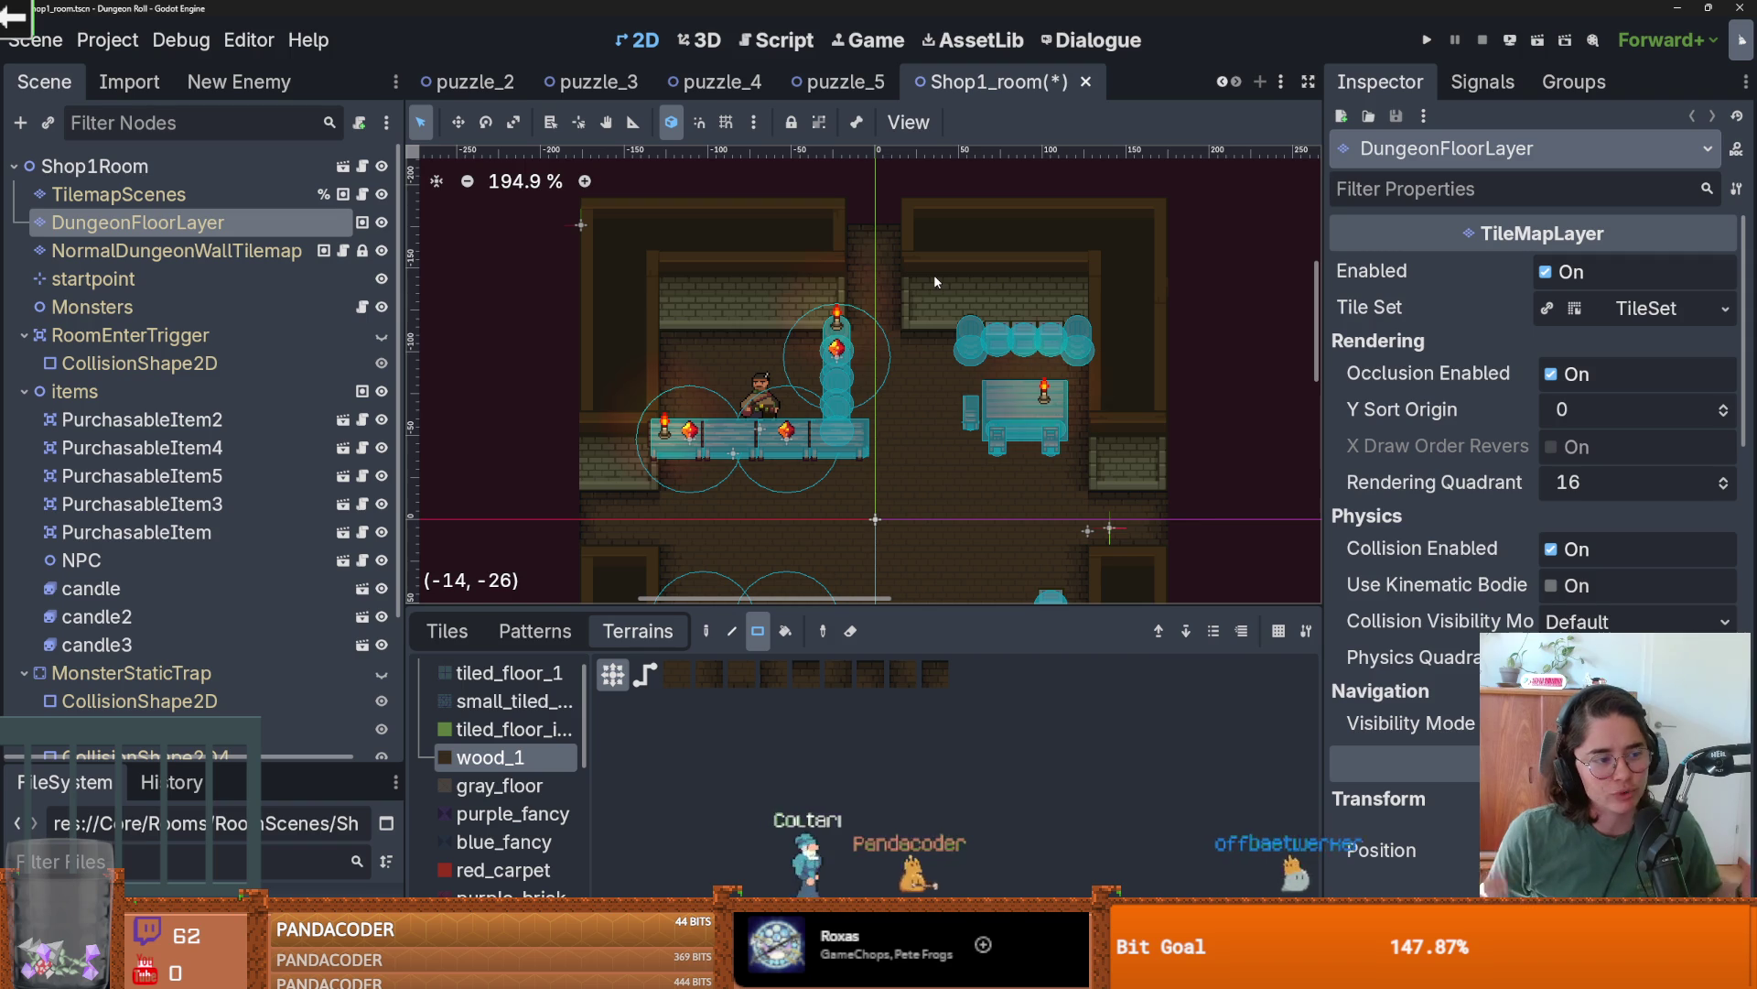
key(ctrl+s)
- Launch Paint from Windows search by typing 'pa'
scroll(808, 373, down, 2)
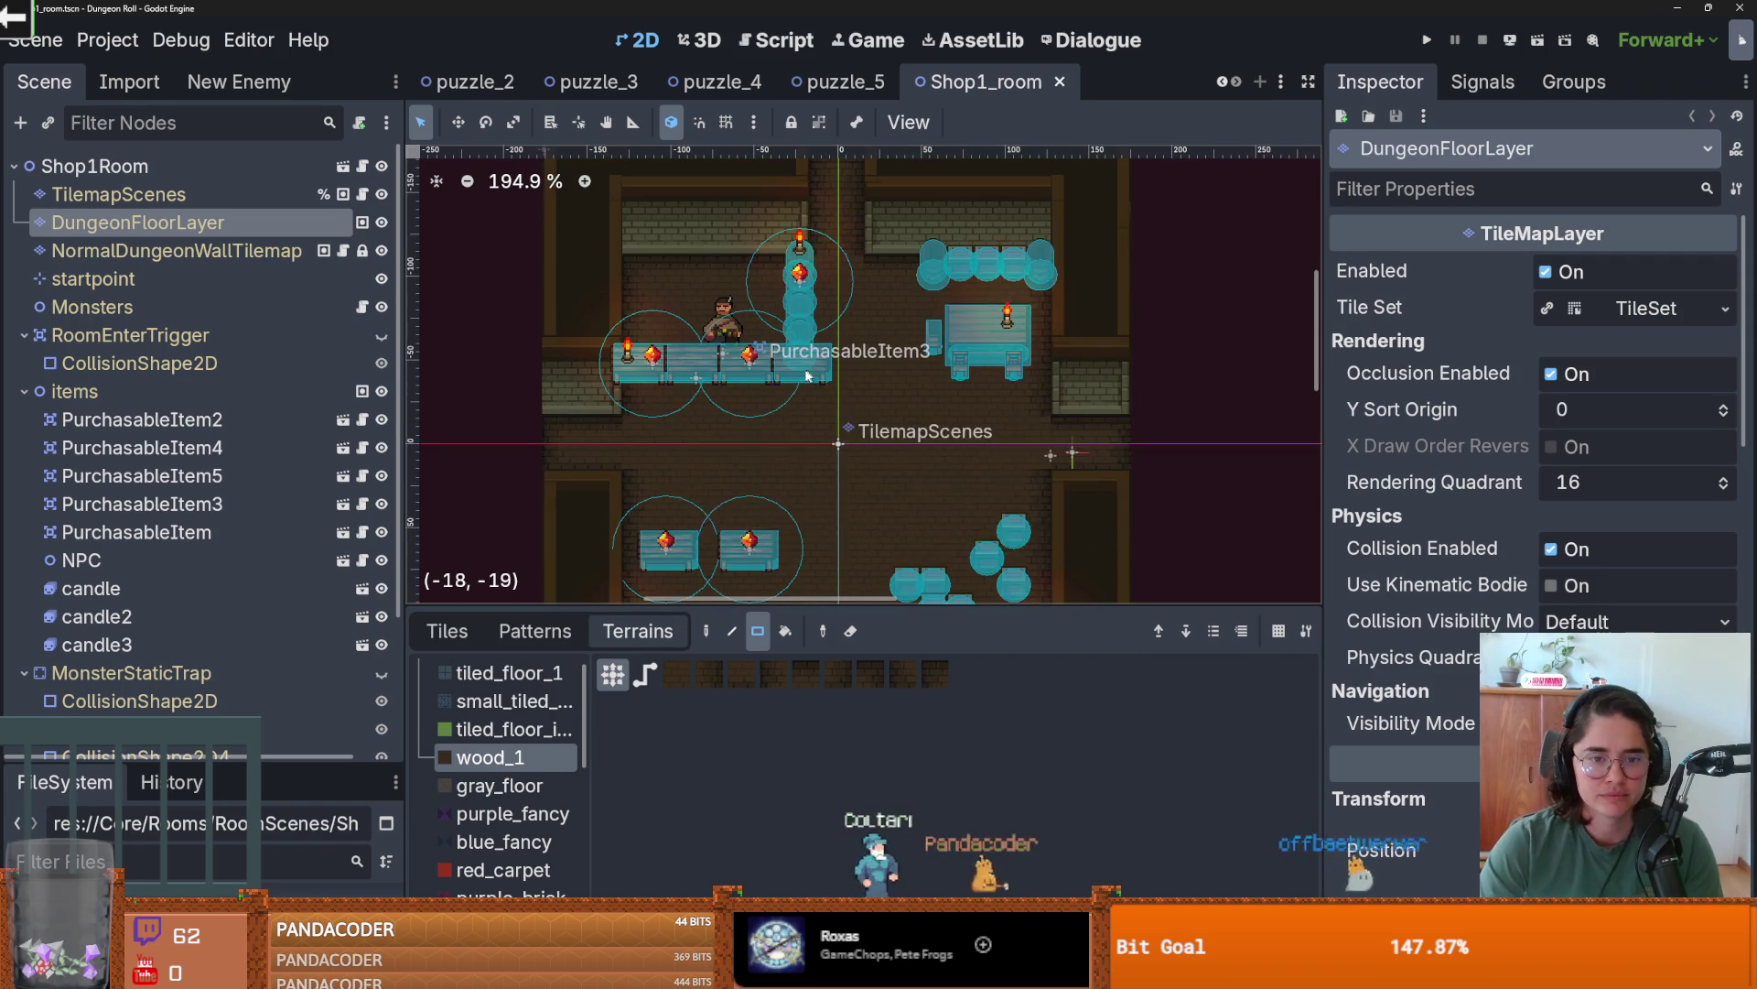
scroll(807, 373, down, 2)
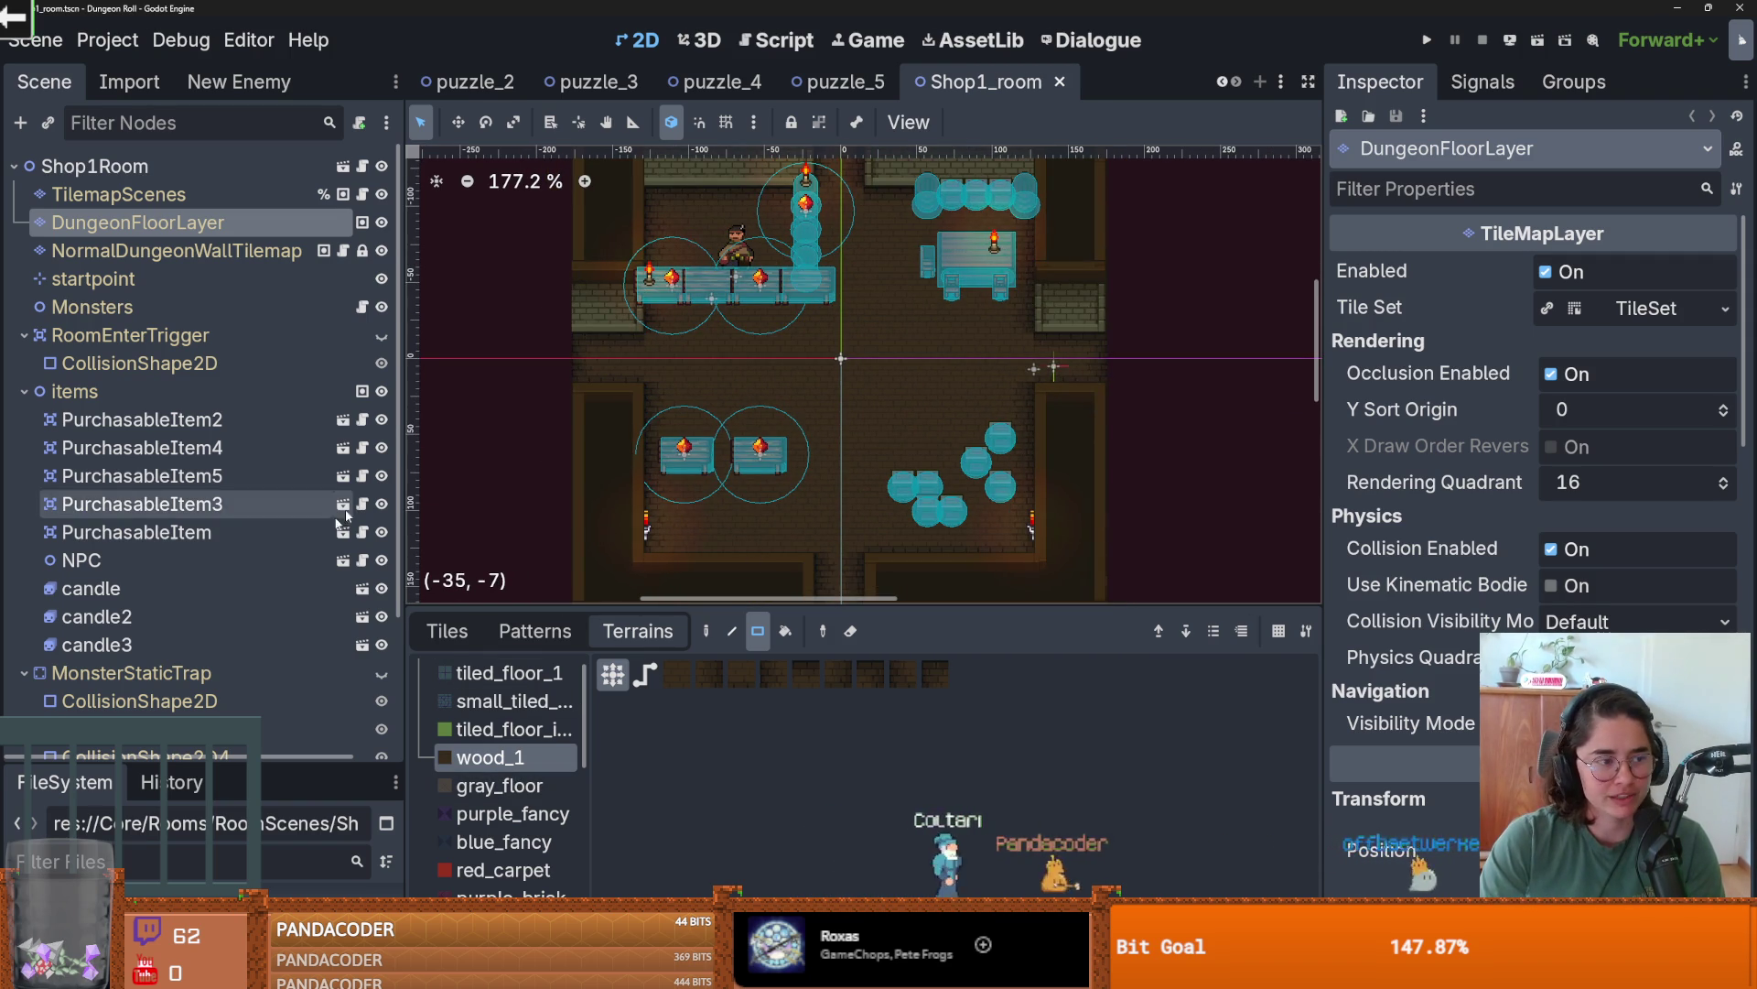
scroll(800, 377, up, 1)
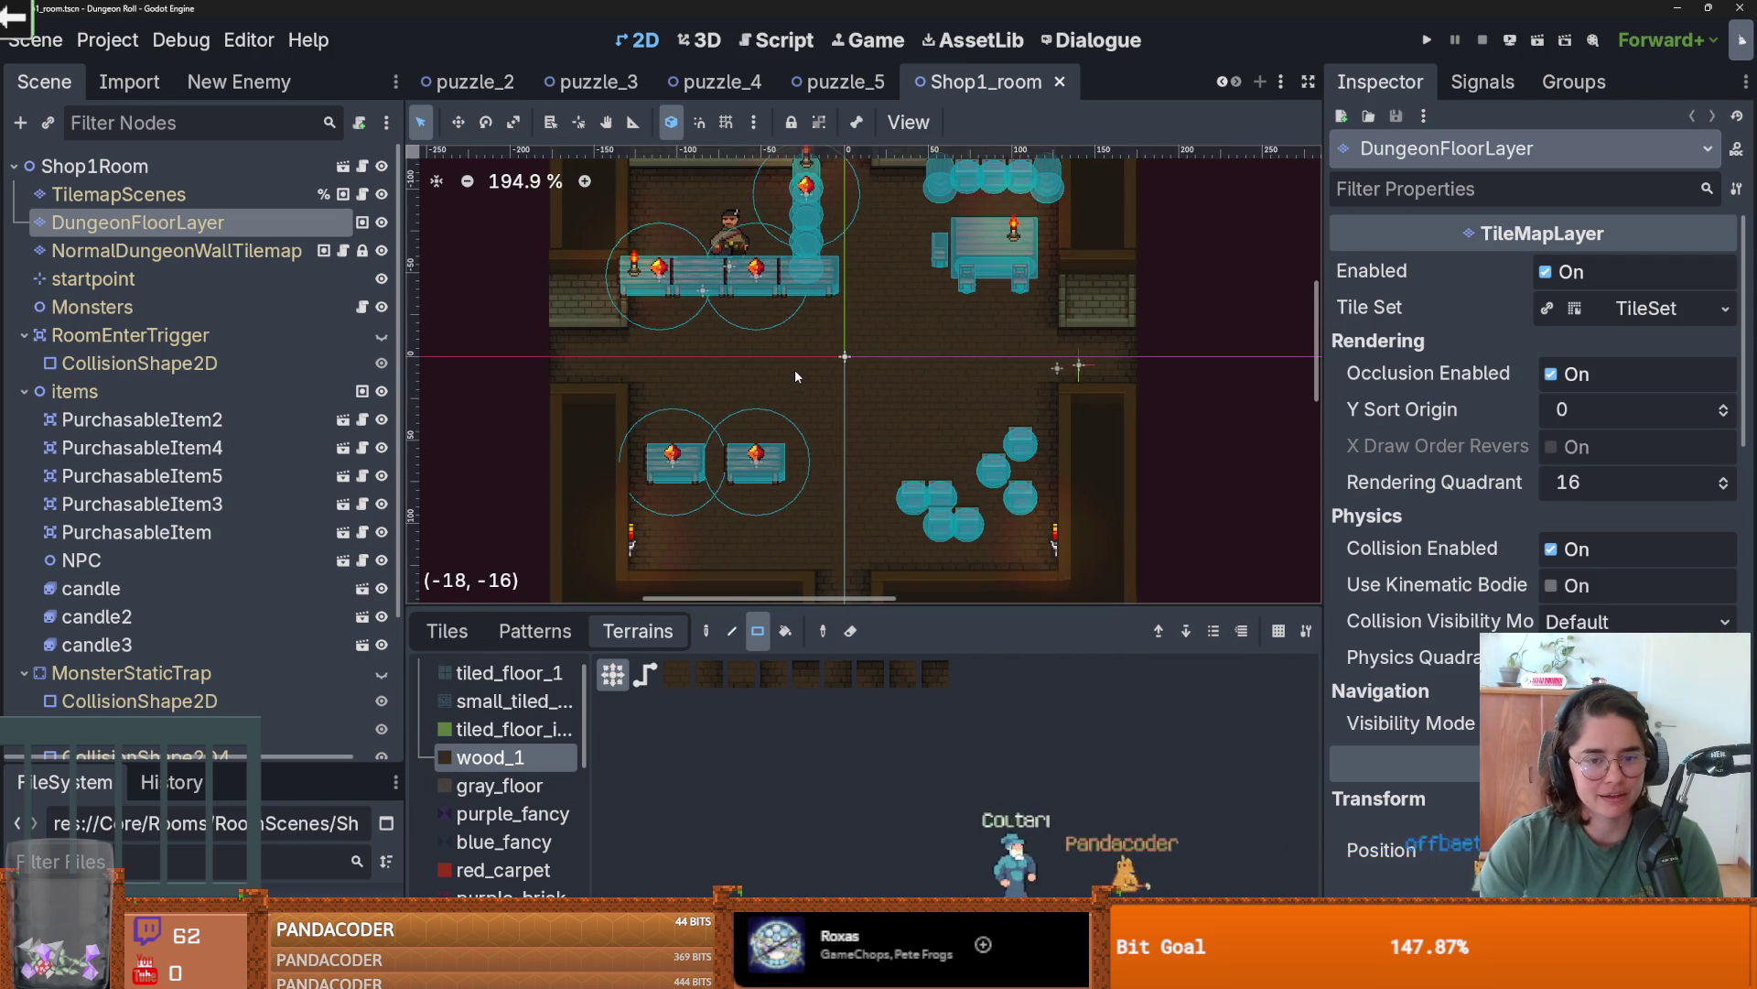
scroll(795, 377, down, 3)
scroll(796, 339, up, 1)
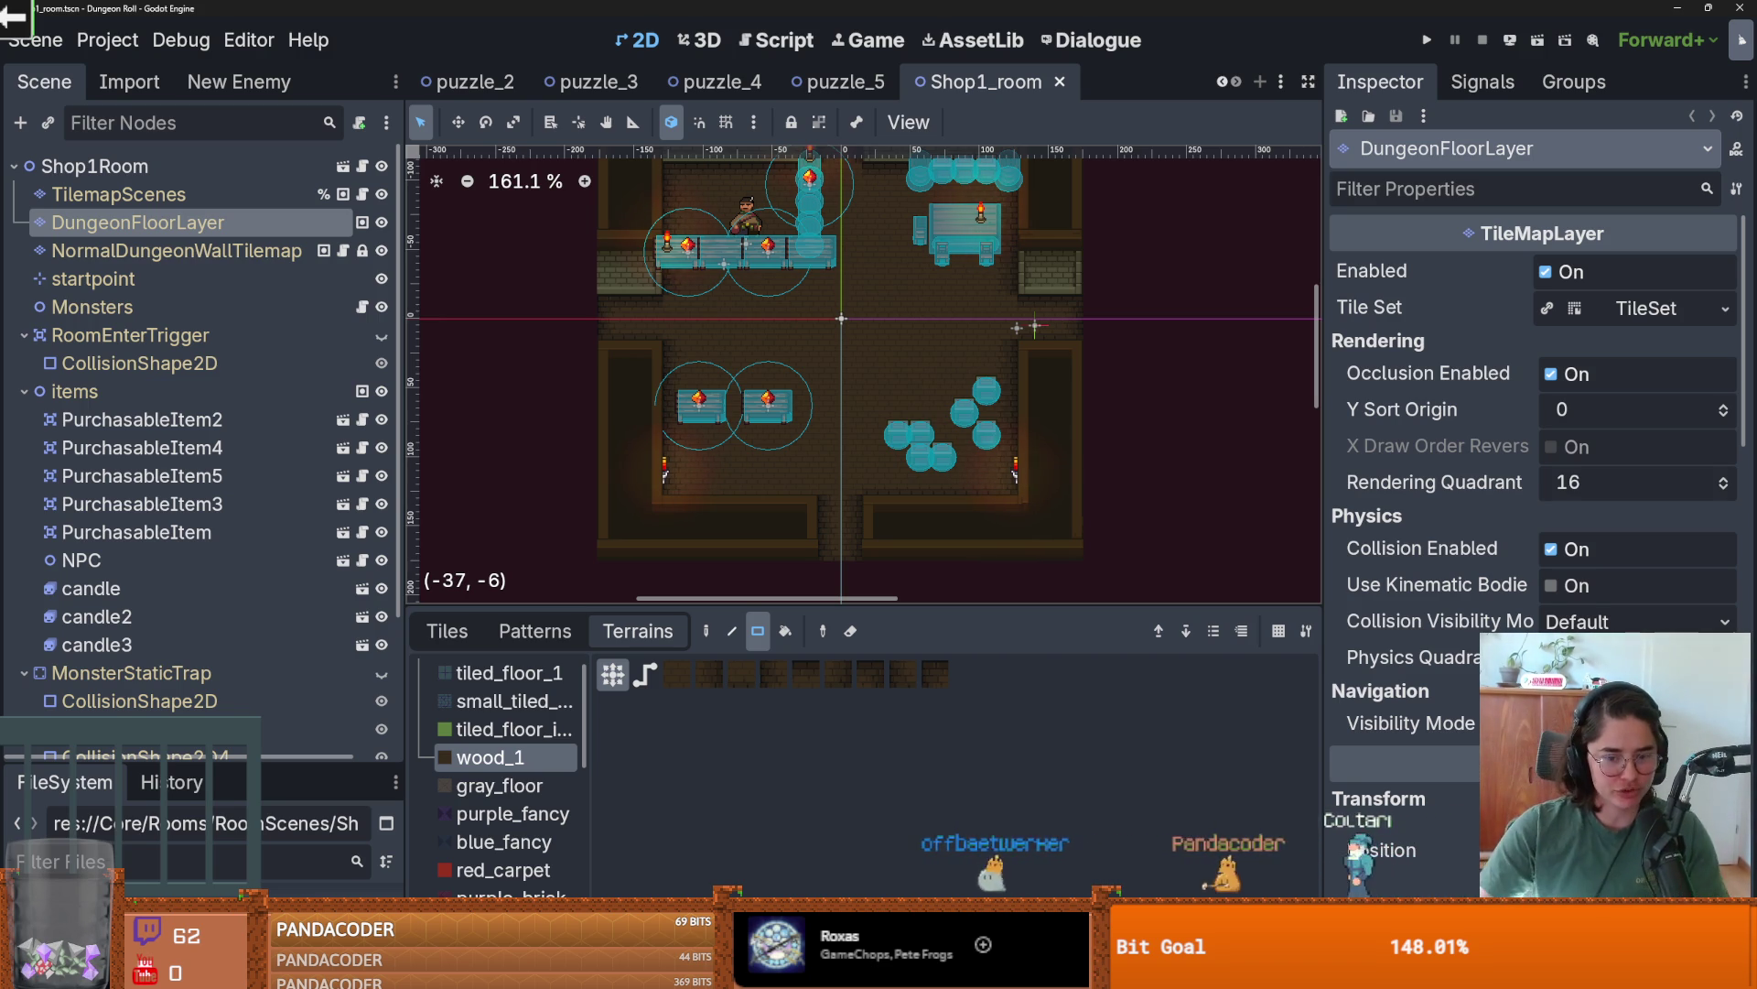
key(super)
text(pai)
key(Return)
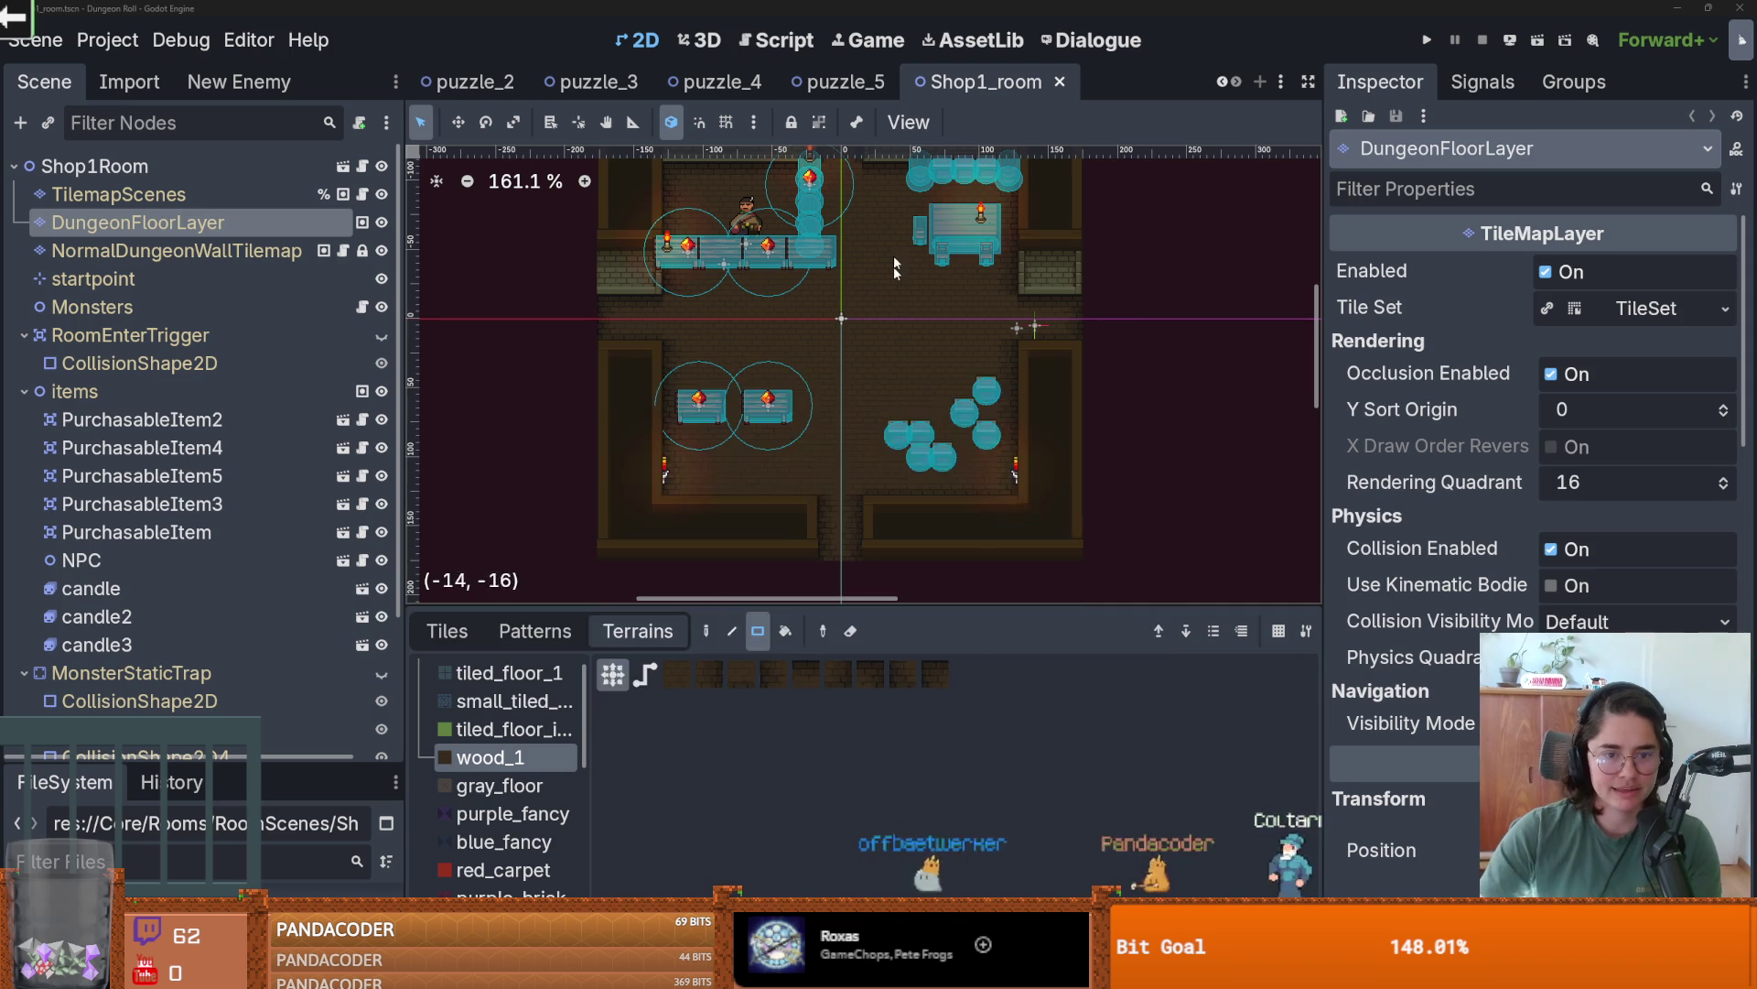
- Maximize Paint and pencil-sketch a circle with radiating spokes, undoing a stray first stroke
click(1300, 358)
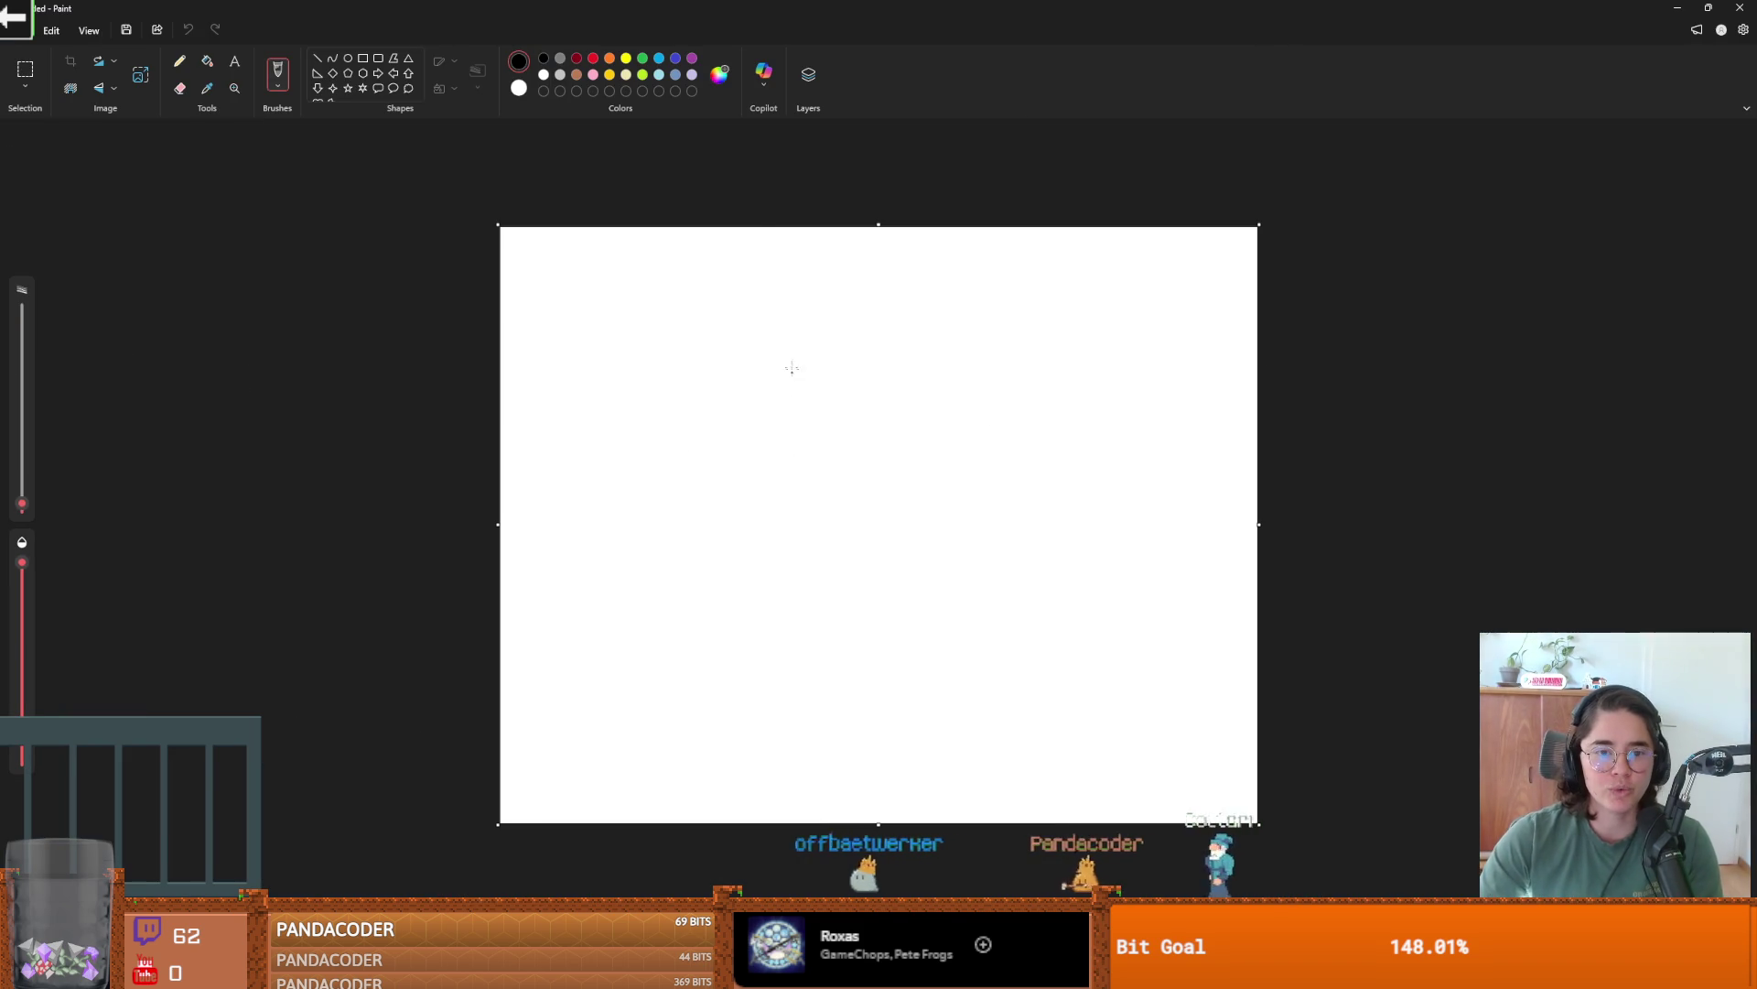
drag(789, 349, 759, 225)
key(ctrl+z)
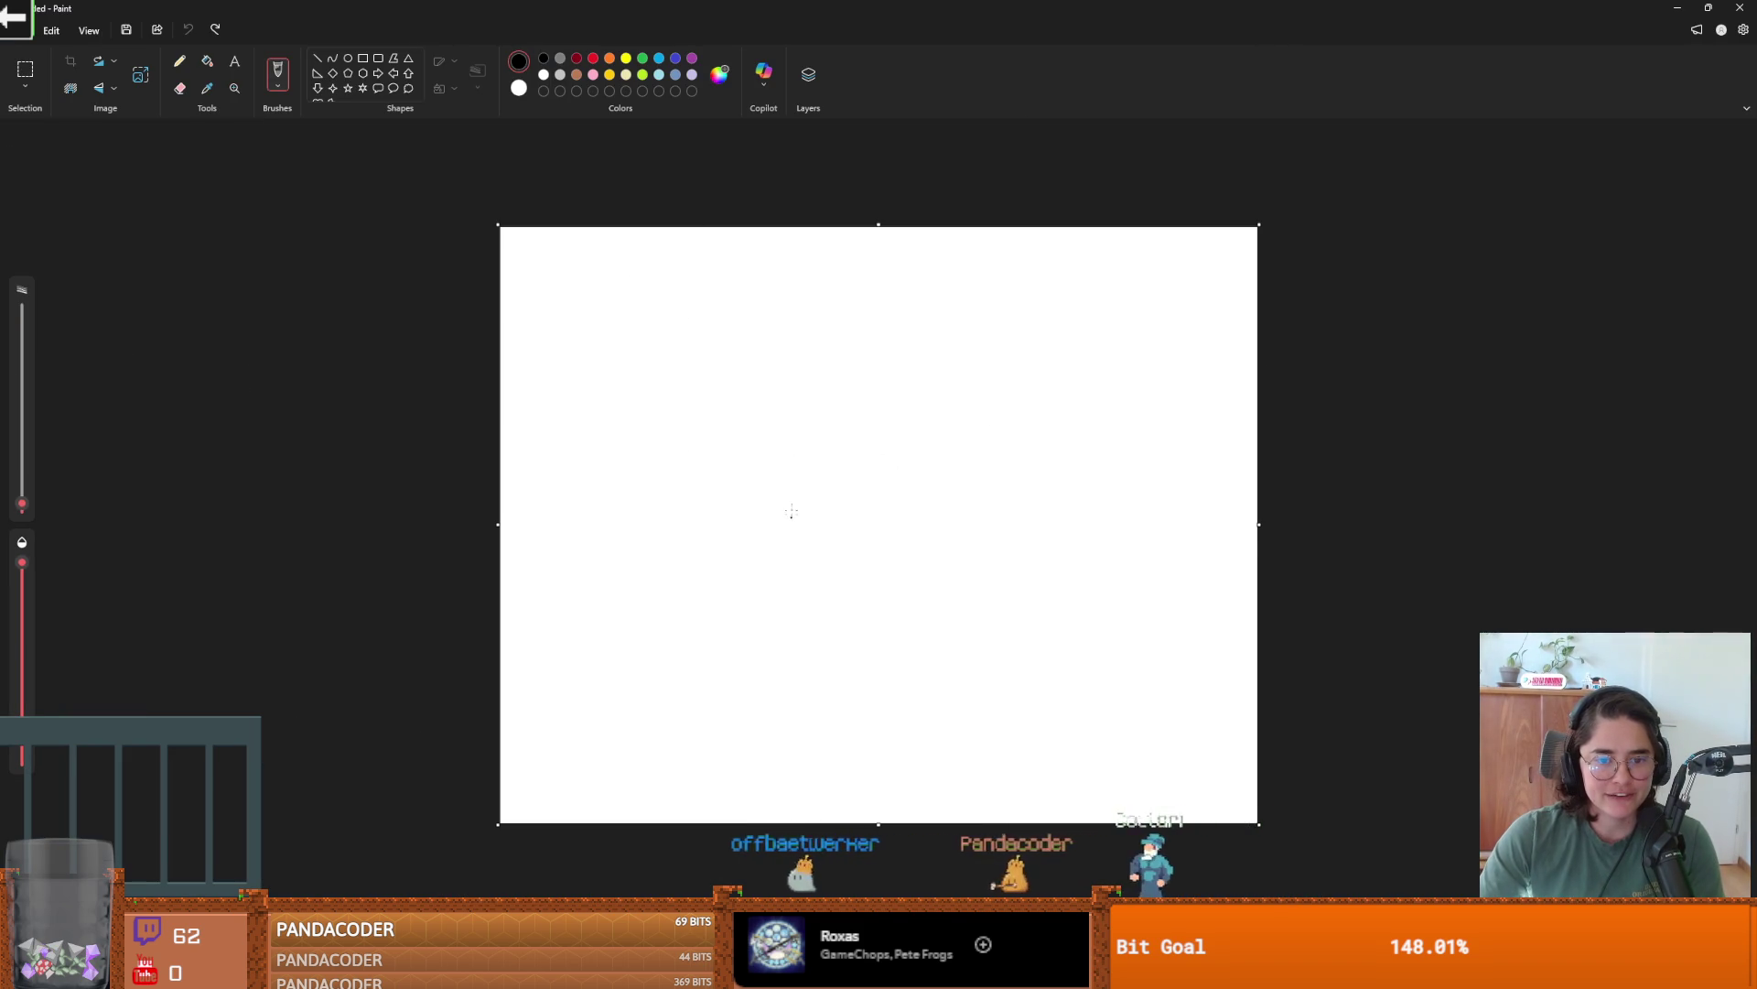
mouse_move(832, 429)
mouse_down()
mouse_move(857, 429)
mouse_move(801, 479)
mouse_move(833, 439)
mouse_move(776, 421)
mouse_up()
mouse_move(795, 485)
mouse_down()
mouse_move(746, 467)
mouse_move(746, 490)
mouse_up()
mouse_move(780, 502)
mouse_down()
mouse_move(741, 517)
mouse_move(793, 525)
mouse_move(860, 492)
mouse_move(829, 520)
mouse_up()
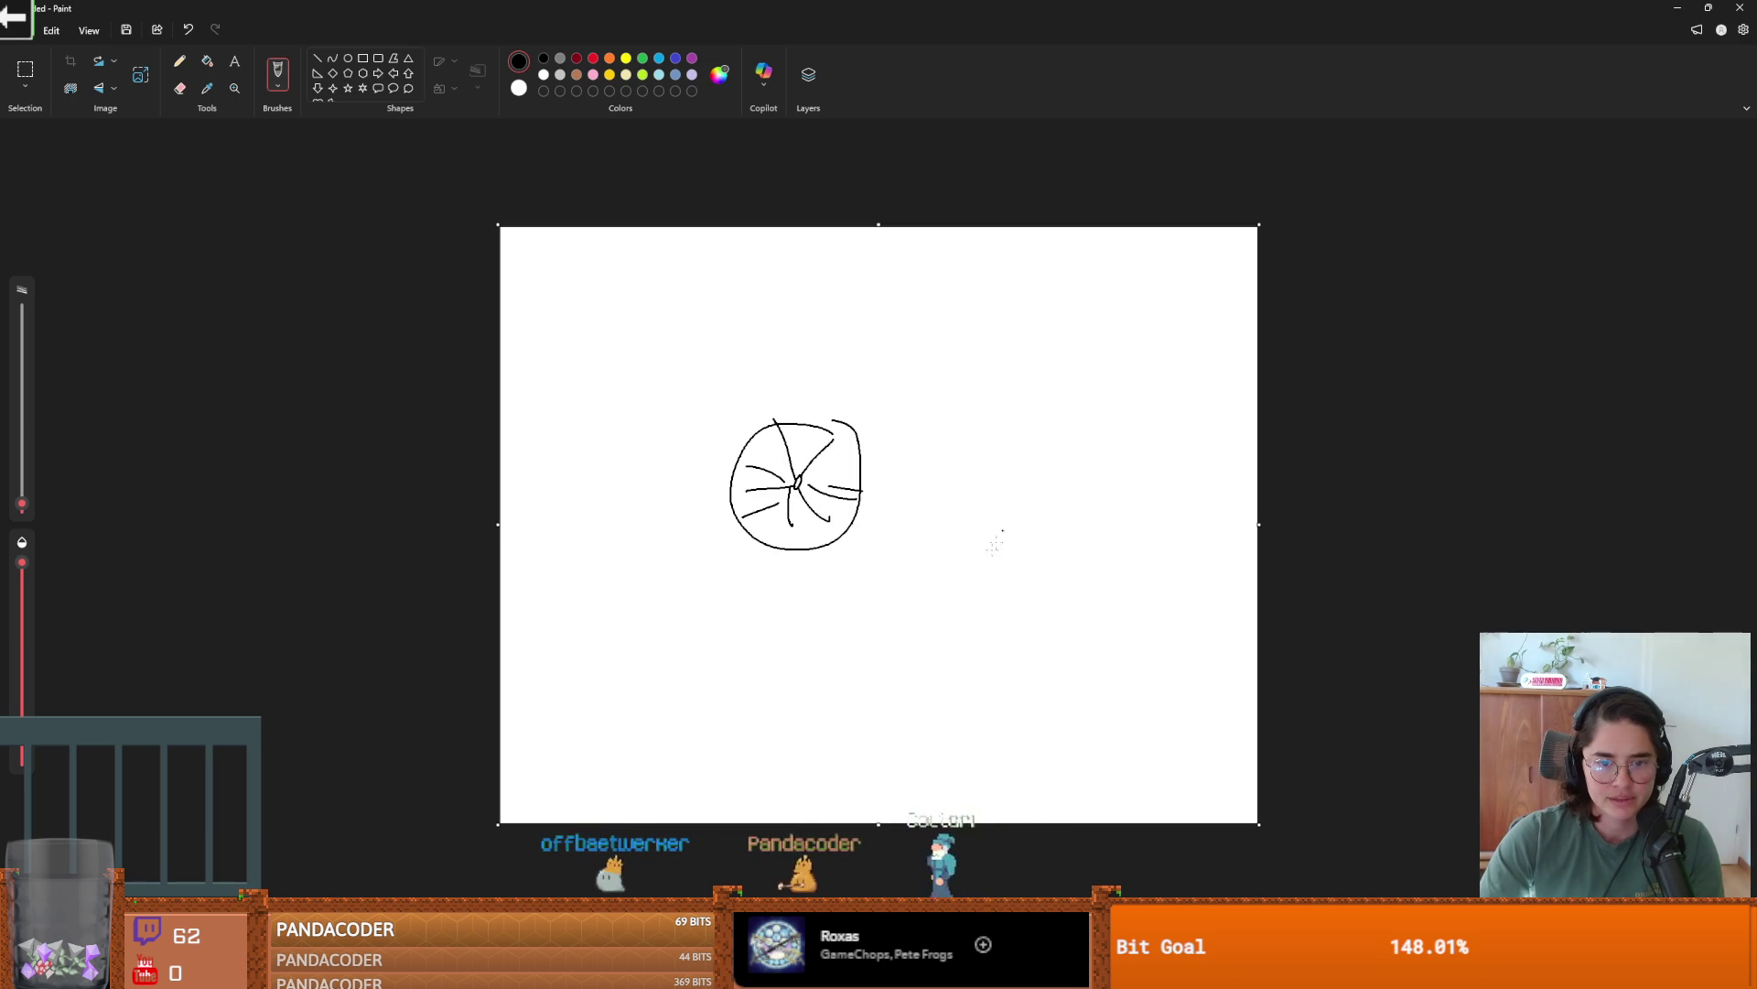
mouse_move(953, 569)
mouse_down()
mouse_move(1035, 567)
mouse_move(918, 587)
mouse_move(1053, 608)
mouse_move(958, 529)
mouse_up()
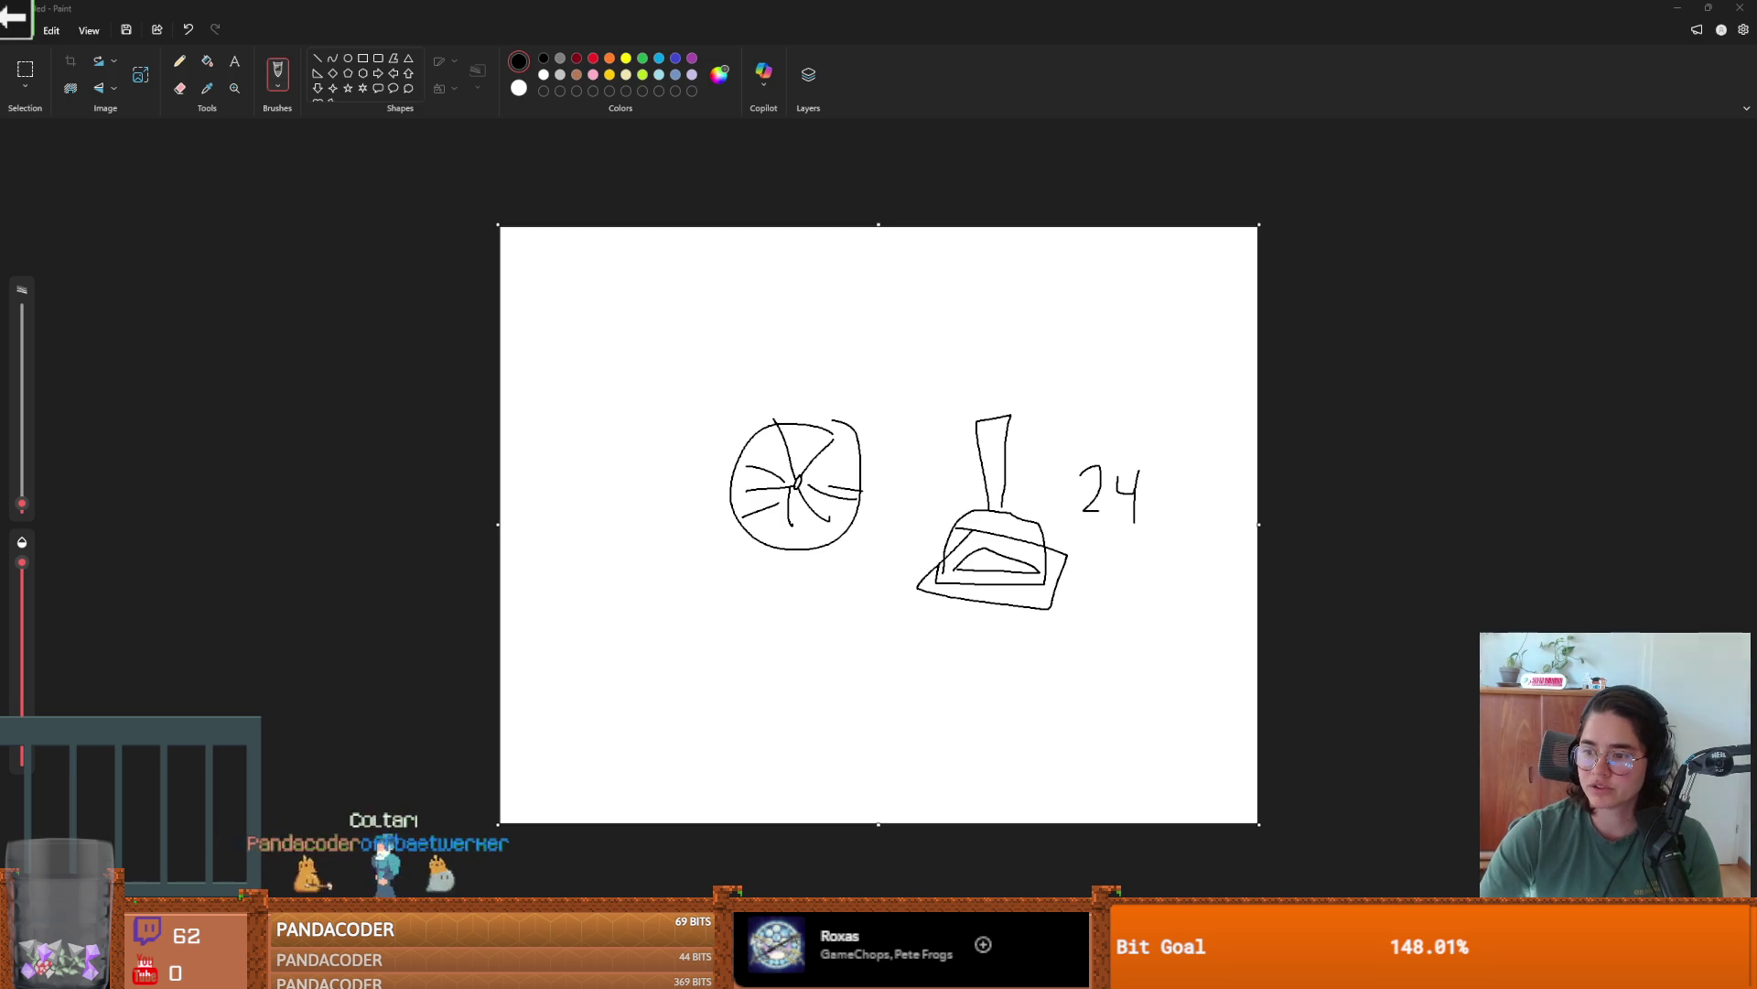
key(alt+Tab)
- Refine the image search to 'white sporeprint', browse the results, and return to Paint
scroll(594, 467, down, 2)
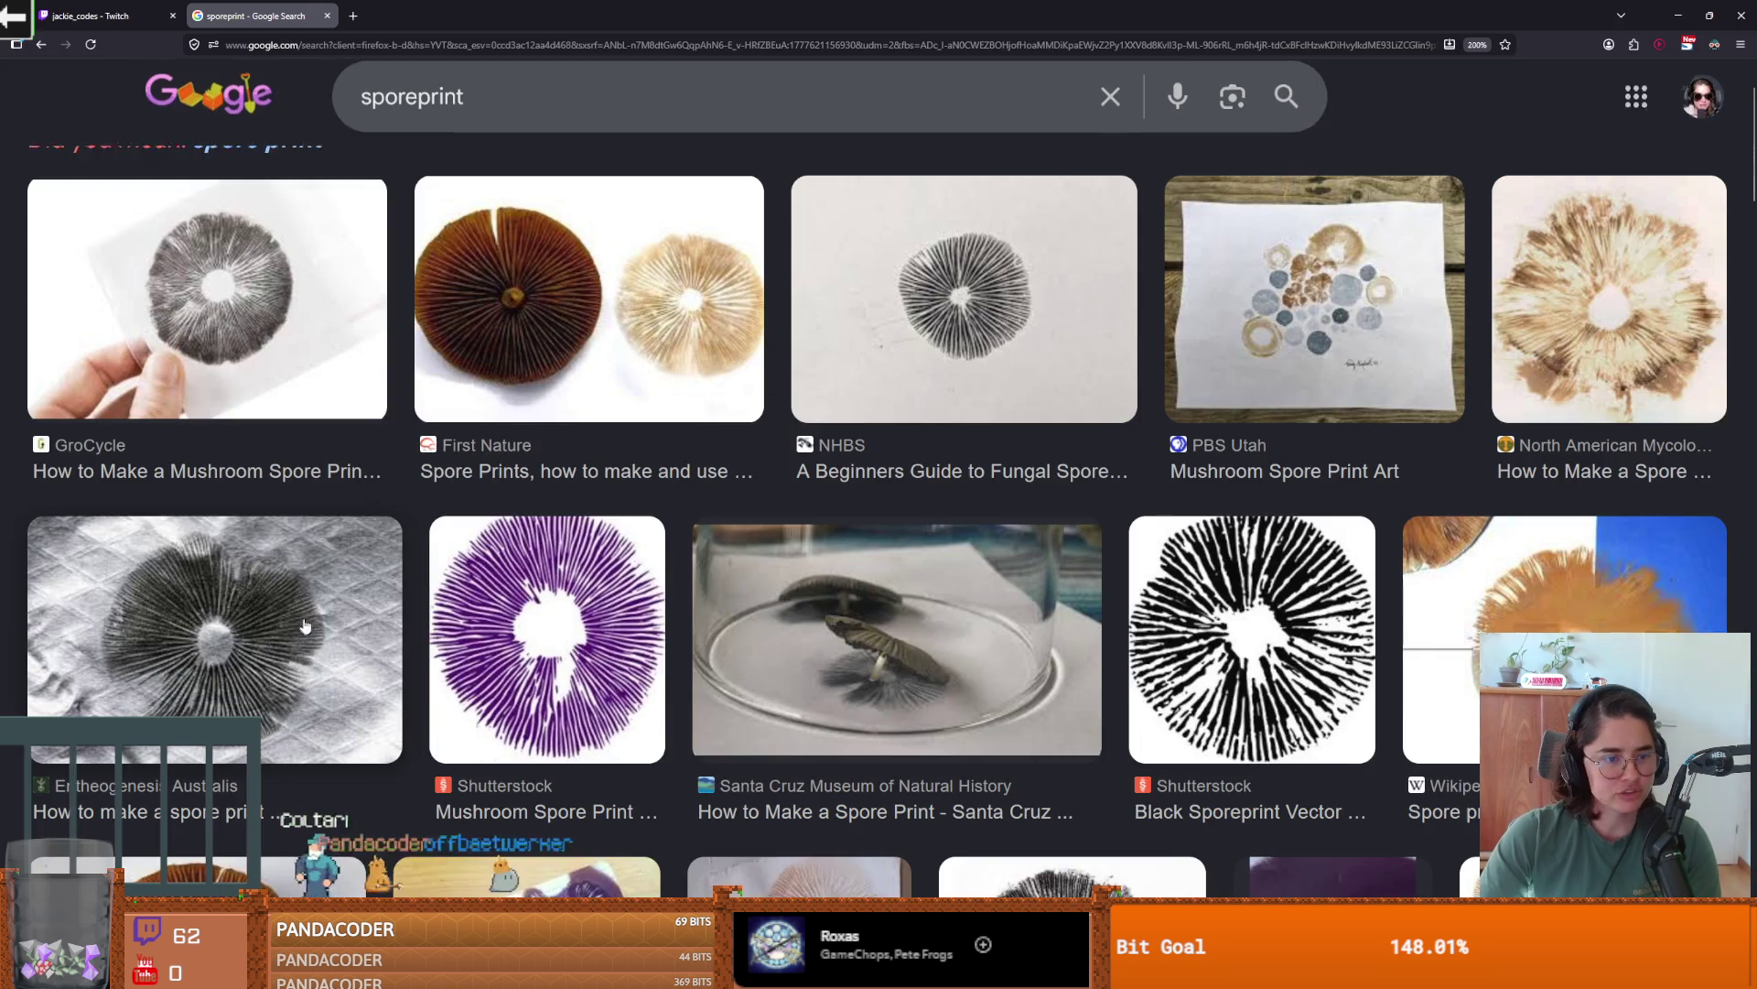
scroll(824, 618, down, 2)
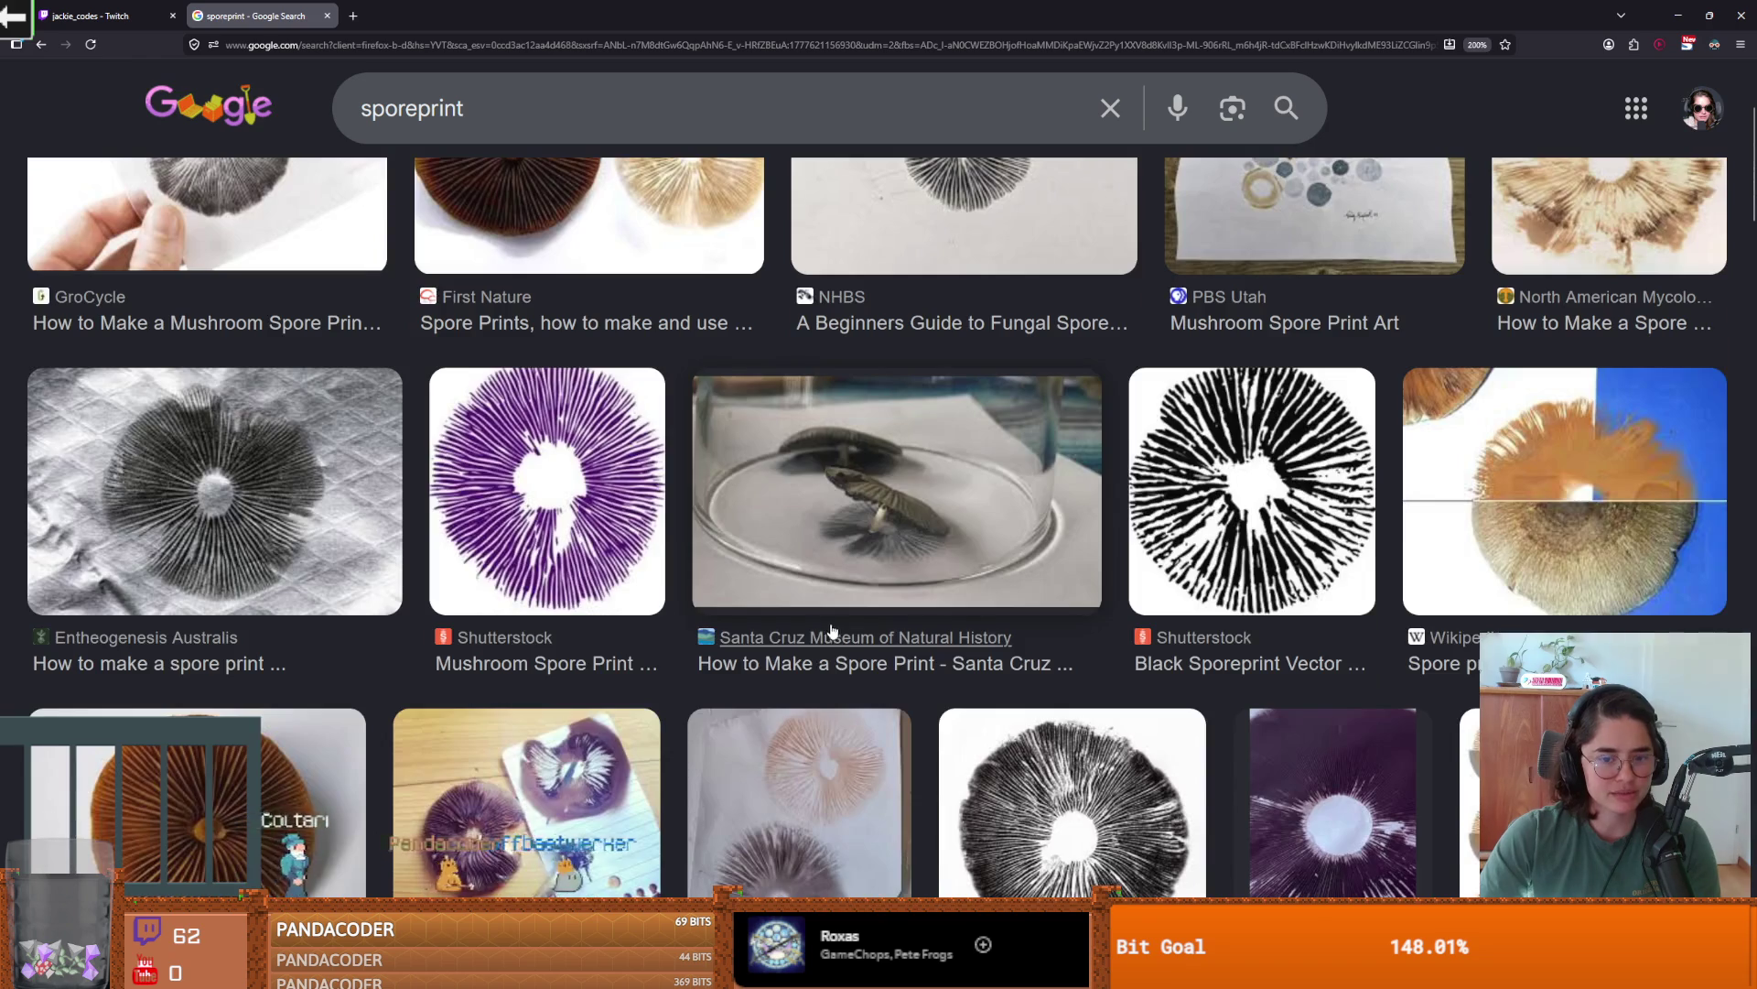
scroll(838, 627, up, 4)
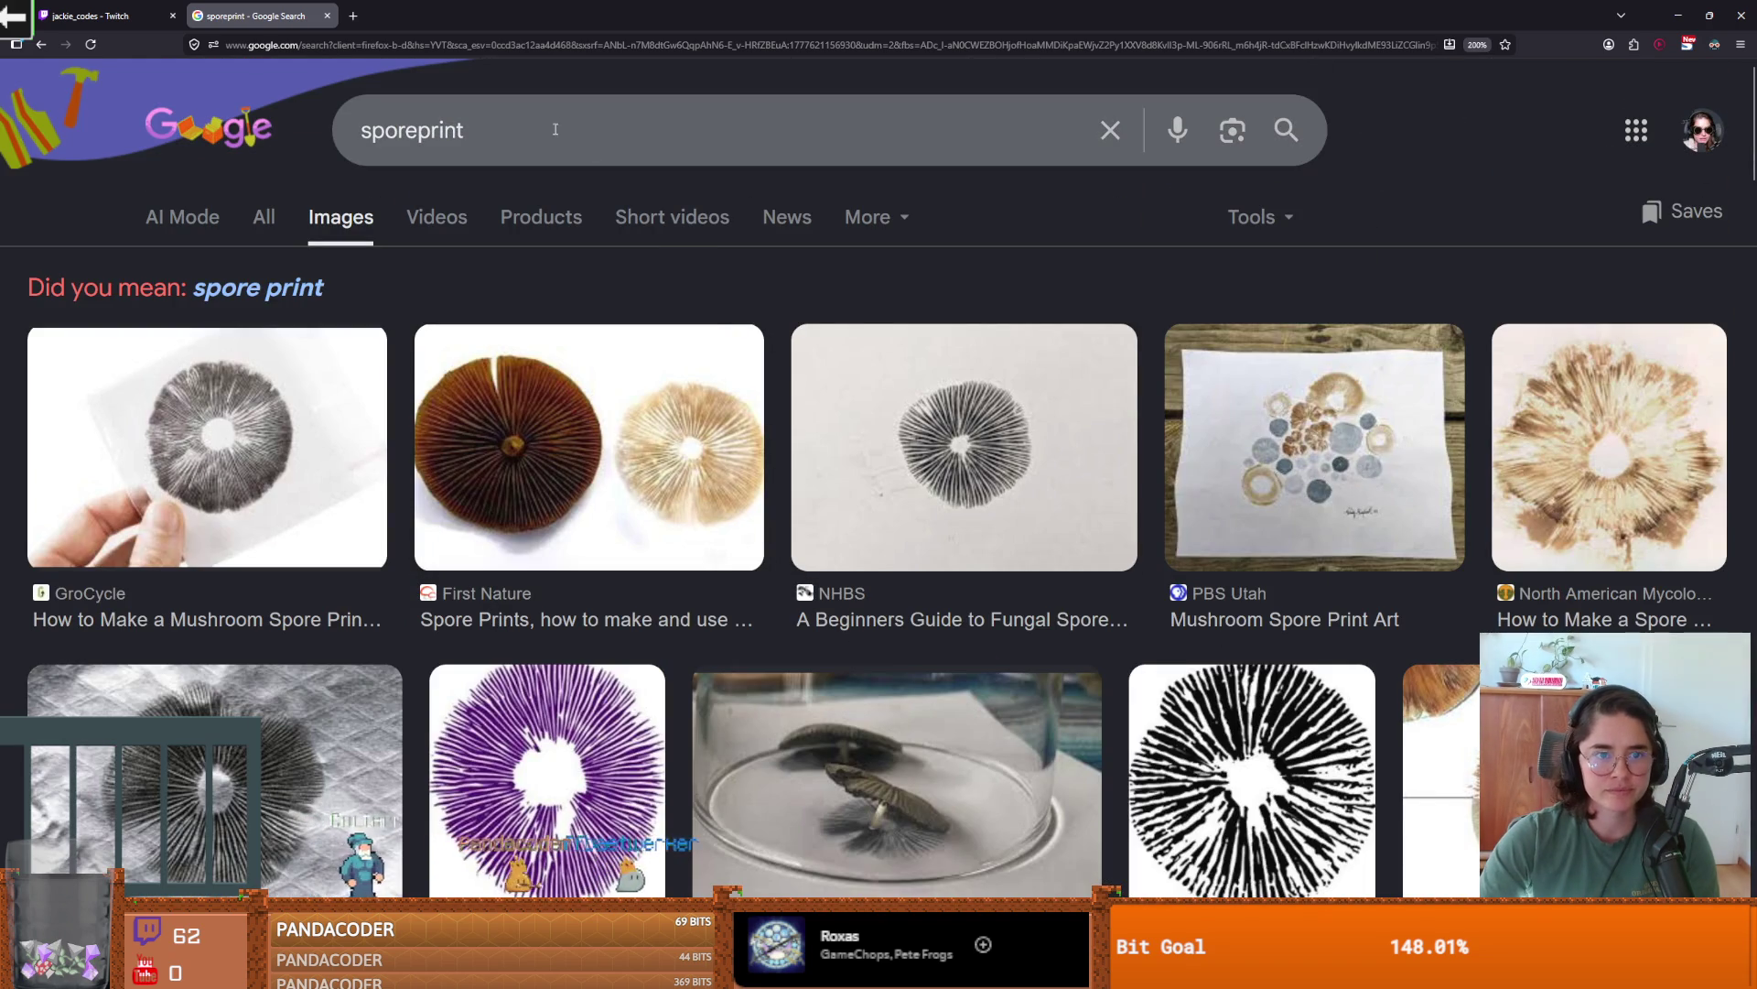
click(365, 132)
text(white)
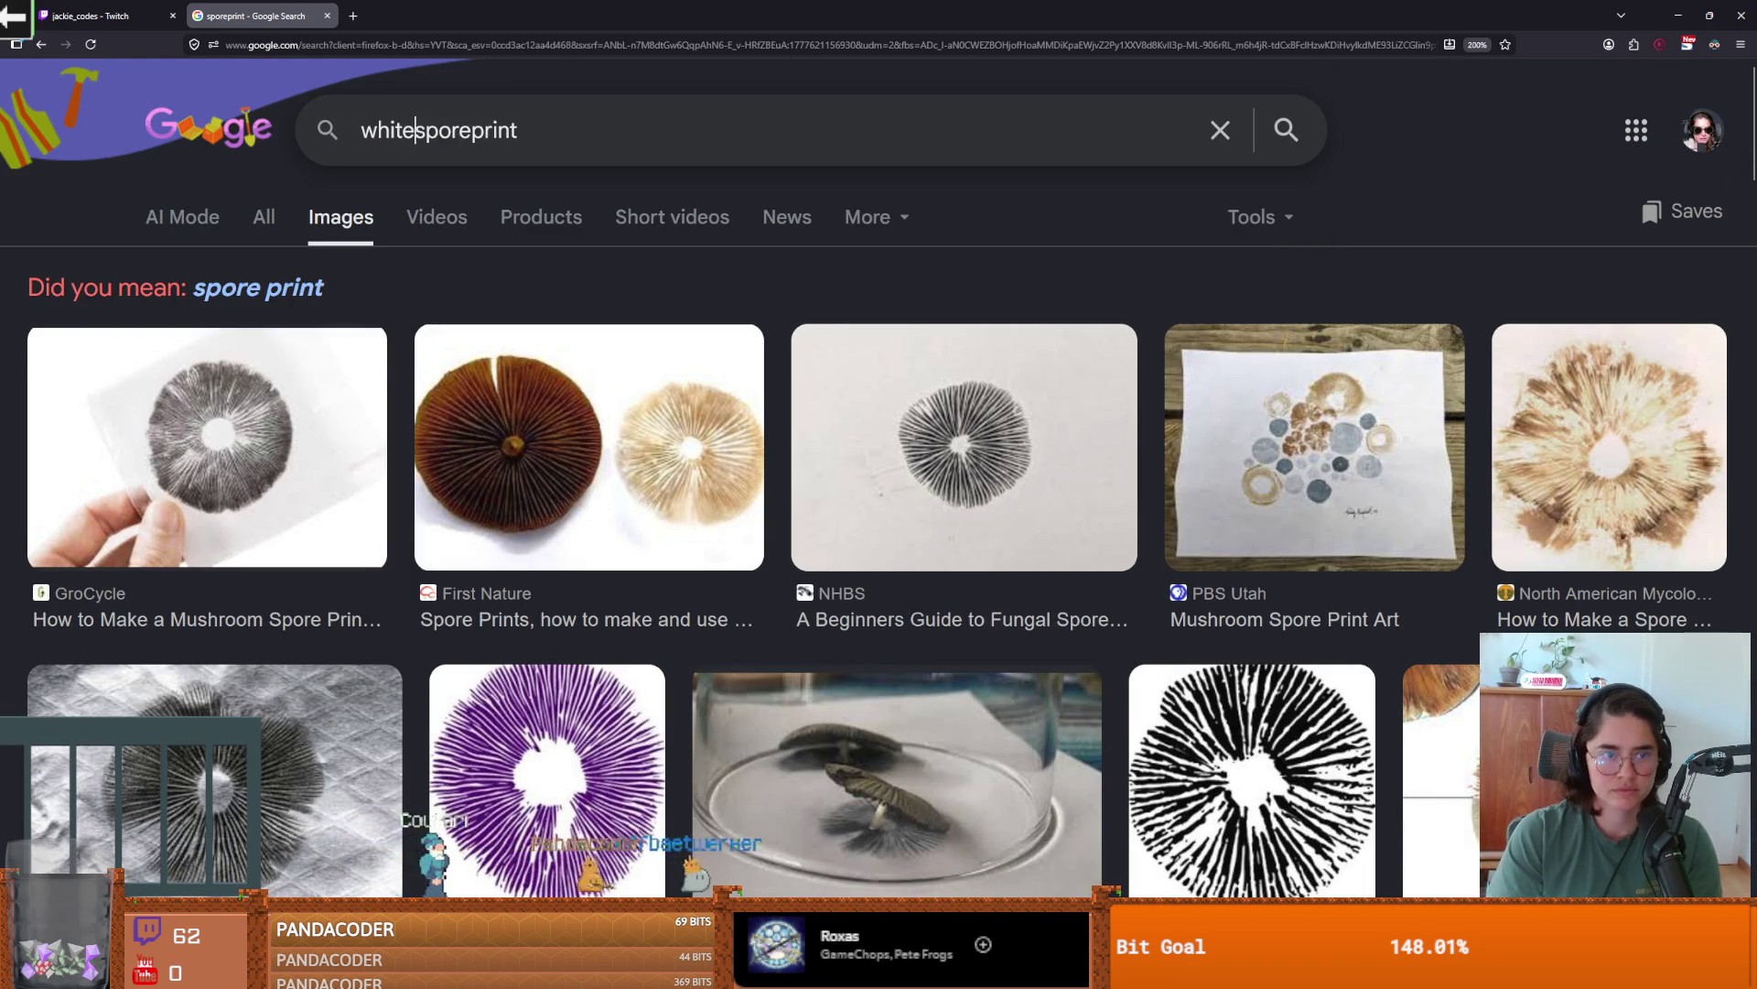
key(Return)
scroll(619, 590, down, 2)
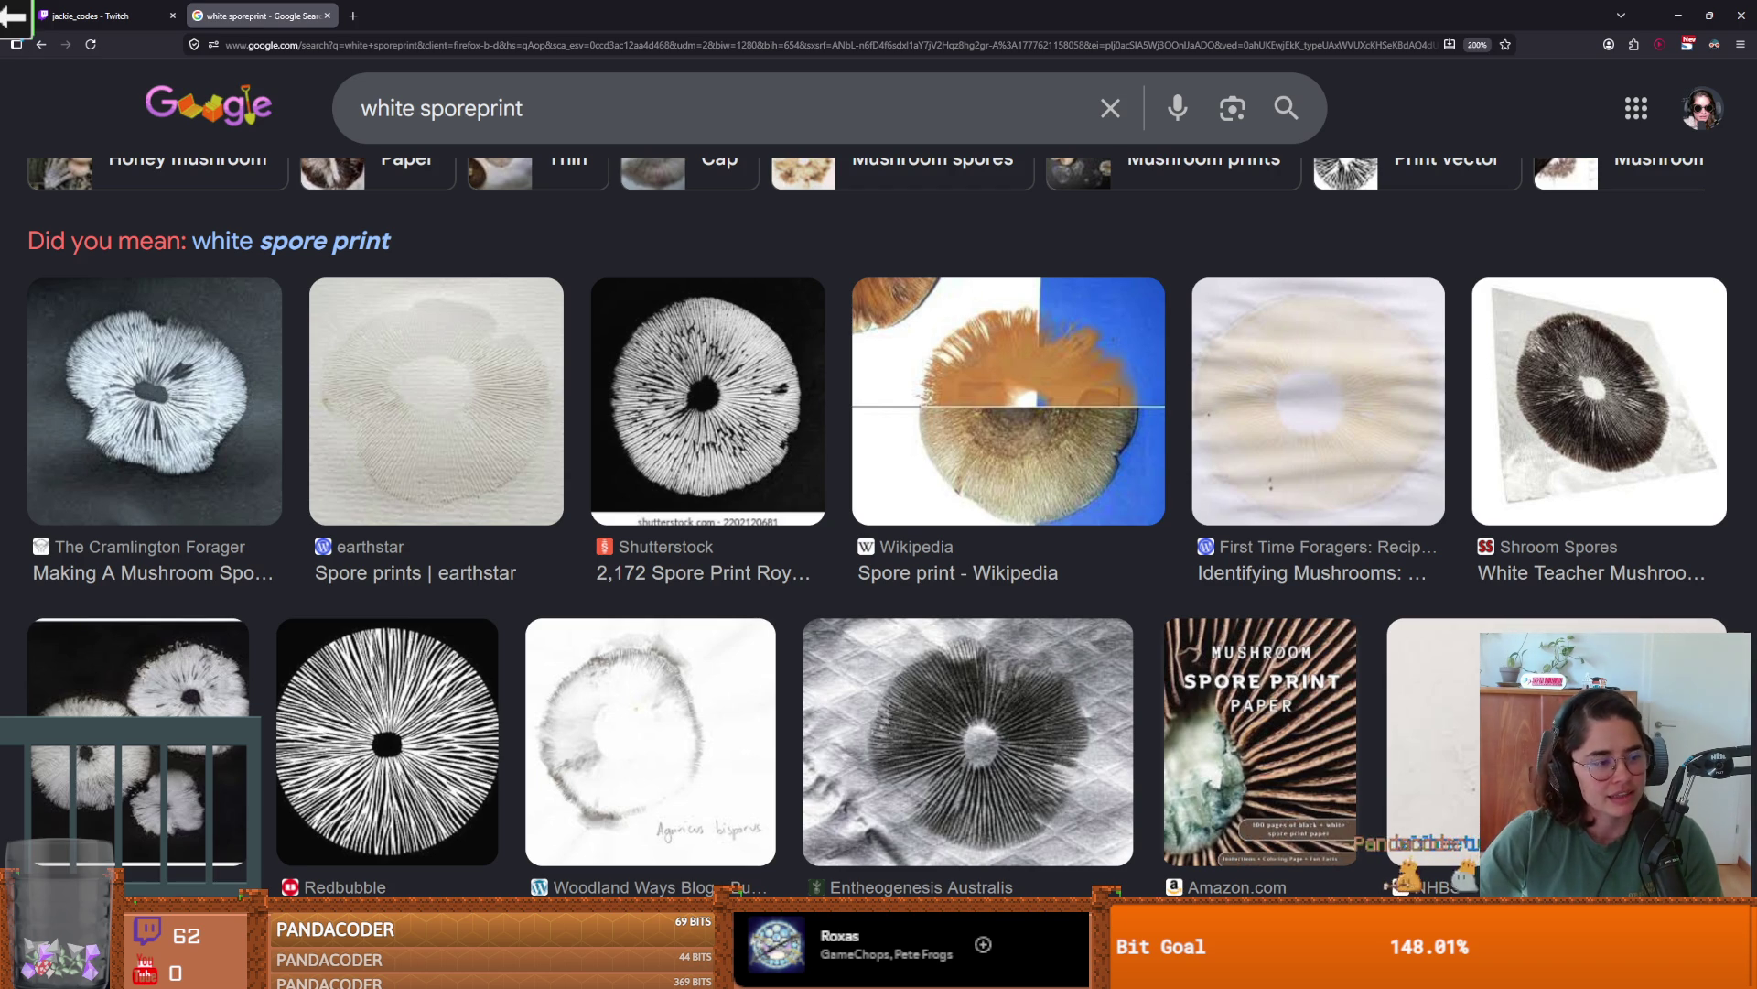
key(alt+Tab)
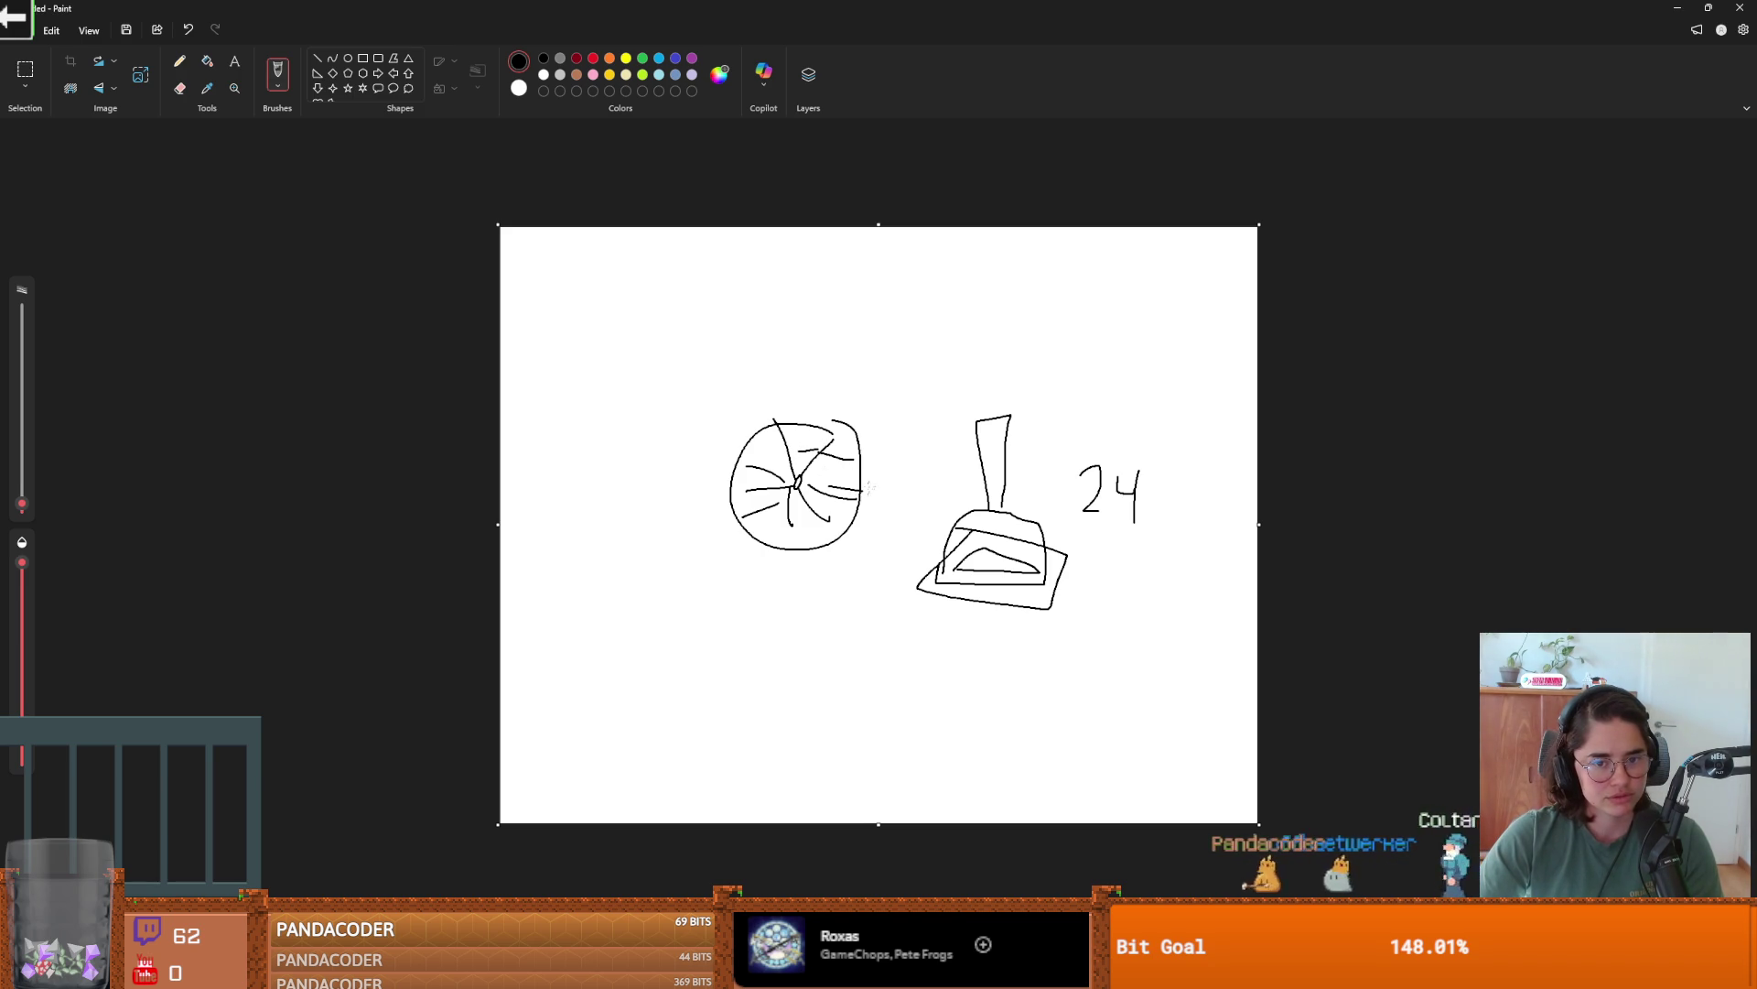
- Undo the stray mark beside the circle and restore the Paint window from full screen
key(ctrl+z)
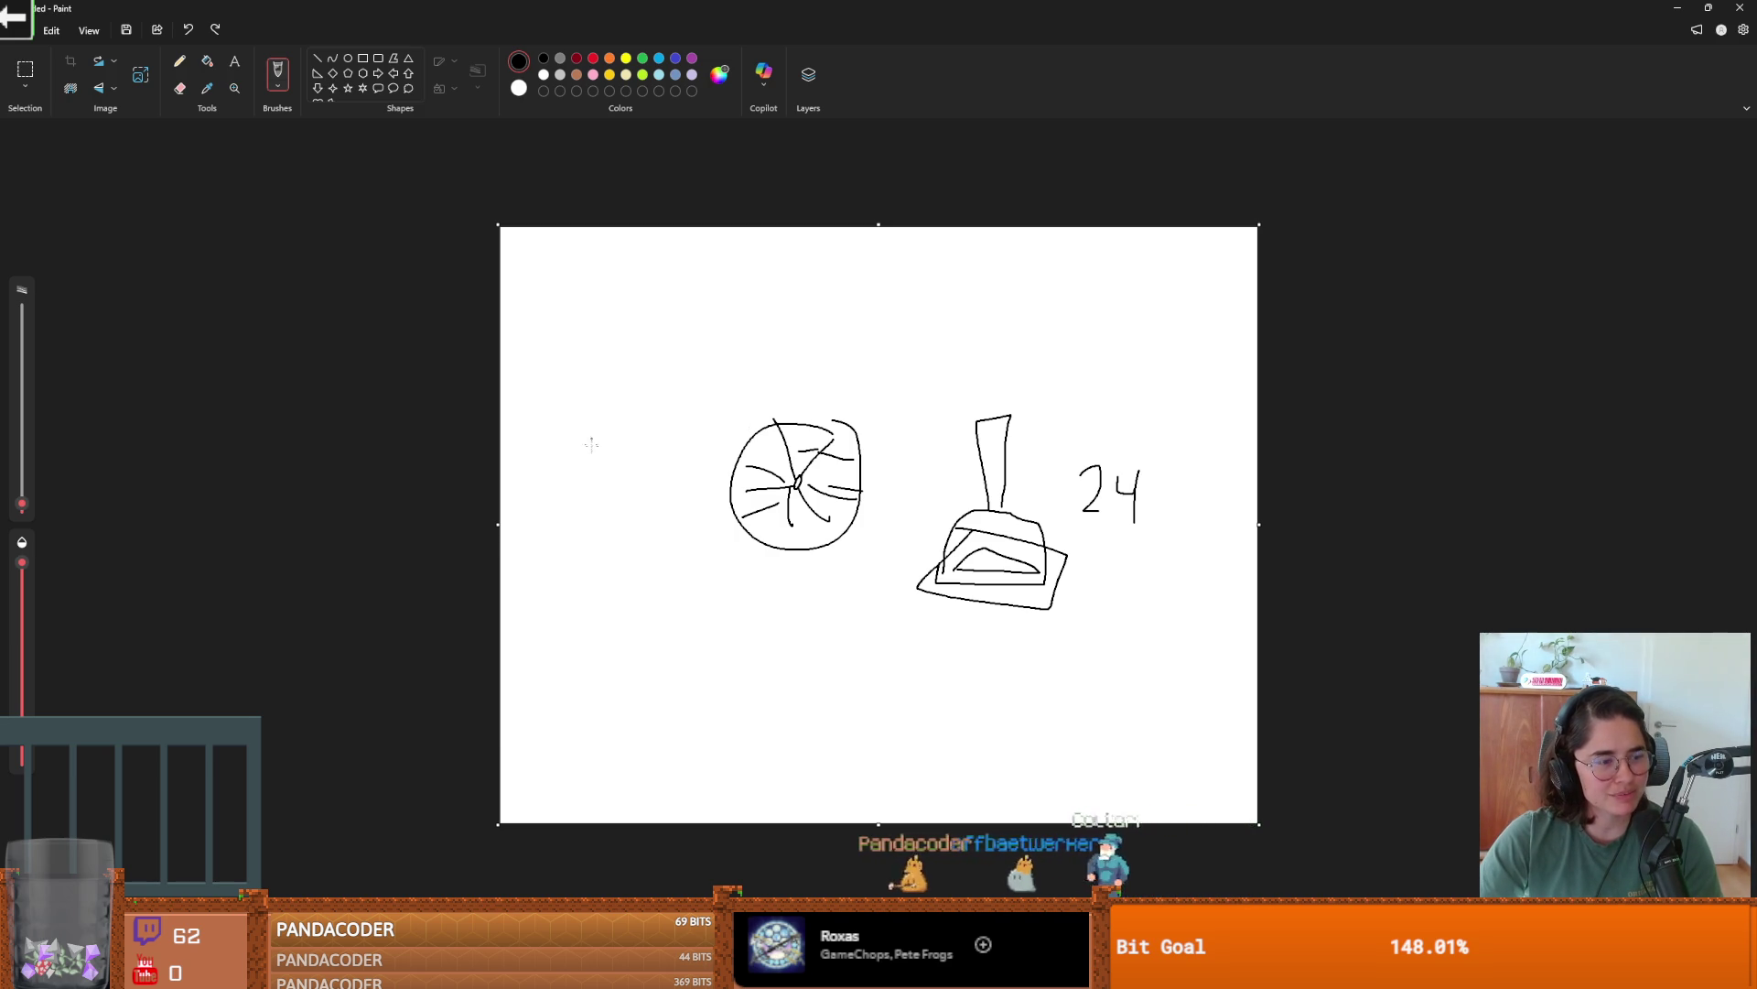
drag(1271, 9, 1271, 185)
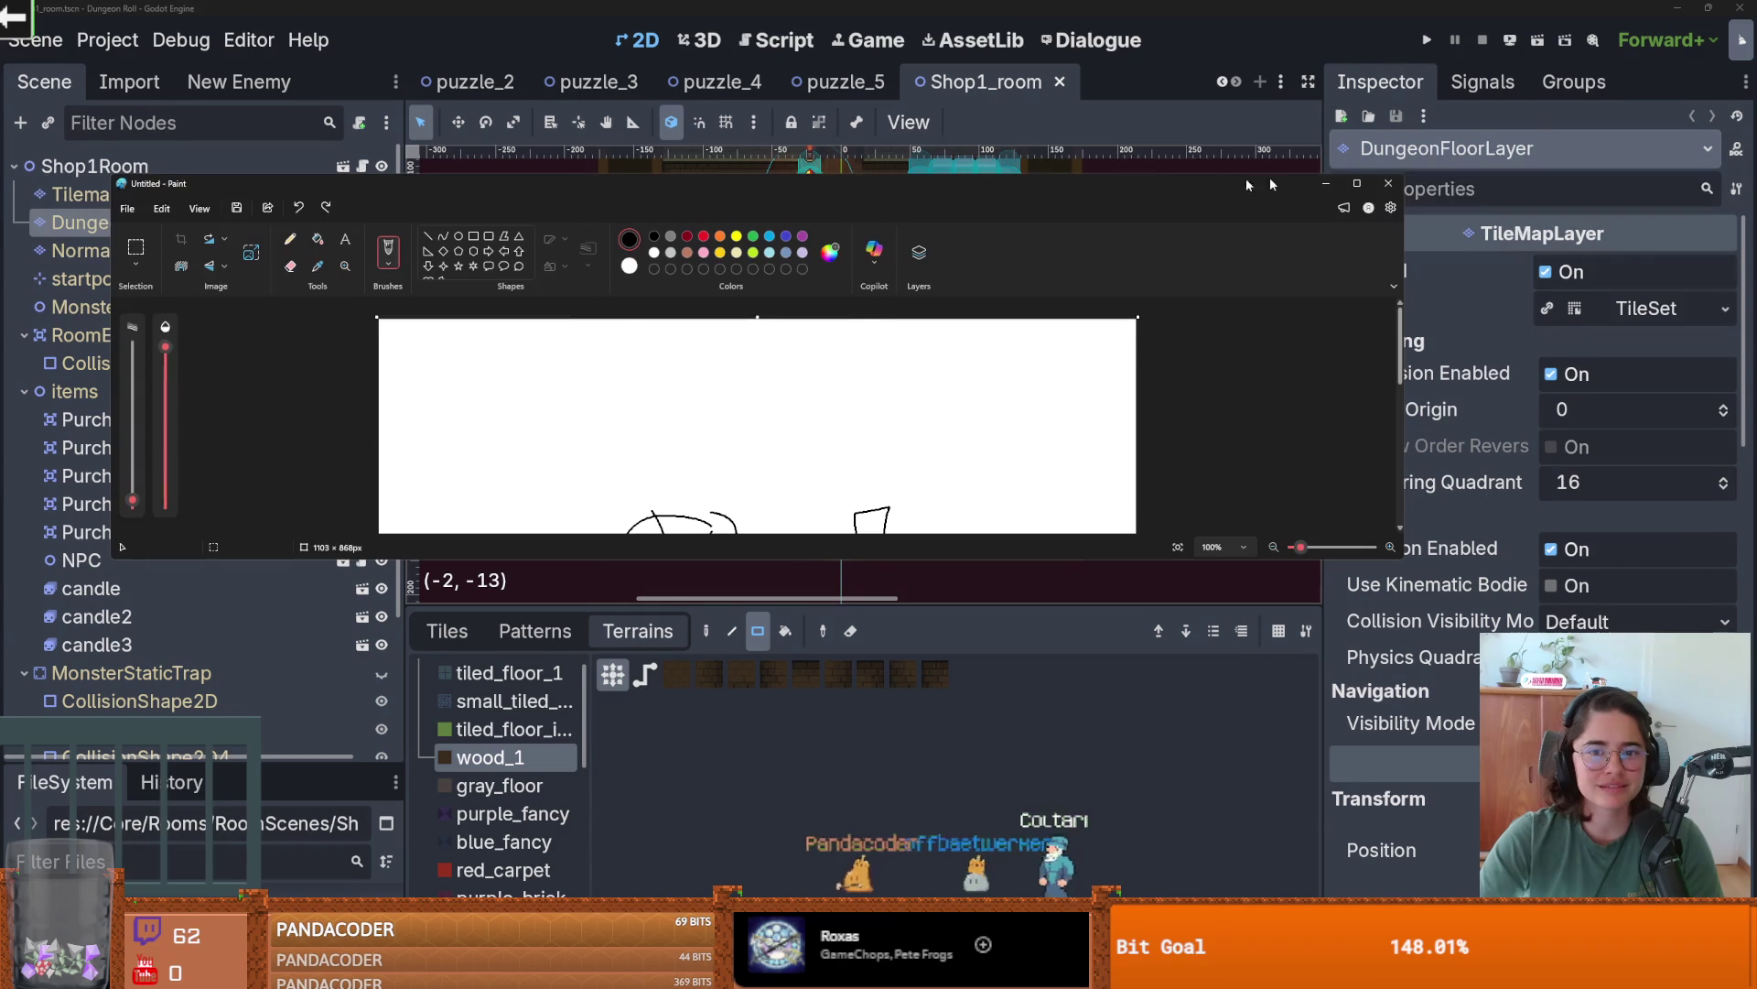
- Close the Paint panel, review the shop room layout, and save Shop1_room with Ctrl+S
click(1388, 185)
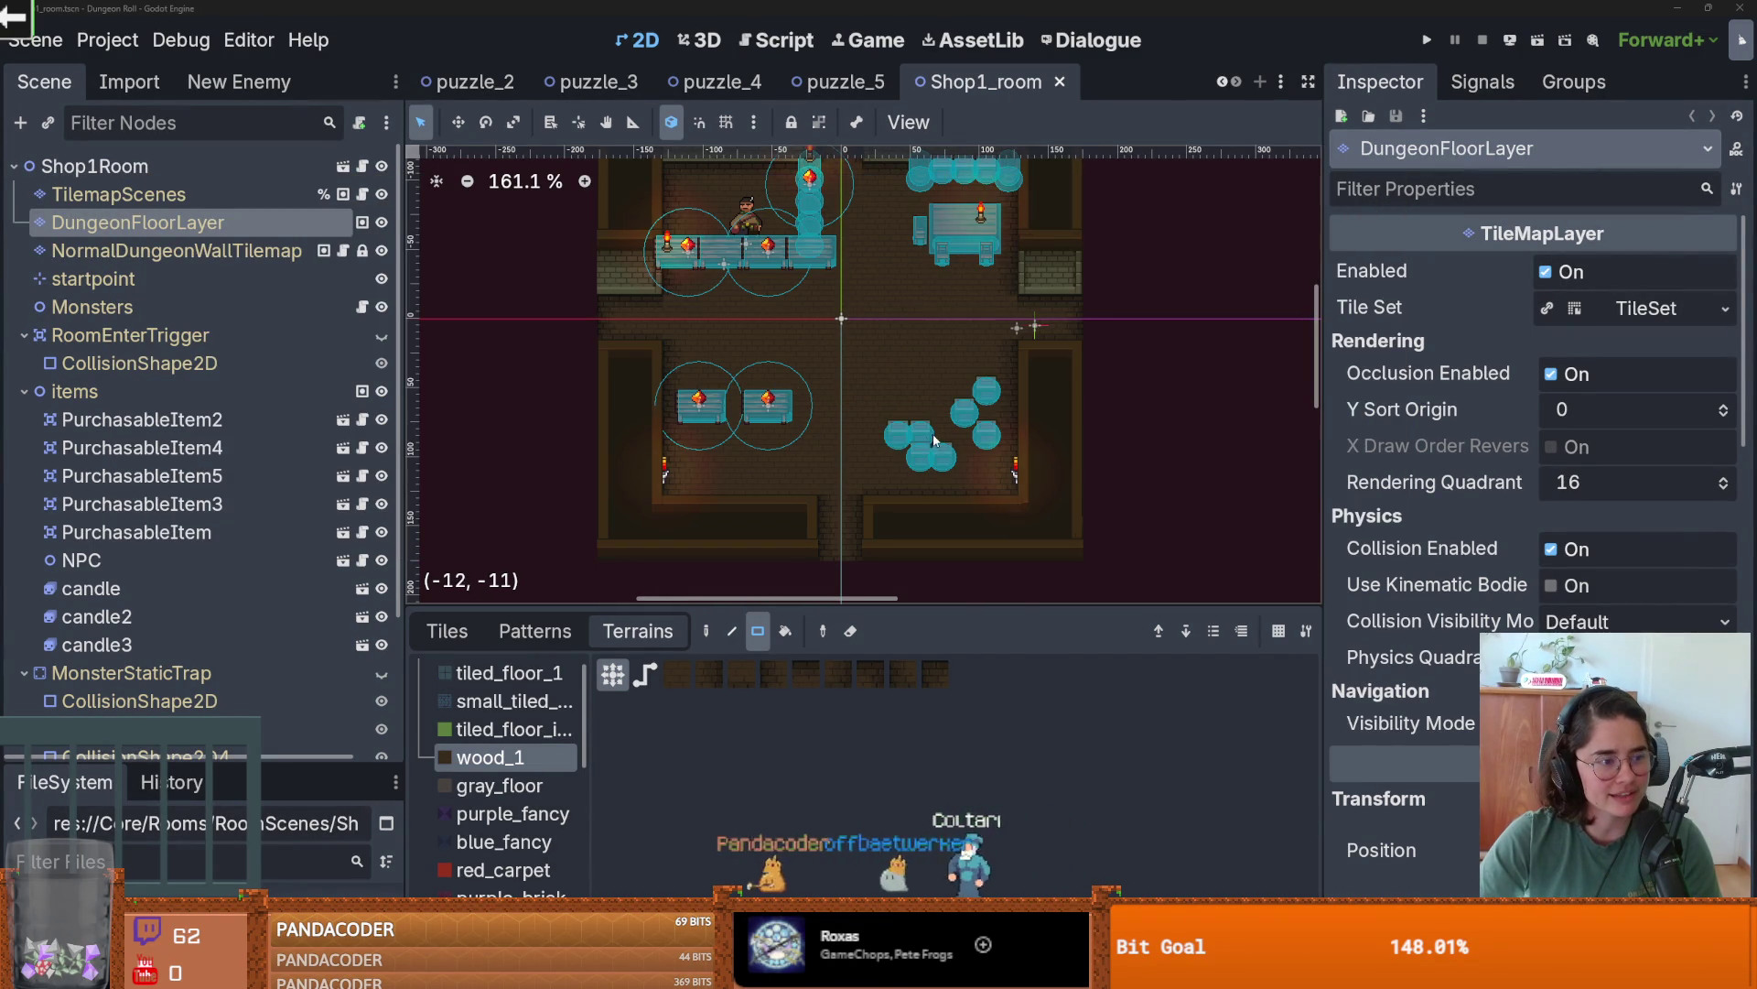
scroll(925, 443, up, 2)
key(ctrl+s)
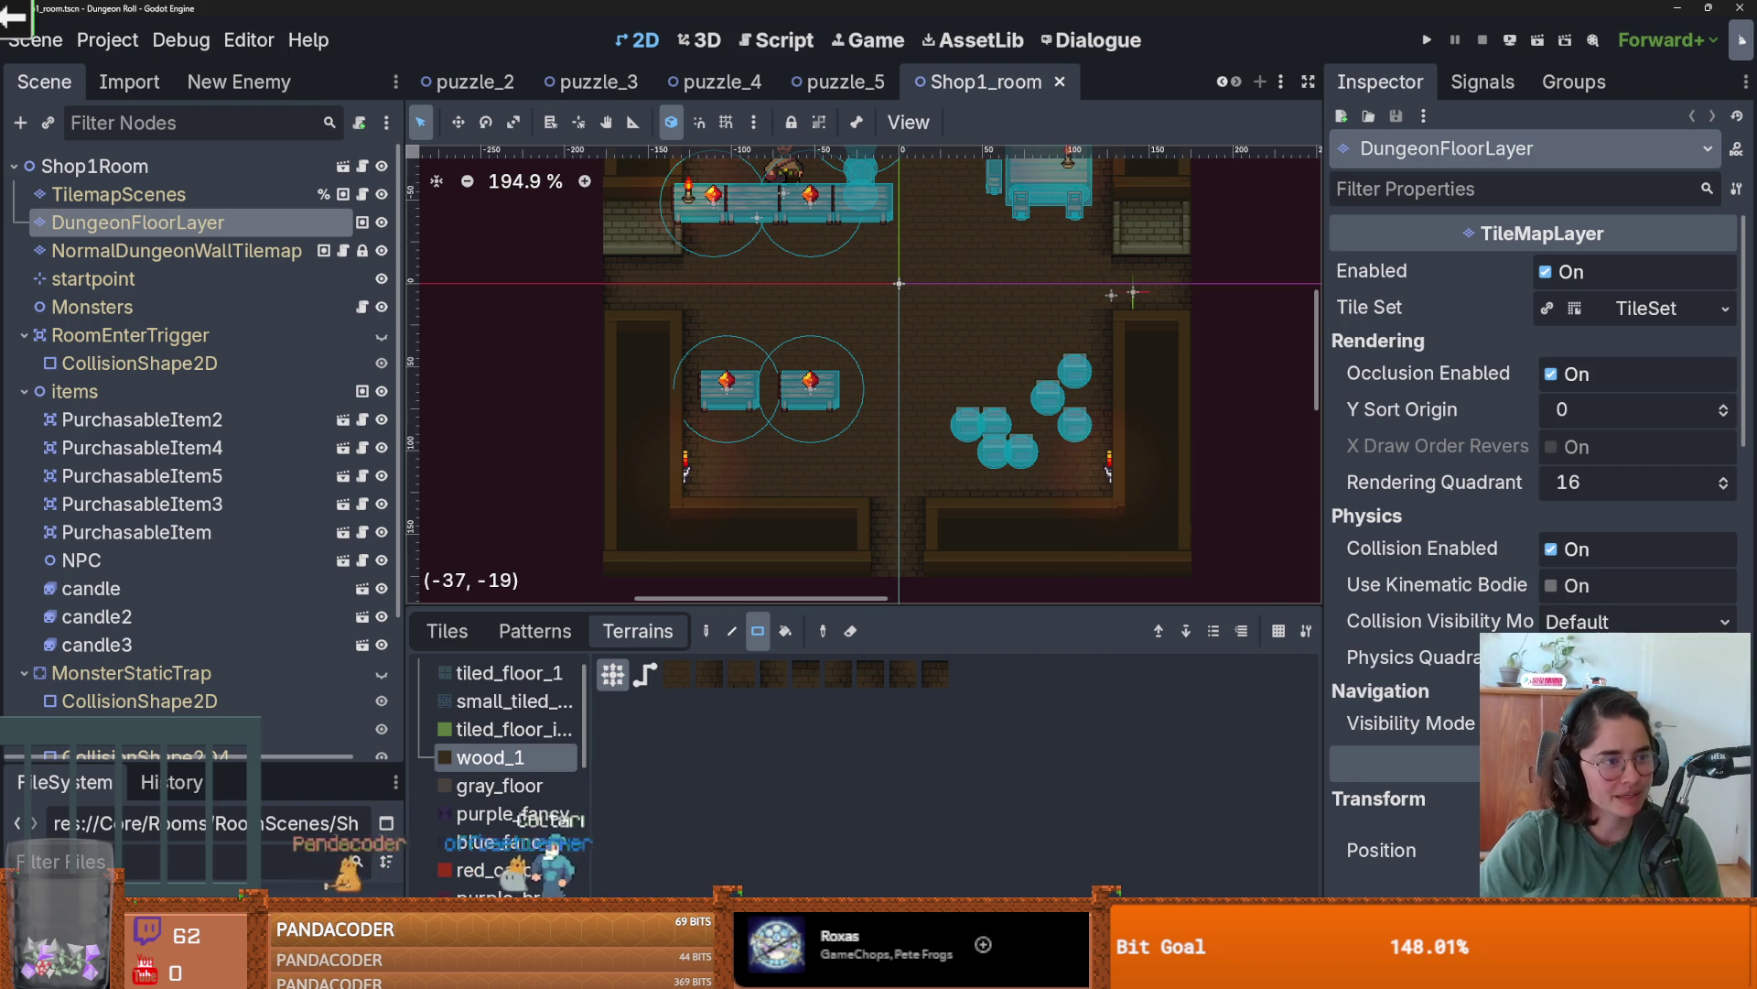
scroll(660, 403, right, 3)
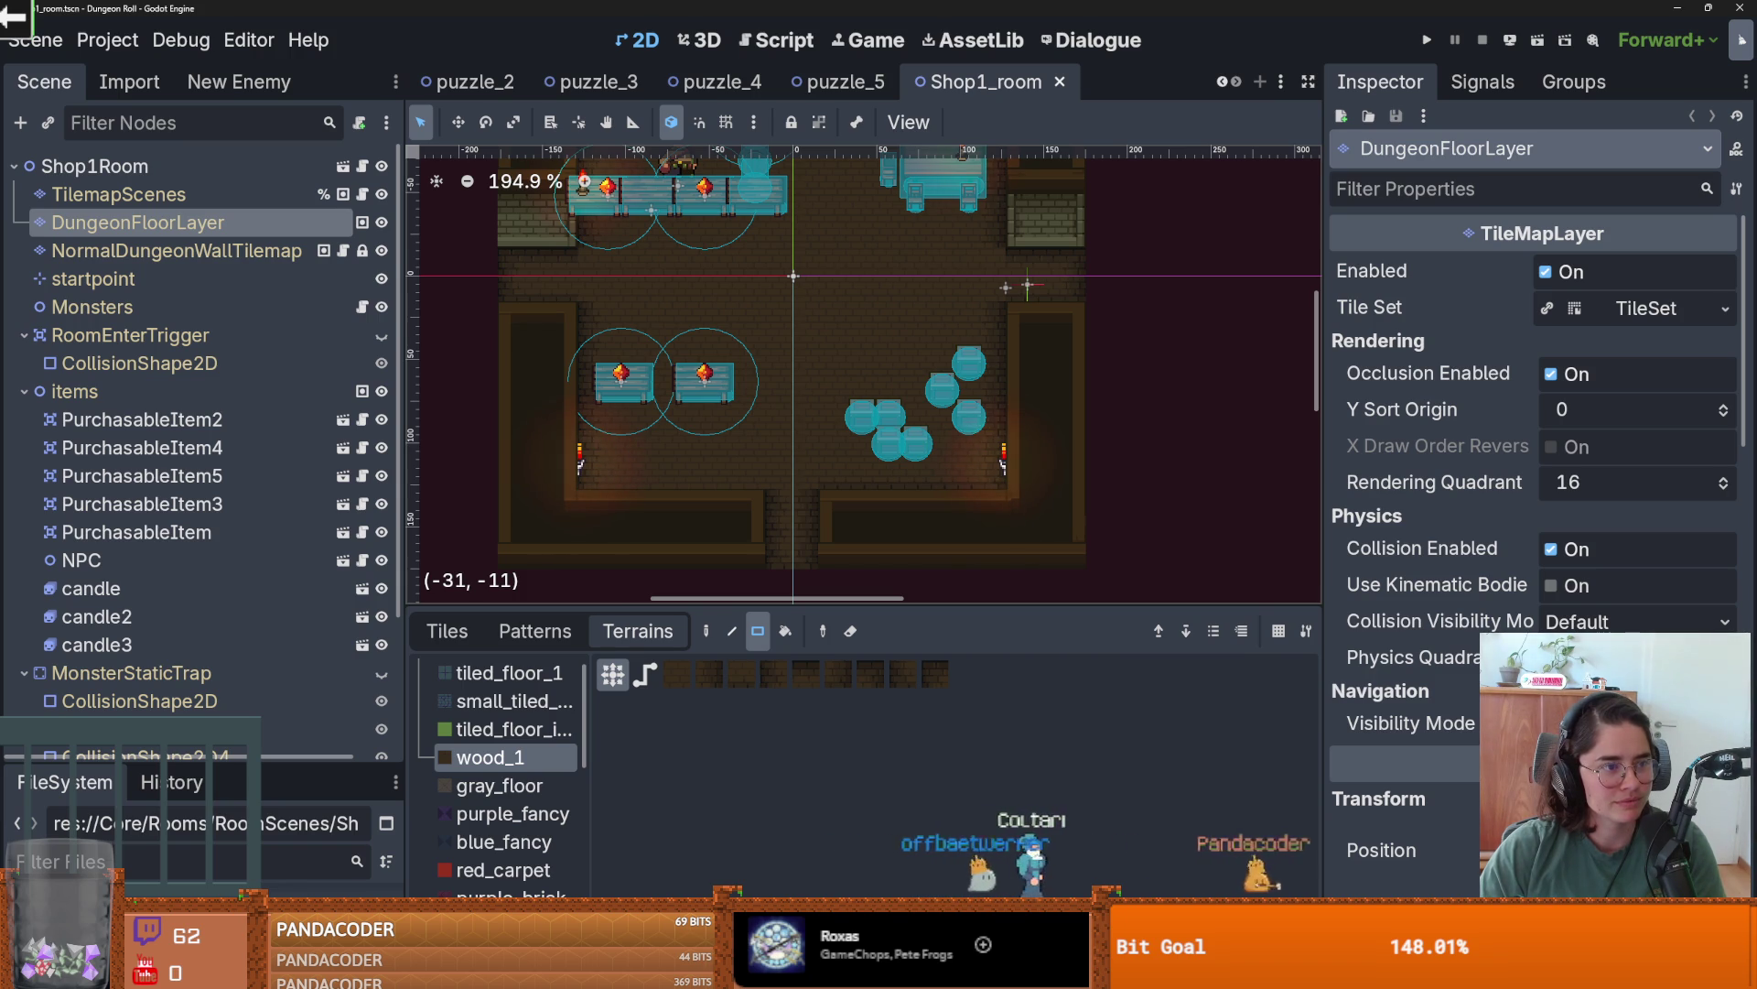
scroll(727, 400, down, 1)
key(ctrl+s)
drag(202, 767, 201, 206)
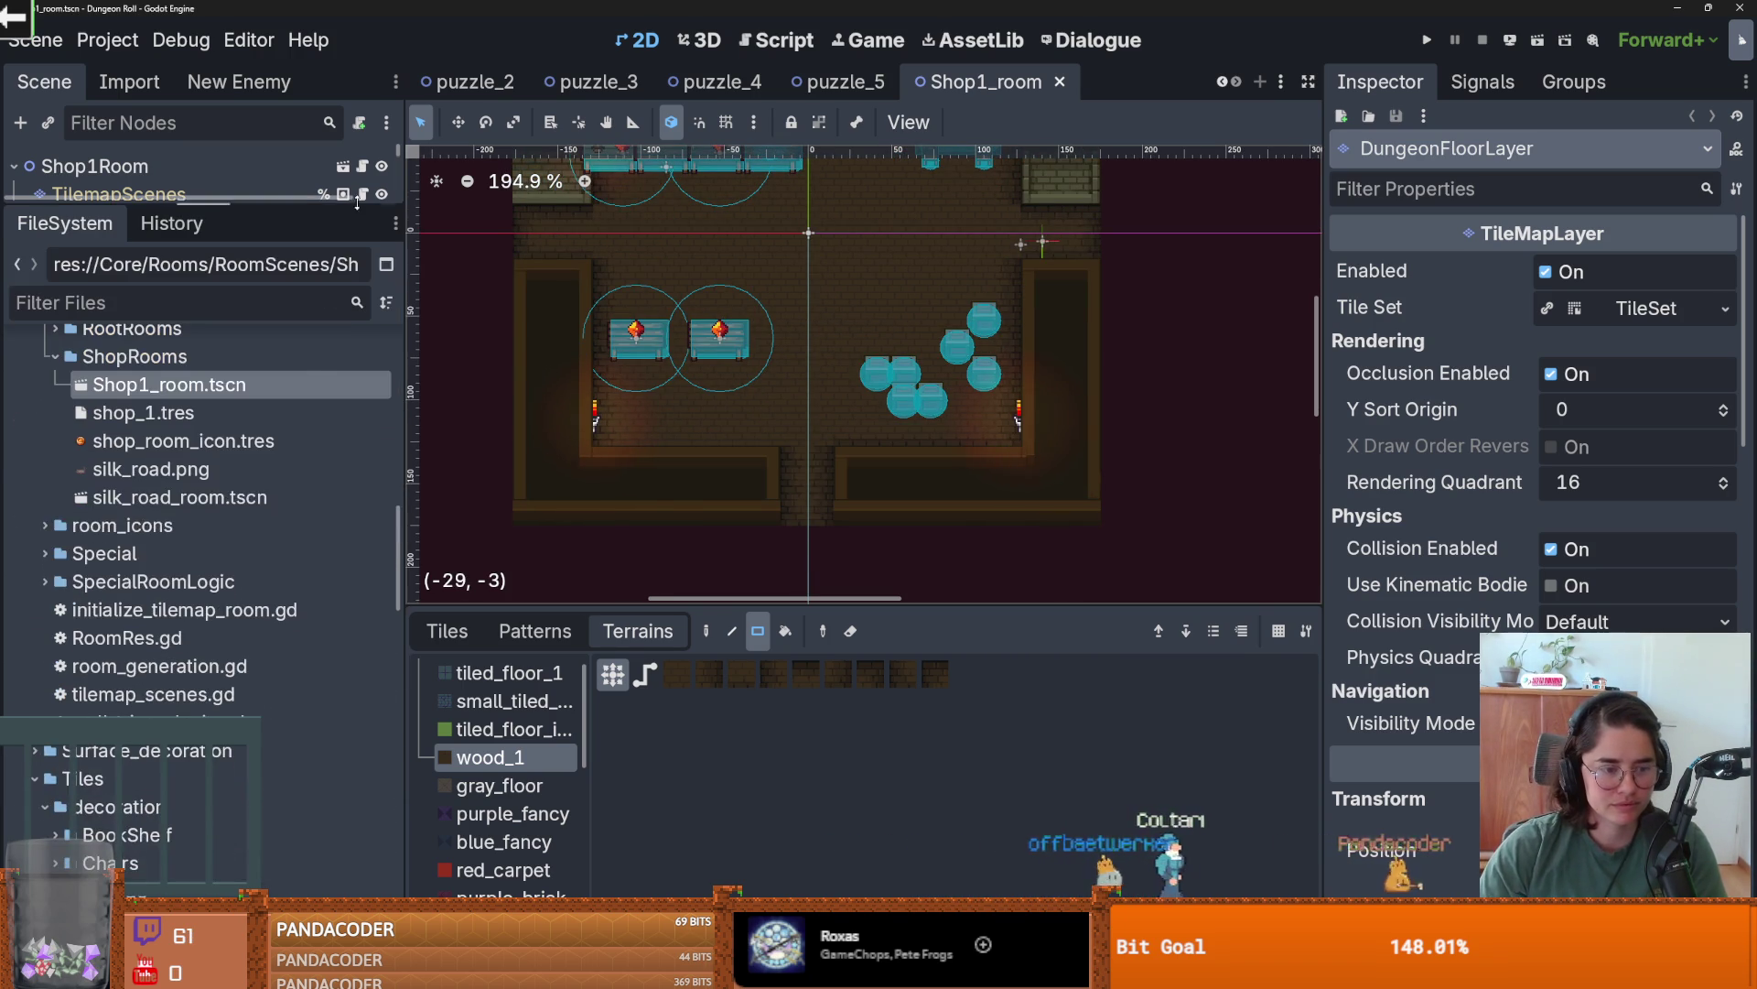
- Collapse ShopRooms, expand RootRooms, and open the wooden_room scene
scroll(183, 458, up, 2)
click(55, 509)
click(55, 481)
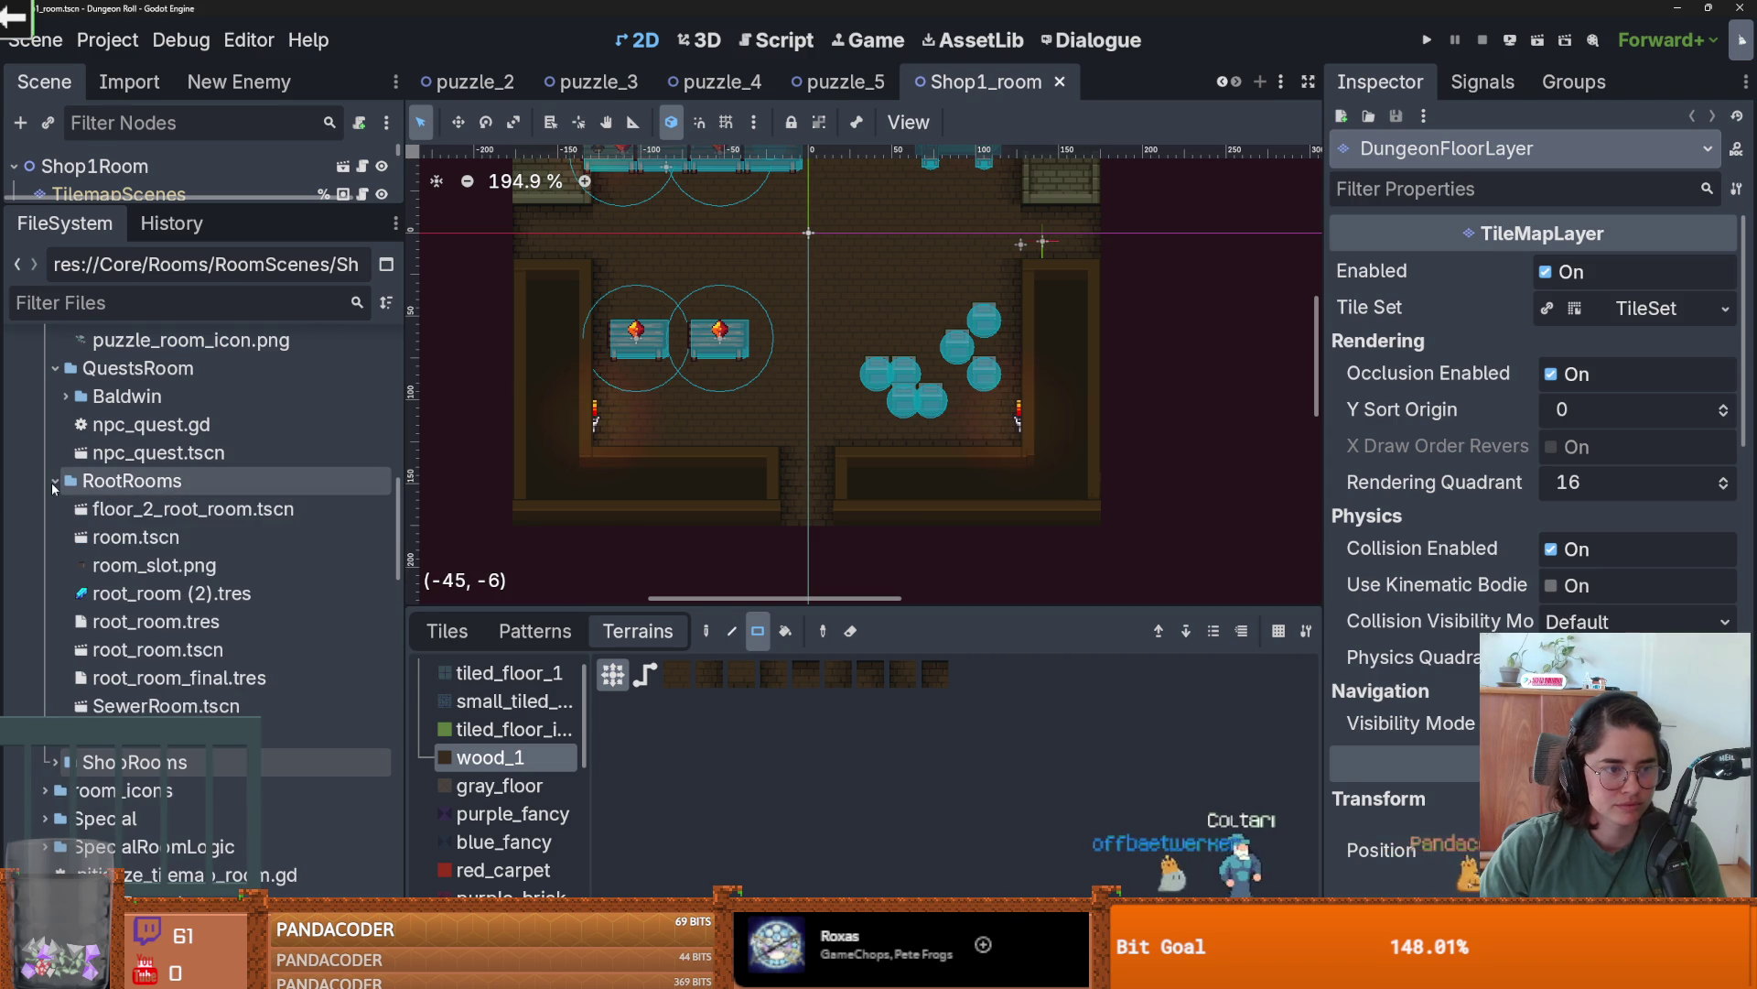
double_click(165, 733)
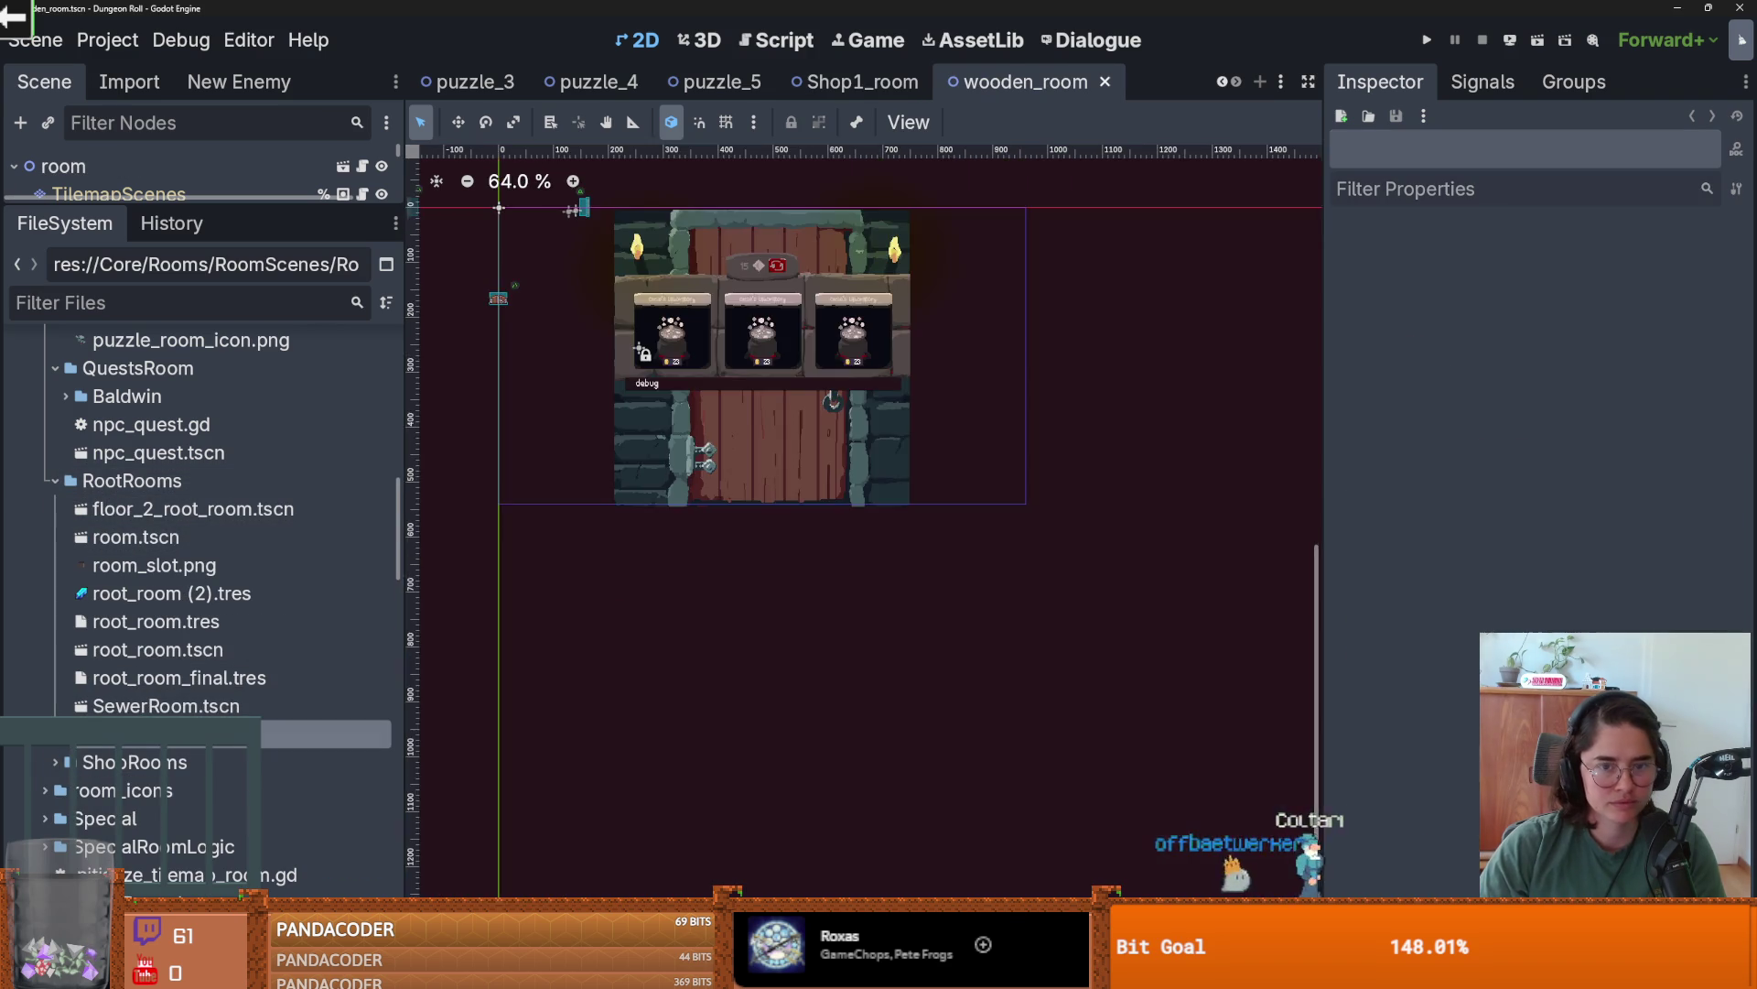
- Open SewerRoom.tscn from RootRooms in its own tab
scroll(719, 455, up, 2)
scroll(738, 459, up, 4)
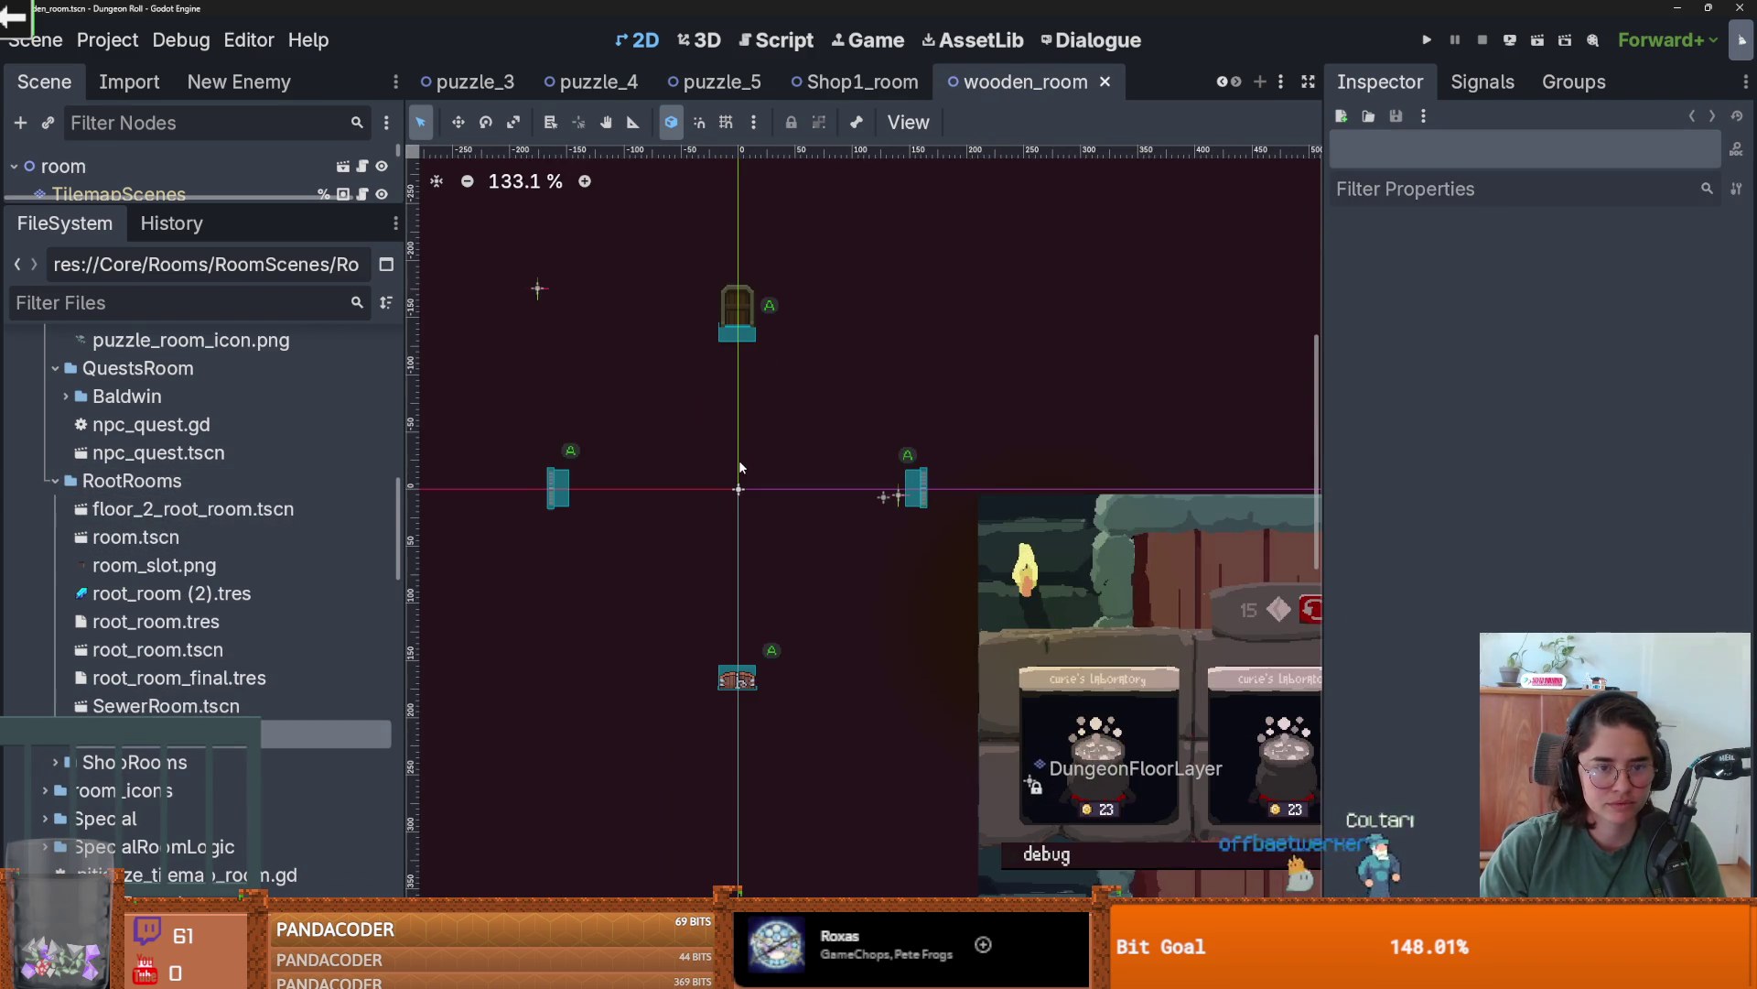
double_click(207, 706)
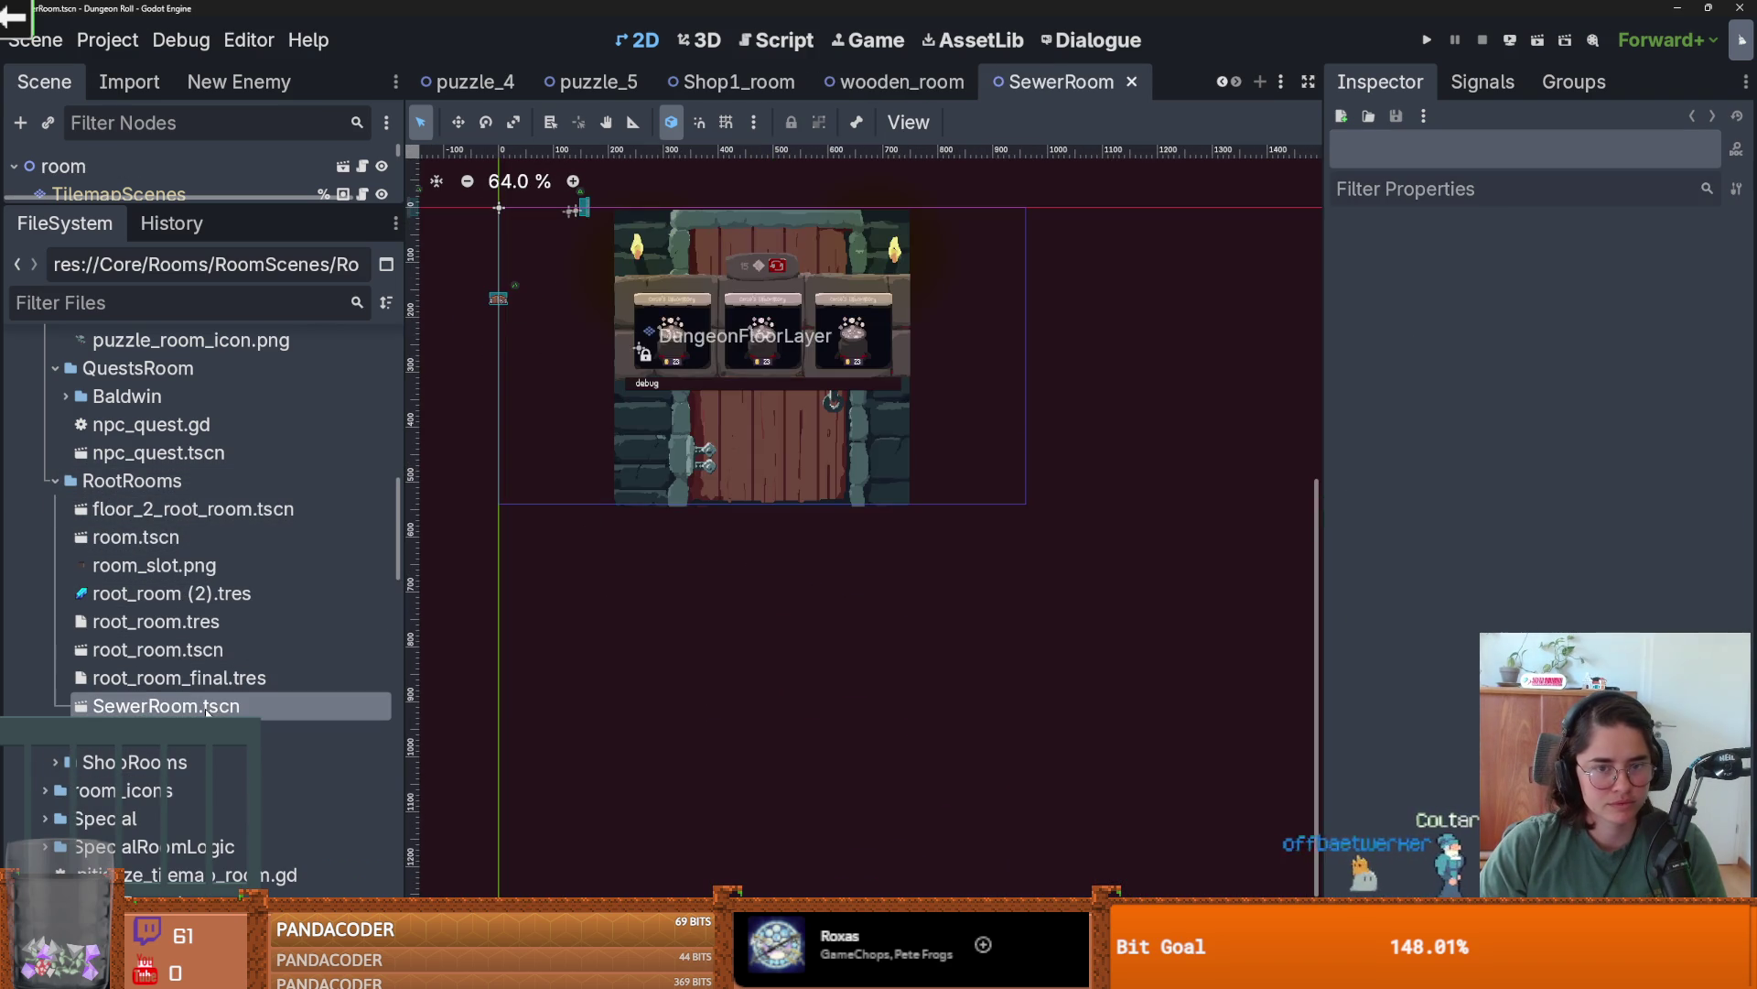
scroll(706, 443, up, 2)
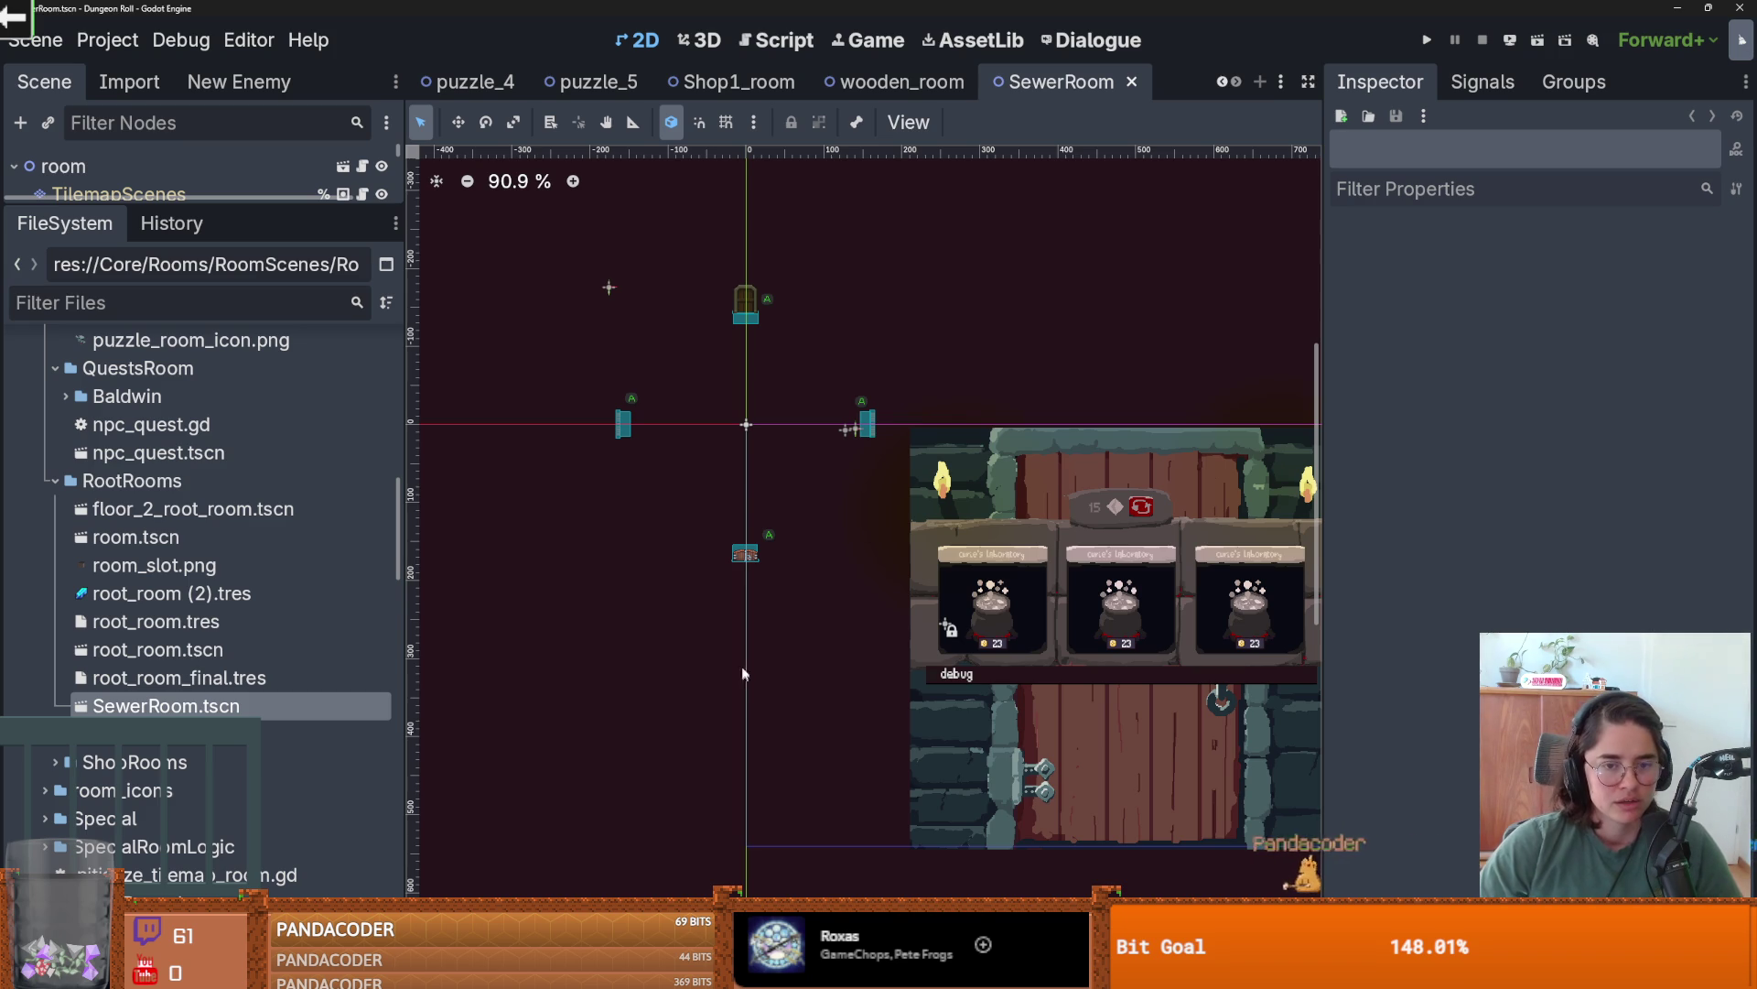
scroll(767, 572, up, 2)
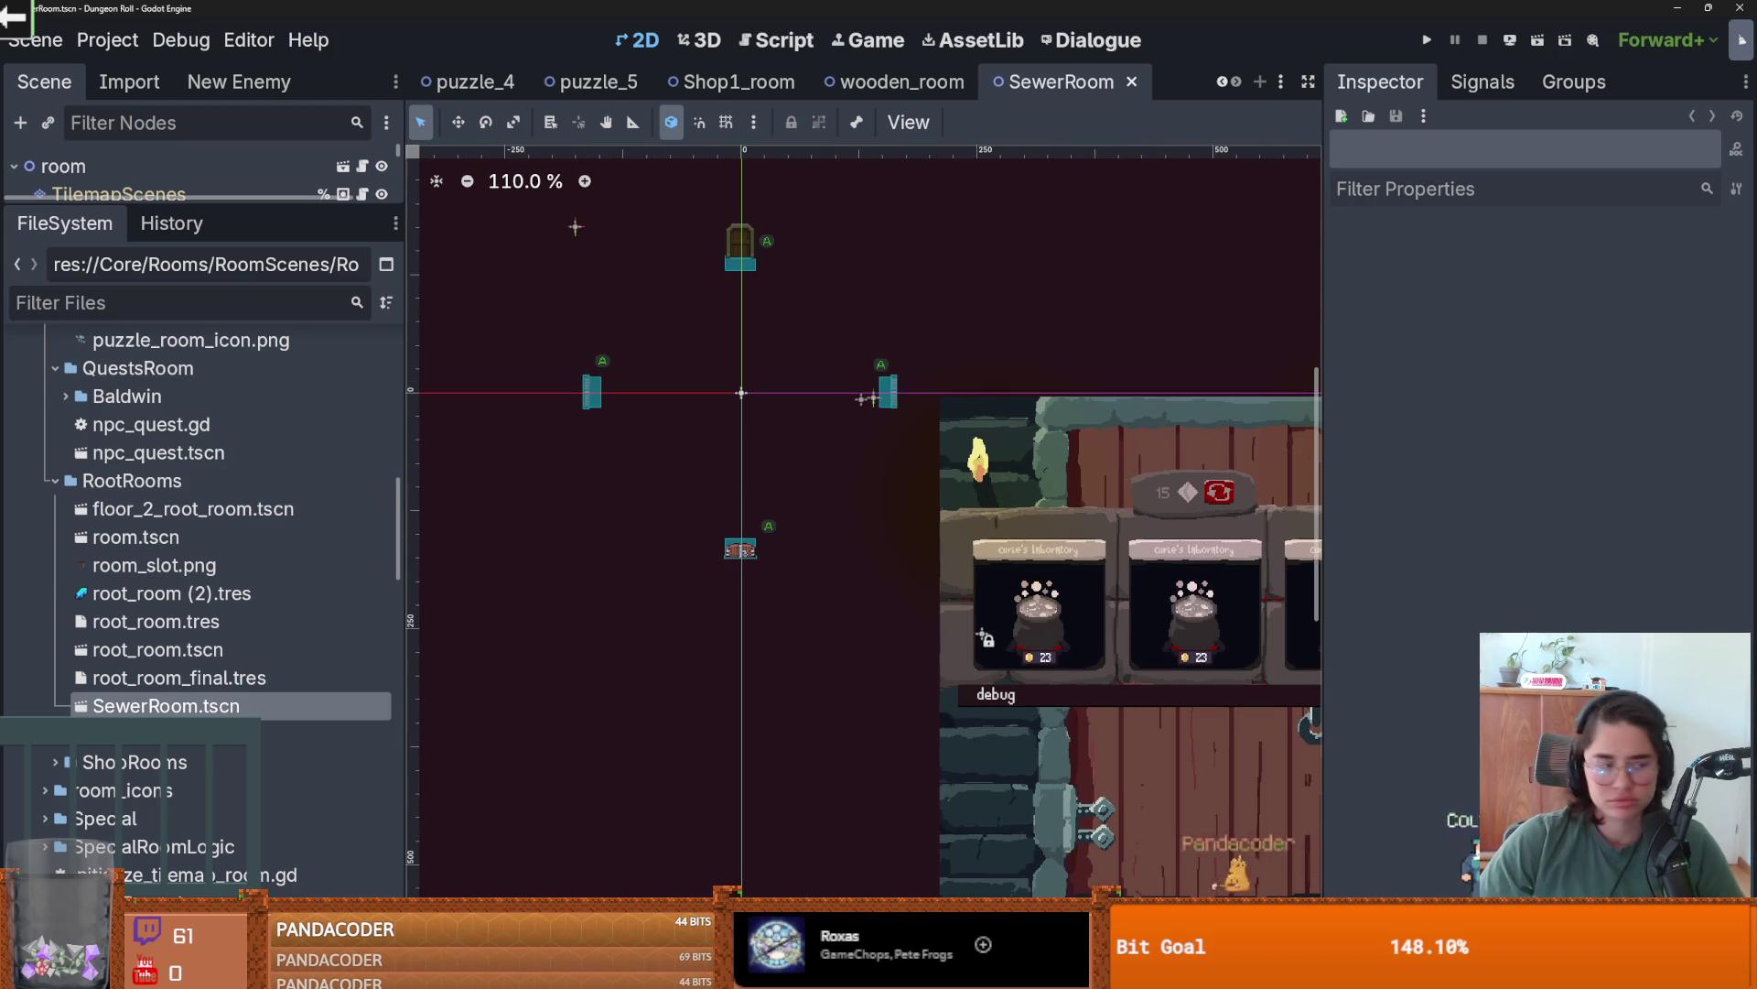
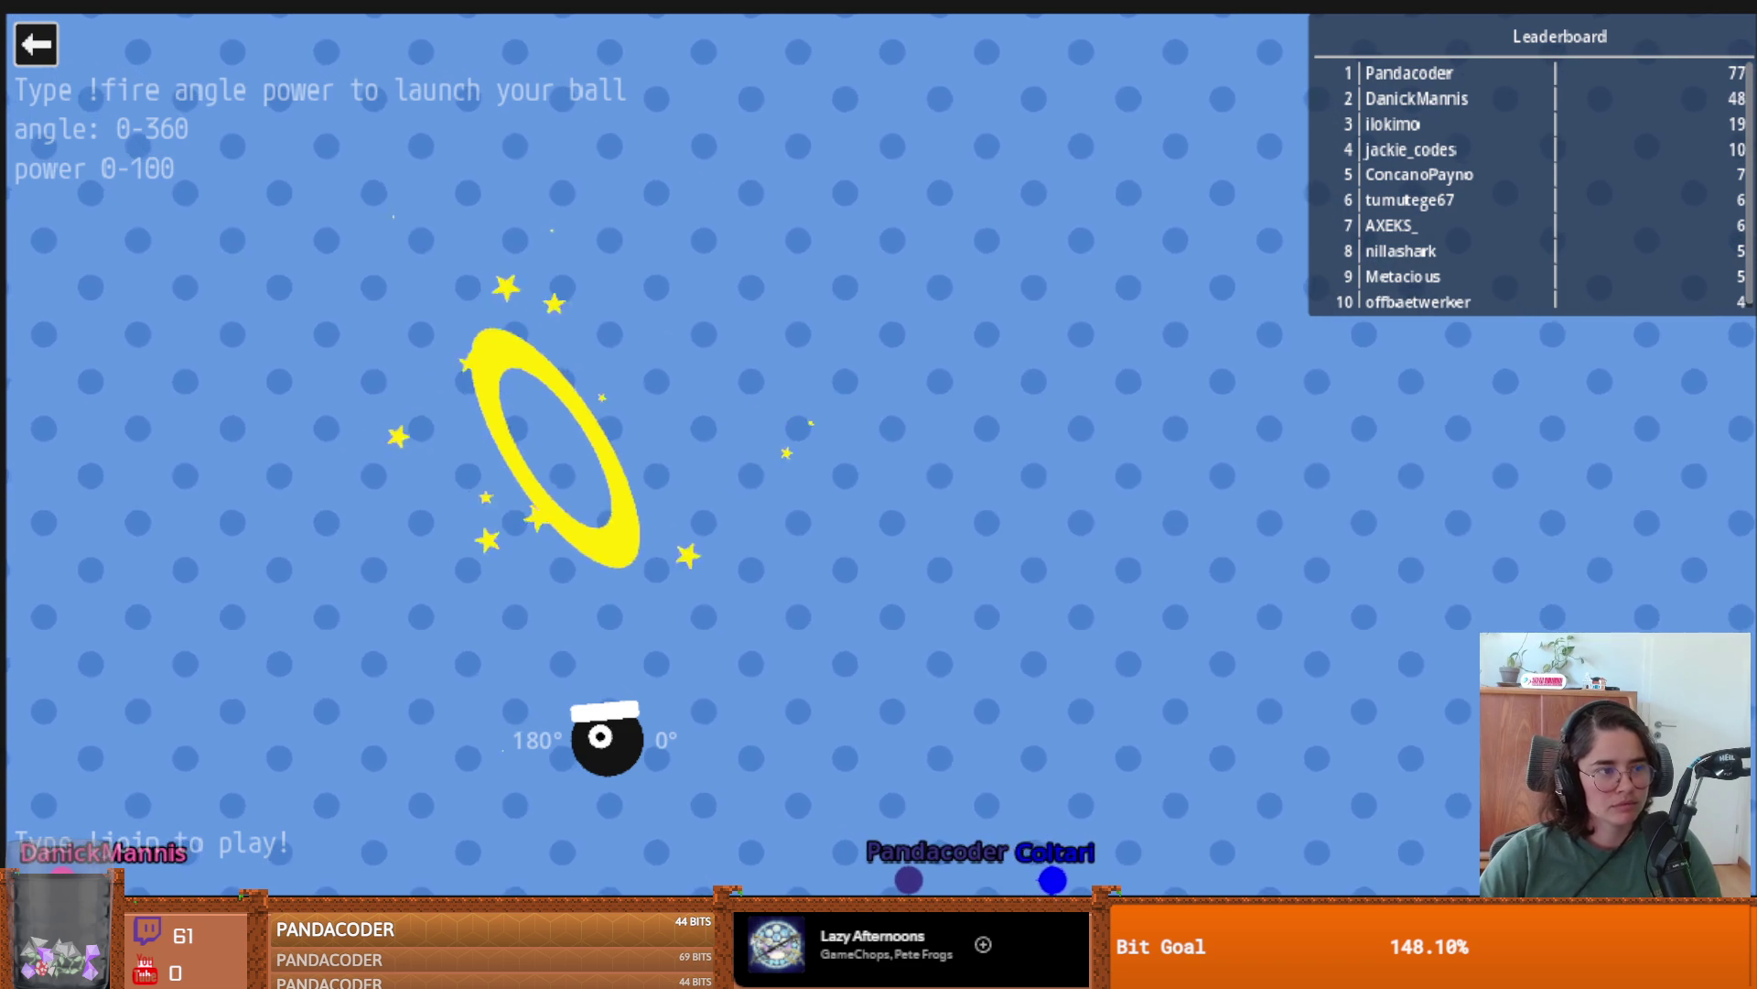
- Leave the cannon game for the game list and start the Lemmings game
click(37, 43)
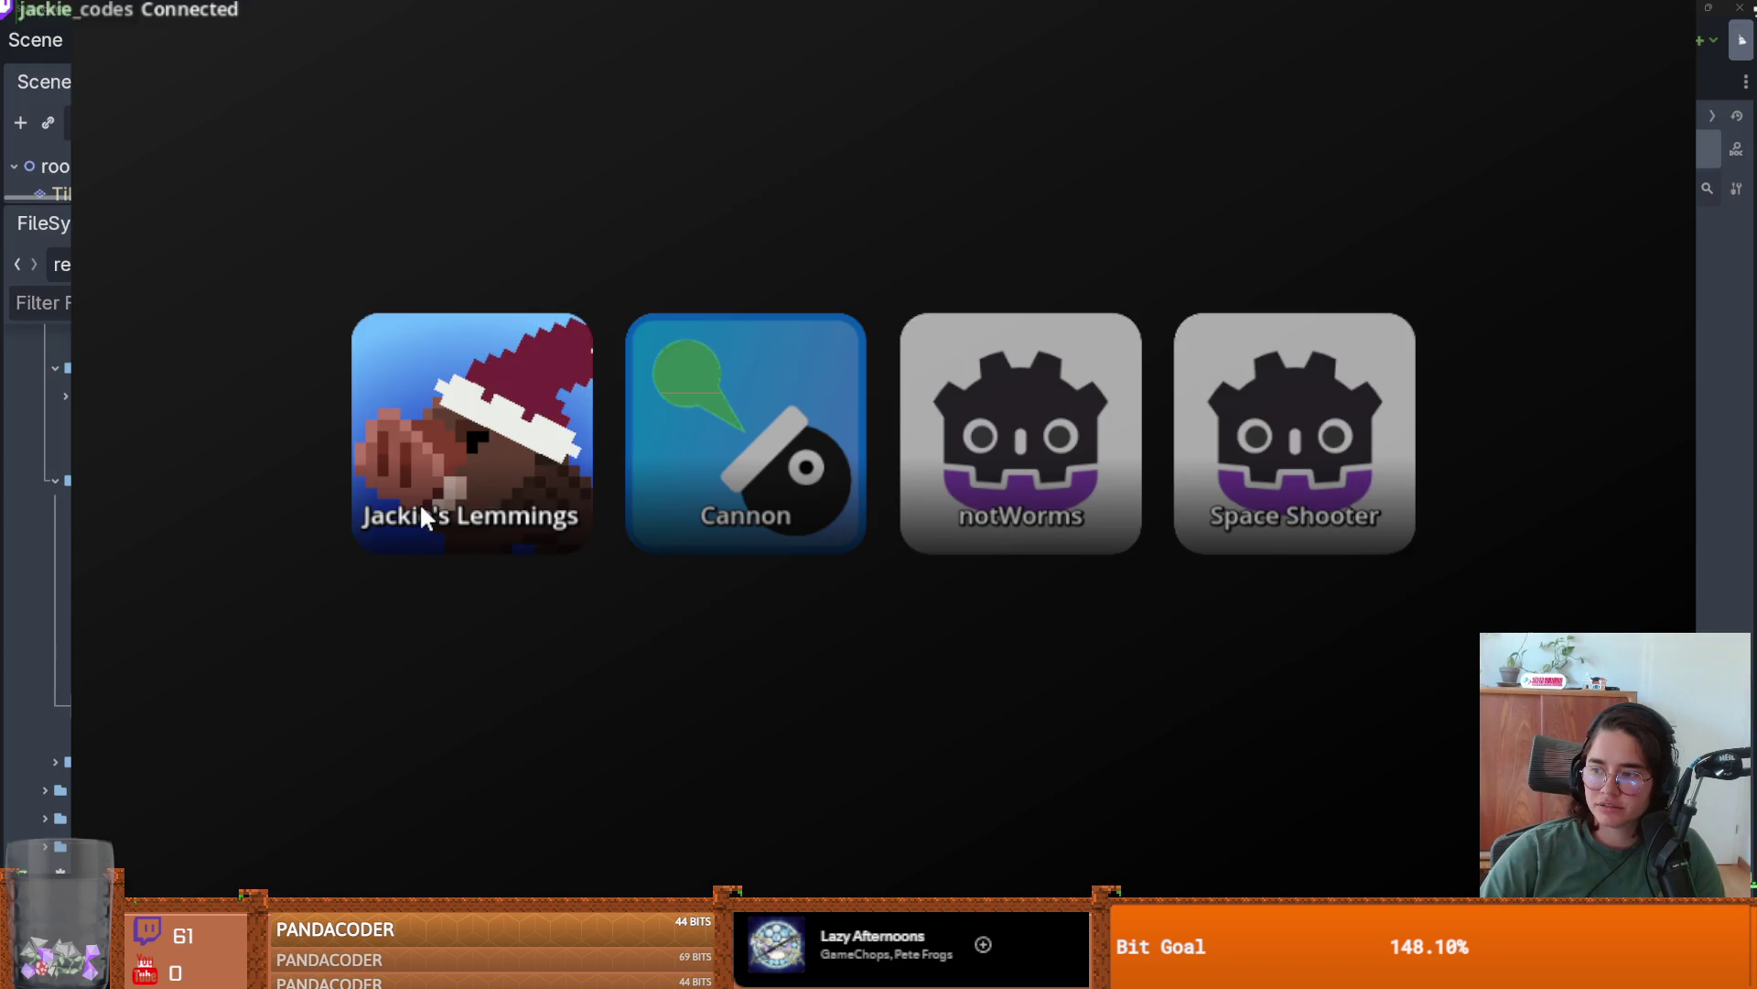
click(419, 502)
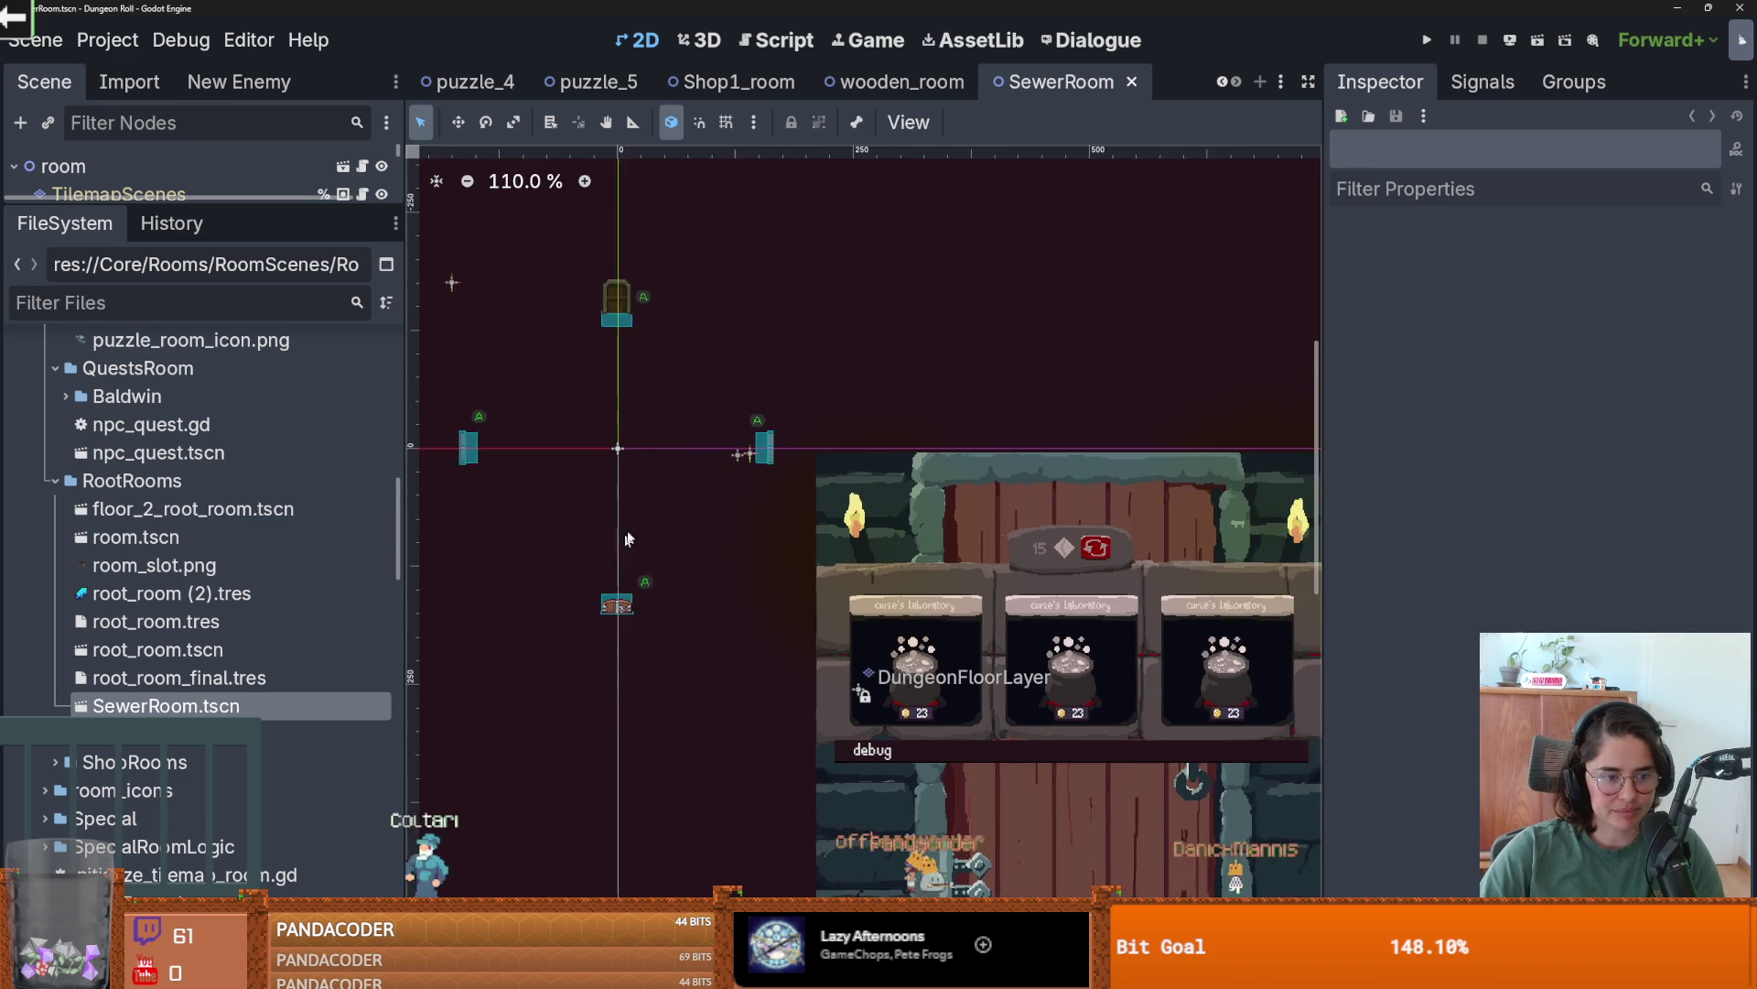
- Open the base room.tscn scene from the FileSystem dock
scroll(765, 553, up, 3)
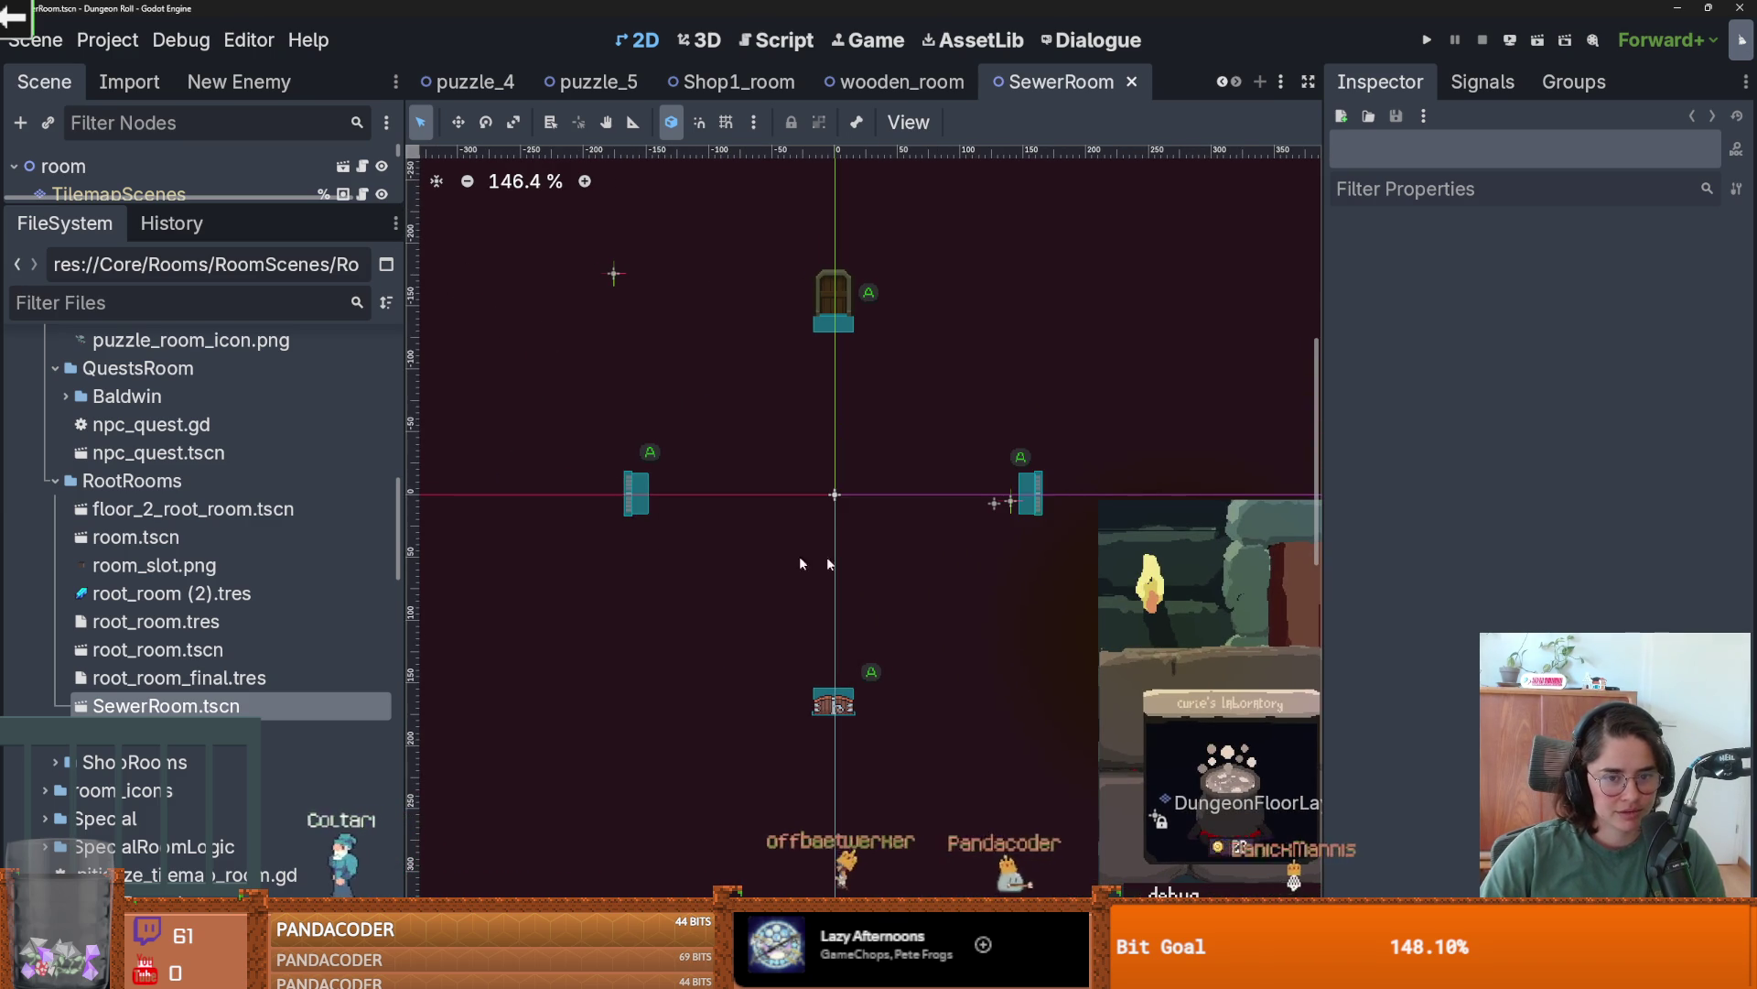
scroll(799, 556, up, 1)
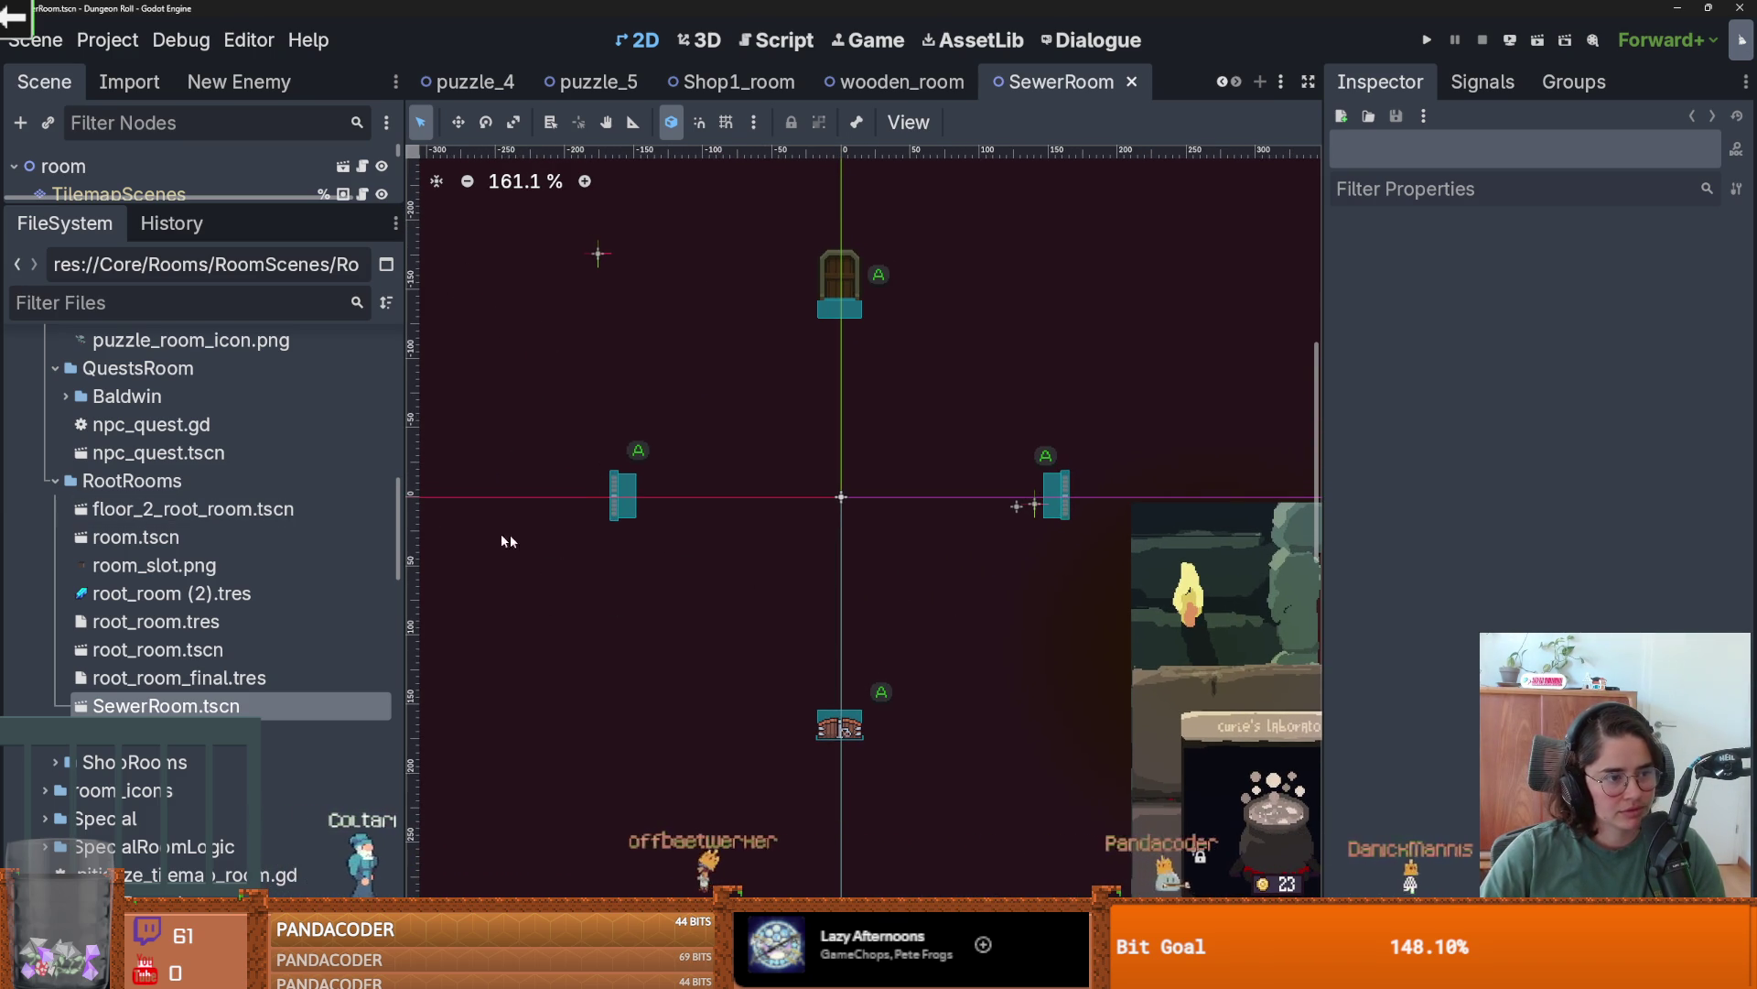
mouse_move(805, 504)
mouse_down()
mouse_move(665, 514)
mouse_move(684, 467)
mouse_up()
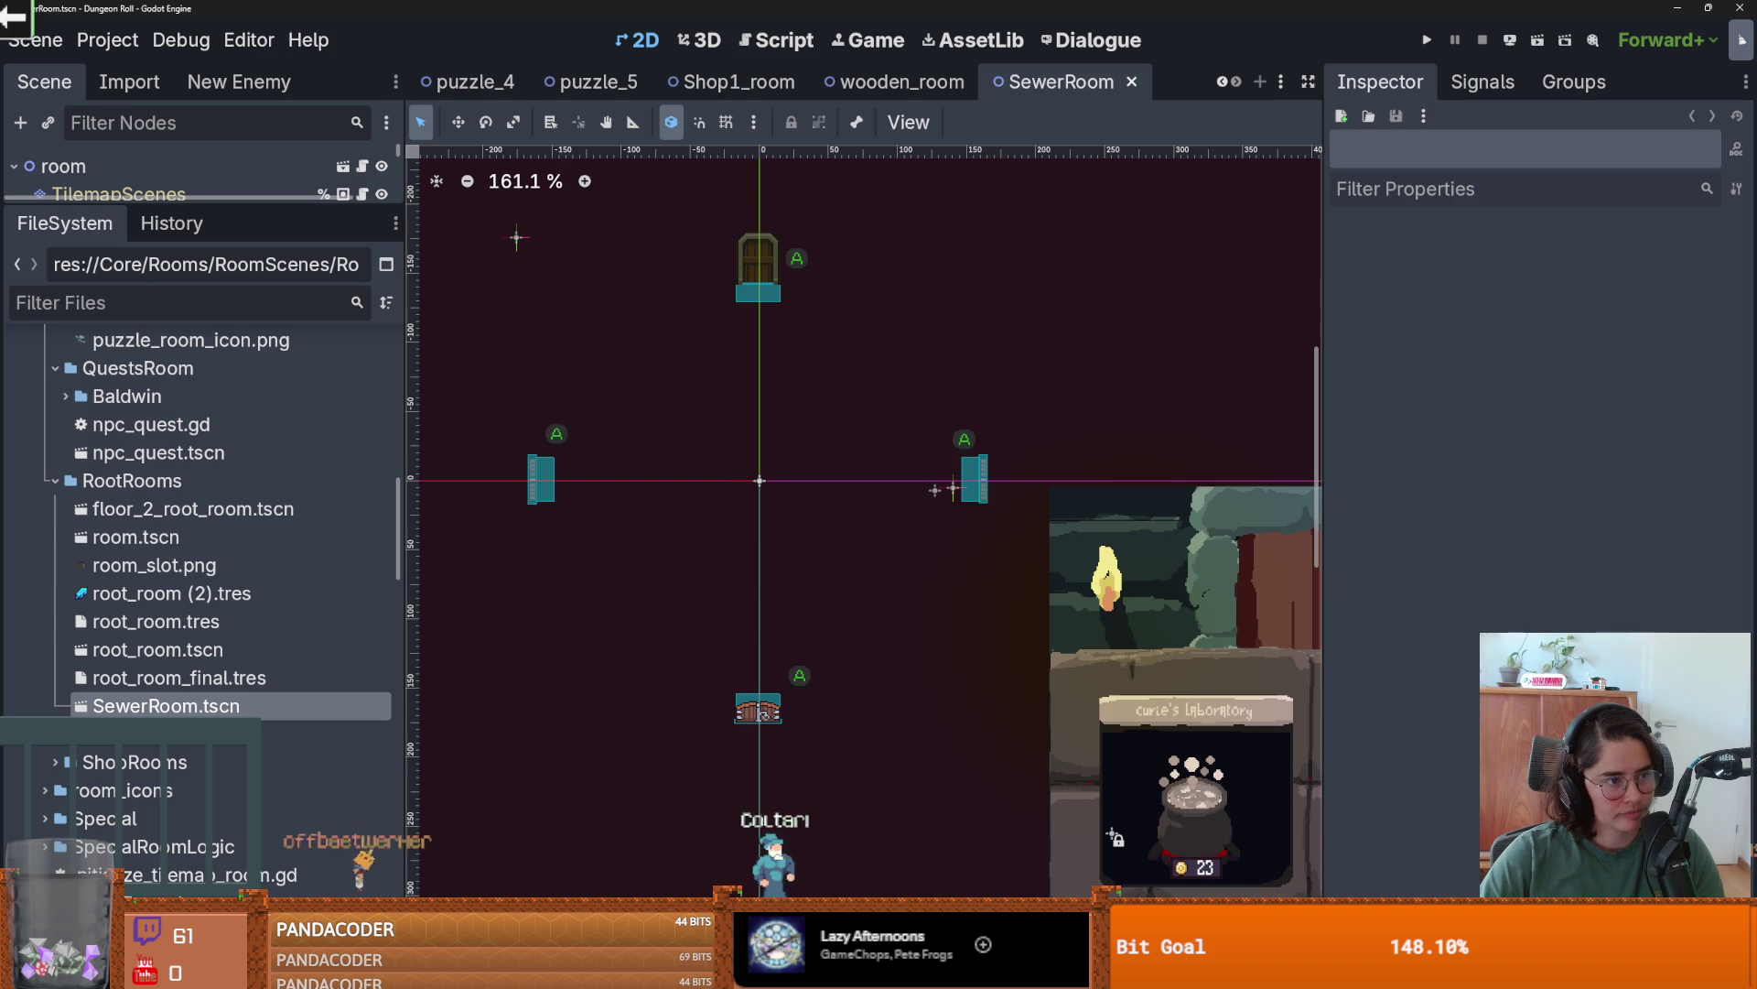
drag(742, 585, 756, 571)
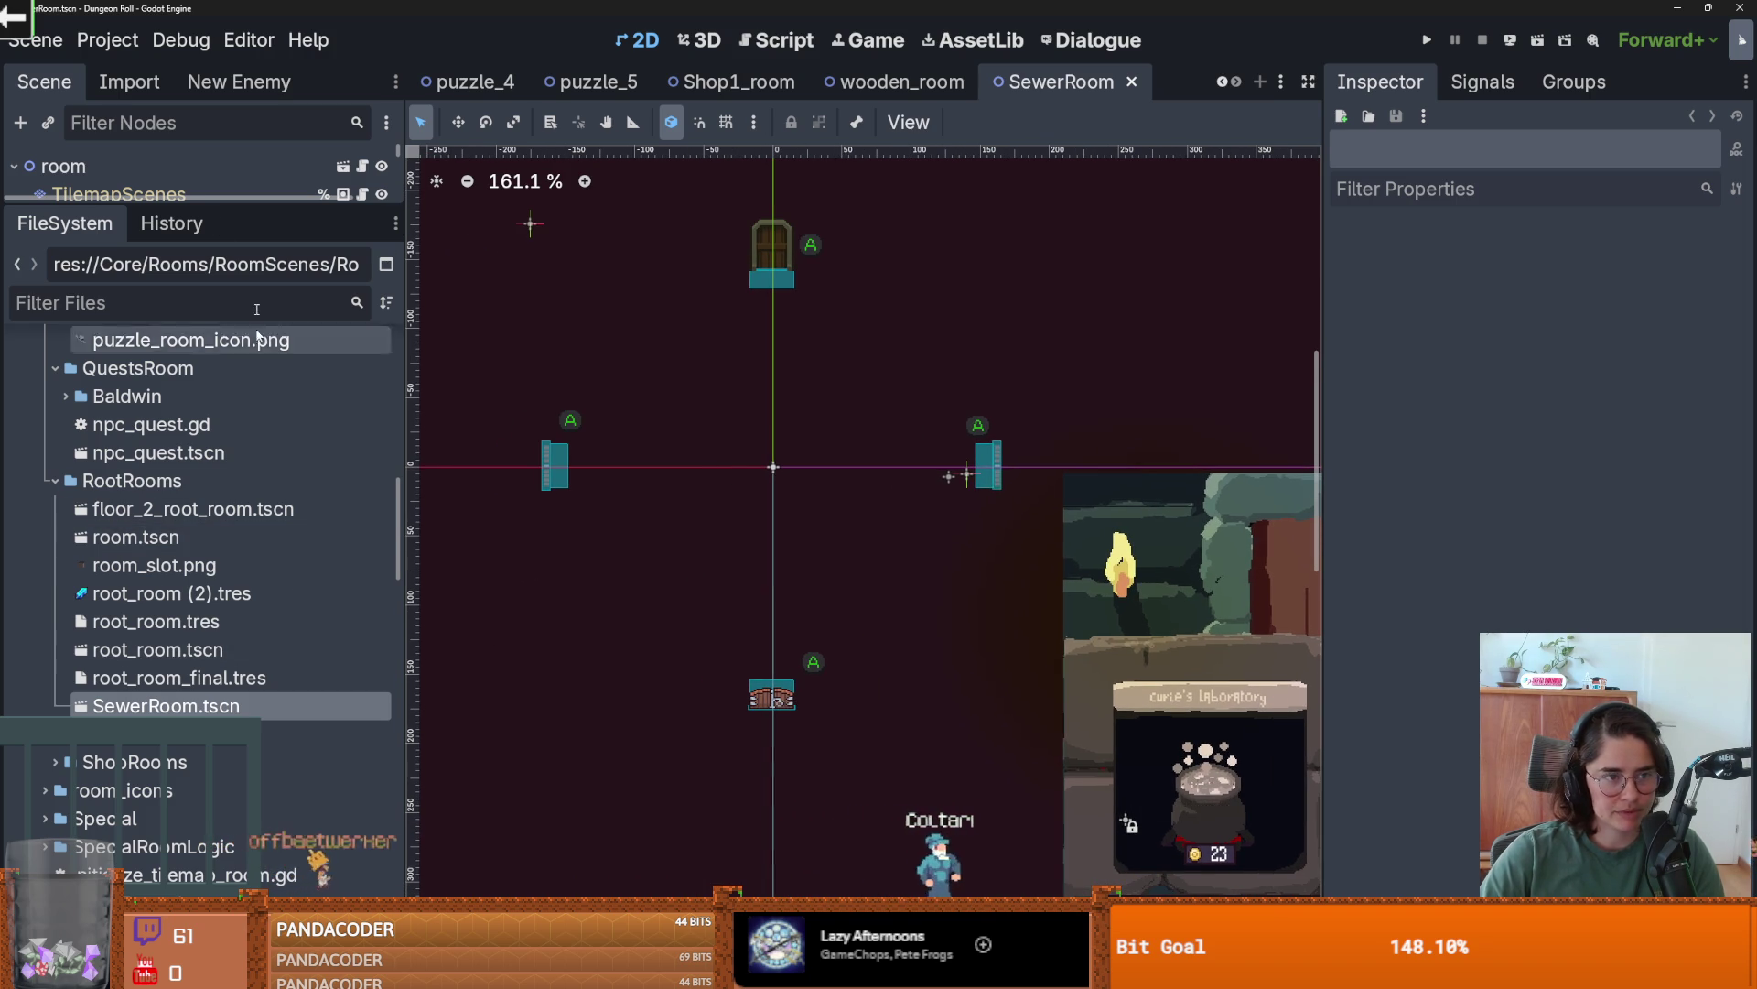
drag(193, 198, 194, 378)
click(342, 166)
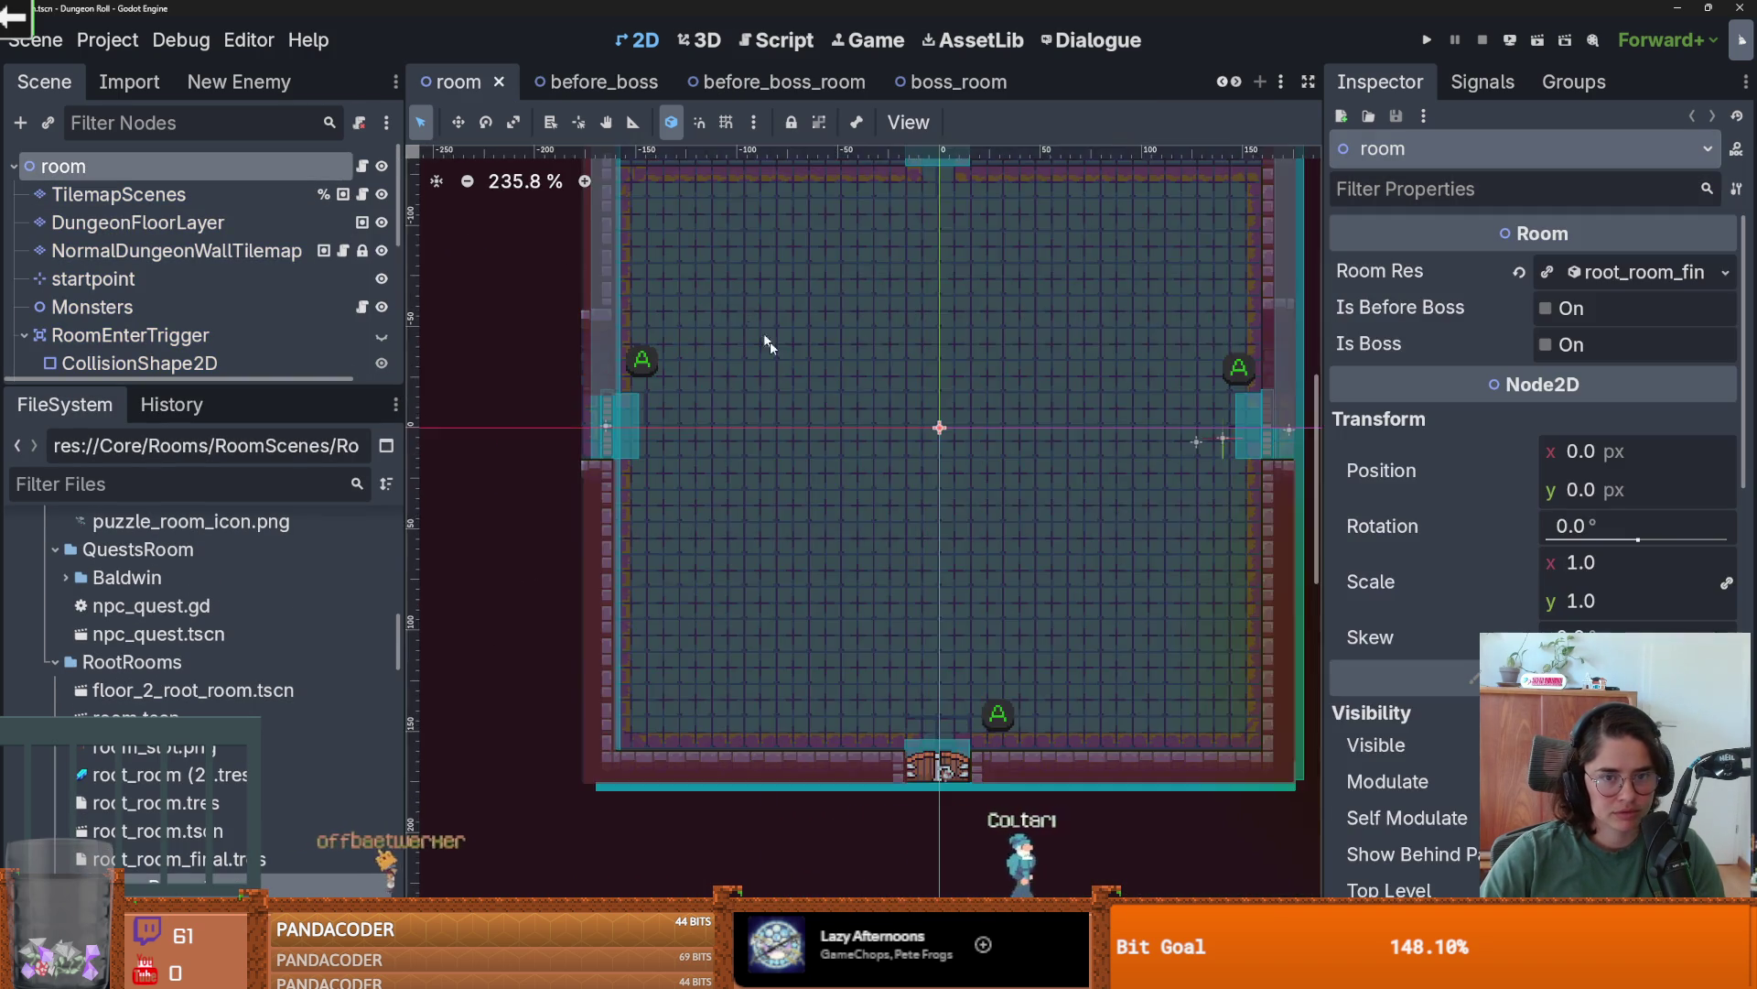
- Select all tiles on room's DungeonFloorLayer, then reopen SewerRoom.tscn
scroll(787, 462, down, 1)
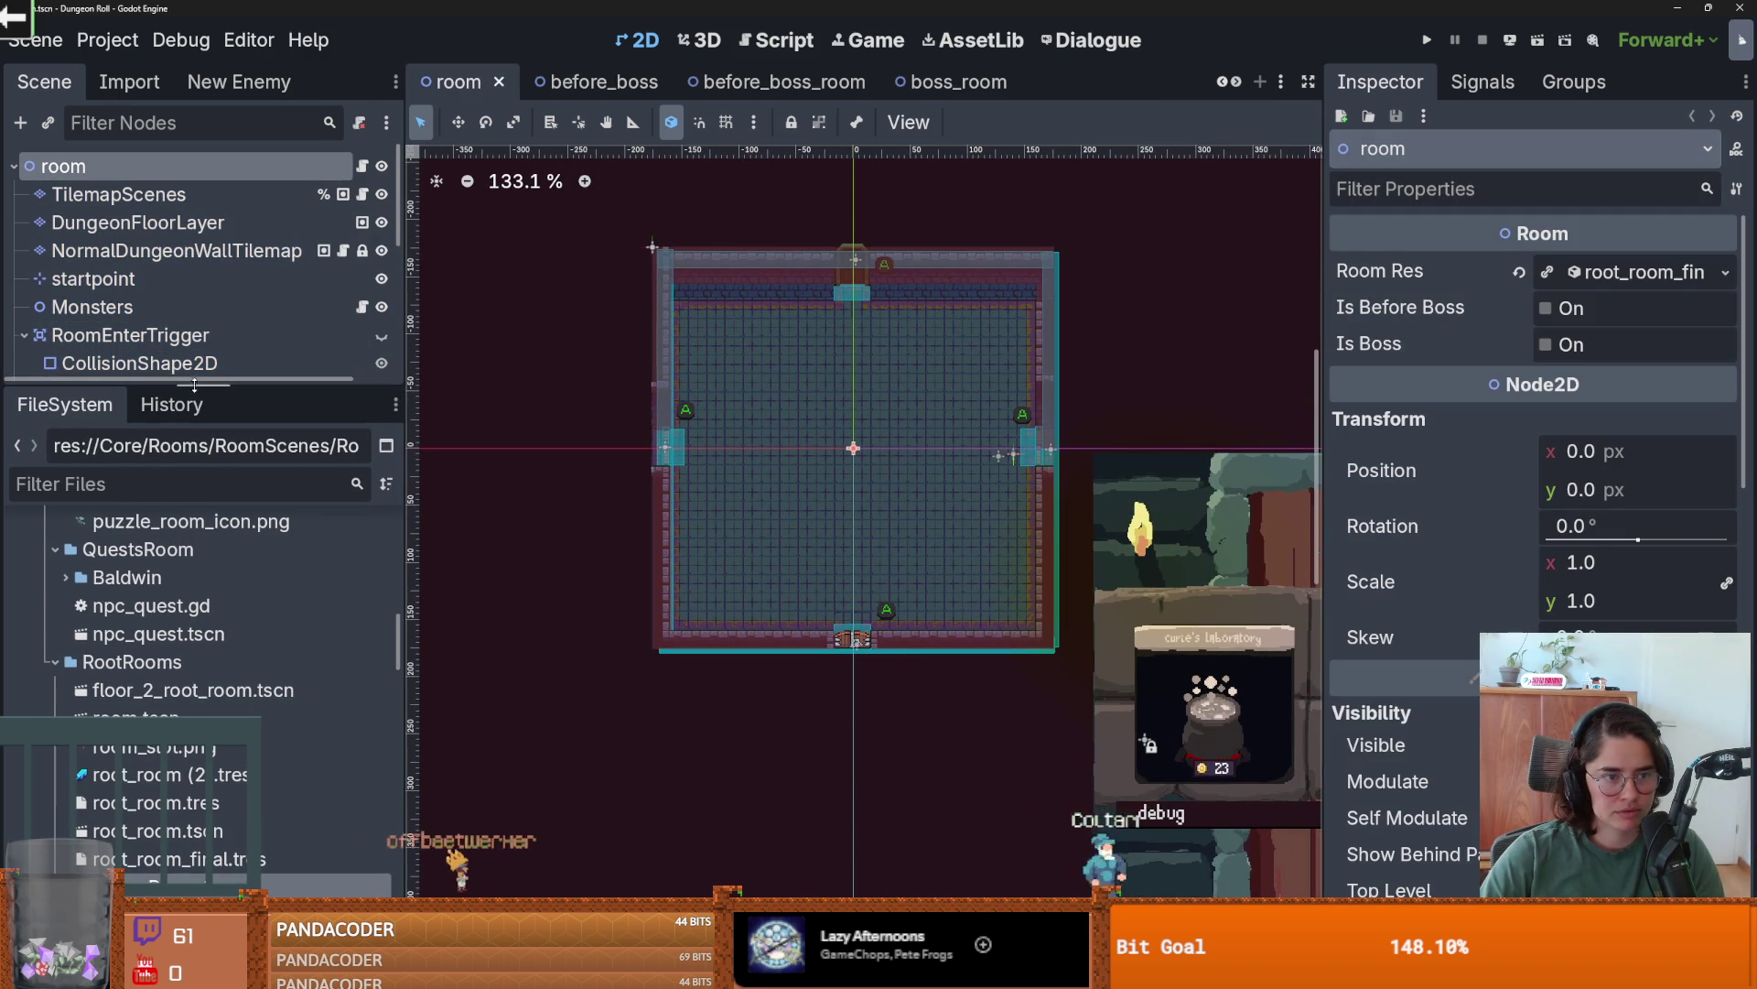
drag(194, 384, 194, 474)
click(137, 222)
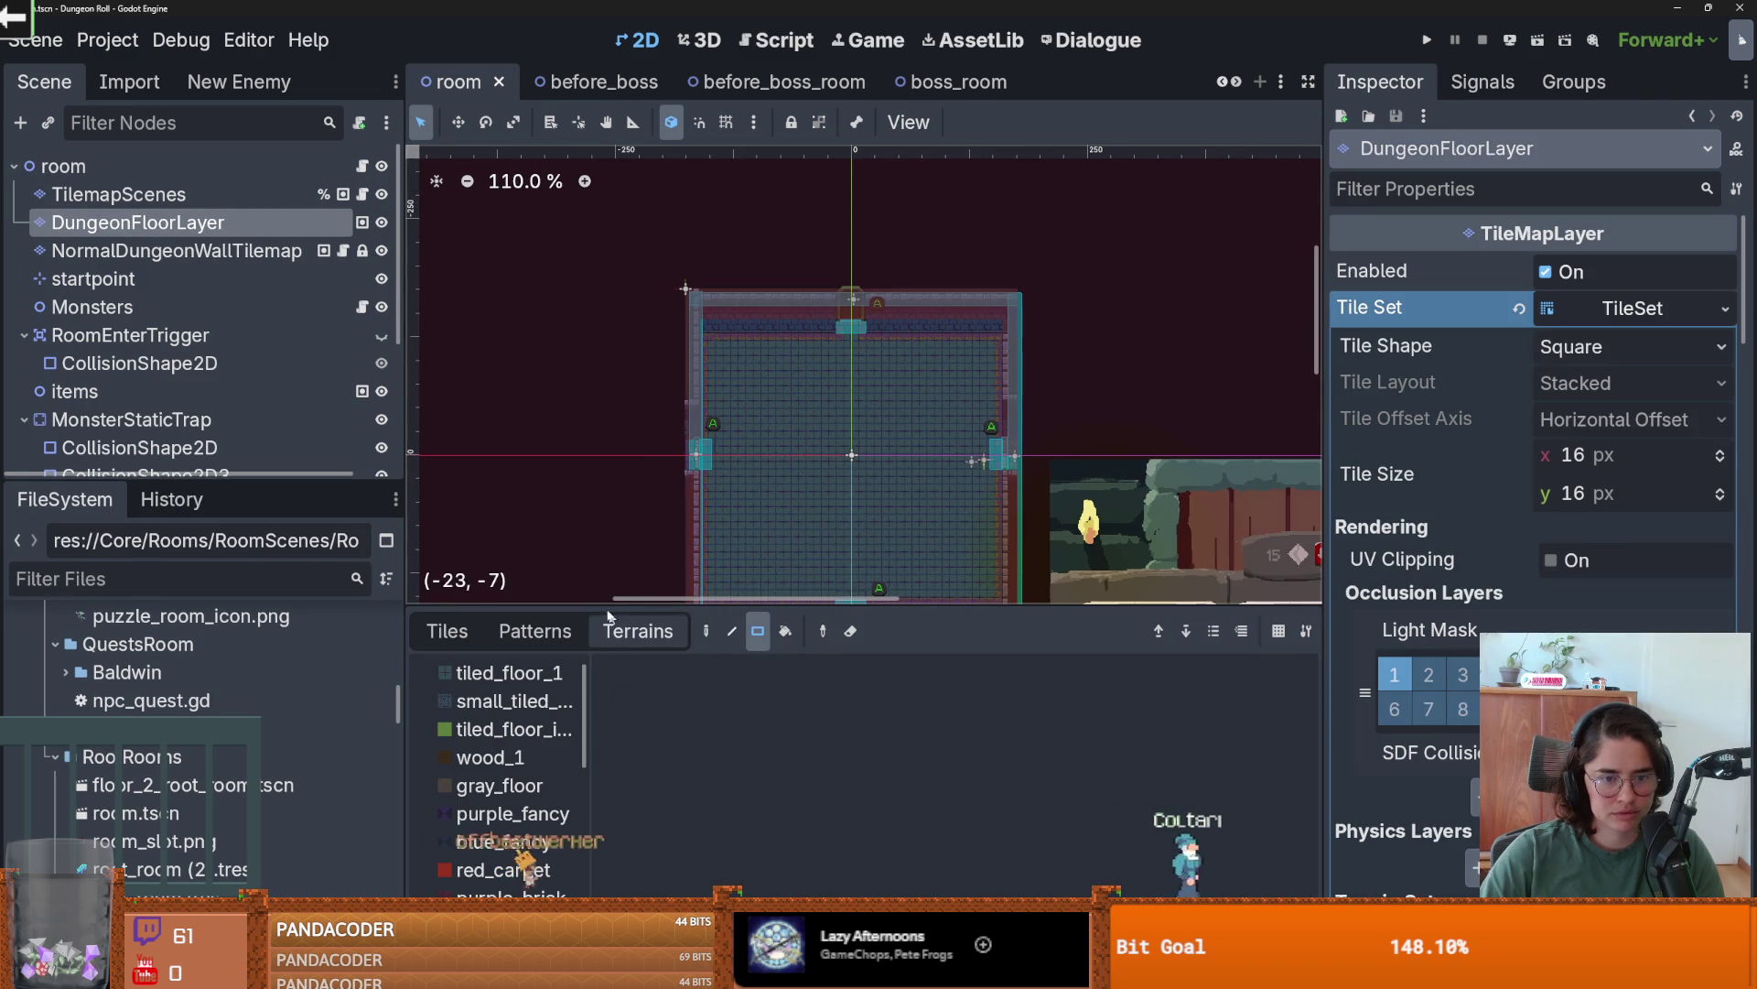
scroll(668, 414, down, 3)
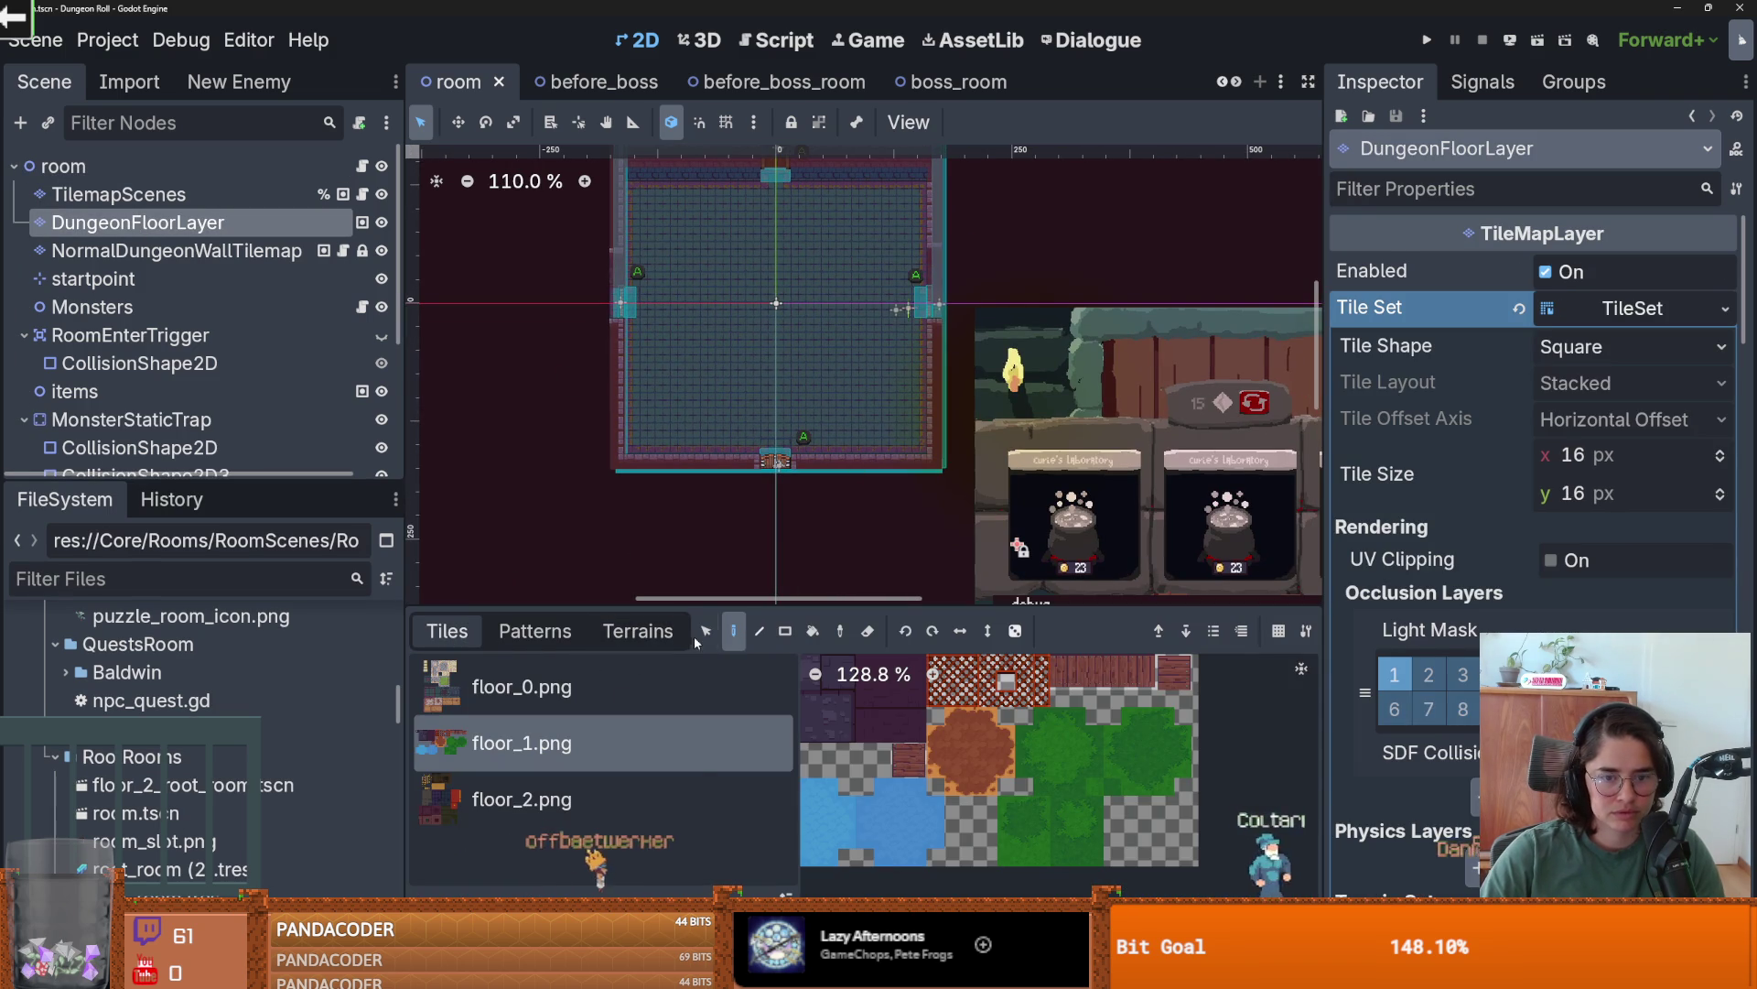
click(706, 631)
scroll(765, 302, down, 2)
drag(920, 498, 627, 214)
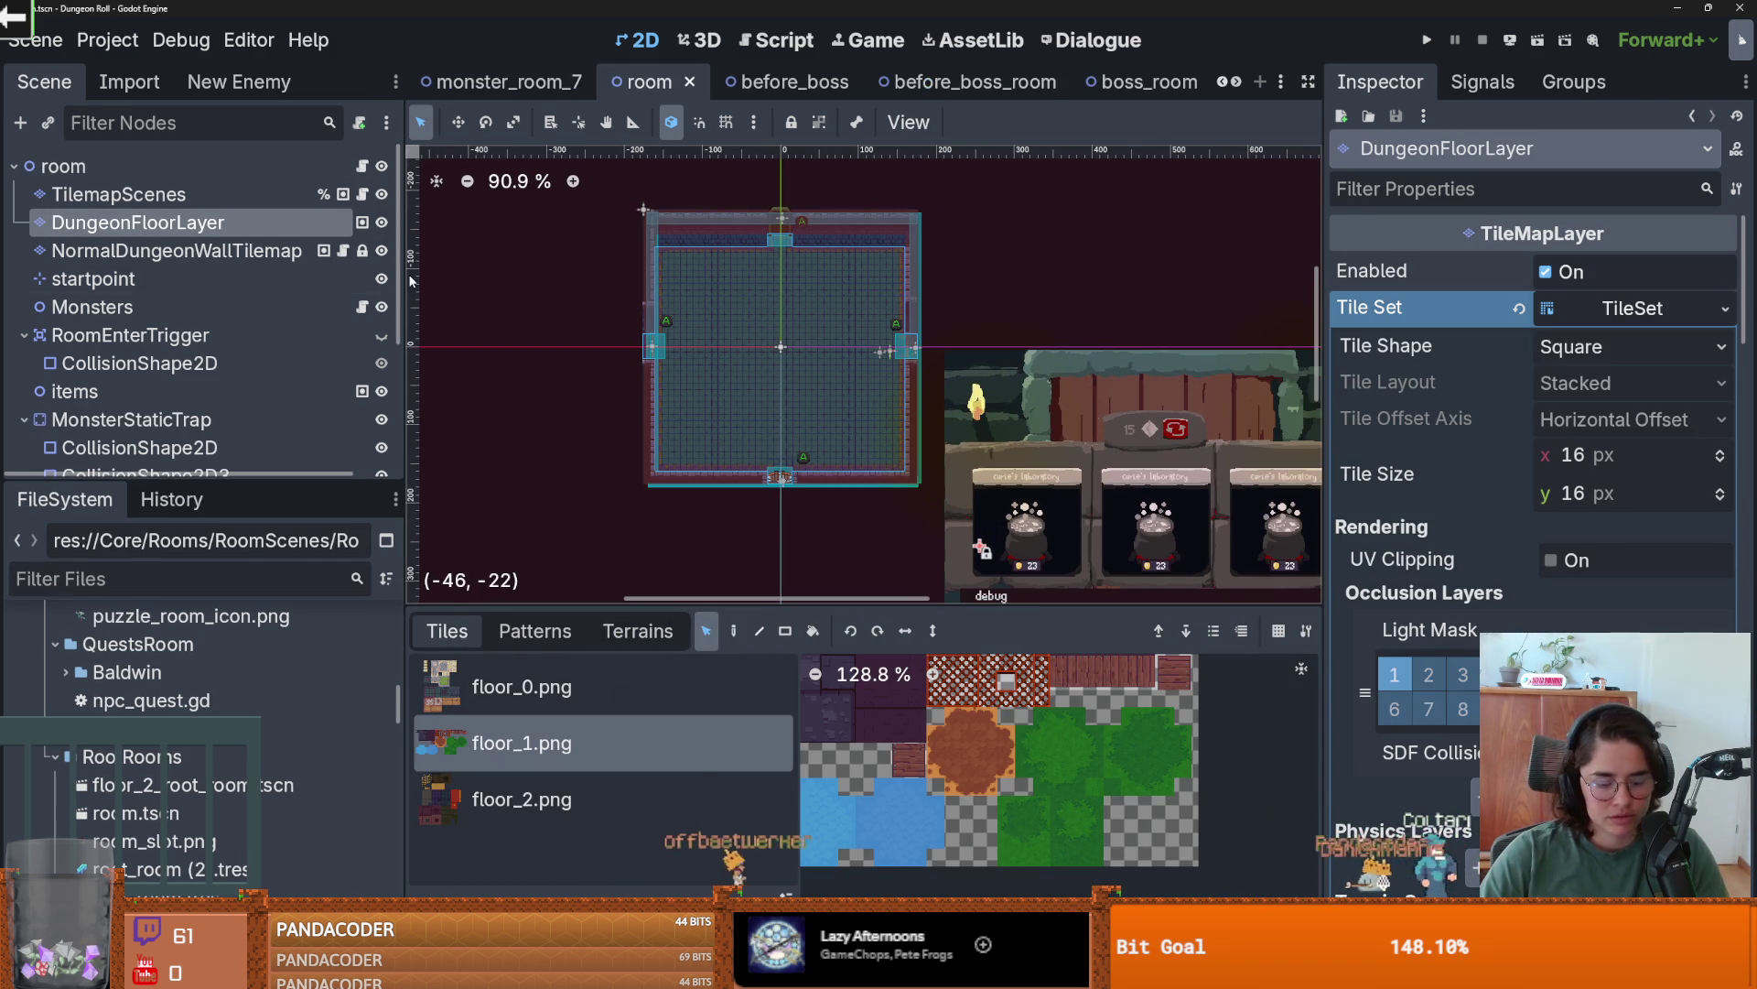
scroll(364, 686, down, 3)
double_click(195, 778)
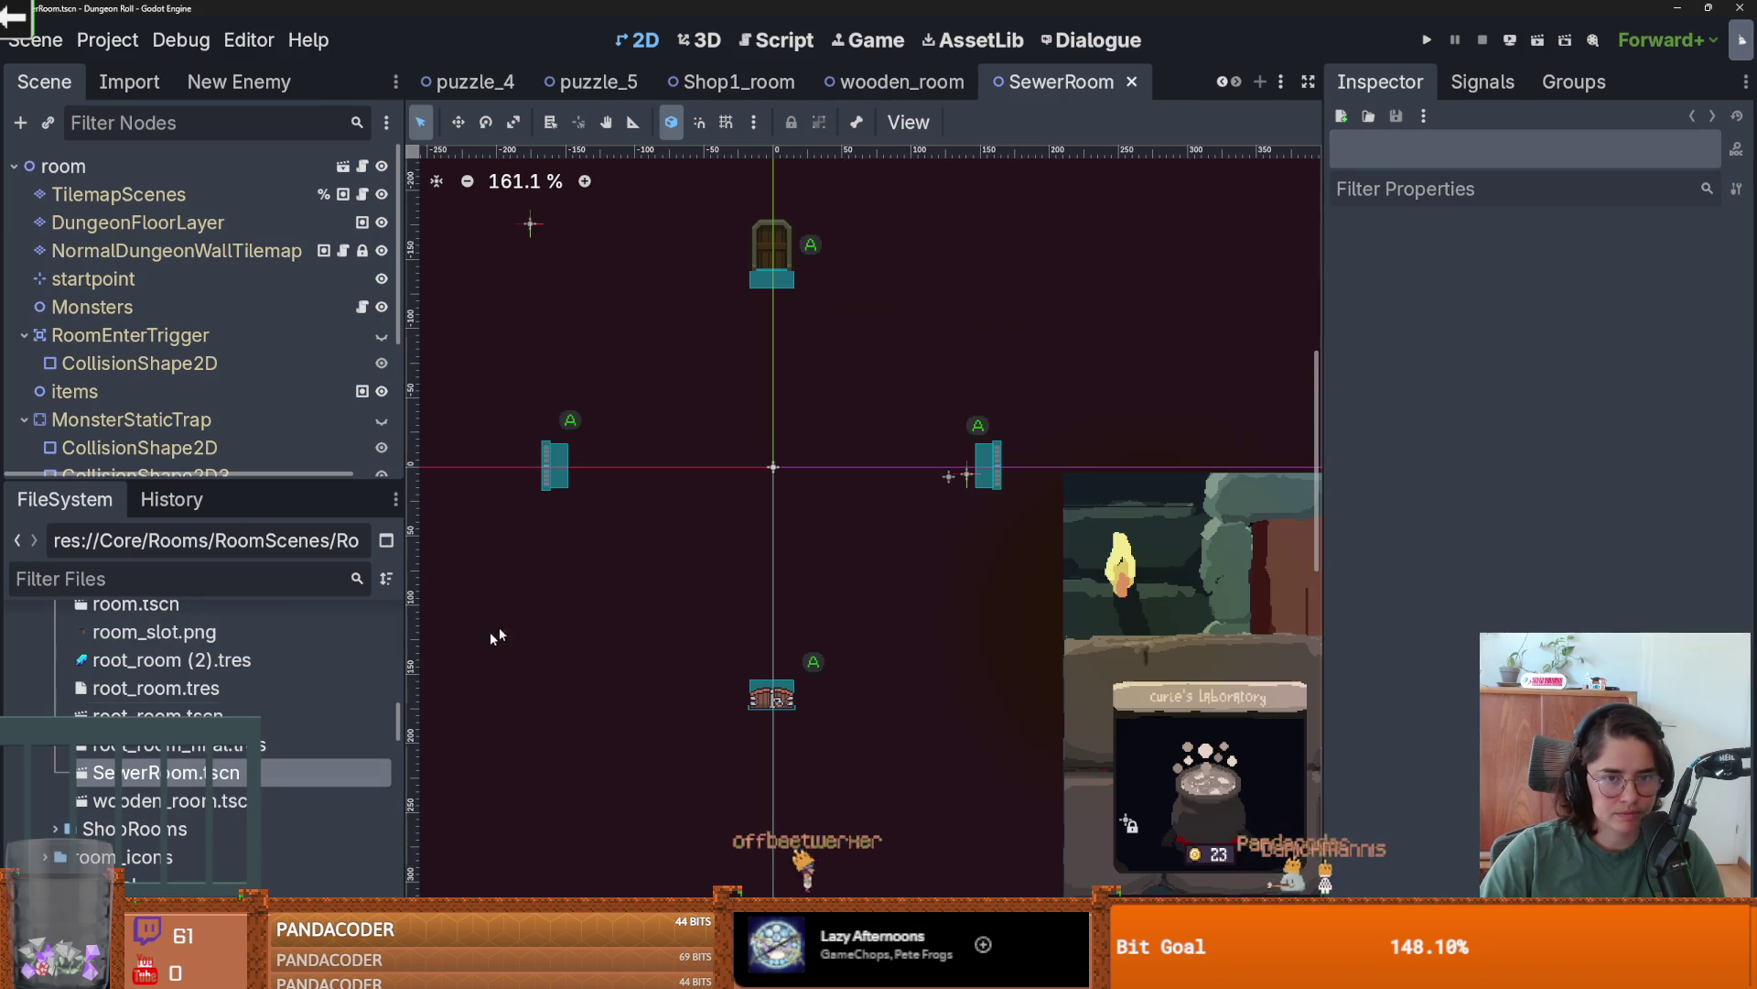
- Select SewerRoom's DungeonFloorLayer and save the scene
click(743, 426)
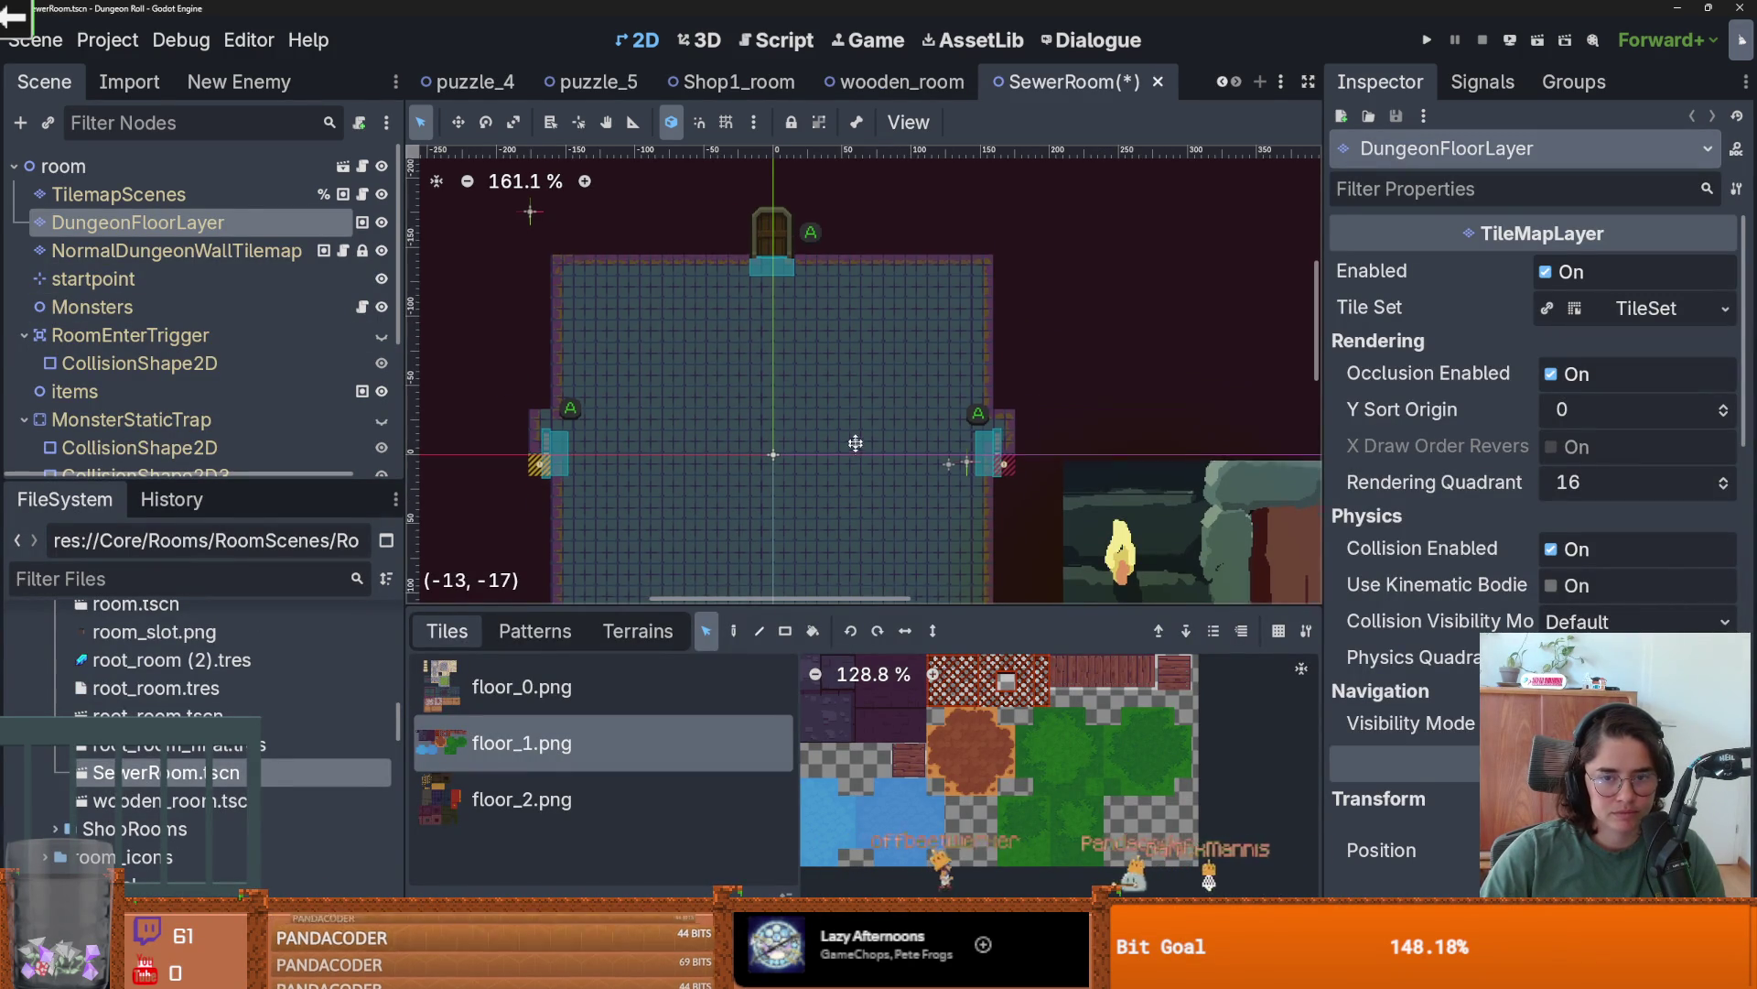
scroll(760, 421, down, 3)
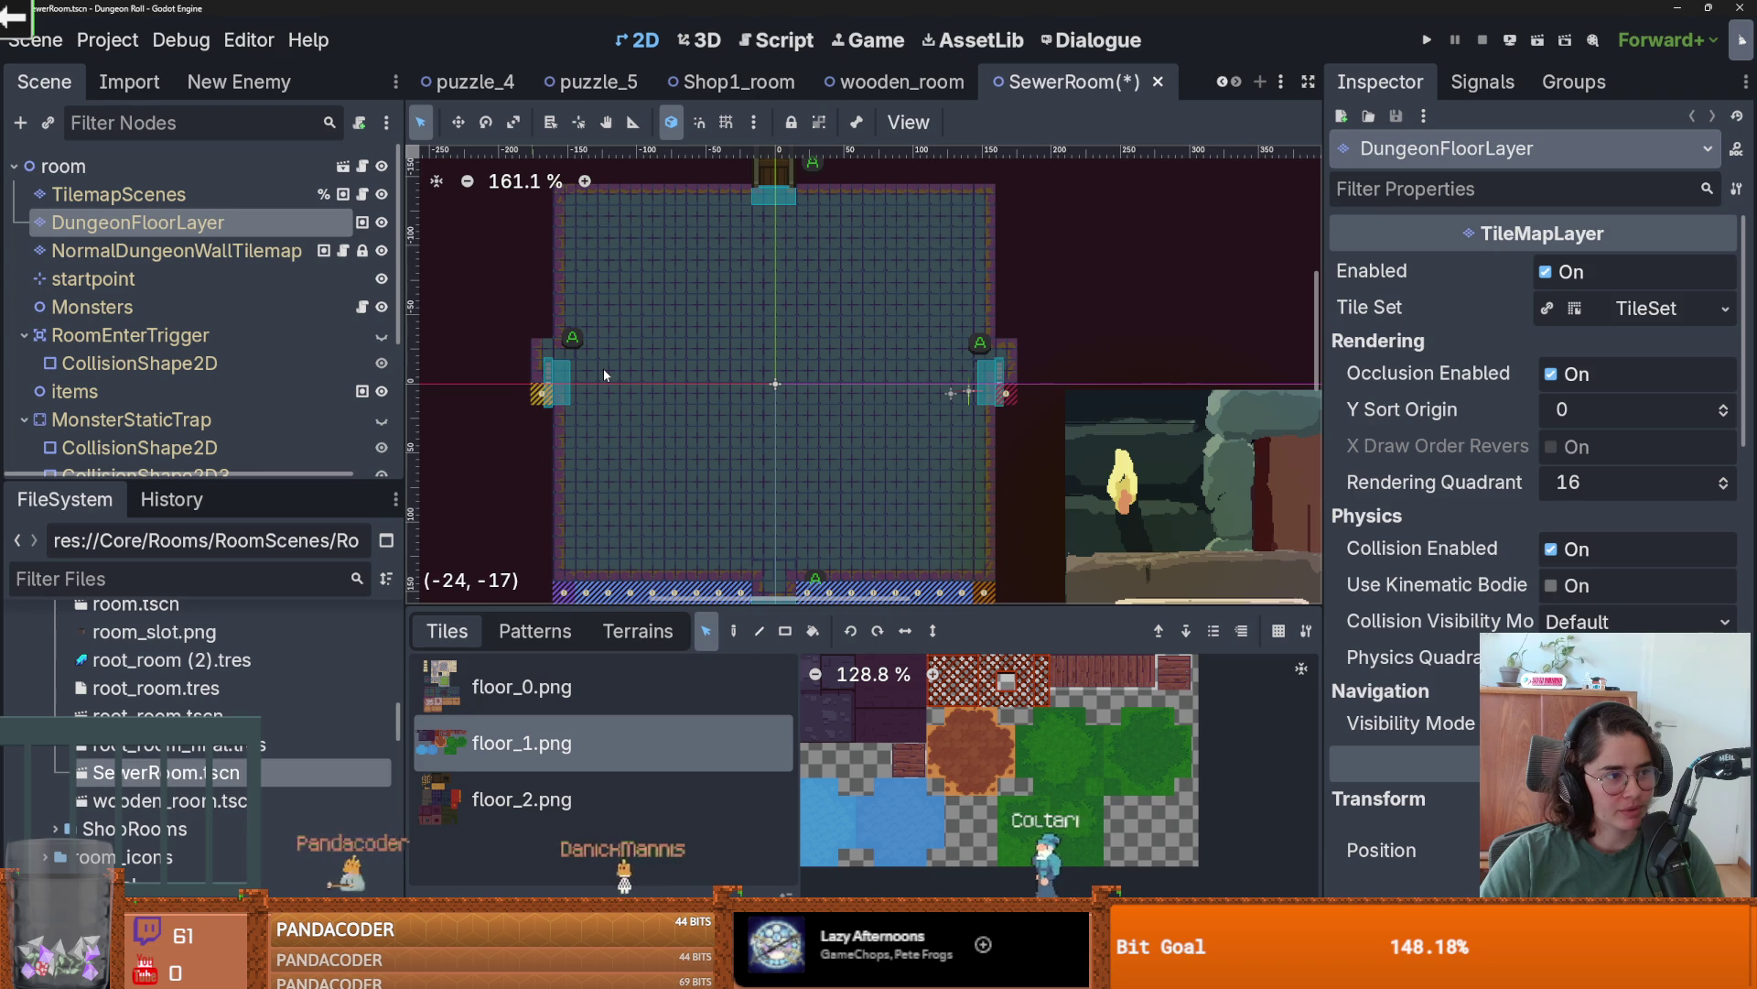
scroll(600, 380, up, 1)
scroll(611, 337, down, 2)
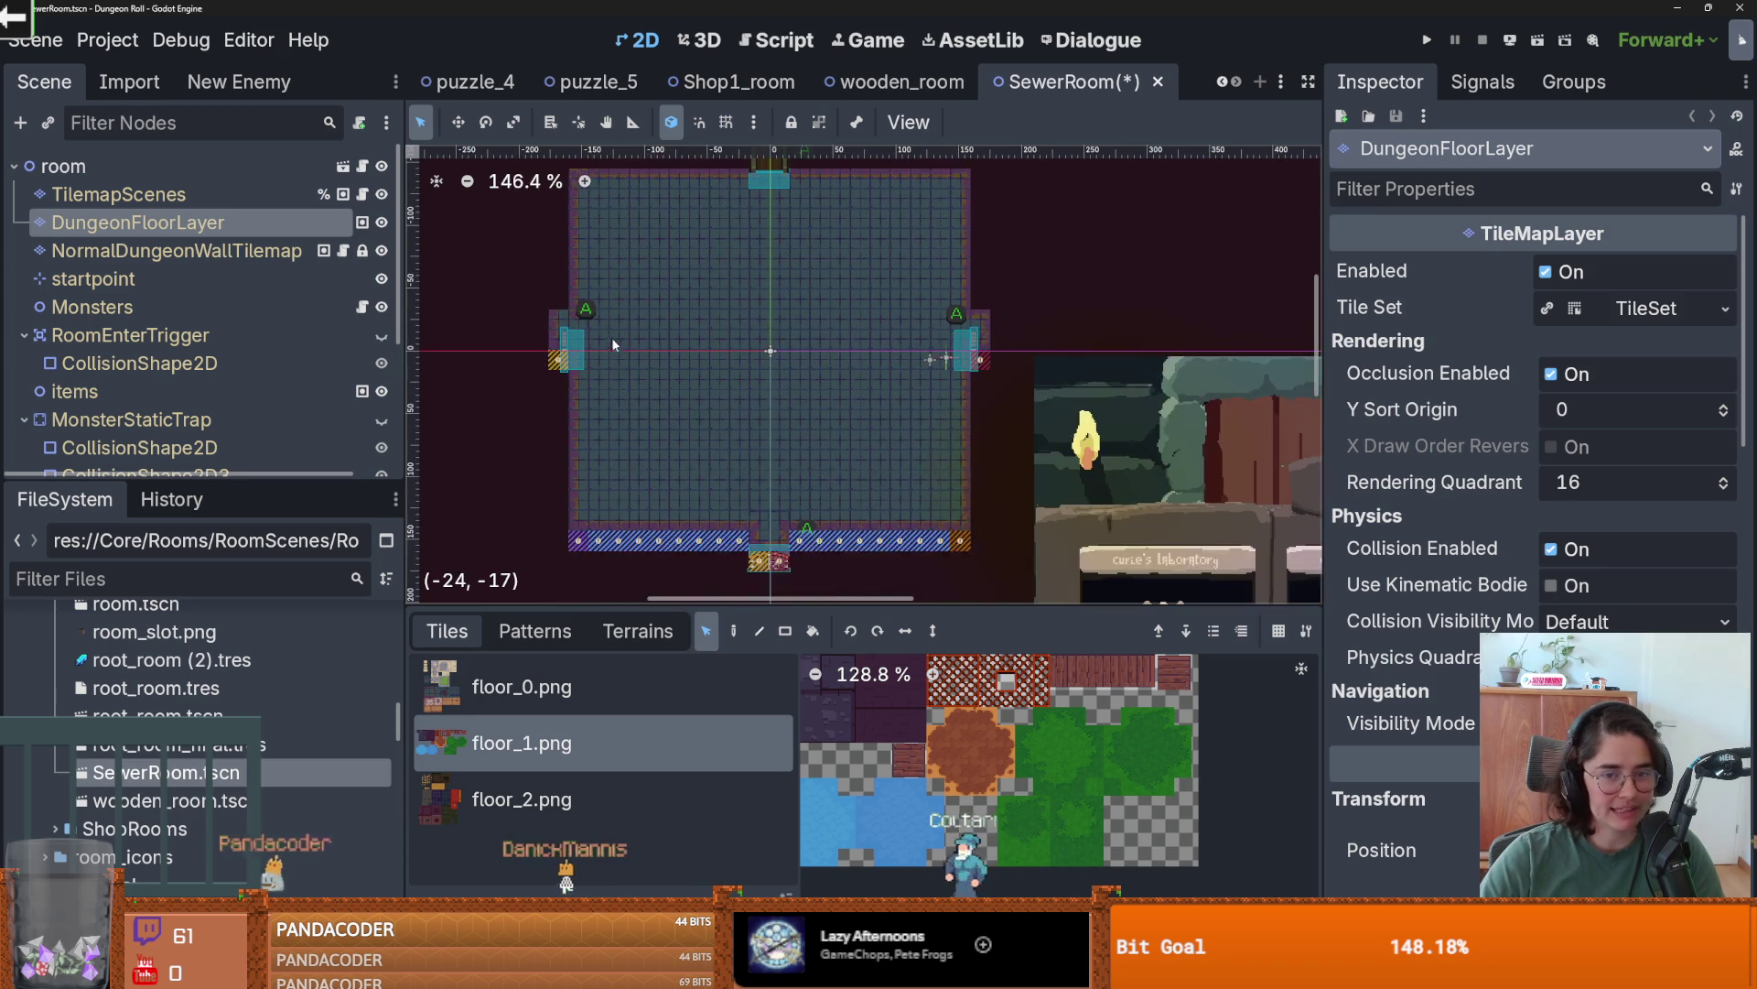
key(ctrl+s)
scroll(668, 512, down, 1)
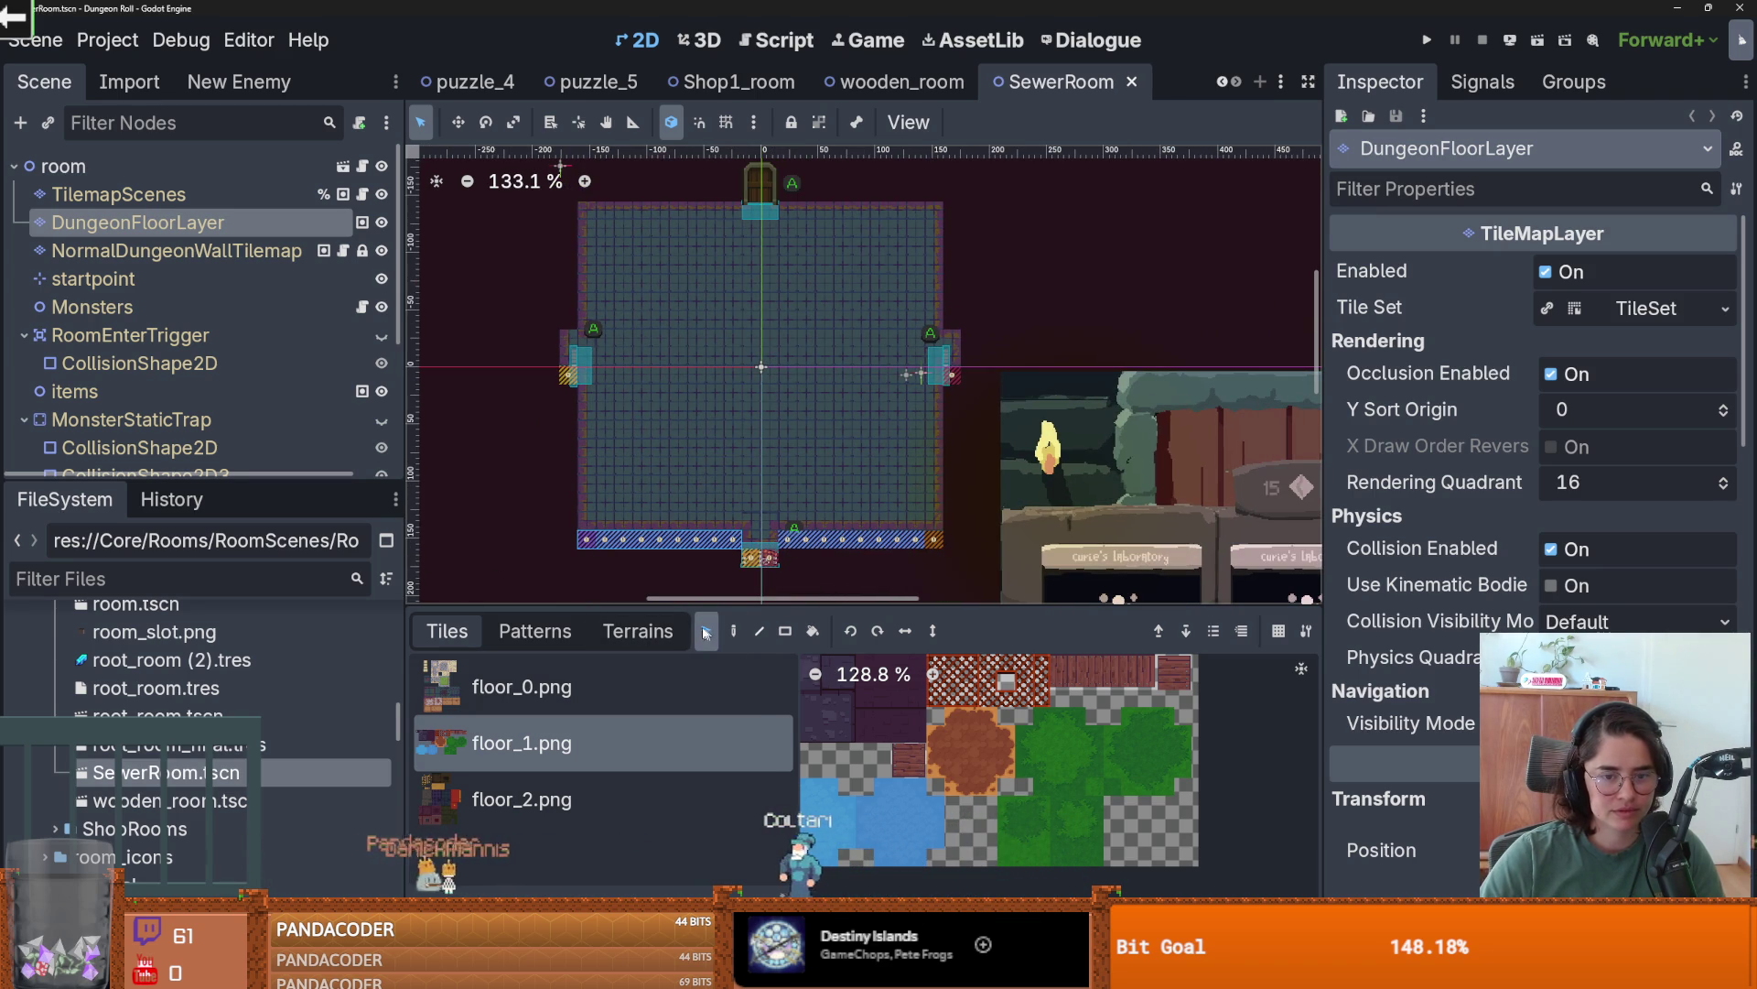
- Pick out the hatched bottom-row floor cells in cell-select mode
click(638, 631)
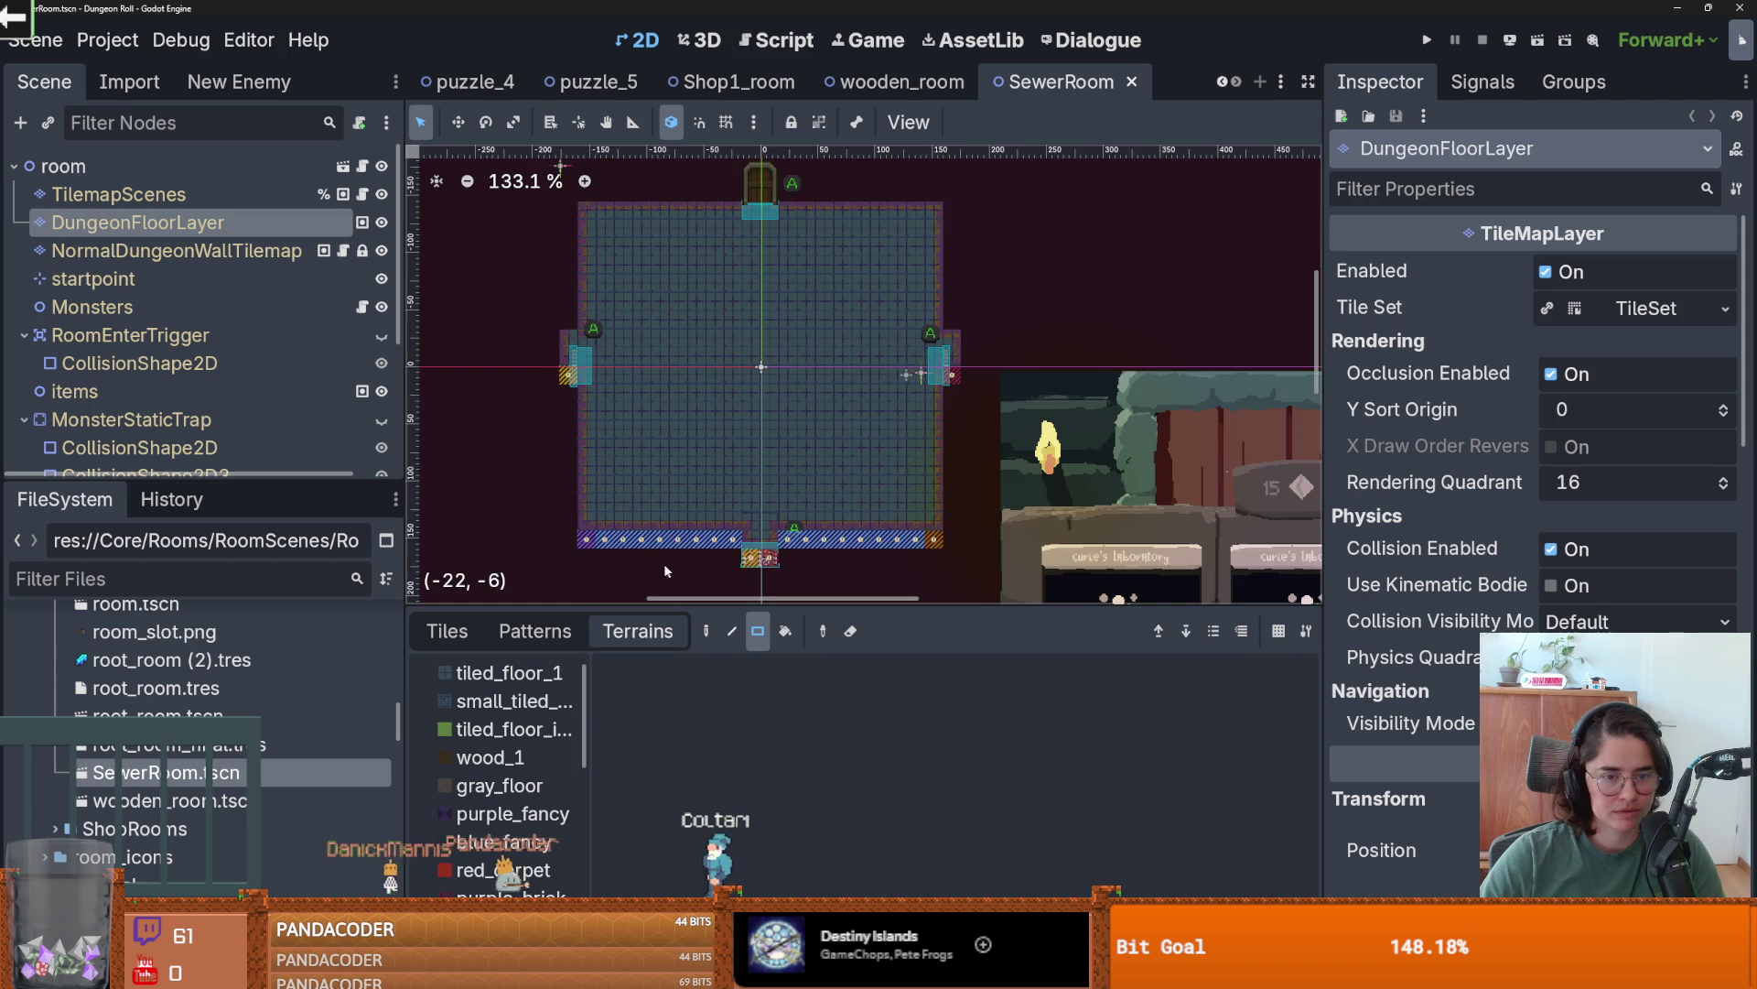
scroll(755, 475, up, 10)
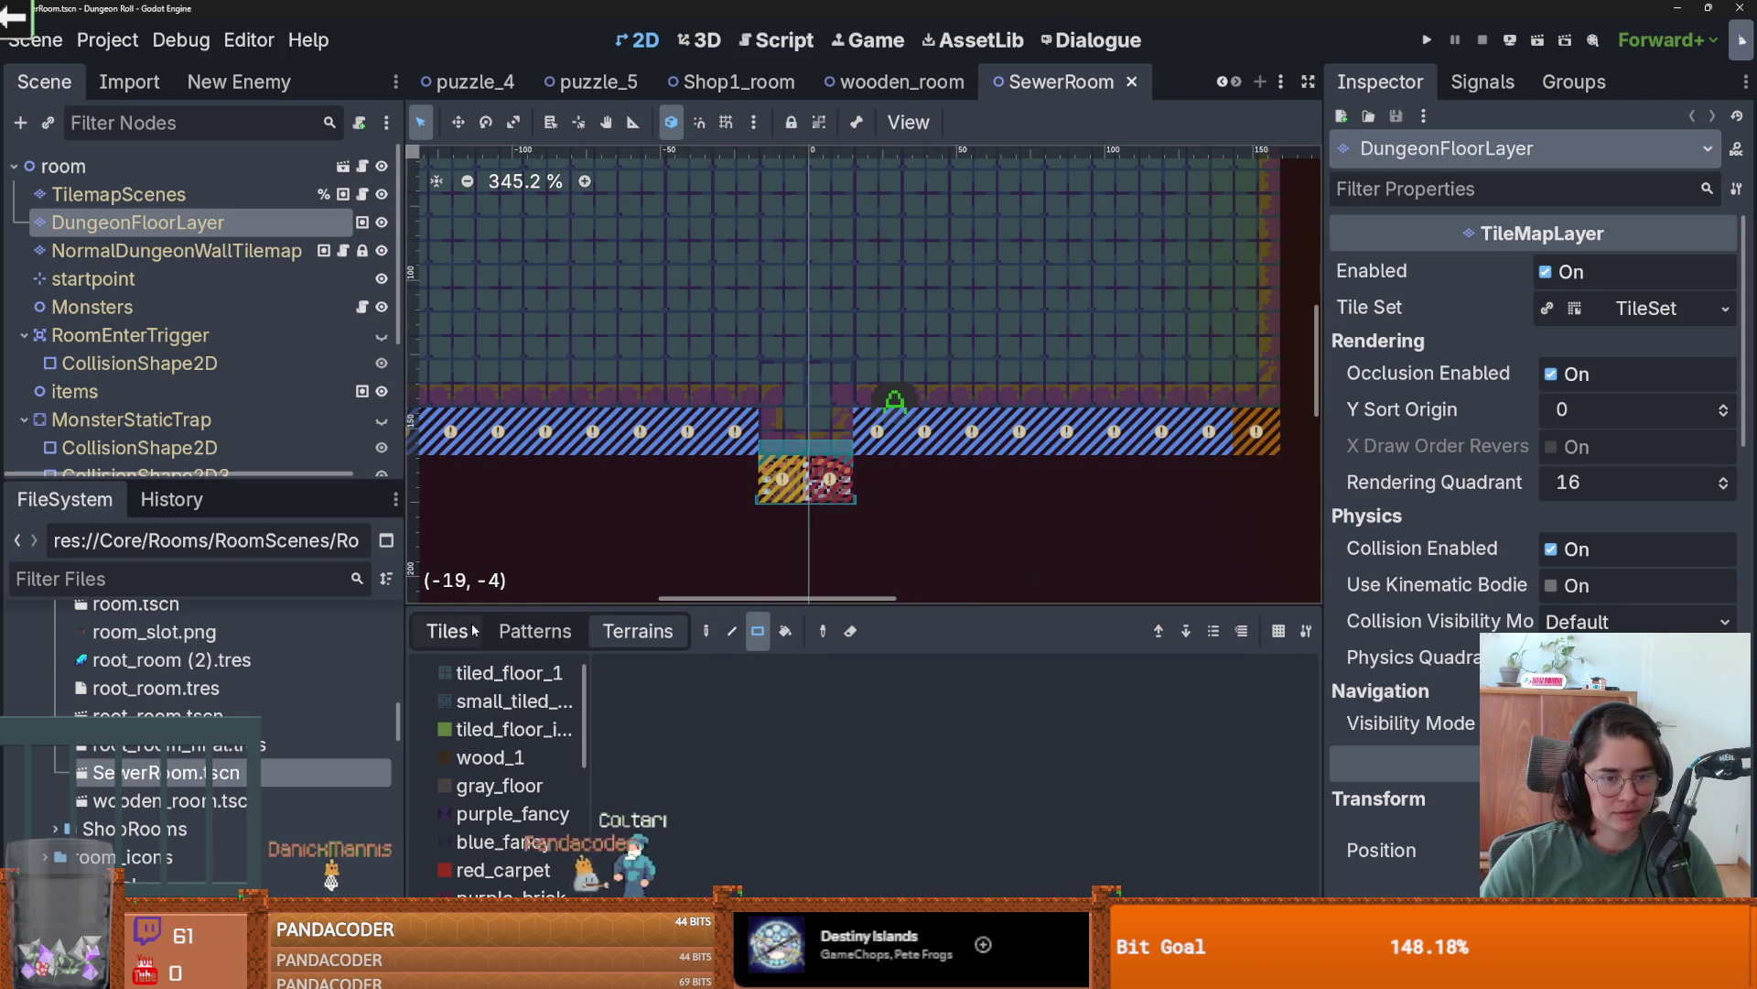
click(707, 631)
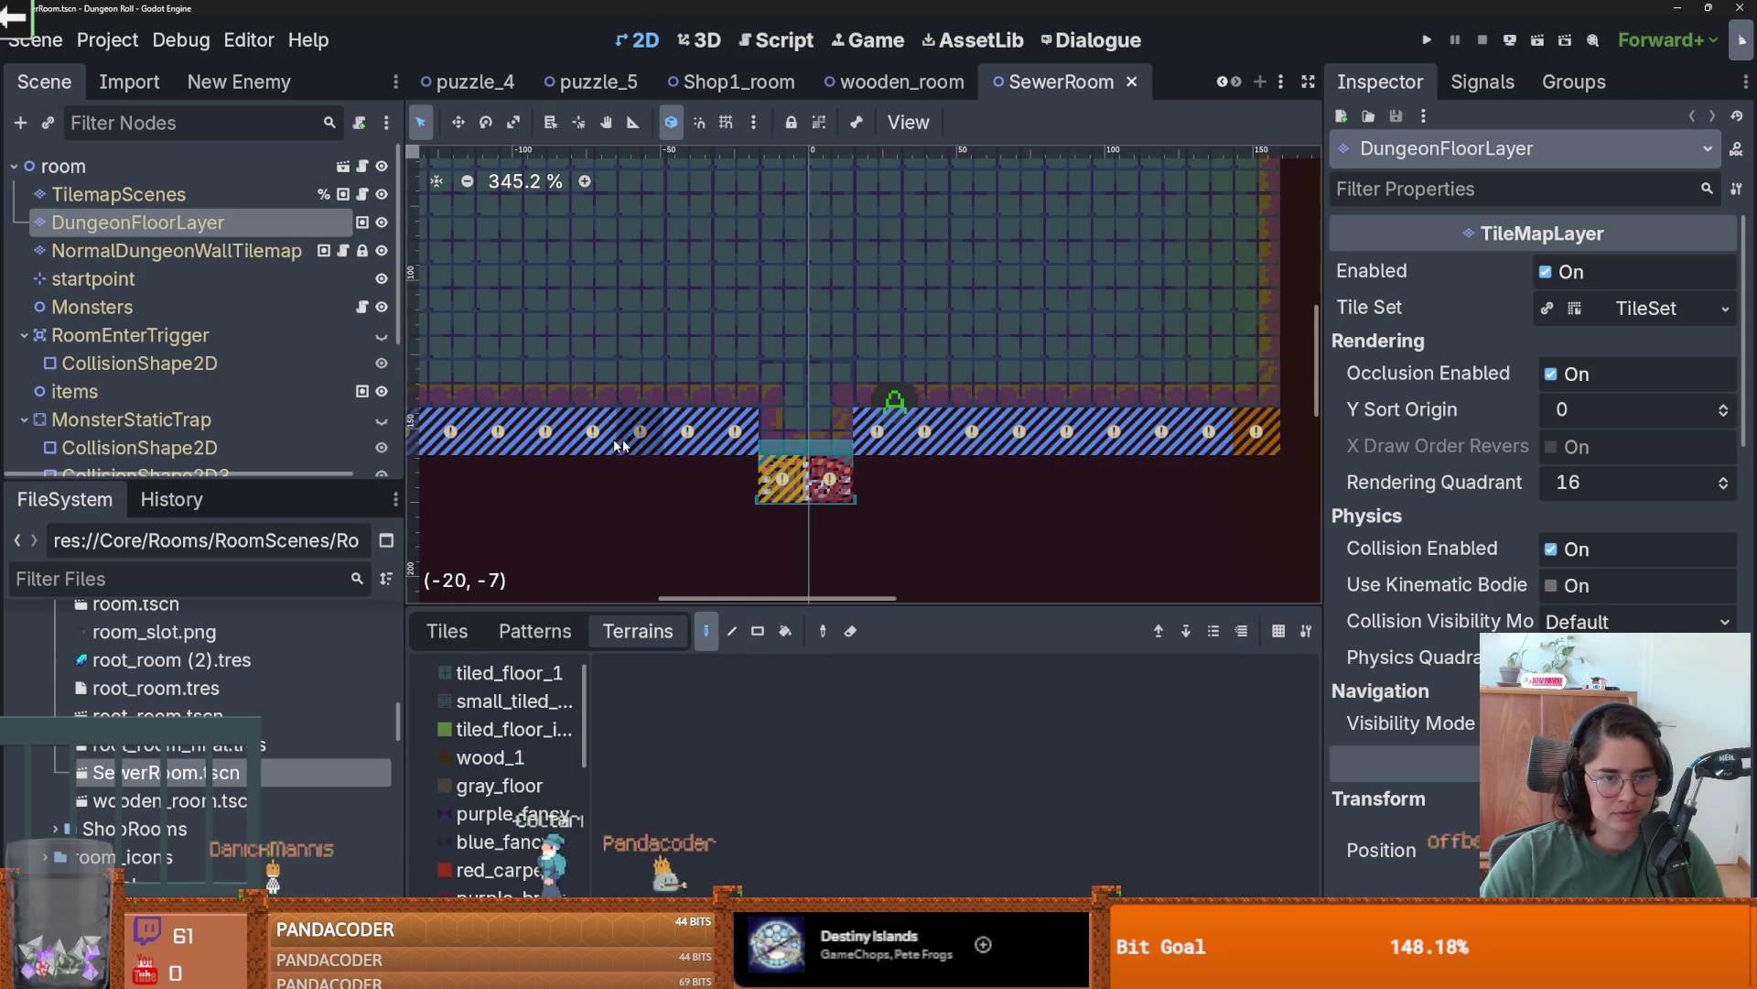
drag(578, 426, 713, 449)
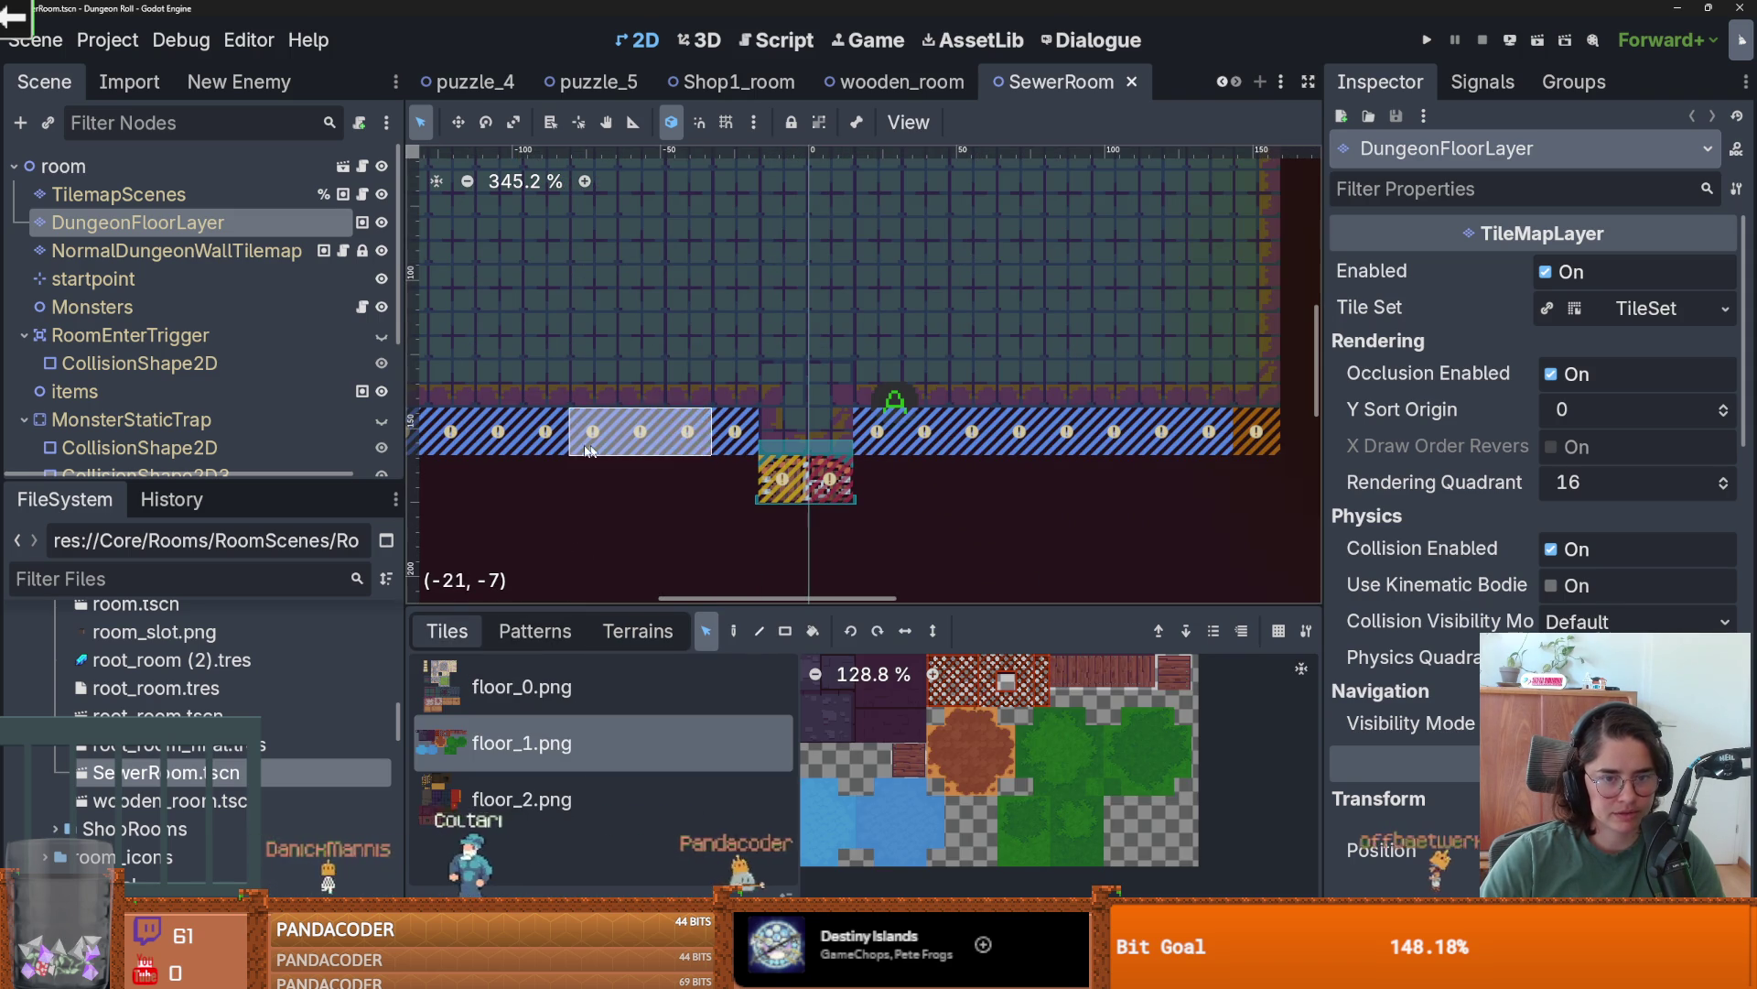
click(730, 452)
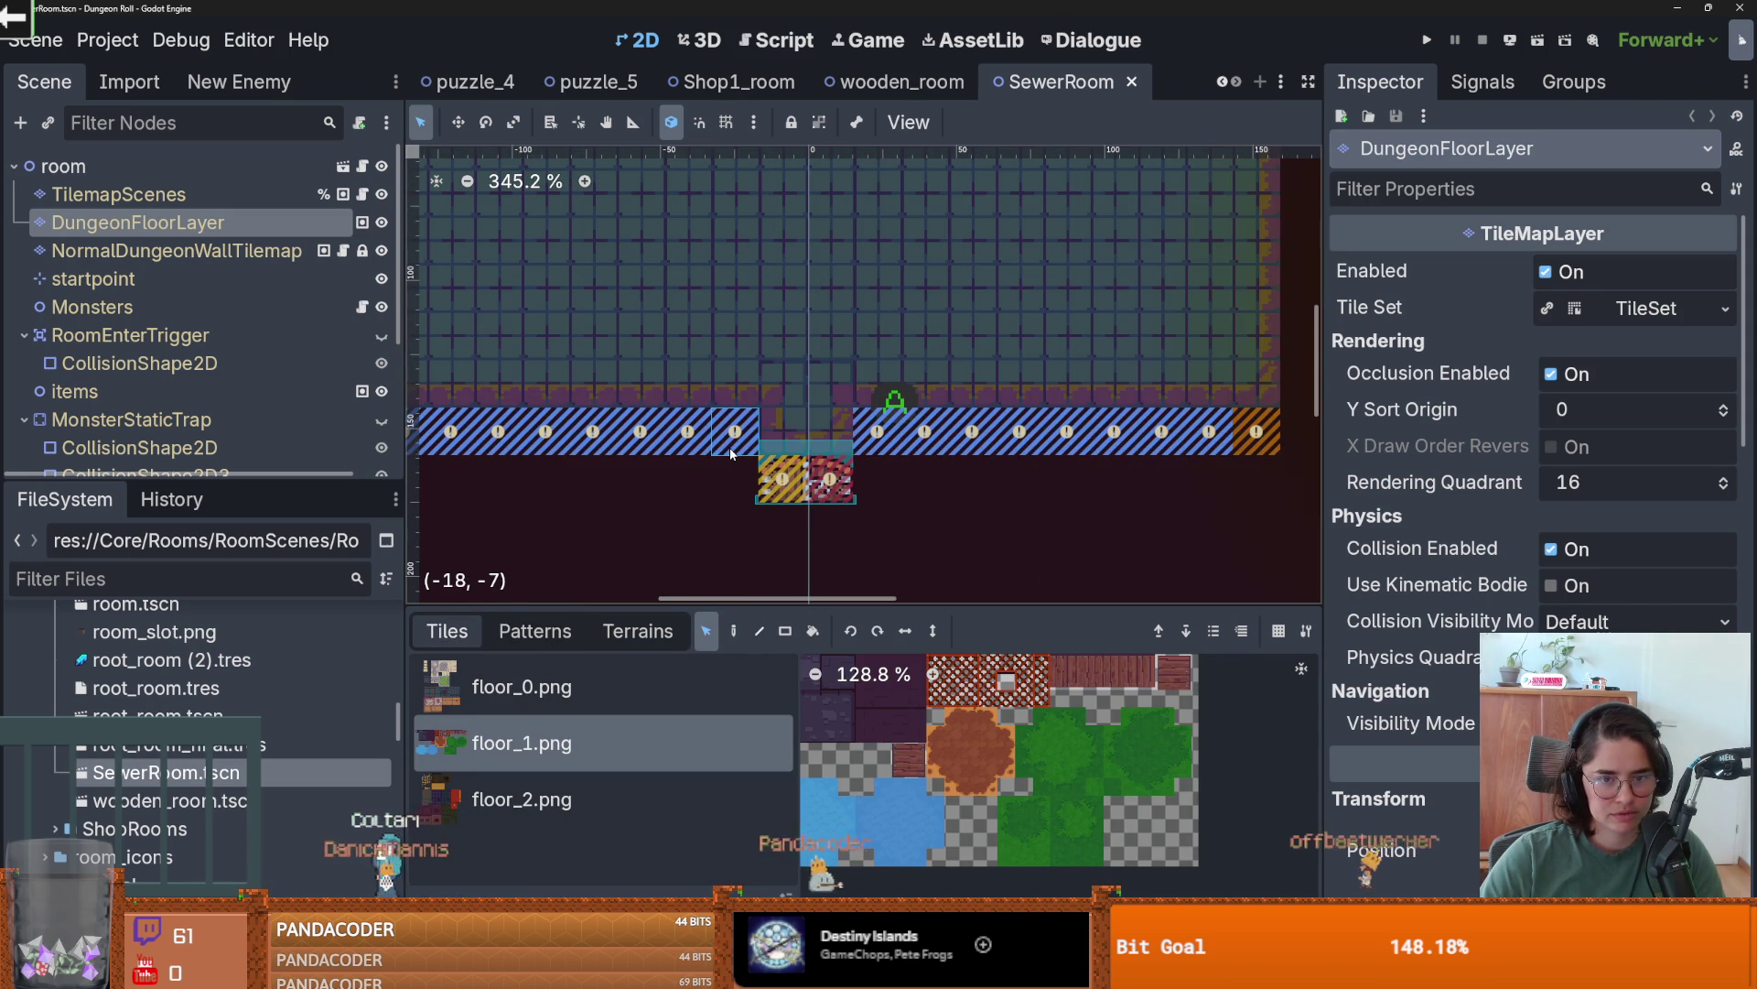
scroll(583, 463, down, 5)
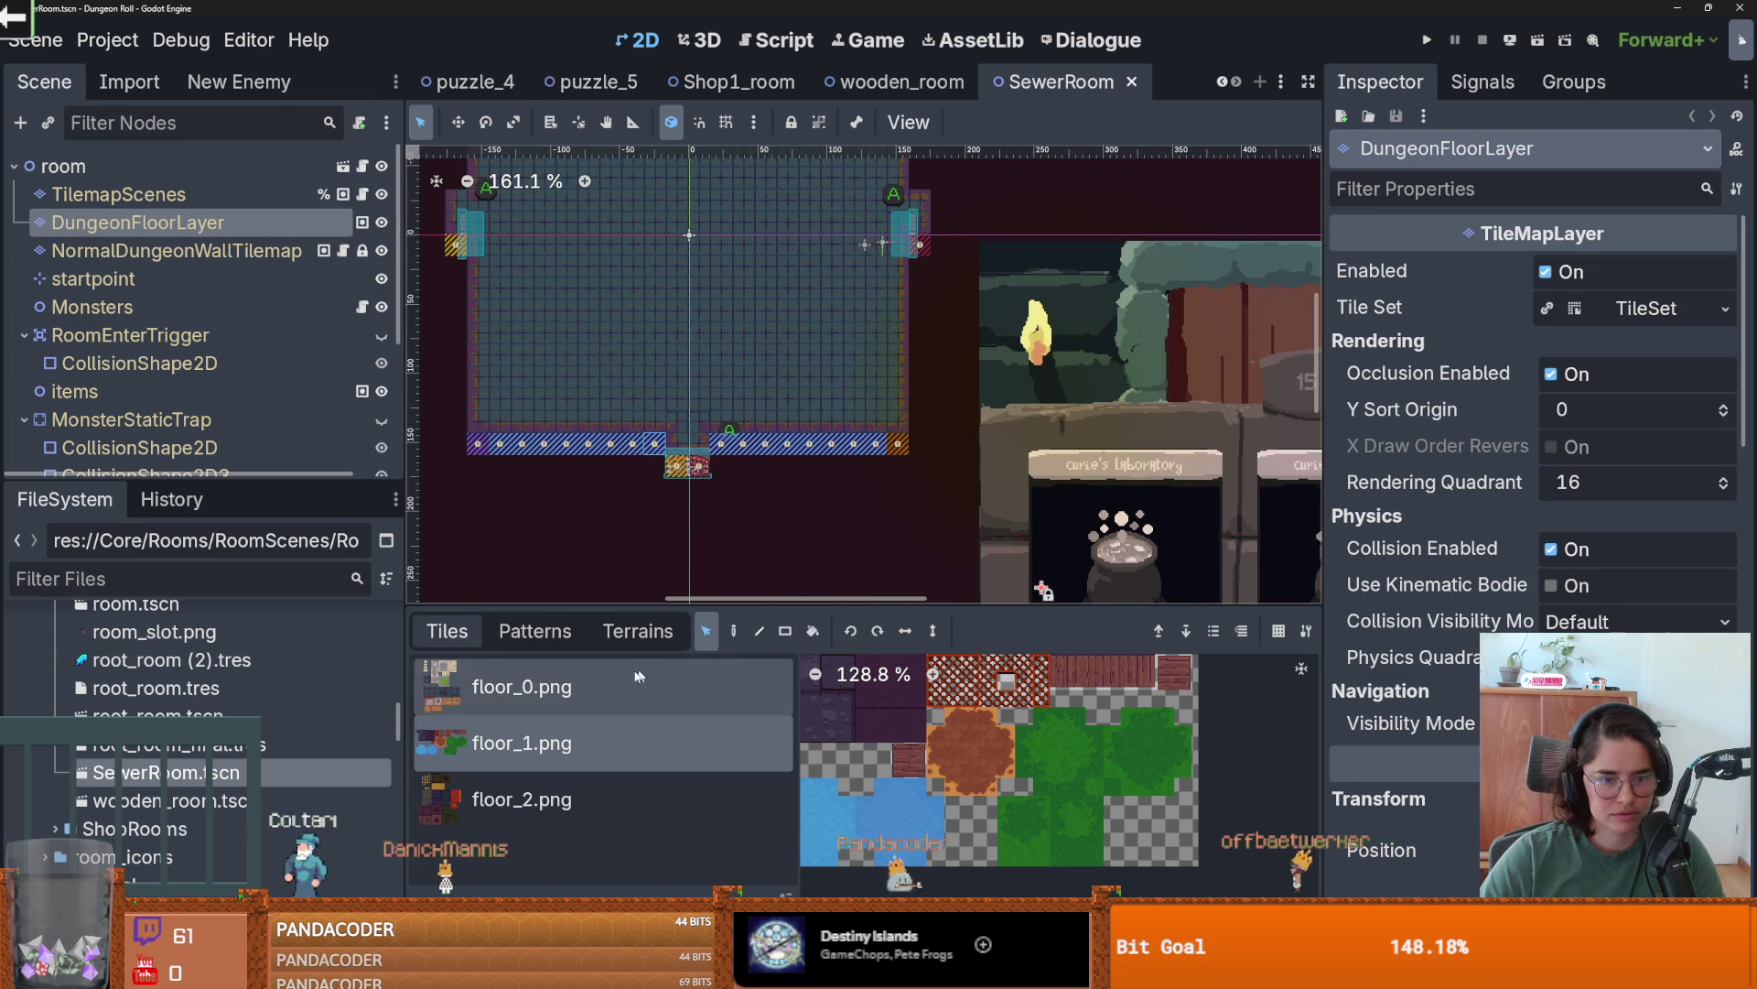
- Paint tiled_floor_1 terrain over the left, right and centre hatched floor tiles
click(638, 631)
click(509, 673)
scroll(608, 482, up, 2)
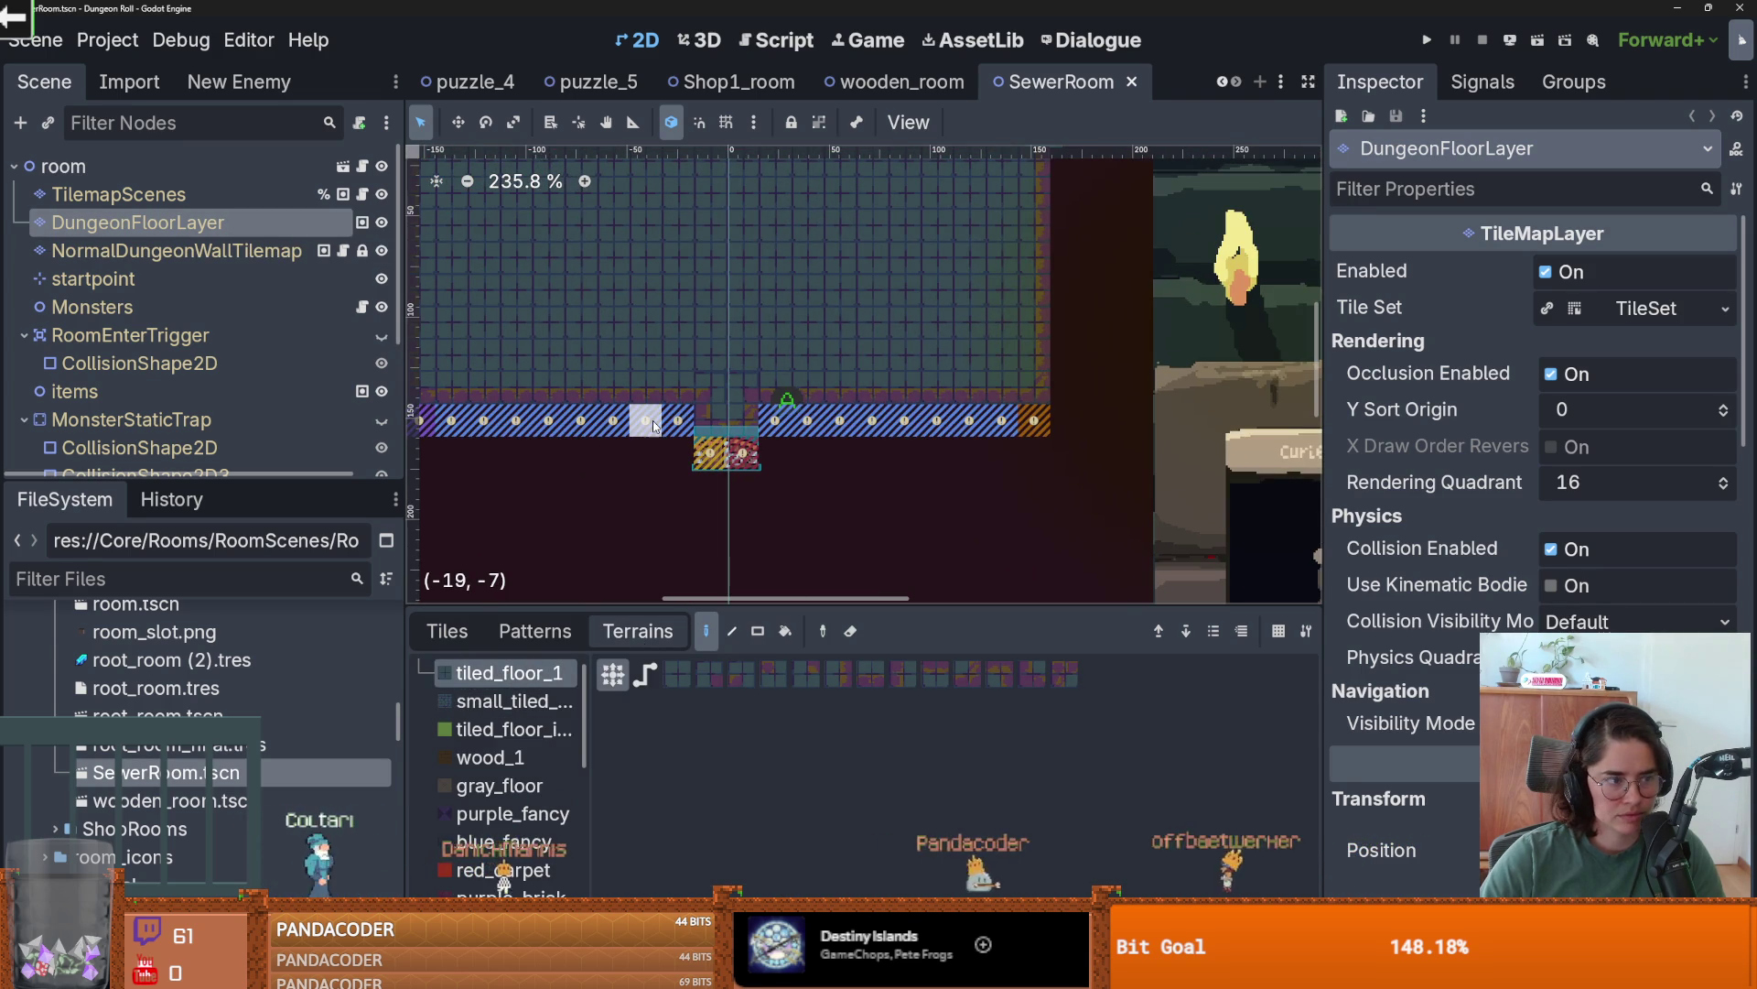
mouse_move(503, 423)
mouse_down()
mouse_move(646, 429)
mouse_move(504, 423)
mouse_move(632, 425)
mouse_up()
scroll(507, 420, left, 3)
drag(910, 425, 961, 426)
drag(1183, 435, 973, 426)
click(869, 458)
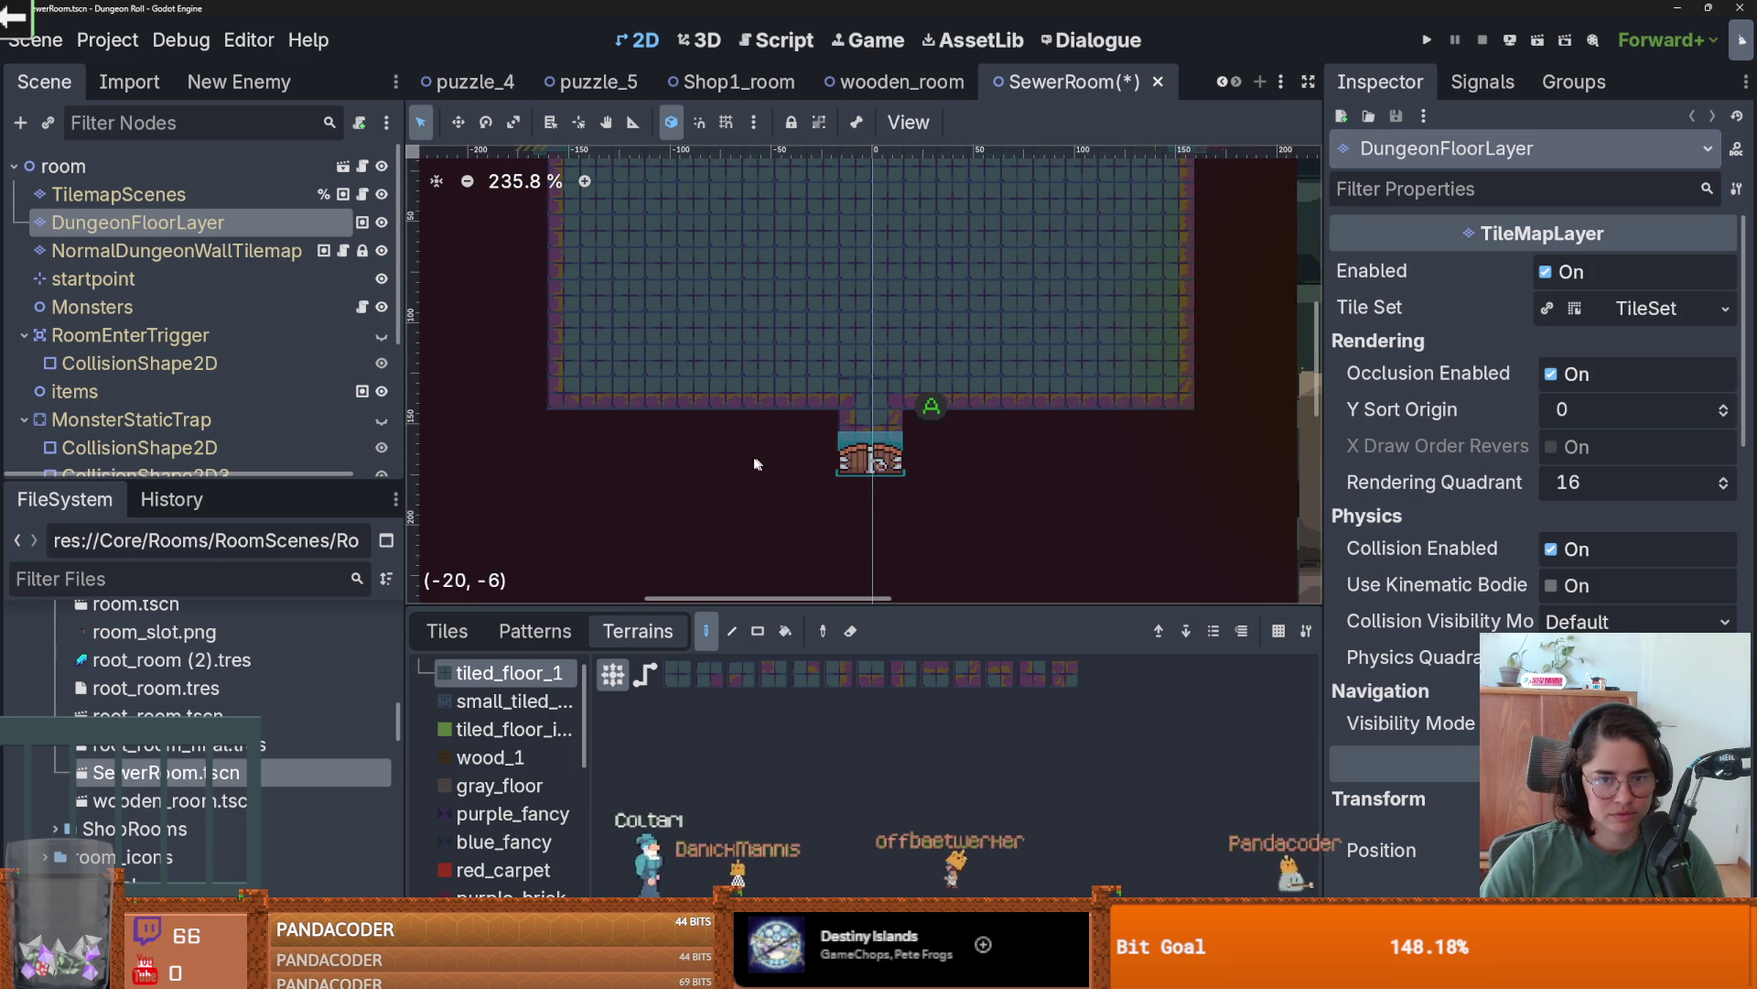
scroll(761, 462, down, 2)
- Save SewerRoom repeatedly, enlarging the file list before the final save
key(ctrl+s)
scroll(921, 466, up, 1)
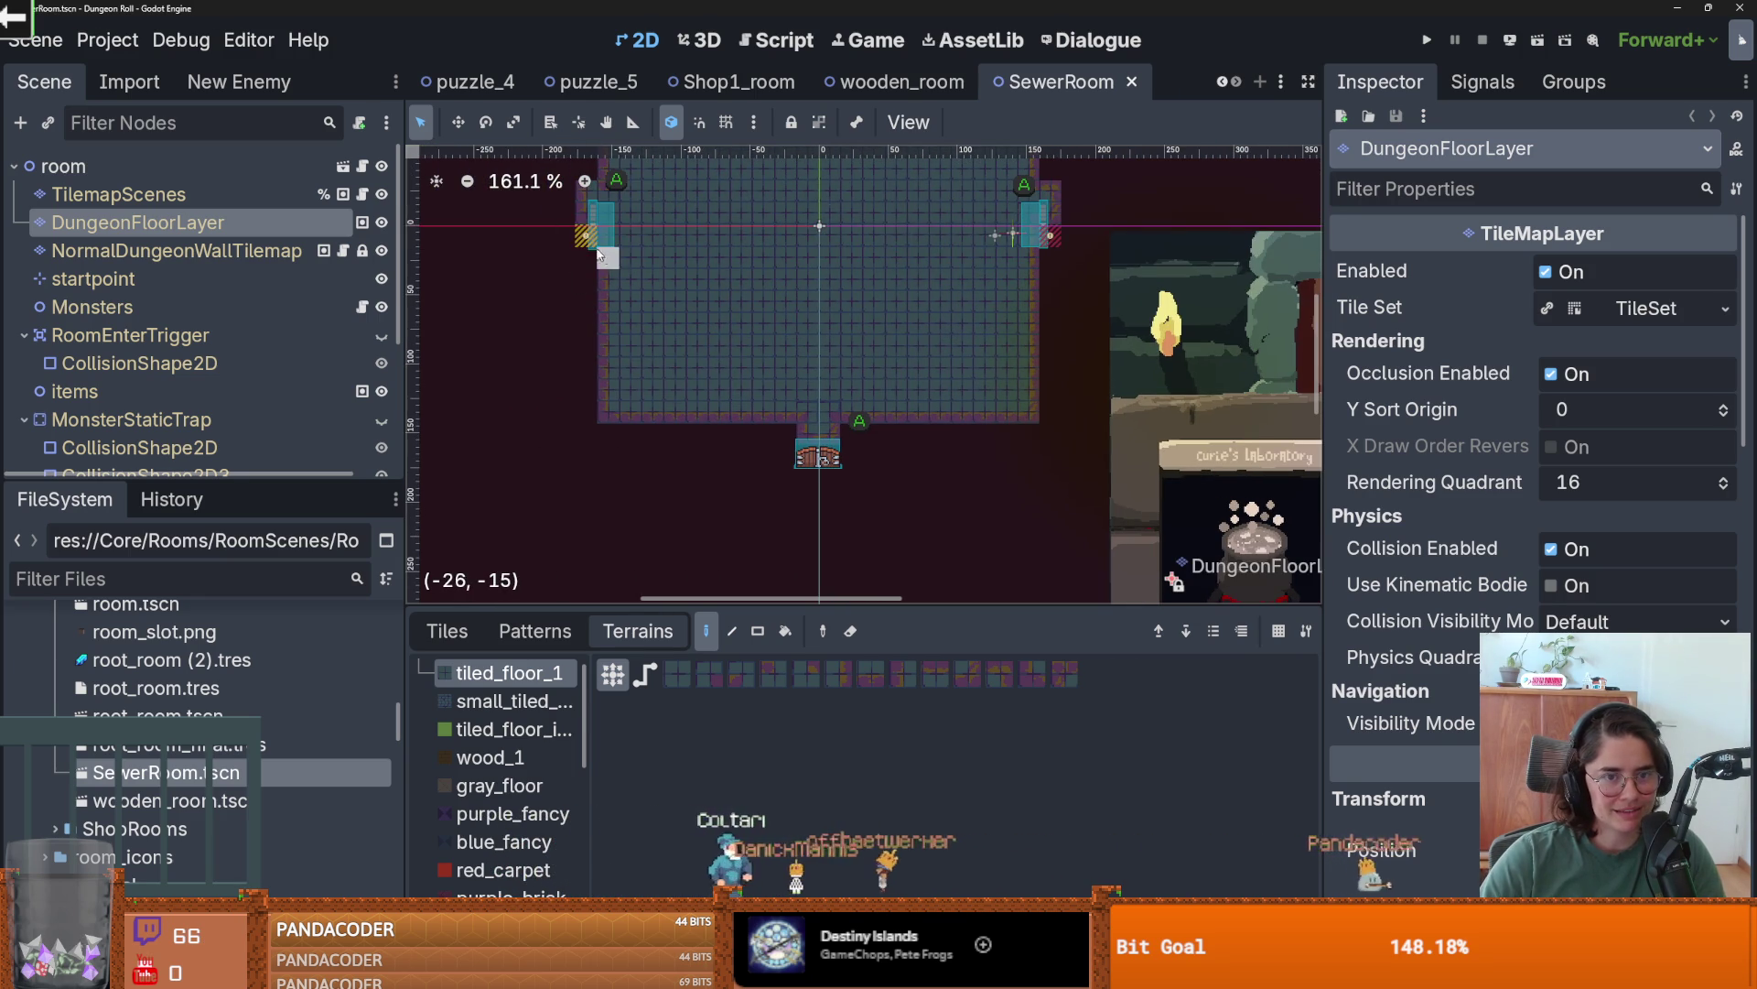
scroll(595, 247, up, 5)
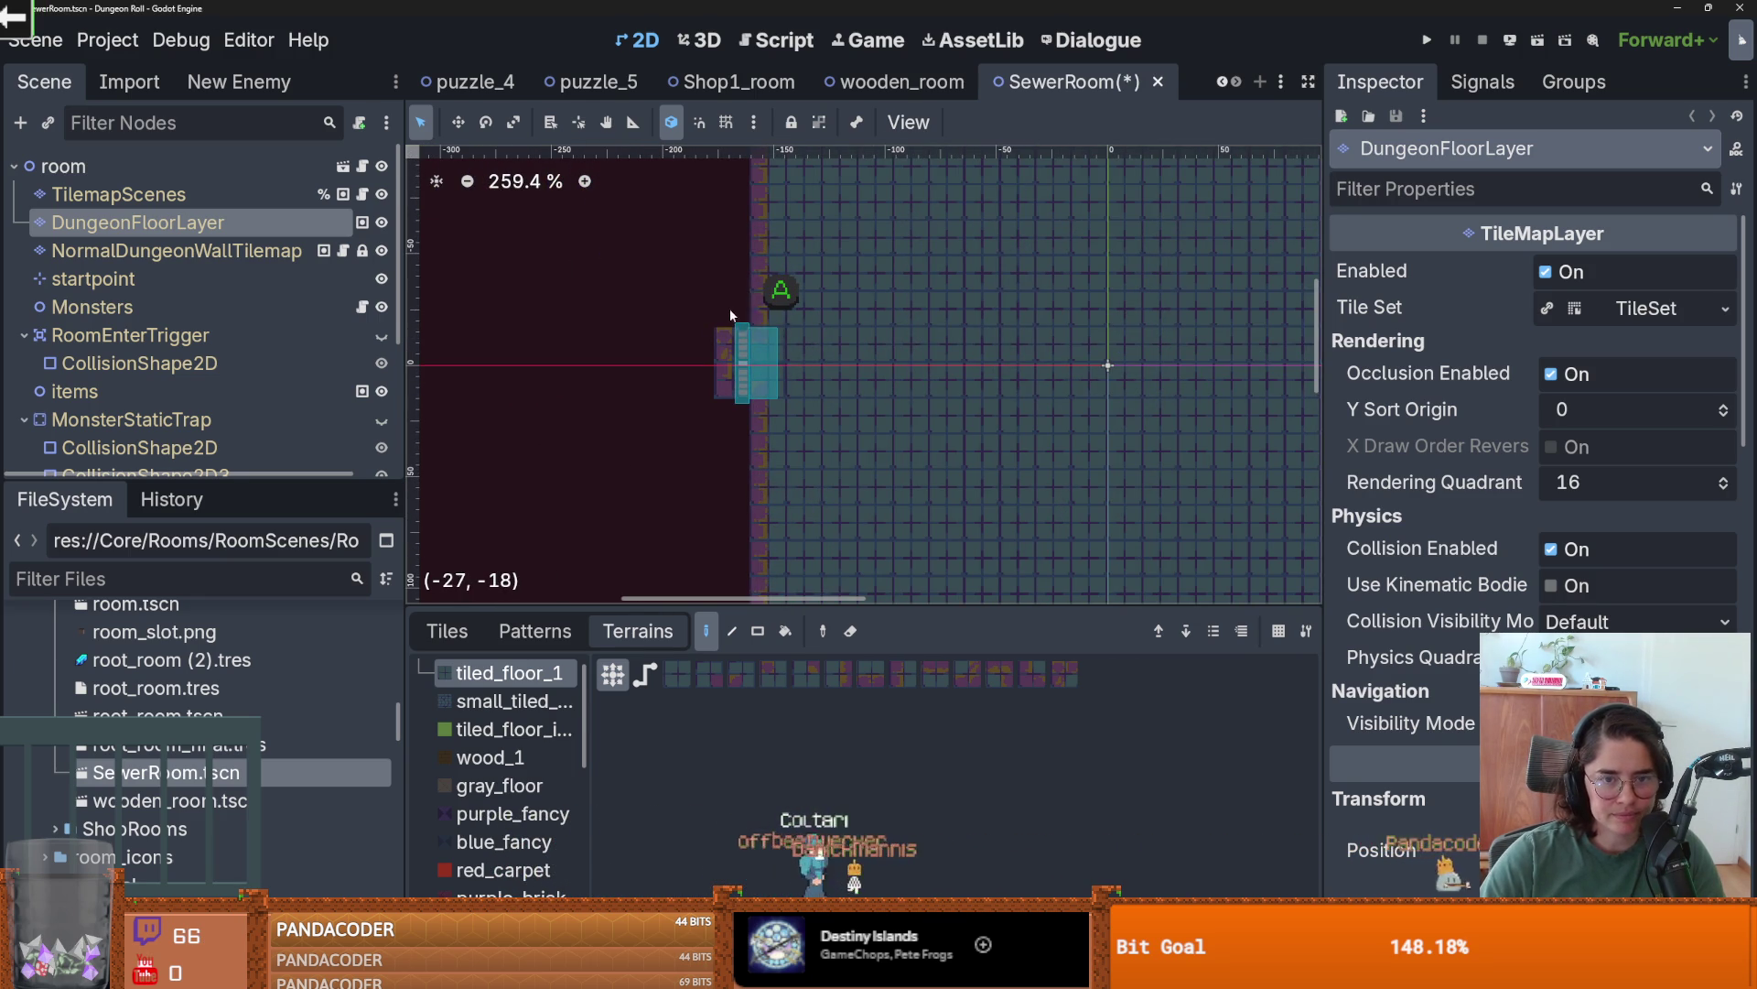
scroll(729, 348, right, 5)
scroll(728, 377, right, 3)
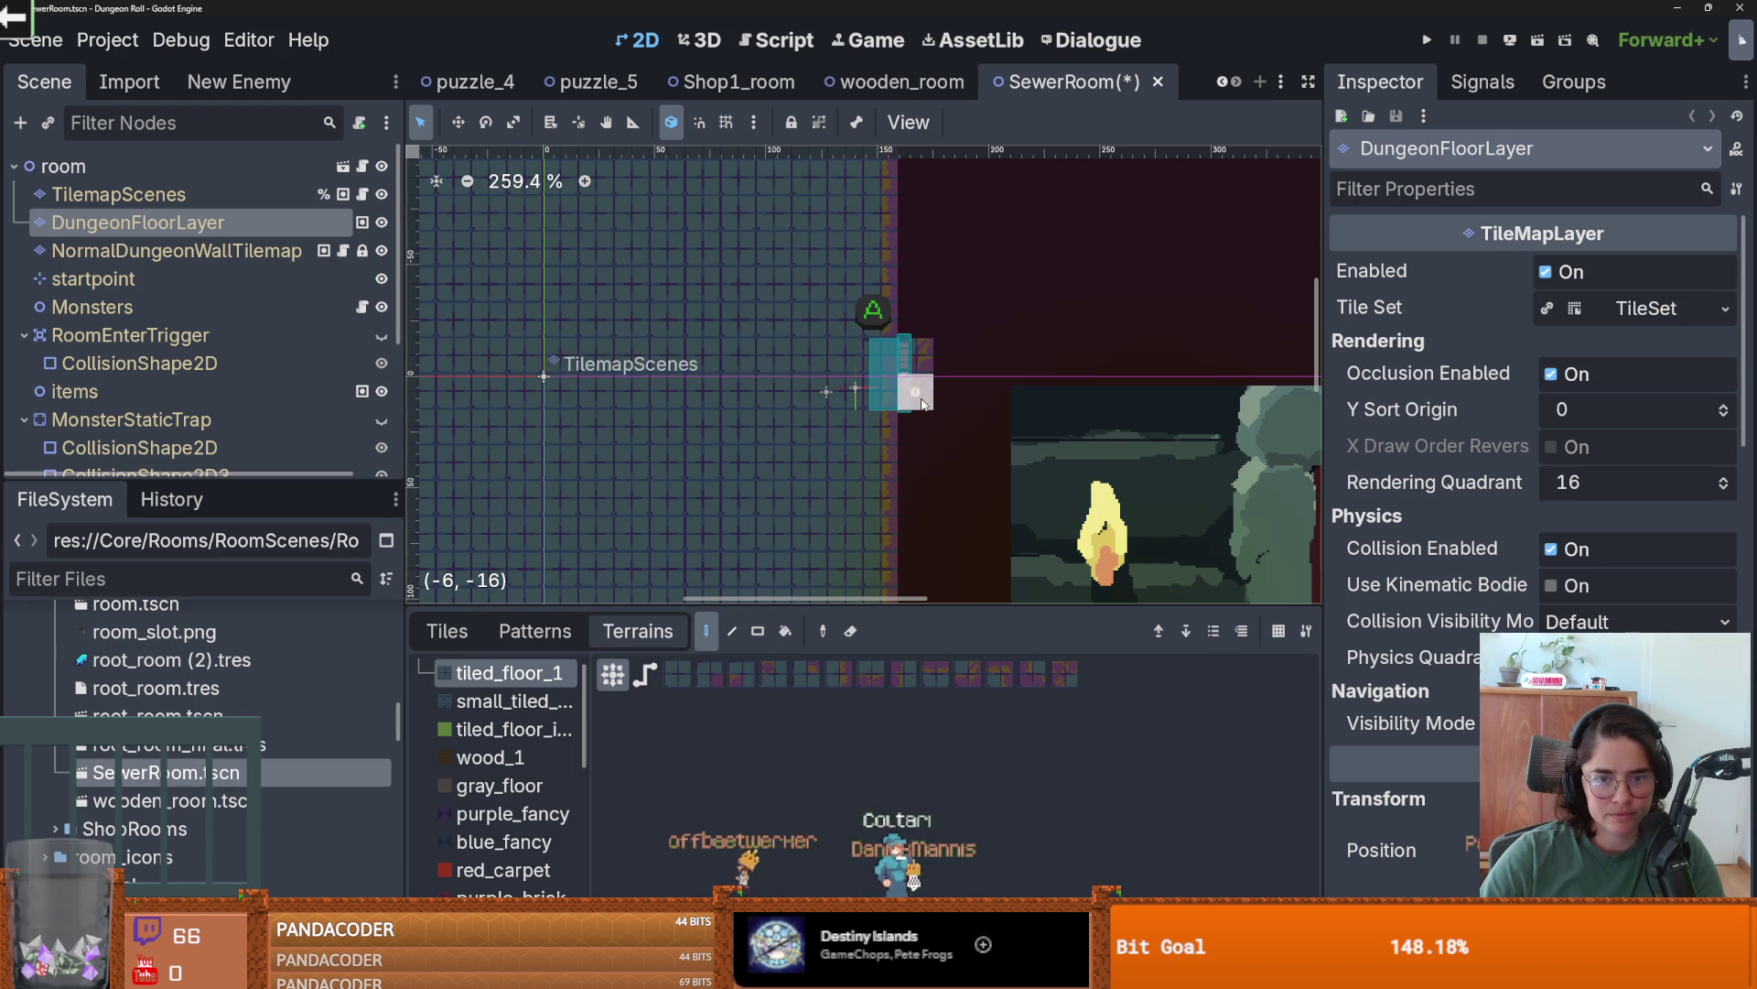
scroll(934, 442, down, 5)
key(ctrl+s)
scroll(782, 463, down, 4)
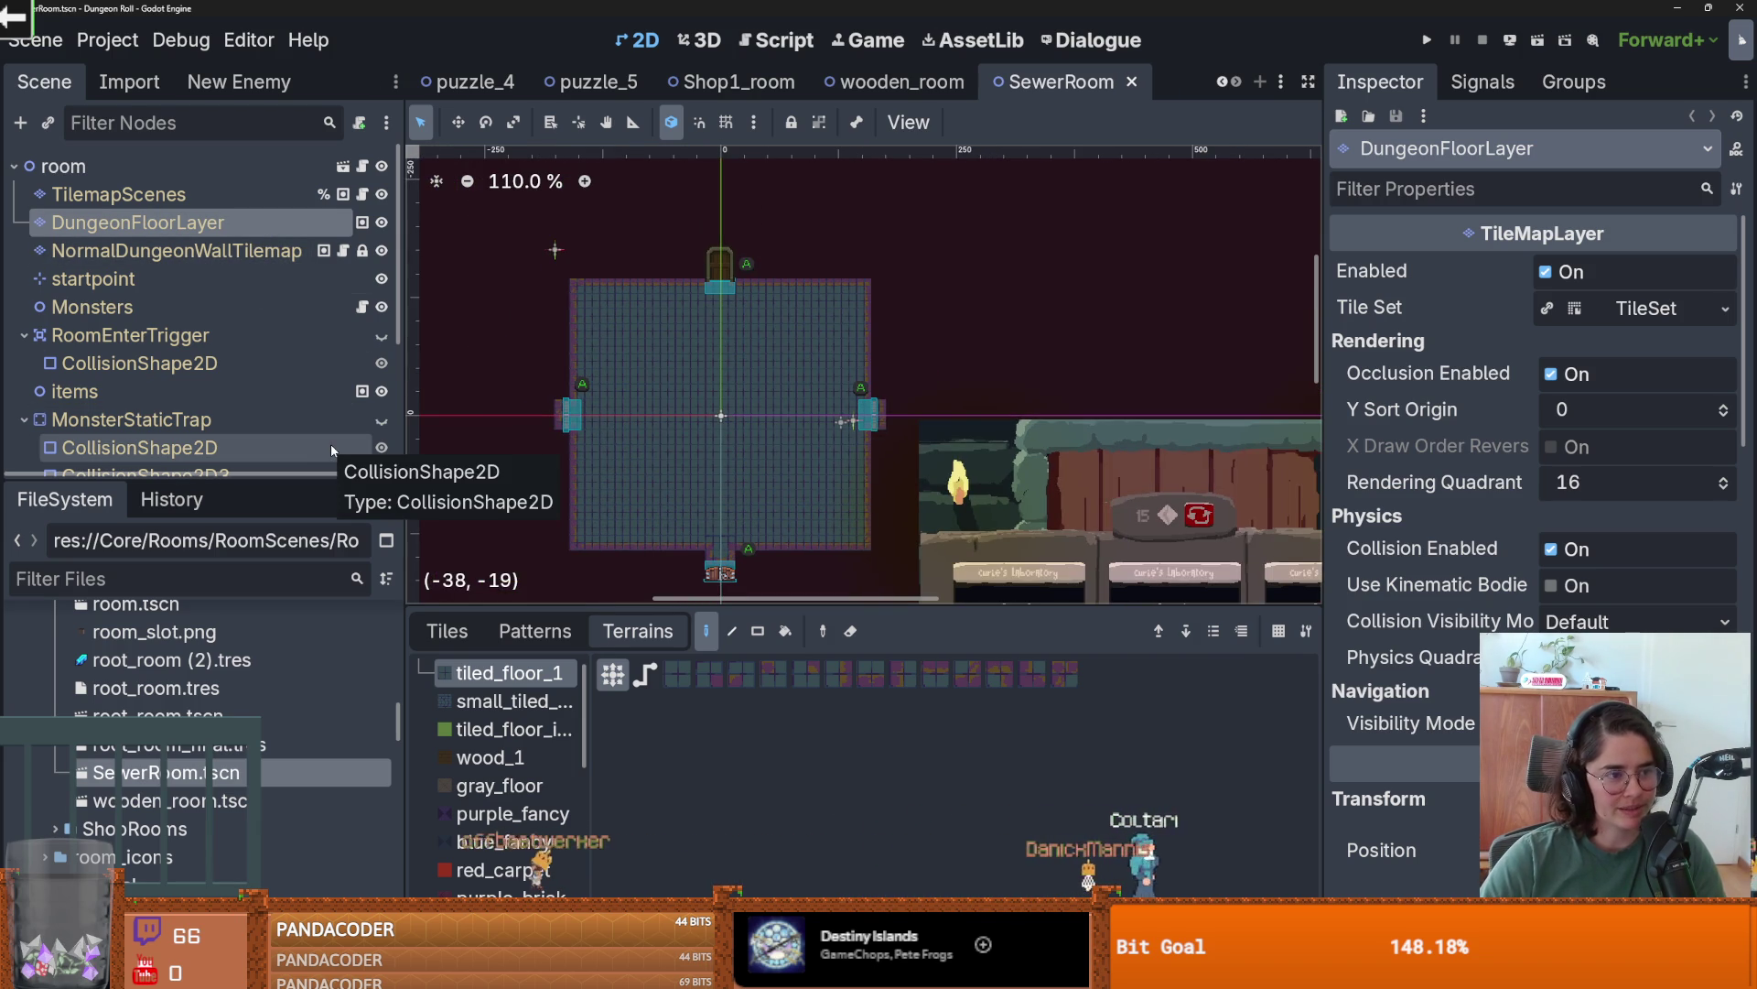
drag(297, 478, 296, 390)
key(ctrl+s)
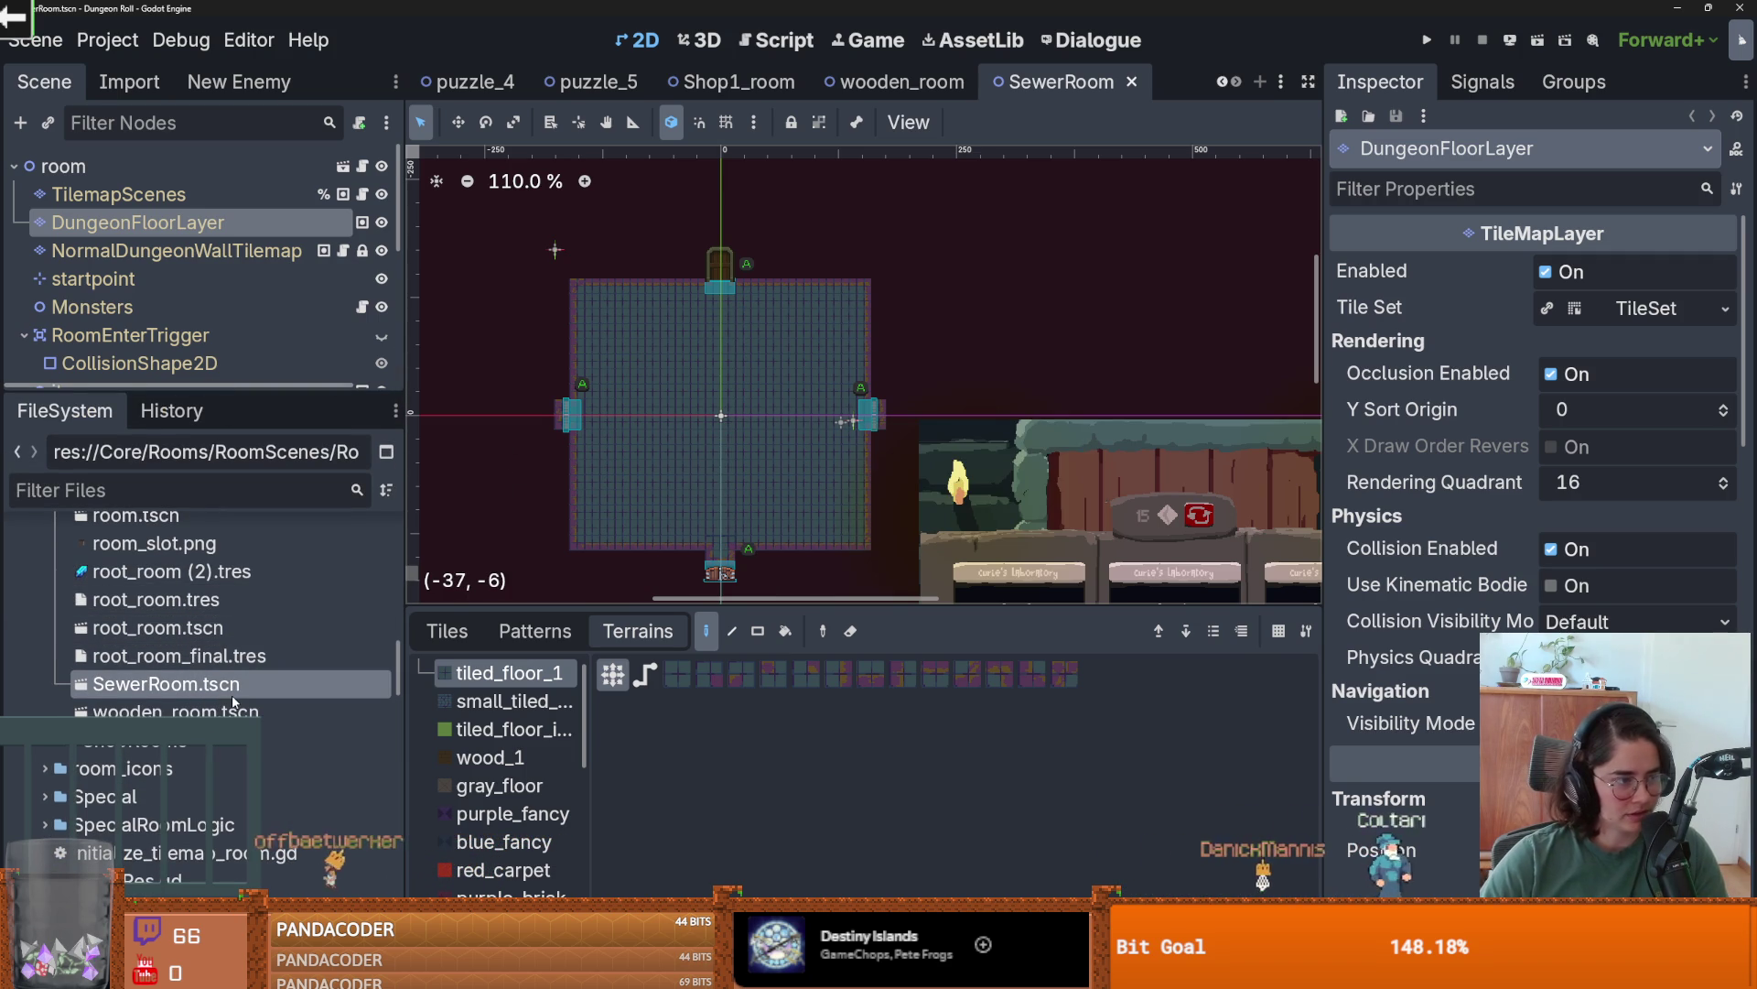
- Open wooden_room.tscn, select its DungeonFloorLayer and pick the tiled_floor_1 terrain
double_click(183, 711)
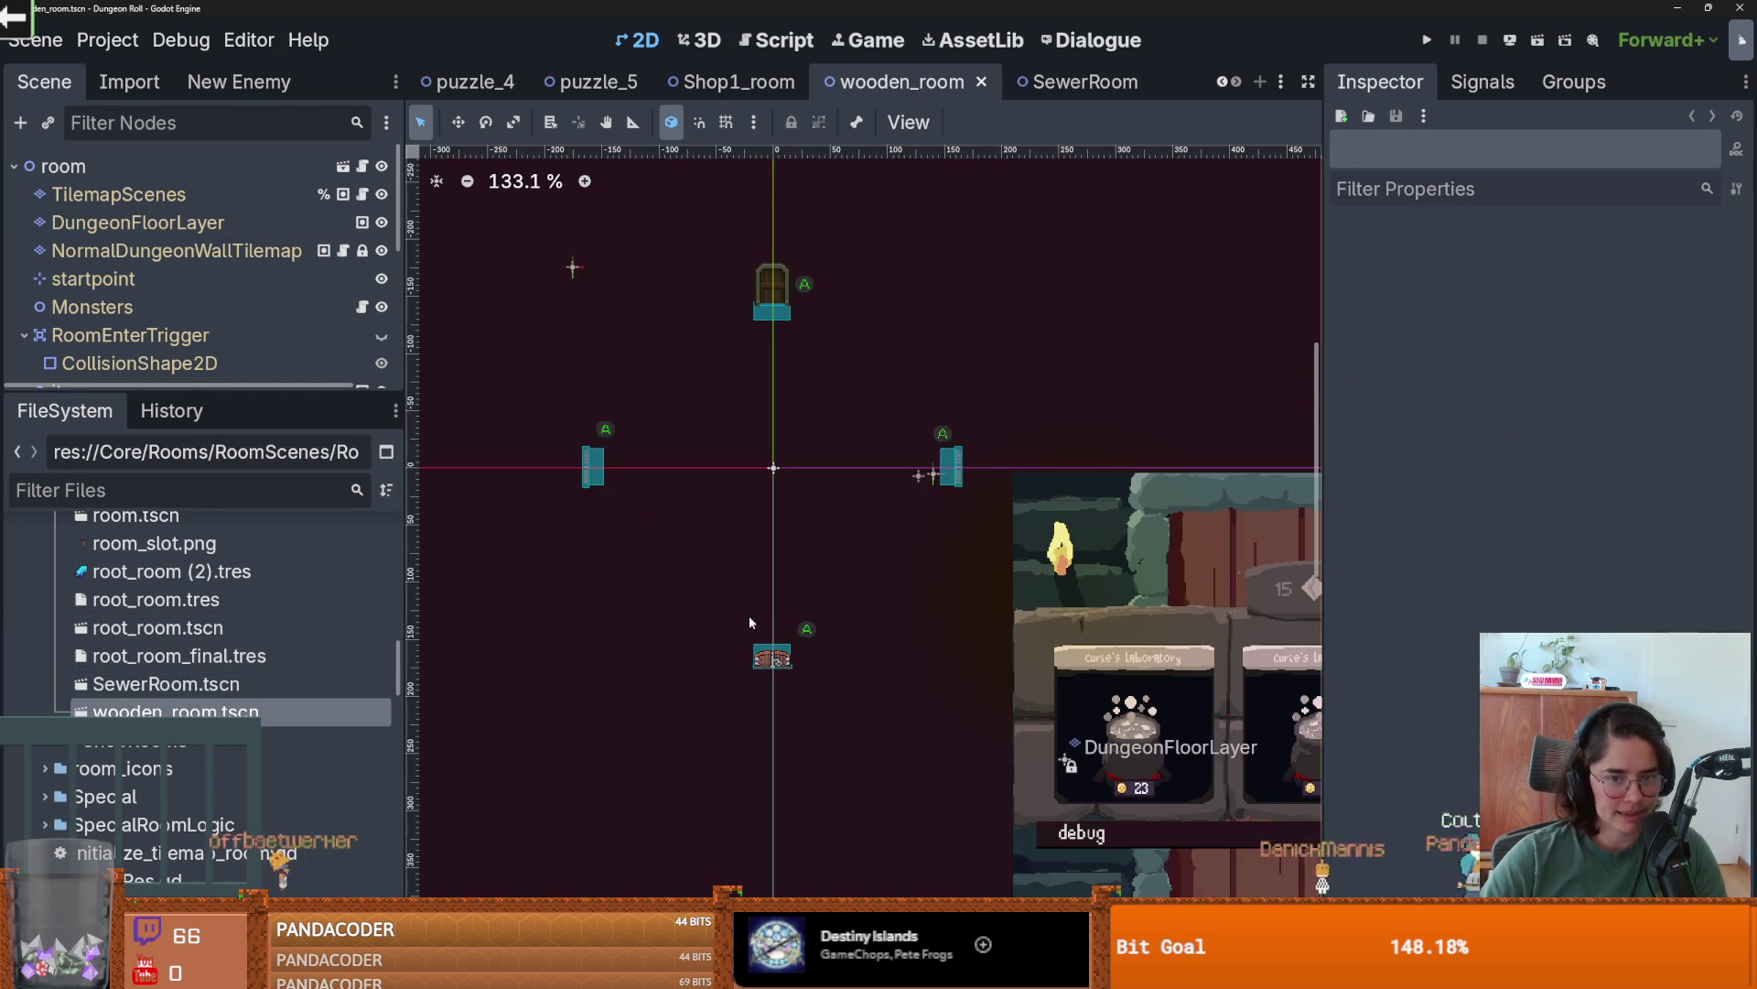
click(137, 222)
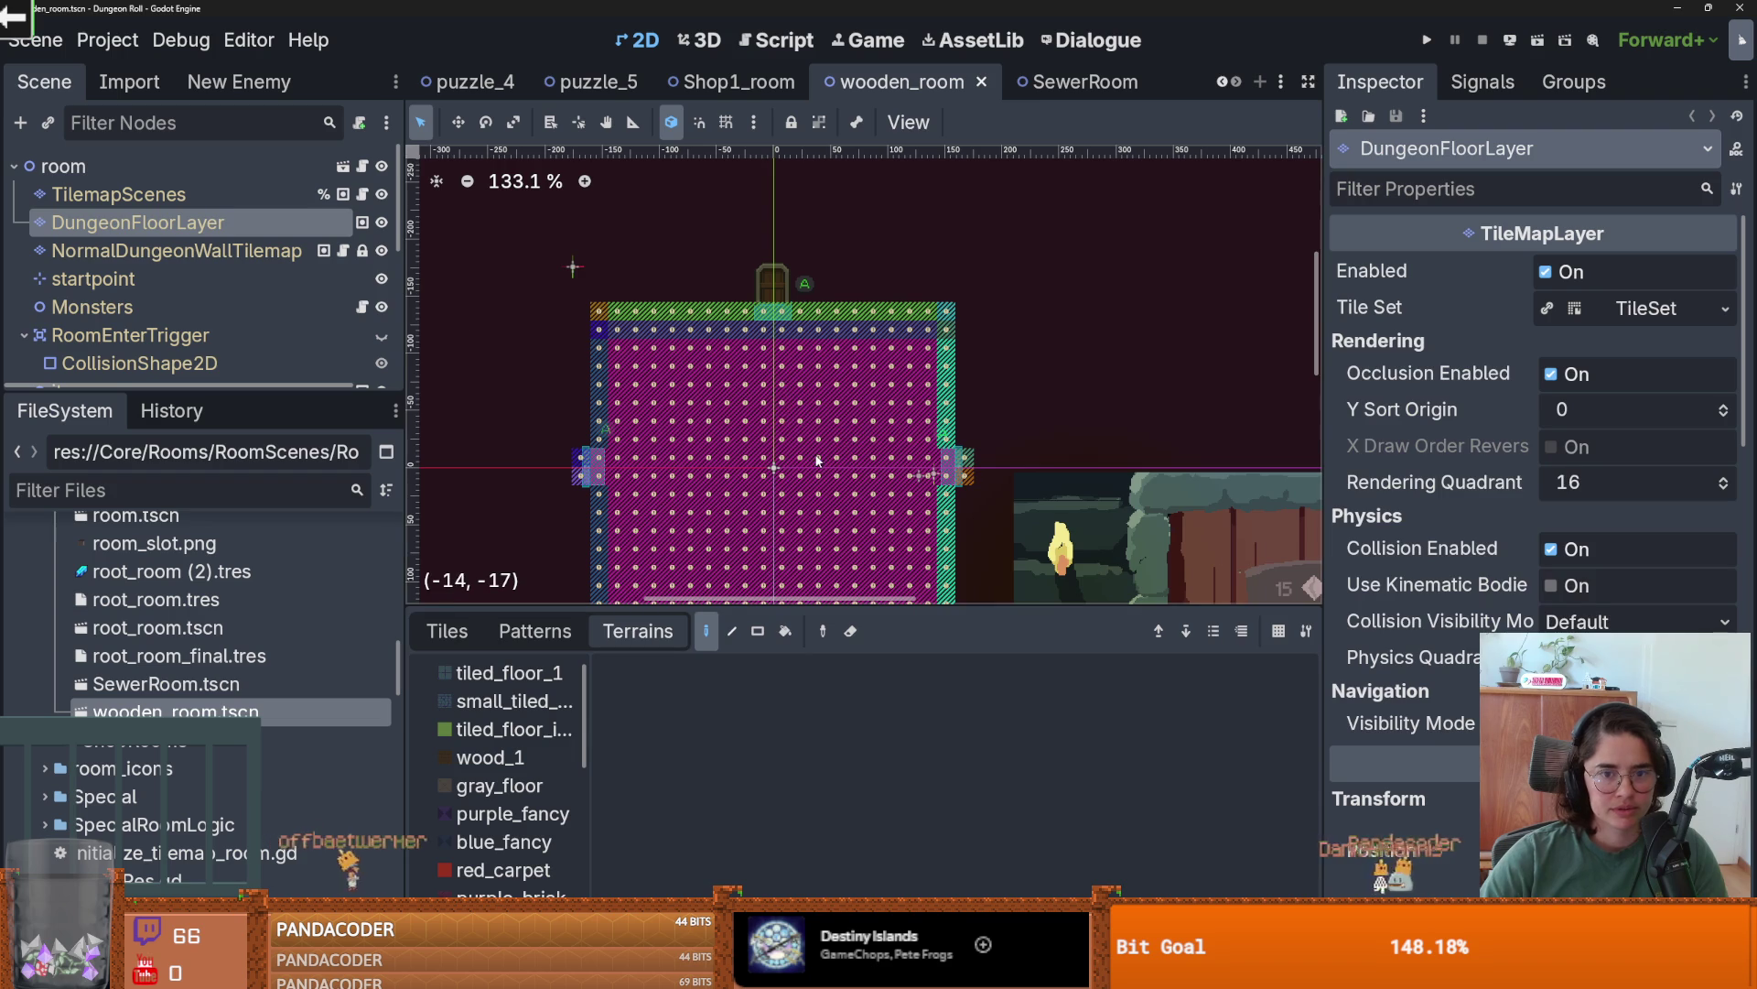
scroll(767, 445, down, 2)
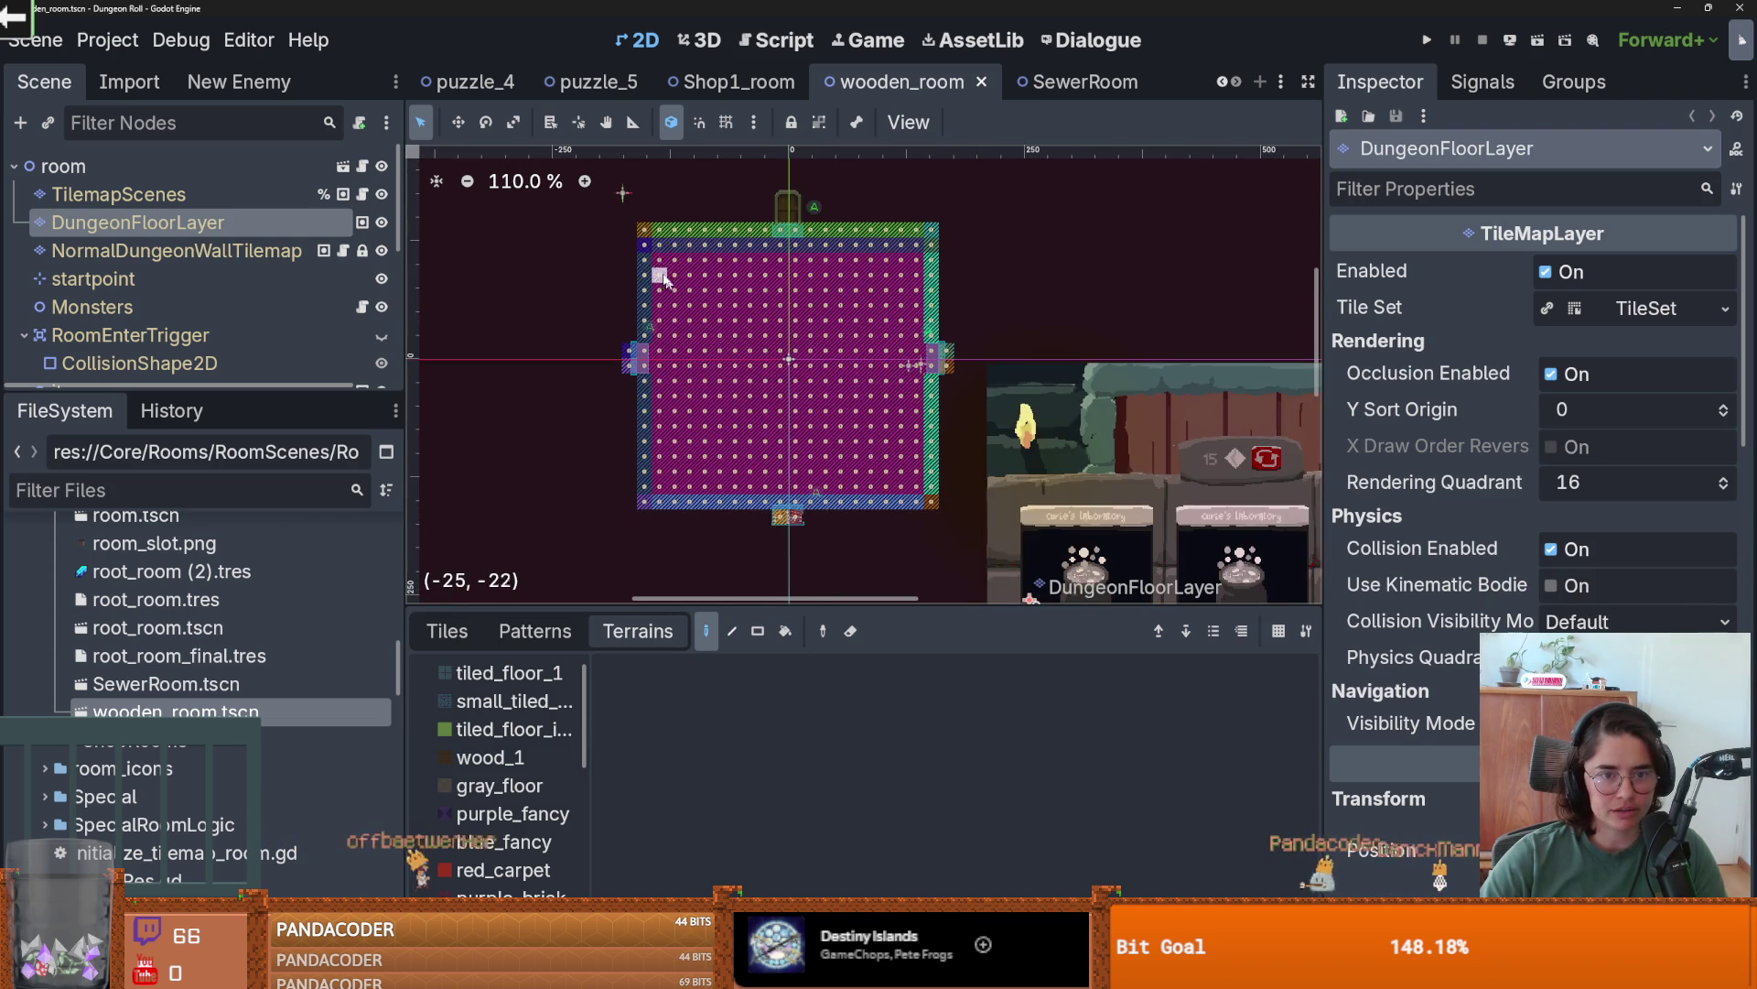
click(555, 677)
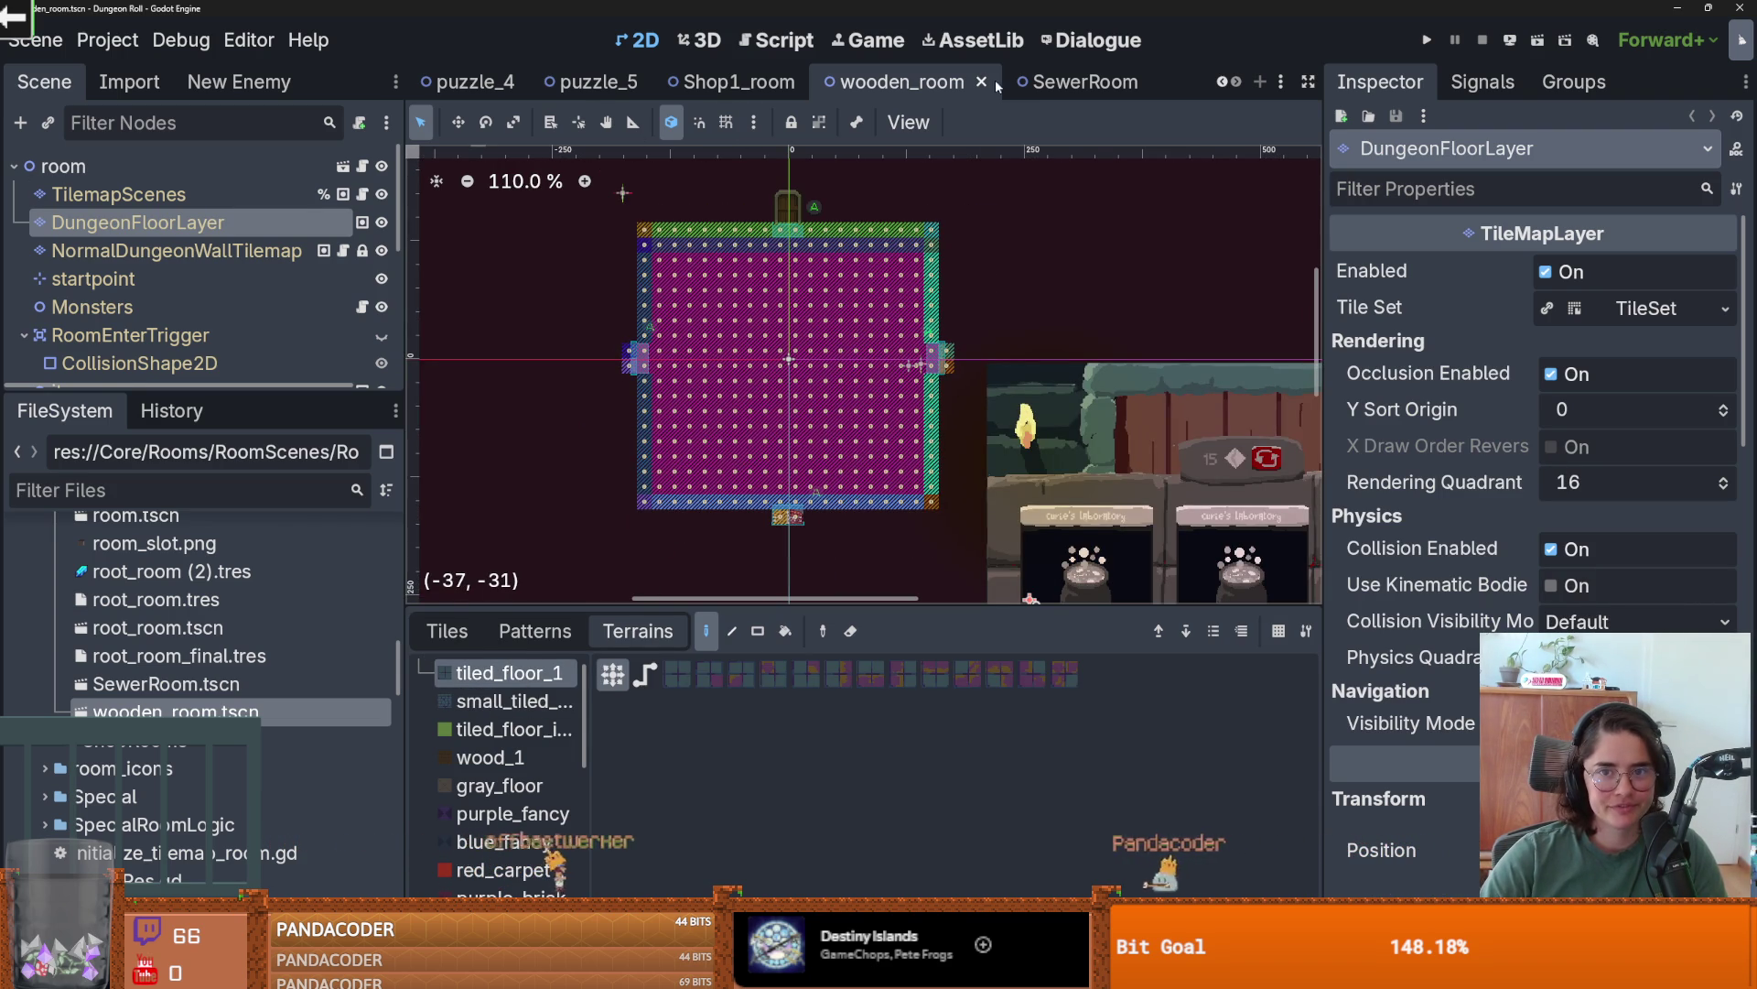
- Compare the room and before_boss_room floor tiles, then reopen wooden_room
click(343, 167)
click(448, 631)
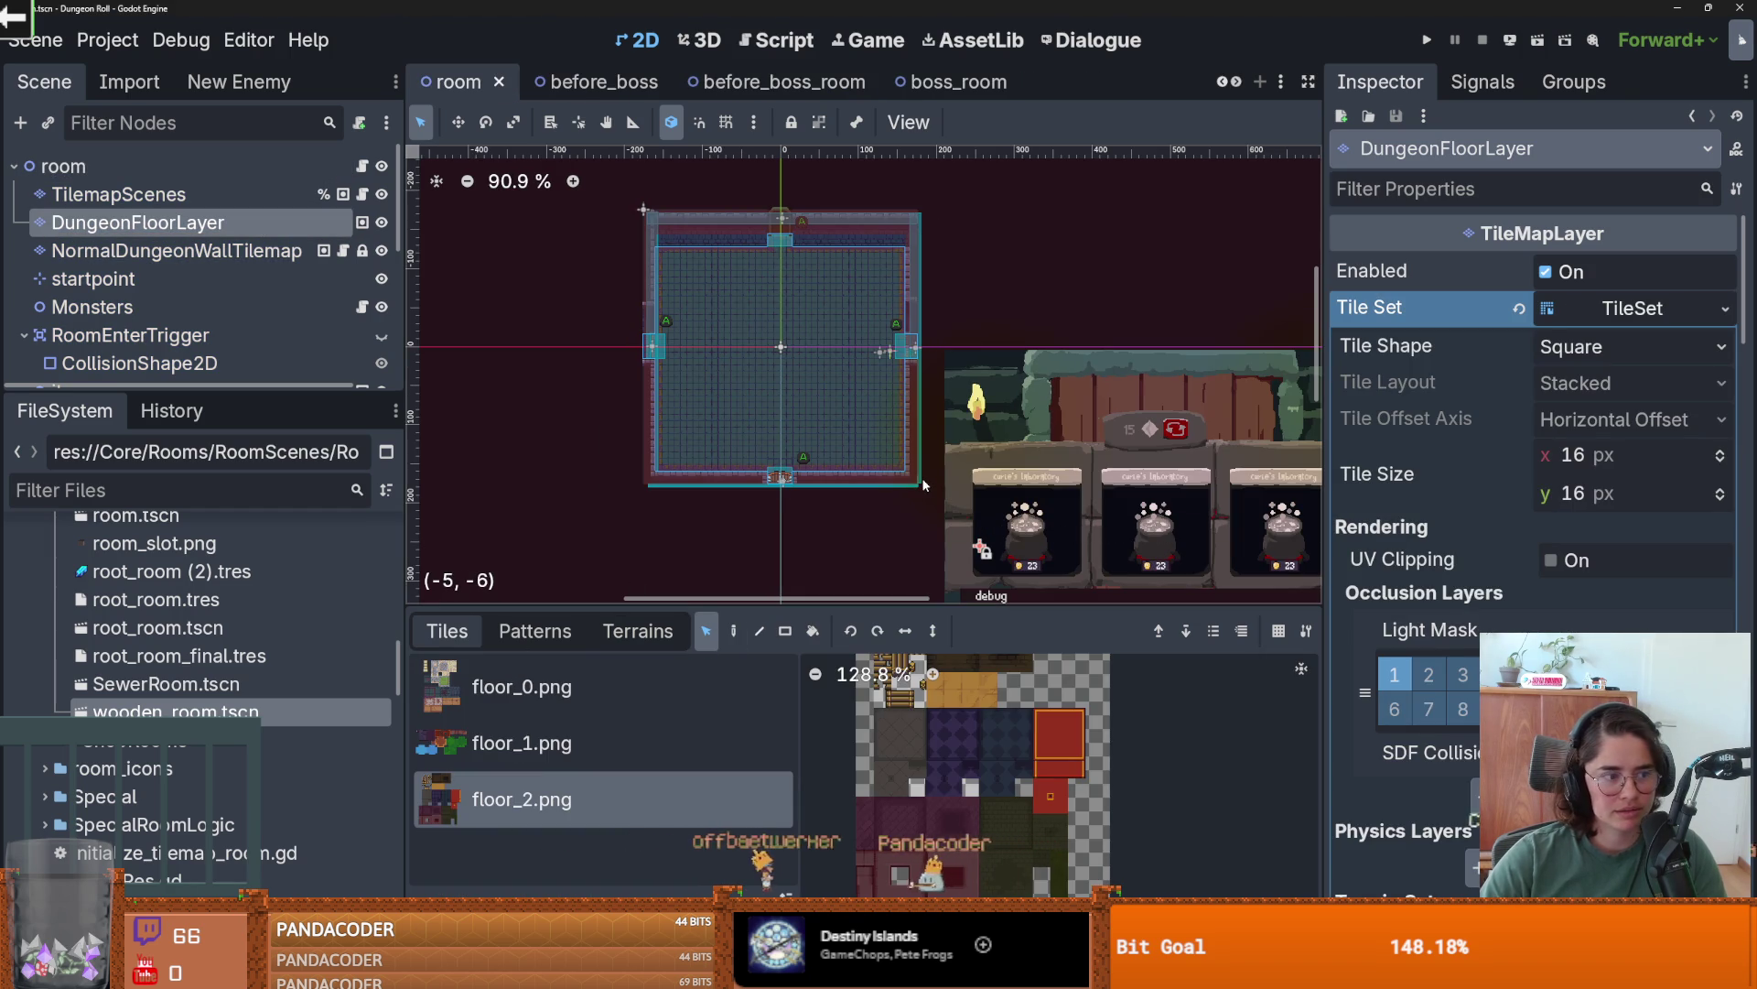
click(958, 81)
click(761, 81)
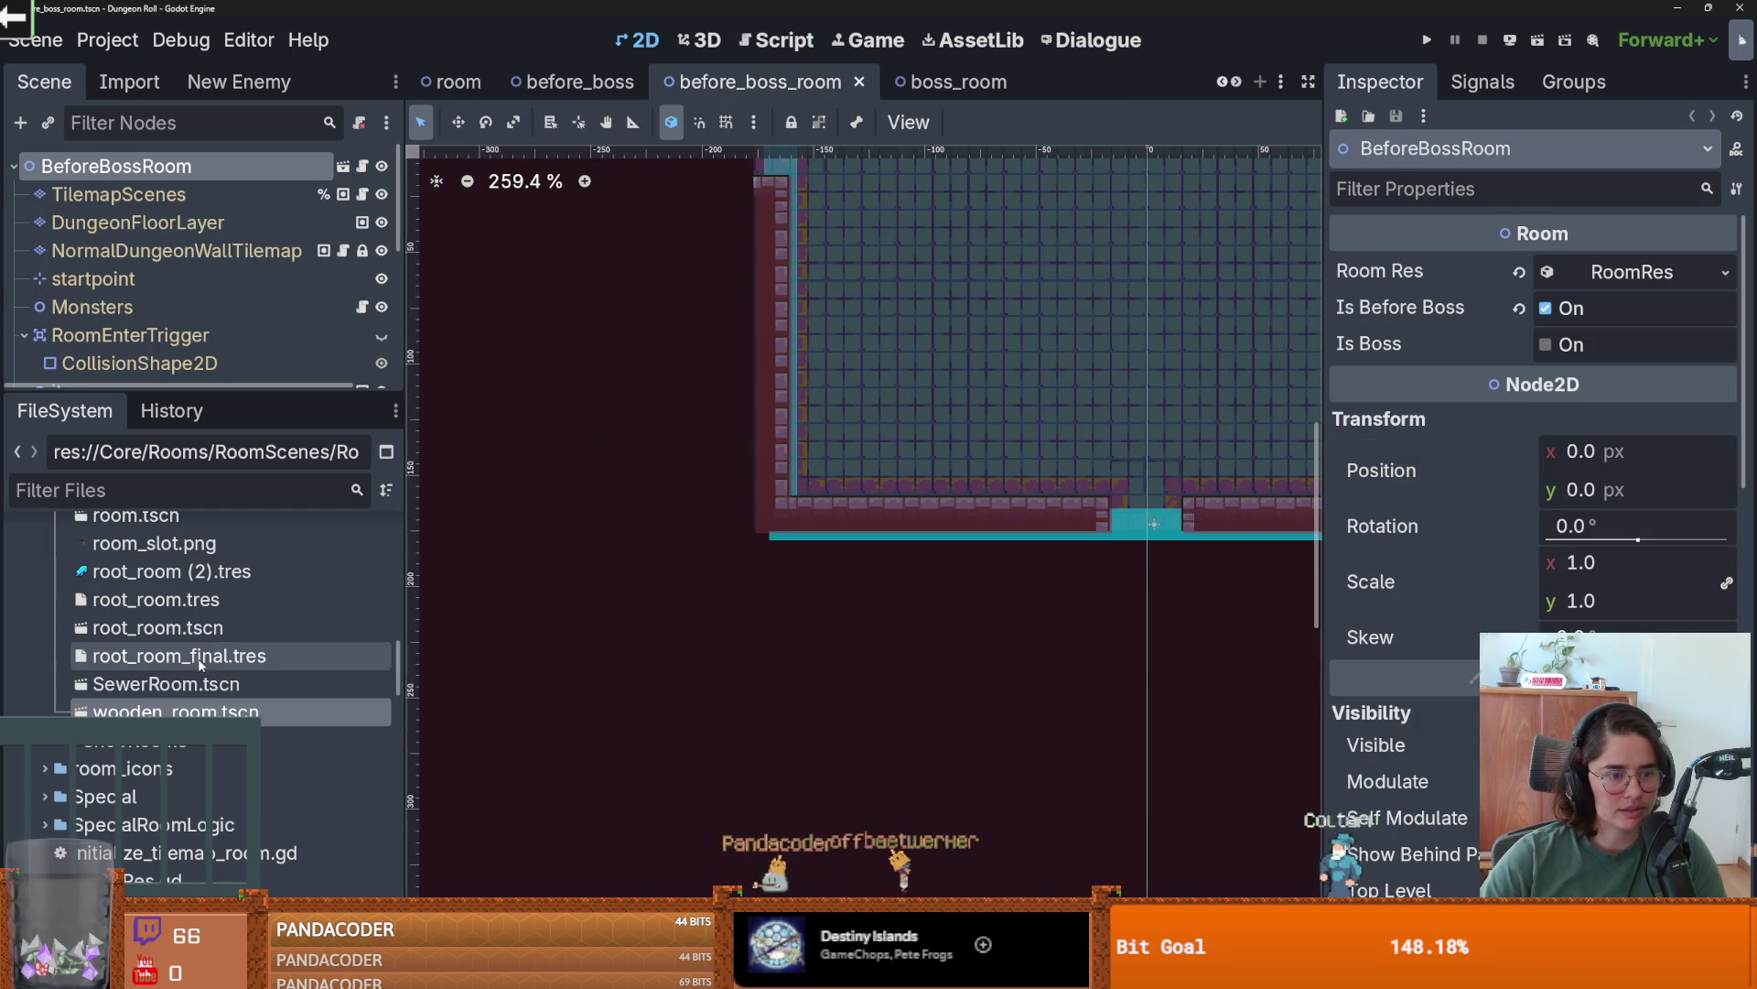
double_click(174, 711)
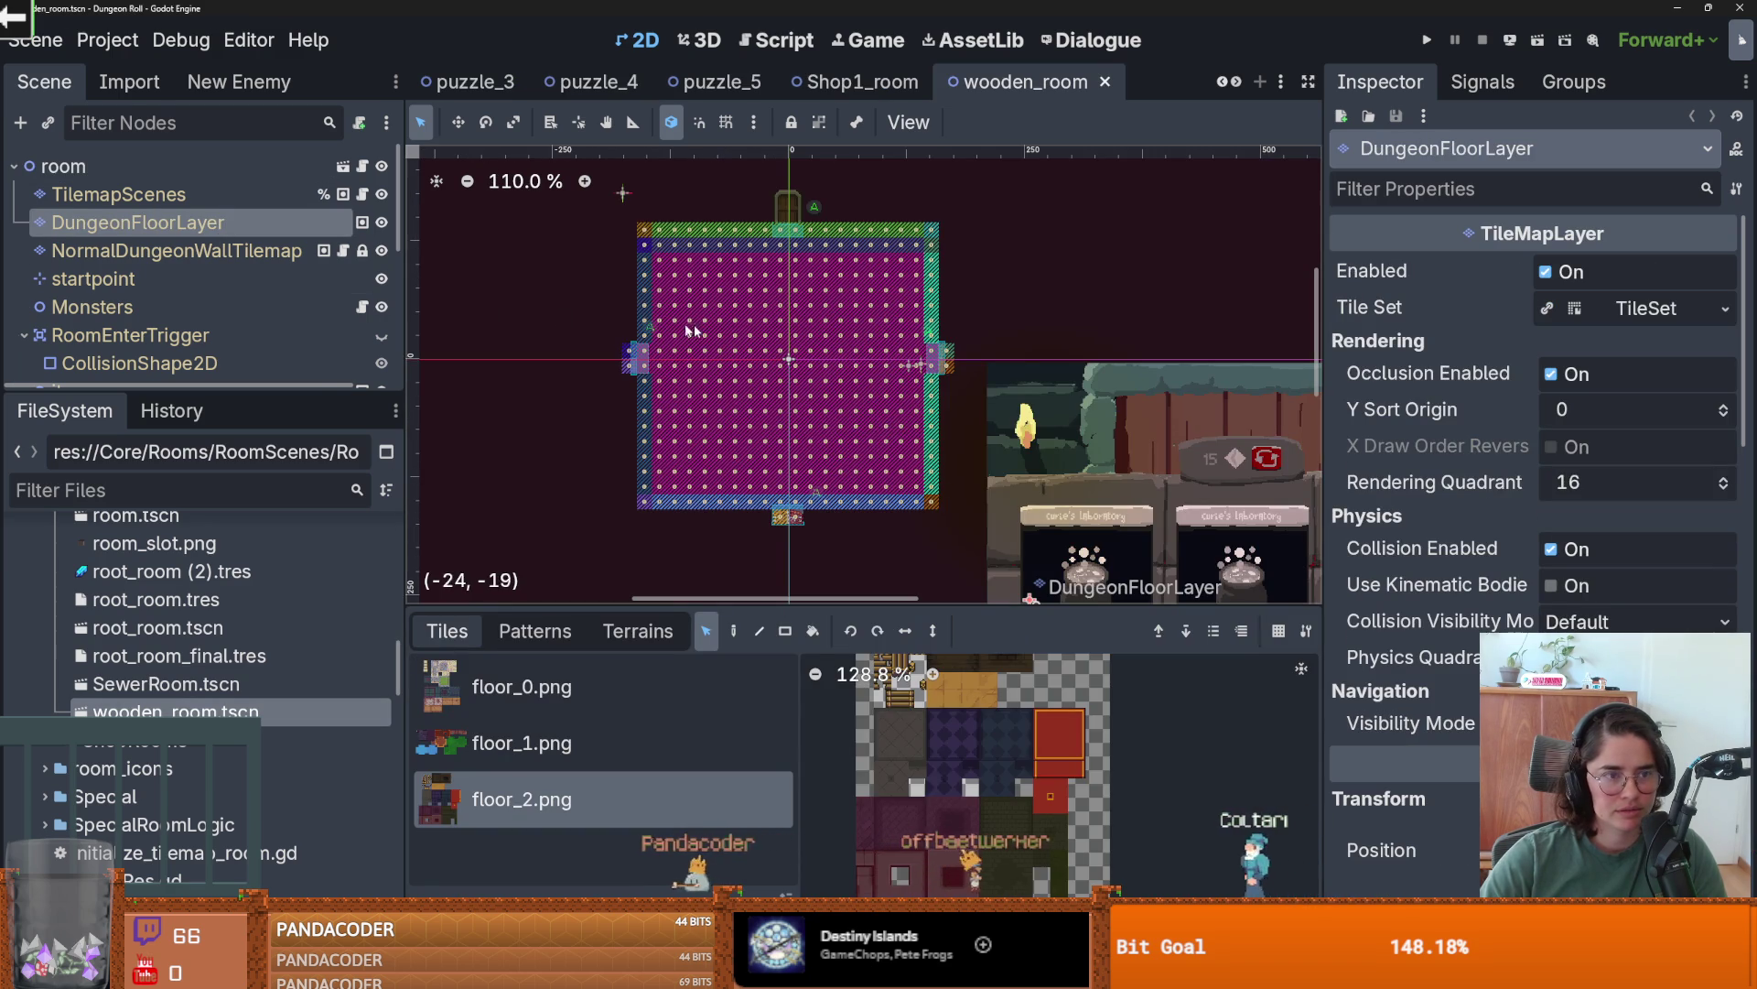
- Clear the magenta terrain markings from the wooden_room floor
click(781, 357)
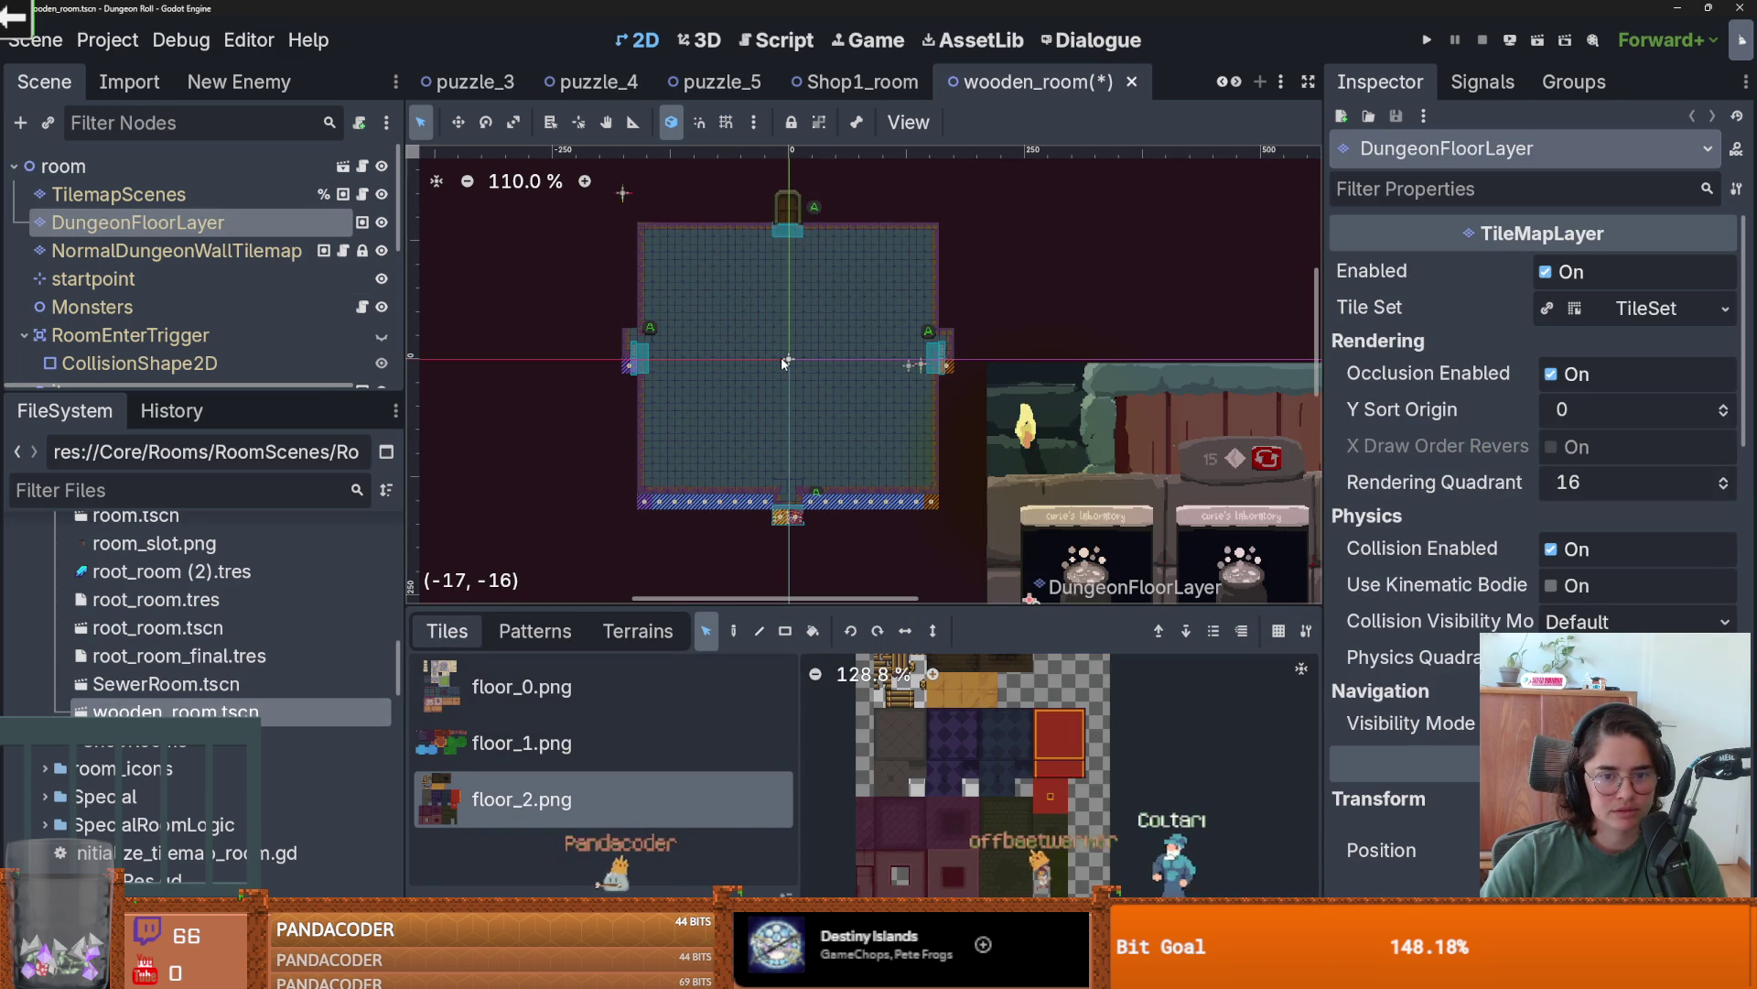
key(ctrl+z)
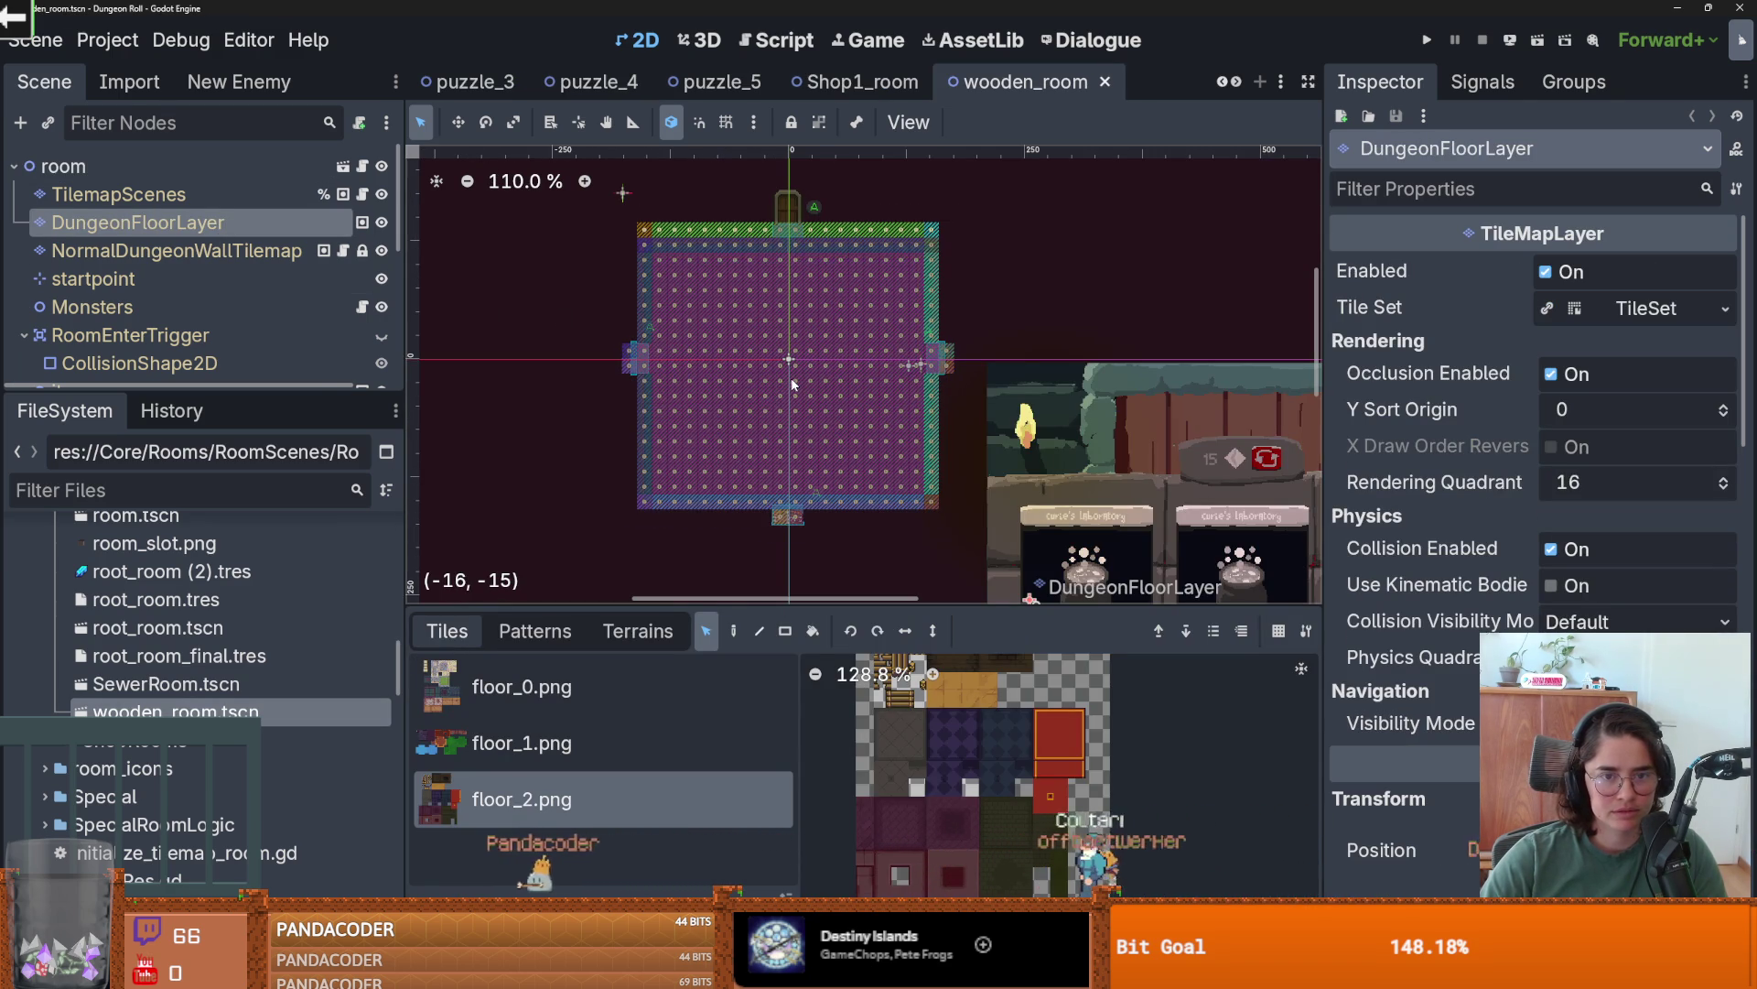
click(791, 377)
scroll(773, 261, up, 3)
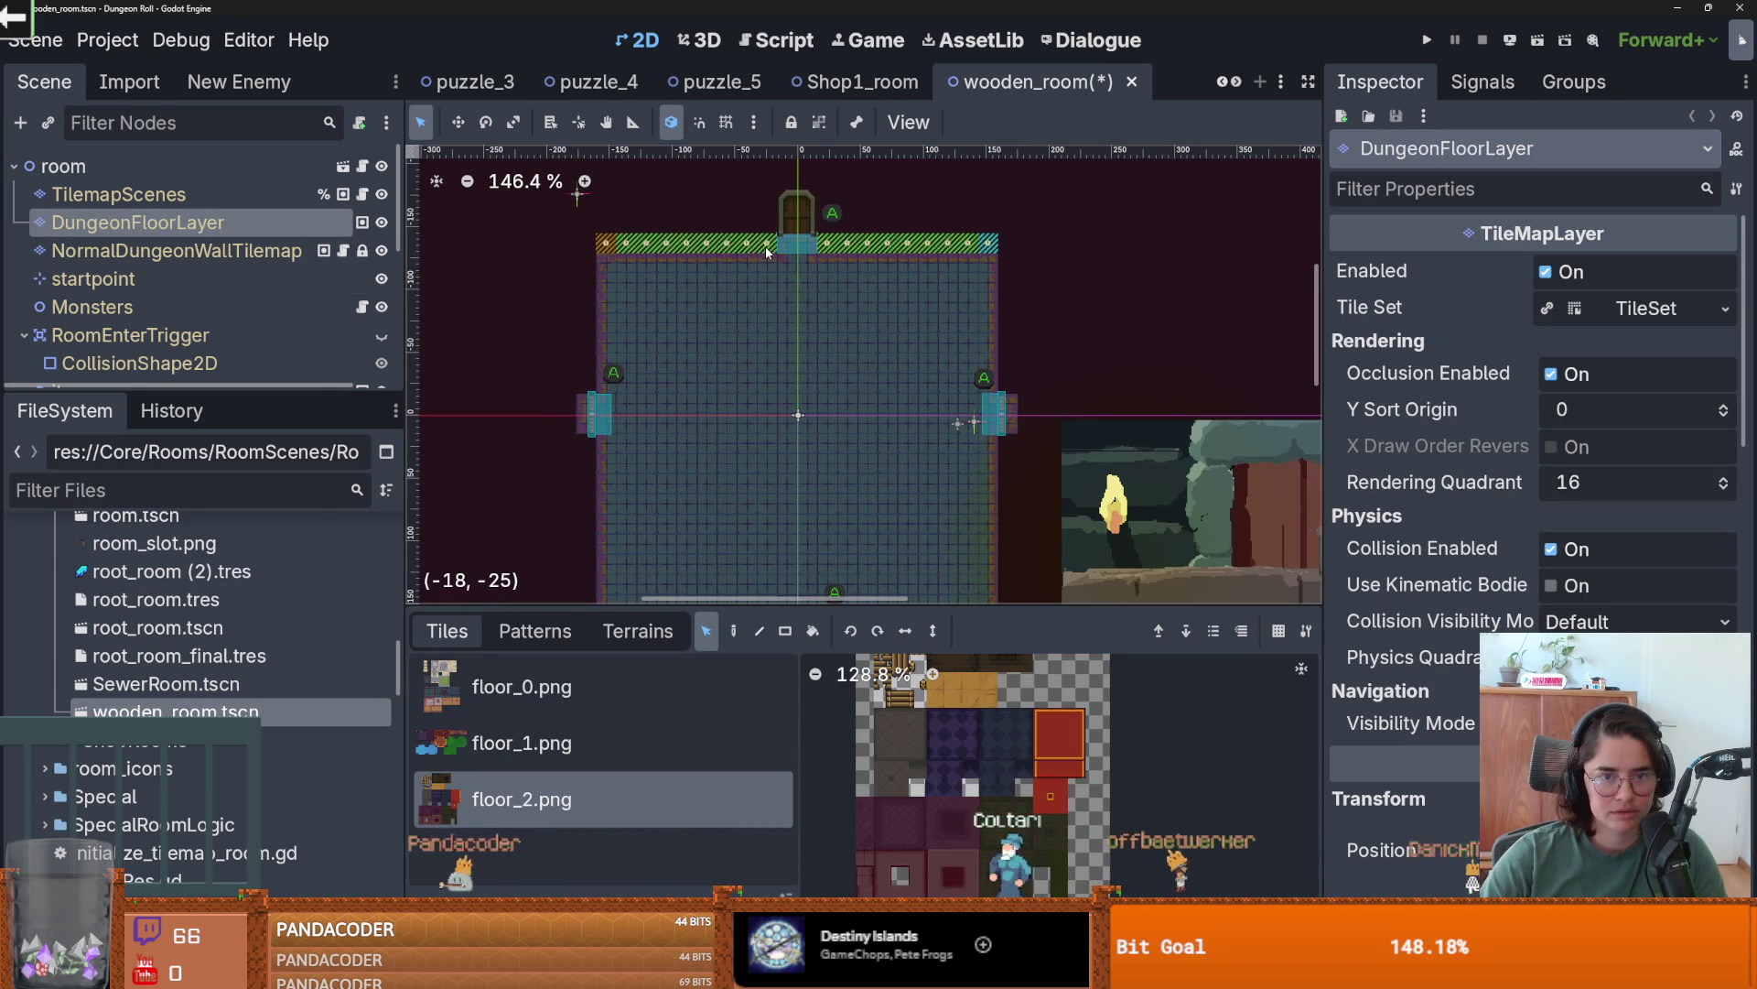
- Erase the green-hatched strip along the room's top edge and save wooden_room
click(638, 631)
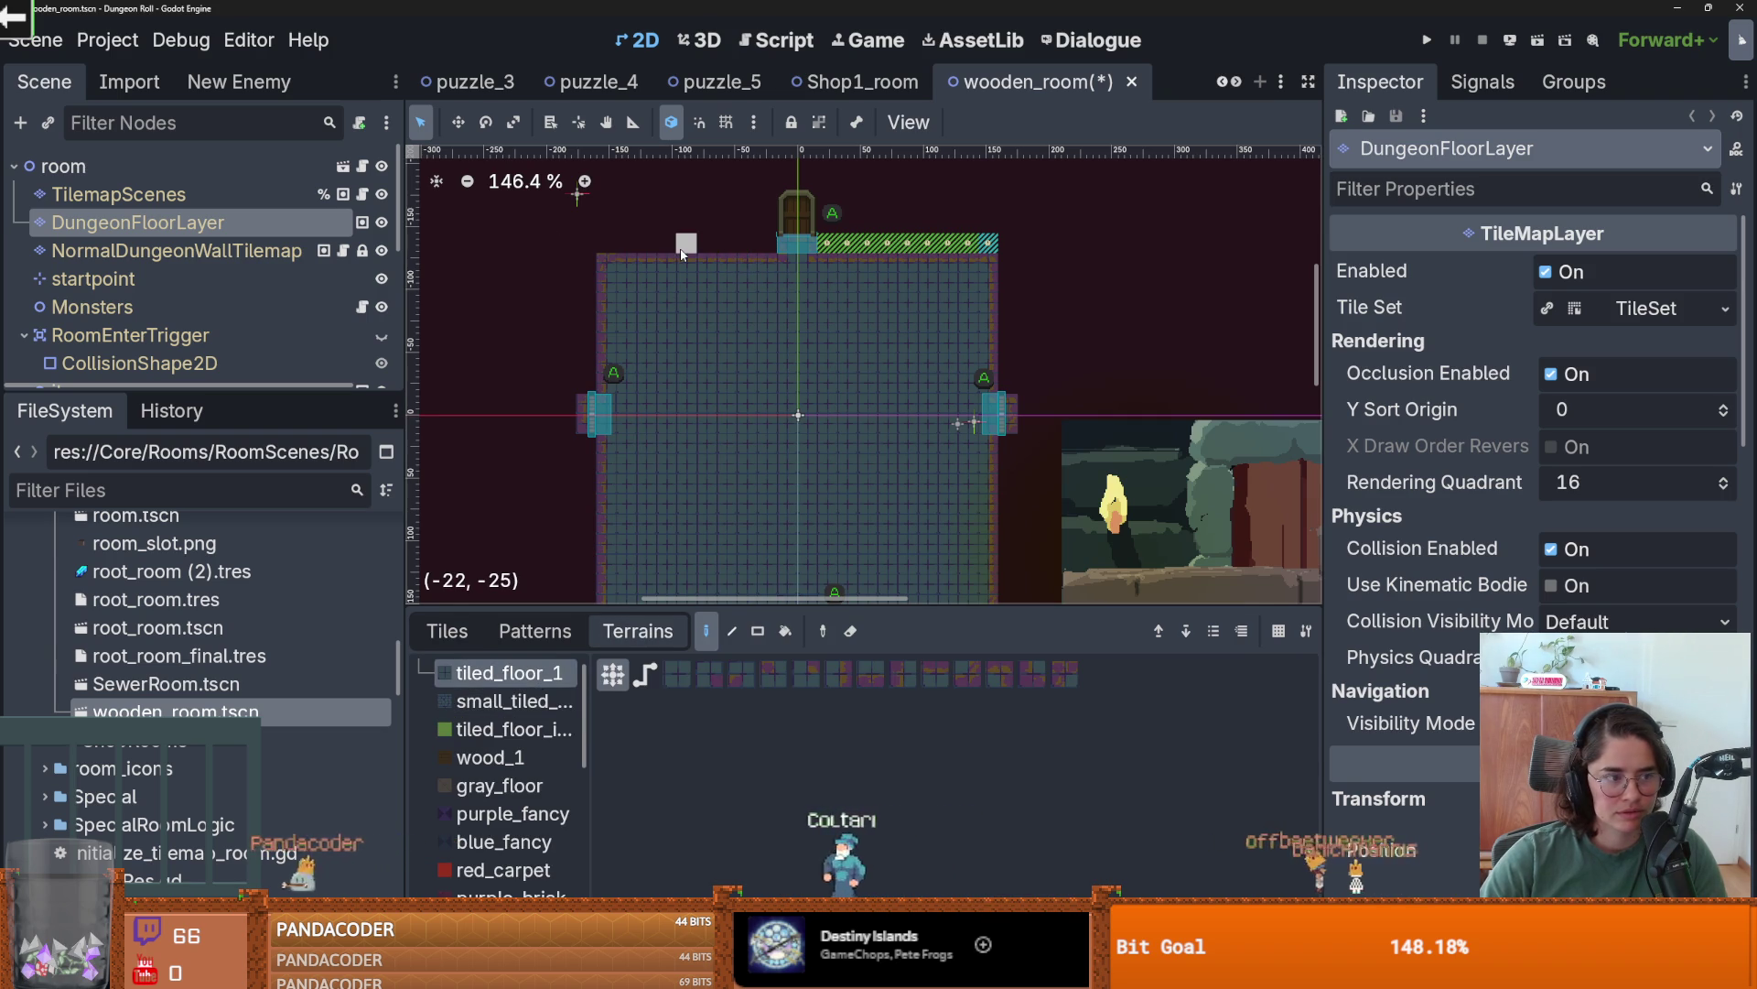
scroll(732, 275, up, 3)
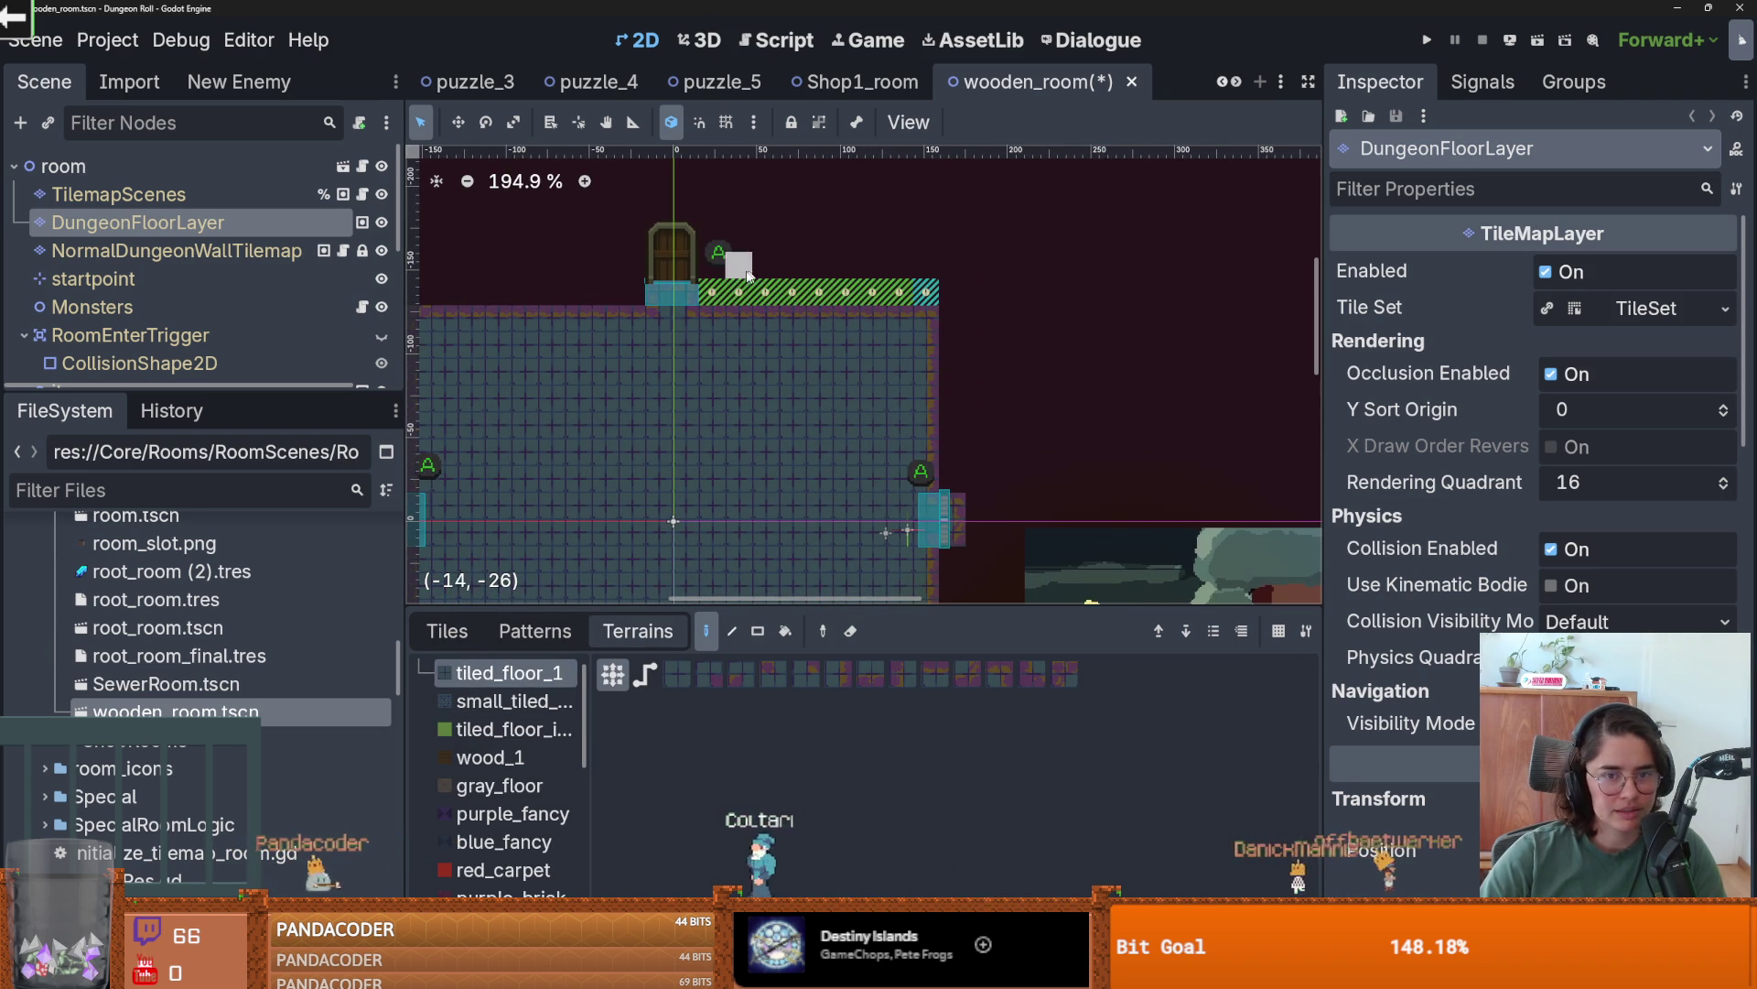
drag(705, 291, 947, 291)
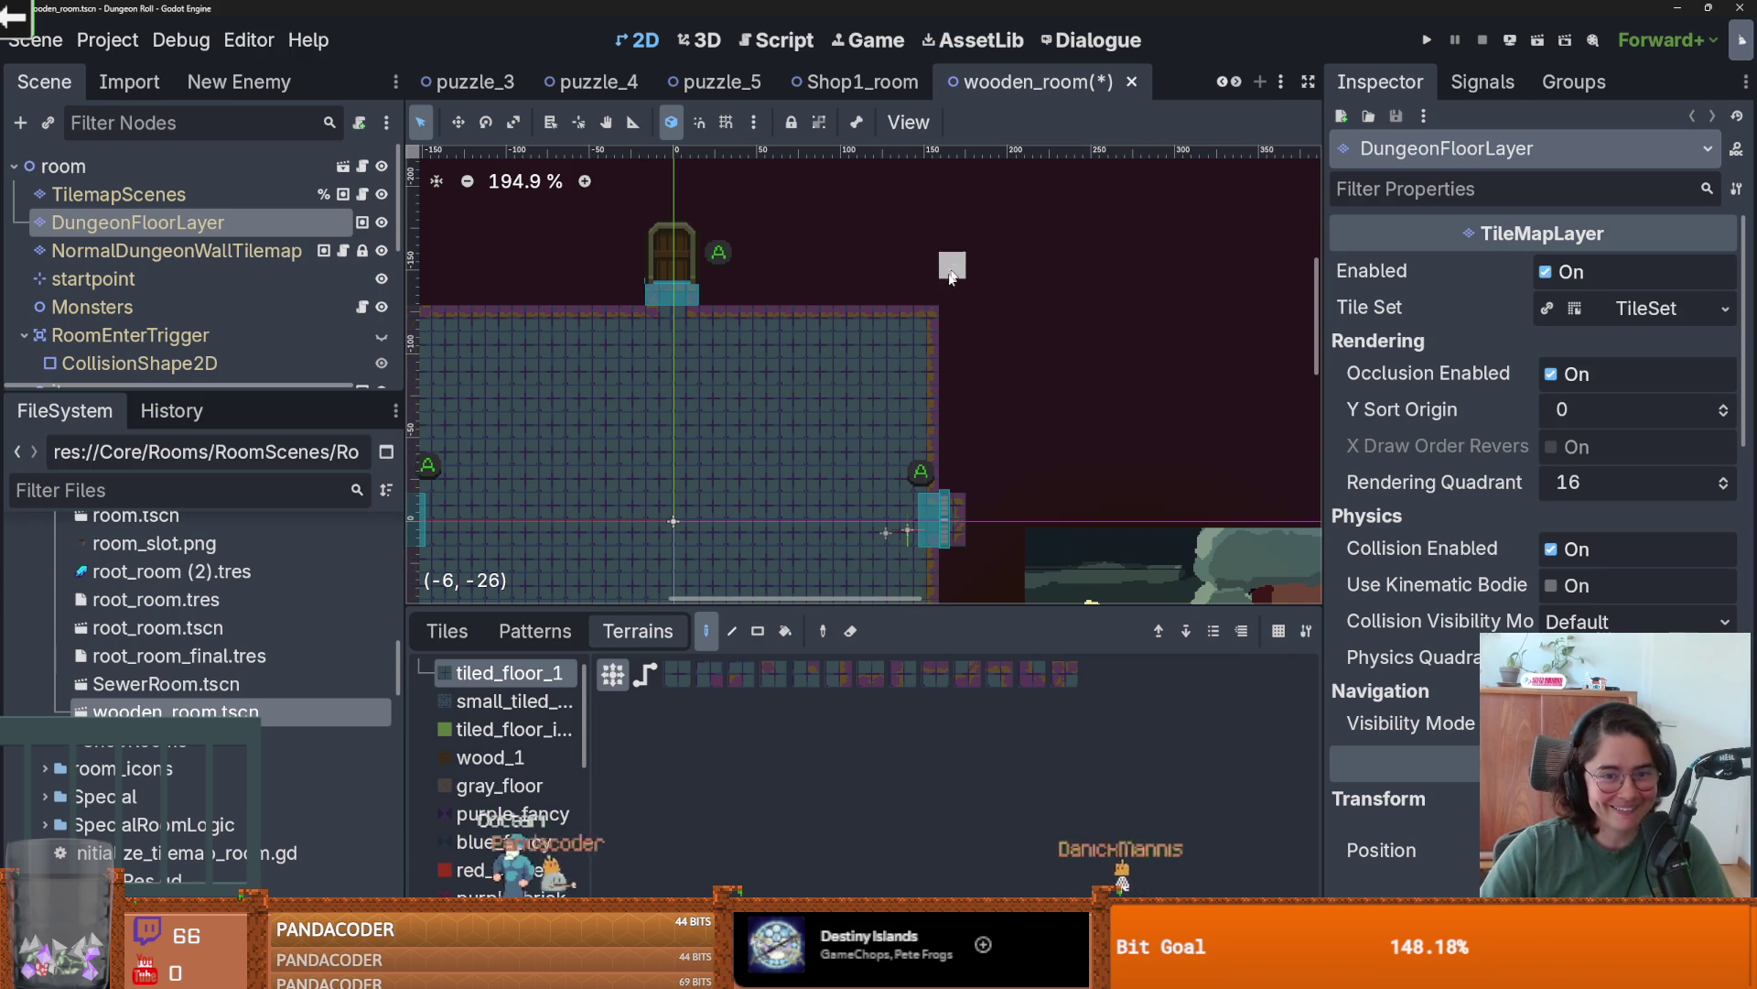
scroll(802, 430, down, 3)
key(ctrl+s)
scroll(801, 430, up, 2)
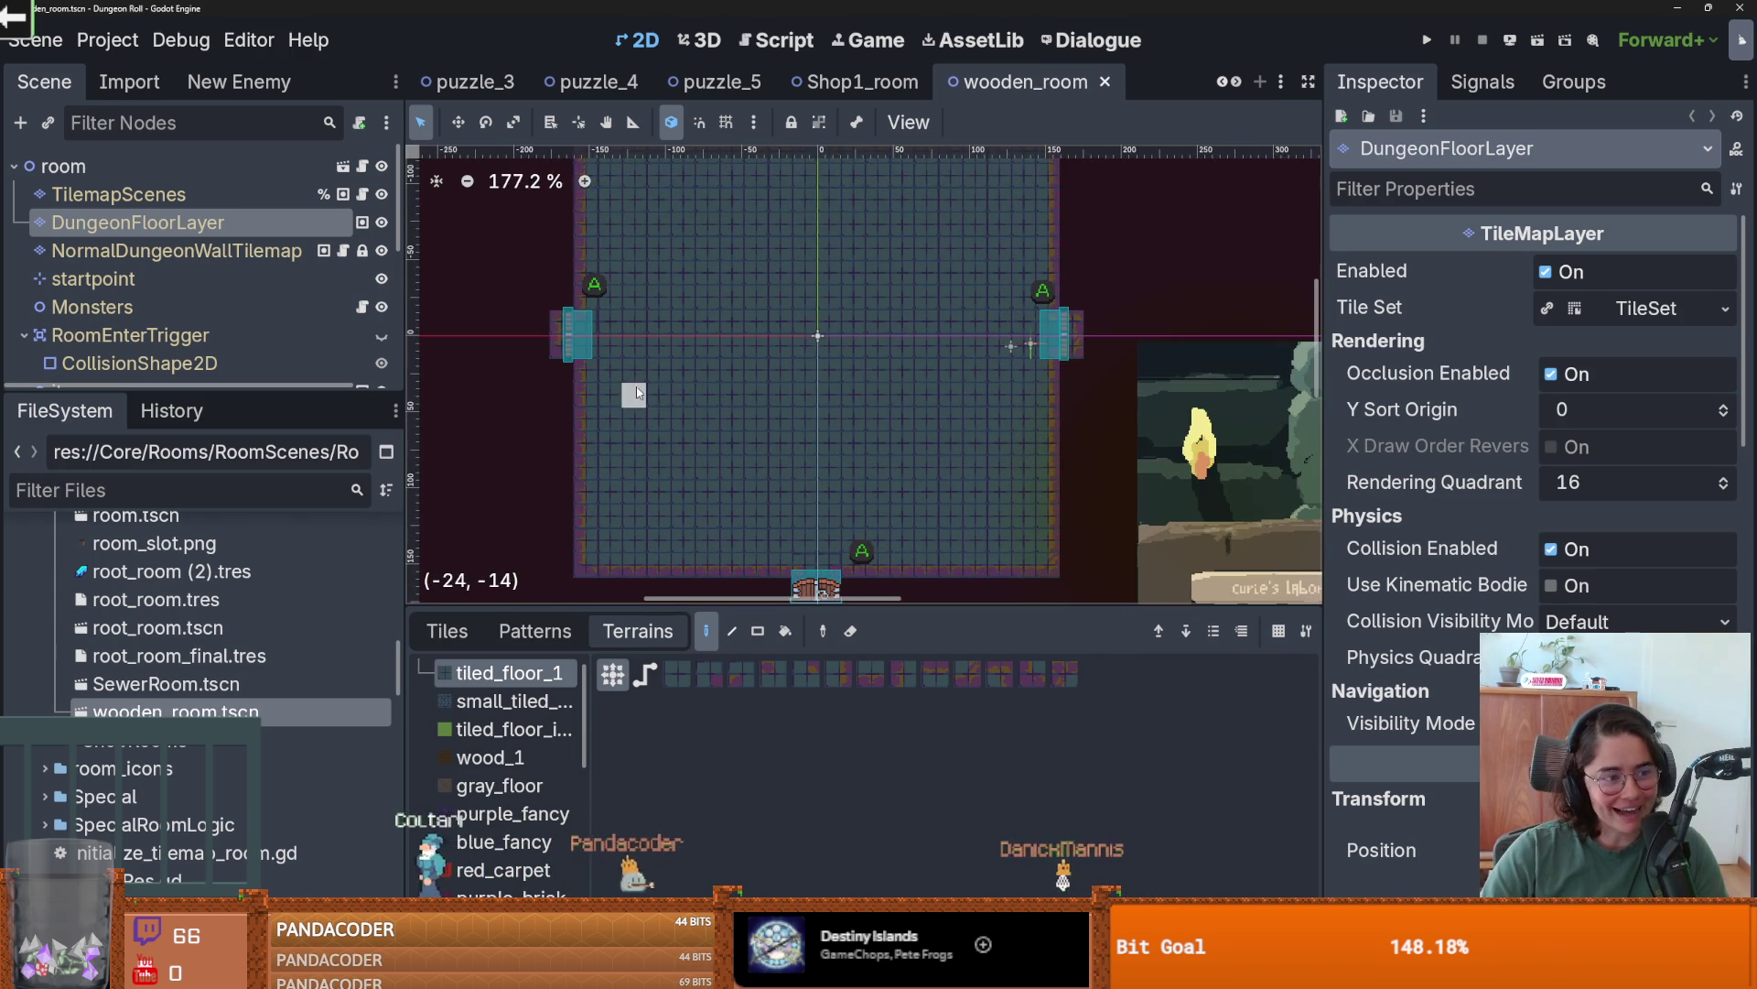
scroll(750, 373, down, 6)
scroll(828, 306, up, 3)
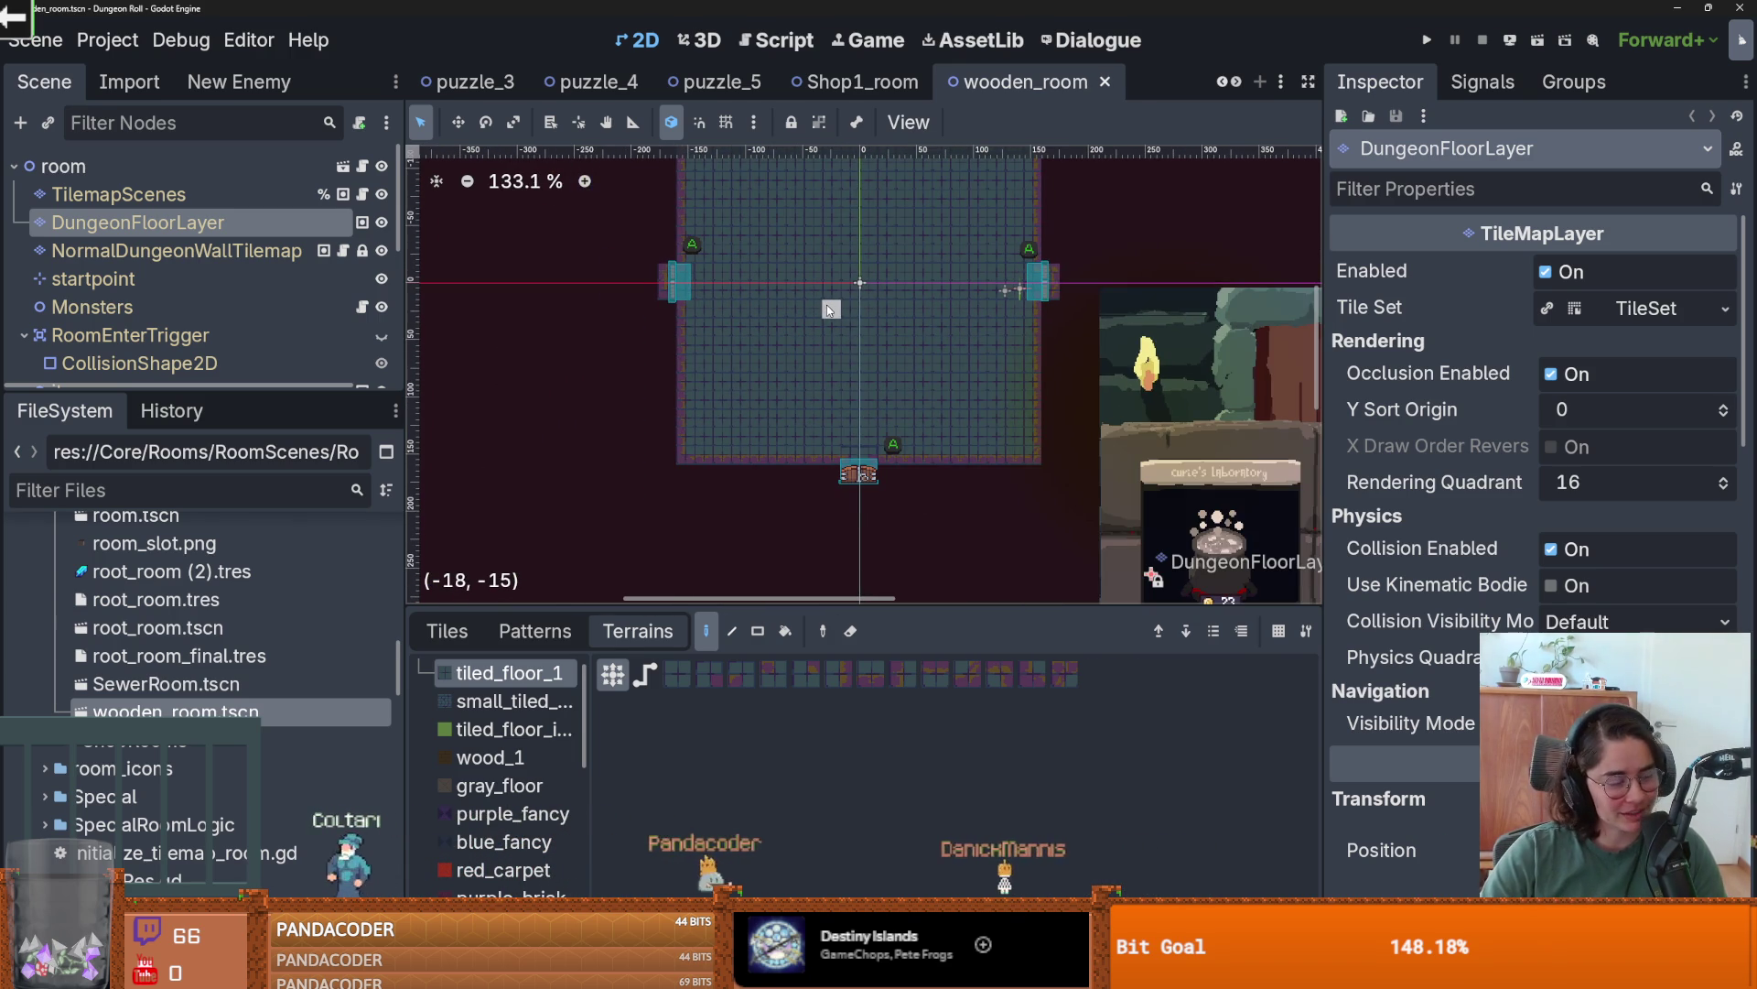
scroll(813, 414, up, 1)
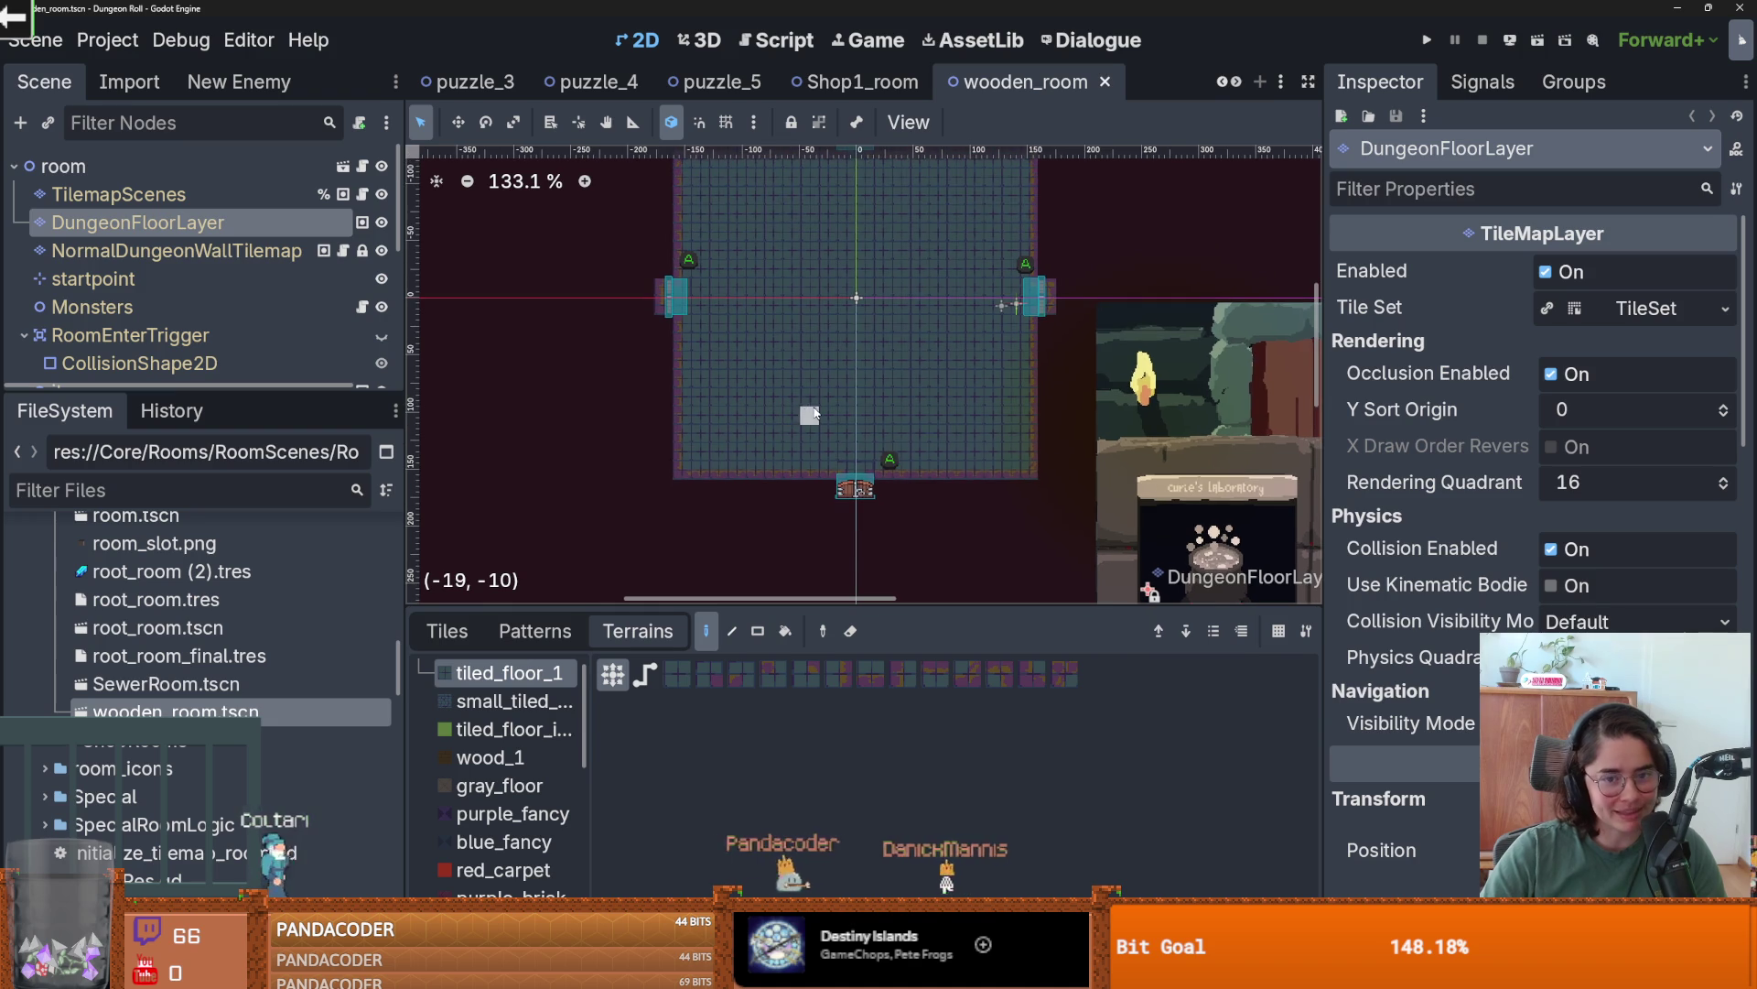
scroll(805, 353, up, 1)
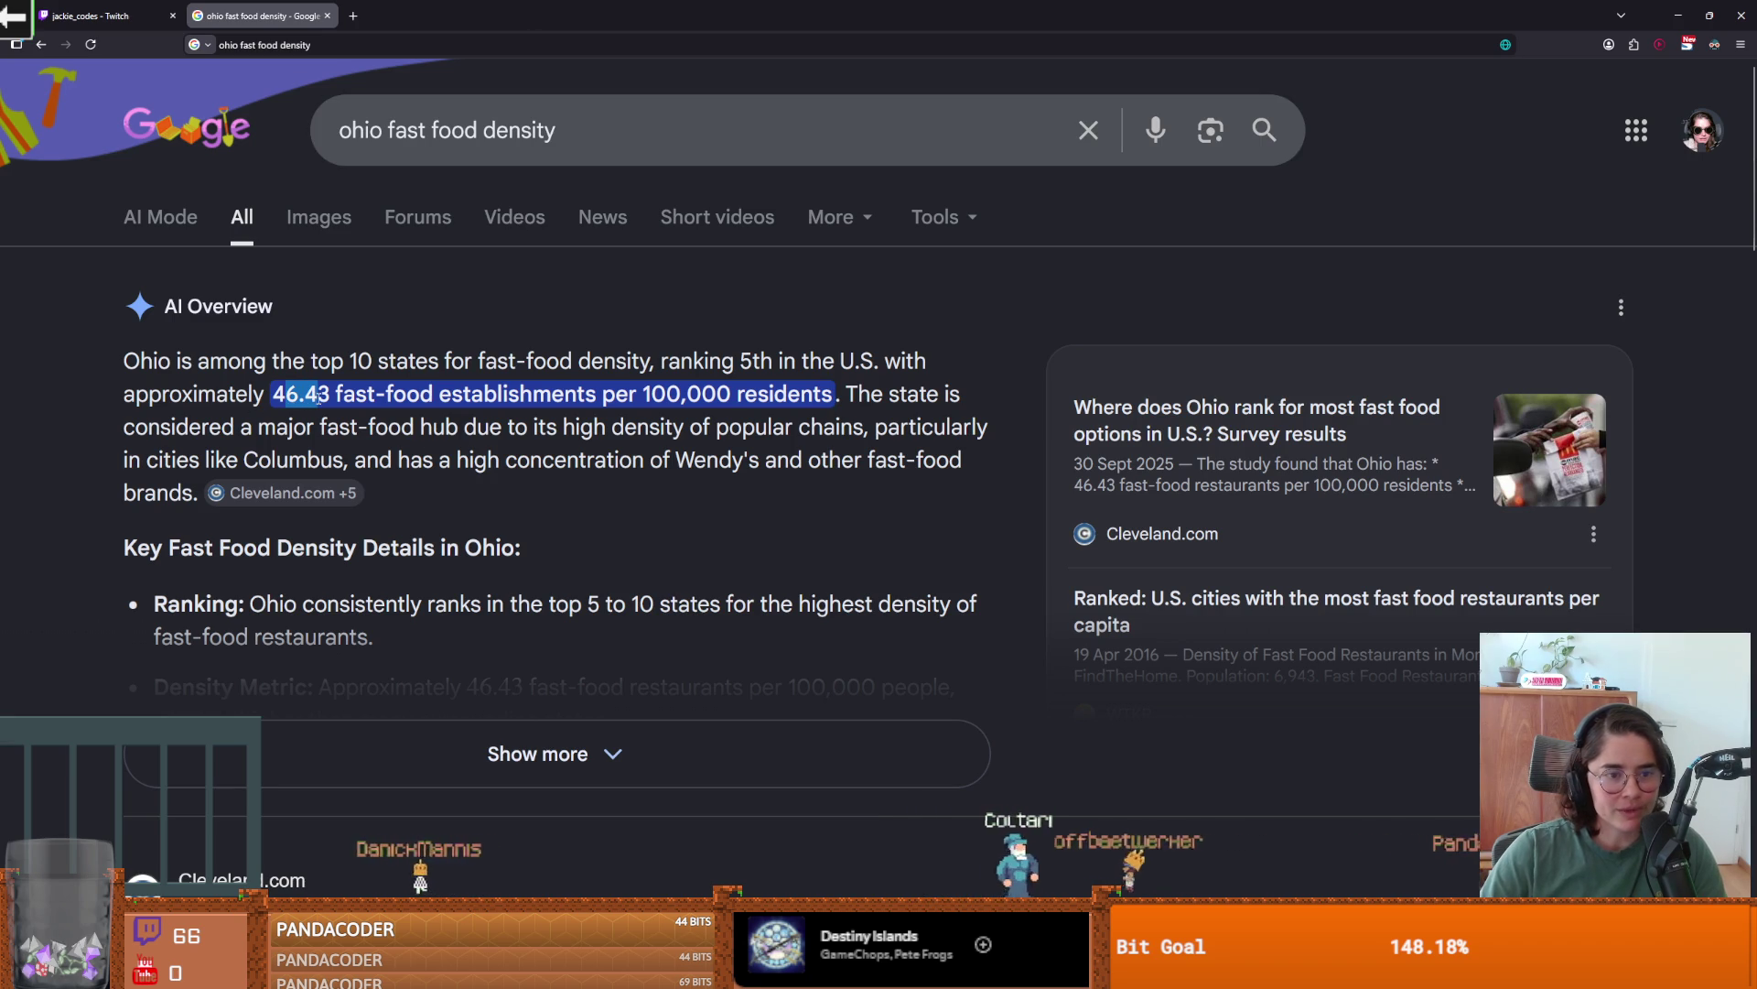
drag(384, 395, 834, 395)
drag(157, 362, 856, 363)
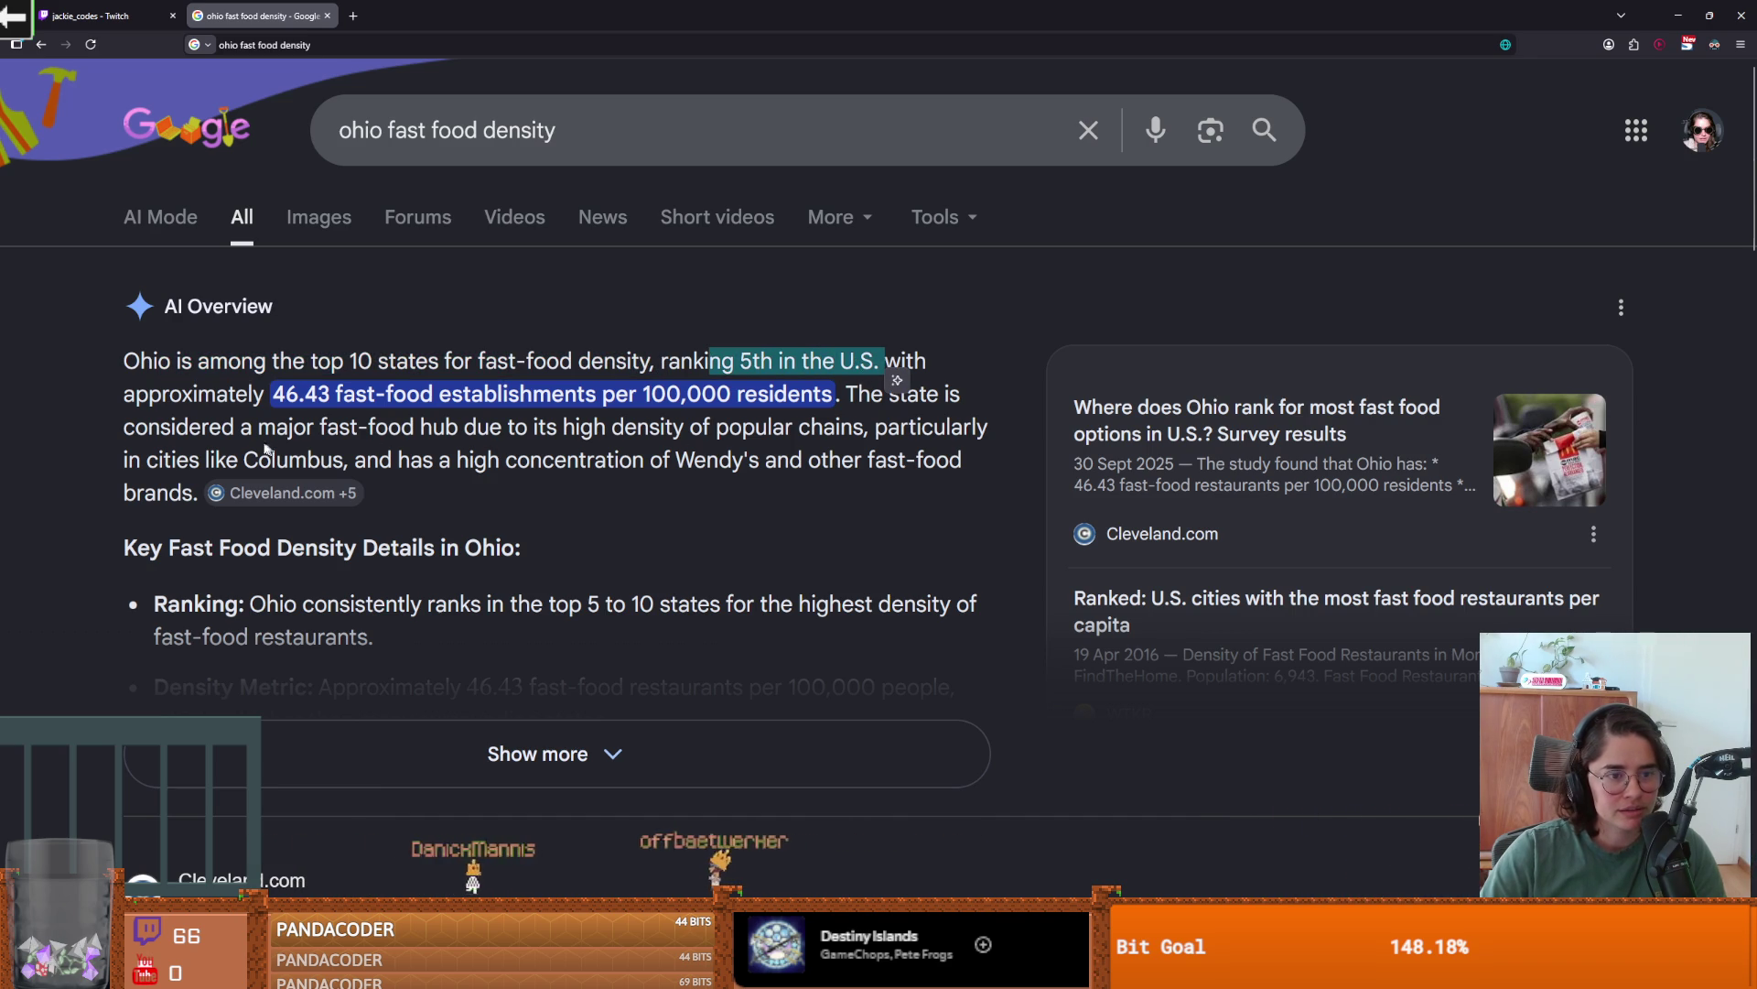
drag(259, 427, 405, 439)
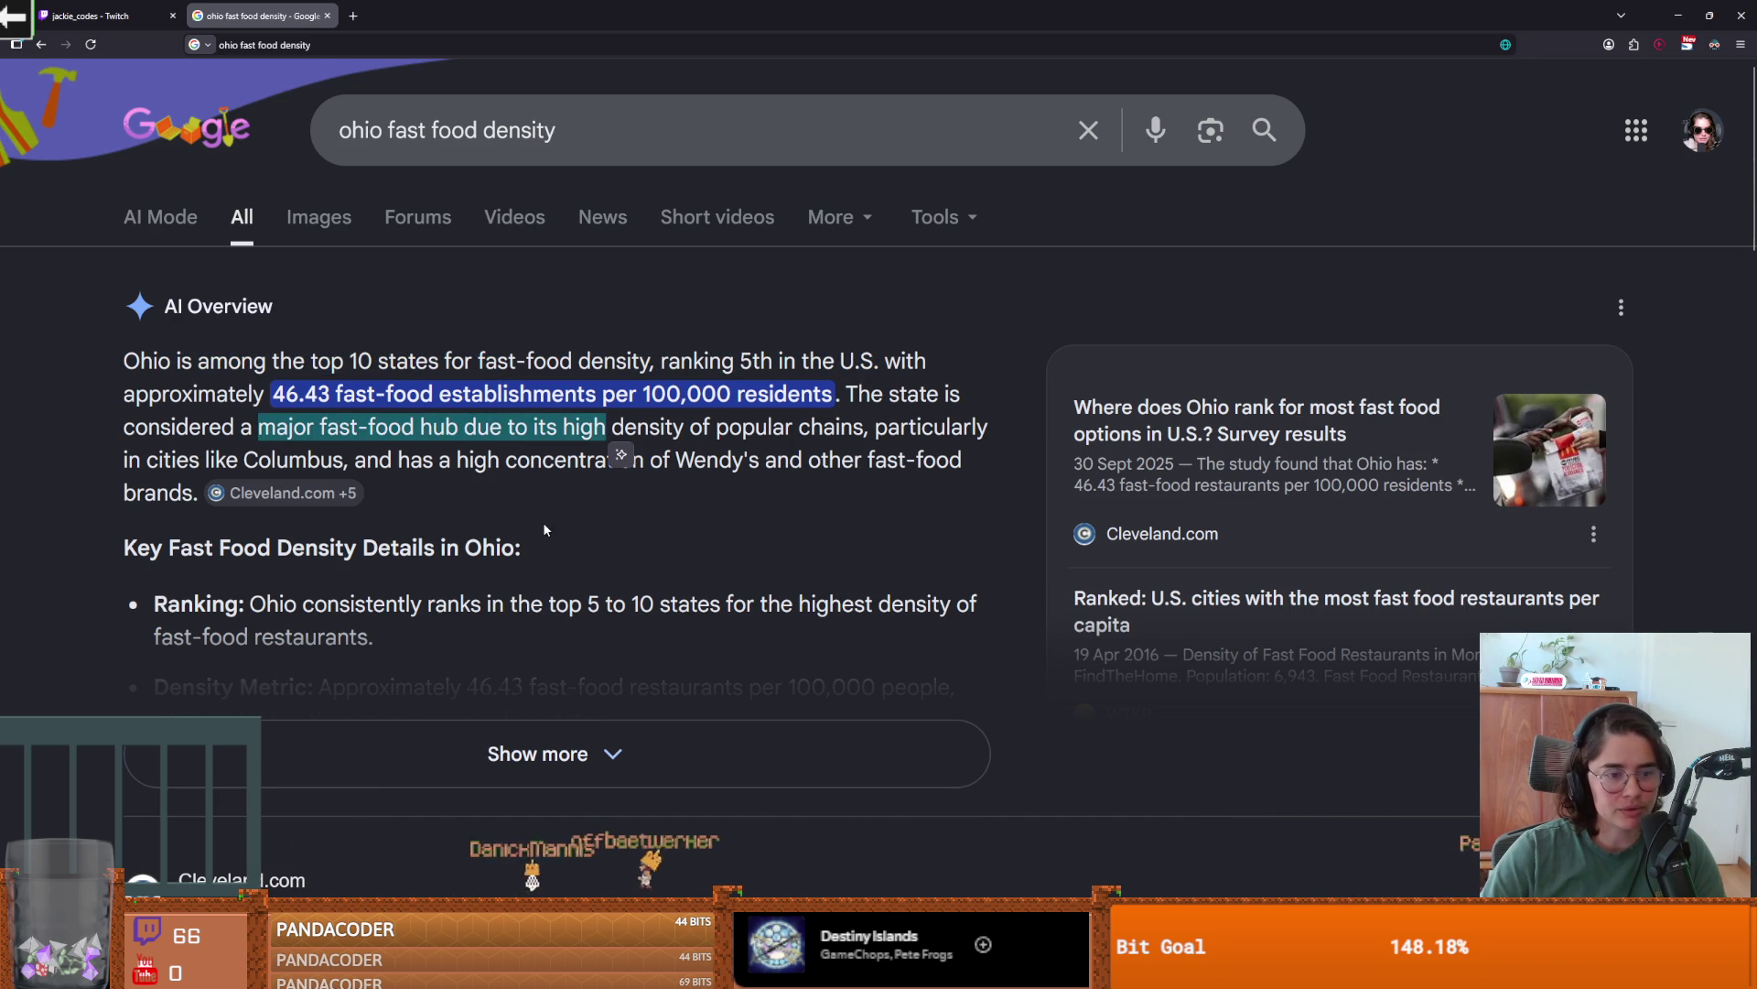
key(alt+Tab)
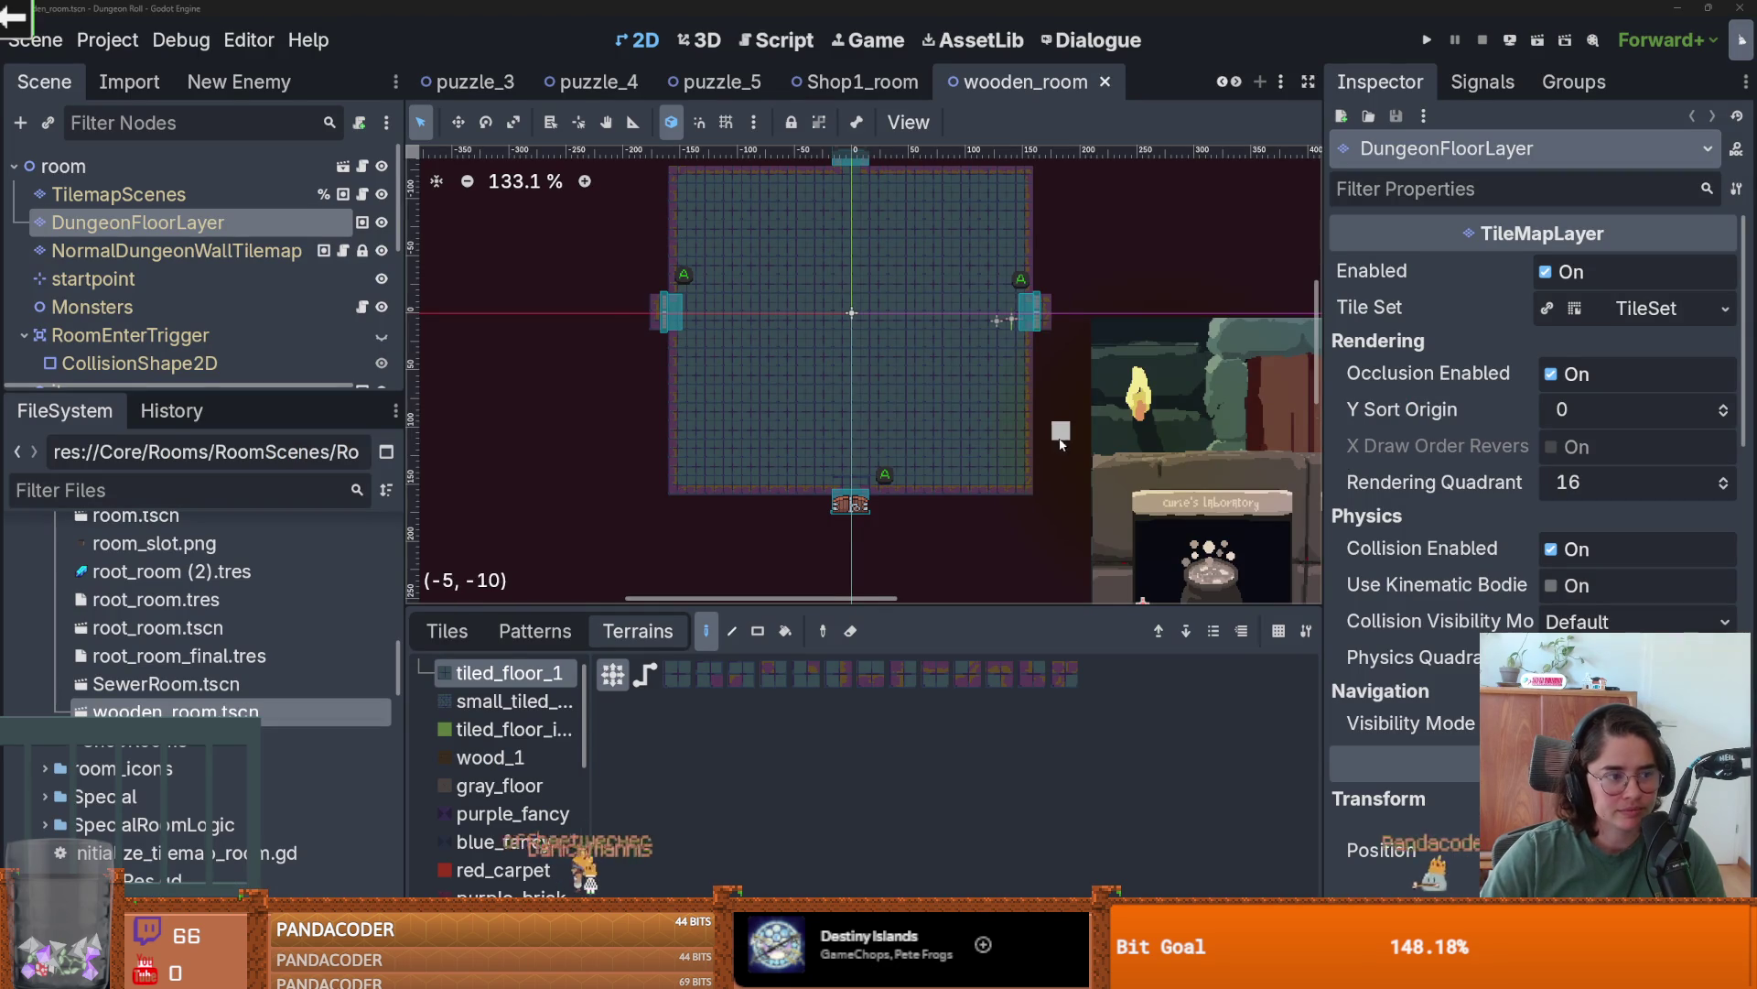
- Save wooden_room twice, giving the scene tree more vertical room in between
scroll(1007, 449, up, 1)
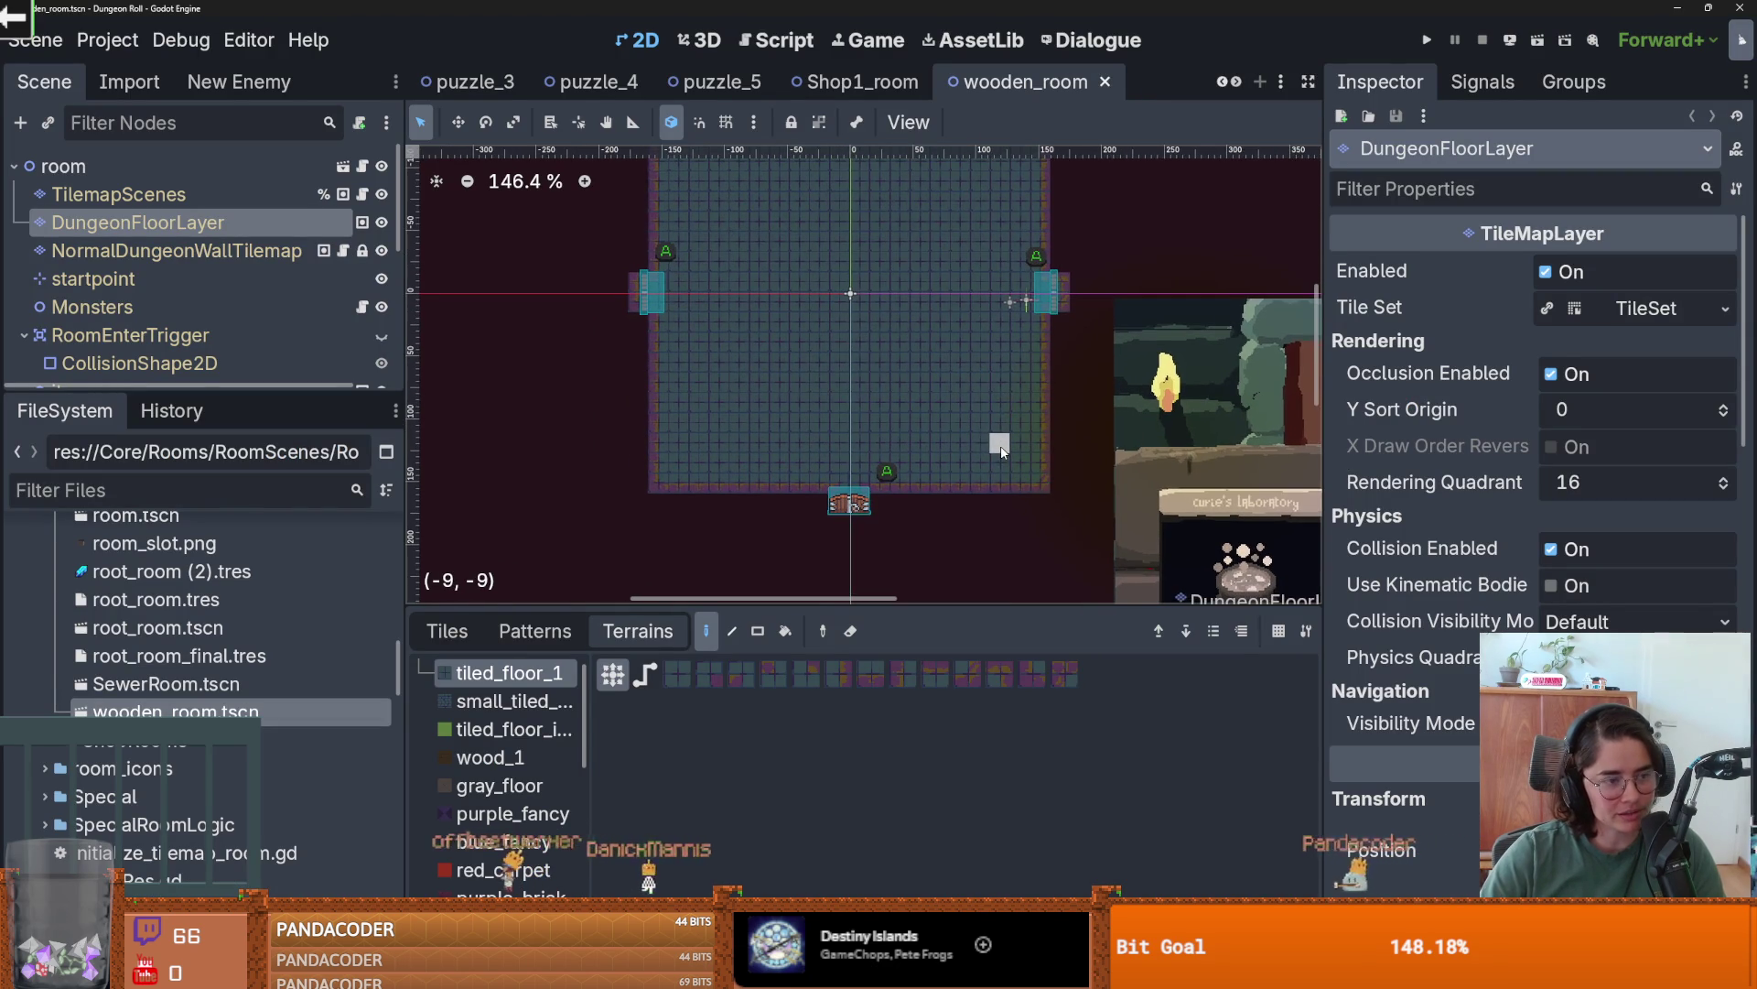
scroll(1001, 450, up, 2)
key(ctrl+s)
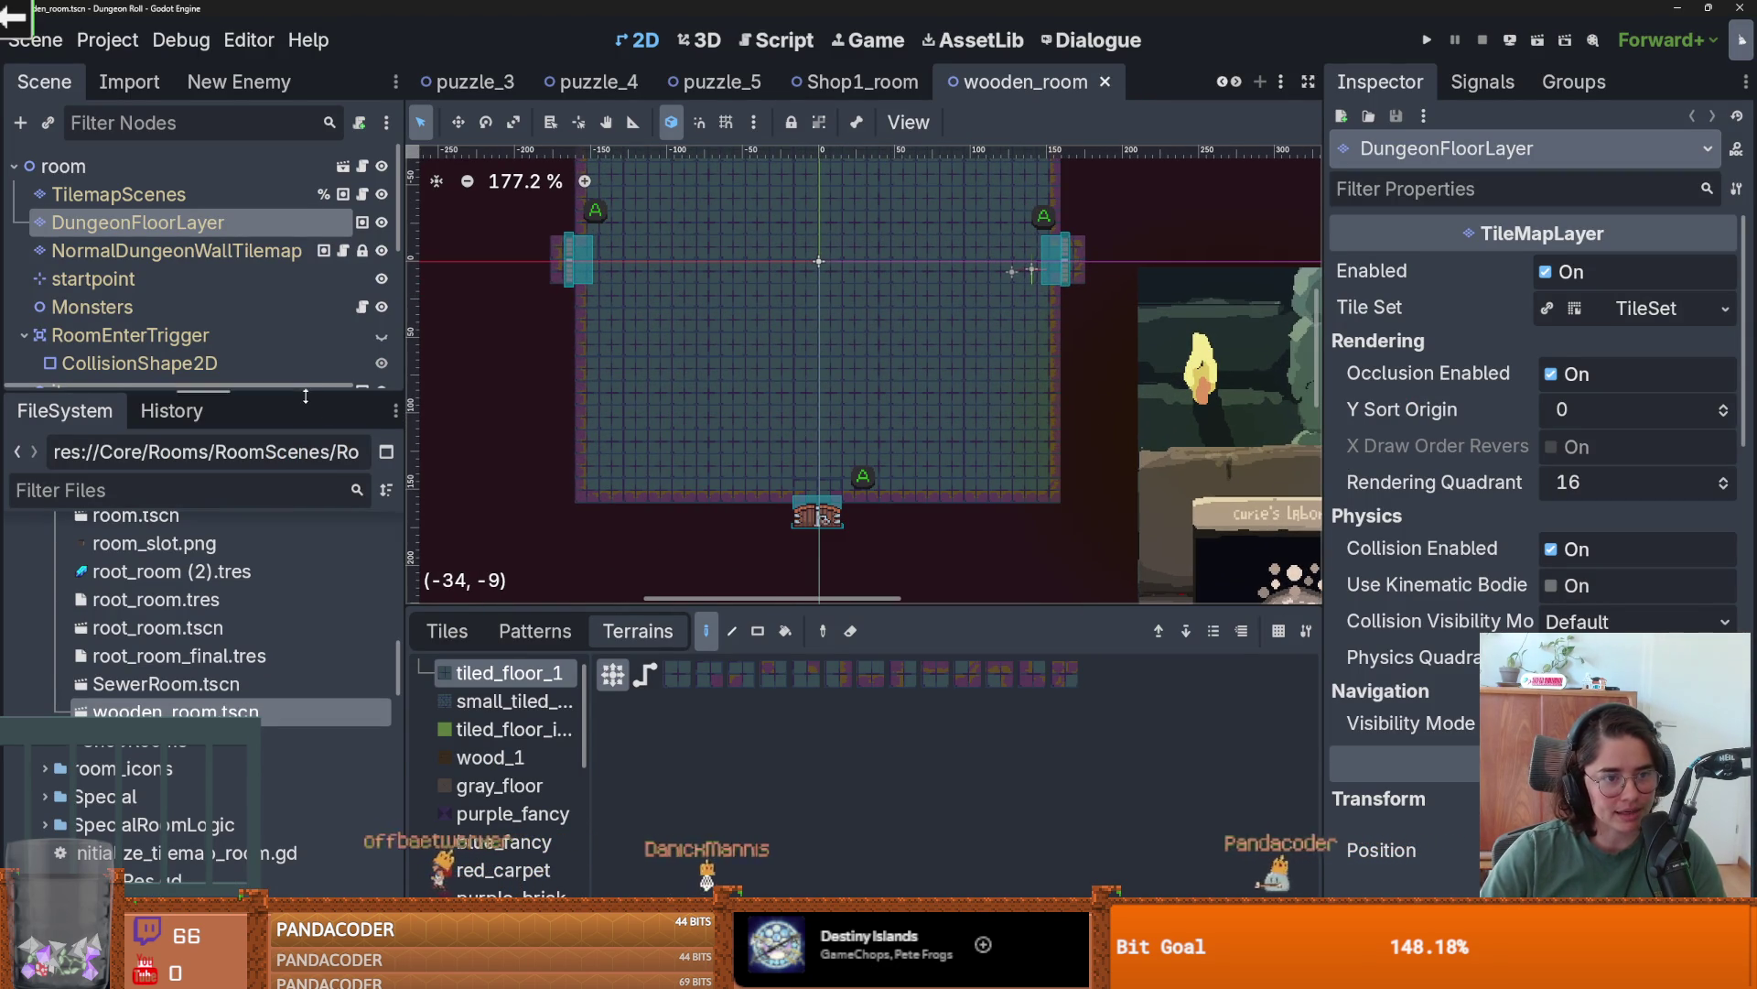
drag(306, 395, 305, 529)
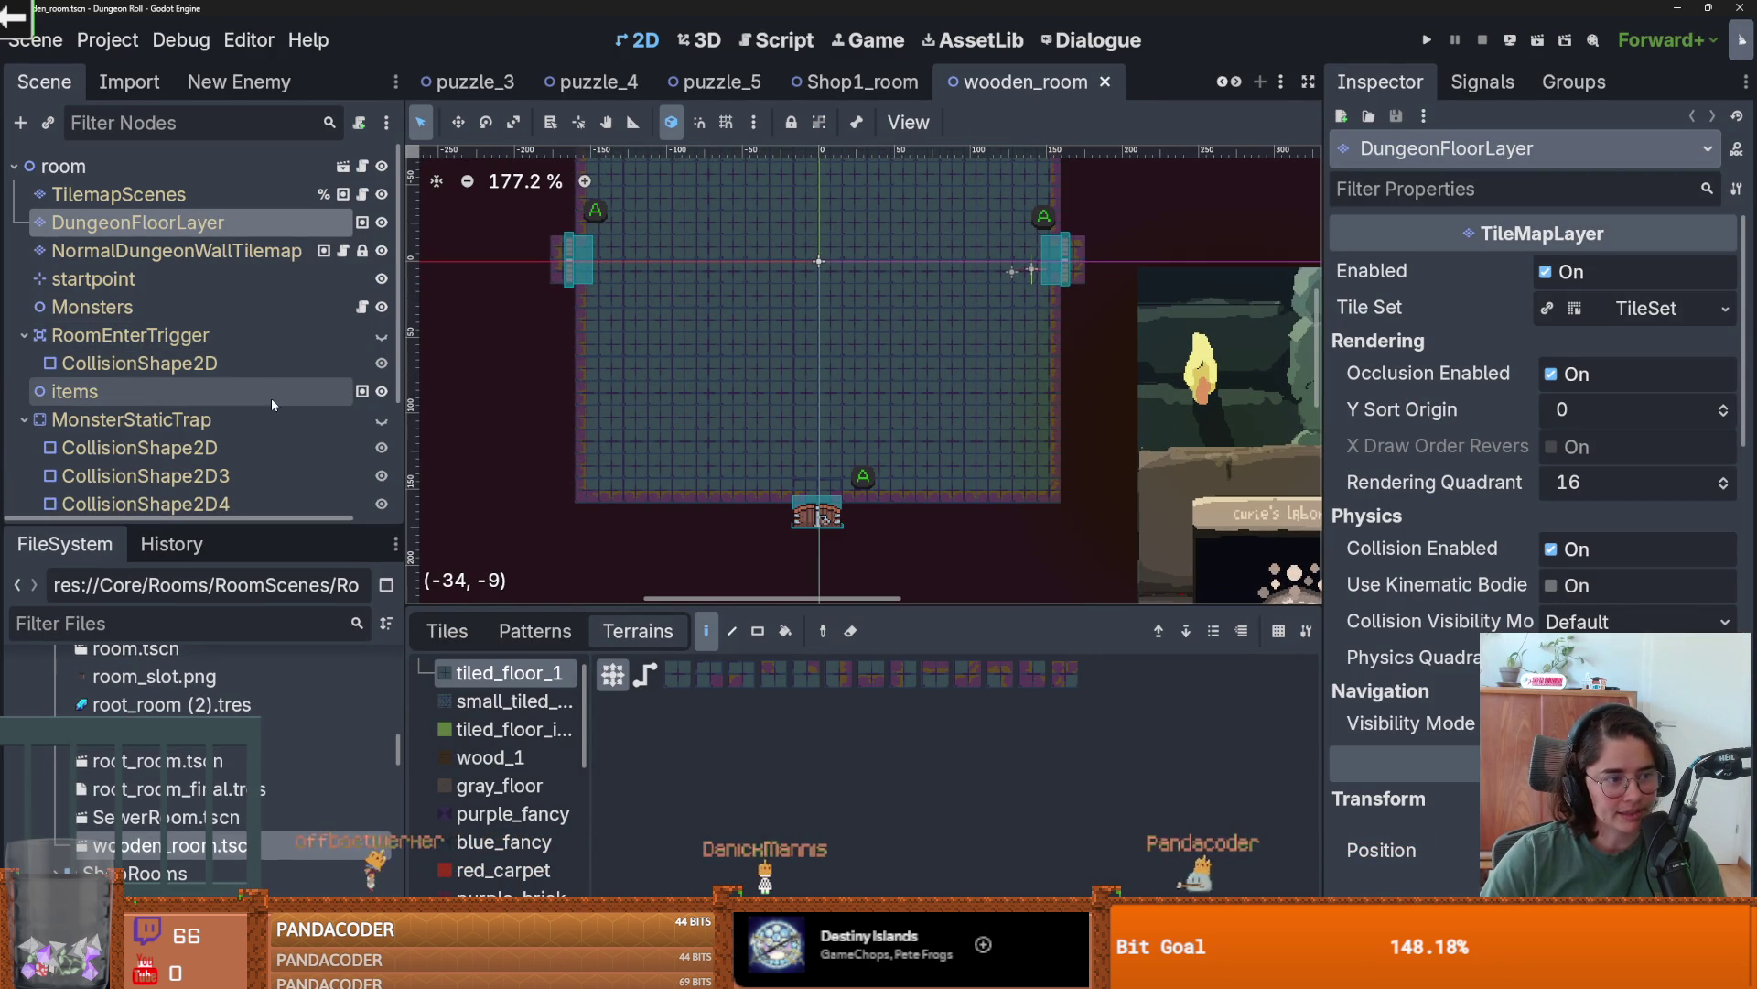
key(ctrl+s)
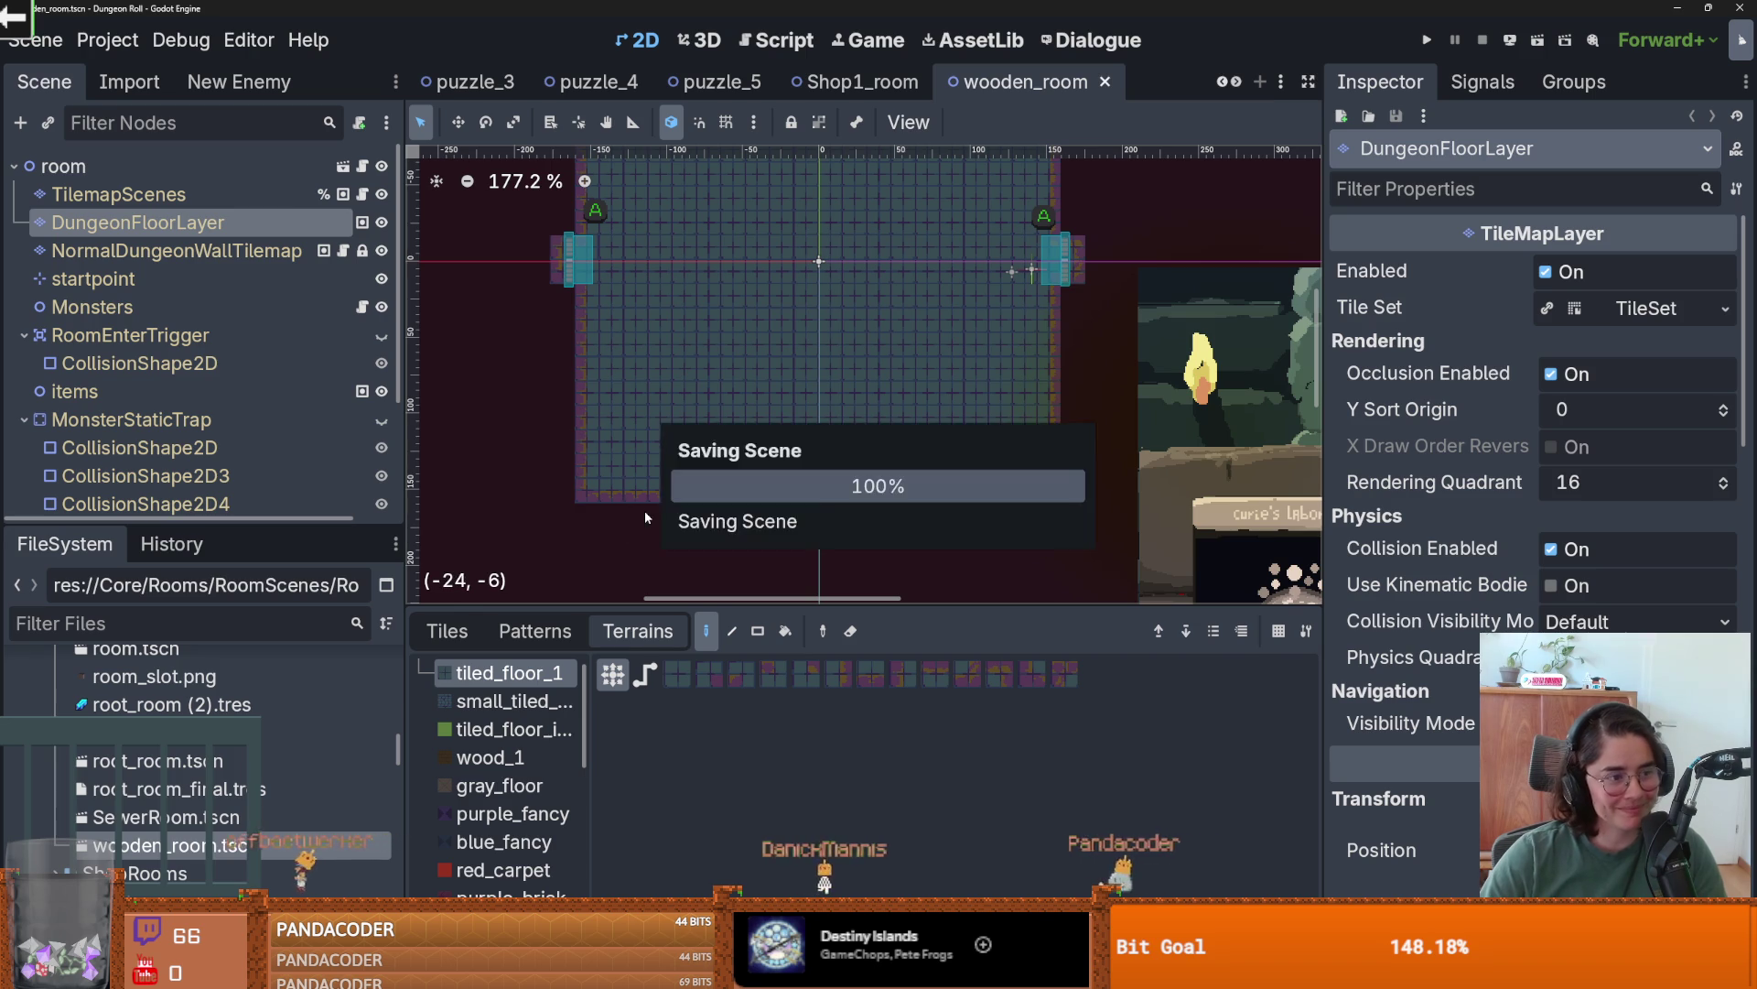
- Switch over to the mushrooms channel in Discord
scroll(667, 511, down, 3)
scroll(666, 511, up, 2)
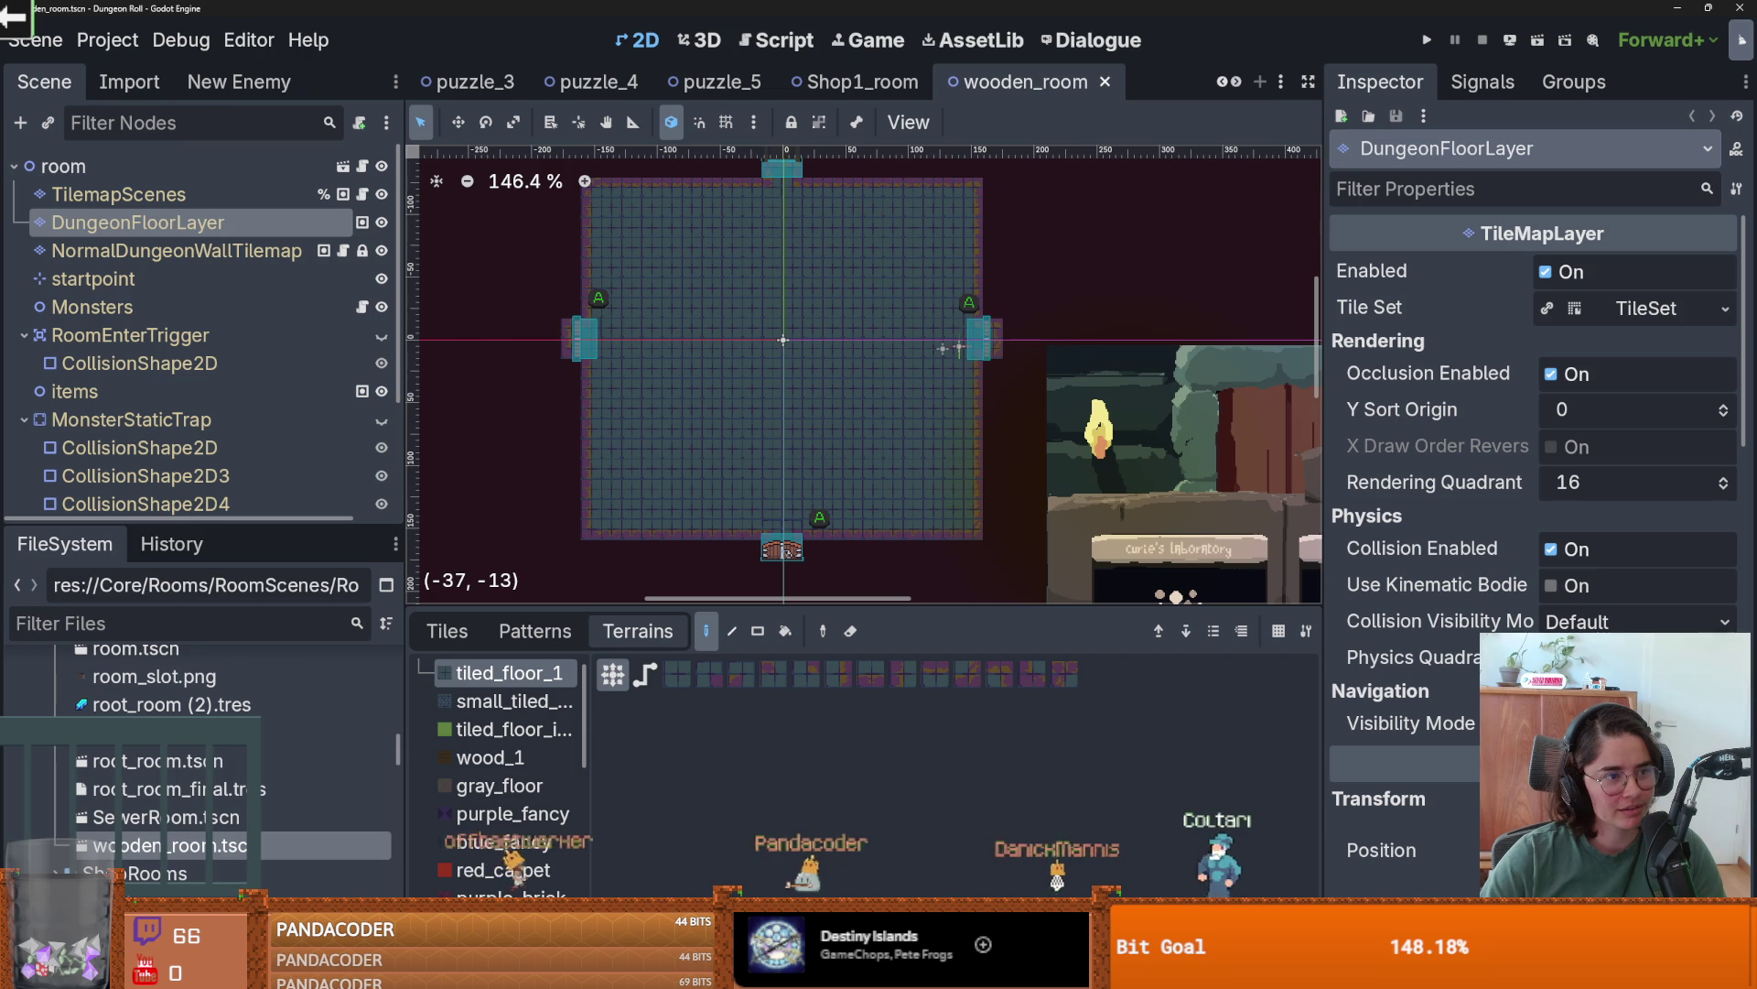
scroll(743, 439, down, 2)
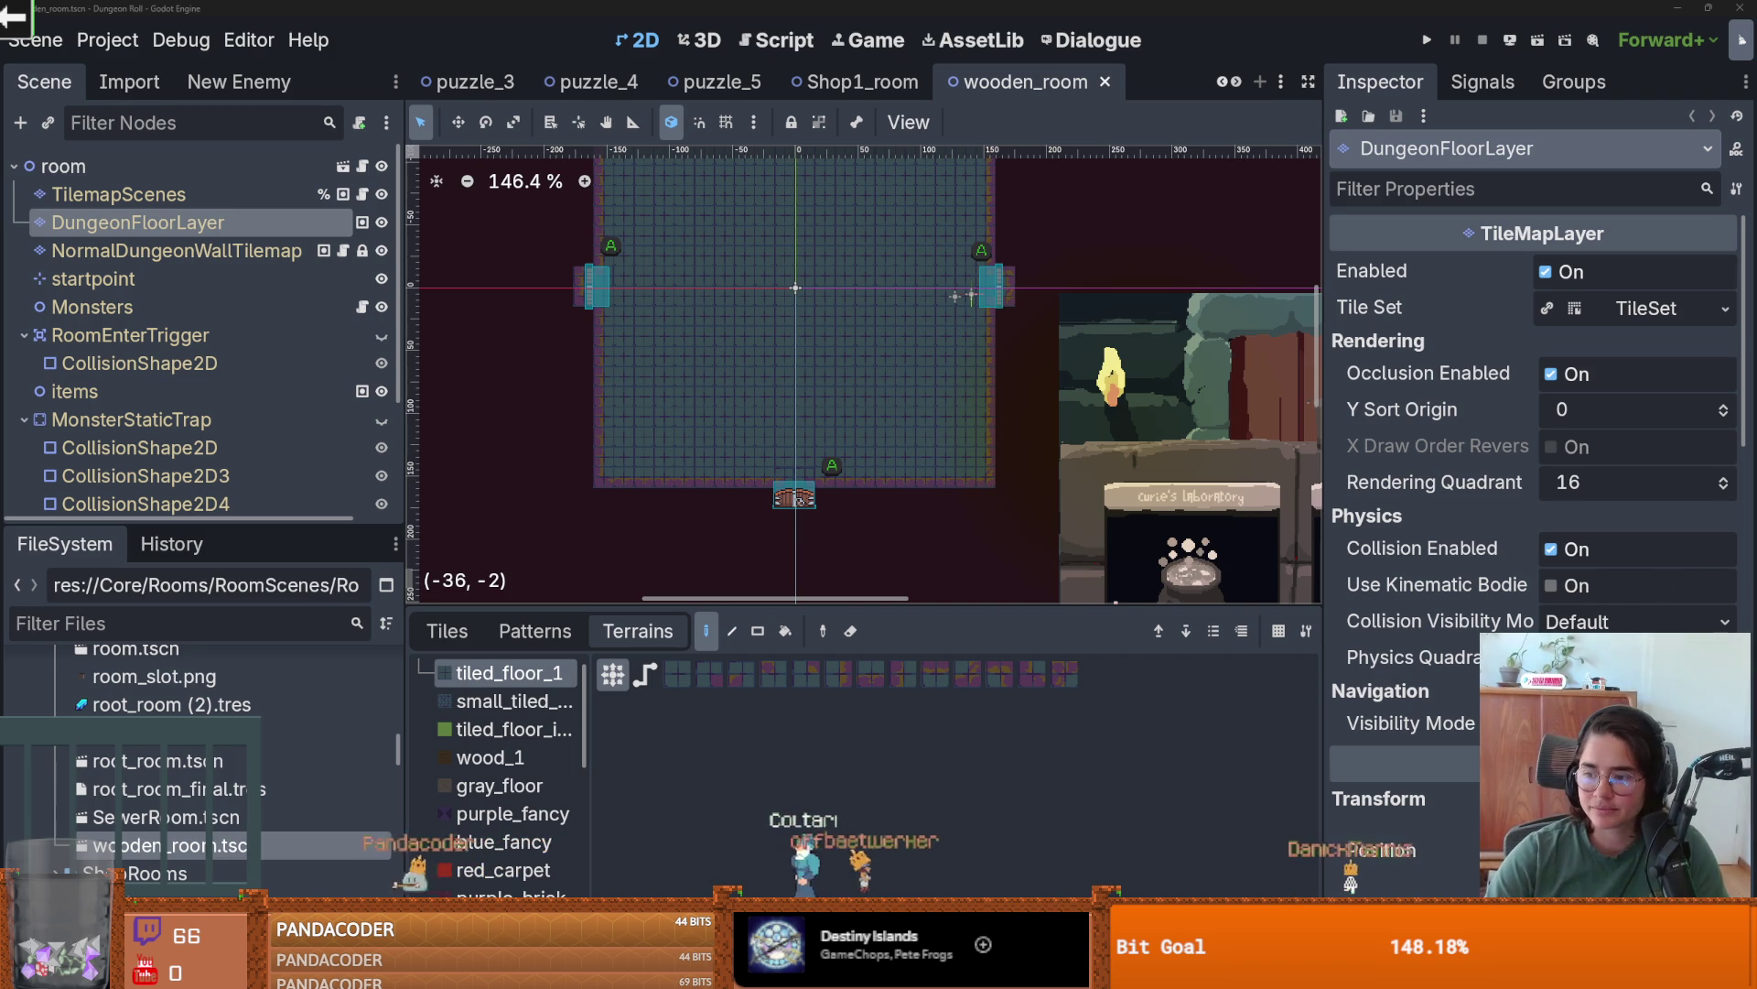
key(alt+Tab)
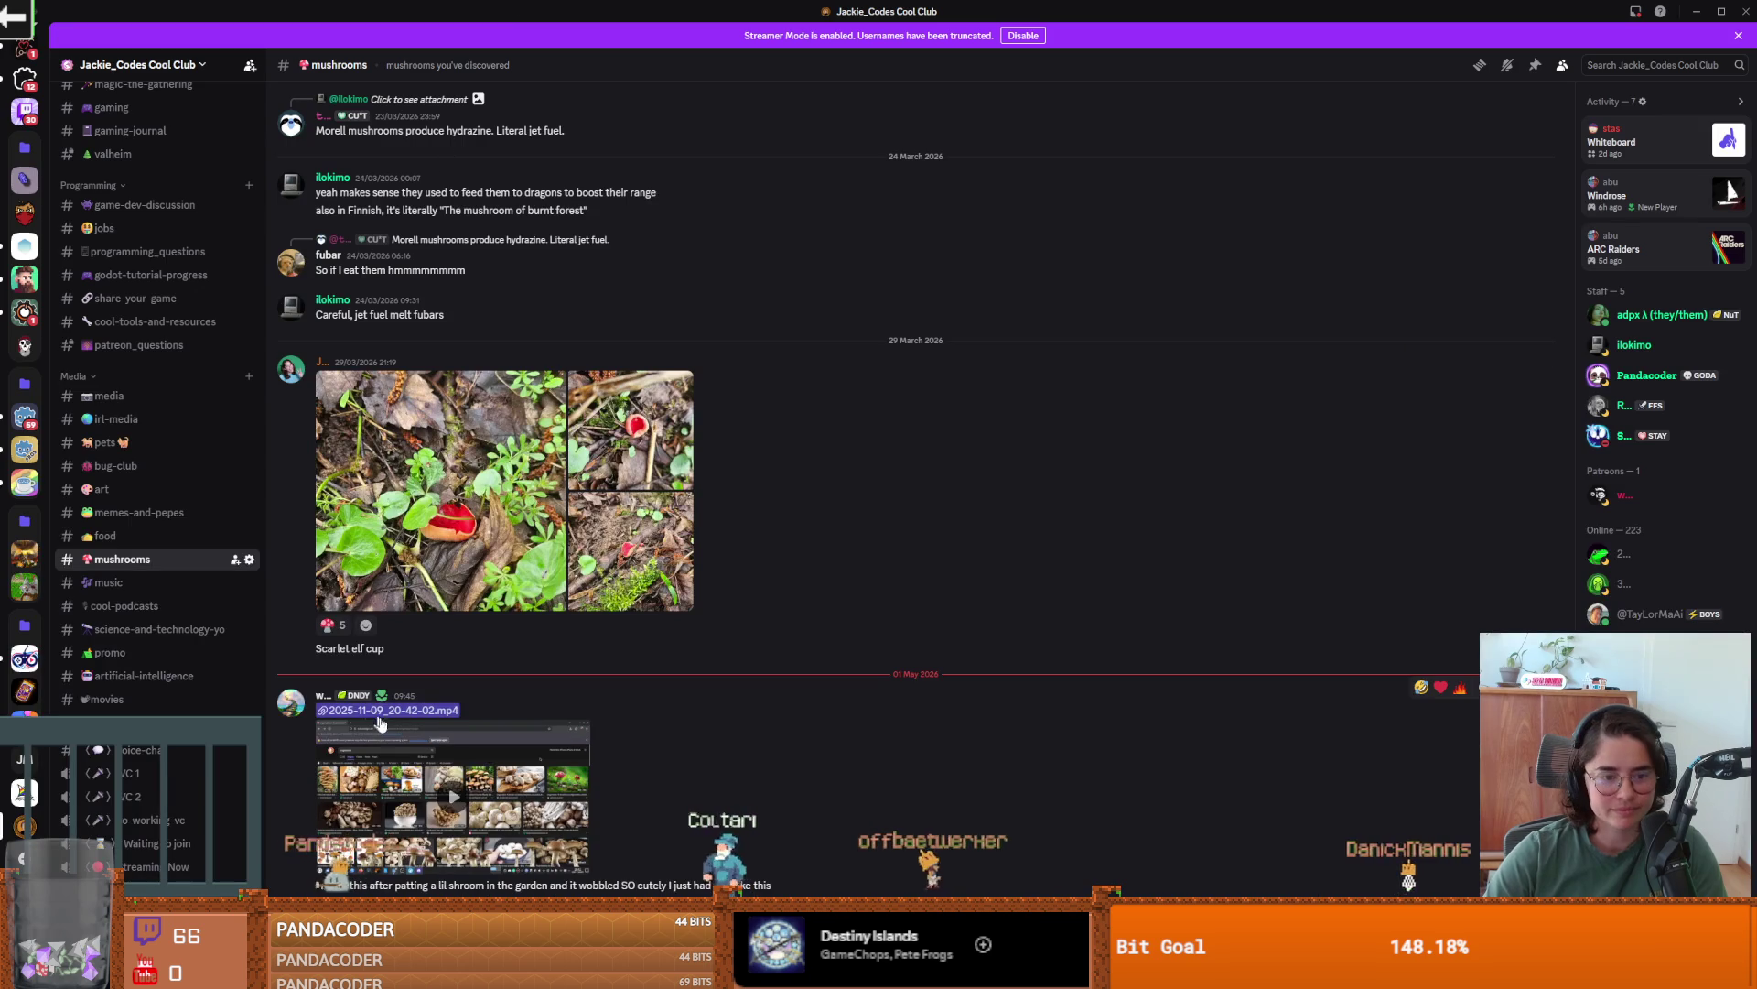
- Alternate between Discord's #mushrooms, the shroomWindow project and the dungeon editor
key(alt+Tab)
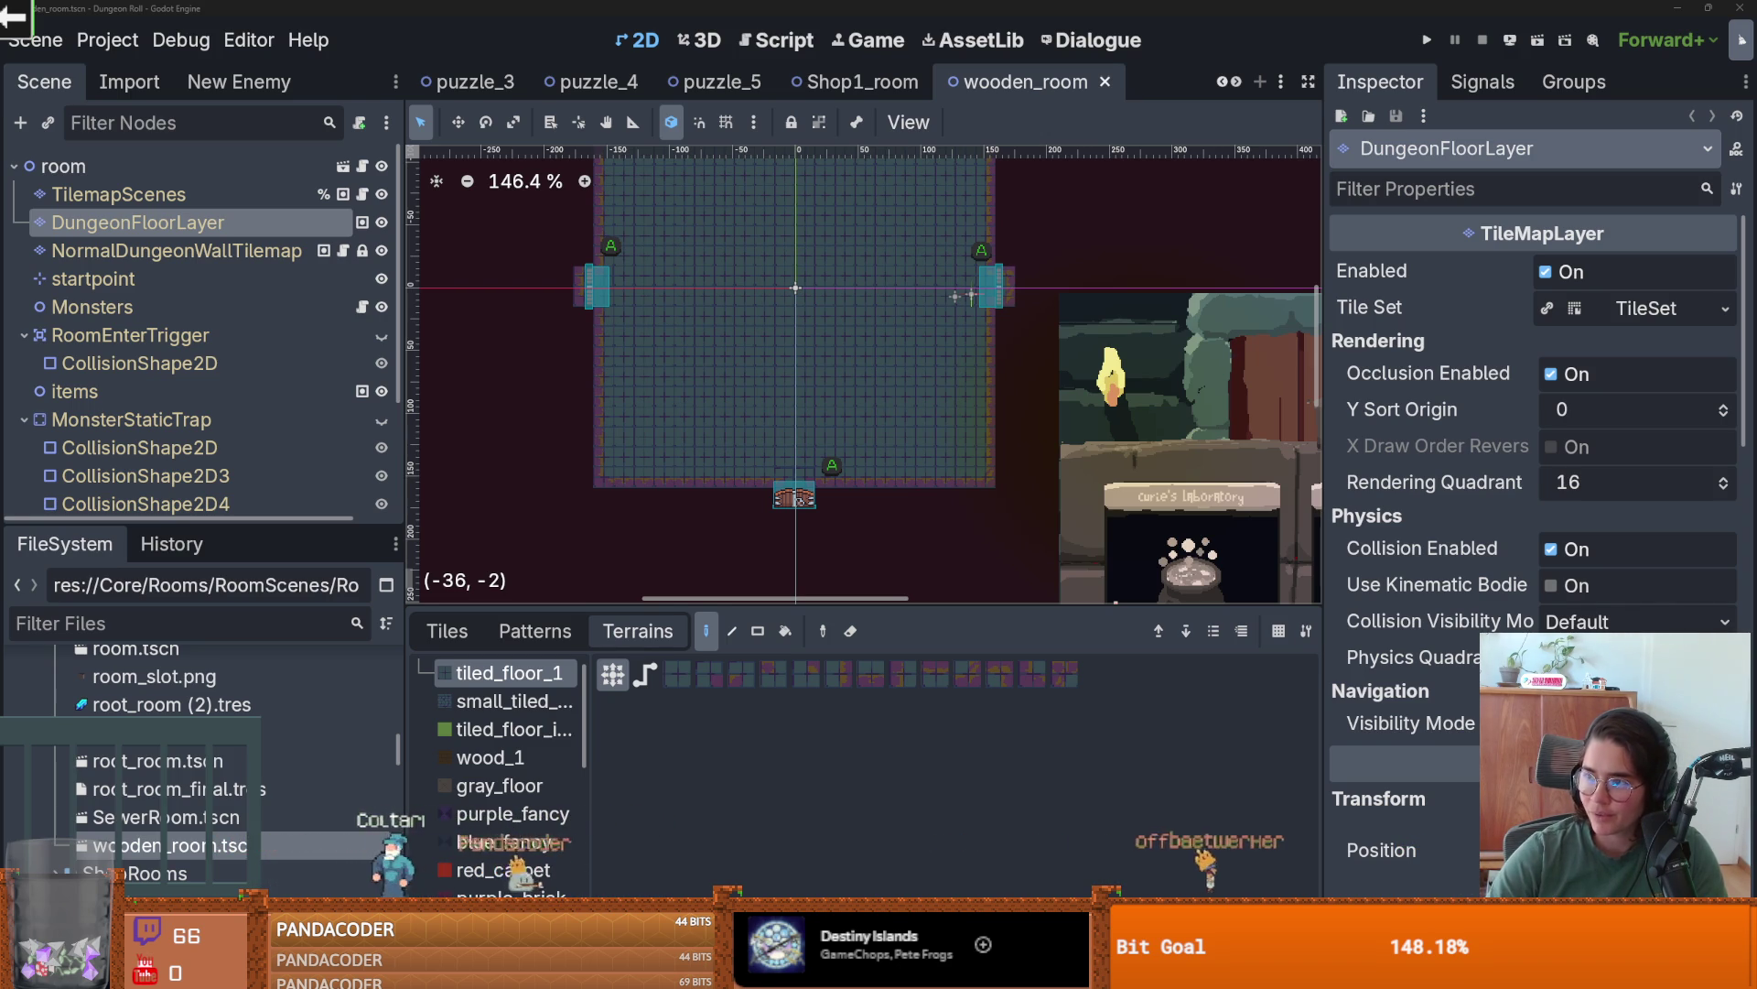
key(alt+Tab)
key(alt+Tab)
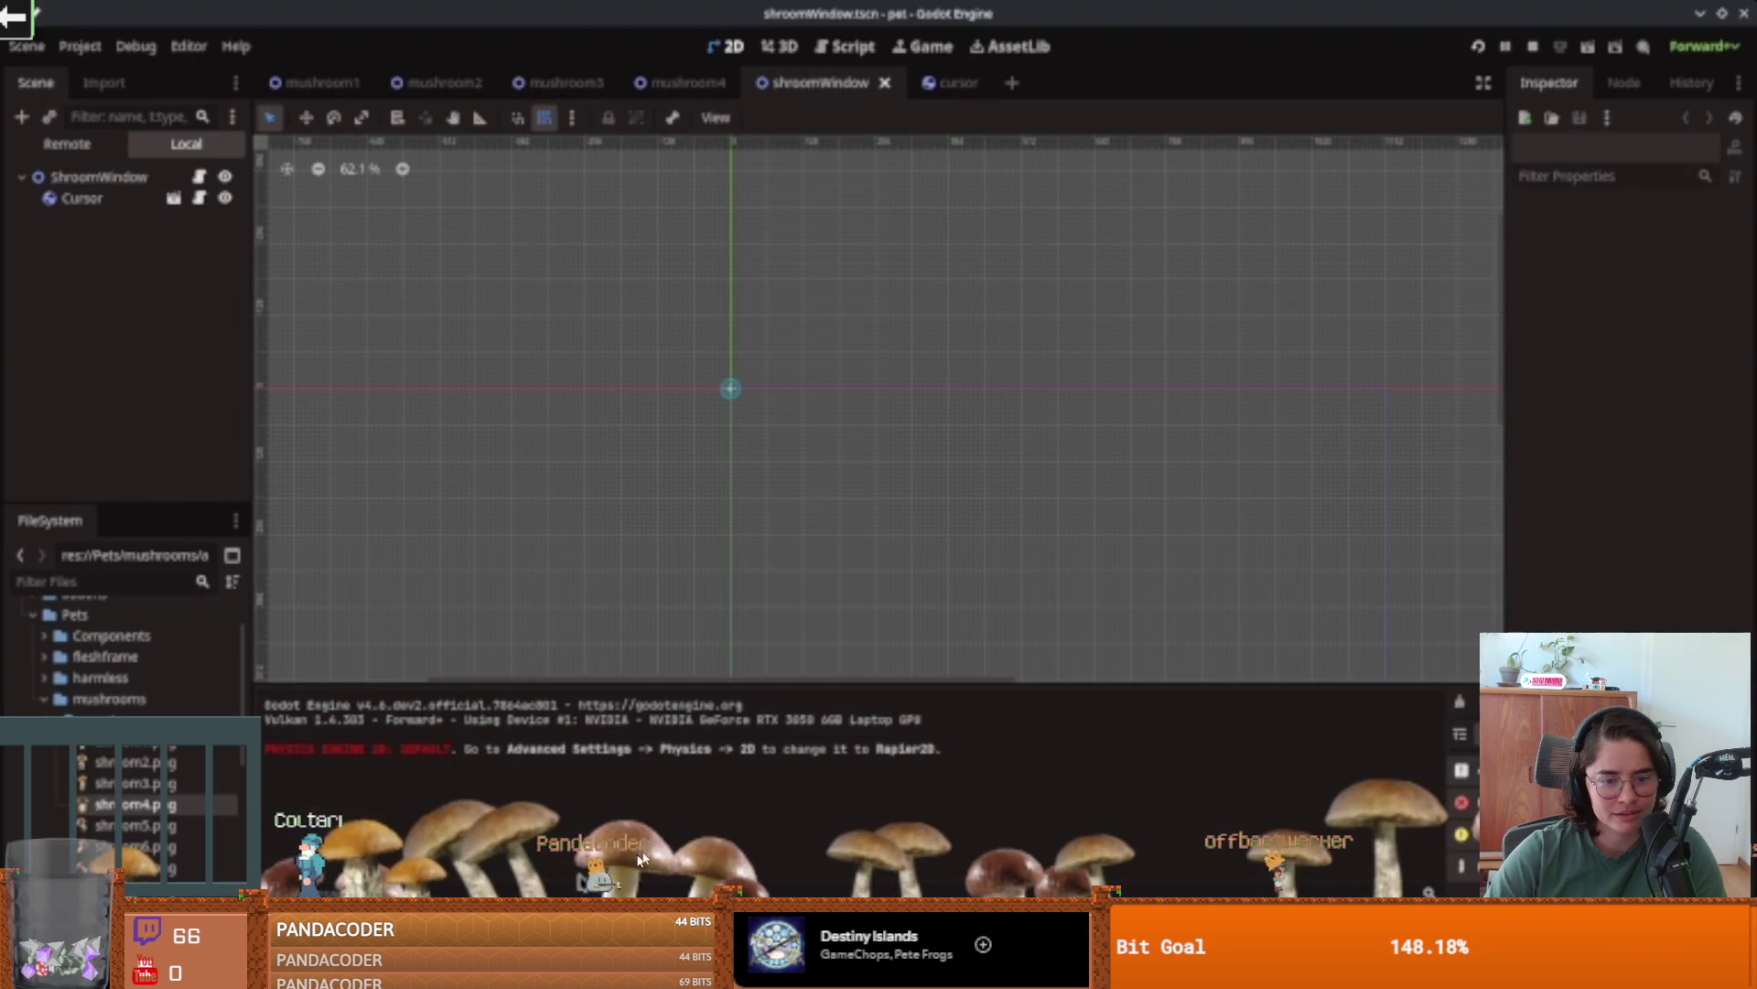
key(alt+Tab)
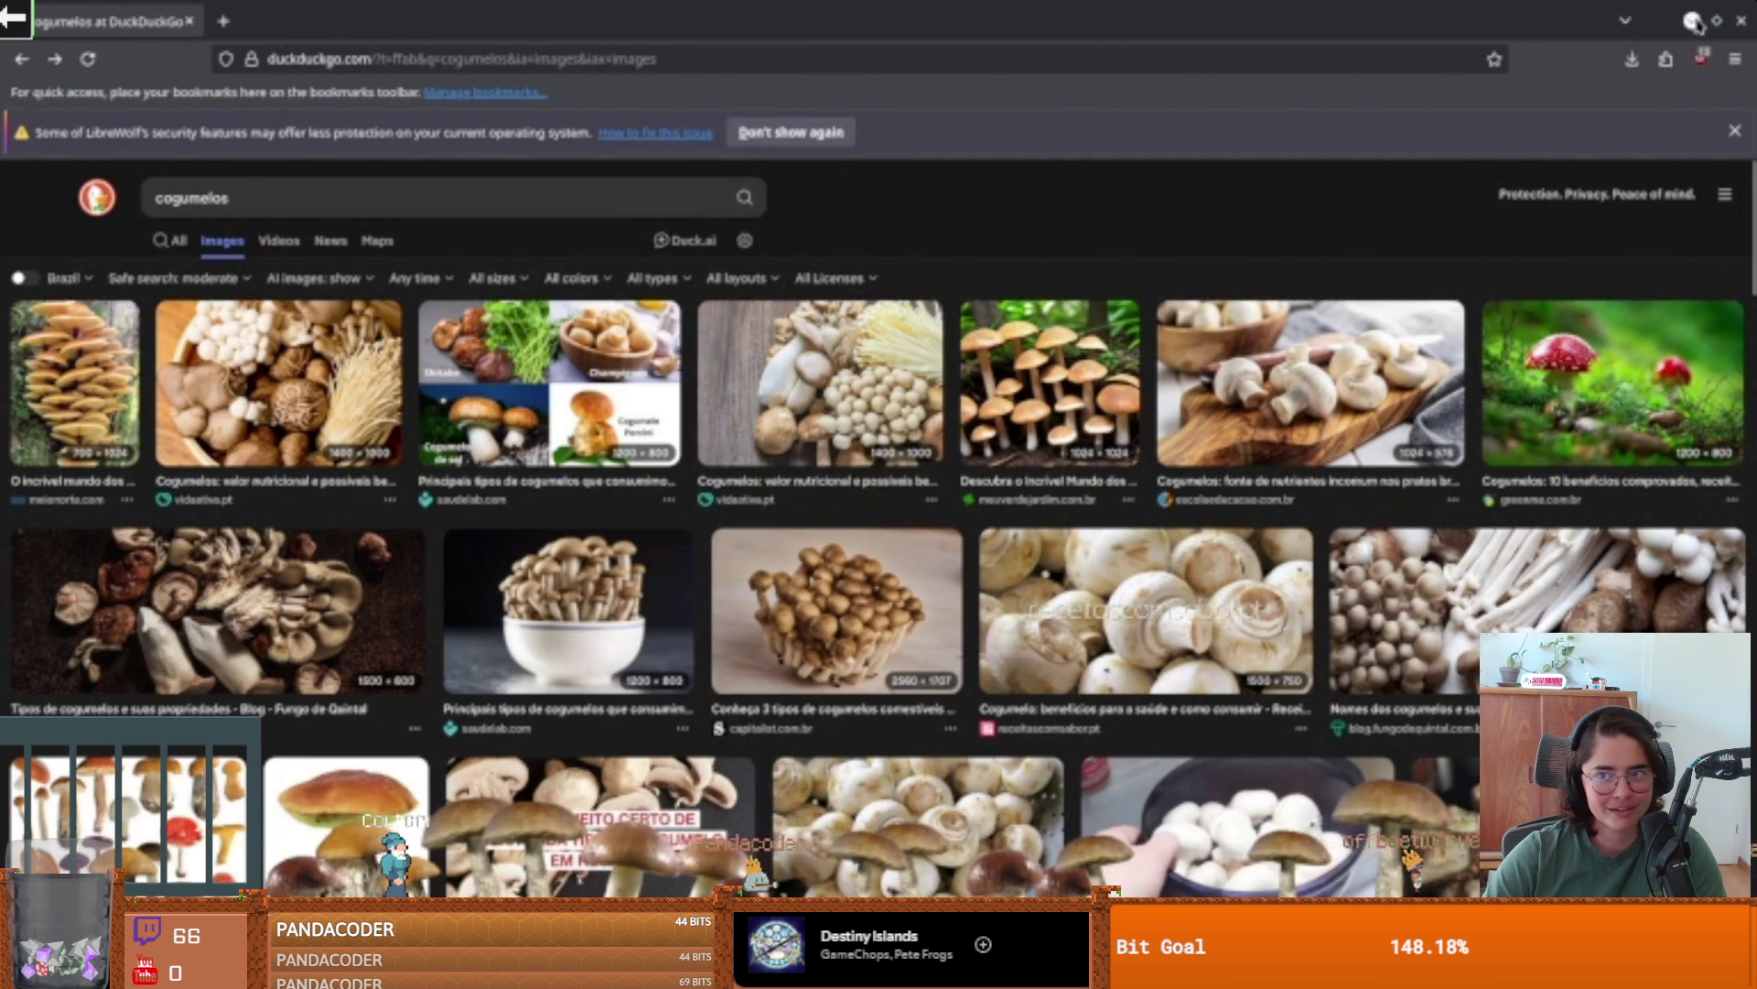
key(alt+Tab)
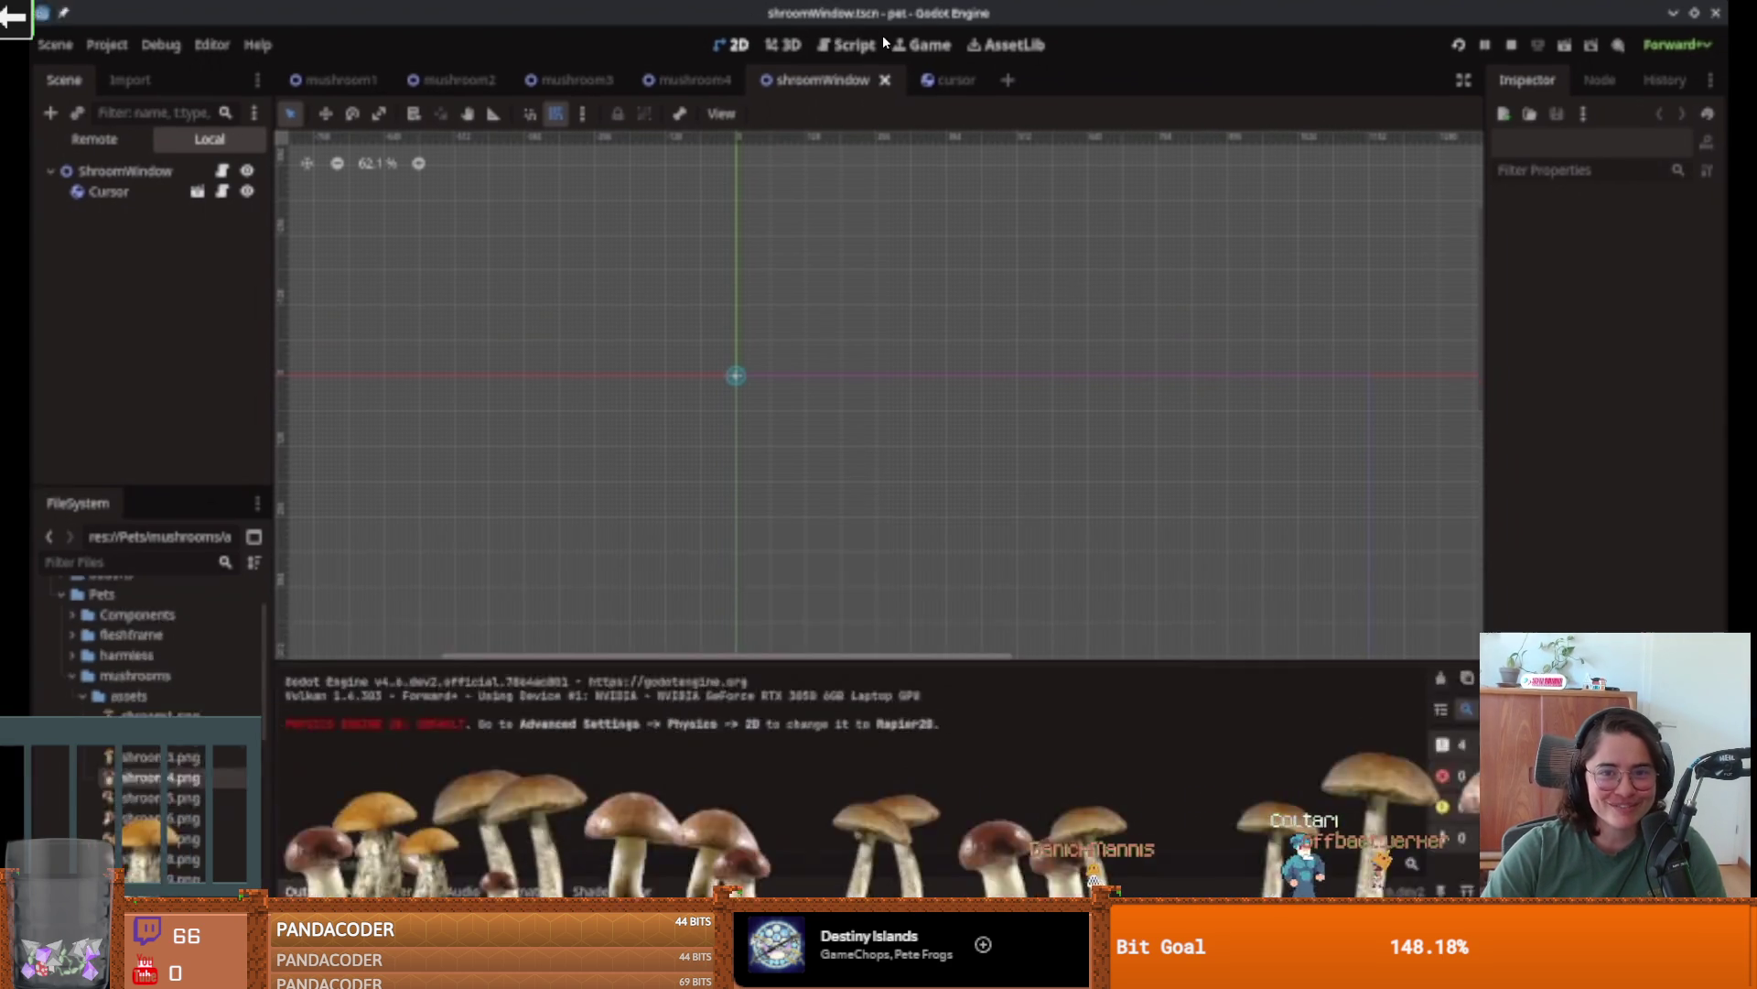
key(alt+Tab)
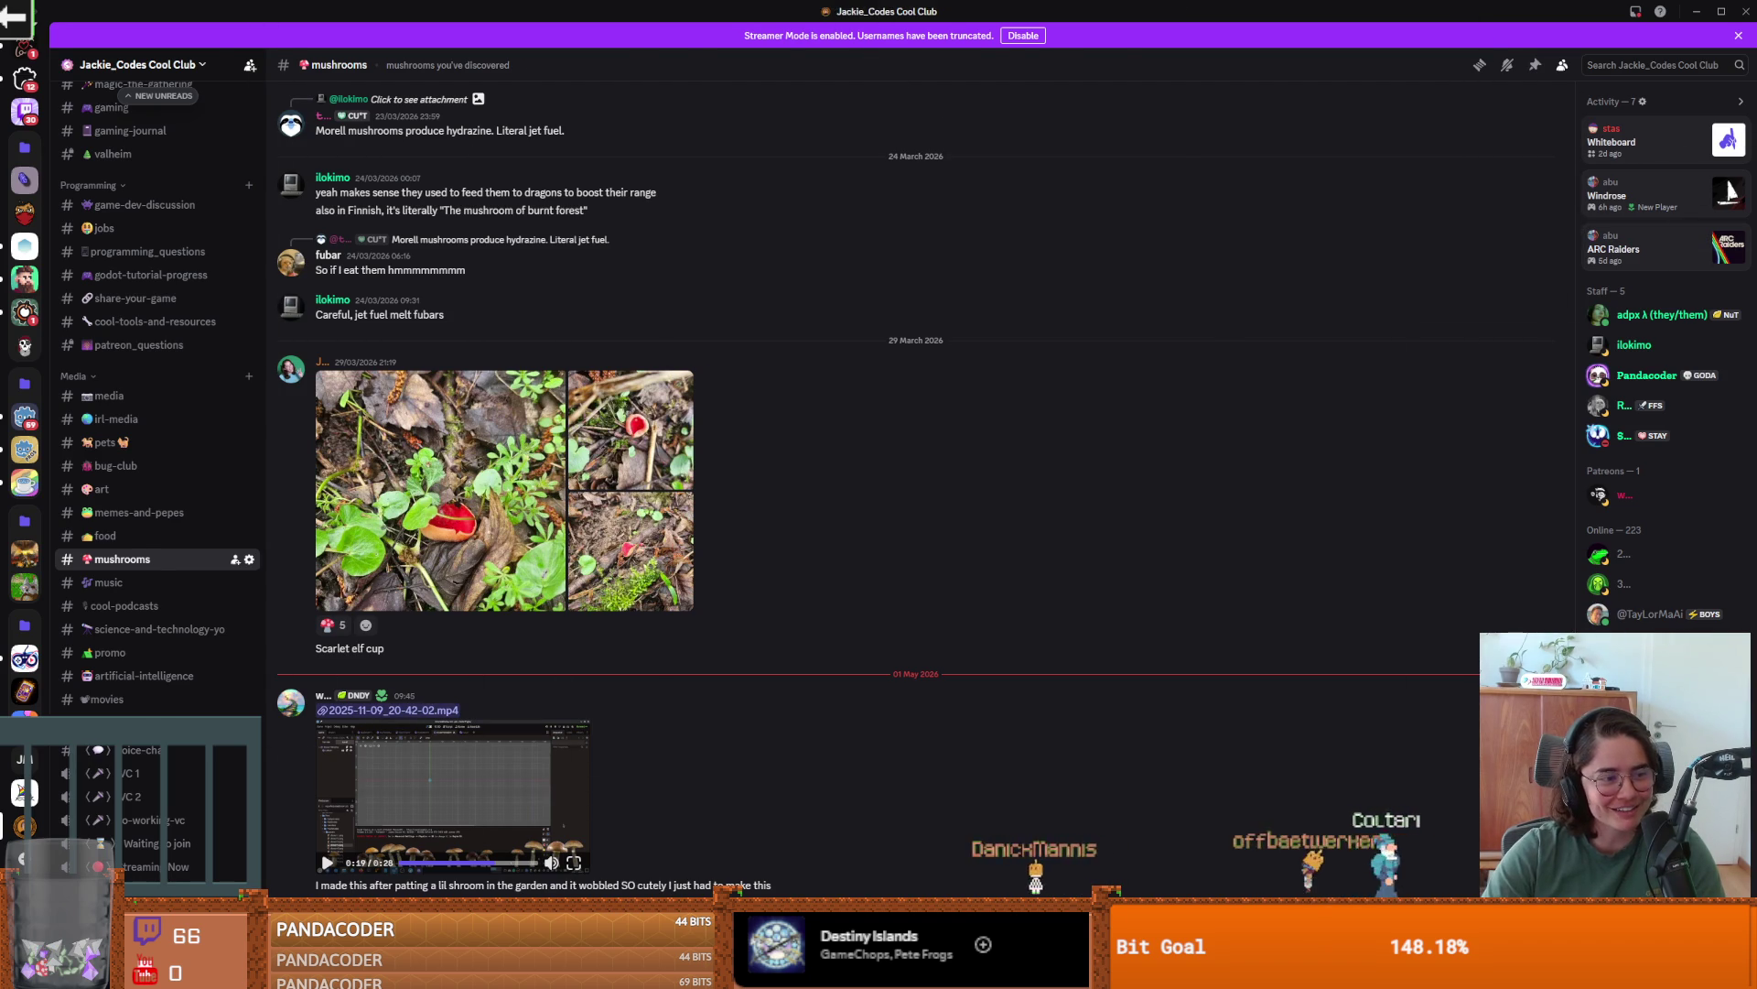
key(alt+Tab)
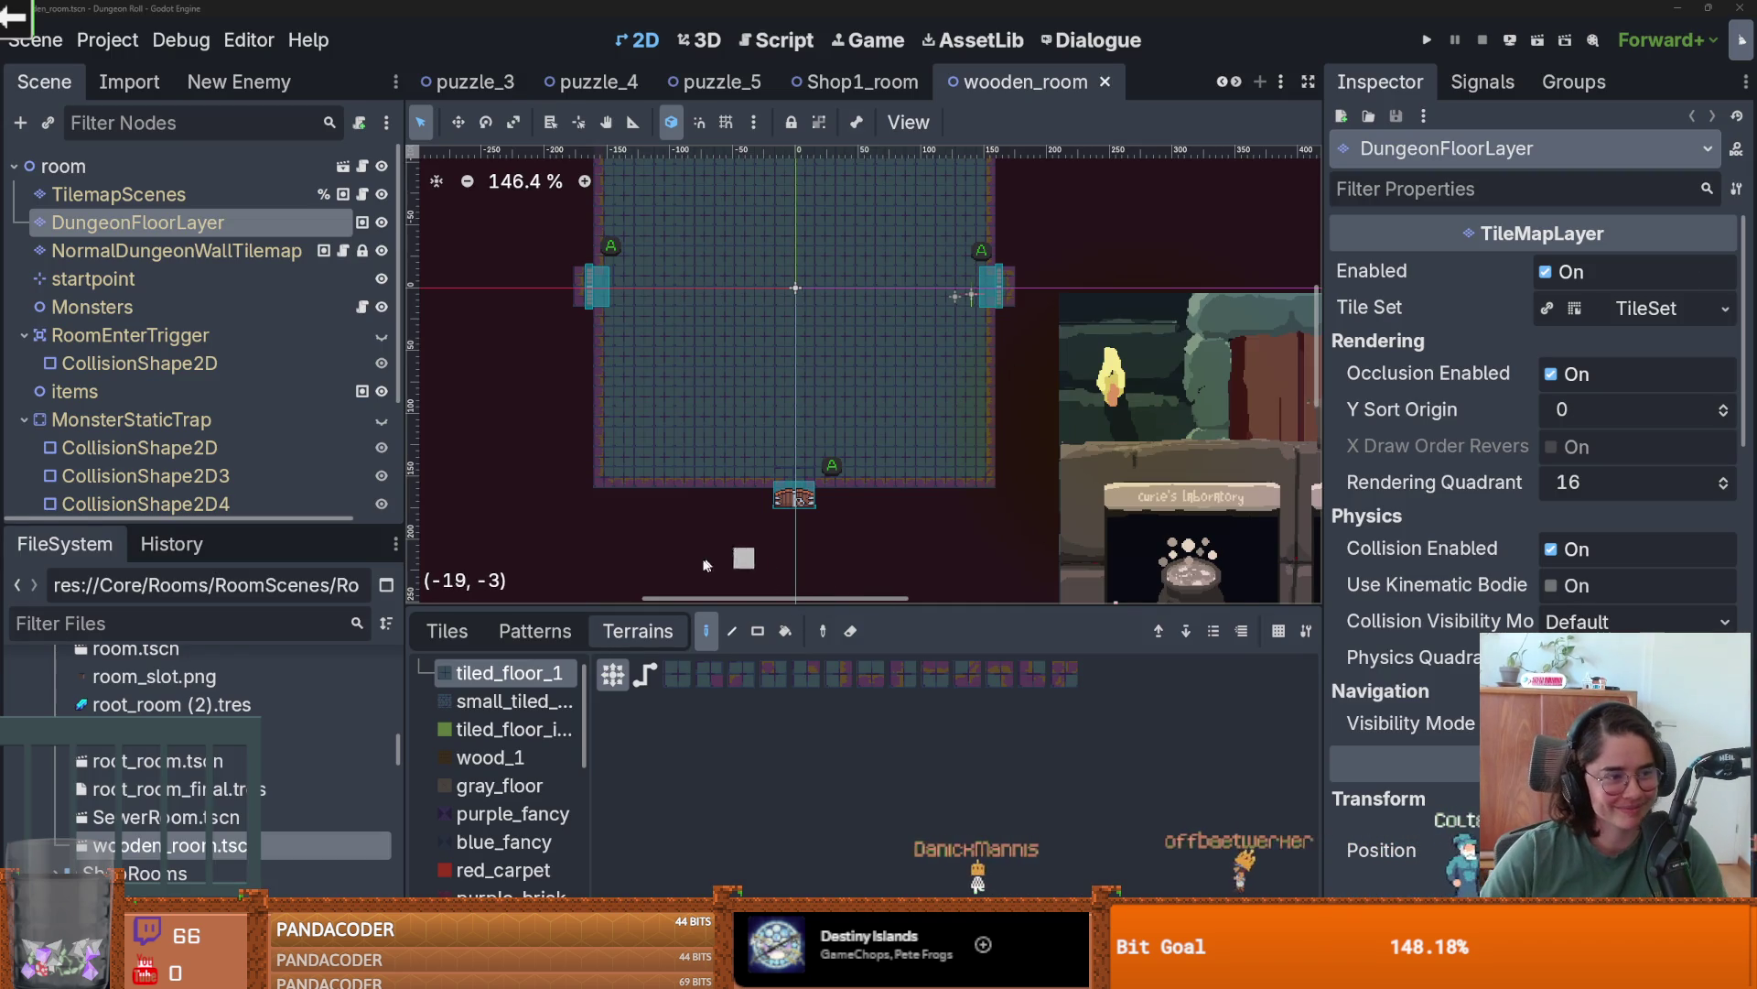
- Save the wooden_room scene
scroll(793, 403, up, 1)
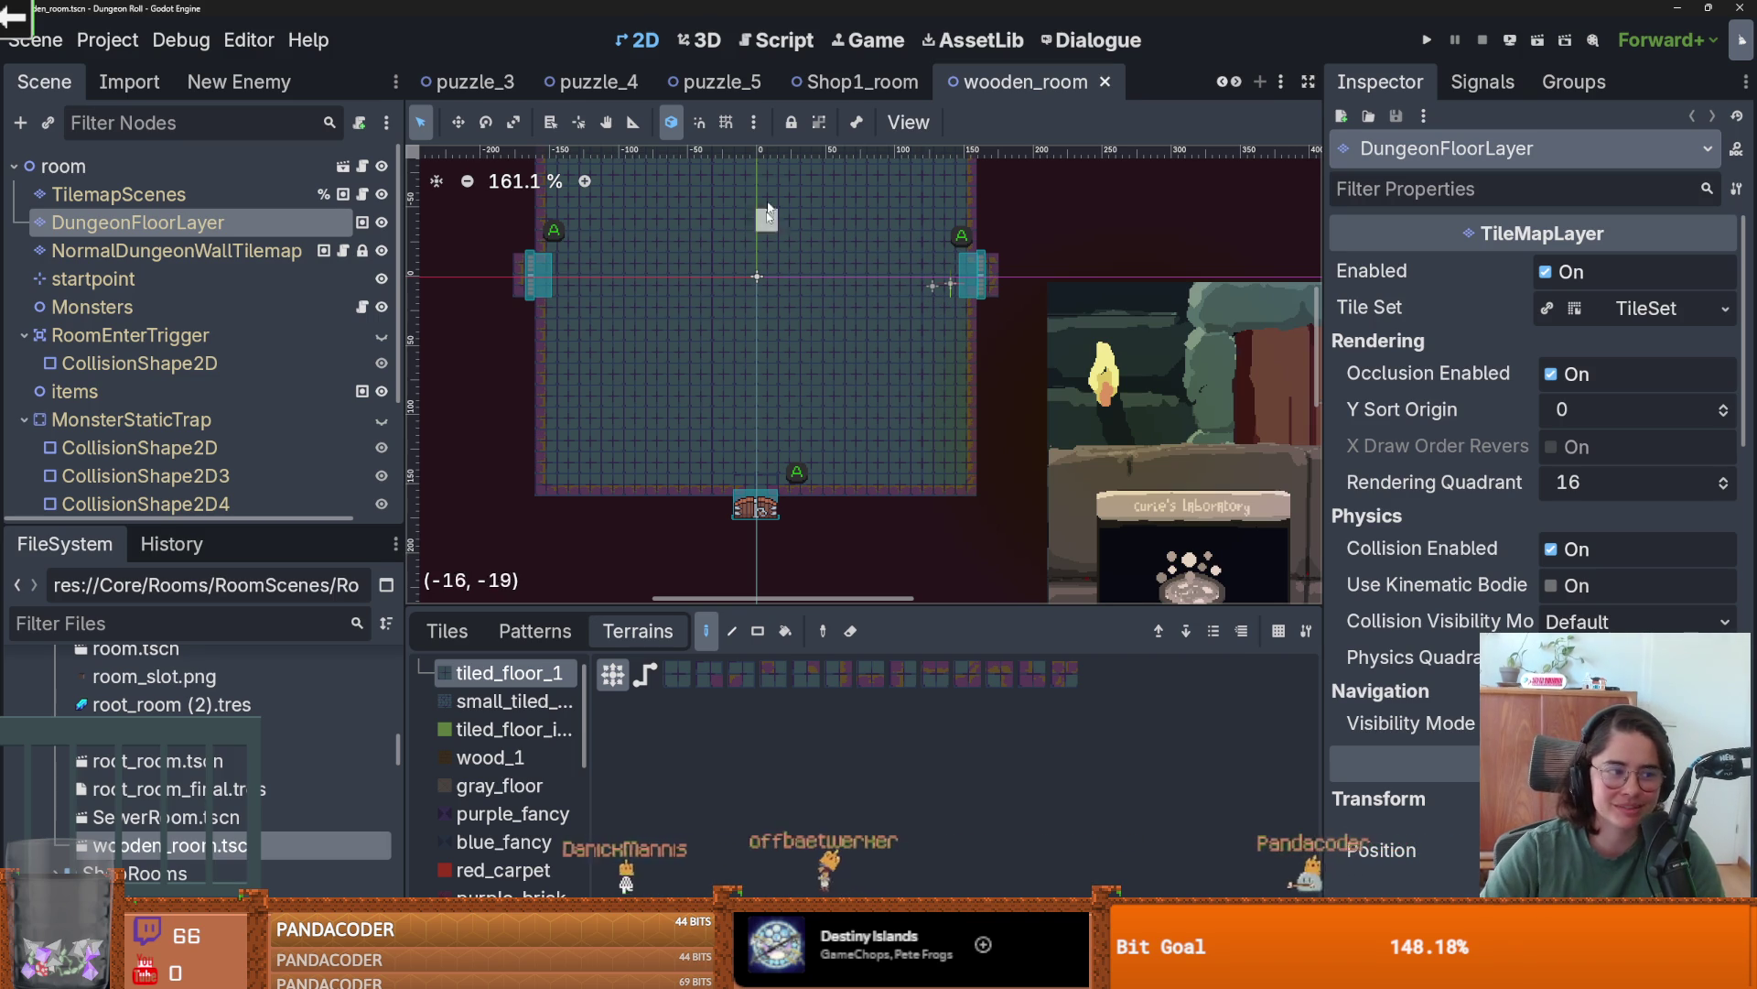
scroll(811, 311, up, 1)
key(ctrl+s)
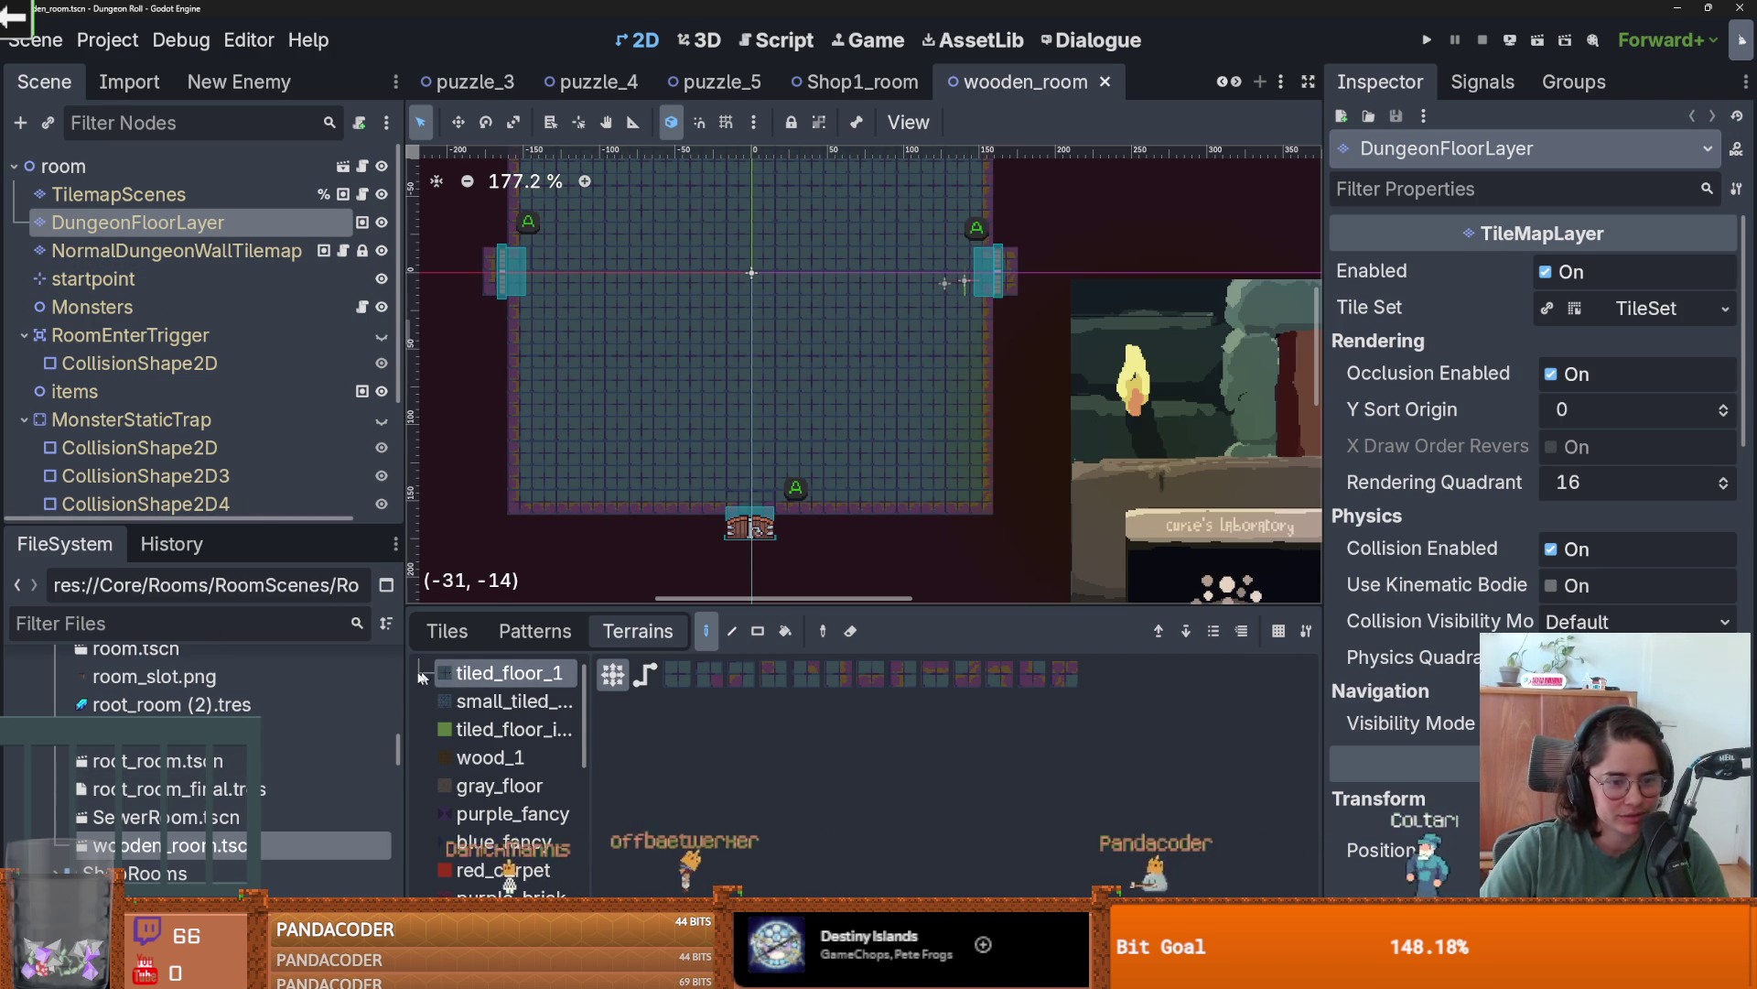
- Select NormalDungeonWallTilemap, view its wall_1.png atlas and open the dungeon_tiles TileSet editor
click(174, 251)
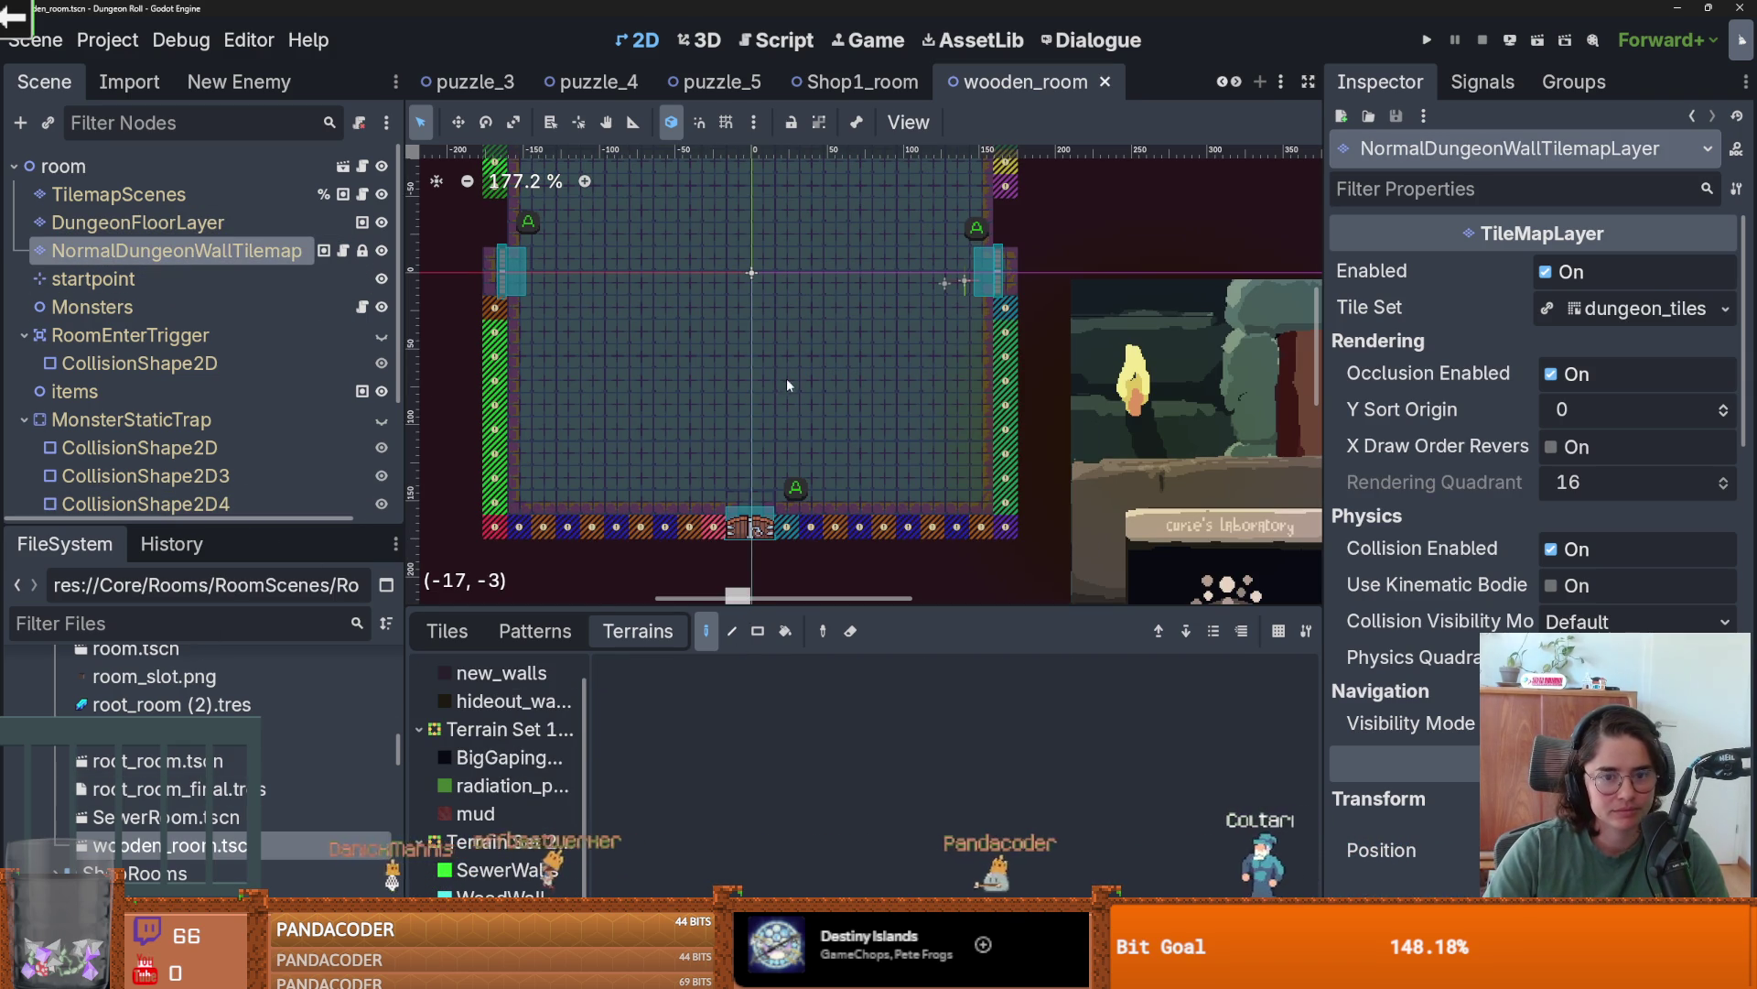
scroll(770, 400, down, 2)
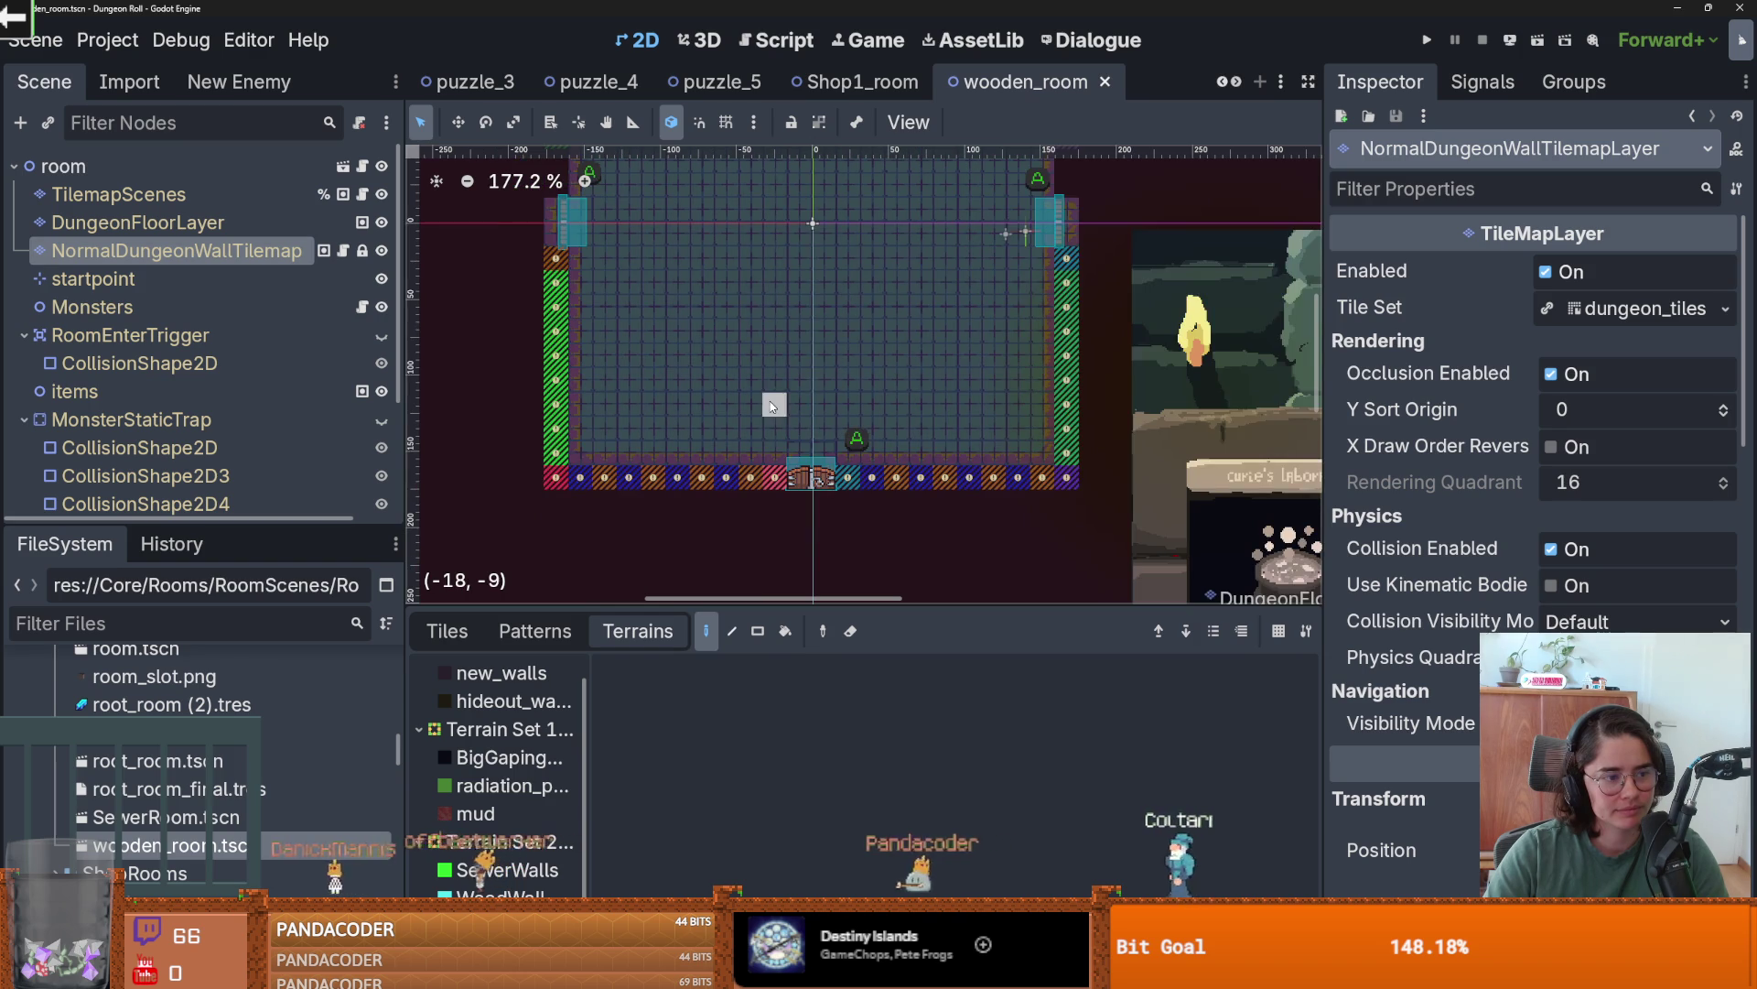
drag(639, 607, 622, 401)
click(447, 422)
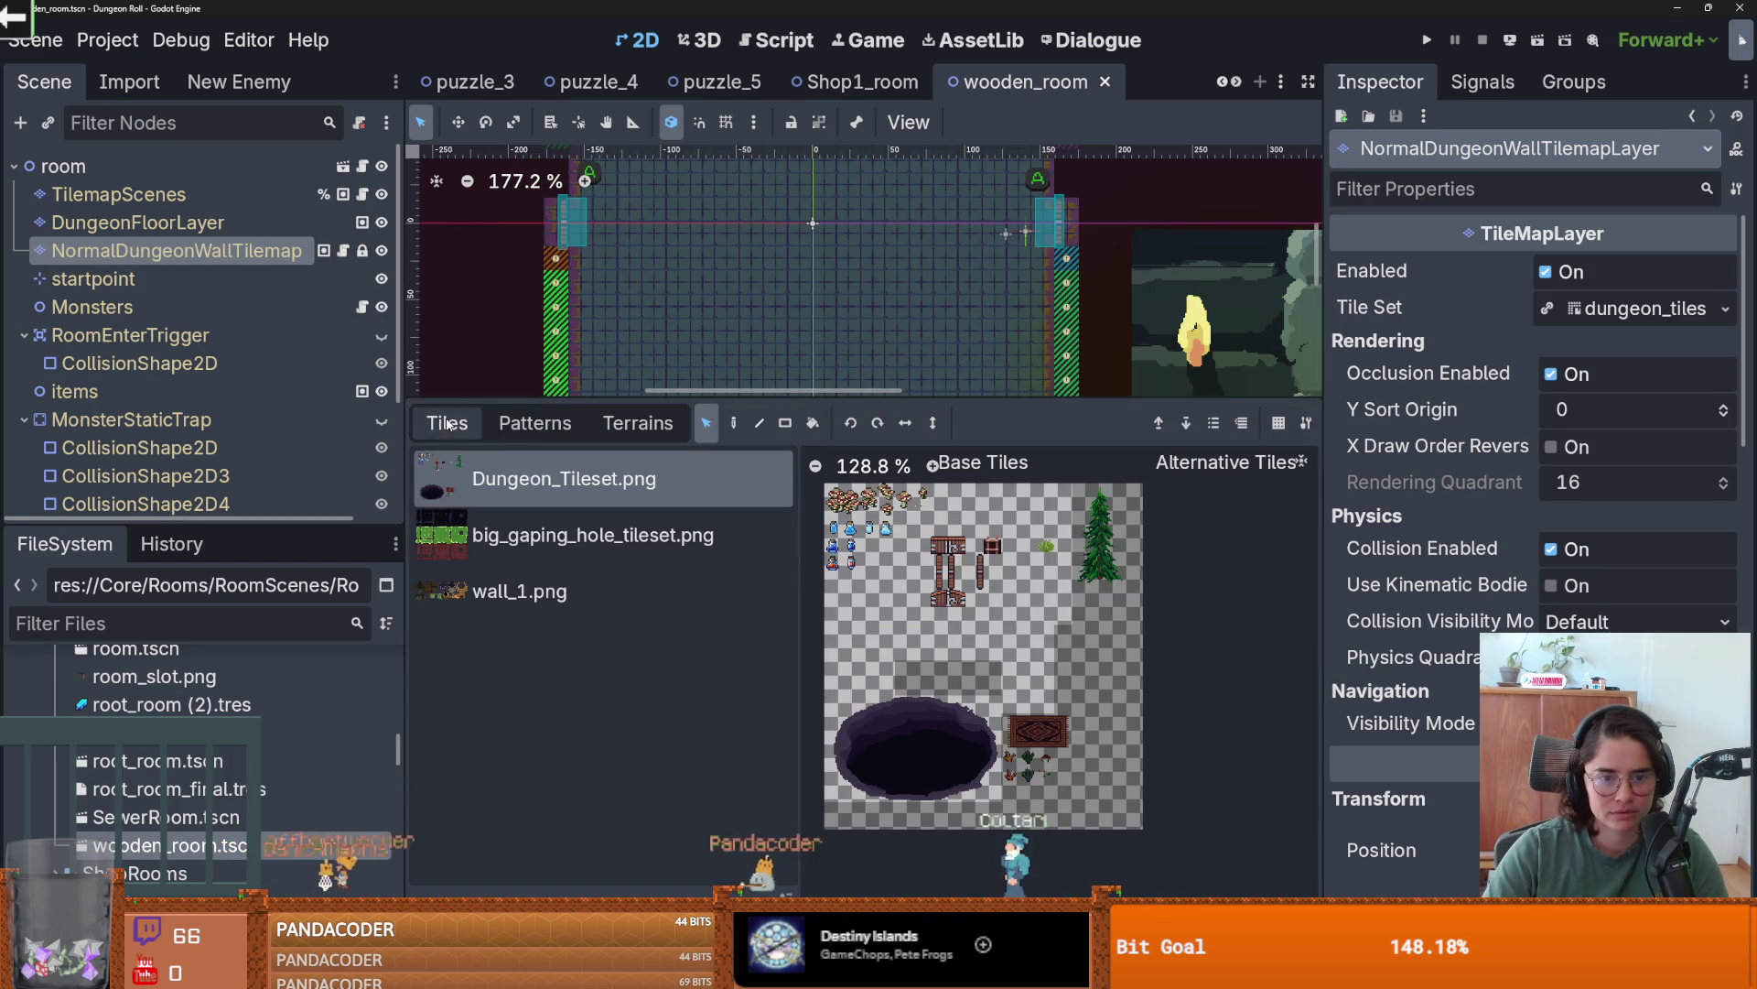
click(546, 593)
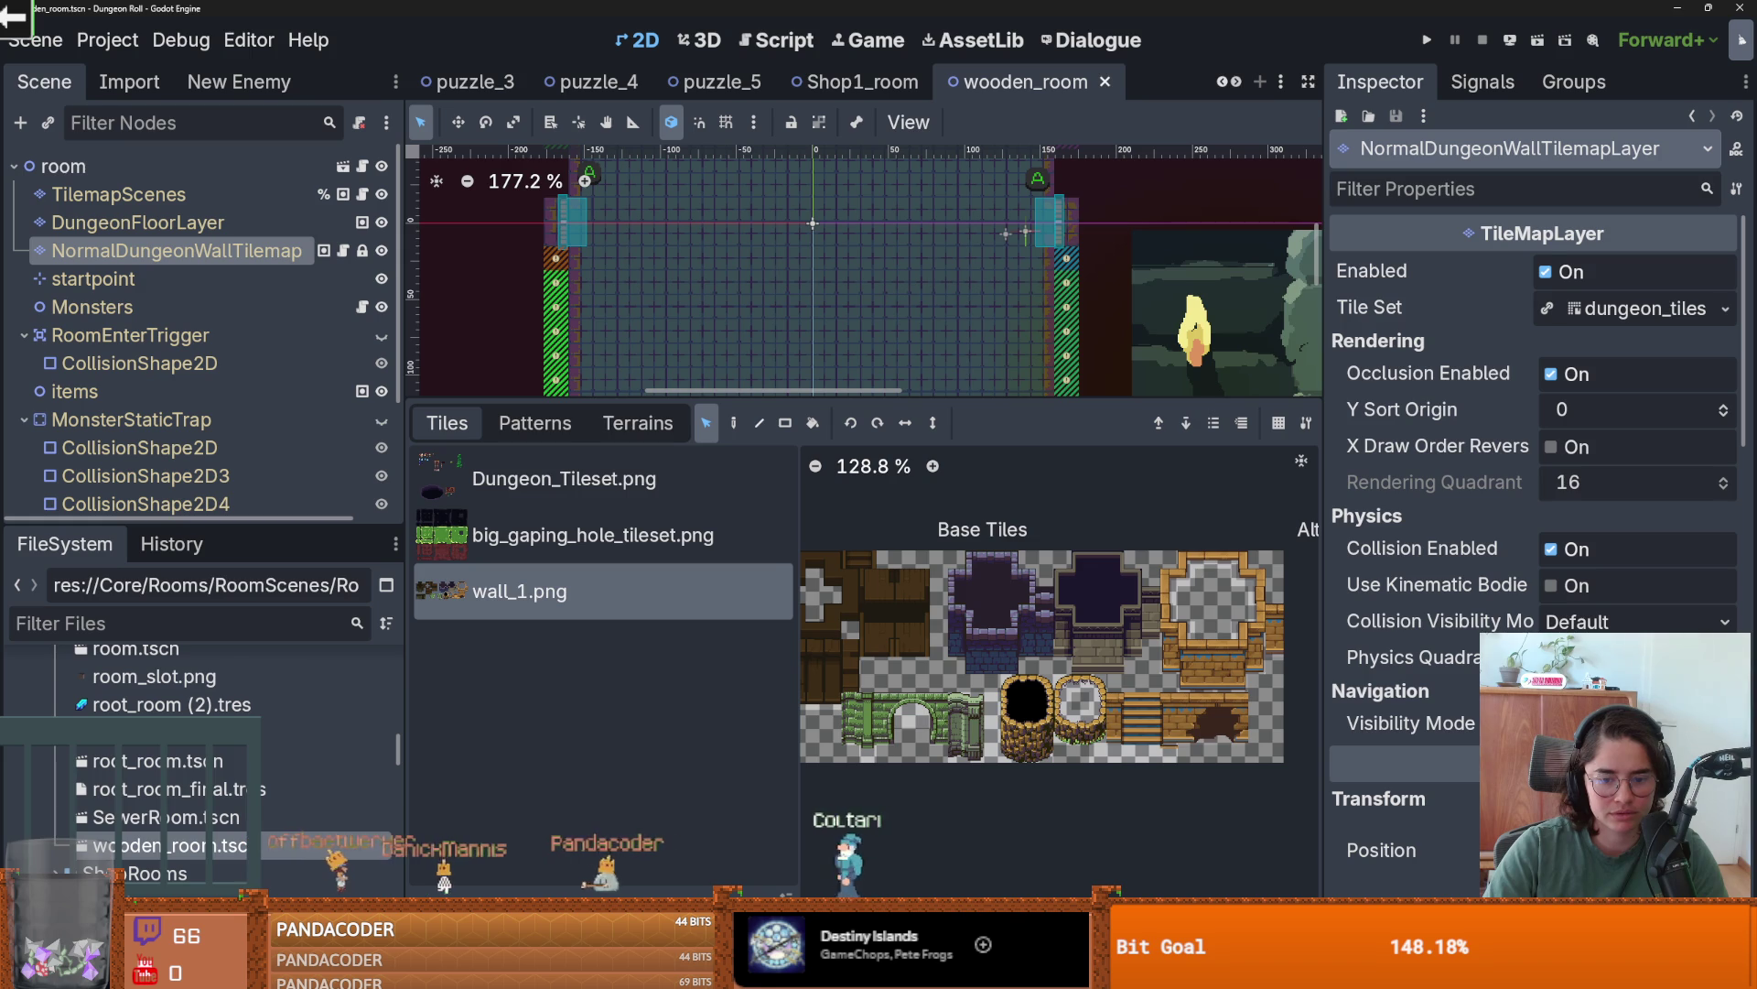
click(542, 915)
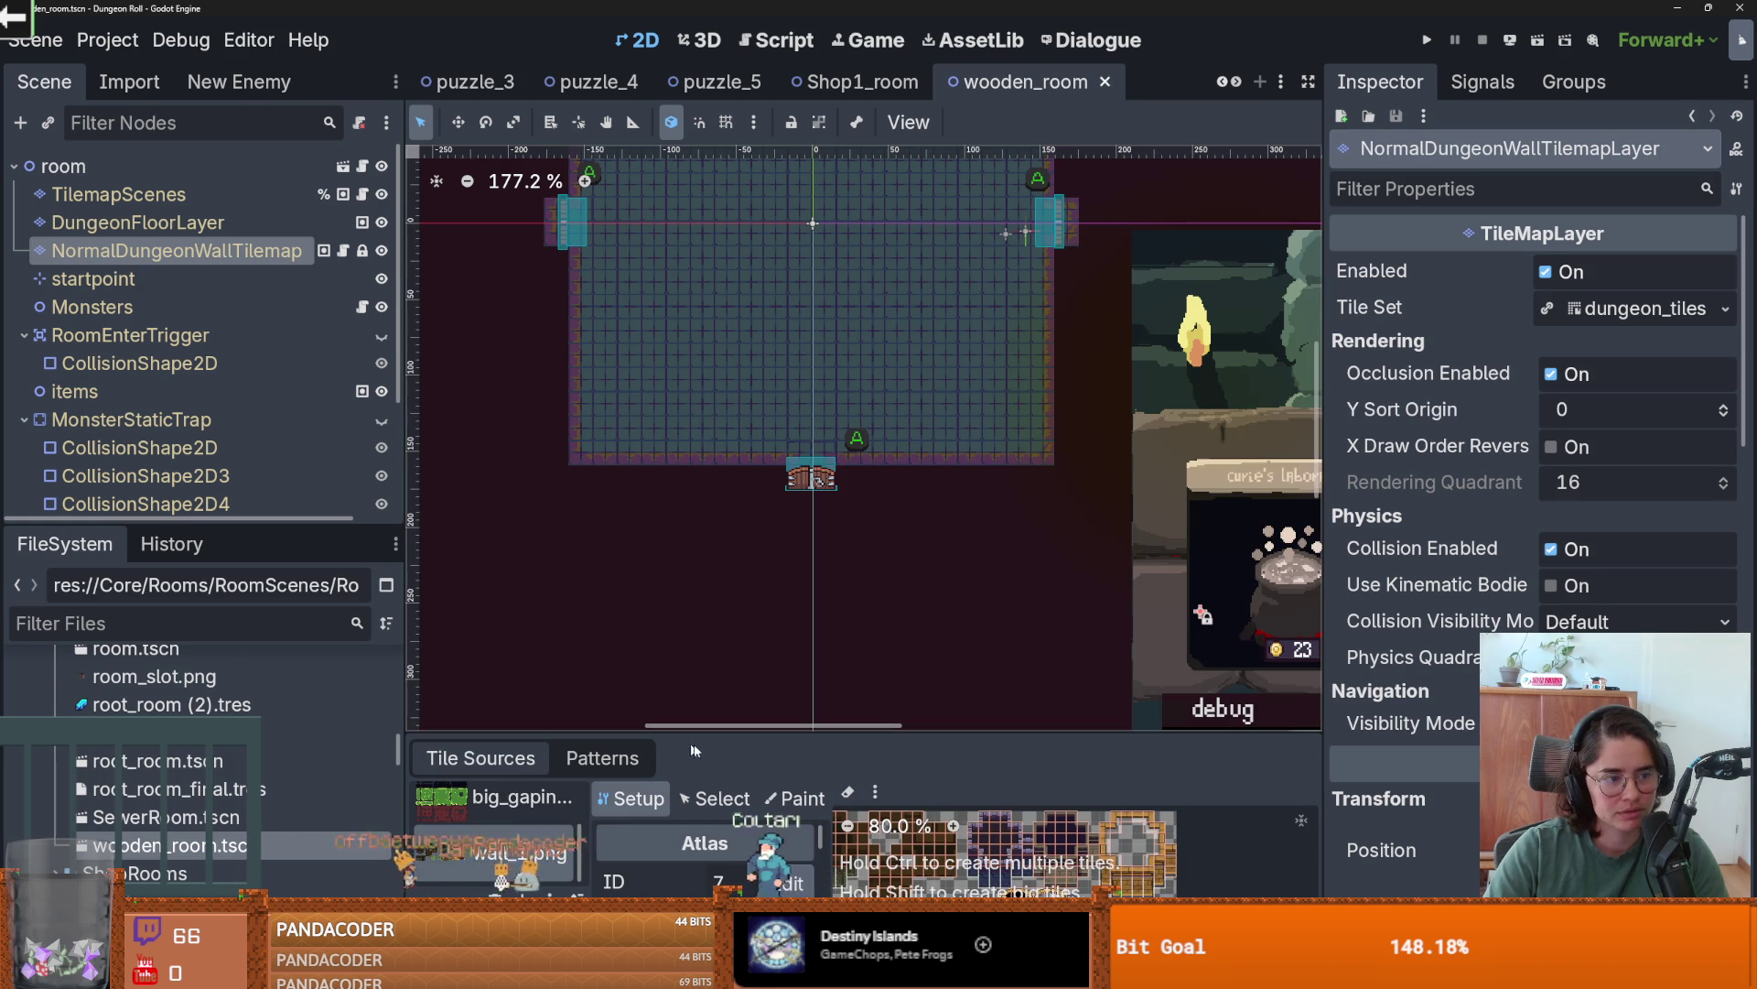
- Enlarge the tile set panel, save wooden_room, and open the instanced room scene
drag(767, 737, 767, 559)
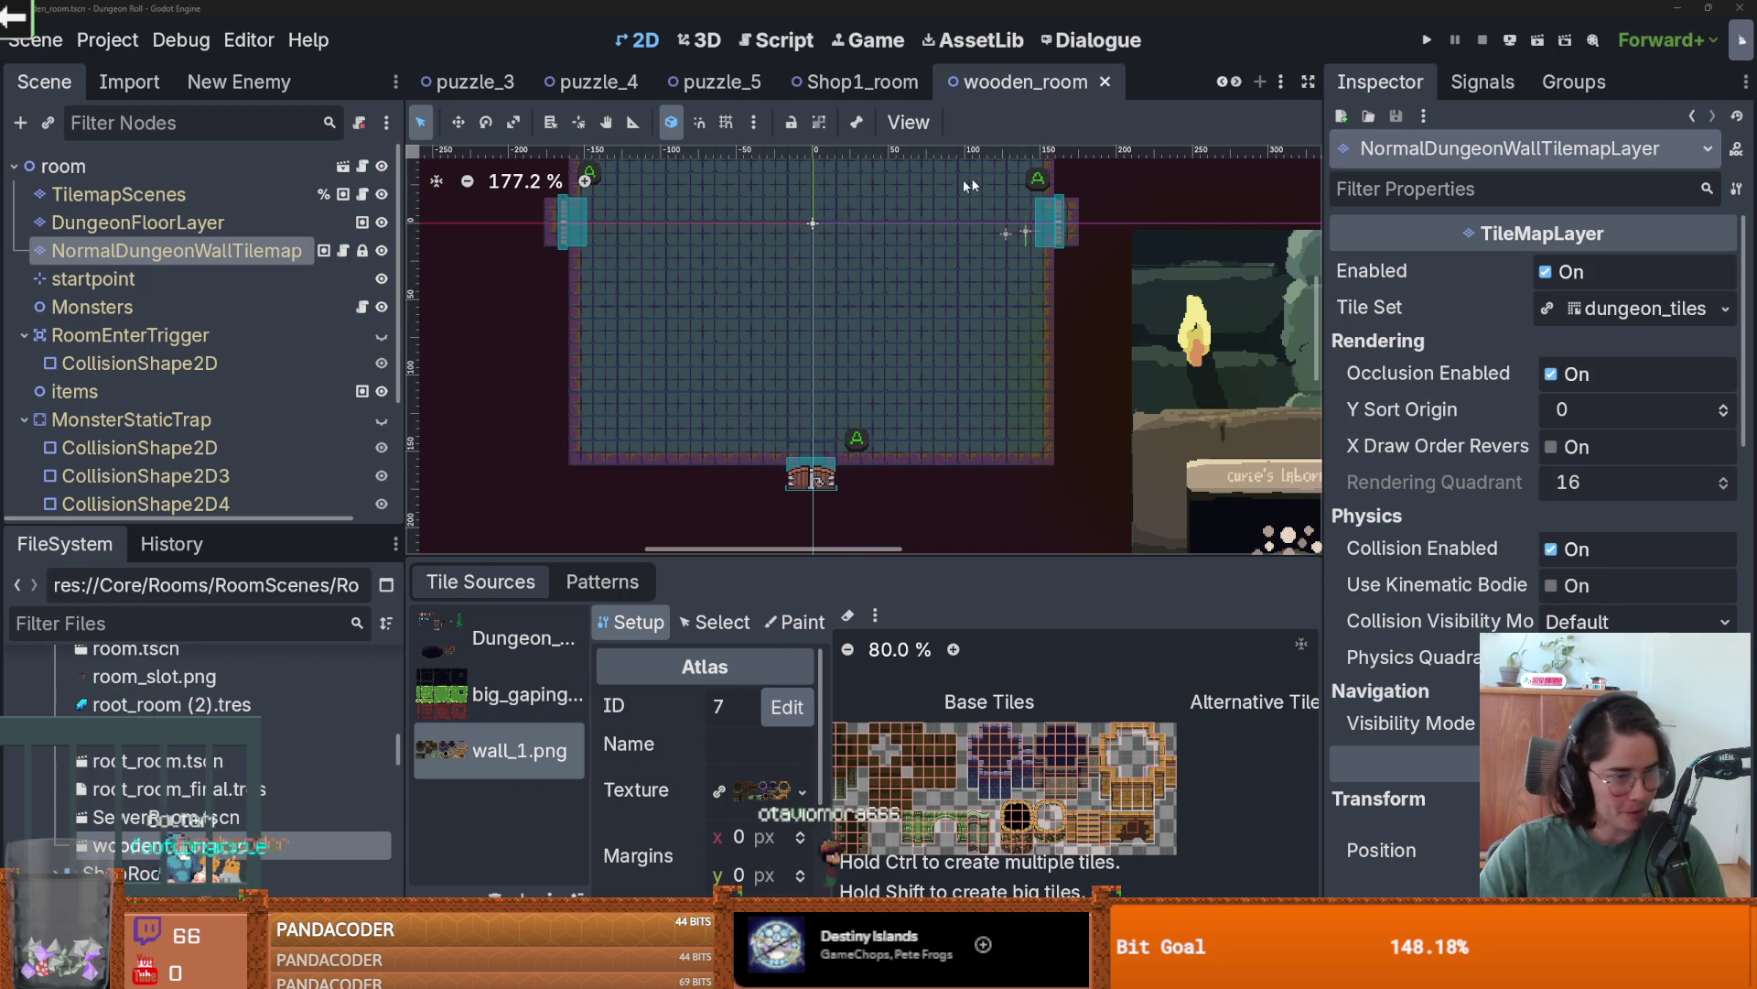
key(ctrl+s)
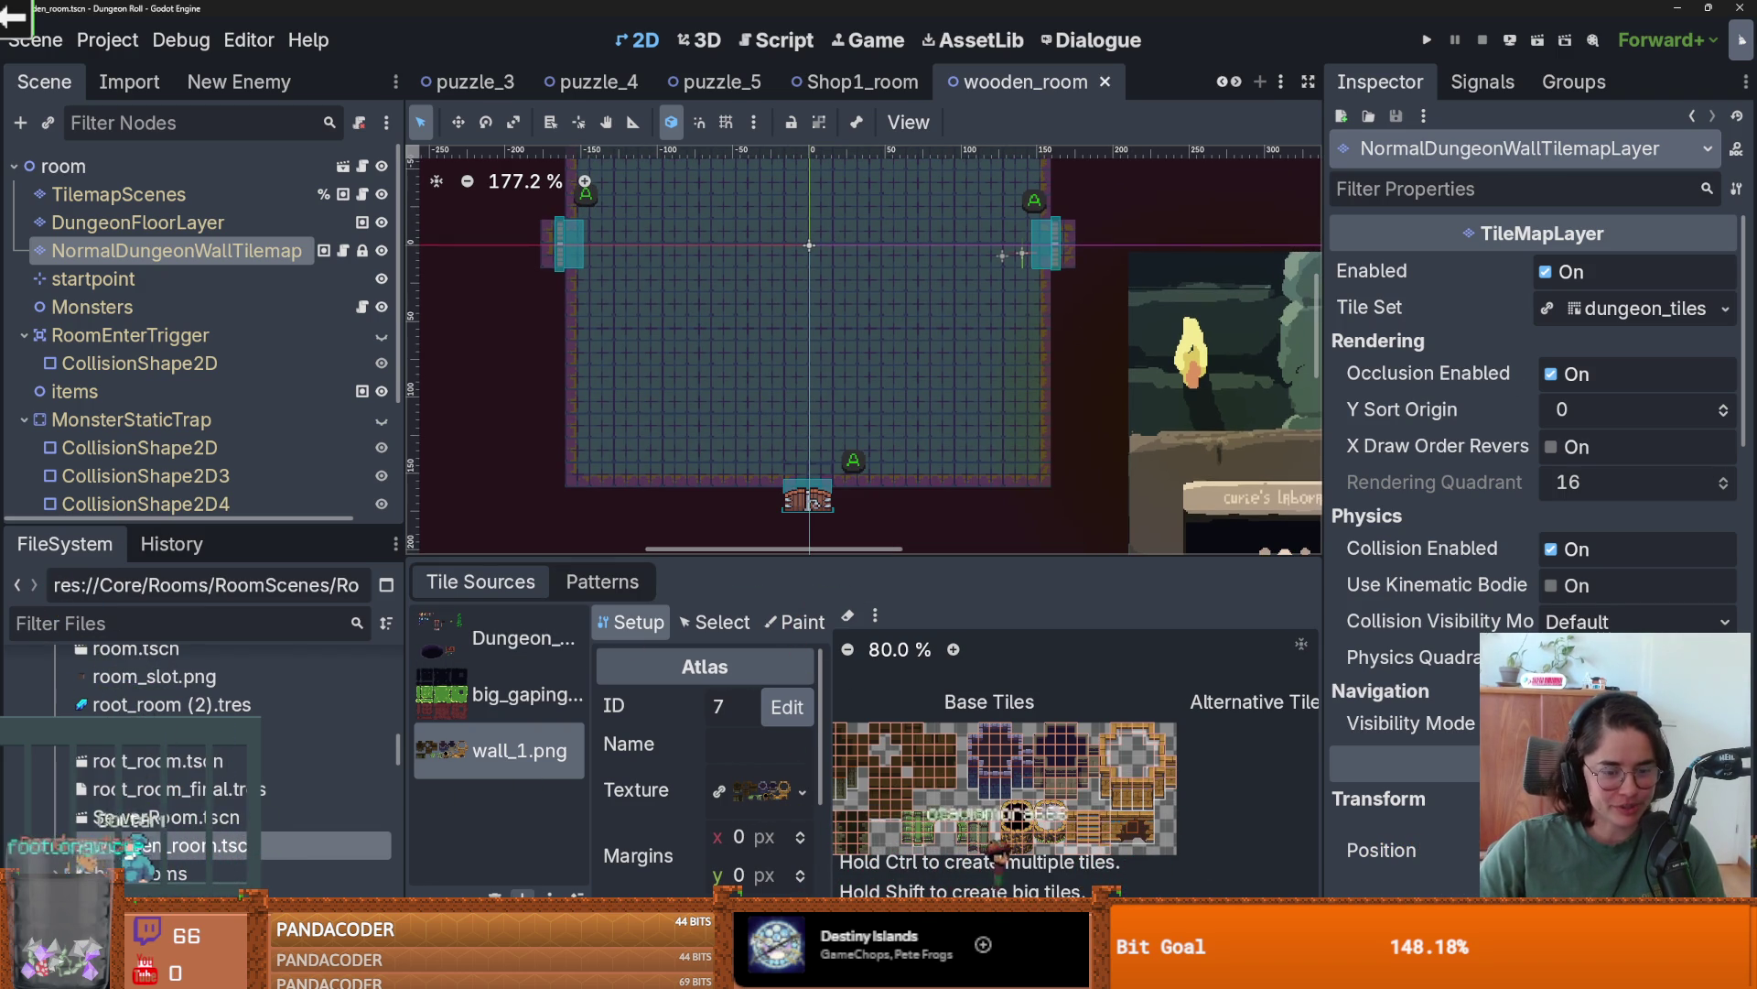
click(347, 172)
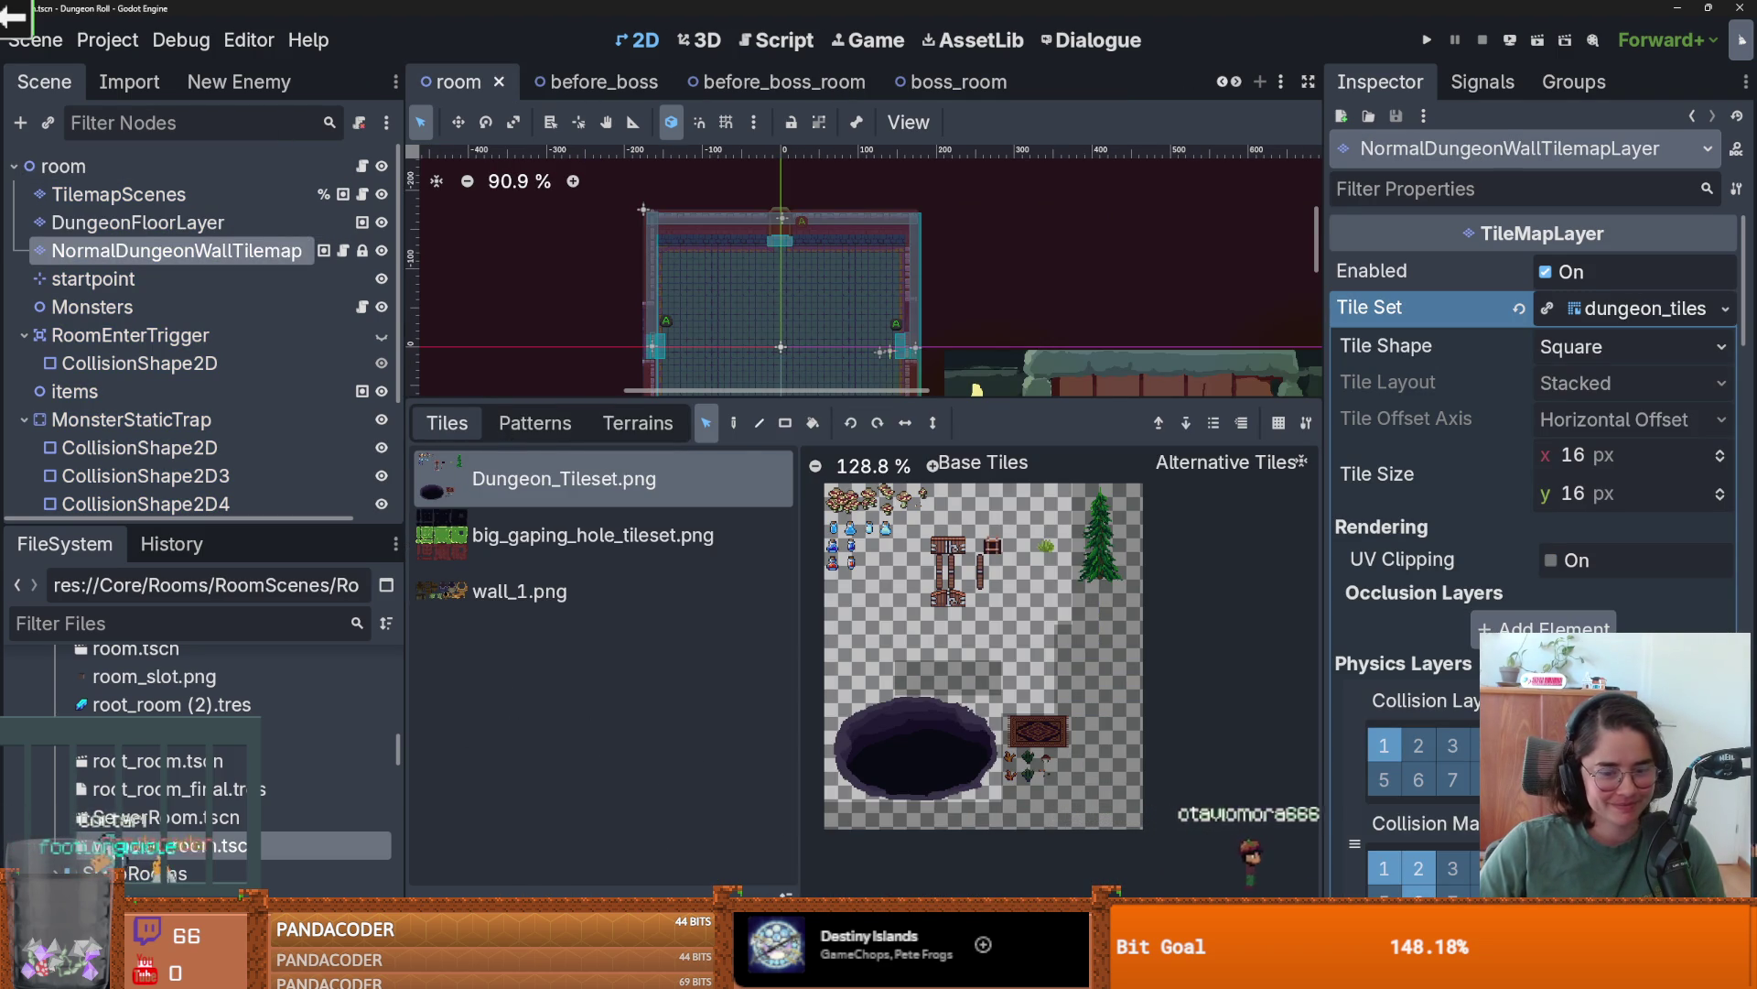
- Start adding a new atlas source in the room's TileSet editor, browsing into Core/Rooms
click(826, 856)
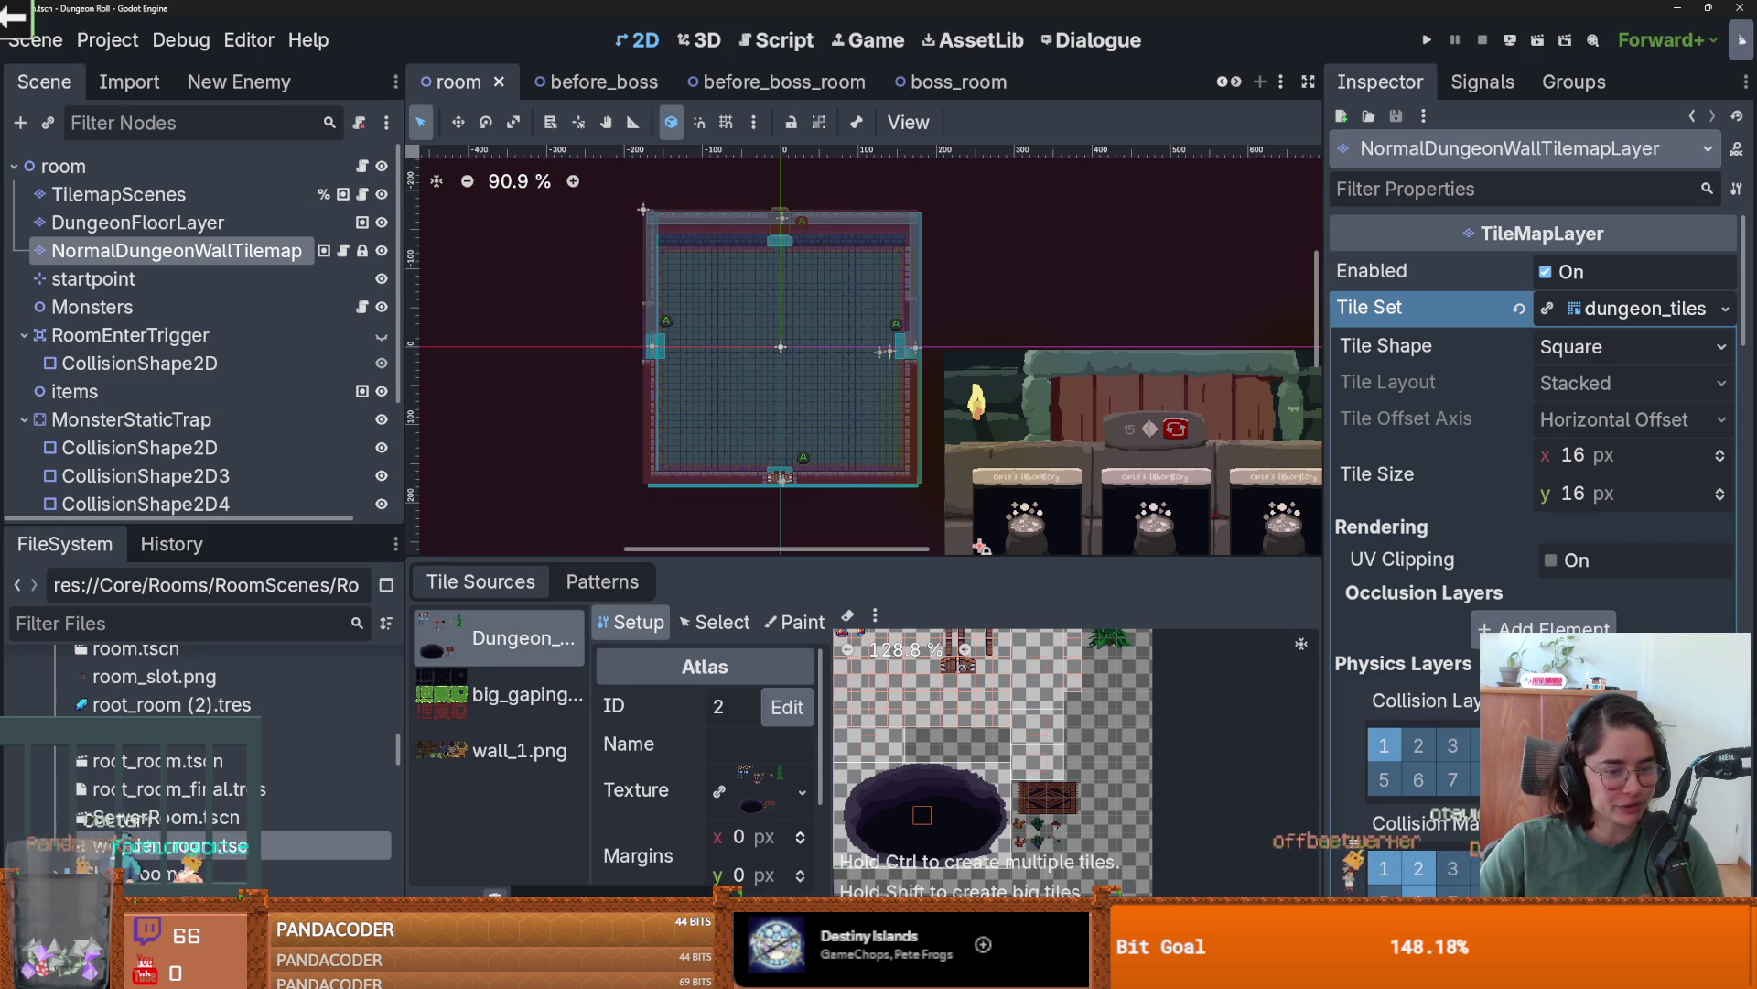
click(590, 897)
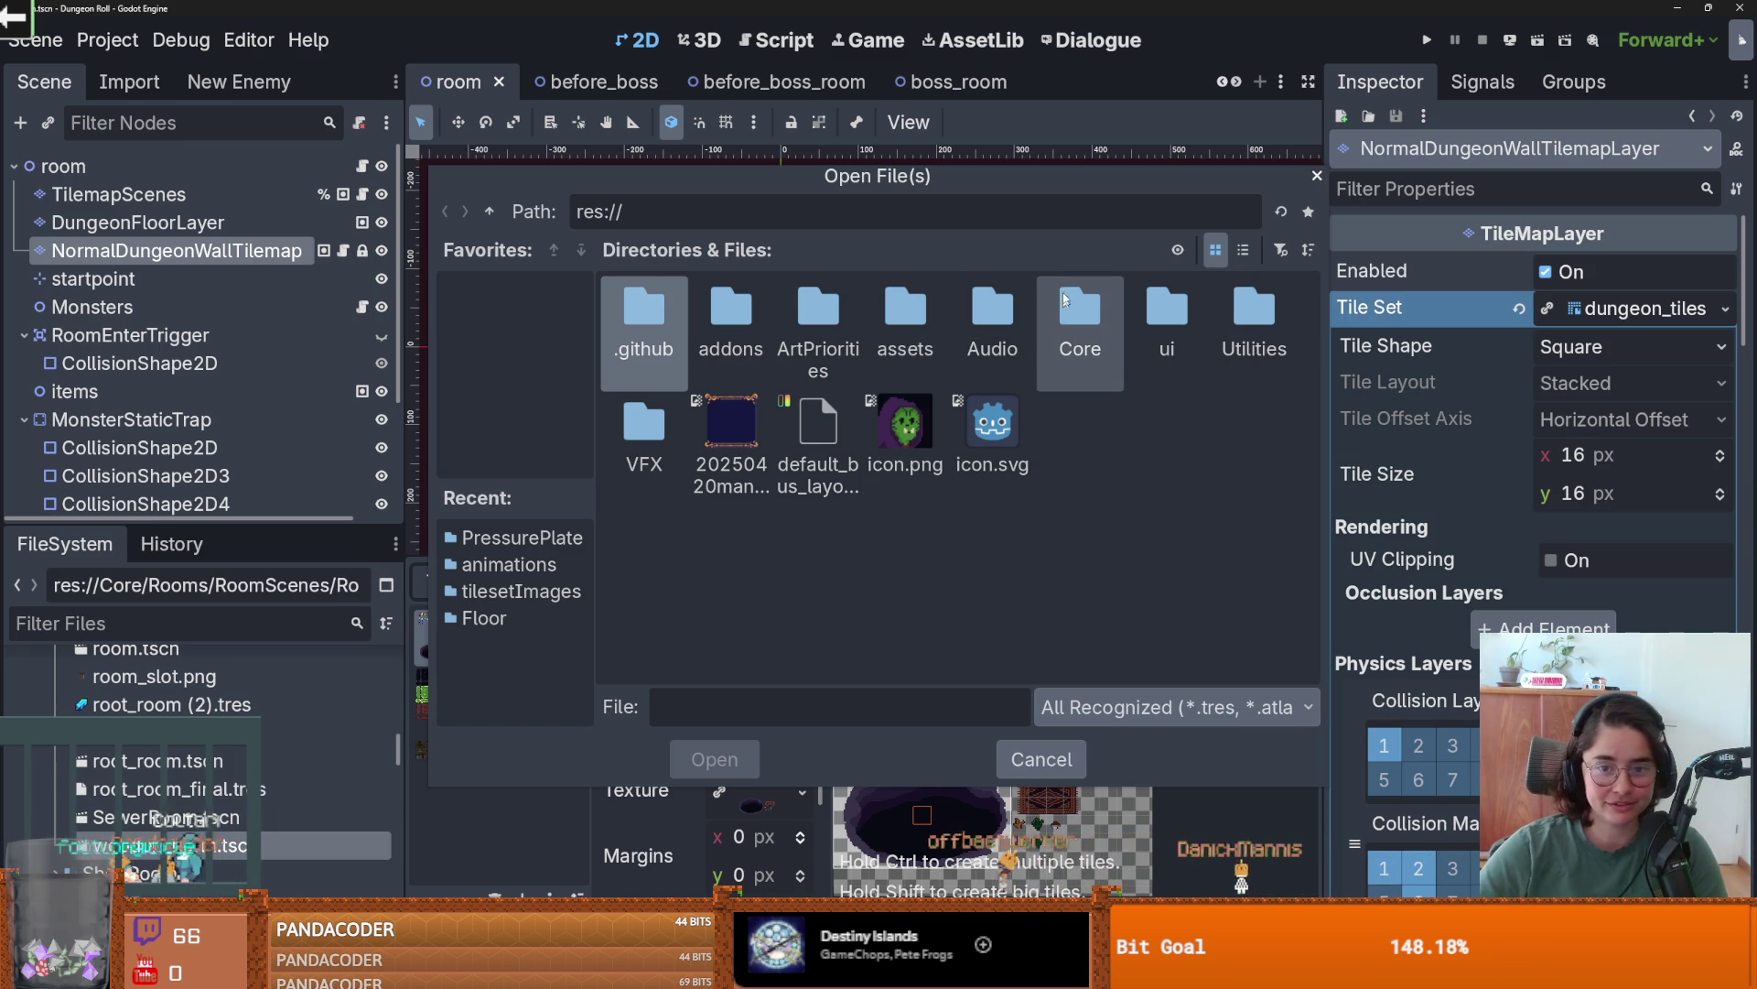
double_click(1058, 320)
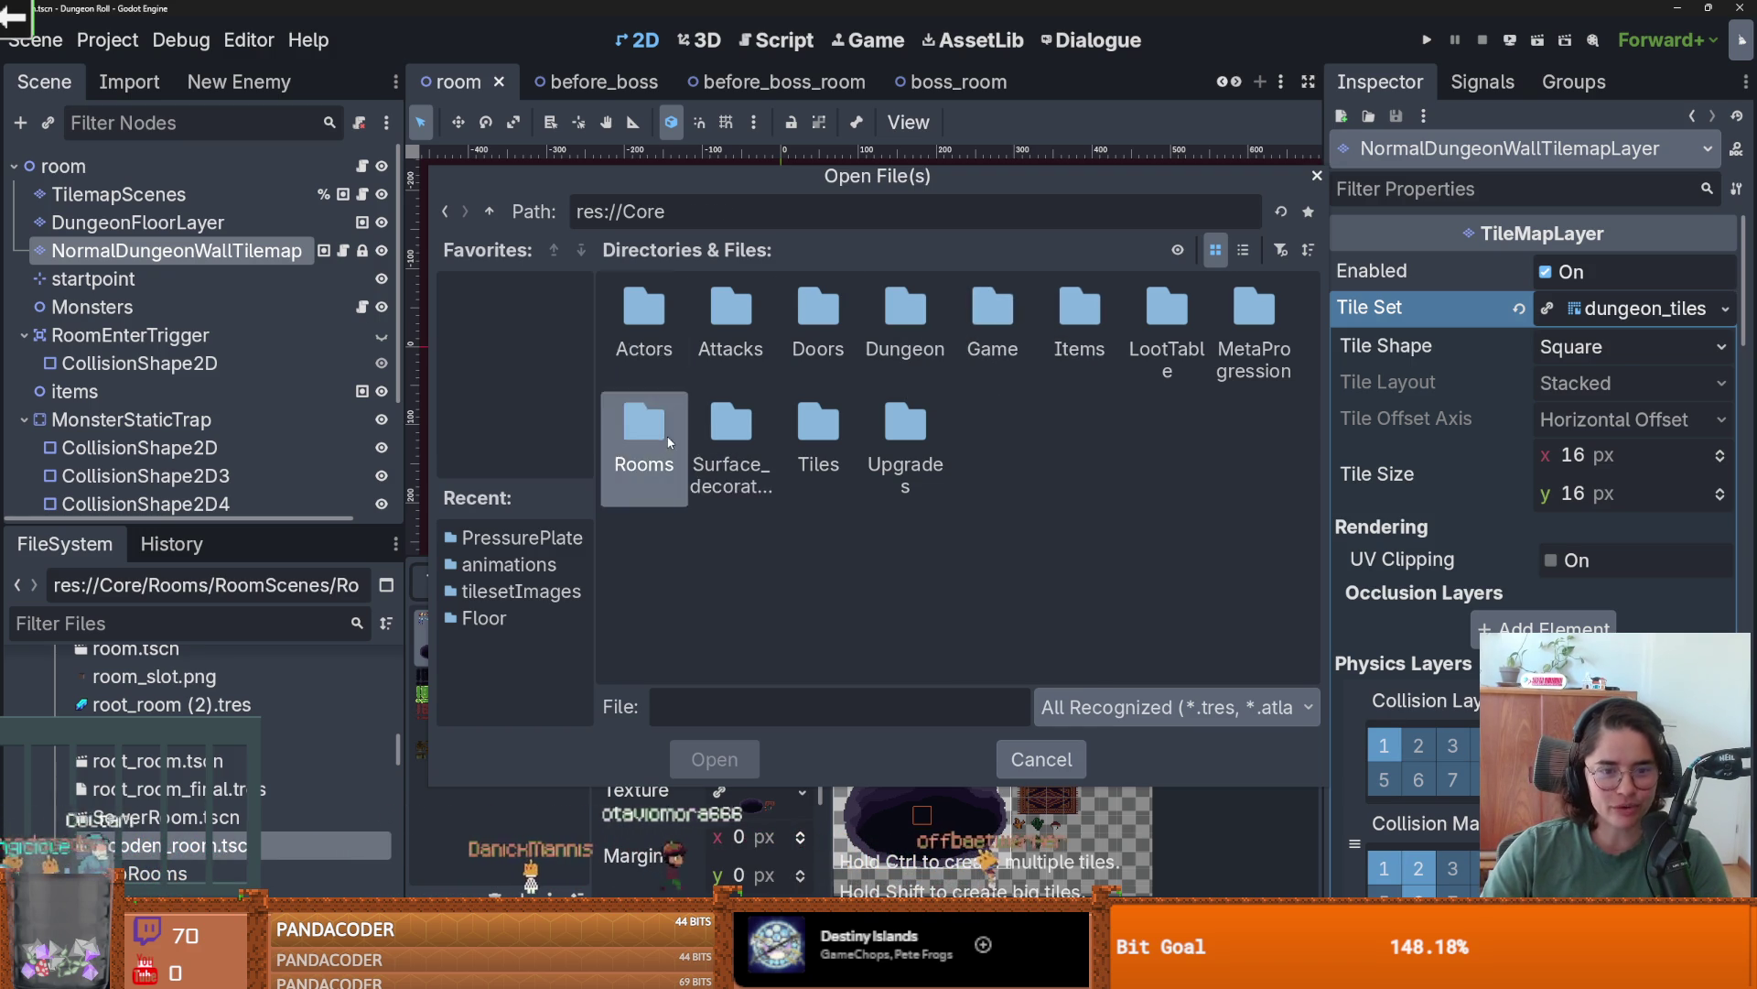
double_click(644, 435)
double_click(647, 320)
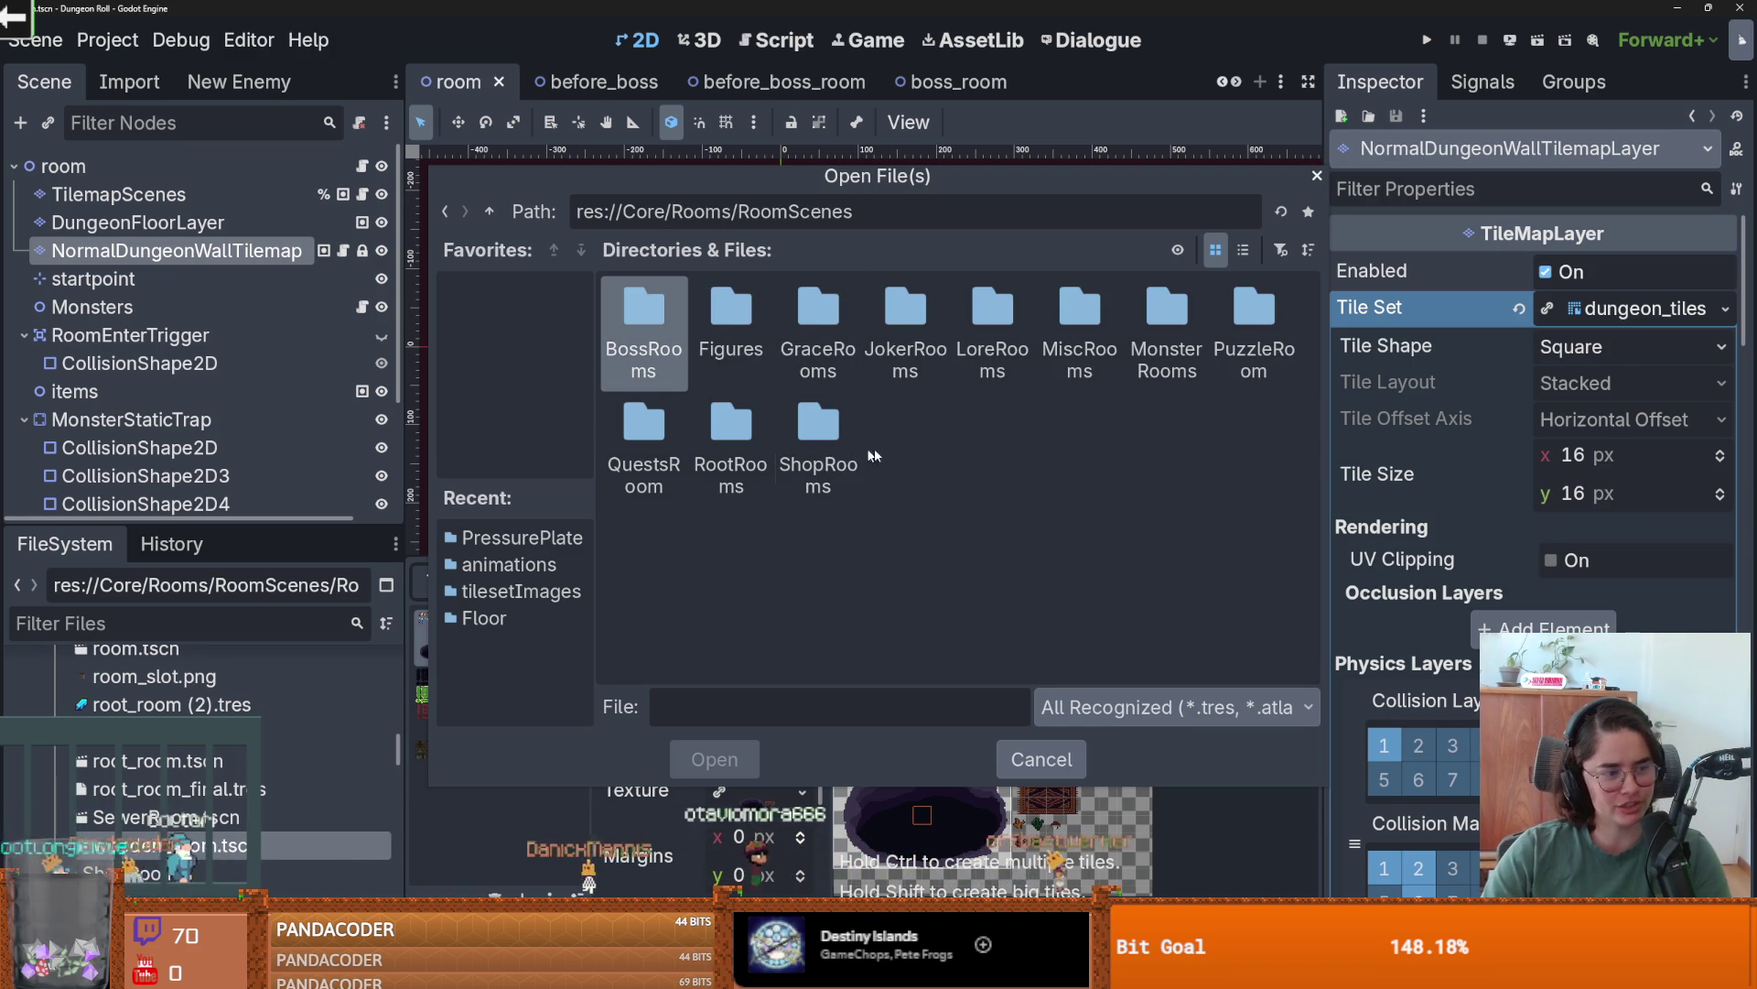
click(920, 433)
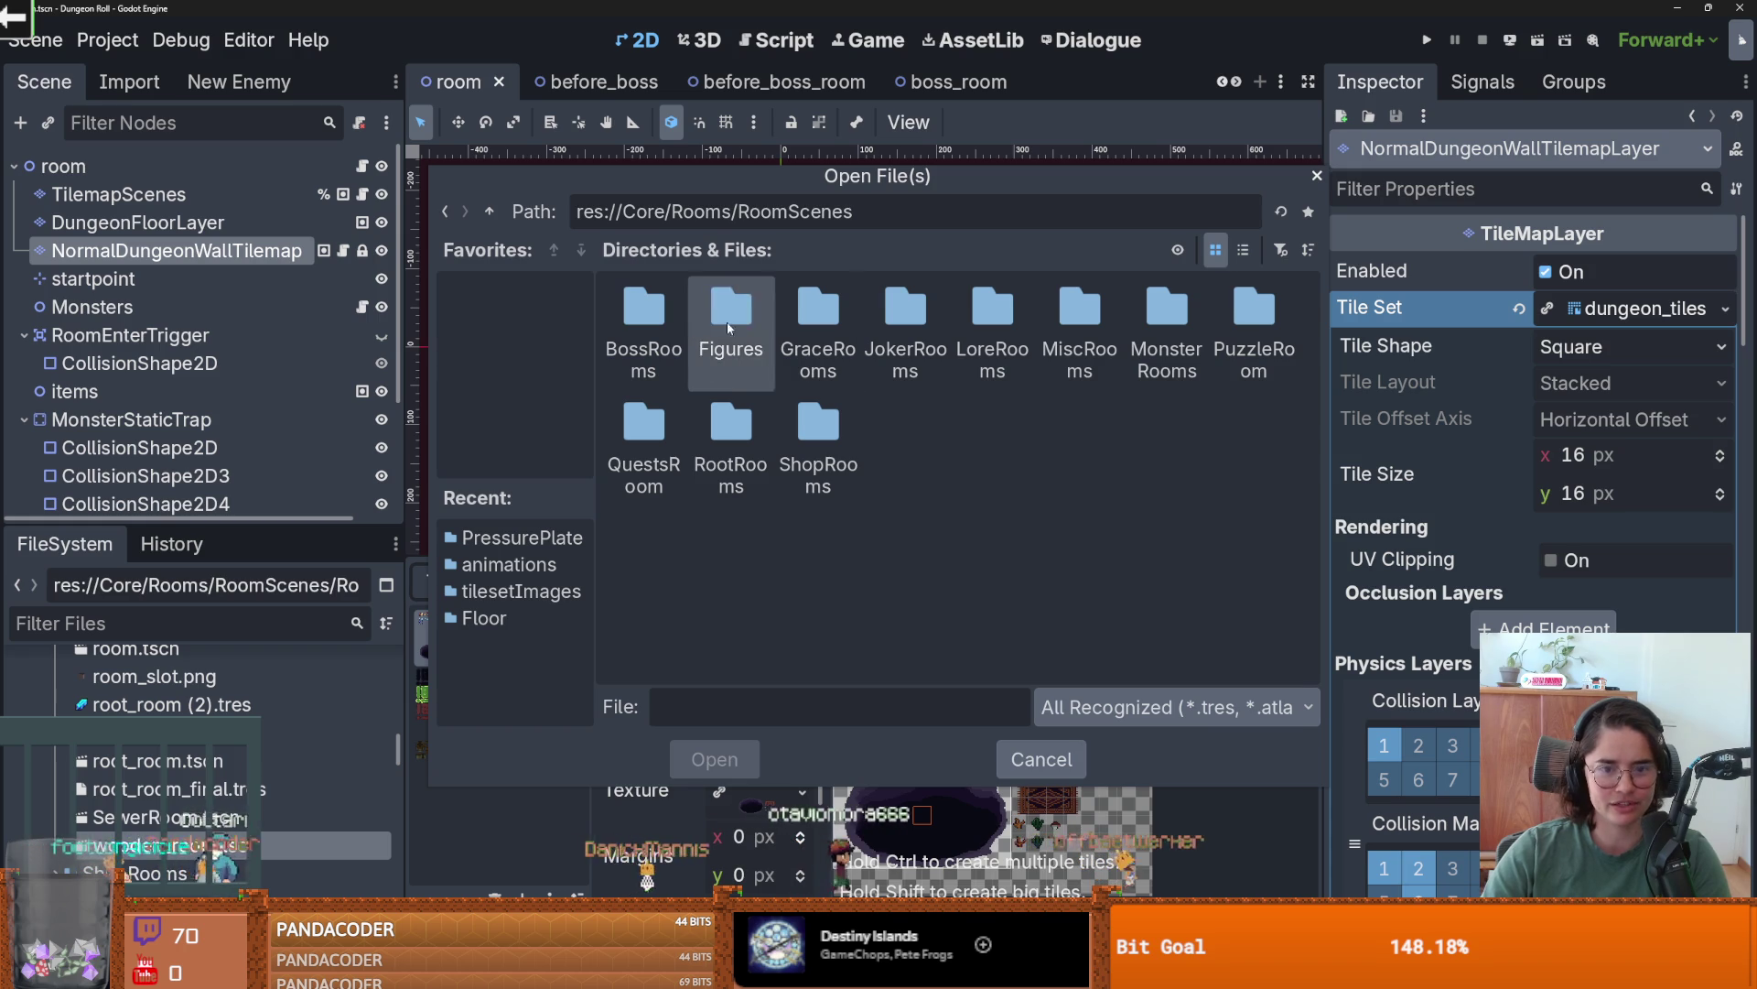
mouse_move(802, 172)
mouse_down()
mouse_move(1333, 244)
mouse_move(947, 134)
mouse_up()
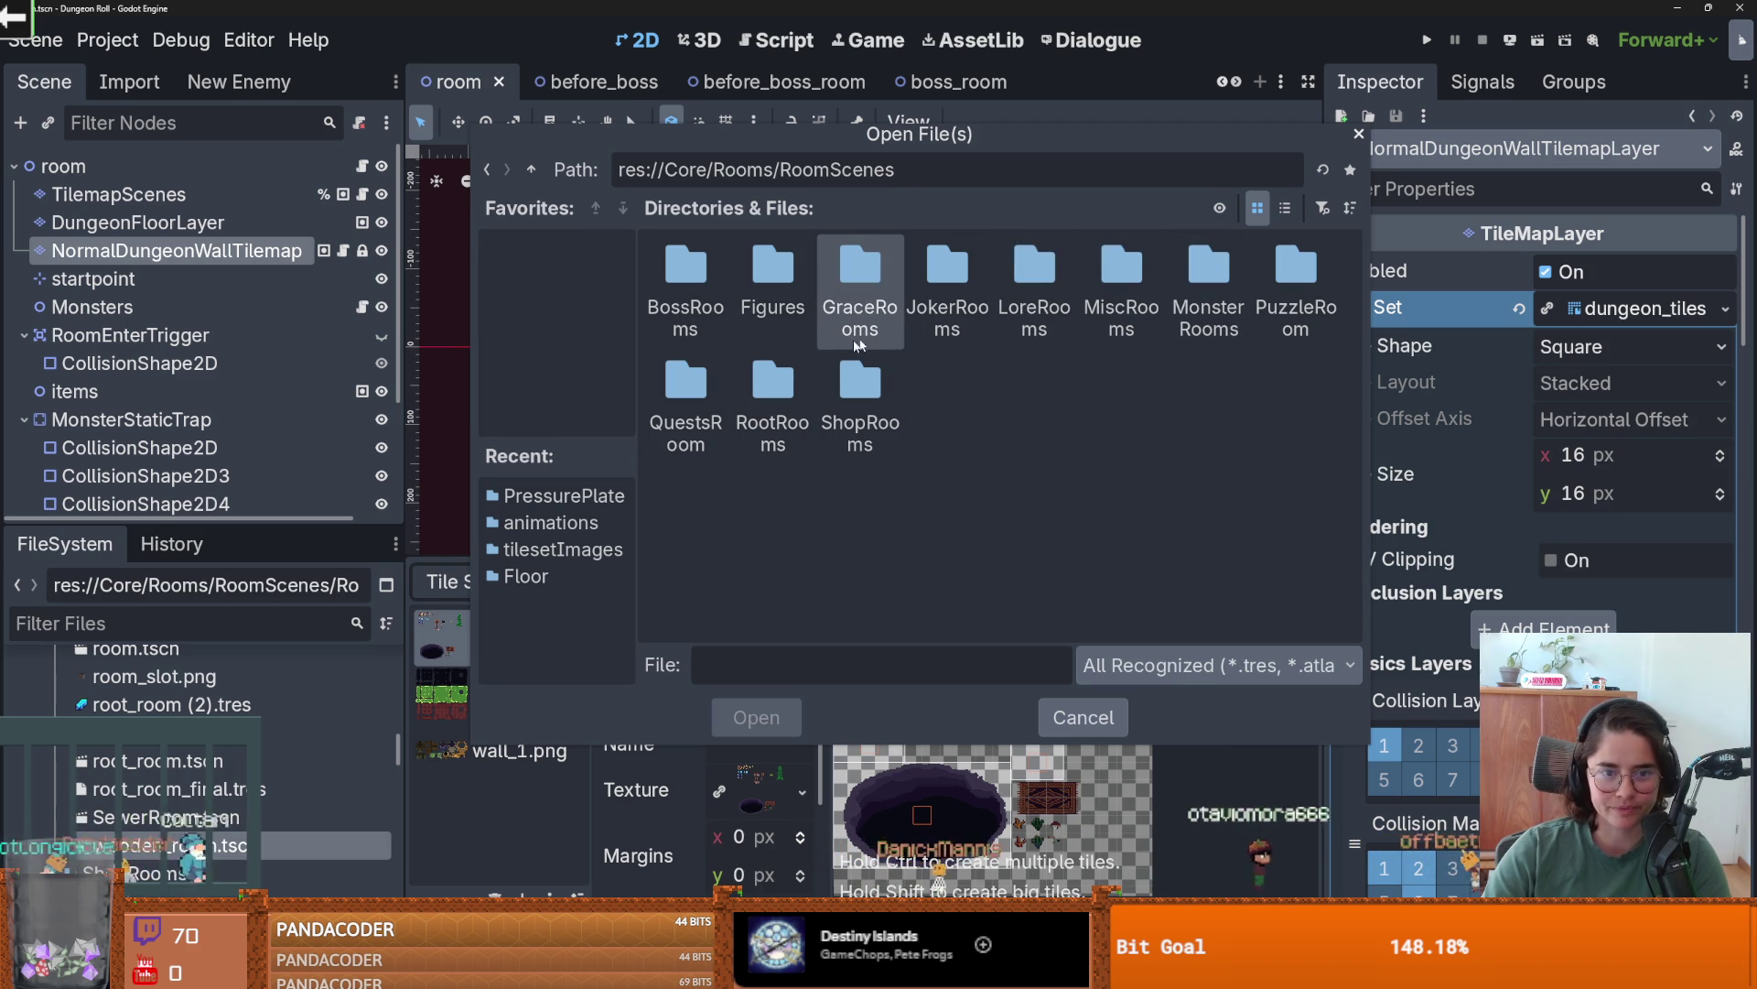
- Navigate to res://Core/Tiles/tilesetImages/Walls and open wall_2.png
click(531, 170)
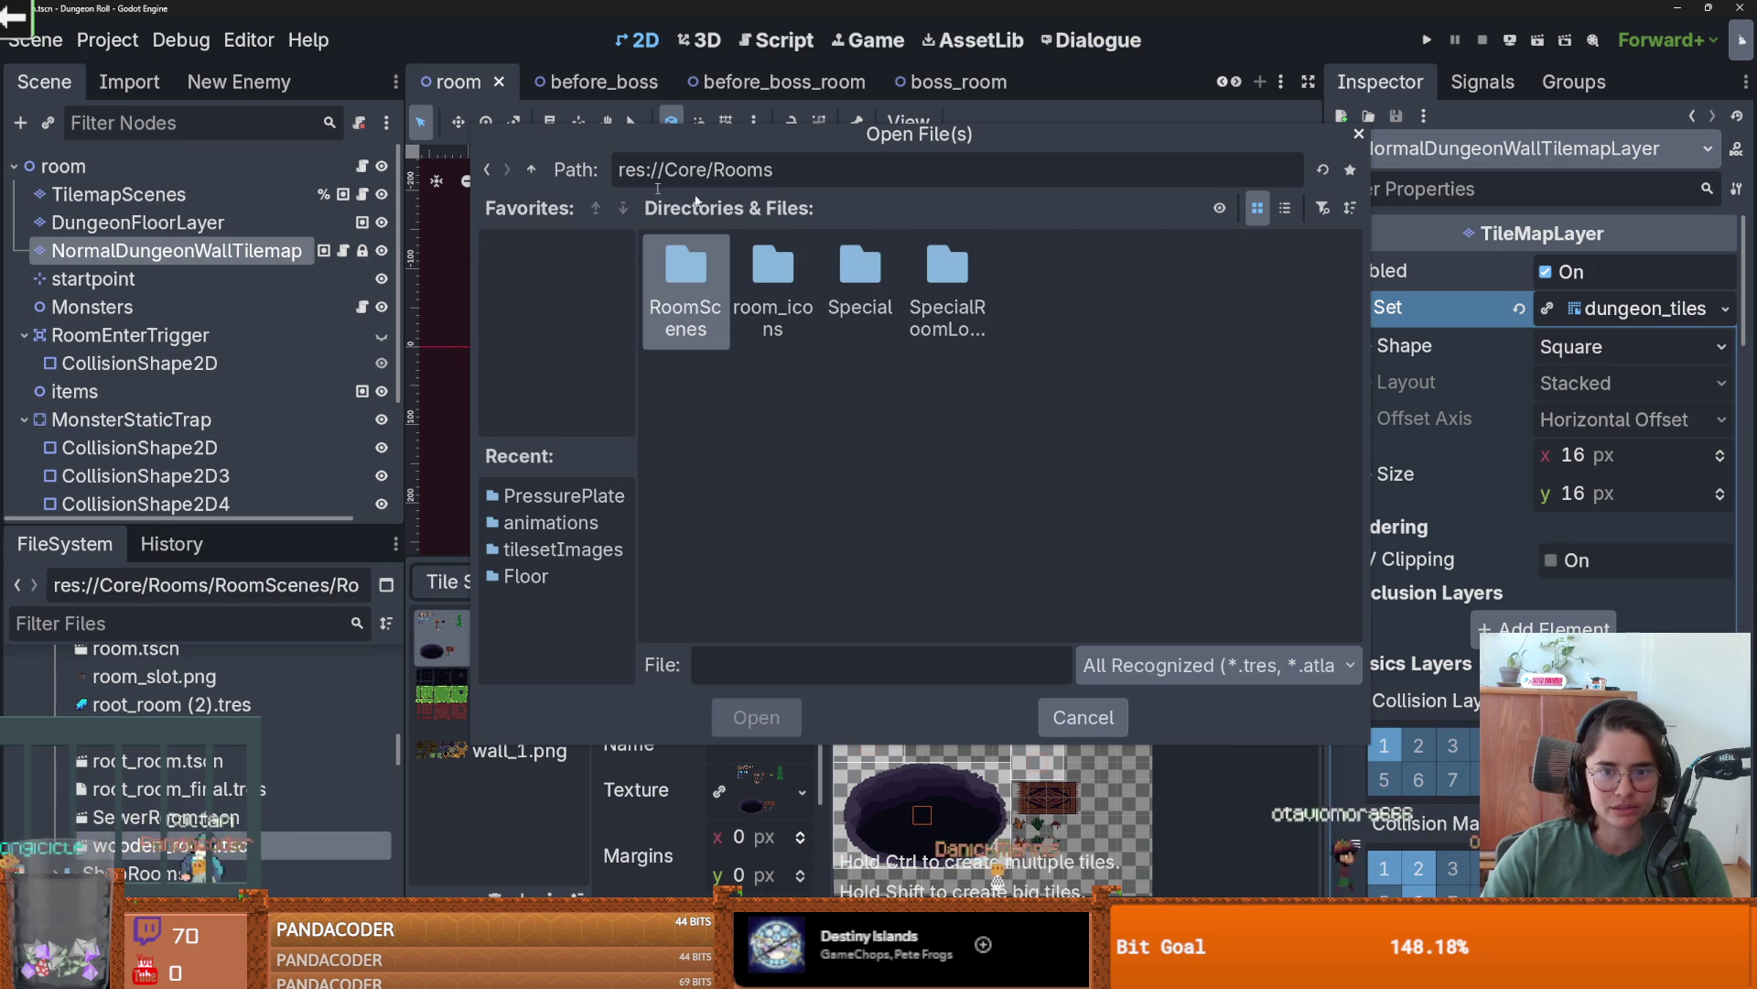
click(531, 170)
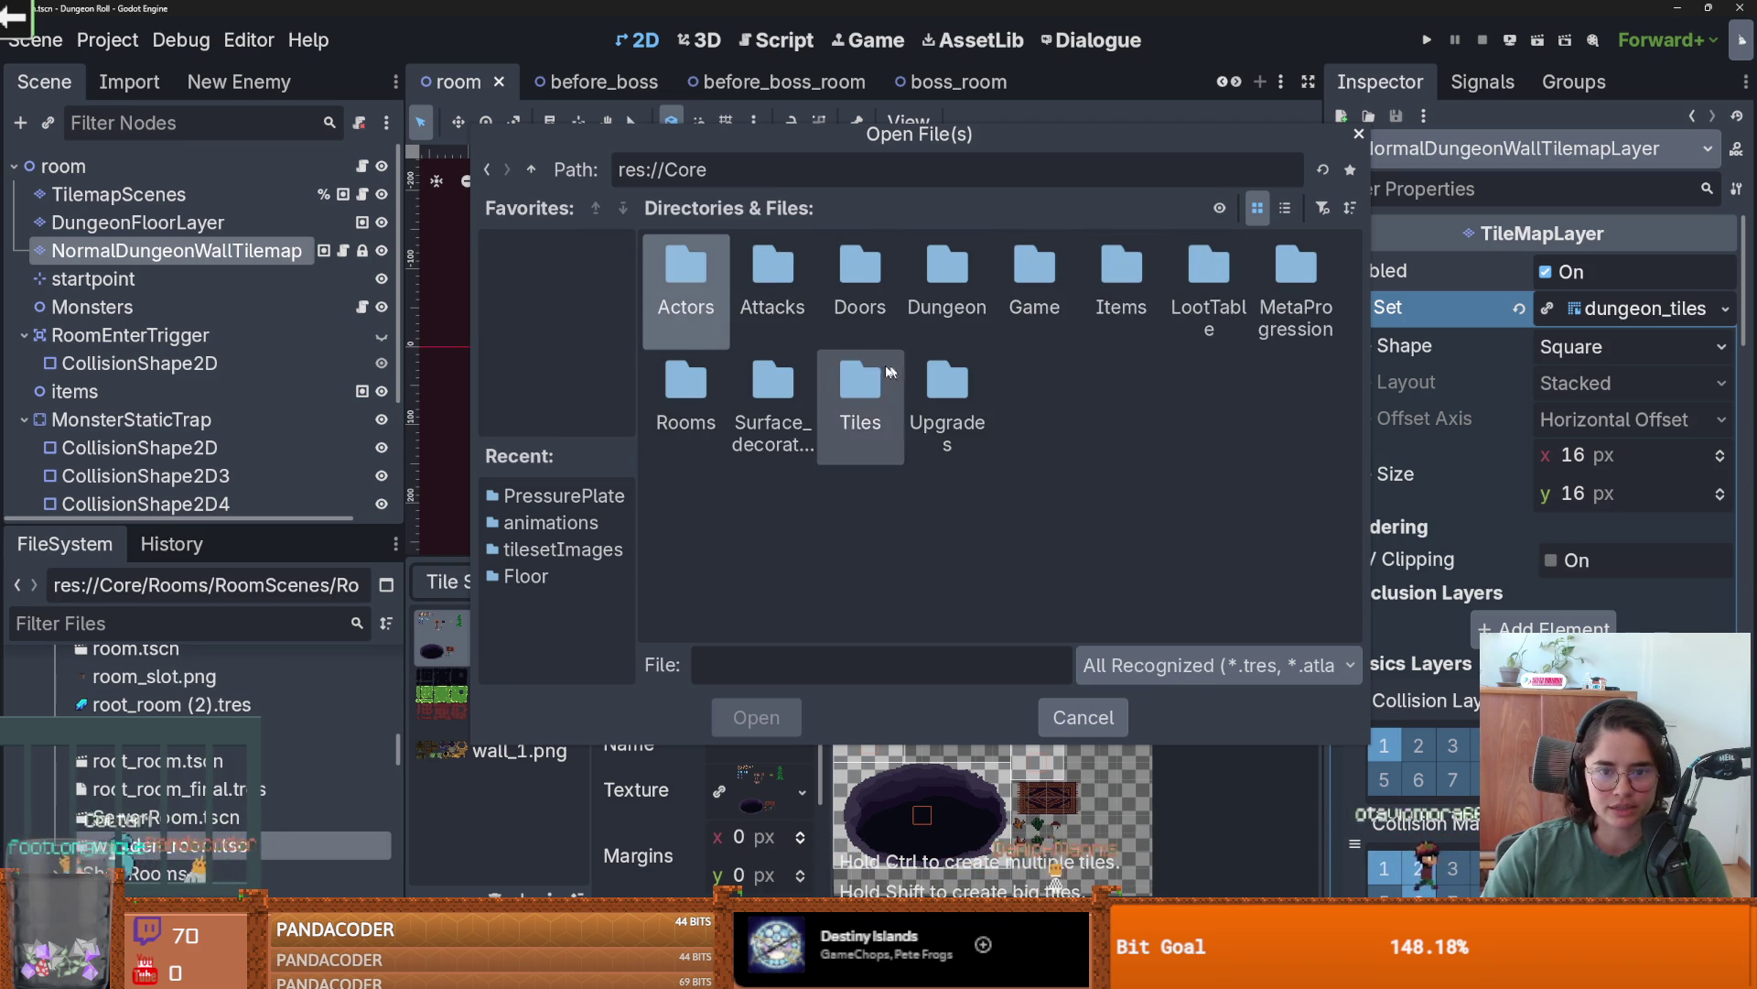
double_click(860, 389)
double_click(1035, 275)
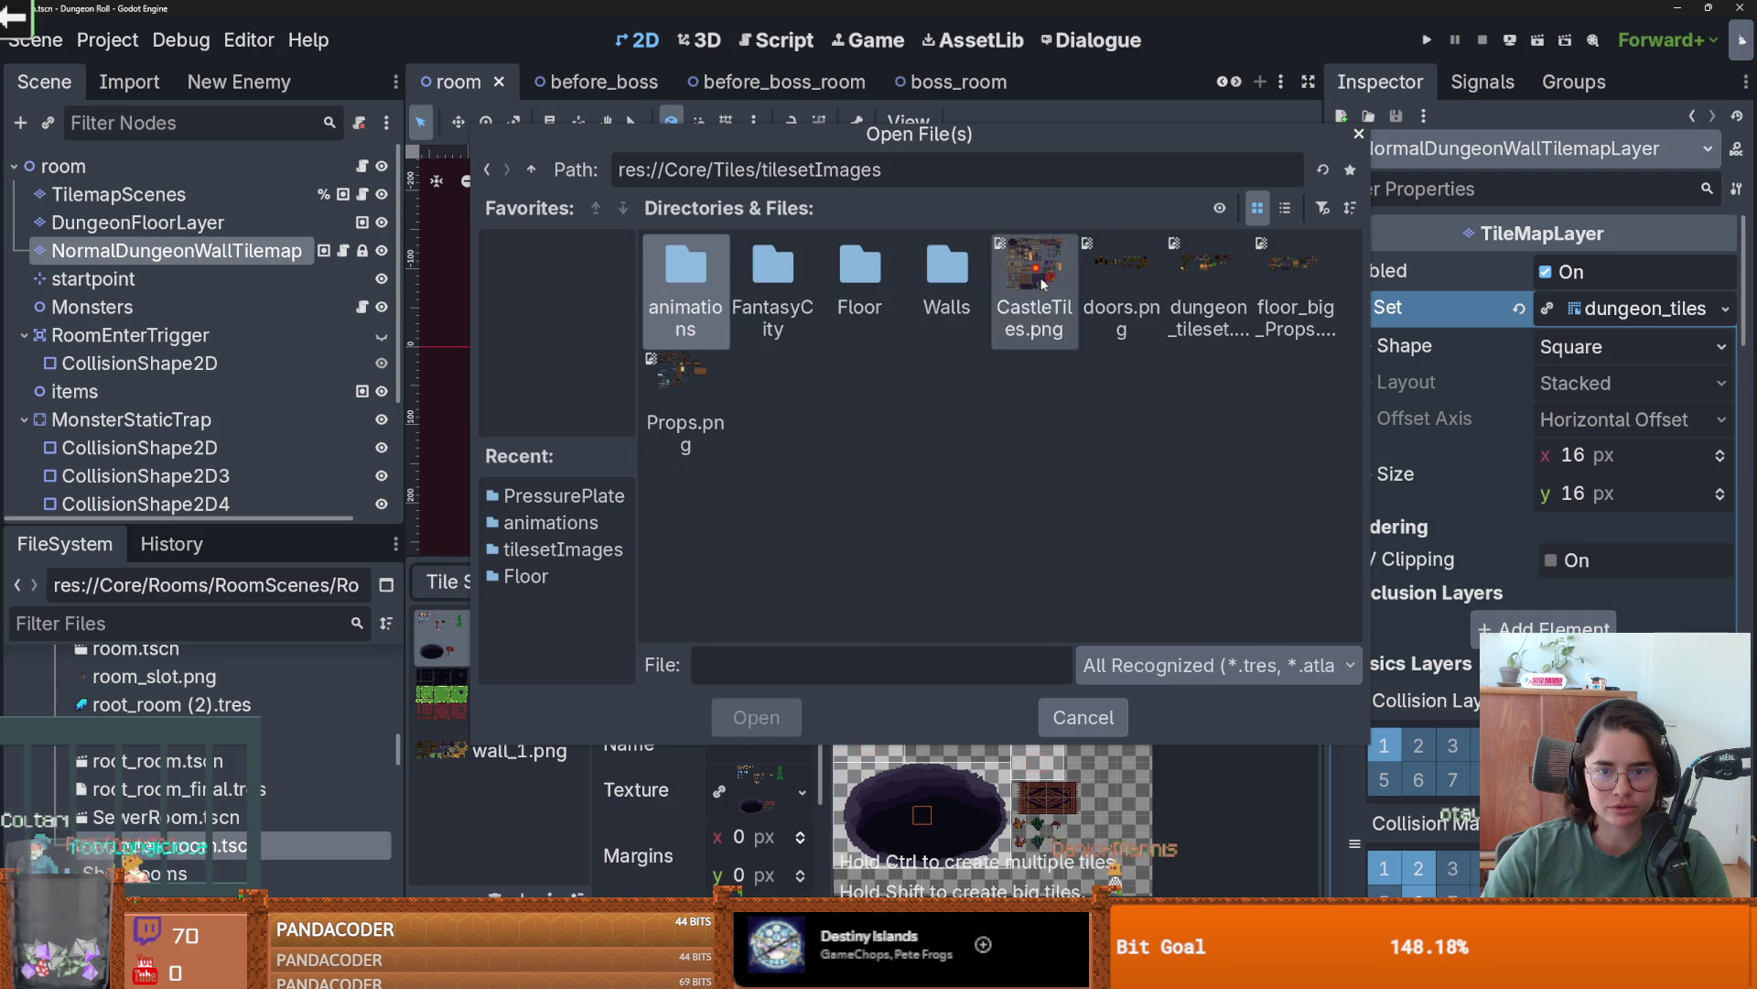
double_click(947, 275)
click(772, 280)
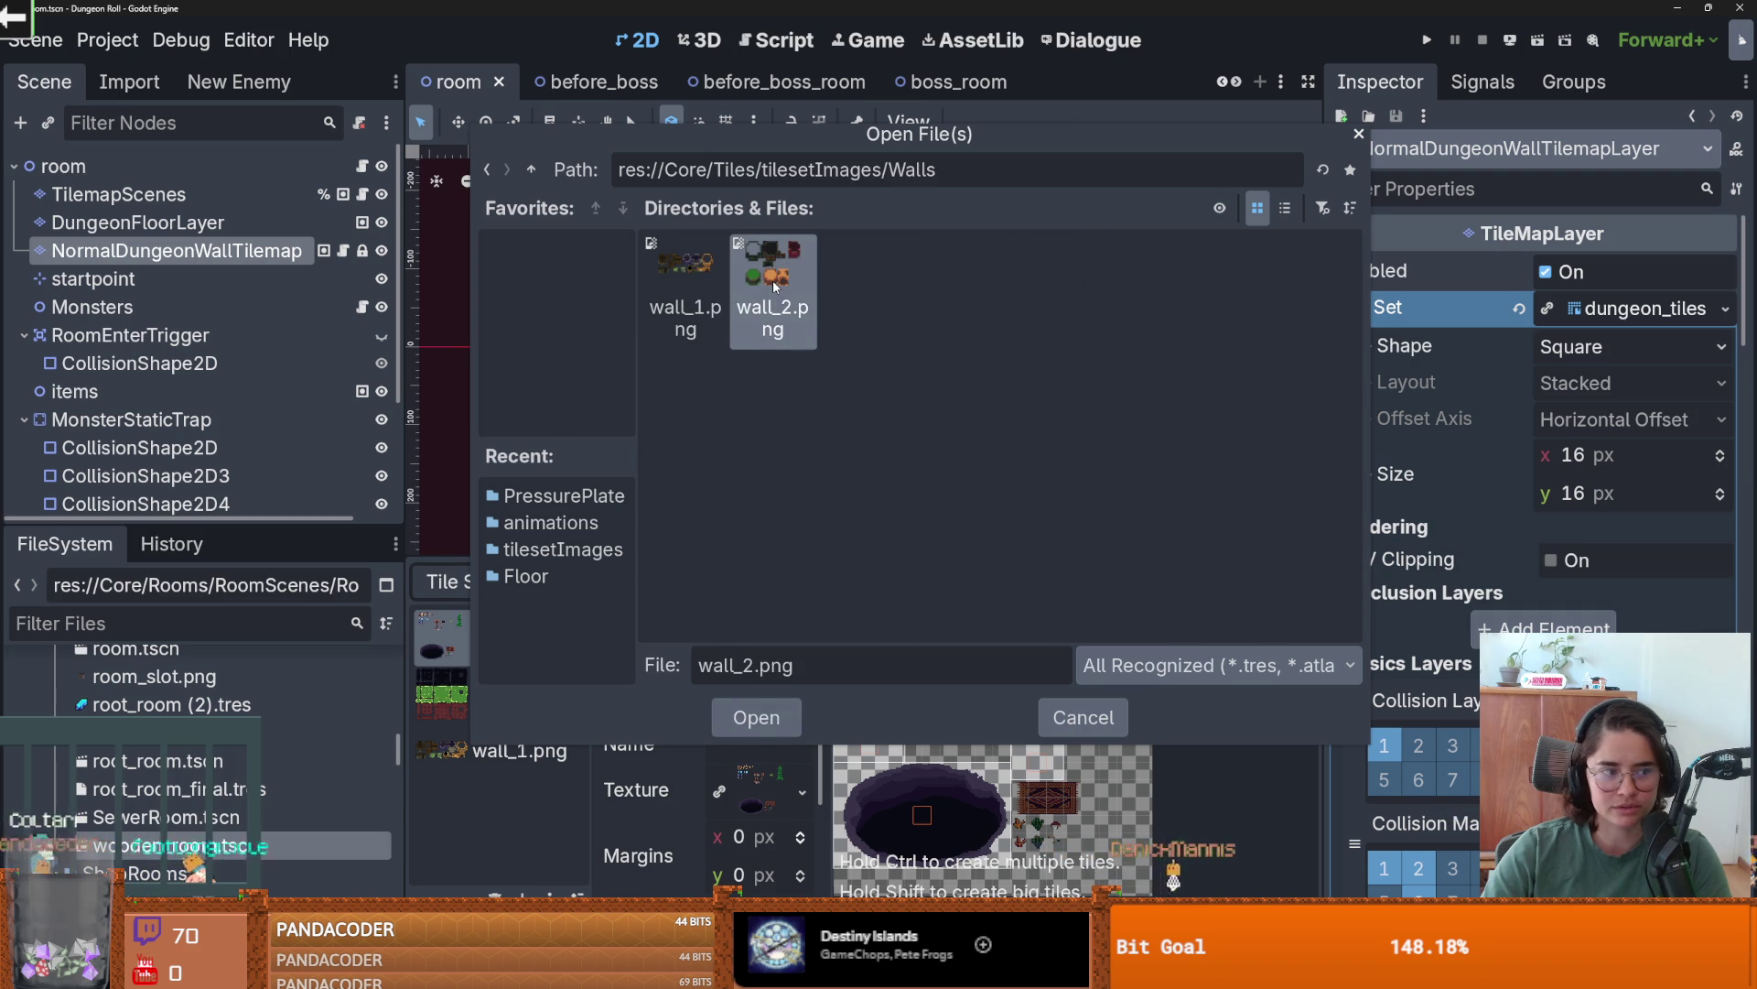
double_click(772, 280)
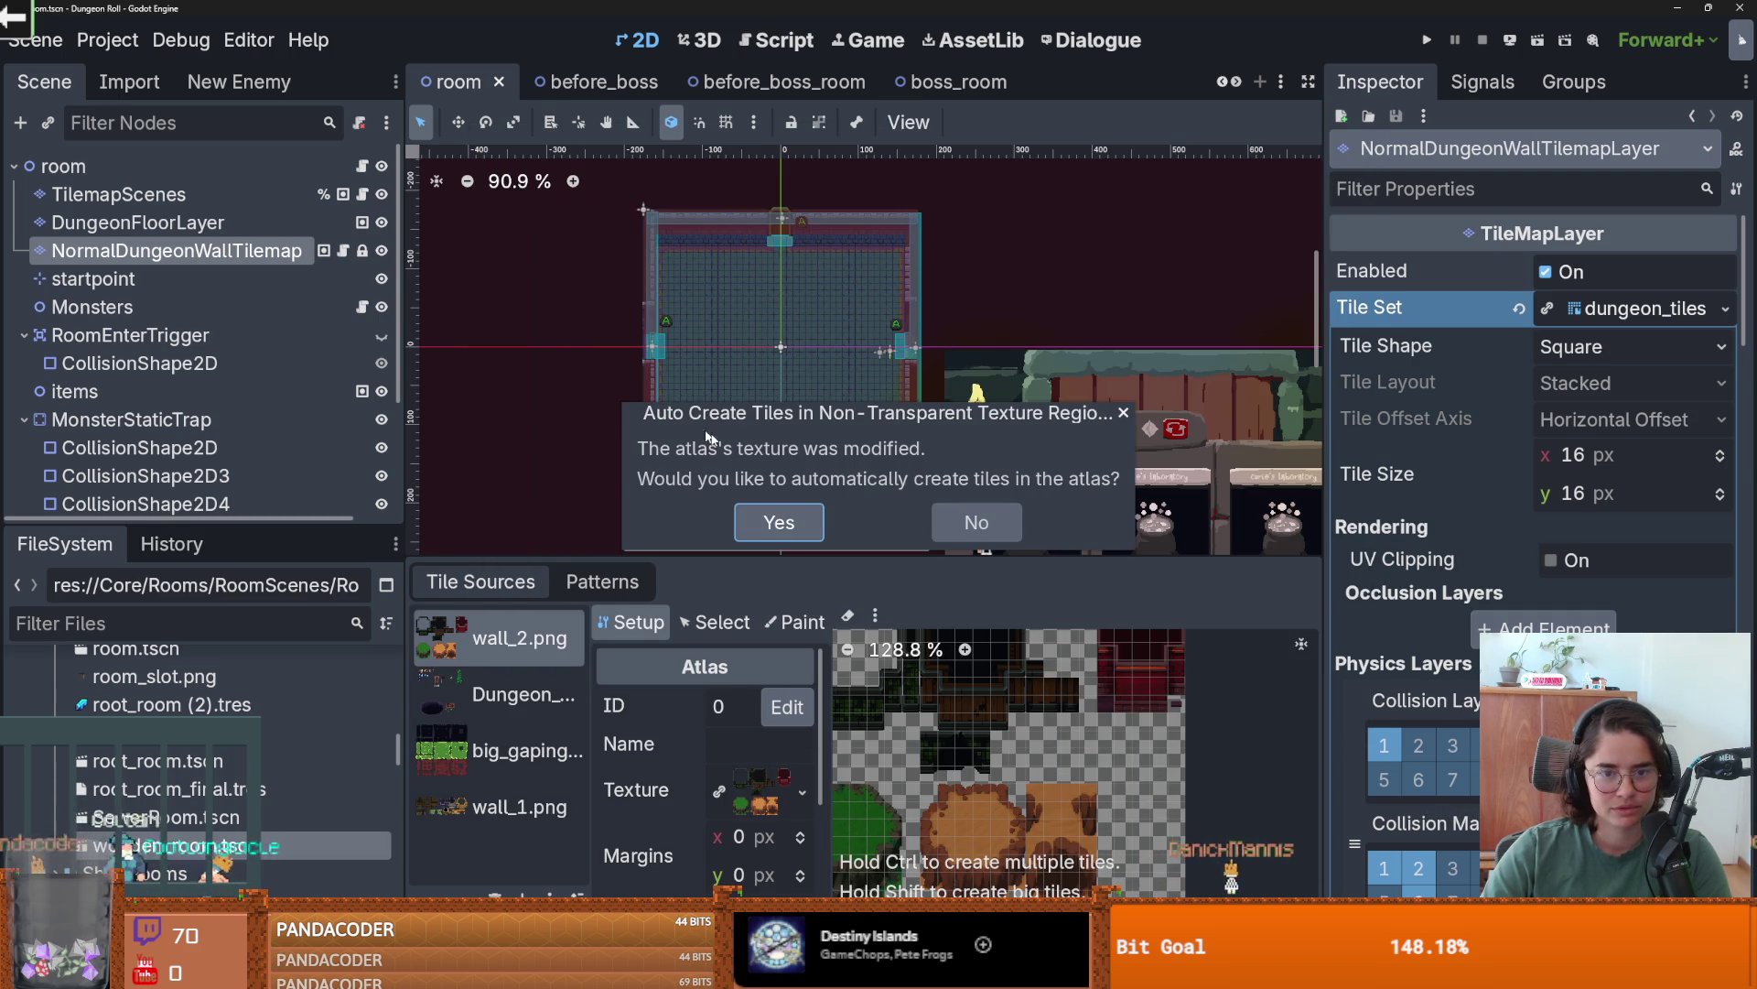
- Auto-create 16 px tiles for wall_2.png, then enlarge the atlas view, zooming to 251%
click(779, 524)
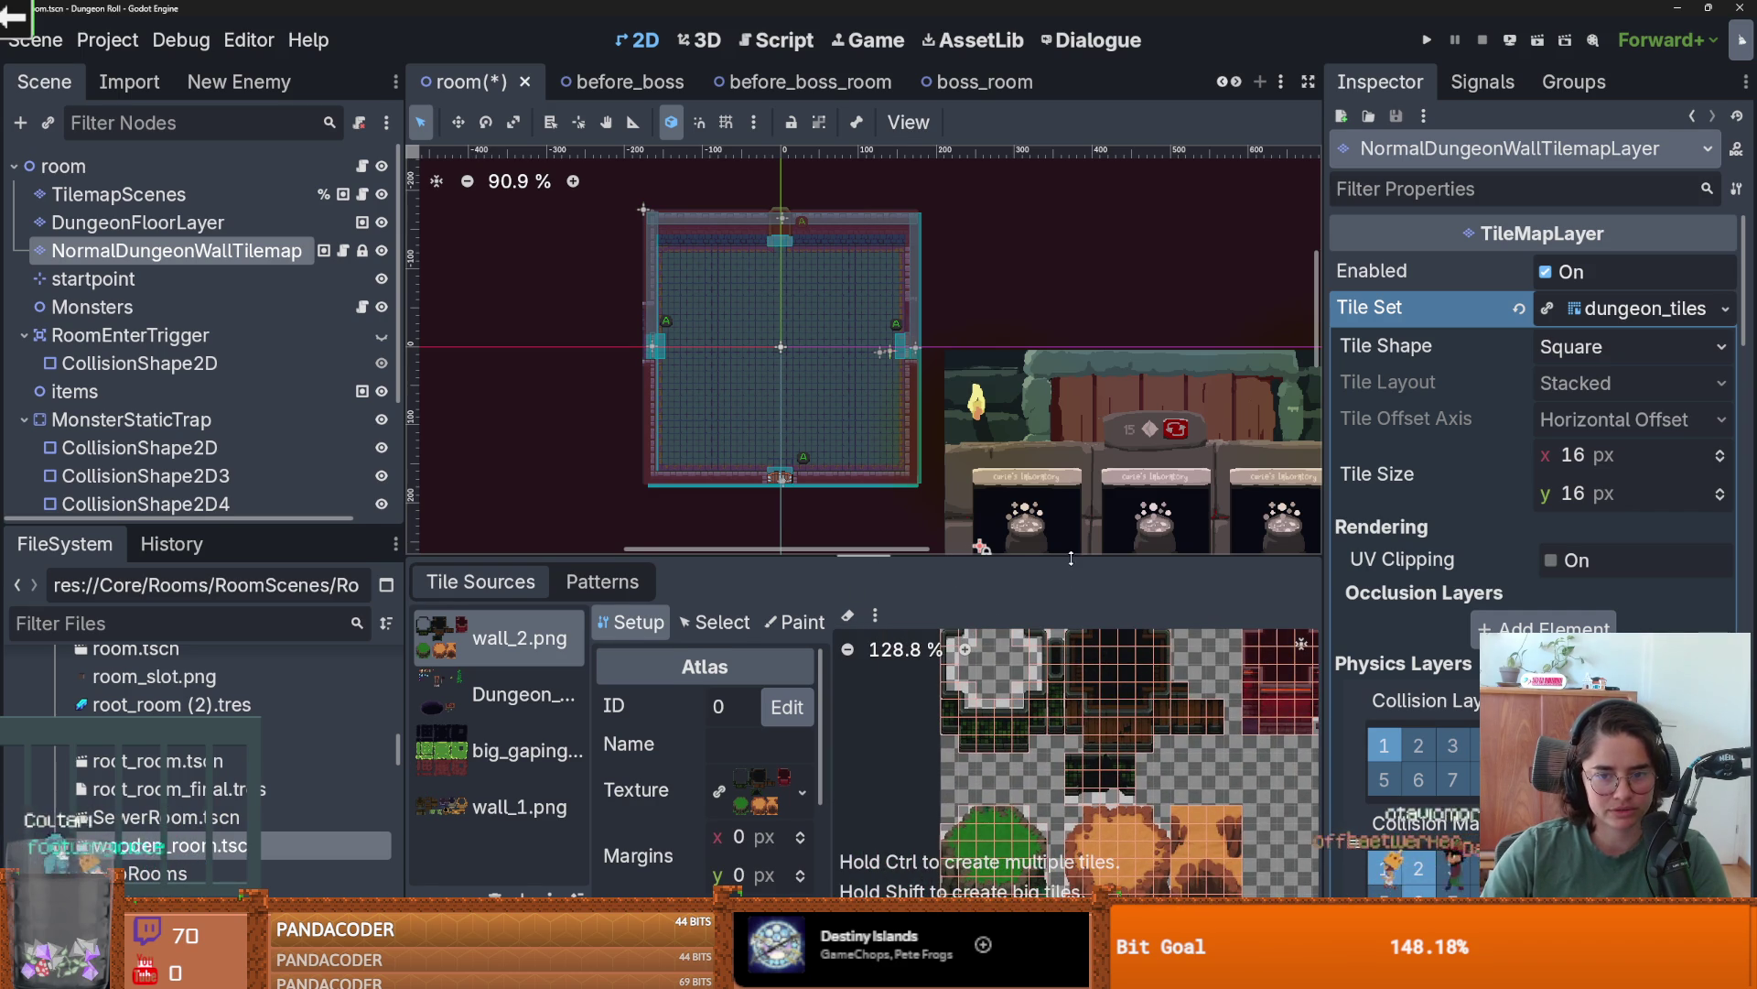
drag(1071, 557, 997, 168)
scroll(1031, 635, up, 5)
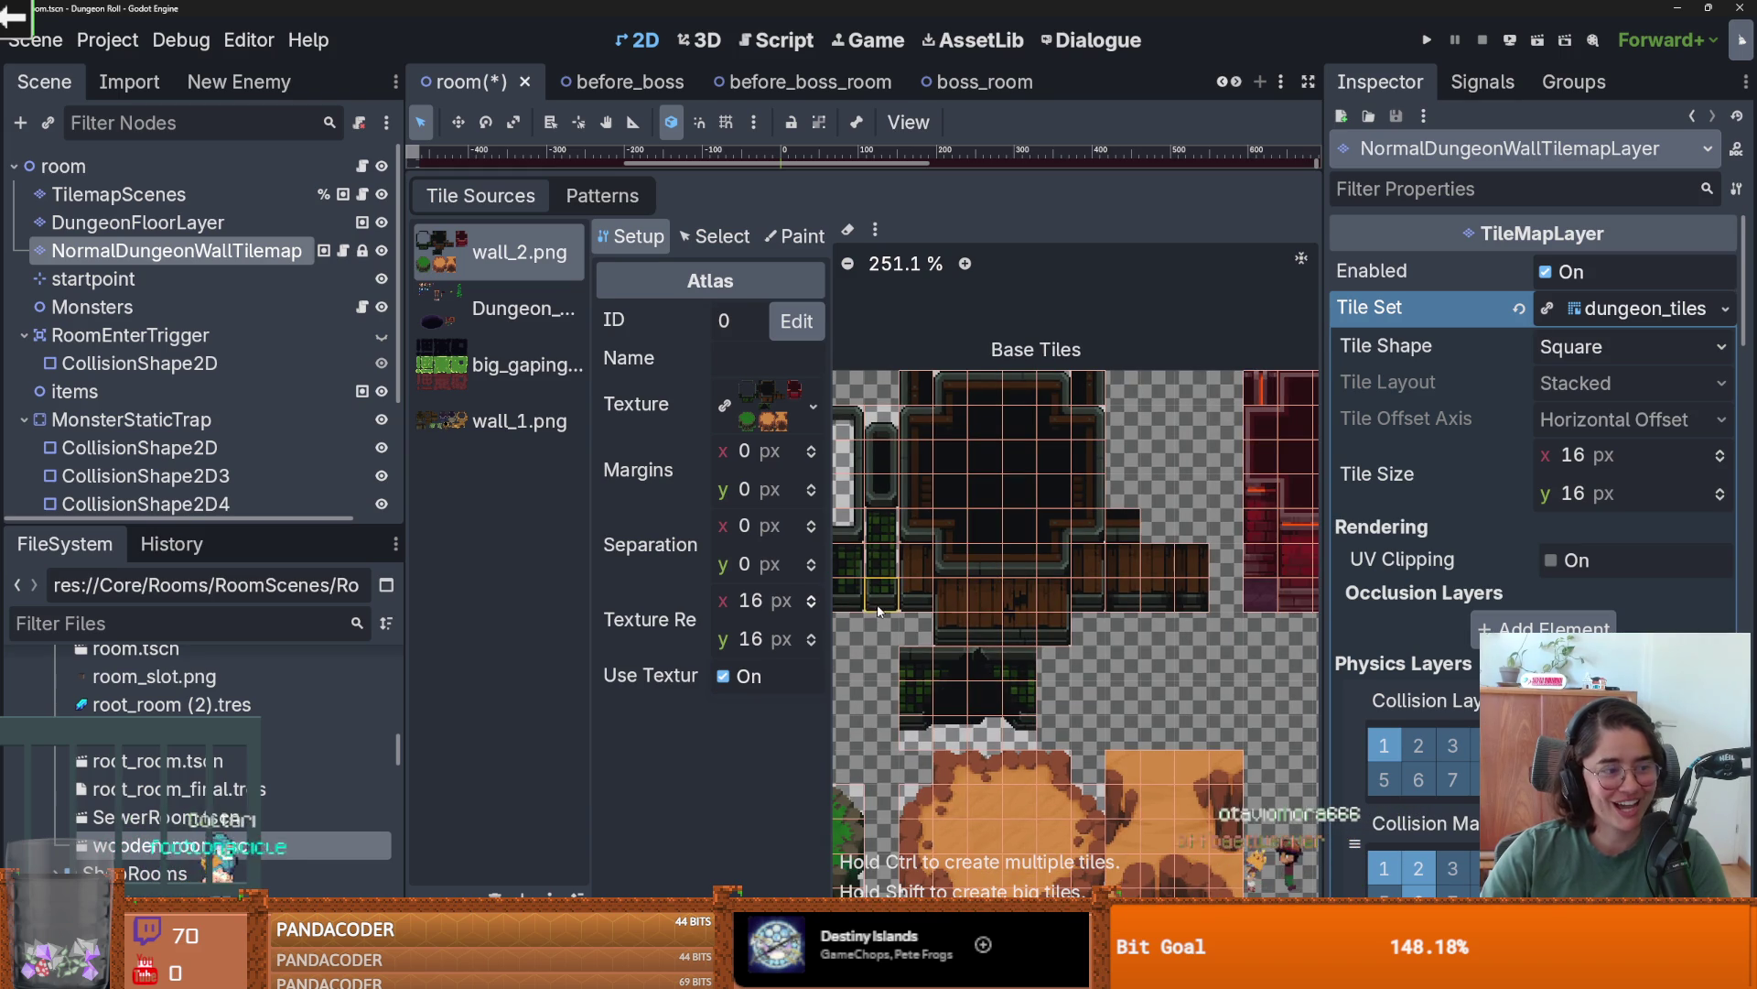
mouse_move(587, 575)
mouse_down()
mouse_move(435, 559)
mouse_move(271, 508)
mouse_up()
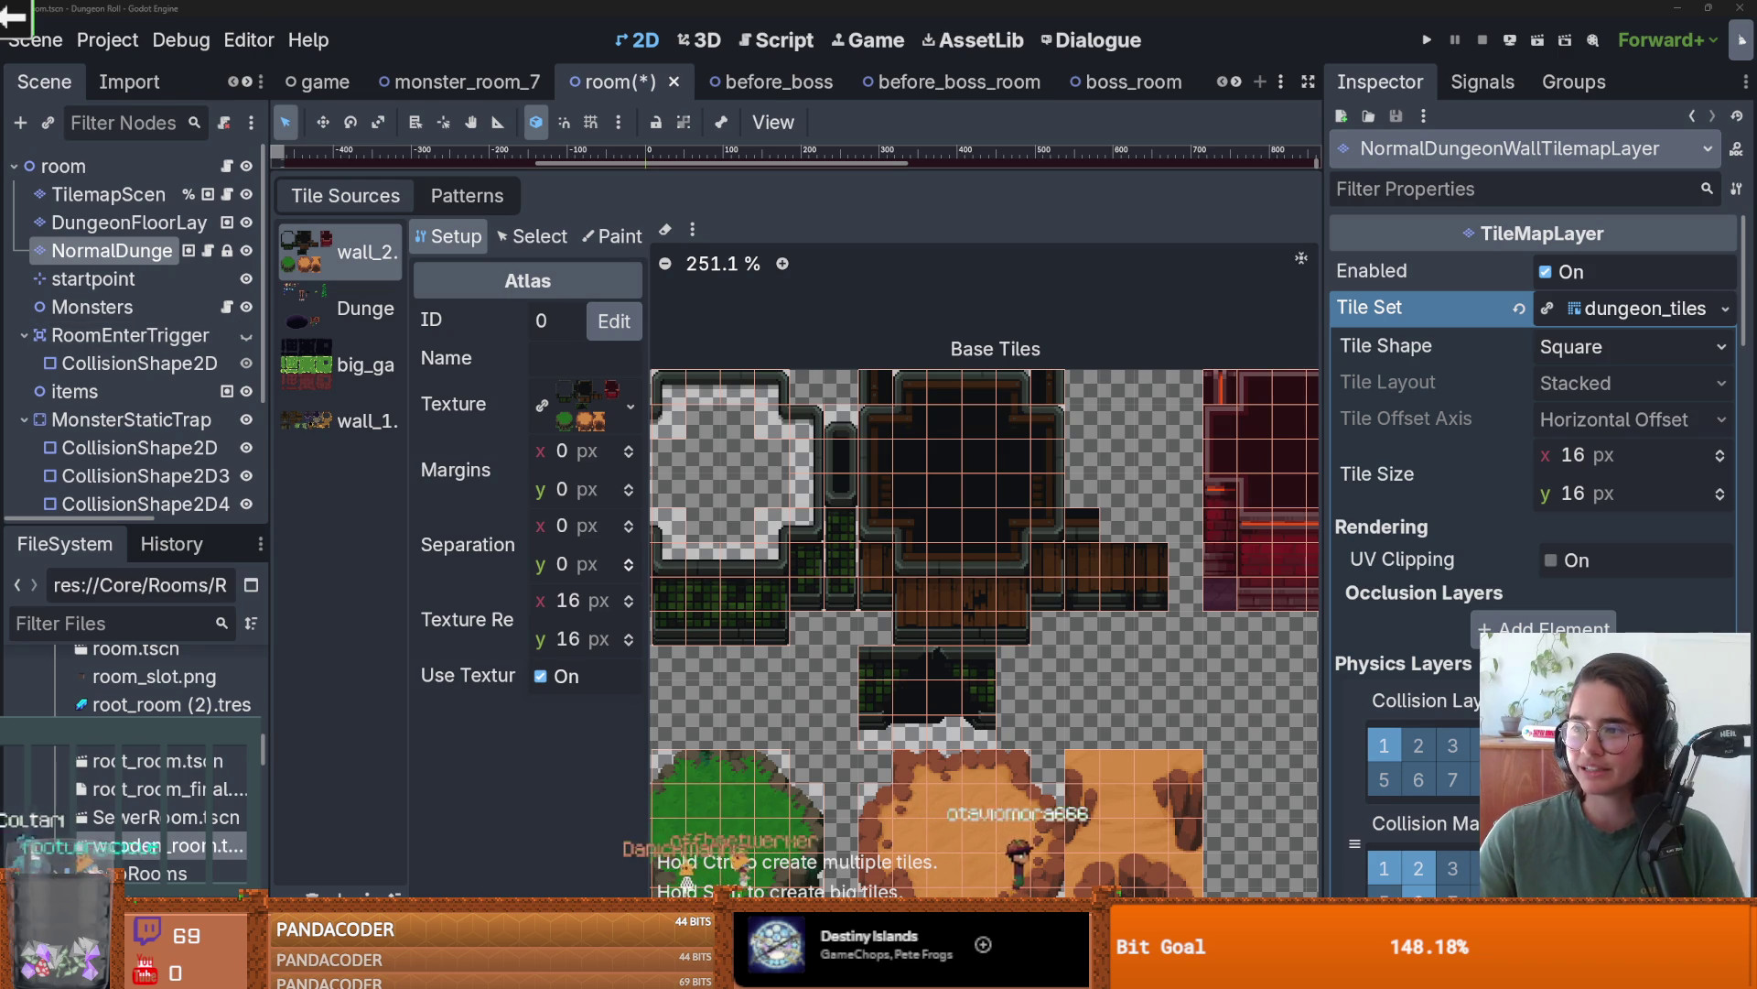
- Launch the stream game, erase the partly typed viewer name, and close the admin console
key(F5)
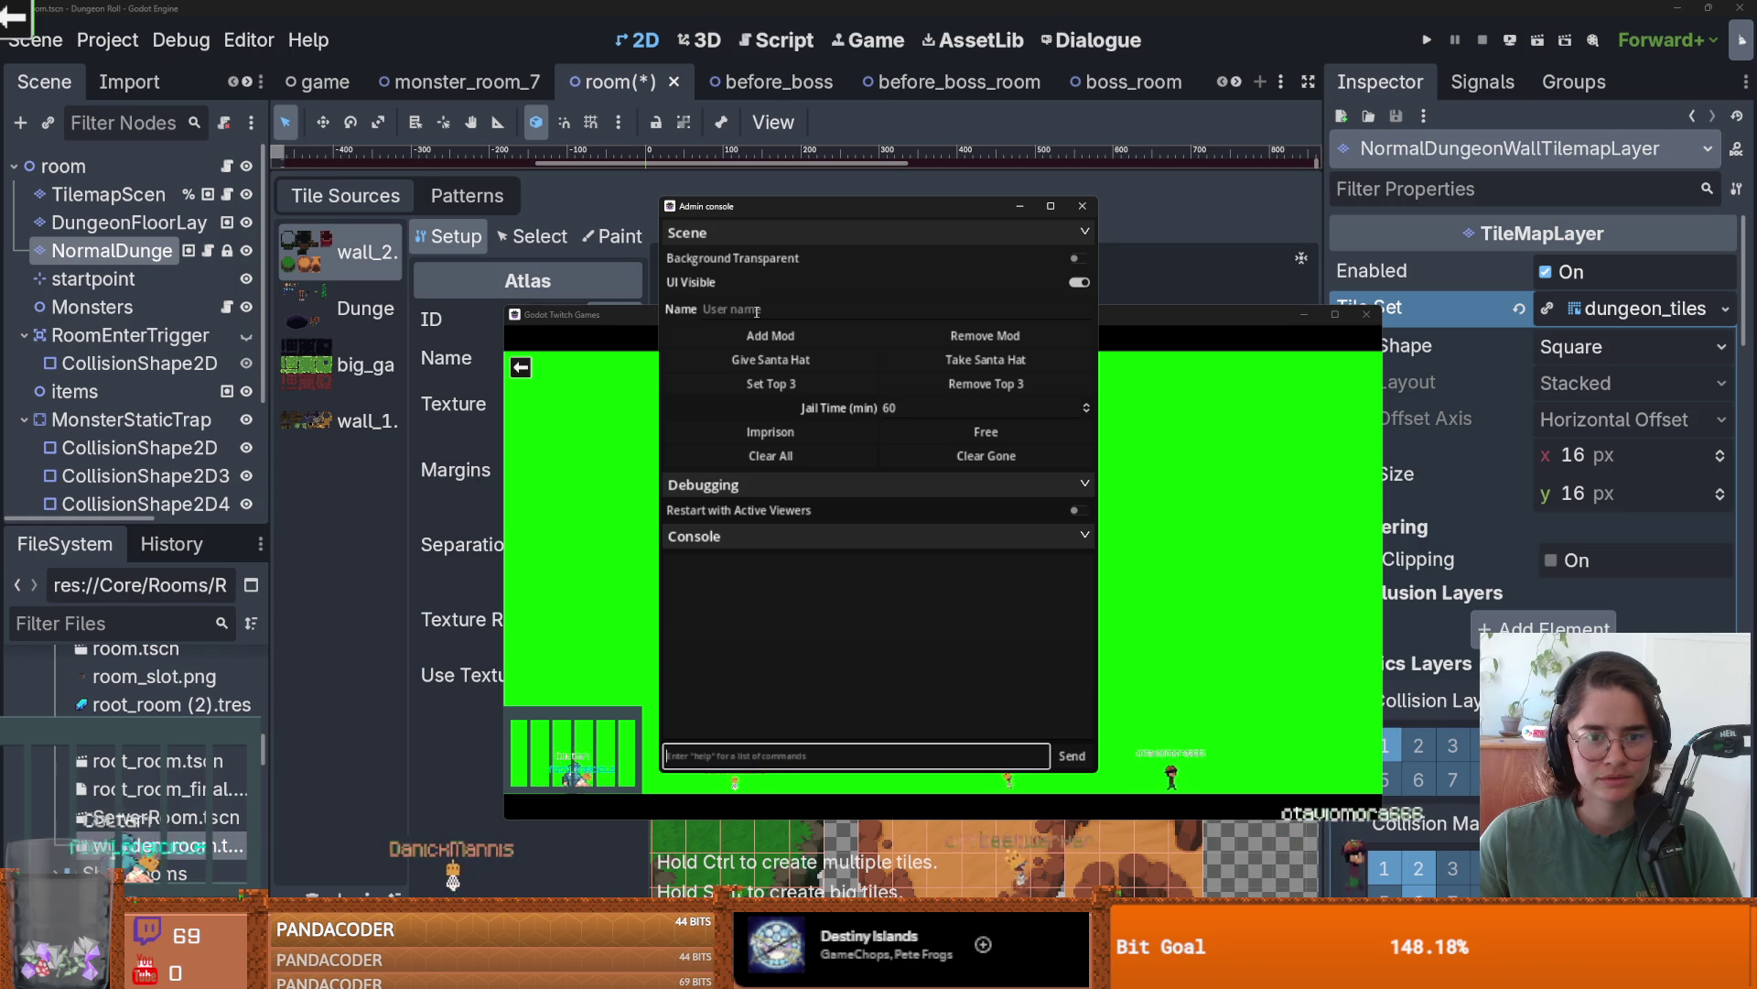
click(757, 311)
text(ha)
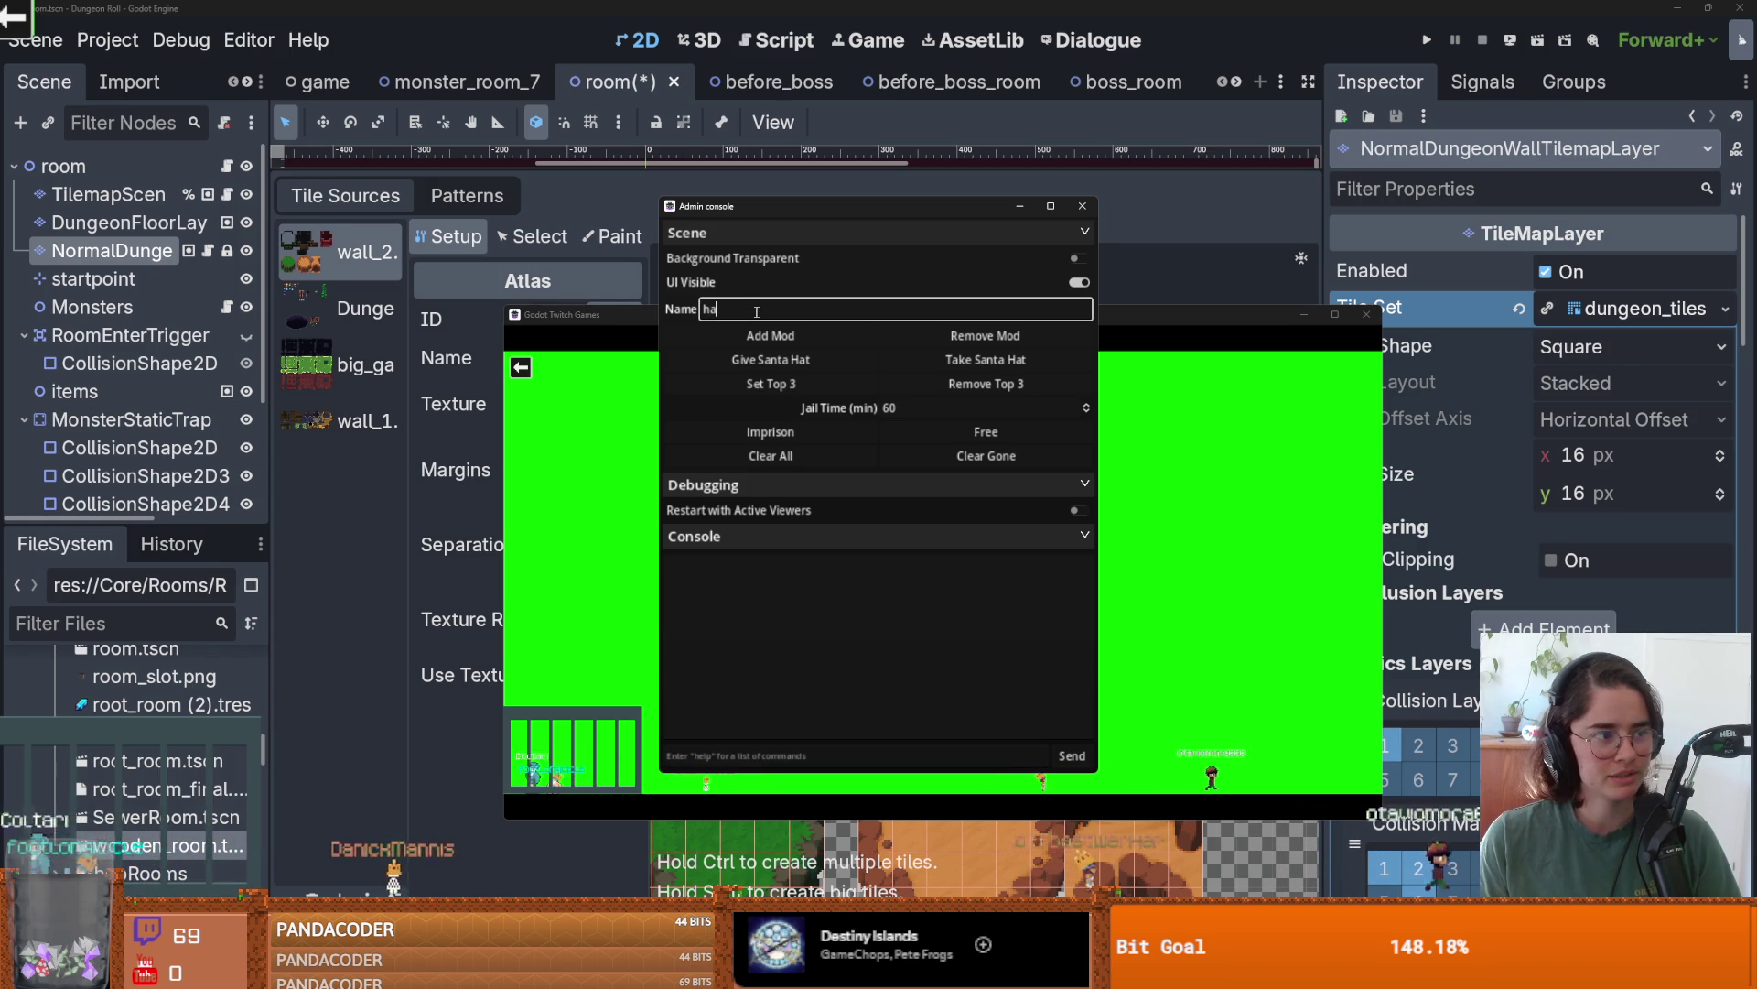
text(d)
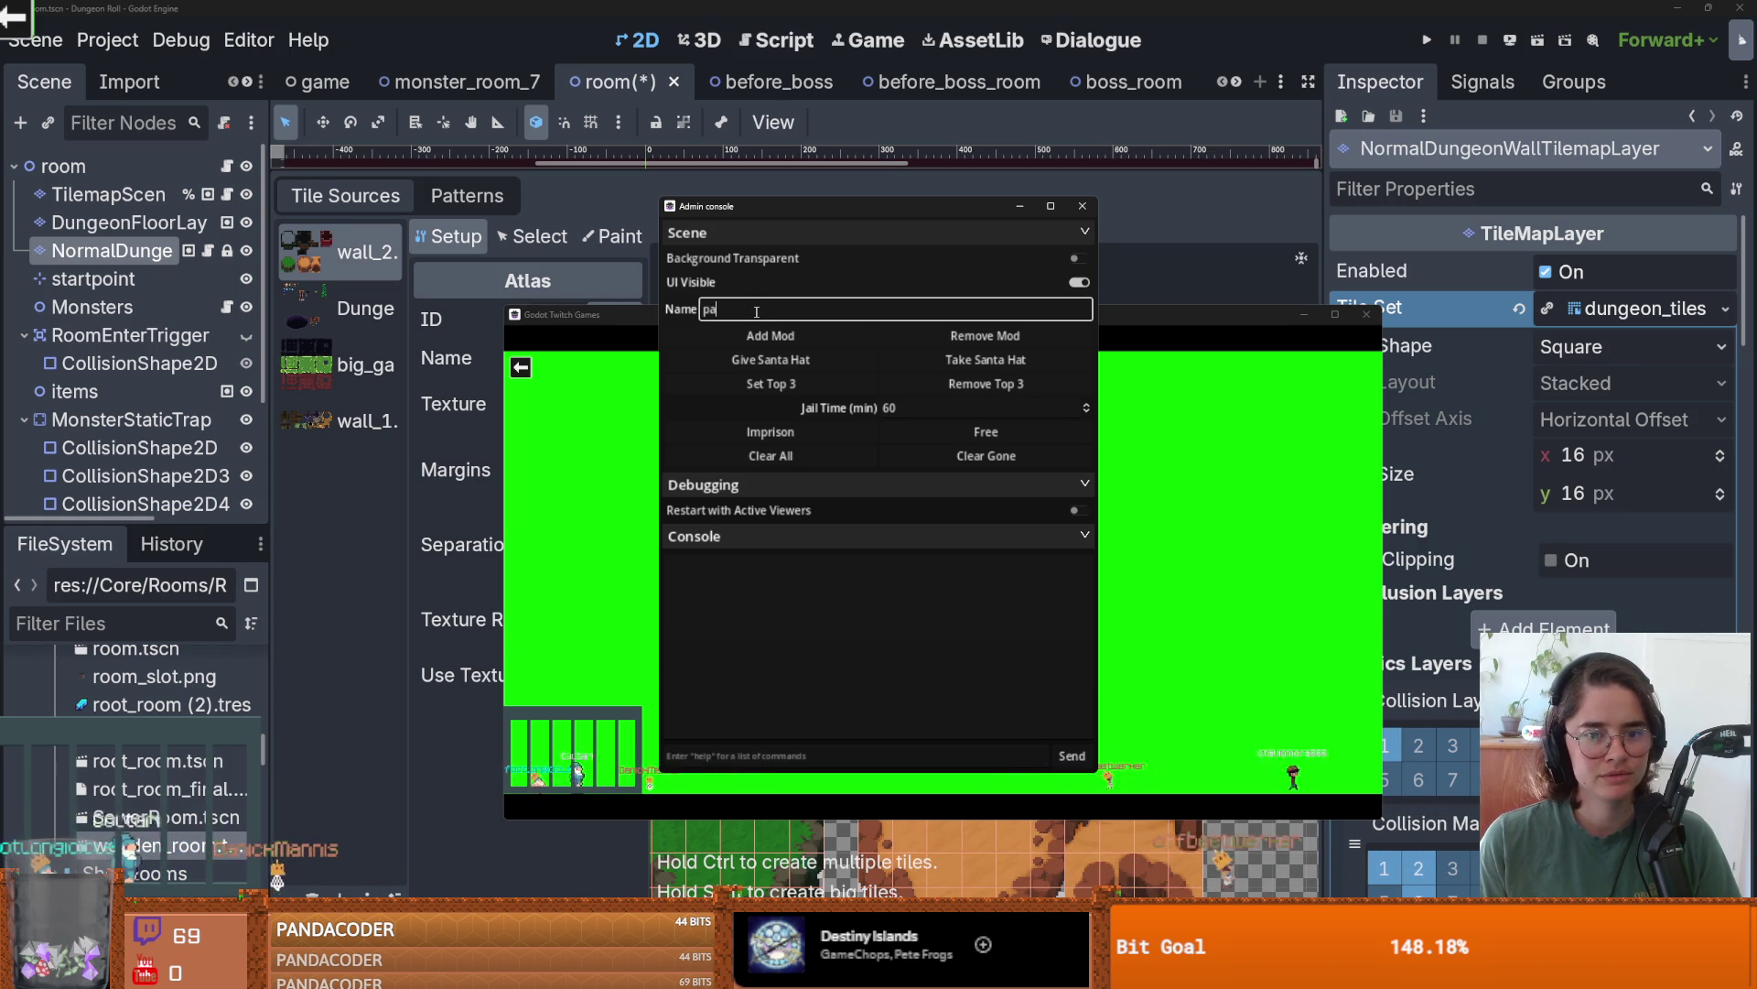
text(co)
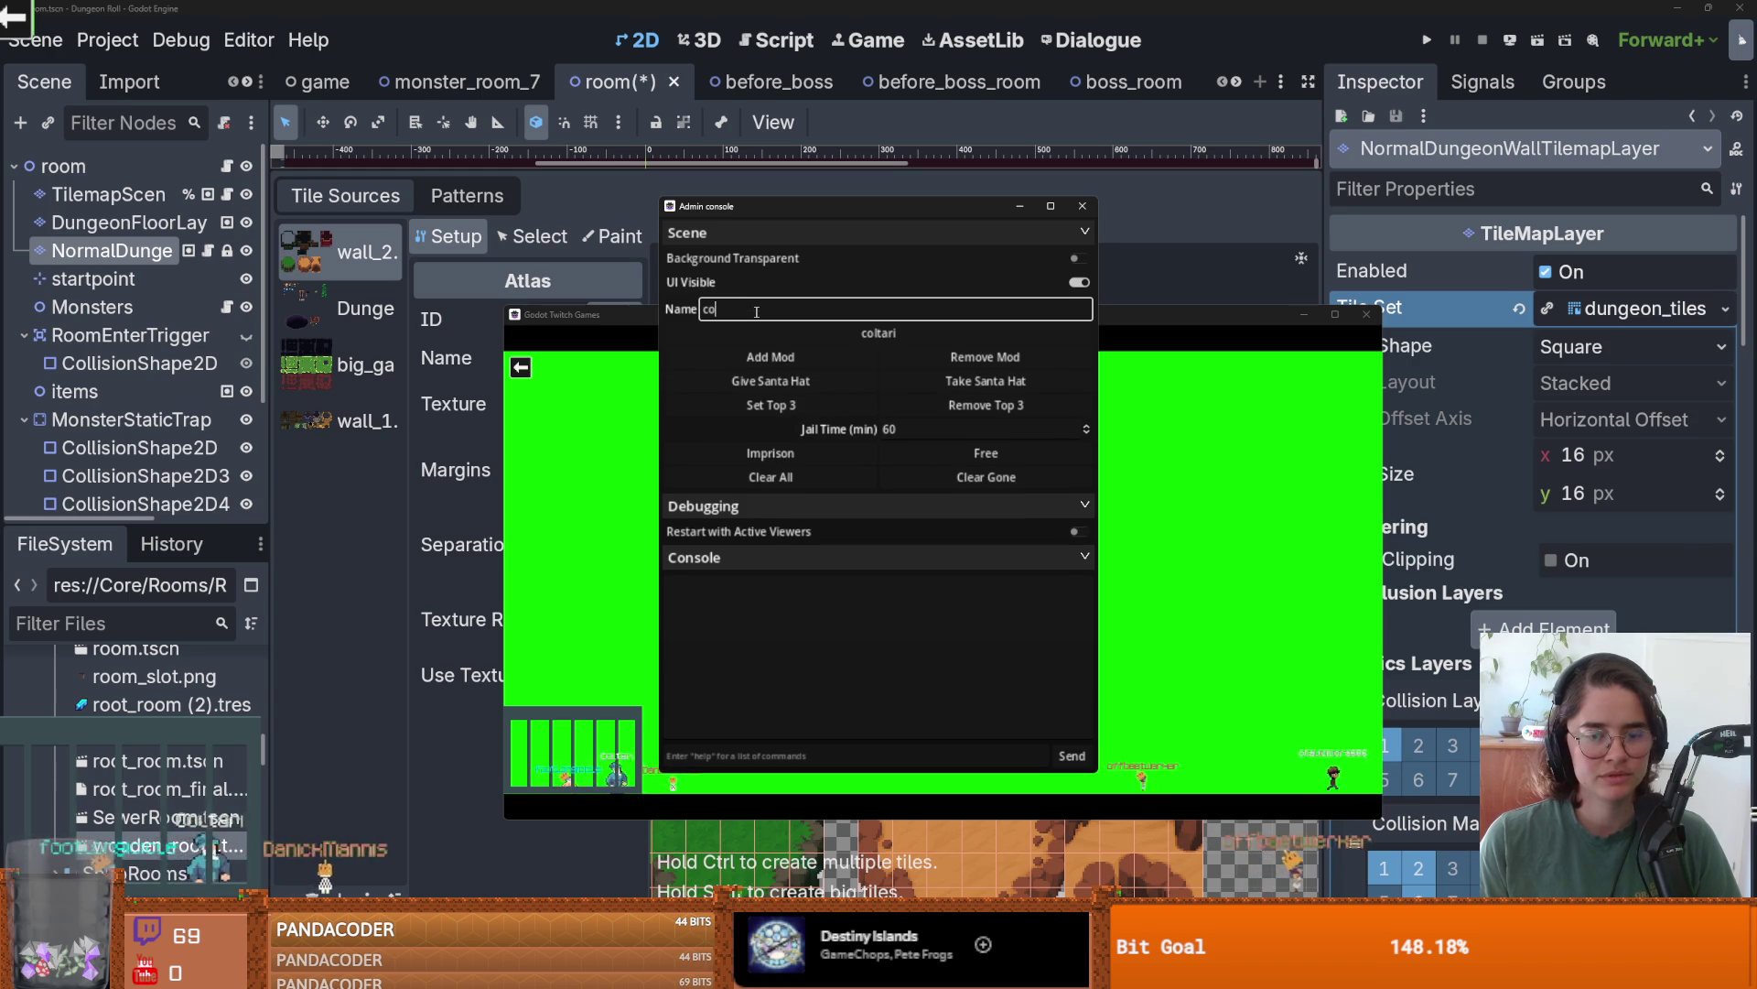
key(BackSpace)
key(BackSpace)
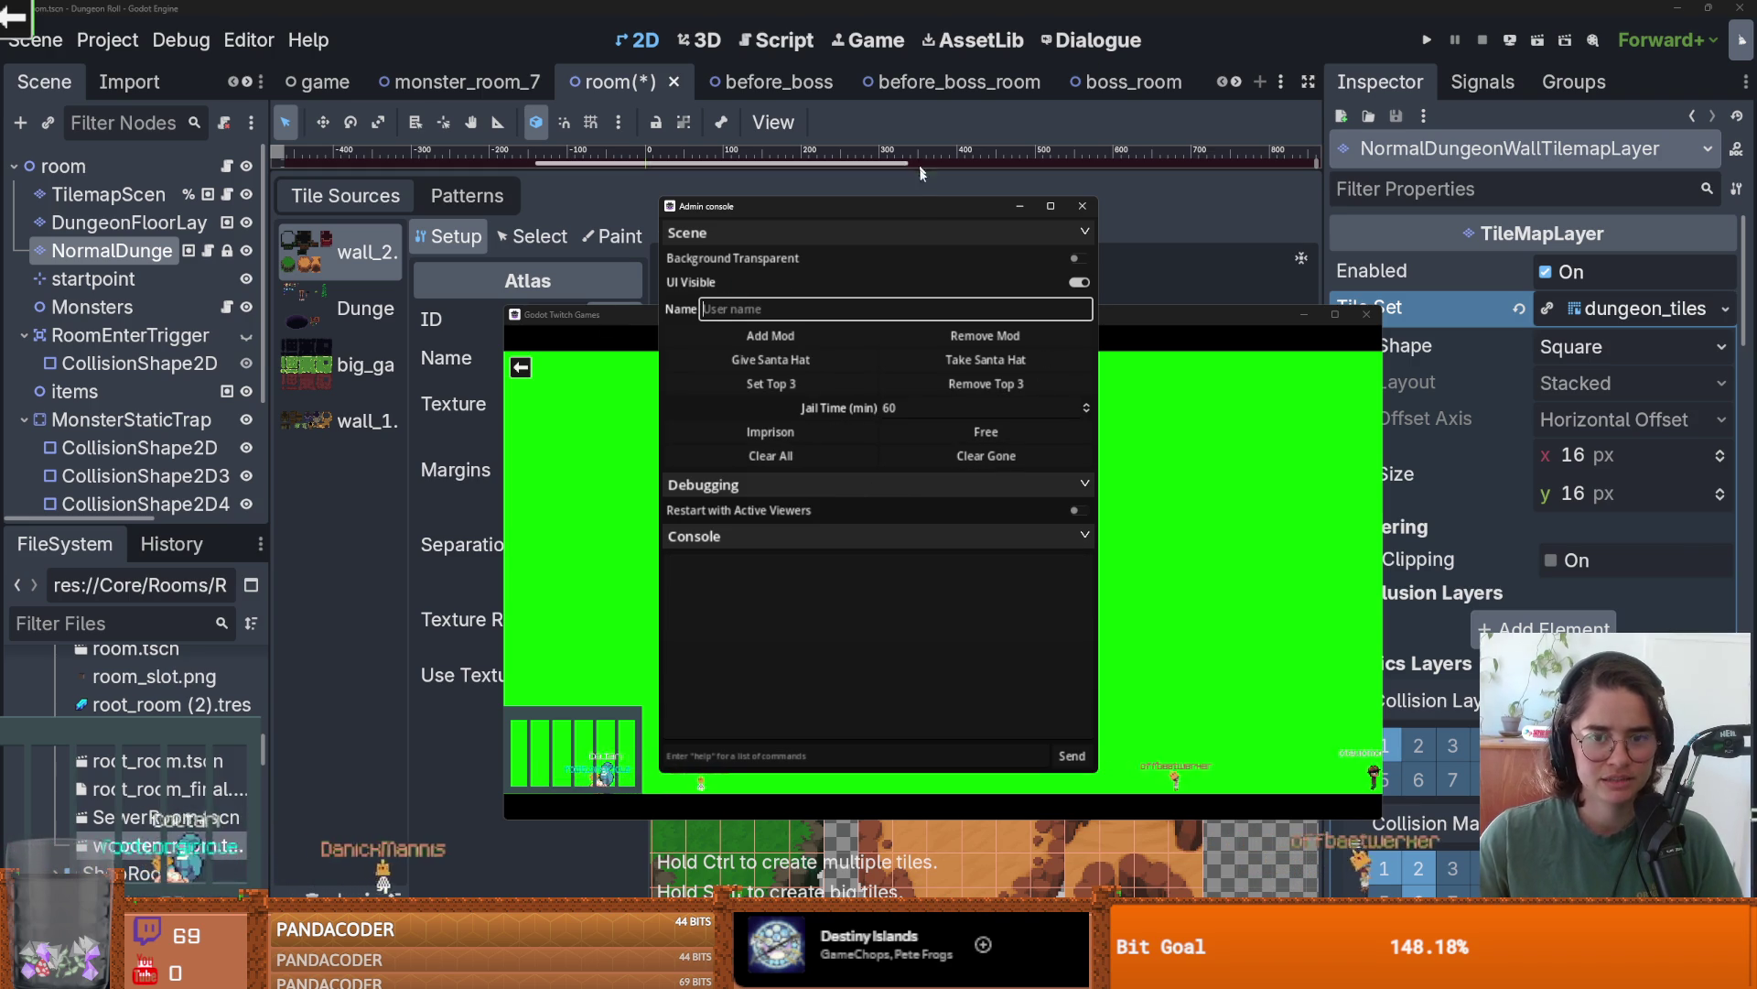
click(1083, 206)
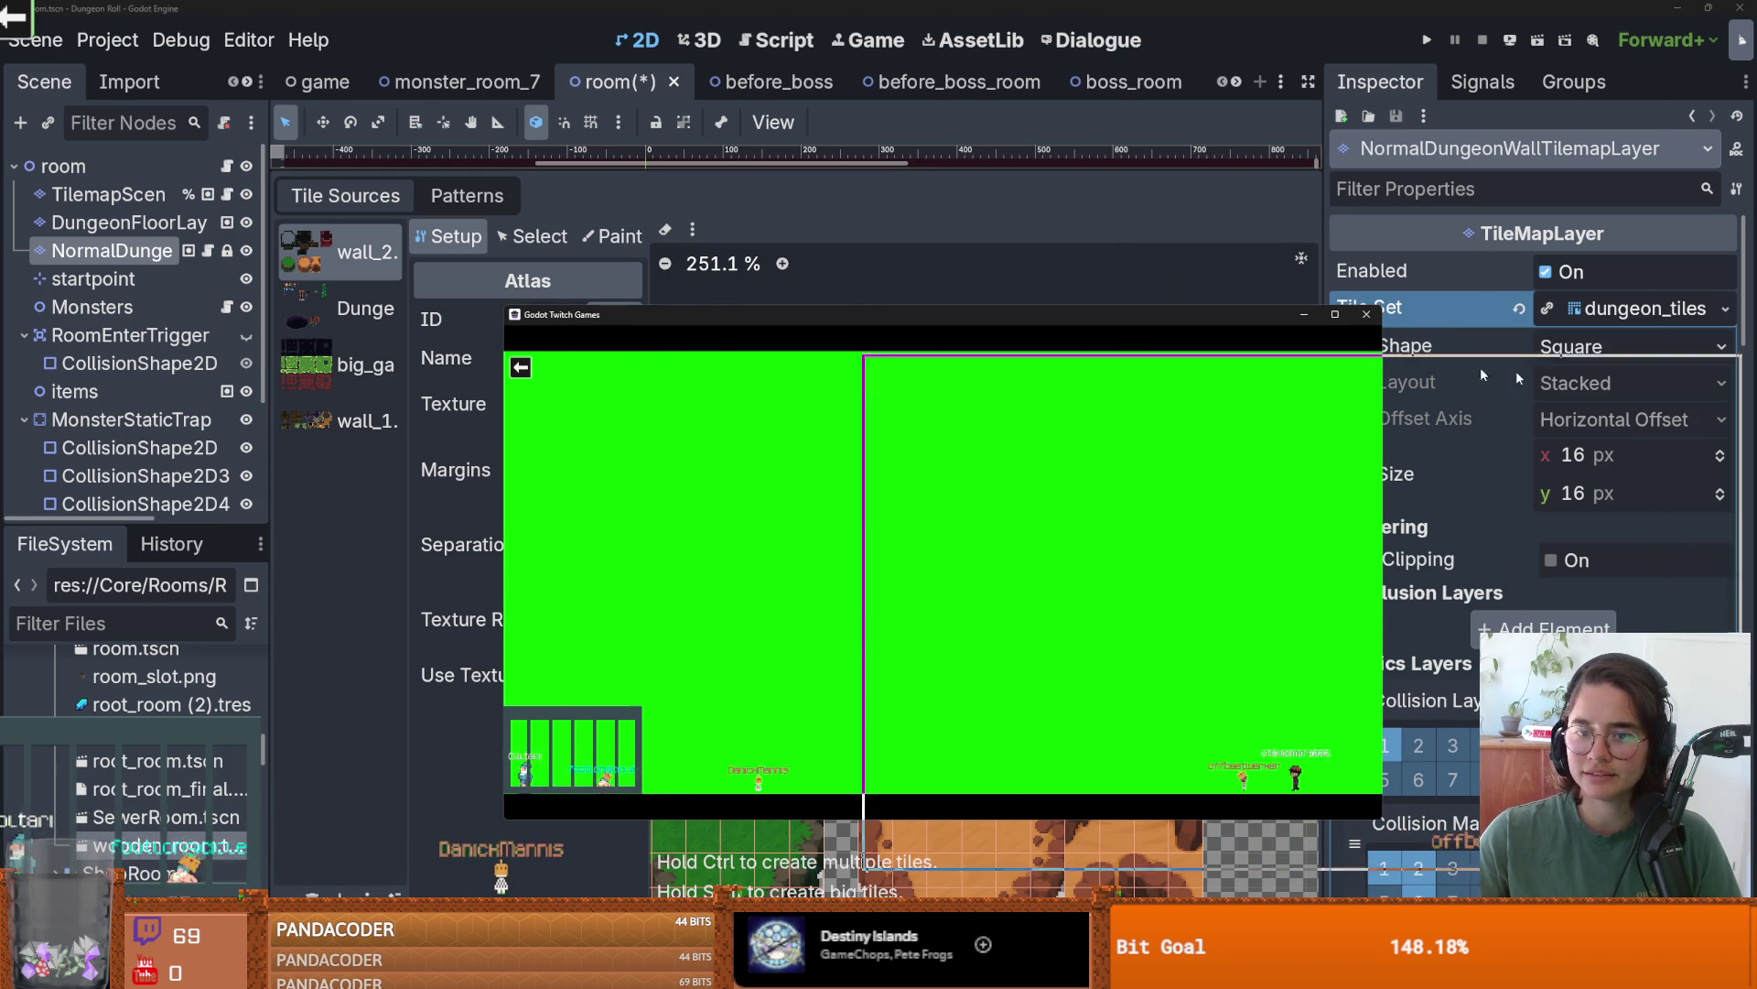
- Close the game window to get back to the tile set atlas in the editor
key(alt+F4)
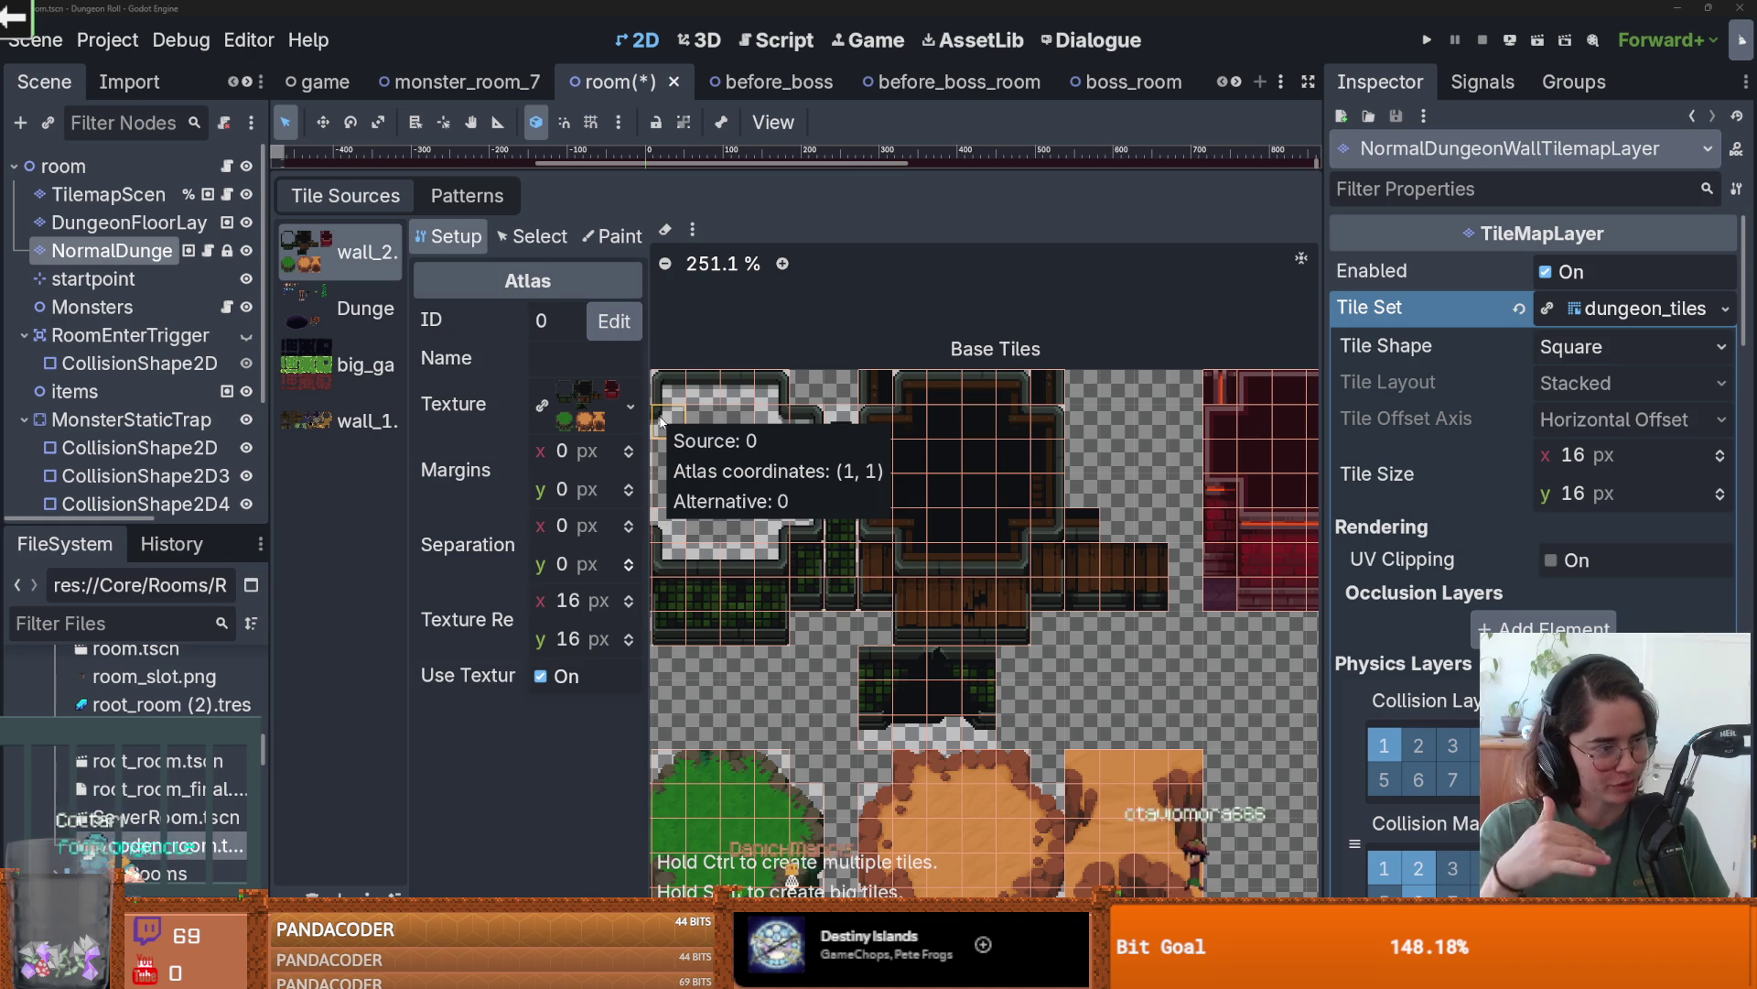
scroll(795, 469, down, 4)
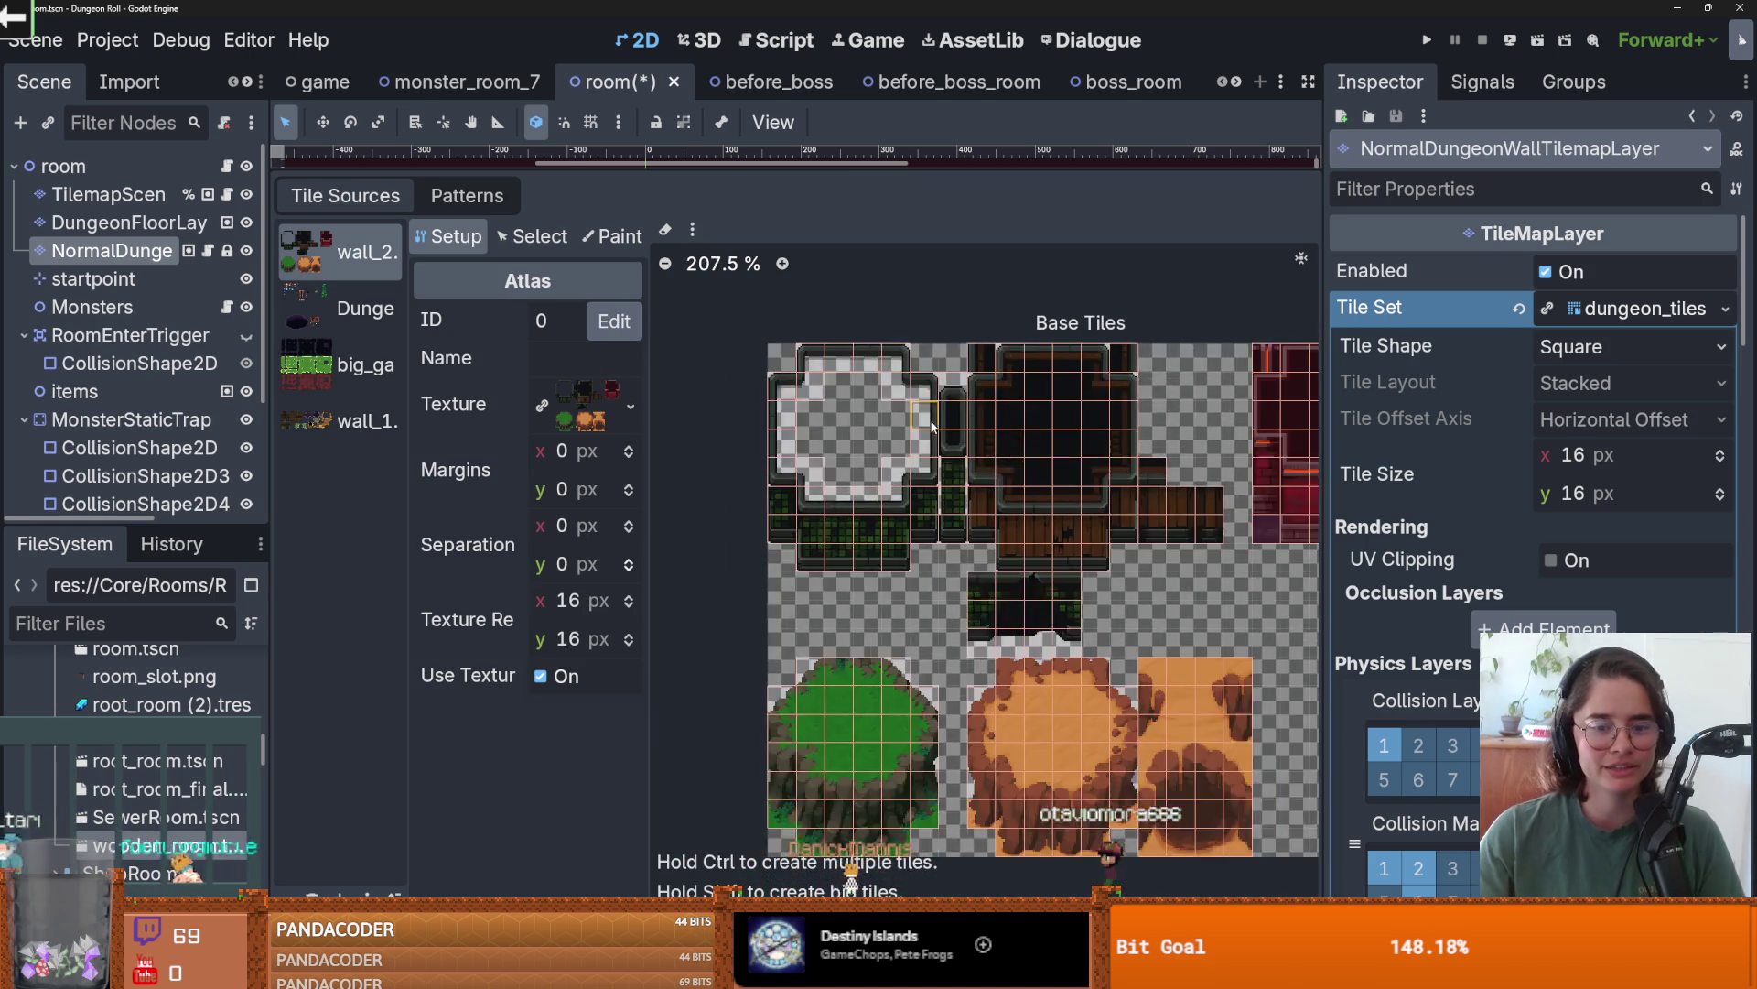
scroll(915, 430, up, 2)
scroll(1022, 396, down, 1)
scroll(1023, 396, up, 1)
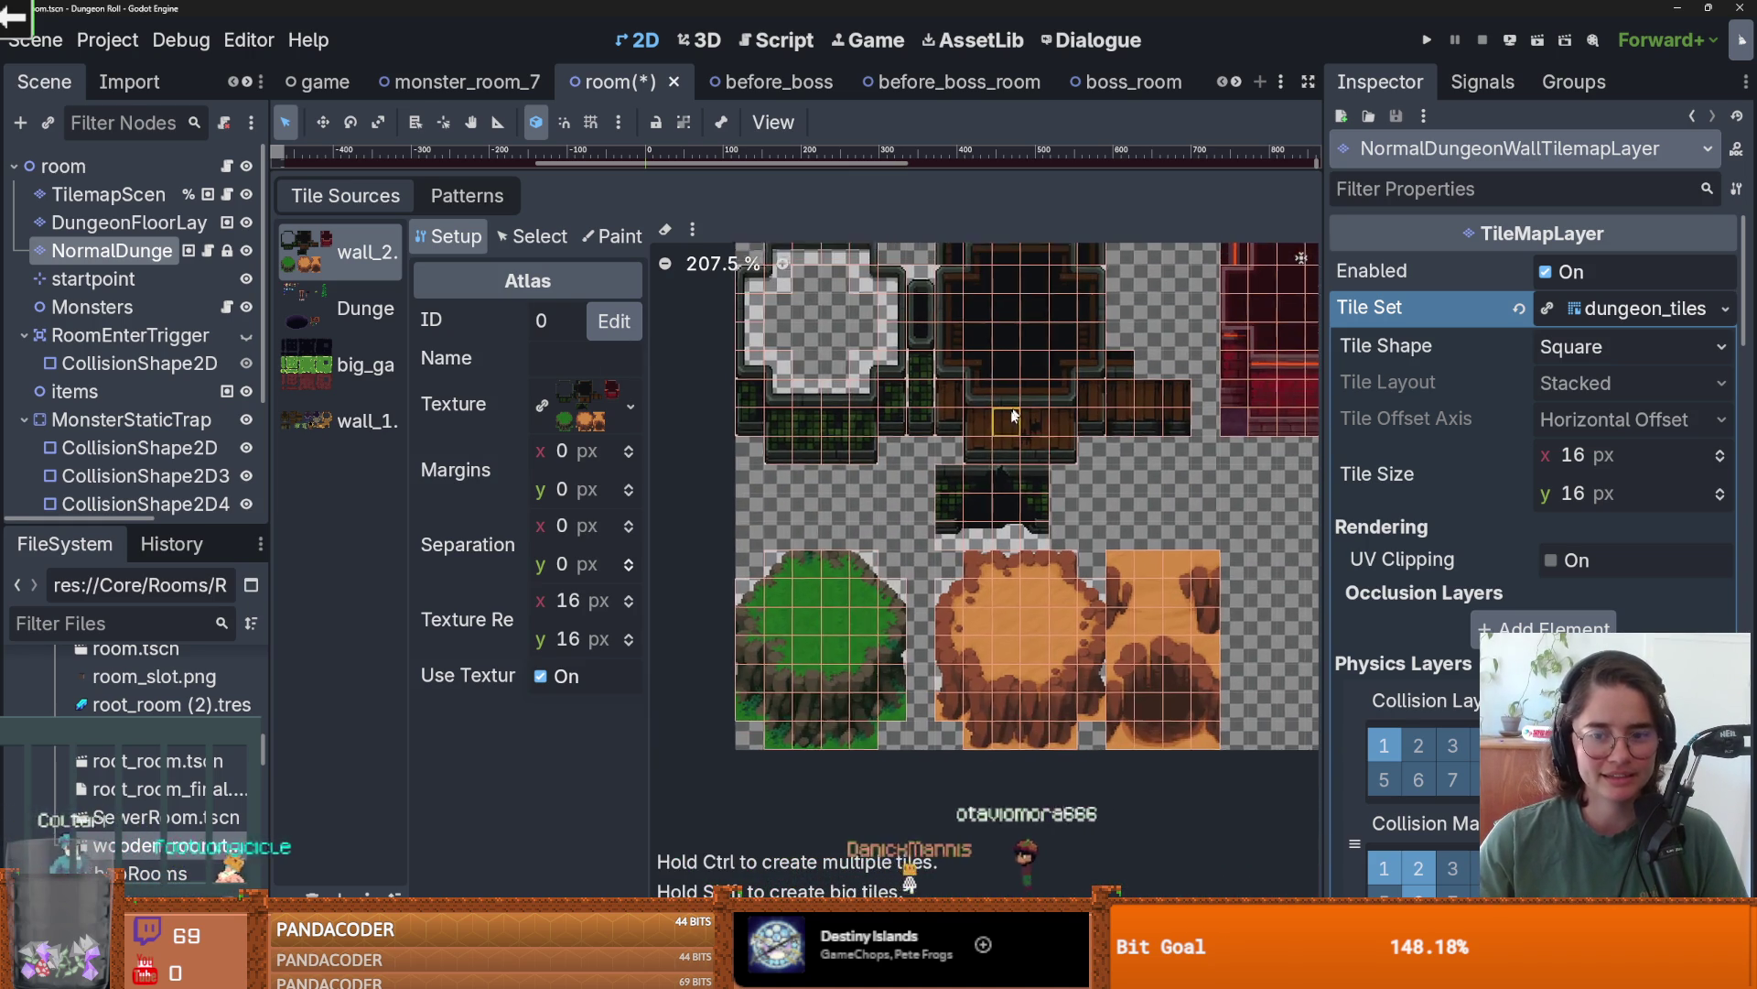
- Switch the TileSet editor to Paint mode and open the 'Select a property editor' dropdown
click(611, 237)
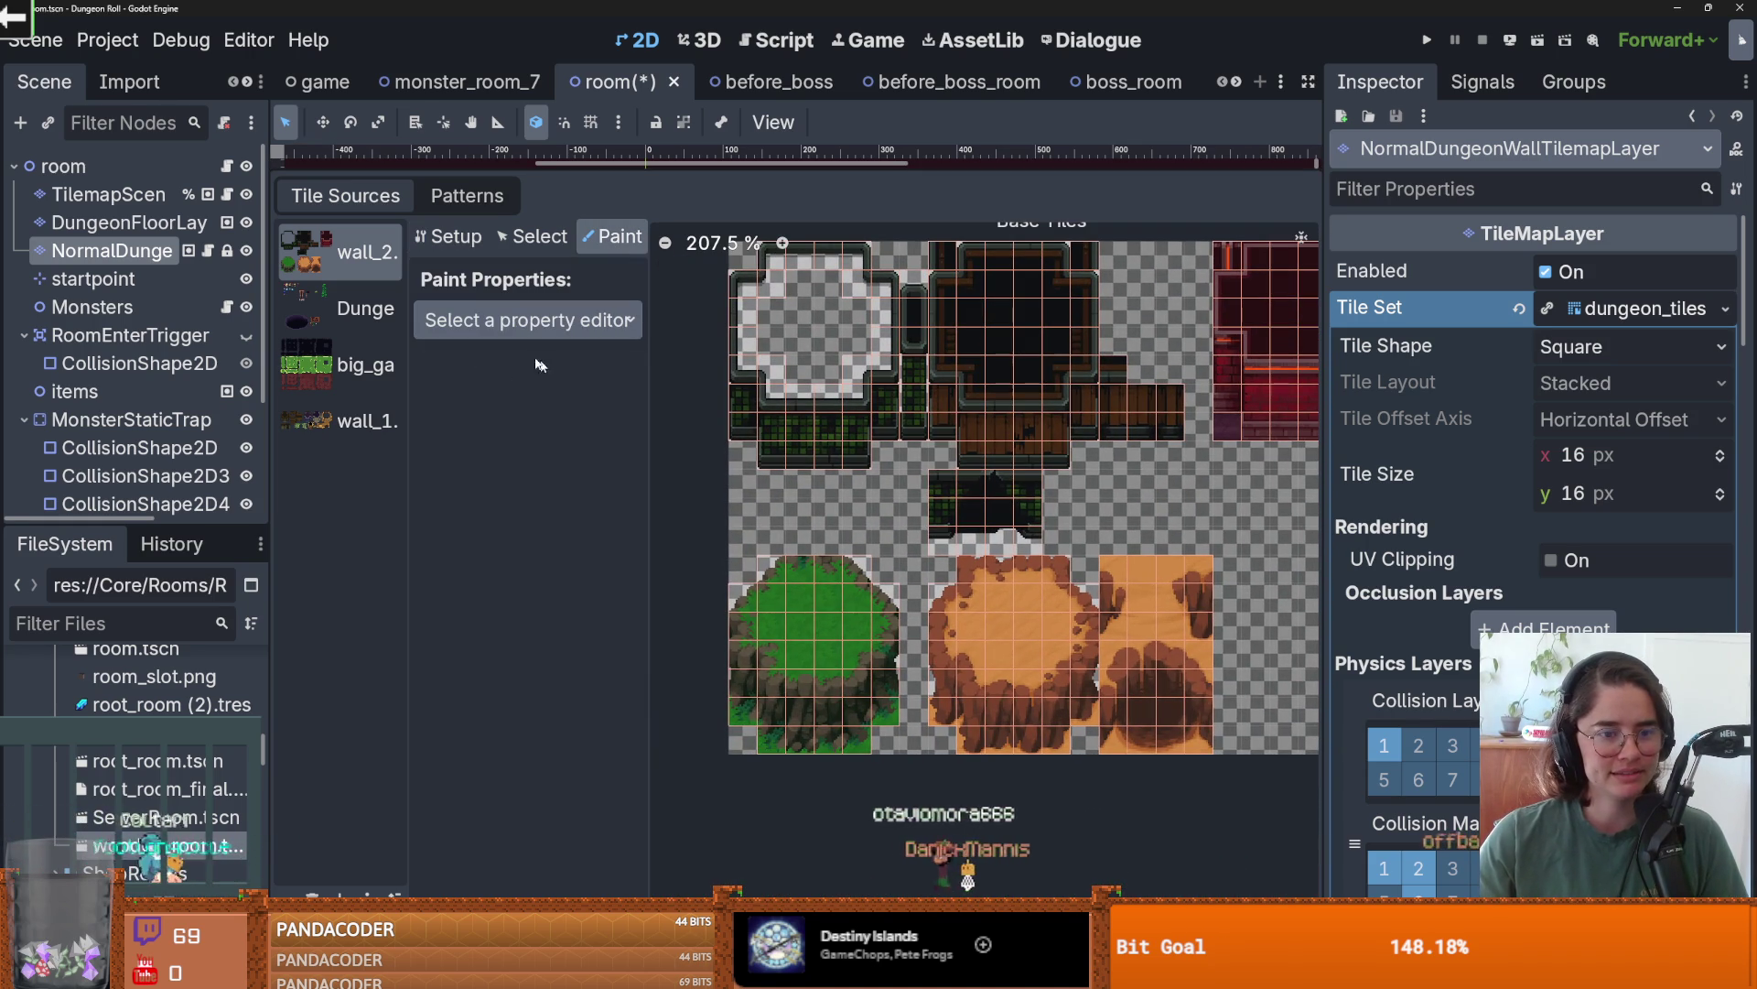
click(604, 320)
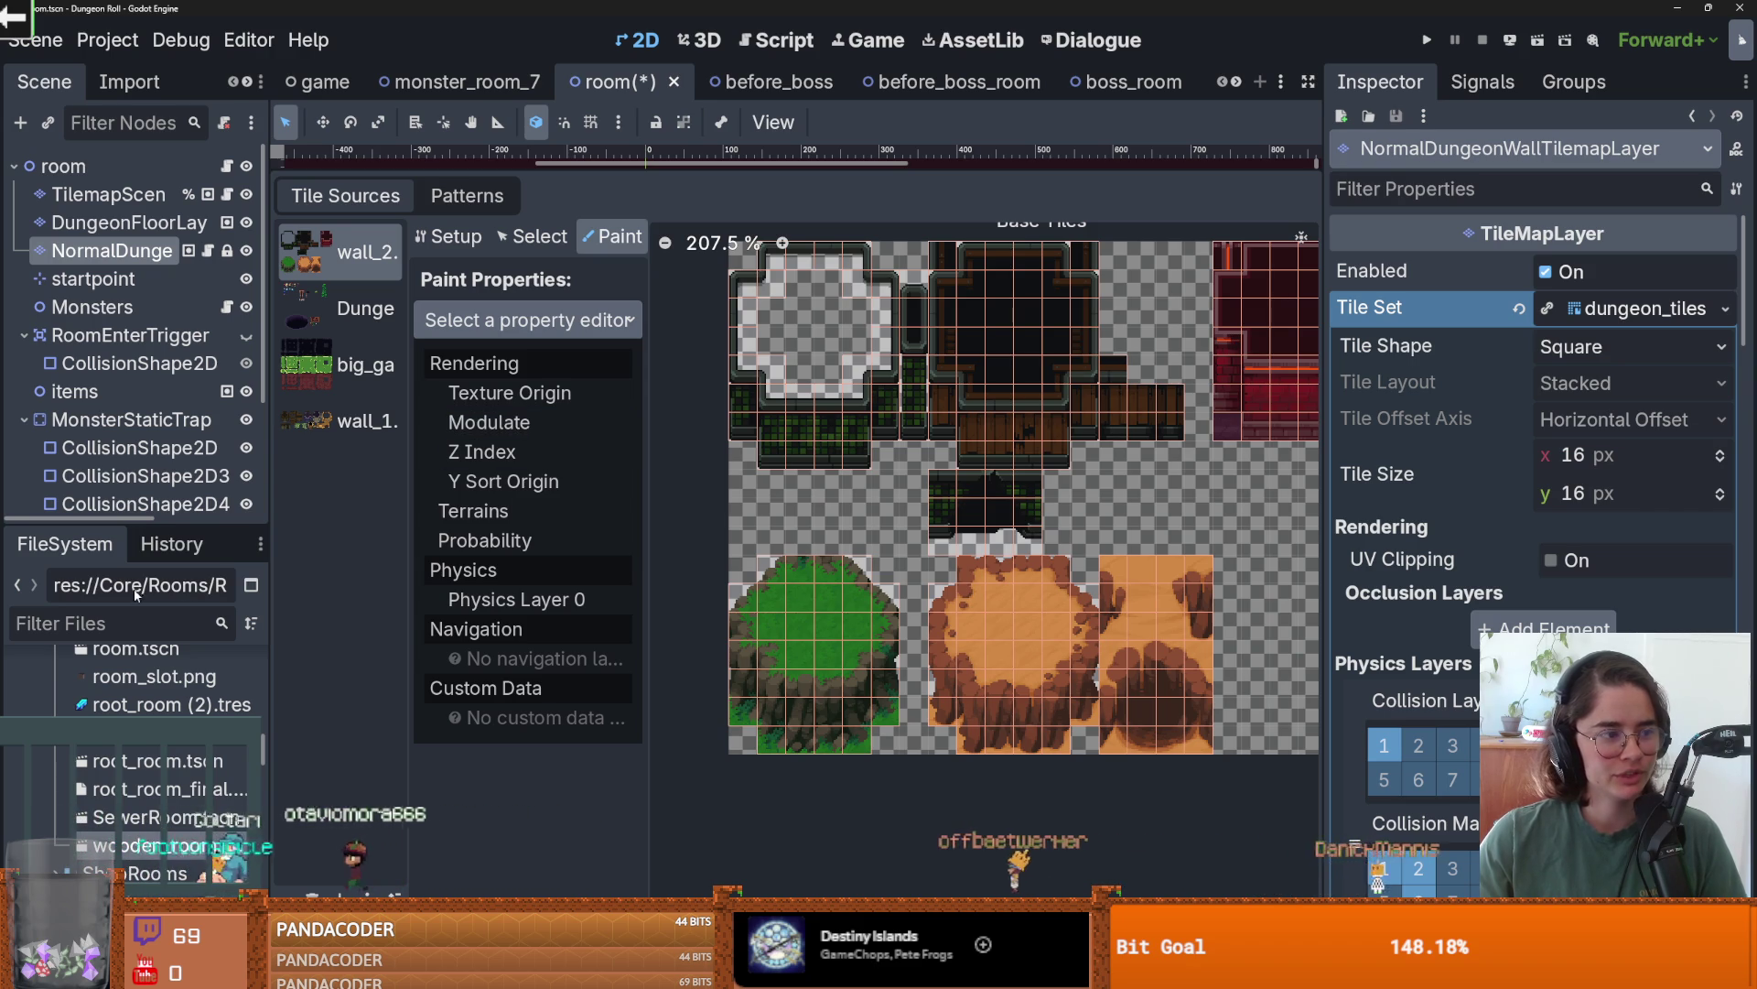
click(244, 553)
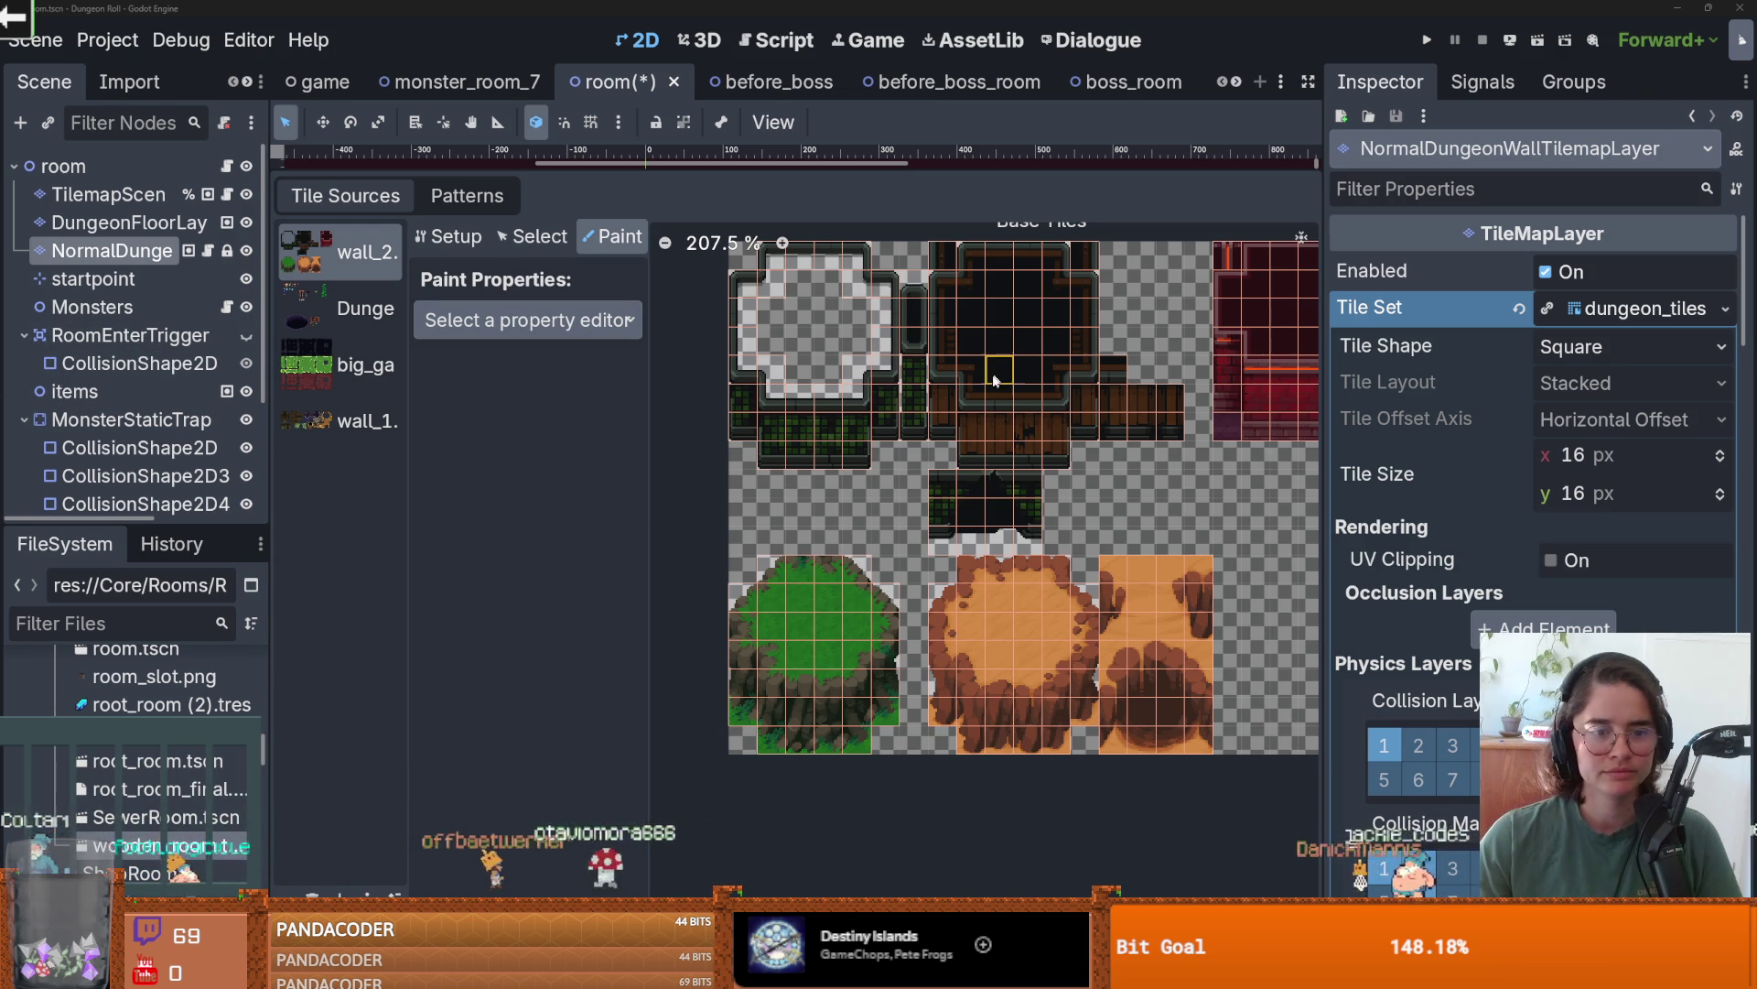
scroll(994, 379, up, 1)
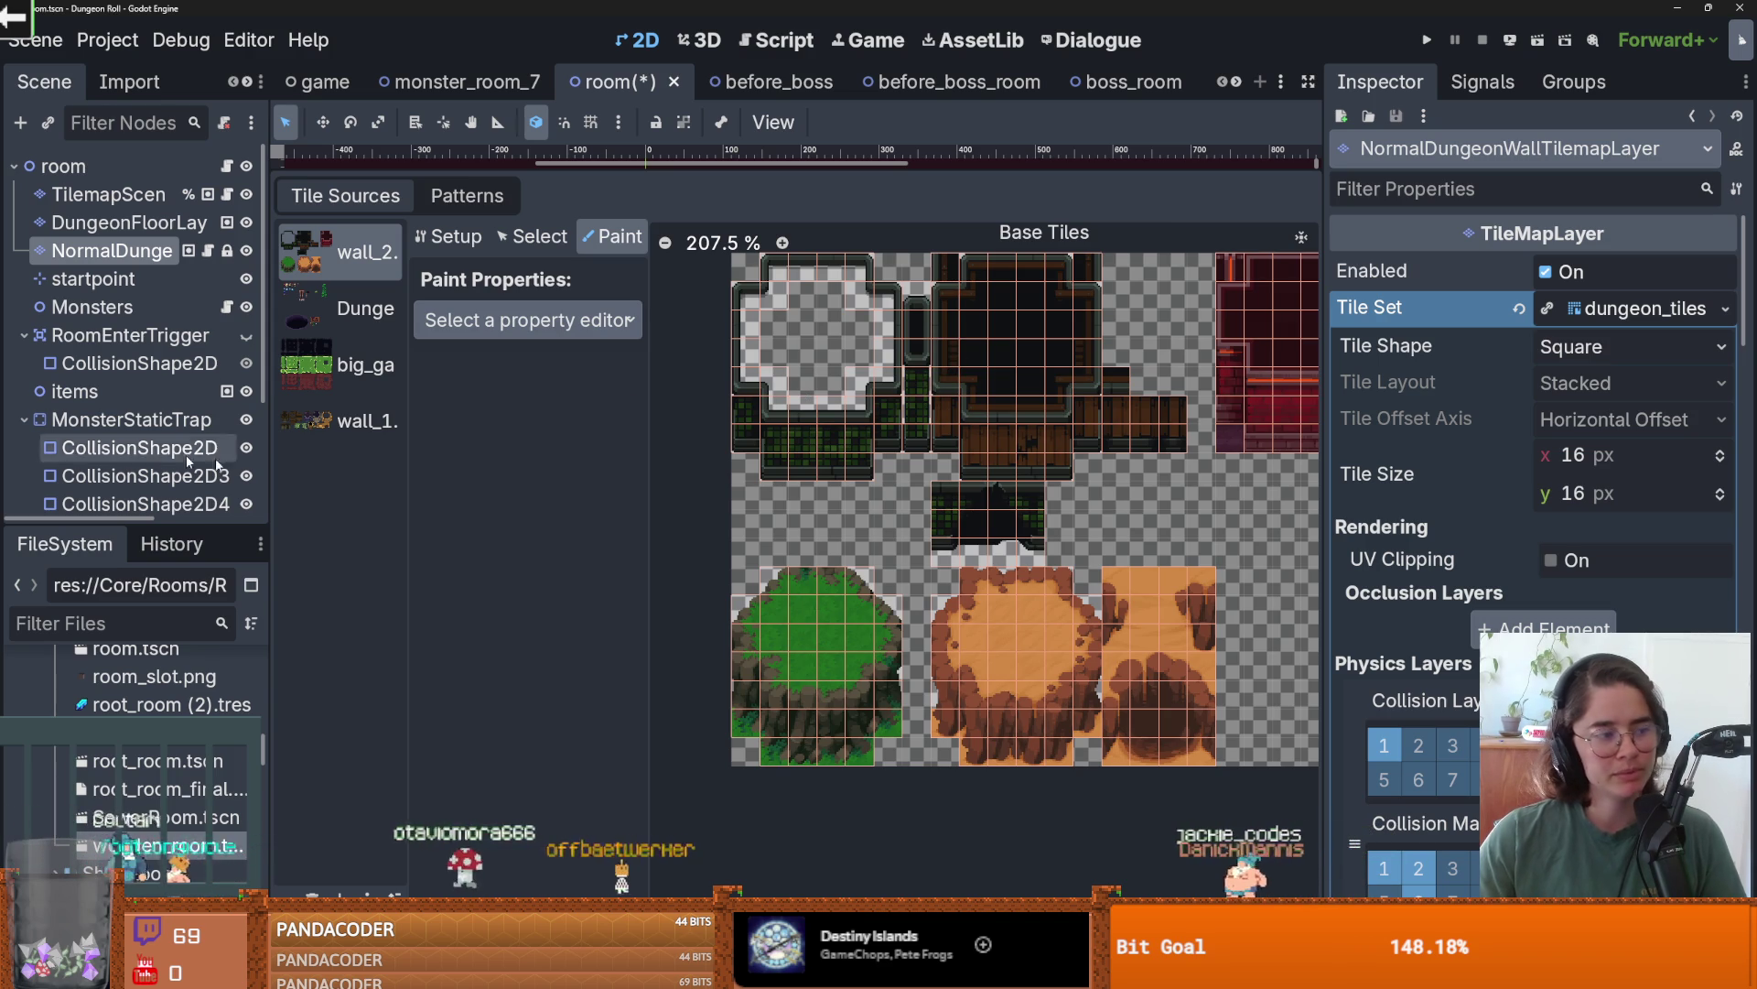
scroll(920, 528, down, 1)
scroll(920, 529, down, 1)
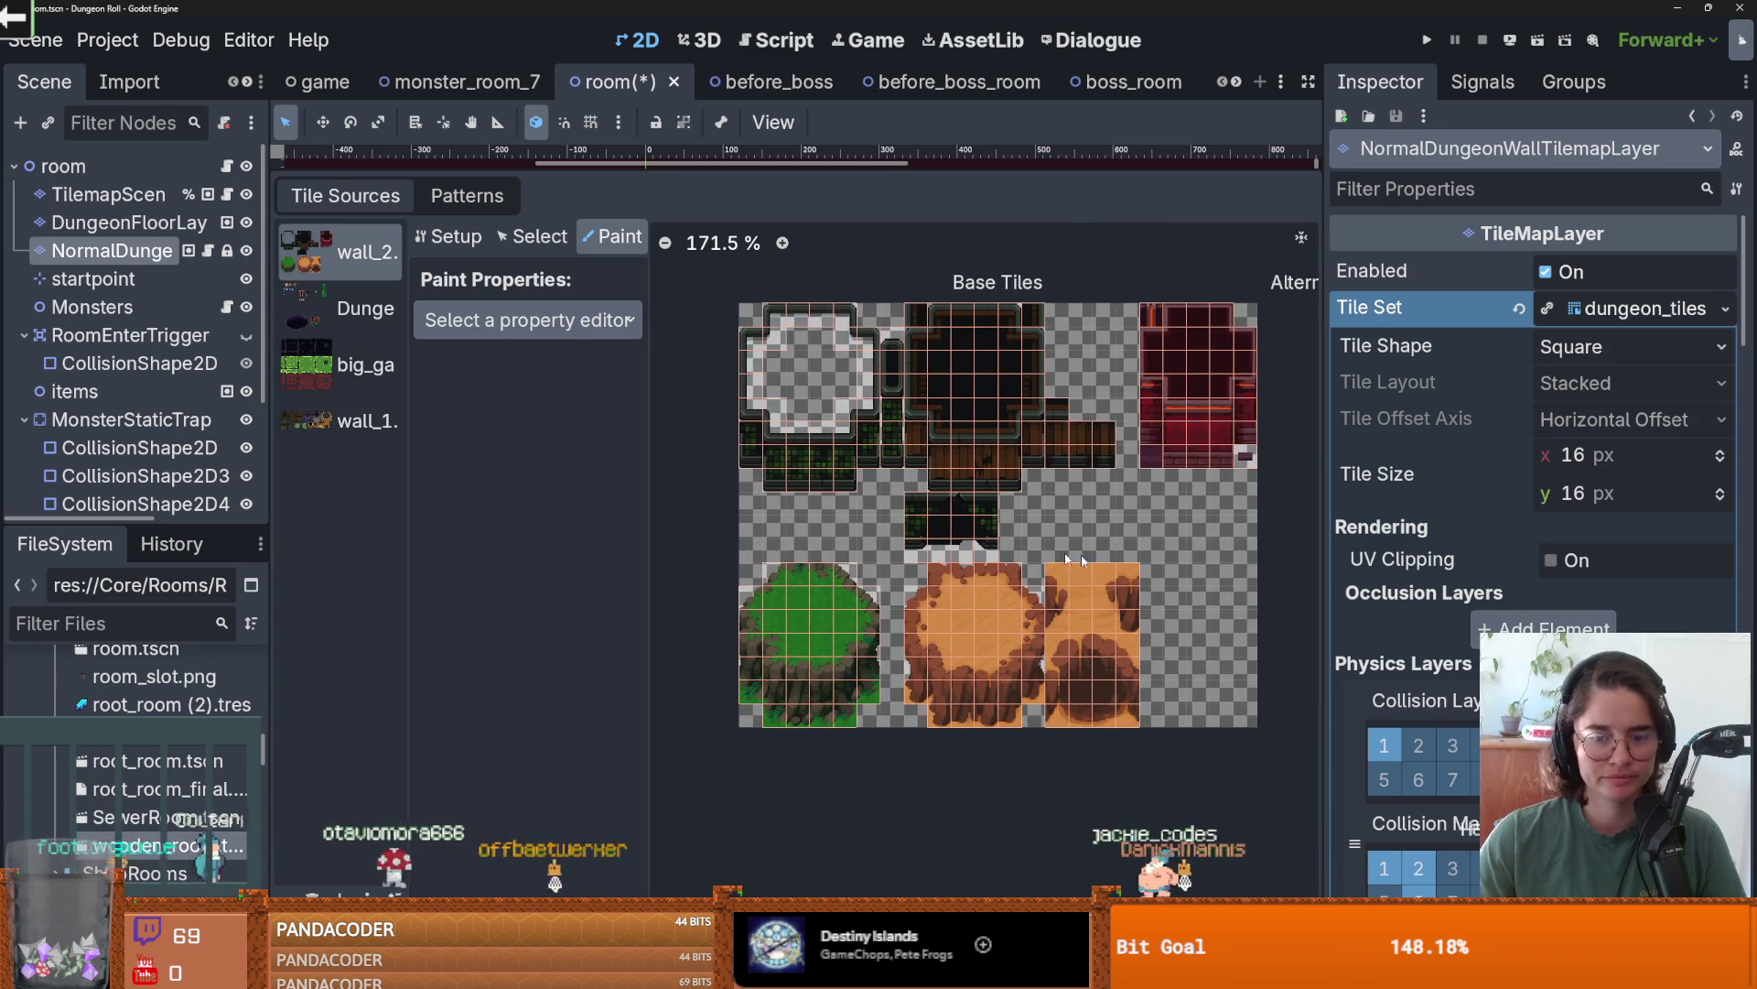
scroll(837, 531, up, 2)
click(517, 319)
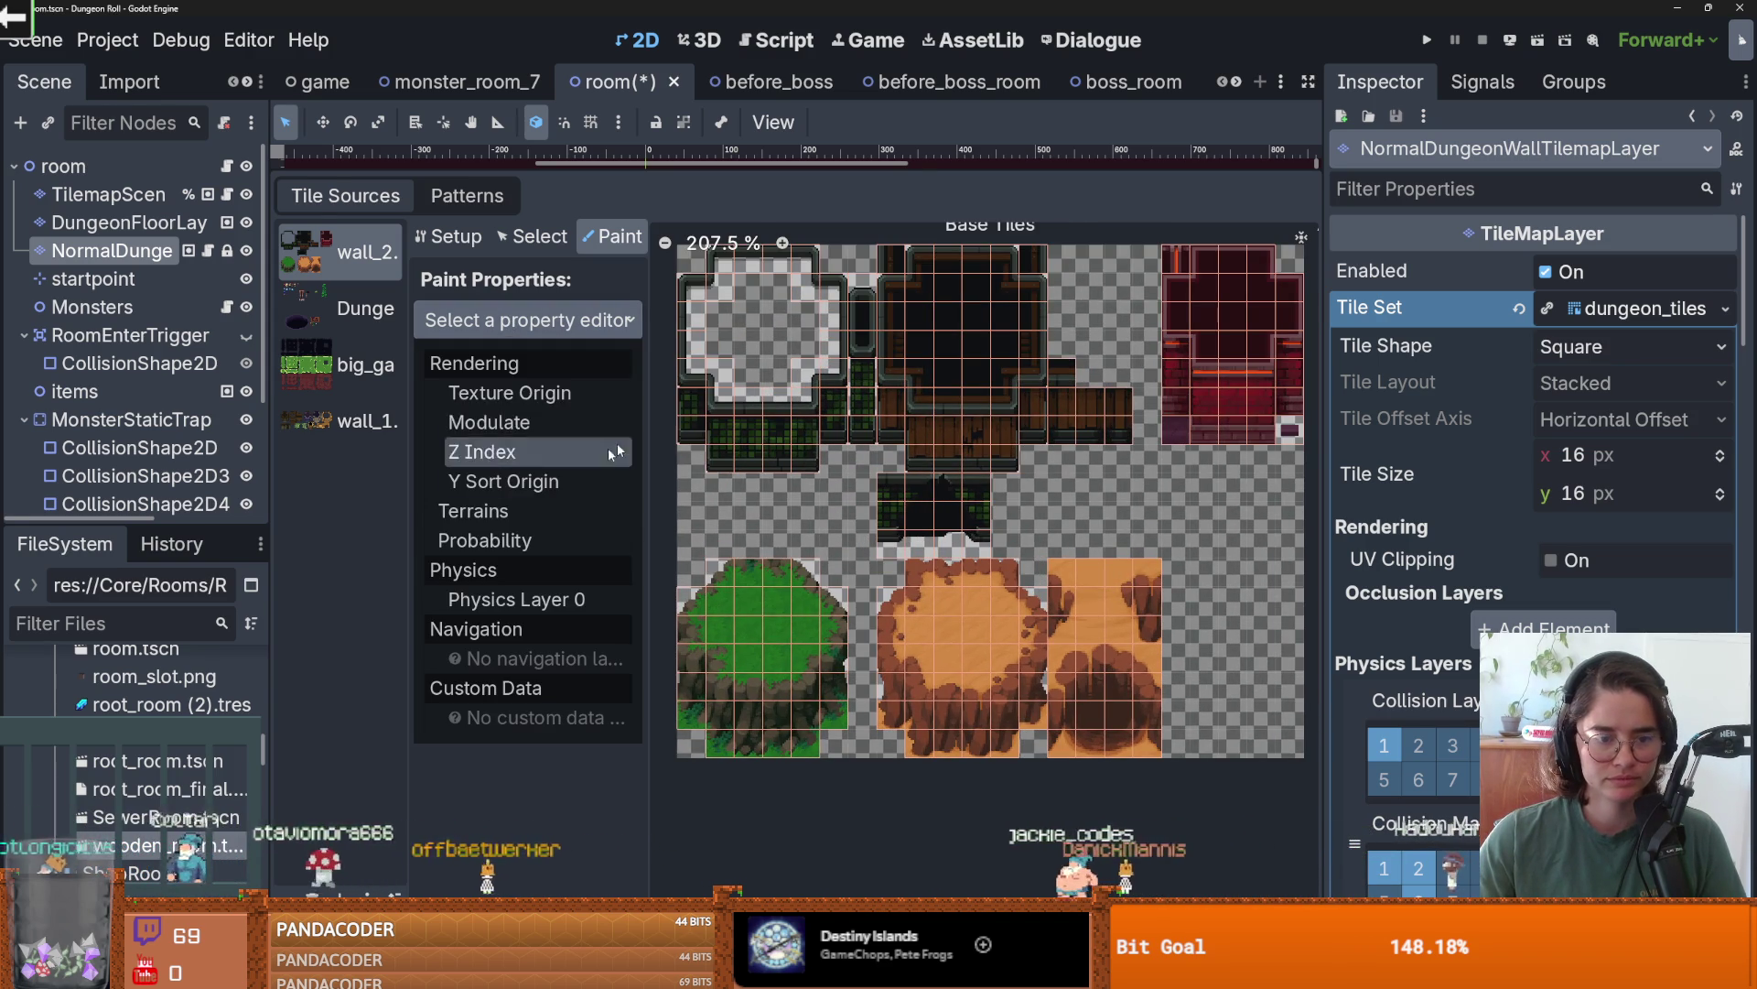
- Paint Terrains using Terrain Set 2 and the WoodWall terrain
click(515, 513)
click(584, 398)
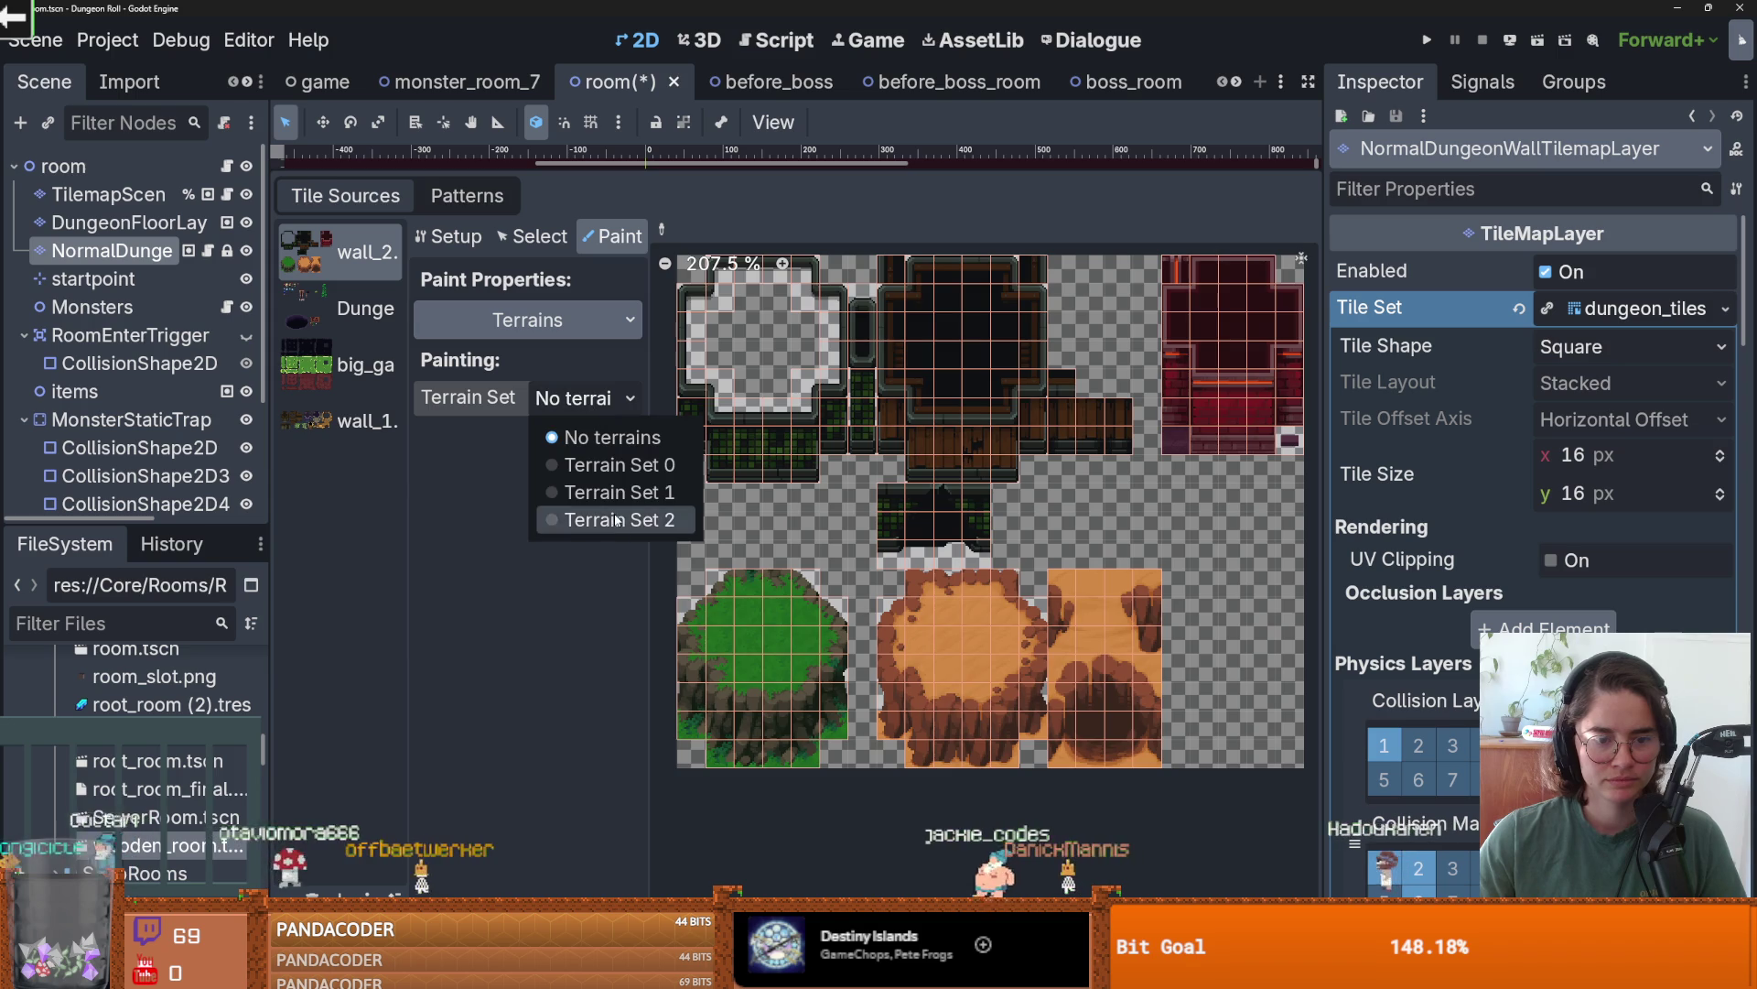
click(600, 464)
click(600, 437)
click(595, 438)
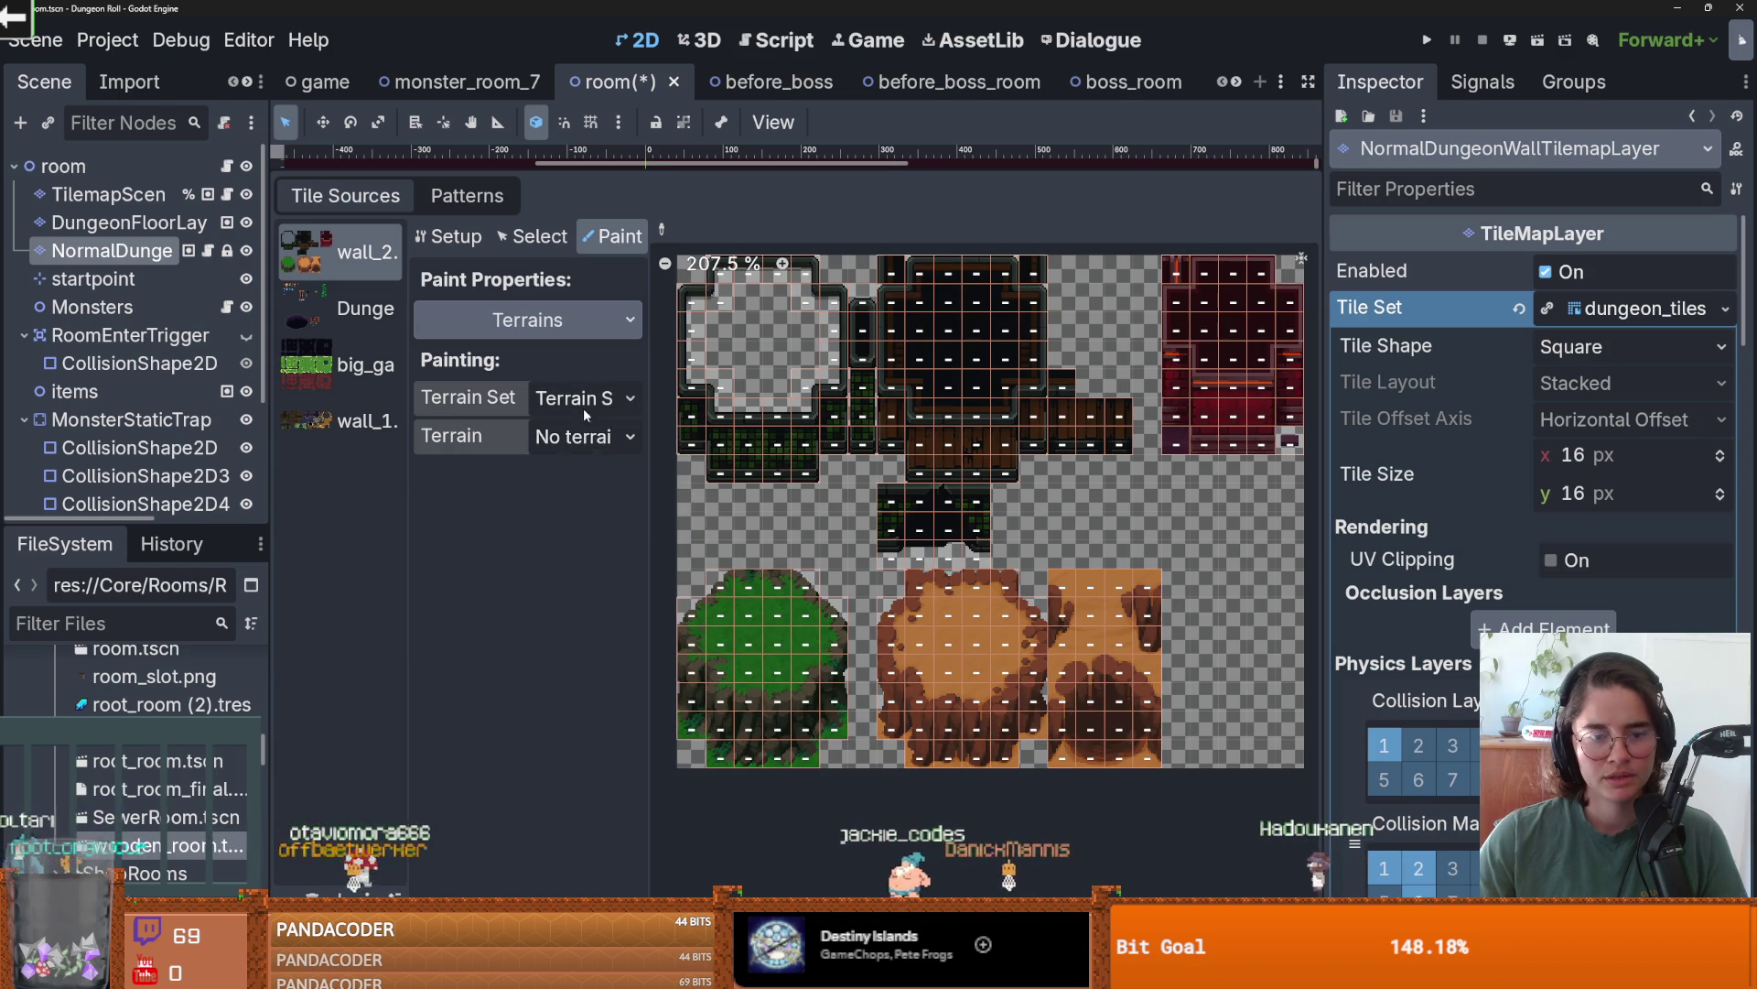
click(580, 437)
click(586, 408)
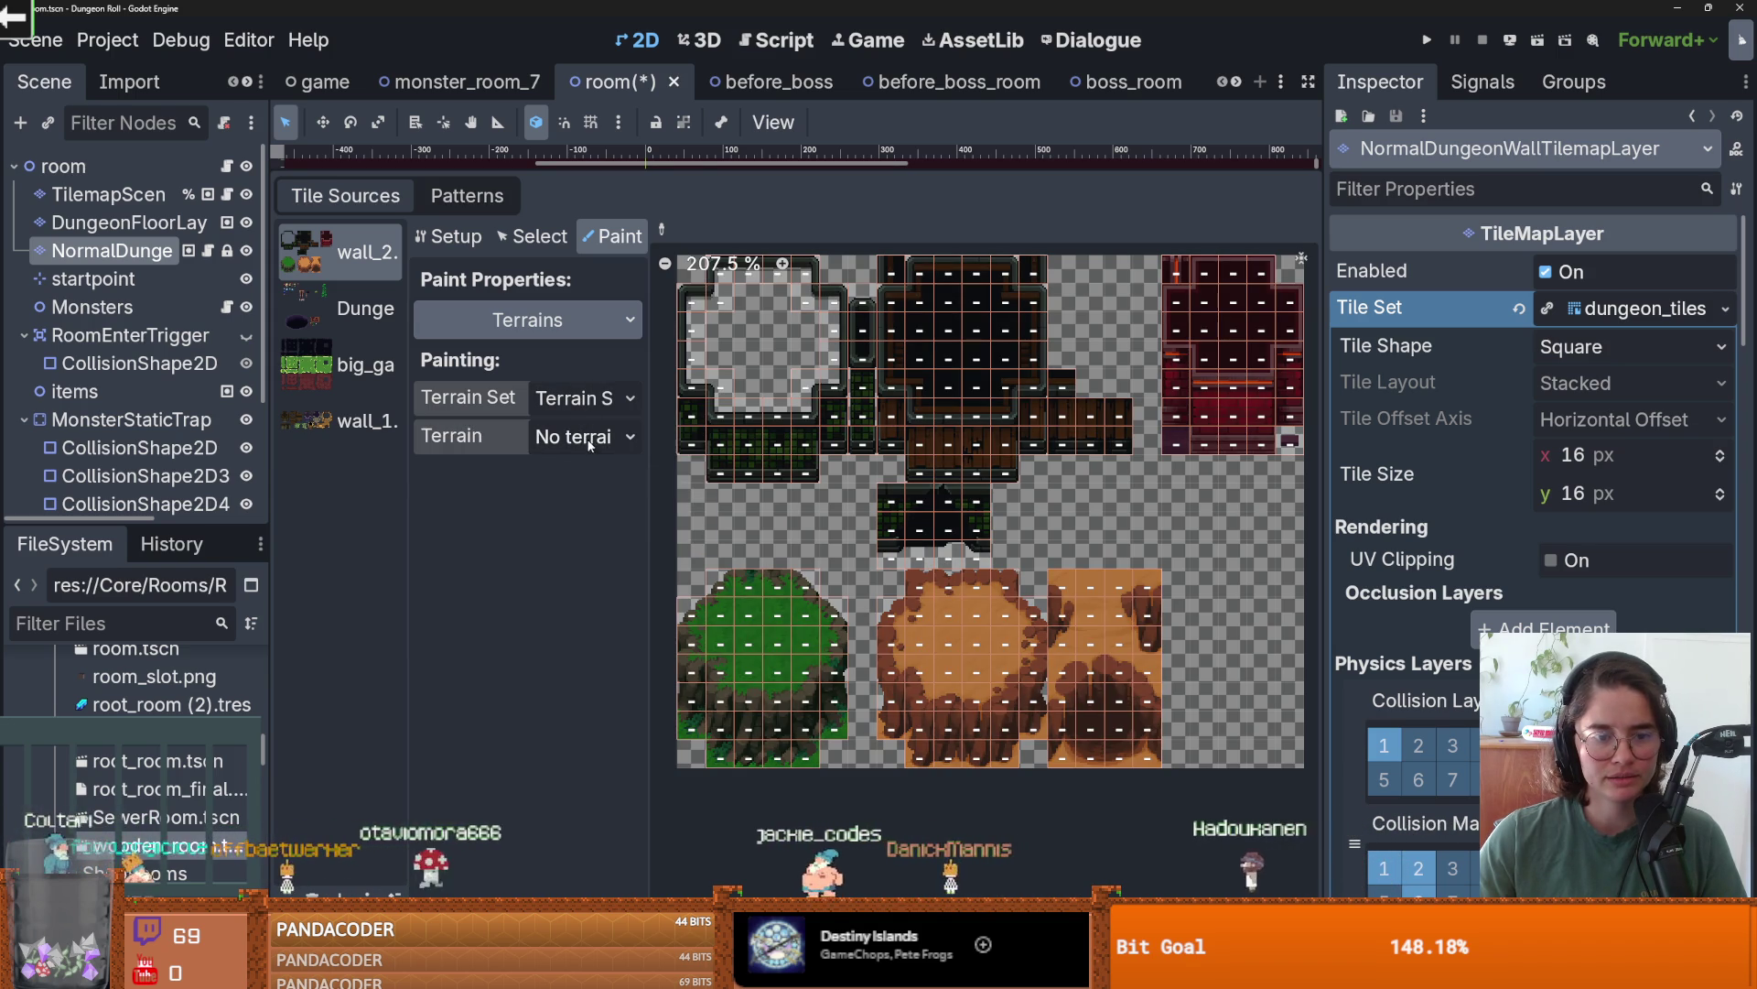
click(587, 407)
click(586, 410)
click(586, 436)
click(608, 526)
- Zoom around the atlas to inspect the WoodWall tiles, then return to atlas Setup
scroll(918, 429, up, 2)
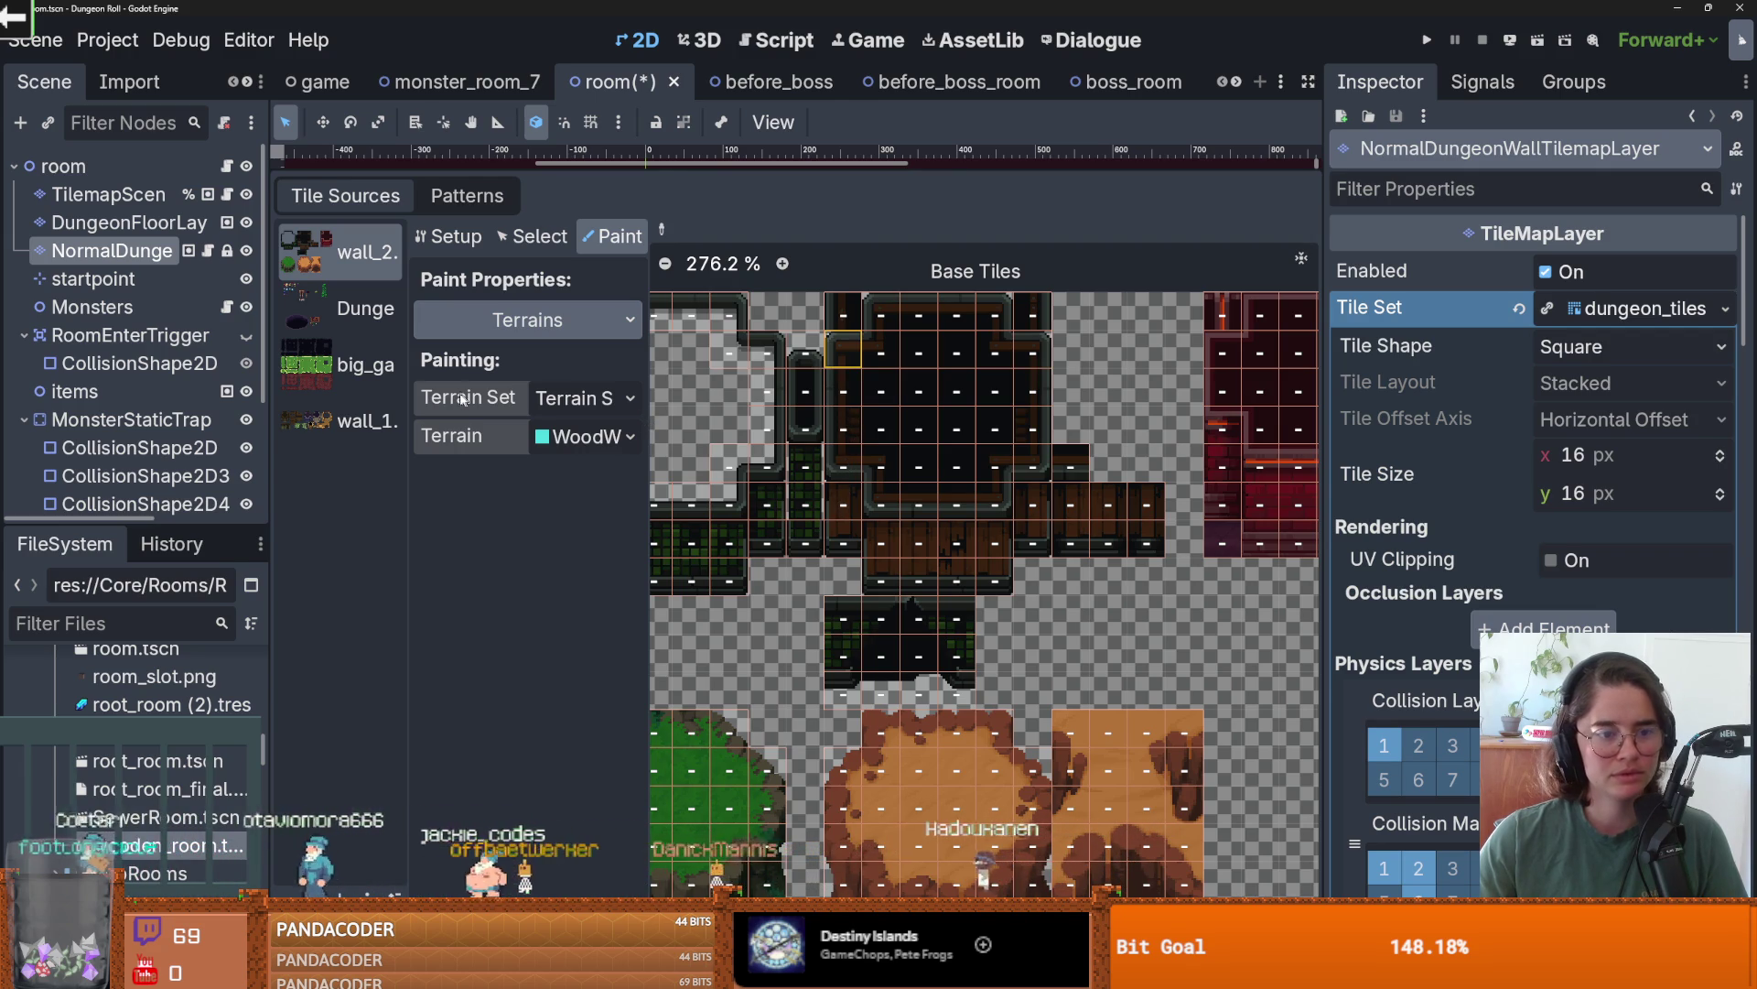
scroll(906, 407, up, 1)
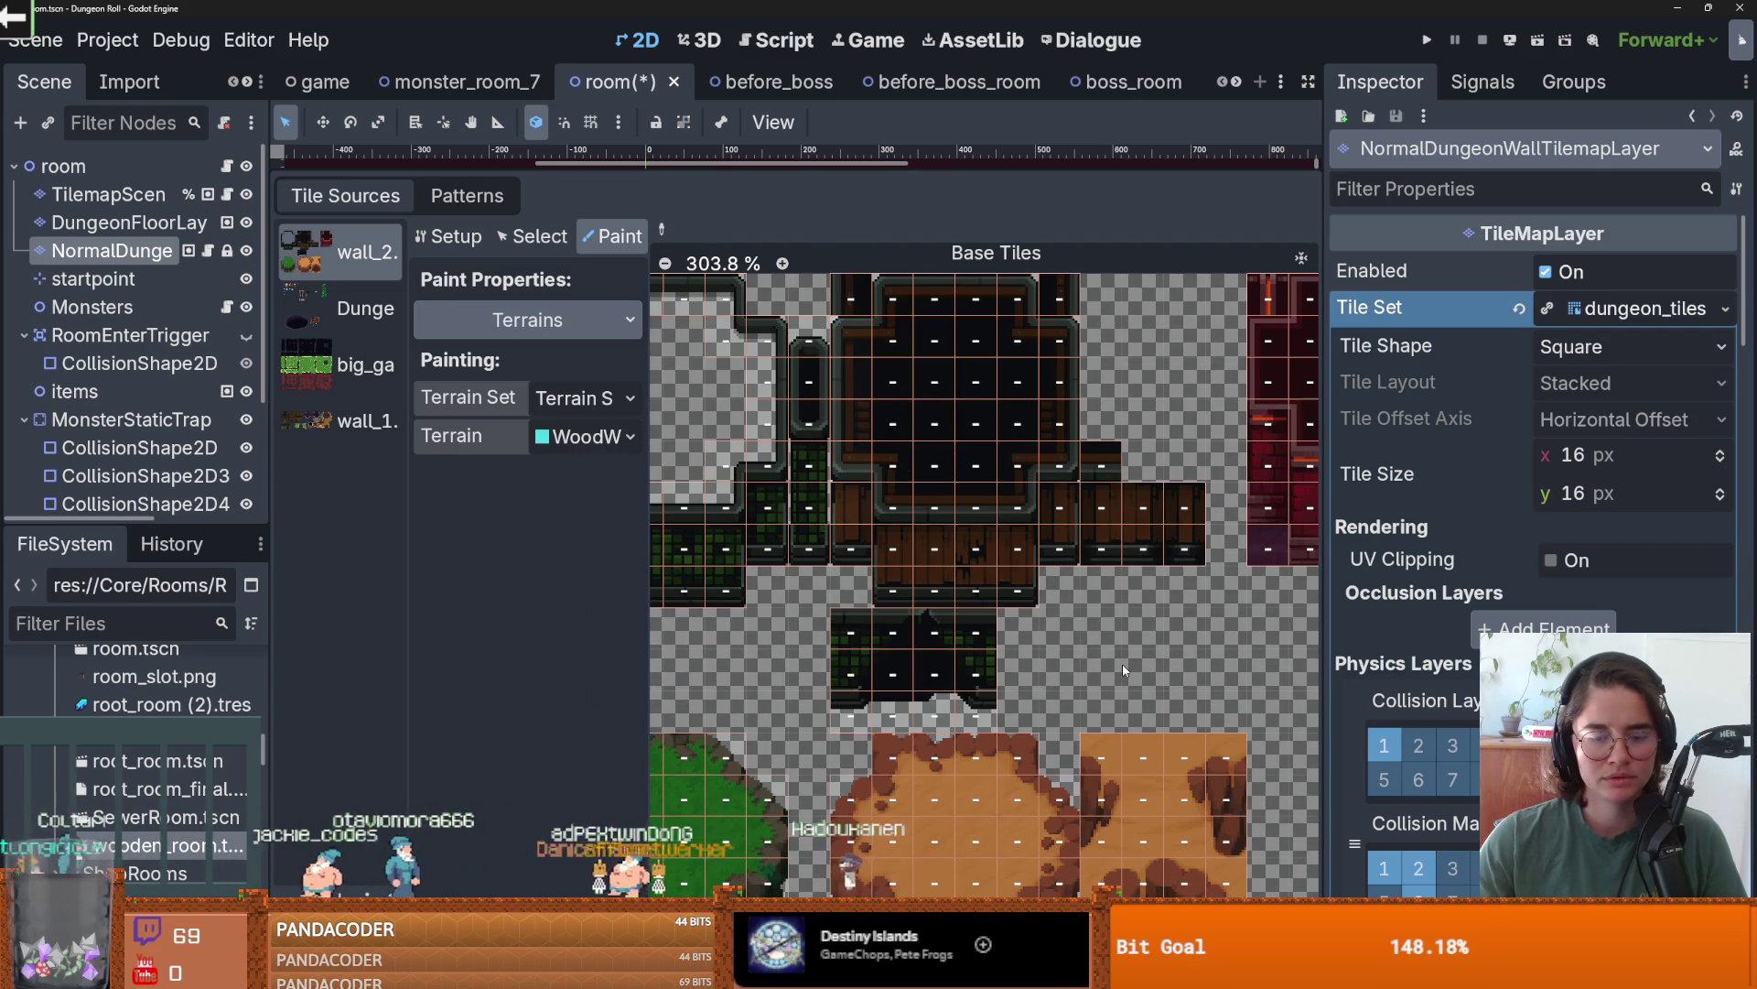
scroll(1124, 669, down, 1)
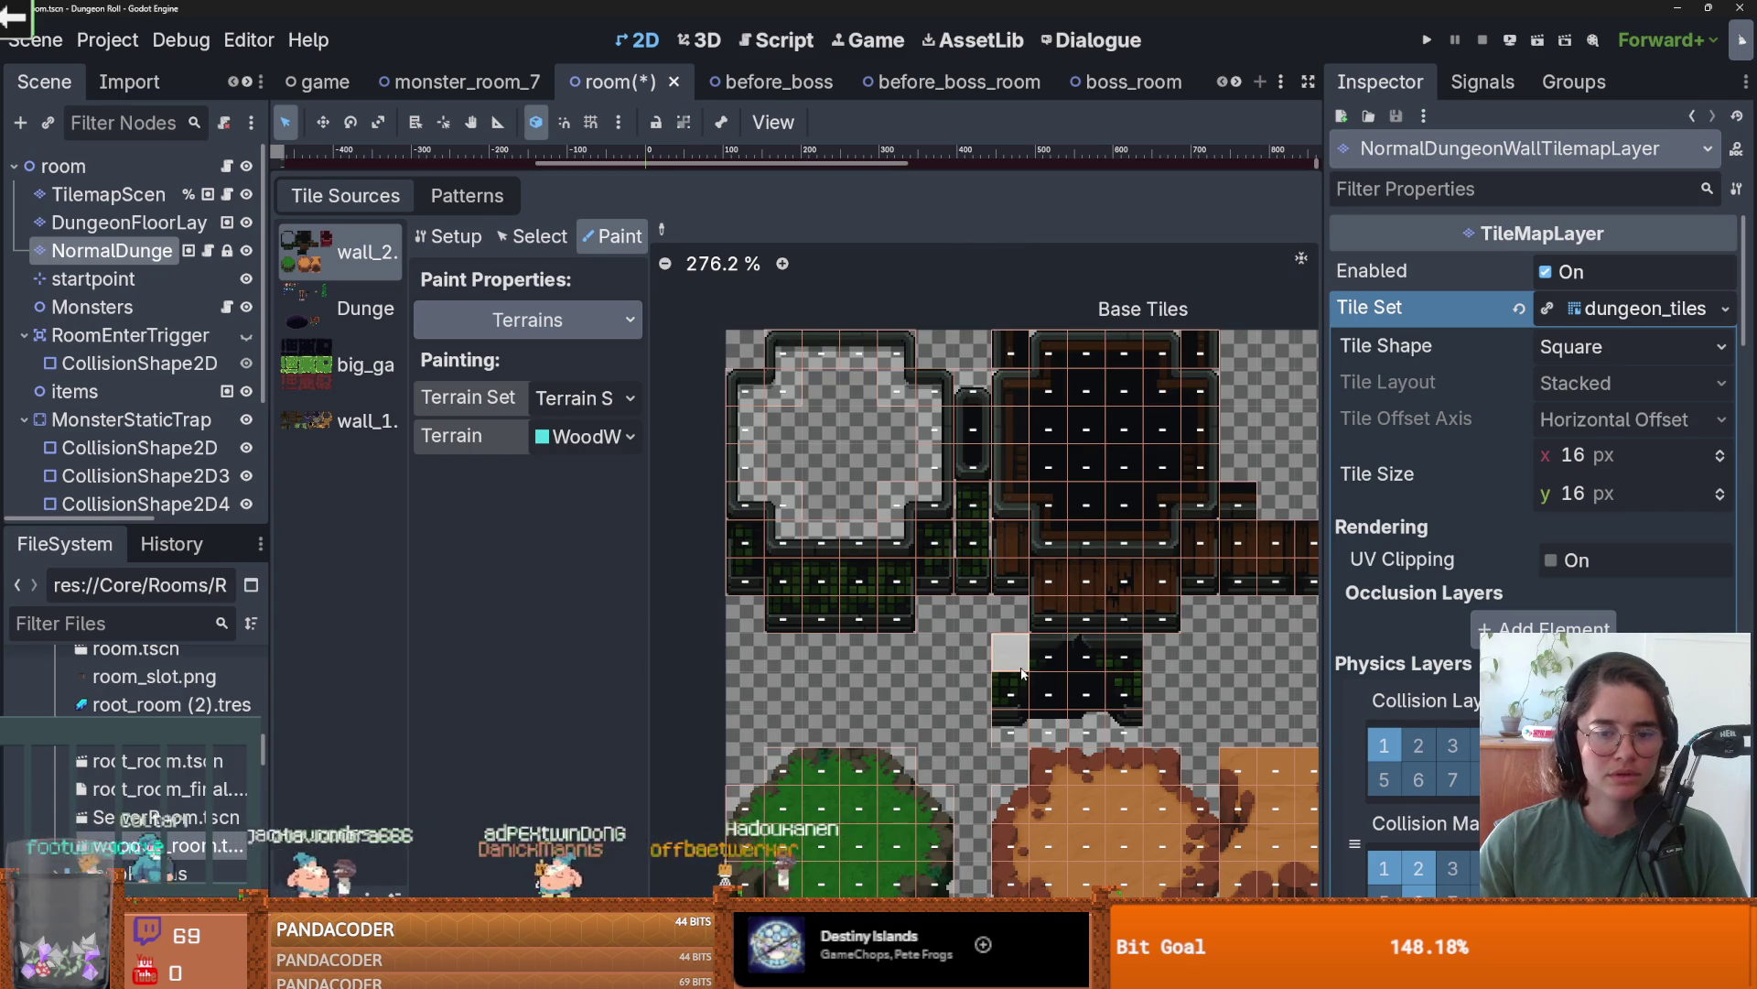
scroll(861, 626, down, 3)
scroll(862, 627, up, 8)
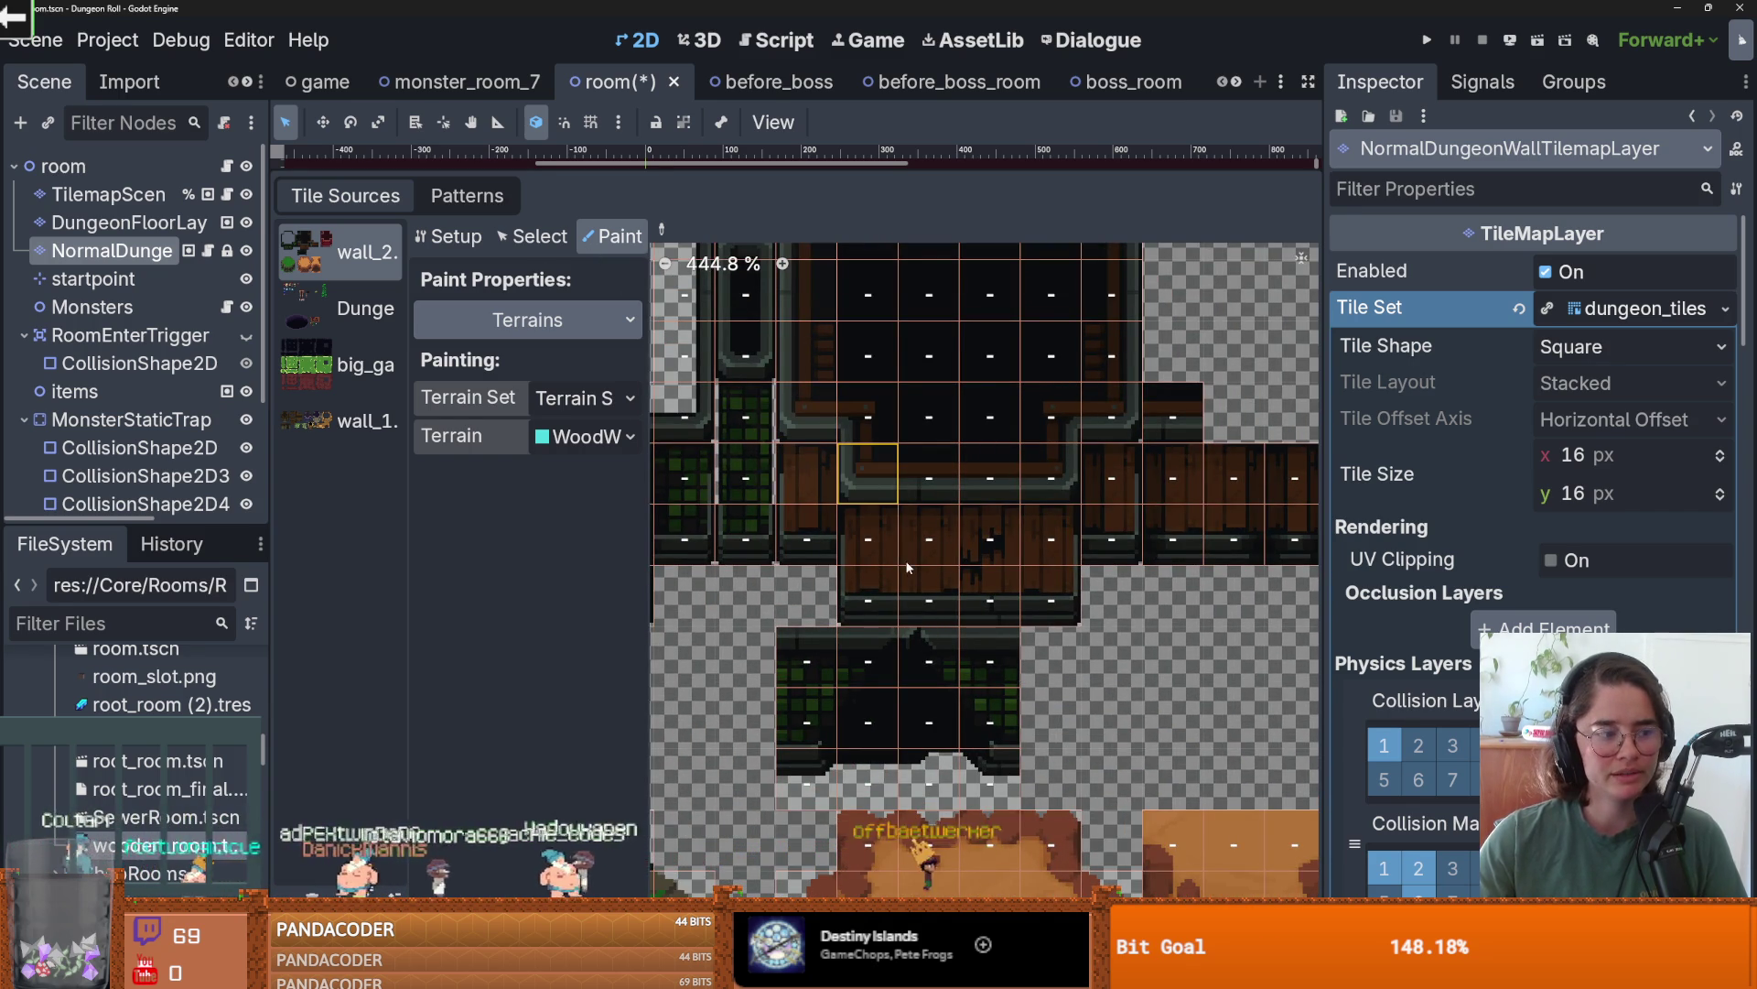
click(531, 236)
scroll(952, 558, down, 1)
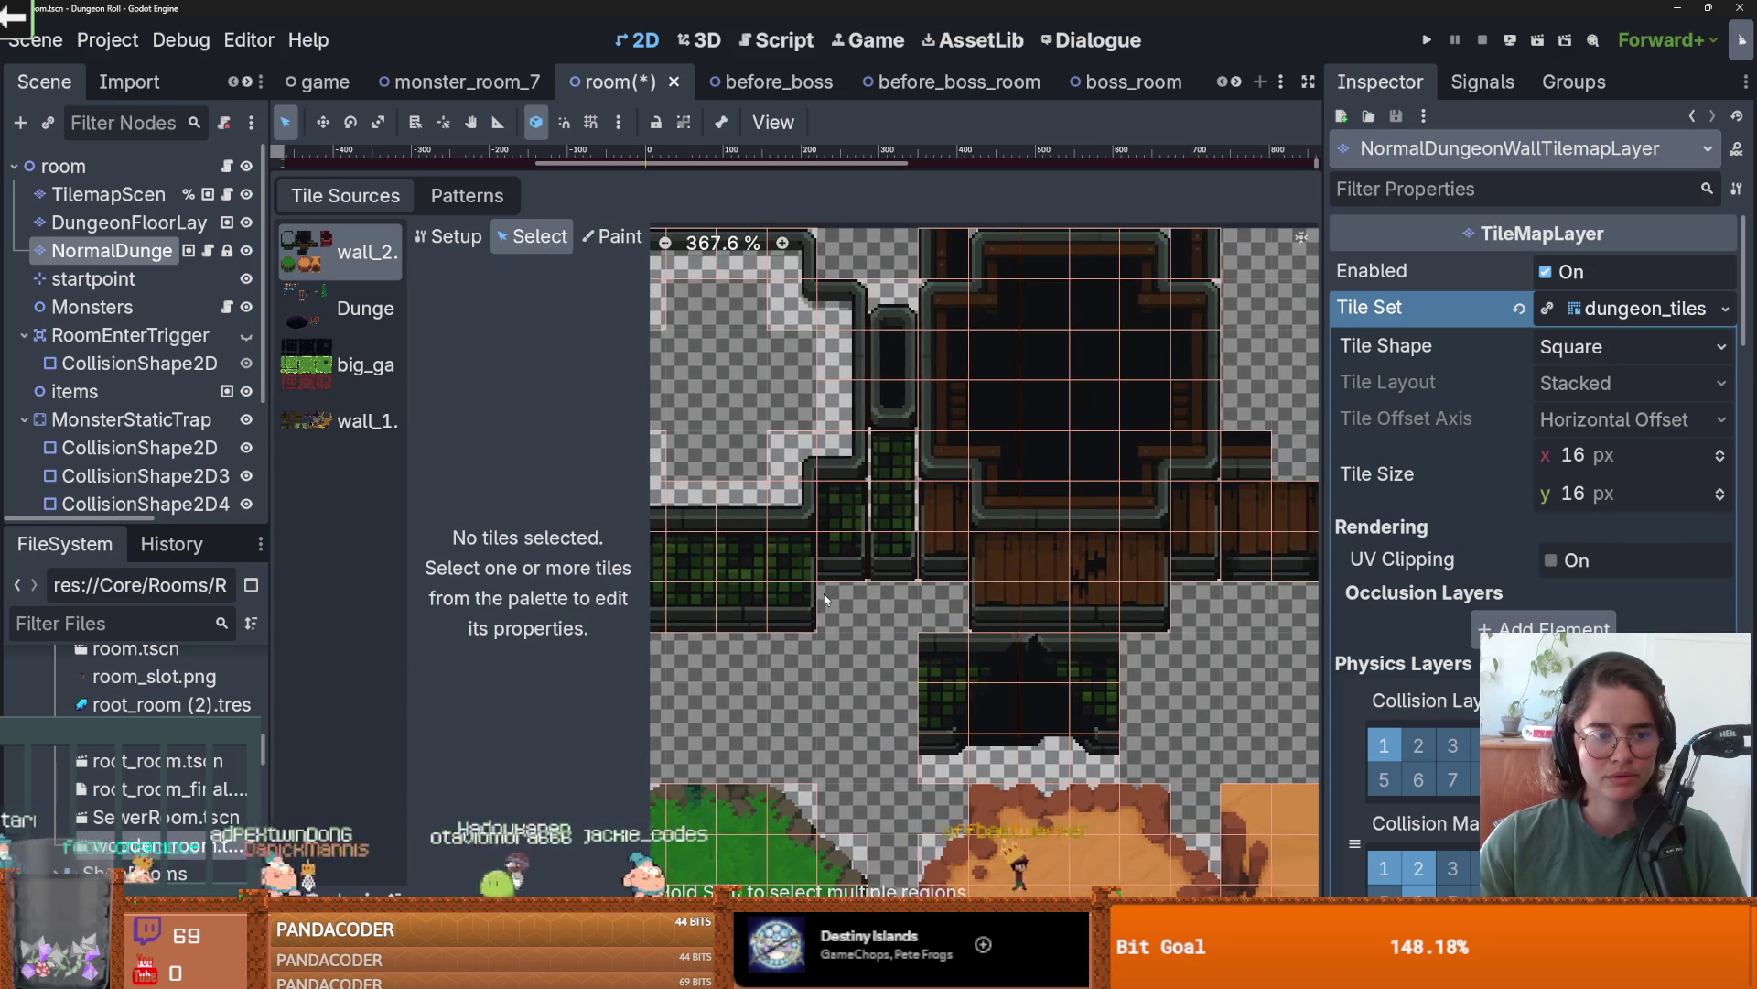
scroll(974, 553, right, 5)
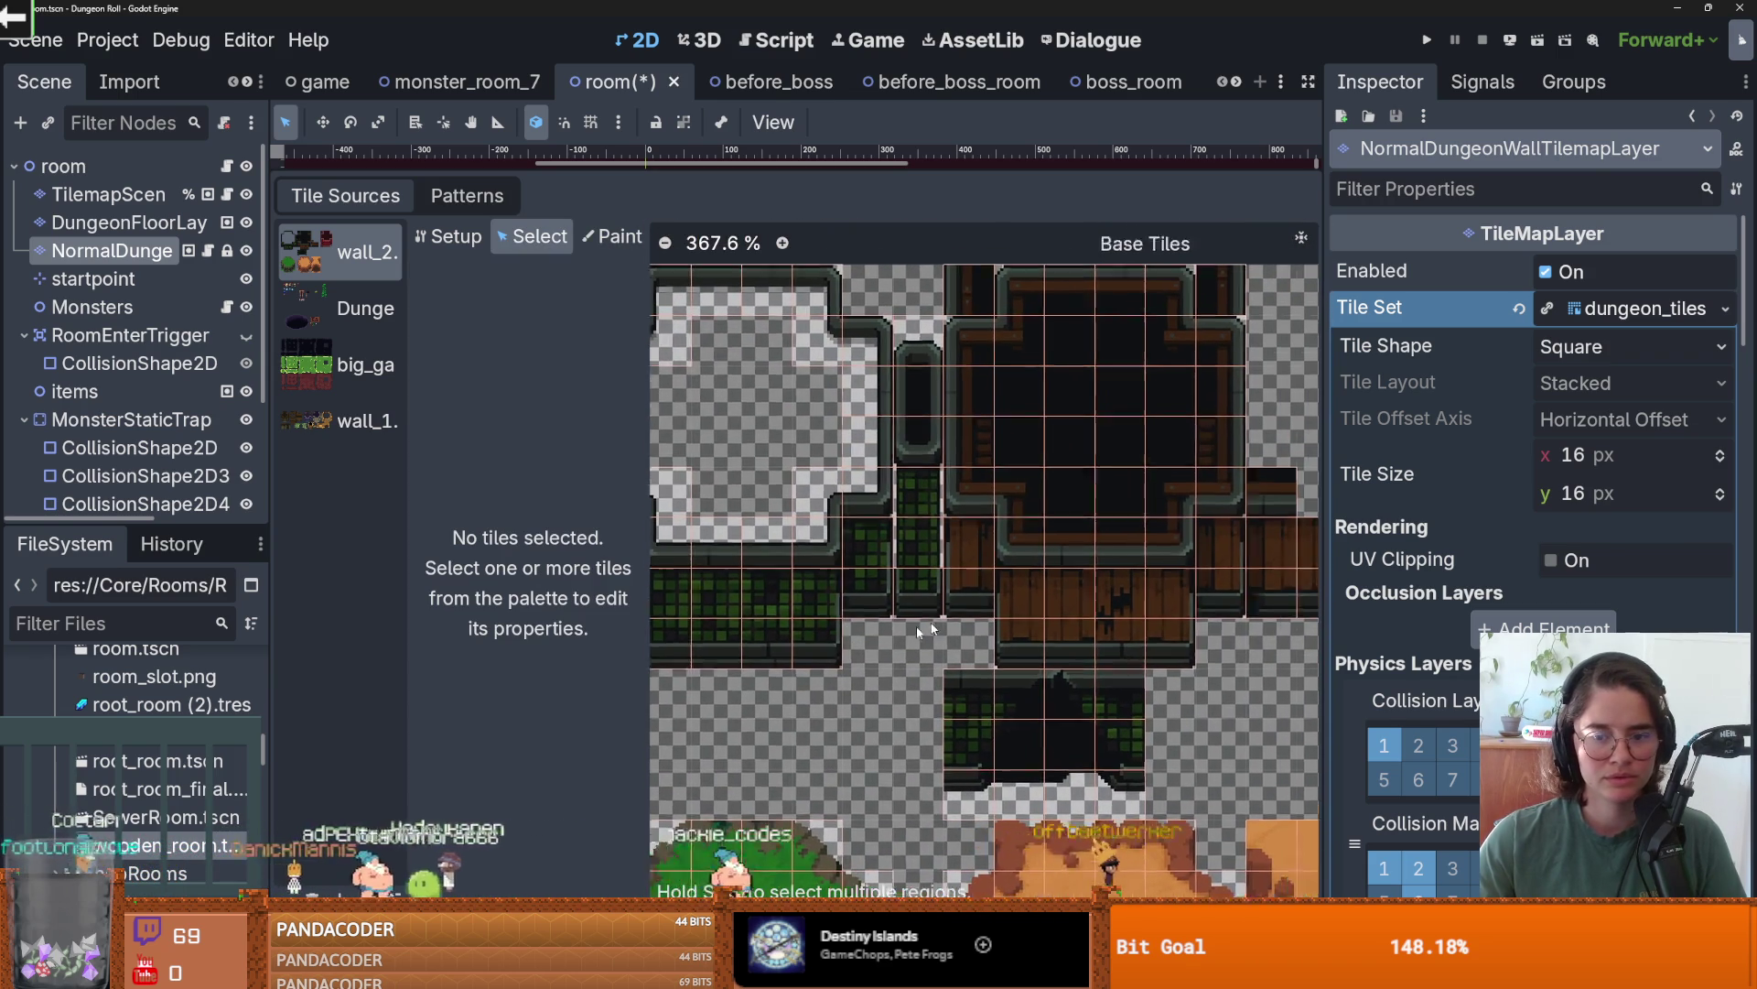
scroll(951, 569, down, 5)
scroll(952, 569, up, 1)
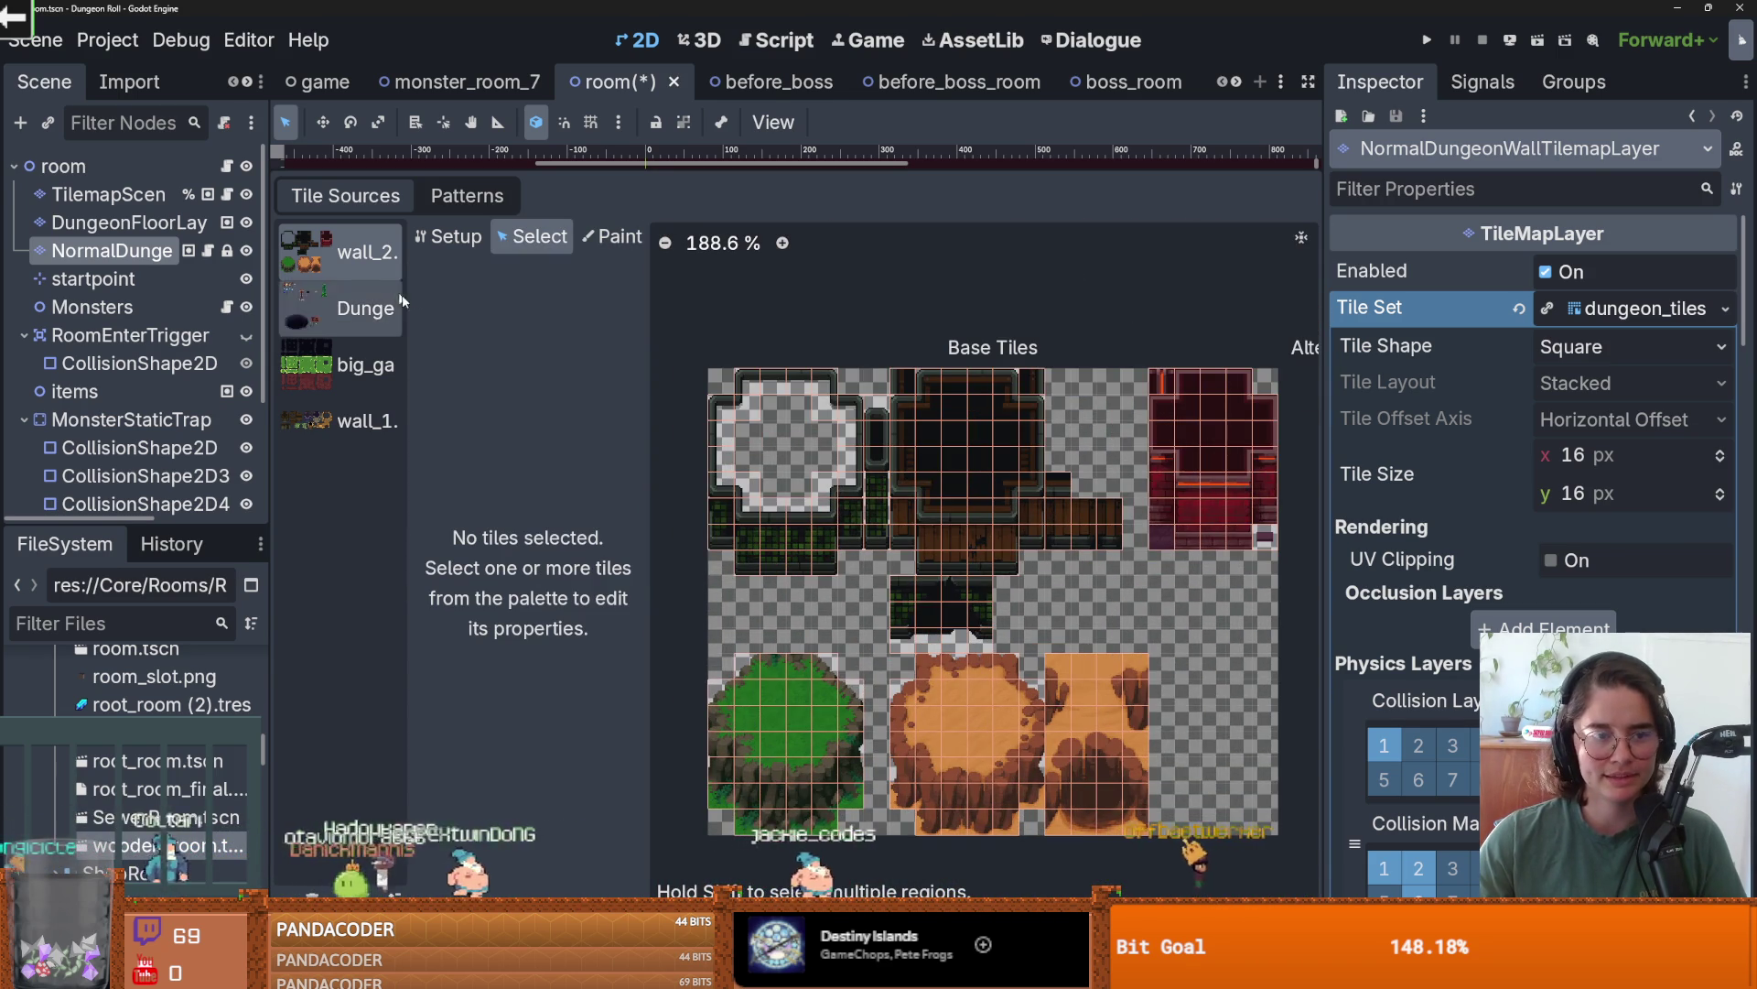
click(448, 236)
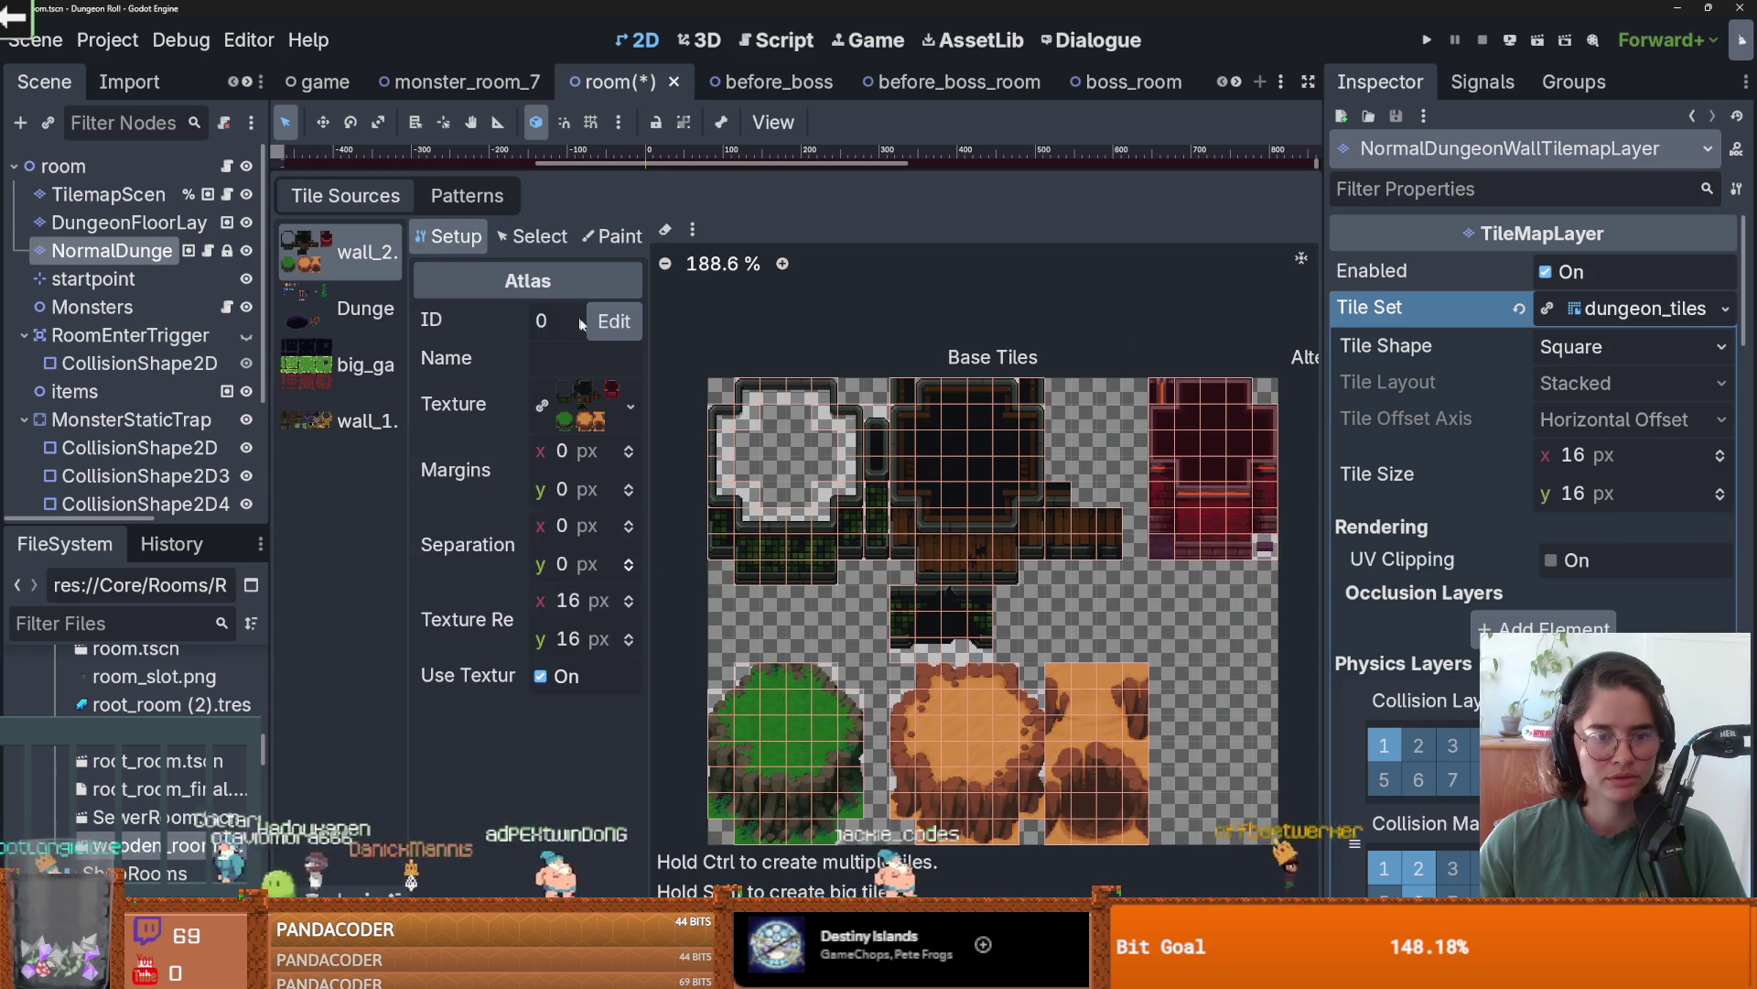
click(624, 414)
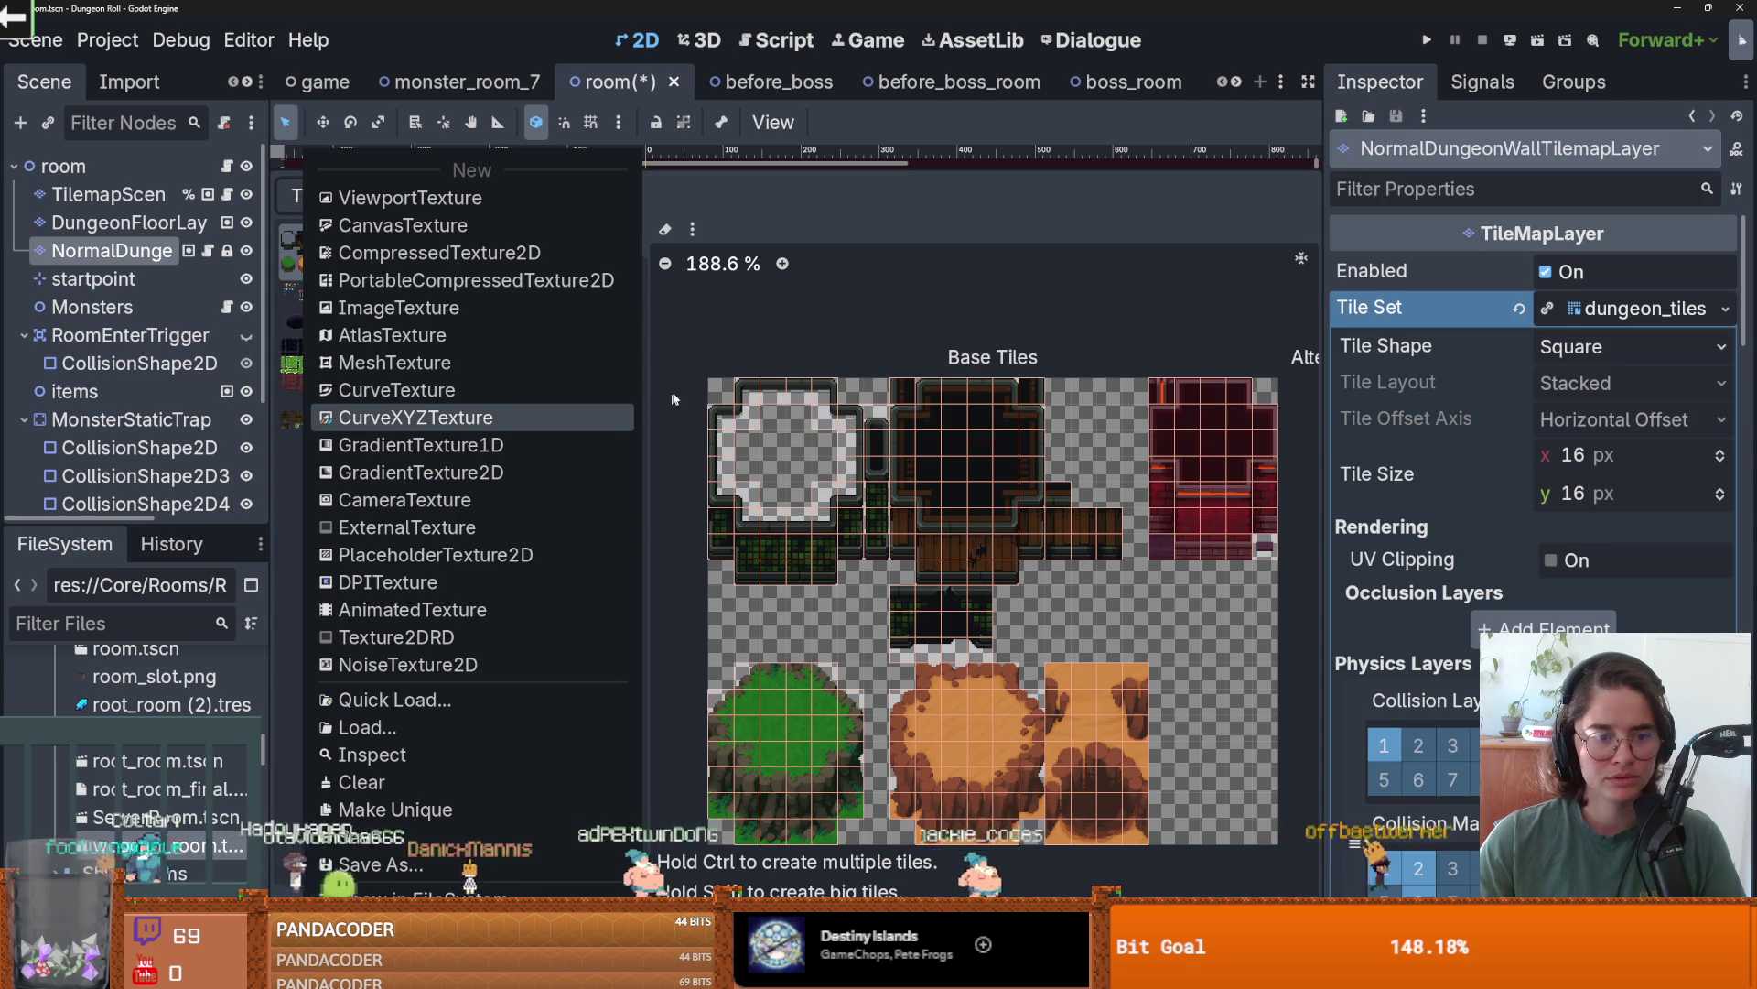
click(589, 409)
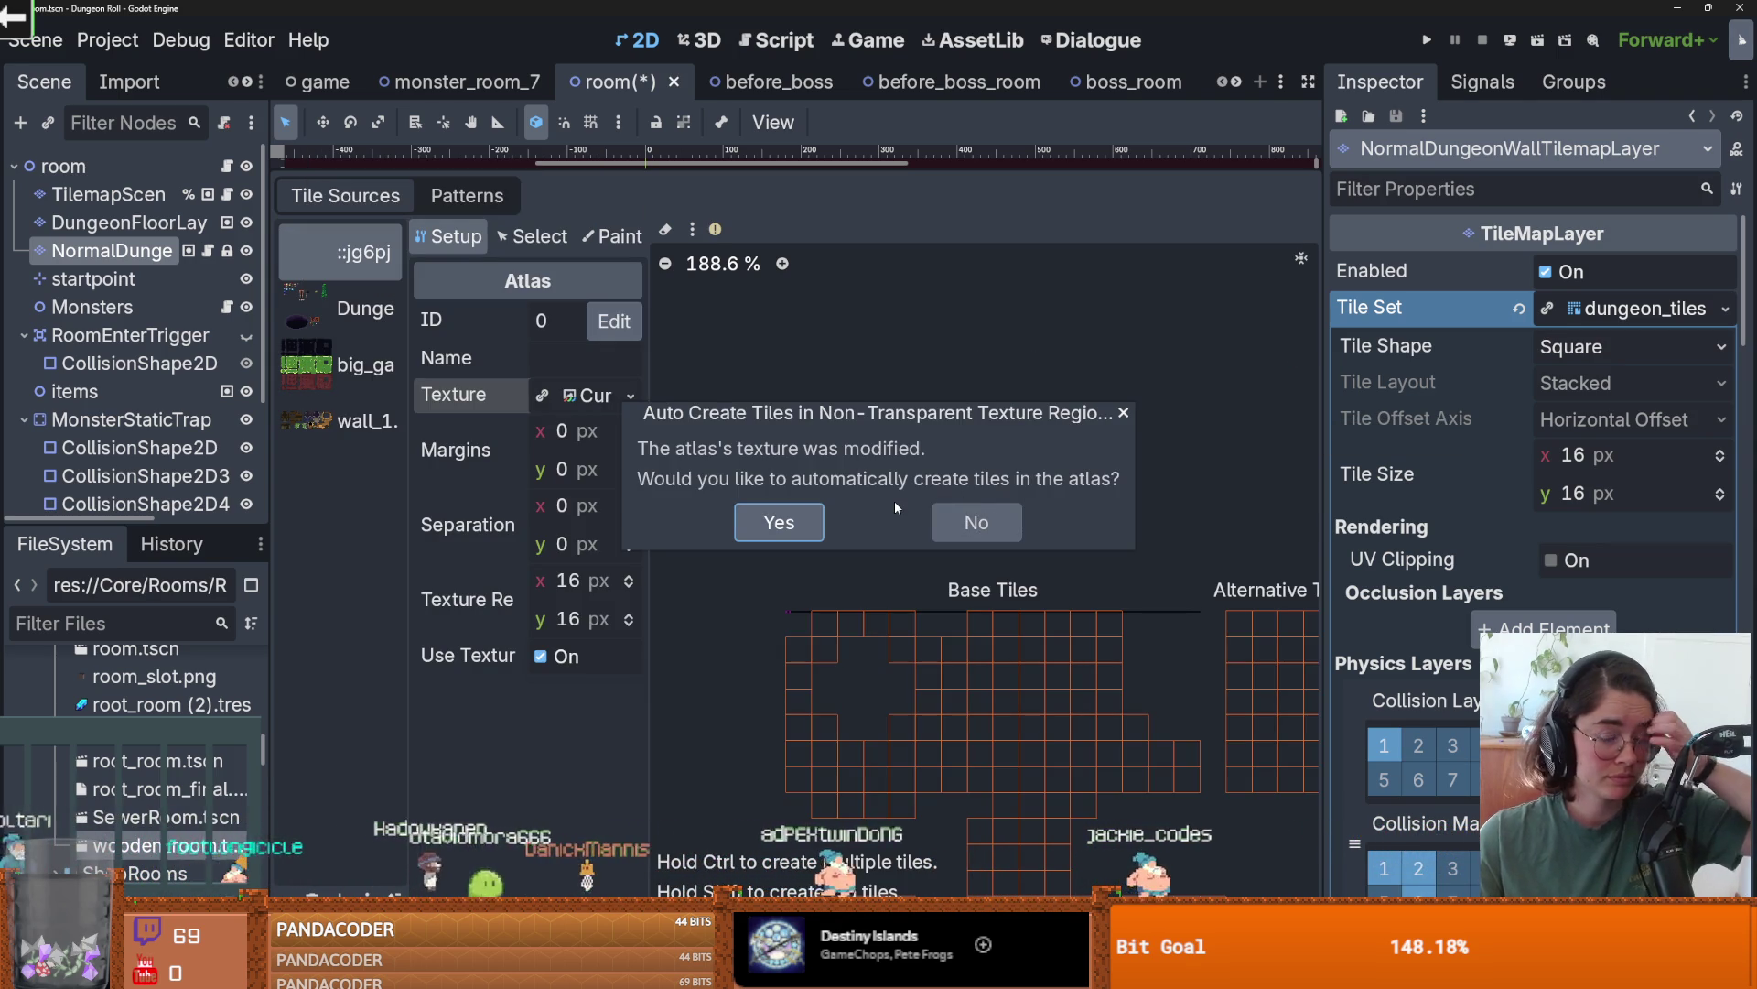
click(779, 522)
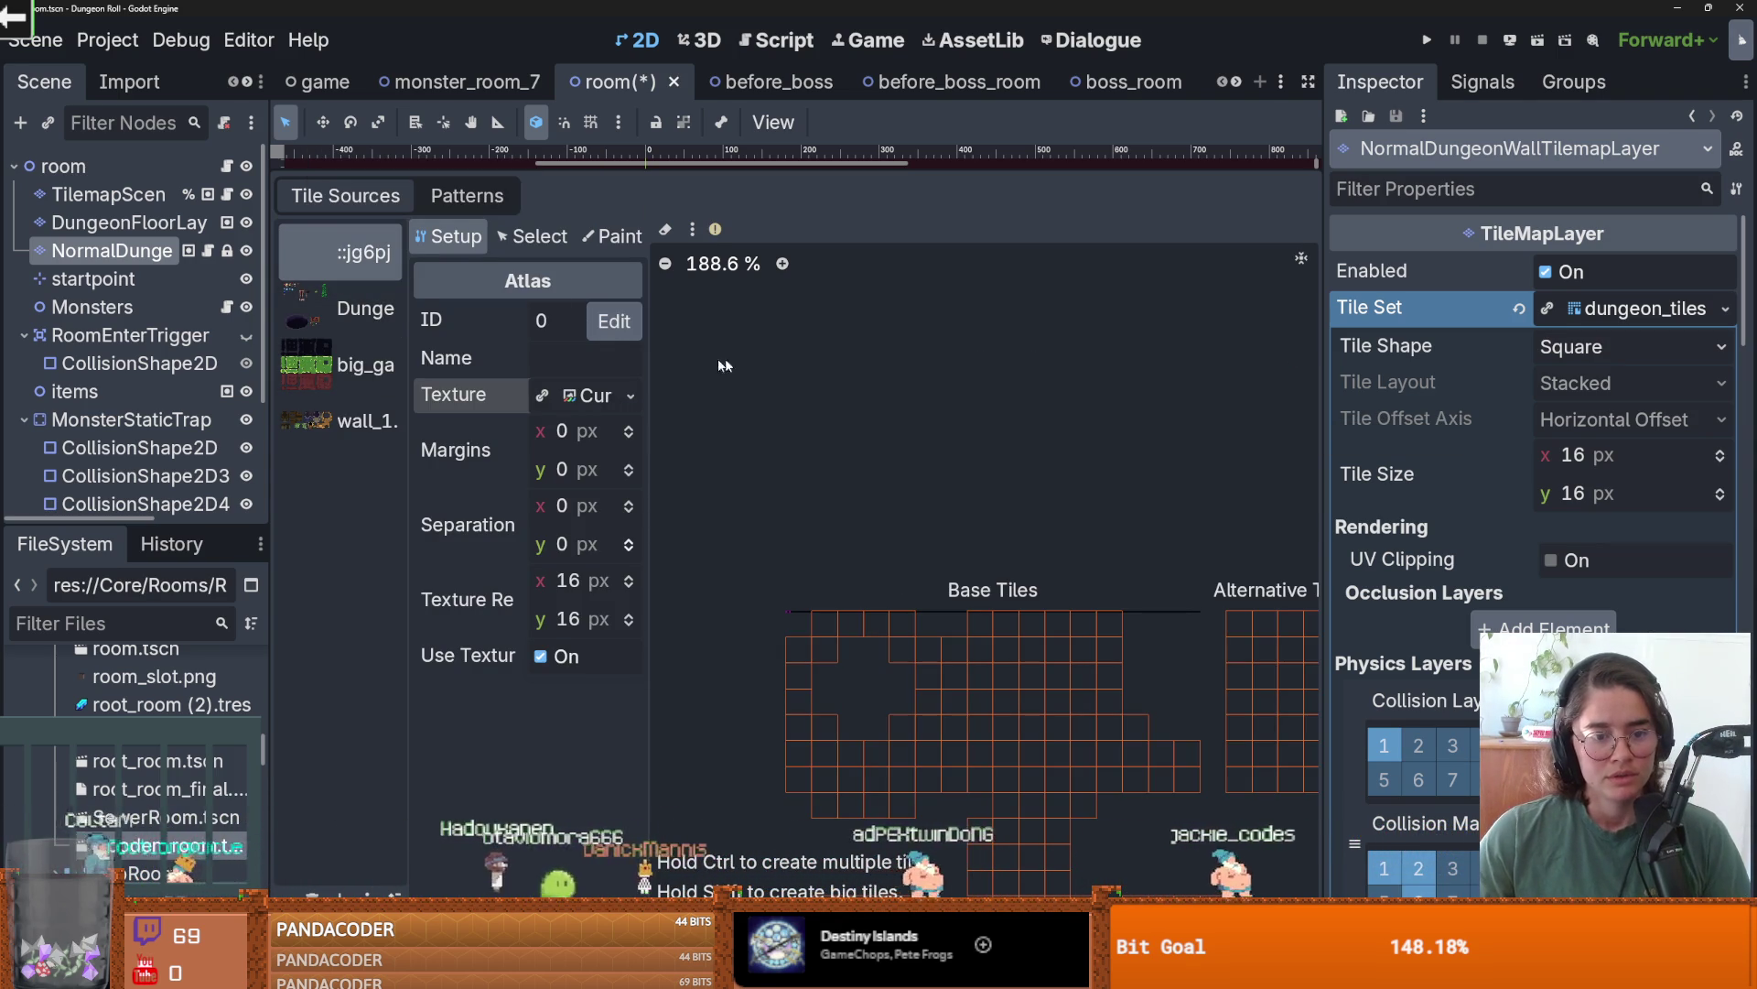
key(ctrl+z)
click(972, 523)
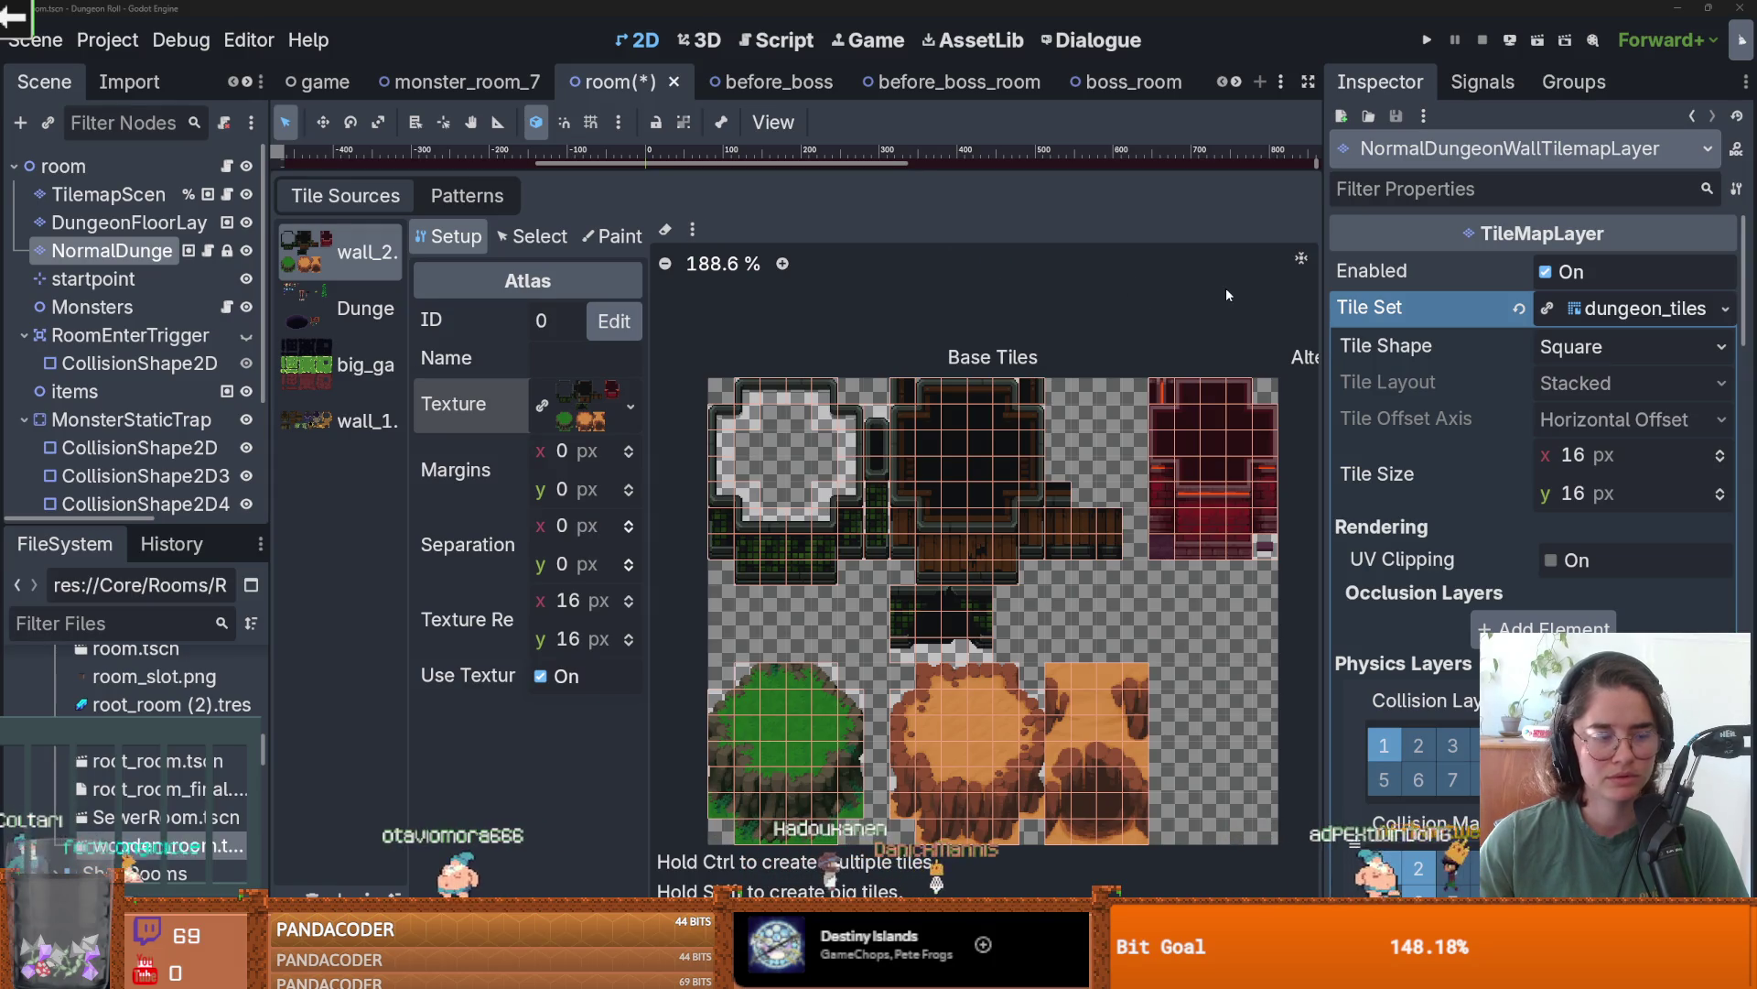
key(alt+Tab)
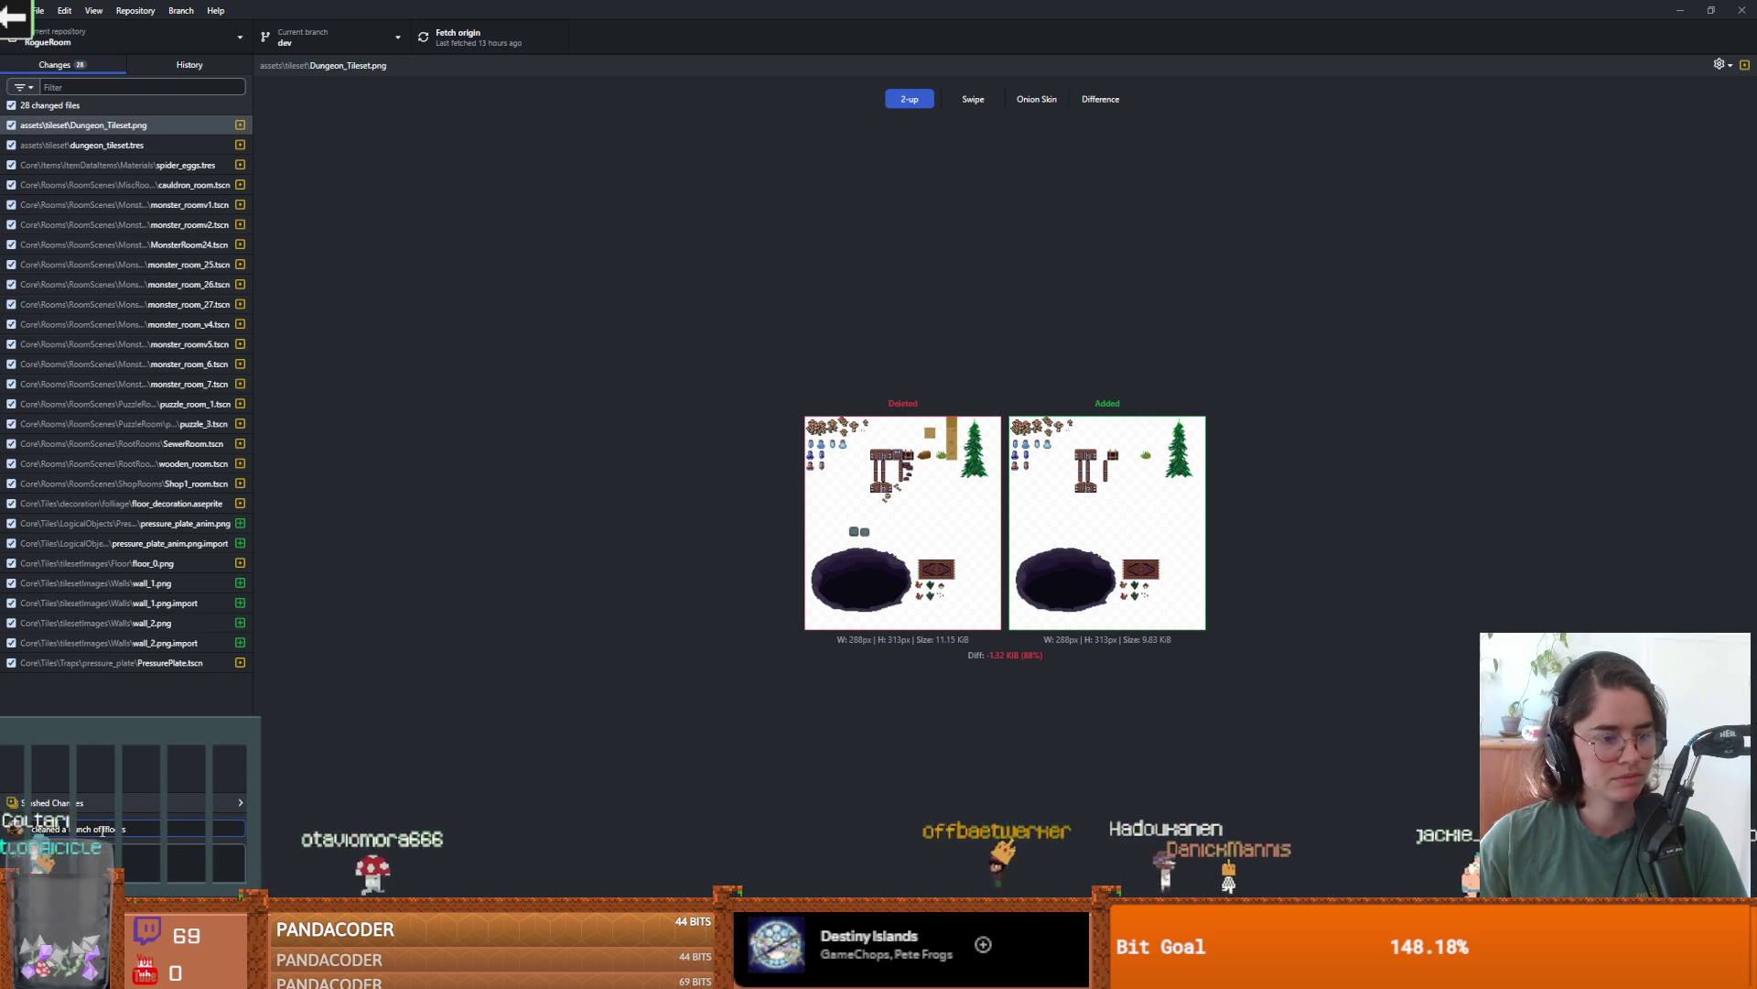
- Commit the 28 changed files in GitHub Desktop and switch back to Godot
key(ctrl+Return)
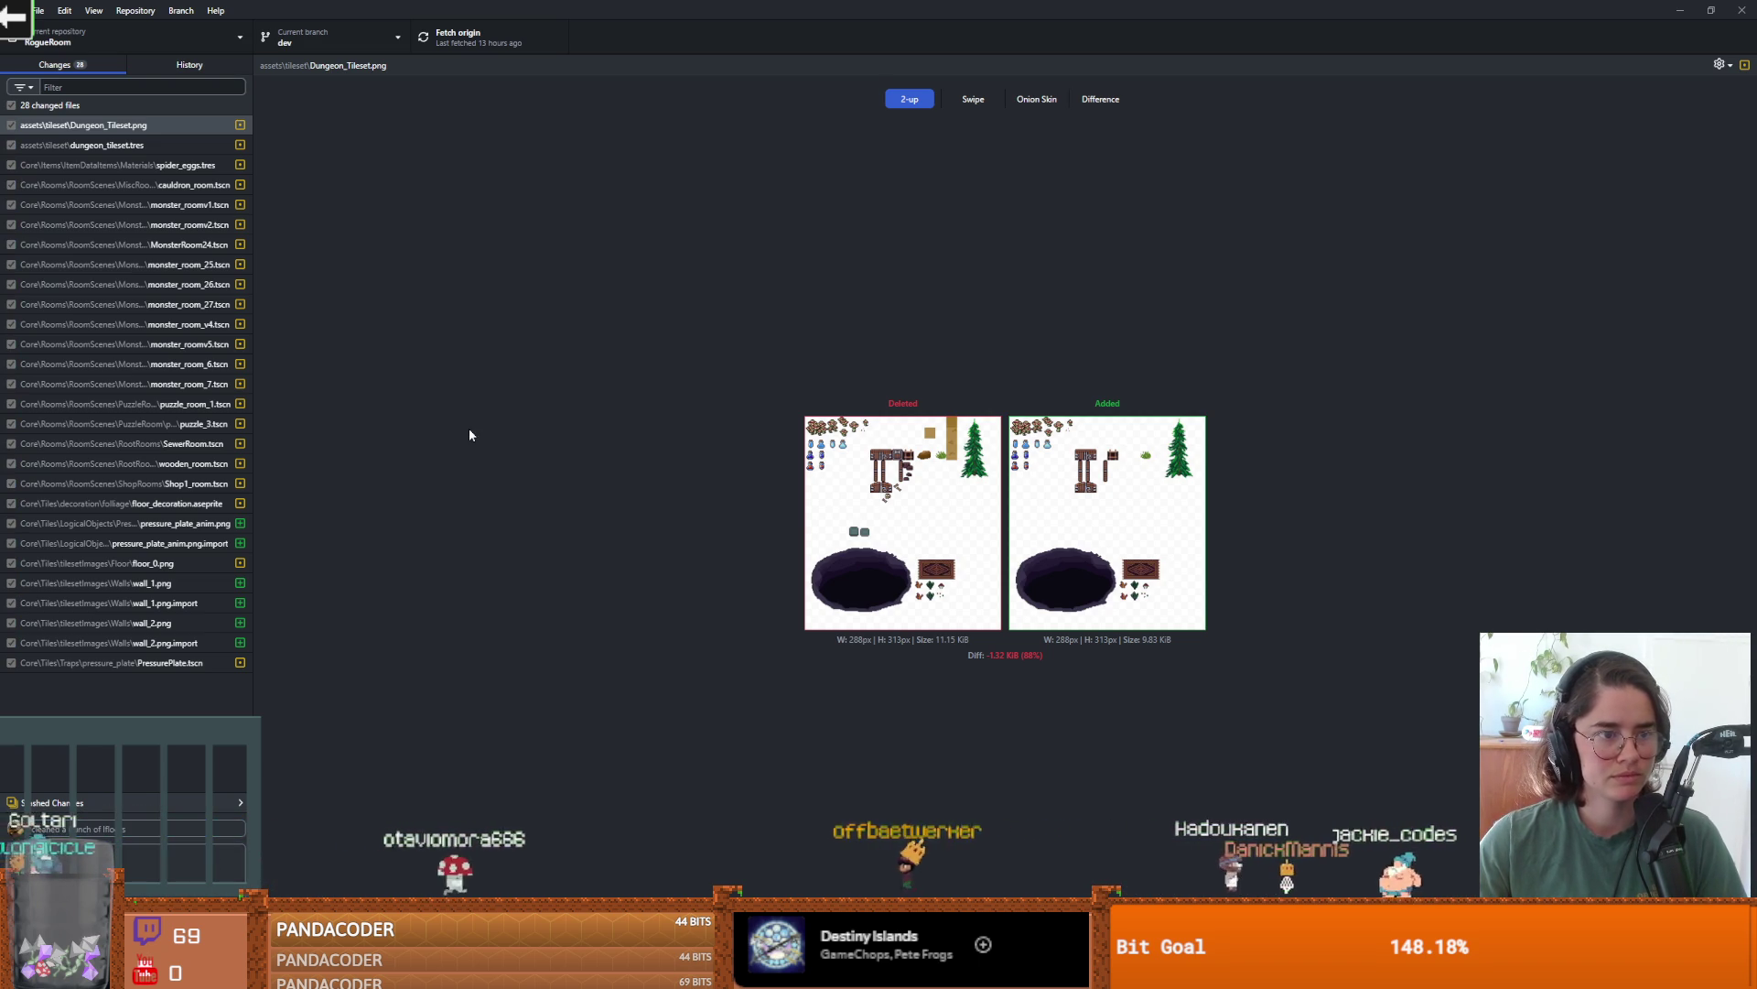
key(alt+Tab)
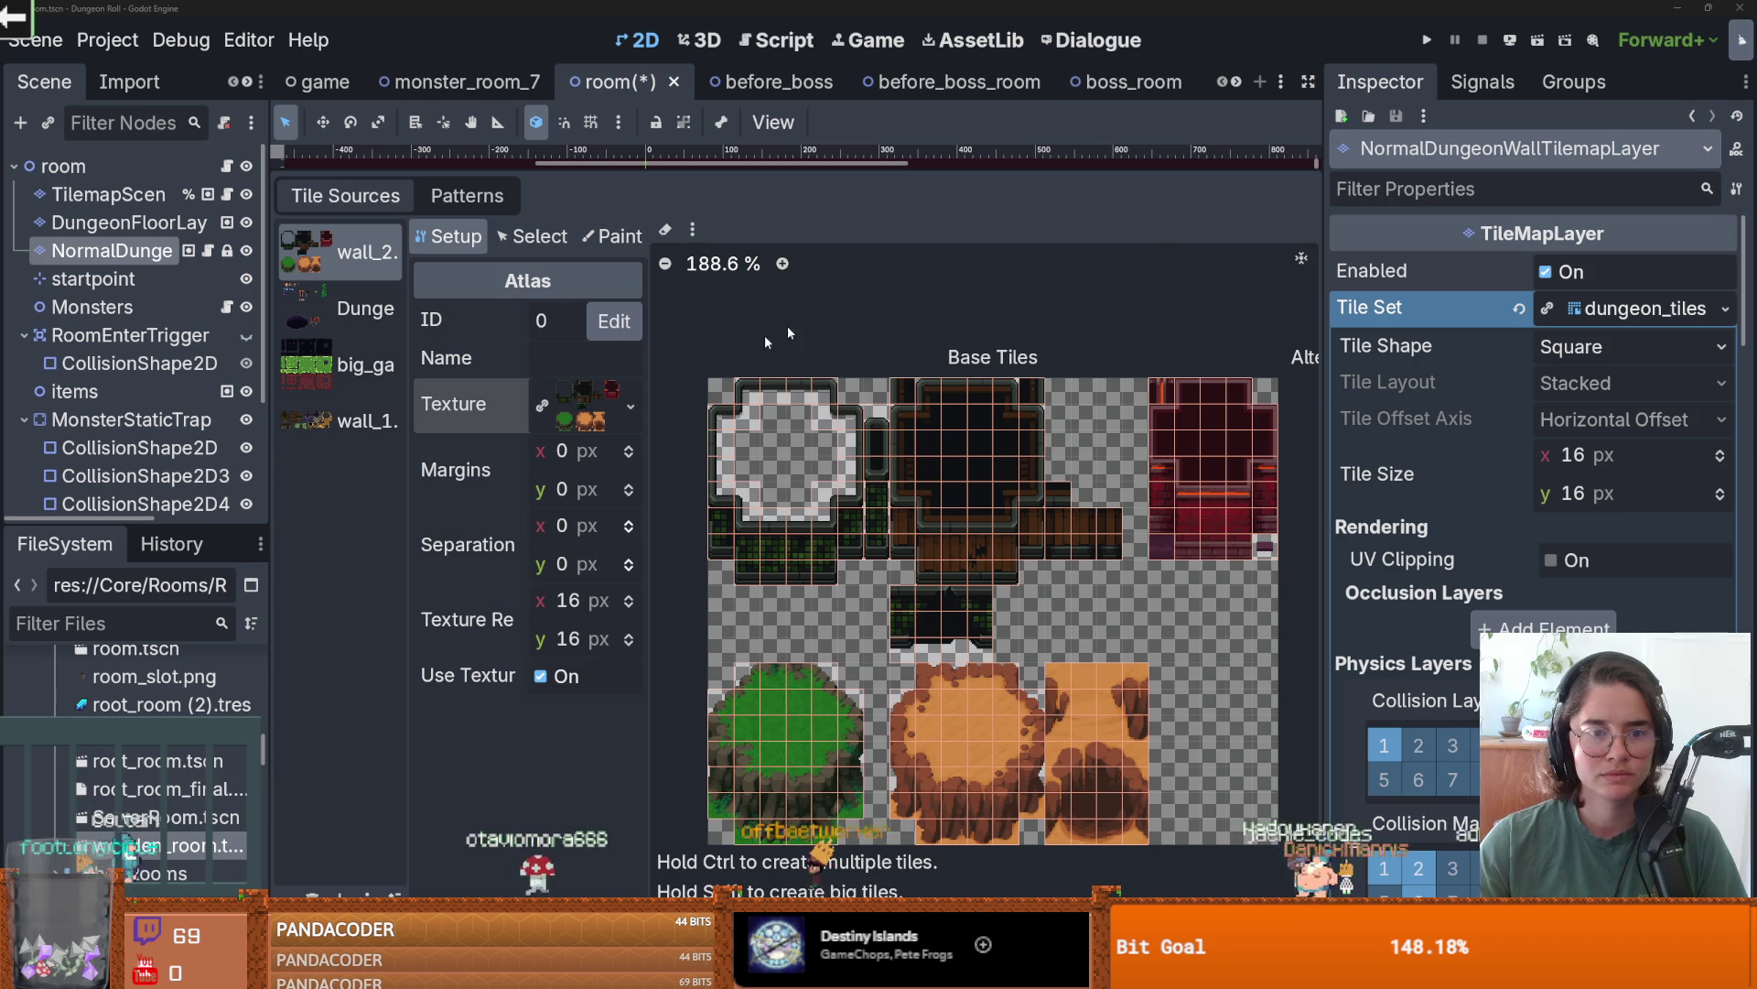
- Delete atlas tile (7,5) from the wall_2.png tile source
scroll(788, 332, down, 3)
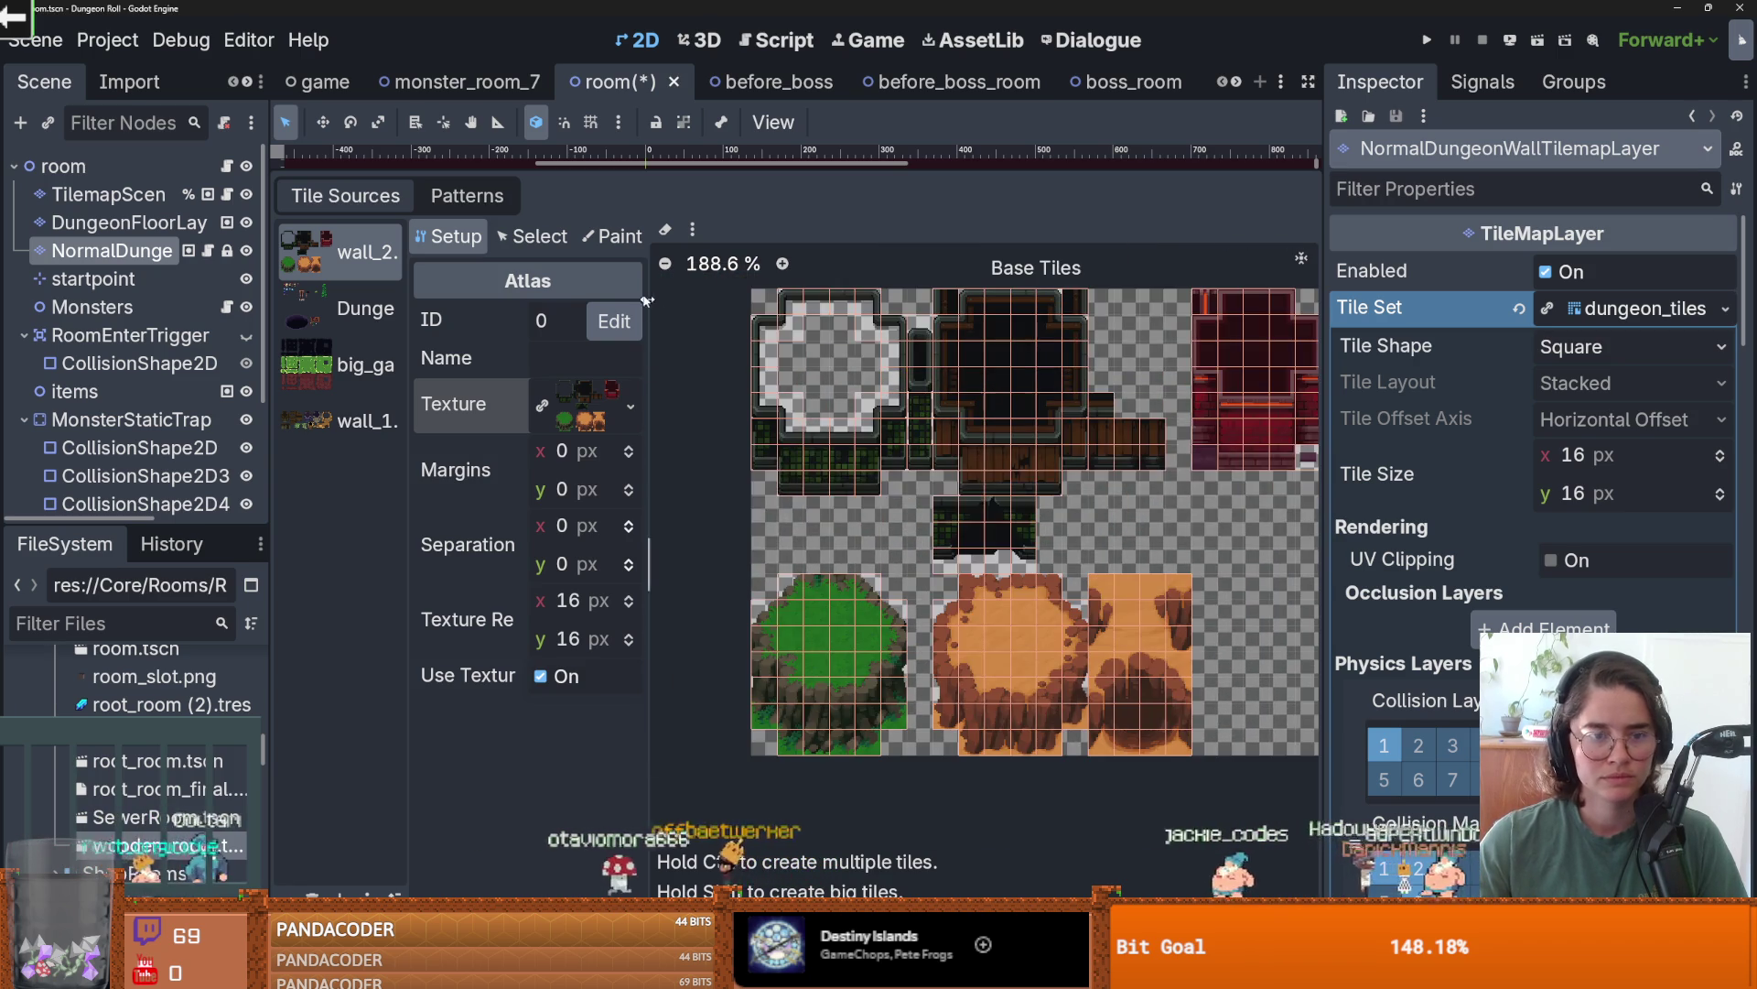
click(611, 236)
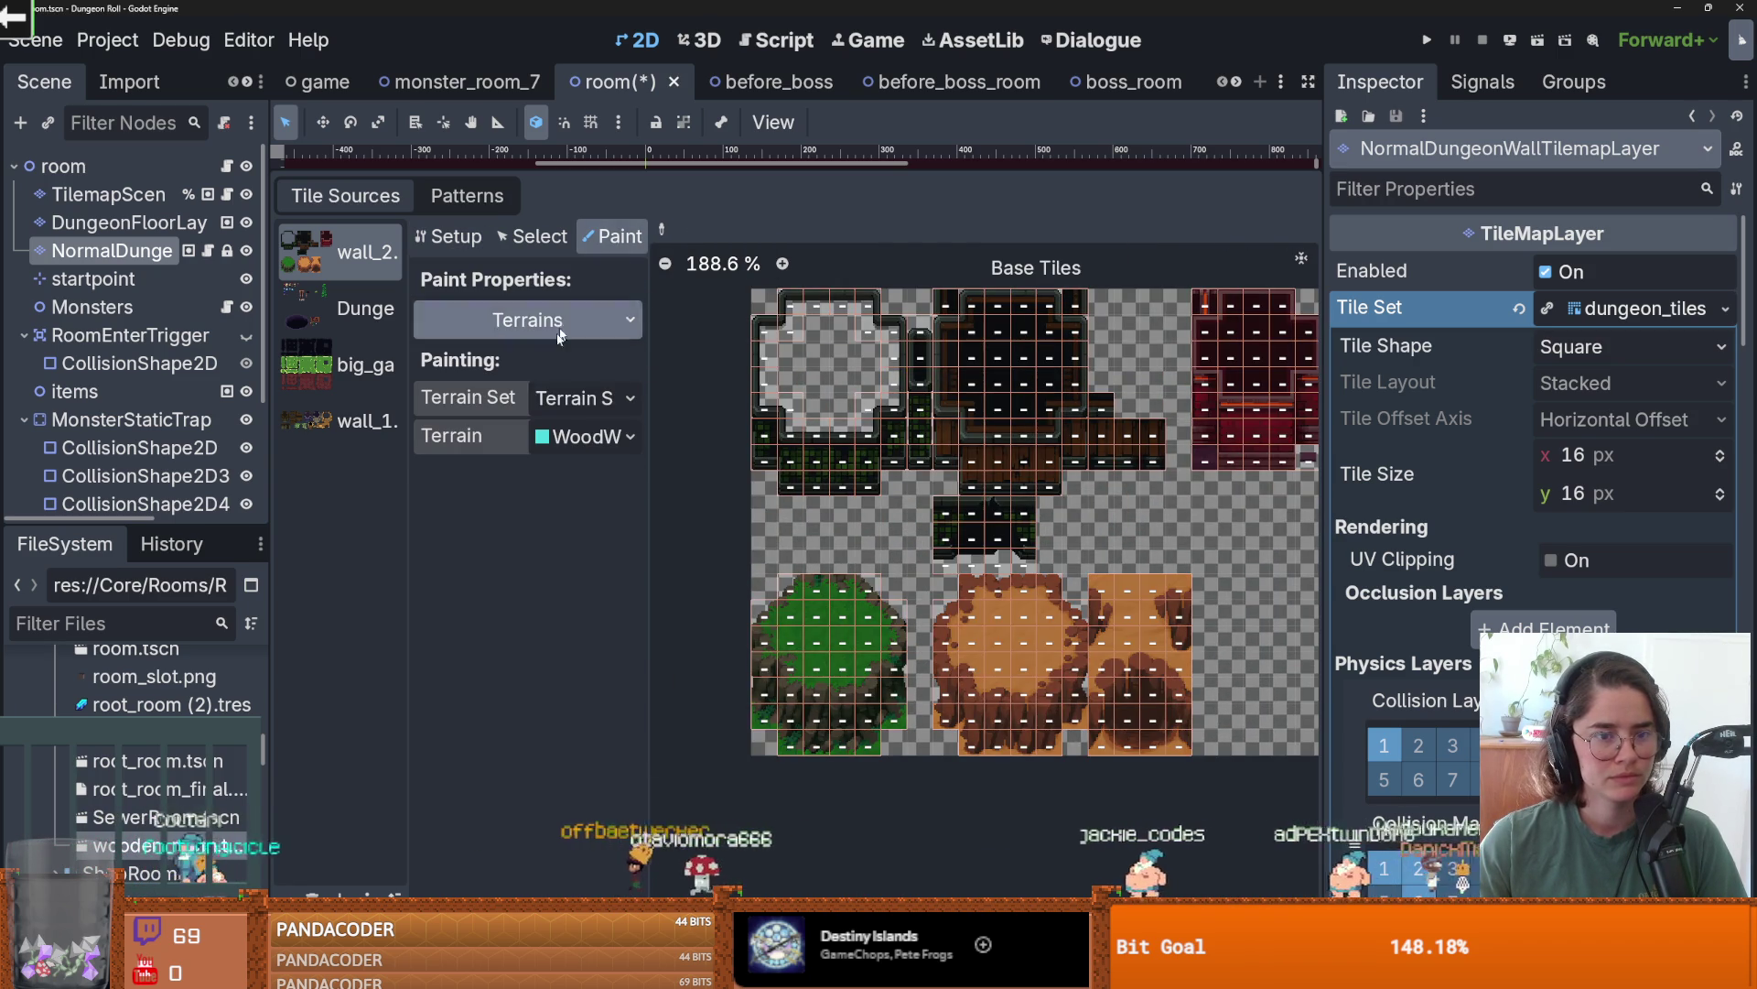
scroll(811, 499, up, 1)
click(515, 239)
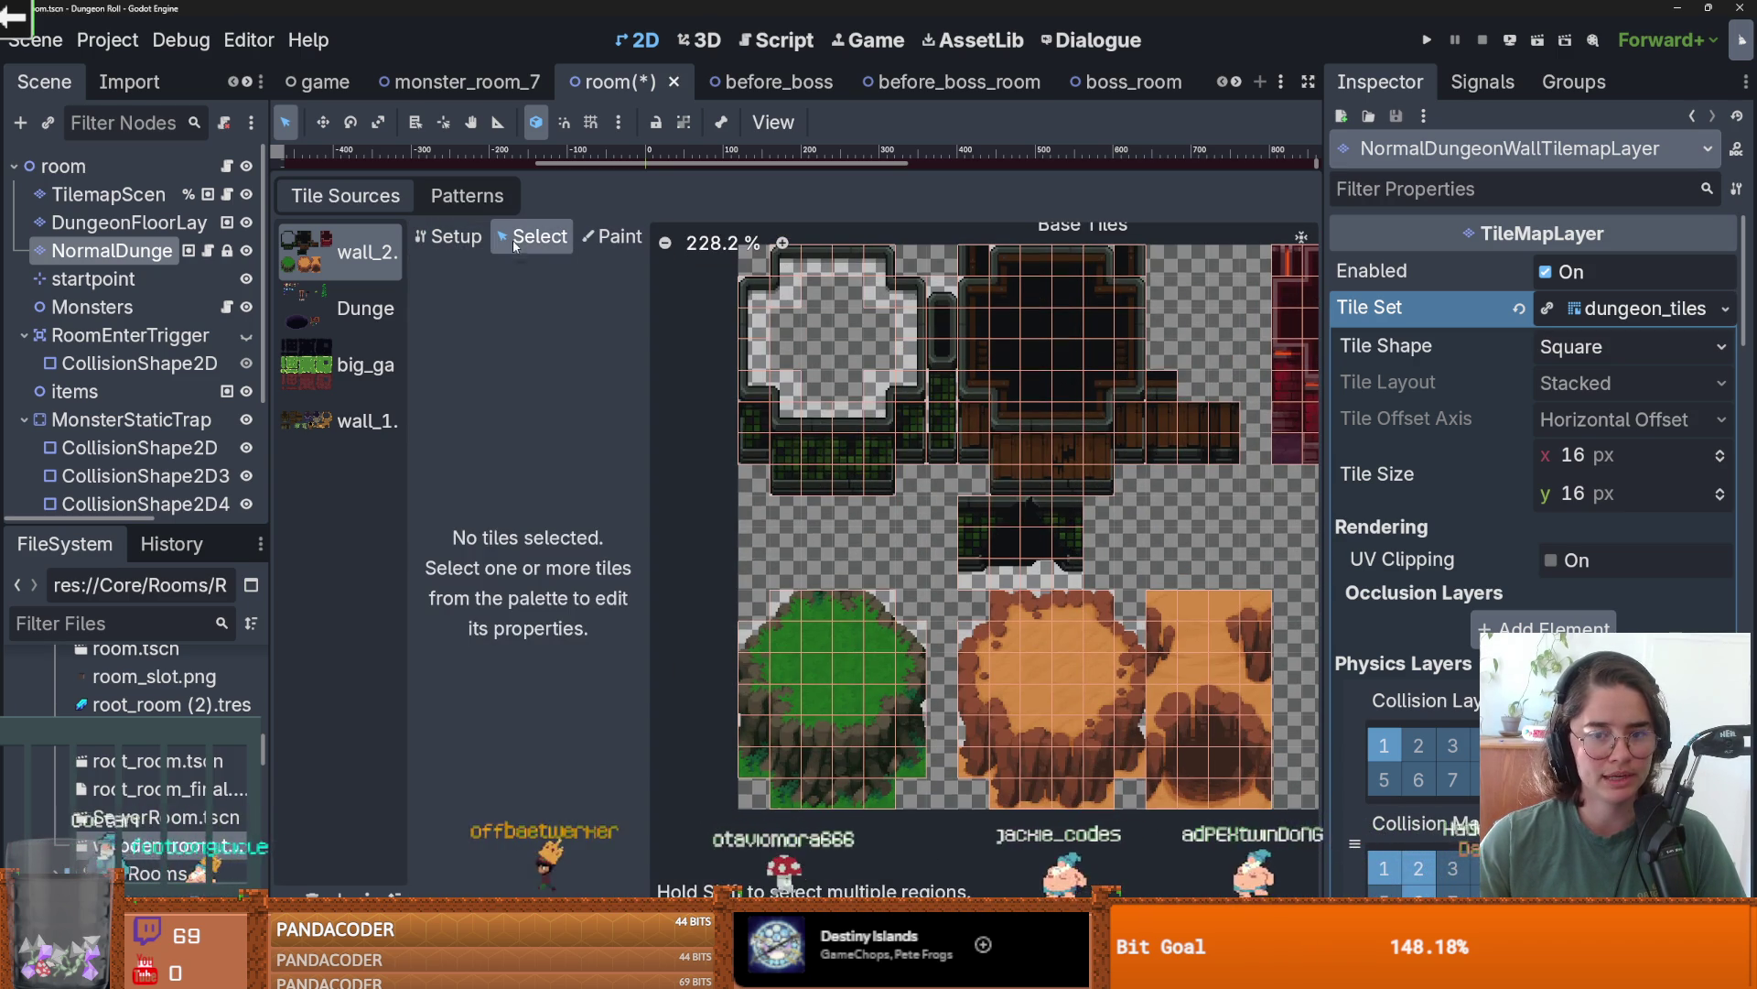
click(973, 419)
right_click(979, 441)
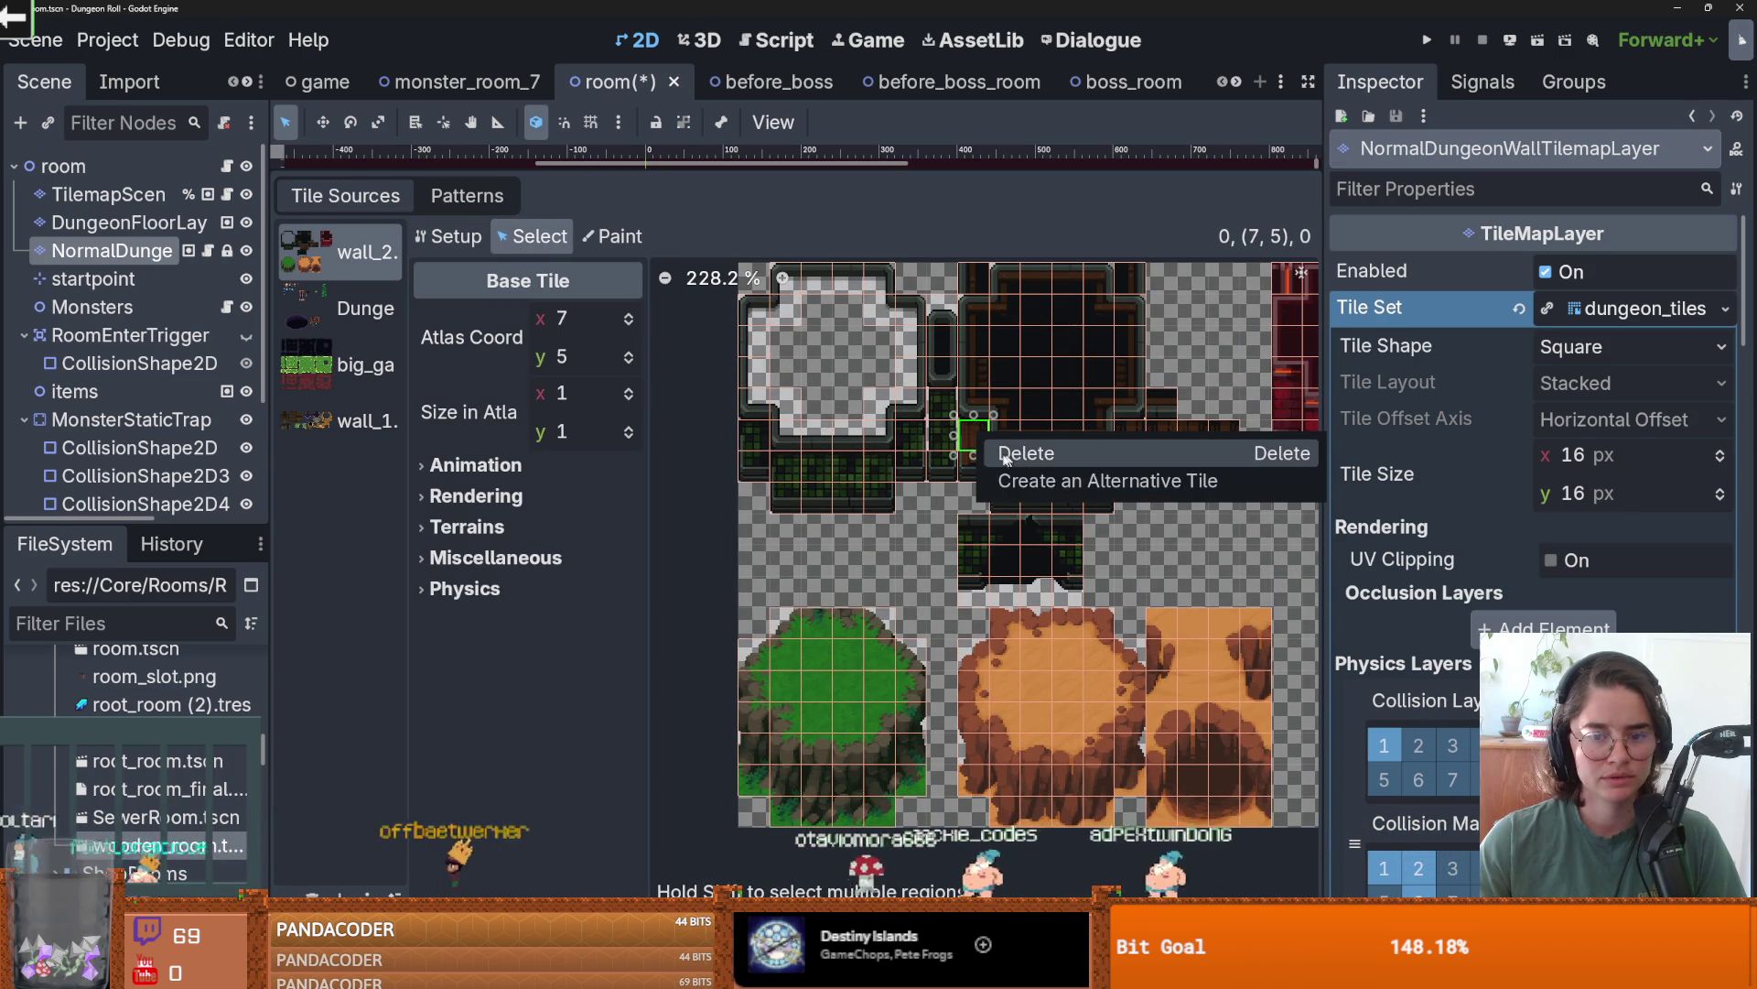
click(978, 466)
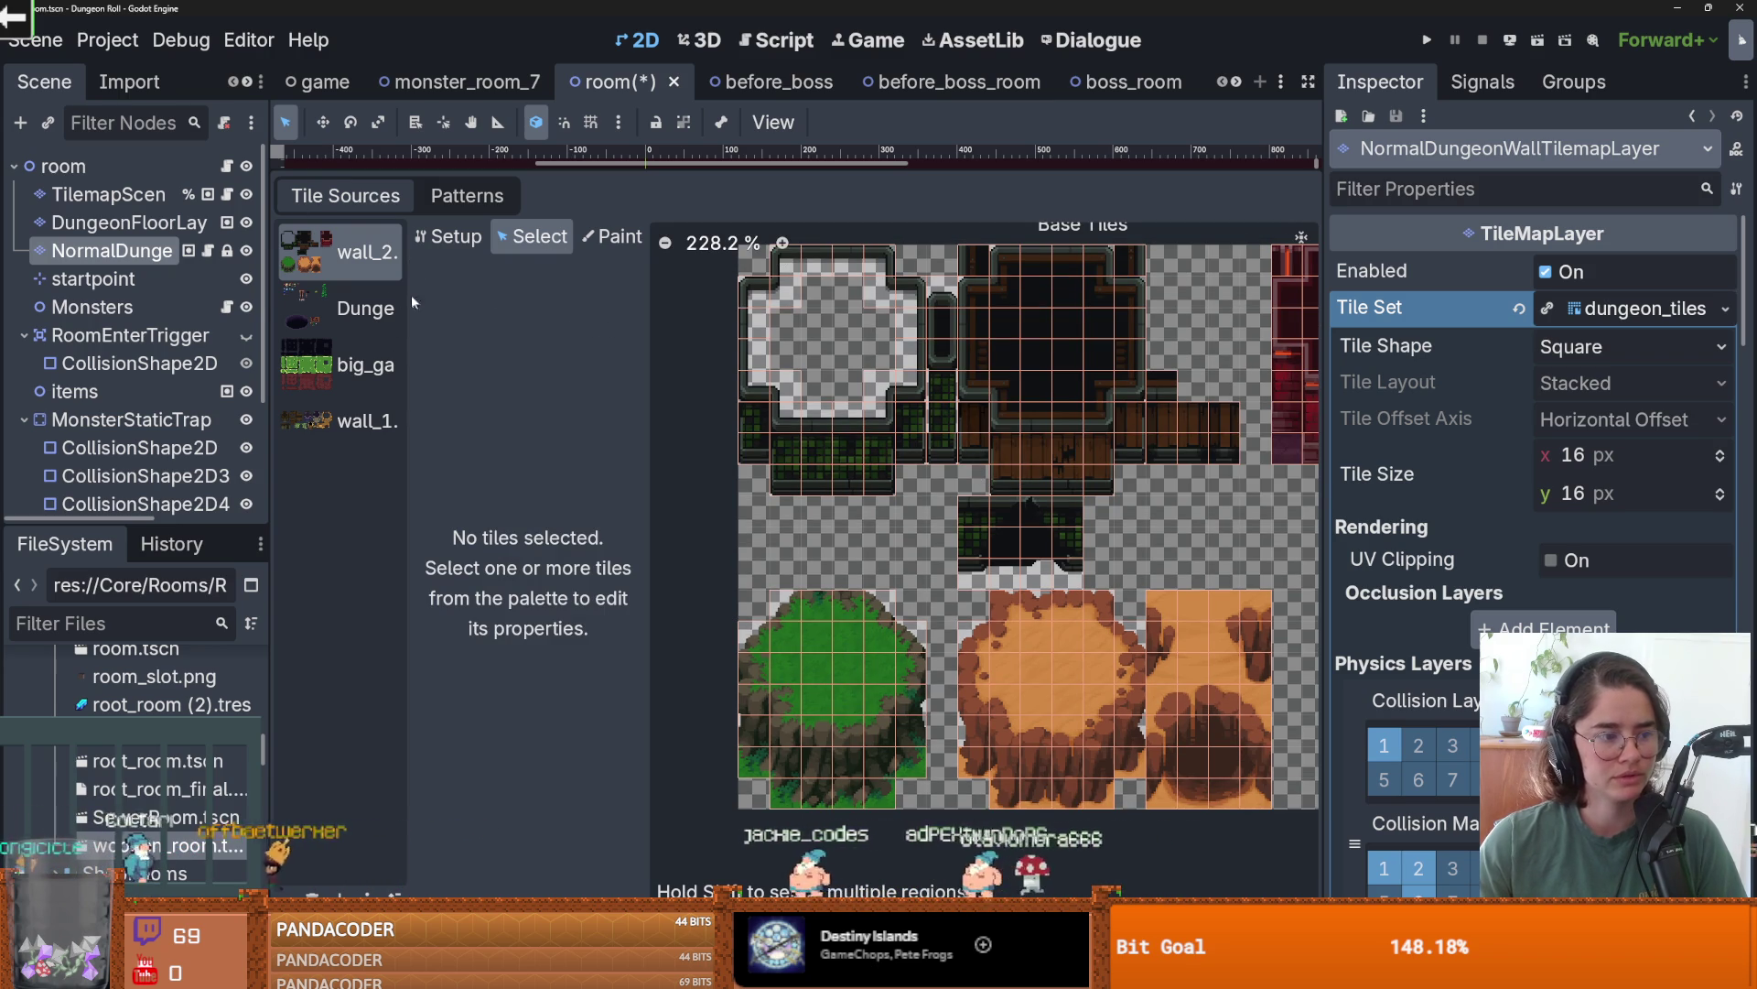
- Save the room scene and reload the current project
key(ctrl+s)
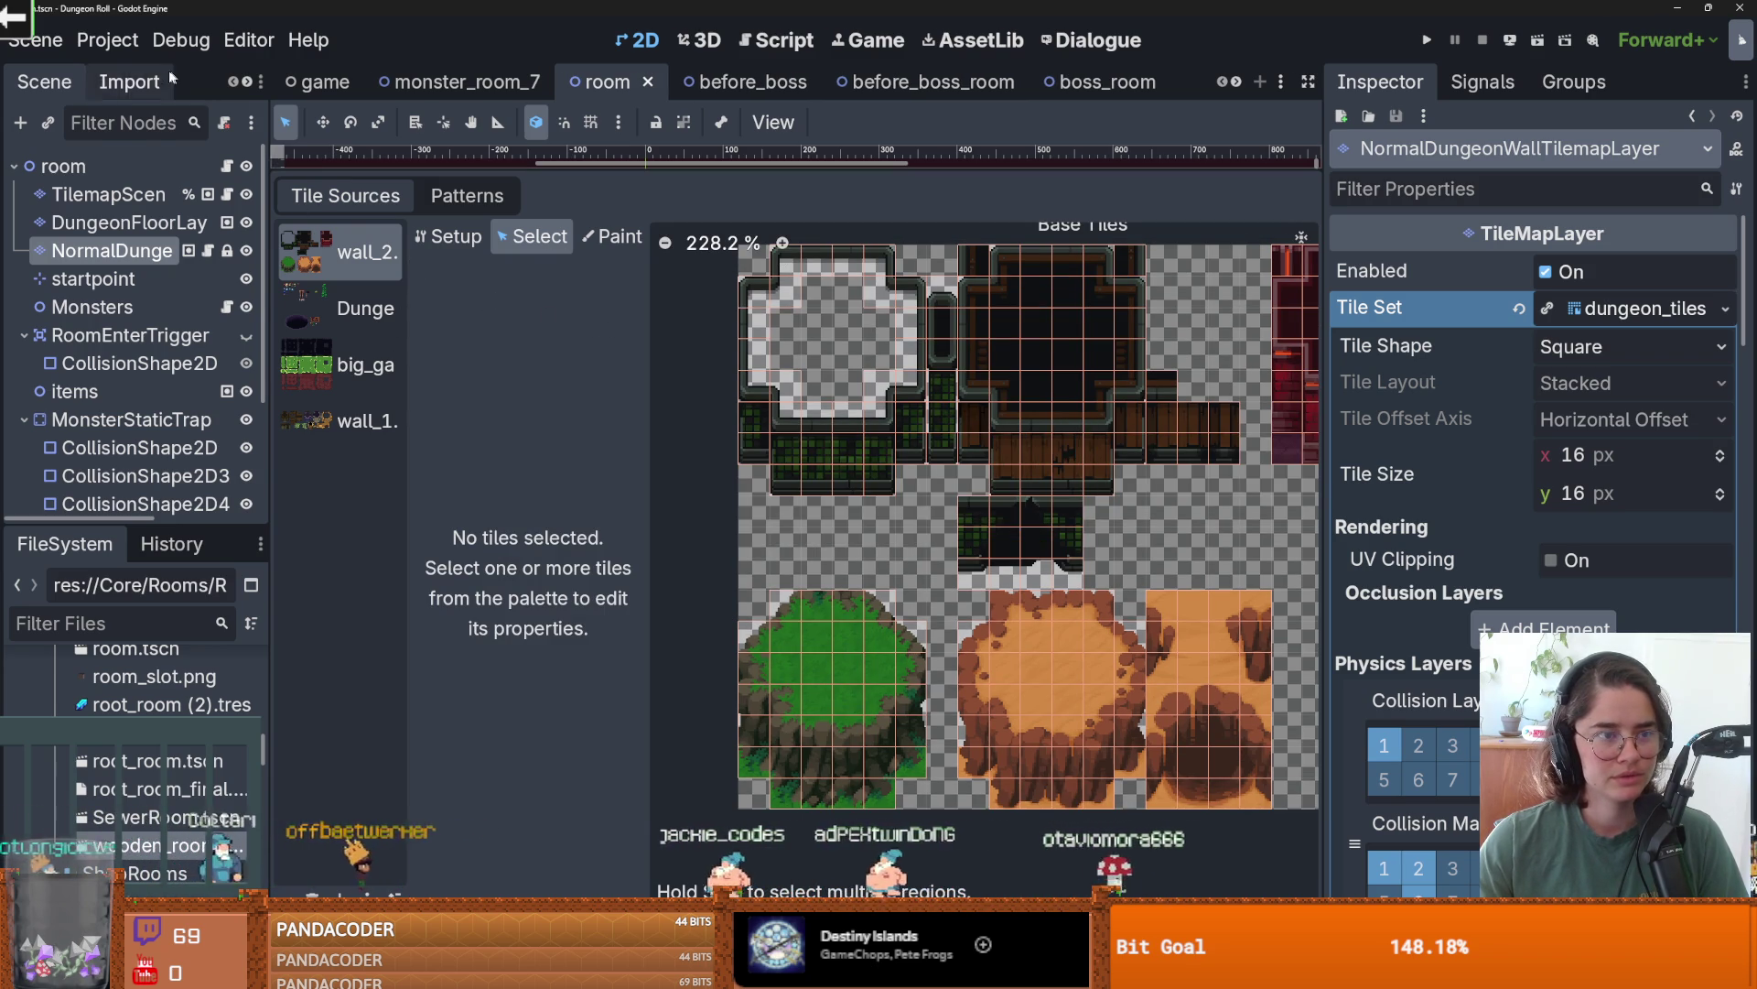
click(107, 39)
click(213, 326)
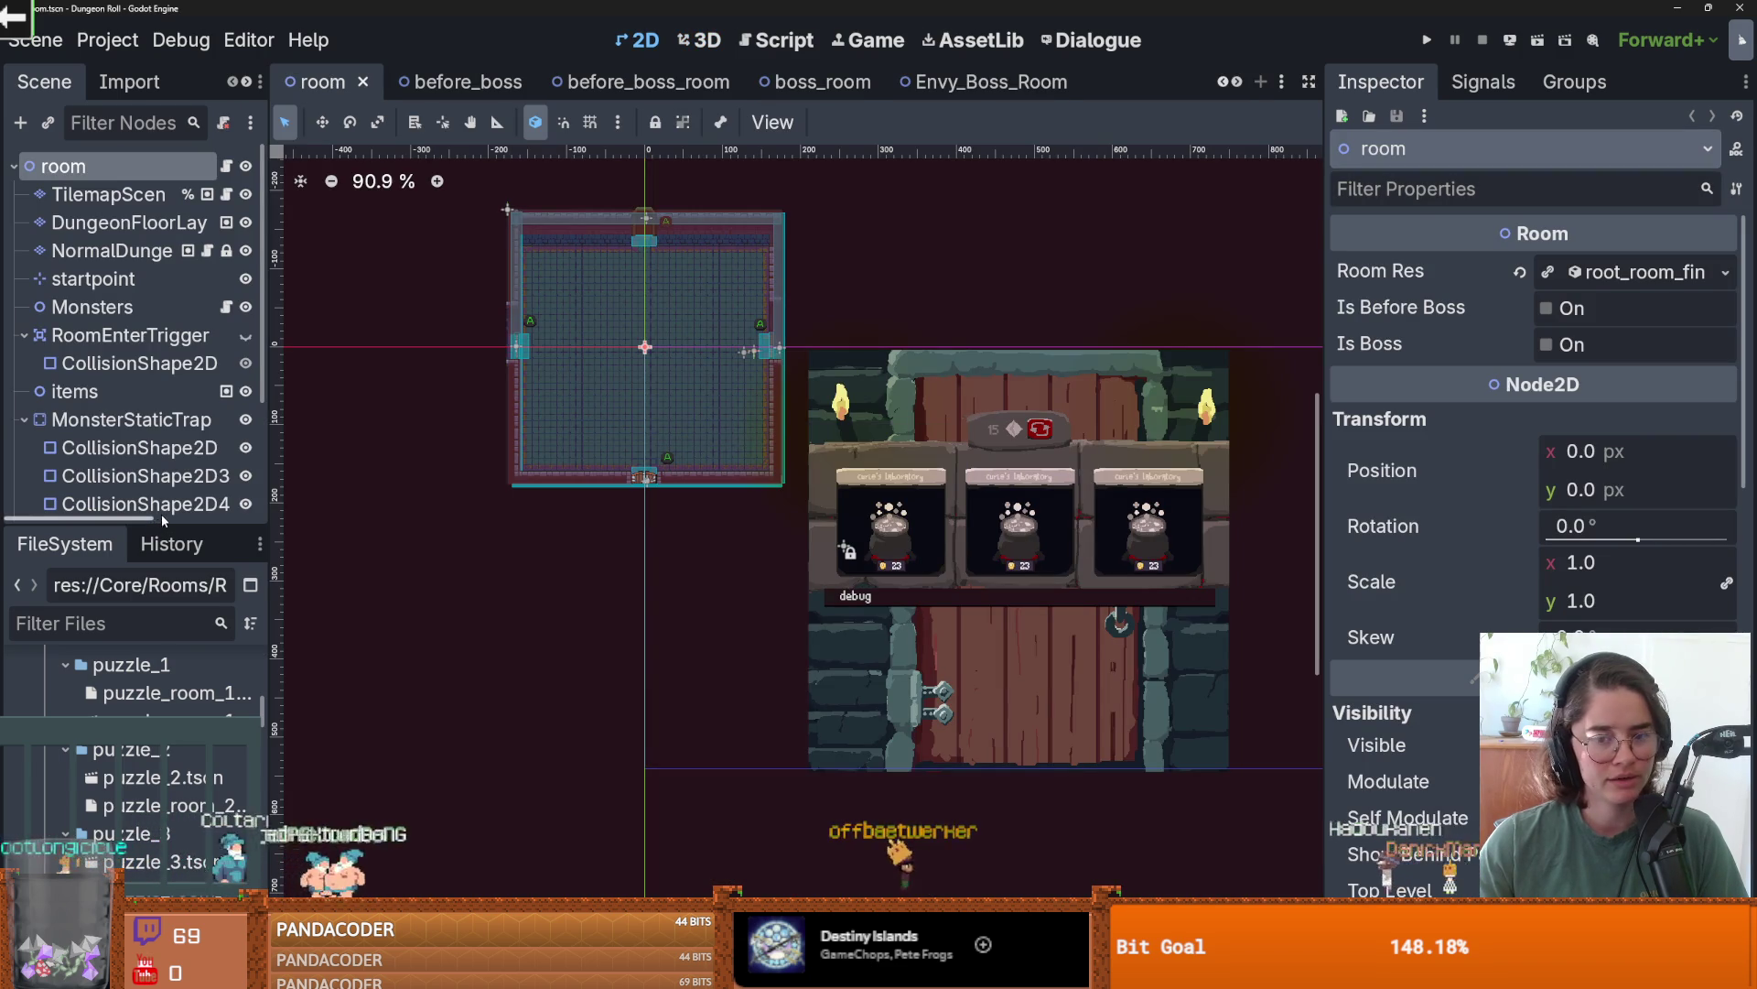
- Enlarge the scene tree and select the NormalDungeonWallTilemapLayer node to reach its wall tileset
drag(147, 528, 137, 639)
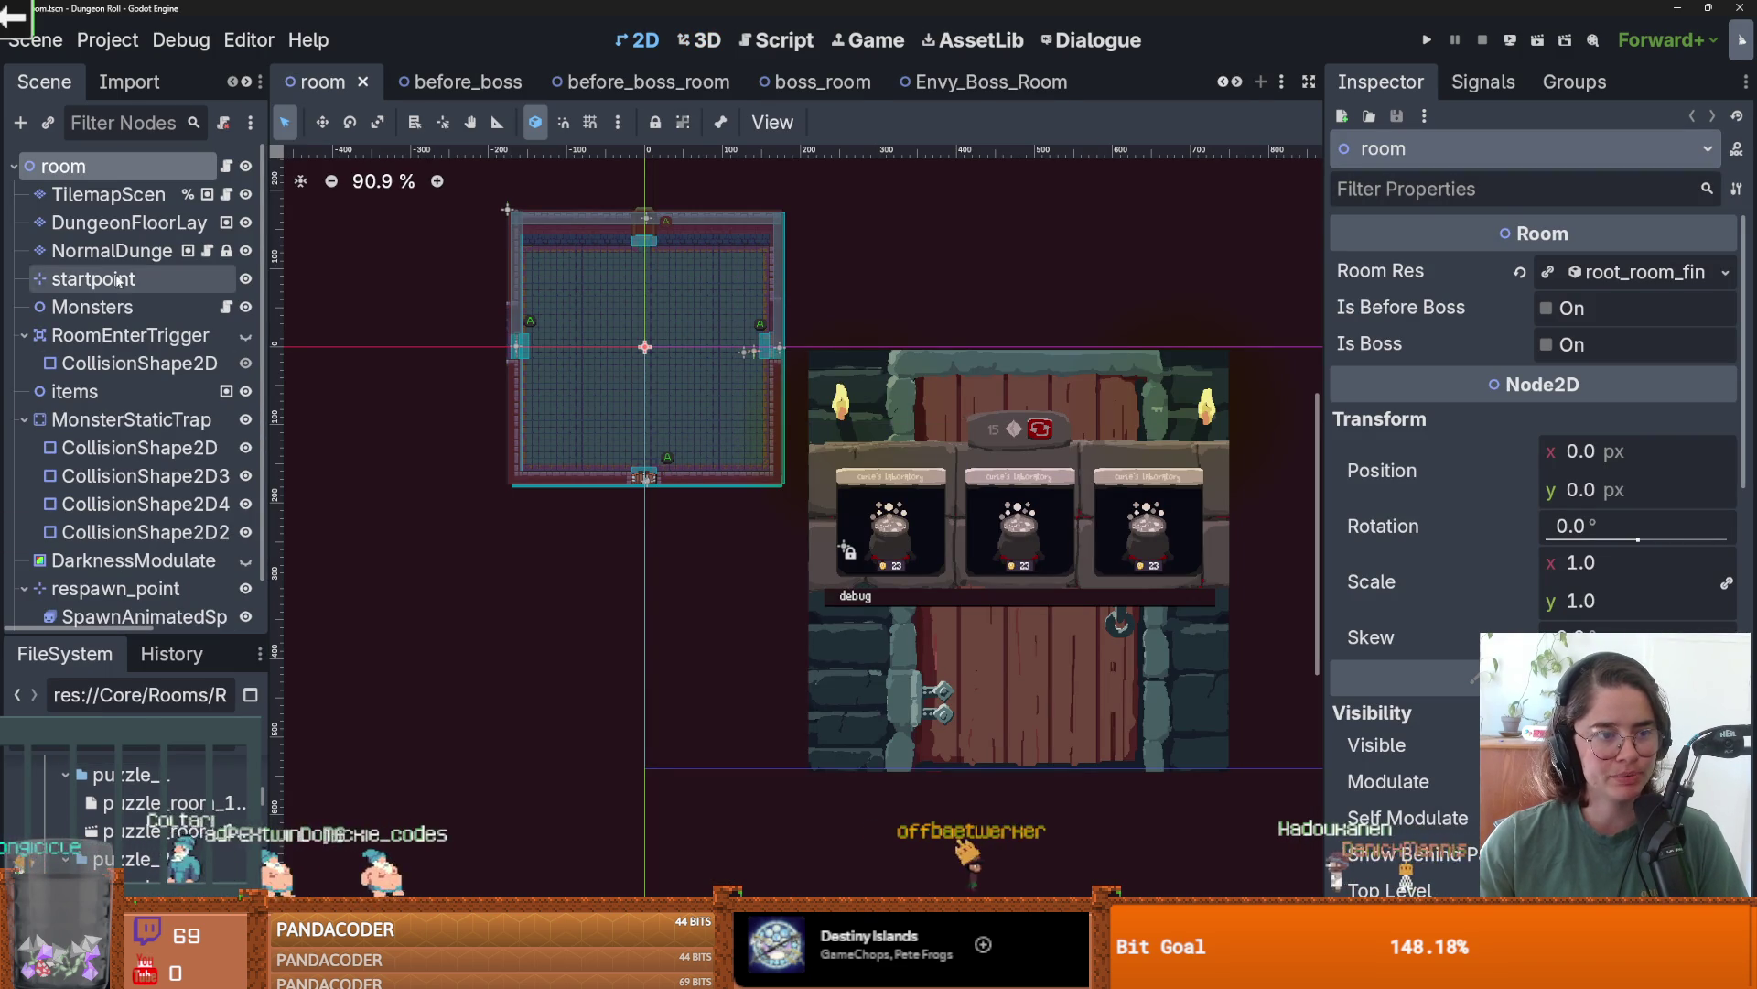
click(114, 206)
click(111, 223)
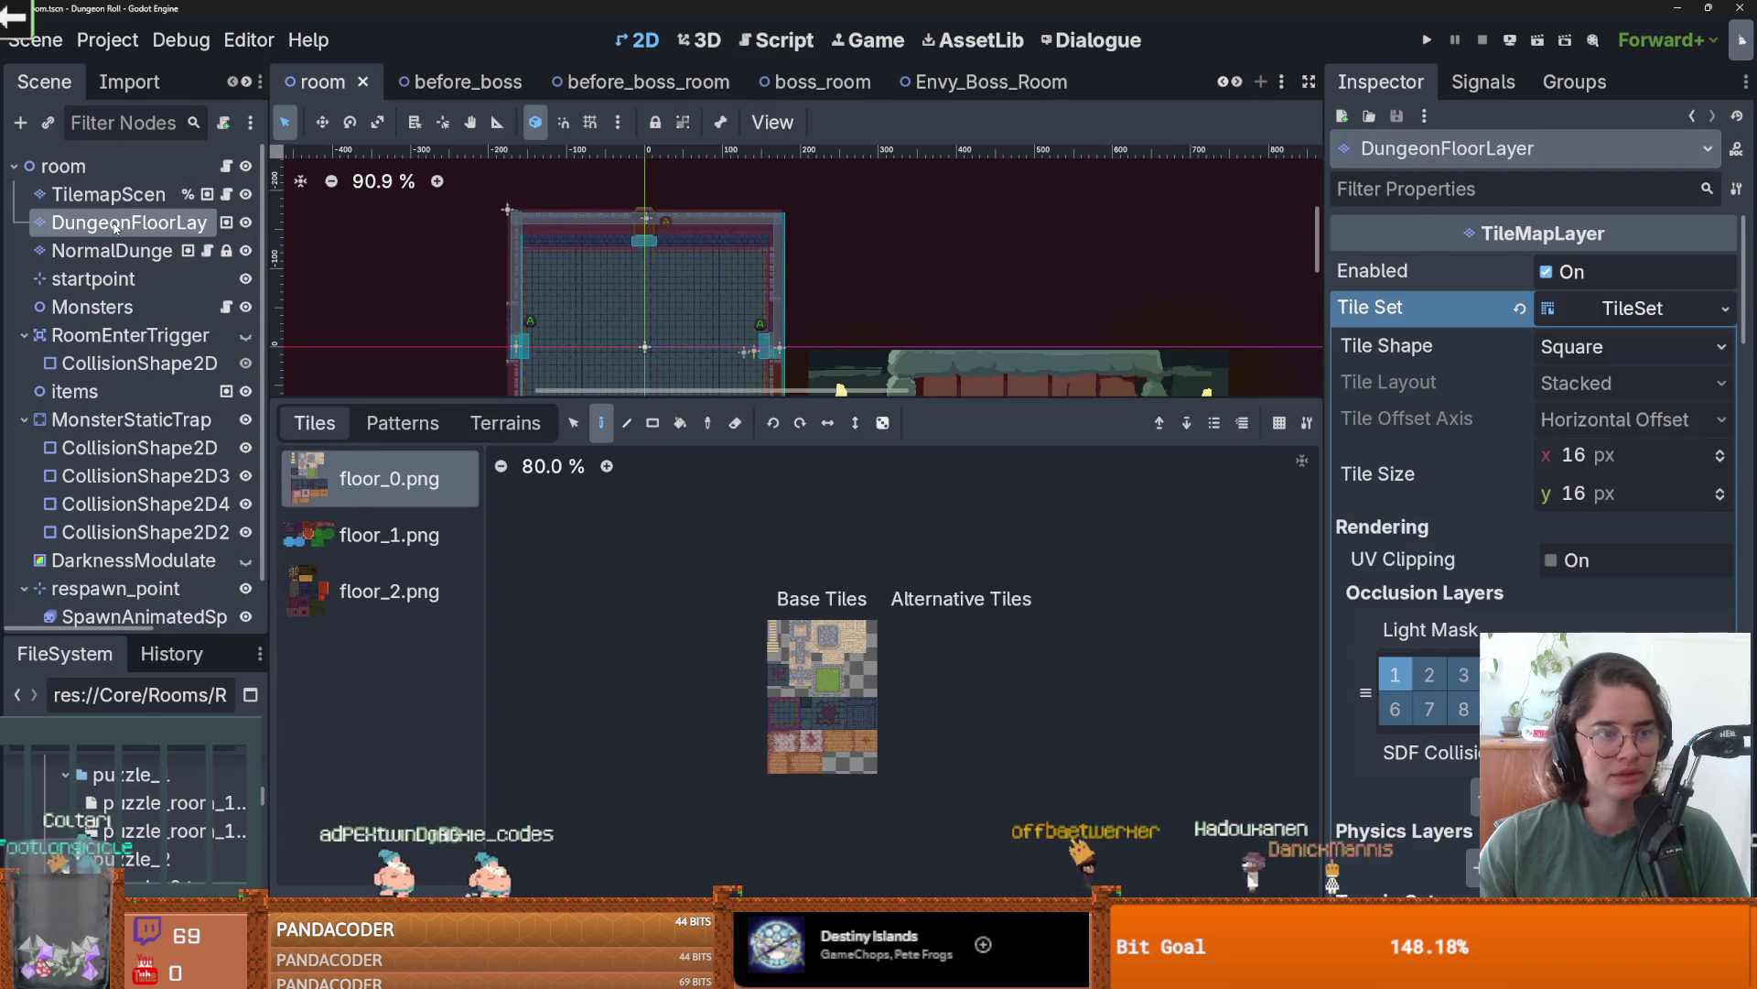
click(112, 251)
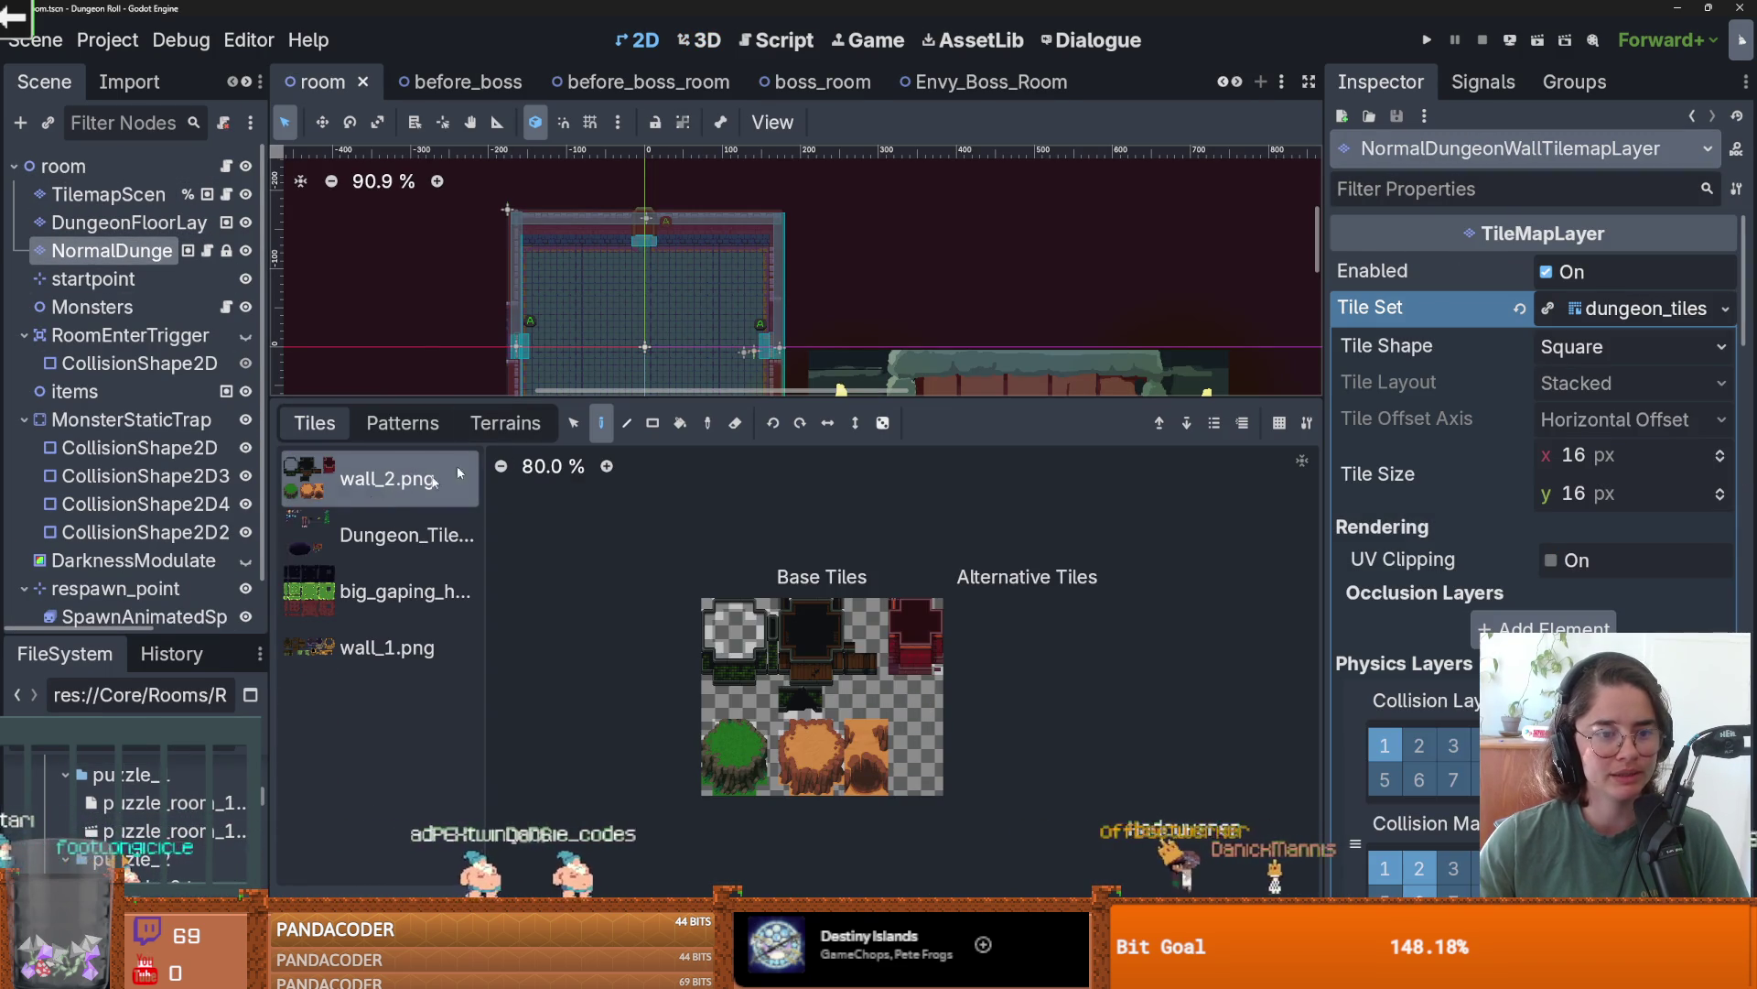
scroll(847, 671, up, 8)
scroll(848, 668, up, 1)
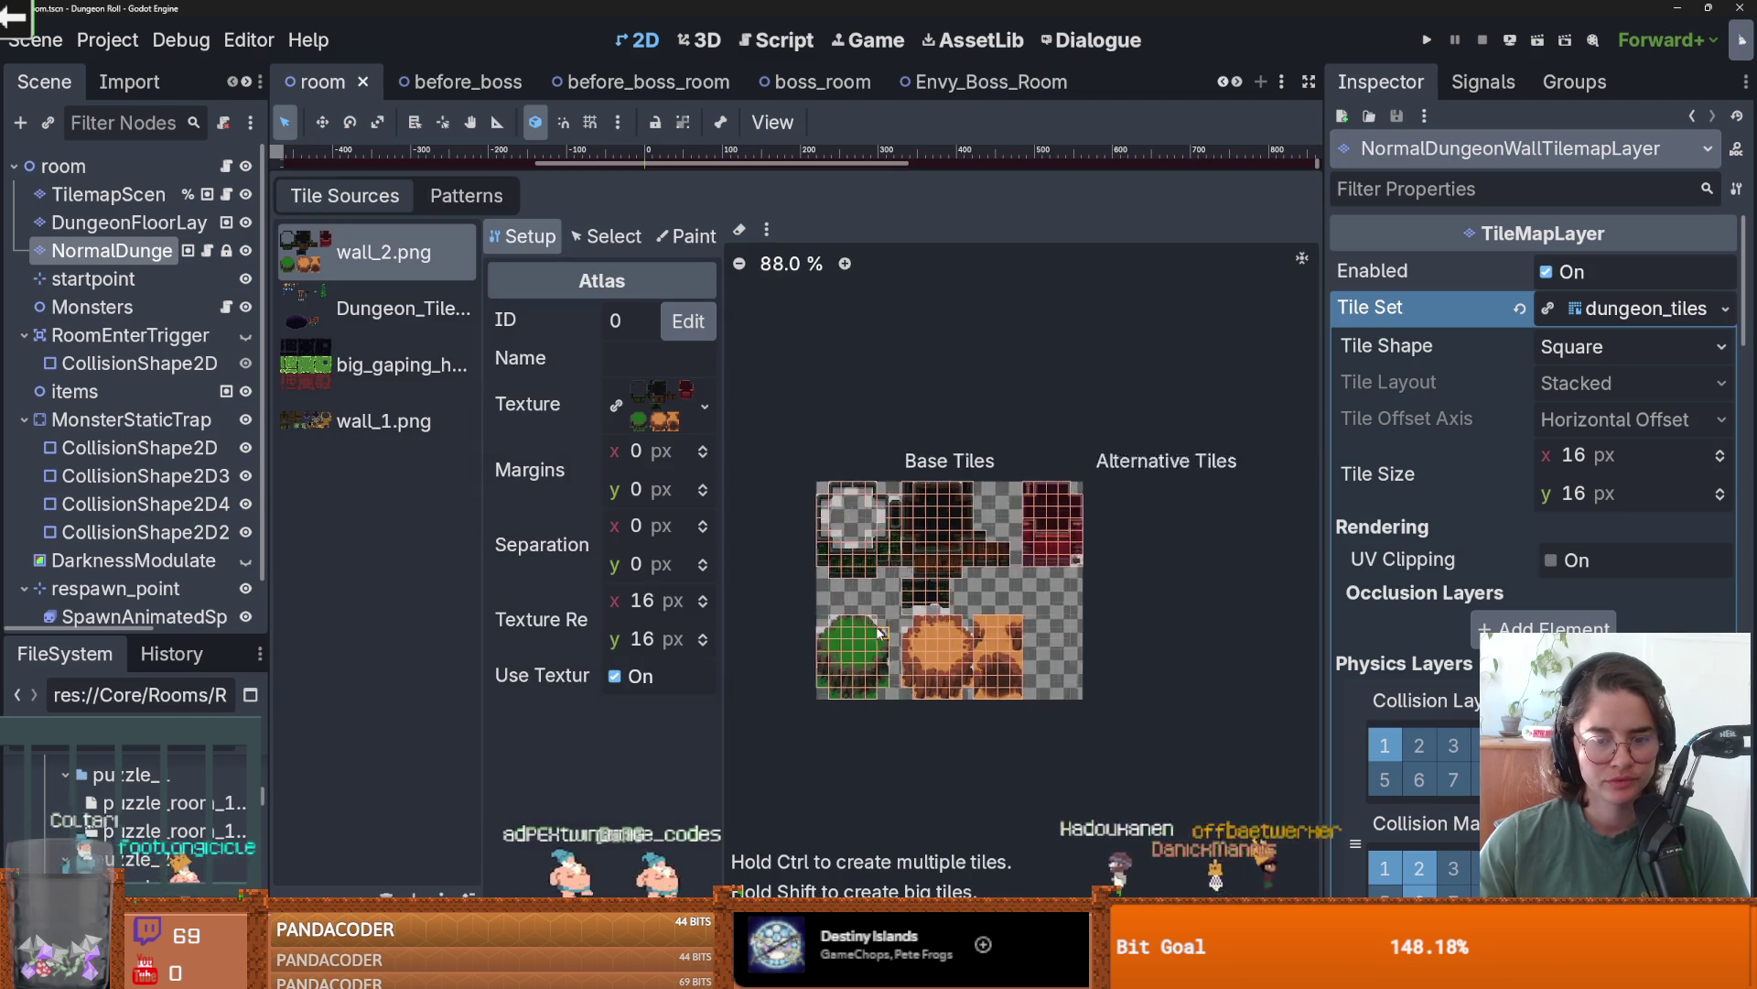
- Delete the unwanted tiles (7,6), (8,6) and (11,7) below the wooden wall pieces
scroll(878, 622, up, 15)
right_click(969, 562)
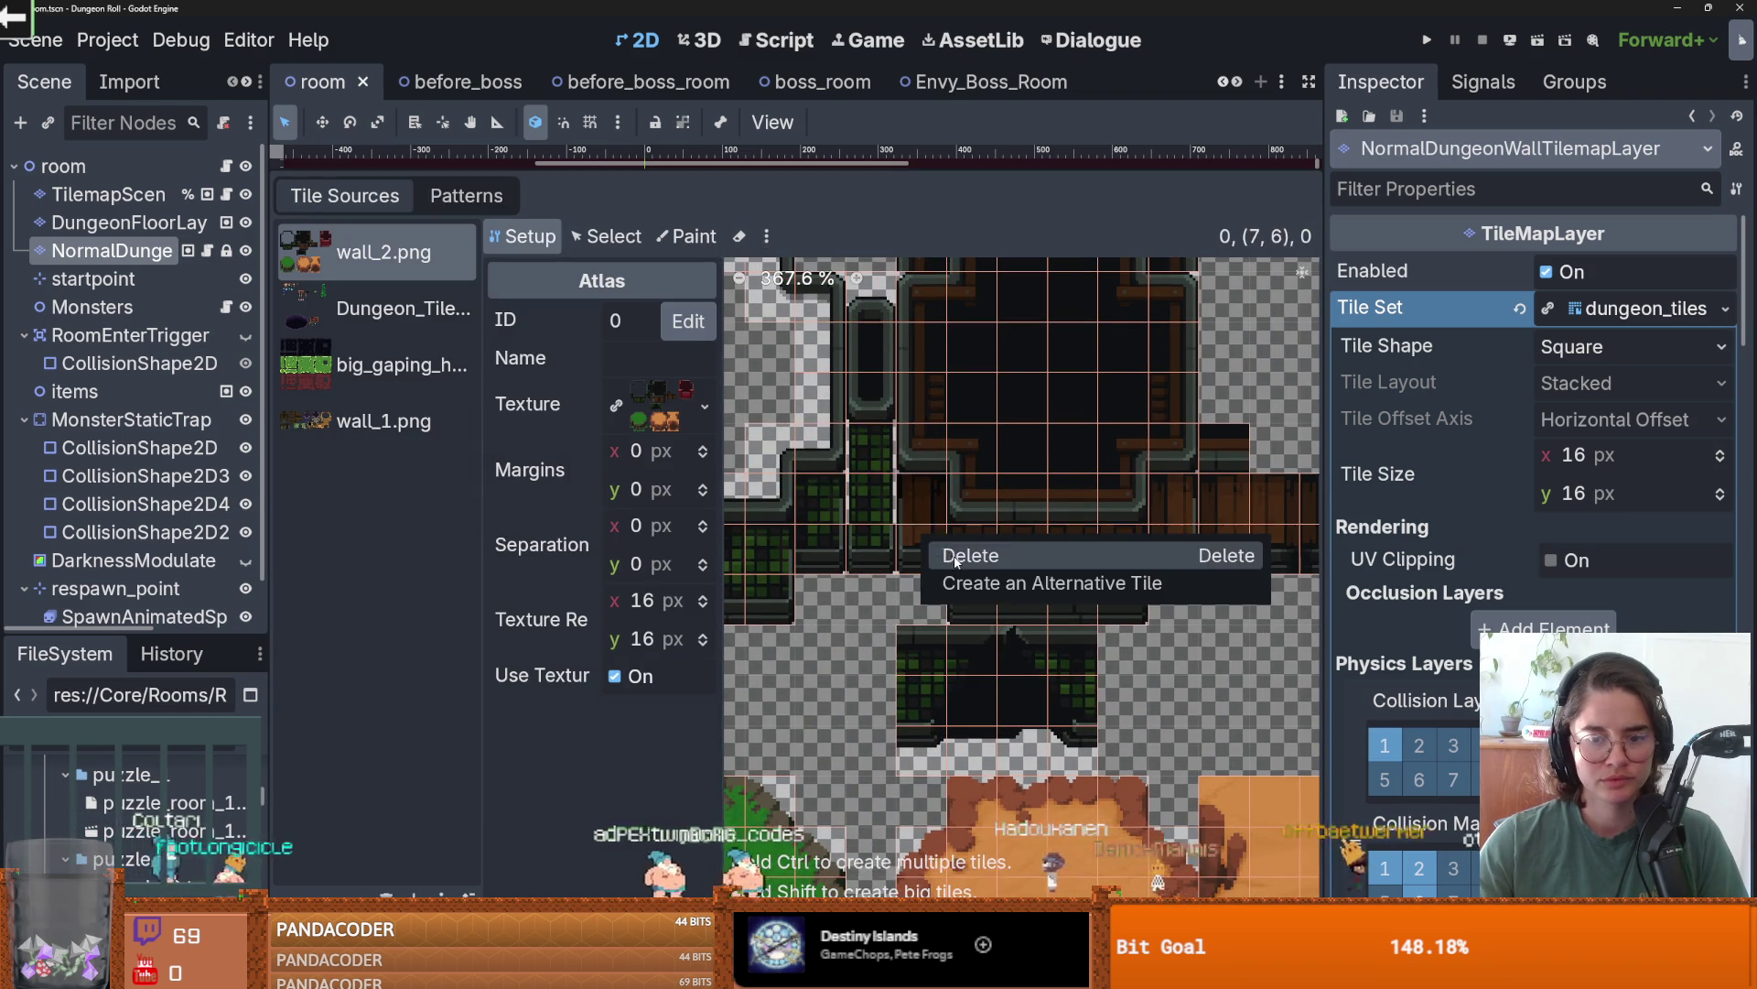
right_click(974, 589)
right_click(979, 533)
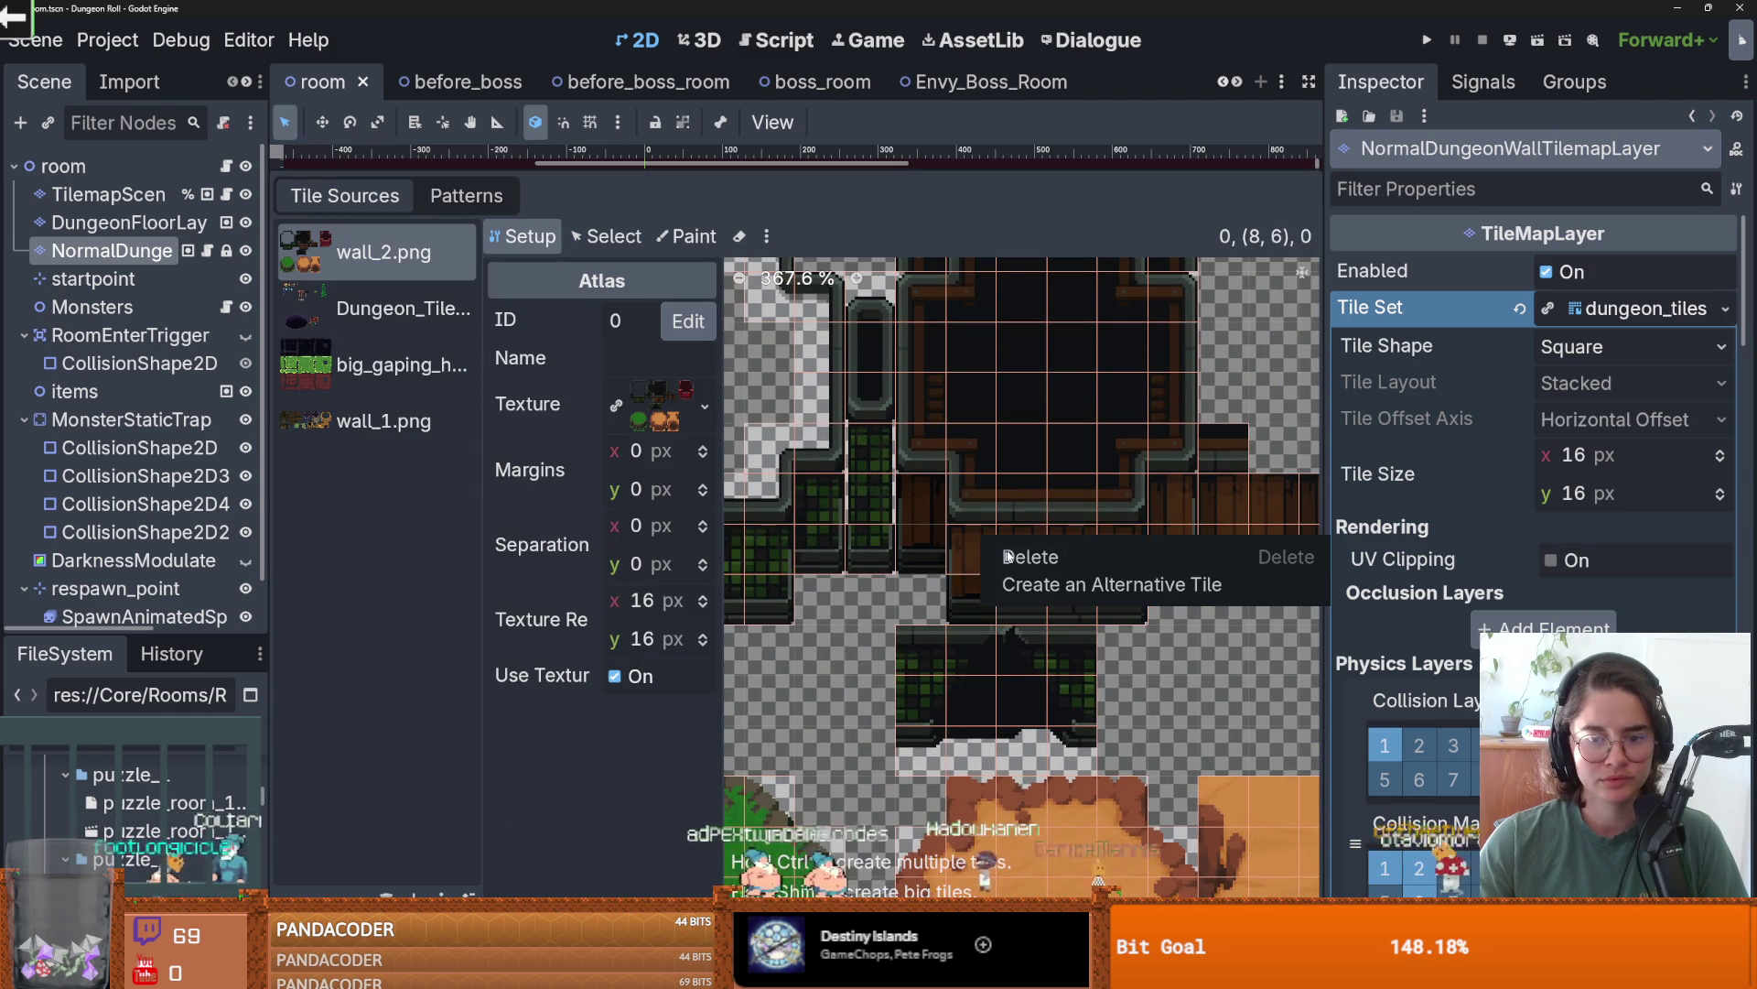
right_click(1020, 593)
click(1025, 529)
right_click(1073, 553)
click(1075, 579)
right_click(1080, 585)
right_click(1119, 583)
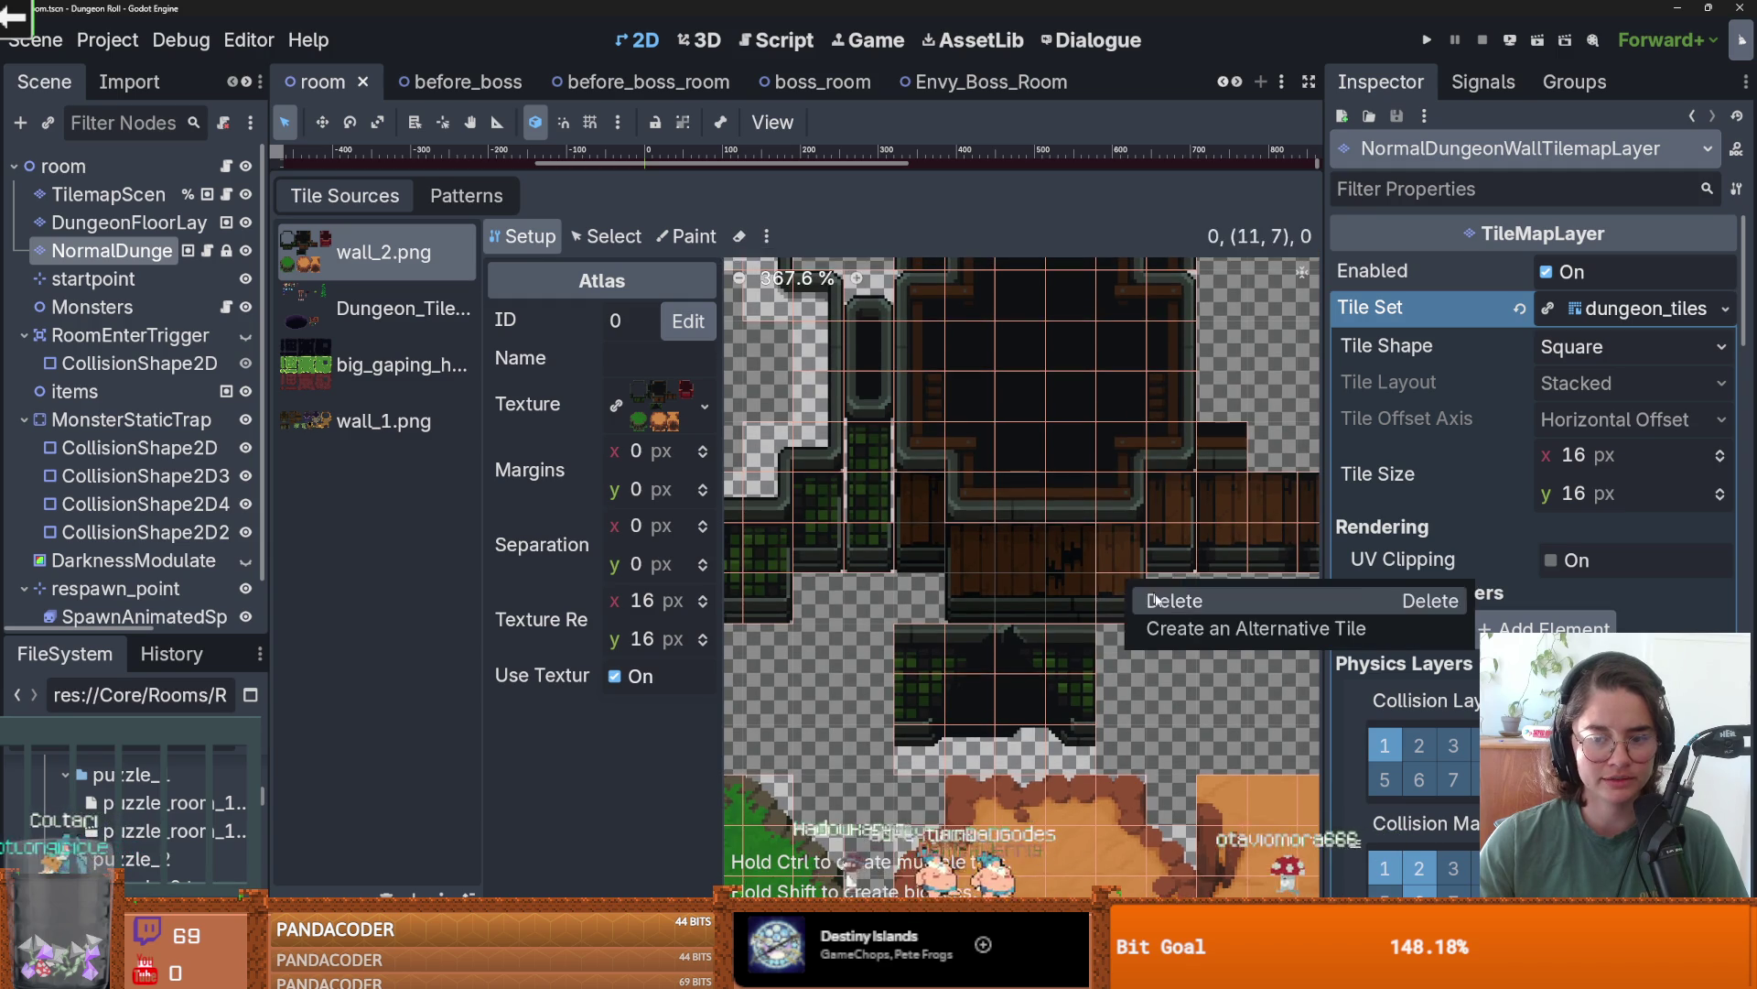
click(1124, 544)
right_click(1131, 553)
click(1166, 485)
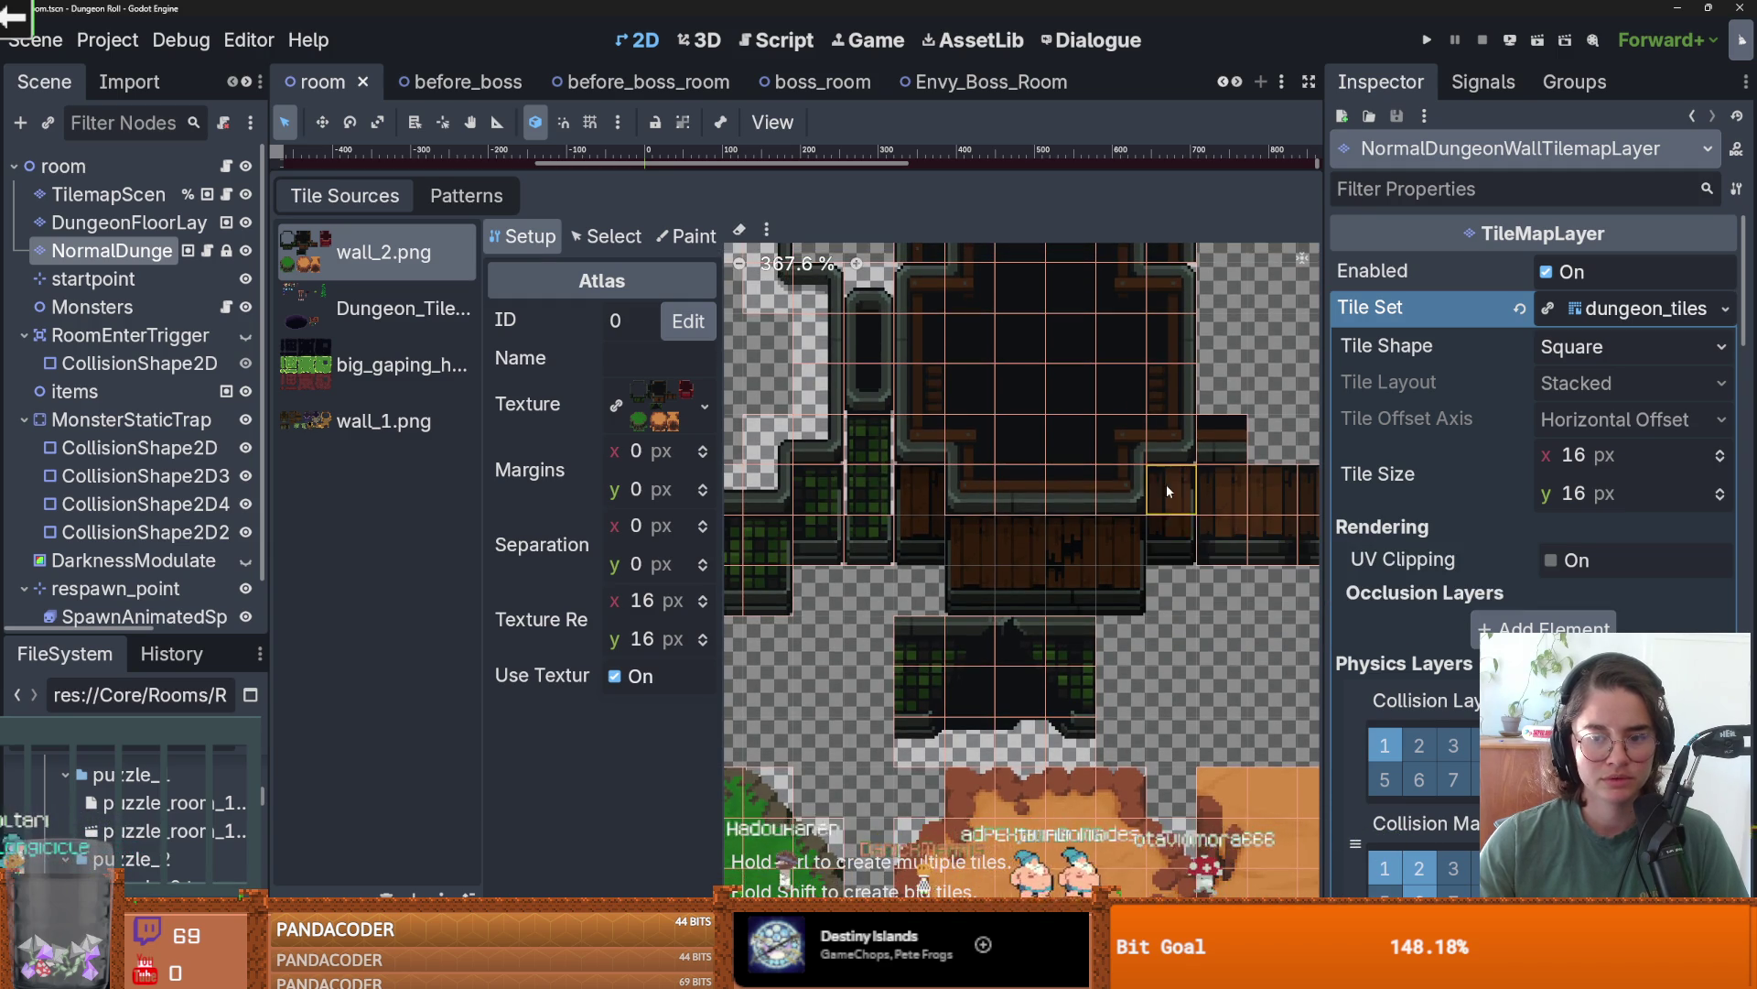
- Select wall tile (7,4) and extend it to span 1×2 cells
click(608, 237)
click(919, 444)
drag(919, 471, 925, 565)
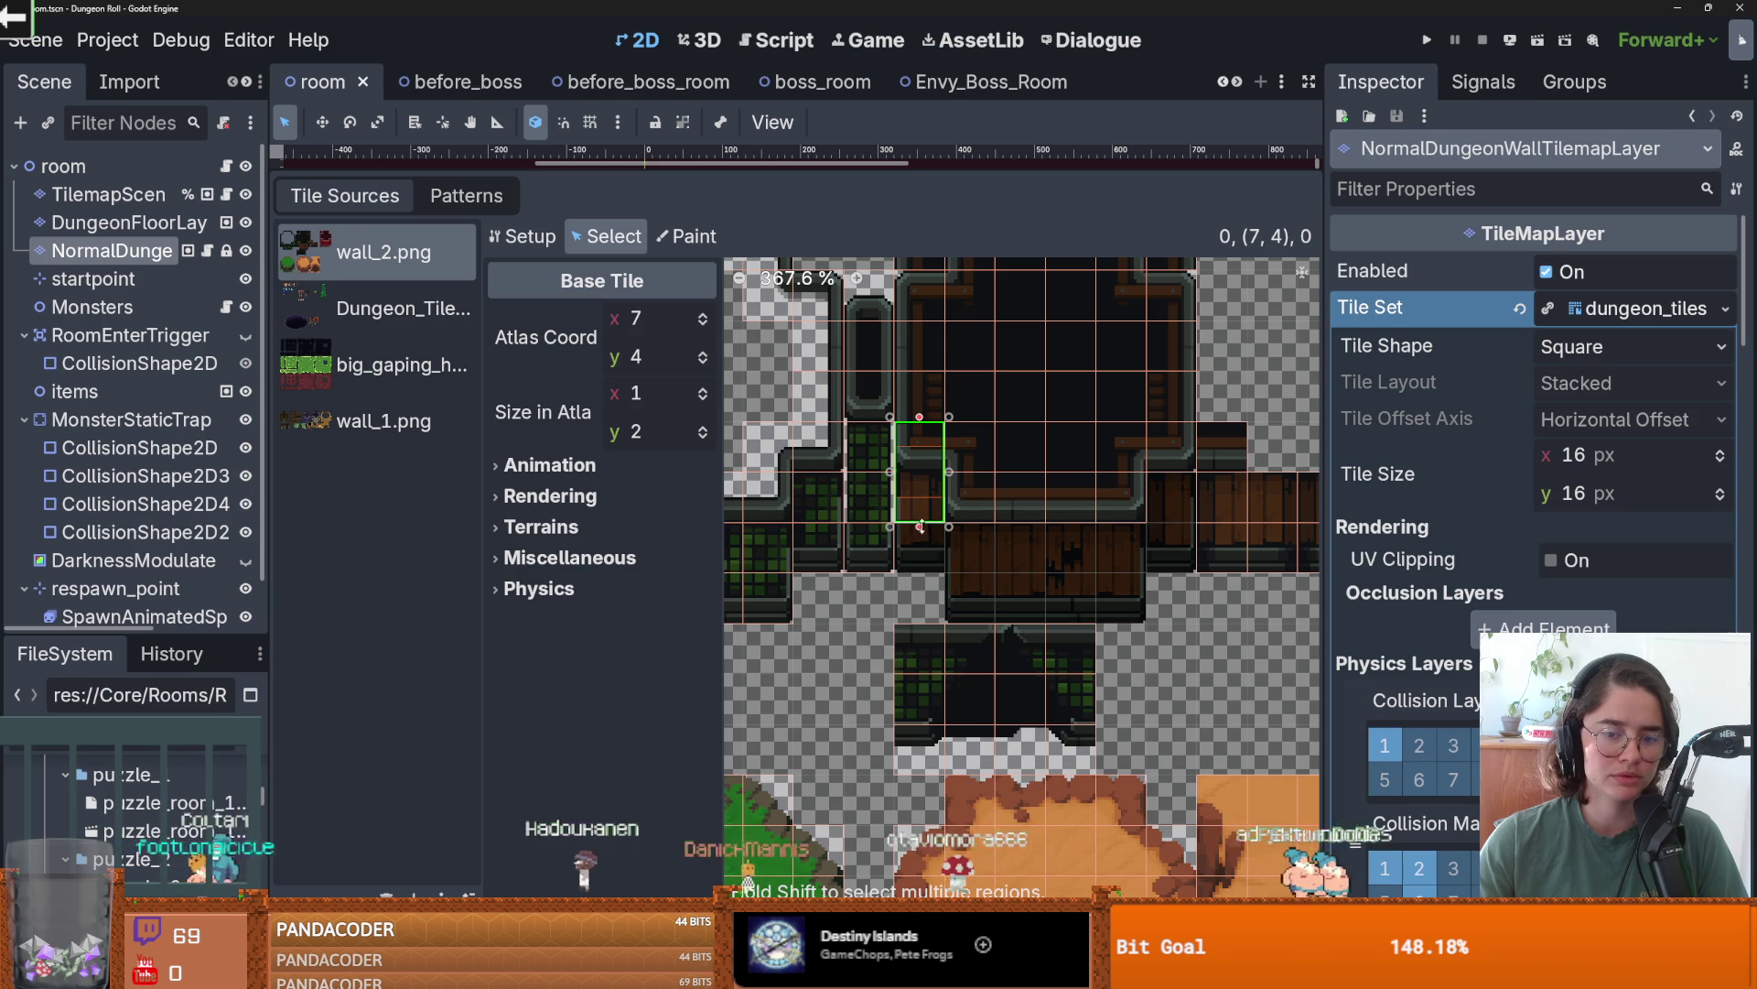
- Make tiles (7,4) and (8,5) three cells tall and save the scene
drag(920, 527, 920, 577)
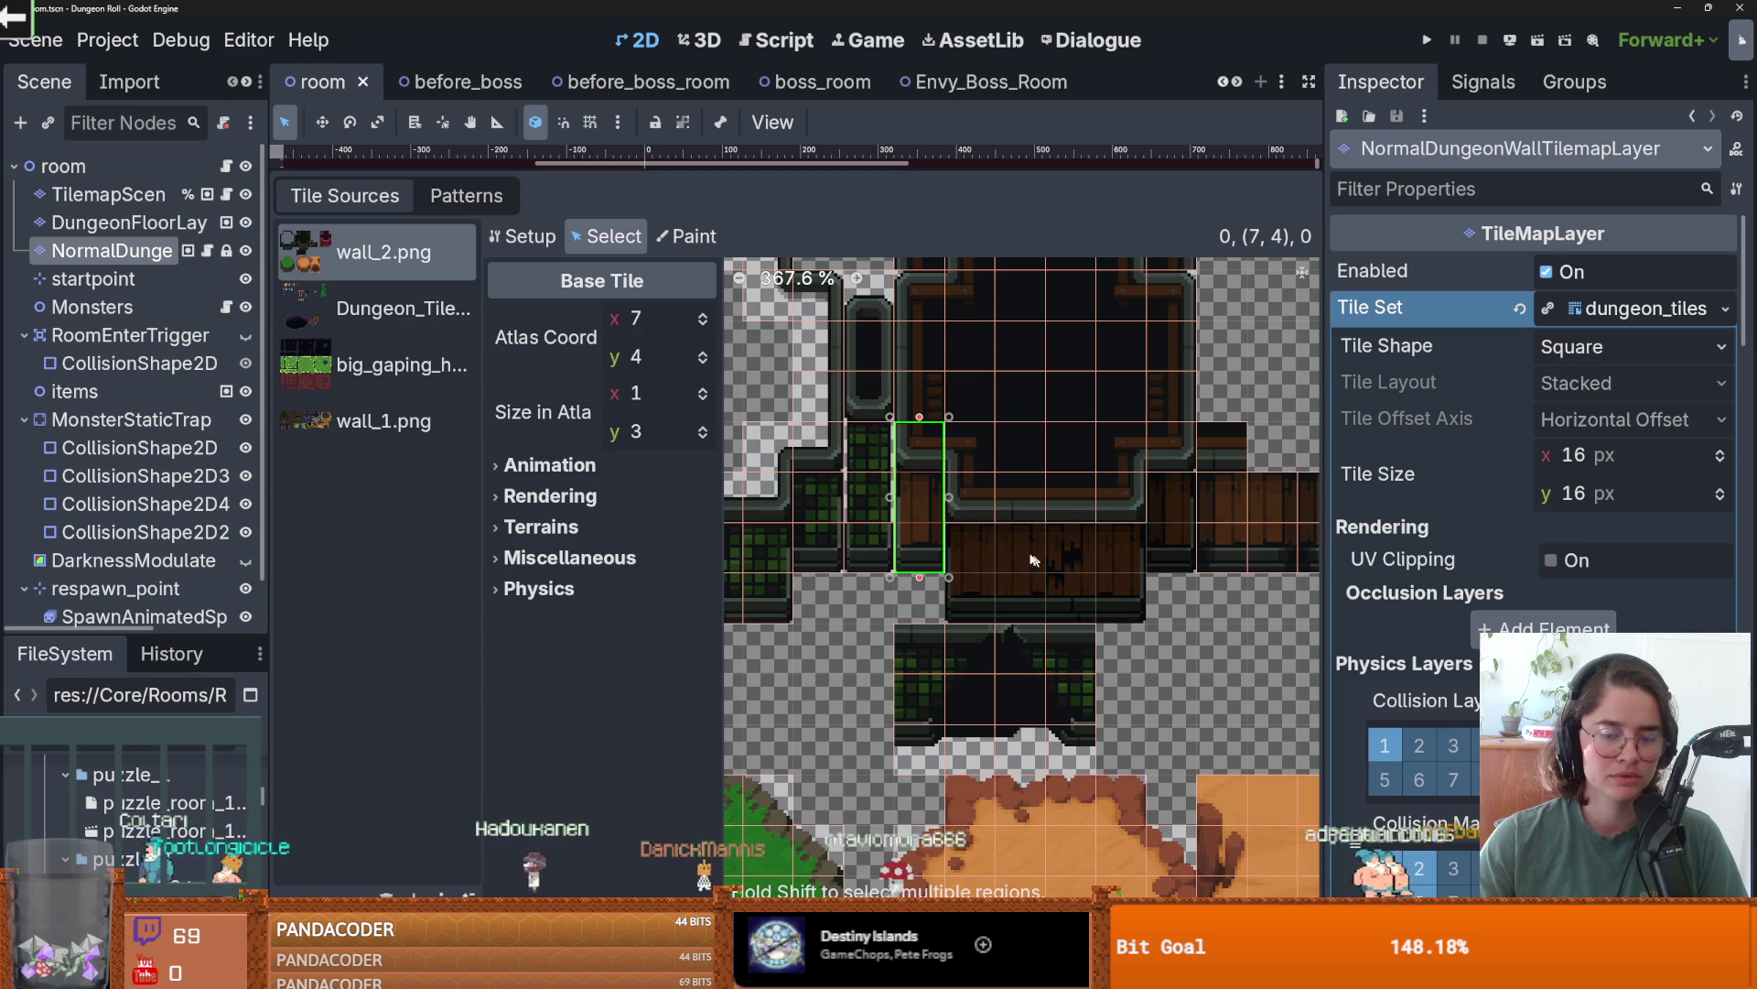
click(968, 486)
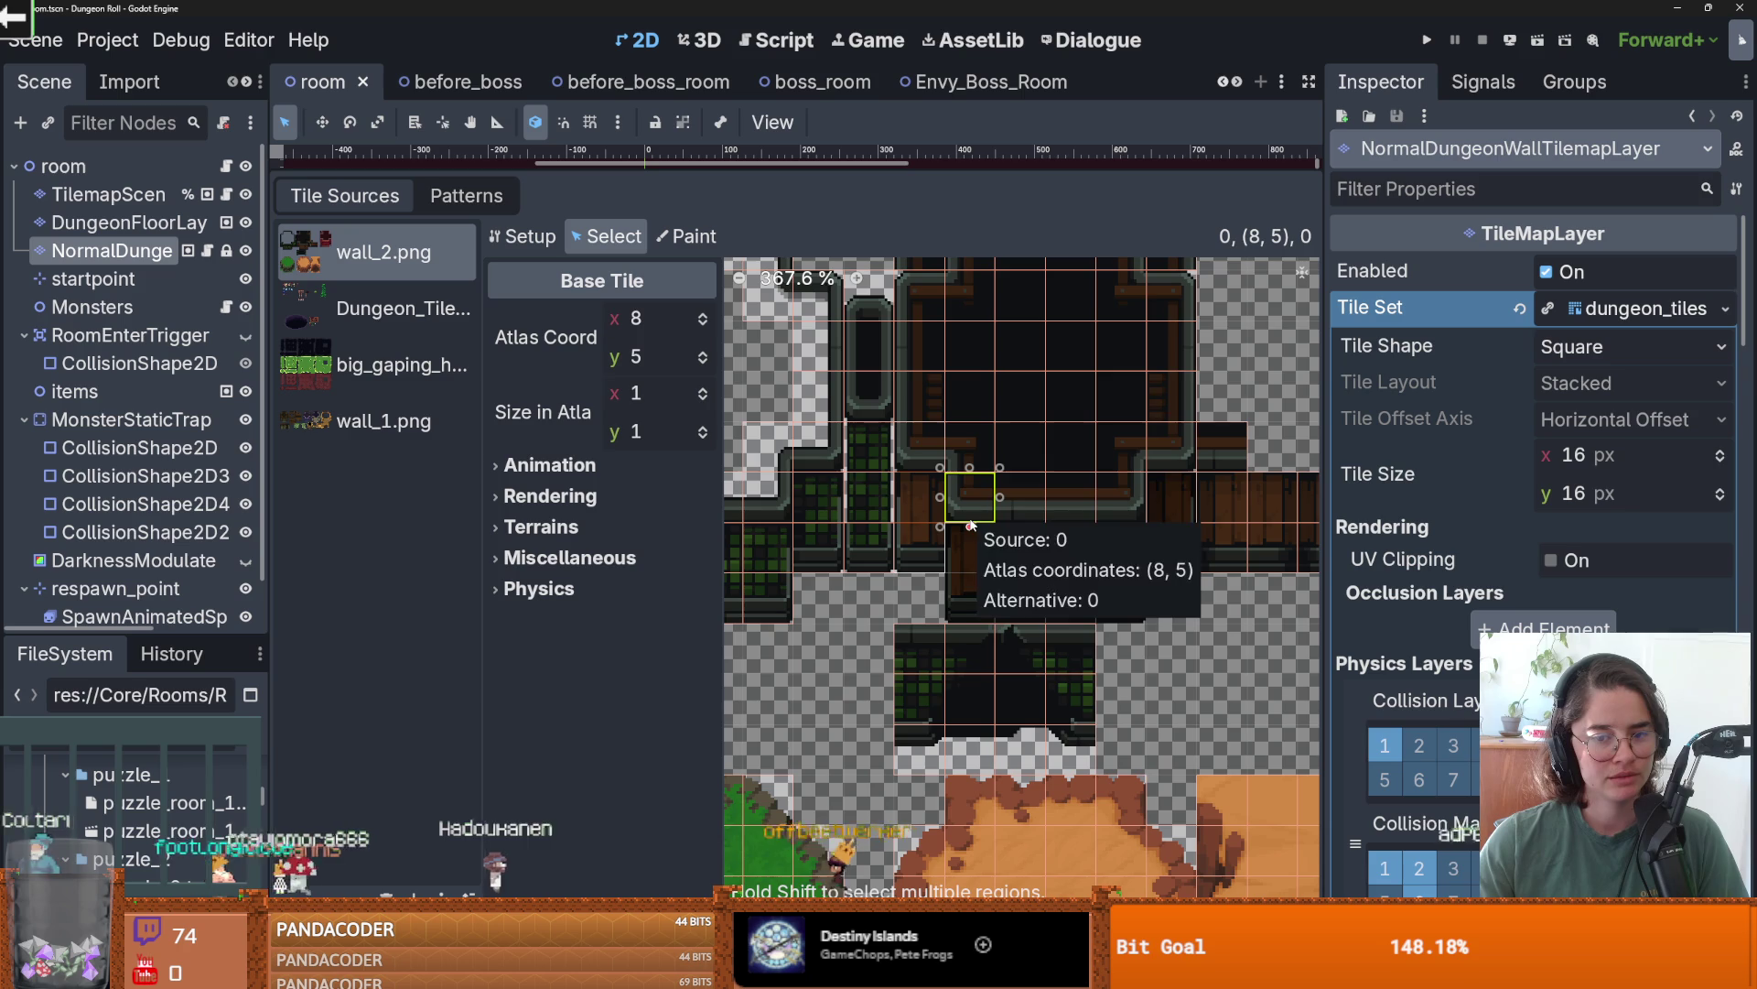
drag(980, 604, 984, 606)
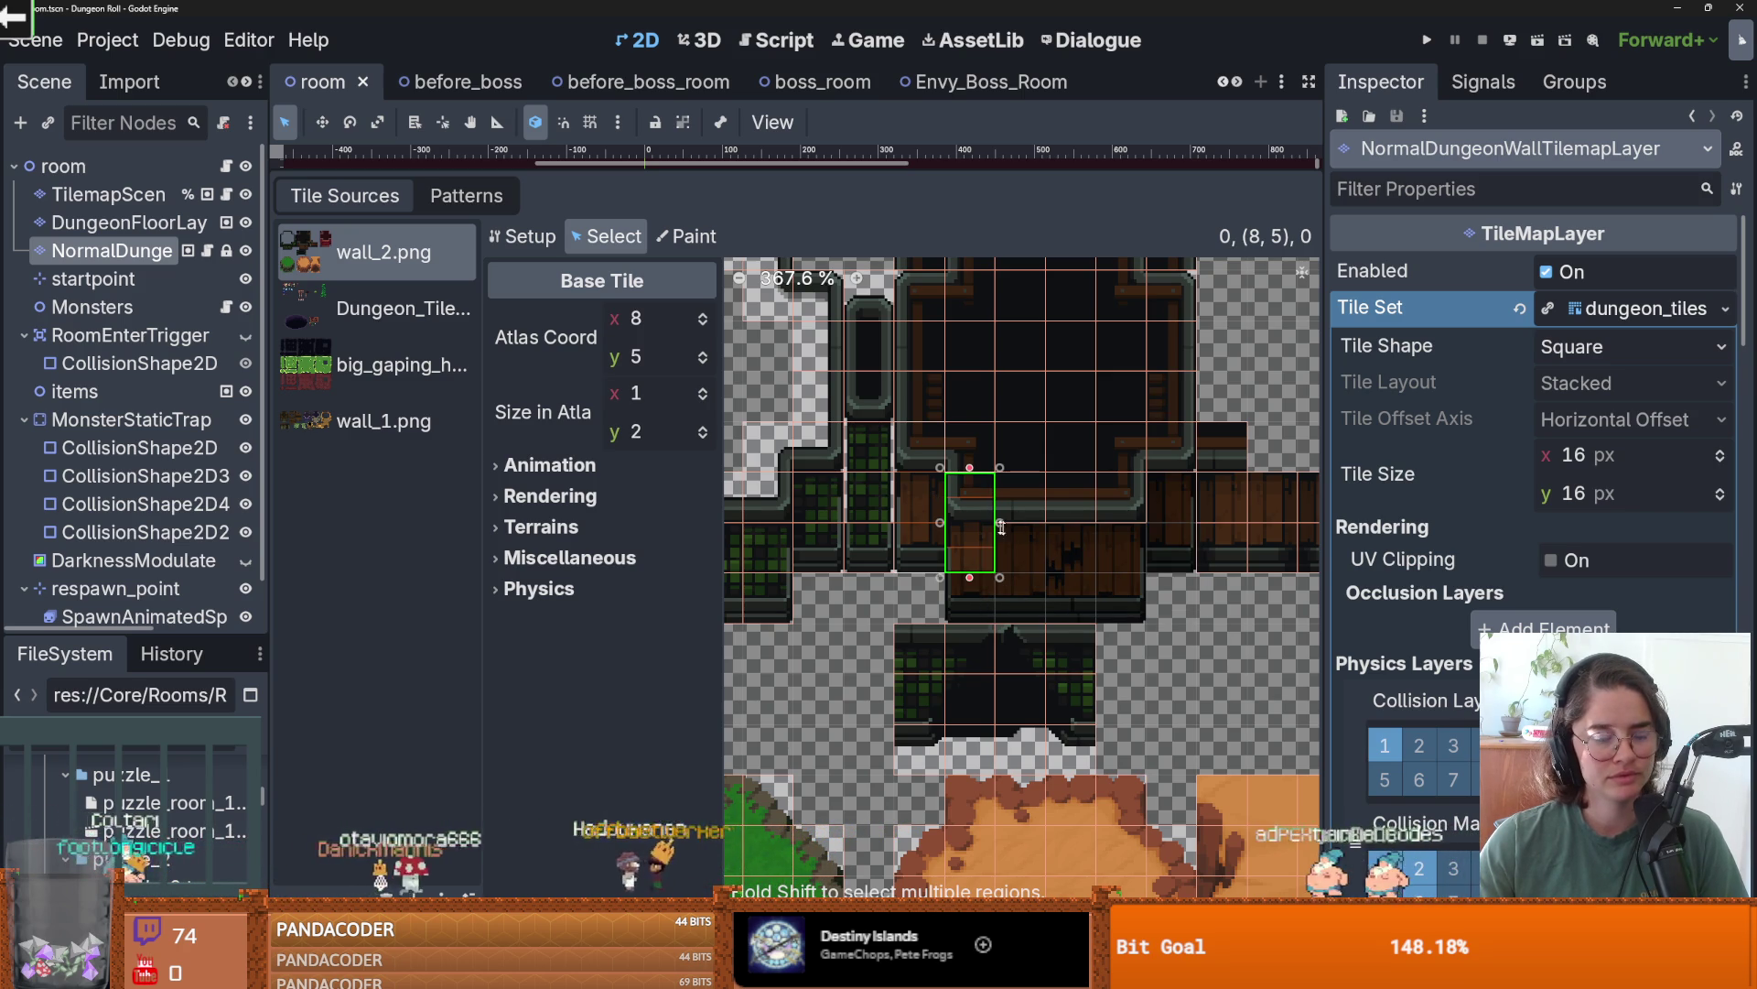
drag(984, 606, 983, 630)
key(ctrl+s)
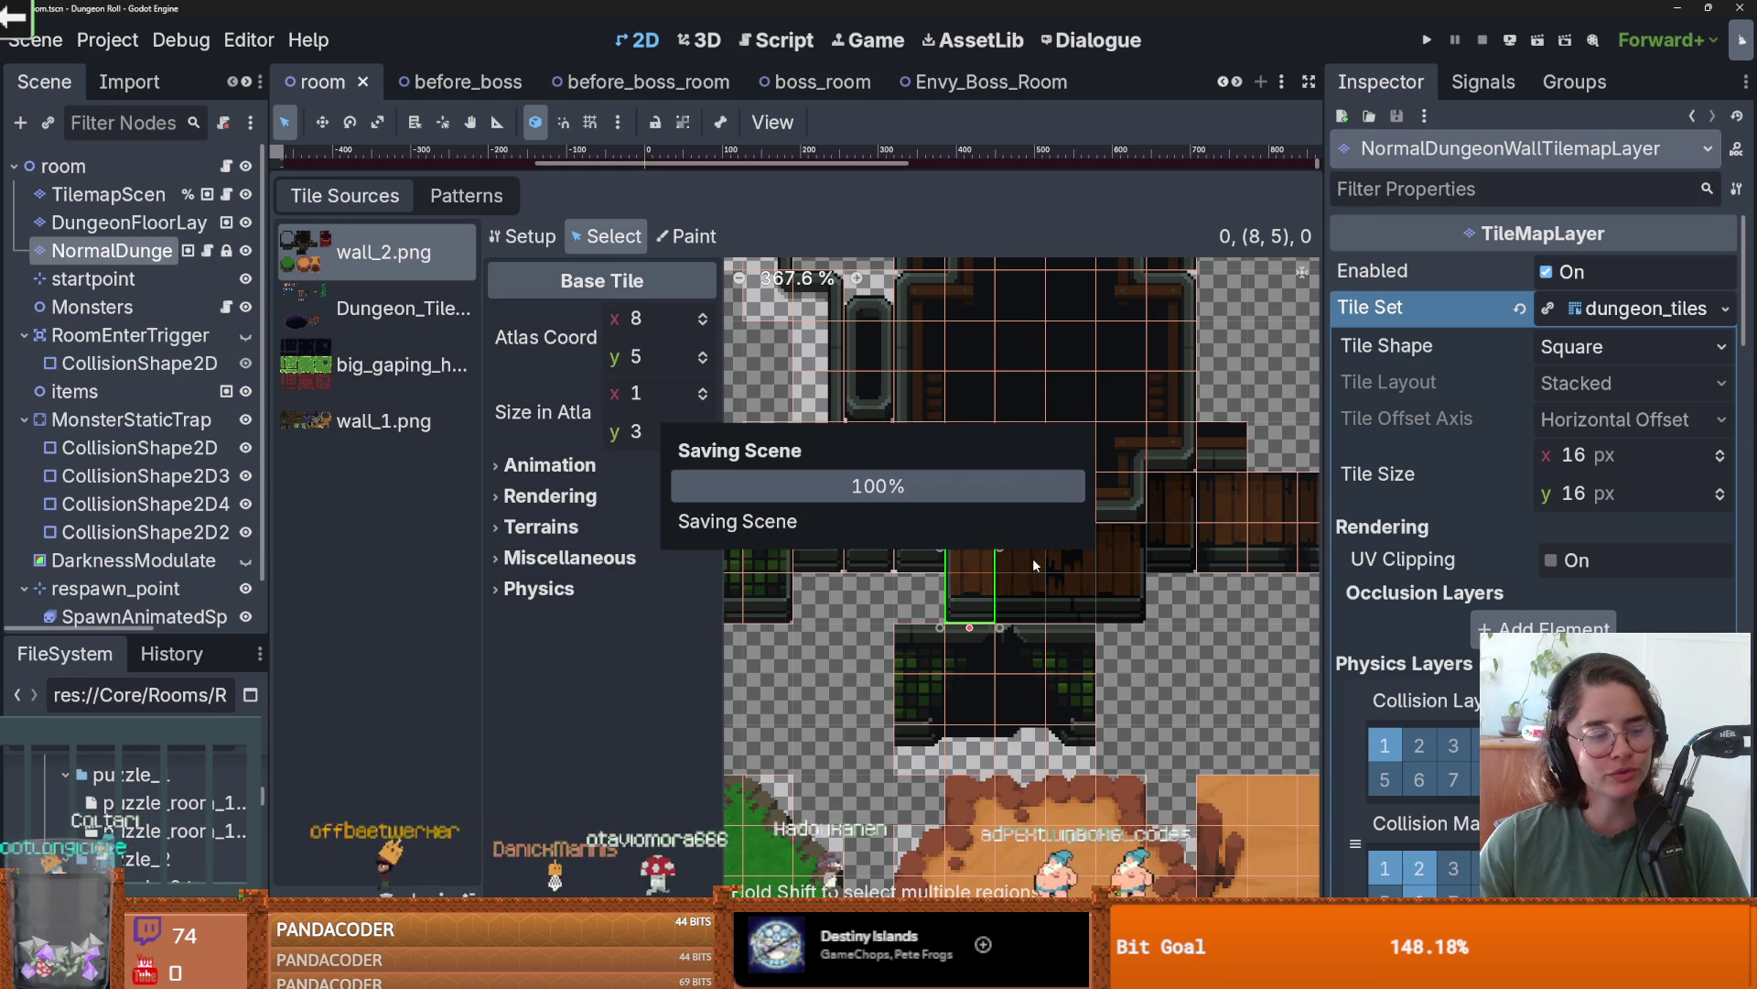
- Make tiles (9,5) and (11,5) three cells tall, extending (10,5) down one cell
click(1023, 489)
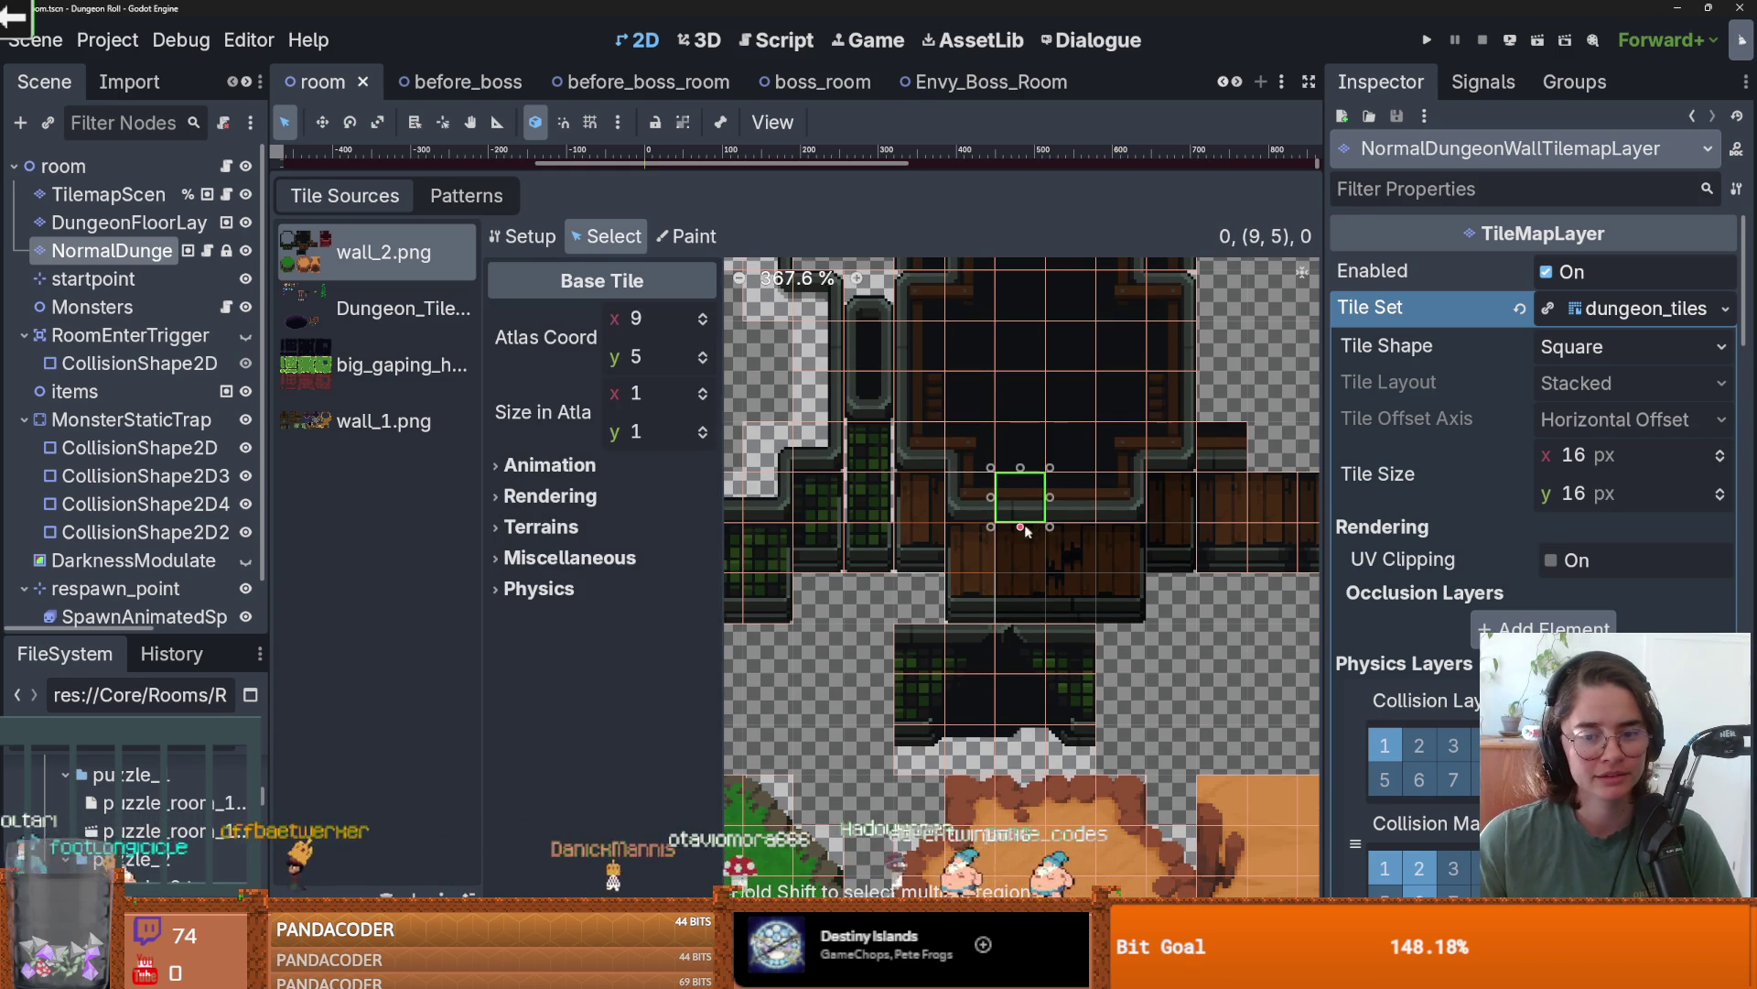
drag(1029, 610, 1028, 610)
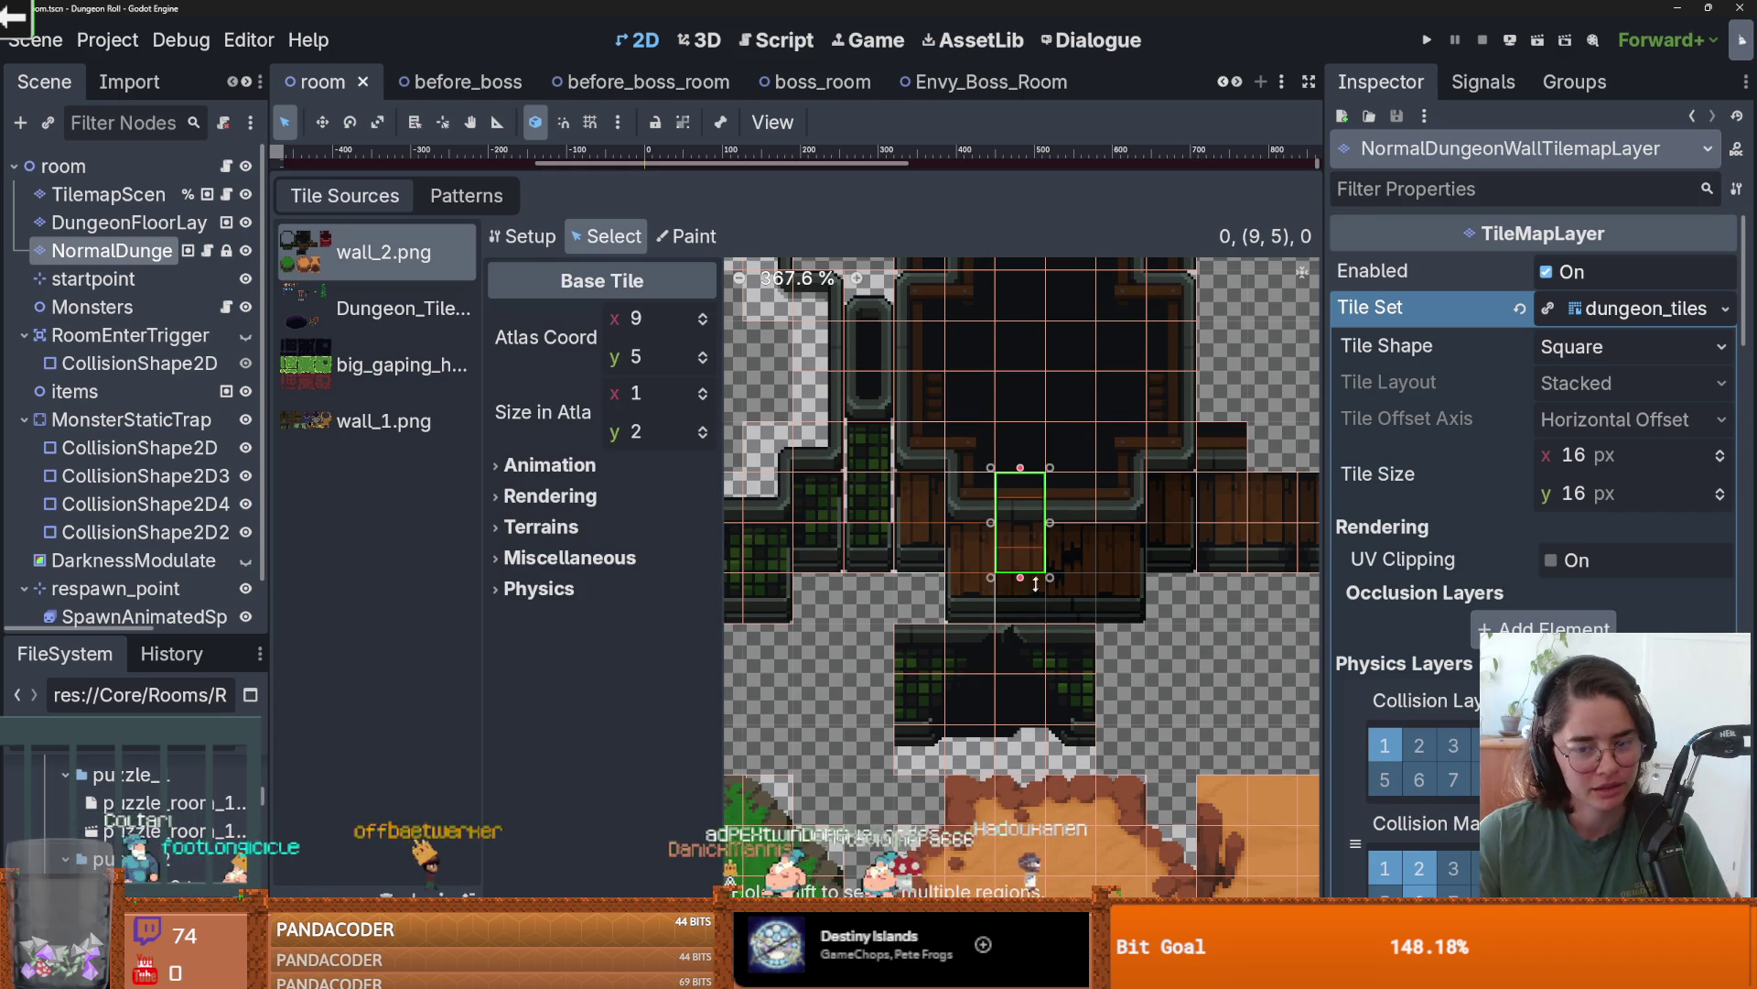
drag(1023, 582, 1058, 514)
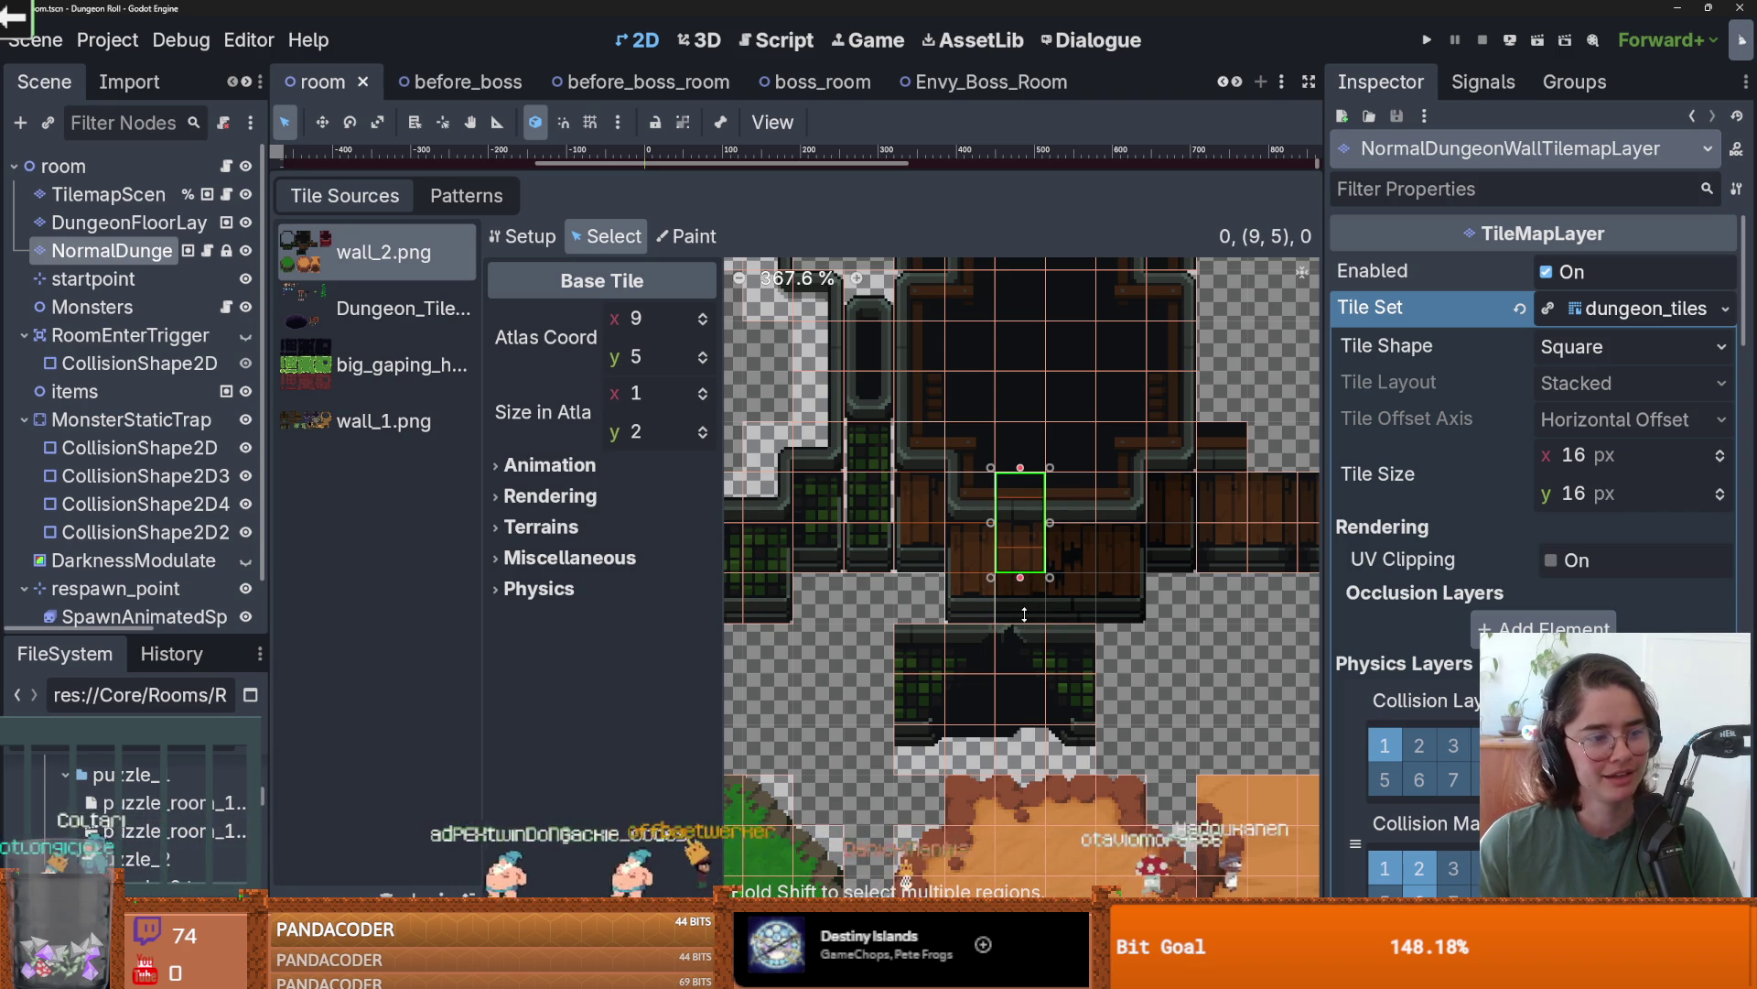
click(1076, 497)
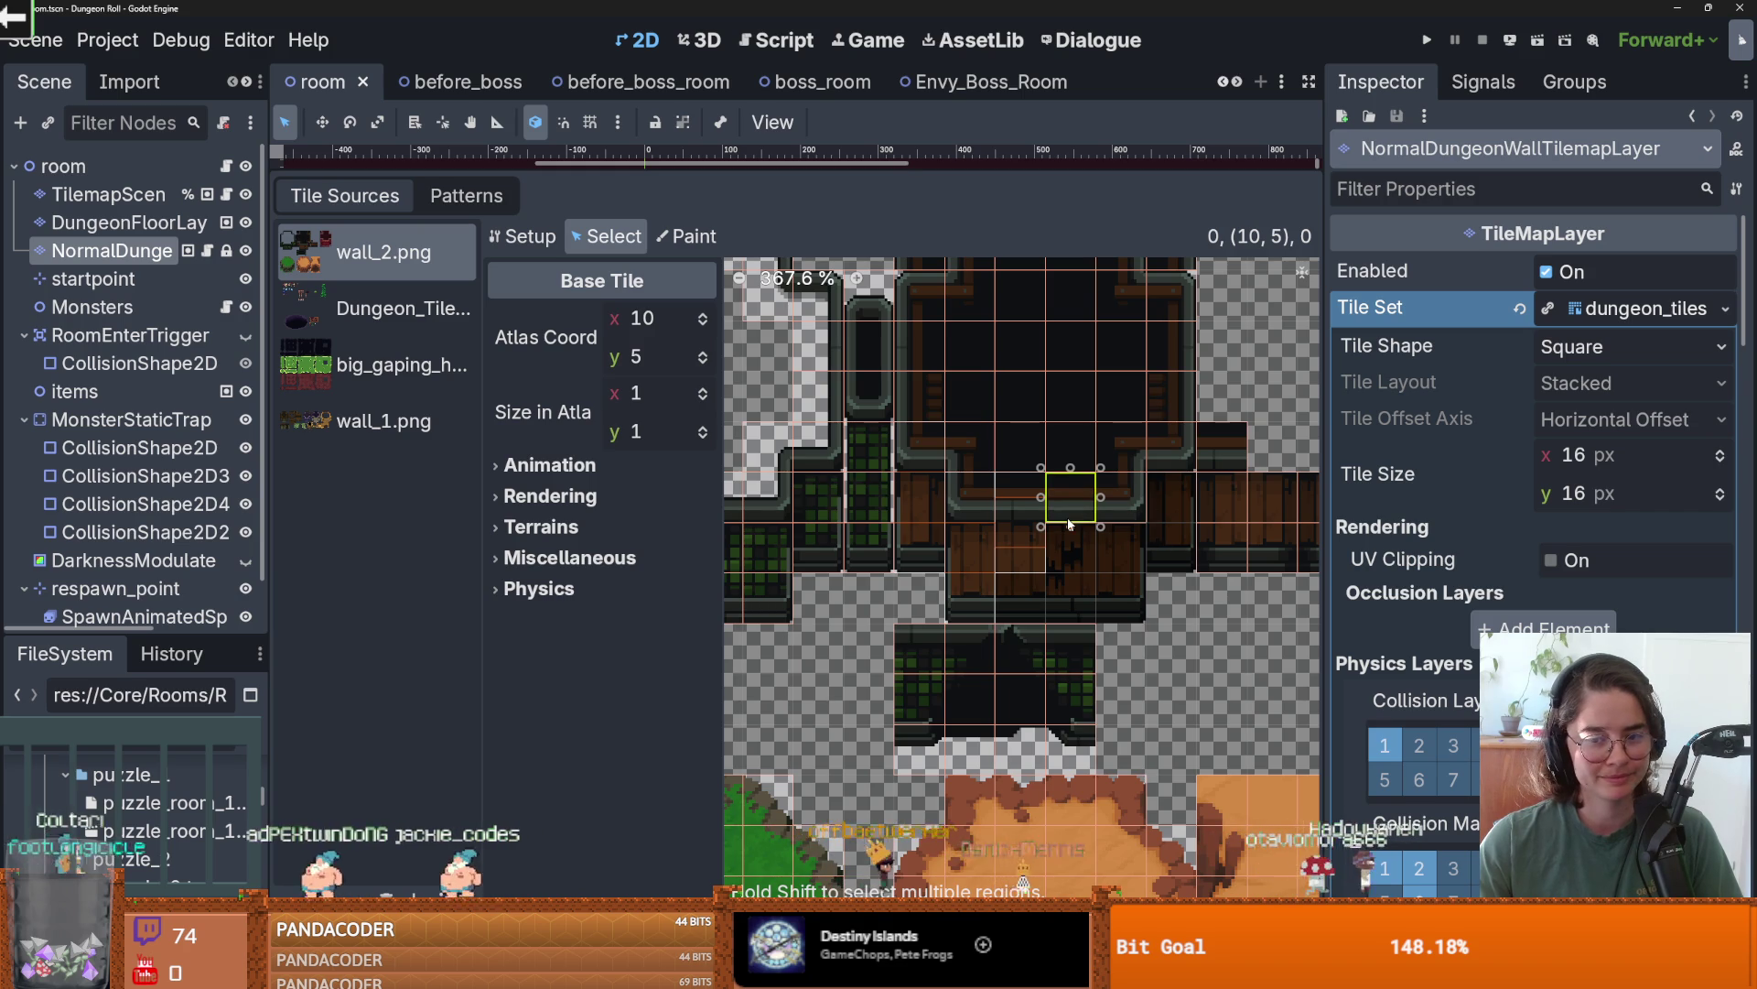
mouse_move(1070, 527)
mouse_down()
mouse_move(1052, 578)
mouse_move(1012, 585)
mouse_move(1038, 597)
mouse_up()
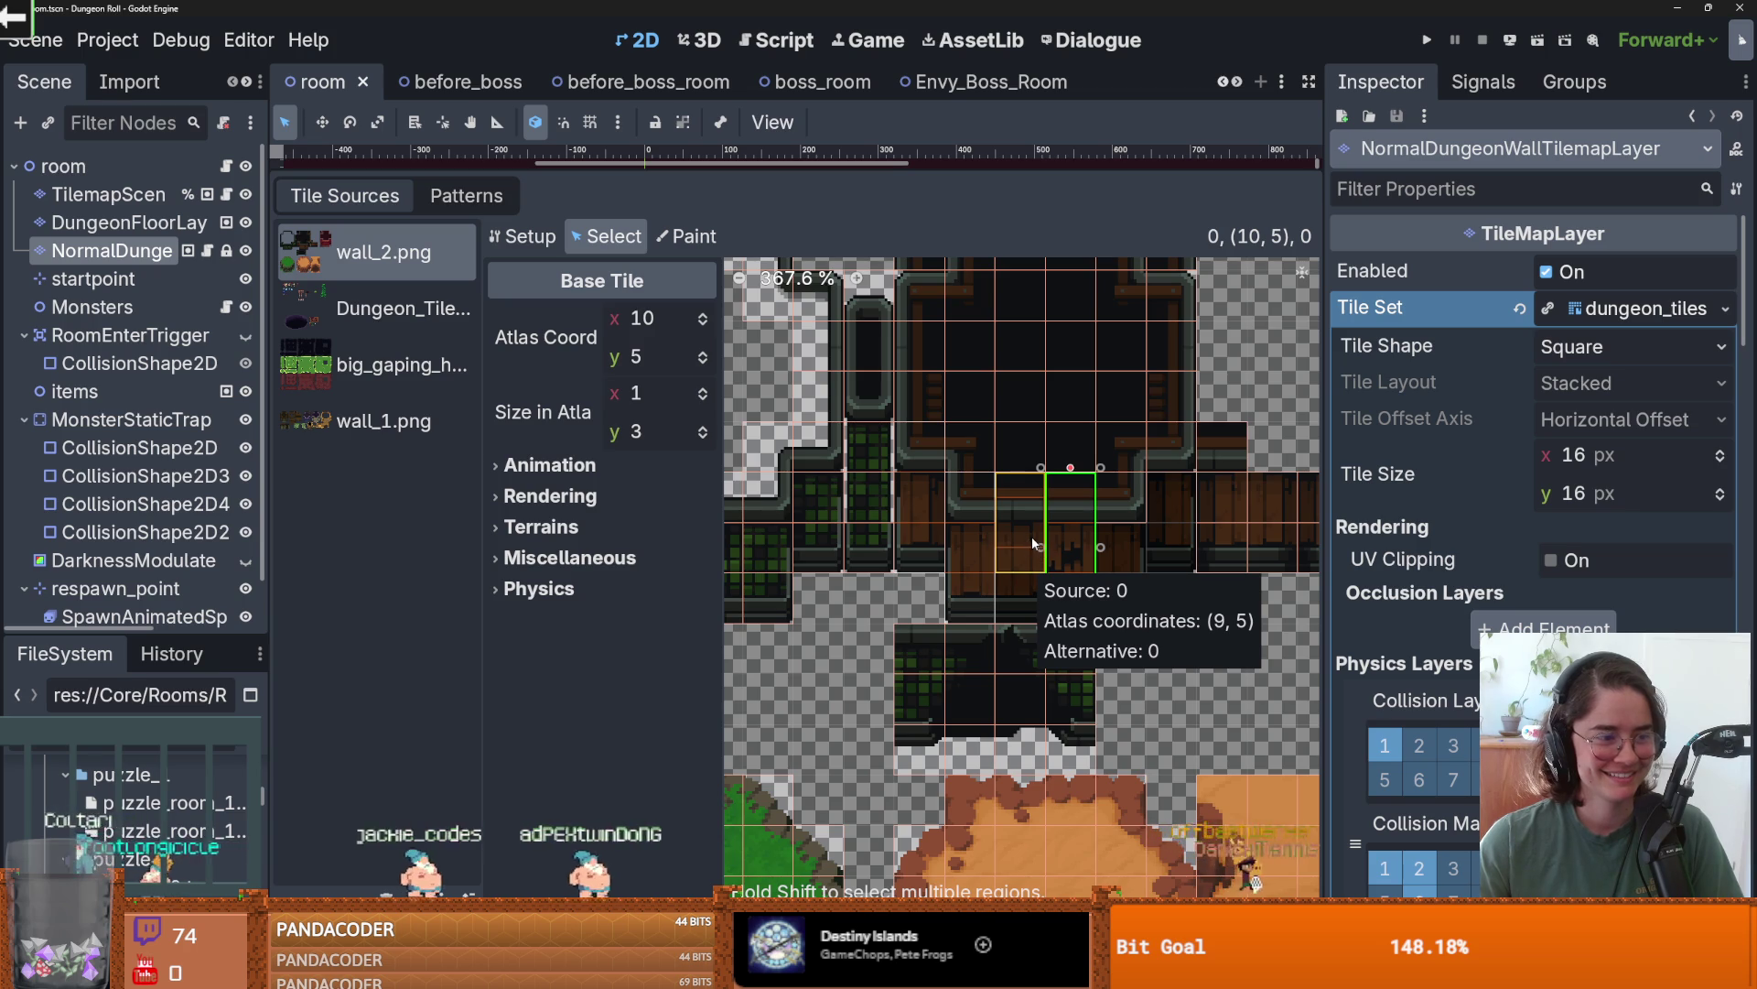
click(1031, 536)
drag(1018, 632, 1019, 628)
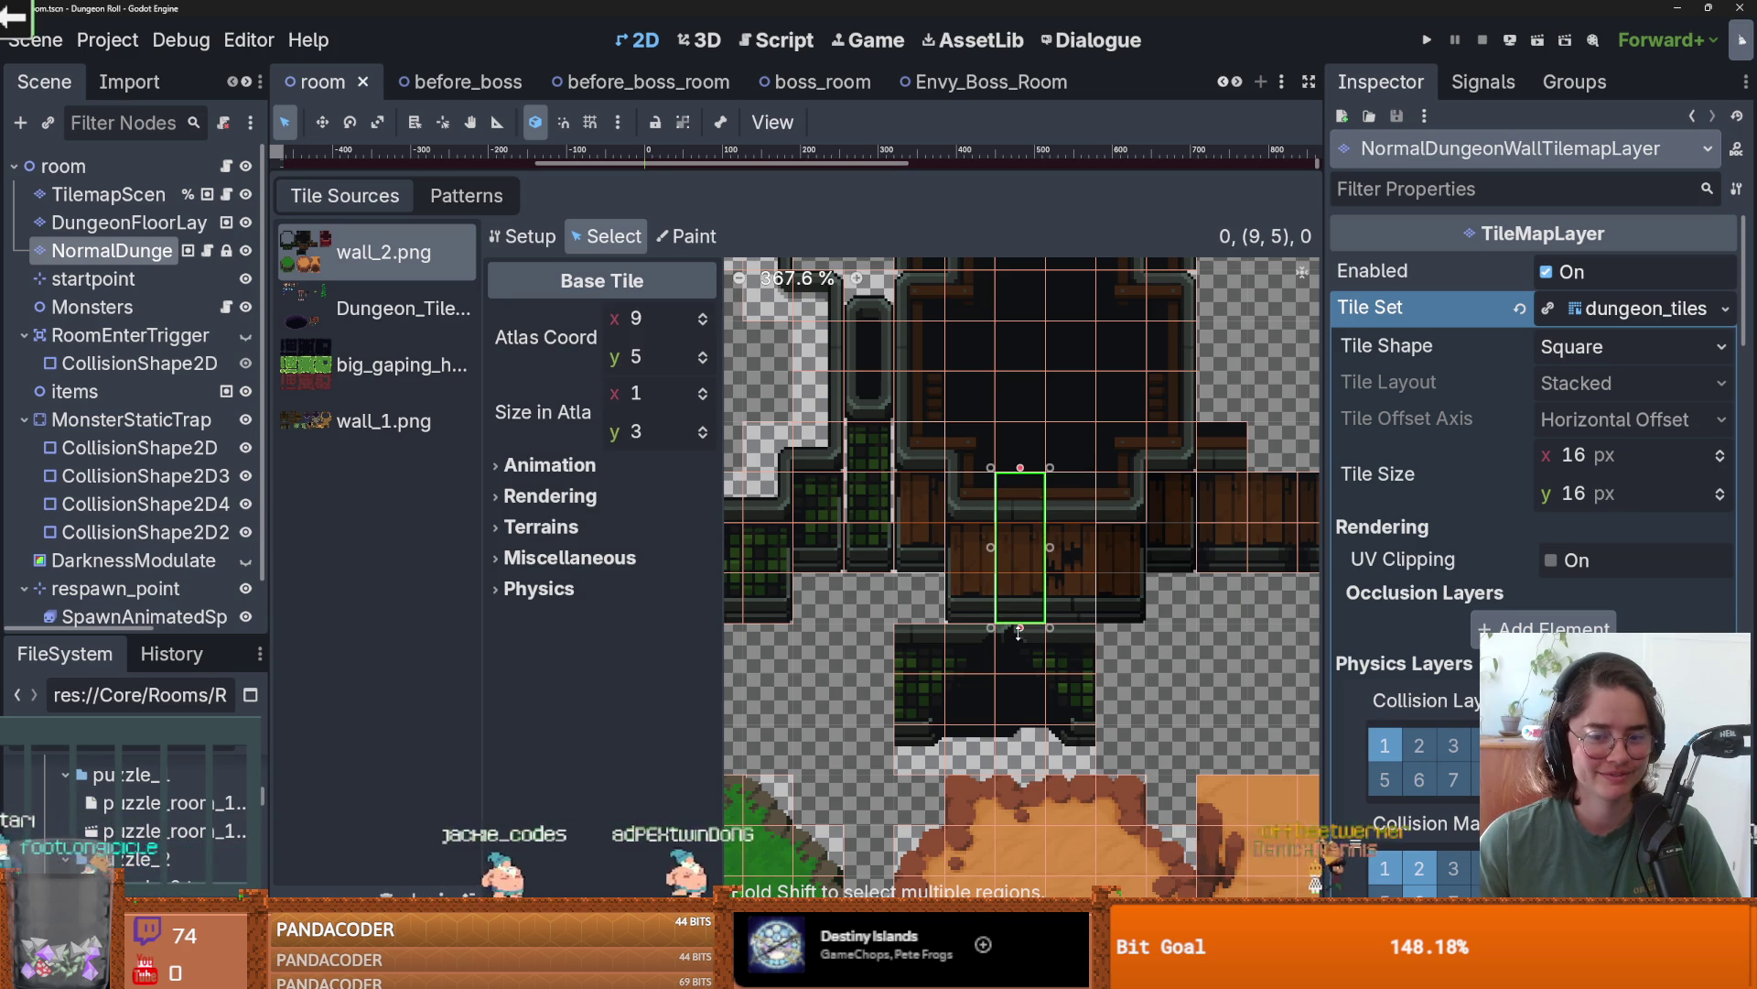
click(1129, 500)
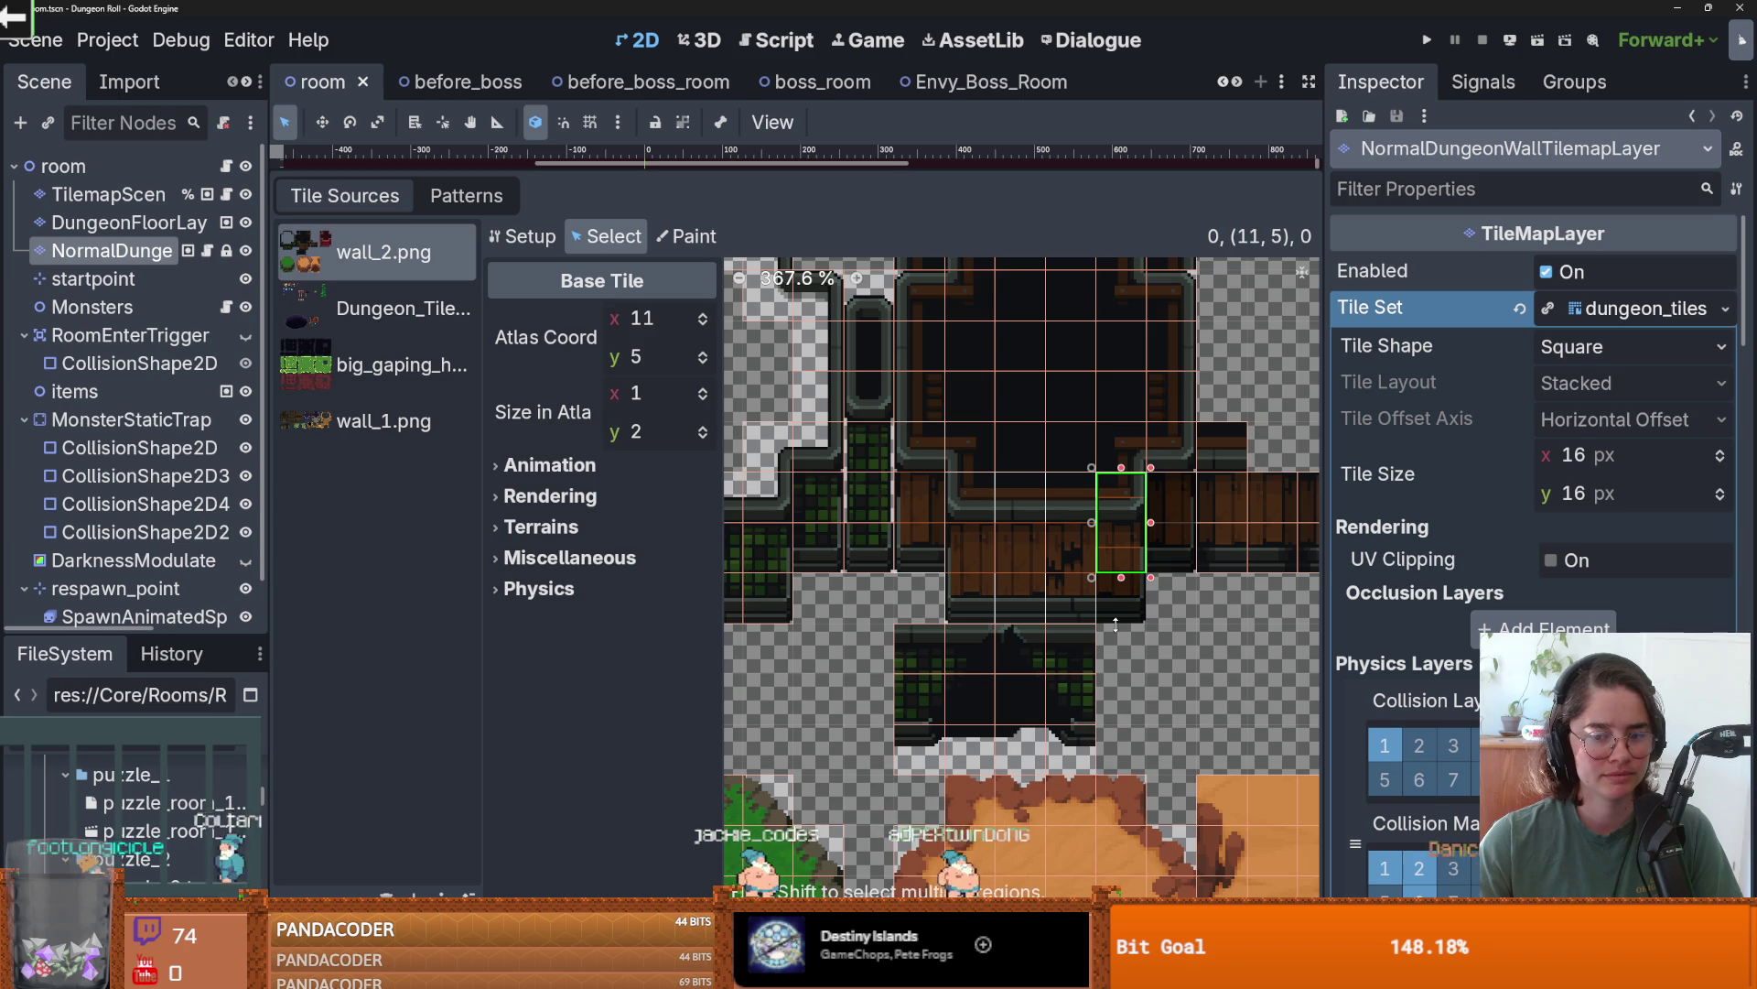
drag(1115, 624, 1117, 626)
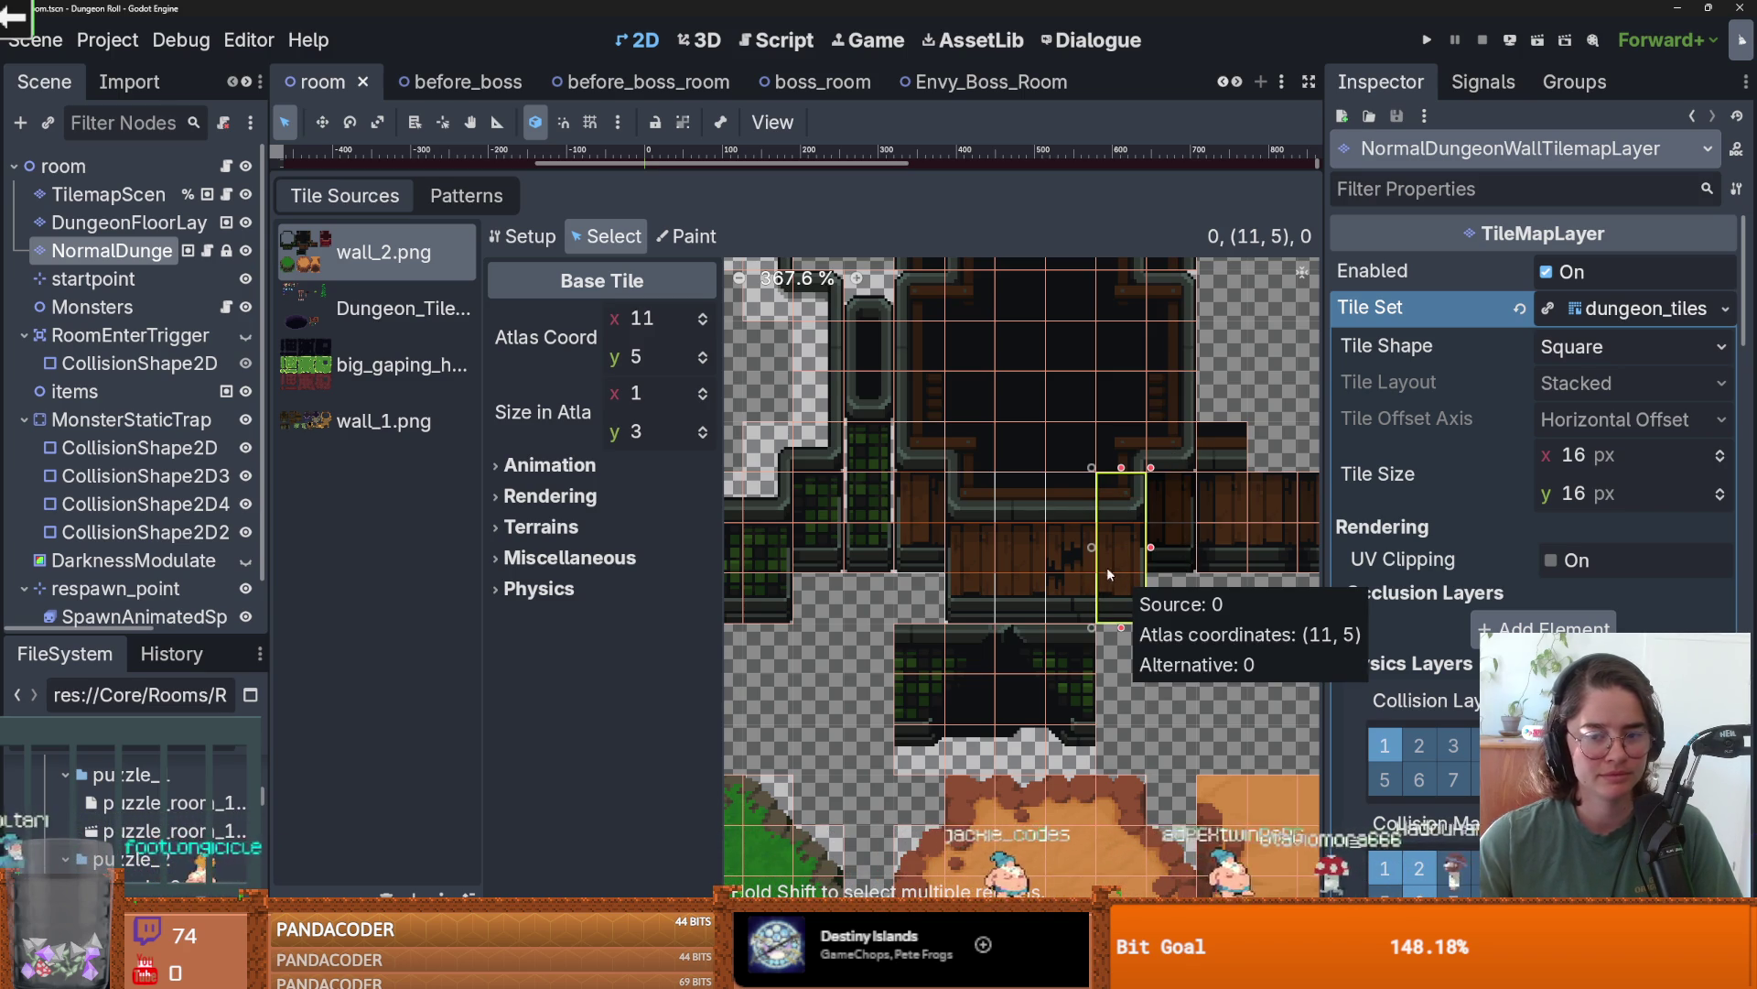
scroll(1107, 574, down, 5)
click(774, 551)
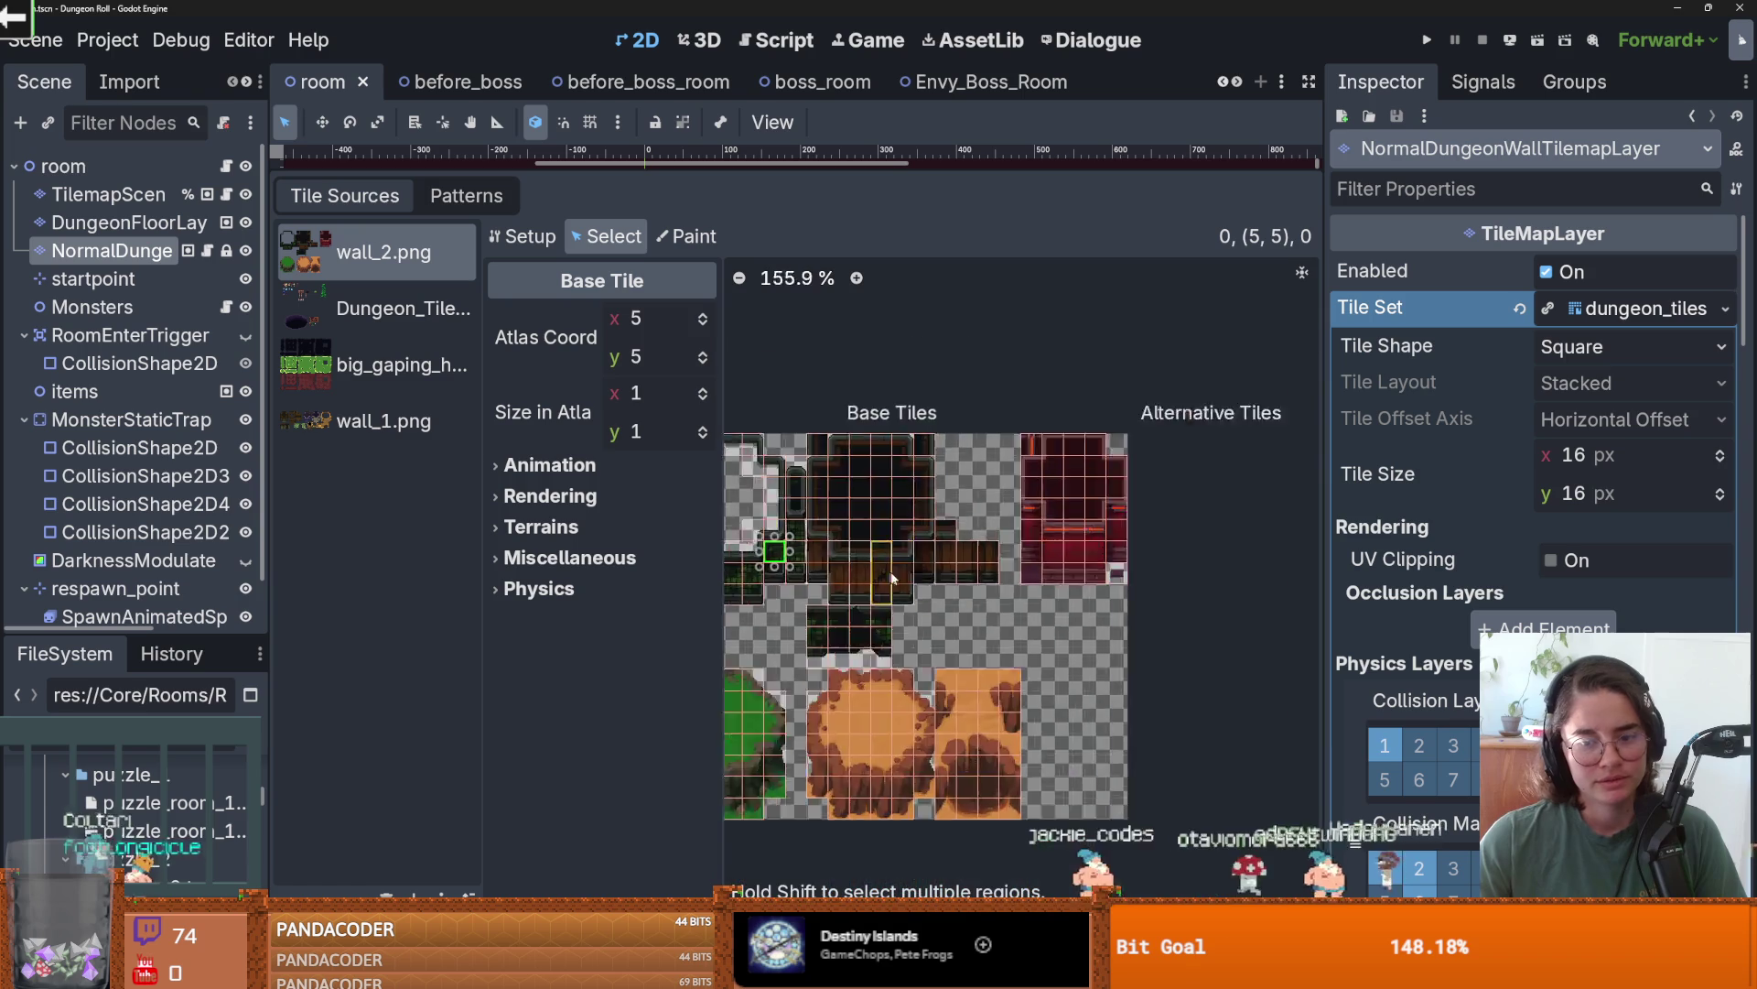
- Compare the wall_1.png and wall_2.png texture details in the atlas Setup properties
scroll(1155, 522, down, 1)
scroll(1156, 522, left, 2)
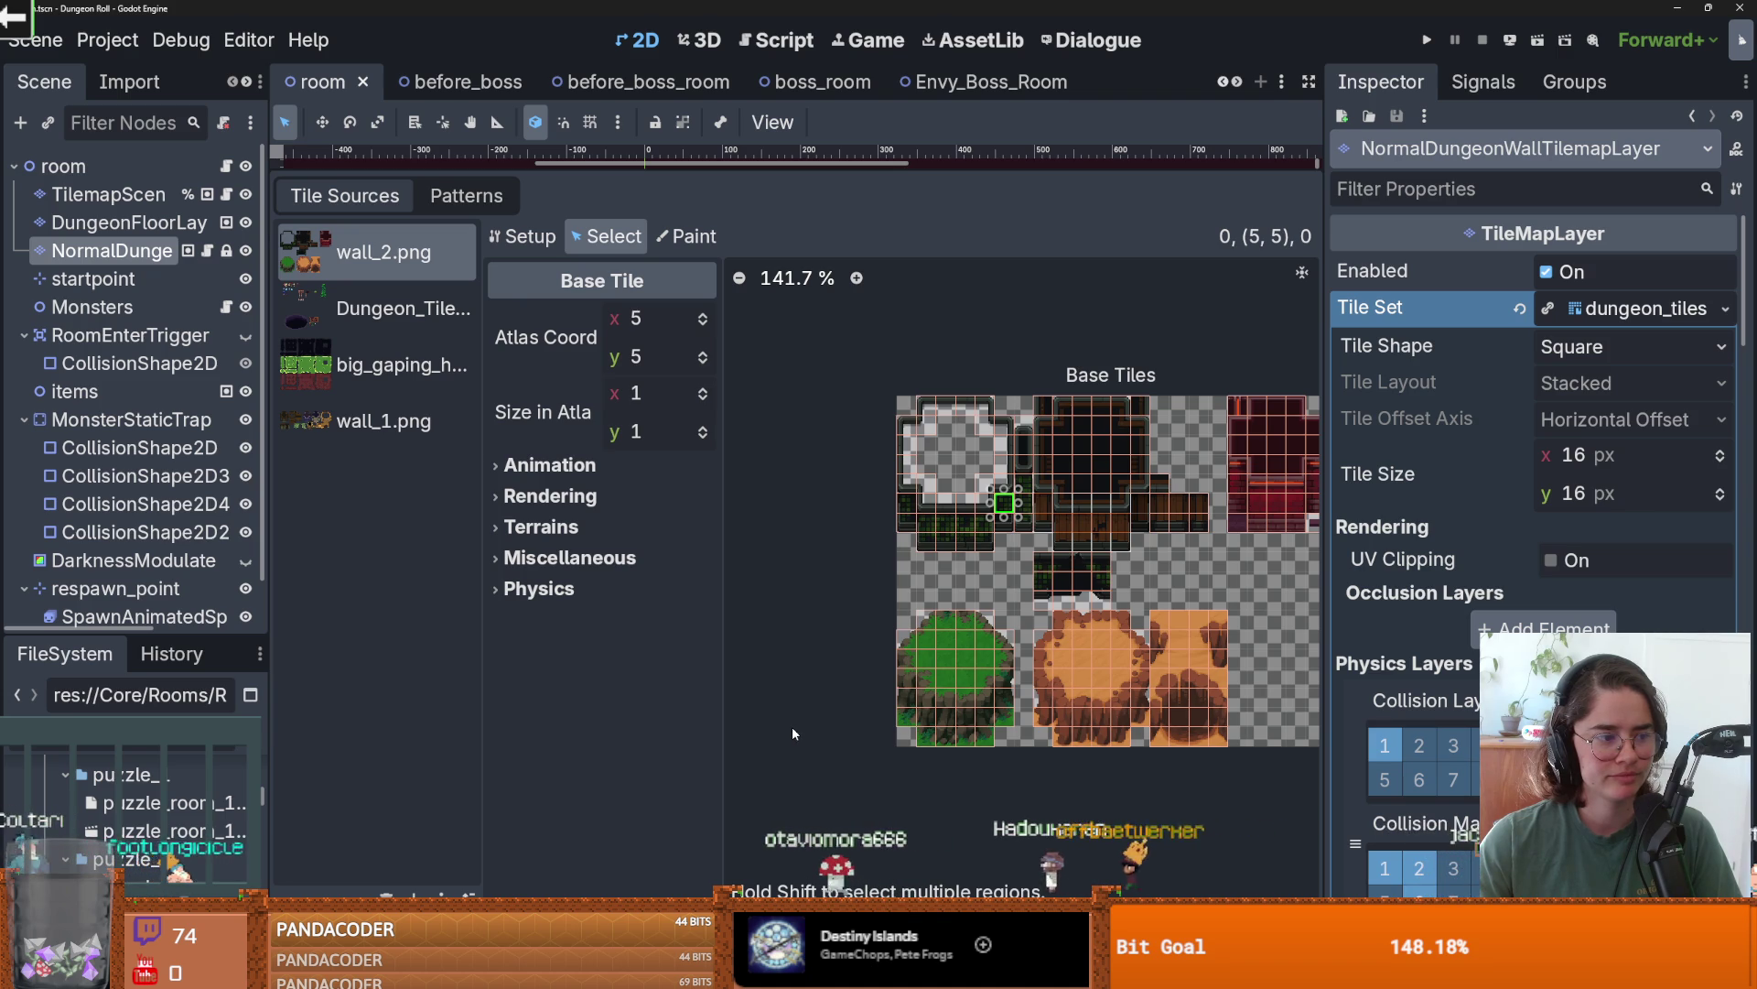
scroll(885, 480, up, 3)
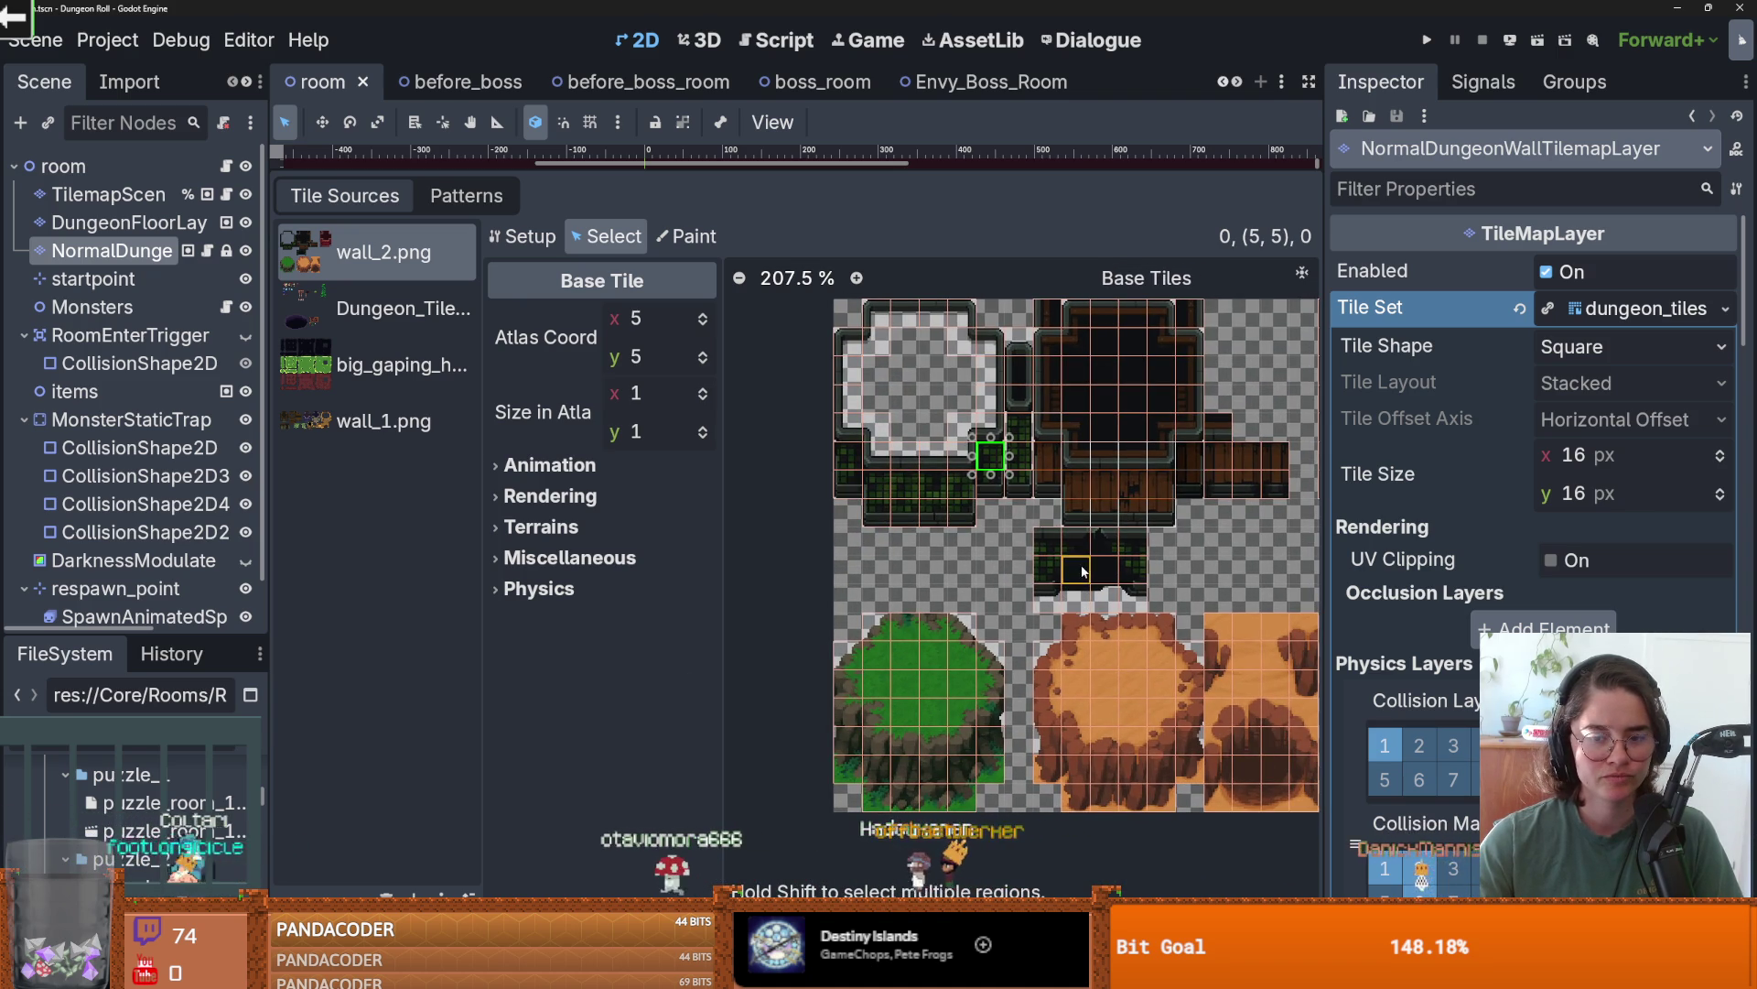
scroll(1065, 582, down, 1)
scroll(1066, 582, down, 1)
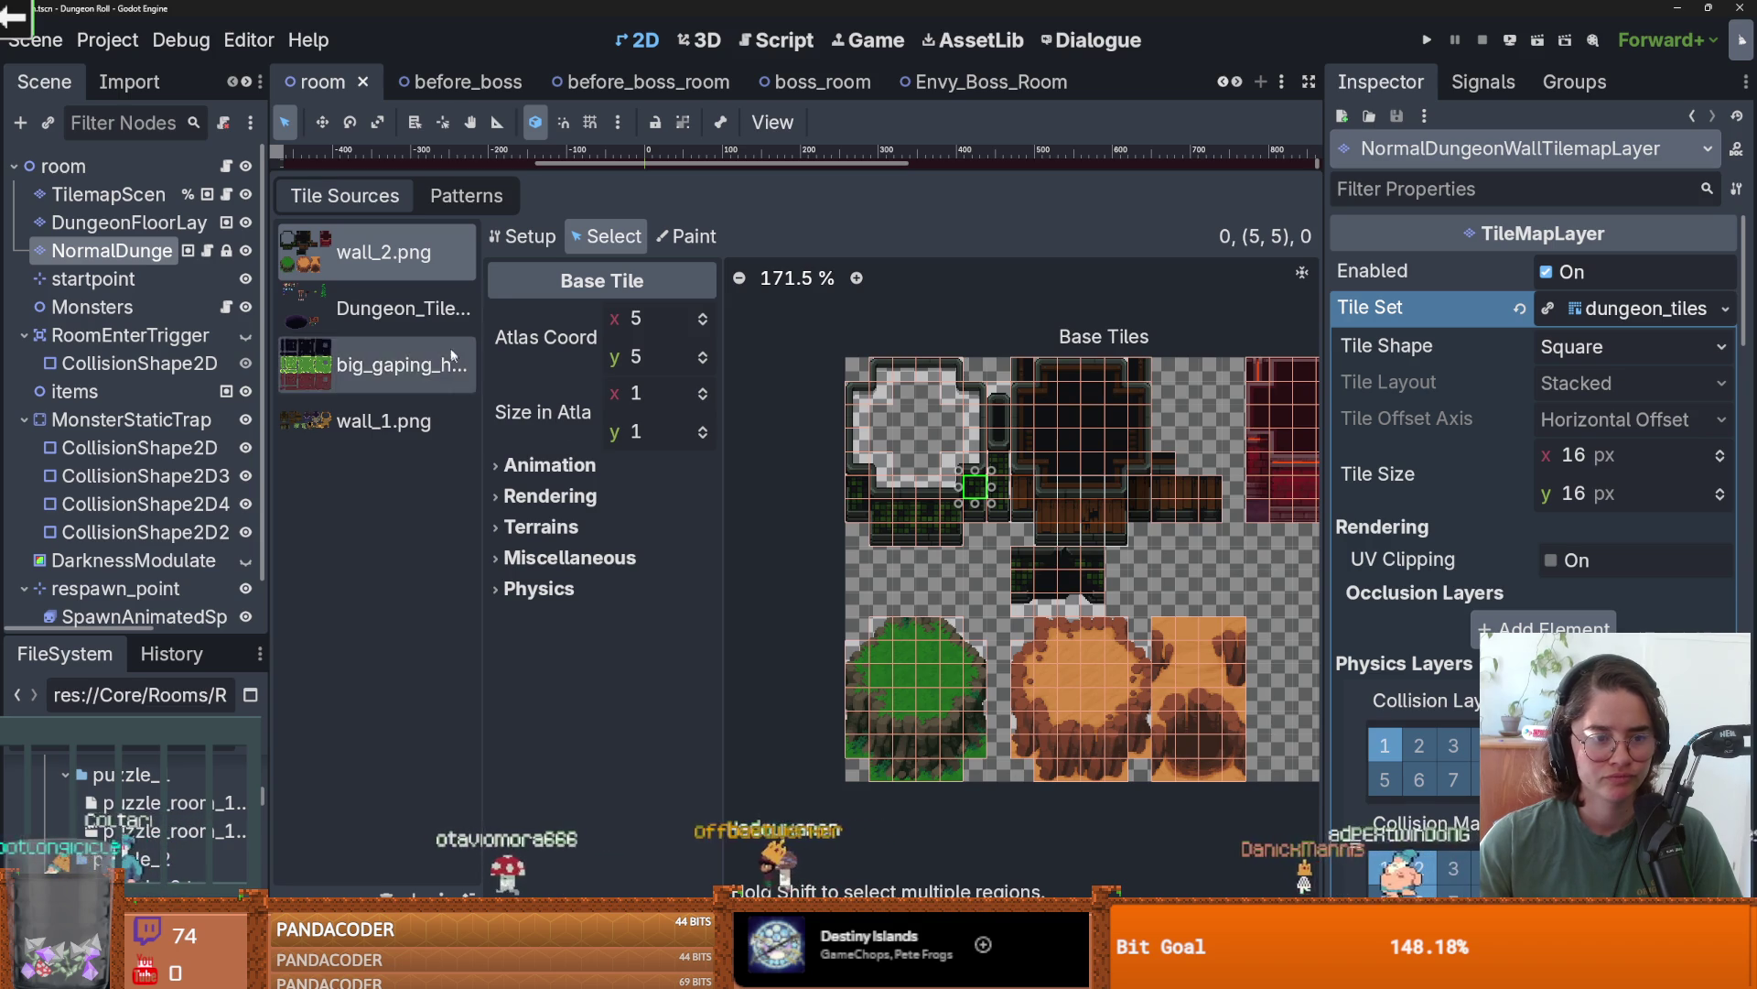
click(520, 236)
click(672, 399)
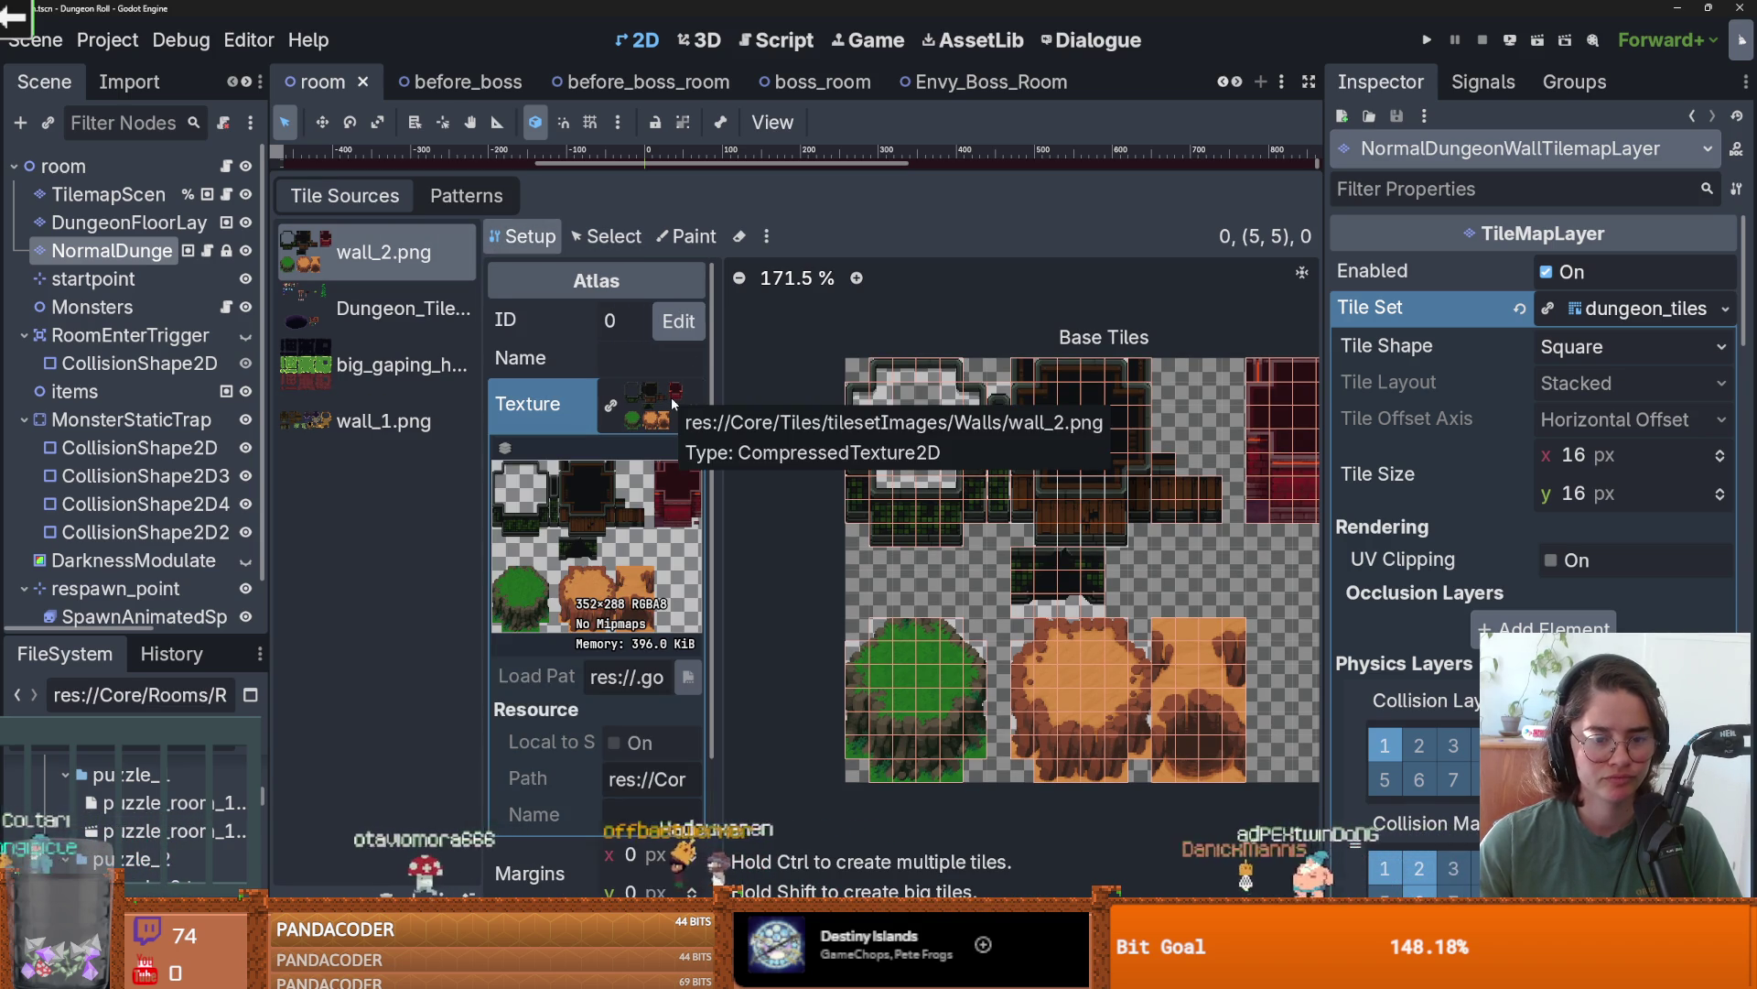
click(671, 402)
click(438, 412)
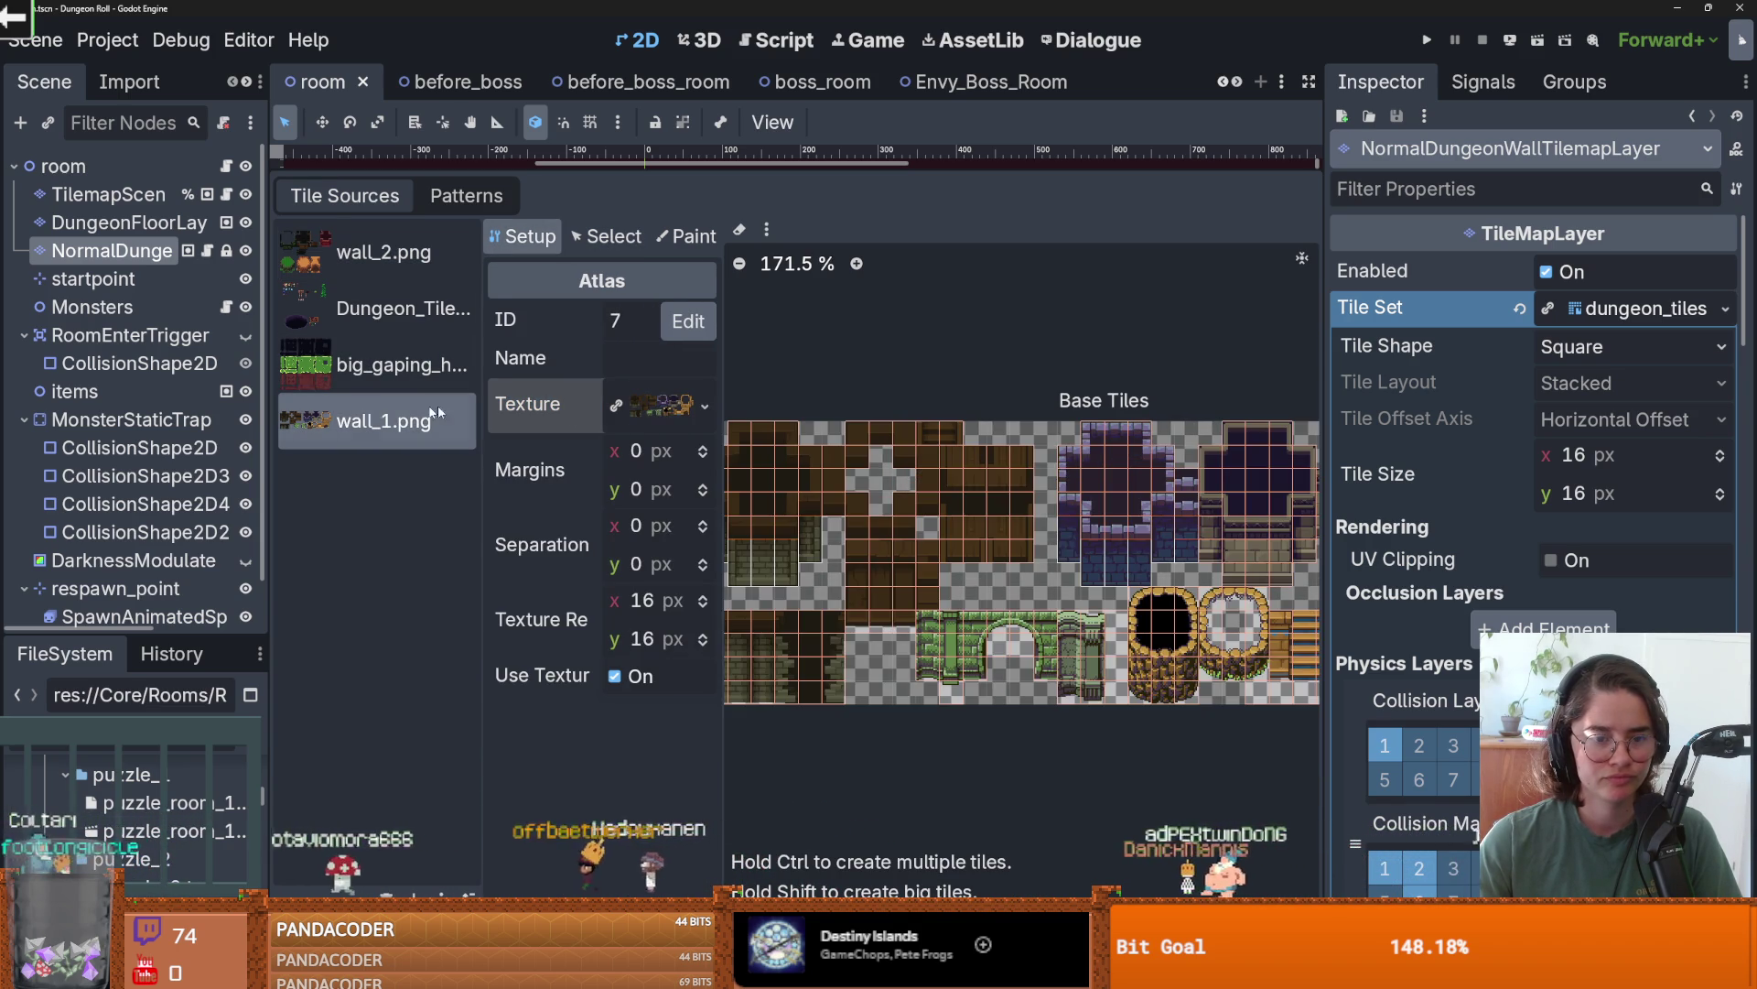
click(648, 399)
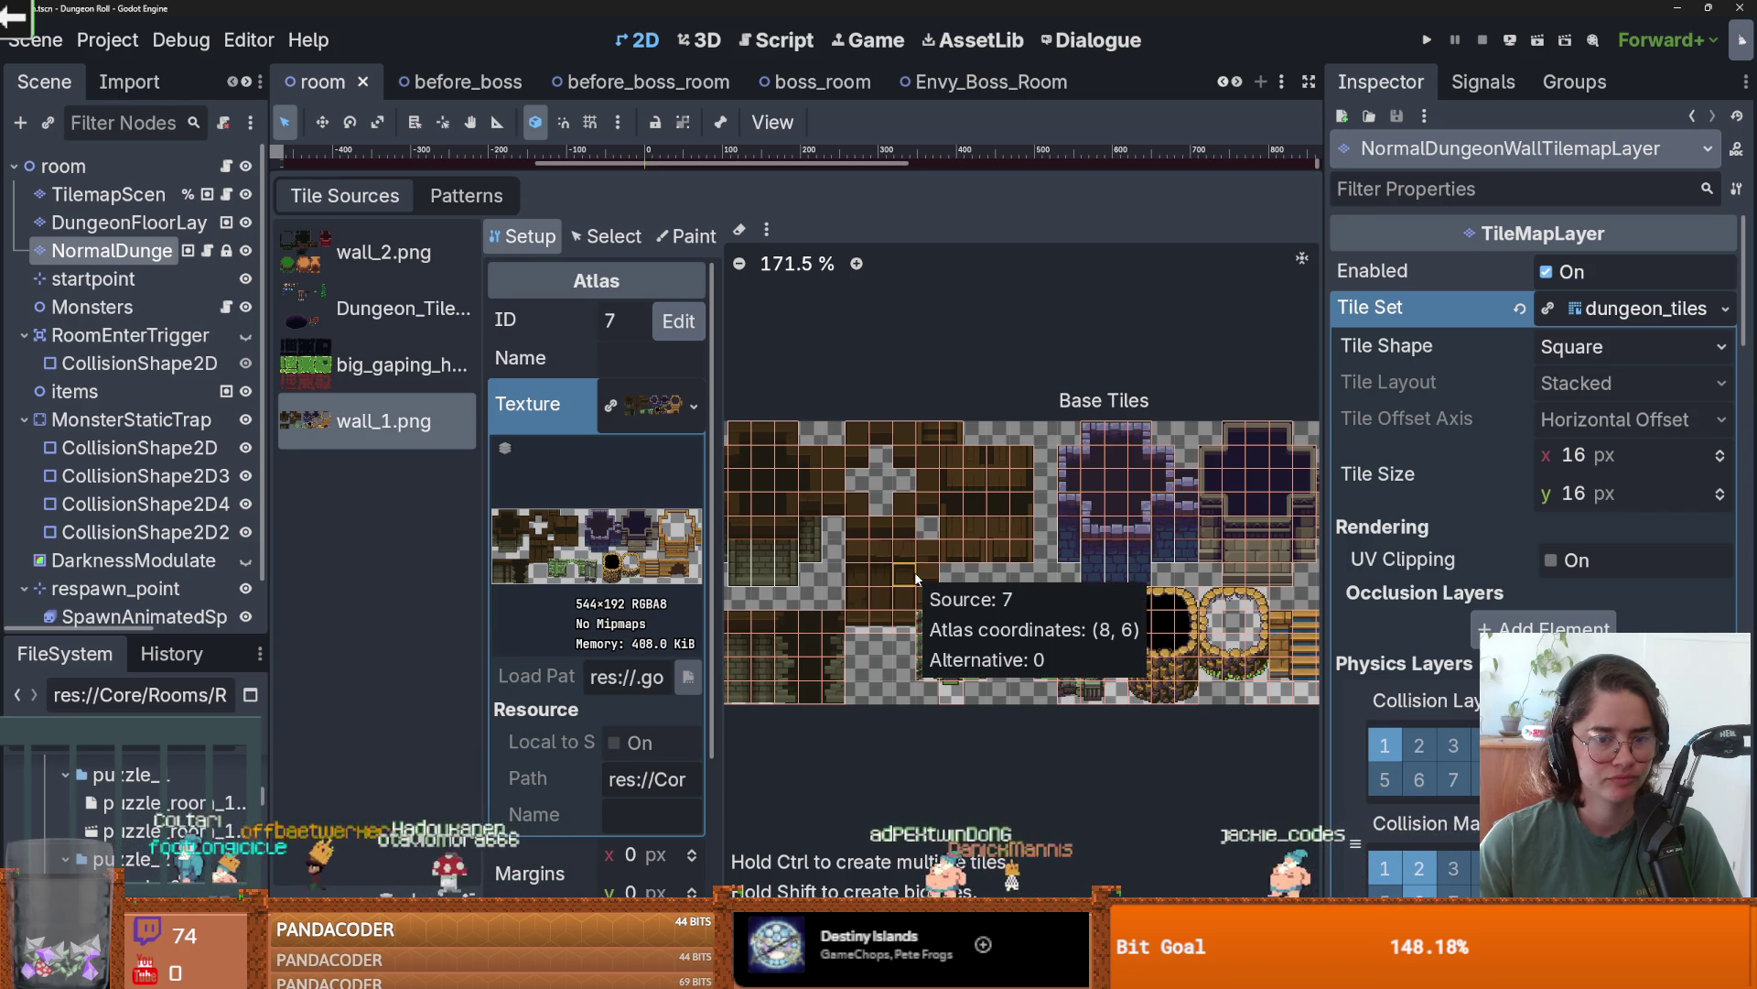
click(403, 261)
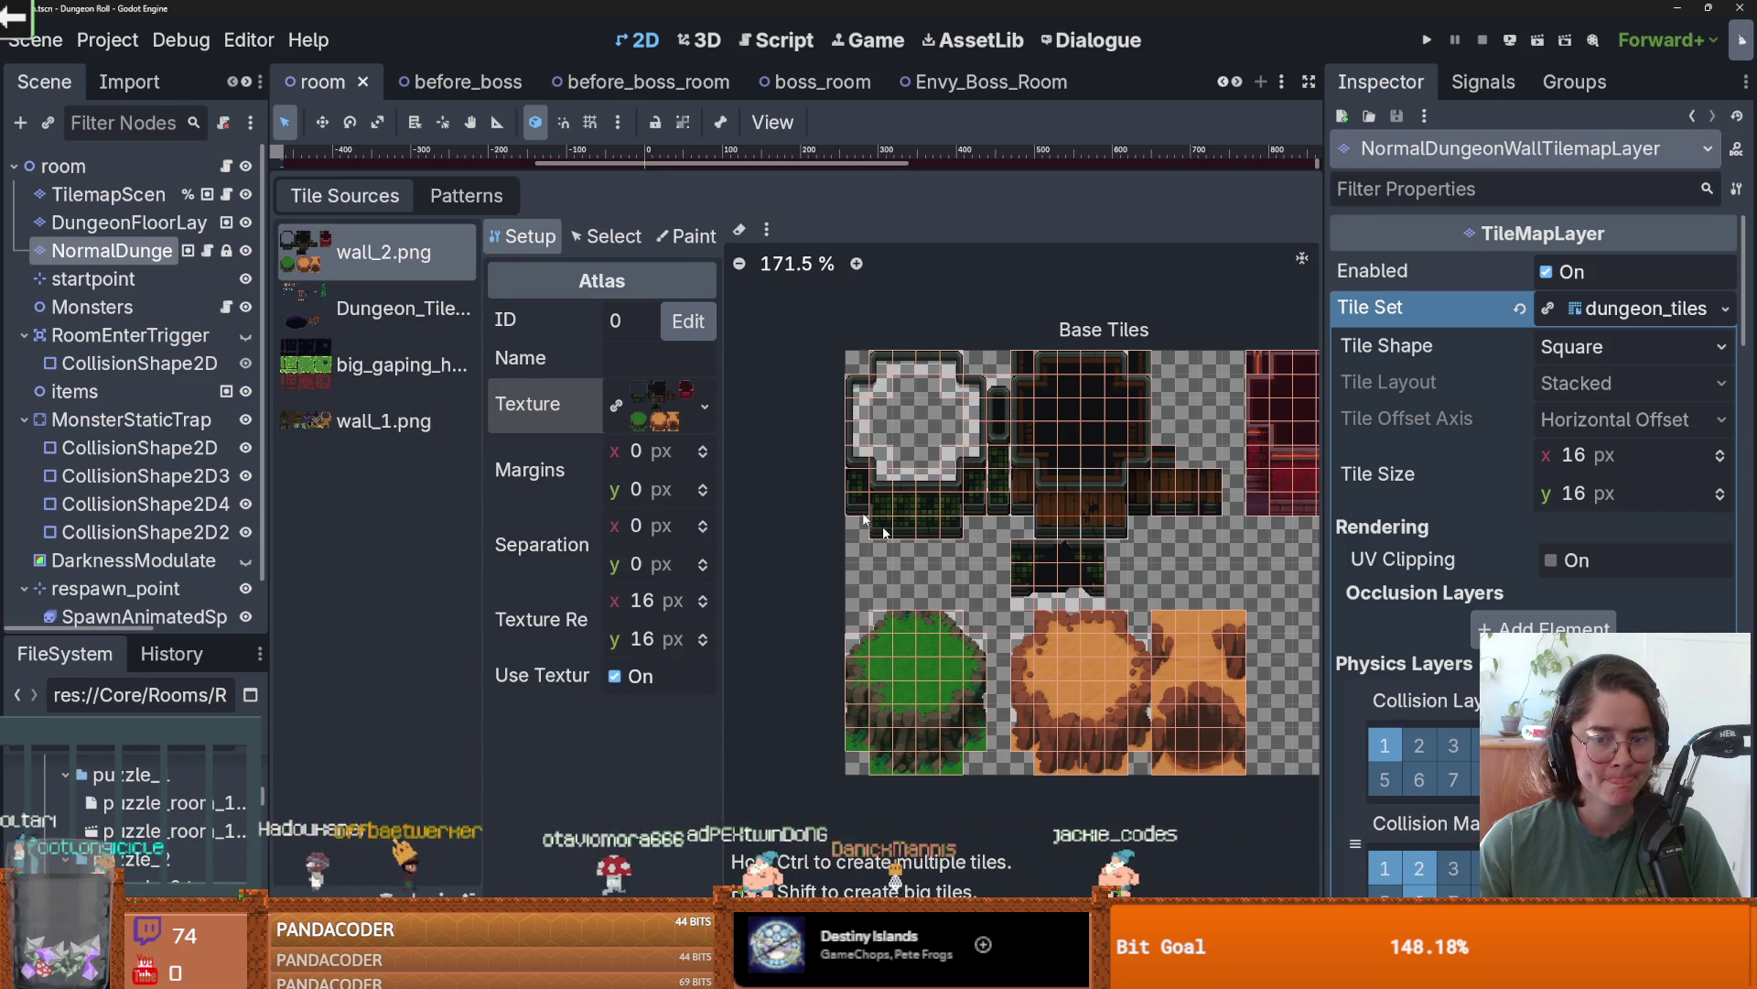
- Save the room scene with the reshaped wall_2.png atlas
scroll(1079, 650, down, 1)
scroll(1079, 650, up, 1)
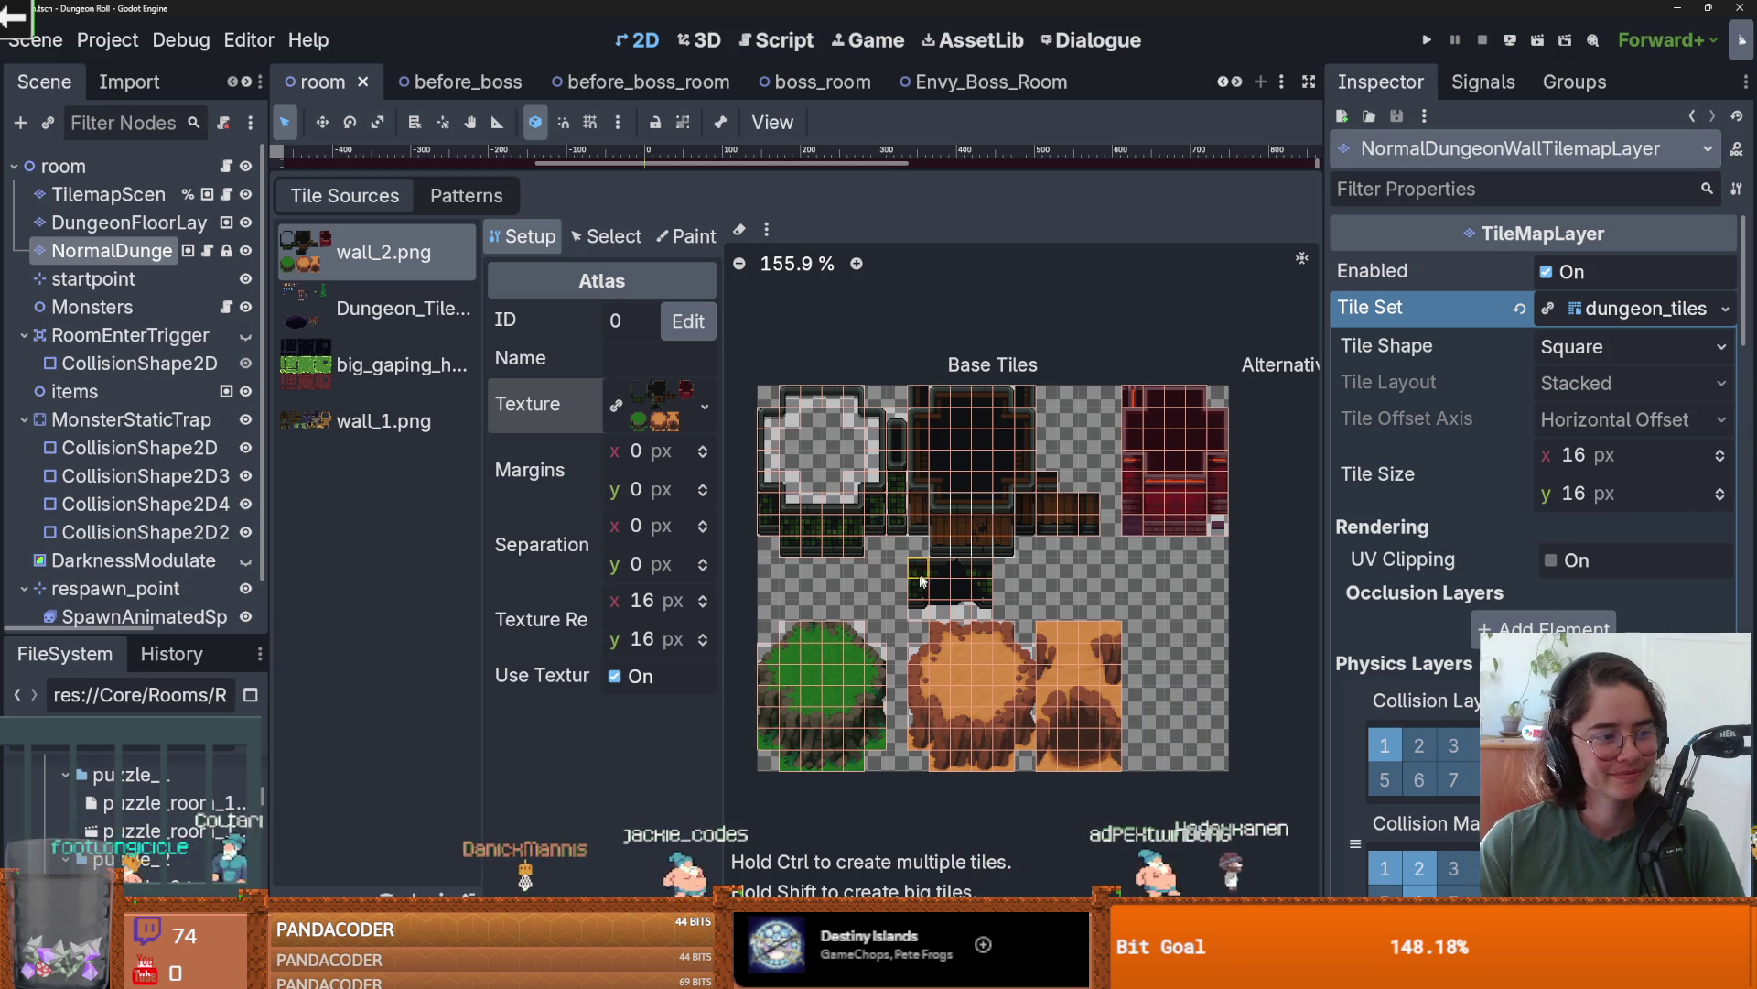
key(ctrl+s)
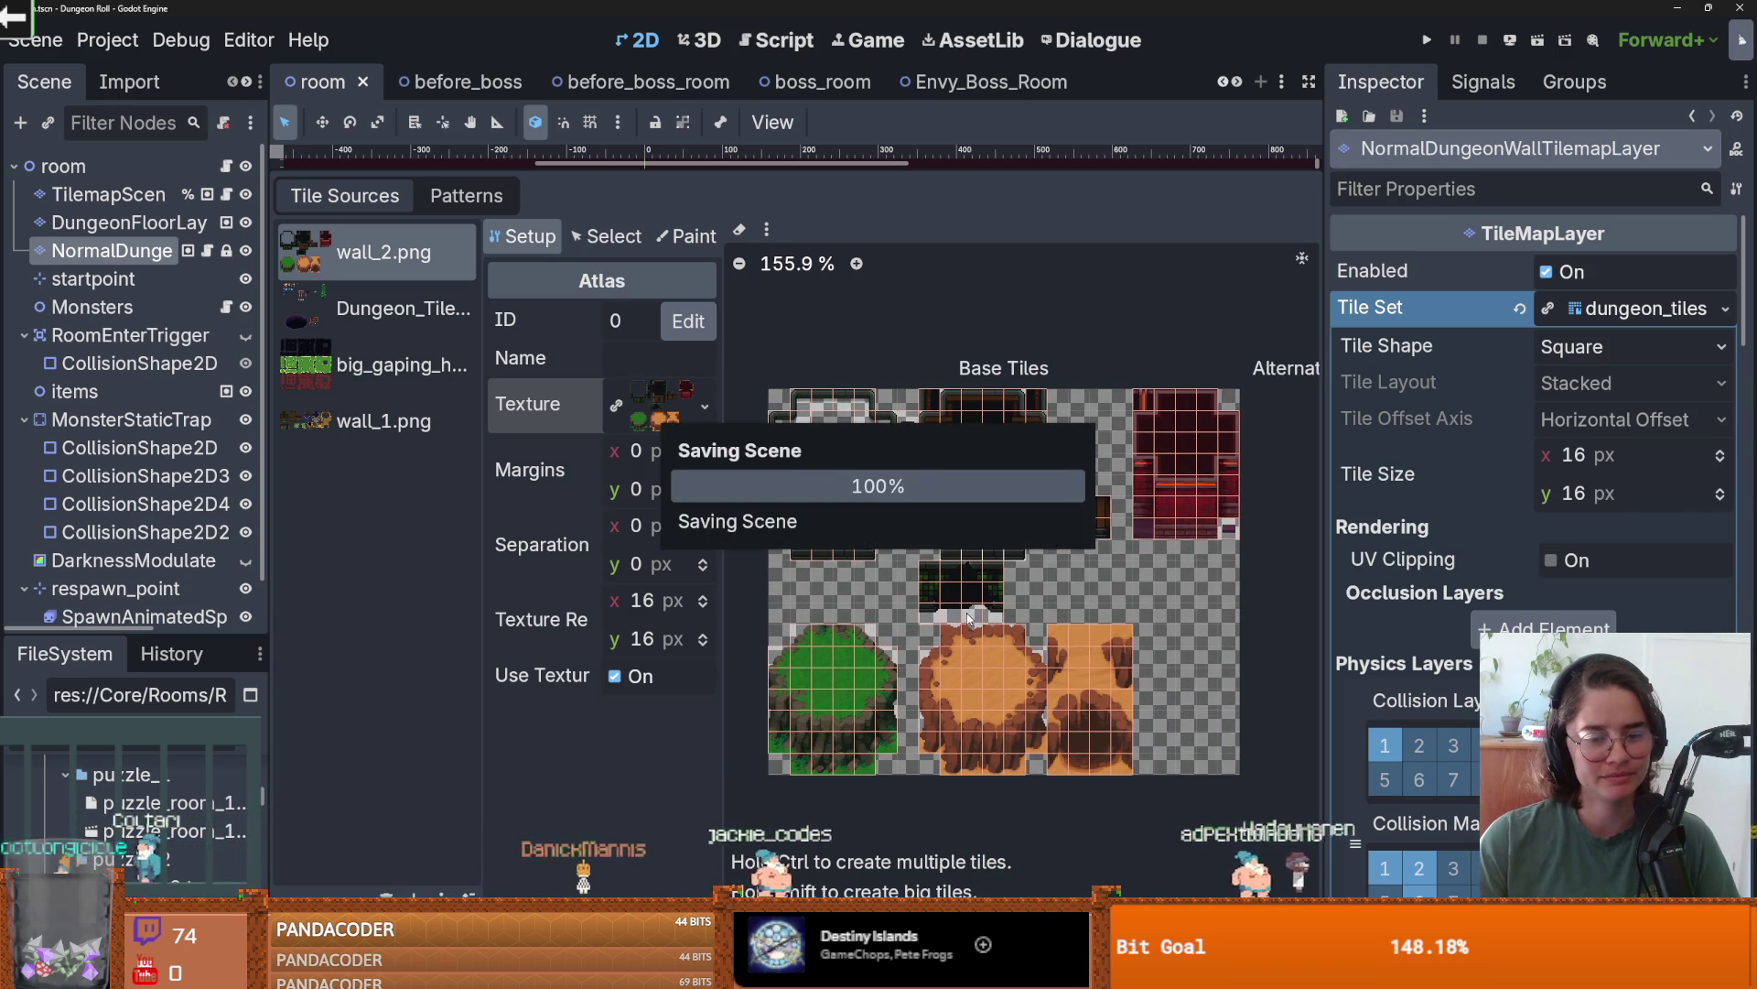
- Switch the wall_2.png atlas back to the Select mode with no tiles chosen
scroll(894, 613, up, 1)
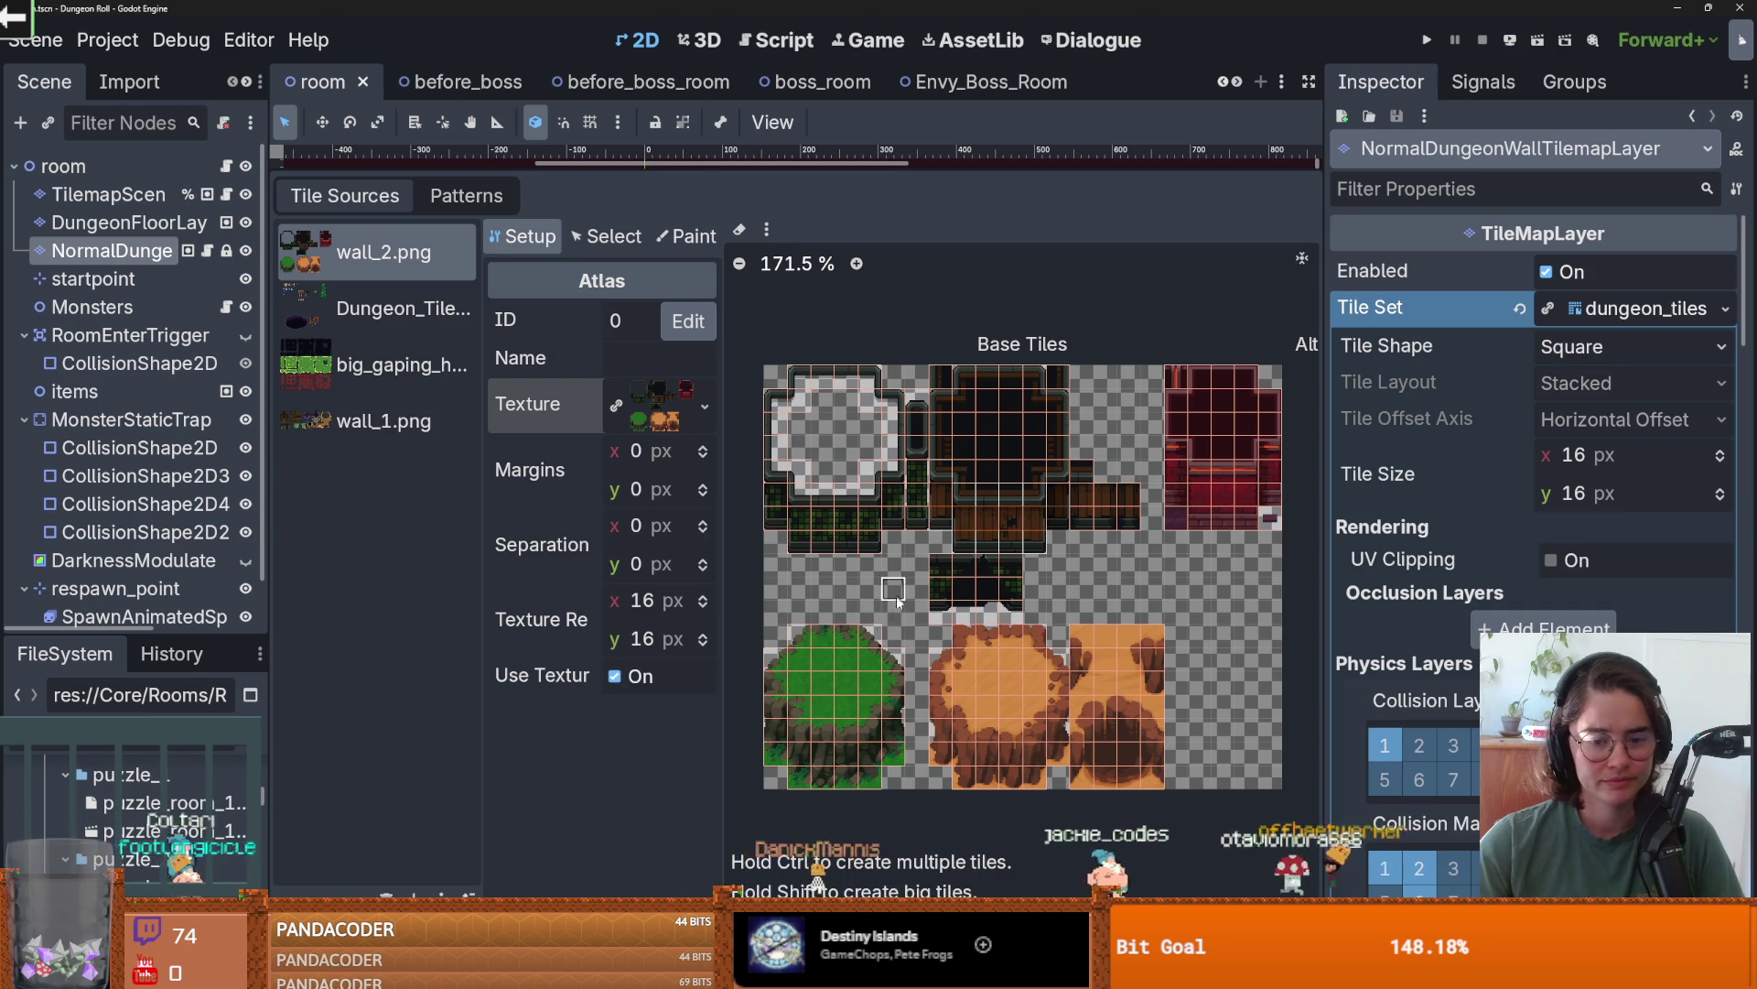
scroll(897, 597, up, 1)
scroll(1004, 652, up, 1)
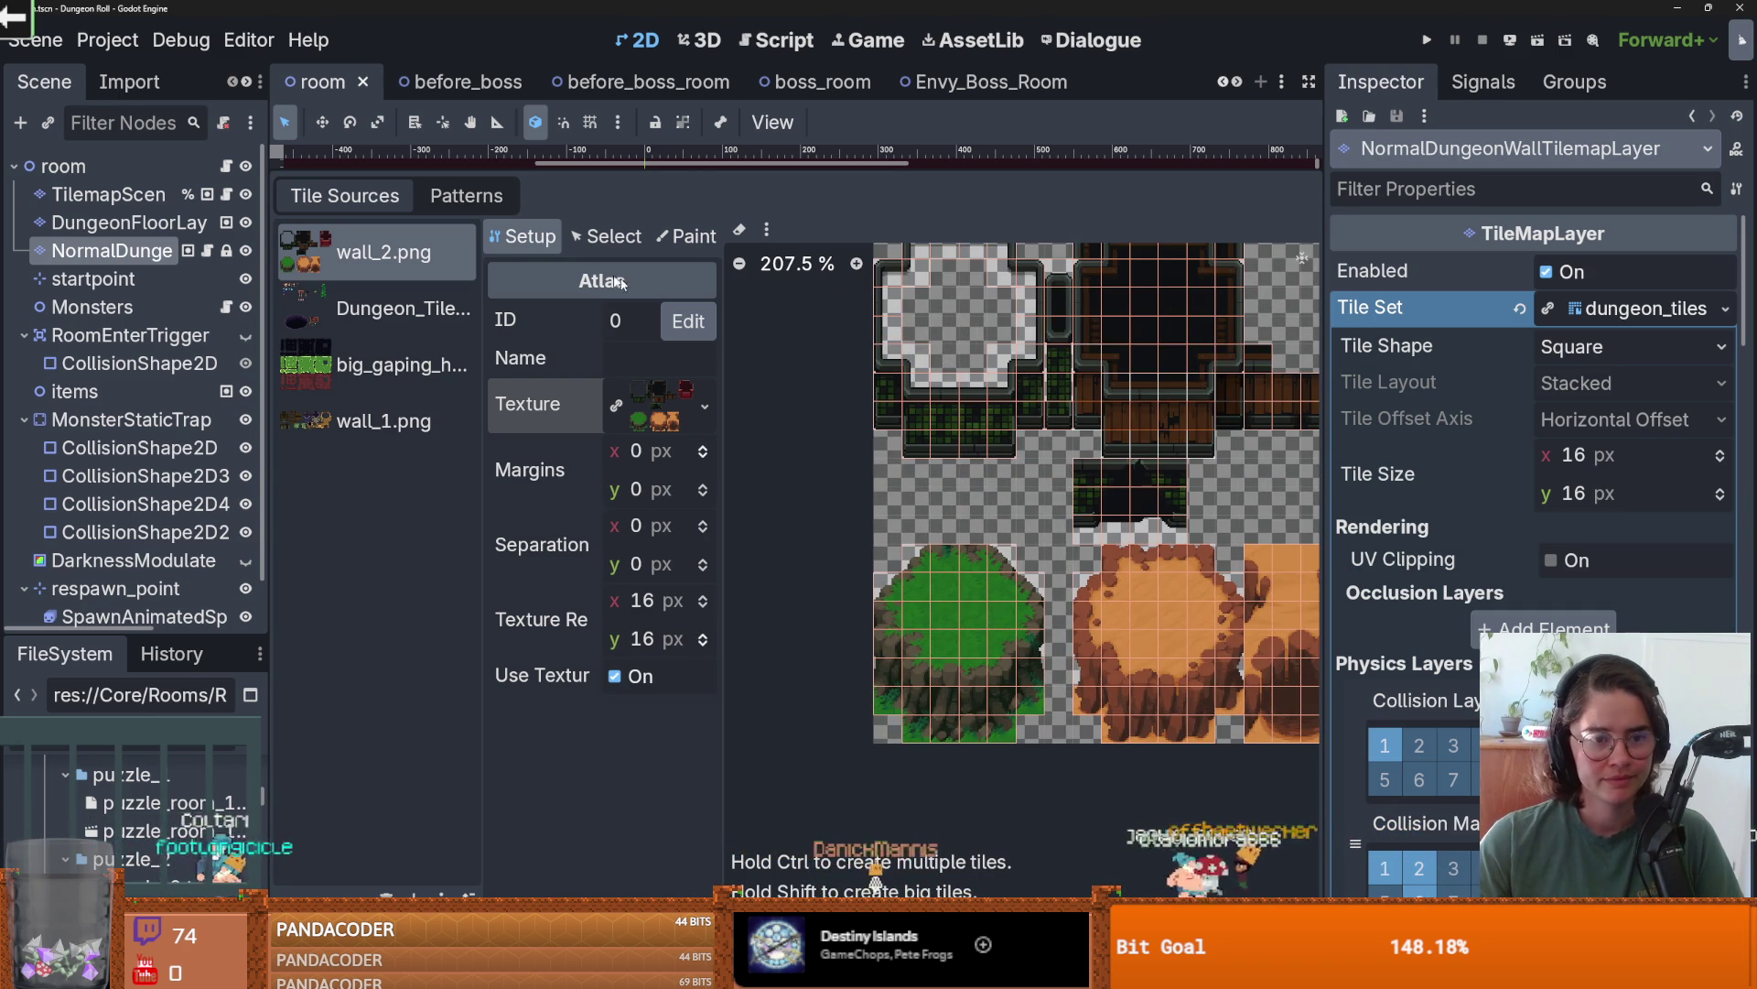
click(577, 240)
scroll(824, 696, down, 2)
scroll(906, 677, up, 1)
scroll(911, 676, down, 1)
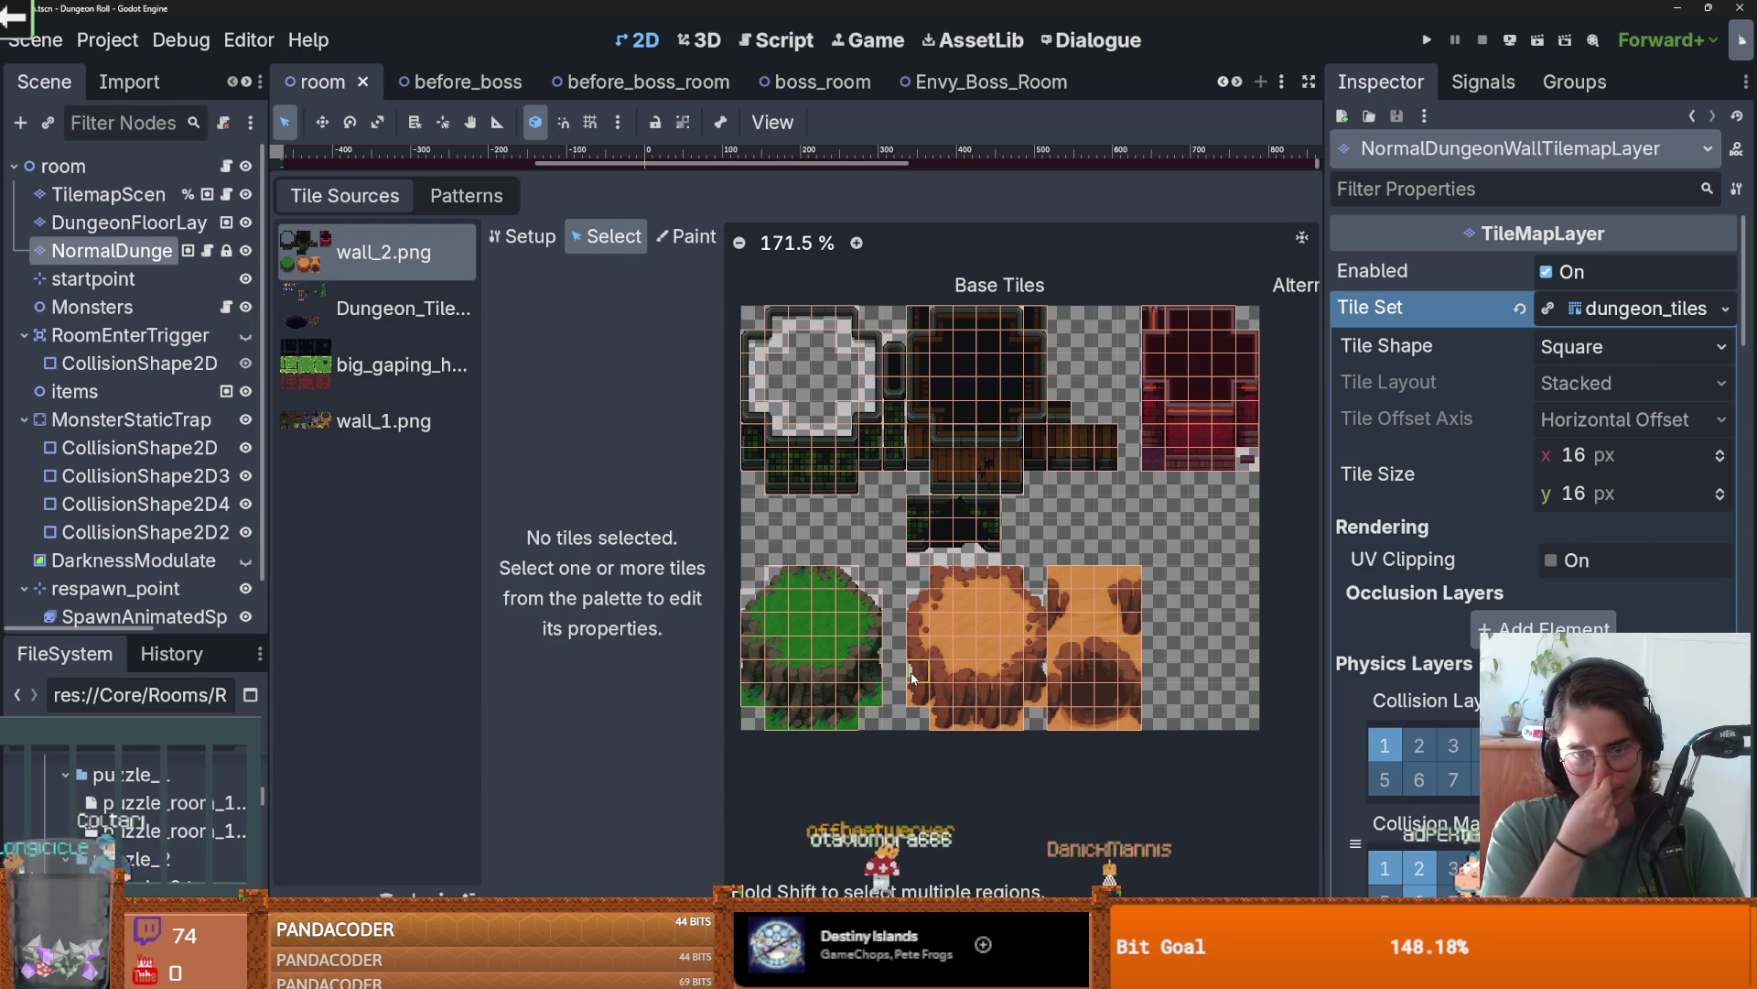
- Open the wall_1.png tile atlas and zoom in to inspect its wall tiles
click(403, 423)
scroll(877, 618, up, 3)
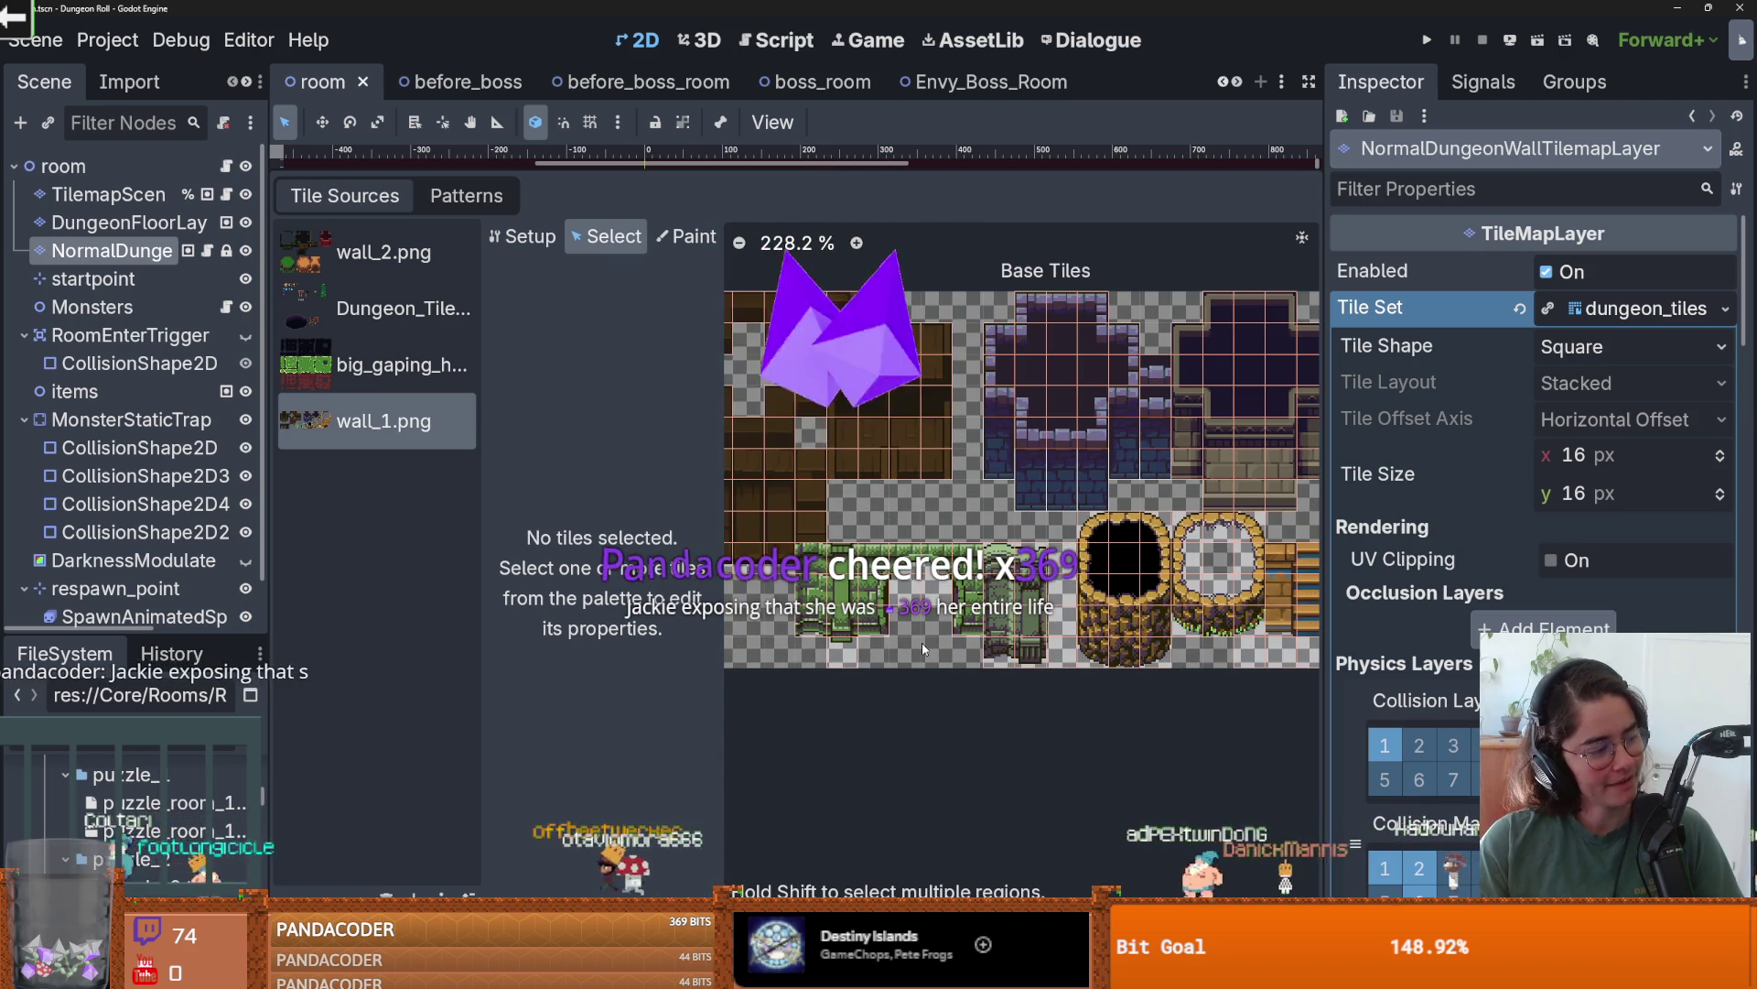
scroll(920, 642, up, 1)
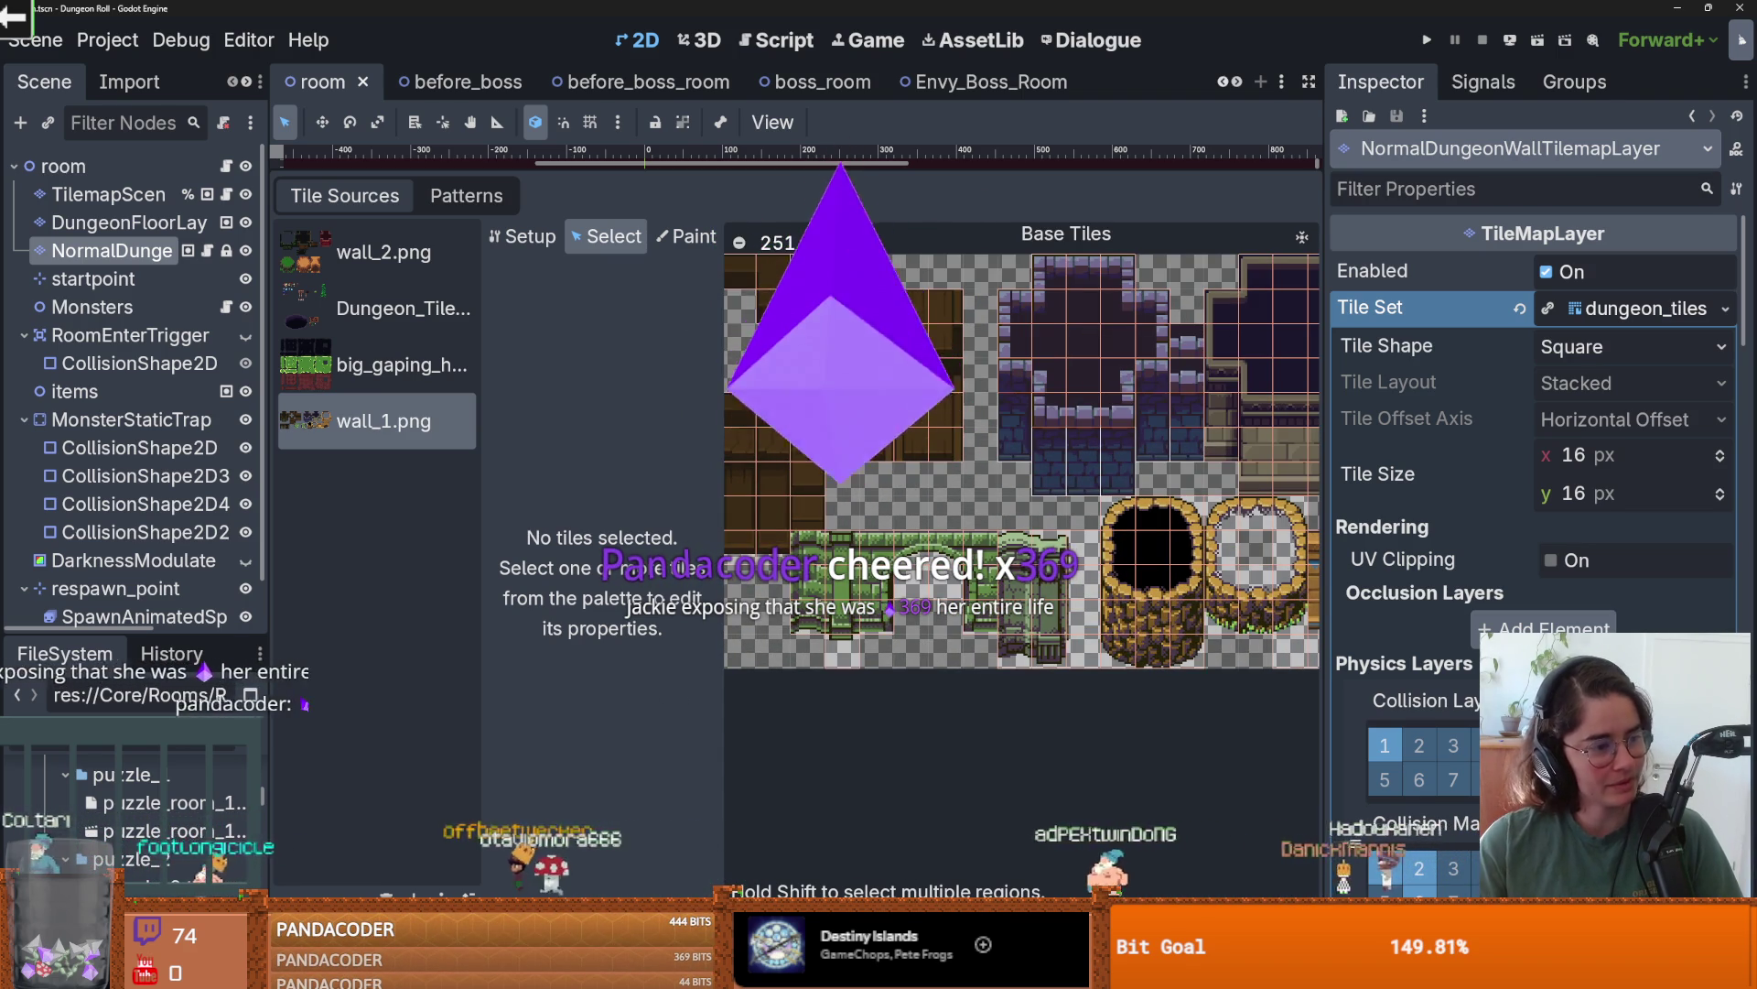
scroll(1018, 550, down, 1)
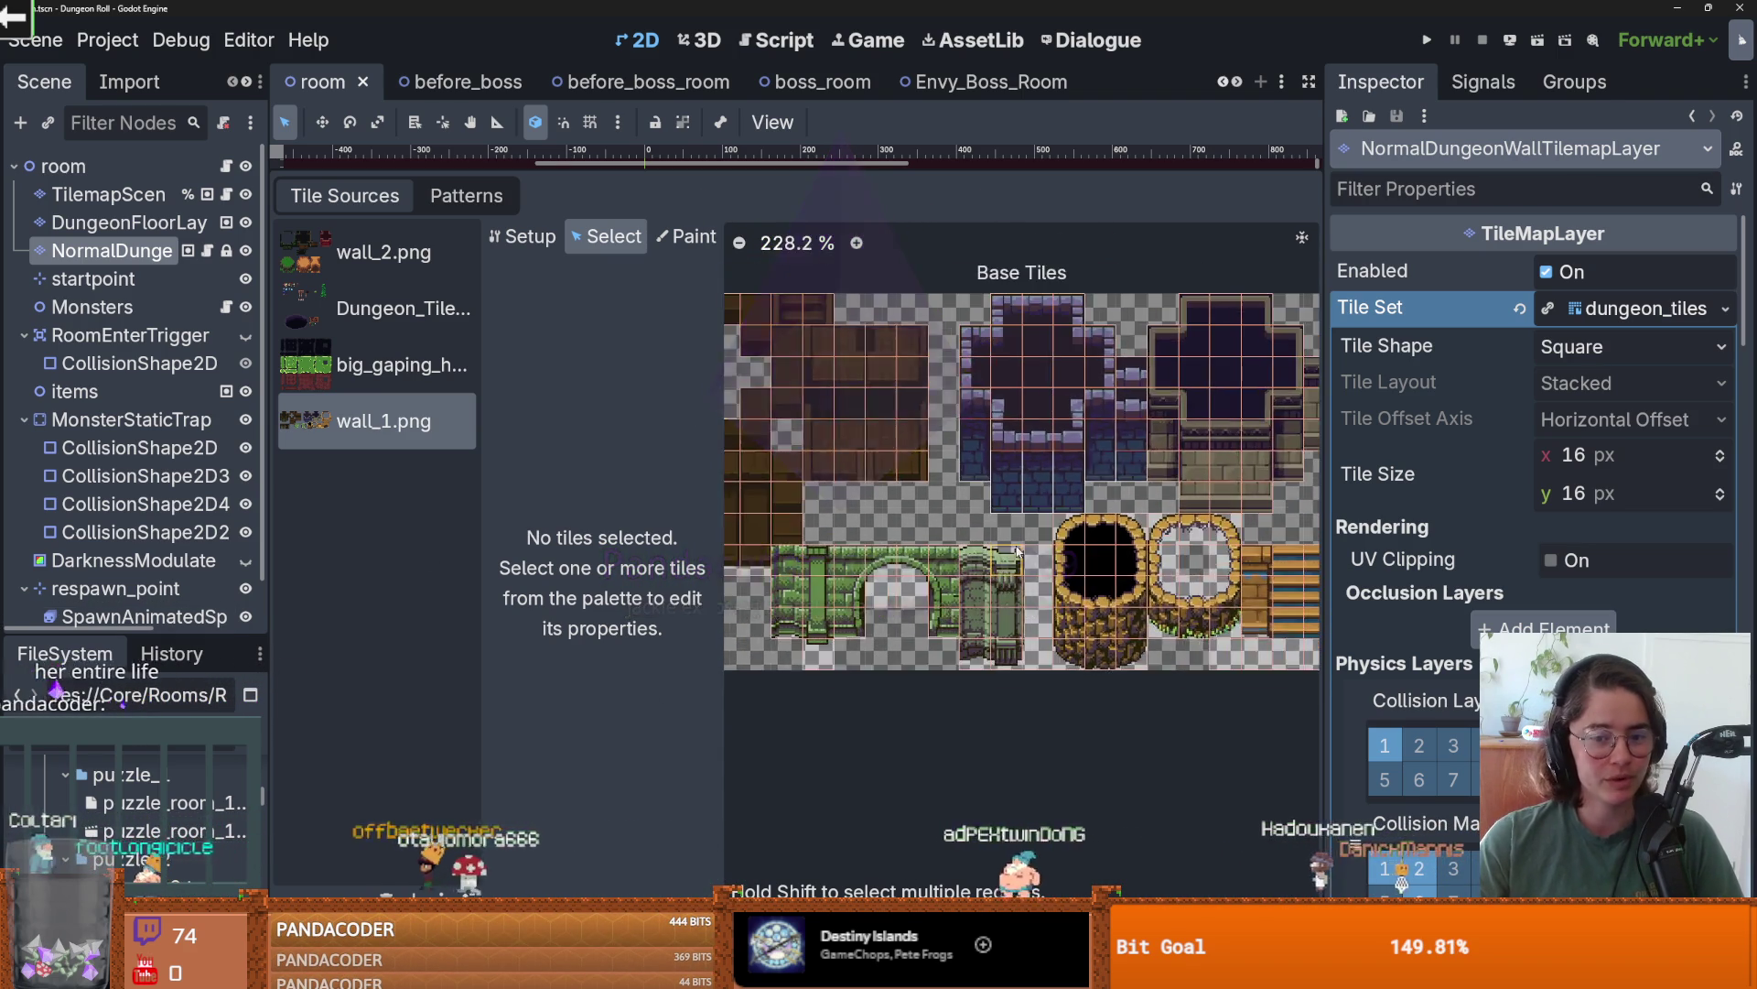
scroll(1018, 550, up, 2)
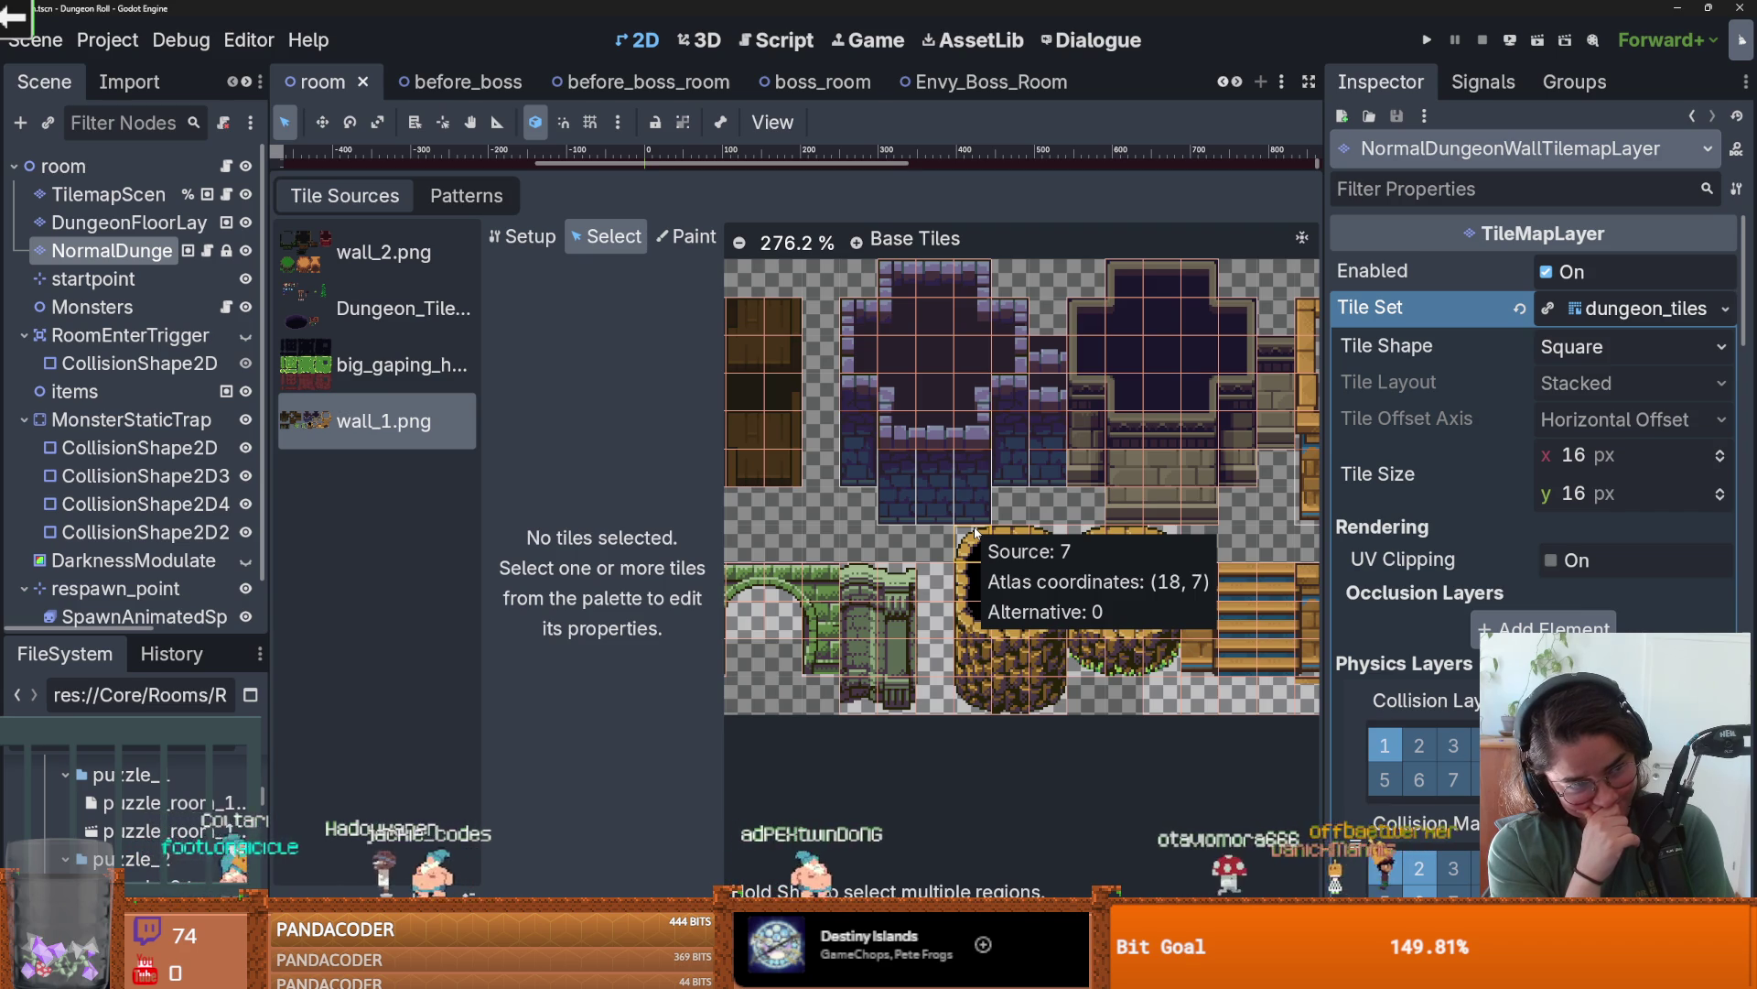
scroll(793, 493, right, 2)
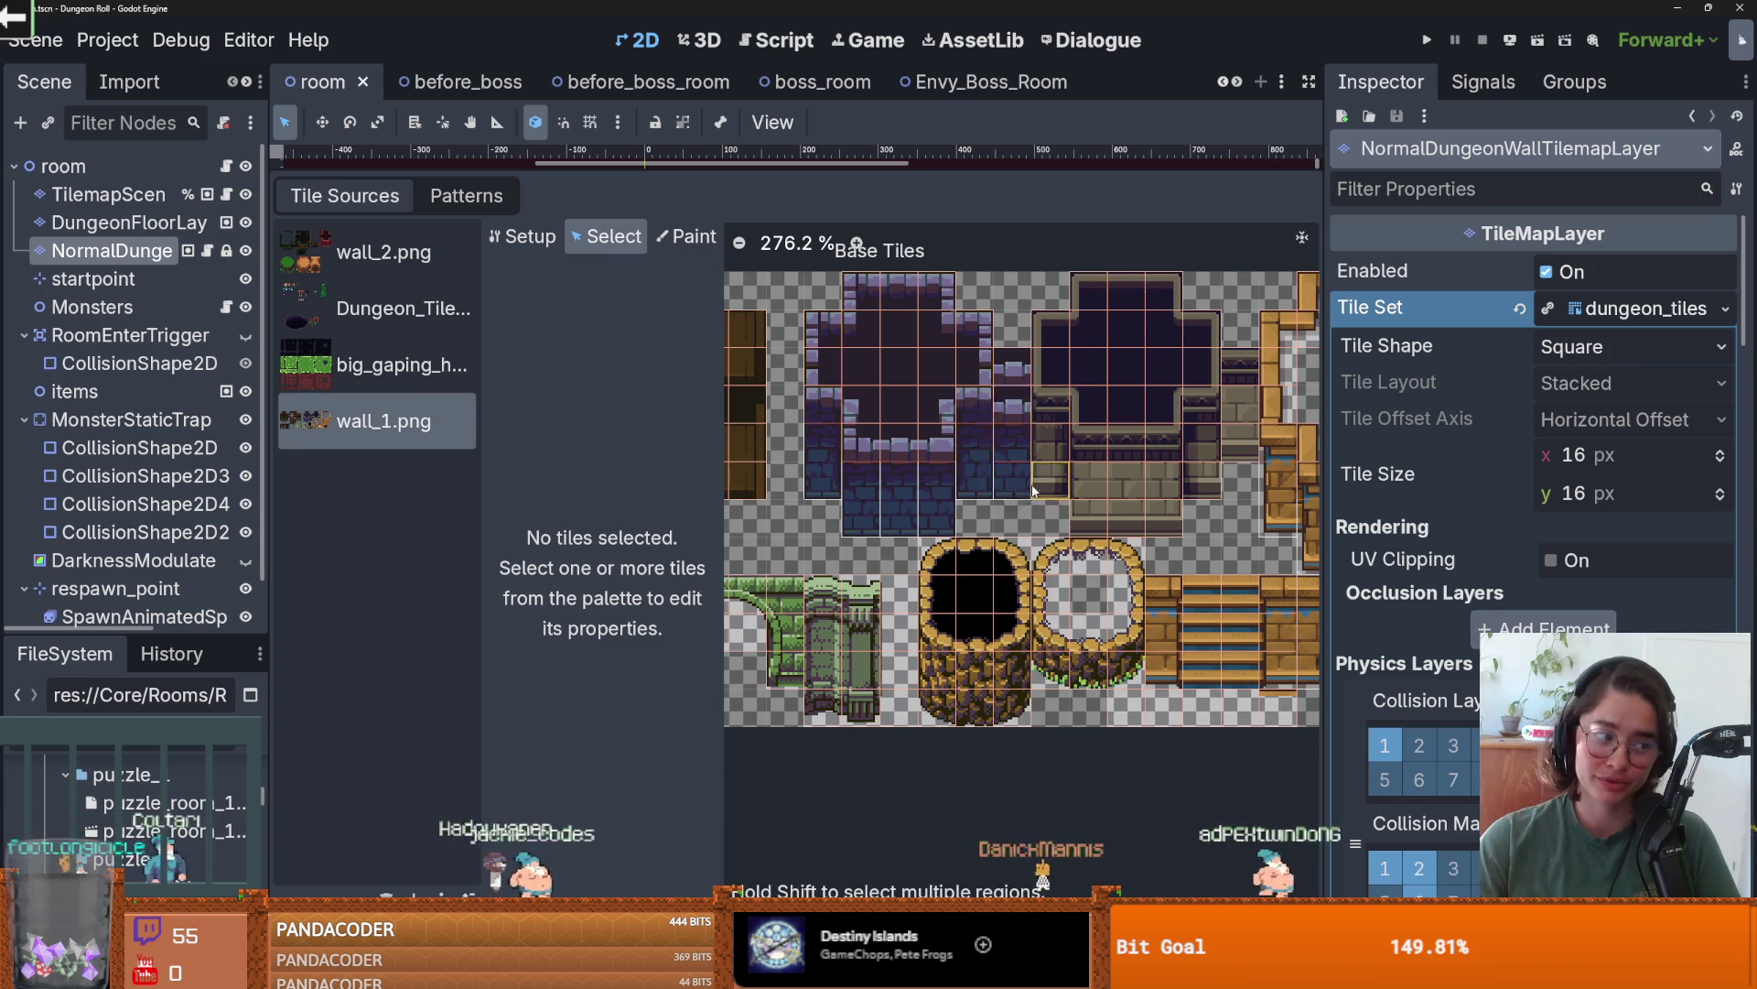
scroll(876, 545, up, 5)
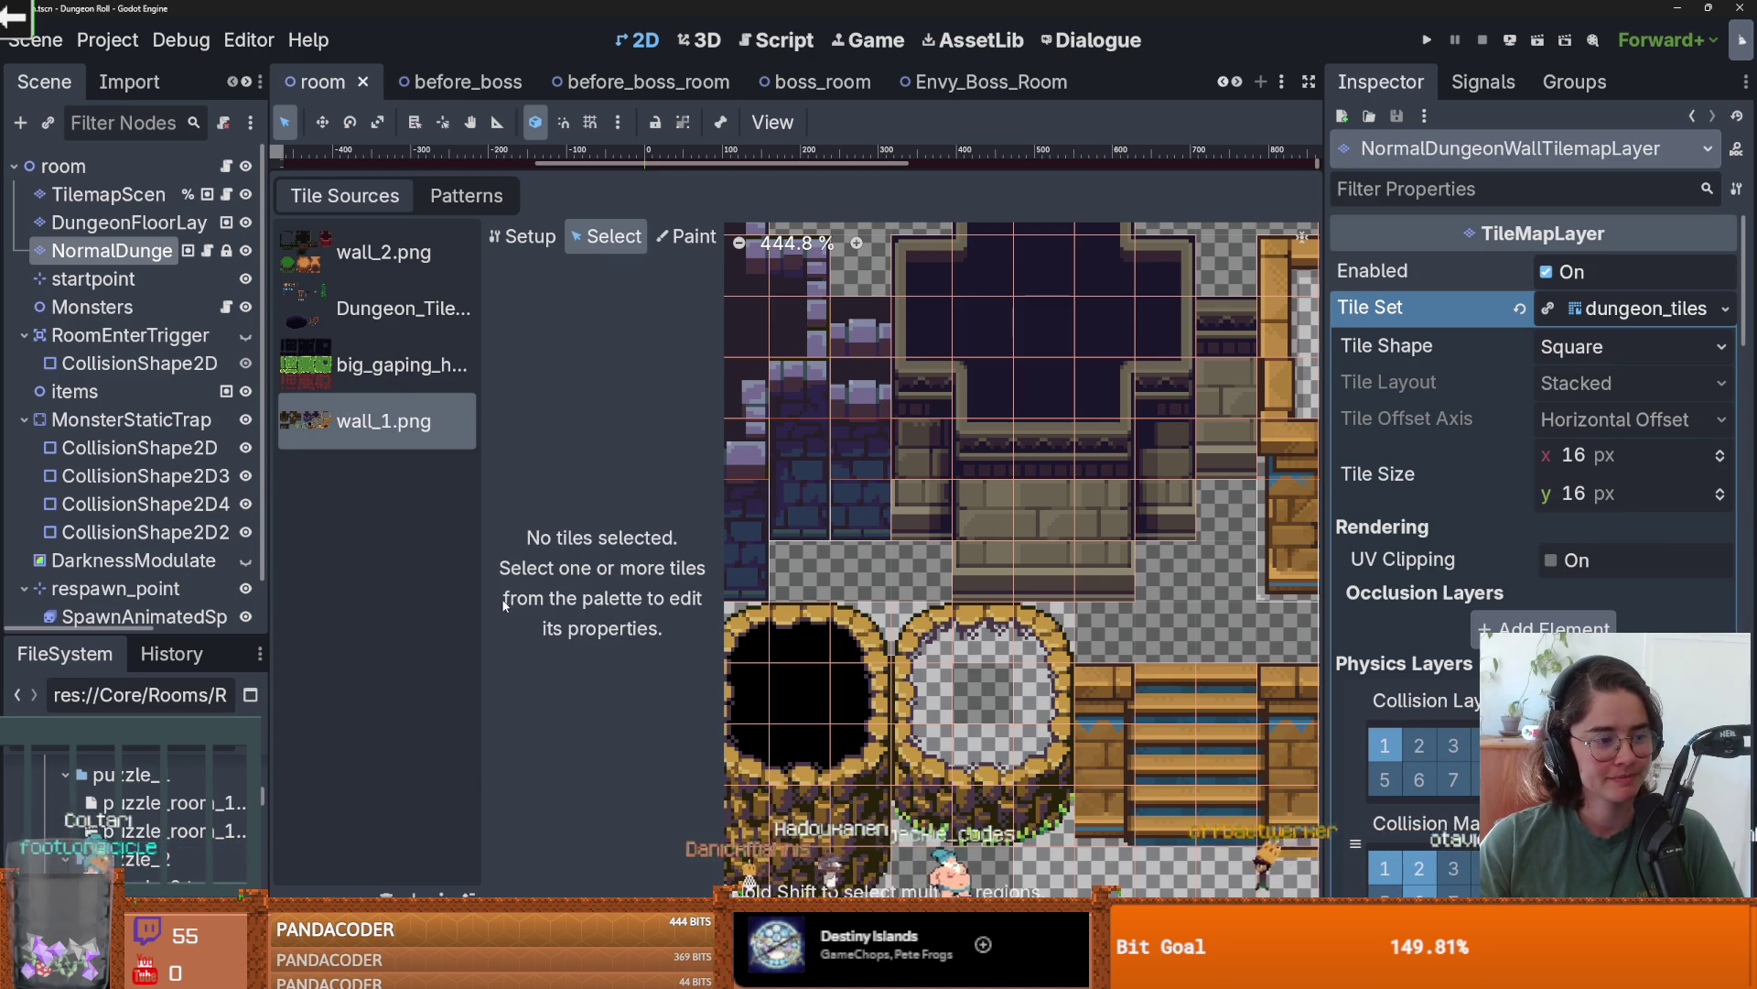
scroll(959, 636, down, 1)
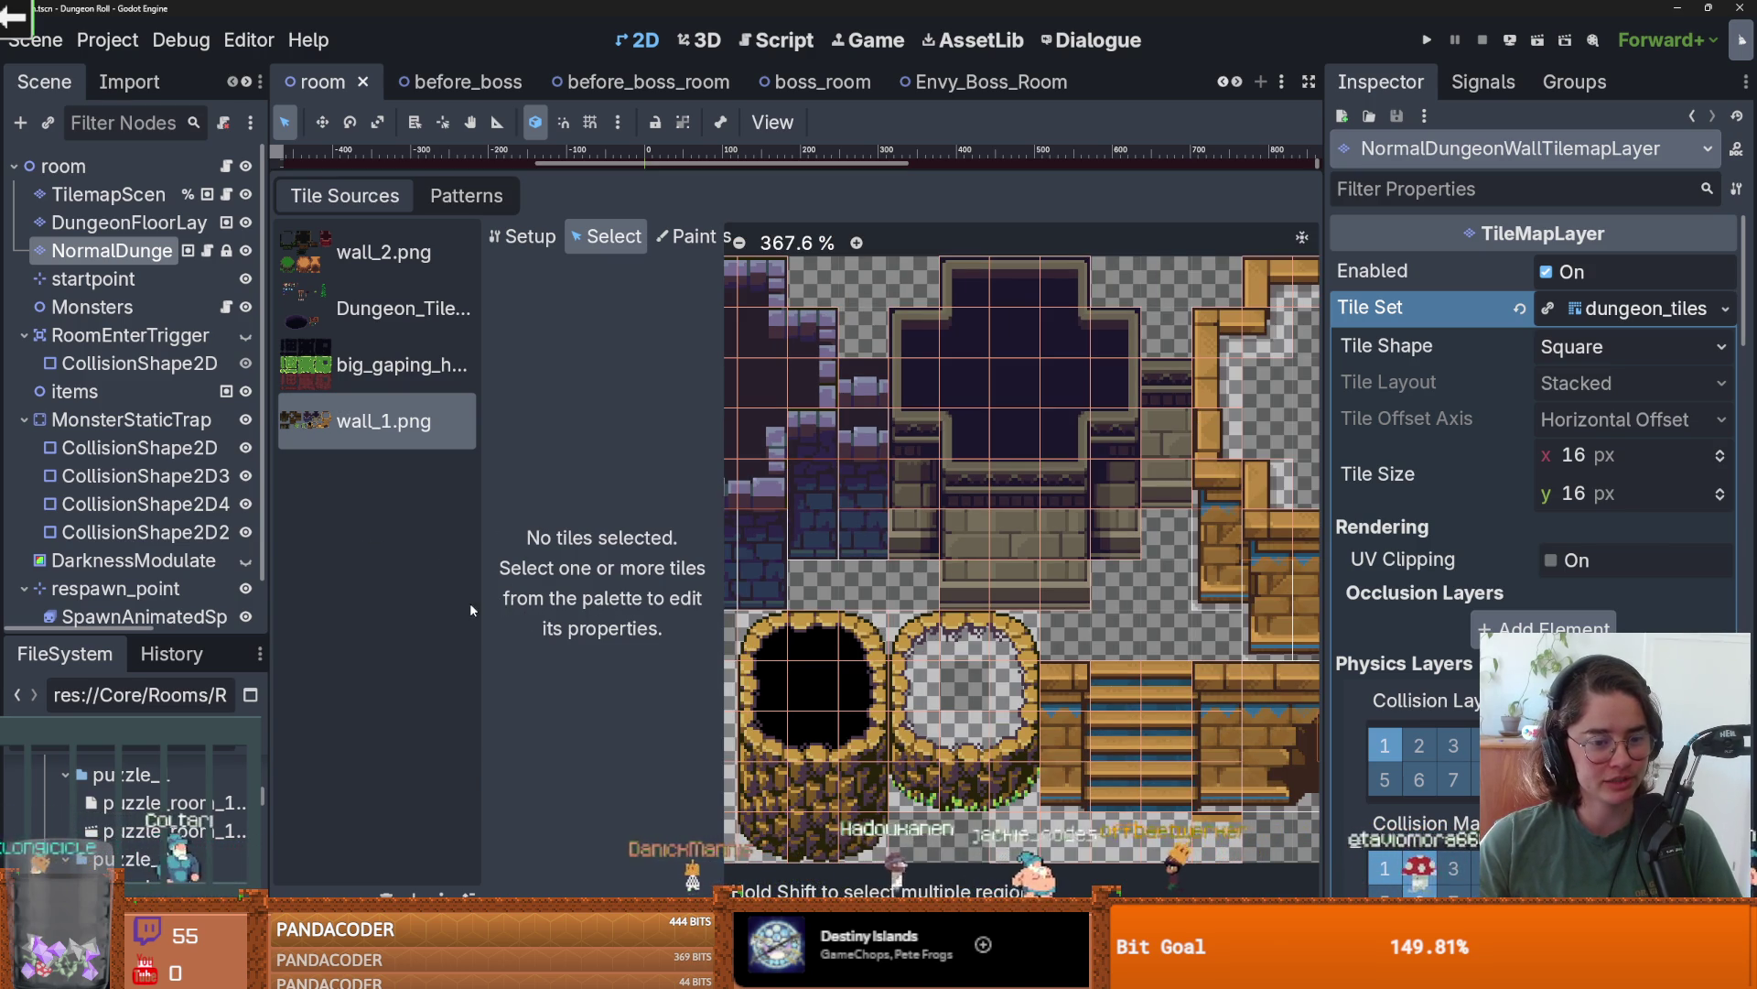
- Drag the panel divider left to enlarge the atlas view, then save the room scene
drag(480, 610, 378, 610)
scroll(932, 606, up, 1)
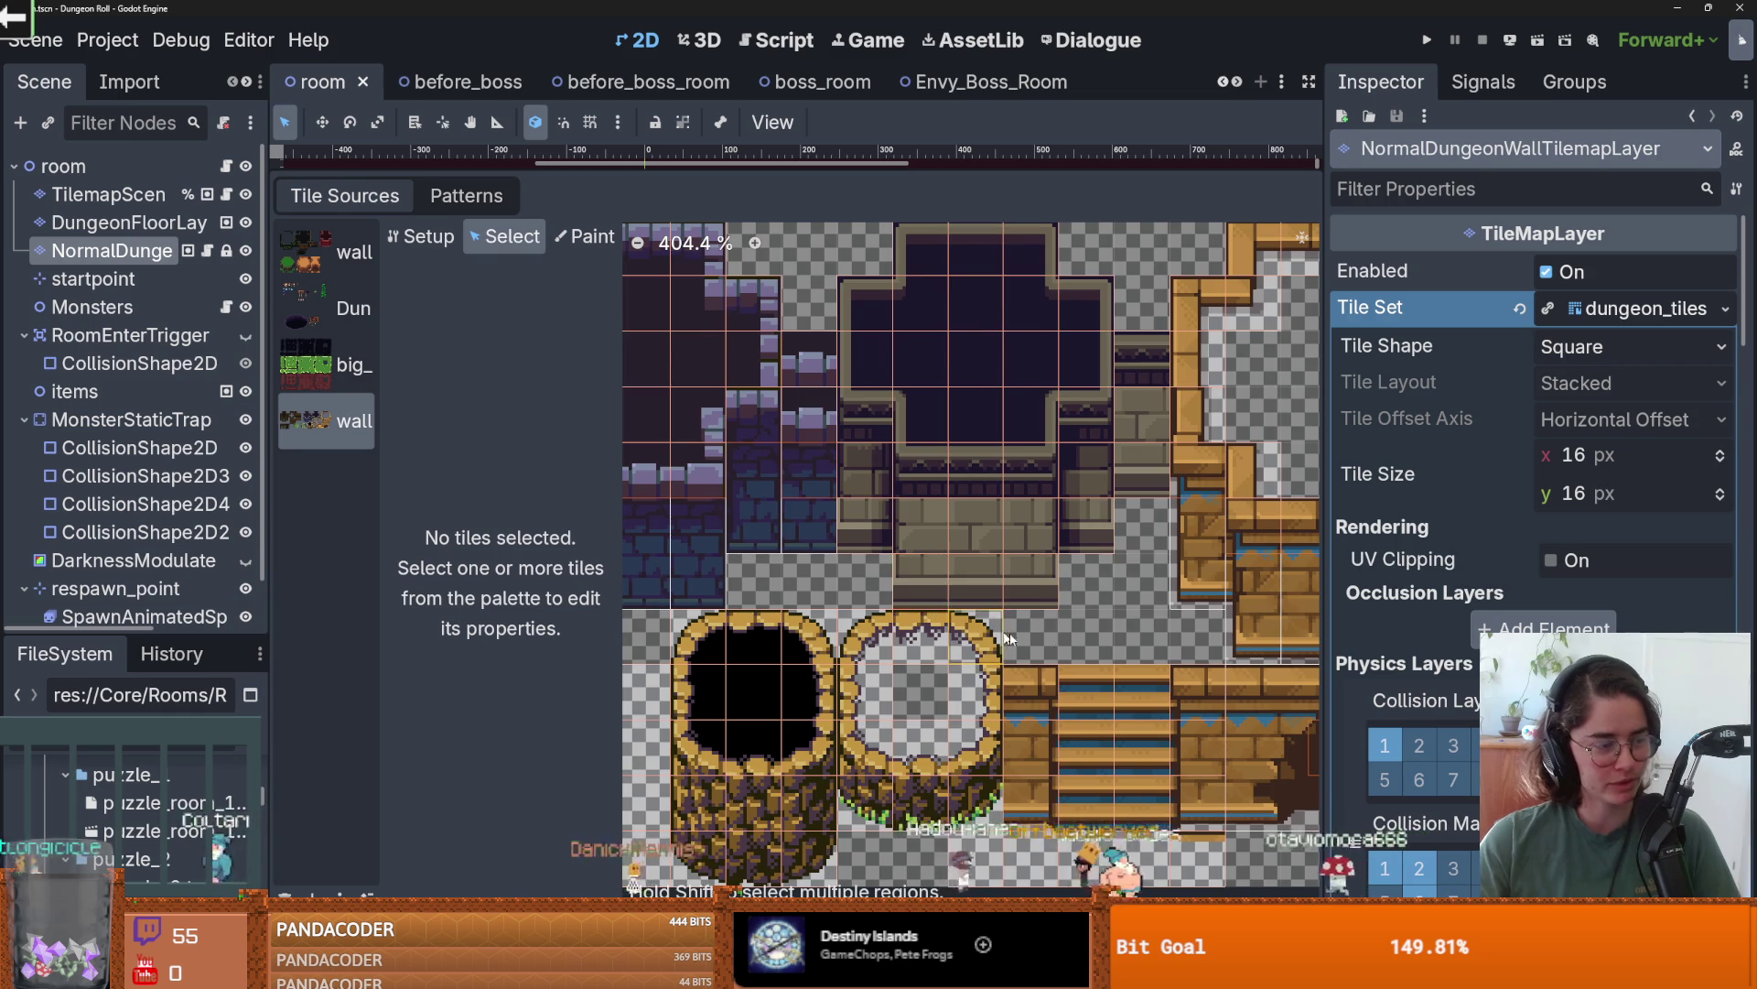
scroll(1007, 638, down, 2)
scroll(1051, 617, up, 3)
scroll(1050, 617, down, 1)
scroll(1071, 559, up, 1)
scroll(986, 537, down, 4)
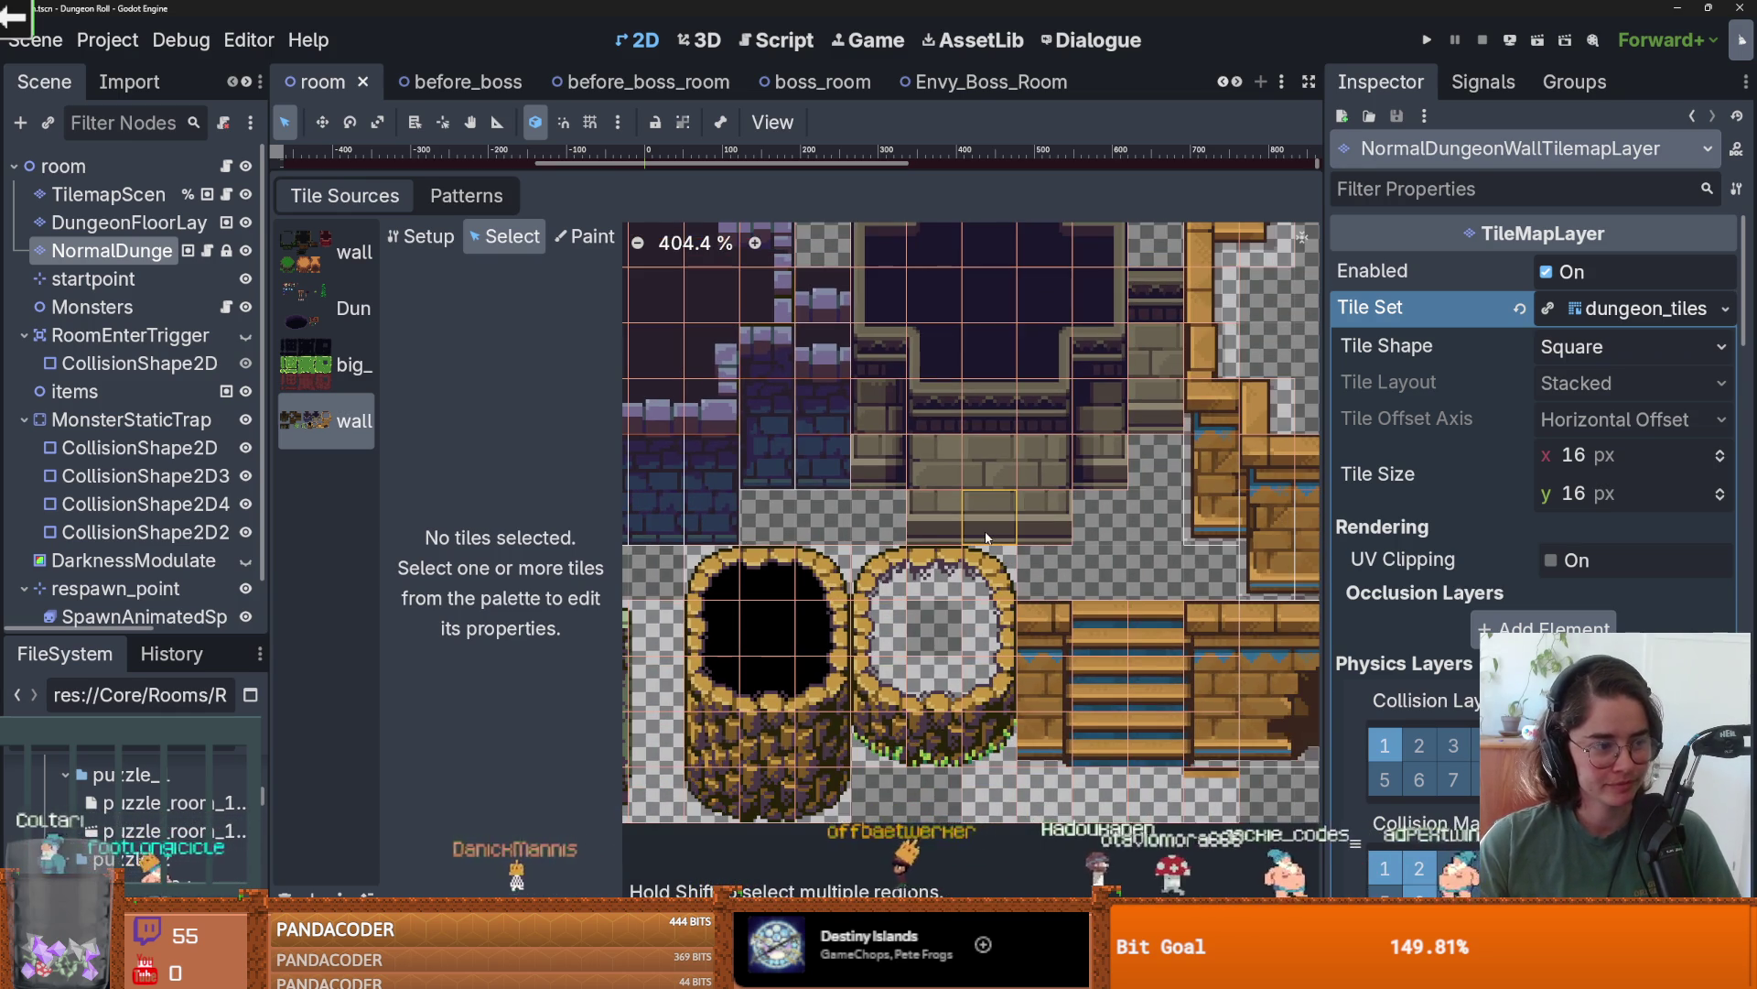
scroll(1161, 525, down, 1)
scroll(1091, 541, up, 2)
scroll(1071, 519, down, 3)
scroll(1071, 519, left, 1)
key(ctrl+s)
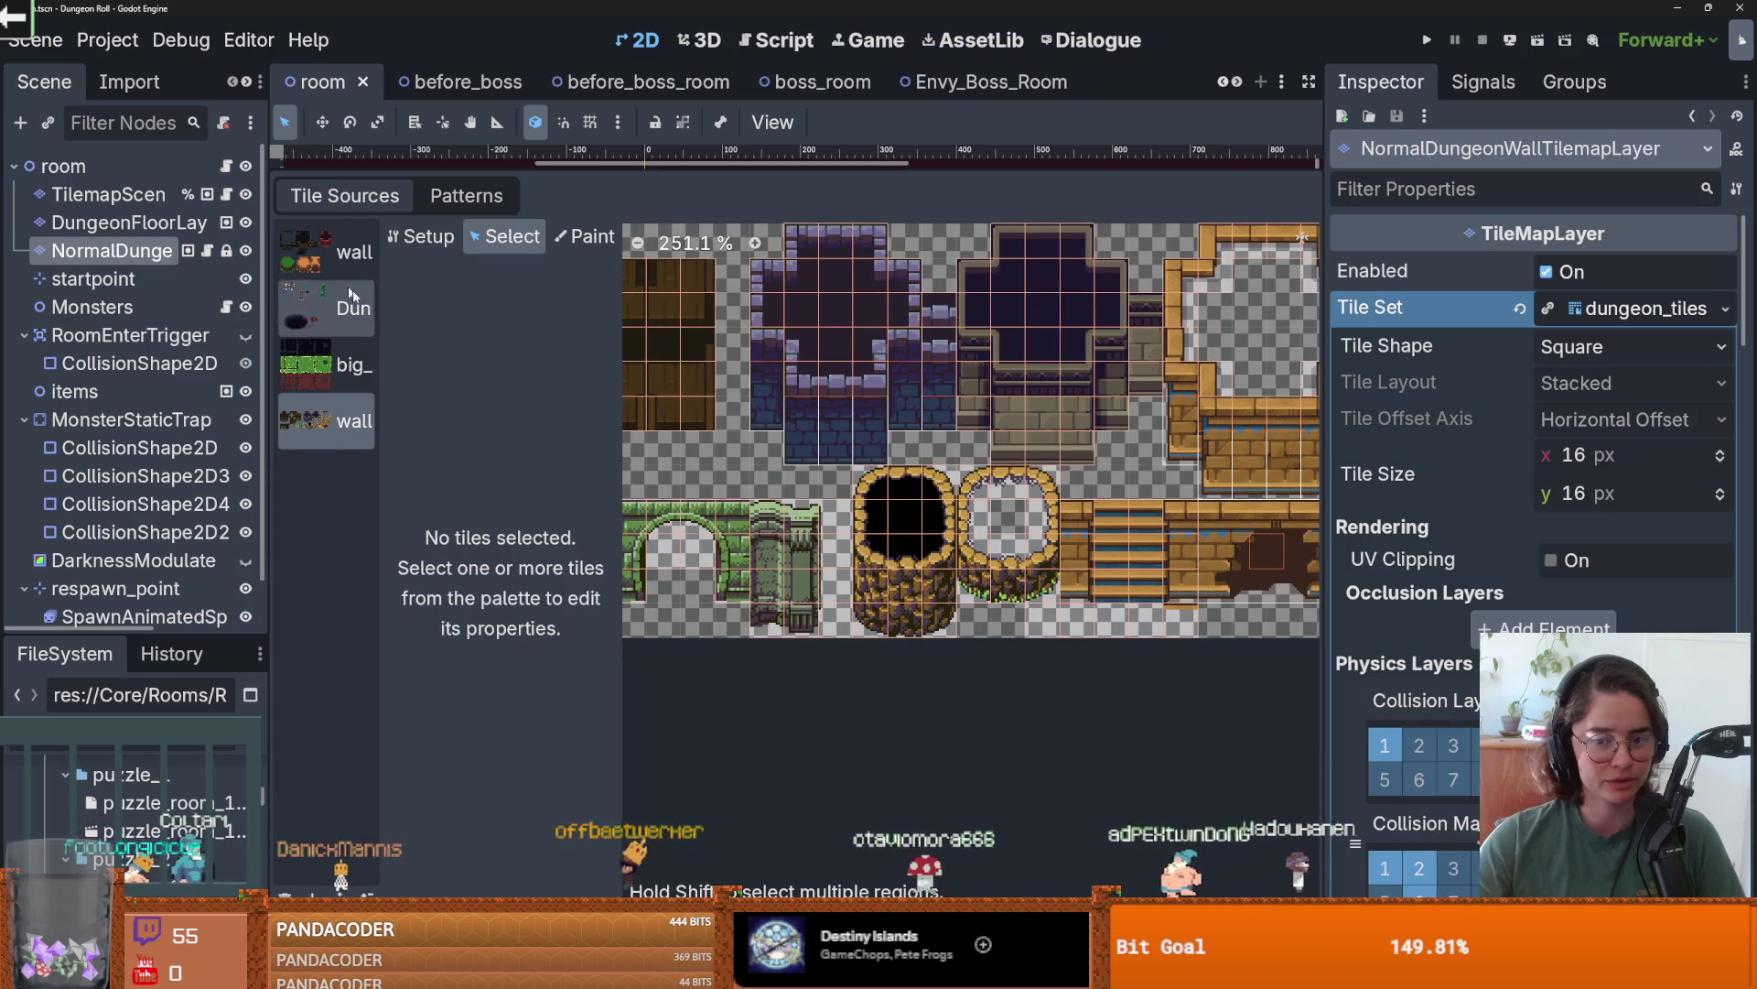
scroll(879, 572, up, 2)
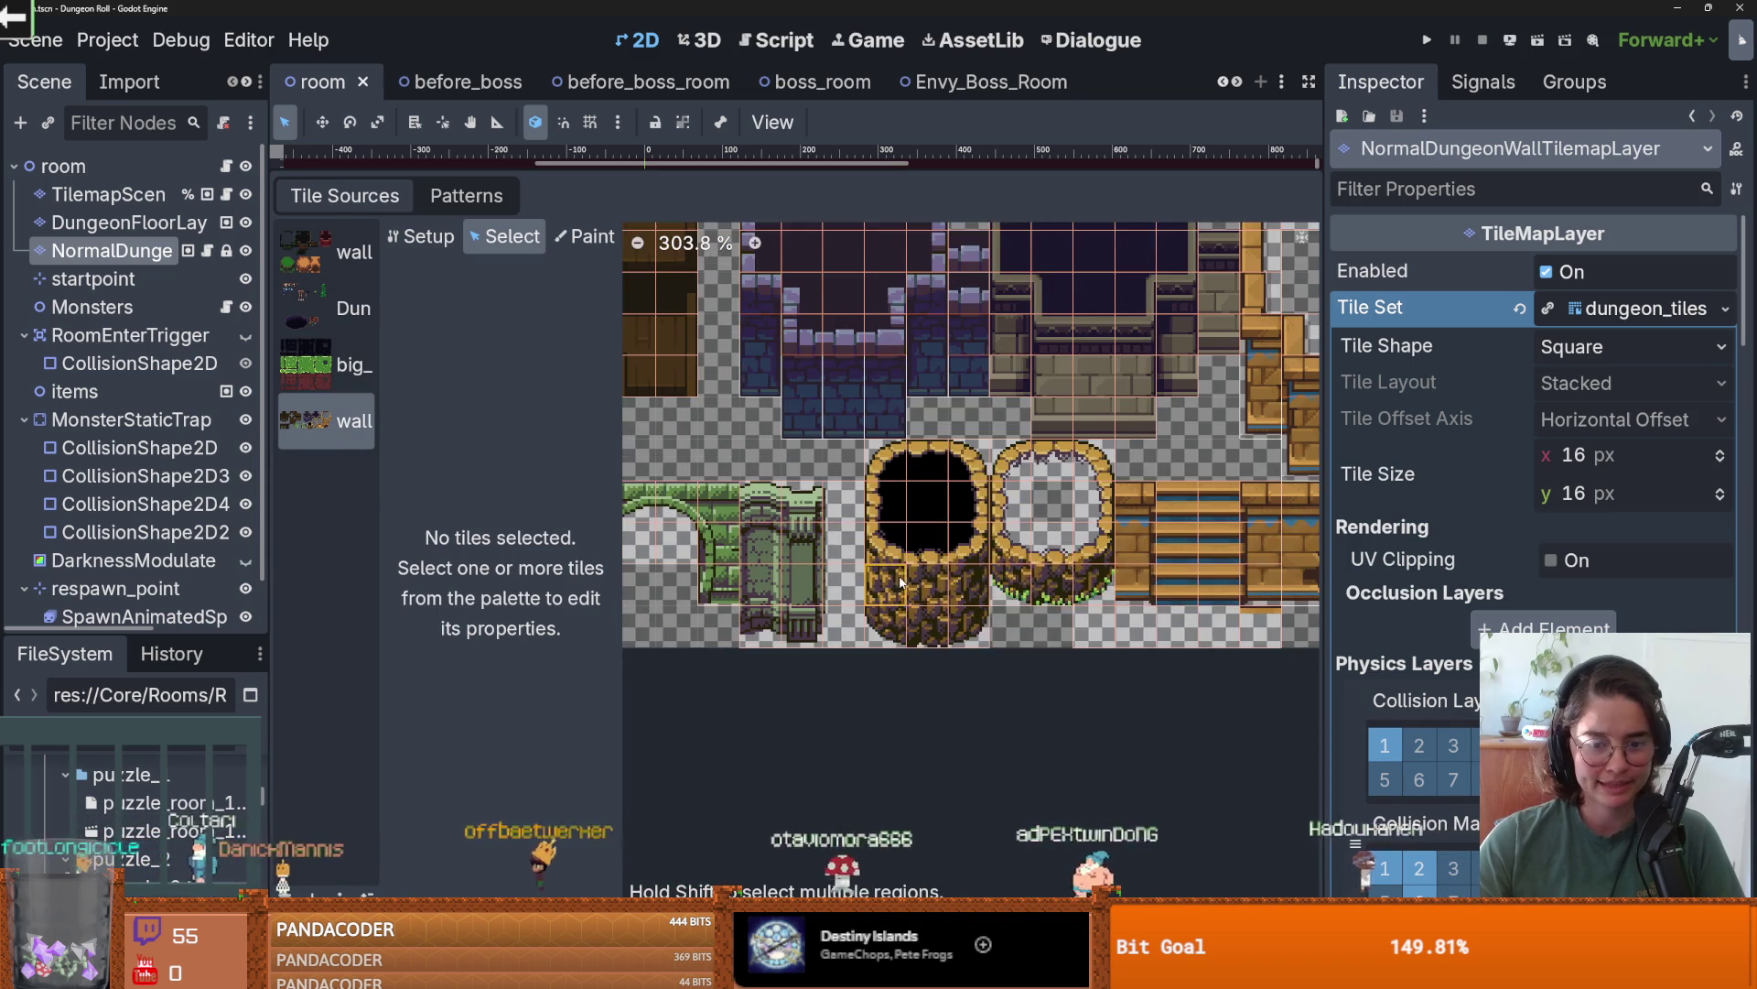
- Check the actions for tile (20, 10) without deleting it, then save the room scene
right_click(906, 586)
click(892, 629)
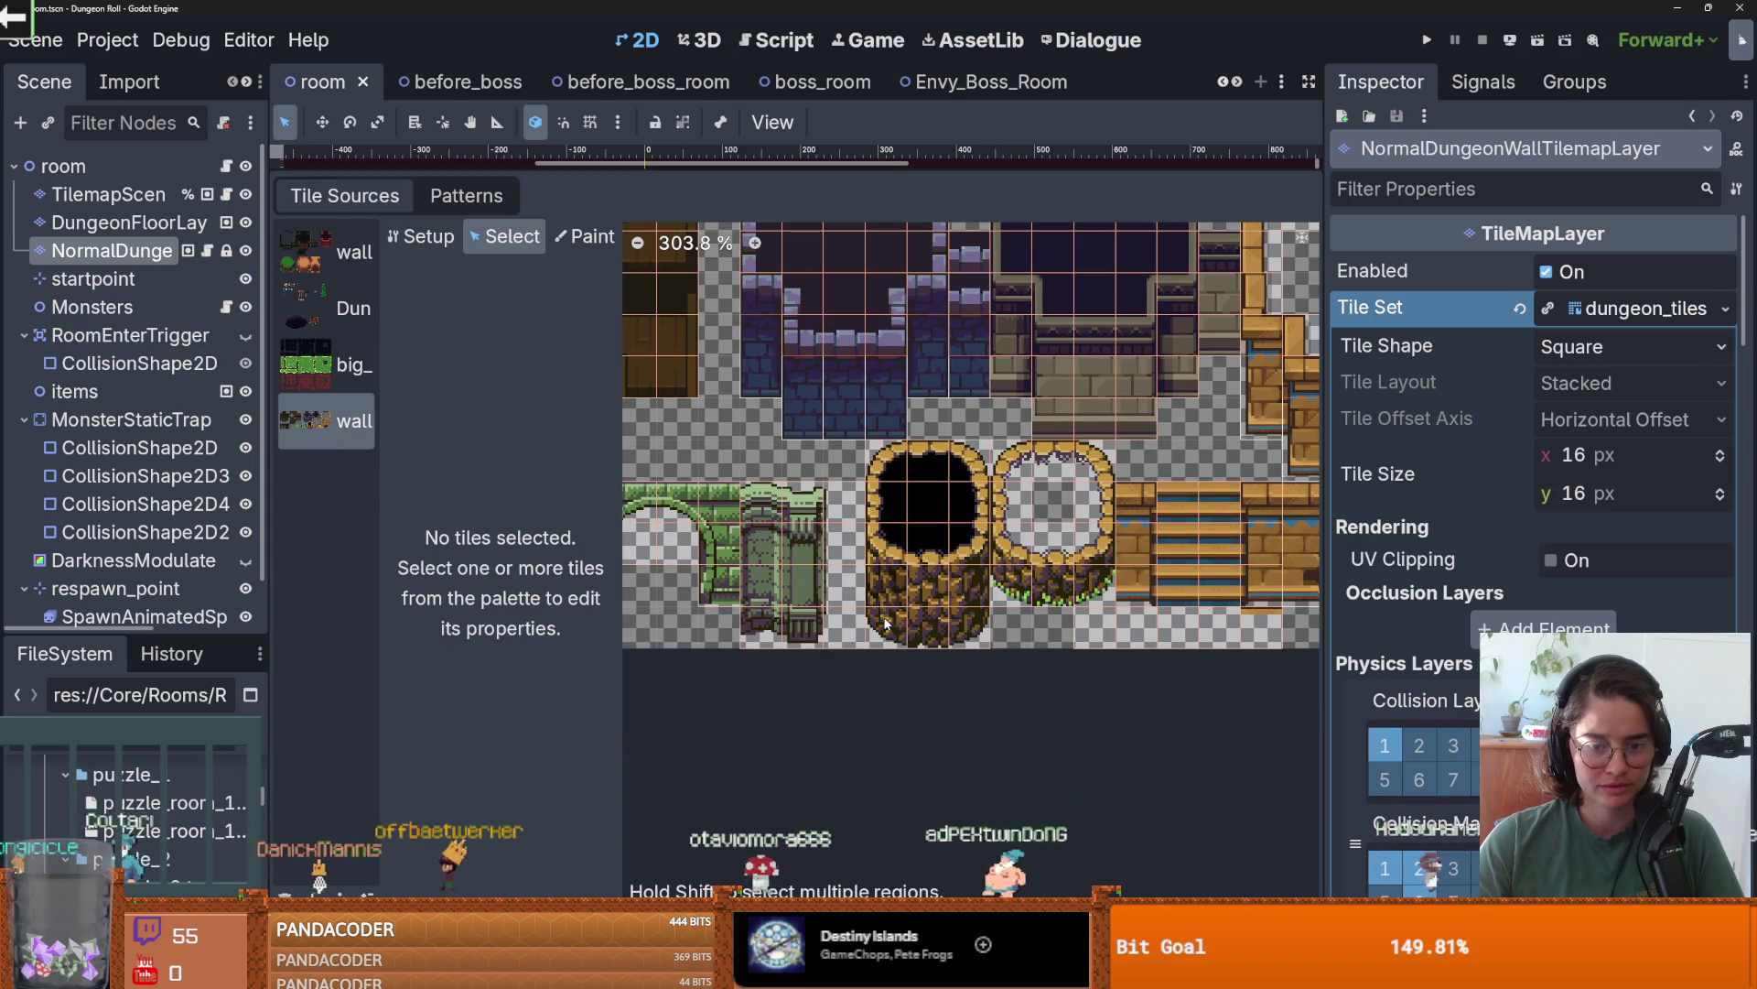
right_click(972, 597)
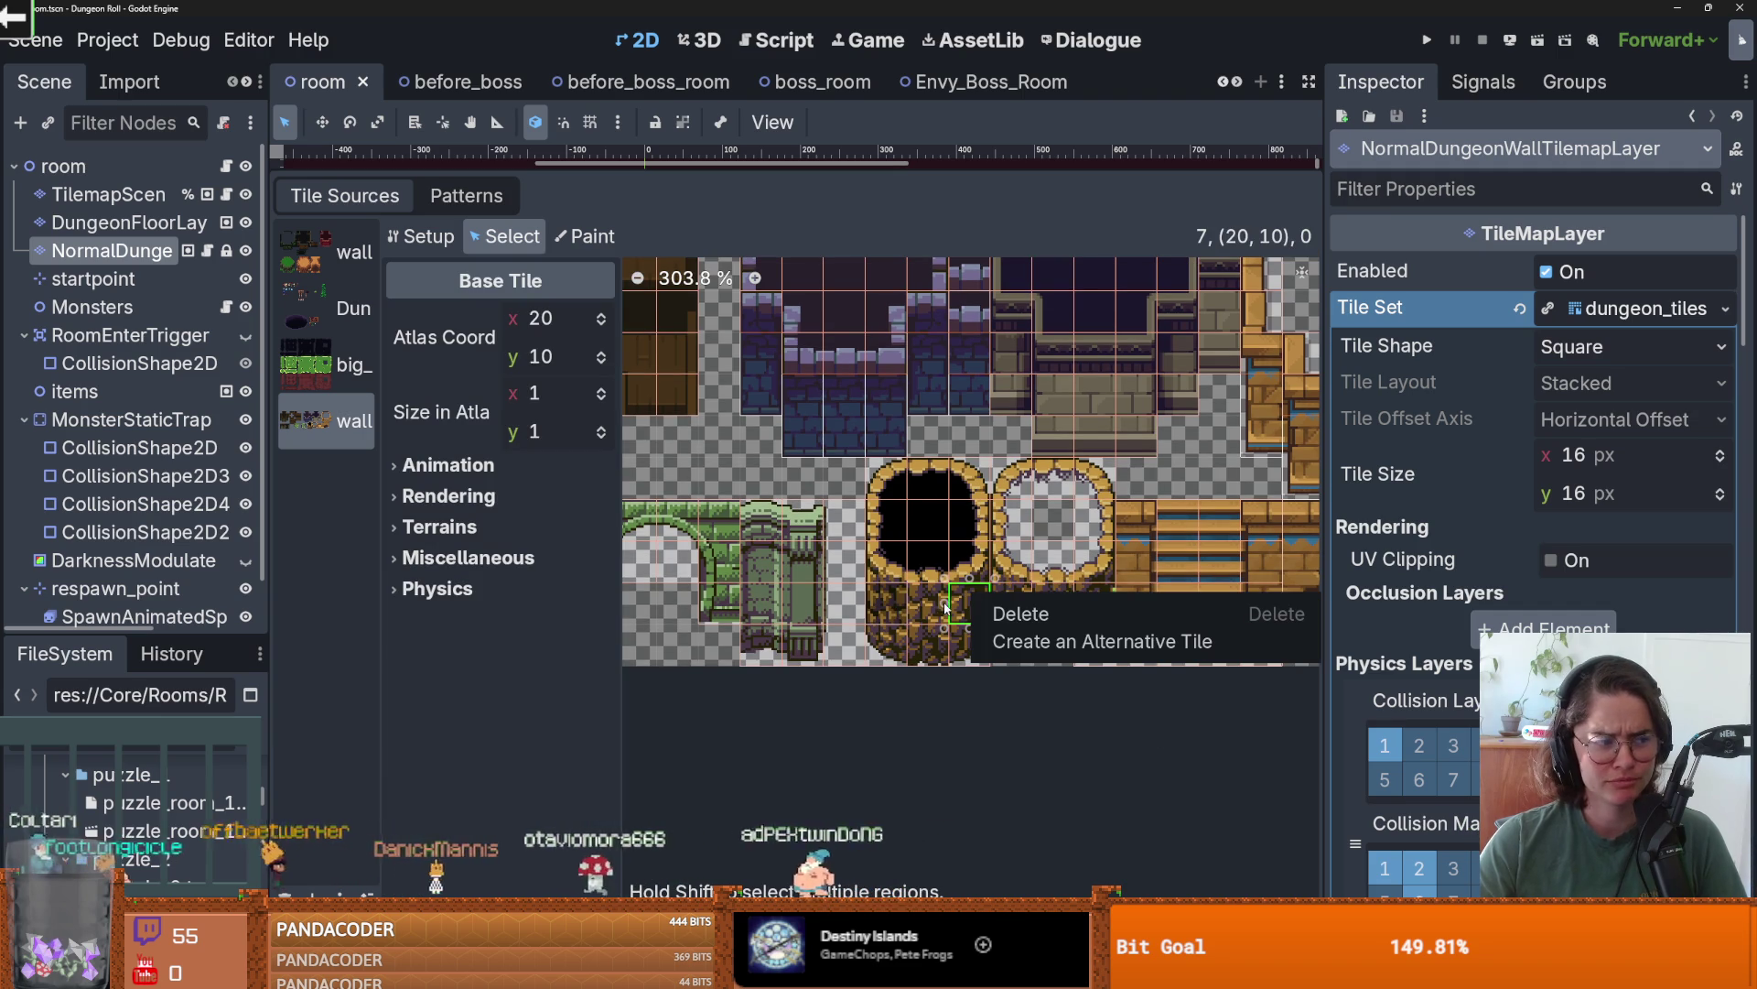
click(941, 676)
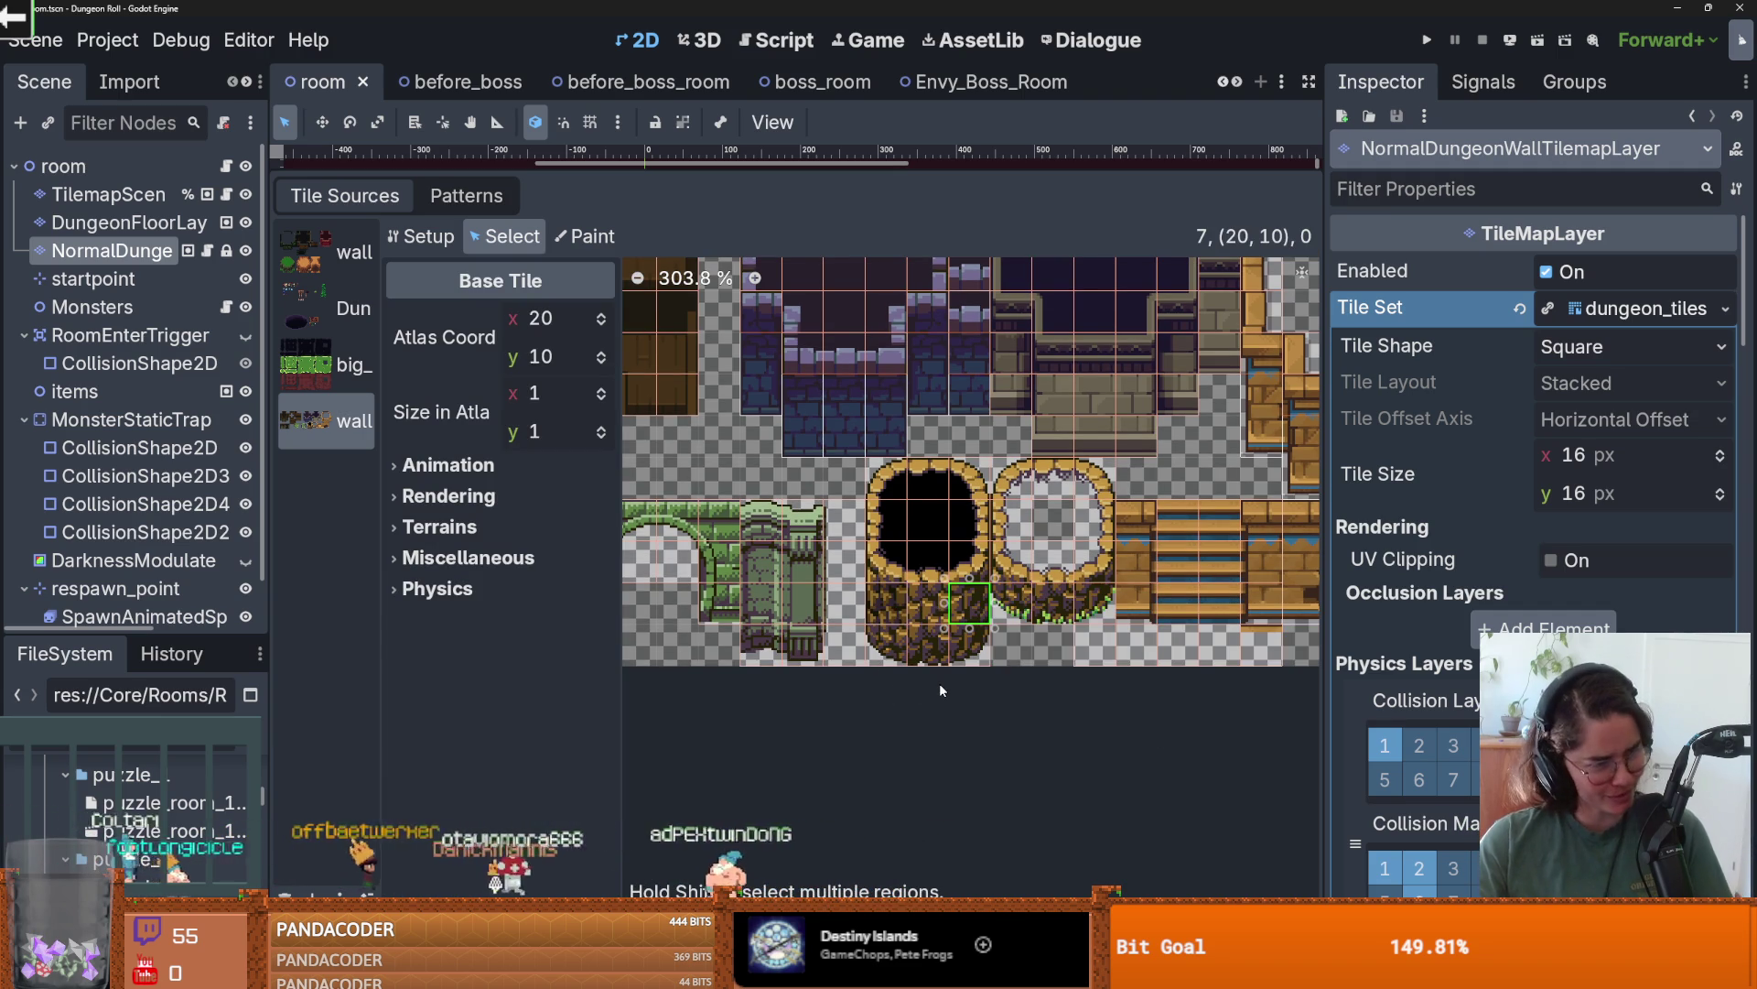
scroll(1014, 661, down, 2)
scroll(1008, 651, down, 1)
key(ctrl+s)
- Widen the Tile Sources list so the full file names are visible
scroll(961, 647, down, 1)
scroll(963, 648, down, 2)
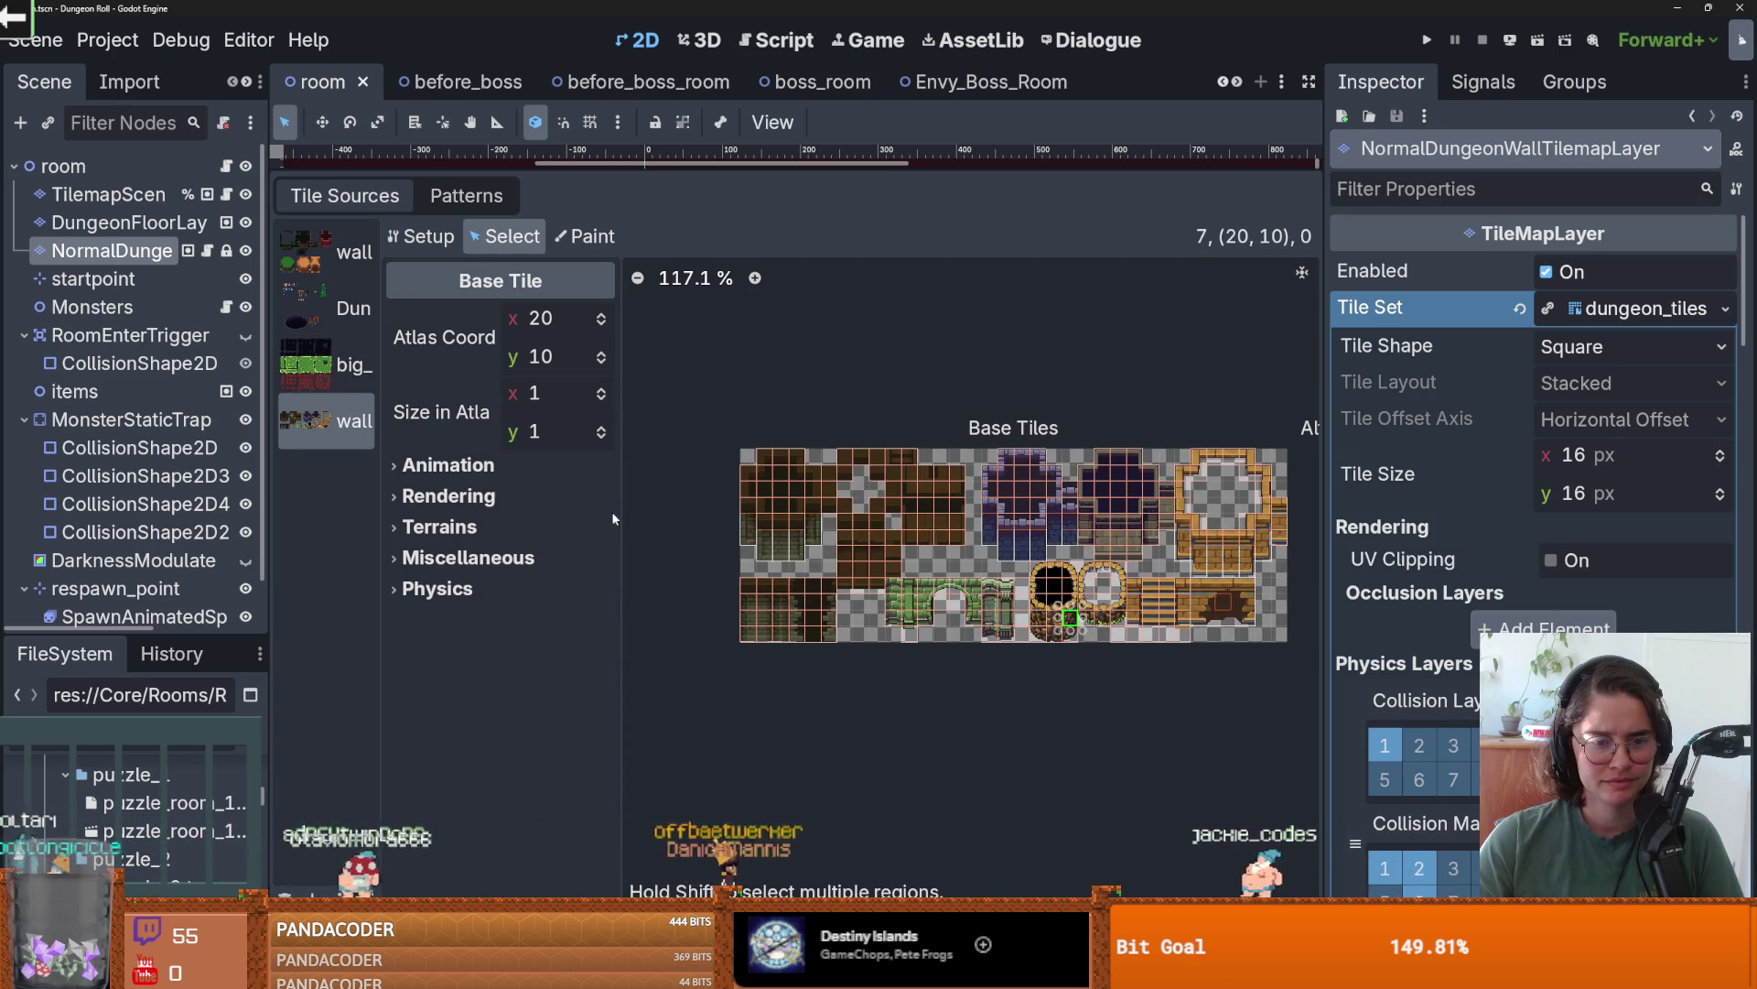
drag(381, 476, 468, 462)
scroll(1098, 595, down, 1)
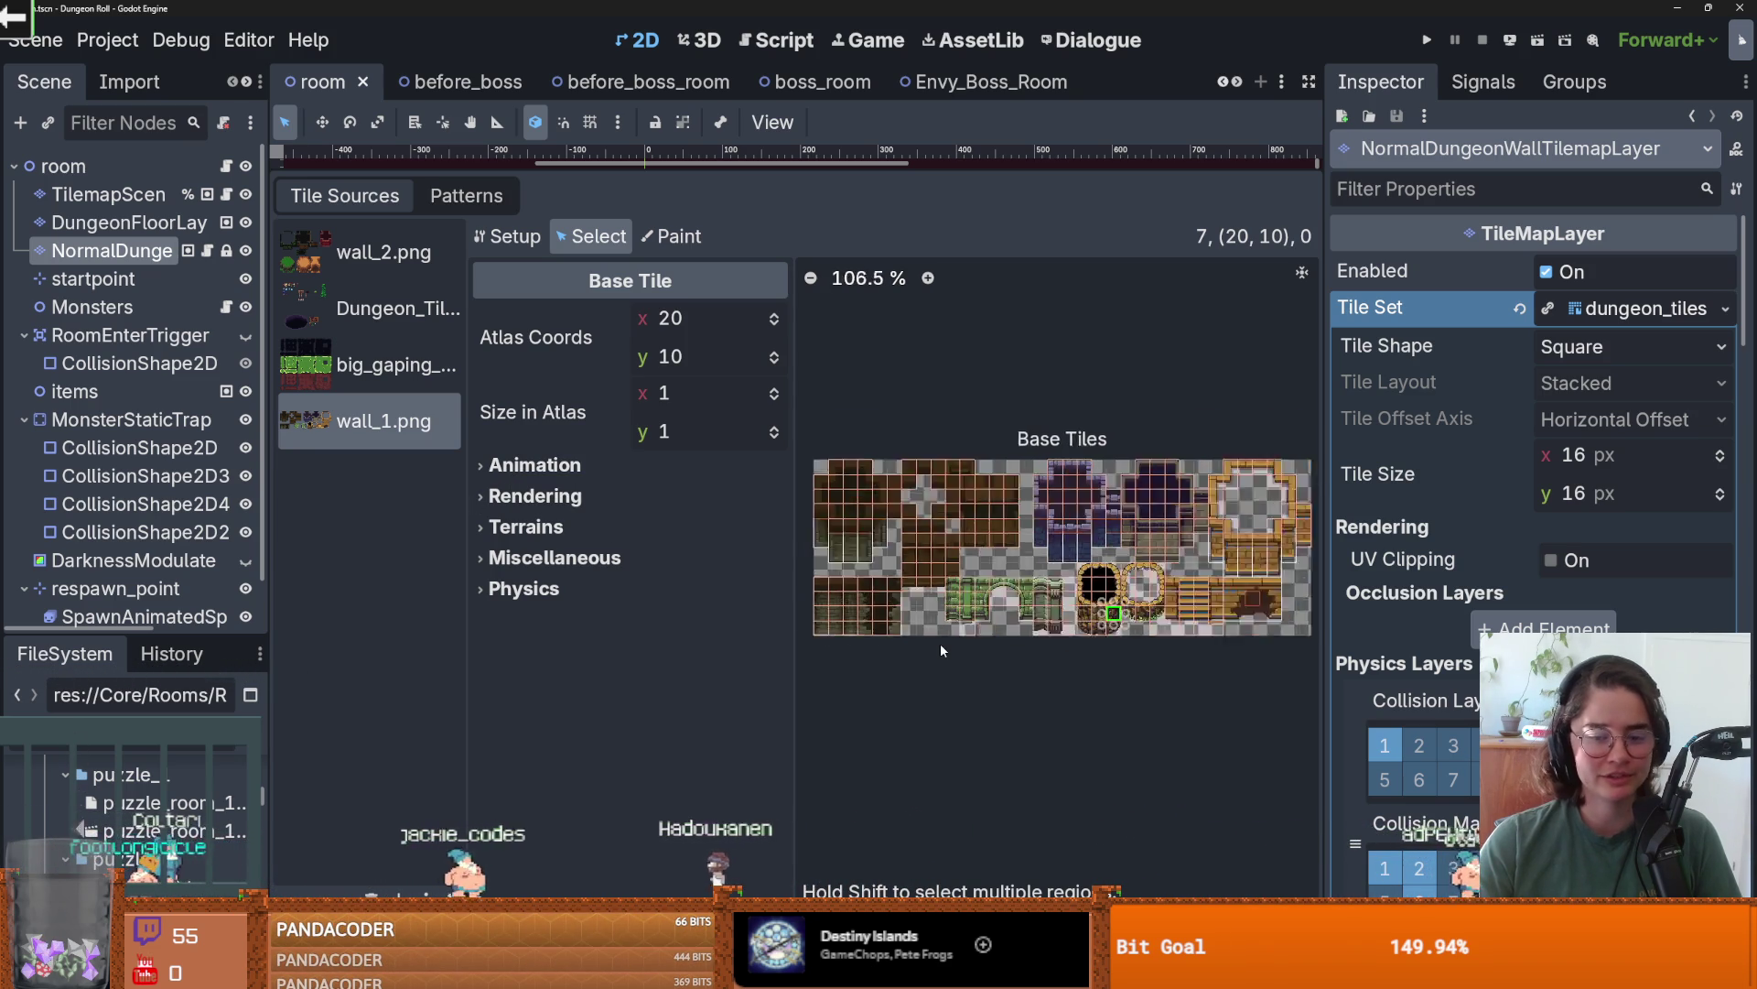
scroll(941, 643, up, 3)
scroll(941, 531, up, 5)
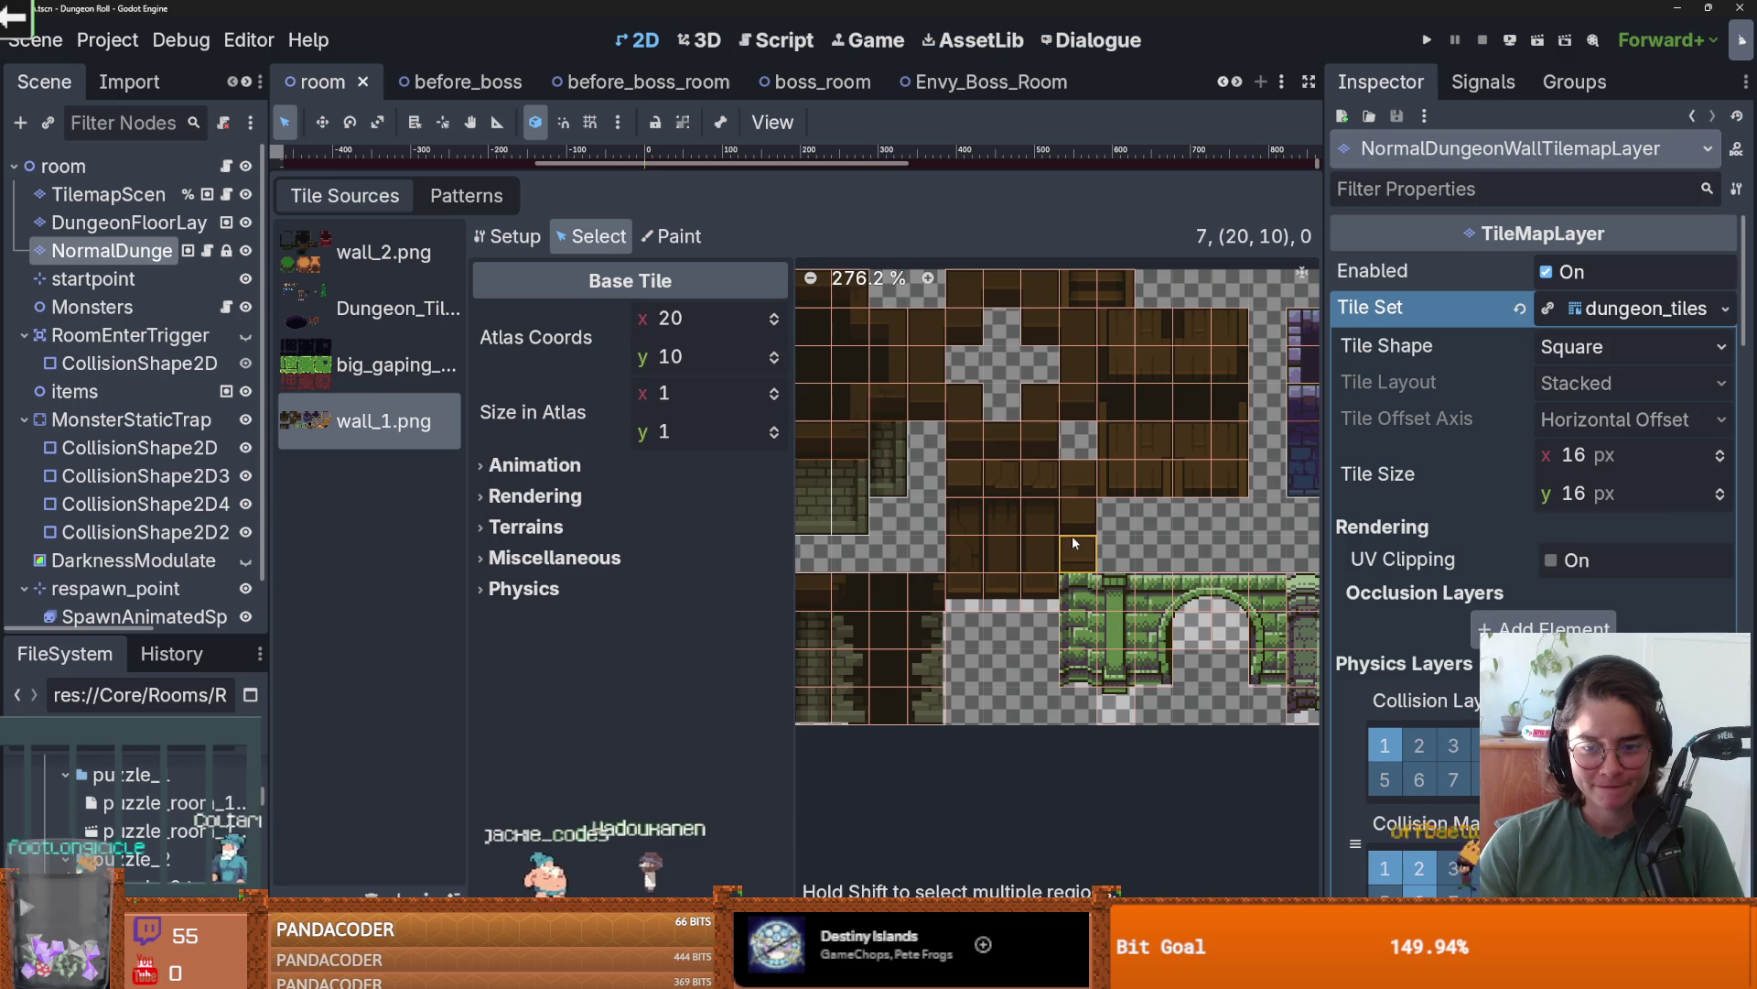
scroll(981, 580, down, 8)
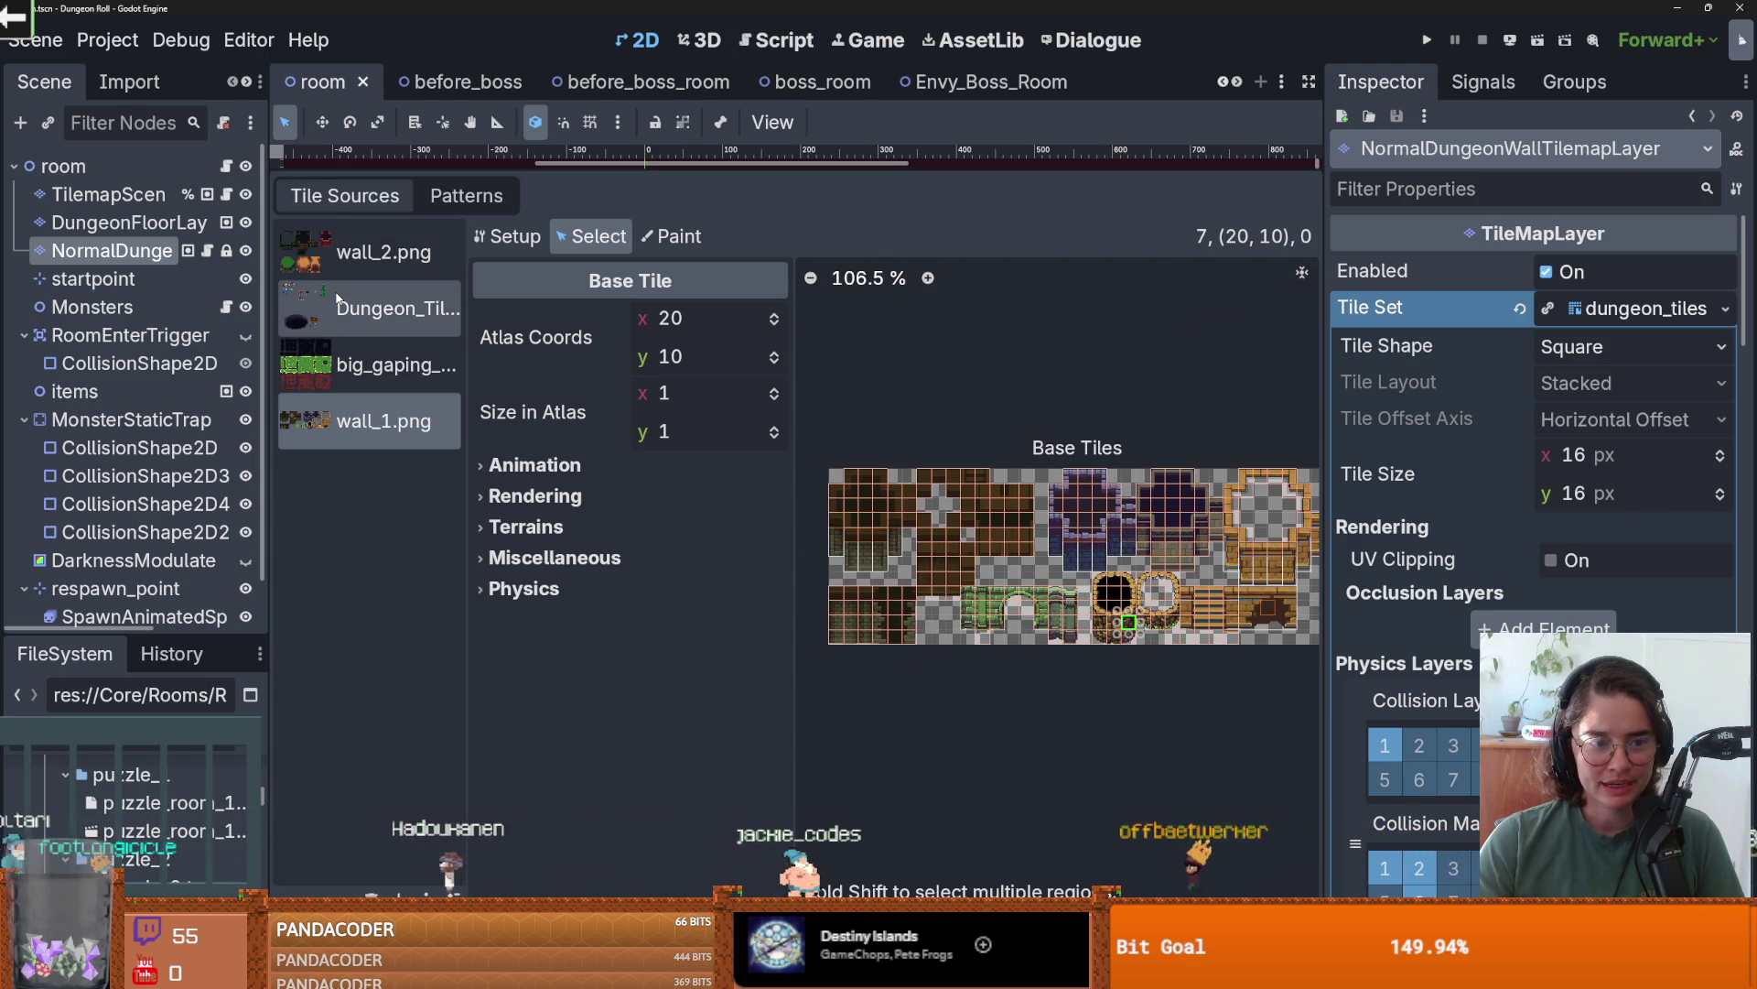
- Preview the Dungeon_Tiles source texture, then collapse the preview
click(376, 309)
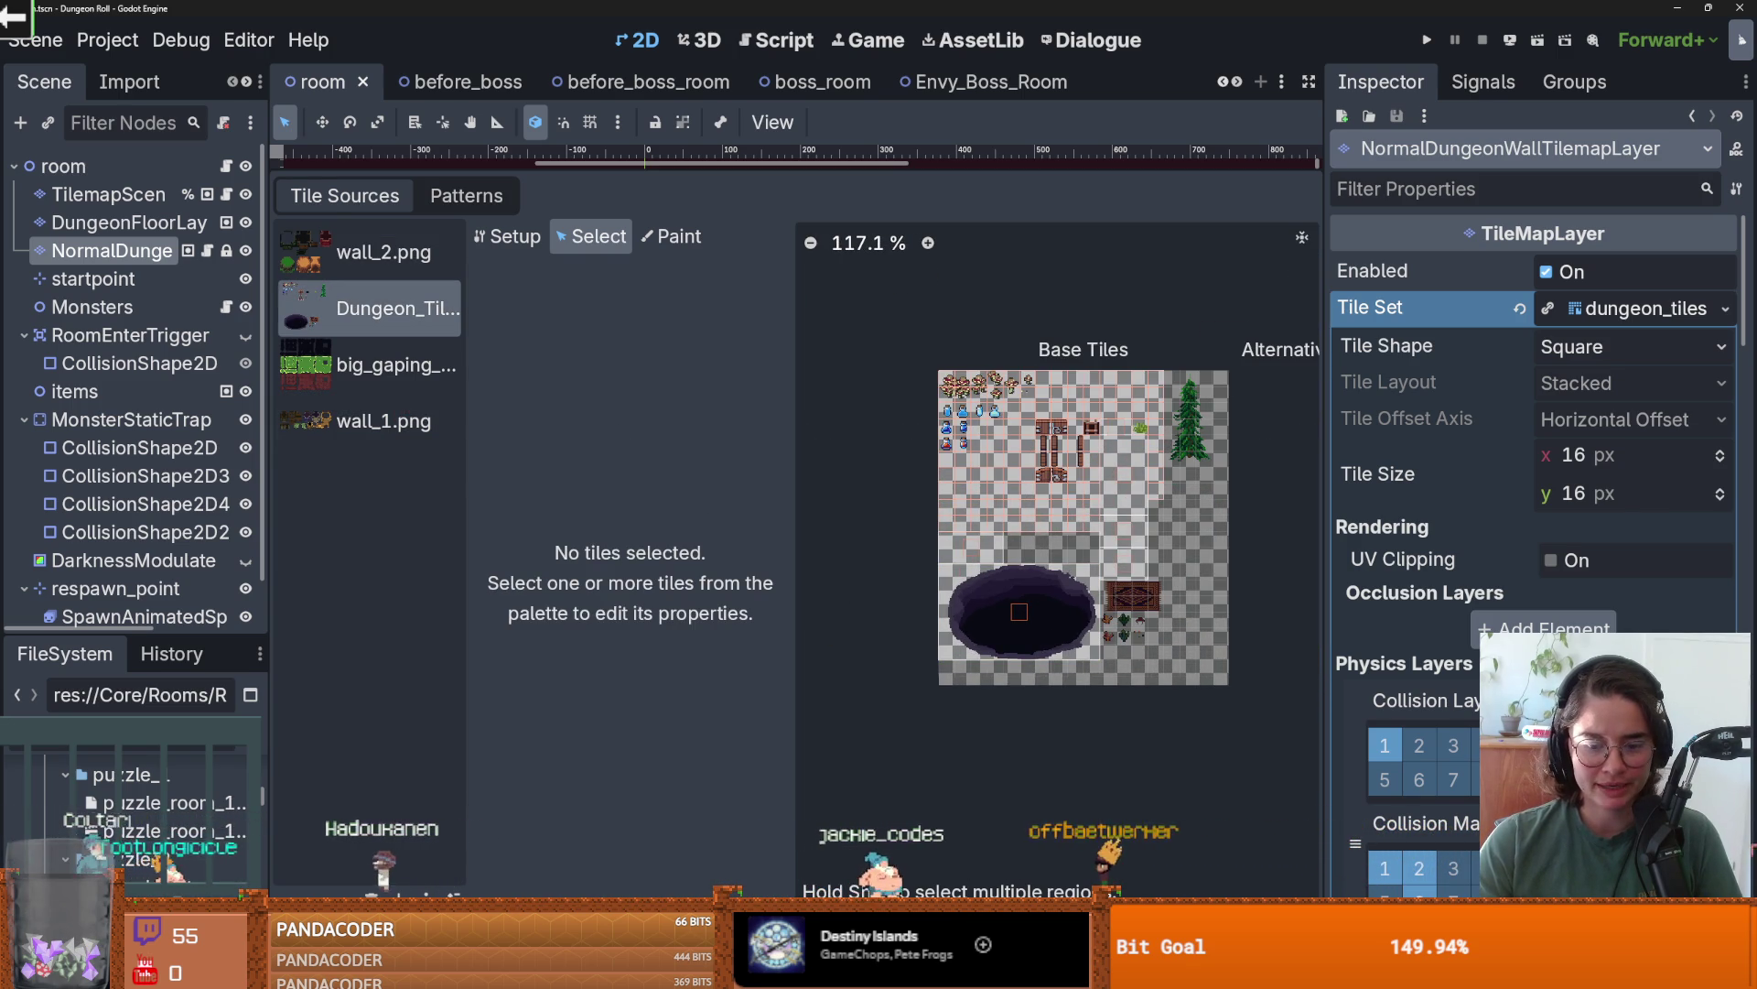
click(475, 233)
click(712, 409)
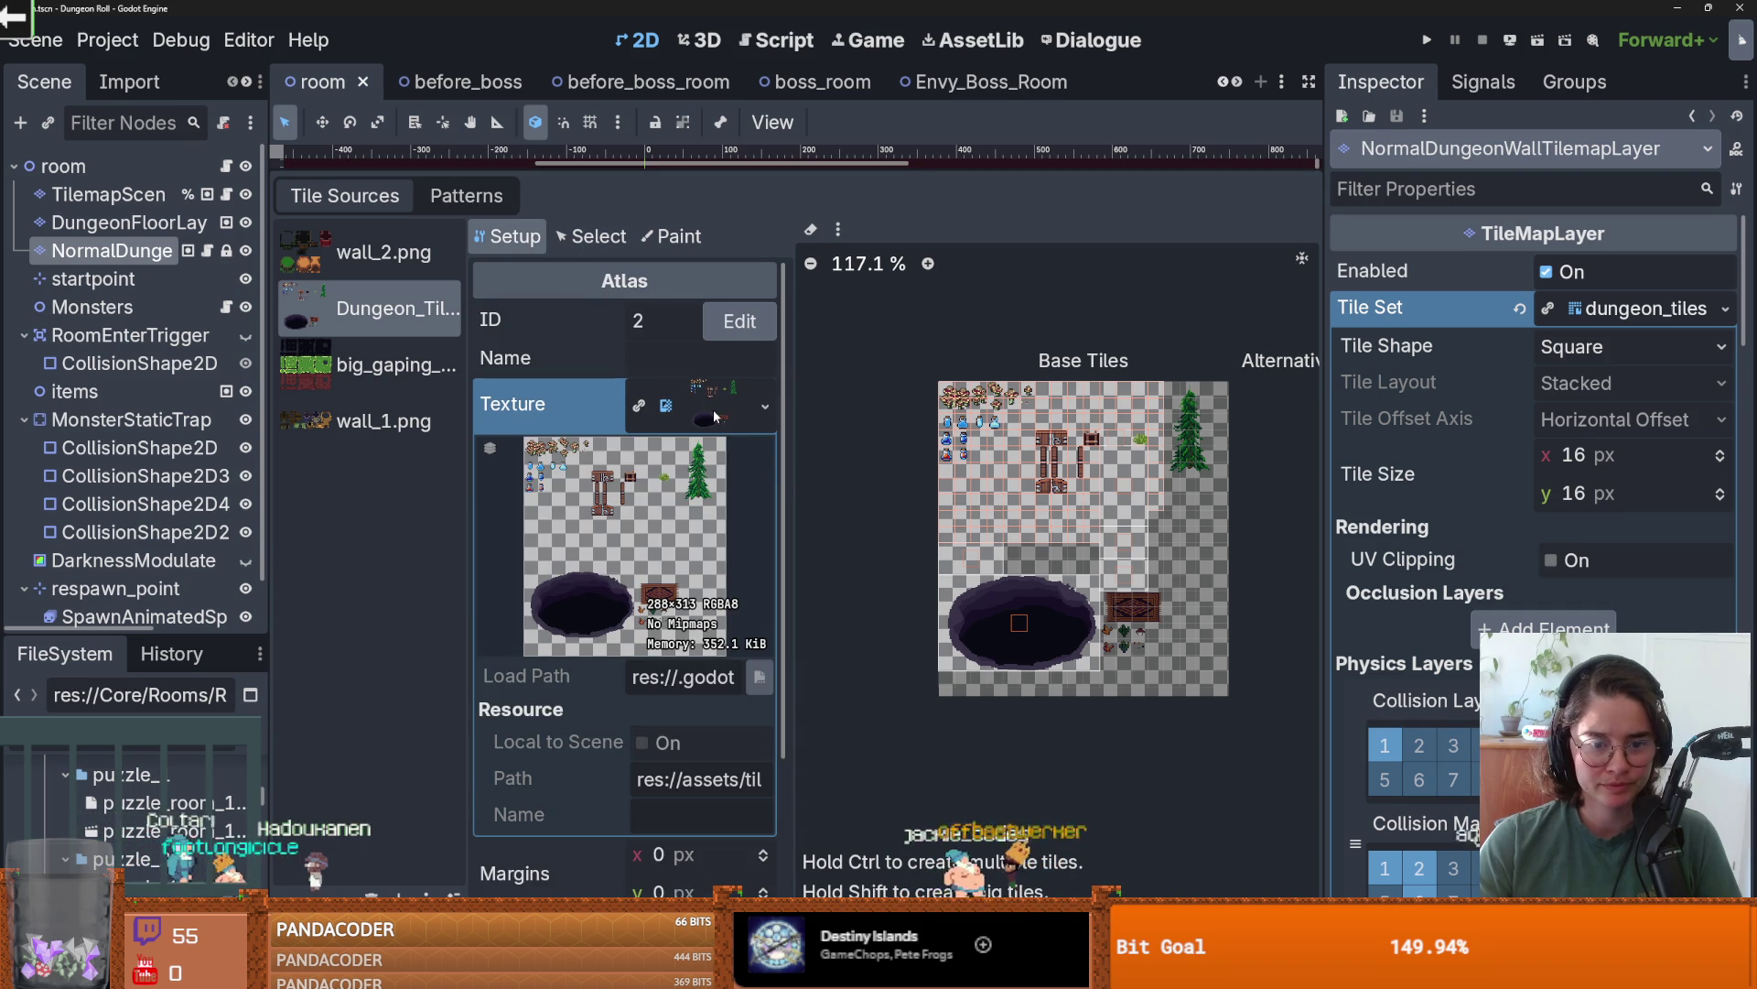
click(714, 414)
- Delete and recreate the wall_2.png atlas tile at (1, 6), then save the room scene
click(375, 253)
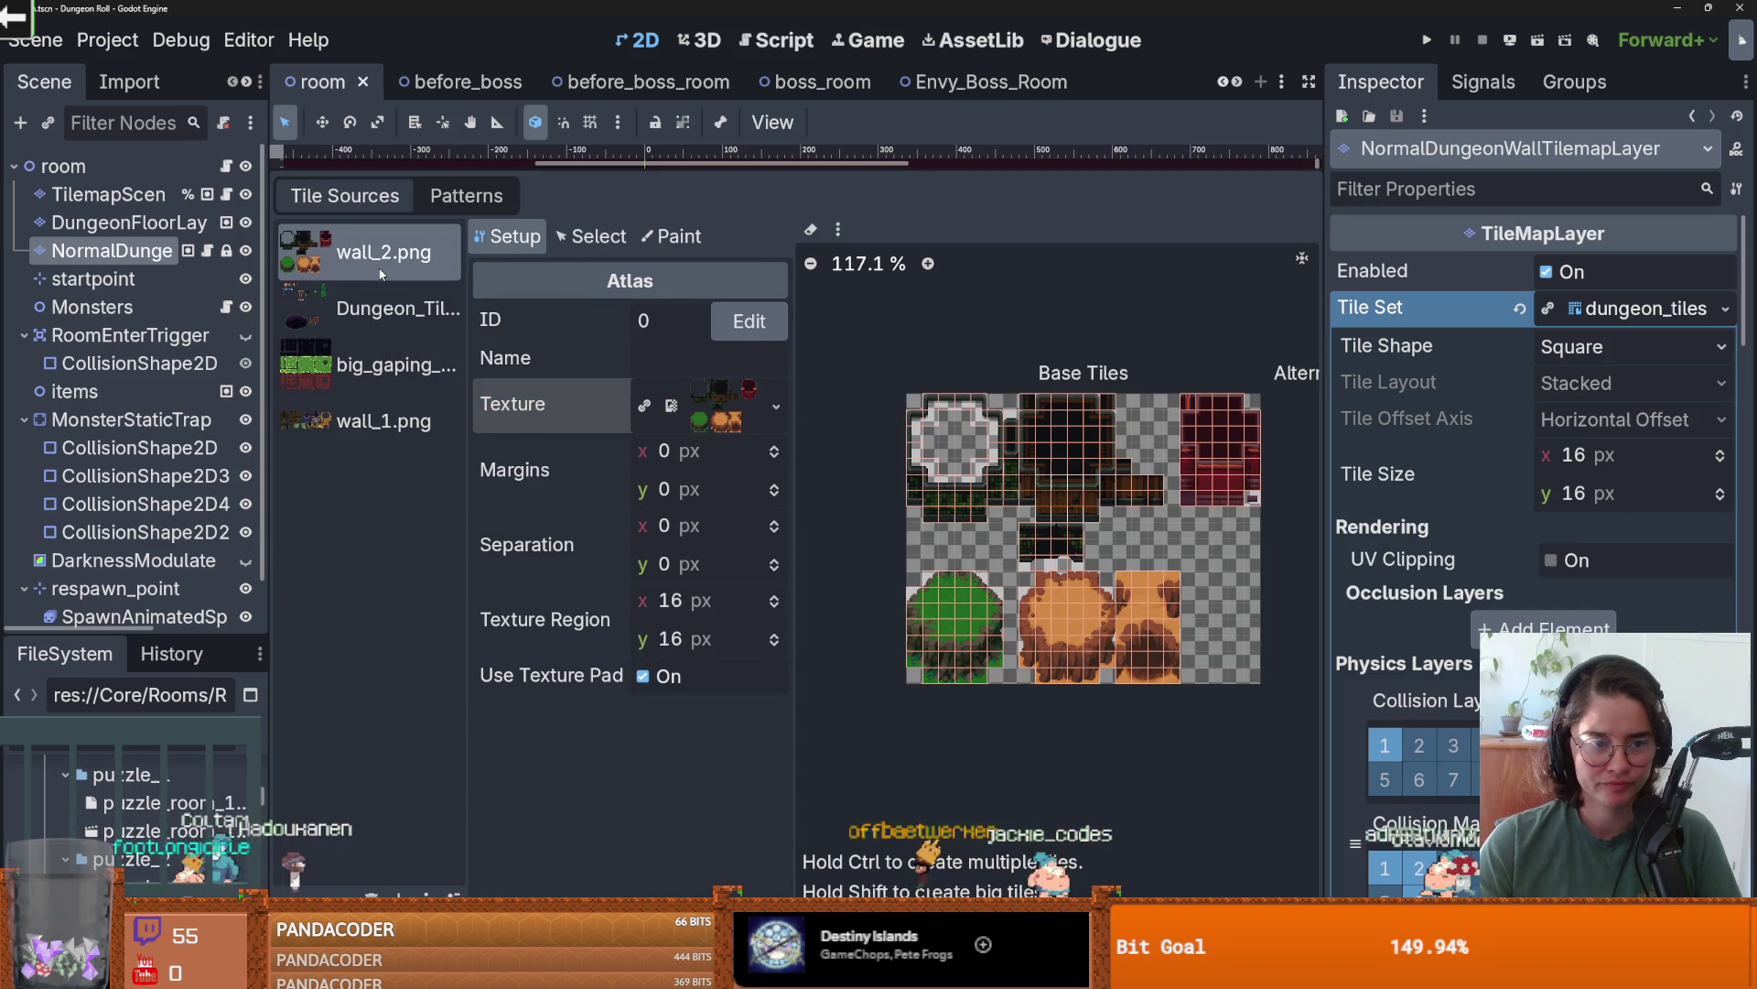
scroll(978, 608, up, 3)
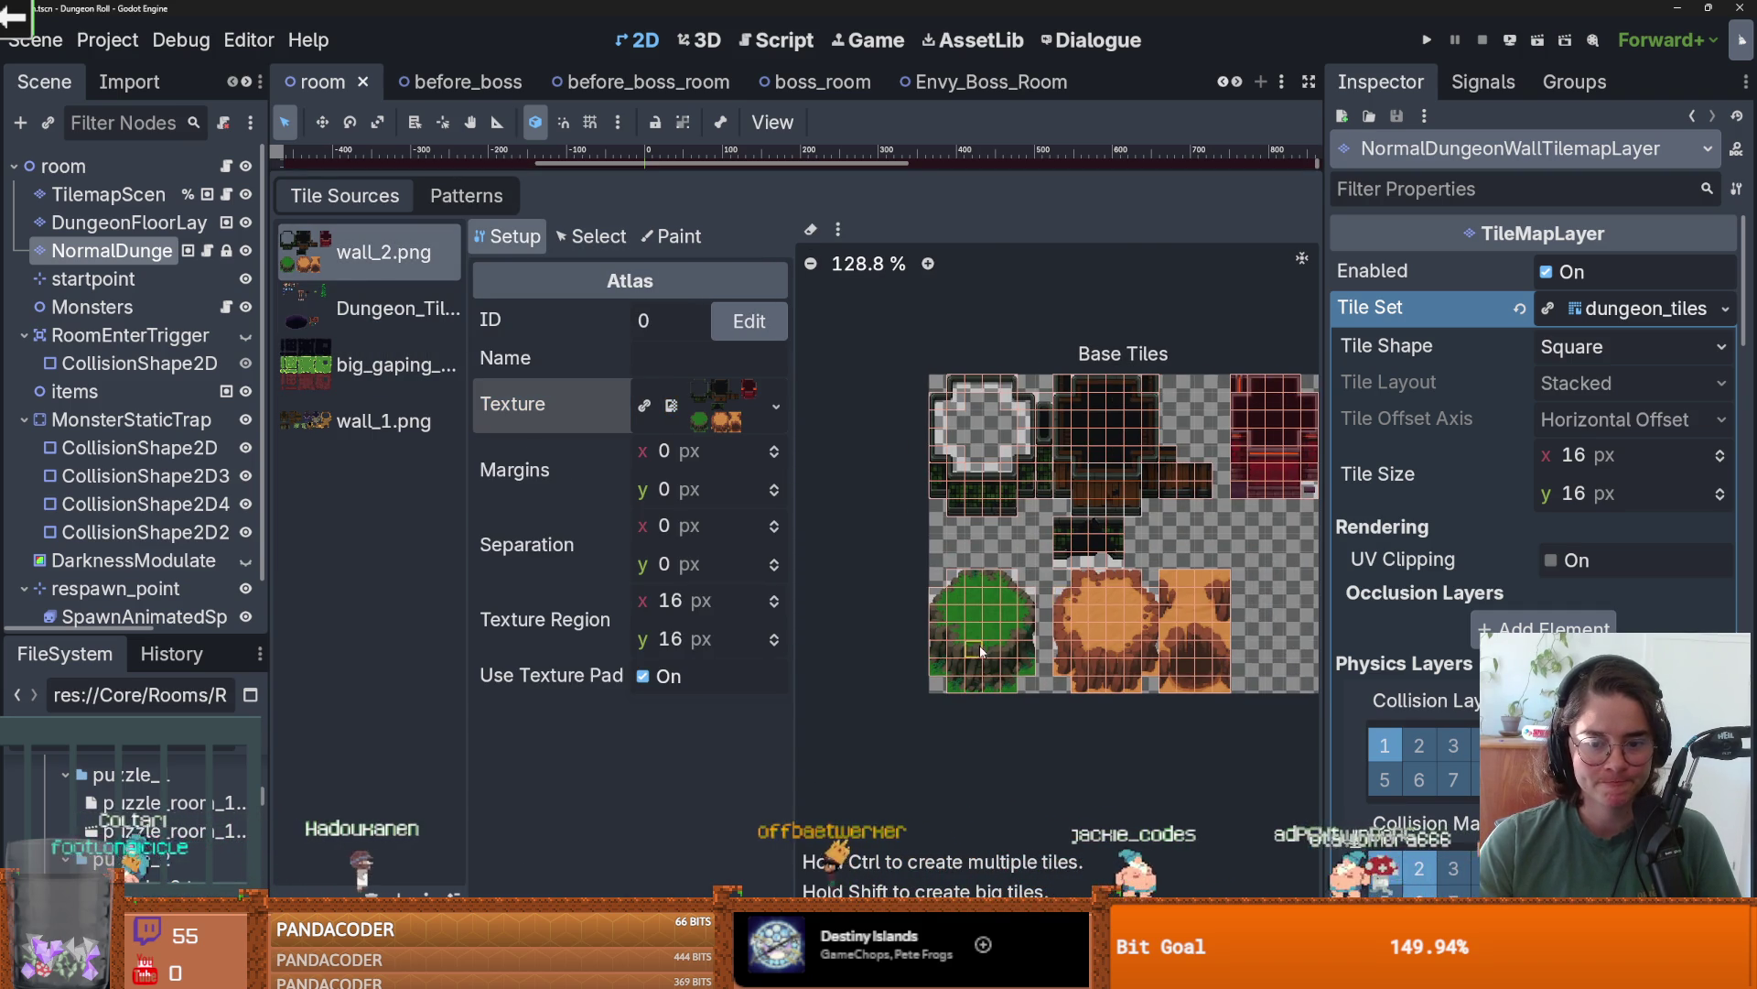
scroll(984, 549, up, 3)
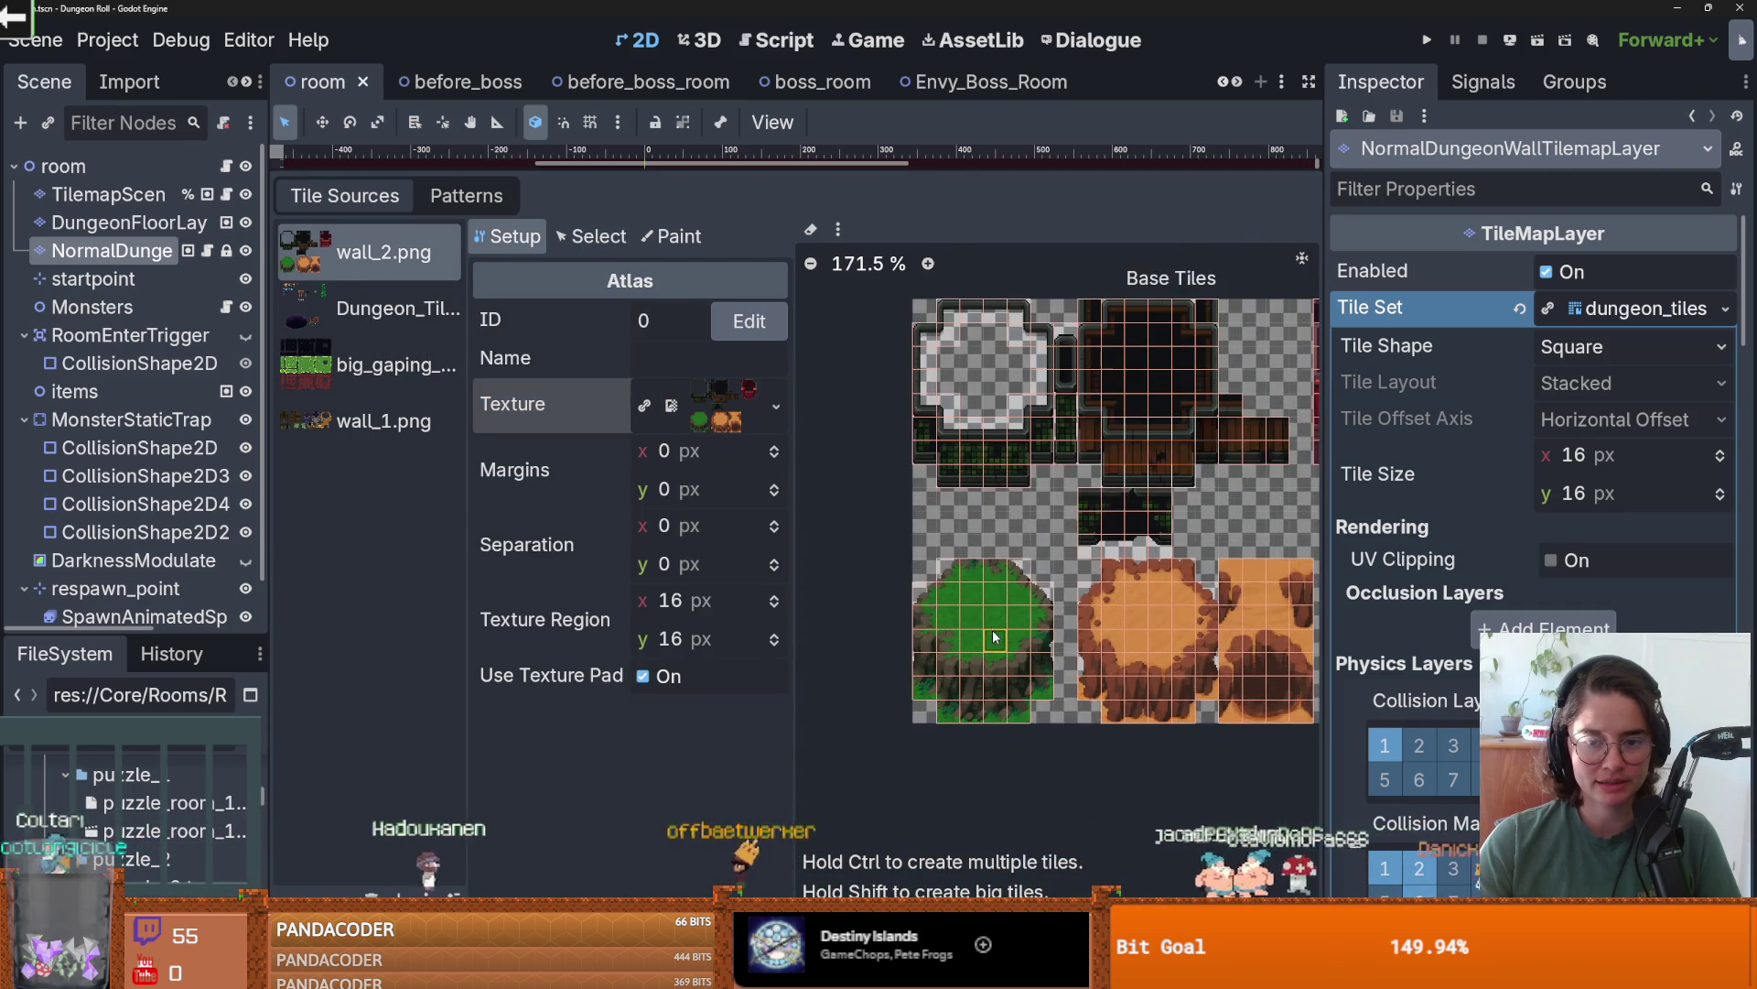
scroll(961, 488, up, 2)
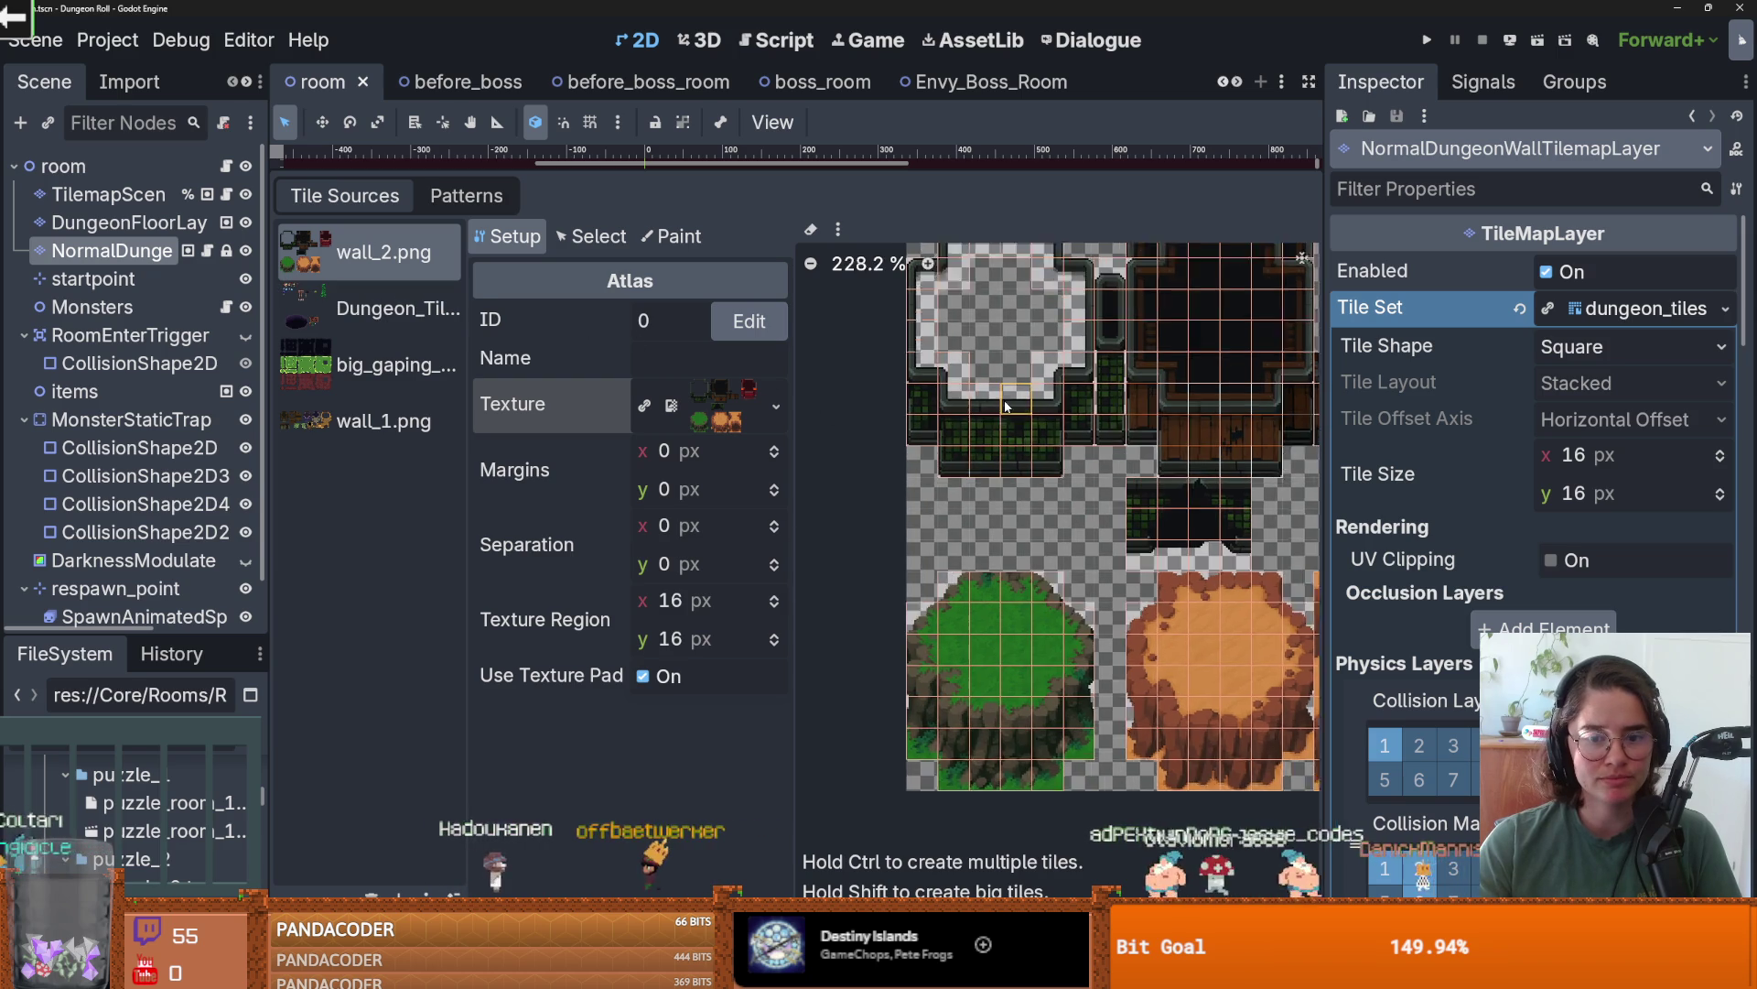
right_click(935, 403)
click(953, 416)
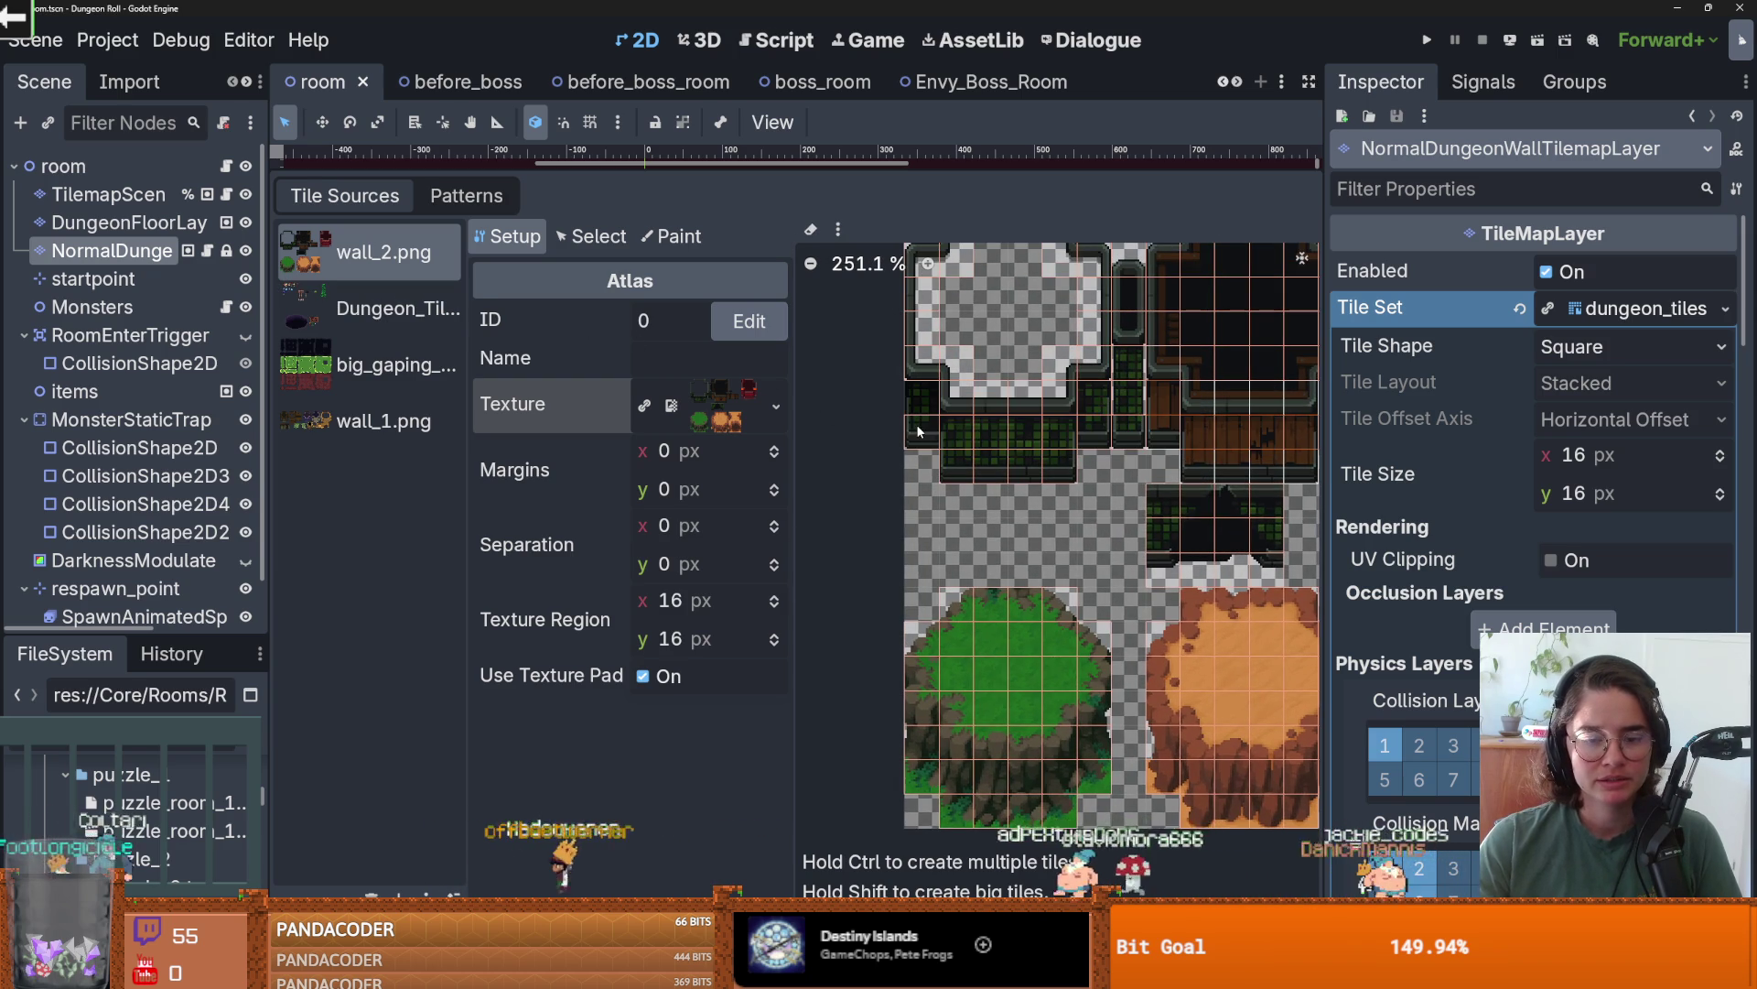
right_click(967, 453)
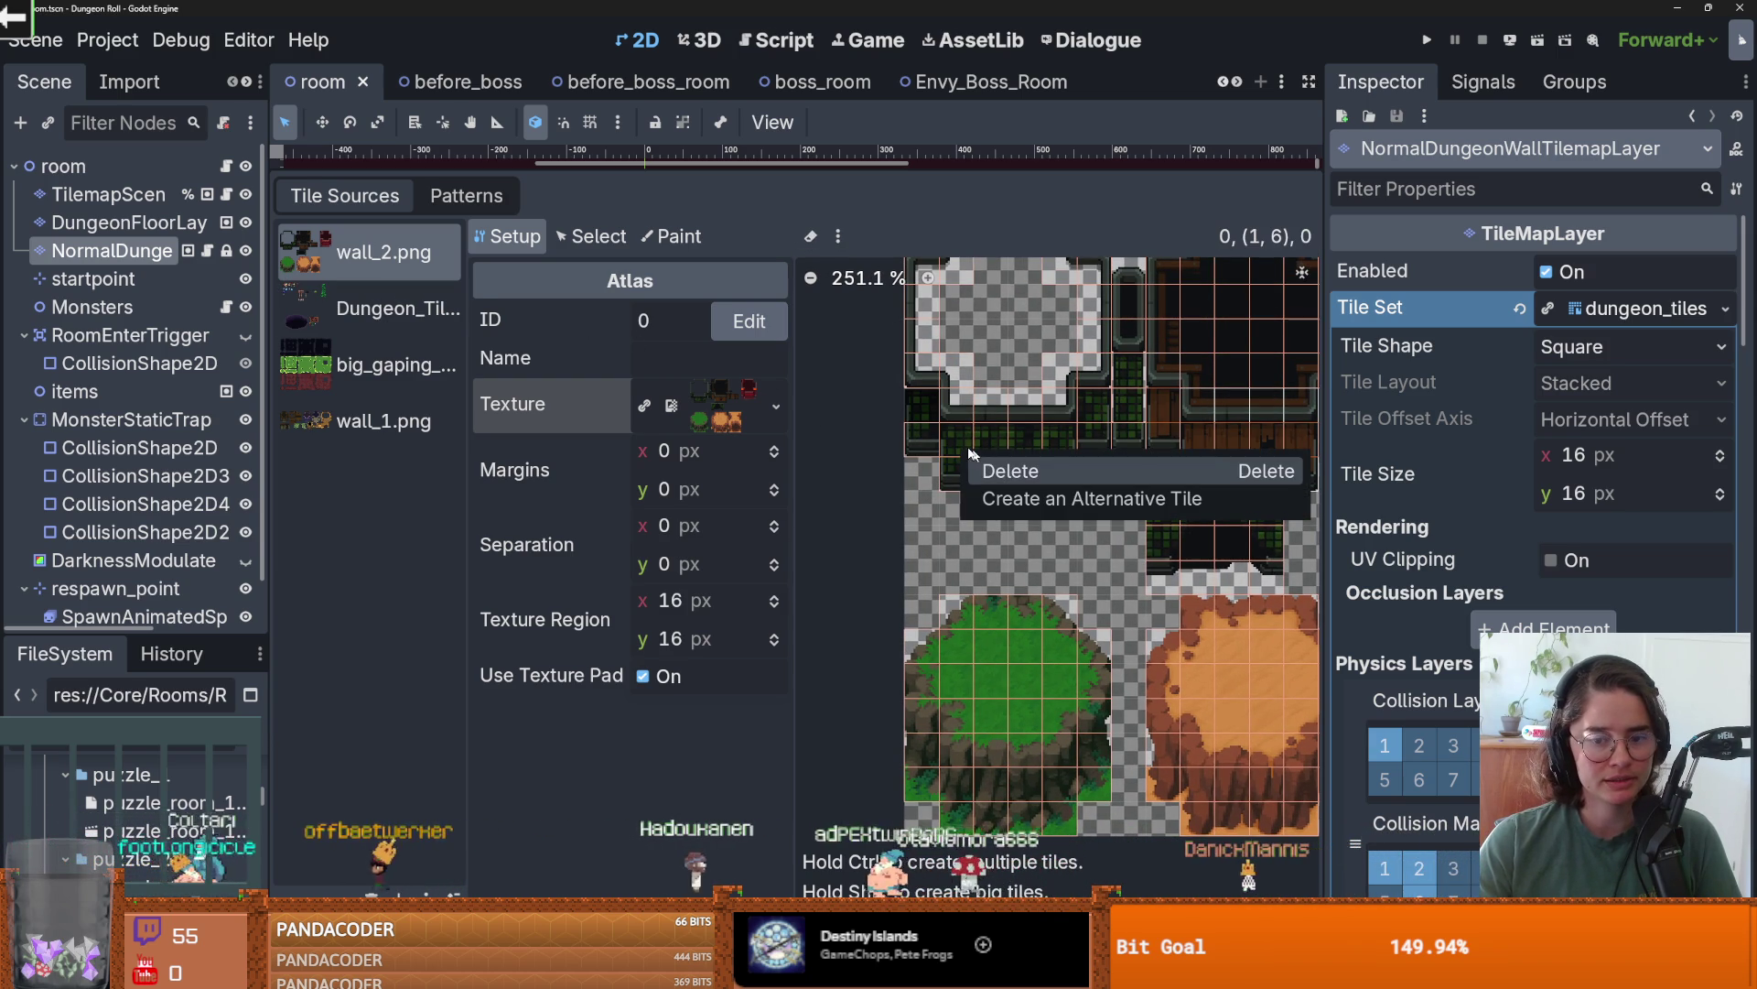
click(958, 449)
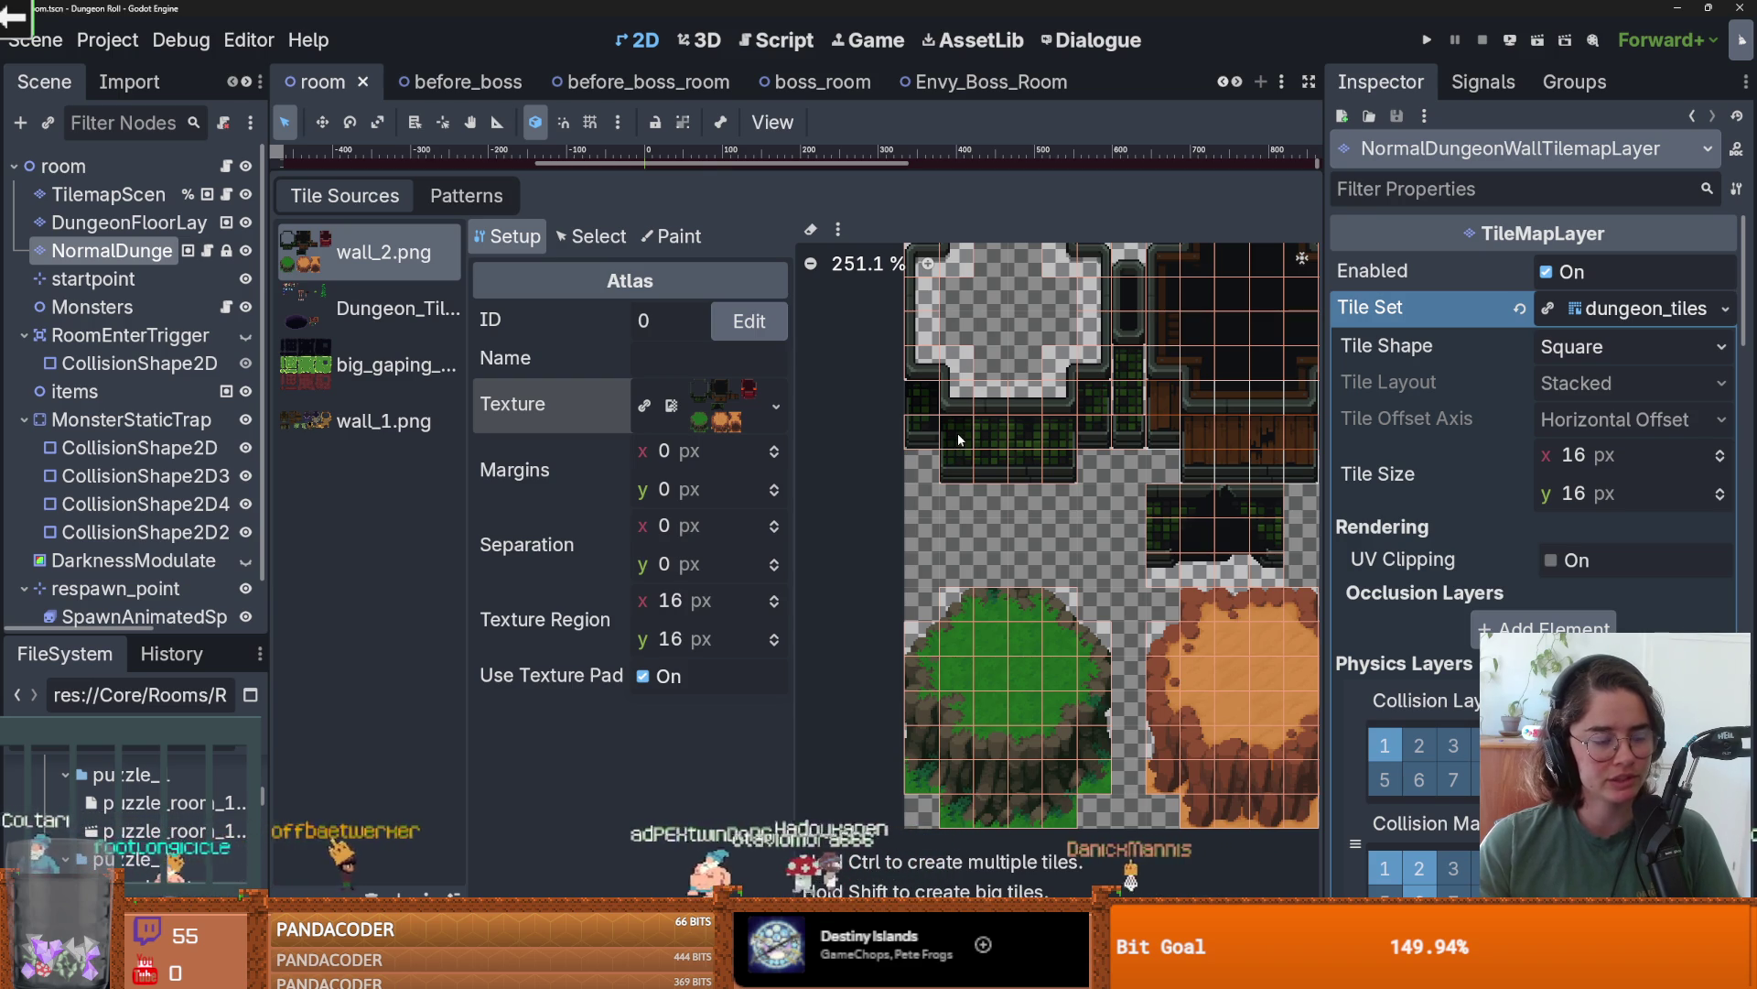
right_click(965, 443)
click(983, 454)
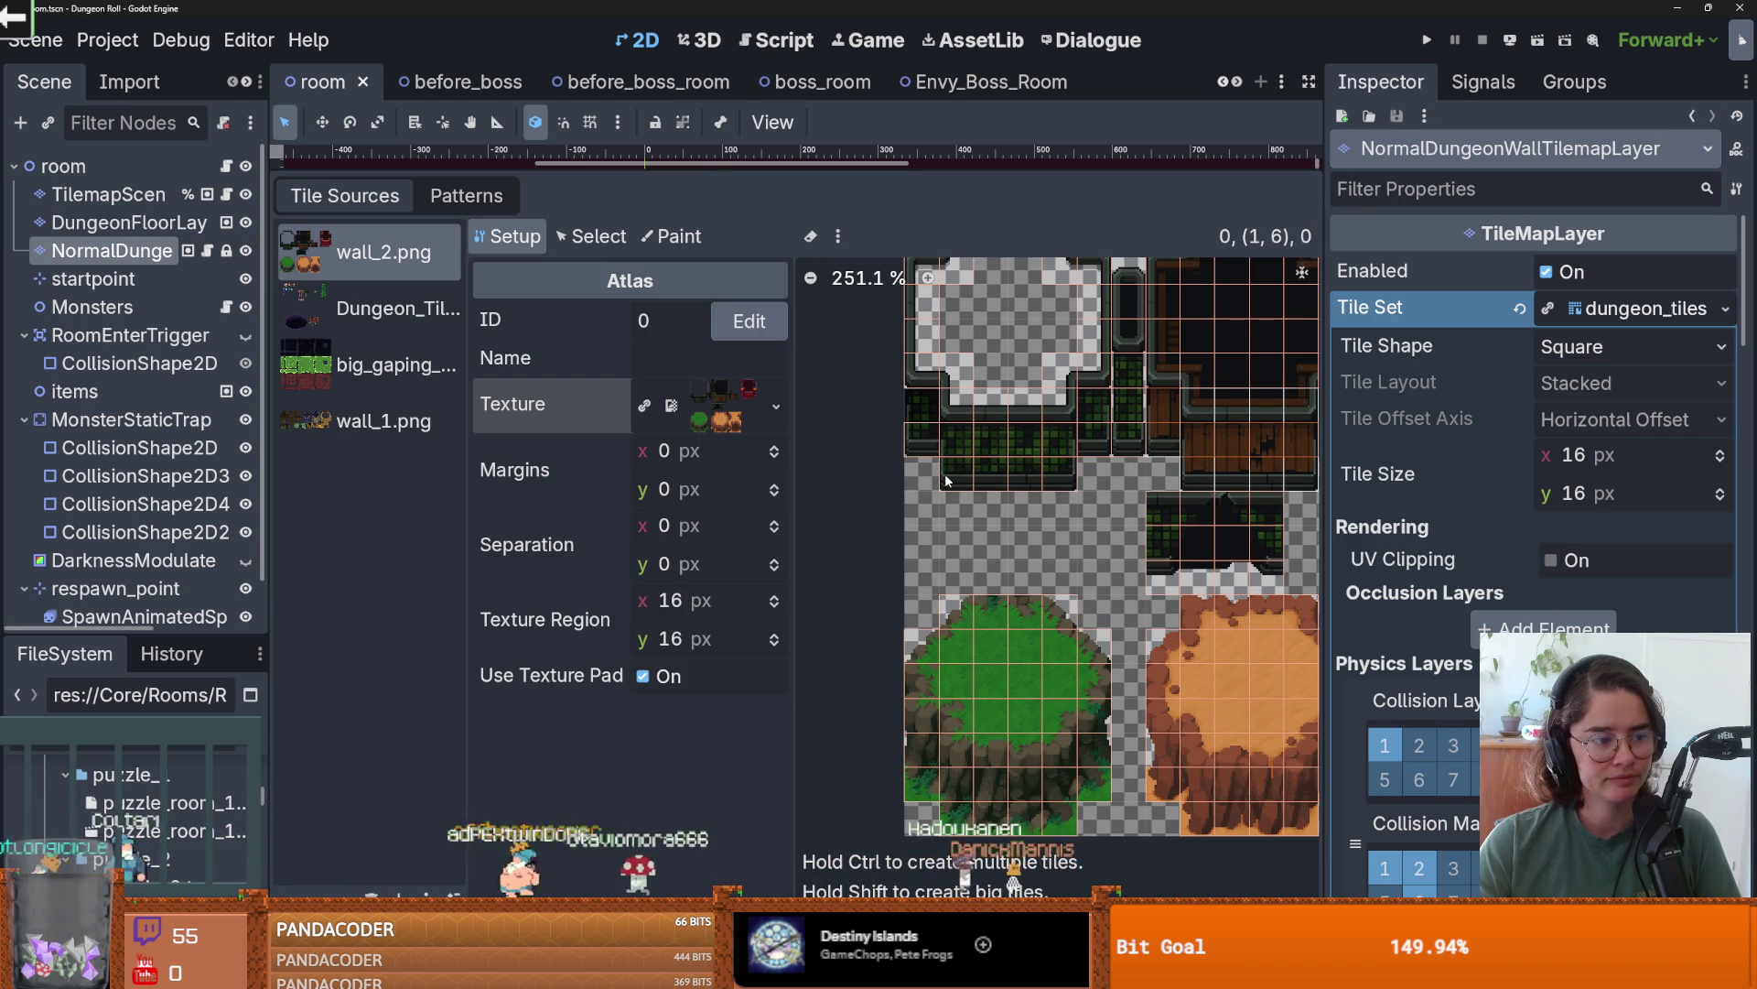
scroll(952, 483, down, 4)
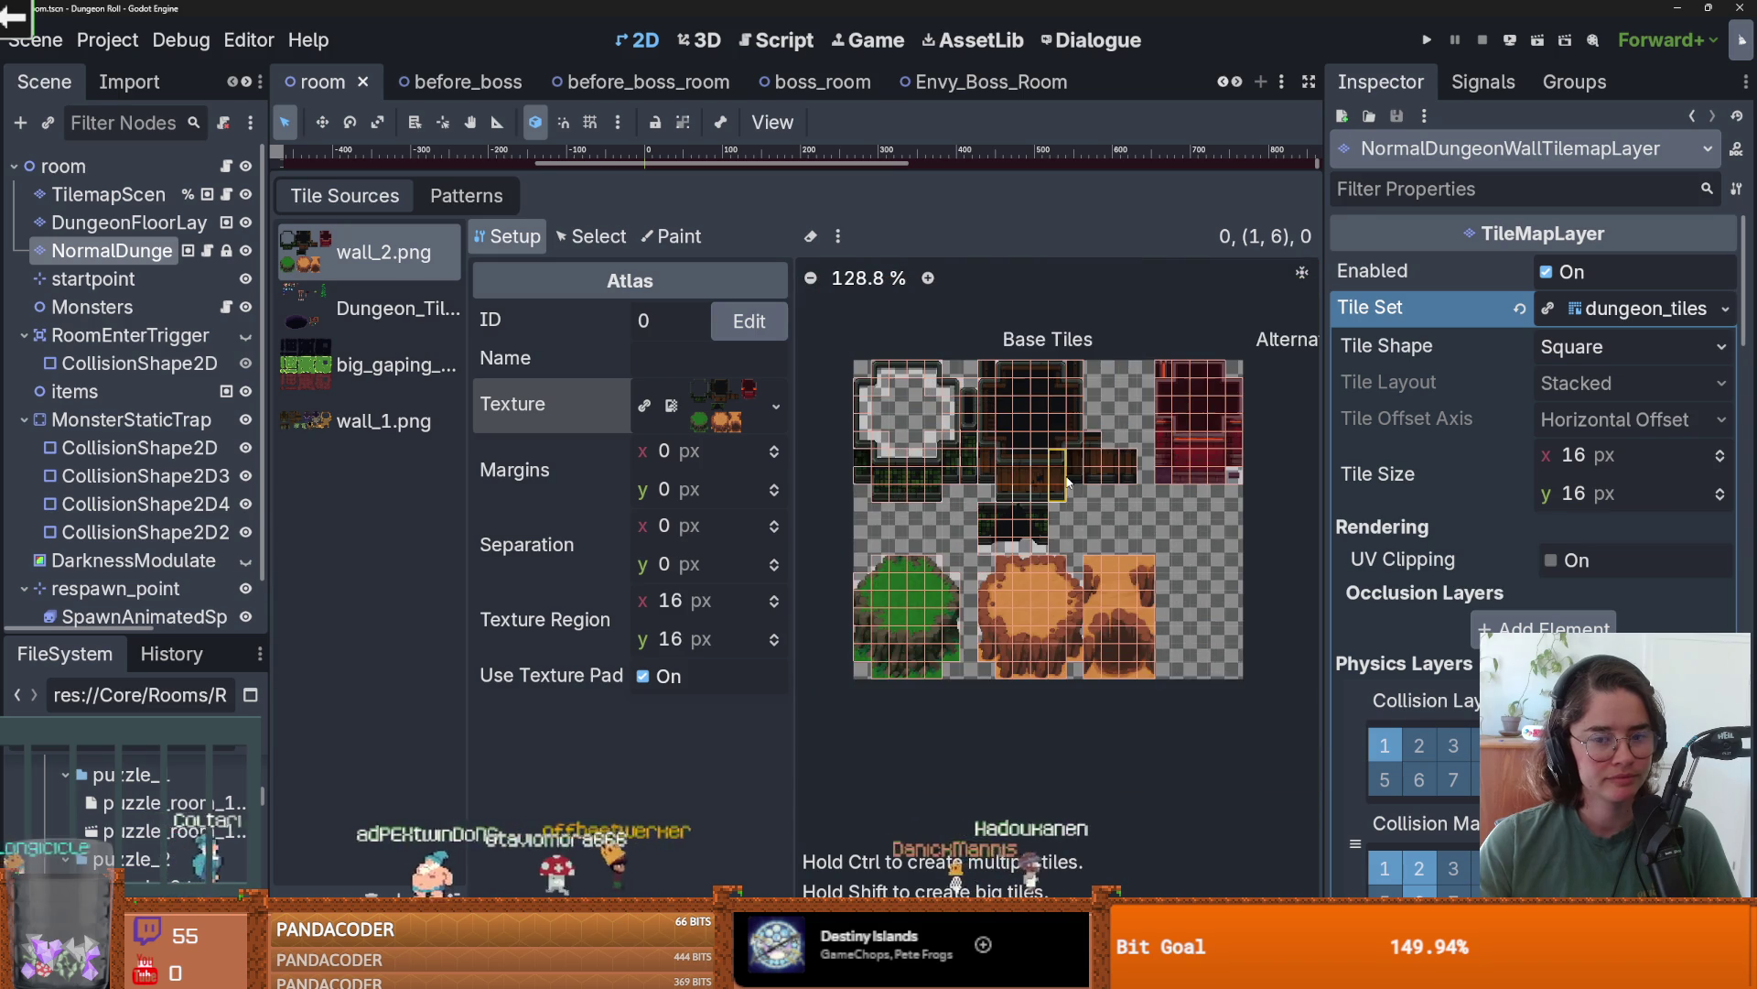
key(ctrl+s)
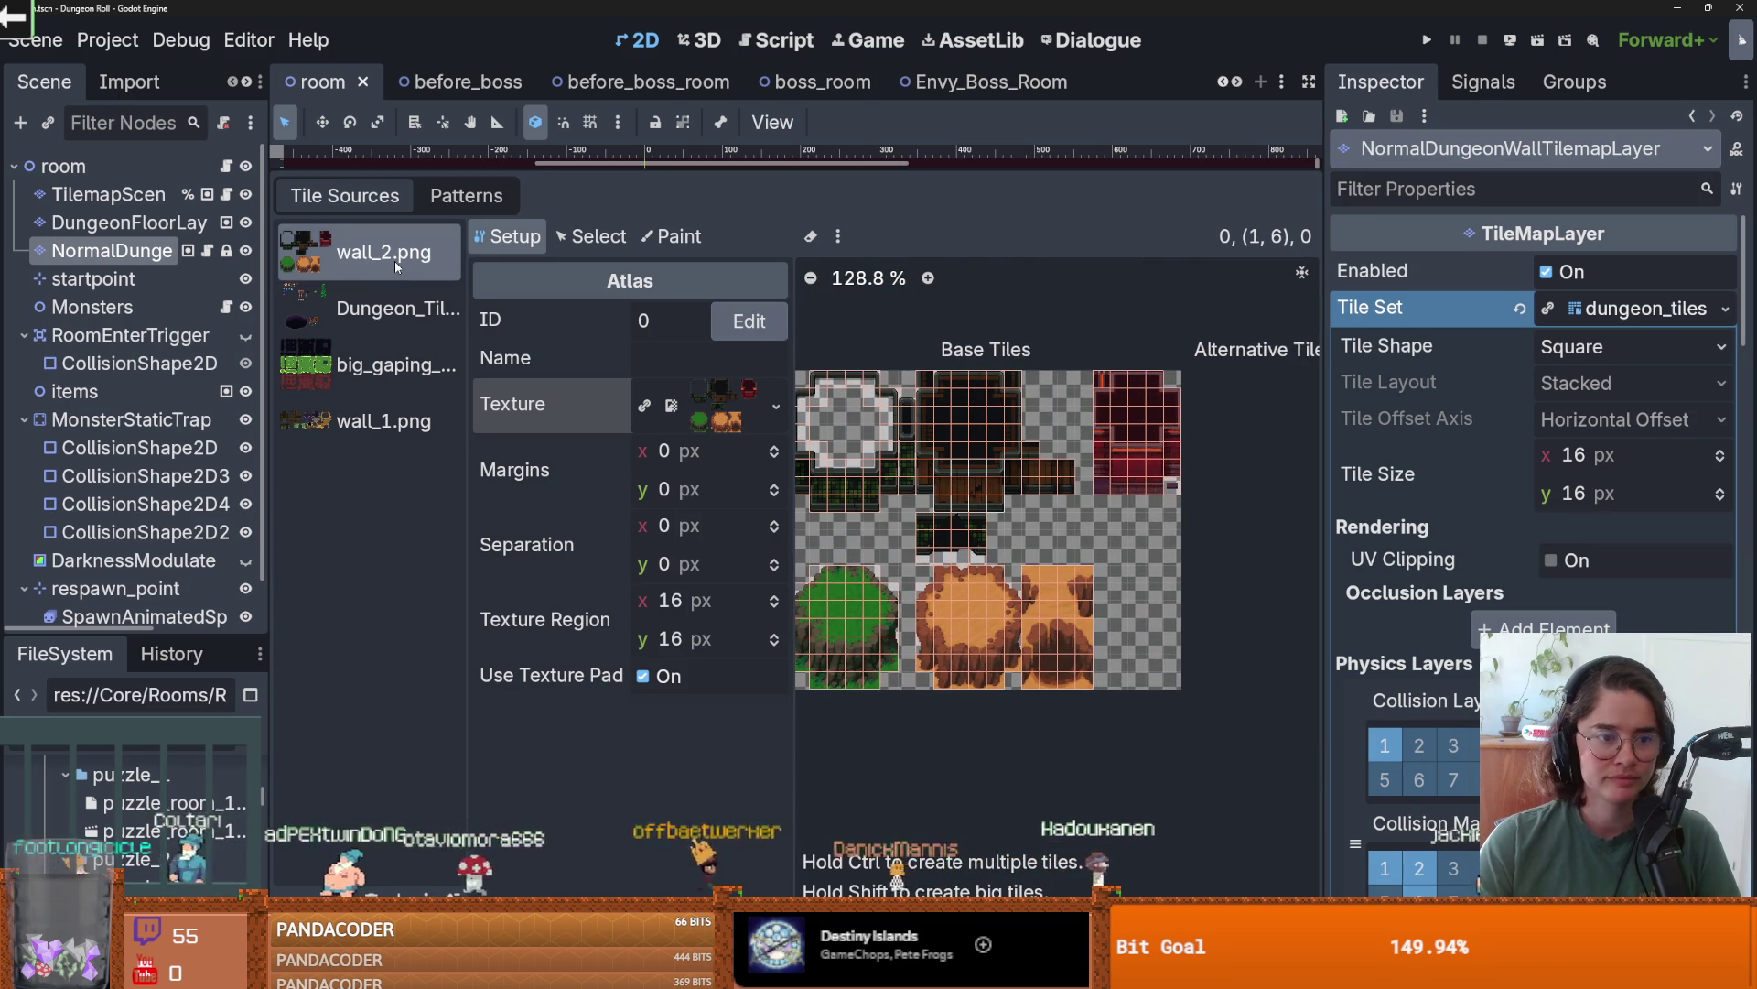
- Select the wall_1.png source, check its texture path, and switch over to Aseprite
click(384, 302)
click(379, 421)
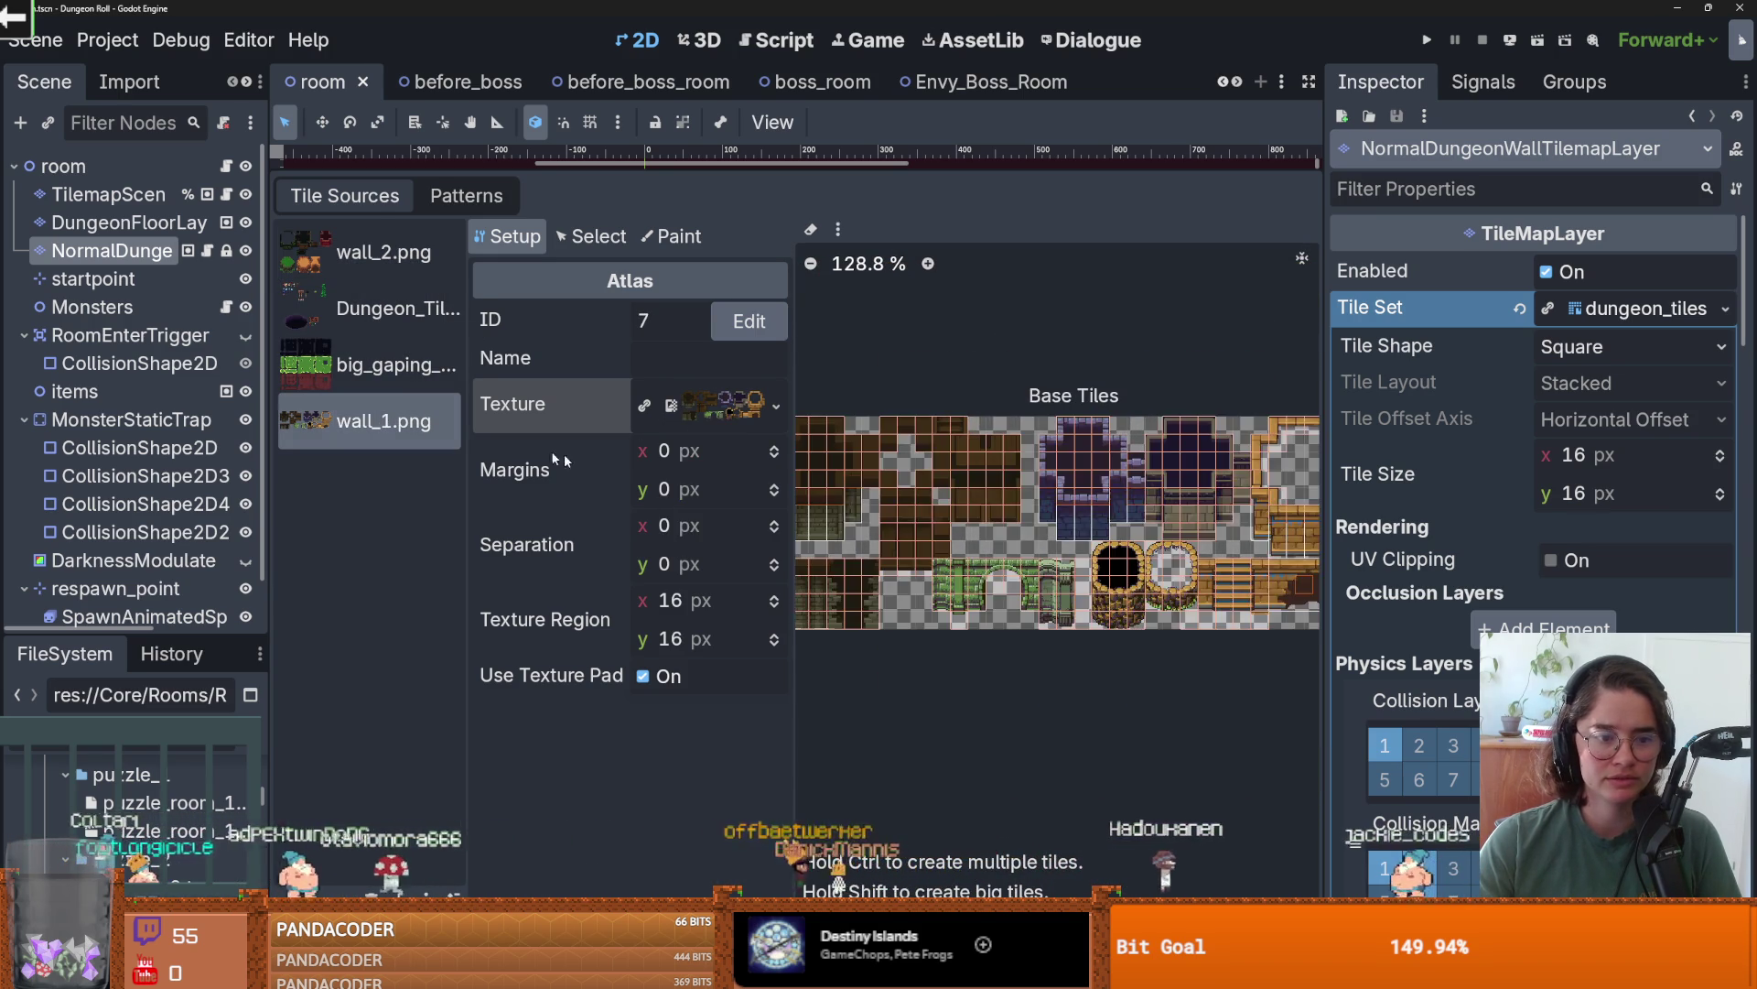
click(710, 412)
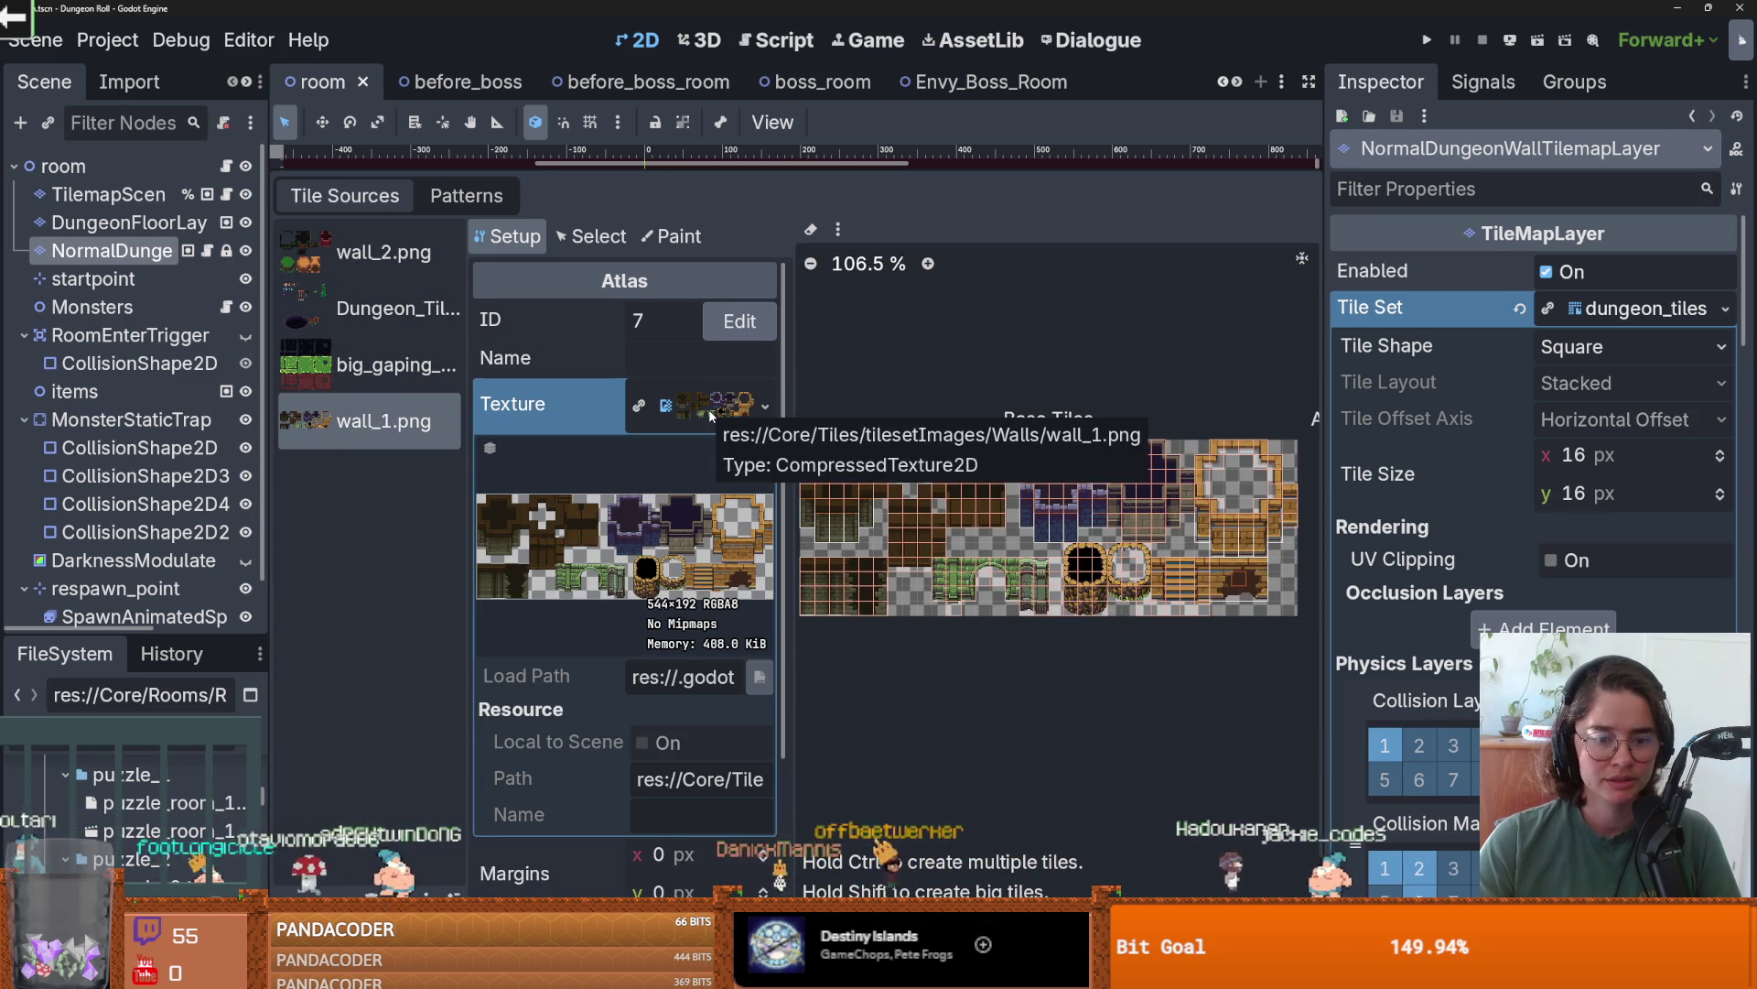
click(710, 412)
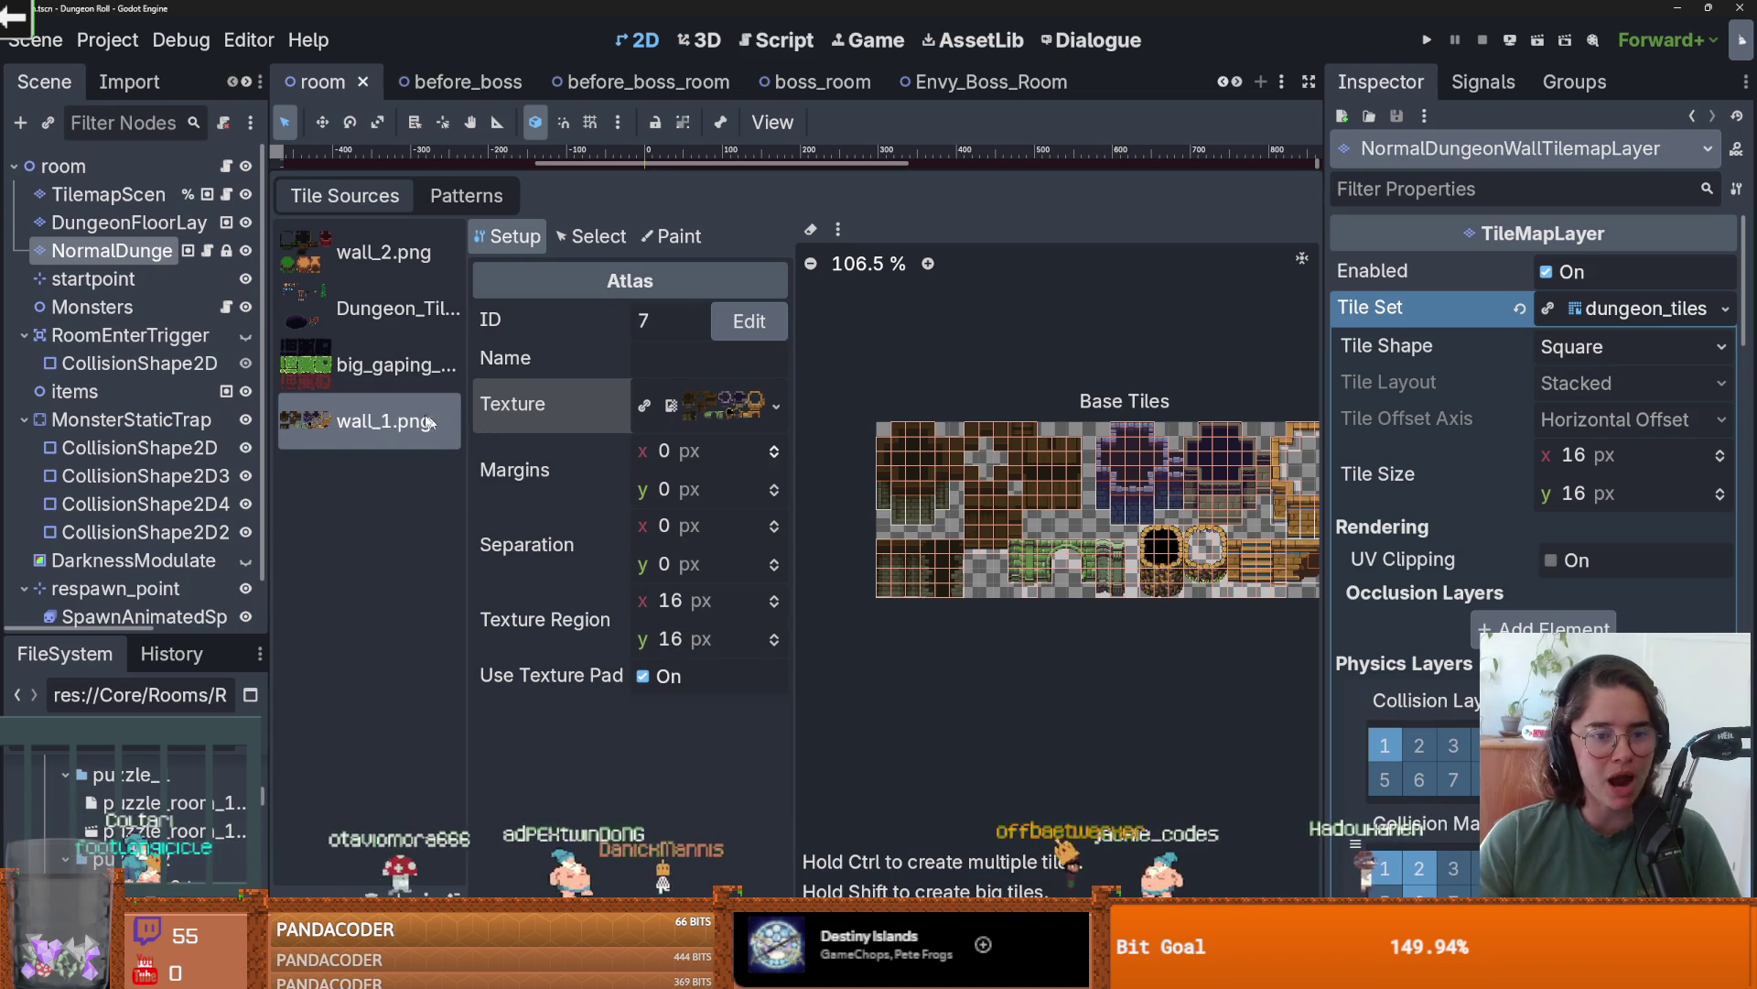
scroll(916, 504, down, 1)
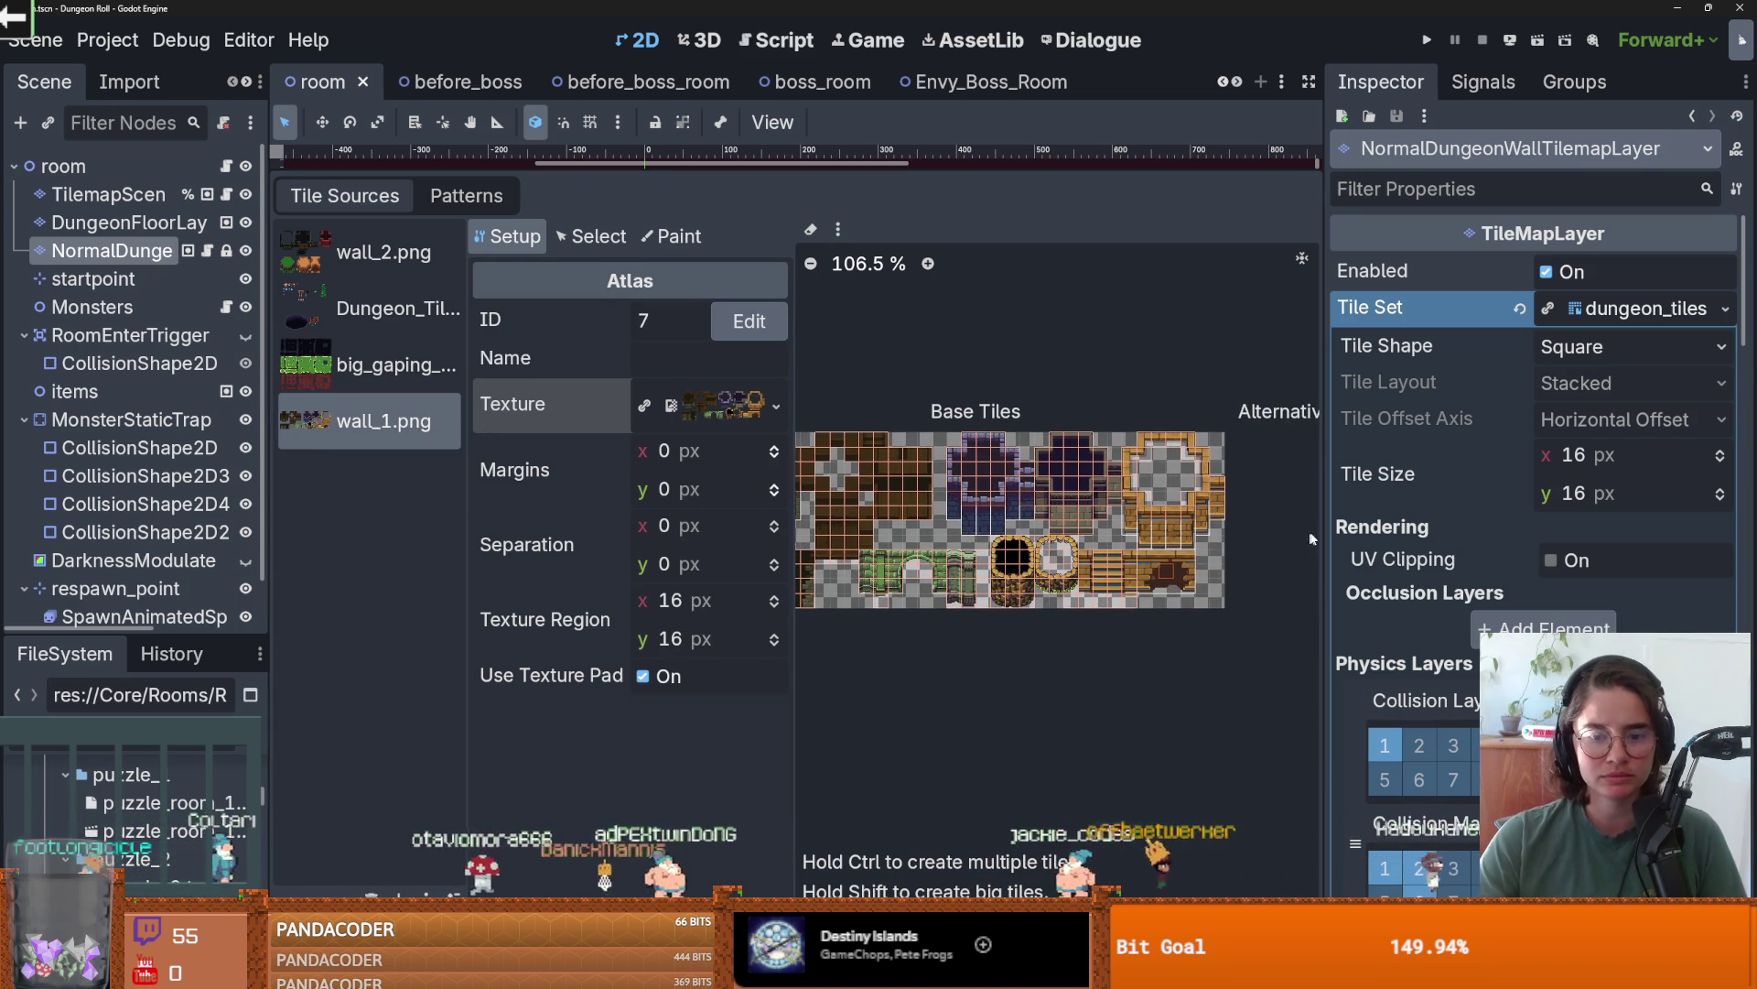
drag(1143, 527, 1219, 516)
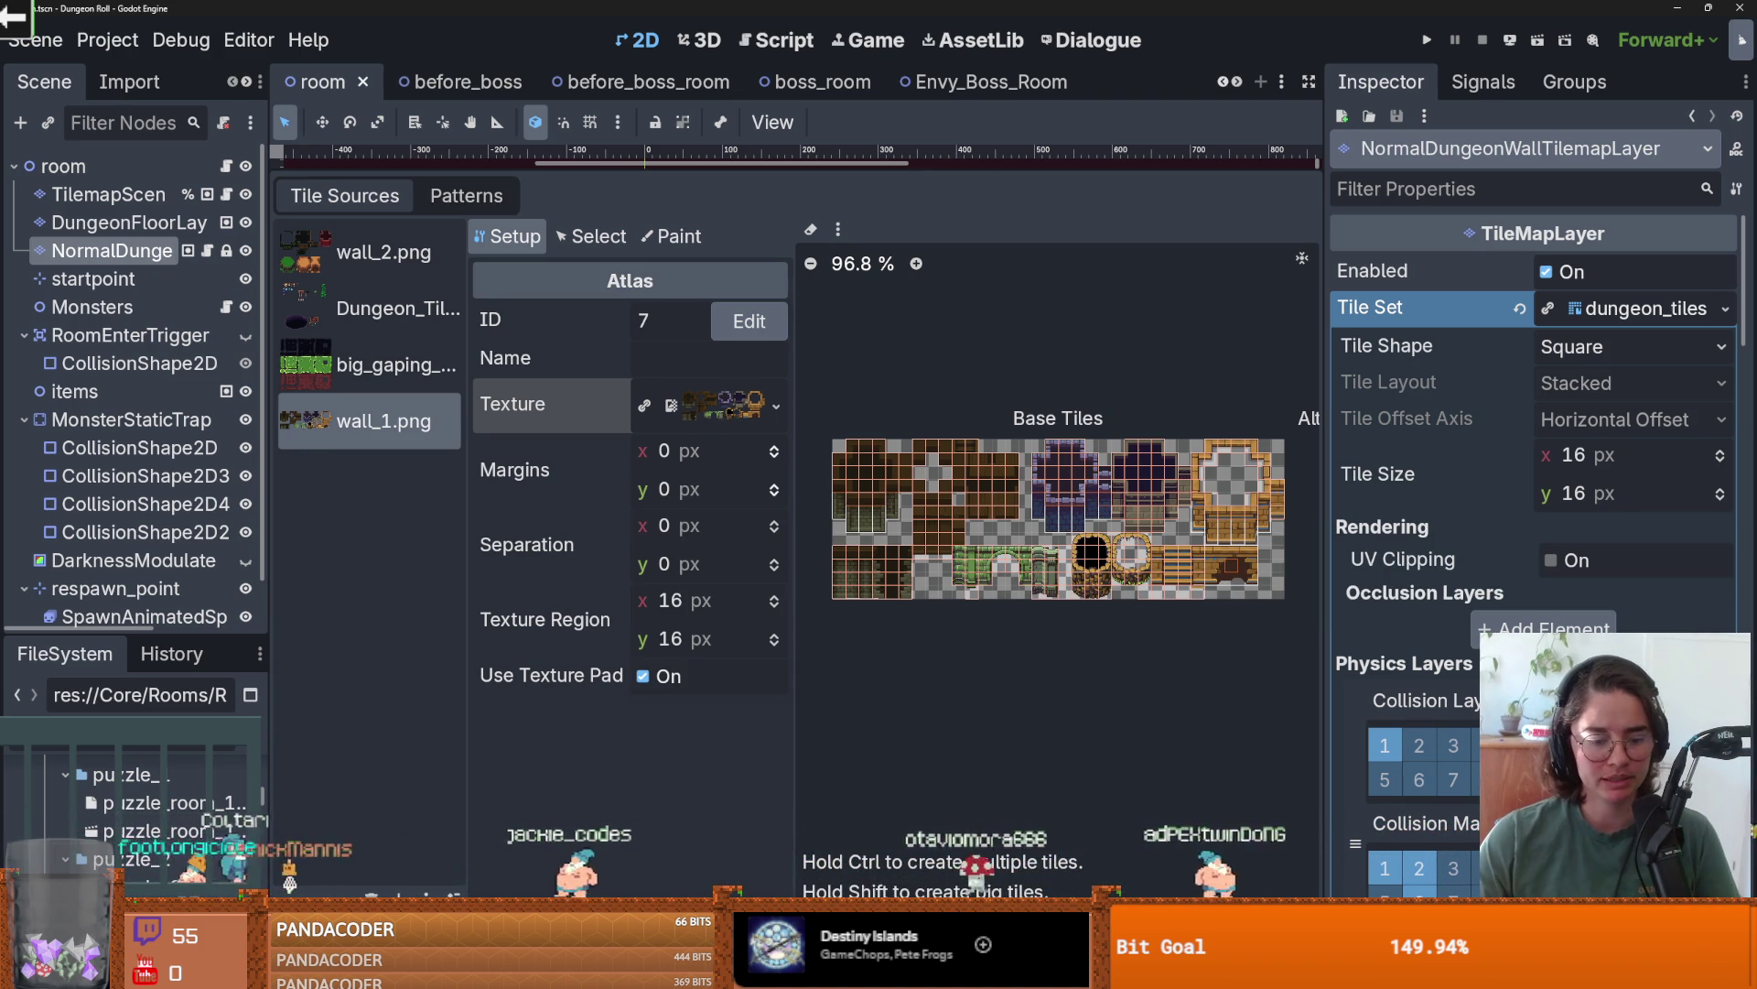
key(alt+Tab)
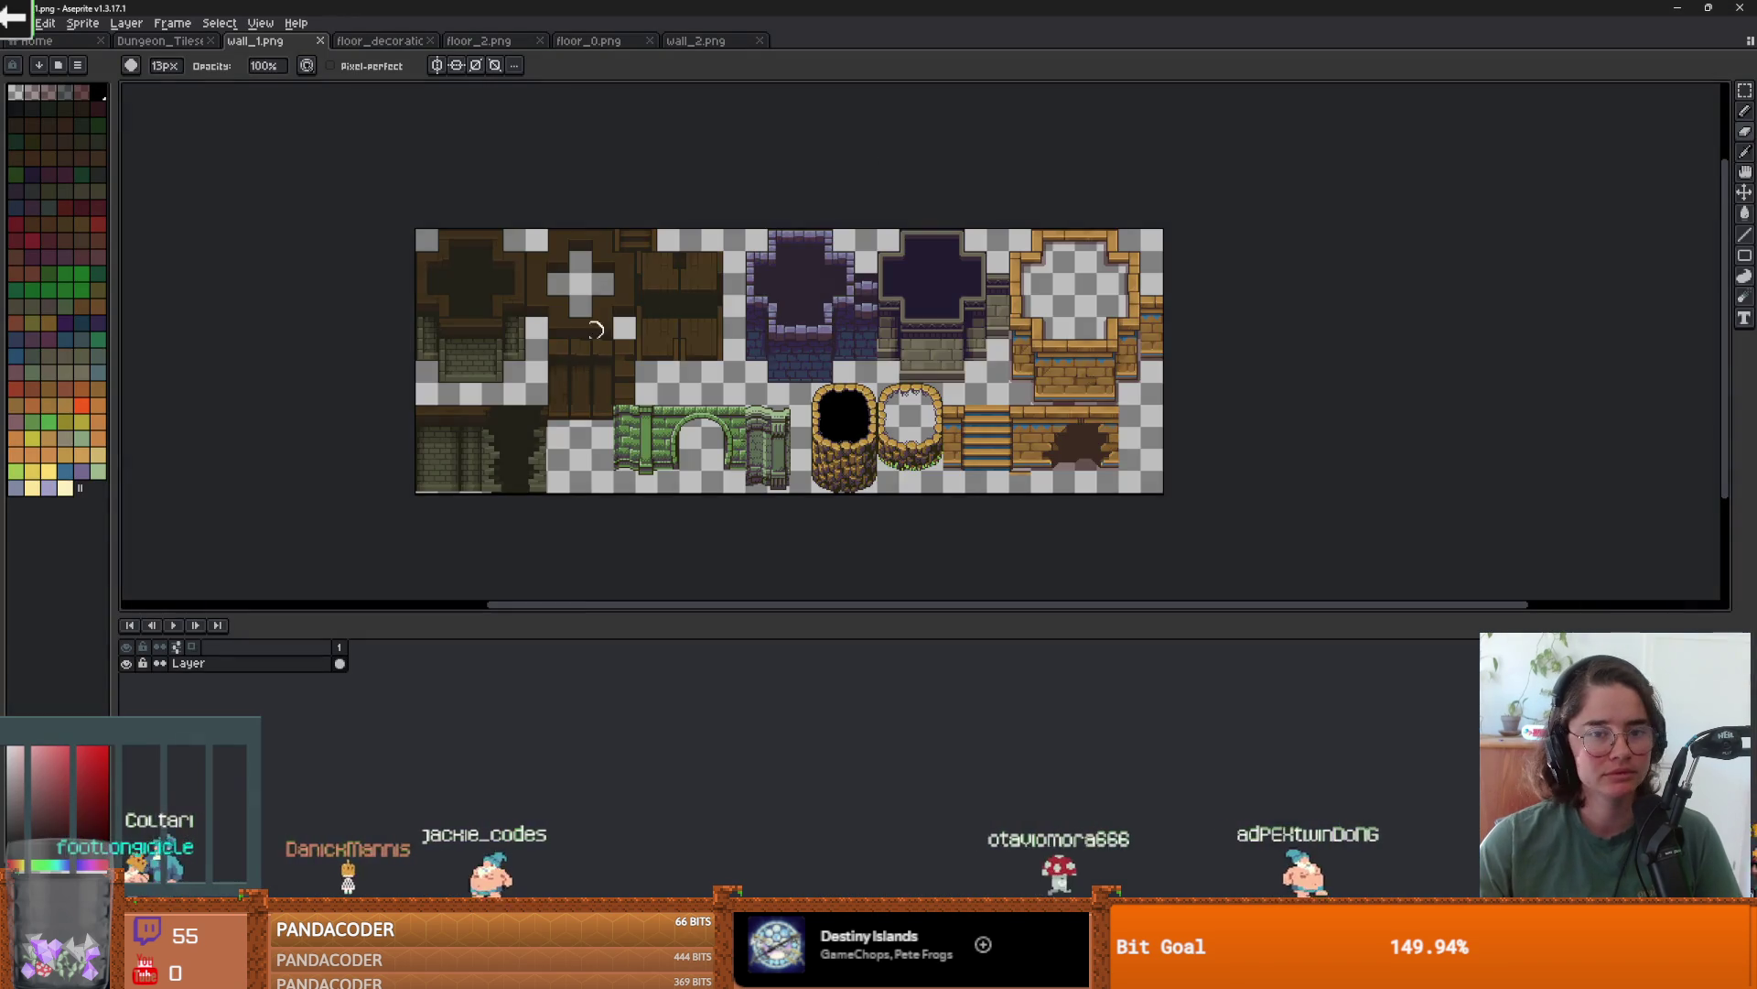
- Create a new blank sprite, Sprite-0003, with a transparent background
key(ctrl+alt+c)
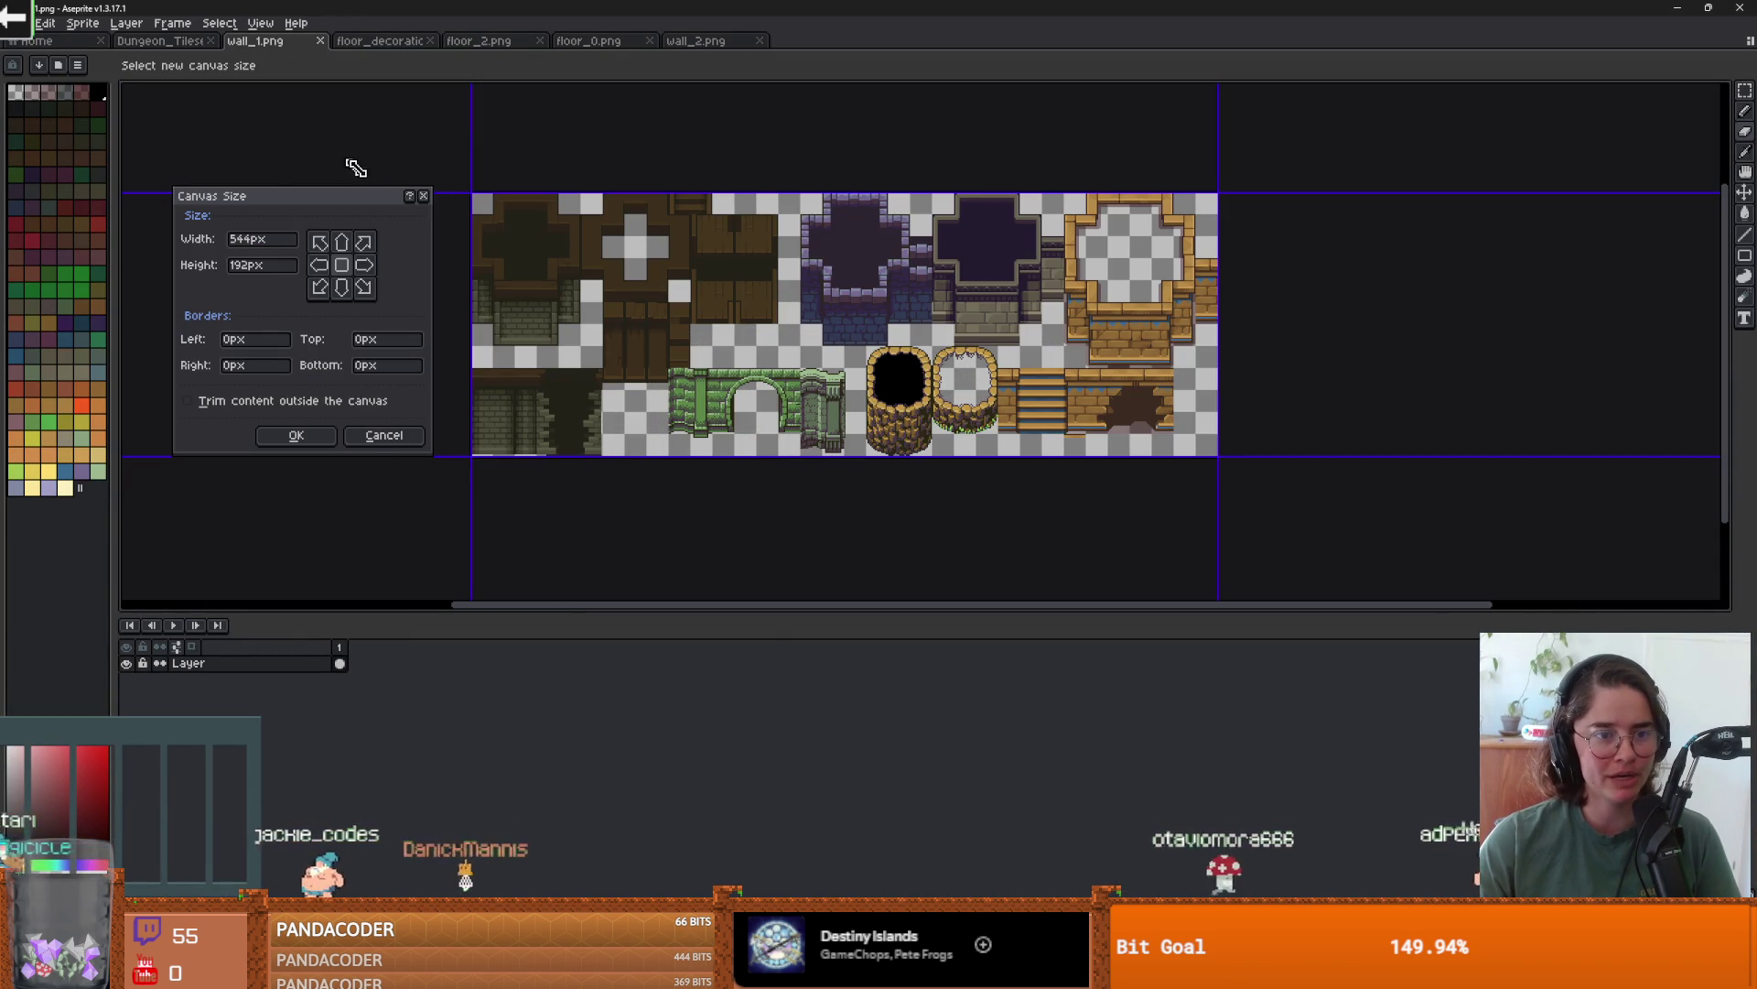
click(423, 196)
click(17, 23)
click(23, 51)
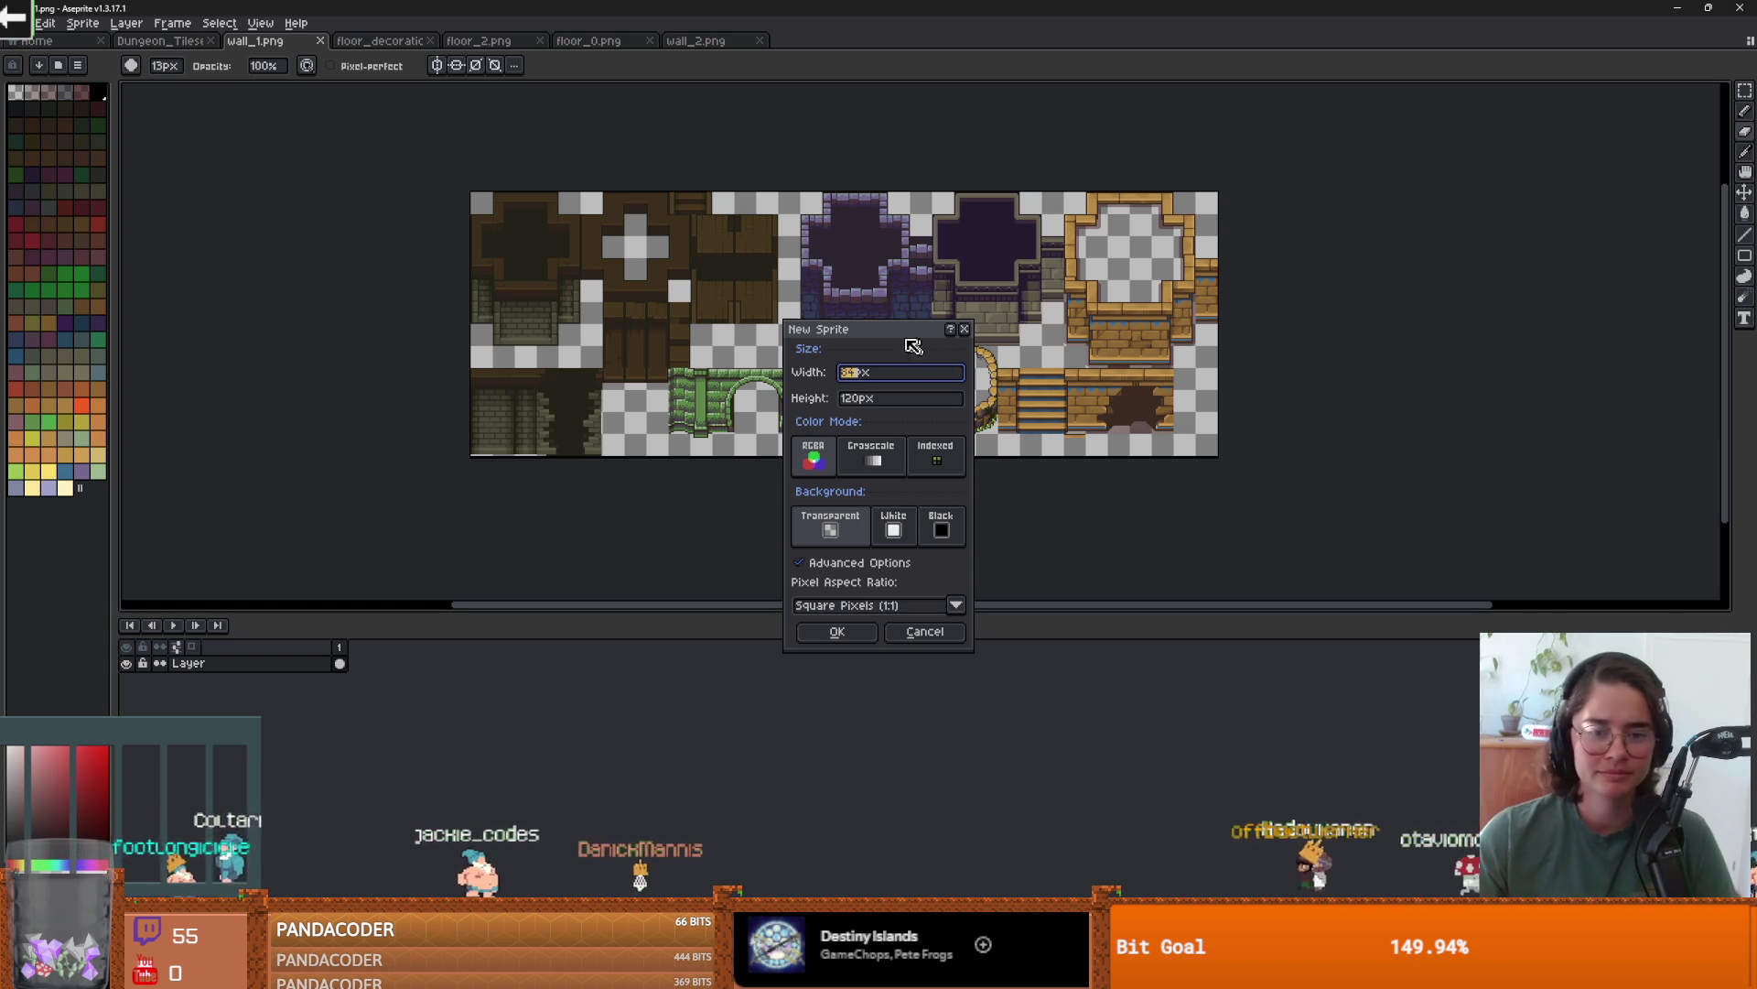
key(Return)
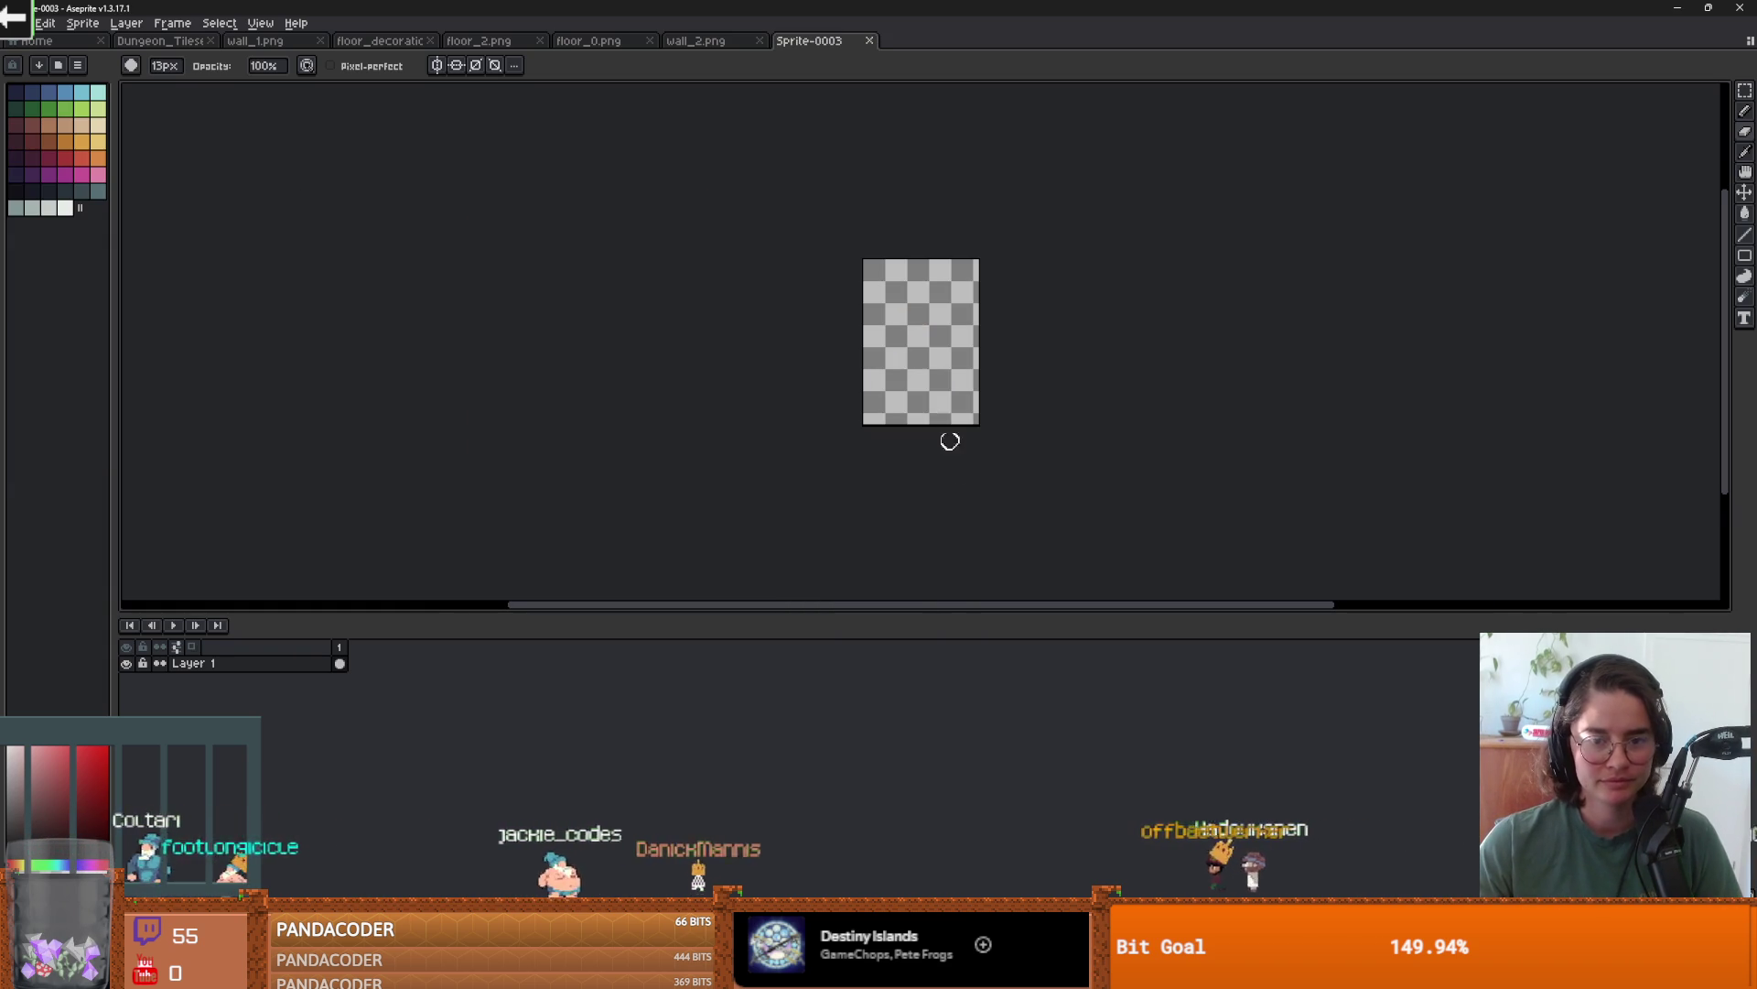
- Close the floor_0.png image and return to wall_1.png
click(714, 41)
click(595, 42)
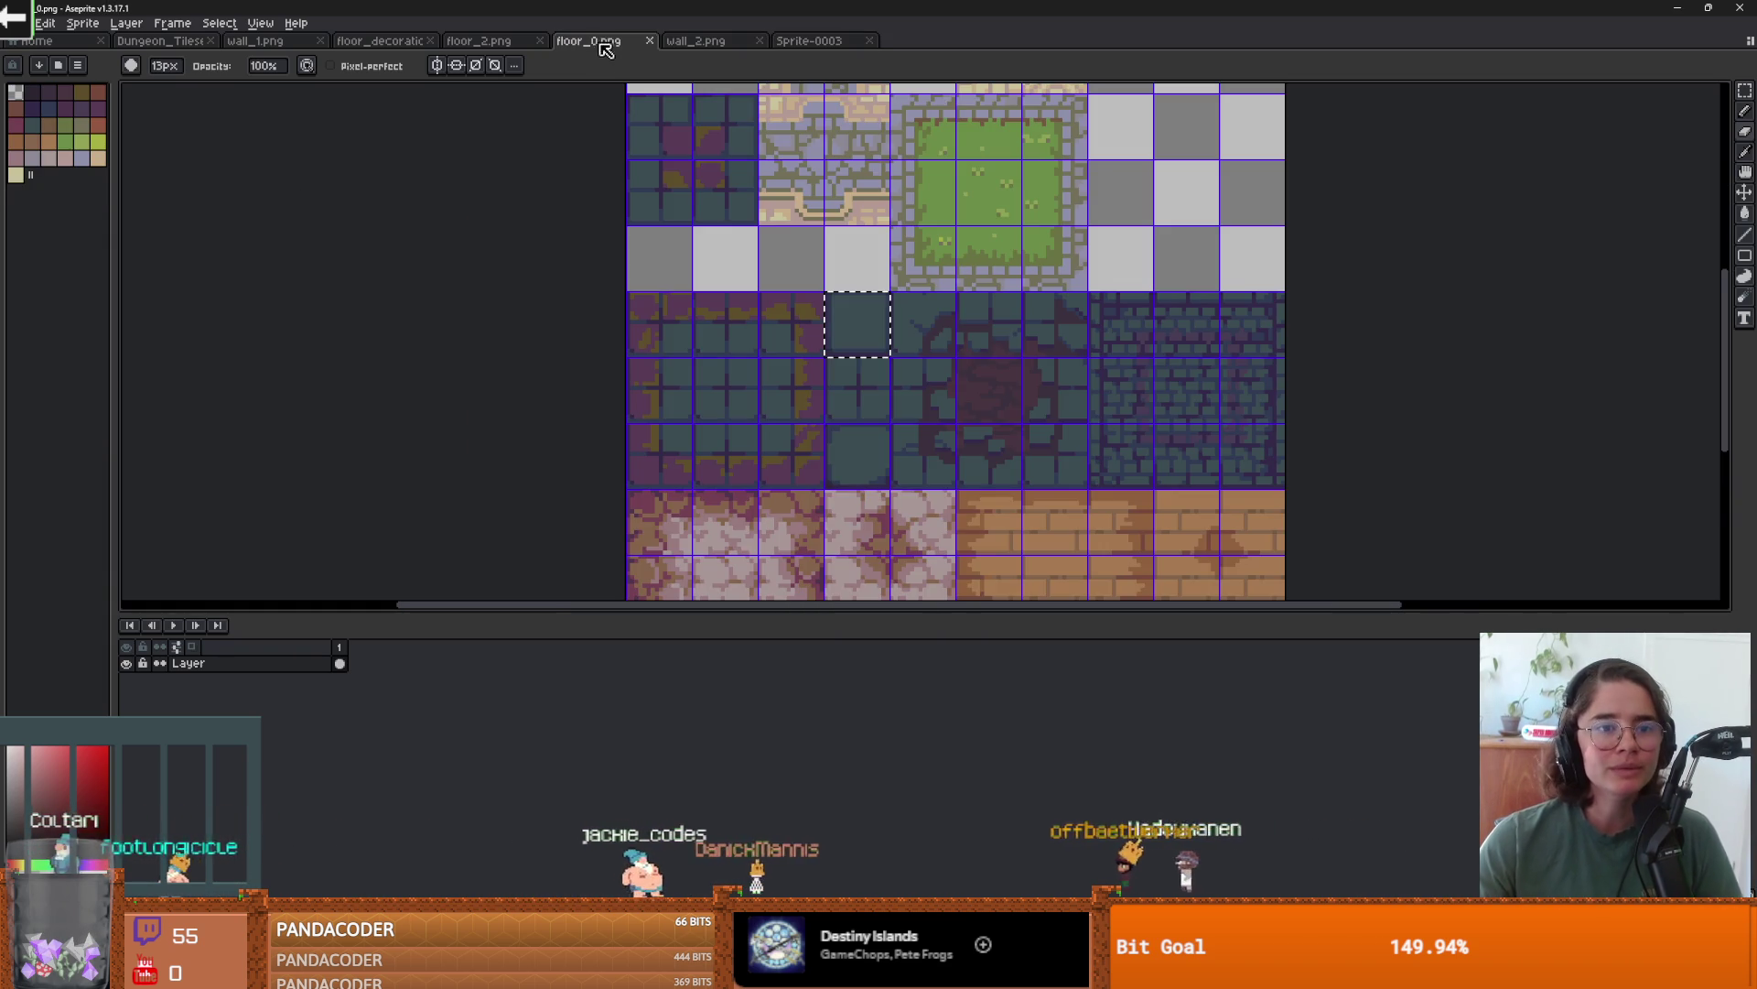
click(653, 42)
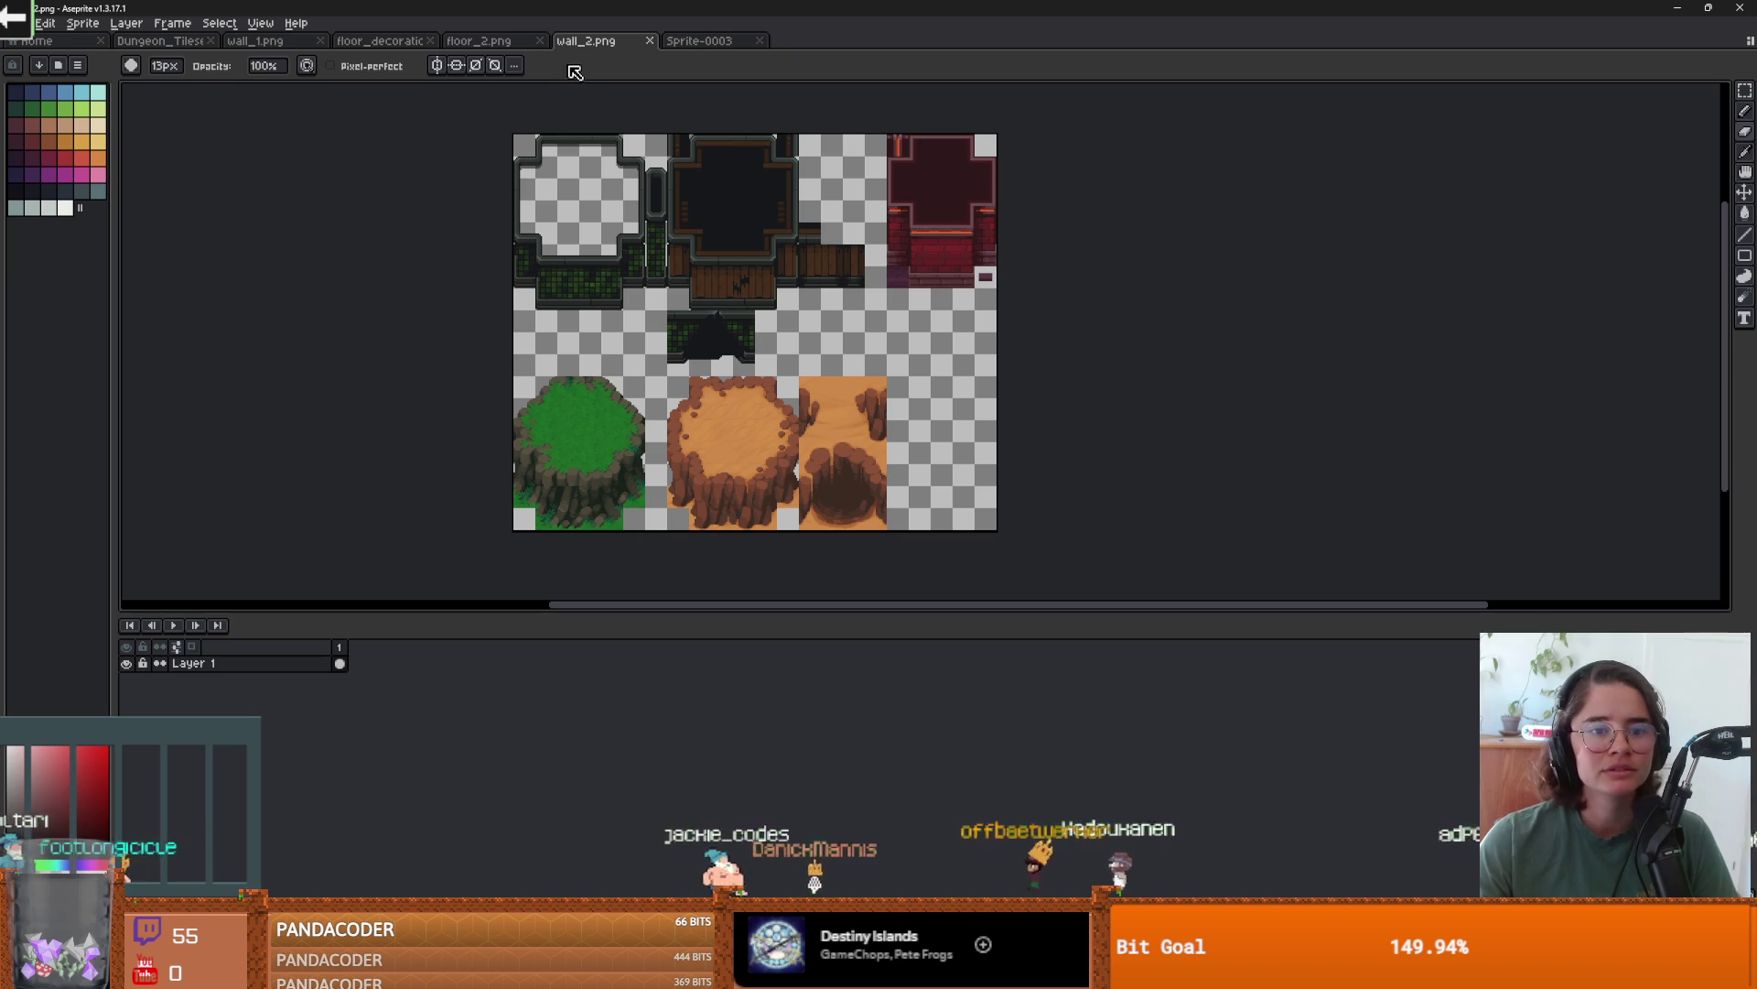
click(400, 43)
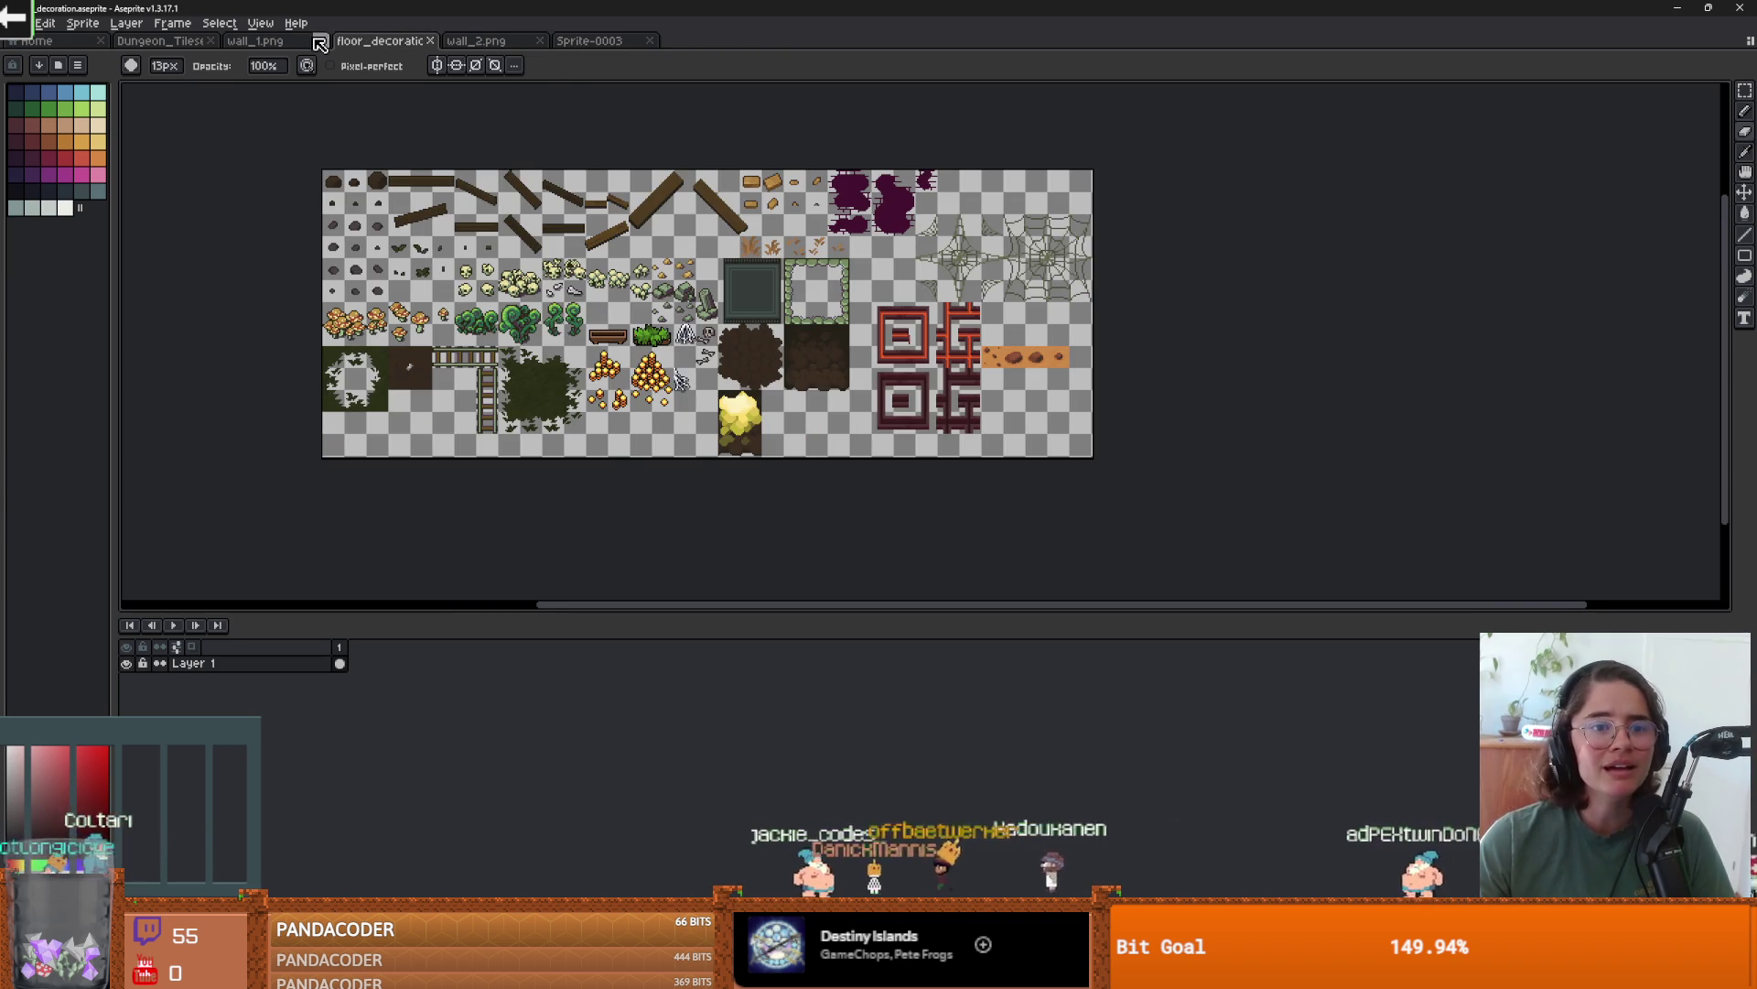
click(262, 42)
- Lasso the left-hand wall tiles of wall_1.png and cut them out
scroll(582, 310, up, 1)
scroll(640, 339, down, 1)
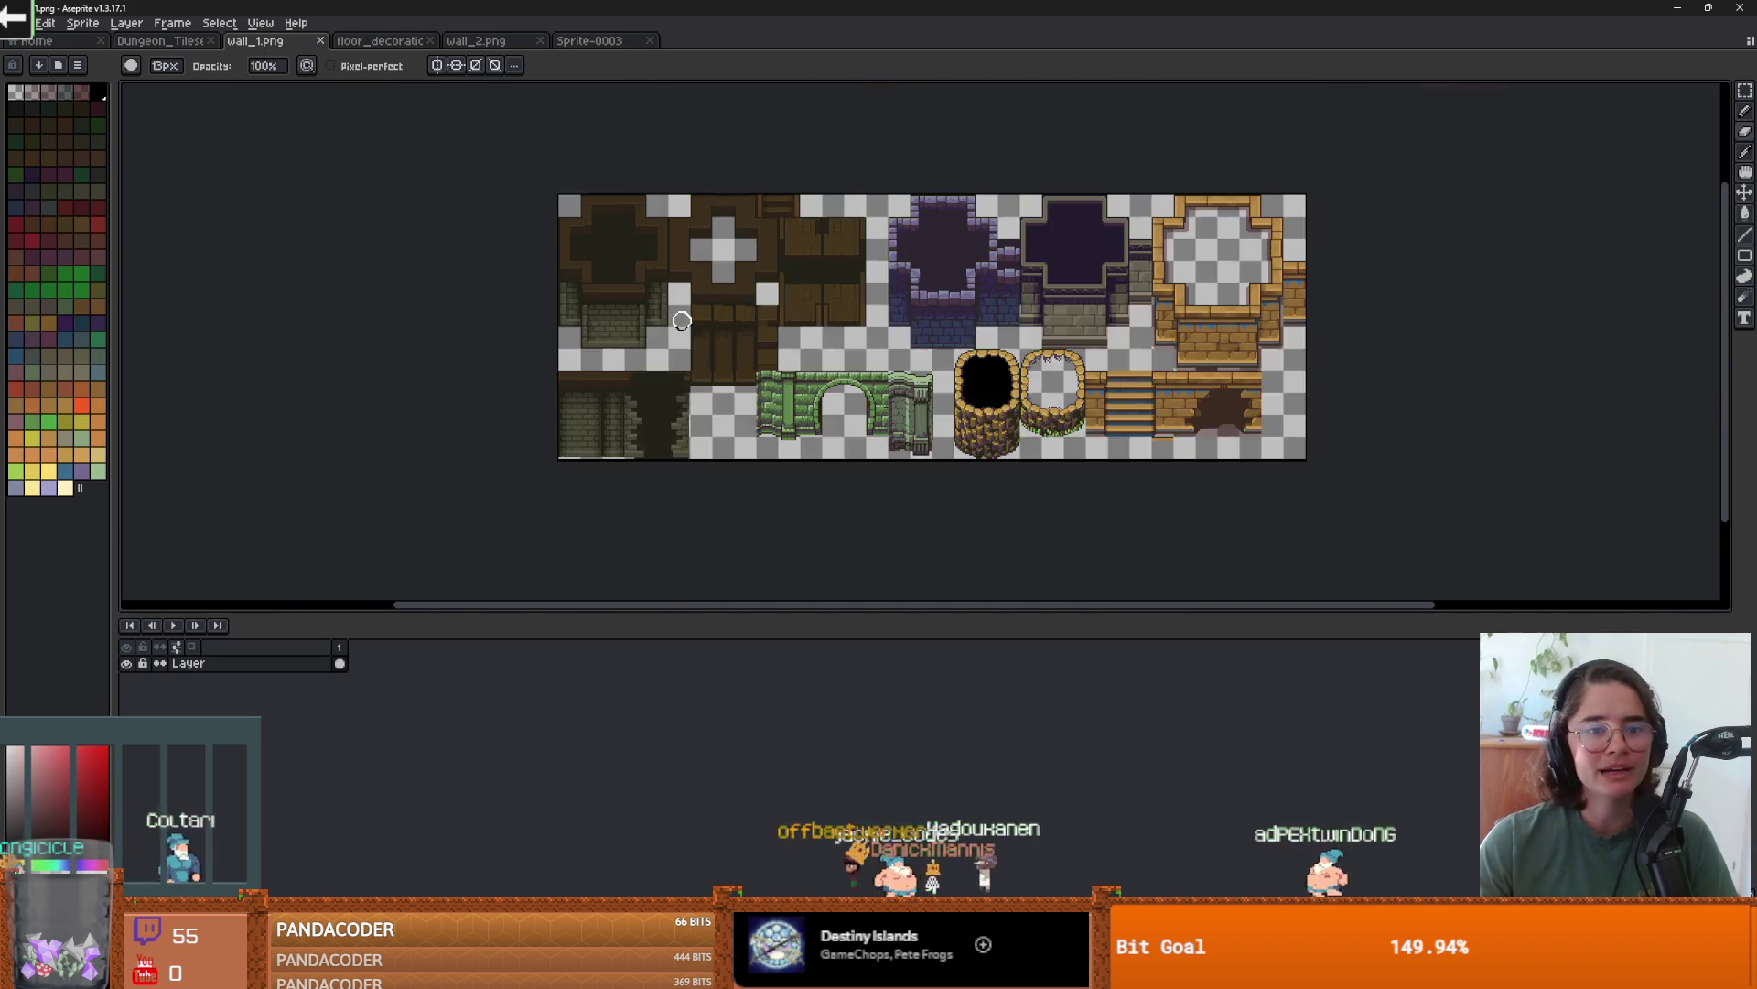
scroll(698, 369, up, 1)
scroll(713, 369, down, 1)
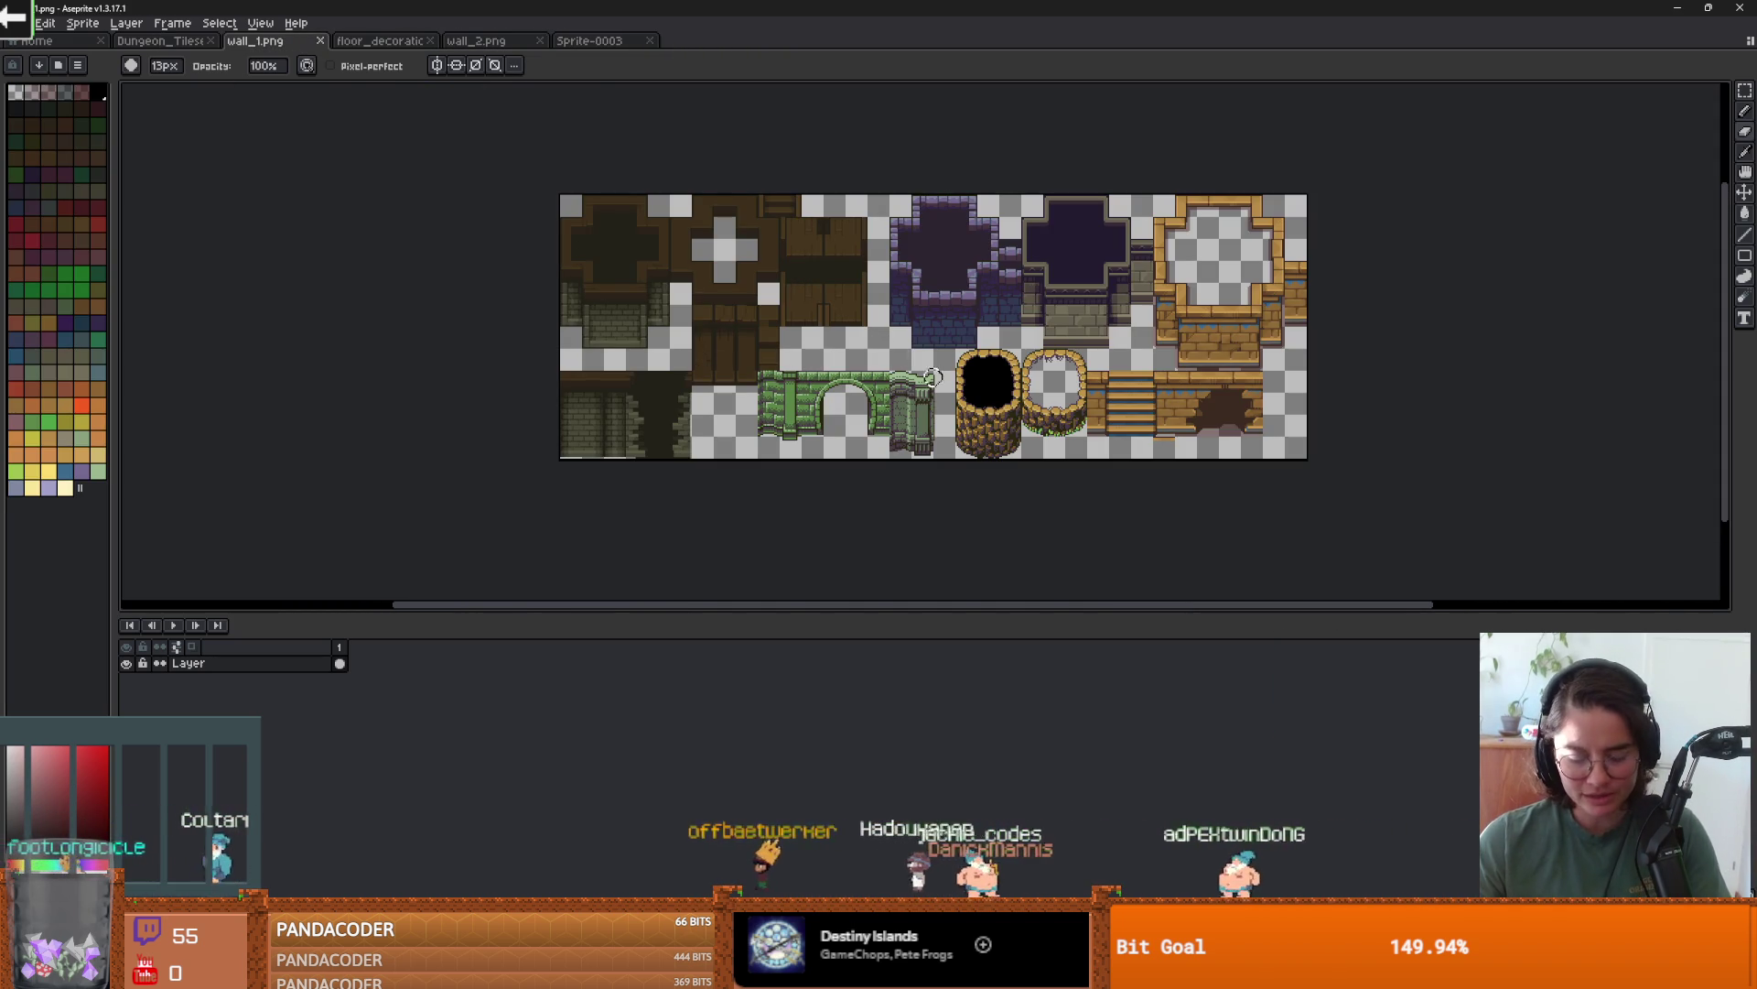
key(m)
scroll(933, 377, up, 1)
scroll(934, 377, down, 1)
scroll(1000, 394, up, 1)
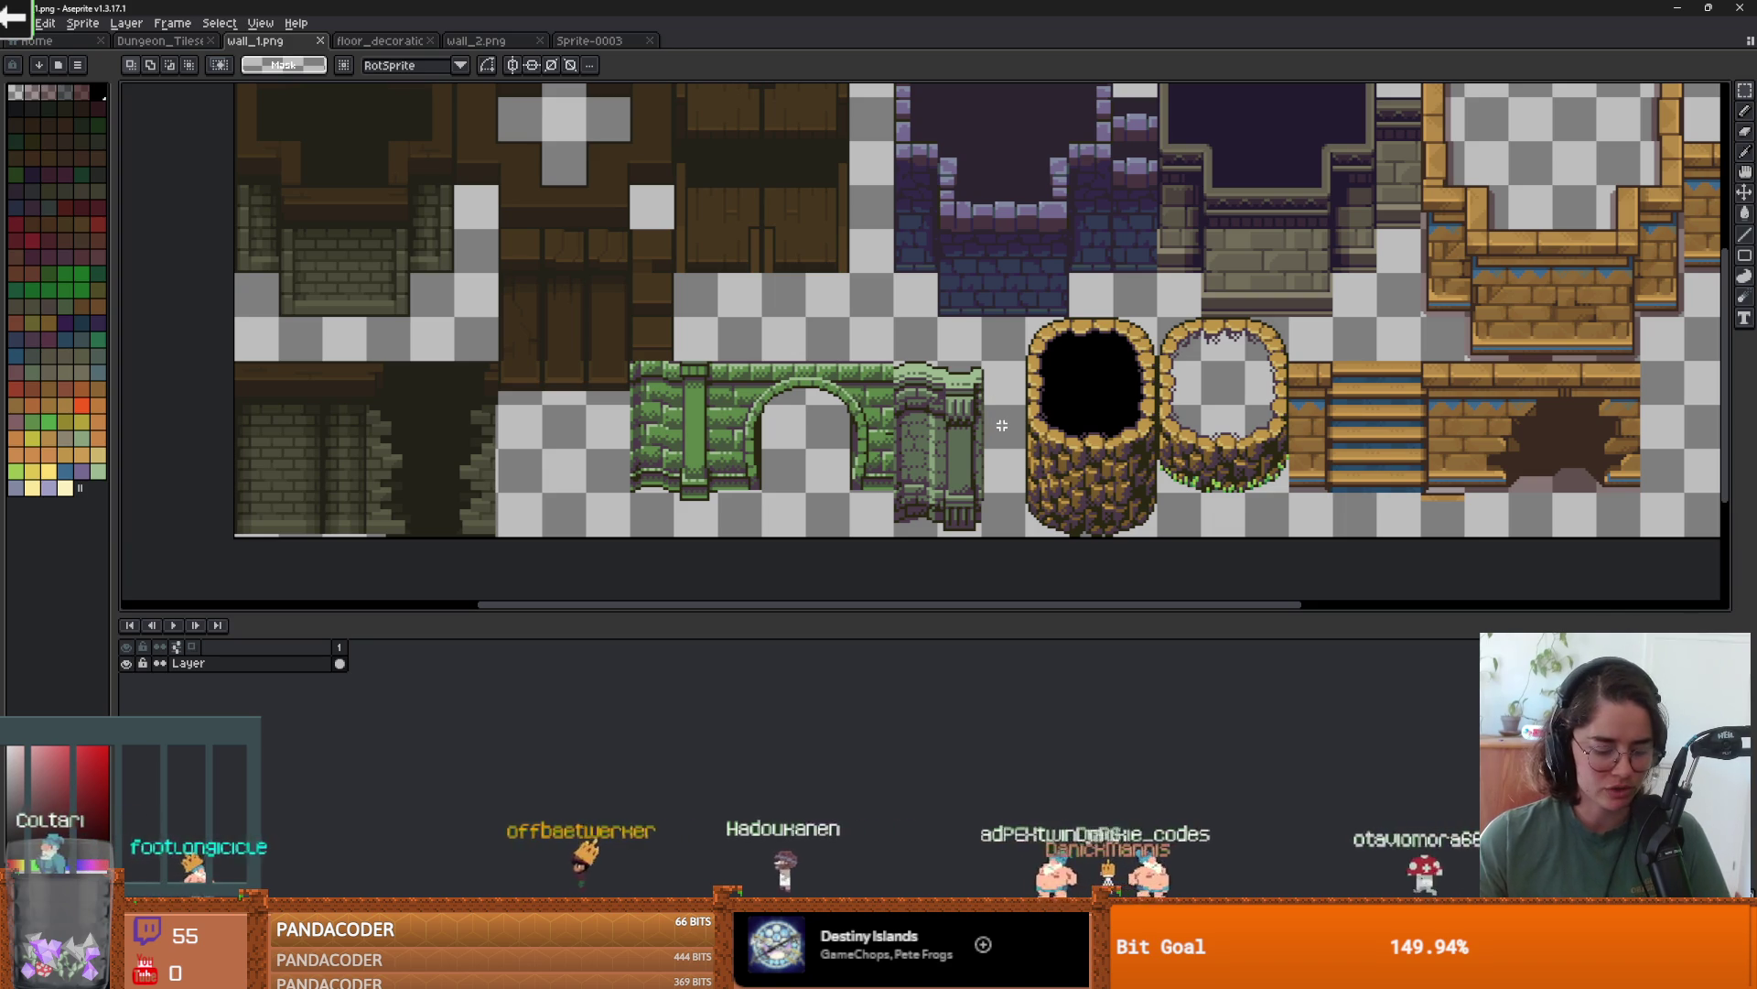
scroll(335, 111, up, 3)
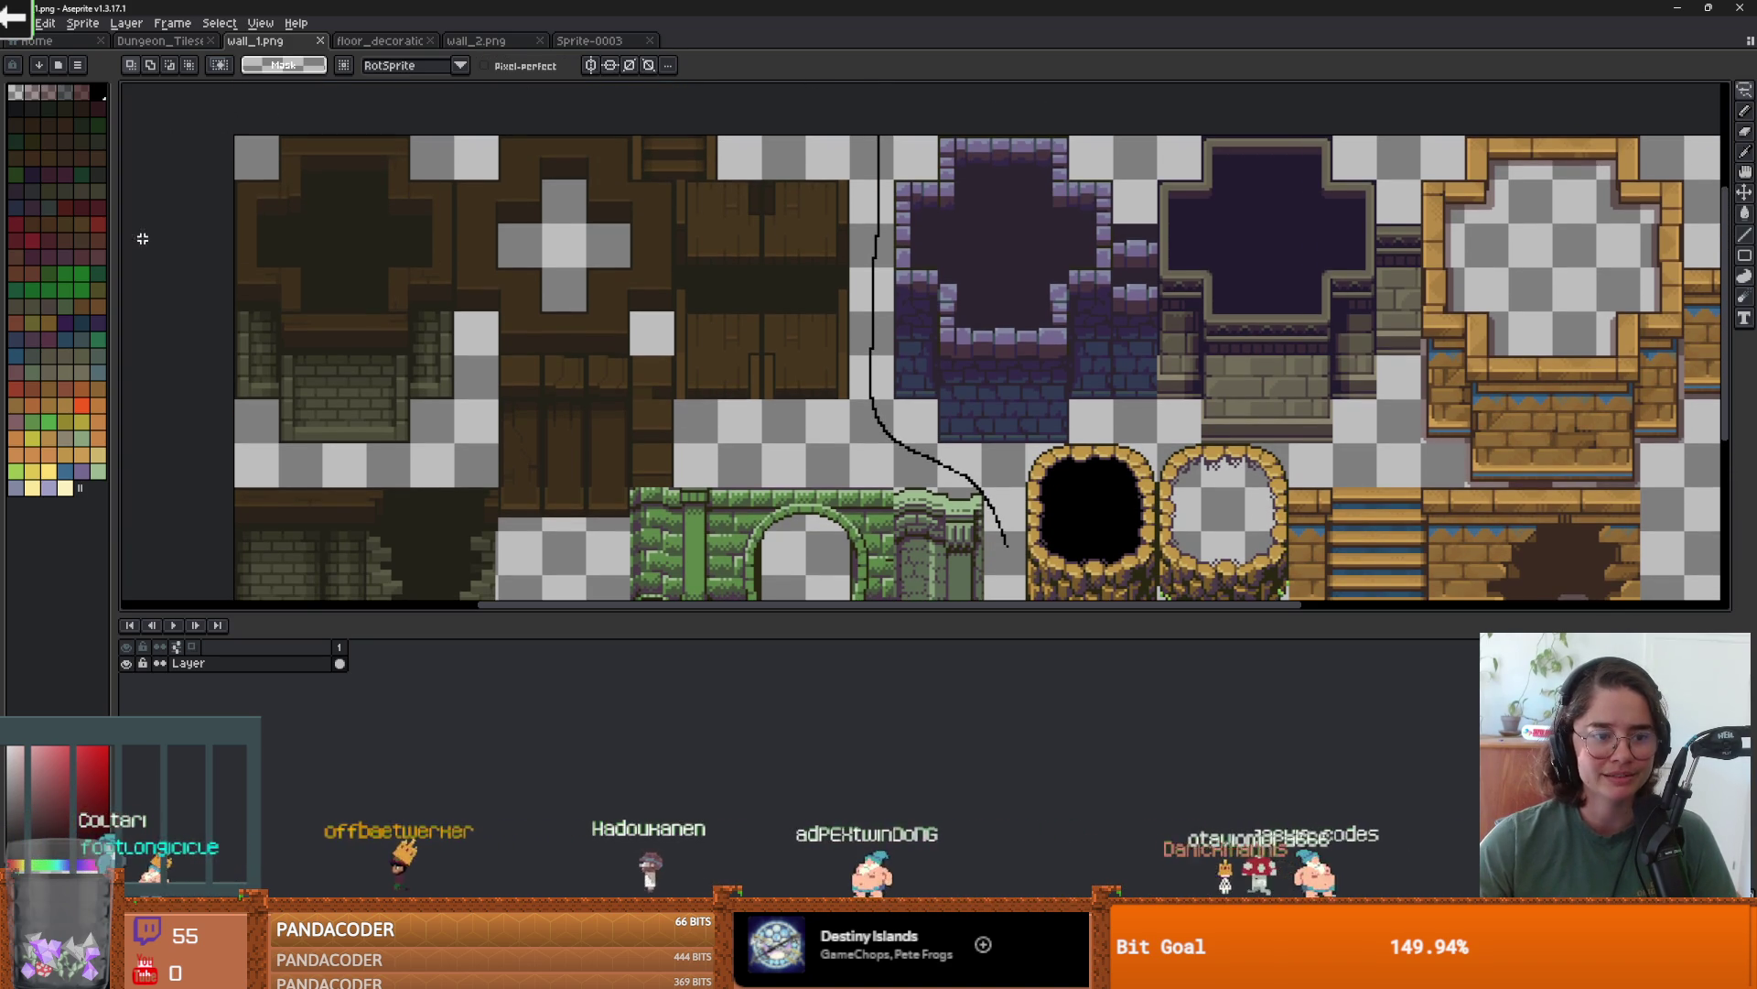
scroll(183, 594, down, 3)
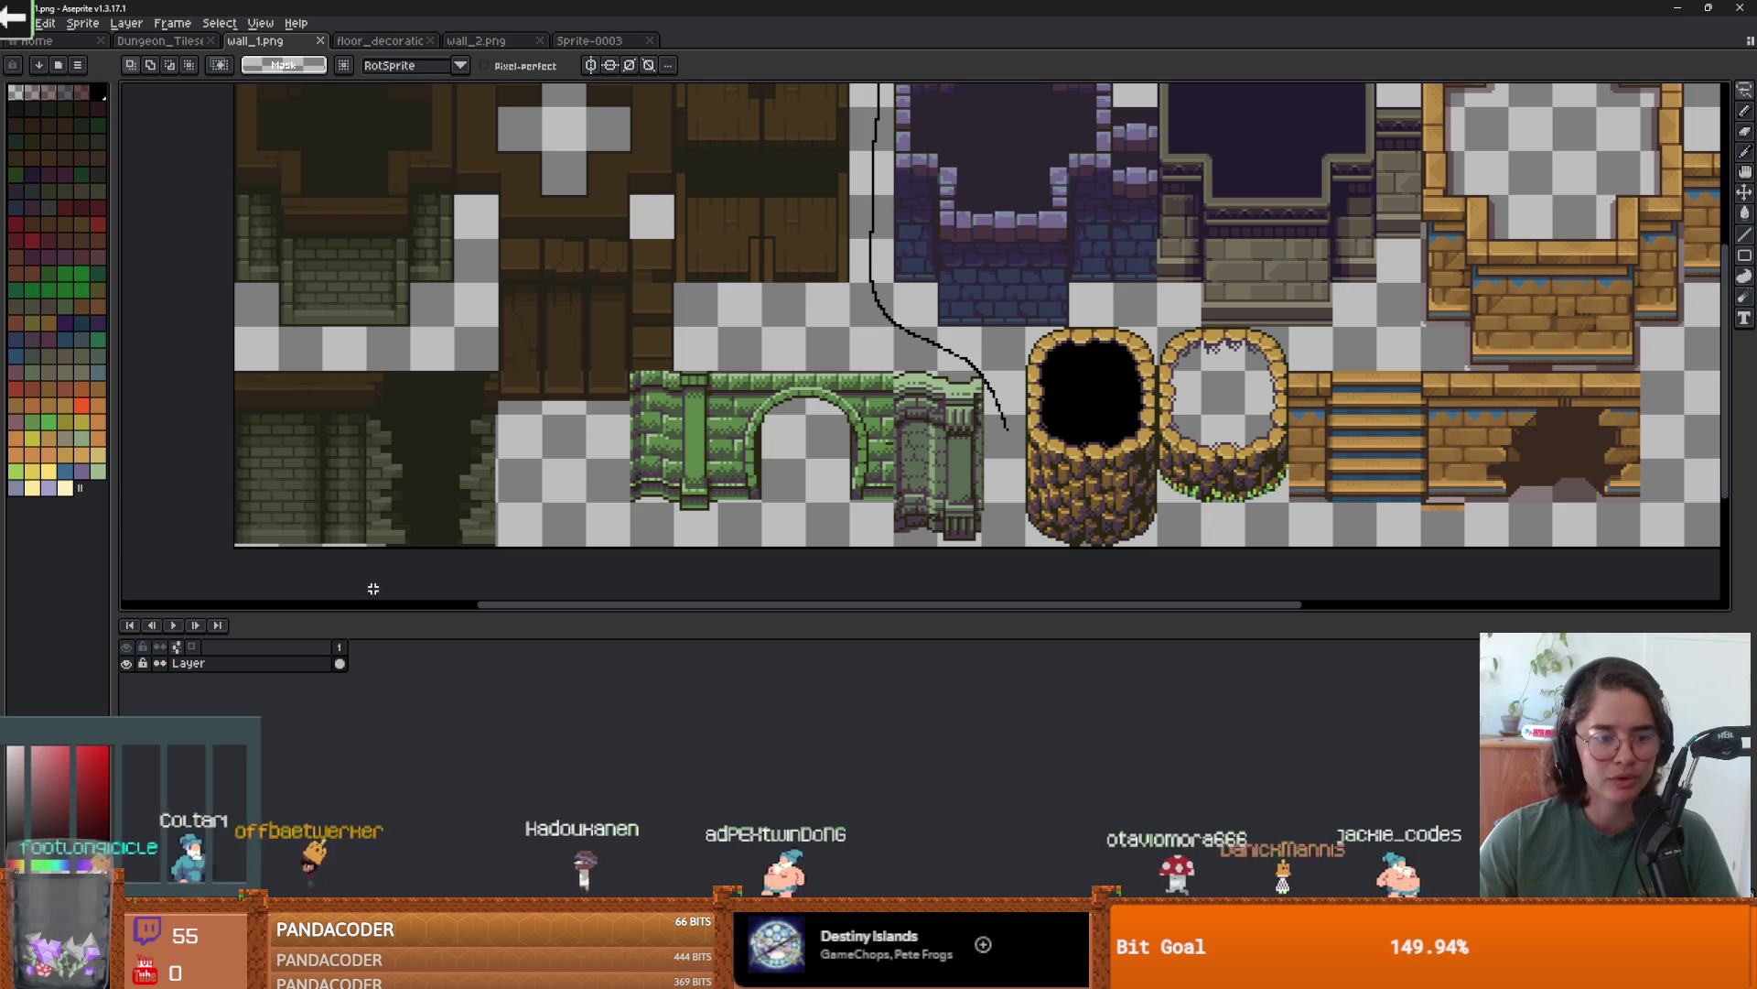
drag(1009, 429, 1009, 439)
key(Delete)
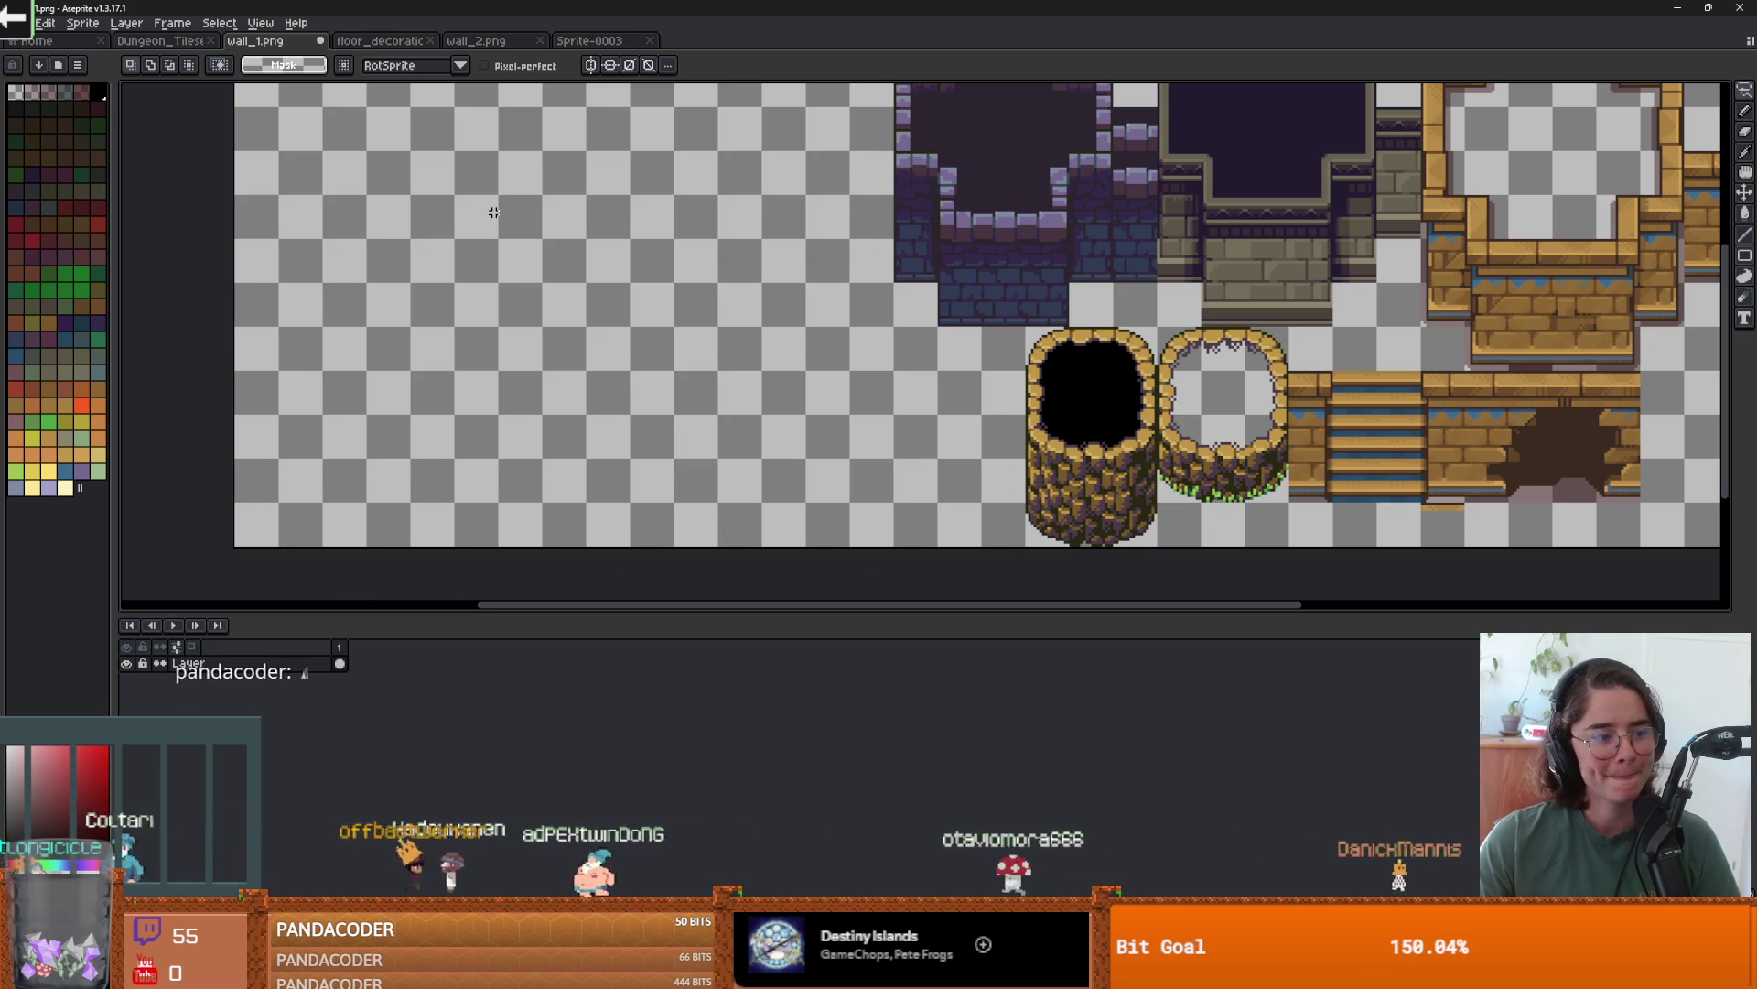
click(595, 40)
- Paste the cut wall tiles into Sprite-0003 and enlarge its canvas to fit
key(ctrl+v)
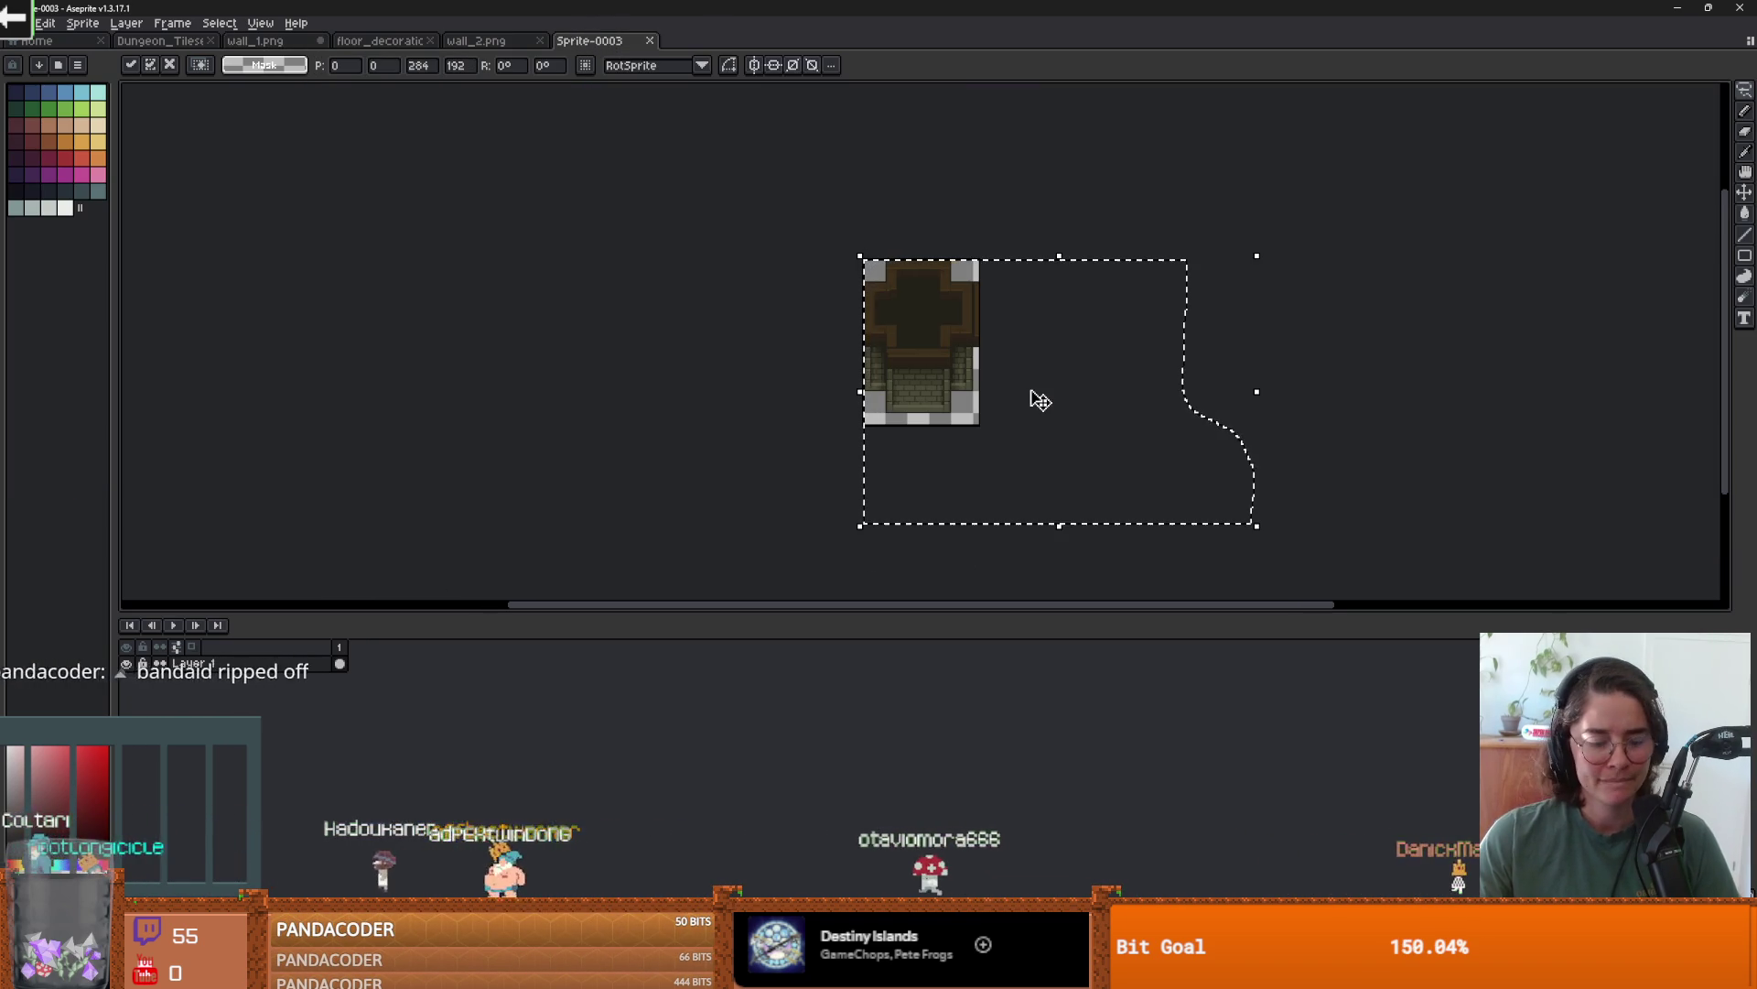
key(Return)
key(ctrl+alt+c)
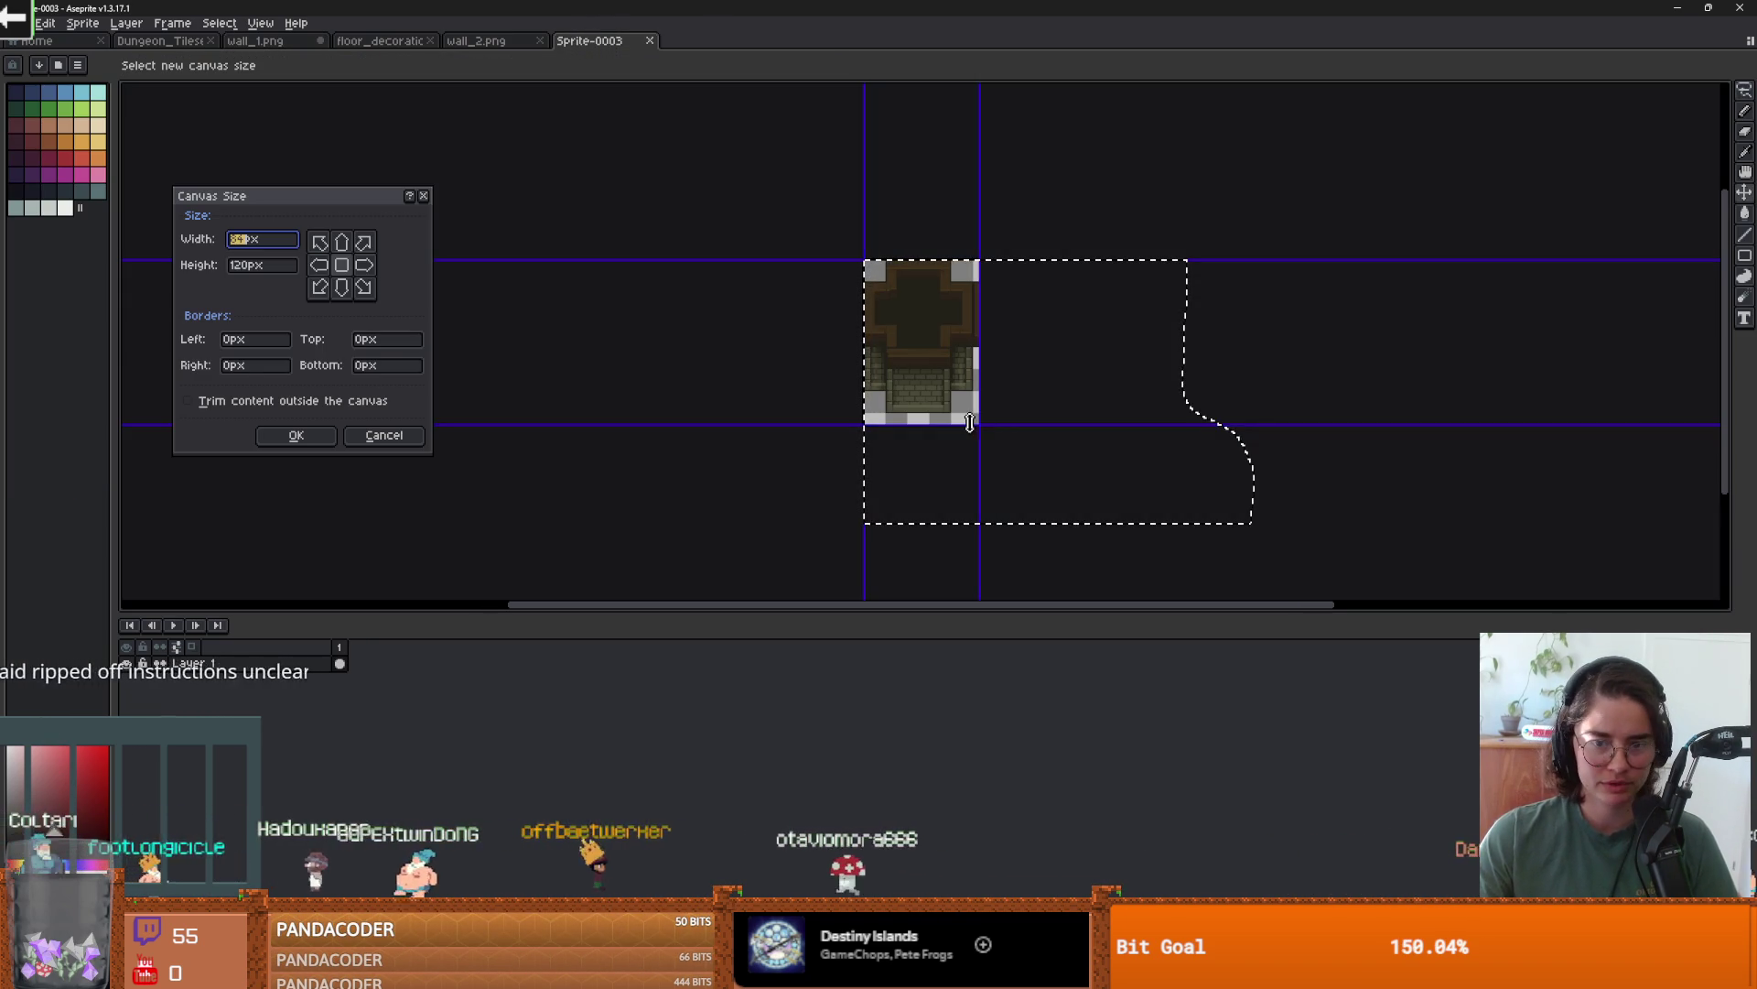
mouse_move(1020, 439)
mouse_down()
mouse_move(1275, 541)
mouse_move(1259, 523)
mouse_up()
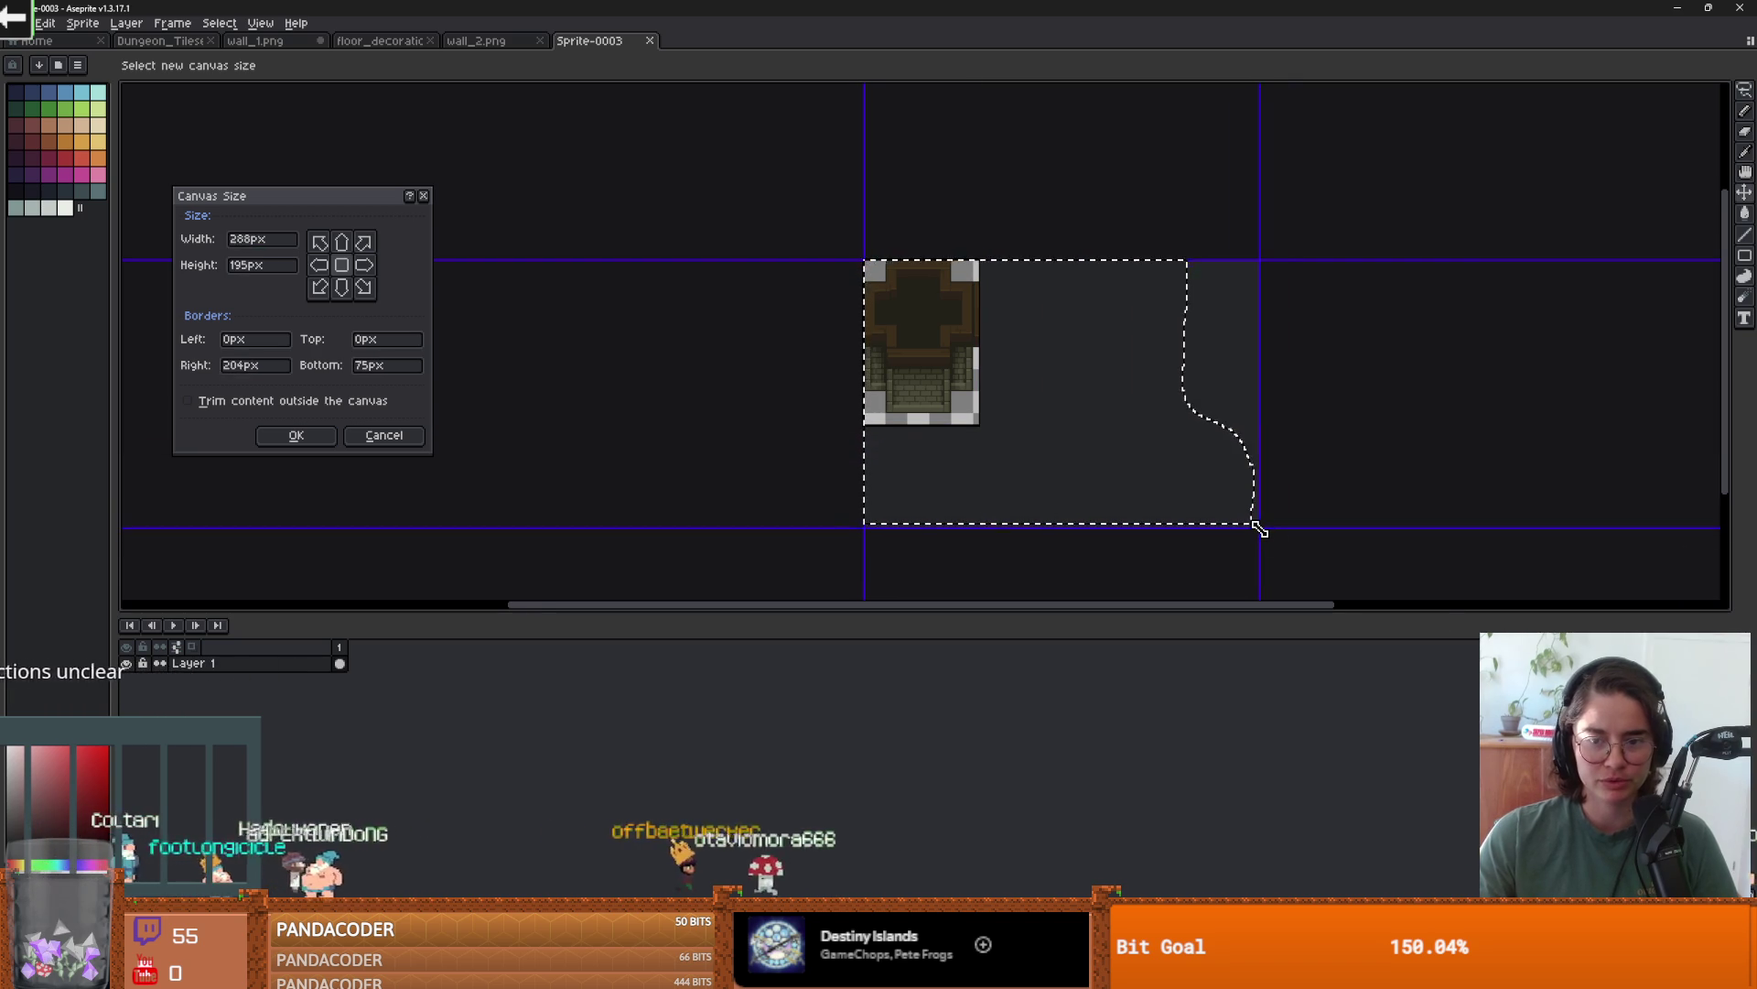
key(Return)
- Replace them with the larger tile block and trim the canvas to 276 by 195 px
key(Delete)
key(ctrl+v)
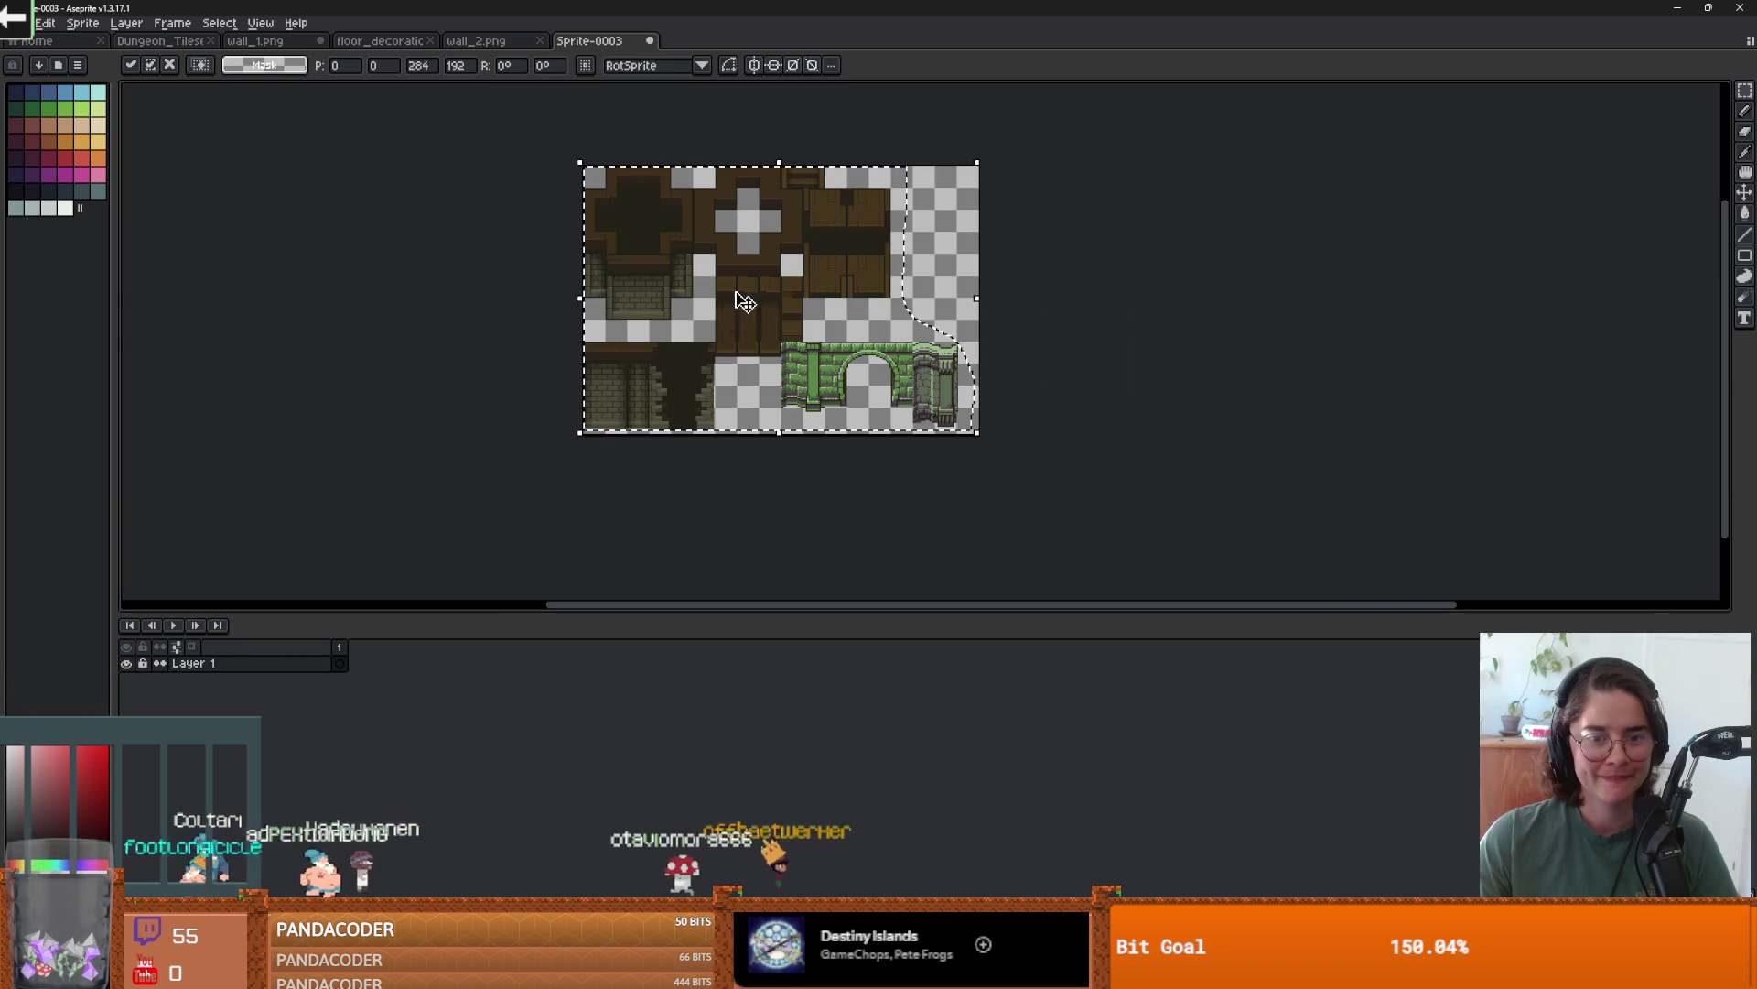
key(Return)
scroll(1035, 299, up, 2)
key(ctrl+alt+c)
drag(1010, 406, 979, 405)
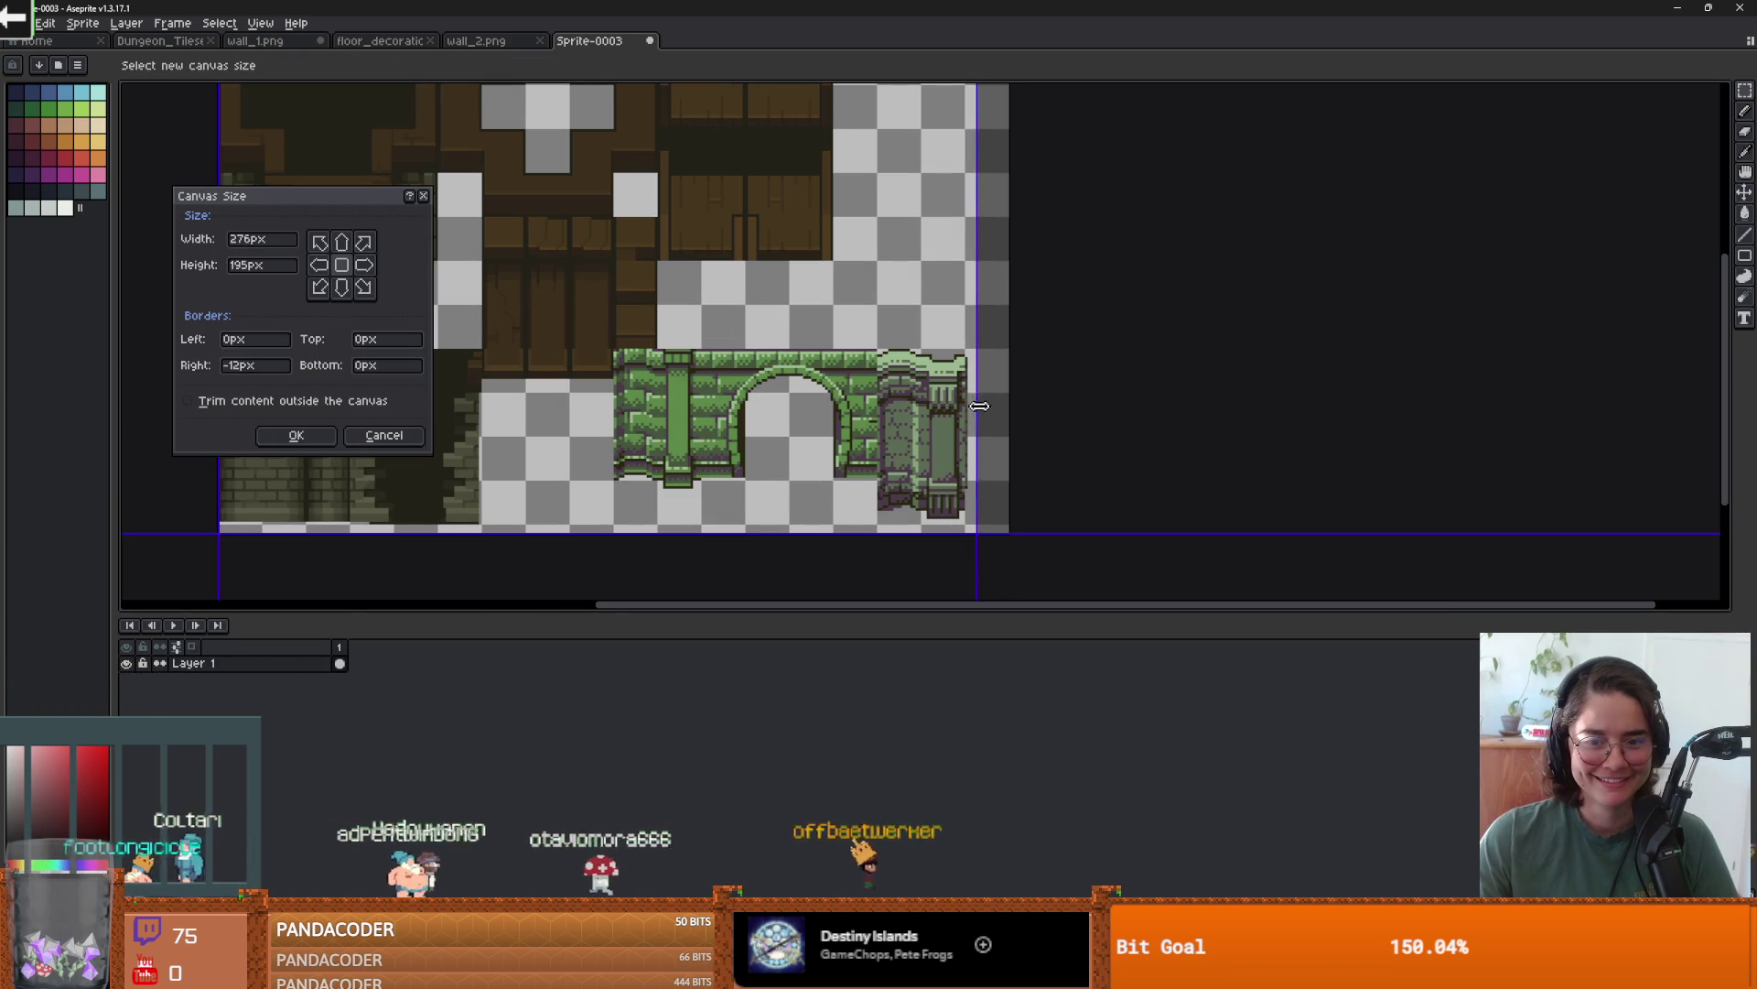
key(Return)
scroll(916, 366, down, 2)
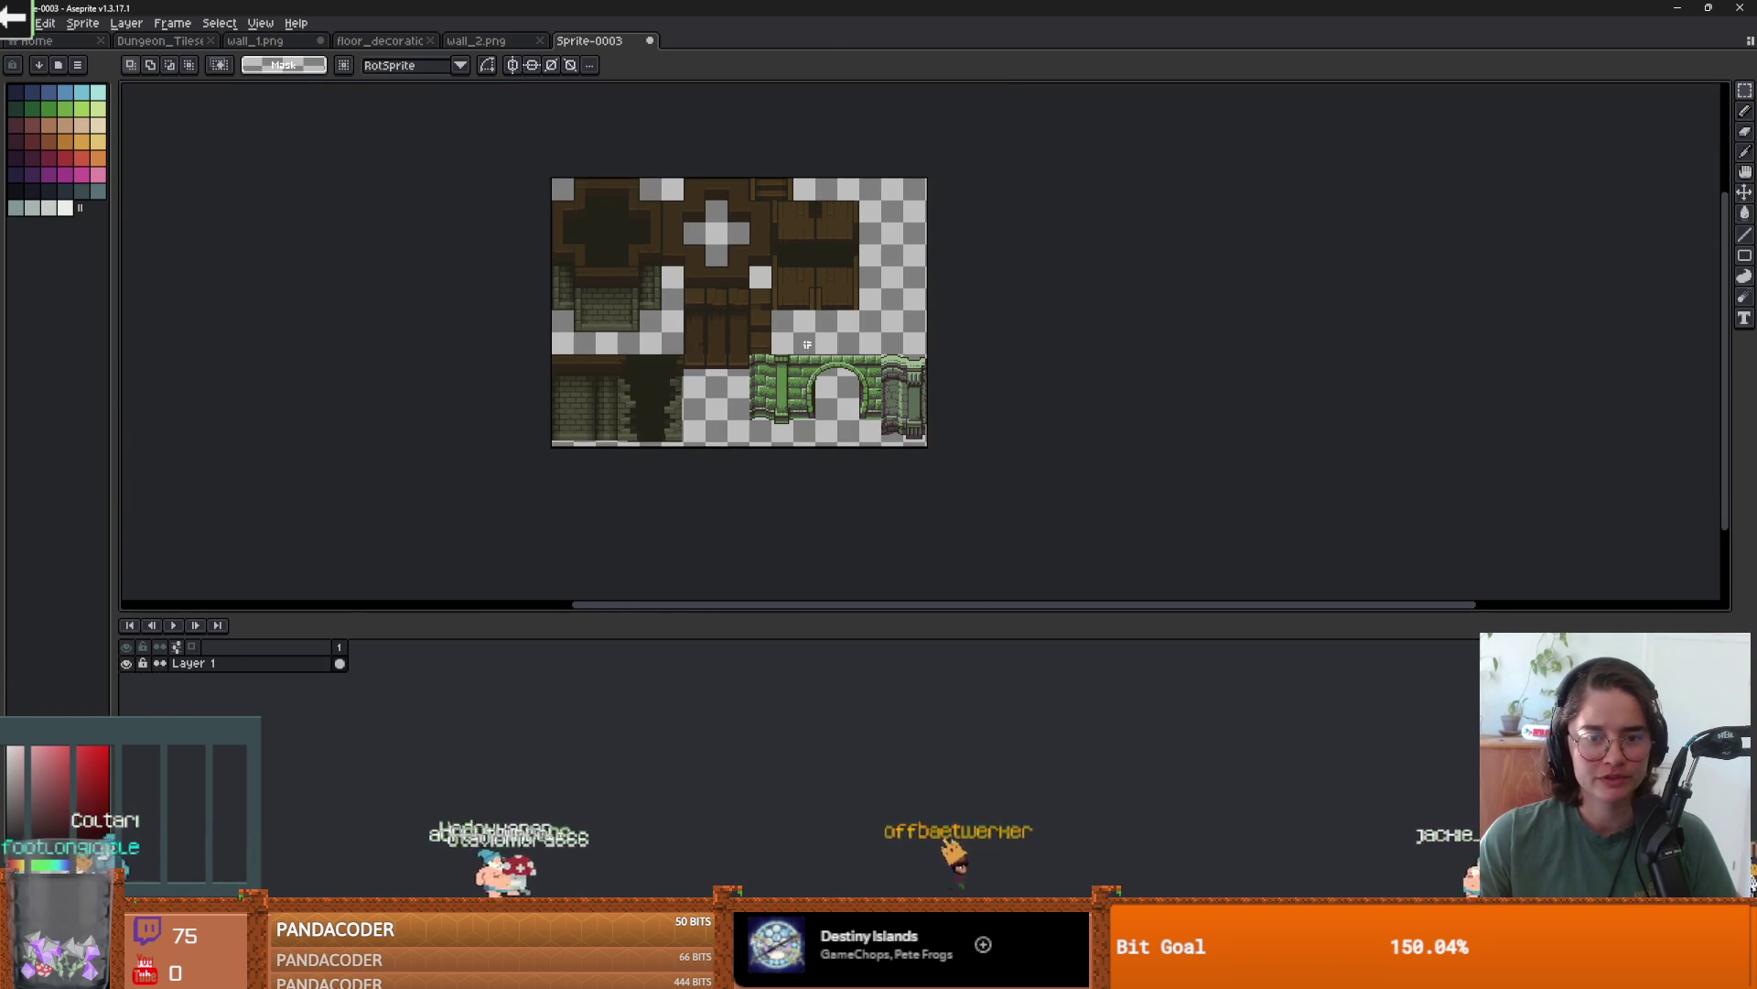
key(ctrl+s)
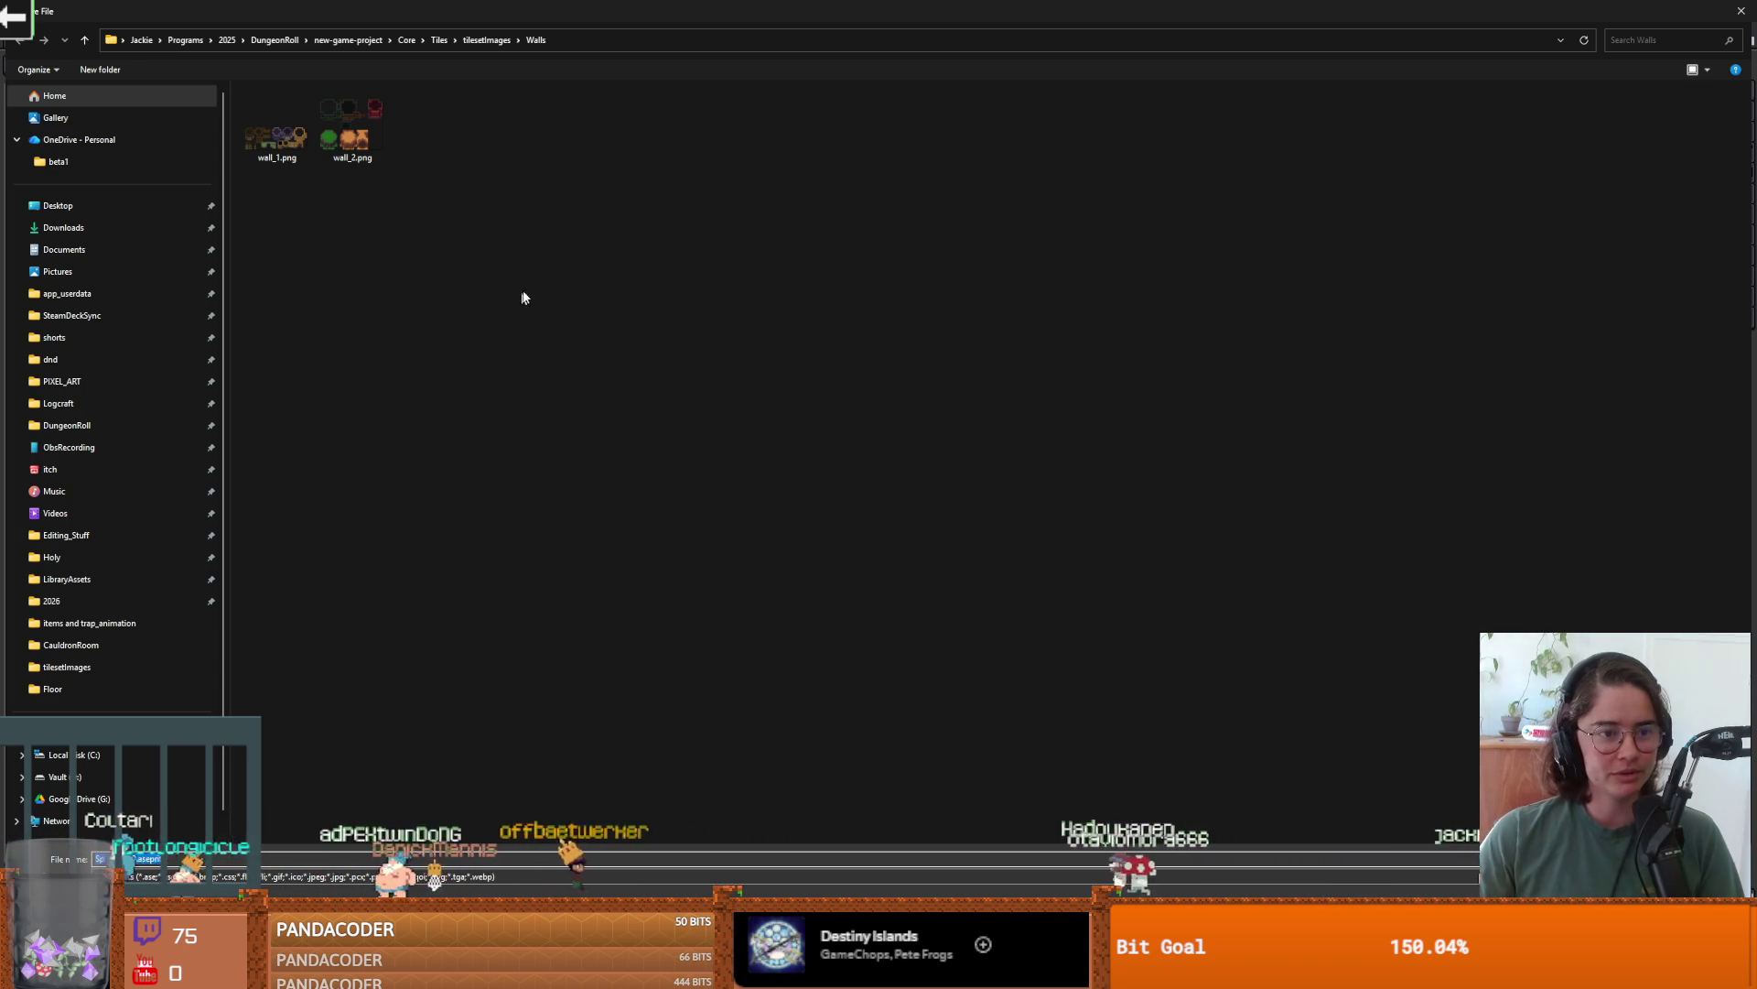
- Save the sprite as wall_3.aseprite in the tilesetImages/Walls folder
click(469, 42)
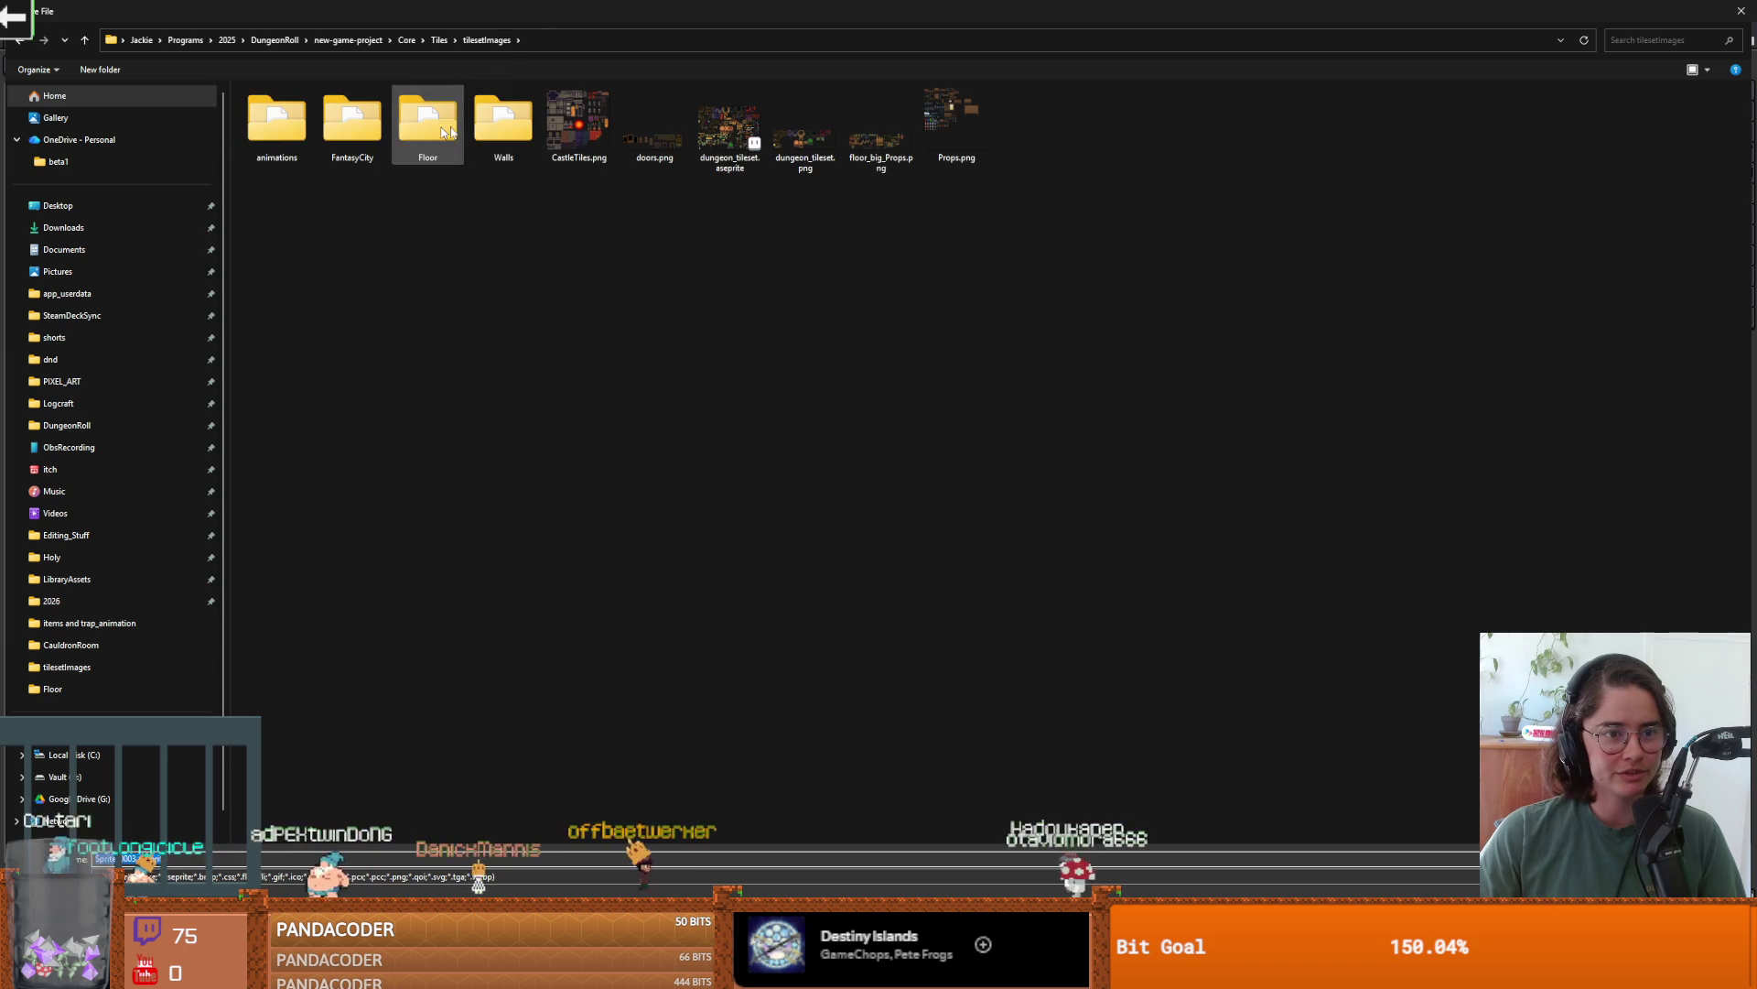
double_click(503, 123)
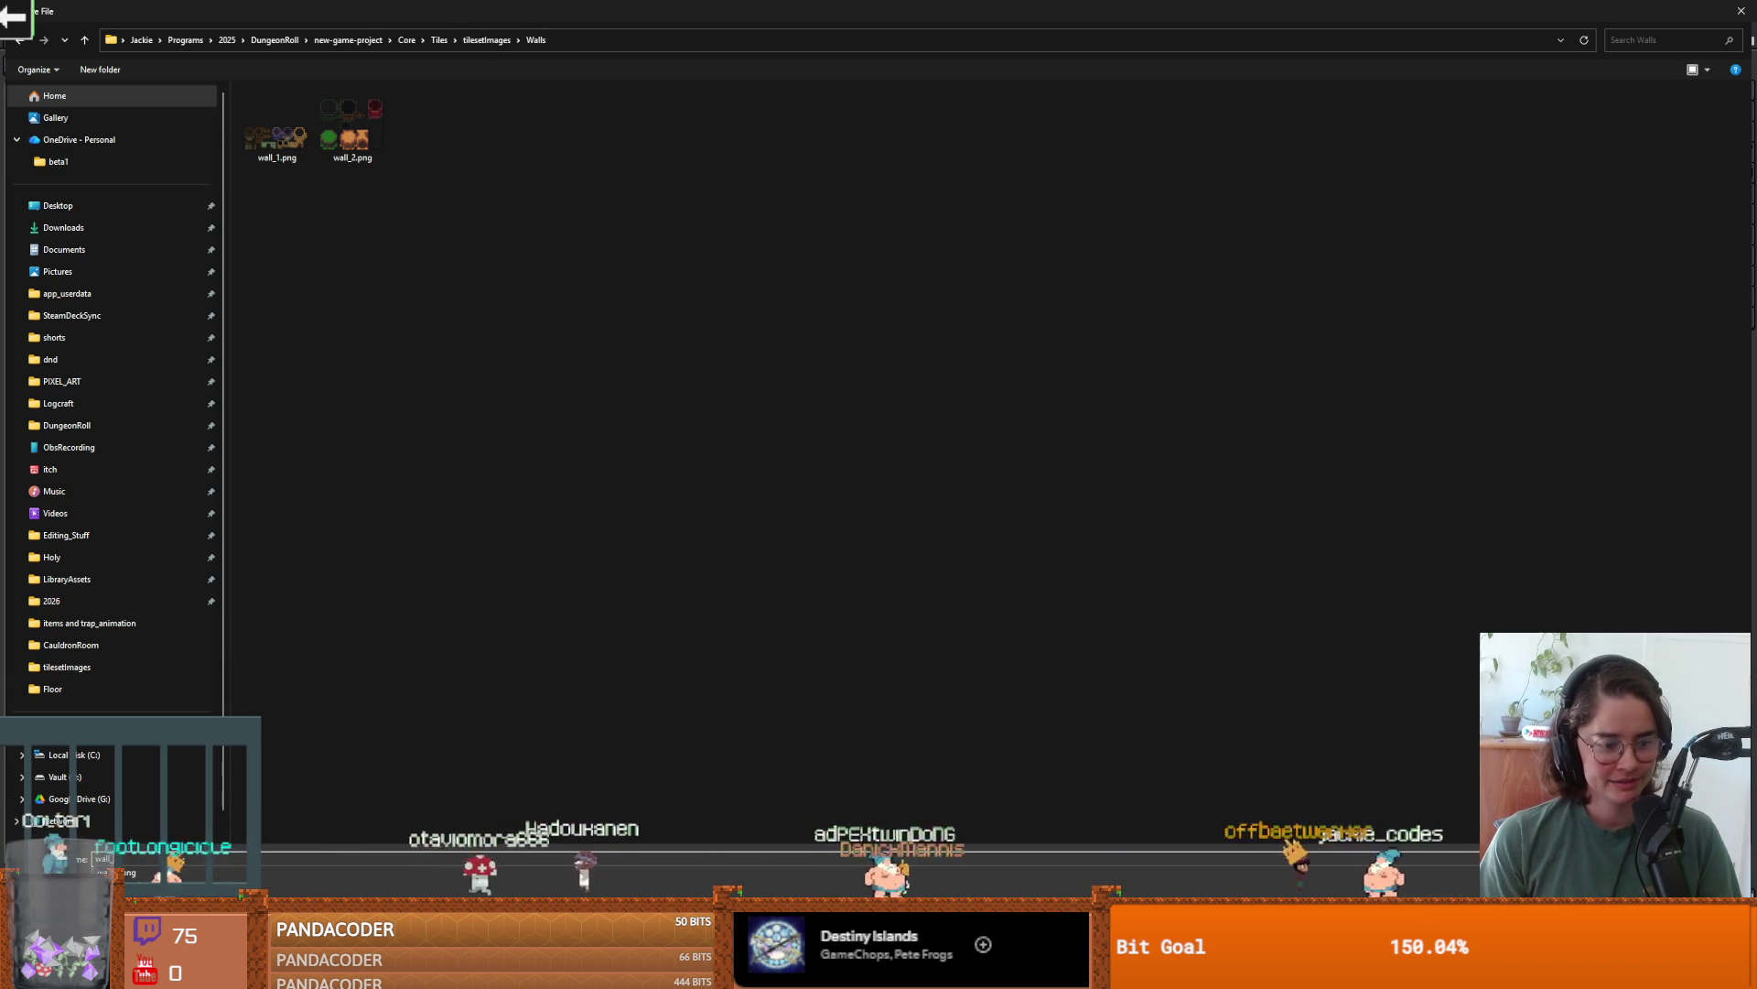
text(wall_)
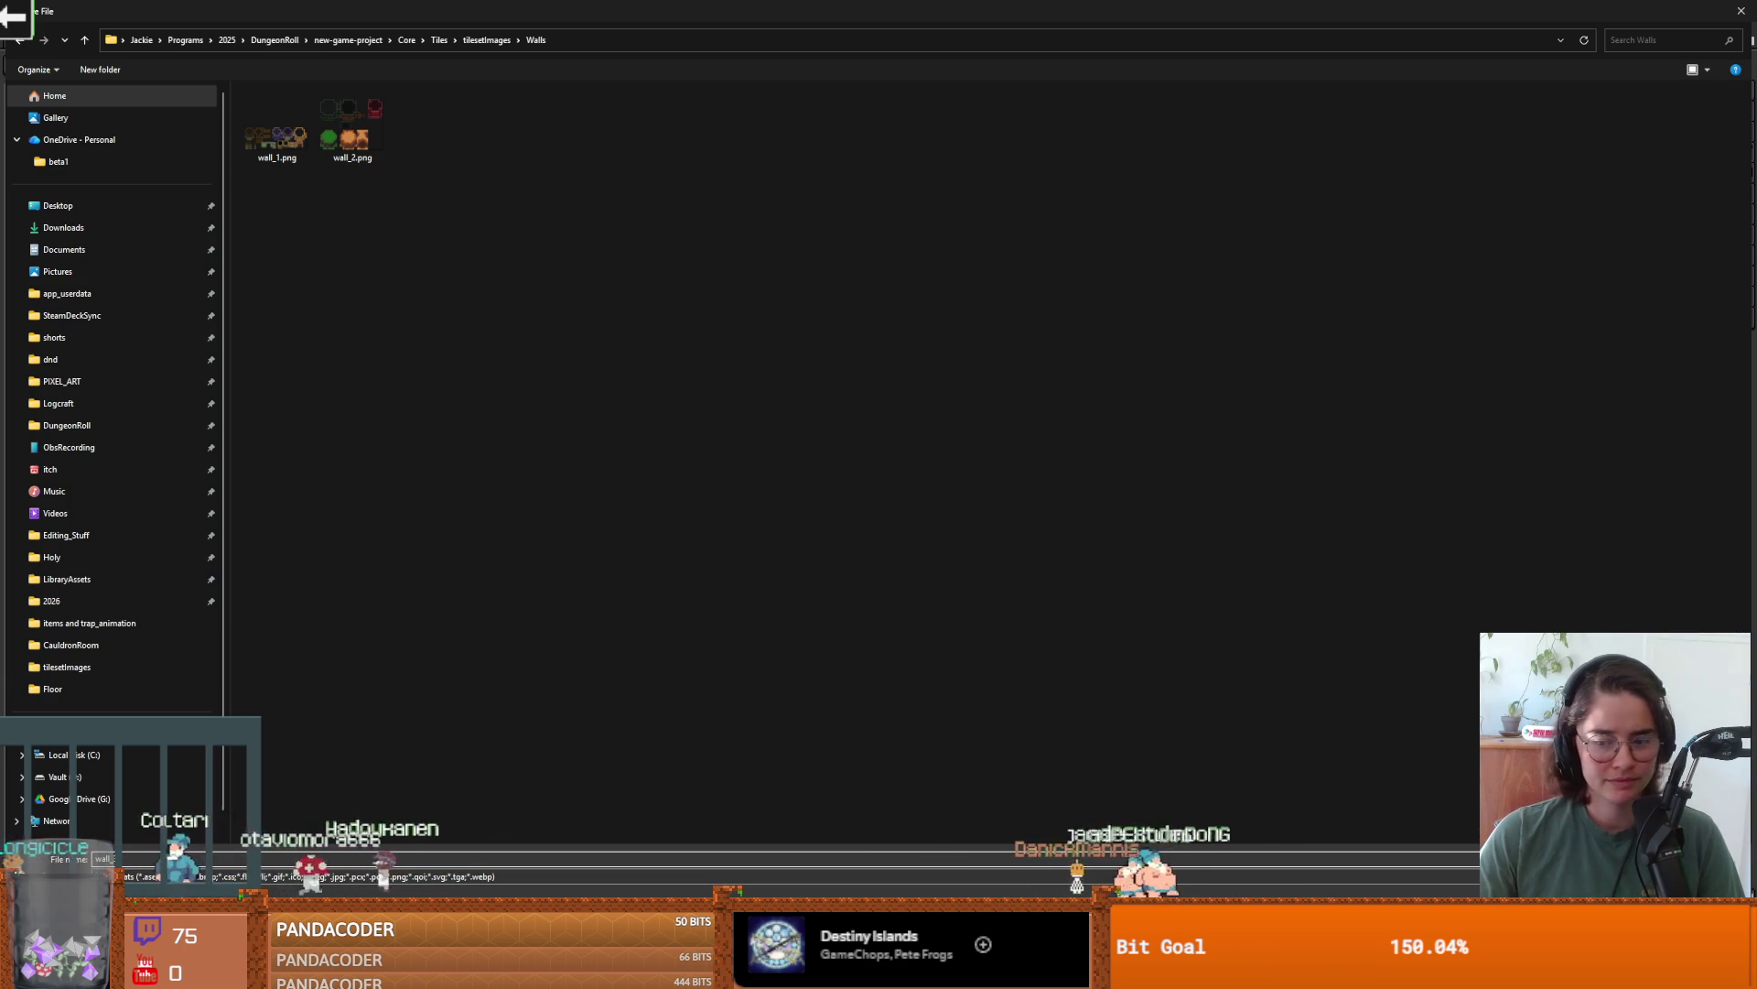
text(3)
key(Return)
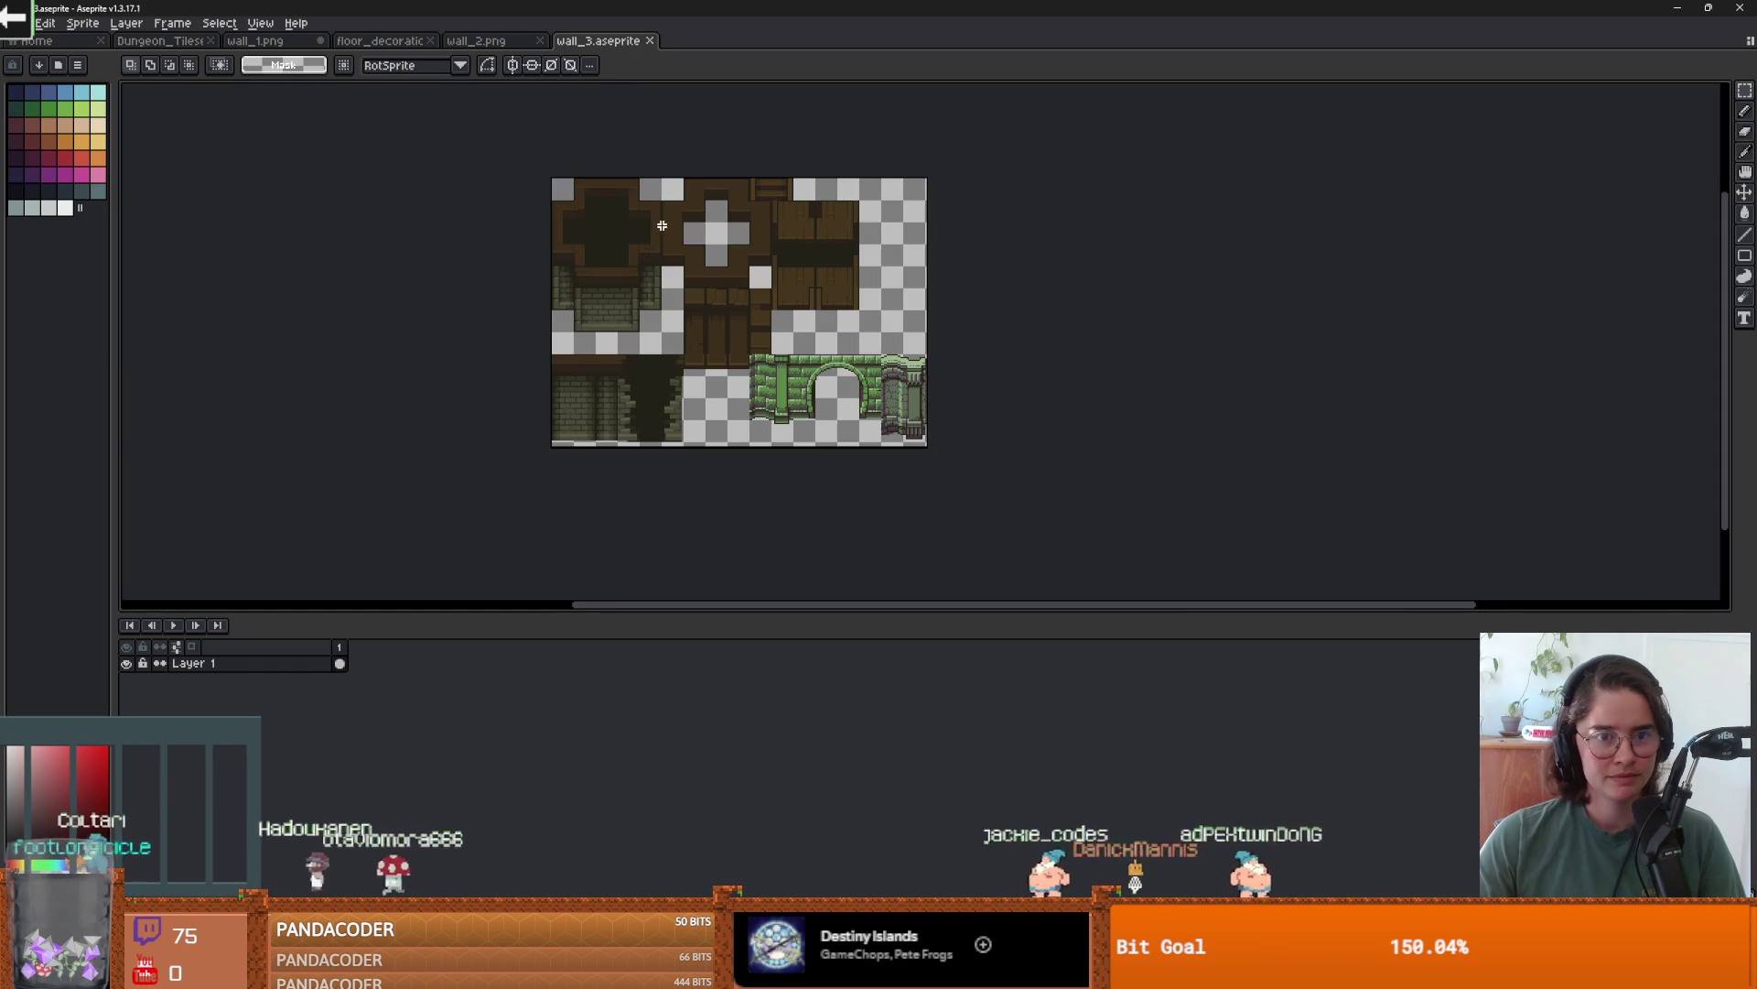
- Close the wall_3 document and return to wall_1.png
scroll(643, 149, up, 1)
scroll(642, 149, down, 1)
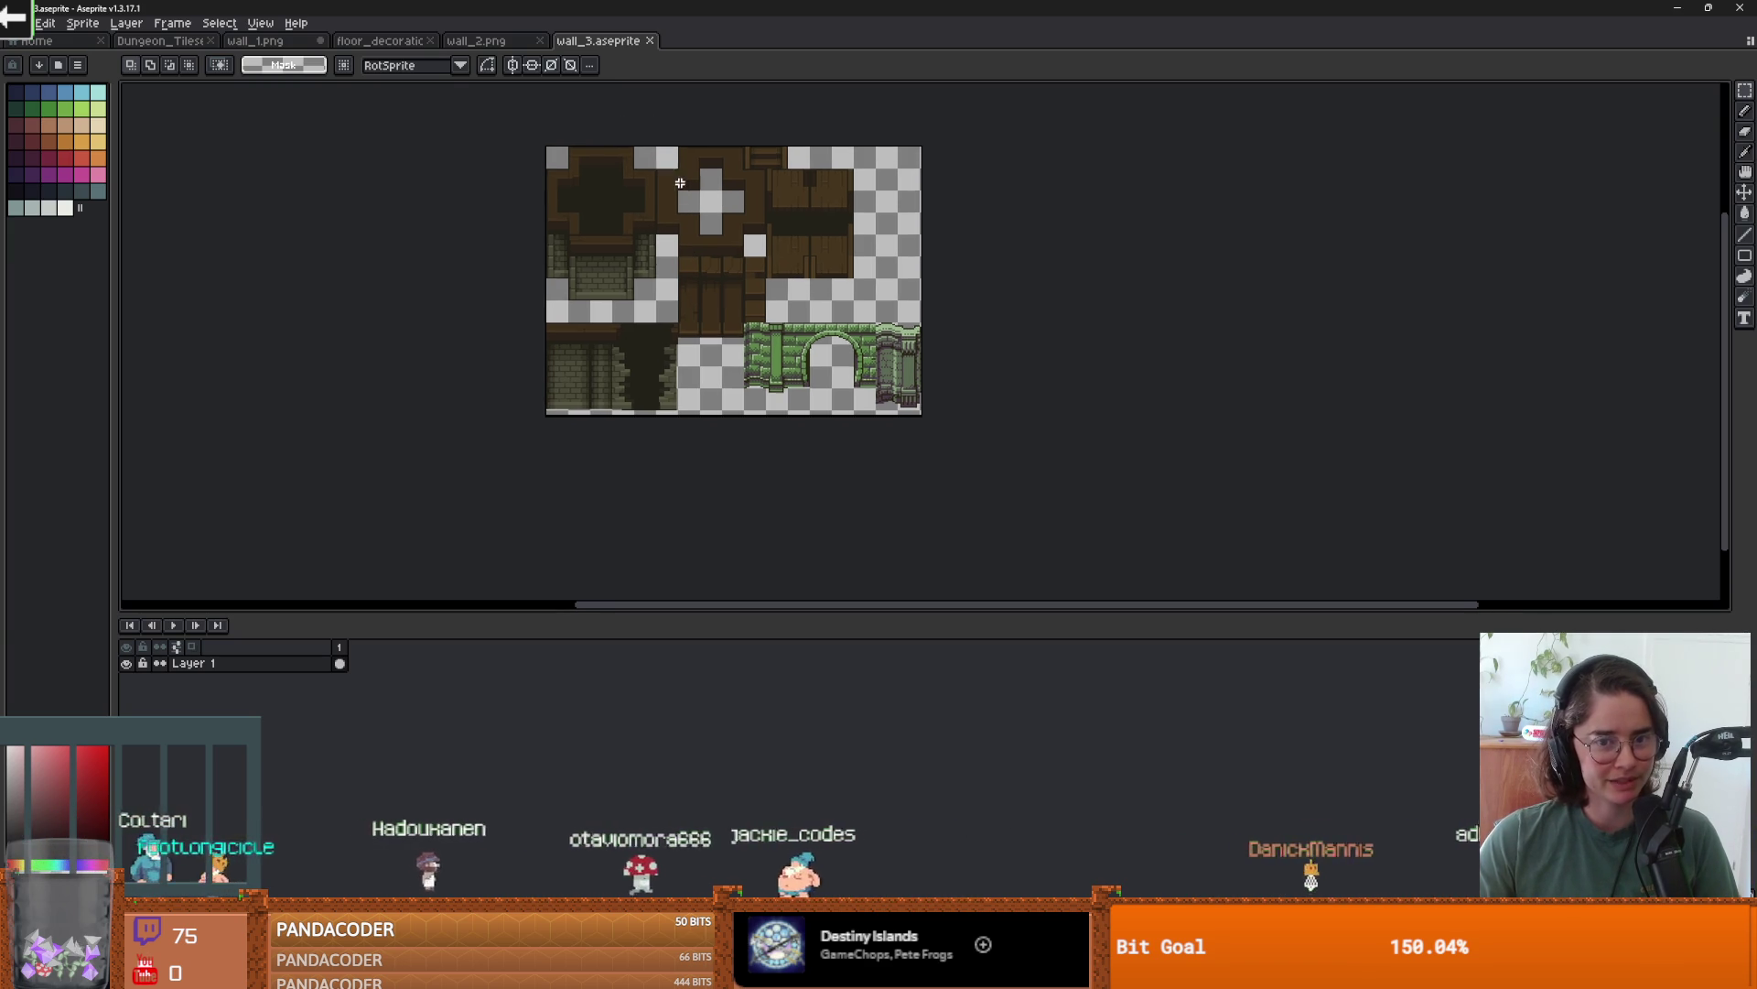
scroll(646, 100, up, 1)
scroll(720, 161, down, 1)
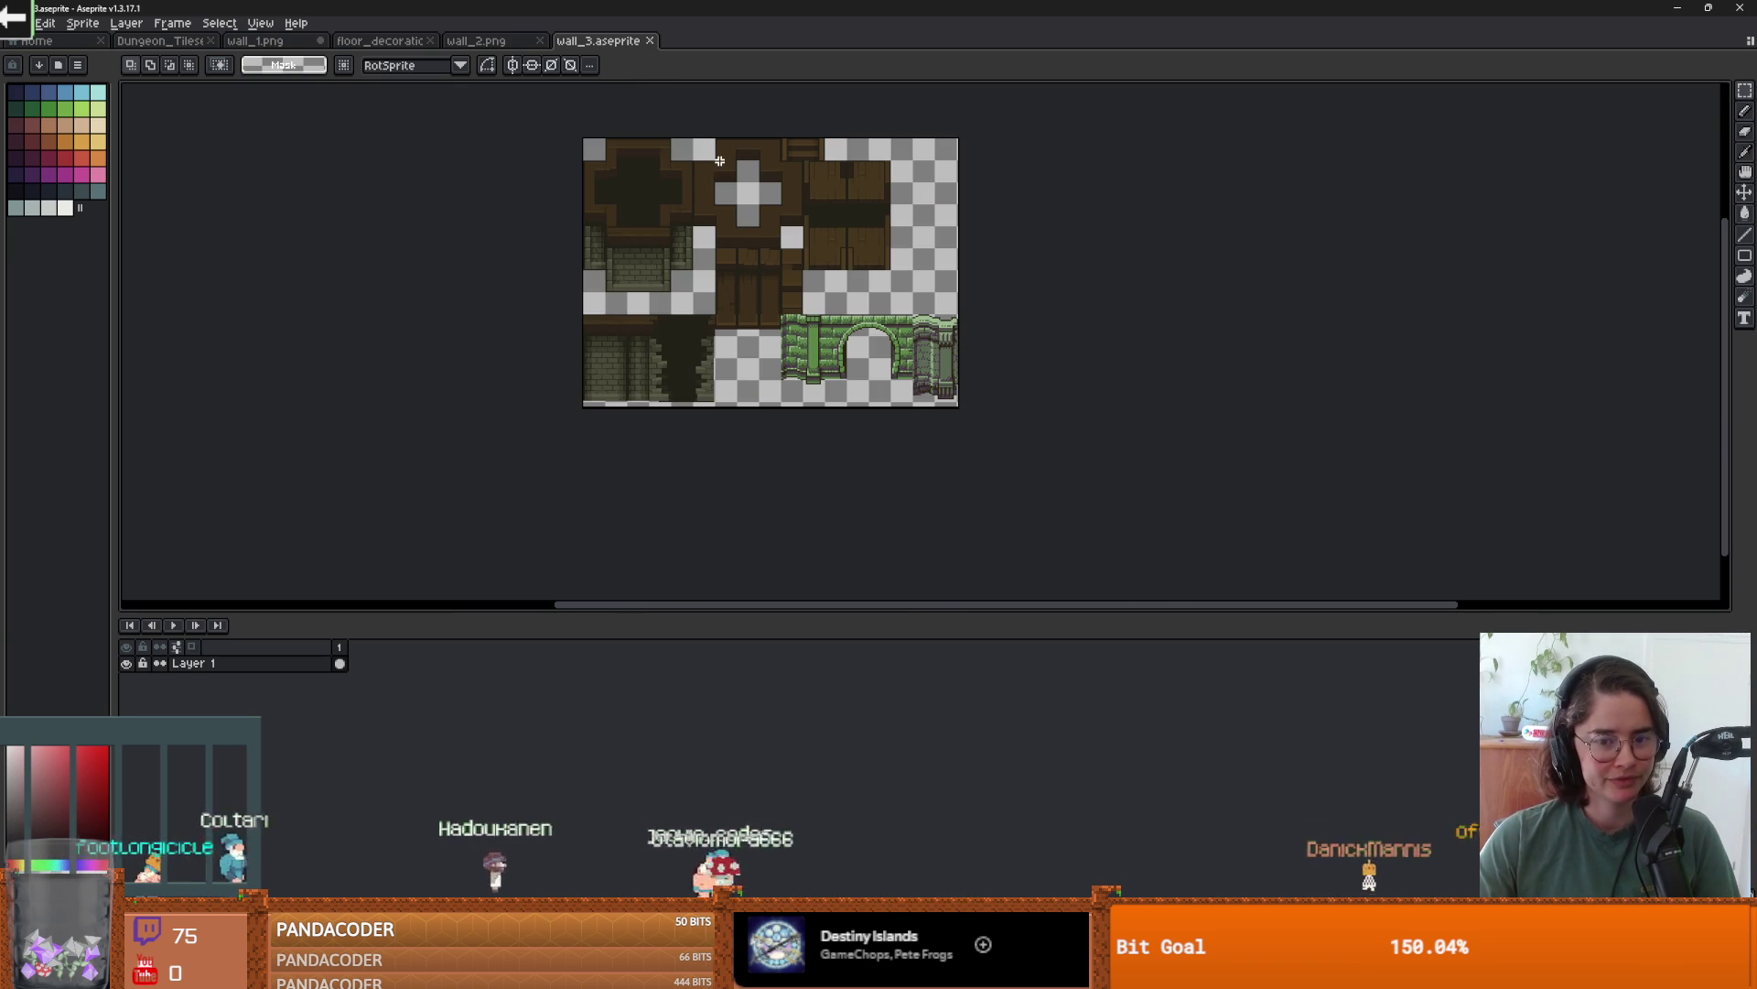
click(650, 40)
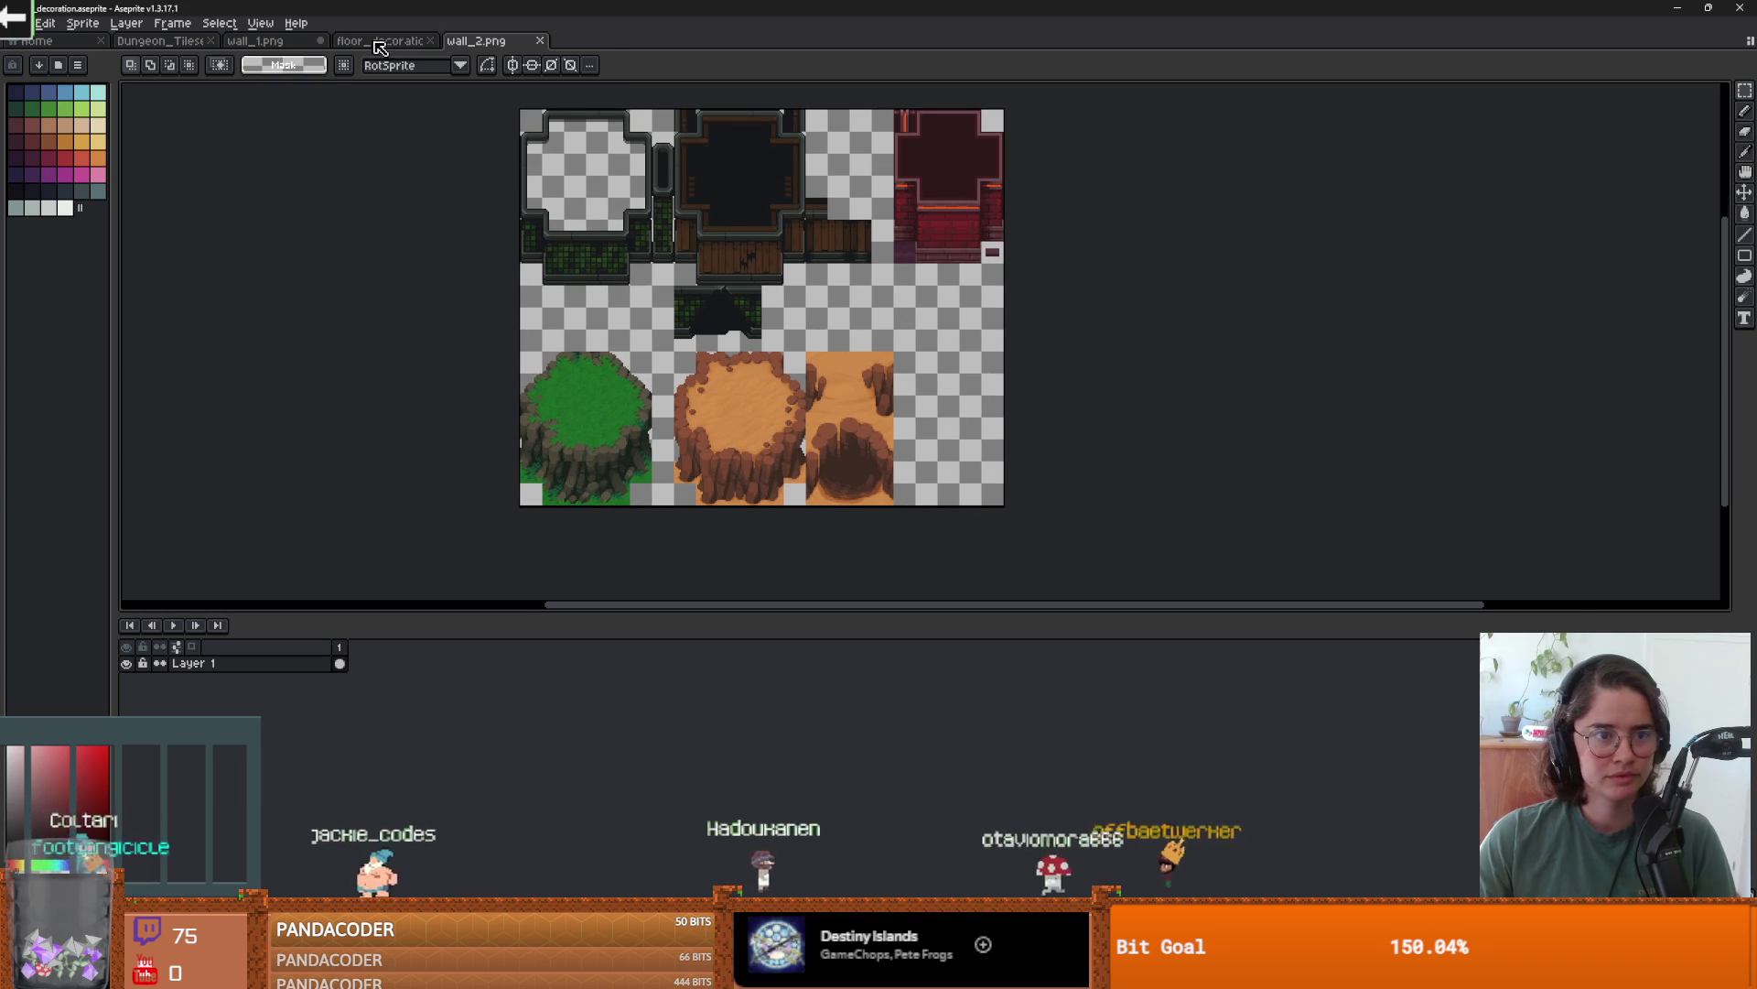
click(260, 40)
scroll(698, 256, down, 2)
scroll(697, 255, up, 1)
scroll(697, 255, down, 1)
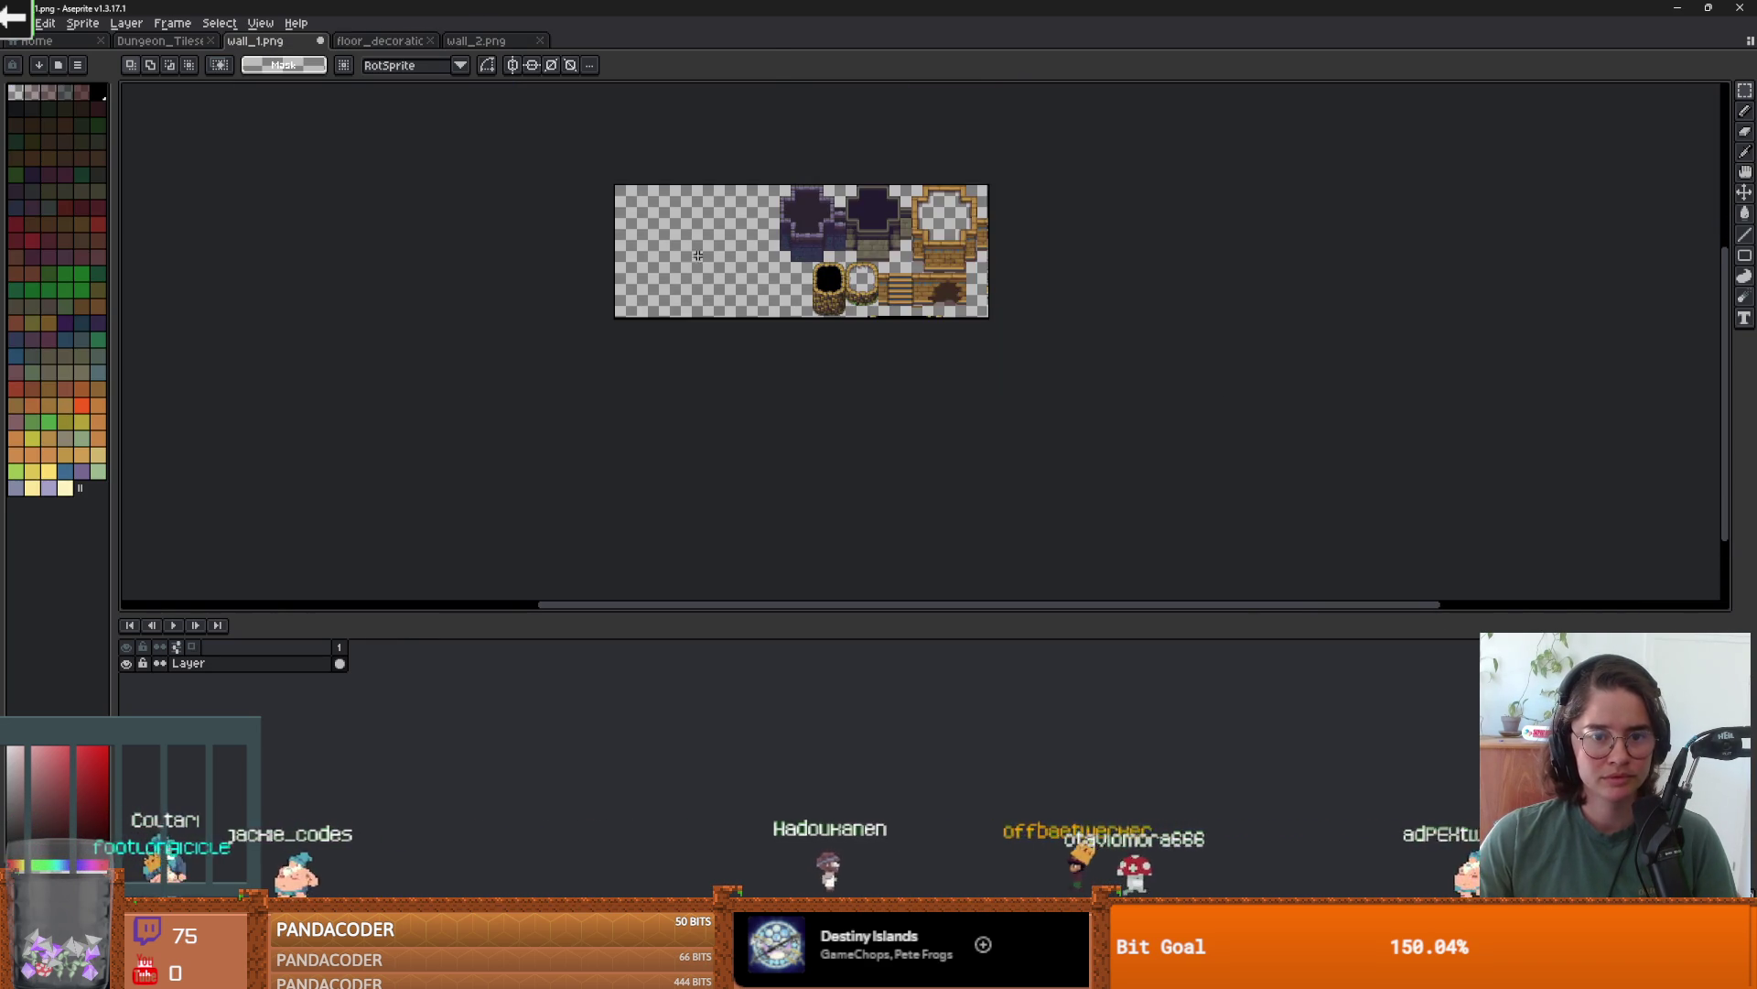
- Try dragging wall_1's canvas edges in Canvas Size, backing out without applying changes
key(ctrl+alt+c)
drag(581, 257, 903, 252)
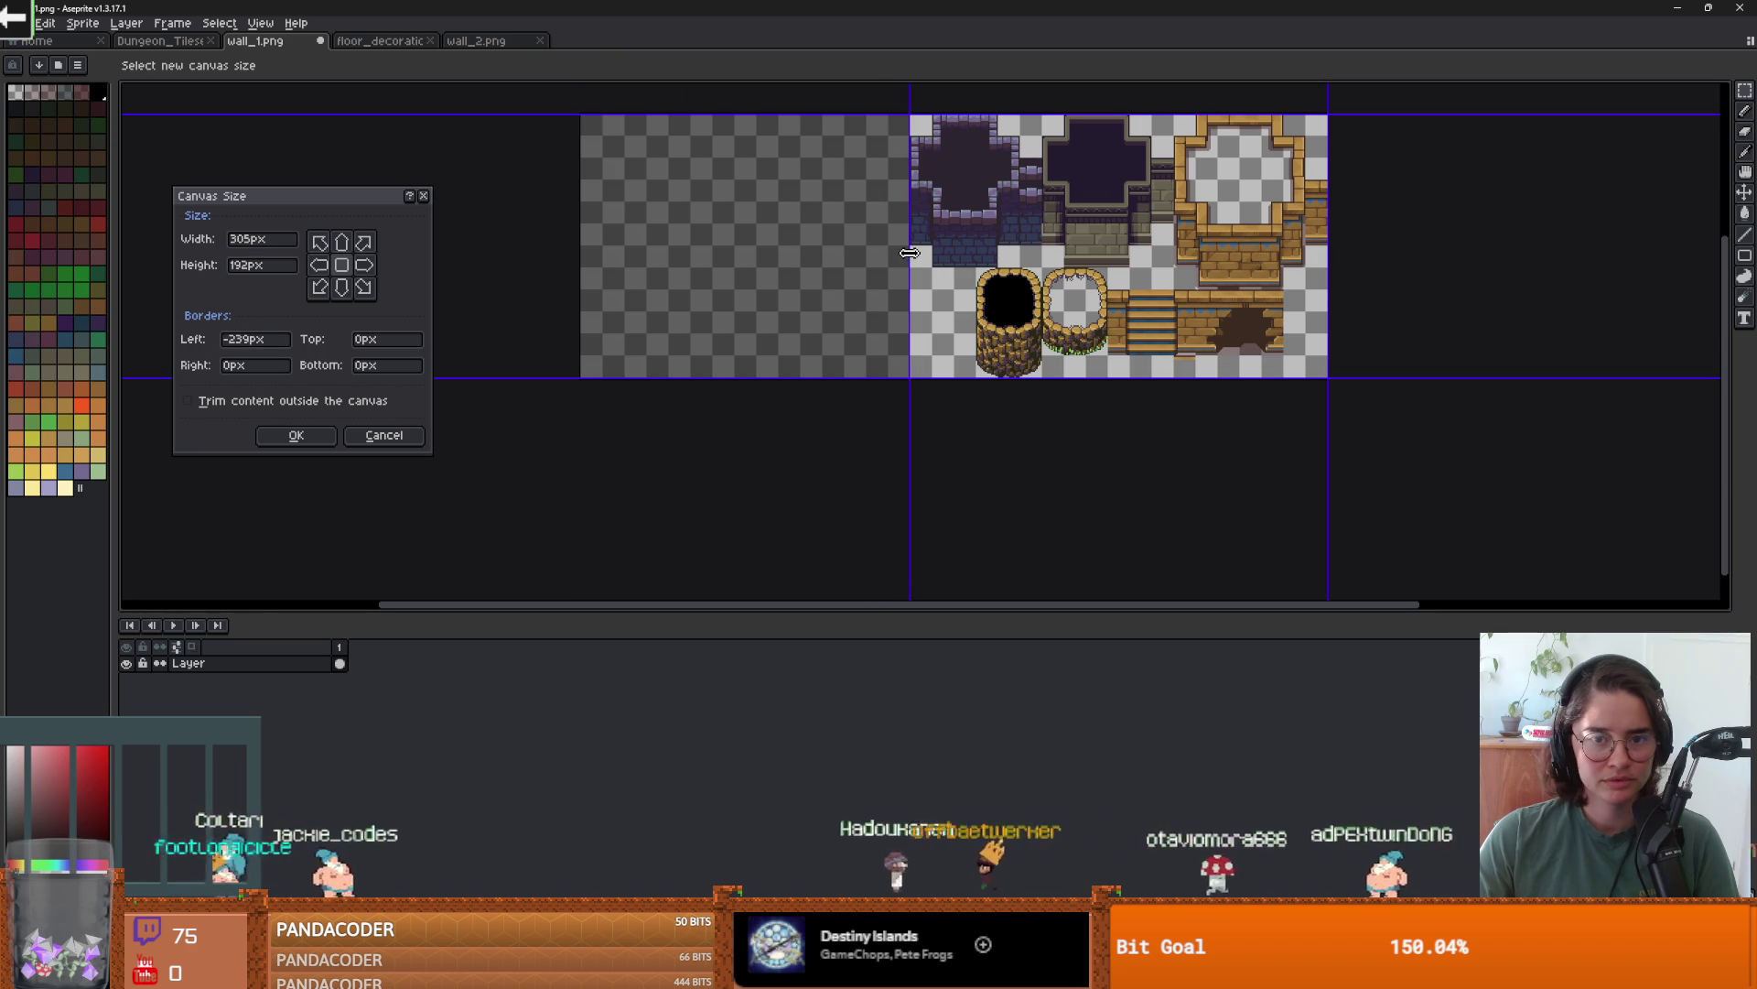
key(Return)
scroll(952, 229, up, 2)
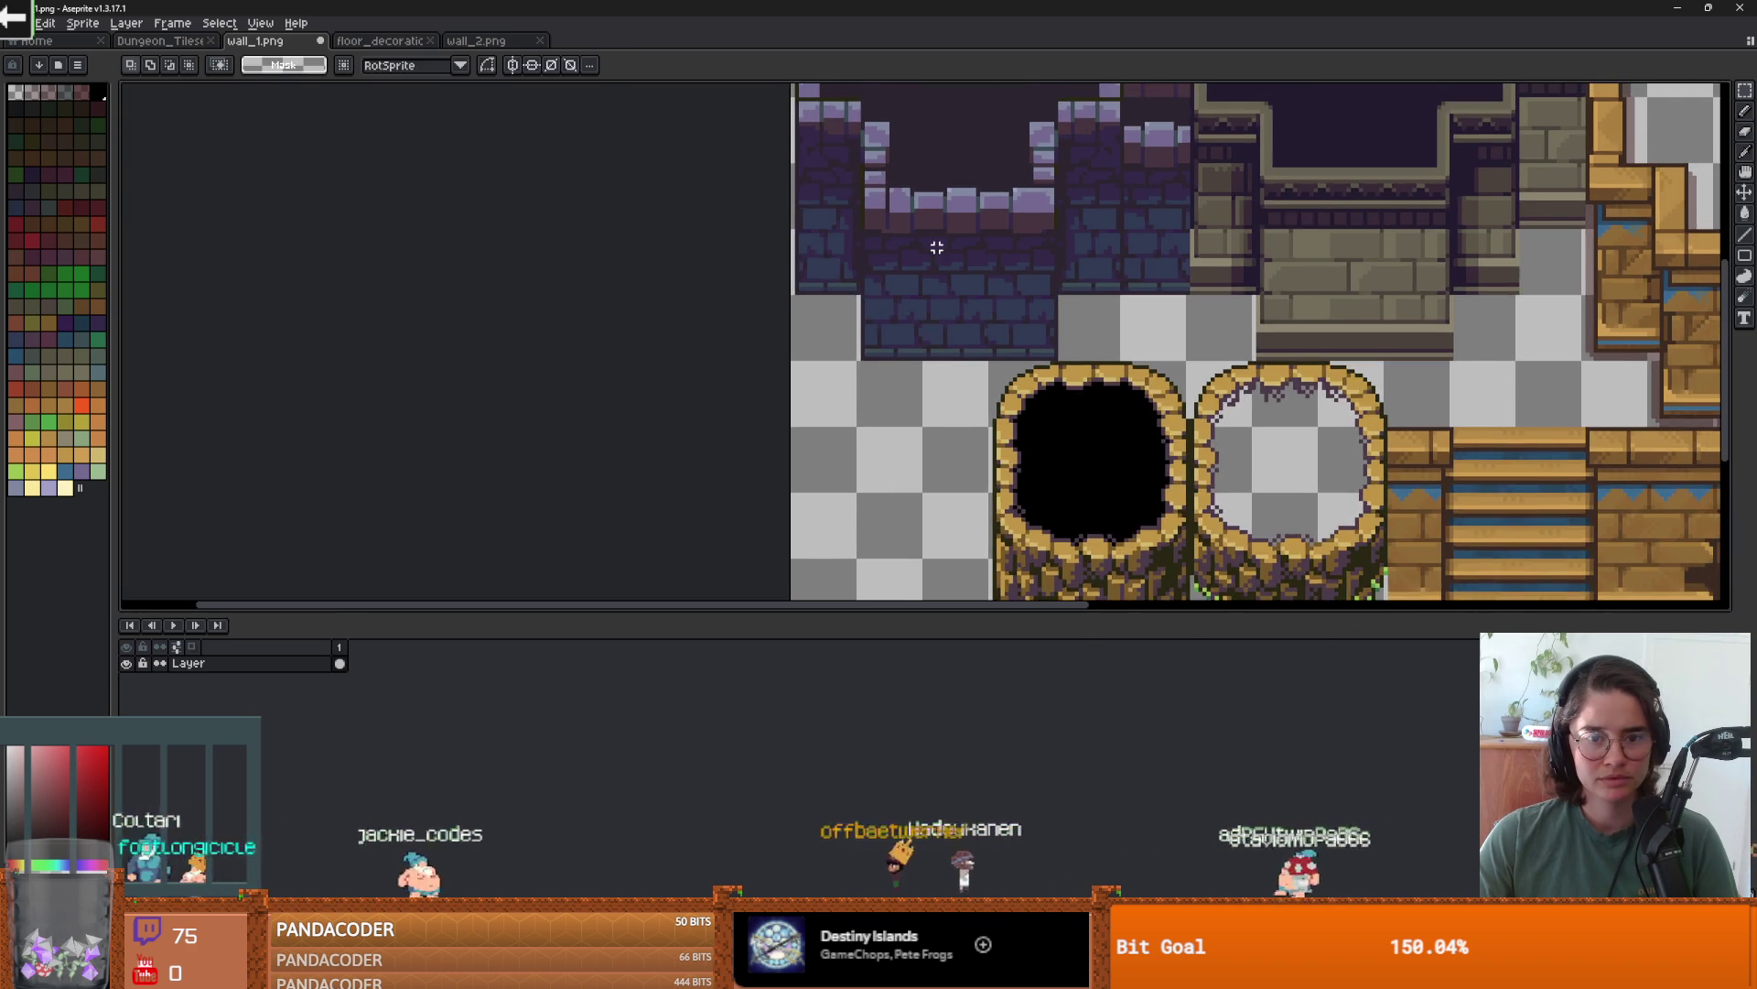
scroll(936, 246, down, 1)
scroll(935, 246, left, 5)
scroll(620, 282, right, 3)
scroll(620, 283, down, 2)
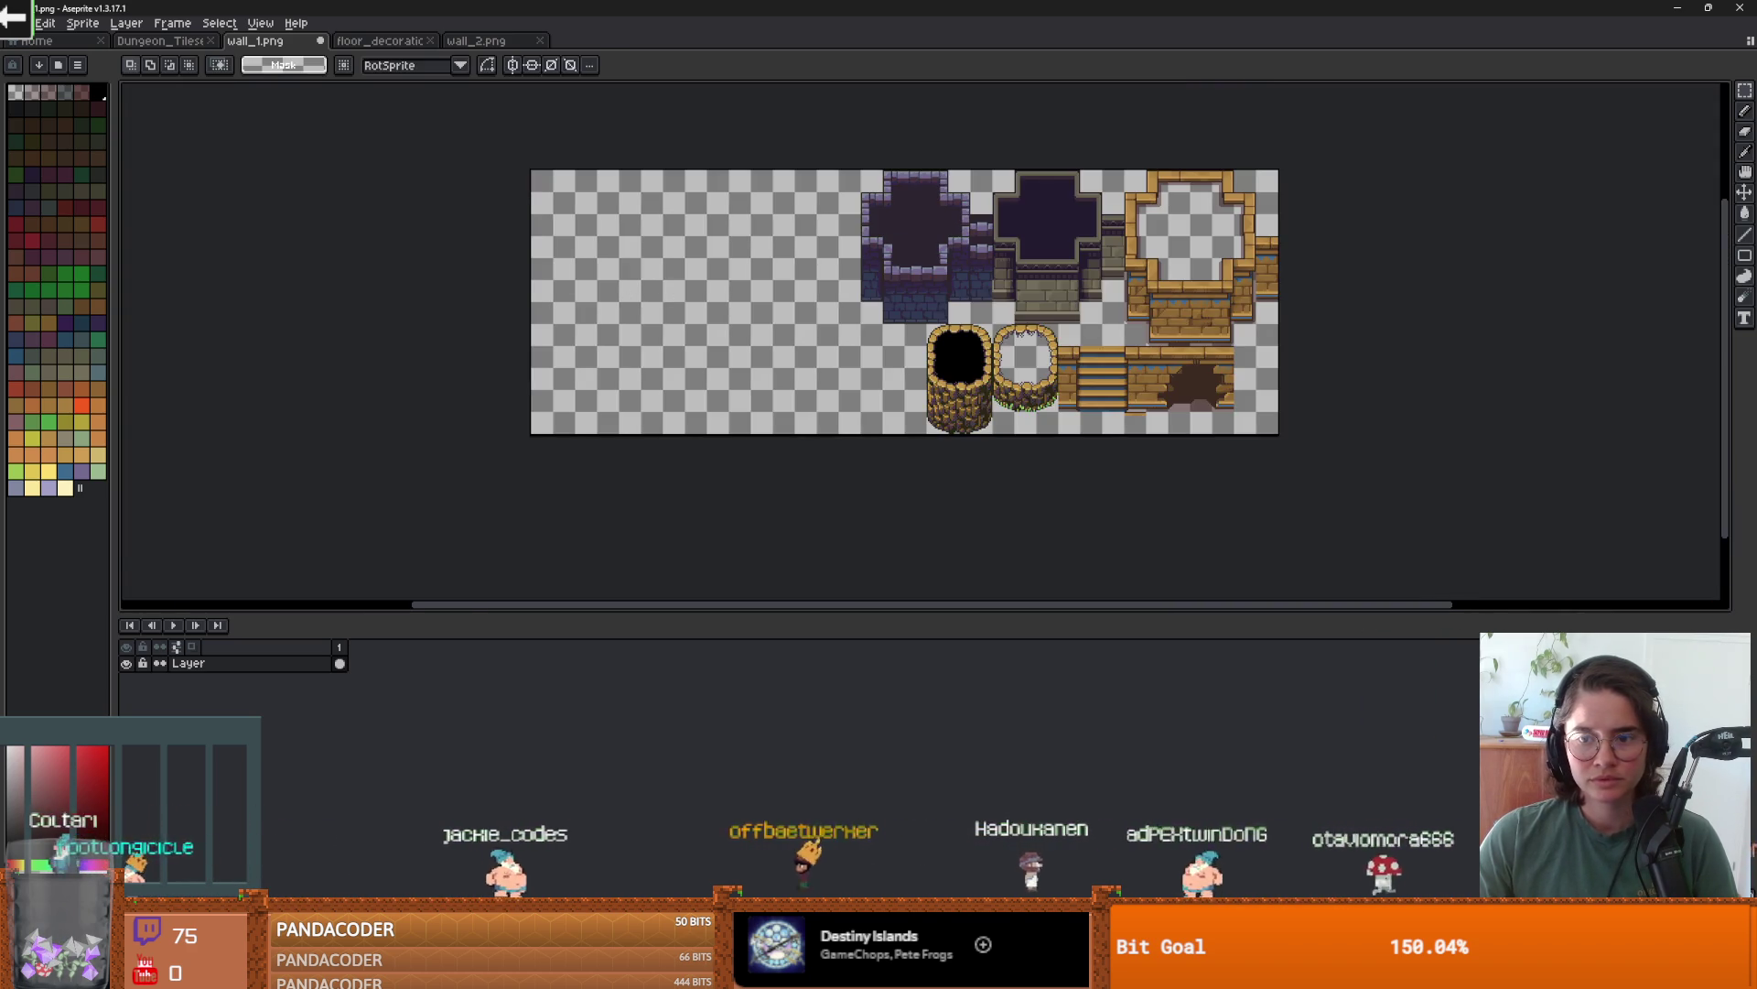
scroll(1280, 312, up, 2)
scroll(708, 324, down, 2)
scroll(707, 324, left, 2)
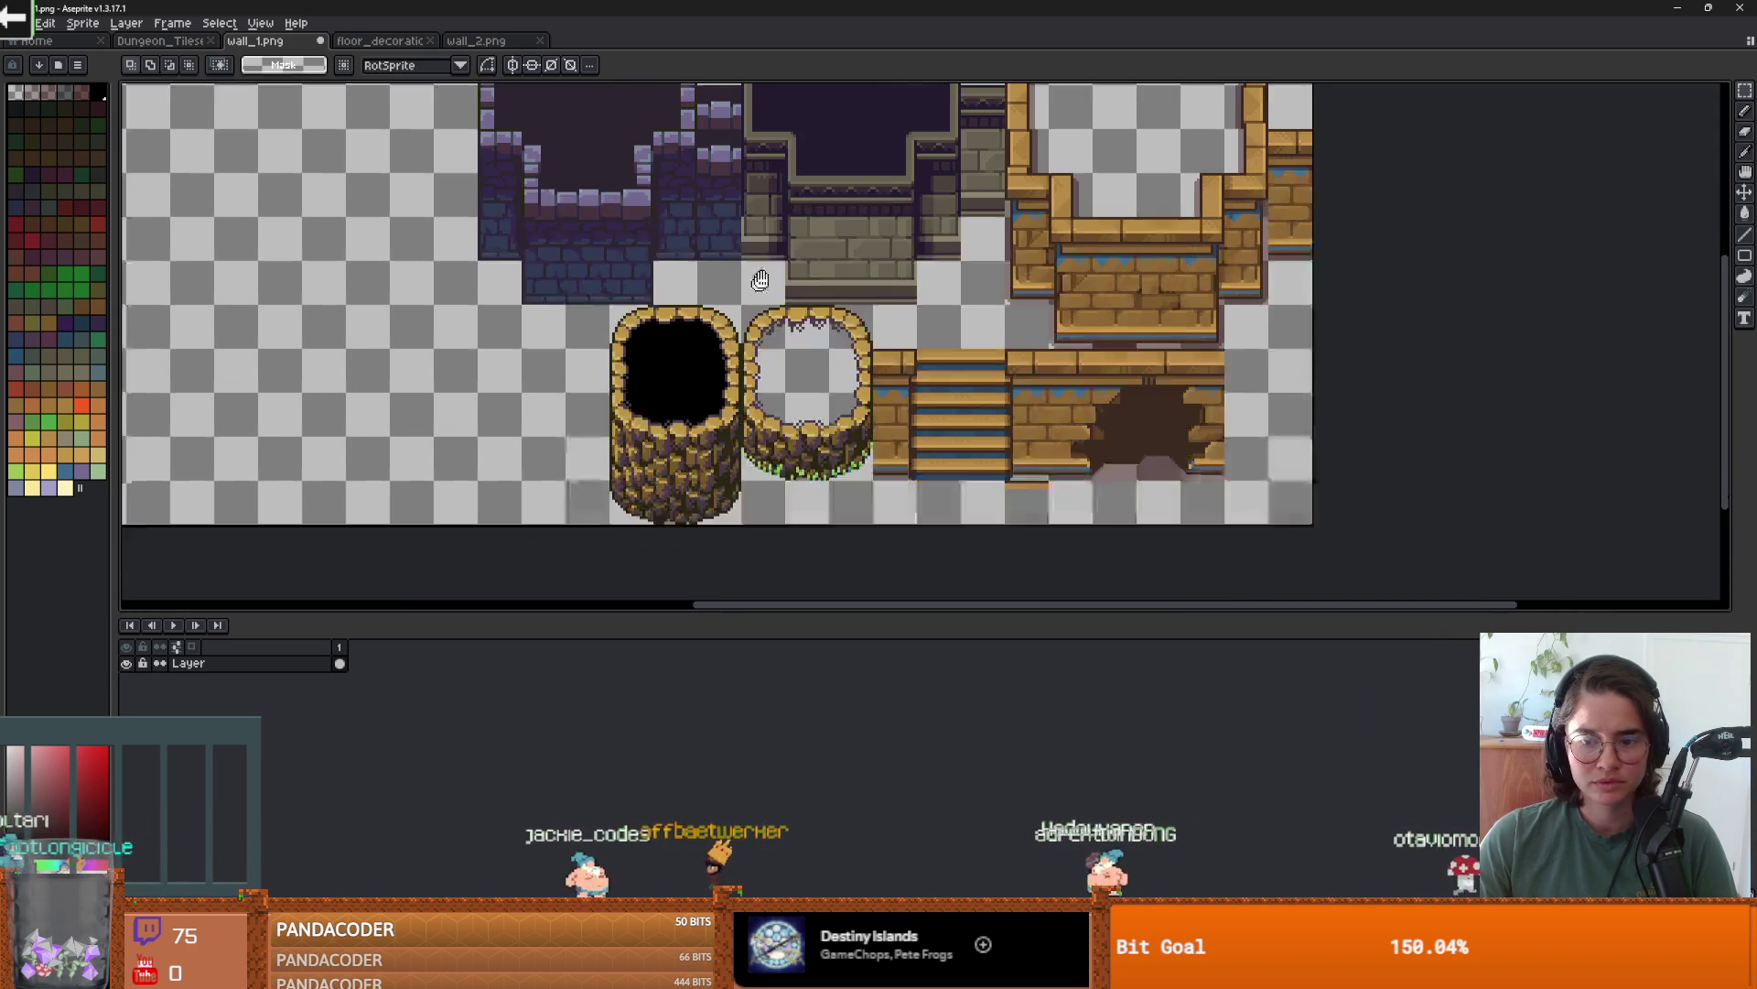
key(ctrl+alt+c)
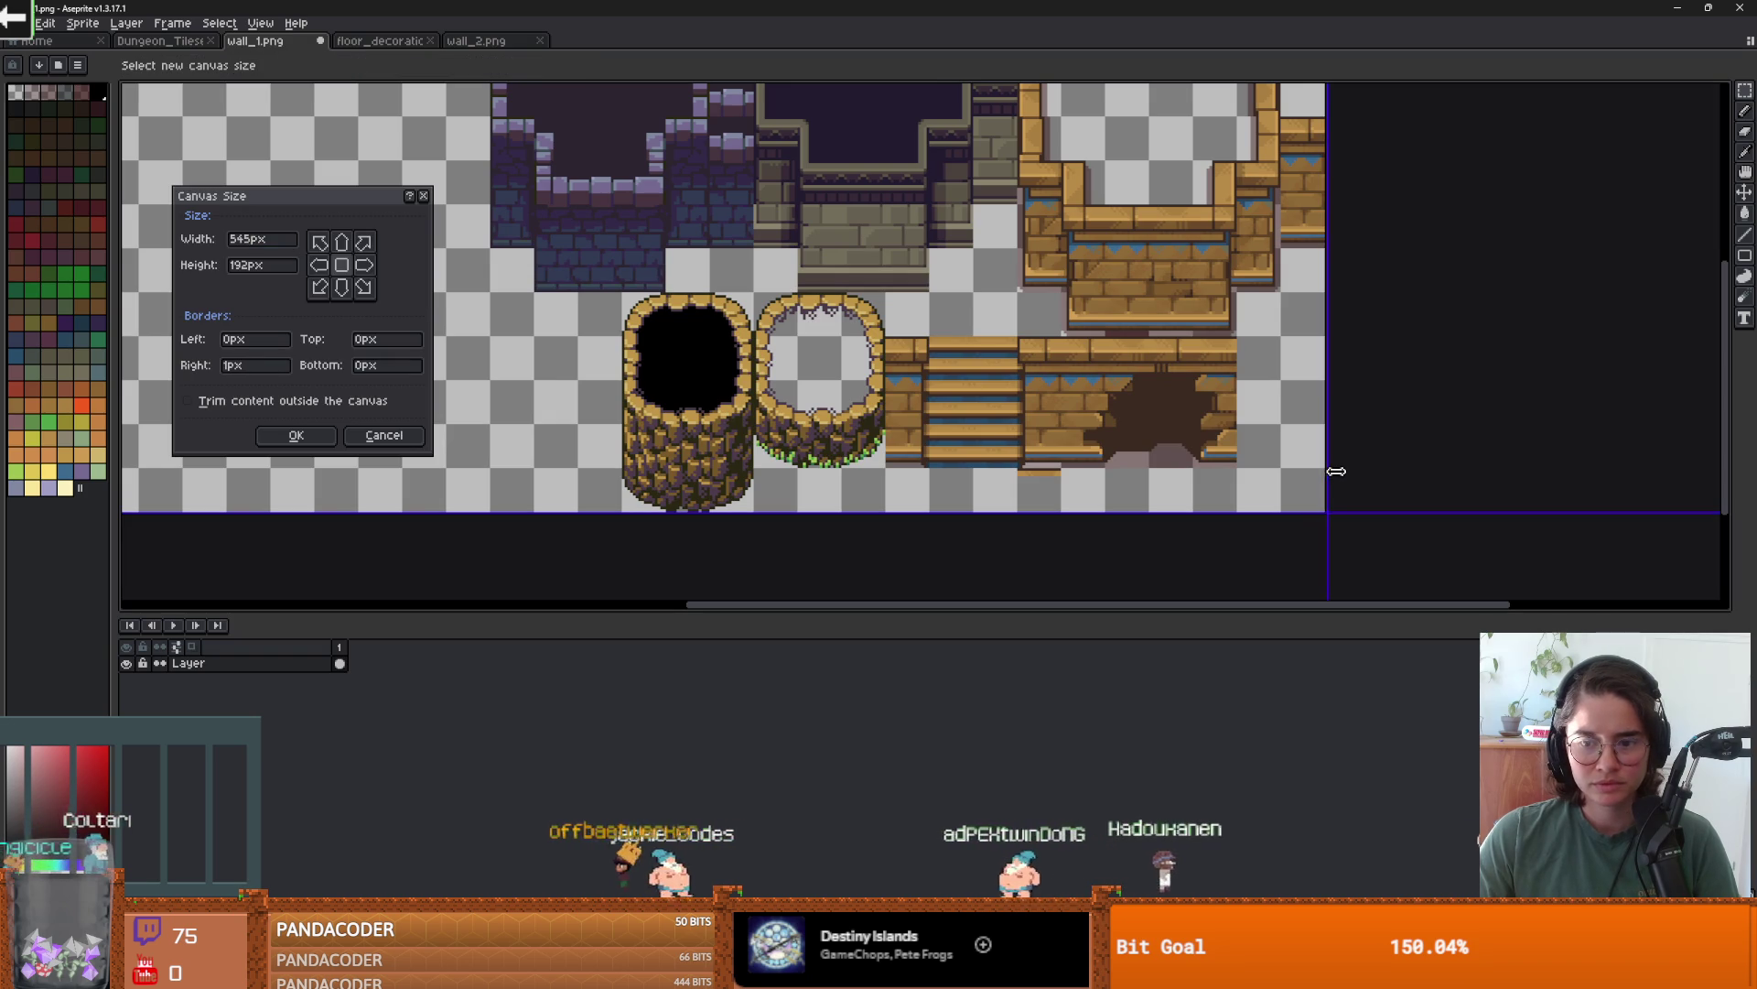
drag(1342, 473, 1336, 472)
key(Escape)
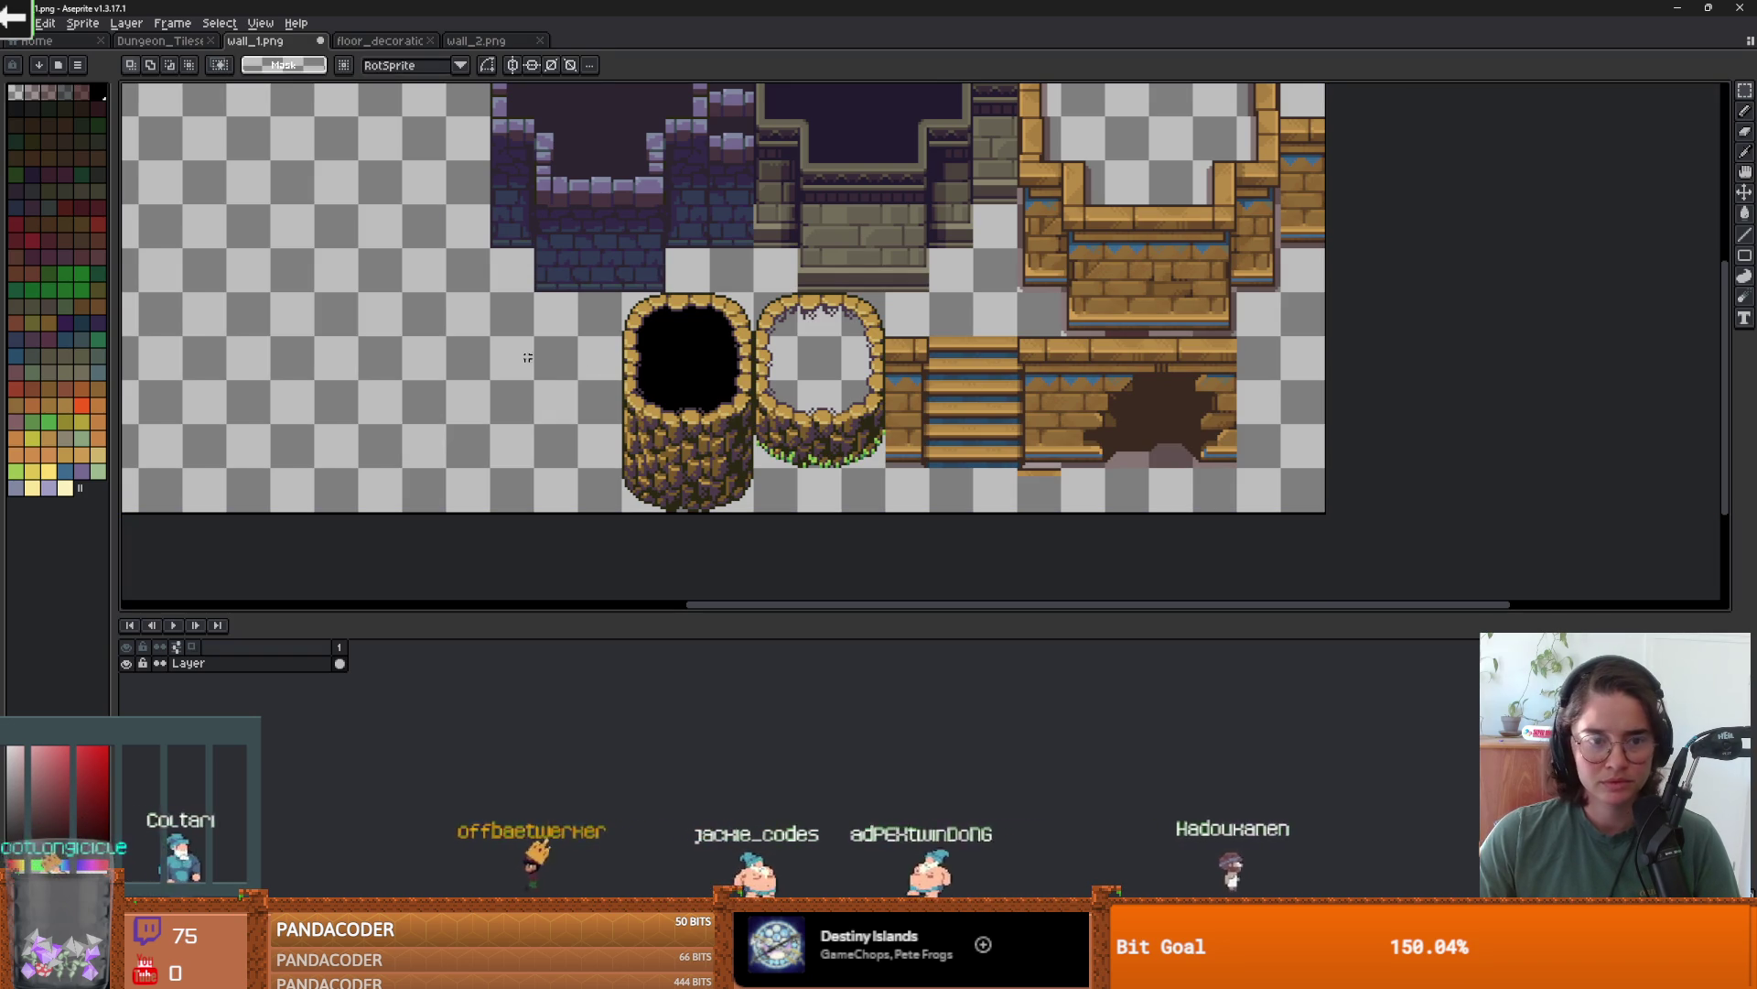
- Crop 240 px off wall_1's left side, leaving a 304 by 192 px canvas
key(ctrl+alt+c)
scroll(608, 353, down, 3)
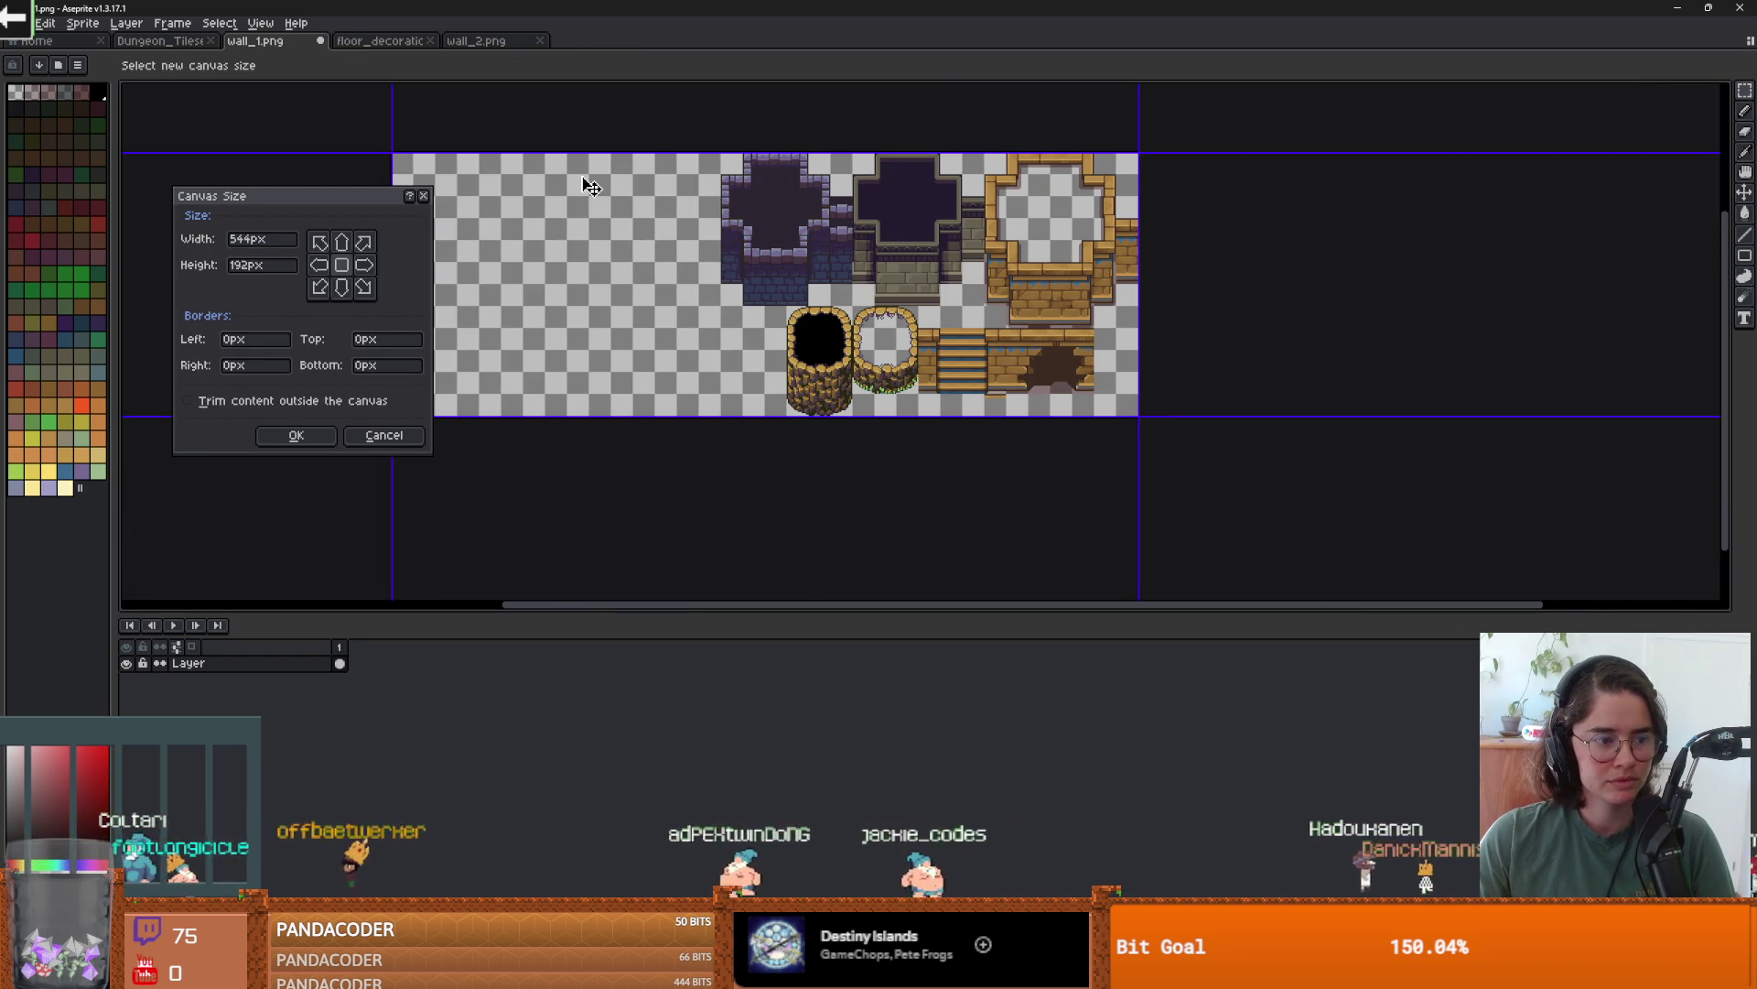
scroll(418, 183, up, 2)
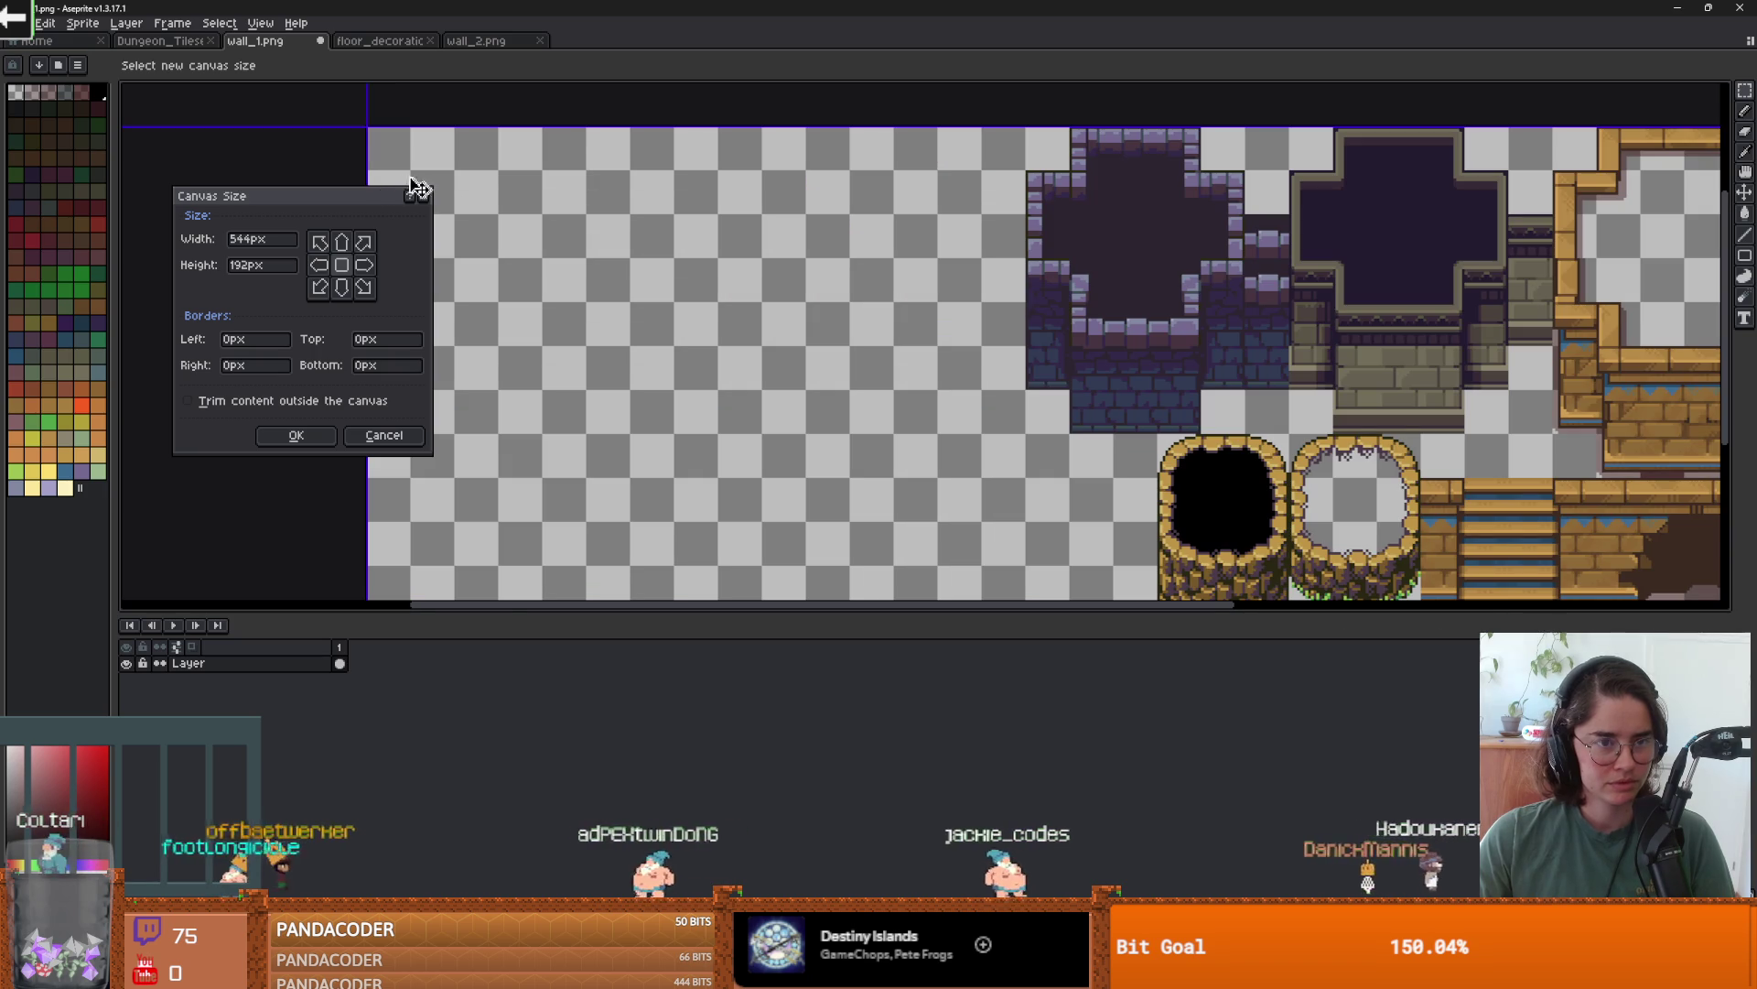
mouse_move(363, 191)
mouse_down()
mouse_move(312, 241)
mouse_move(204, 262)
mouse_up()
drag(367, 261, 1017, 262)
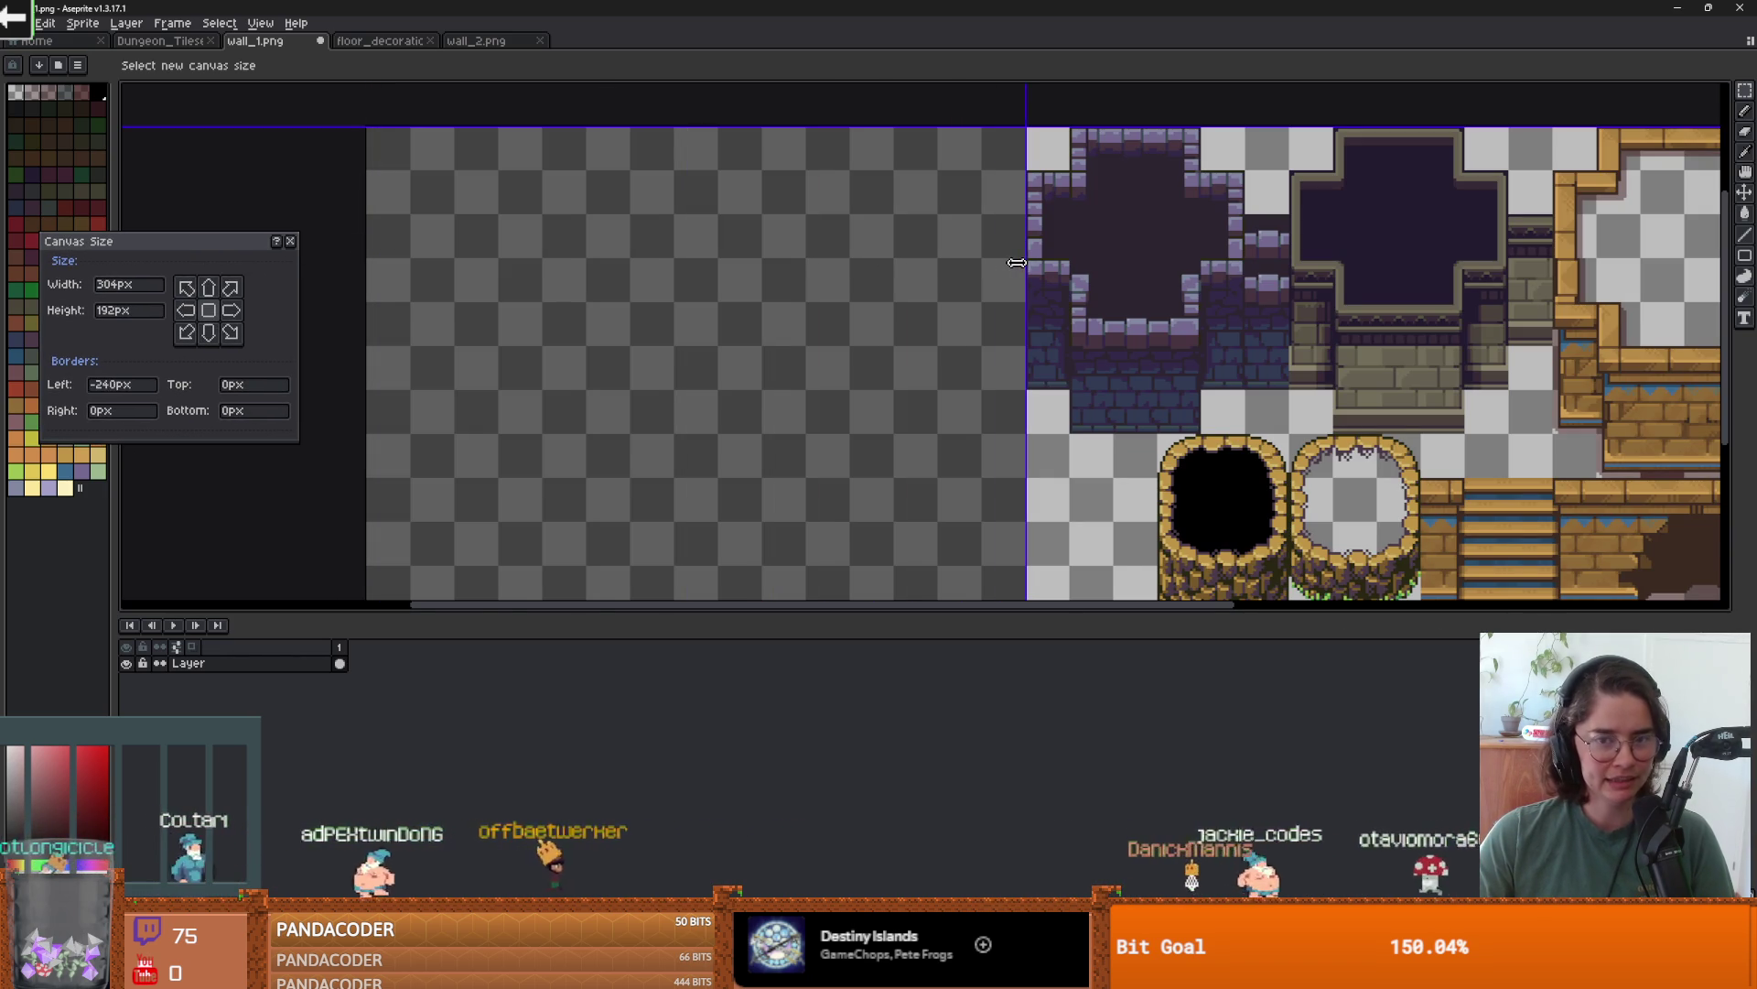
key(Return)
mouse_move(782, 302)
mouse_down()
mouse_move(809, 228)
mouse_move(779, 332)
mouse_up()
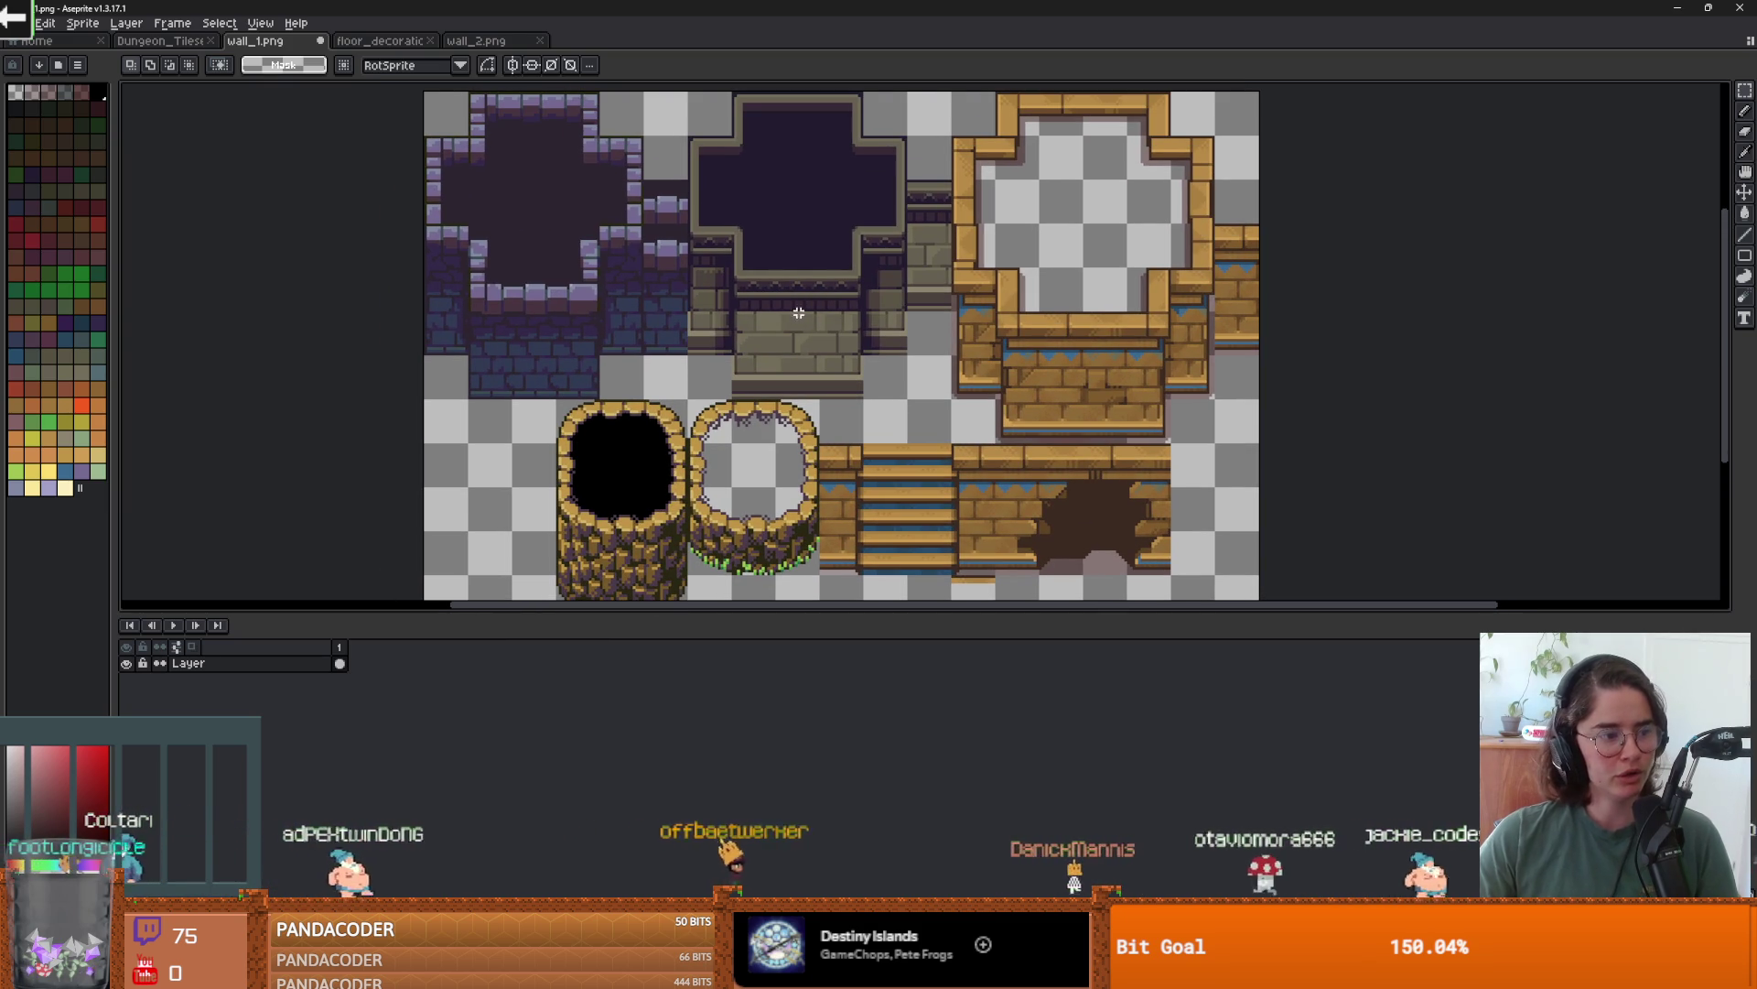
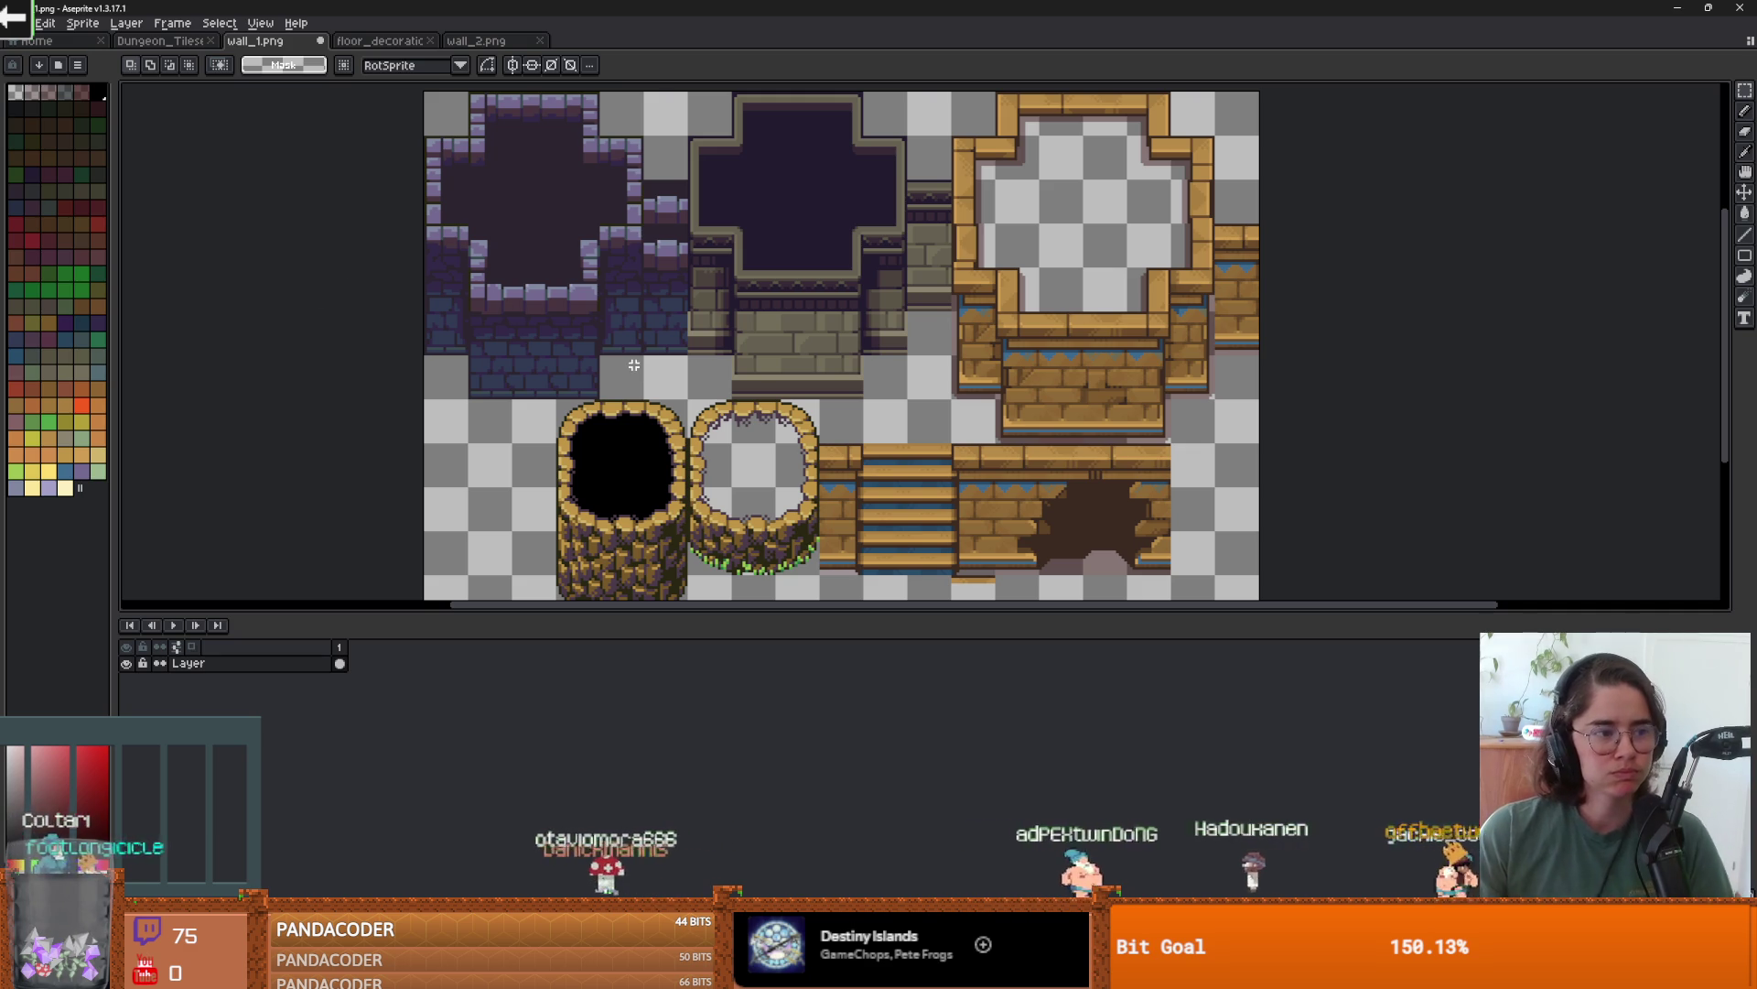
- Scroll around the wall_1.png sheet to inspect its wall tiles
scroll(642, 380, down, 2)
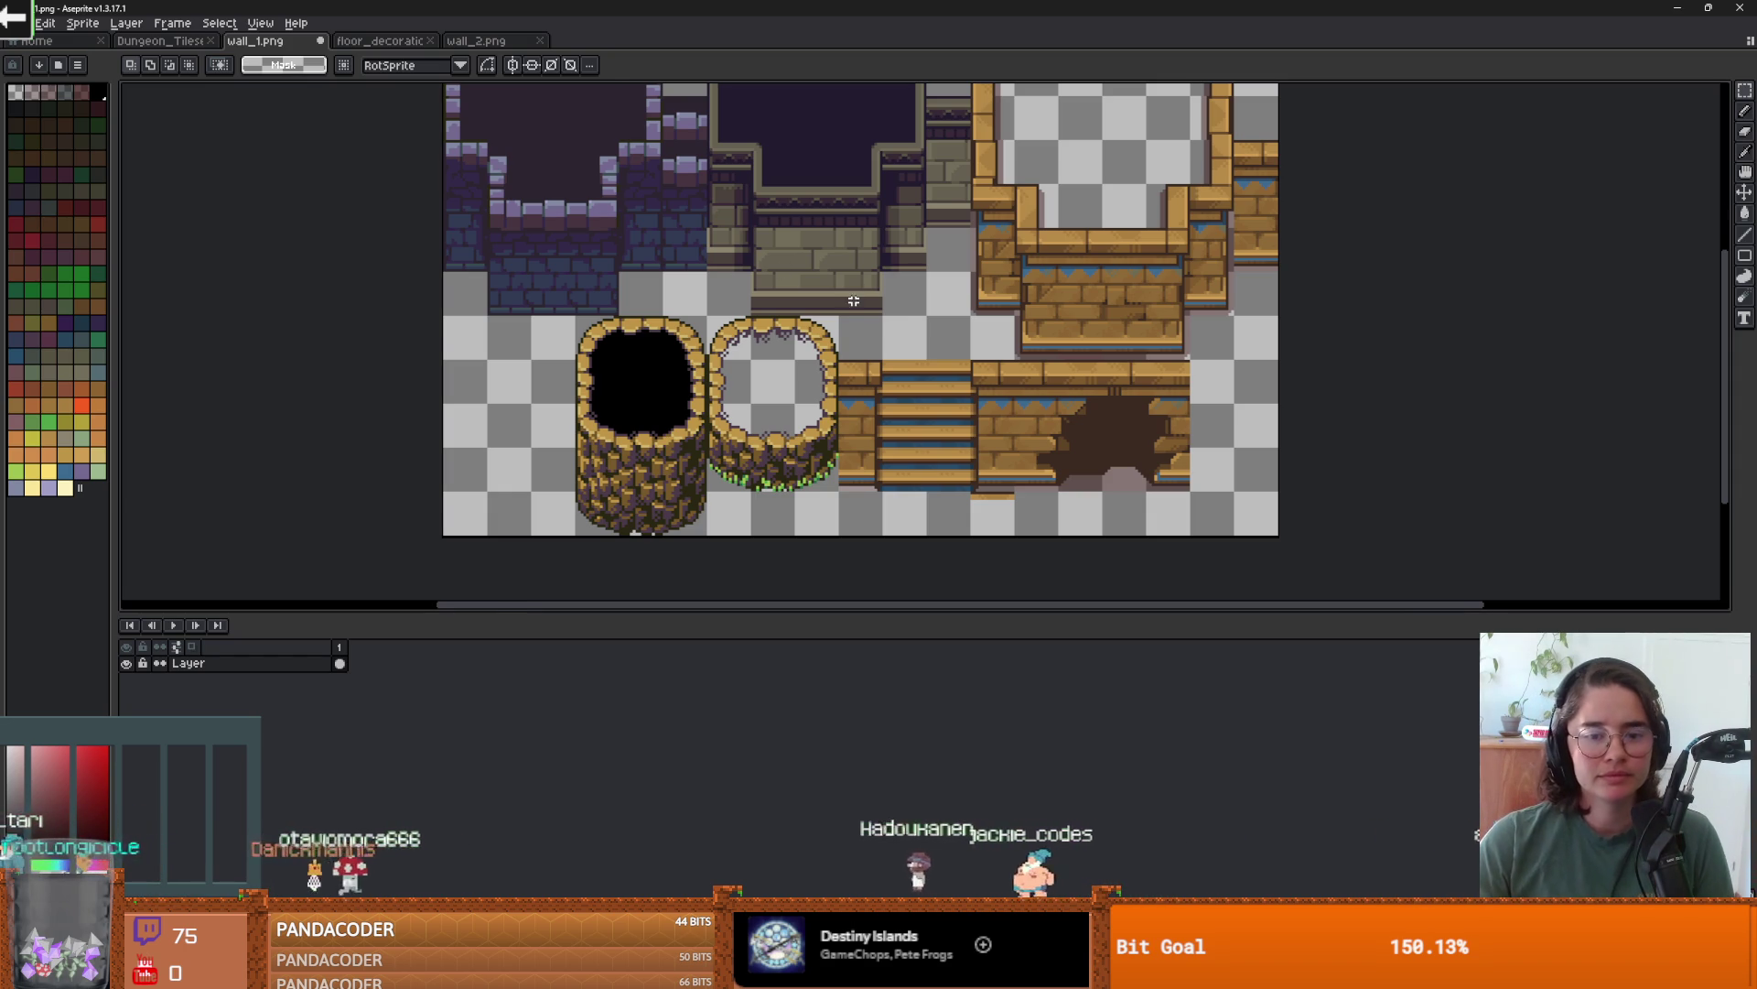
scroll(853, 300, right, 1)
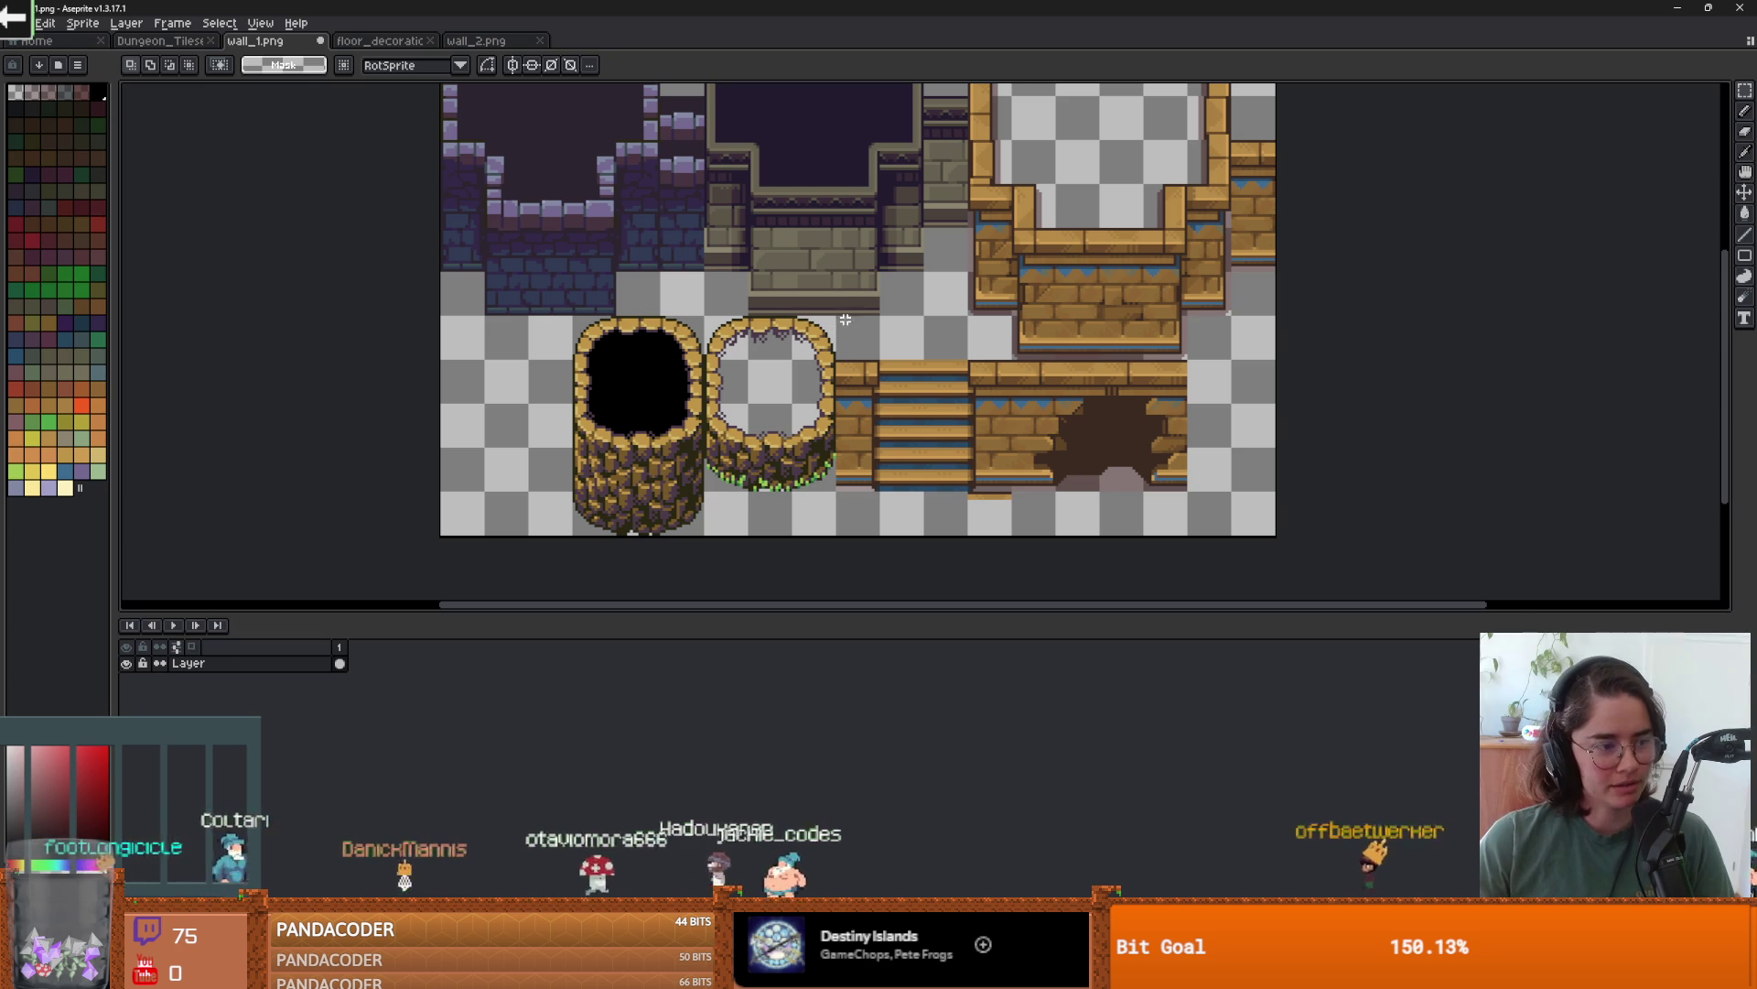
scroll(902, 371, up, 1)
scroll(968, 382, down, 1)
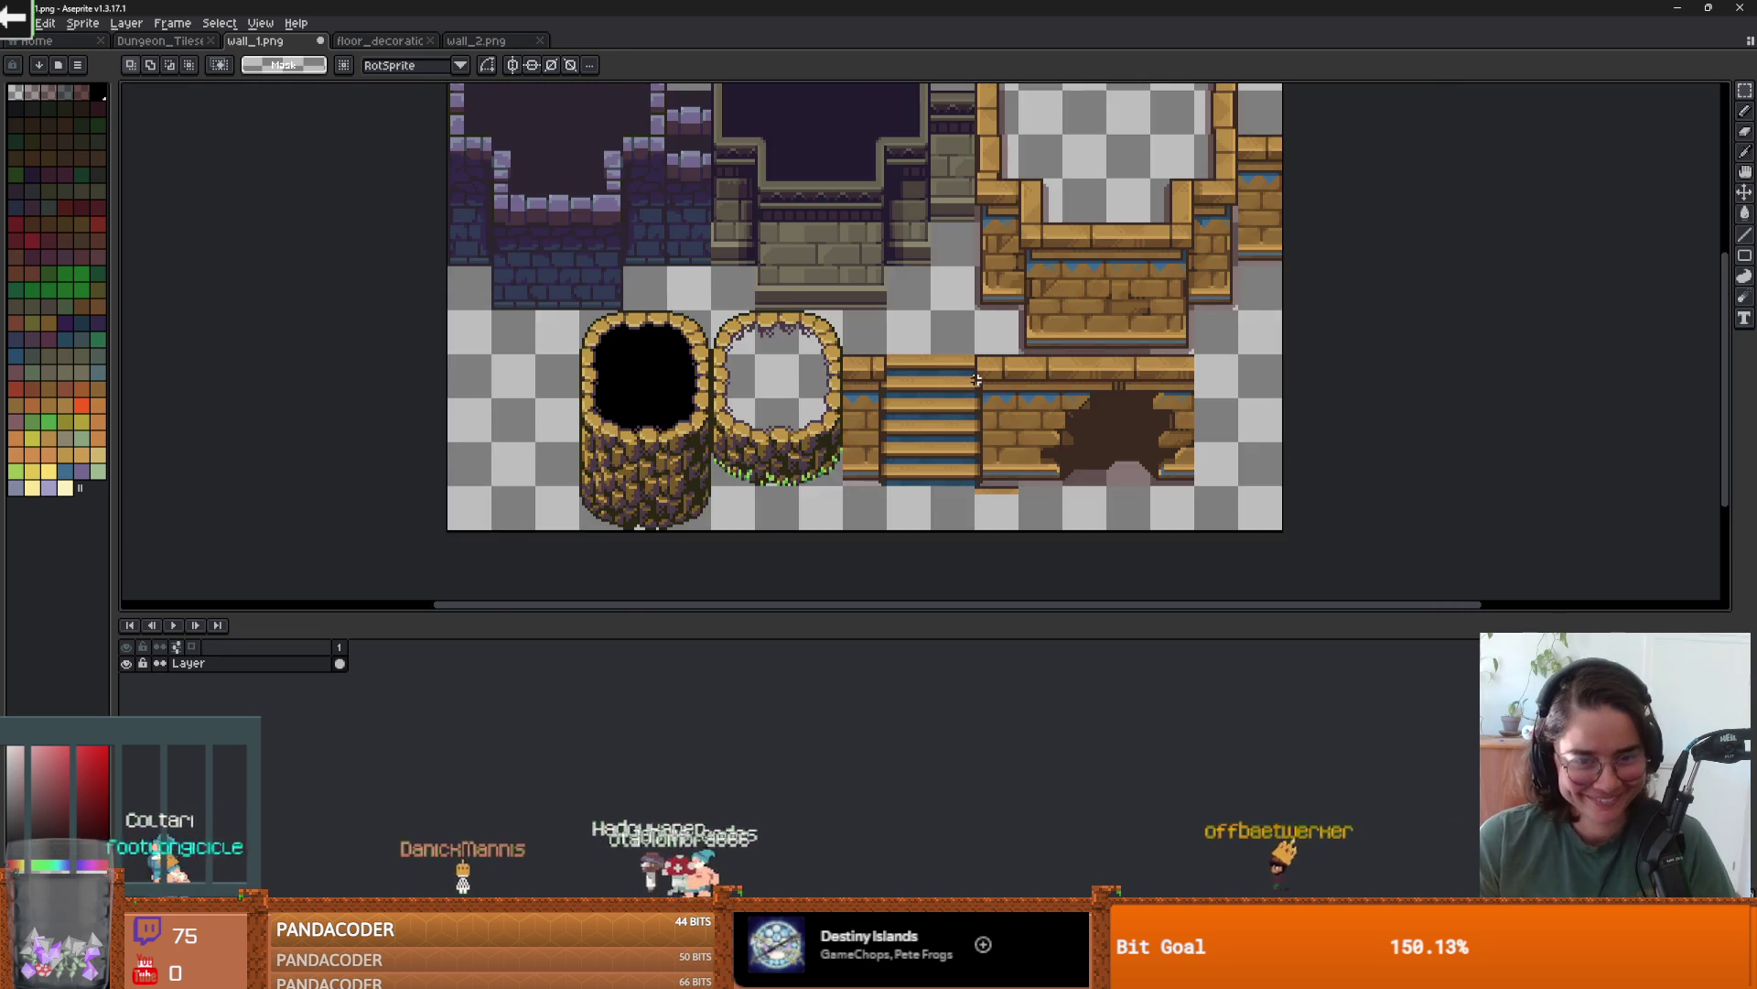
scroll(973, 391, up, 1)
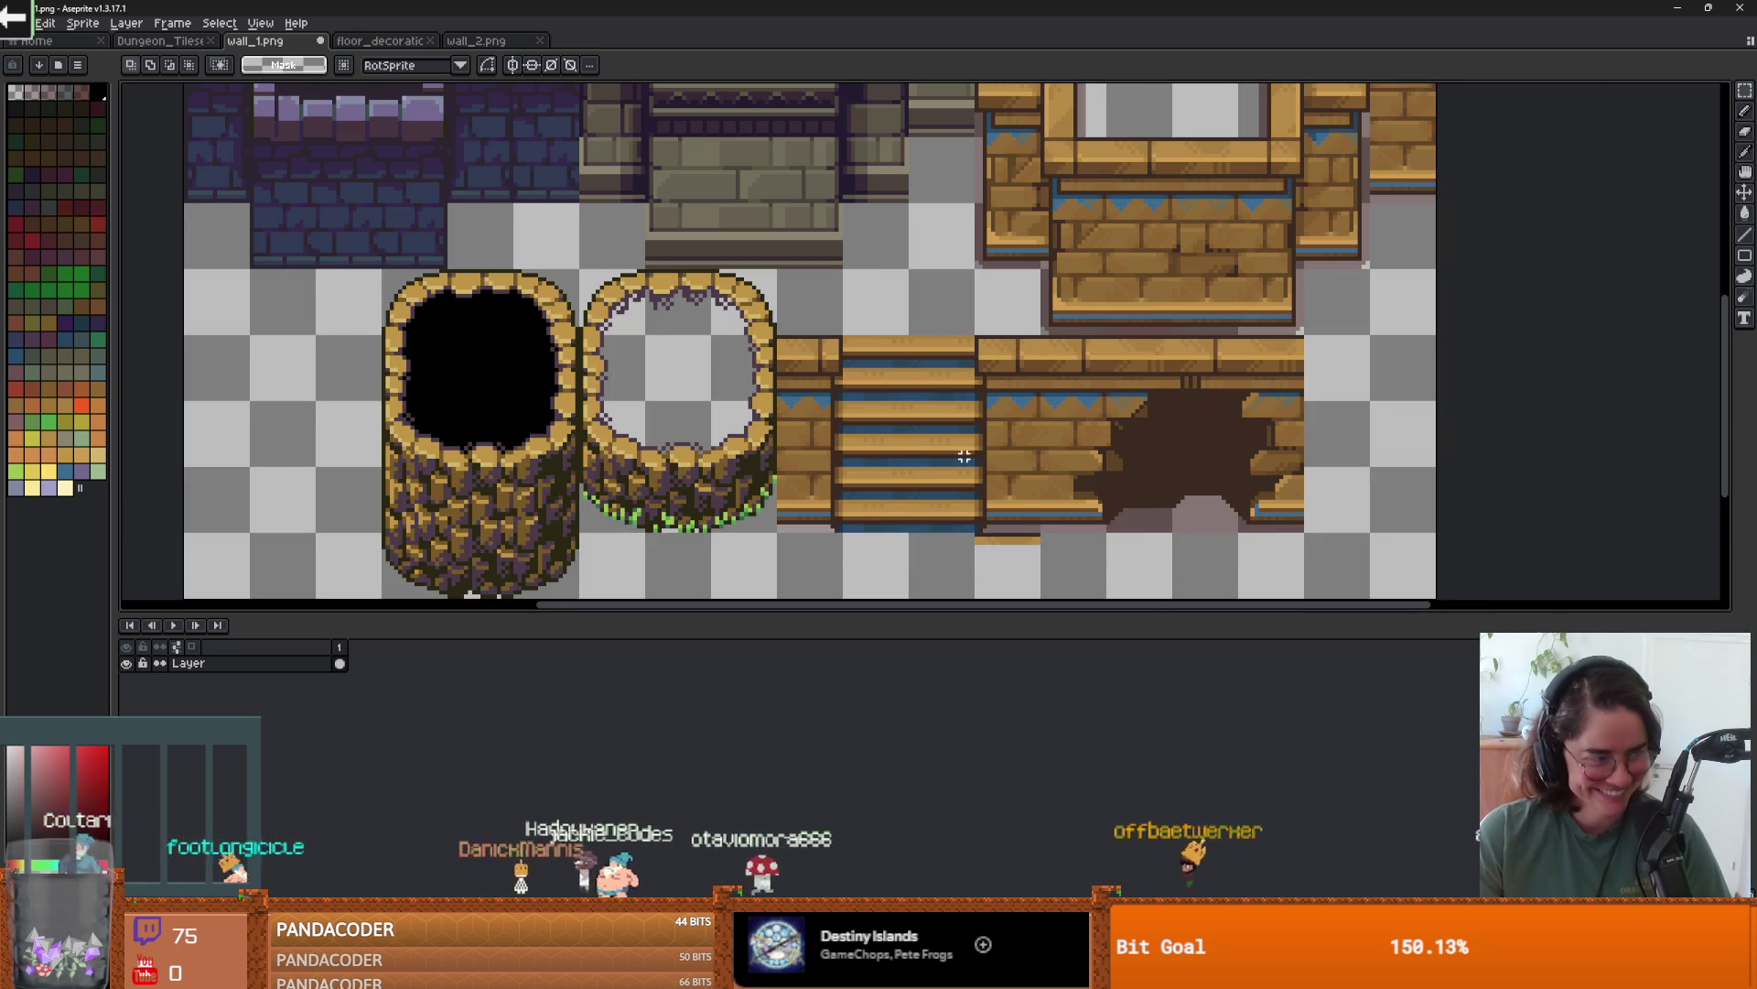
scroll(989, 291, down, 1)
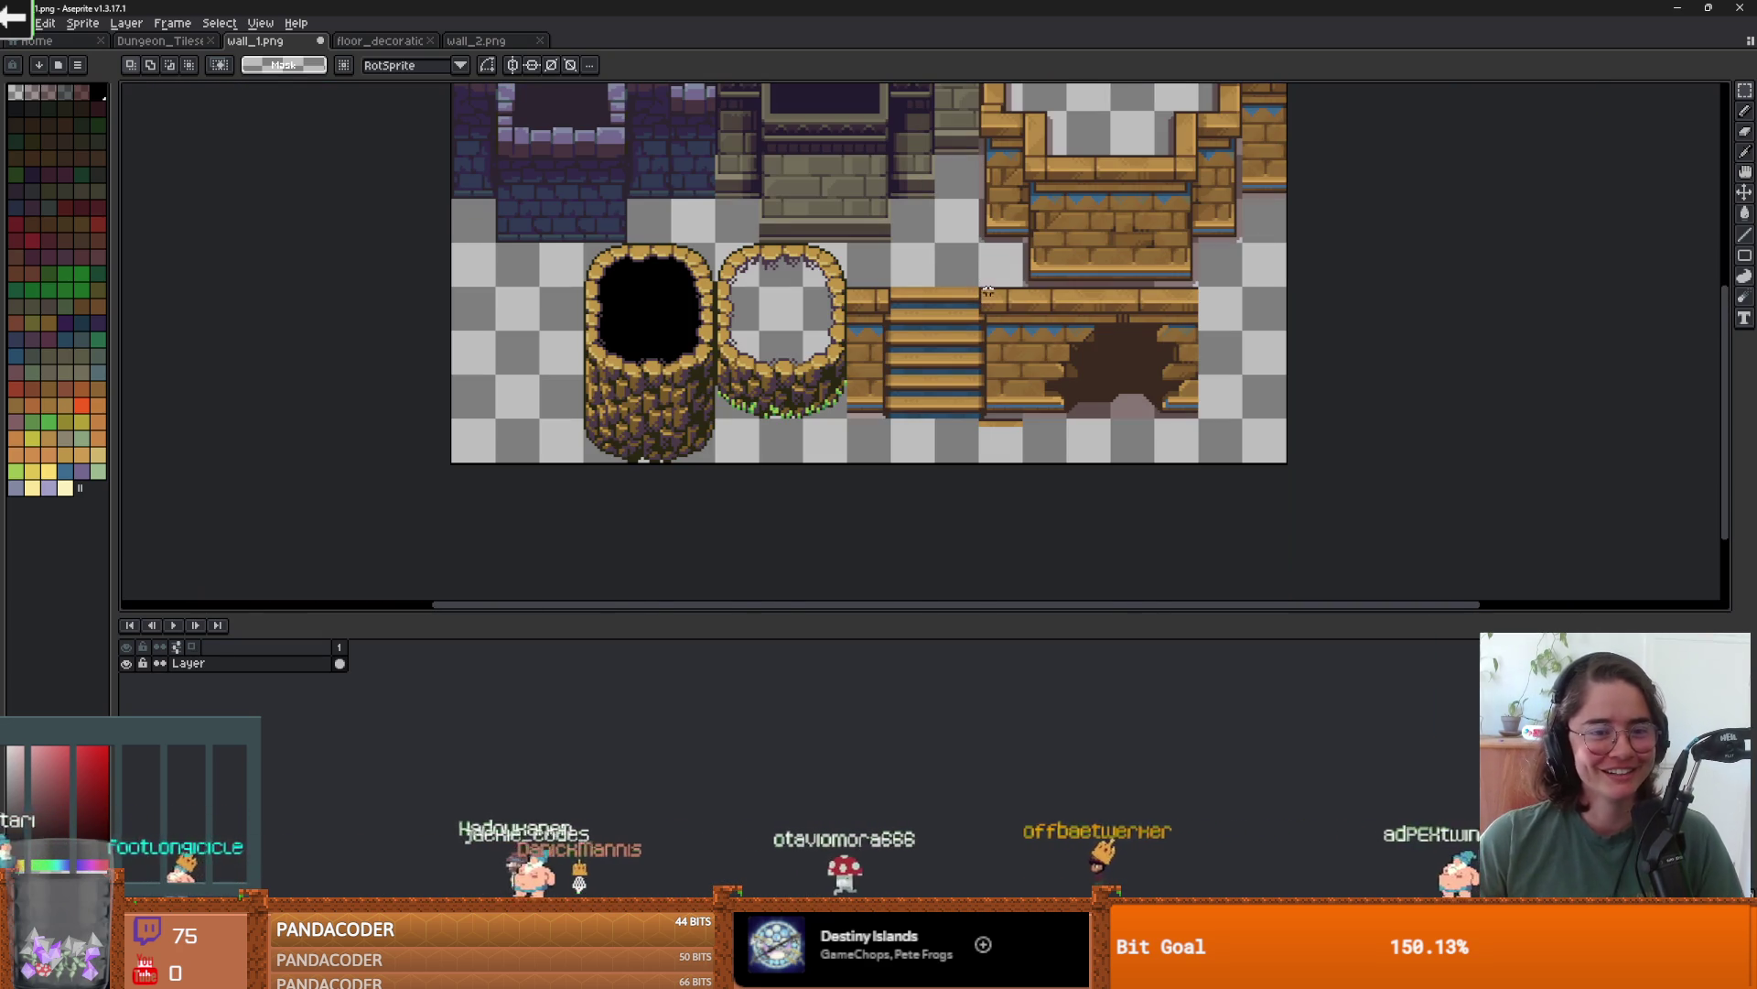
scroll(1021, 439, up, 1)
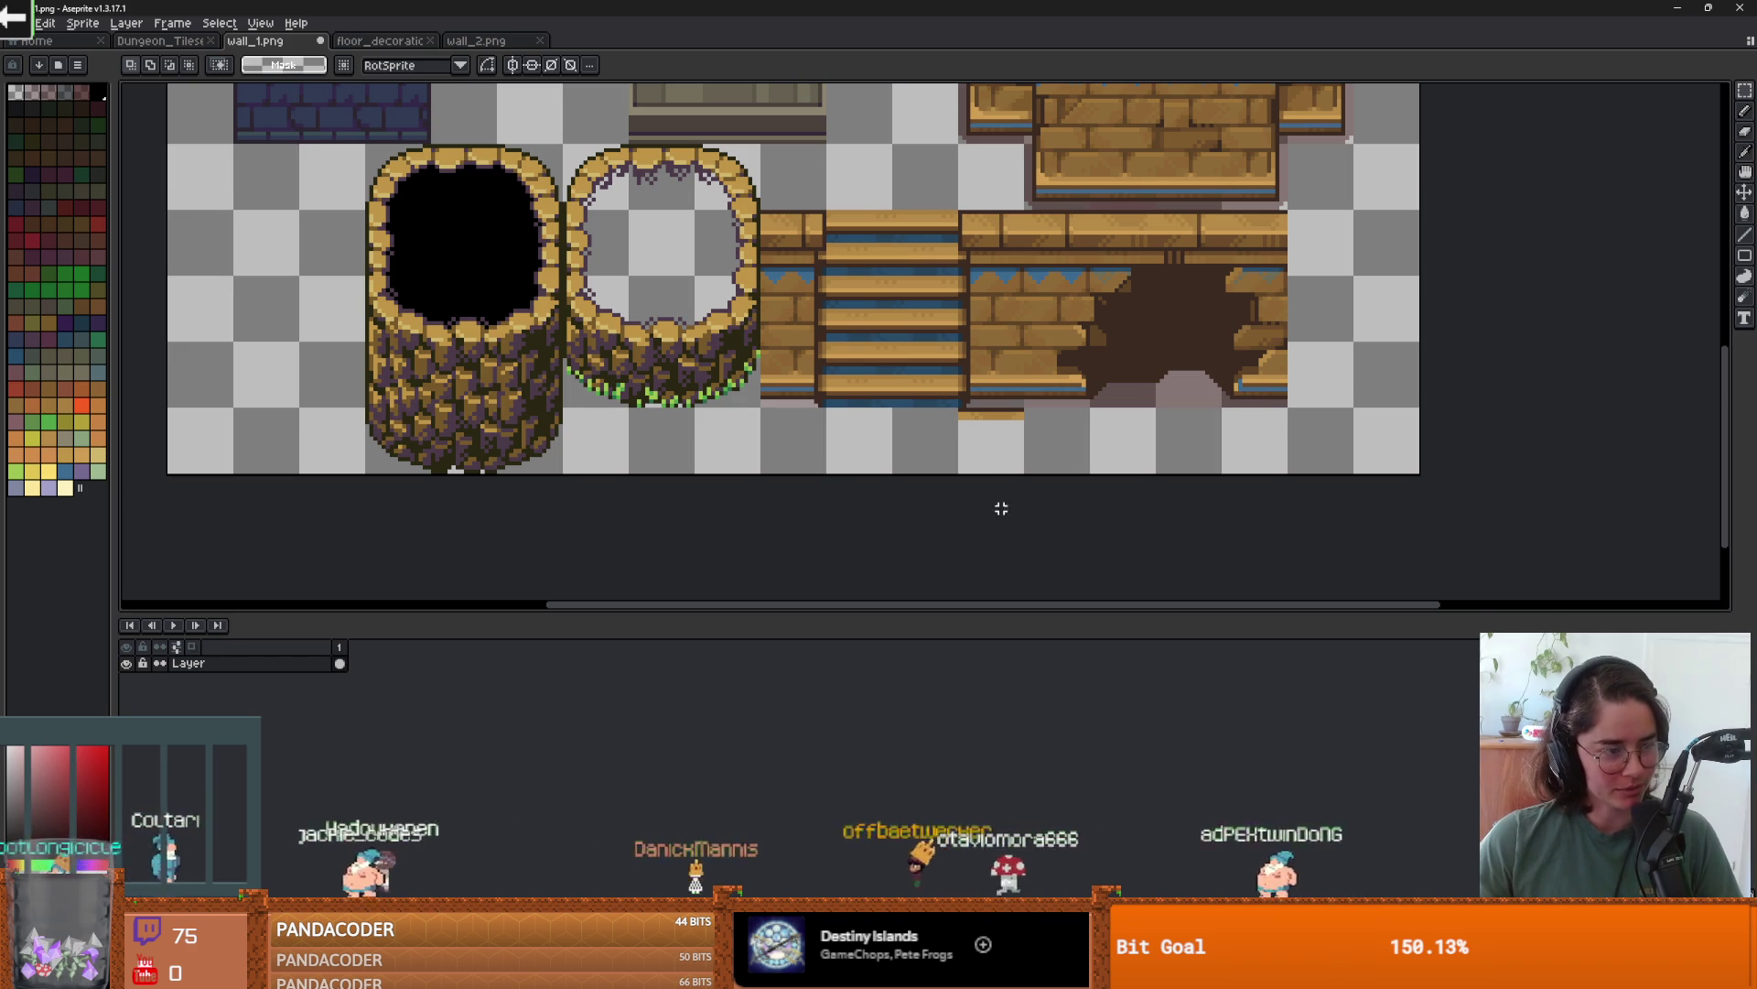
scroll(1025, 459, down, 1)
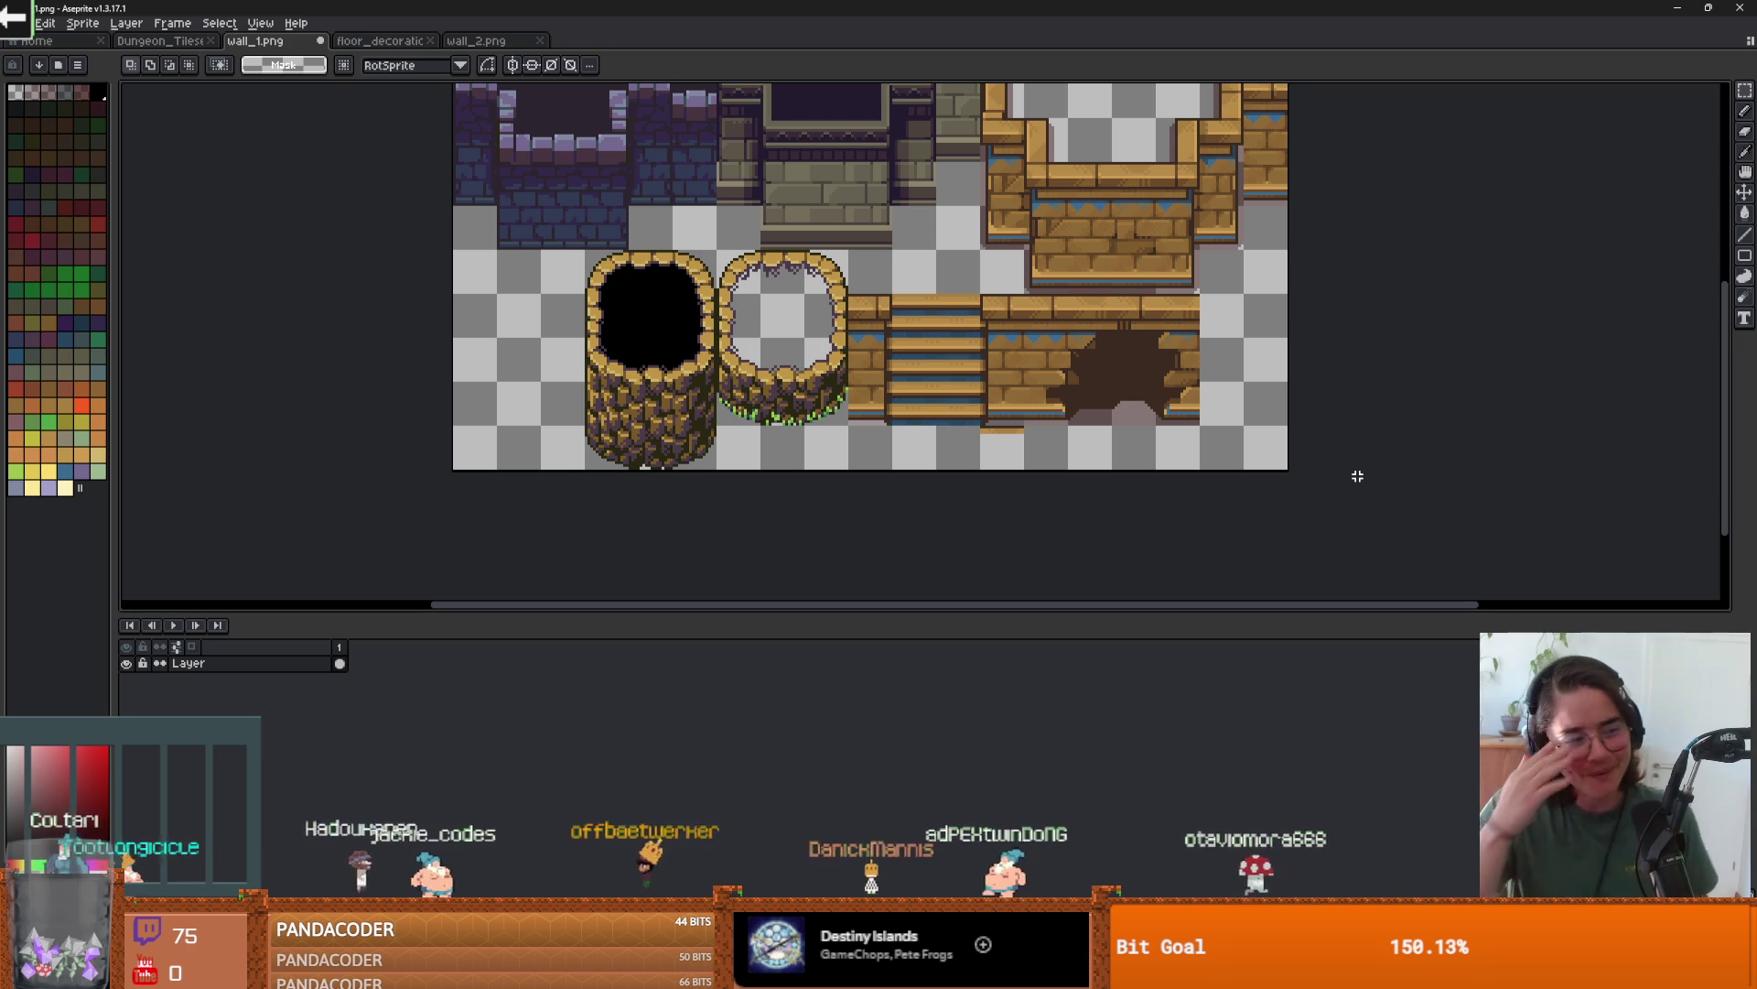
scroll(1076, 331, down, 2)
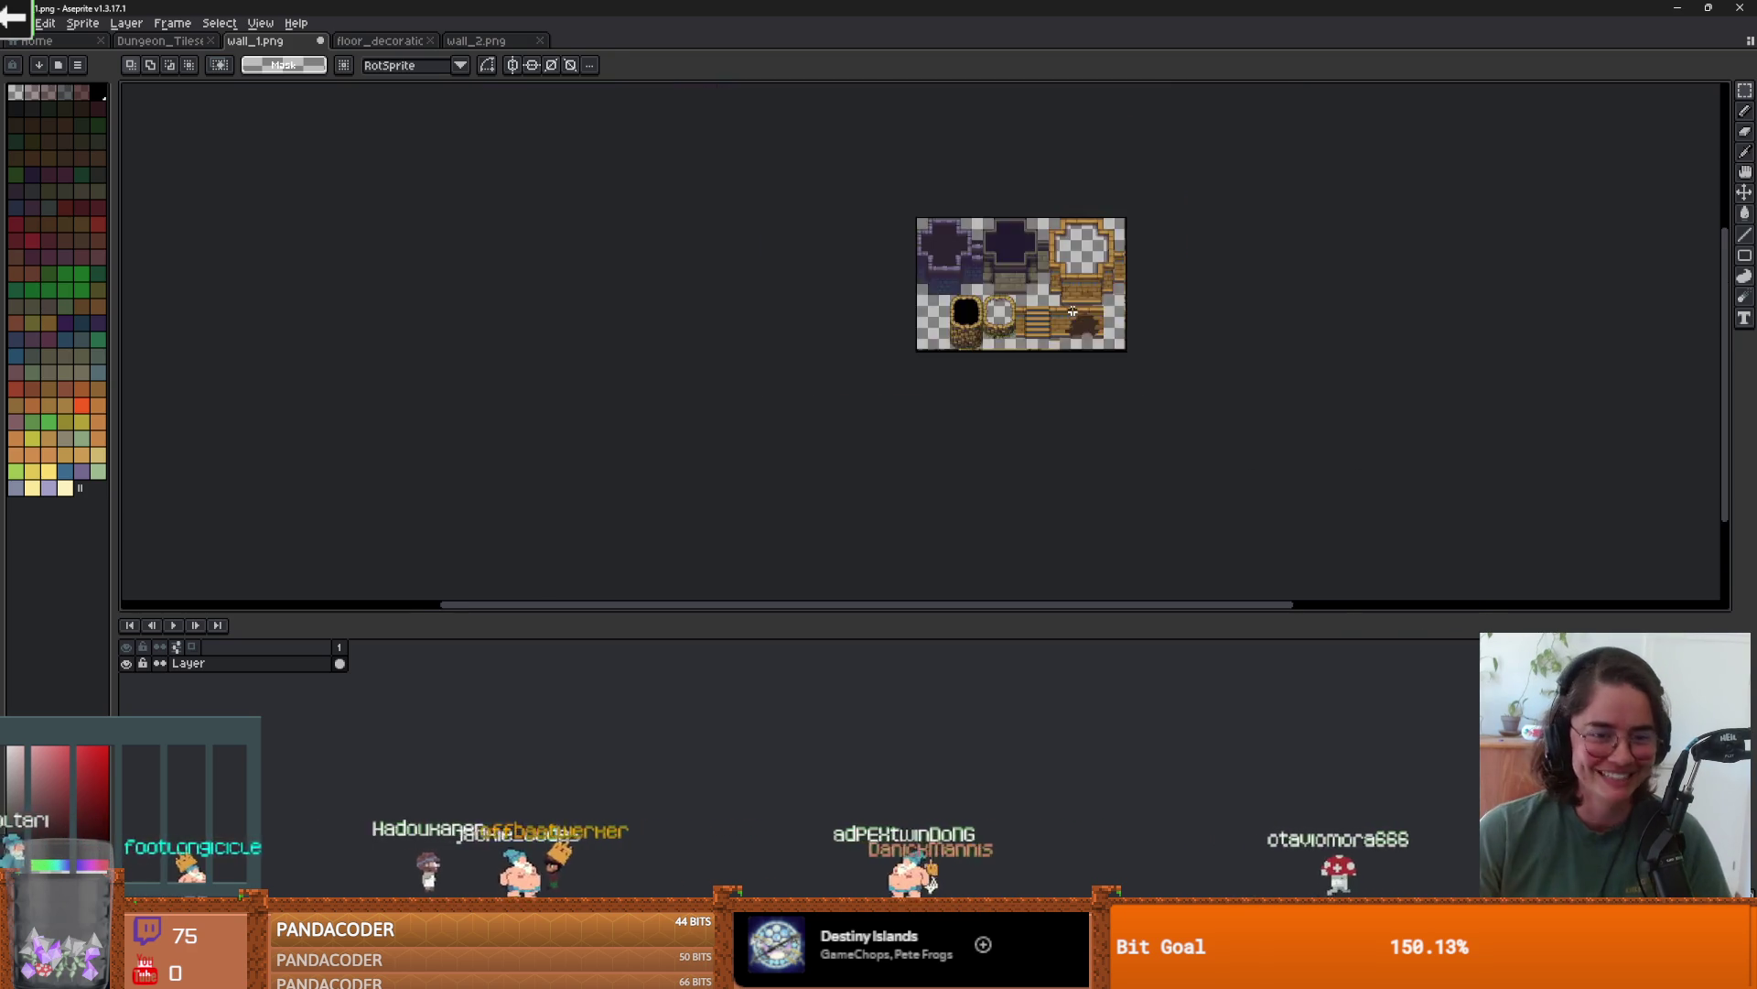
scroll(1076, 331, up, 2)
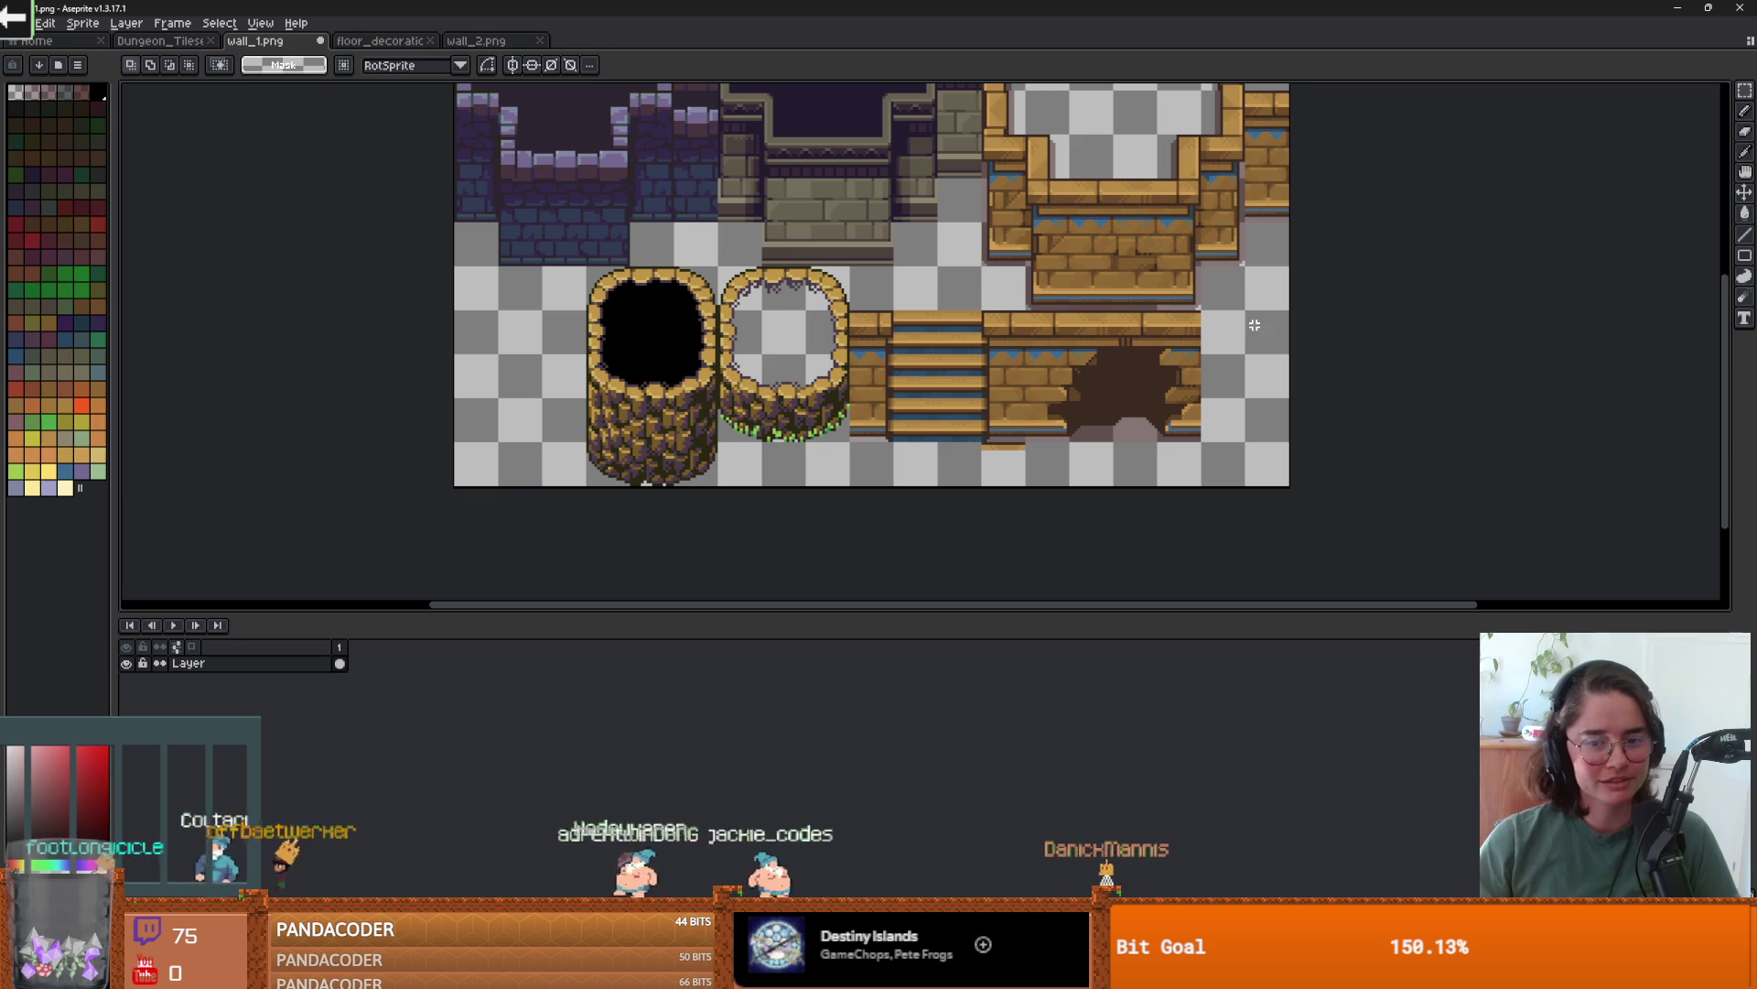
scroll(647, 355, down, 2)
scroll(660, 386, up, 2)
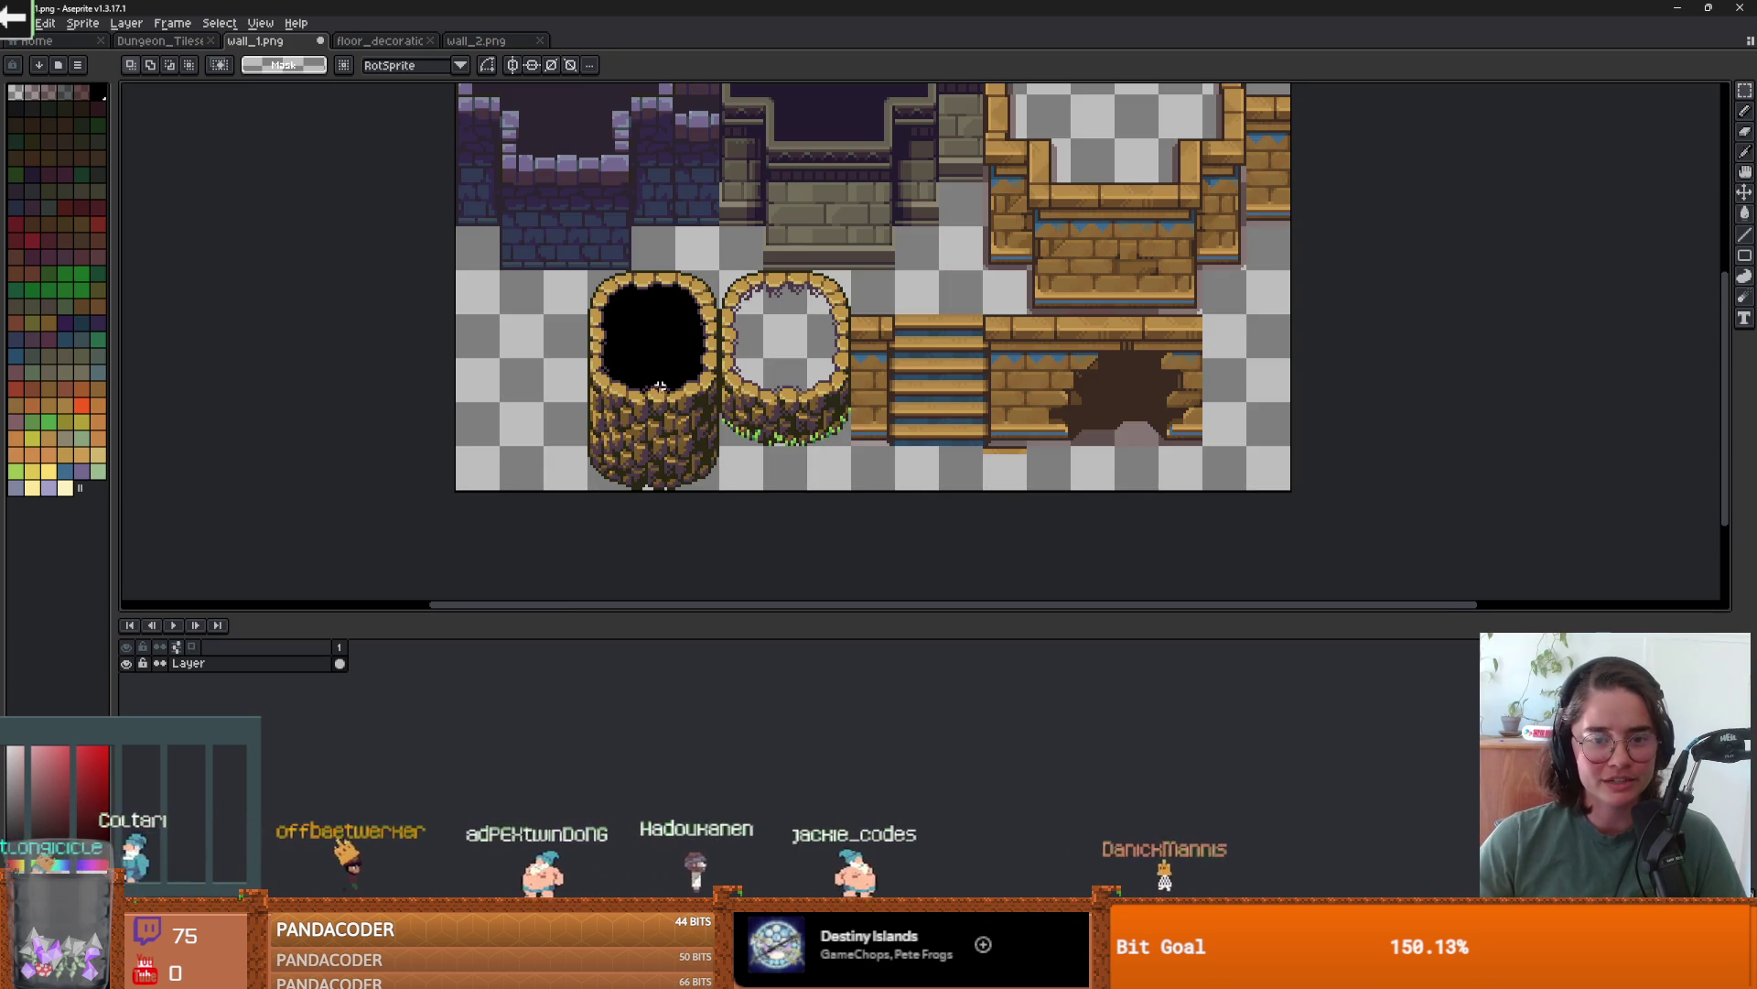
- Switch past the floor decoration sheet to the wall_2.png tile sheet
click(384, 41)
click(476, 40)
right_click(775, 295)
scroll(787, 347, up, 2)
scroll(787, 347, down, 2)
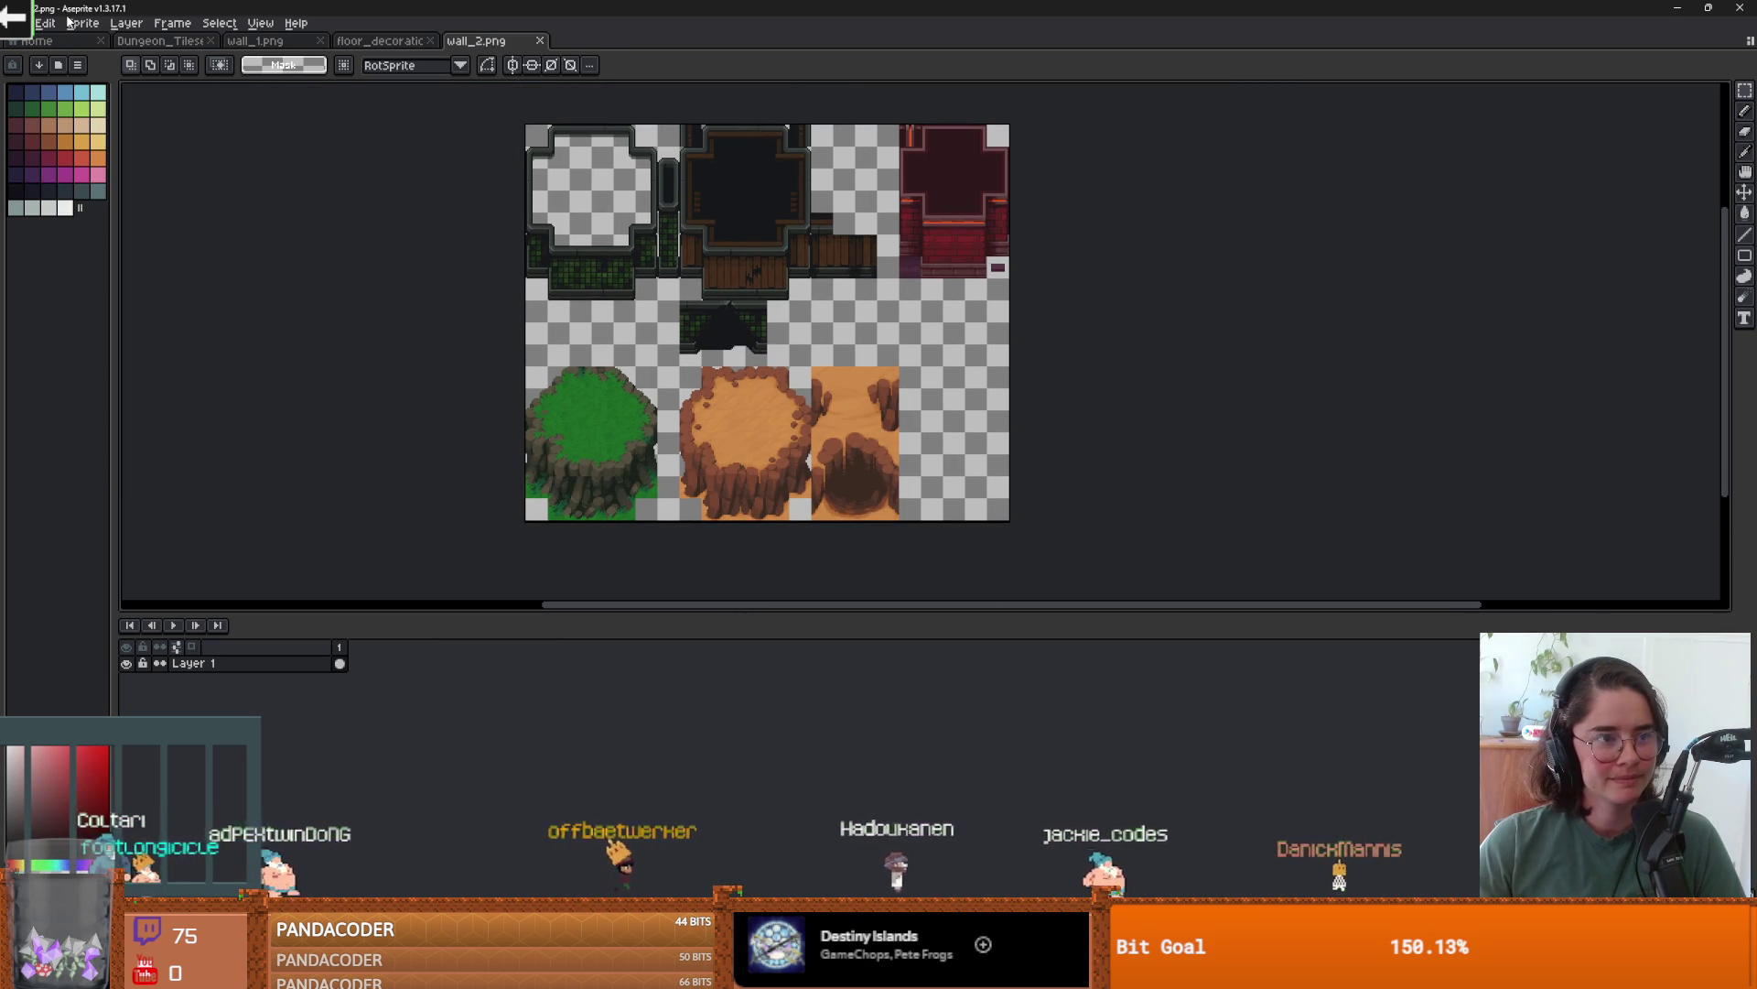
- Create a new blank sprite and move wall_2's three bottom cliff tiles into it
click(18, 22)
click(37, 44)
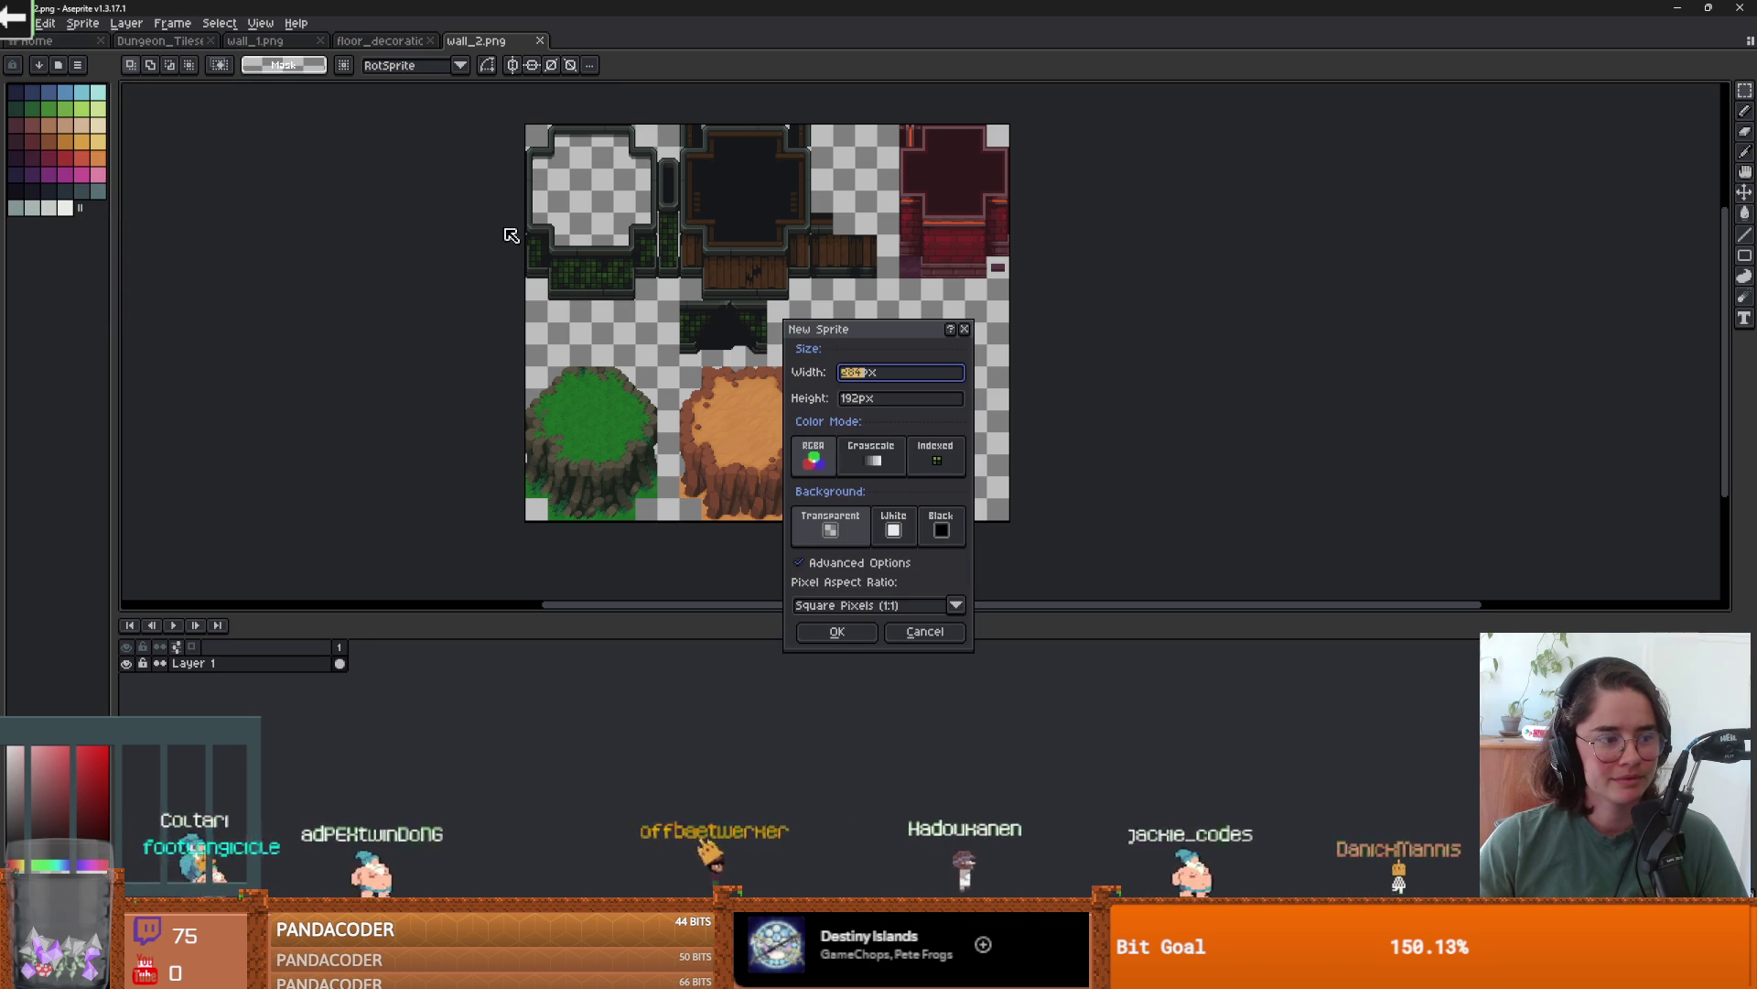
click(837, 631)
click(490, 43)
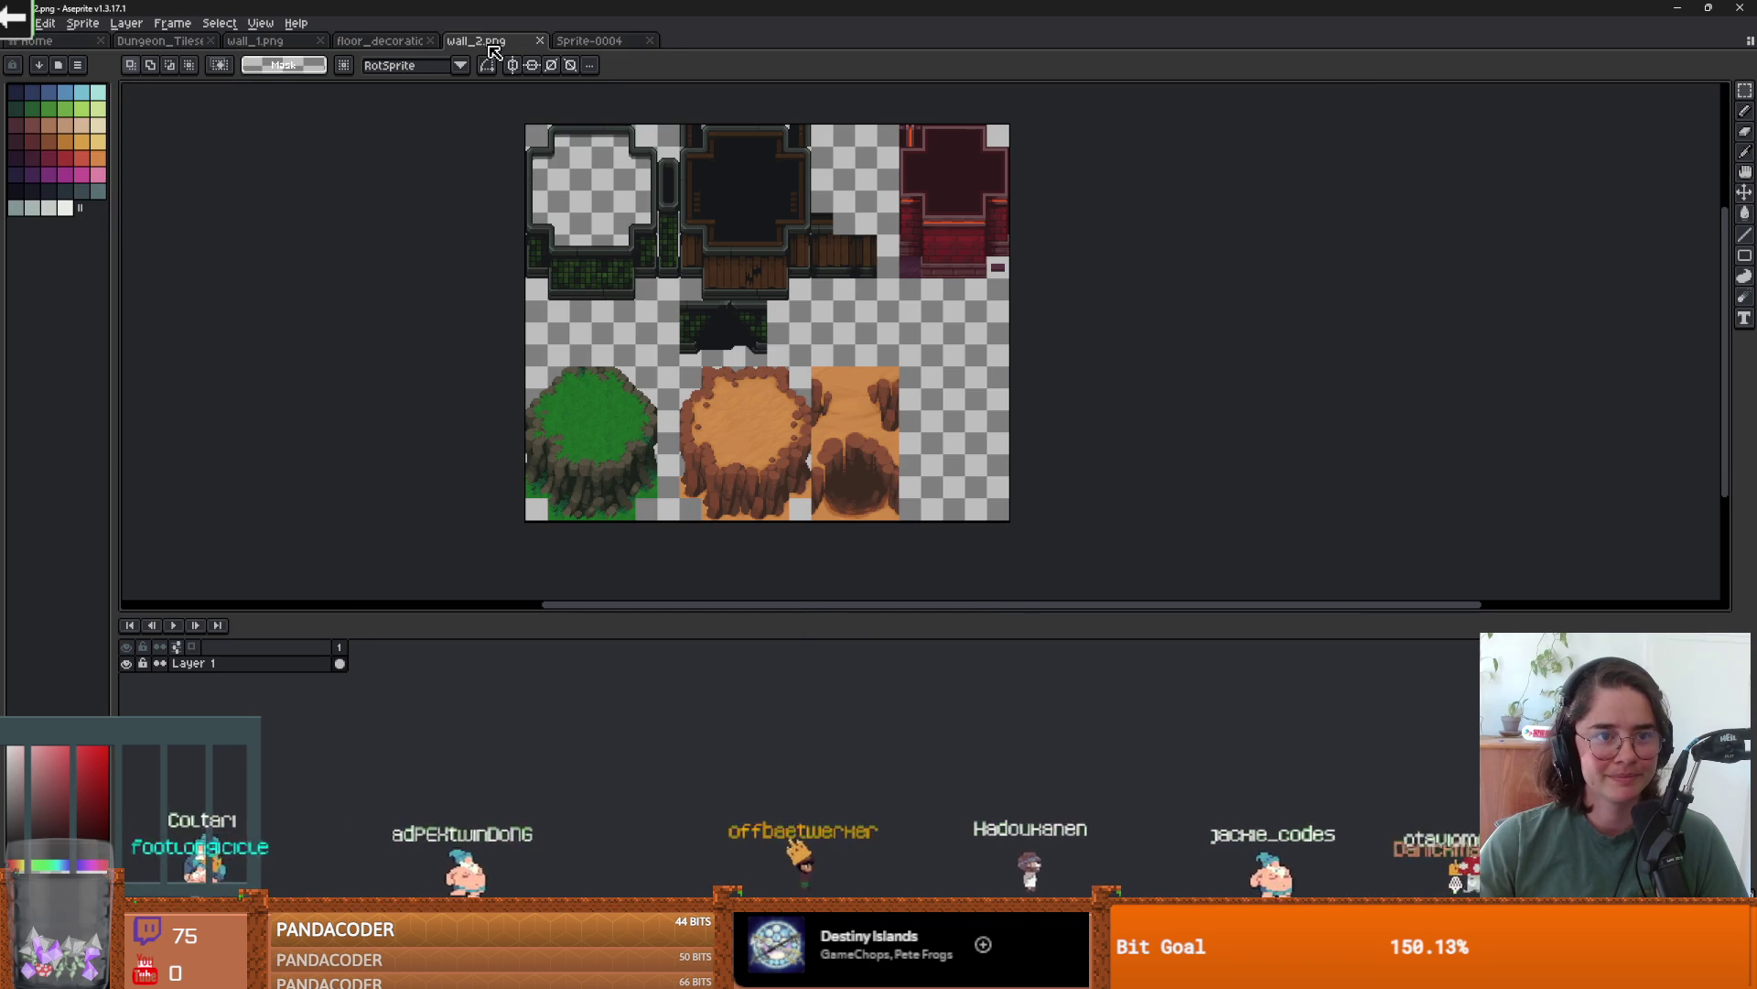
drag(953, 543, 476, 363)
key(Delete)
click(593, 41)
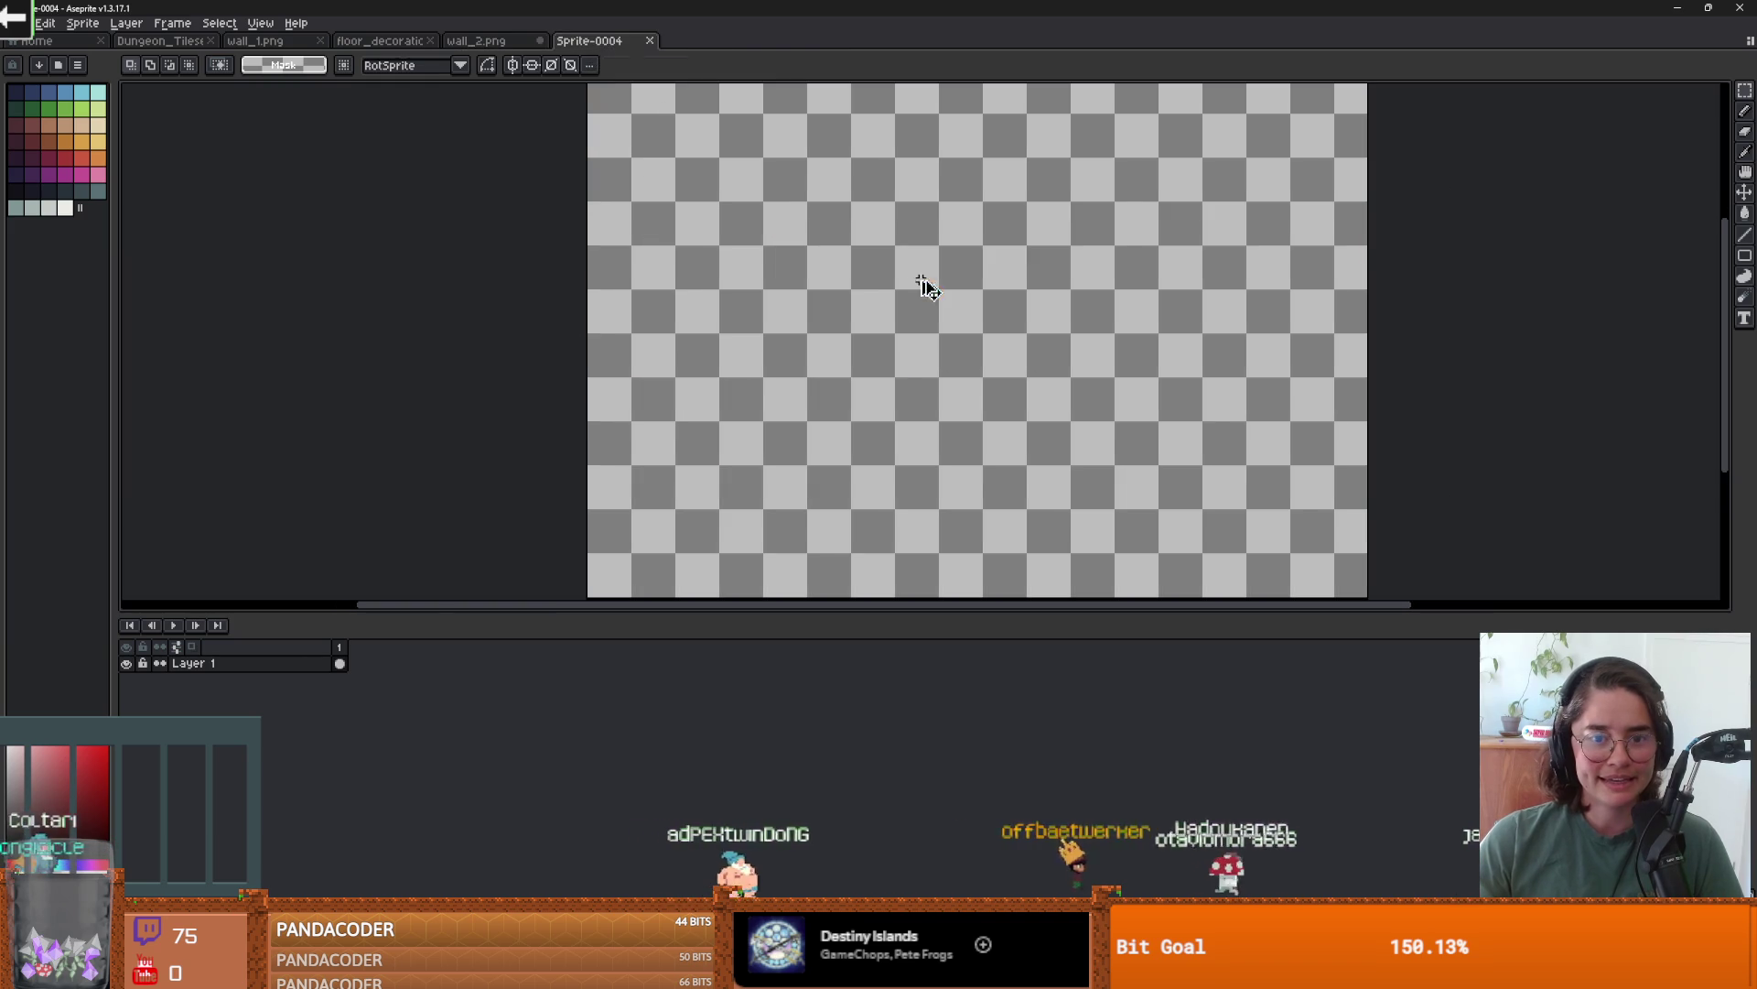
key(ctrl+v)
mouse_move(868, 296)
mouse_down()
mouse_move(865, 239)
mouse_move(828, 263)
mouse_up()
scroll(870, 247, up, 3)
scroll(993, 302, down, 3)
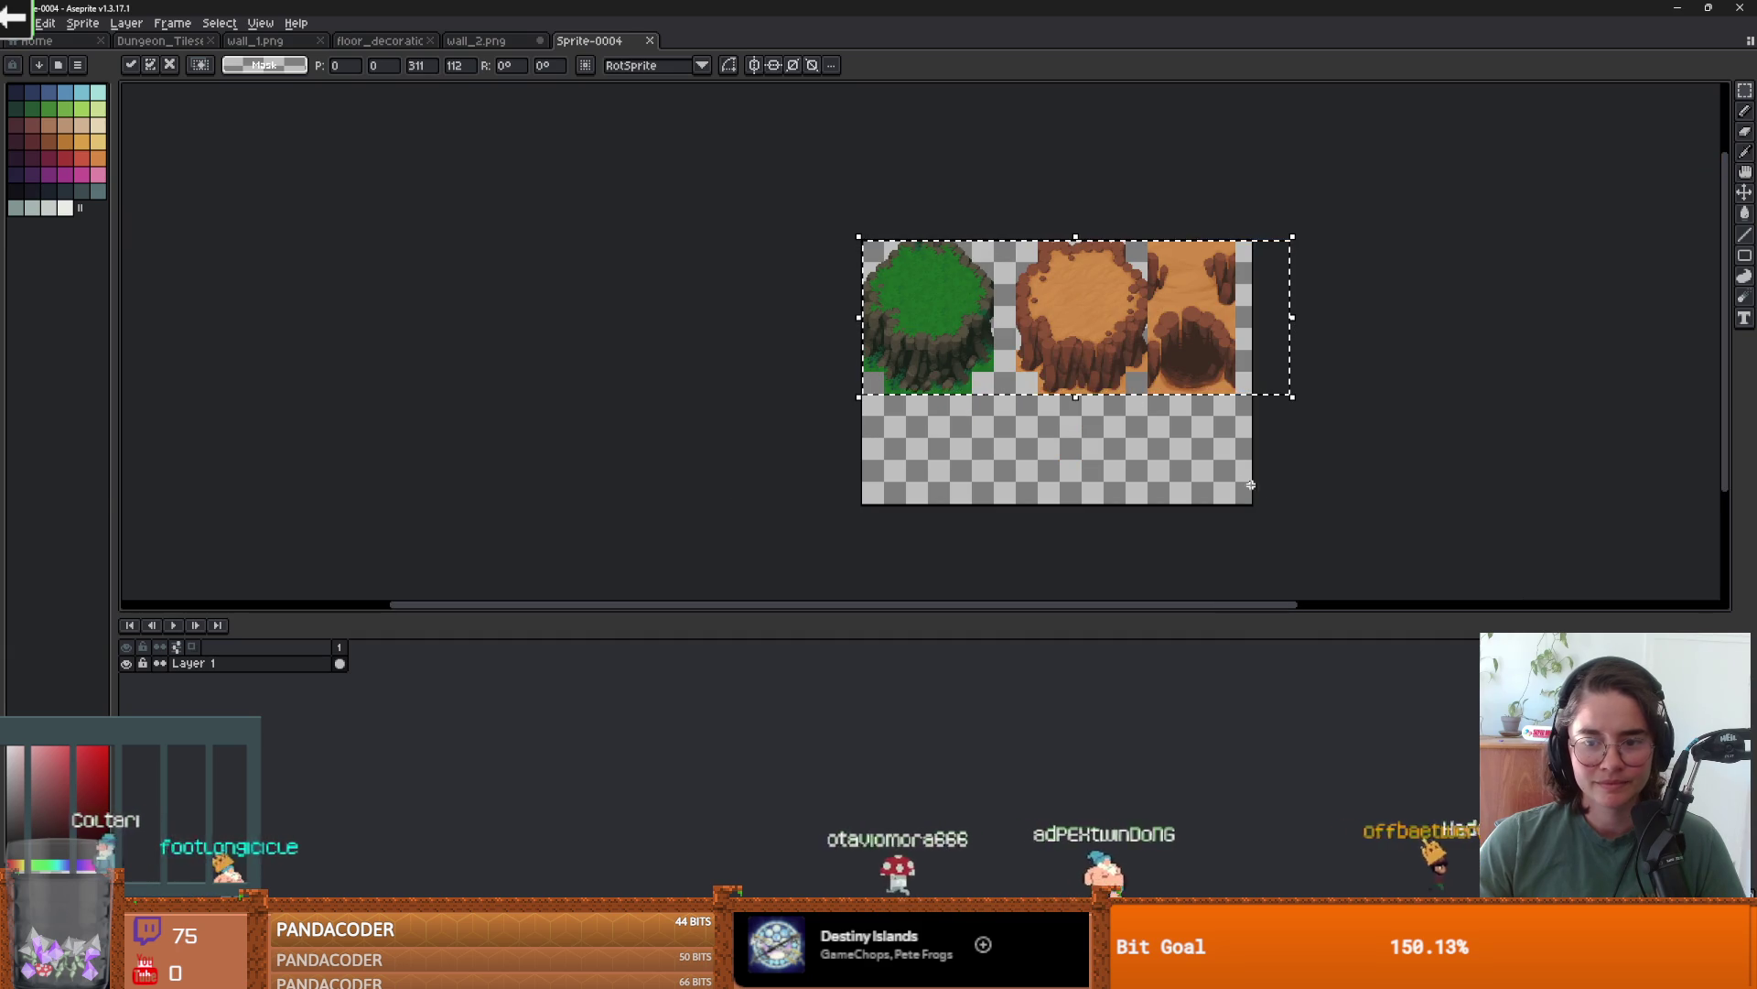
- Crop the new sprite's canvas to 278×112 px around the cliff tiles, then start saving
key(ctrl+alt+c)
mouse_move(1252, 502)
mouse_down()
mouse_move(1246, 400)
mouse_move(1208, 404)
mouse_up()
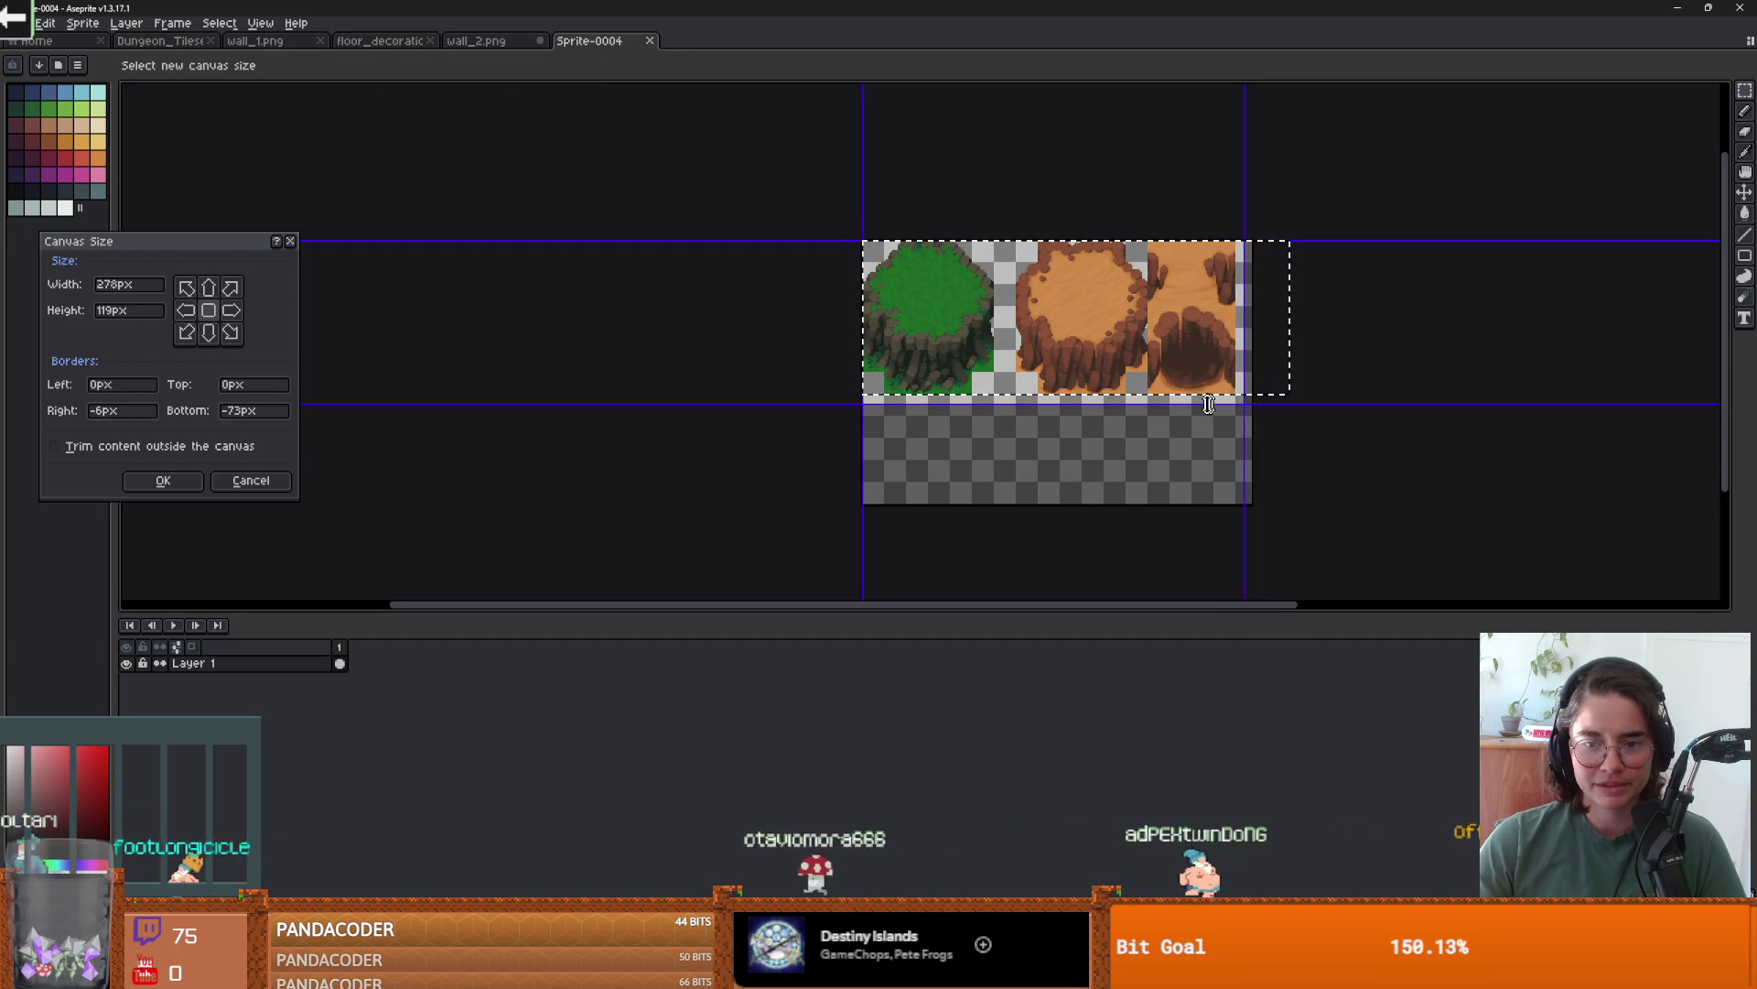
scroll(910, 392, up, 5)
drag(815, 392, 819, 357)
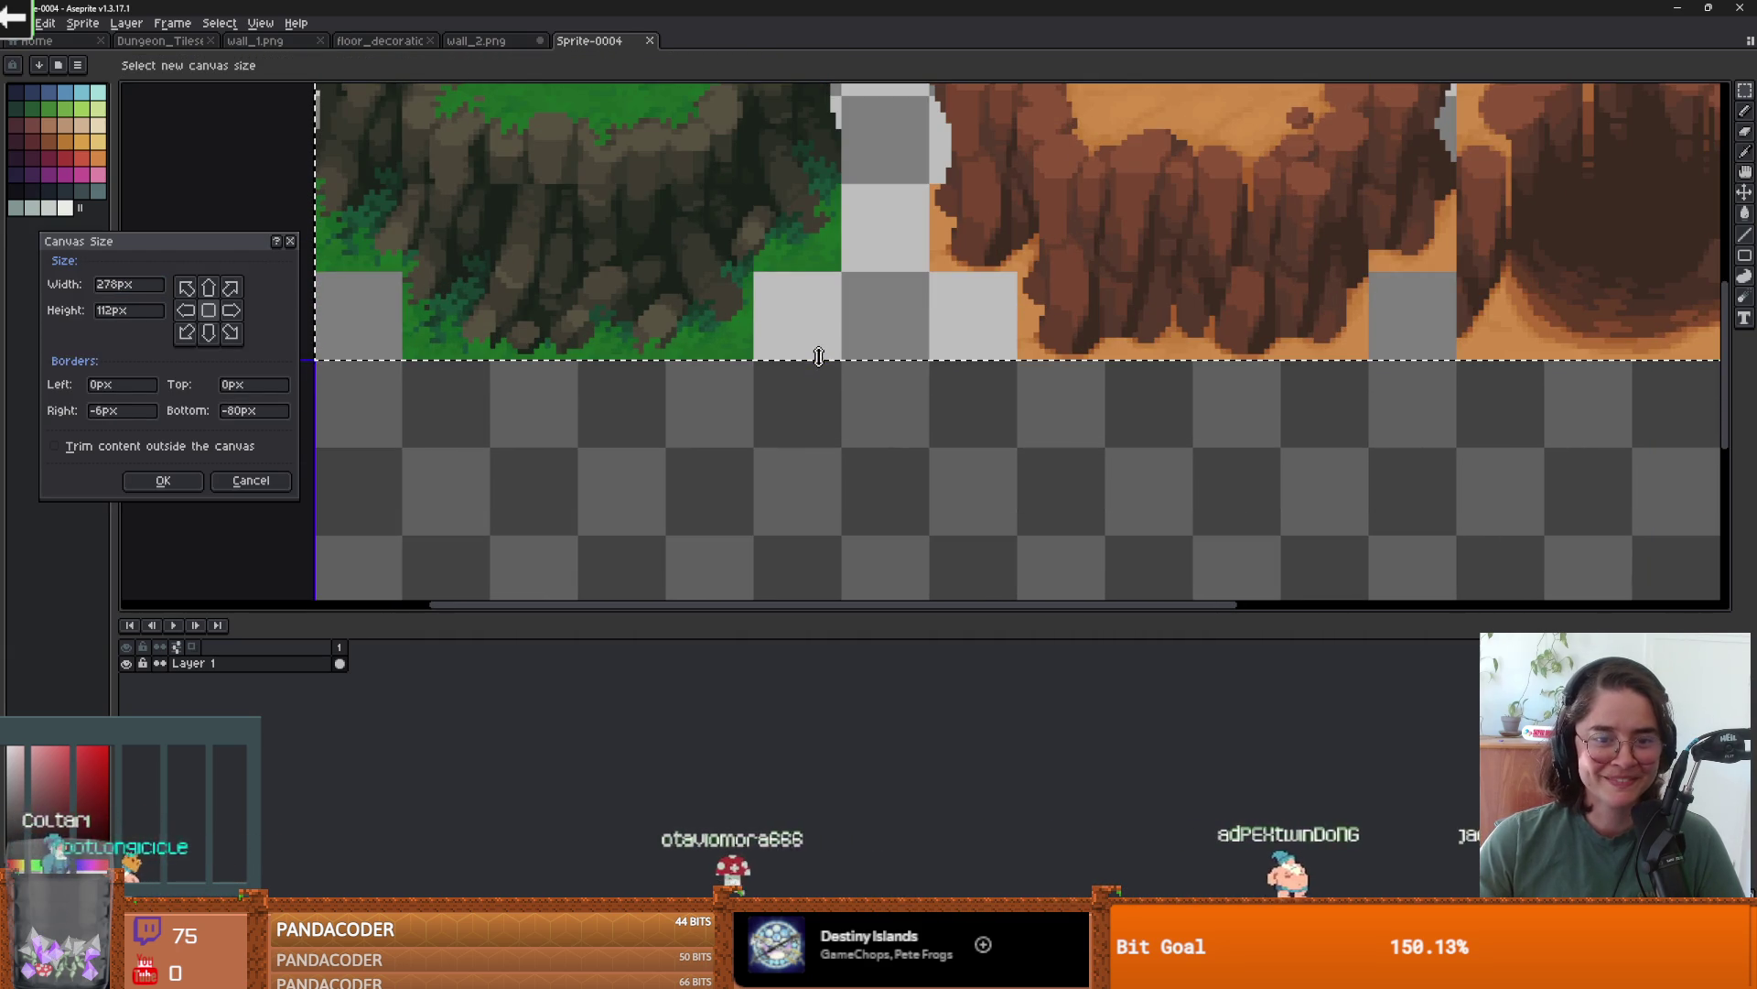
key(Return)
scroll(827, 366, down, 5)
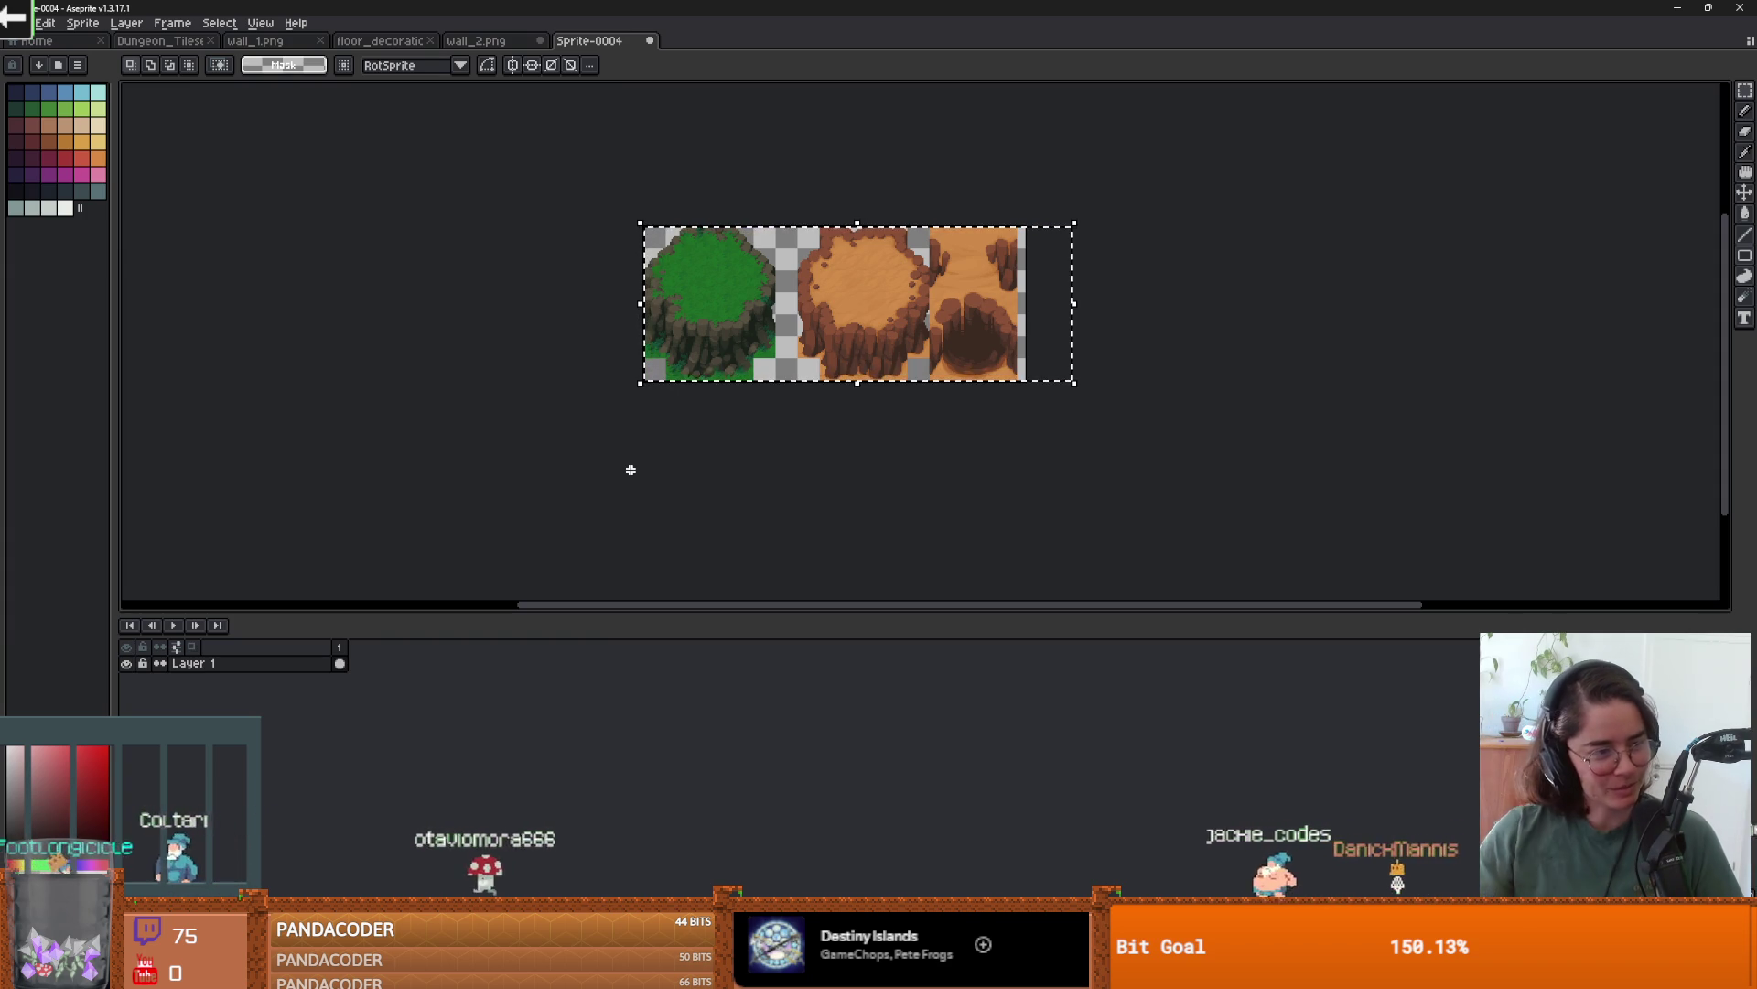
scroll(1040, 333, up, 1)
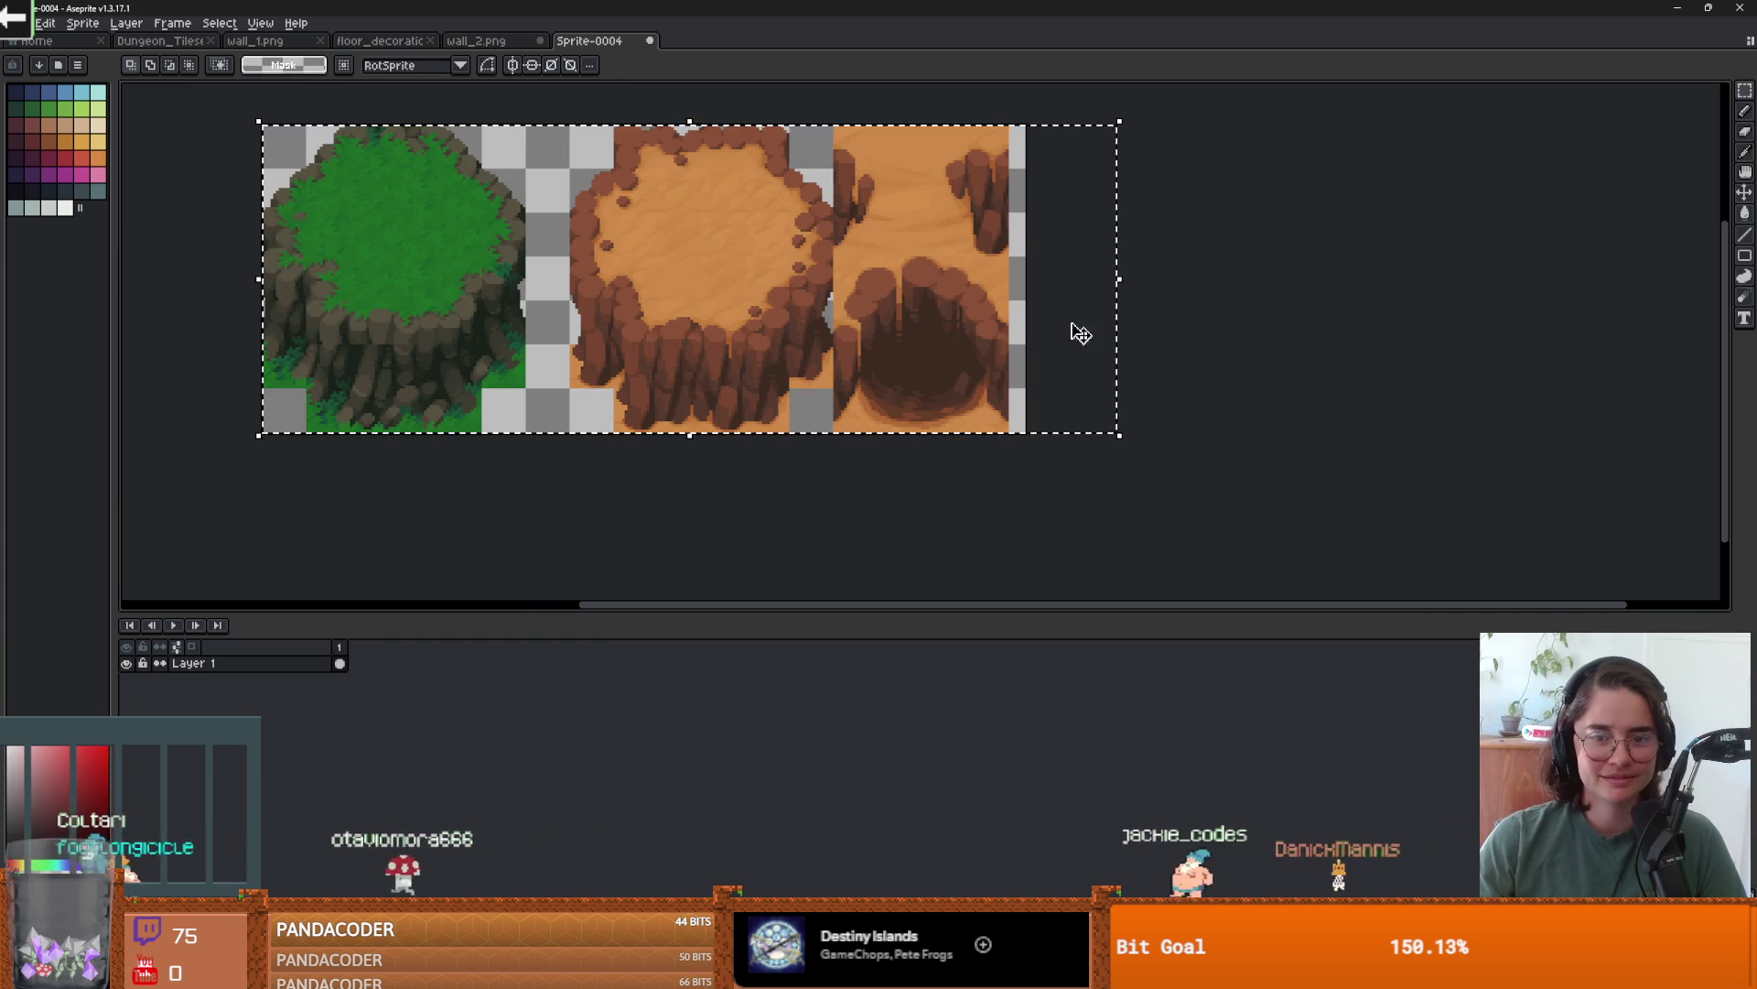
key(ctrl+alt+c)
drag(1033, 325, 1019, 323)
key(Return)
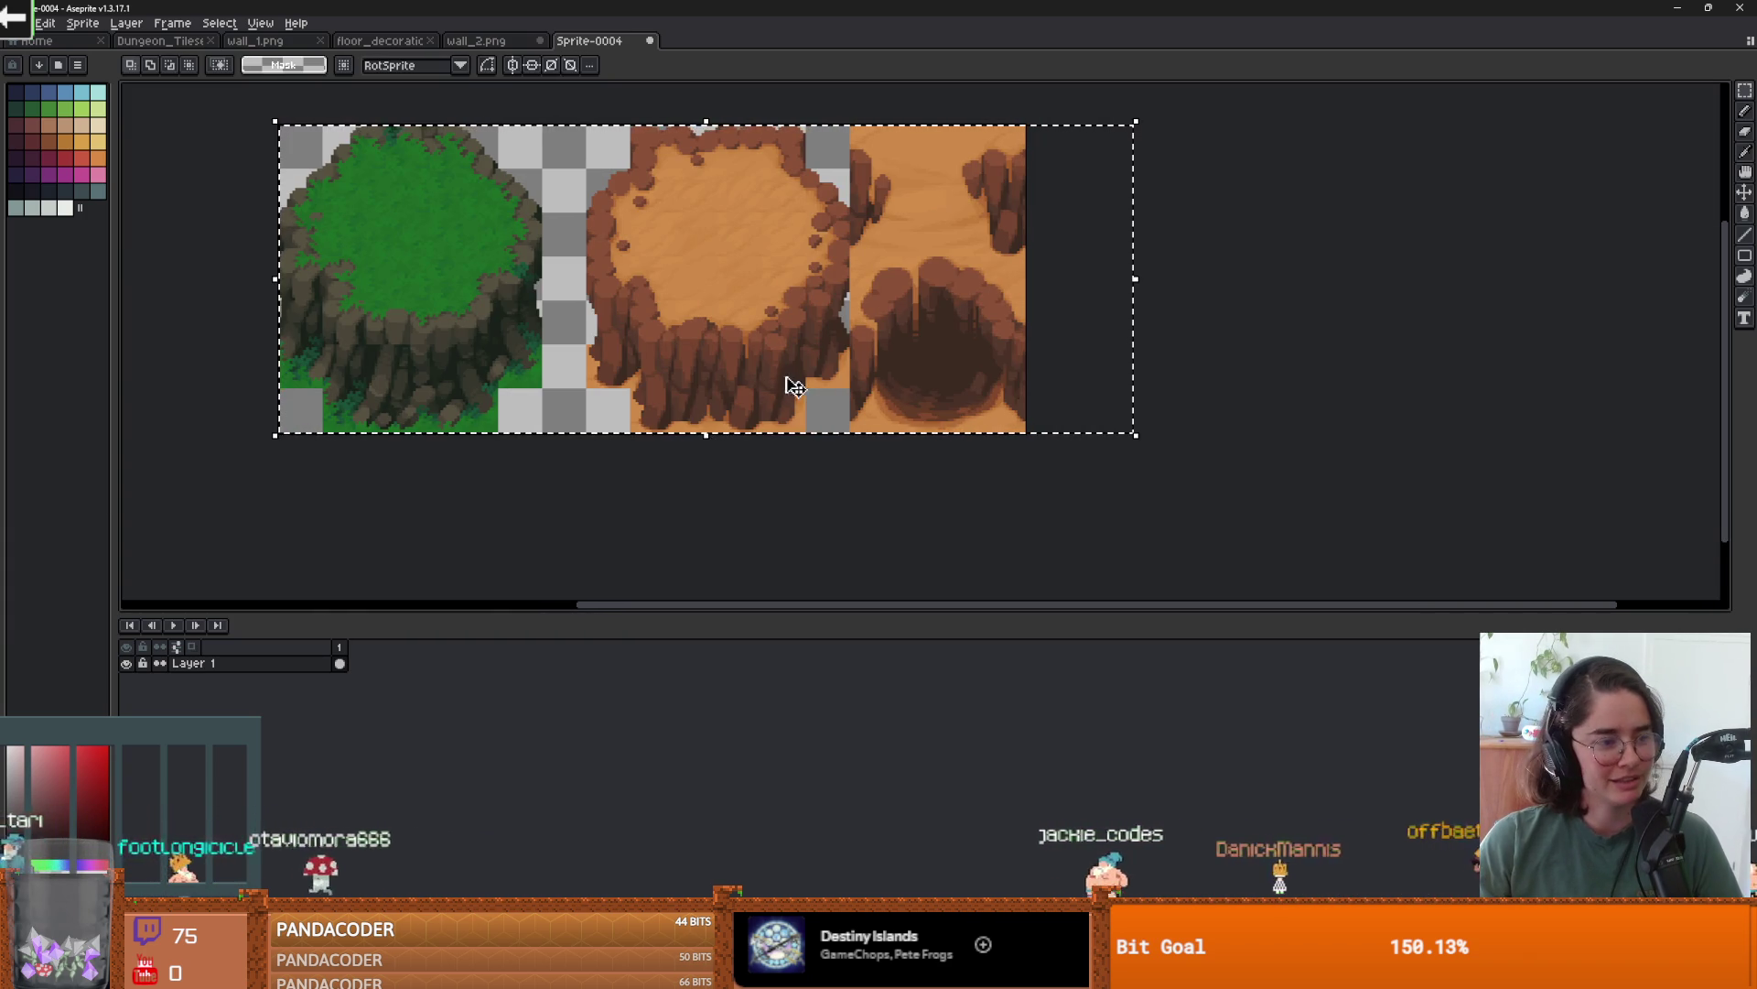
key(ctrl+s)
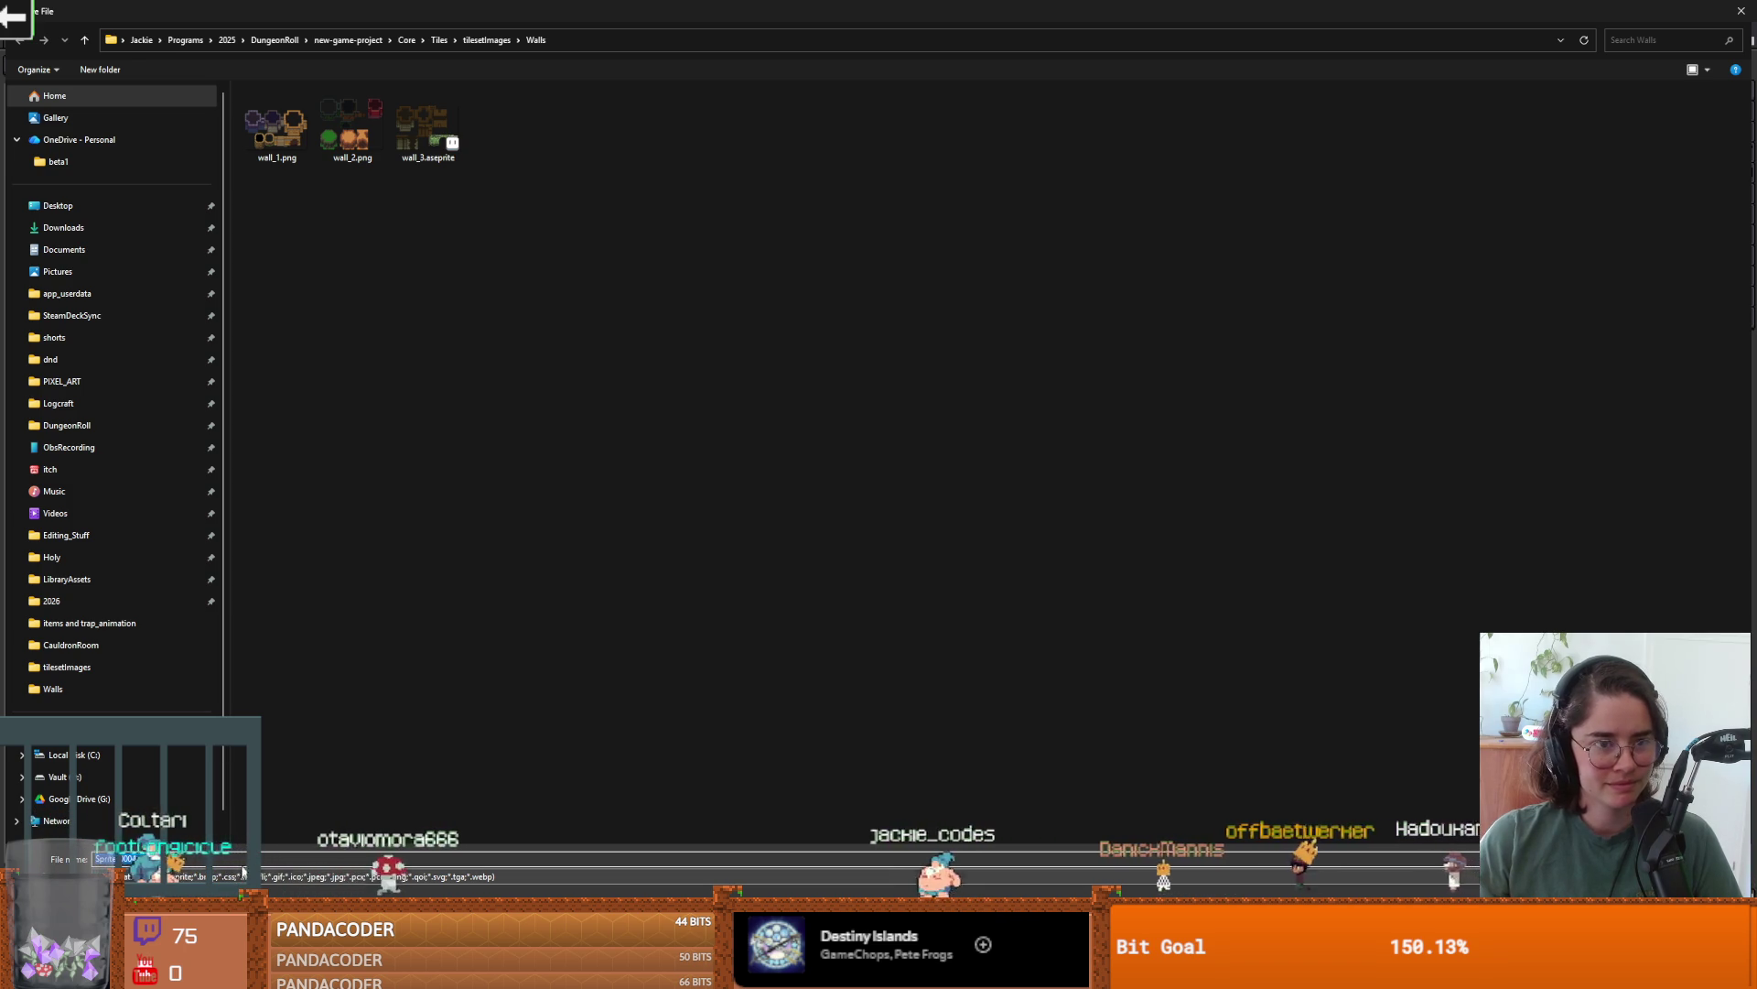
- Save the cliff sprite as wall_4.aseprite and undo a mistaken wall_2 canvas resize
text(wall)
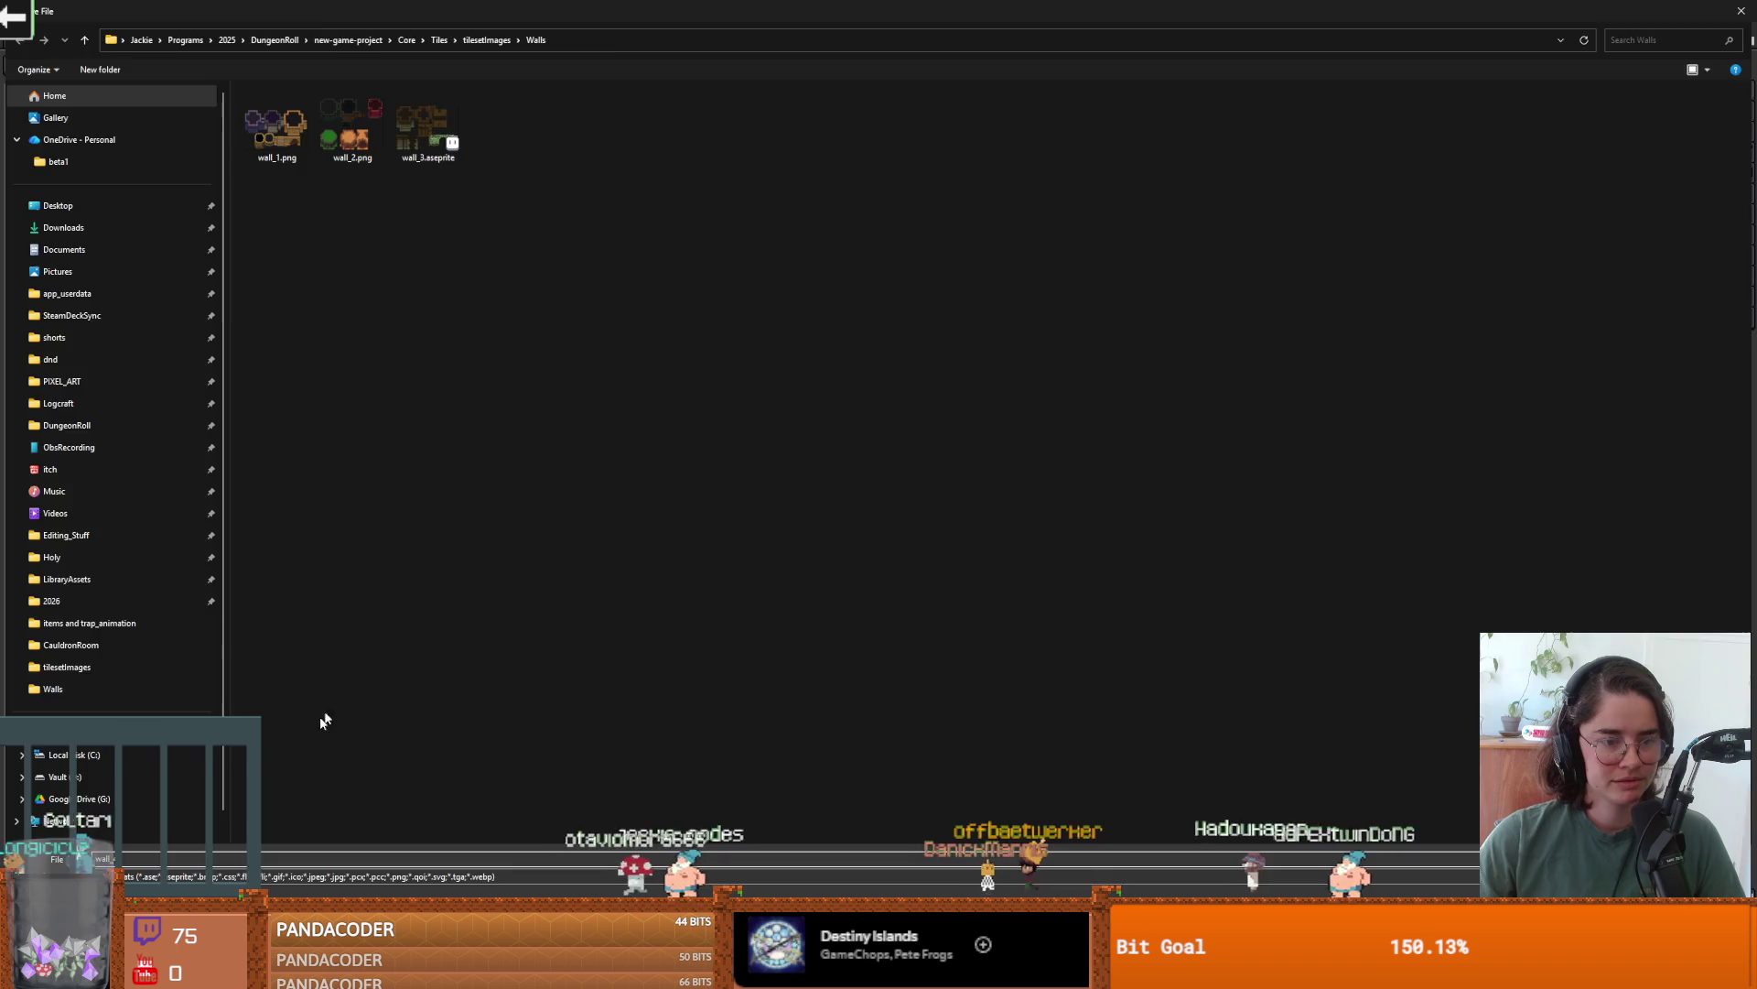
key(Return)
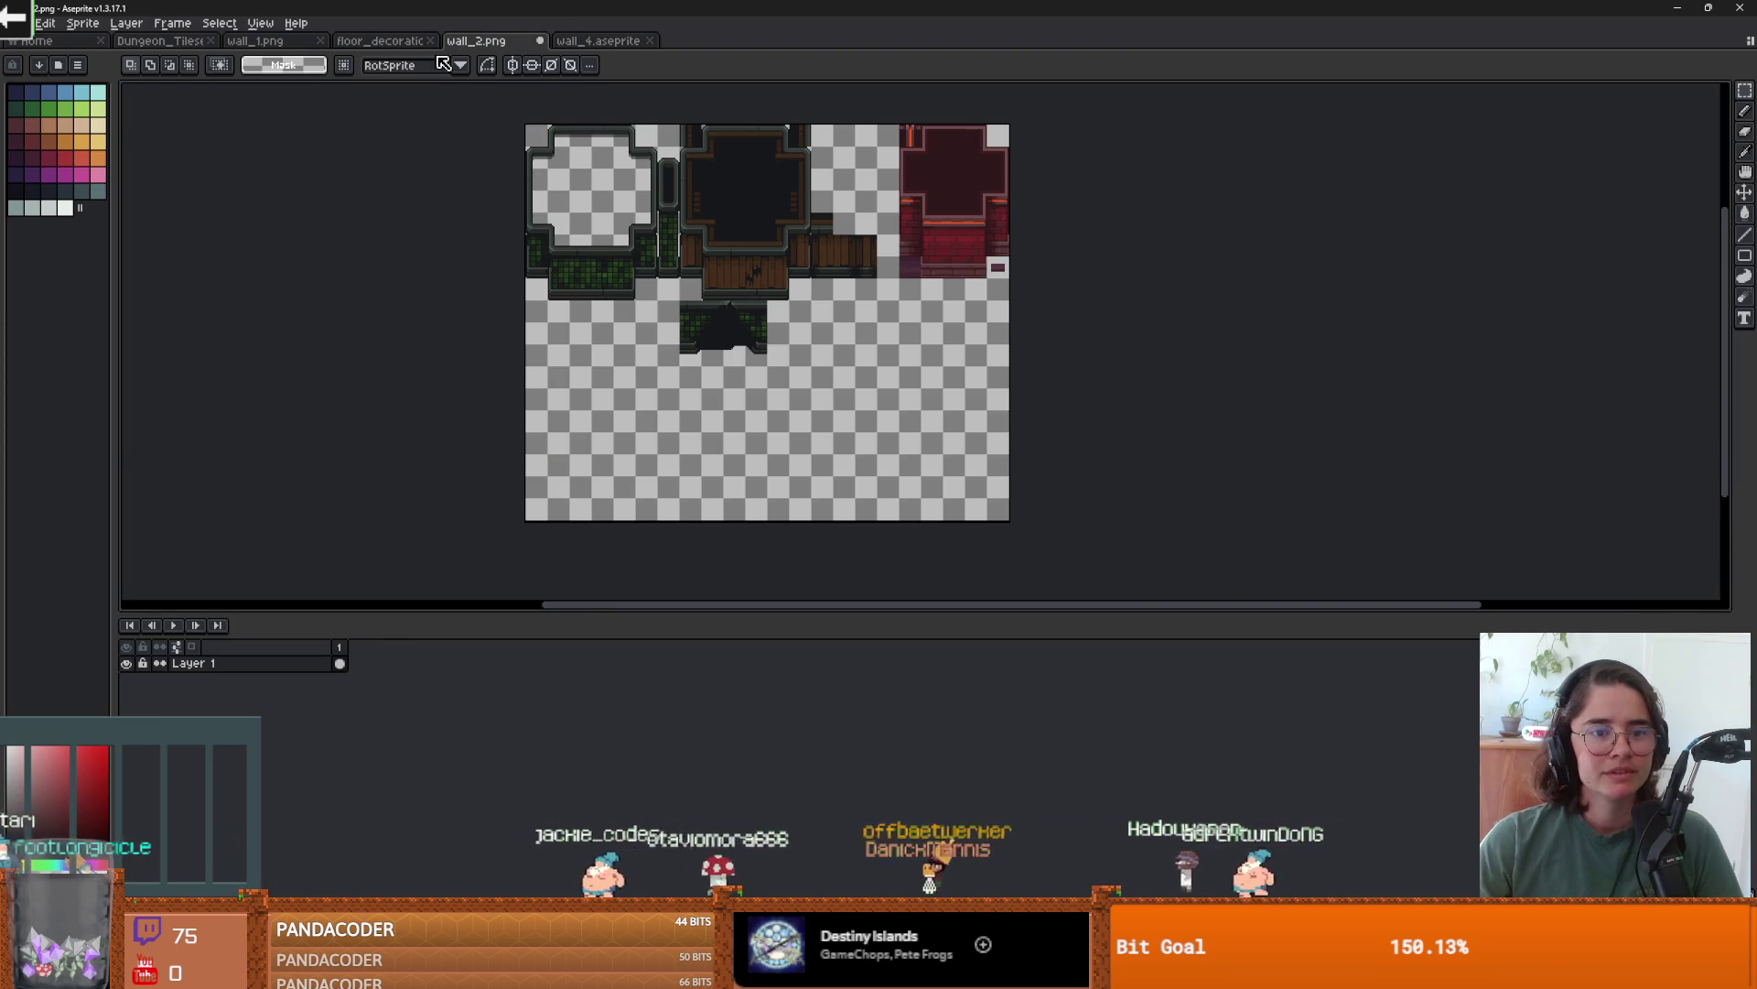
key(ctrl+alt+c)
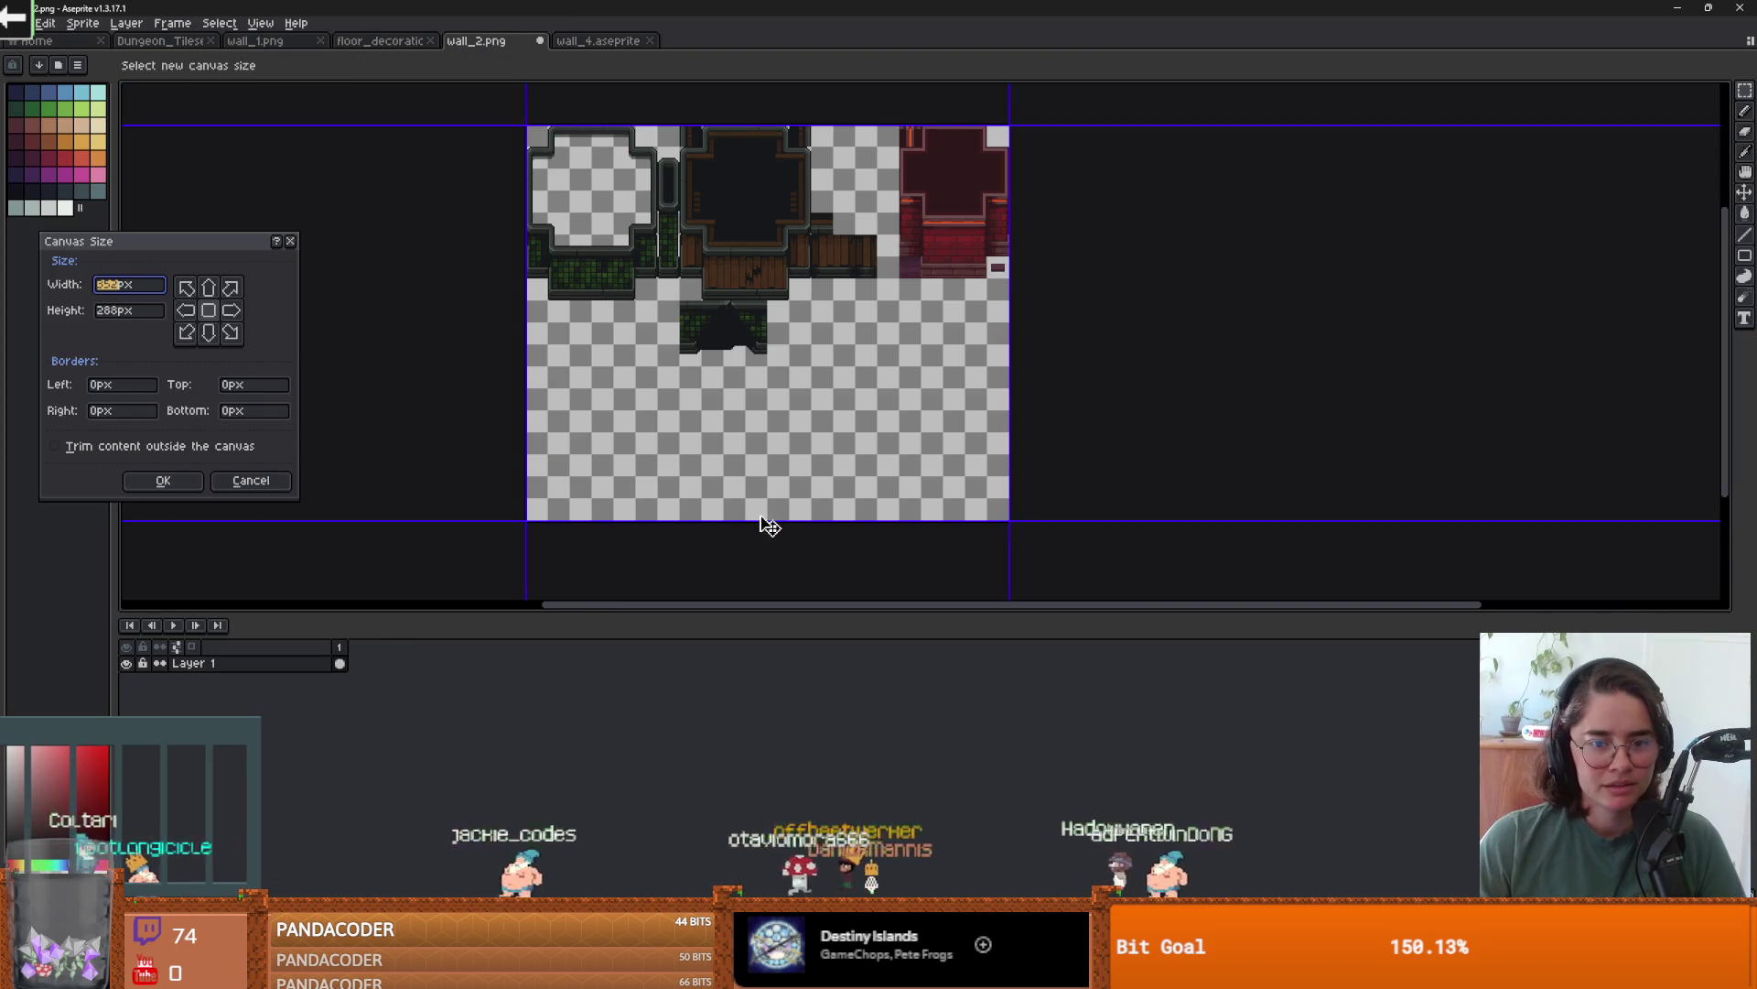
drag(769, 526, 759, 375)
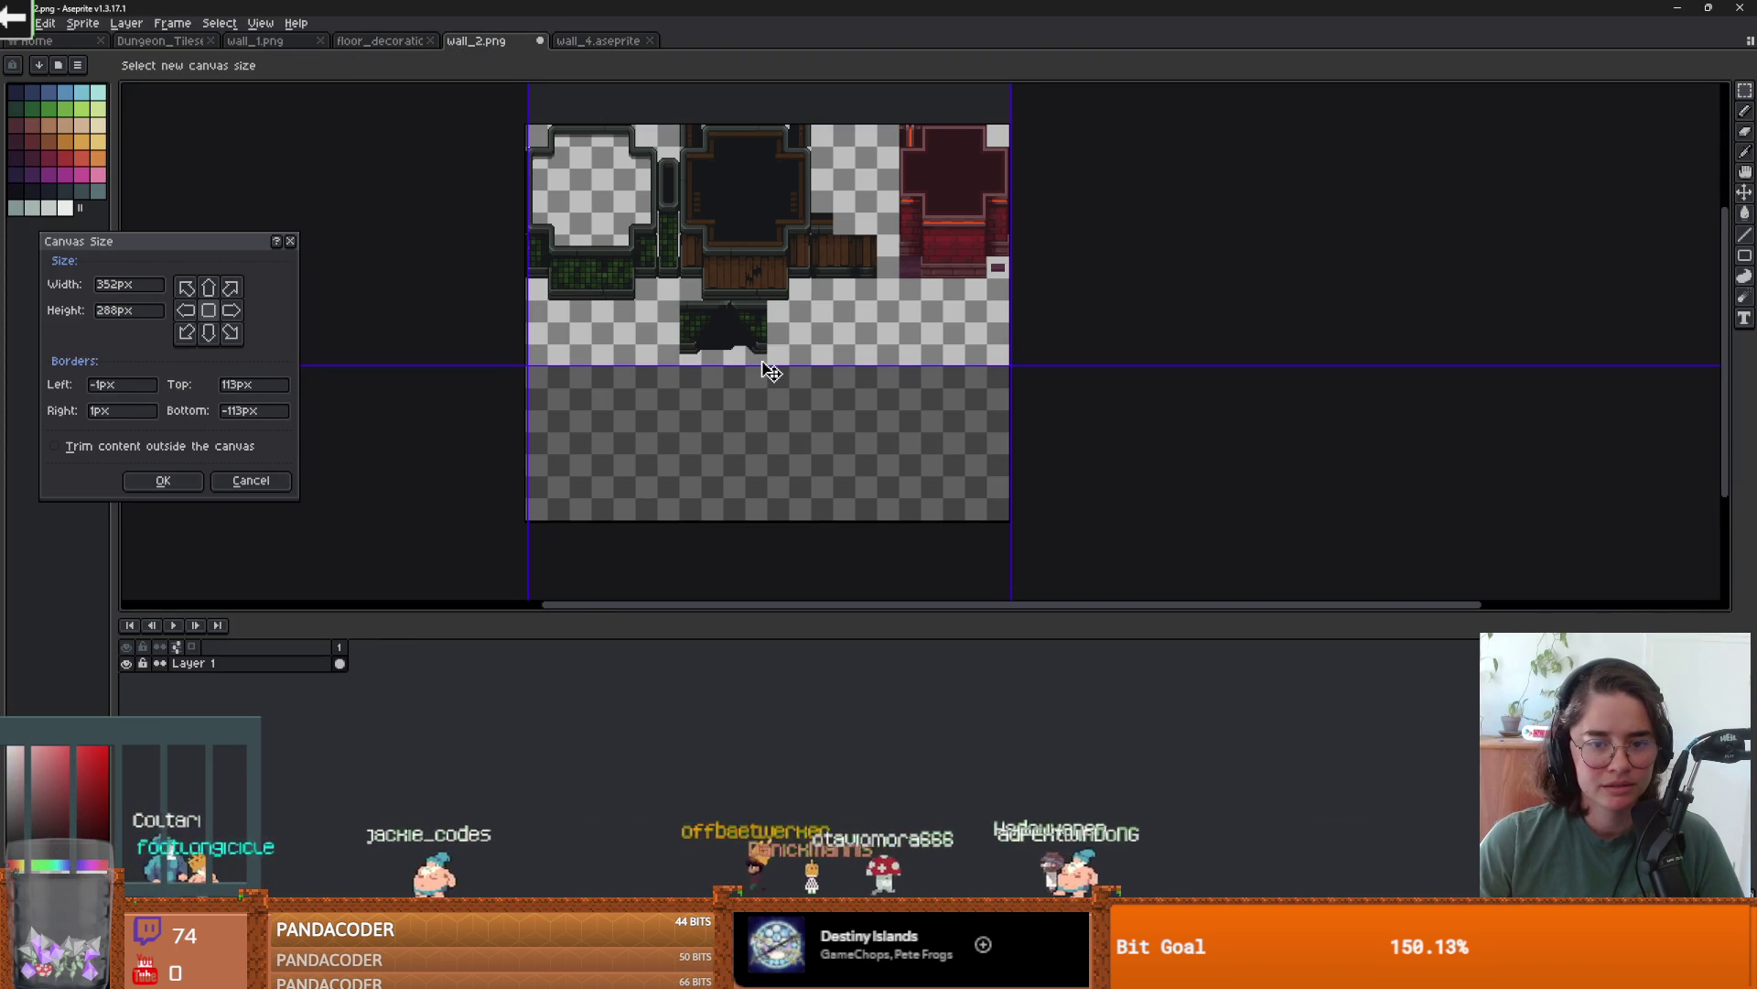
key(Return)
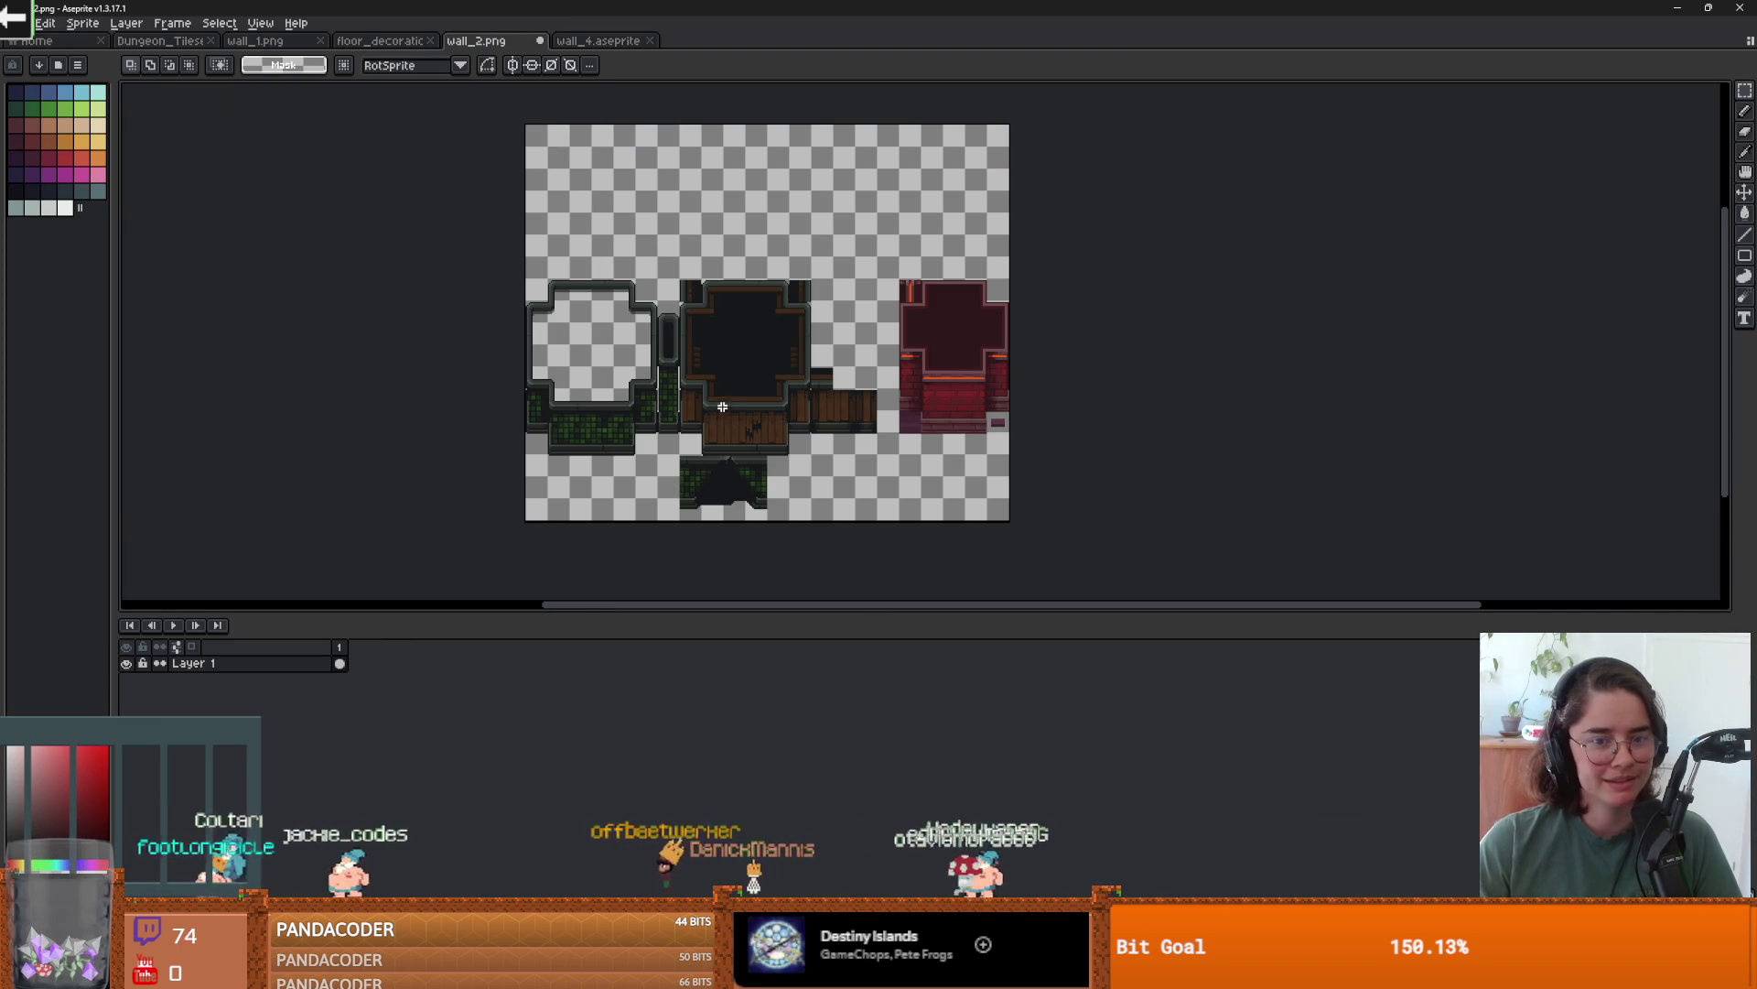
key(ctrl+z)
- Trim 112 px of empty space off wall_2.png's bottom, then return to wall_1.png
key(ctrl+alt+c)
drag(820, 519, 820, 371)
key(Return)
right_click(829, 432)
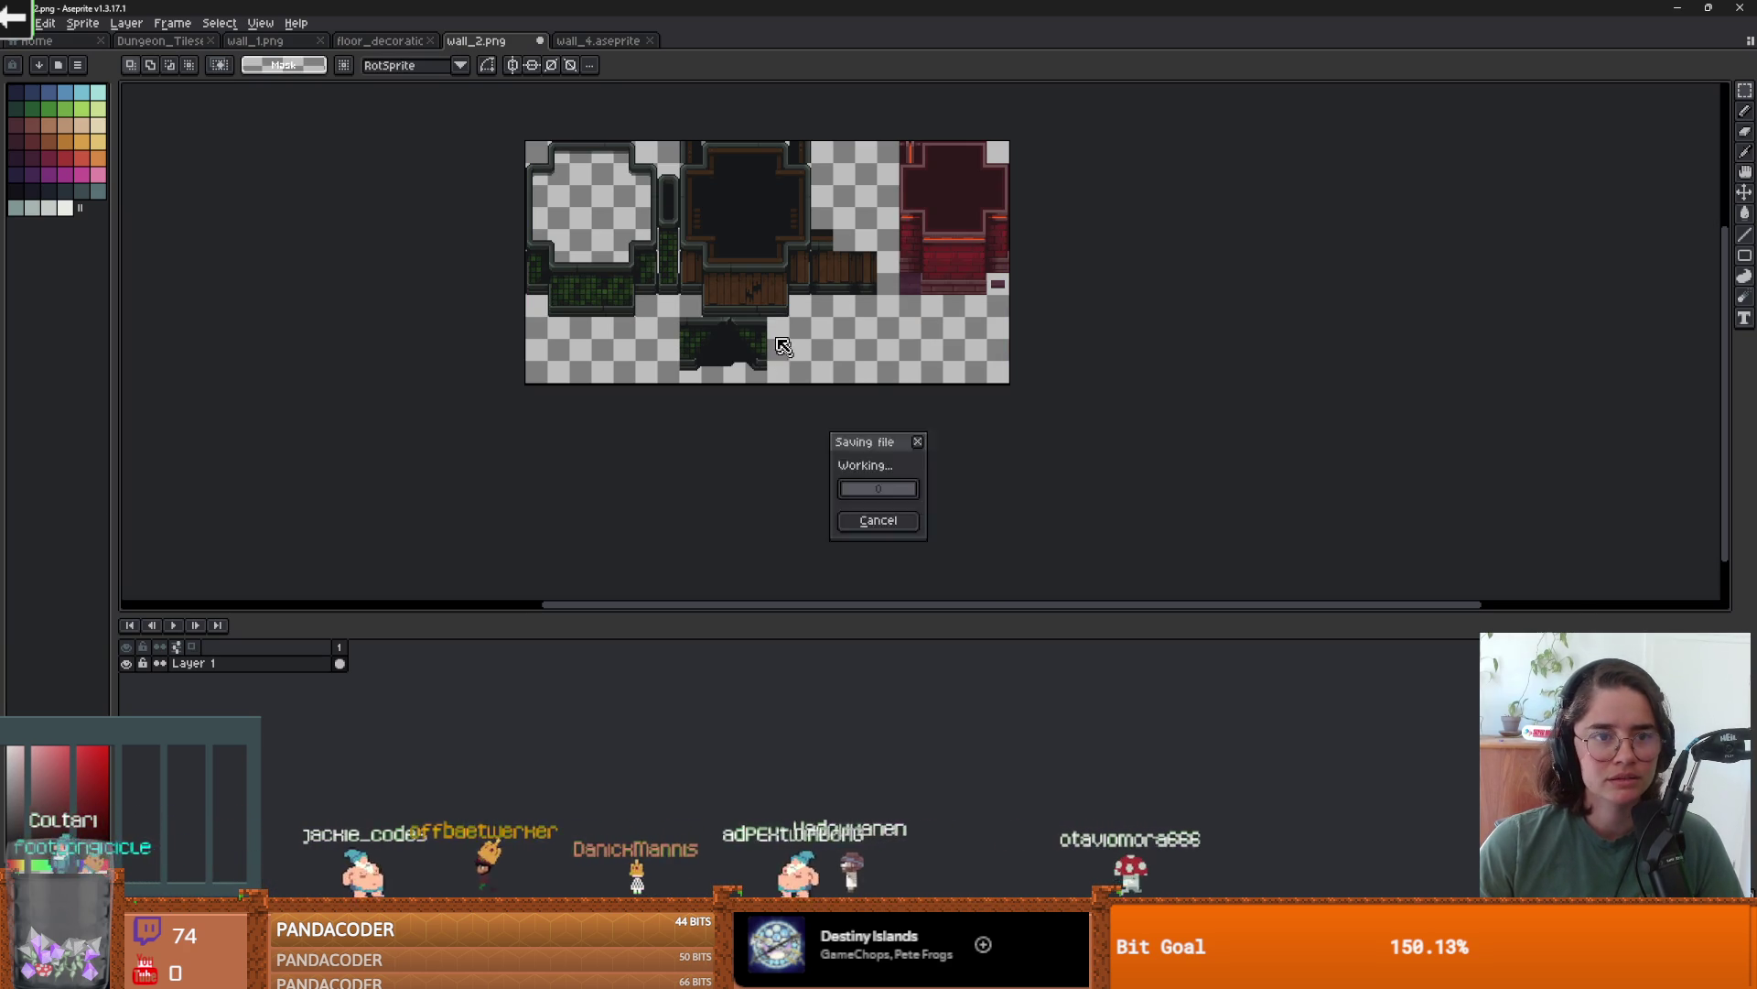
click(273, 44)
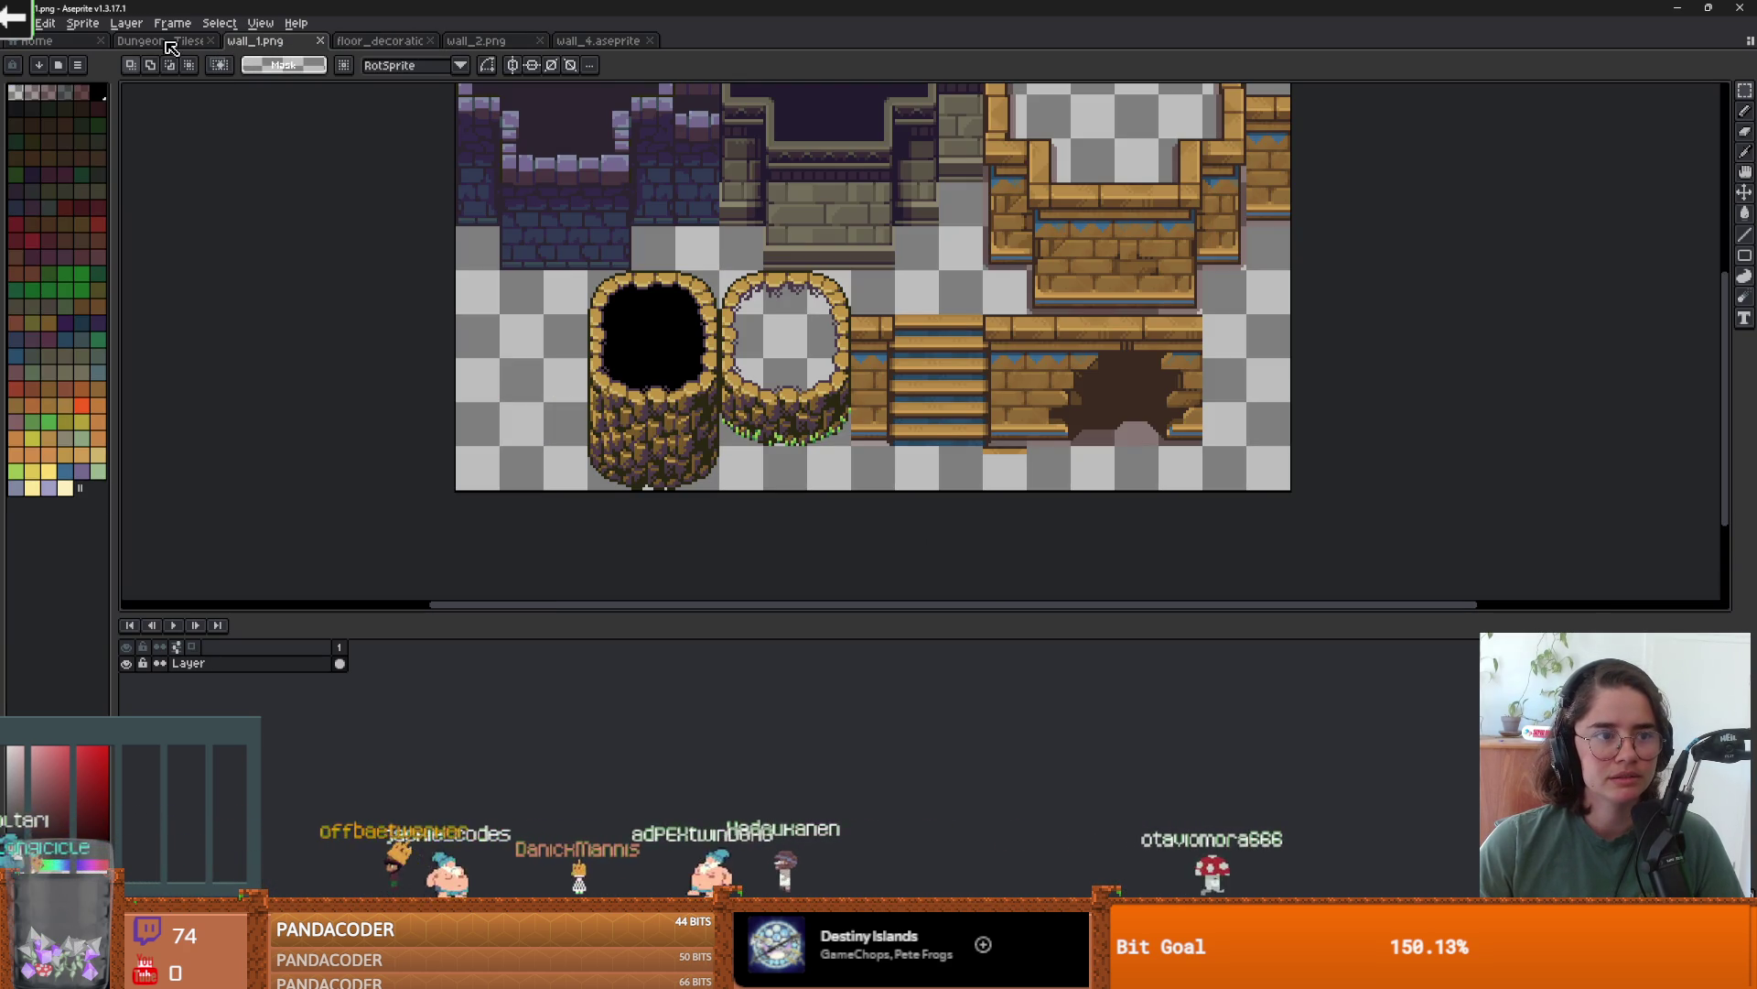
- Remove wall_1.png atlas tiles outside the texture and in fully transparent regions
key(alt+Tab)
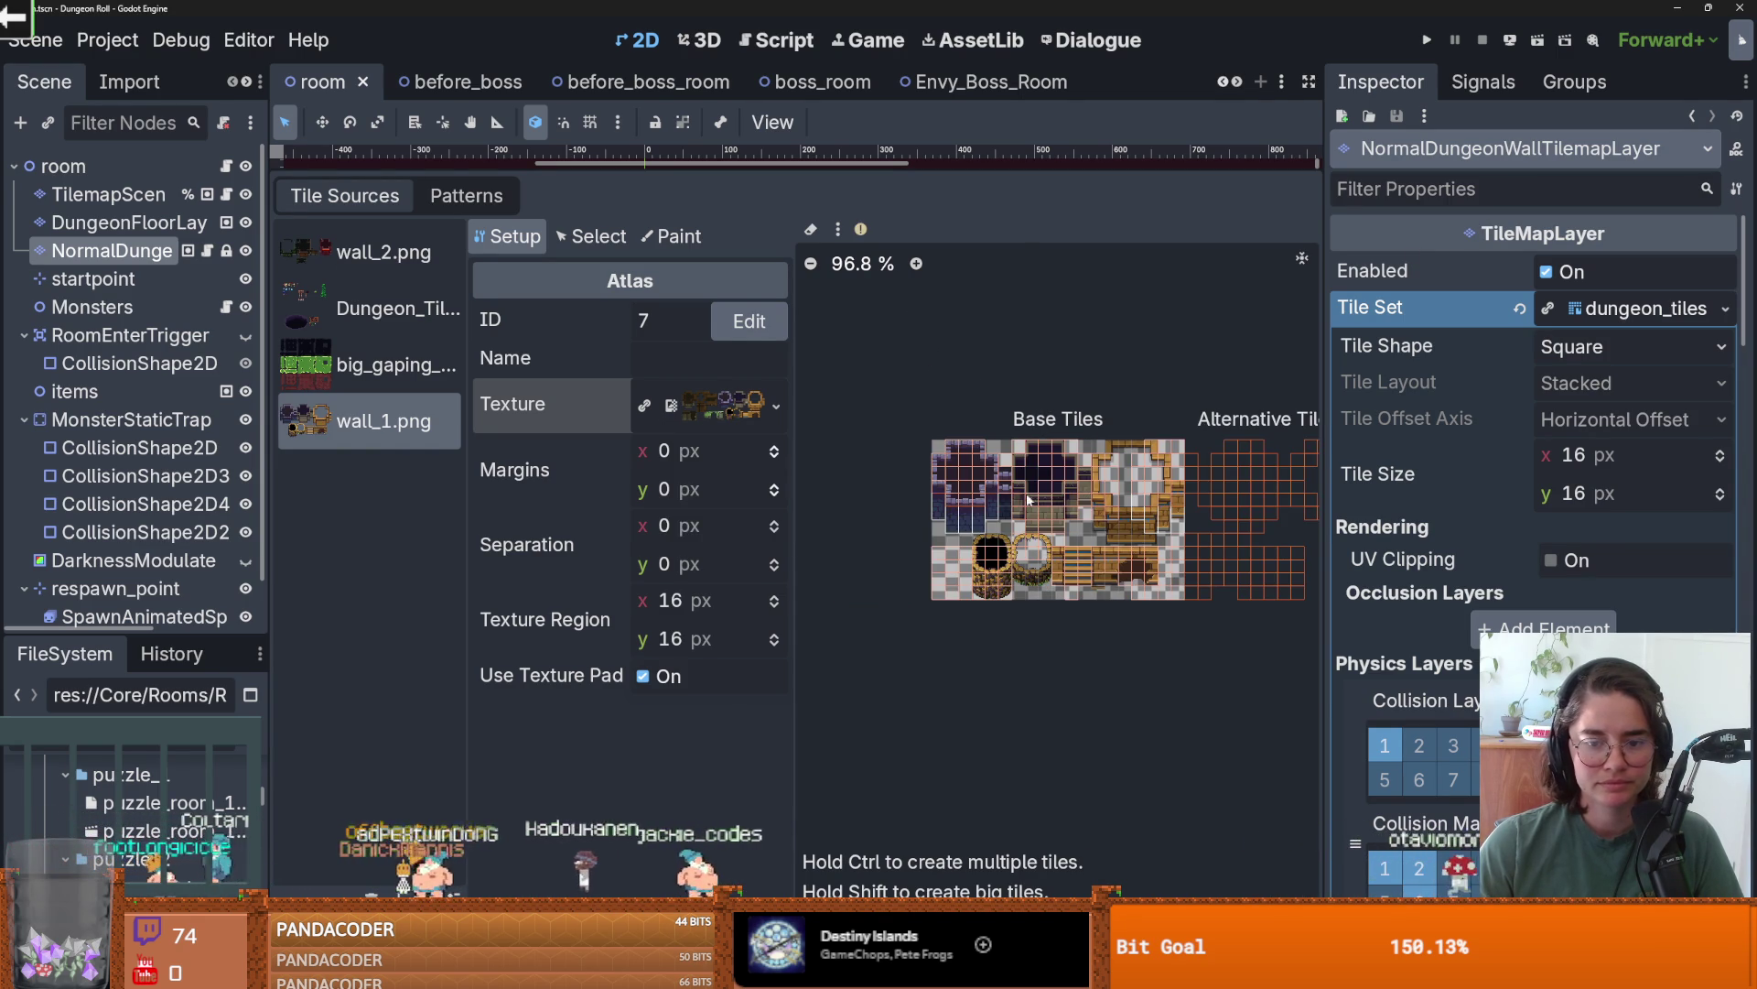
scroll(975, 493, down, 2)
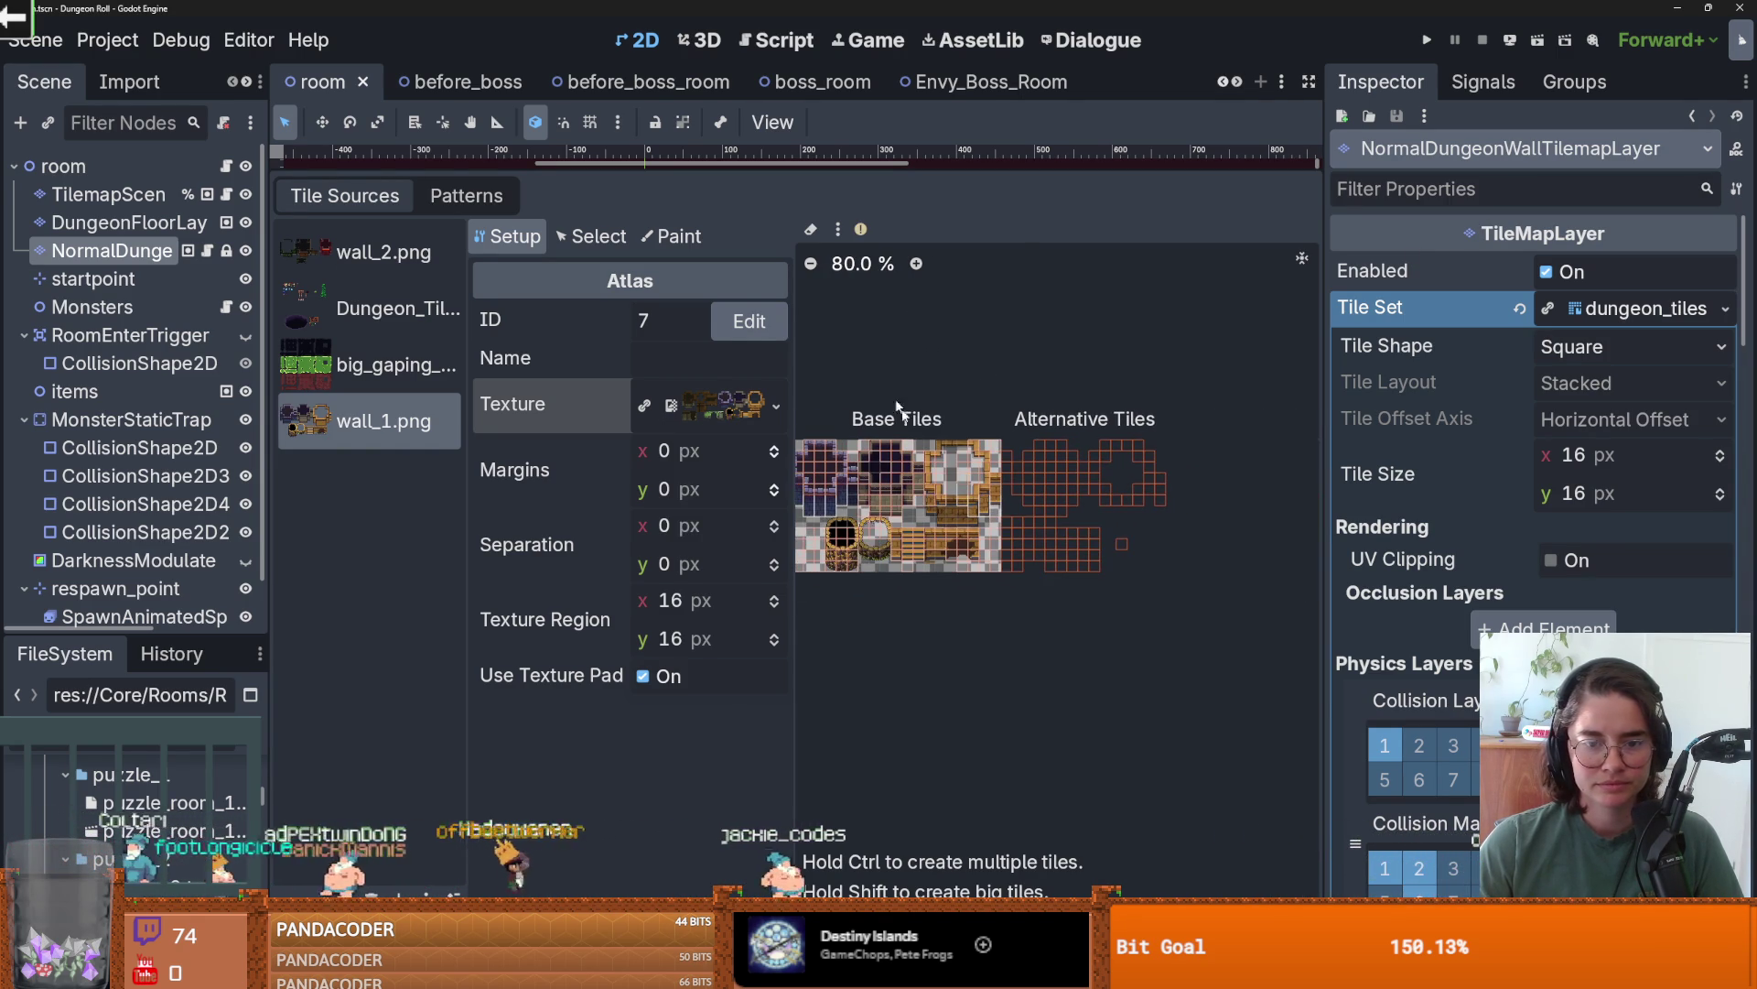
click(838, 229)
click(898, 317)
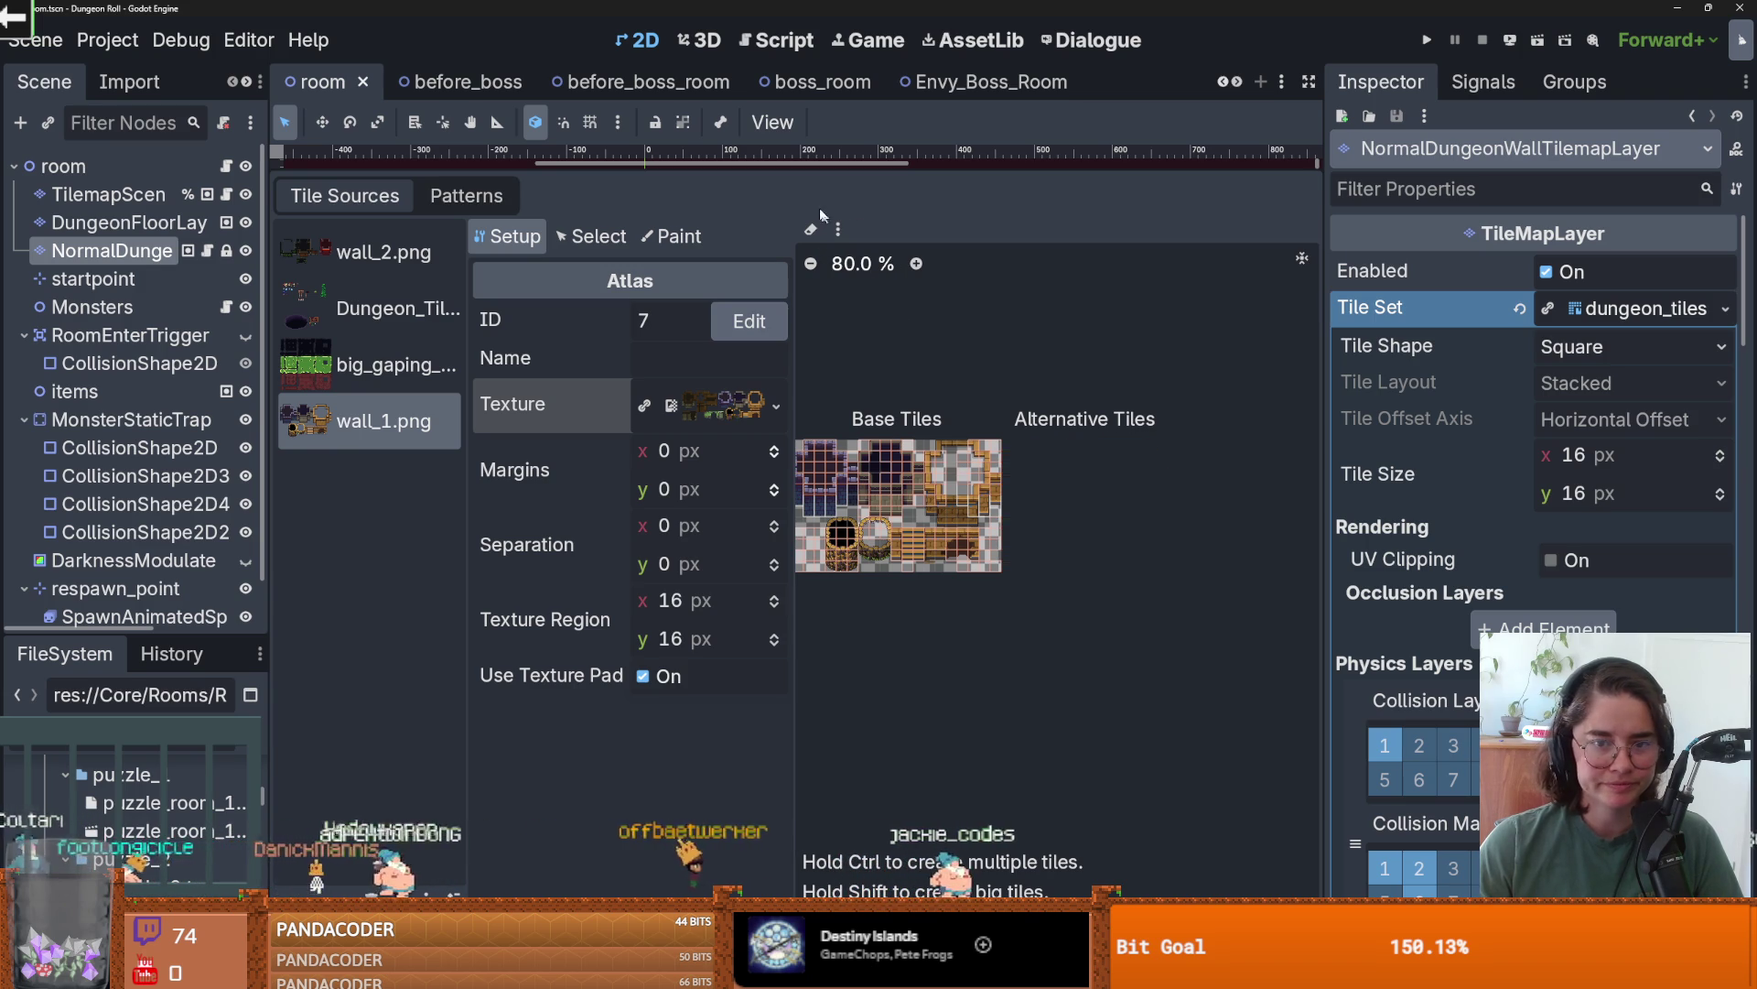
click(838, 230)
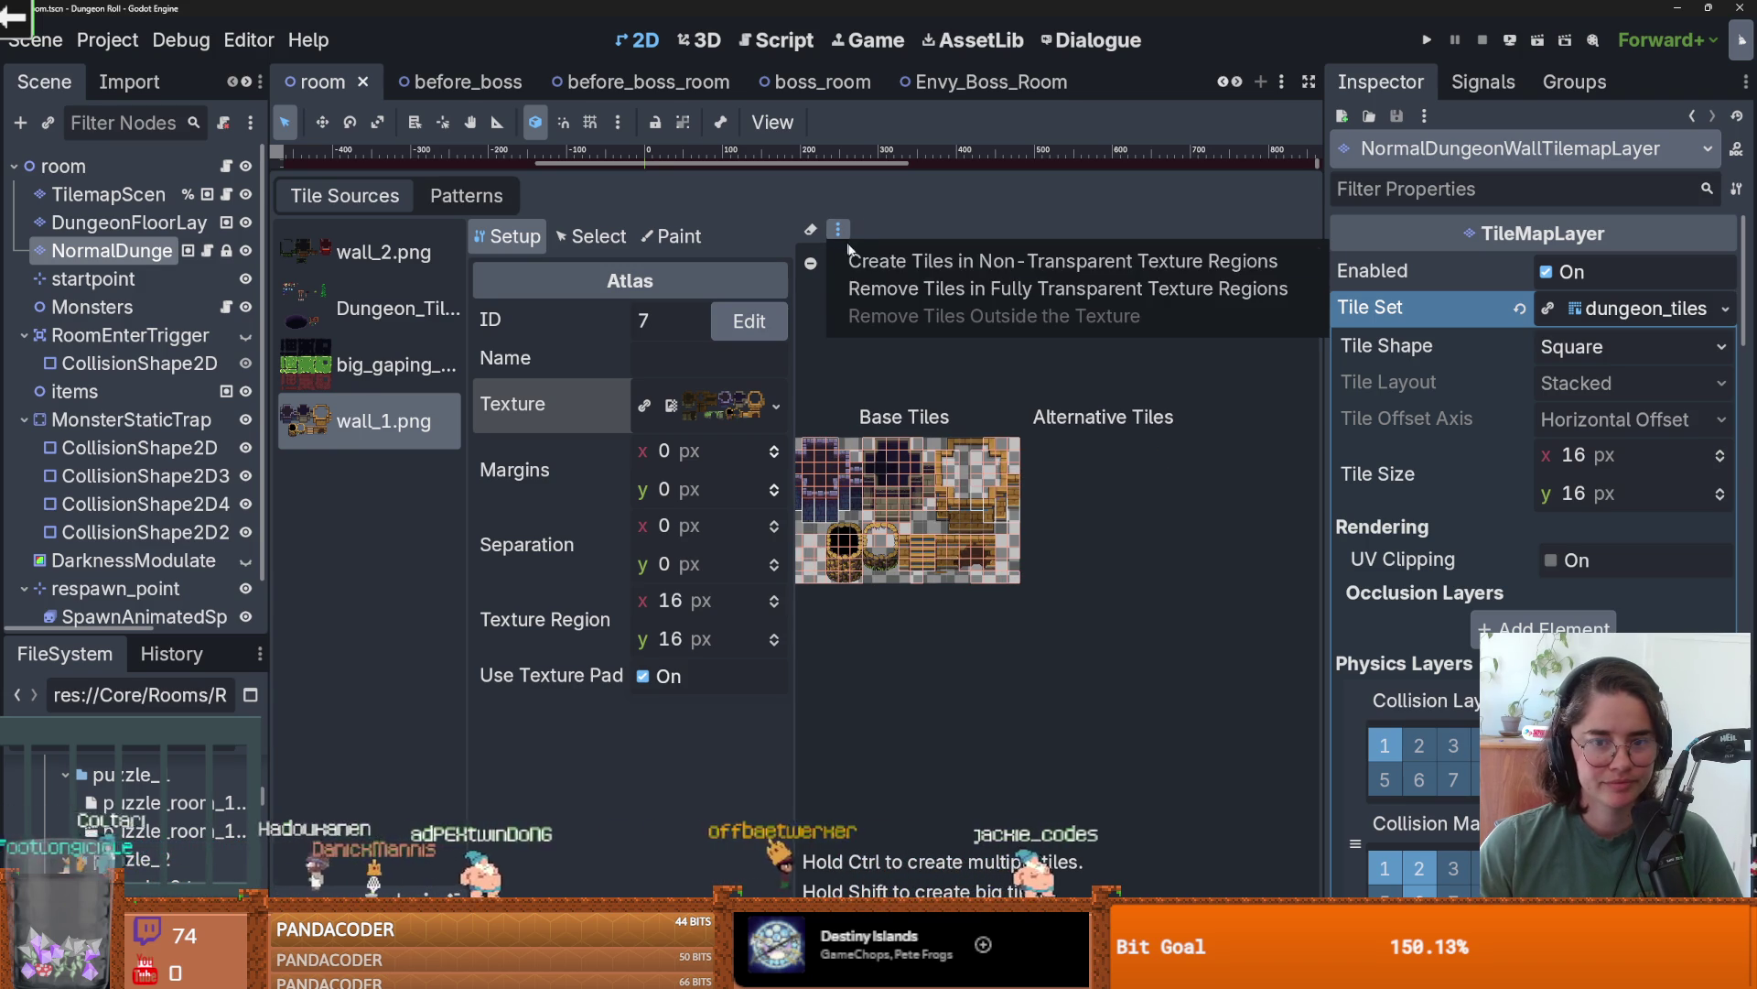
click(868, 289)
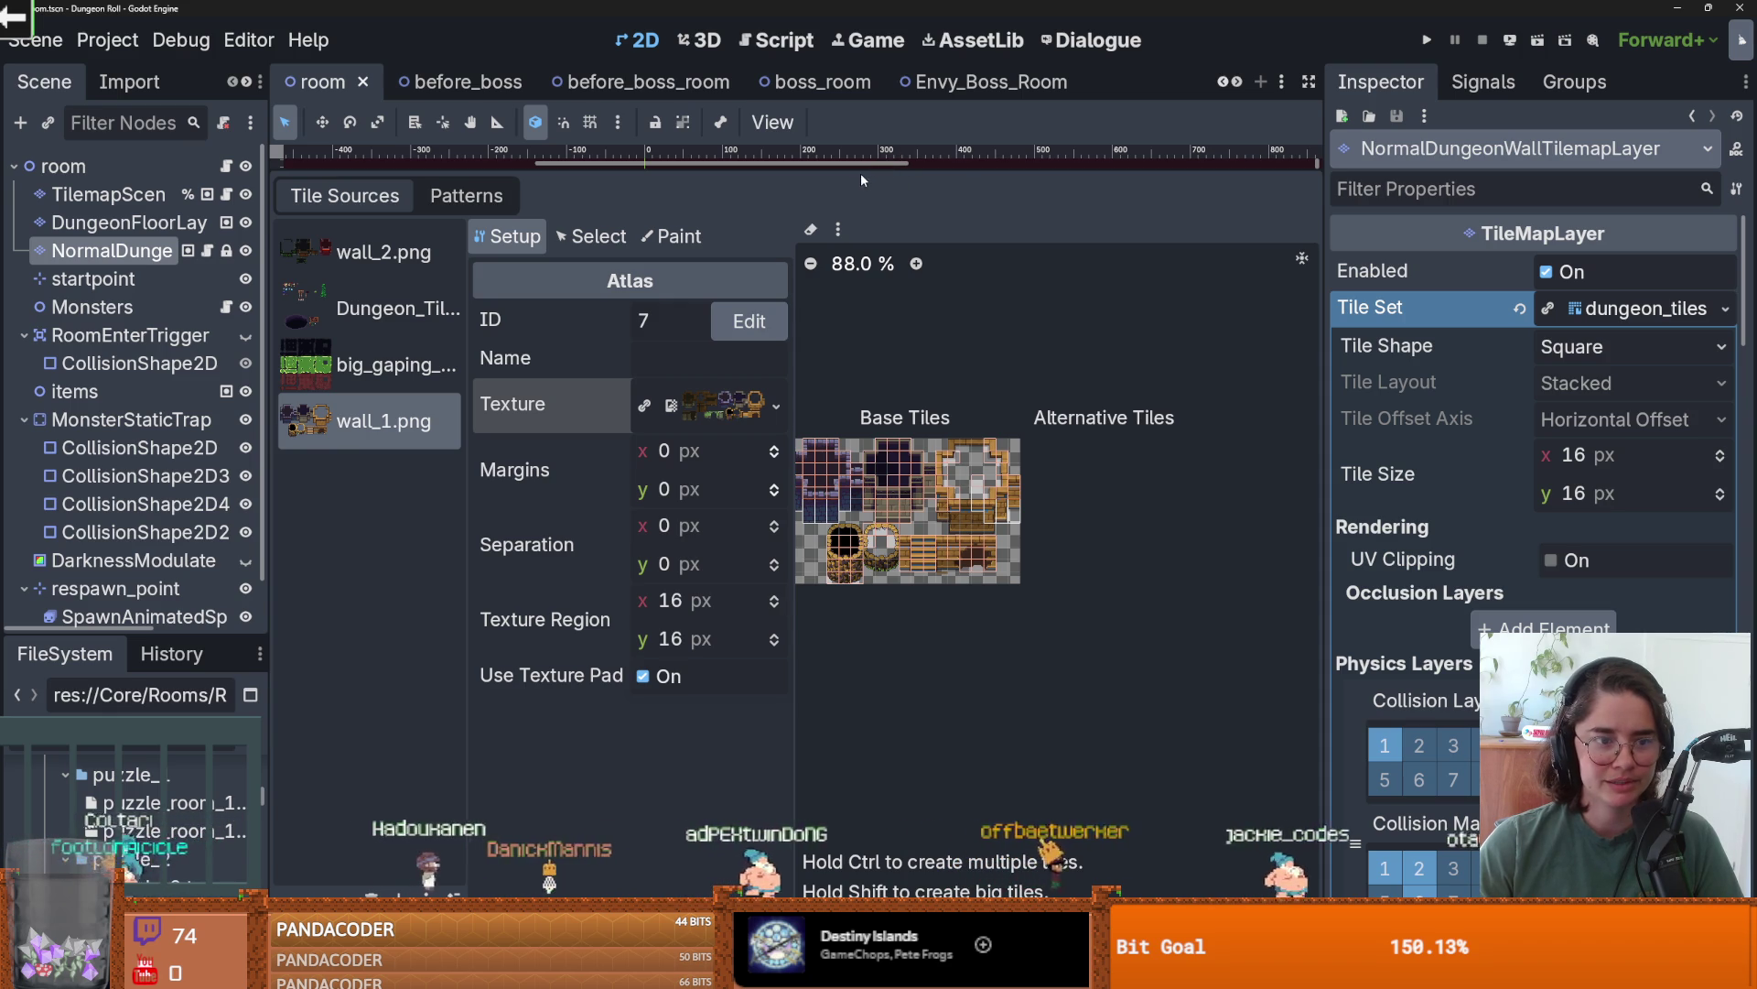
- Save the room scene and enlarge the TileSet editor panel
drag(804, 168, 787, 655)
scroll(601, 453, up, 5)
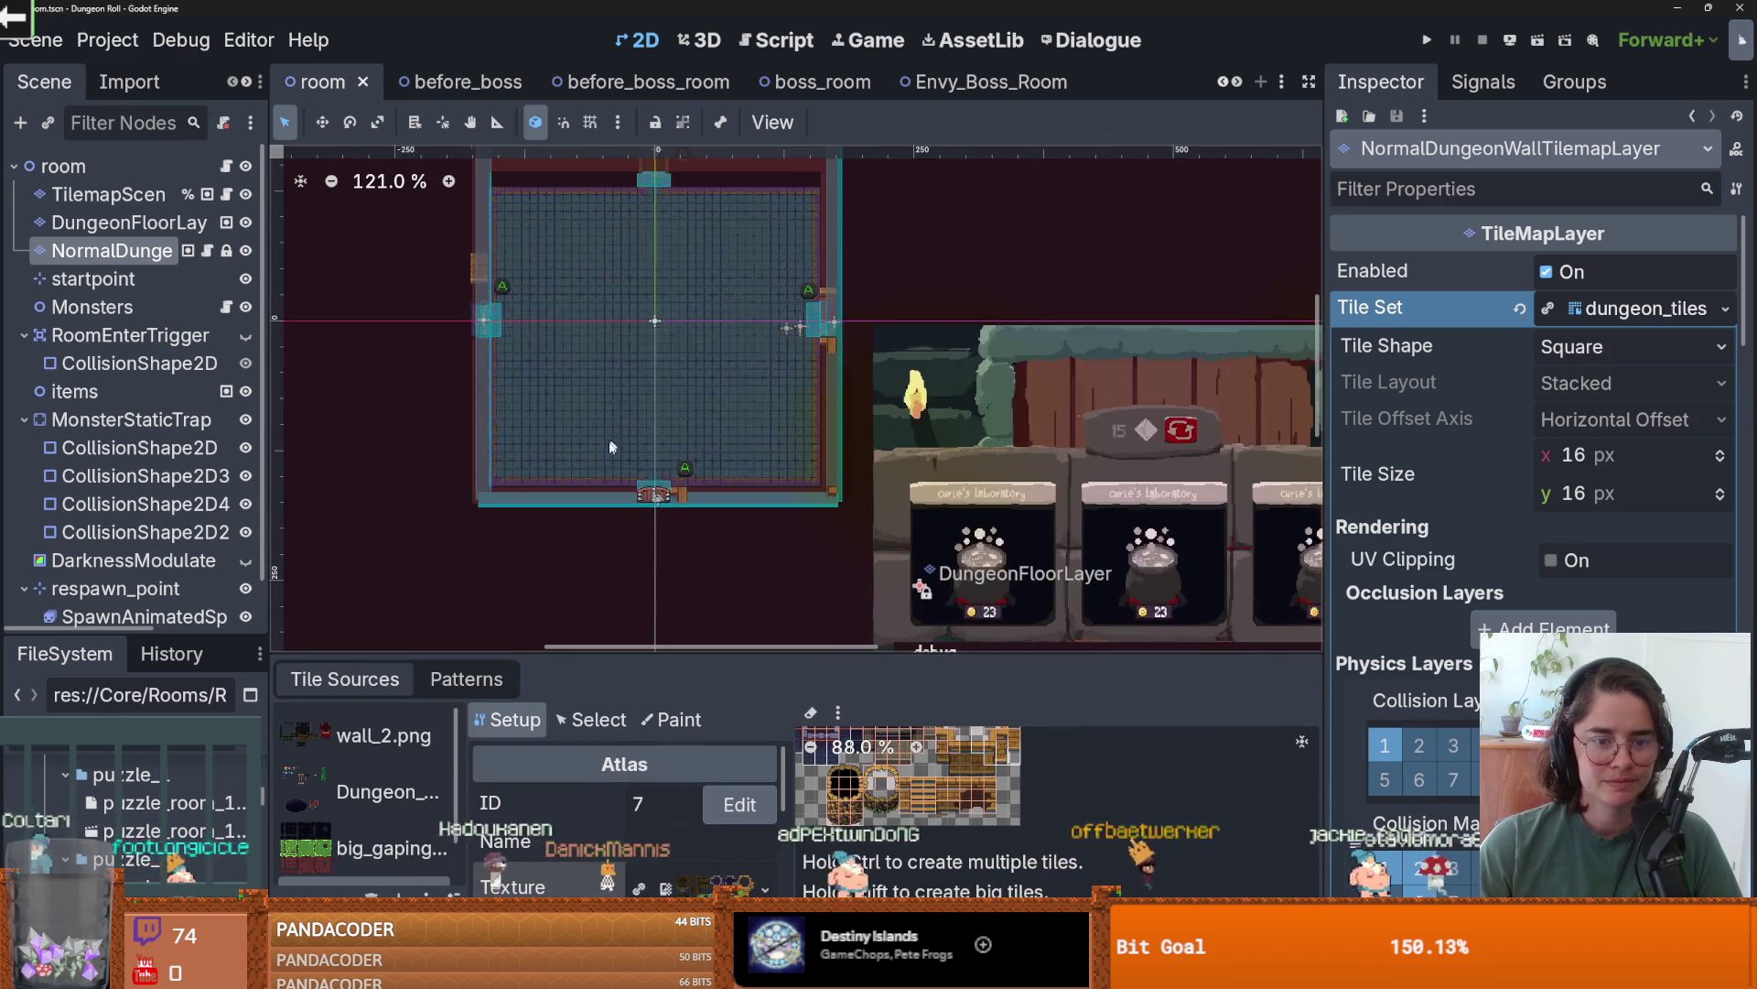
scroll(668, 471, down, 5)
scroll(668, 471, up, 9)
scroll(617, 402, down, 6)
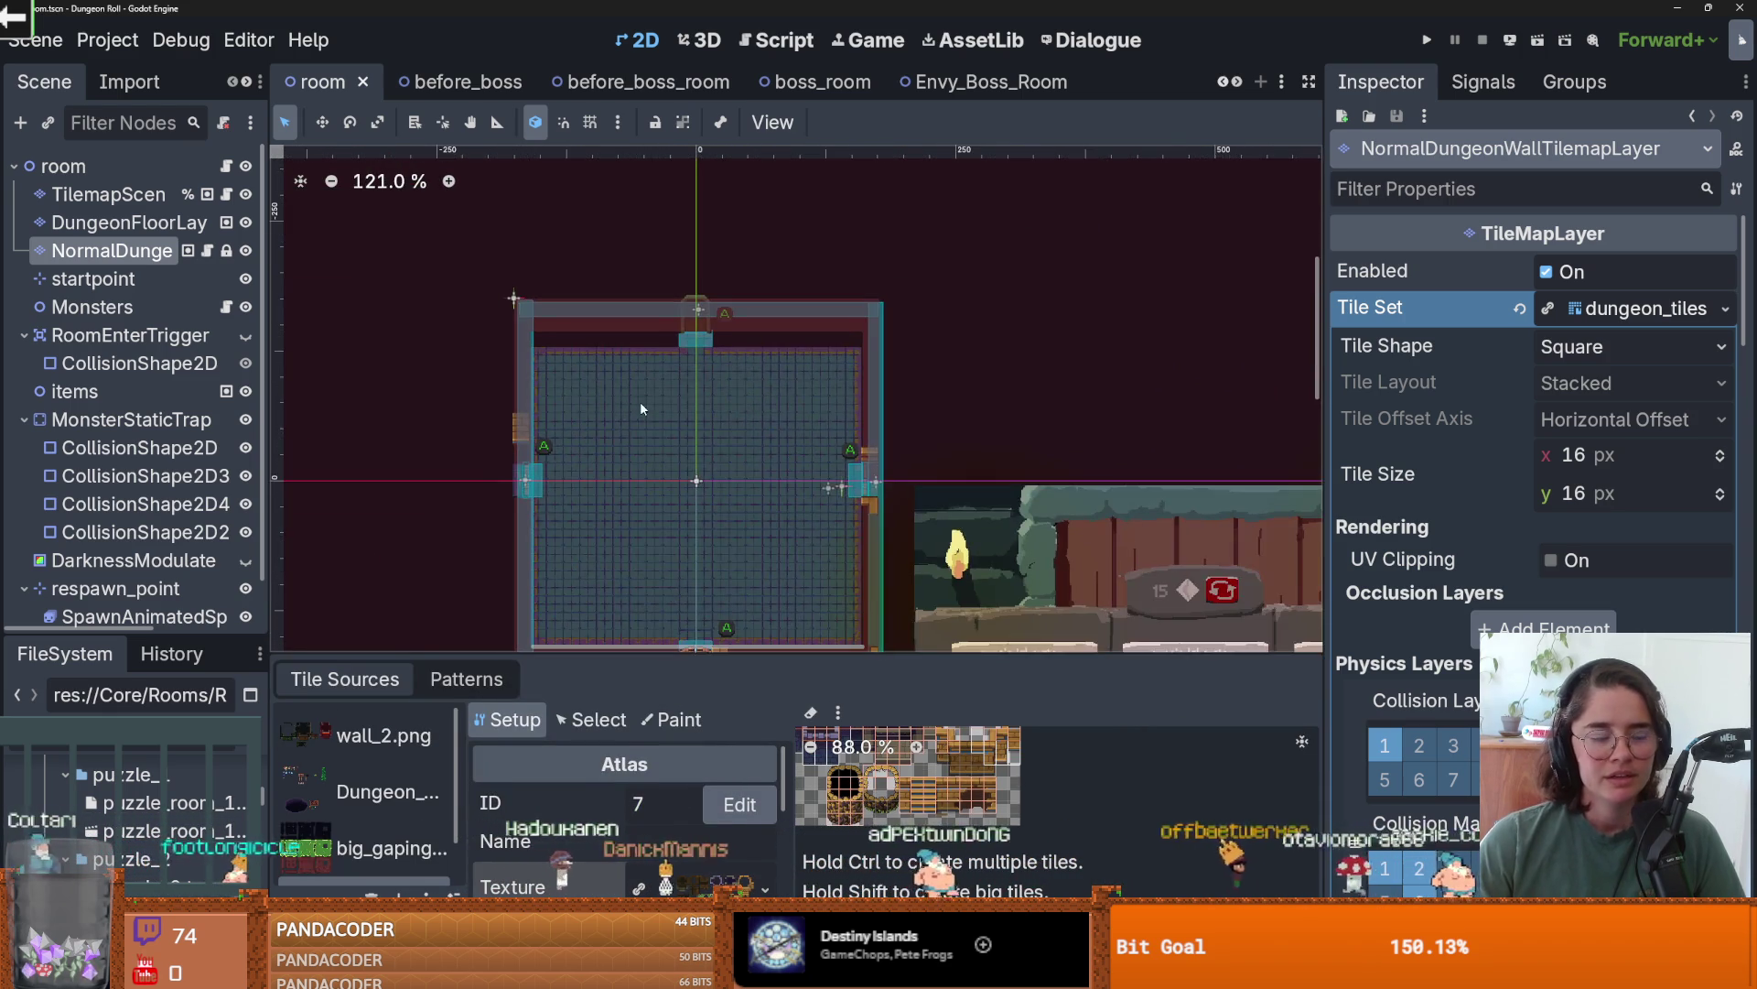
key(ctrl+s)
click(864, 648)
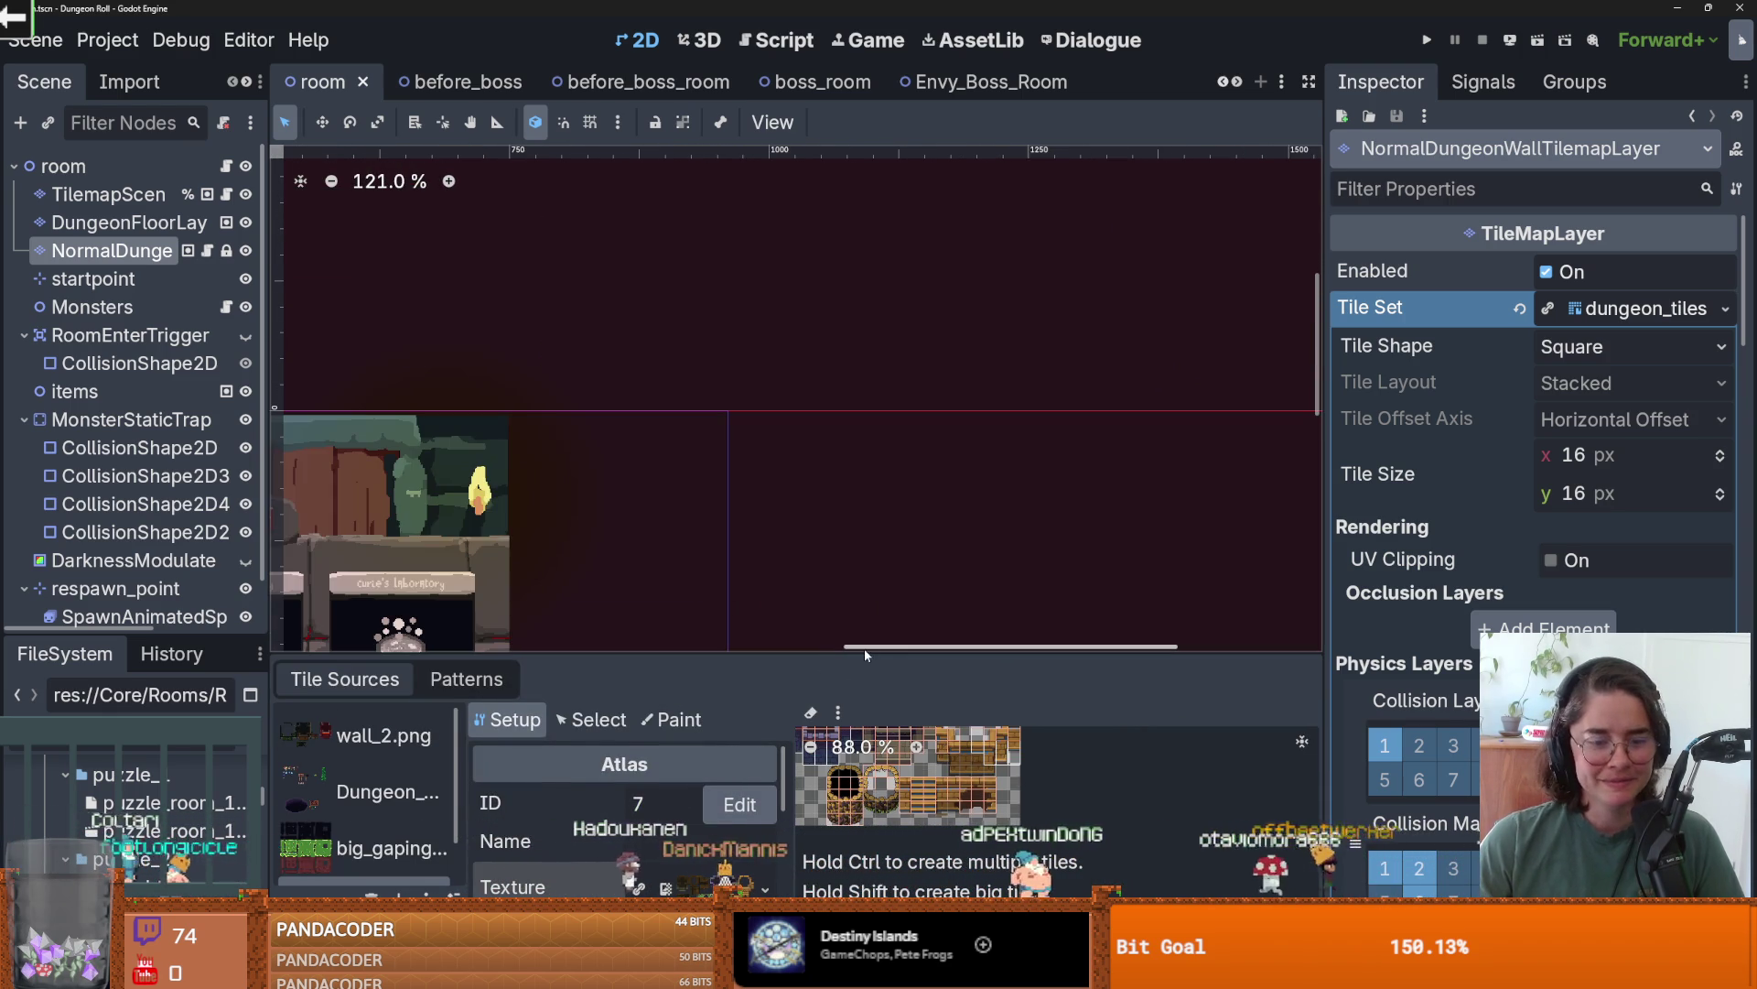
drag(860, 651, 861, 245)
scroll(1007, 550, up, 6)
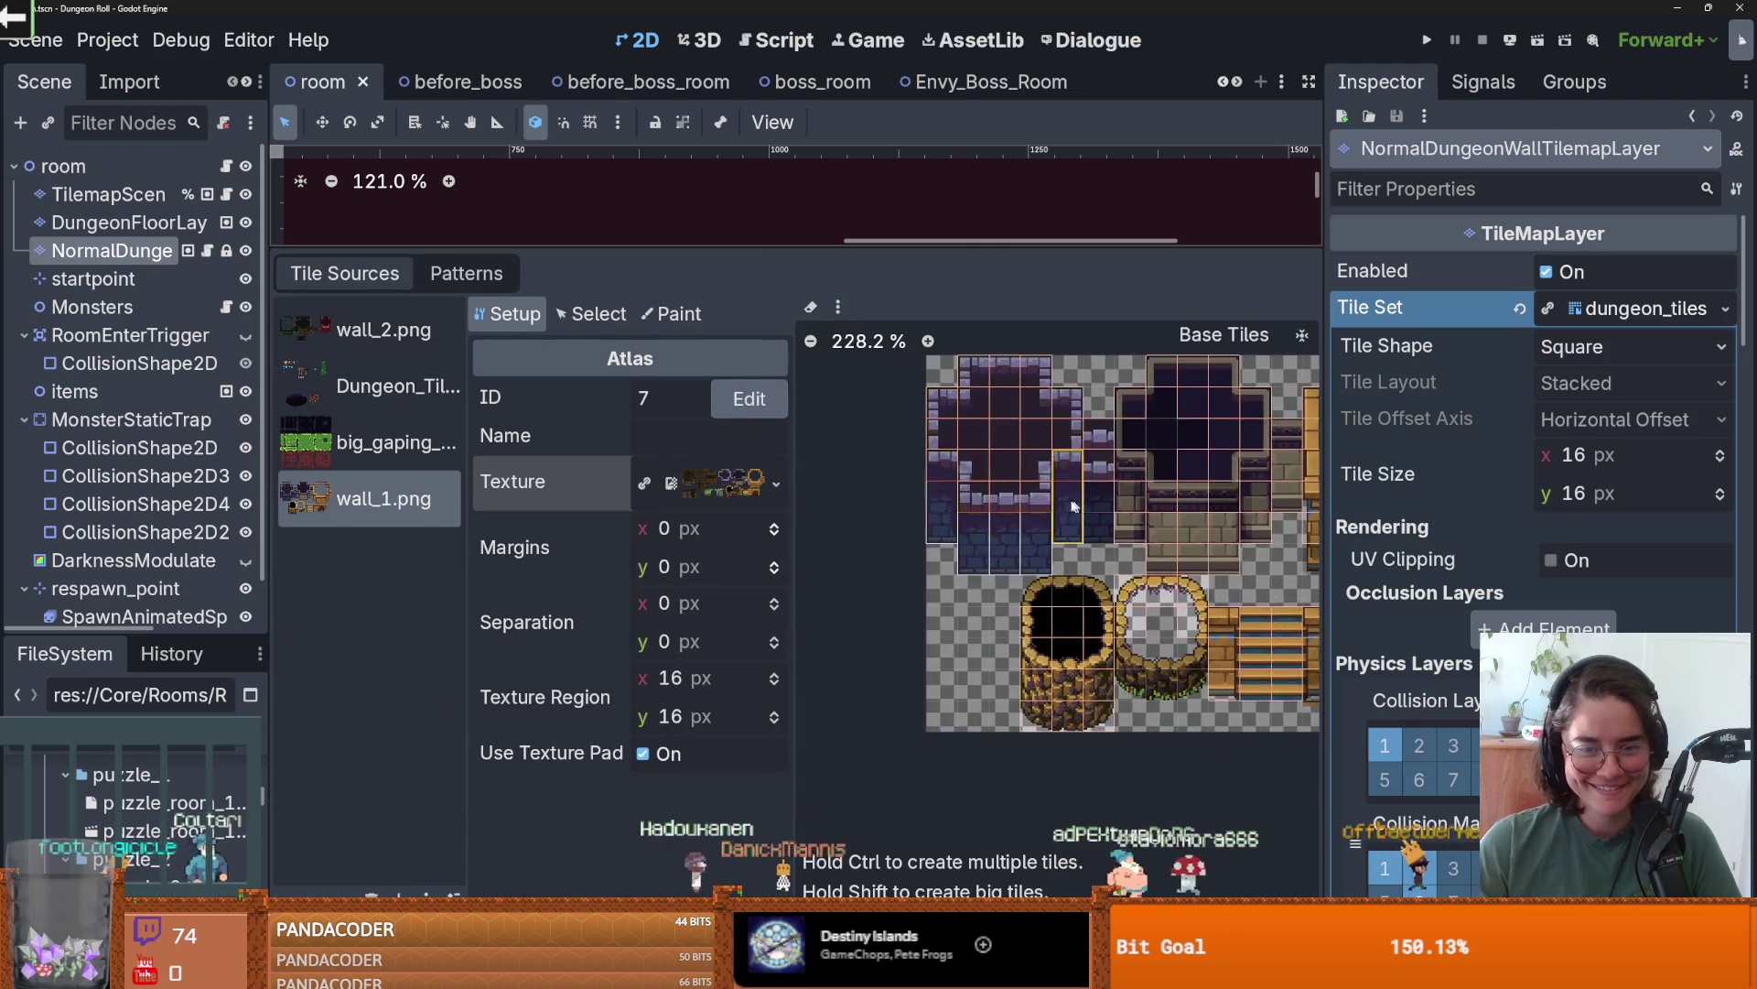
- Inspect wooden wall tile (14, 5), briefly making it two tiles tall, then one again
scroll(904, 524, down, 2)
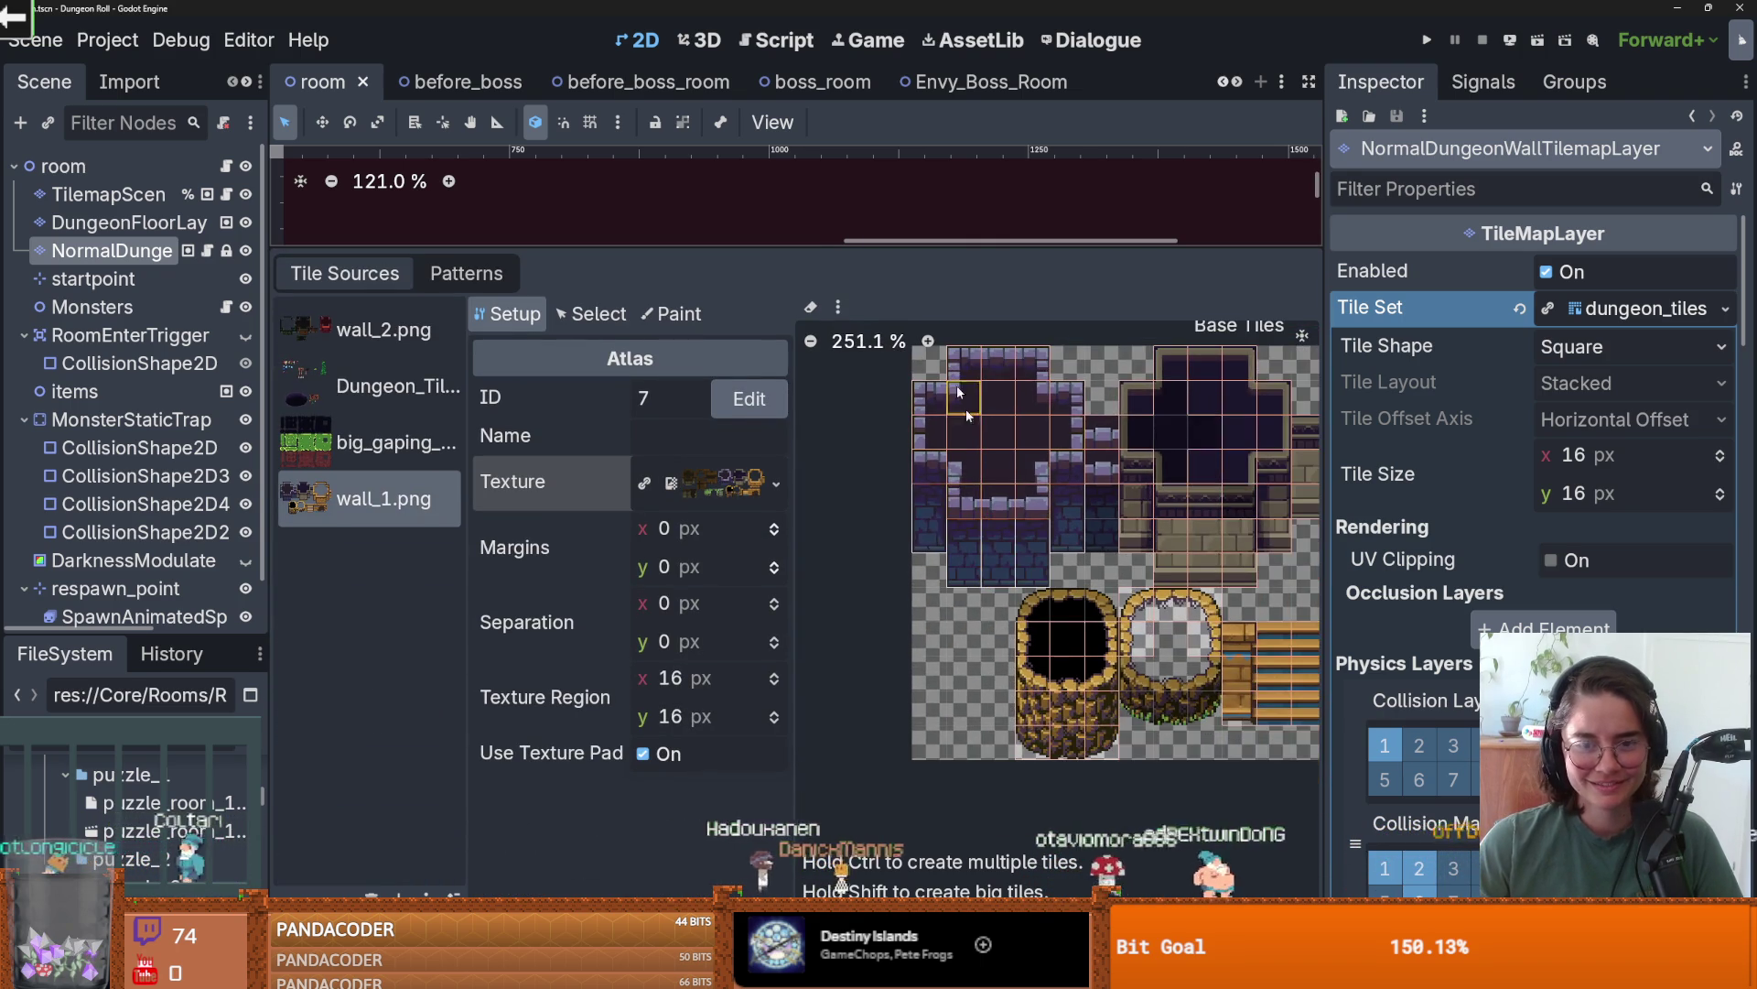
scroll(1115, 455, down, 1)
scroll(1053, 476, right, 5)
scroll(985, 486, up, 2)
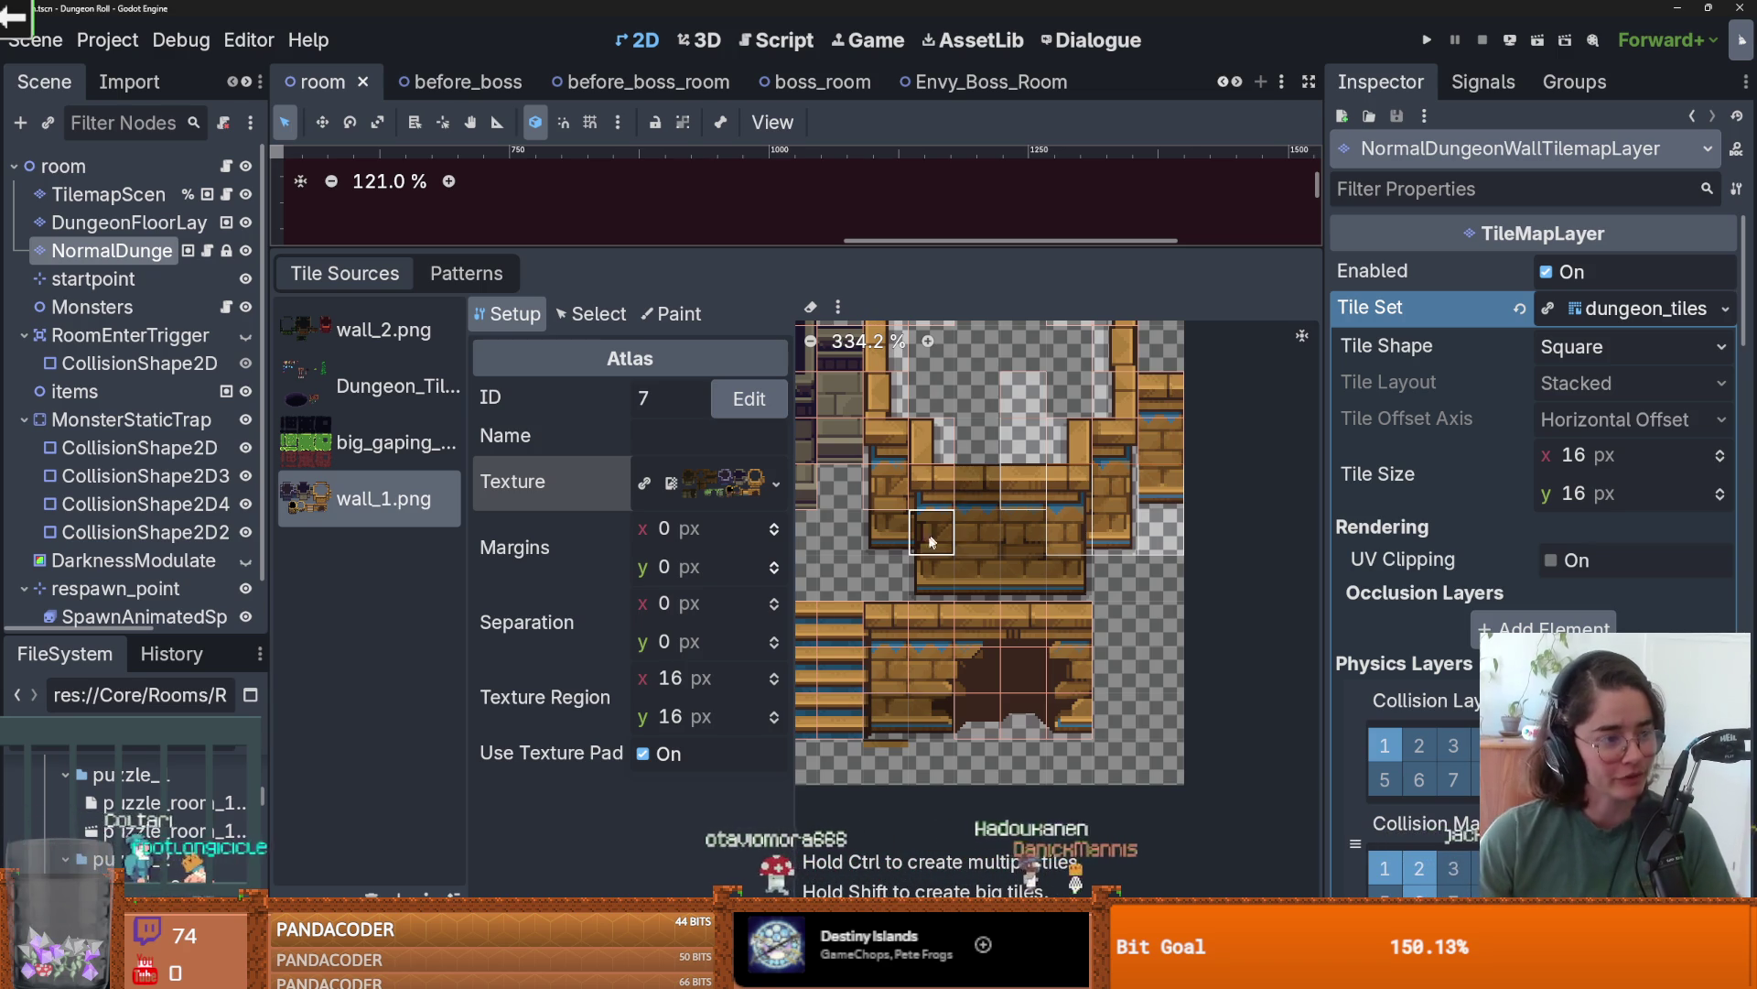
scroll(1045, 433, up, 2)
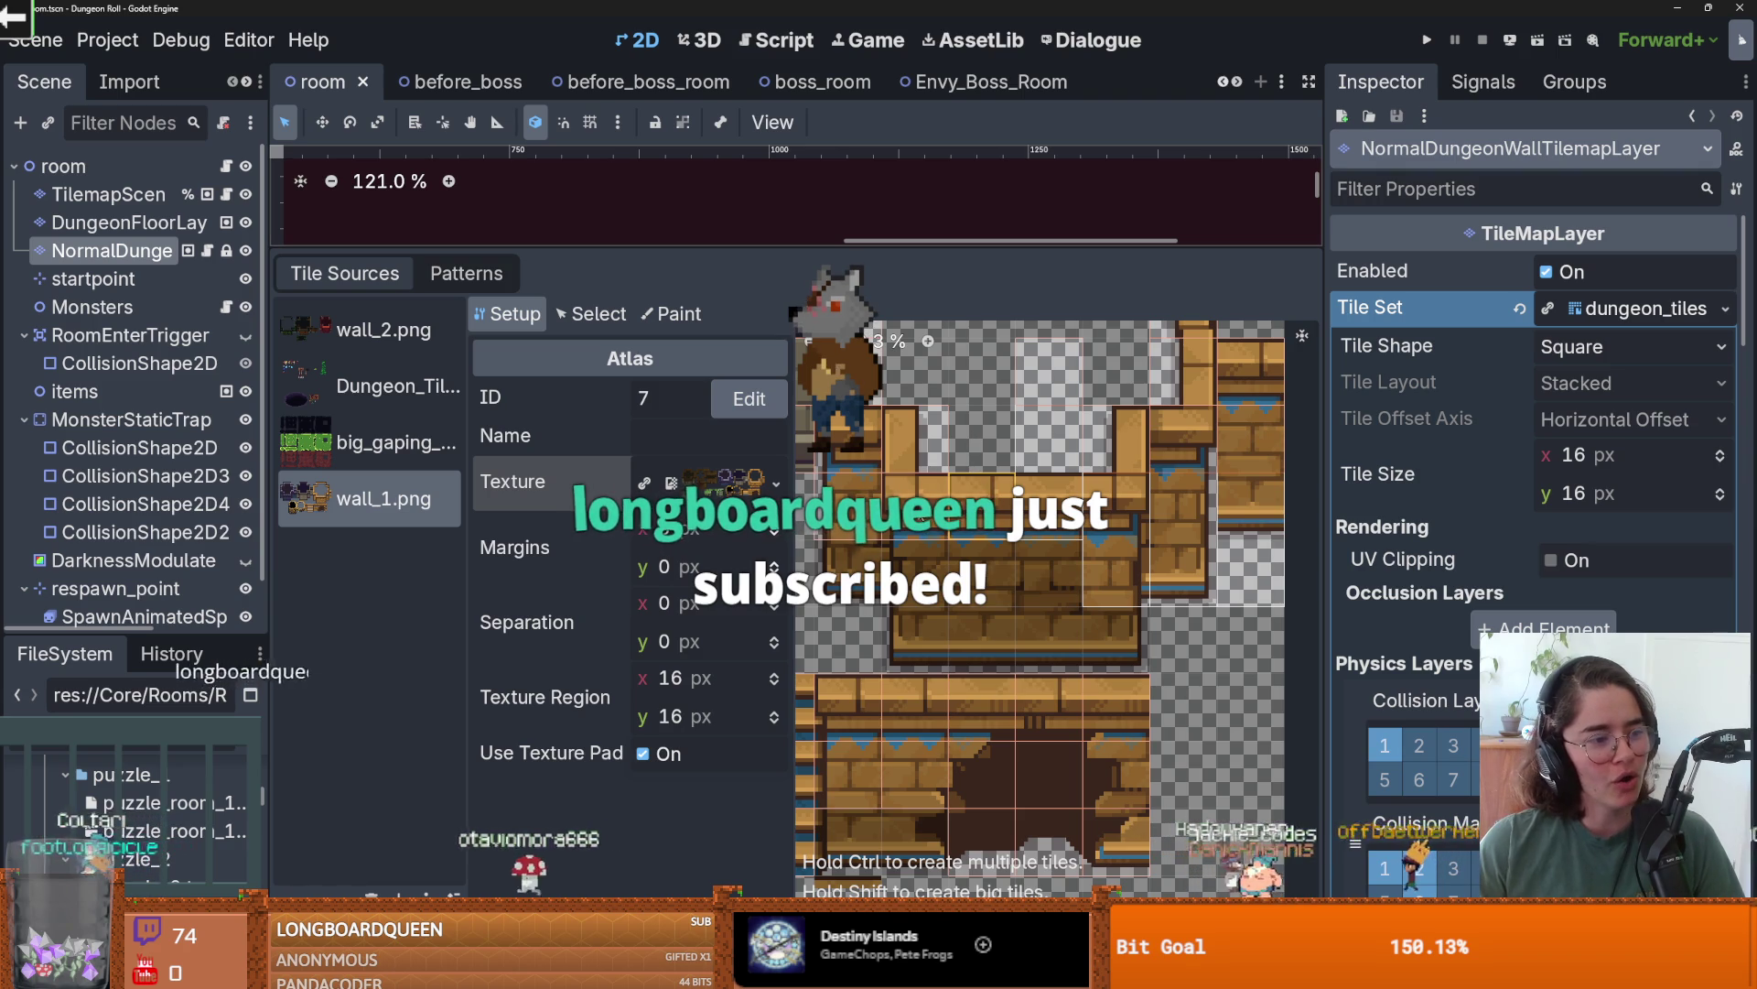
click(603, 322)
click(982, 513)
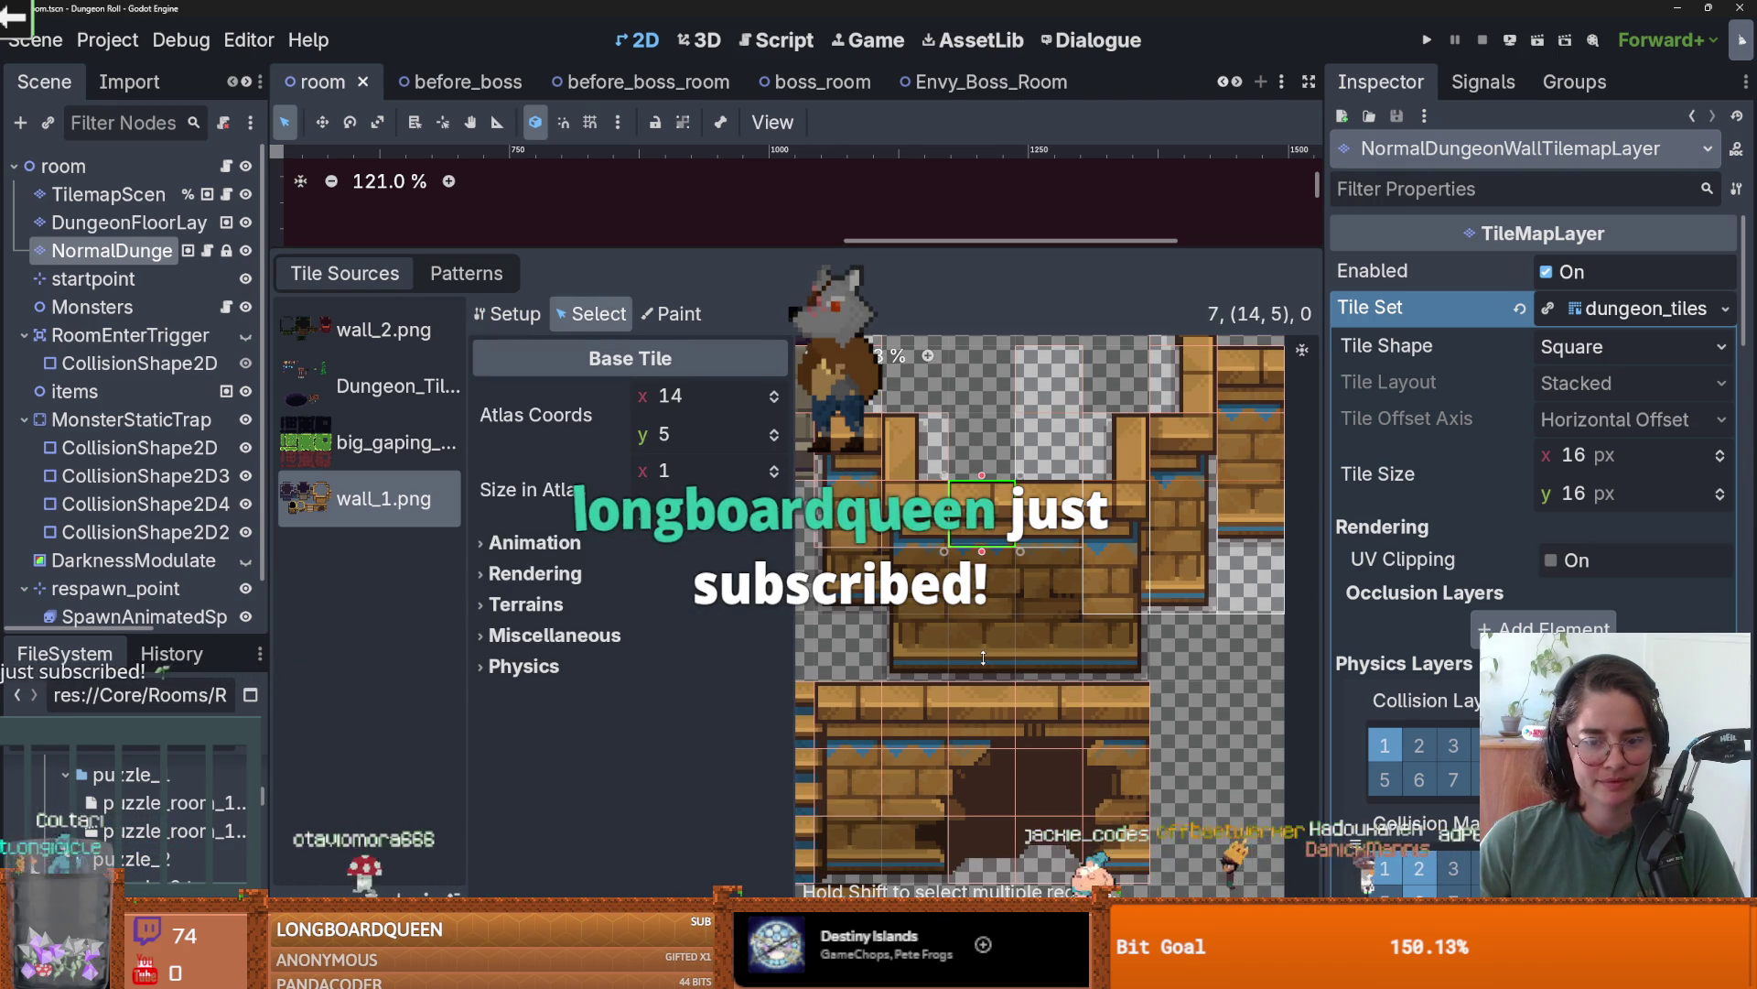
drag(982, 552, 959, 580)
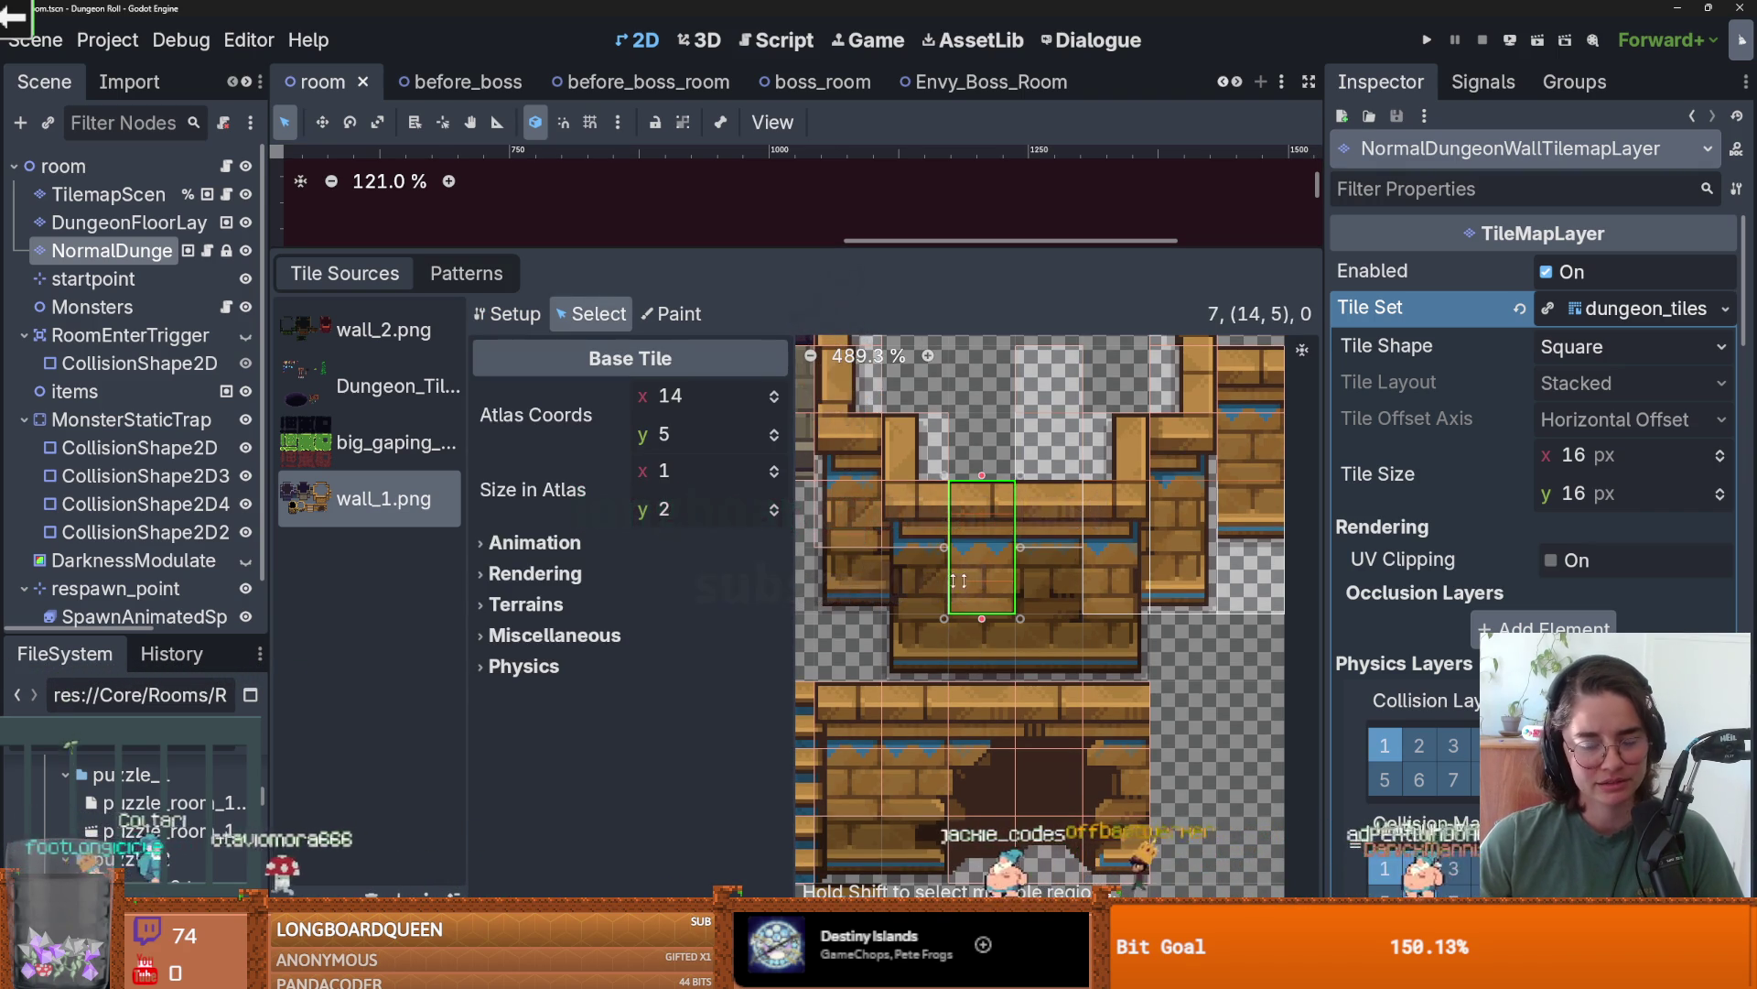
mouse_move(982, 618)
mouse_down()
mouse_move(977, 688)
mouse_move(884, 554)
mouse_up()
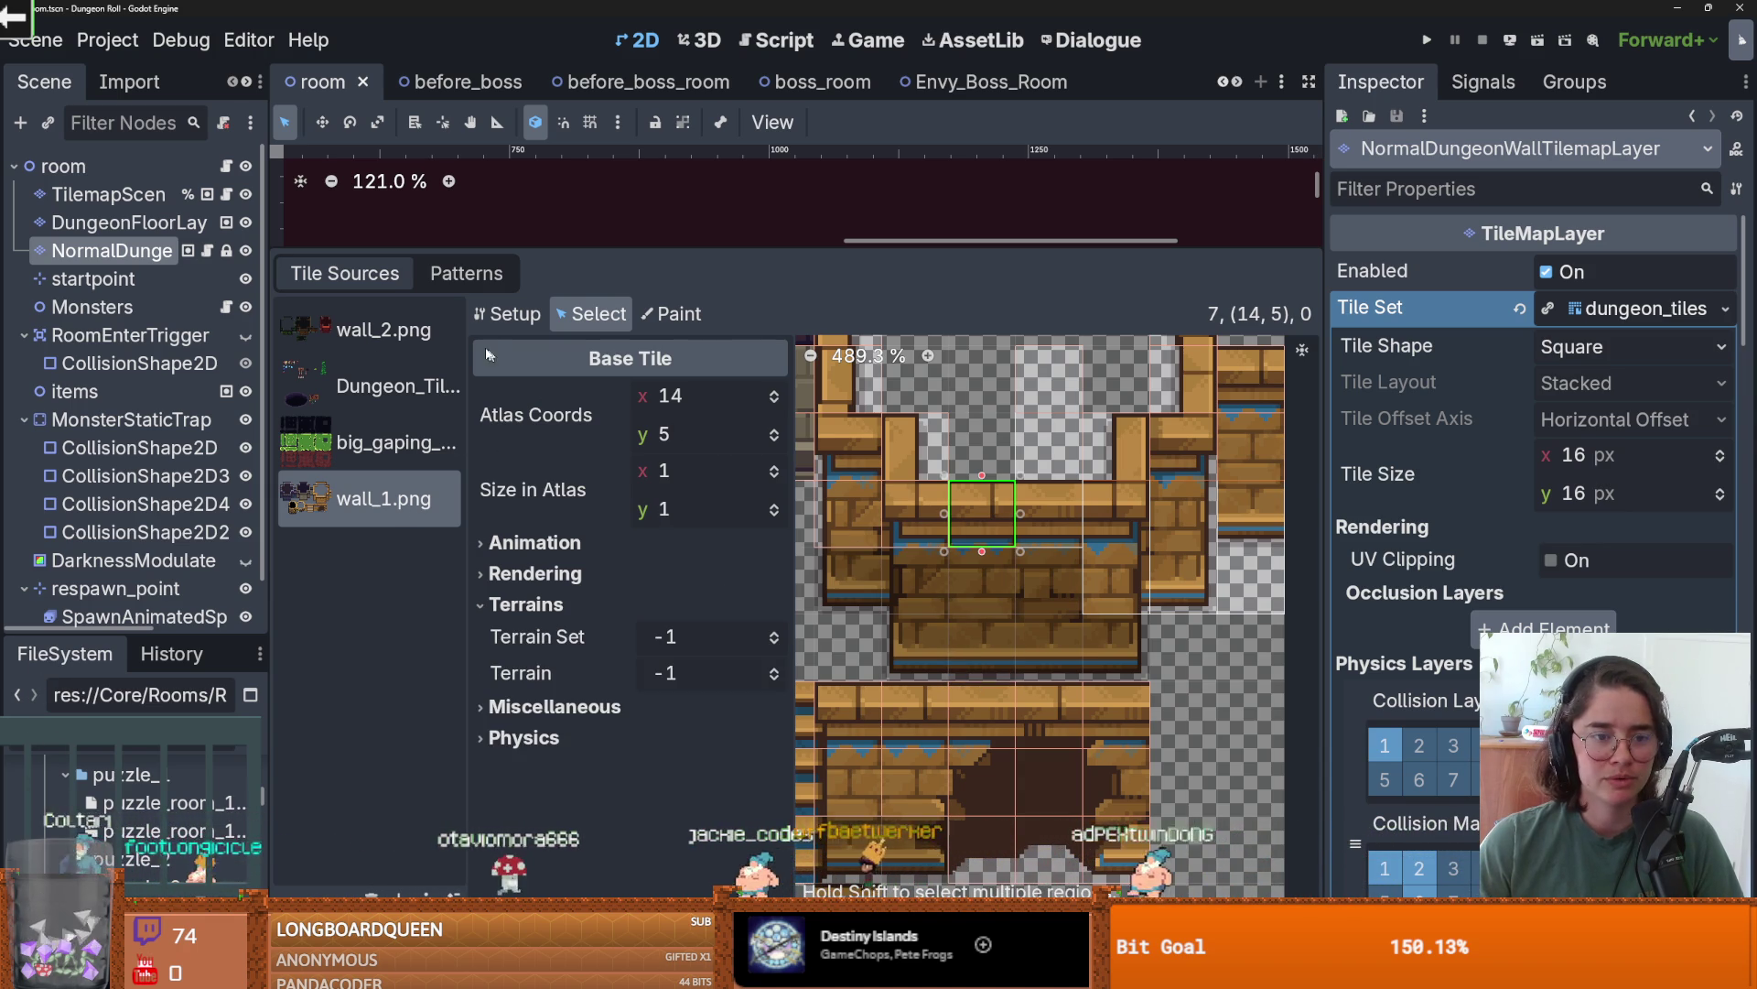
- View the wall_2.png atlas setup and dismiss its cleanup options without running any
click(453, 331)
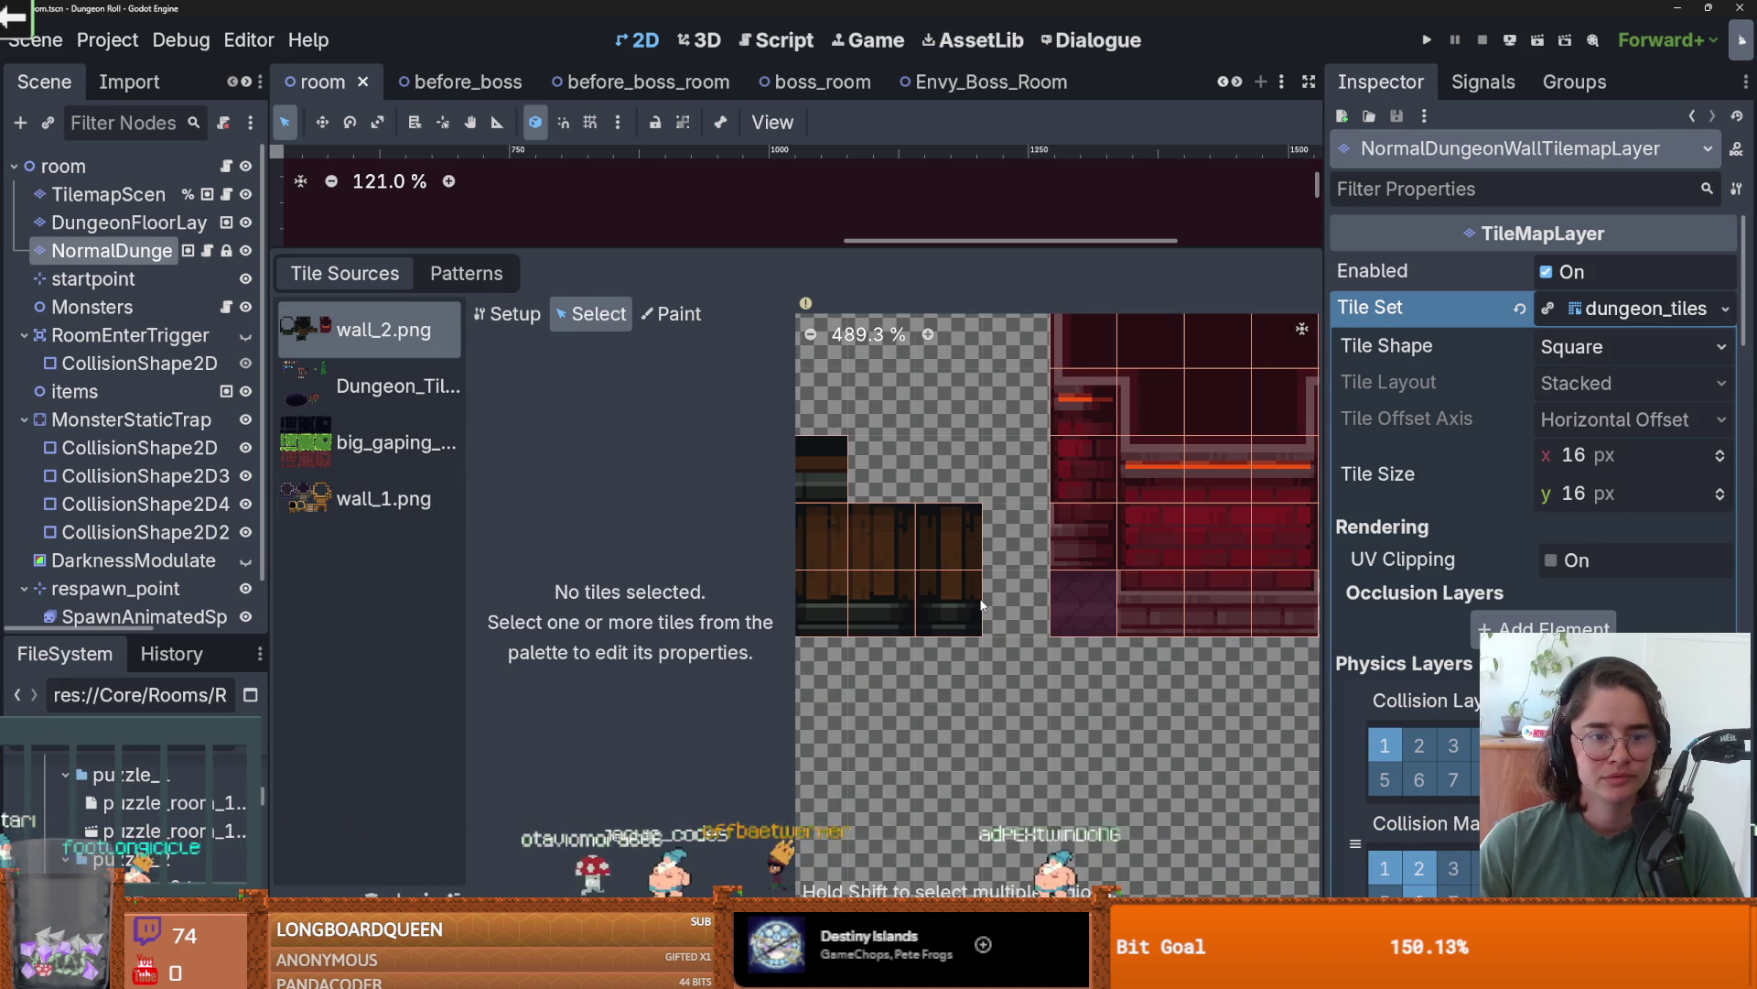
scroll(1117, 642, down, 2)
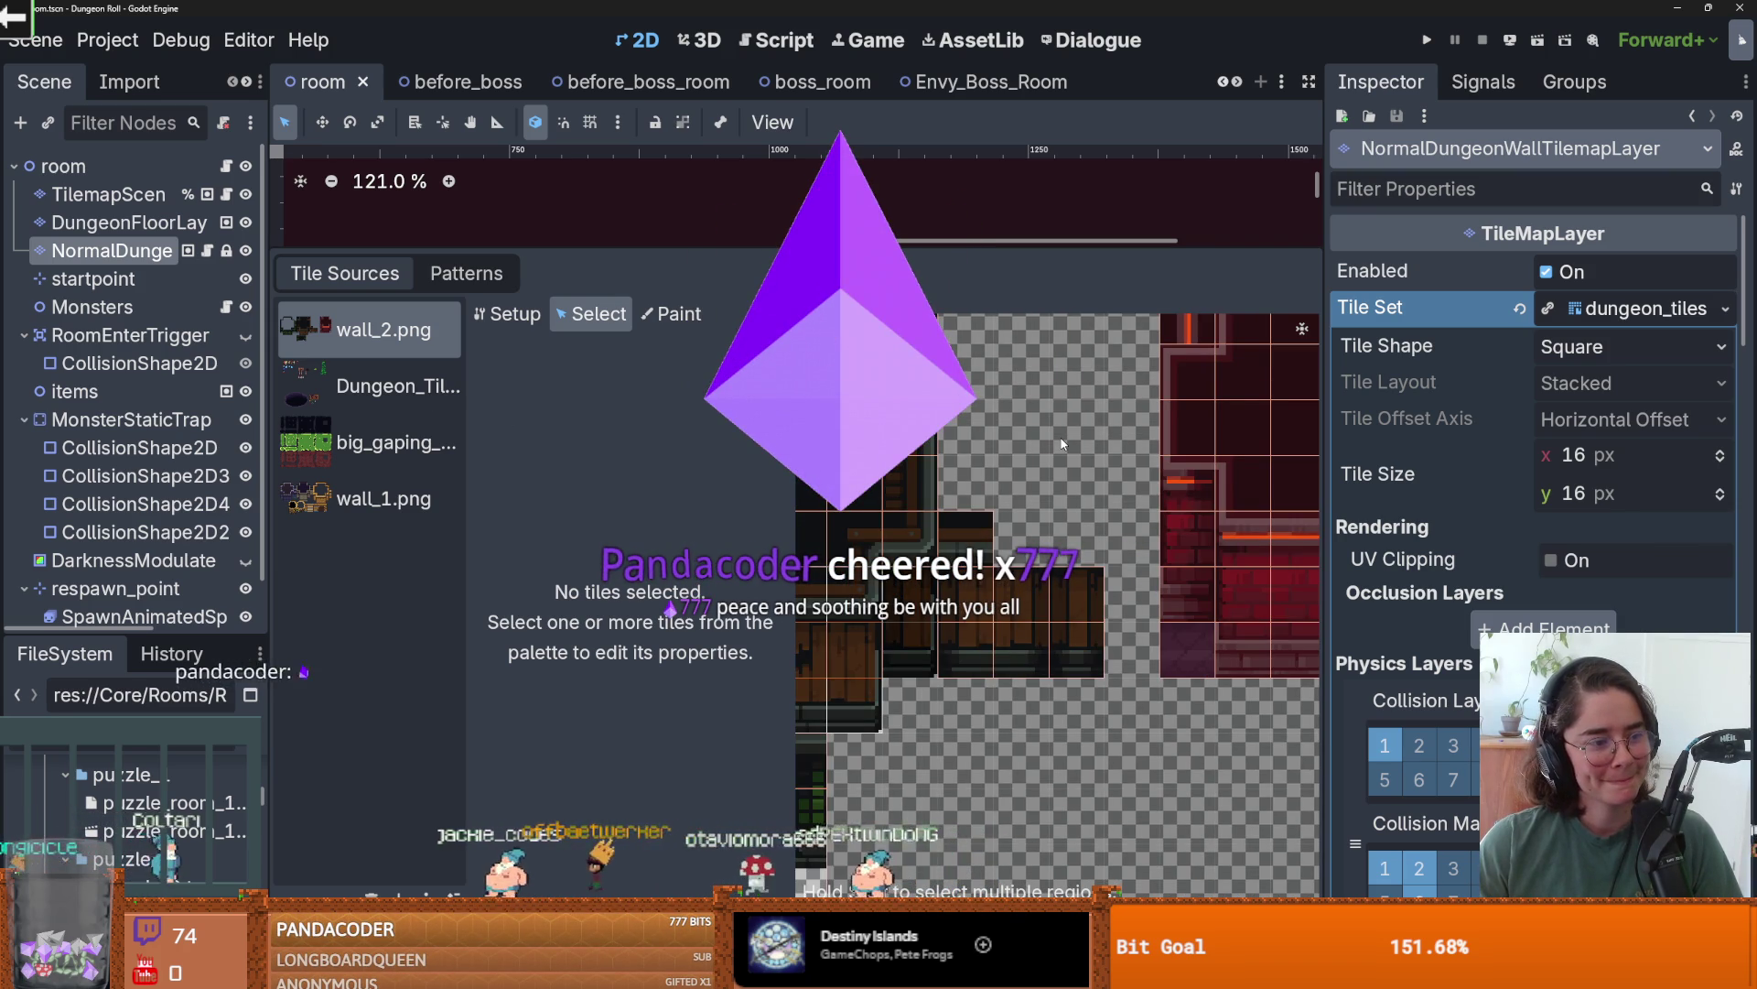
scroll(1062, 443, down, 2)
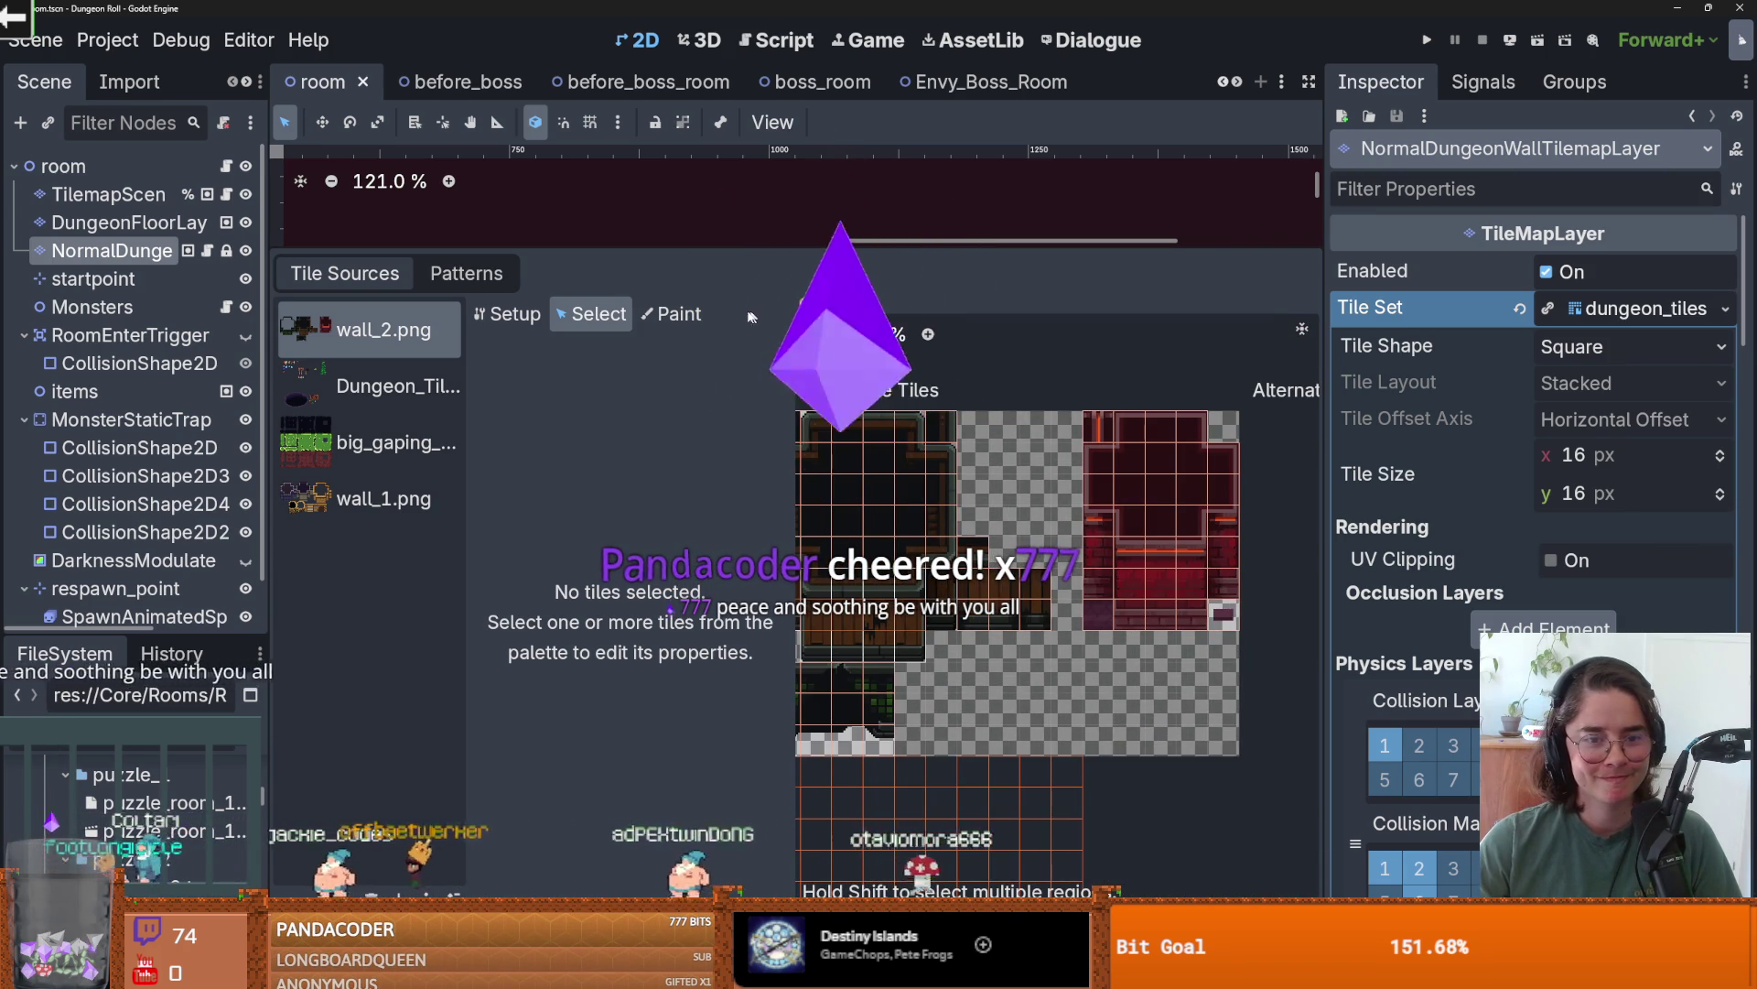
click(506, 313)
click(838, 305)
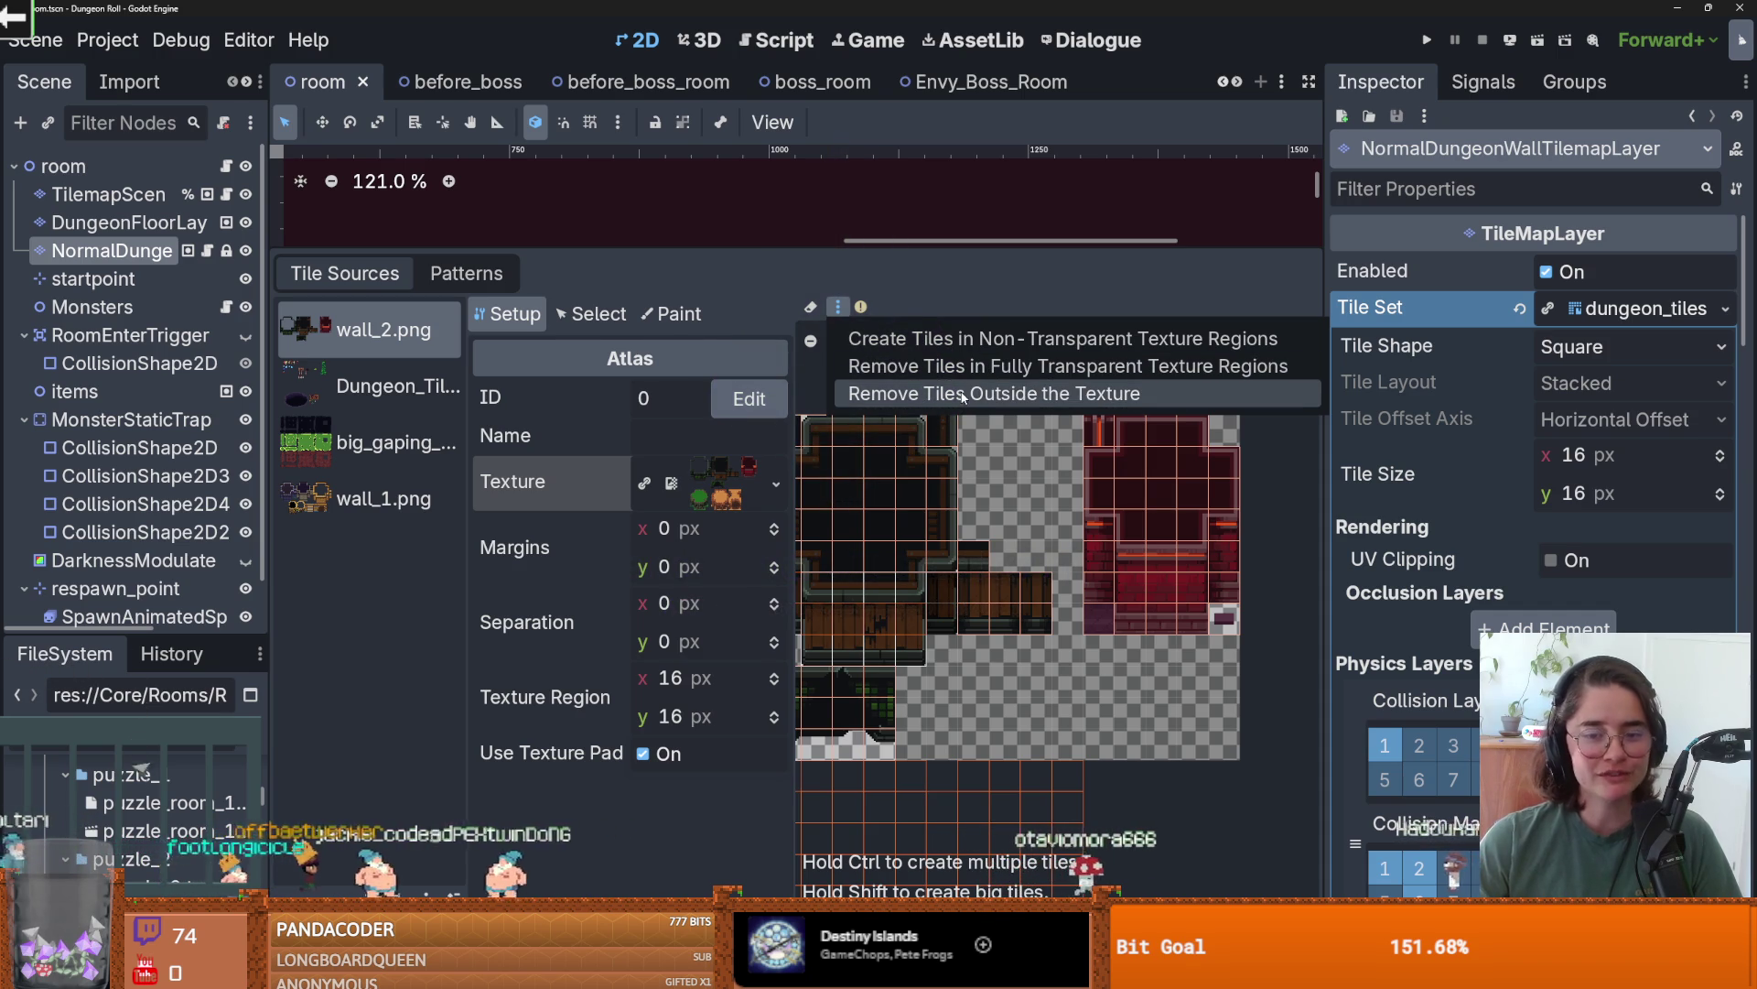
click(1069, 468)
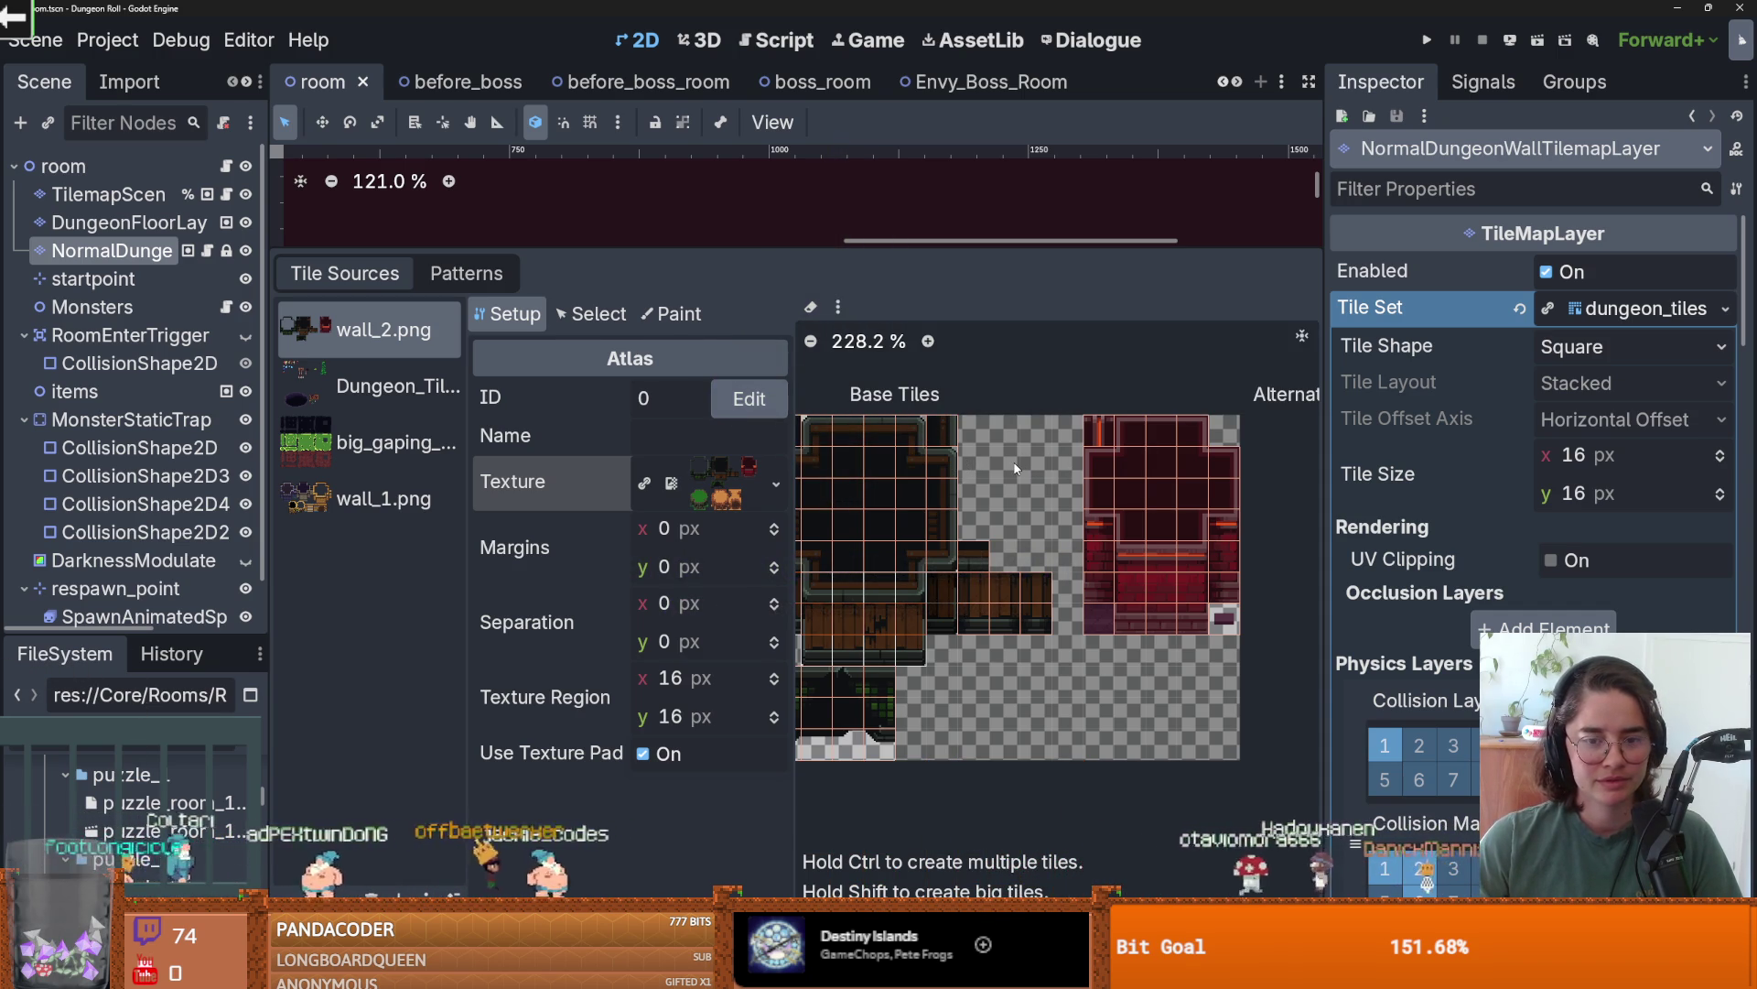
scroll(1014, 462, down, 1)
scroll(1037, 720, up, 2)
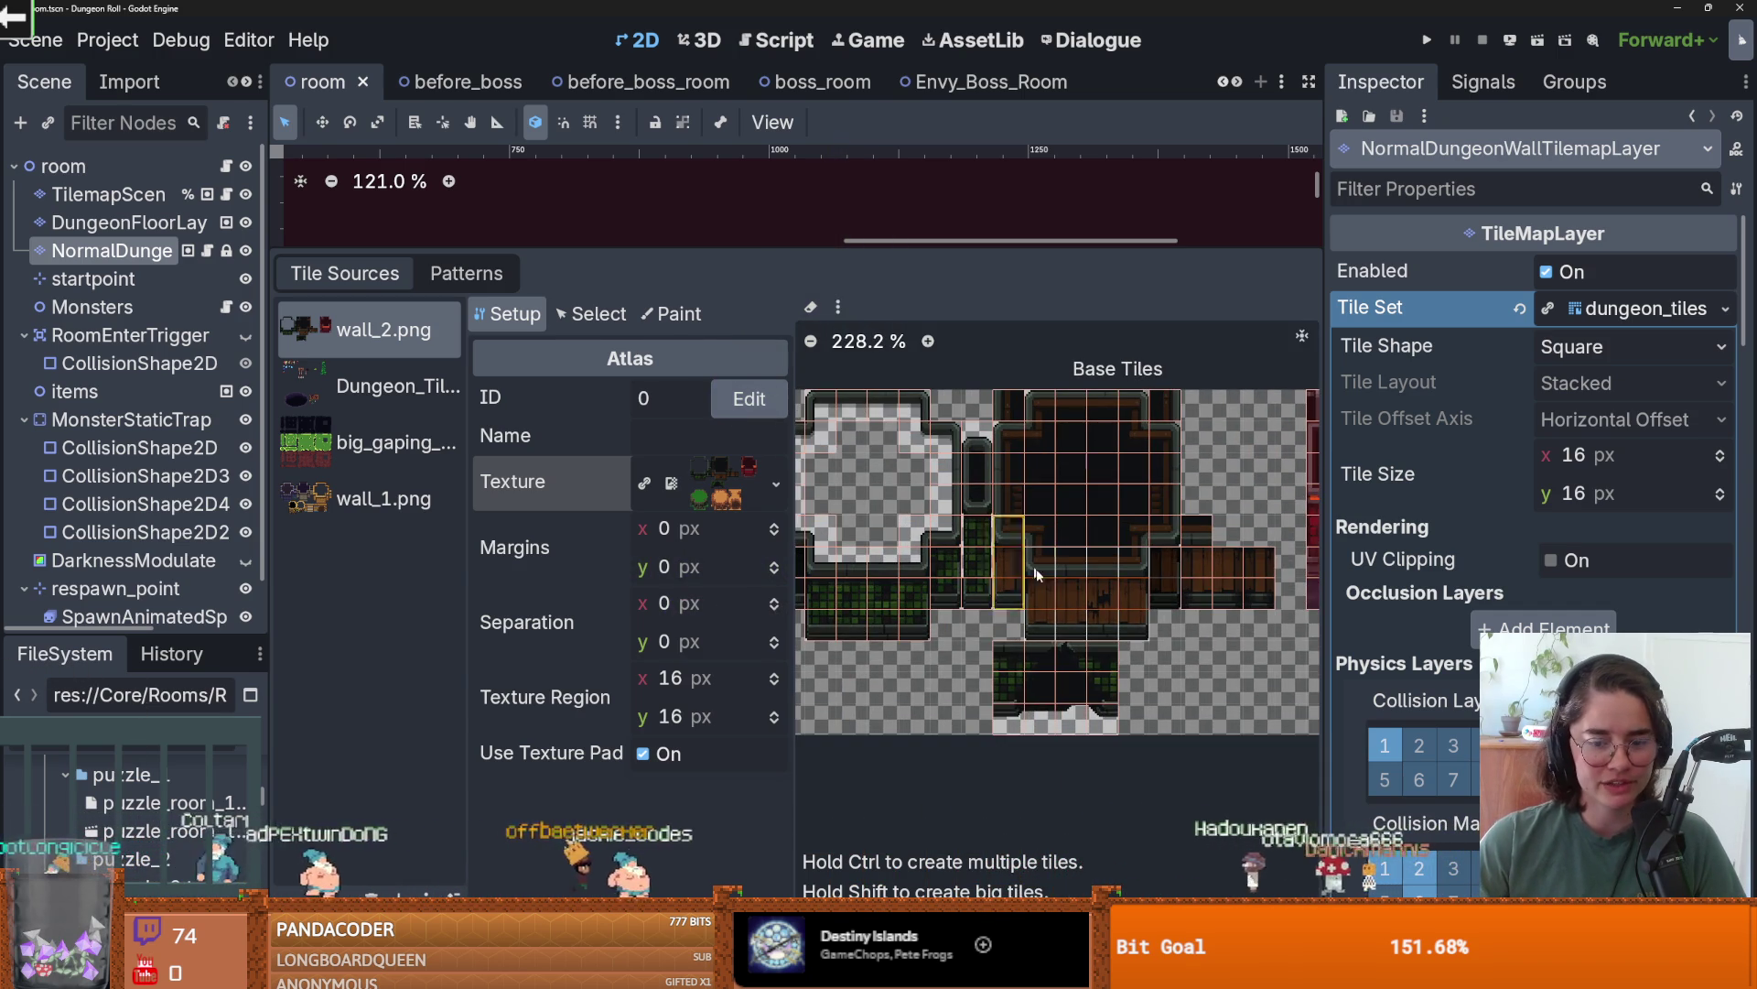
- Cycle through the tile sources, settle on wall_1.png, and save the room scene
click(389, 442)
click(382, 488)
click(385, 442)
click(385, 385)
click(382, 343)
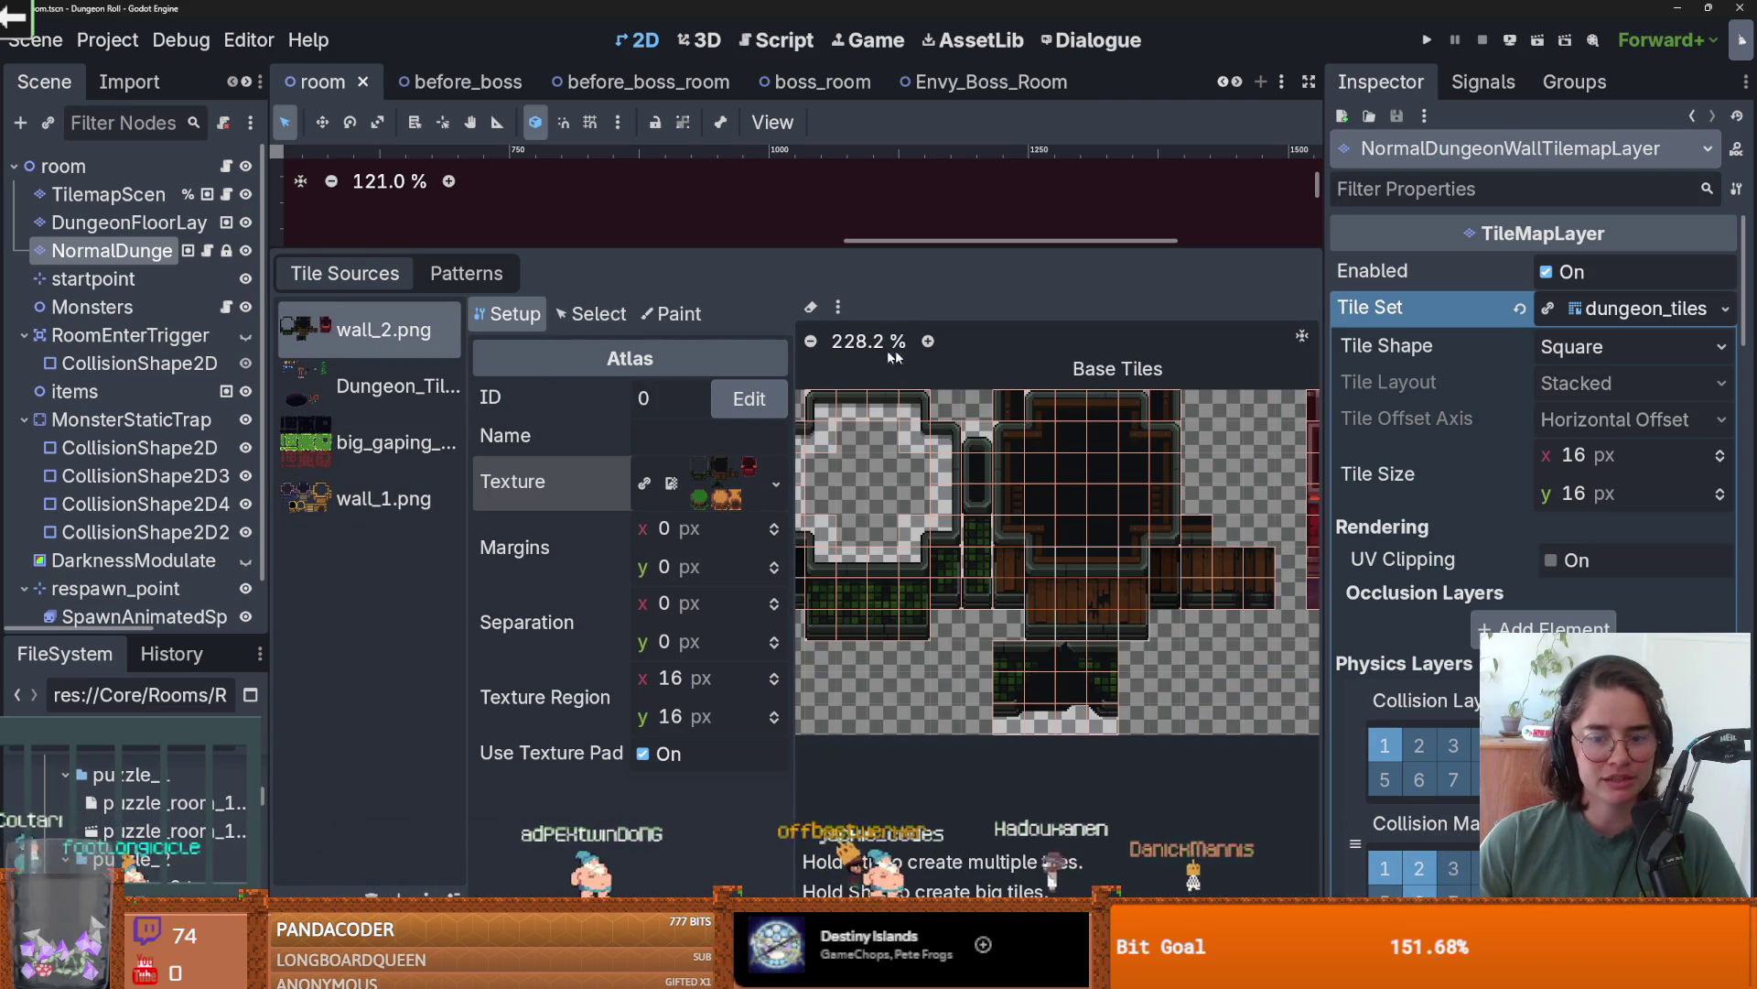
click(384, 498)
key(ctrl+s)
- Return to the wall_2.png atlas, save the scene, and open the Project menu
scroll(1078, 531, up, 3)
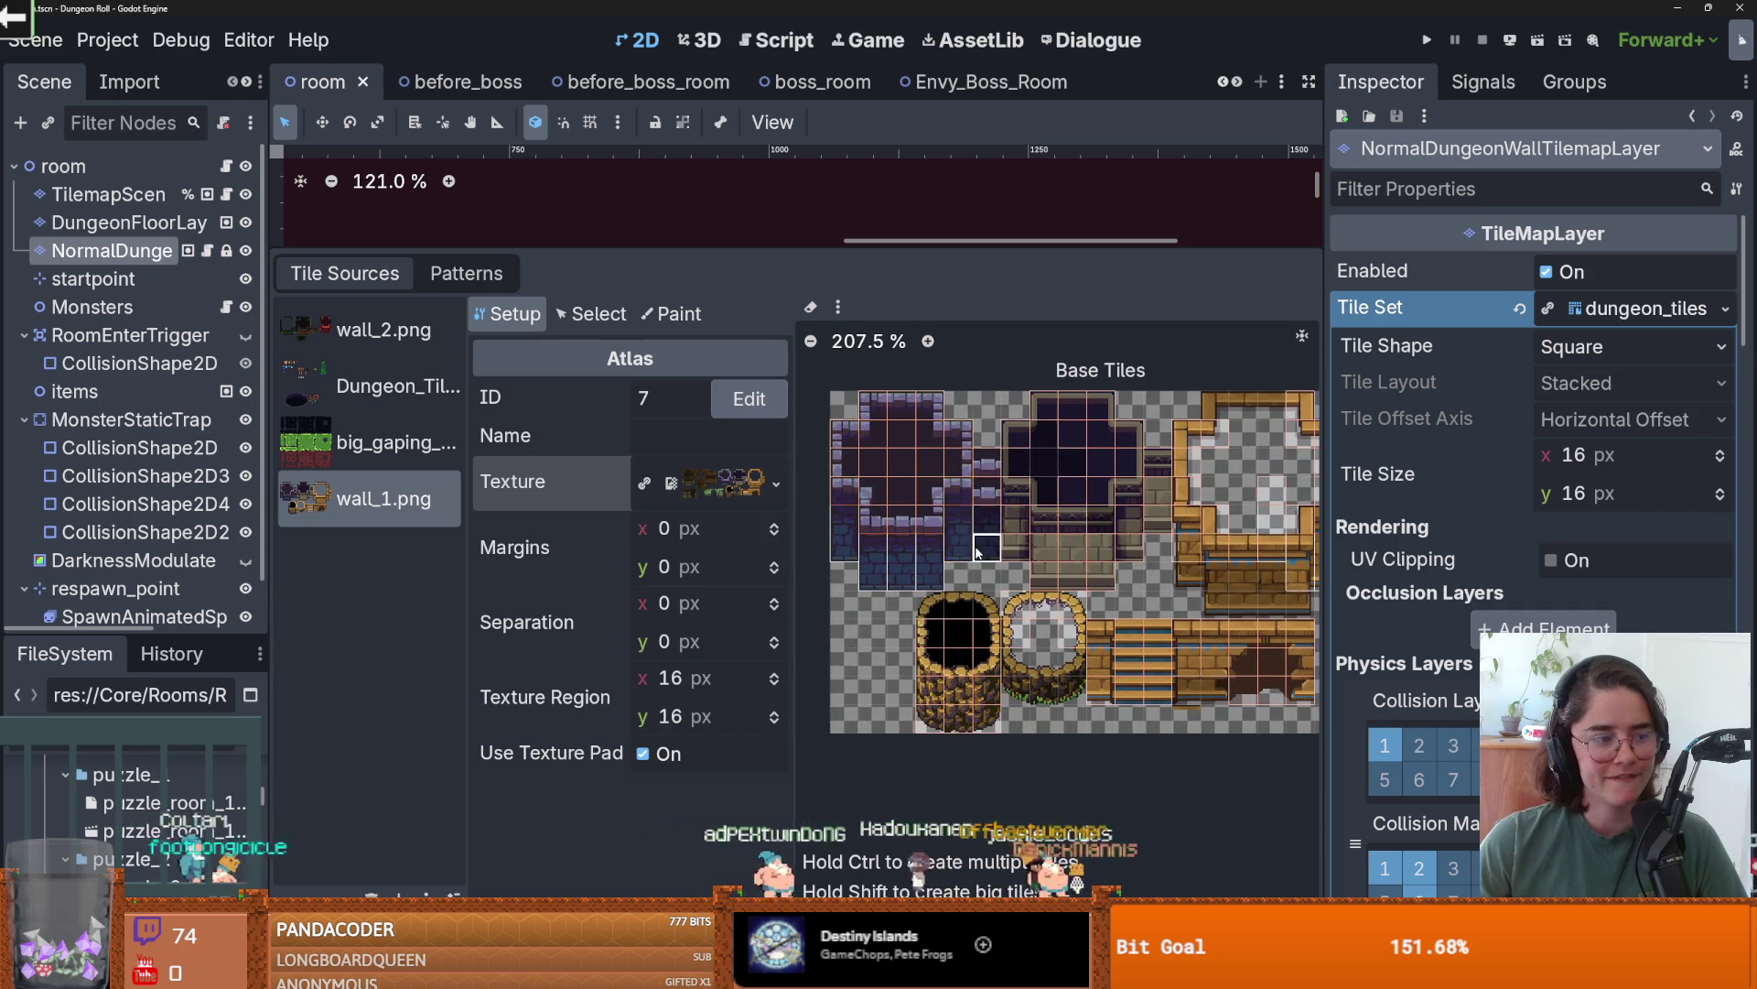
scroll(939, 567, down, 2)
scroll(931, 538, up, 3)
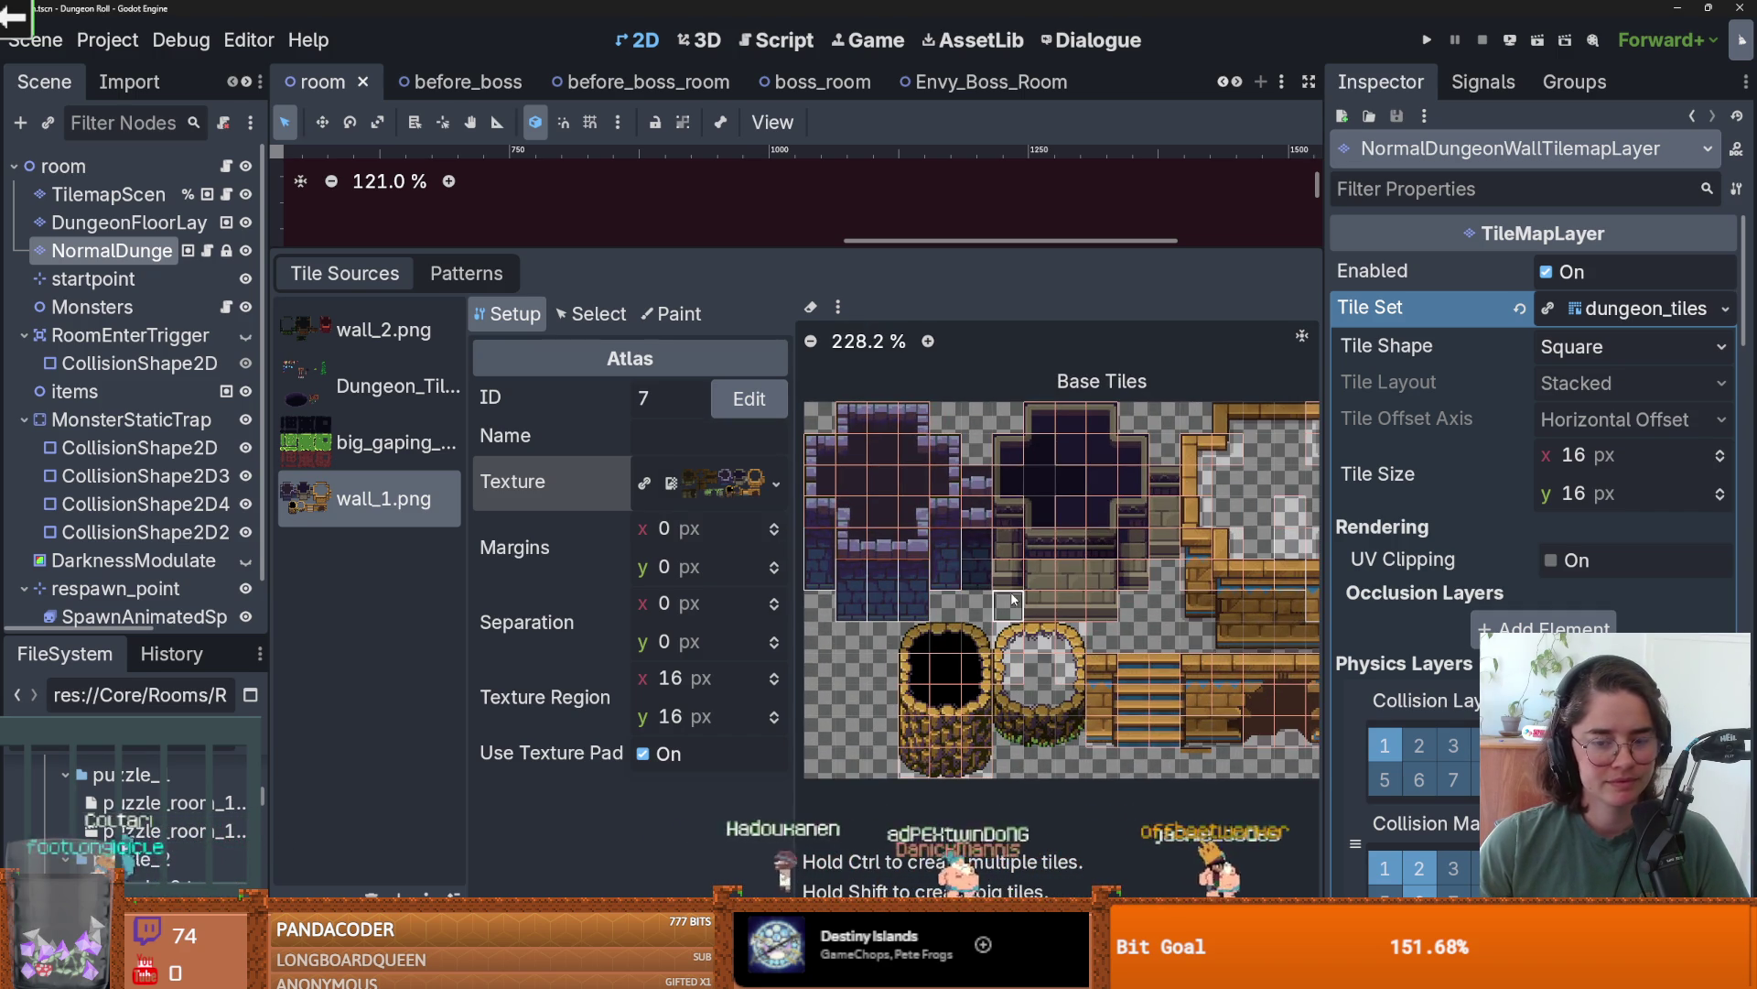
scroll(1013, 599, up, 2)
click(384, 329)
click(398, 386)
click(384, 329)
key(ctrl+s)
click(107, 39)
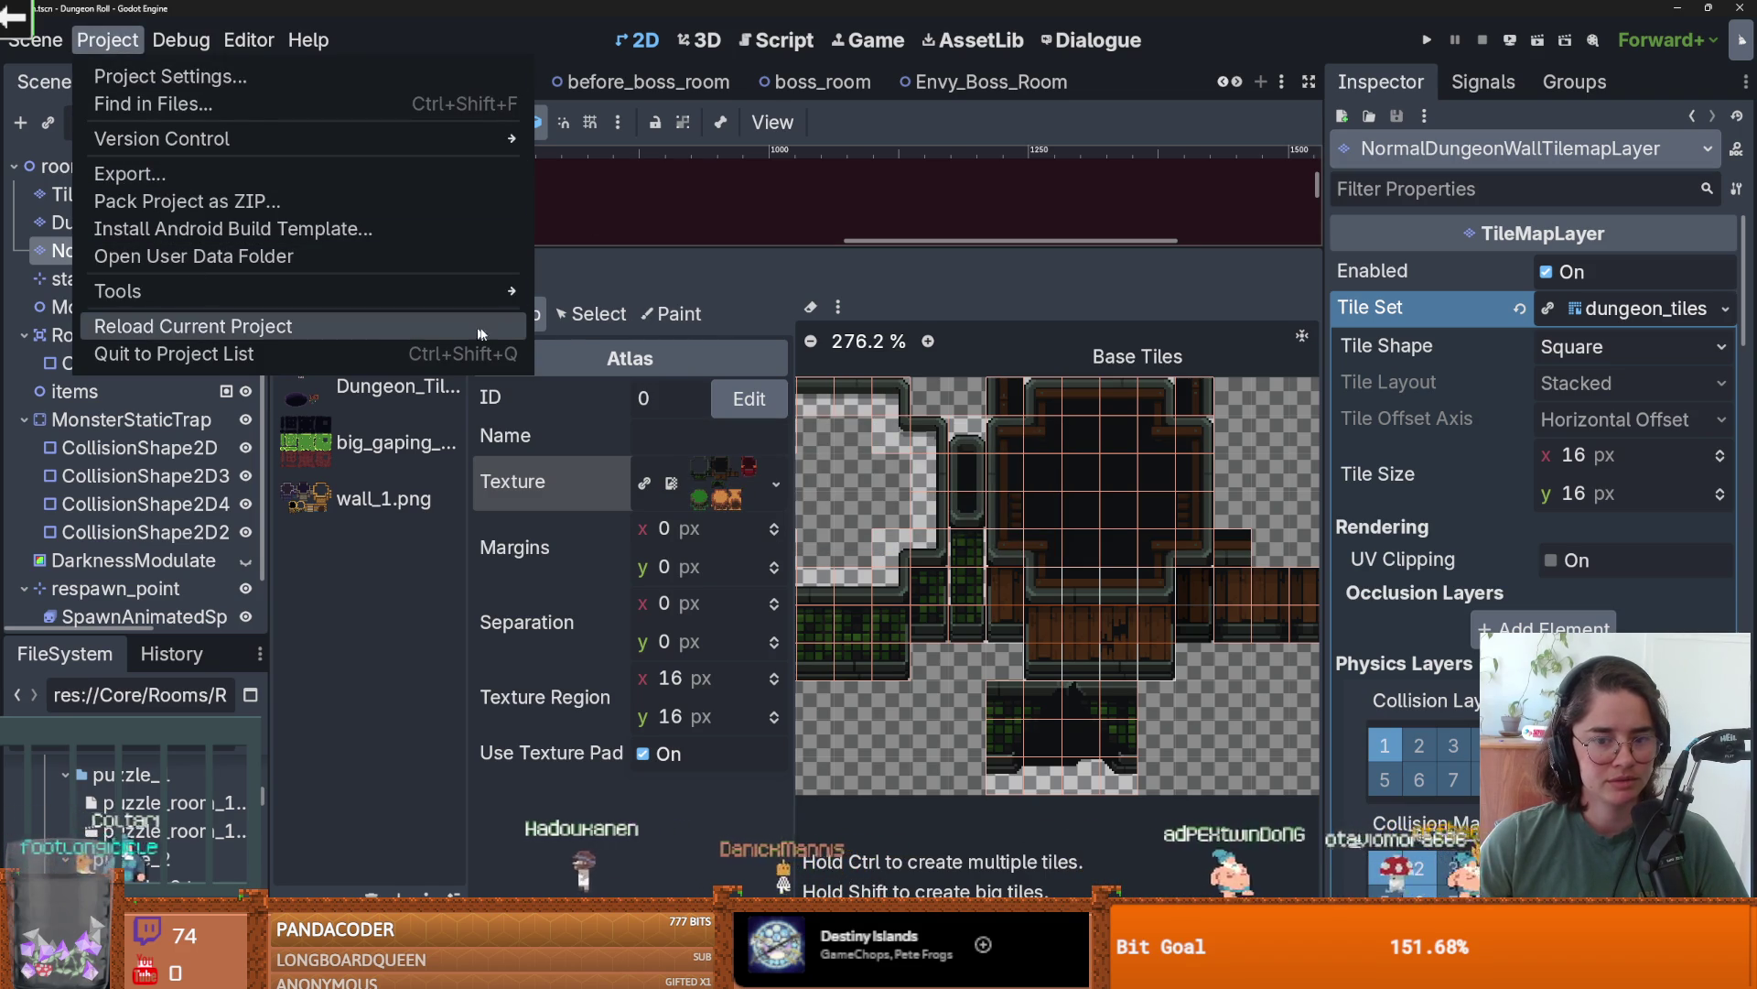
- Remove tiles in fully transparent regions from the wall_1.png atlas
scroll(818, 485, down, 3)
click(838, 307)
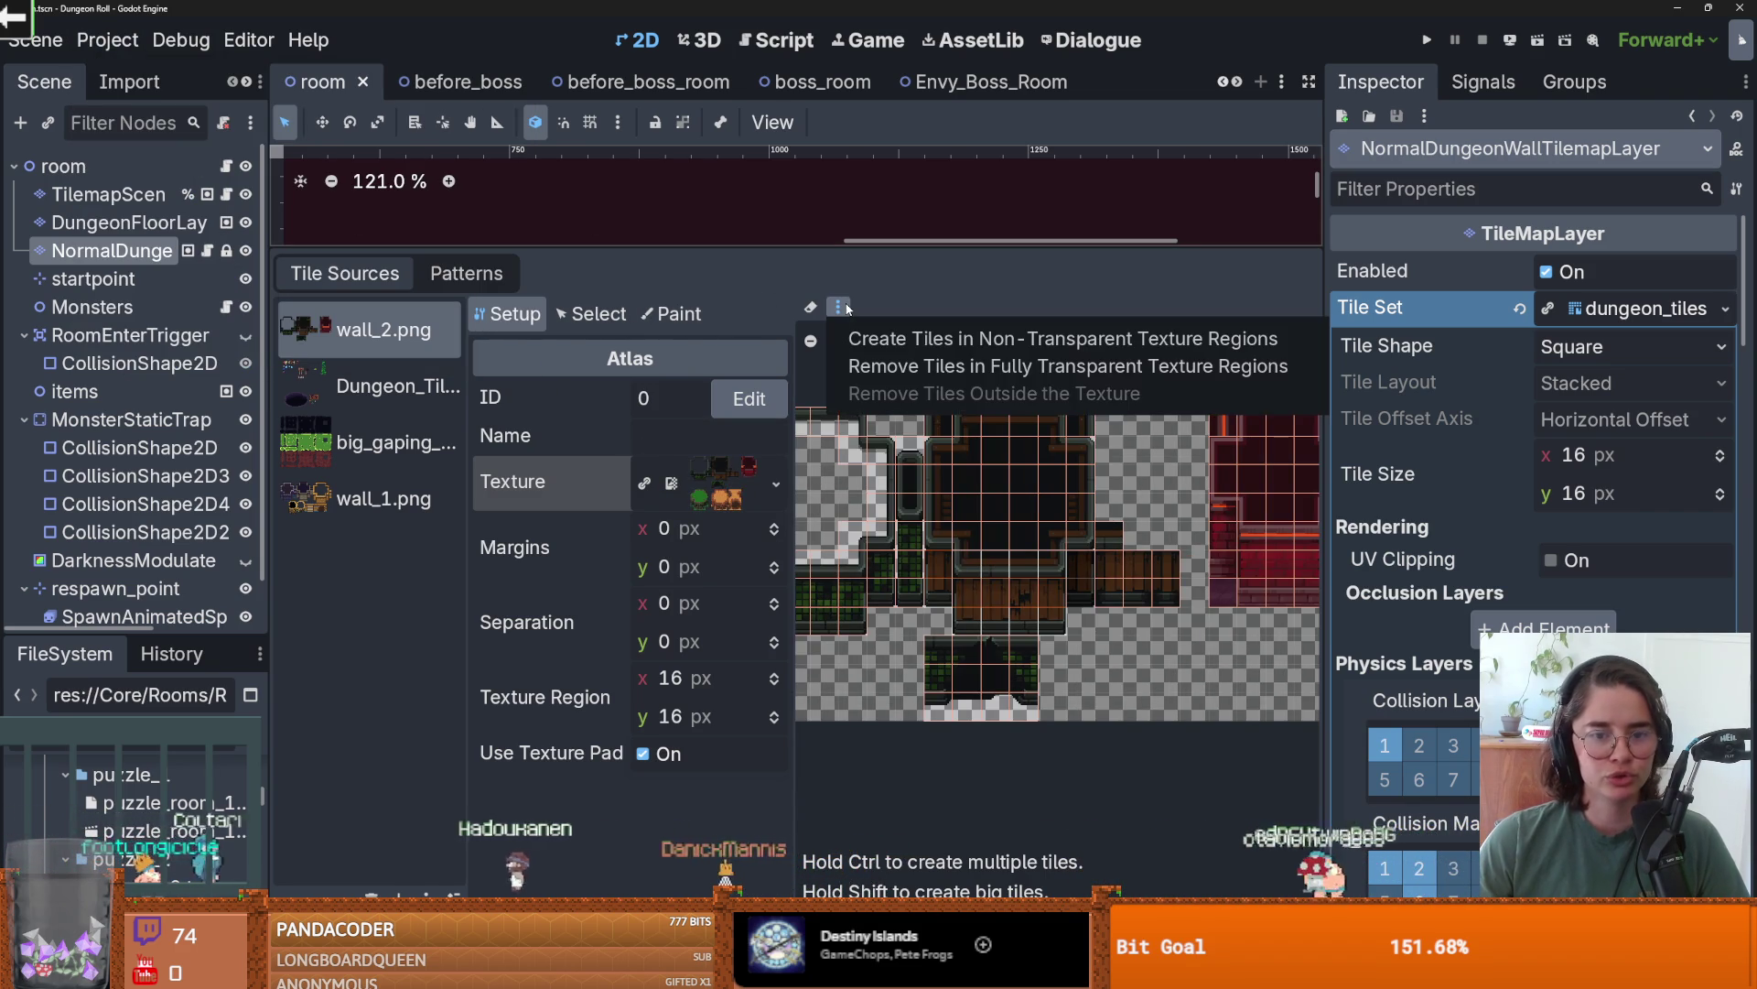
click(915, 365)
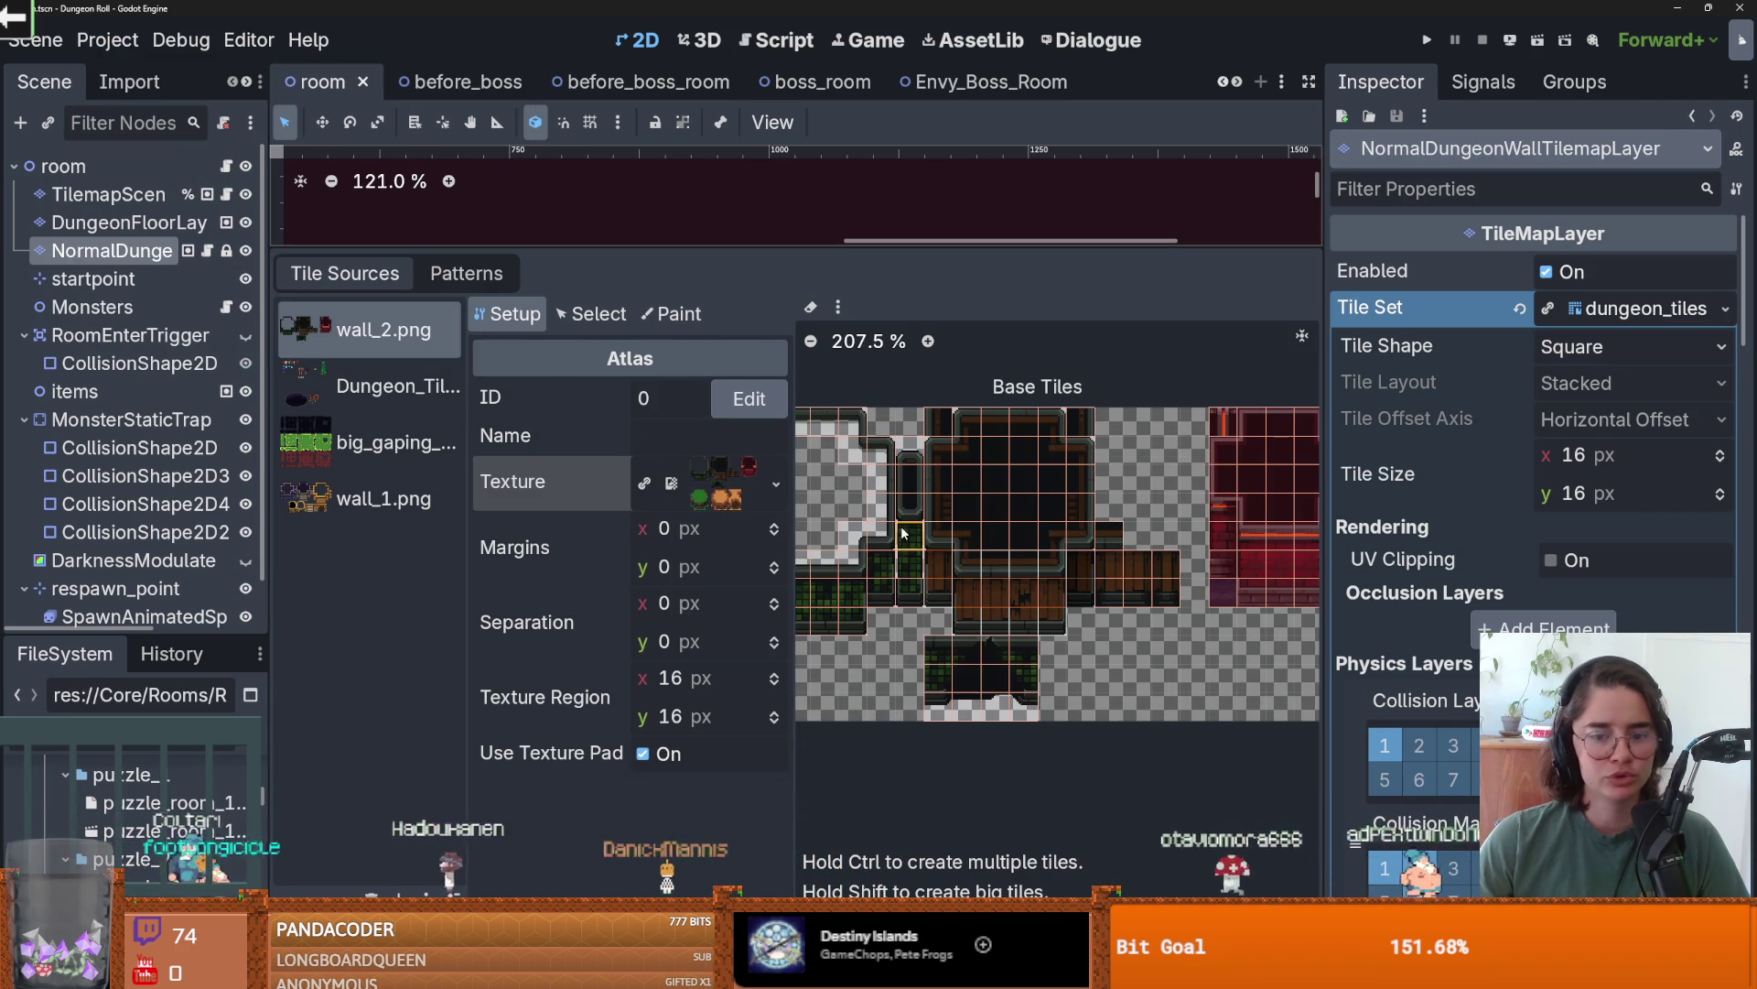
click(366, 499)
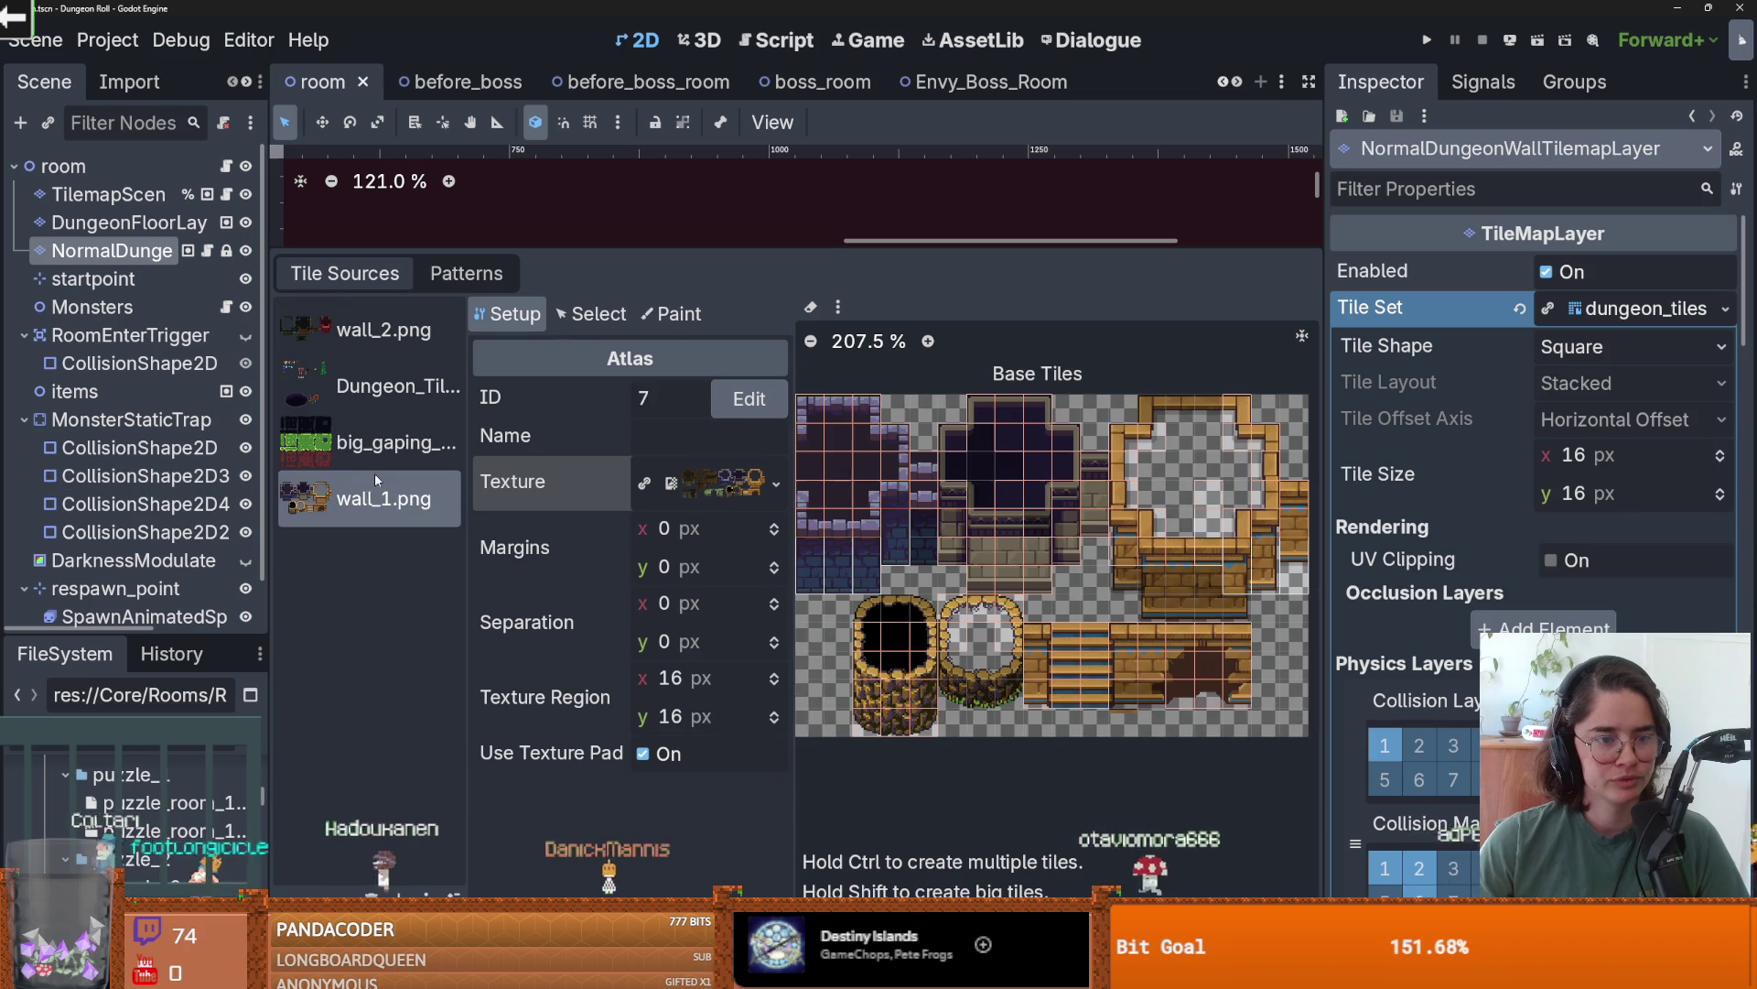
click(839, 307)
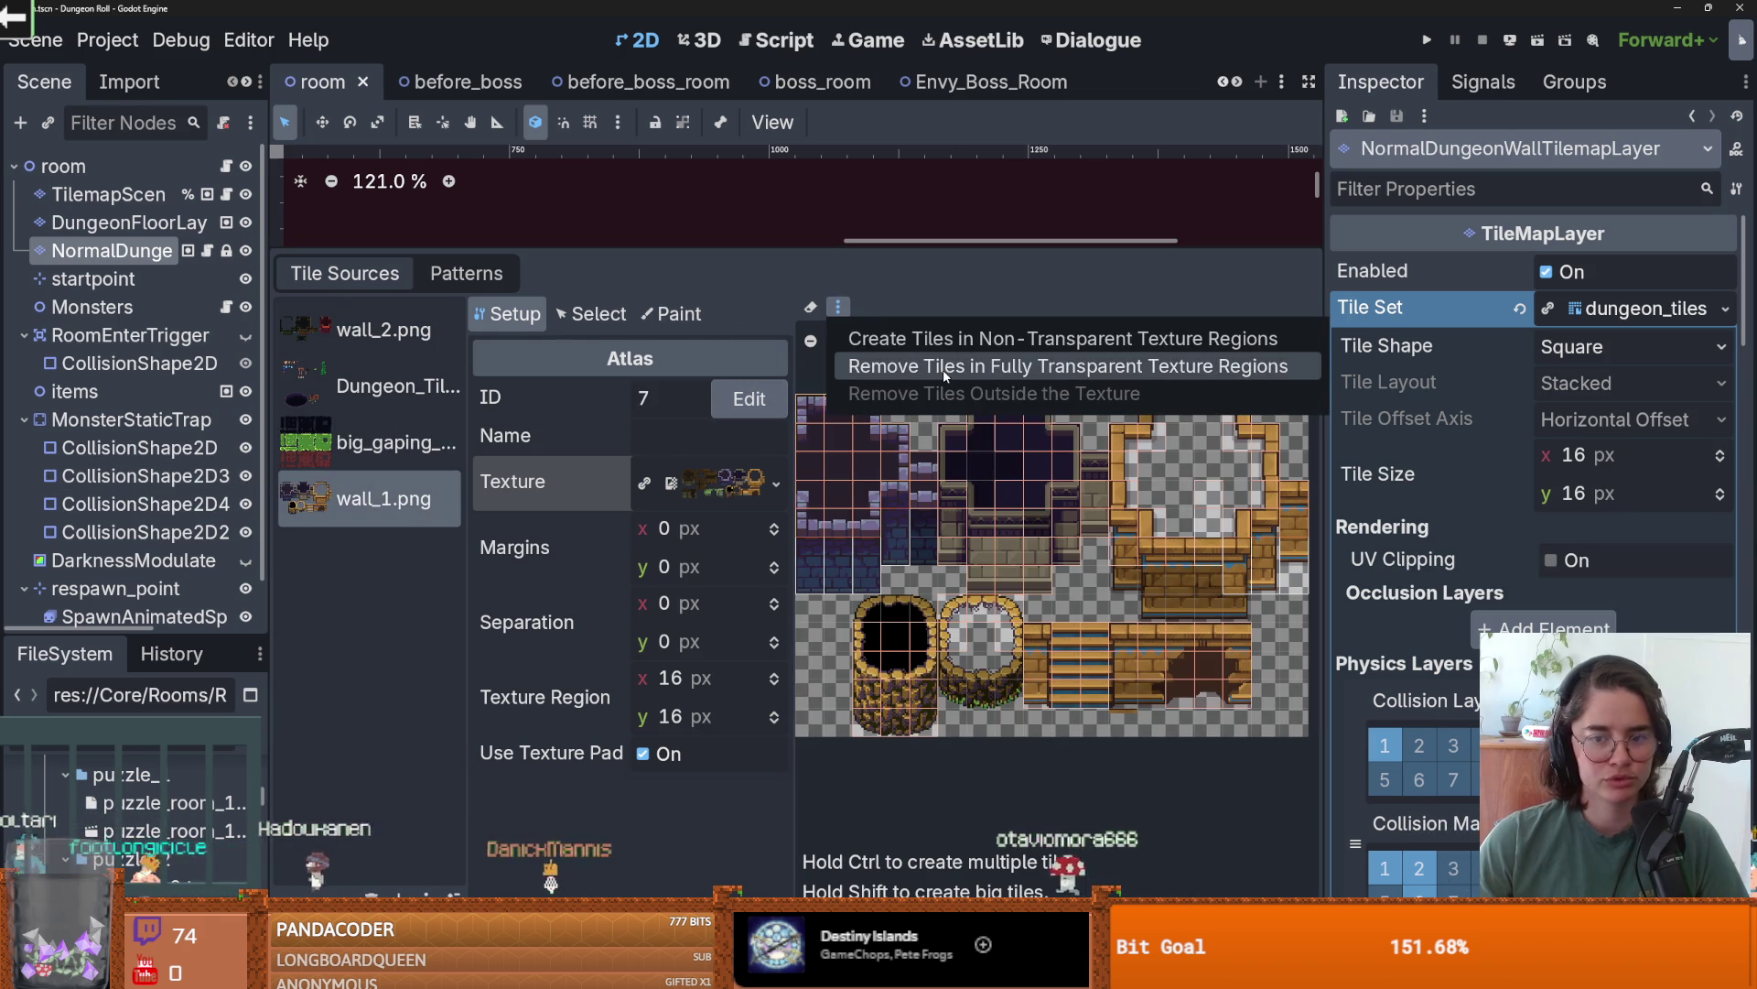
click(916, 377)
scroll(934, 609, up, 2)
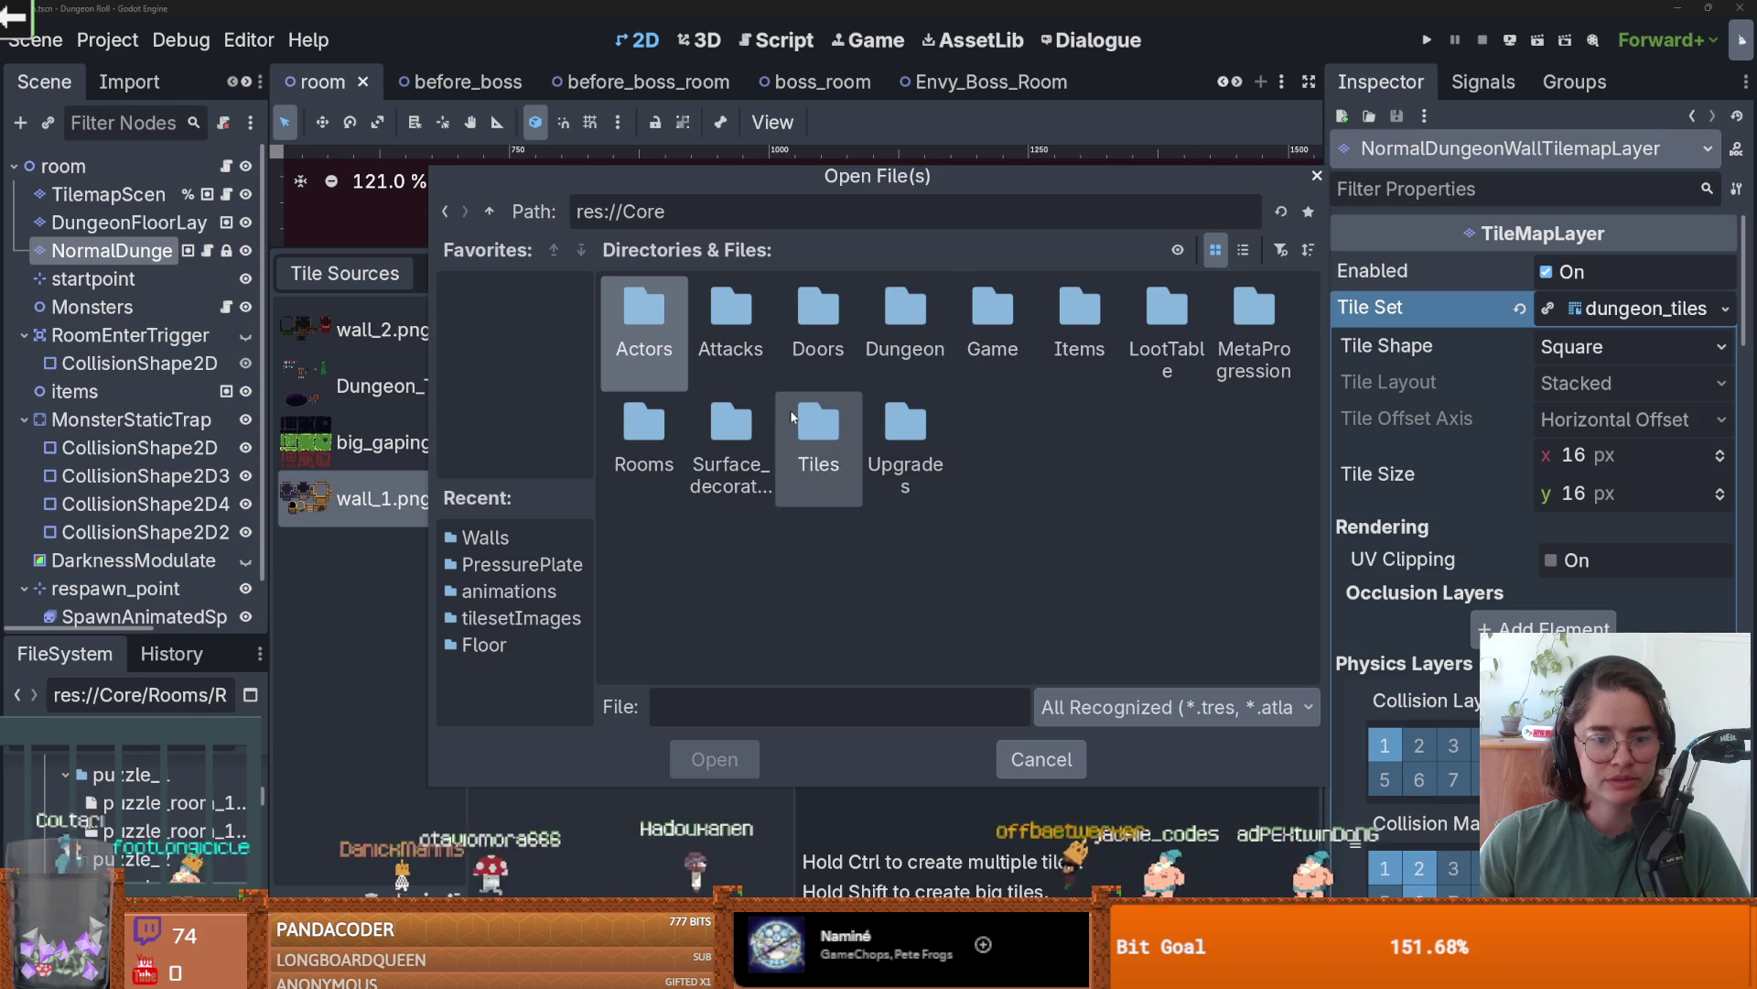
- Navigate the file picker through Tiles and tilesetImages into the Walls folder
double_click(805, 426)
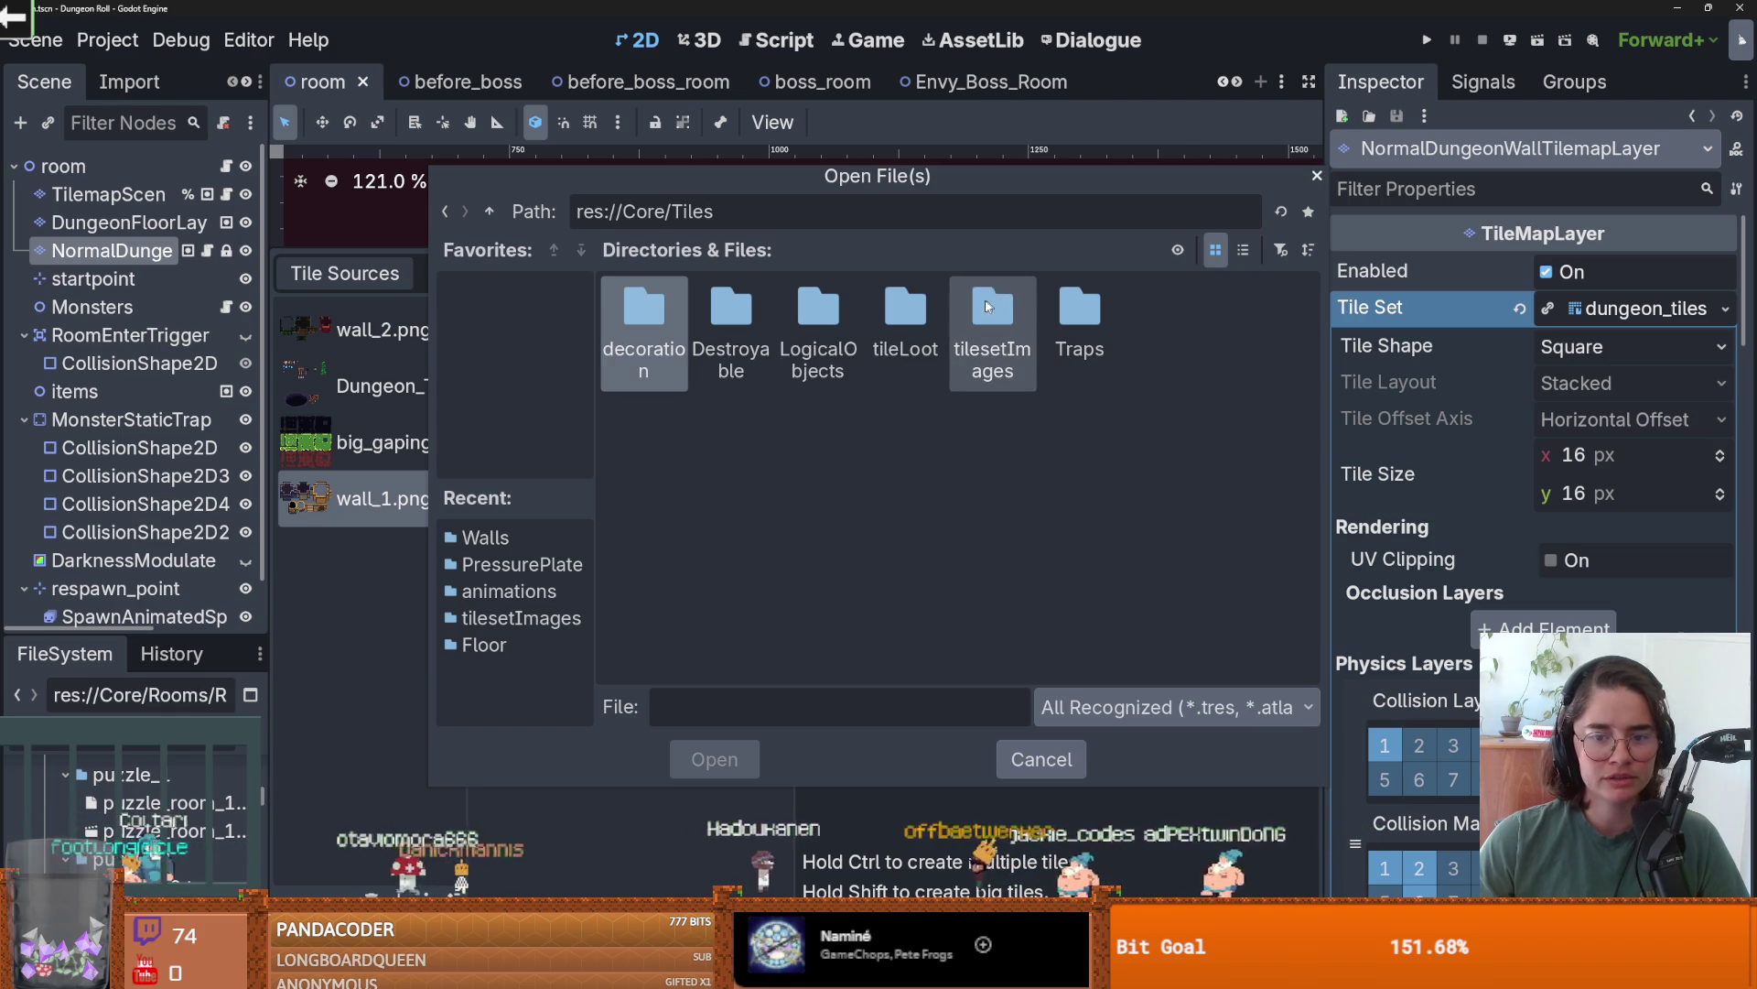
double_click(988, 306)
double_click(902, 306)
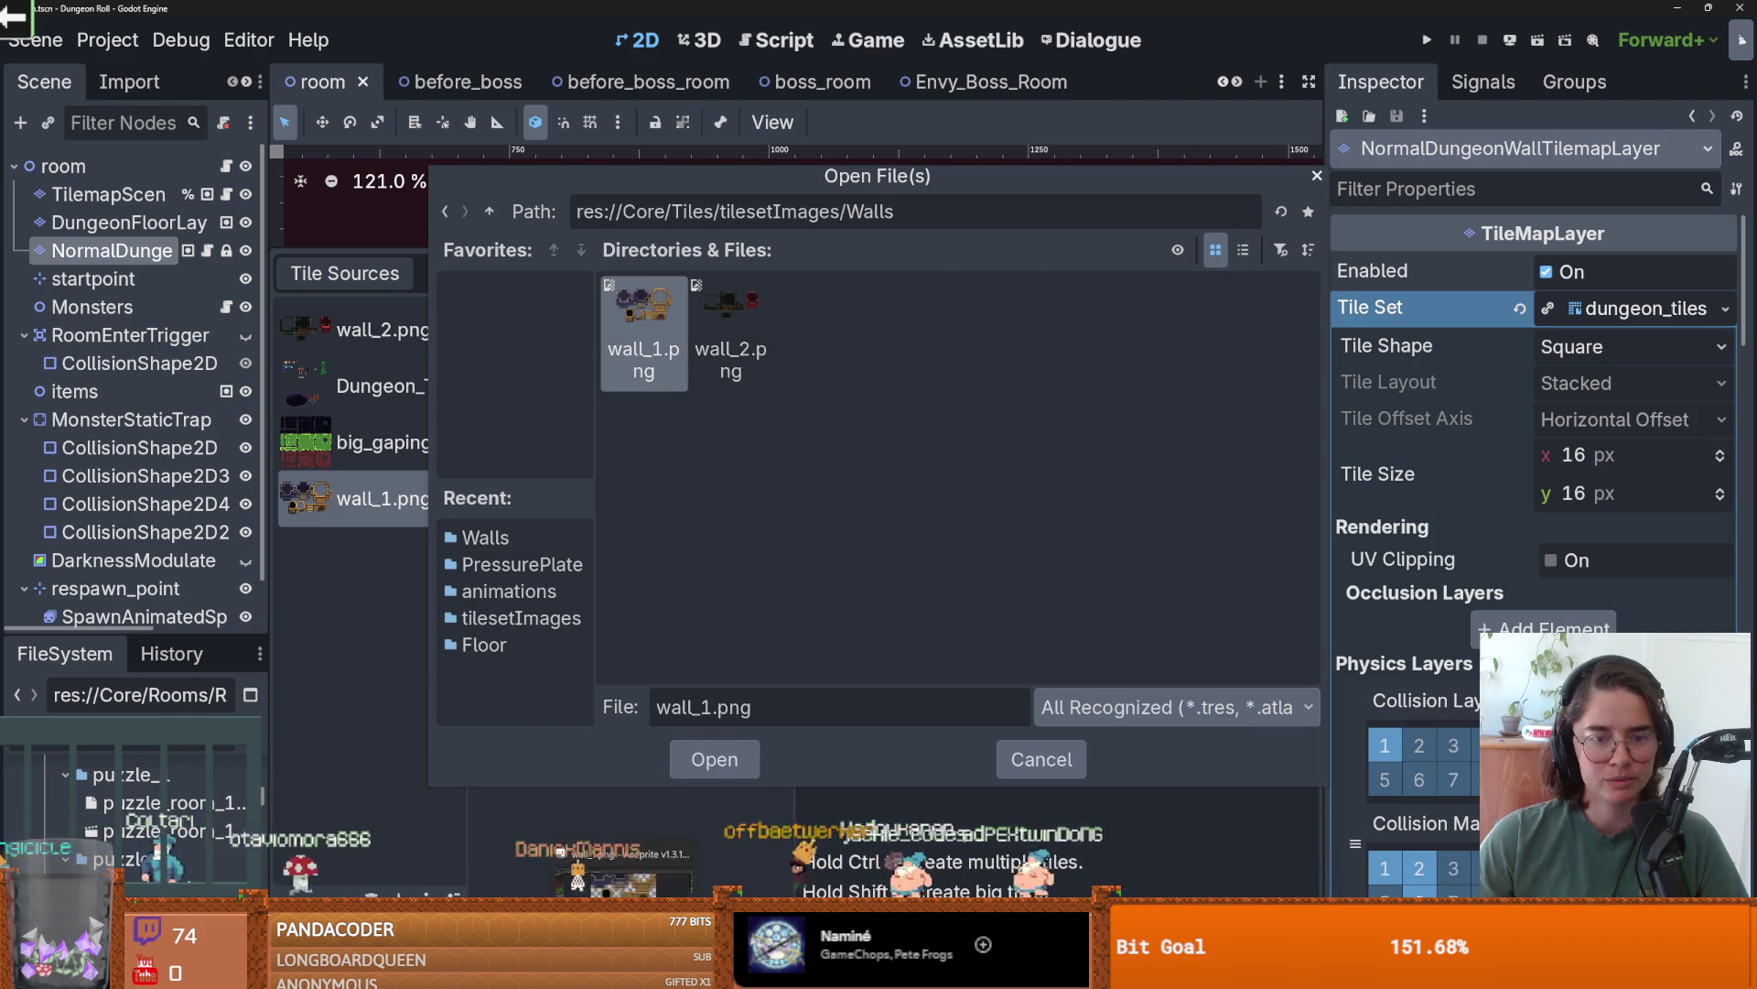
key(alt+Tab)
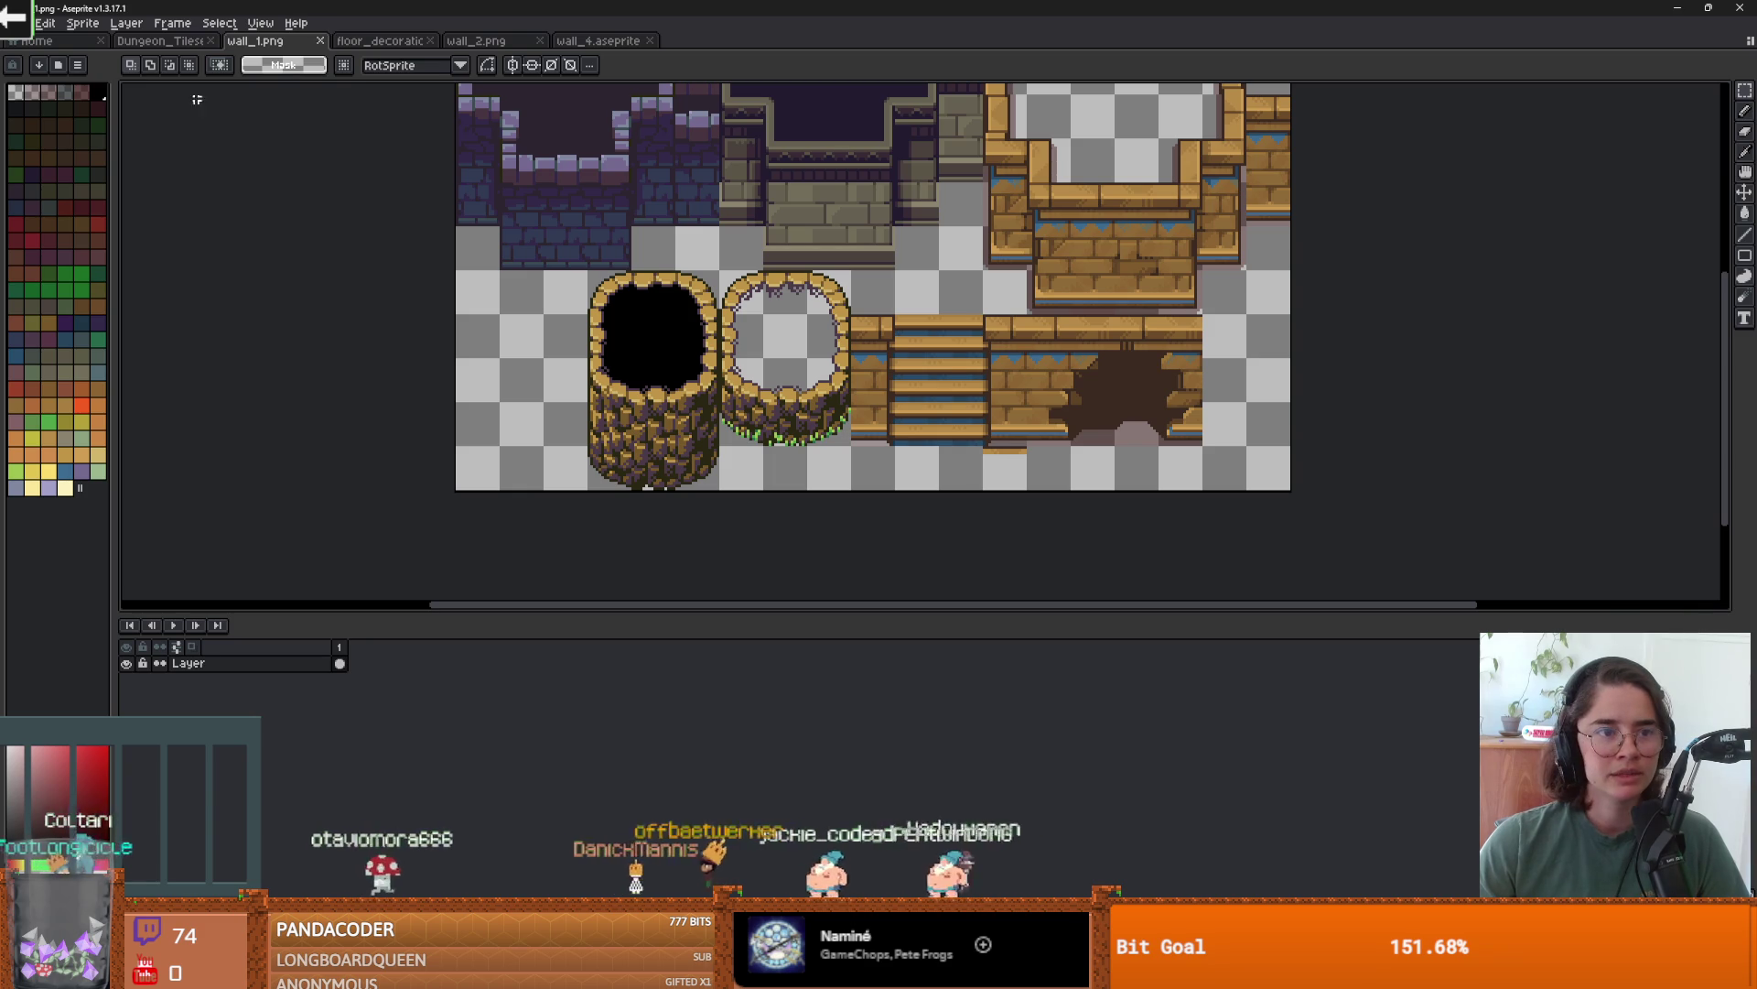
- Save the wall_4 sprite as wall_4.png in PNG format
click(586, 41)
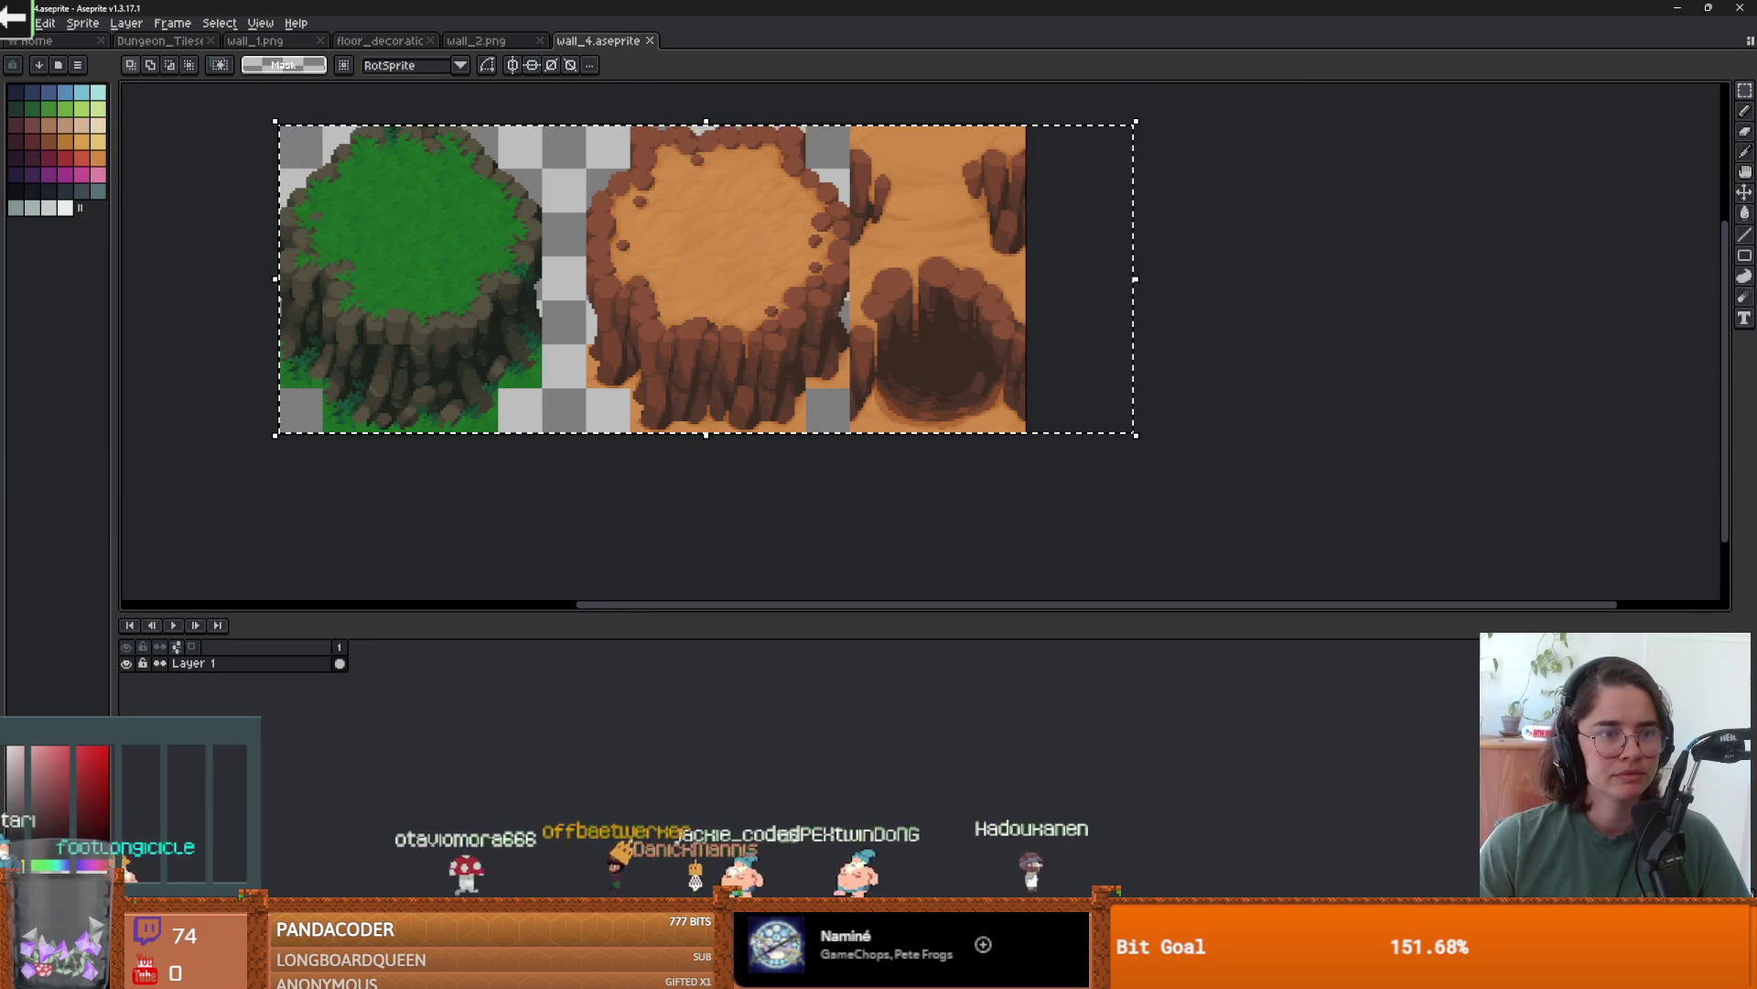
click(18, 22)
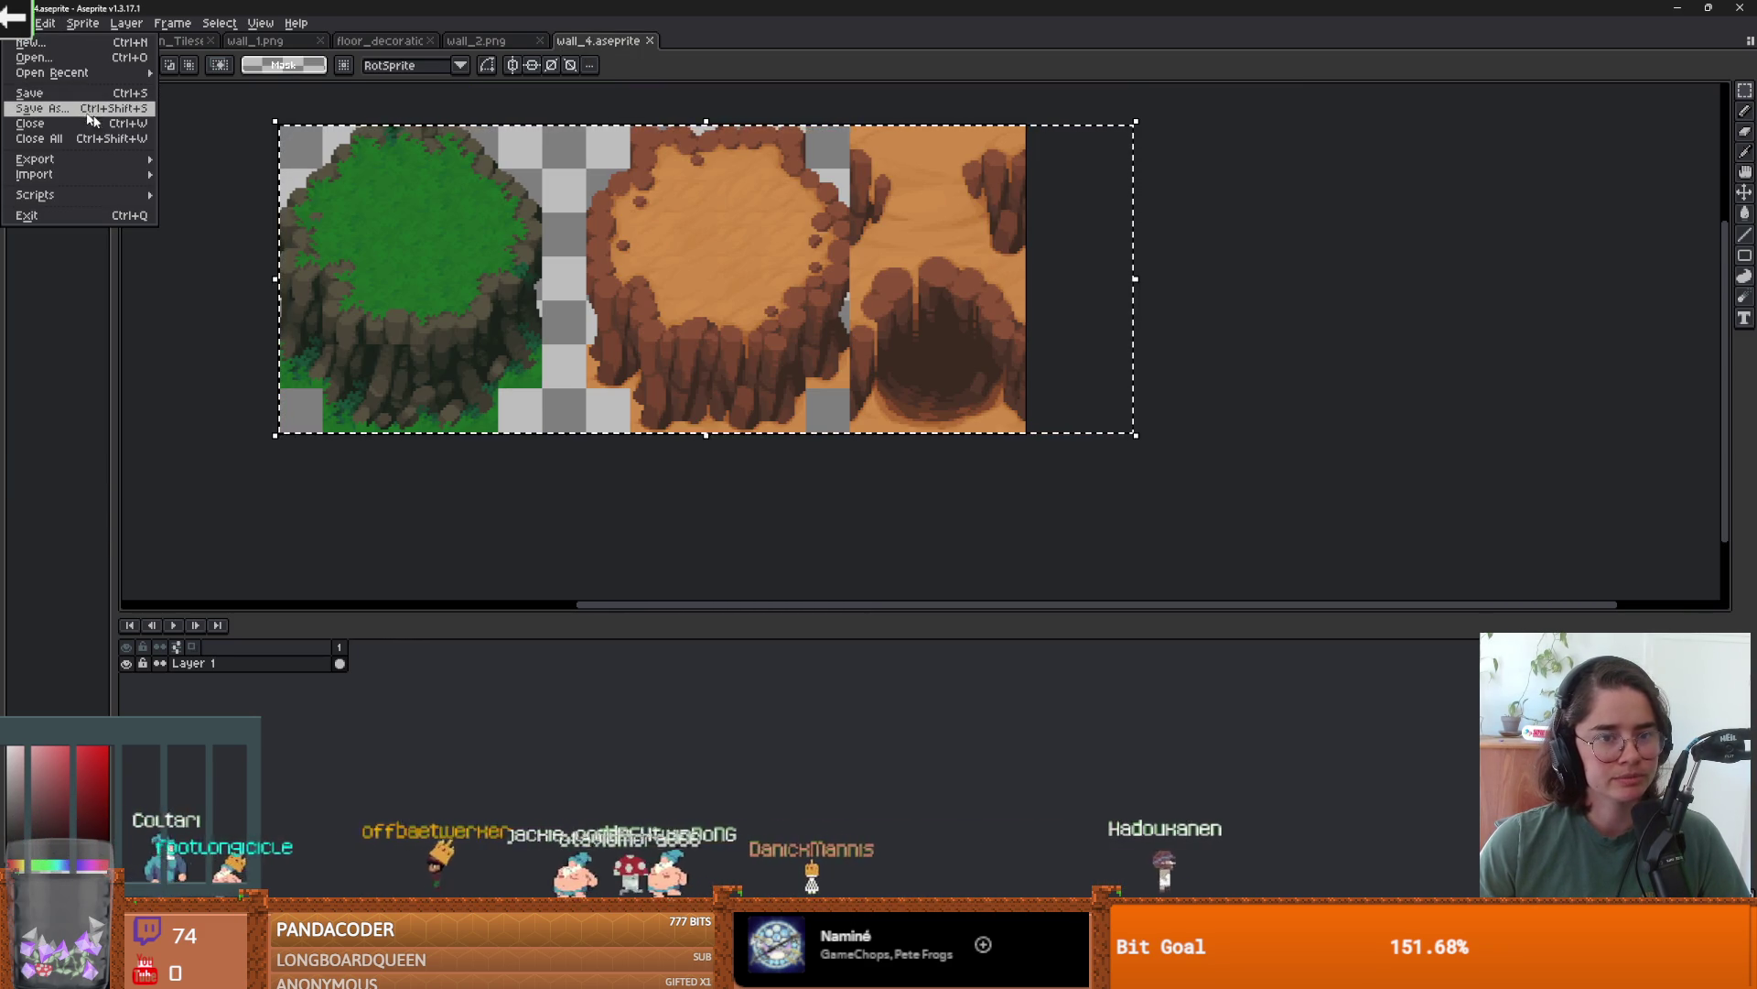
click(80, 108)
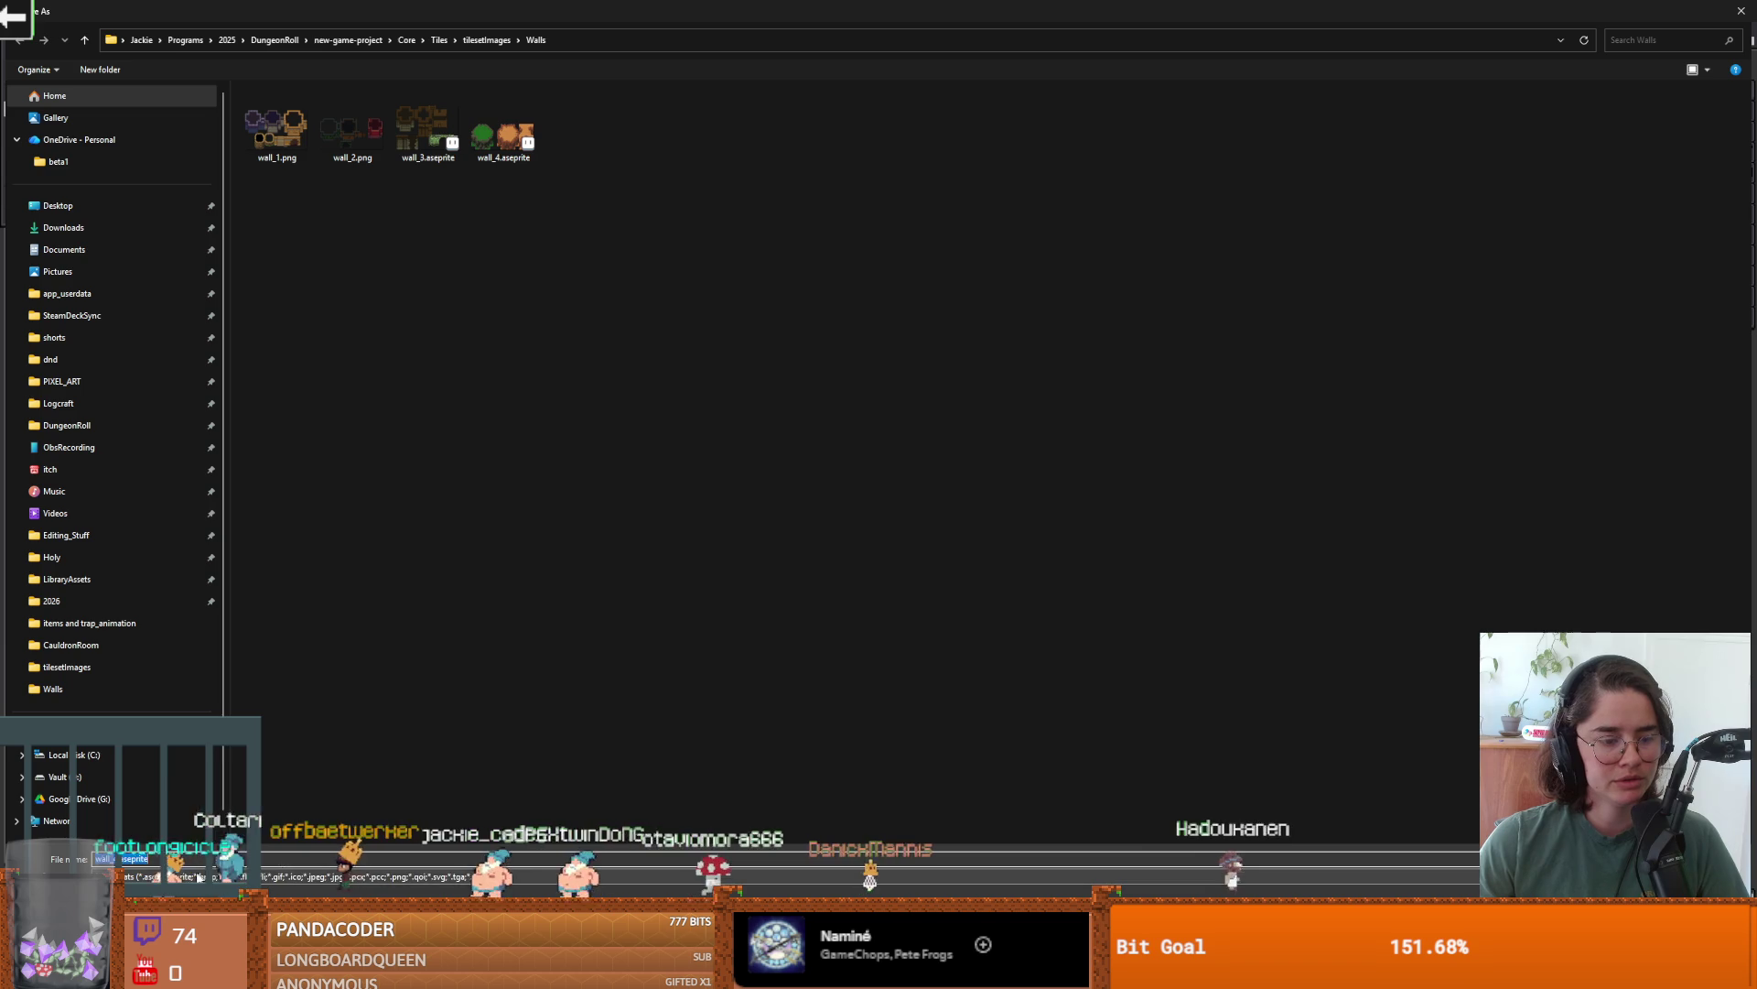
click(274, 876)
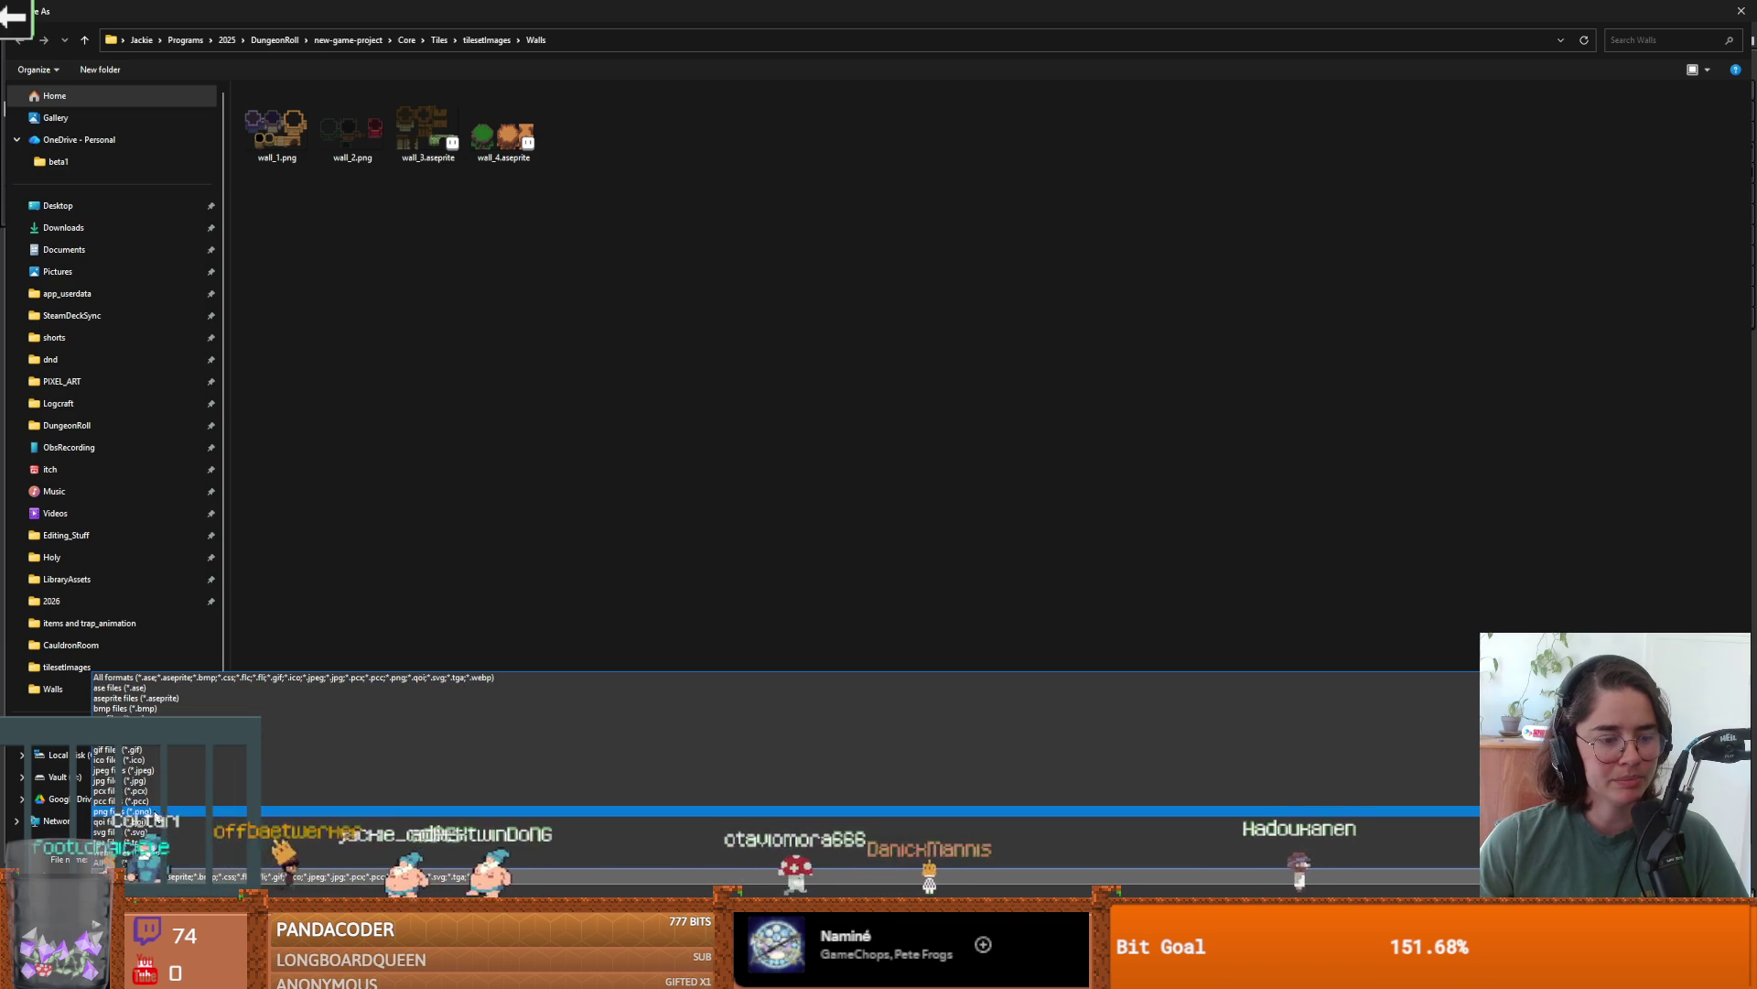
click(513, 811)
key(Return)
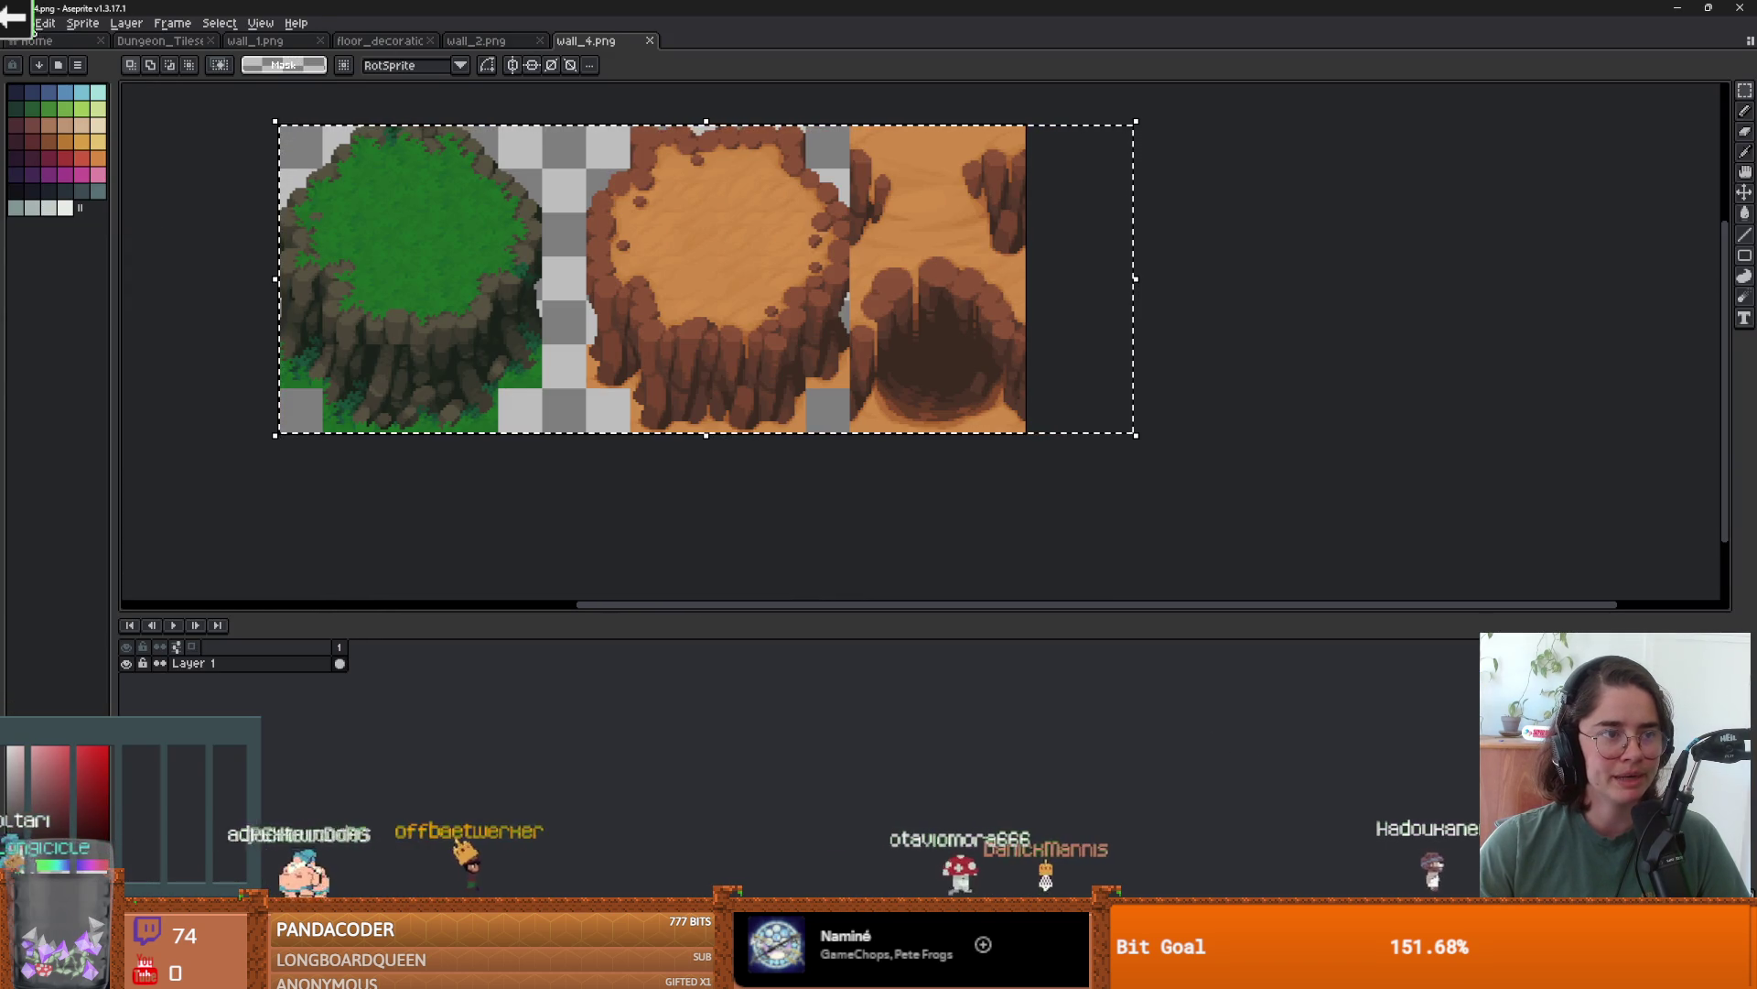
- Reopen wall_3.aseprite from recent files and save it as wall_3.png
click(18, 23)
mouse_move(50, 73)
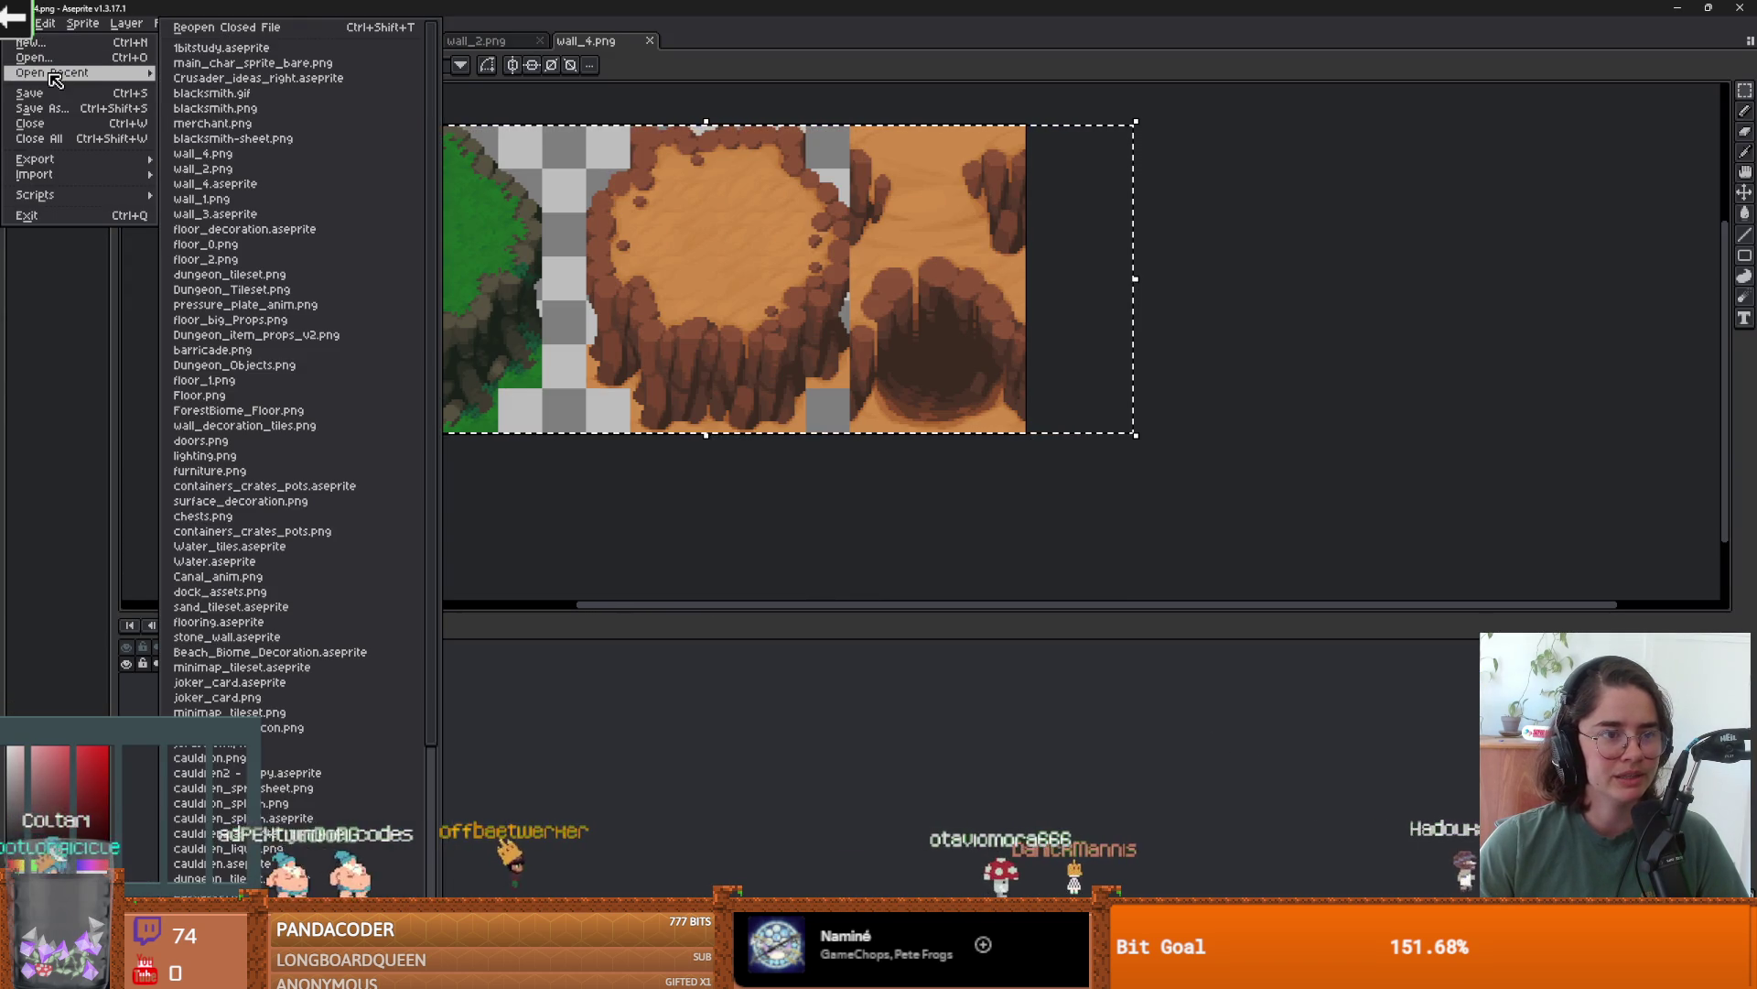
click(267, 216)
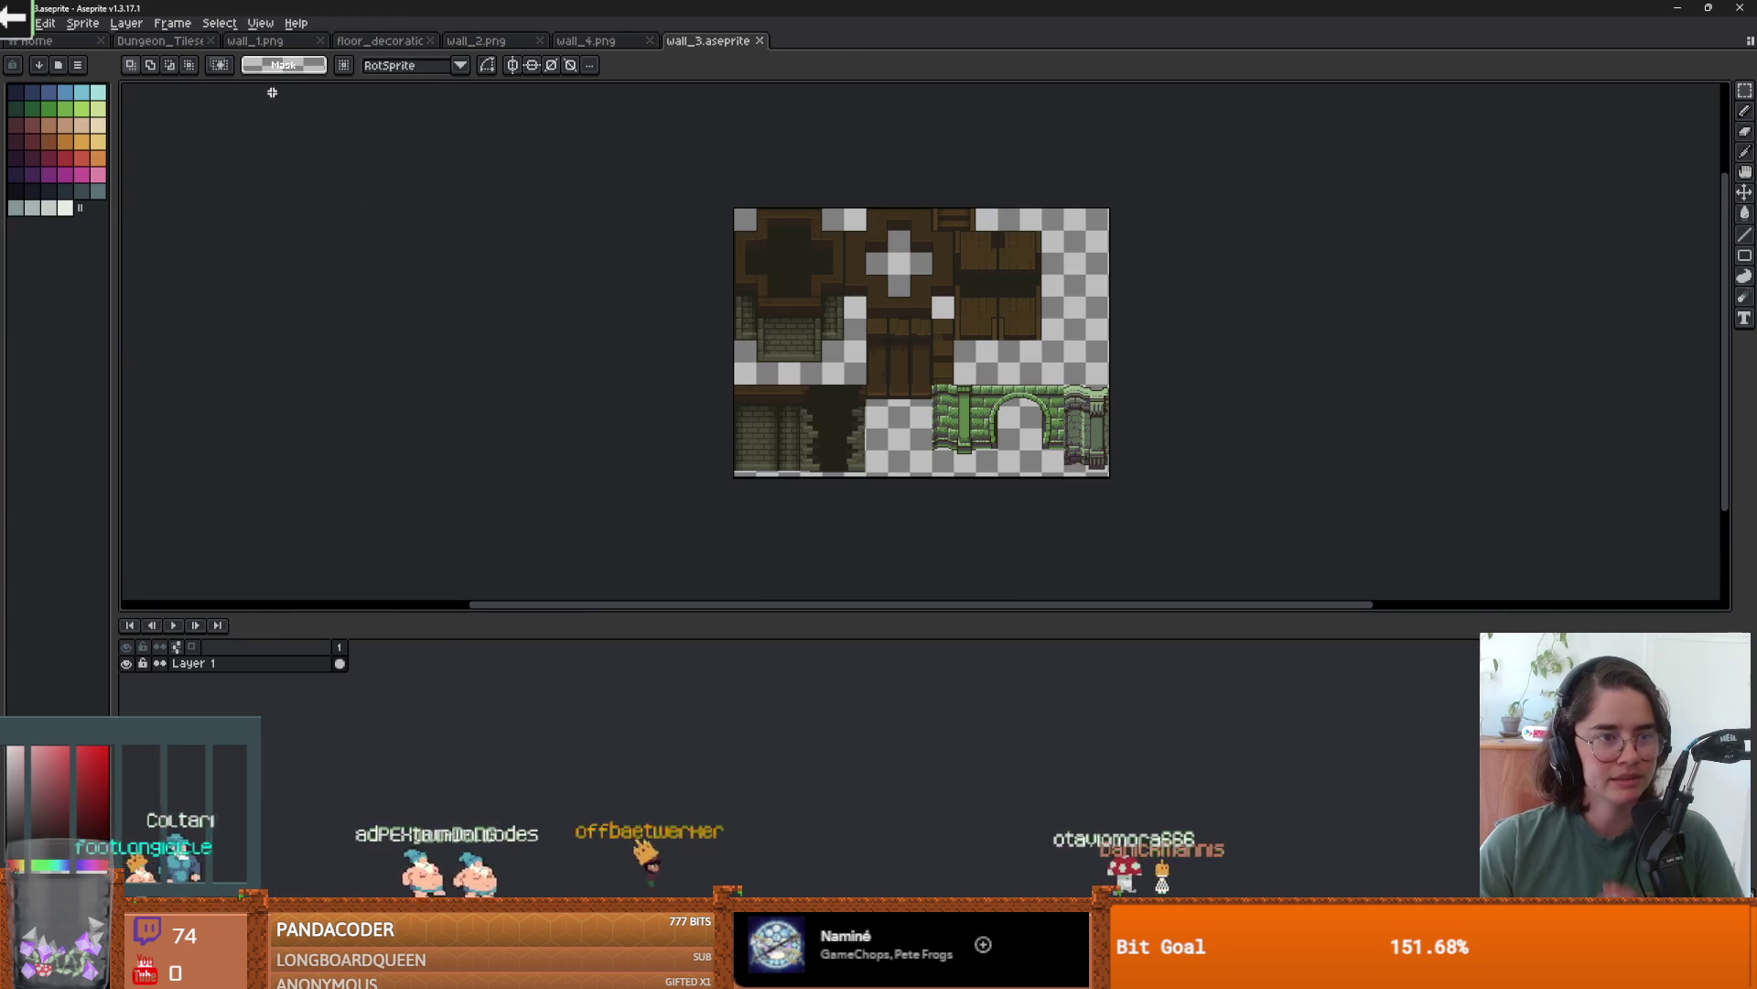
click(22, 23)
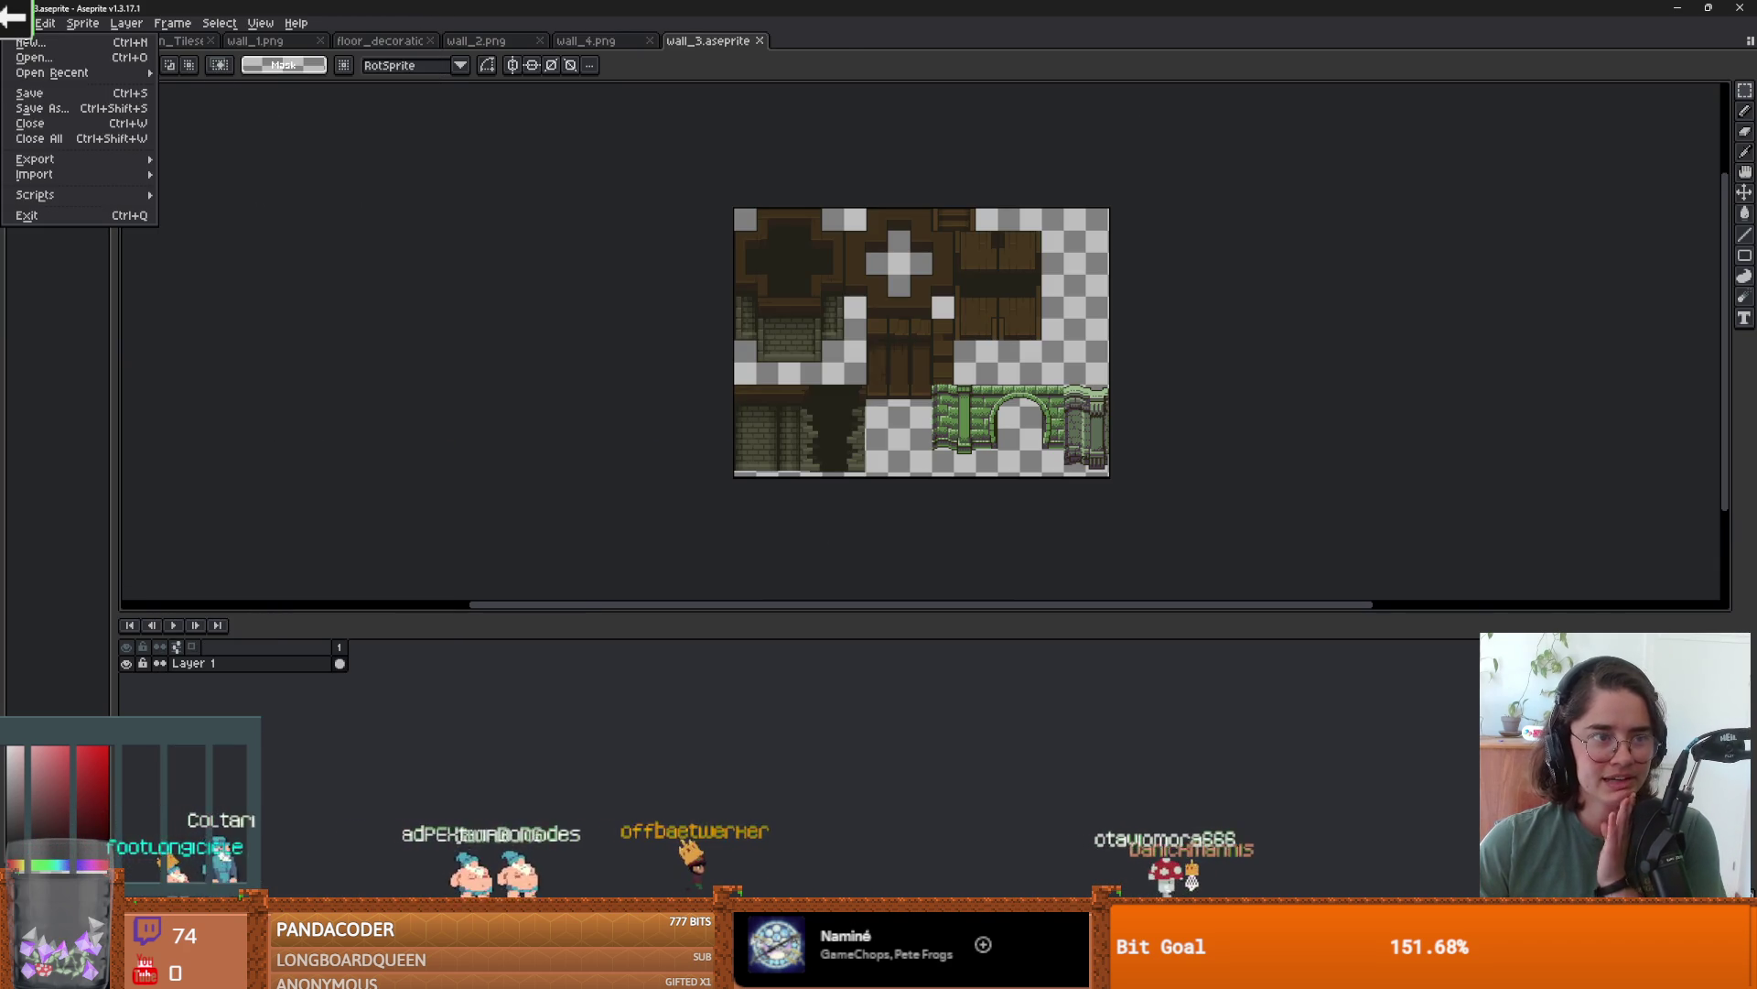
click(60, 108)
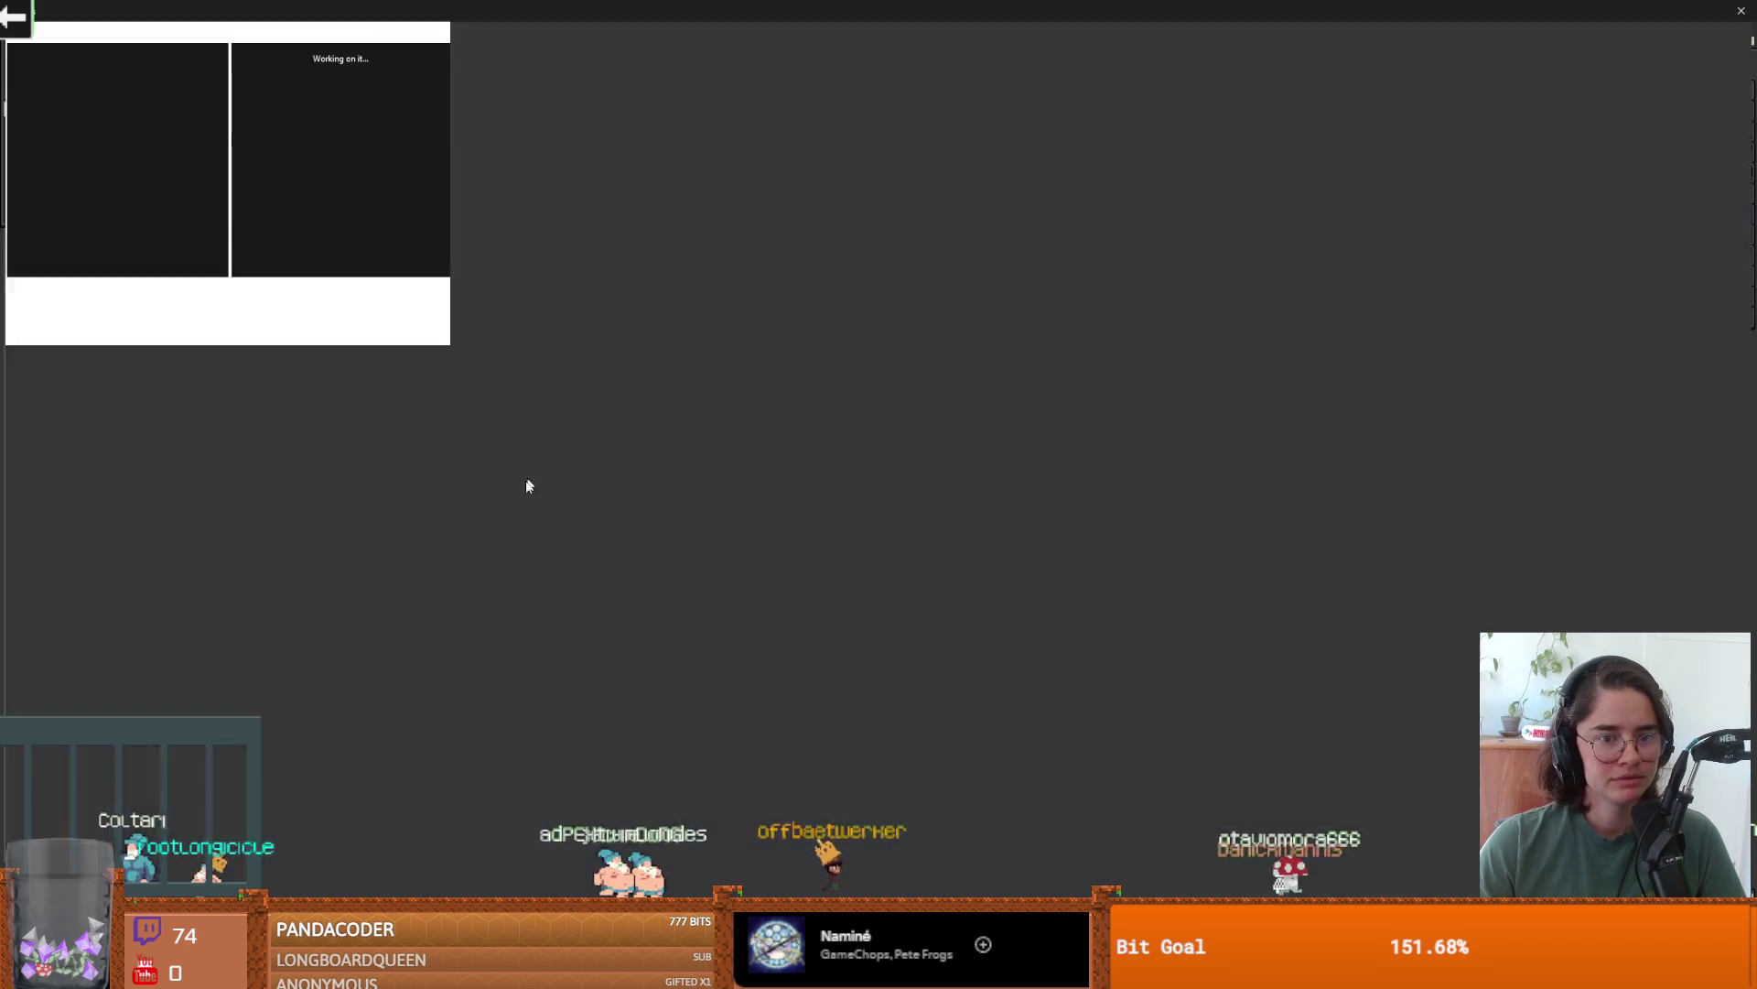
click(476, 876)
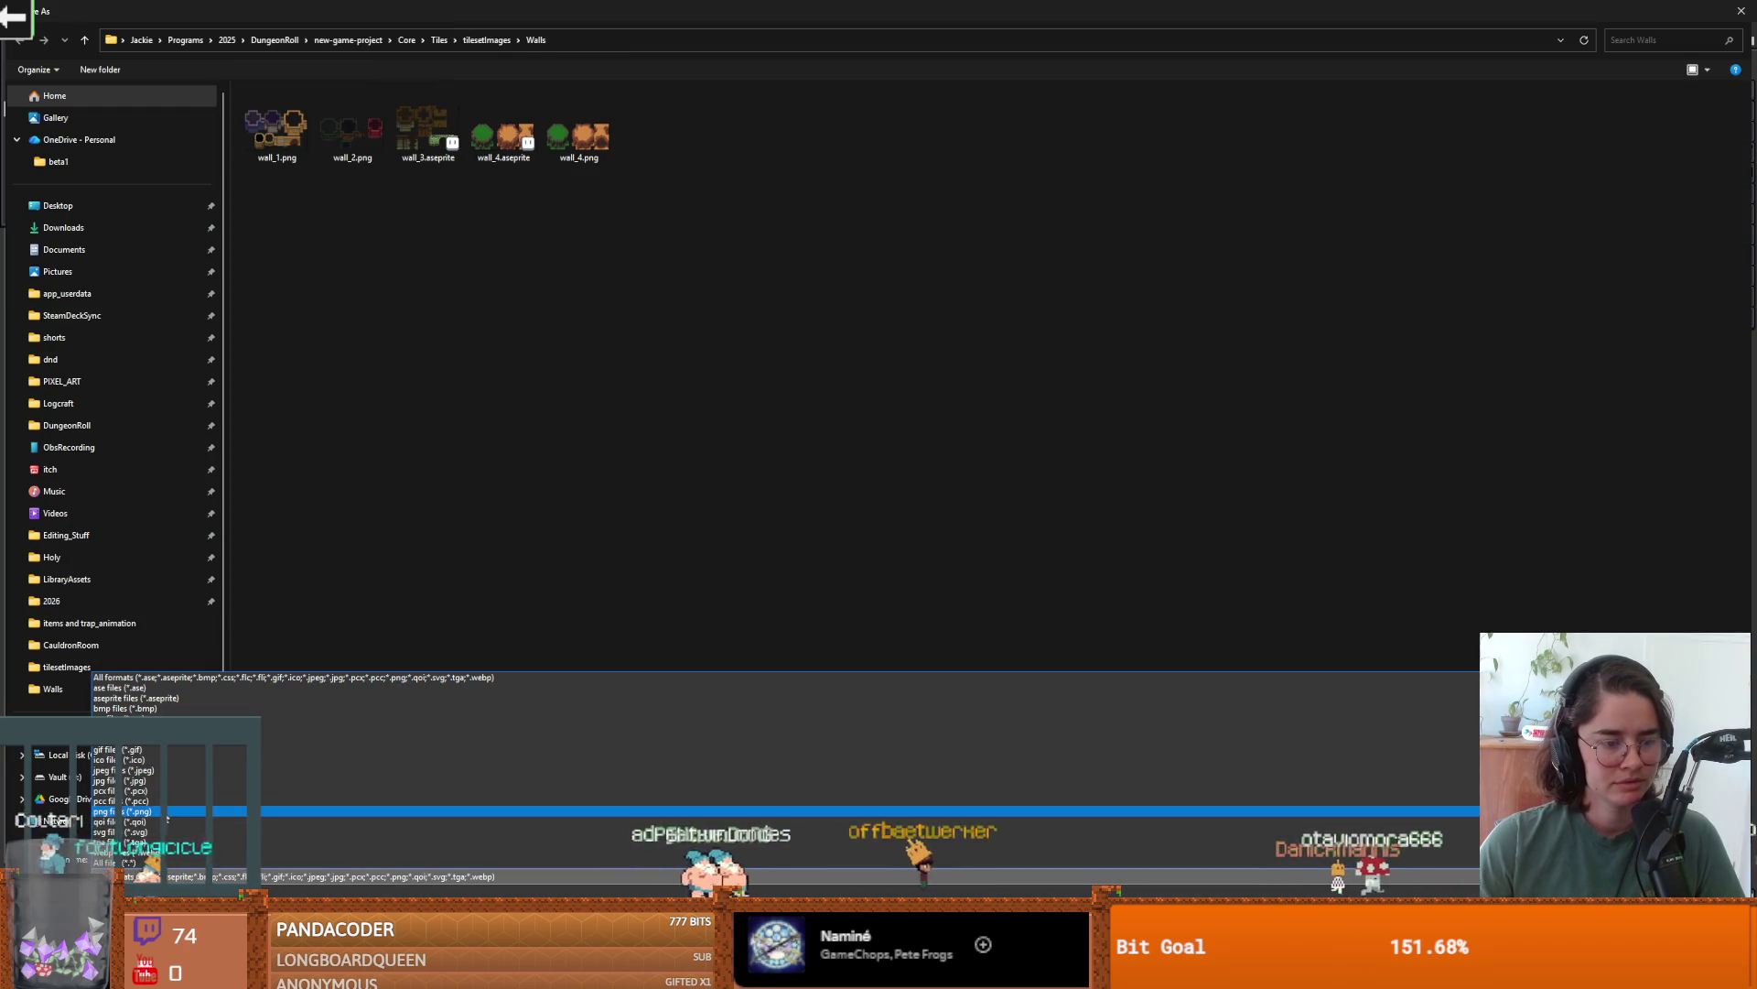
click(860, 811)
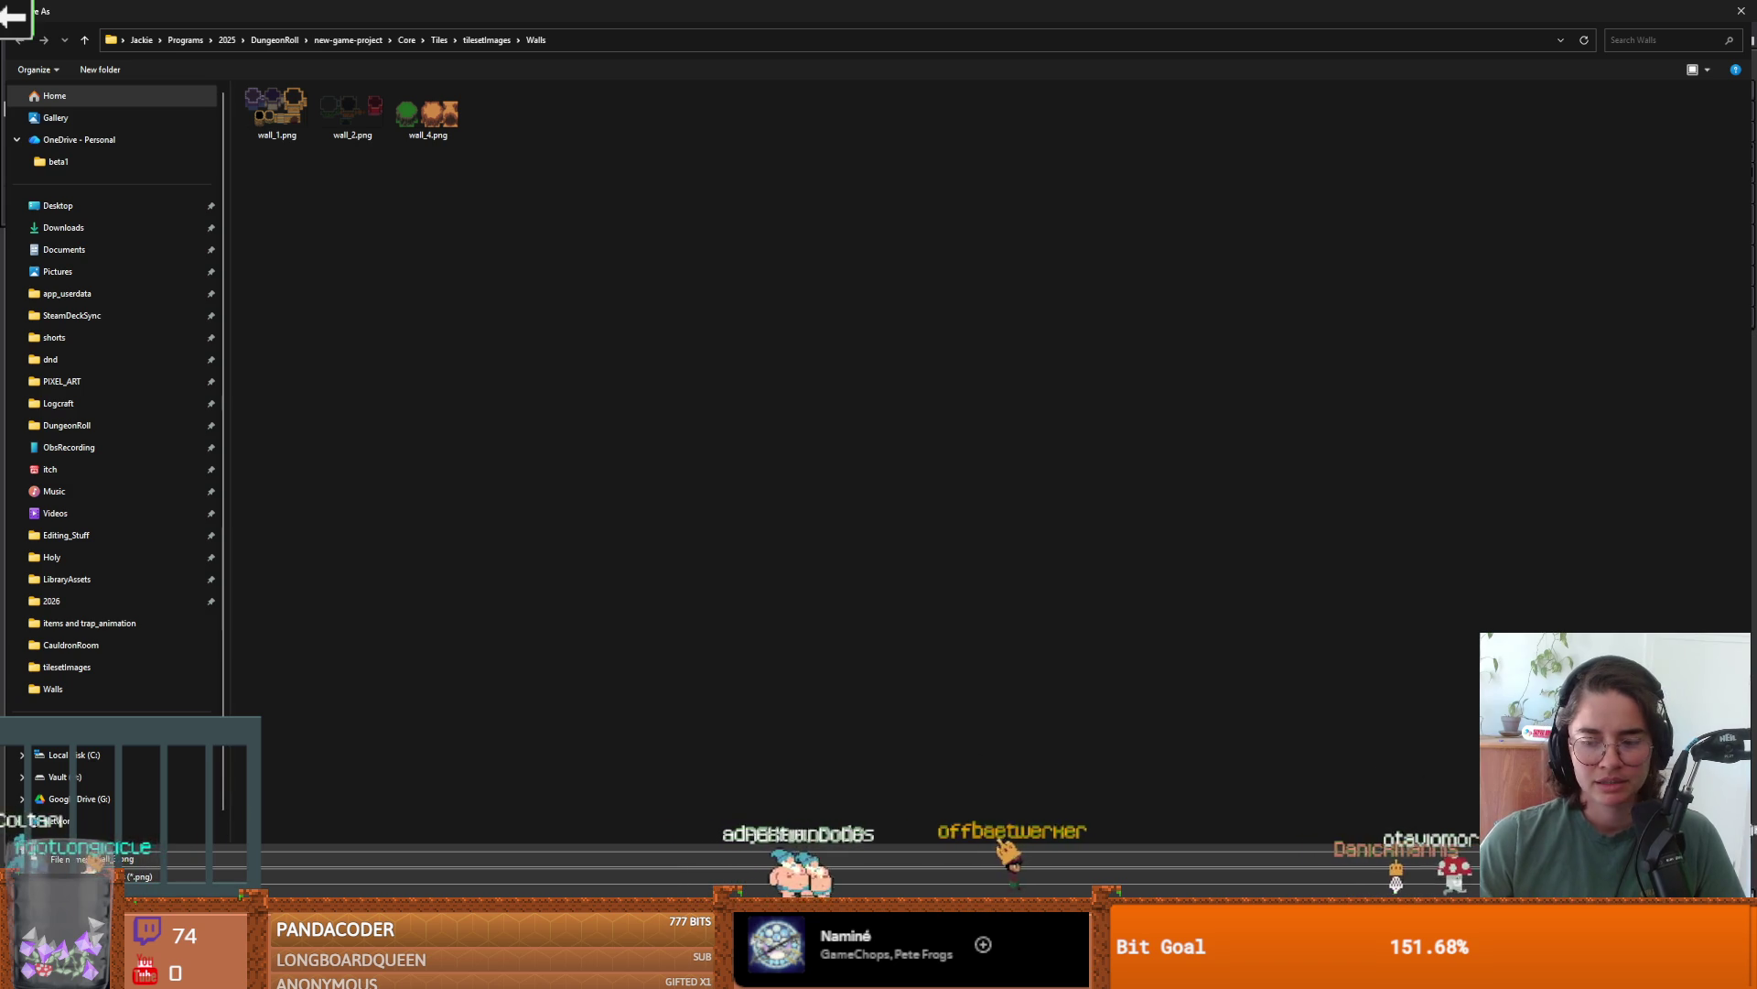
key(Return)
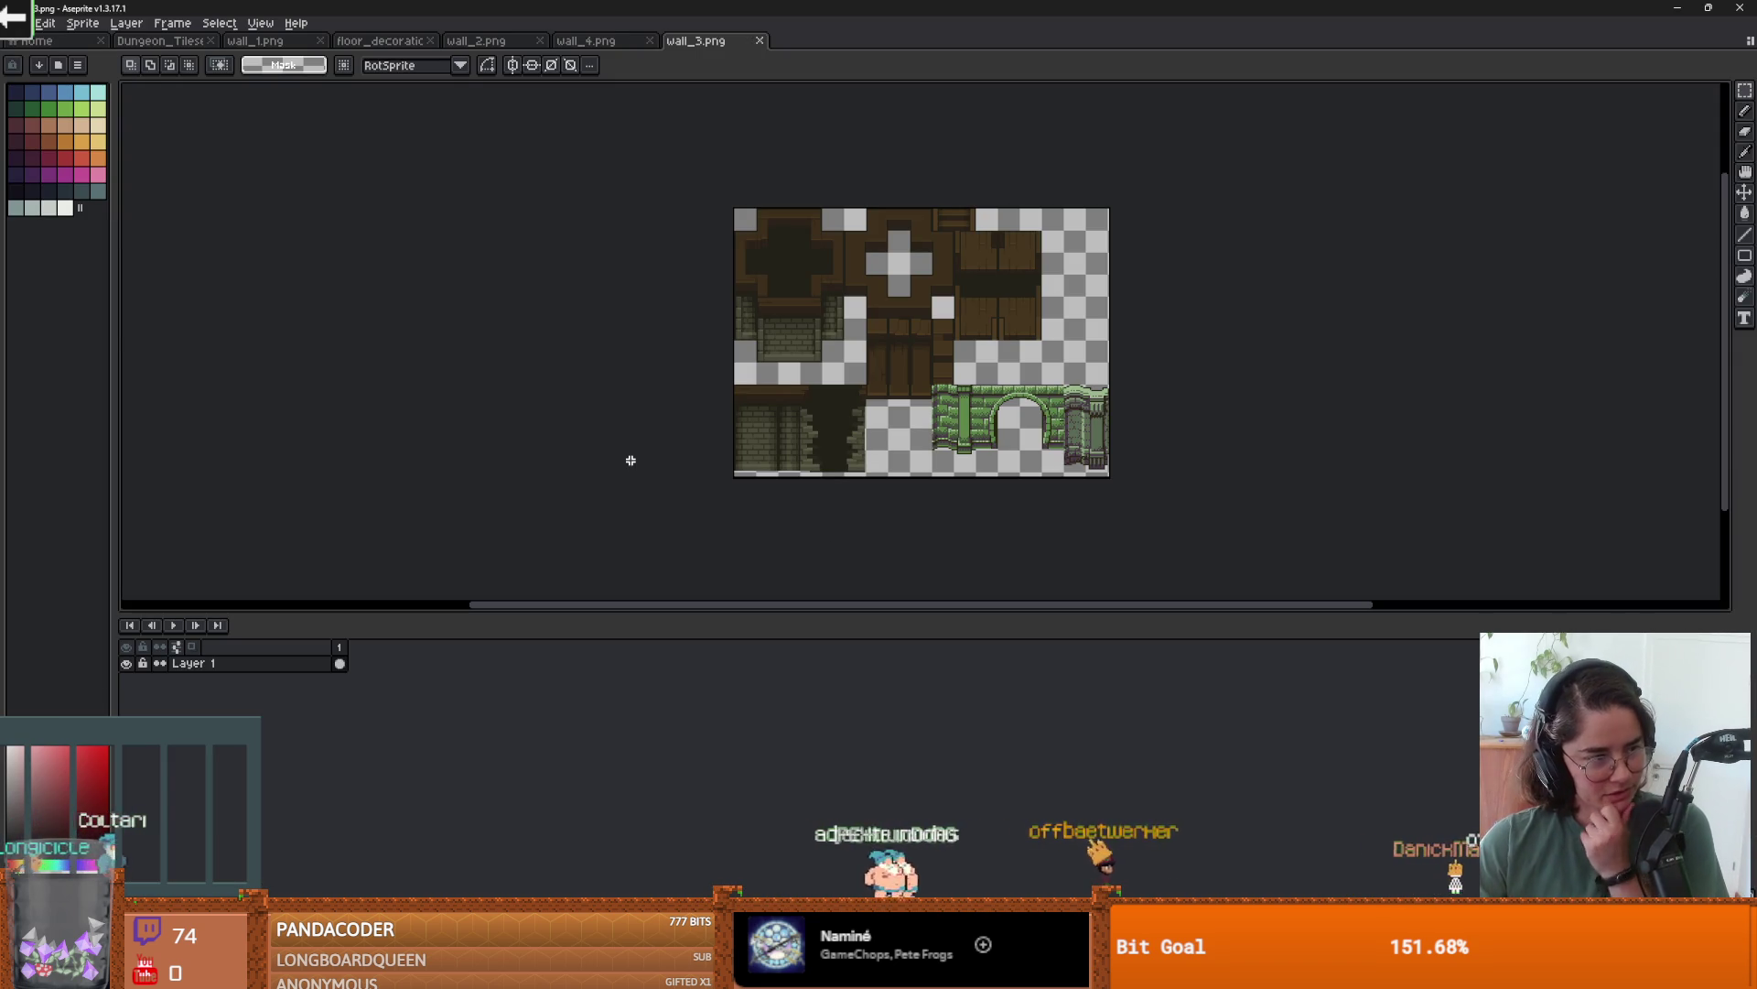
scroll(628, 294, up, 1)
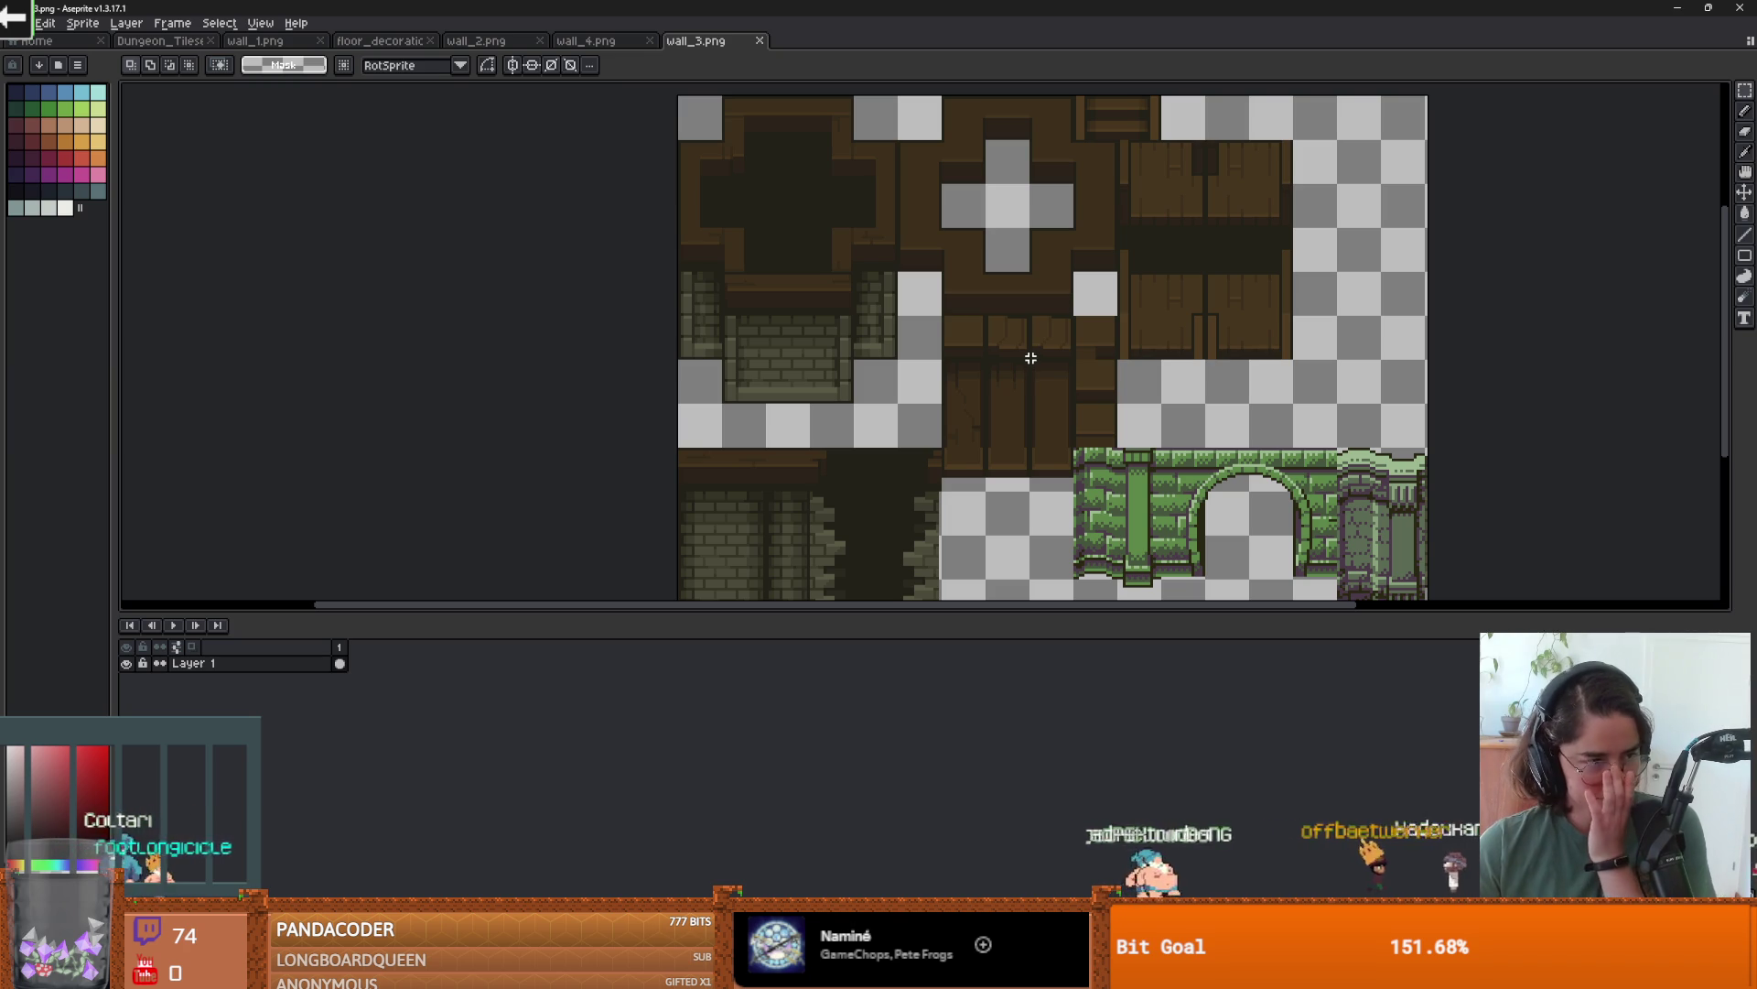
scroll(577, 431, up, 1)
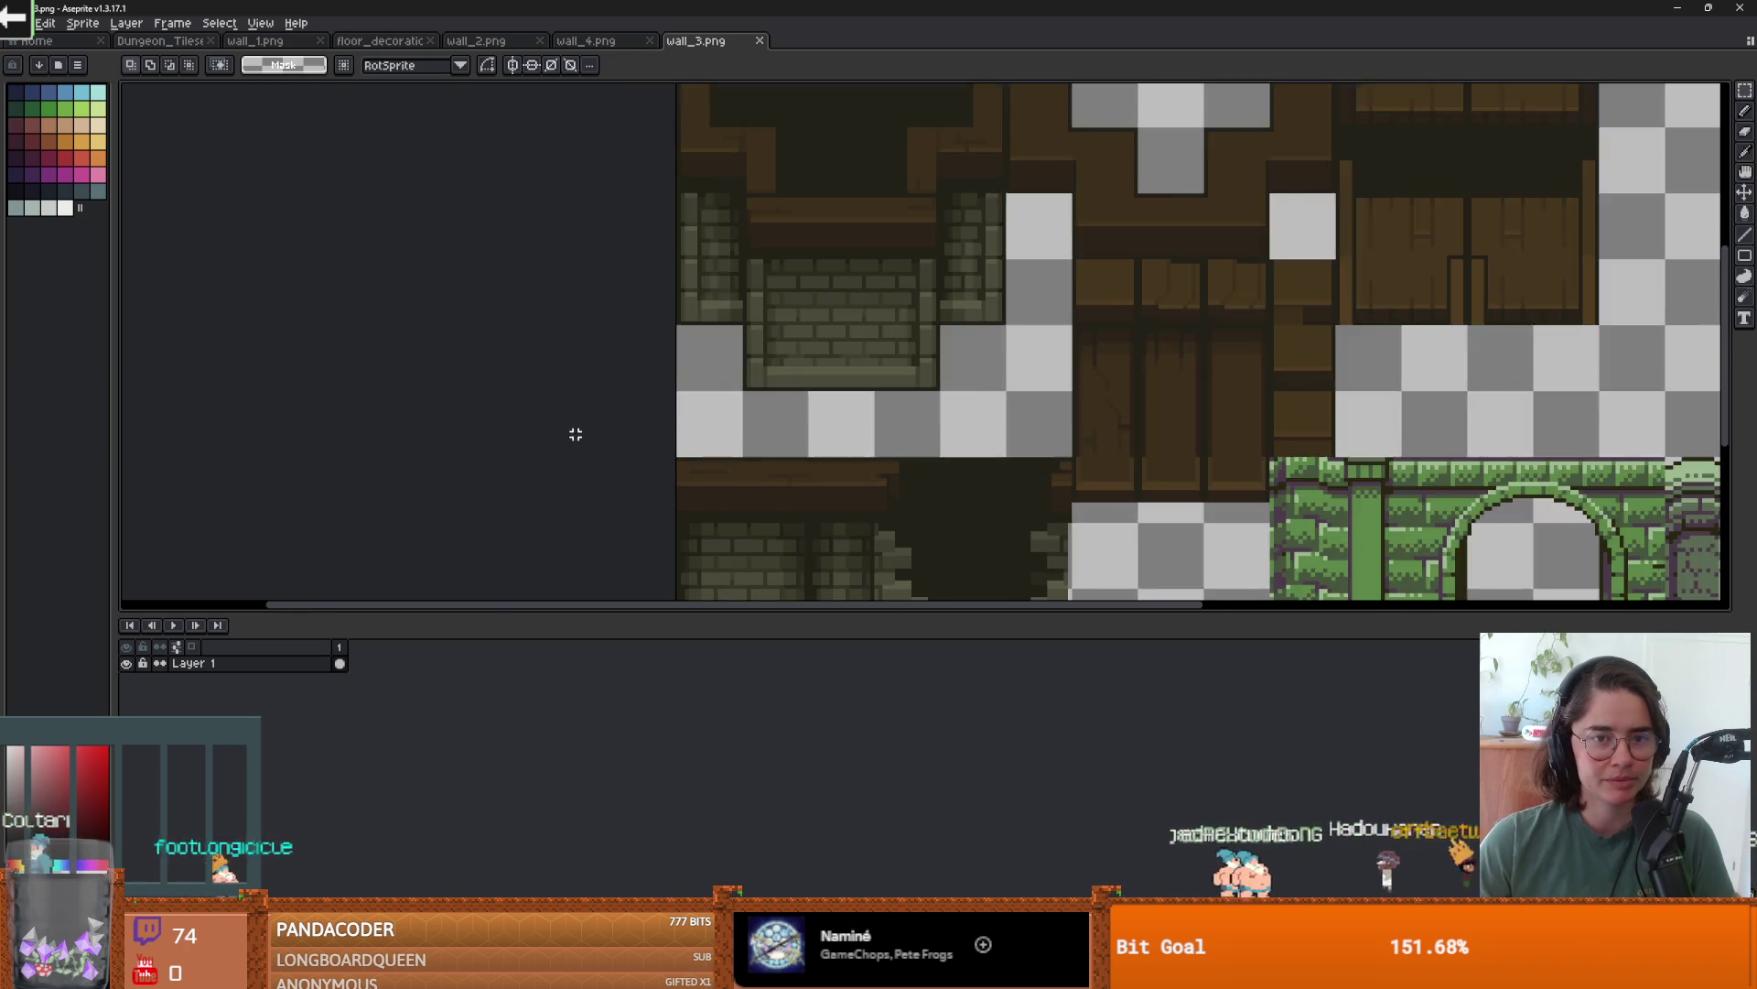
scroll(576, 432, down, 3)
key(alt+Tab)
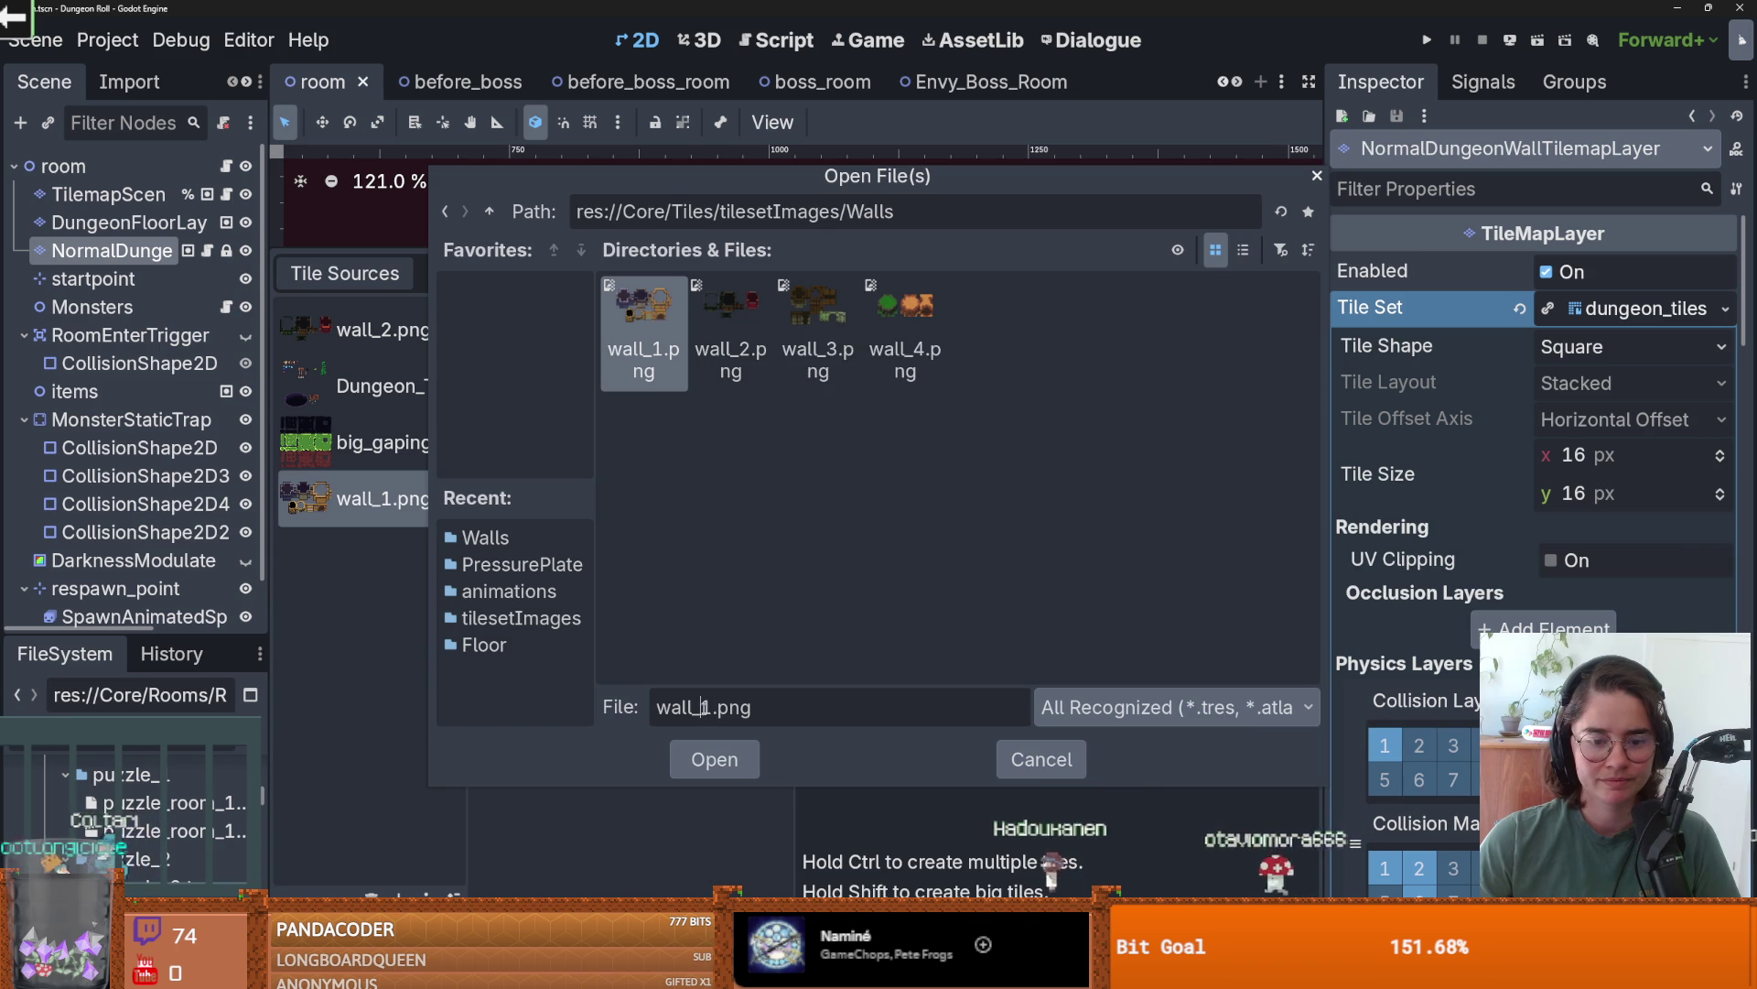
- Add wall_3.png as a new atlas source with its tiles created automatically
click(821, 284)
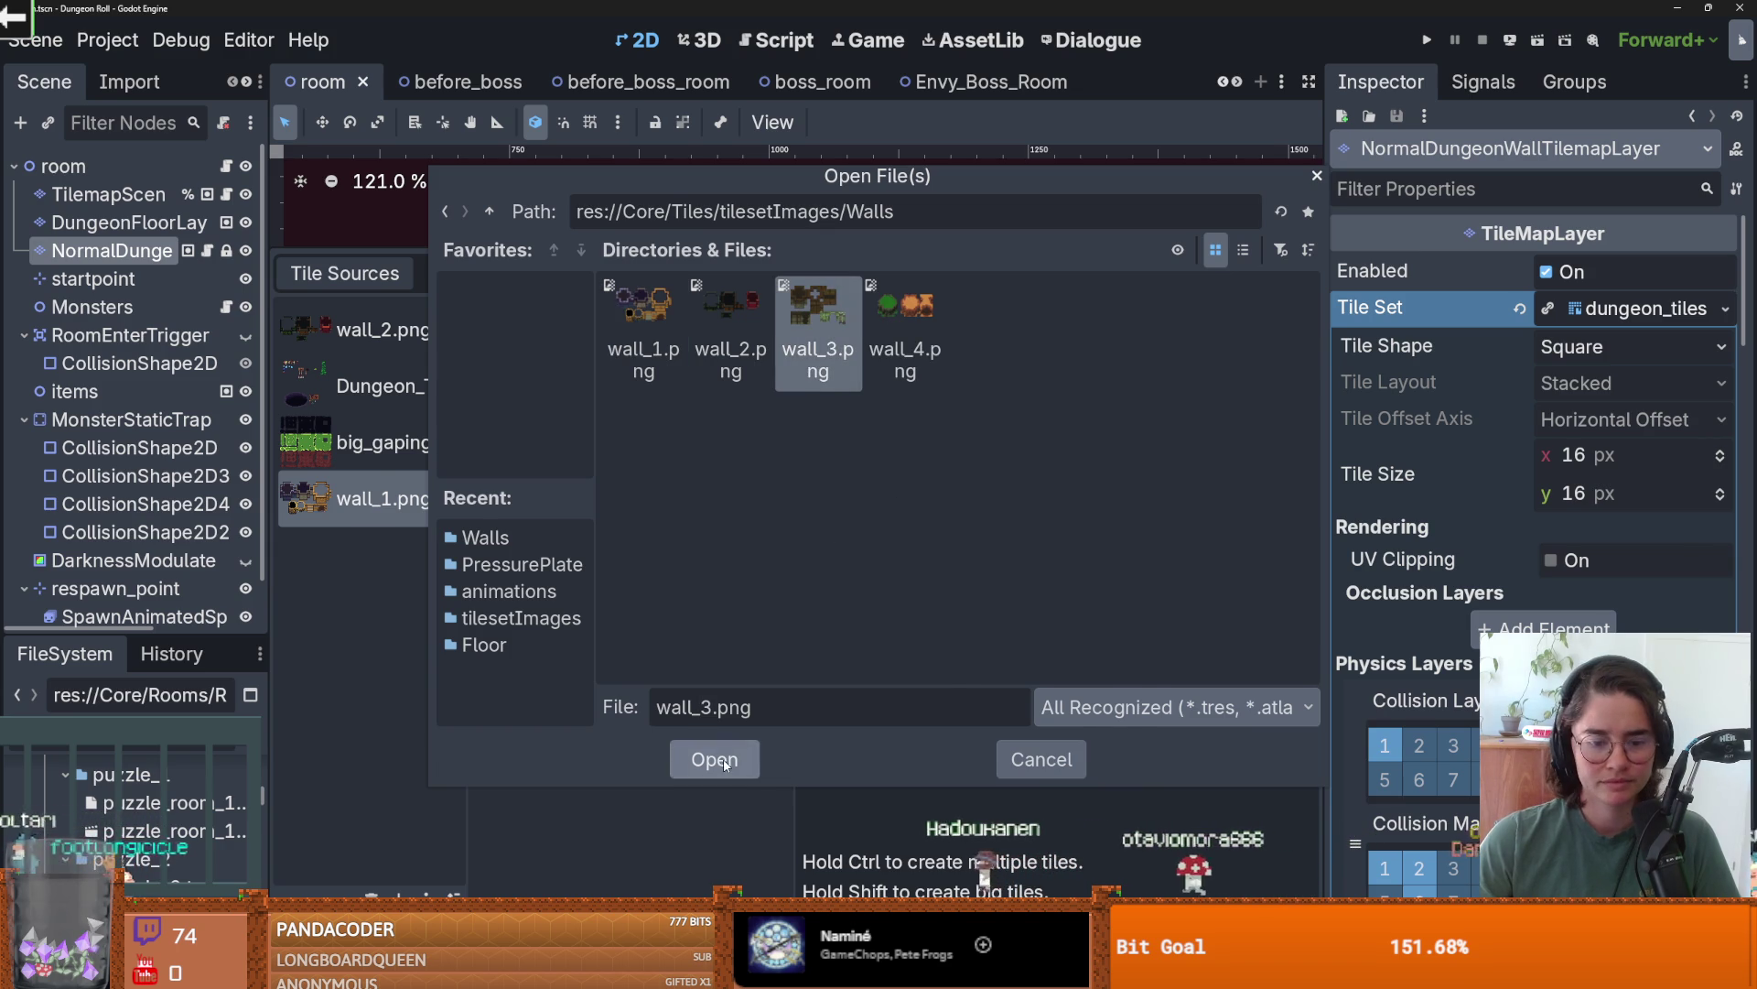
click(724, 763)
click(779, 518)
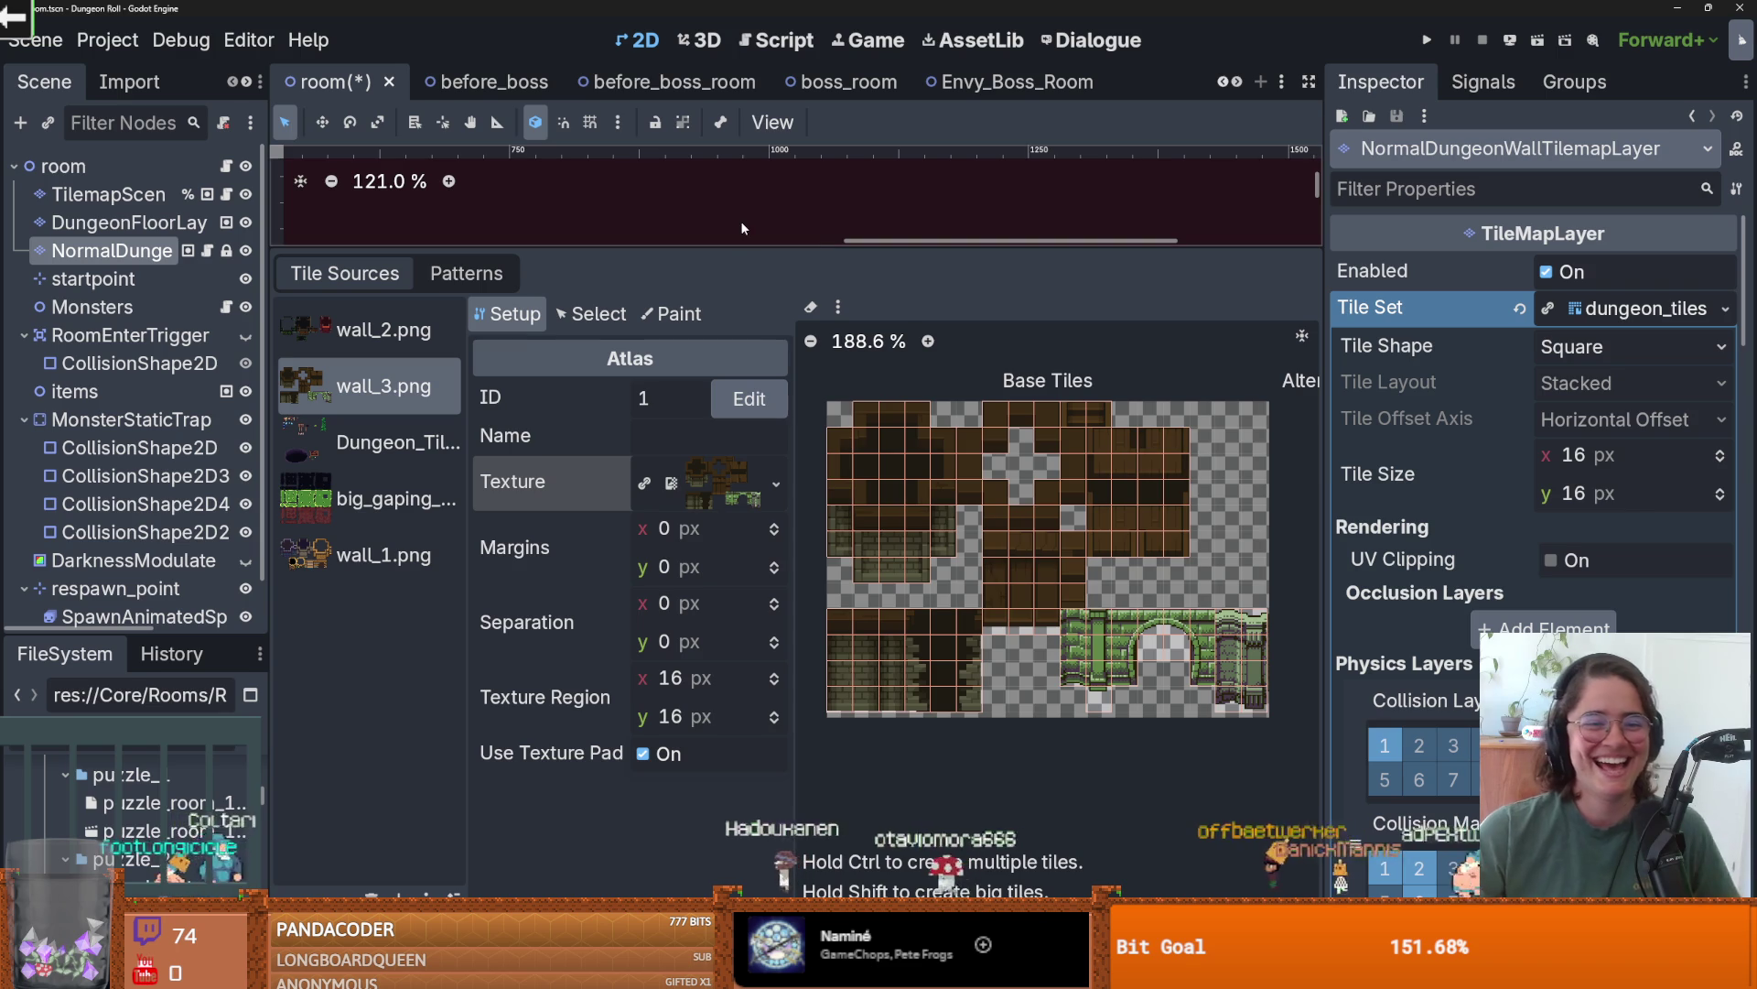
- Add wall_4.png as another auto-tiled atlas source and save the room scene
drag(742, 245, 746, 336)
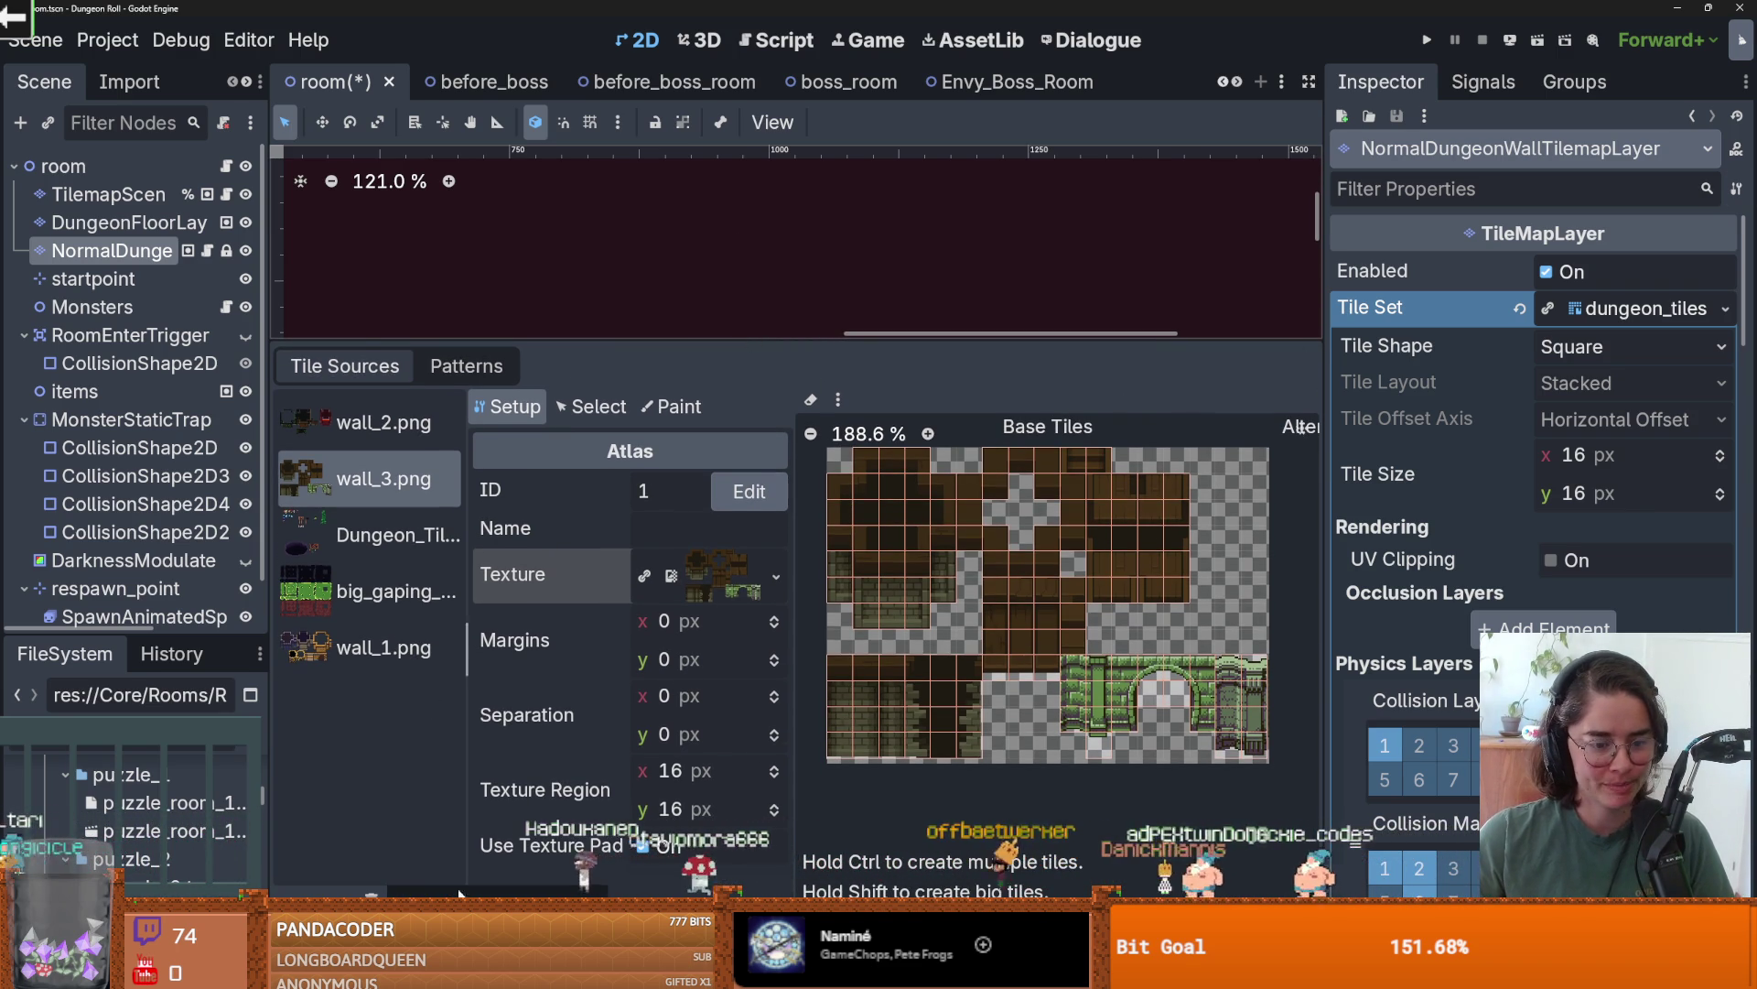
click(671, 575)
double_click(906, 321)
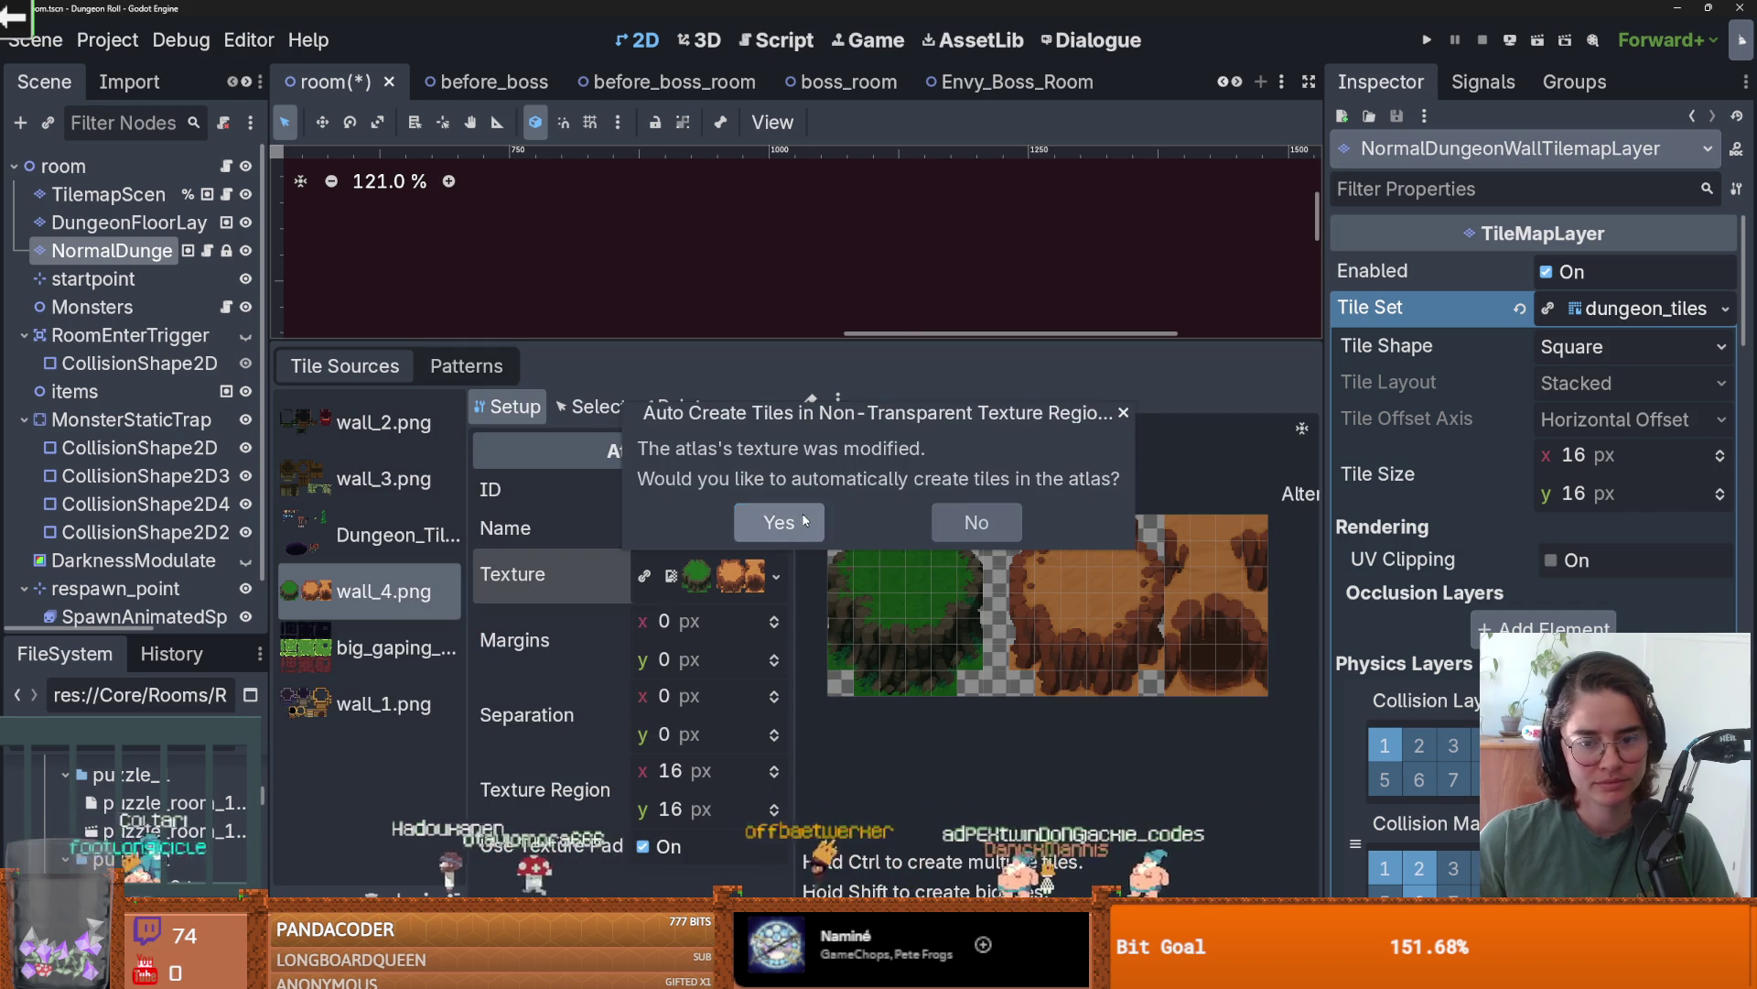
click(779, 522)
key(ctrl+s)
- Review the wall_2, wall_3, wall_1 and pit atlases, then close Godot
click(391, 492)
click(374, 444)
click(378, 478)
click(375, 703)
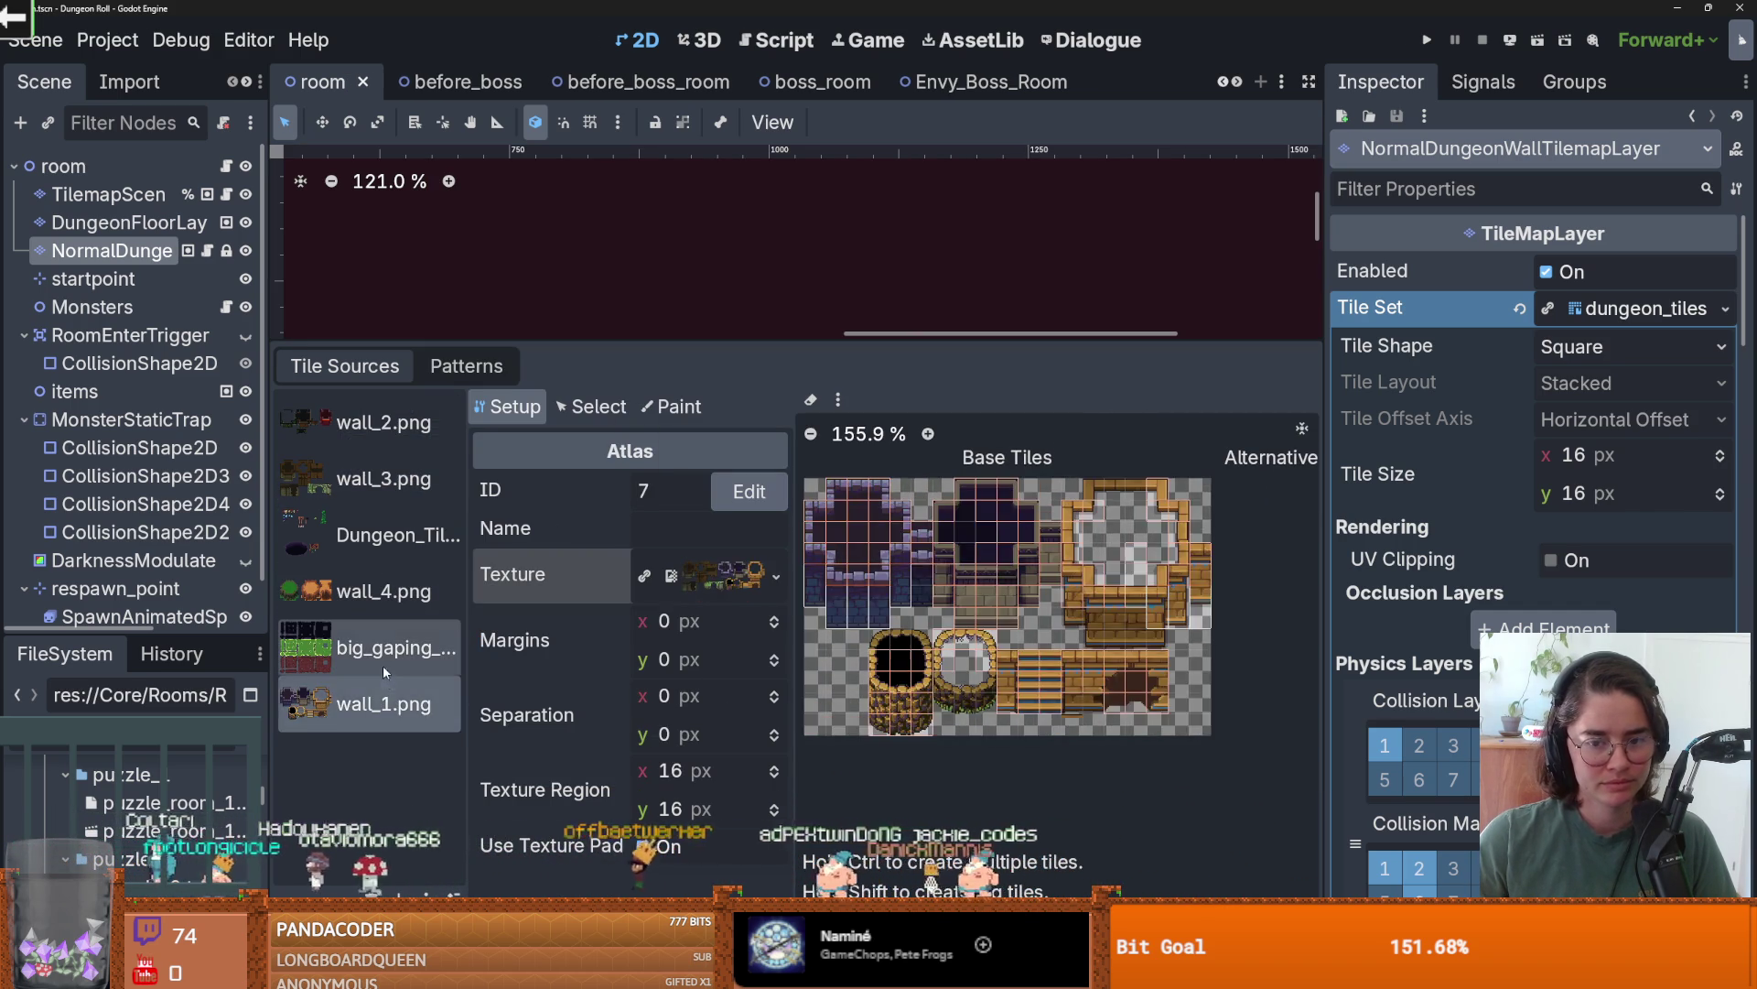
click(393, 647)
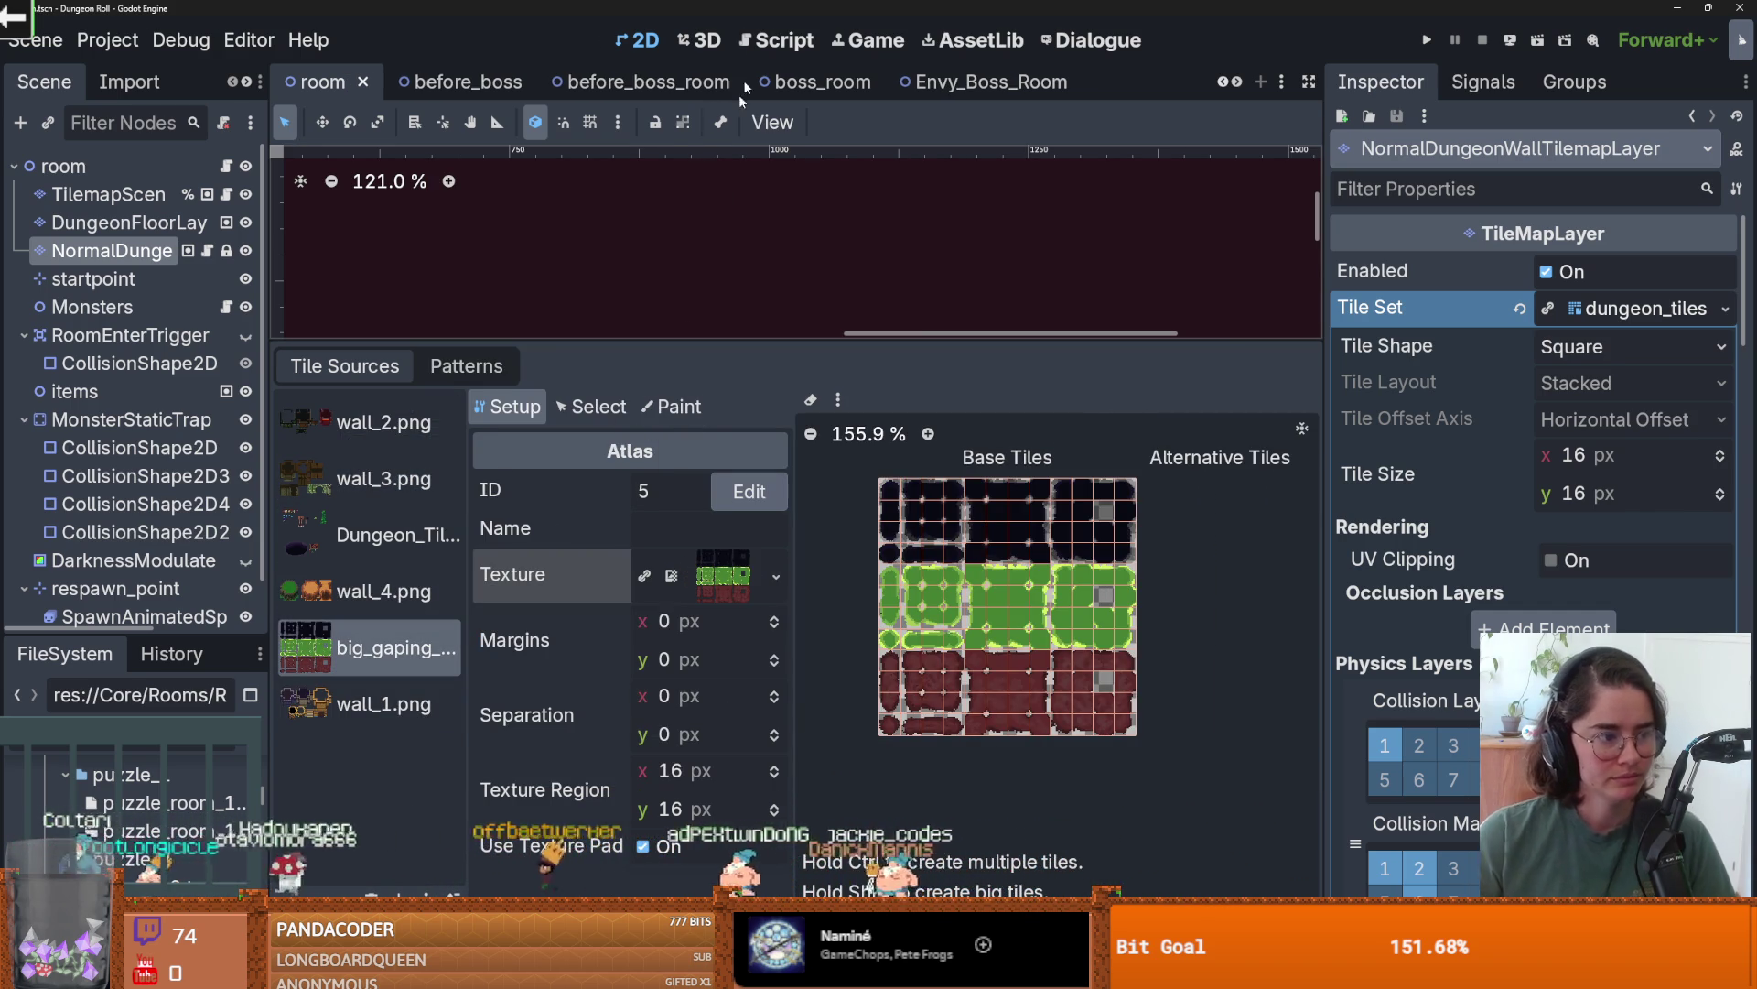
double_click(796, 11)
click(1235, 153)
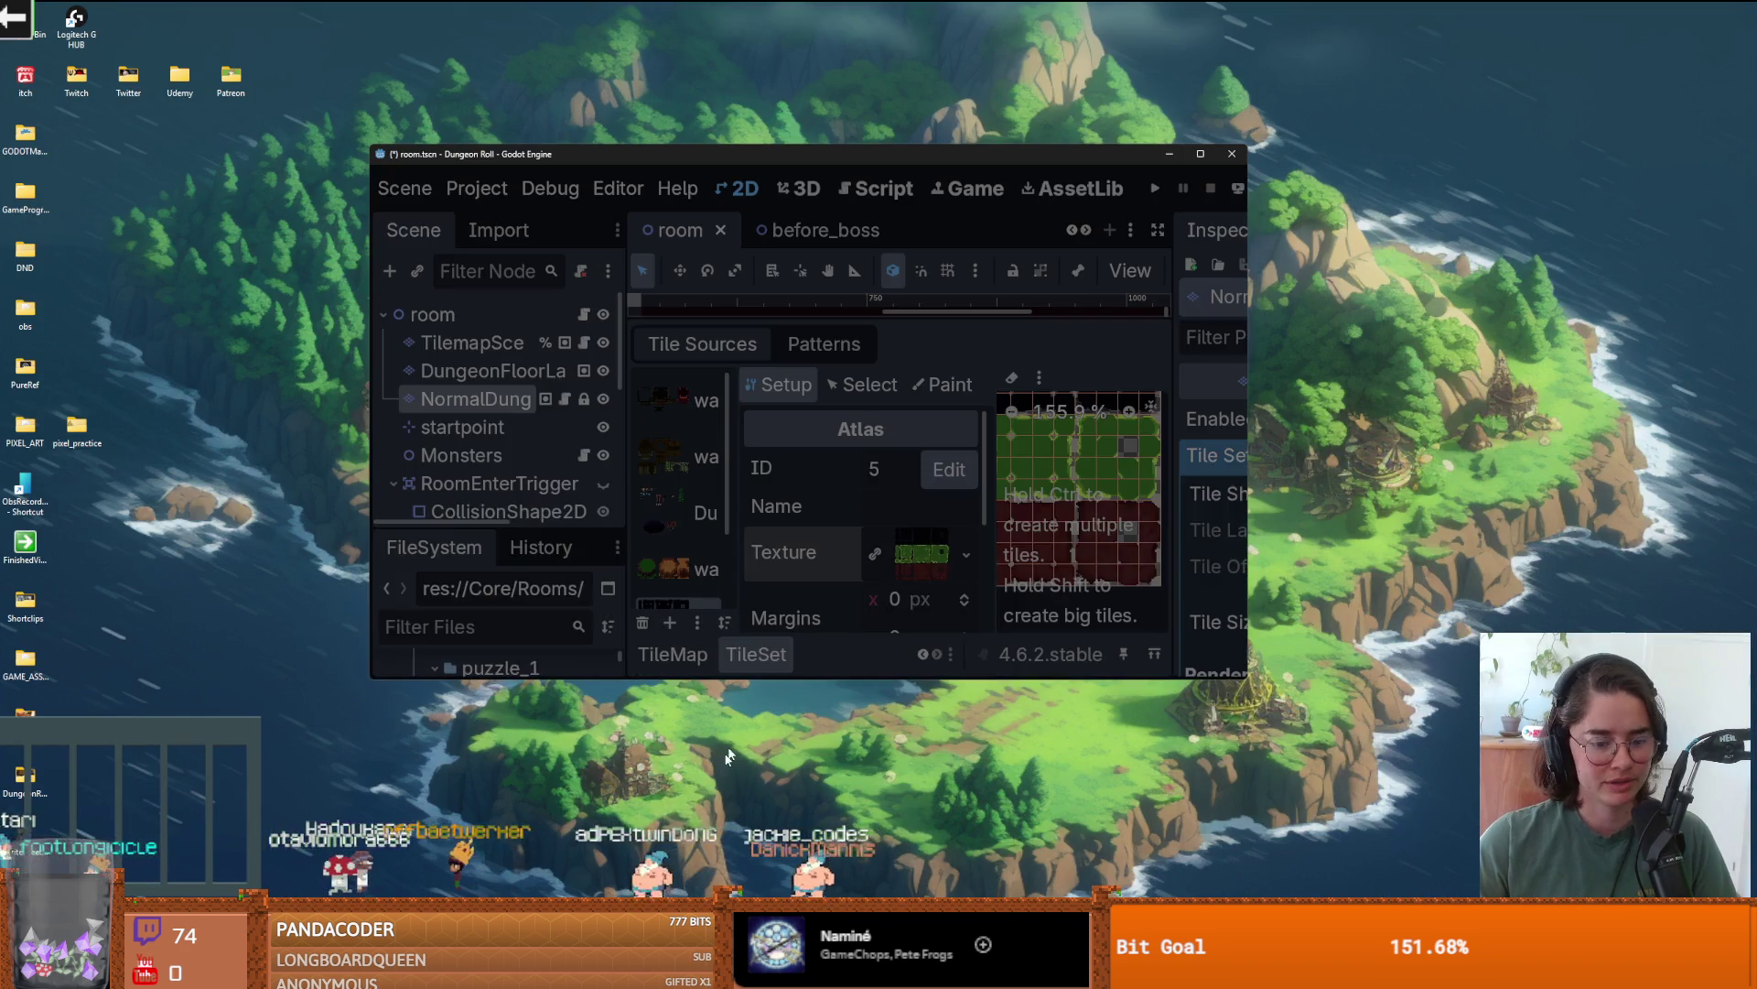
- Delete the .godot and editor folders from the desktop in File Explorer
key(super+e)
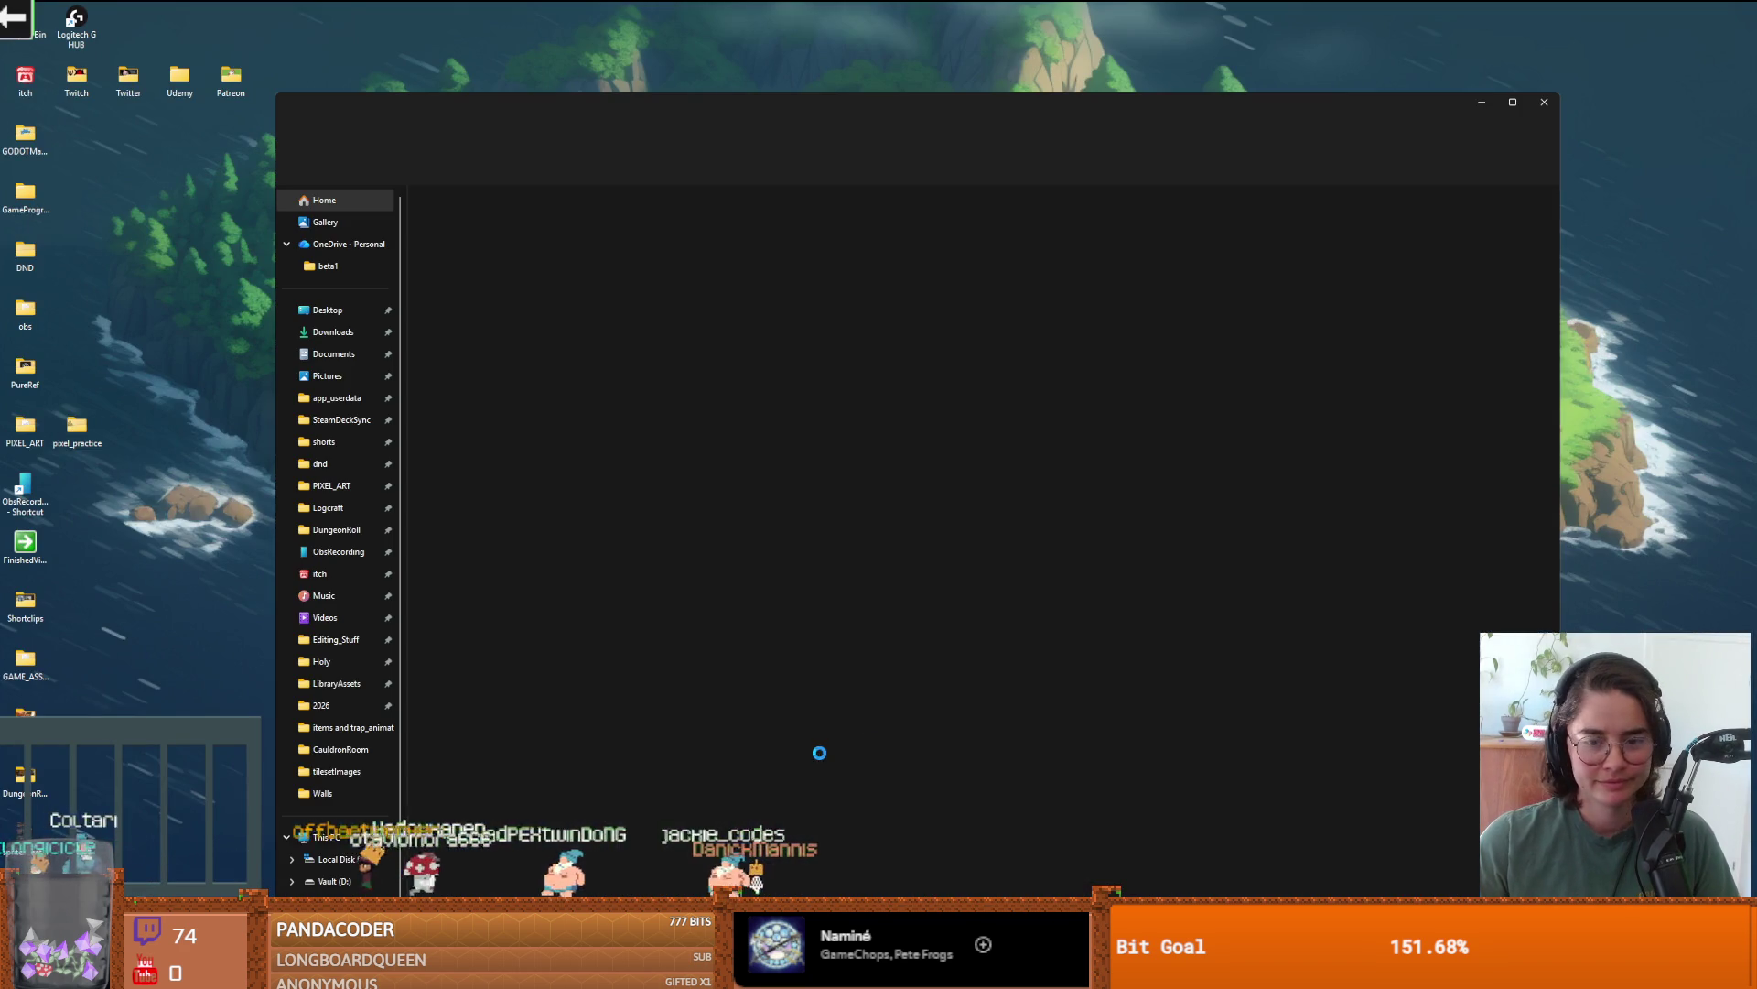
drag(738, 110, 1756, 100)
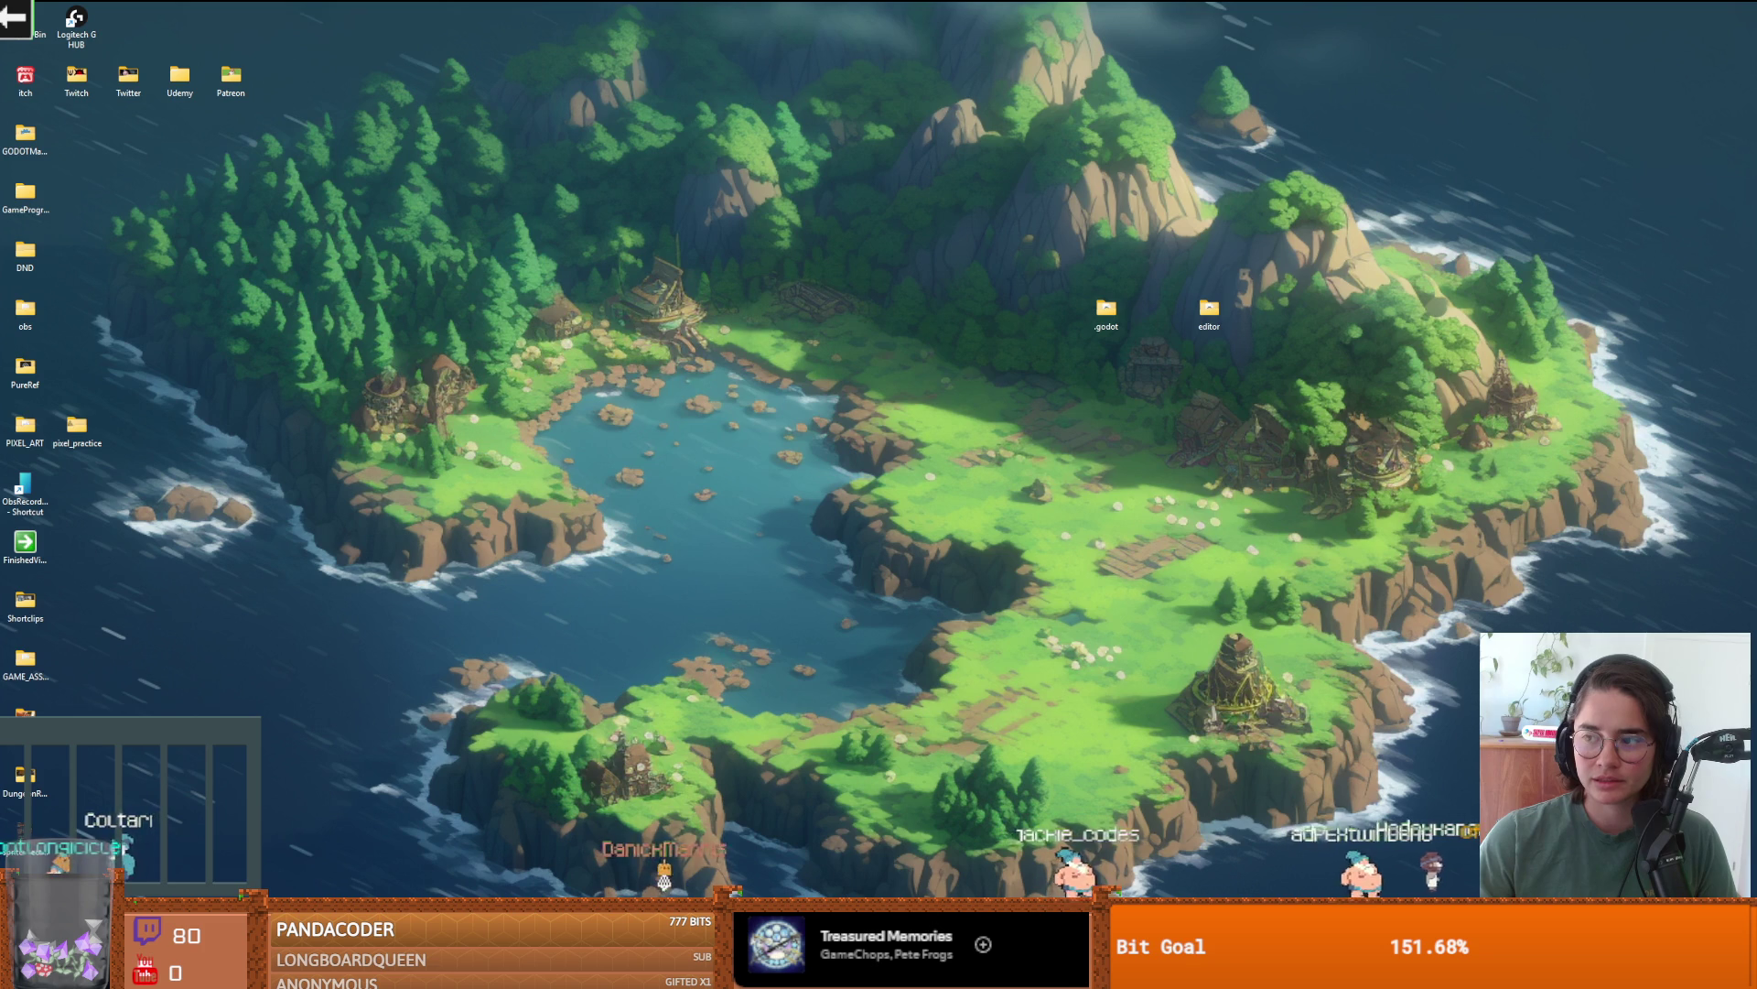
drag(1348, 312, 1073, 289)
right_click(1112, 316)
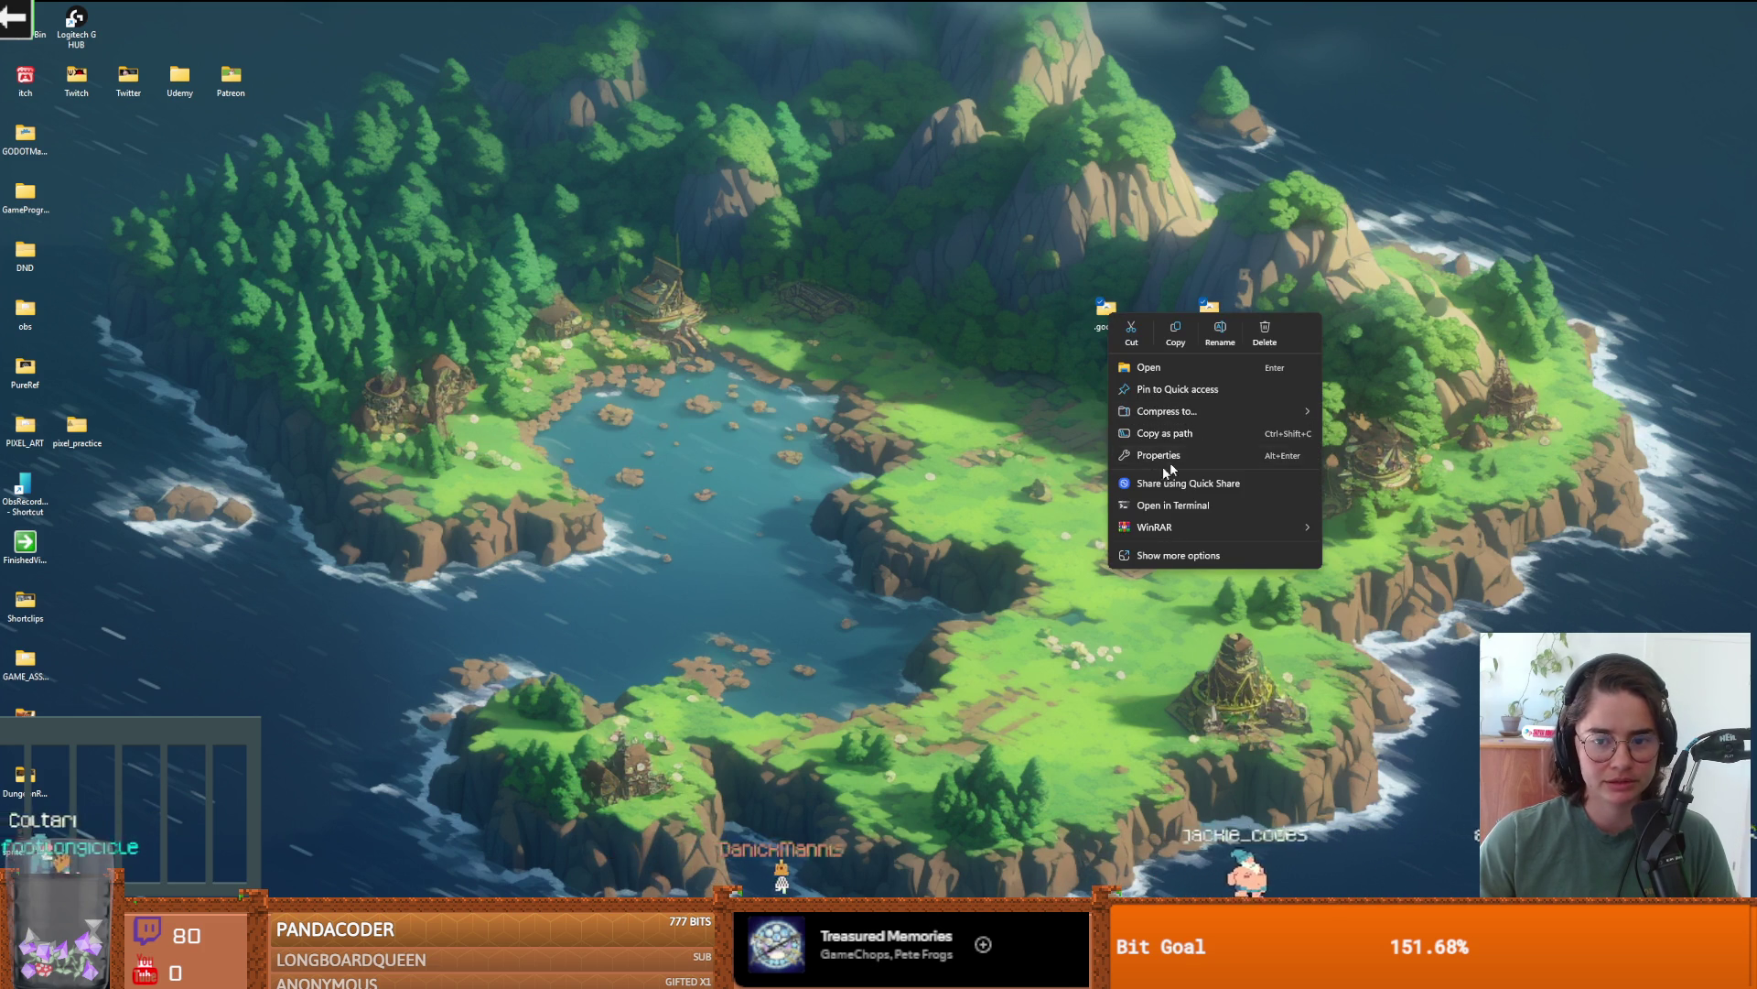
click(1263, 335)
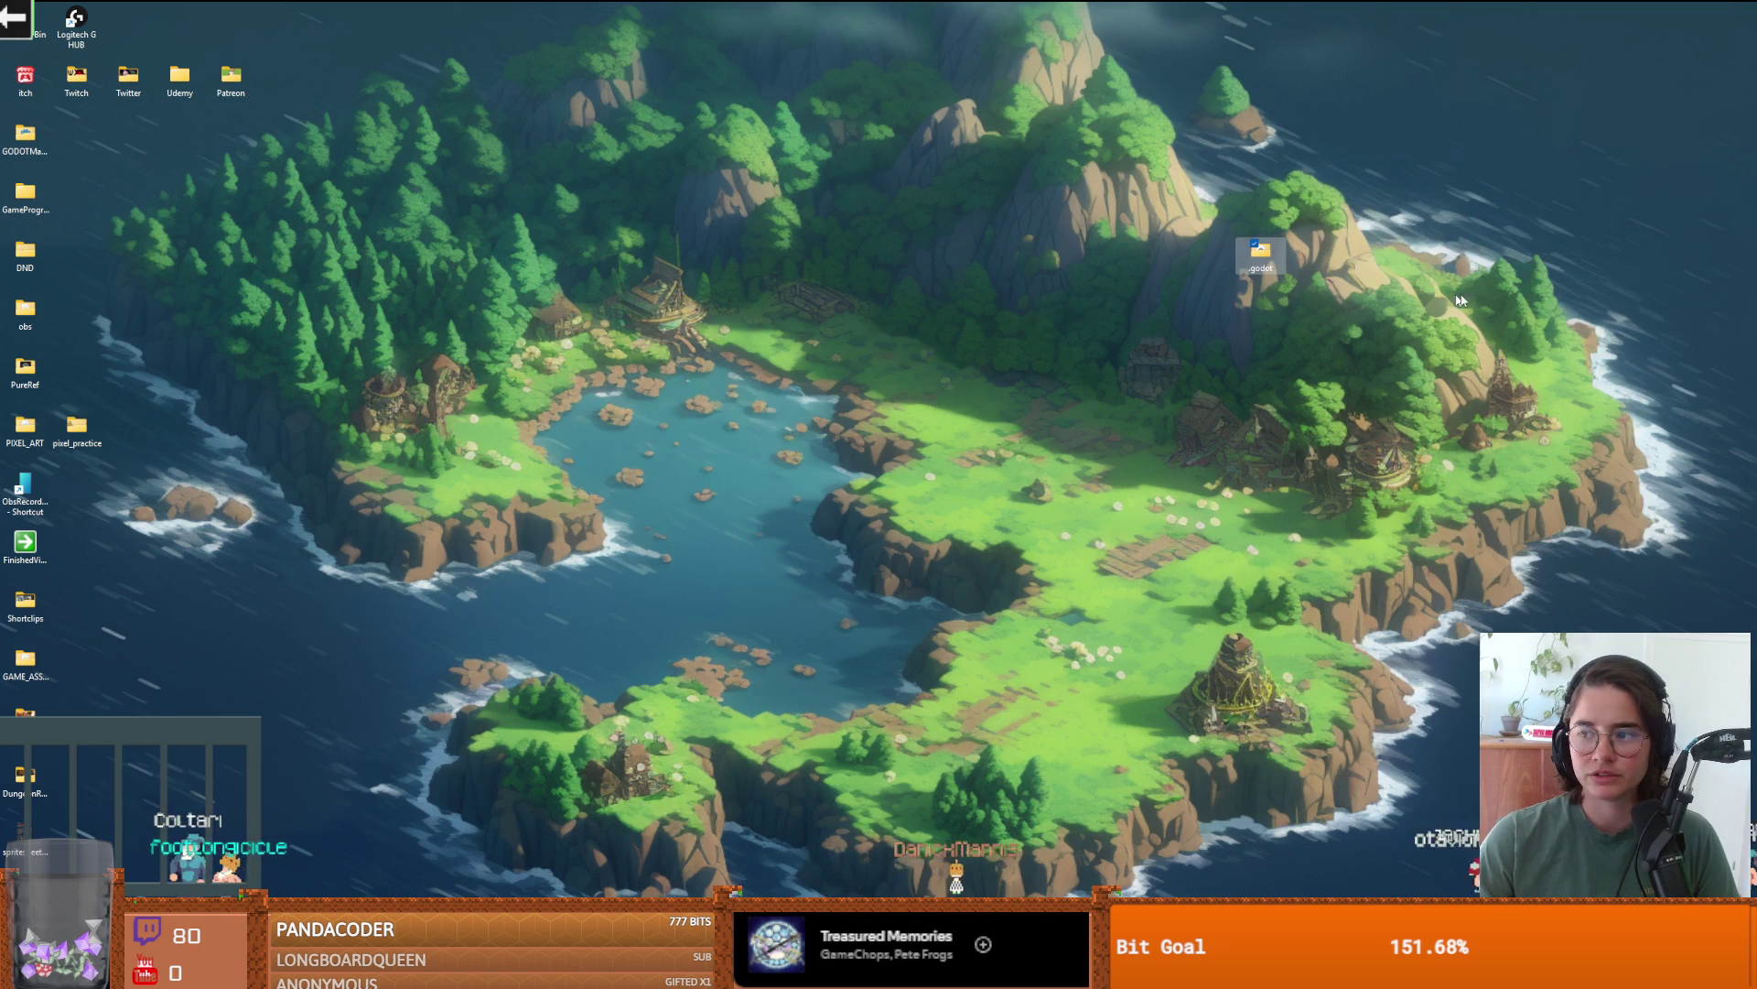
- Close the new-game-project folder window and return to the Godot project list
key(alt+Tab)
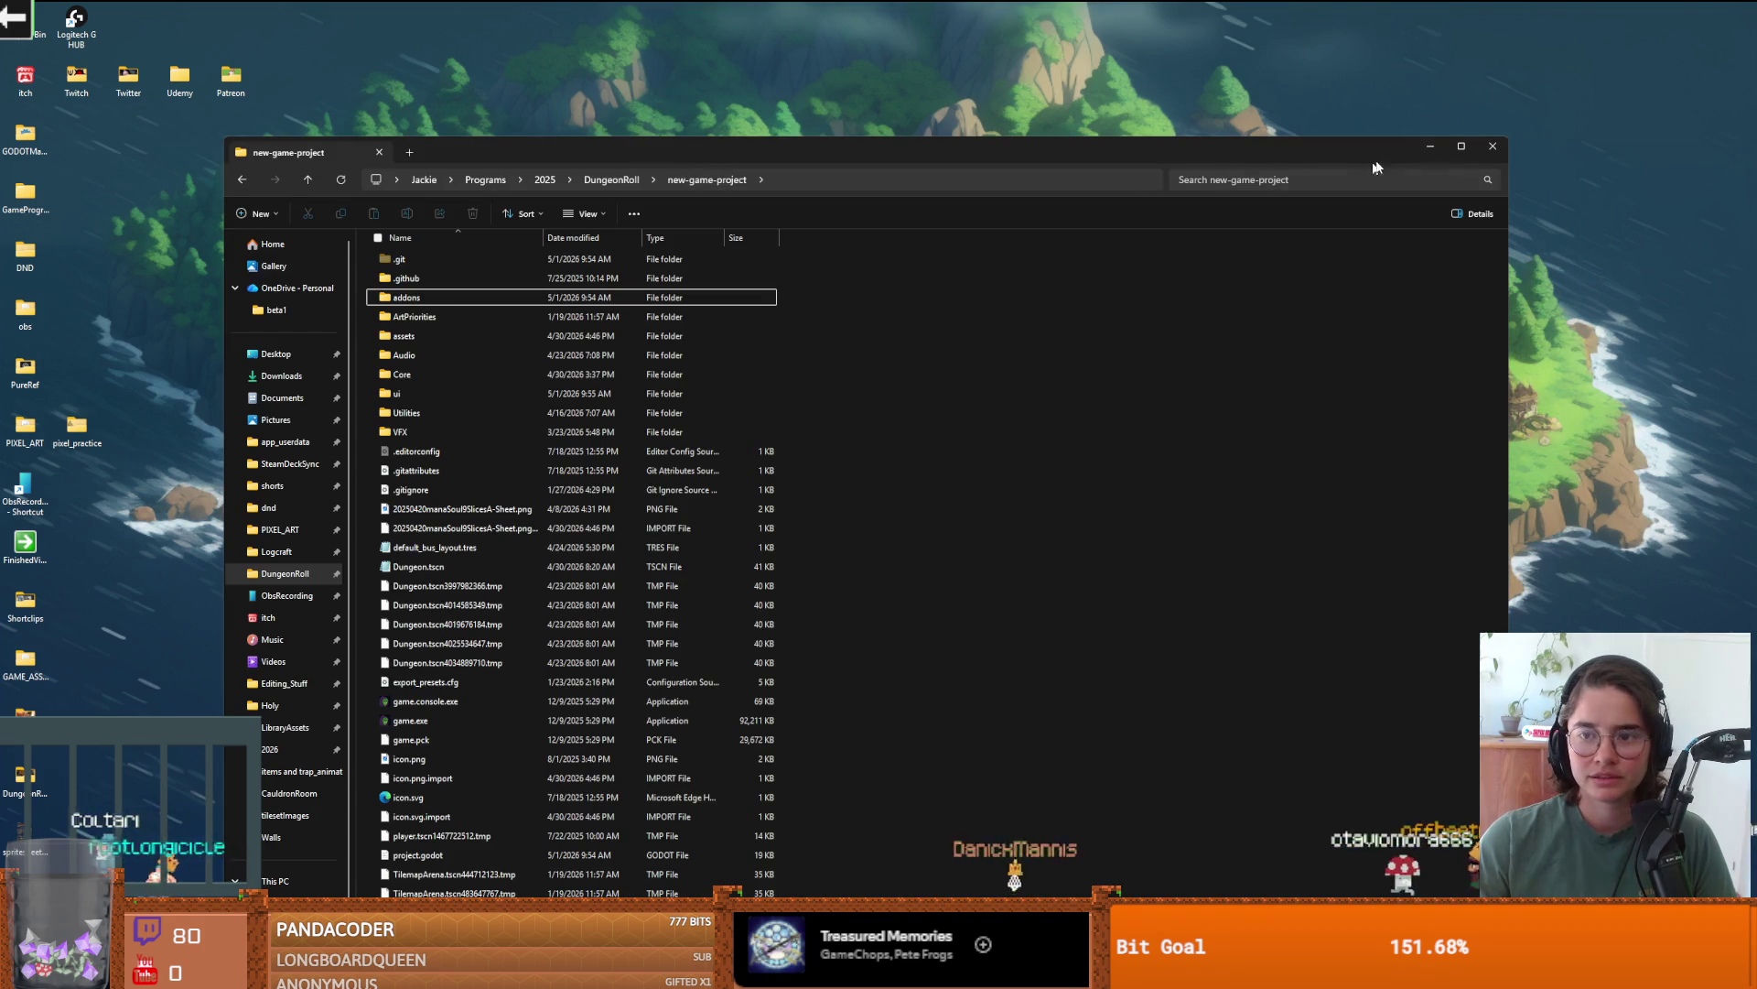
click(1493, 149)
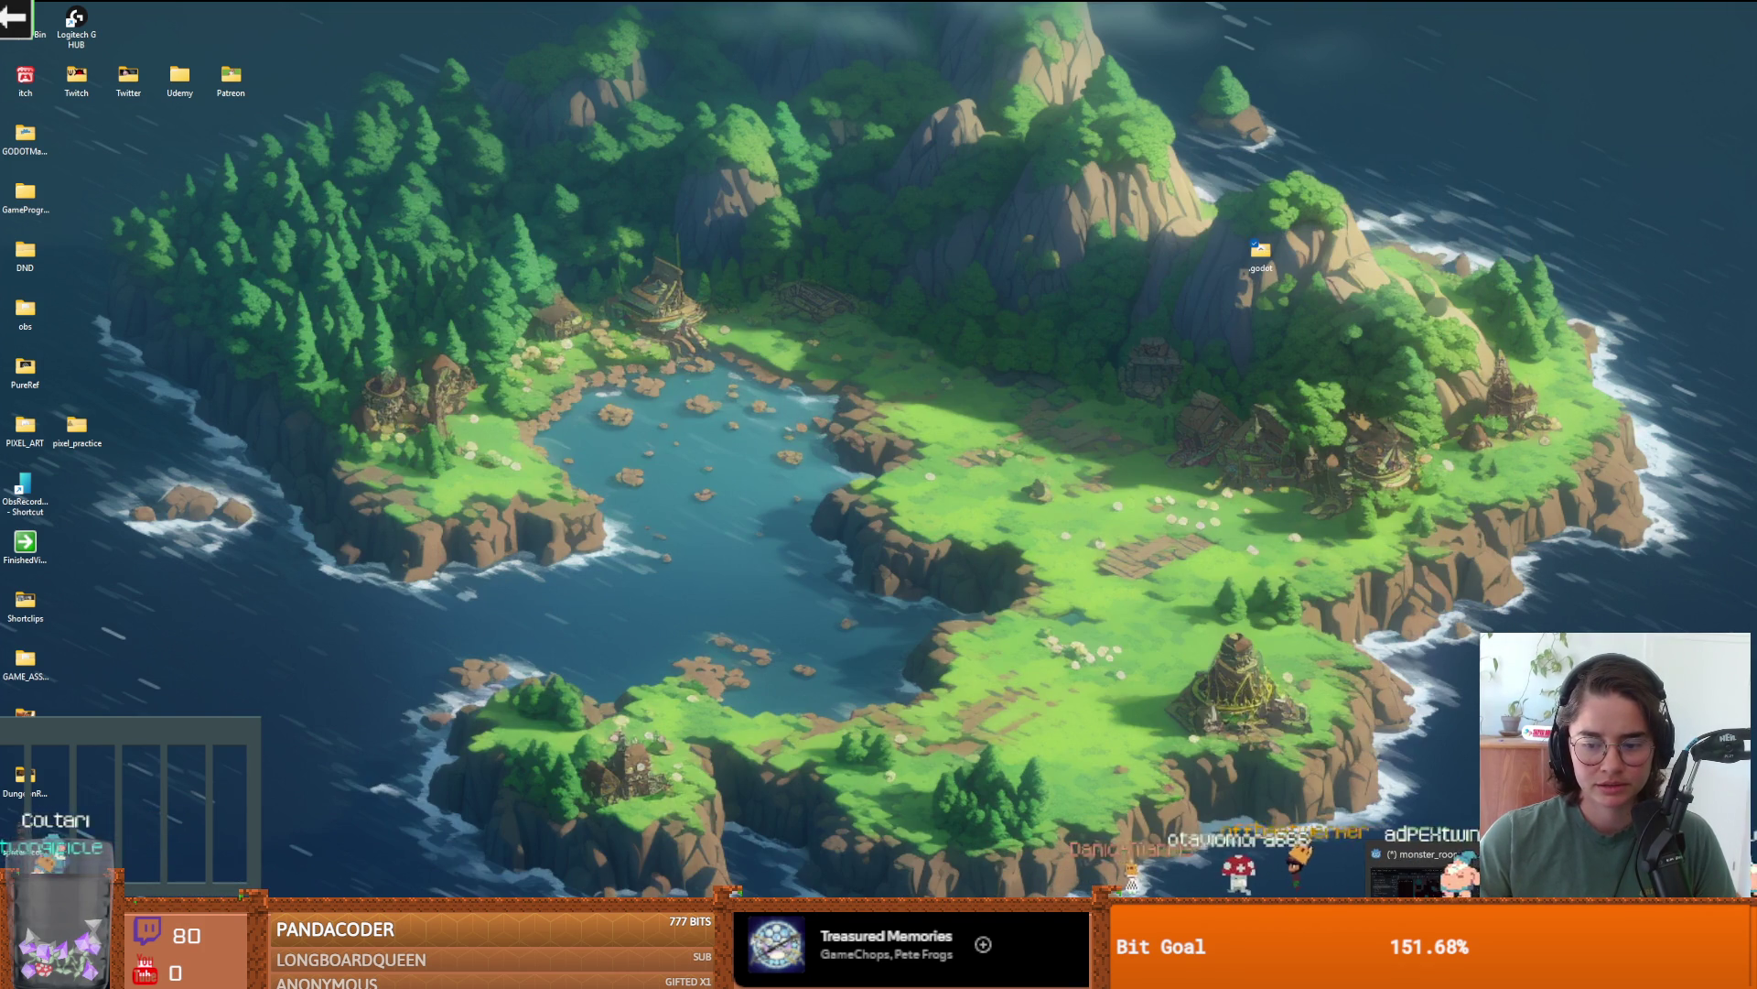
key(alt+Tab)
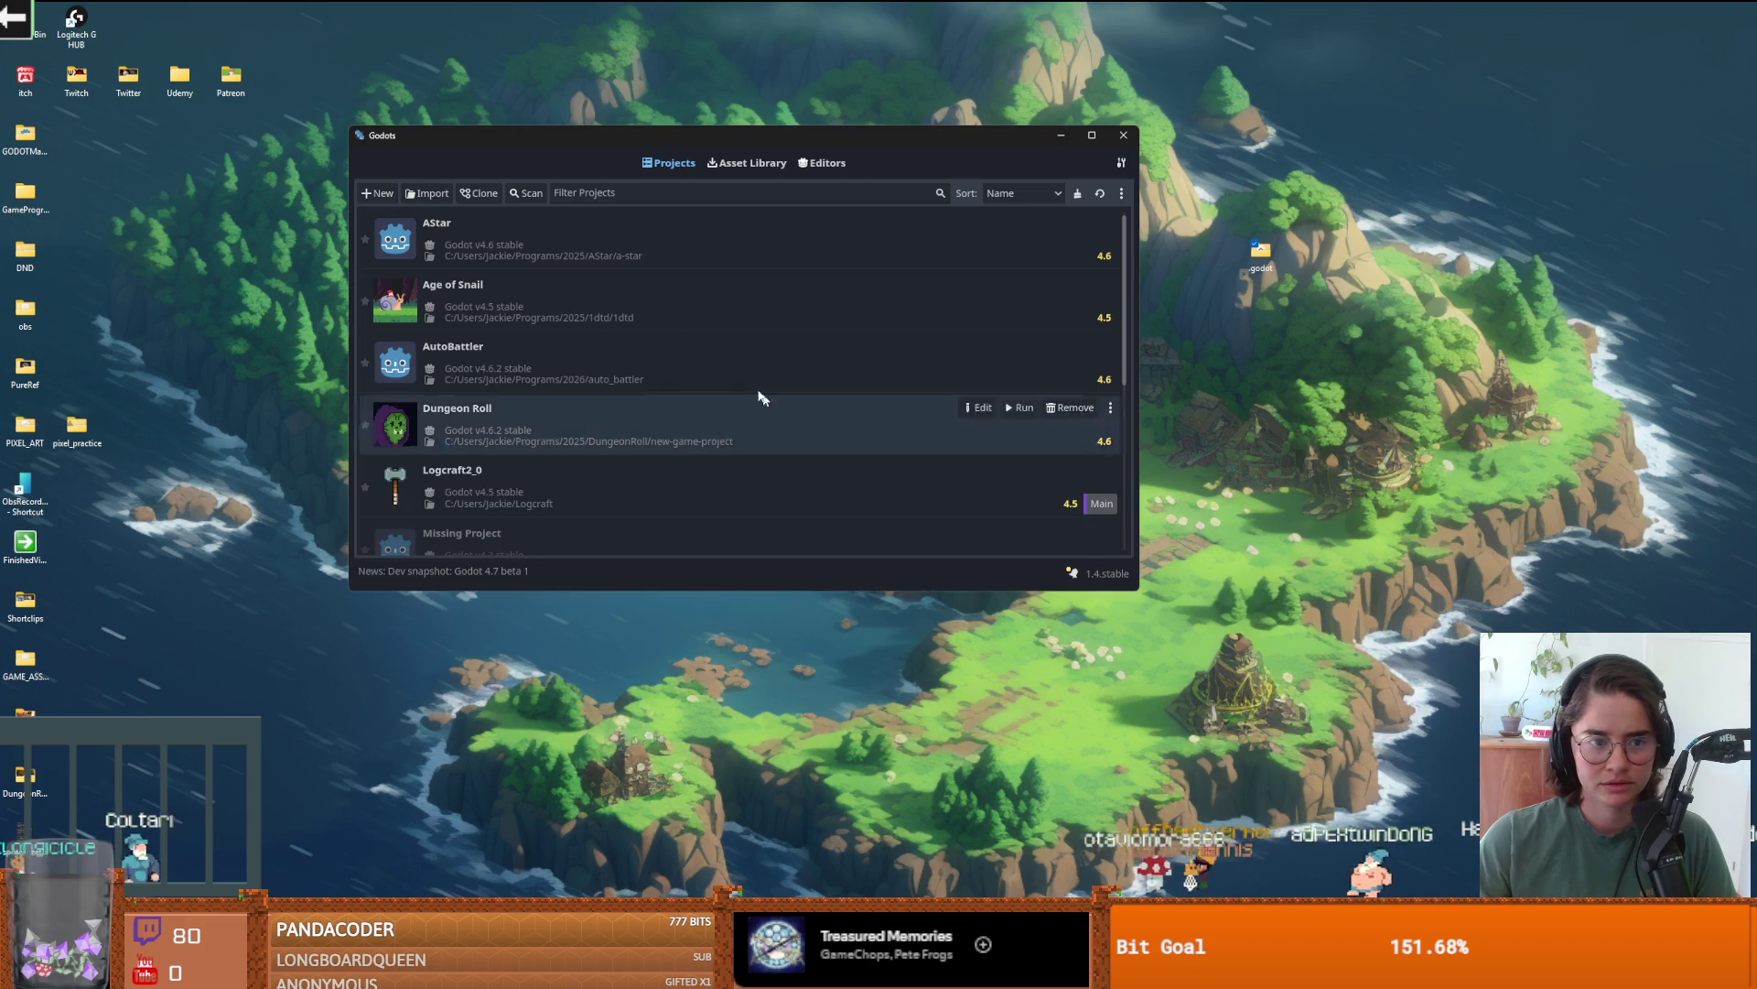
- Open Dungeon Roll in Godot v4.6.2 and filter the FileSystem by 'room_'
click(978, 411)
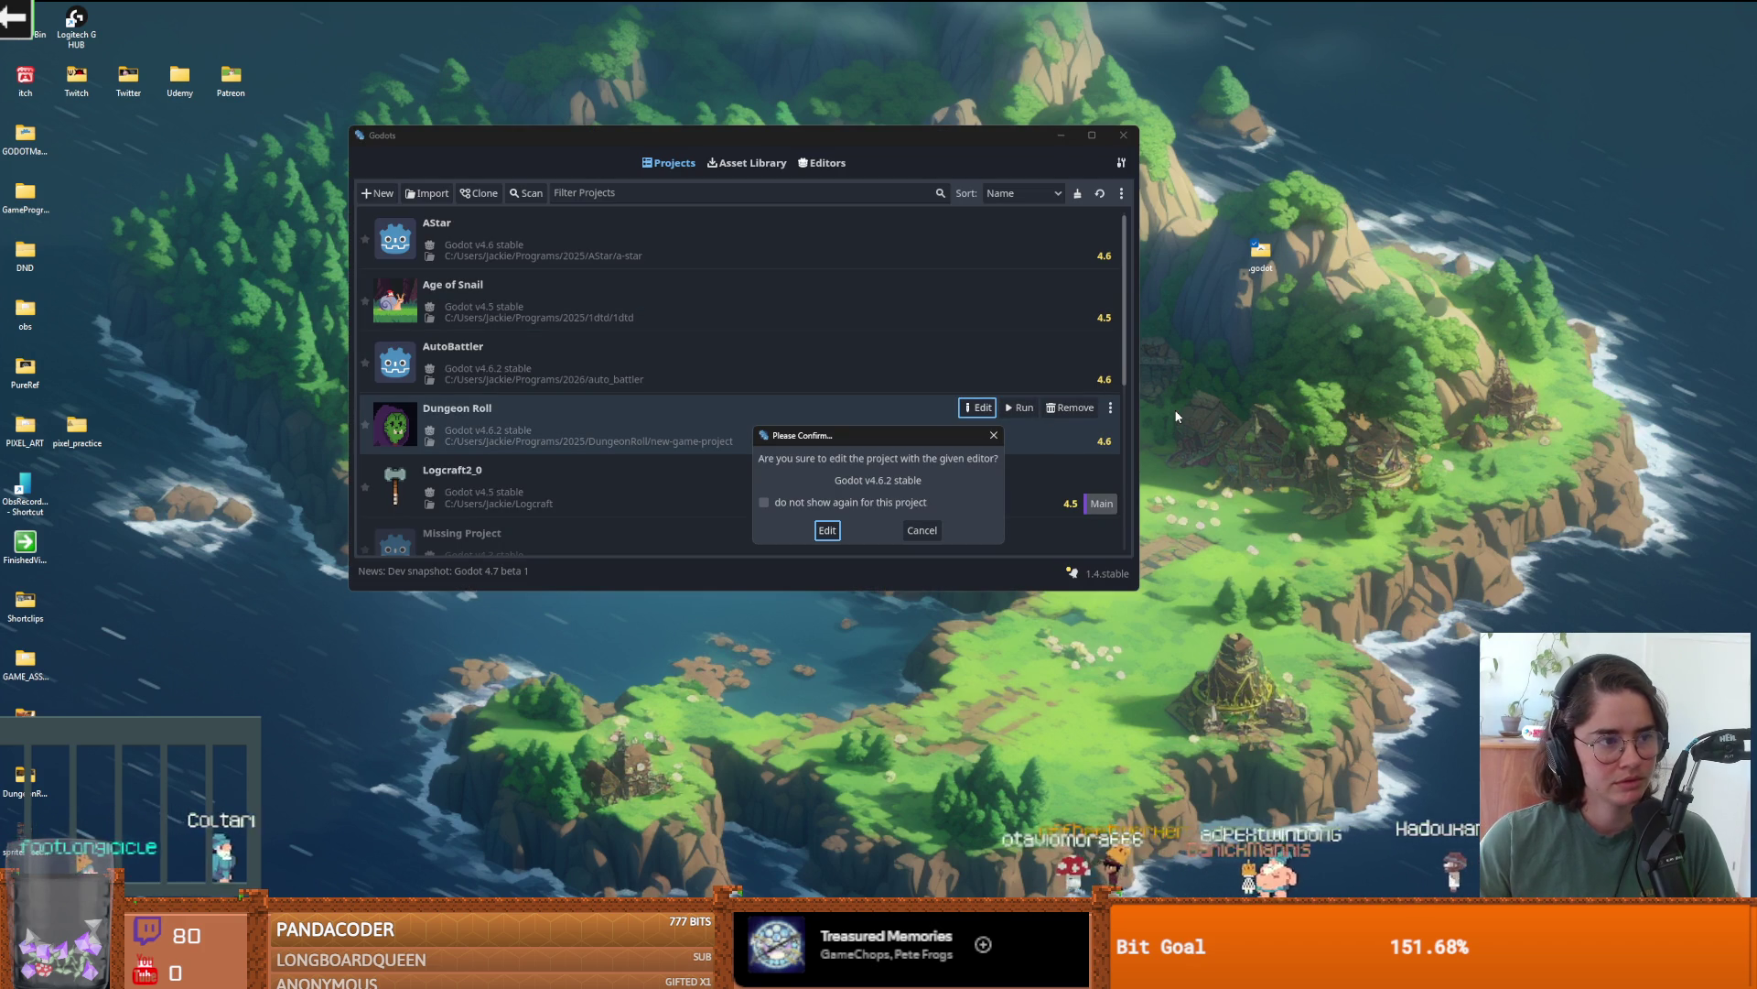
click(829, 533)
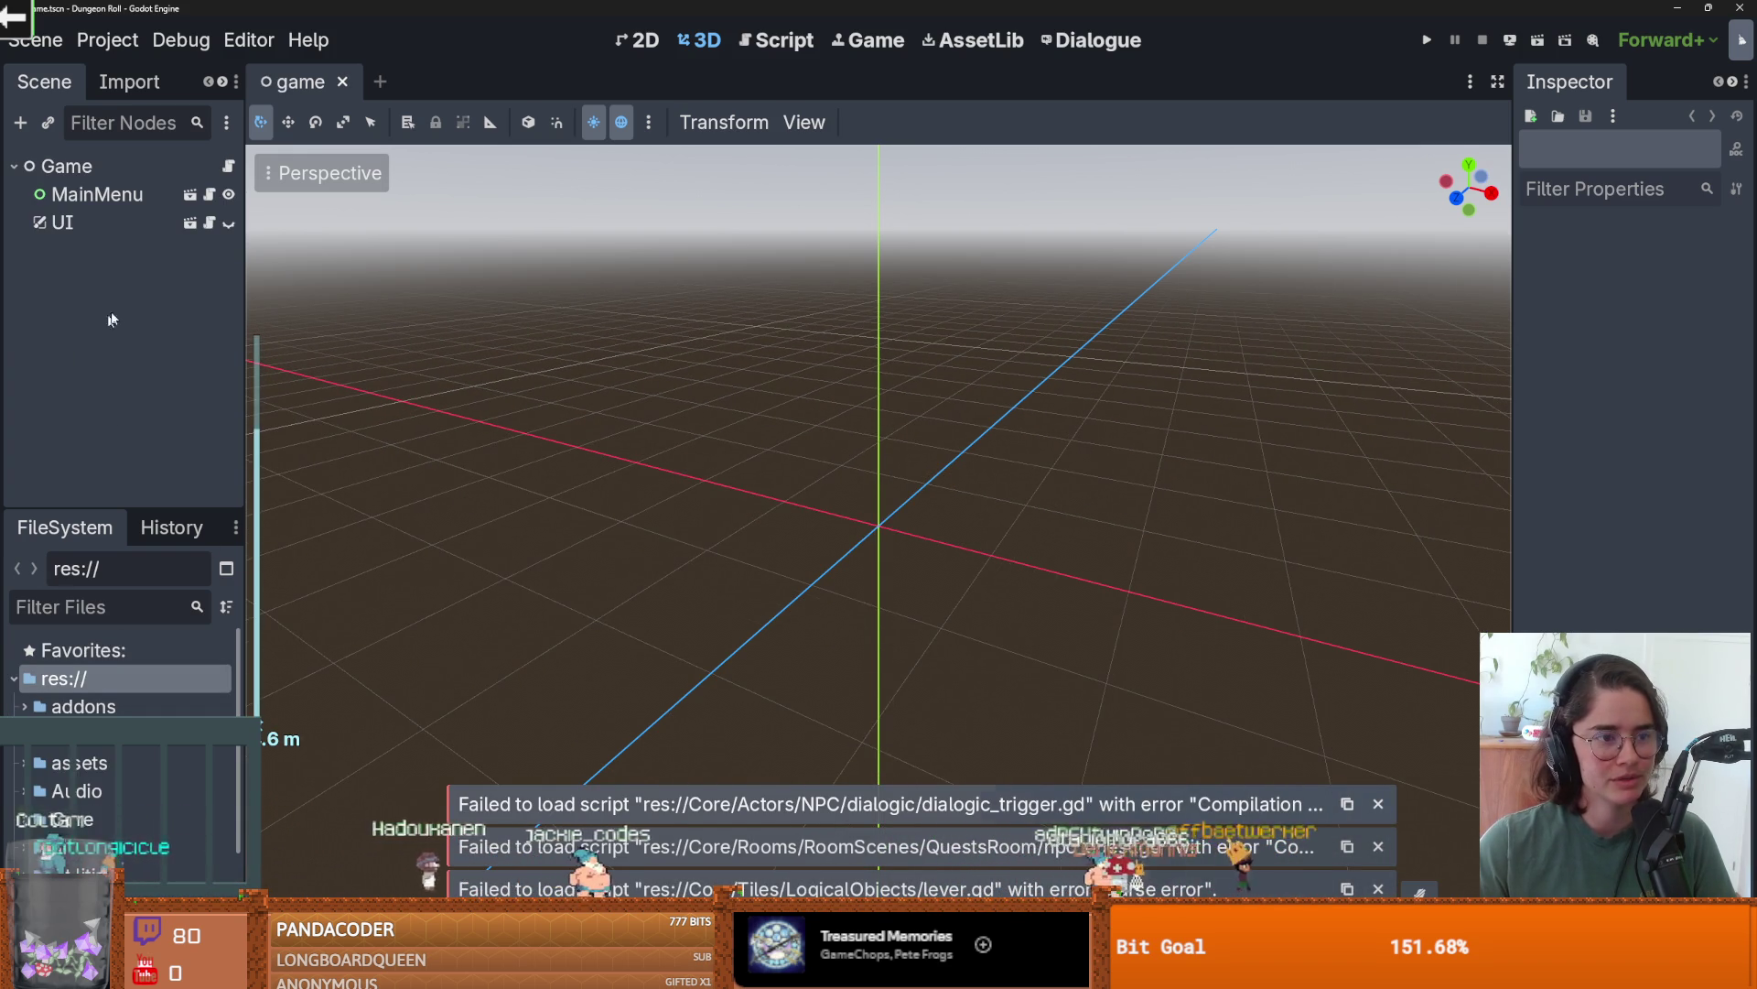
click(94, 608)
text(room_)
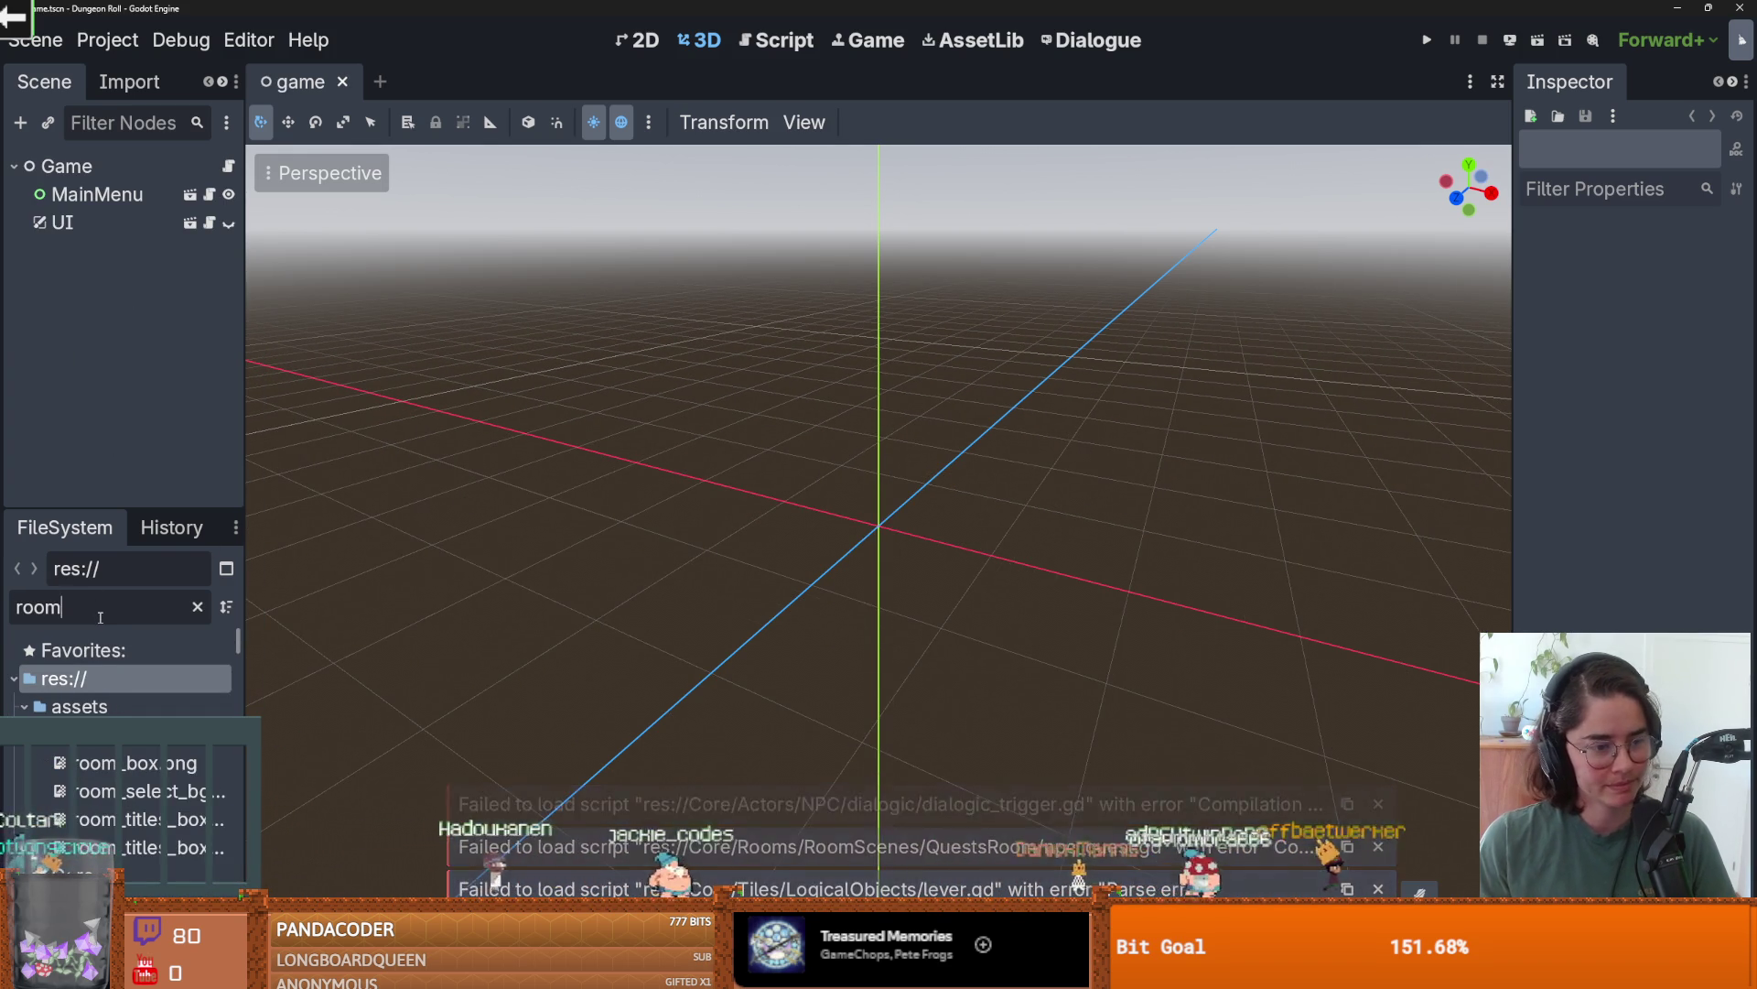
scroll(119, 686, down, 3)
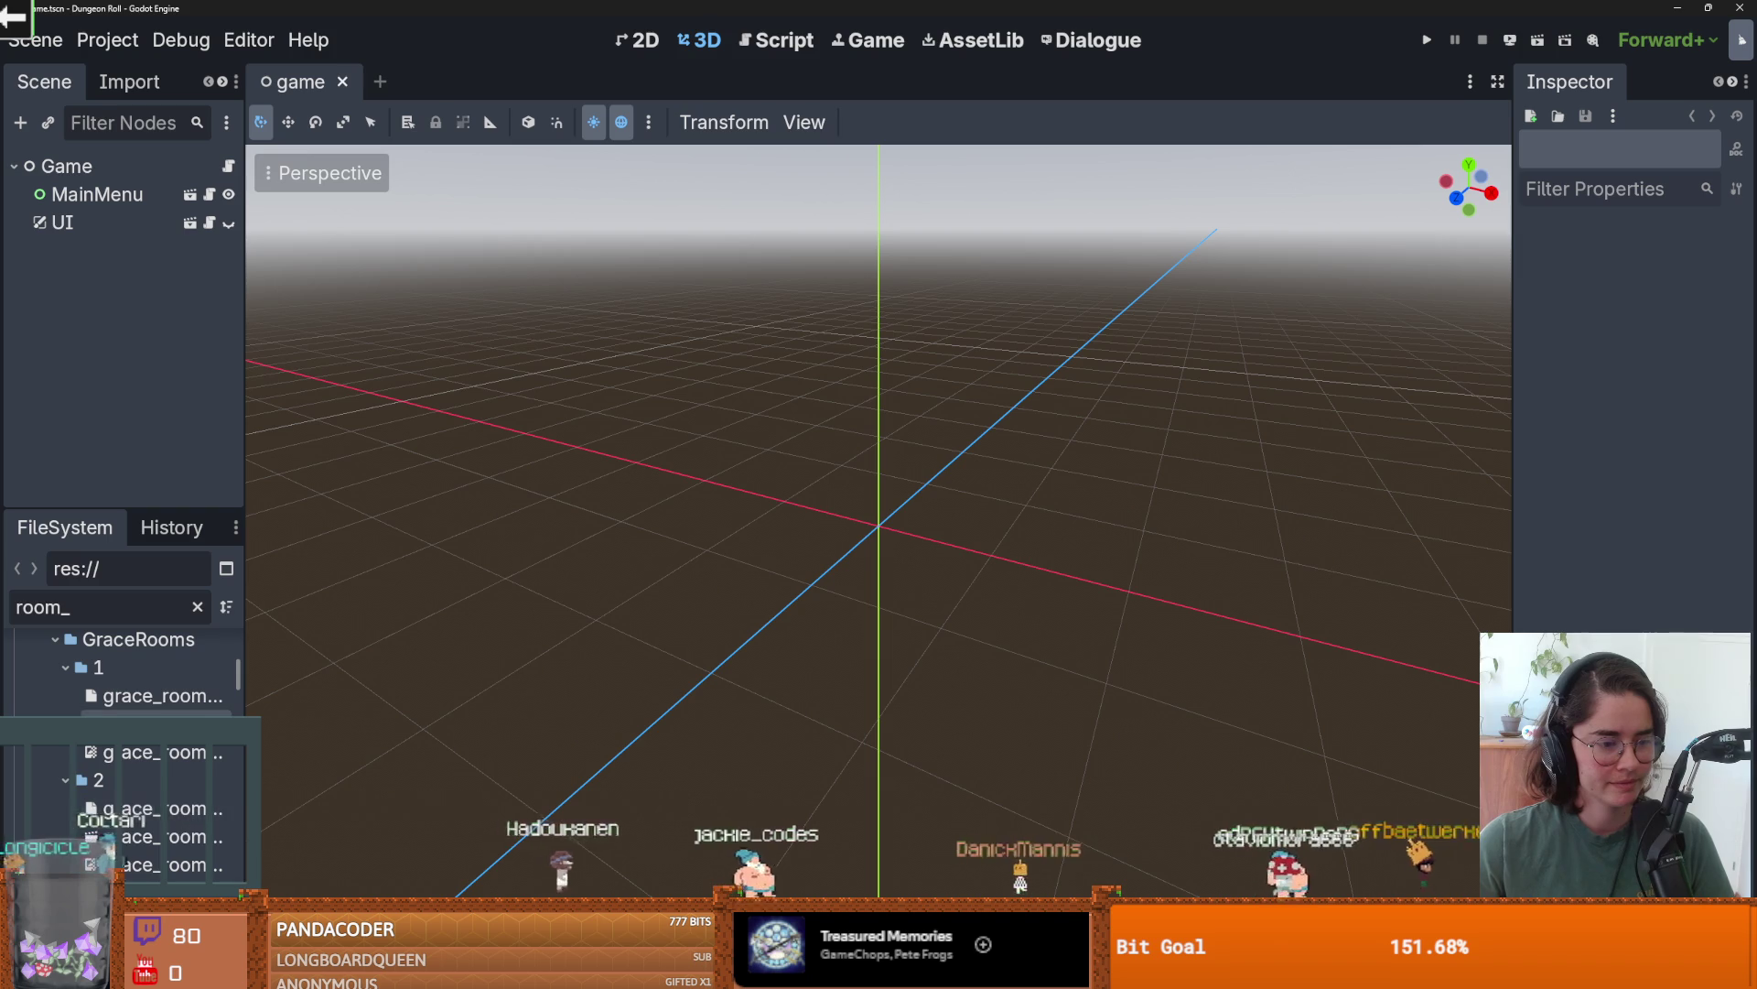
- Open grace_room_1 with its base room scene and select the NormalDungeon tile layer
click(156, 724)
click(202, 166)
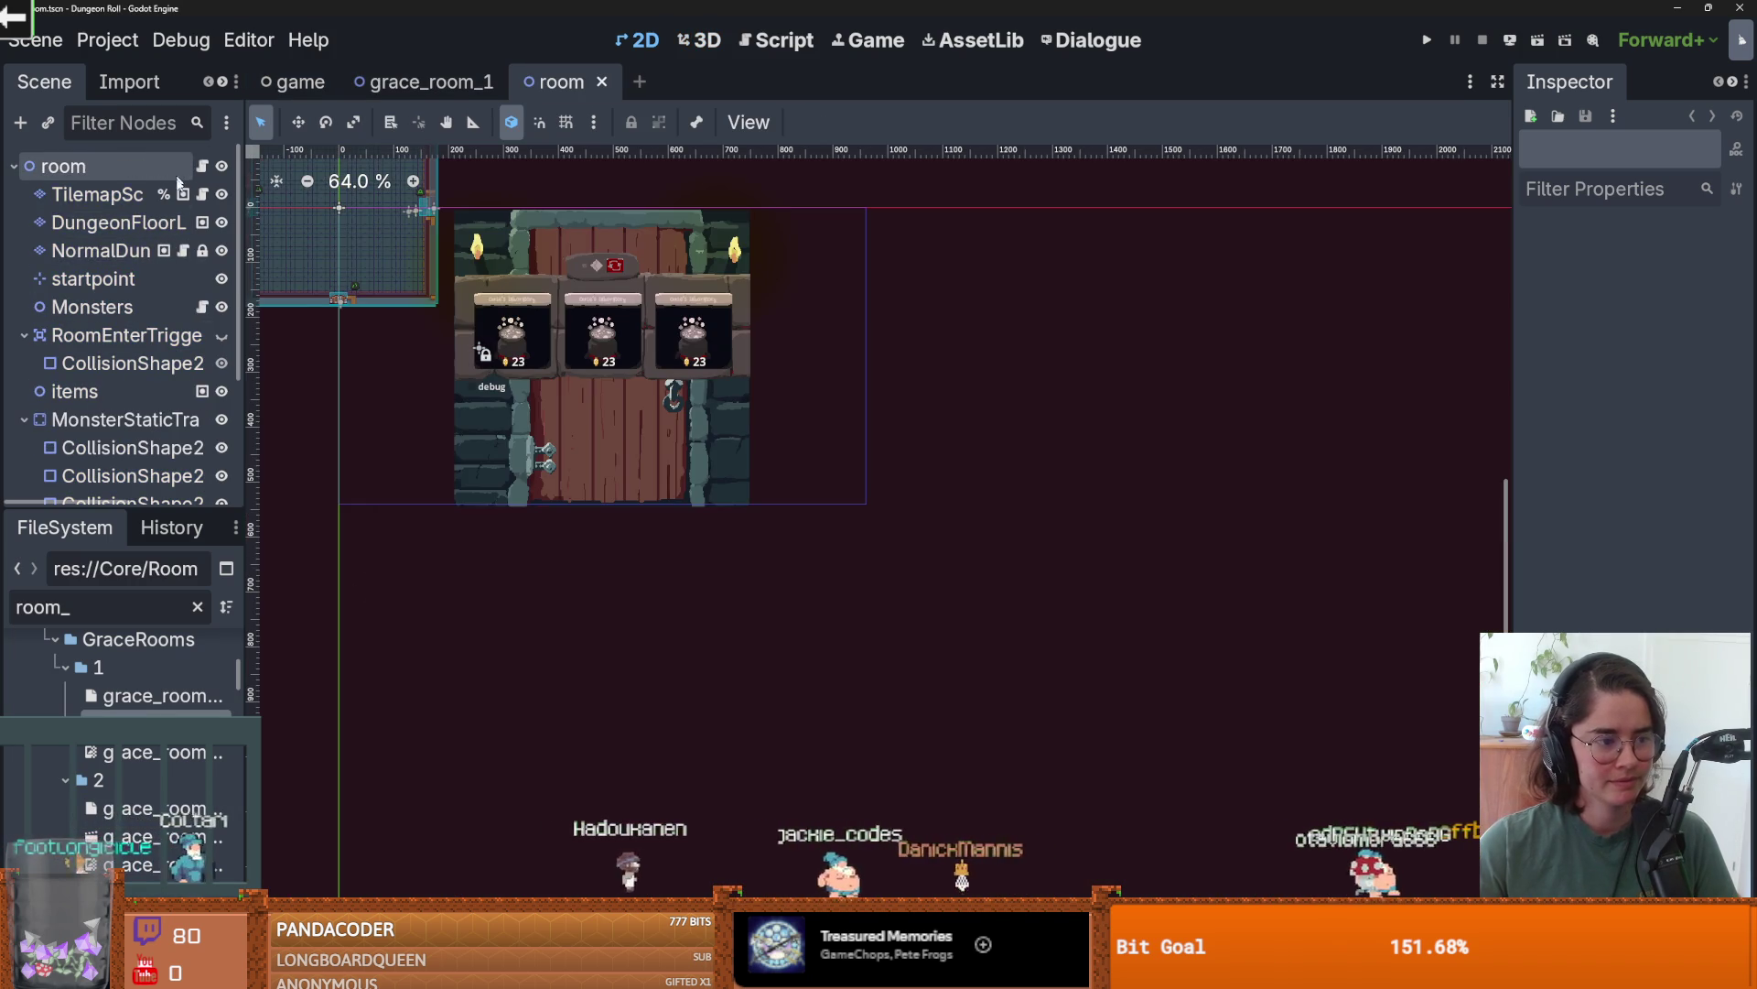
click(124, 253)
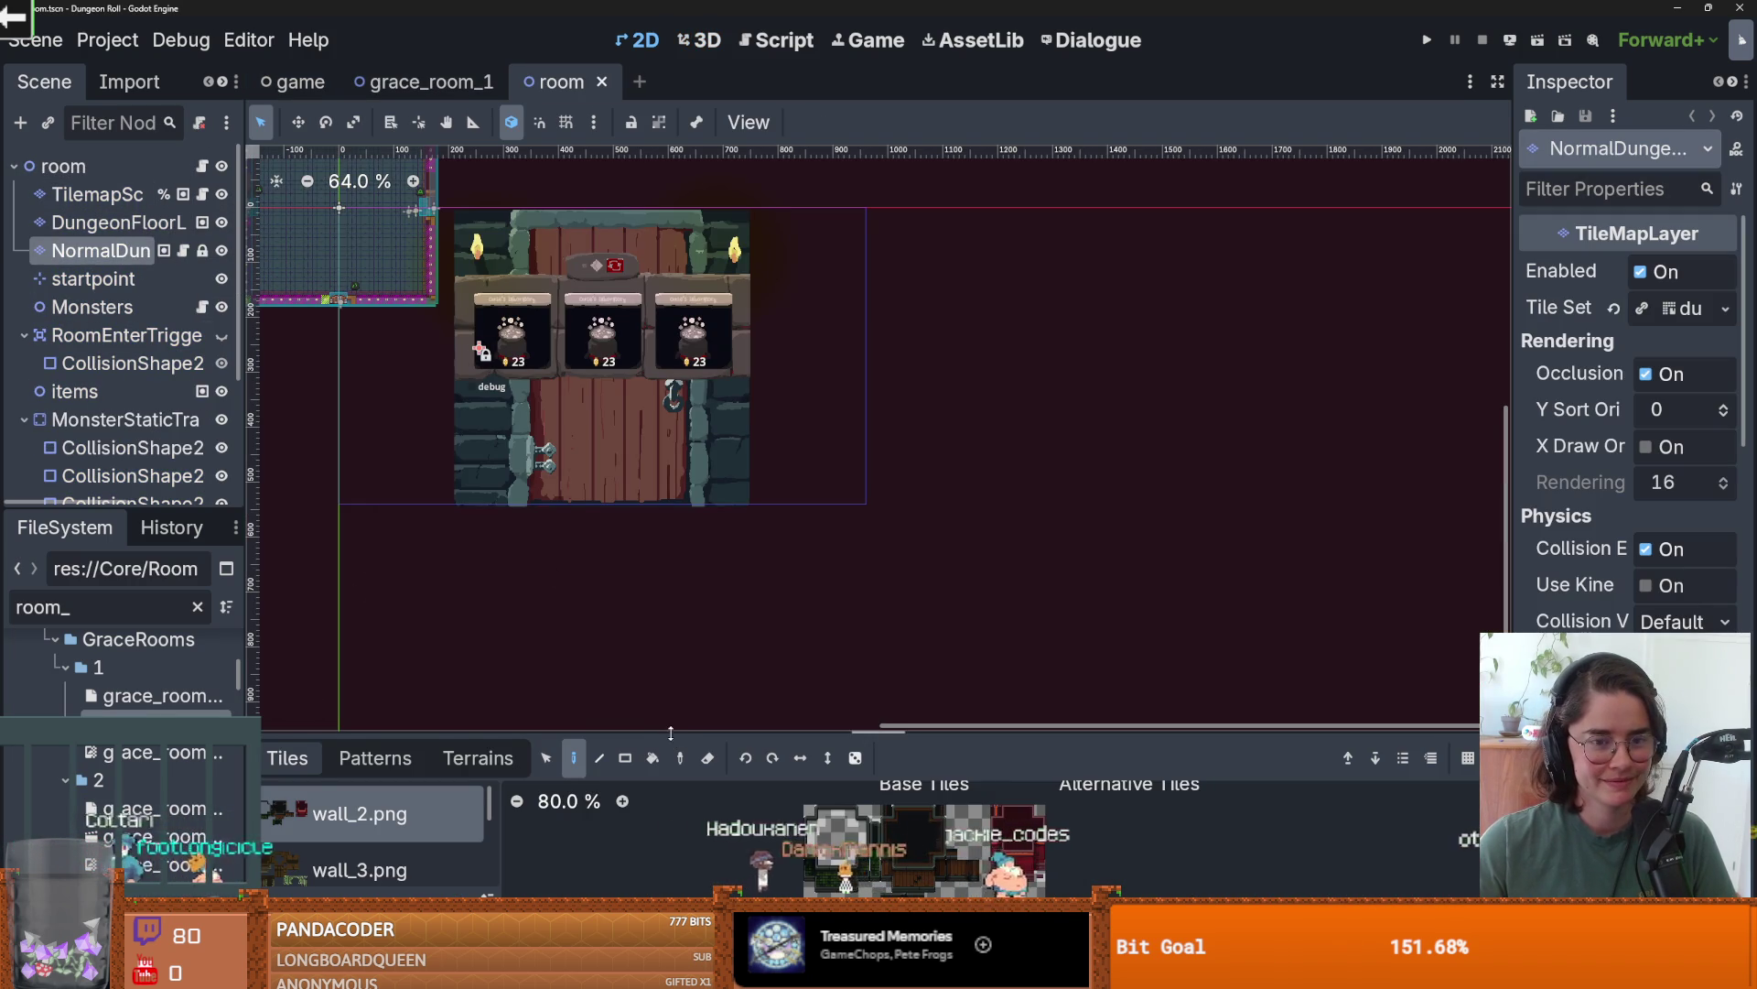
- Show the wall_1.png tiles in an enlarged palette and switch to the TileSet editor
drag(671, 732, 641, 300)
scroll(1010, 669, up, 4)
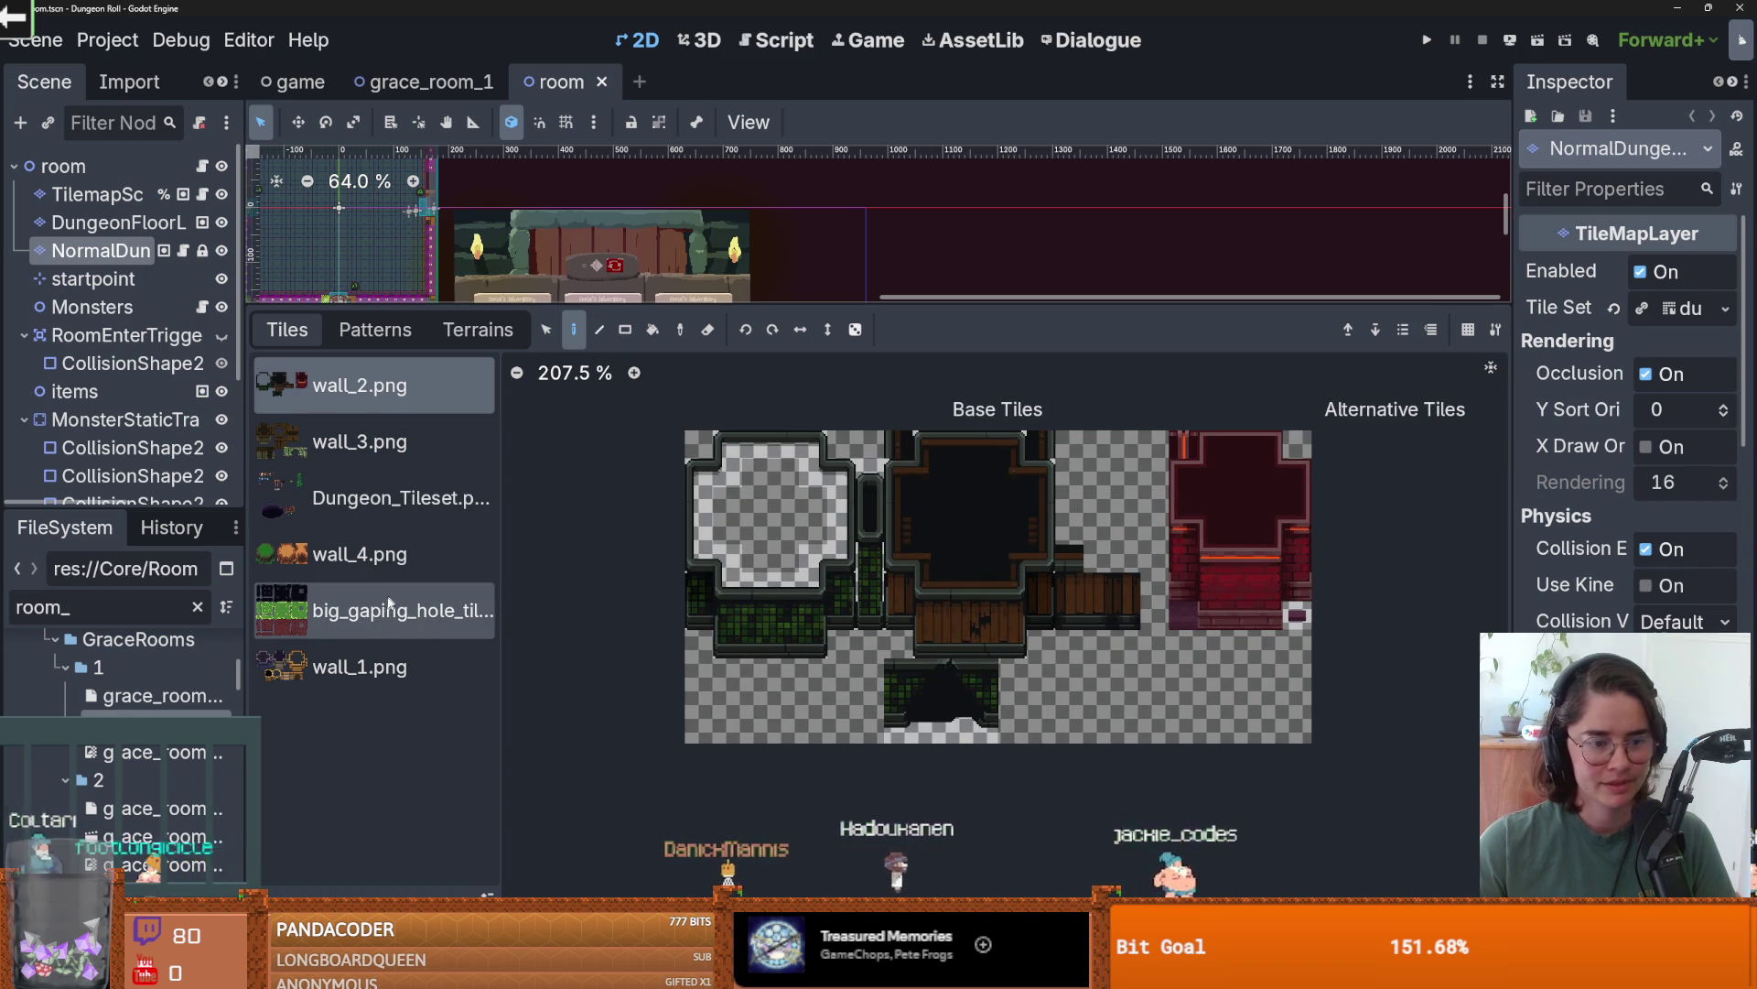
click(384, 666)
scroll(976, 567, up, 3)
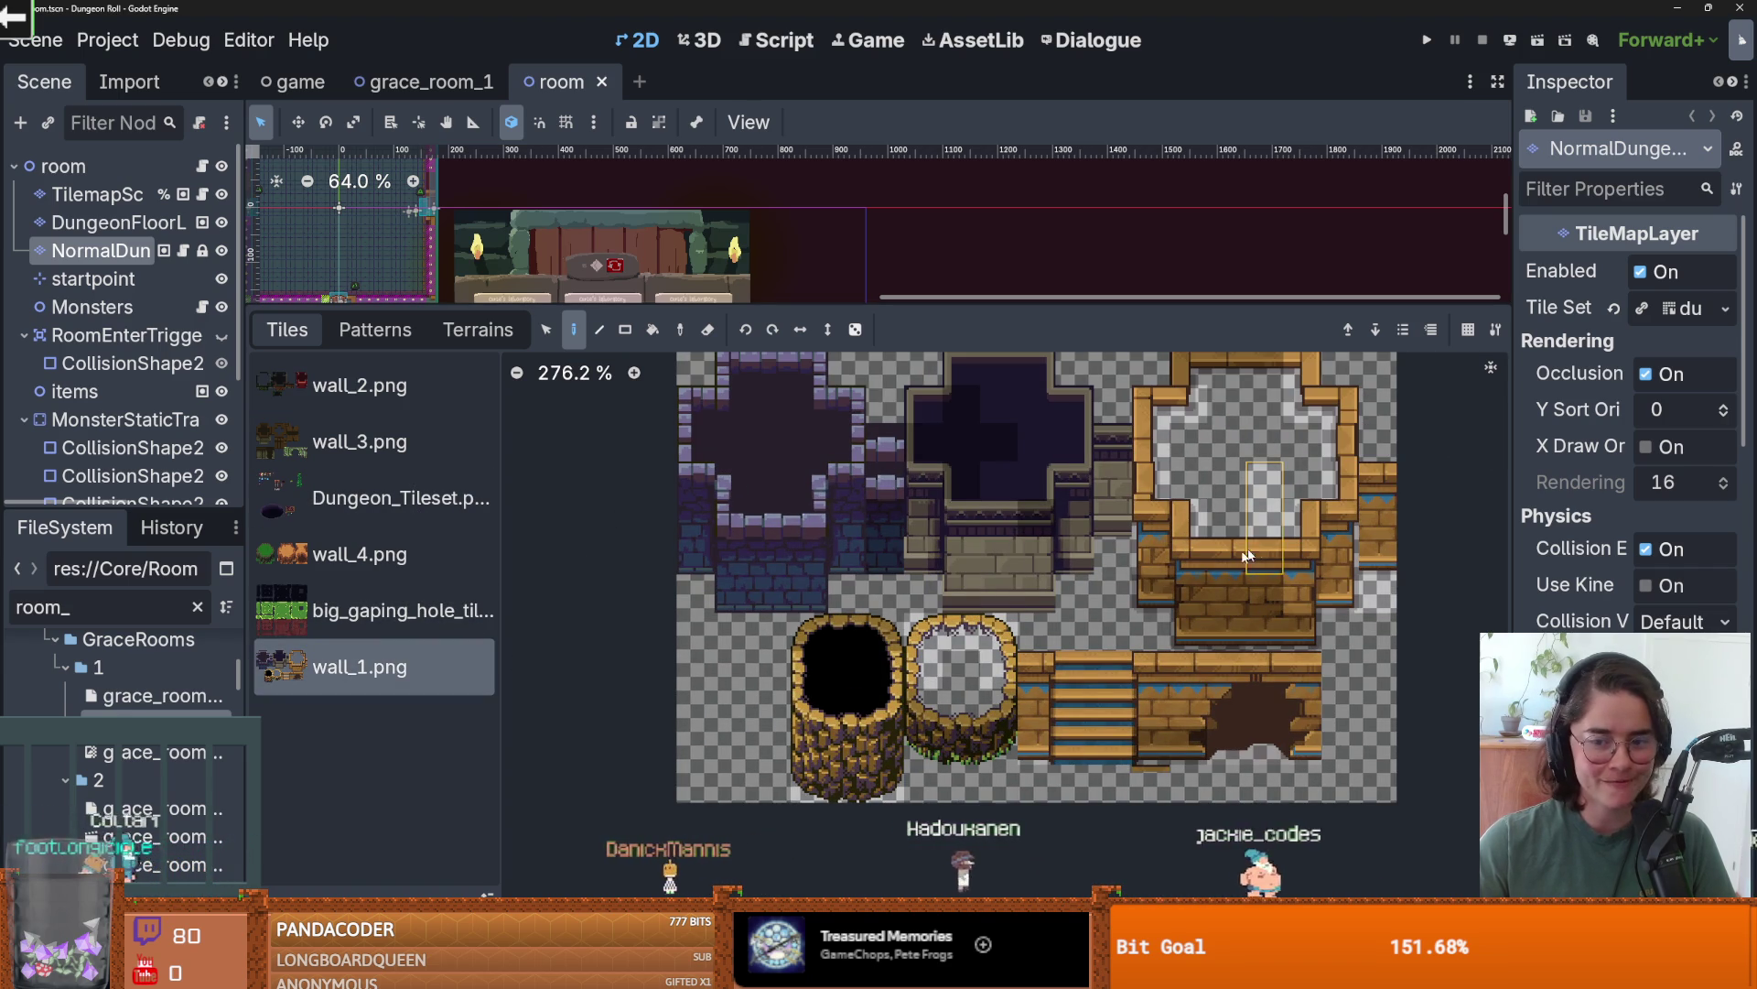
click(943, 972)
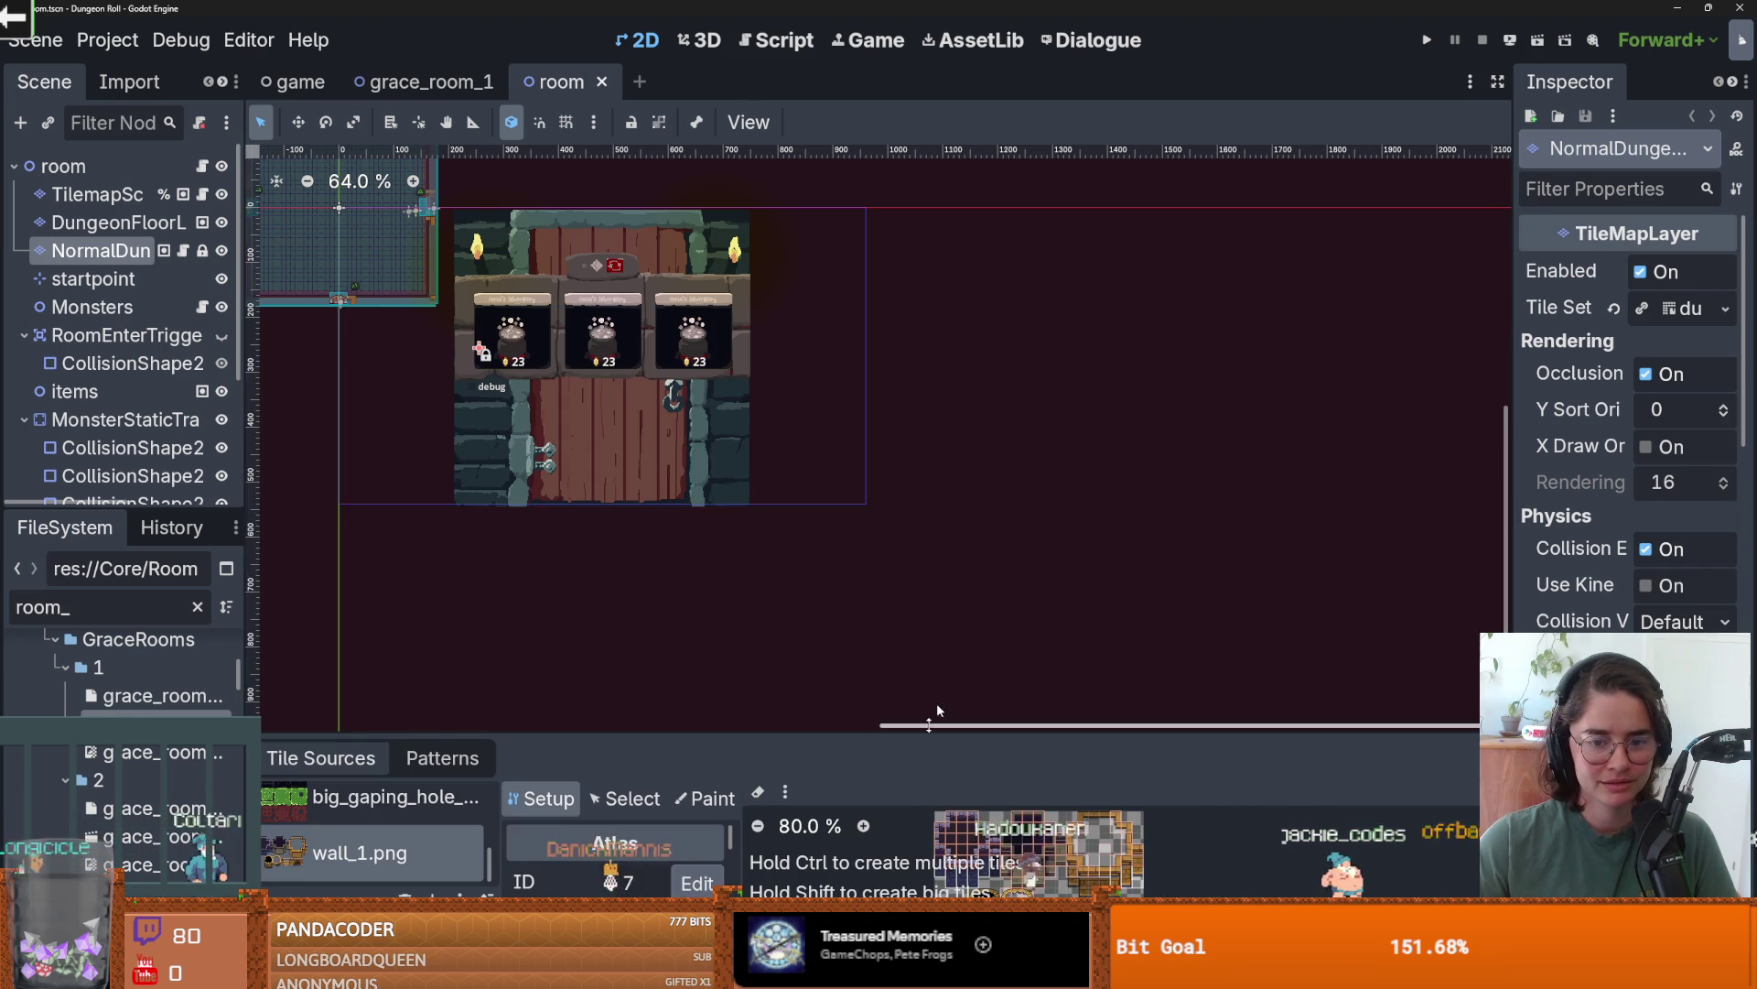
- Enlarge the TileSet editor and delete an unwanted wall_1.png atlas tile
drag(963, 731, 963, 265)
scroll(1073, 585, up, 8)
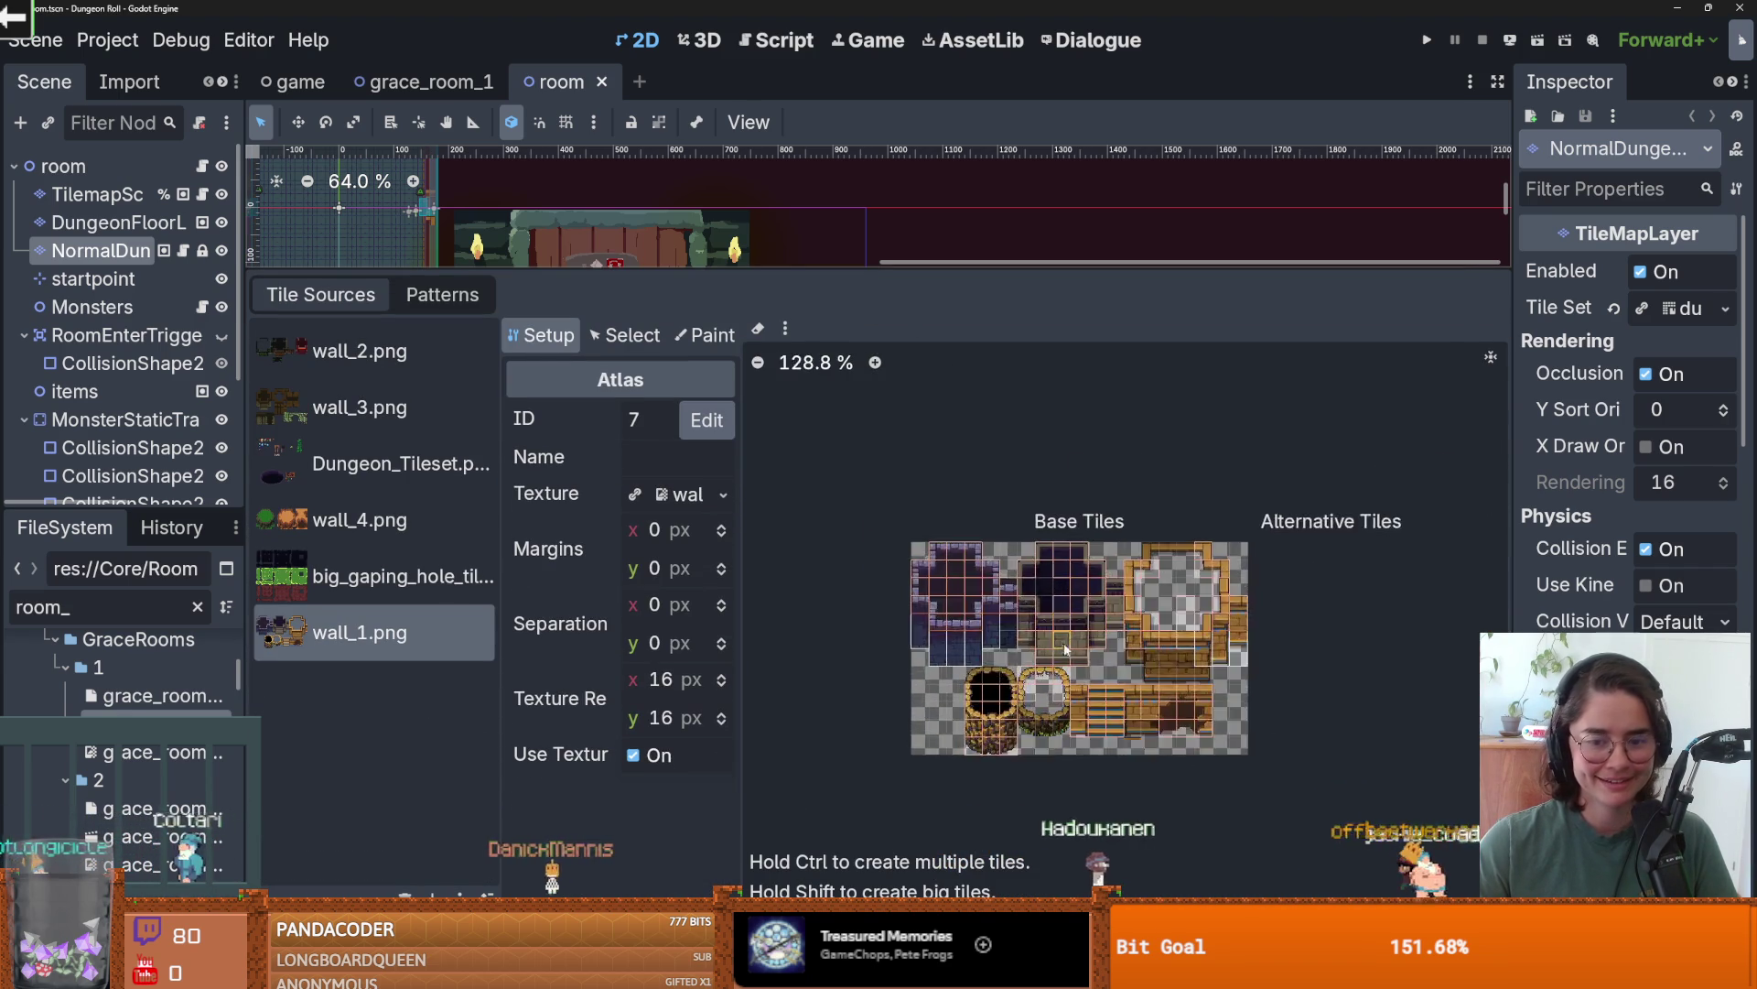
click(1096, 612)
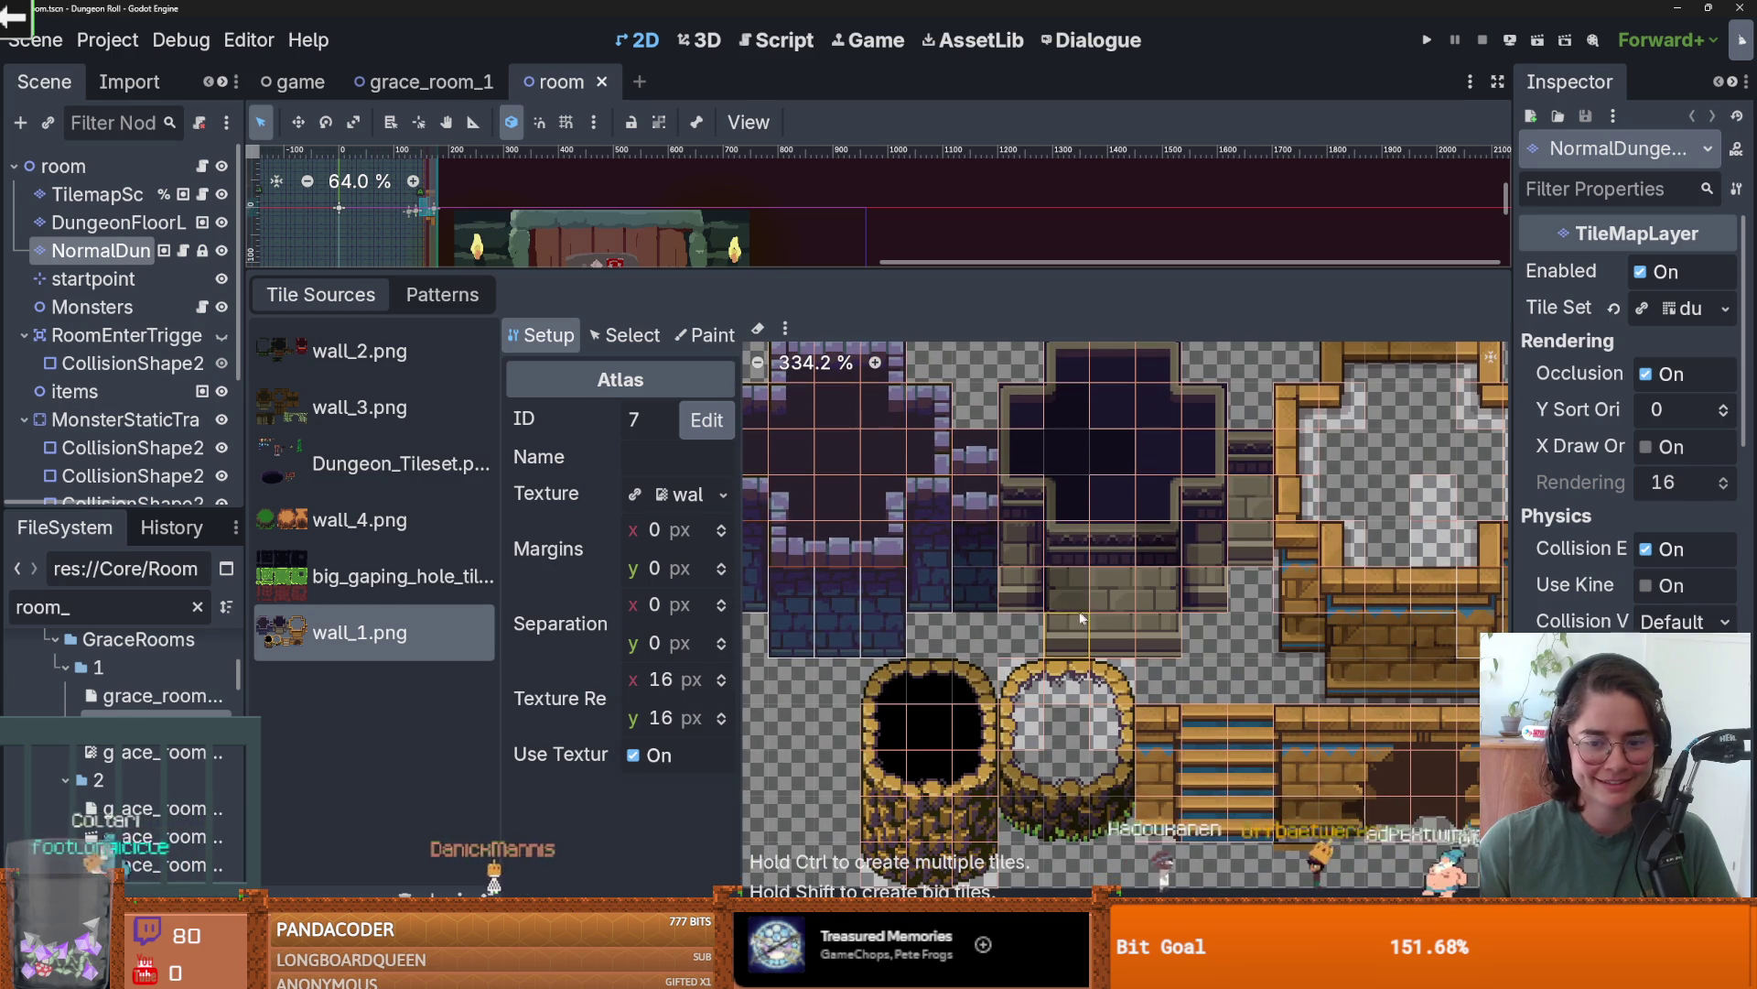
right_click(1073, 635)
click(1107, 659)
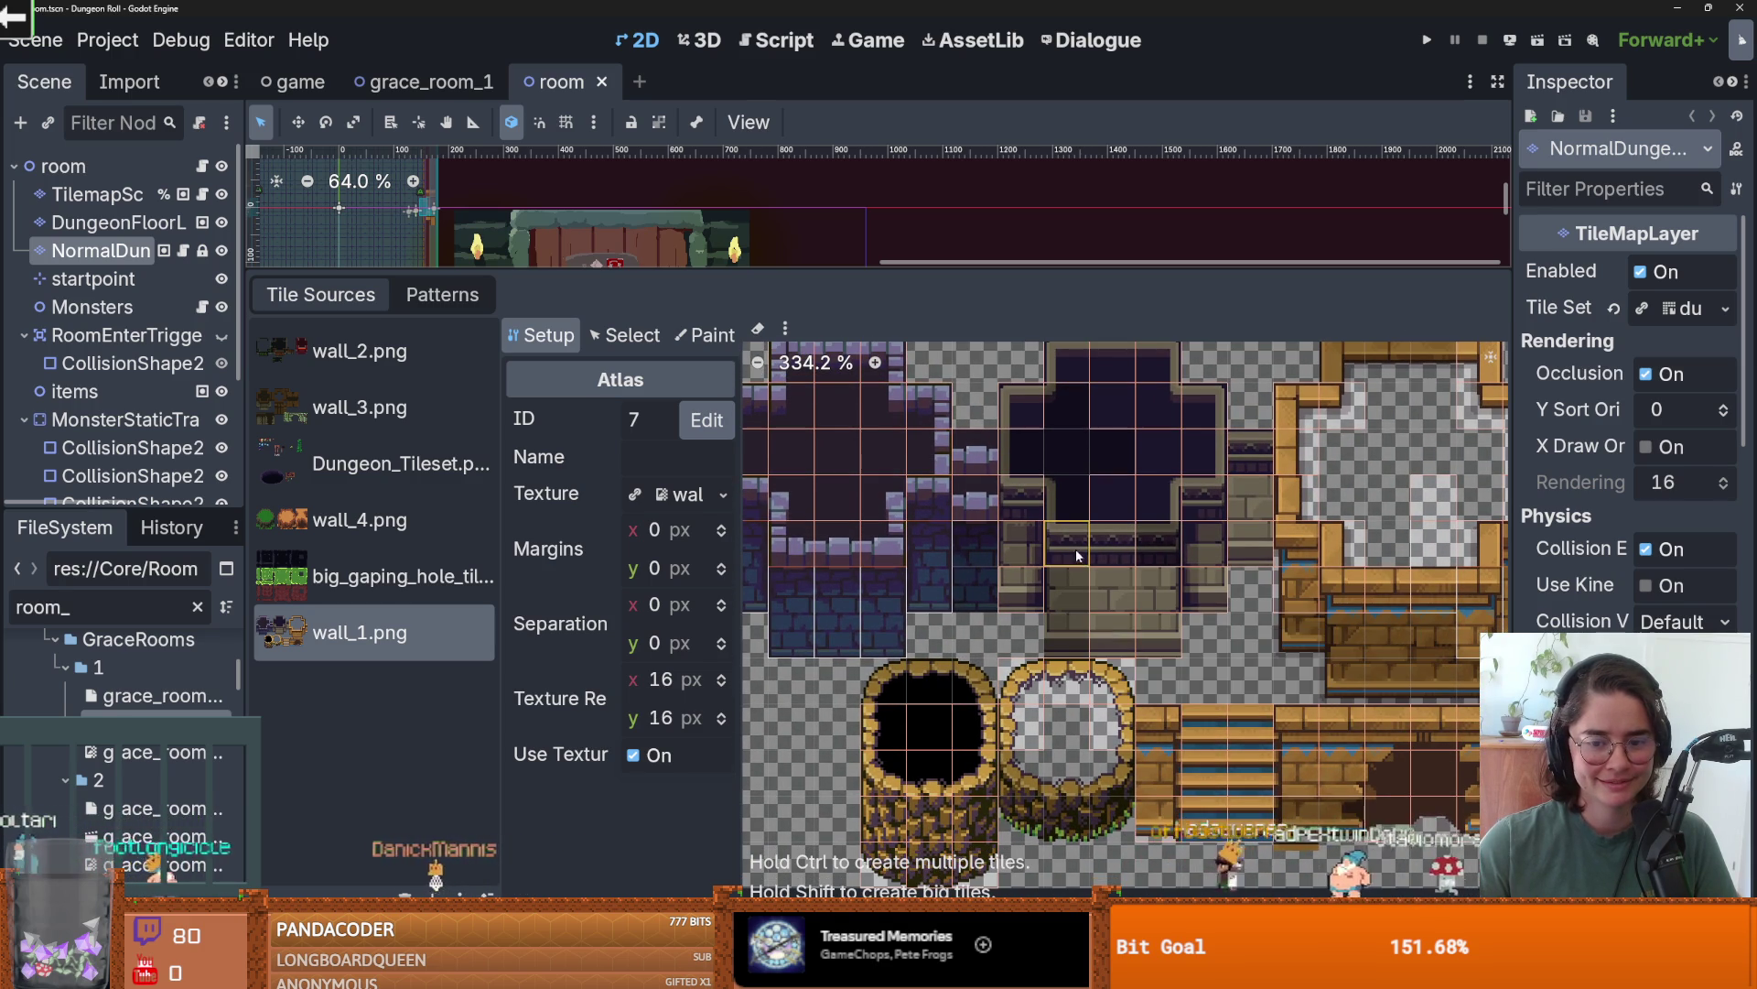
- Stretch a wall_1.png wall tile to three cells tall in Select mode
click(592, 332)
click(1025, 550)
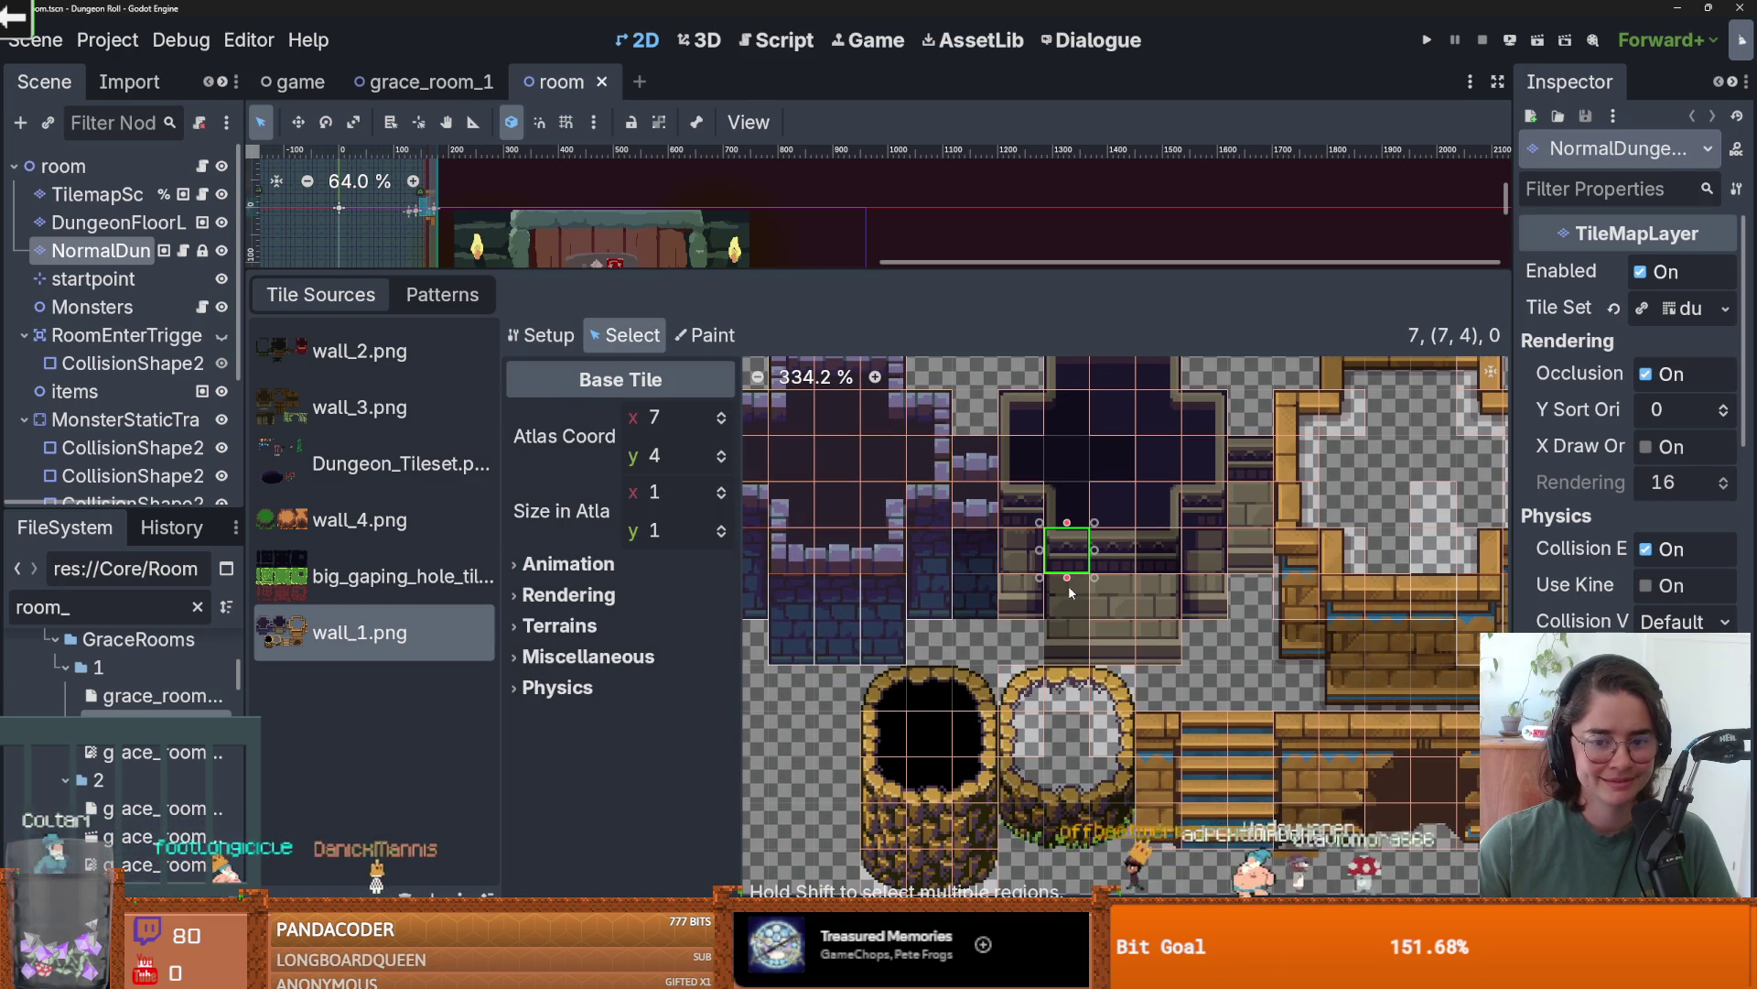
drag(1067, 579, 1069, 659)
- Delete five more wall_1.png atlas tiles, including the one at (8, 4)
right_click(1106, 592)
click(1133, 607)
right_click(1124, 633)
click(1144, 642)
right_click(1150, 622)
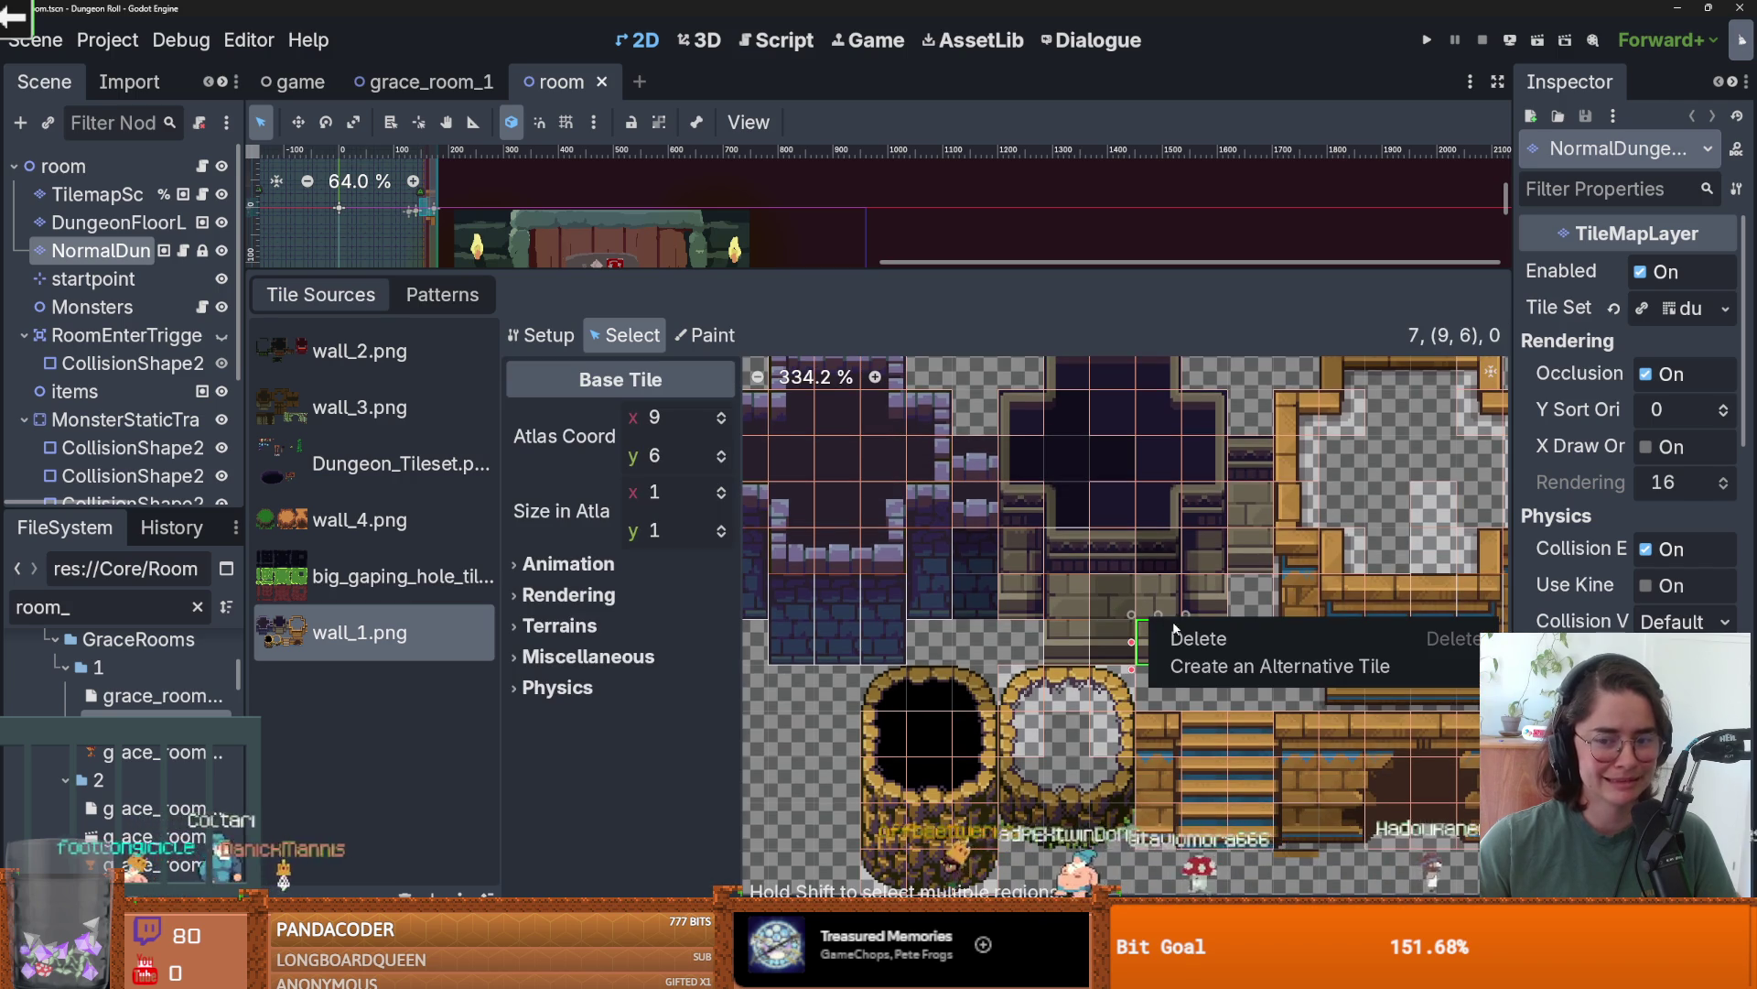
click(1172, 635)
right_click(1116, 582)
click(1140, 596)
click(1111, 552)
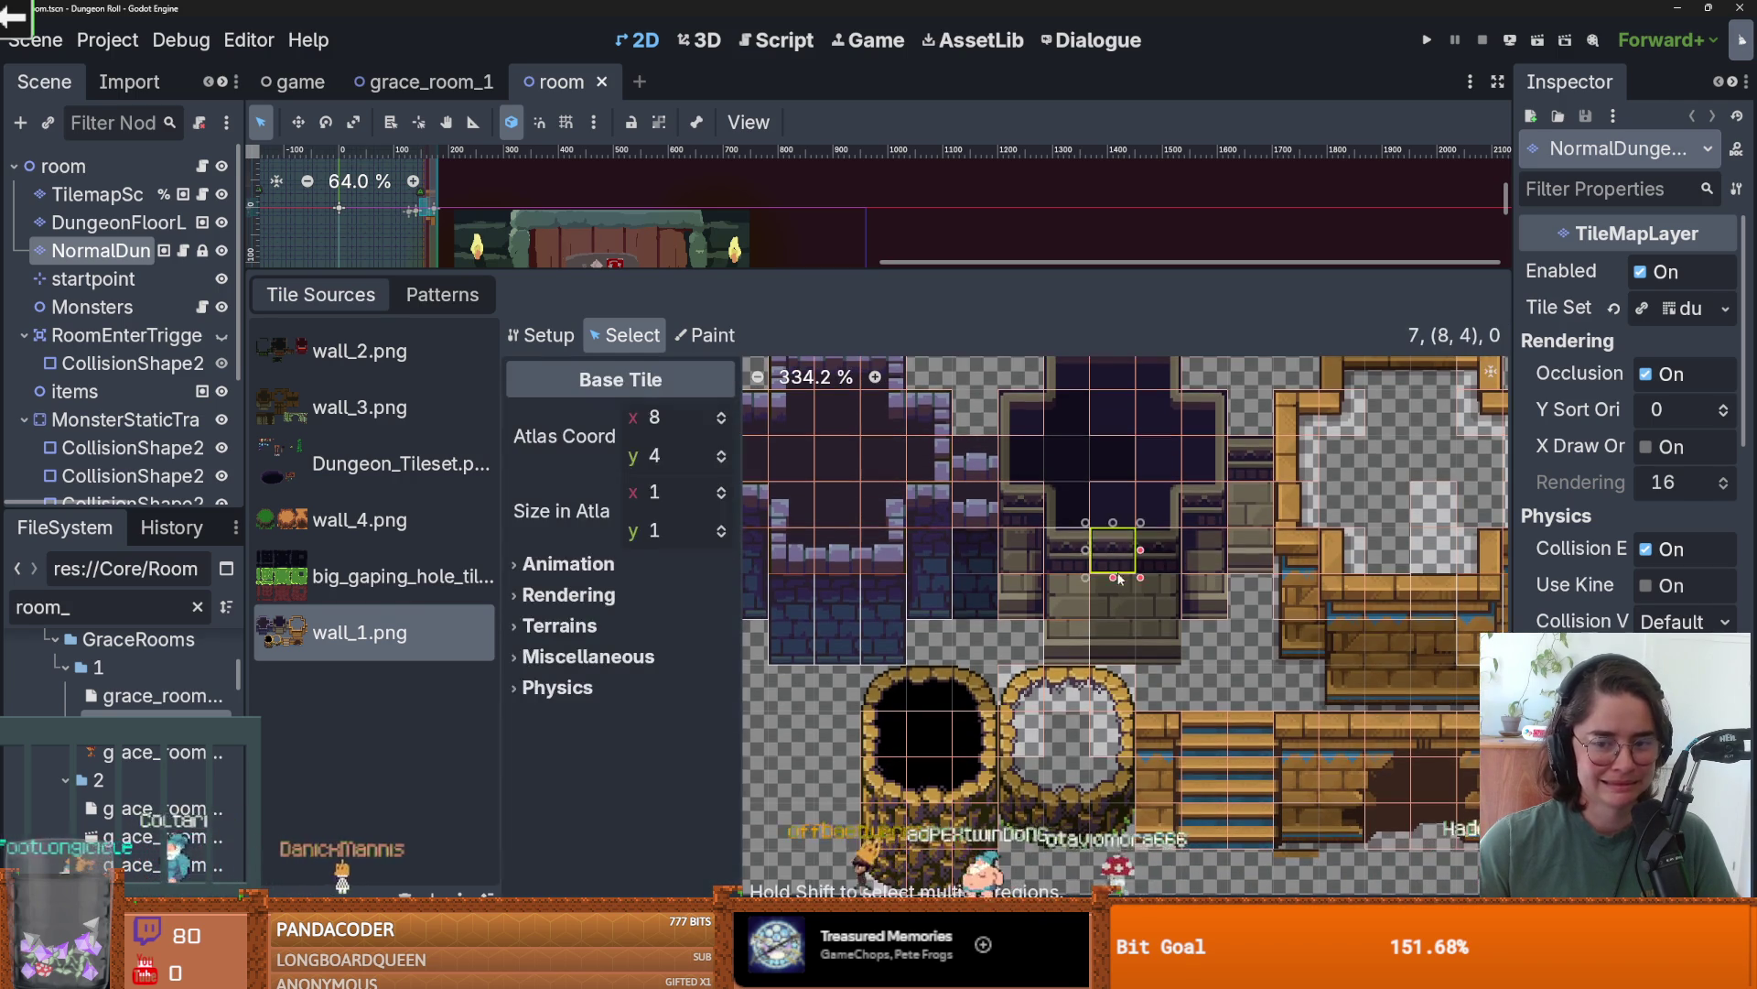
right_click(1151, 564)
click(1176, 575)
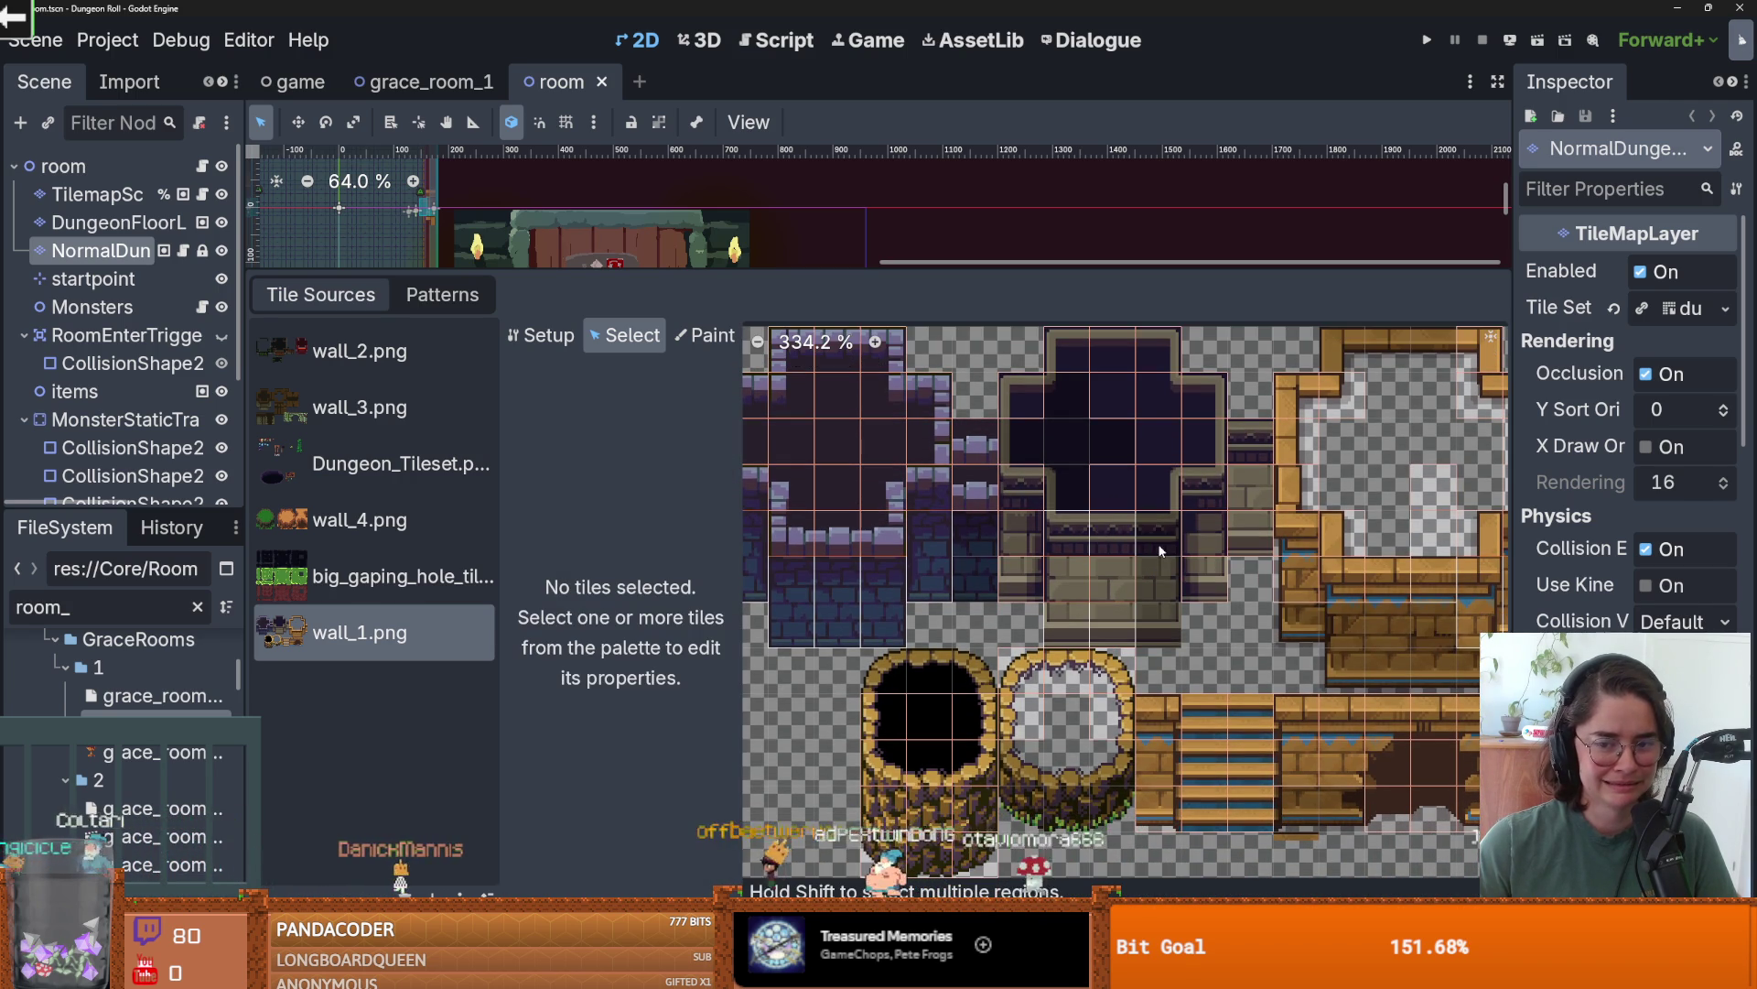
- Select the tall (9, 4) wall_1 tile, then bring up the wall_4.png atlas
click(541, 335)
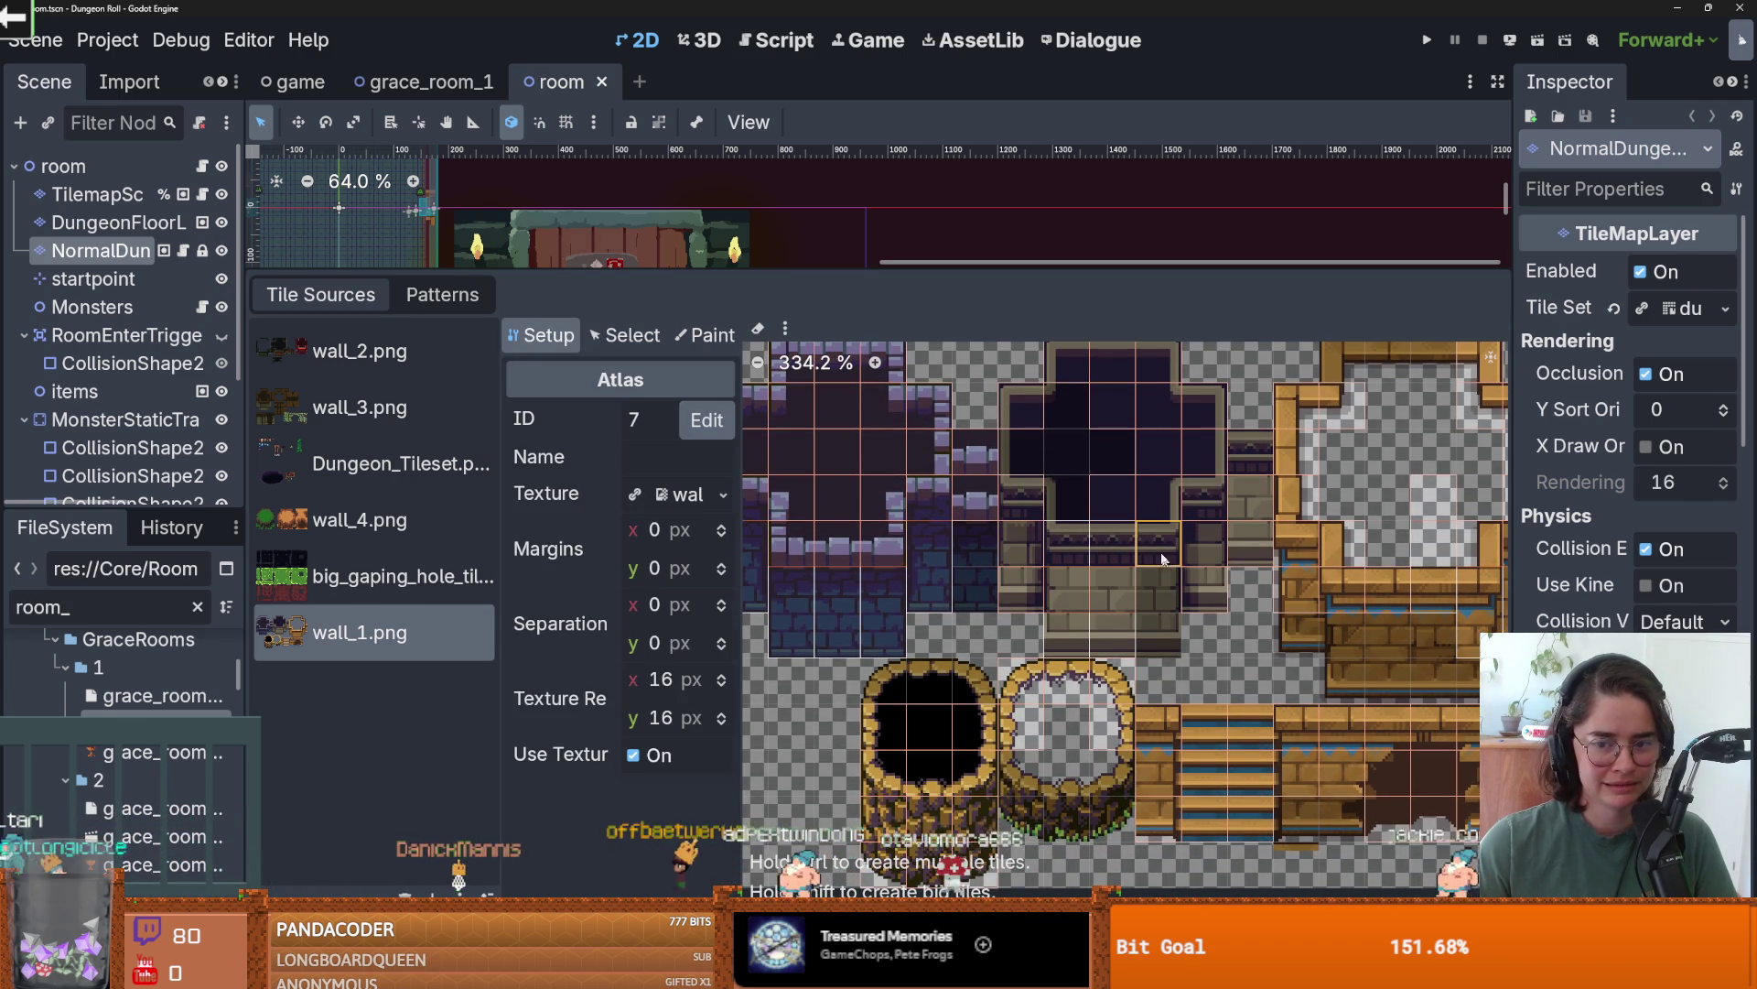
click(657, 335)
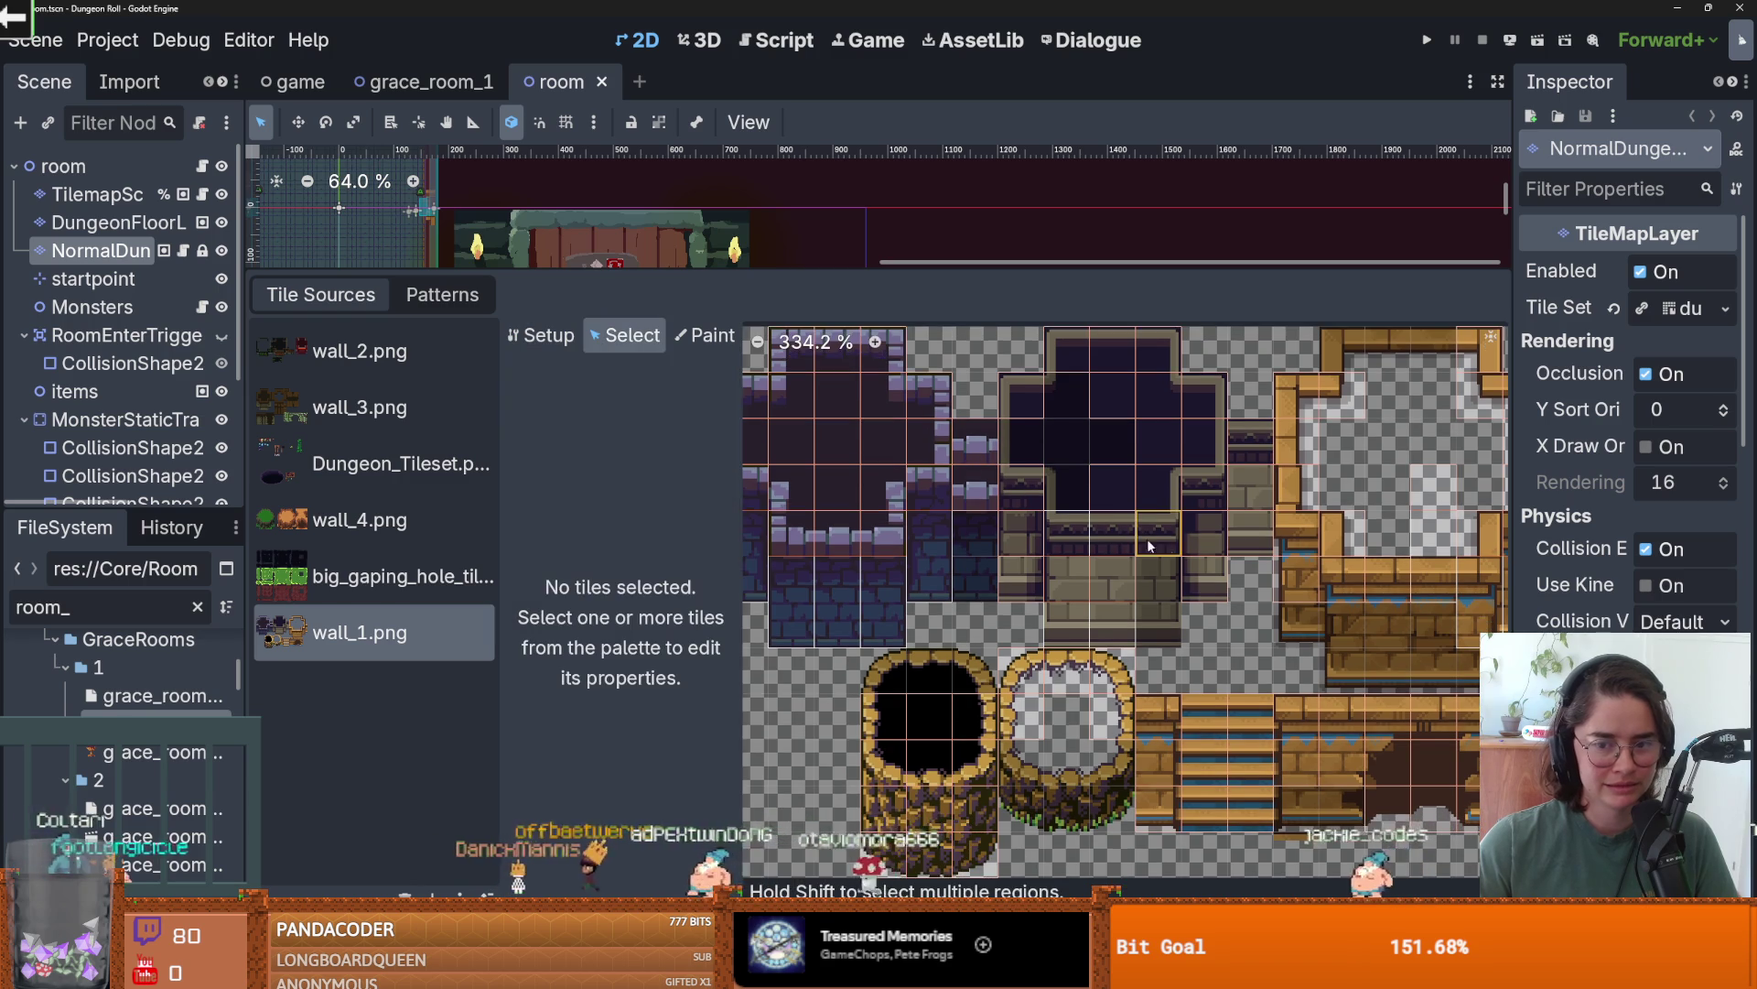
click(1146, 540)
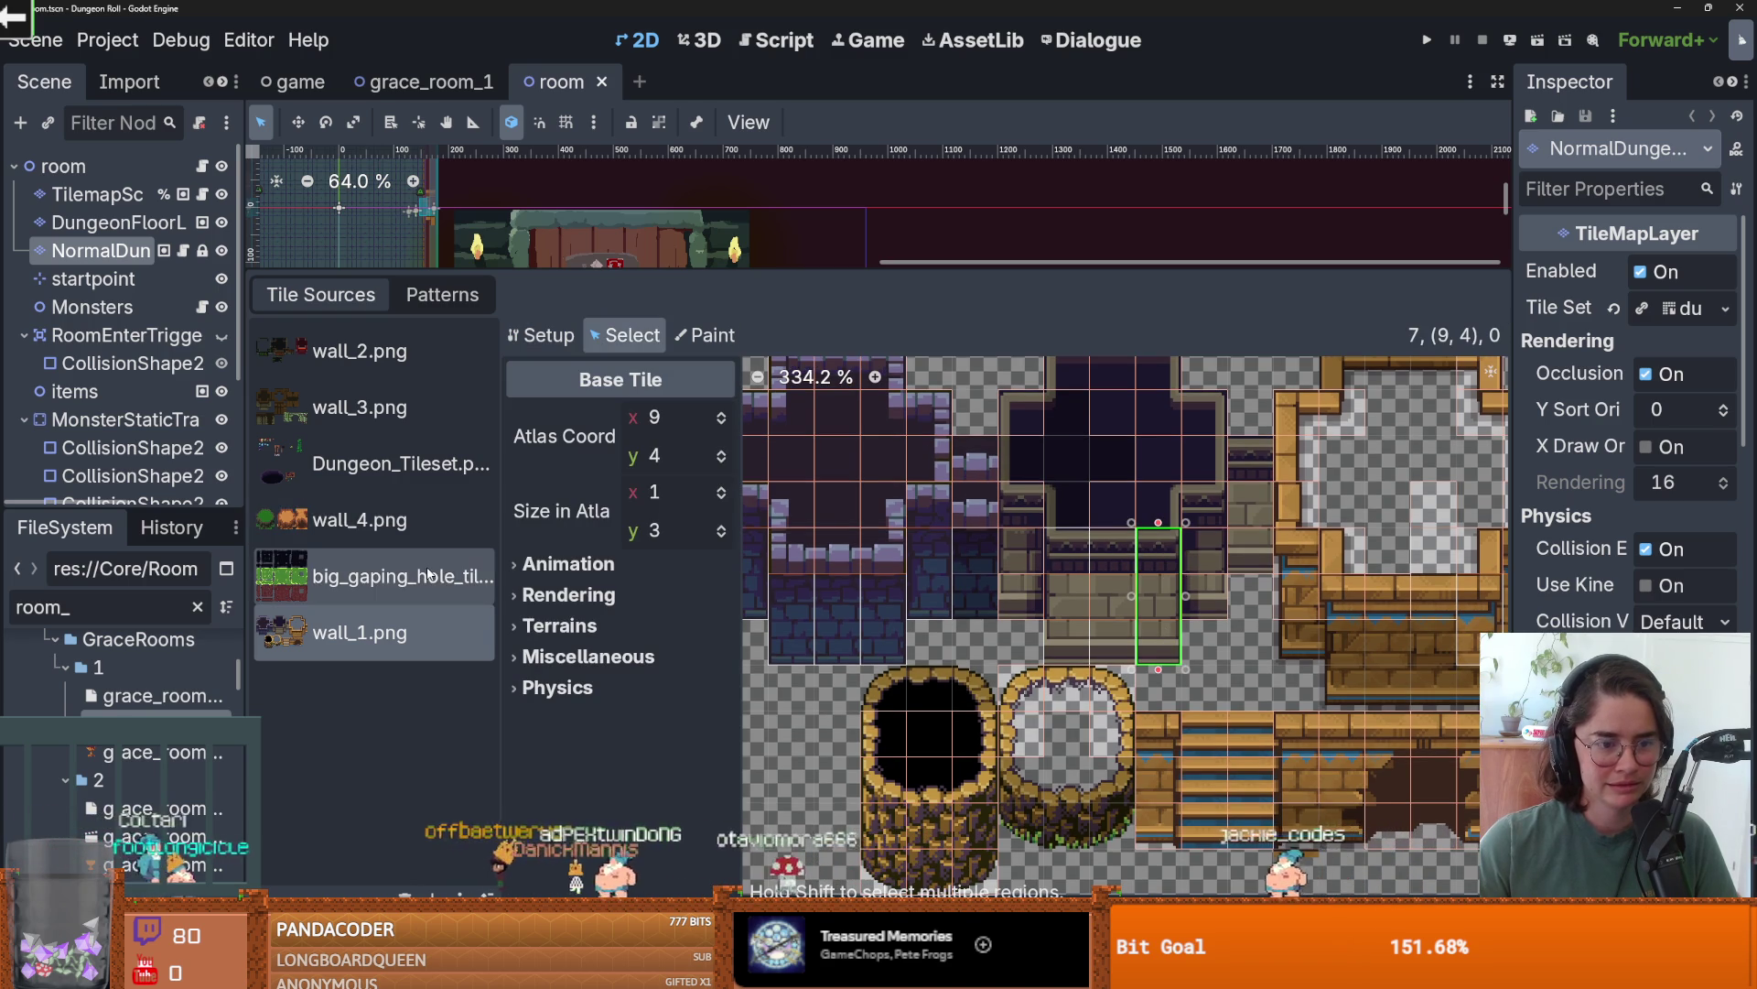
click(366, 519)
scroll(864, 597, up, 2)
scroll(864, 597, down, 3)
- Delete tile (1, 6) and two neighbouring tiles from the wall_4.png atlas
right_click(805, 701)
click(819, 719)
right_click(836, 730)
click(879, 746)
right_click(828, 693)
click(870, 707)
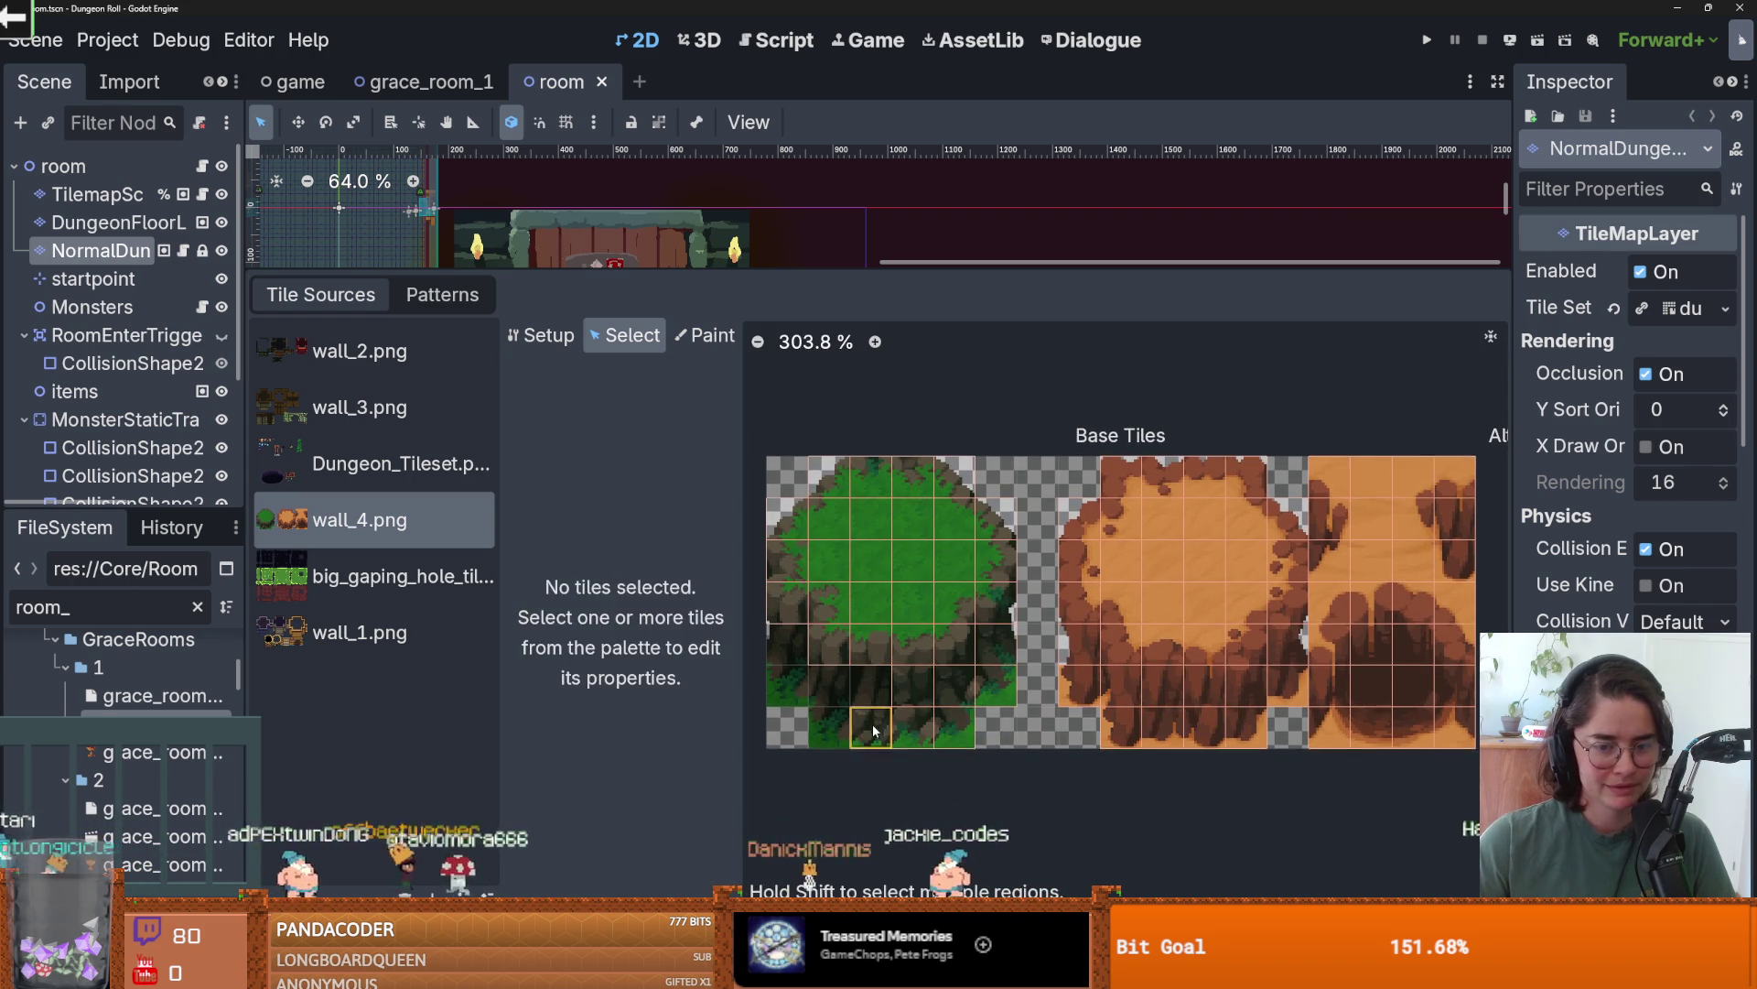
- Delete six more unwanted wall_4.png tiles, including the one at (5, 5)
right_click(917, 691)
click(958, 705)
right_click(955, 716)
click(959, 726)
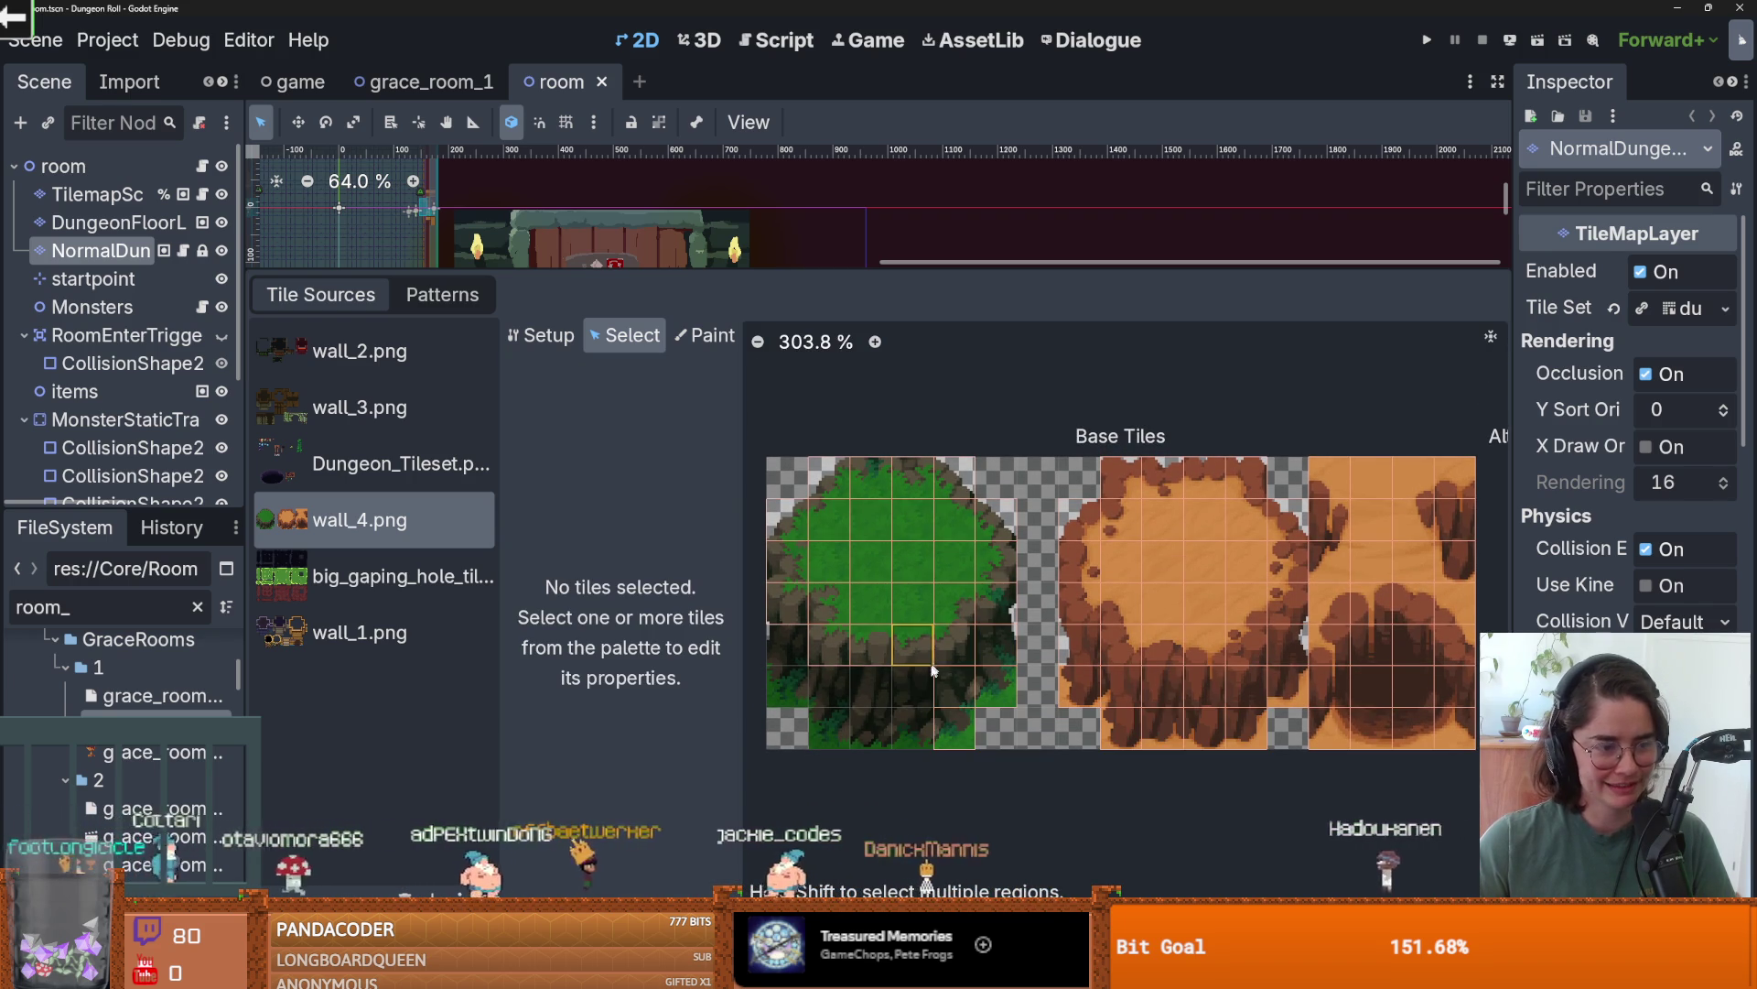
right_click(970, 702)
click(979, 718)
right_click(963, 719)
click(974, 732)
right_click(1000, 692)
click(1057, 703)
right_click(999, 656)
click(1044, 667)
- Stretch two wall_4.png cliff tiles, including (4, 4), to three cells tall
click(787, 631)
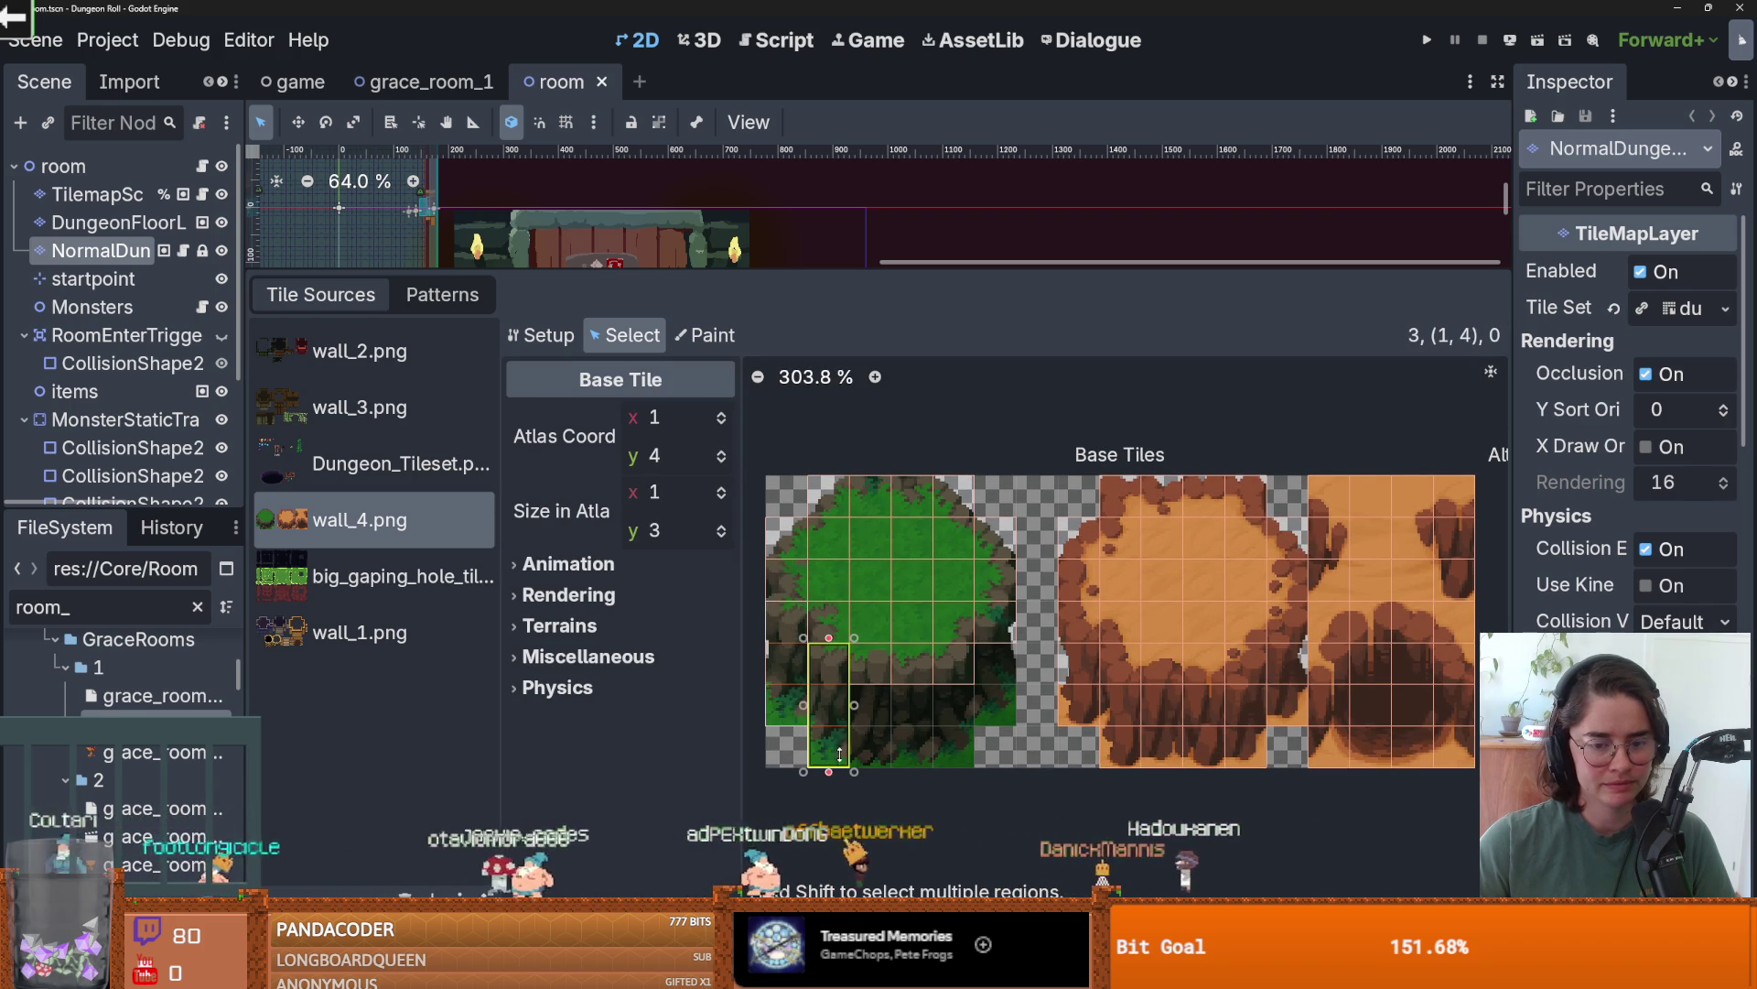
drag(869, 690, 919, 753)
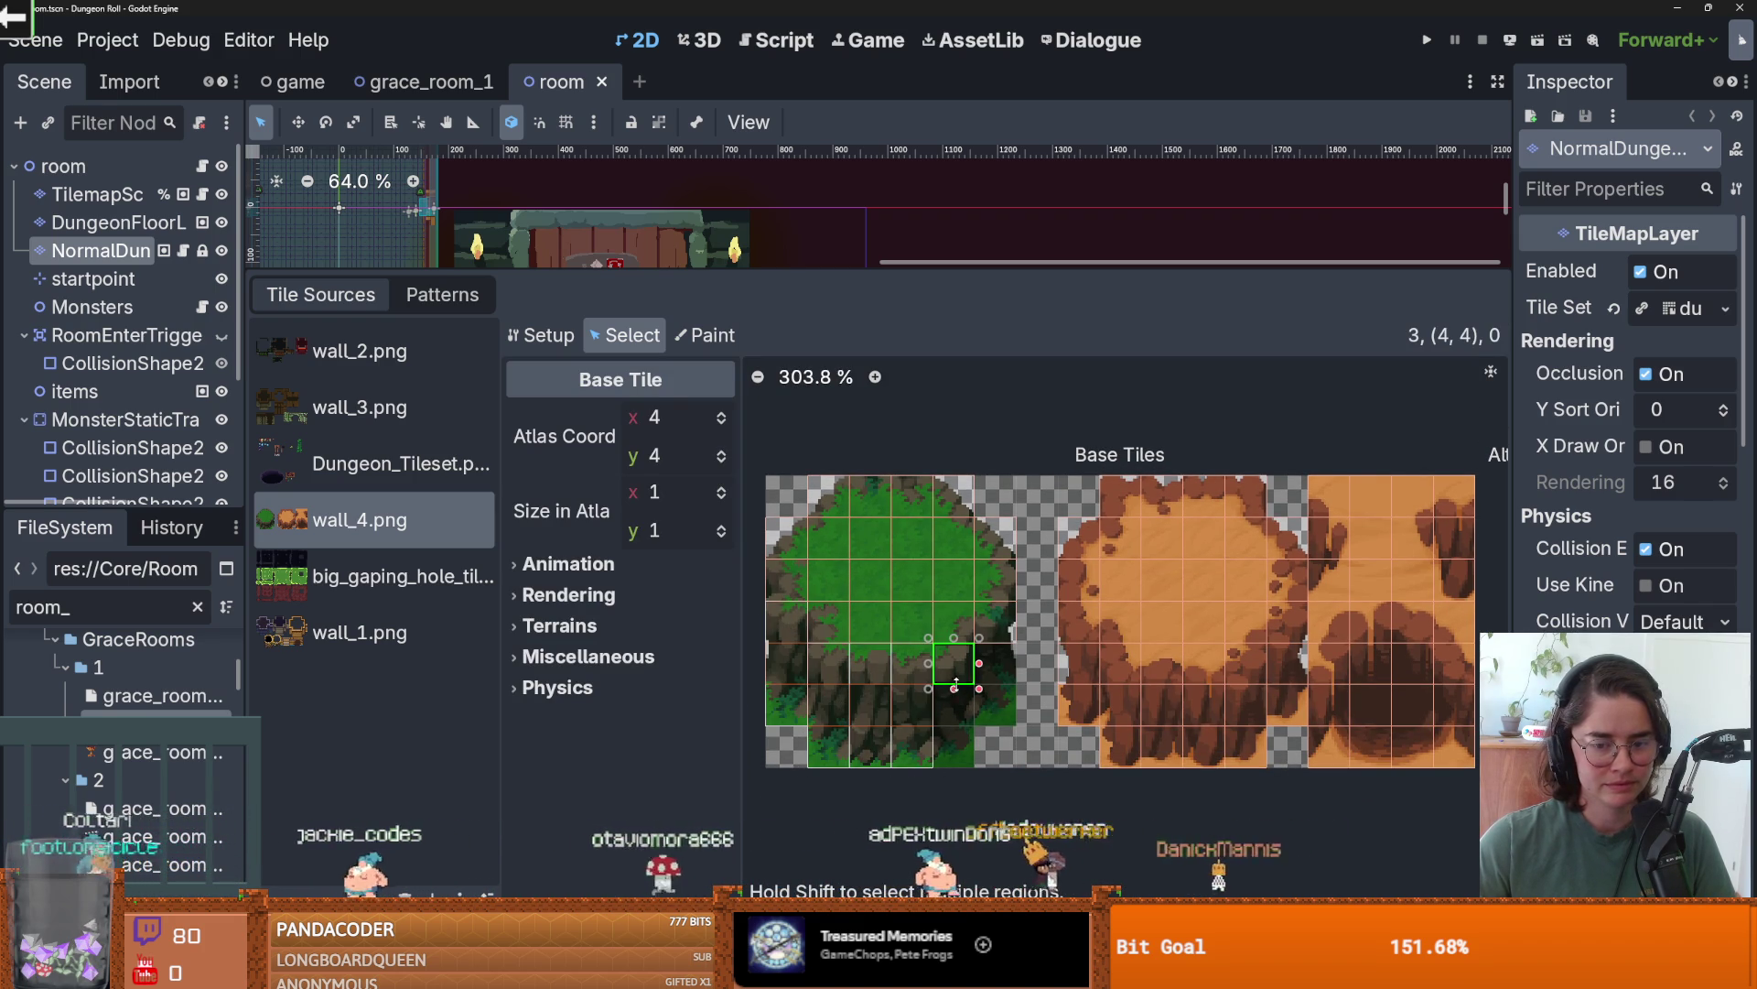
drag(956, 687, 959, 749)
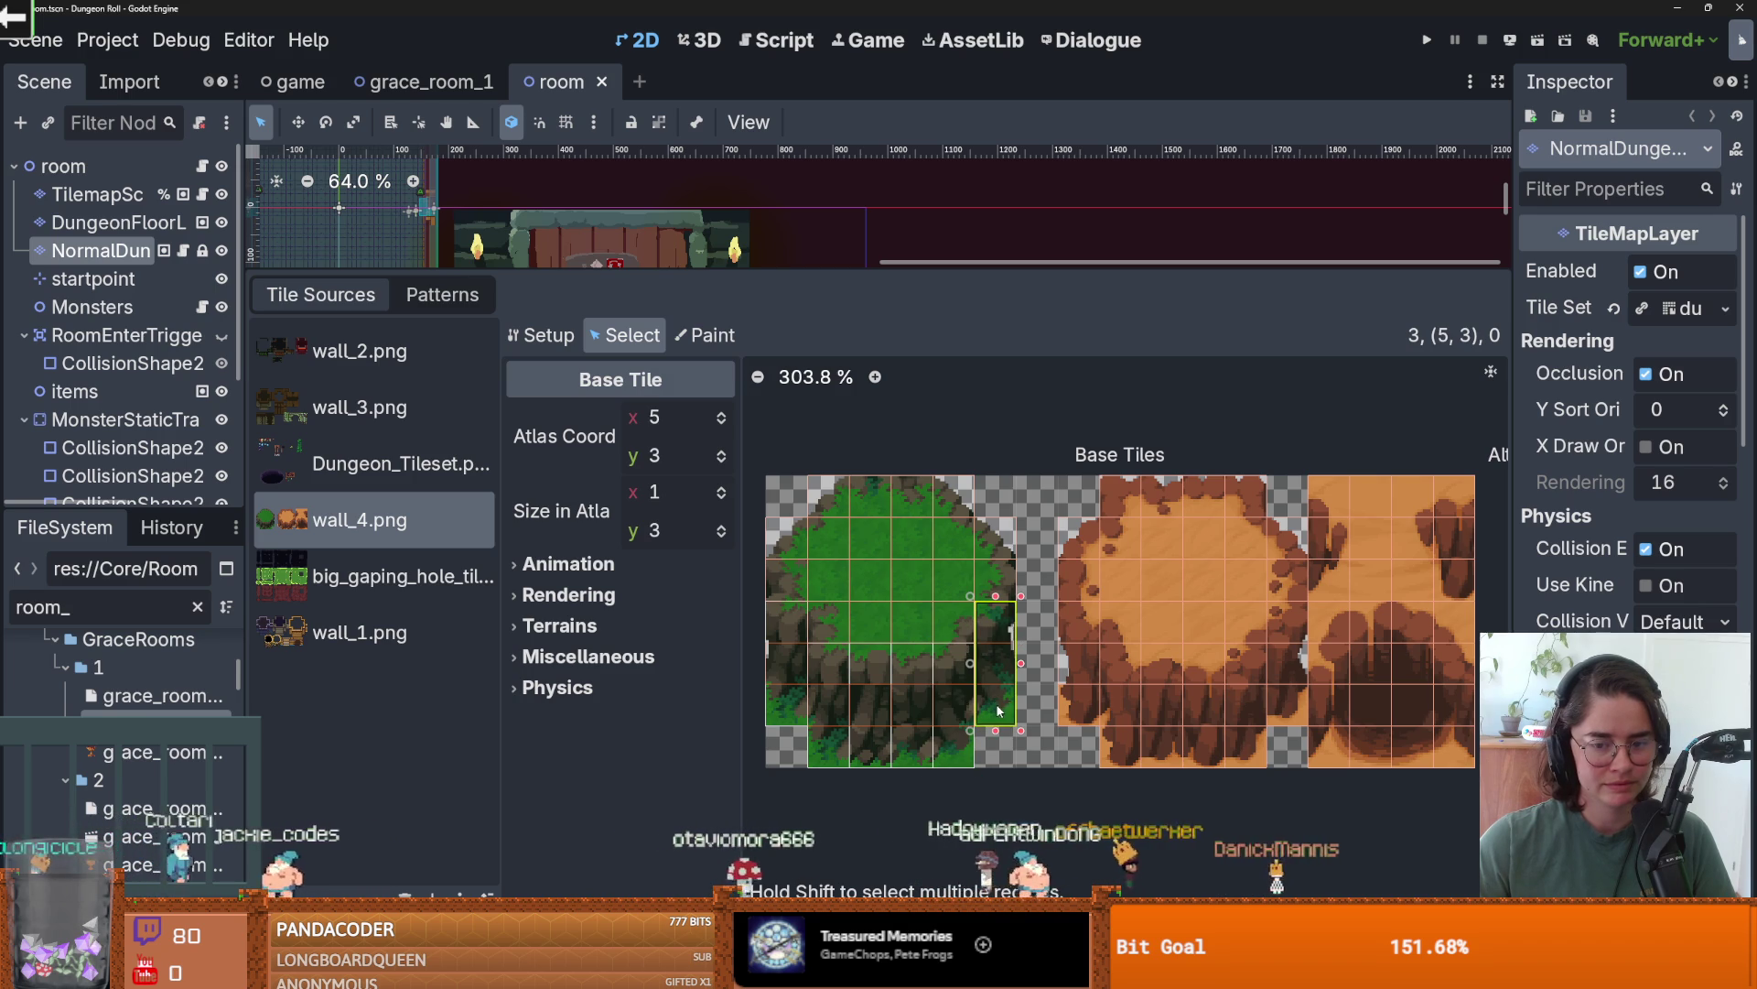
scroll(986, 645, down, 3)
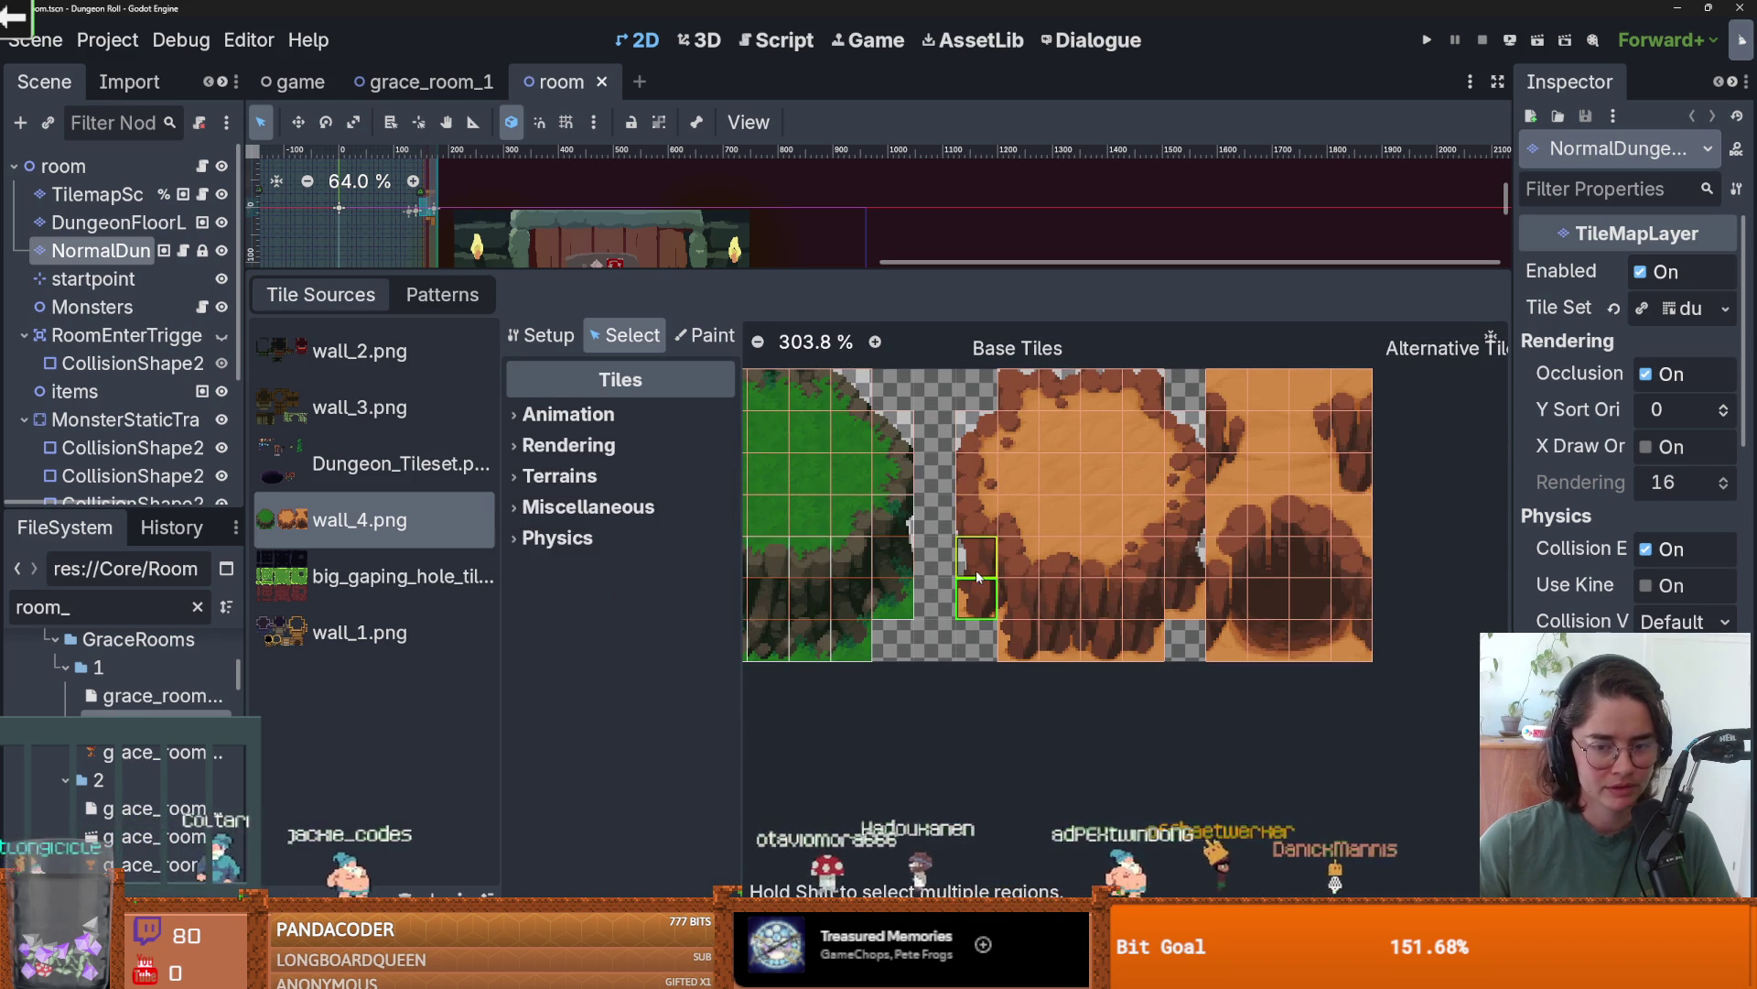
- Delete an unwanted 3x2 block of wall_4.png tiles, then switch to the big gaping hole atlas
mouse_move(999, 585)
mouse_down()
mouse_move(1080, 641)
mouse_move(1124, 641)
mouse_up()
right_click(1155, 620)
click(1176, 628)
click(1187, 600)
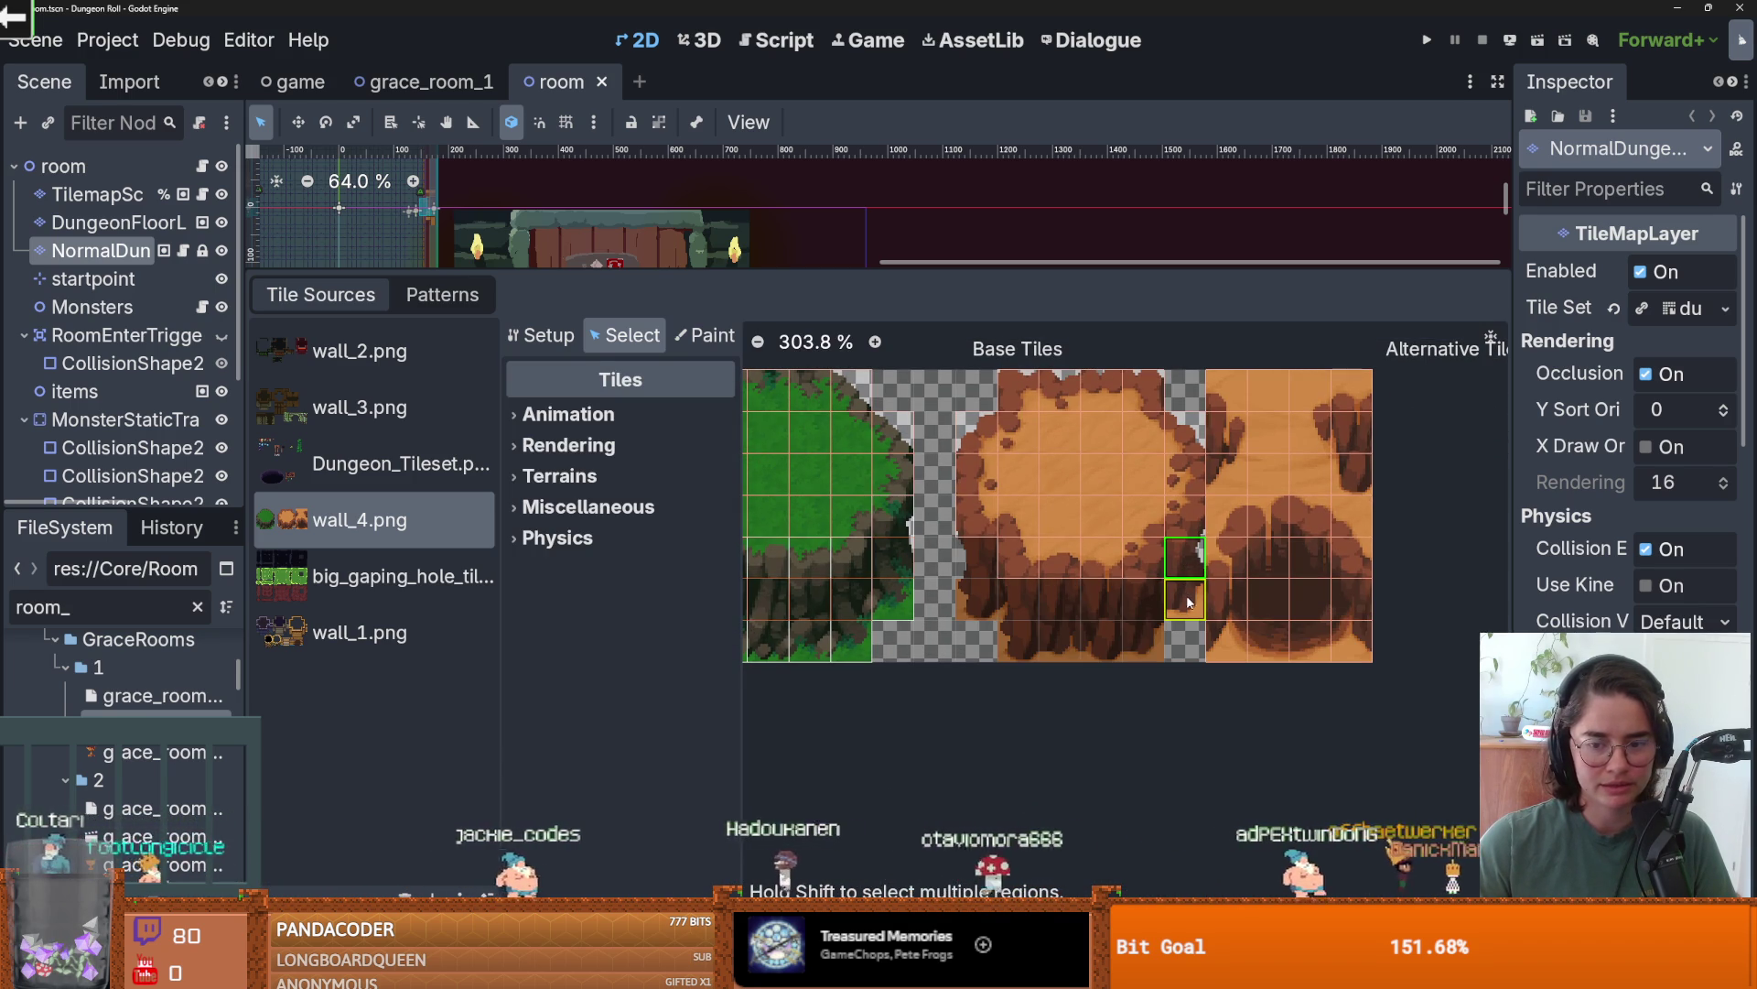
click(1206, 597)
click(360, 576)
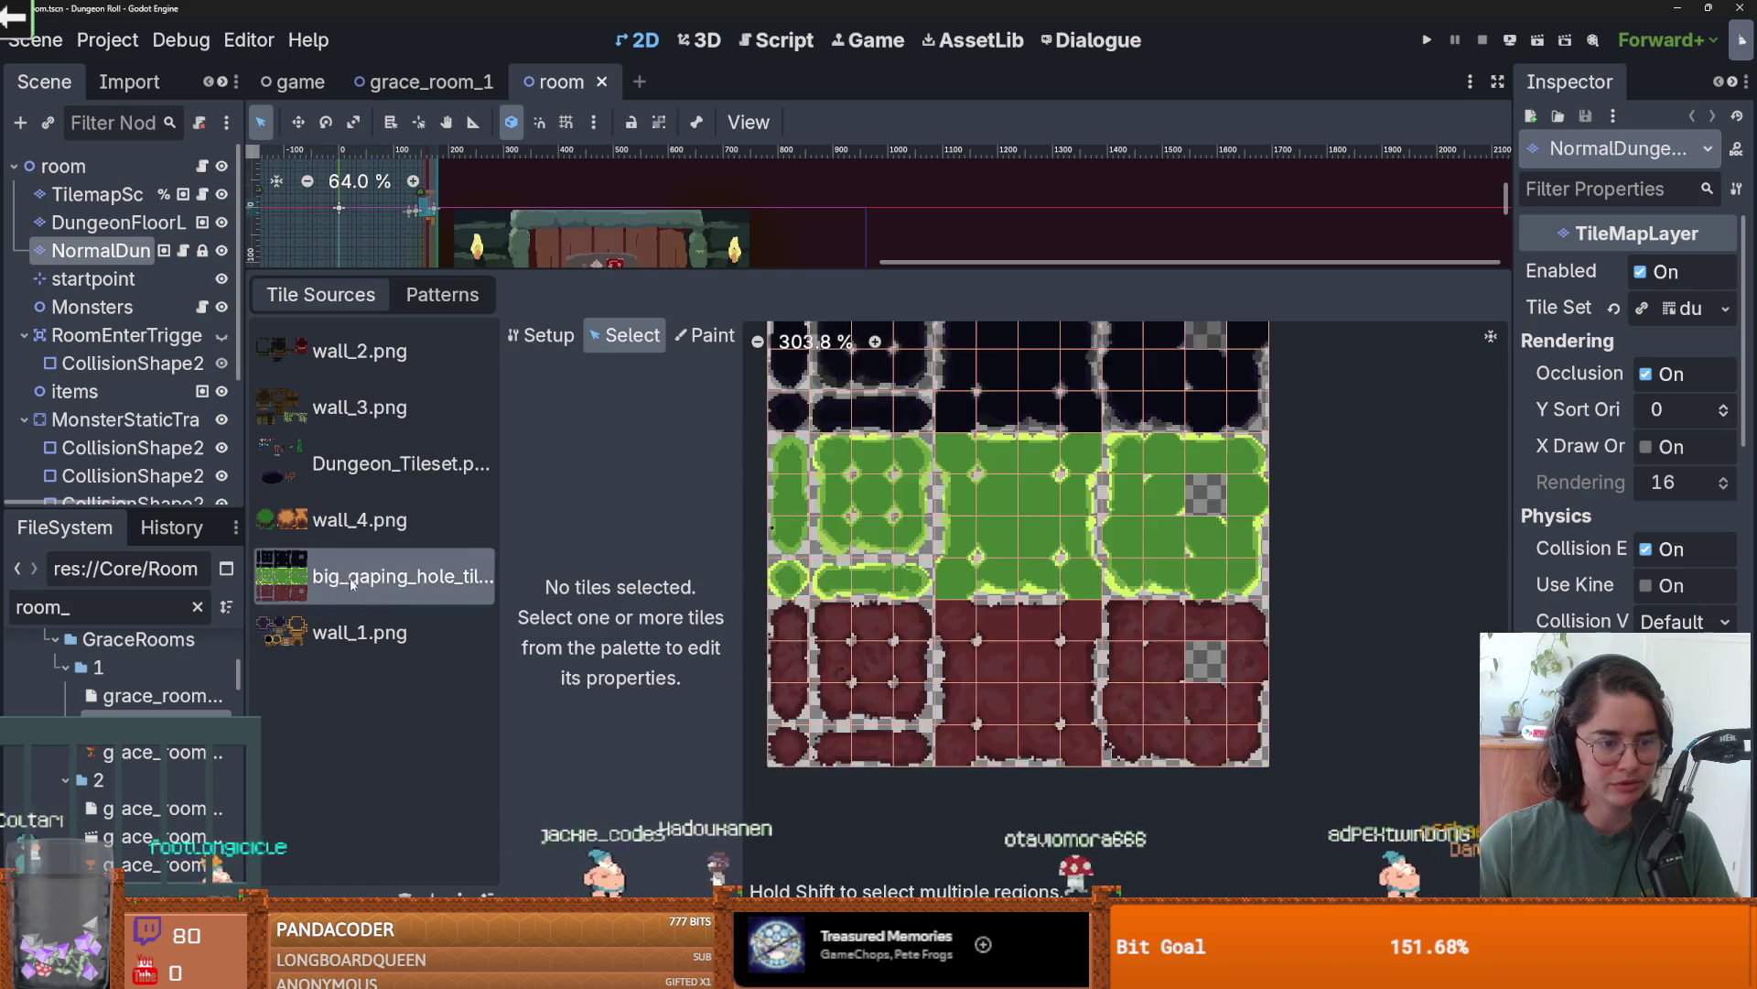
- Delete three unwanted stone-wall tiles from the wall_1.png atlas
click(359, 631)
scroll(996, 624, up, 1)
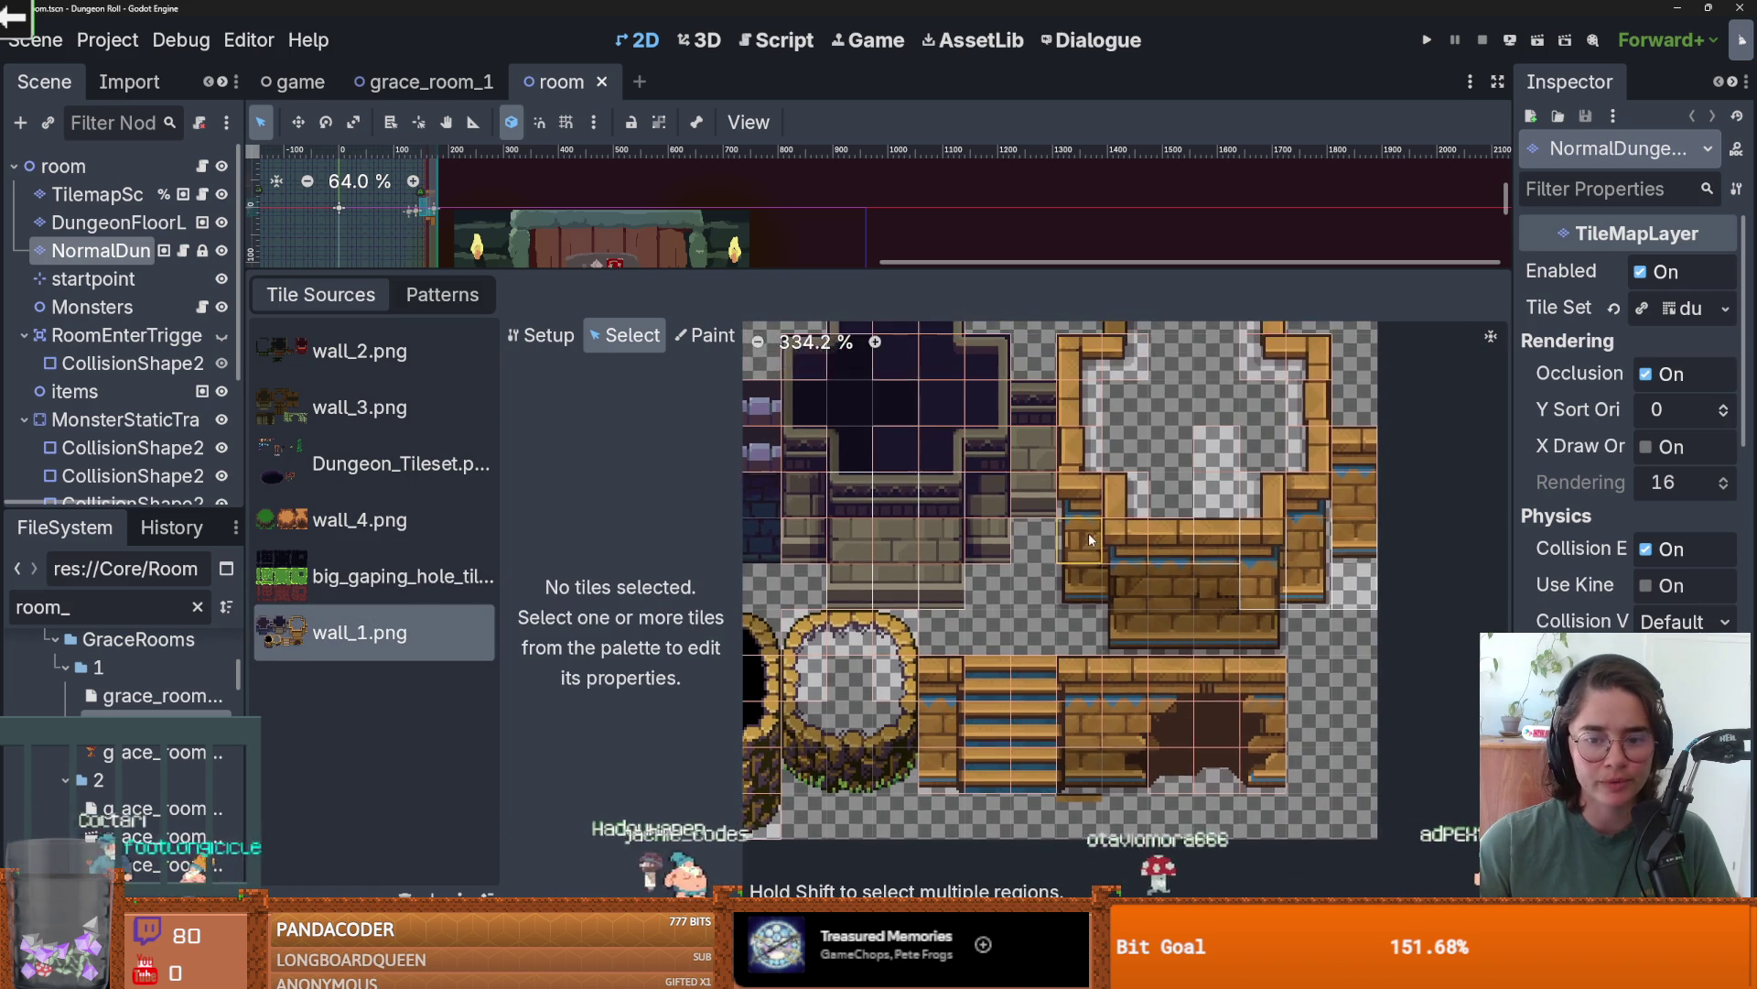
click(1089, 532)
right_click(1083, 556)
click(1189, 583)
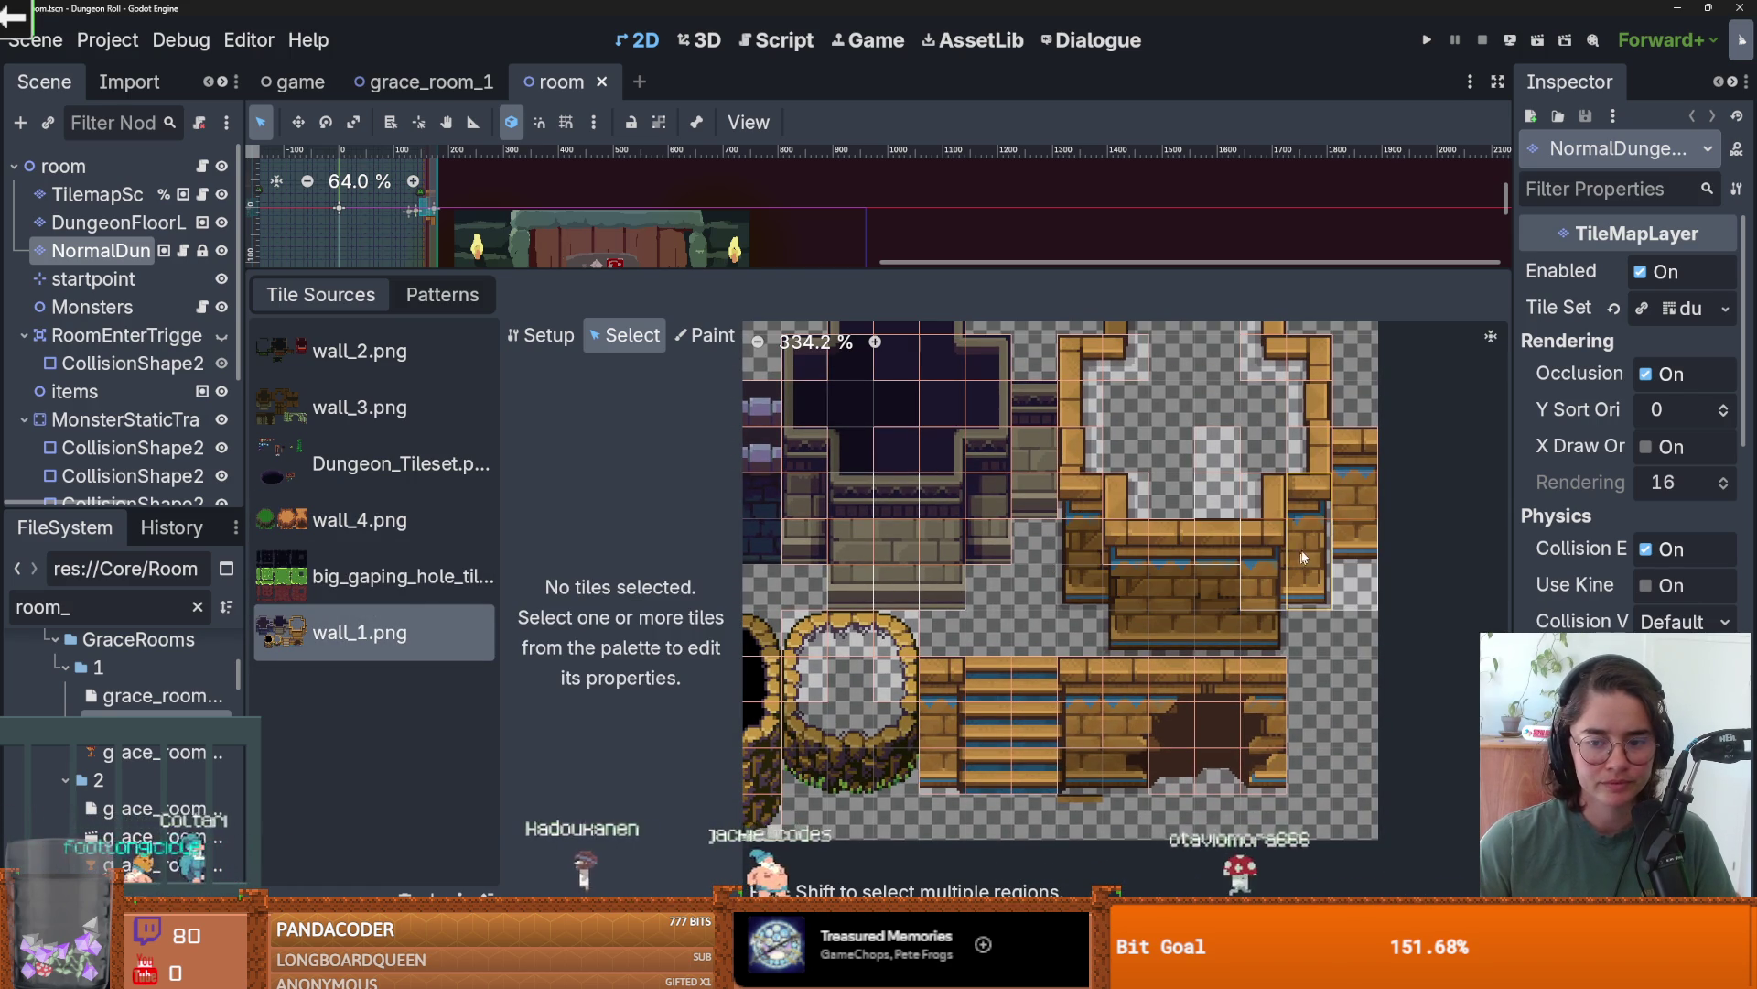
click(1252, 566)
right_click(1253, 566)
click(1281, 589)
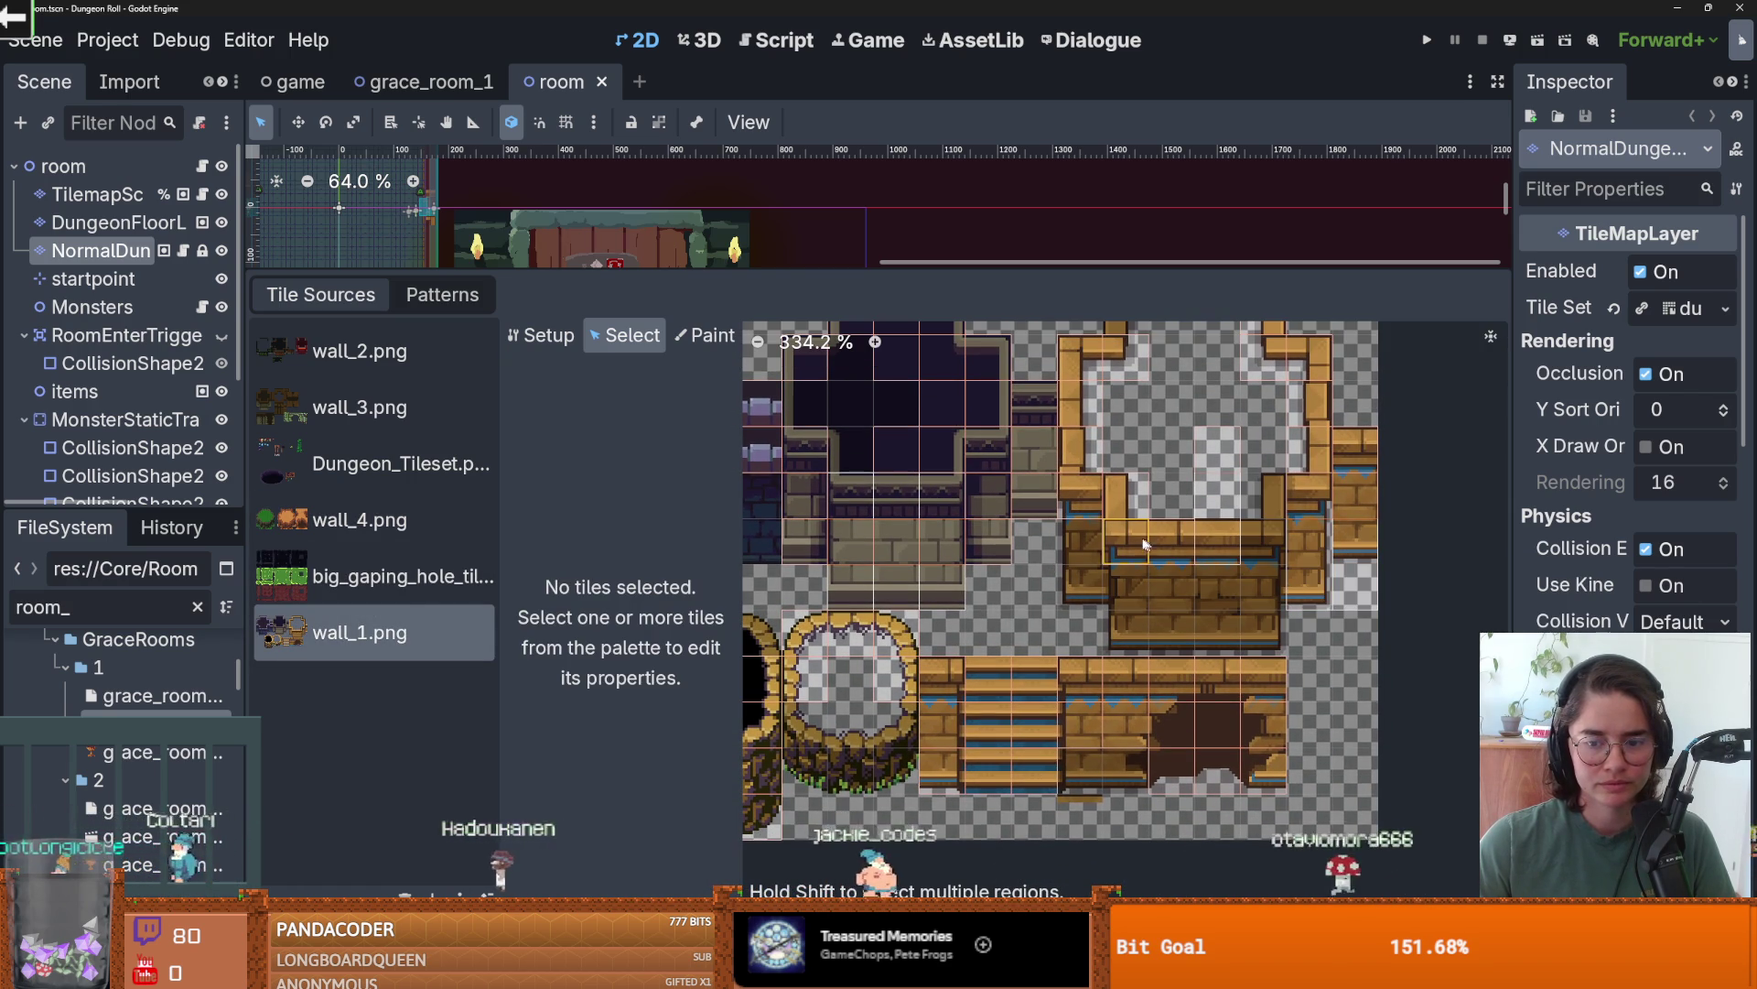
click(1218, 526)
right_click(1220, 526)
click(1226, 546)
scroll(1217, 559, down, 3)
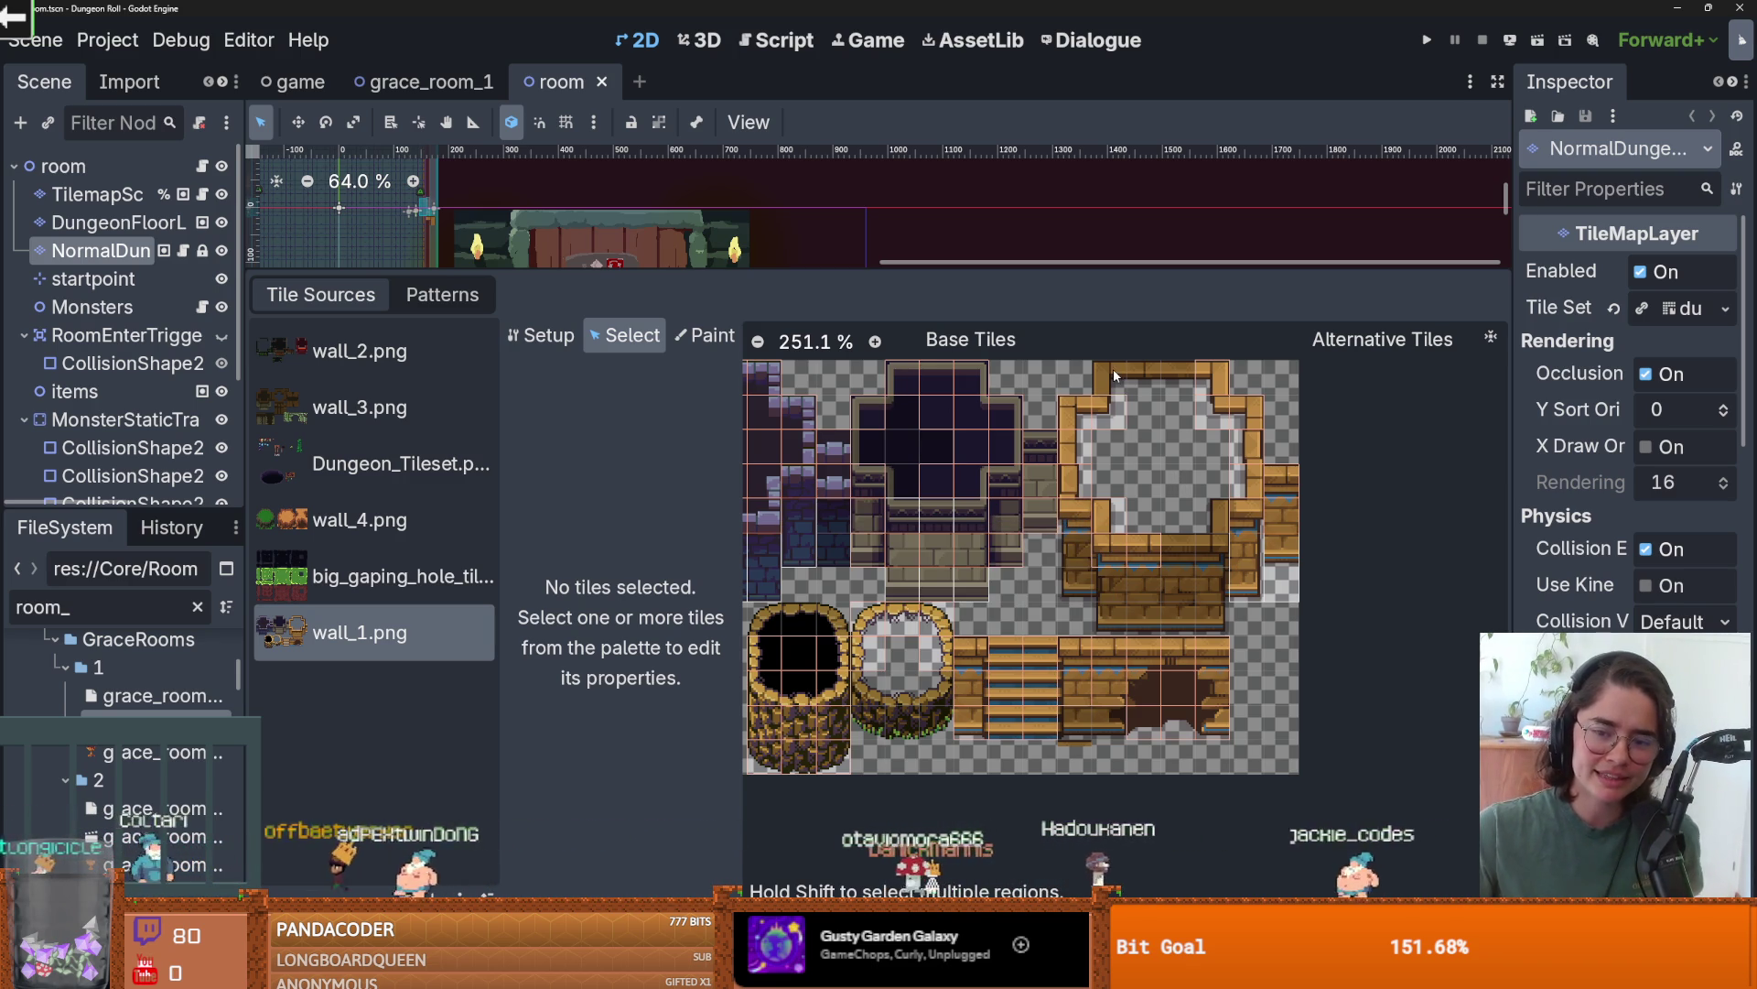
- In atlas Setup, delete one more stray tile from the wall_1.png atlas
click(540, 335)
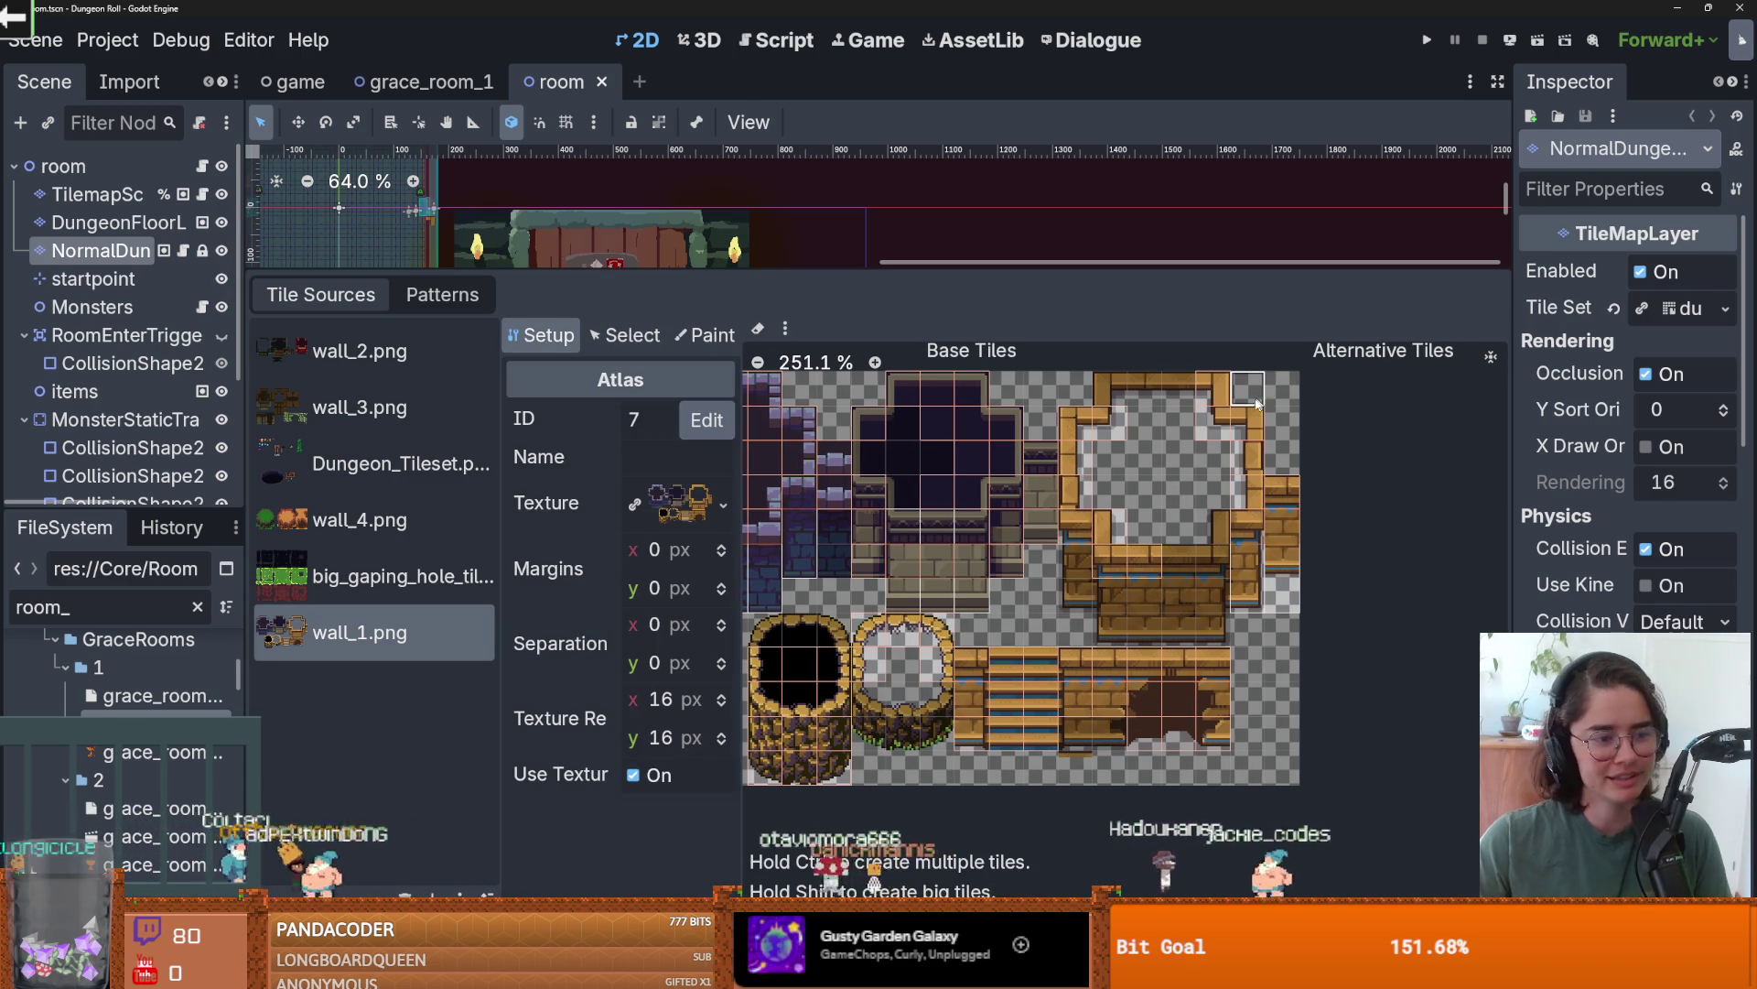
scroll(1267, 527, up, 2)
scroll(1228, 510, down, 1)
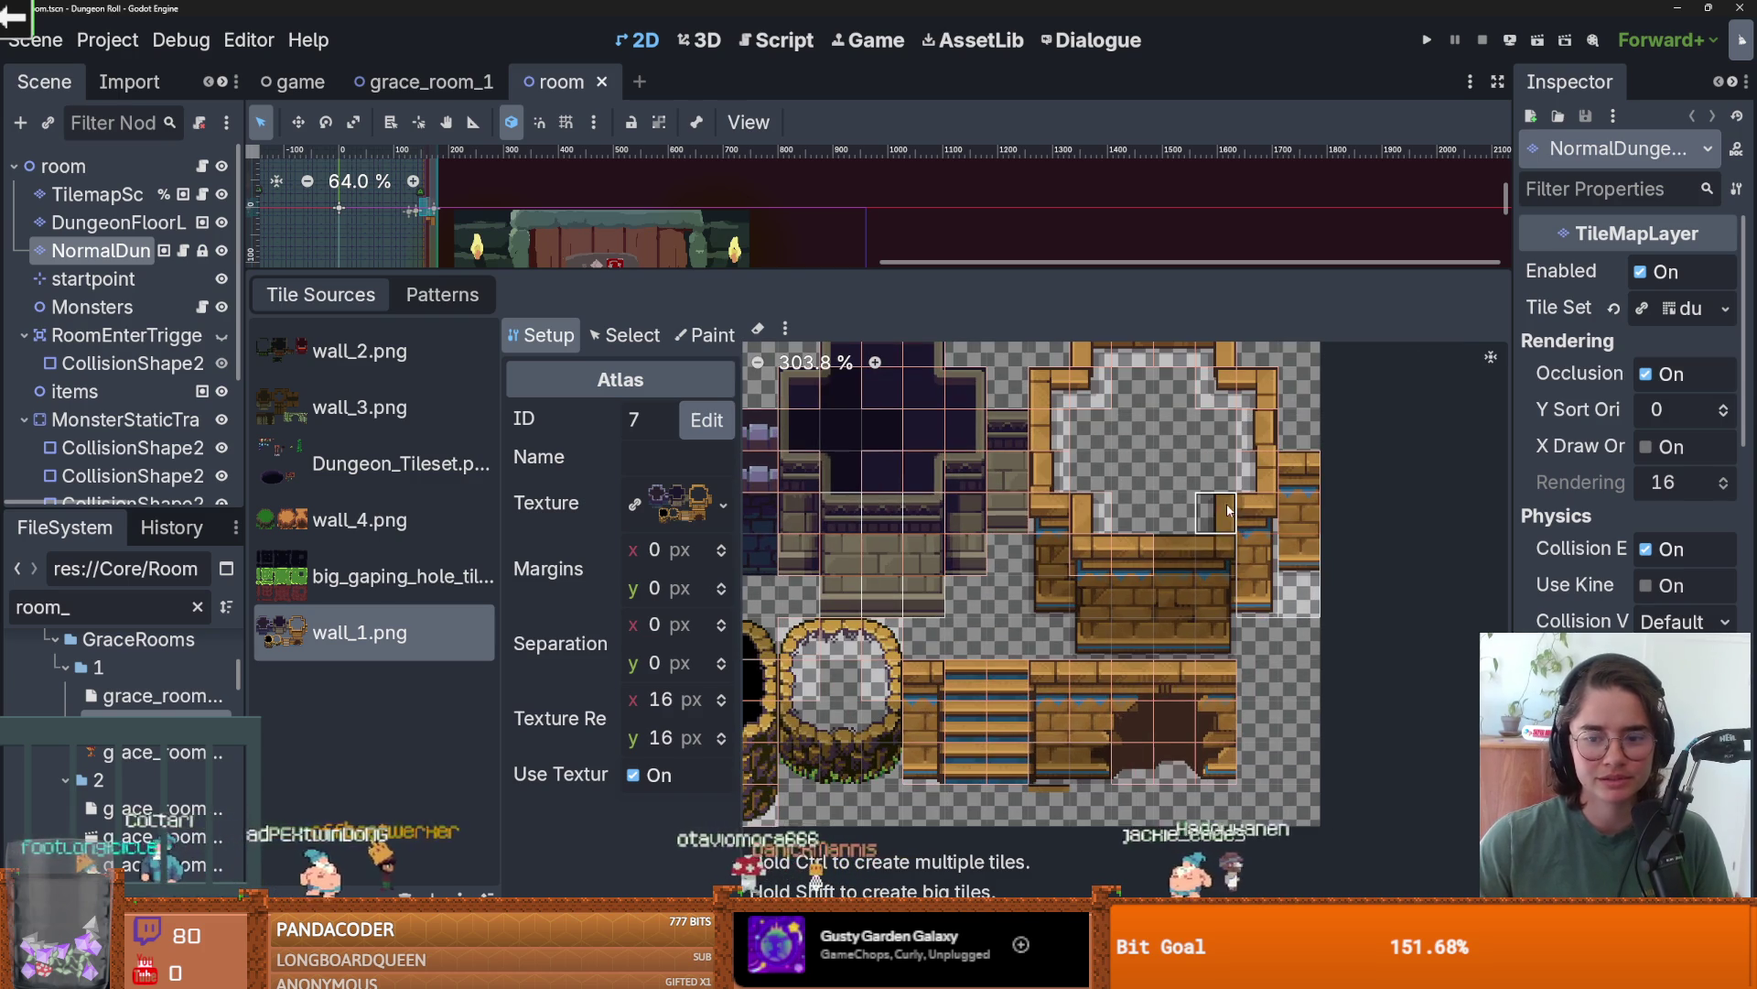
scroll(1254, 577, down, 1)
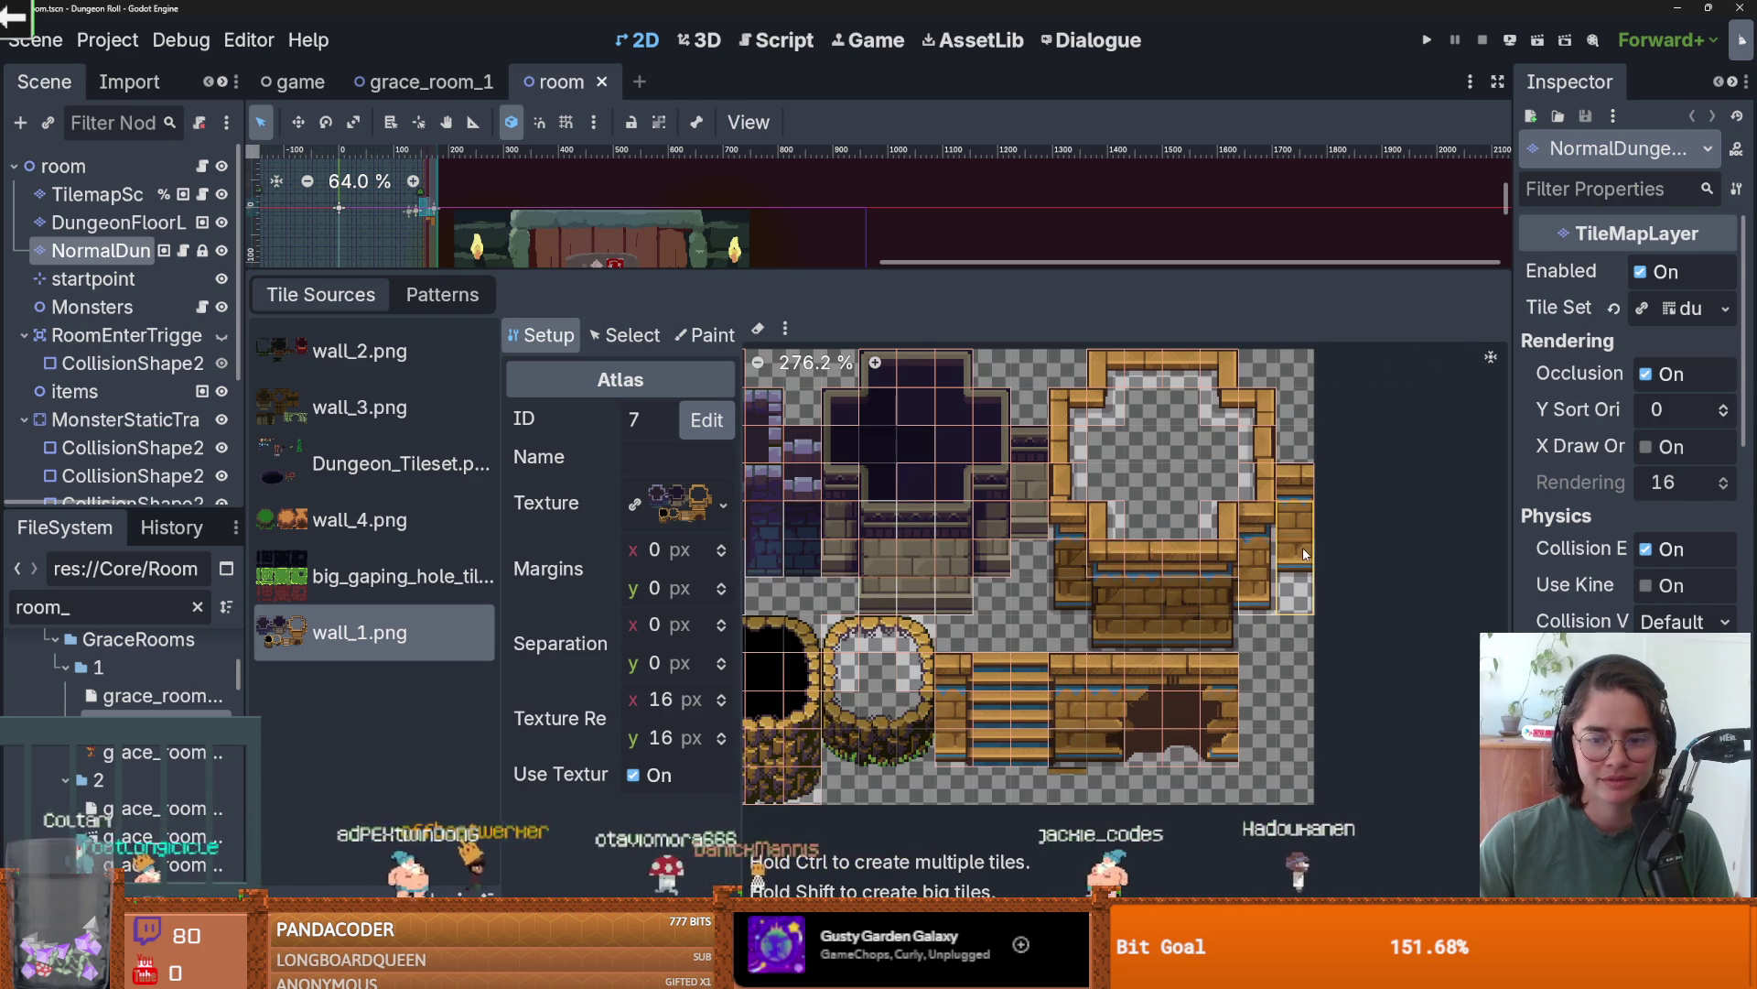
right_click(1305, 553)
click(1342, 573)
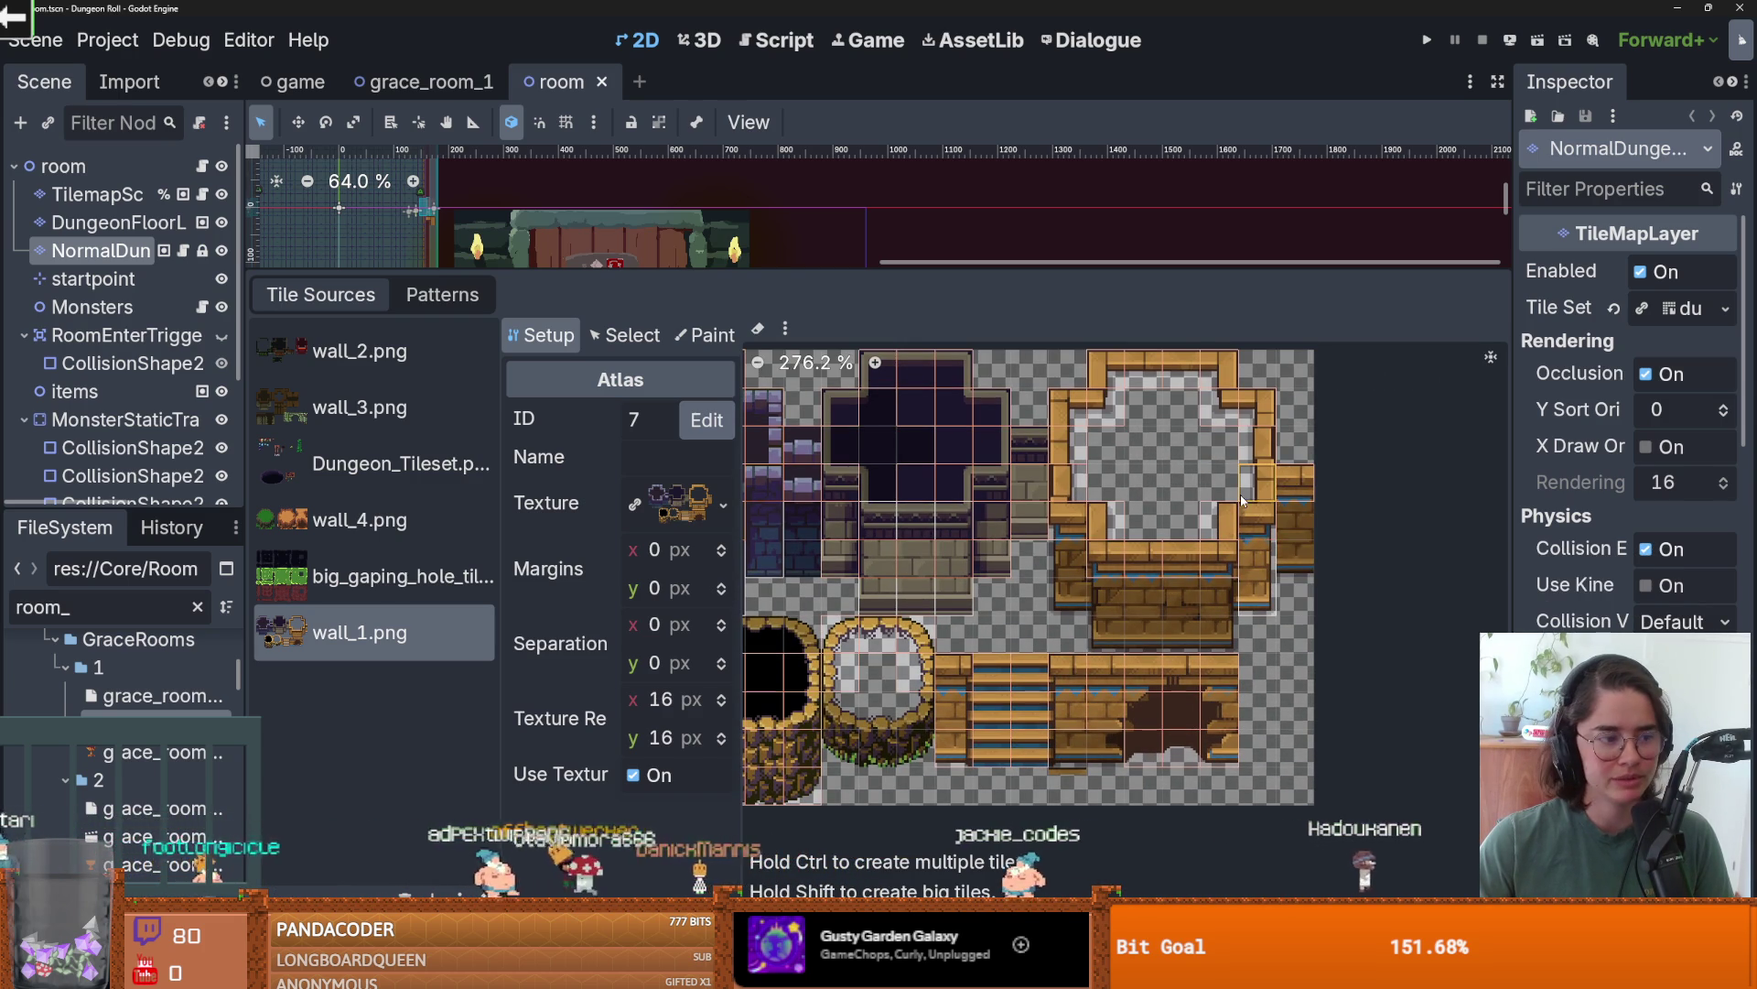
scroll(1306, 494, down, 2)
scroll(1081, 701, up, 3)
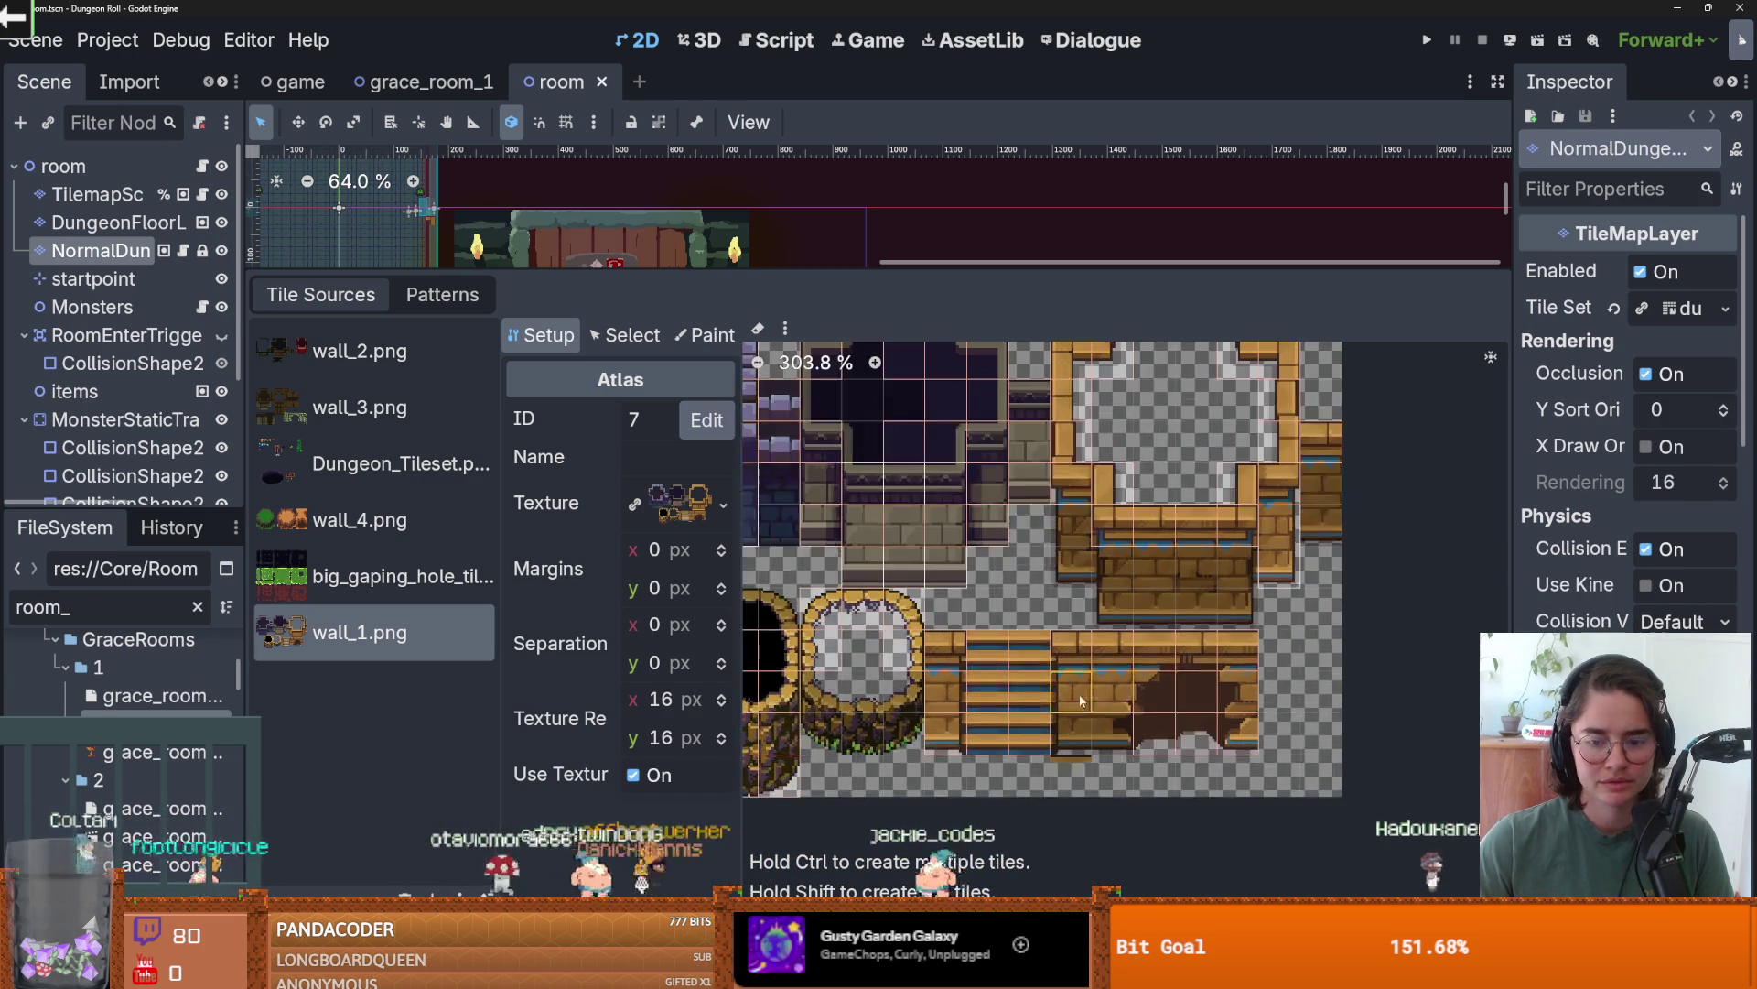
- Open the Tile Set resource in the Inspector and scroll down to its terrain sets
mouse_move(1067, 692)
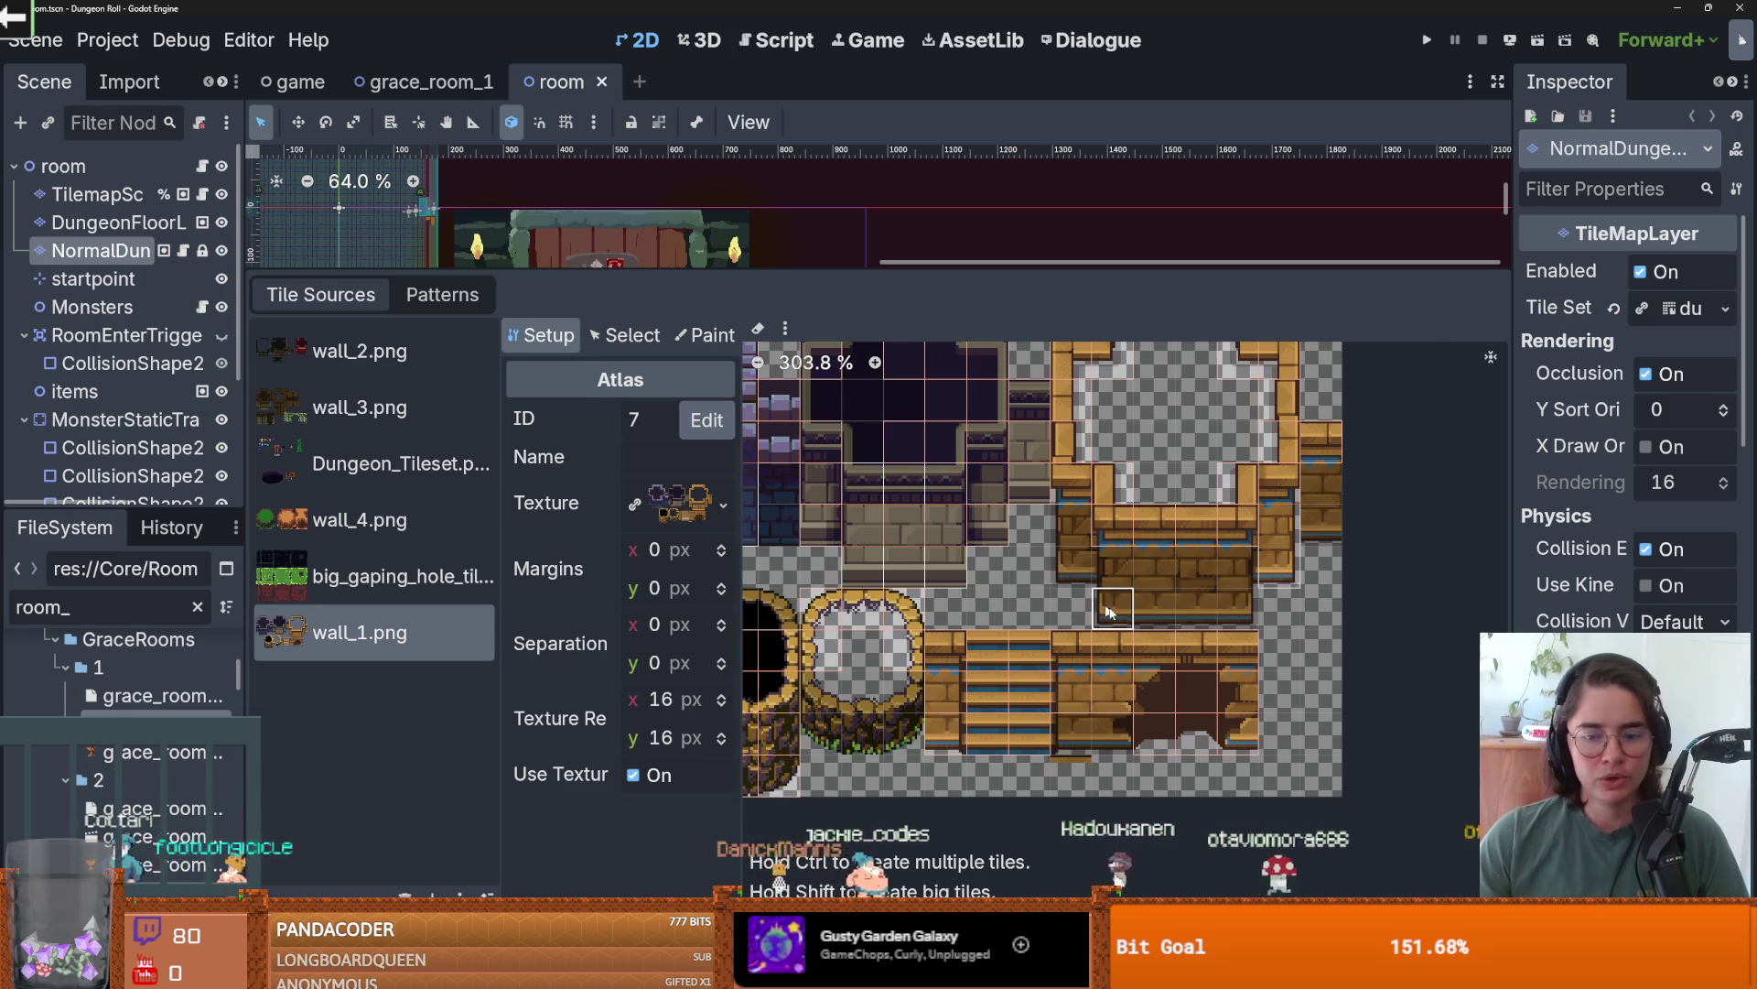
scroll(1008, 568, left, 3)
scroll(931, 595, left, 5)
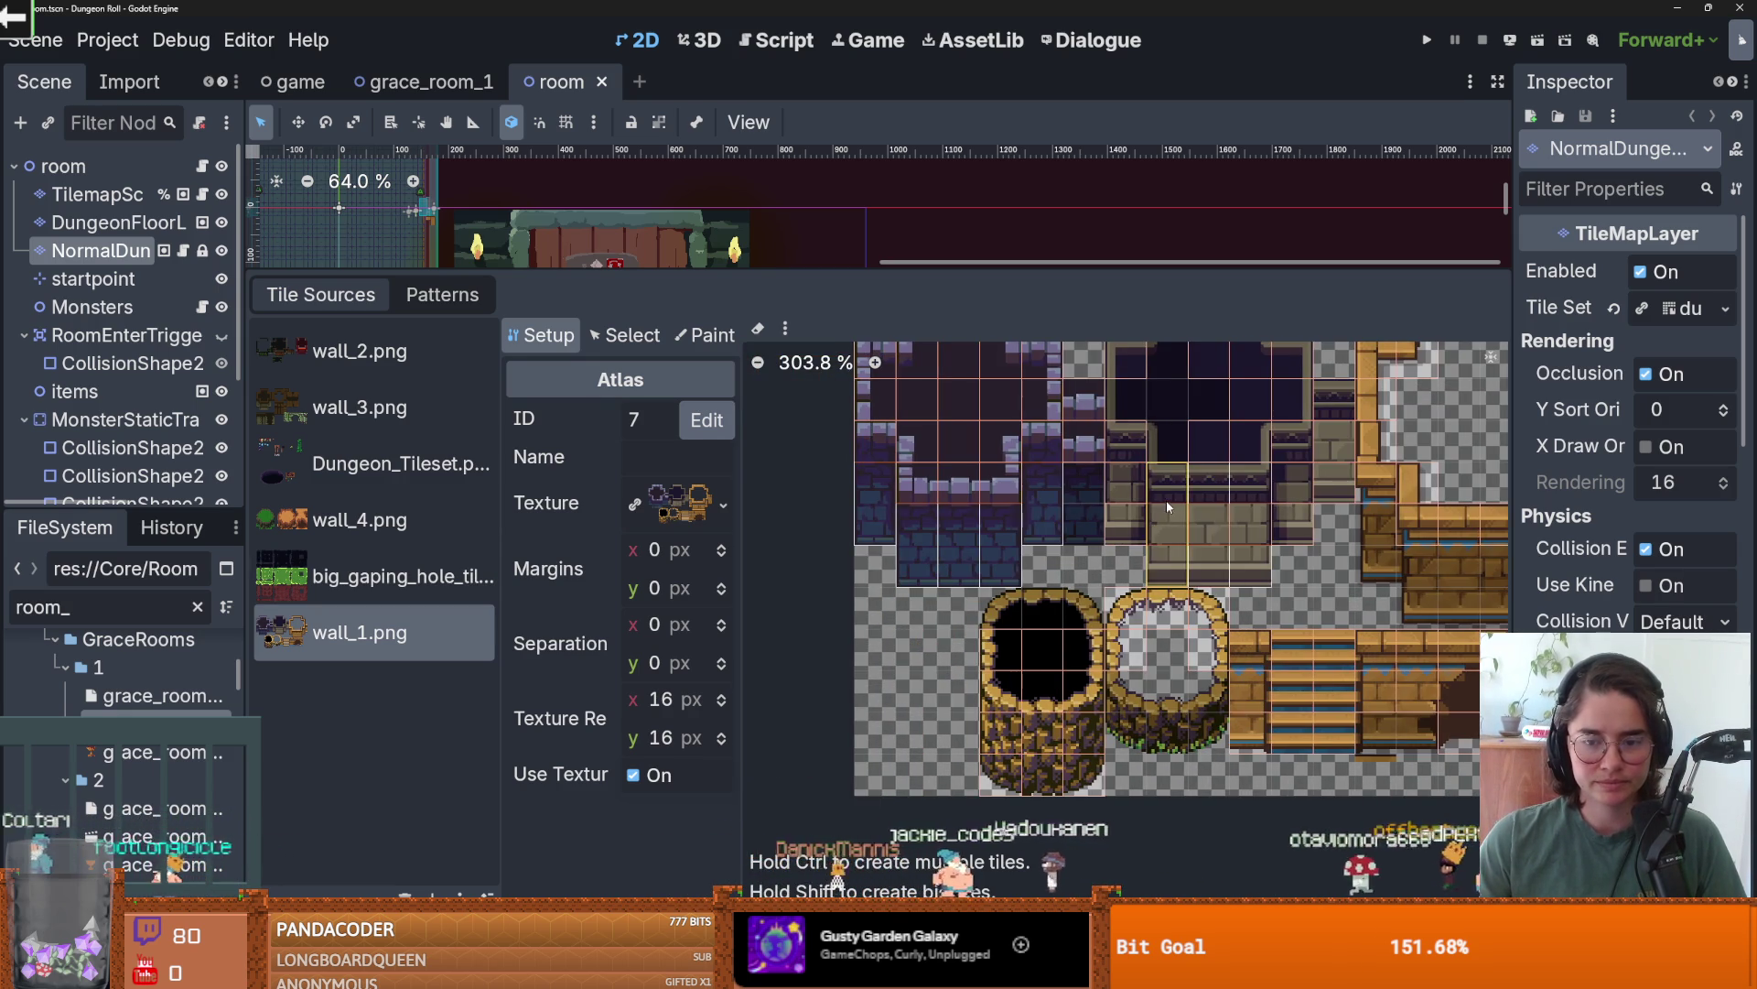
scroll(1052, 520, left, 1)
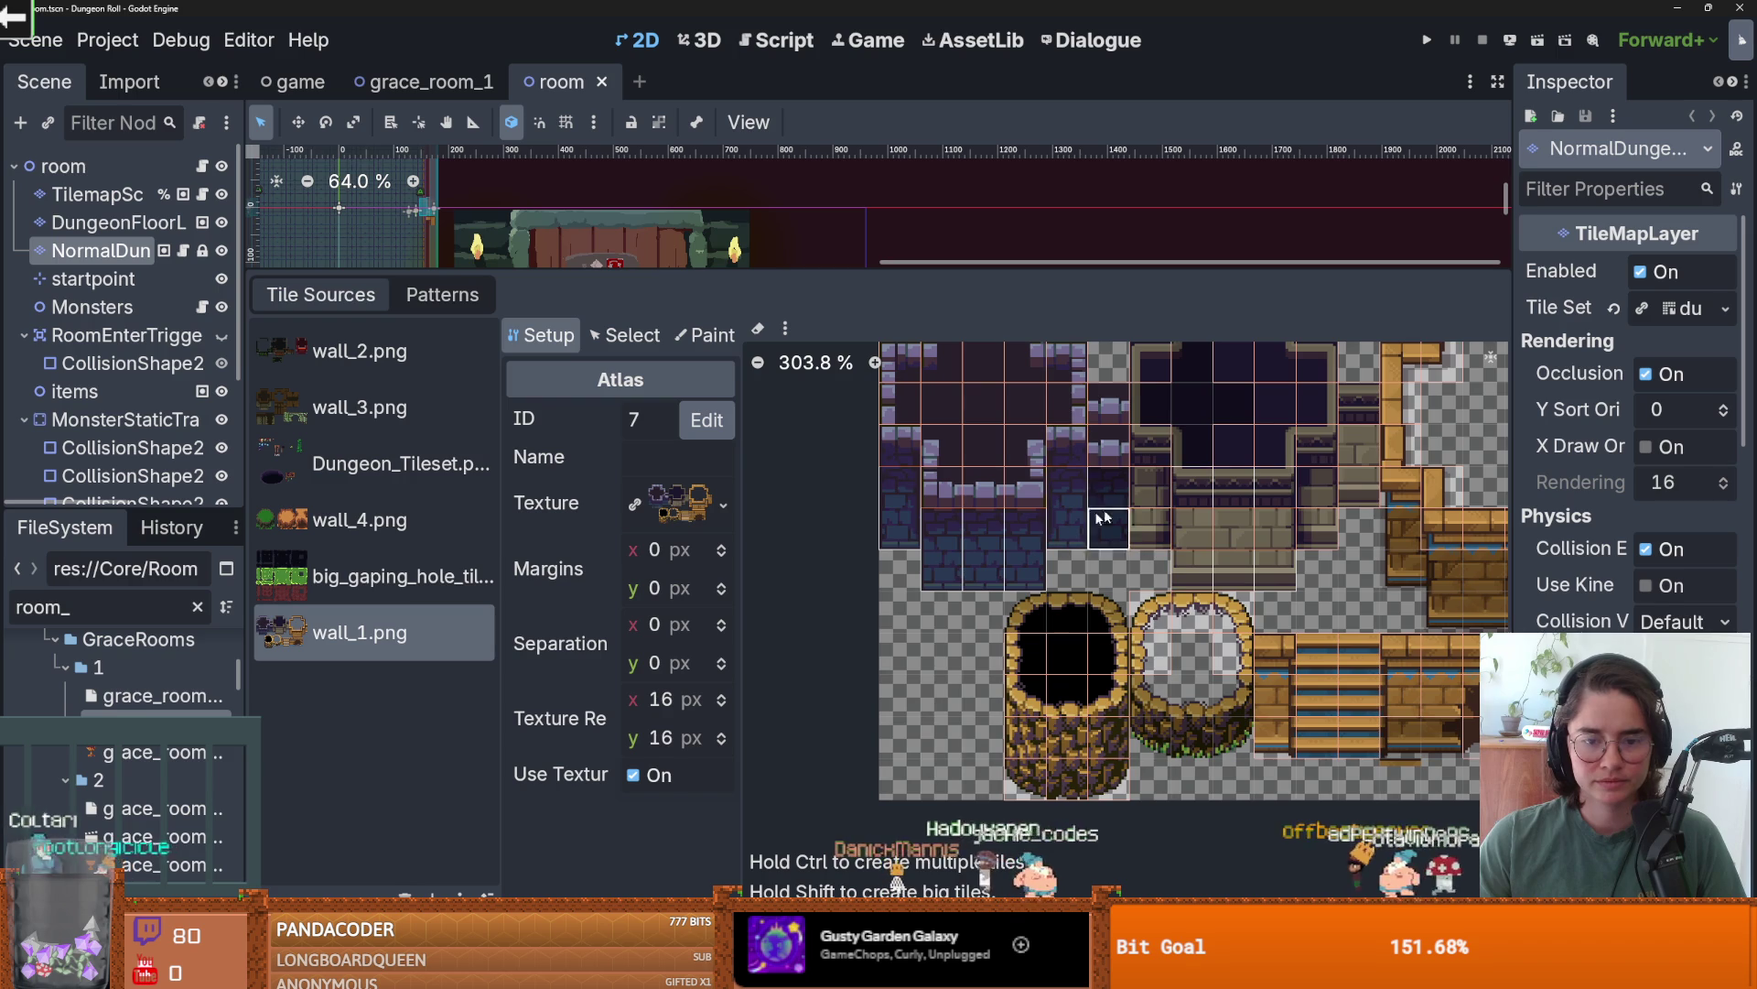
click(1695, 307)
scroll(1508, 577, down, 10)
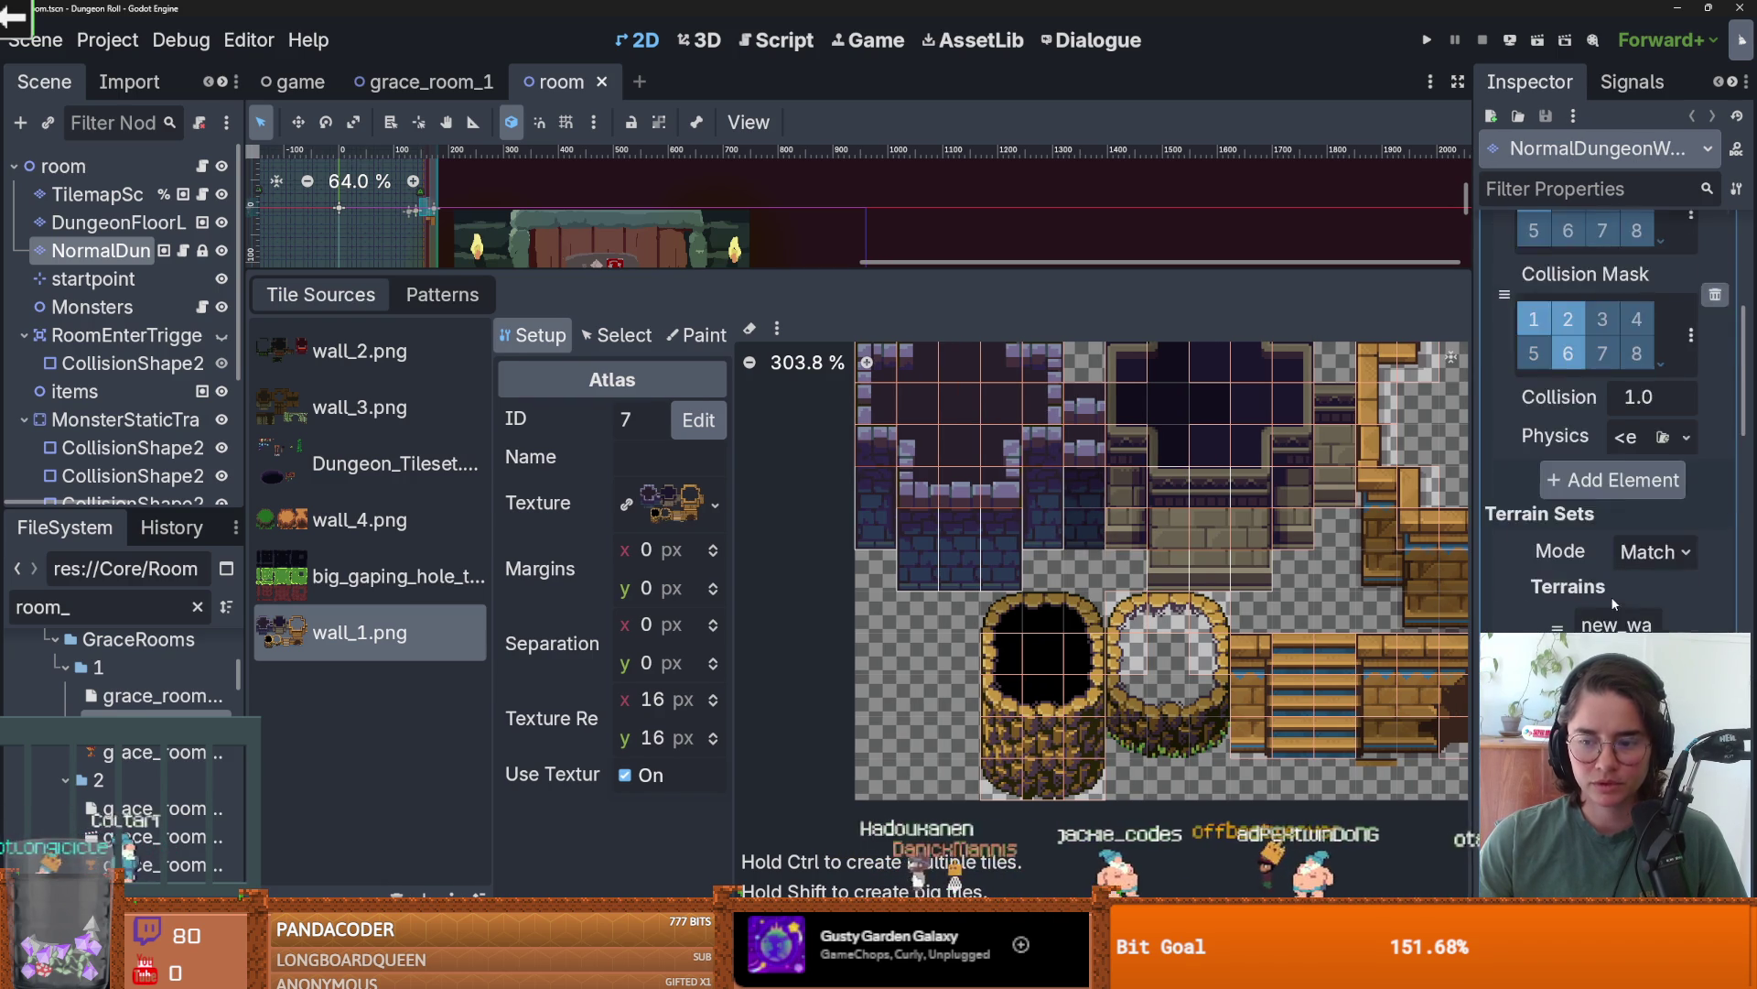
- Switch the TileSet editor to painting Terrains and erase terrain from the bottom-row tiles
drag(1470, 577, 1364, 576)
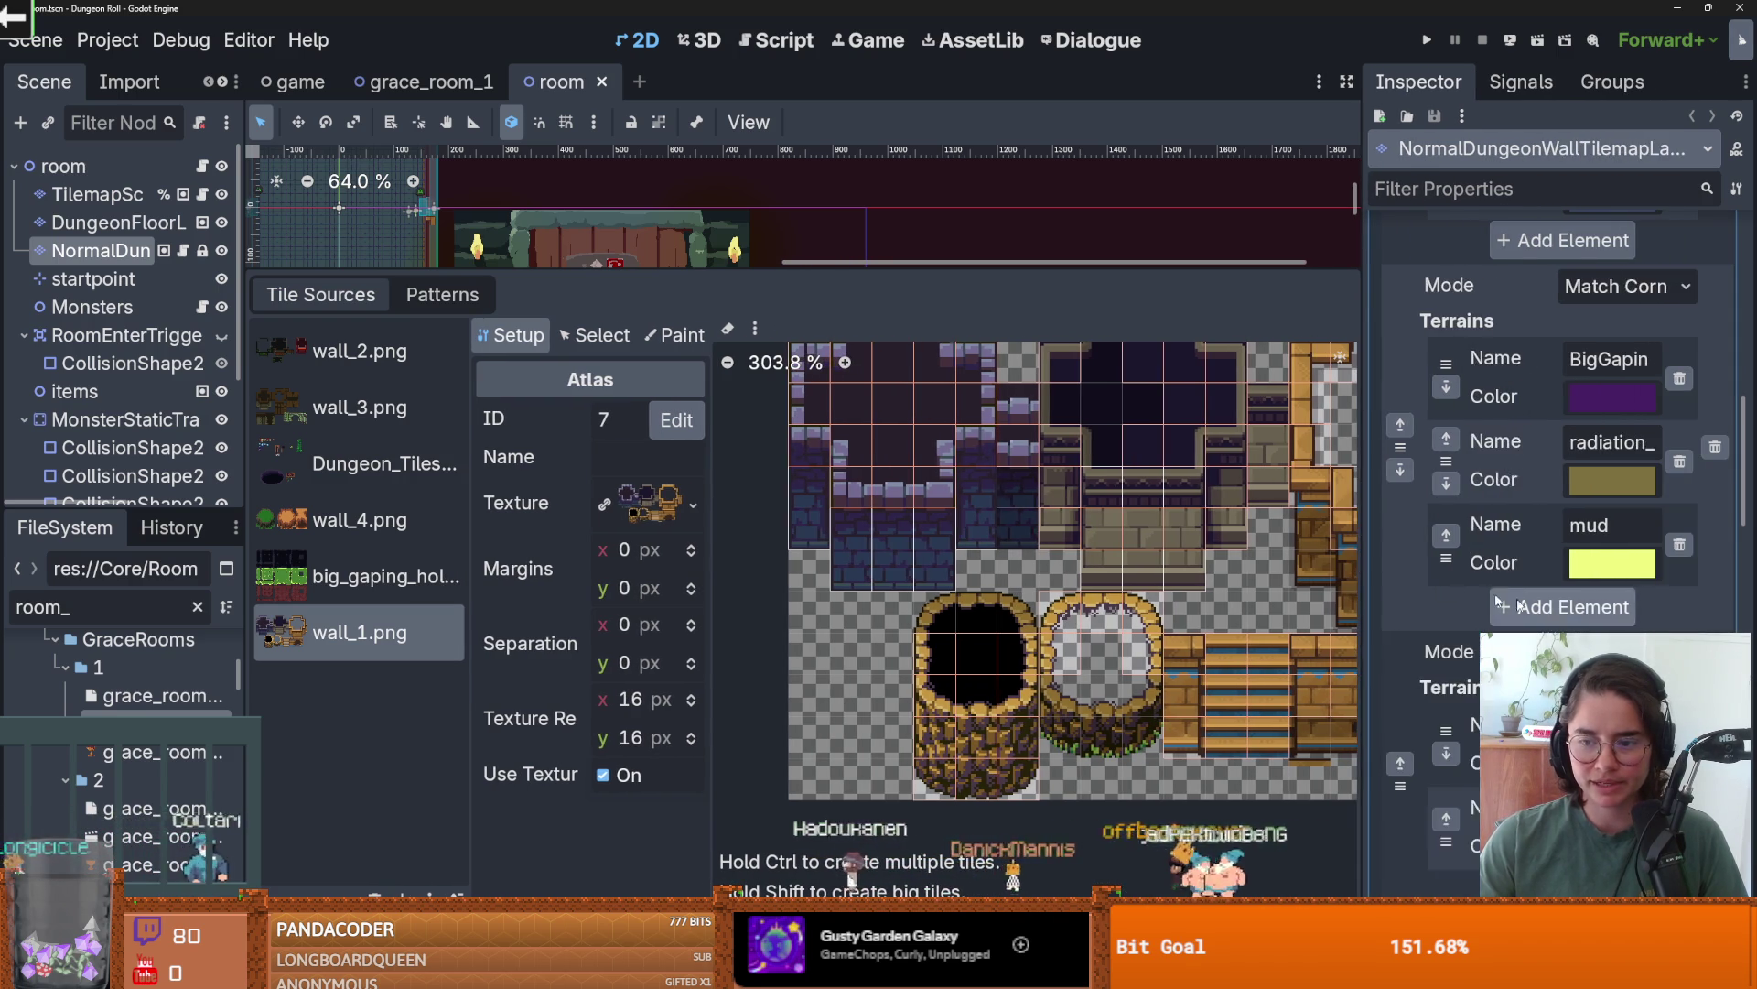
scroll(1550, 611, down, 4)
scroll(1475, 556, up, 4)
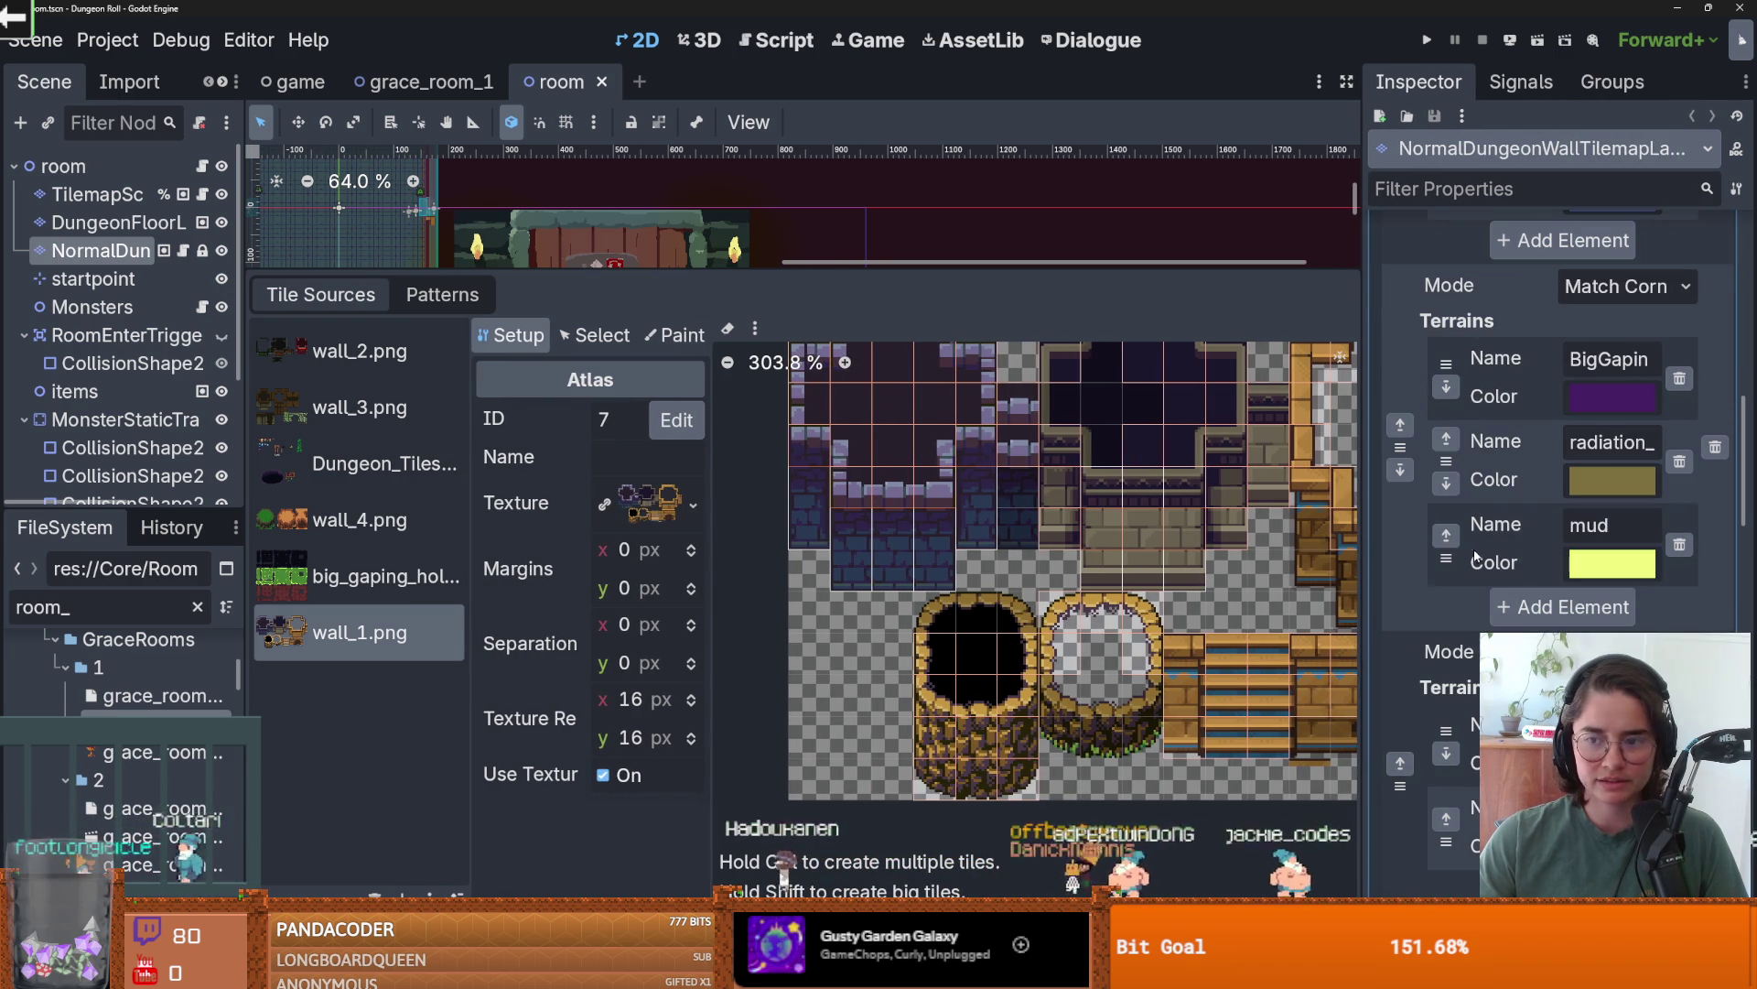
scroll(1531, 542, up, 8)
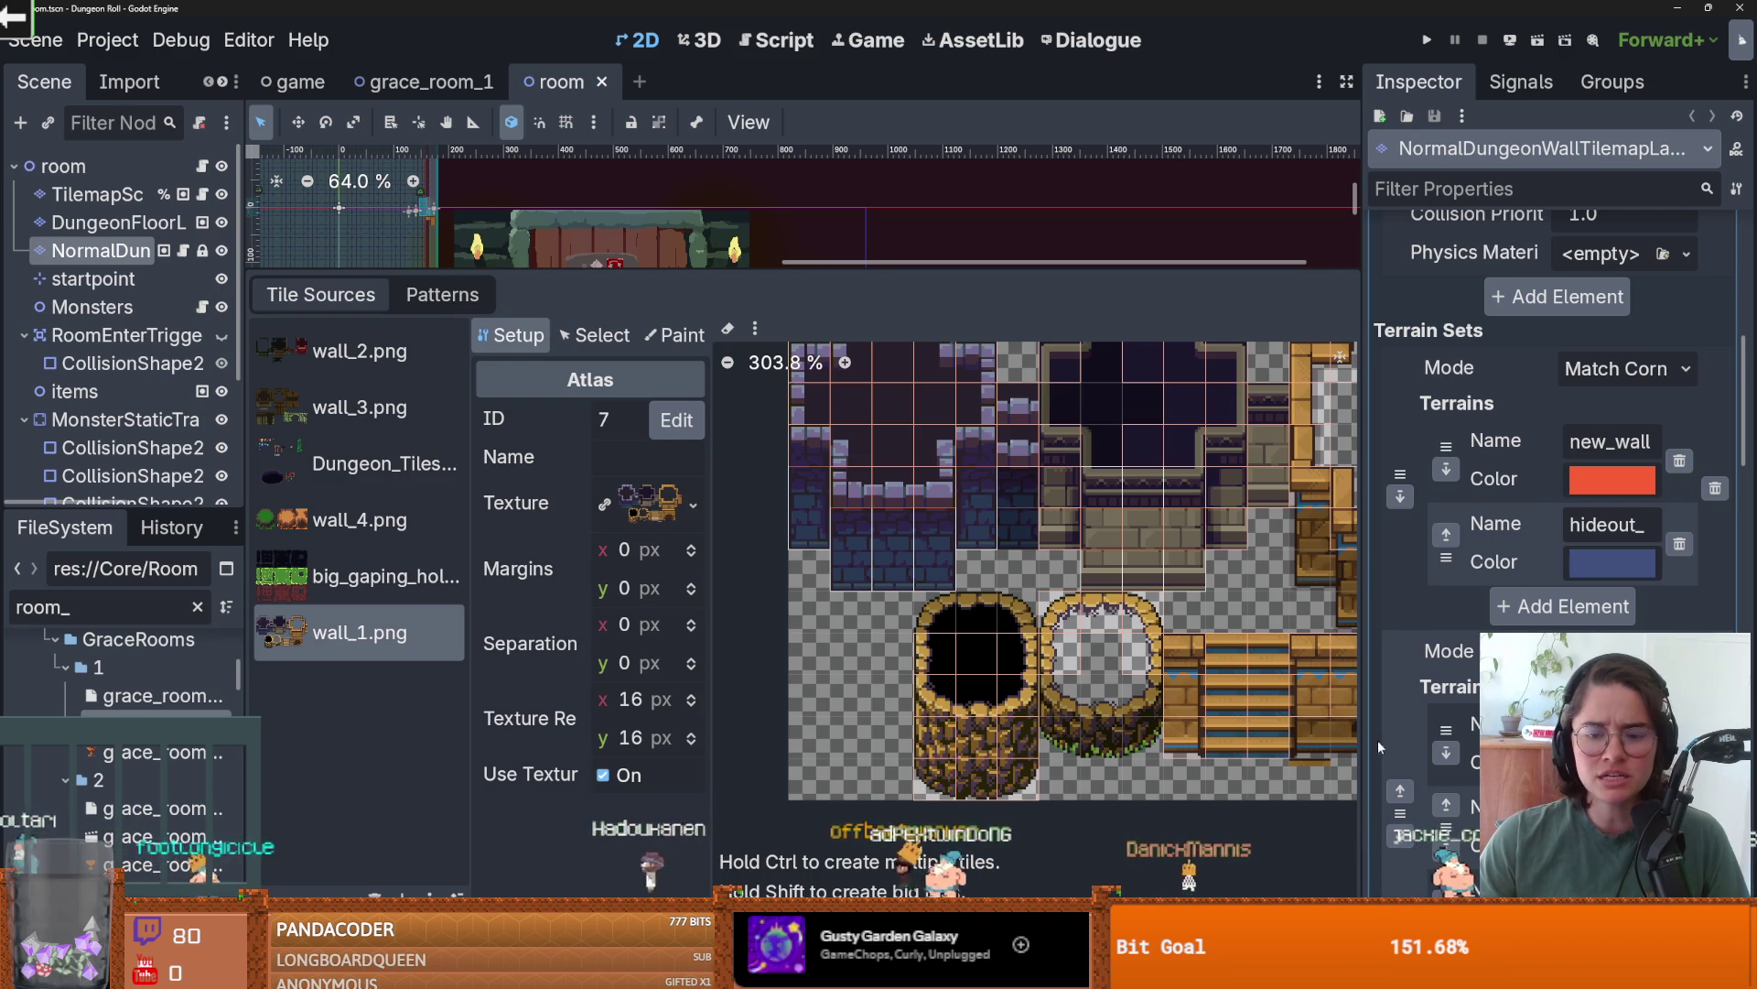
click(675, 335)
click(590, 418)
click(591, 595)
scroll(1112, 552, up, 2)
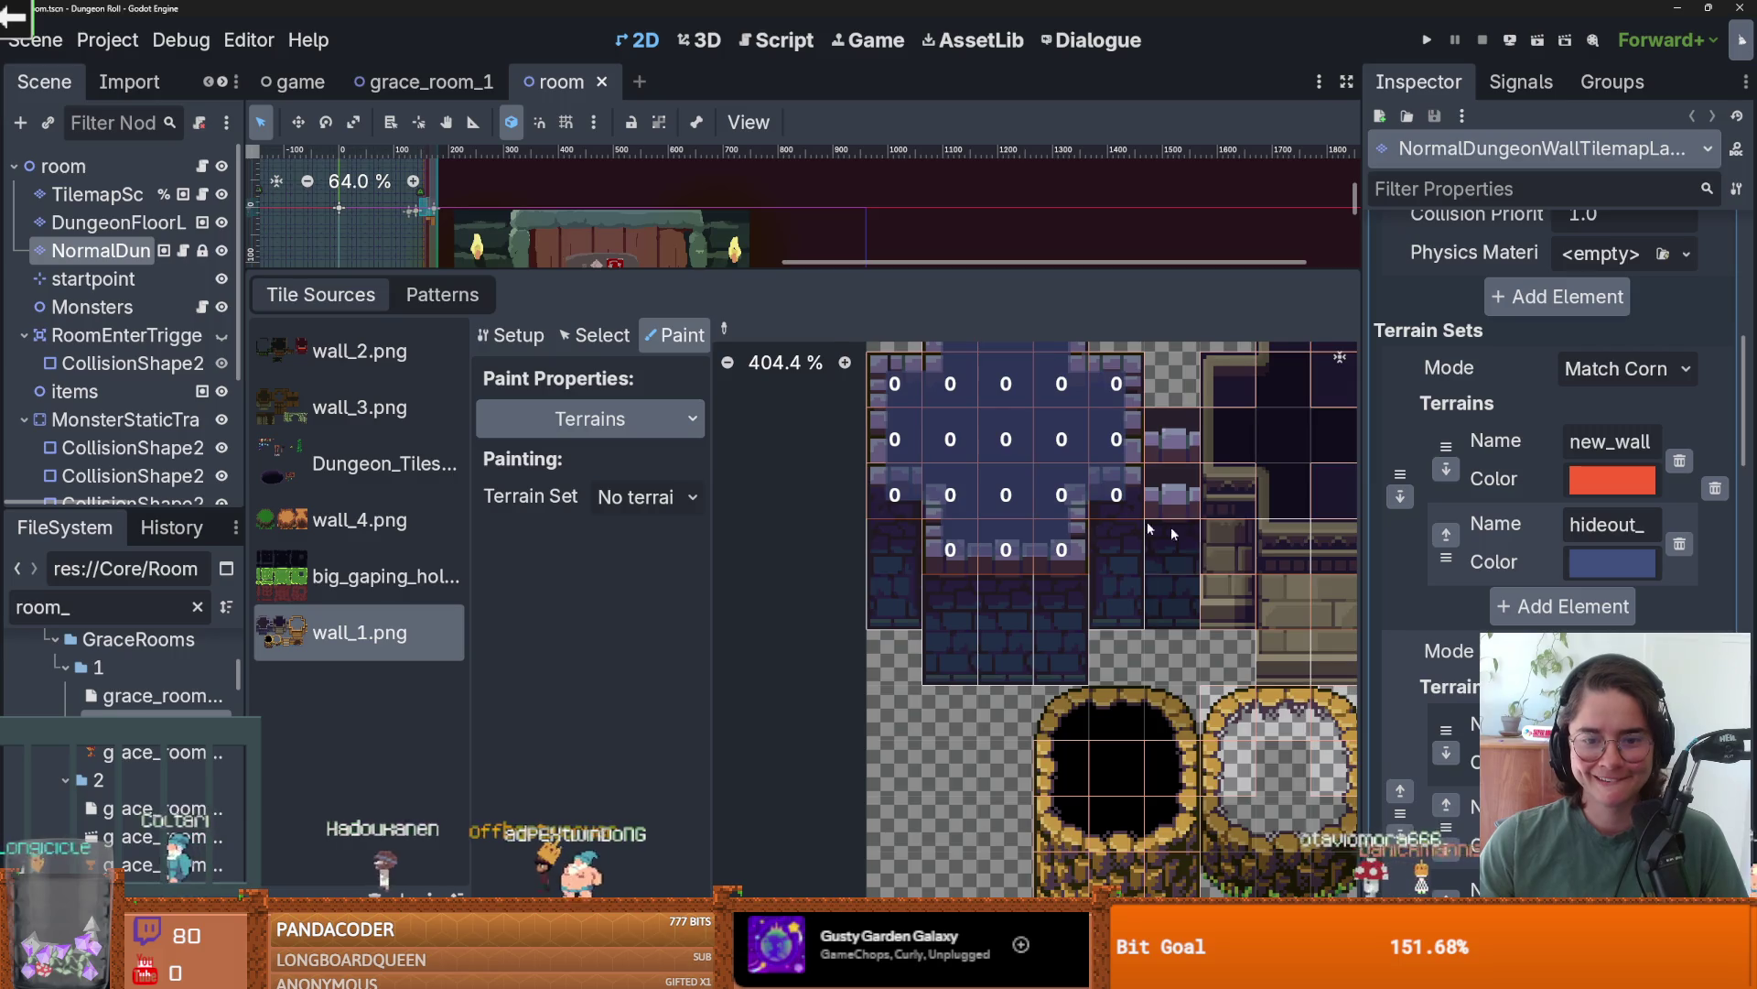
scroll(1112, 551, down, 1)
mouse_move(1022, 505)
mouse_down()
mouse_move(921, 505)
mouse_move(901, 467)
mouse_move(1071, 455)
mouse_move(869, 403)
mouse_move(1022, 353)
mouse_move(921, 353)
mouse_up()
- Paint Terrain Set 0's new_walls terrain across the wall_1.png cross tiles and save
click(645, 496)
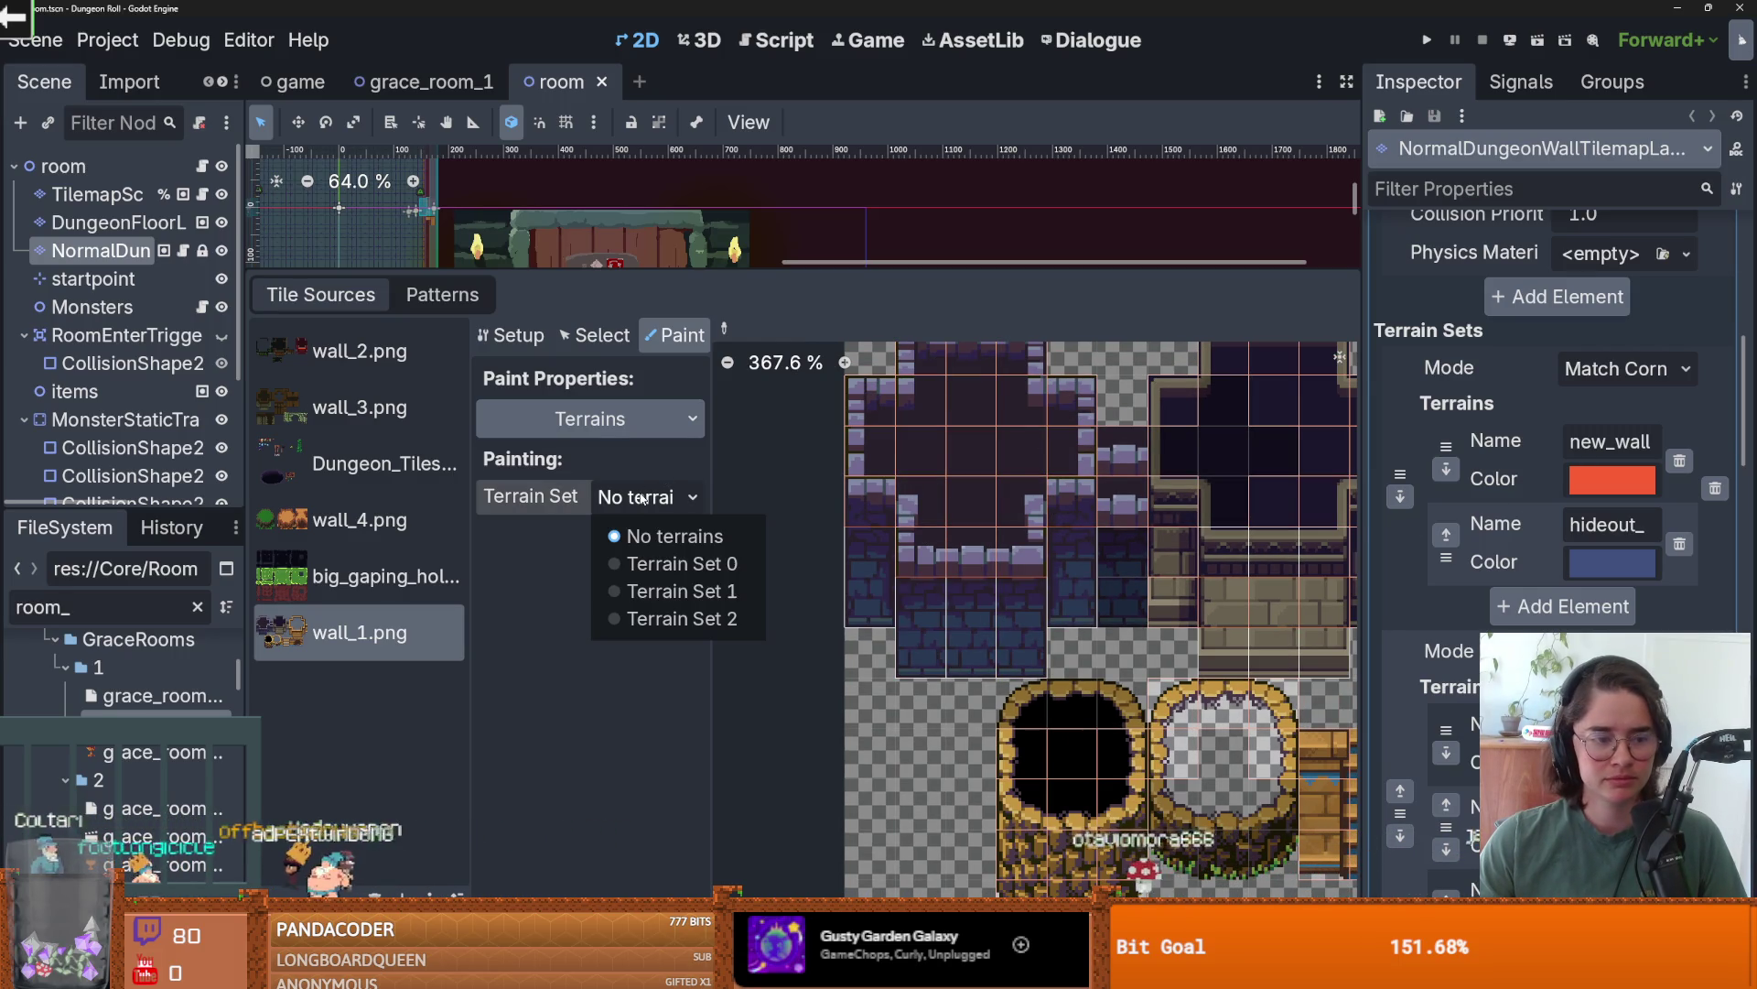
click(662, 560)
click(658, 537)
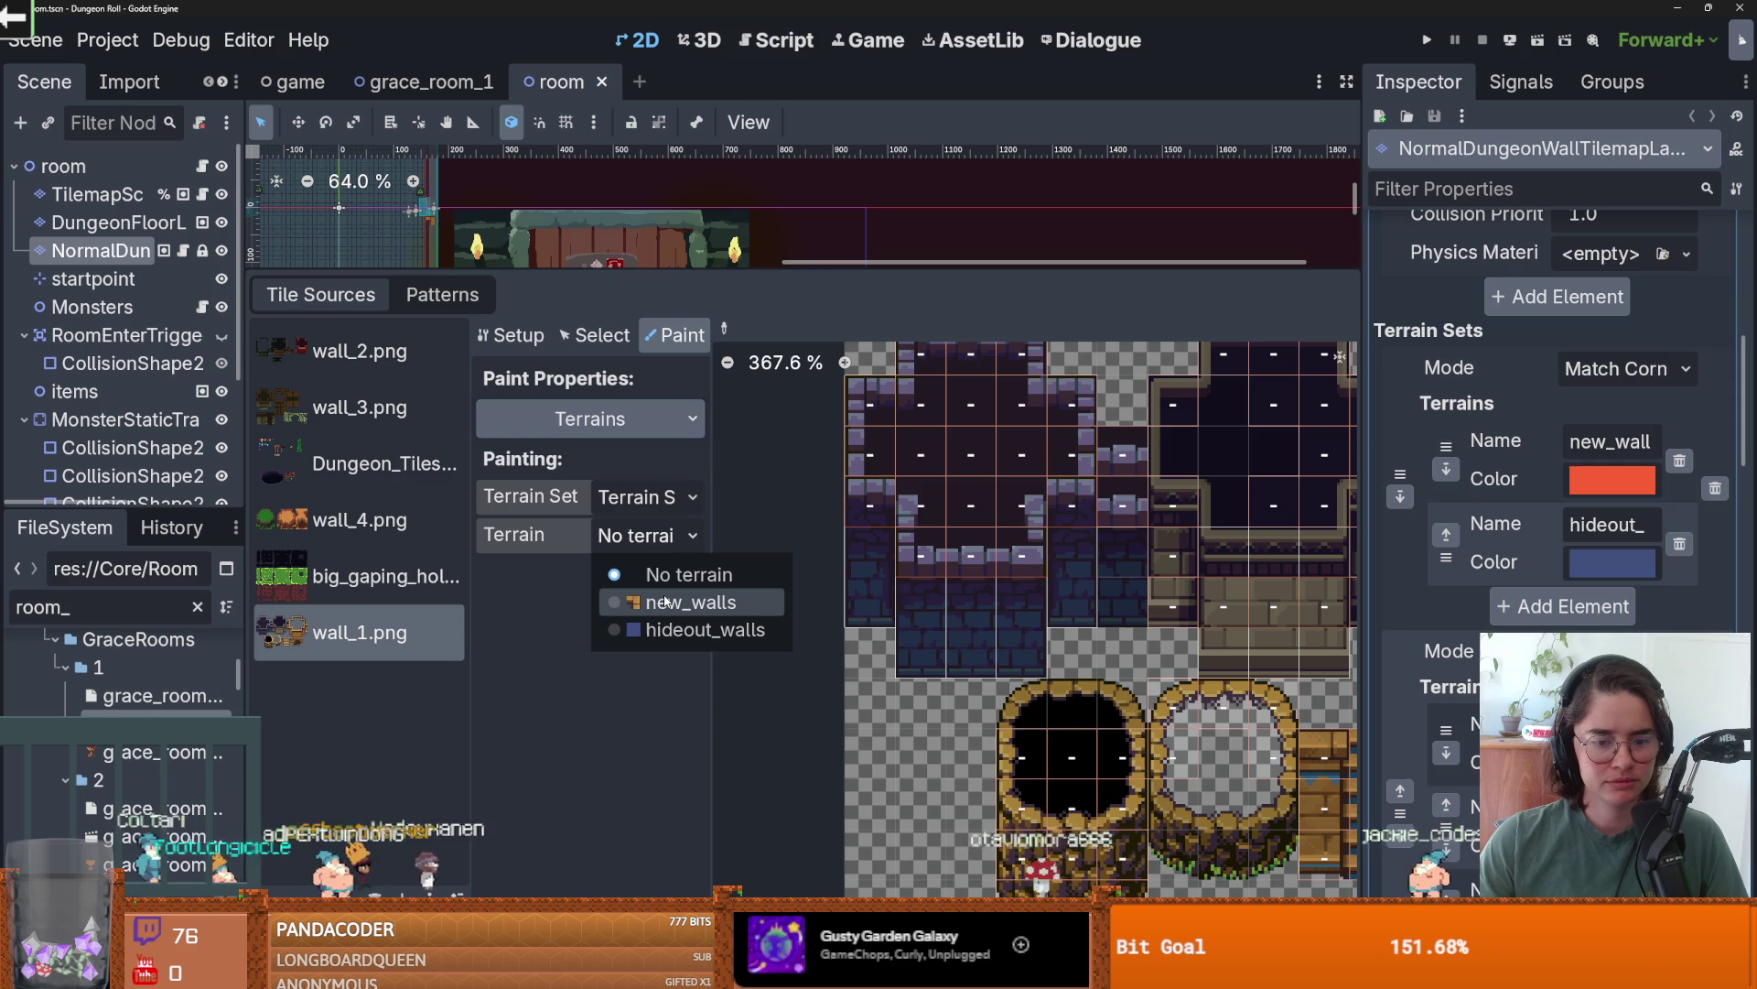
click(666, 601)
mouse_move(870, 404)
mouse_down()
mouse_move(1029, 536)
mouse_move(1023, 403)
mouse_move(918, 366)
mouse_move(1018, 366)
mouse_move(1018, 421)
mouse_move(1067, 419)
mouse_move(1069, 492)
mouse_move(1023, 522)
mouse_move(1018, 562)
mouse_move(952, 565)
mouse_move(868, 550)
mouse_move(876, 417)
mouse_move(878, 457)
mouse_move(915, 412)
mouse_move(919, 502)
mouse_move(935, 550)
mouse_move(944, 539)
mouse_up()
mouse_move(928, 473)
mouse_down()
mouse_move(987, 531)
mouse_move(1016, 508)
mouse_move(1036, 476)
mouse_move(959, 438)
mouse_move(995, 432)
mouse_move(1003, 387)
mouse_up()
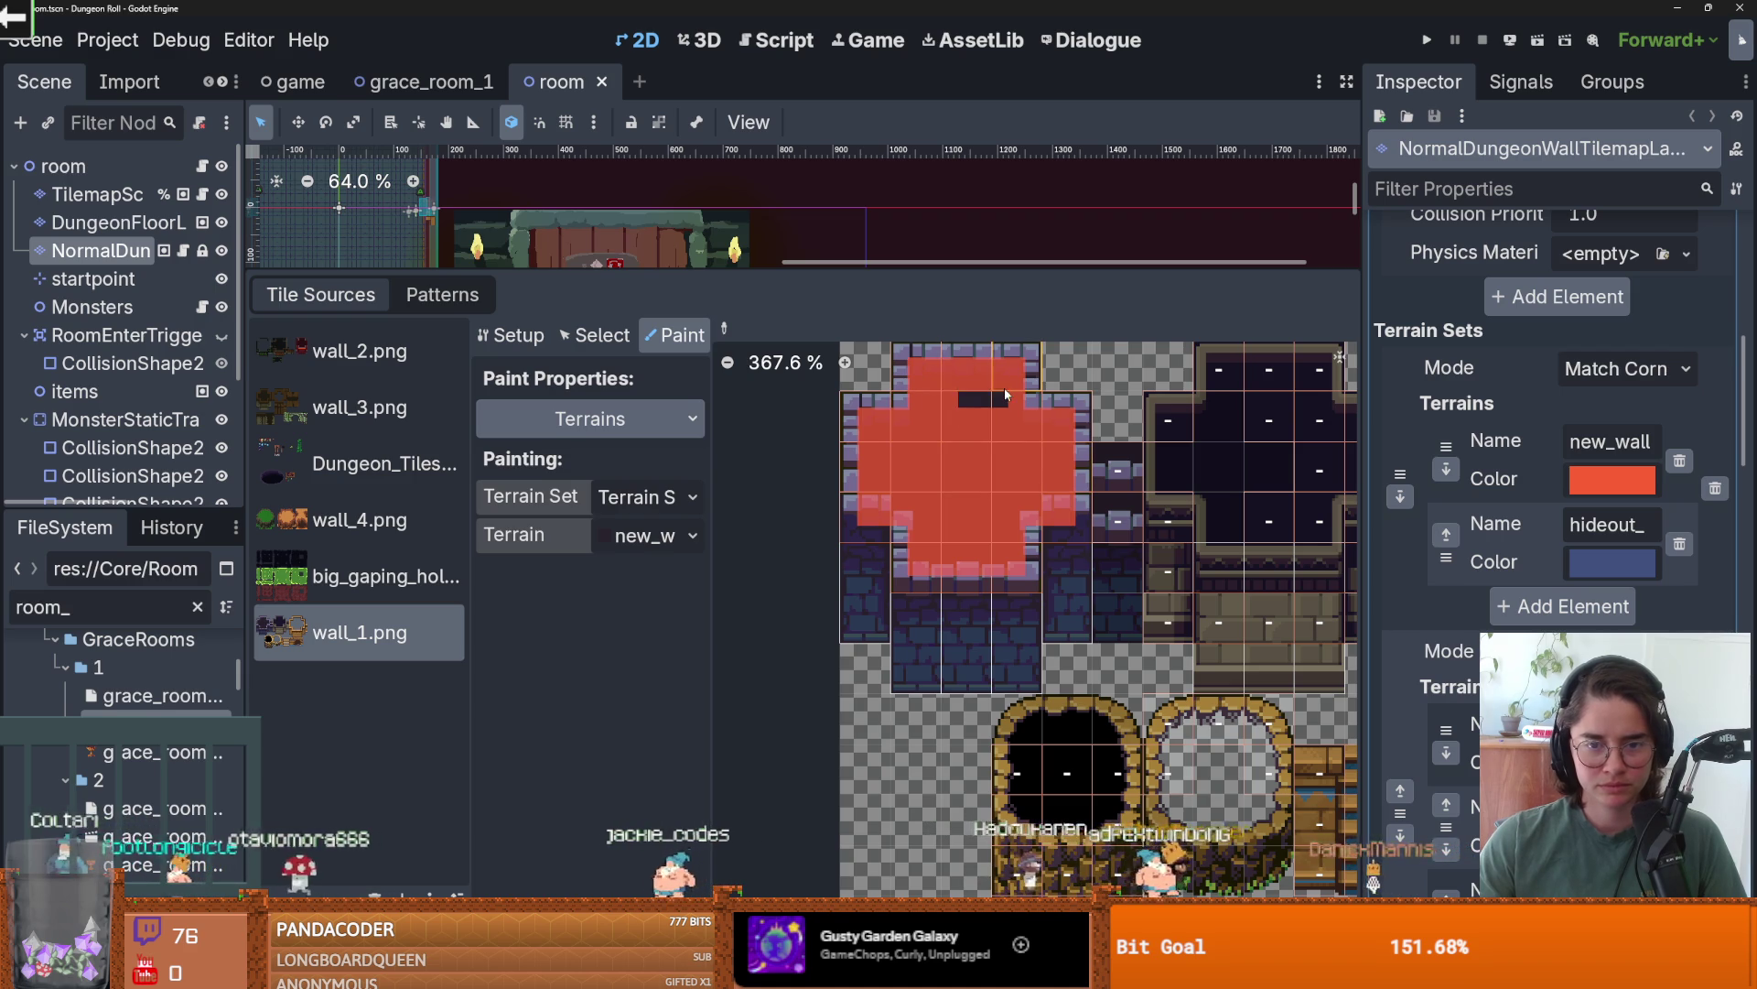
key(ctrl+s)
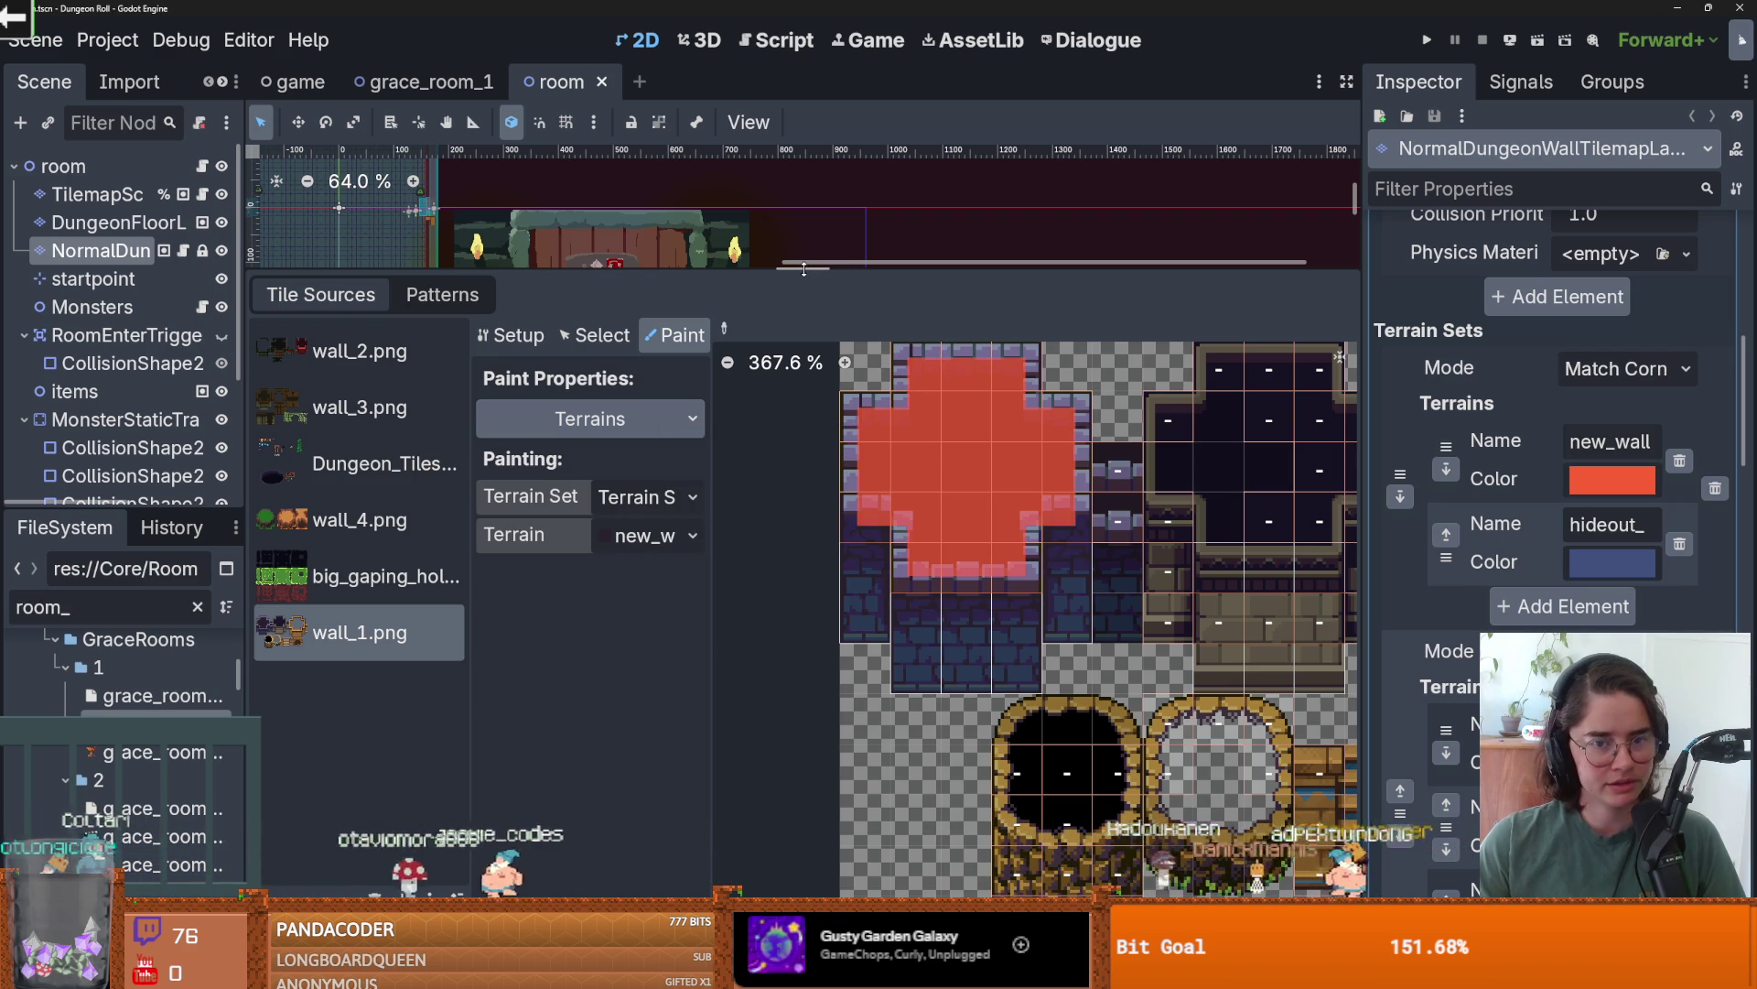
- Enlarge the room view, save the scene again, and look over the saved tile Patterns
drag(814, 272, 815, 534)
scroll(775, 380, up, 2)
scroll(776, 380, up, 12)
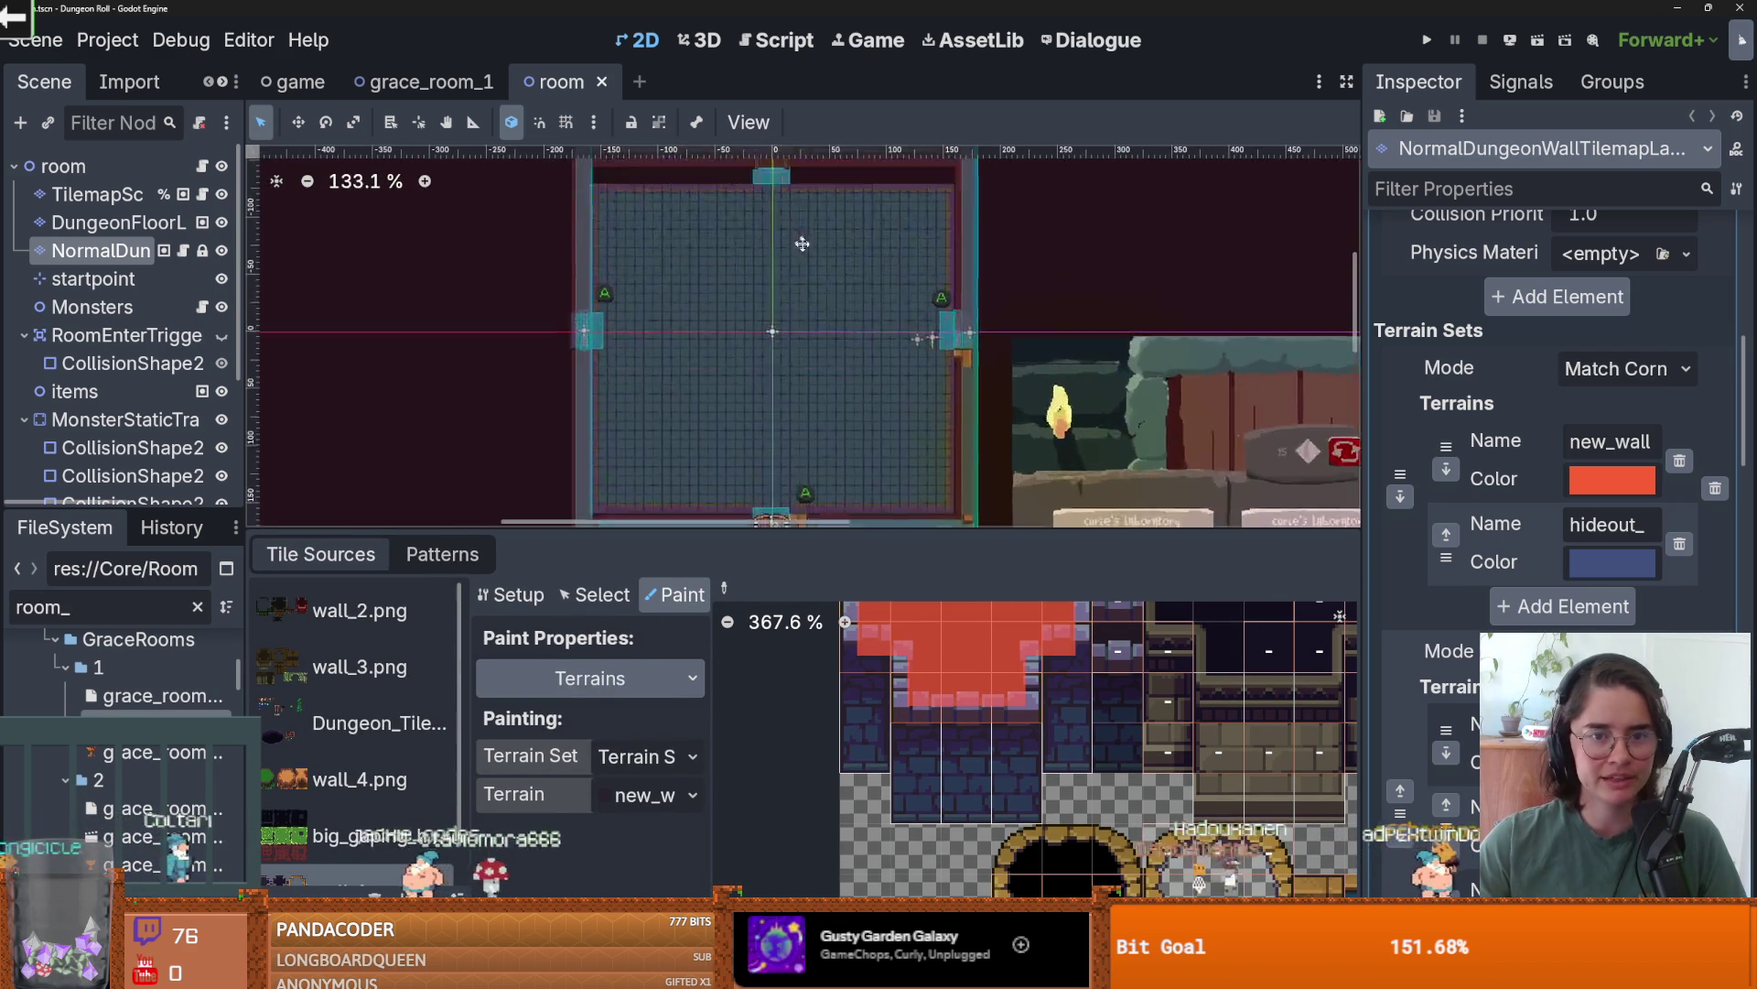
scroll(723, 256, down, 3)
scroll(728, 263, down, 3)
key(ctrl+s)
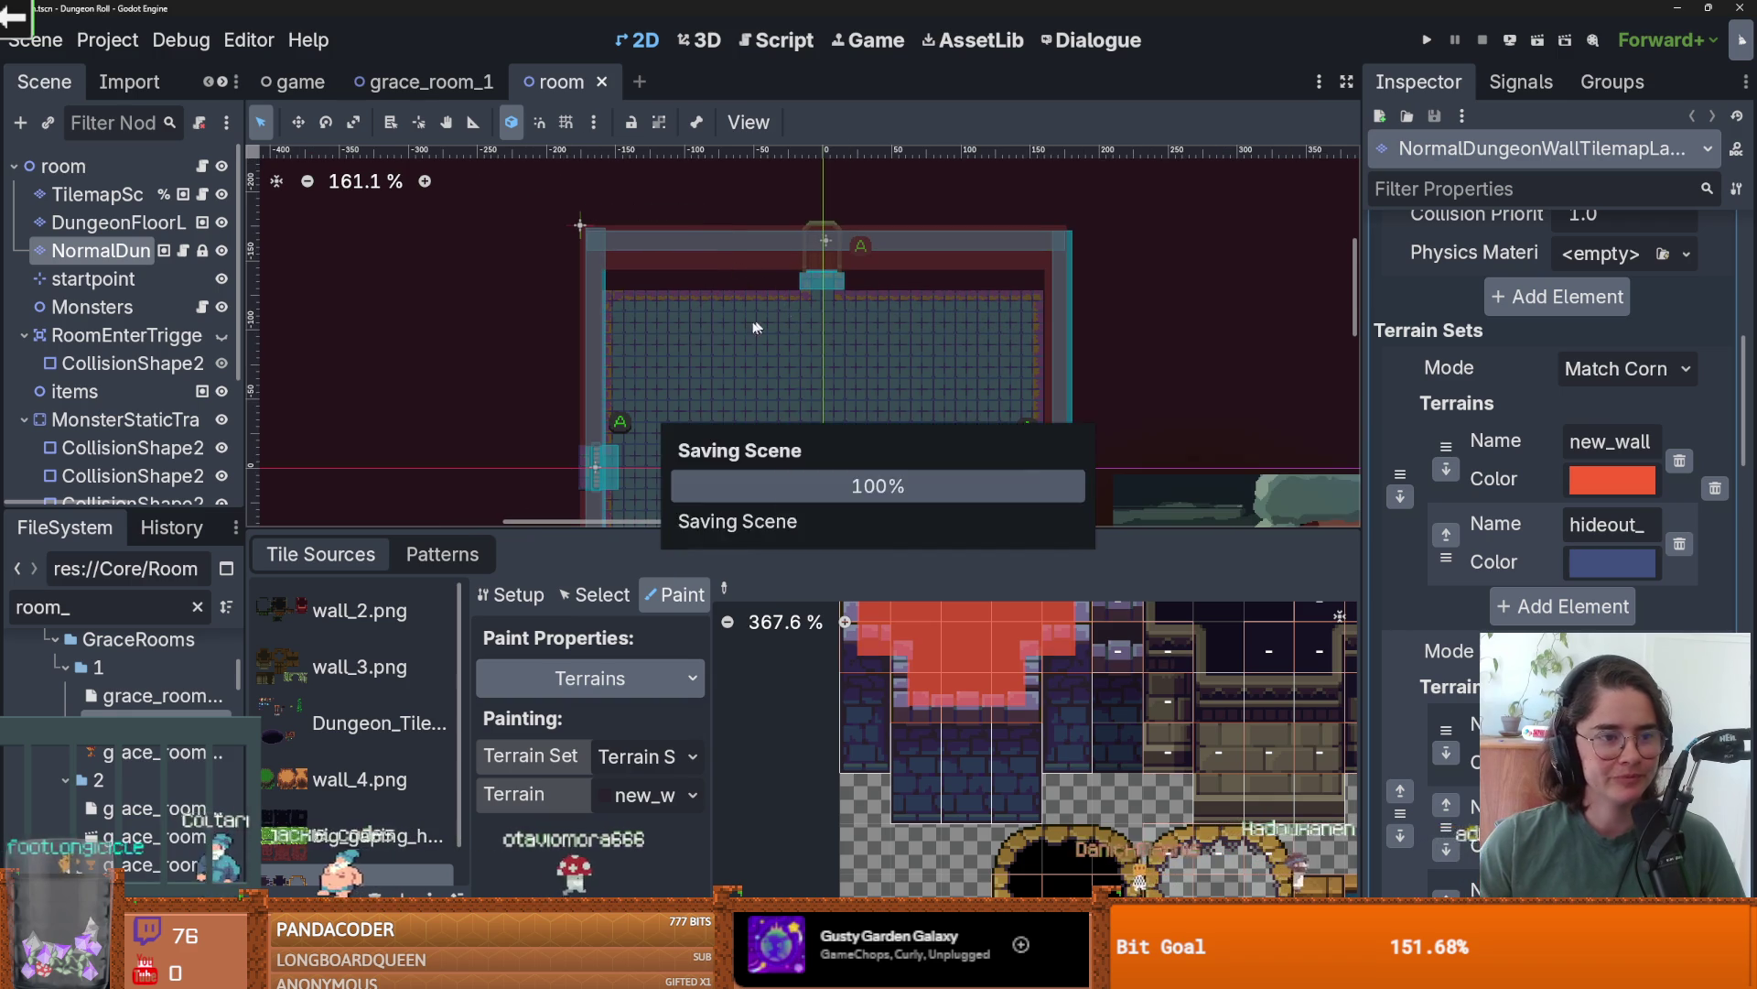
scroll(763, 394, down, 2)
click(442, 553)
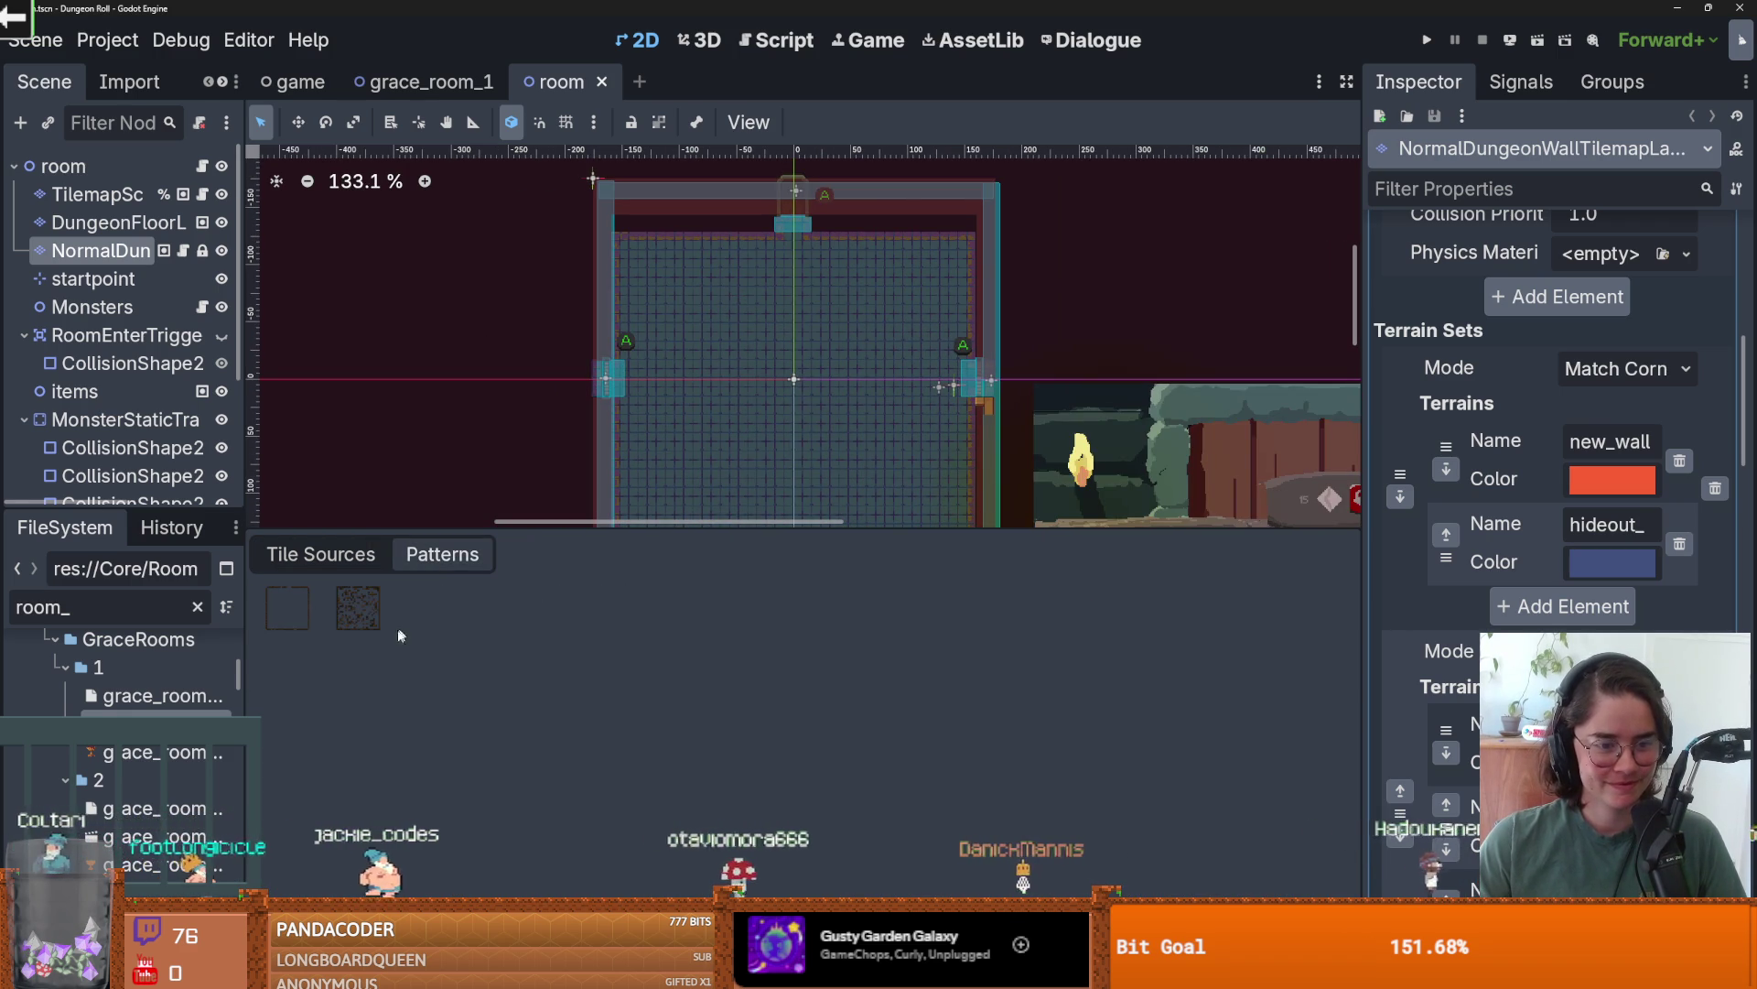
click(320, 554)
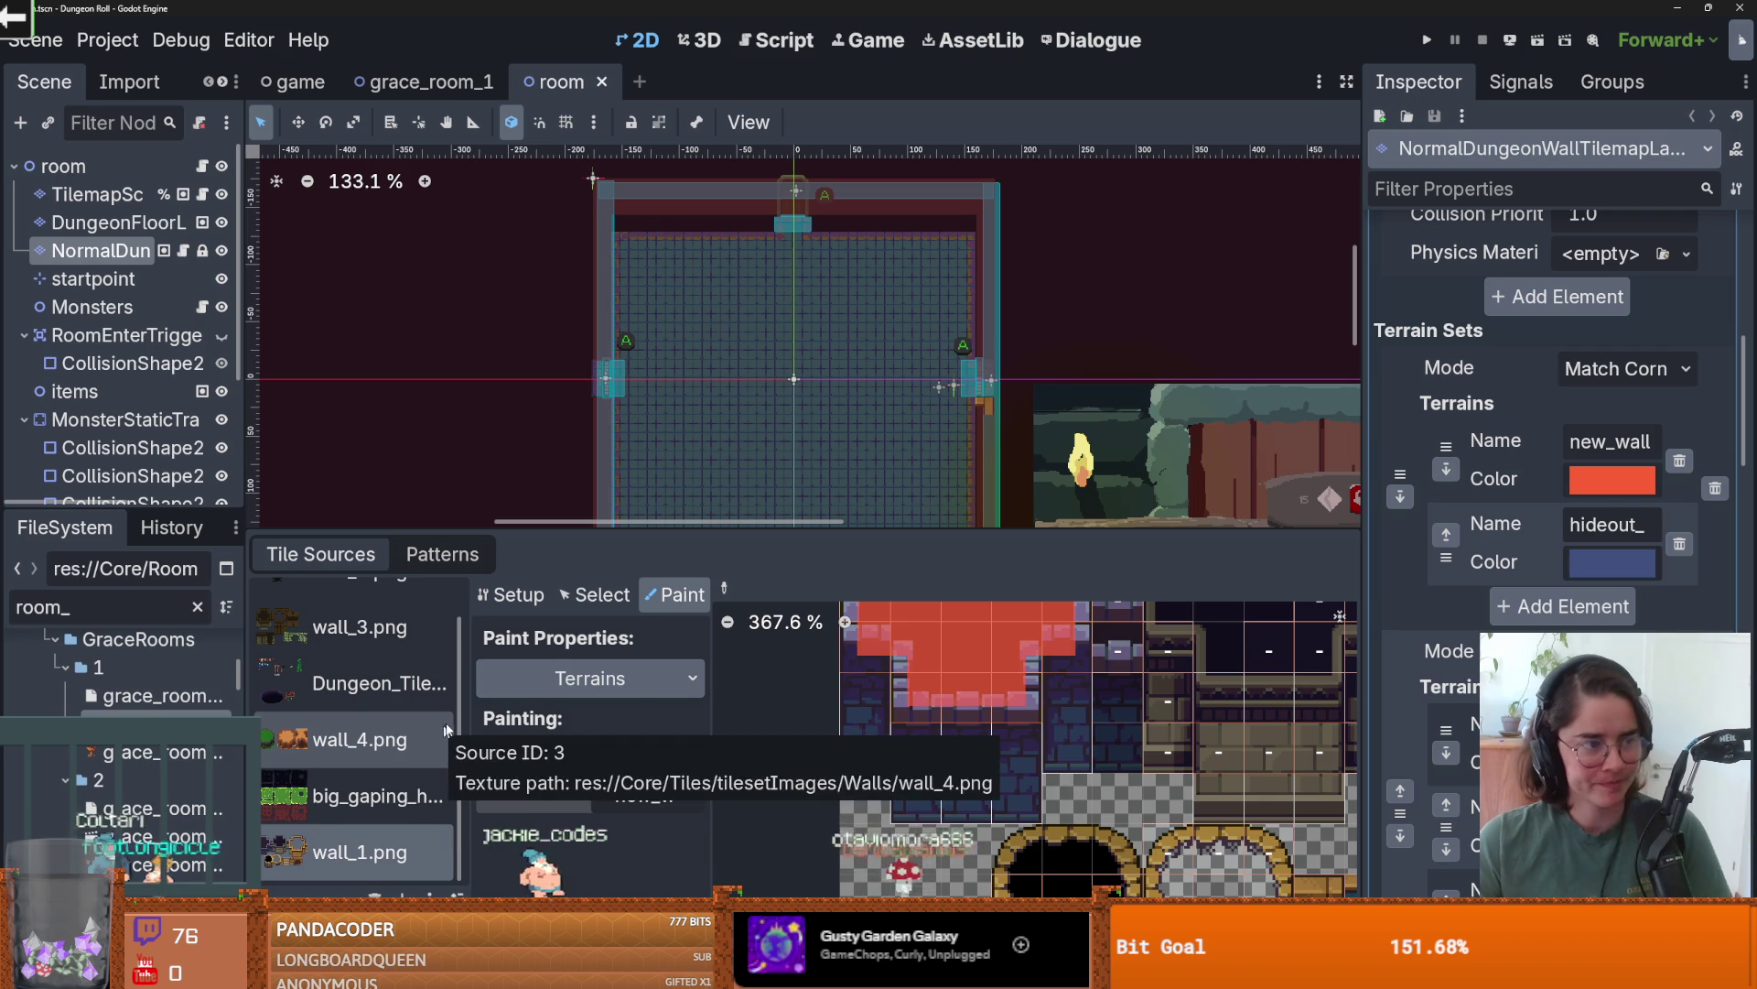
scroll(678, 494, down, 1)
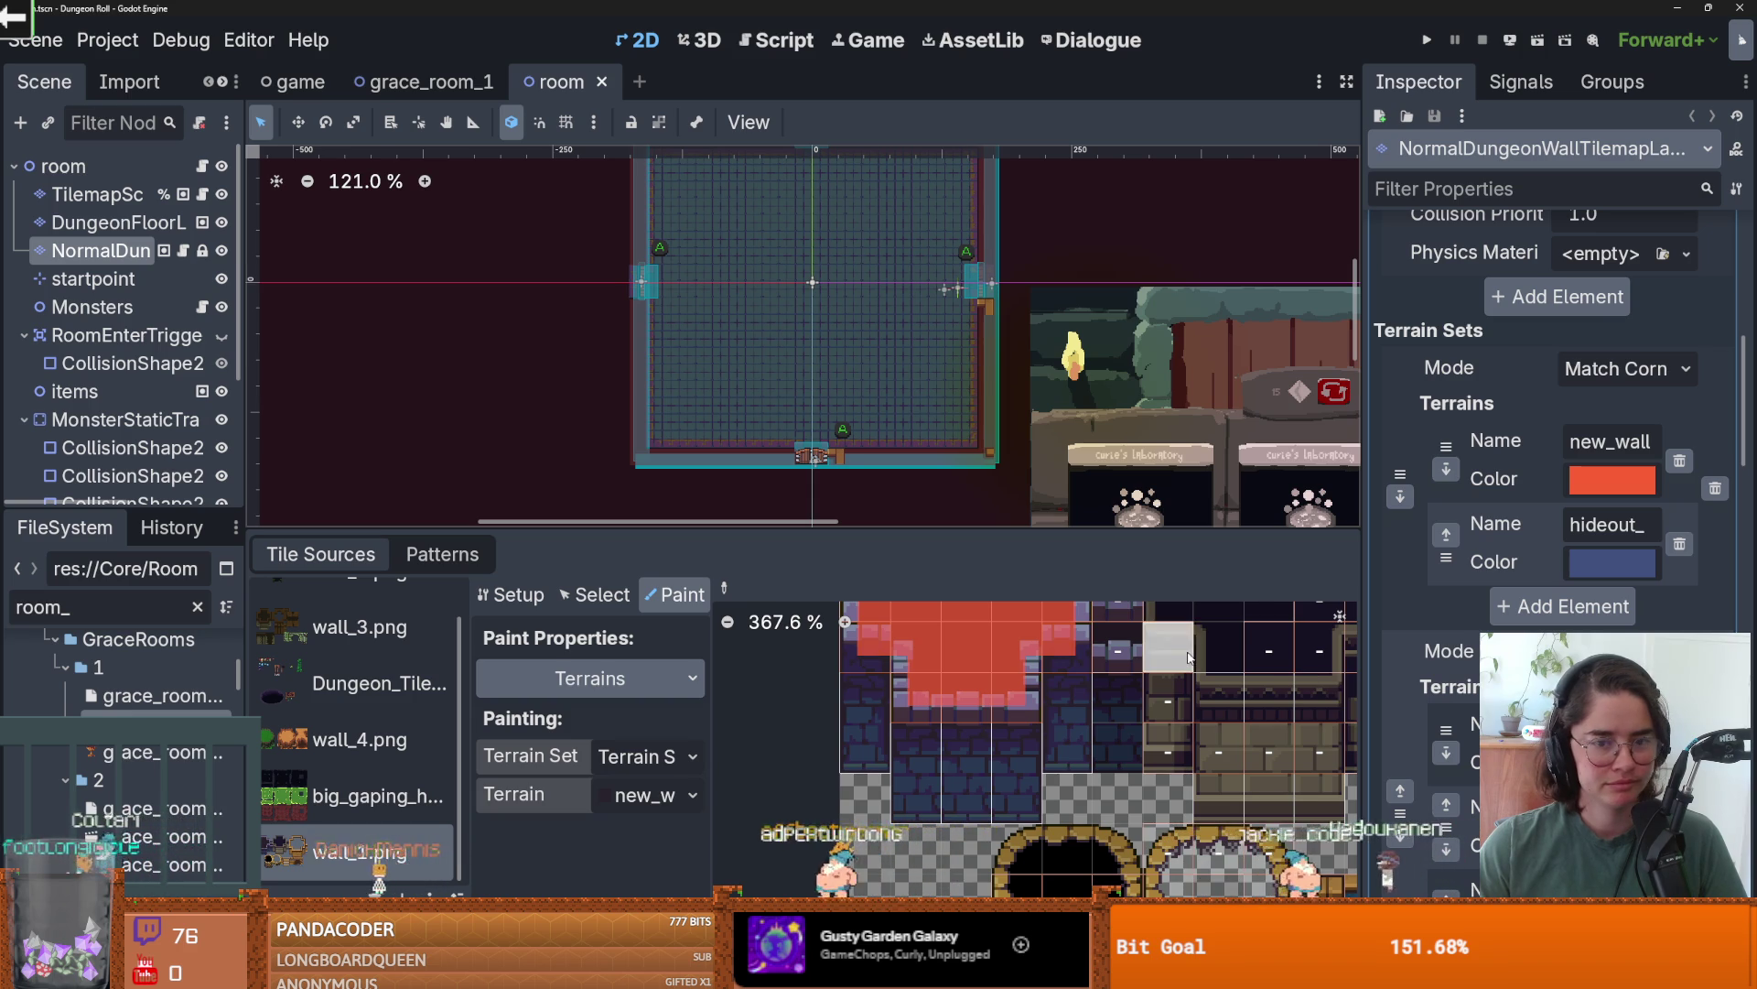
- Toggle the tile editor between Setup and Paint, then bring up the TileMap panel
click(519, 595)
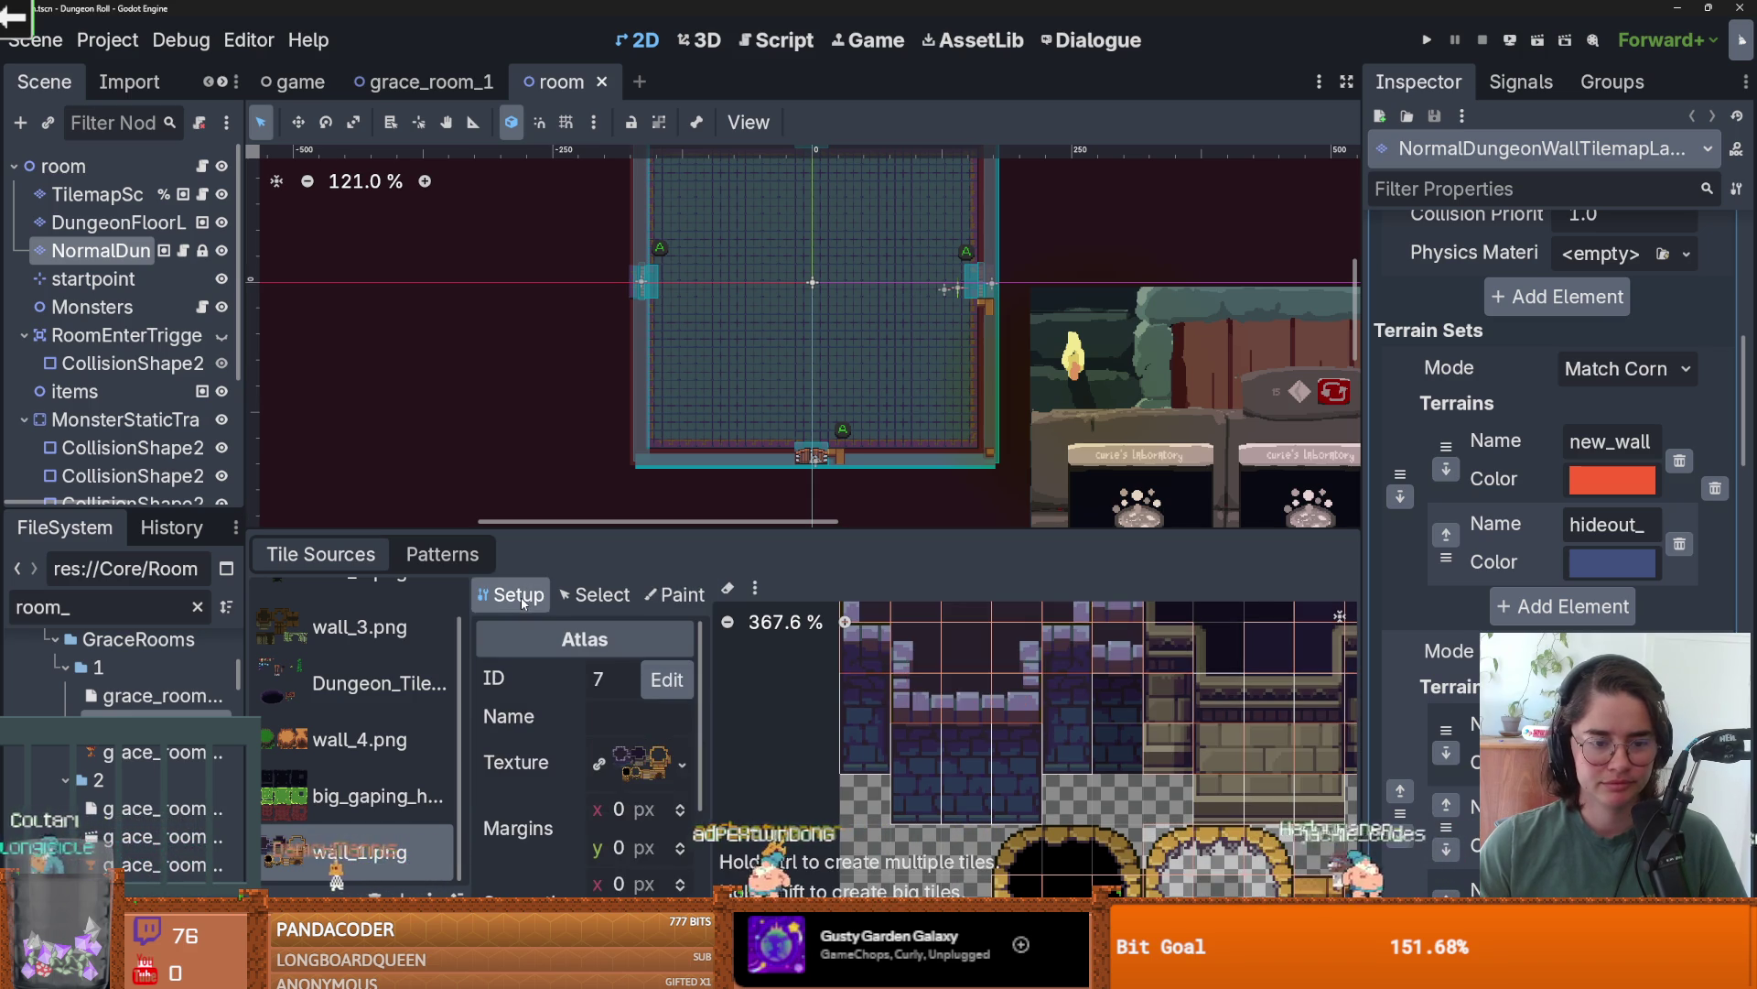
click(678, 595)
click(695, 911)
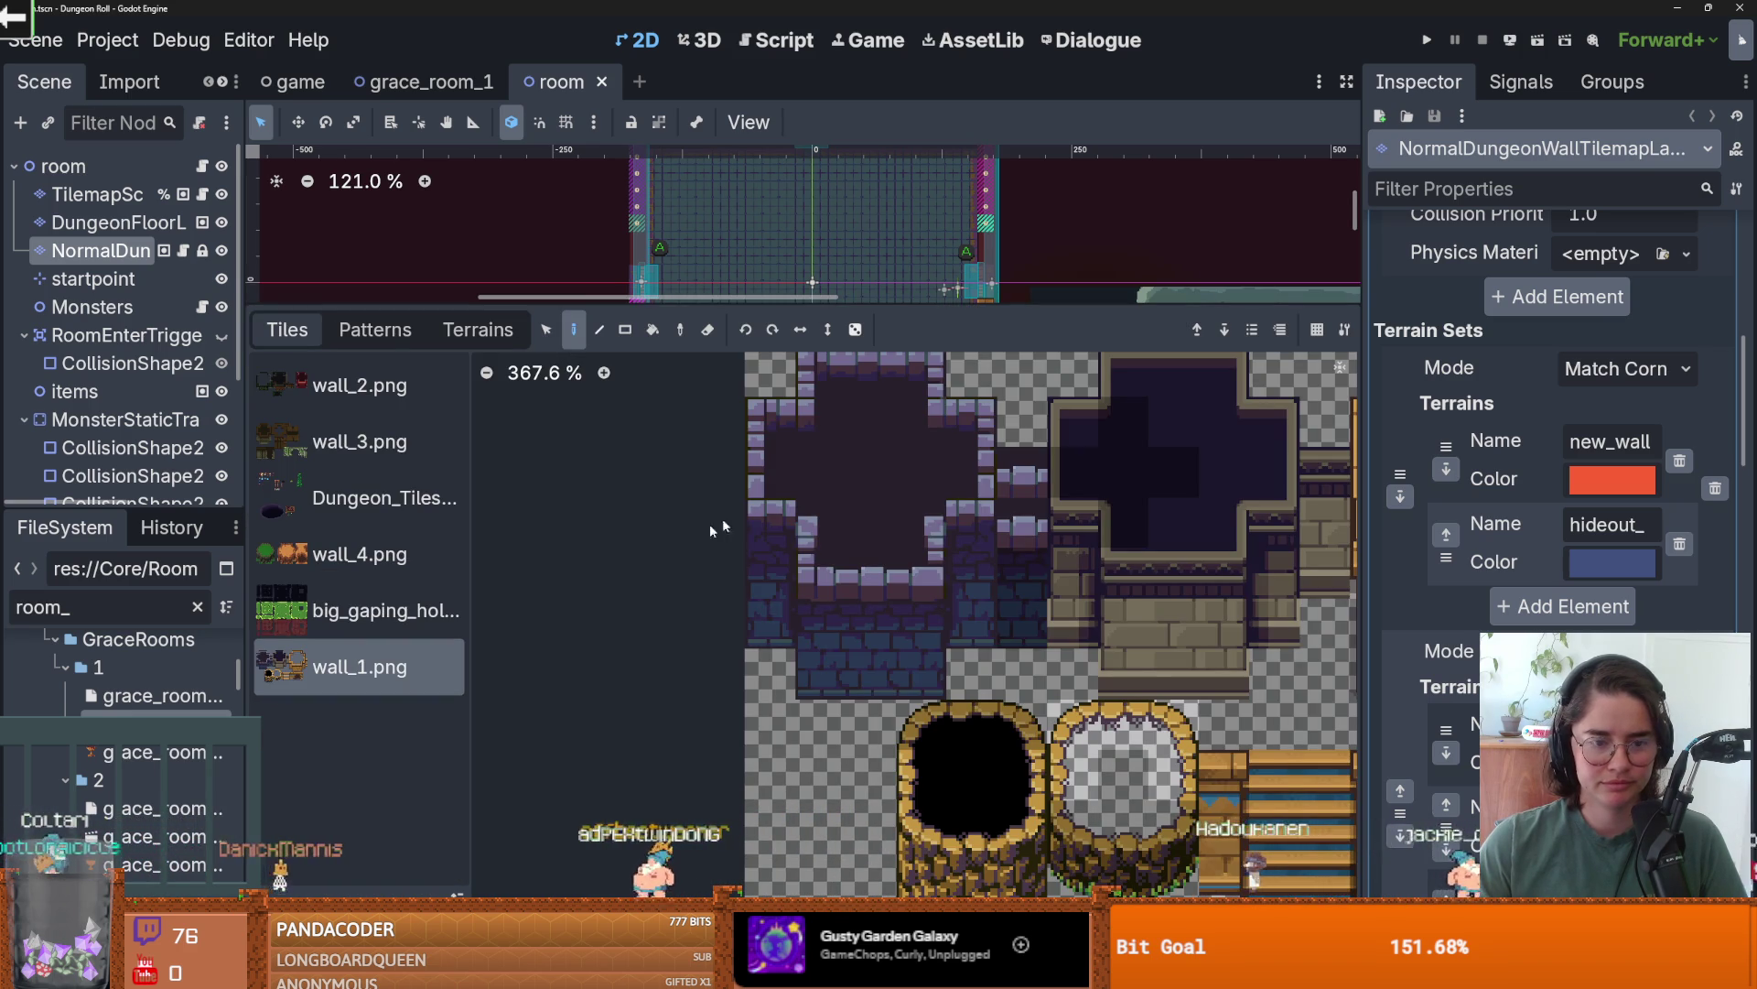
- Return to individual atlas tiles and paint wall tiles along the room's top wall row
click(478, 329)
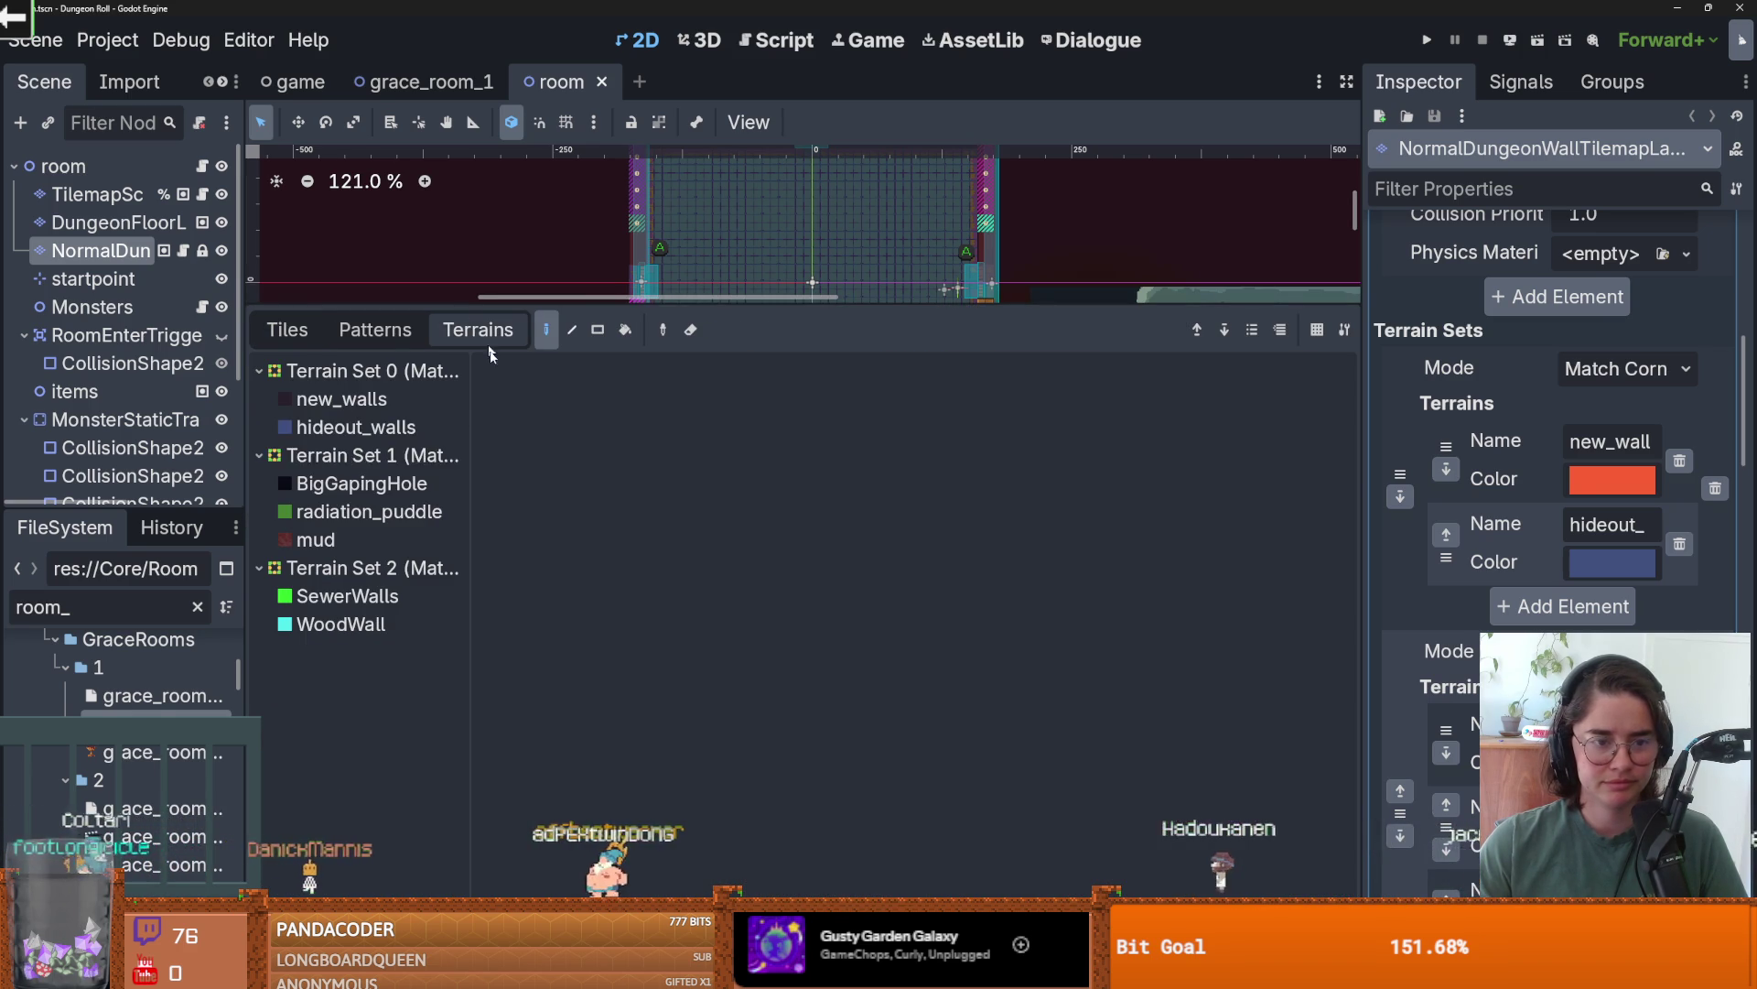
click(346, 336)
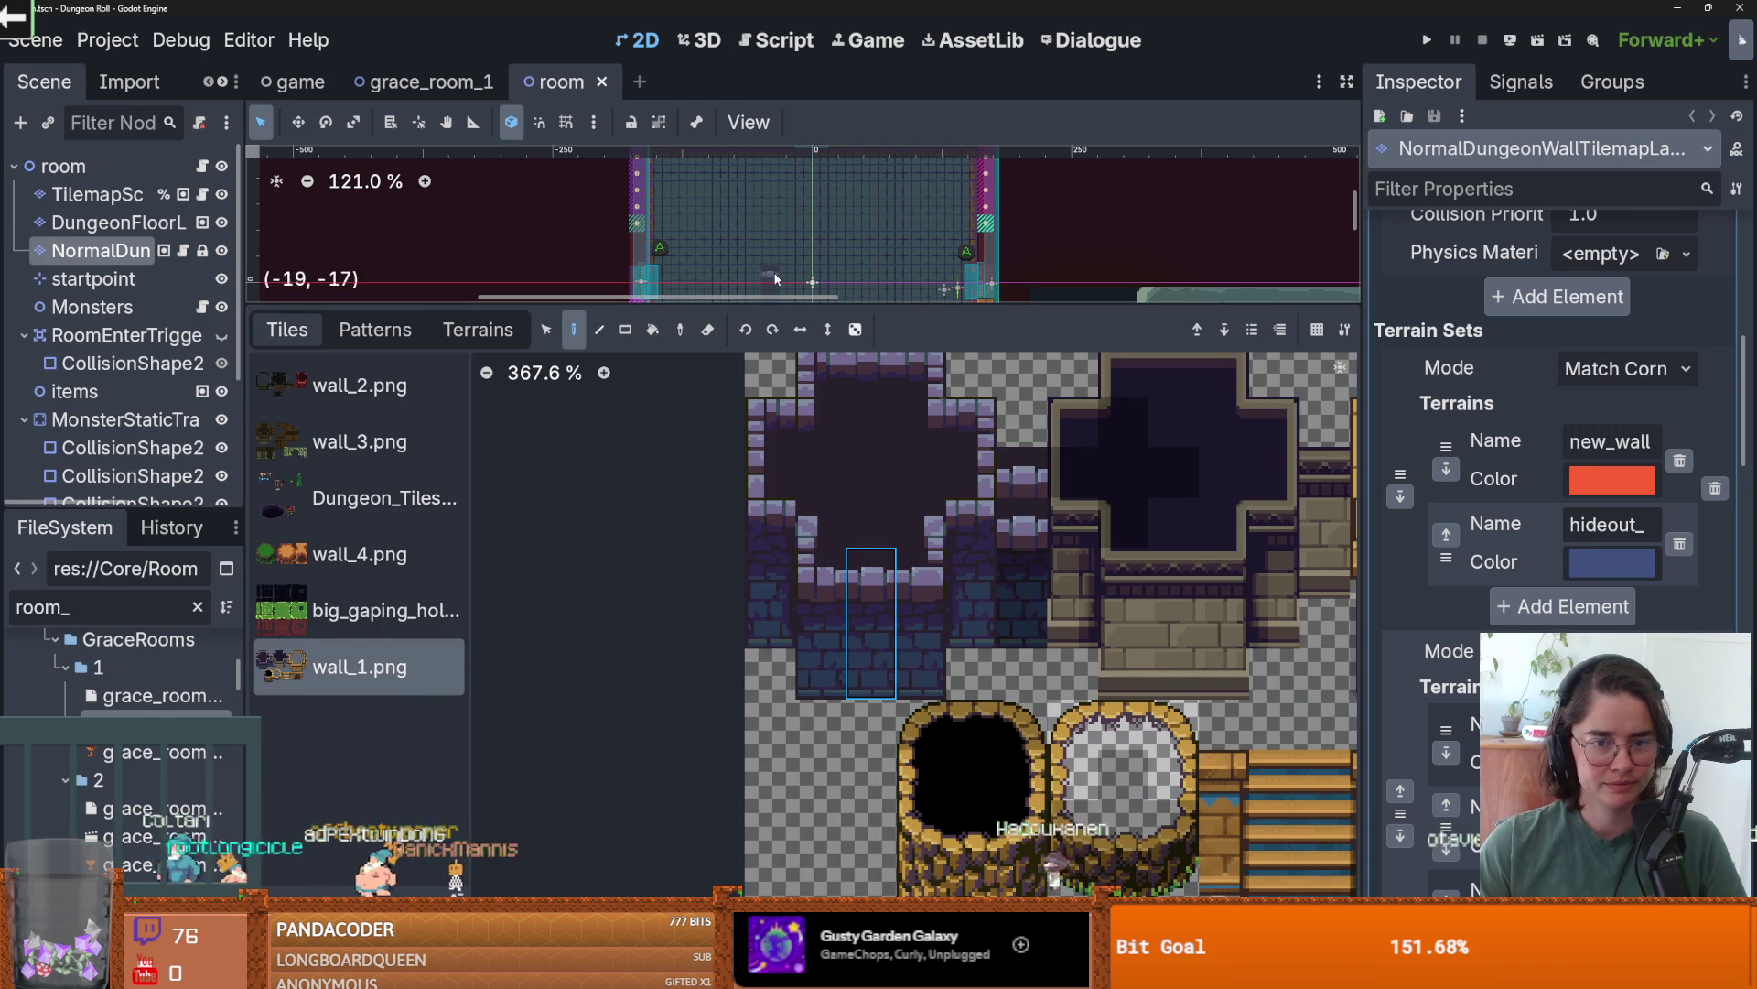
drag(775, 302, 778, 645)
scroll(795, 298, up, 5)
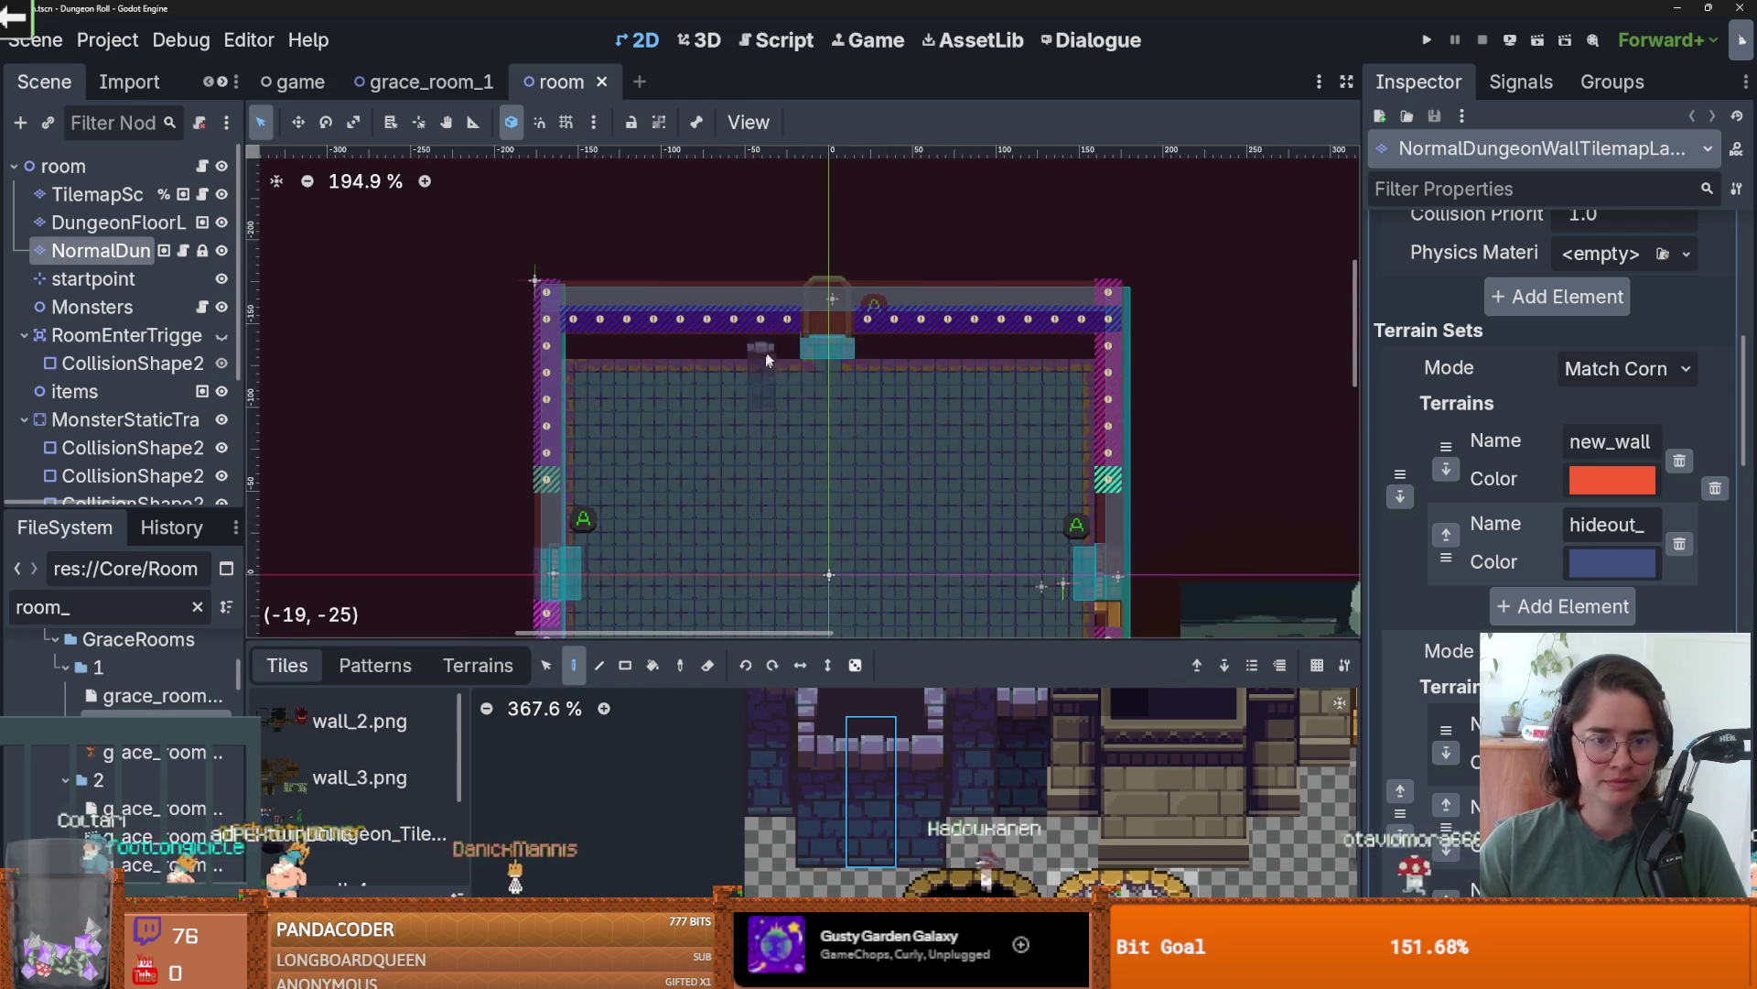
mouse_move(795, 293)
mouse_down()
mouse_move(589, 295)
mouse_move(1076, 322)
mouse_up()
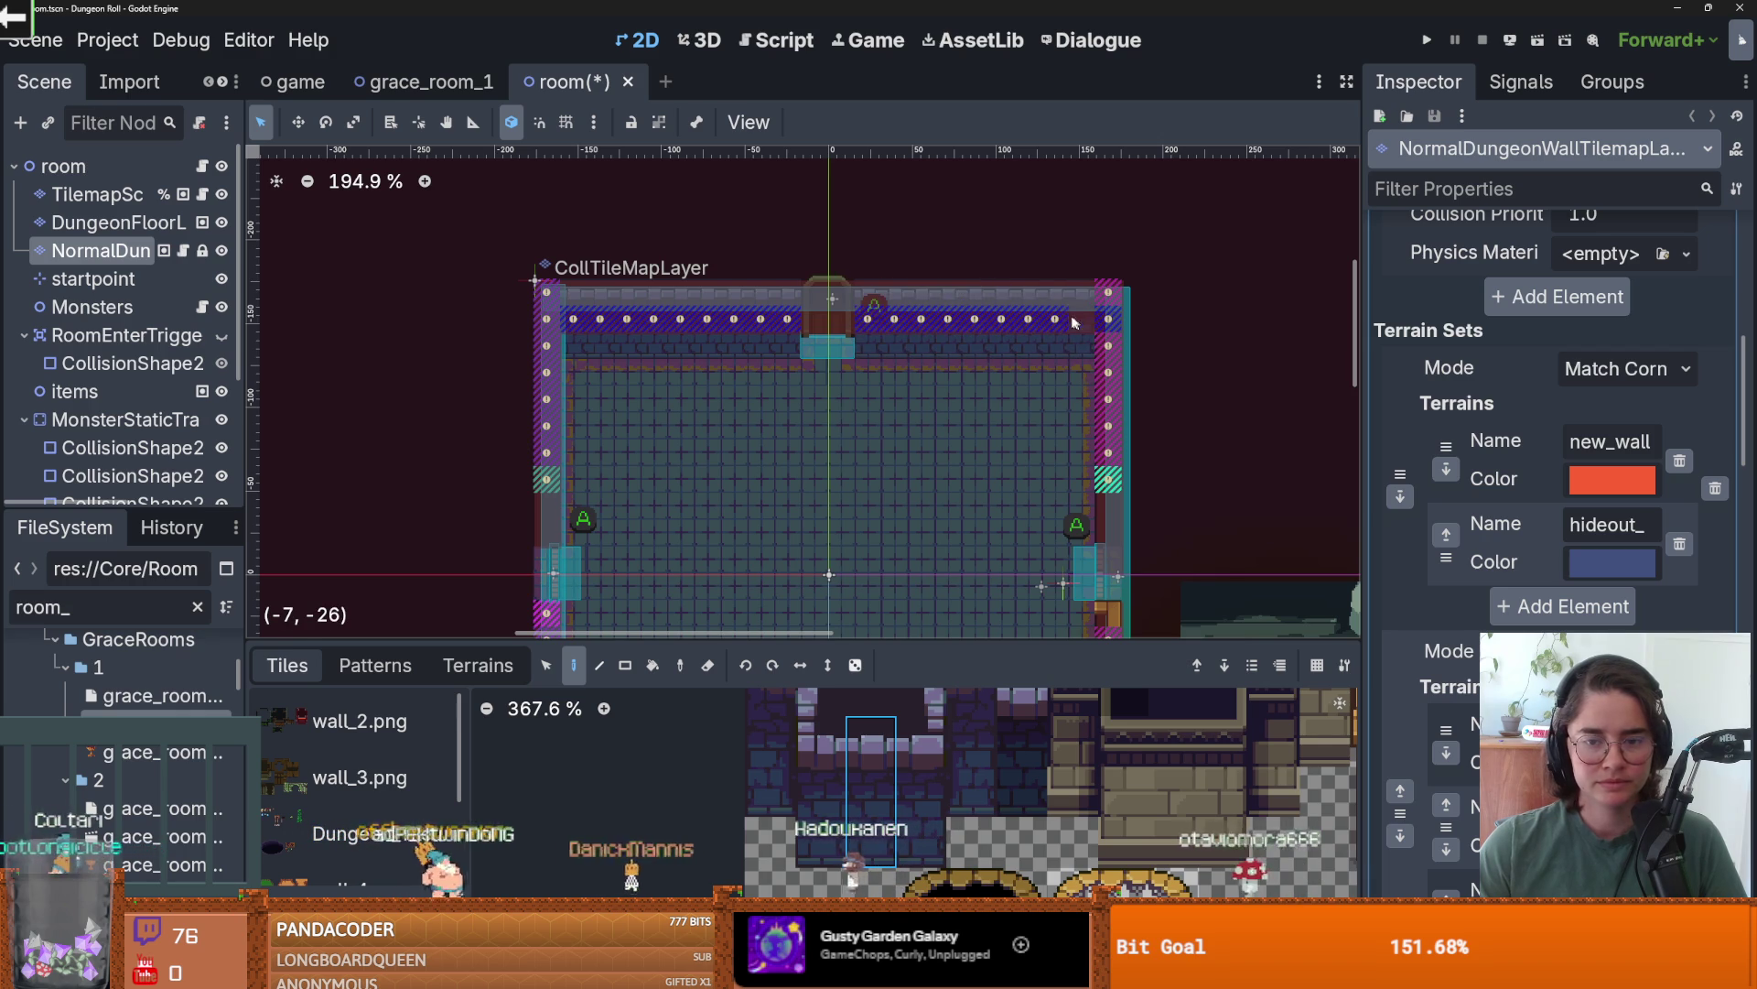
- Paint grey stone wall tiles down the left wall column over the striped tiles
scroll(776, 343, up, 2)
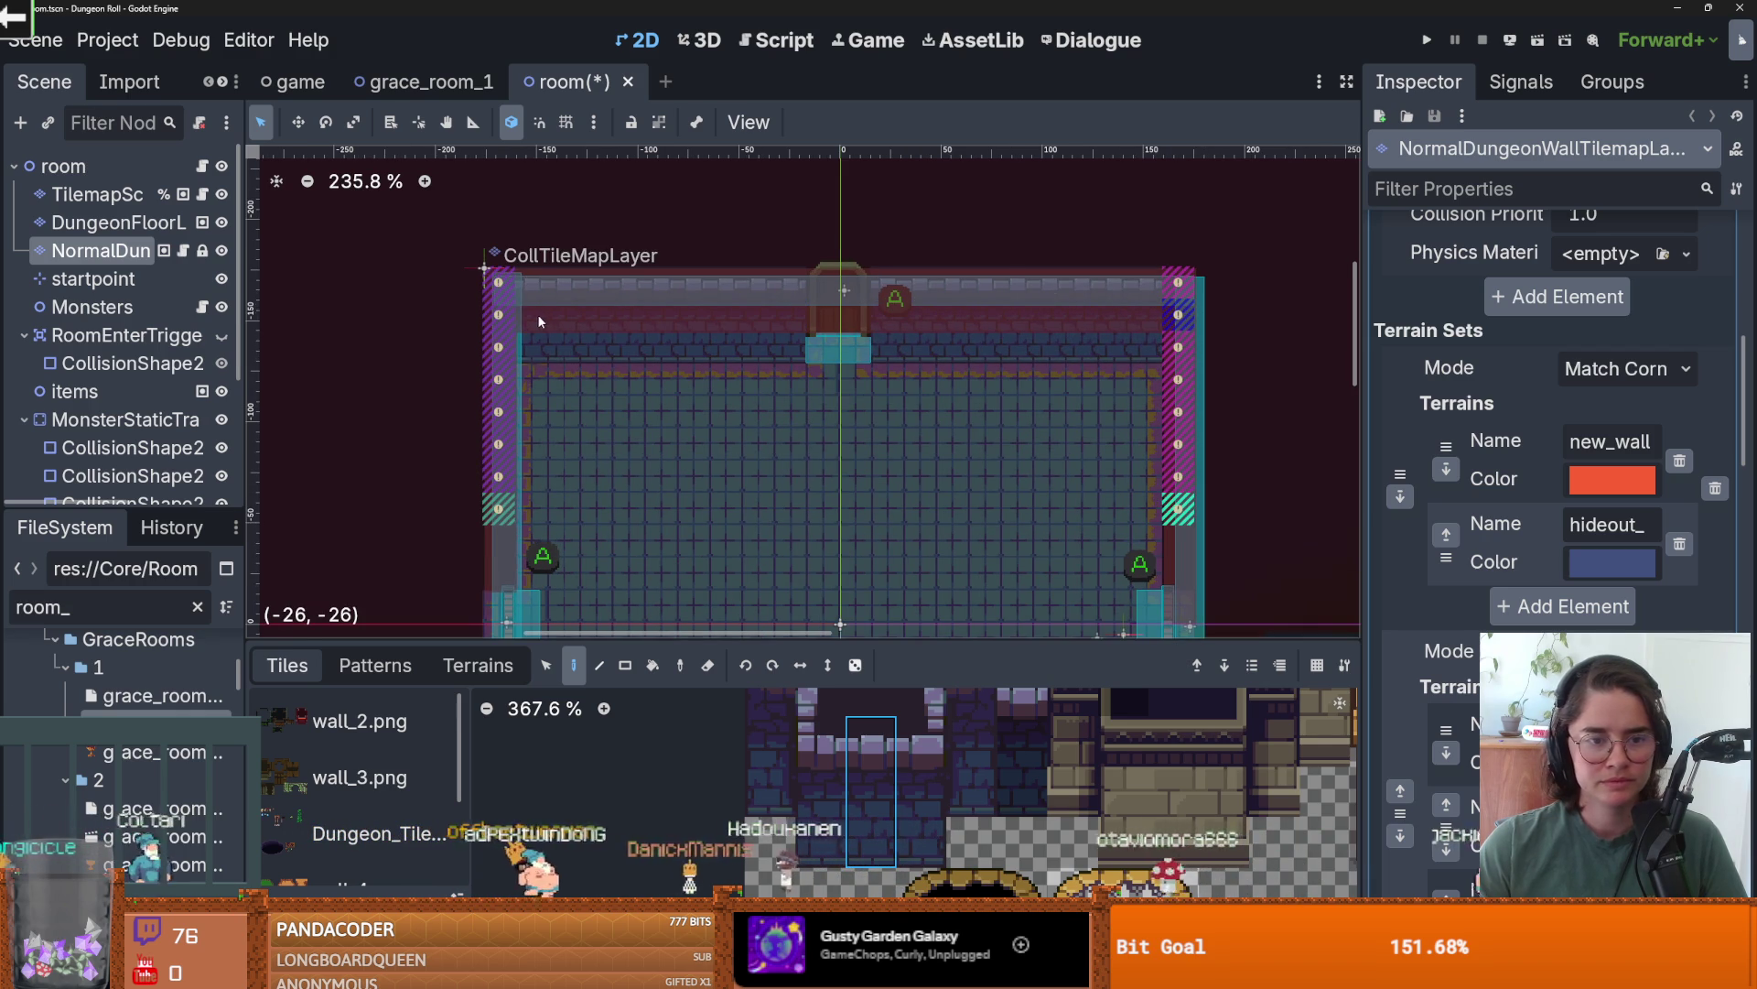
scroll(929, 766, up, 3)
click(930, 765)
scroll(431, 595, up, 2)
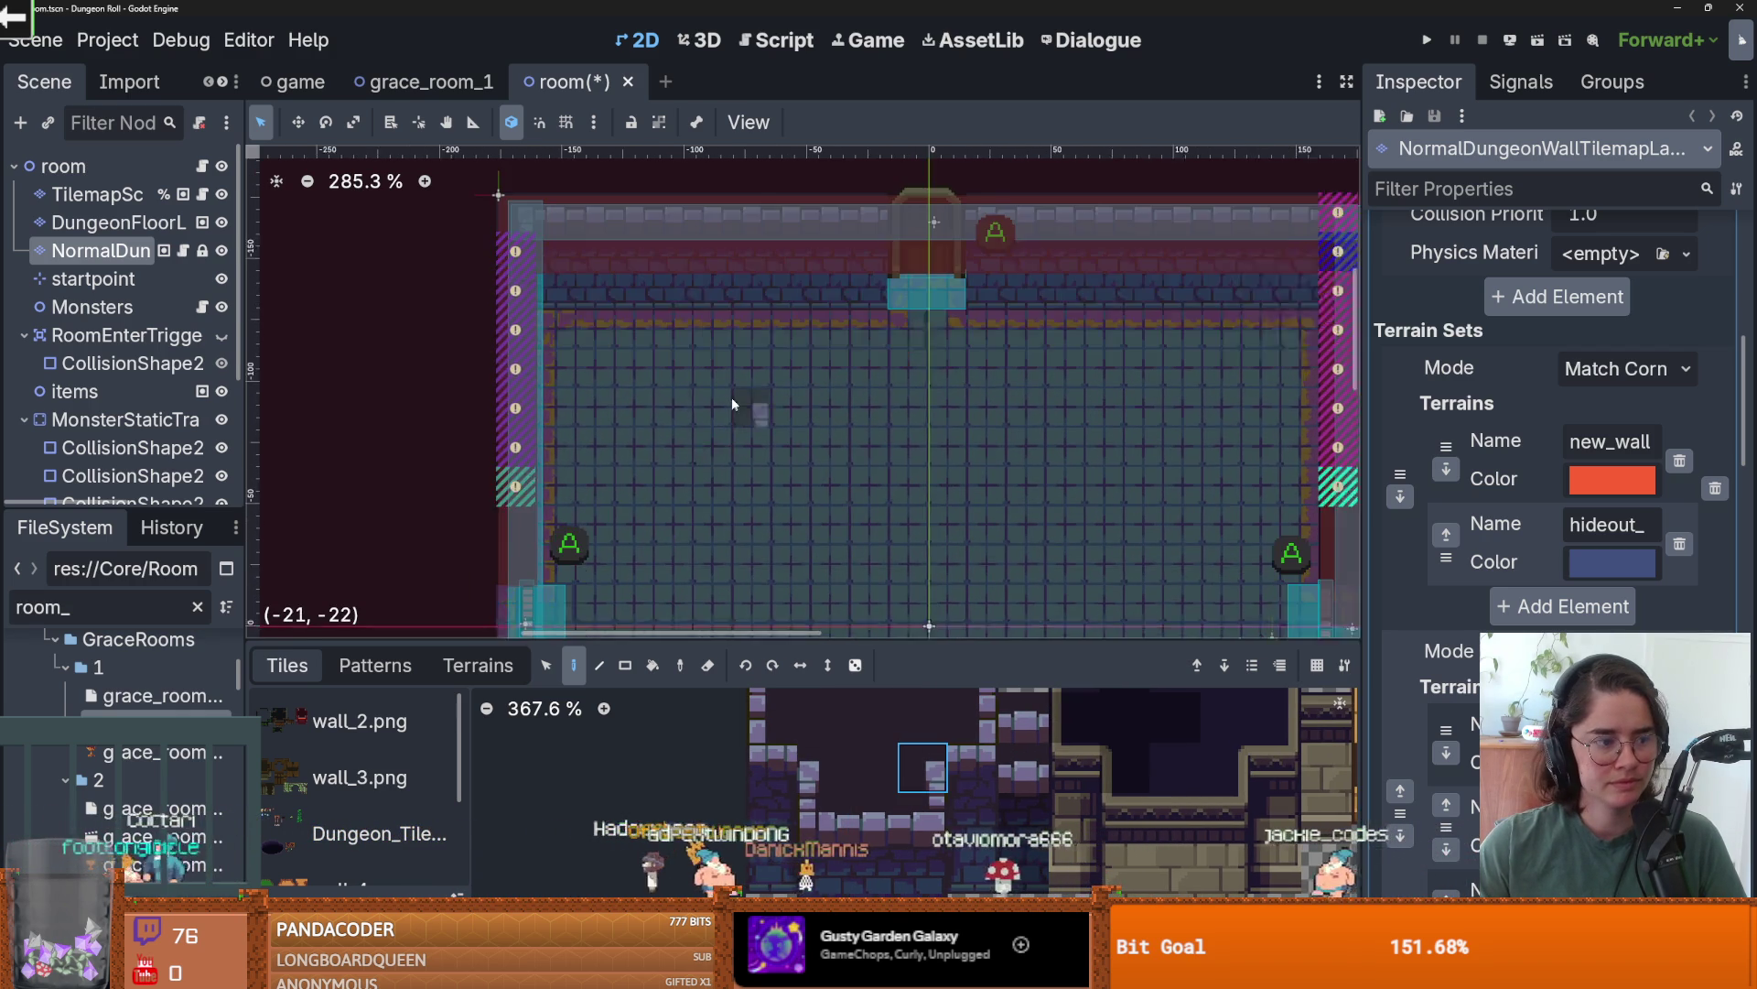
scroll(733, 404, down, 1)
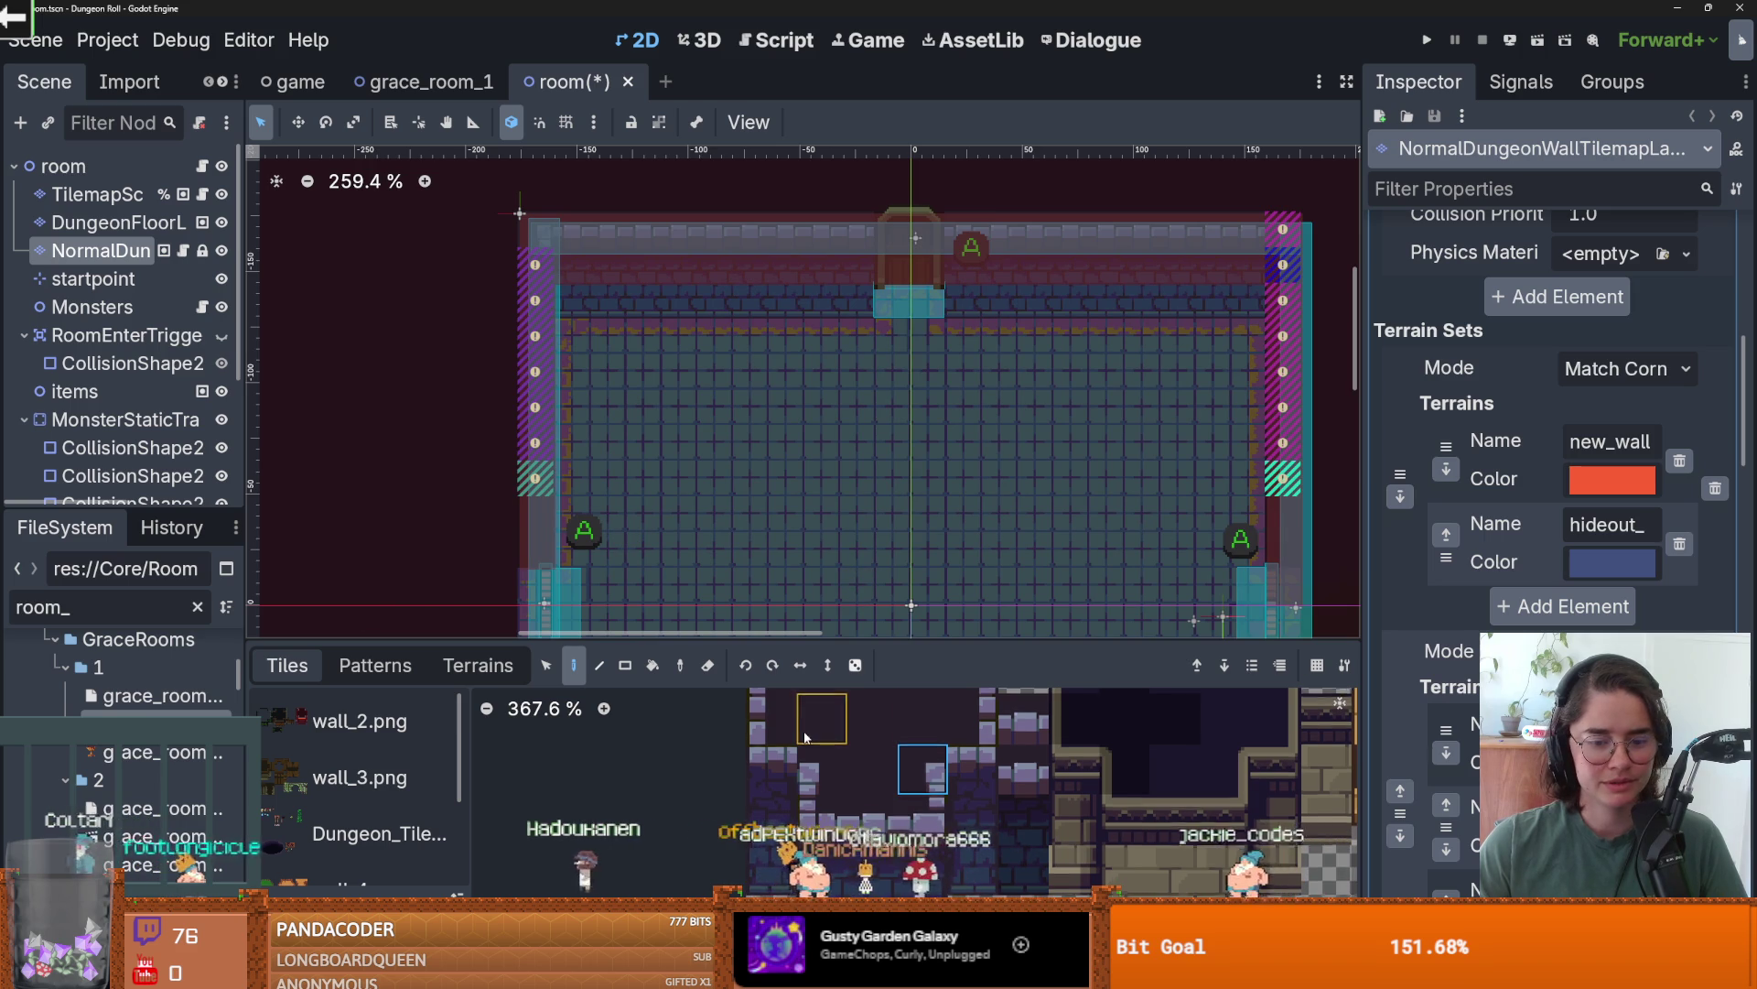
click(982, 732)
mouse_move(547, 311)
mouse_down()
mouse_move(547, 265)
mouse_move(547, 326)
mouse_up()
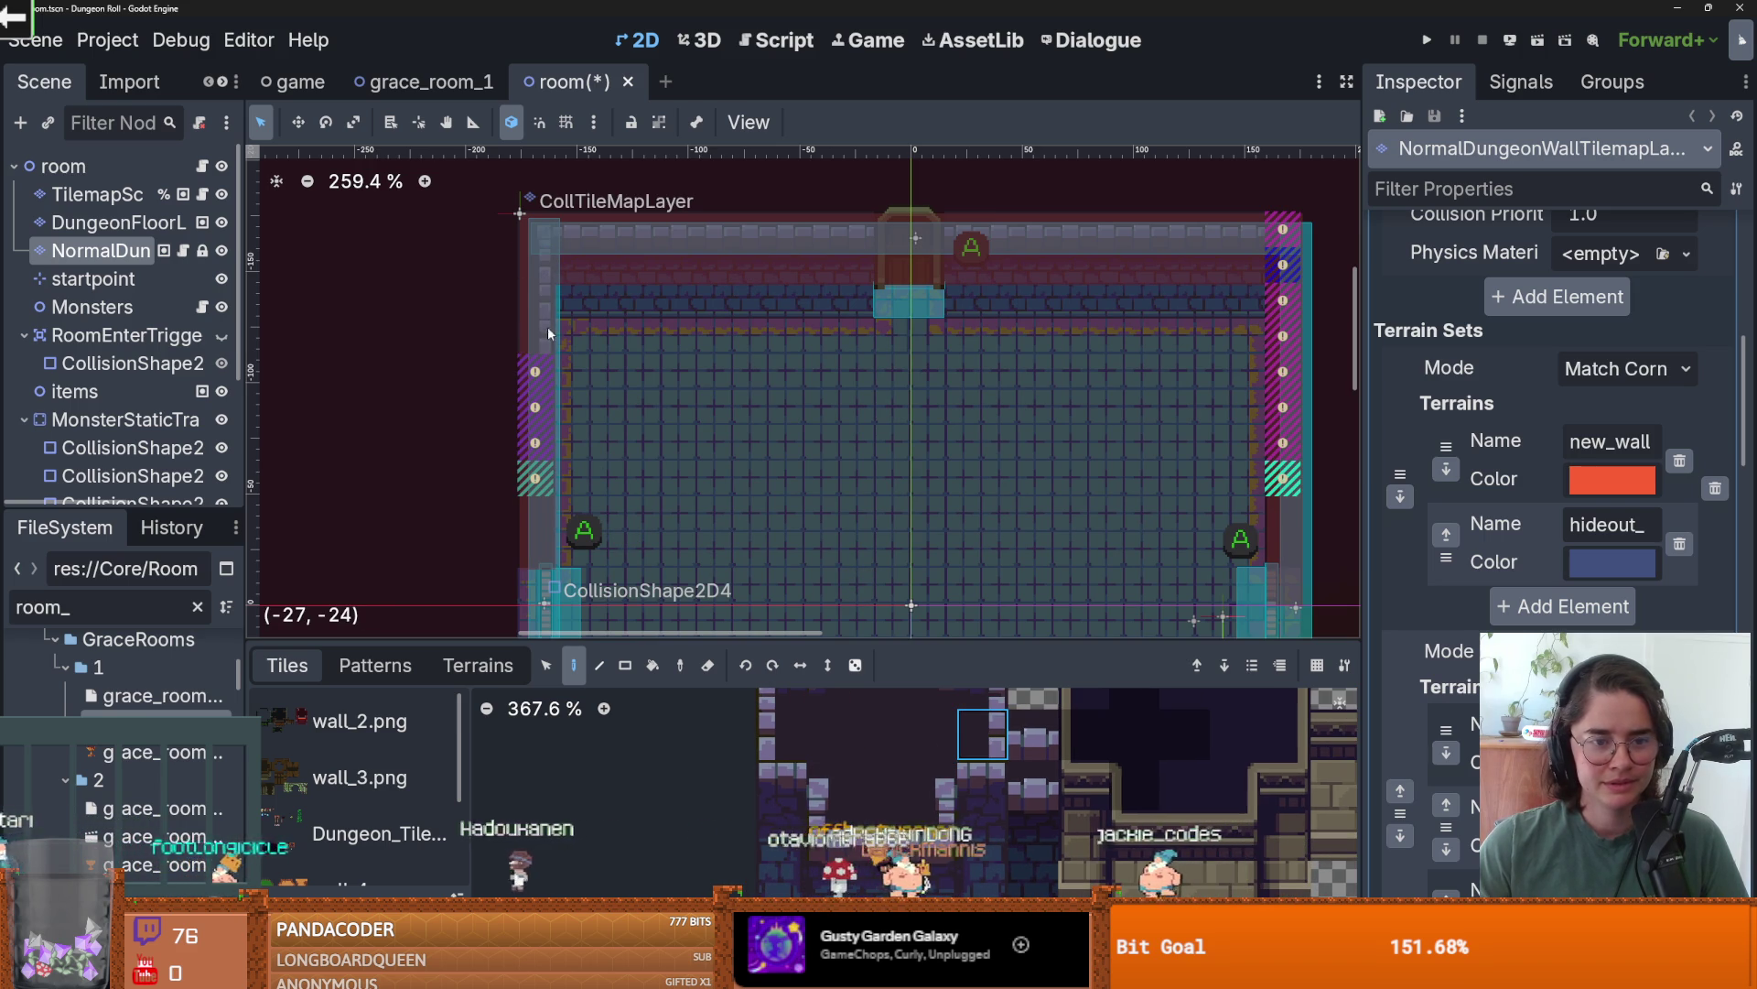
click(538, 431)
- Place the tall wall-pillar piece and a single wall tile on the left wall
click(982, 824)
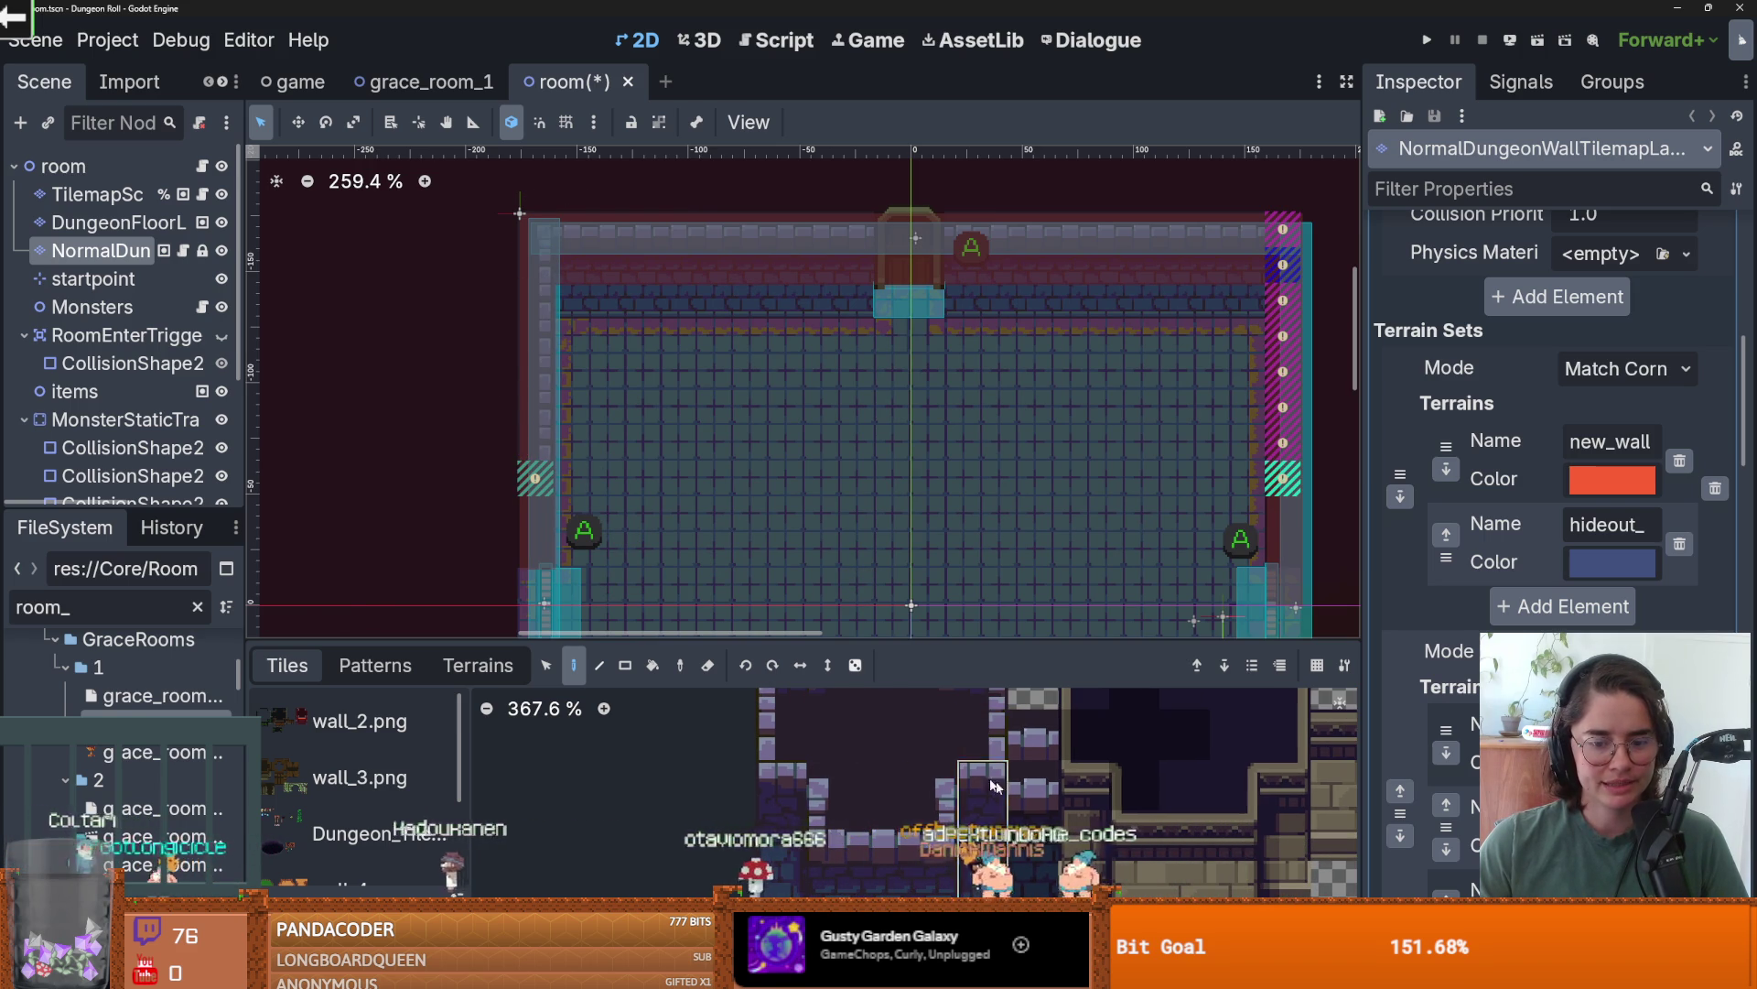
click(536, 416)
scroll(551, 508, up, 1)
scroll(602, 503, up, 1)
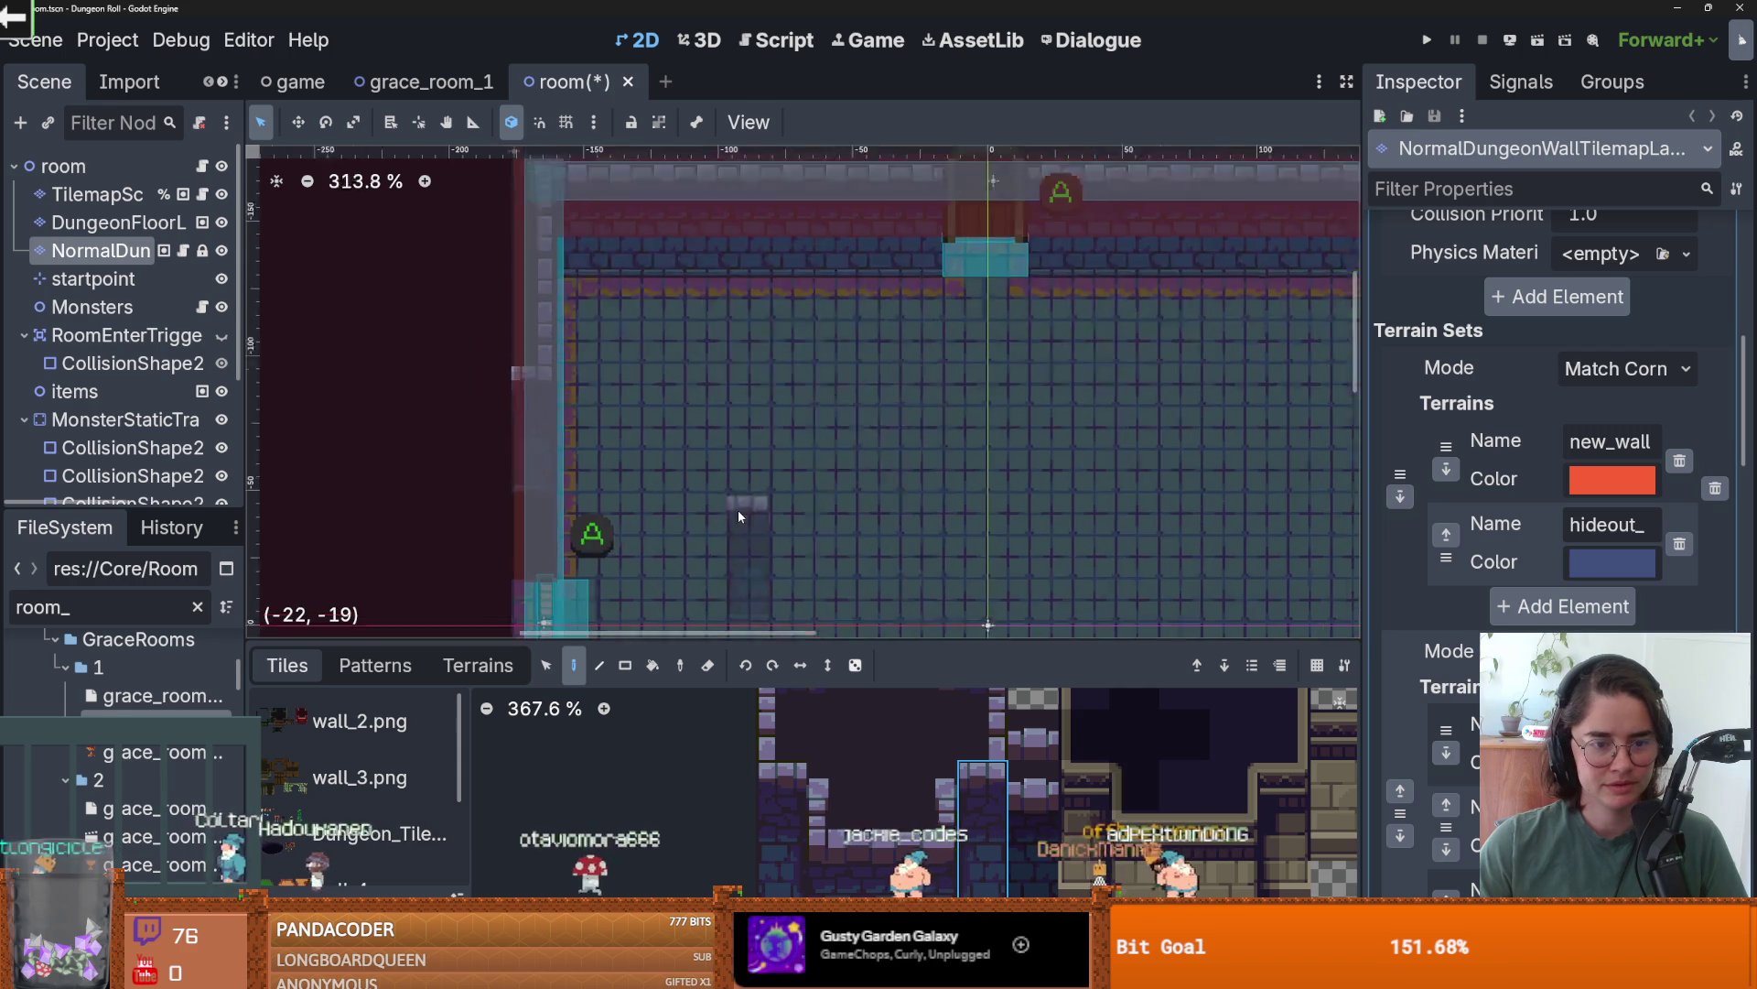
scroll(740, 513, down, 2)
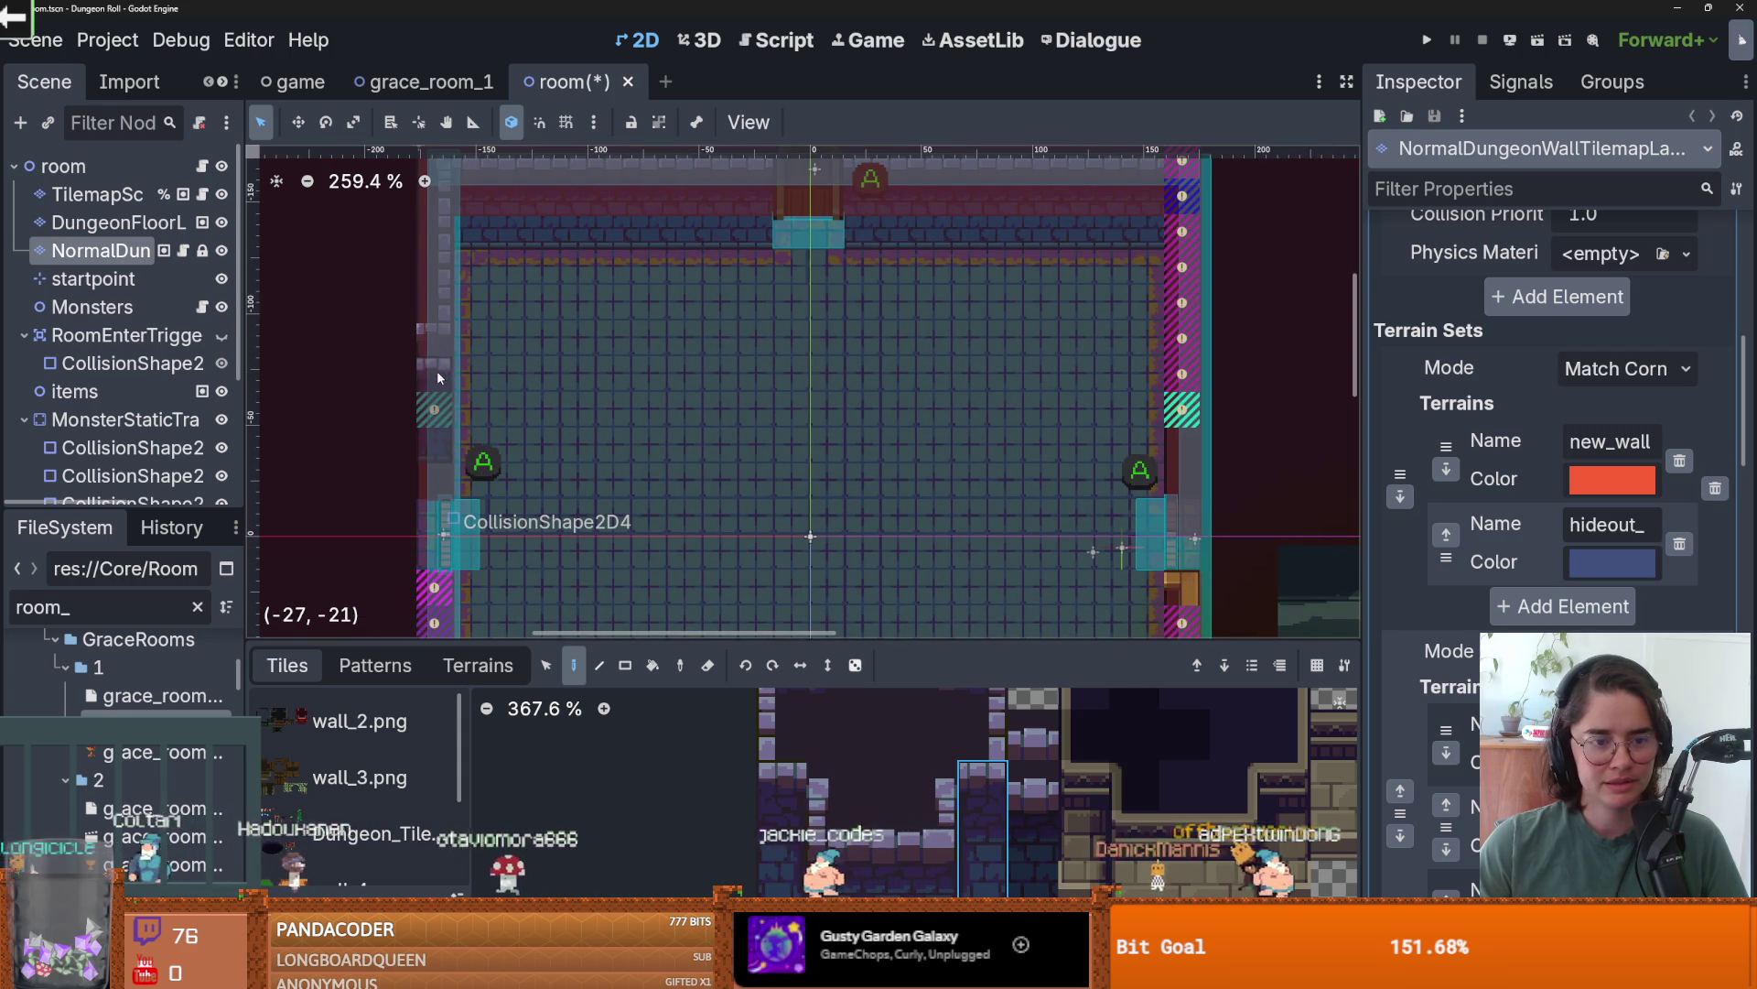
click(436, 421)
ctrl+click(462, 420)
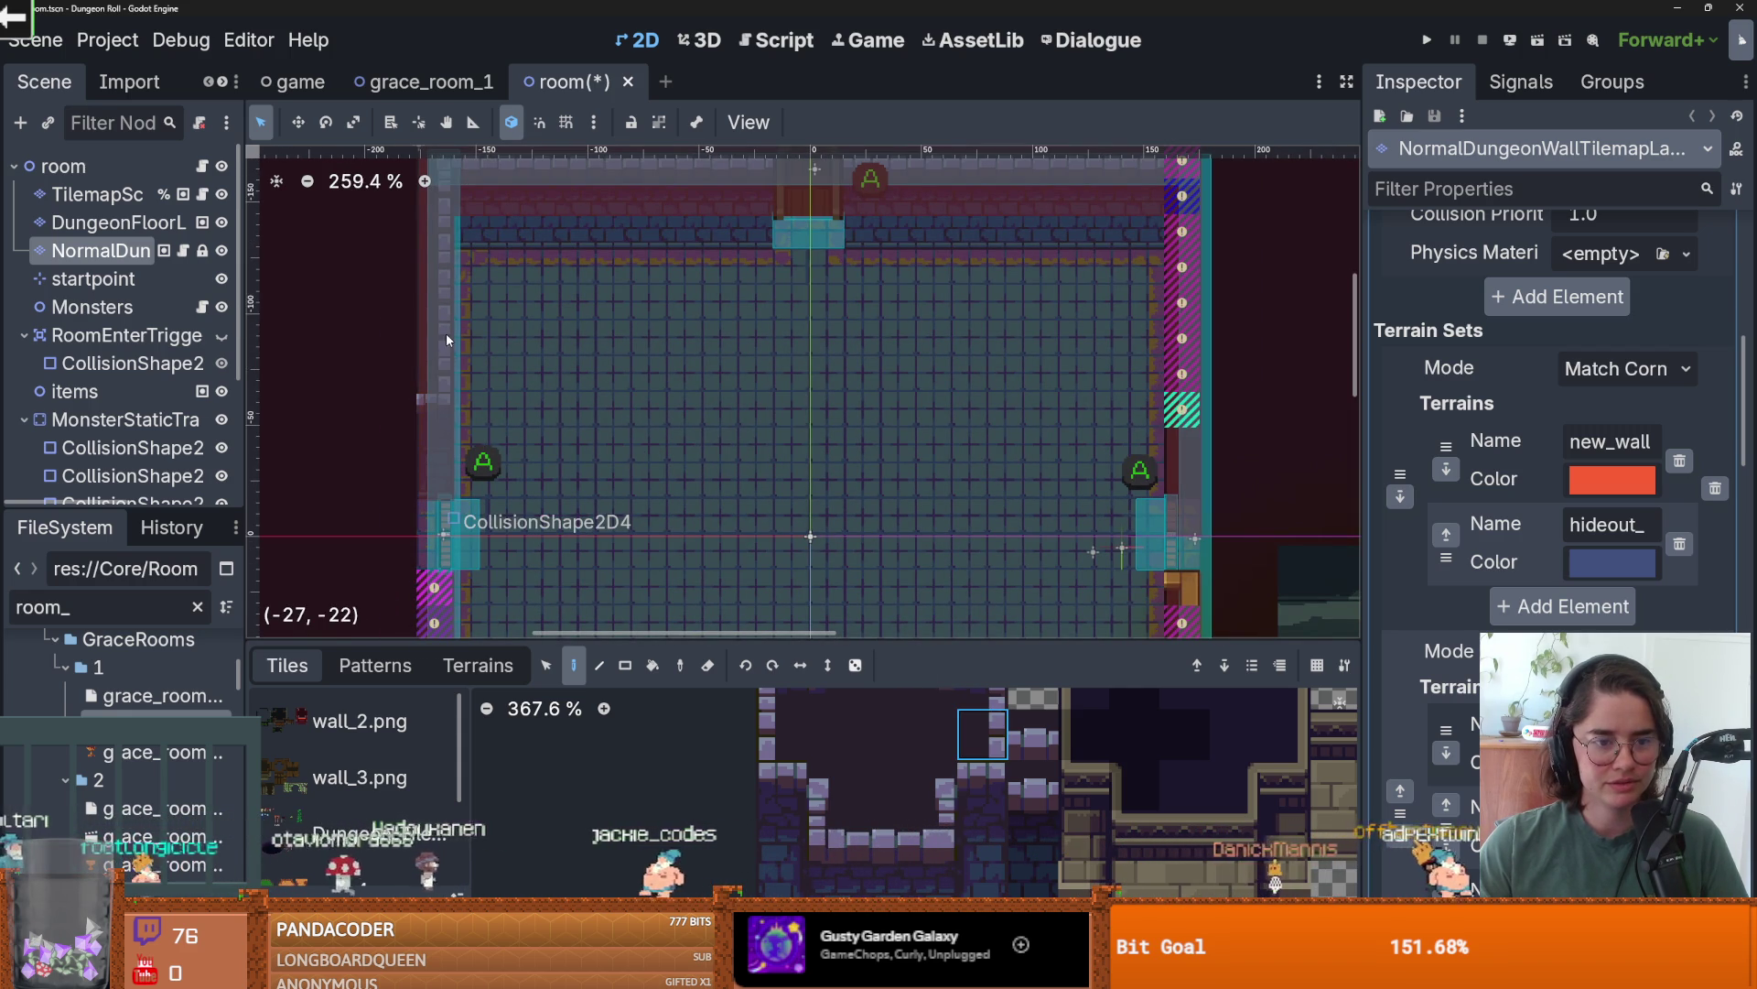
scroll(476, 366, down, 3)
scroll(591, 475, up, 2)
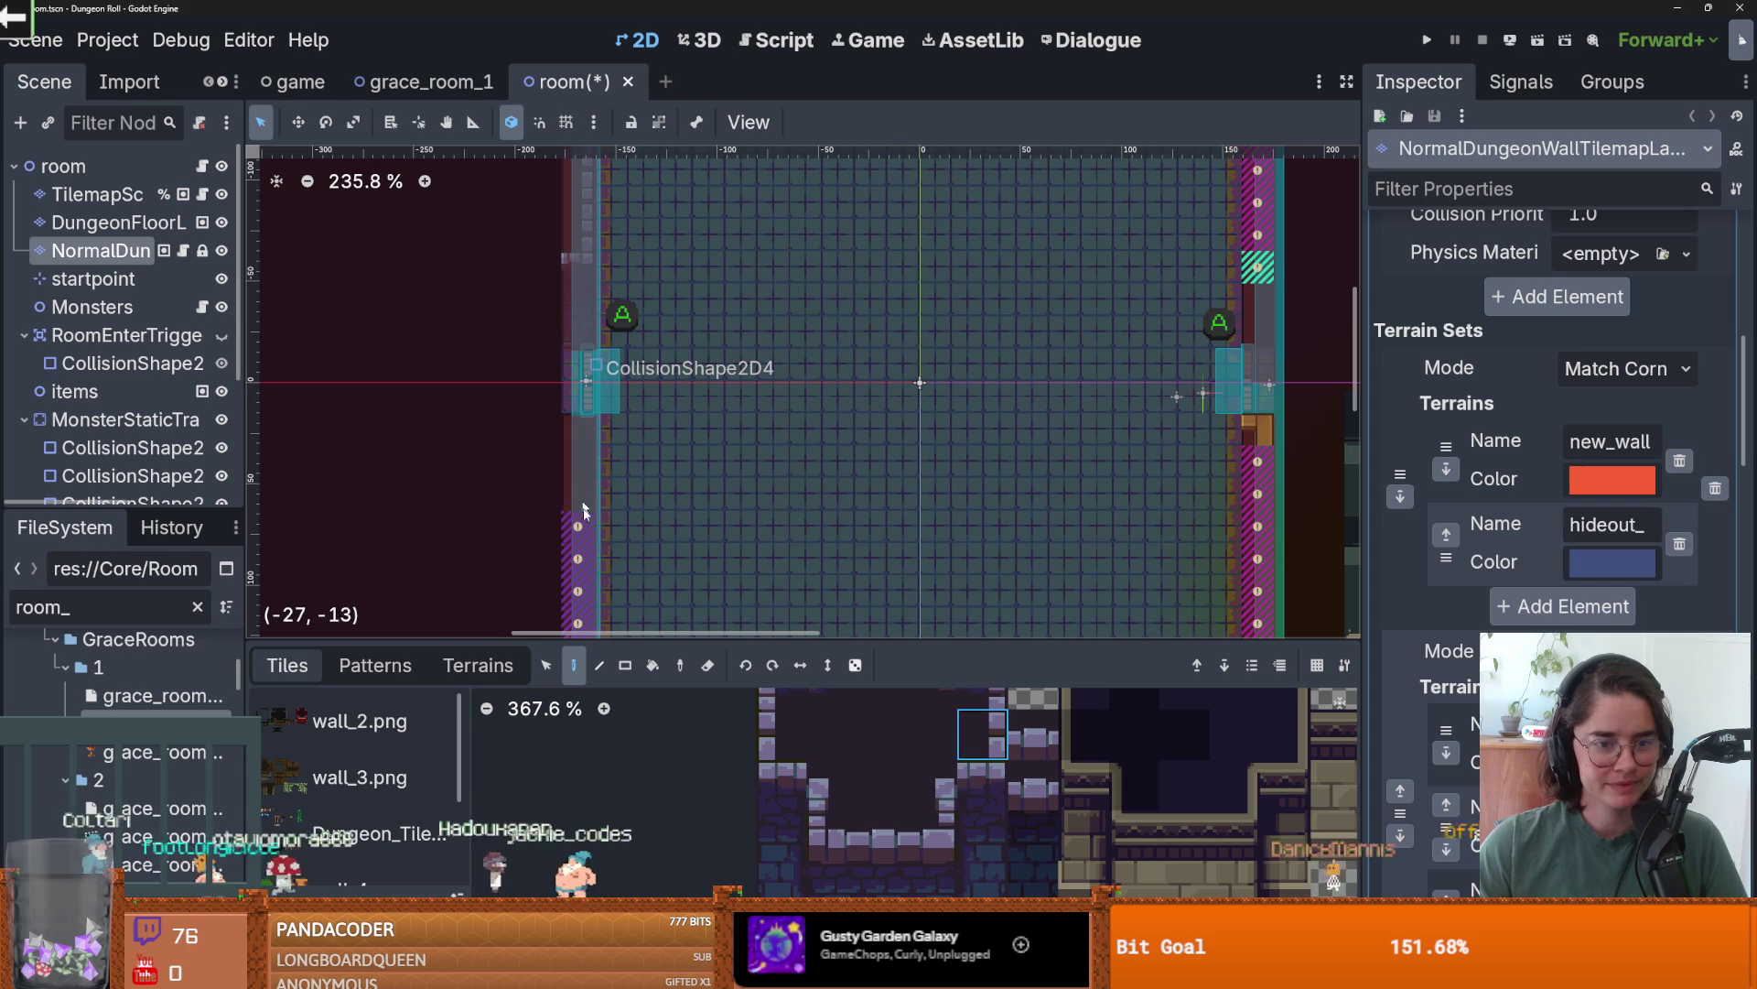
drag(584, 511, 690, 325)
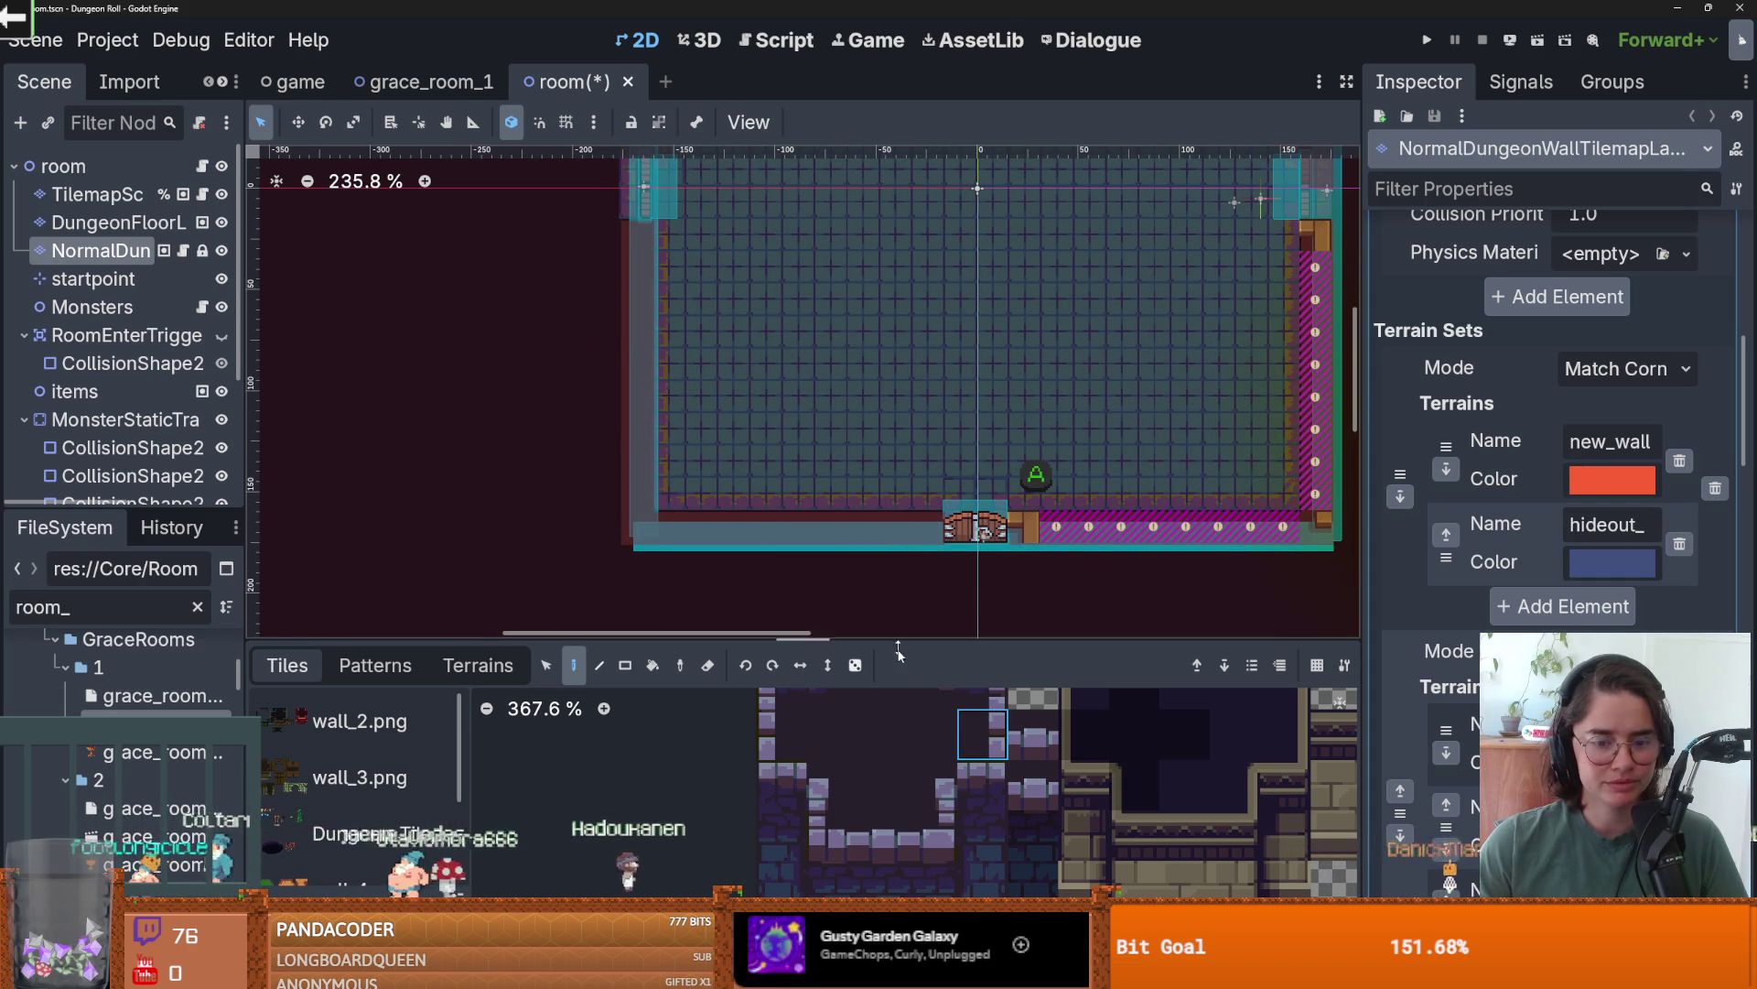
drag(911, 741, 886, 778)
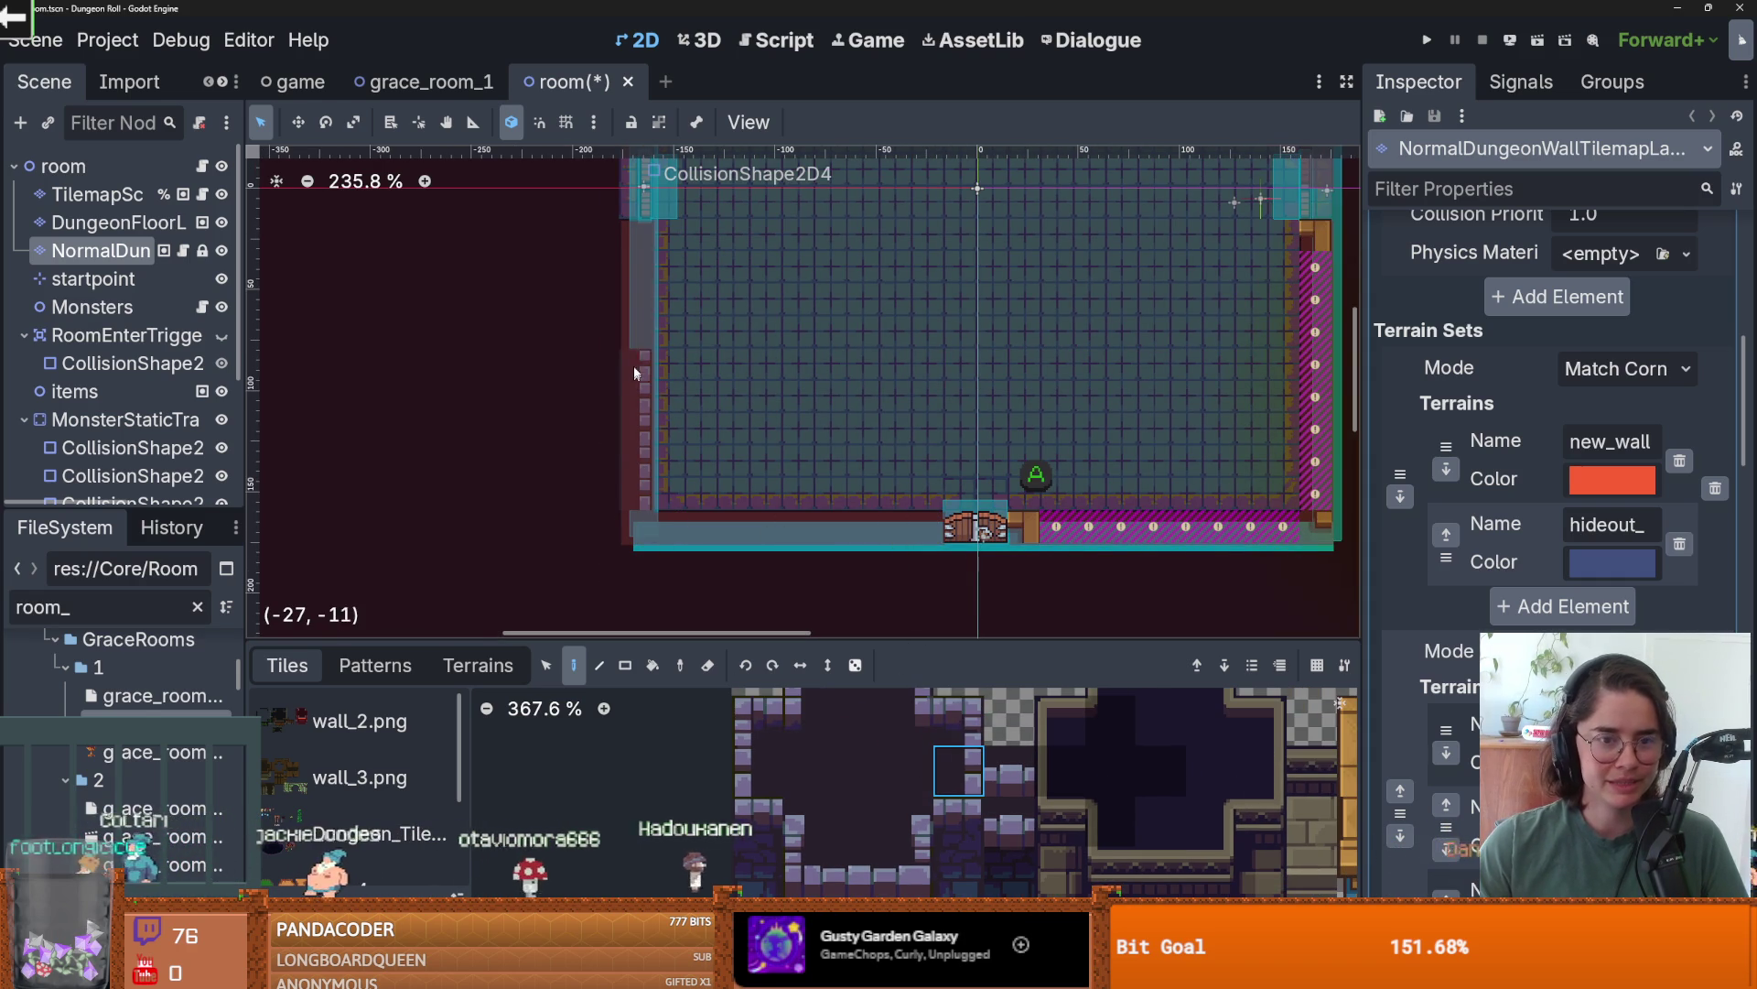
mouse_move(644, 247)
mouse_down()
mouse_move(311, 274)
mouse_move(718, 439)
mouse_move(635, 468)
mouse_up()
scroll(311, 275, down, 1)
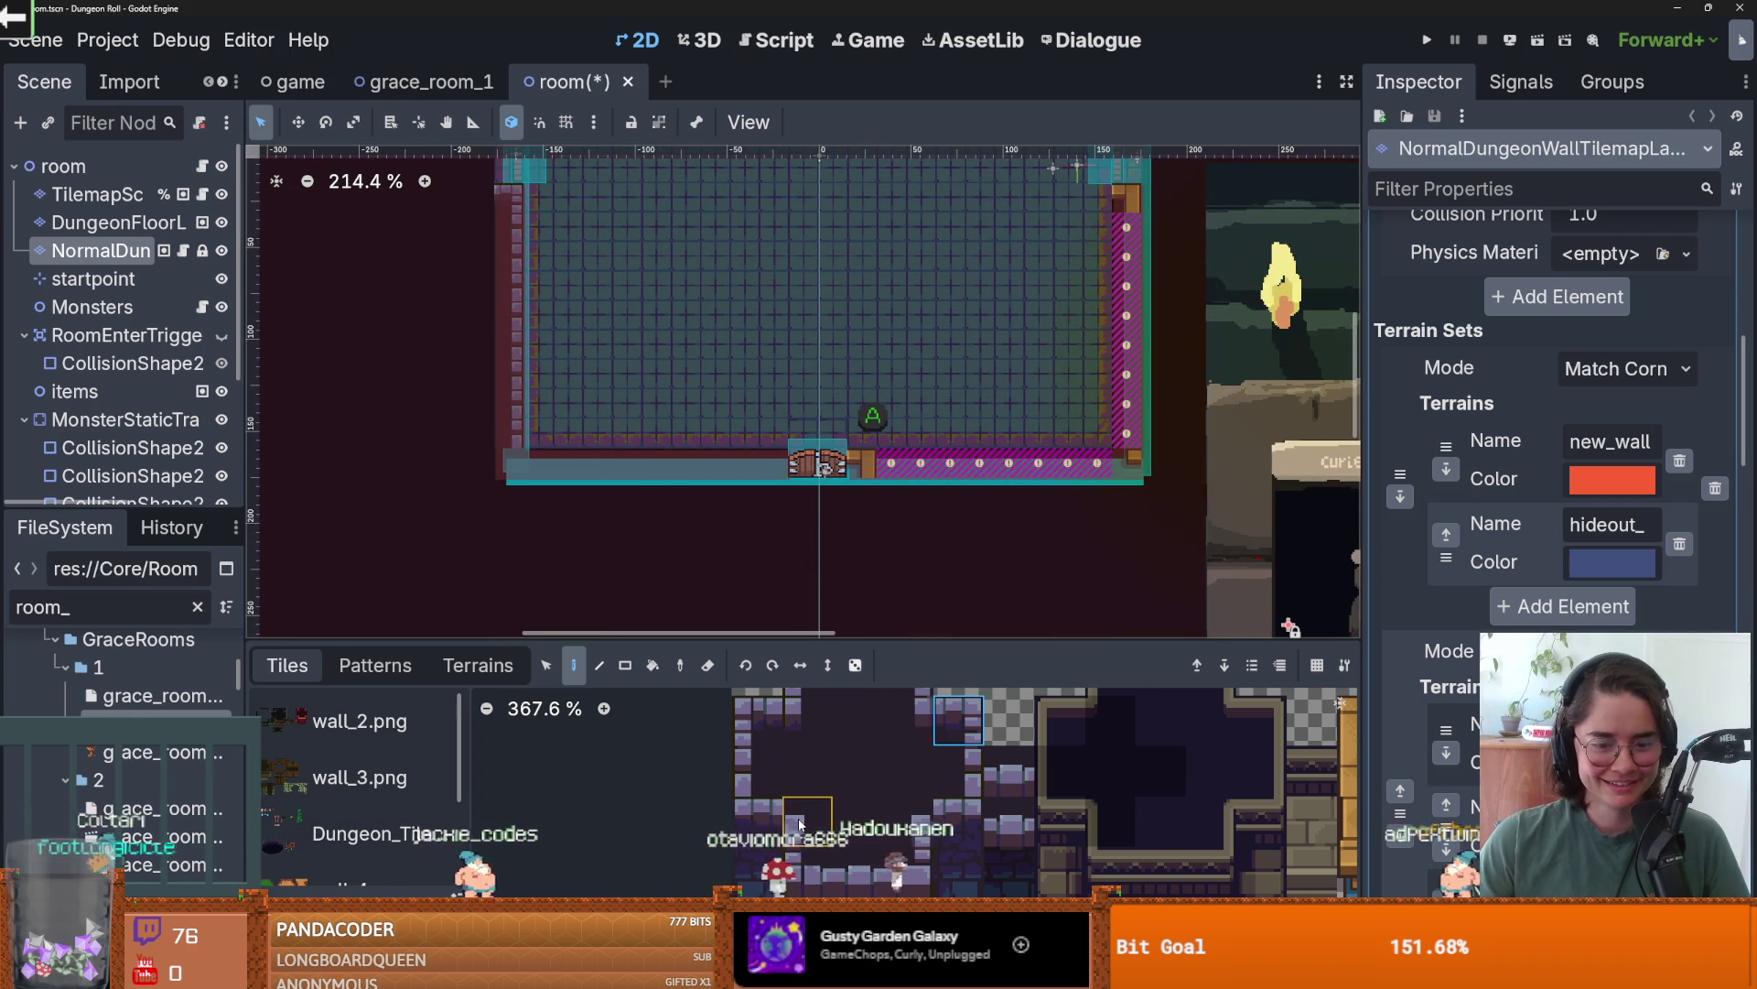
- Paint stone wall tiles along the striped bottom wall row
click(899, 716)
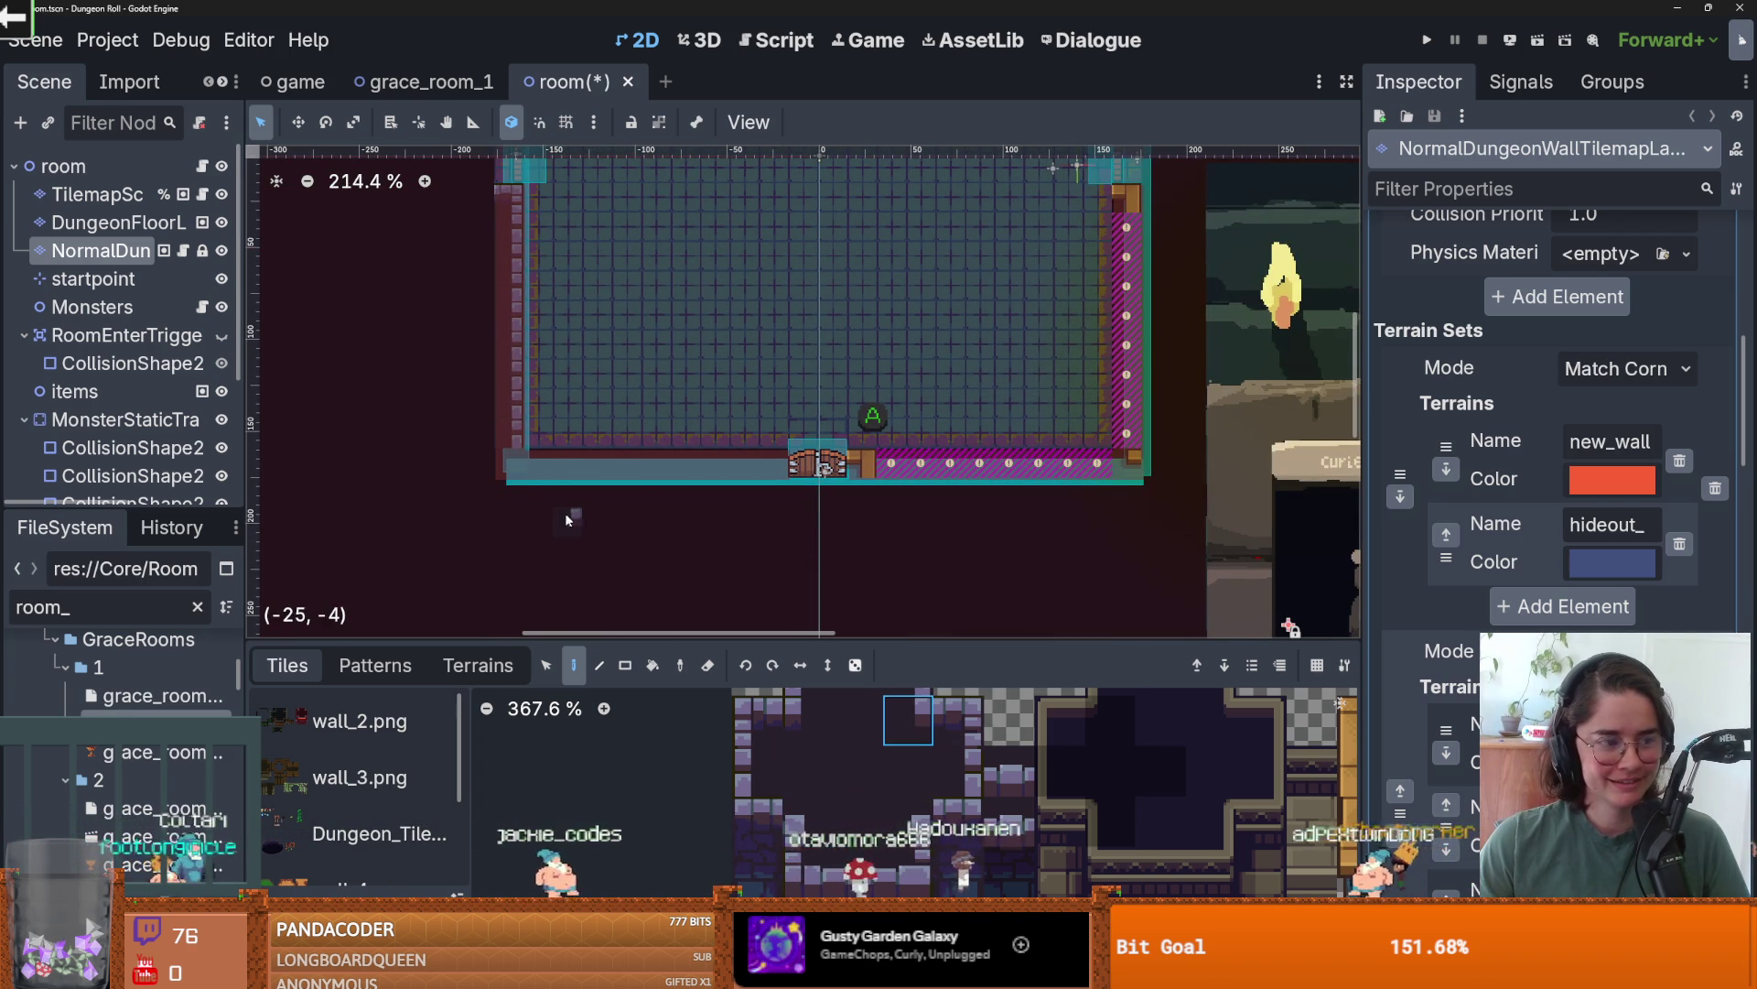
scroll(857, 789, up, 1)
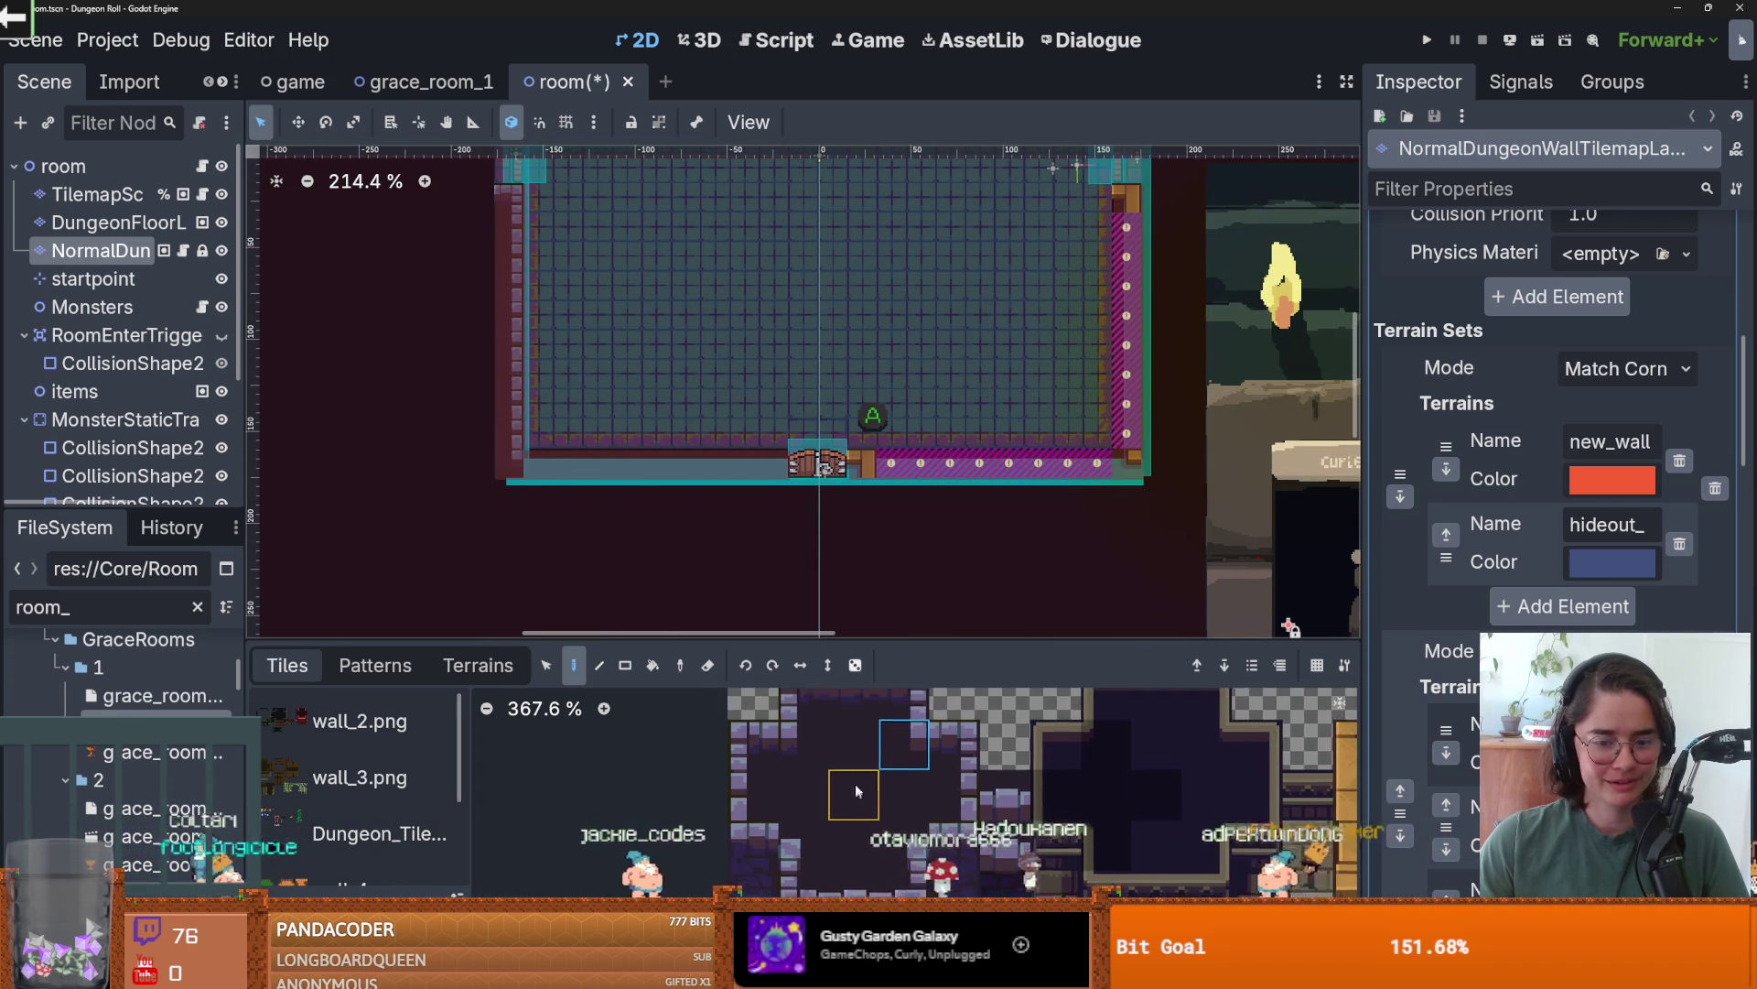
scroll(849, 755, up, 1)
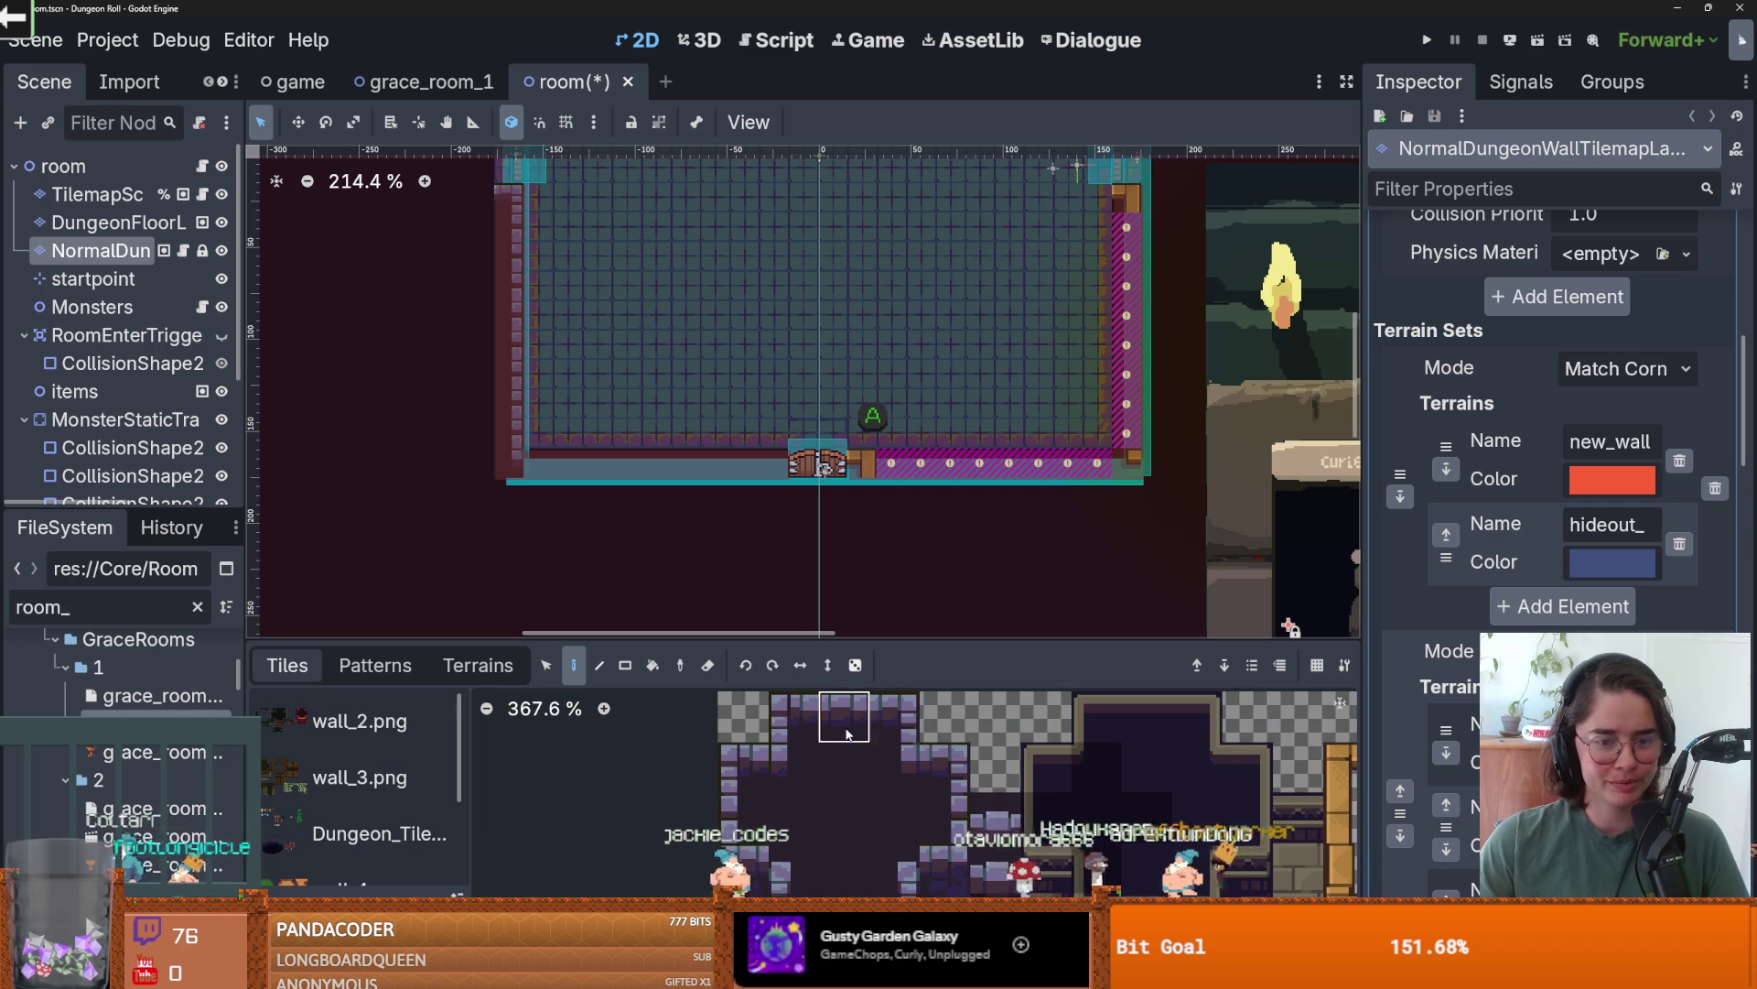
drag(553, 454, 751, 457)
click(935, 767)
click(743, 768)
scroll(903, 491, right, 3)
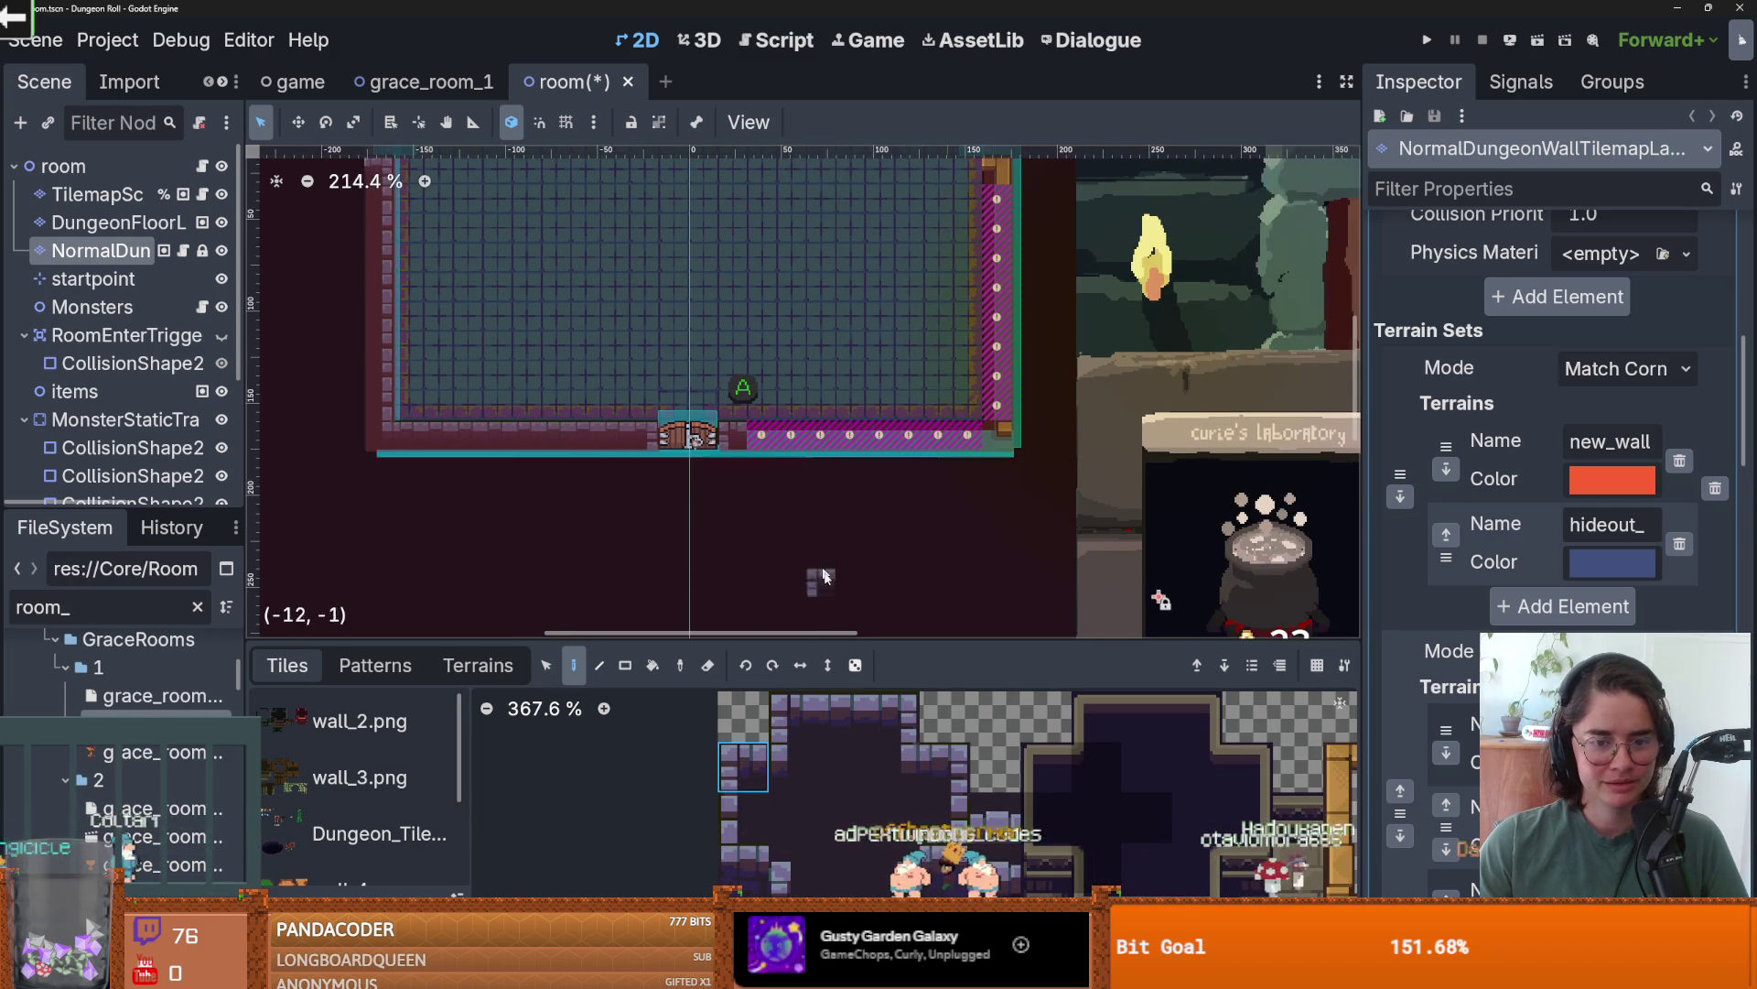
click(844, 717)
drag(760, 428, 968, 432)
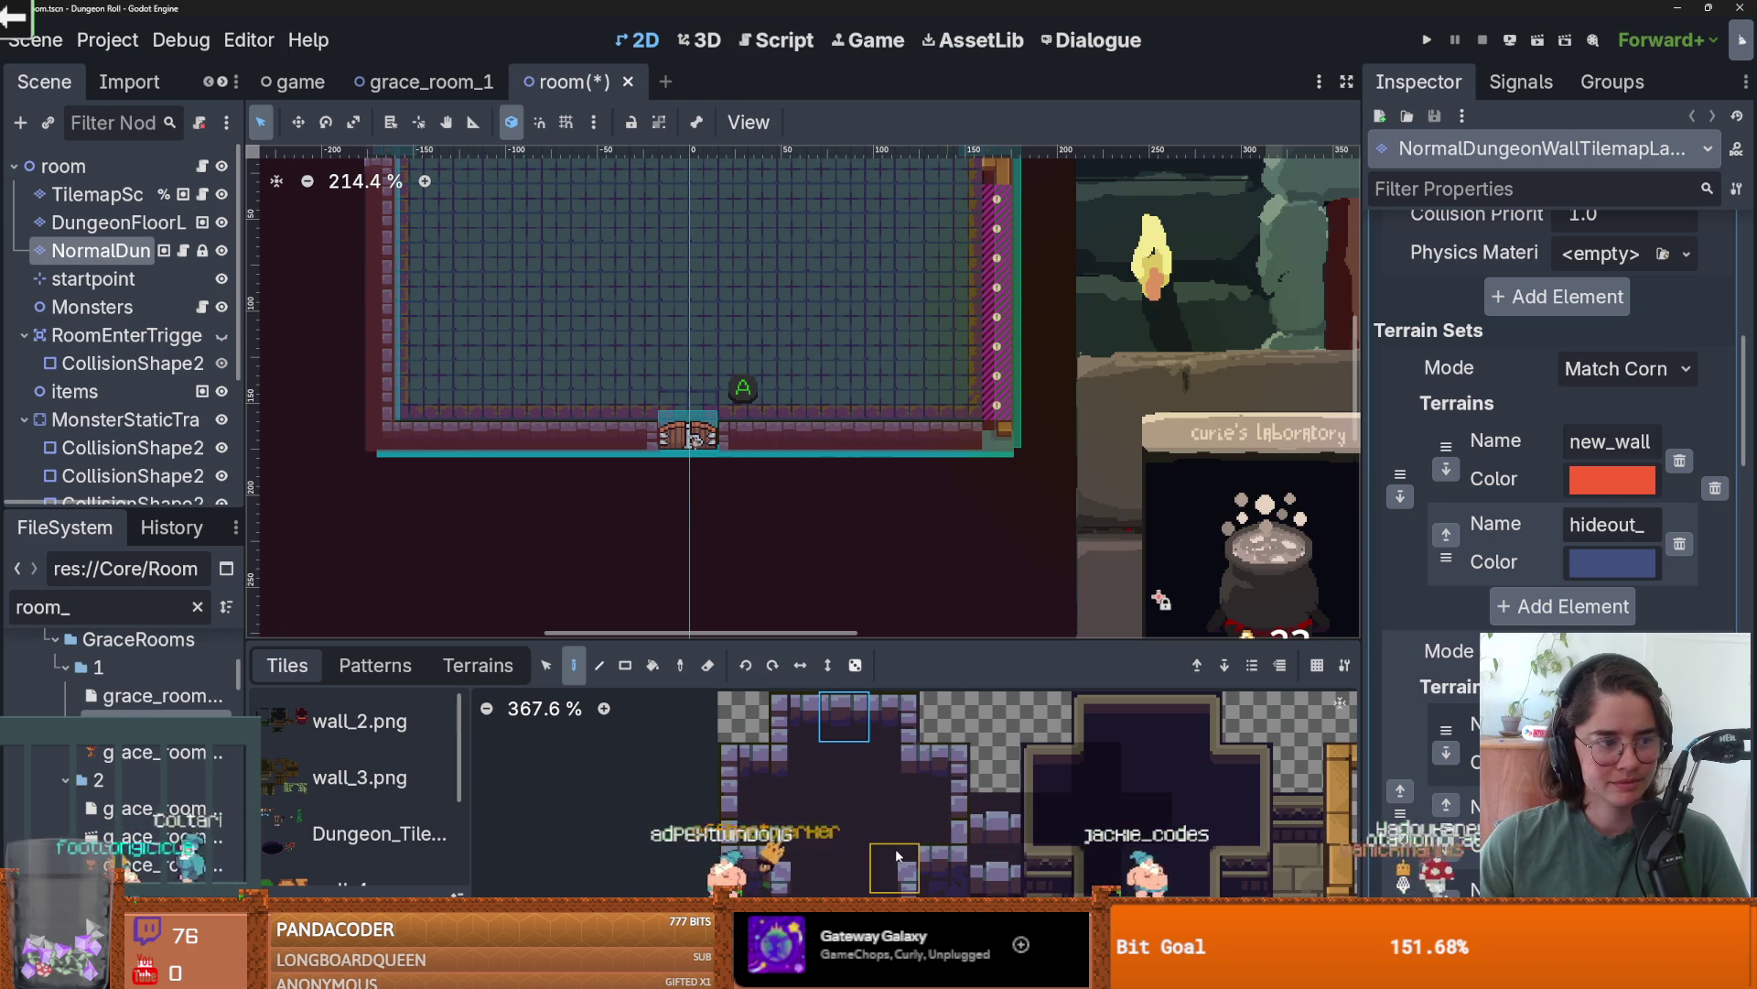
- Paint the right wall column with stone tiles, replacing its green-hatched tile
click(782, 756)
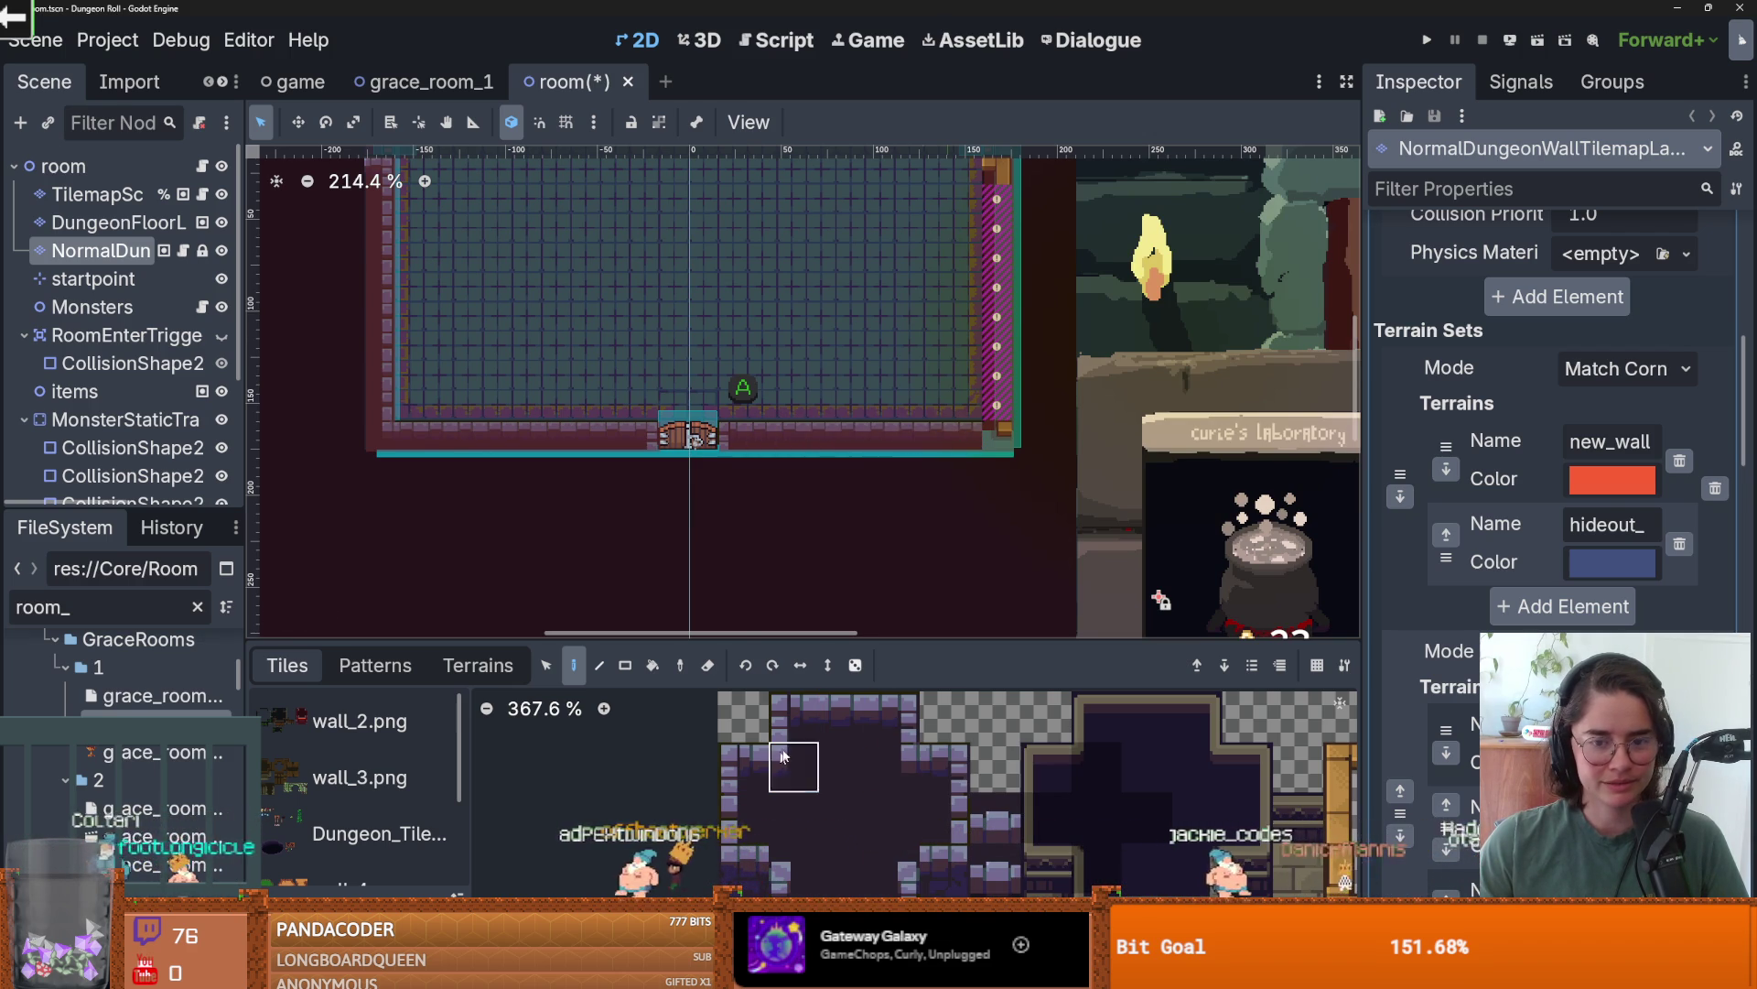
click(743, 817)
drag(1003, 381, 1000, 236)
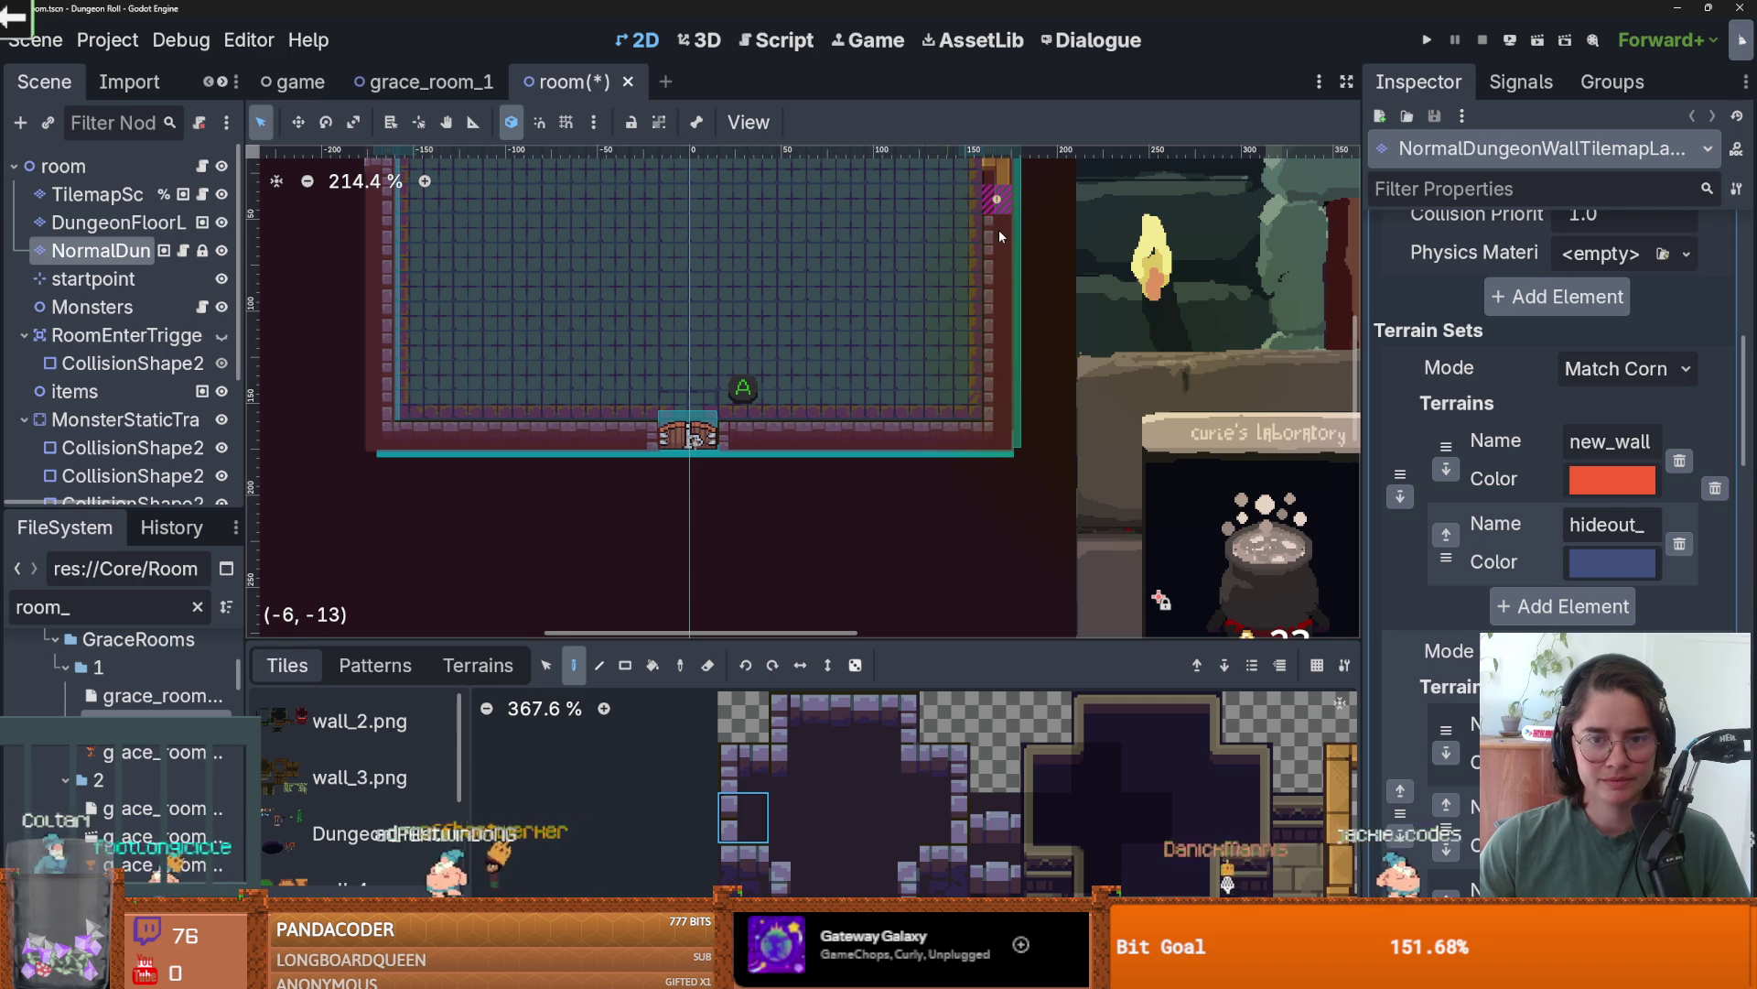
scroll(999, 236, up, 3)
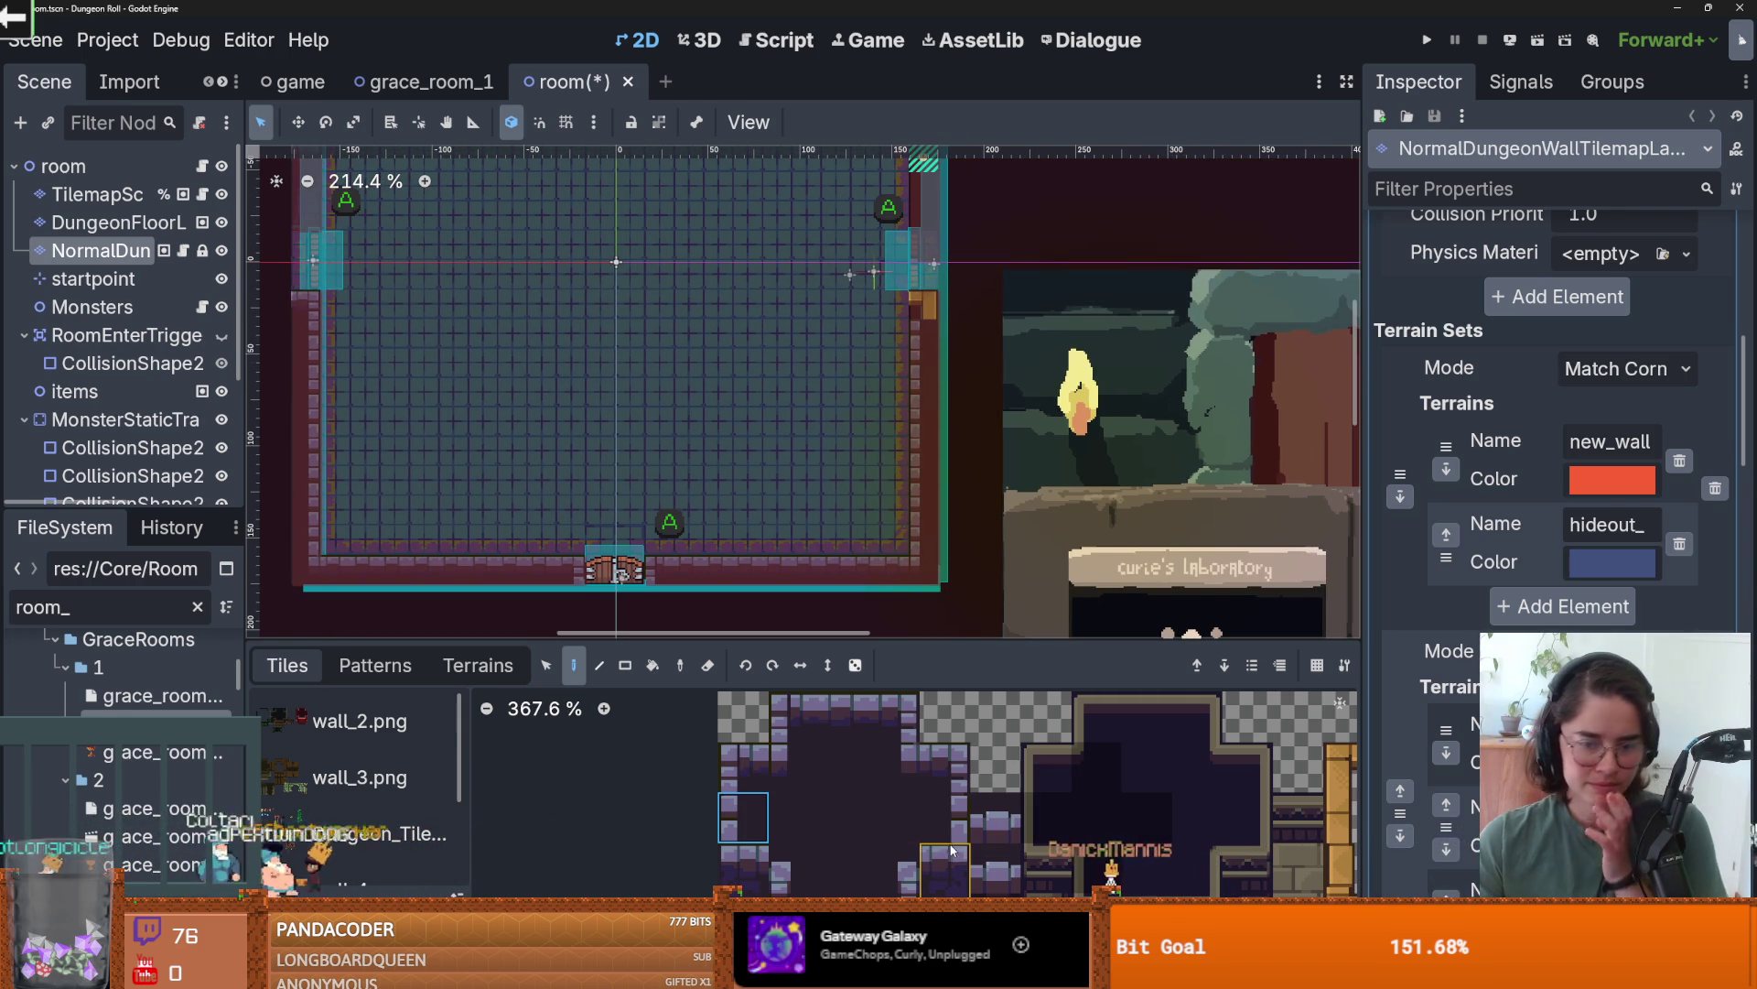
click(793, 714)
scroll(971, 567, up, 3)
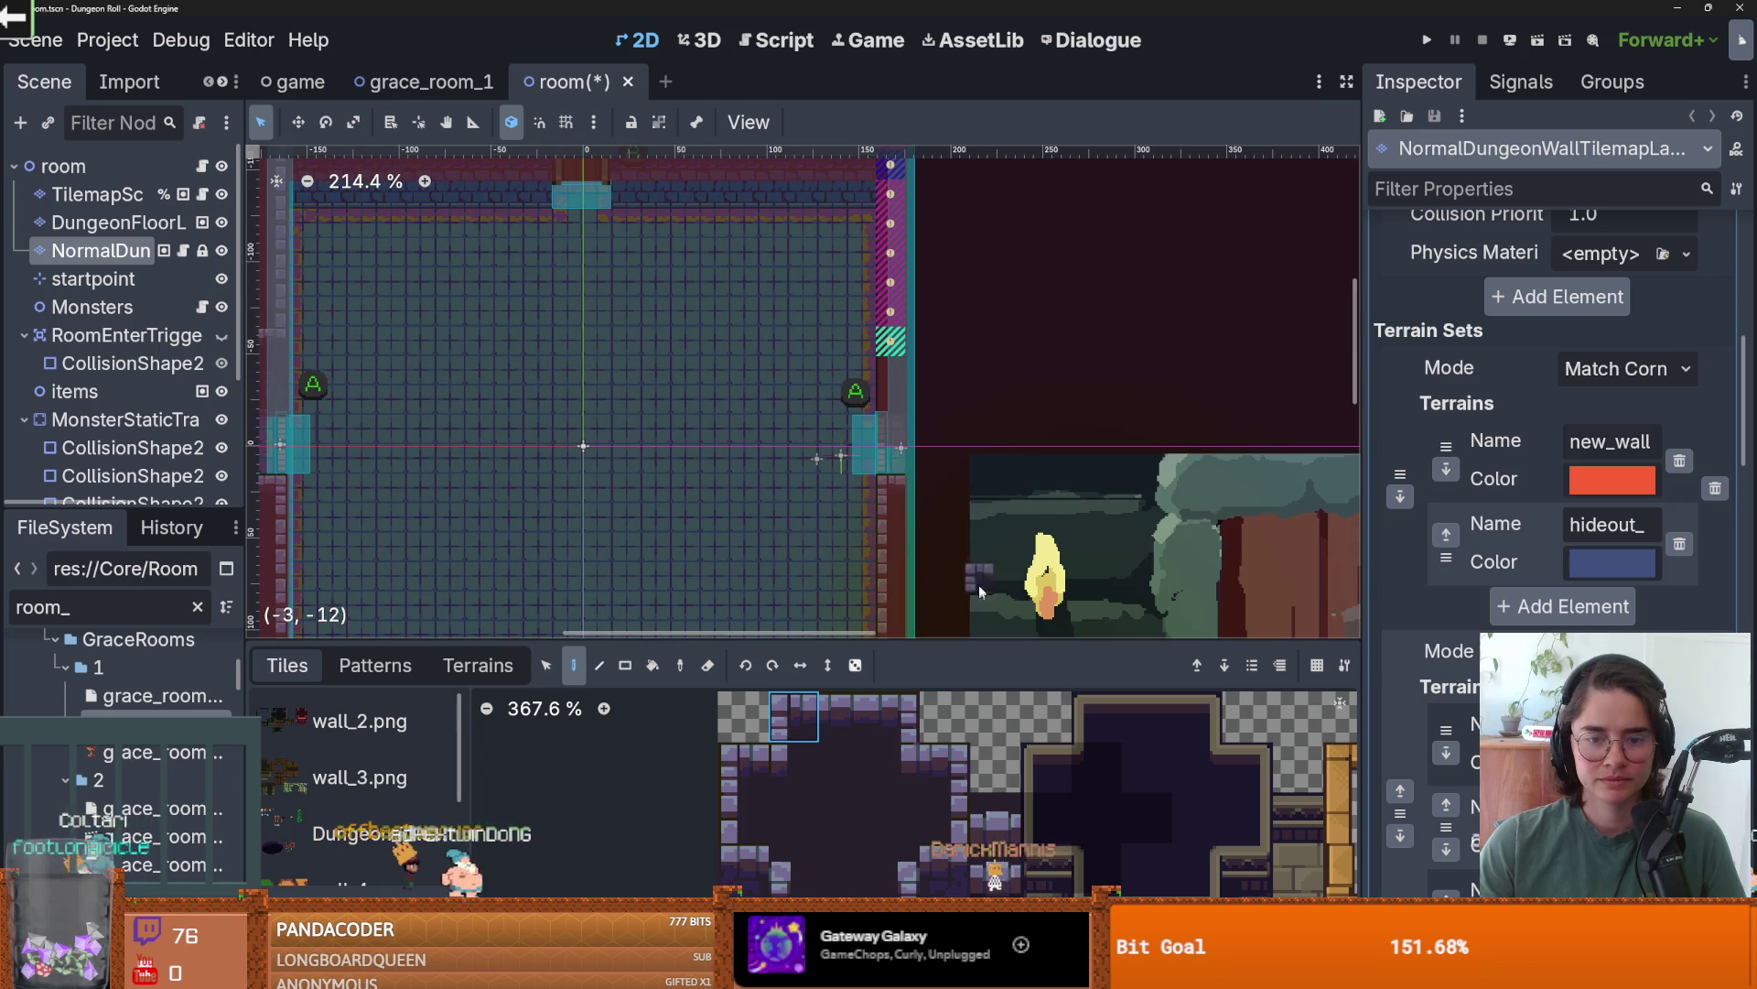
ctrl+click(888, 344)
click(888, 345)
click(754, 744)
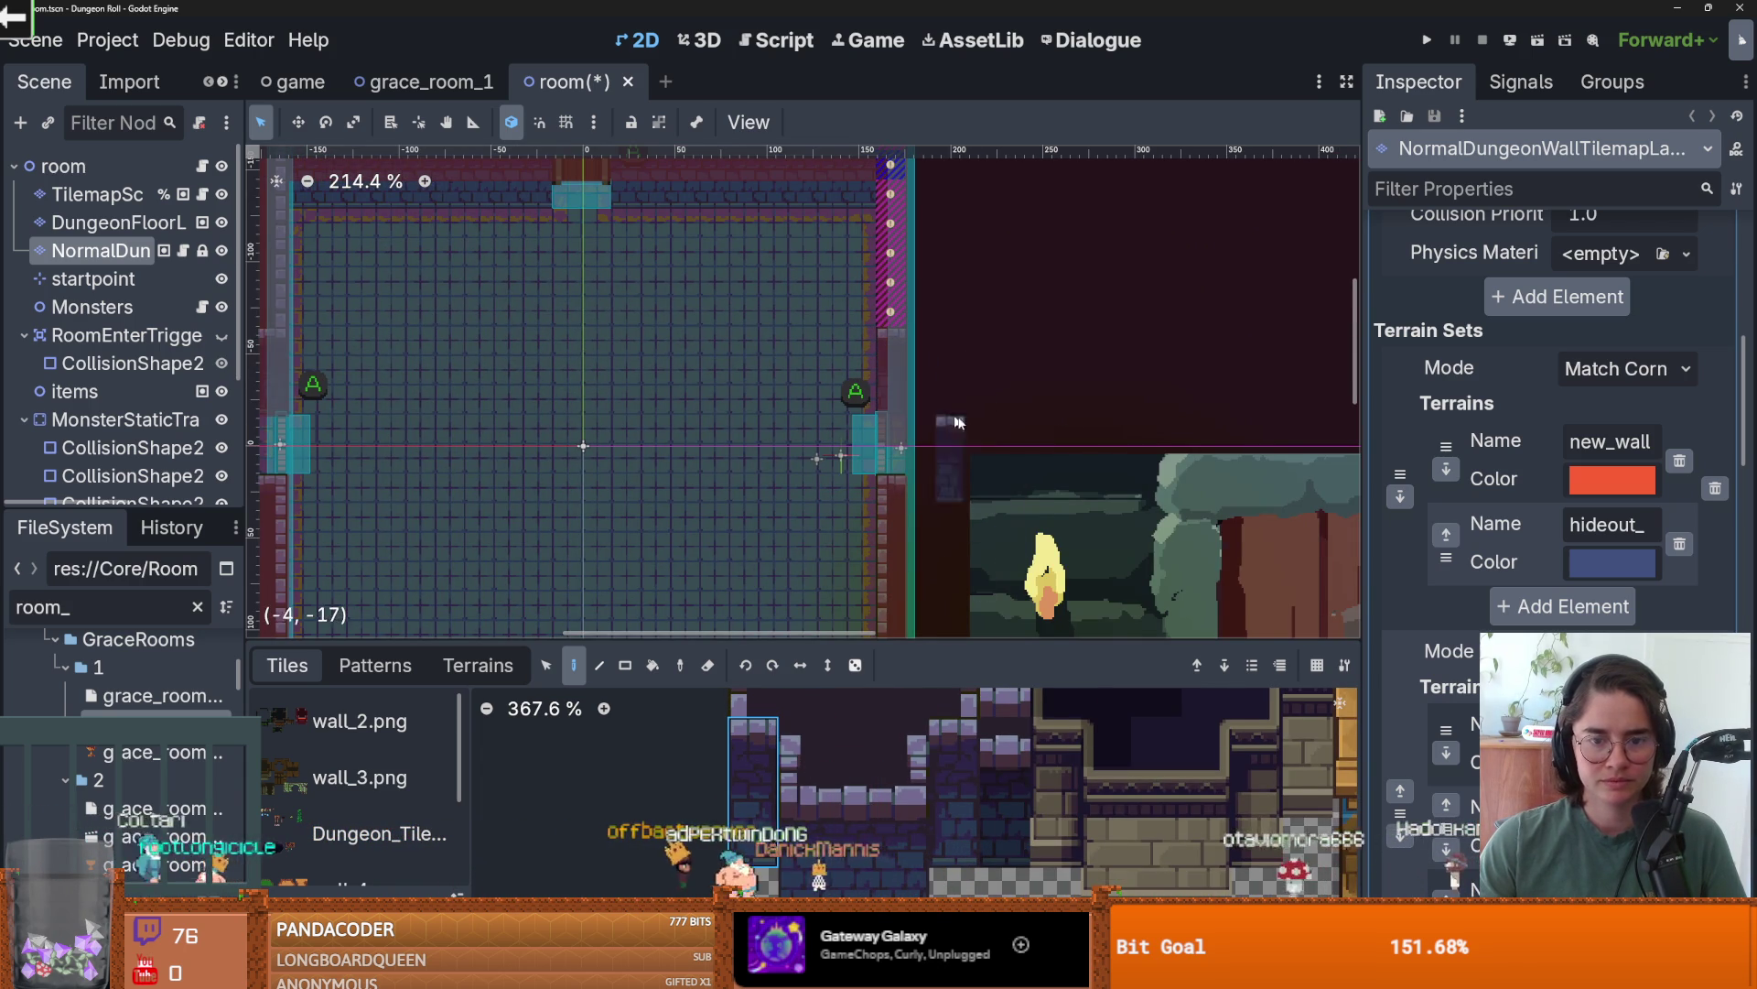
scroll(956, 422, up, 3)
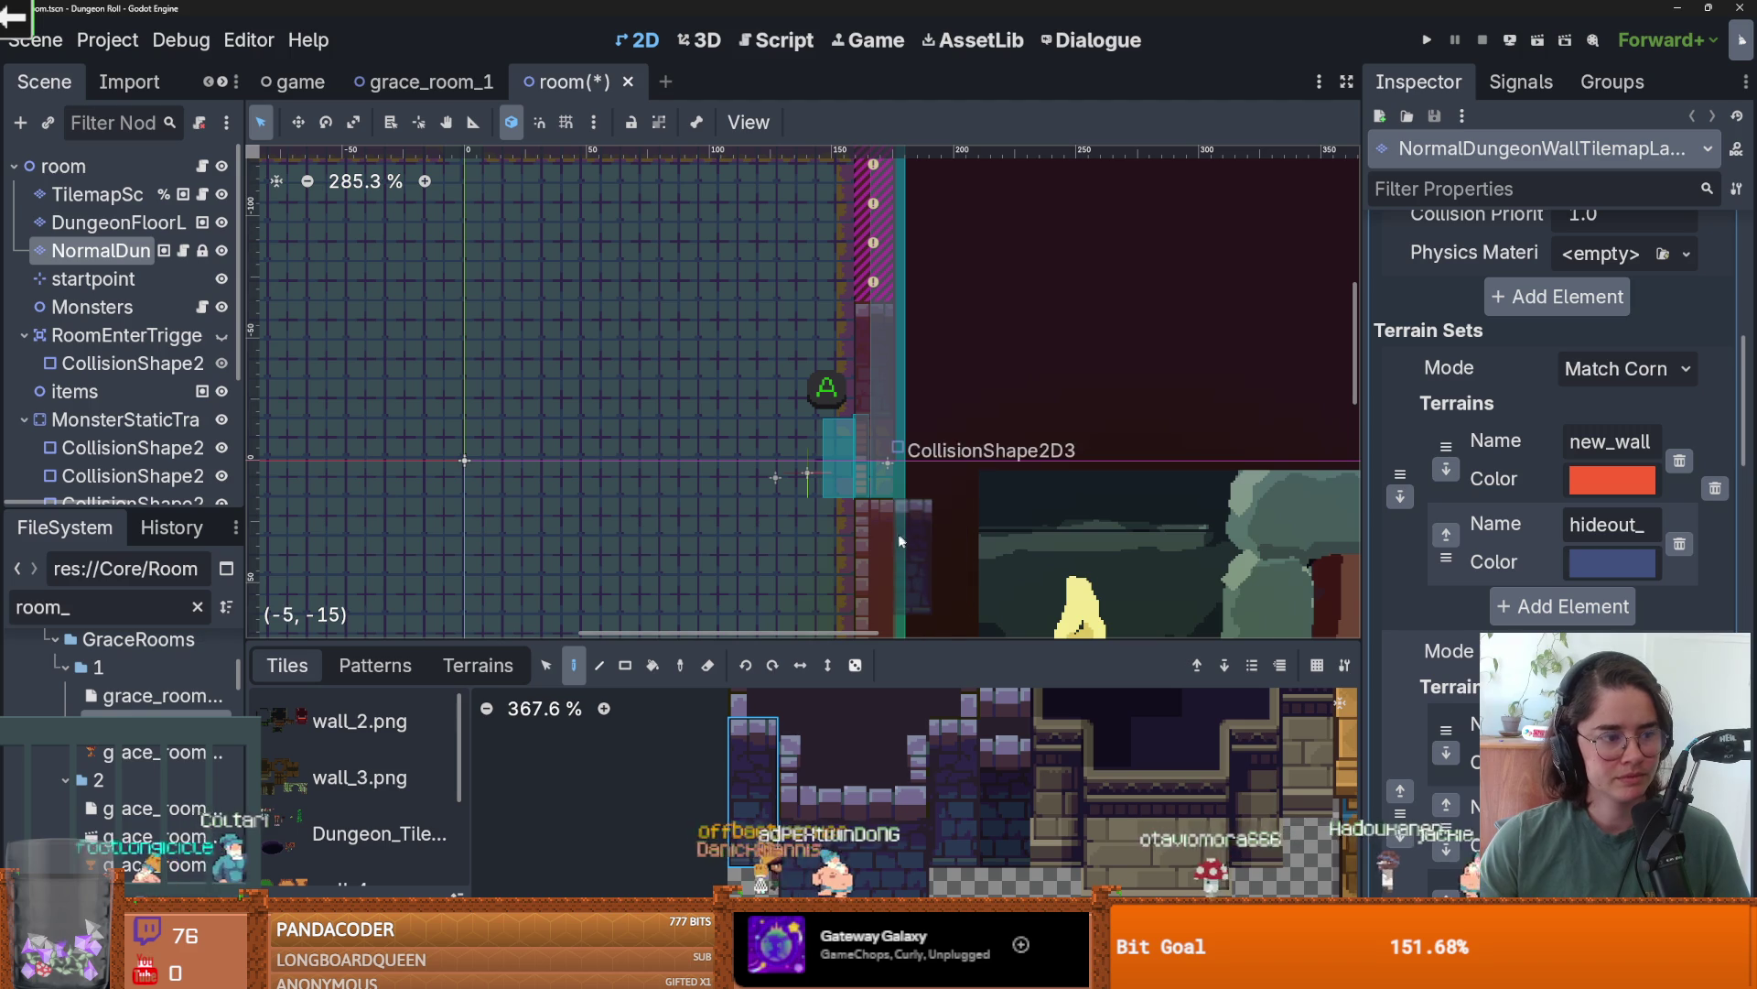
ctrl+click(886, 275)
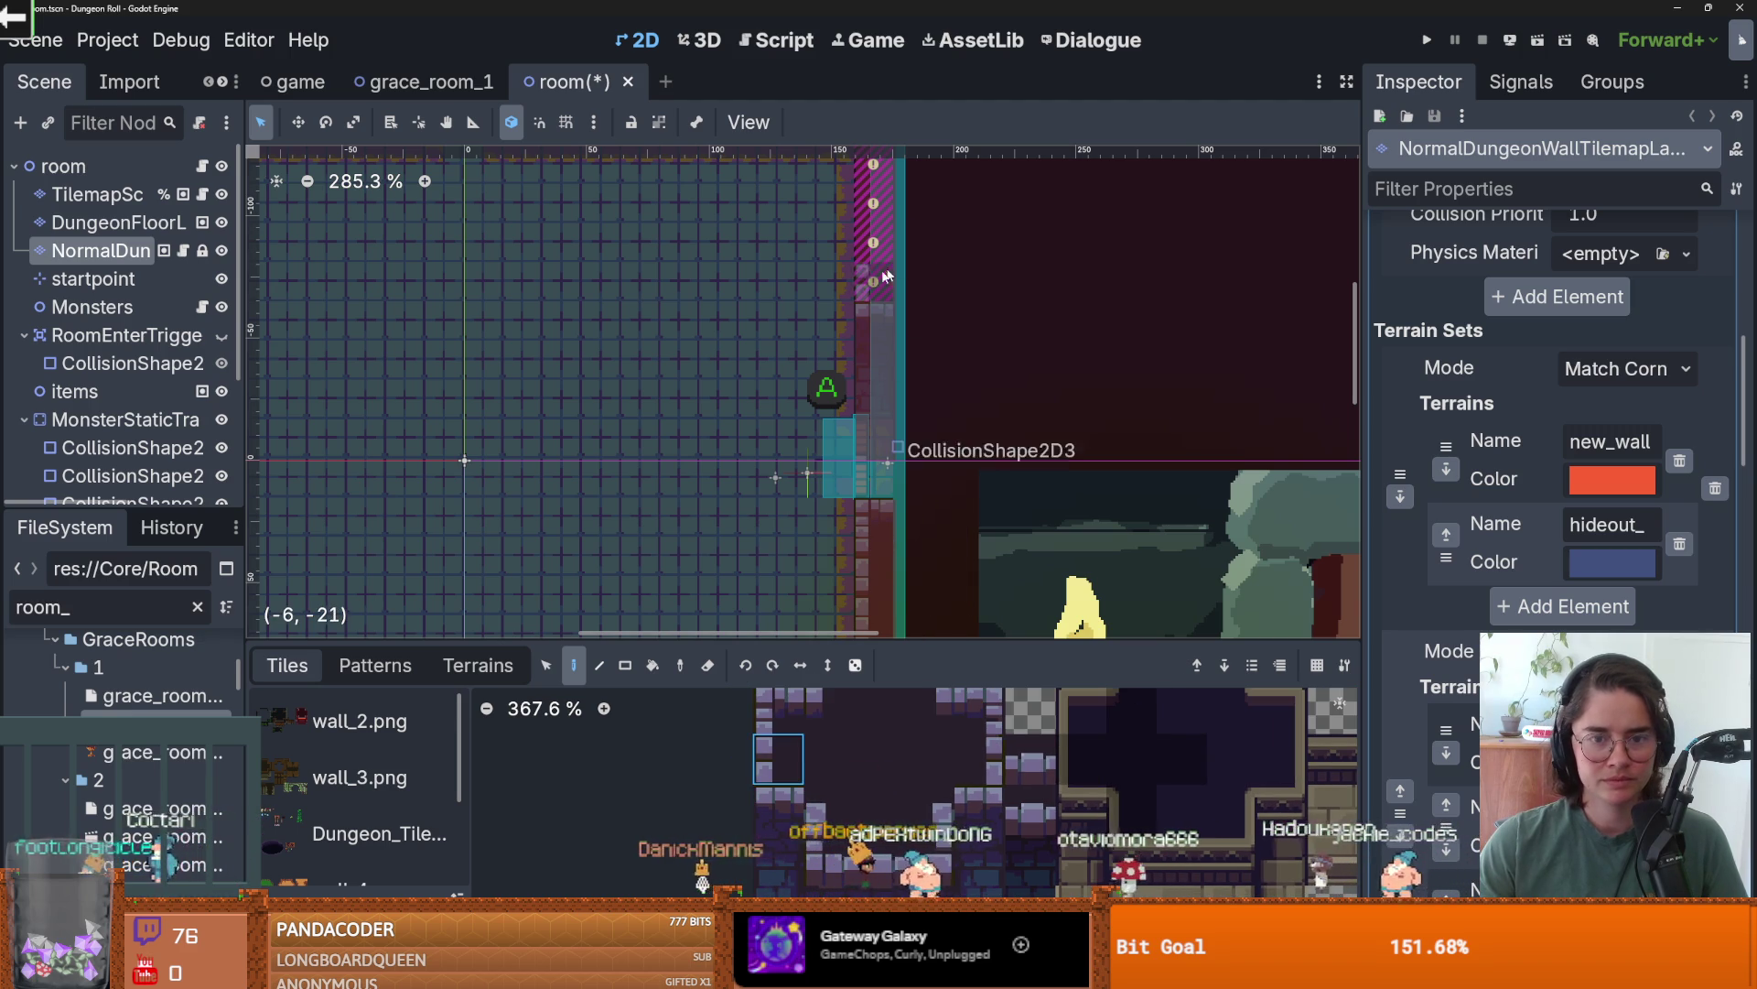
drag(866, 217, 862, 443)
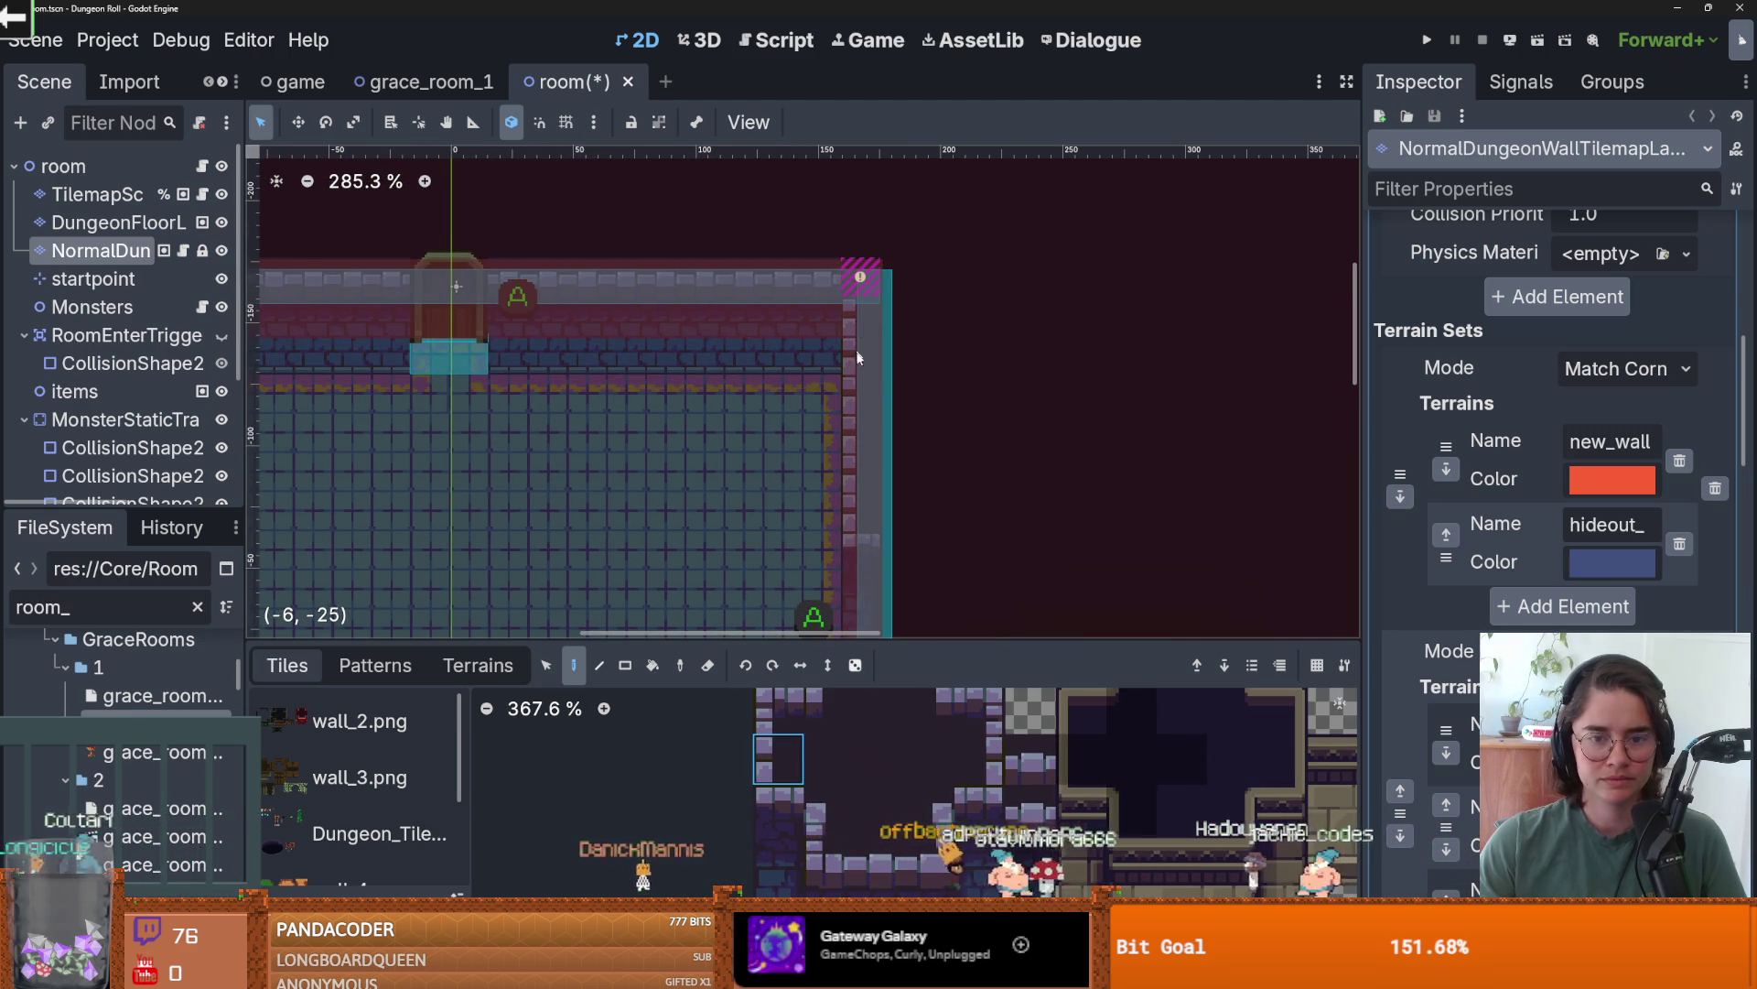
scroll(880, 425, down, 3)
- Save the room scene, enlarge the tile atlas panel, and switch back to grace_room_1
key(ctrl+s)
scroll(957, 367, down, 3)
mouse_move(947, 453)
mouse_down()
mouse_move(789, 228)
mouse_move(910, 242)
mouse_move(886, 427)
mouse_up()
key(ctrl+s)
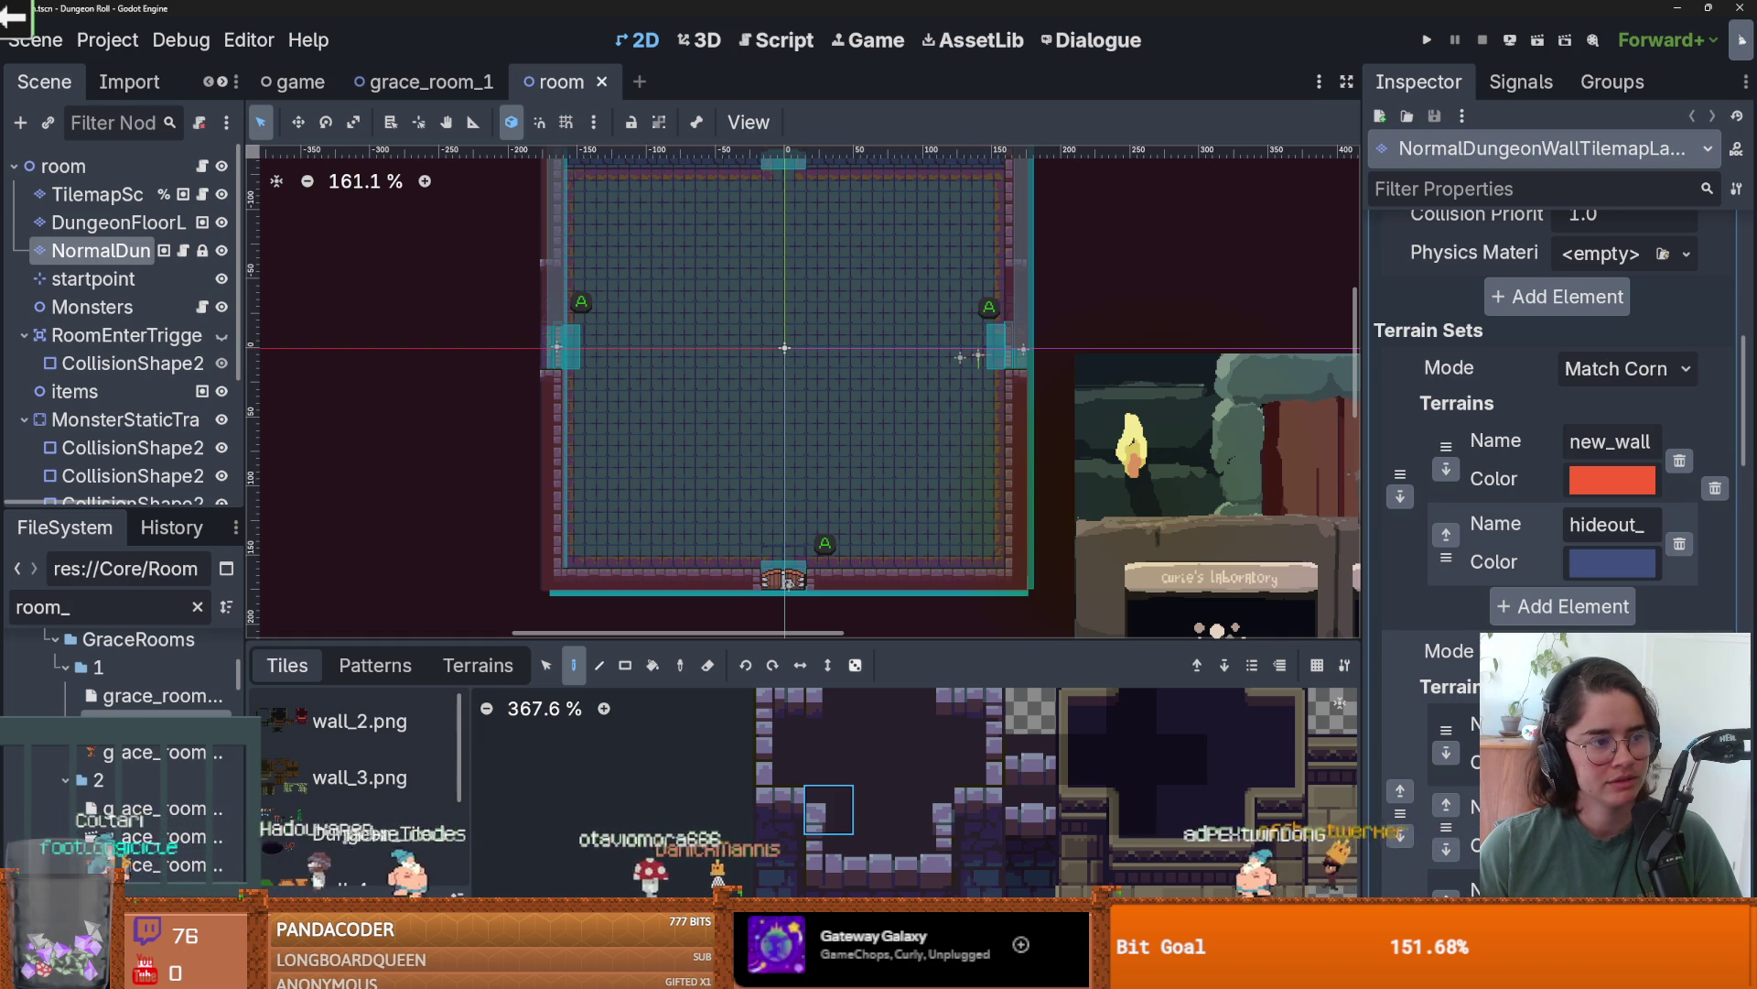
scroll(694, 430, down, 1)
key(ctrl+s)
scroll(755, 392, up, 3)
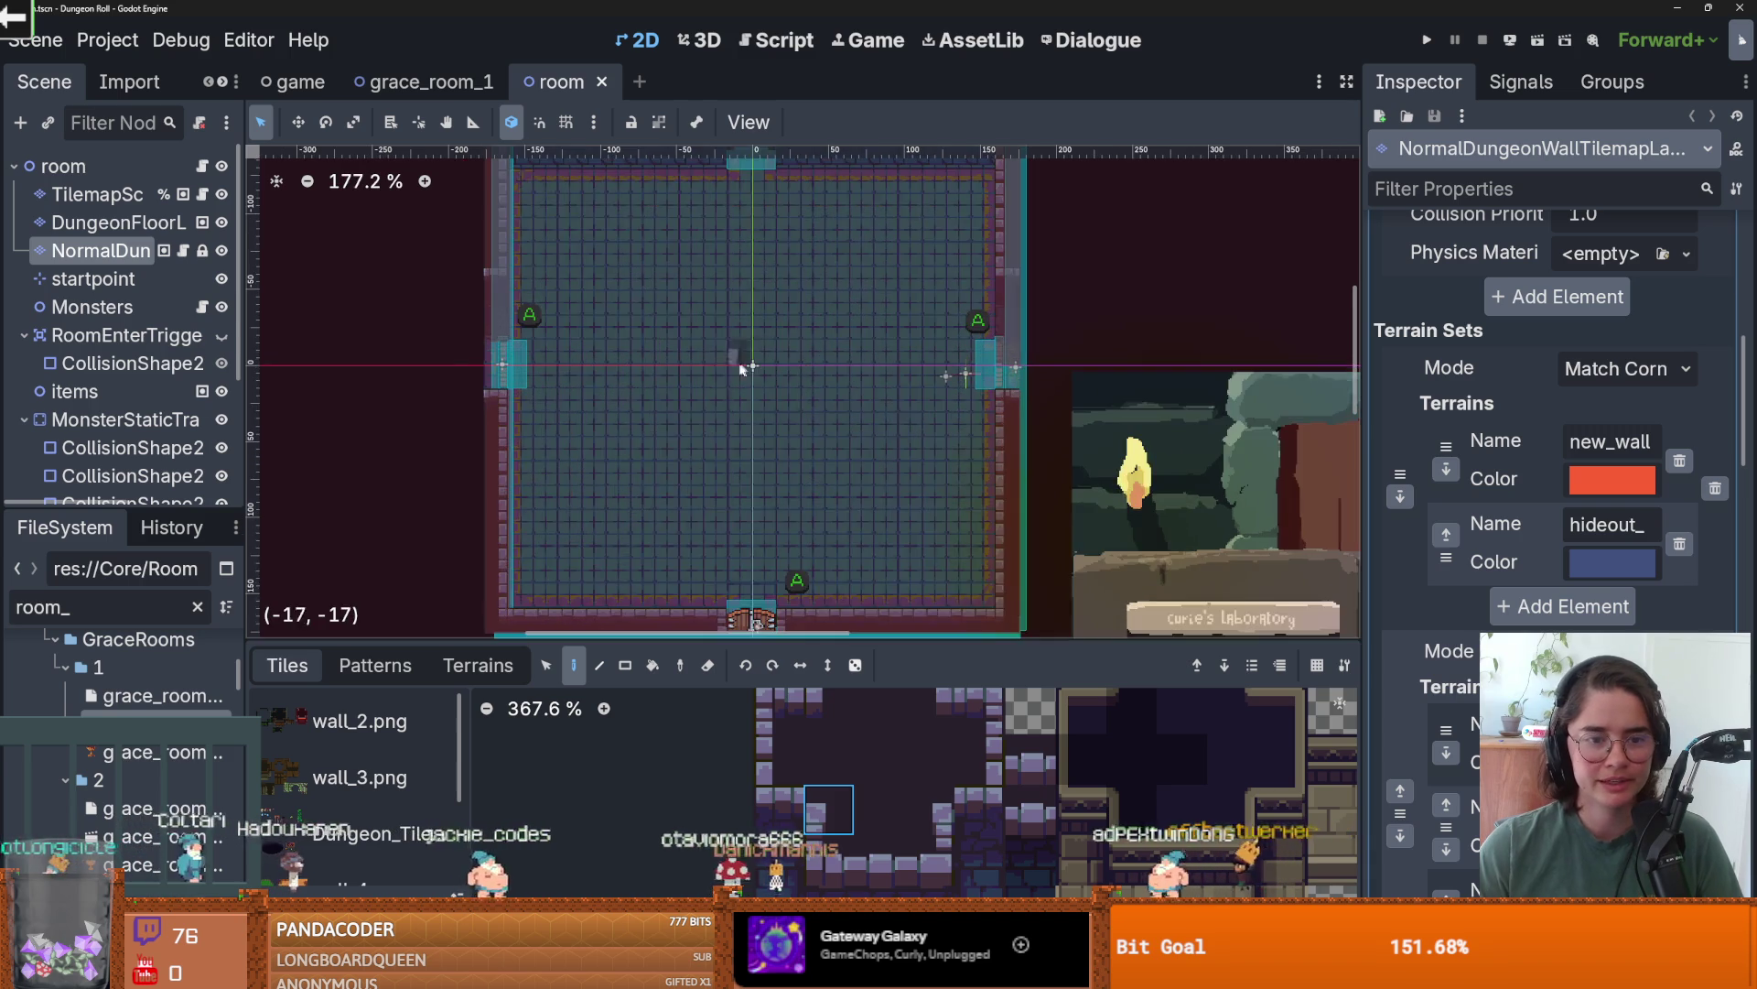
scroll(756, 391, down, 2)
drag(849, 641, 848, 449)
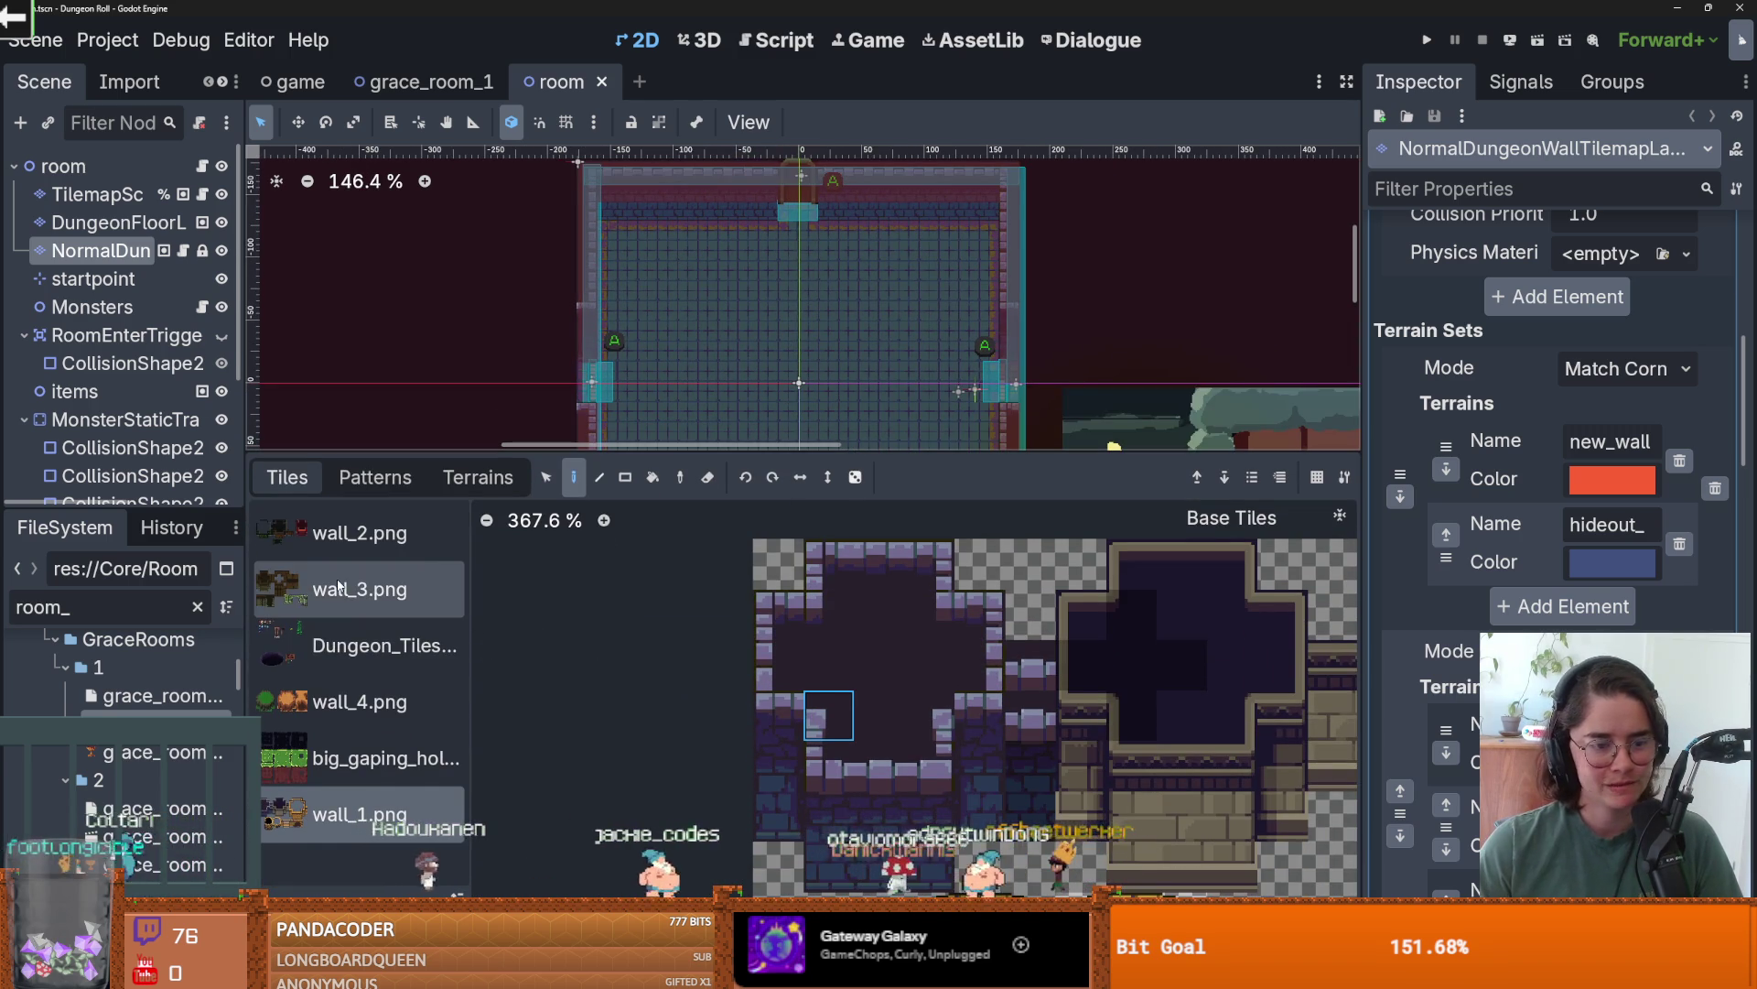
scroll(760, 366, down, 2)
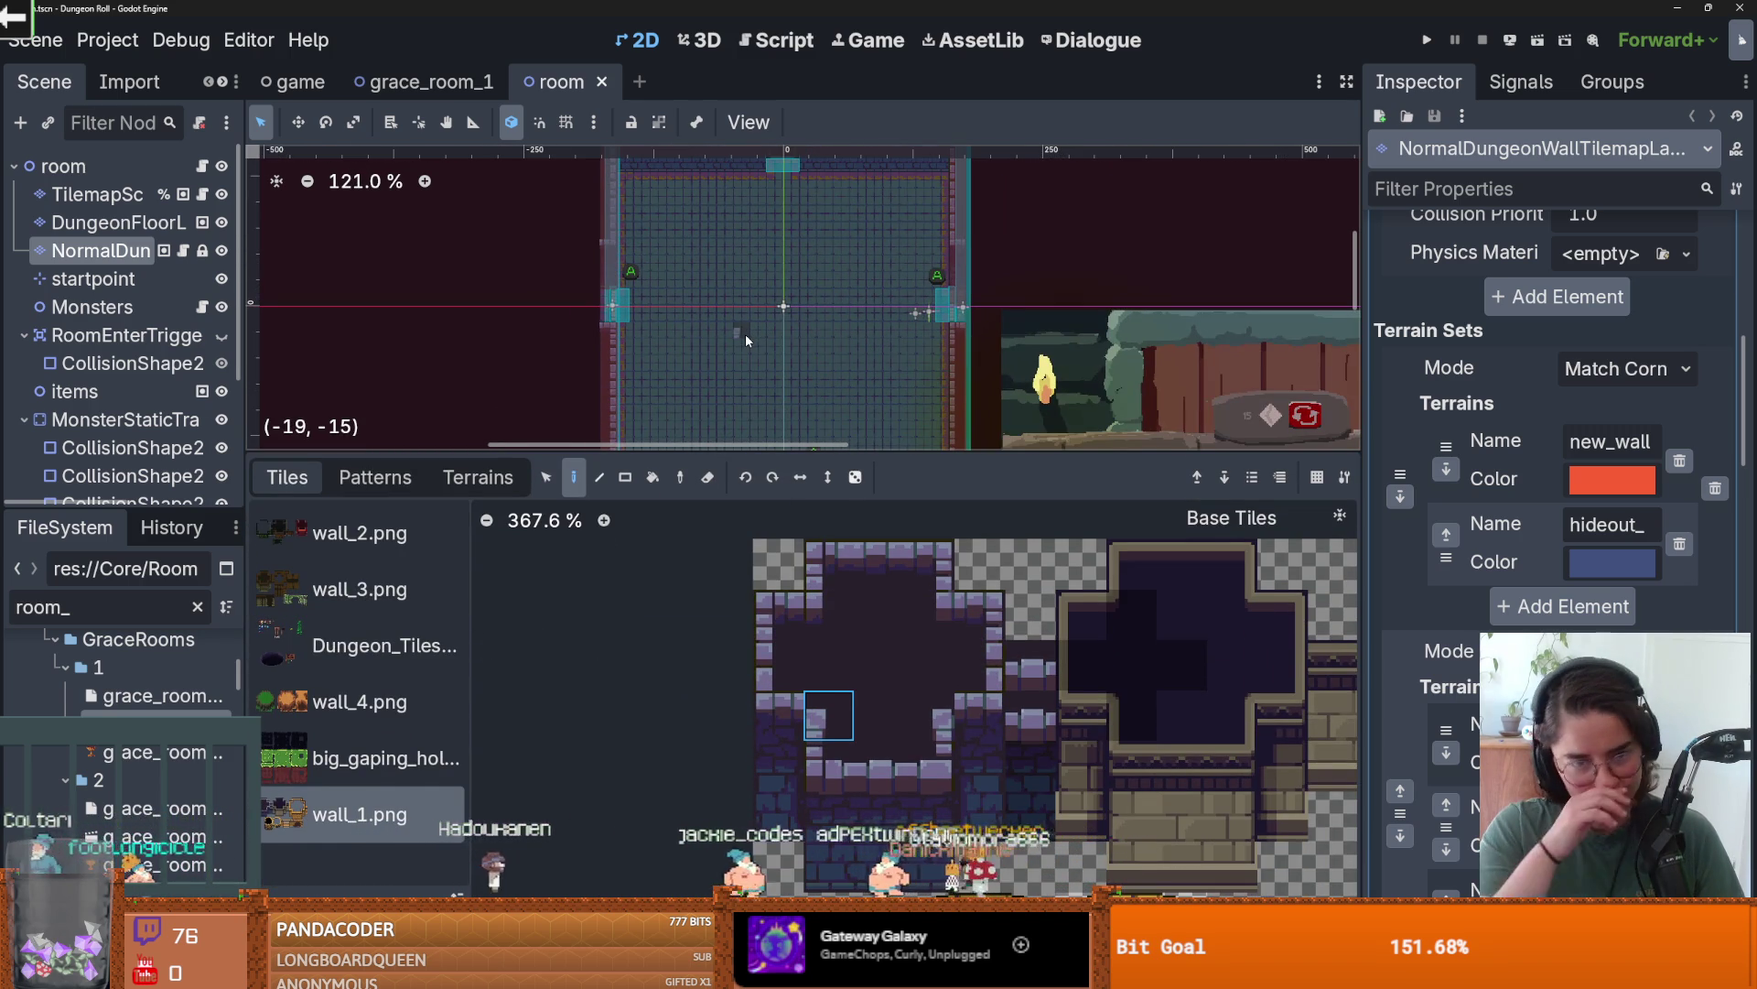
double_click(156, 695)
- Clear the FileSystem filter, resize the file and scene docks, and select DungeonFloorLayer
scroll(628, 455, up, 11)
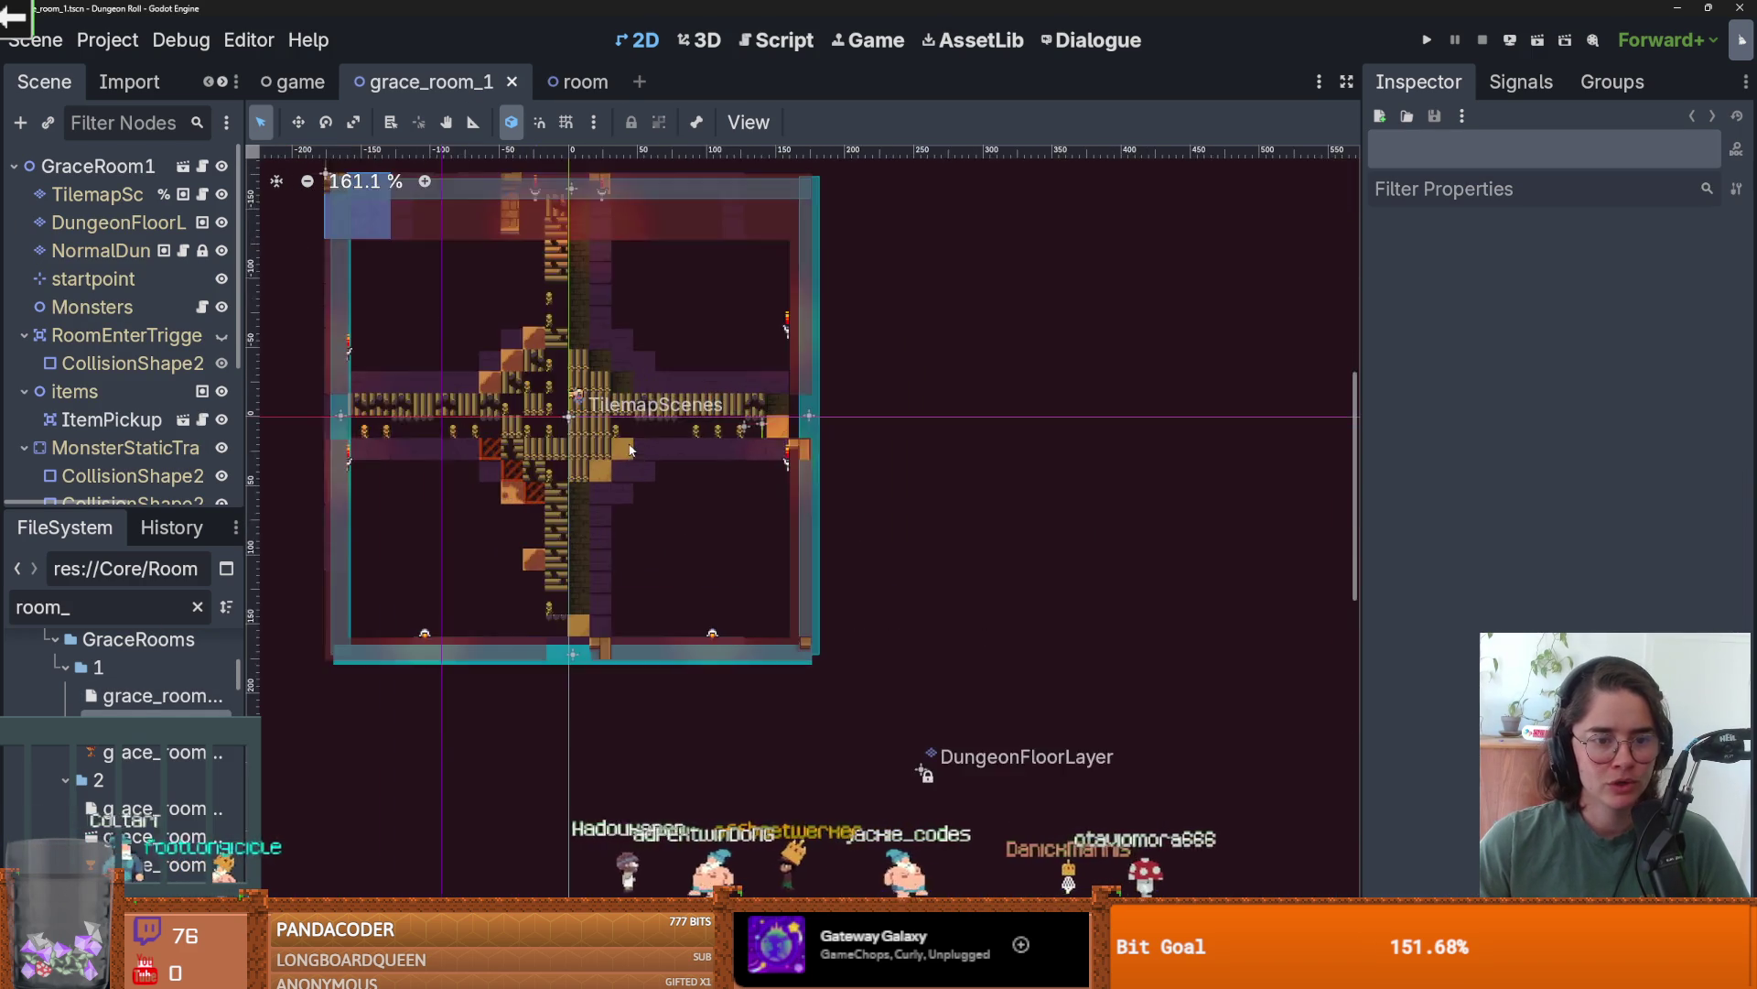
drag(850, 499, 892, 569)
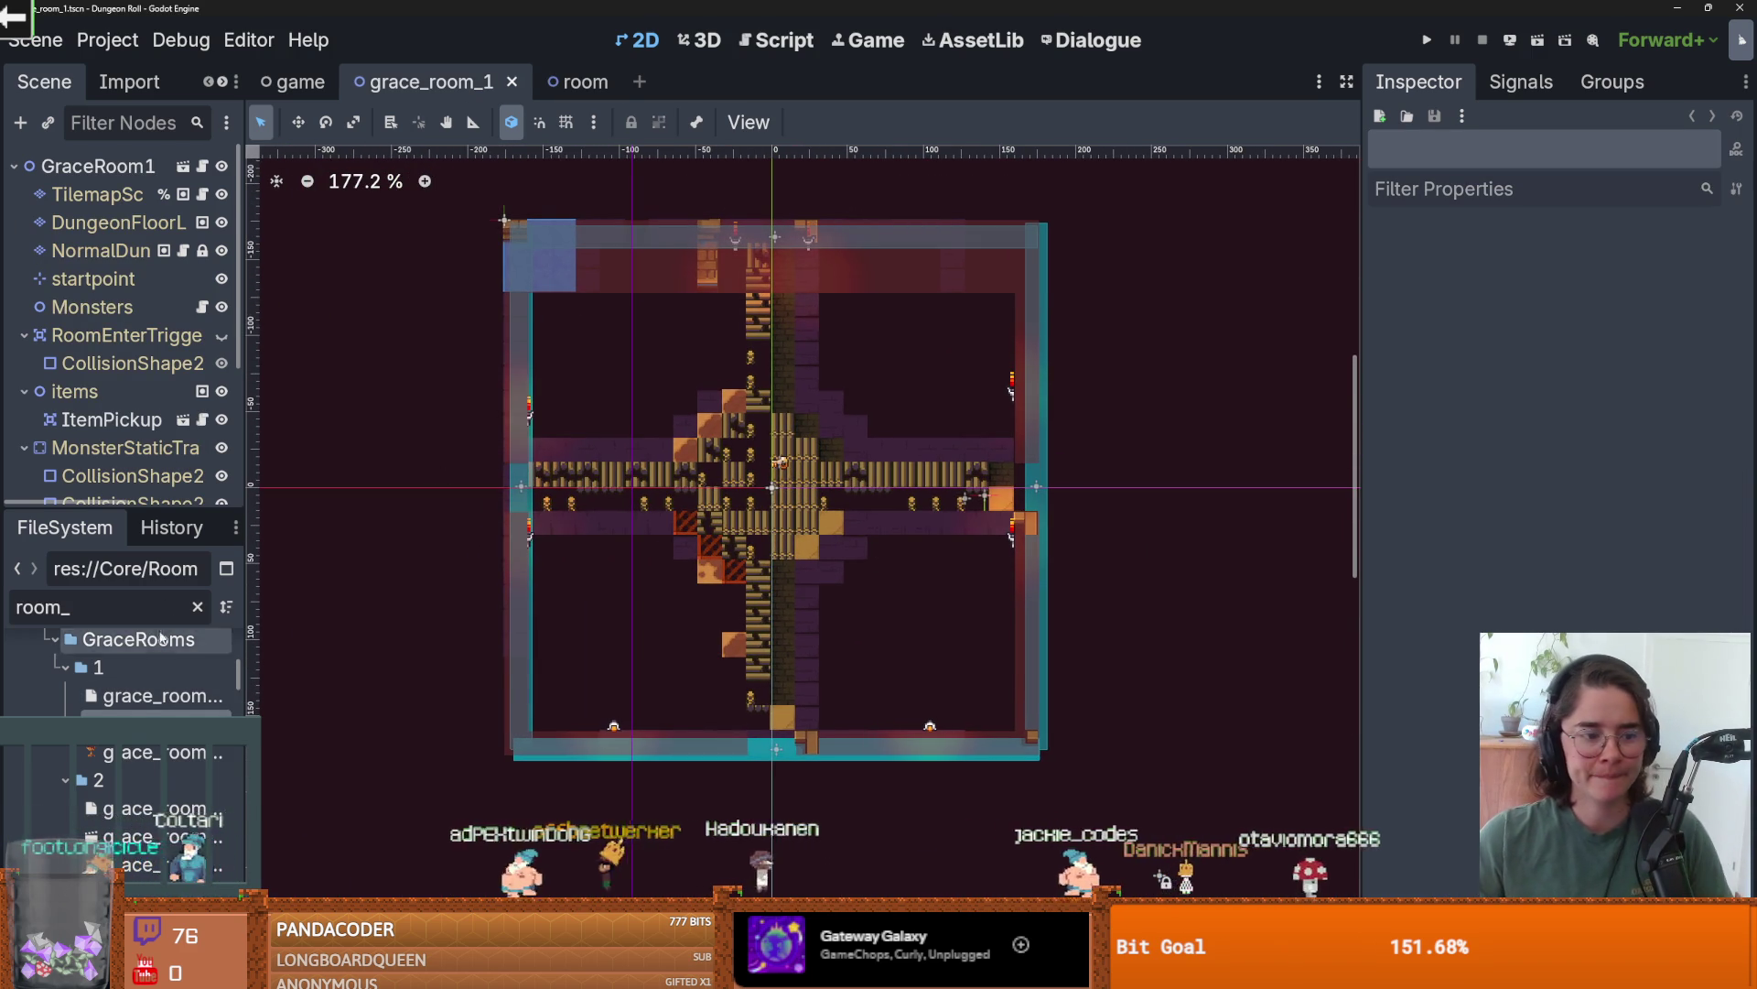
click(197, 606)
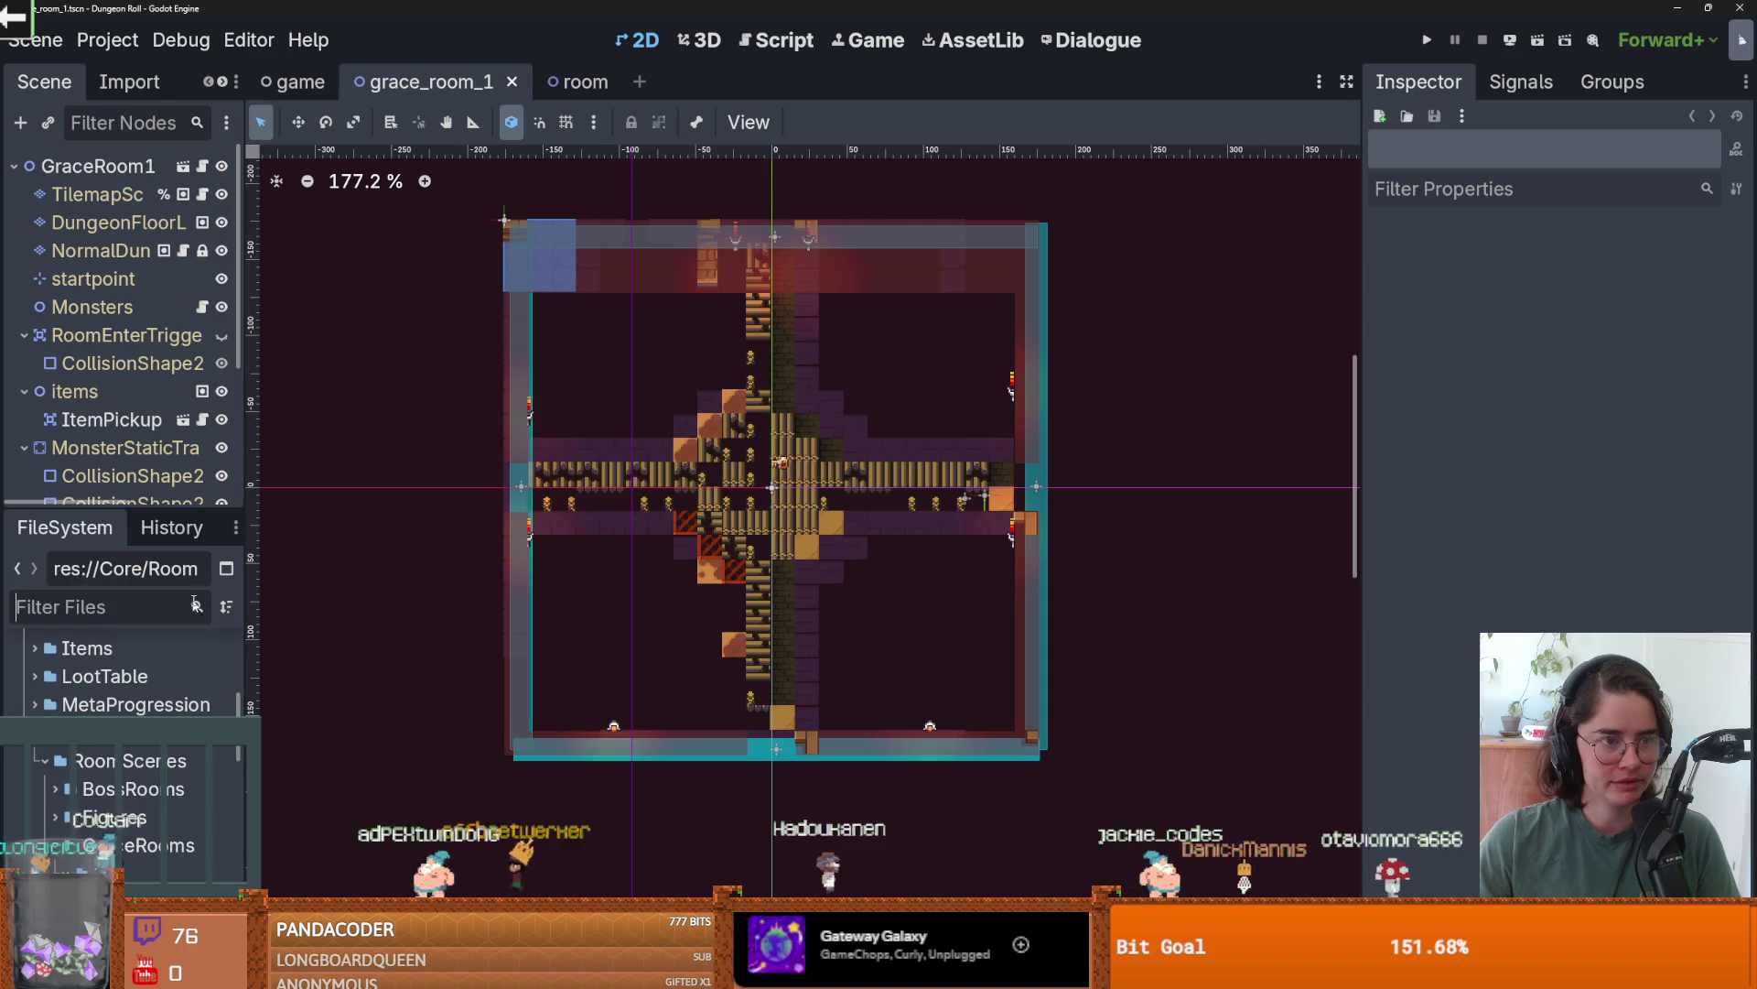
drag(140, 505, 140, 181)
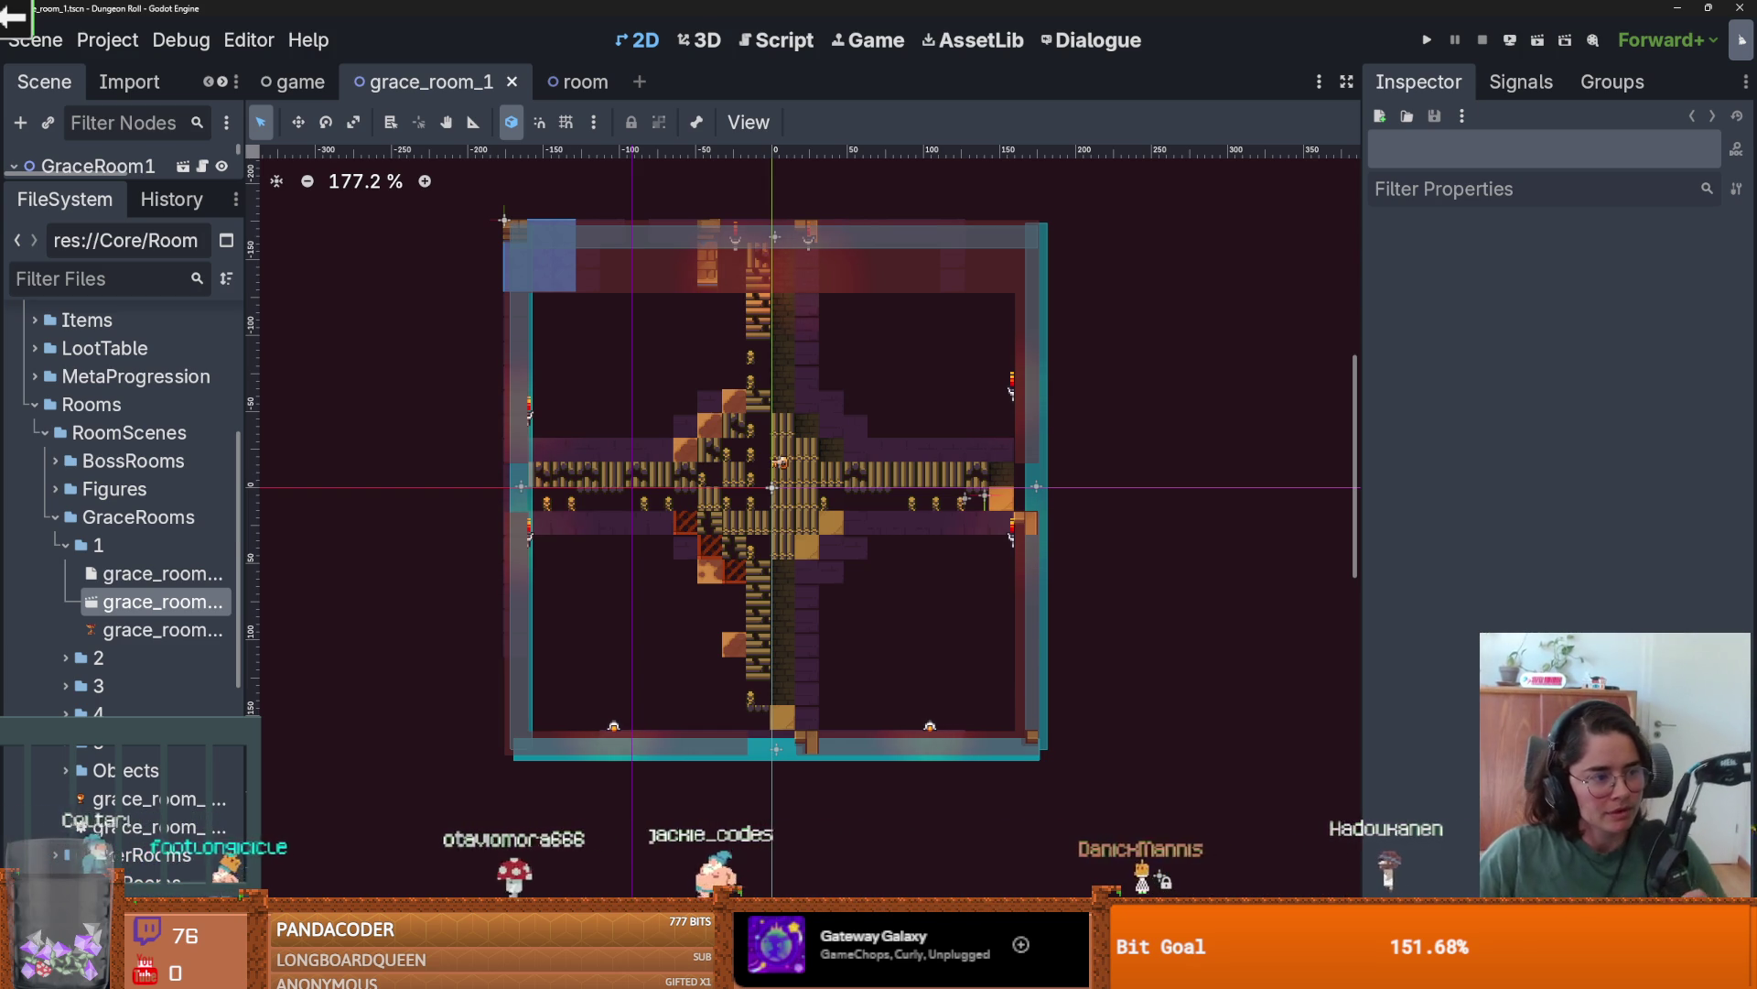
scroll(664, 618, up, 2)
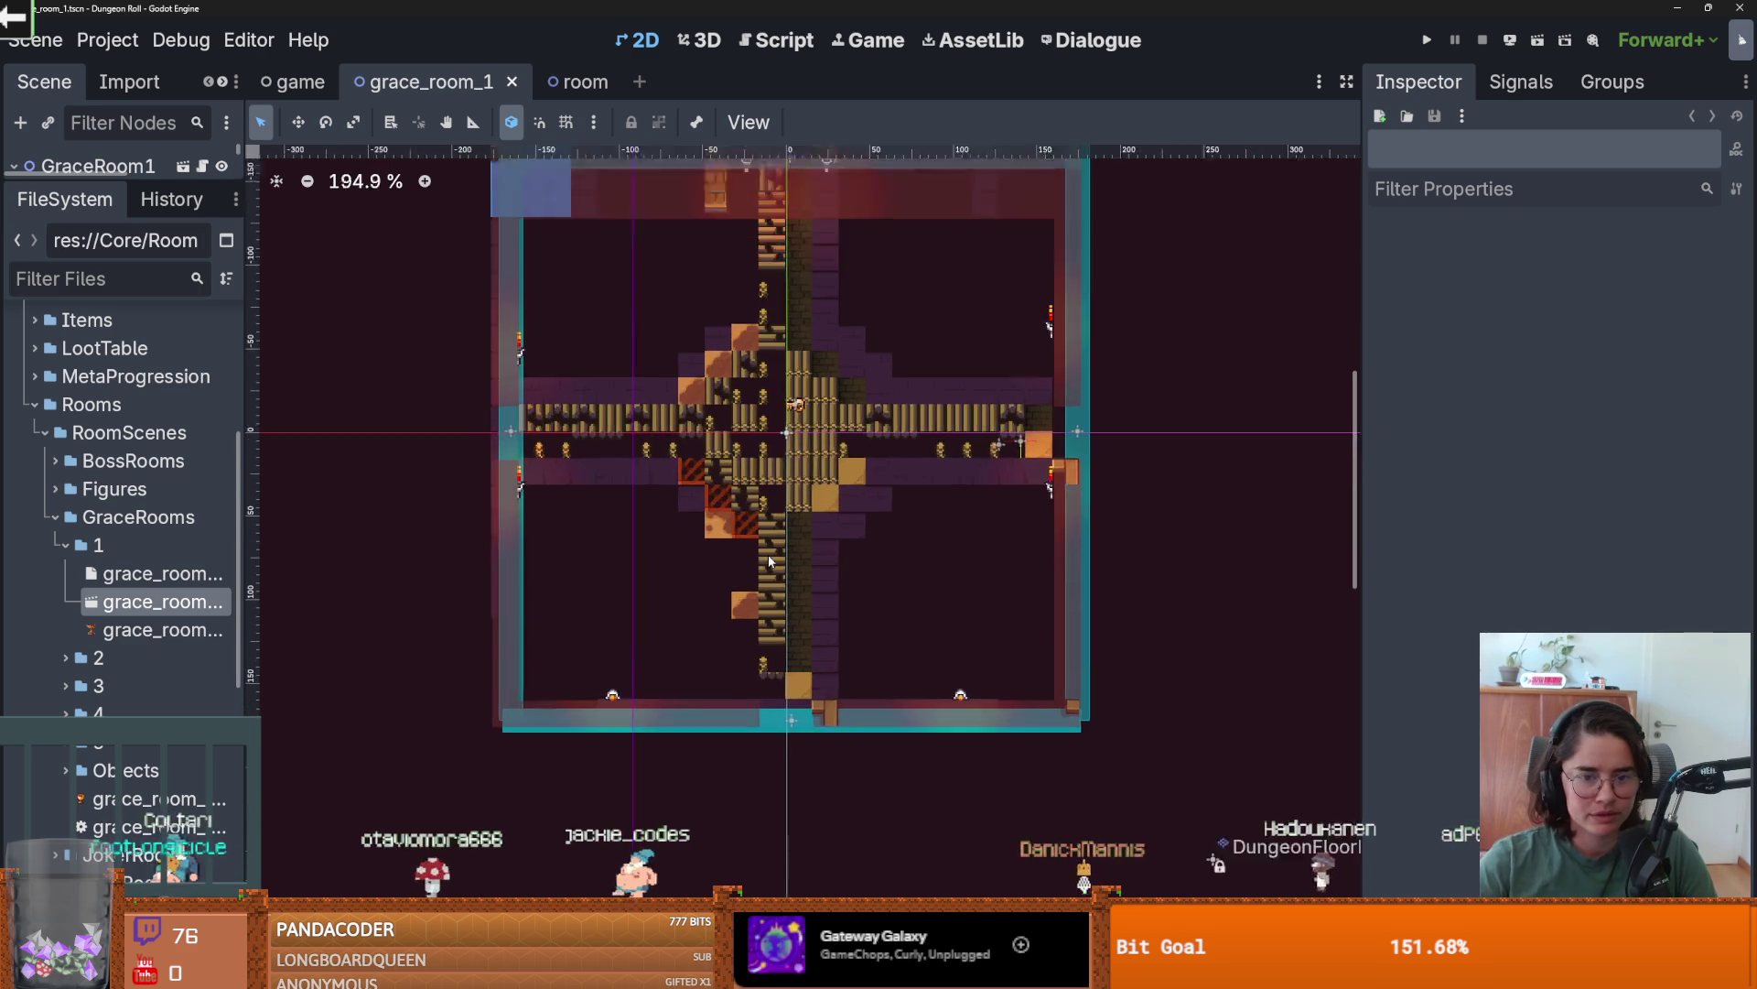
scroll(764, 464, up, 2)
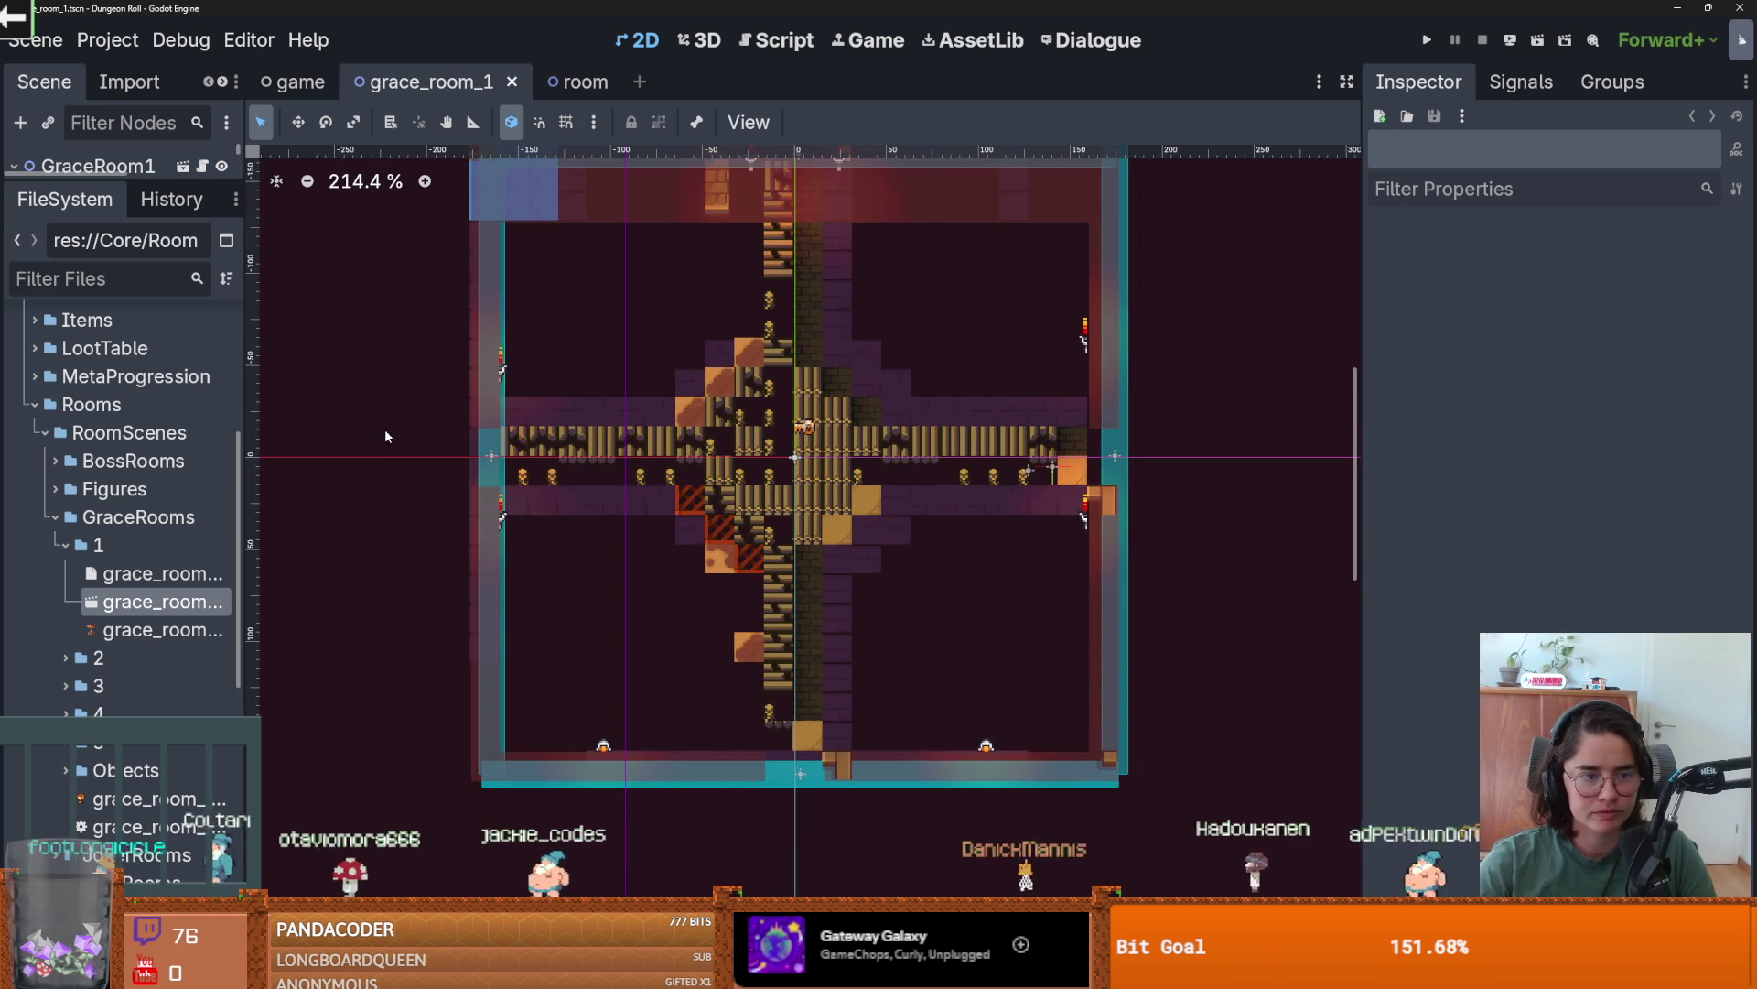
drag(128, 176, 128, 586)
click(118, 222)
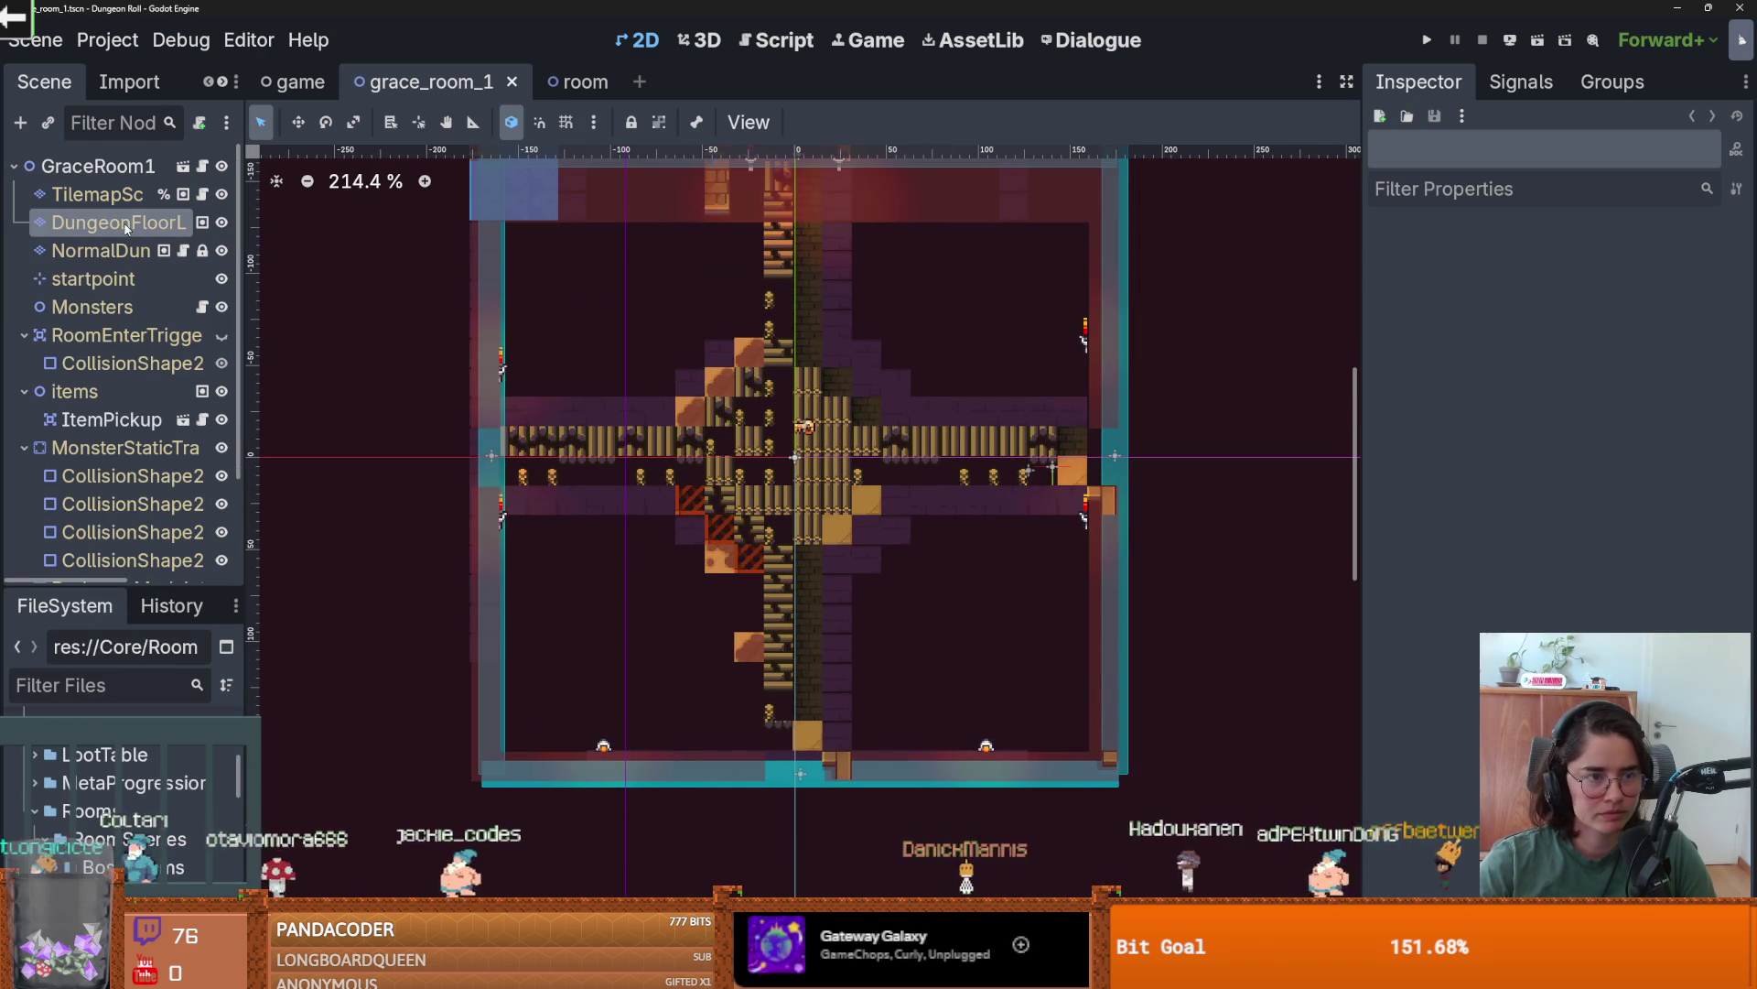
- Choose the purple_brick terrain and paint a single test cell on the floor
click(478, 477)
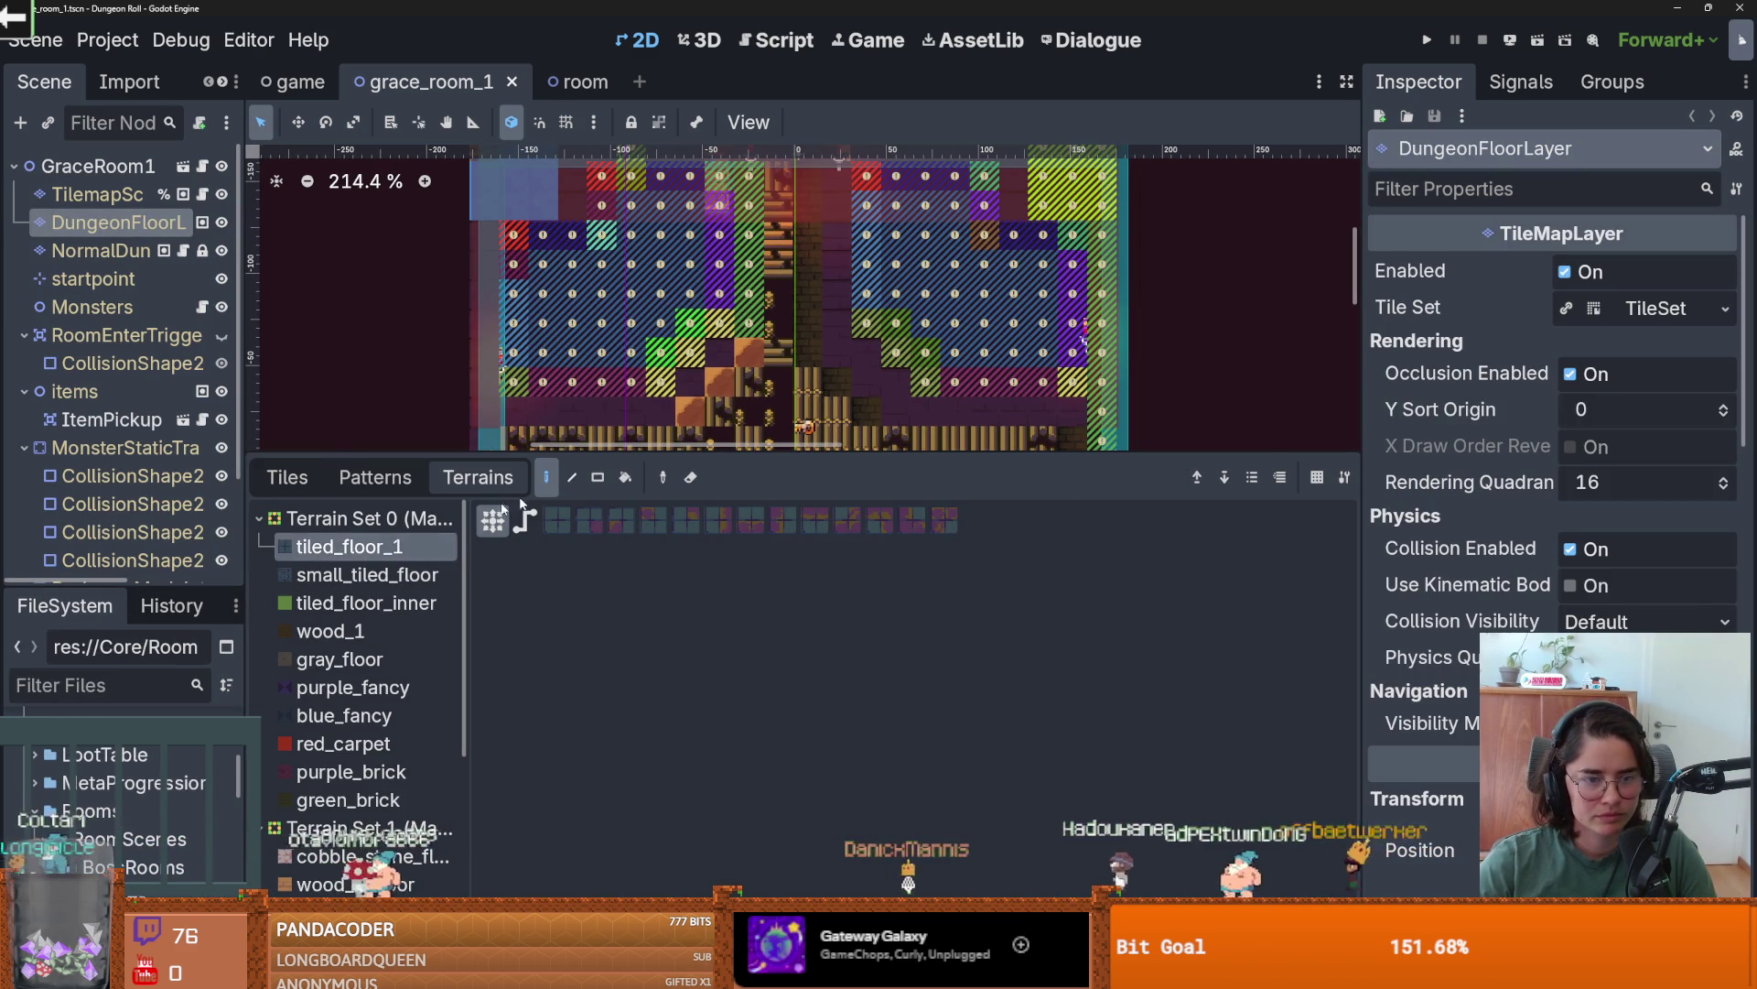
drag(665, 455, 720, 756)
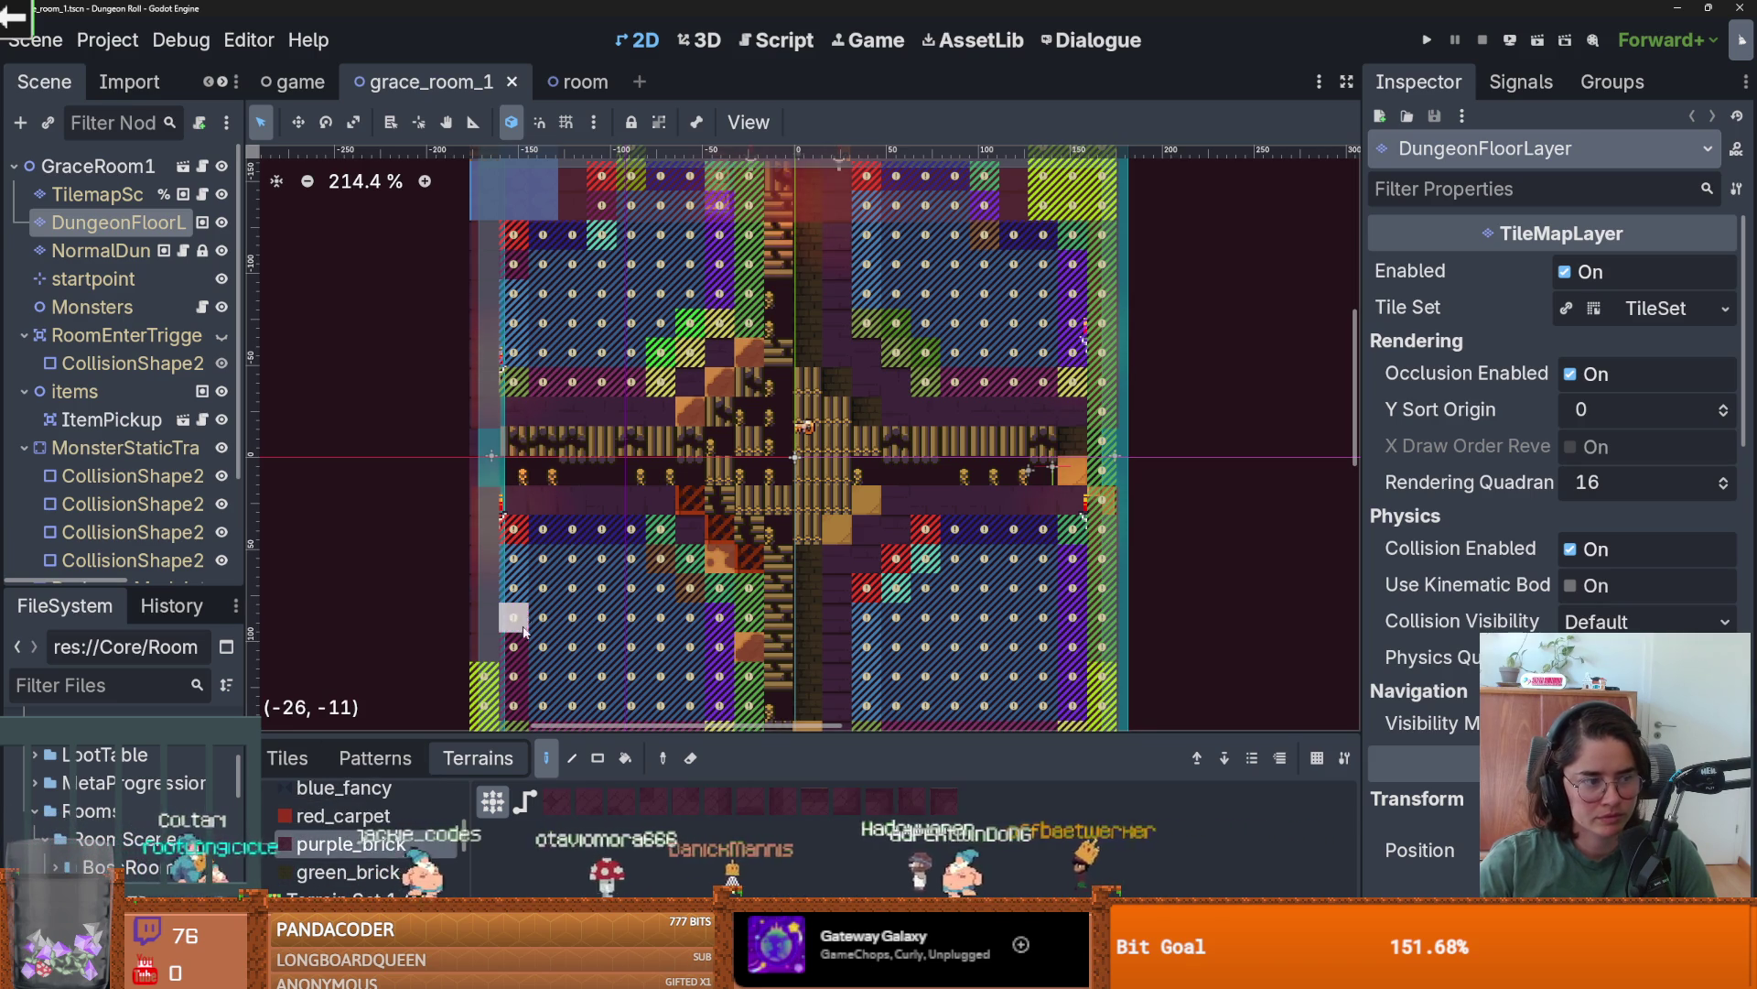
click(530, 457)
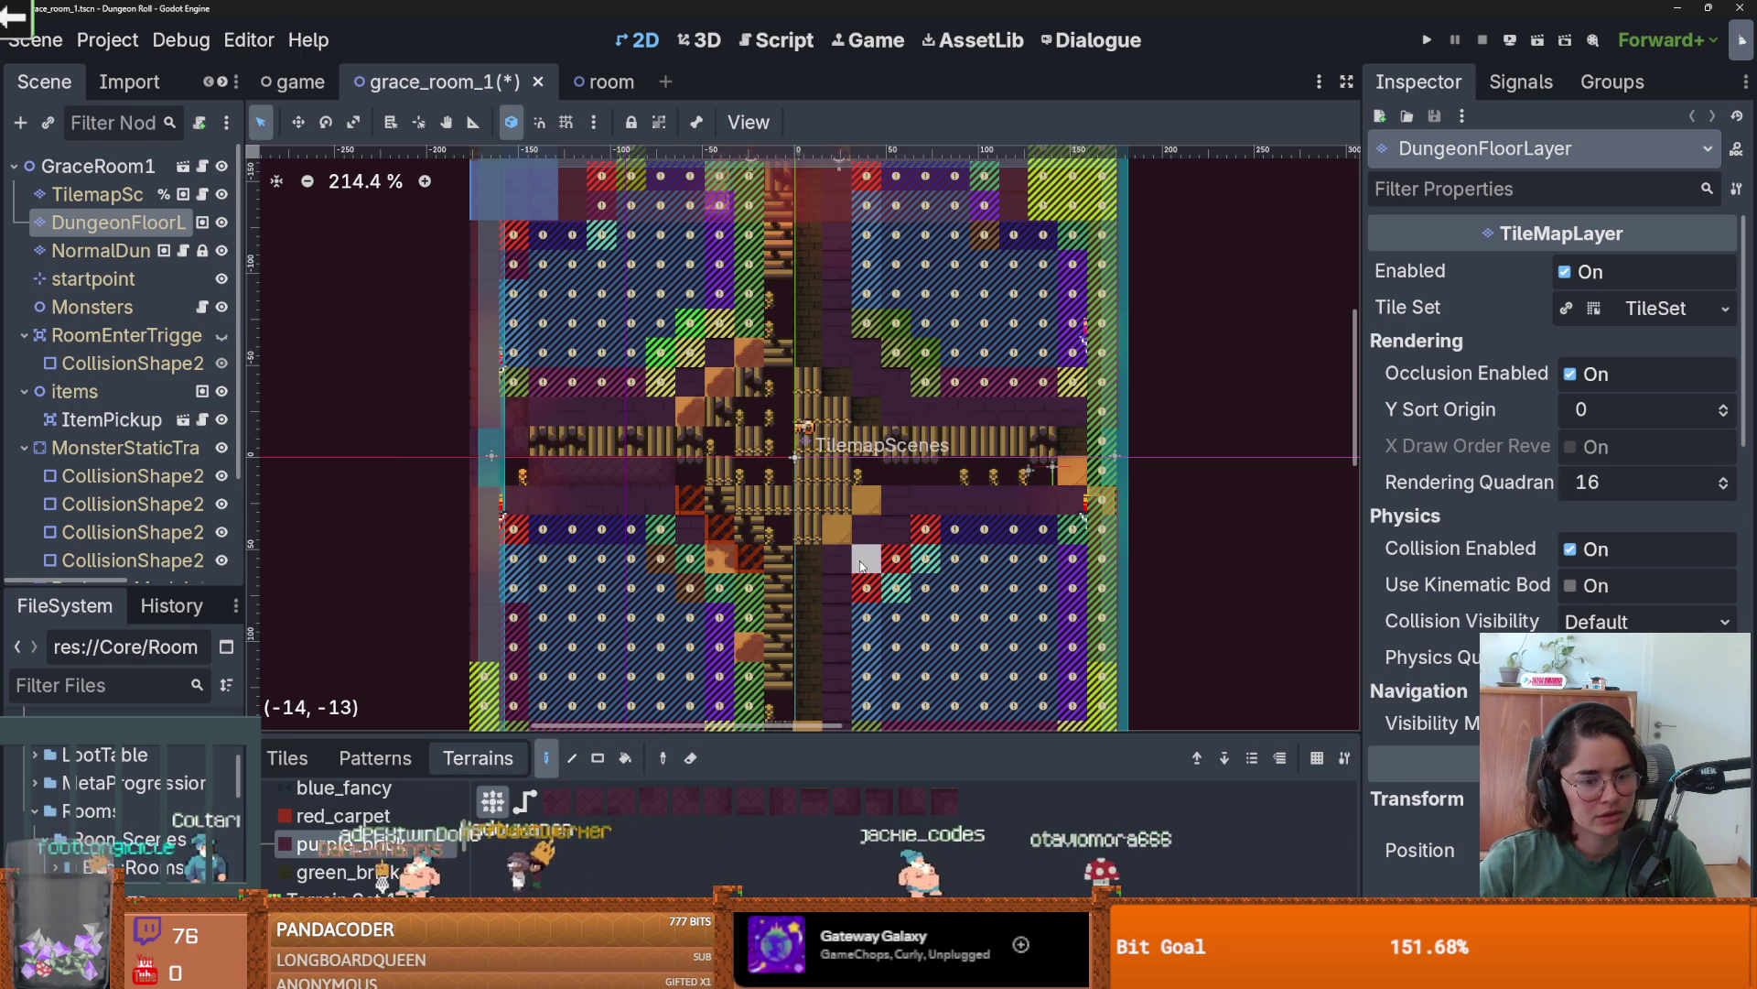
scroll(833, 705, down, 2)
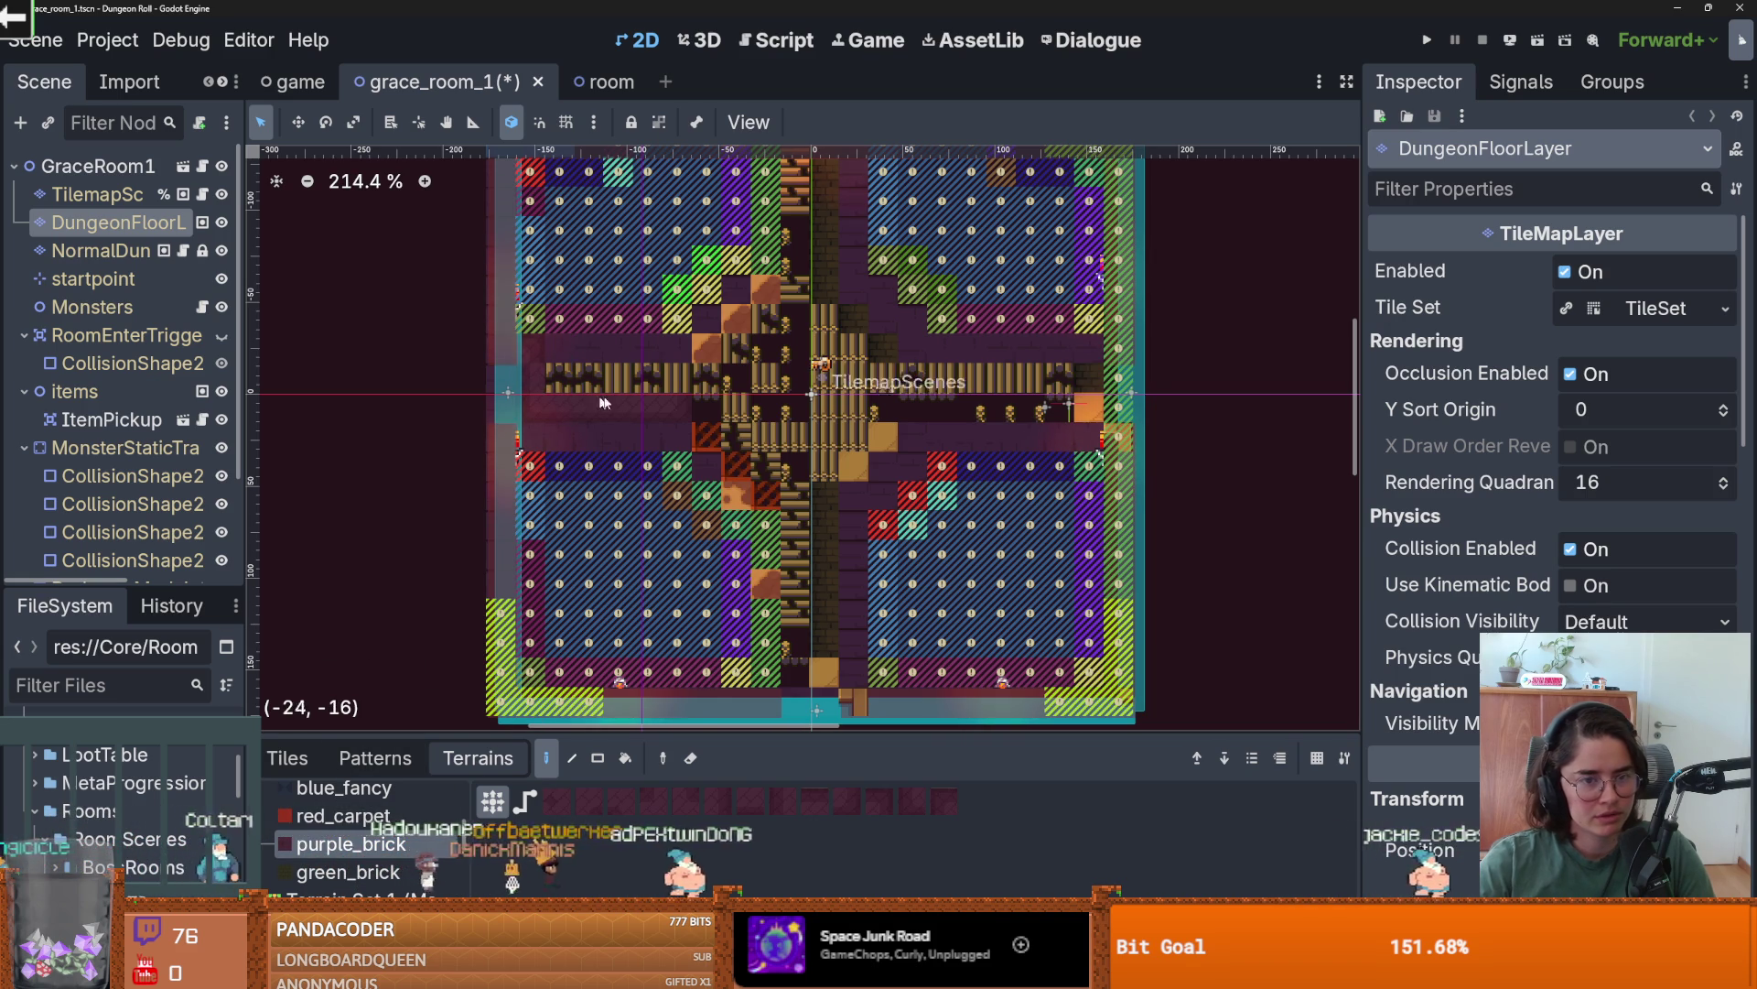
scroll(612, 380, up, 2)
- With the Rect tool, fill the cross's horizontal arm and lower vertical path with purple_brick
click(597, 758)
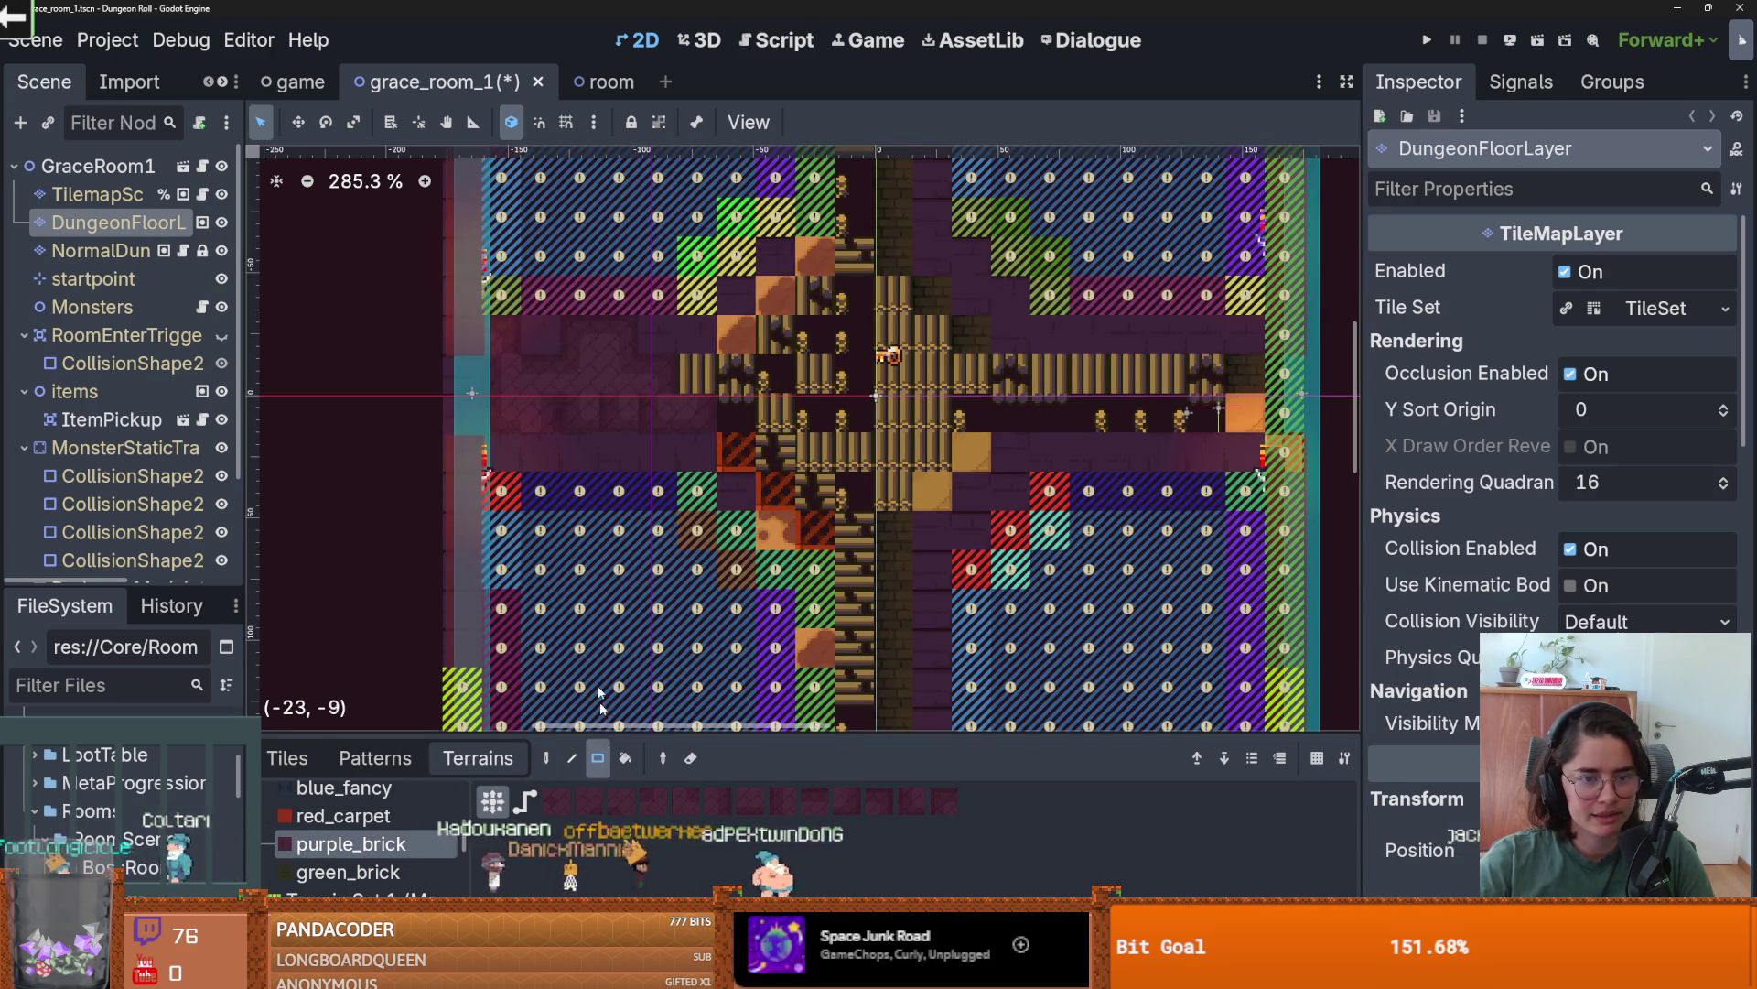
mouse_move(485, 318)
mouse_down()
mouse_move(775, 458)
mouse_move(1253, 454)
mouse_up()
scroll(1252, 455, down, 2)
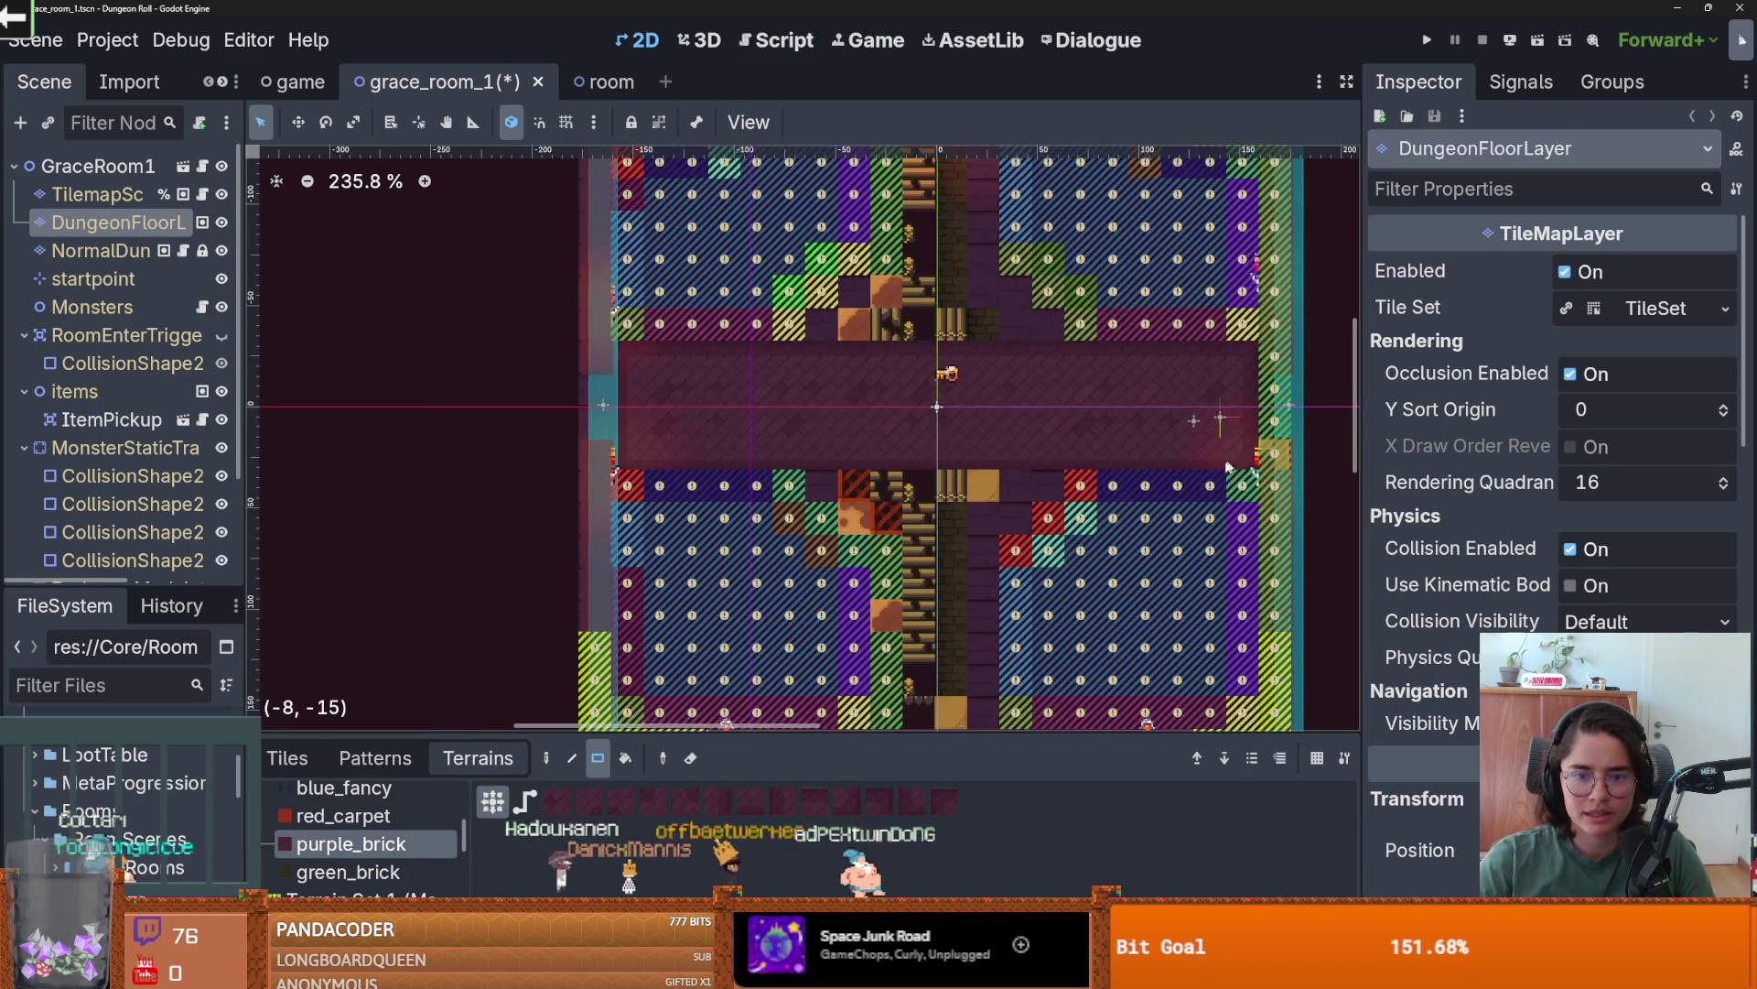
scroll(947, 512, up, 1)
mouse_move(881, 348)
mouse_down()
mouse_move(947, 523)
mouse_move(954, 609)
mouse_move(915, 636)
mouse_move(965, 638)
mouse_up()
scroll(956, 613, down, 2)
scroll(961, 622, up, 3)
scroll(943, 412, down, 3)
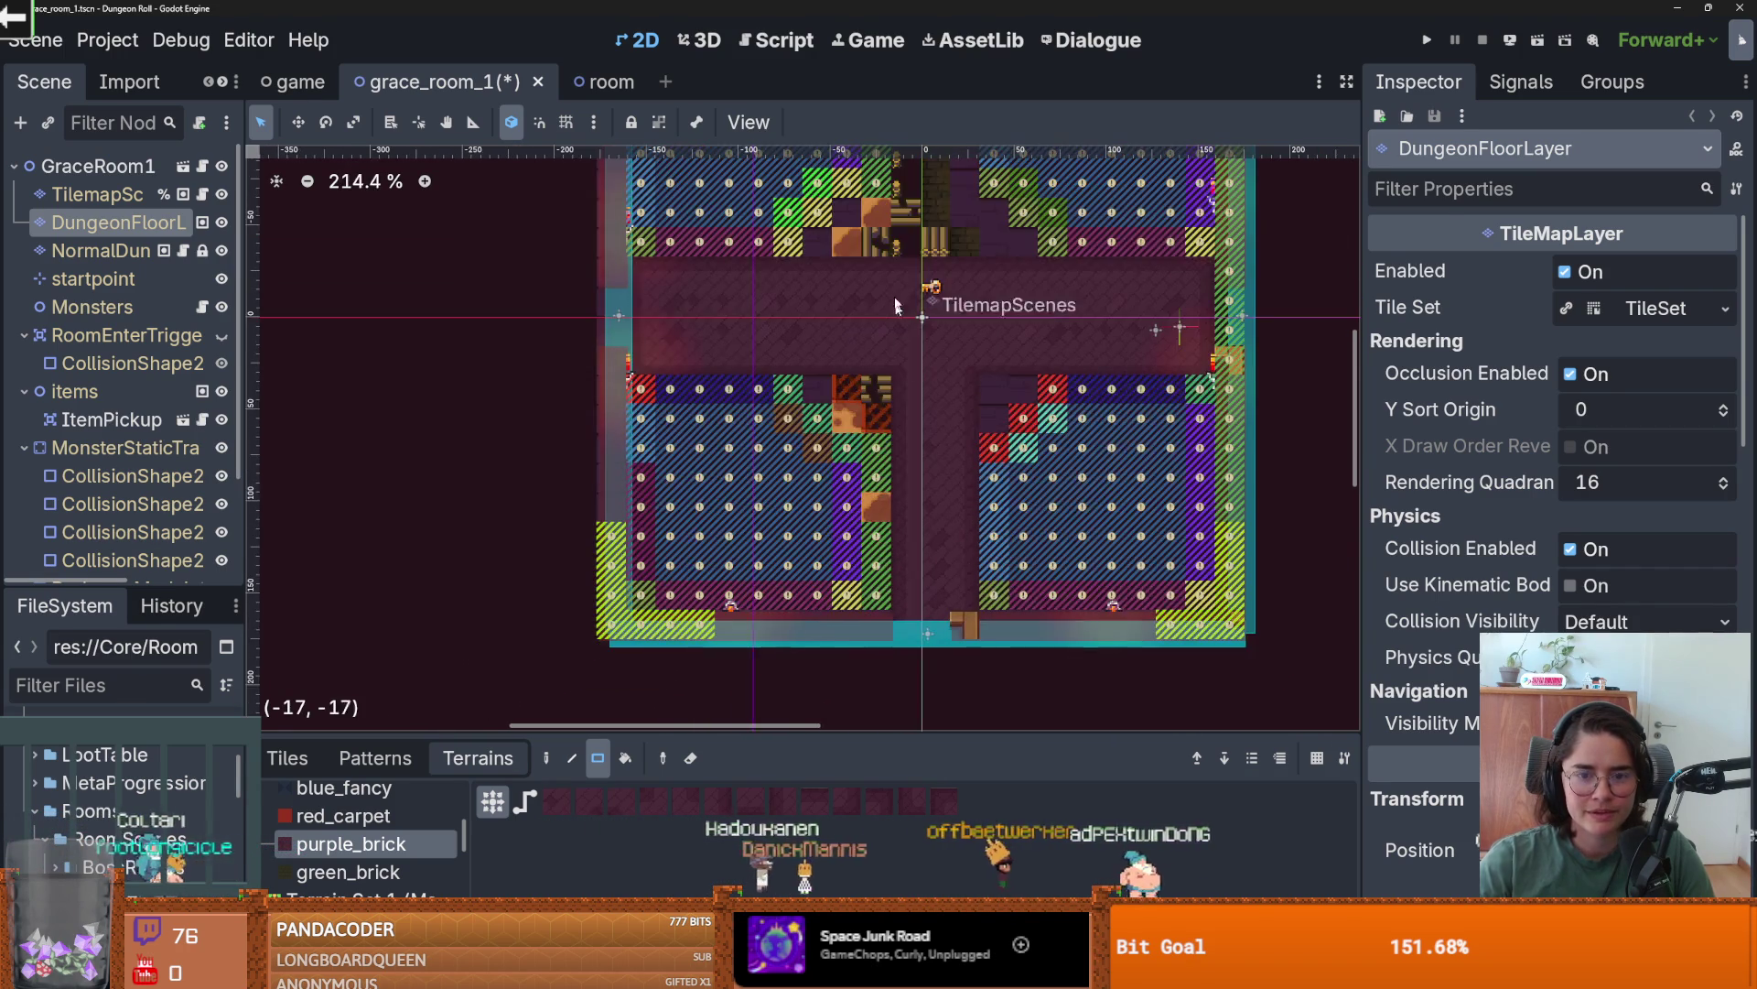
scroll(886, 475, up, 1)
- Fill the upper vertical arm, cover leftover orange tiles with purple_brick, and save the scene
drag(944, 496, 879, 247)
scroll(923, 393, down, 2)
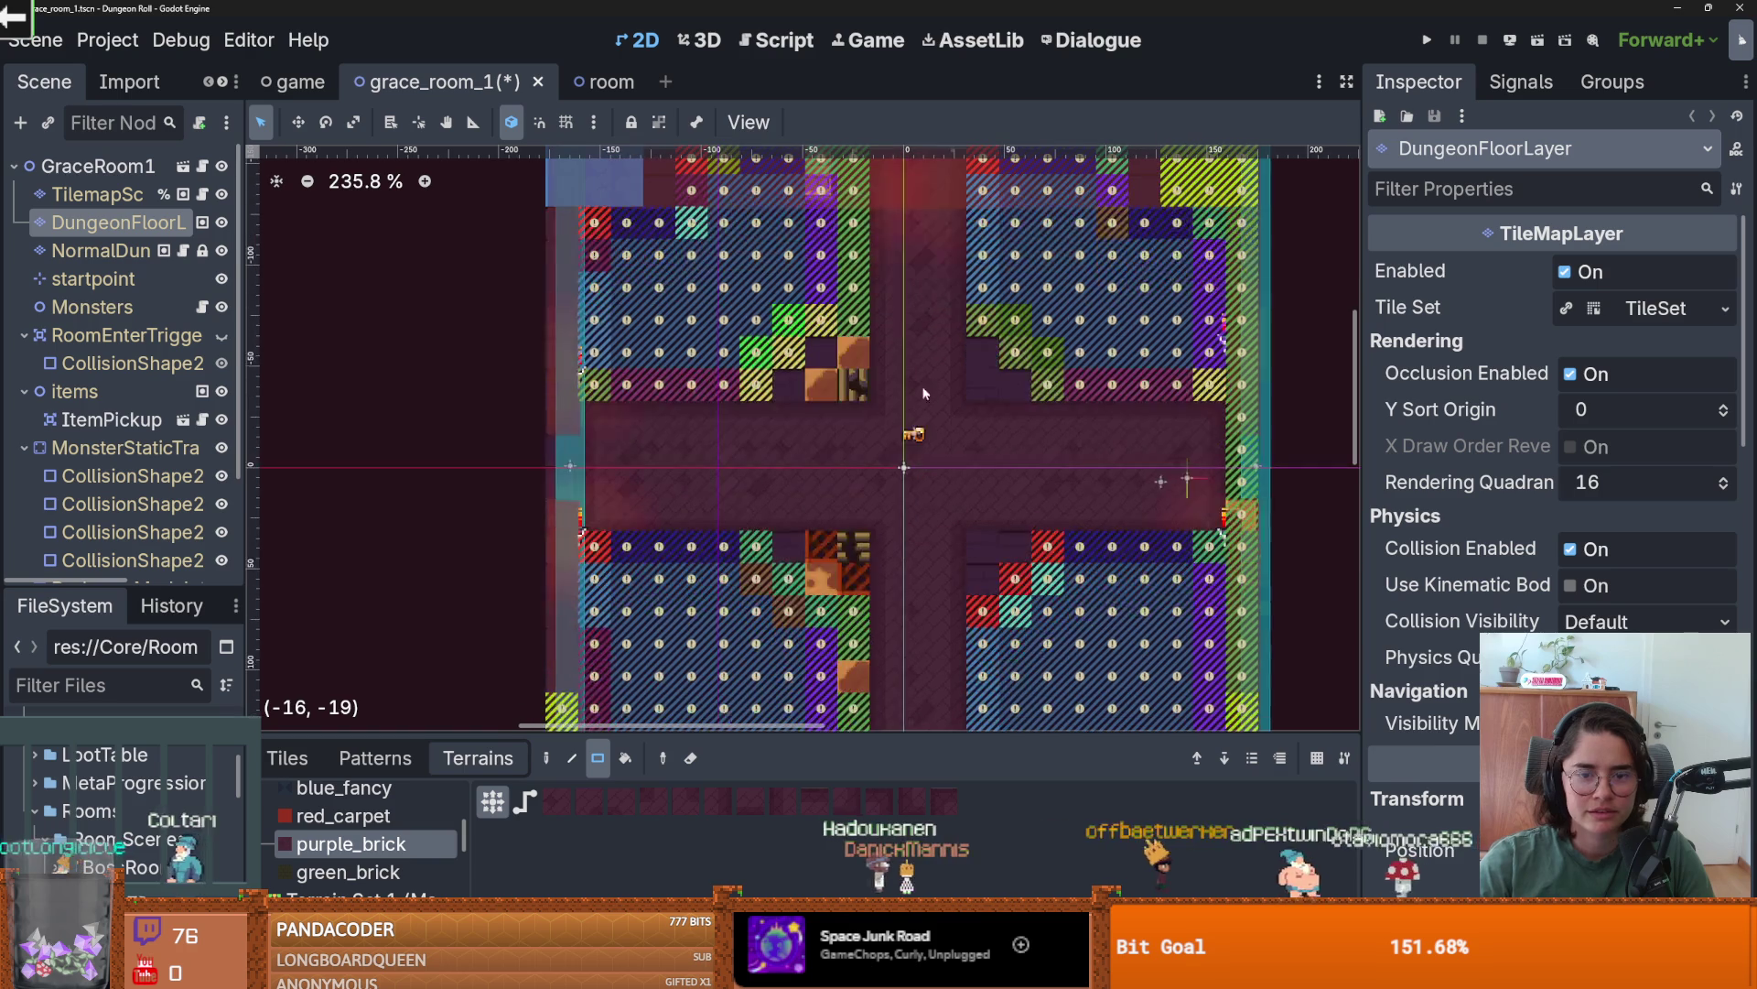
click(787, 384)
click(821, 352)
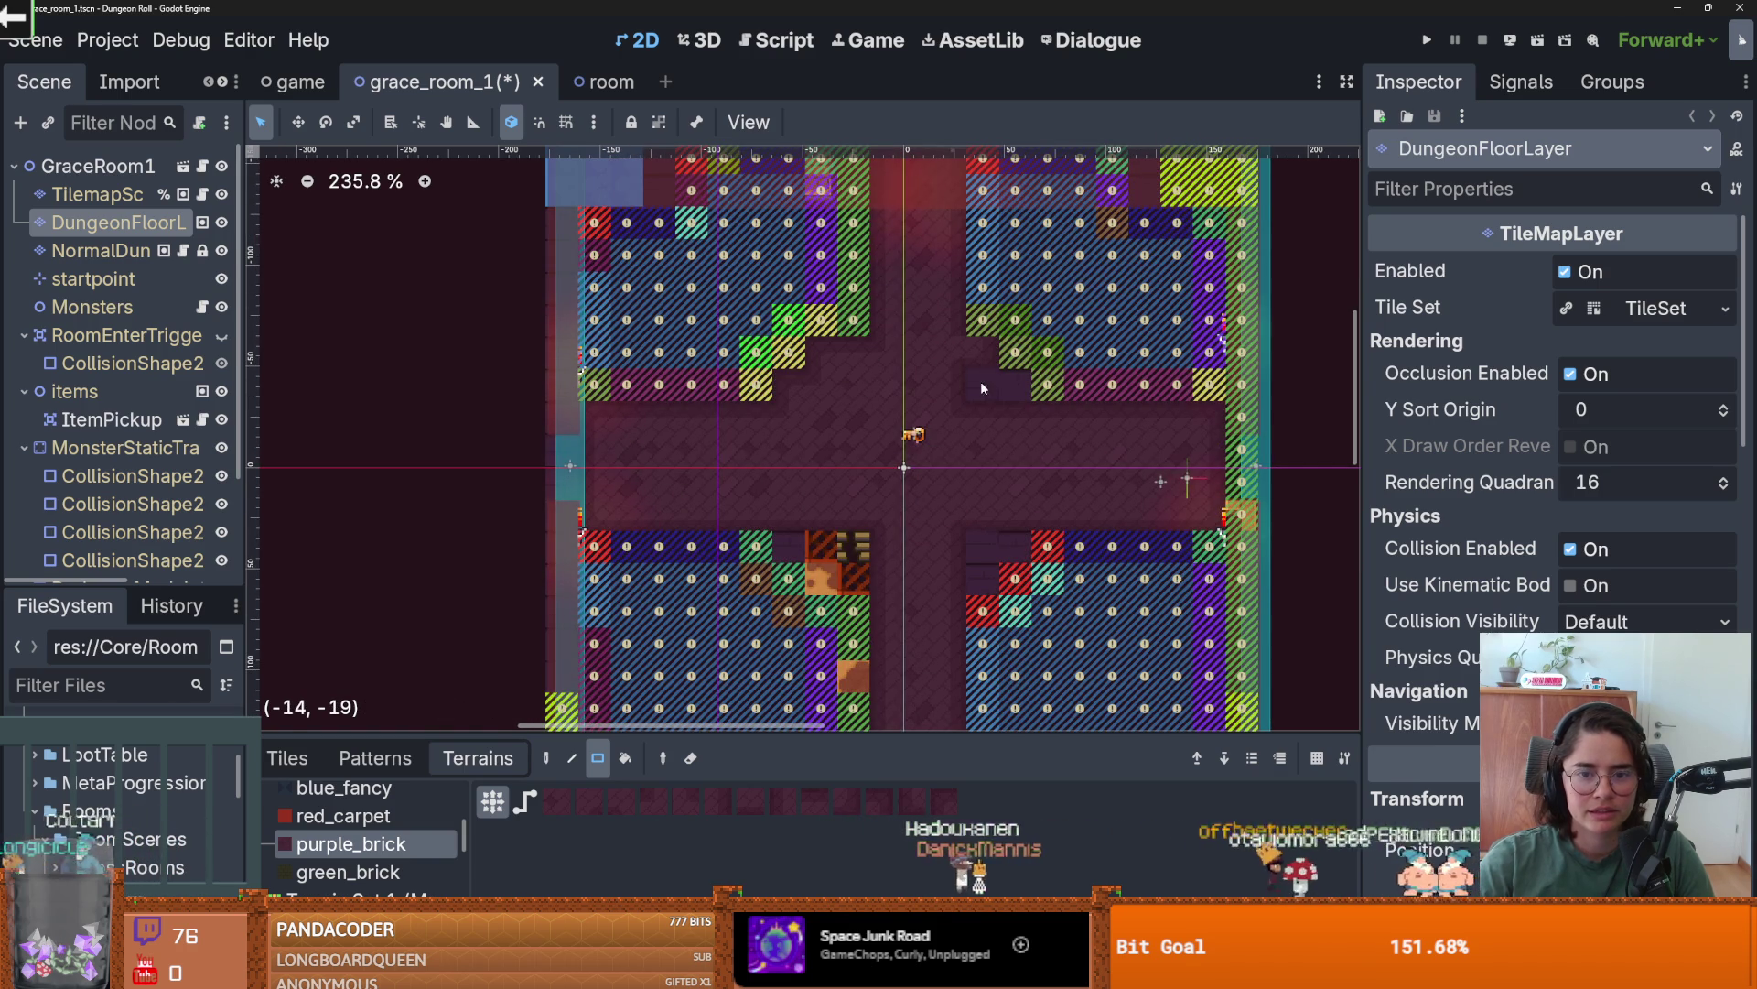
scroll(984, 353, down, 2)
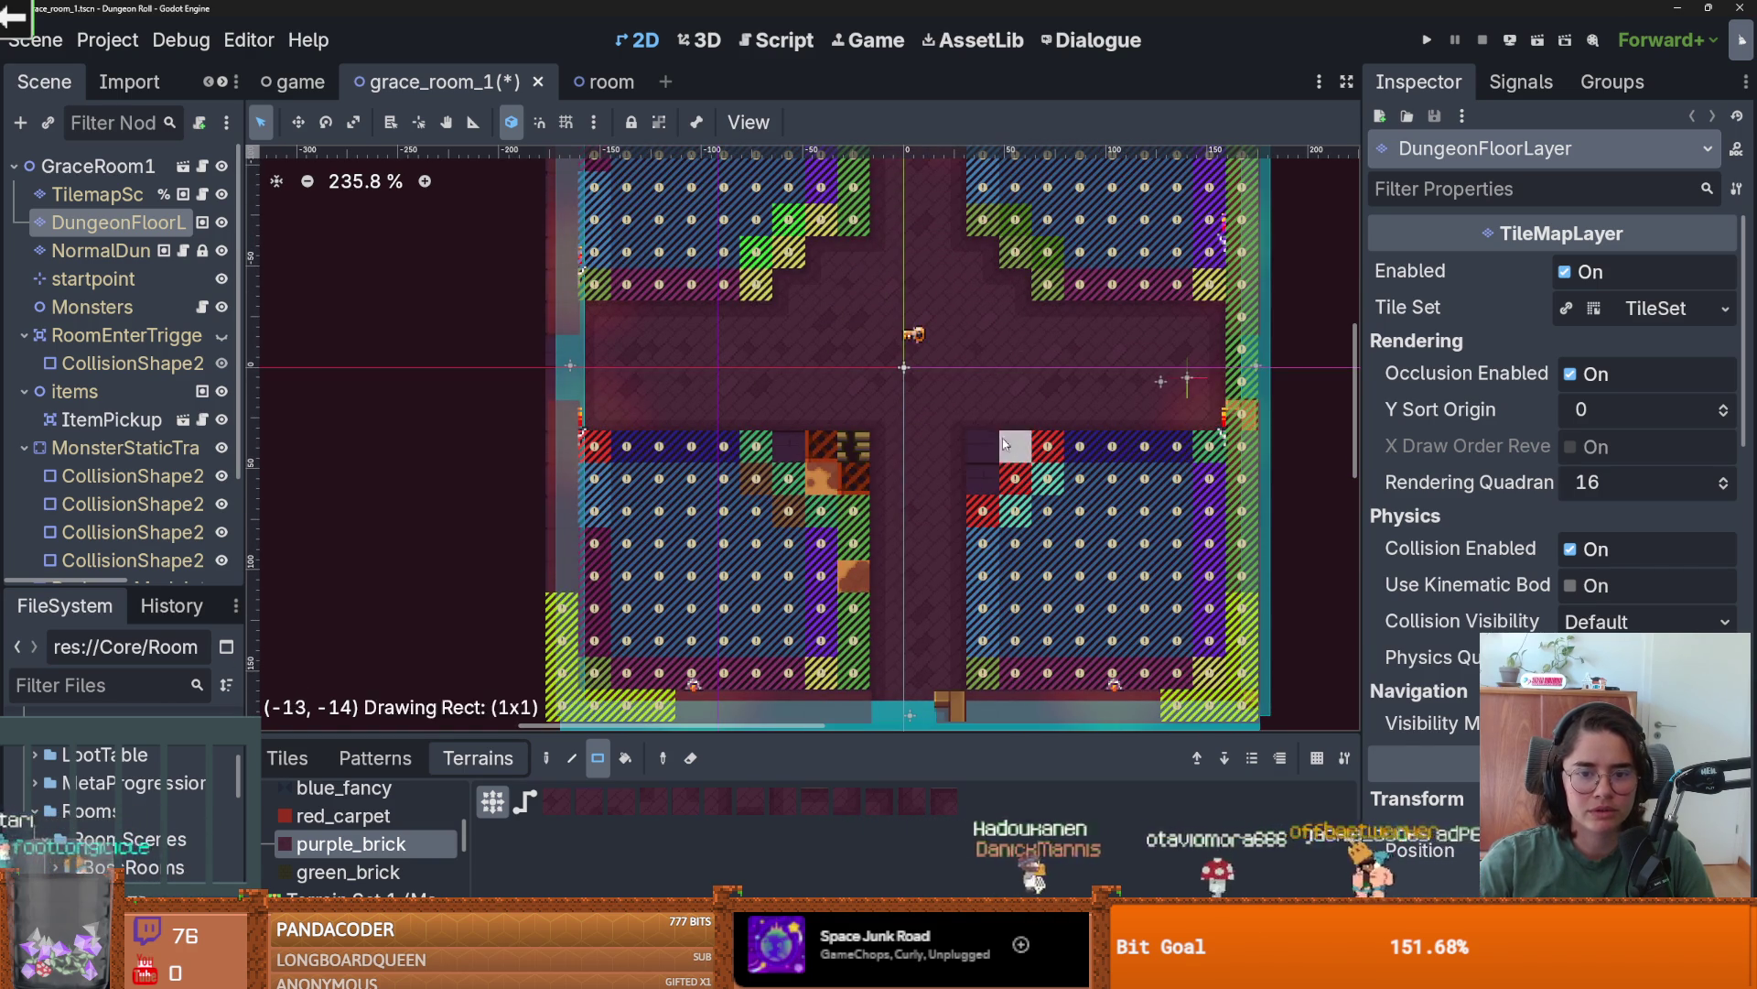
scroll(806, 449, down, 1)
scroll(807, 449, up, 1)
scroll(996, 502, down, 1)
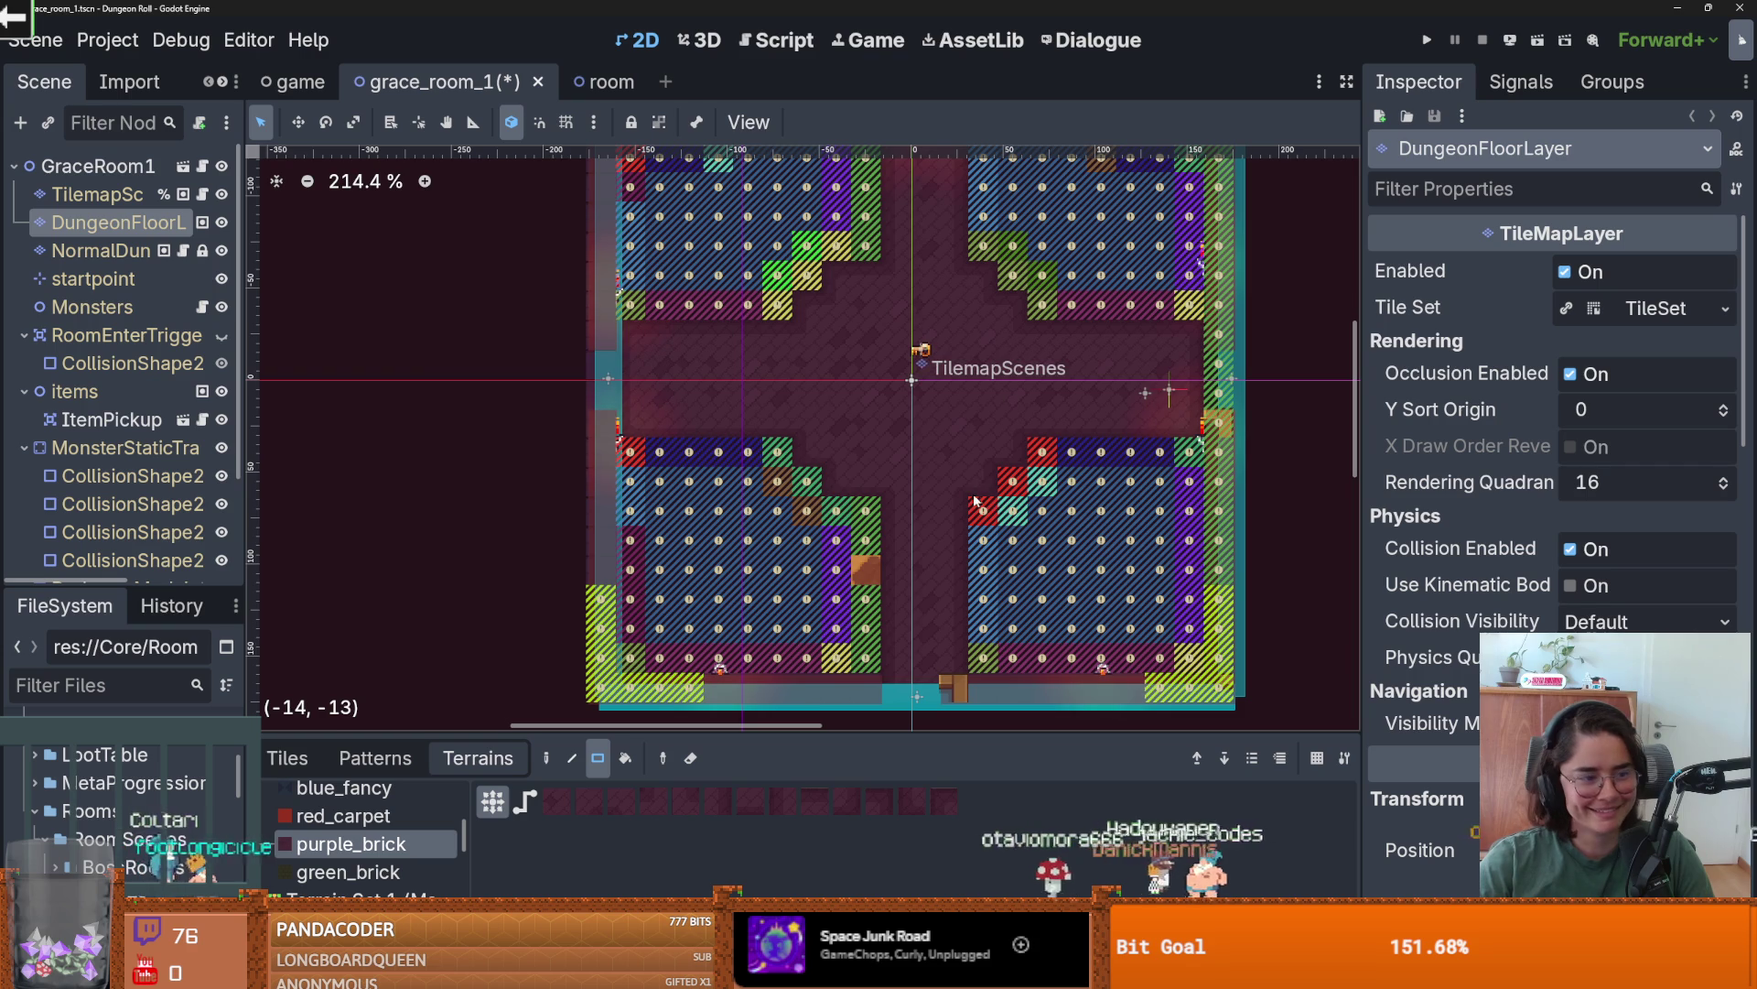
key(ctrl+s)
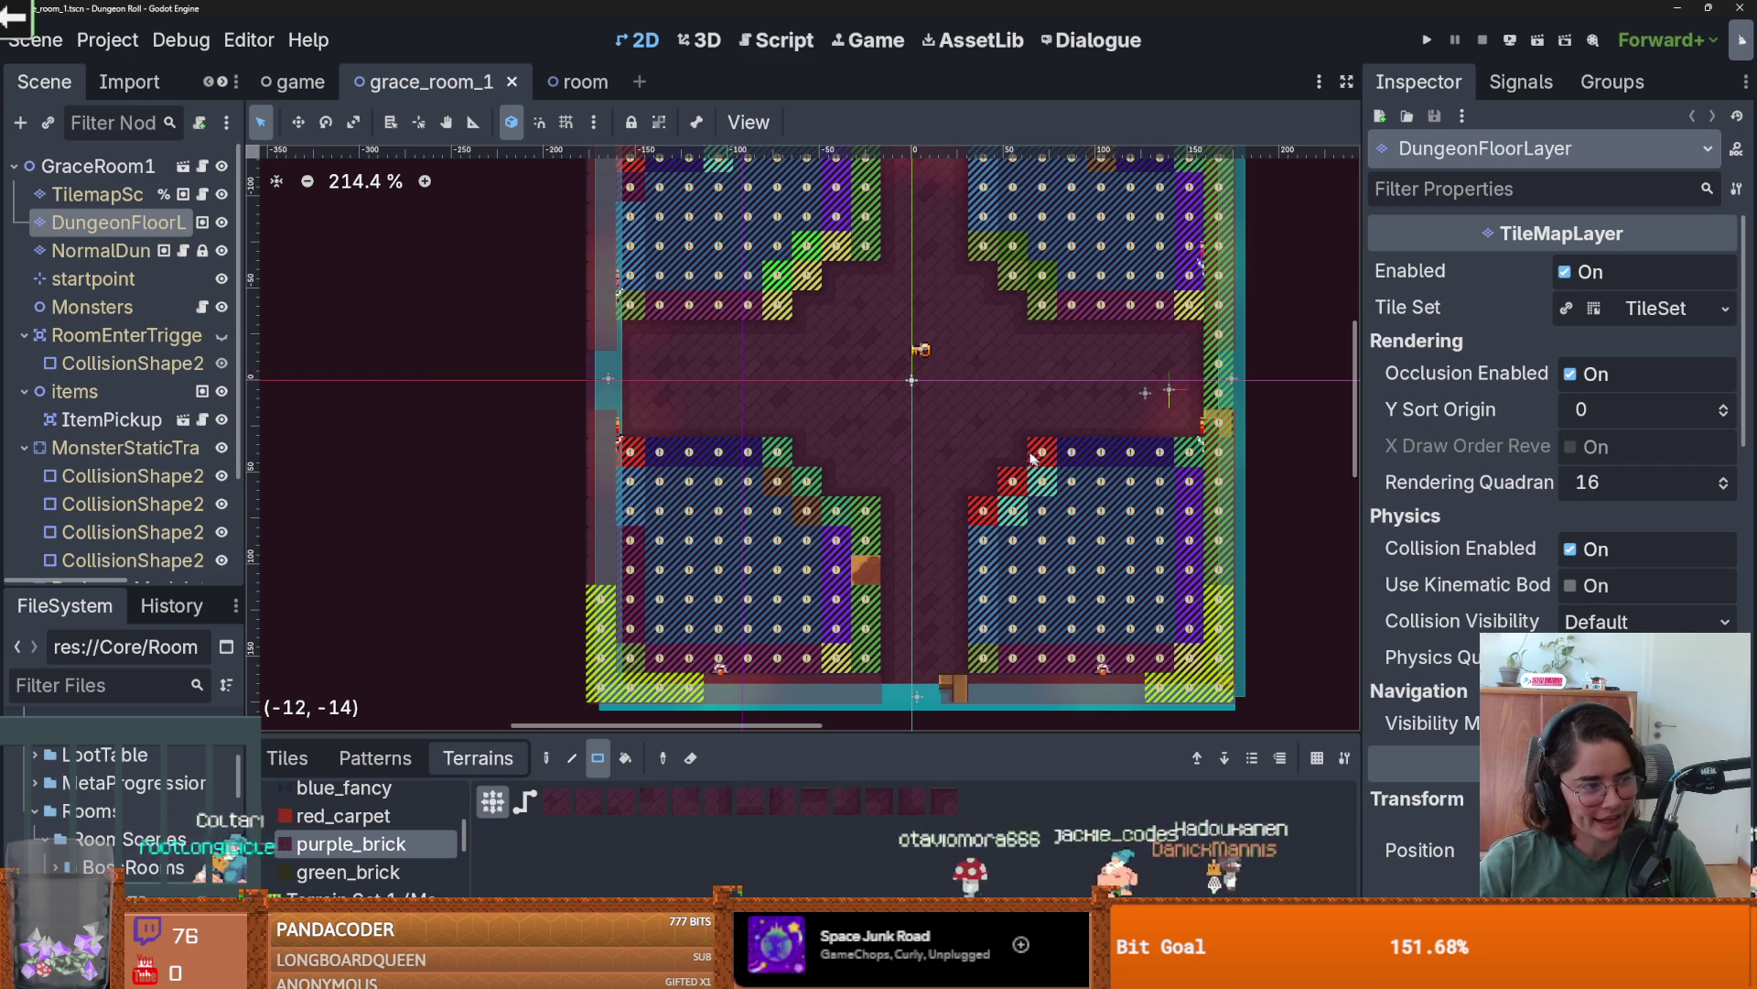
scroll(945, 396, up, 1)
scroll(934, 403, down, 3)
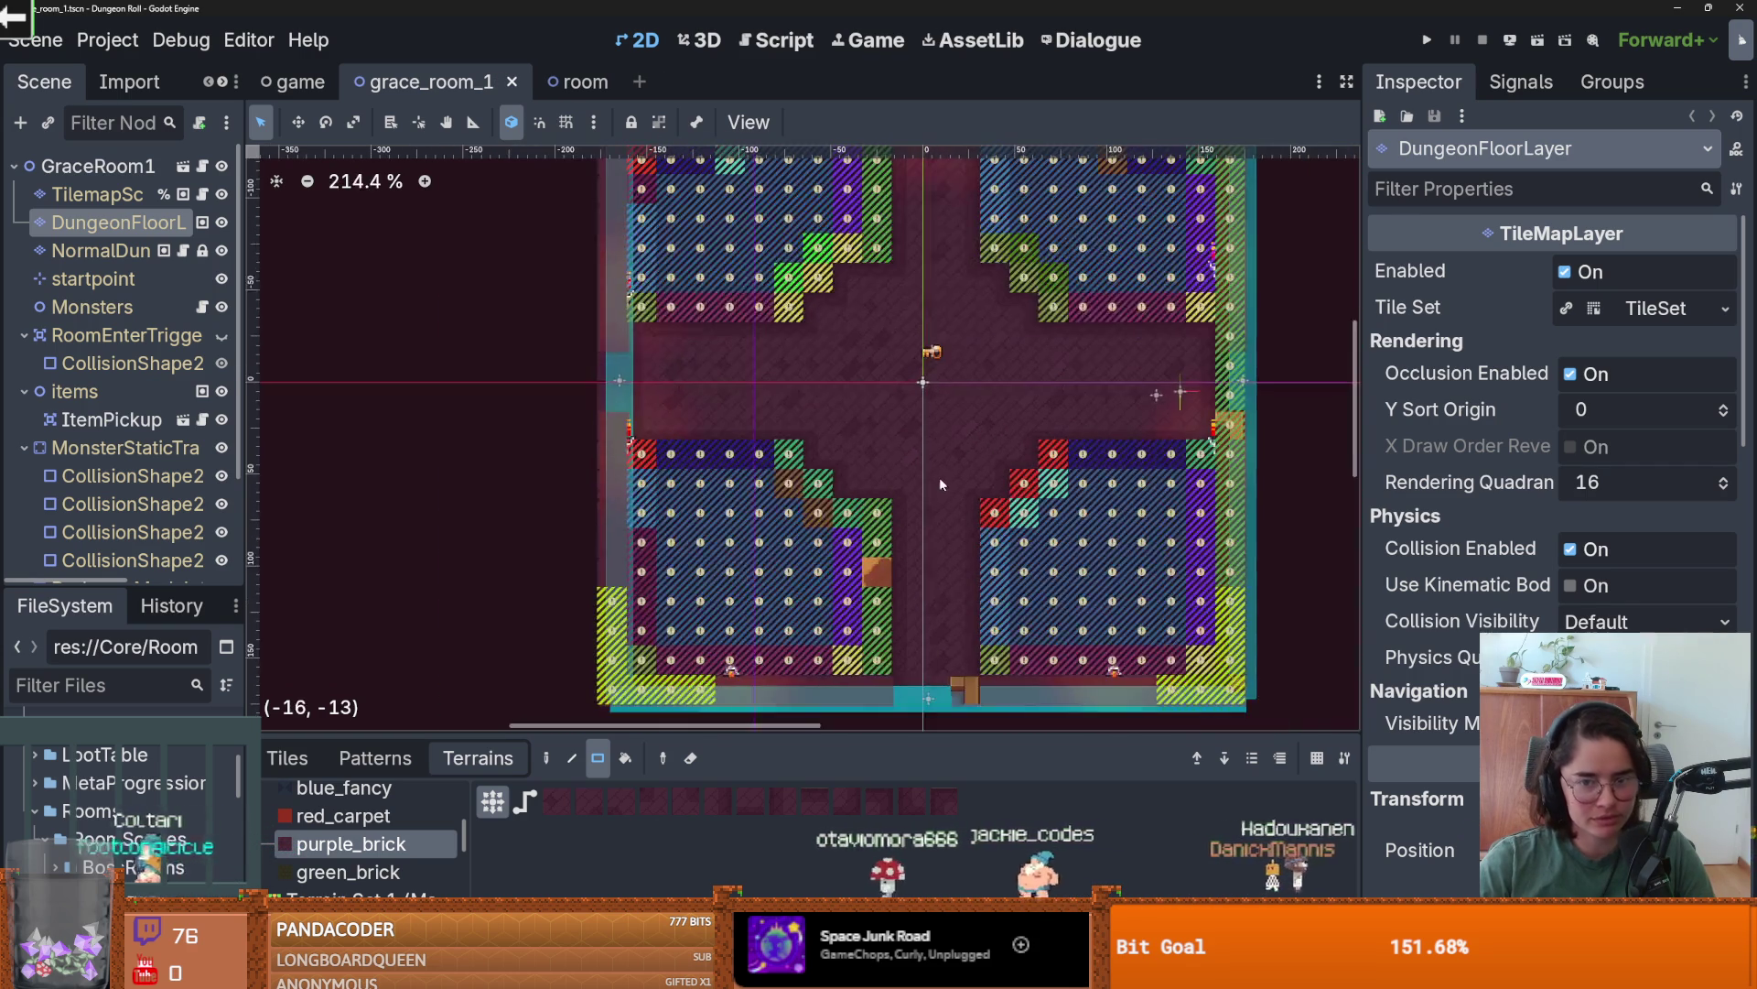
scroll(889, 515, up, 2)
drag(718, 600, 609, 599)
scroll(676, 528, down, 3)
scroll(723, 545, up, 1)
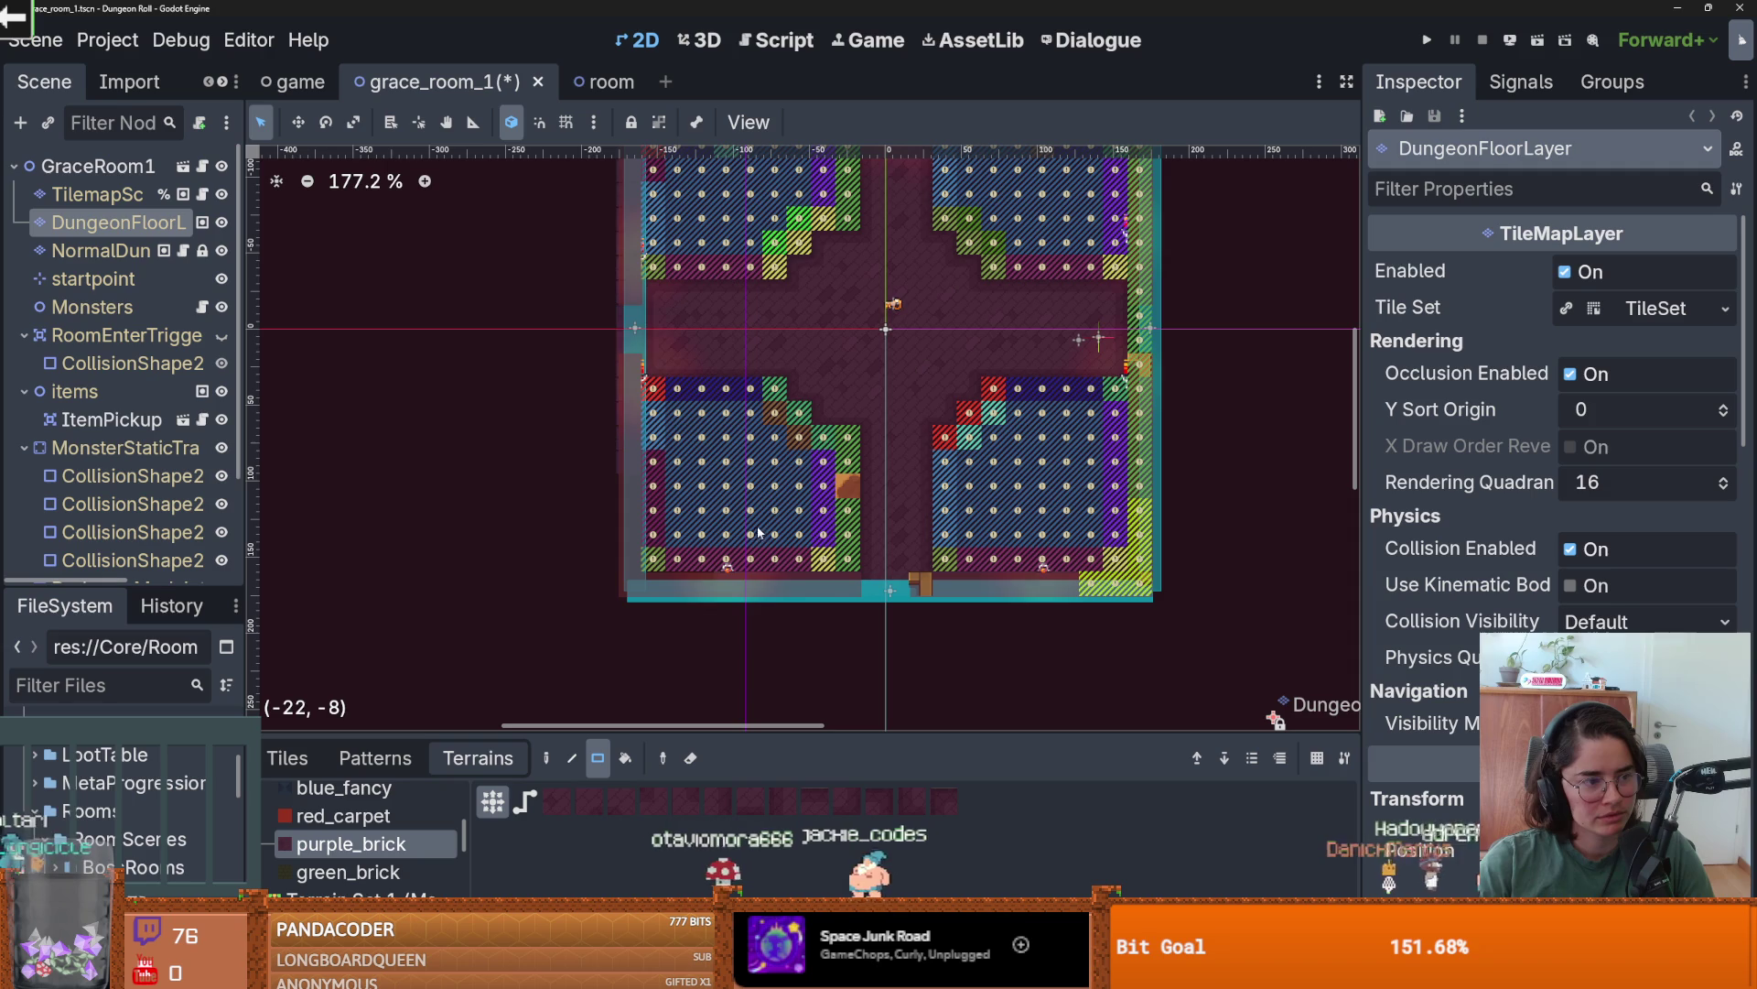
drag(815, 528, 749, 535)
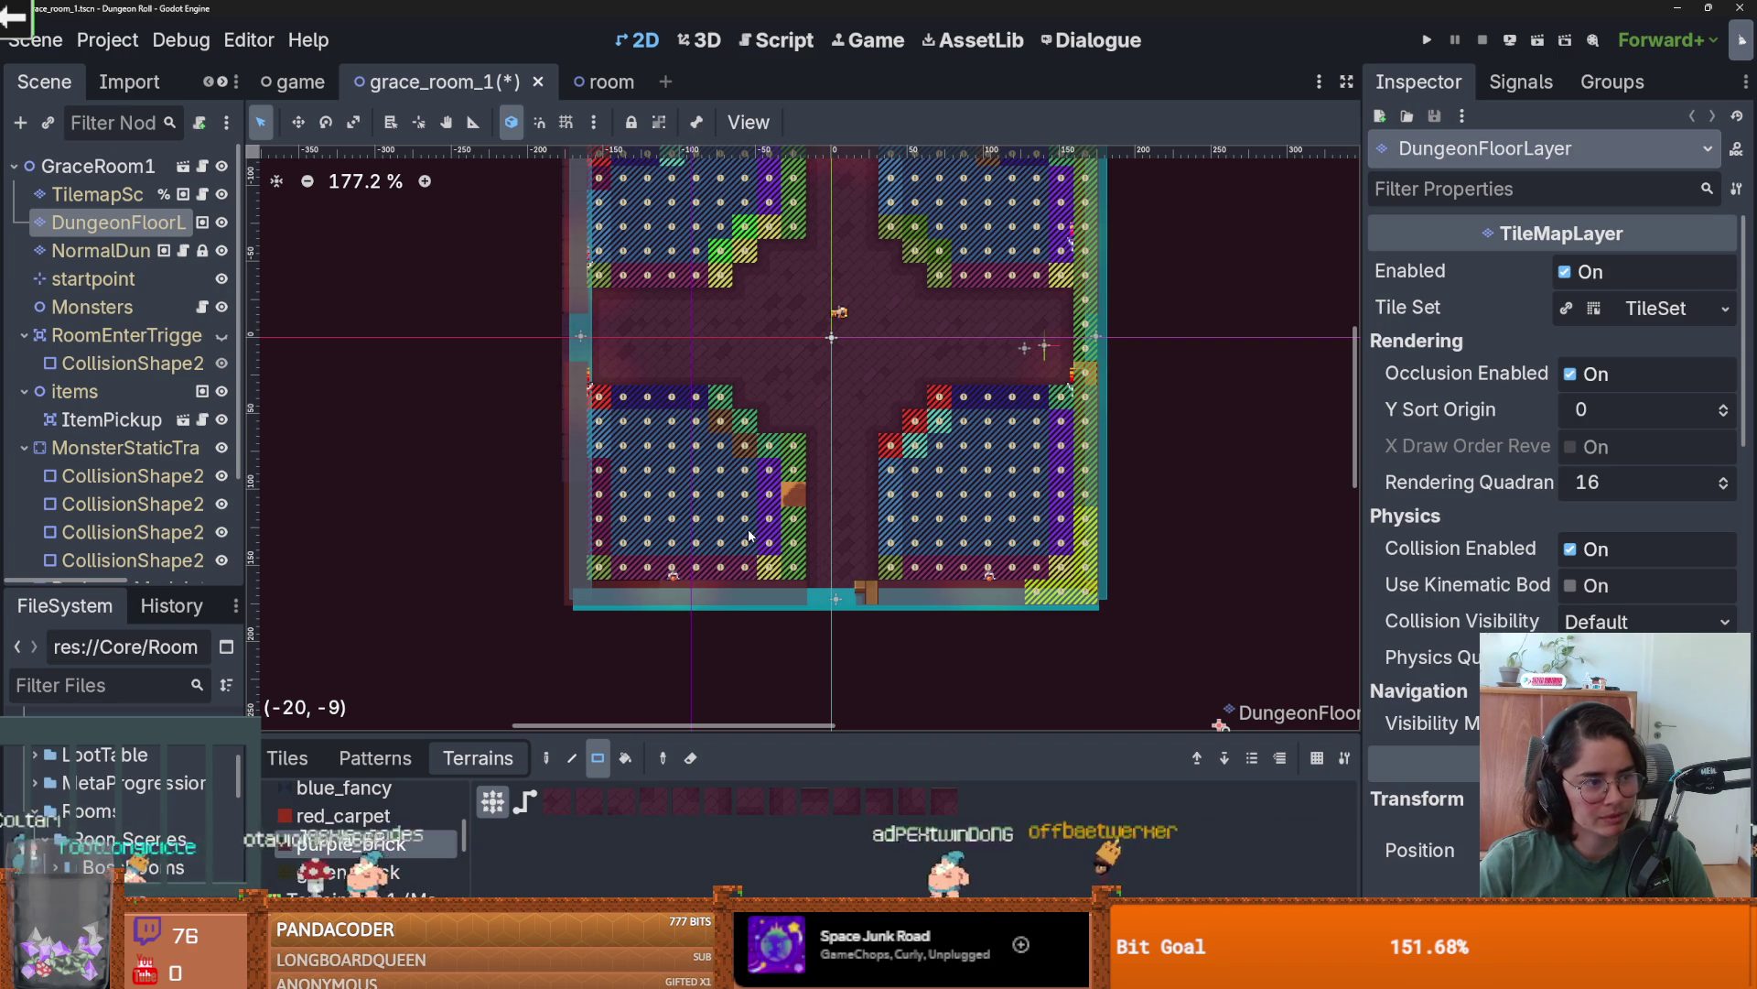
scroll(749, 536, down, 1)
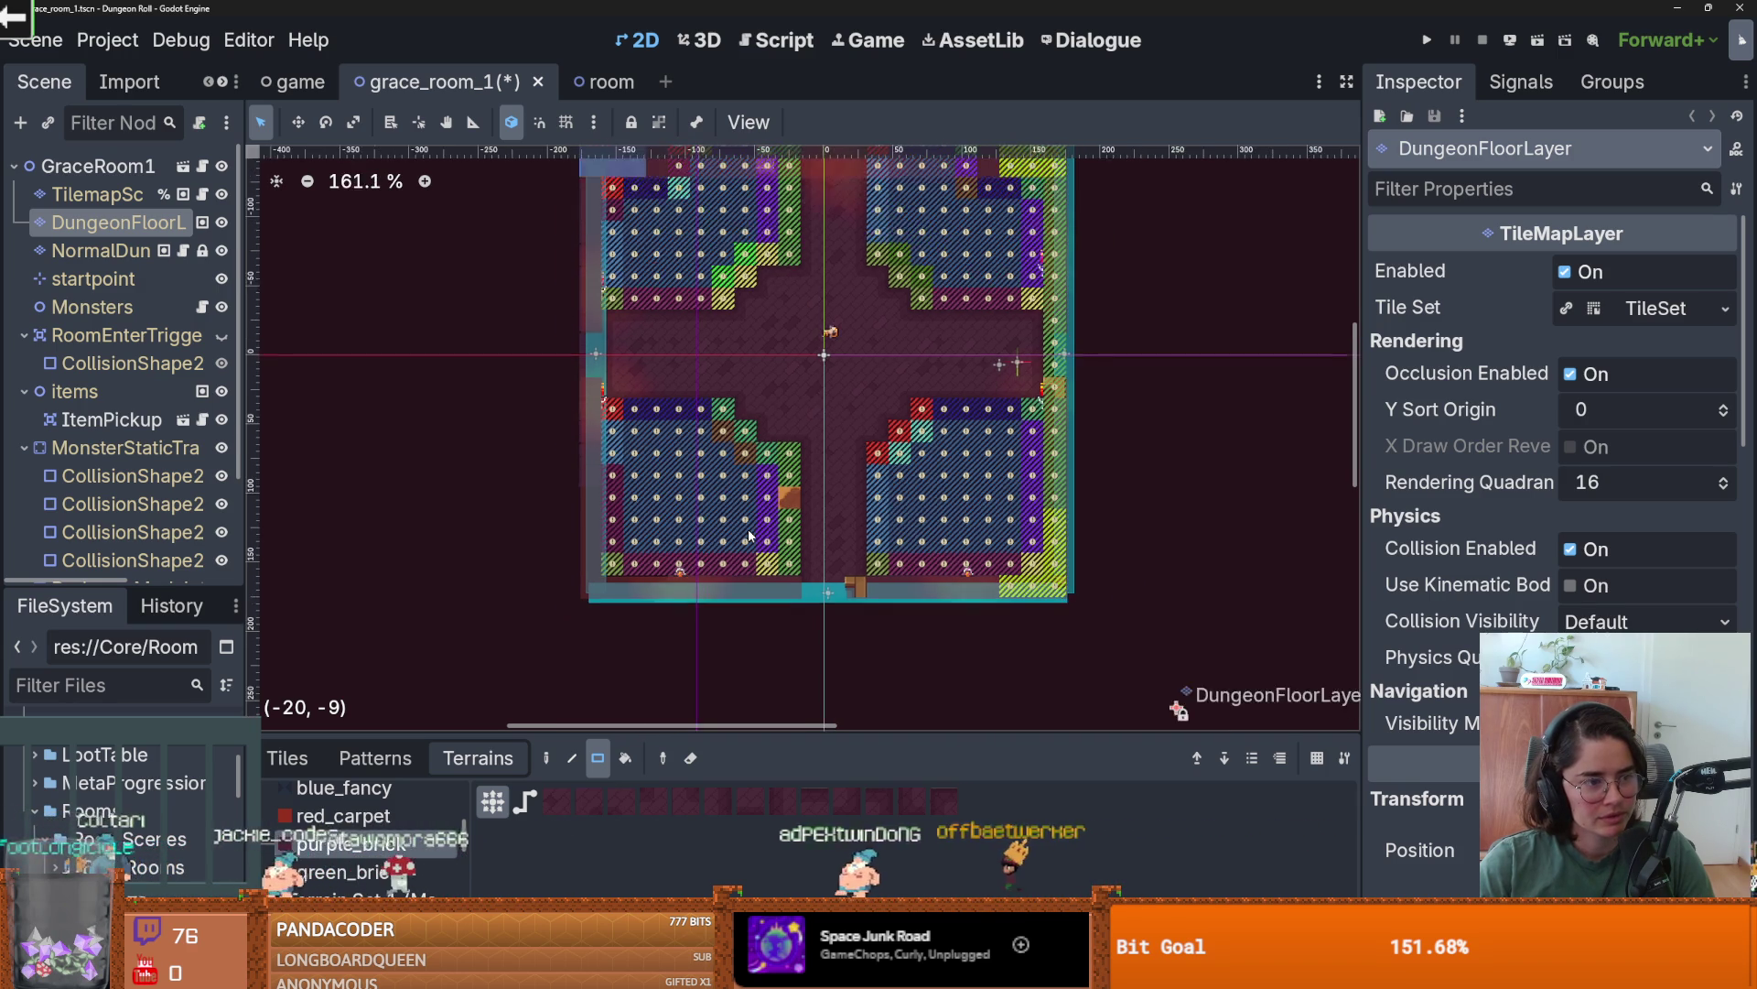
scroll(850, 492, up, 1)
key(ctrl+s)
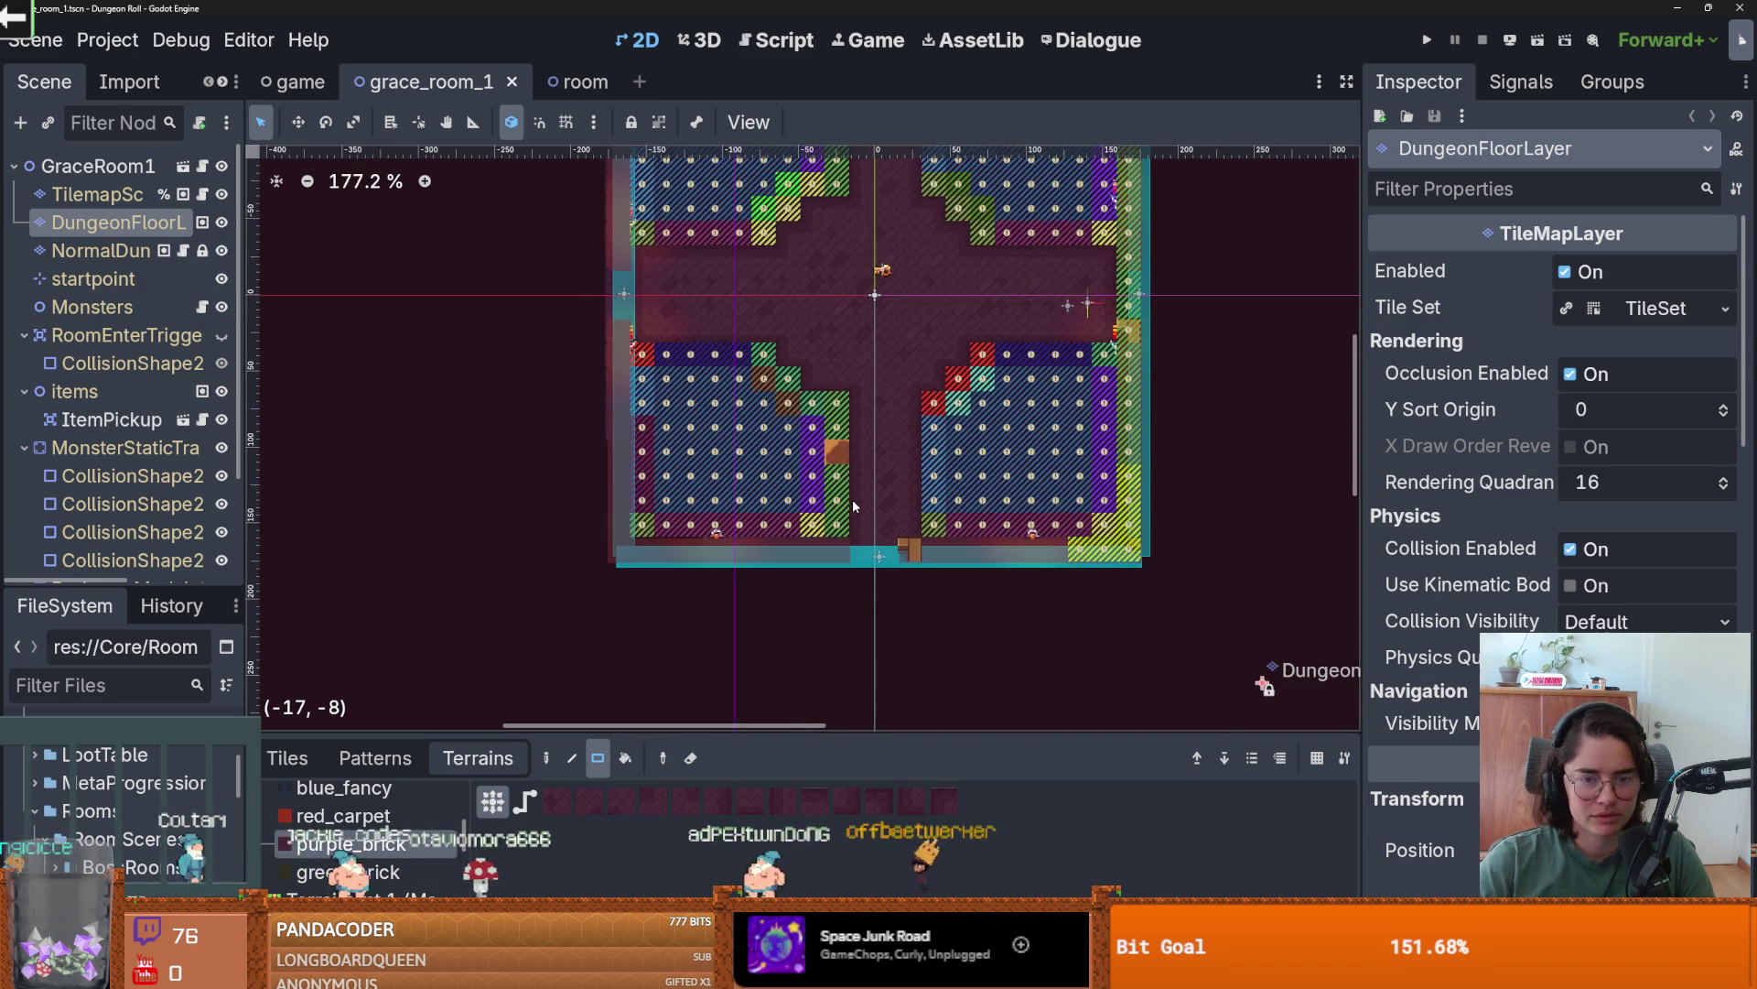
scroll(855, 481, up, 1)
scroll(928, 469, down, 4)
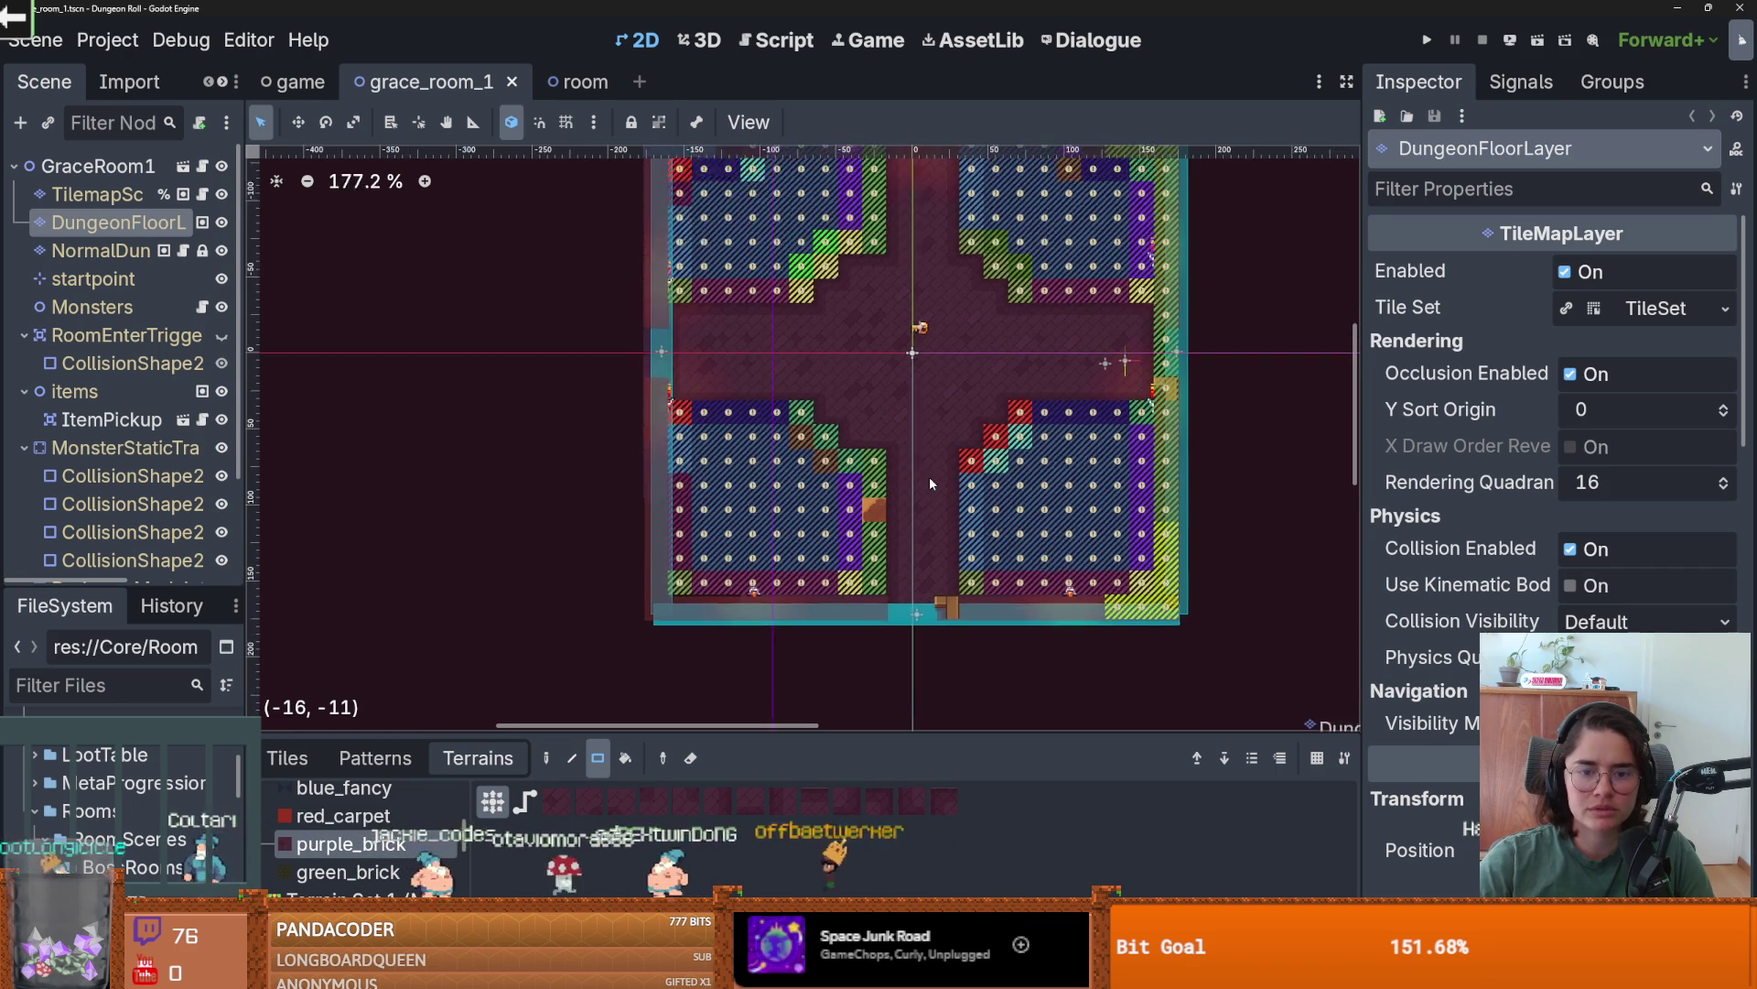
scroll(912, 573, up, 1)
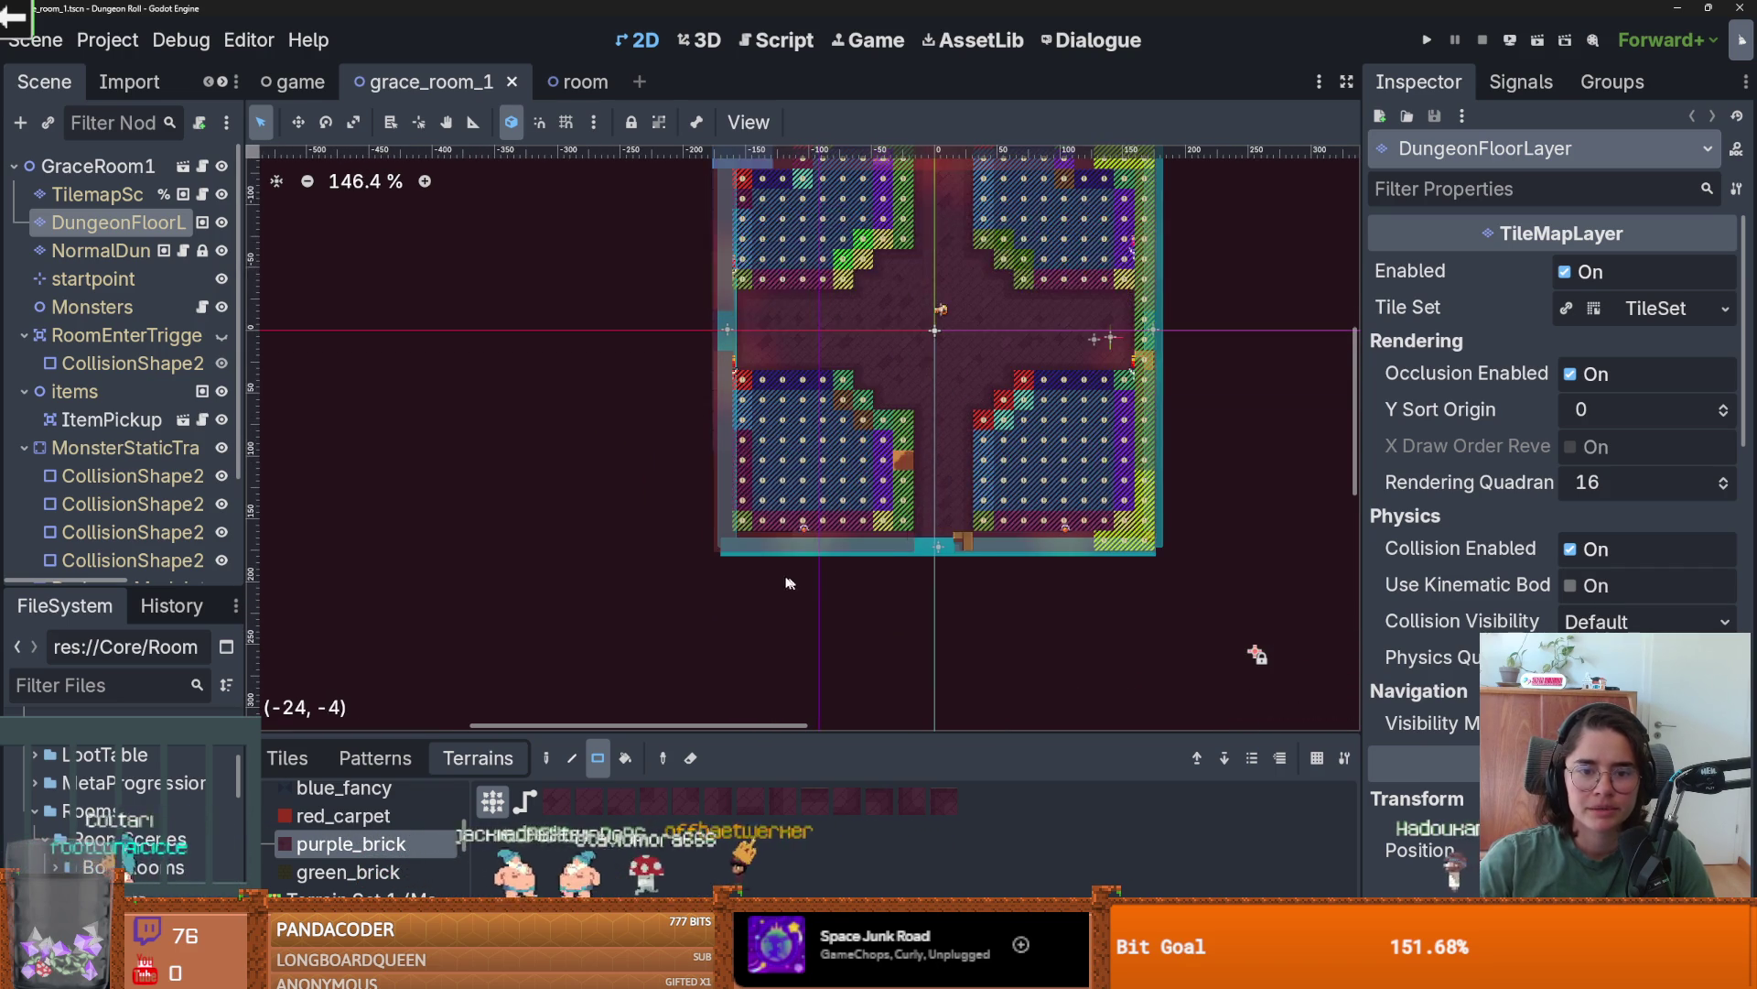
scroll(940, 442, up, 2)
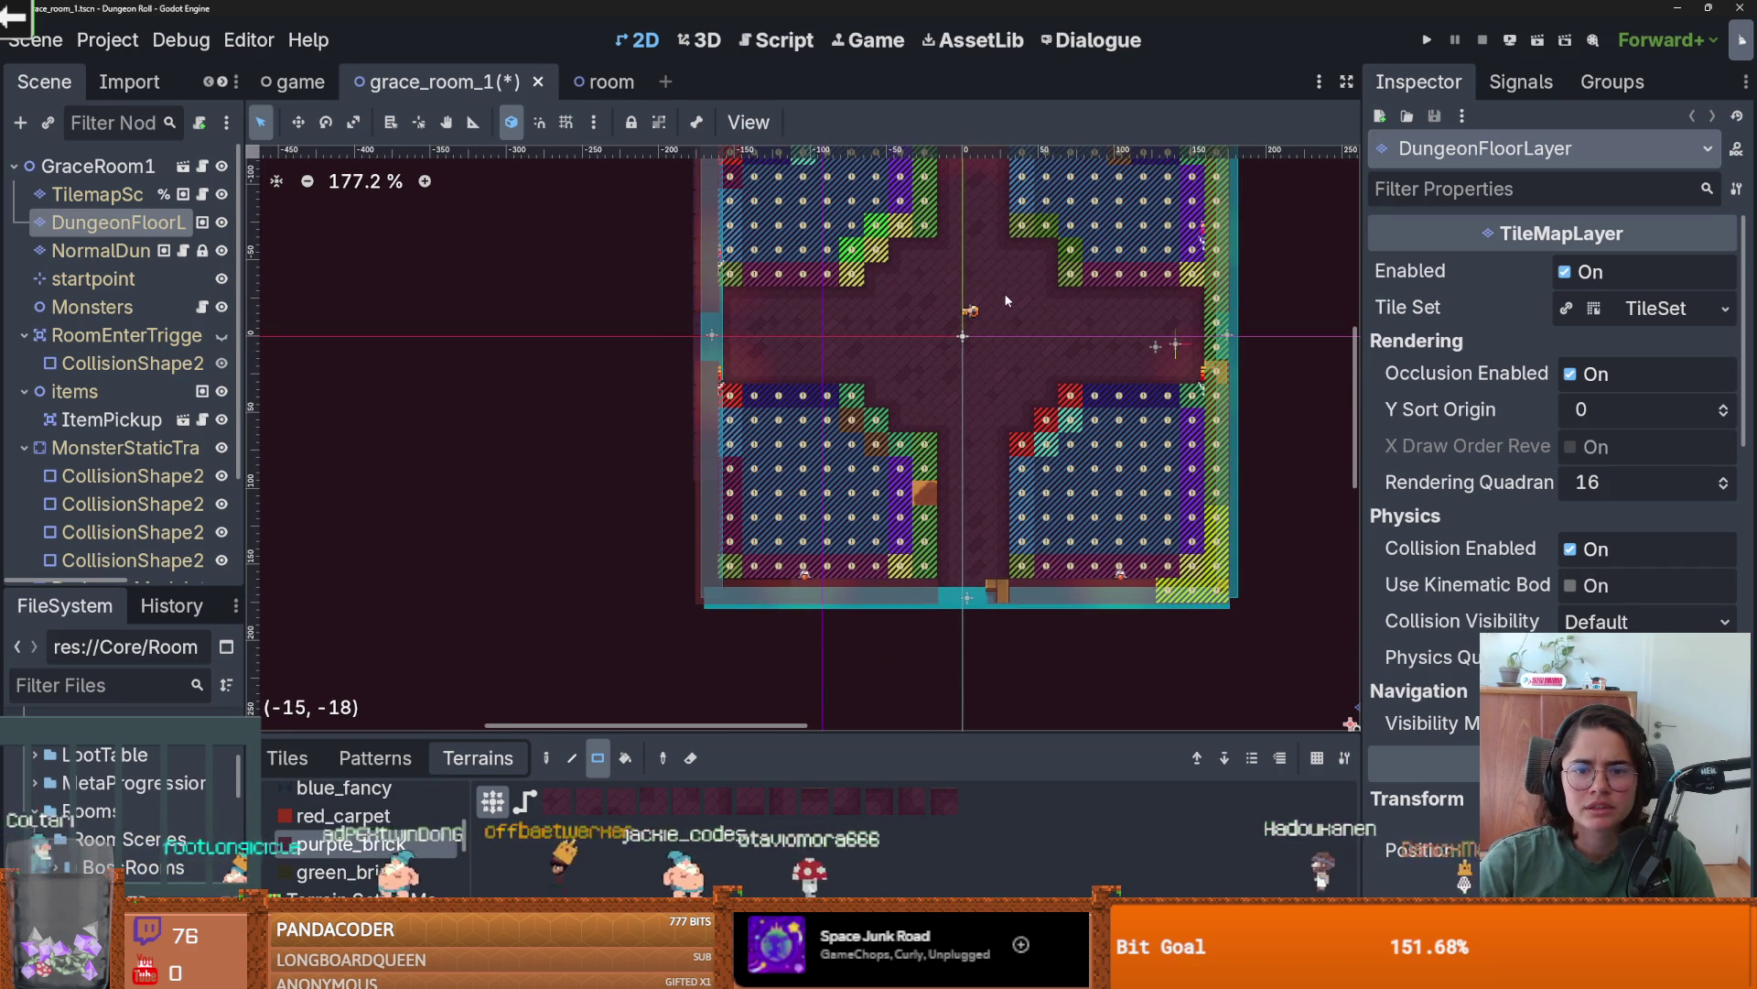
scroll(975, 197, up, 2)
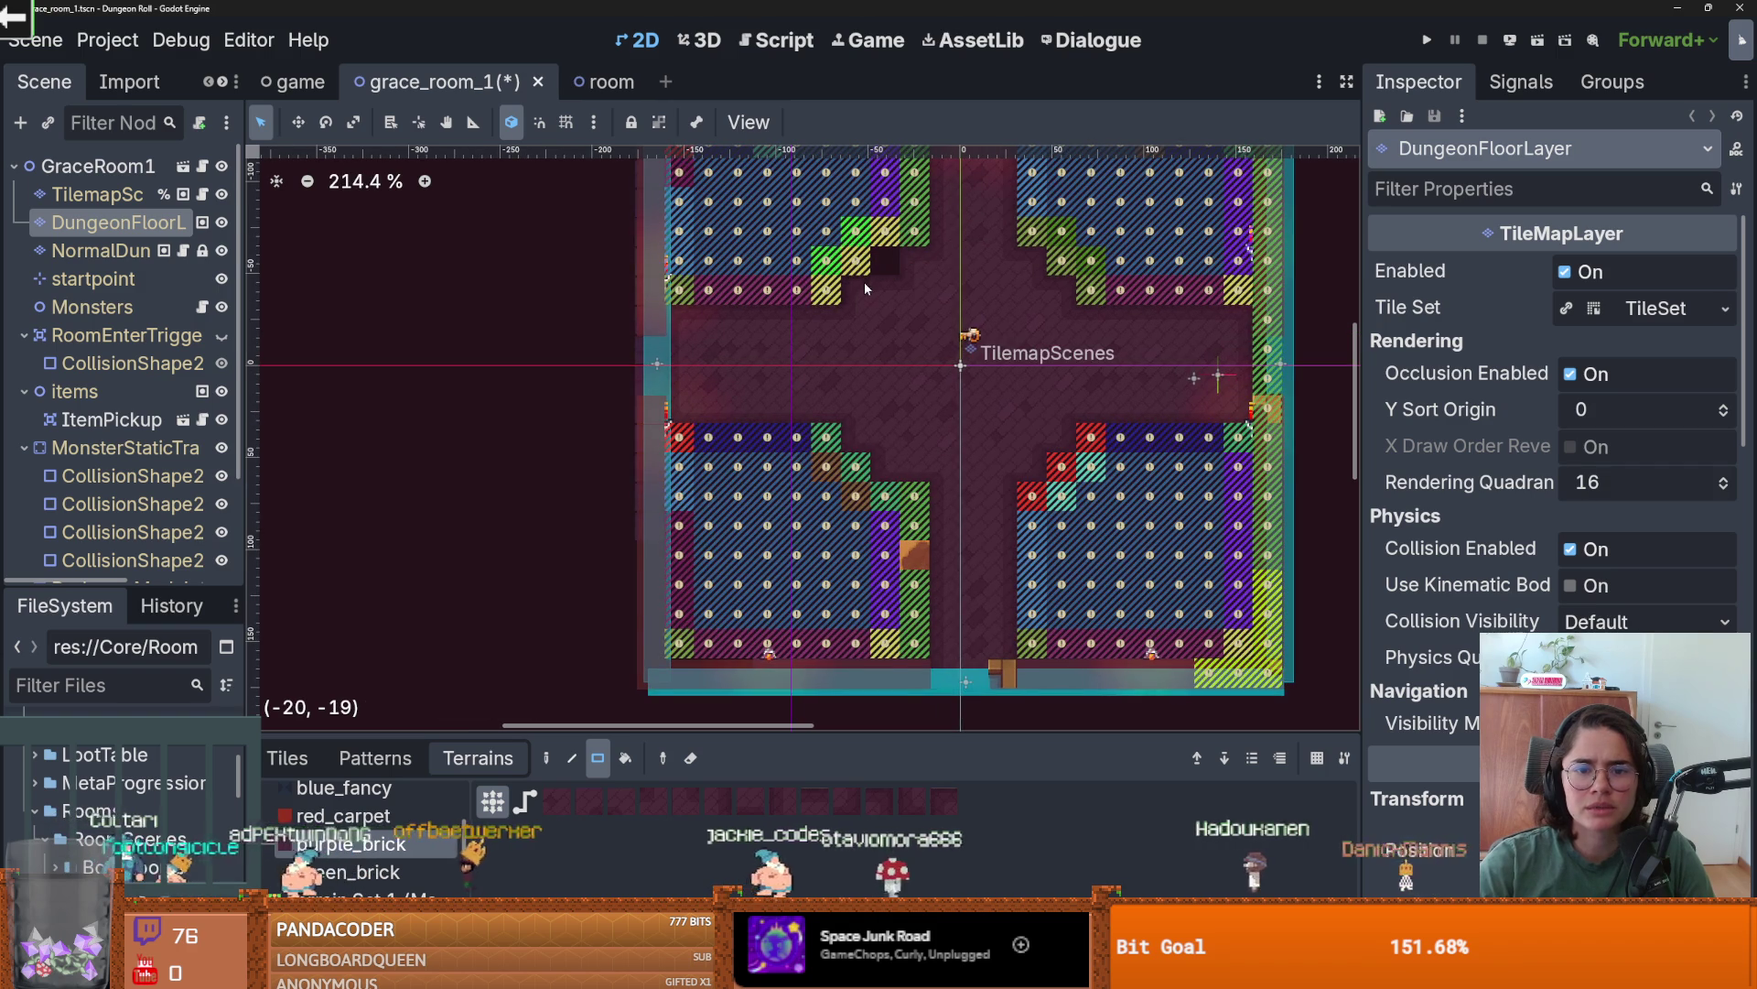
scroll(874, 329, down, 1)
scroll(880, 378, up, 2)
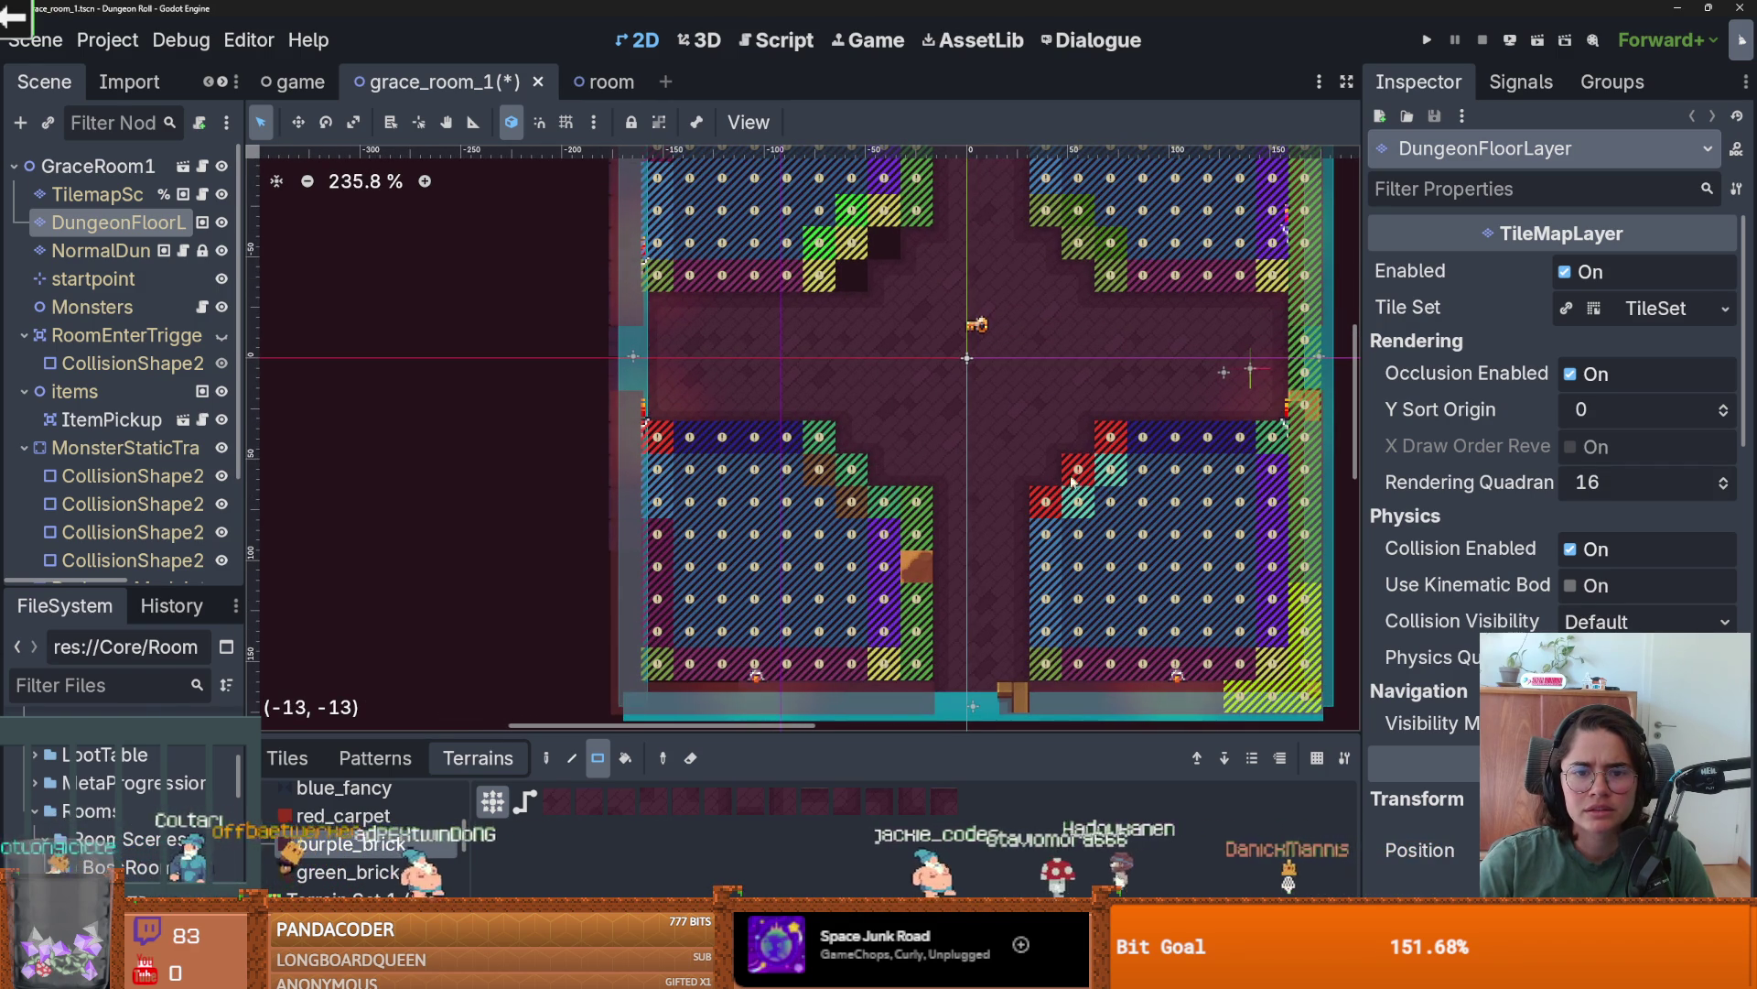
scroll(879, 439, down, 1)
scroll(961, 422, down, 3)
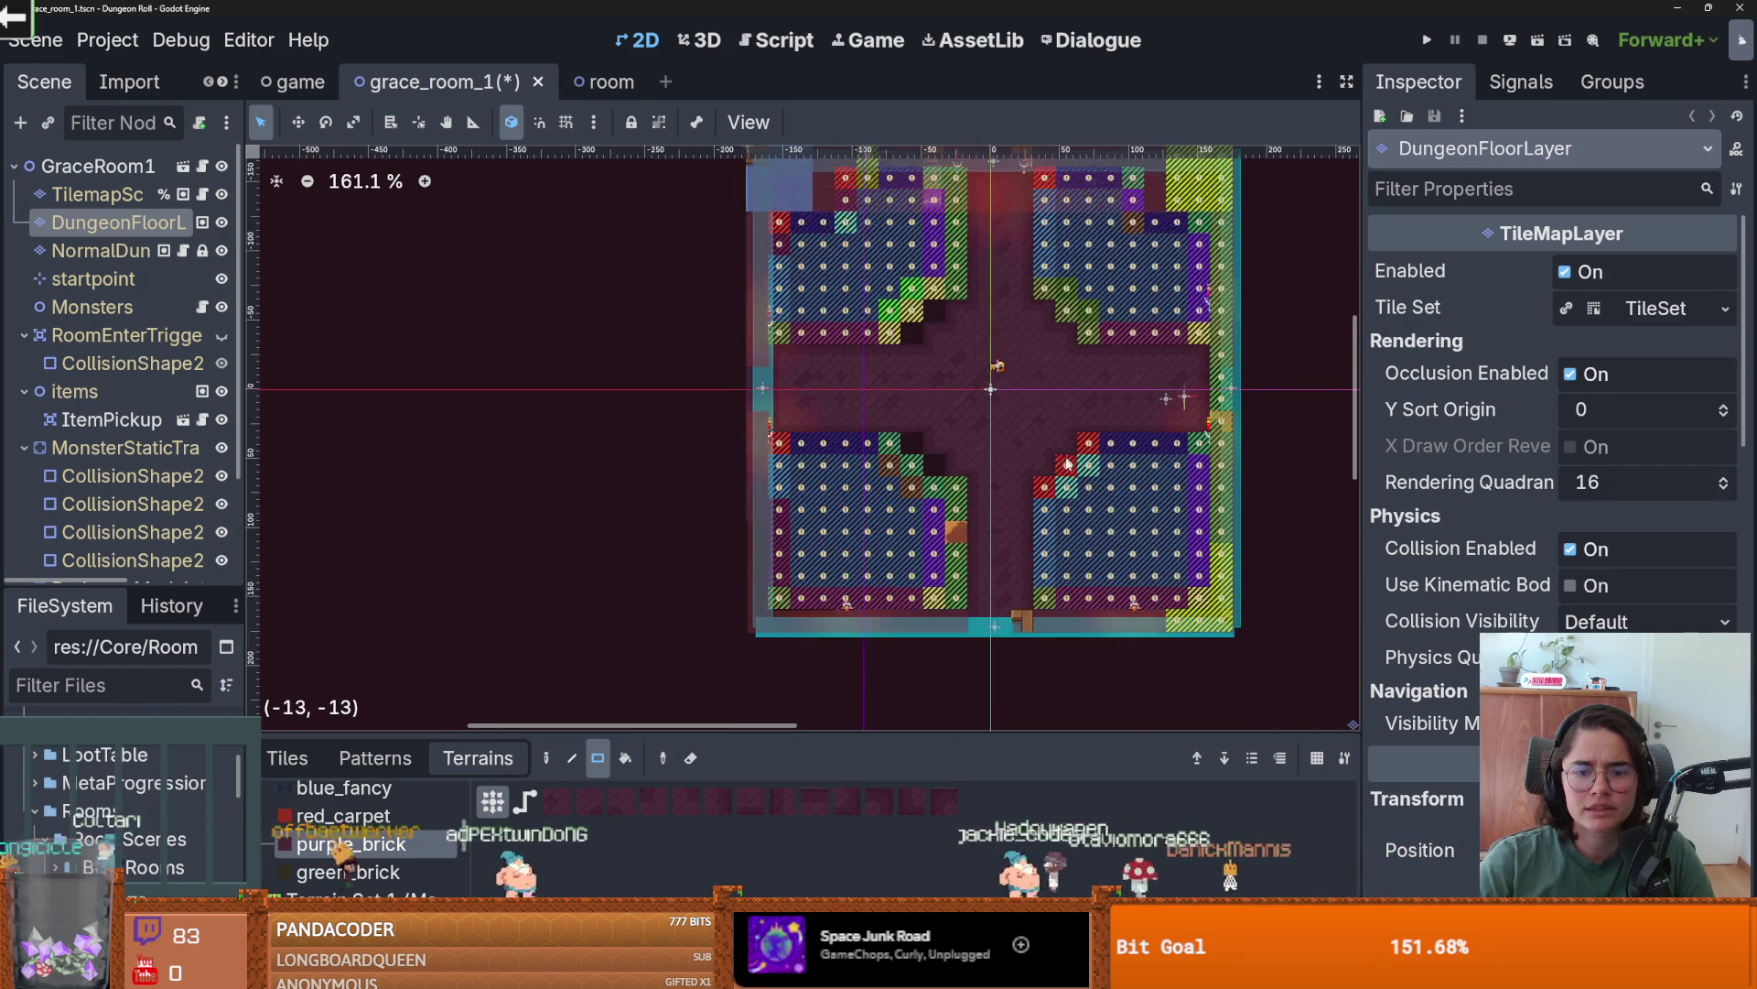
scroll(1033, 412, up, 1)
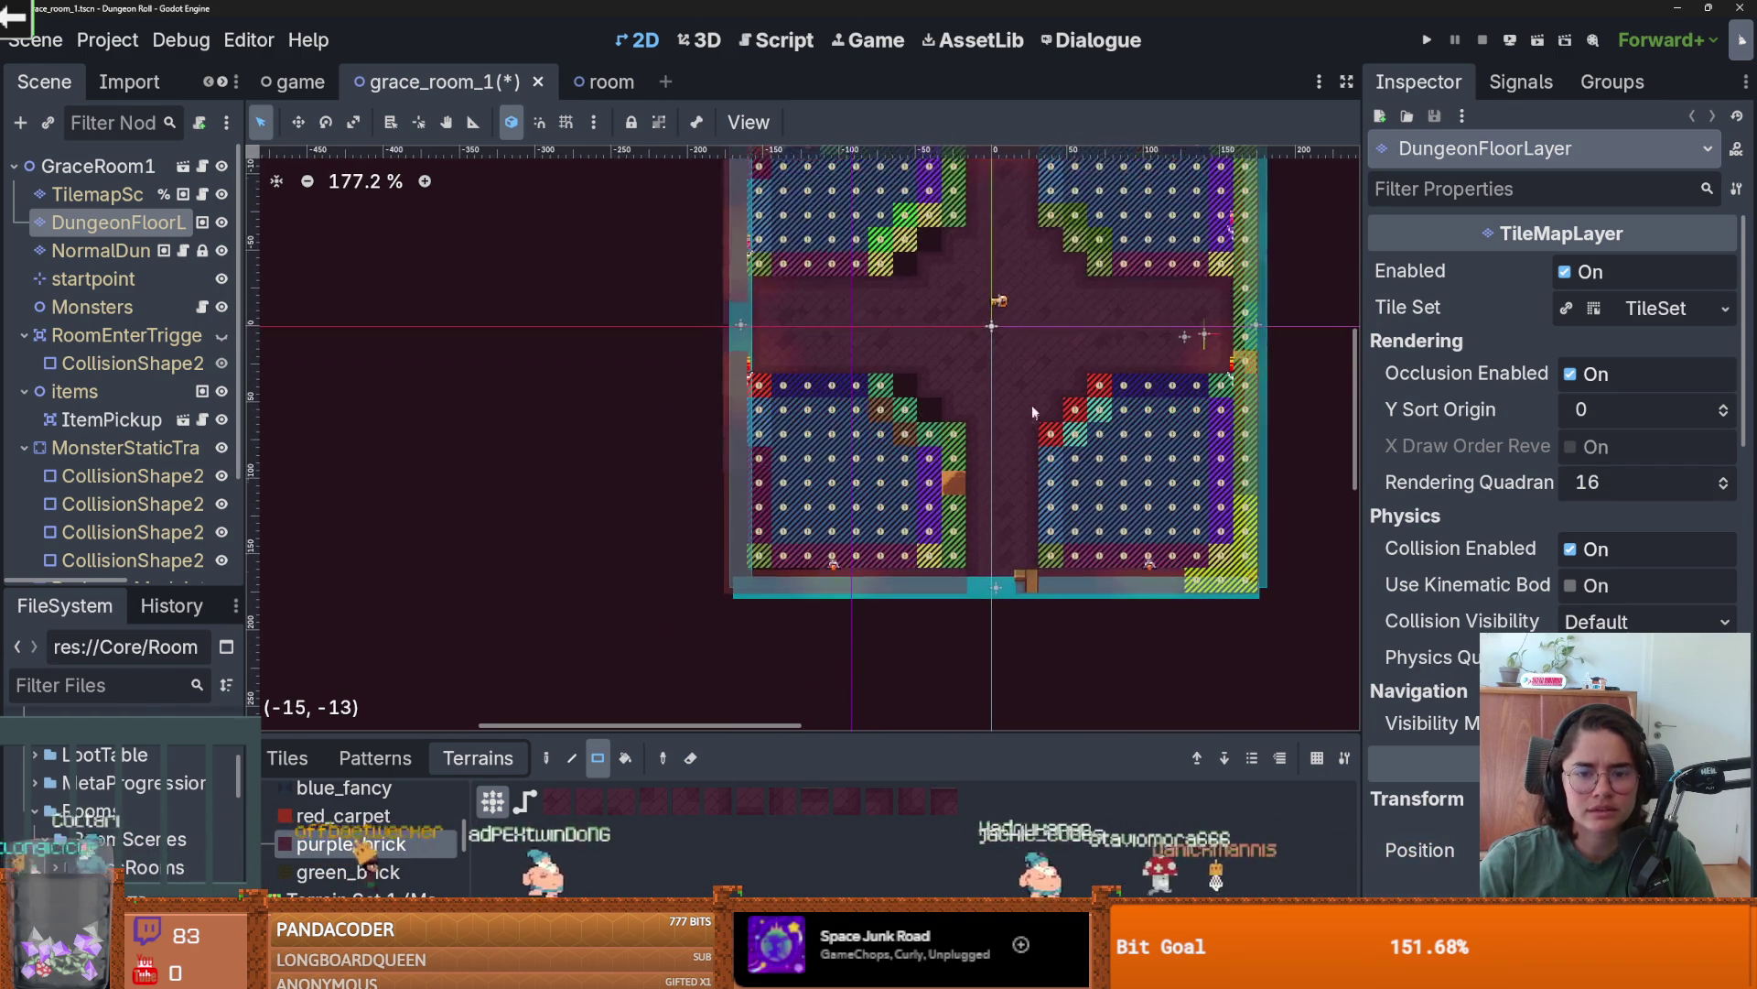
- Browse the floor terrains including wood_1, then display the floor_0.png atlas and enlarge the map view
click(302, 766)
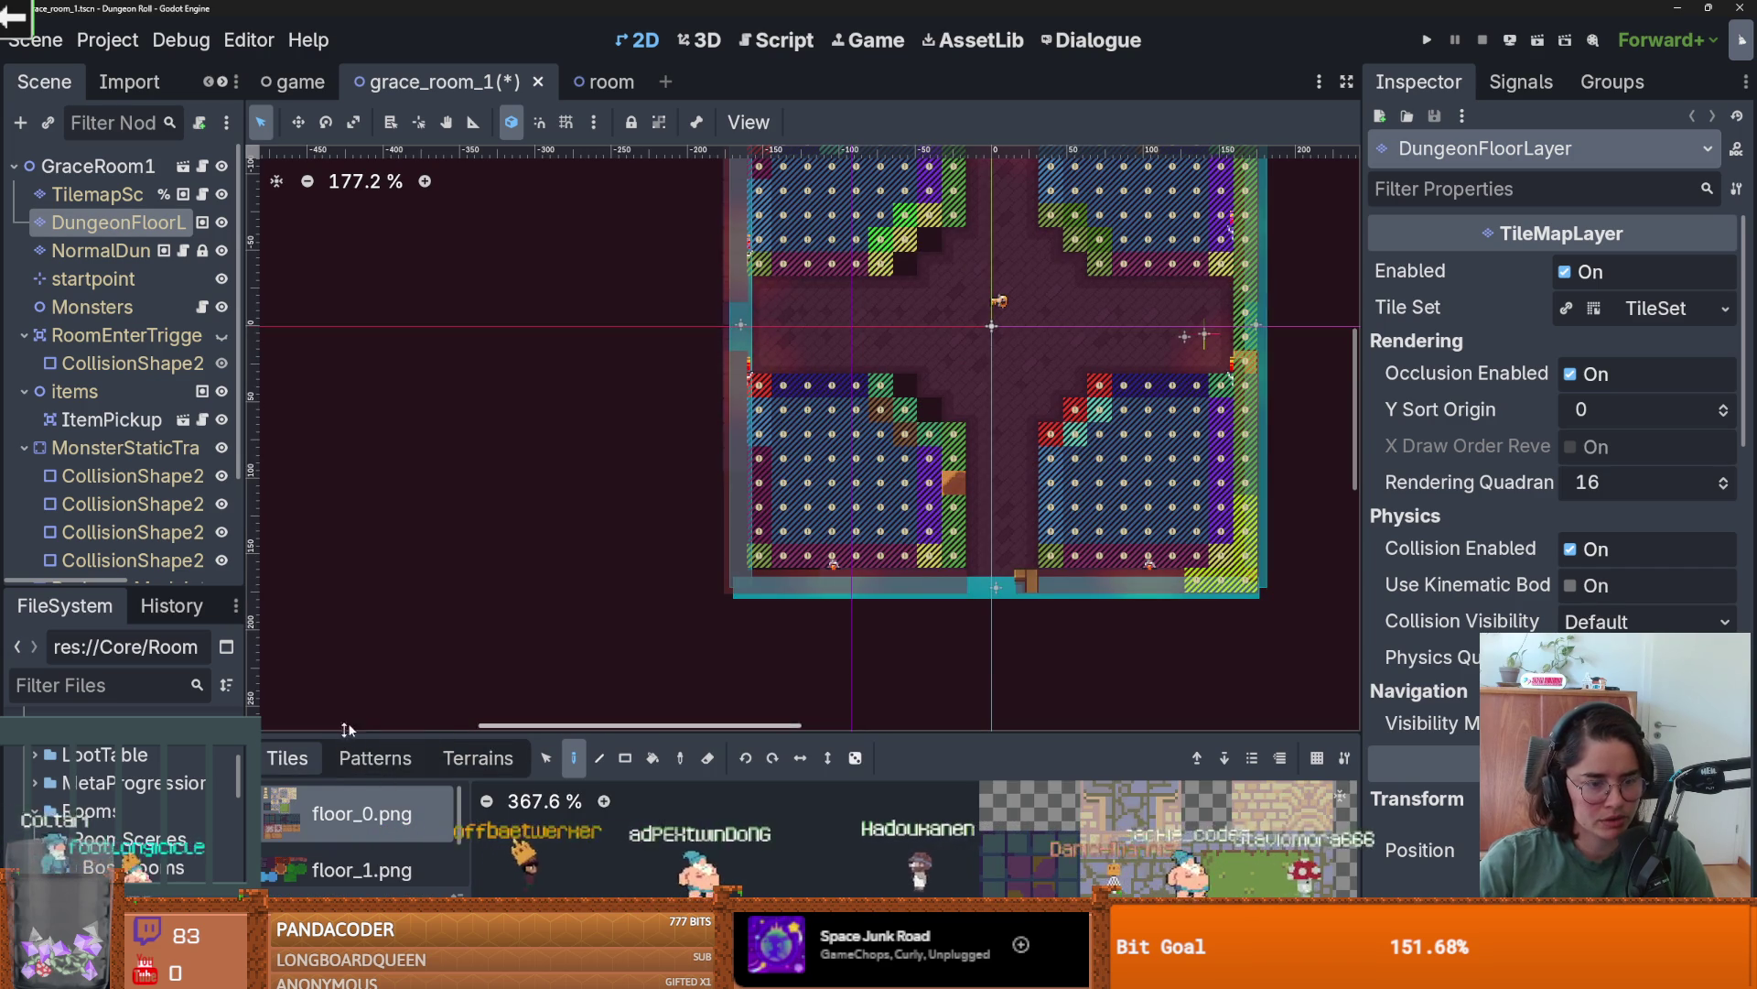
click(477, 759)
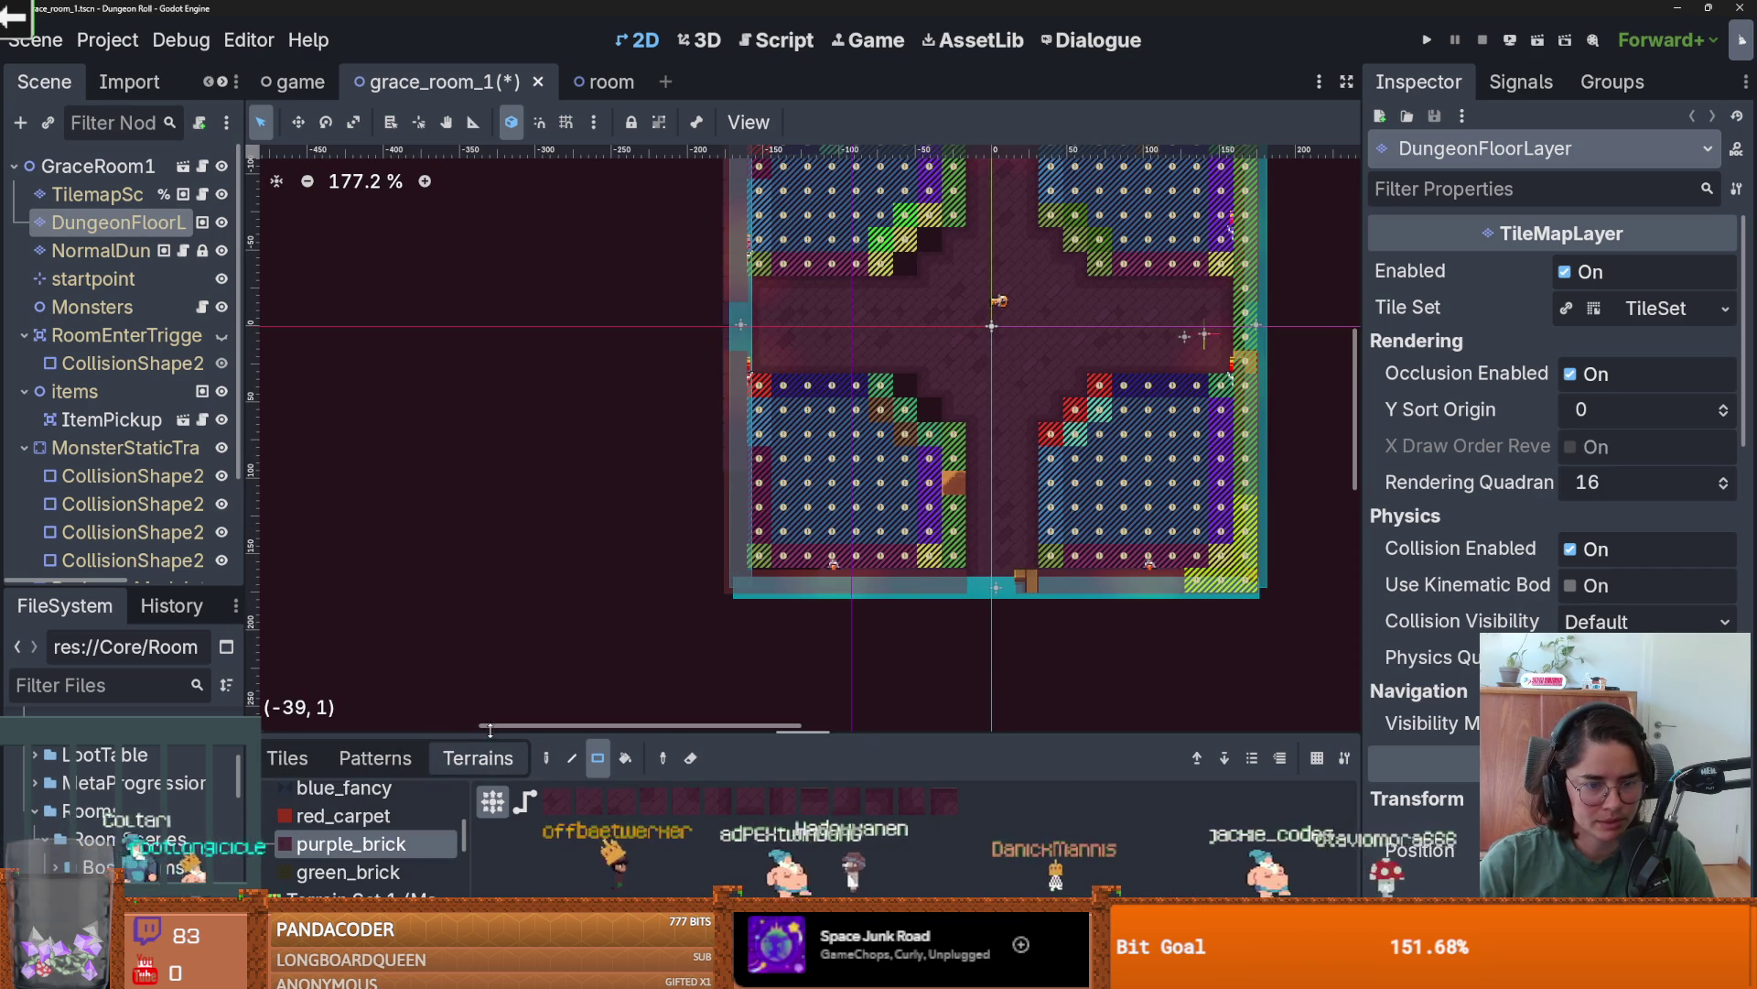
drag(490, 730, 490, 472)
scroll(366, 696, down, 1)
scroll(384, 696, up, 5)
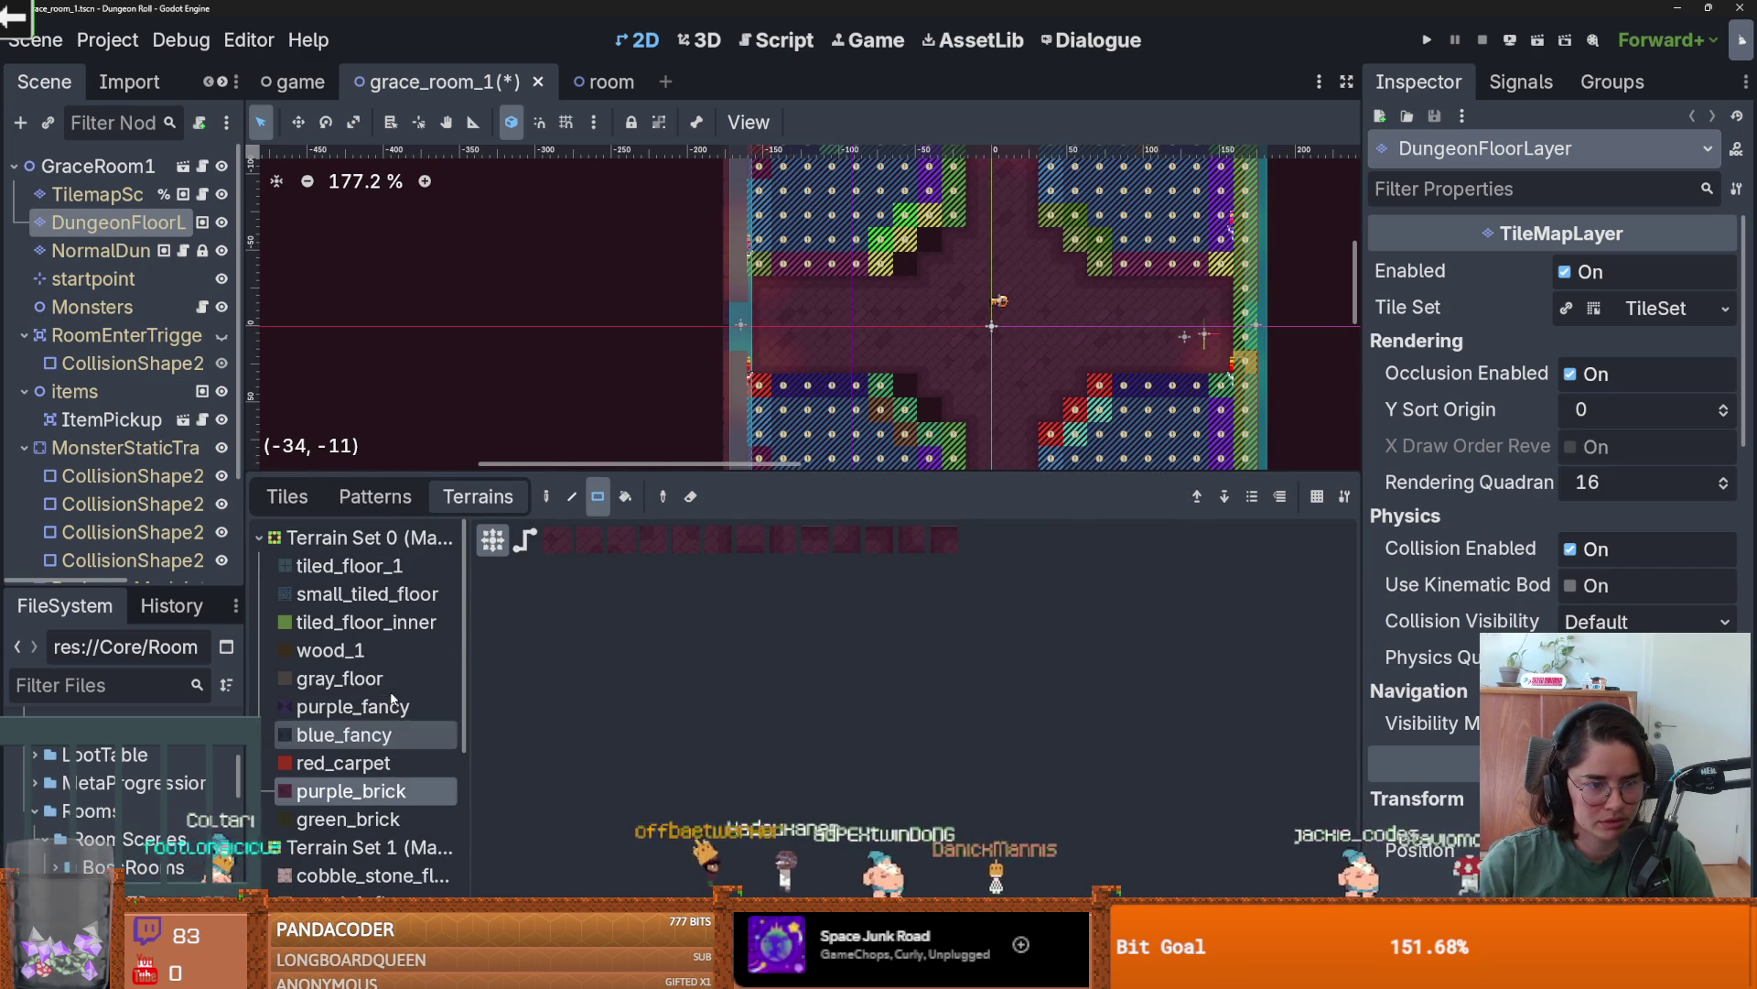
click(366, 650)
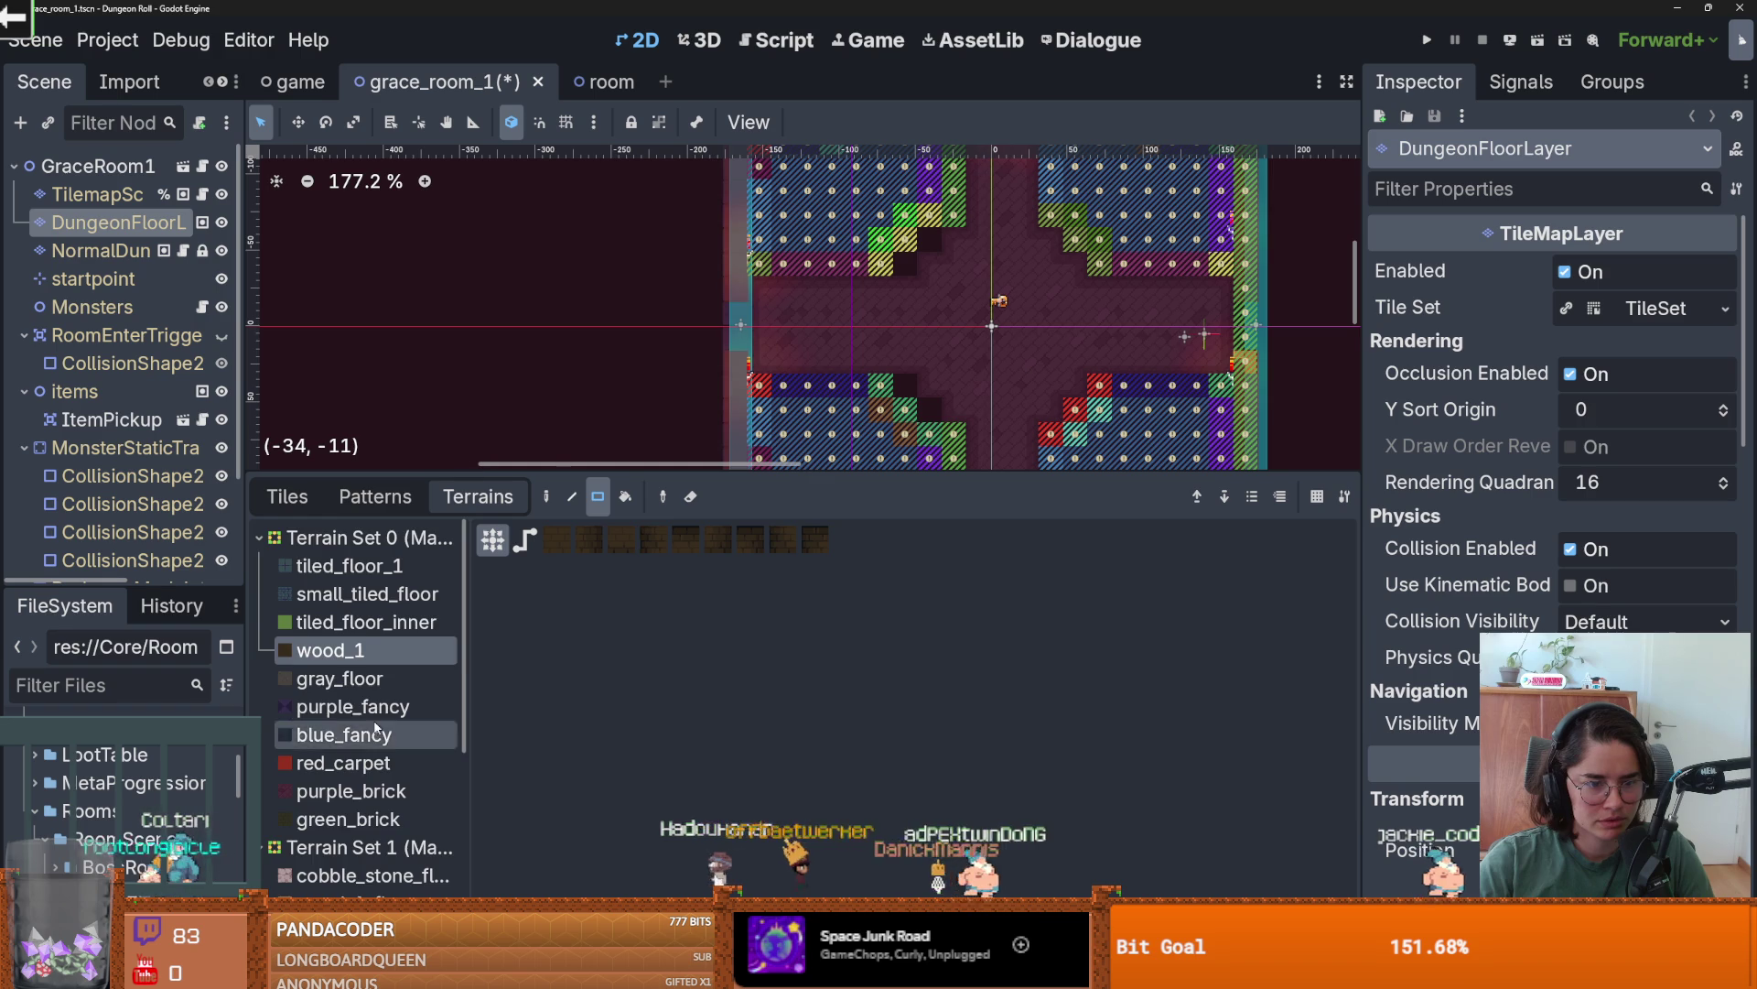
scroll(375, 729, down, 2)
click(287, 496)
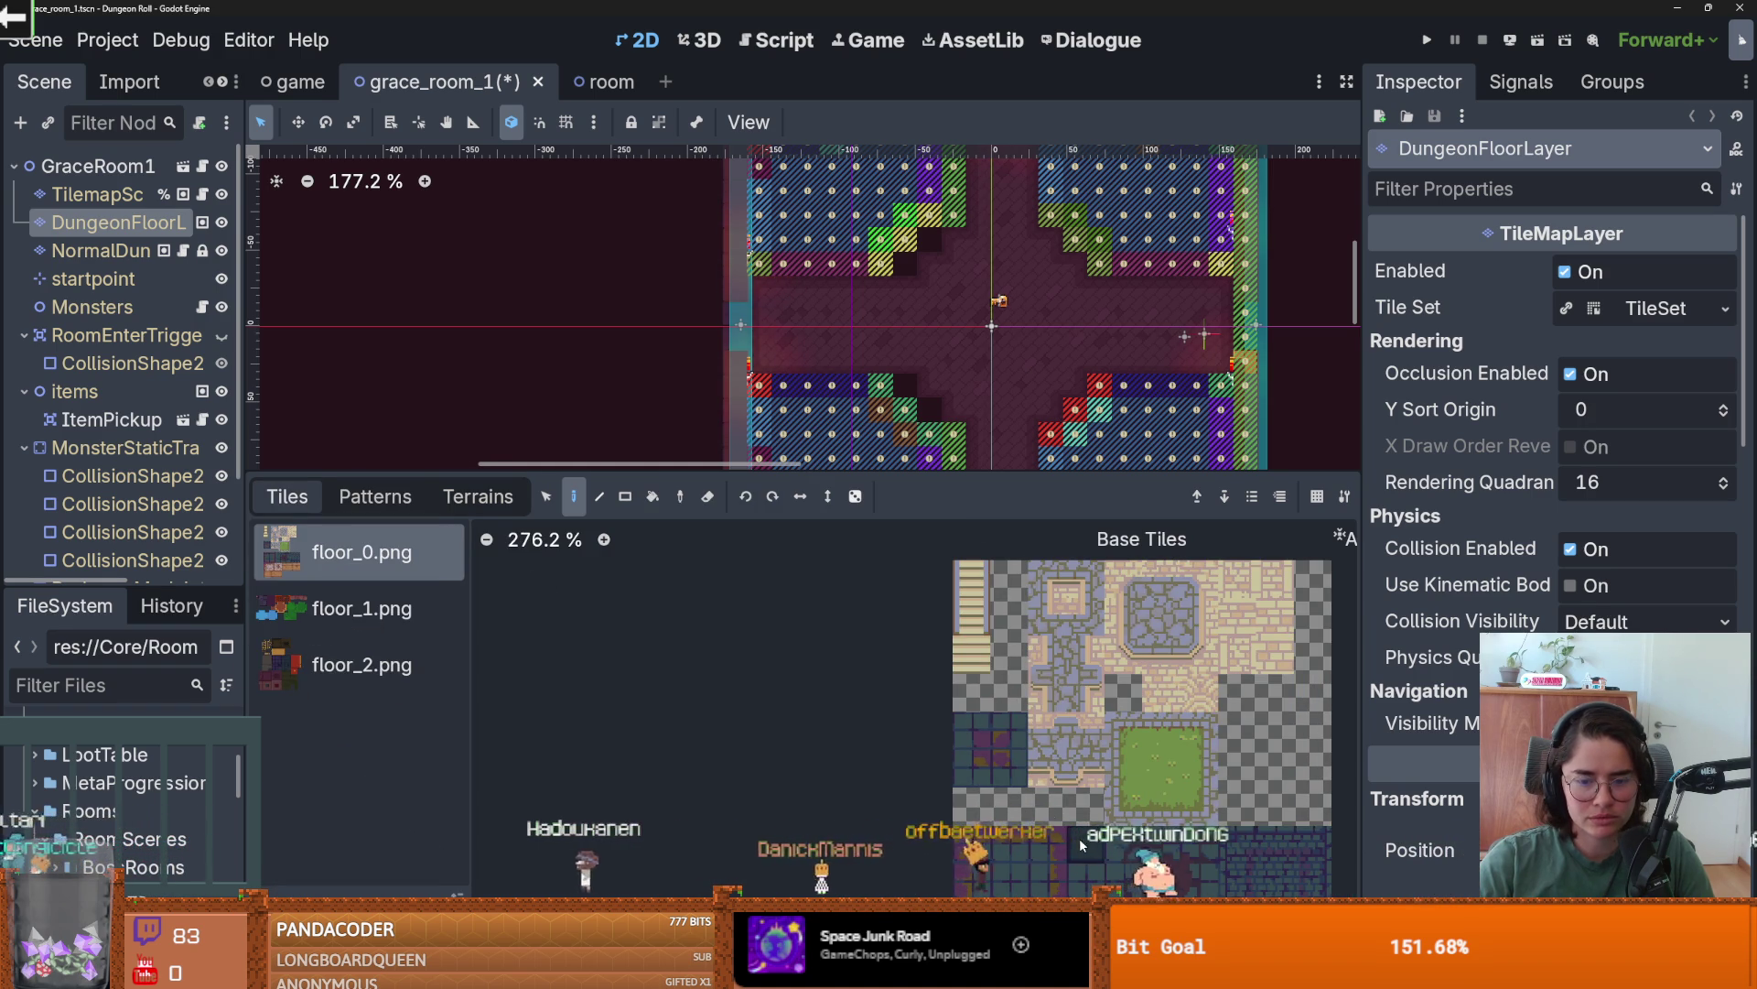
drag(872, 480, 873, 537)
scroll(716, 326, down, 2)
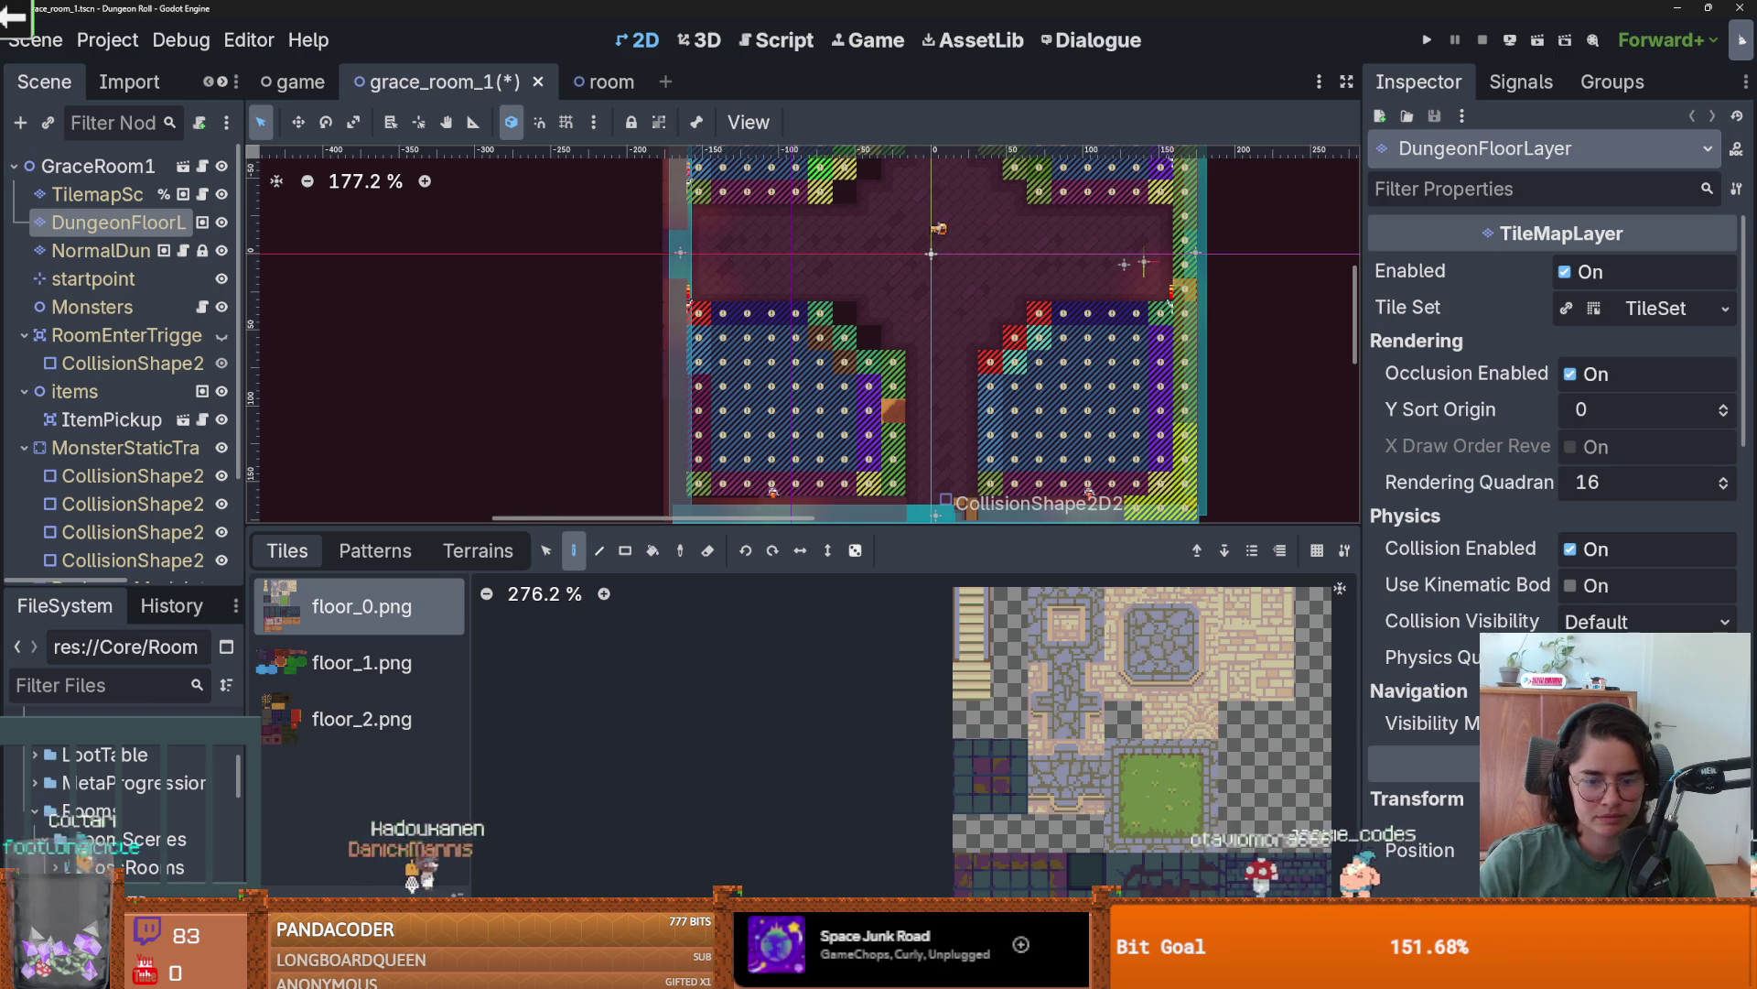
- Paint blue square floor_0 tiles over the lower-left and lower-right floor blocks
click(989, 975)
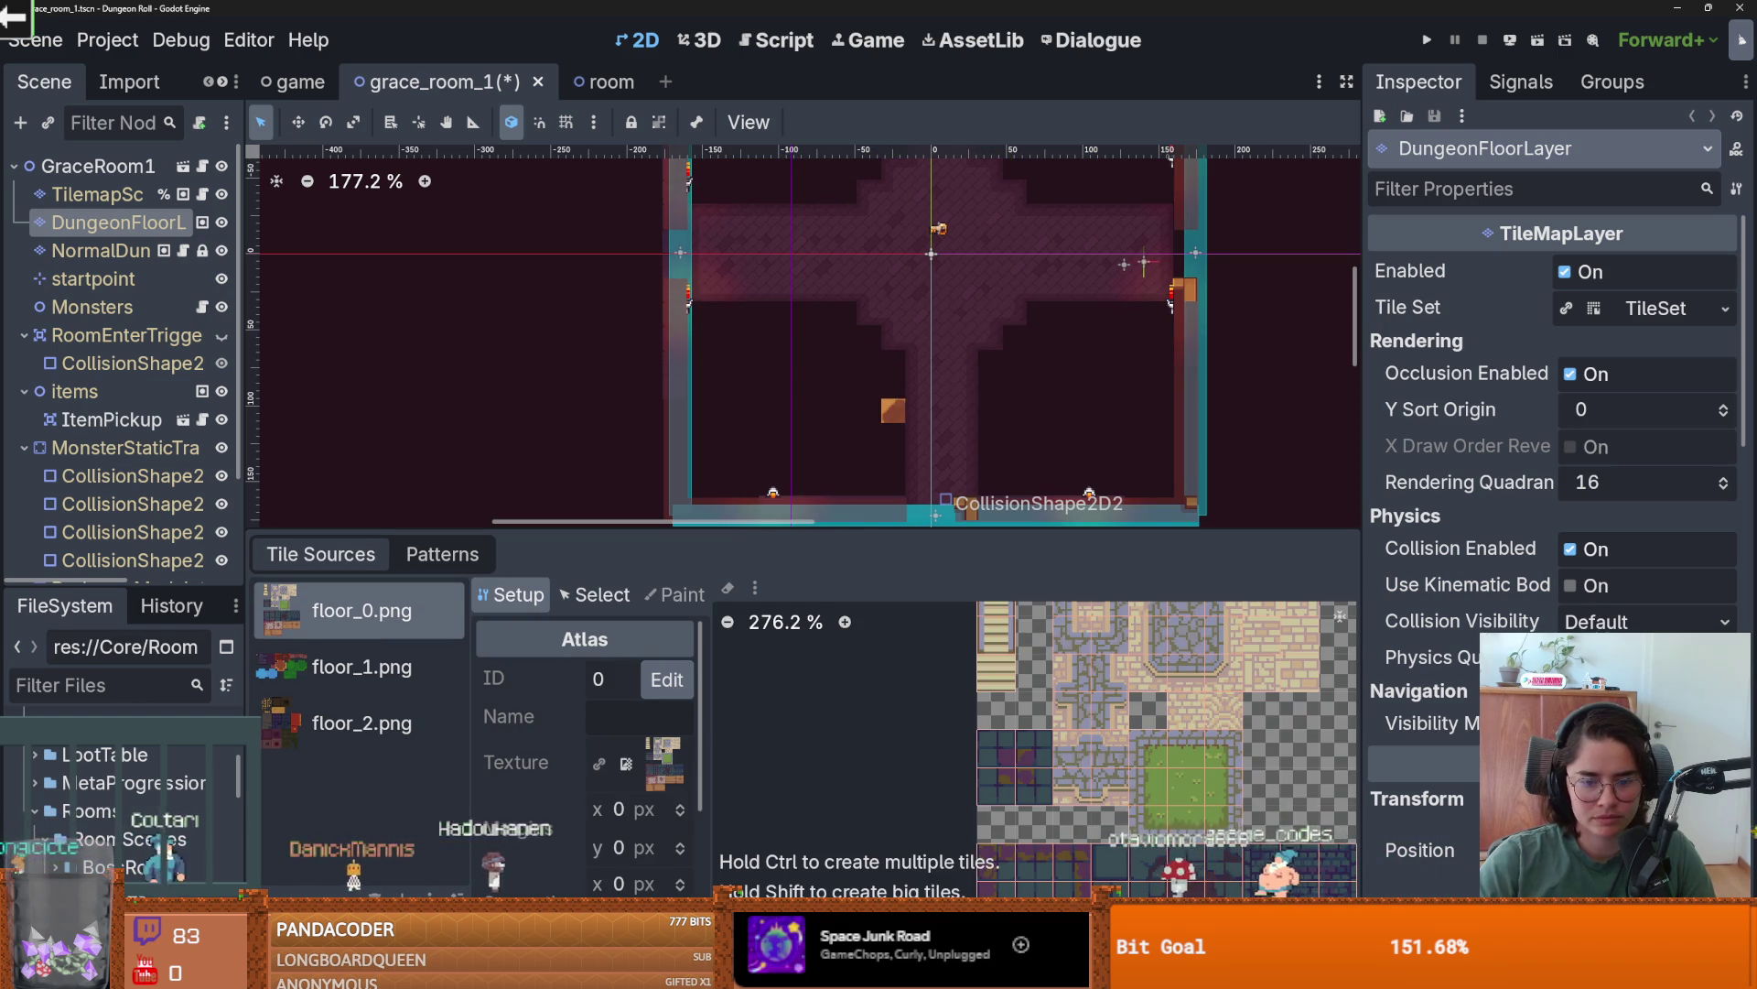
click(916, 975)
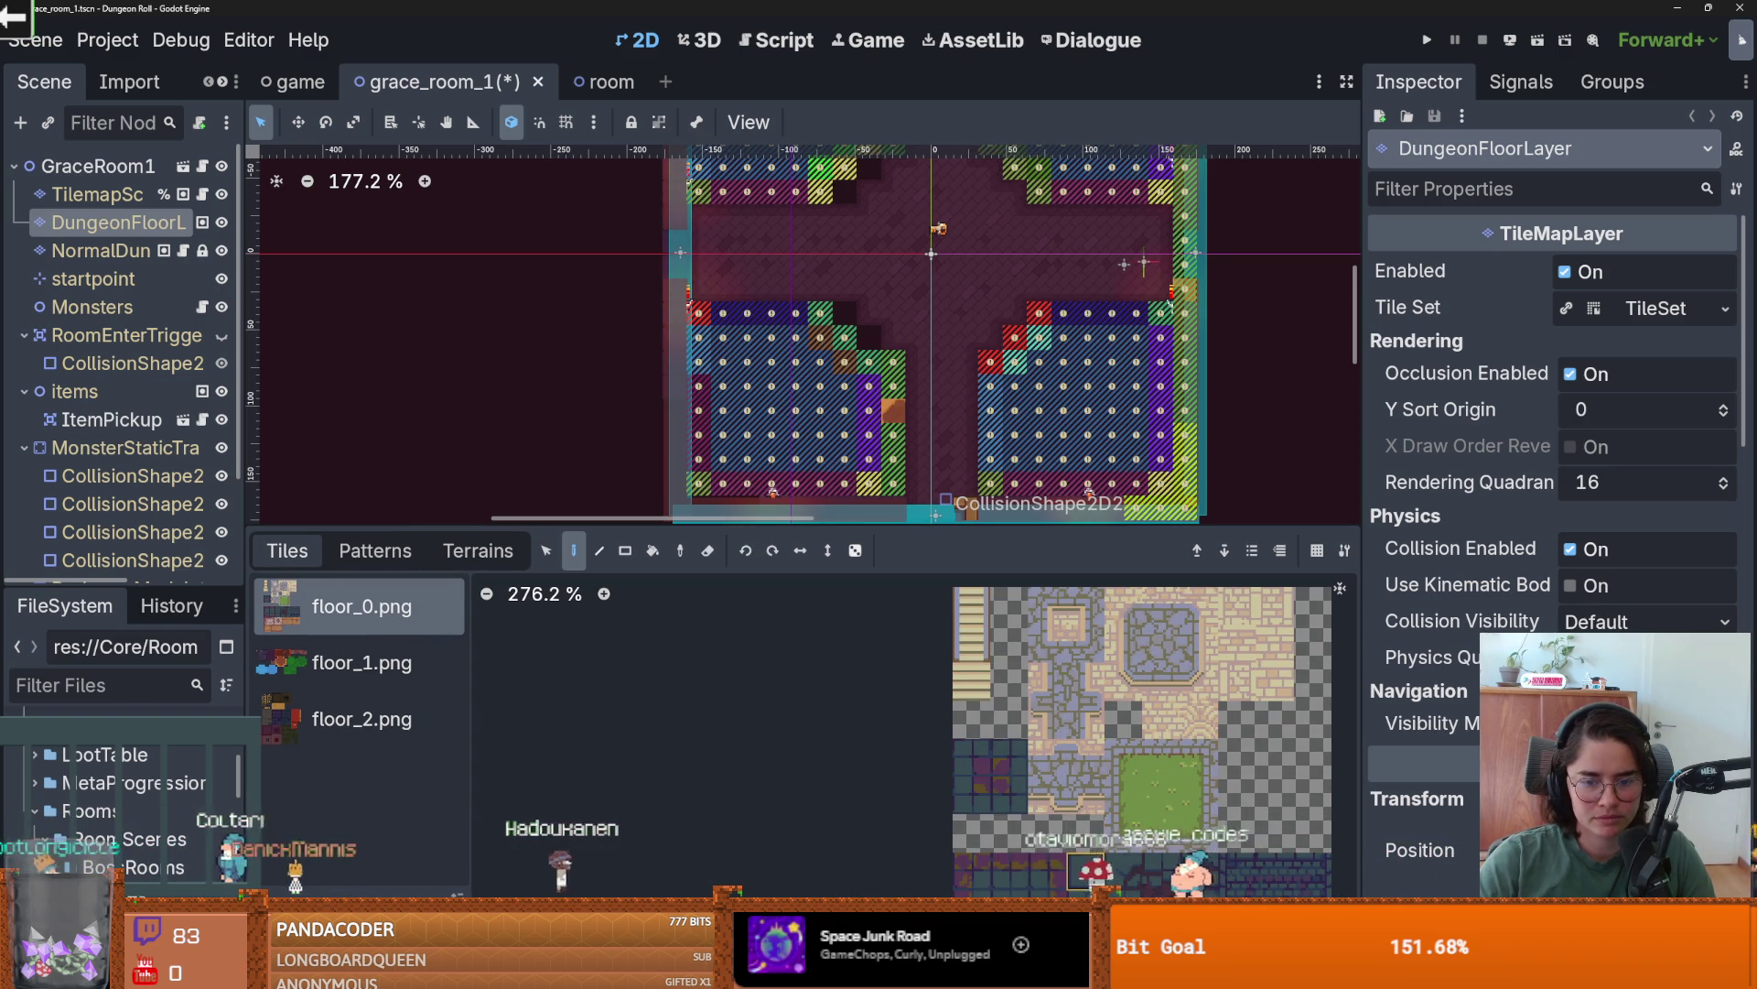
mouse_move(893, 457)
mouse_down()
mouse_move(746, 446)
mouse_move(870, 491)
mouse_up()
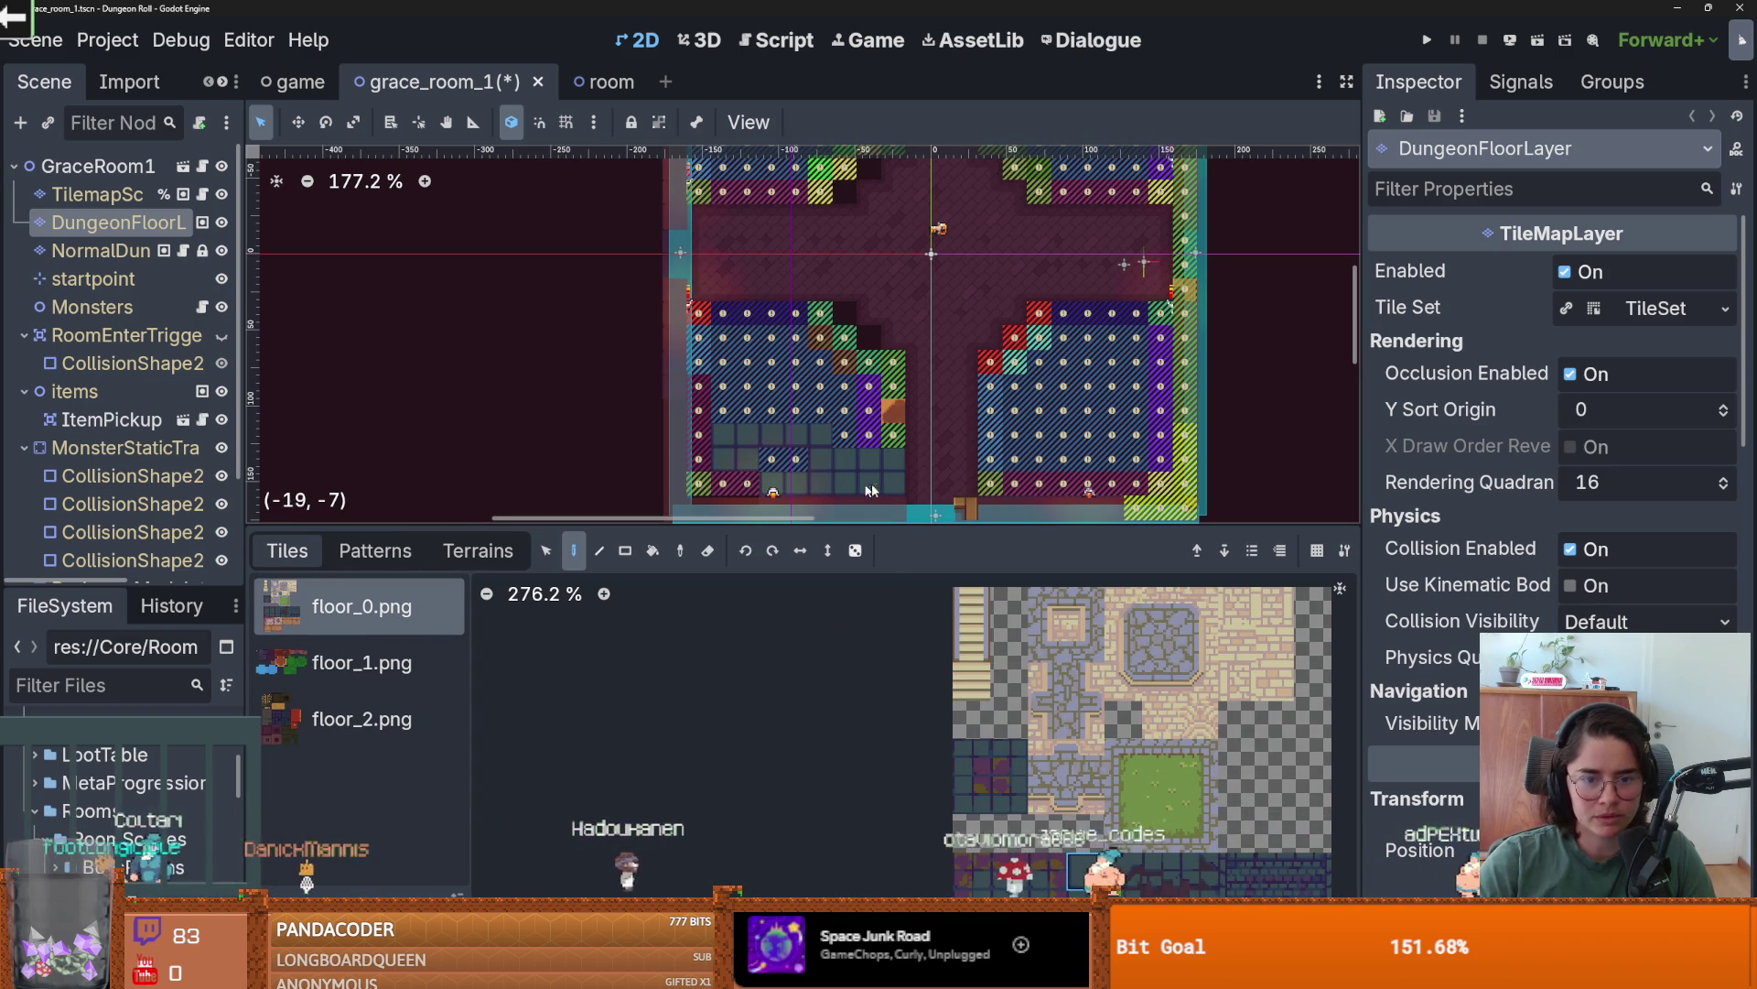
mouse_move(700, 458)
mouse_down()
mouse_move(700, 312)
mouse_move(795, 312)
mouse_move(868, 360)
mouse_move(882, 463)
mouse_move(811, 440)
mouse_move(827, 443)
mouse_move(827, 377)
mouse_move(742, 366)
mouse_up()
mouse_move(992, 495)
mouse_down()
mouse_move(992, 365)
mouse_move(1095, 314)
mouse_move(1163, 319)
mouse_up()
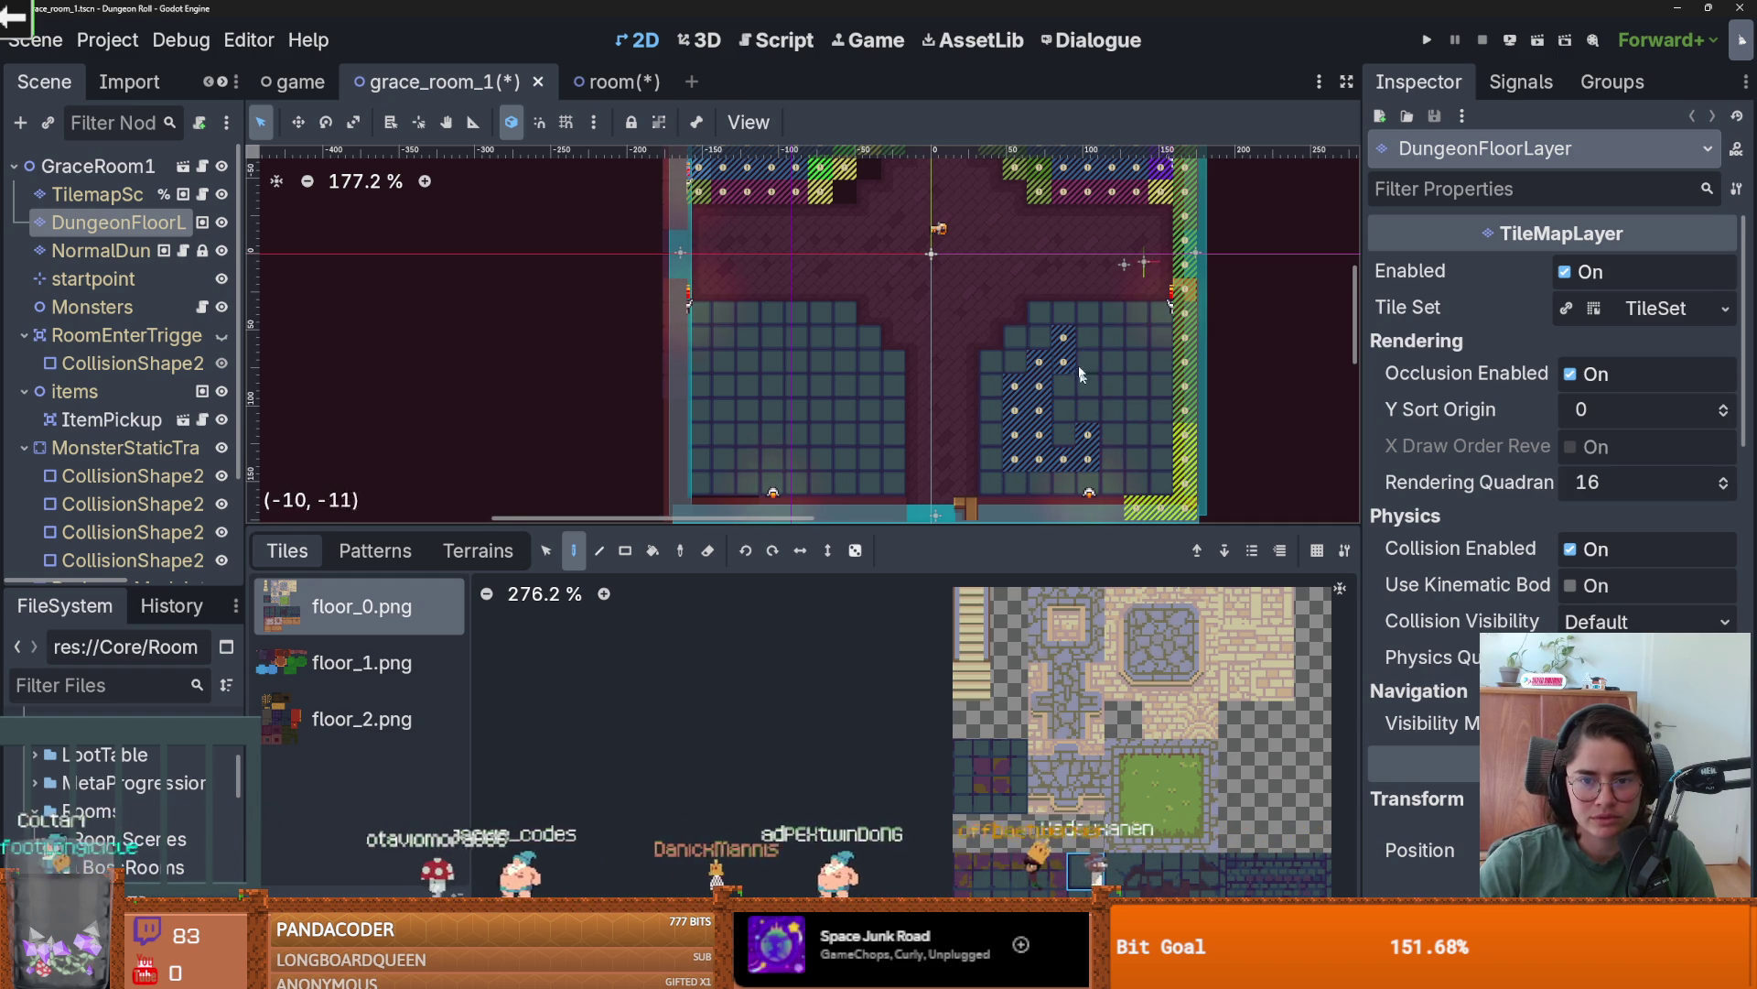
- Paint blue squares into the upper-left block, including its left edge, and save grace_room_1
scroll(1074, 399, up, 5)
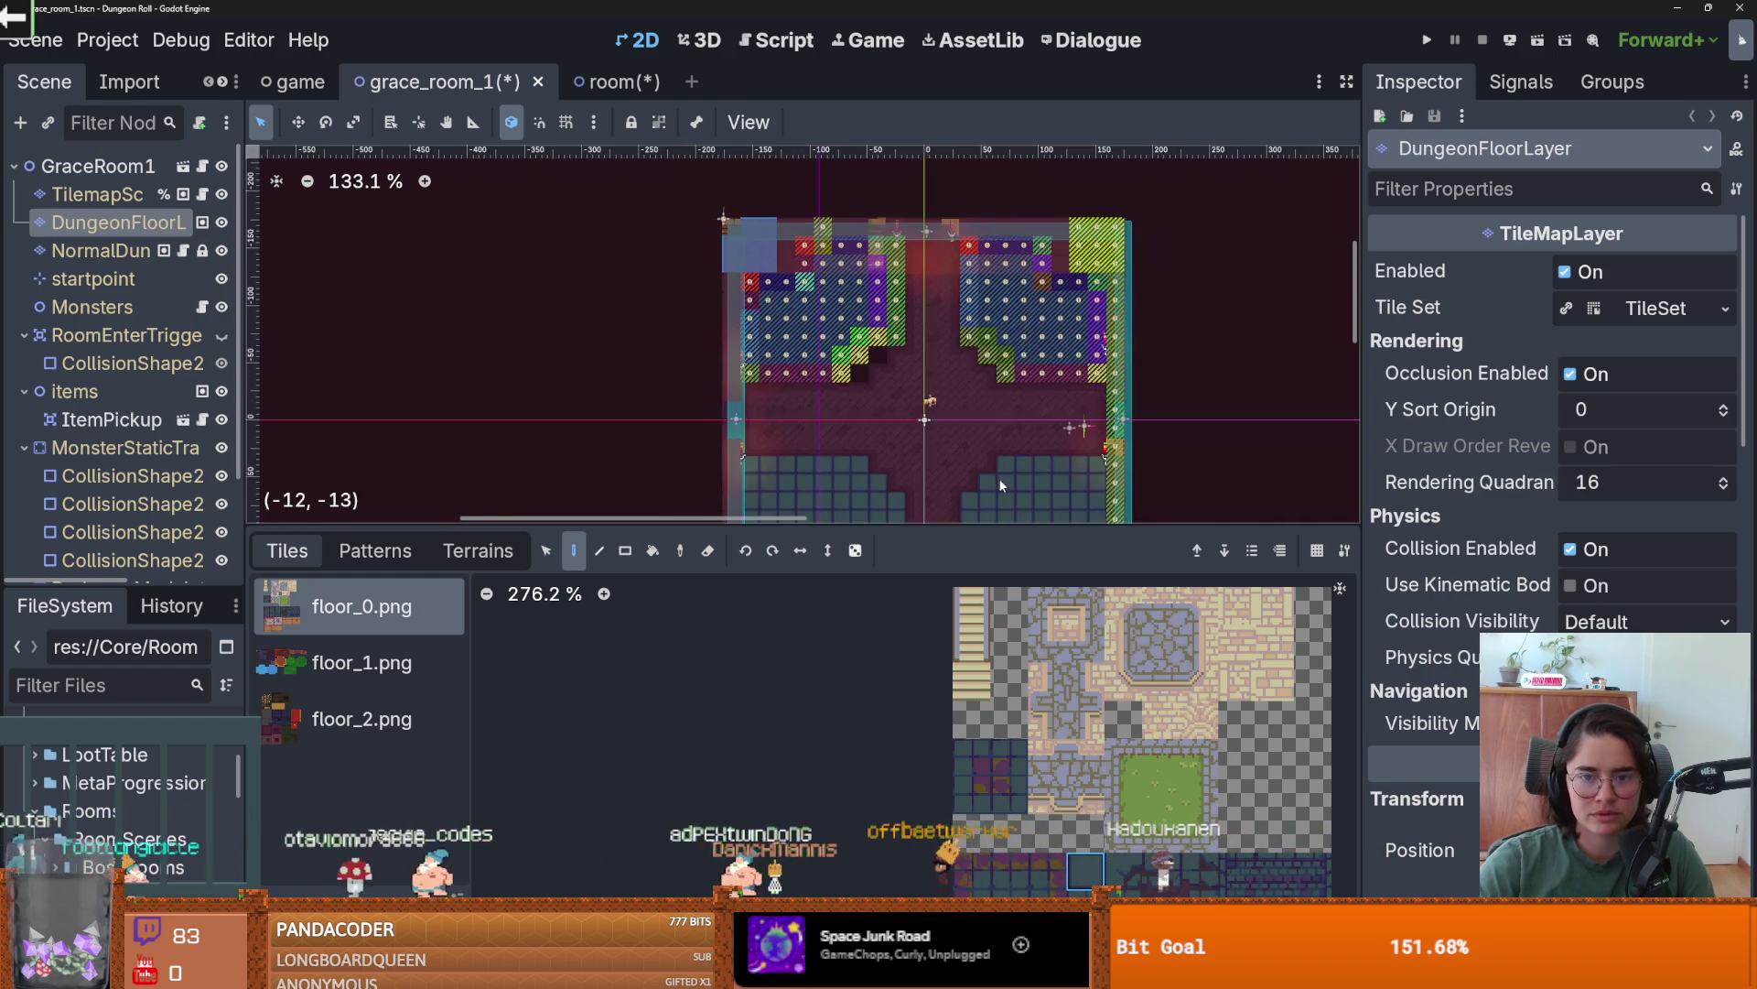
drag(909, 217, 909, 260)
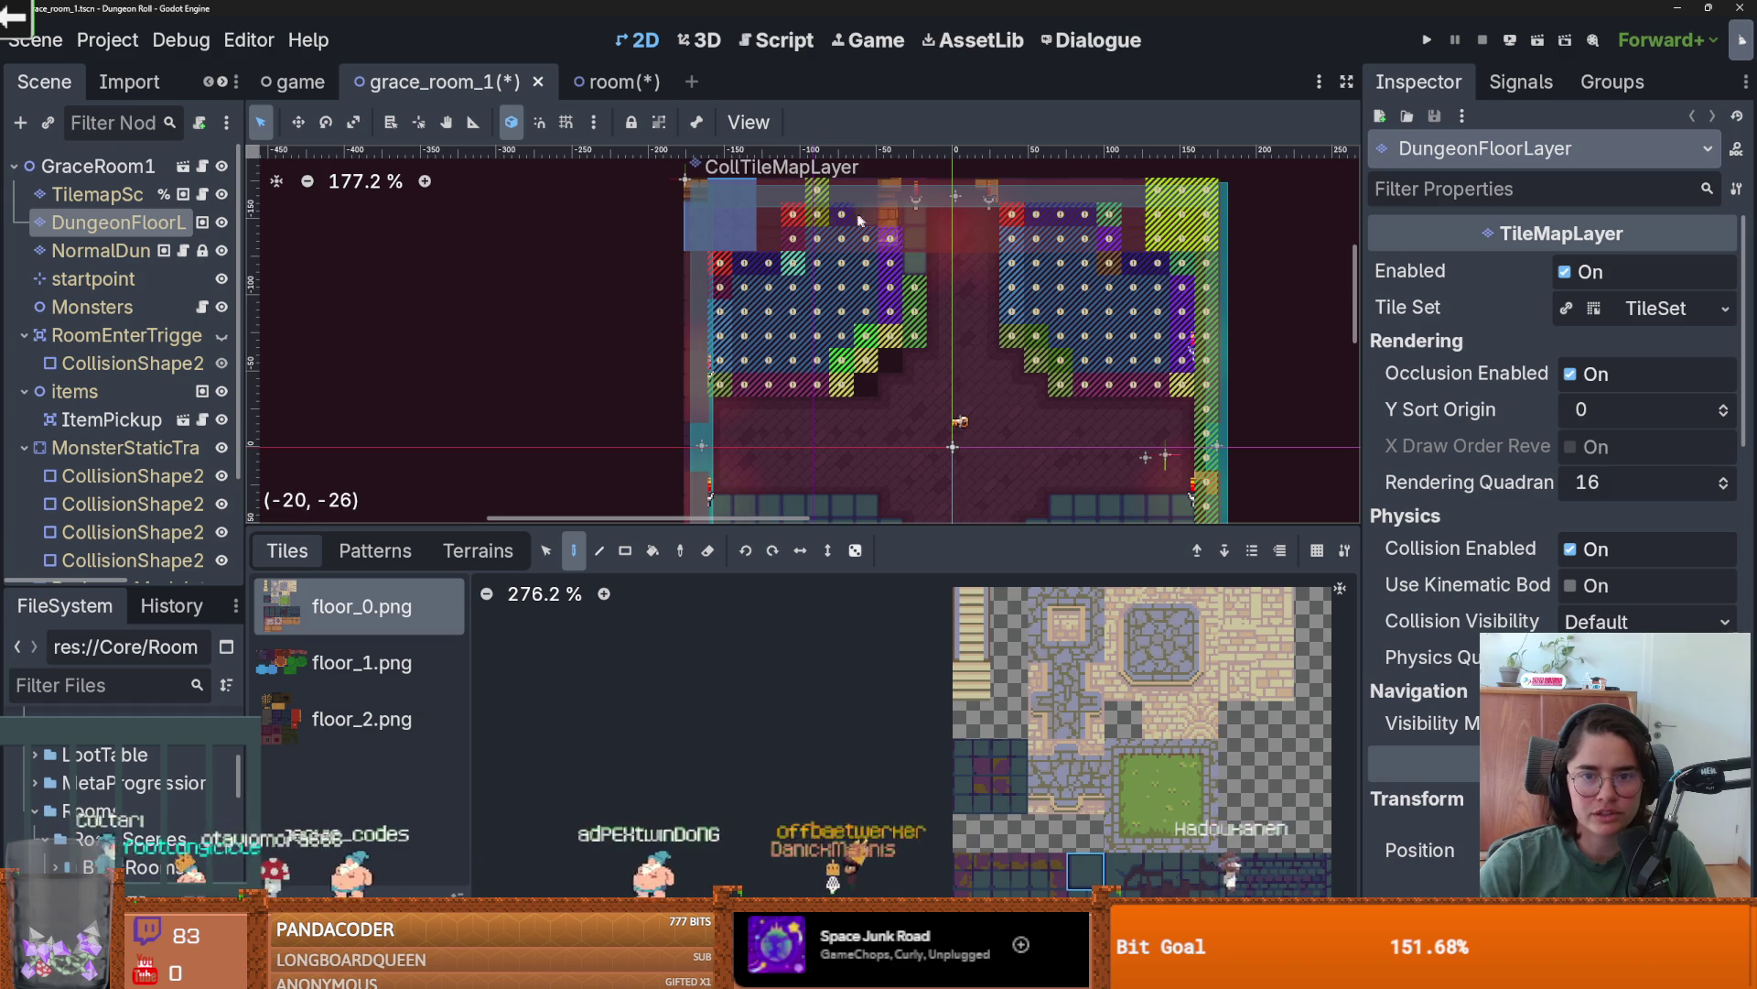
mouse_move(766, 217)
mouse_down()
mouse_move(723, 220)
mouse_move(720, 379)
mouse_up()
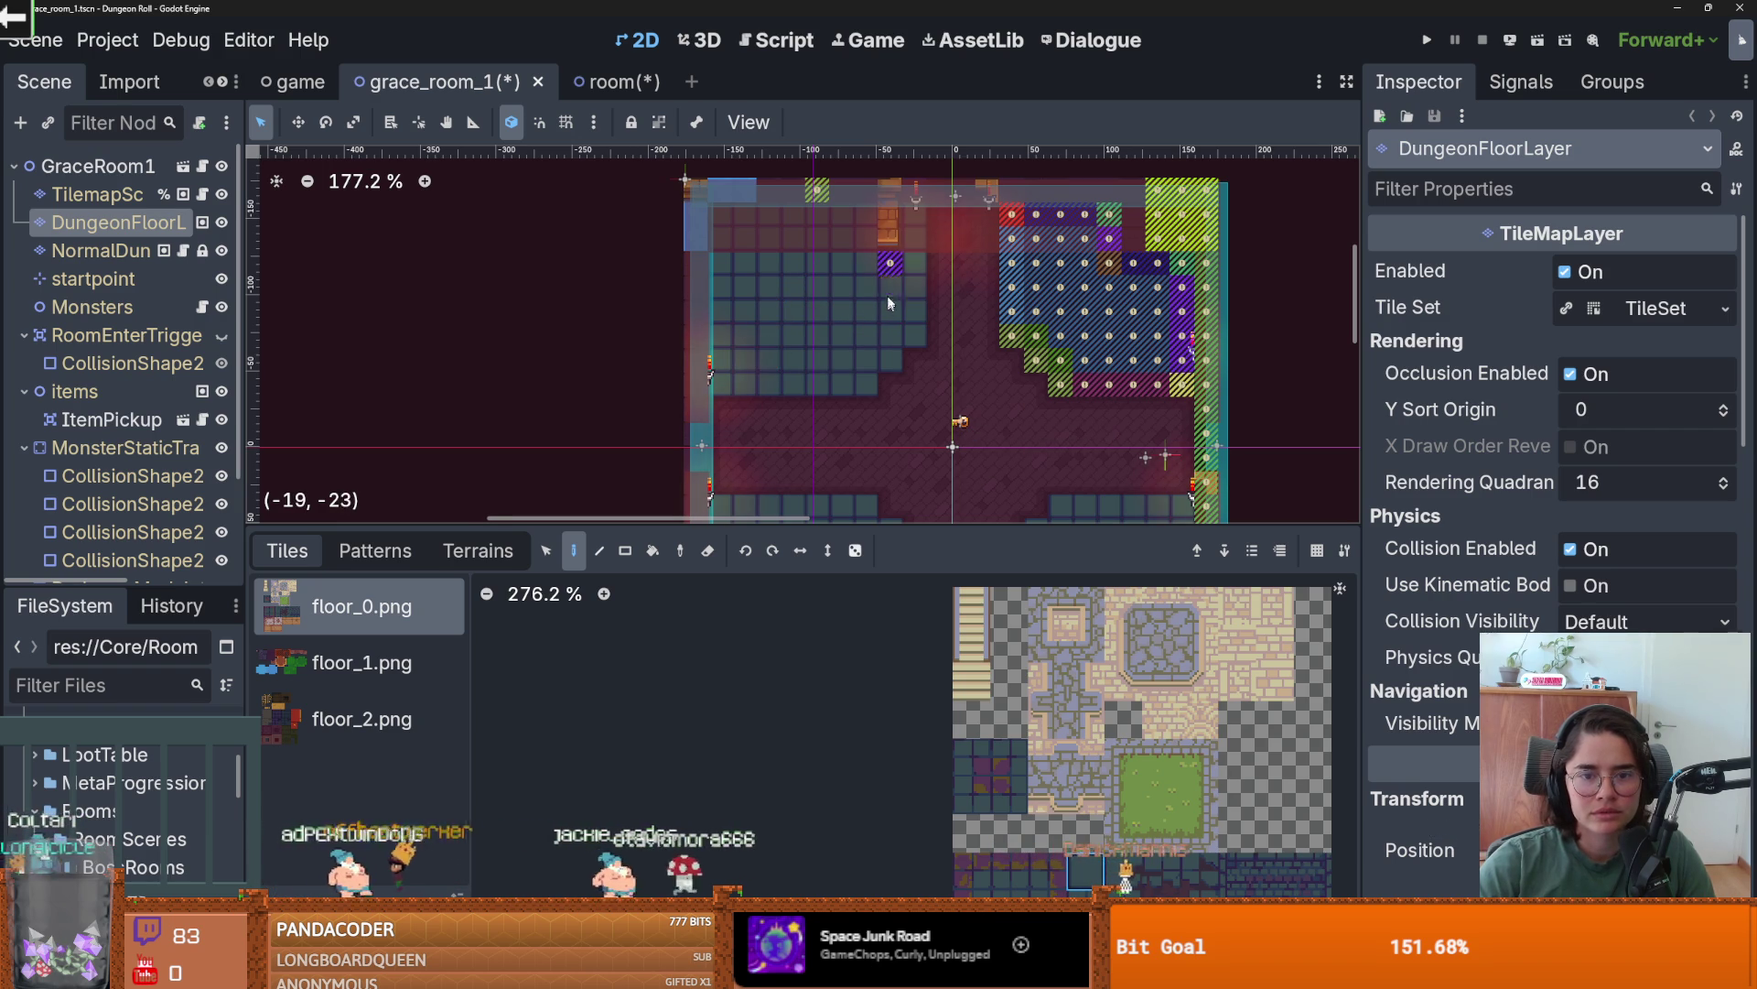
scroll(890, 259, up, 2)
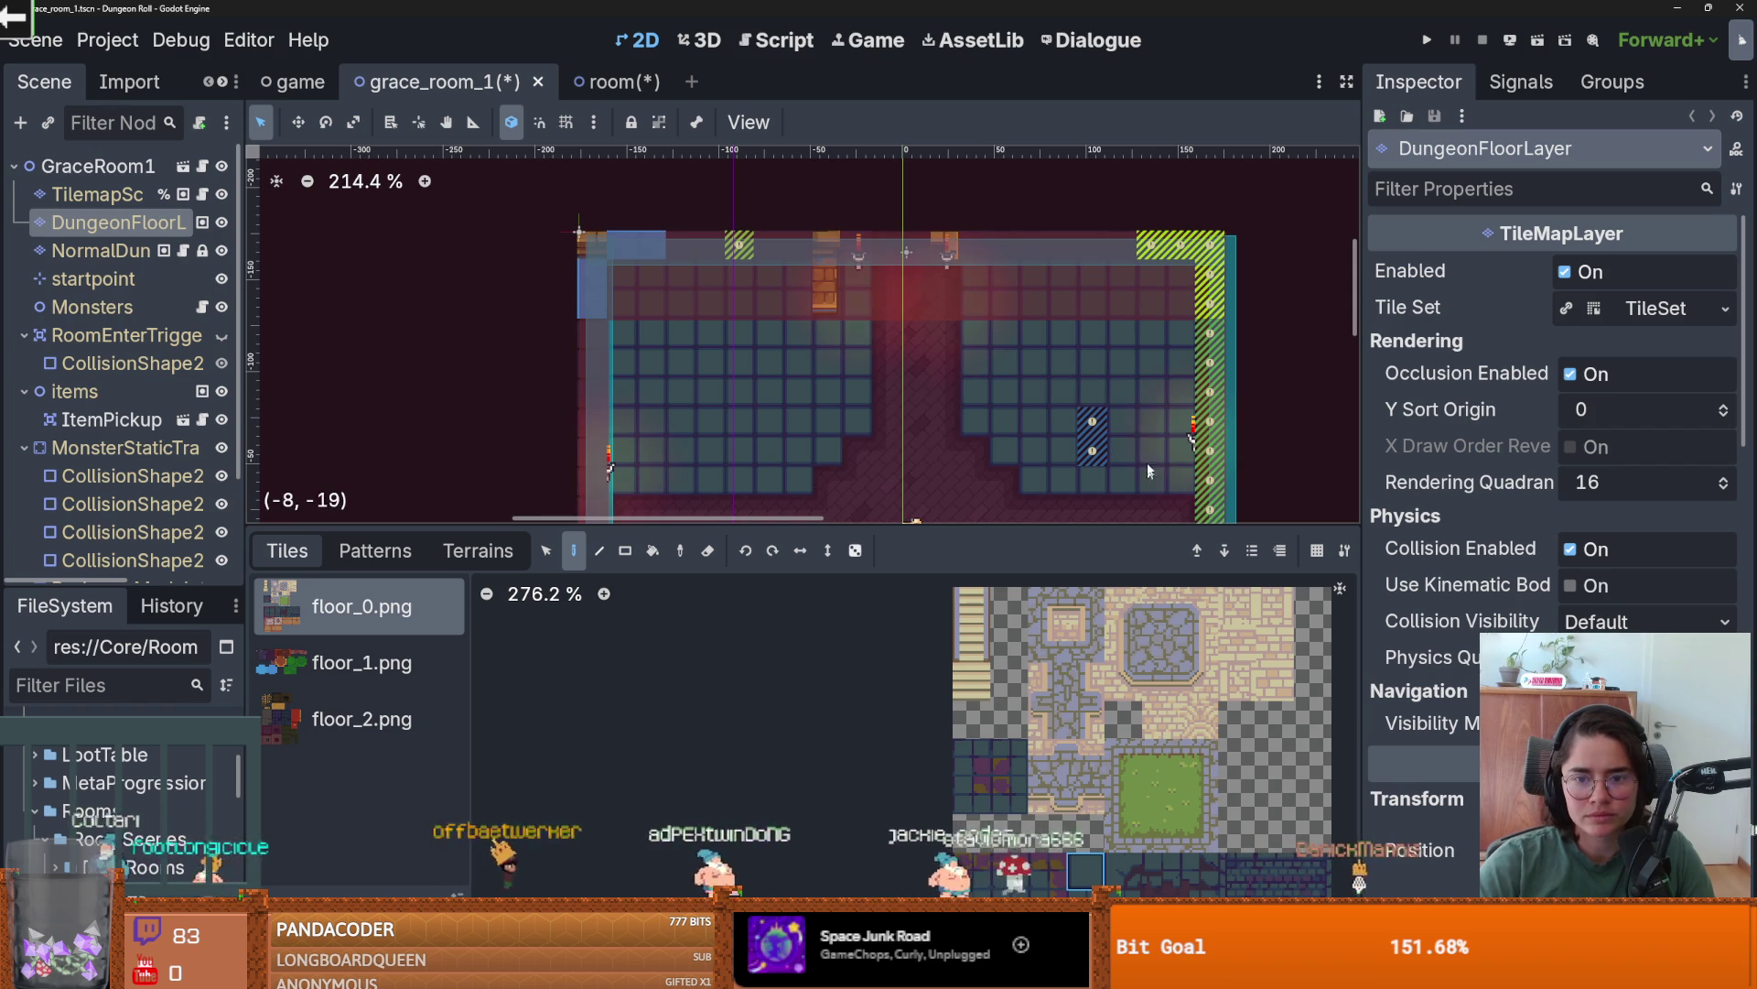
scroll(990, 280, down, 2)
key(ctrl+s)
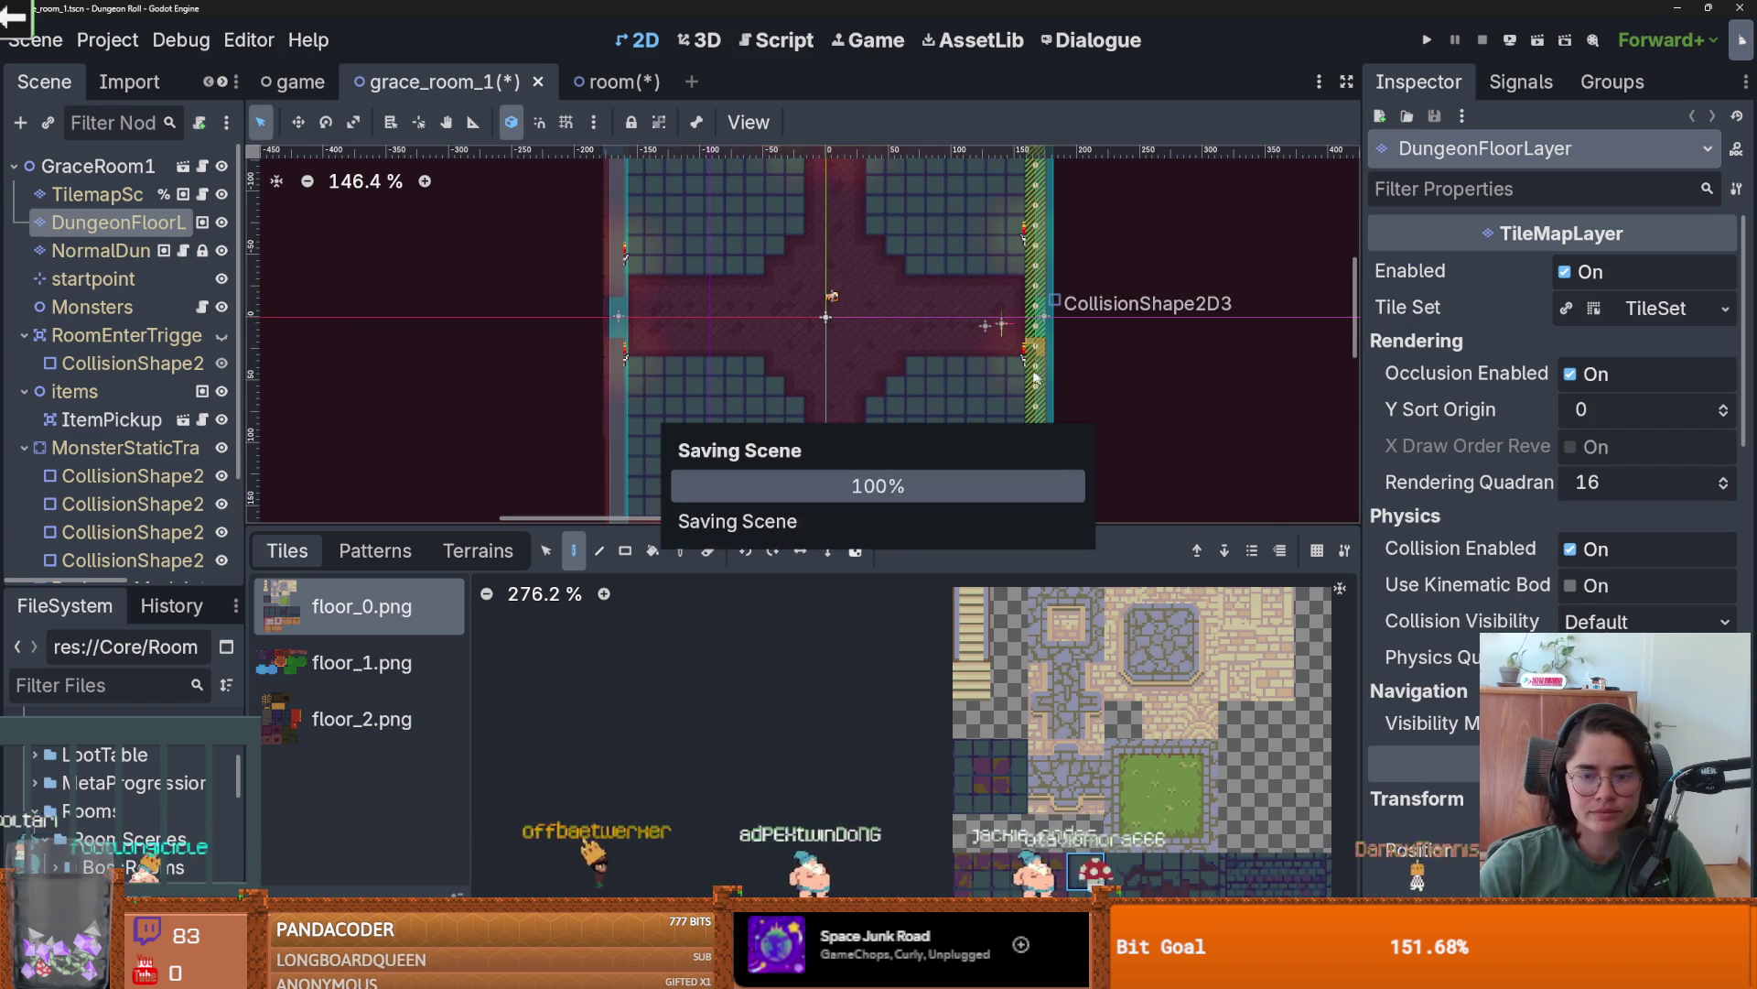
- Save the room scene and rectangle-select some of its tiles
scroll(817, 366, down, 2)
click(590, 81)
key(ctrl+s)
scroll(719, 342, down, 1)
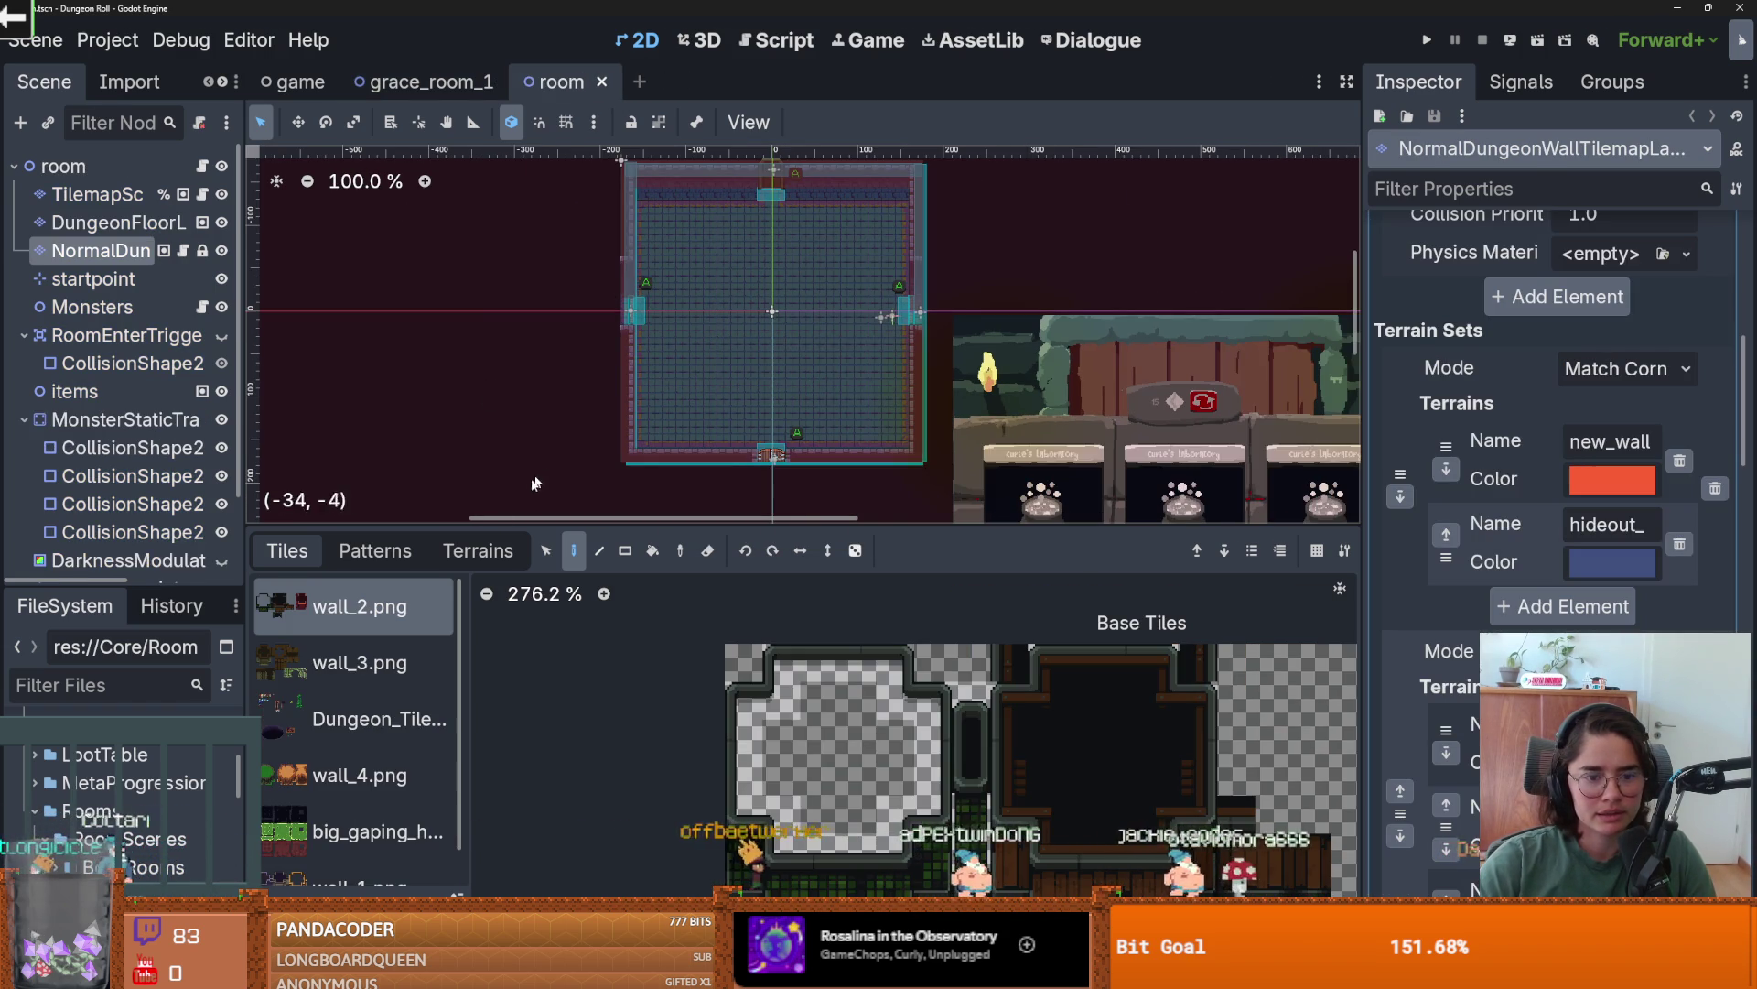
click(545, 553)
scroll(729, 446, down, 1)
drag(881, 463, 878, 459)
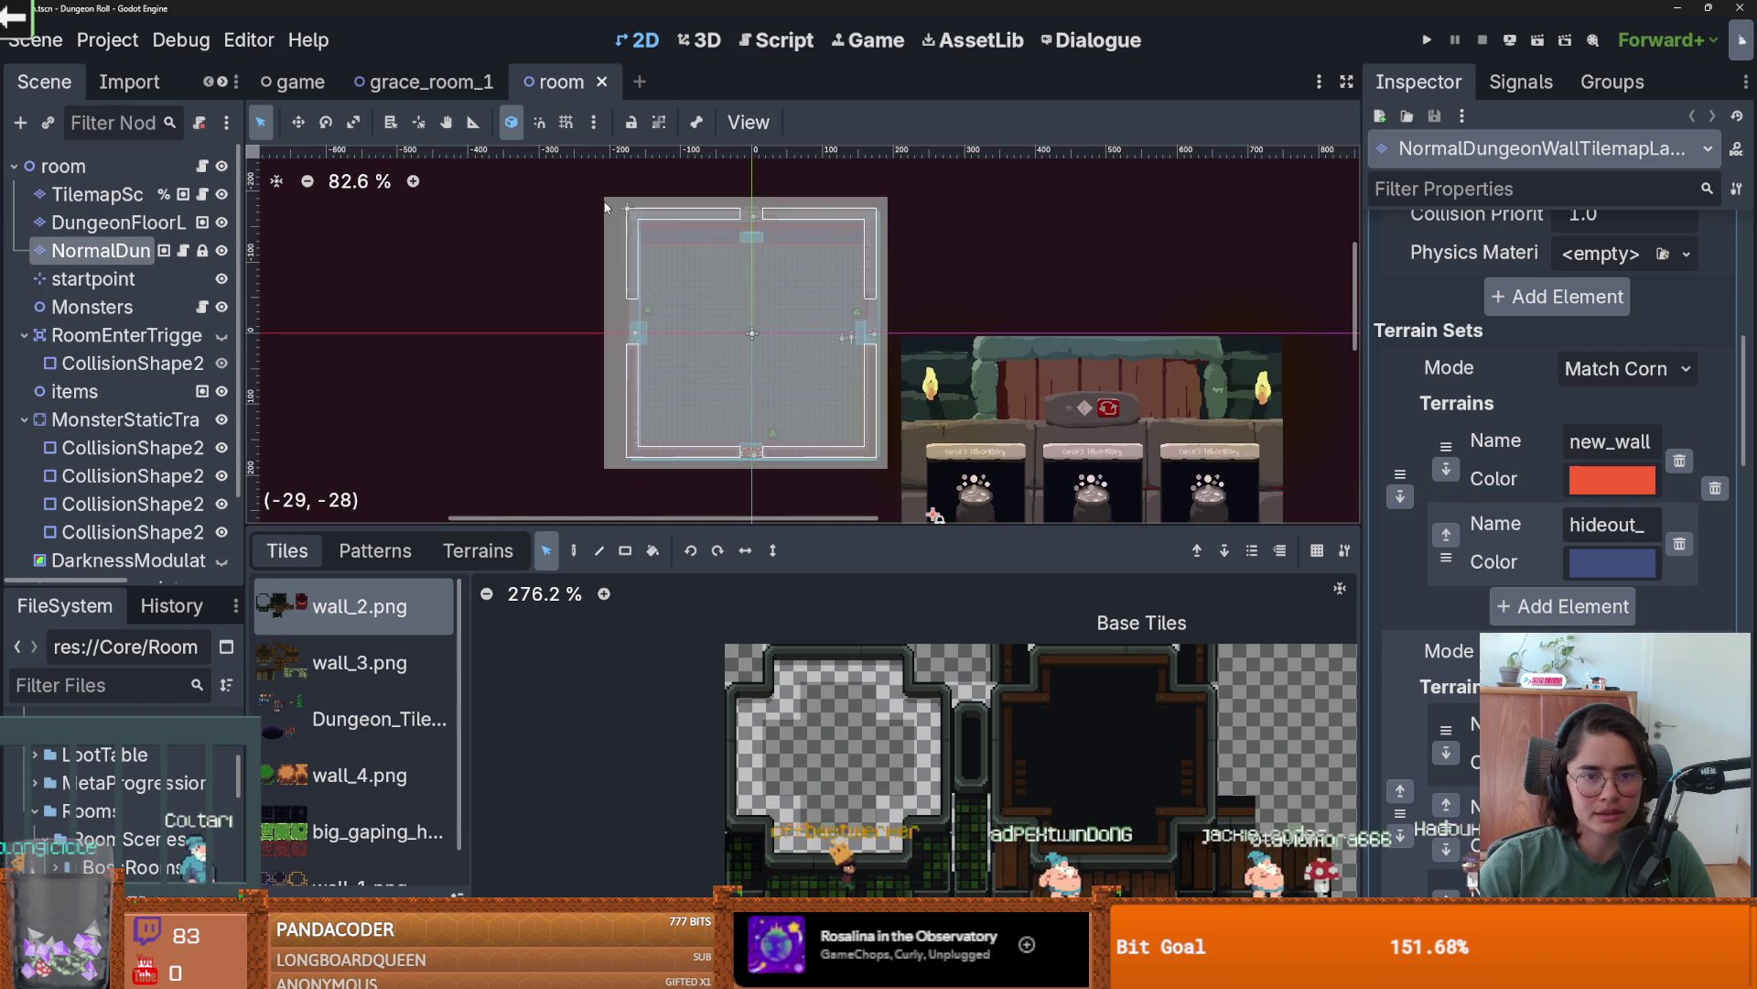
- Switch back to the grace_room_1 scene and save it
click(462, 87)
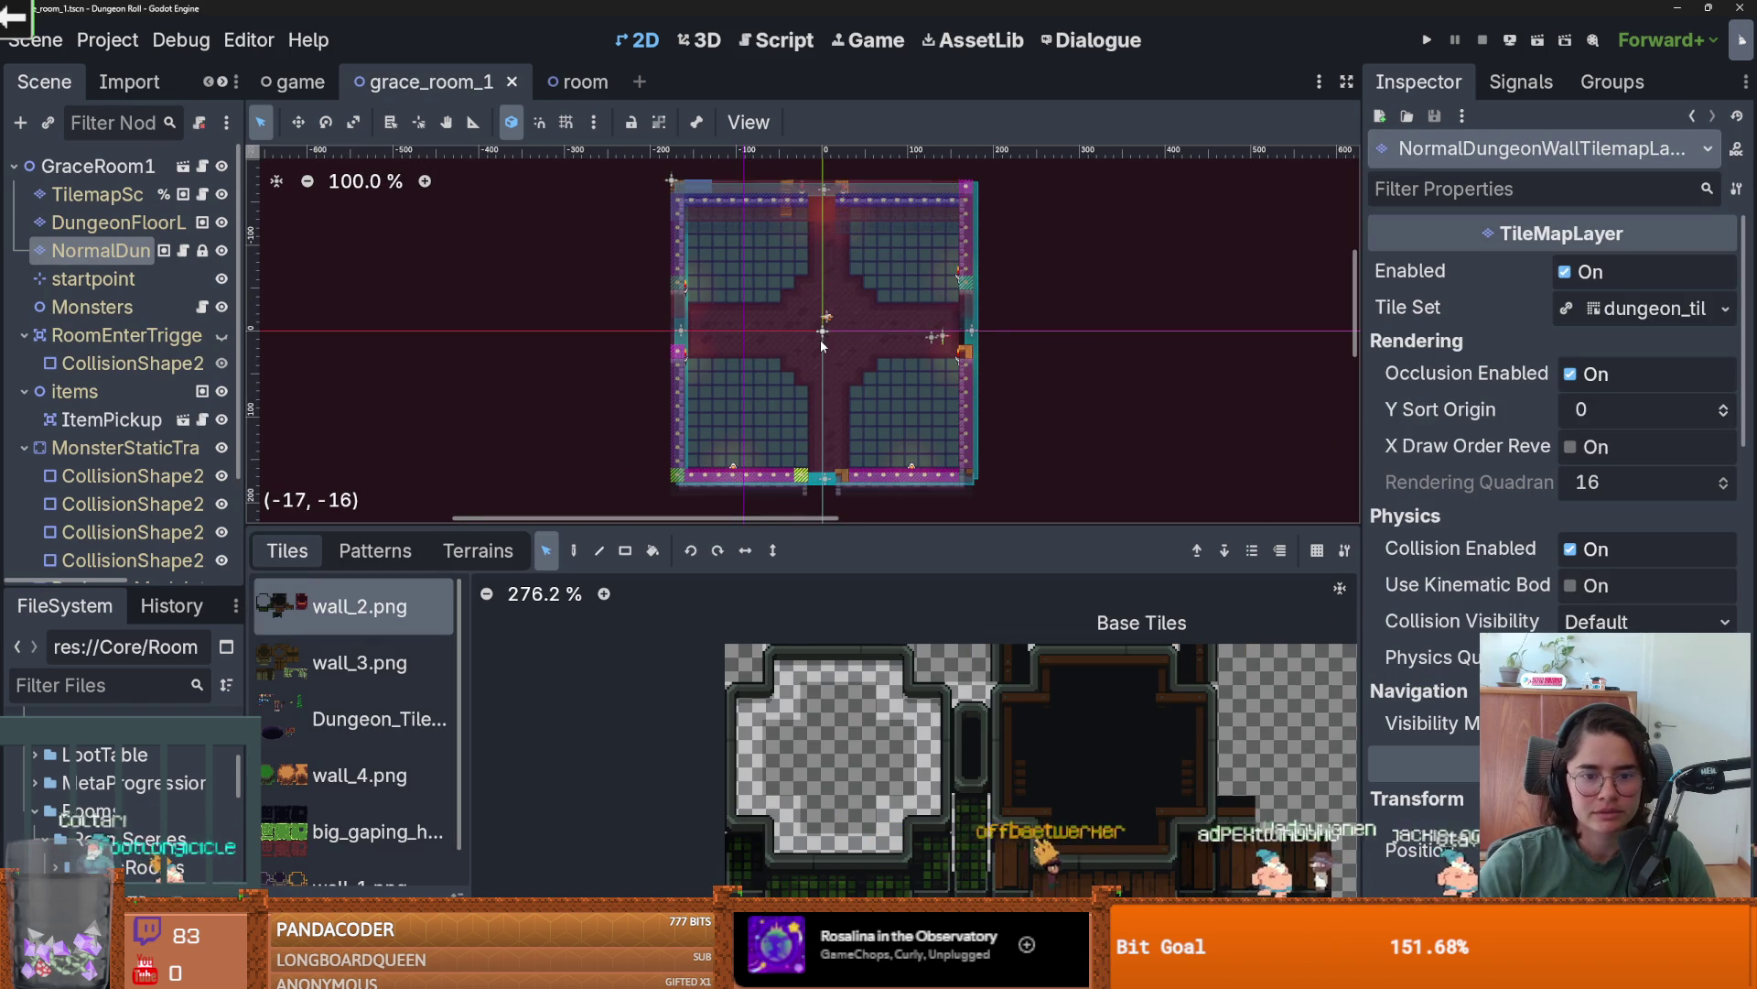
scroll(968, 375, up, 4)
scroll(922, 486, up, 1)
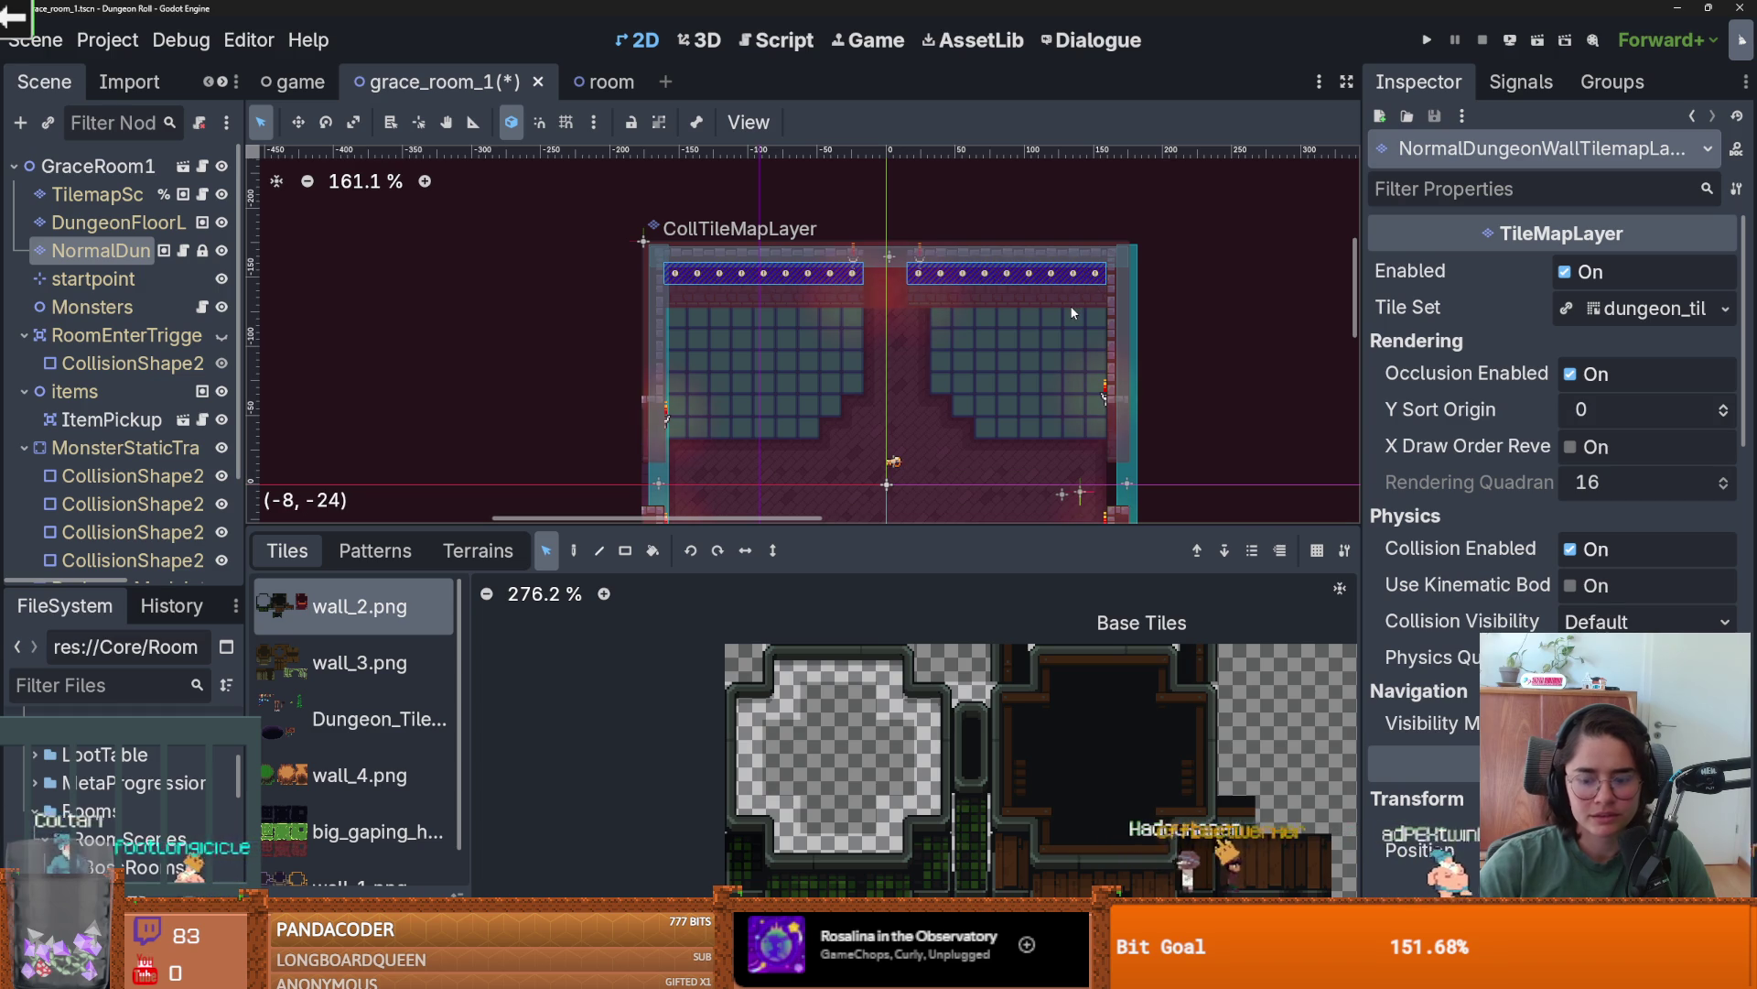
scroll(952, 382, up, 3)
scroll(919, 329, down, 2)
key(ctrl+s)
- Save grace_room_1 again and pan the view up over its finished floor
scroll(970, 333, down, 3)
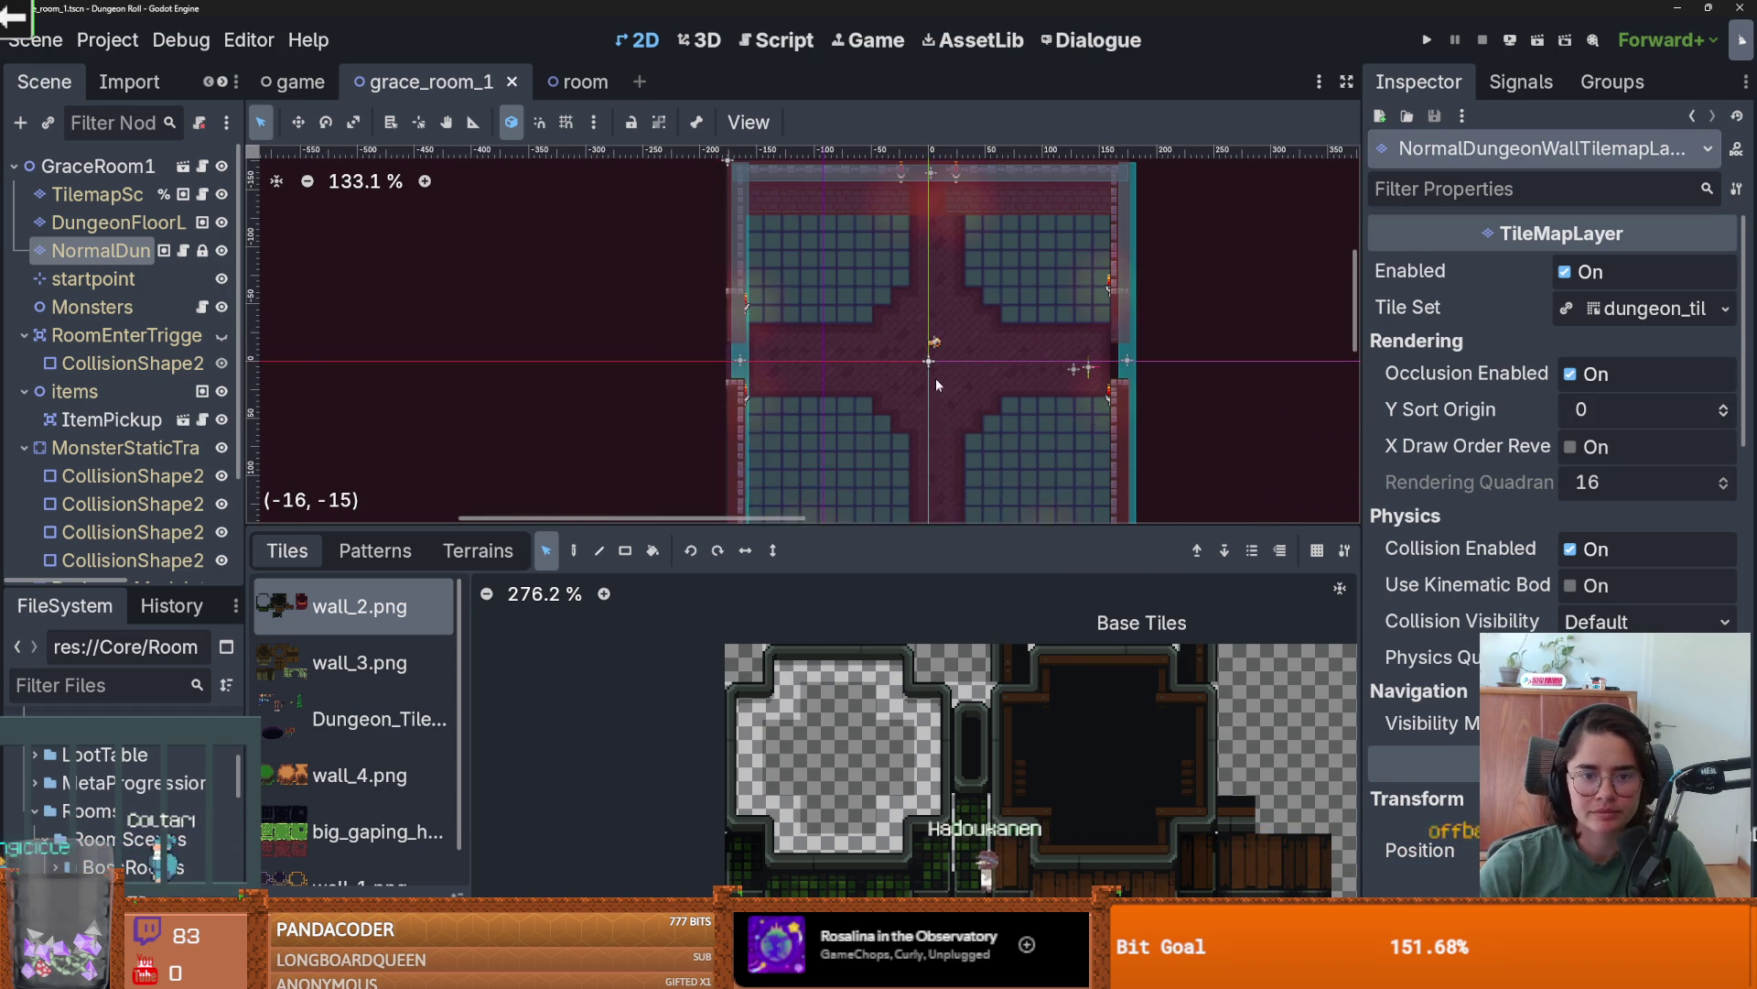
scroll(937, 381, down, 3)
scroll(957, 310, up, 2)
key(ctrl+s)
scroll(976, 368, up, 1)
drag(976, 368, 981, 300)
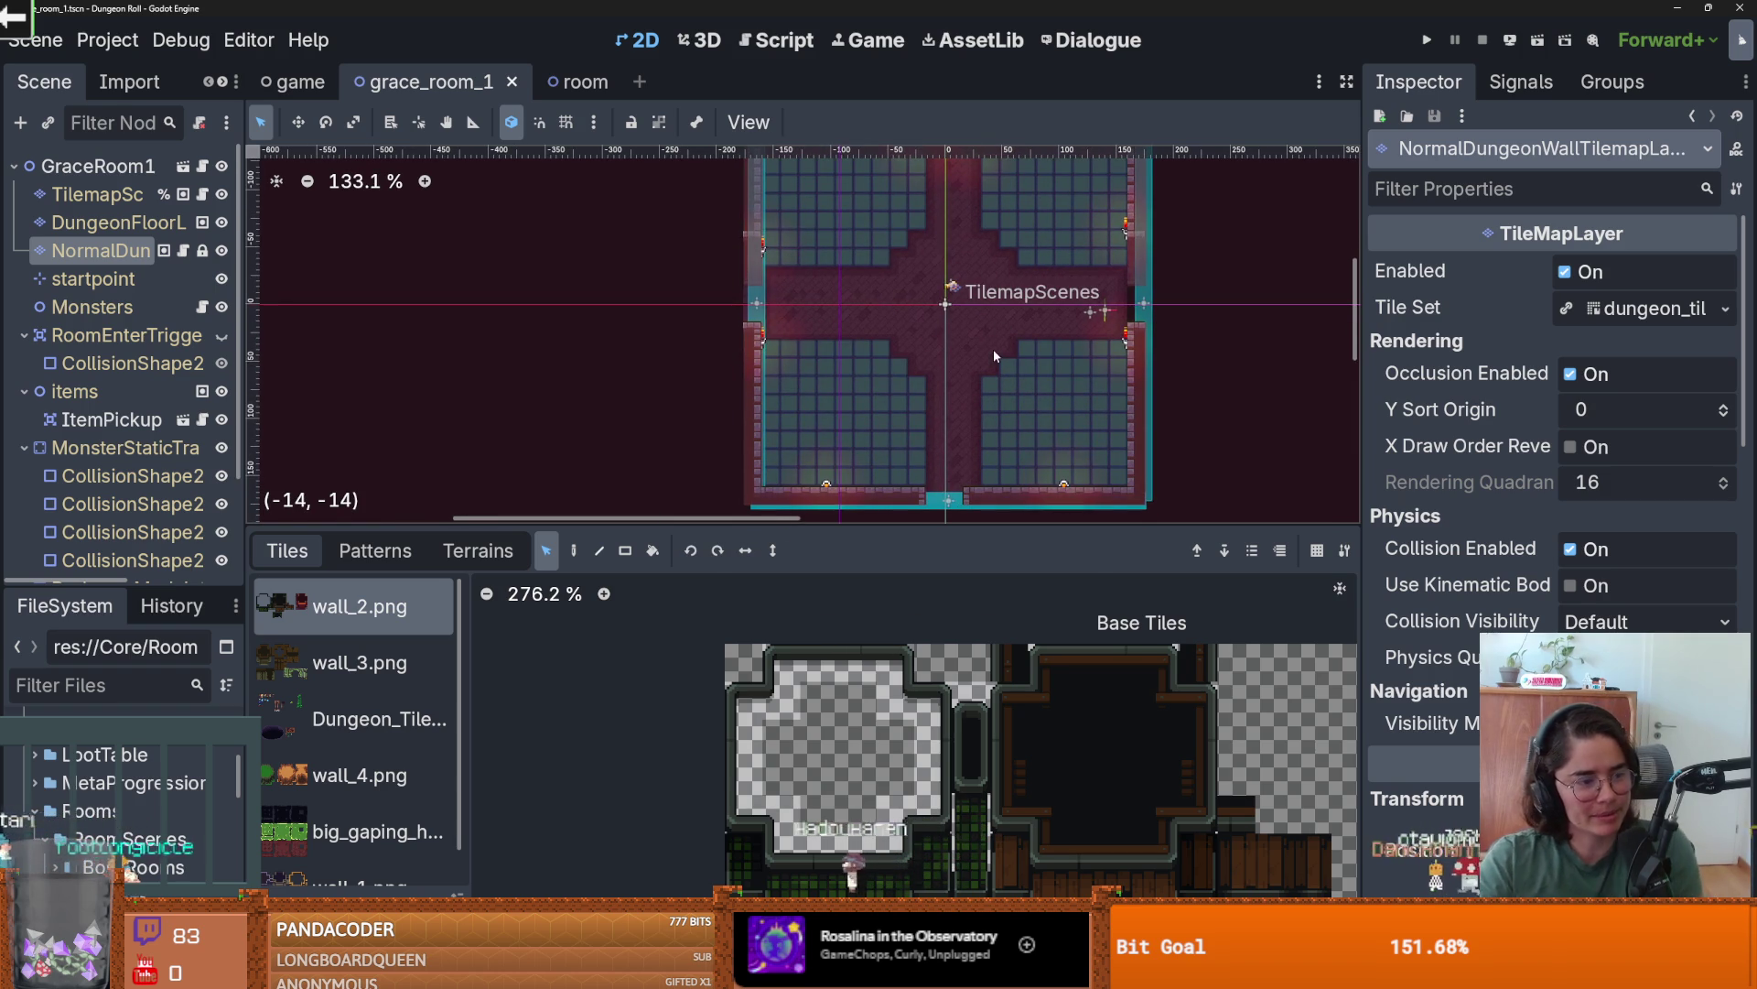
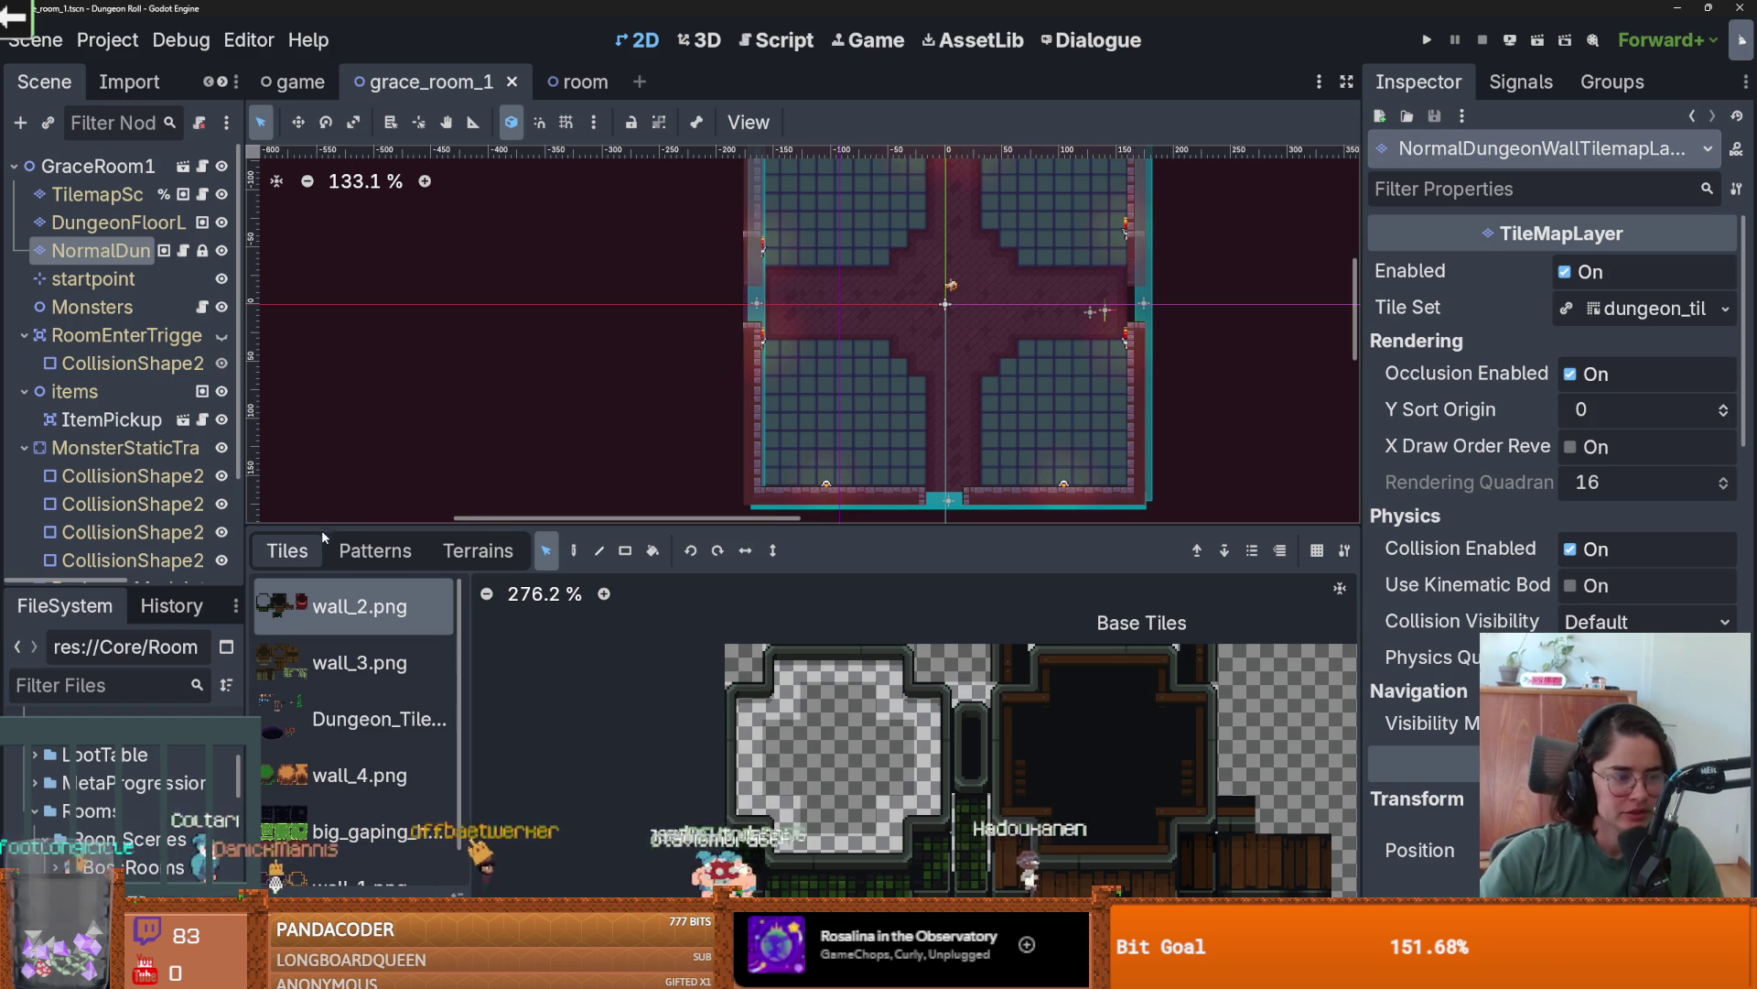
- Paint a purple_brick terrain tile on DungeonFloorLayer into the gap in grace_room_1's right wall
scroll(787, 405, right, 2)
key(ctrl+s)
scroll(1088, 310, up, 2)
click(477, 550)
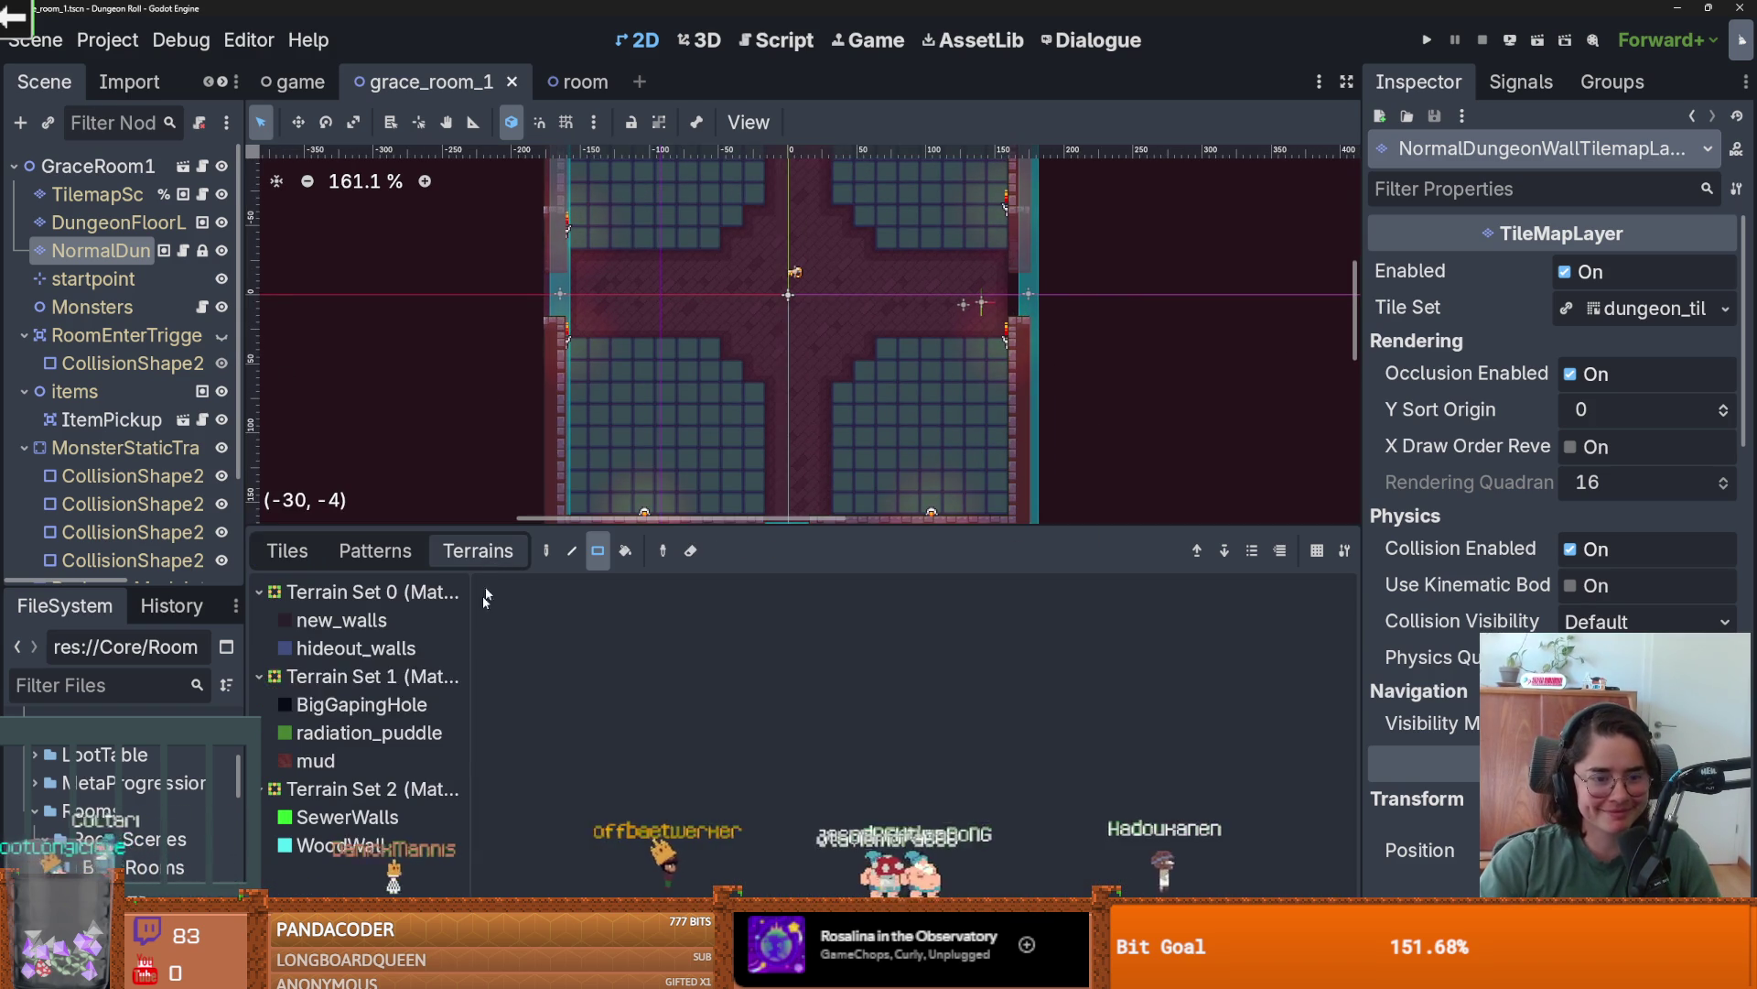
click(146, 229)
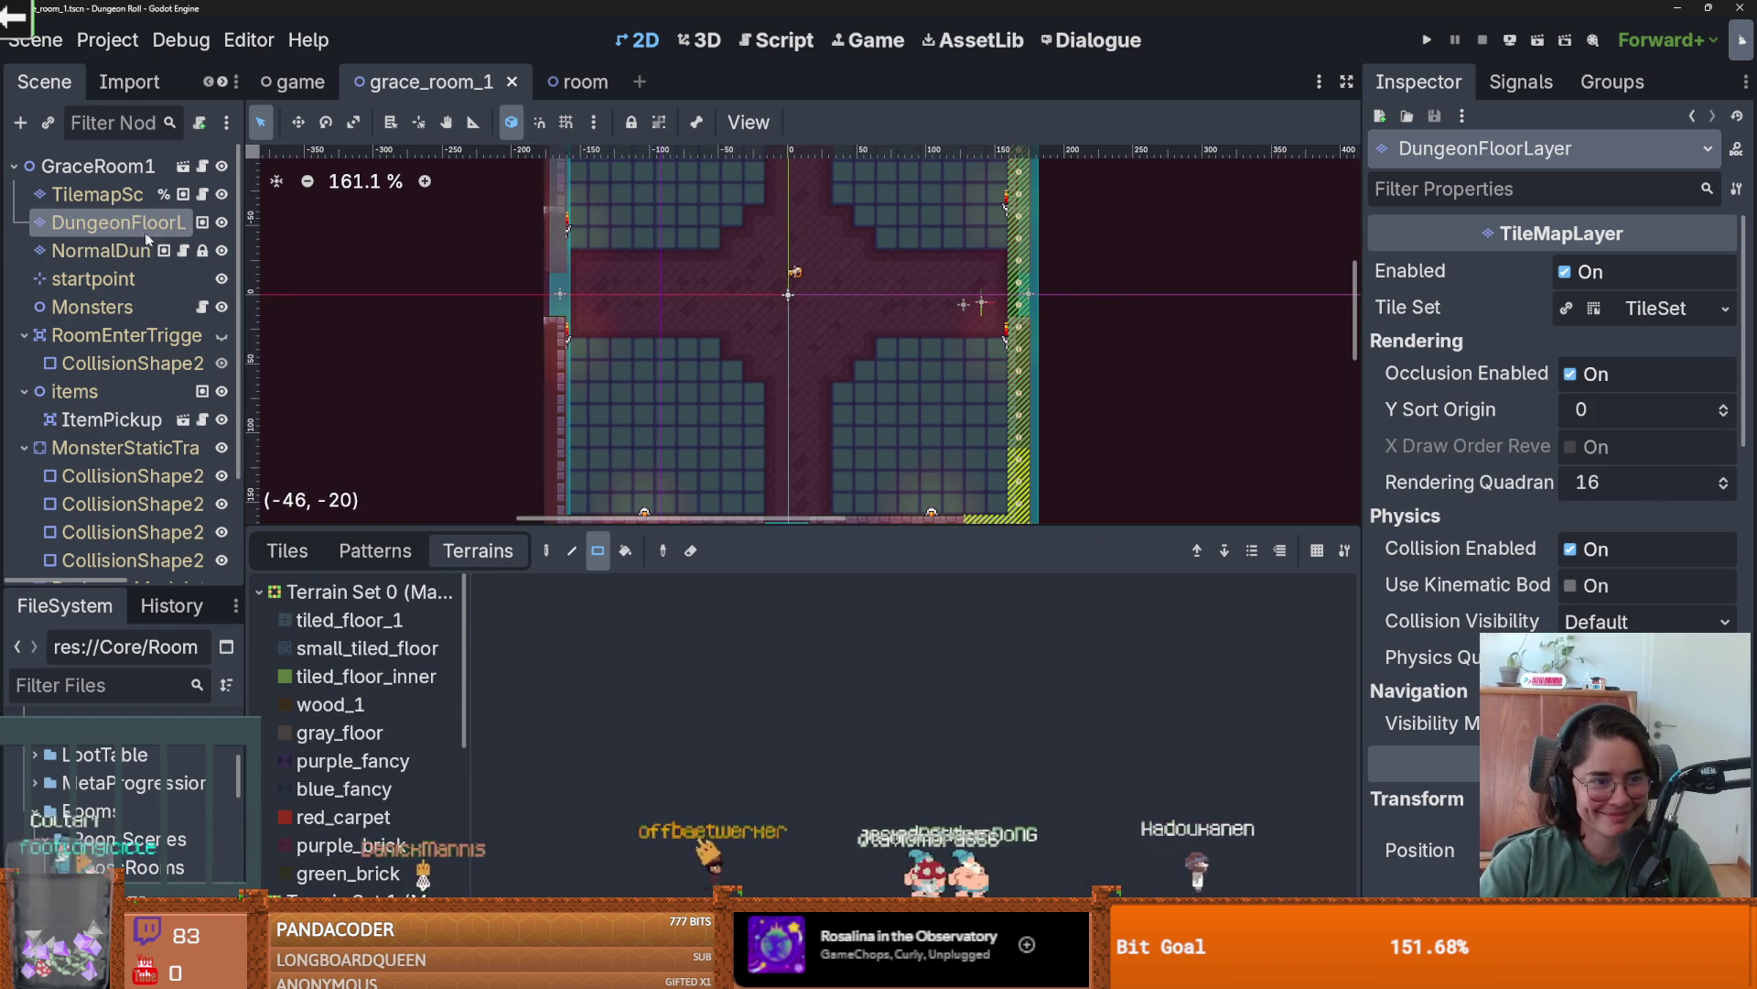
click(351, 845)
drag(1020, 296, 1021, 296)
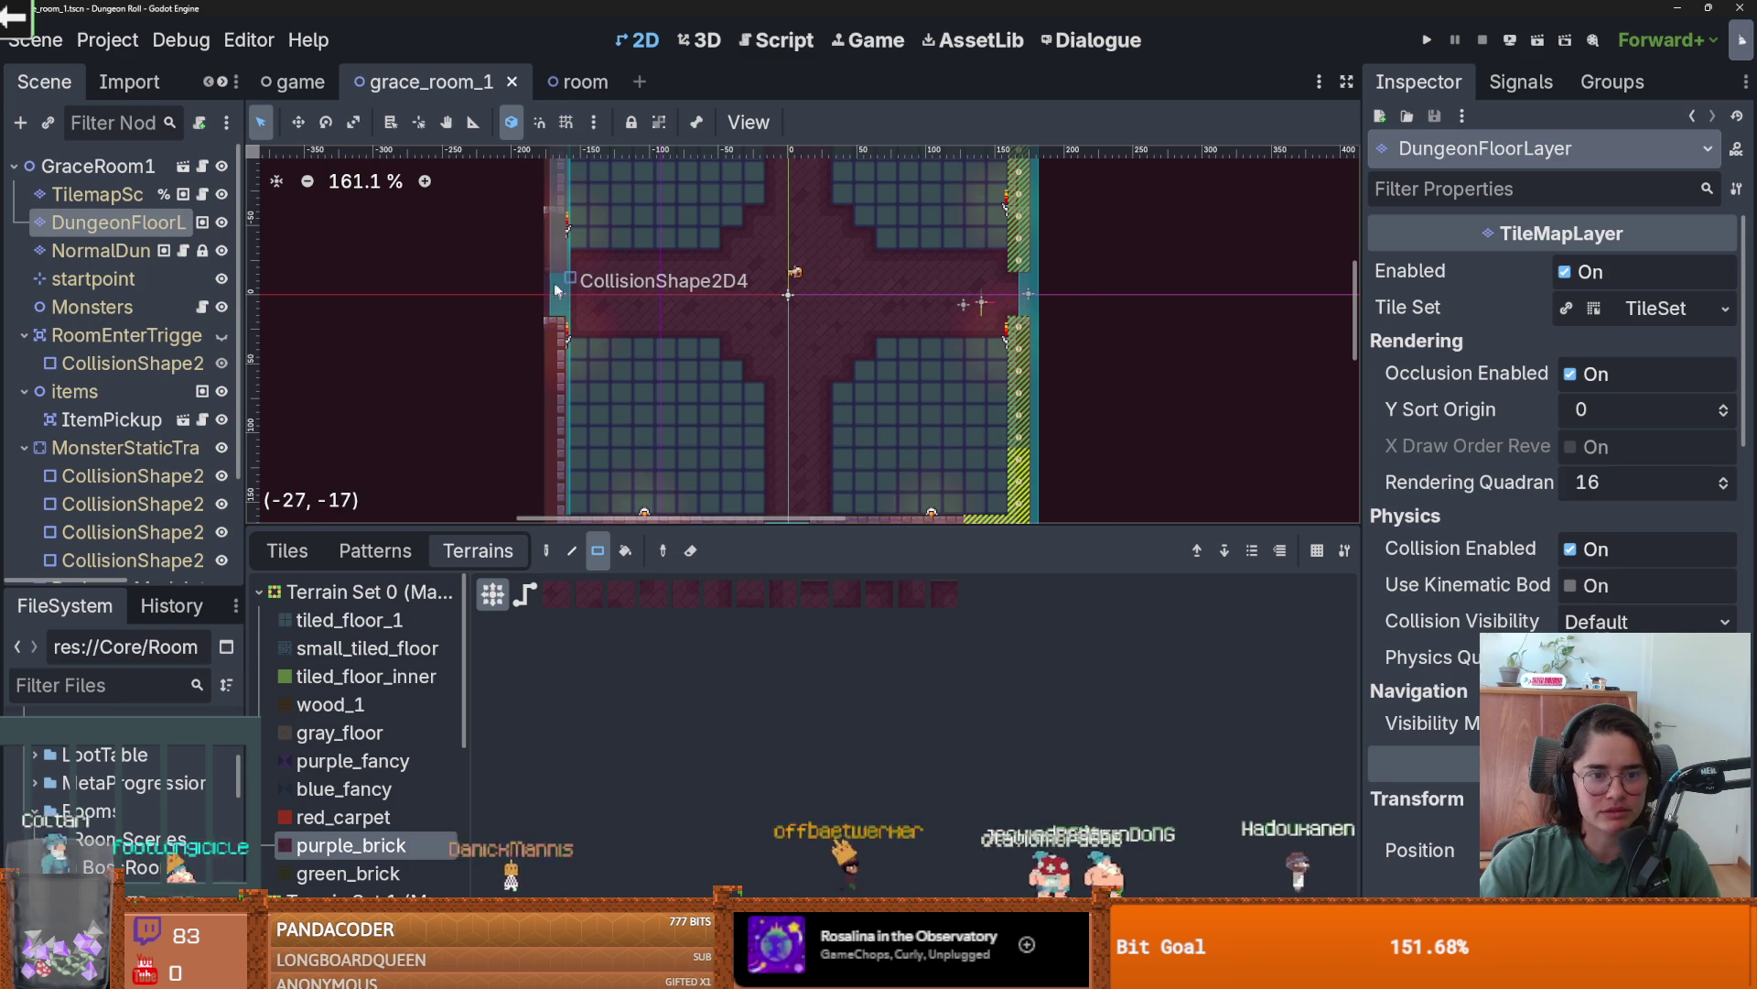
- Save the patched grace_room_1 scene
scroll(906, 380, down, 3)
scroll(982, 392, up, 1)
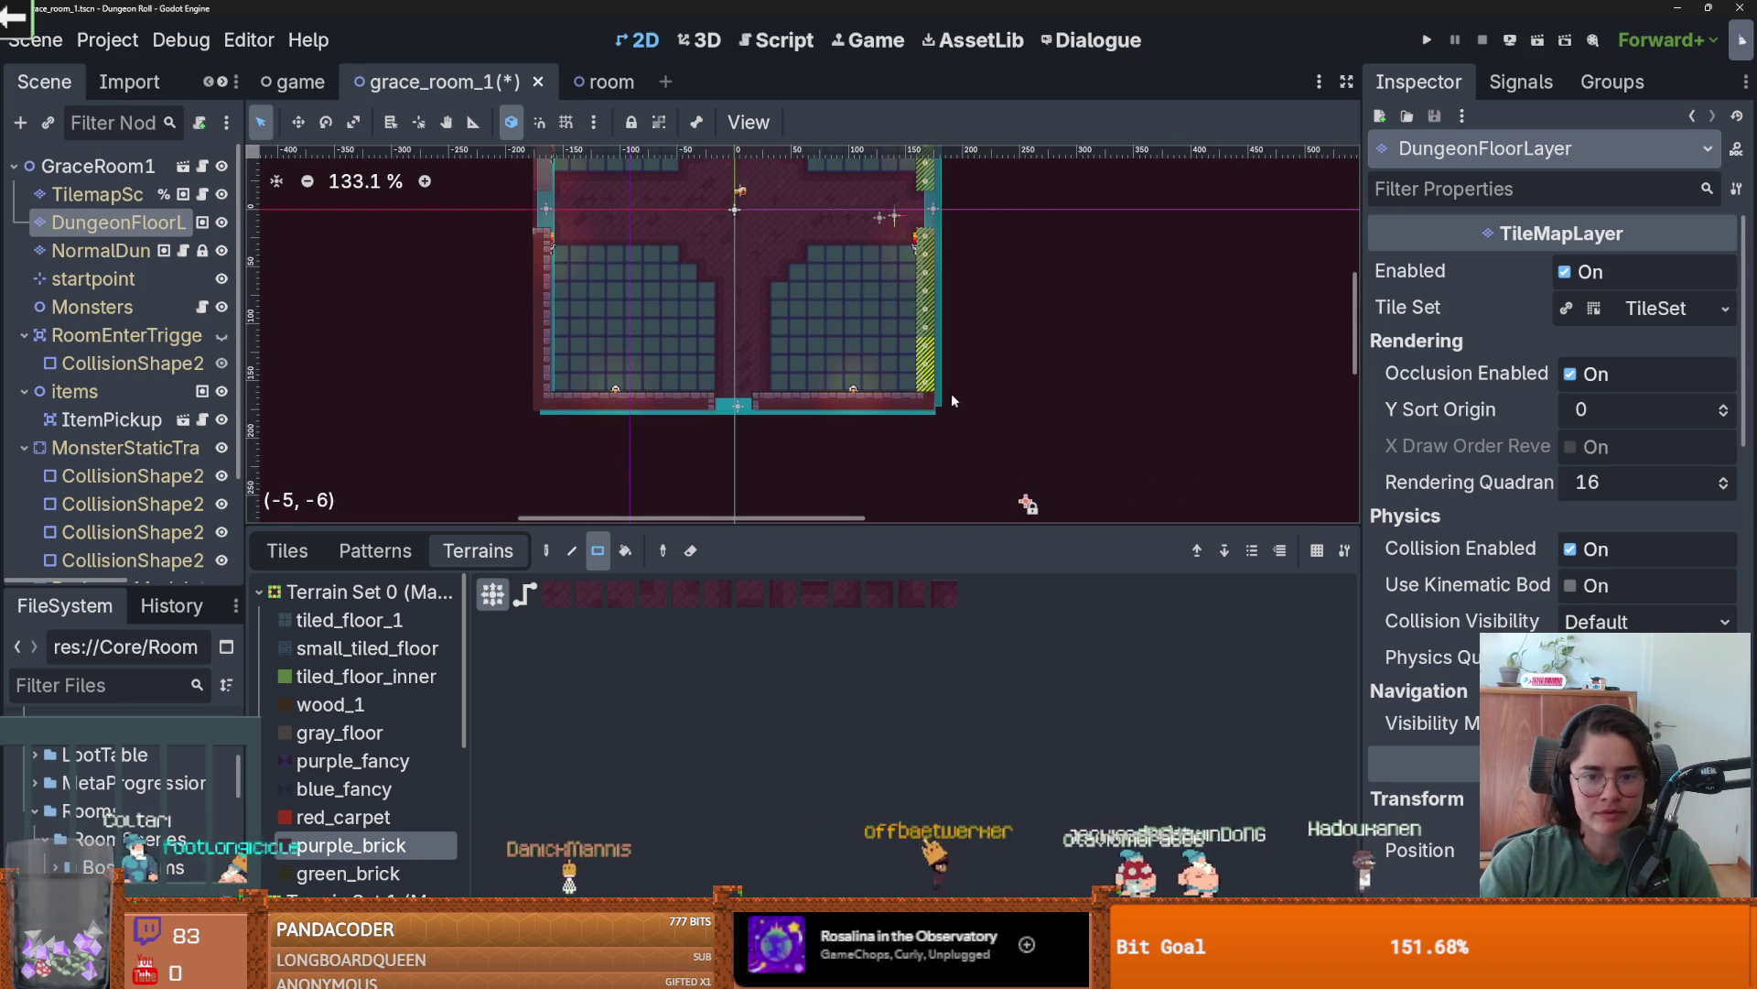
scroll(918, 400, up, 3)
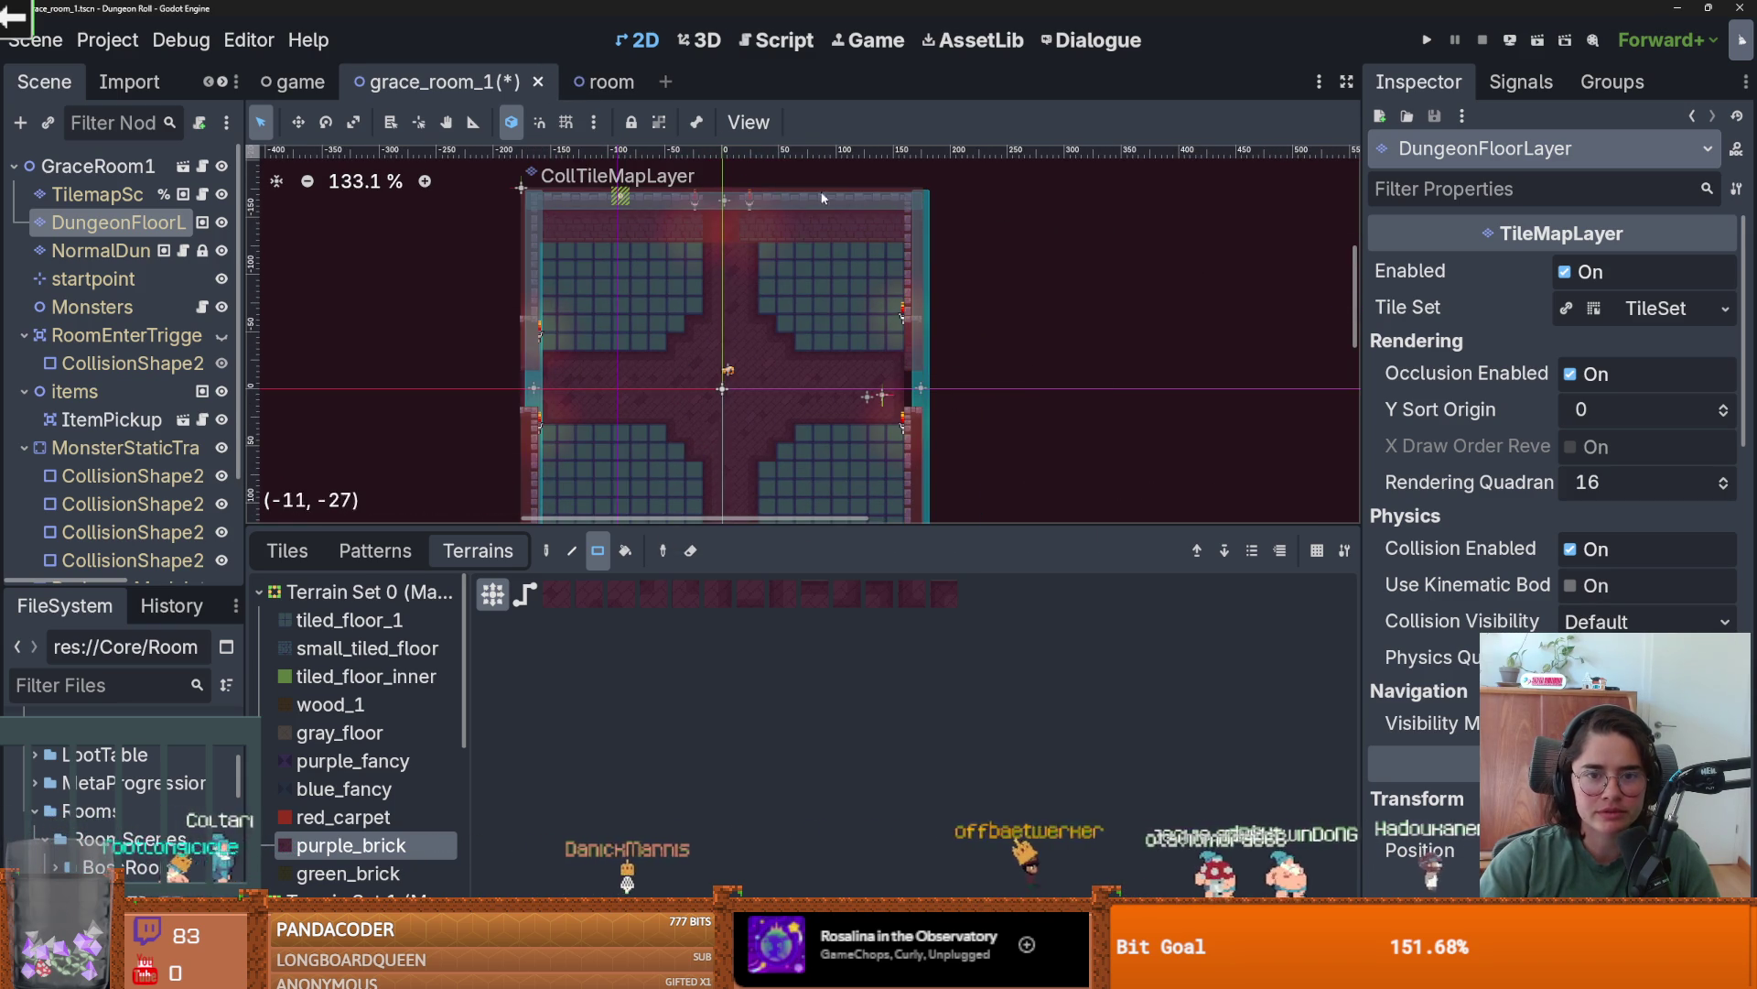
key(ctrl+s)
- Widen the Scene dock so node names are readable and enlarge the file list
scroll(942, 260, down, 1)
scroll(883, 350, up, 2)
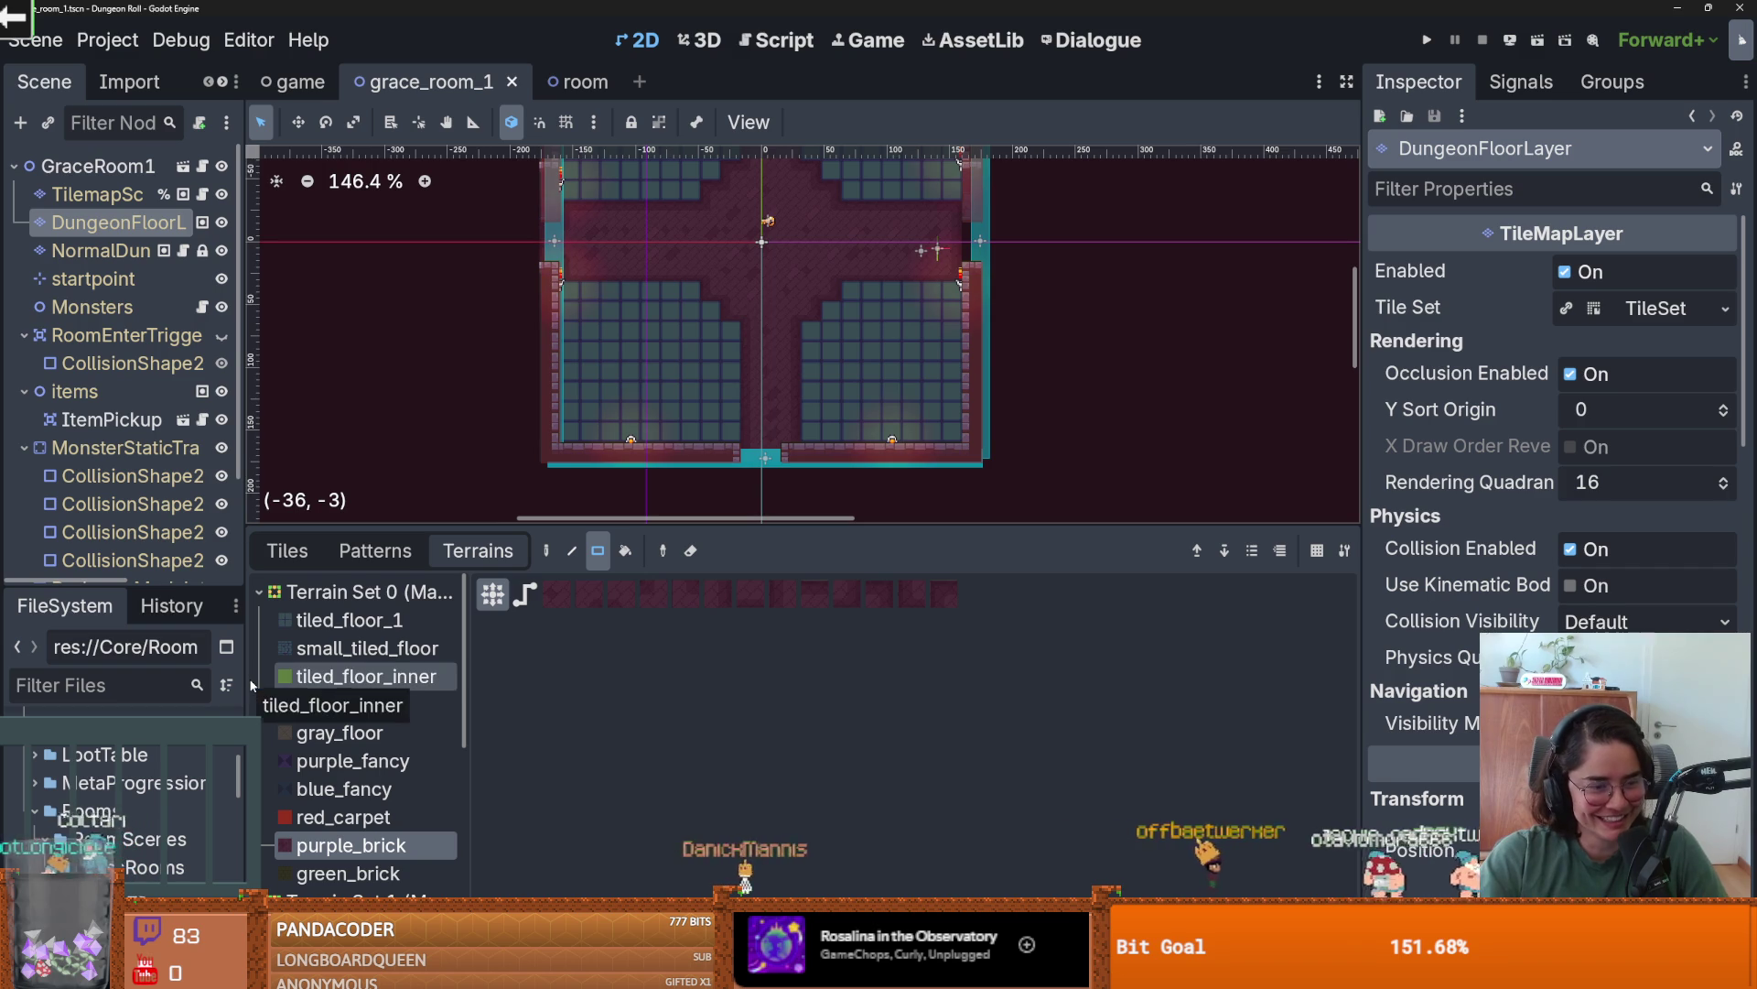
drag(247, 677, 337, 670)
drag(164, 586, 165, 371)
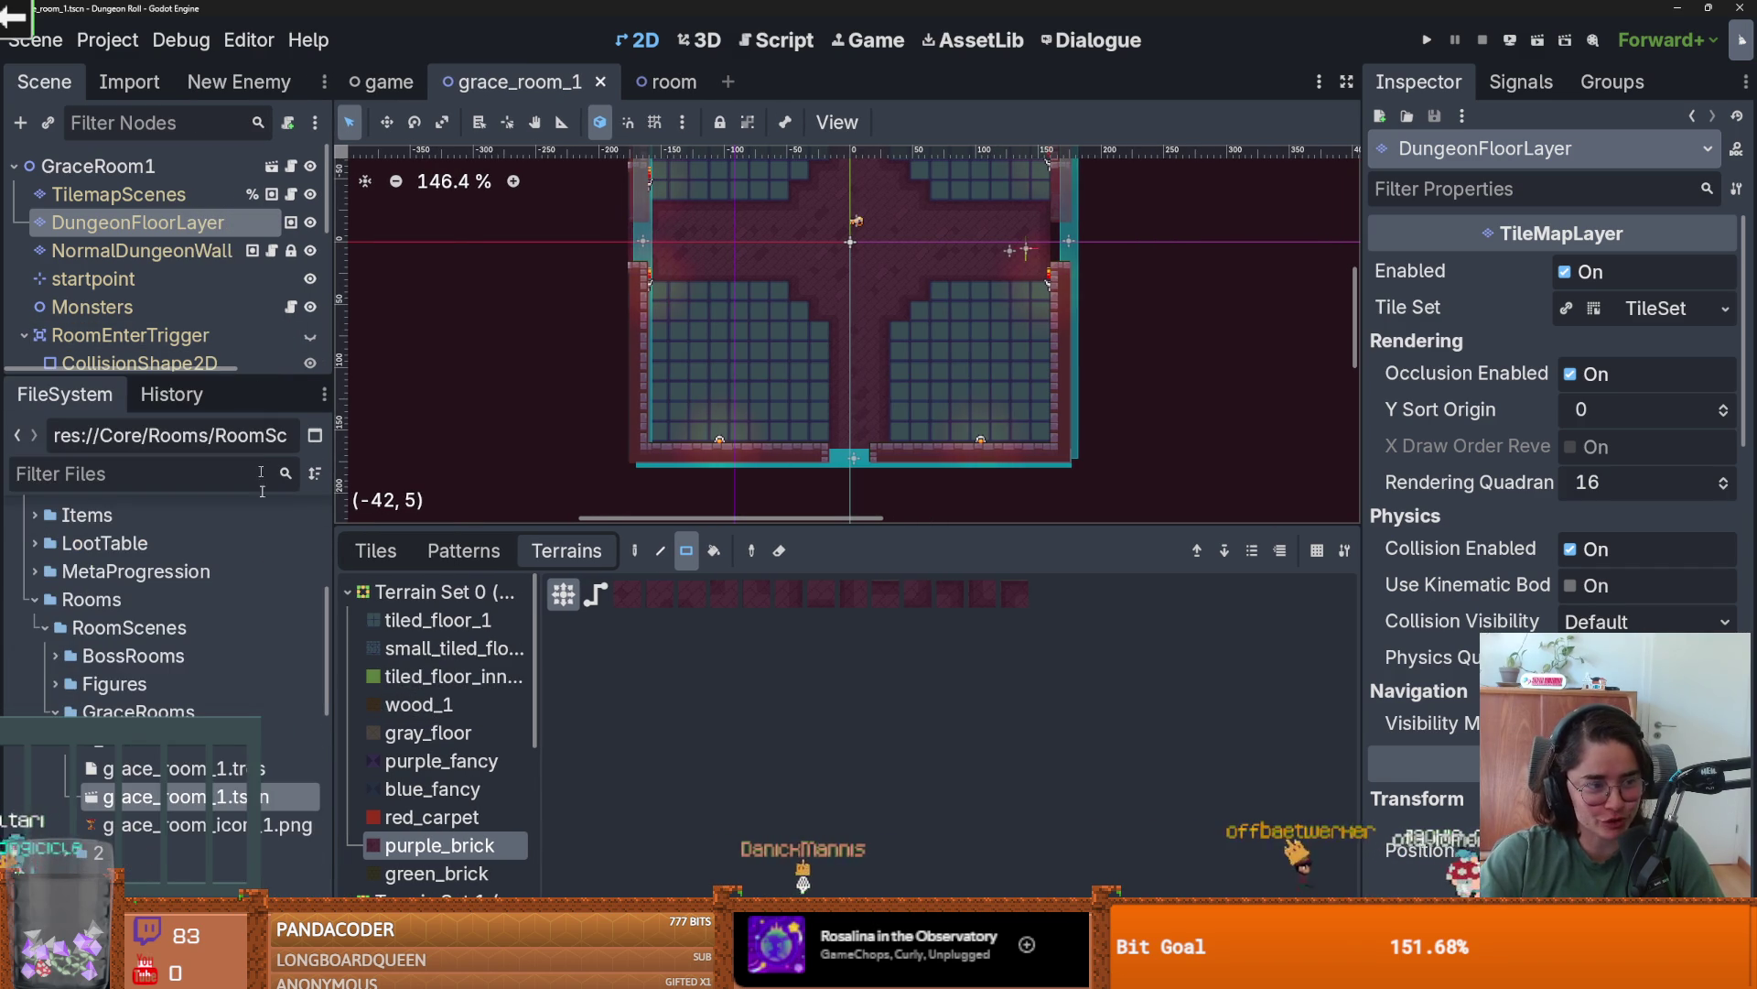
- Open grace_room_2 and erase all floor tiles on its DungeonFloorLayer
double_click(98, 768)
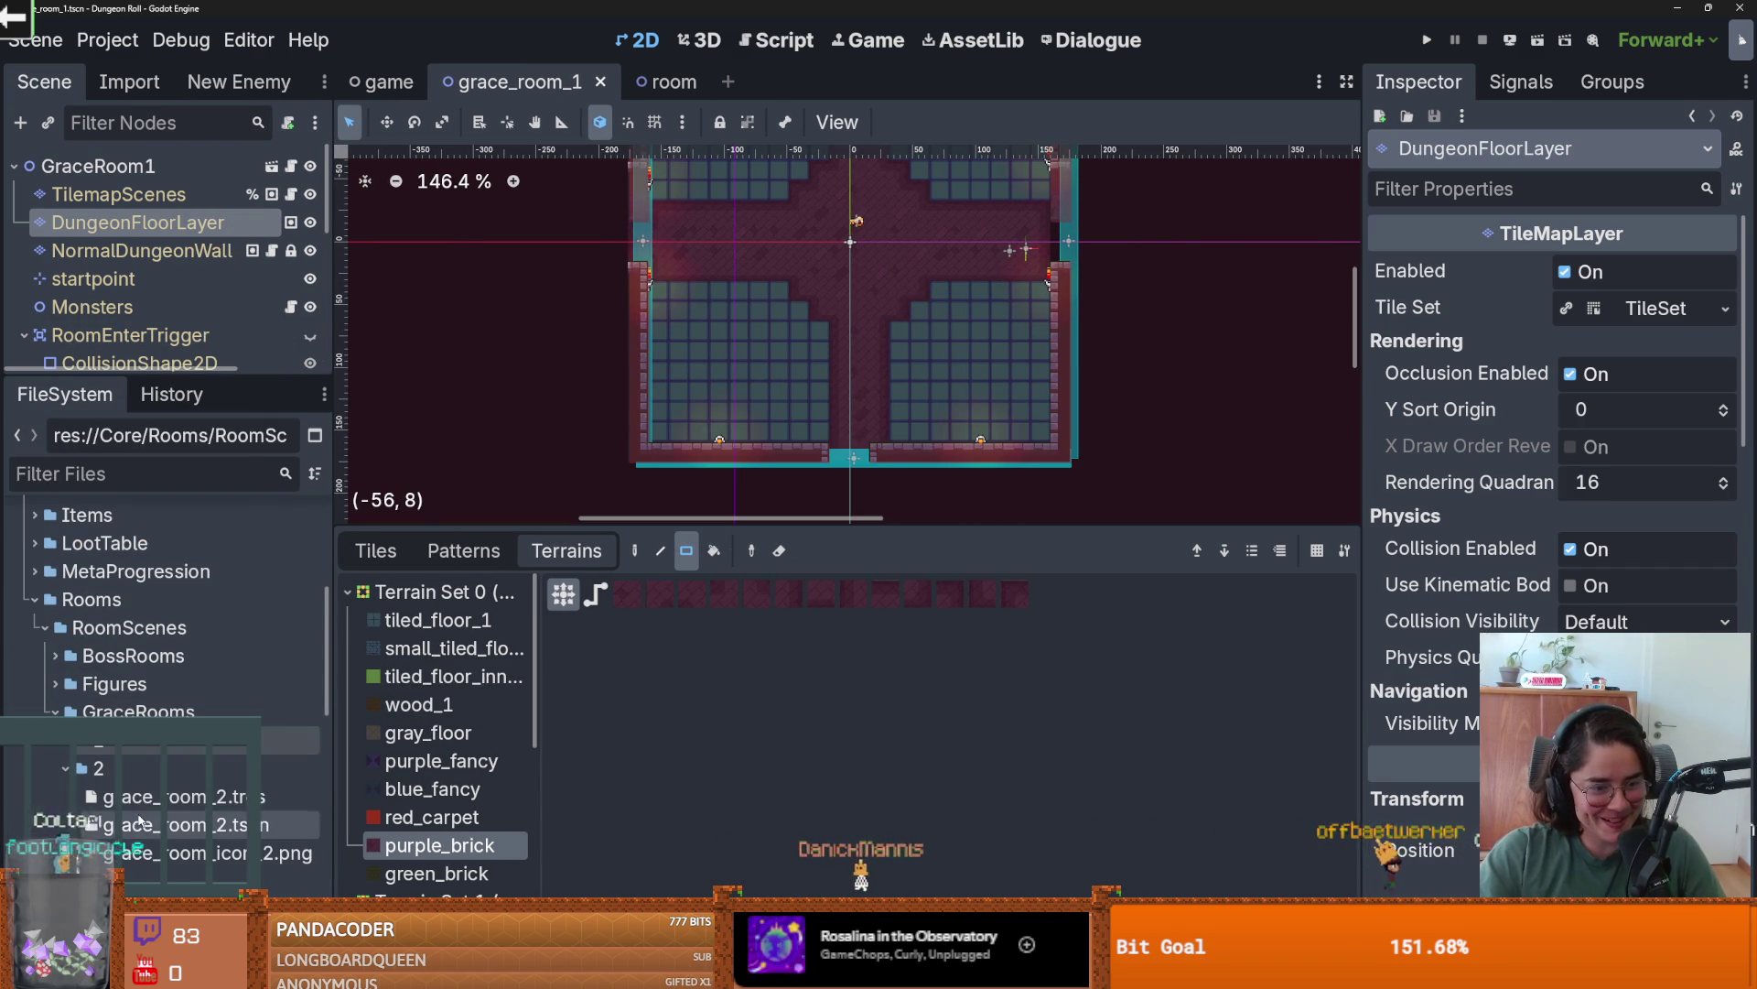
double_click(183, 824)
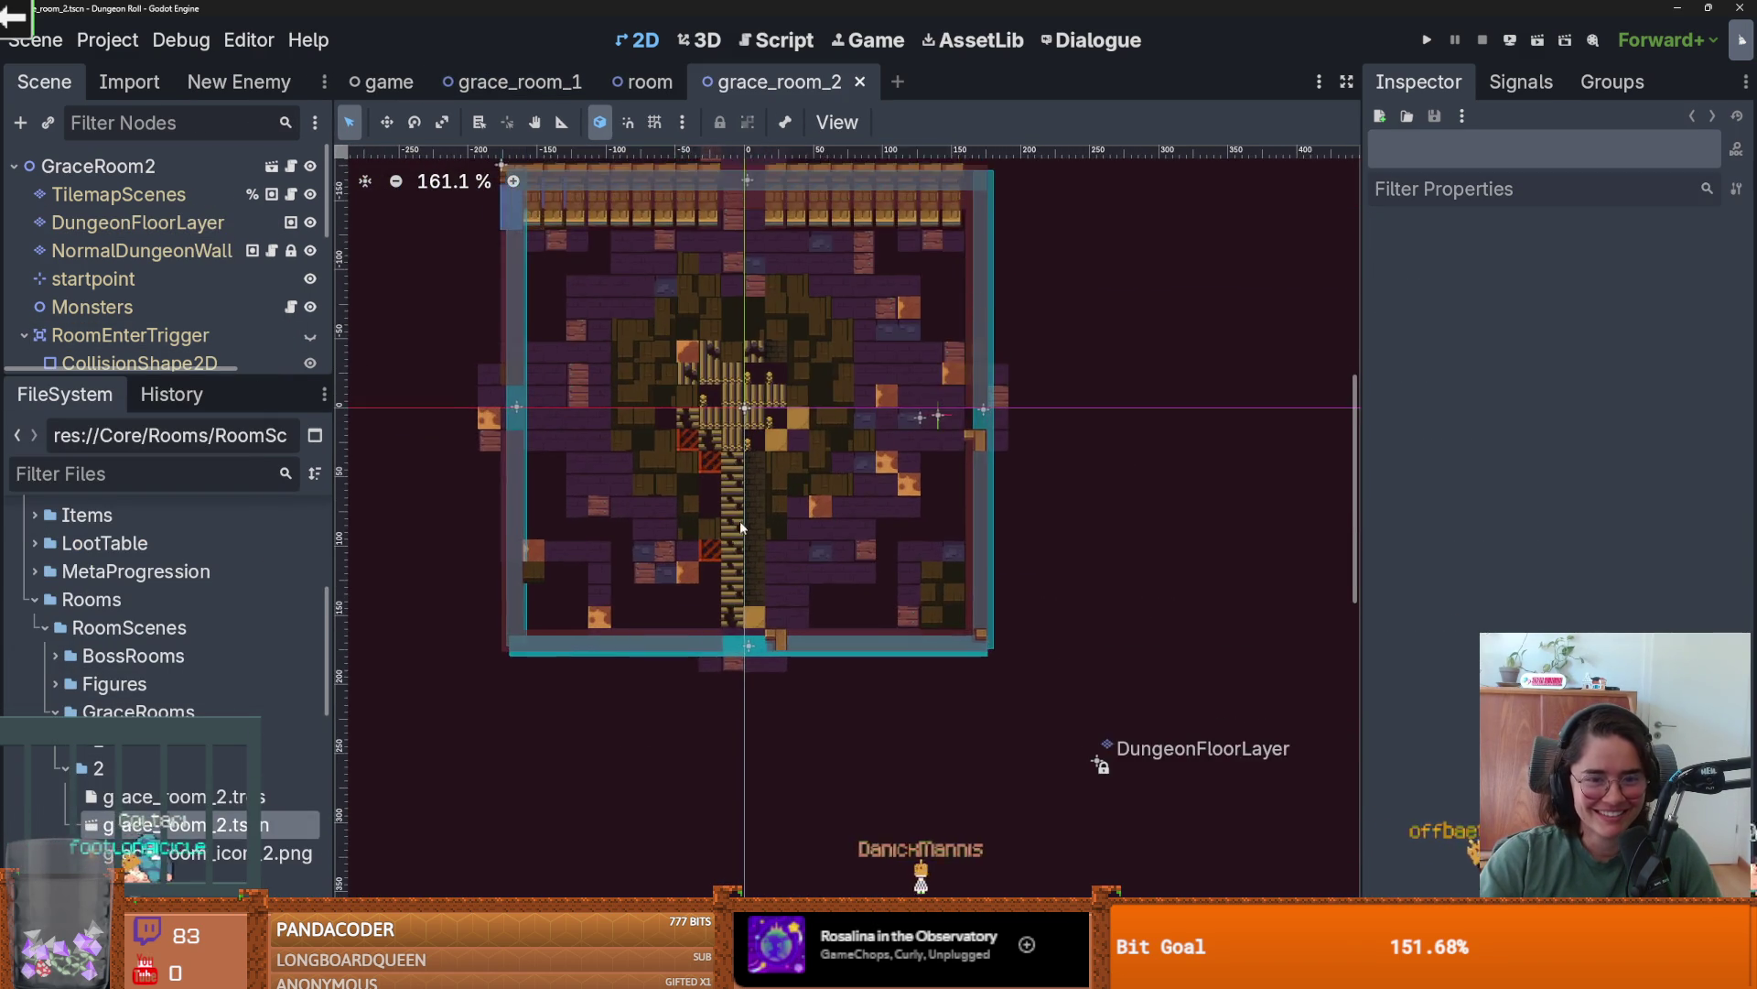
click(137, 222)
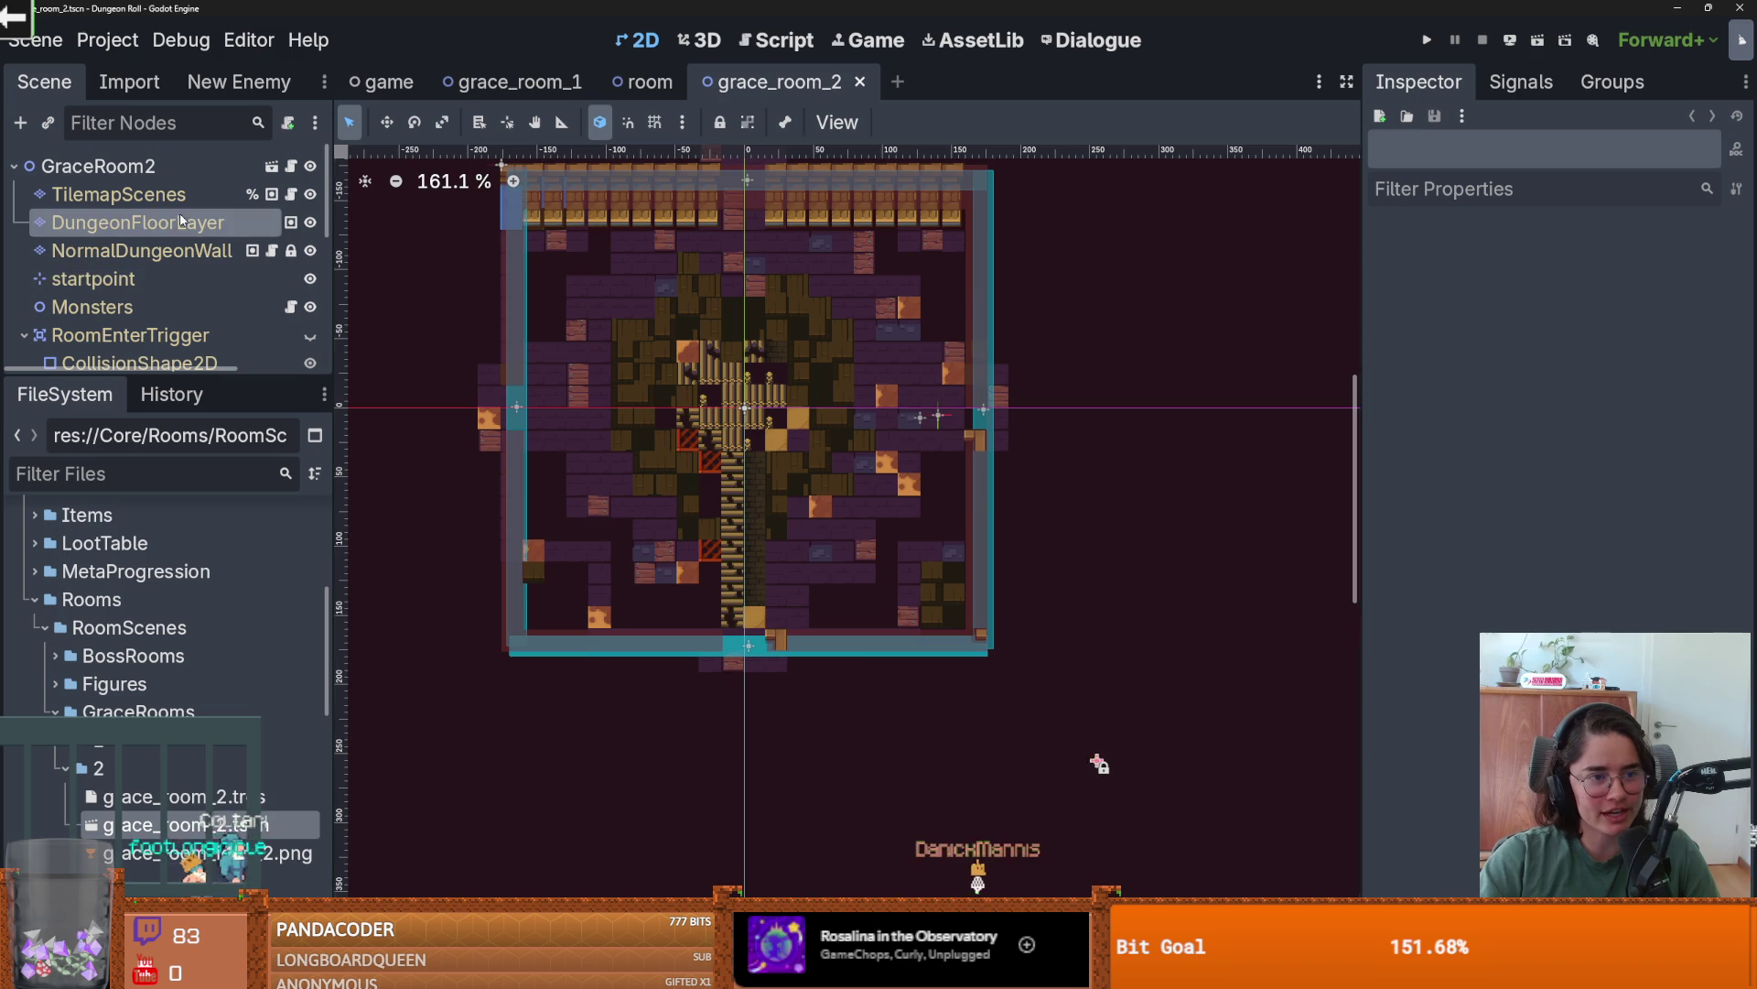
scroll(680, 488, down, 1)
scroll(723, 389, down, 2)
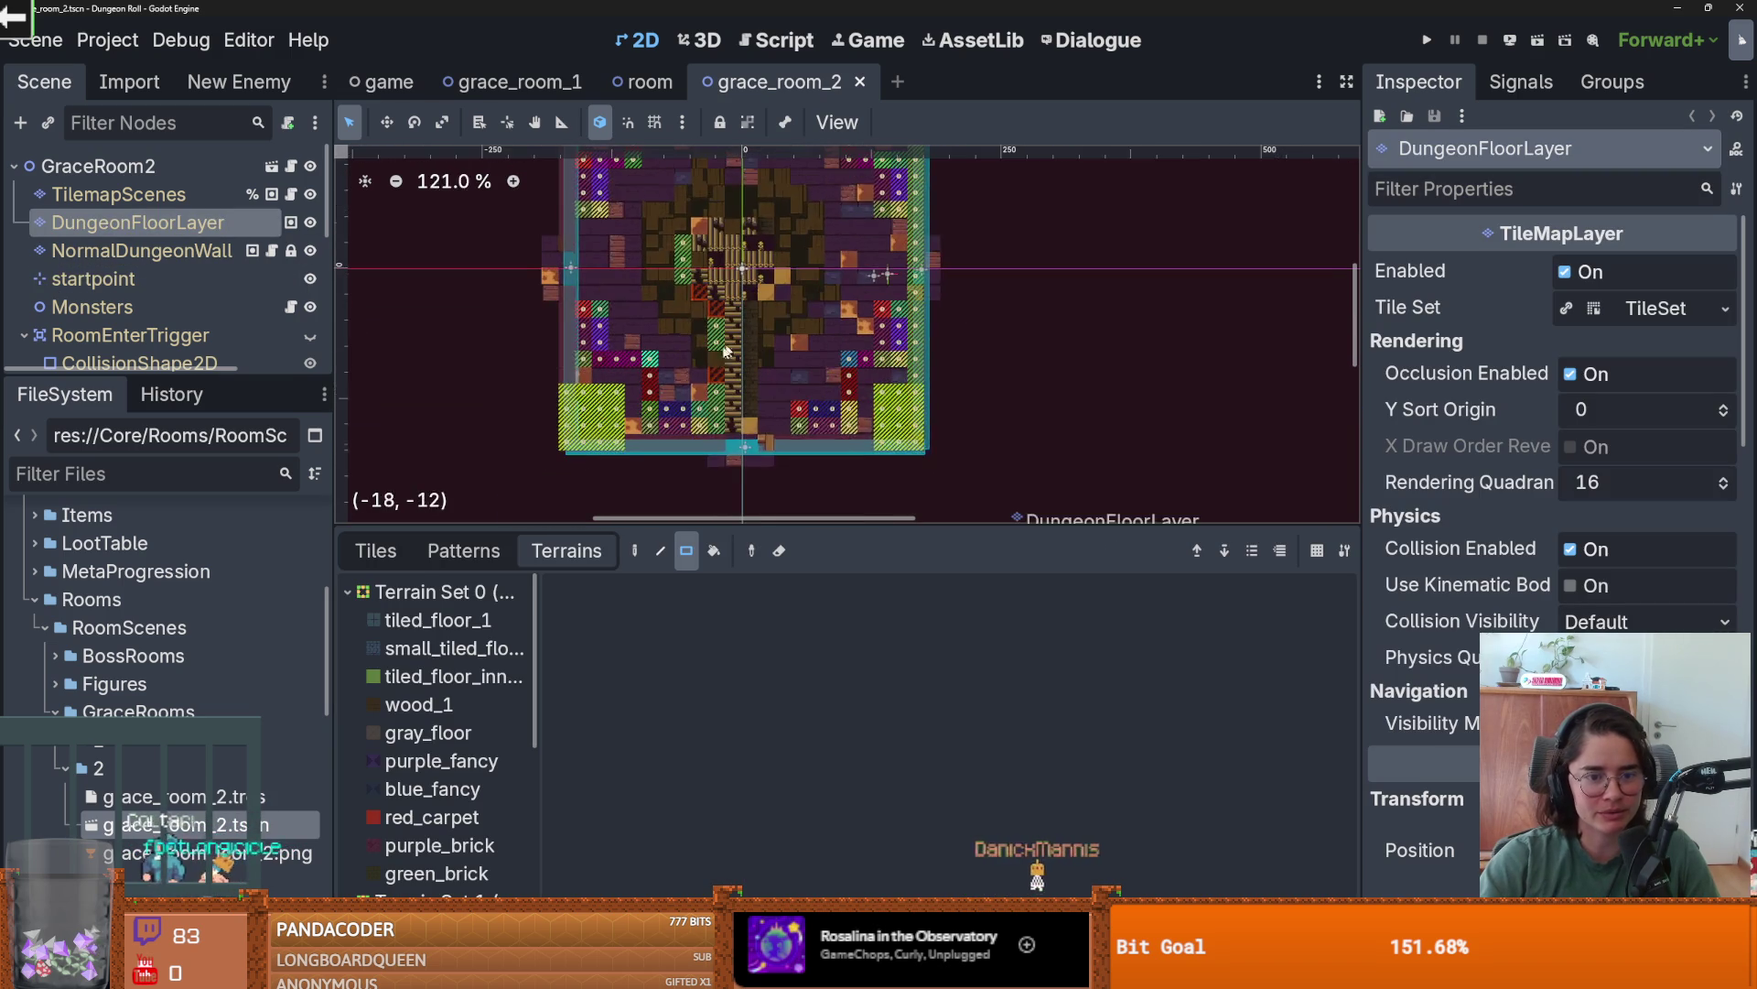
click(434, 619)
drag(609, 425, 569, 418)
mouse_move(924, 421)
mouse_down()
mouse_move(641, 302)
mouse_move(479, 192)
mouse_up()
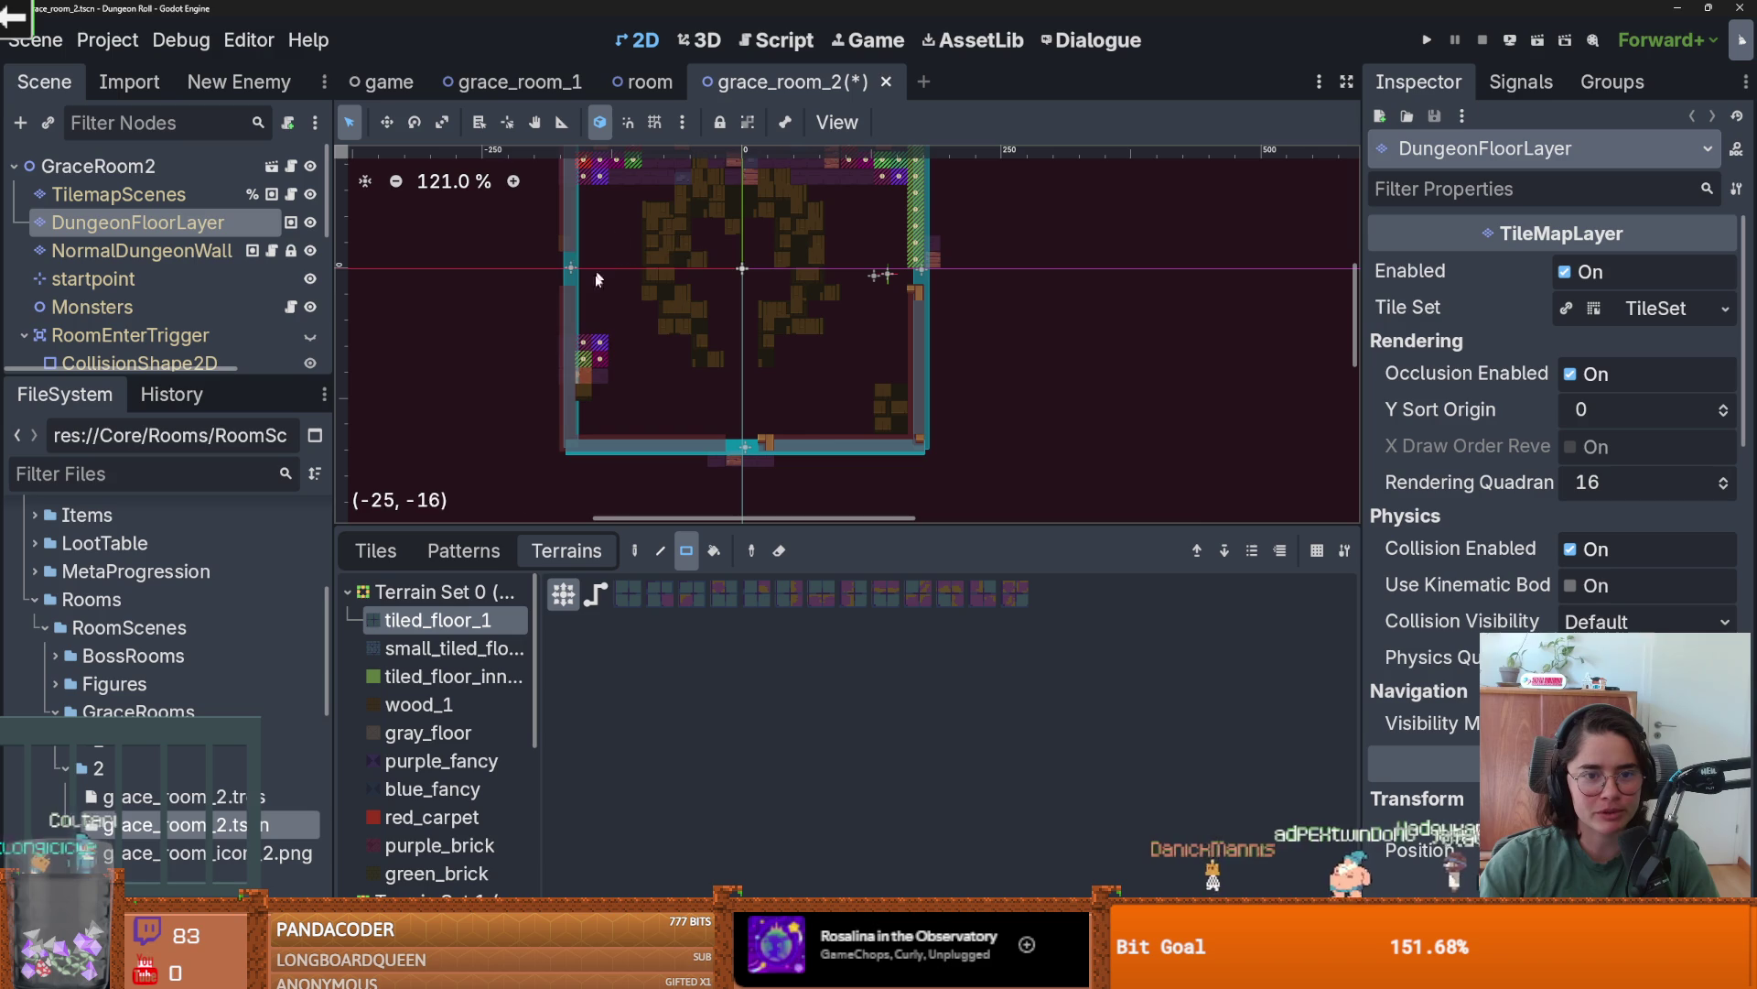
drag(673, 320, 562, 399)
drag(1016, 453, 540, 209)
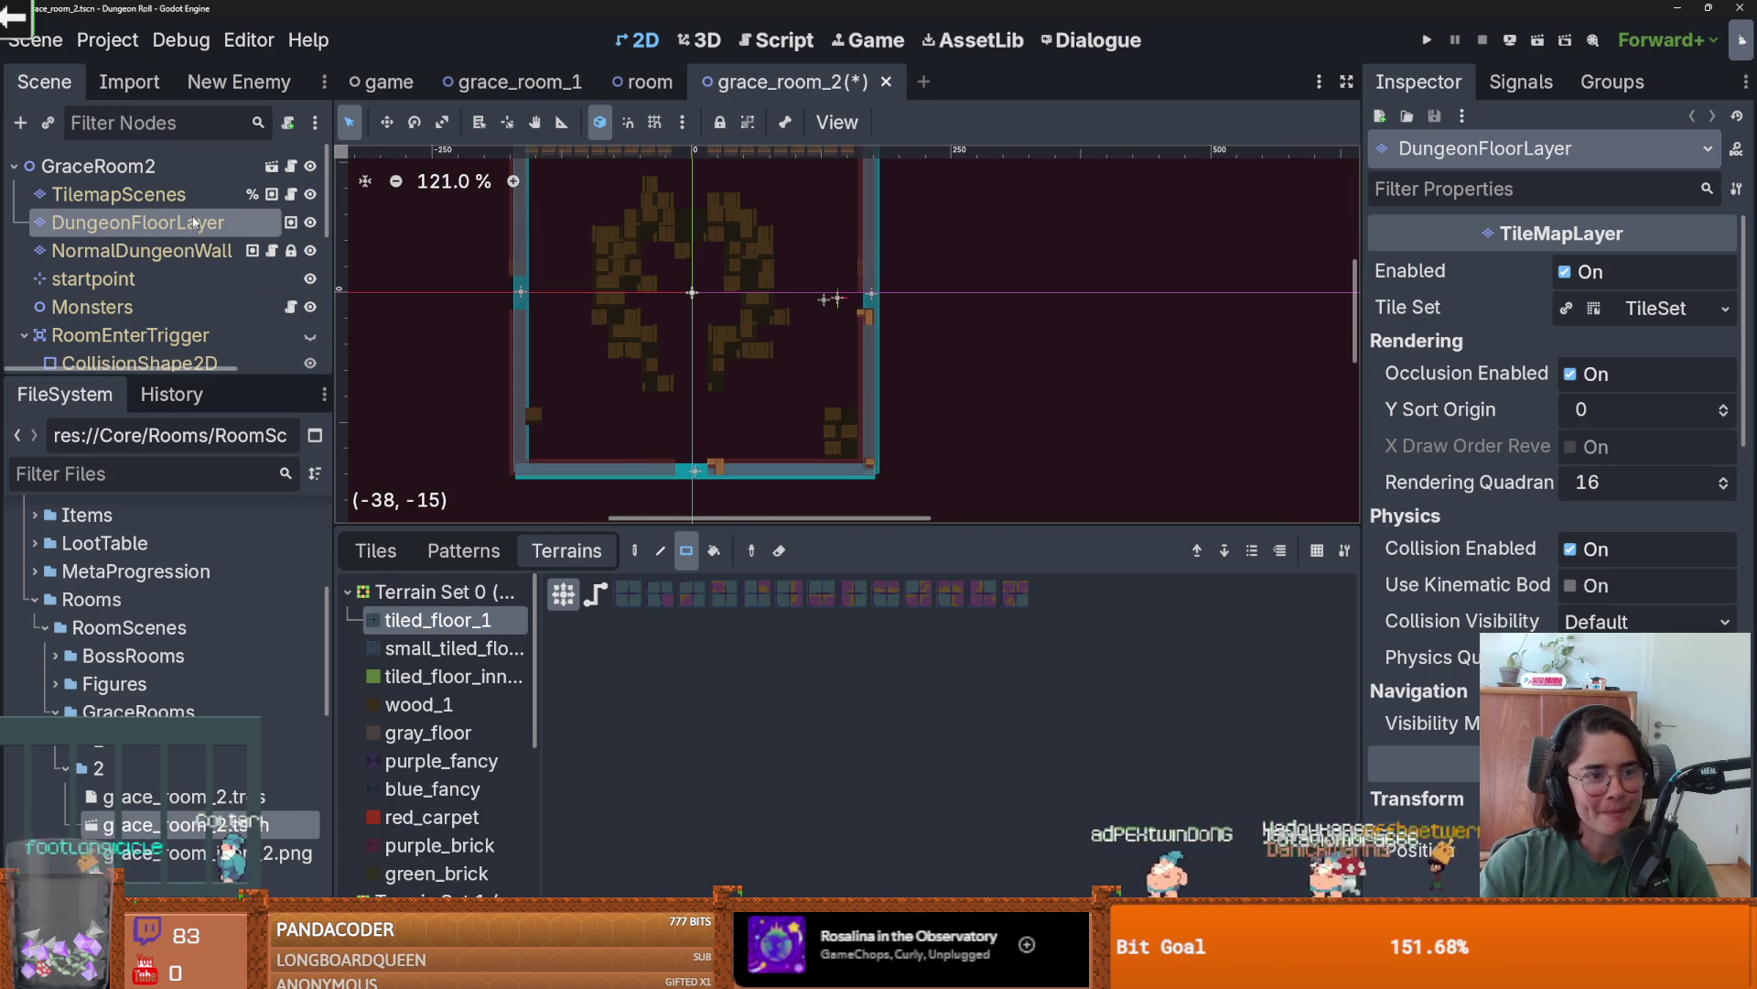
- Delete the inner arch tiles from the NormalDungeonWall layer and save grace_room_2
click(285, 258)
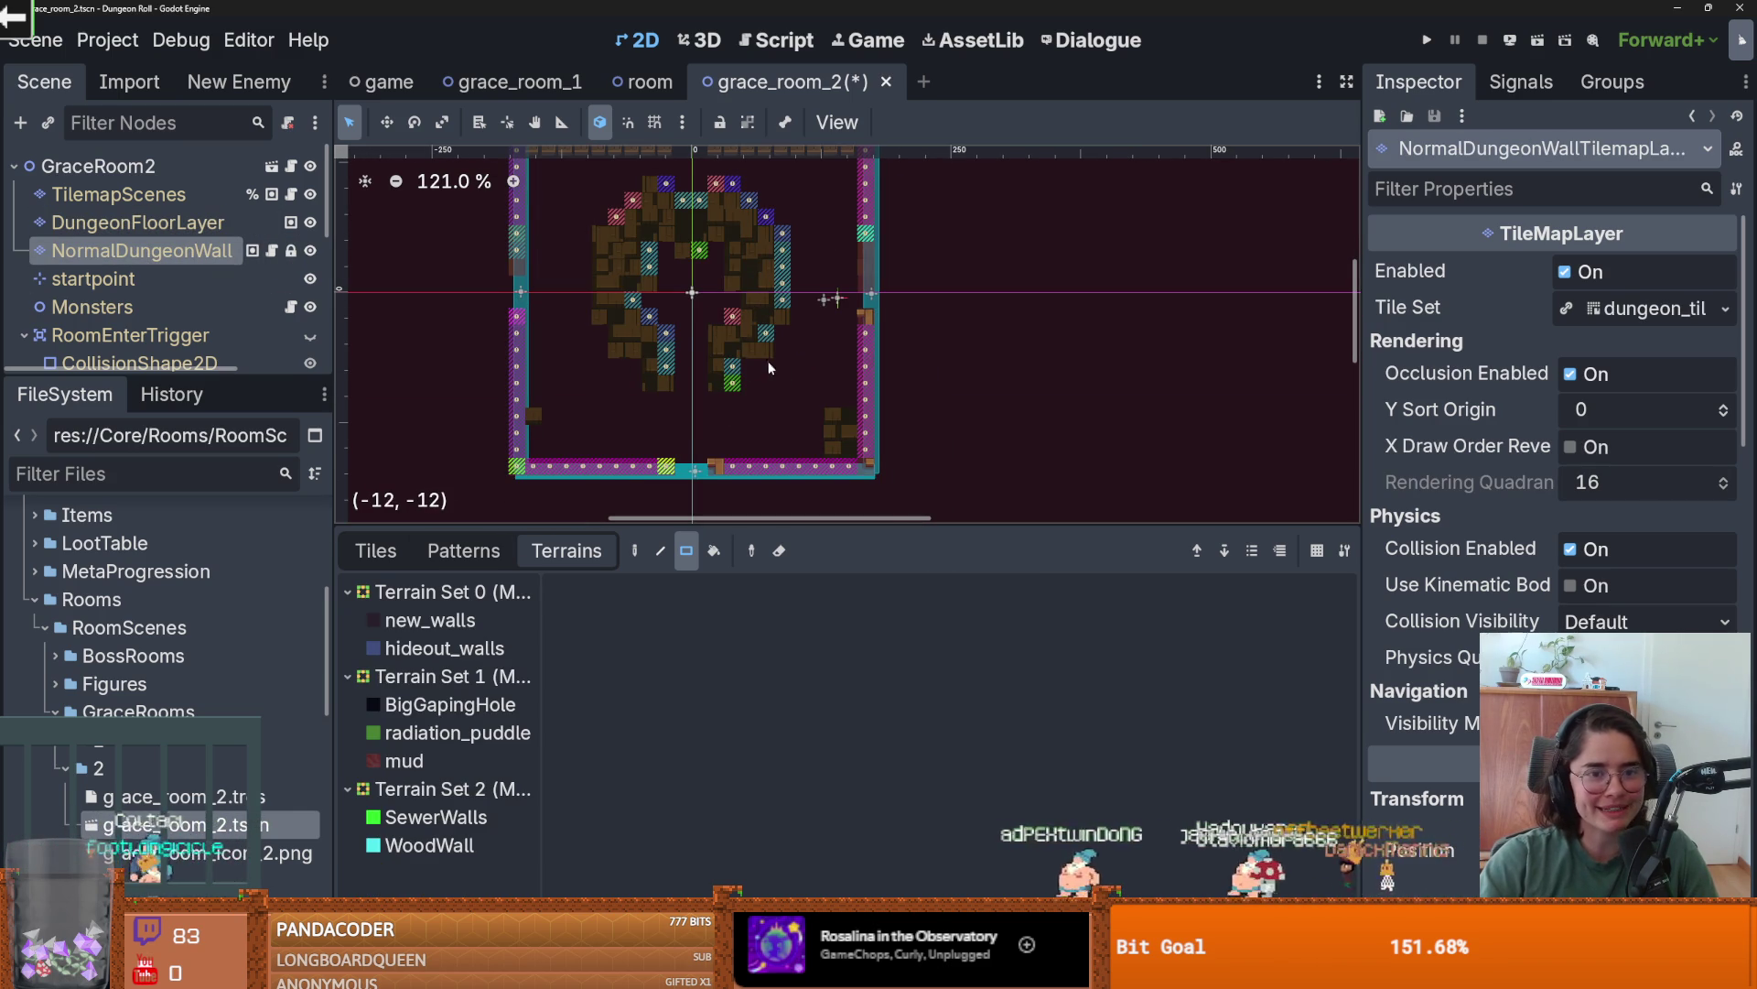
scroll(767, 360, up, 1)
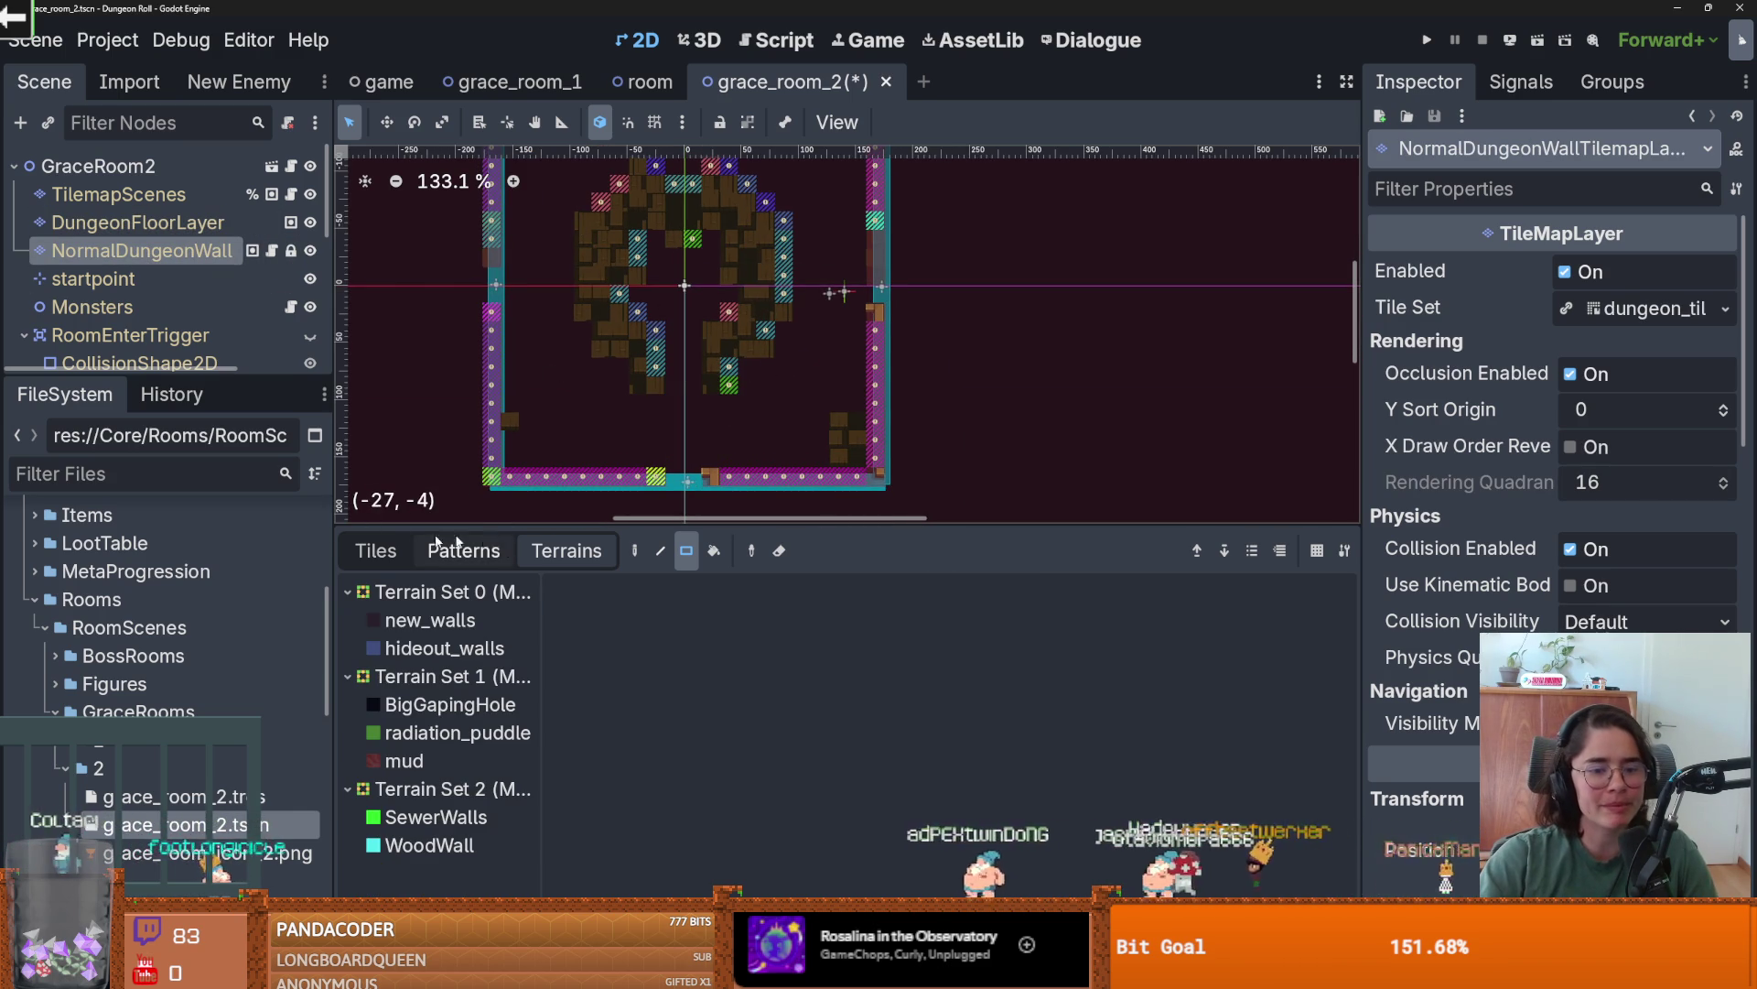
click(375, 550)
mouse_move(794, 450)
mouse_down()
mouse_move(645, 319)
mouse_move(573, 284)
mouse_up()
drag(829, 443, 556, 178)
key(Delete)
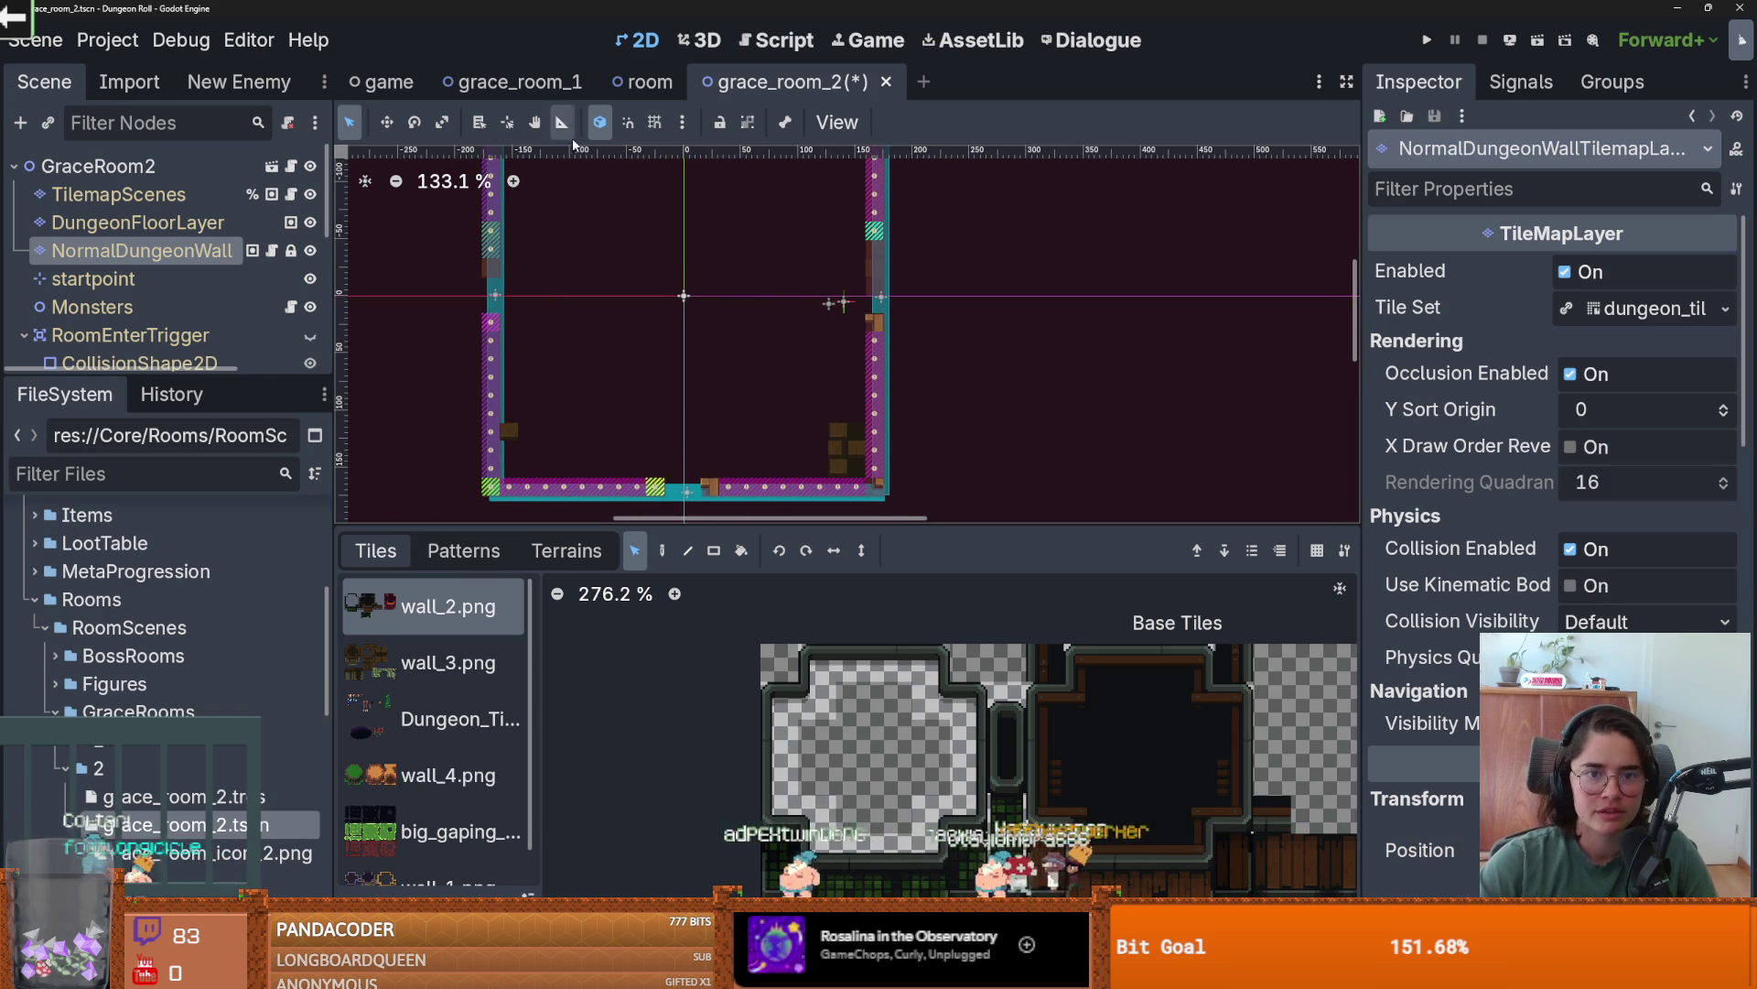
scroll(567, 177, down, 3)
key(ctrl+s)
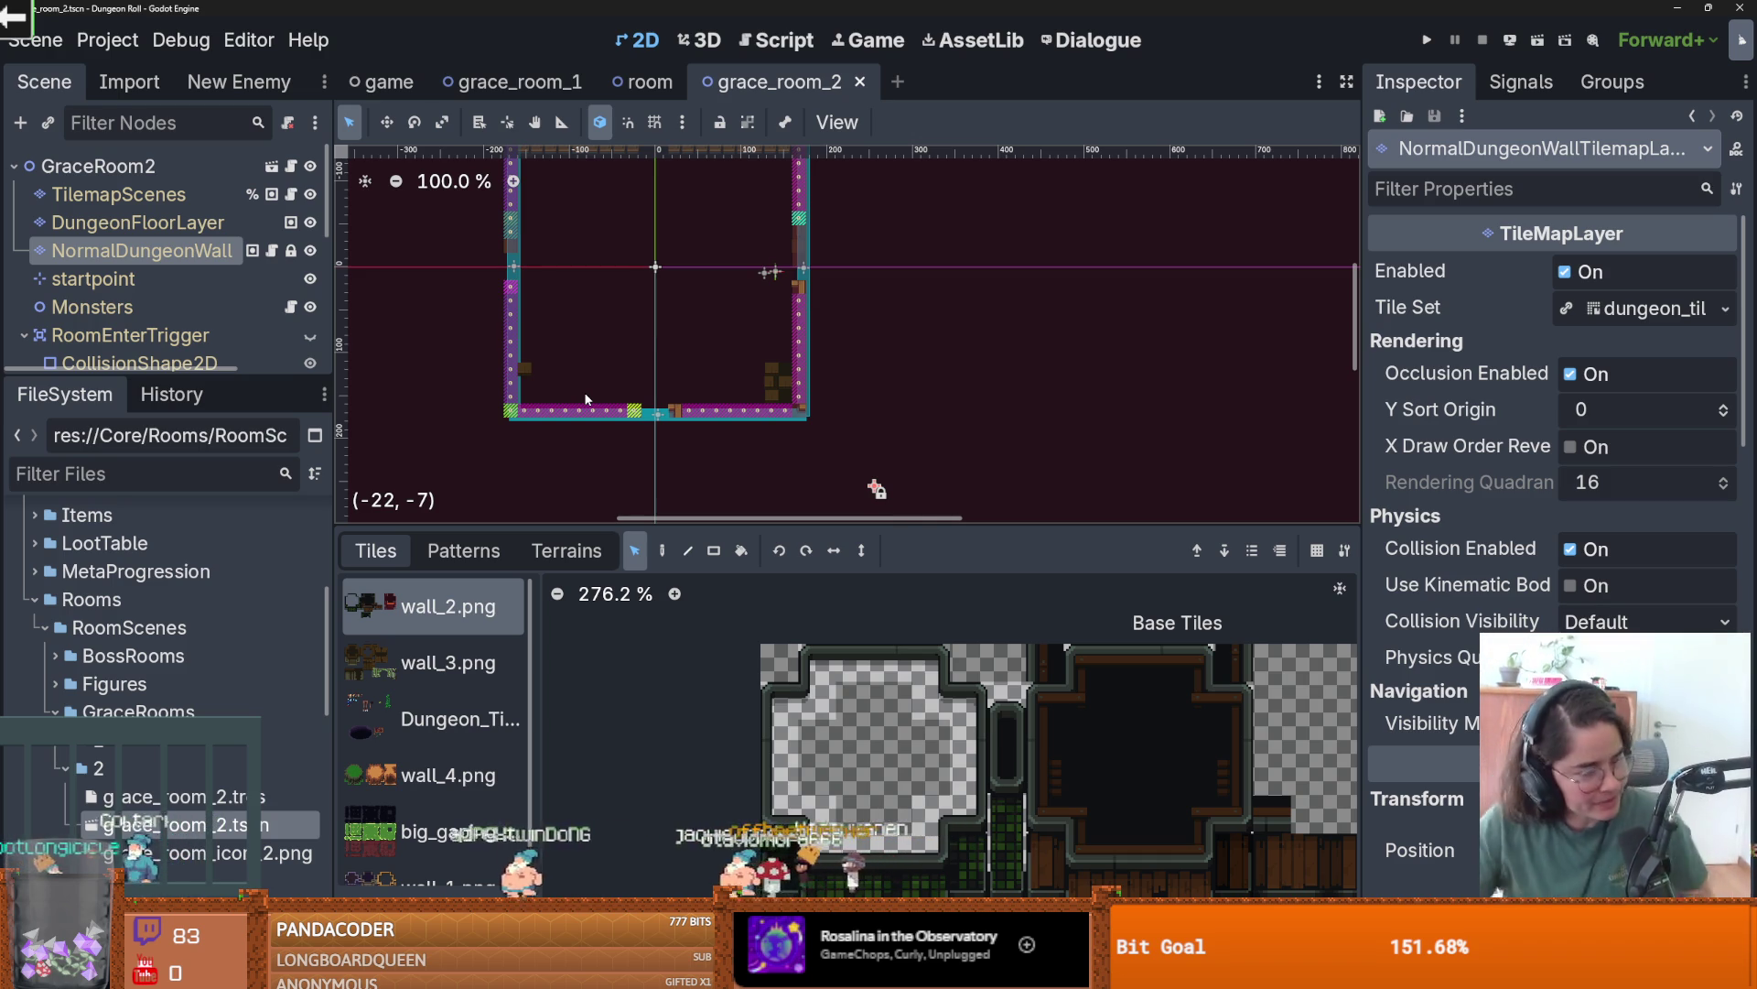
- In the base room scene, select the room's wall tiles across the whole room
click(650, 91)
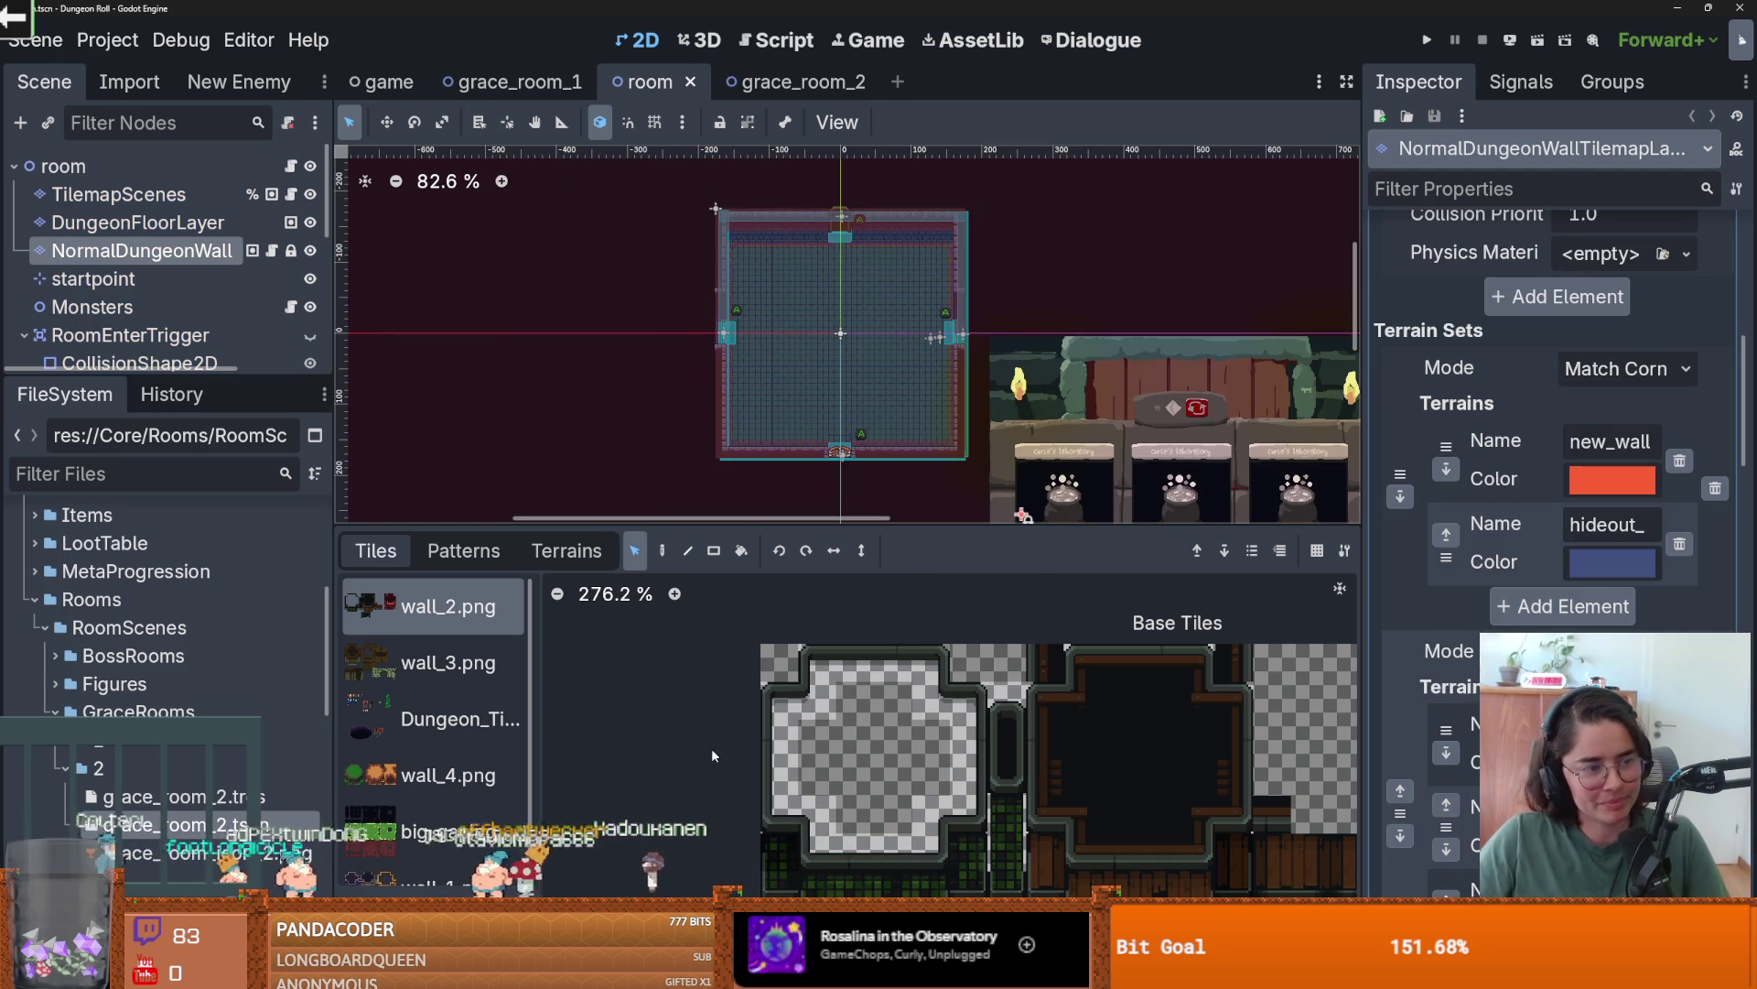
click(531, 554)
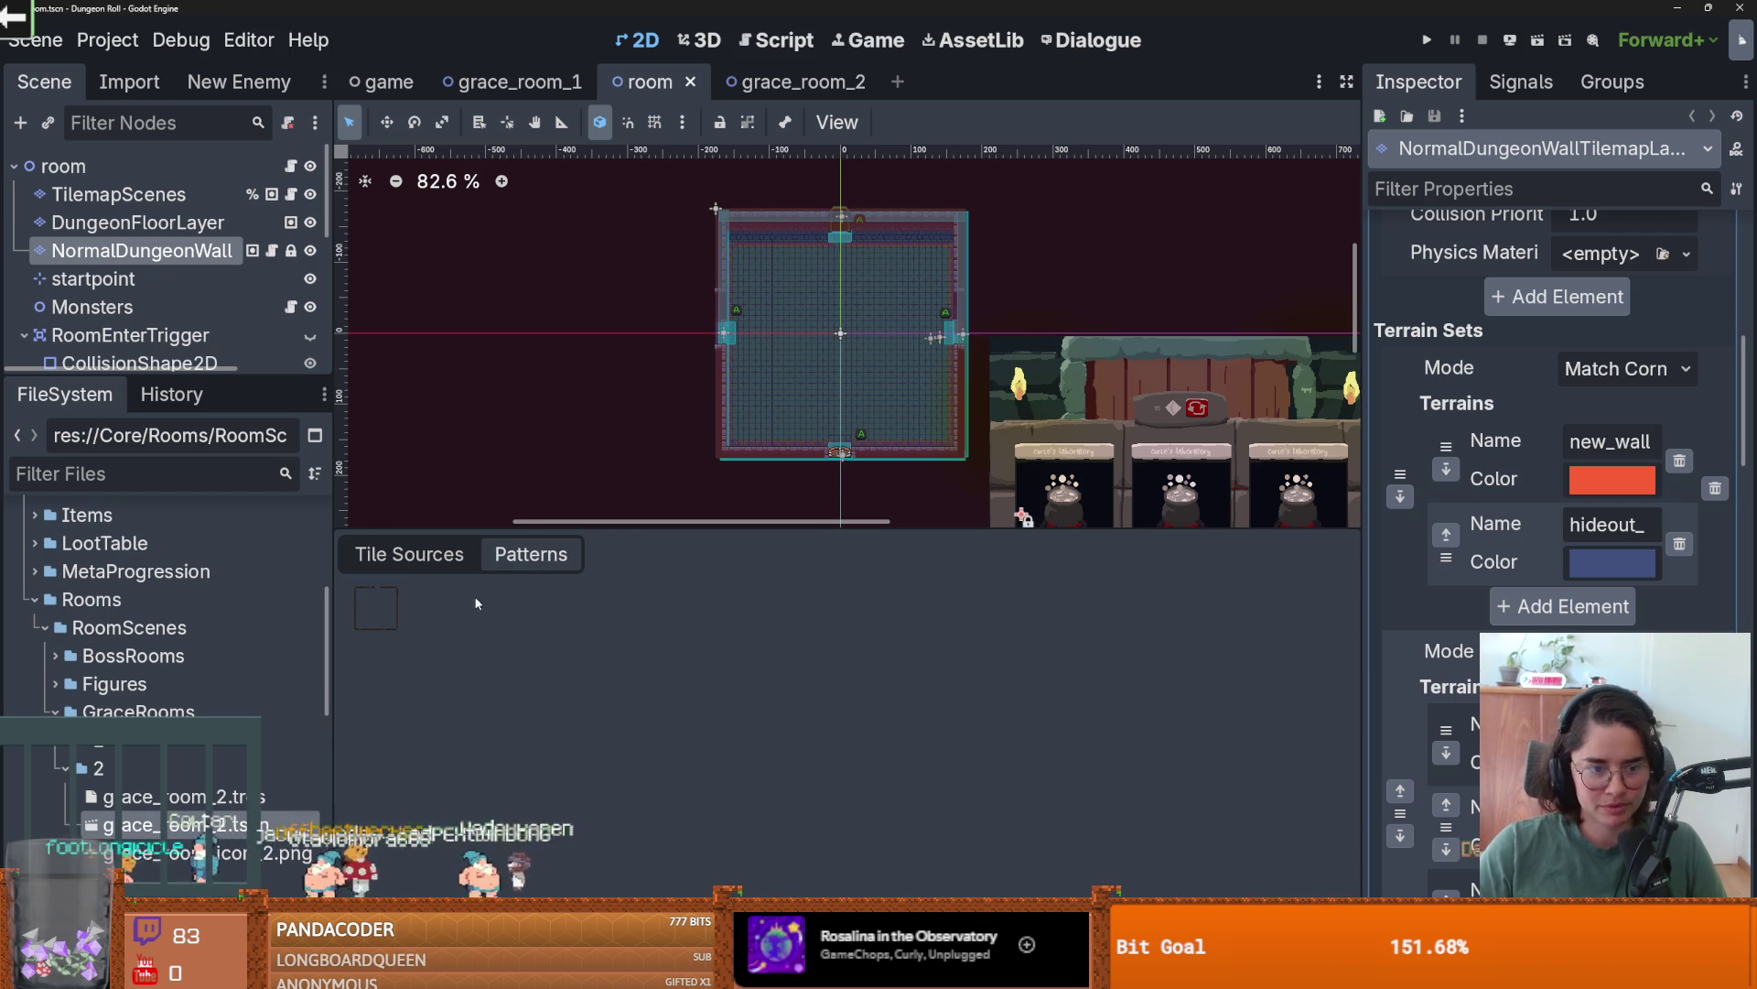
scroll(771, 379, up, 2)
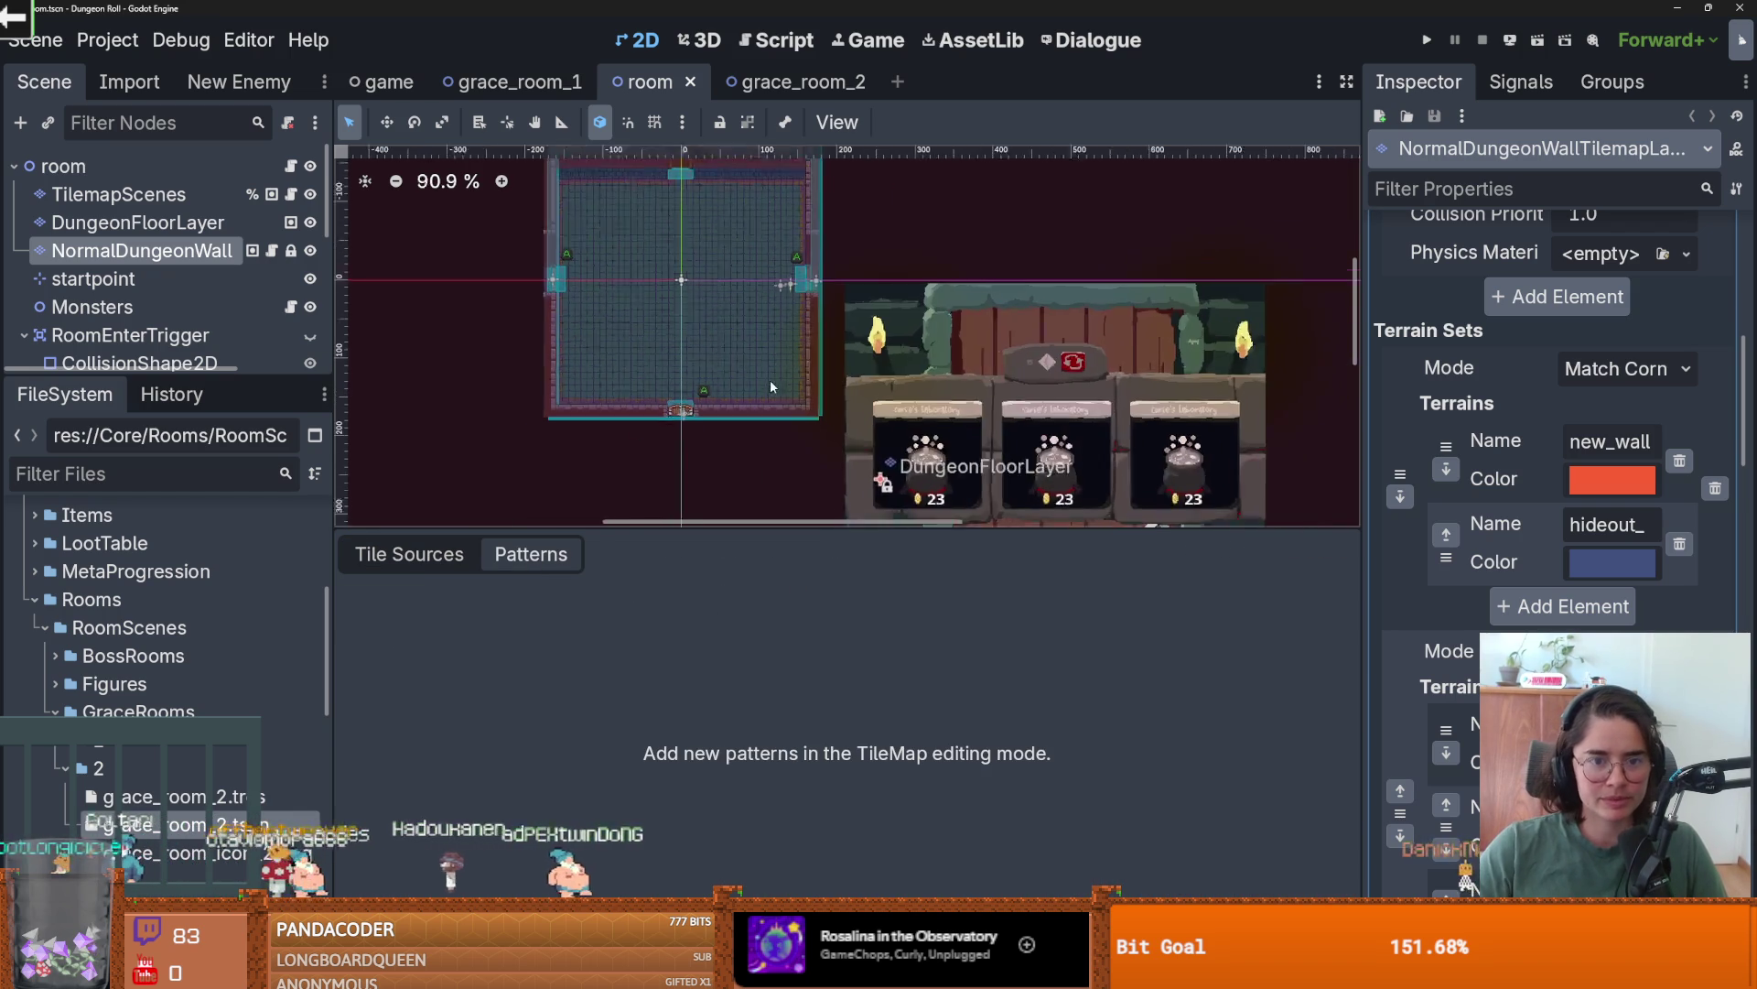
click(382, 555)
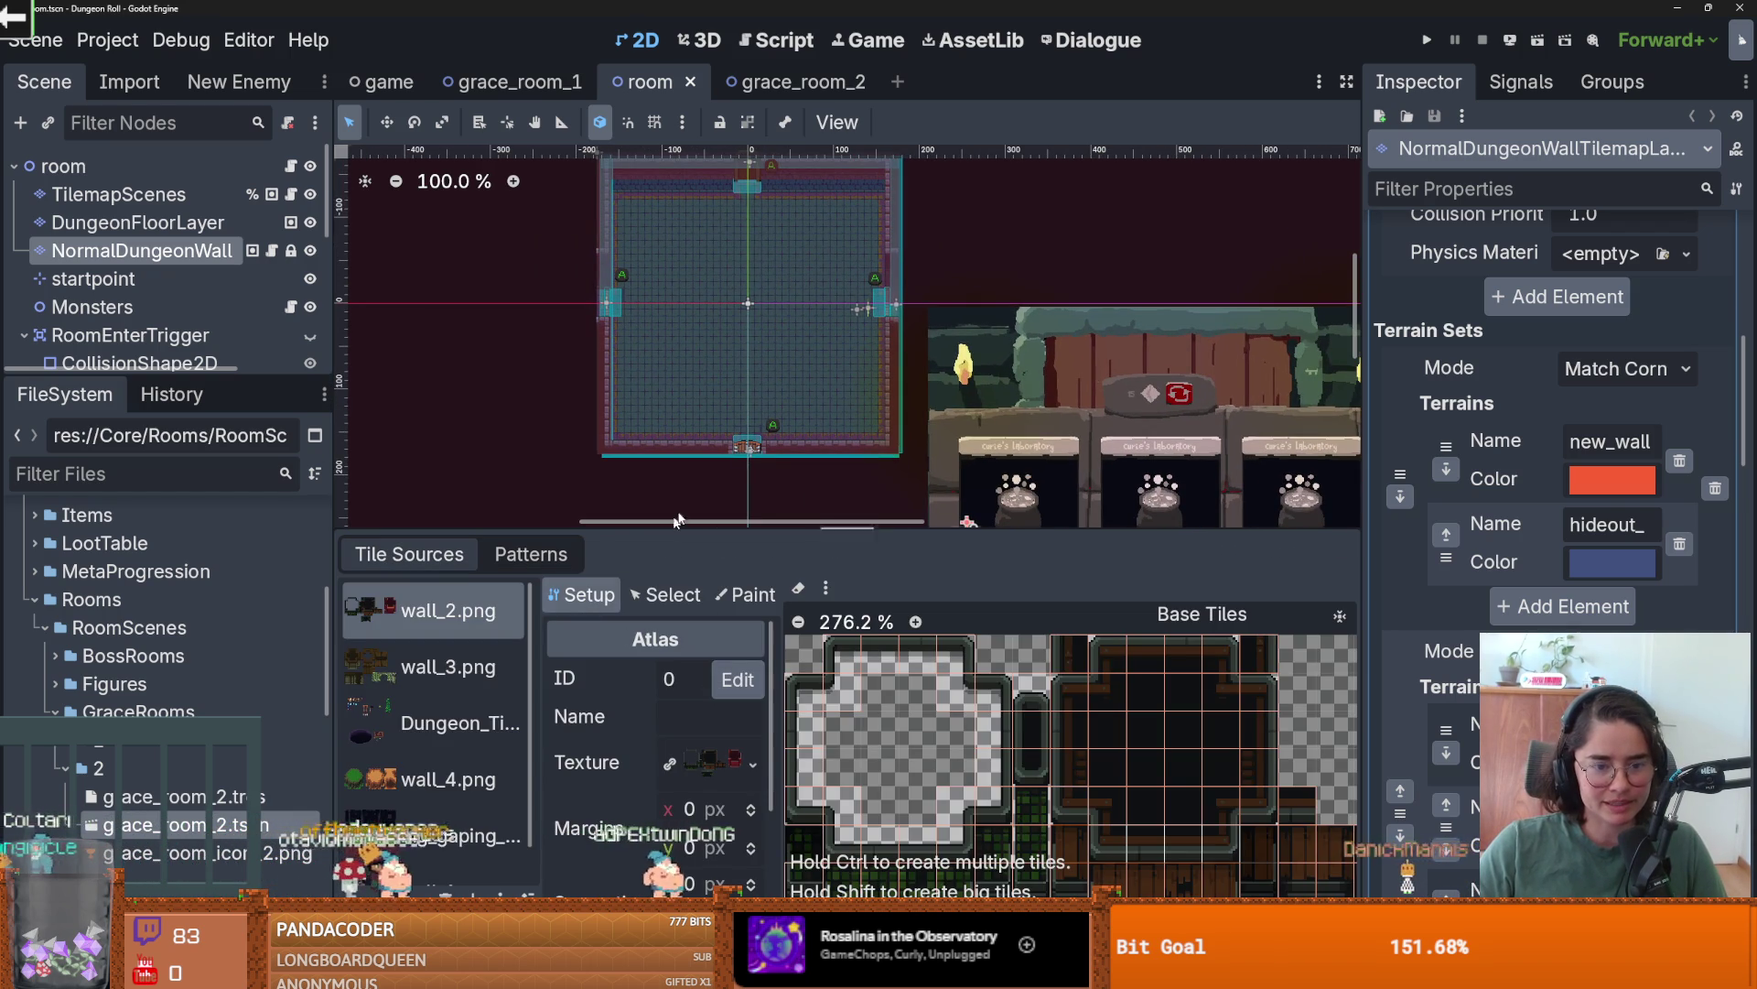
scroll(732, 366, down, 1)
drag(893, 450, 562, 161)
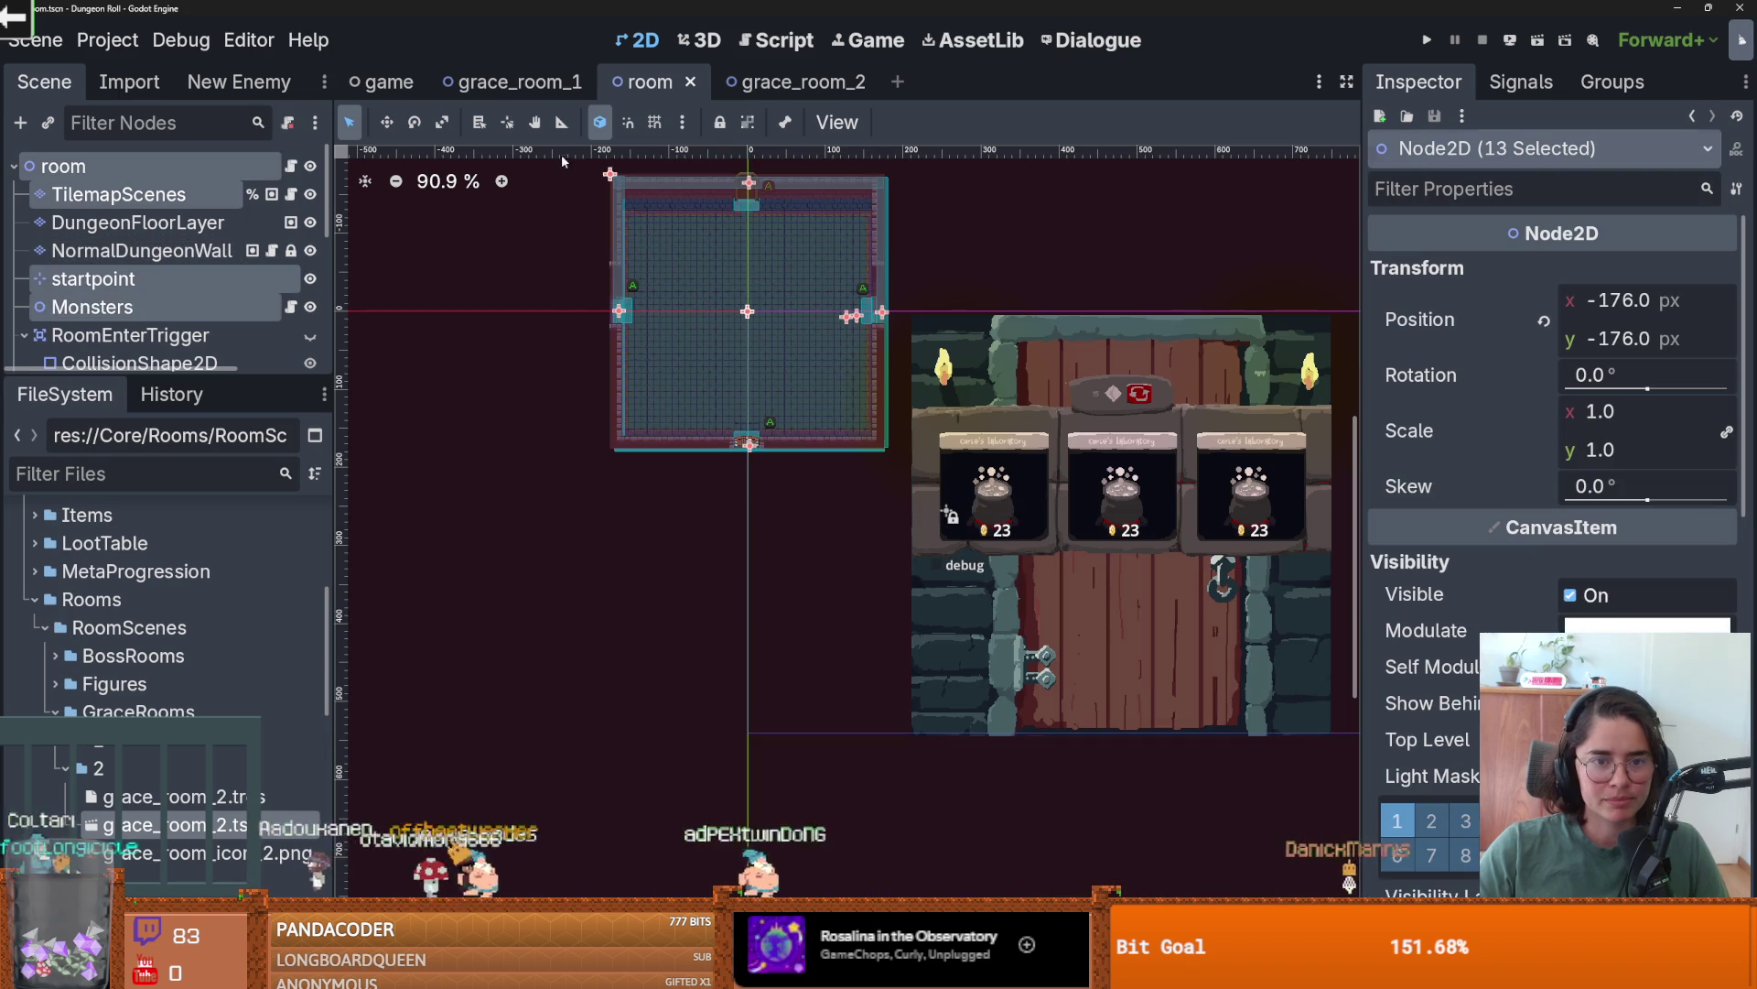
- Paste the selection into NormalDungeonWall's Patterns list as a new pattern, then return to grace_room_2
click(141, 250)
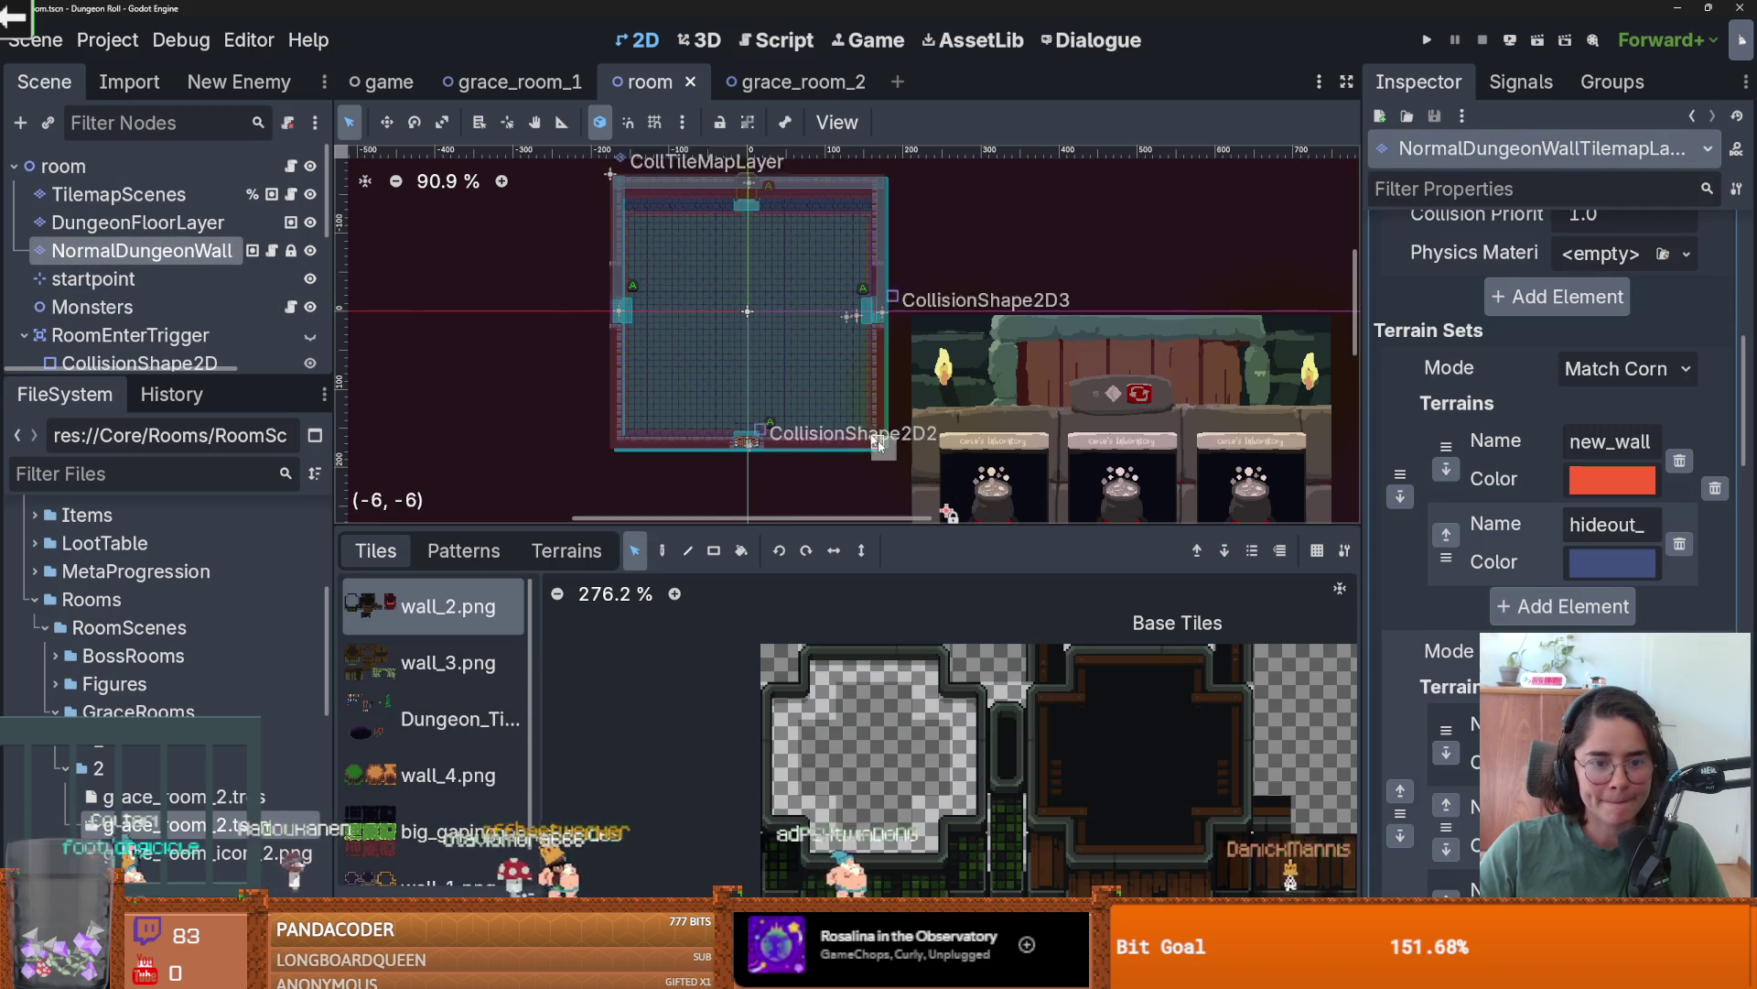
click(464, 550)
key(ctrl+v)
click(793, 82)
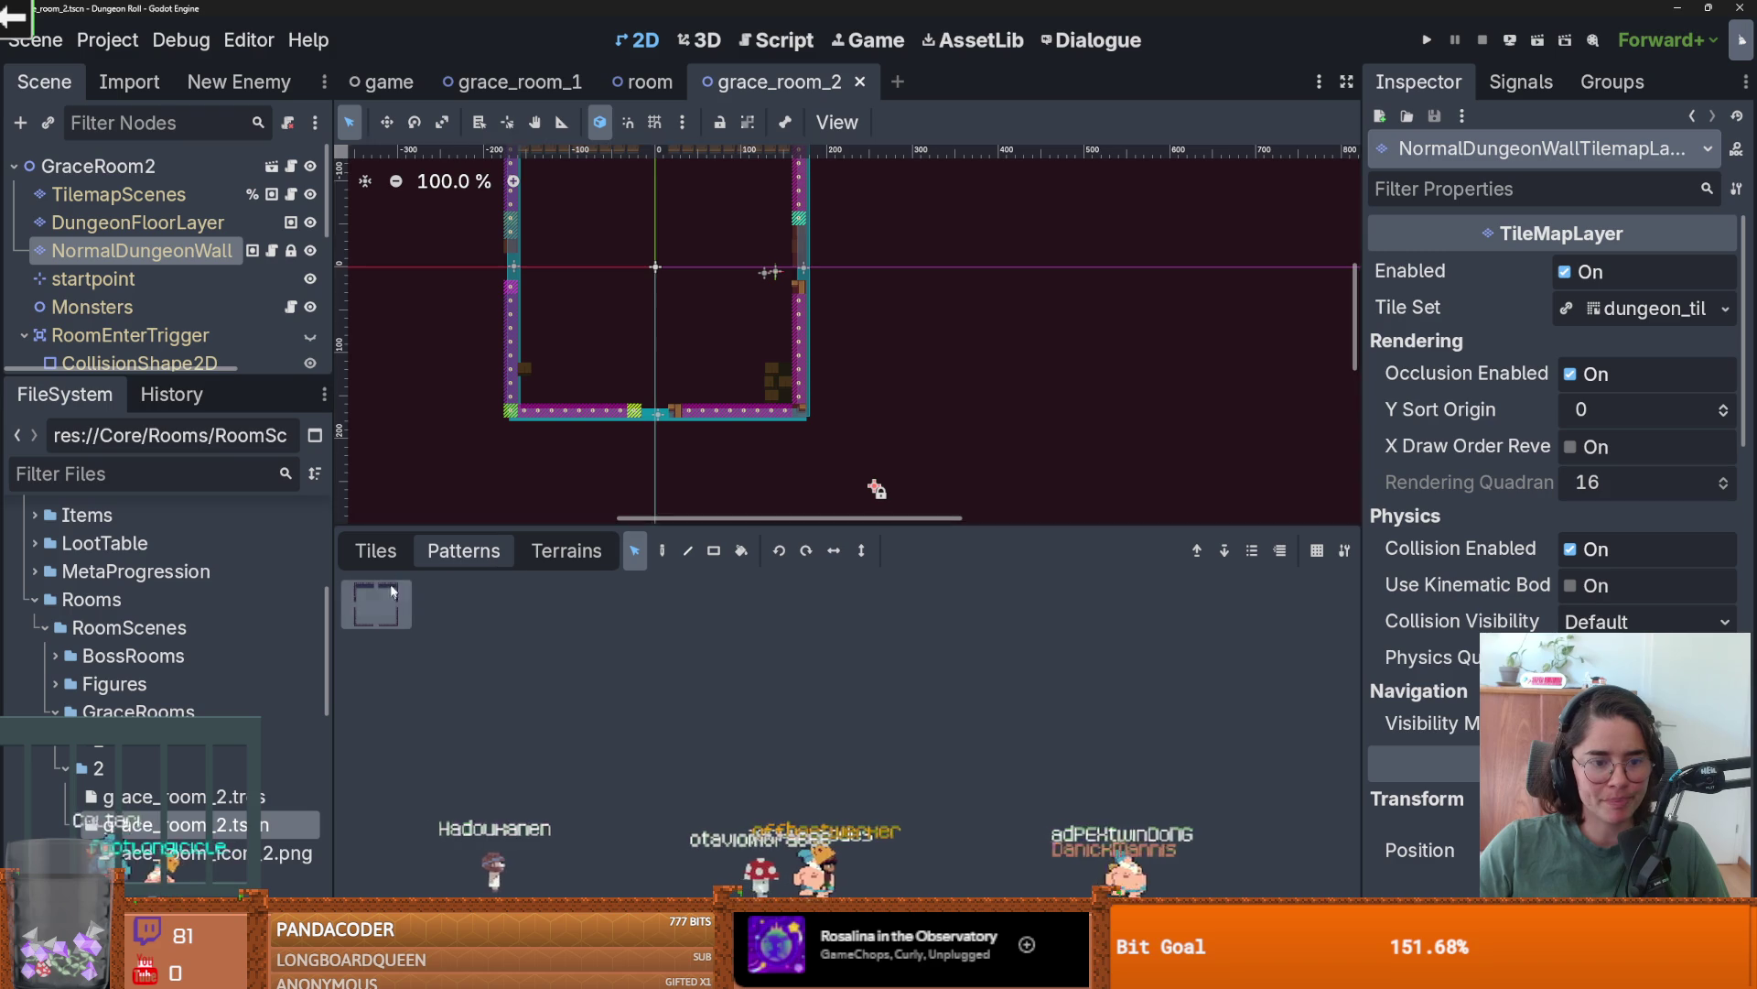
- Stamp the shared wall pattern onto grace_room_2's NormalDungeonWall layer
click(662, 550)
click(665, 290)
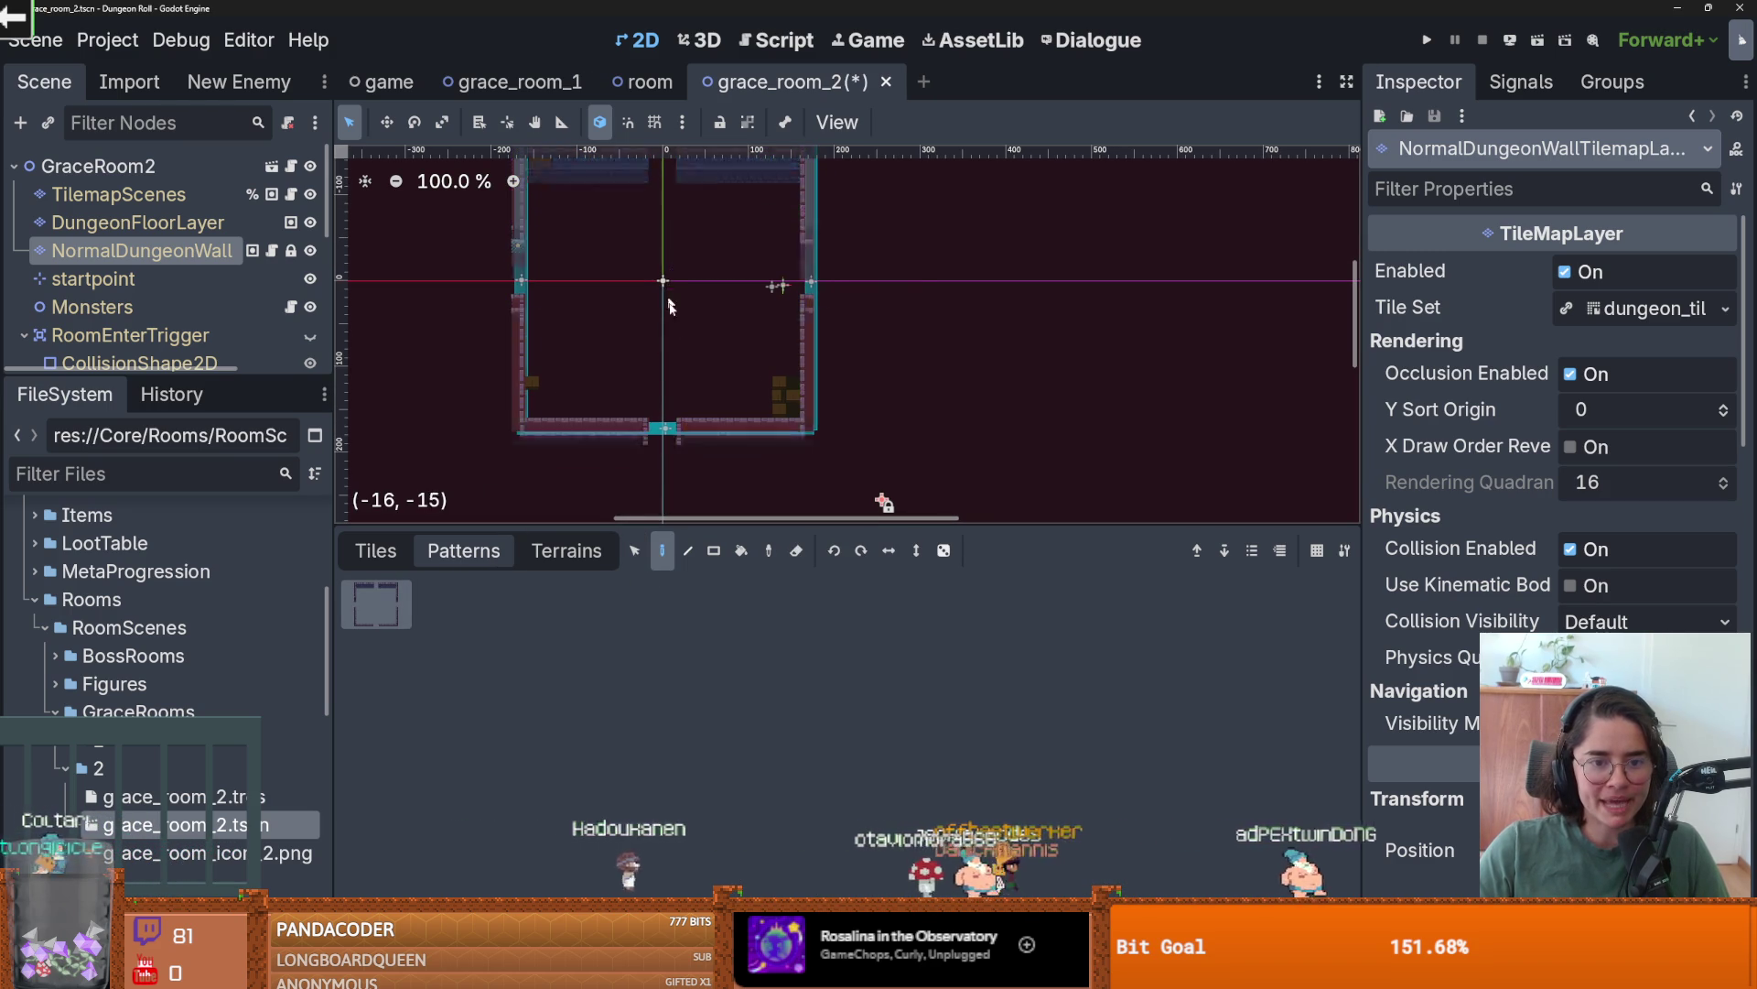
scroll(669, 306, up, 1)
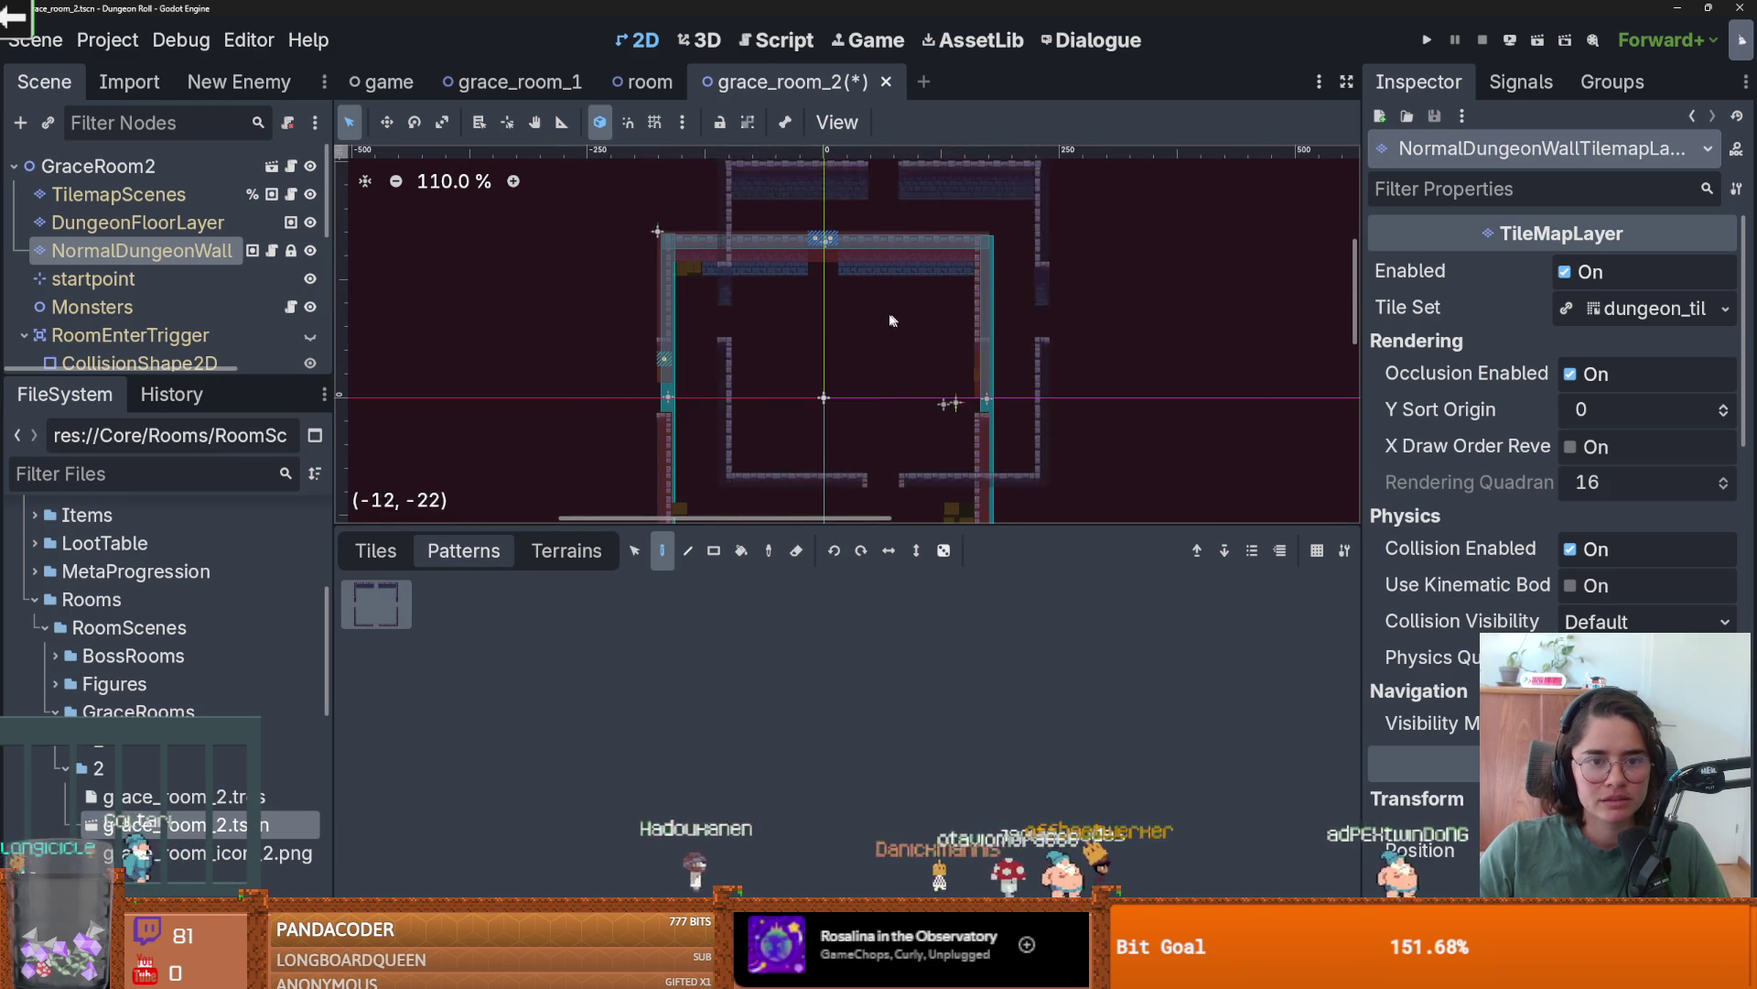
scroll(744, 300, up, 2)
- Erase the teal, magenta and orange marker tiles and the leftover brown tile
click(118, 194)
scroll(806, 256, up, 4)
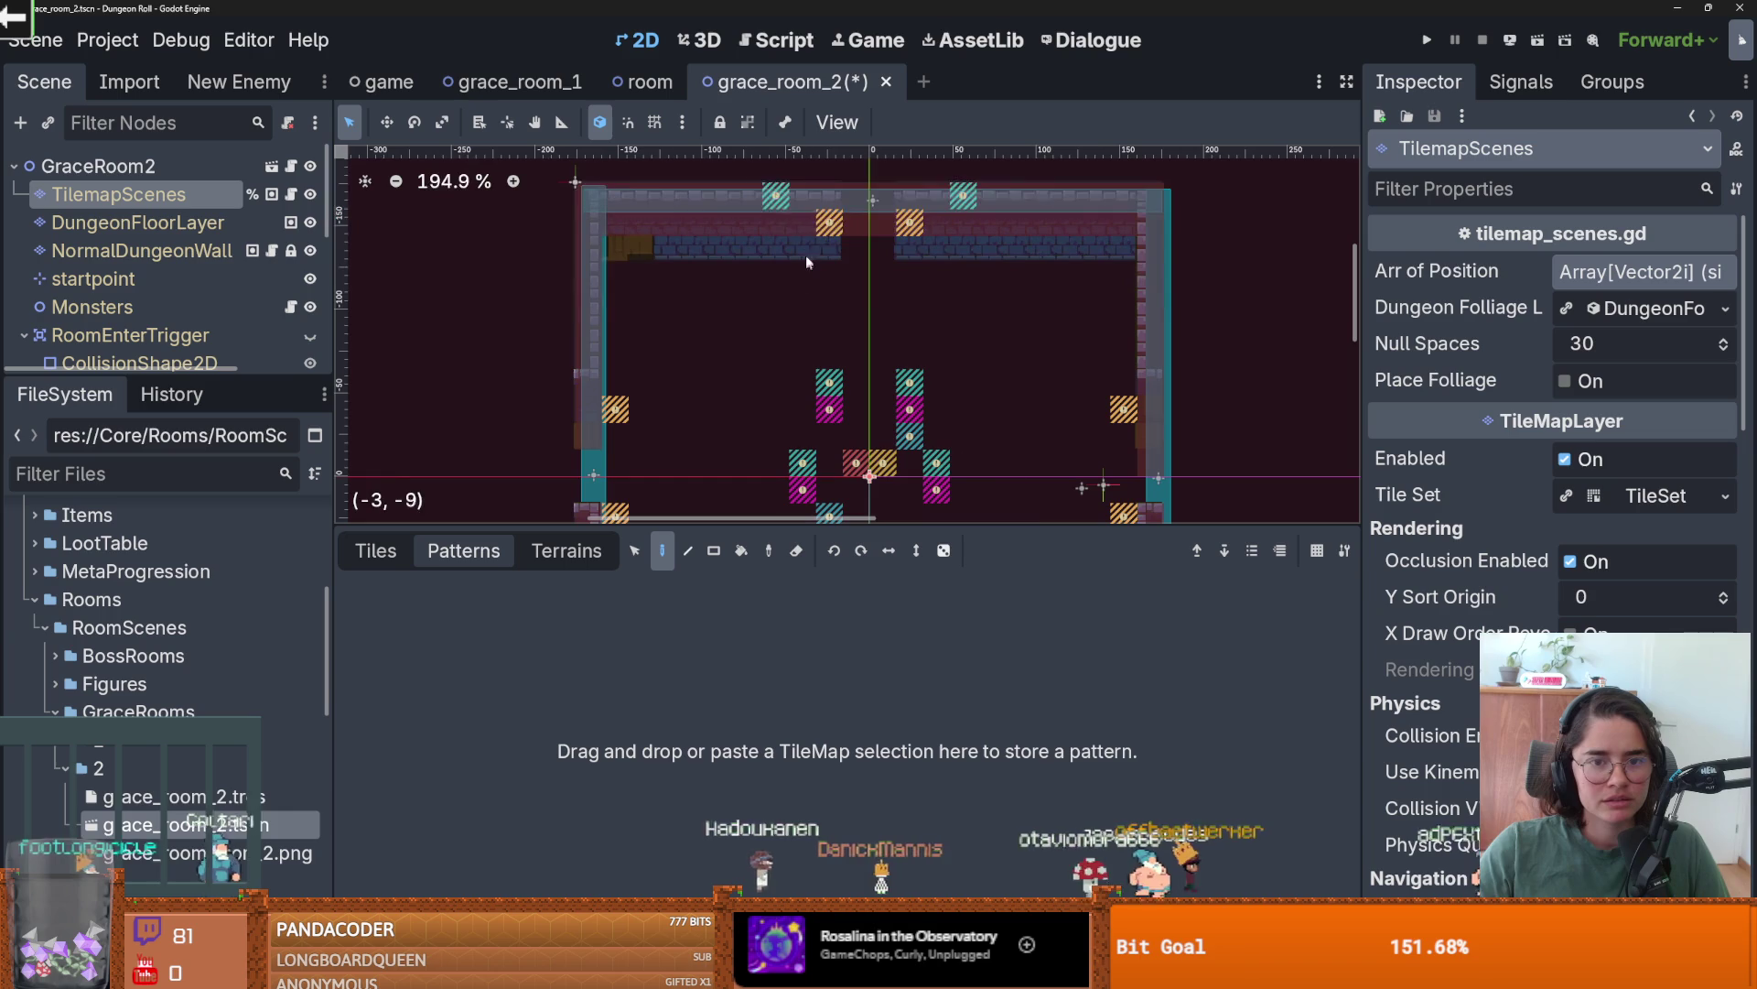
scroll(916, 348, down, 3)
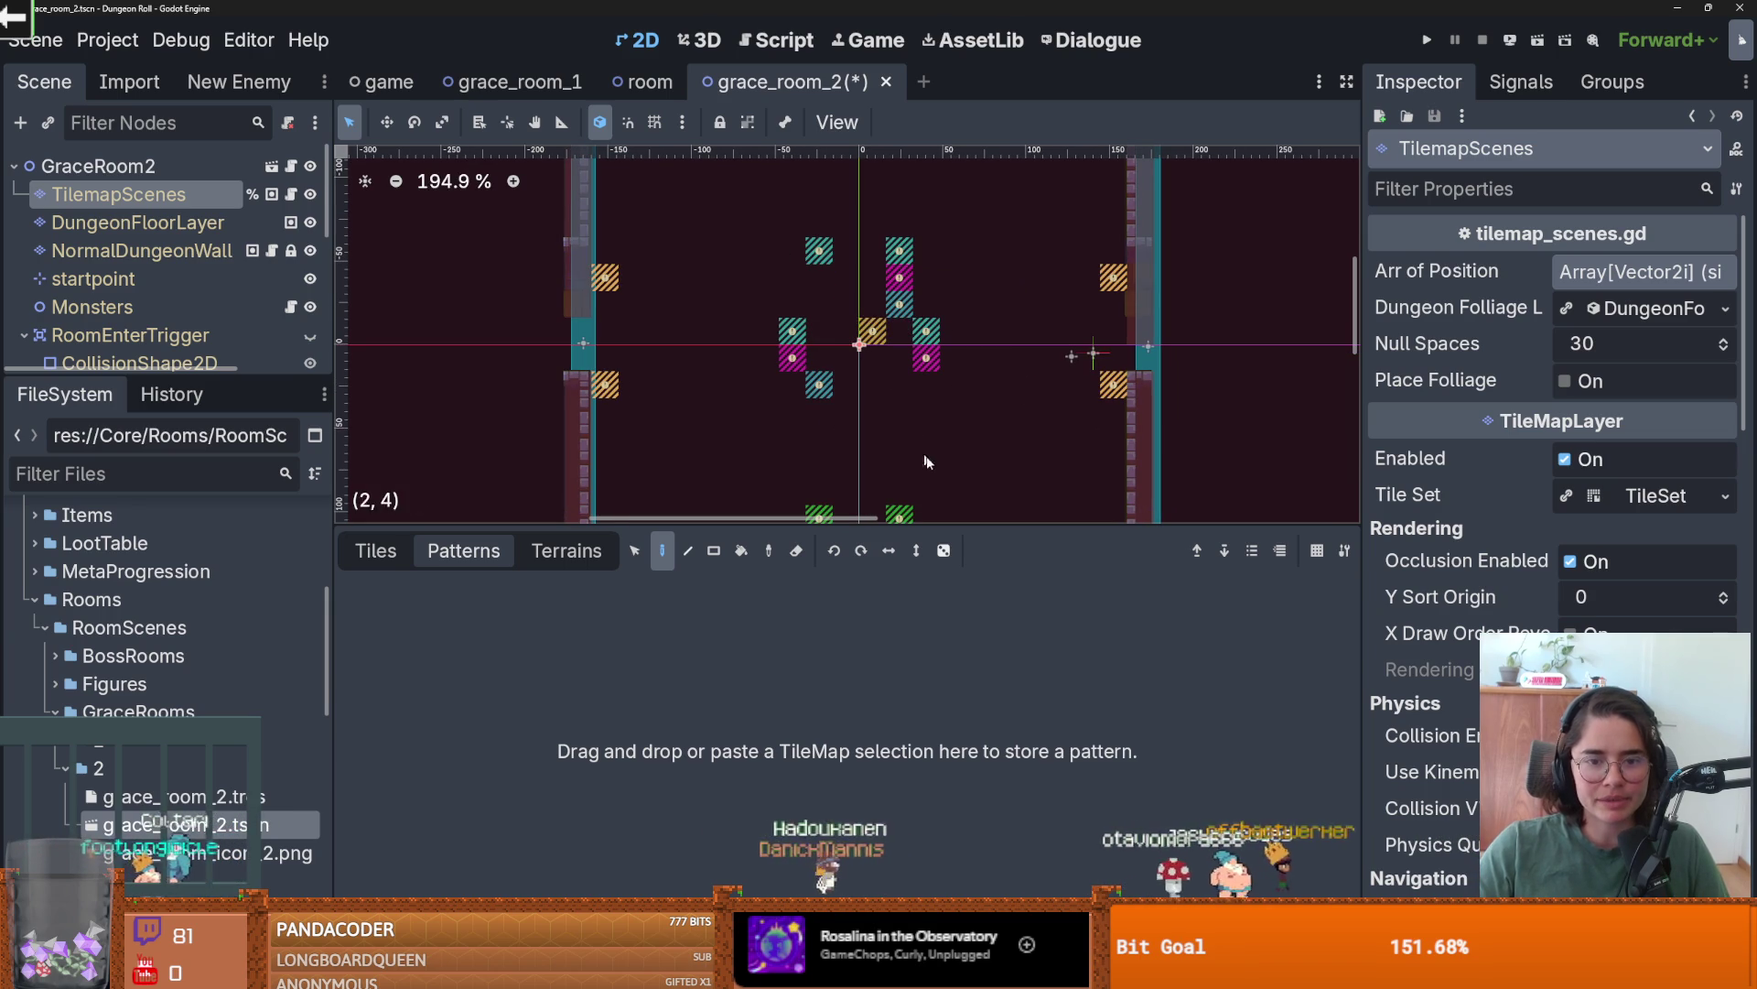
mouse_move(756, 377)
mouse_down()
mouse_move(743, 316)
mouse_move(807, 288)
mouse_move(600, 316)
mouse_move(722, 434)
mouse_move(863, 369)
mouse_up()
scroll(721, 434, down, 3)
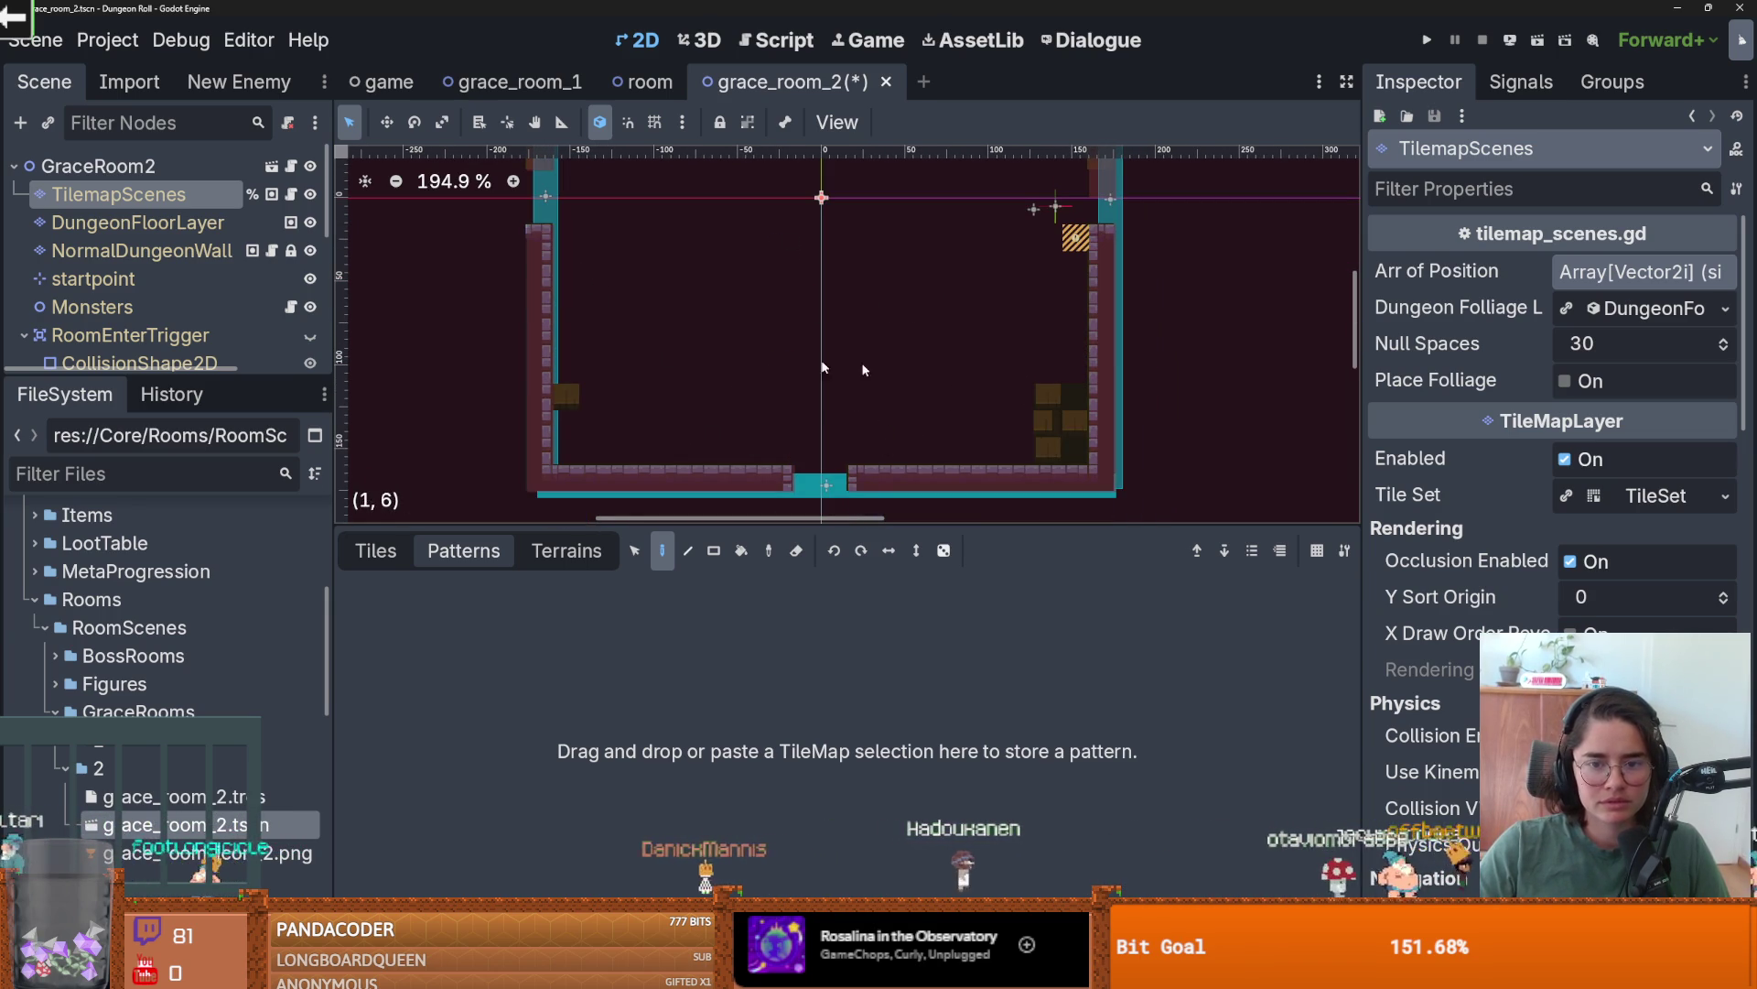
click(142, 250)
right_click(1044, 423)
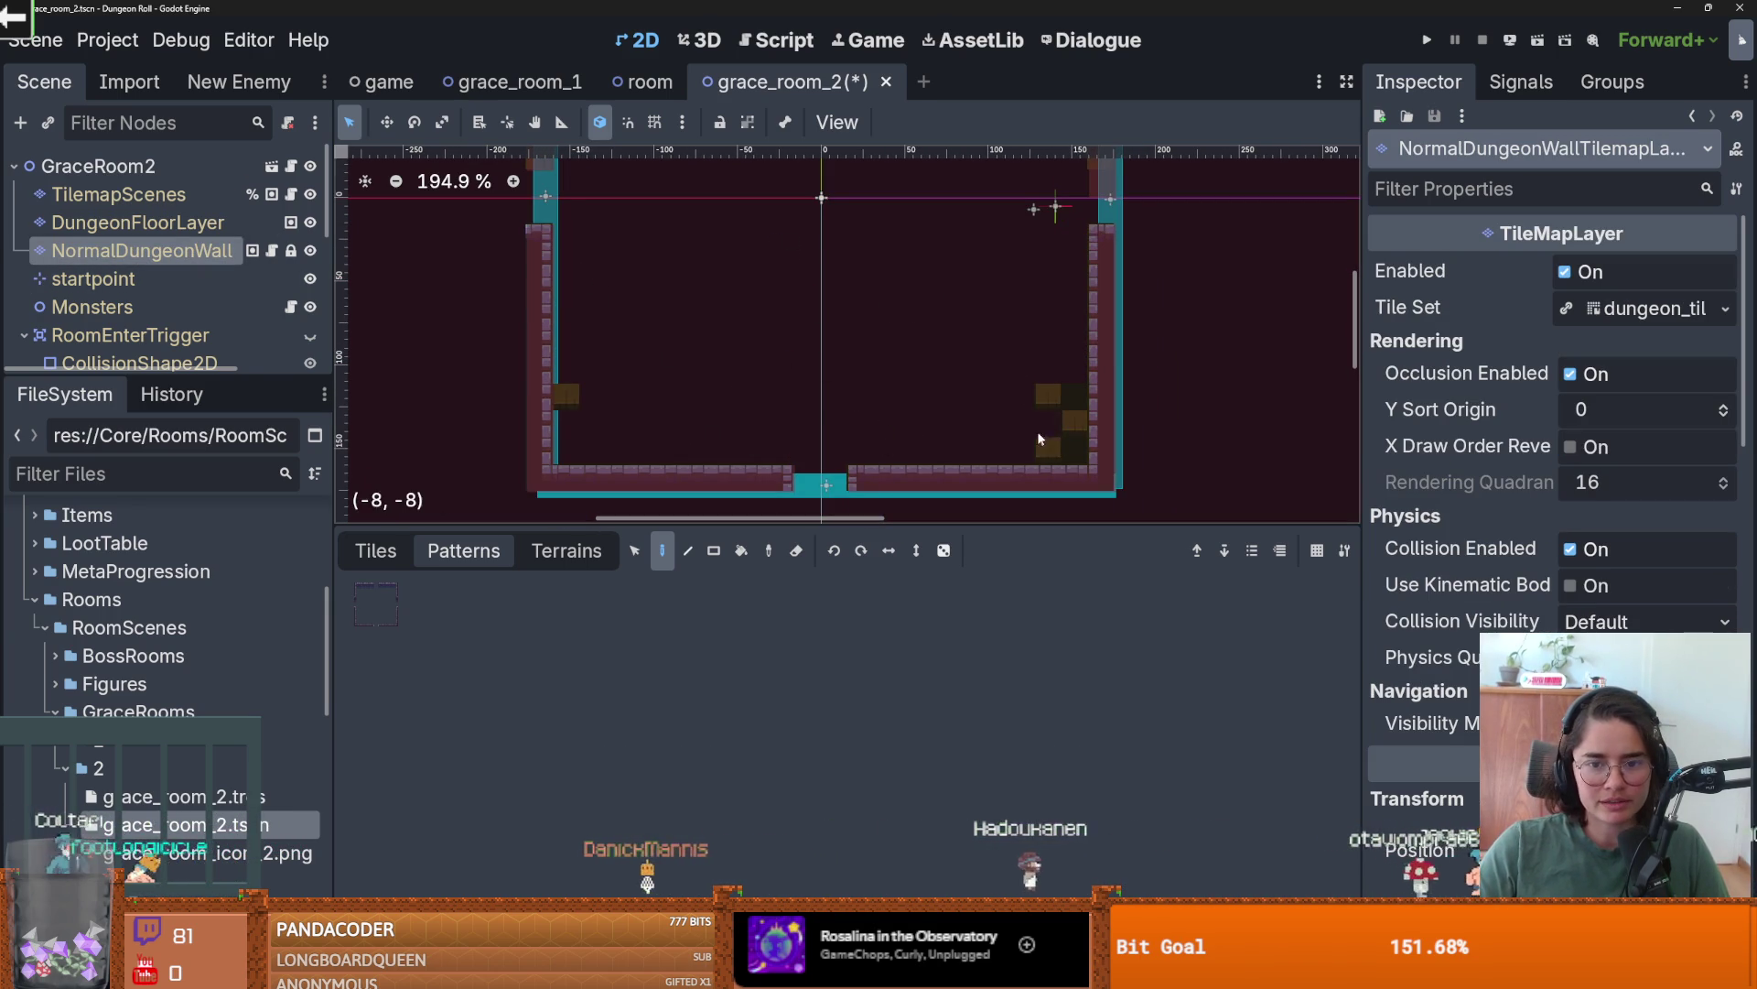
scroll(566, 397, up, 3)
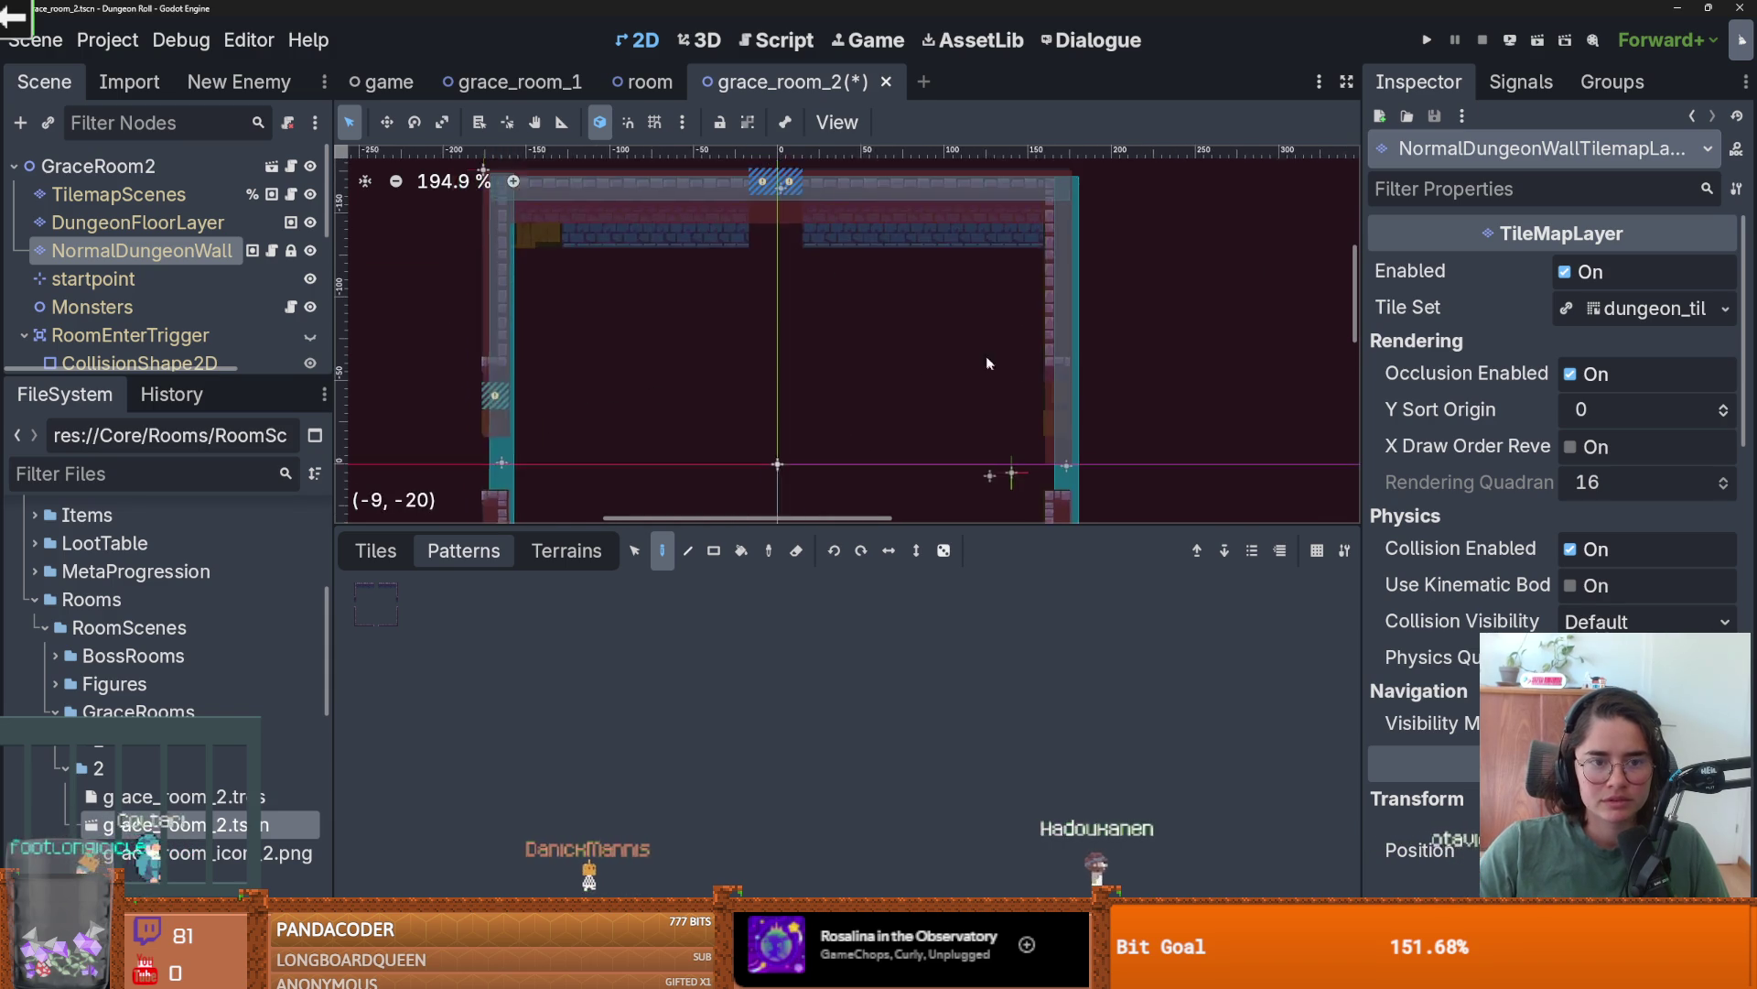
ctrl+scroll(593, 262, down, 1)
- Set the wall layer back to terrain rectangle mode, select DungeonFloorLayer, and save grace_room_2
click(562, 554)
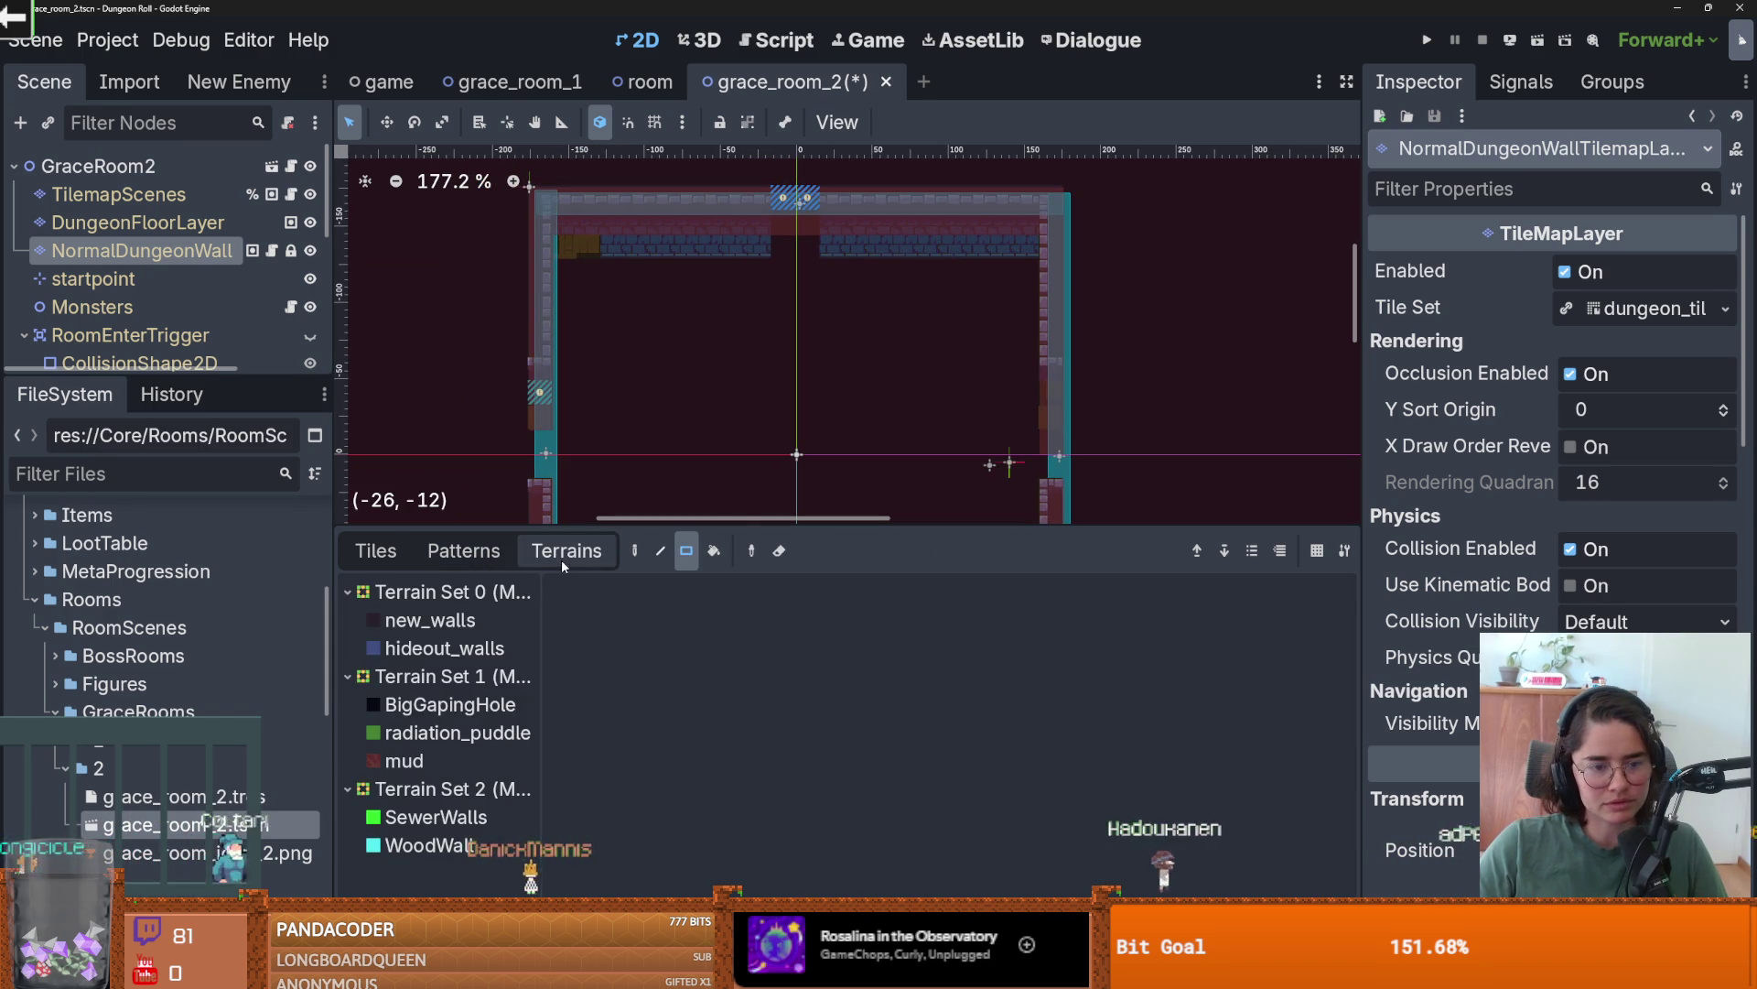
click(377, 550)
click(567, 550)
scroll(809, 365, down, 2)
ctrl+scroll(539, 338, down, 1)
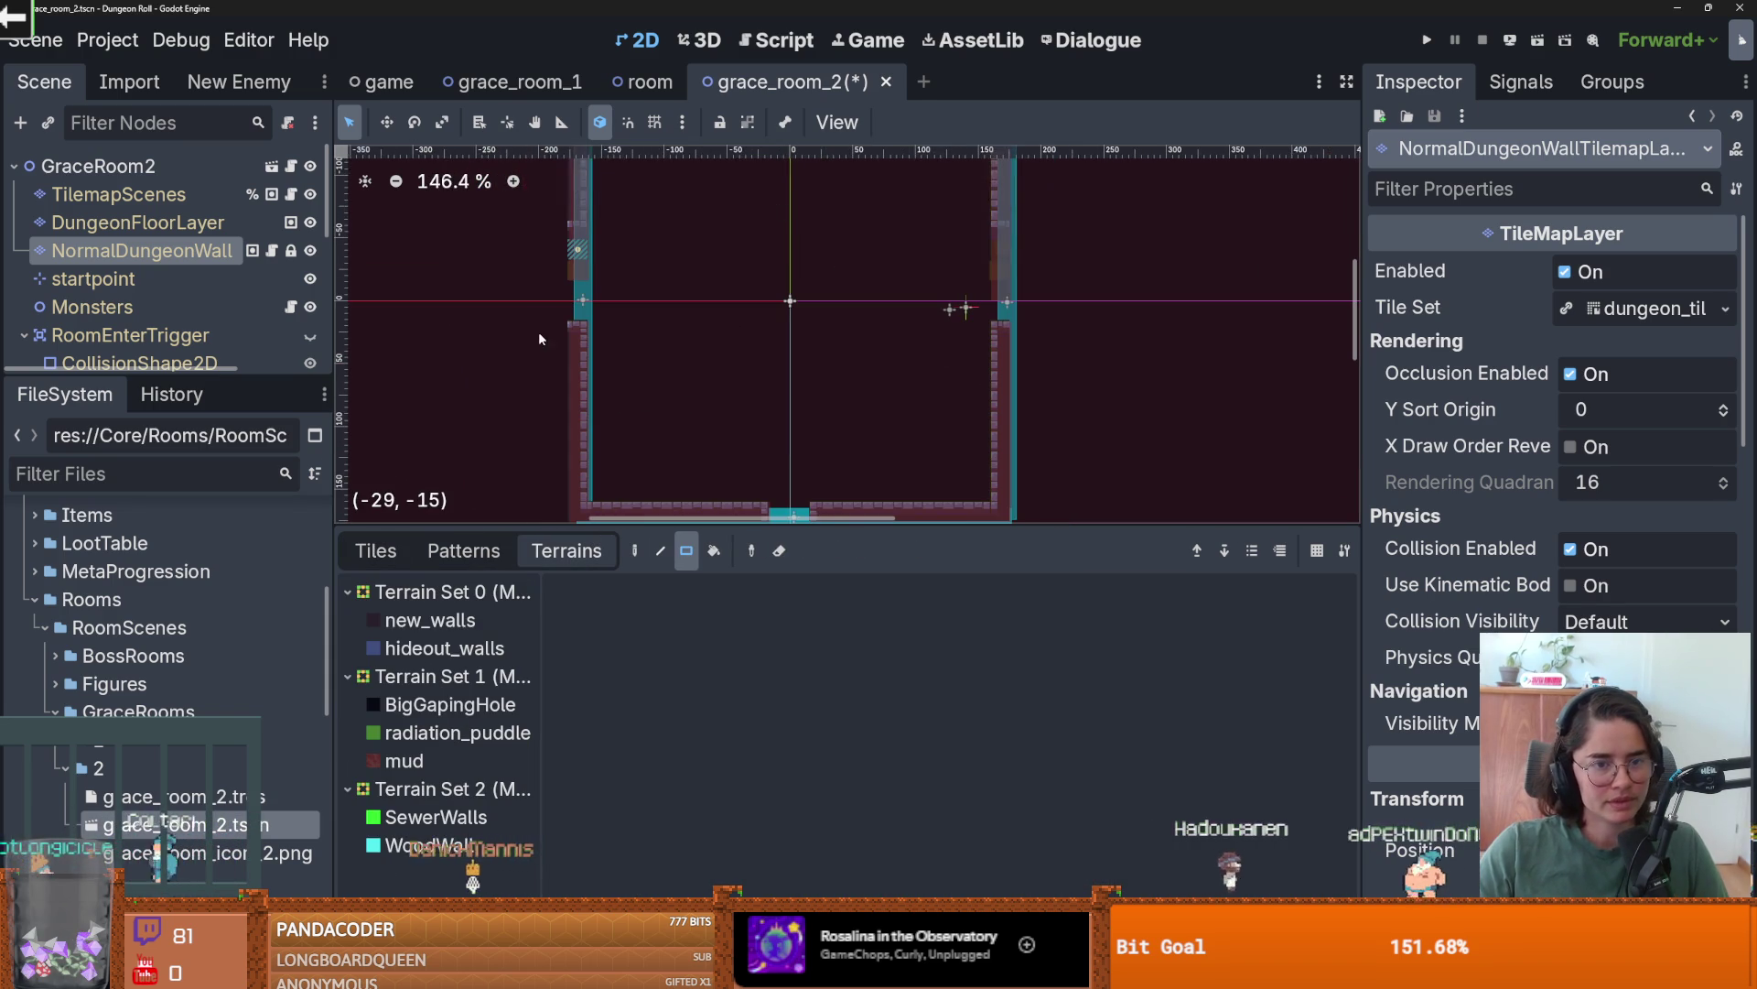
click(138, 223)
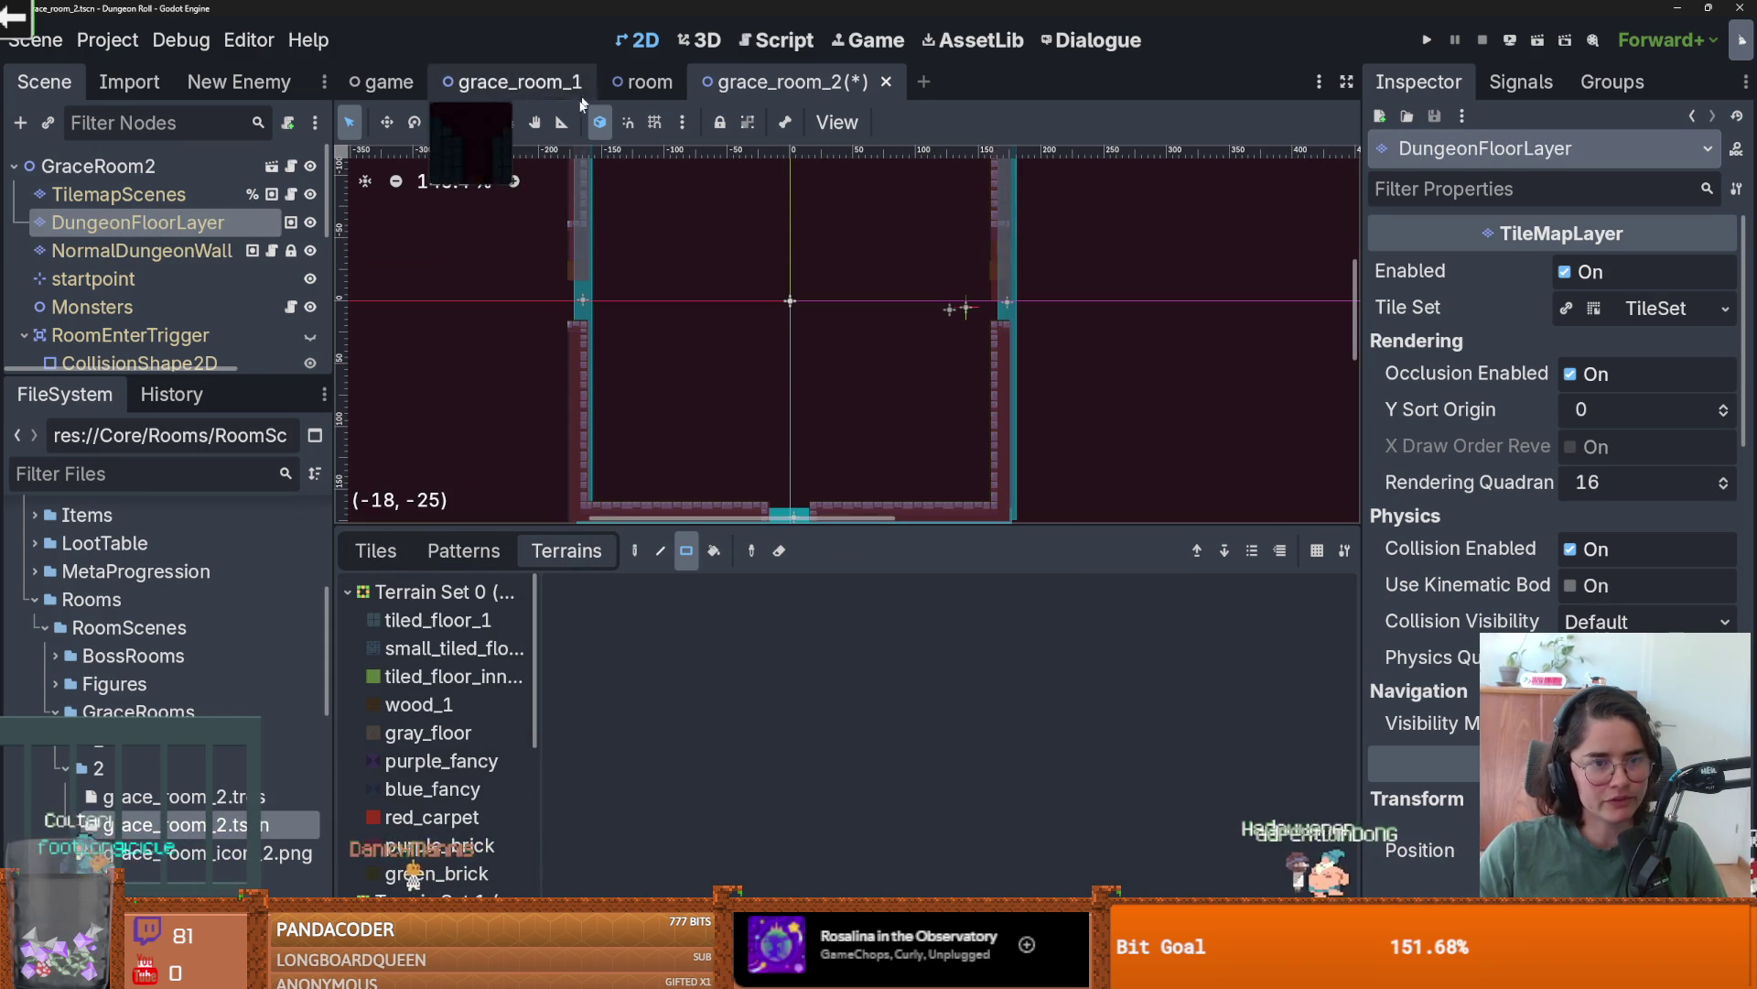
key(ctrl+s)
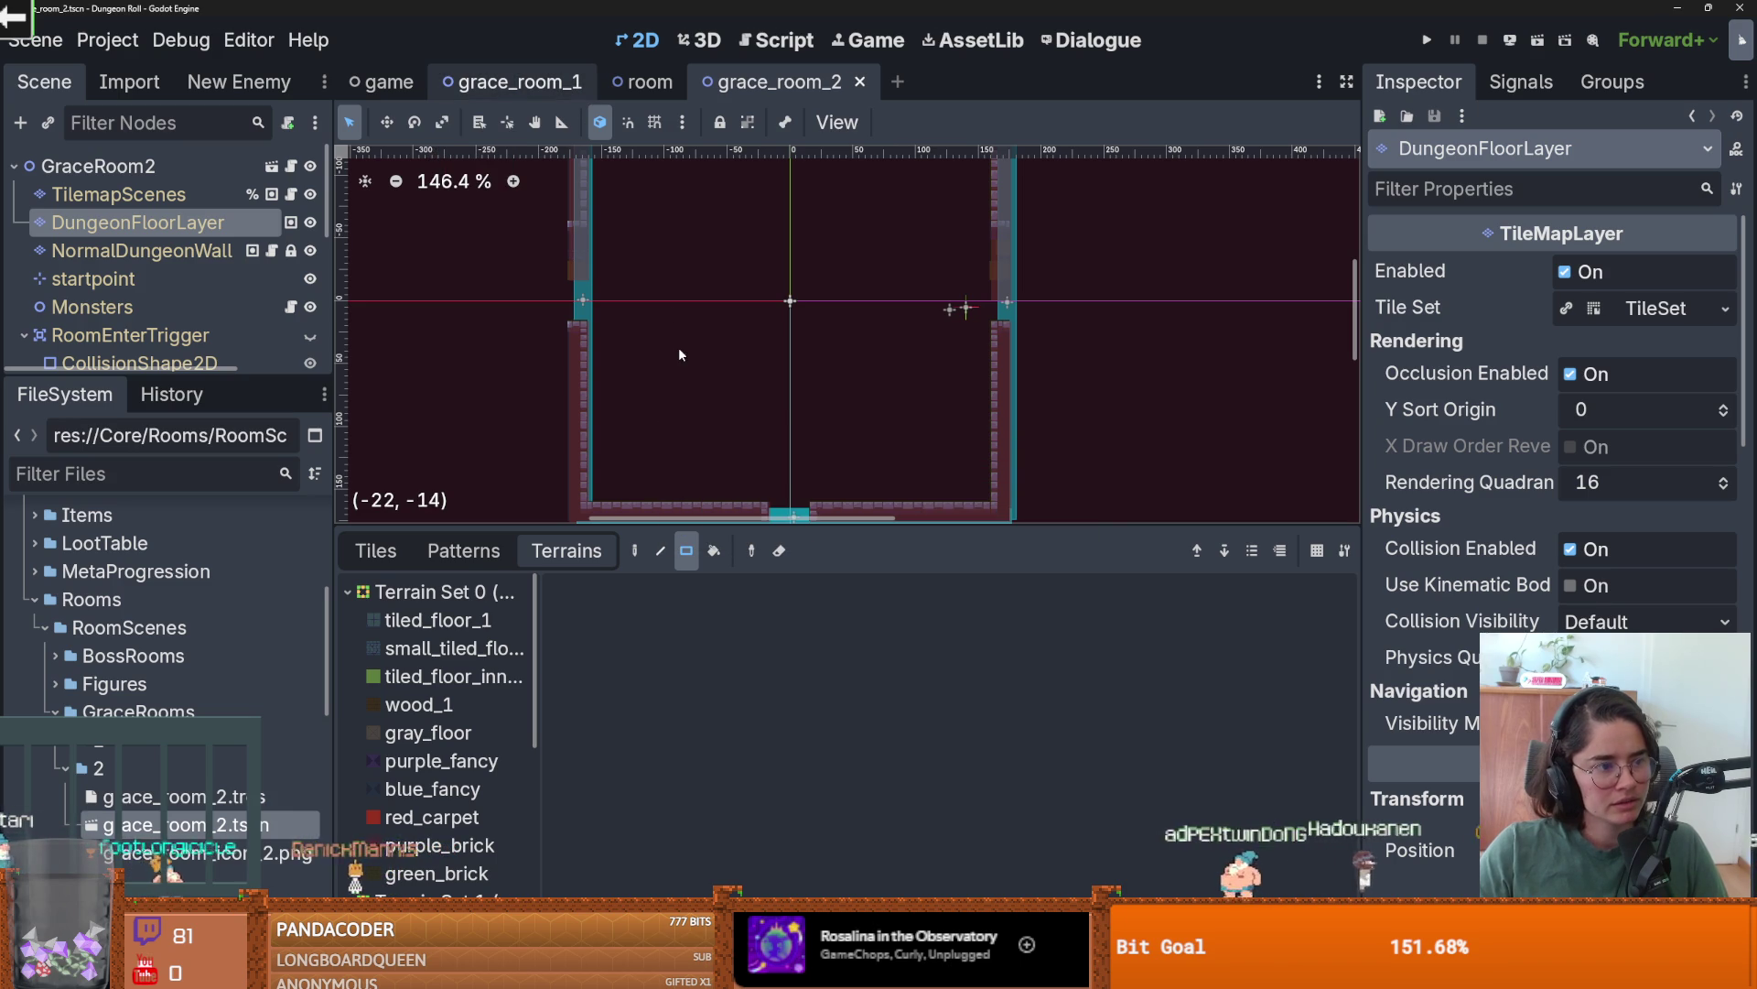
click(644, 82)
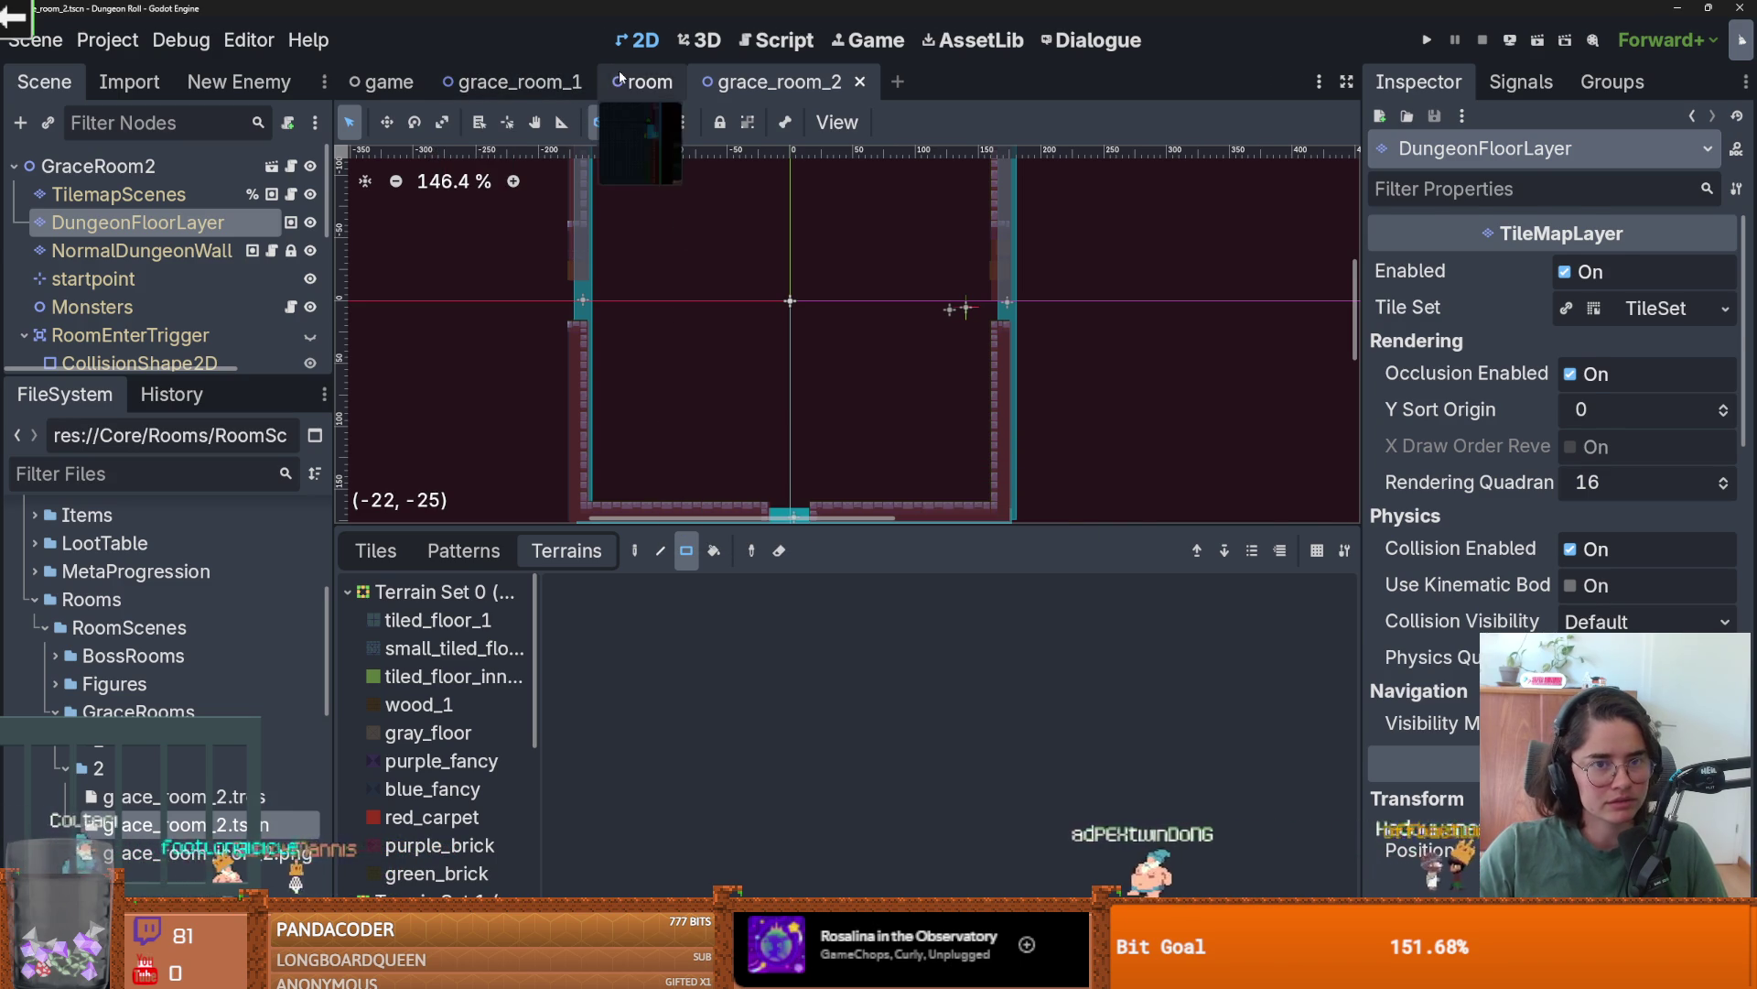
- In the room scene, use the Select tool to select the entire floor tile area on DungeonFloorLayer
scroll(747, 423, down, 1)
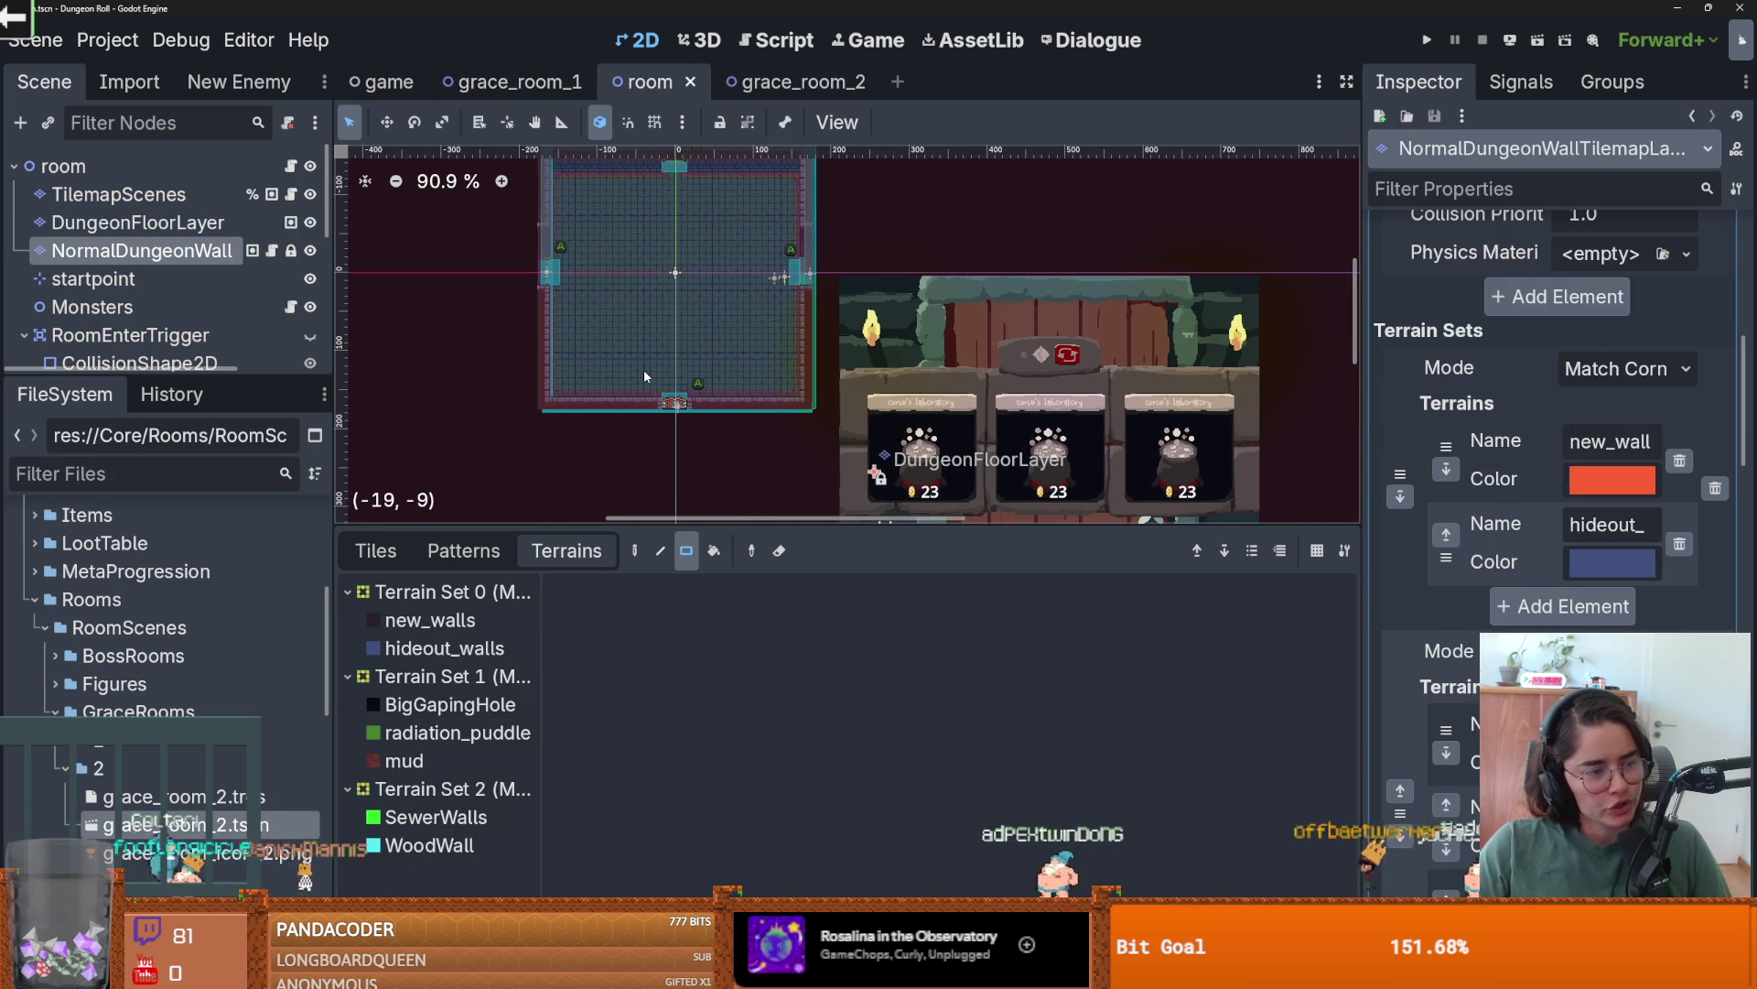
scroll(634, 366, down, 1)
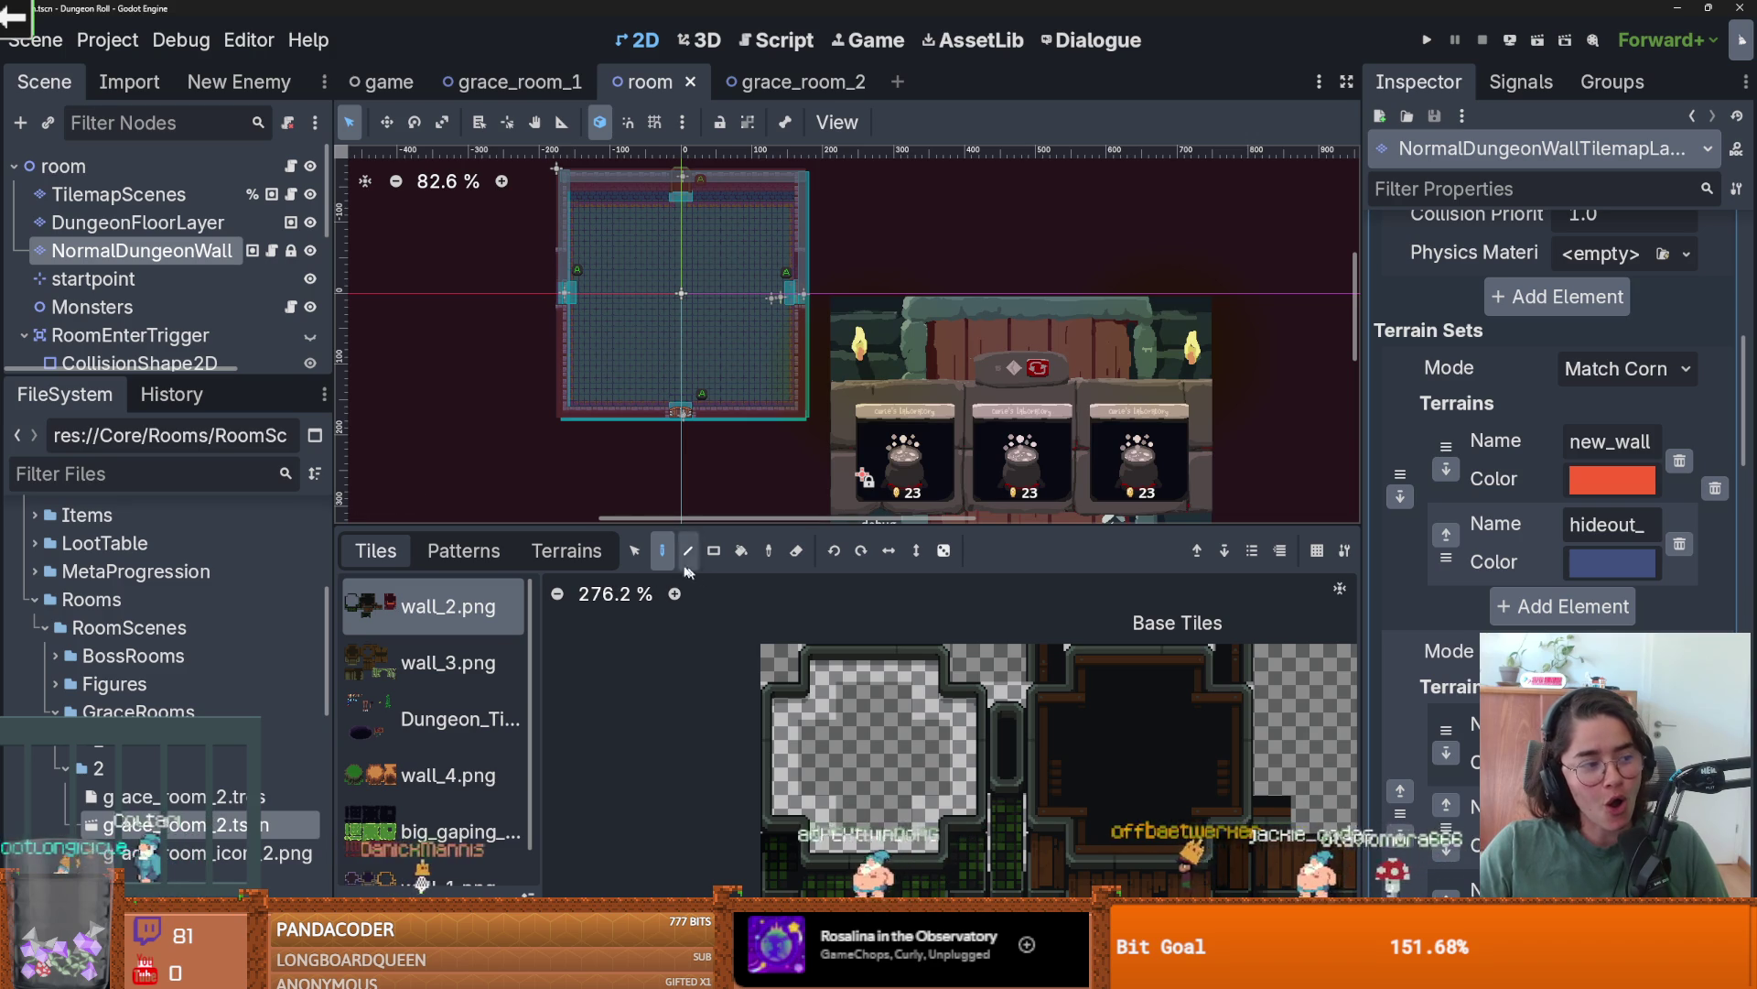
click(634, 551)
drag(818, 432, 555, 189)
click(234, 223)
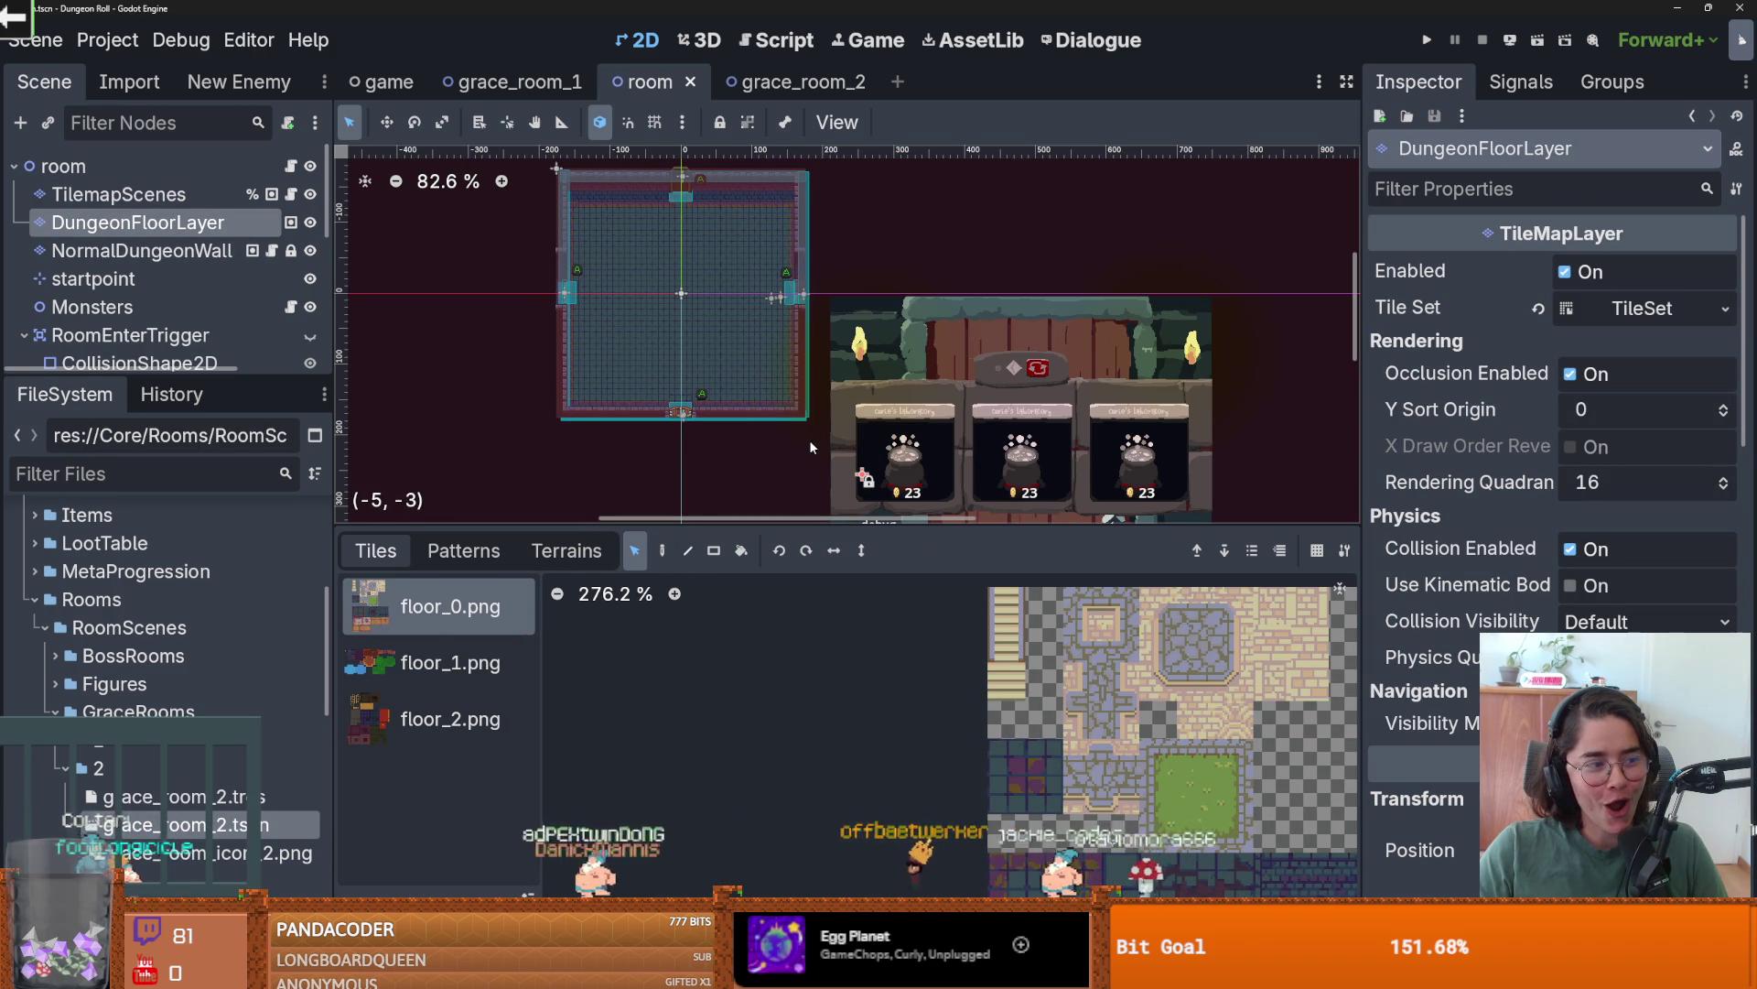
drag(811, 446, 524, 190)
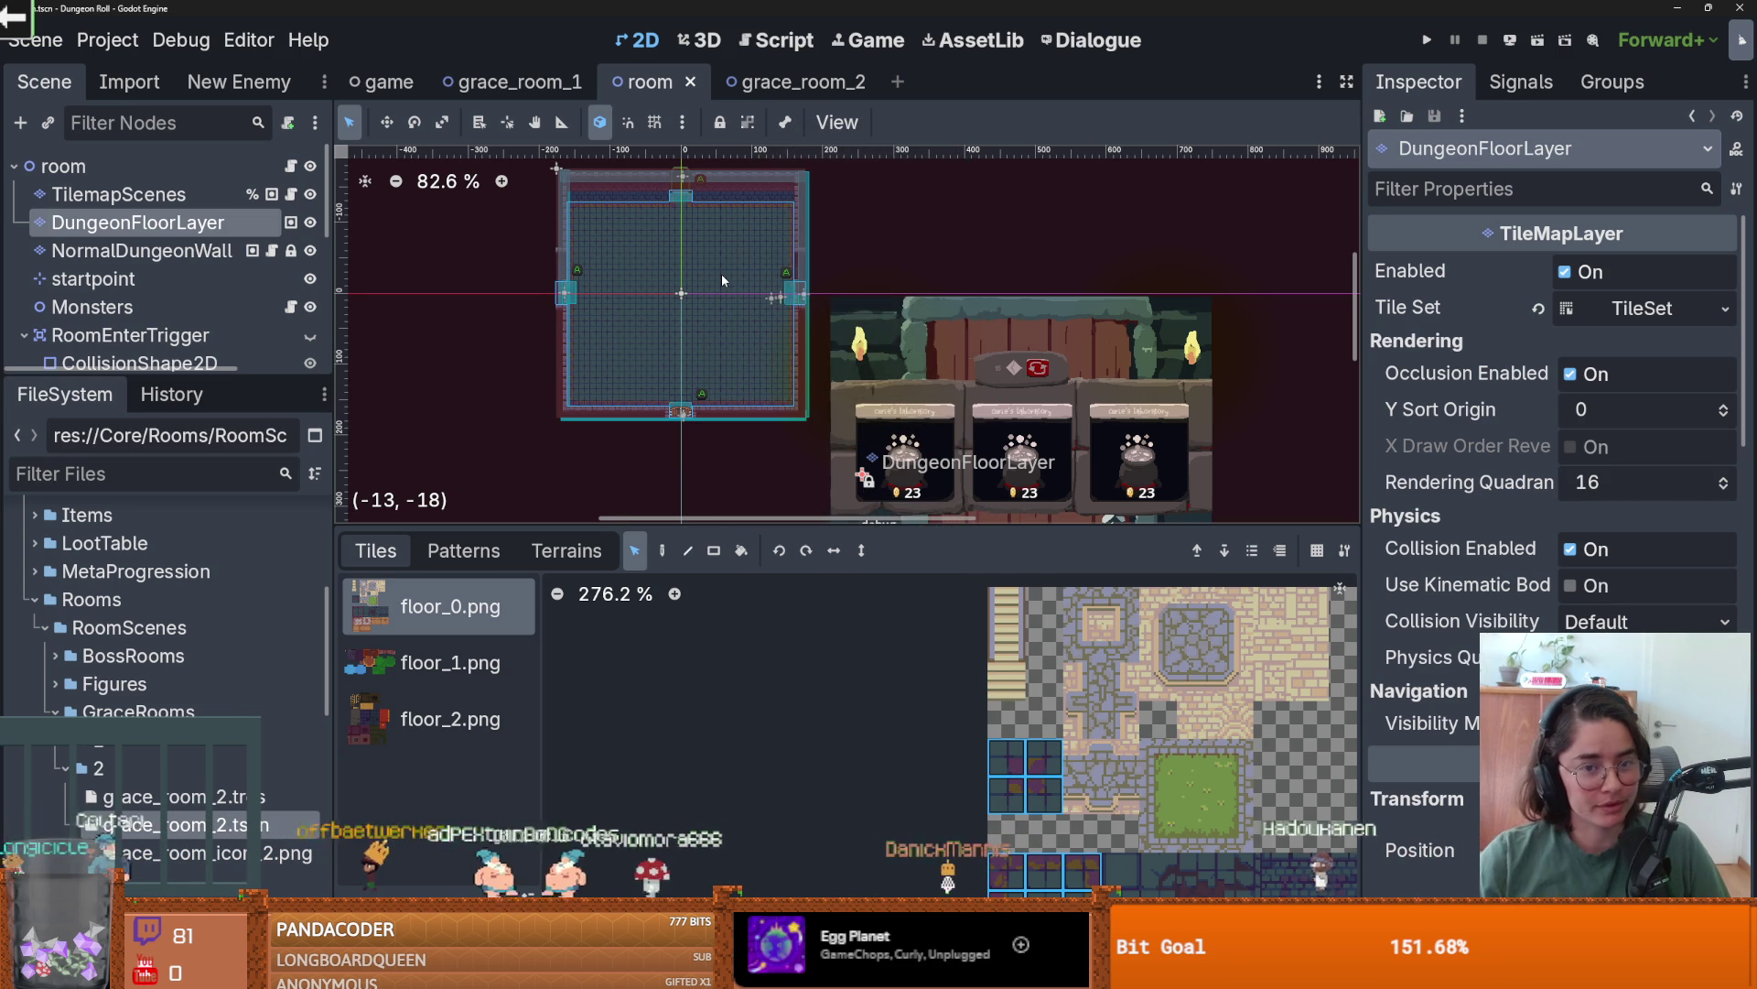
click(567, 550)
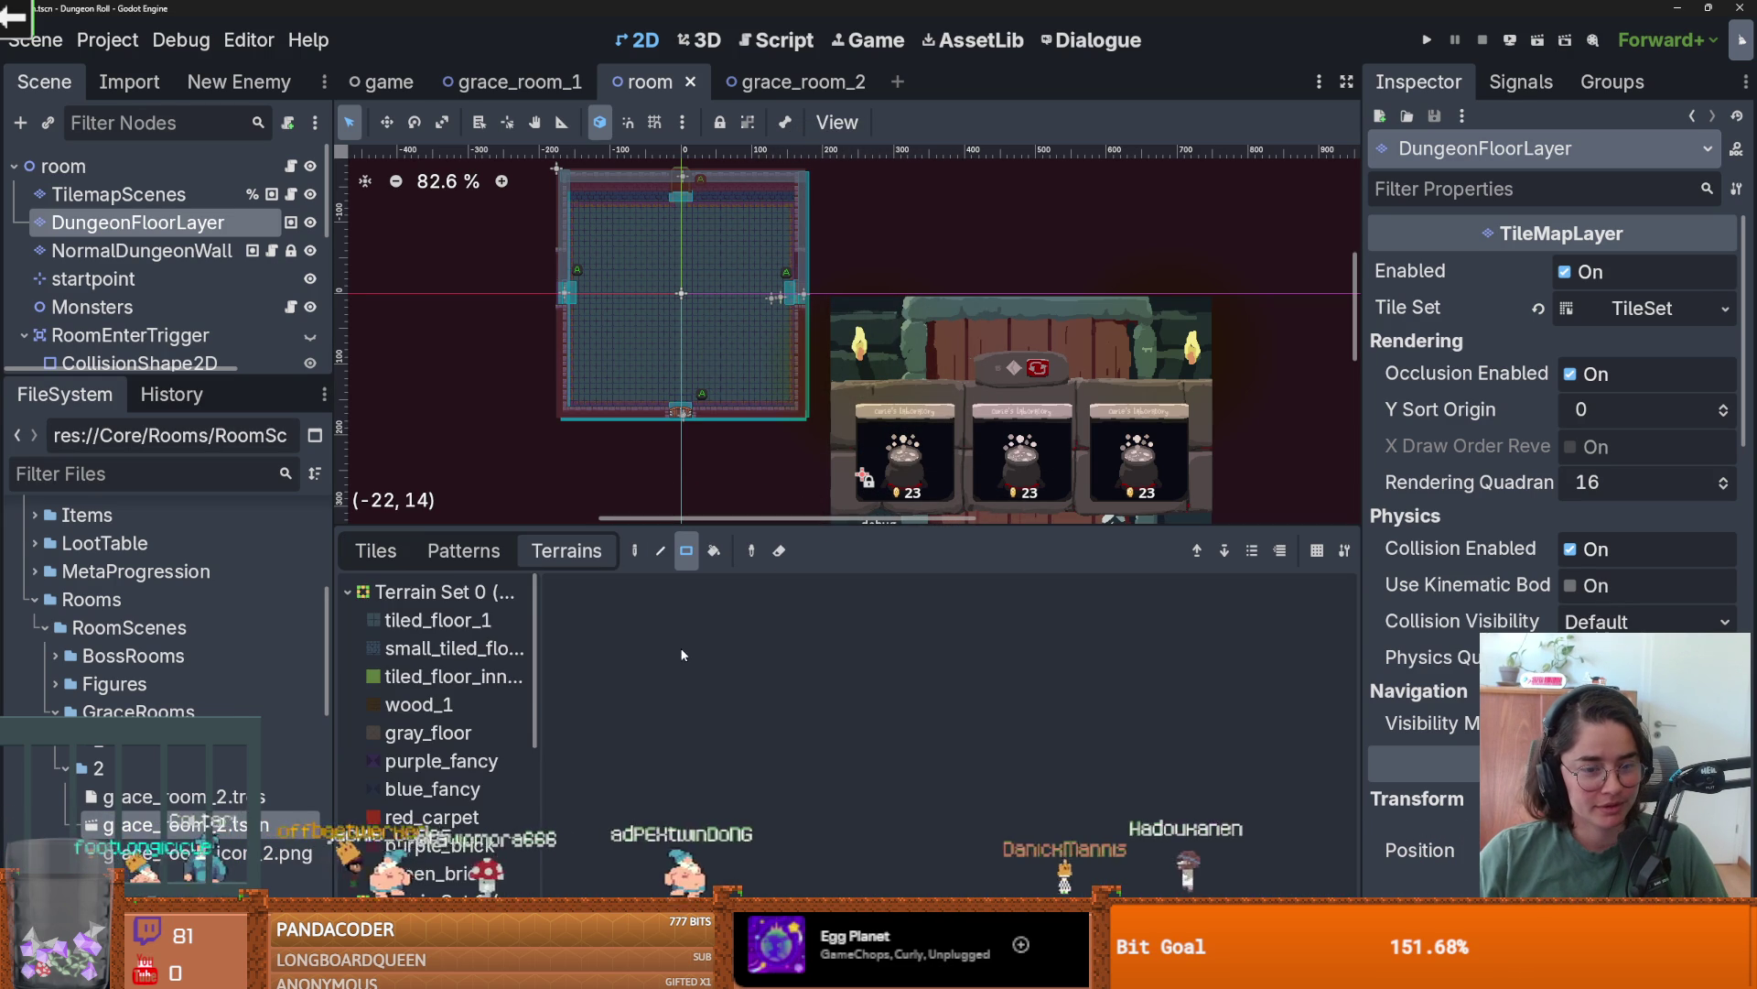
click(464, 550)
- Store the selected floor tiles as a room-sized pattern and save the room scene
key(ctrl+v)
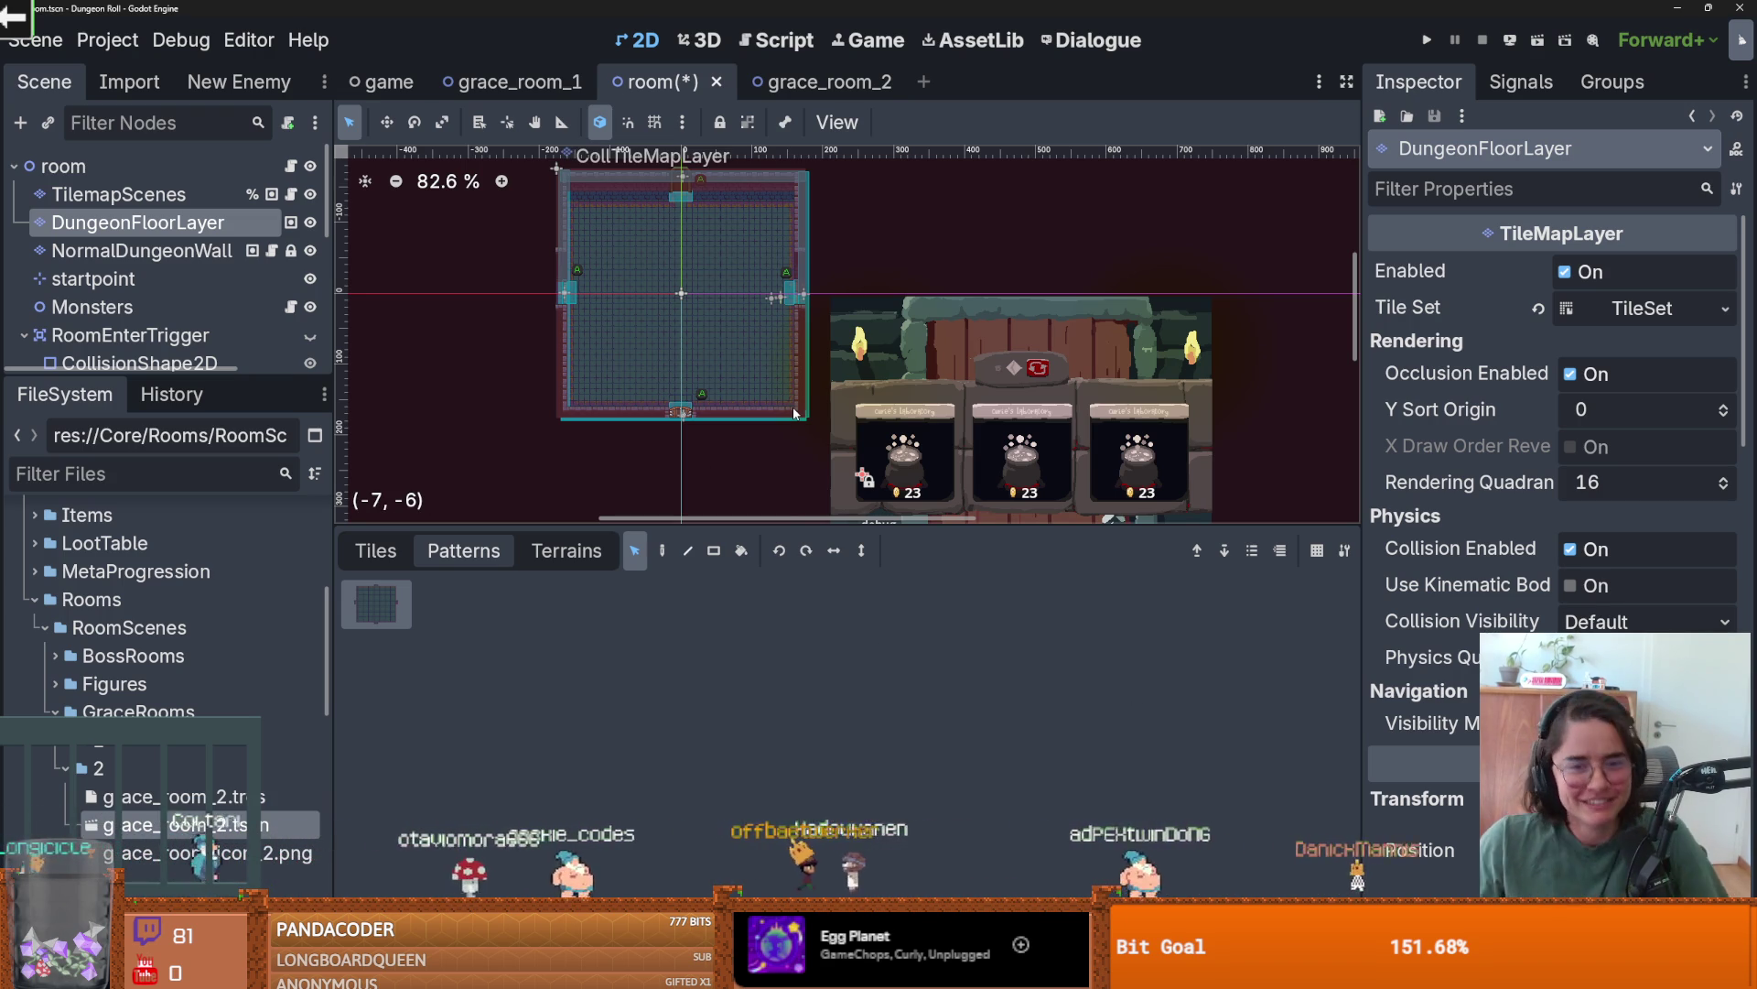
key(ctrl+s)
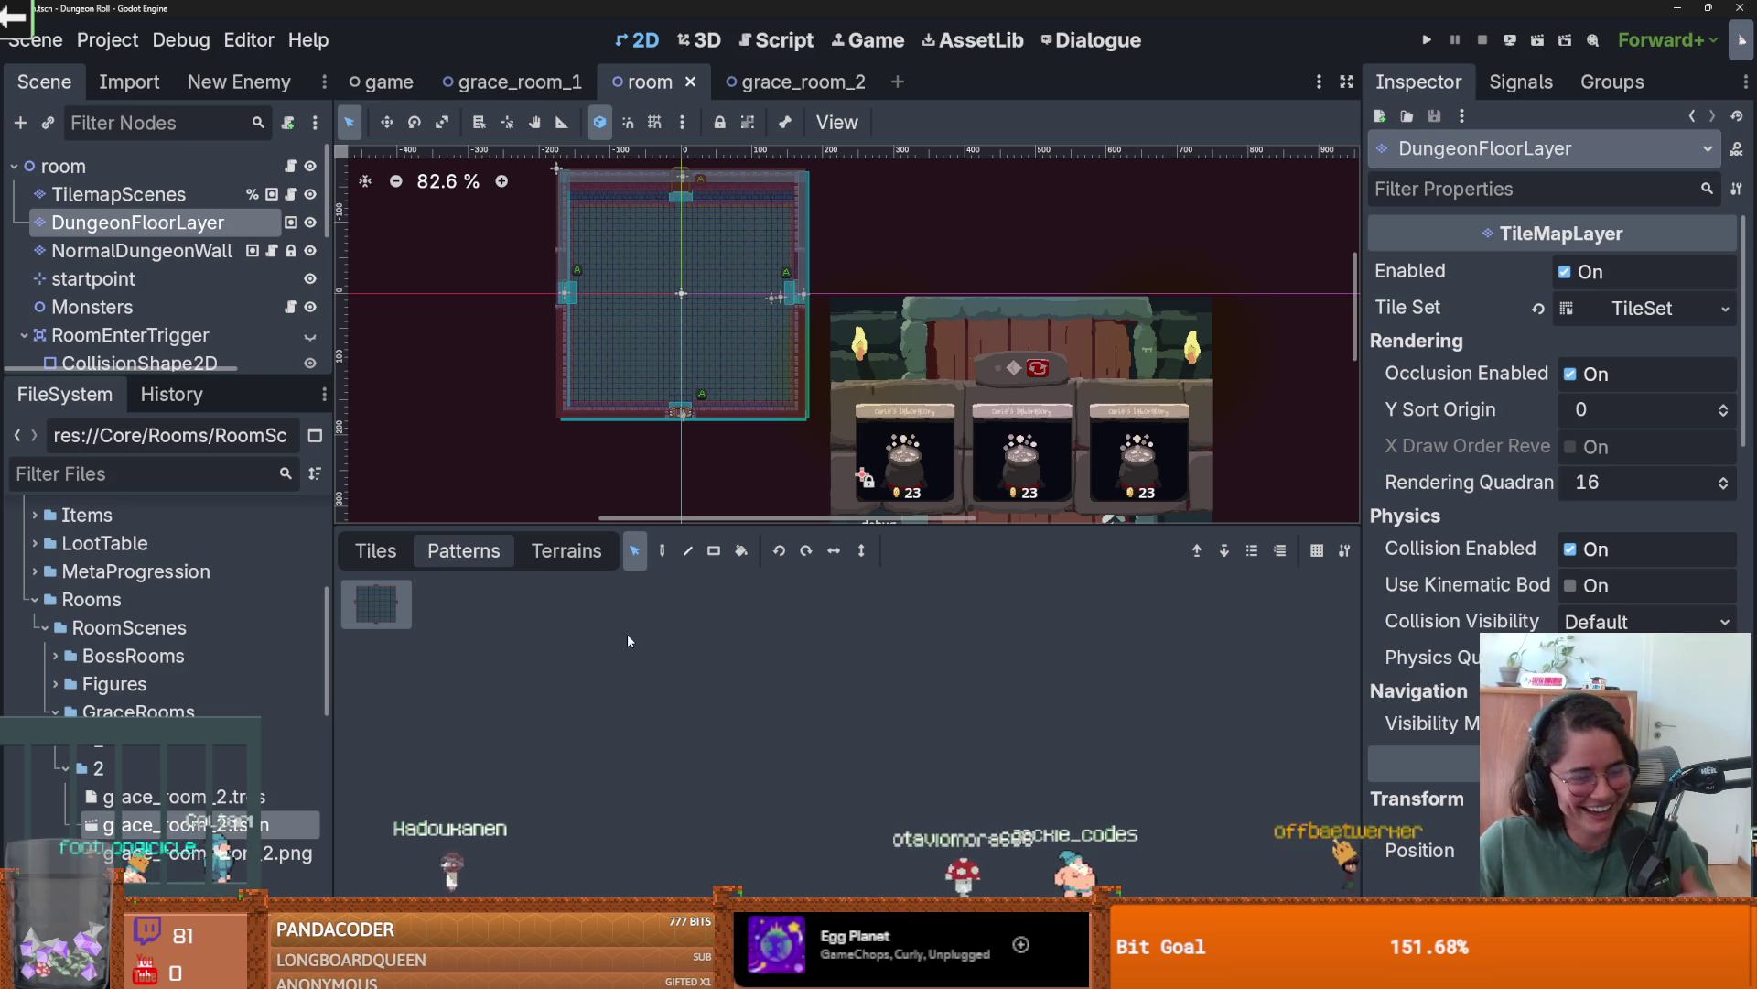
mouse_move(1510, 764)
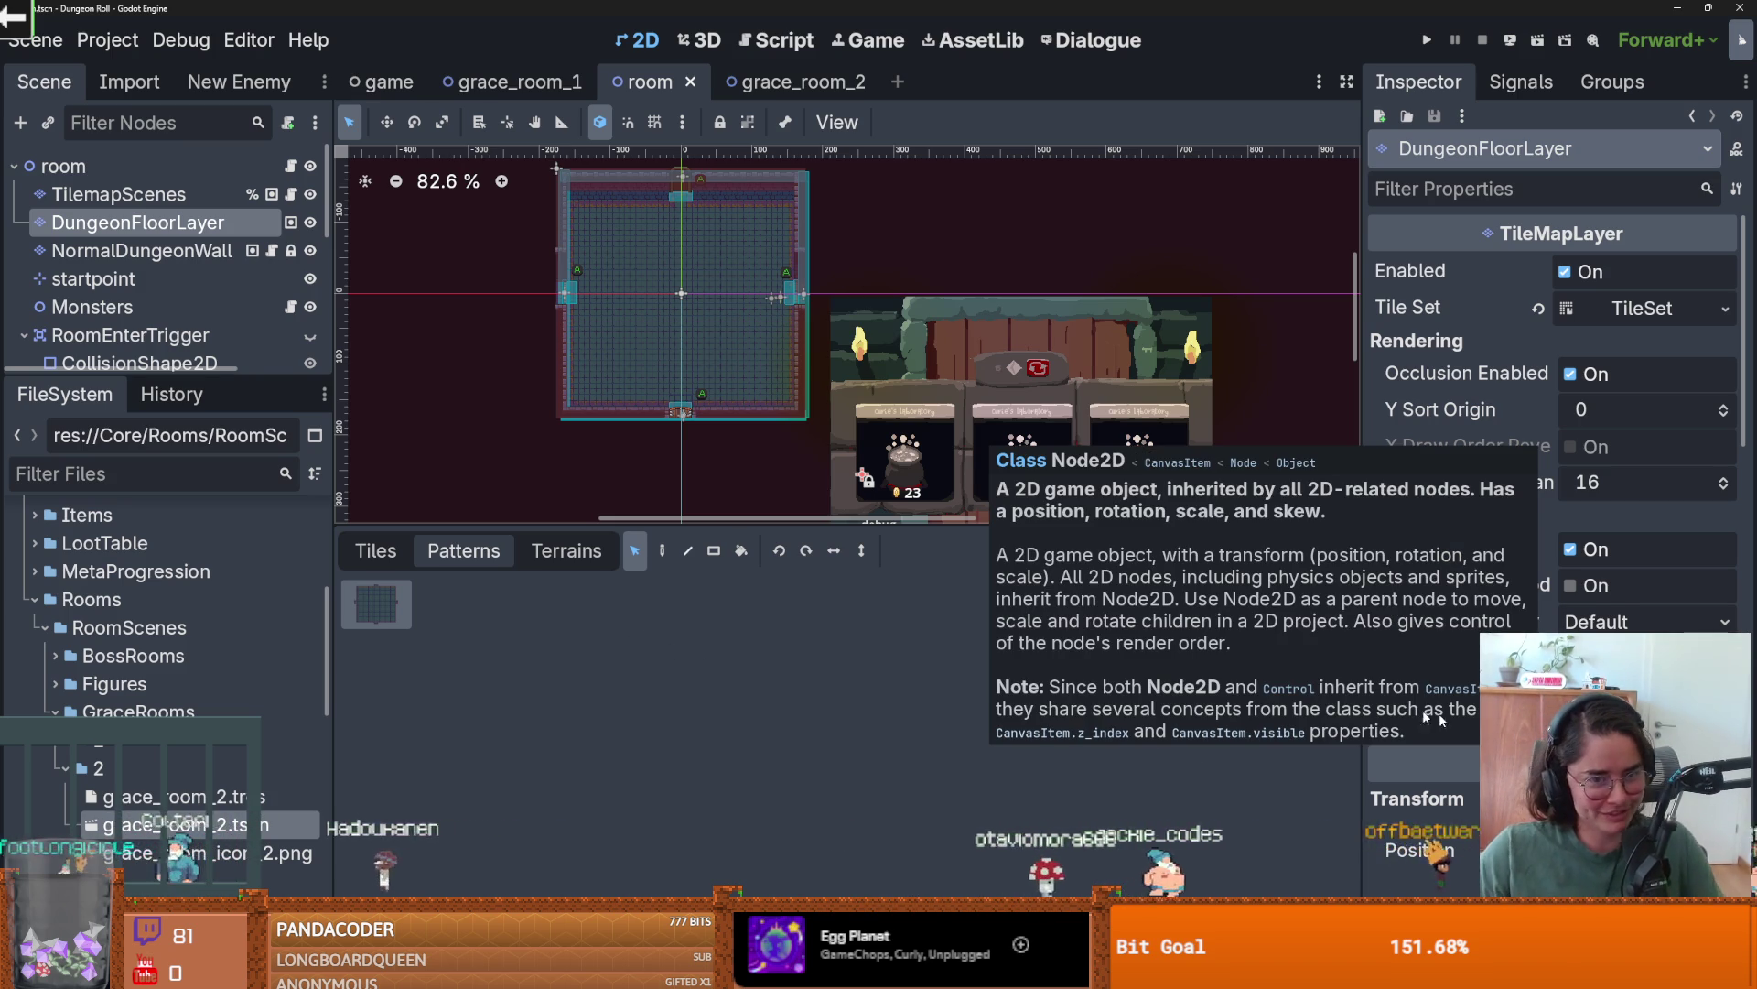
scroll(639, 452, up, 3)
key(ctrl+s)
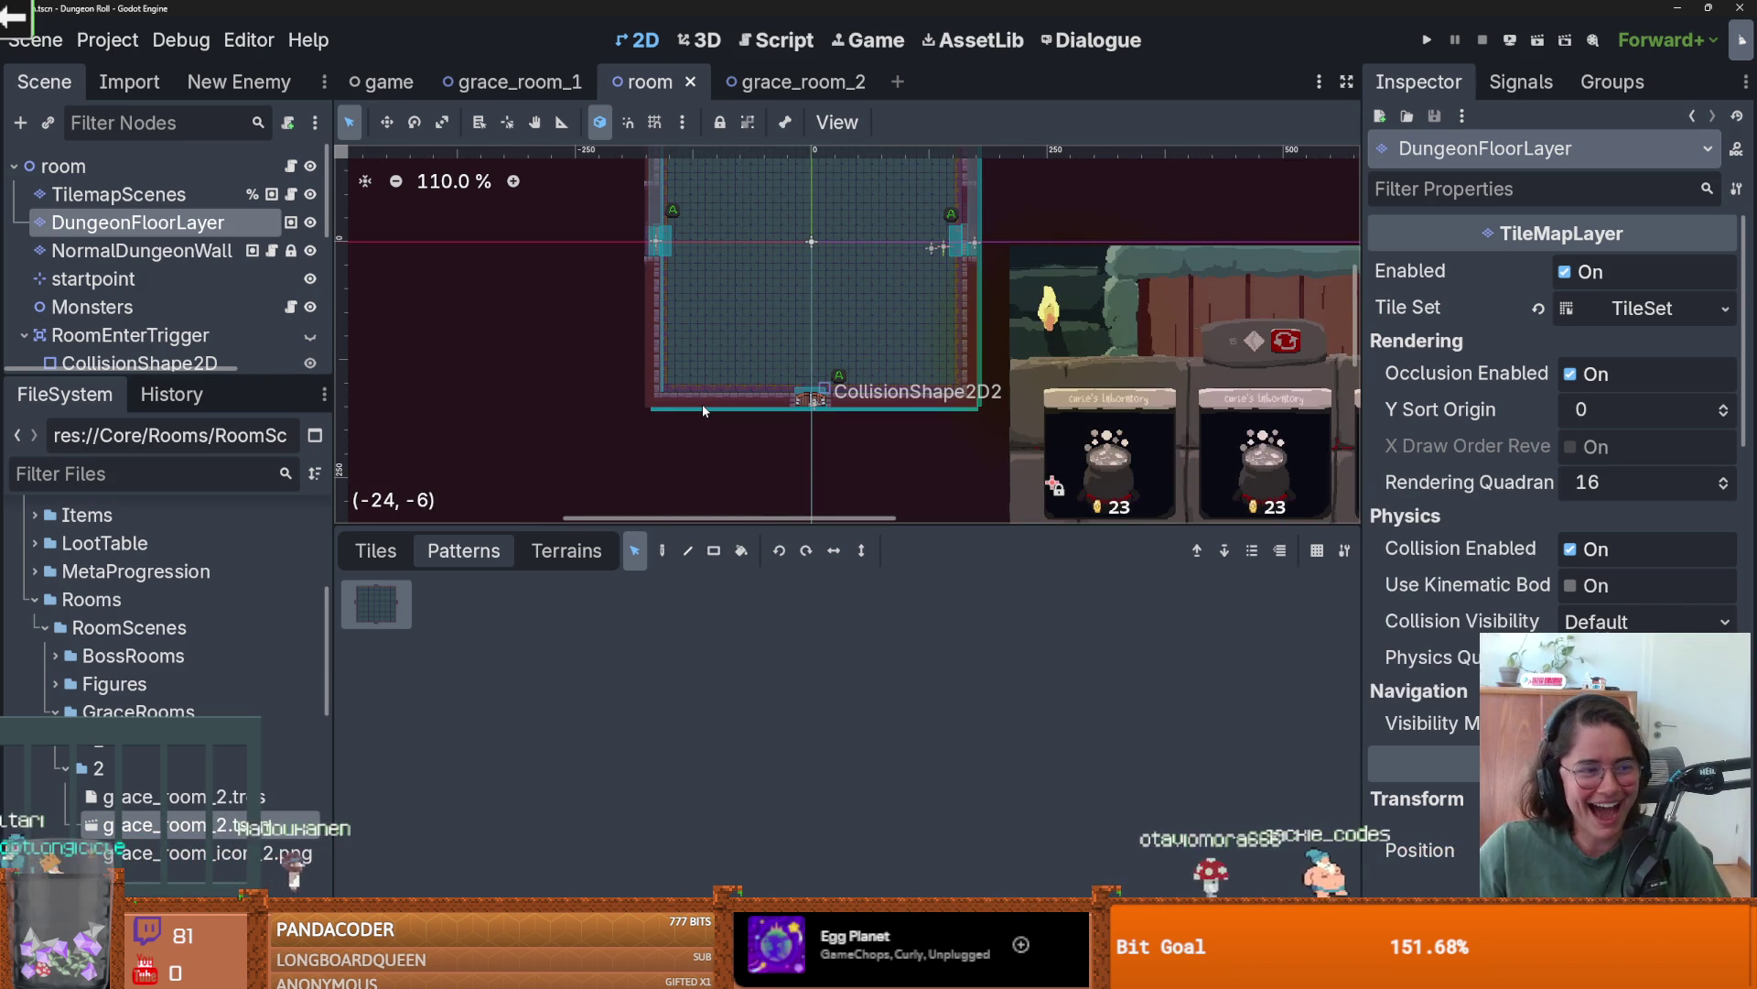
scroll(727, 389, up, 2)
key(ctrl+s)
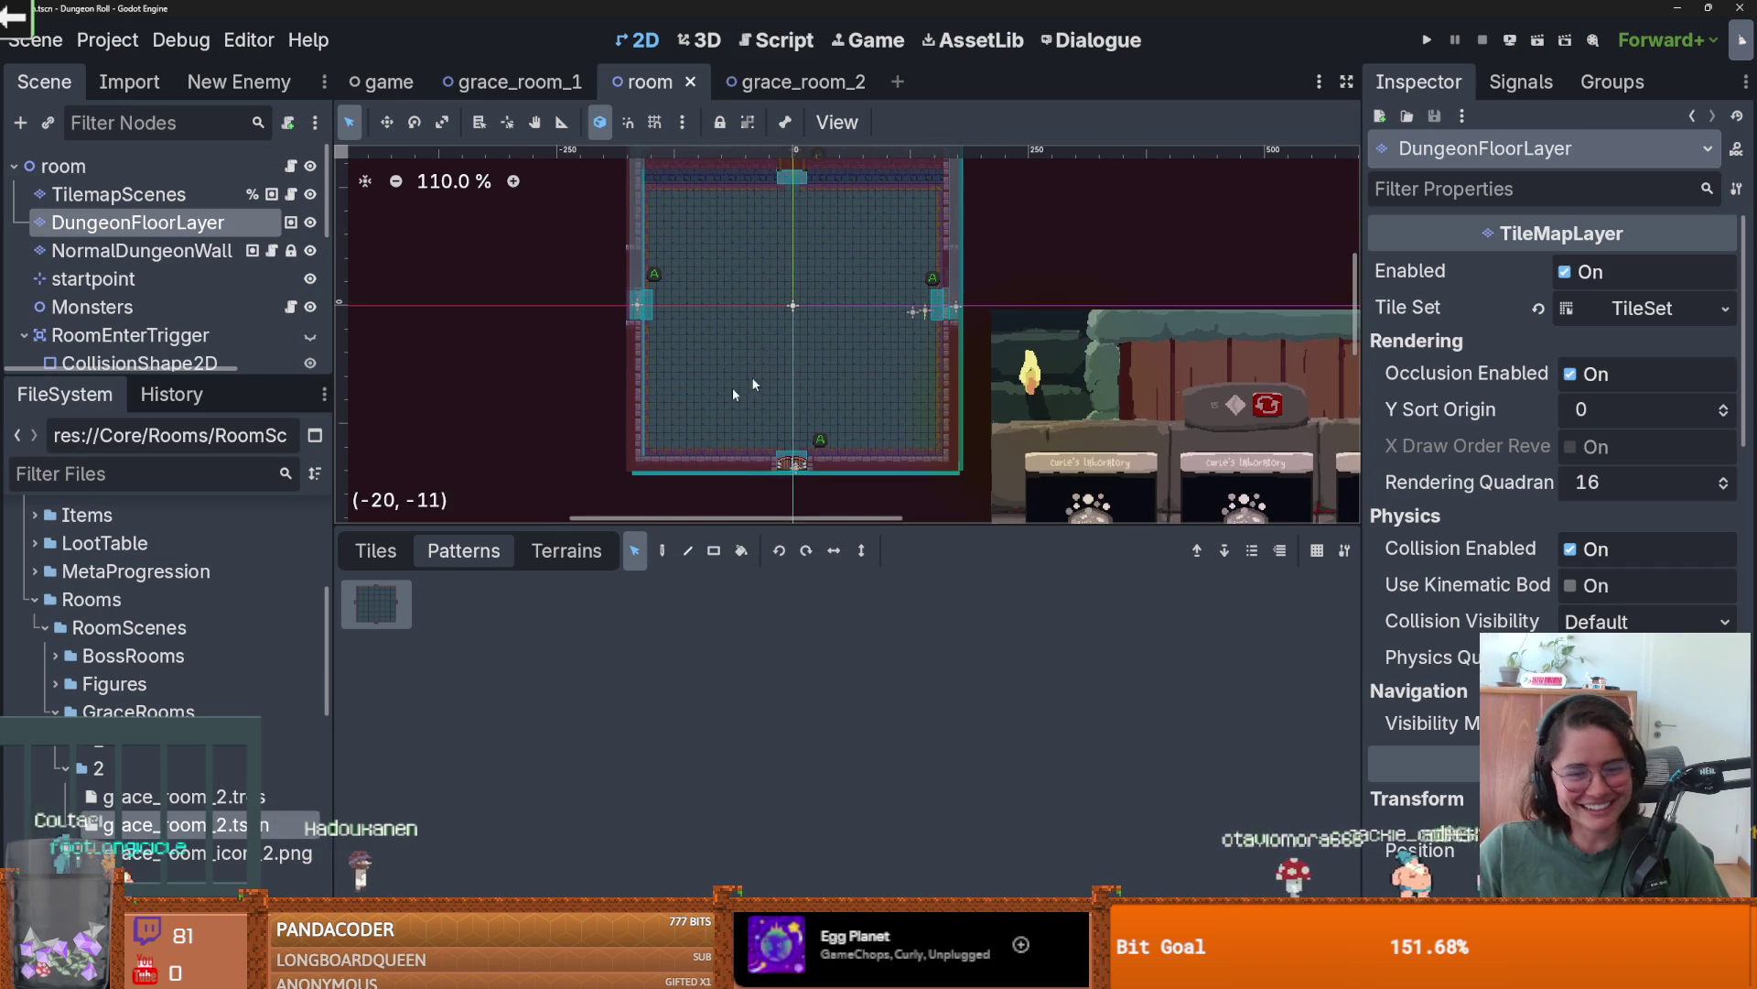
scroll(709, 406, up, 2)
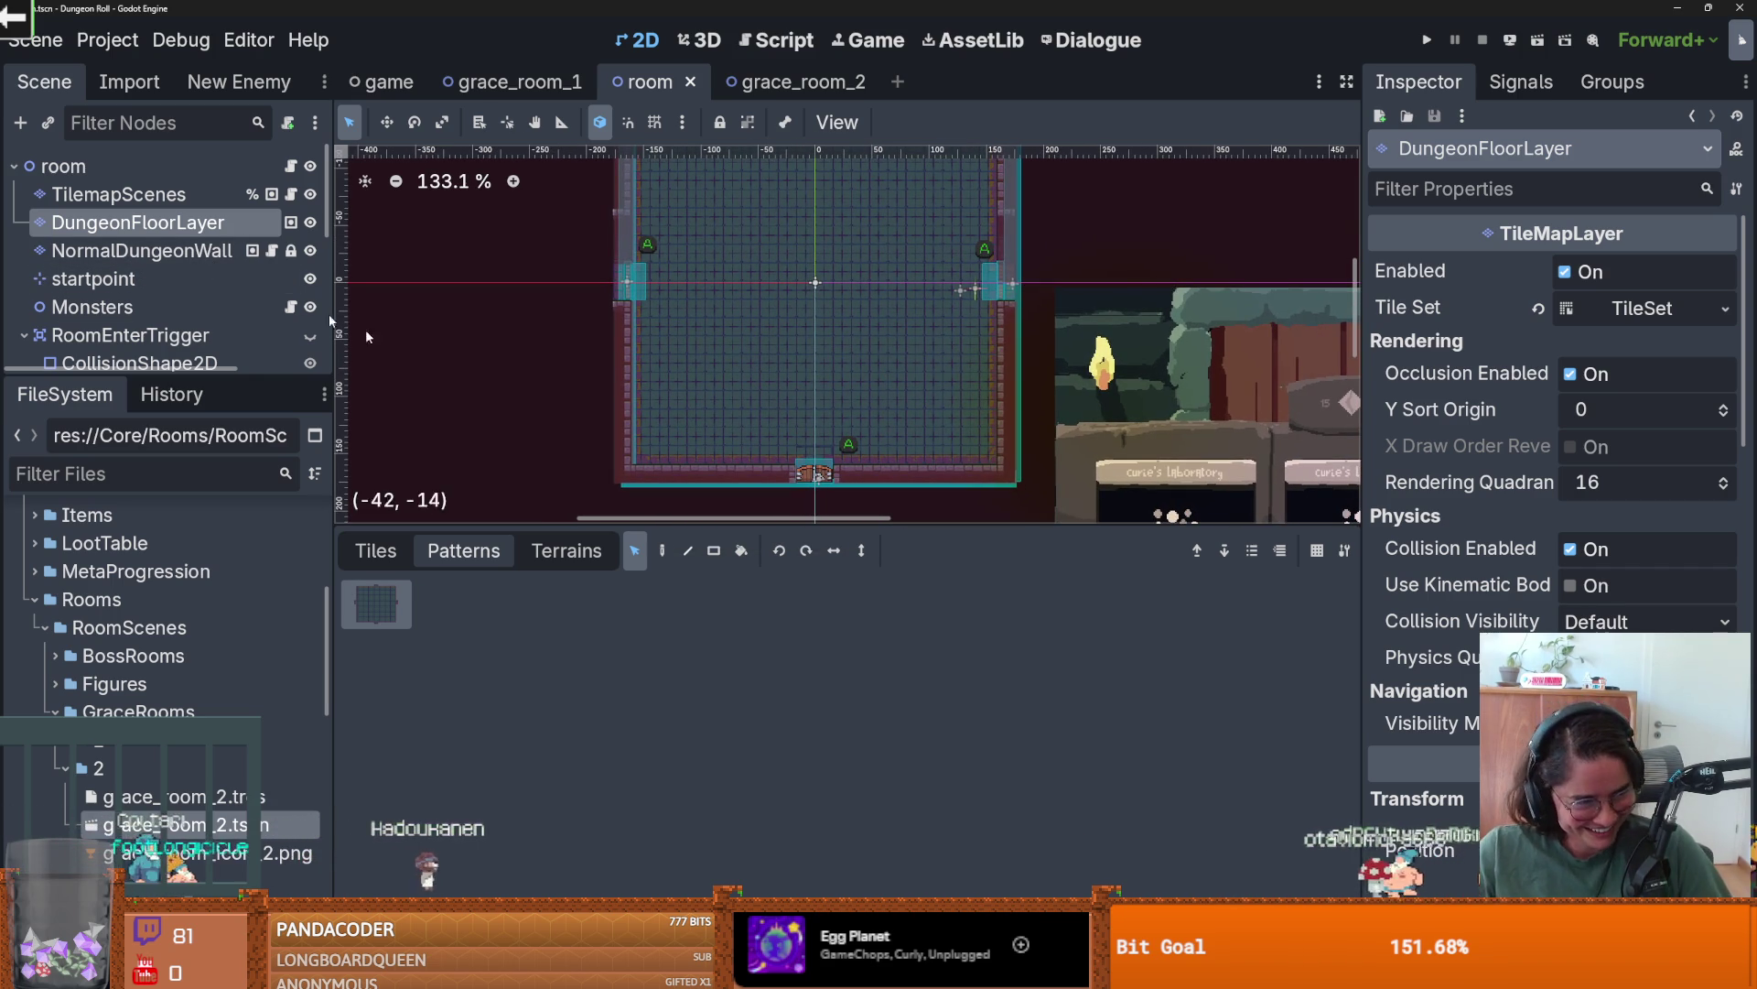
scroll(696, 366, down, 1)
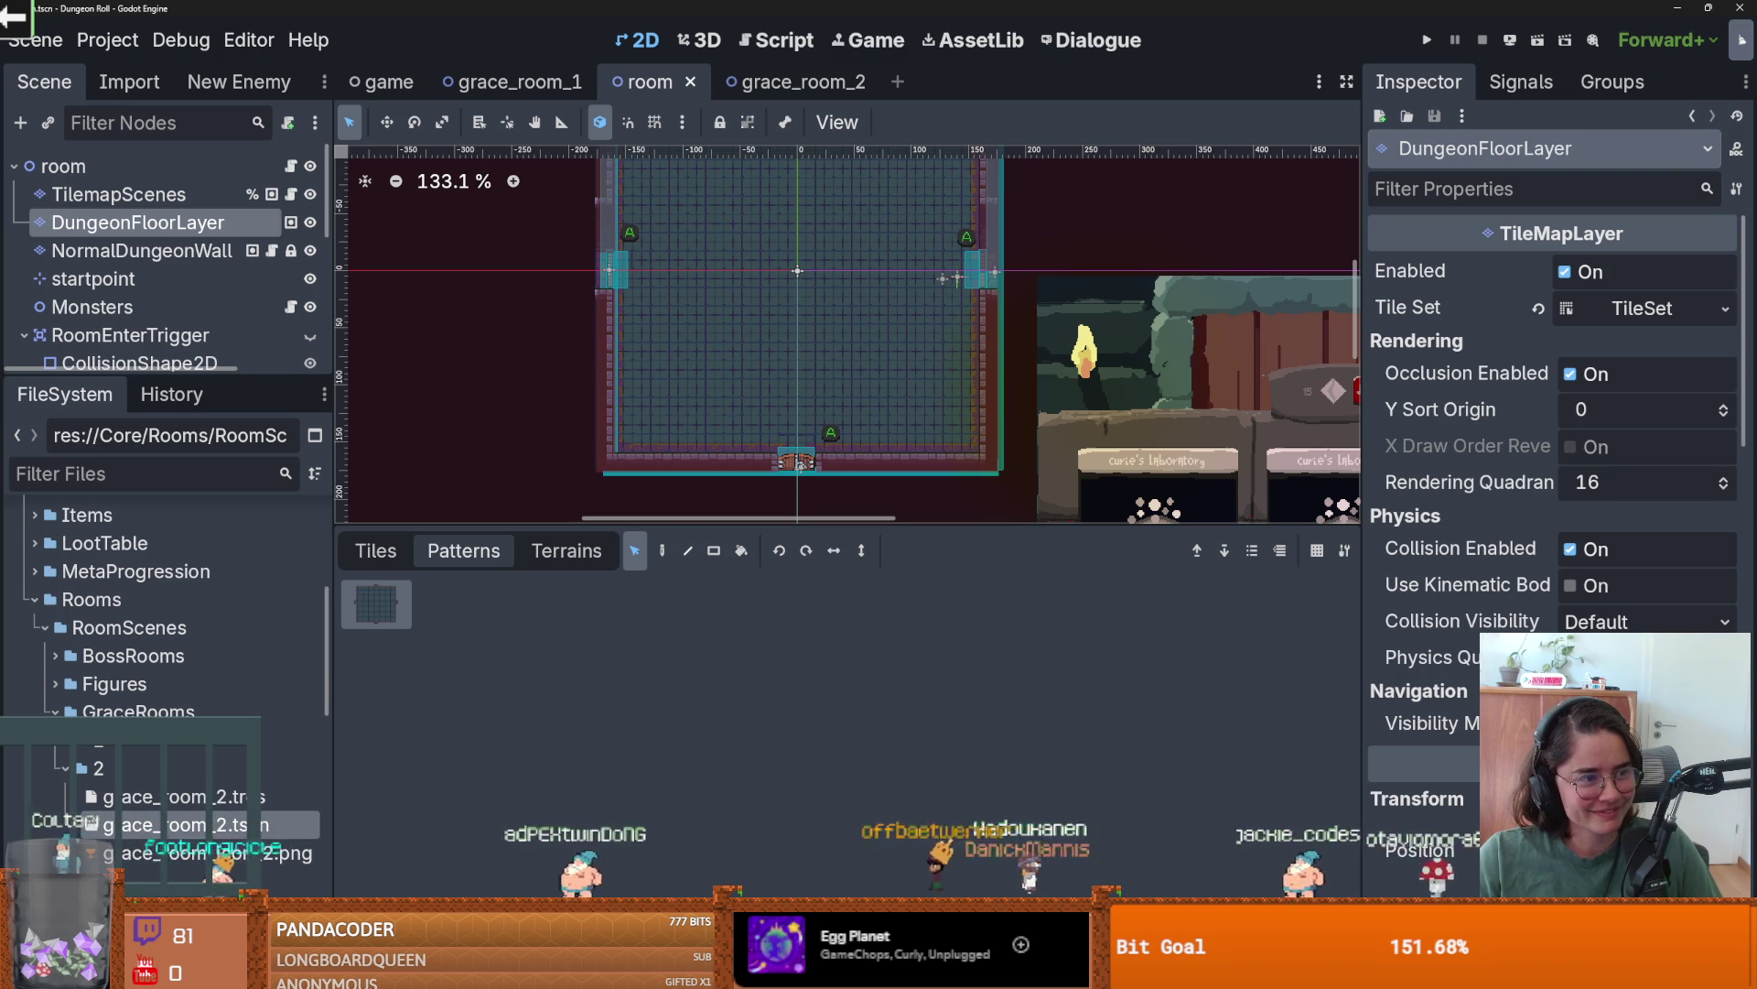
scroll(501, 347, up, 1)
scroll(534, 353, down, 1)
key(ctrl+s)
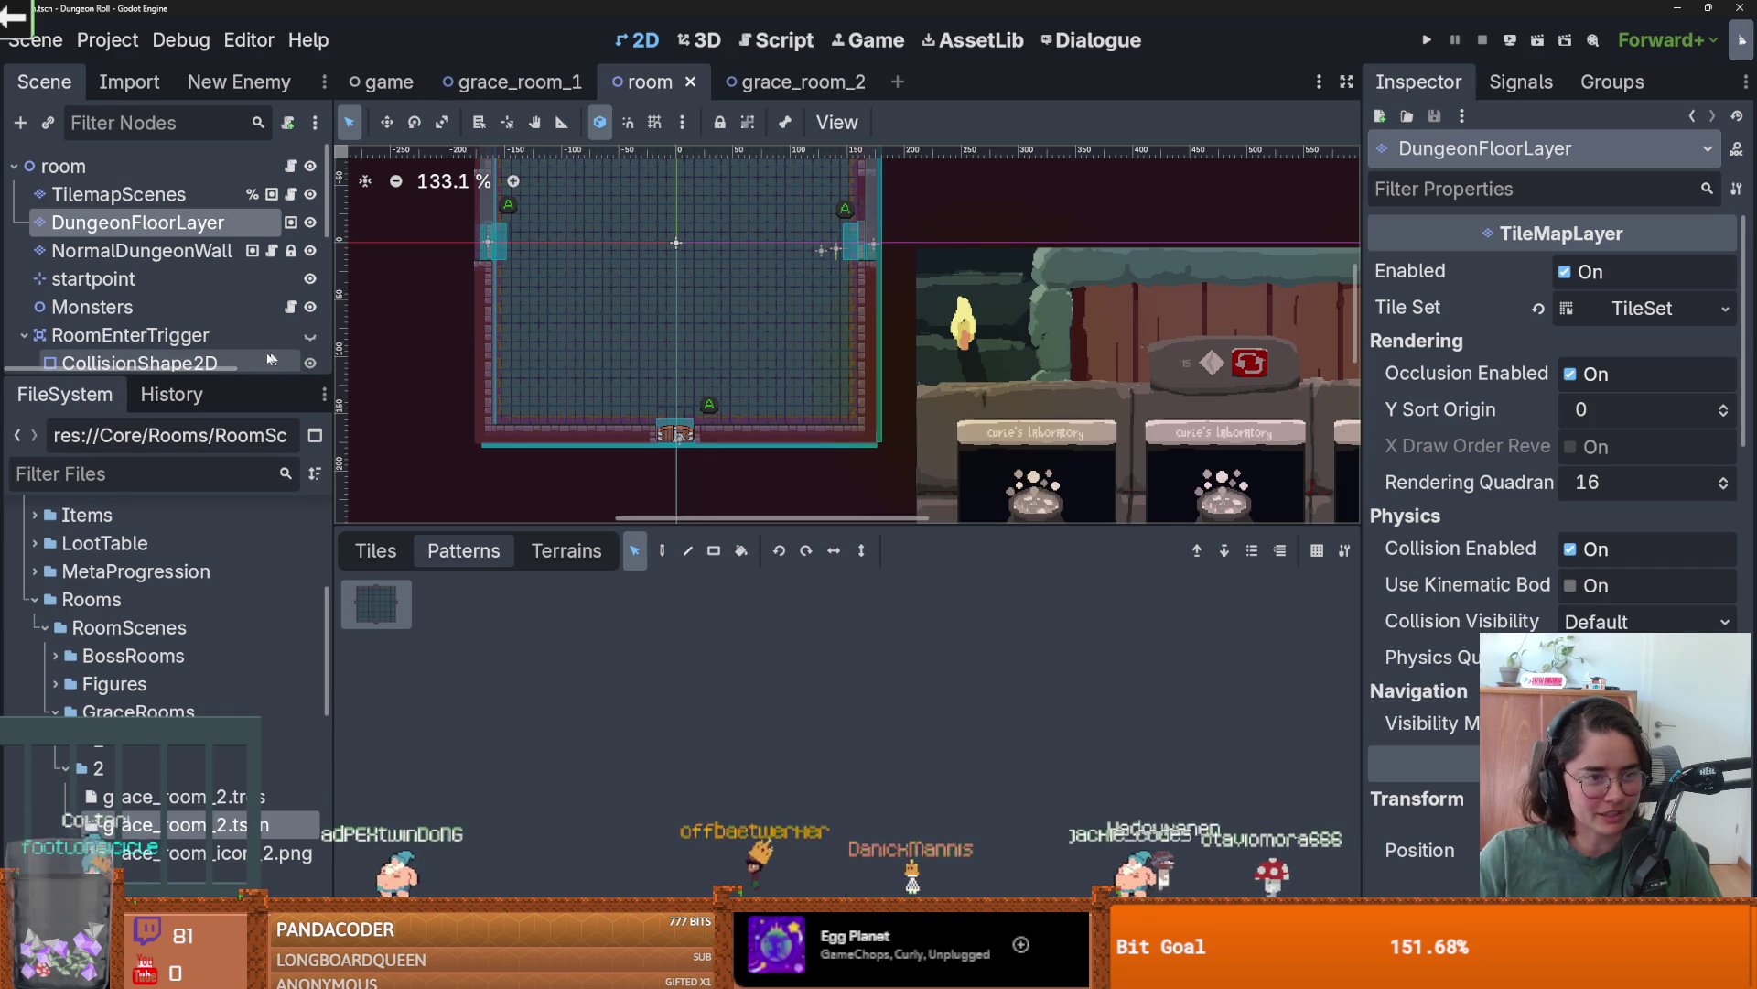
- Enlarge the scene tree and switch to the grace_room_2 scene with Ctrl+Tab
drag(222, 381, 220, 494)
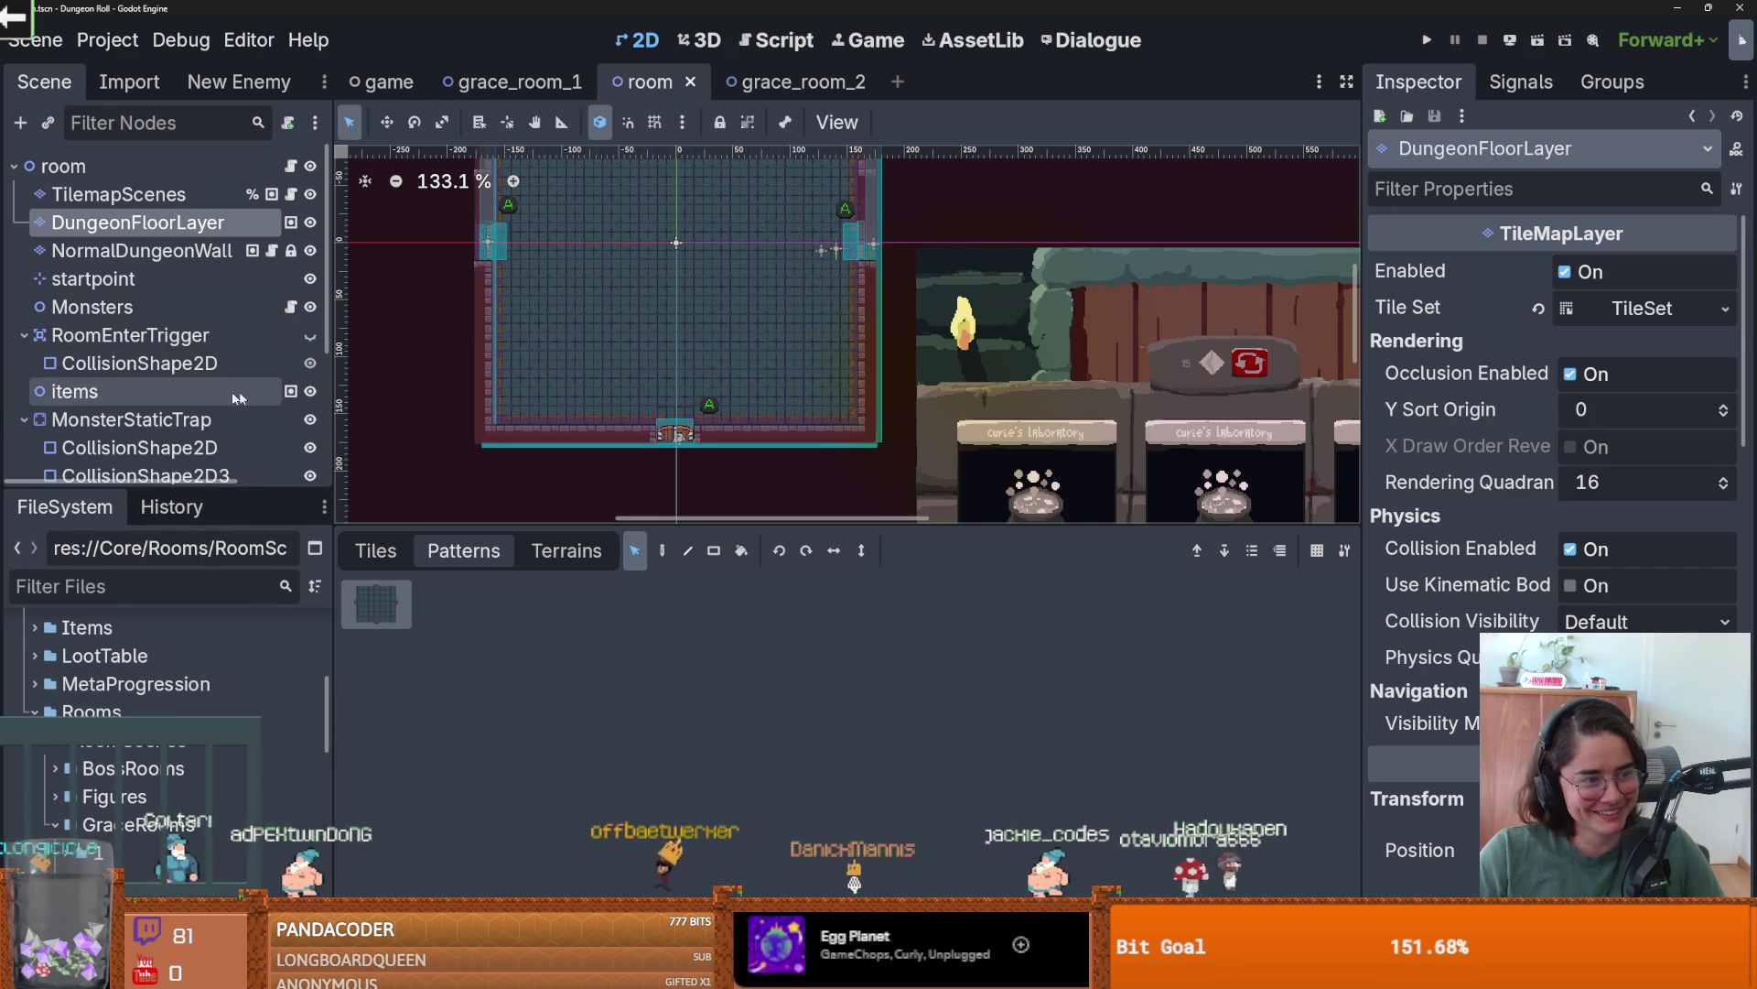
scroll(618, 290, down, 1)
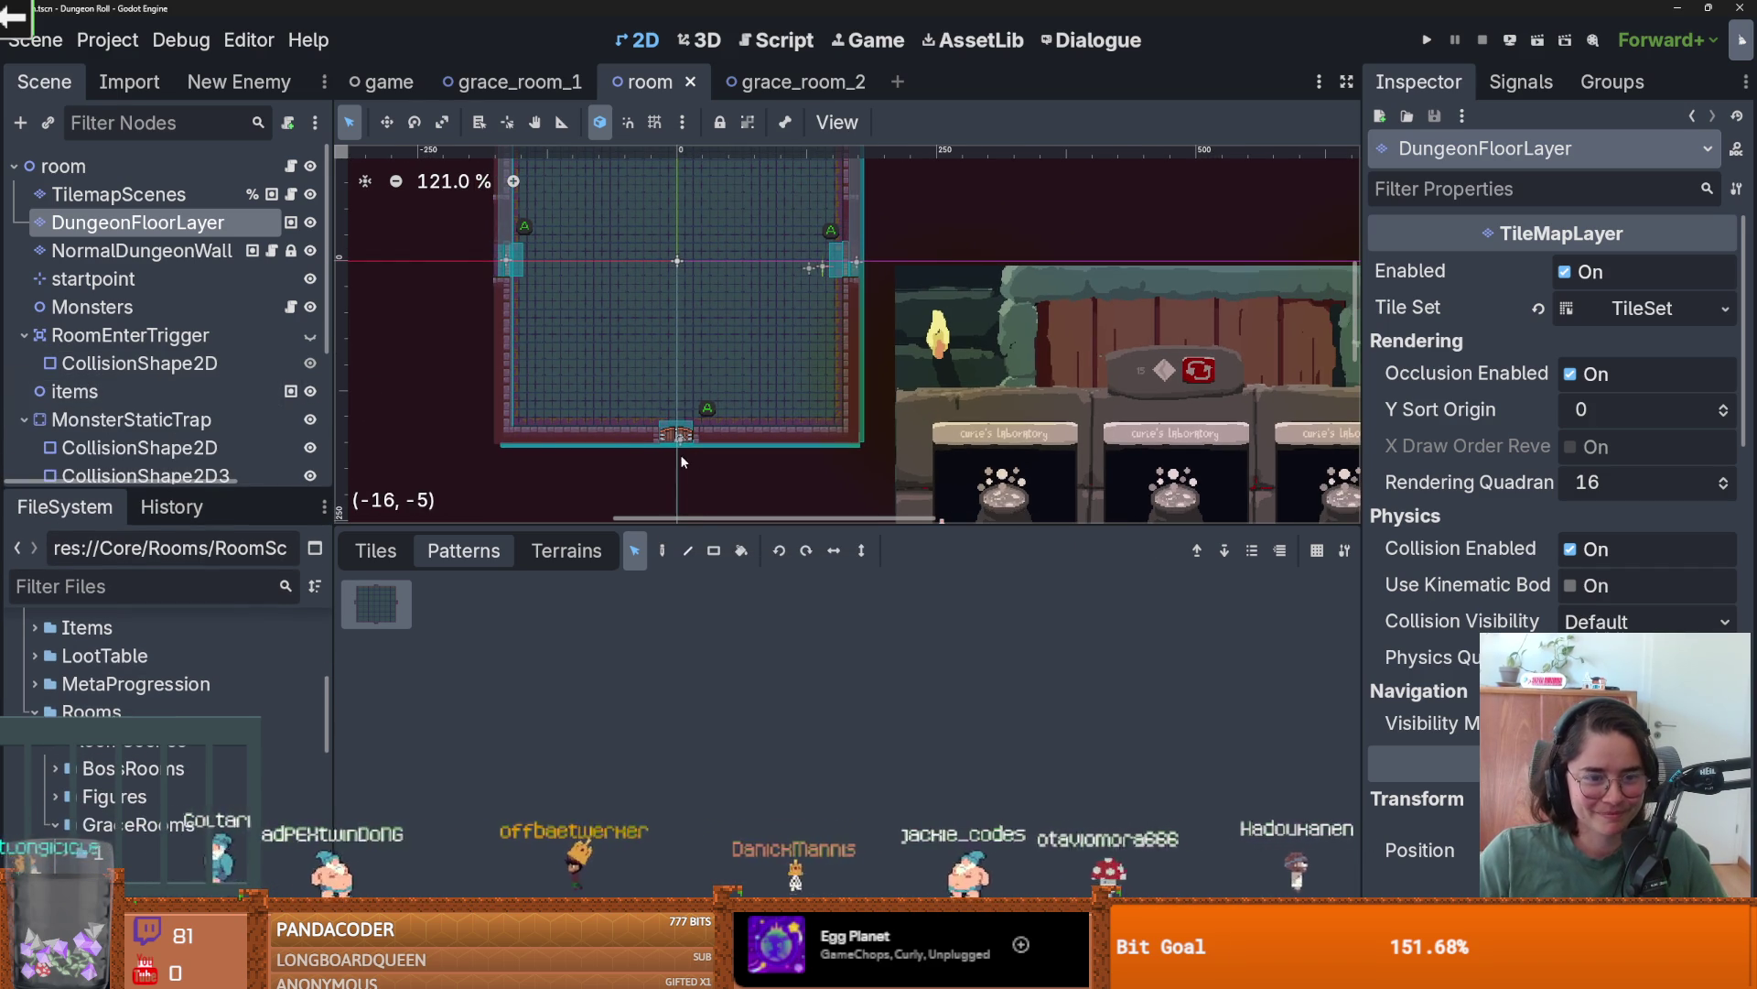
key(ctrl+Tab)
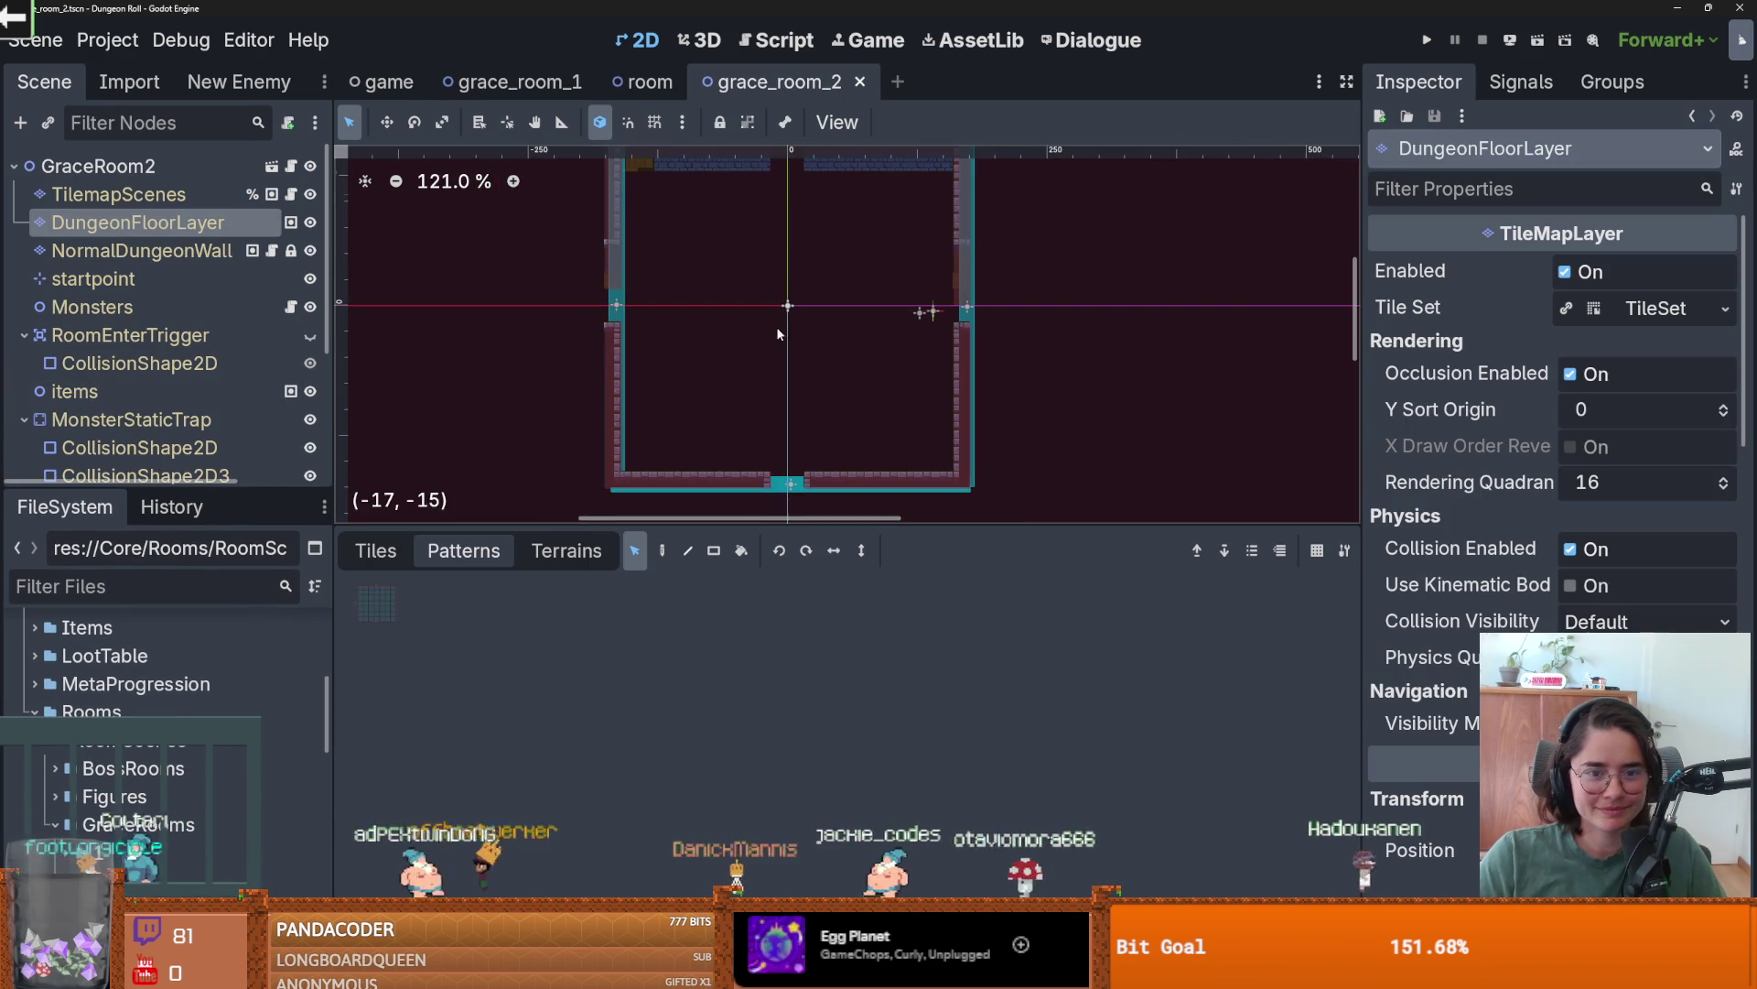
- Stamp the room-sized floor pattern onto grace_room_2's empty floor layer
click(376, 602)
click(662, 550)
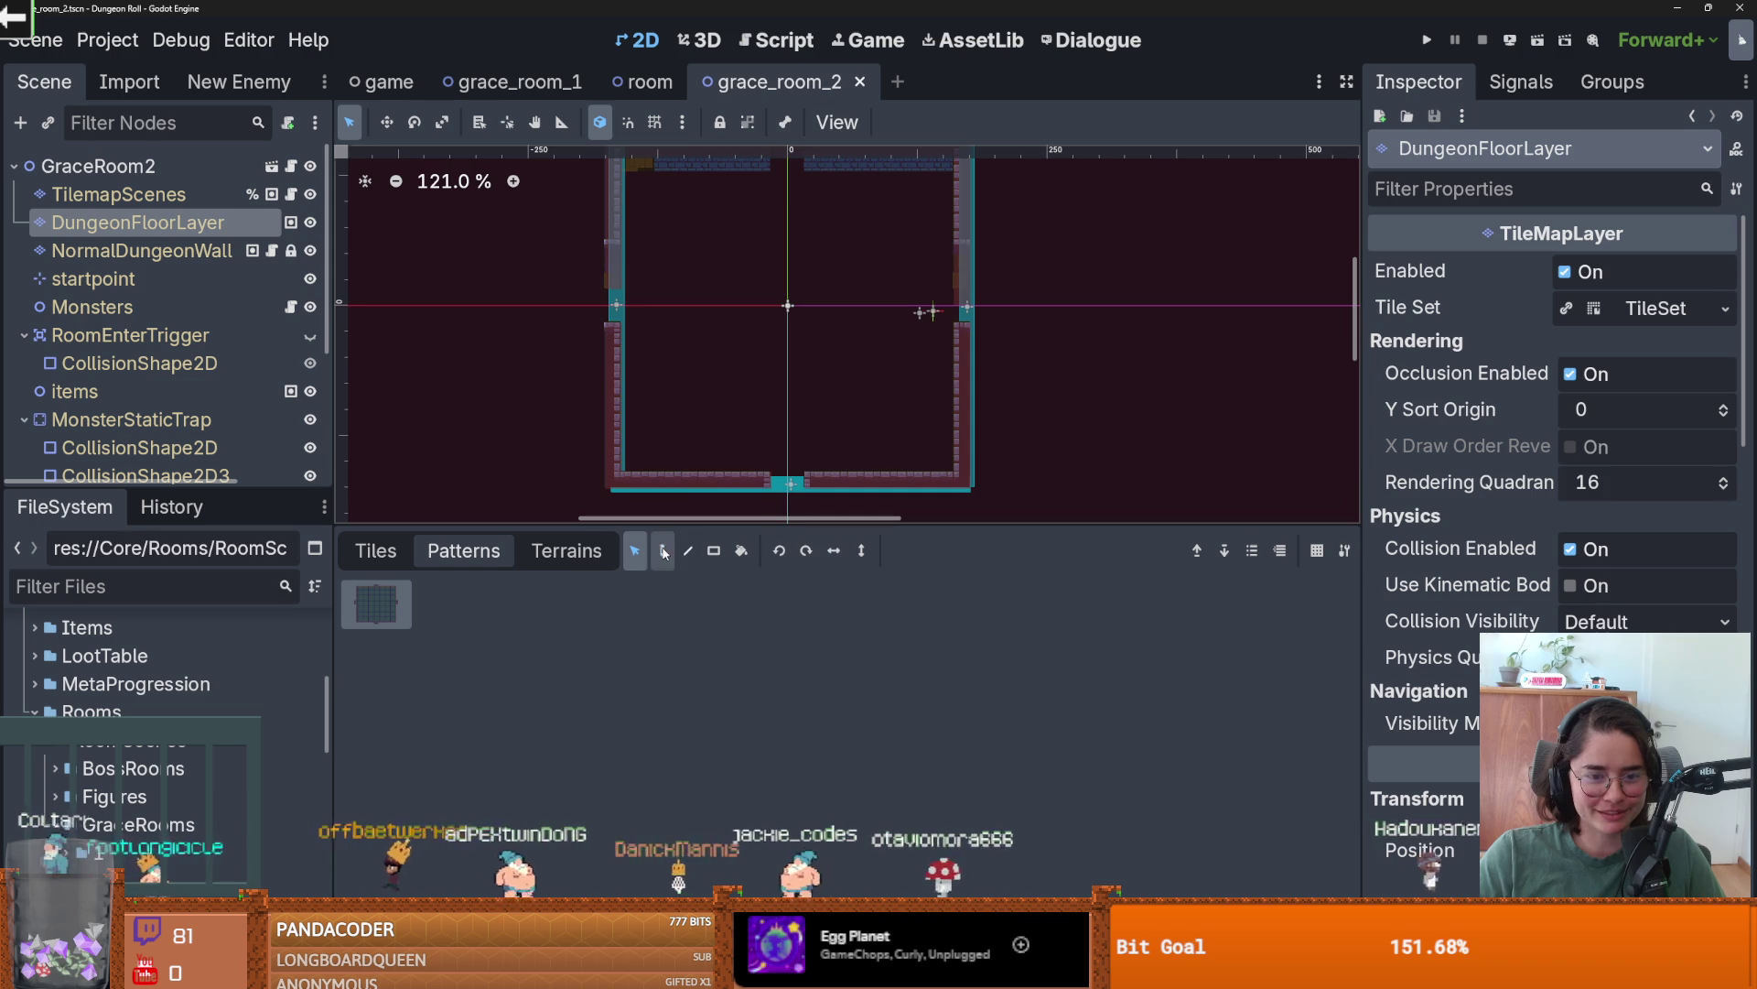
click(783, 331)
scroll(783, 332, down, 1)
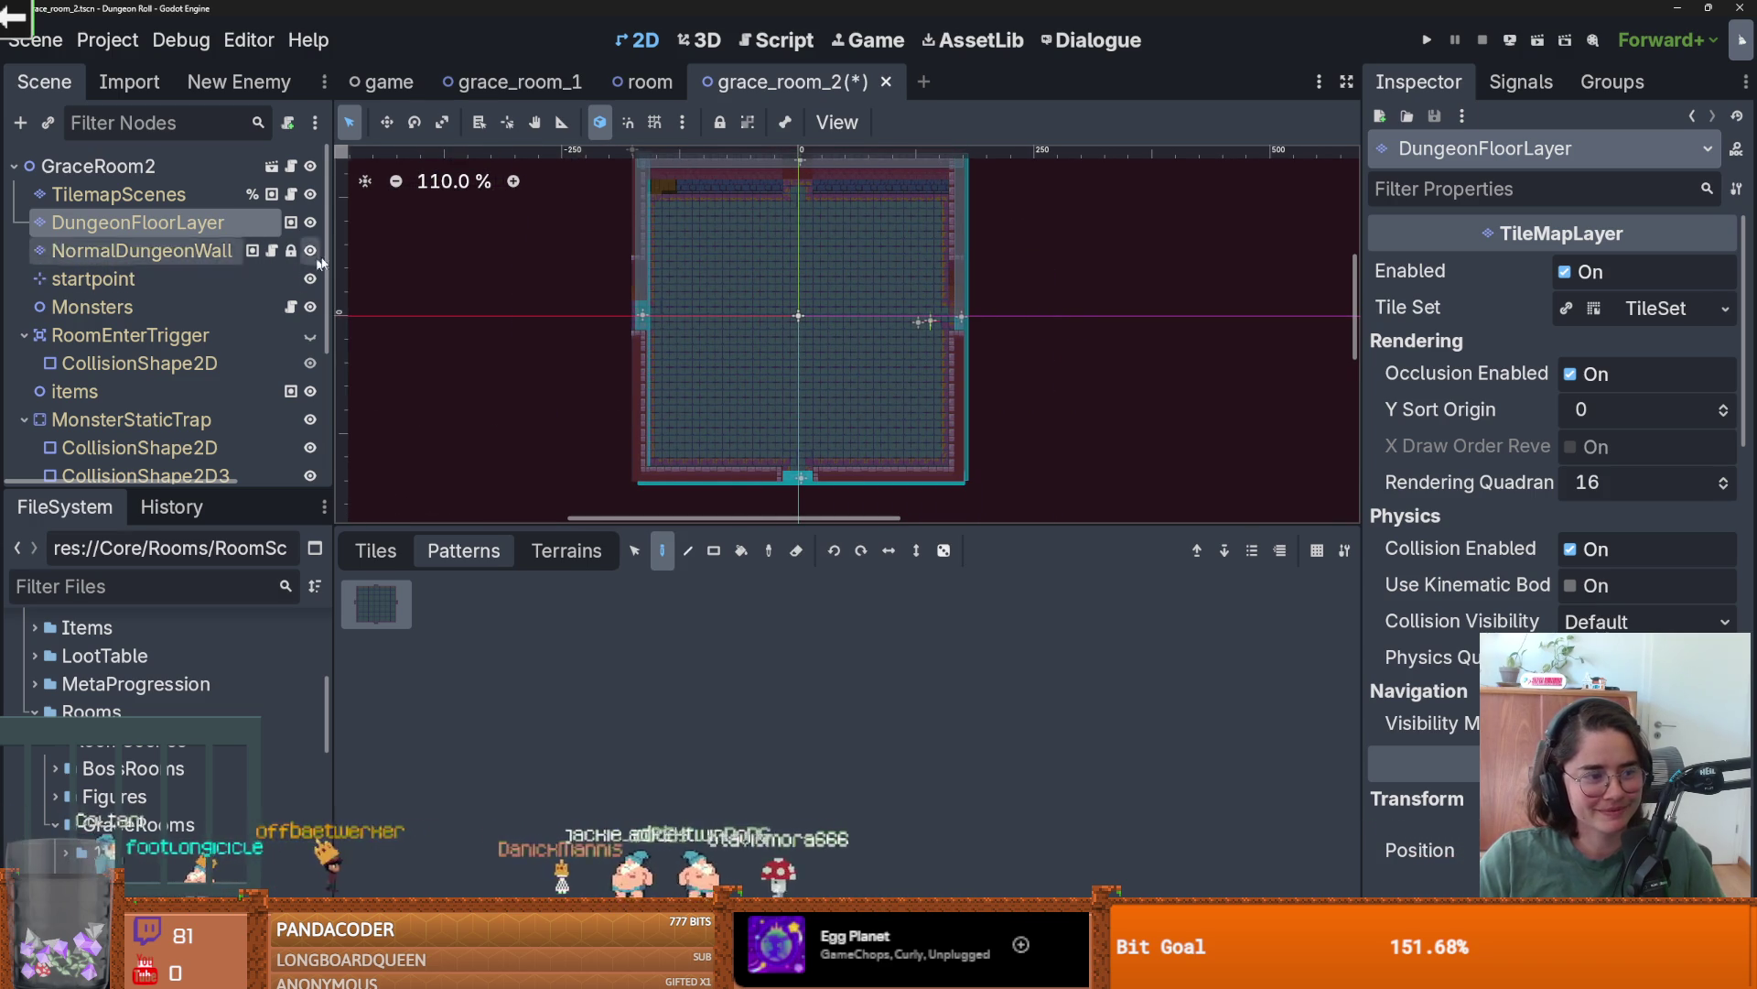
- Check the TilemapScenes and NormalDungeonWall layers, then save grace_room_2
click(180, 195)
scroll(872, 326, down, 2)
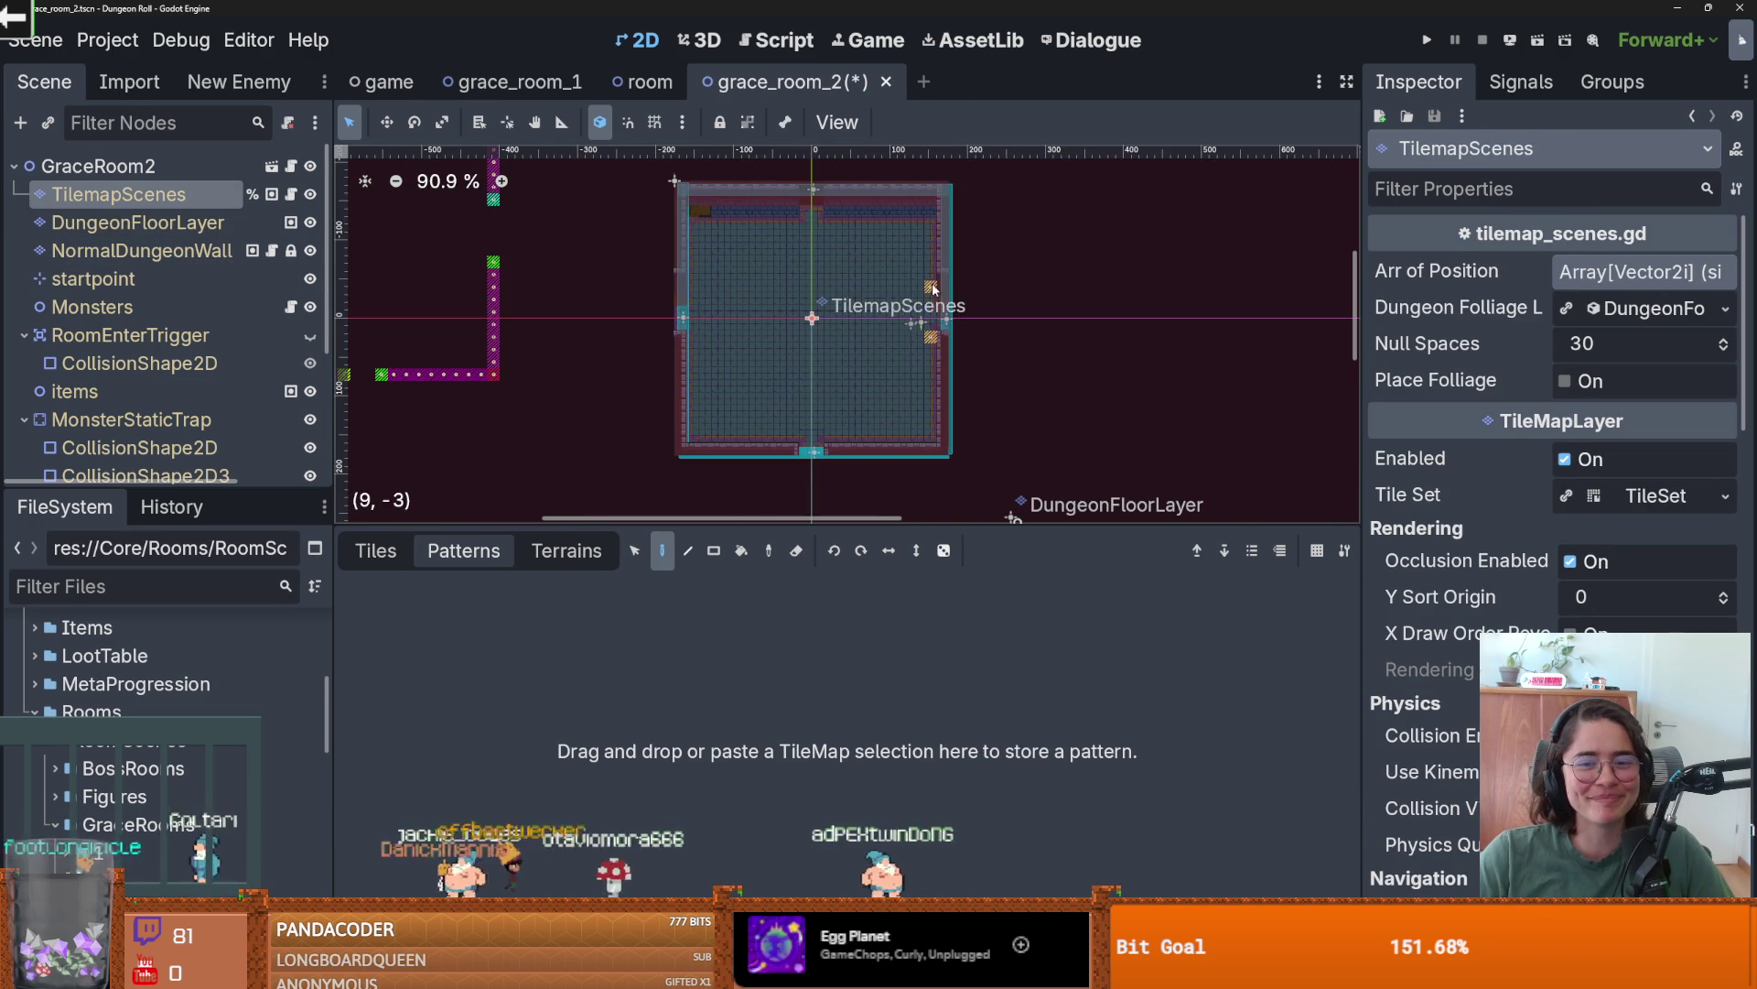
scroll(703, 209, up, 7)
click(142, 249)
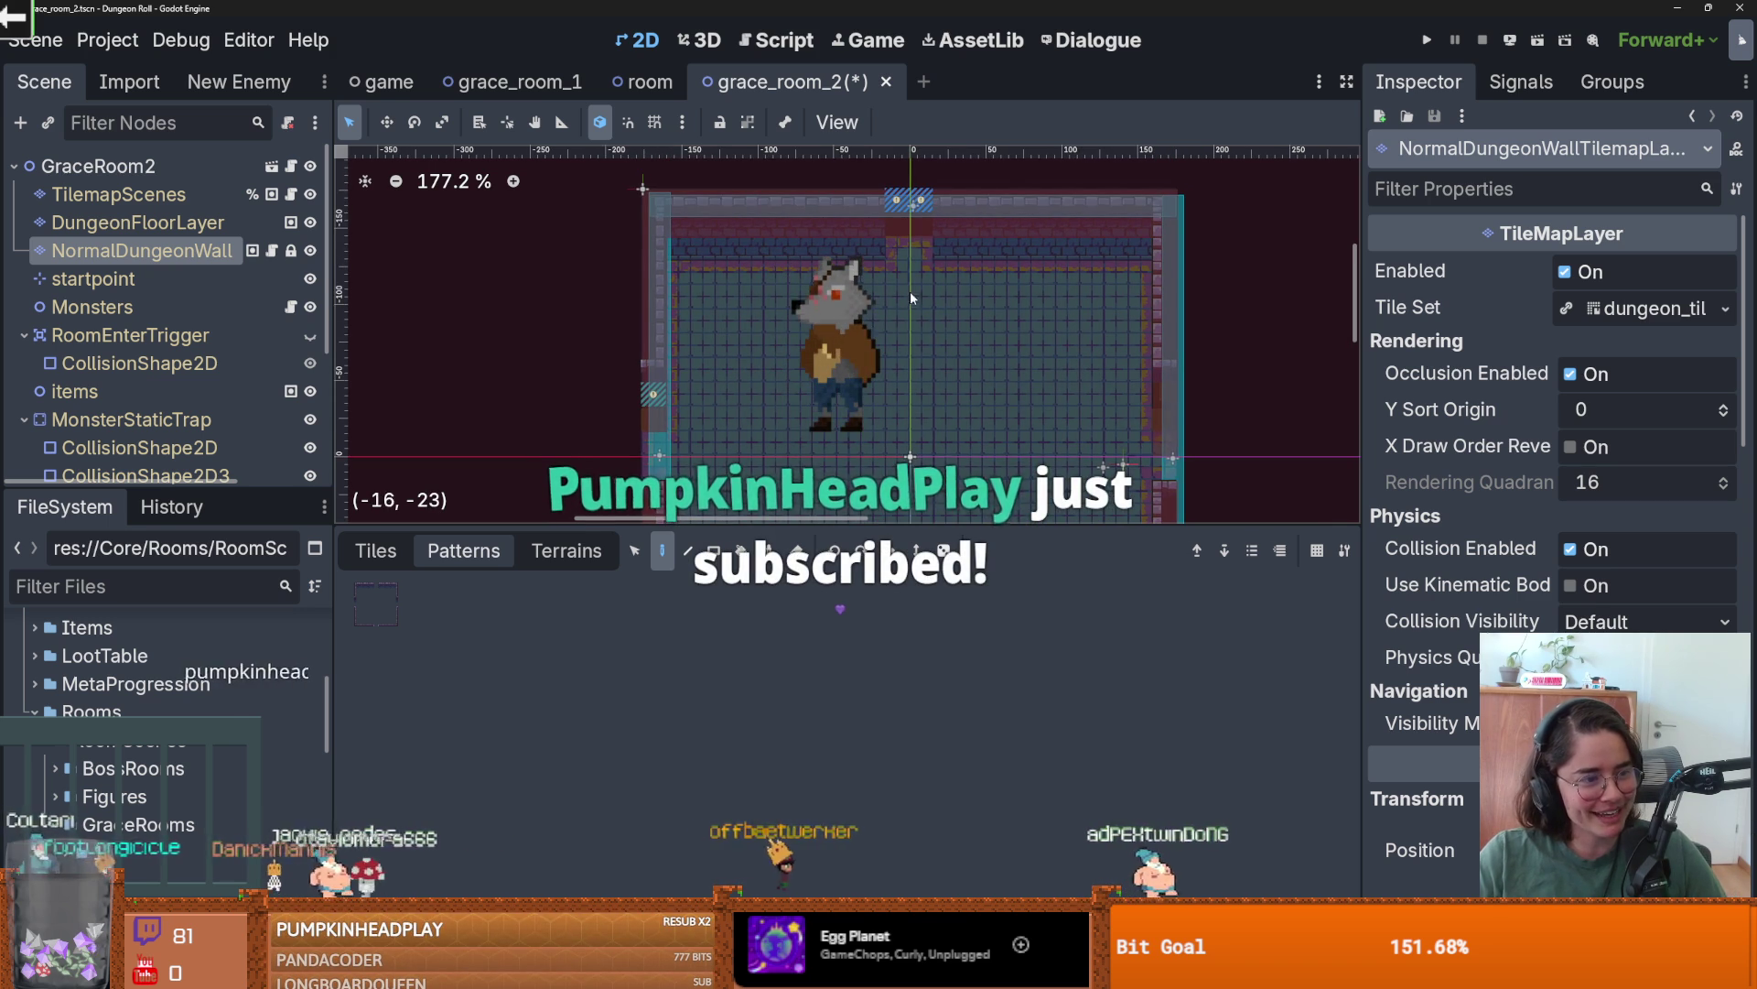
scroll(966, 331, down, 2)
scroll(966, 331, down, 2)
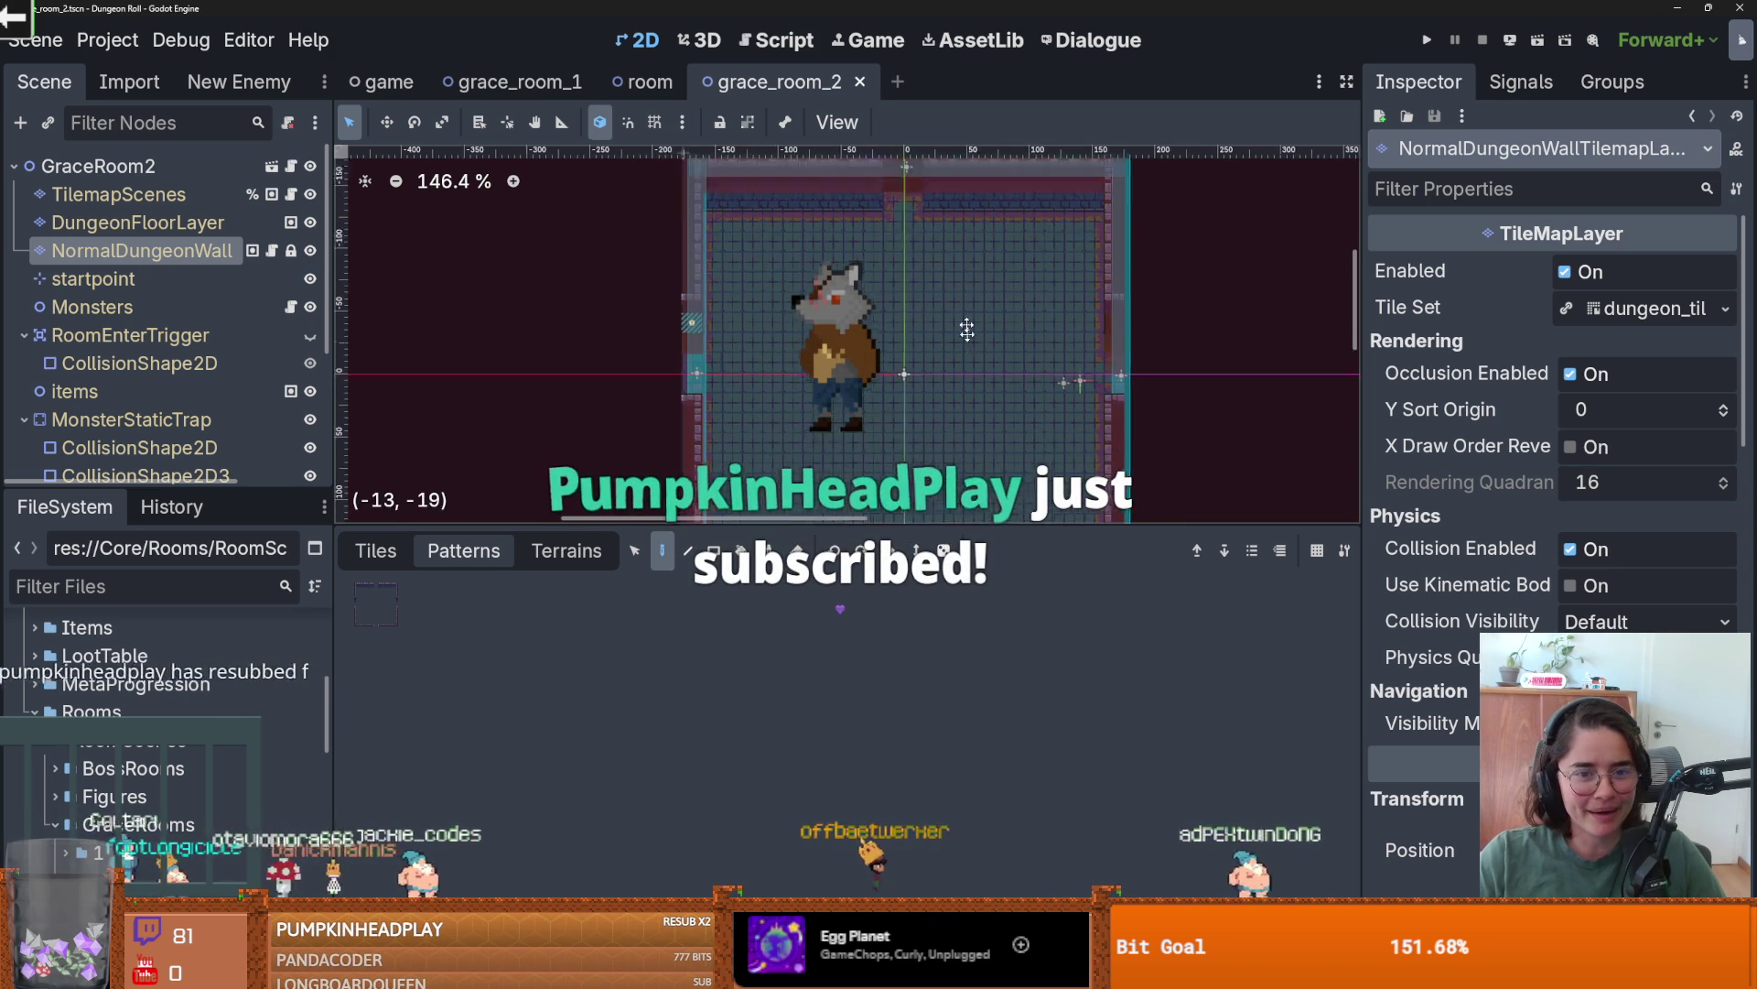
scroll(948, 405, down, 1)
key(ctrl+s)
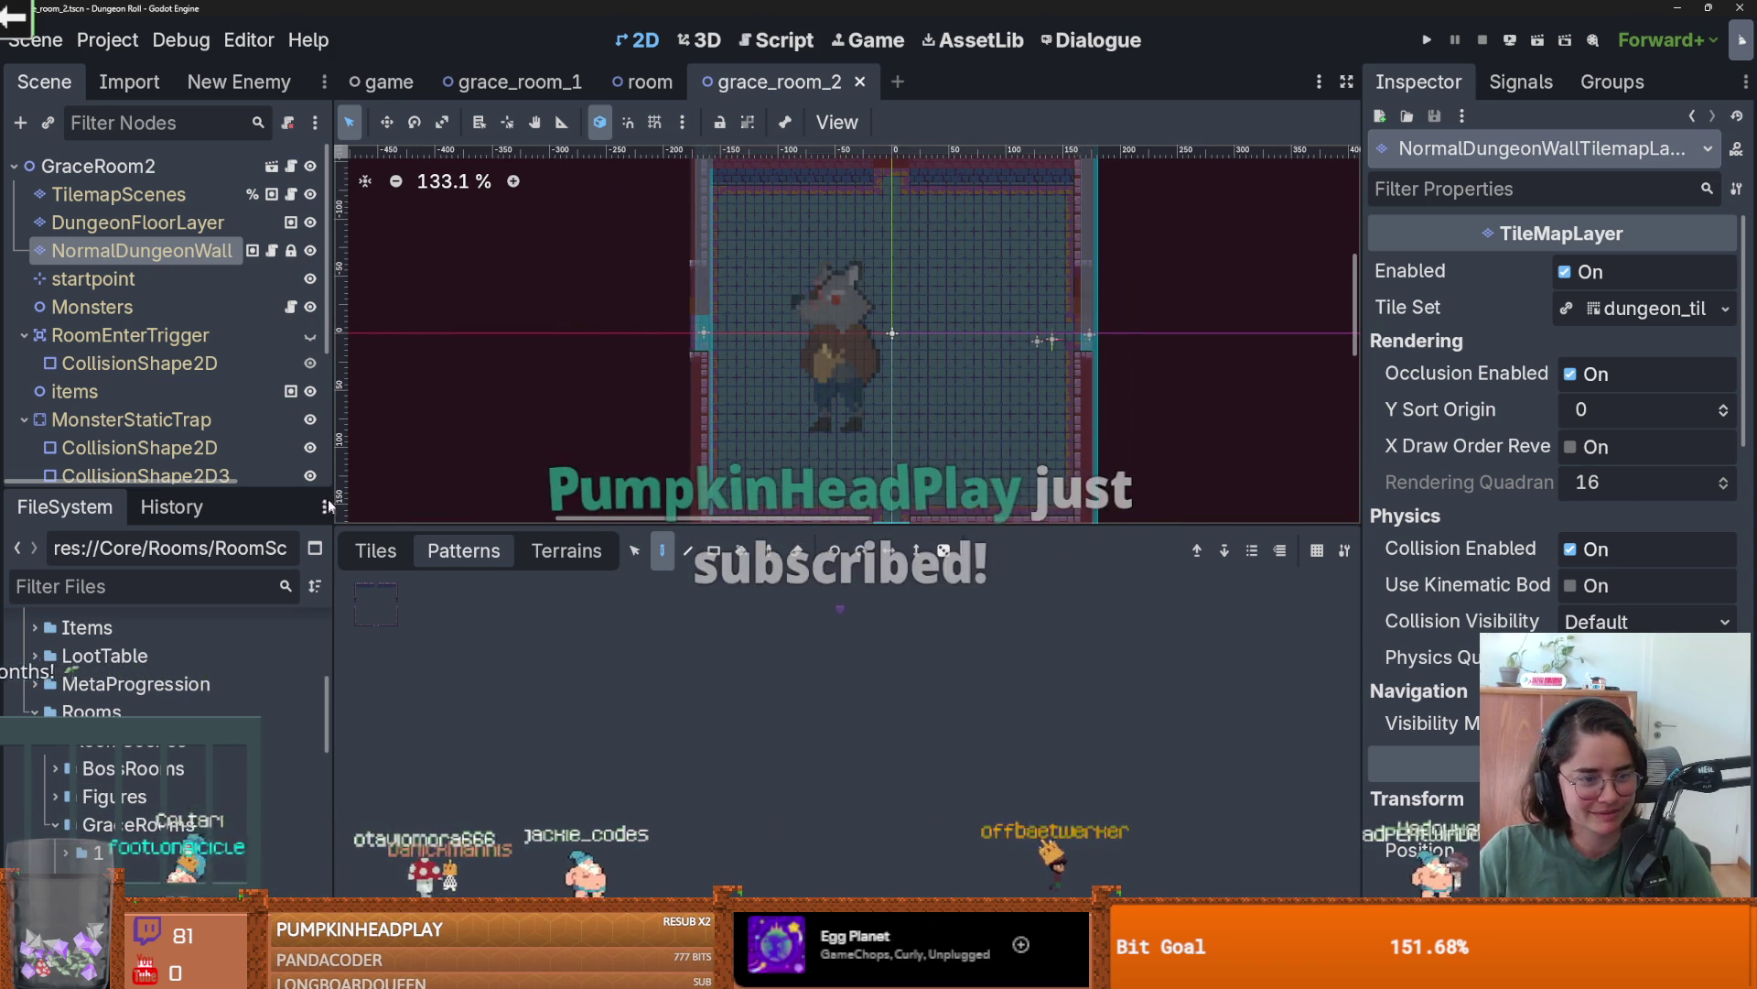
- Enlarge the file browser and expand the grace room 3 folder
drag(239, 485, 239, 215)
scroll(92, 599, down, 3)
click(65, 574)
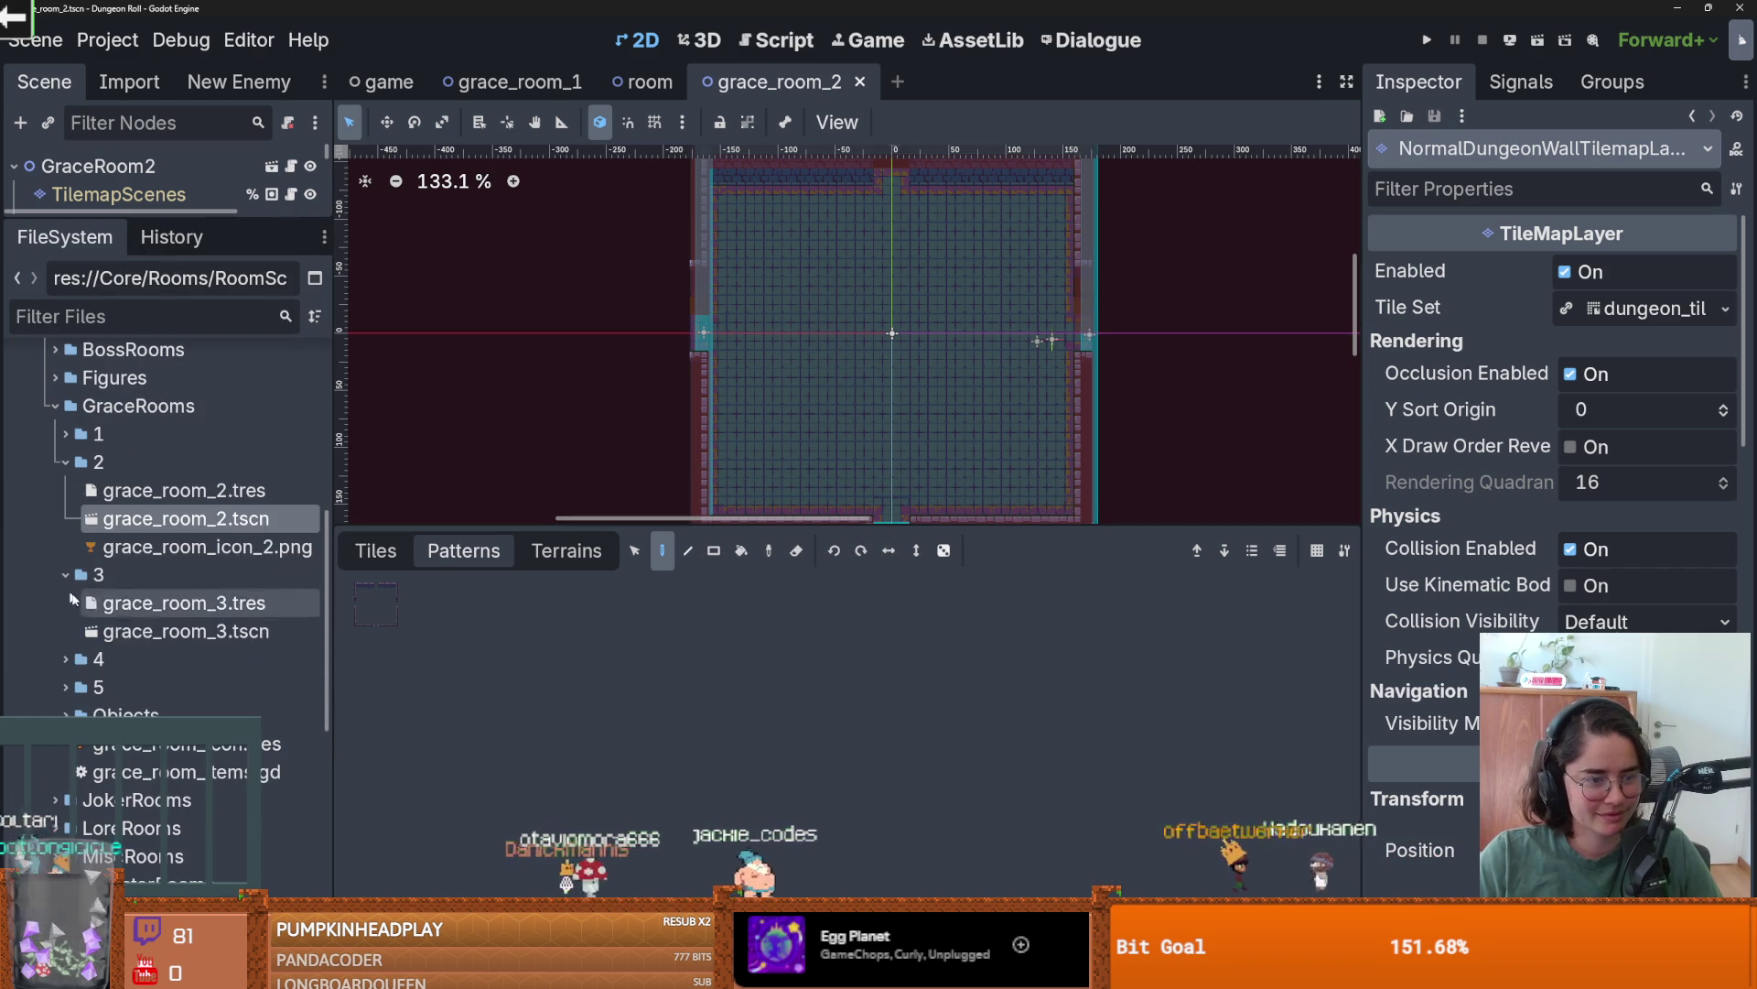
- Open grace_room_3 and expand the scene tree to show more nodes
double_click(183, 630)
scroll(619, 405, up, 7)
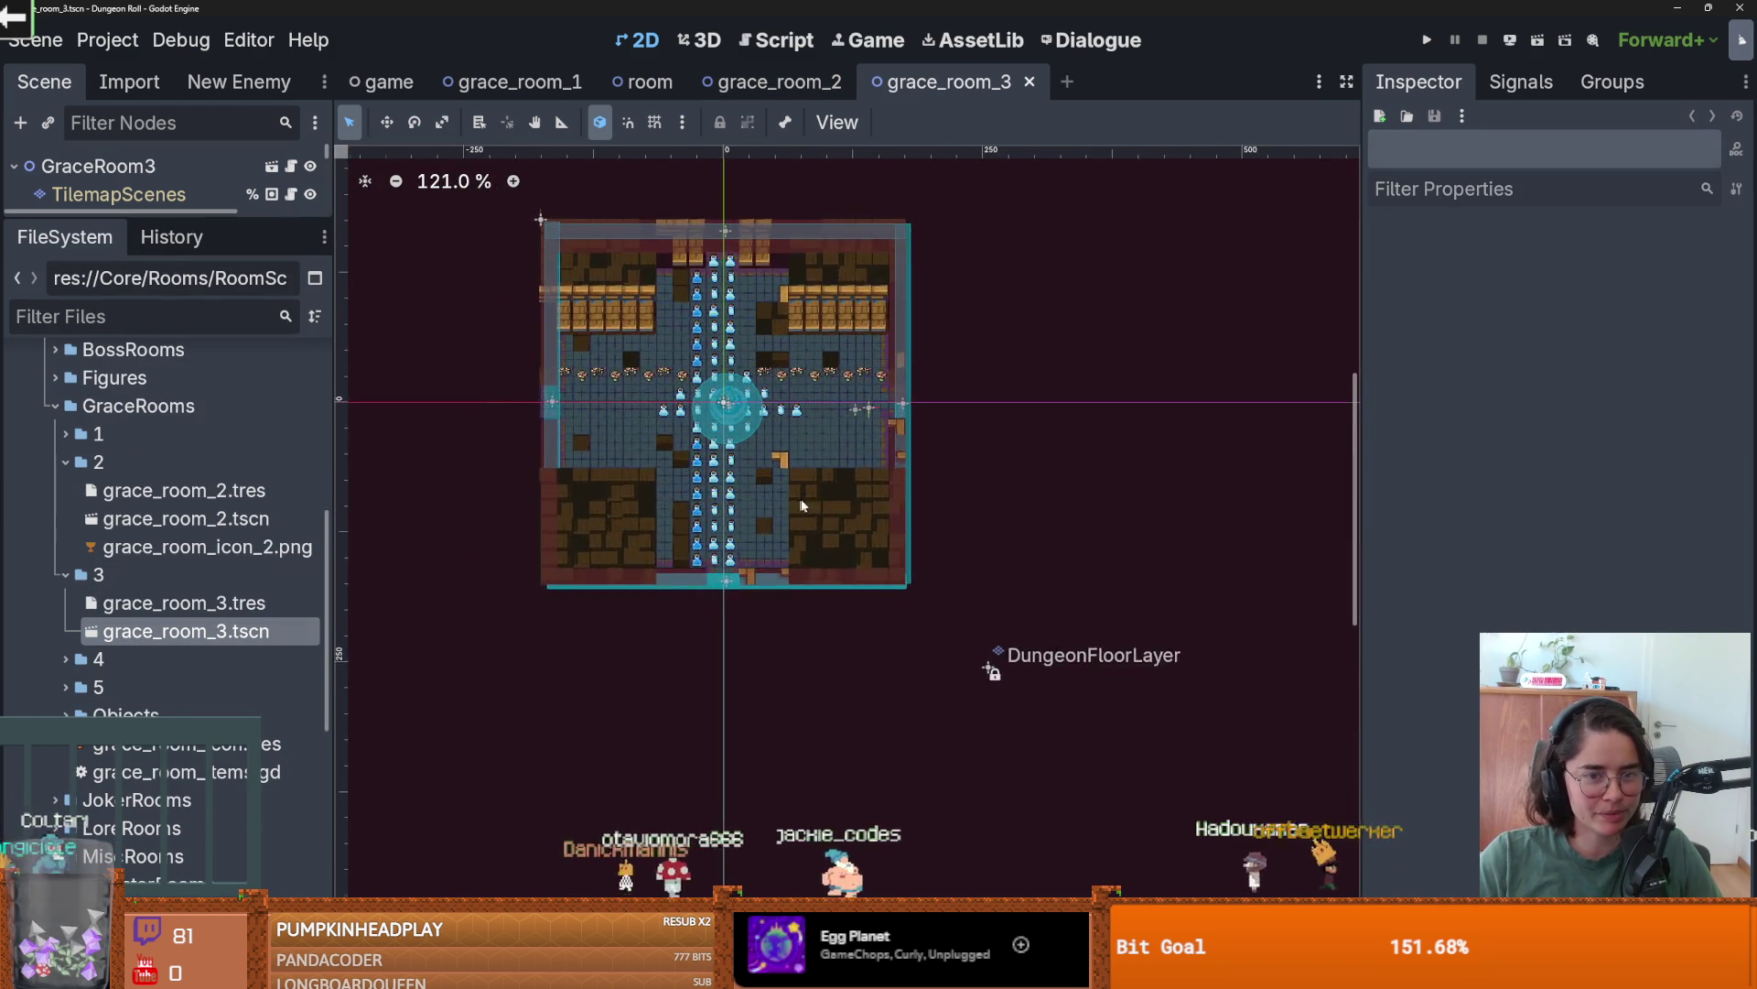
scroll(698, 504, down, 2)
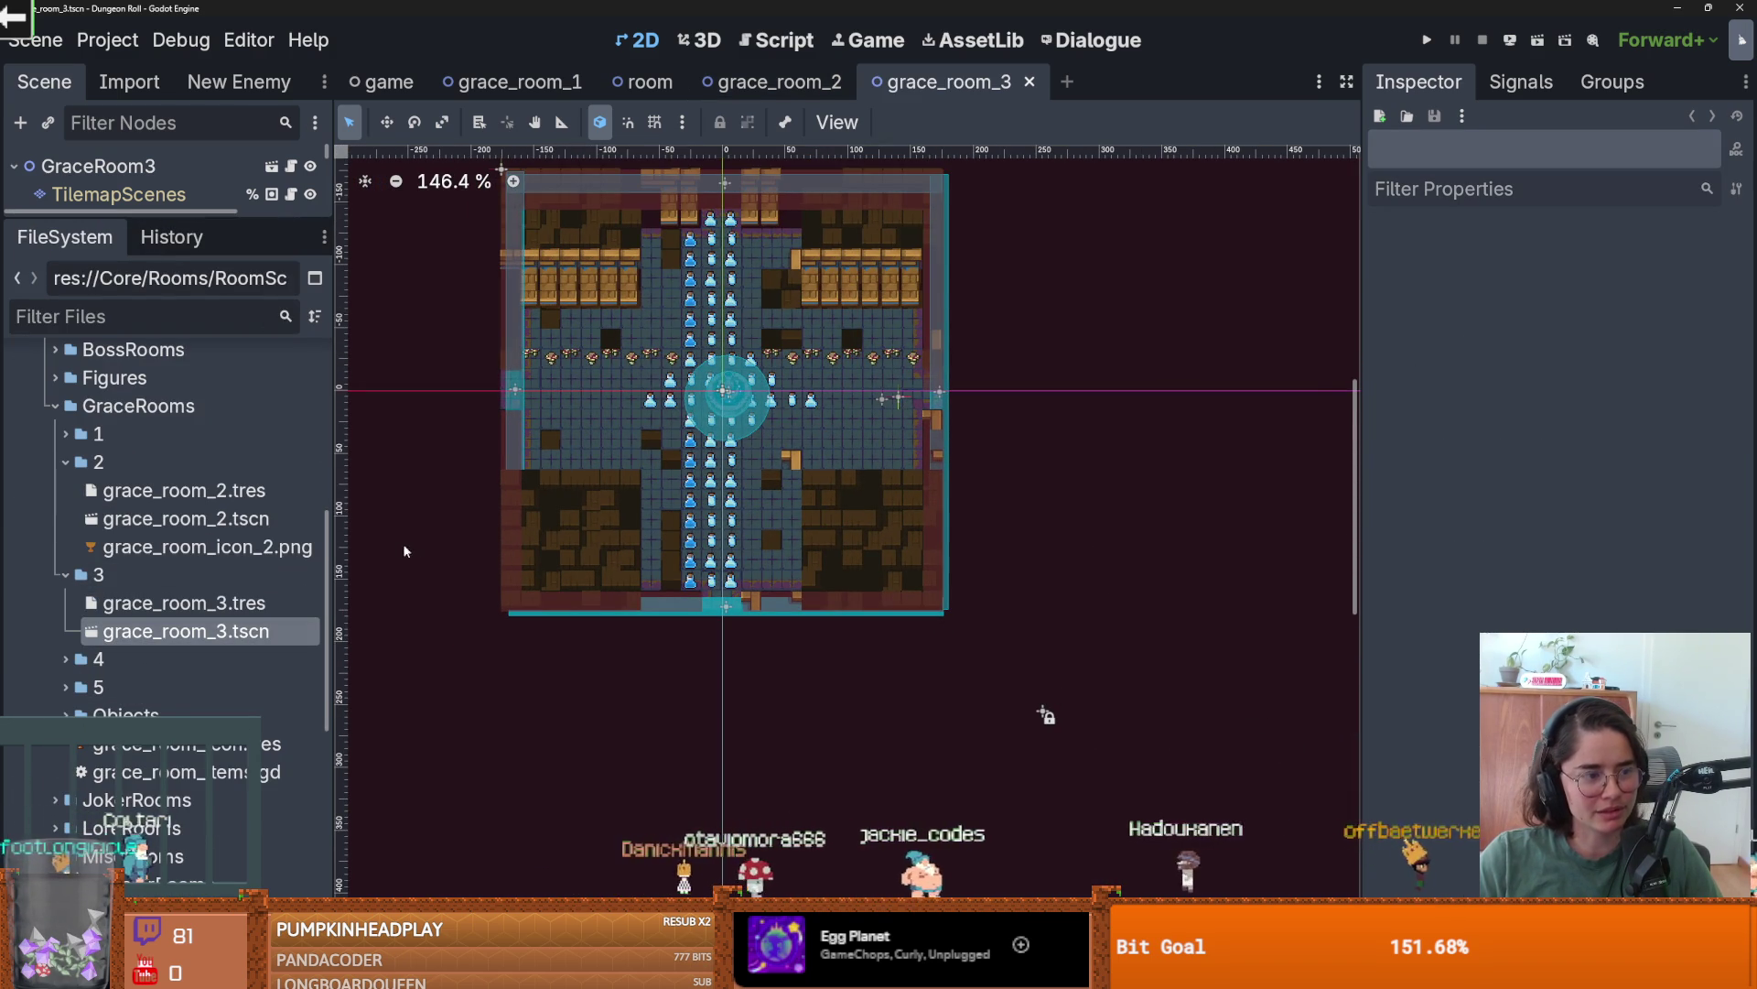
drag(203, 213, 203, 391)
- Stamp the shared room pattern on grace_room_3's DungeonFloorLayer, then select NormalDungeonWall
click(138, 223)
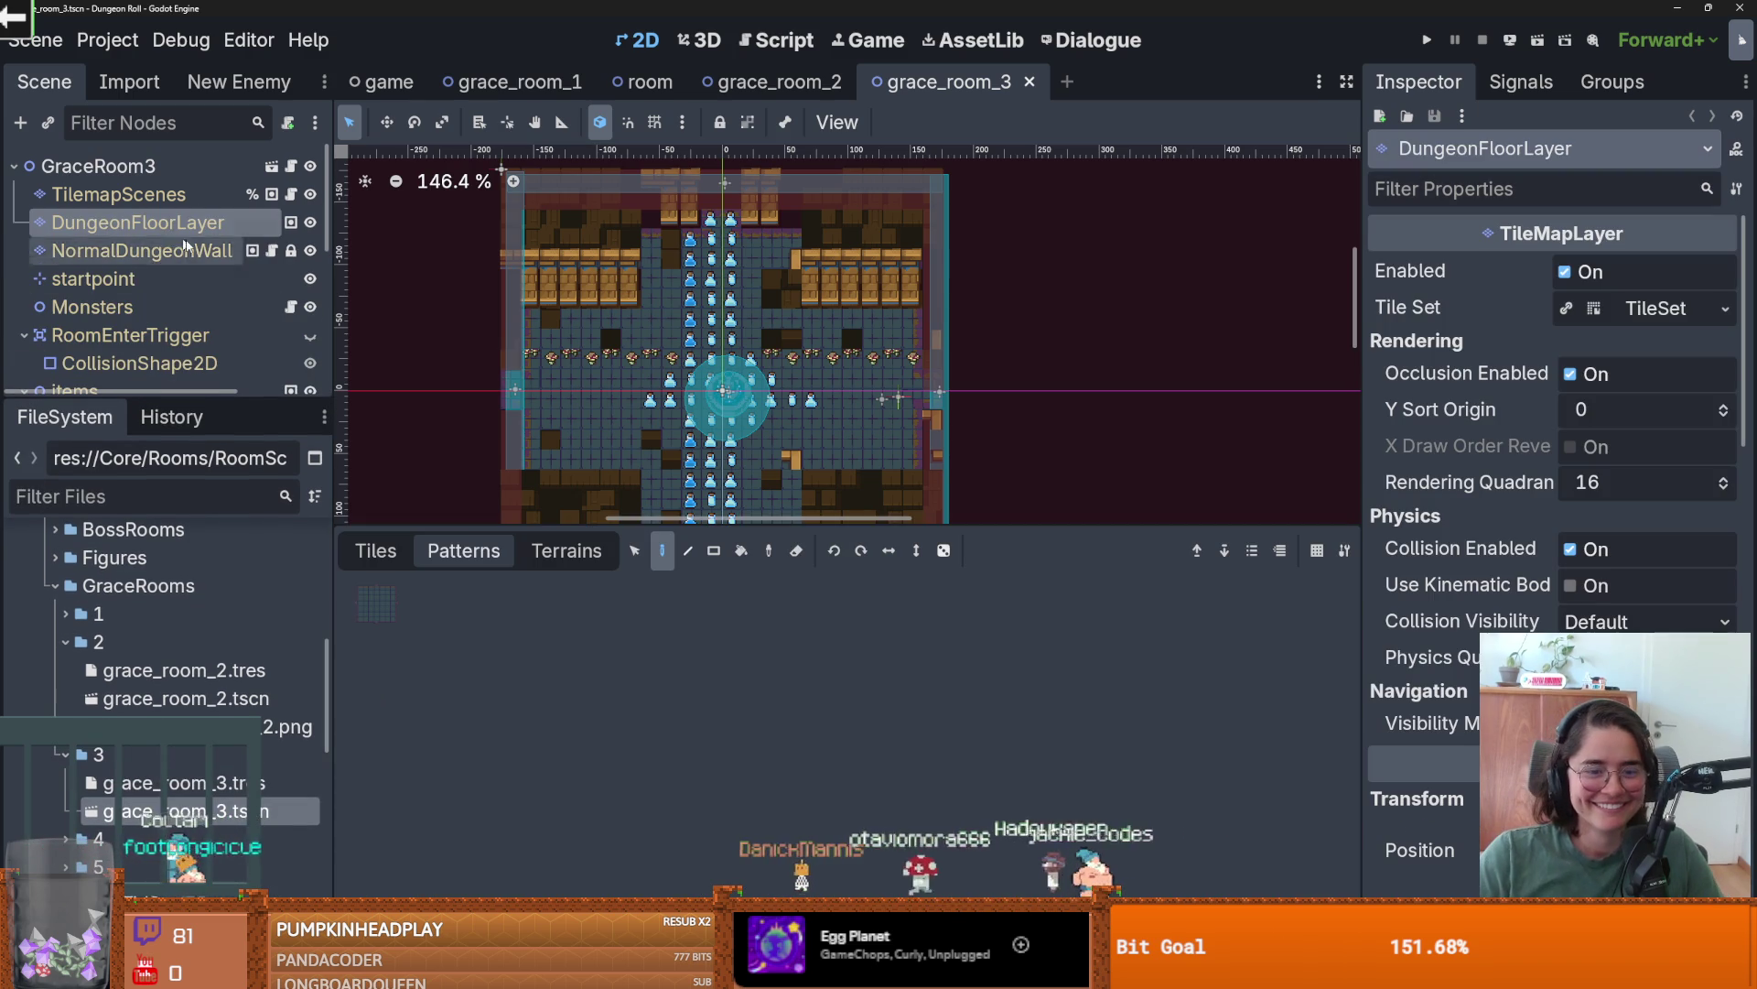
click(727, 417)
key(shift+f)
click(119, 194)
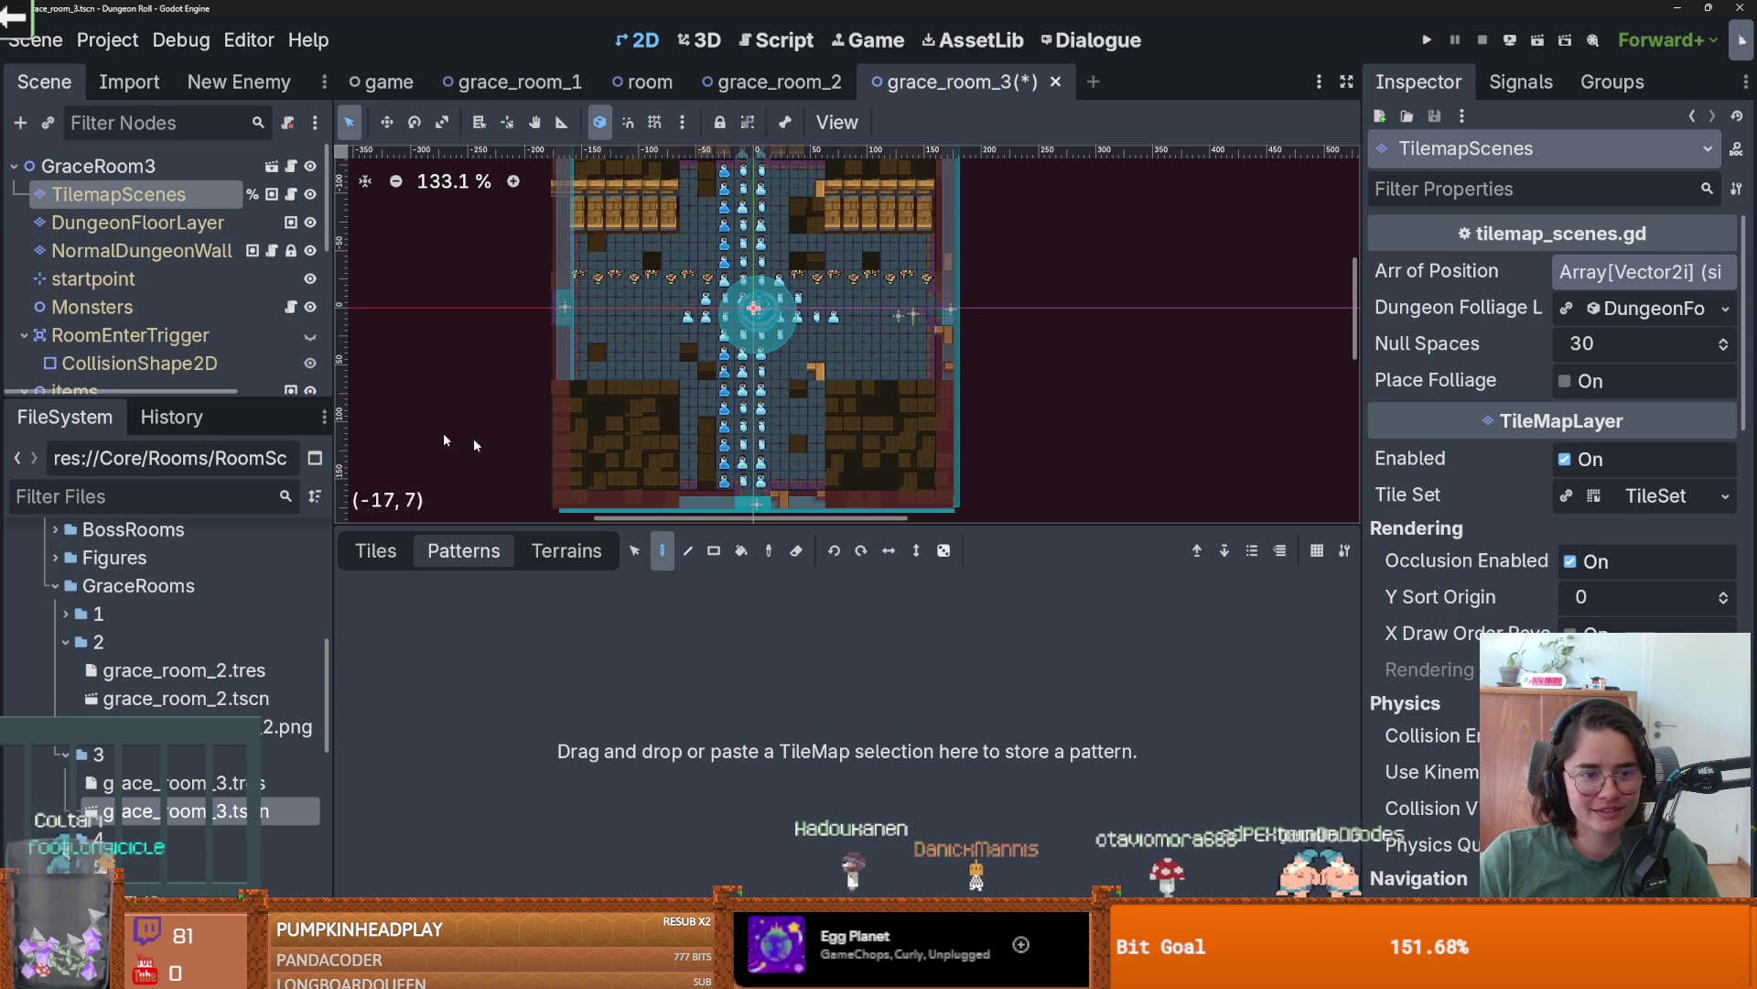
click(137, 250)
scroll(806, 453, down, 3)
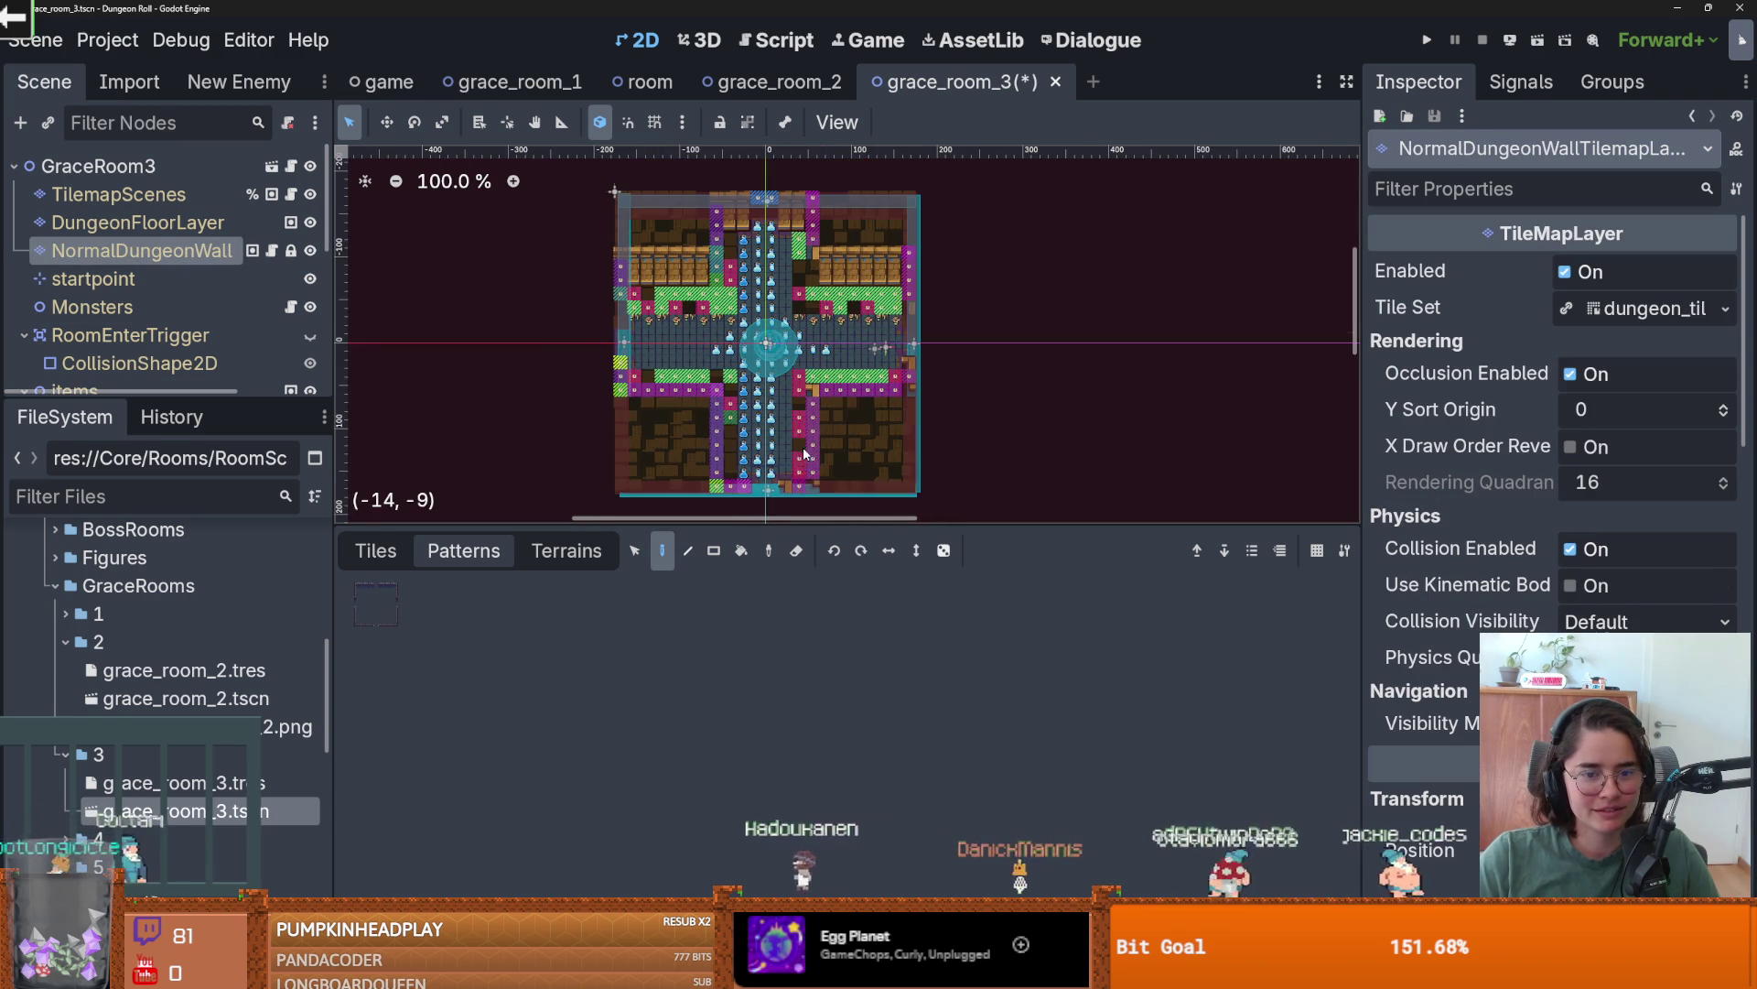
- Erase all of grace_room_3's old wall tiles with rectangle erases
click(712, 552)
mouse_move(641, 316)
mouse_down()
mouse_move(651, 326)
mouse_move(608, 356)
mouse_move(725, 385)
mouse_move(828, 371)
mouse_move(842, 439)
mouse_up()
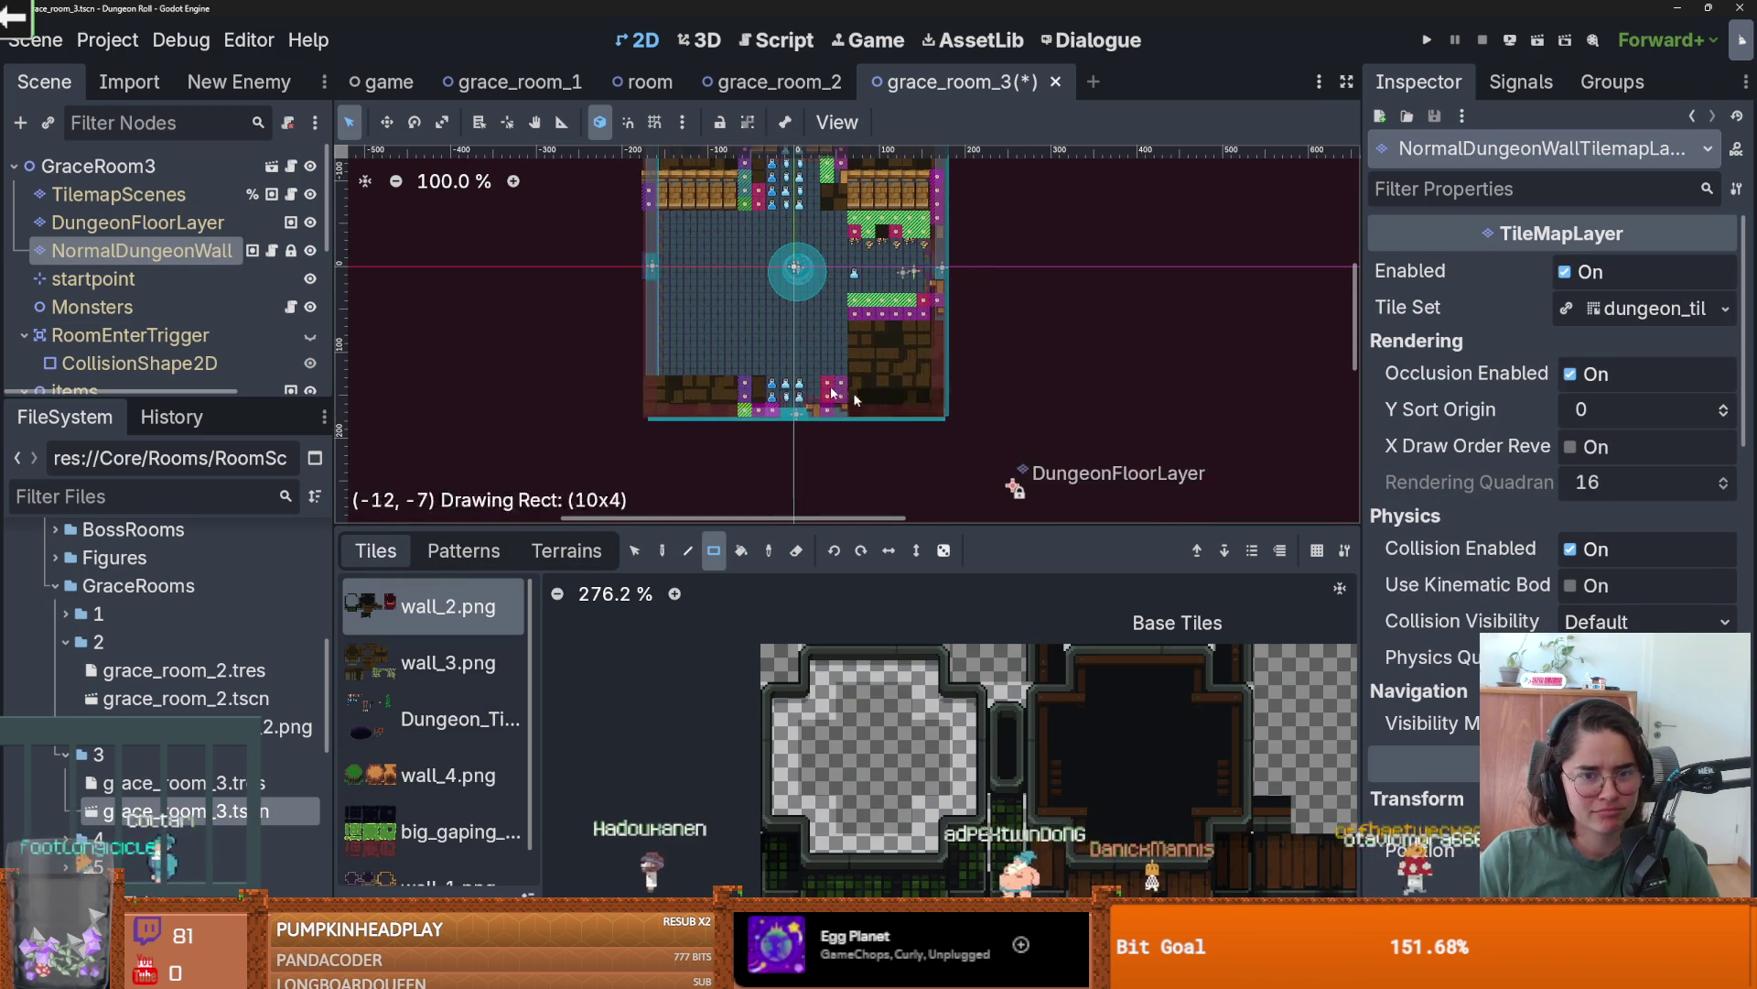
drag(952, 348, 627, 182)
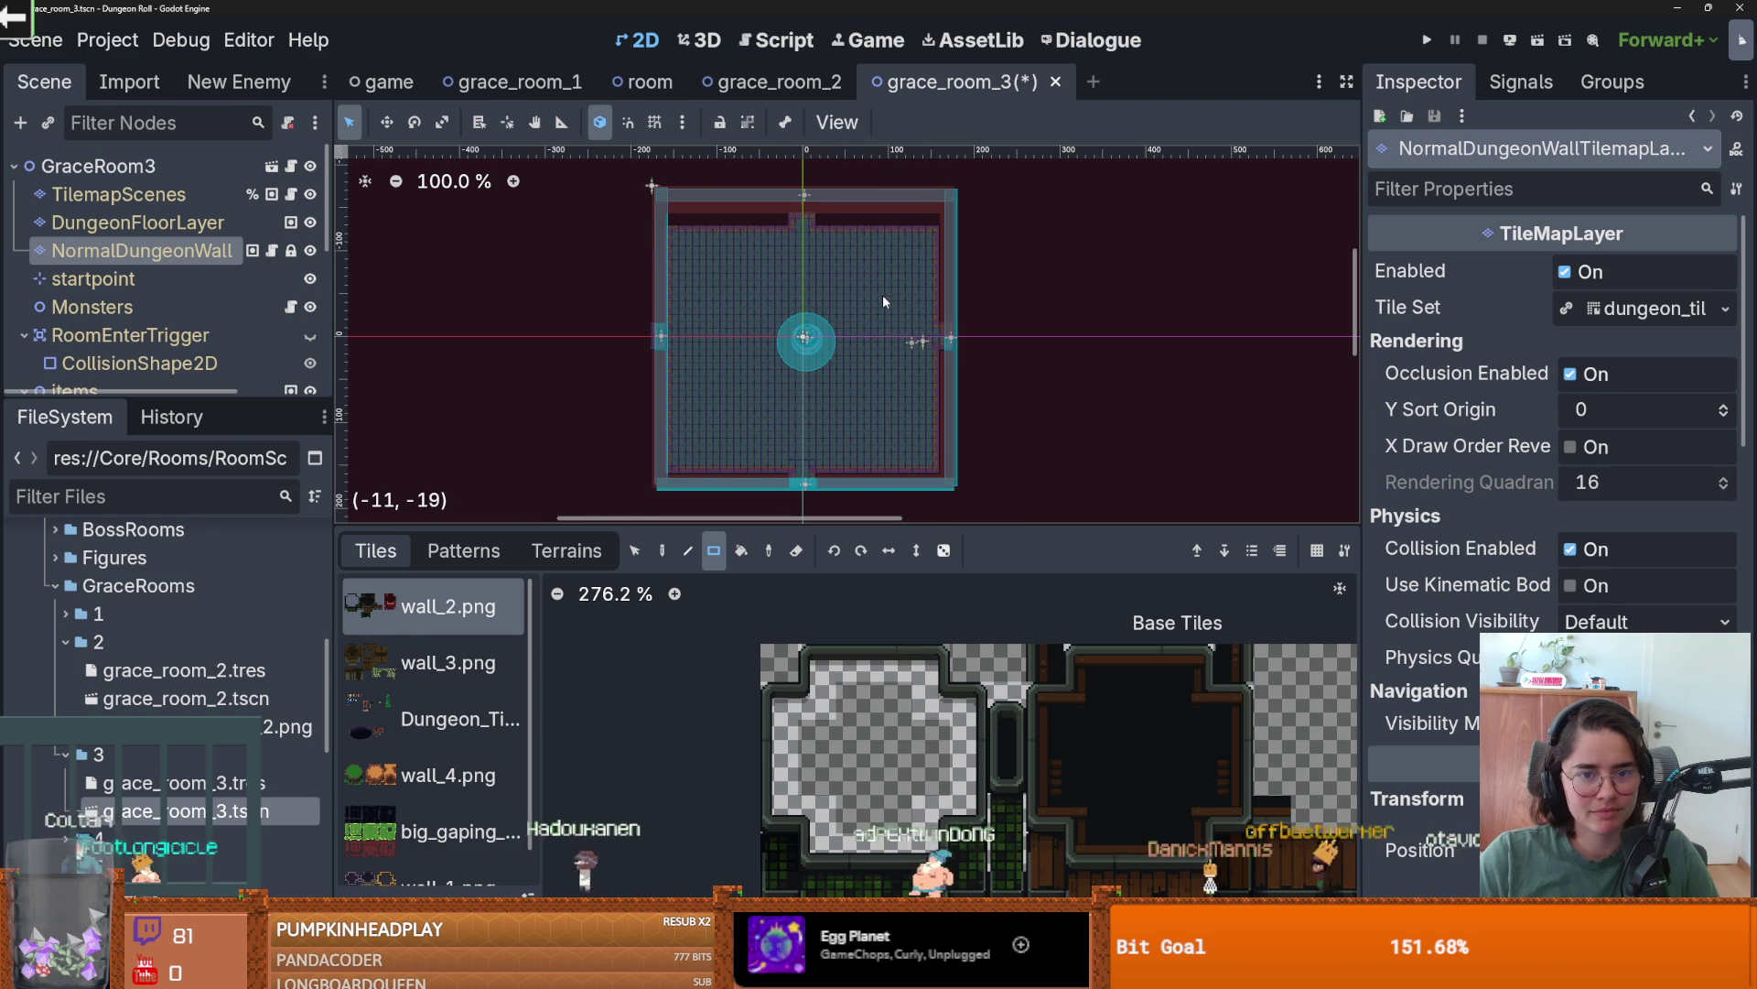
scroll(882, 294, up, 2)
scroll(871, 375, down, 1)
scroll(871, 375, up, 1)
scroll(870, 326, down, 1)
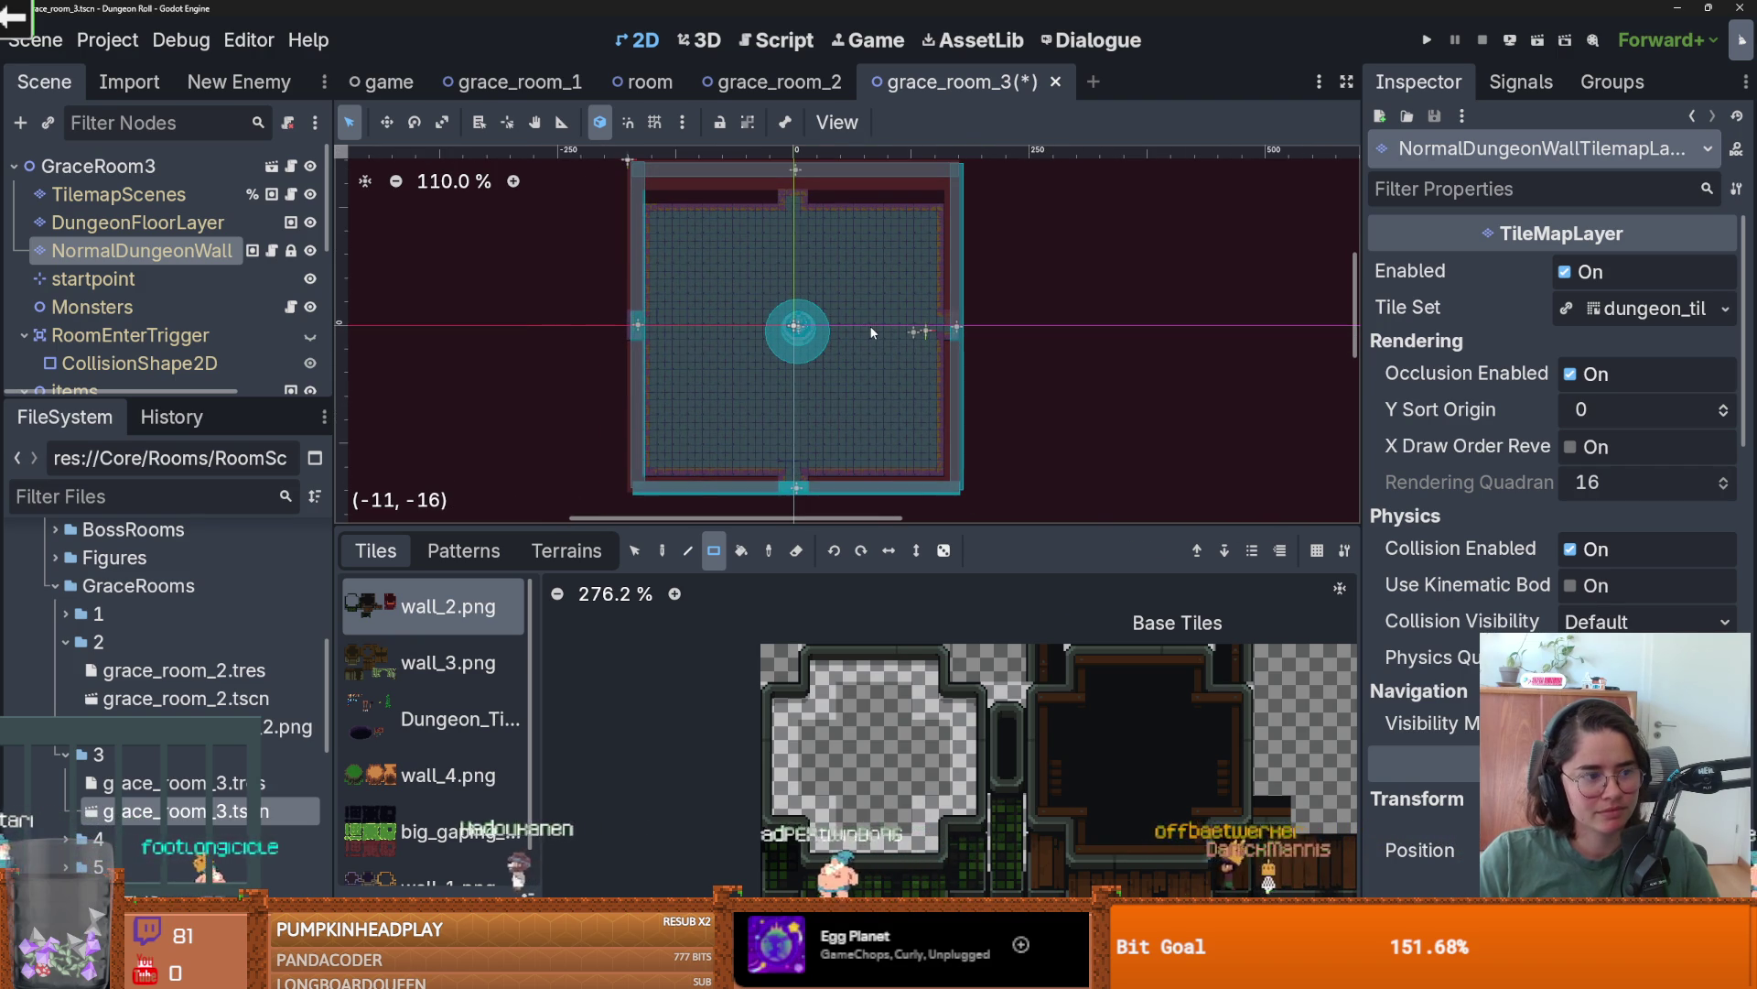
scroll(860, 349, down, 1)
- Choose the saved room pattern with the Paint tool, then switch to the browser
click(567, 551)
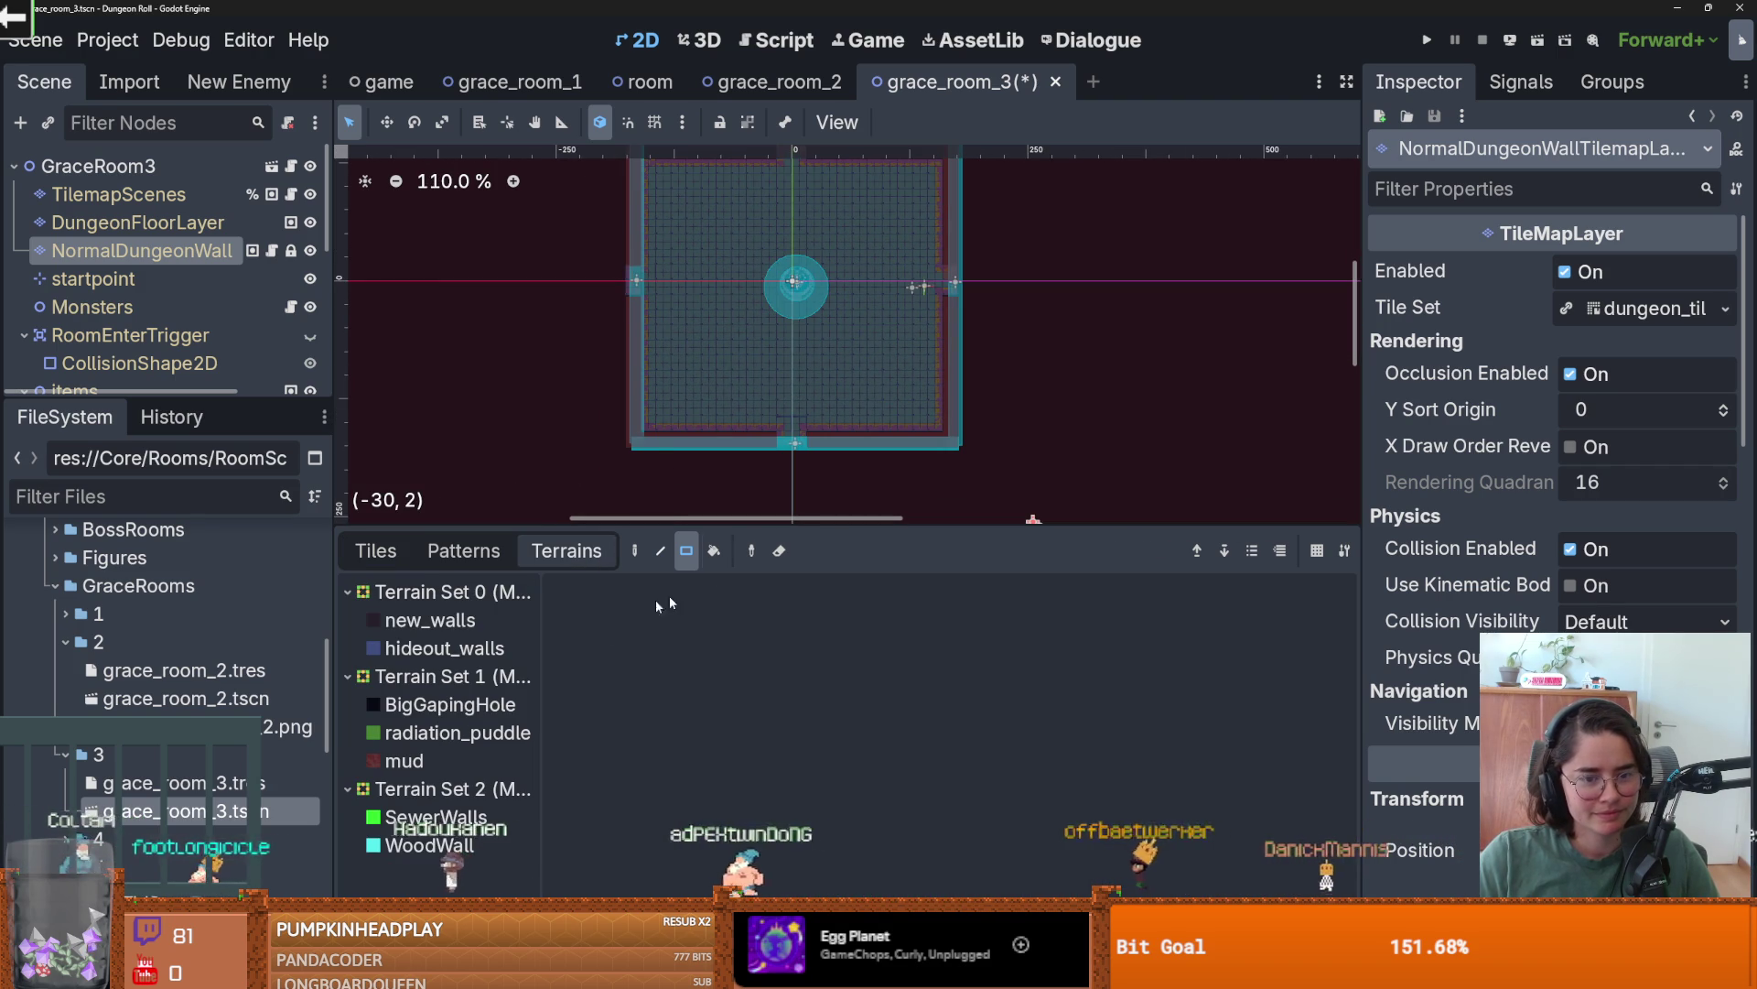
click(464, 550)
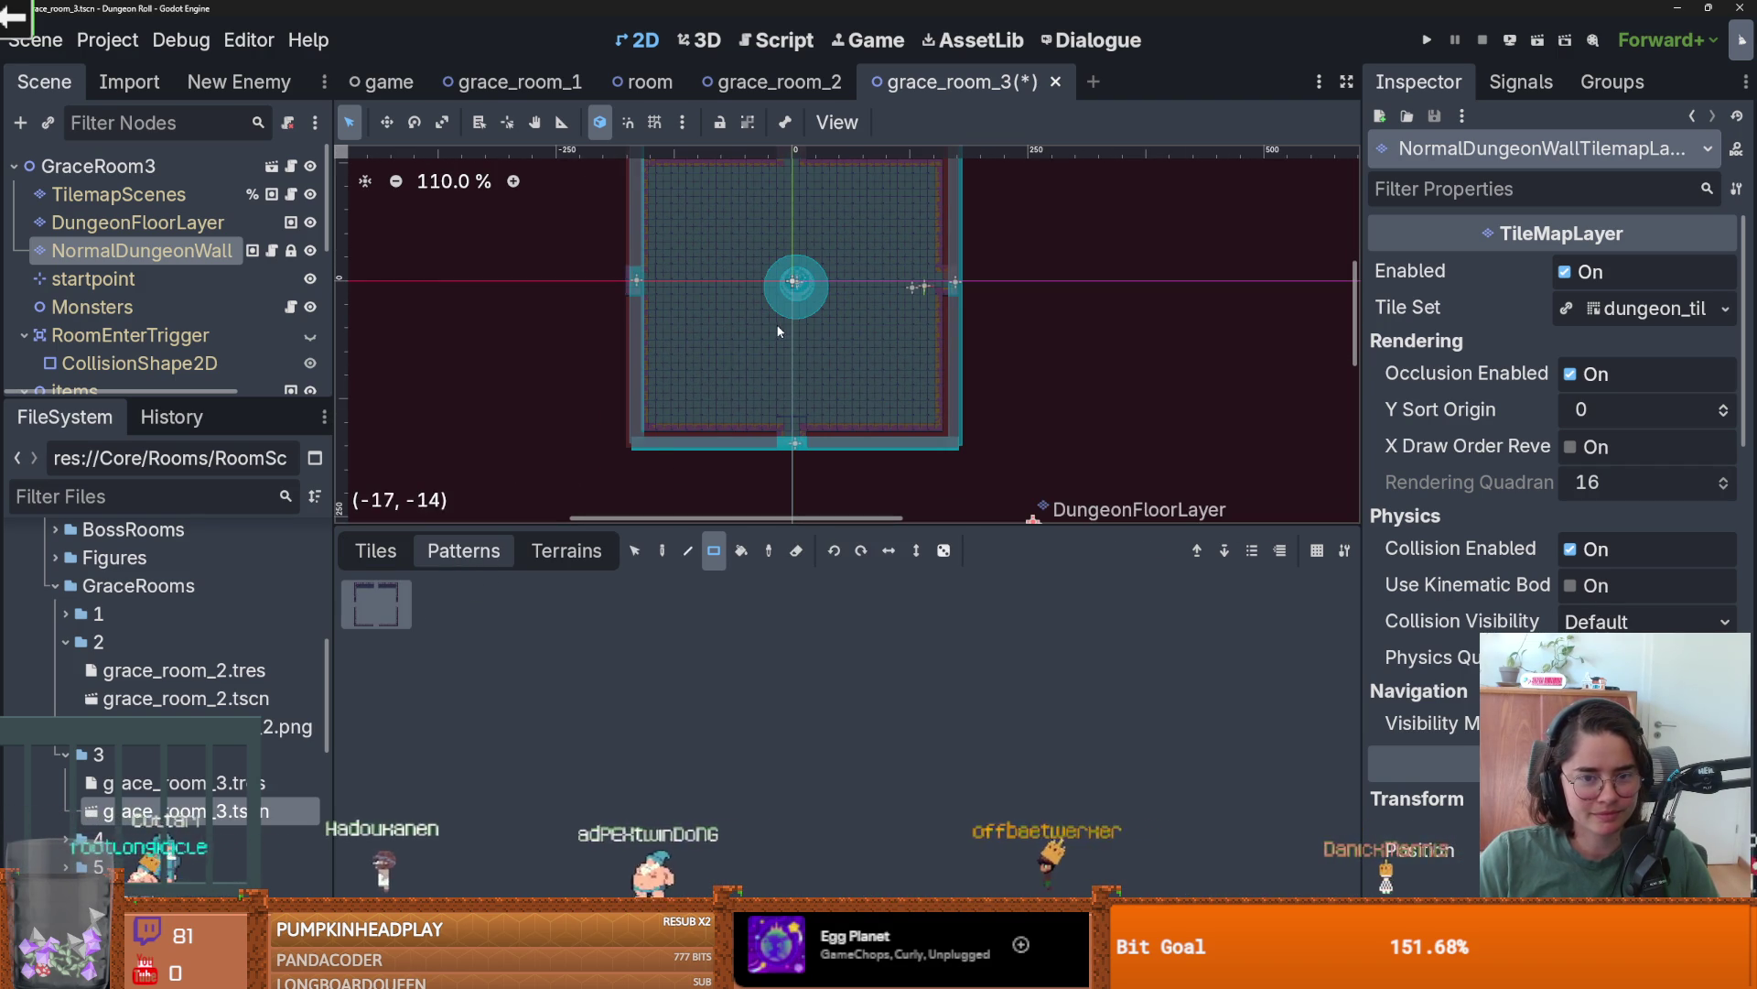
click(662, 550)
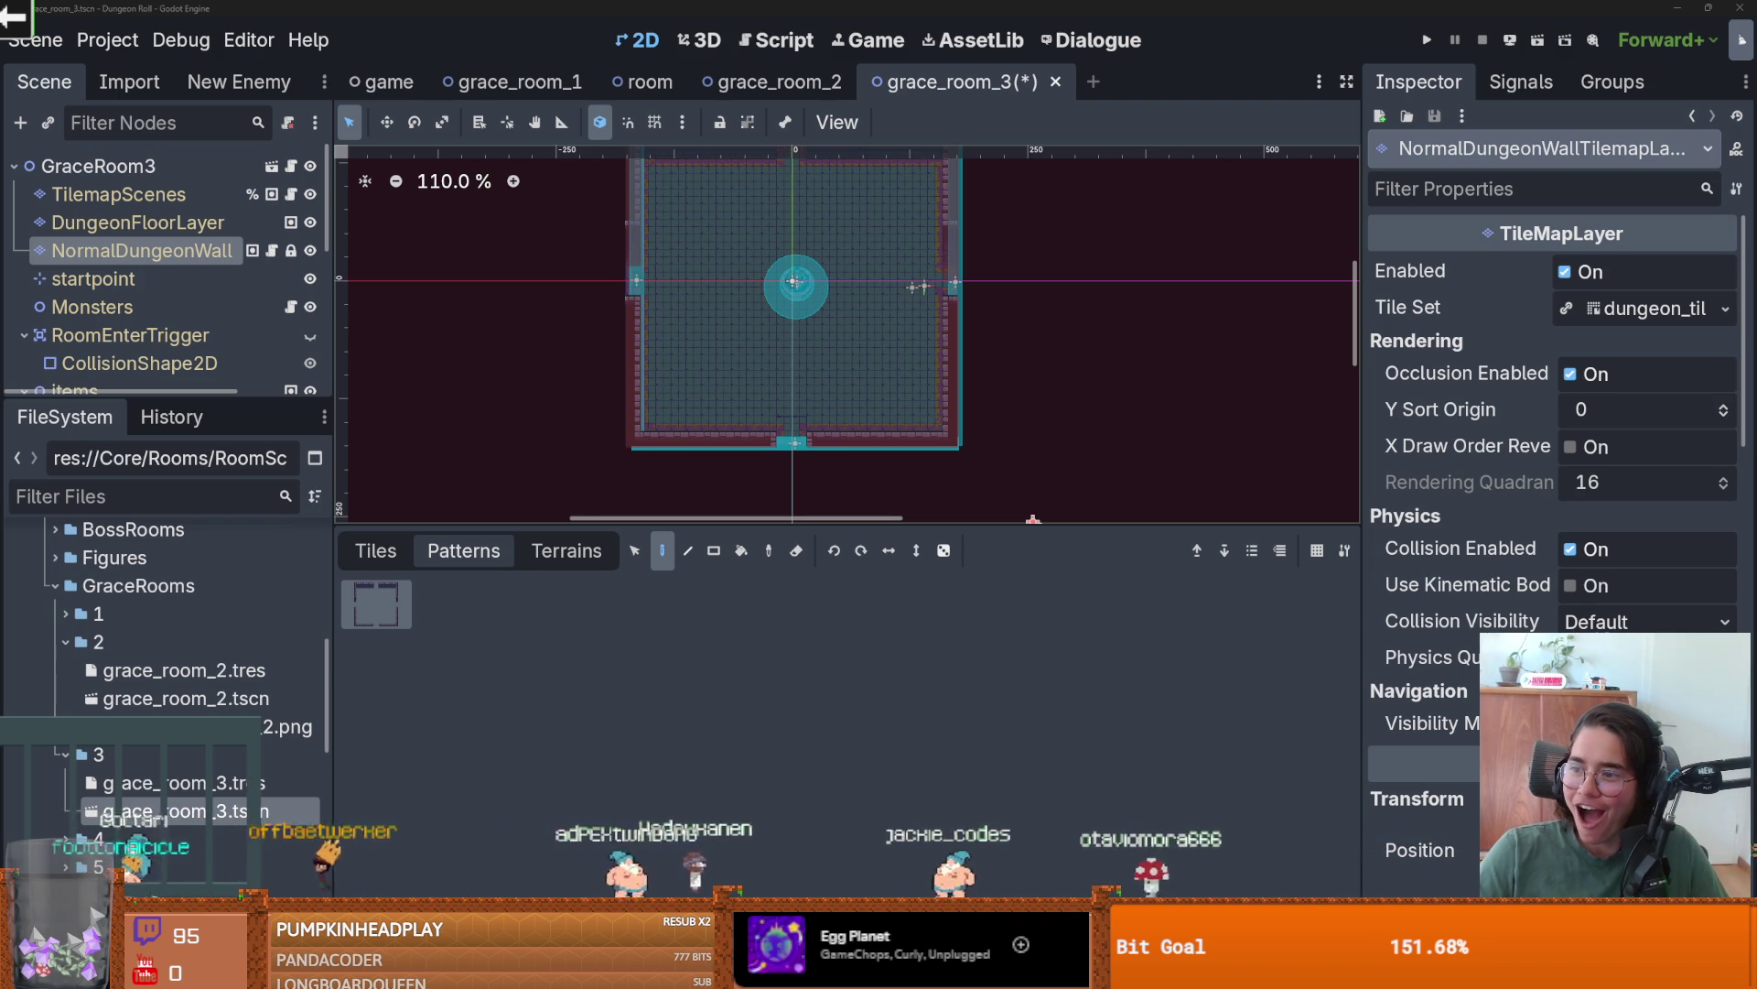
key(alt+Tab)
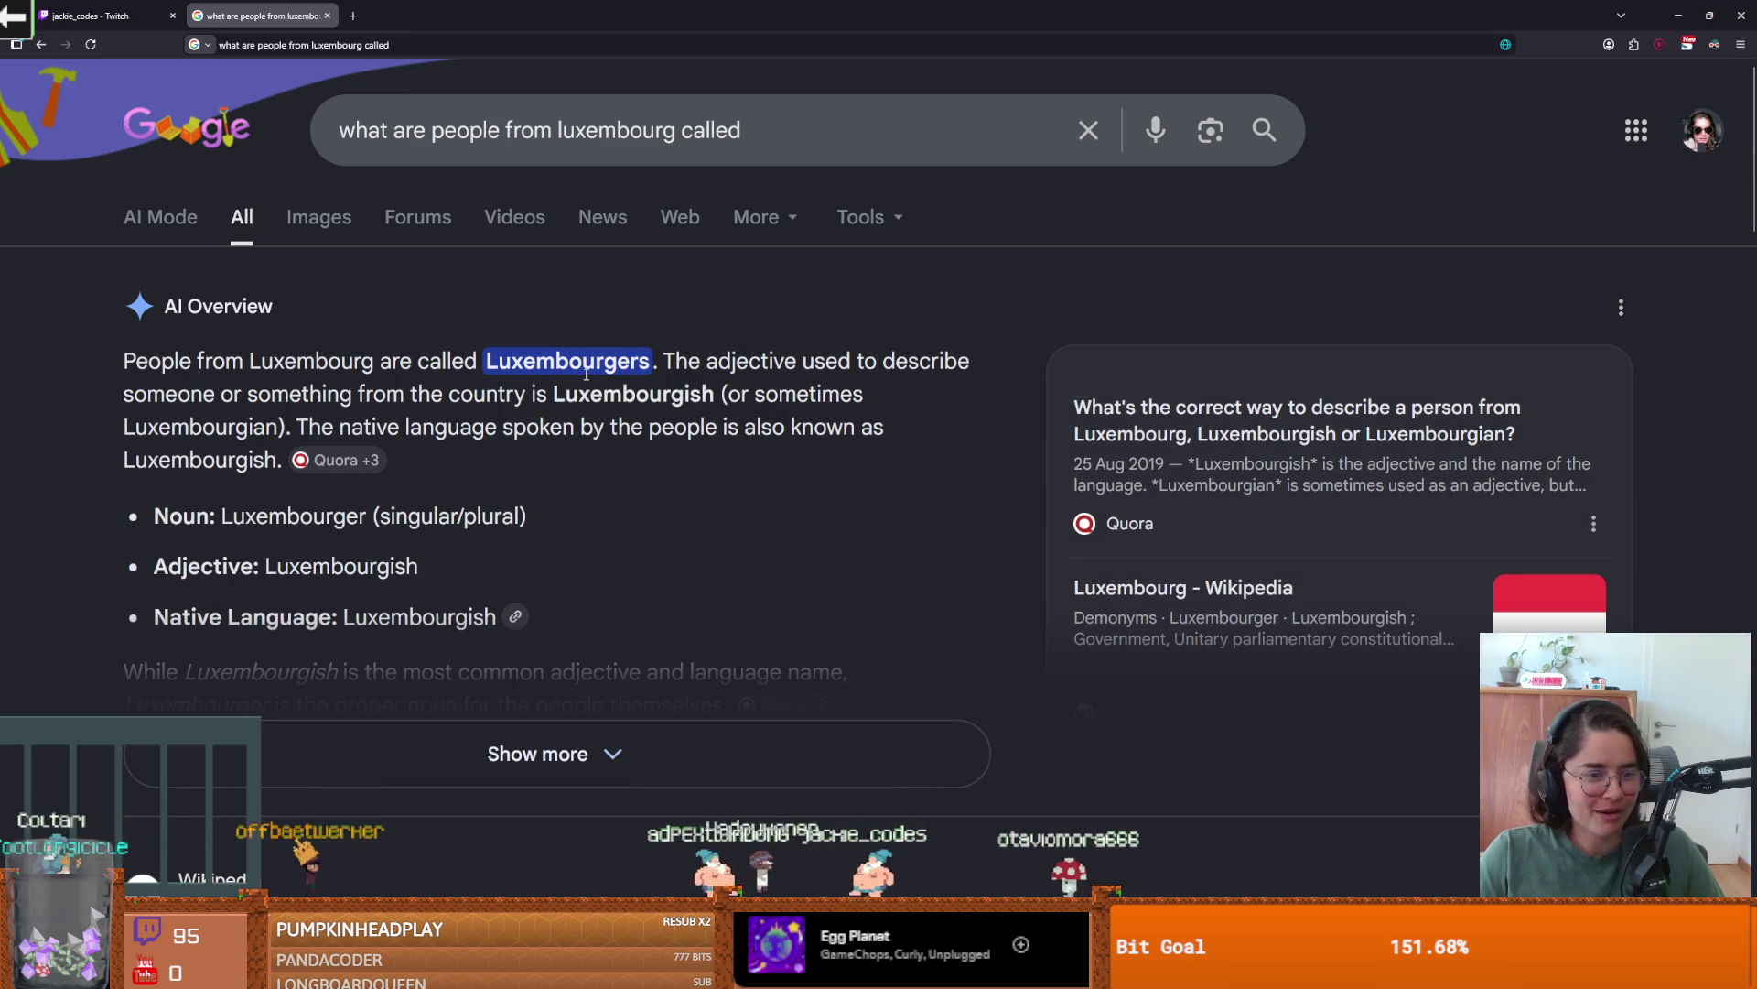